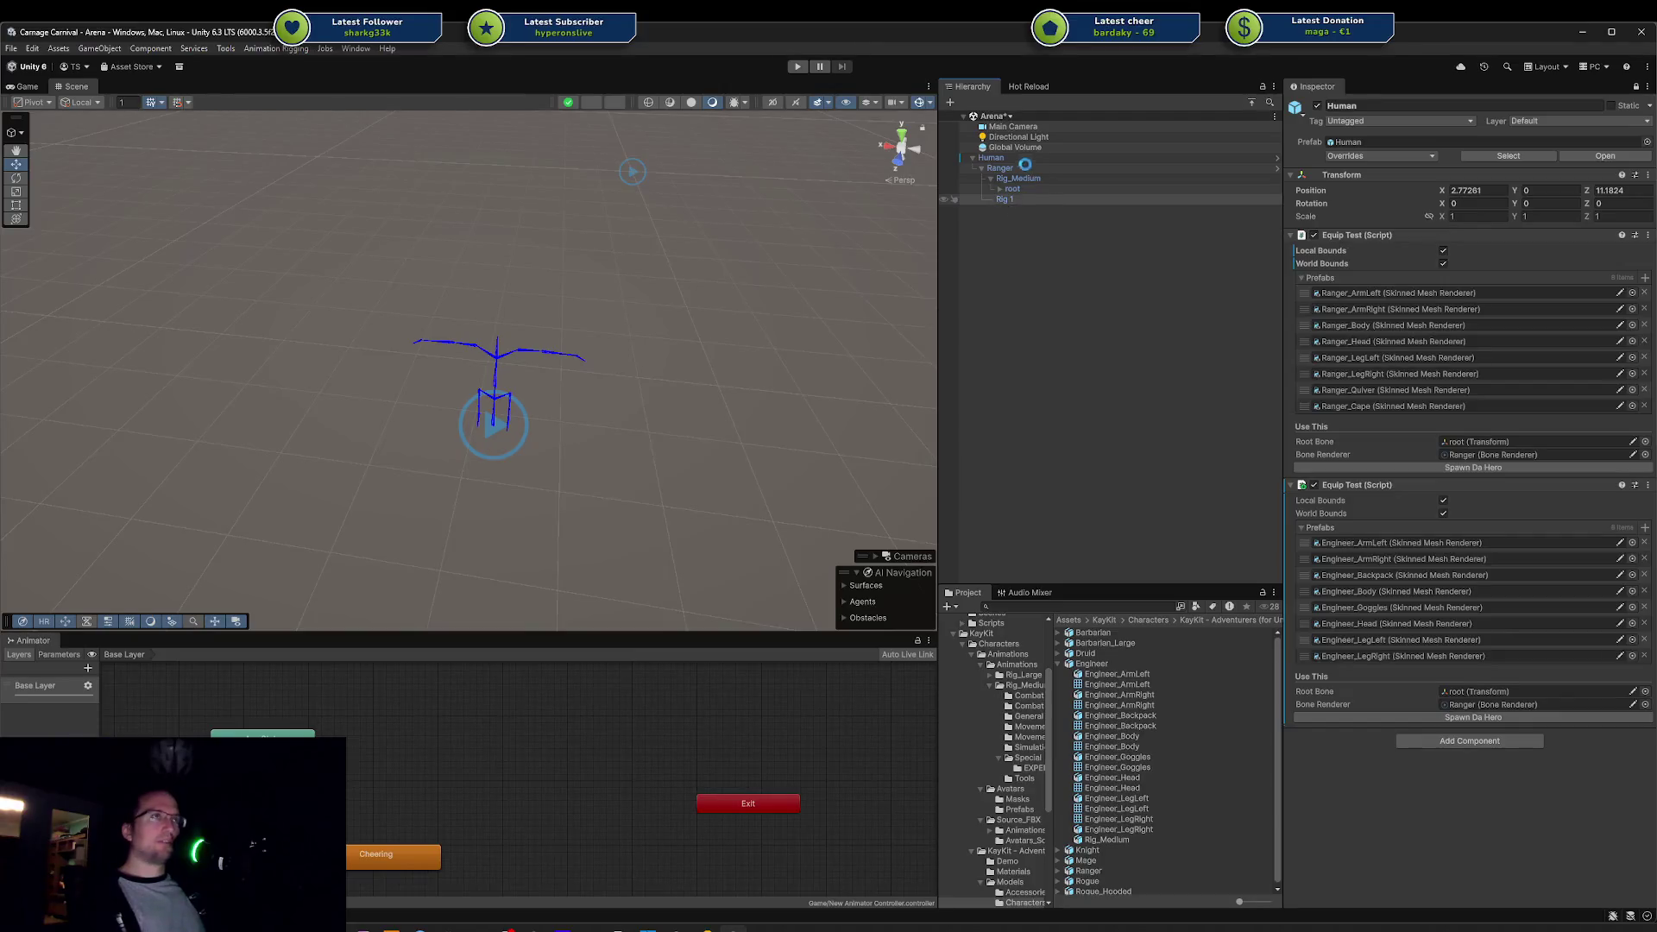
Step: Save the scene and turn off Local Bounds for the Ranger equipment on Human
click(990, 158)
key(ctrl+s)
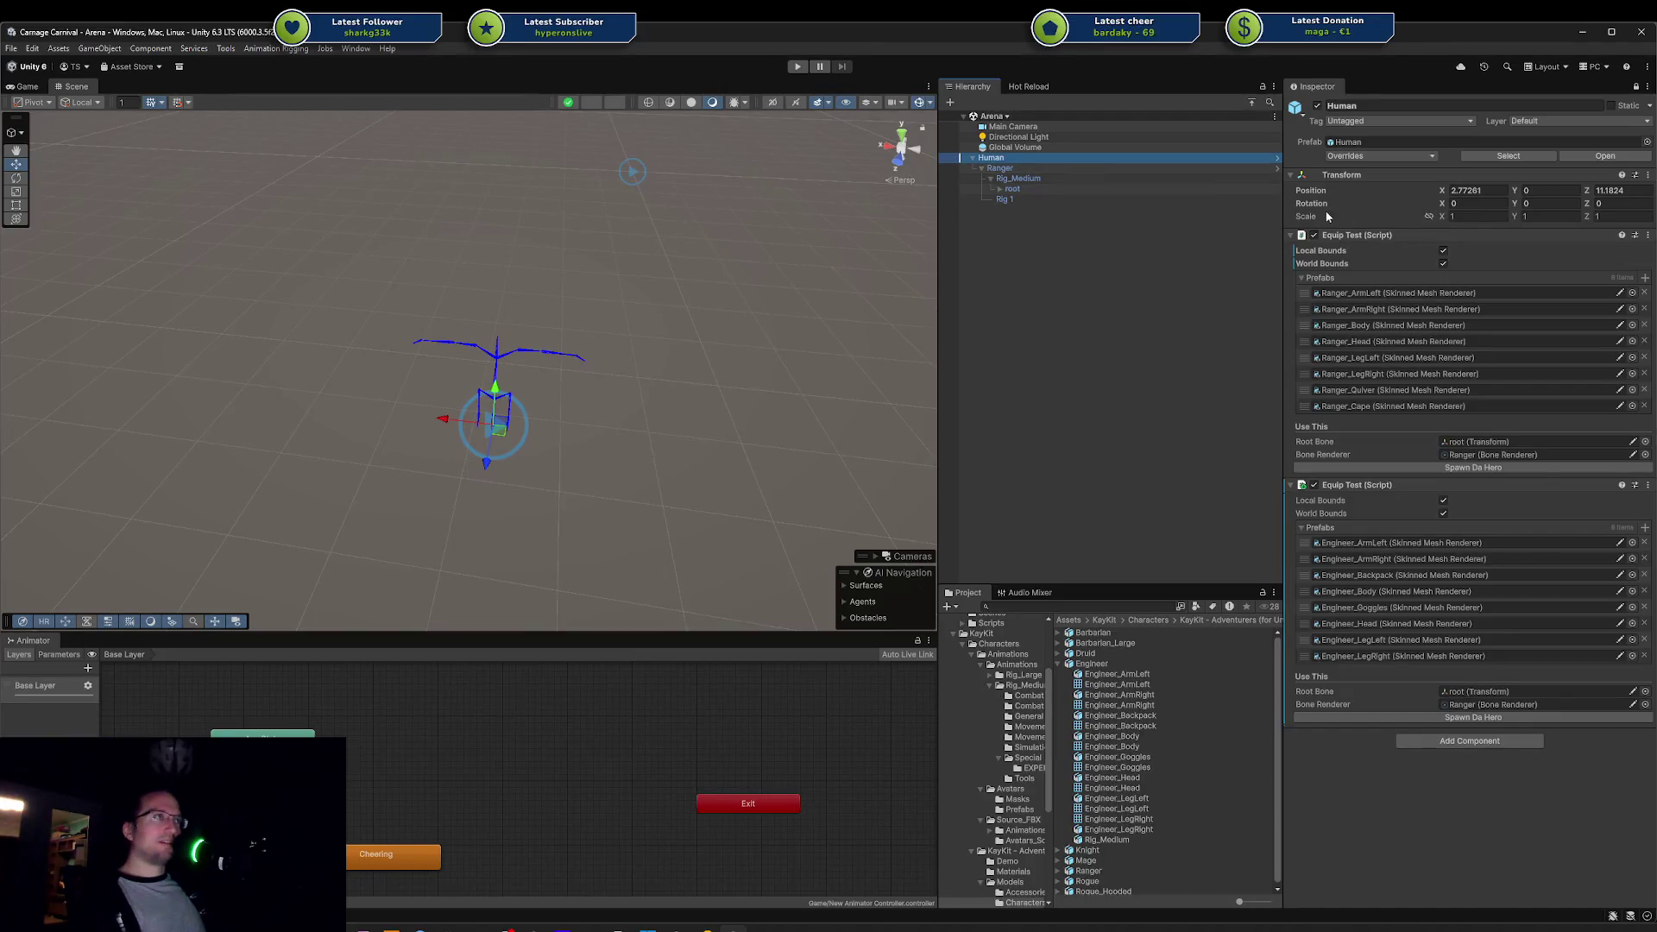
click(1444, 252)
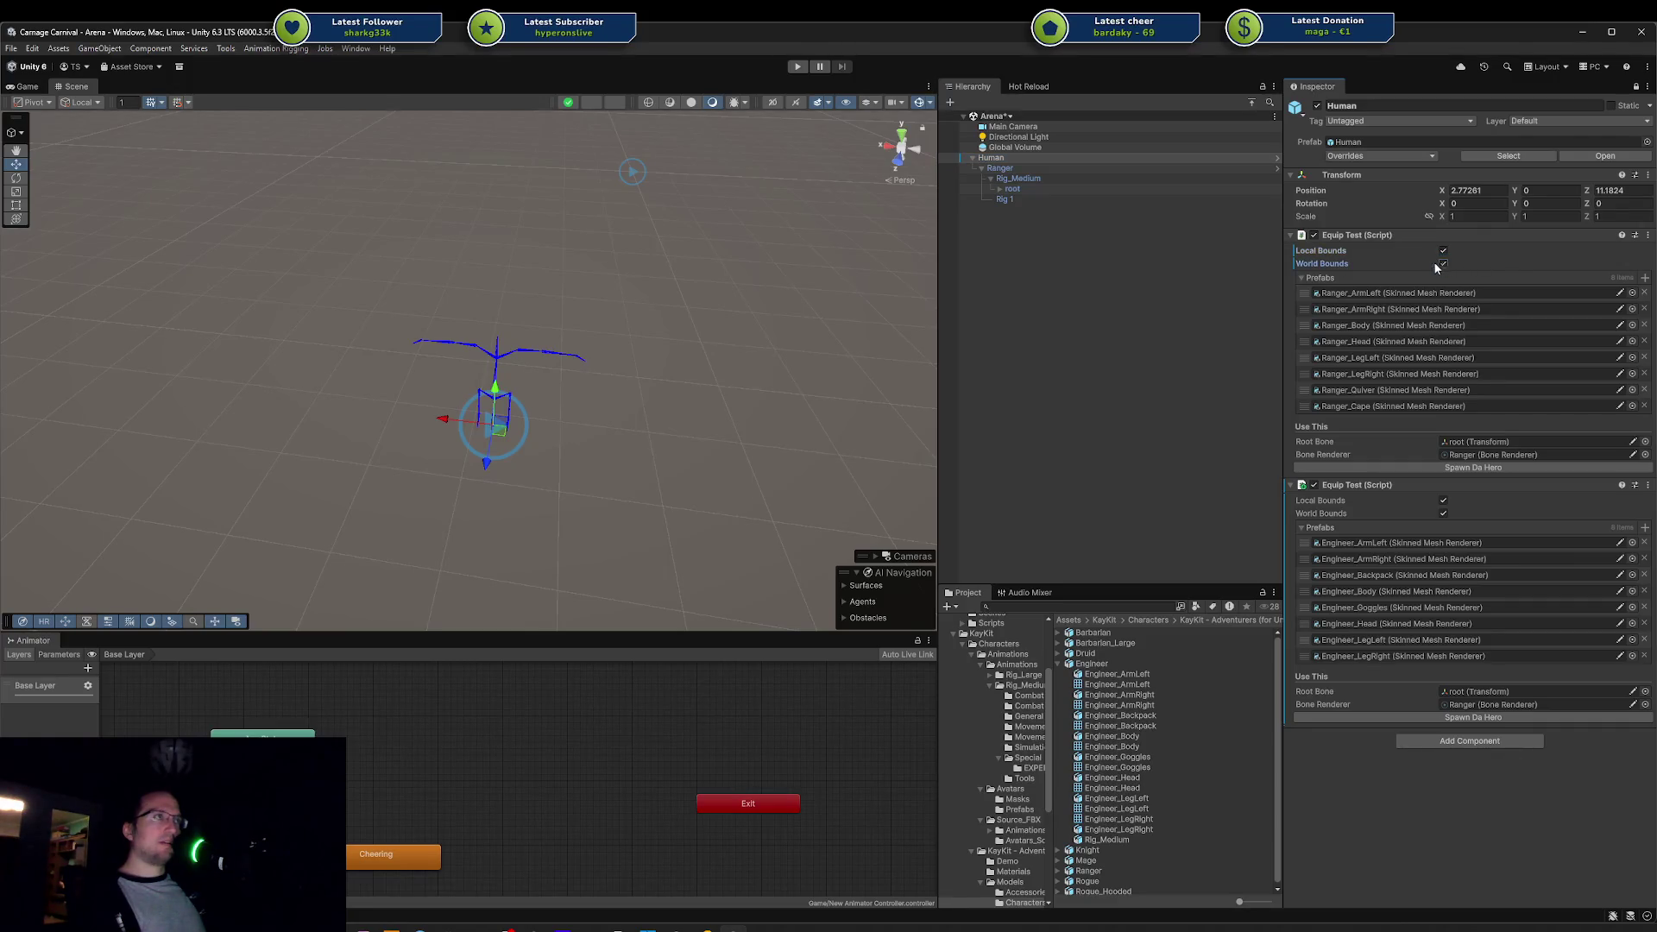
click(1009, 148)
Step: Duplicate Human and place the copy, Human (1), to the left, showing its Rig_Medium hierarchy
click(990, 158)
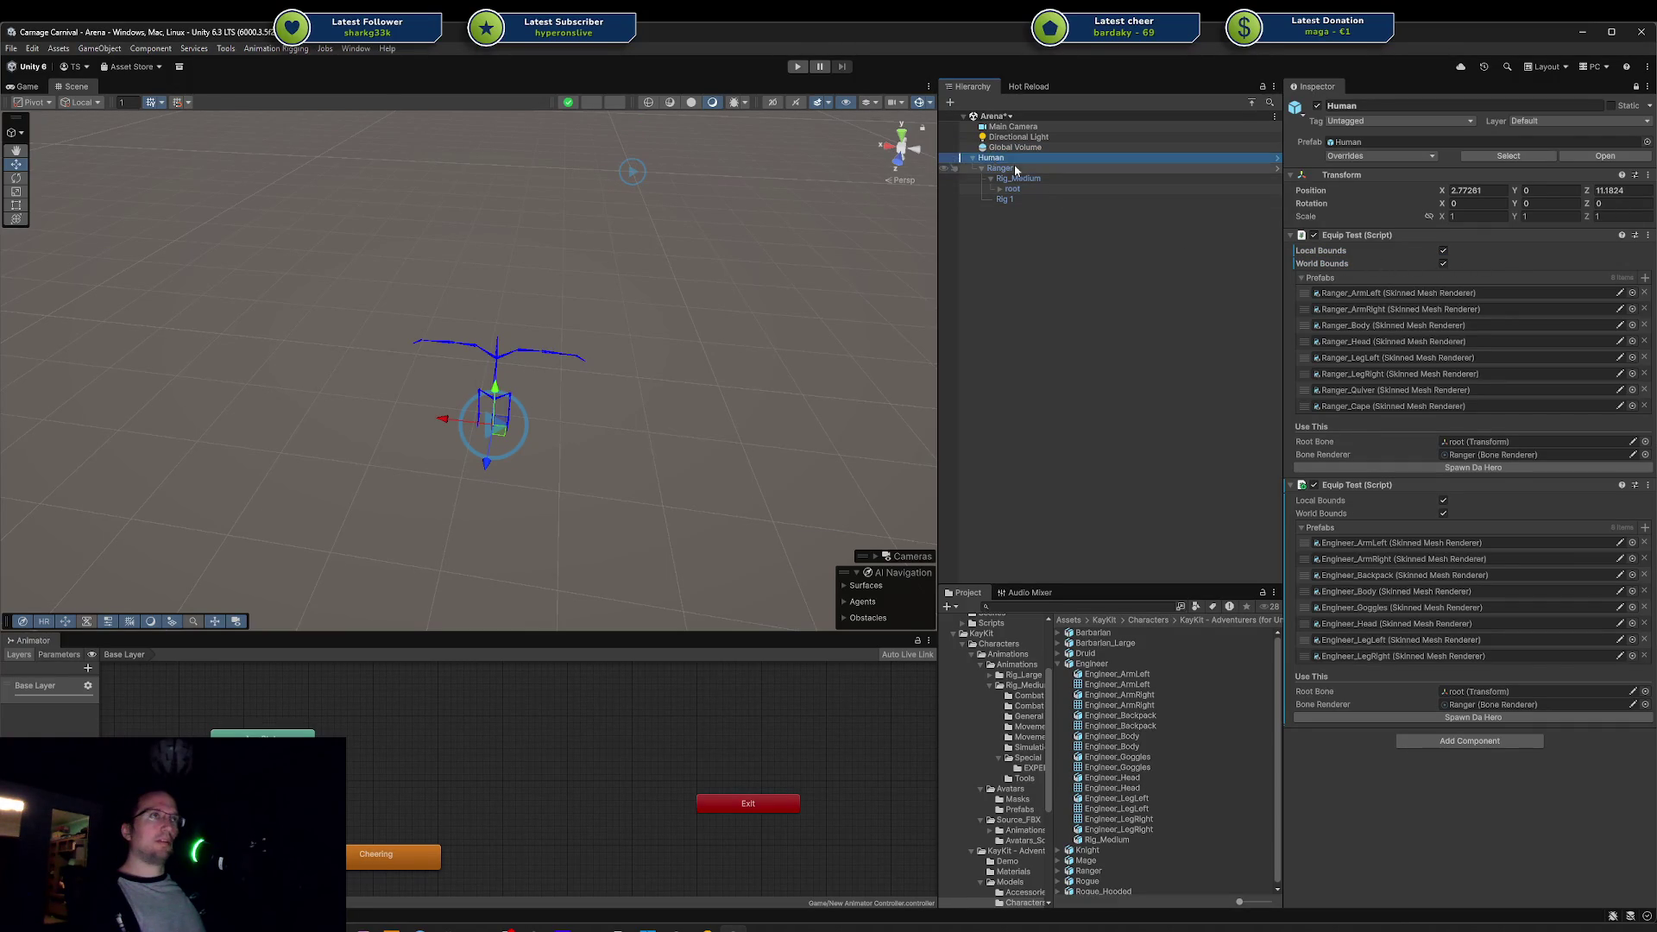
key(ctrl+d)
drag(437, 417, 207, 395)
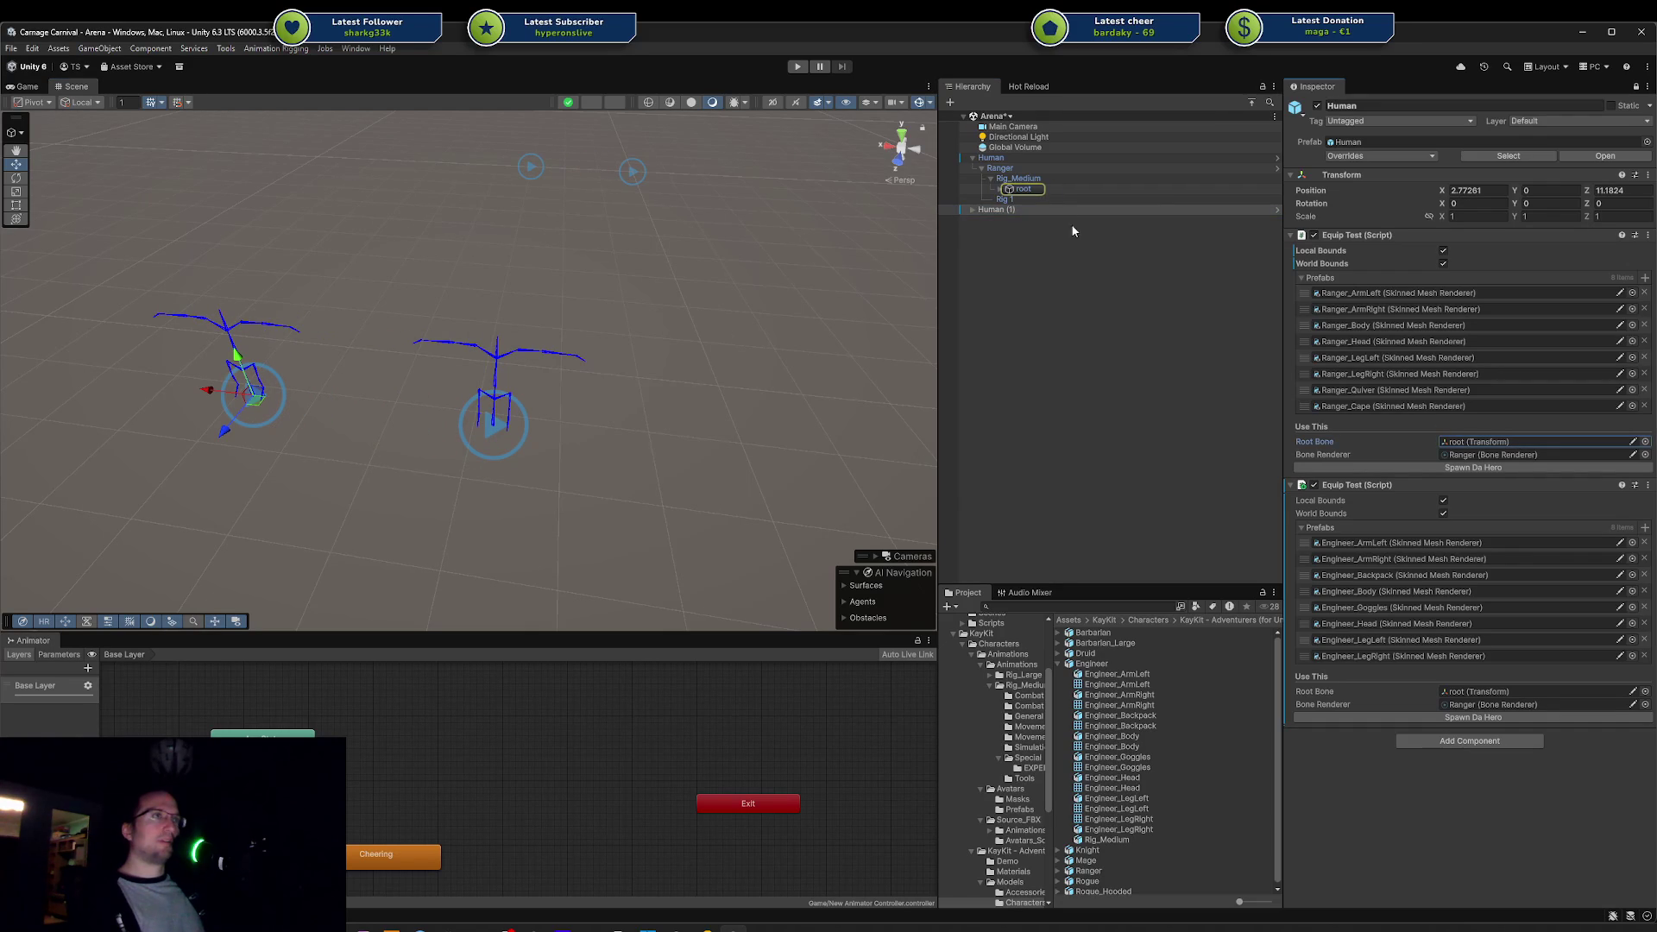
click(969, 211)
click(972, 210)
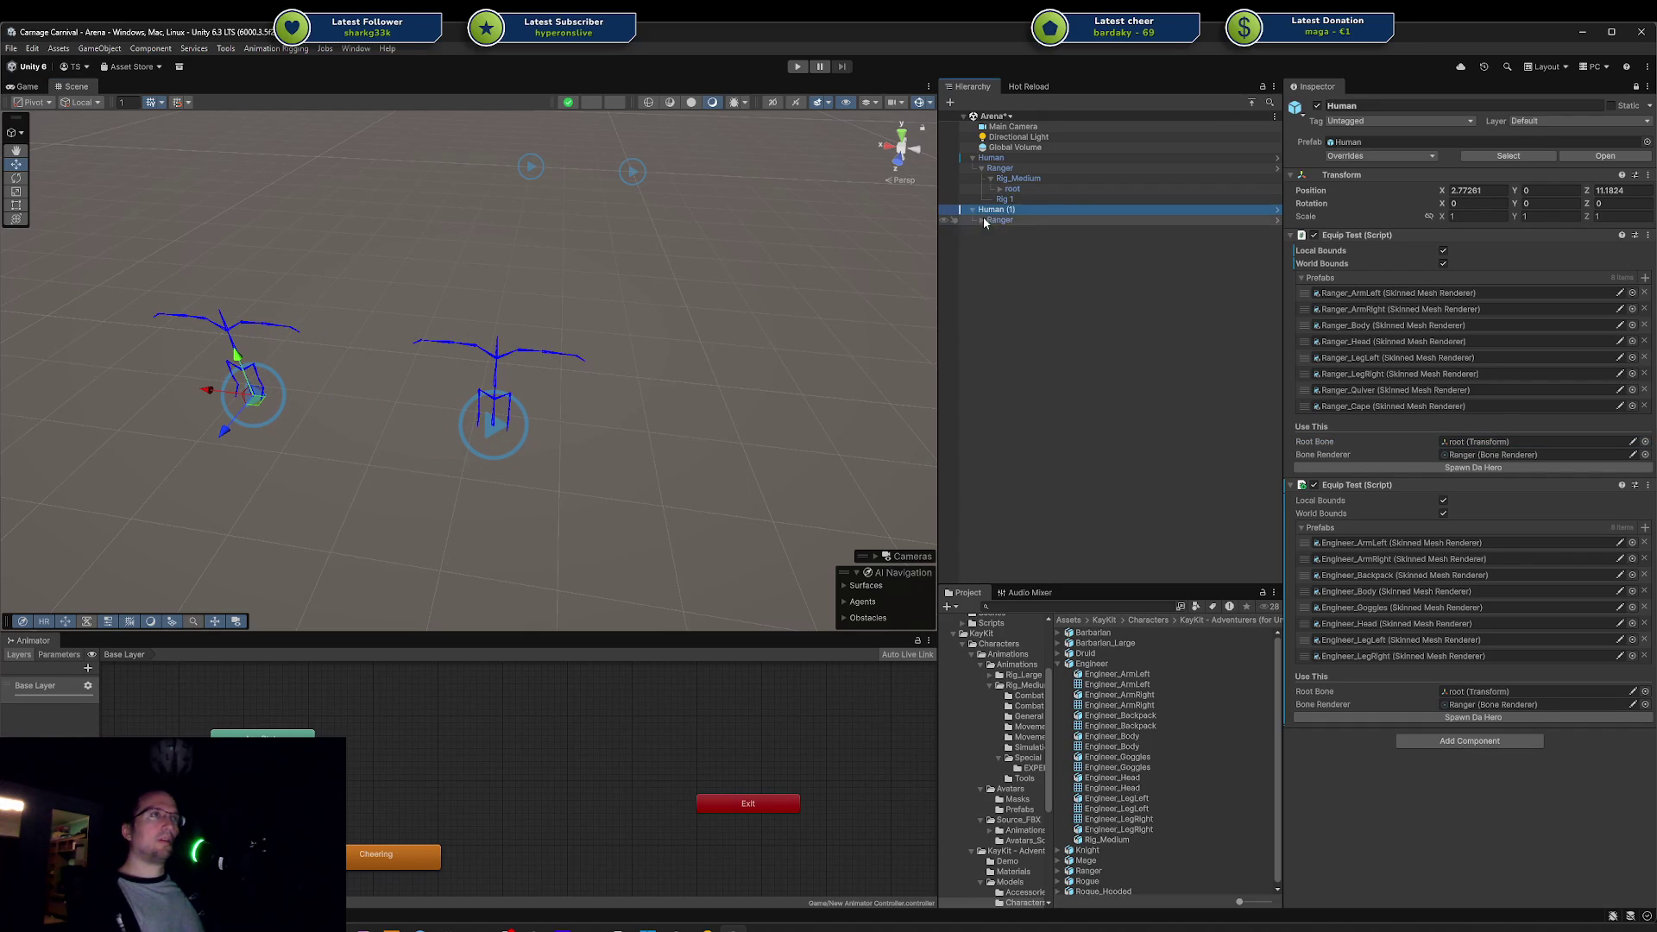
click(991, 230)
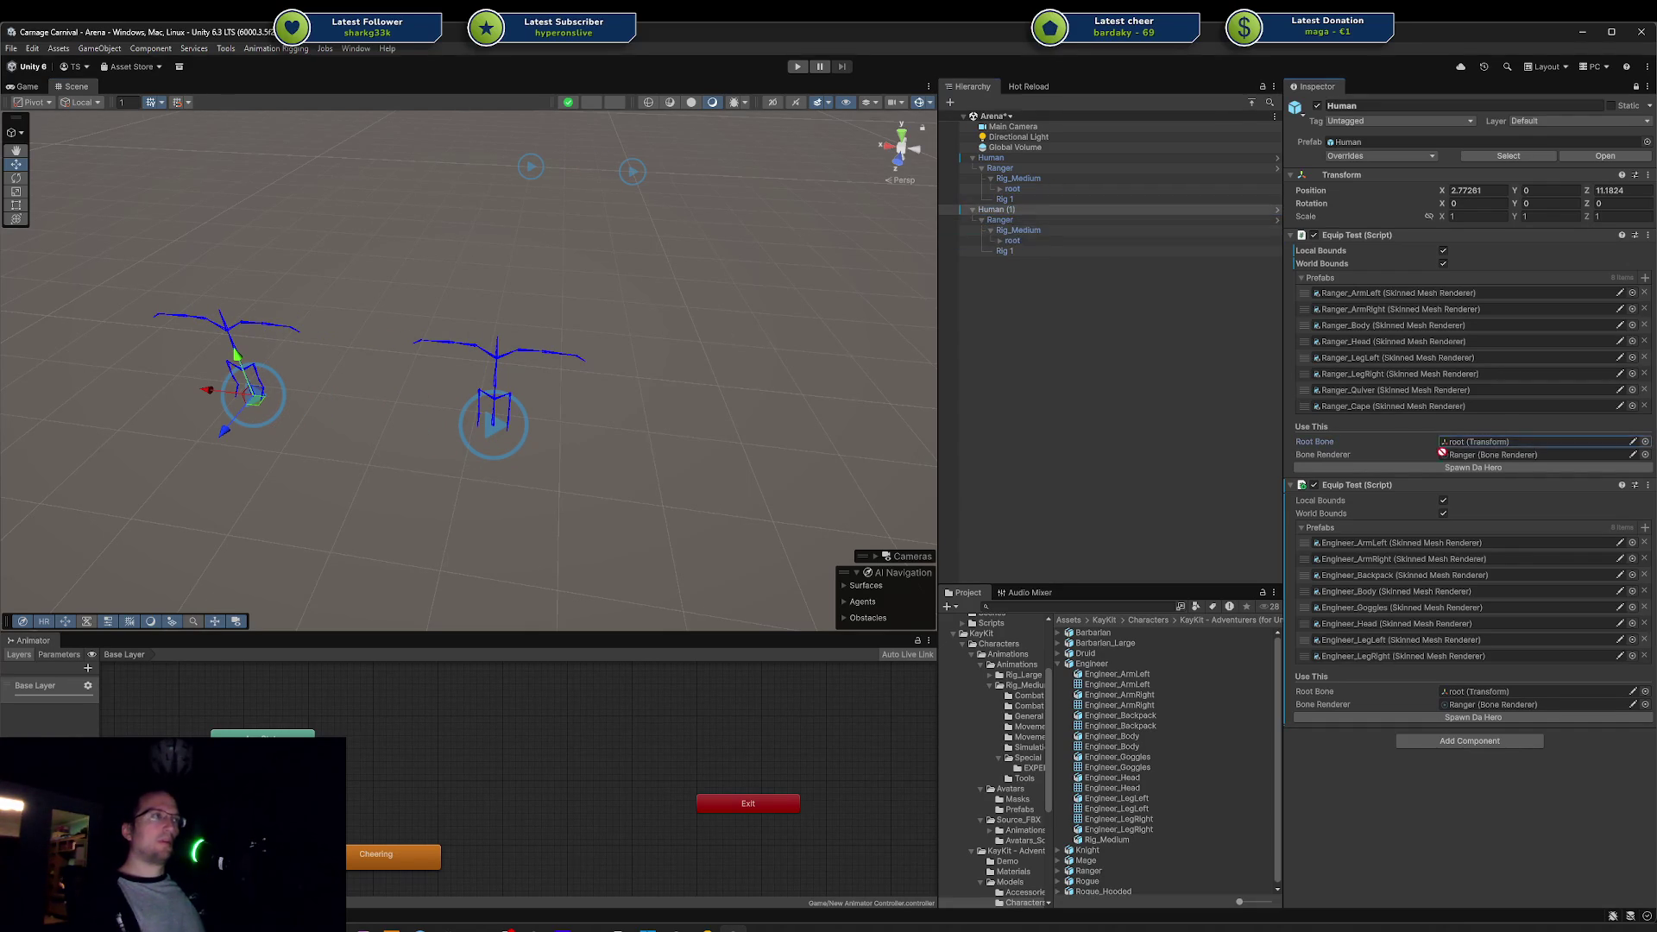
Step: Assign the copy's root and Ranger to the Ranger and Engineer Root Bone and Bone Renderer fields
drag(1012, 241, 1463, 451)
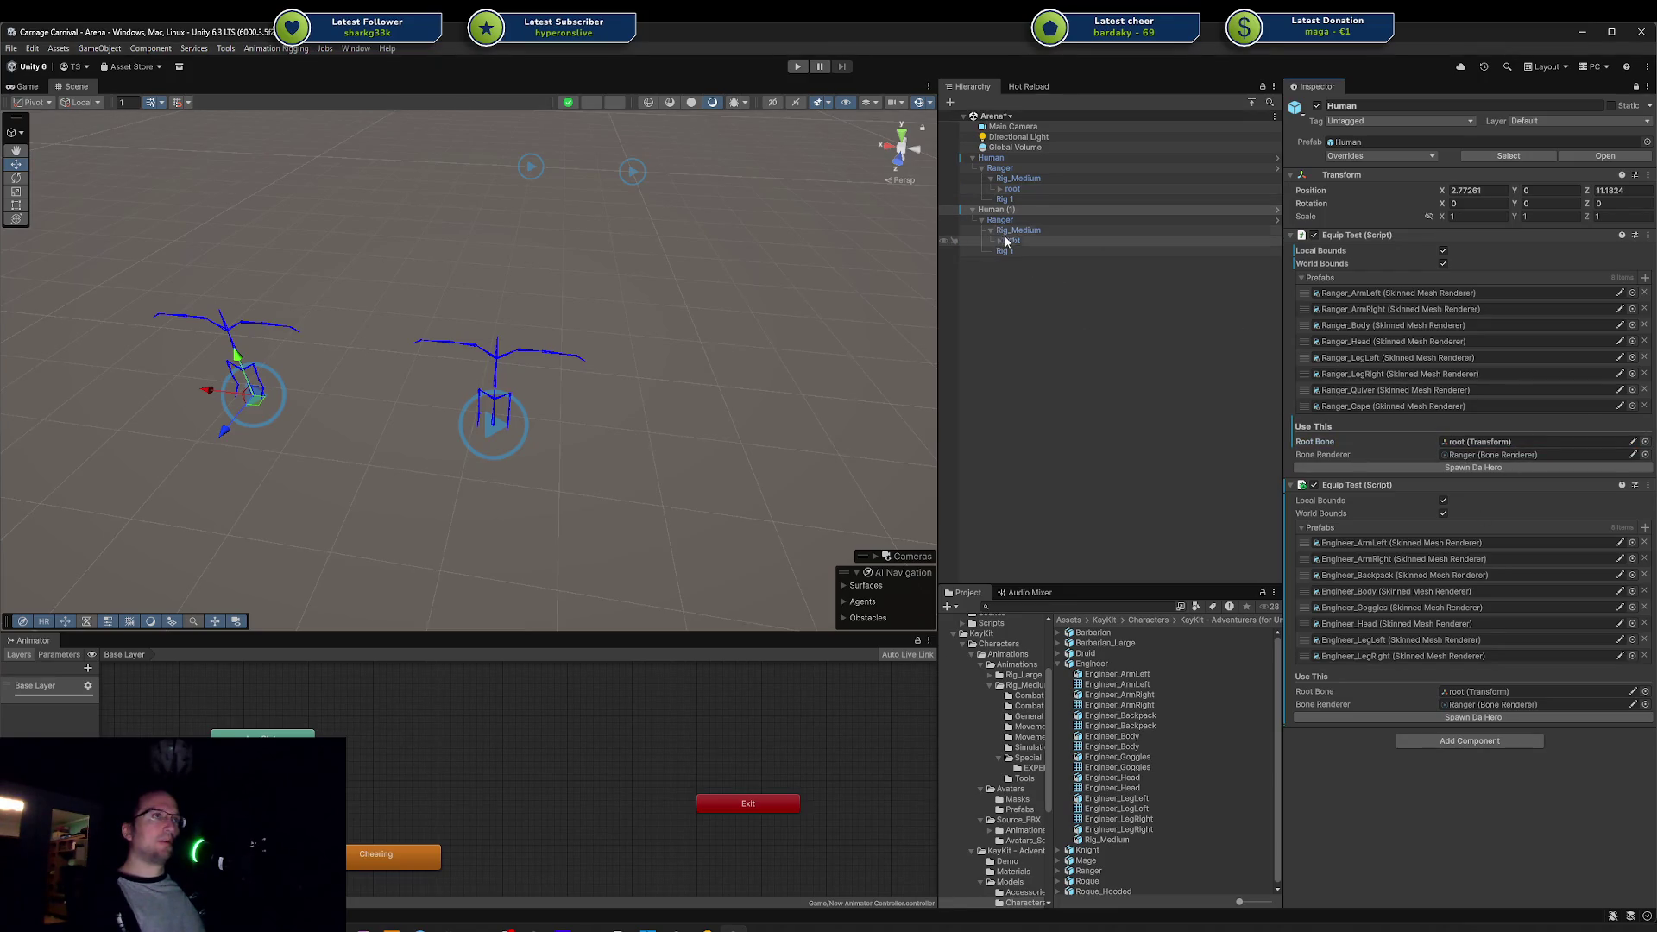
drag(1011, 241, 1452, 617)
drag(1462, 686, 1453, 691)
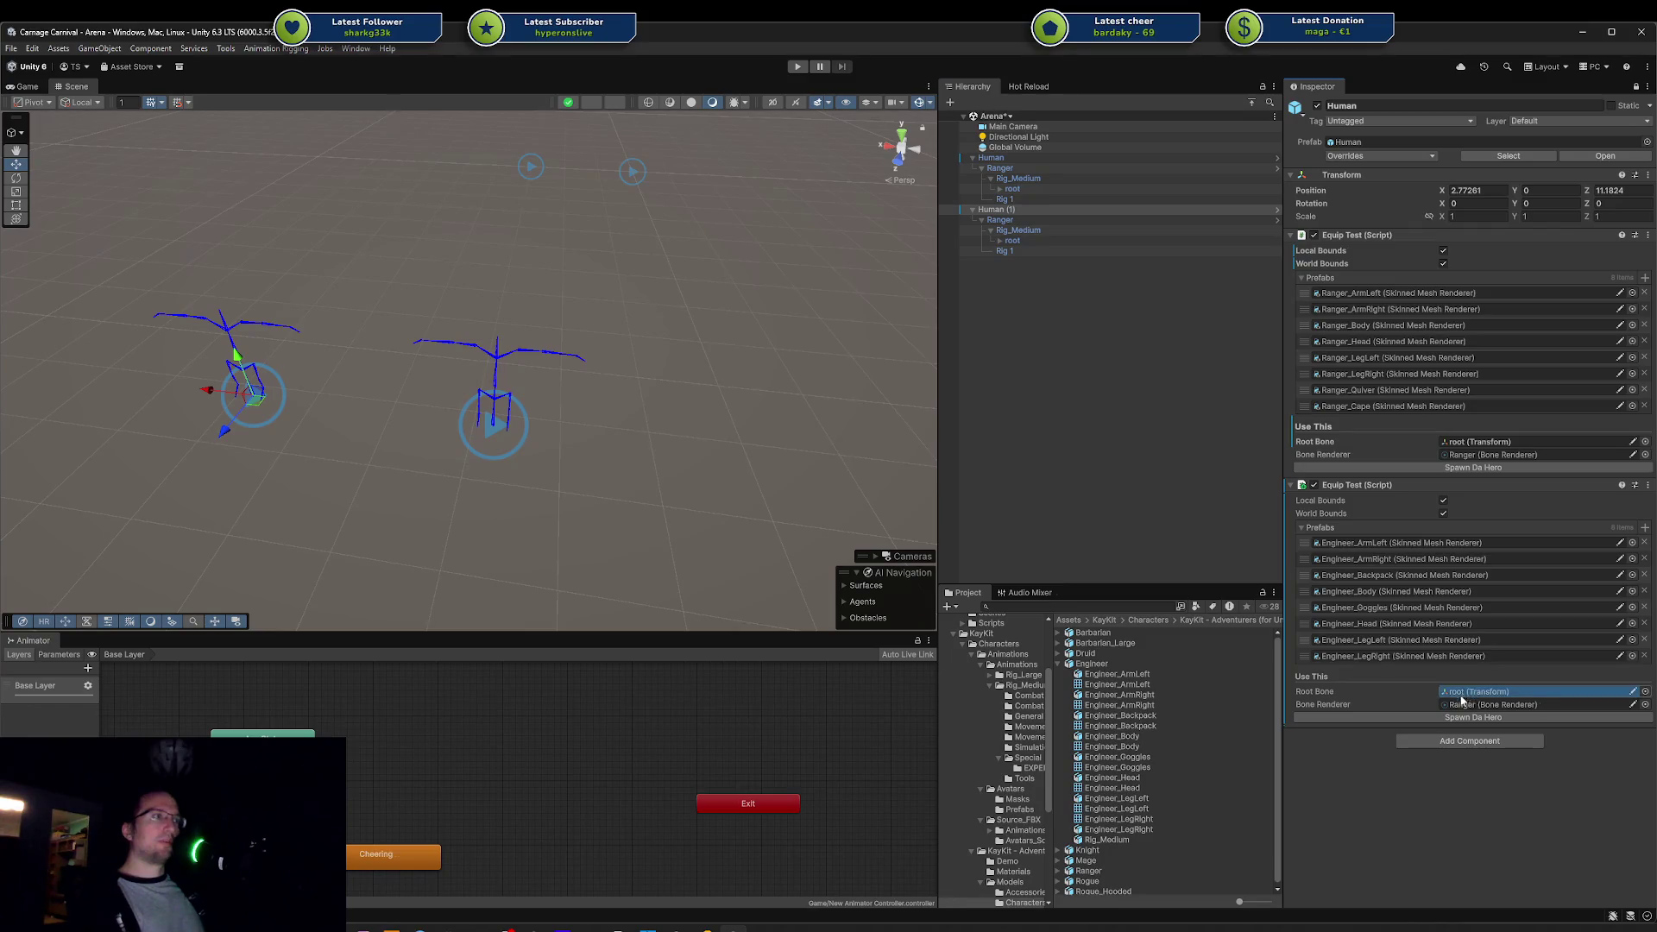
click(1459, 704)
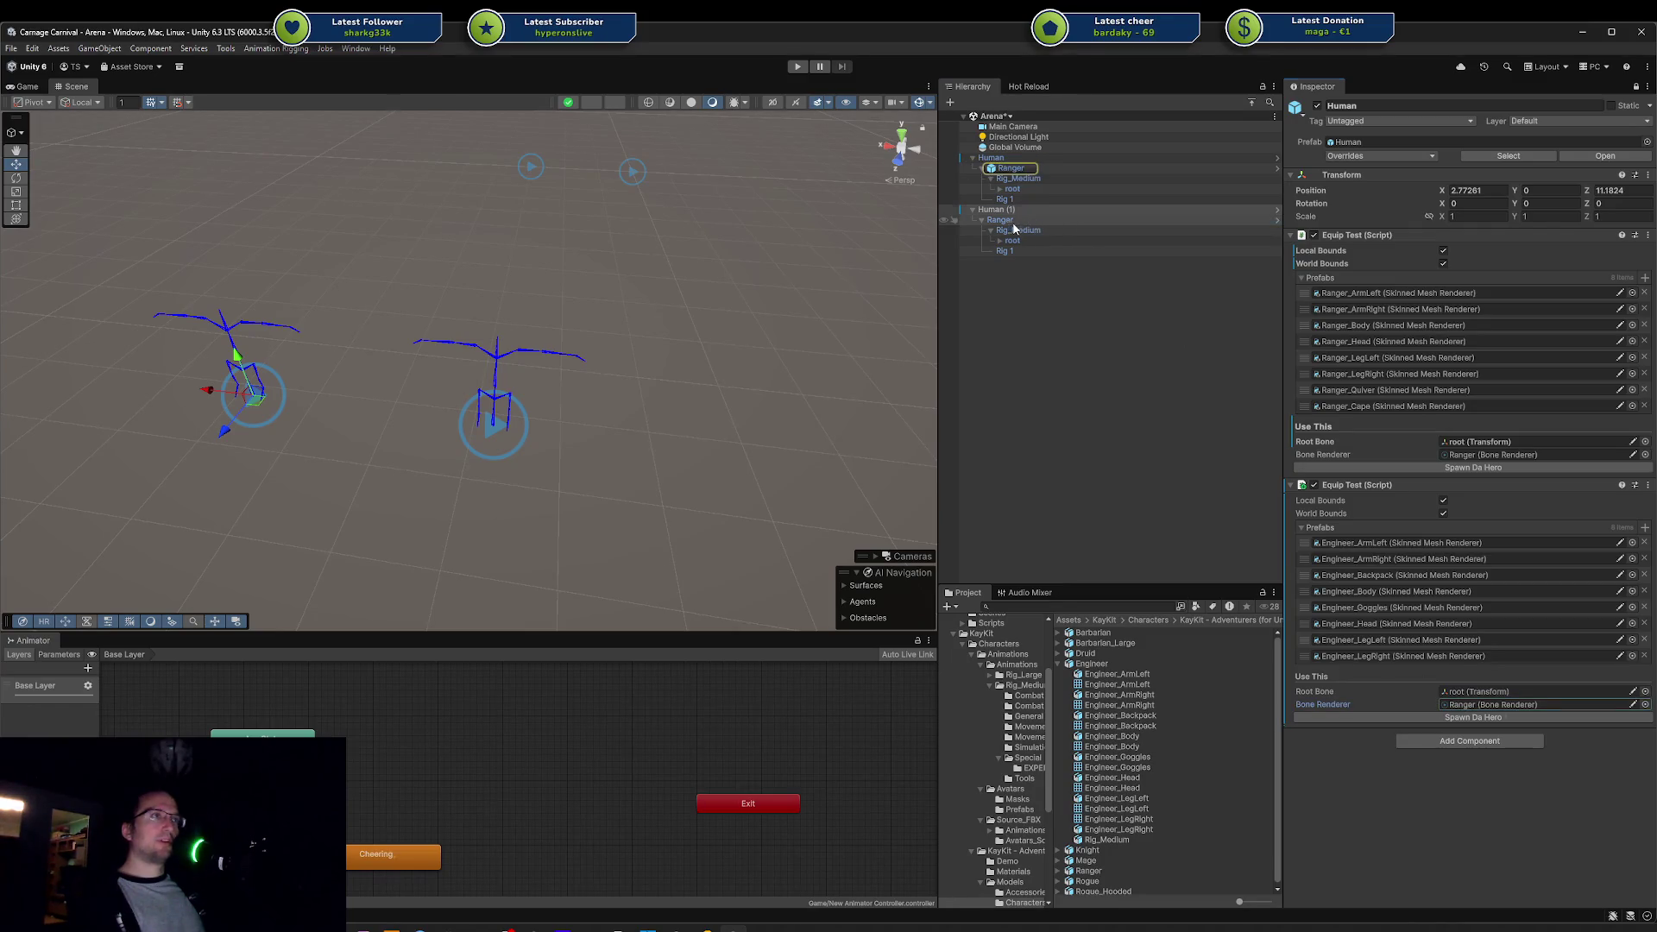
drag(1015, 228, 1492, 455)
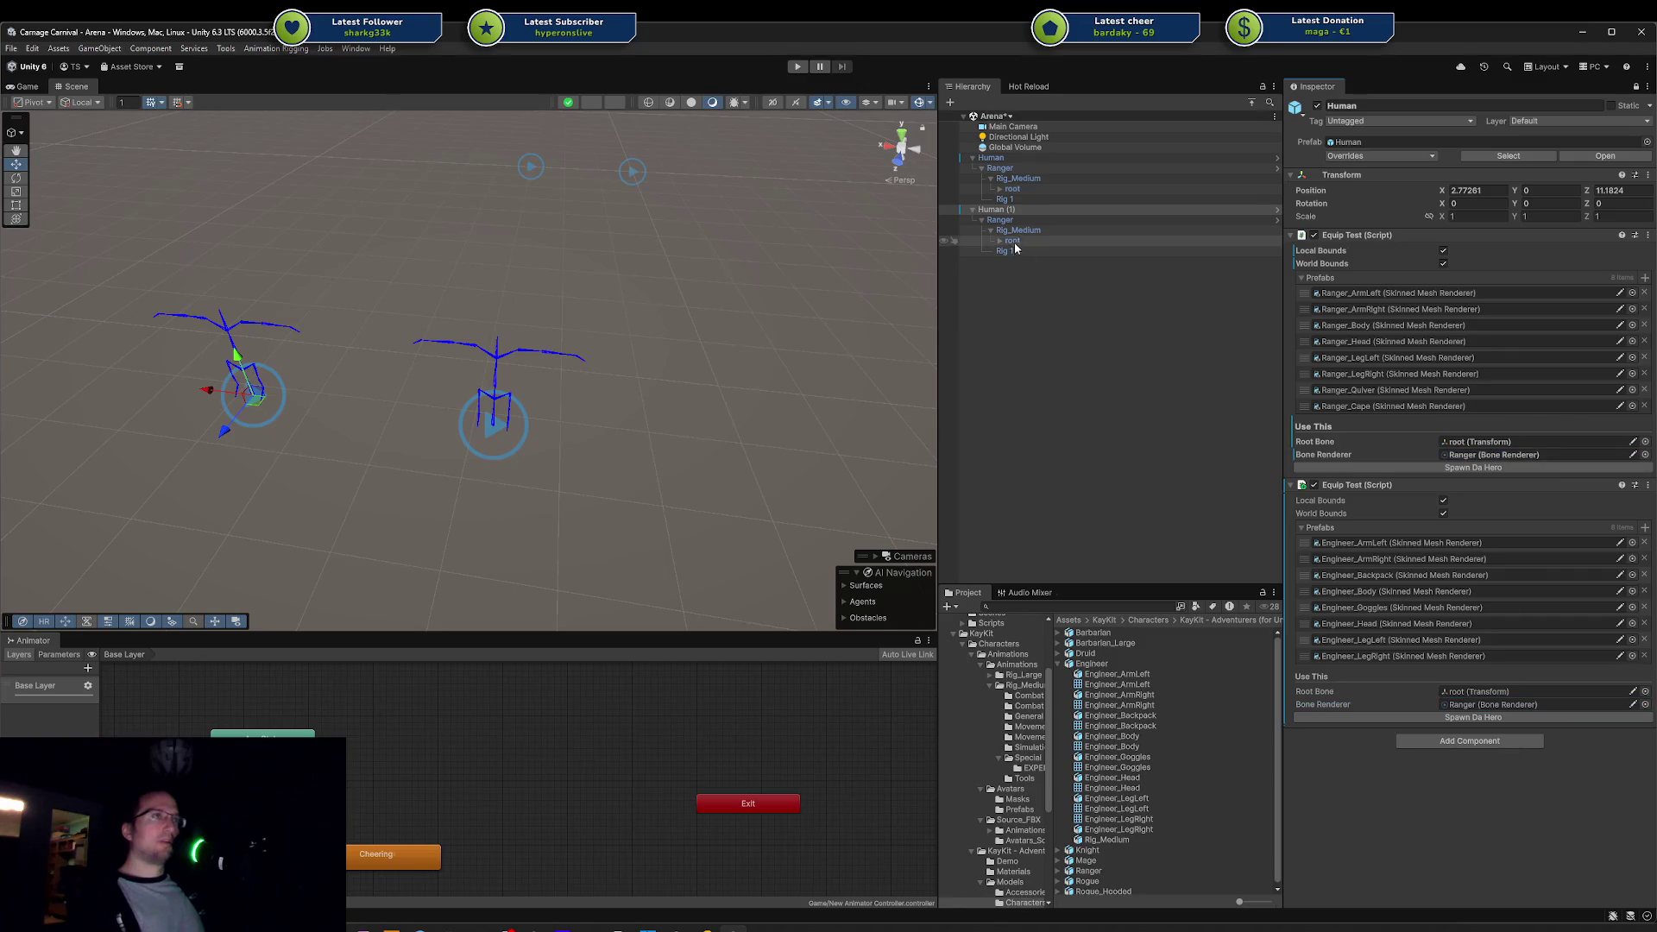
mouse_move(999, 219)
mouse_down()
mouse_move(1434, 597)
mouse_move(1461, 707)
mouse_up()
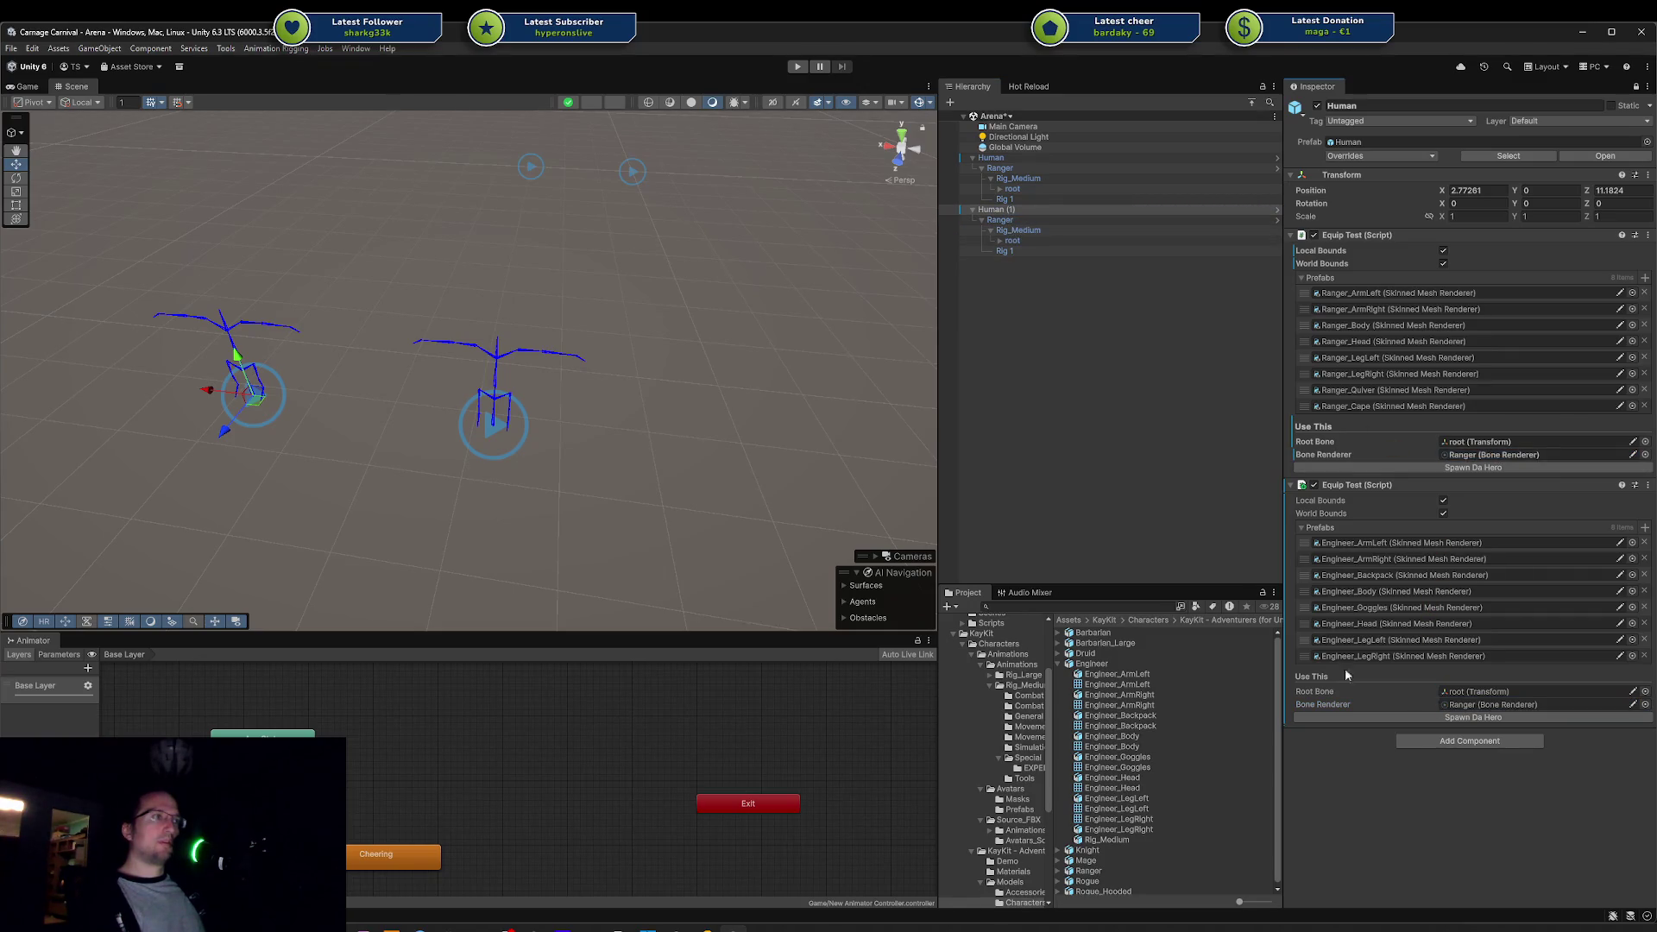
Step: Delete the Human (1) duplicate and reselect the original Human
click(1005, 210)
key(Delete)
click(1035, 159)
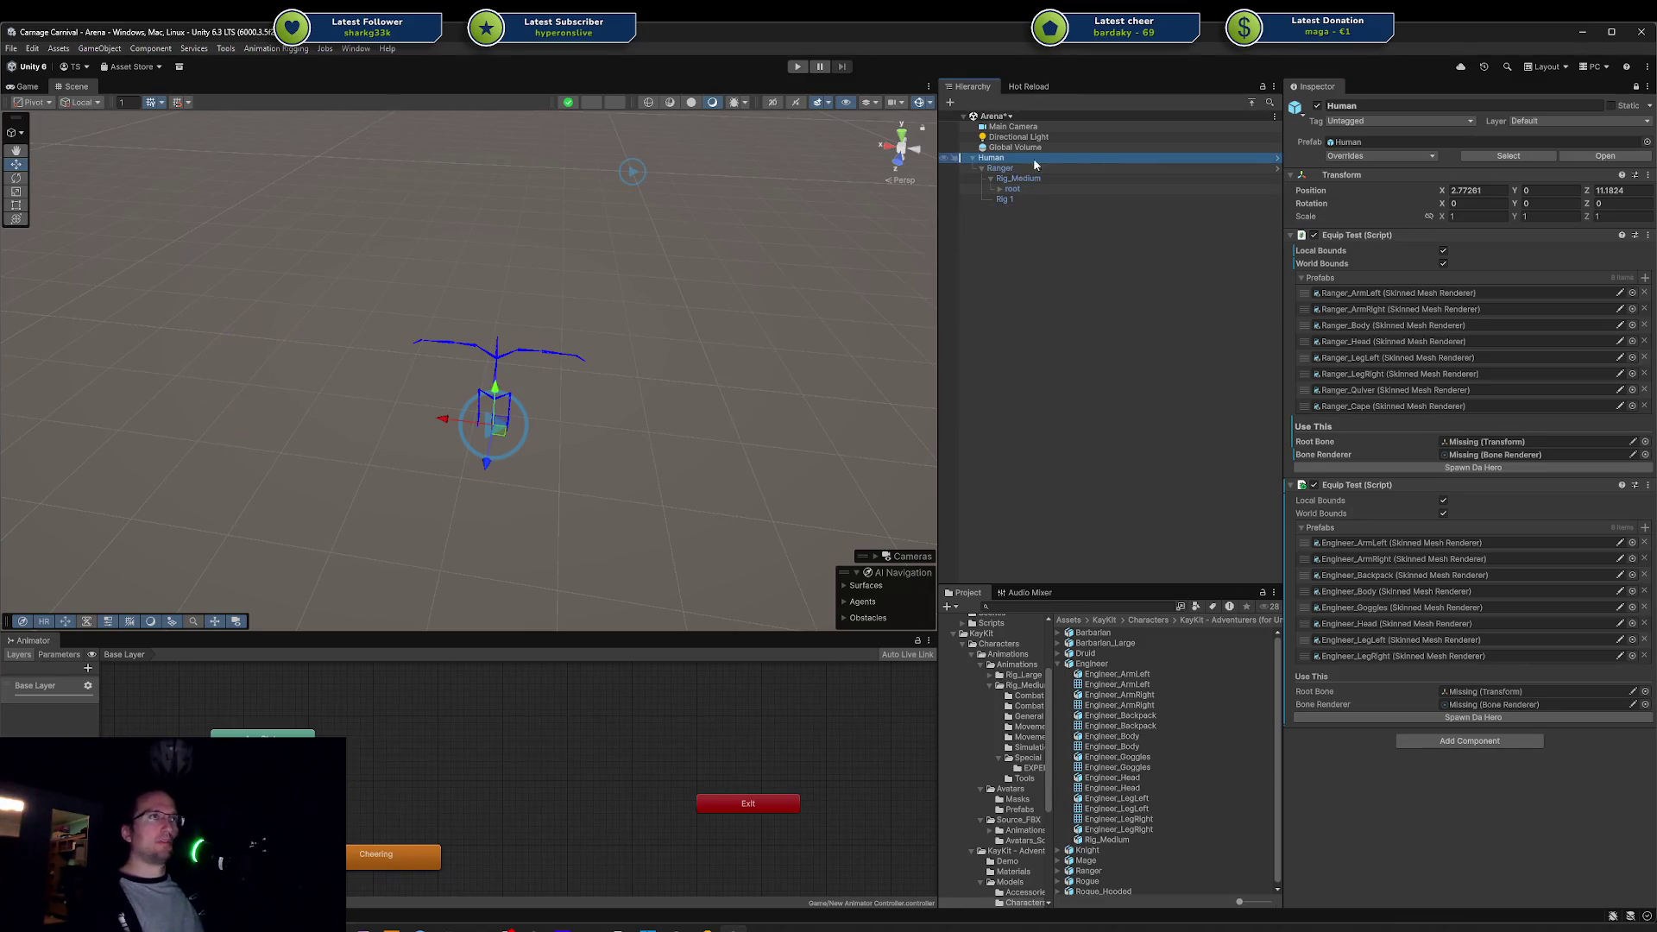
click(1398, 156)
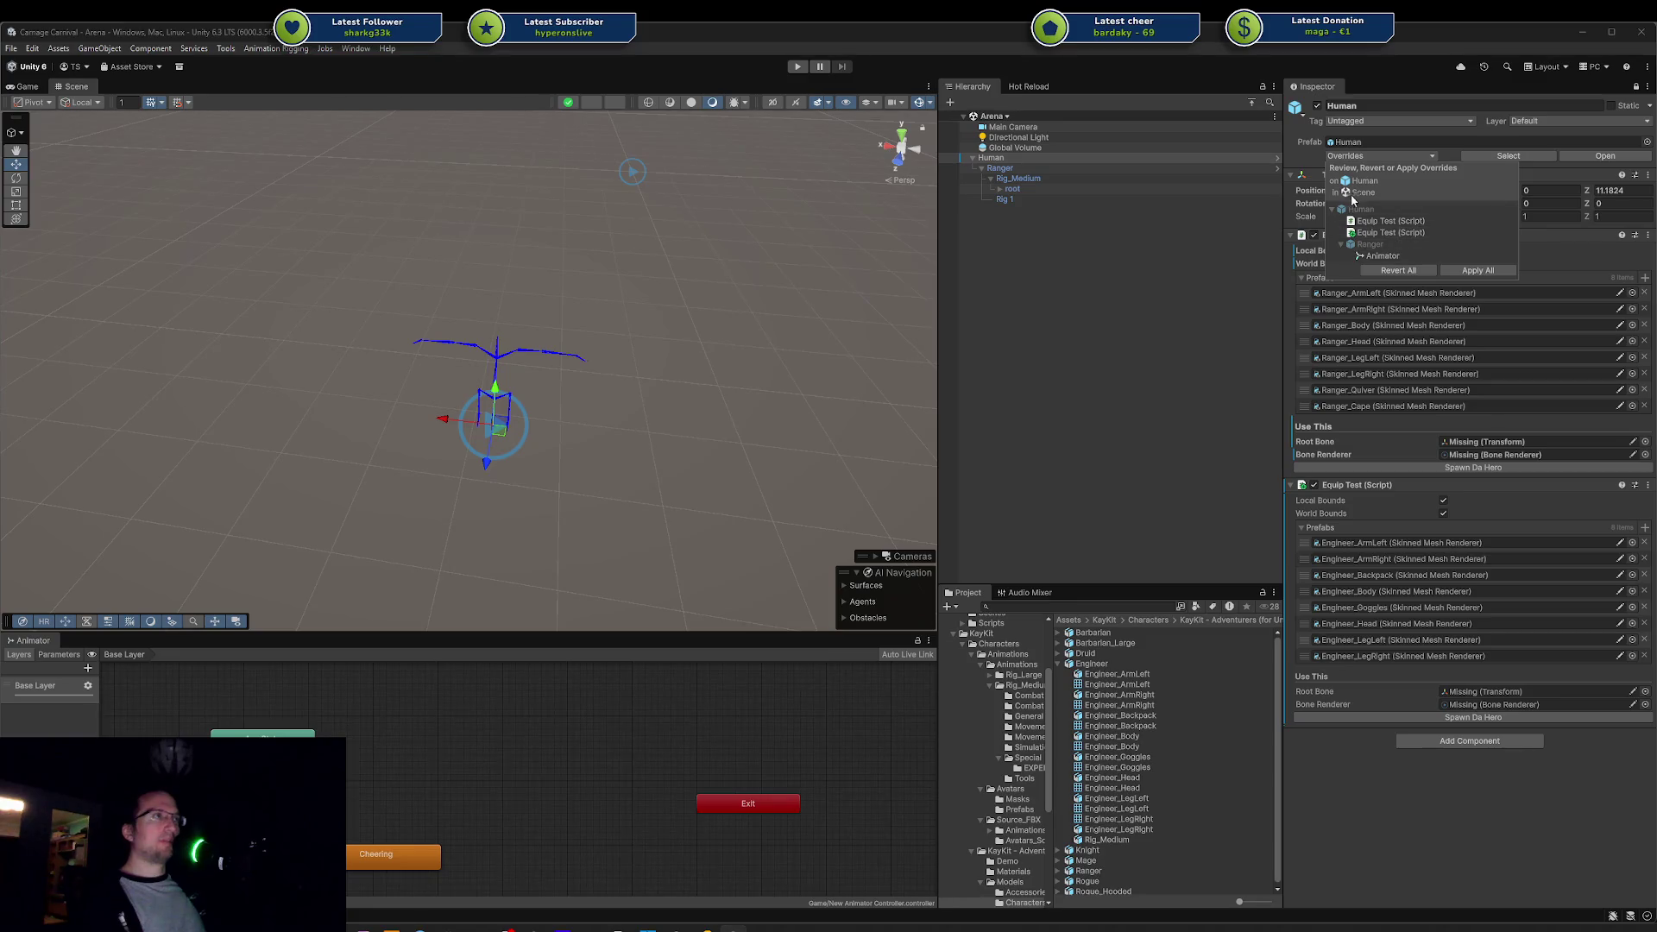
click(1074, 158)
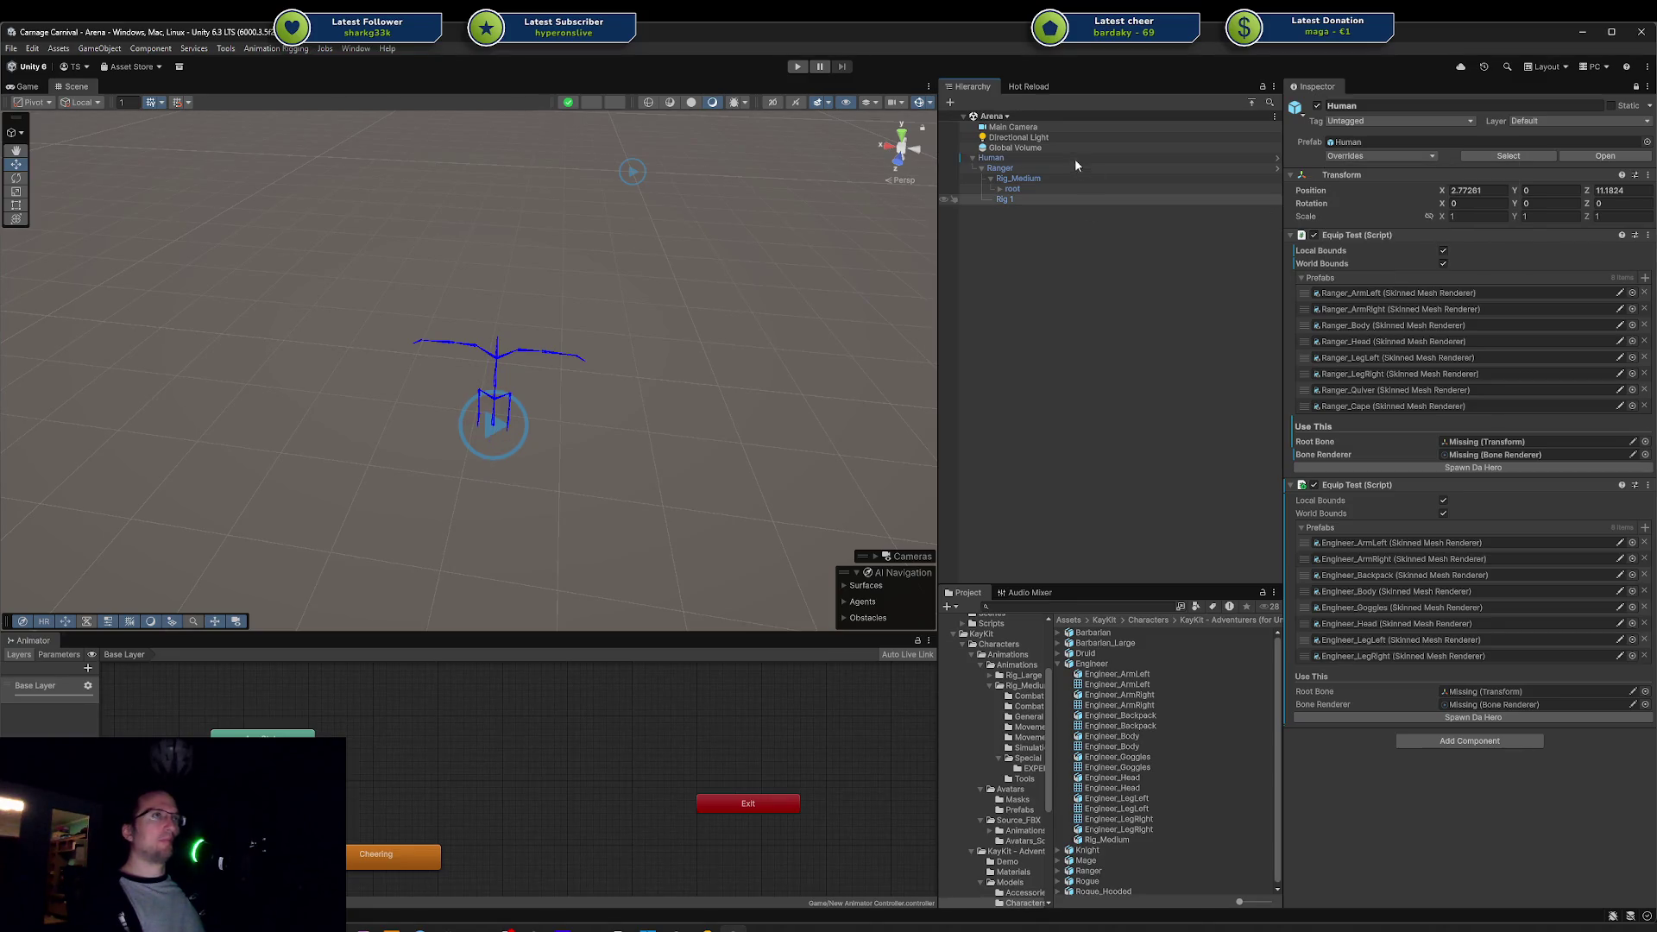
click(1529, 157)
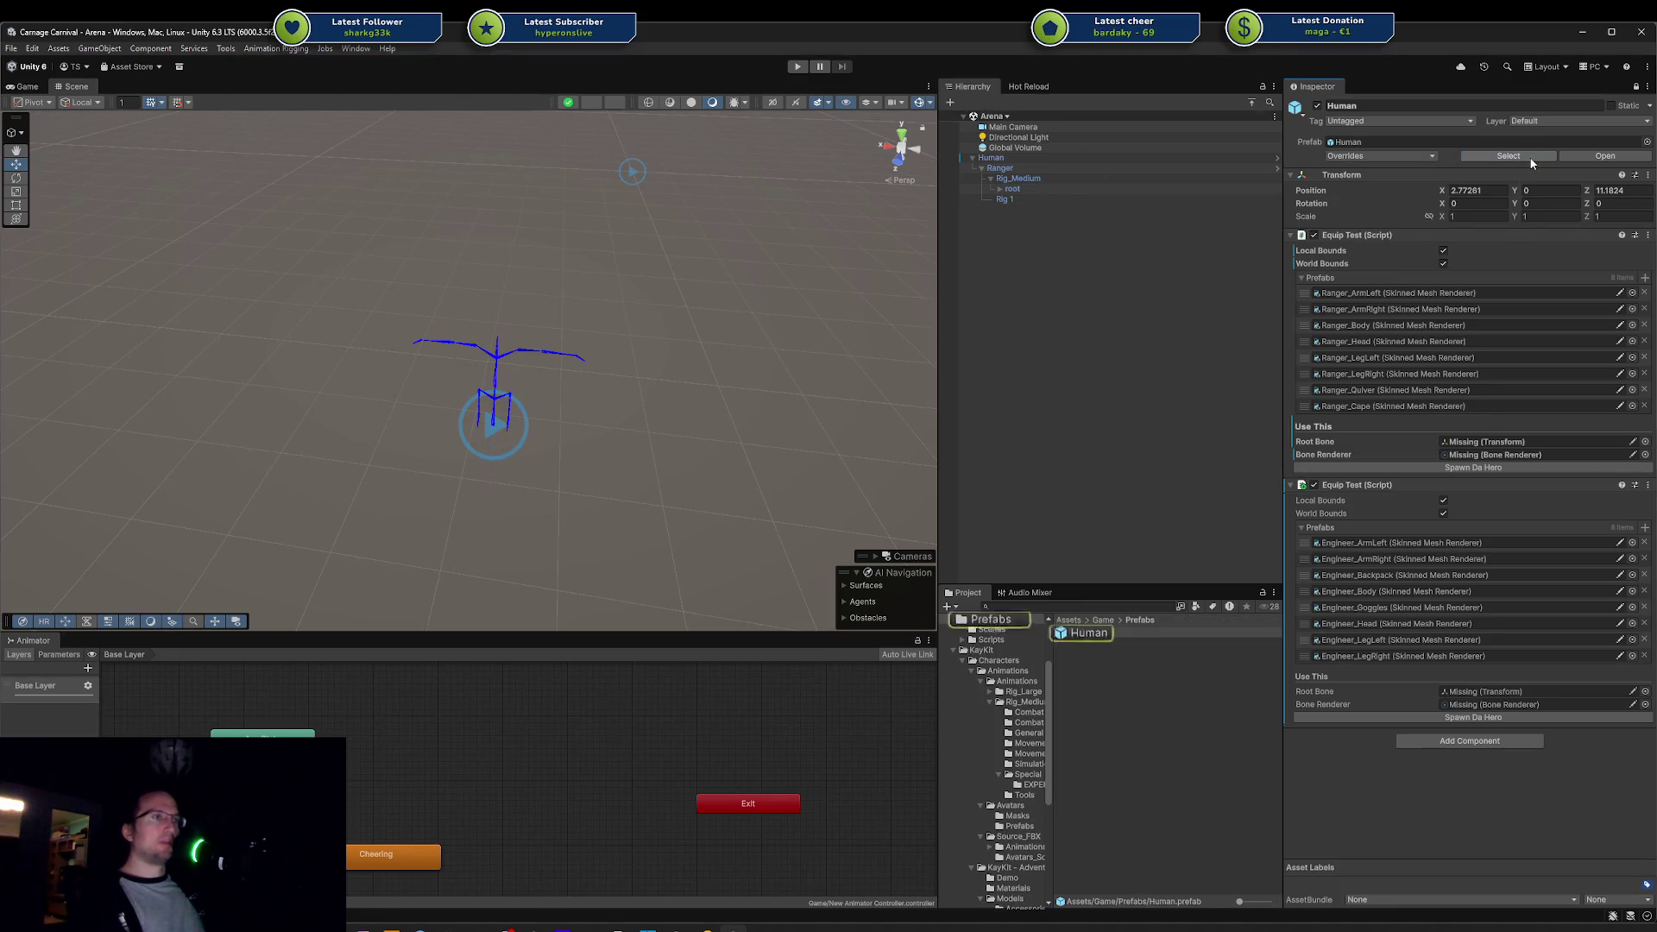
click(1635, 87)
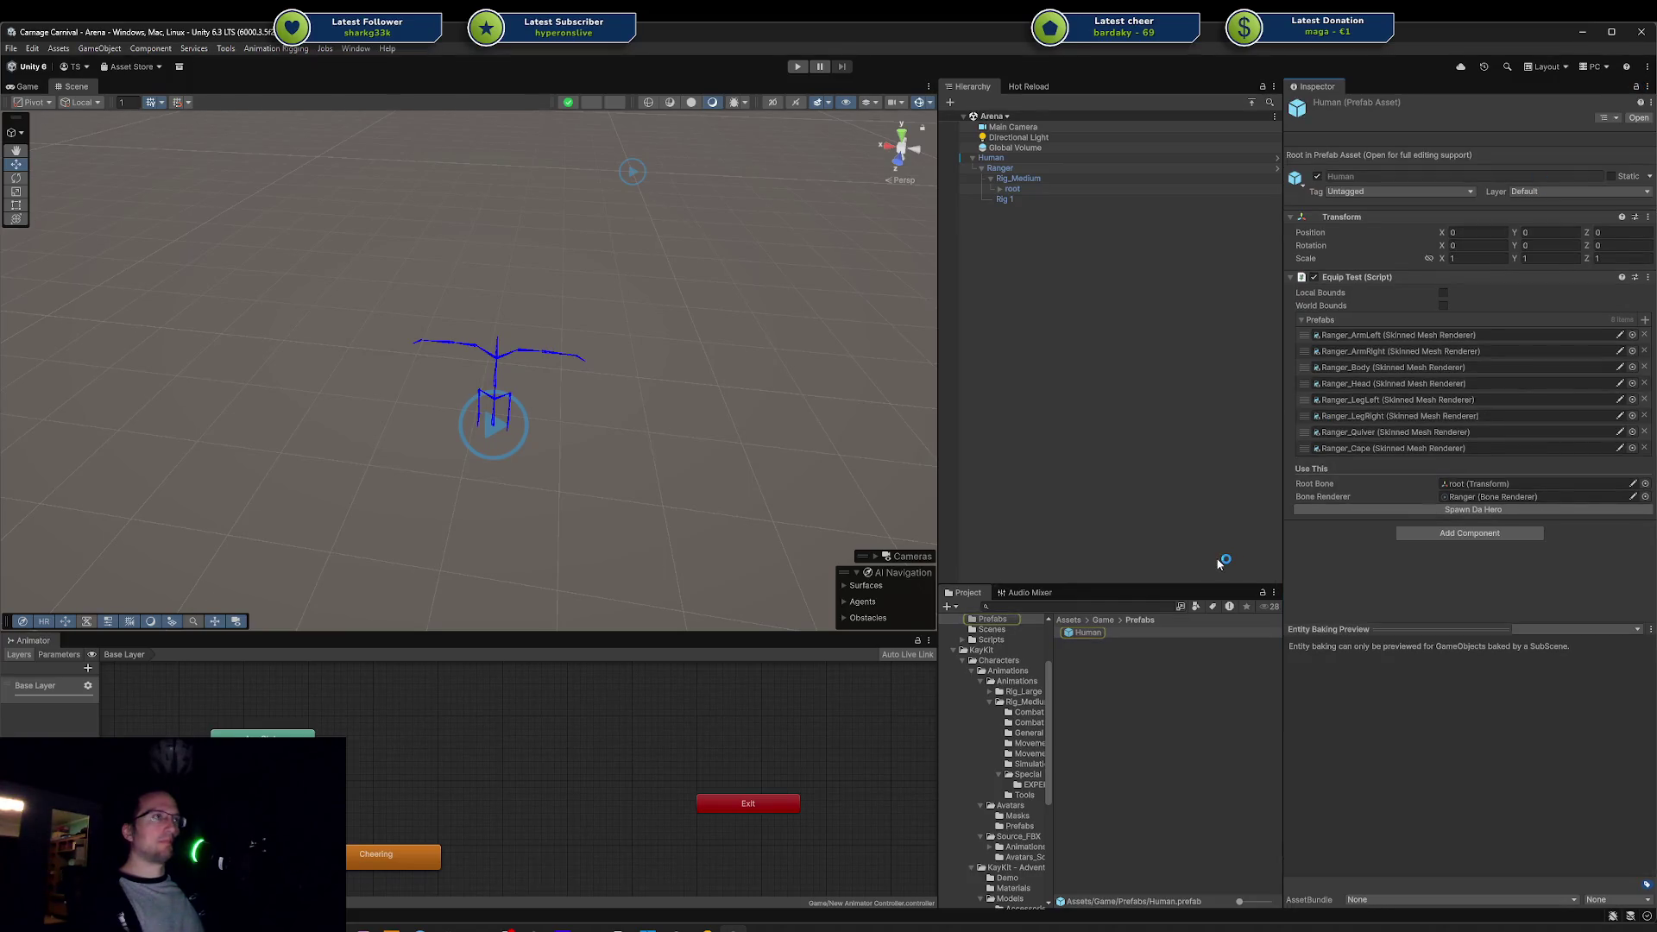
mouse_move(1081, 303)
mouse_down()
mouse_move(1001, 164)
mouse_move(1004, 211)
mouse_up()
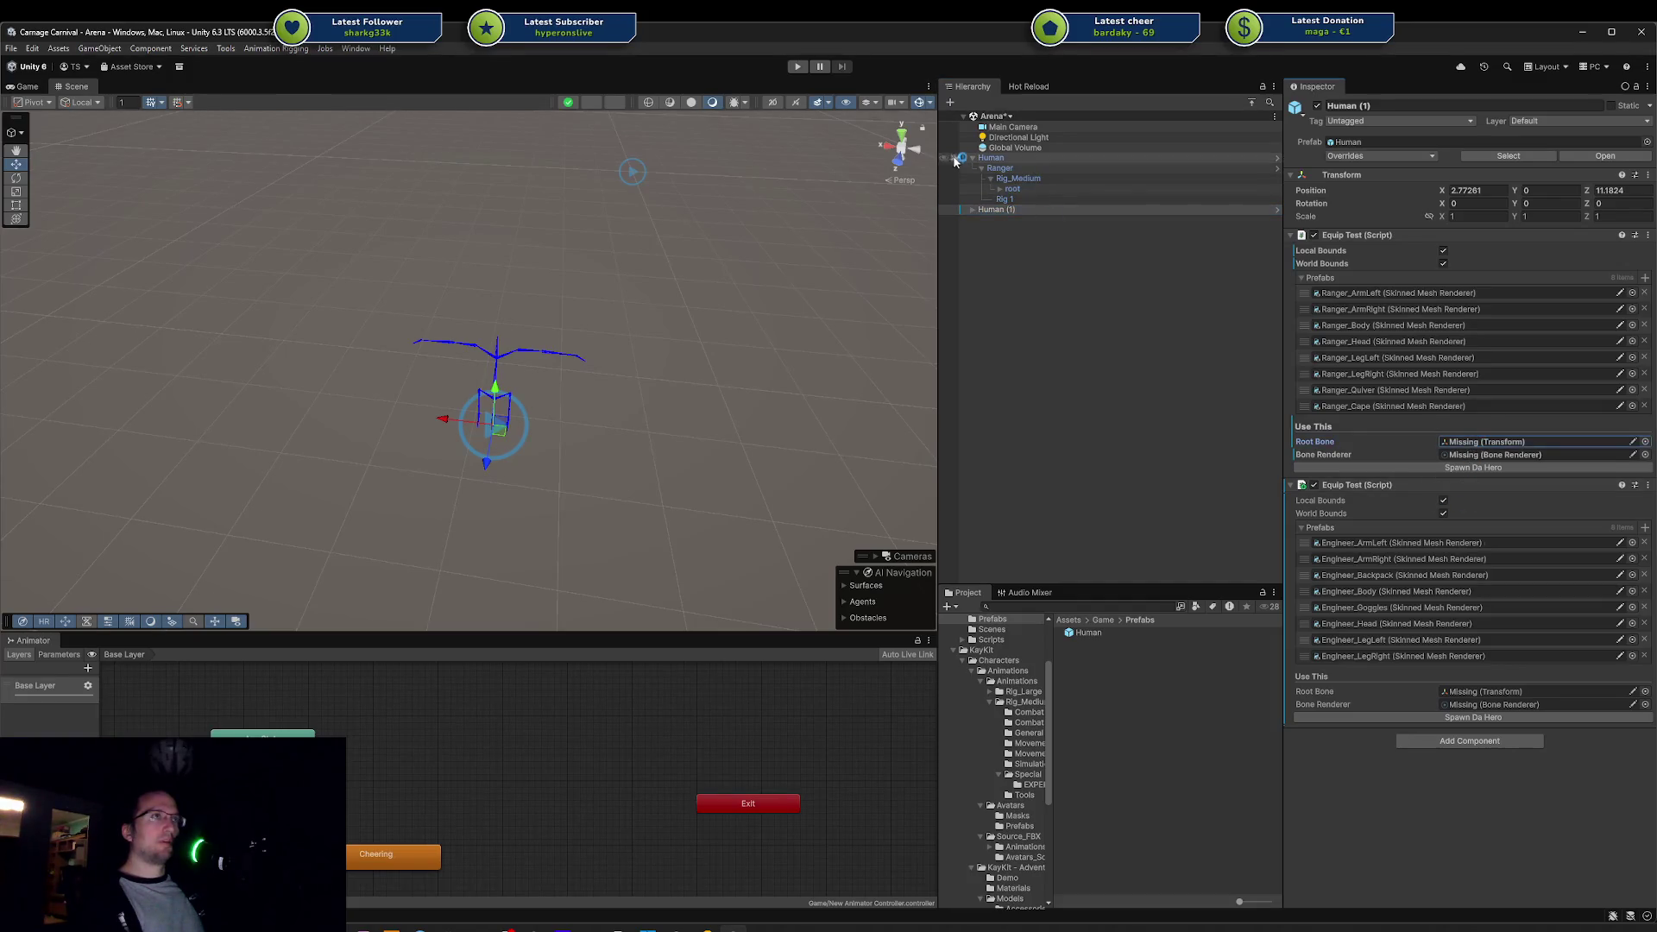
click(1003, 188)
click(1008, 211)
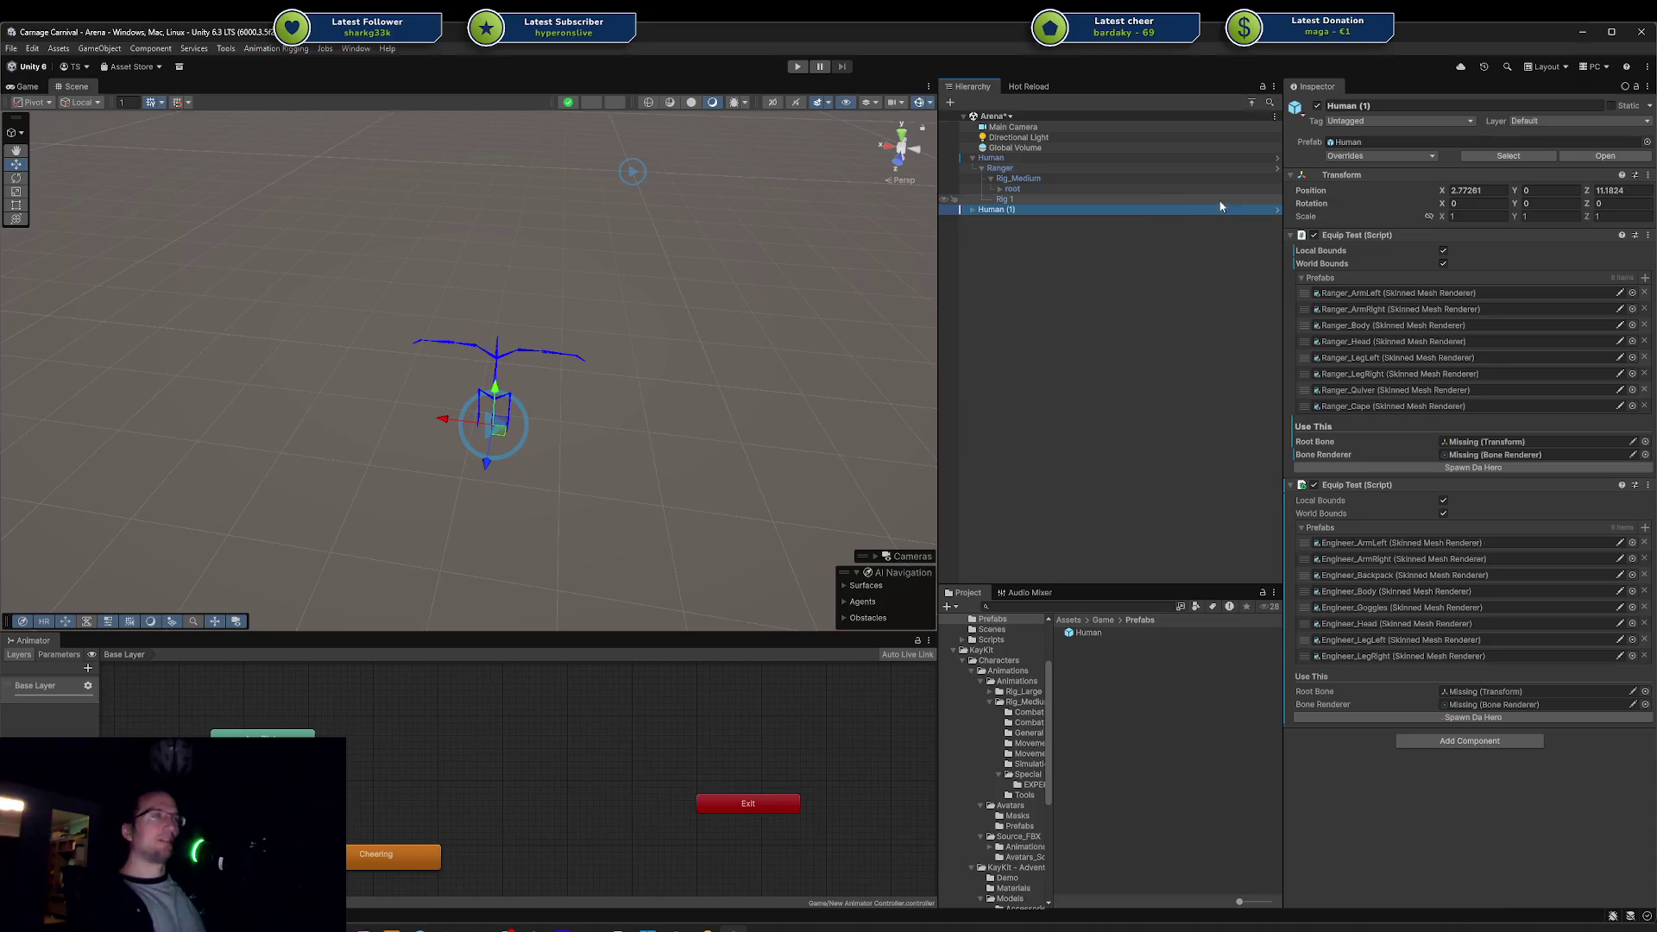
key(Delete)
click(1035, 157)
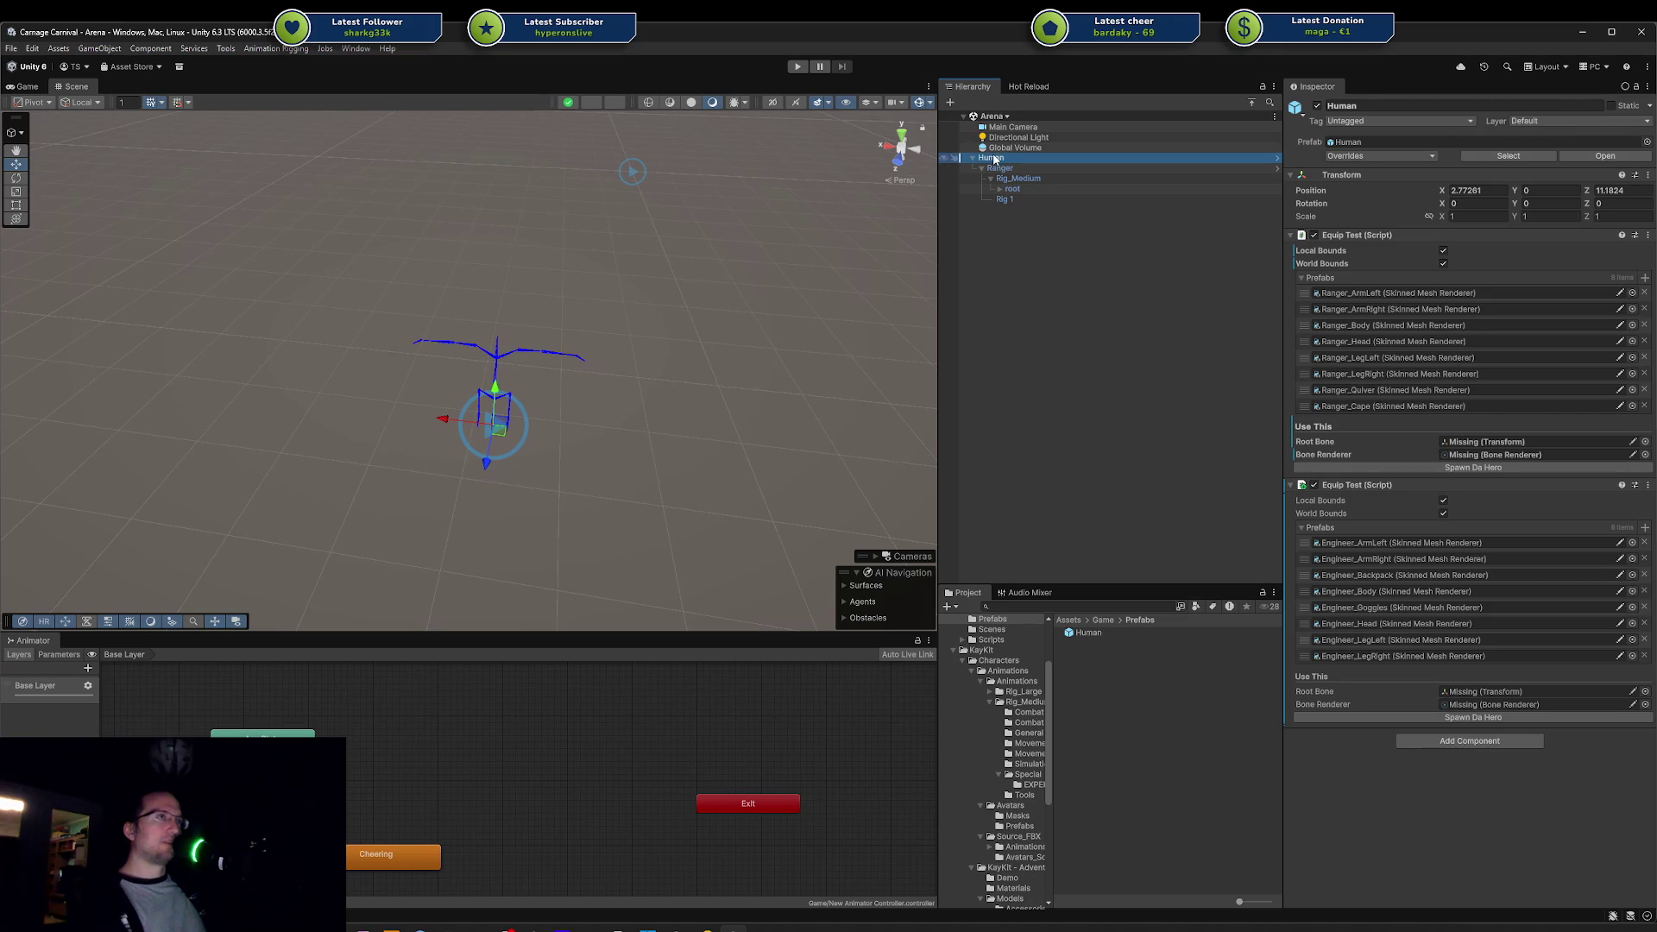
Step: Assign root and Ranger to both Root Bone and Bone Renderer fields, then duplicate Human leftward
mouse_move(1012, 189)
mouse_down()
mouse_move(1458, 410)
mouse_move(1454, 443)
mouse_up()
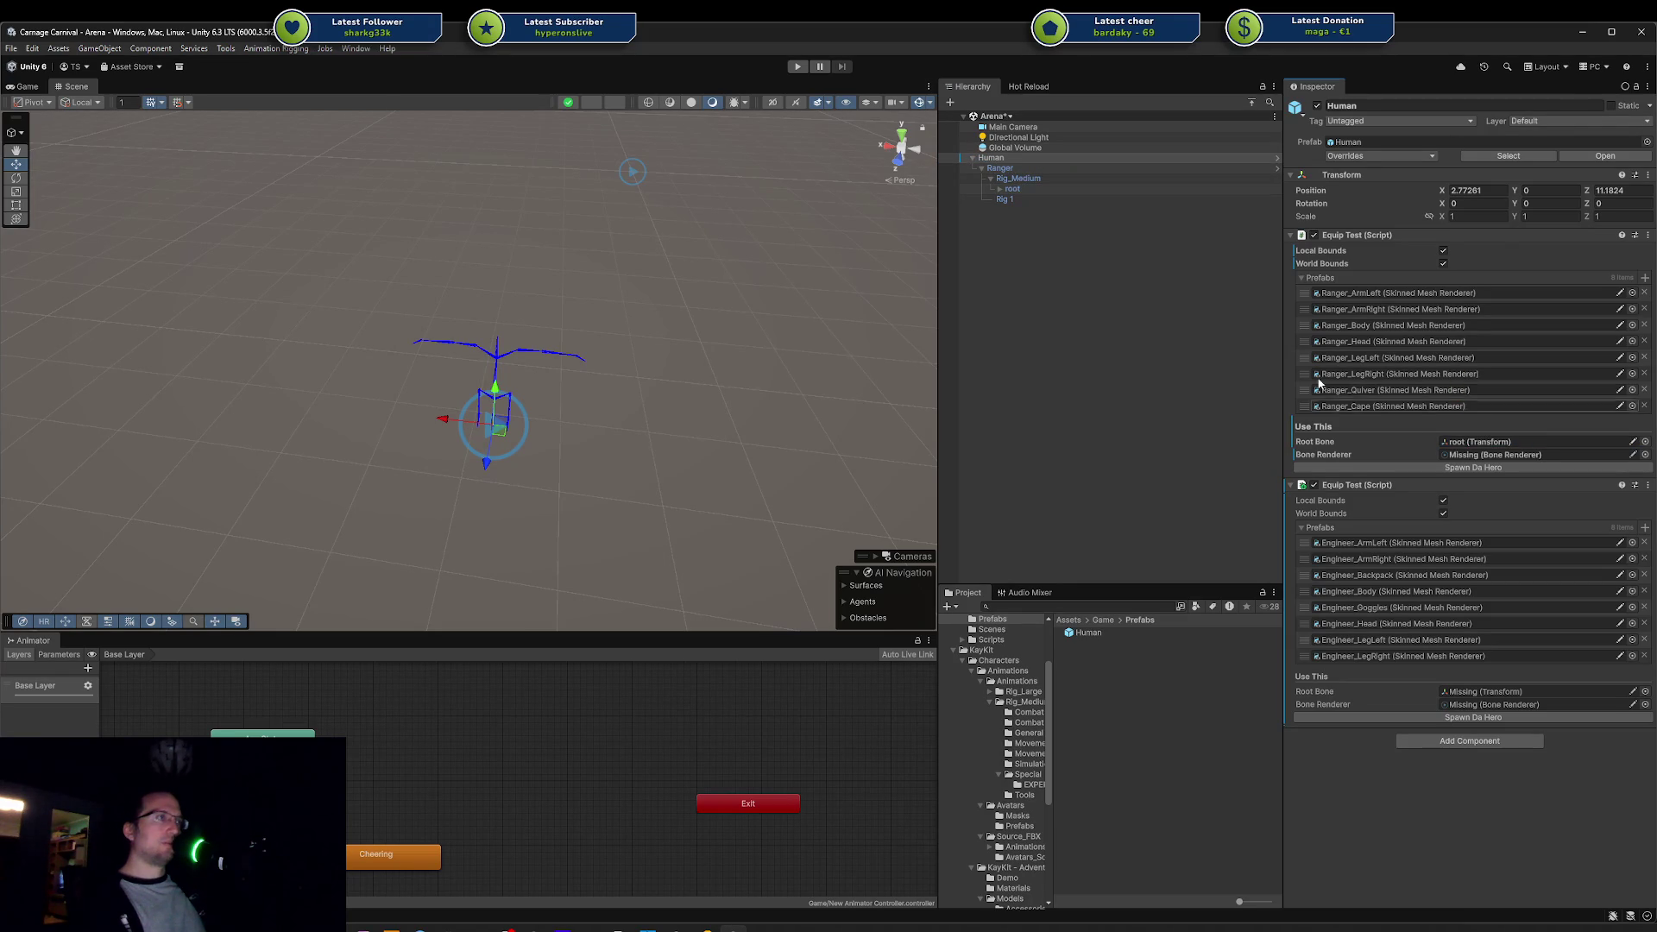
mouse_move(1009, 169)
mouse_down()
mouse_move(1444, 438)
mouse_move(1449, 458)
mouse_up()
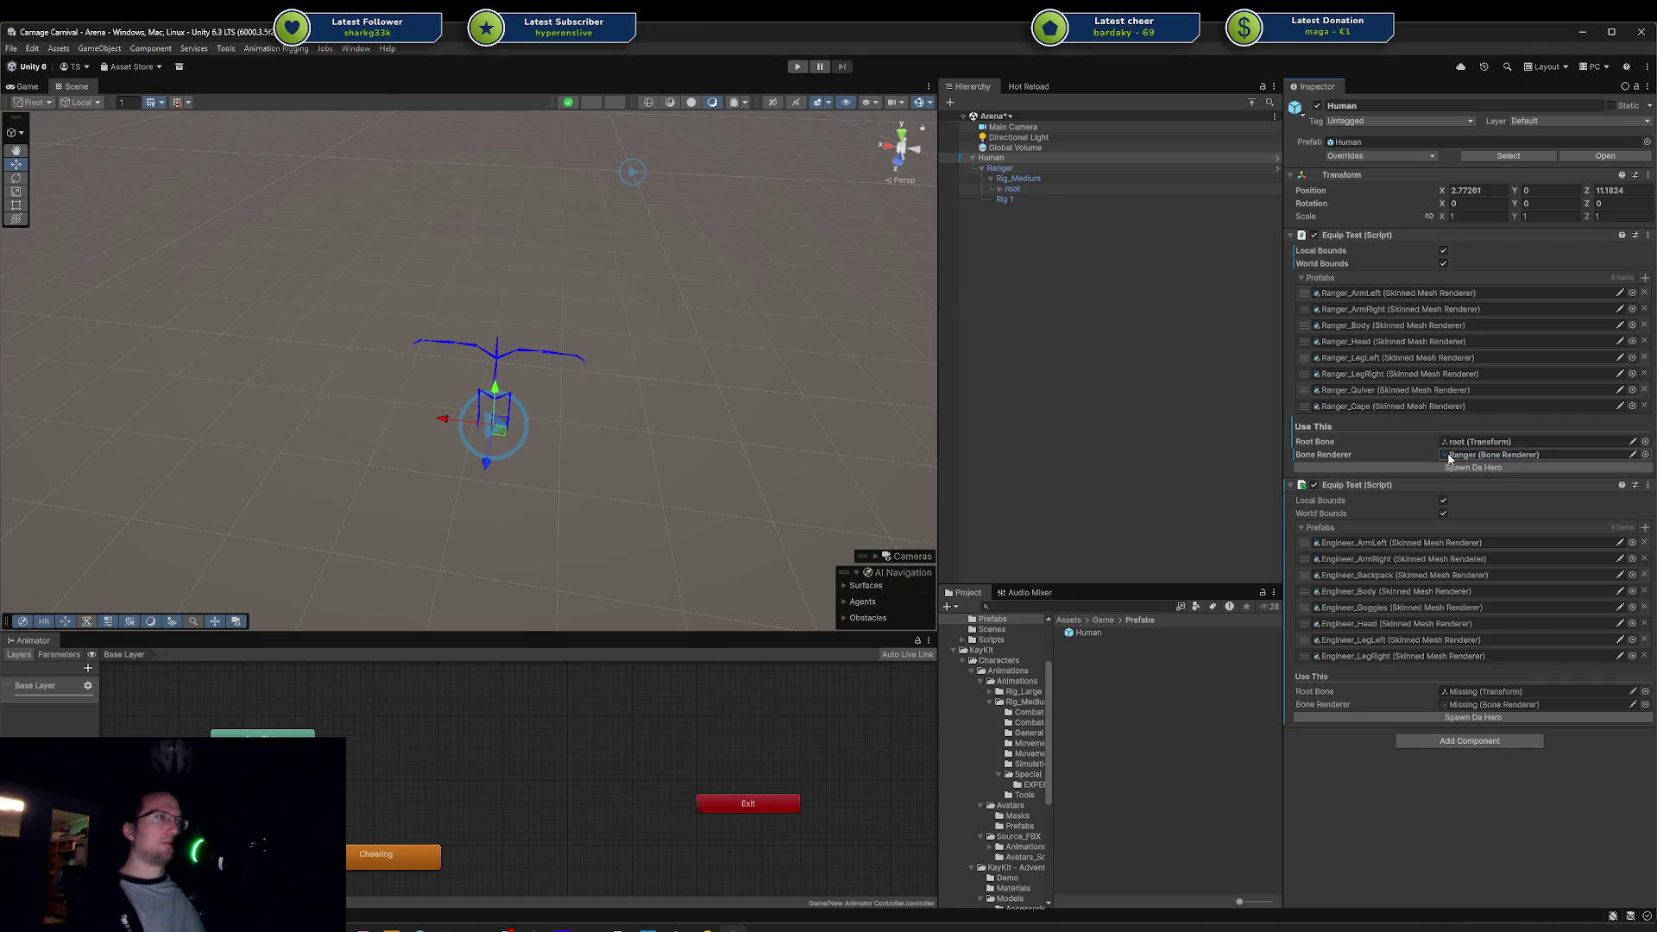
drag(1012, 189, 1537, 608)
drag(1469, 684, 1457, 688)
mouse_move(1013, 170)
mouse_down()
mouse_move(1128, 210)
mouse_move(1486, 676)
mouse_move(1475, 714)
mouse_up()
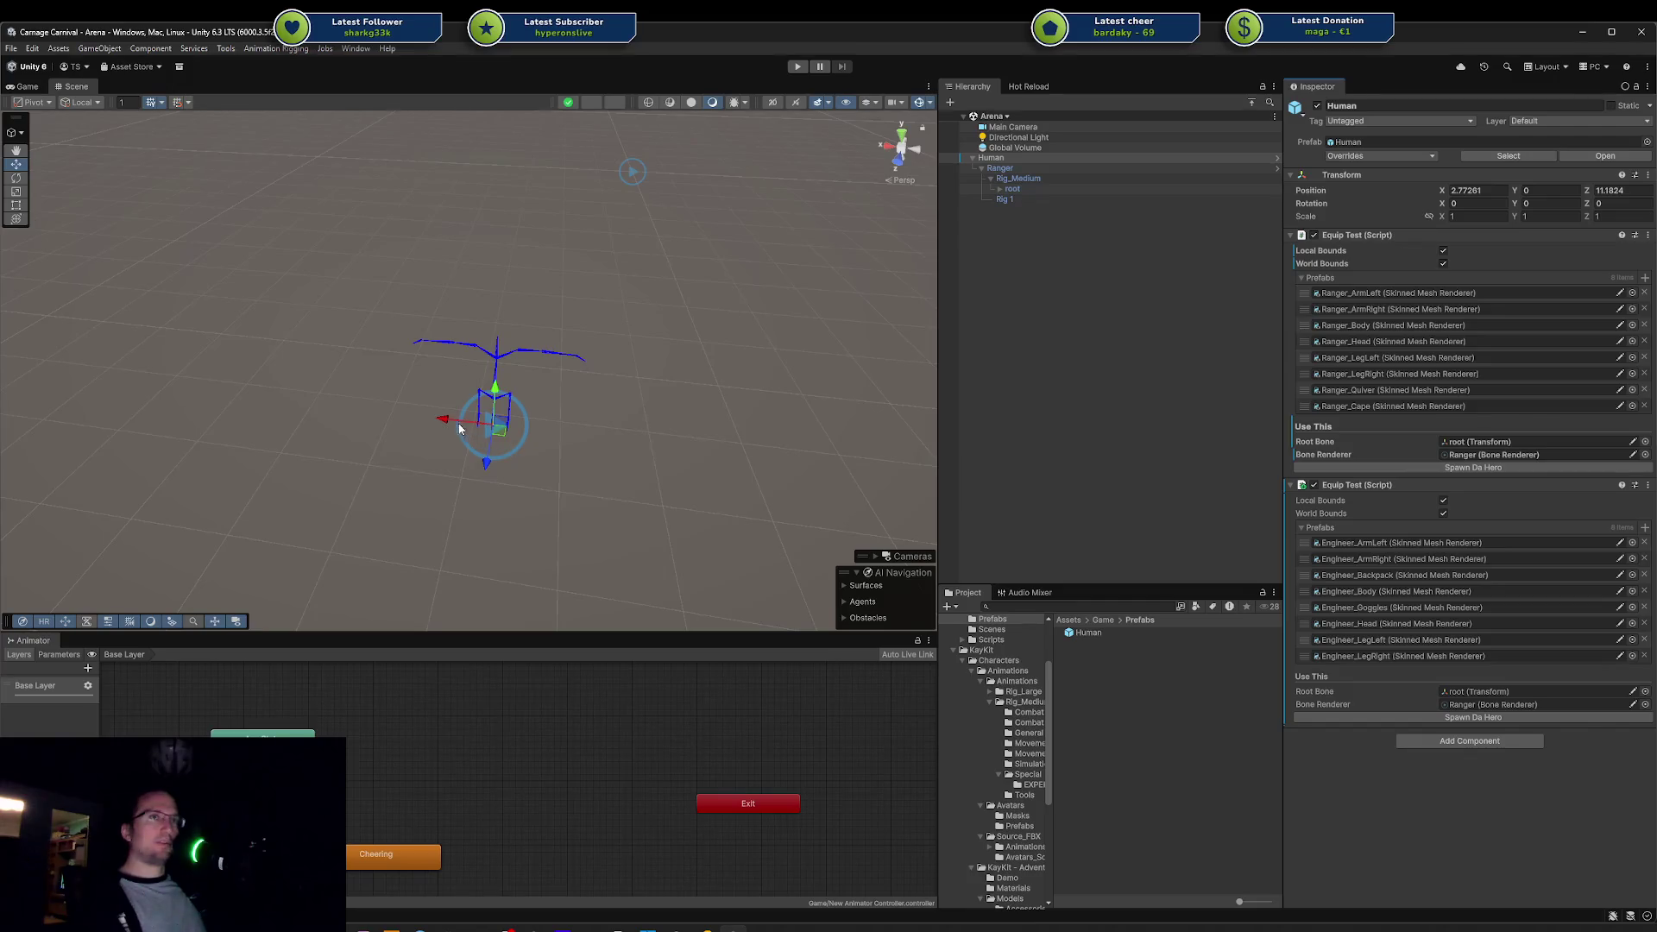
key(ctrl+d)
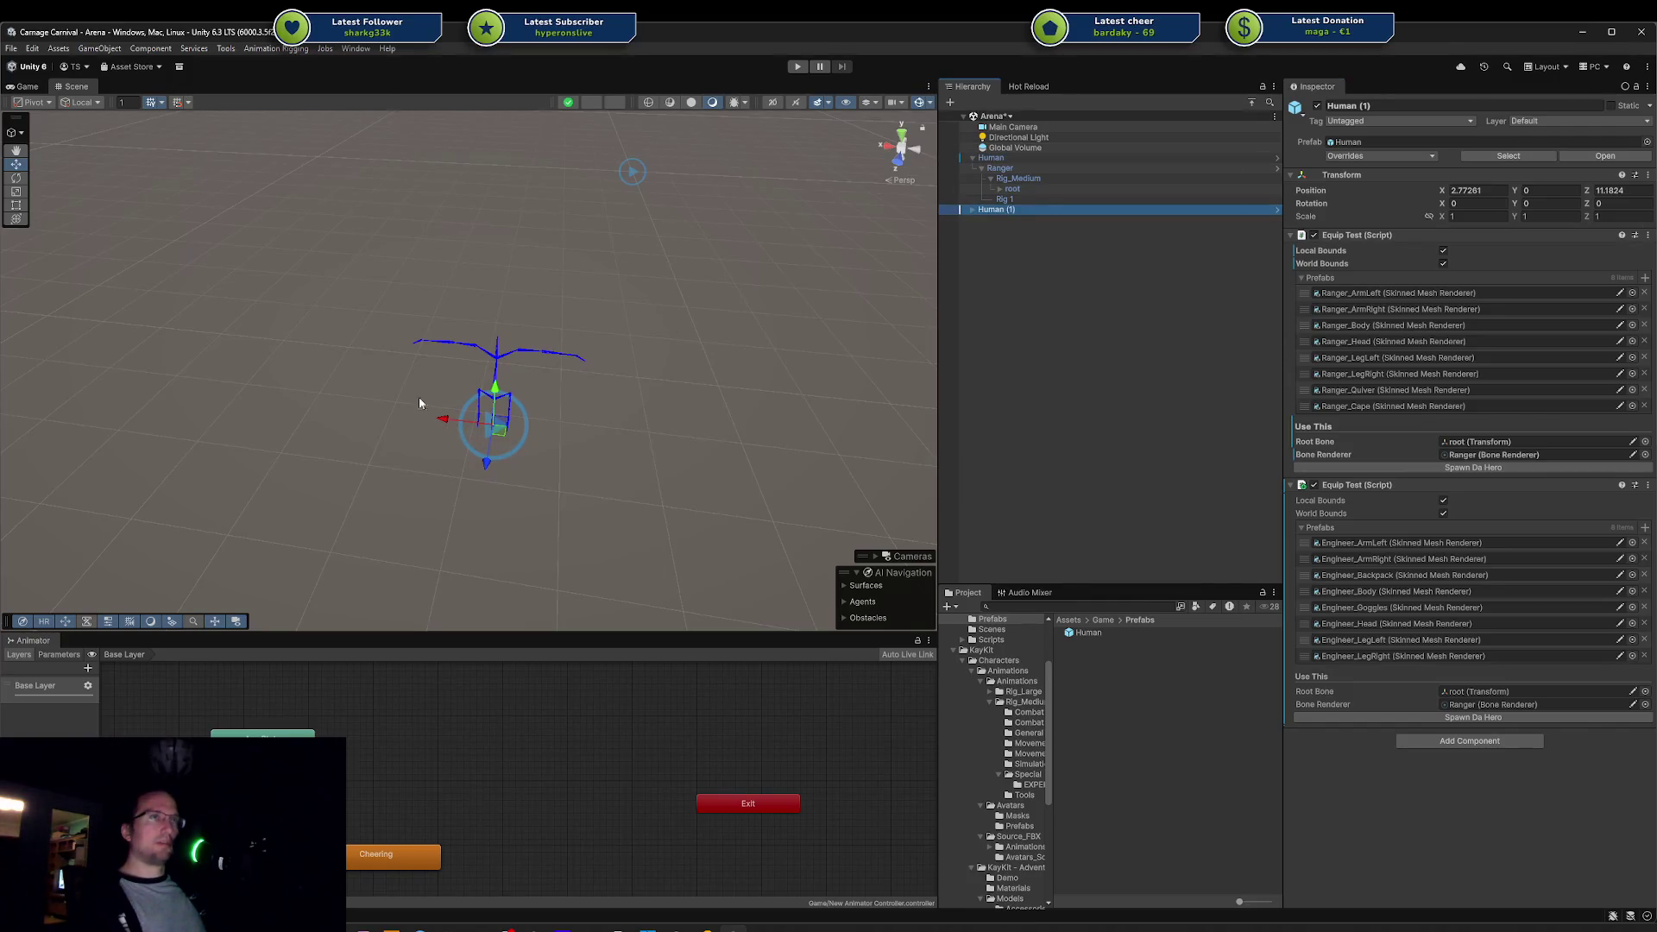
drag(430, 414, 282, 410)
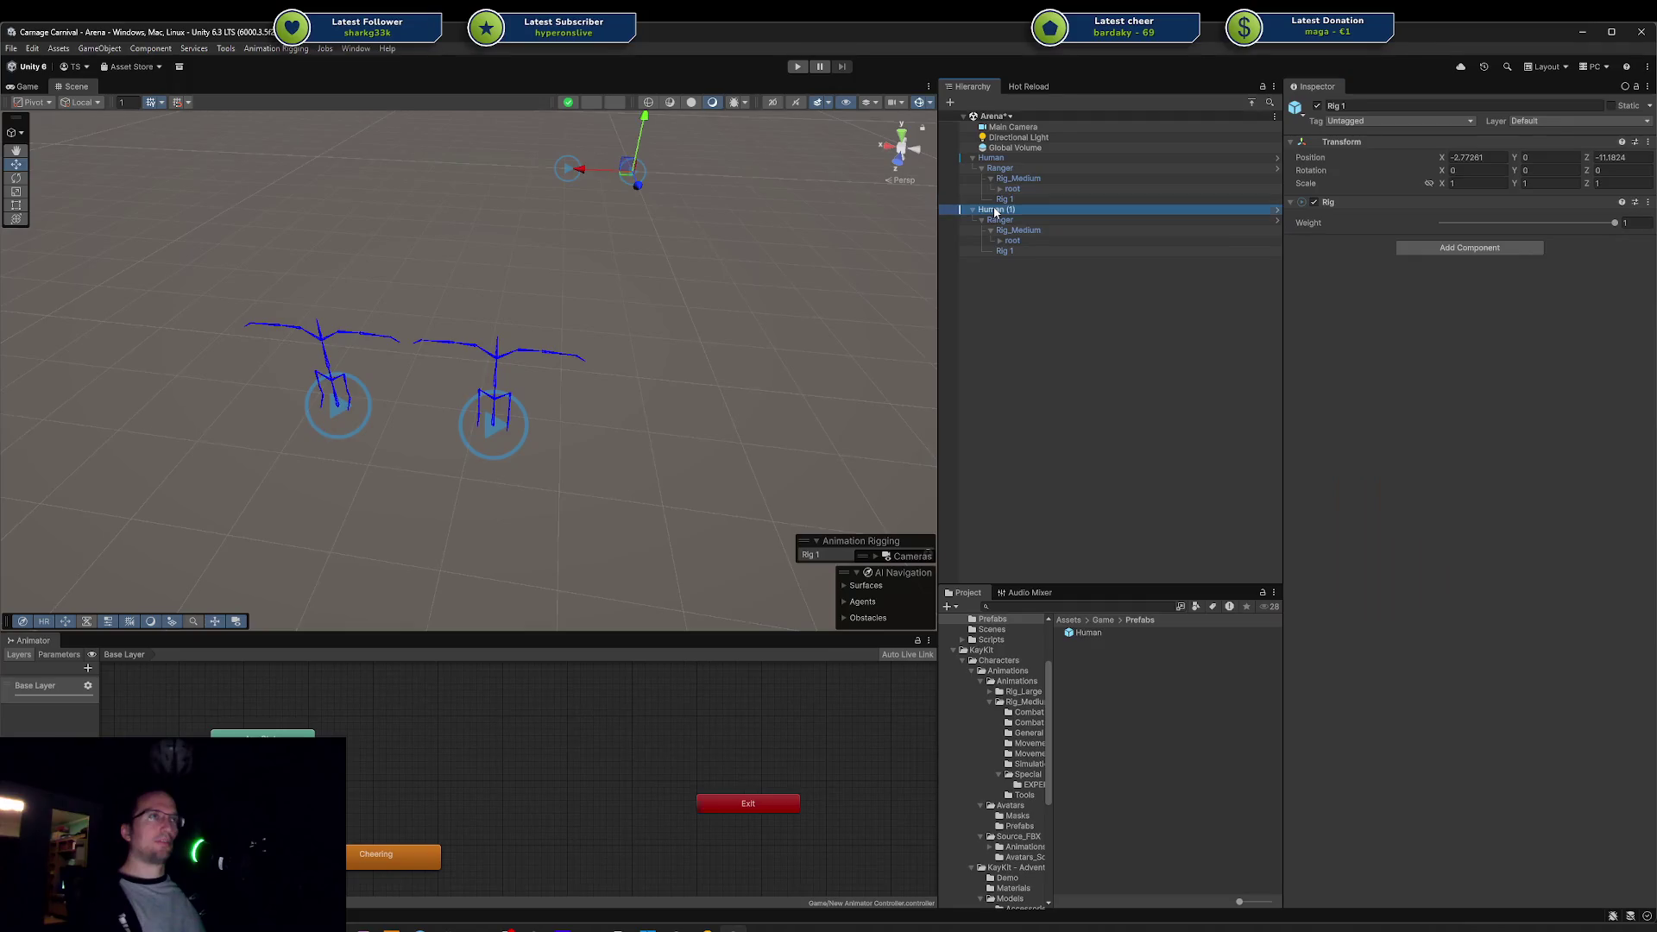
Step: Create Human (2) to the right of the other two and enter Play mode
key(ctrl+d)
drag(306, 405, 697, 407)
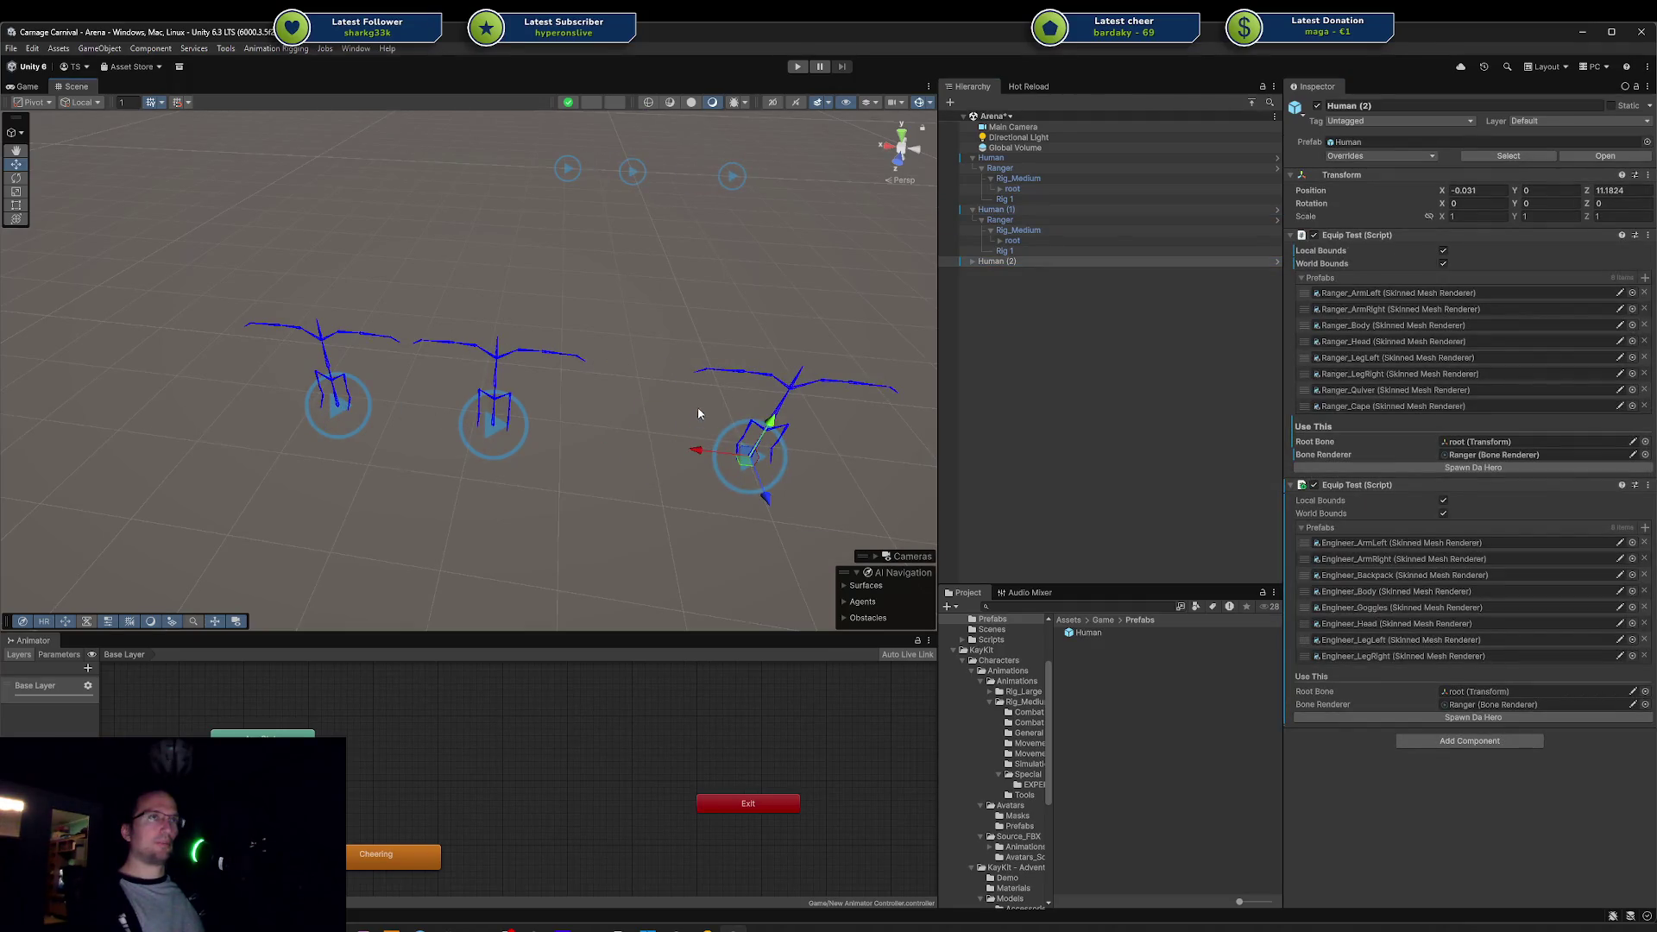
mouse_move(692, 323)
mouse_down()
mouse_move(571, 262)
mouse_move(681, 213)
mouse_move(730, 251)
mouse_up()
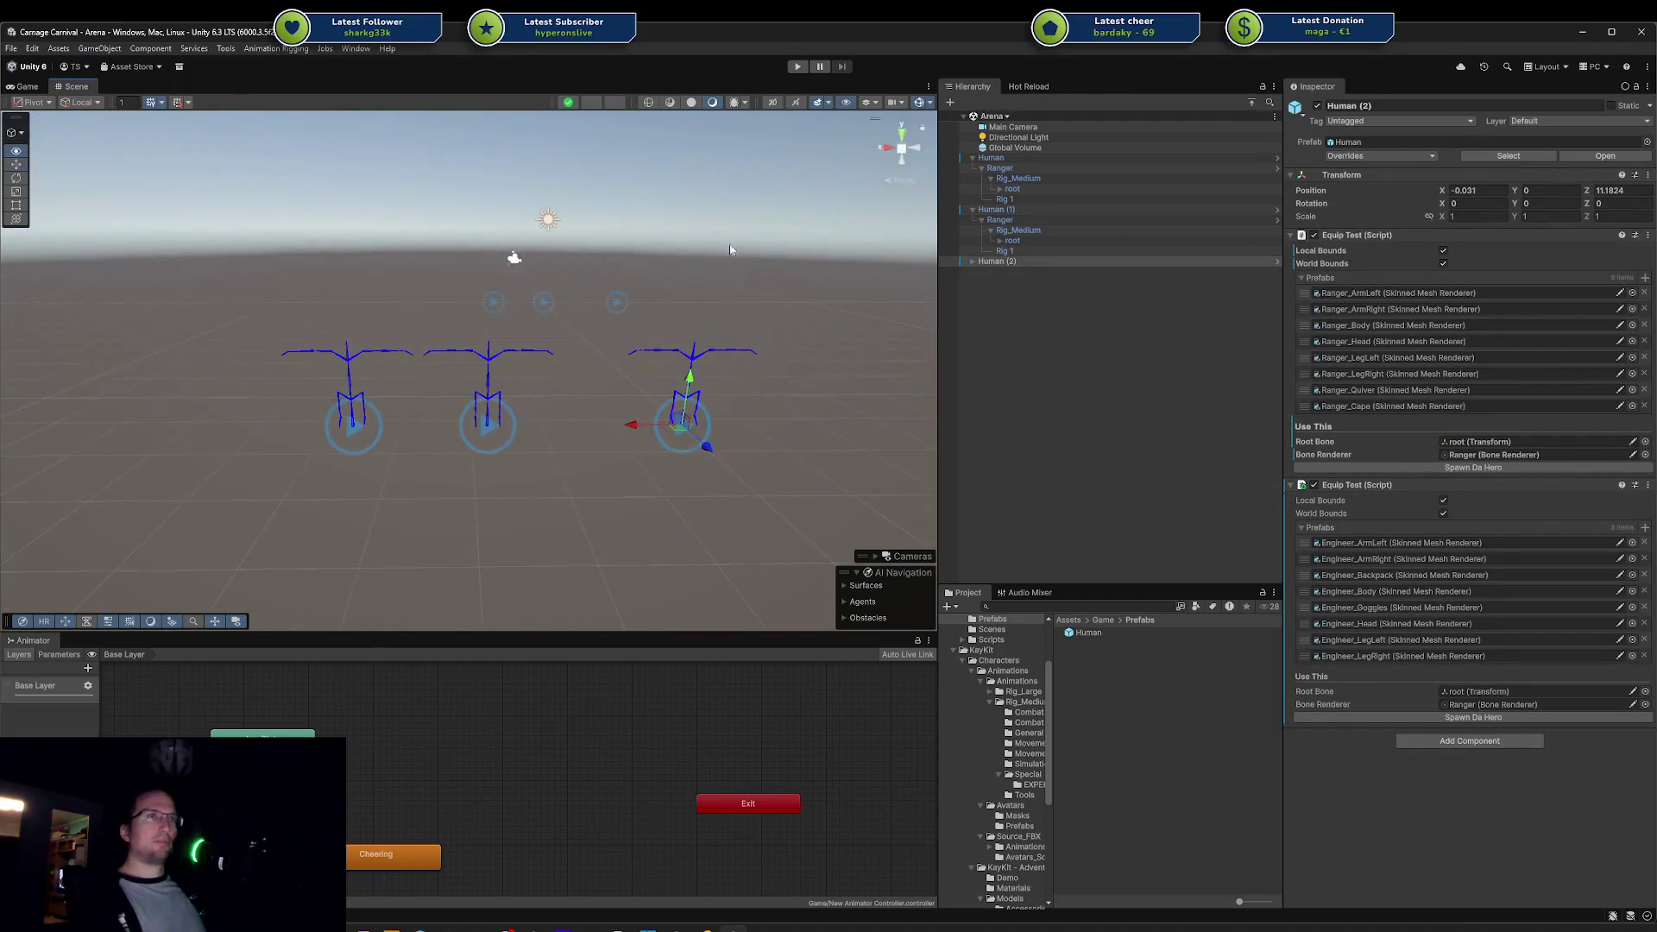
click(805, 70)
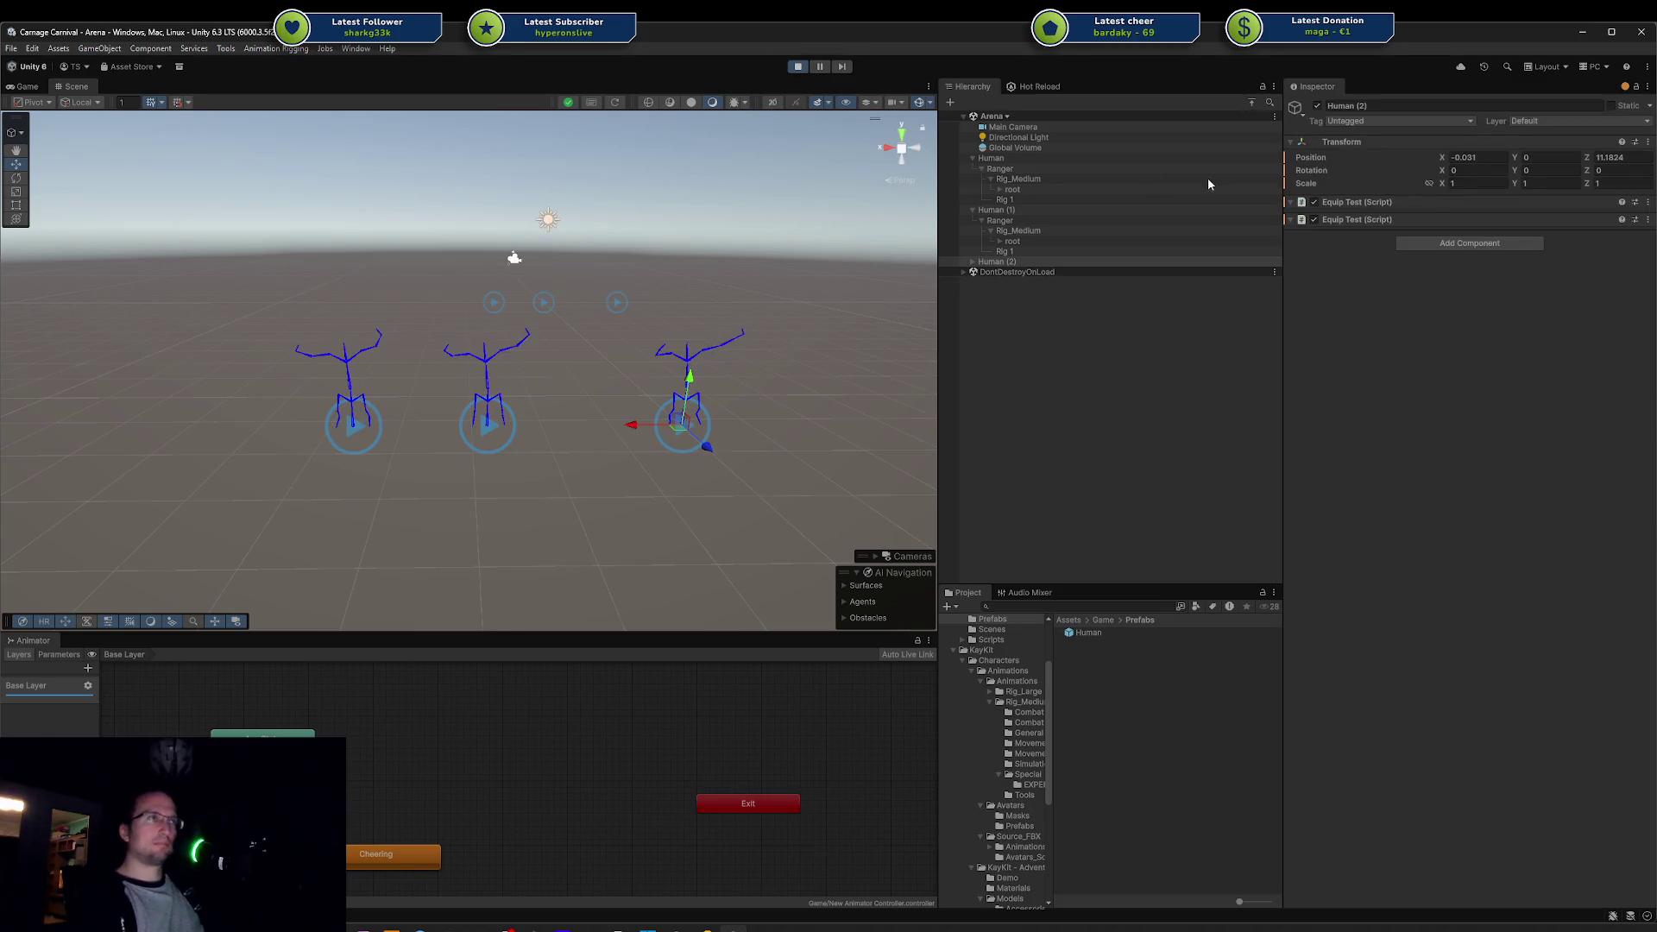
Step: Spawn the Ranger outfit onto the right mannequin, Human (2)
click(1020, 208)
click(1017, 263)
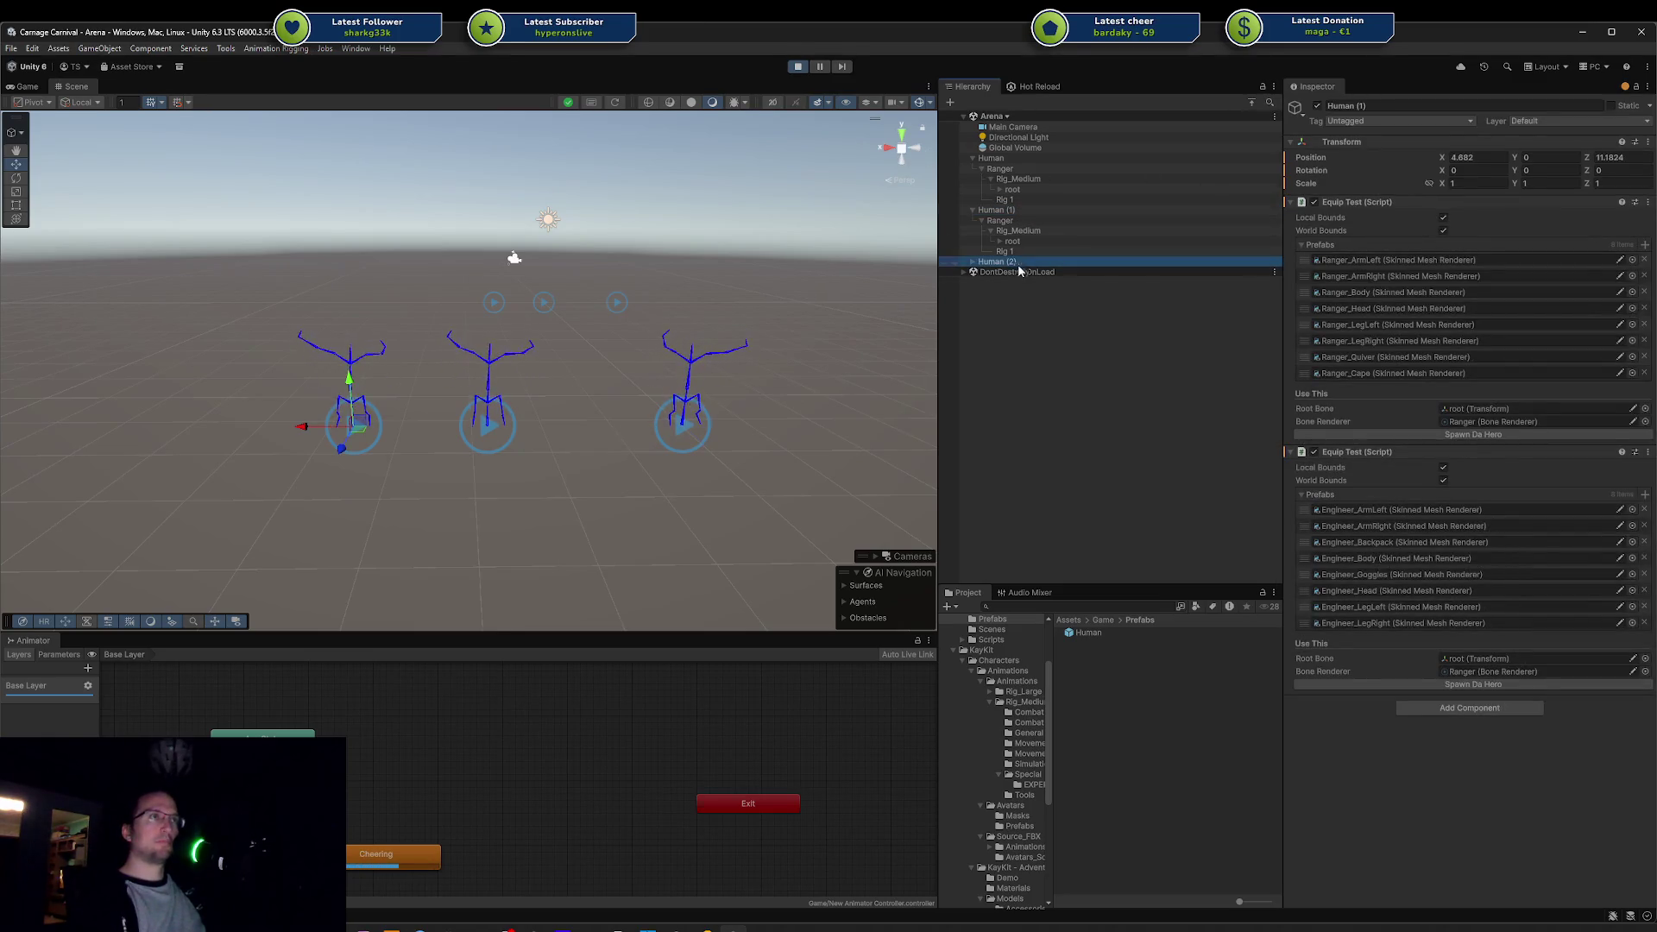
click(1483, 435)
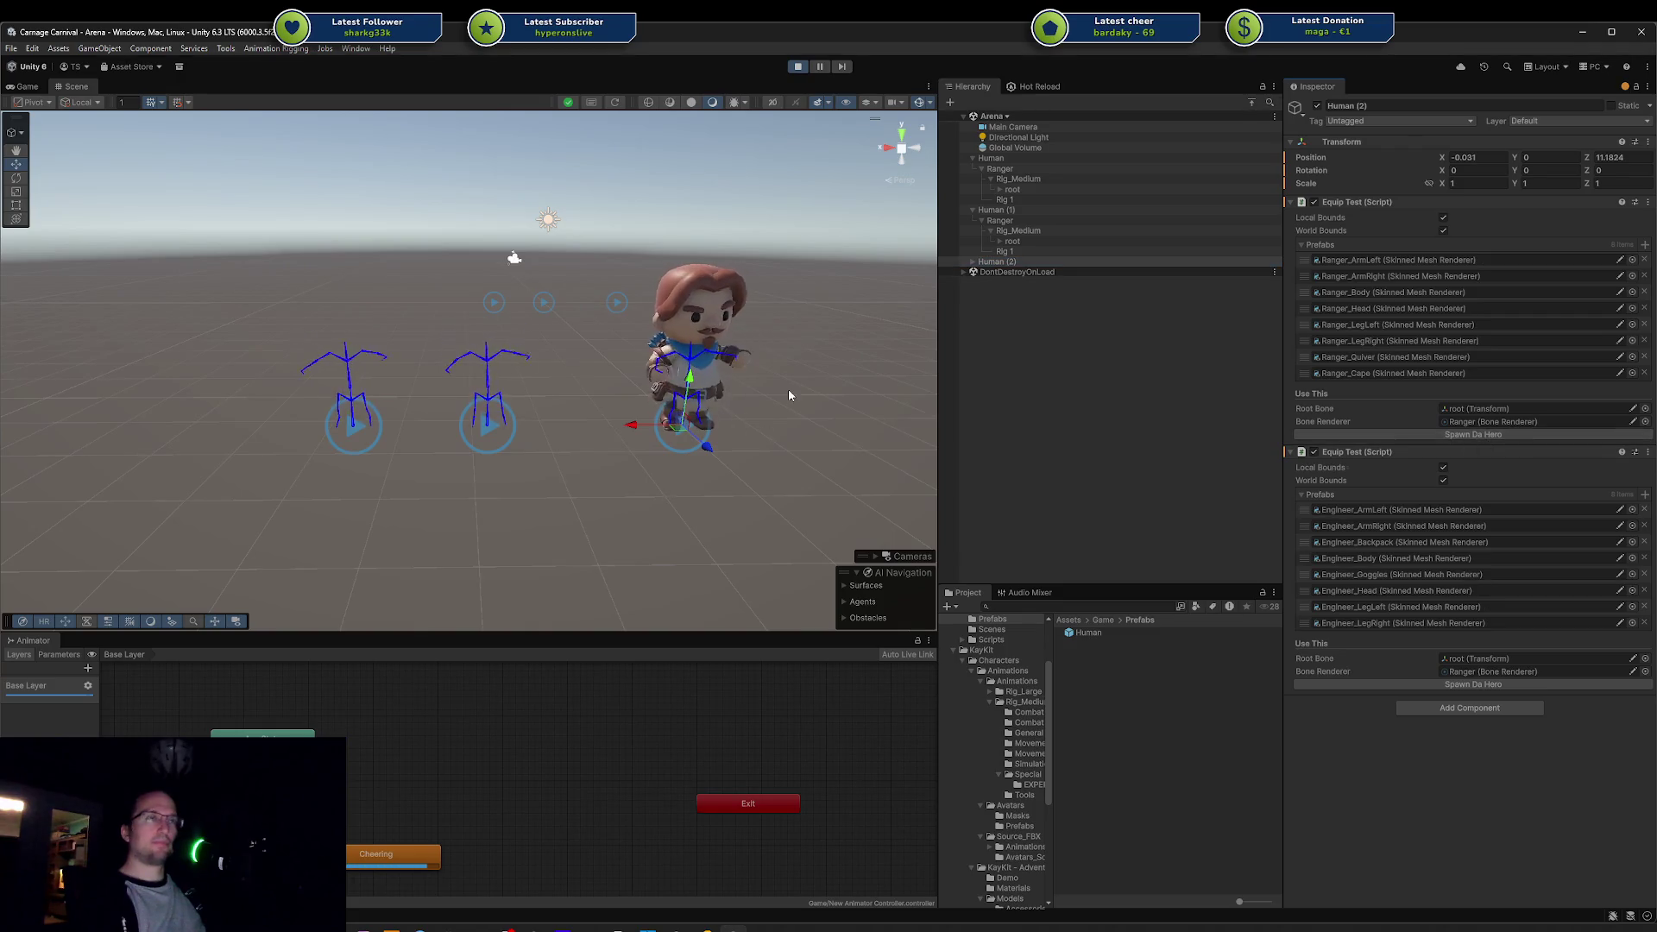
drag(789, 389, 772, 380)
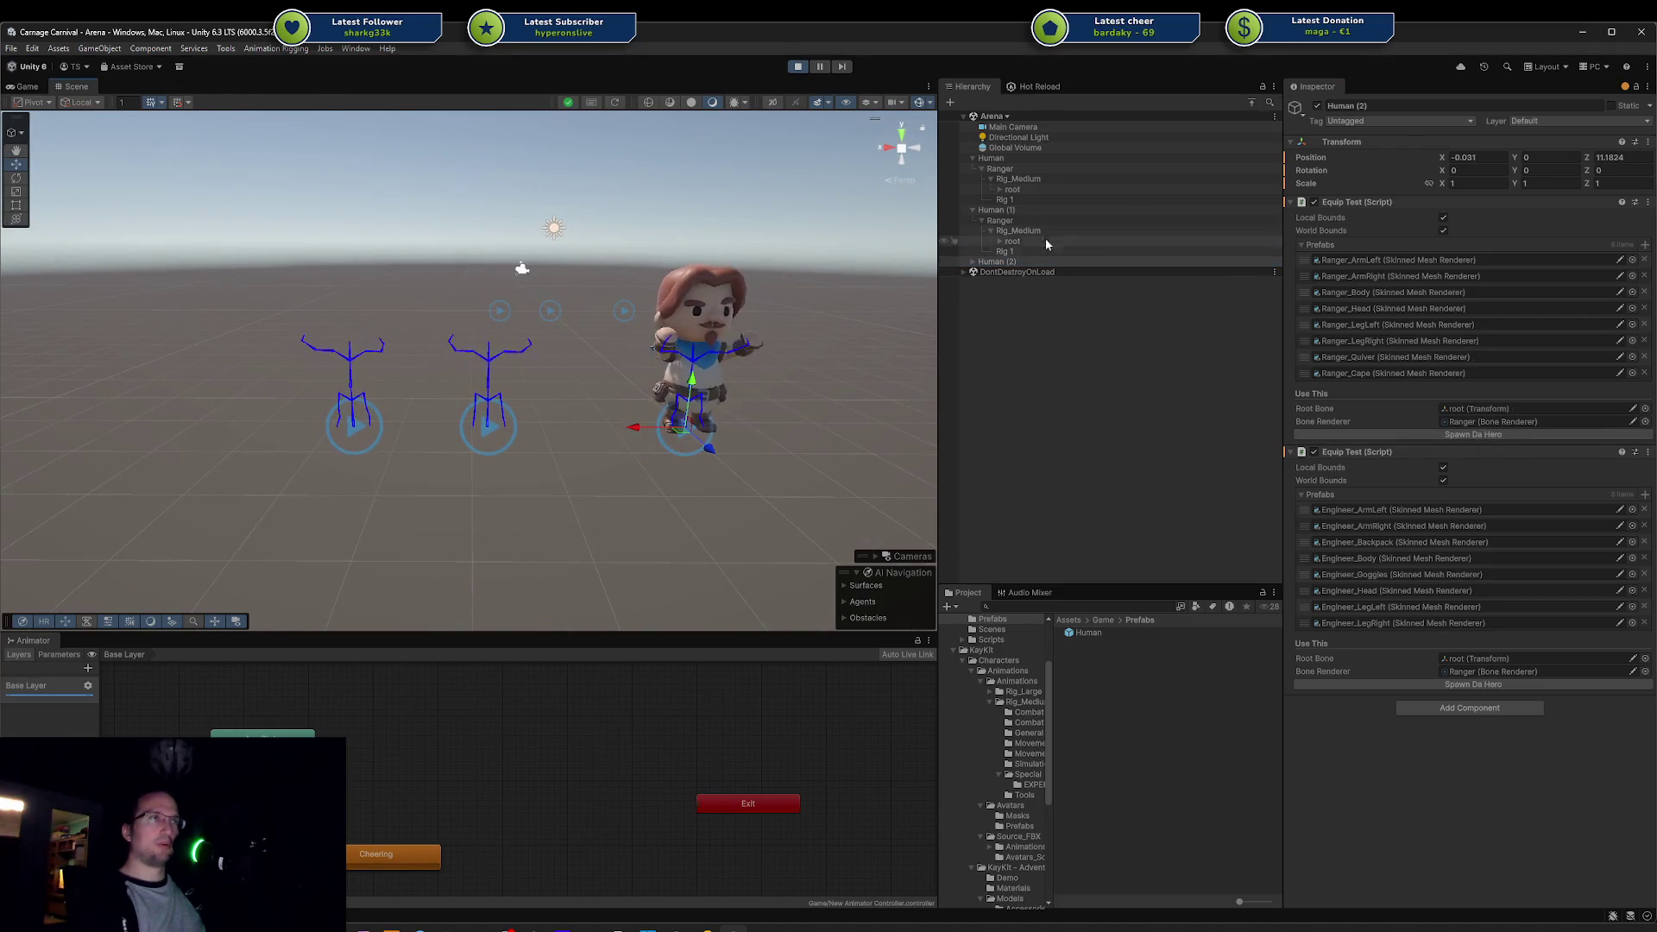
Step: Spawn the Engineer outfit onto the left mannequin, Human (1), and select its Rig 1
click(1033, 213)
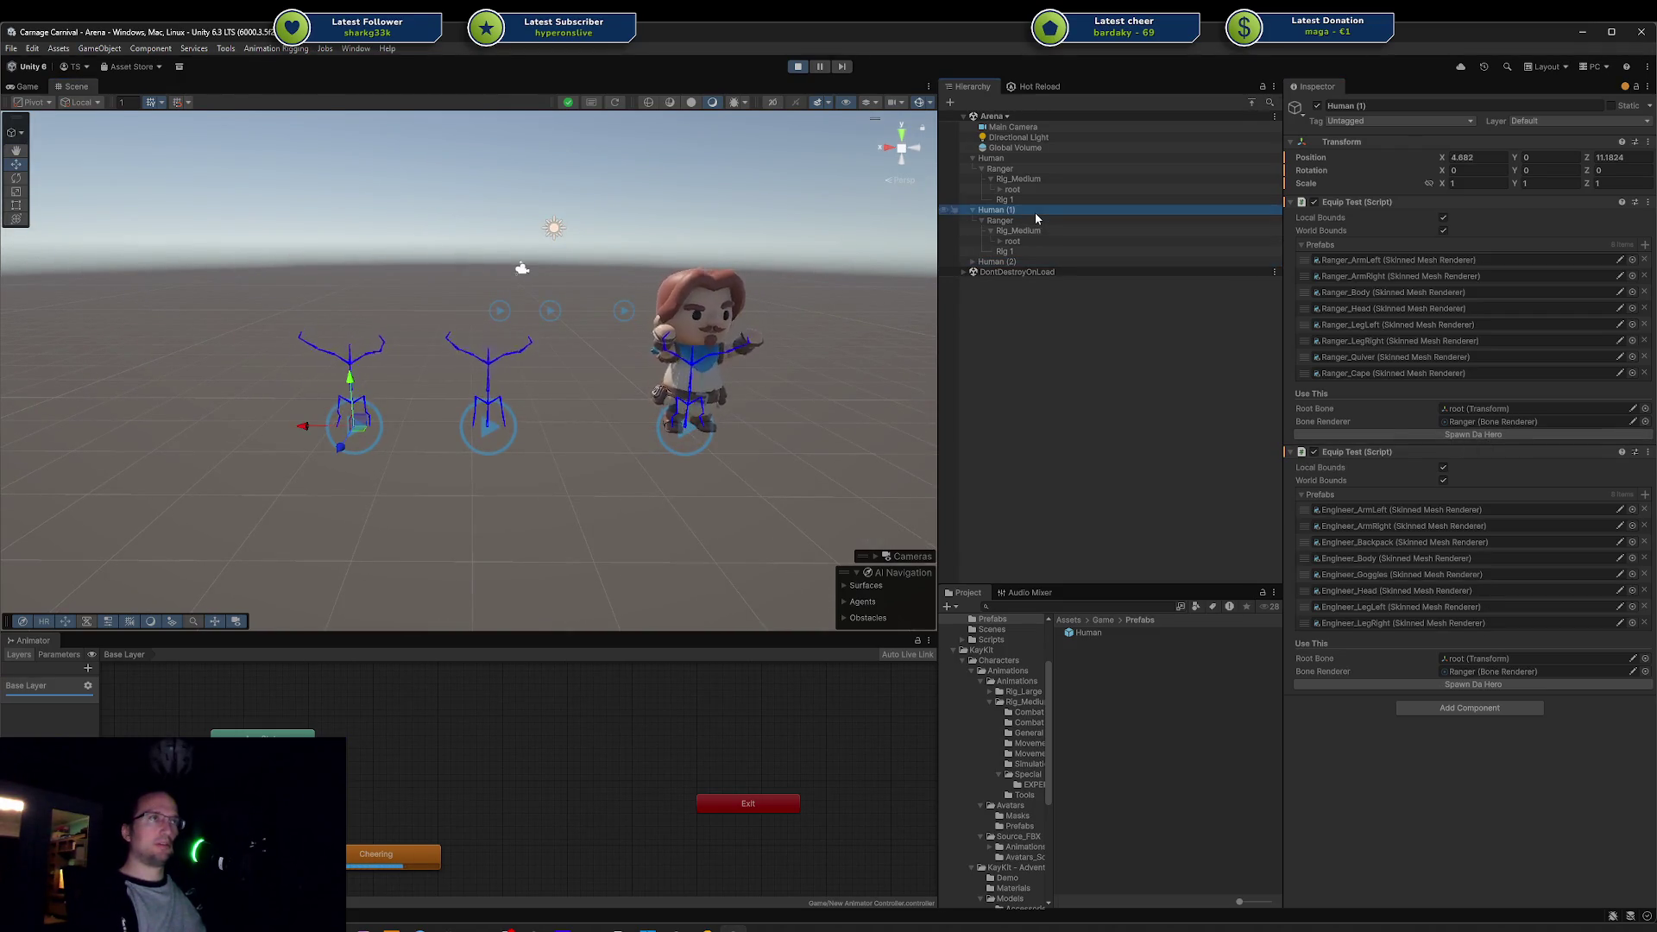
click(1418, 684)
scroll(553, 445, up, 1)
click(458, 516)
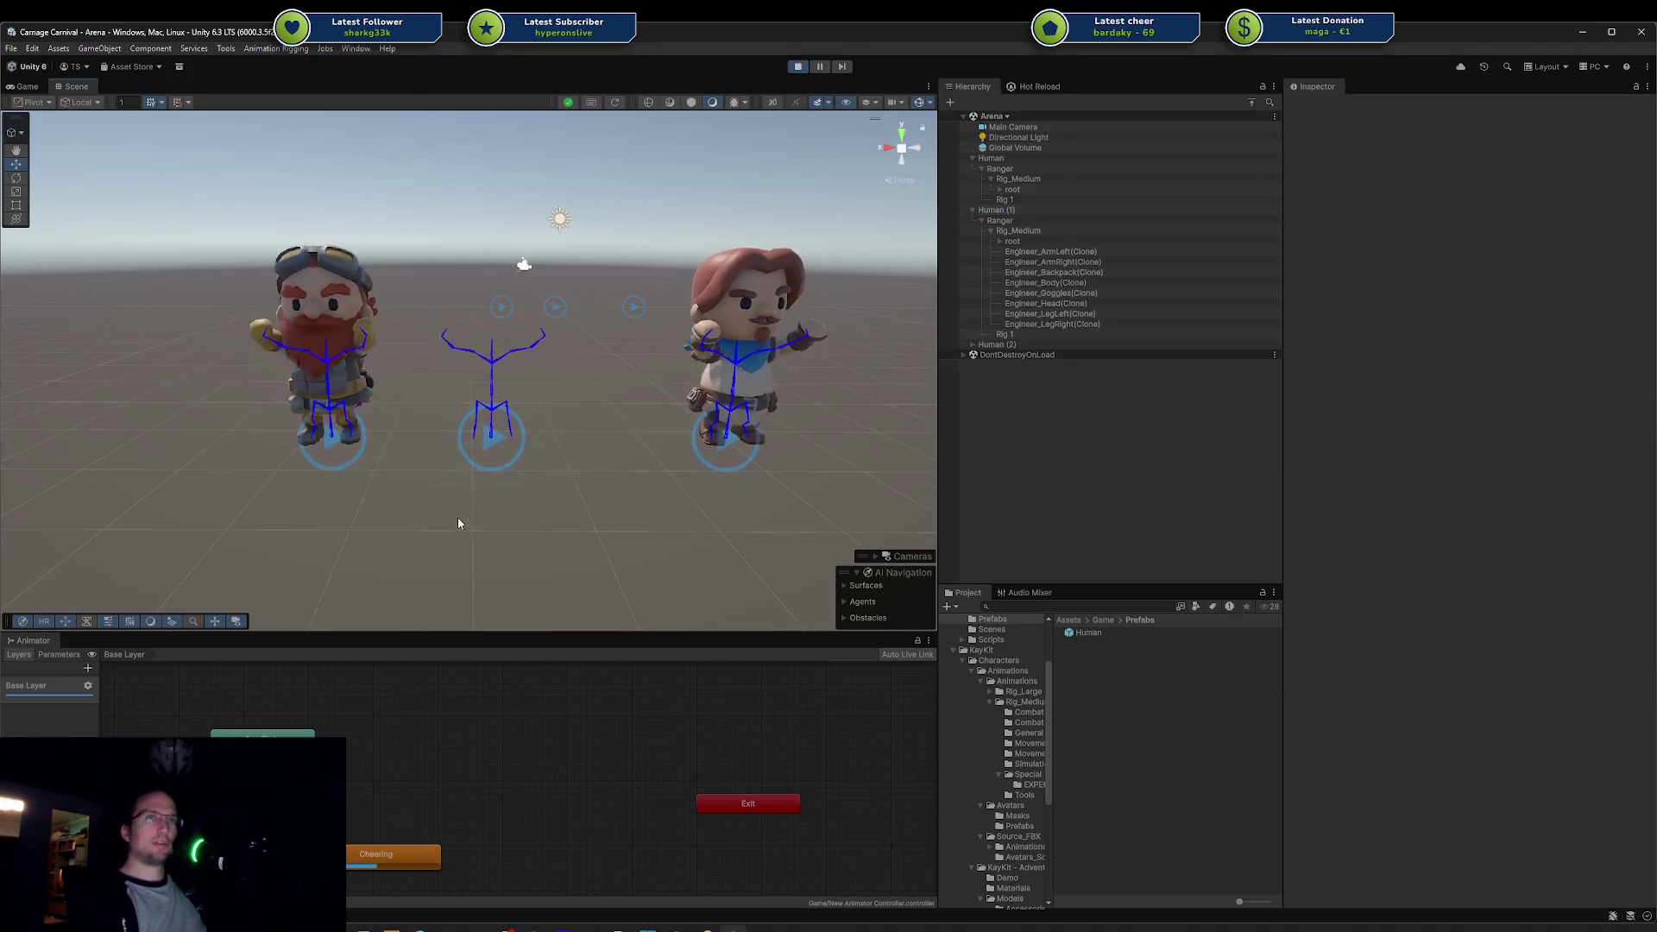
mouse_move(457, 516)
mouse_down()
mouse_move(820, 398)
mouse_move(1089, 425)
mouse_move(1162, 466)
mouse_move(949, 507)
mouse_move(659, 492)
mouse_move(273, 255)
mouse_move(431, 234)
mouse_up()
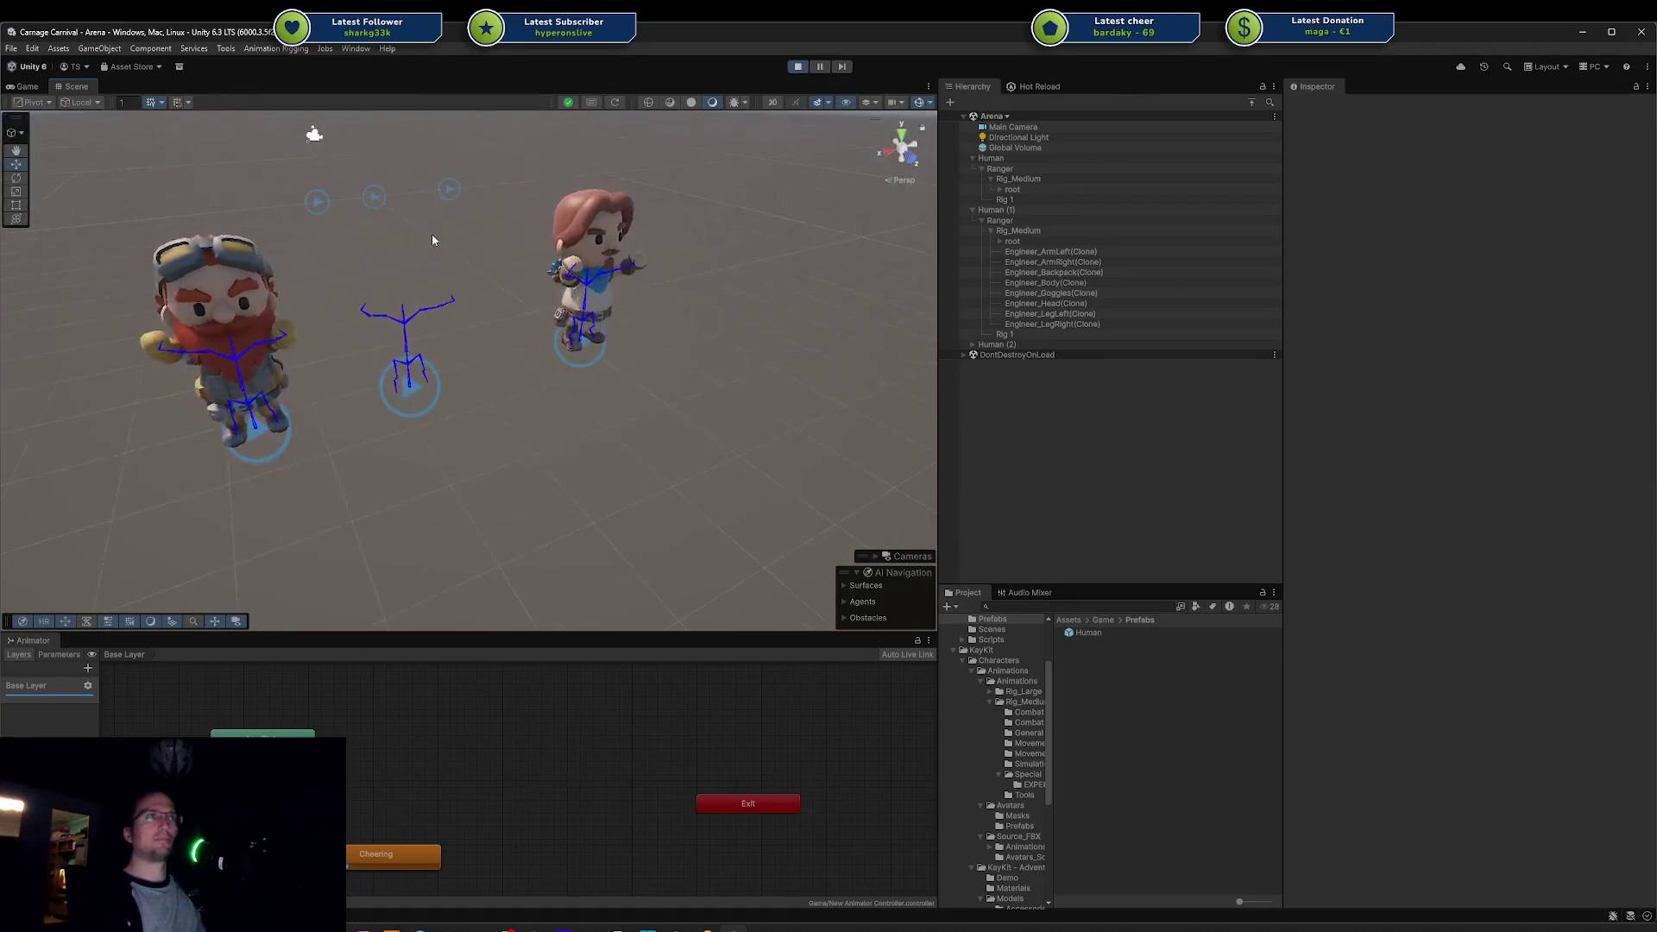
click(325, 207)
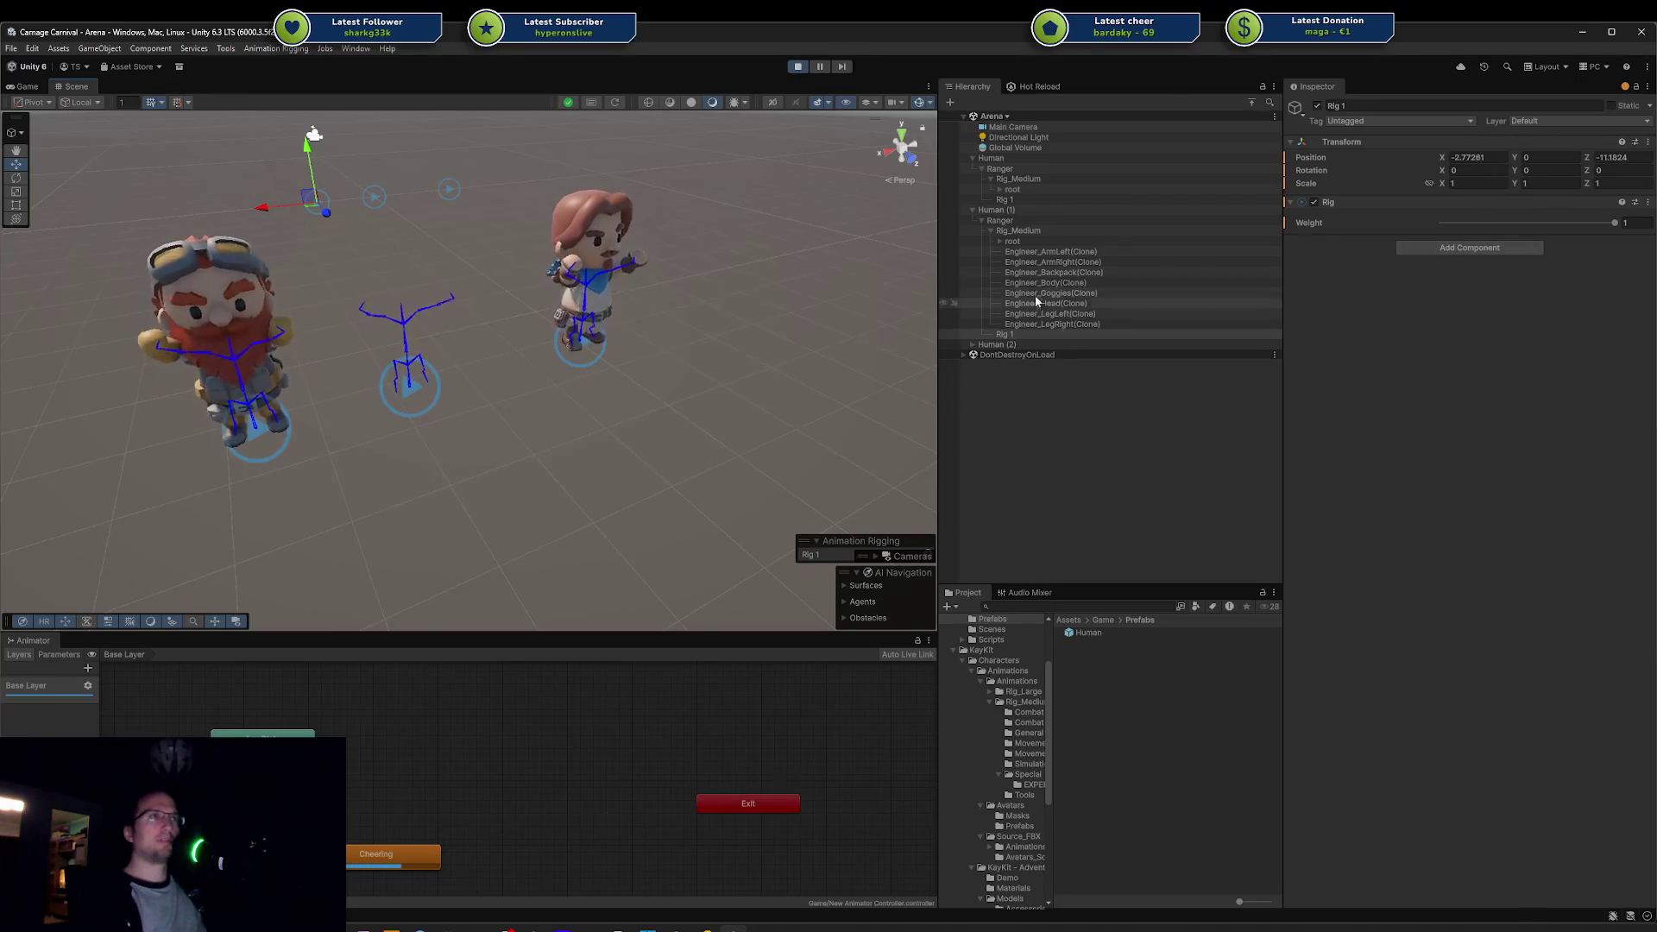
Step: Set Rig 1's Transform Position X and Z to 0 under Human (1)
click(999, 221)
click(1009, 335)
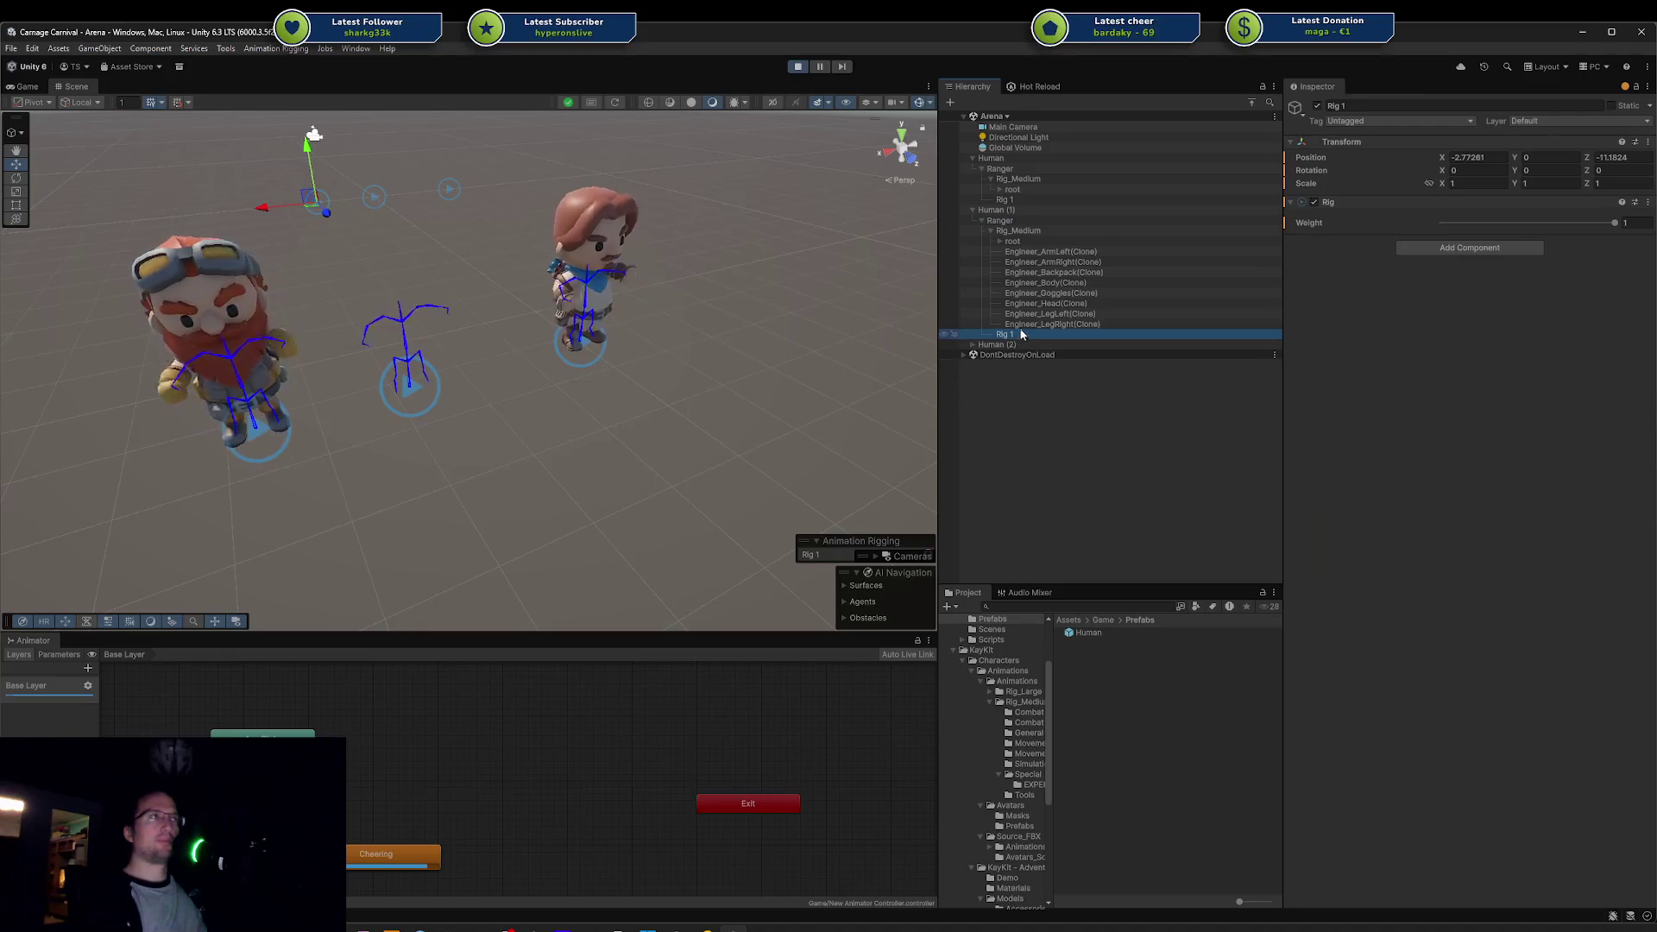
click(1472, 158)
text(0)
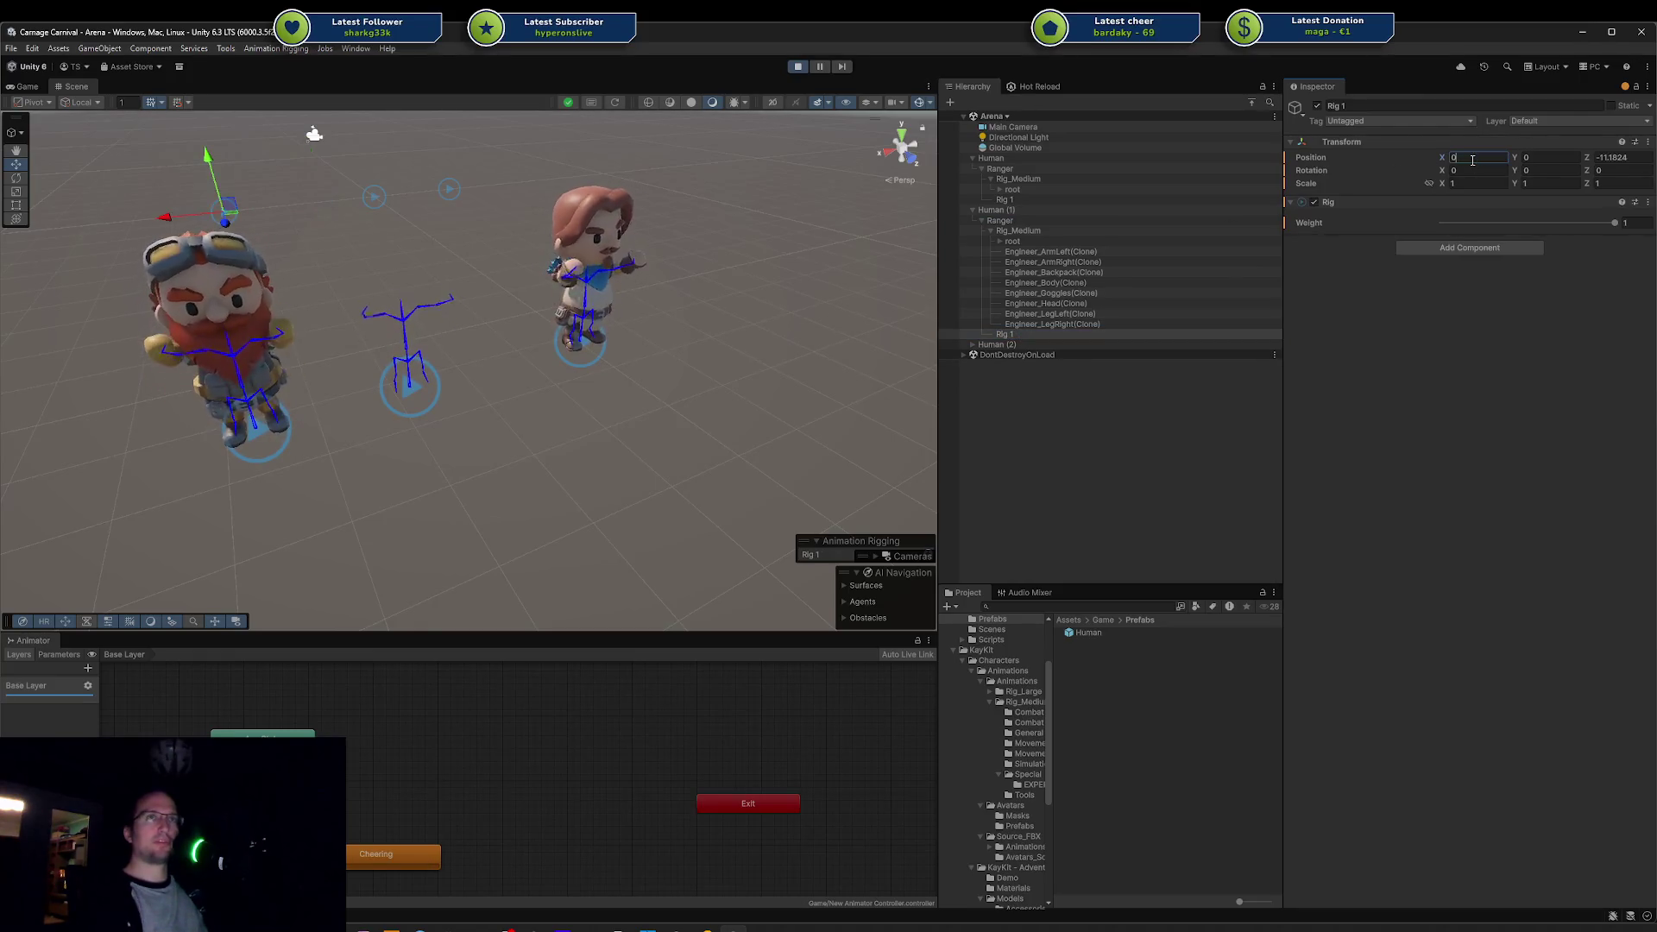
click(1616, 157)
text(0)
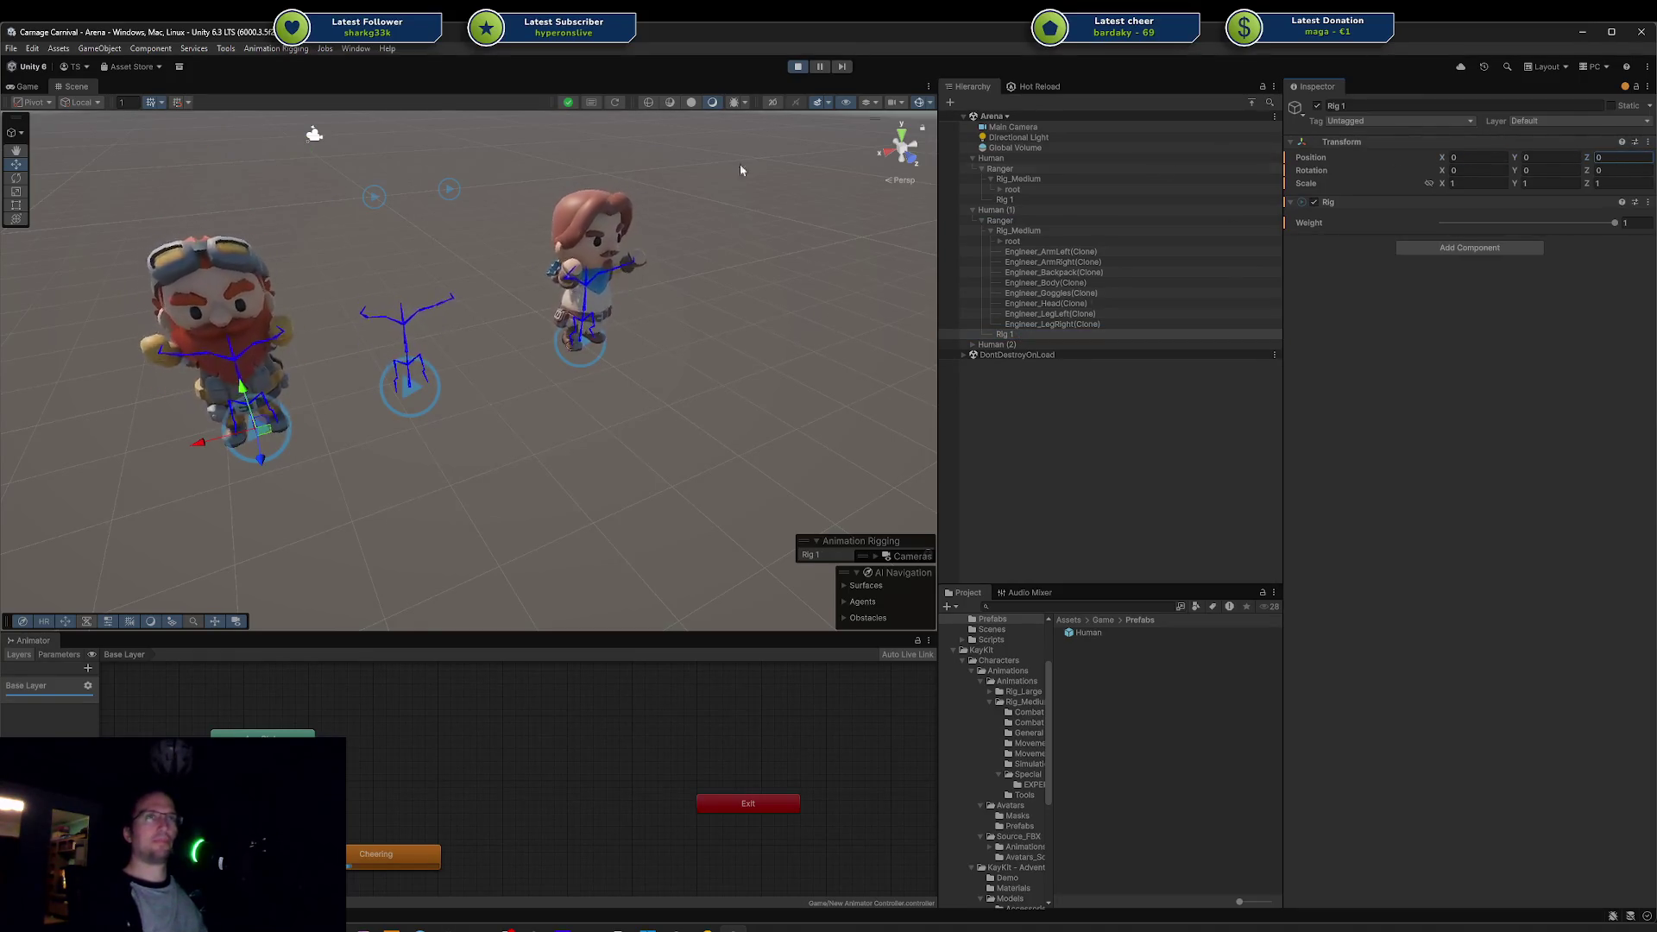
key(ctrl+z)
key(ctrl+z)
key(ctrl+z)
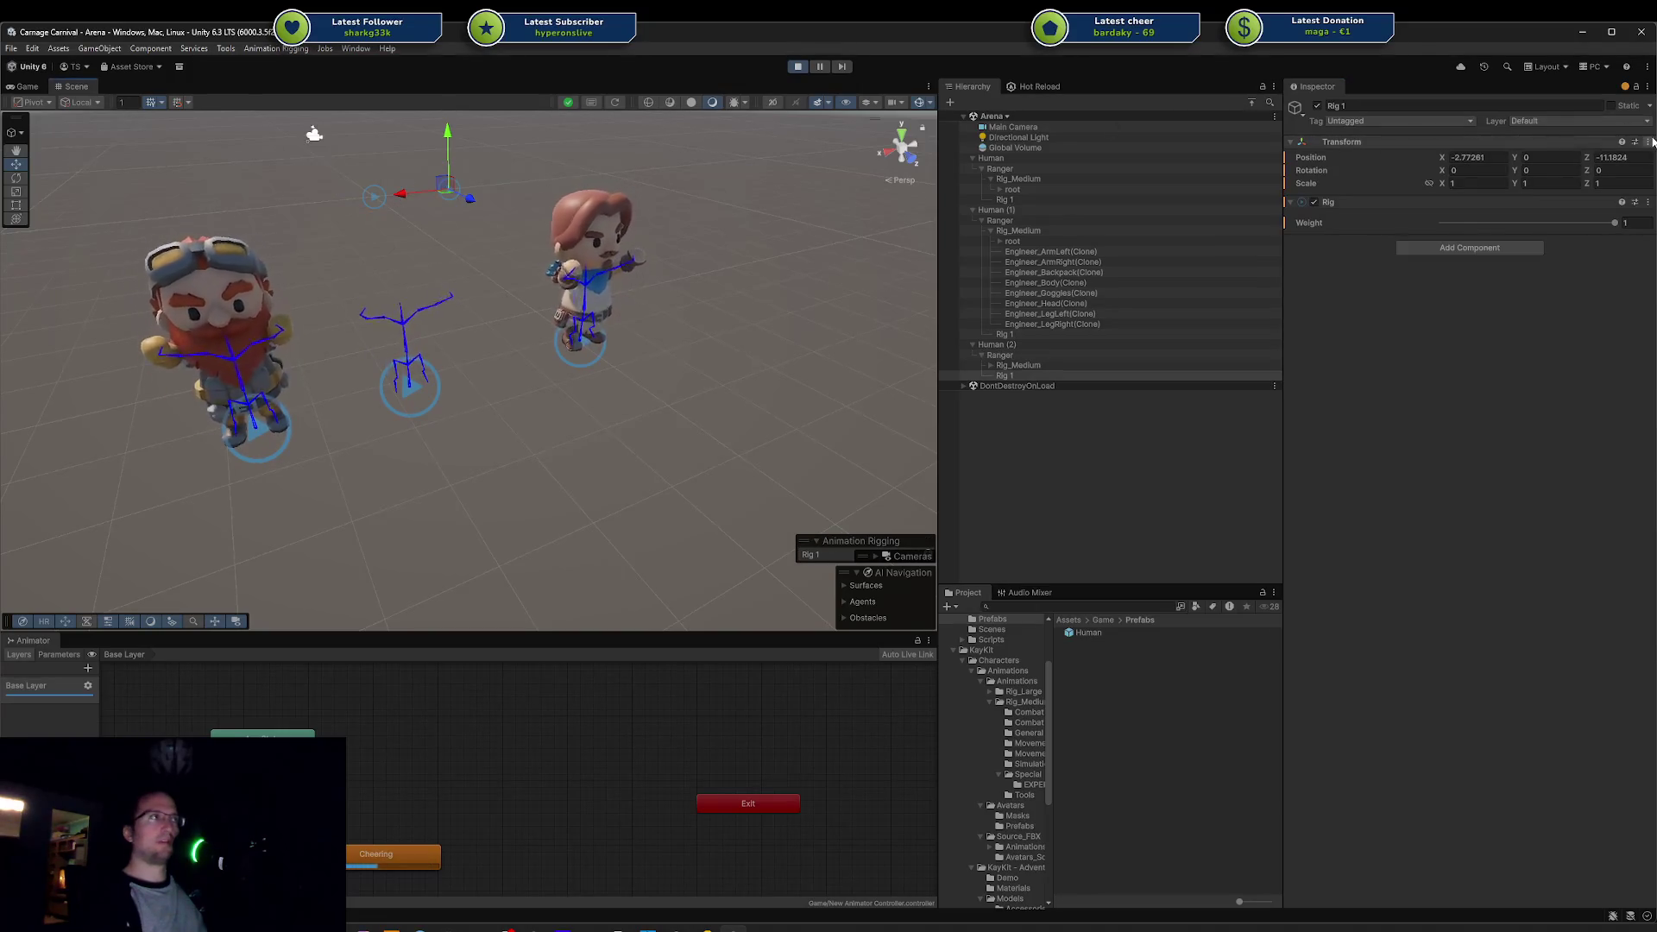
key(ctrl+y)
Step: Check the other Rig 1 objects, shift the middle skeleton slightly right, and reselect Human
click(373, 199)
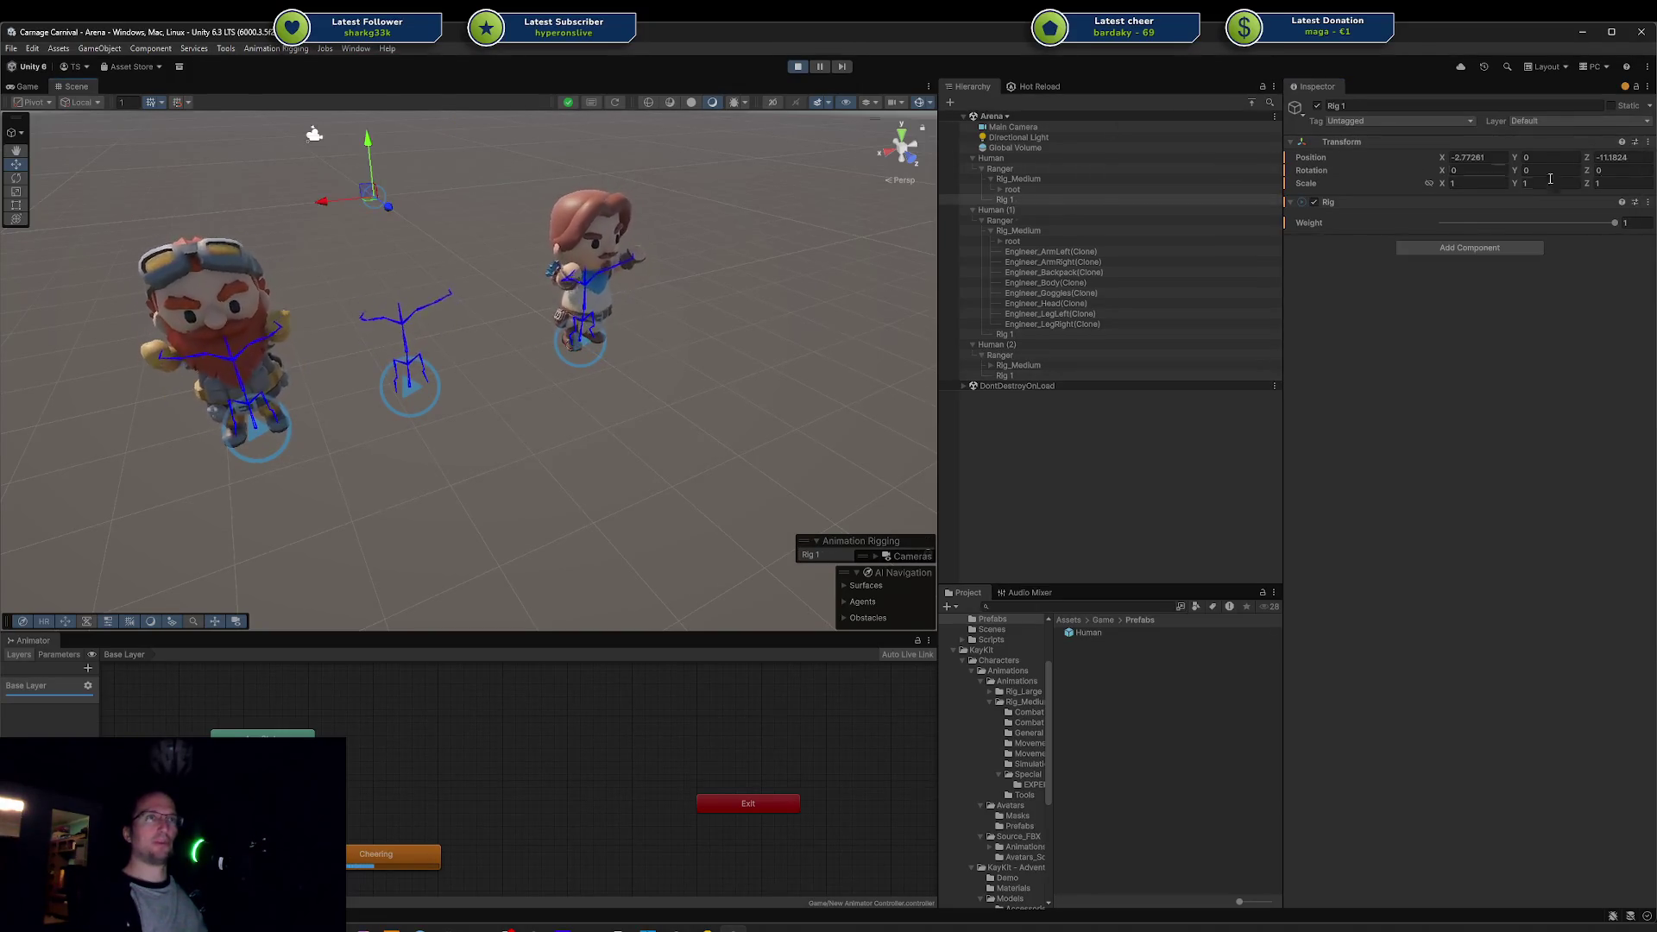
click(1648, 145)
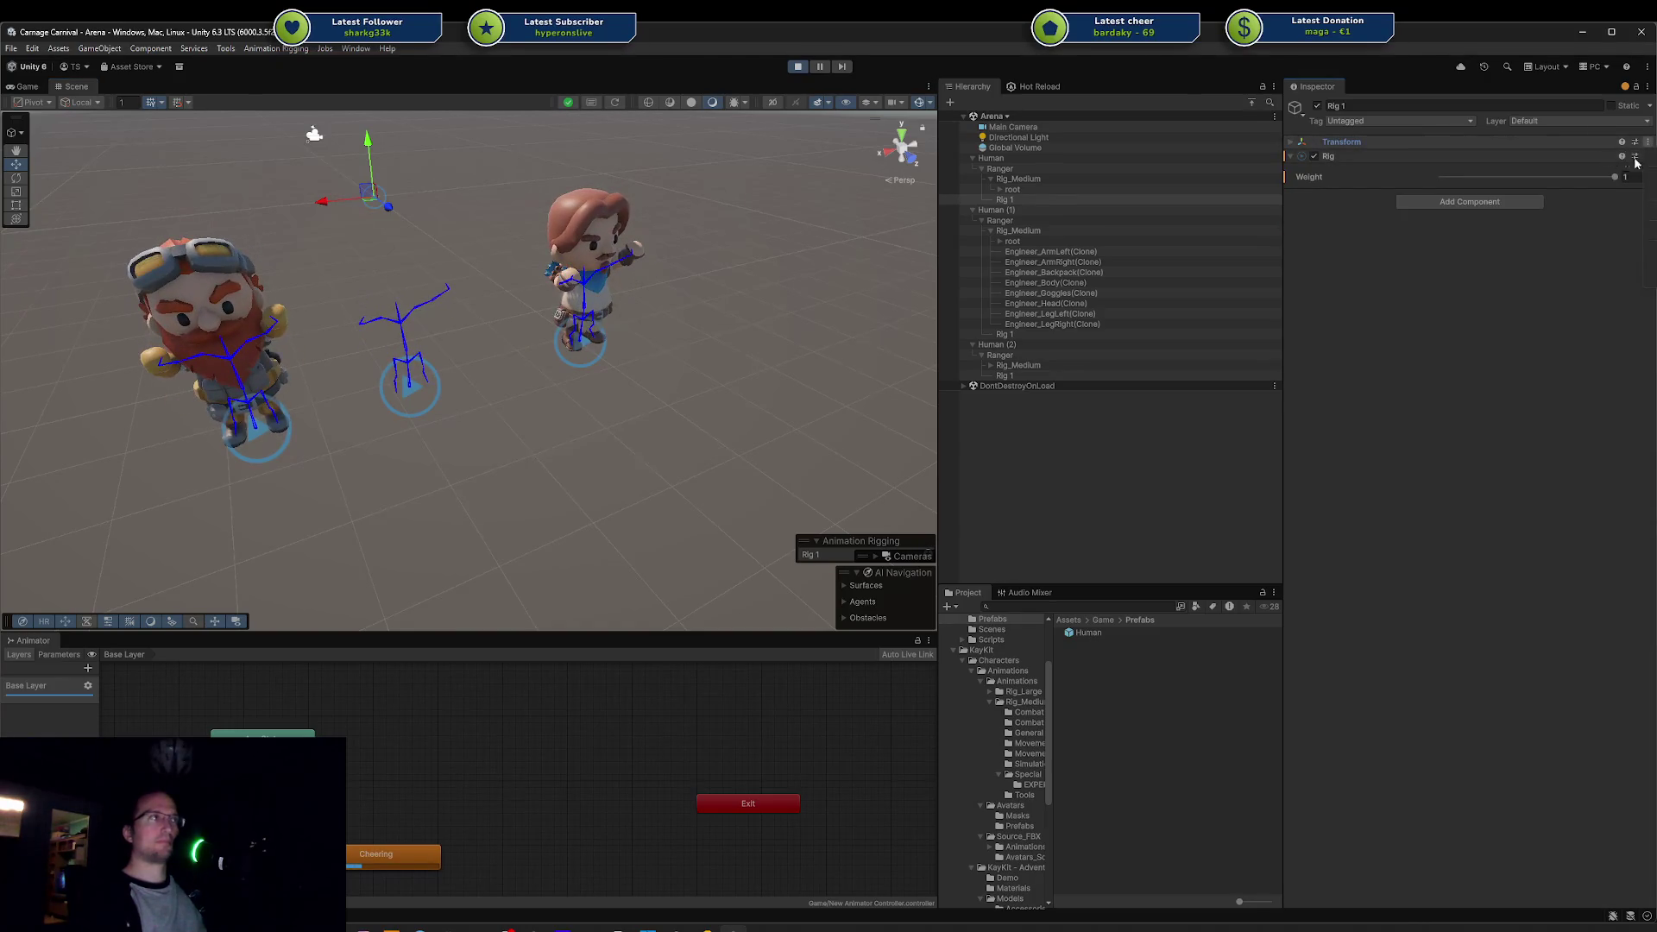
click(478, 421)
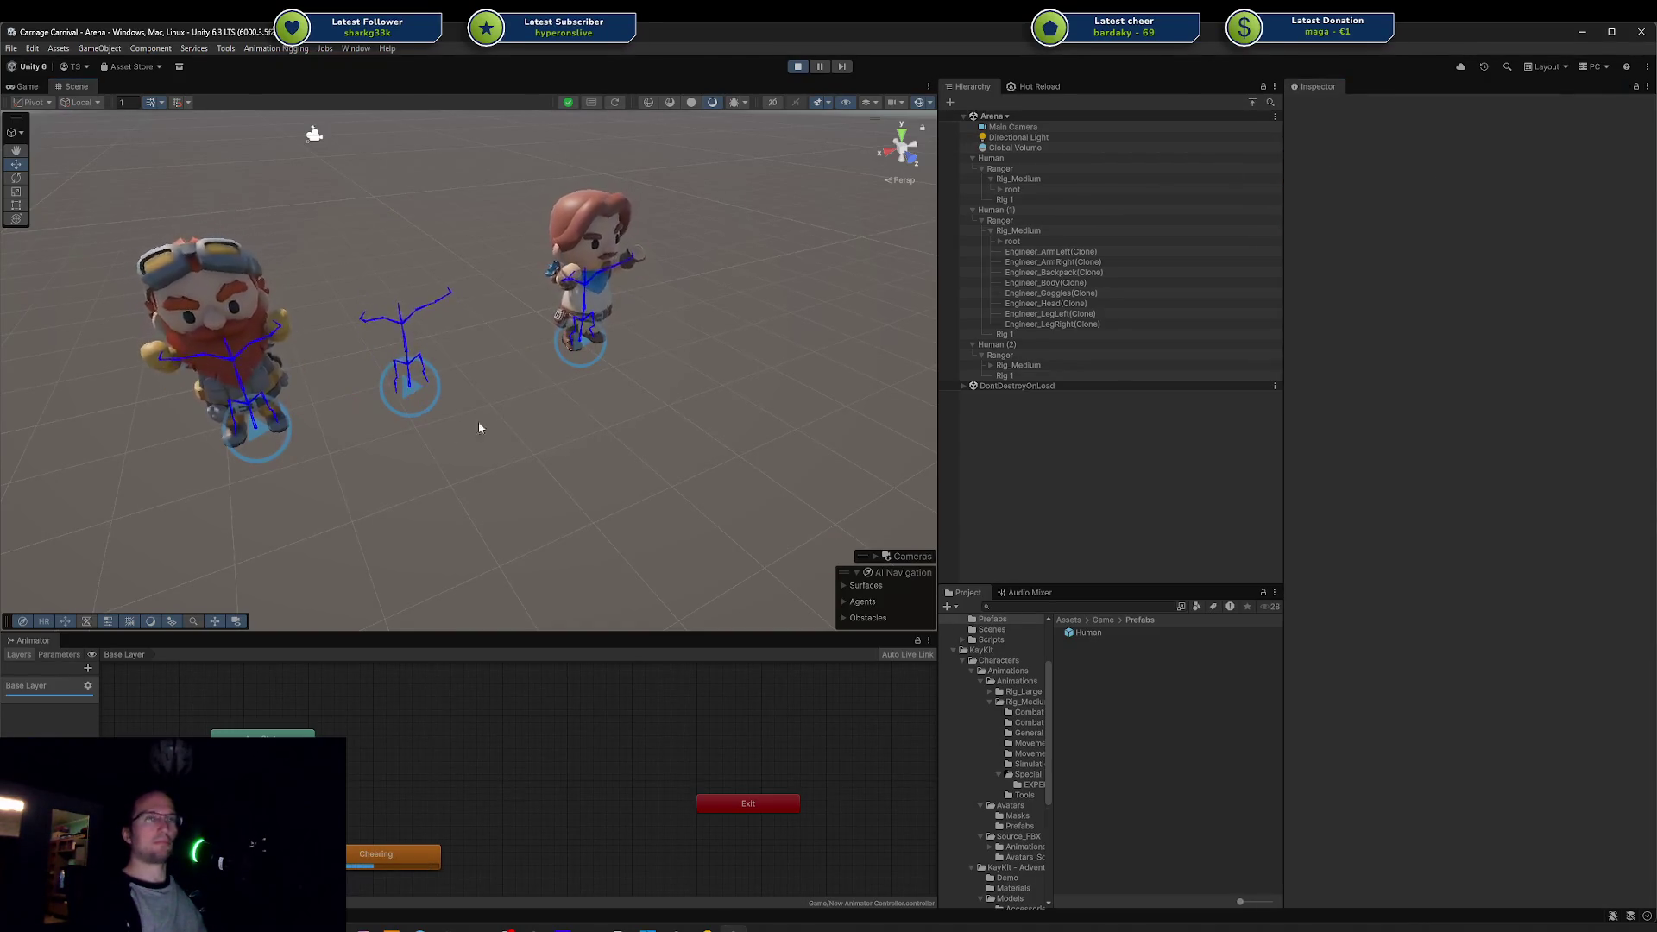
mouse_move(478, 421)
mouse_down()
mouse_move(429, 442)
mouse_move(432, 414)
mouse_move(484, 418)
mouse_move(406, 395)
mouse_up()
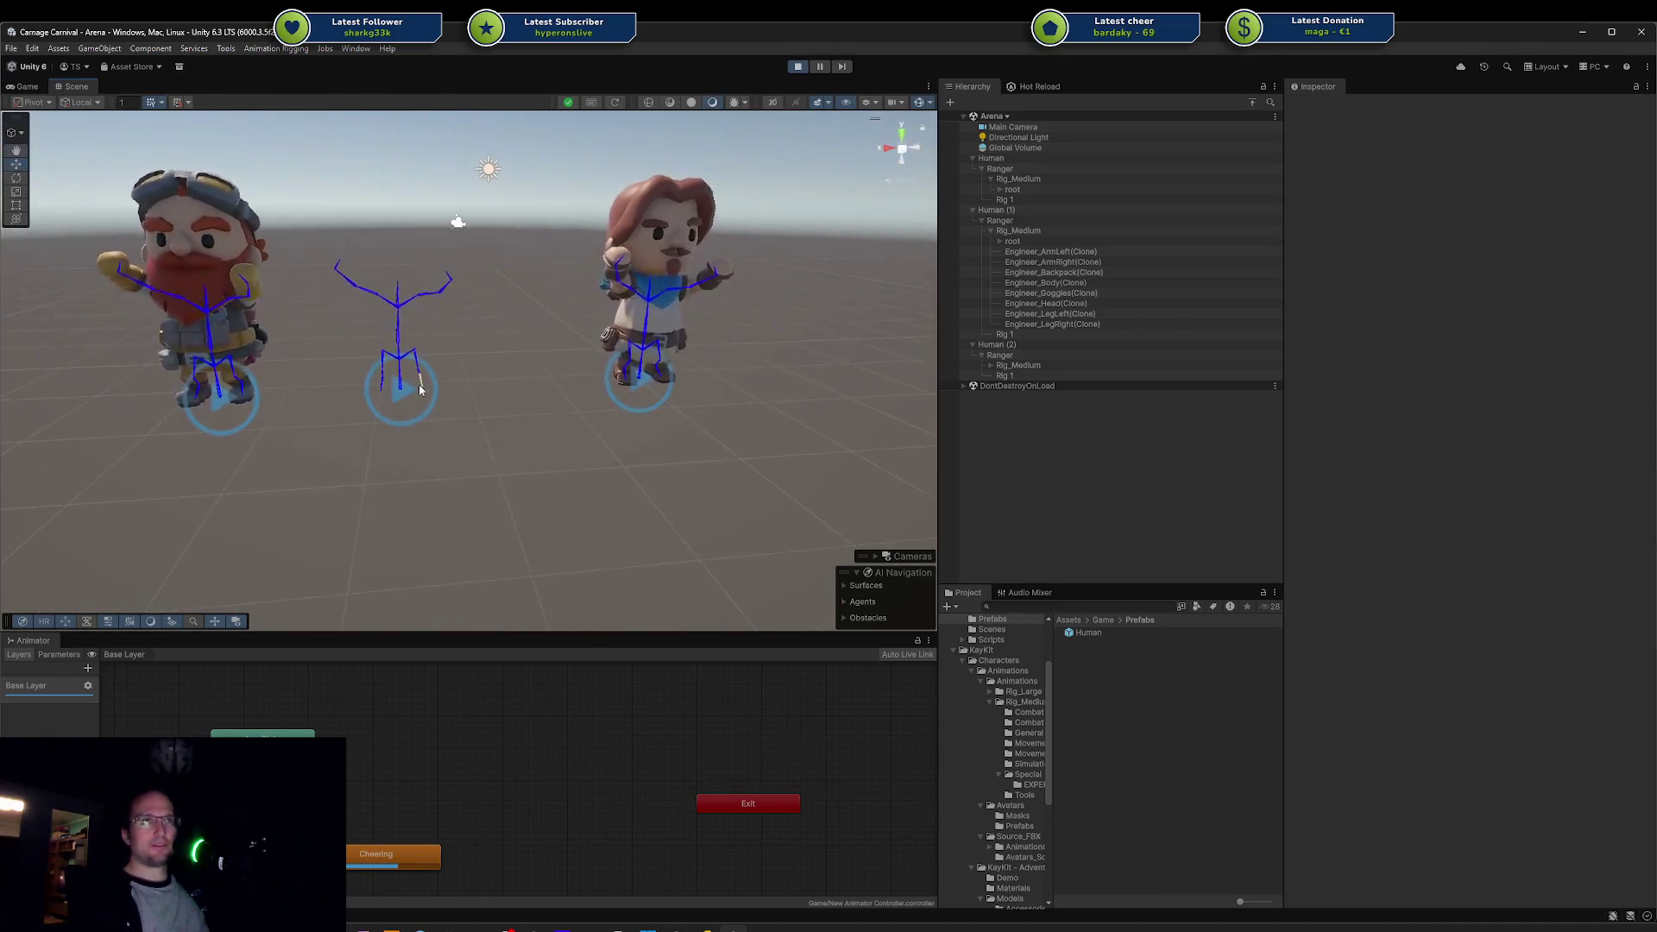
click(397, 391)
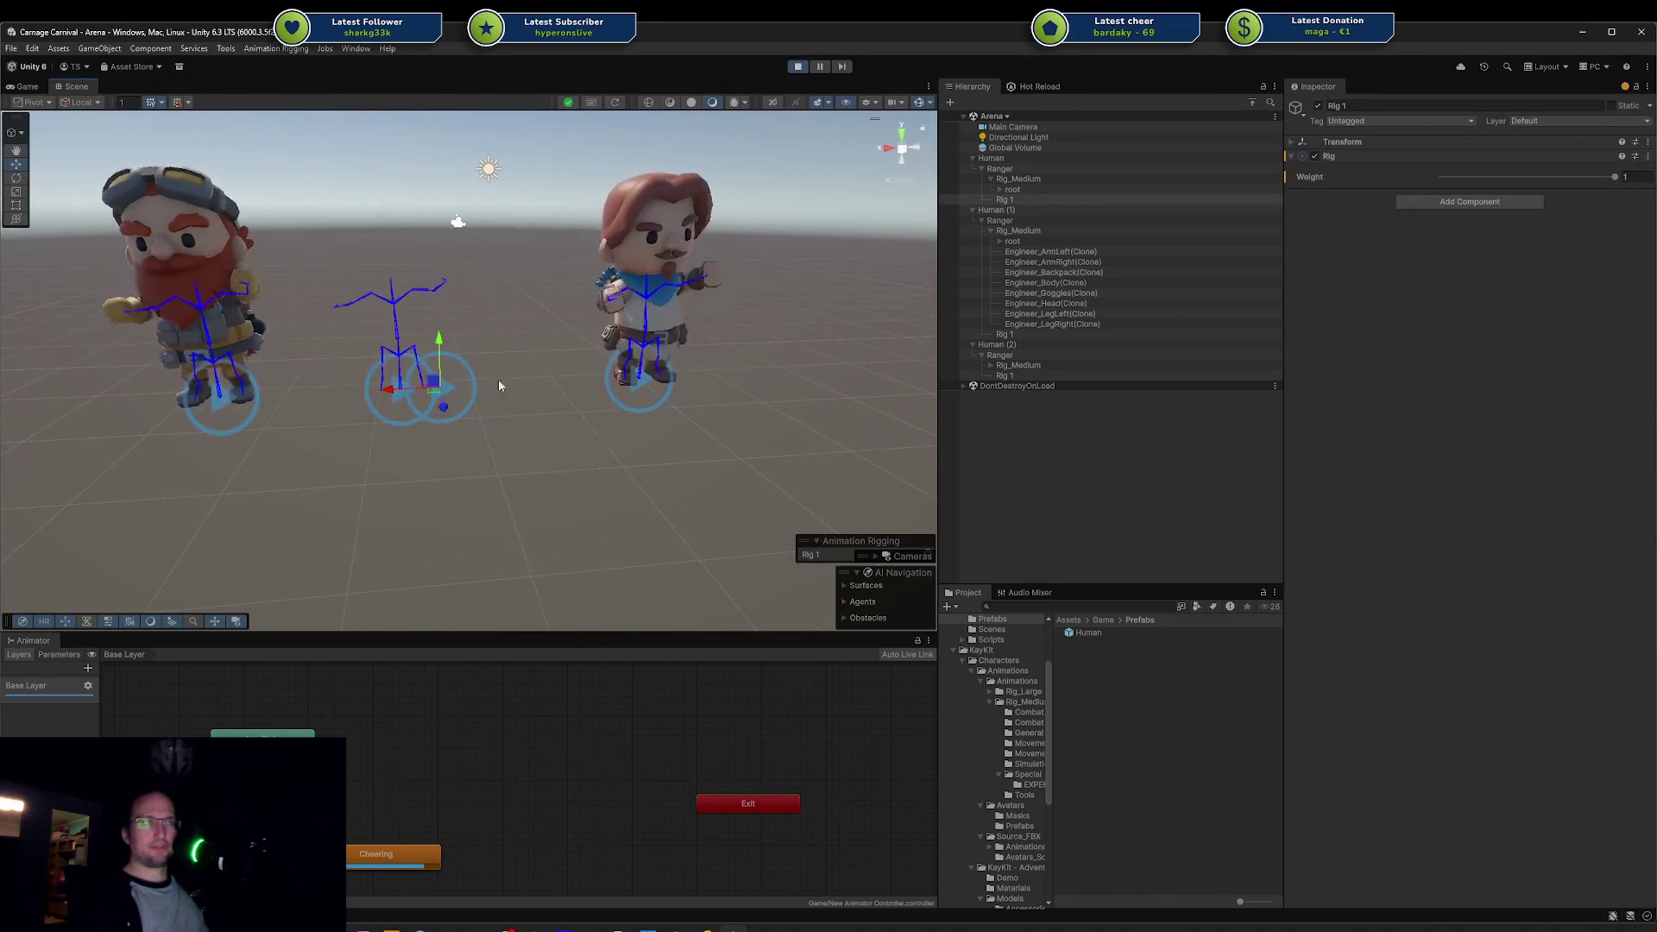
click(993, 159)
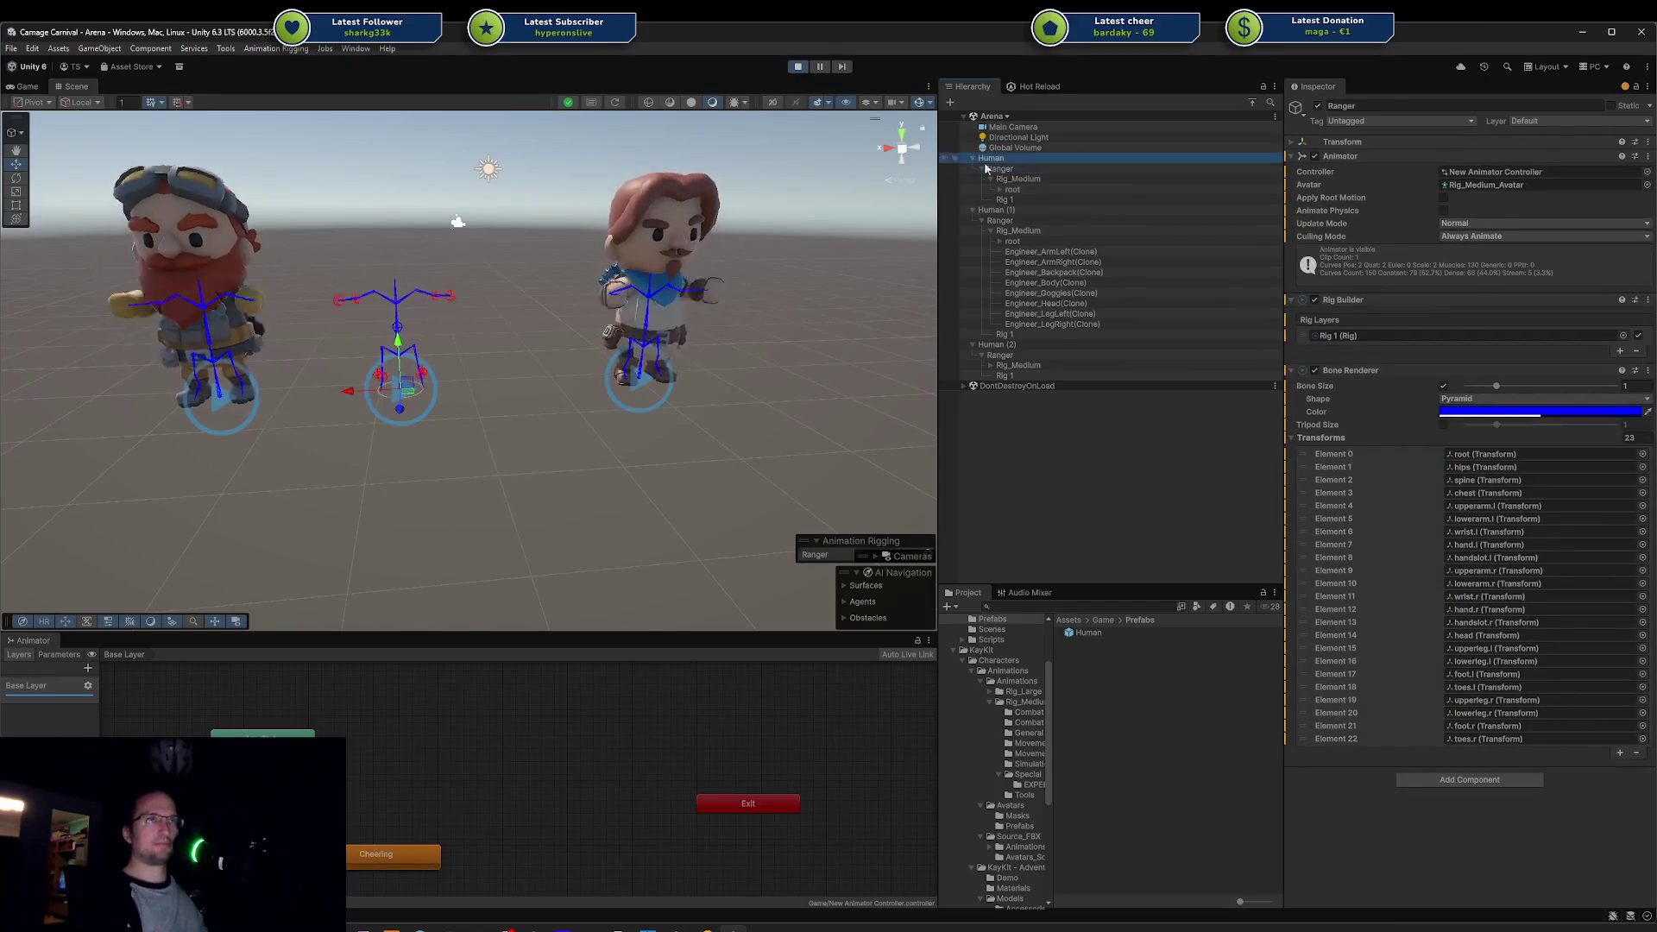
drag(362, 393, 407, 390)
click(396, 481)
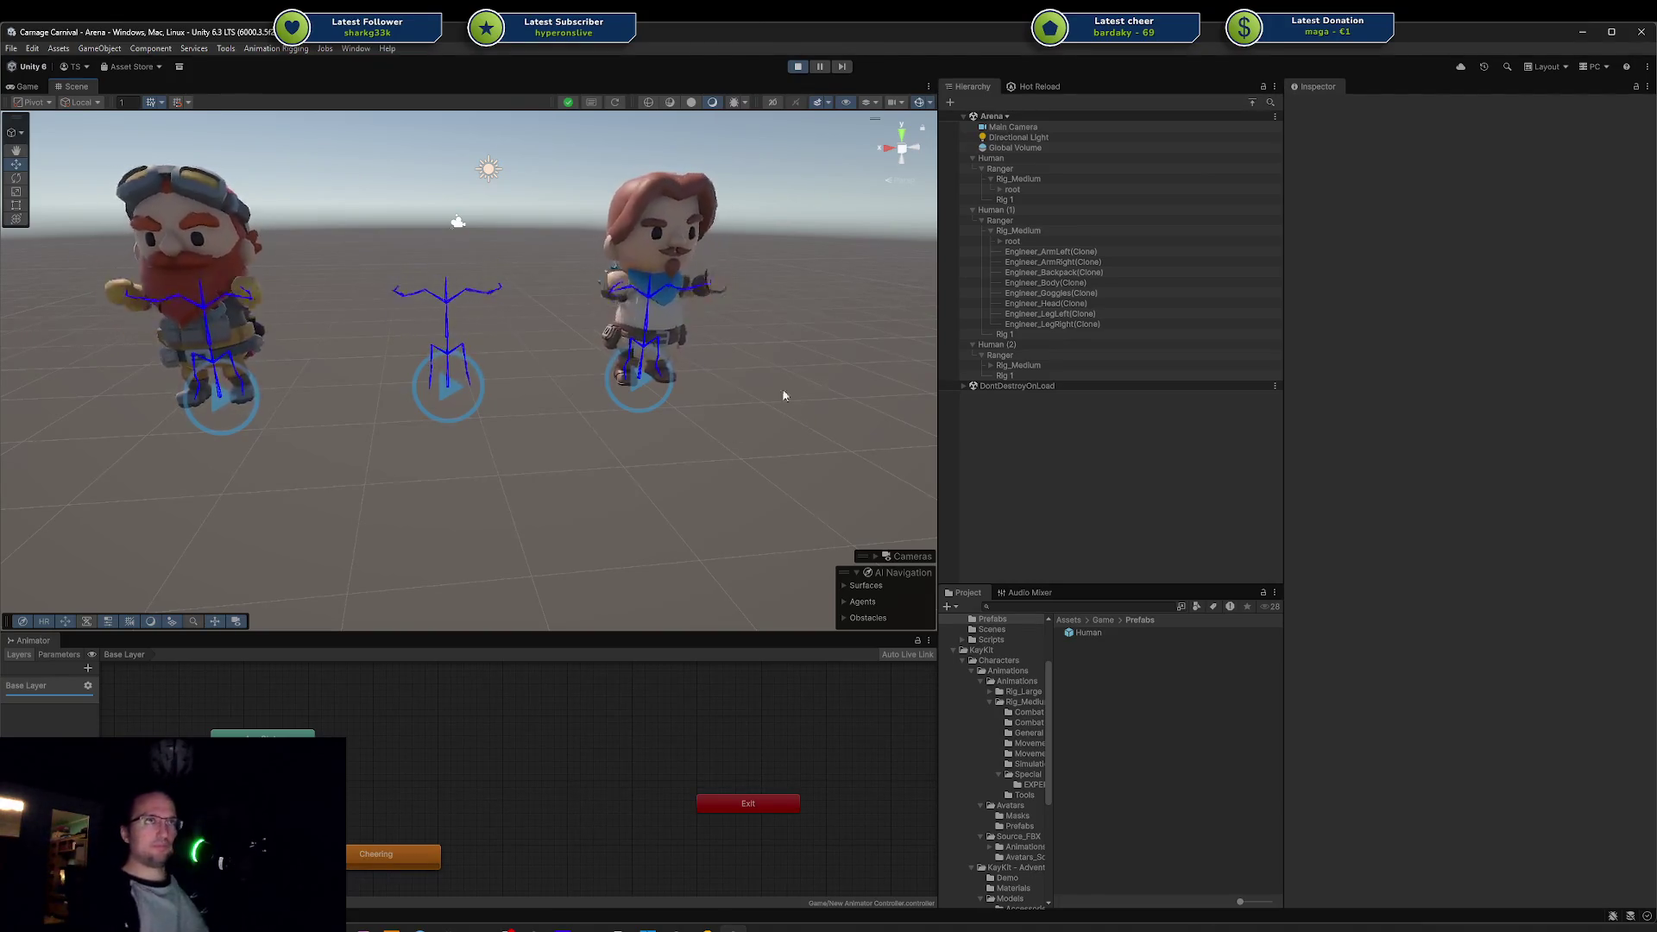
click(1013, 160)
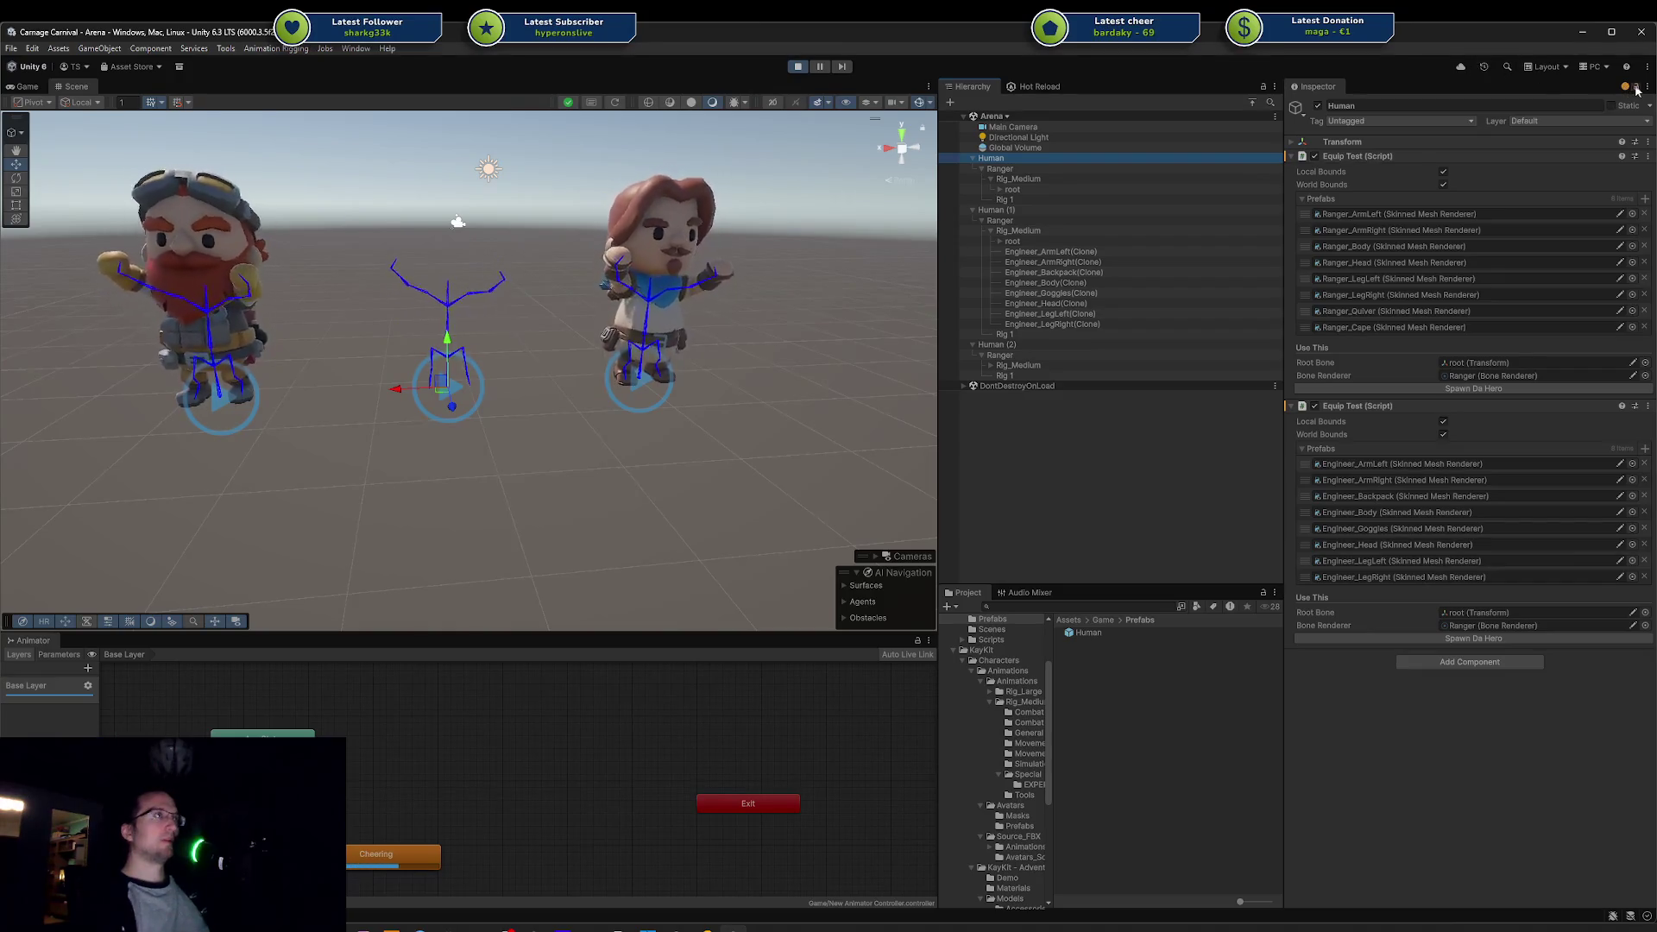
Step: Replace the Ranger_Body and Ranger_Head slots with Engineer_Body and Engineer_Head, then spawn the hero
click(1379, 512)
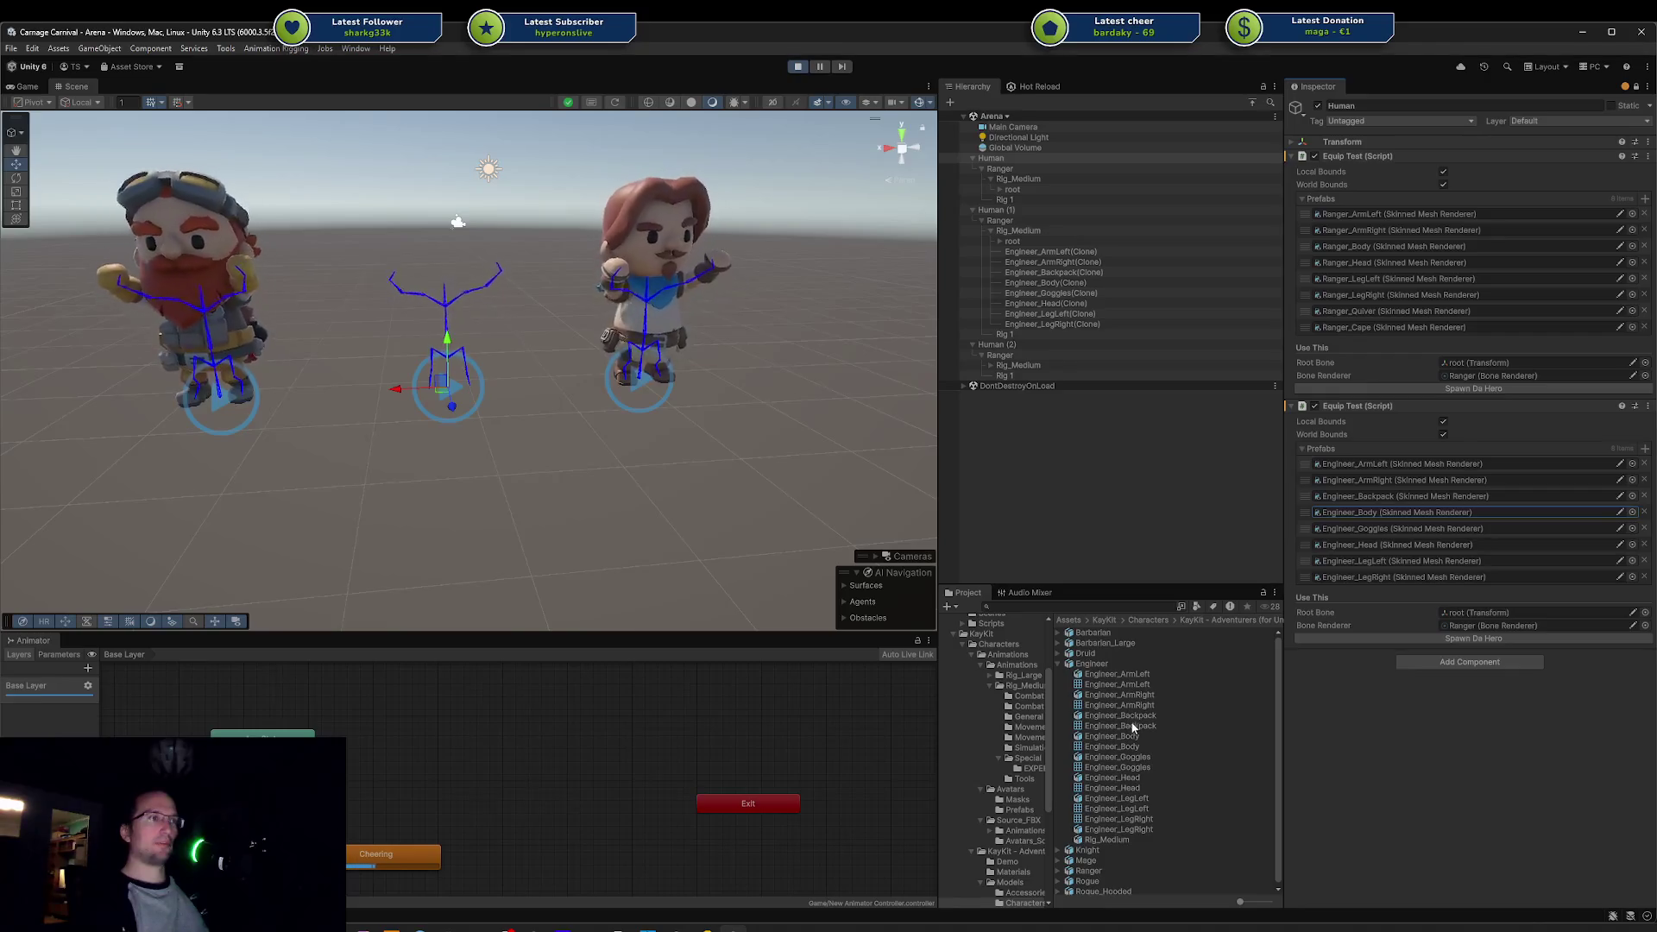
click(1424, 248)
drag(1426, 248, 1423, 249)
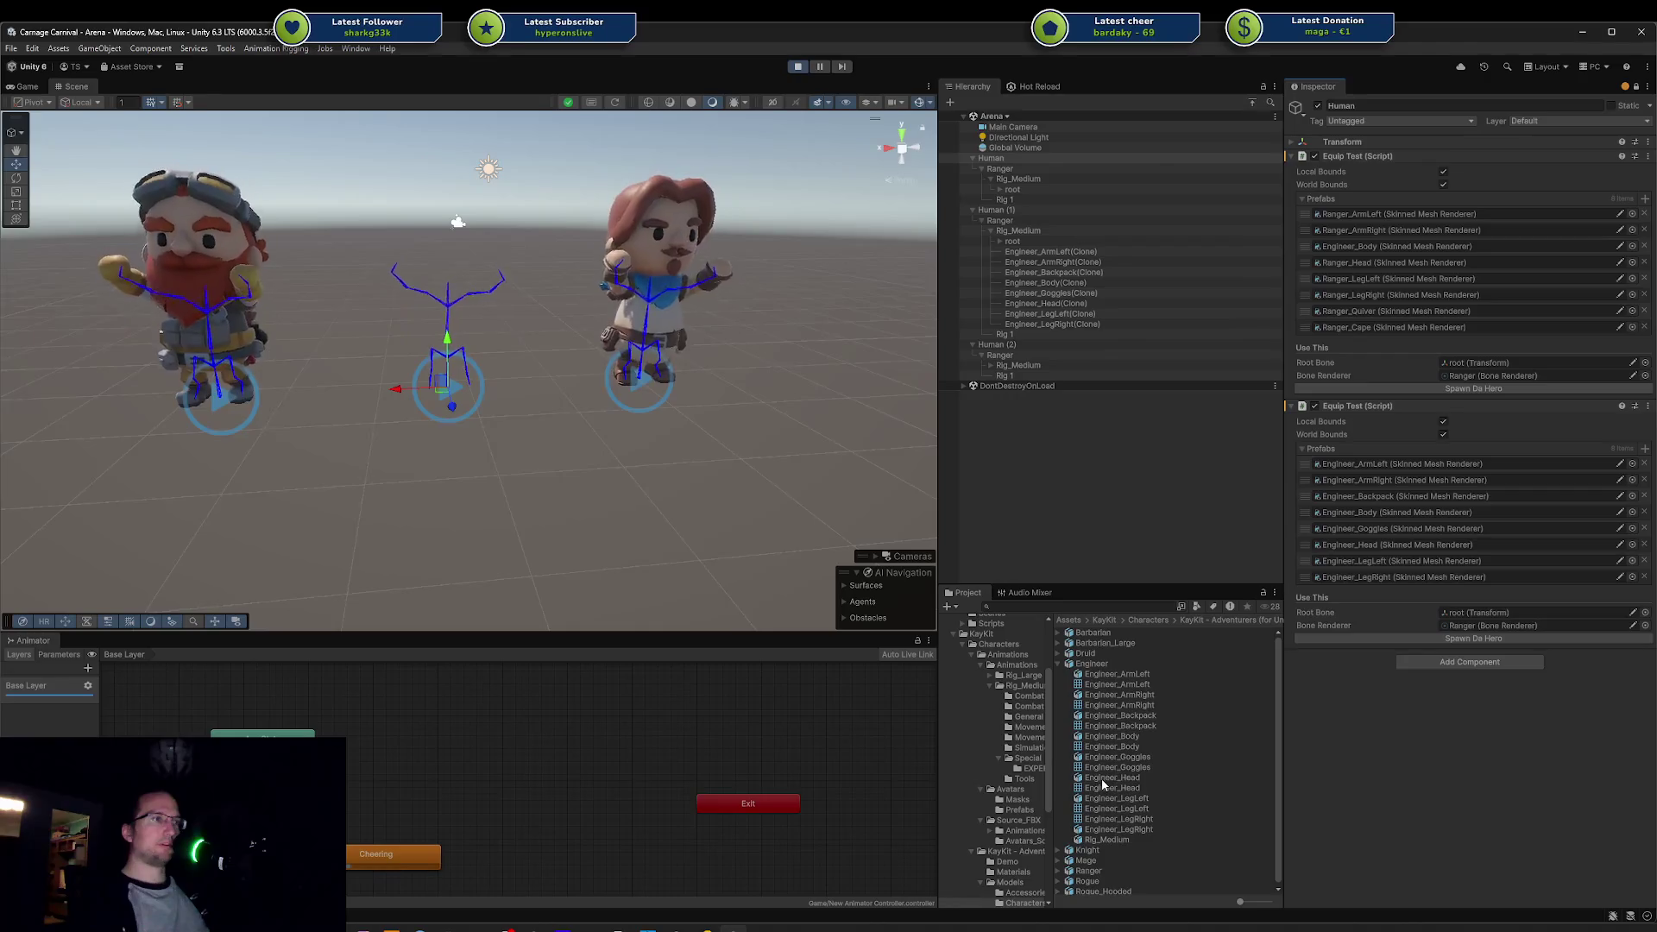
click(1458, 295)
click(1432, 262)
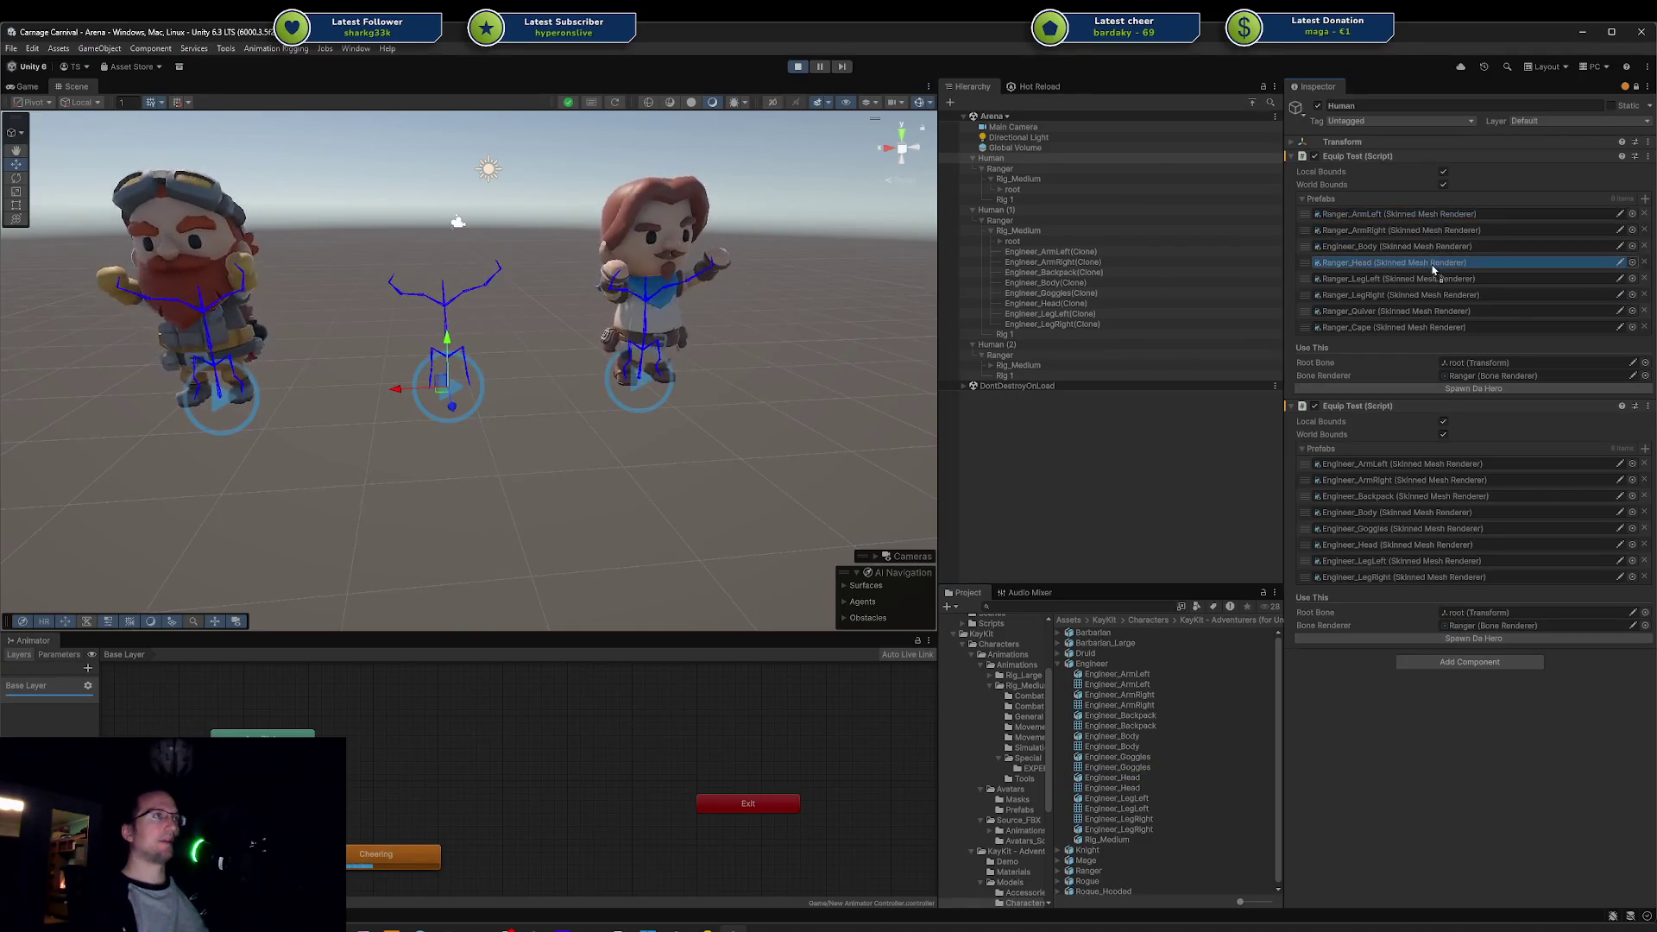
mouse_move(923, 349)
mouse_down()
mouse_move(129, 328)
mouse_move(635, 324)
mouse_up()
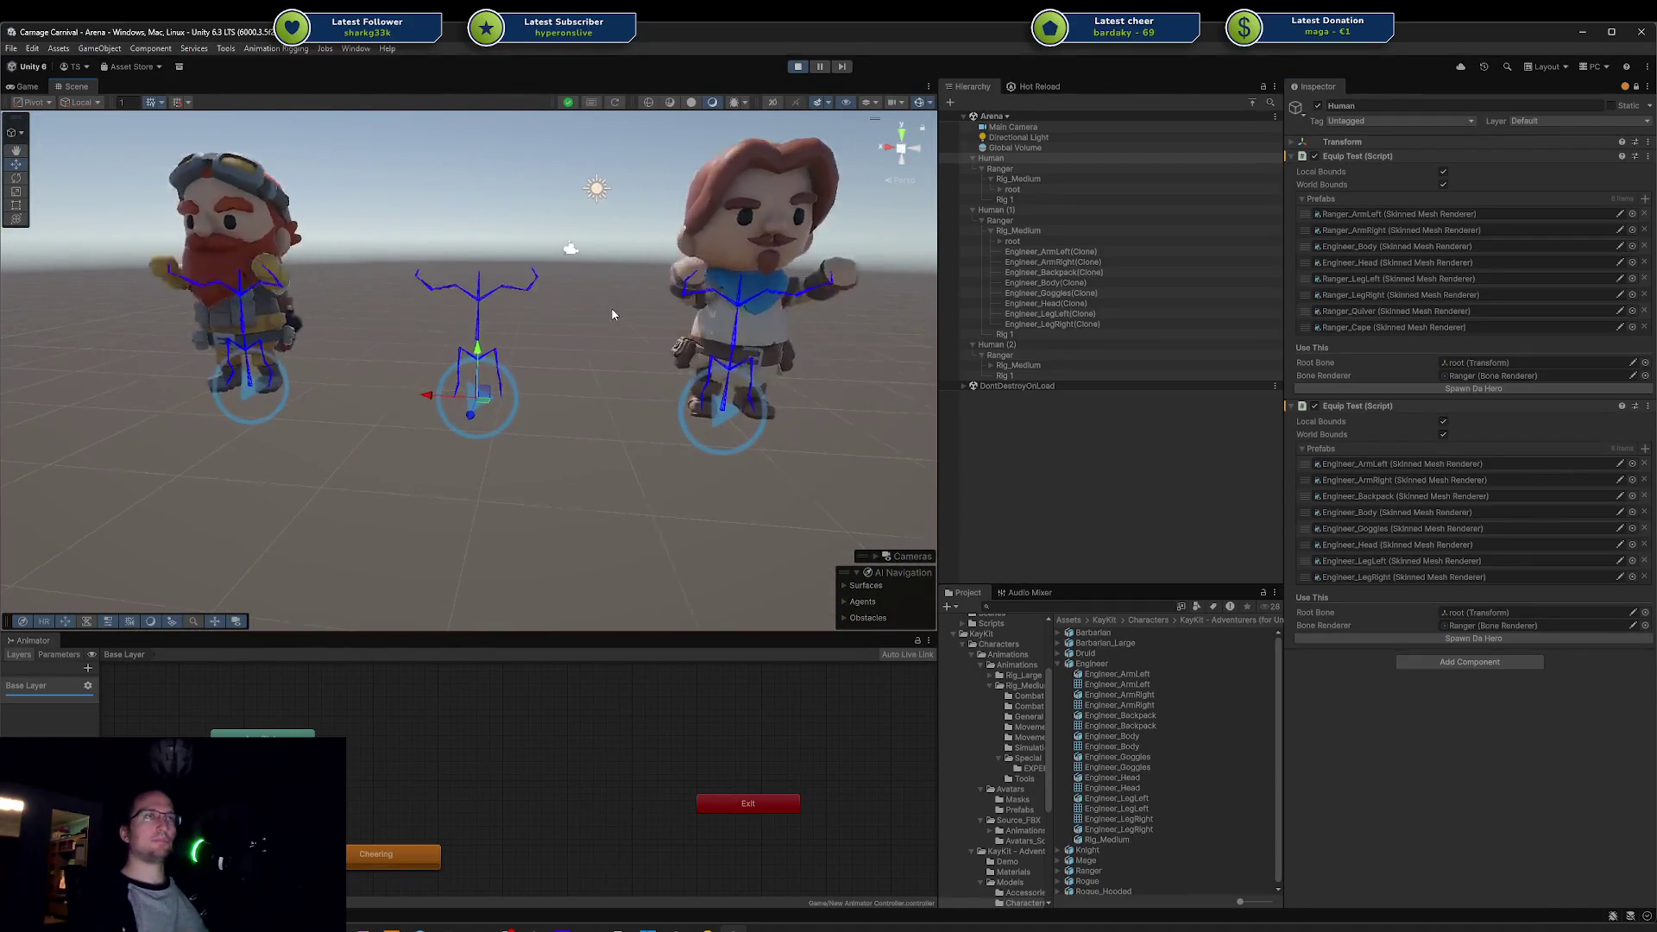
click(1437, 385)
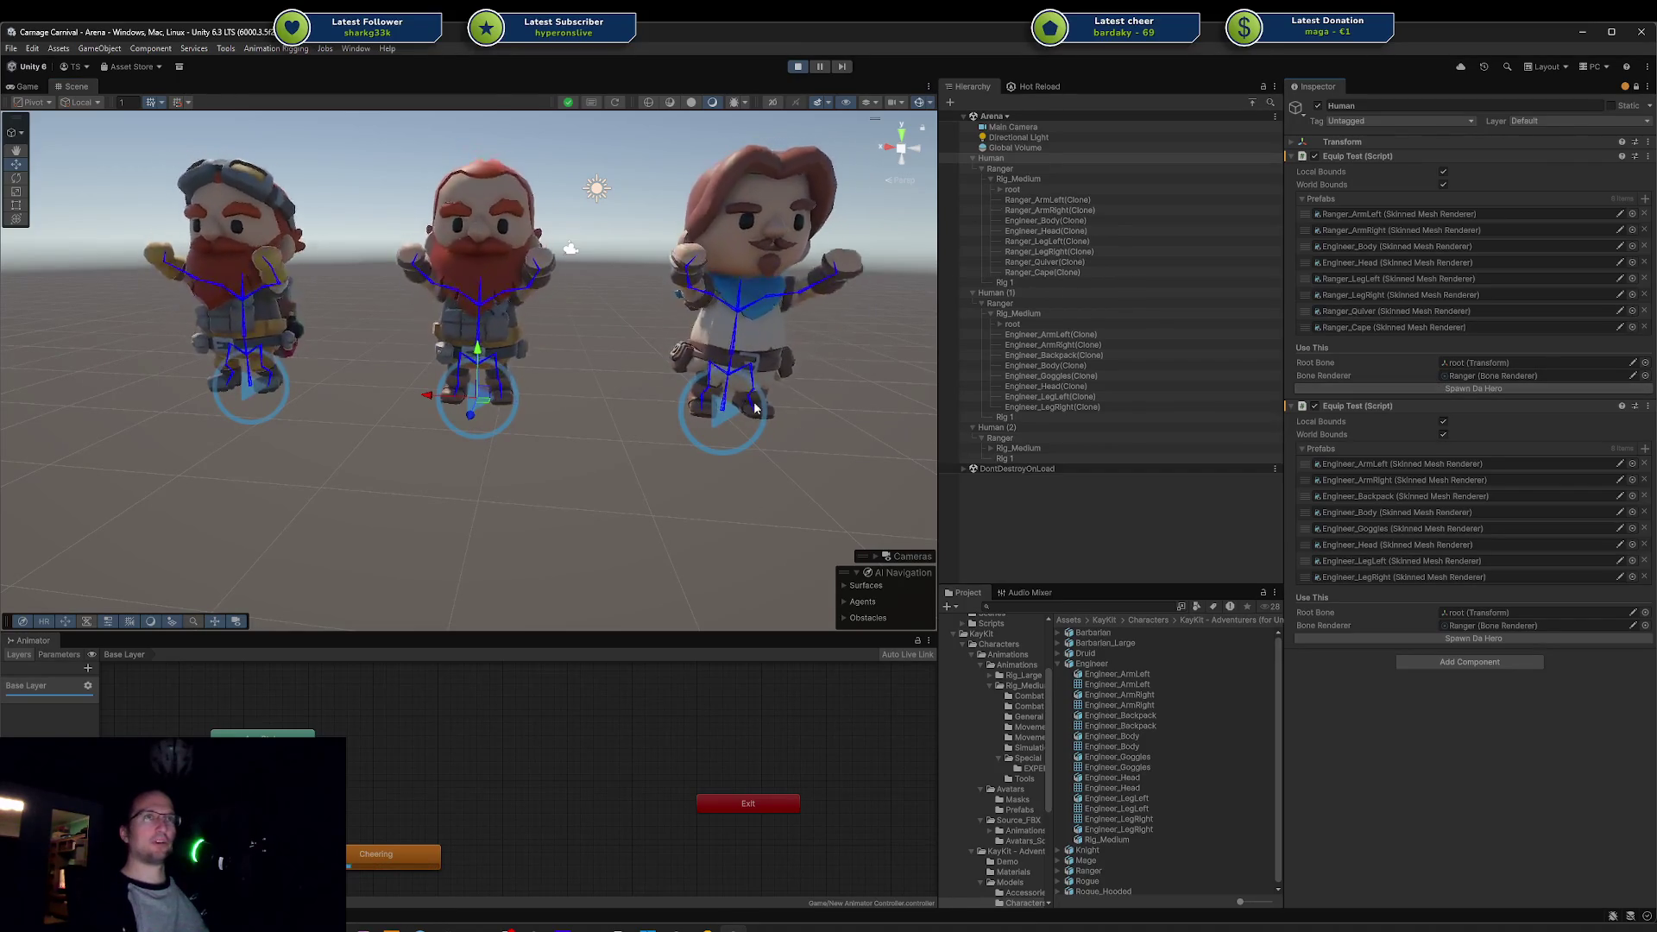
Step: Delete the Ranger_ArmLeft through Ranger_Cape clones from the middle Human
click(557, 466)
mouse_move(558, 390)
mouse_down()
mouse_move(130, 351)
mouse_move(414, 373)
mouse_up()
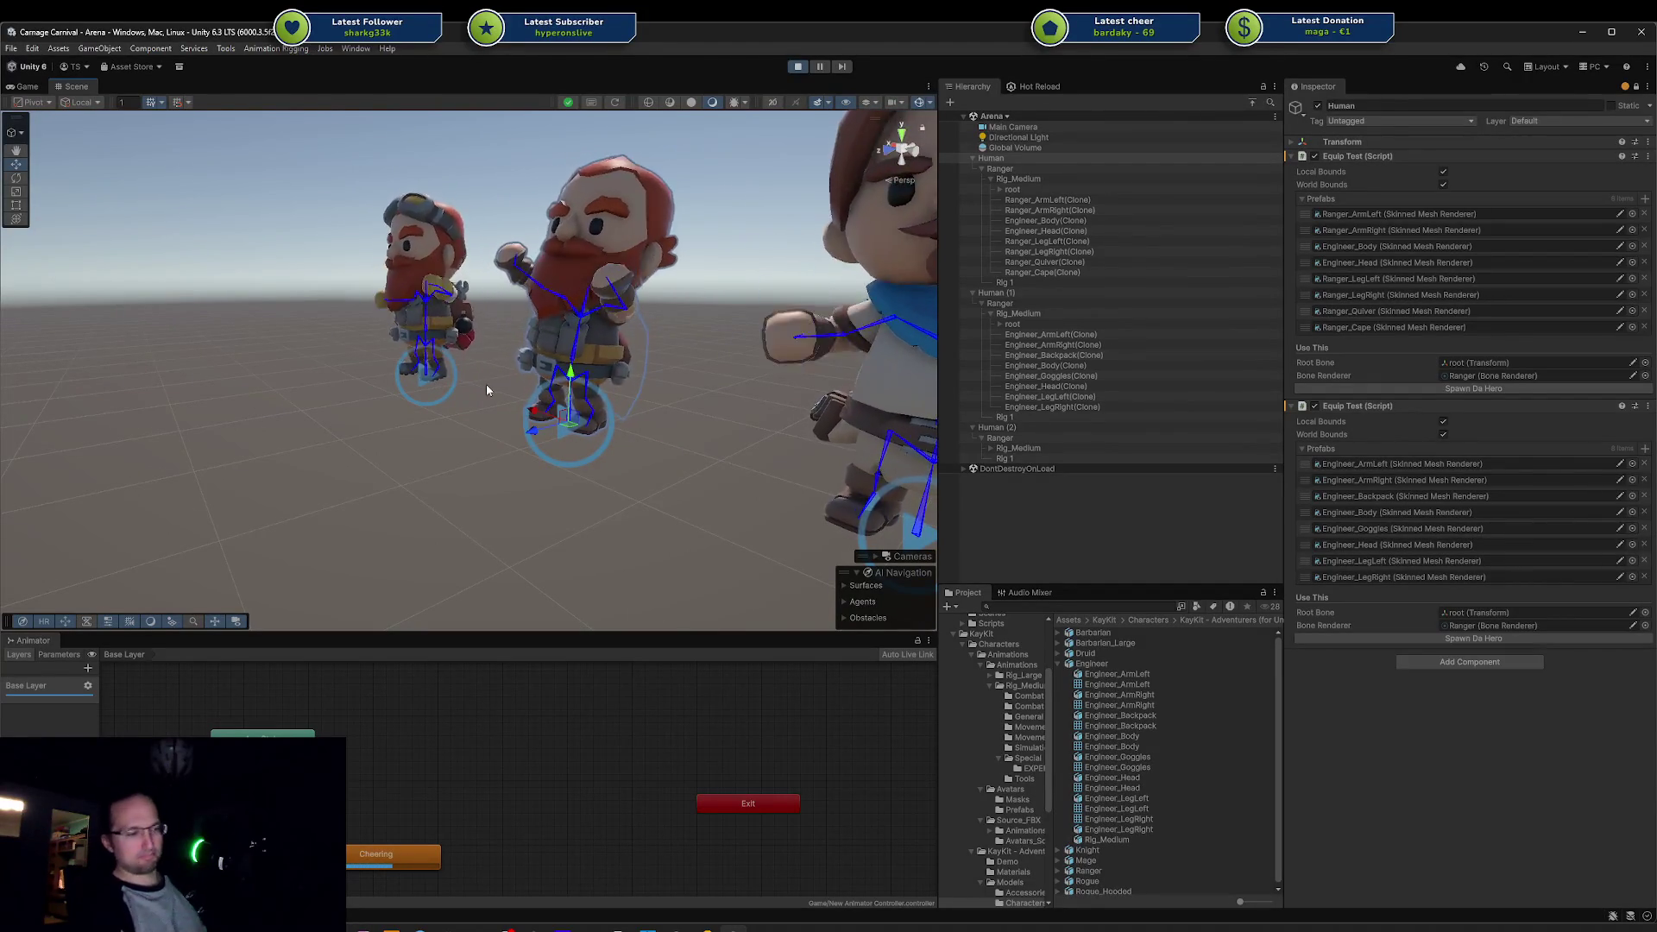
click(1057, 202)
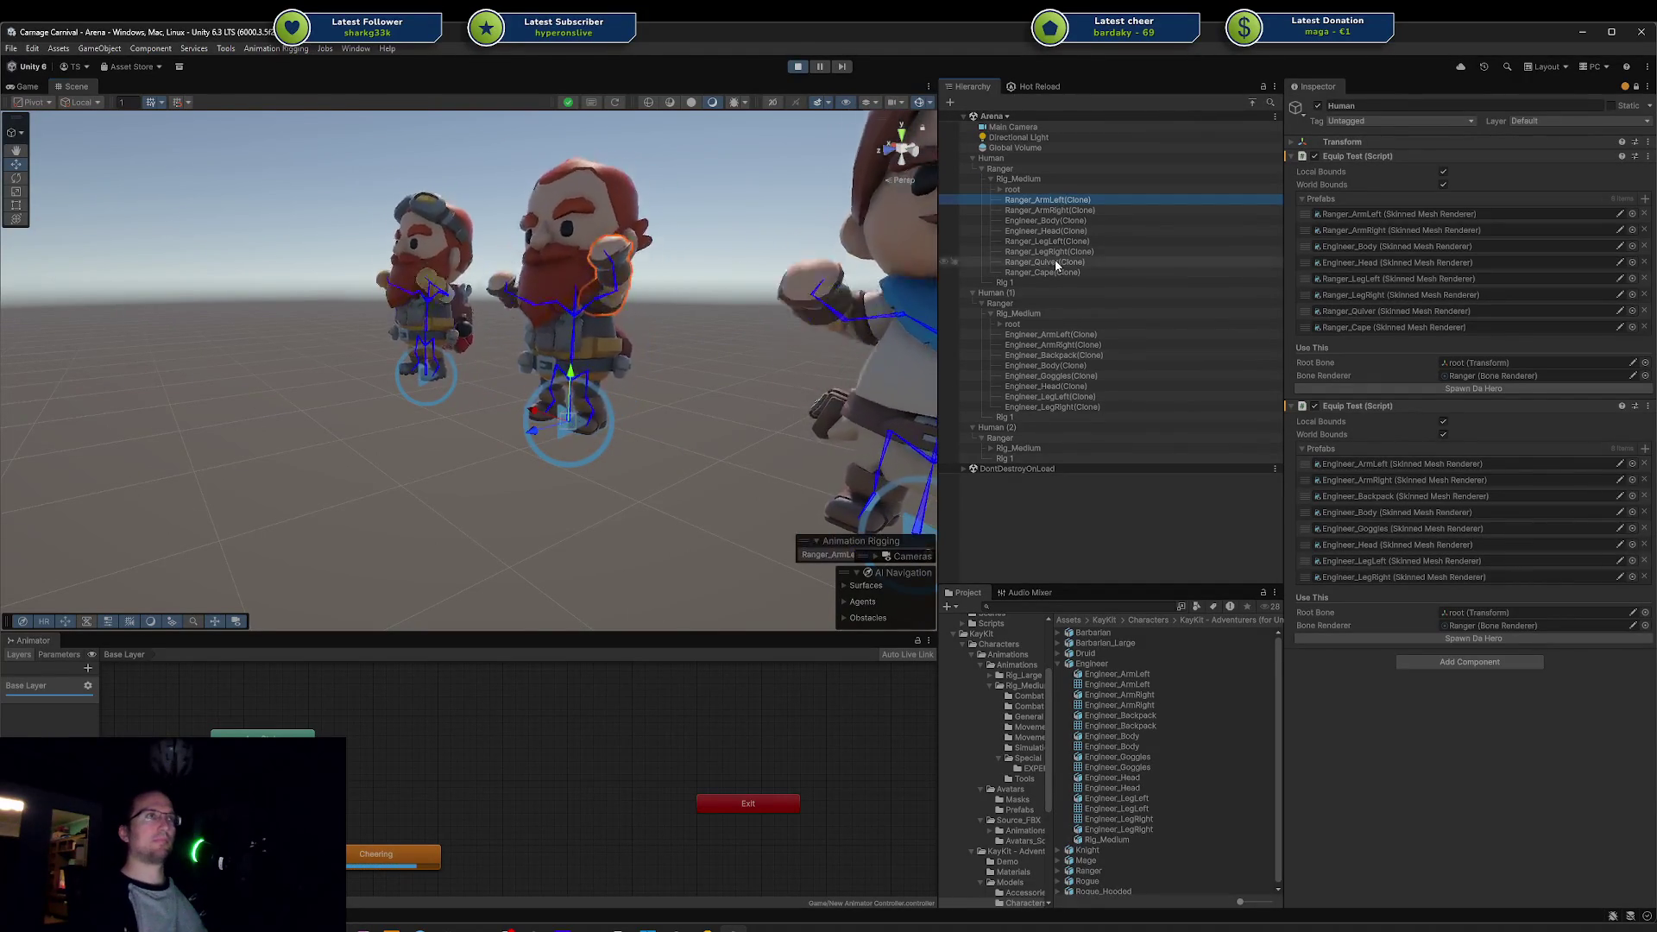
shift+click(1054, 272)
key(Delete)
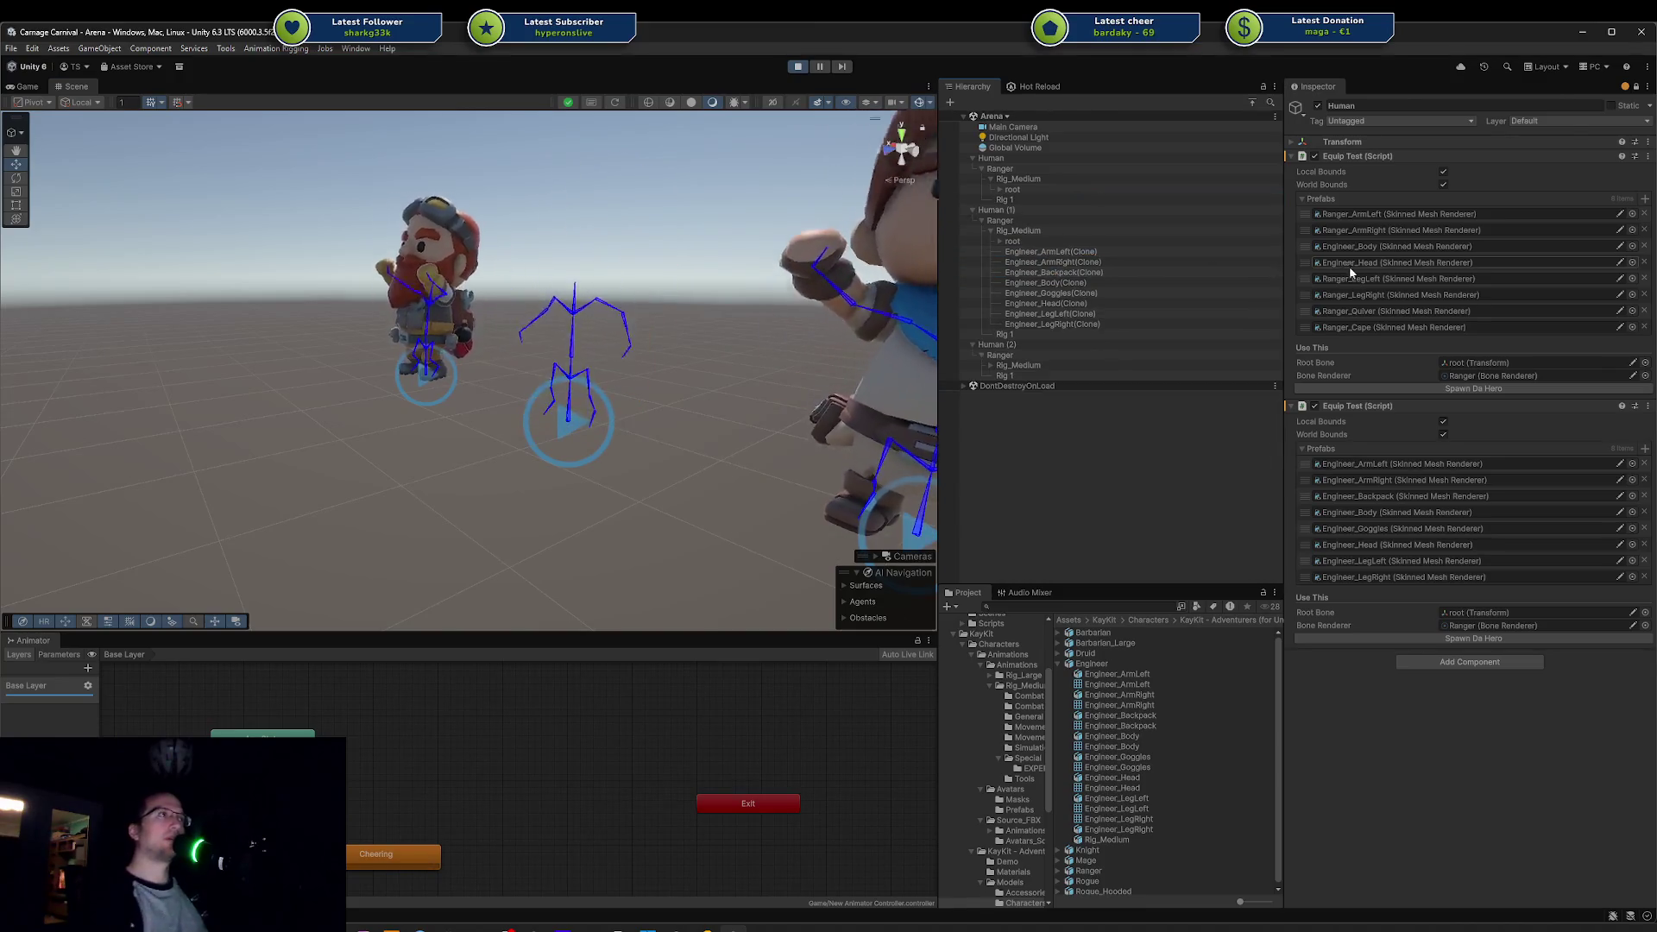
Step: Respawn the hero on the middle mannequin and view it from the front
click(1473, 388)
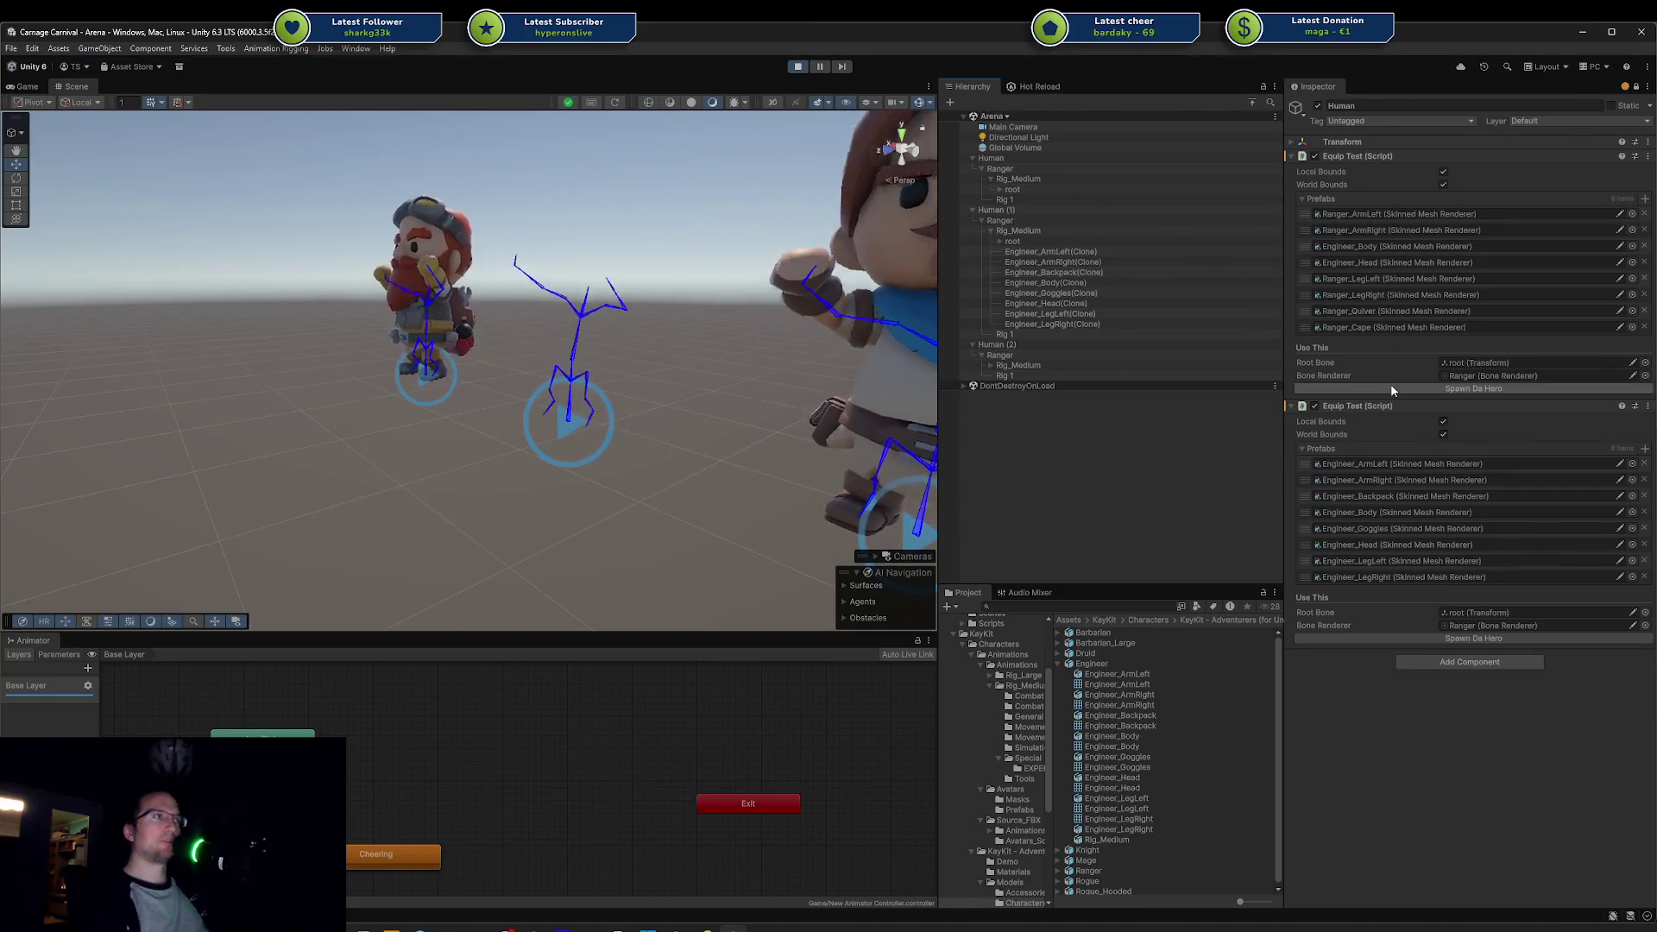
mouse_move(732, 368)
mouse_down()
mouse_move(1220, 362)
mouse_move(1147, 414)
mouse_move(964, 422)
mouse_move(833, 372)
mouse_up()
scroll(834, 373, up, 5)
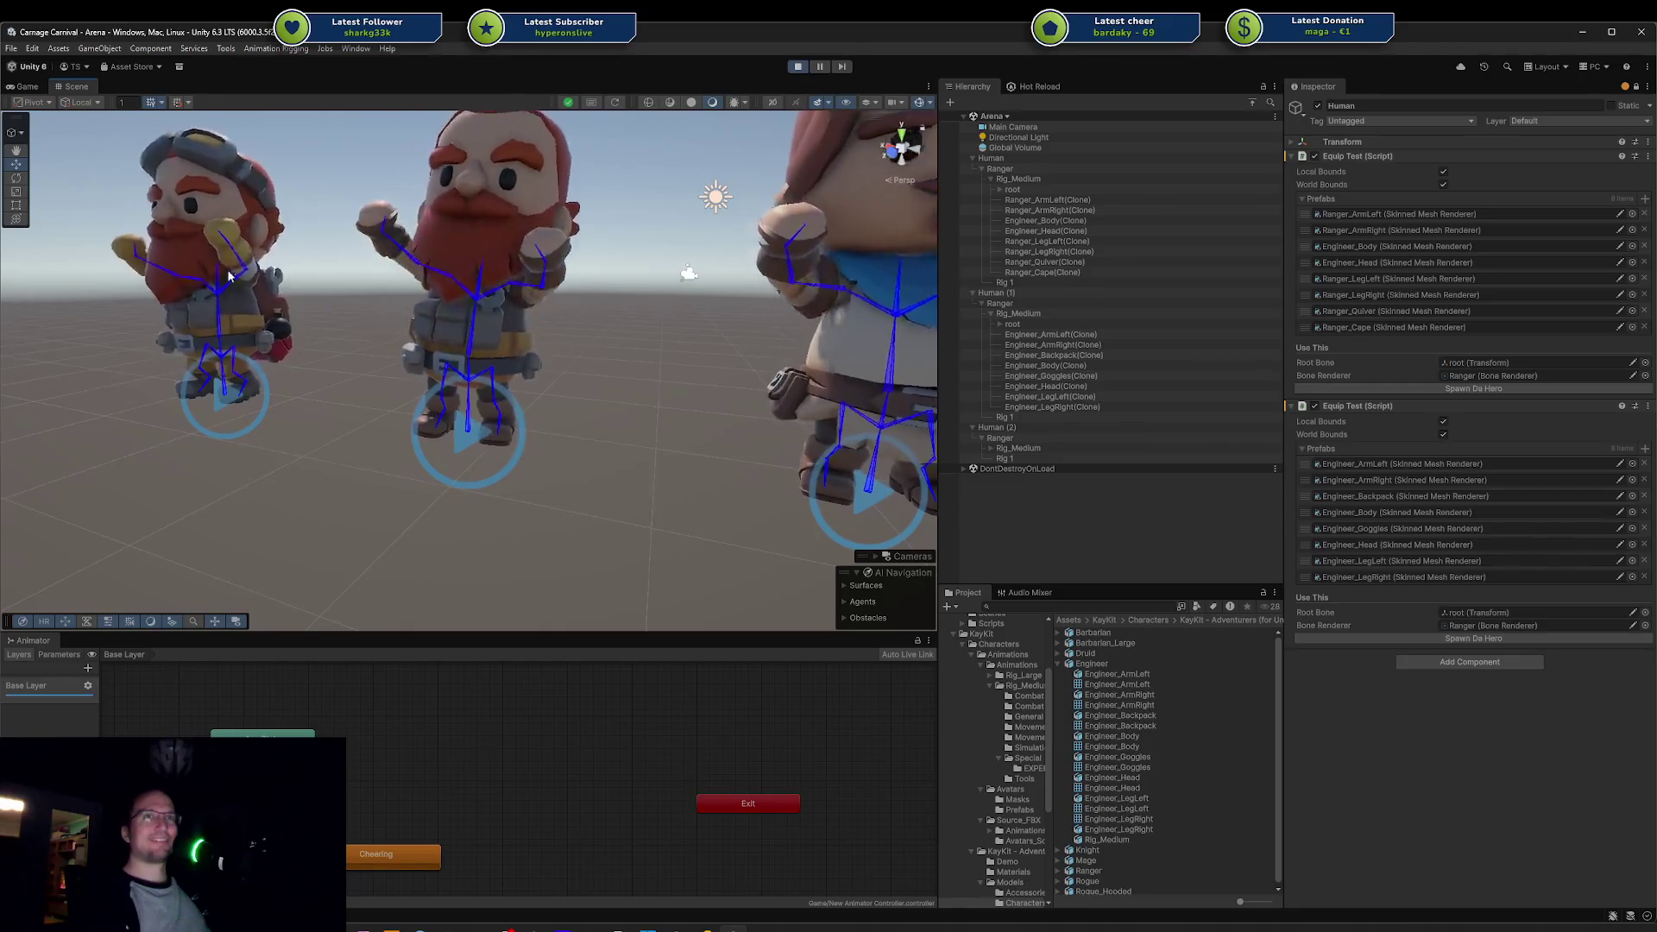
mouse_move(650, 354)
mouse_down()
mouse_move(697, 308)
mouse_move(573, 362)
mouse_move(435, 384)
mouse_move(204, 362)
mouse_move(259, 331)
mouse_move(462, 342)
mouse_move(451, 438)
mouse_move(243, 428)
mouse_up()
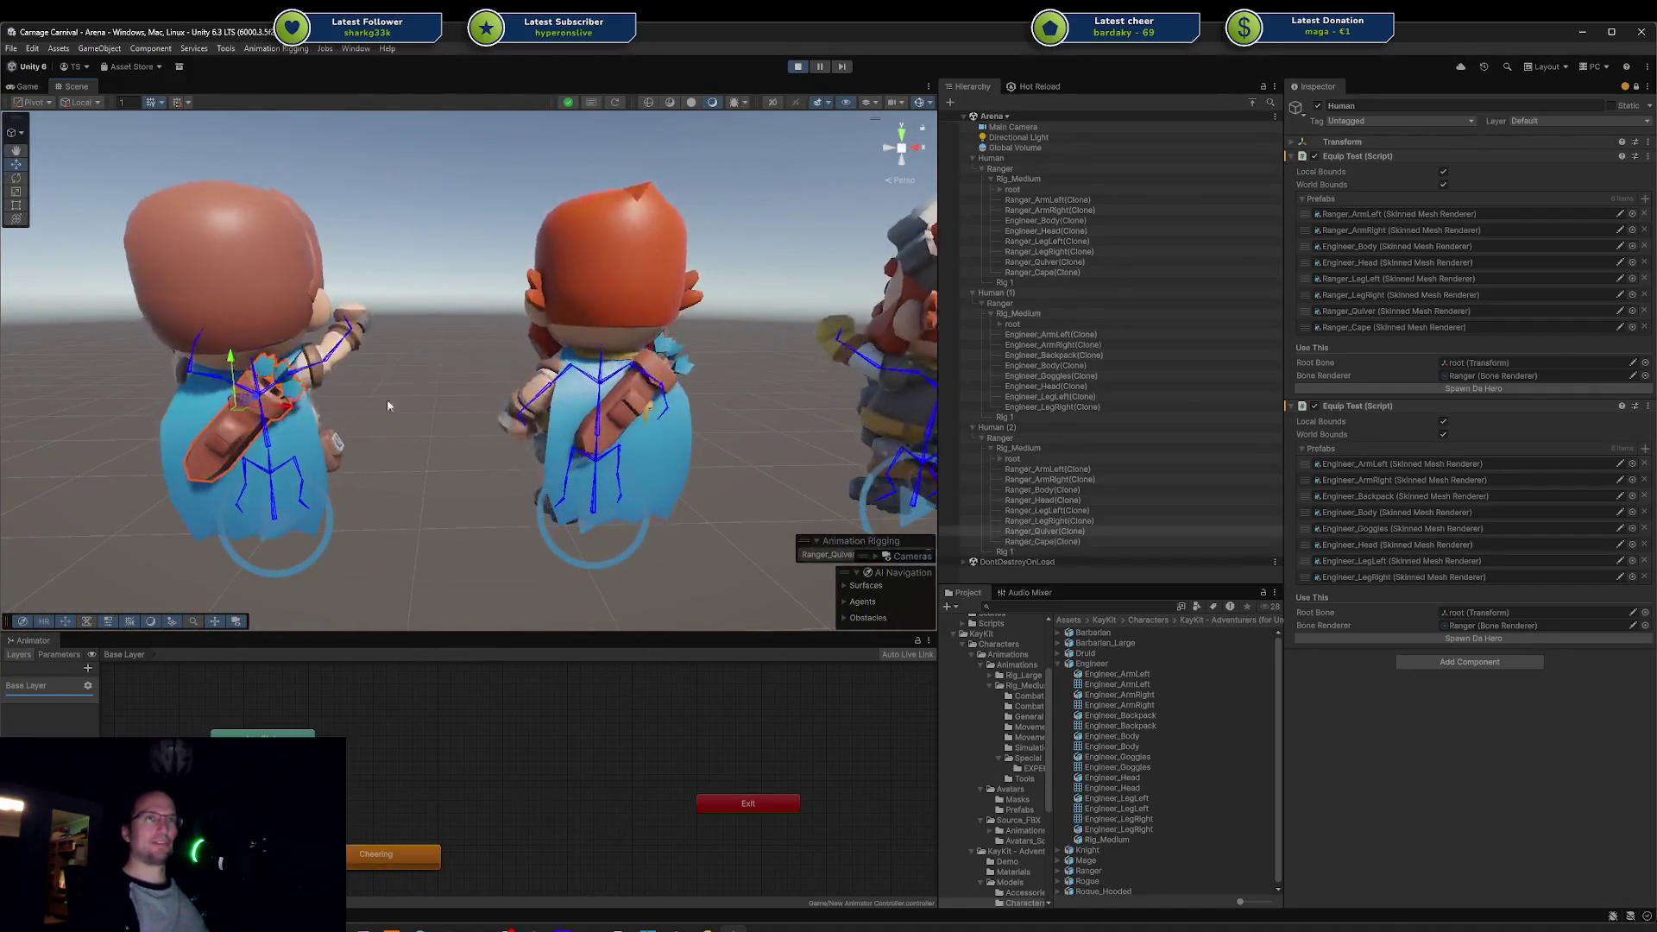
mouse_move(386, 399)
mouse_down()
mouse_move(912, 283)
mouse_move(863, 293)
mouse_move(902, 299)
mouse_up()
Step: Delete the respawned Ranger_ArmLeft through Ranger_Cape clones under Human again
click(1040, 199)
shift+click(1038, 271)
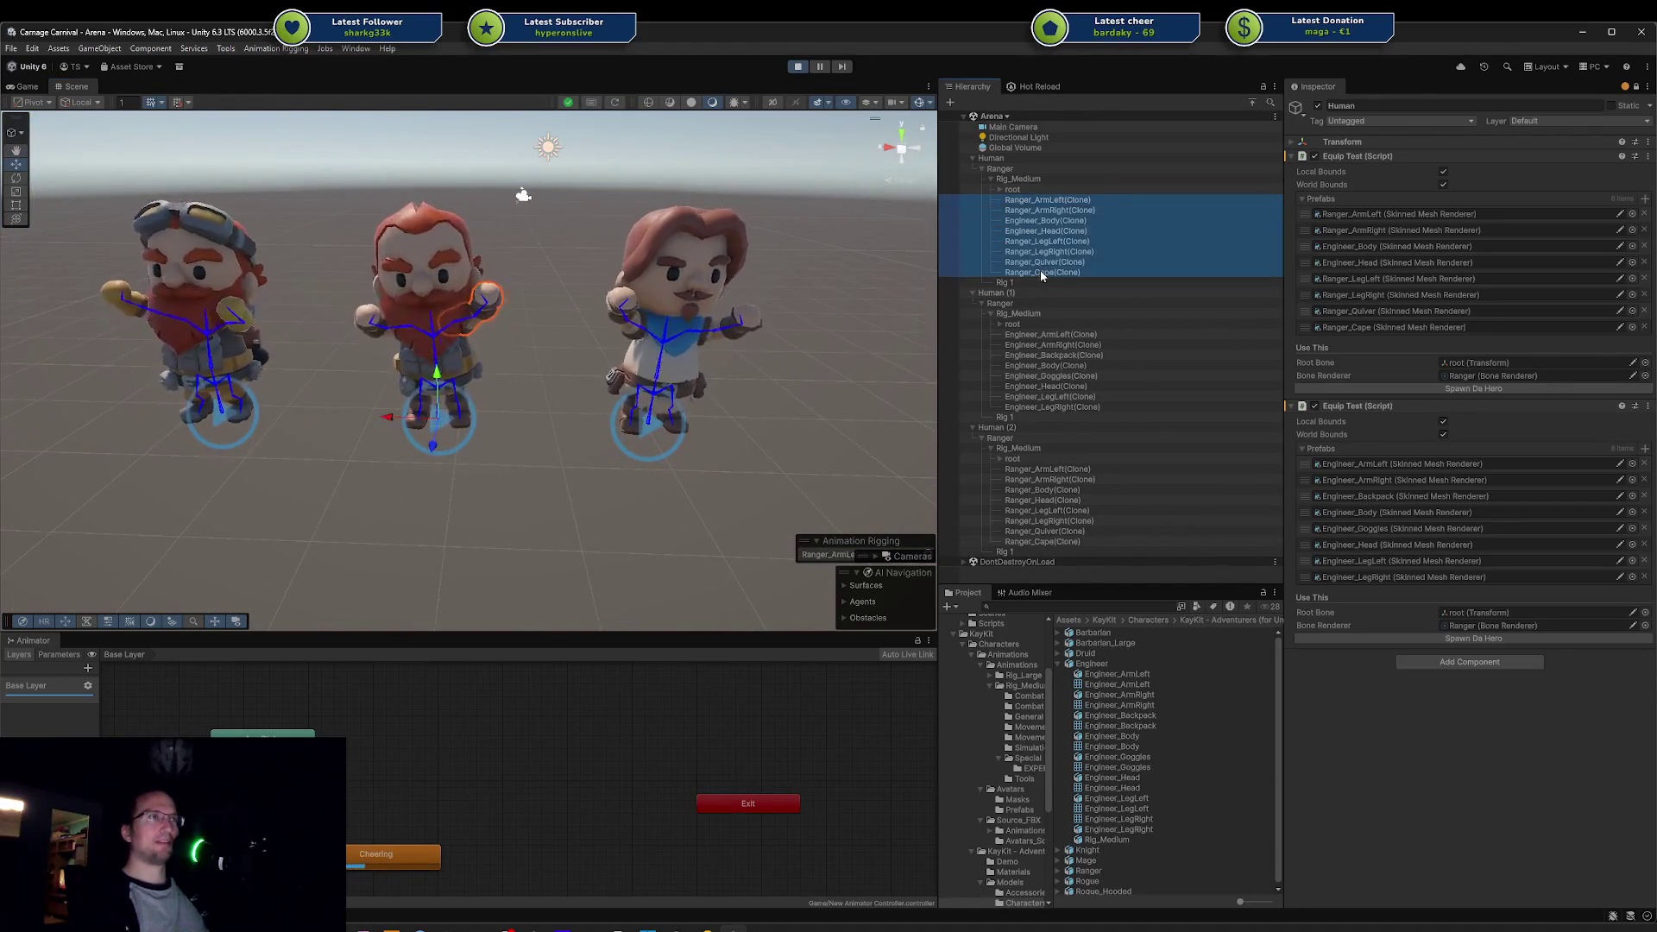
key(Delete)
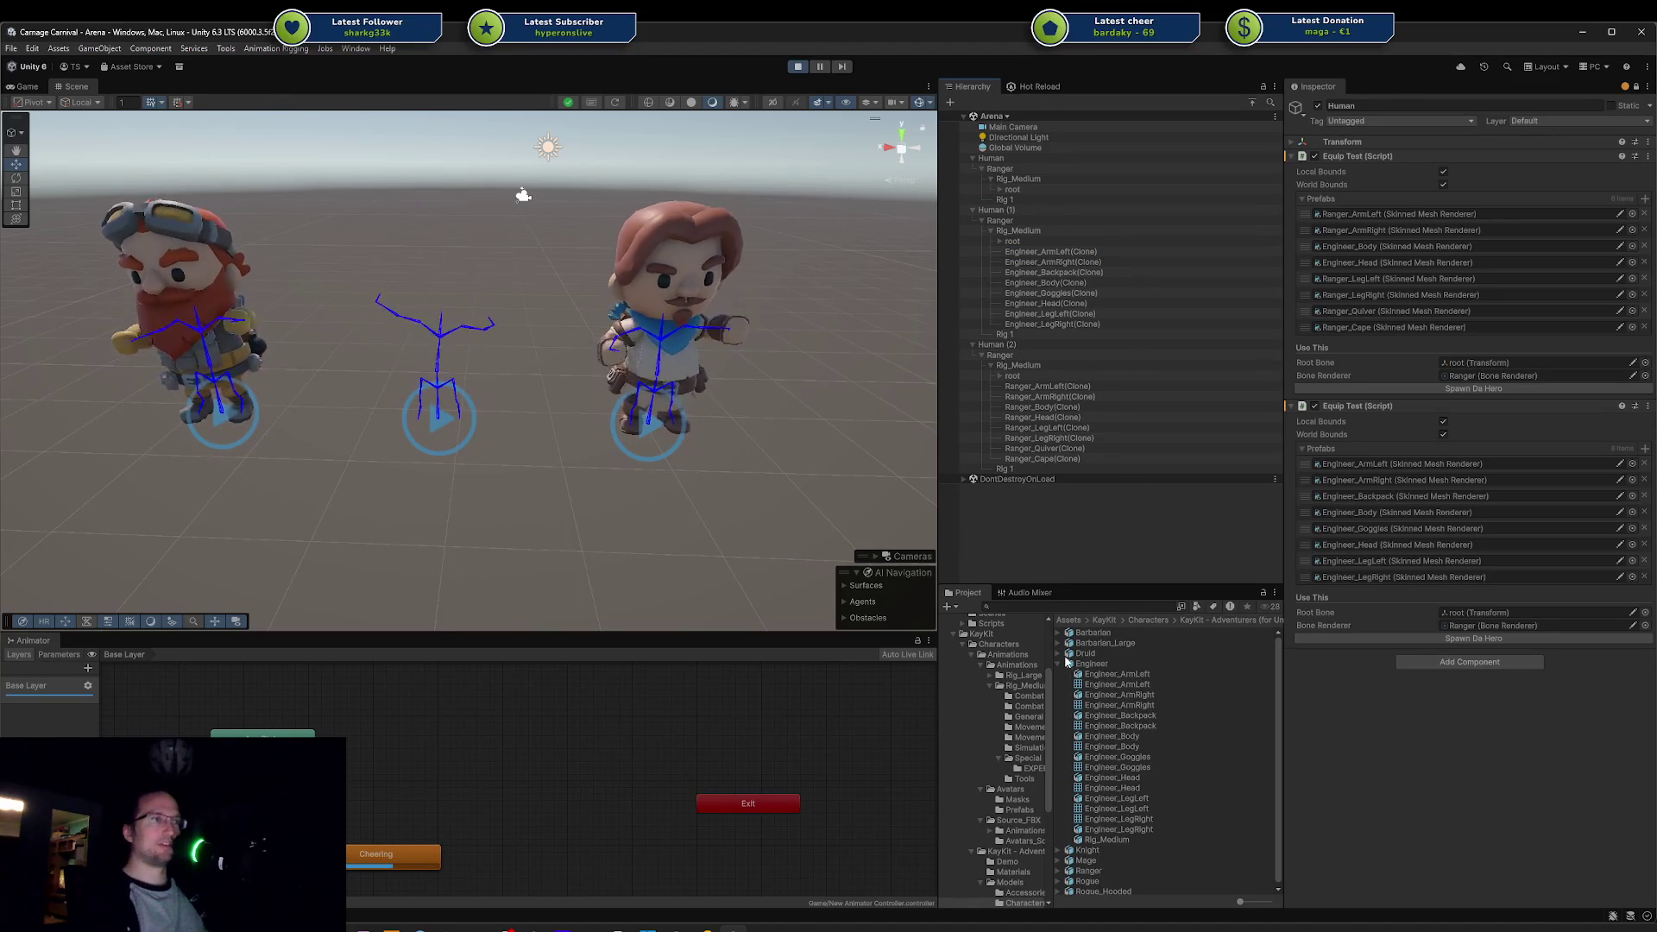
Step: Replace the Engineer_Head entry with Druid_Head and respawn the middle mannequin
click(1057, 653)
click(1107, 746)
click(1458, 263)
drag(1458, 273, 1458, 264)
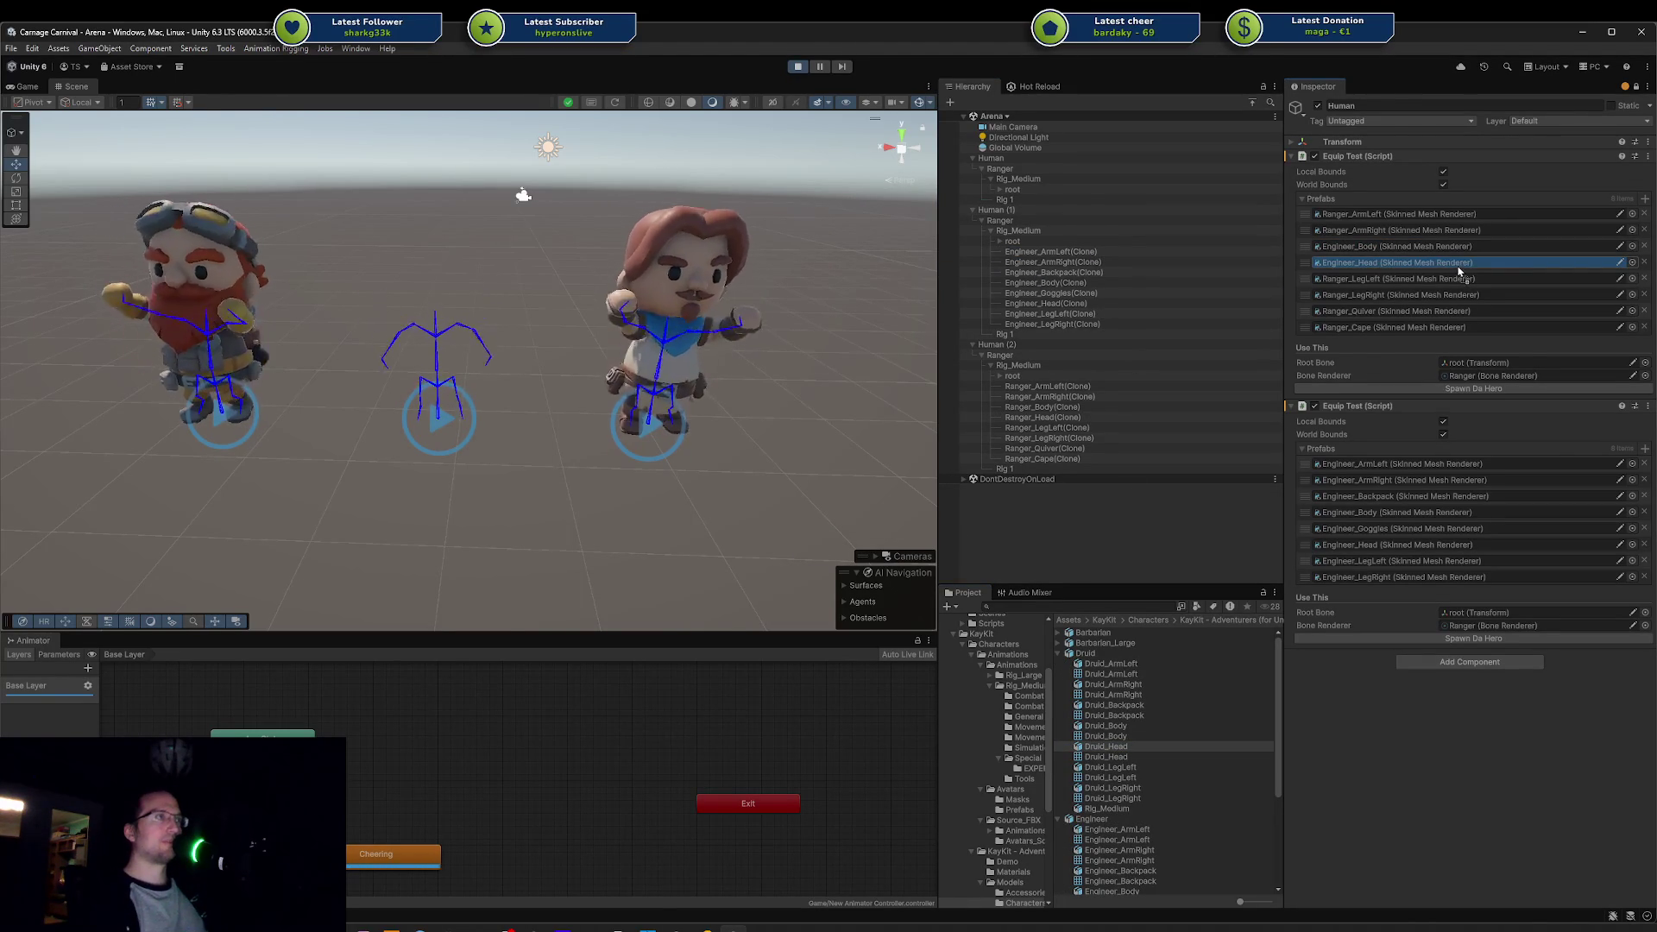
click(1473, 388)
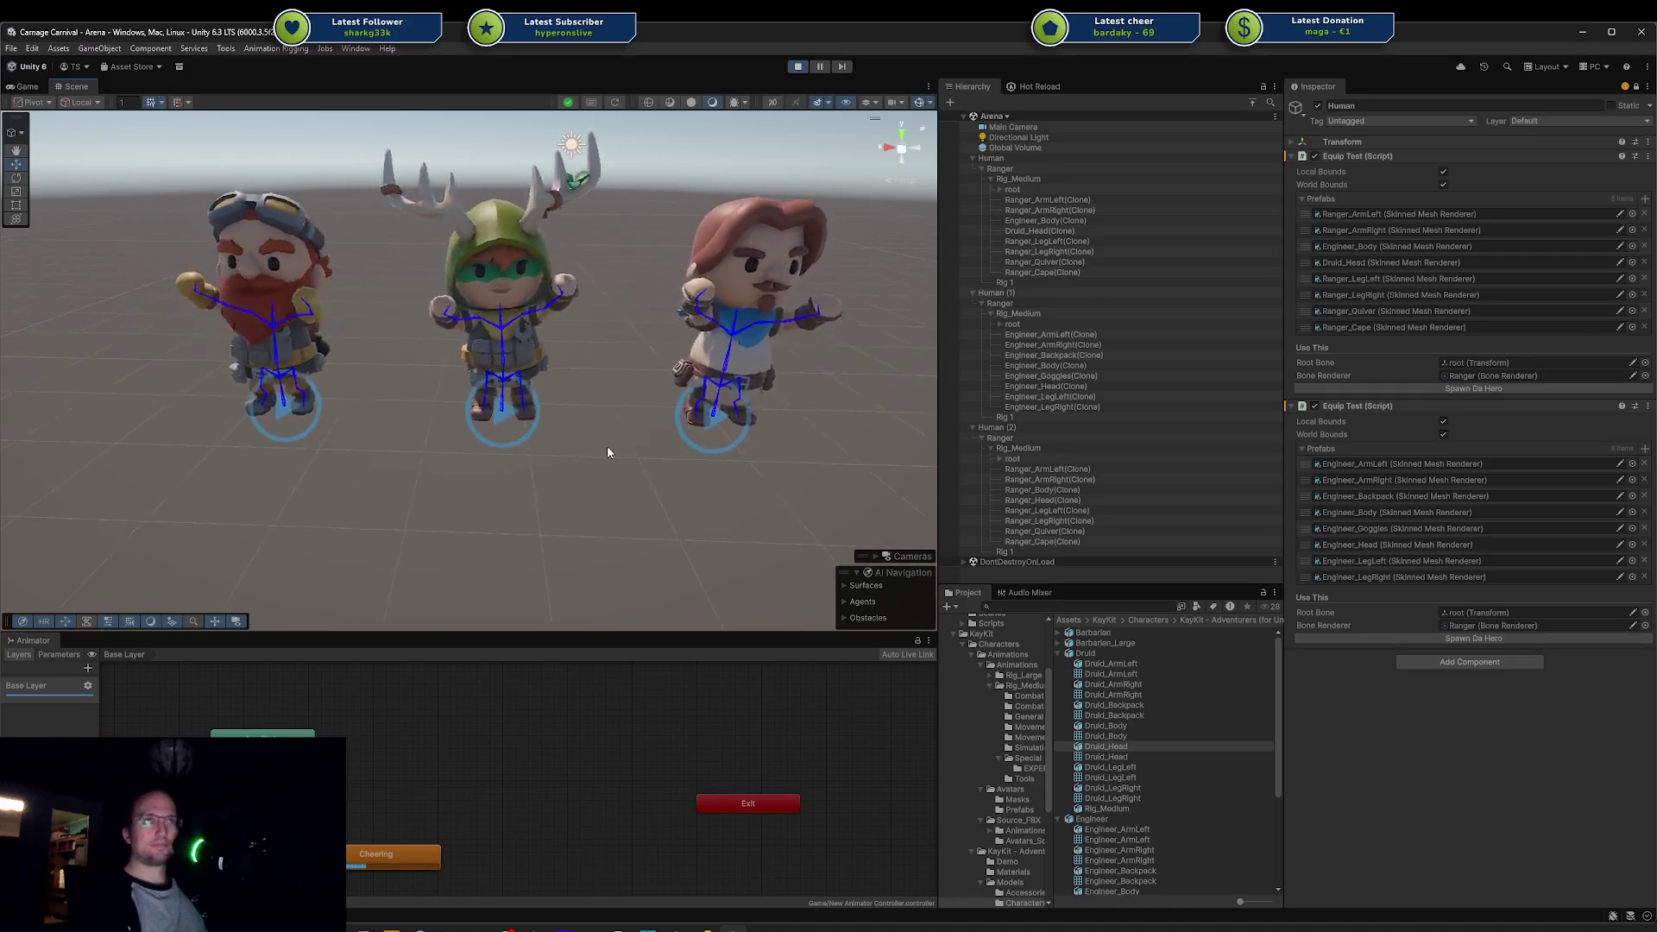
Step: Select the left, right and middle antlered characters in turn to compare them
scroll(607, 445, up, 3)
mouse_move(609, 445)
mouse_down()
mouse_move(39, 315)
mouse_move(26, 354)
mouse_move(108, 347)
mouse_move(216, 302)
mouse_move(476, 166)
mouse_move(532, 216)
mouse_up()
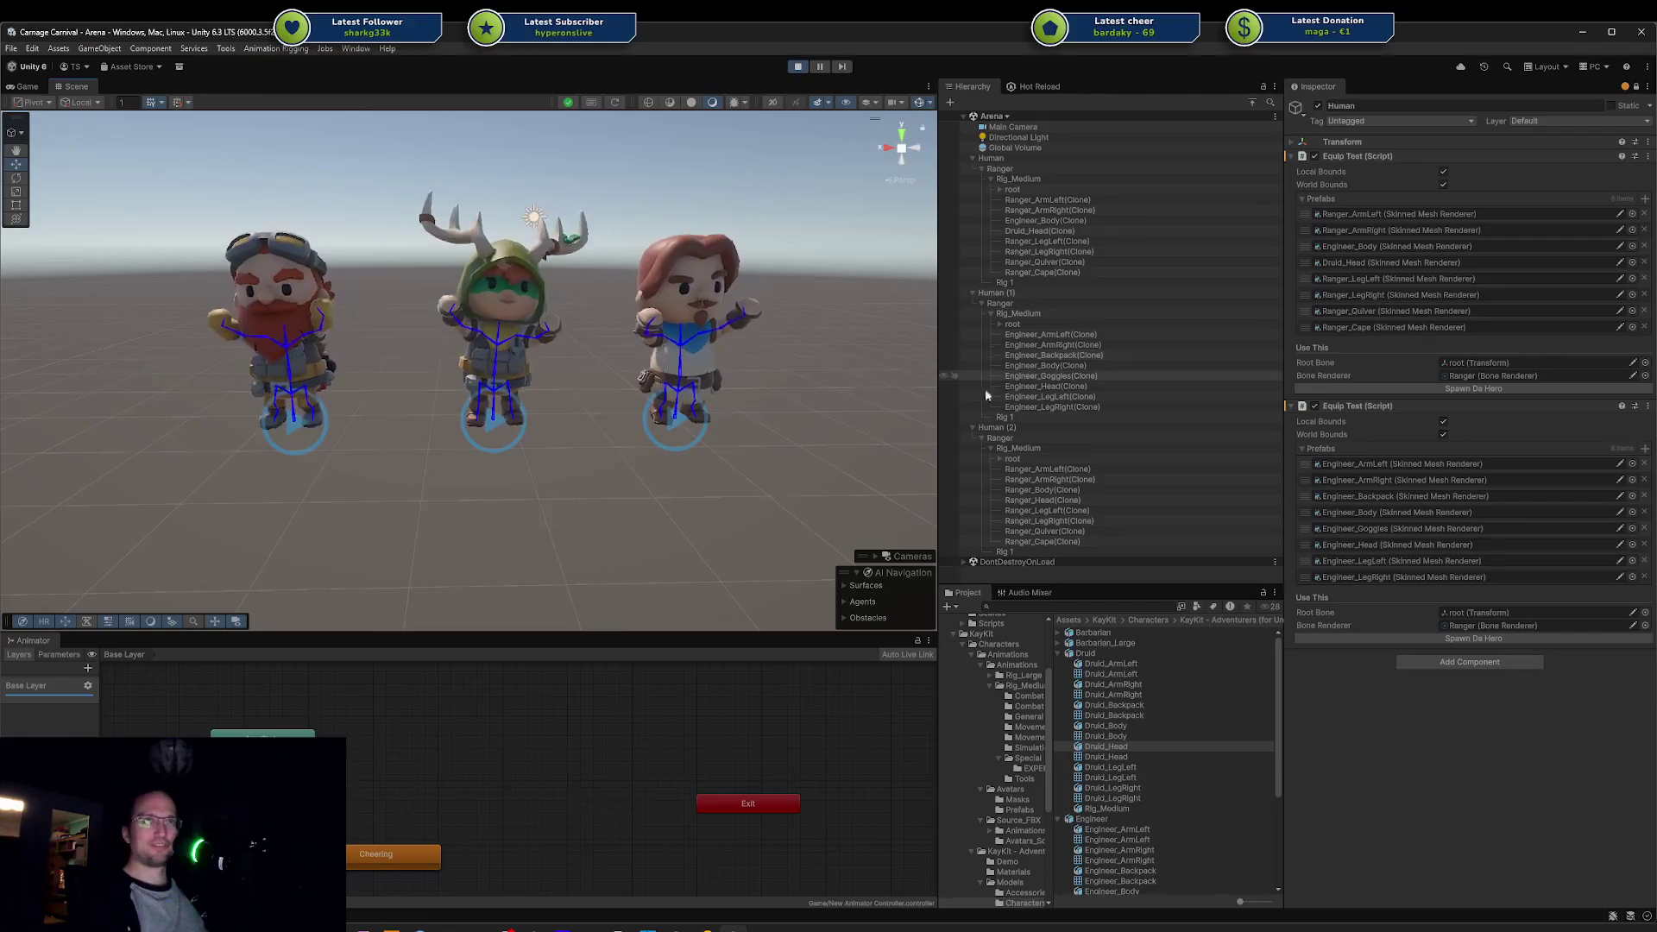
mouse_move(142, 229)
mouse_down()
mouse_move(371, 449)
mouse_move(387, 484)
mouse_up()
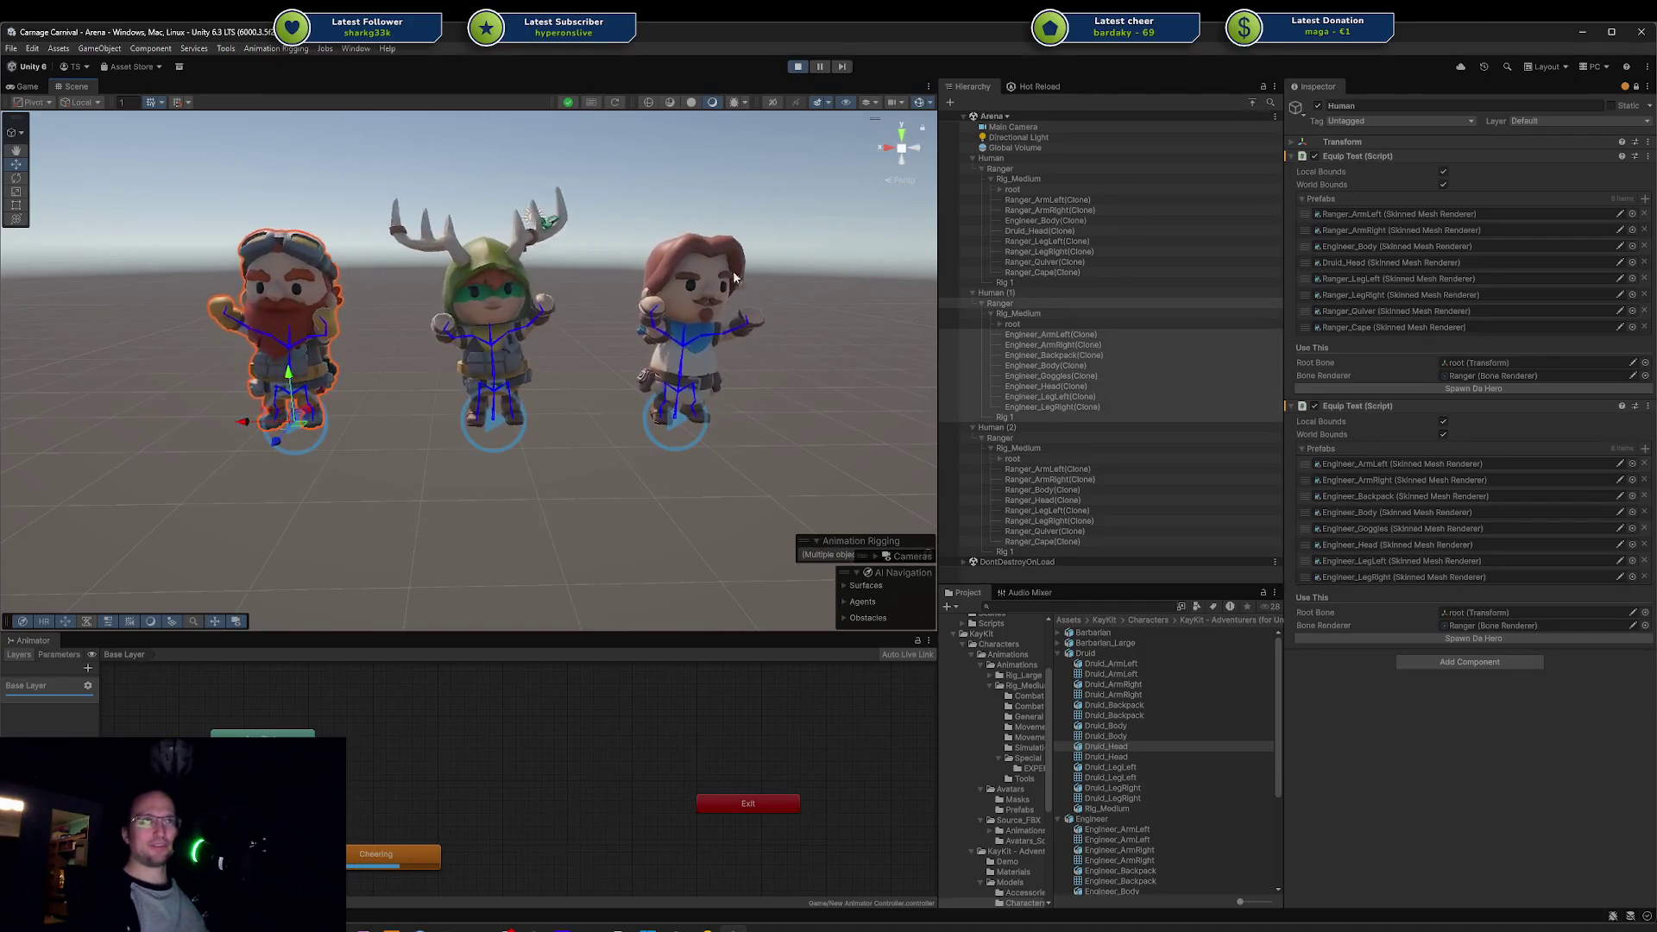
drag(841, 225, 626, 495)
drag(472, 519, 590, 149)
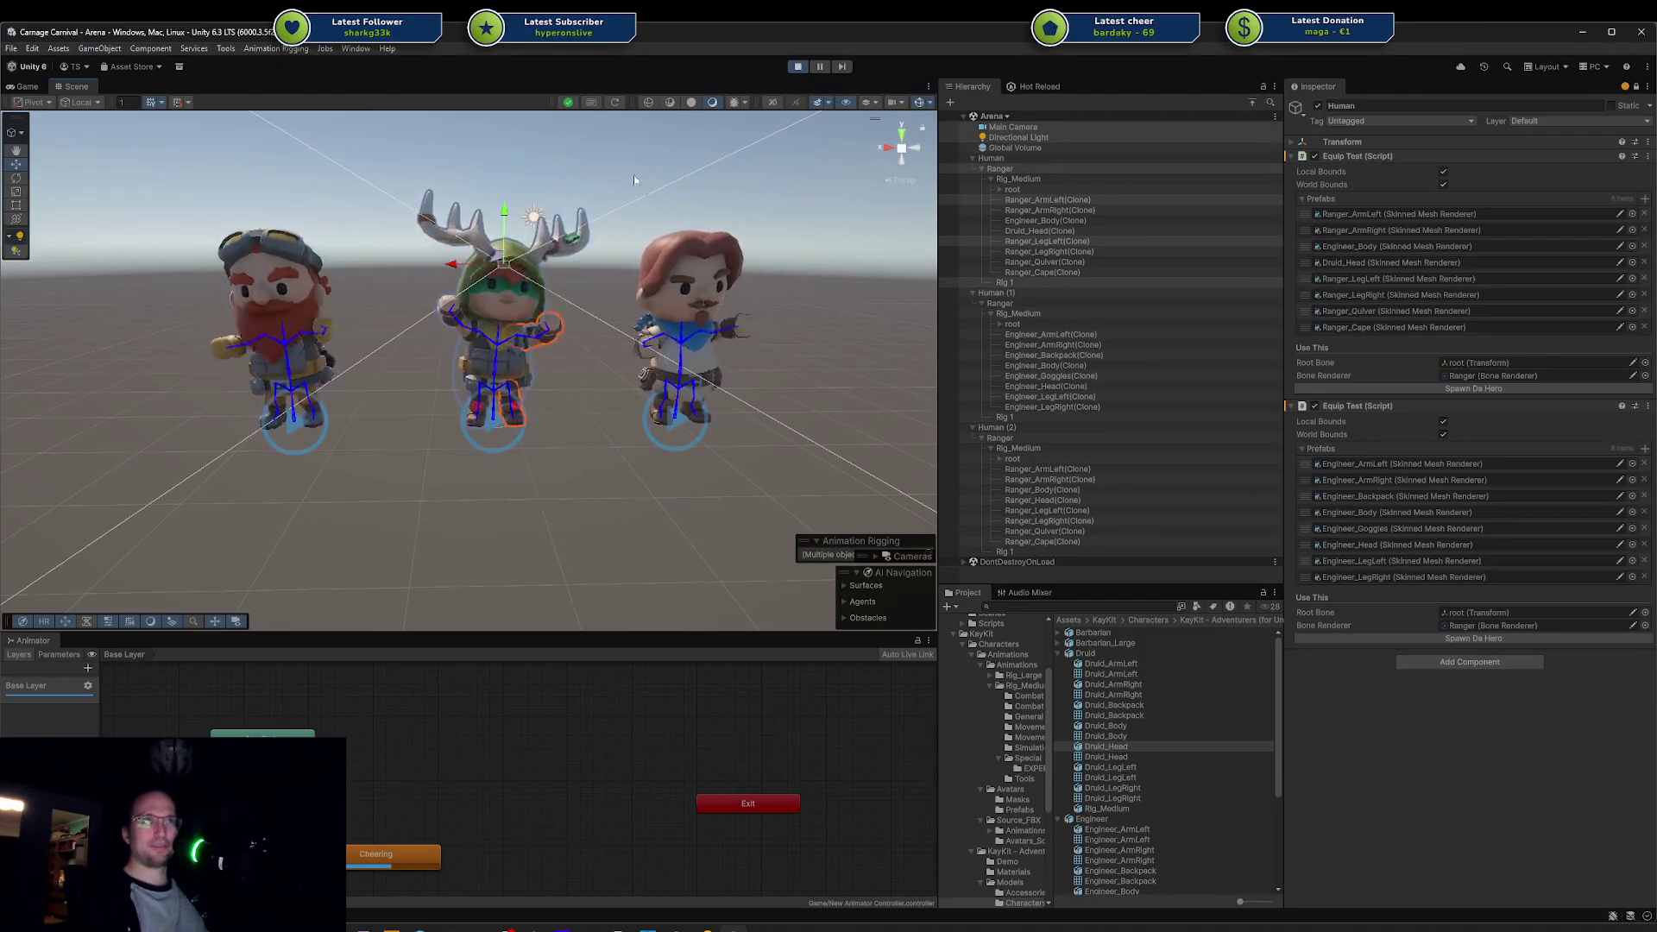
click(764, 215)
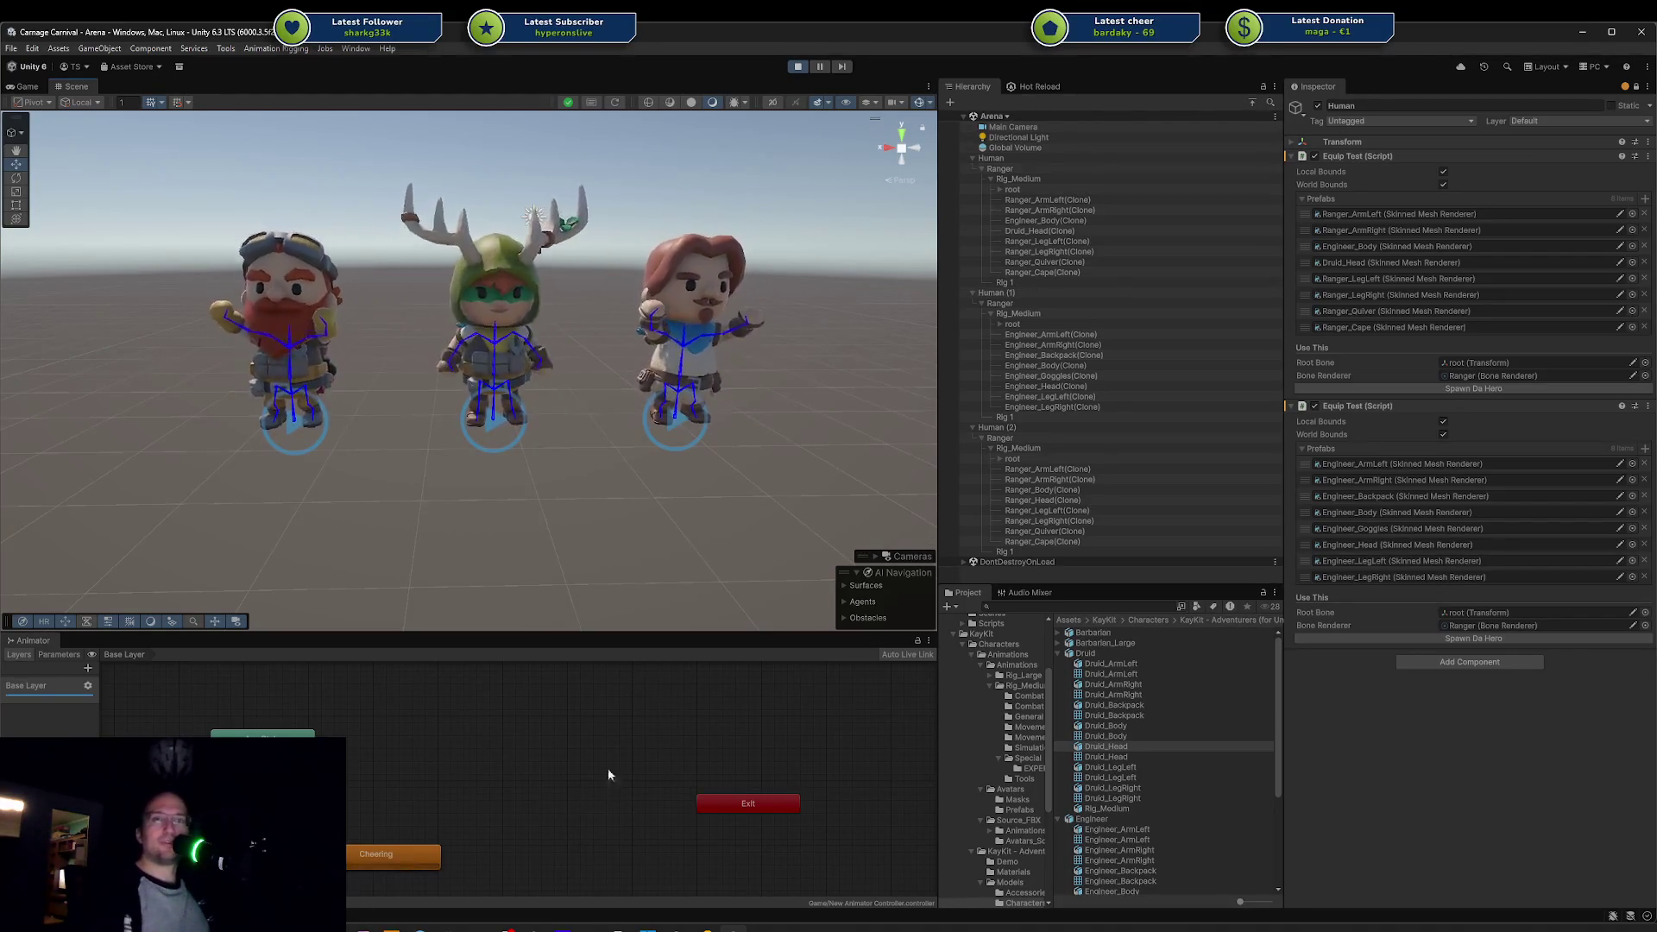
scroll(639, 464, up, 2)
mouse_move(637, 459)
mouse_down()
mouse_move(519, 388)
mouse_move(614, 340)
mouse_move(678, 358)
mouse_up()
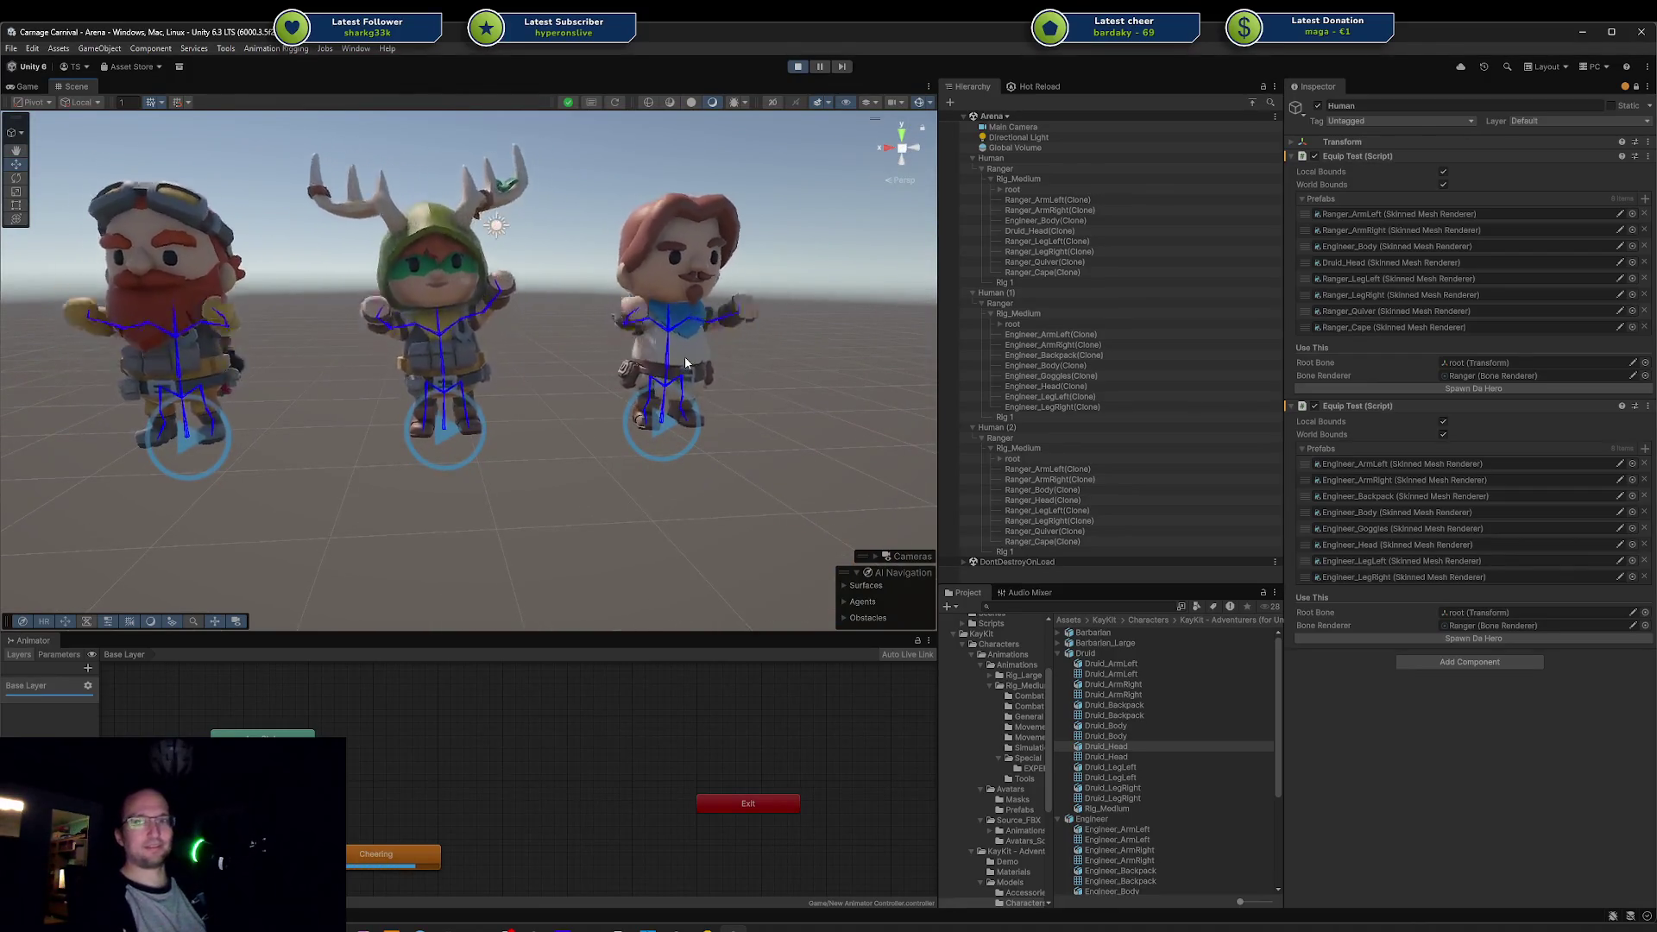
mouse_move(685, 362)
mouse_down()
mouse_move(625, 384)
mouse_move(772, 337)
mouse_move(562, 451)
mouse_move(350, 323)
mouse_move(397, 459)
mouse_up()
scroll(536, 436, up, 5)
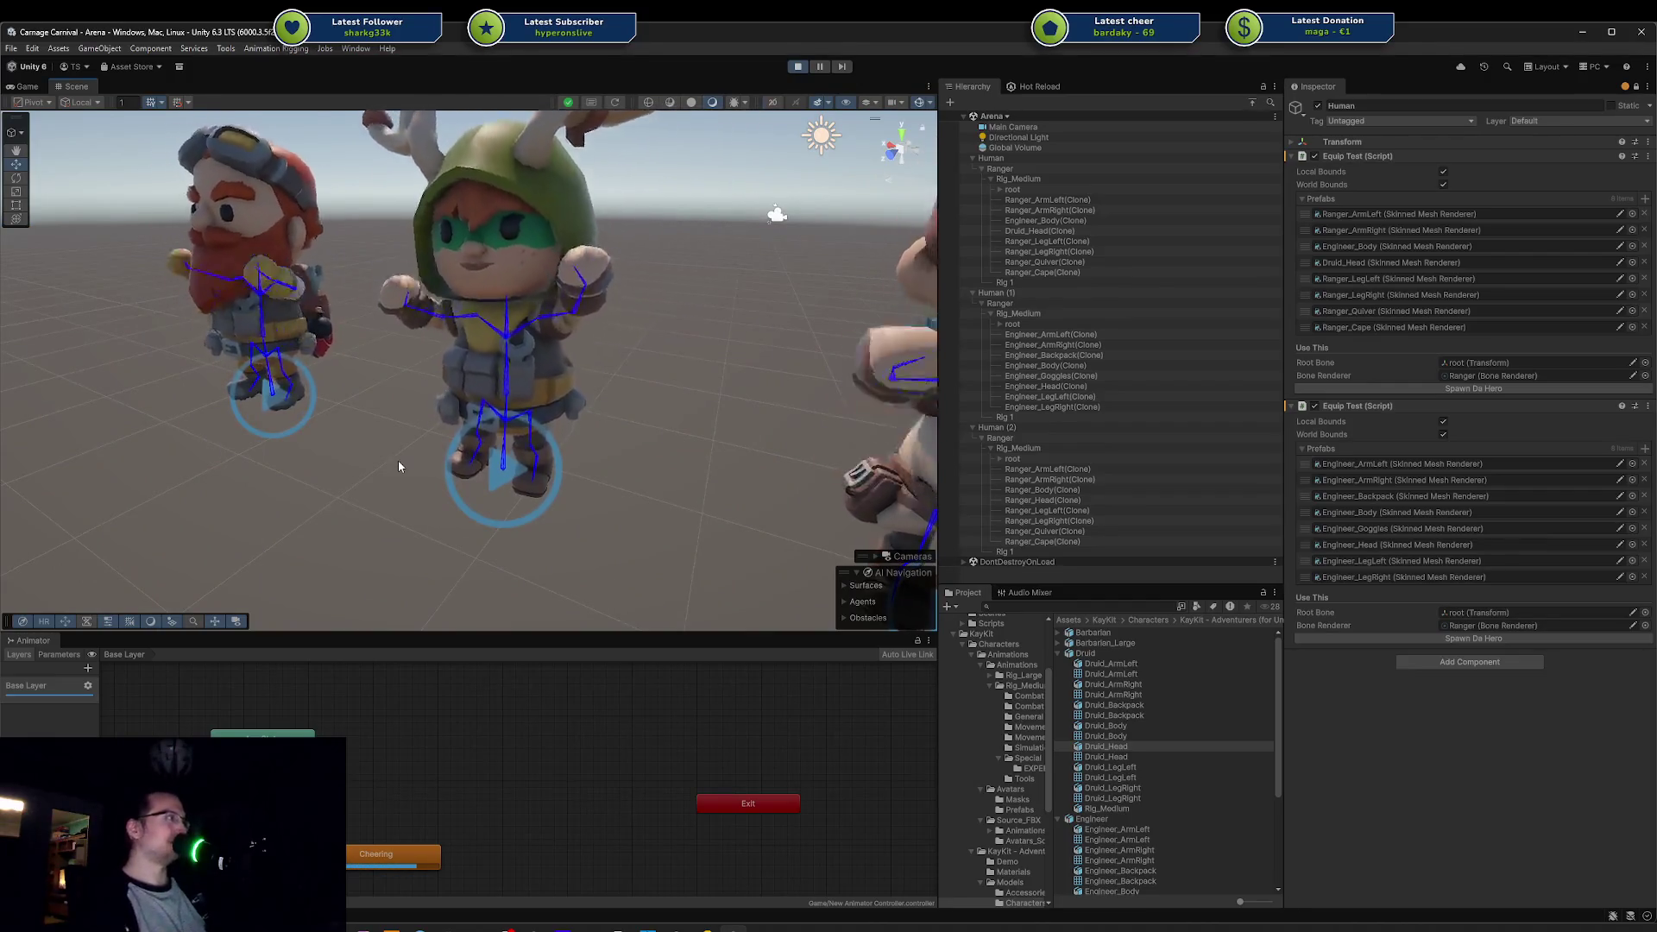
scroll(398, 464, down, 5)
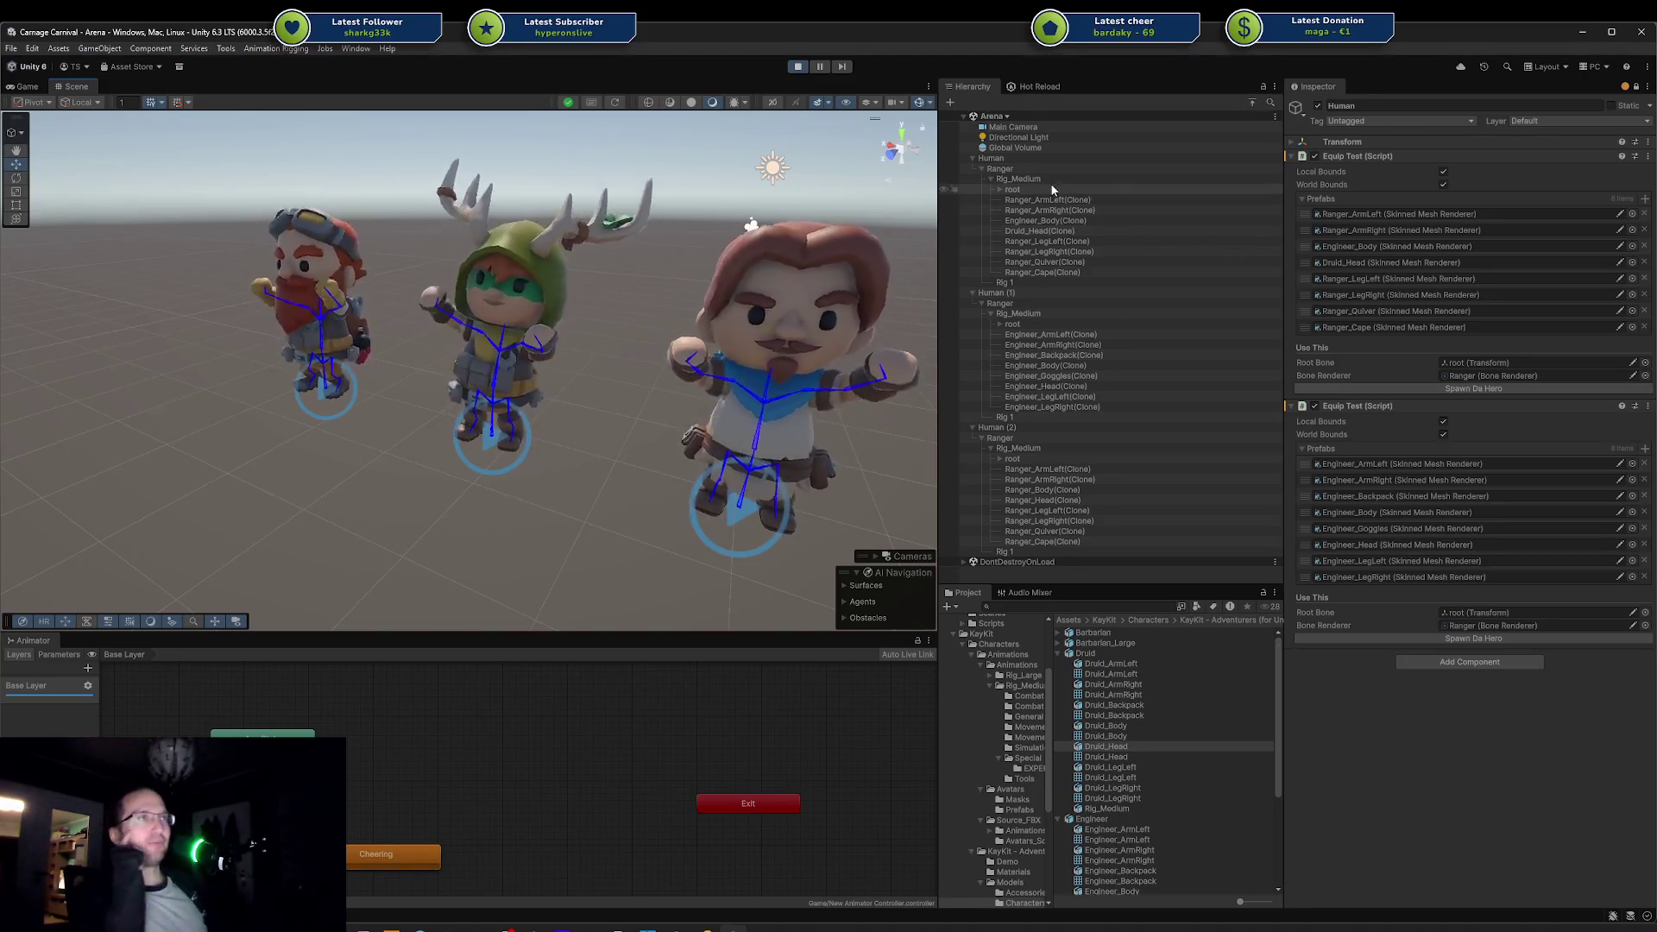
mouse_move(495, 493)
mouse_down()
mouse_move(506, 381)
mouse_move(583, 343)
mouse_move(726, 325)
mouse_up()
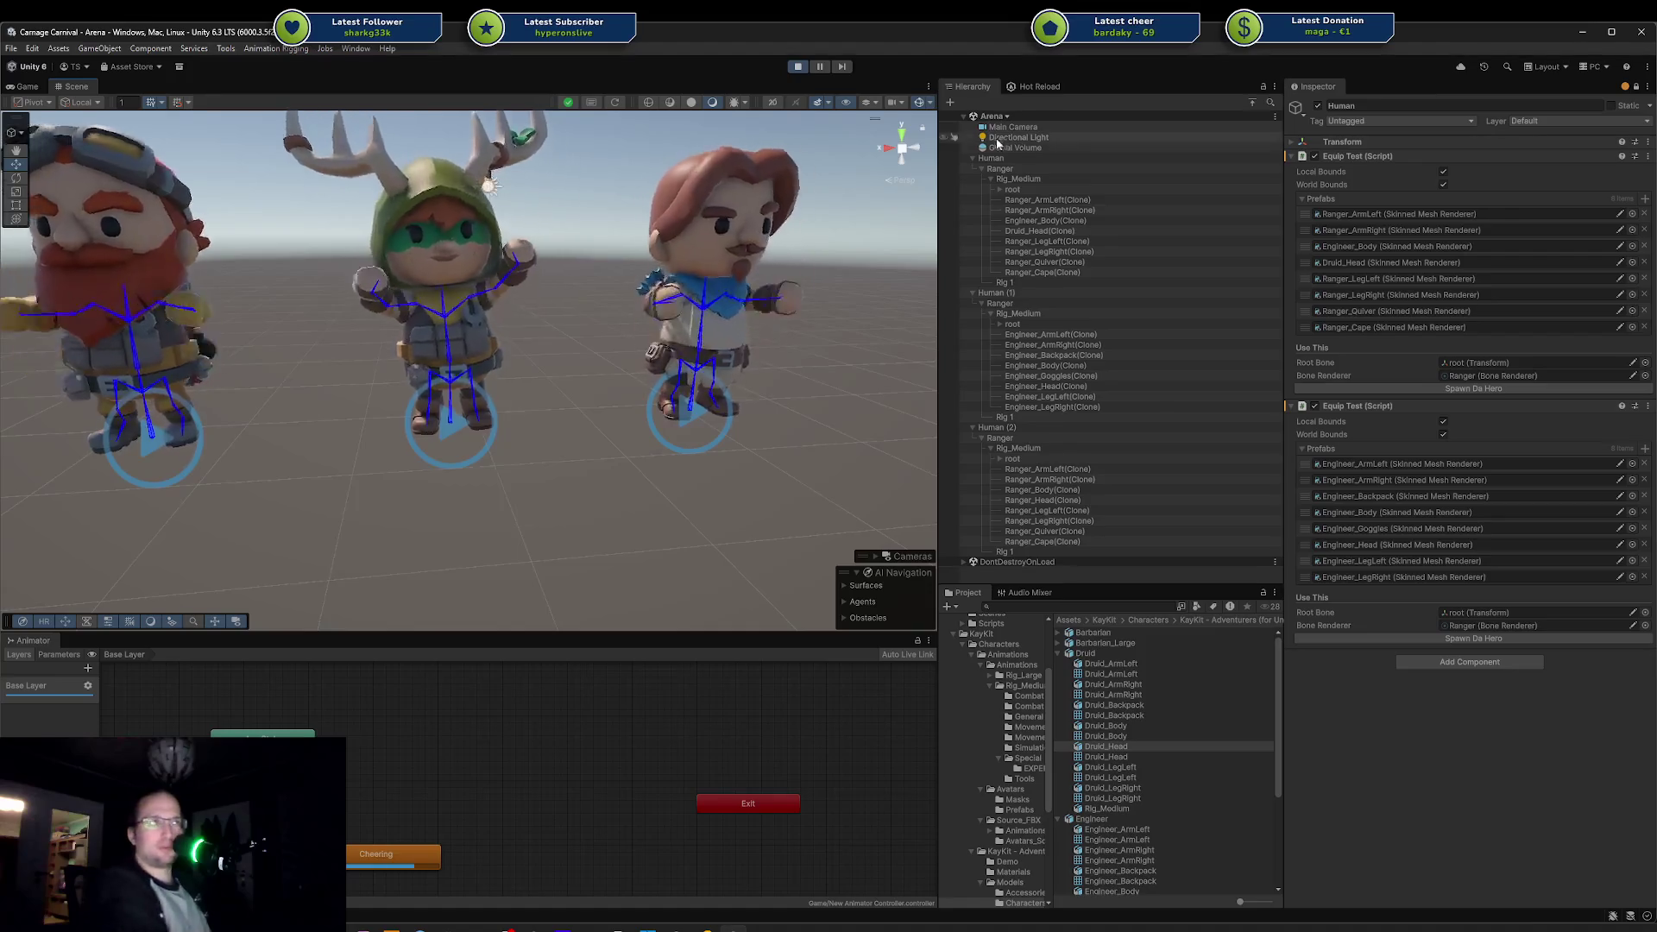
click(1063, 199)
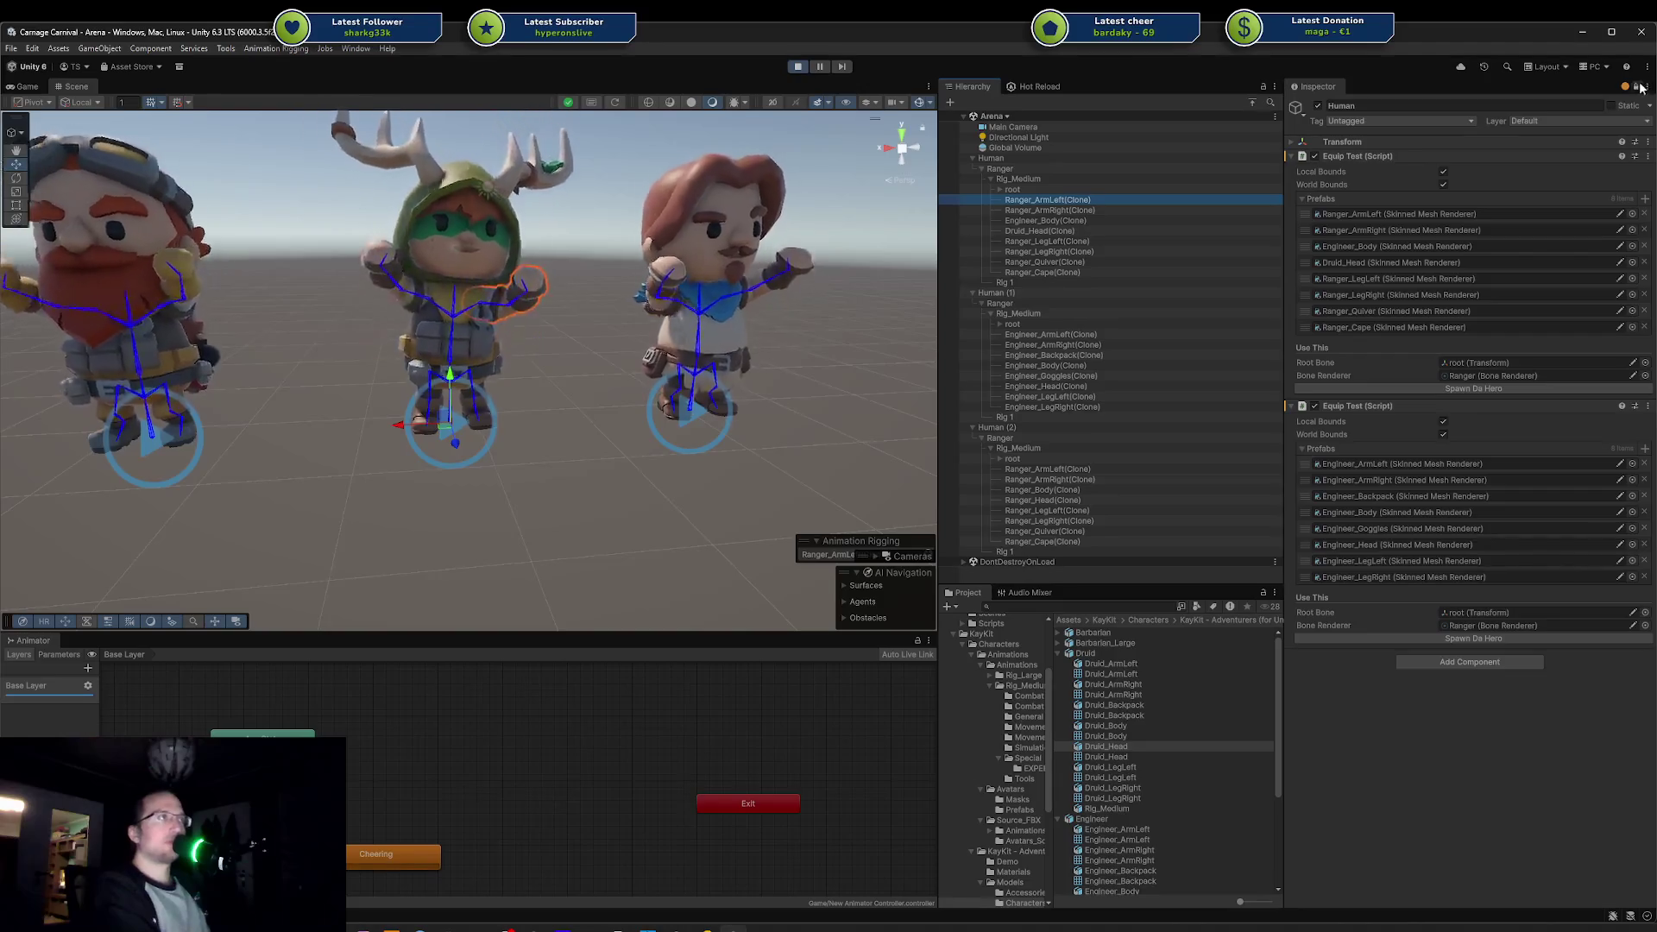
Step: Unlock the Inspector and inspect the Druid_Head(Clone) Transform values
click(1638, 87)
click(1061, 232)
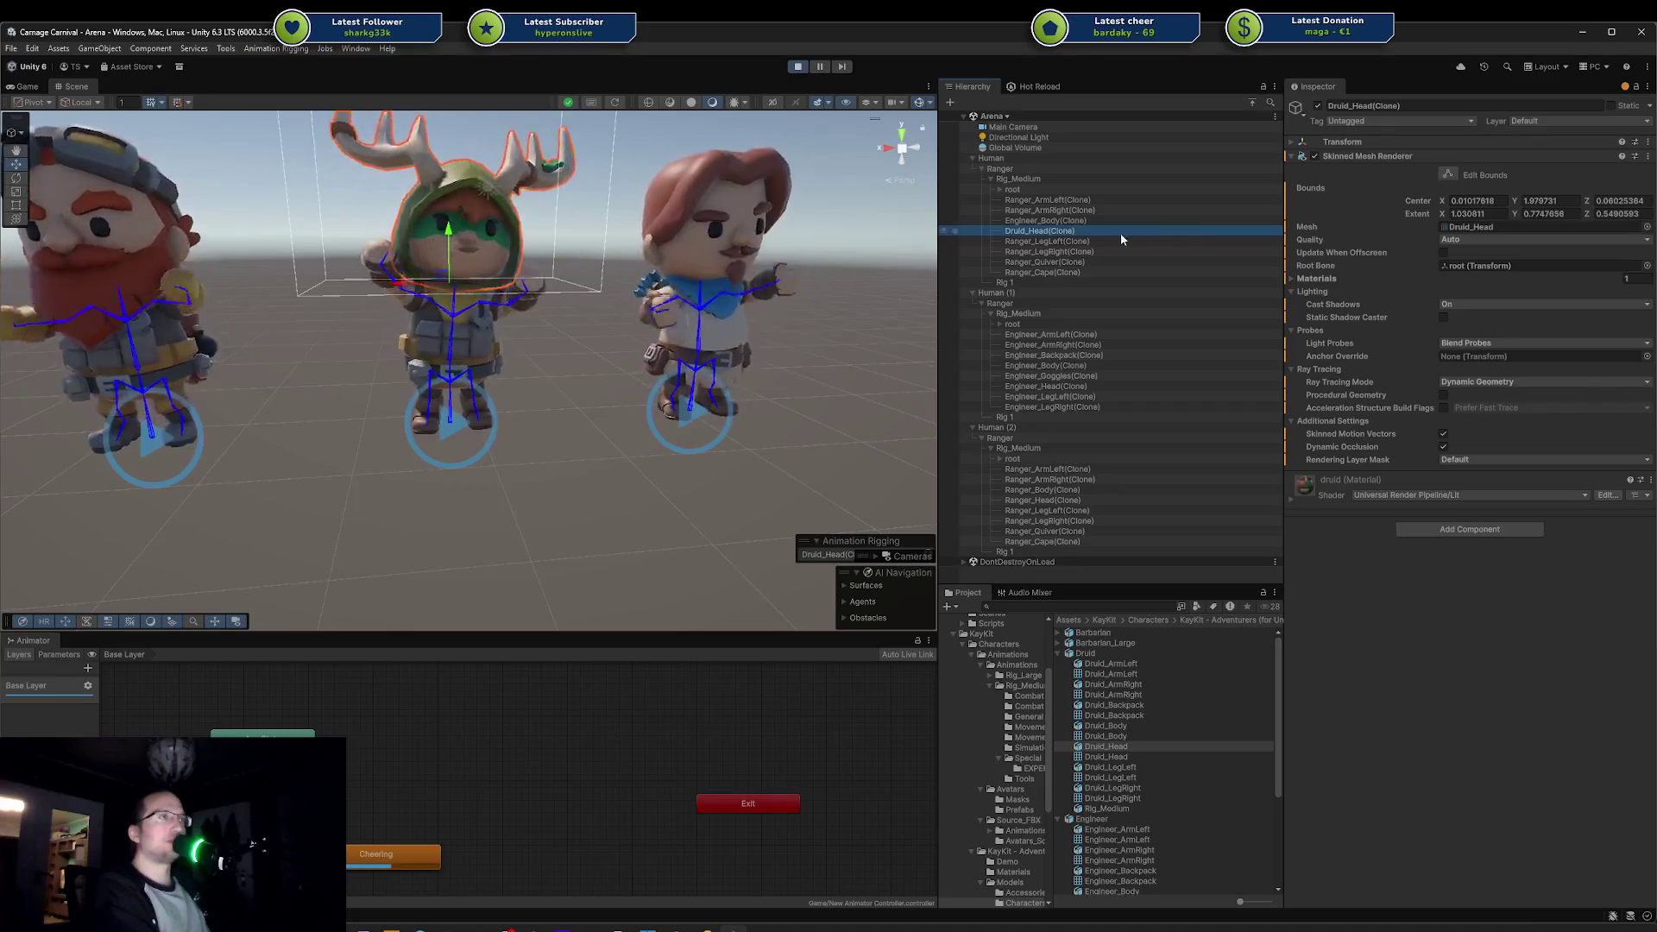
click(1291, 142)
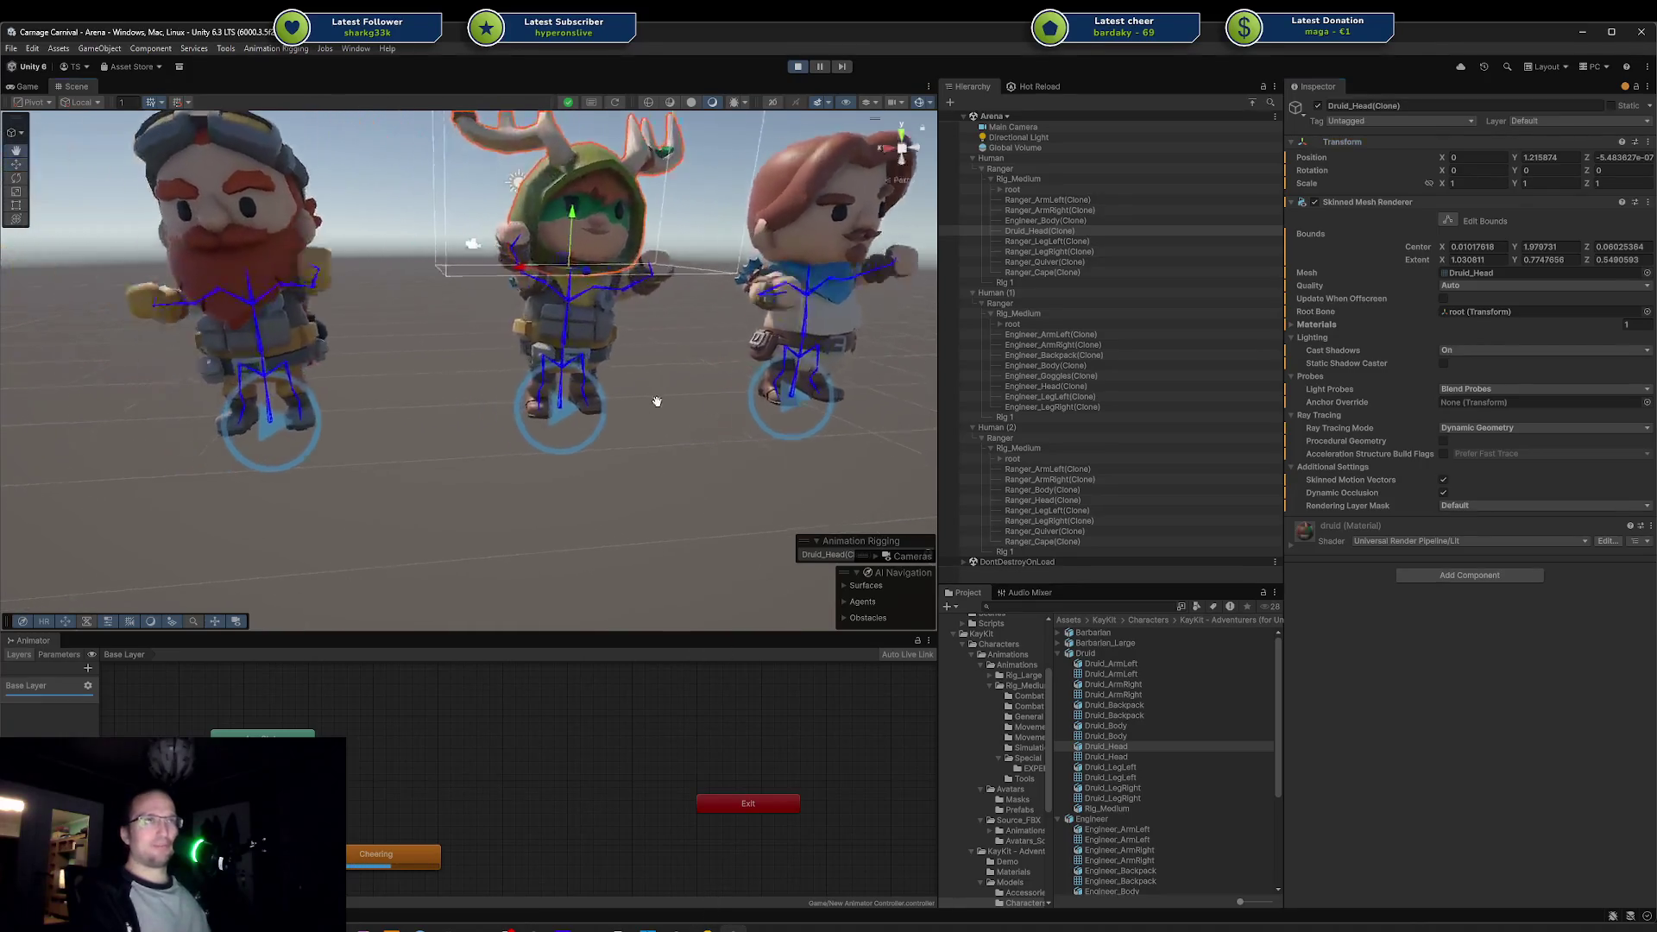
click(613, 478)
scroll(594, 331, down, 3)
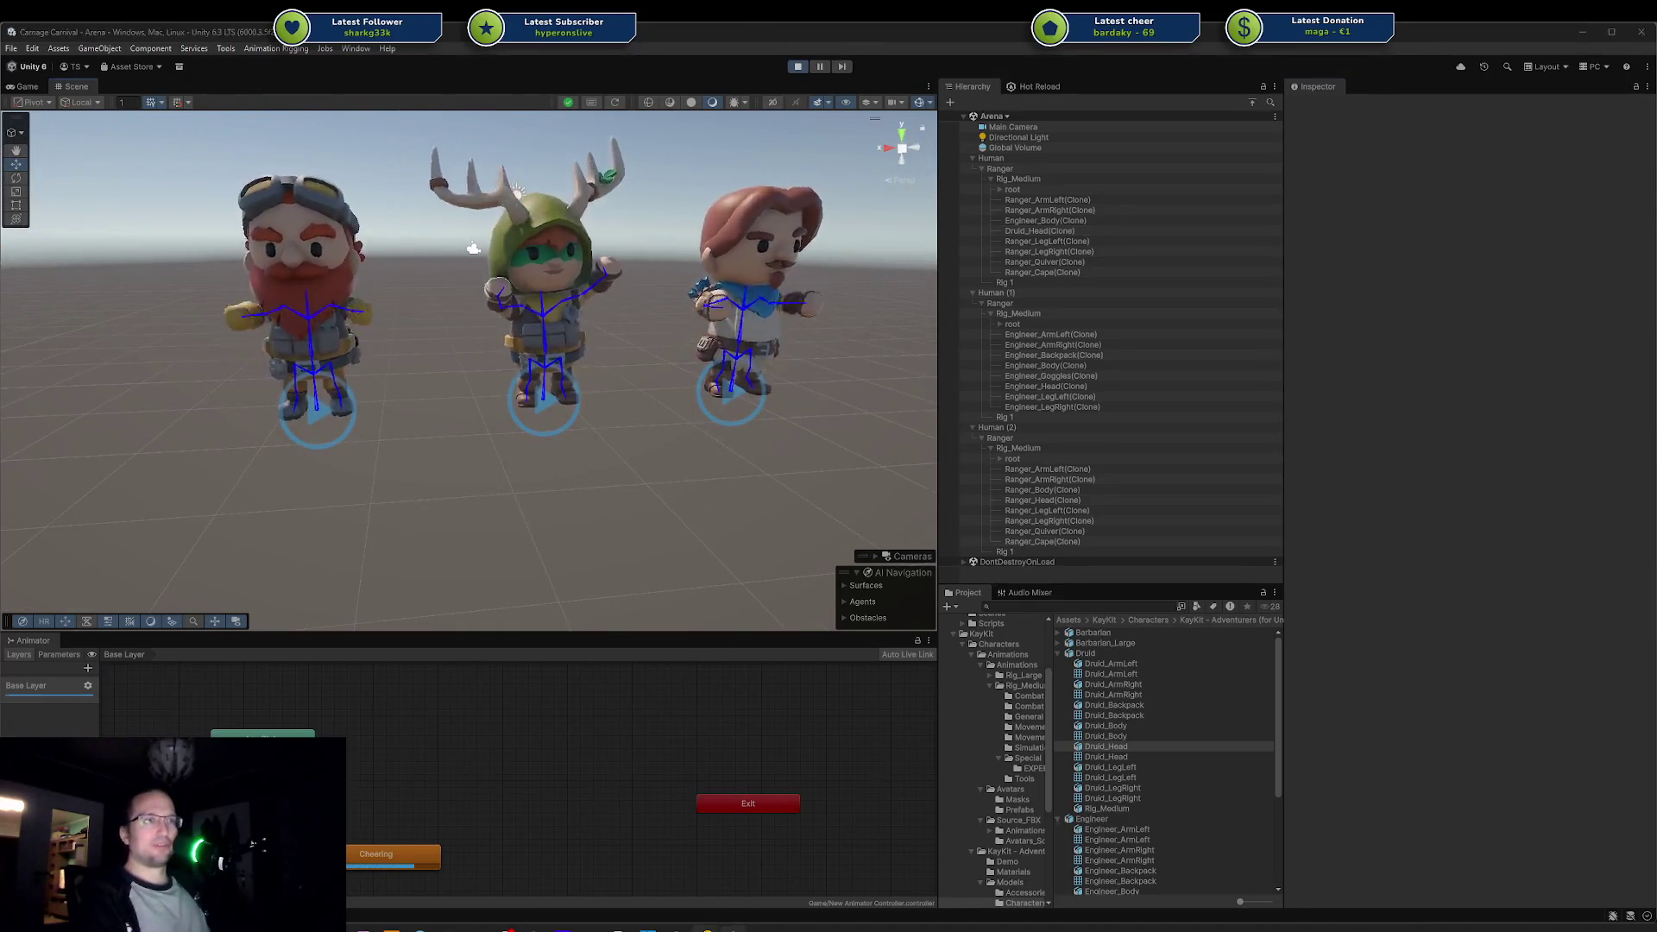
Step: Review the bounds-reset lines of EquipTest.cs in Rider, then return to Unity
click(738, 927)
drag(721, 566, 714, 541)
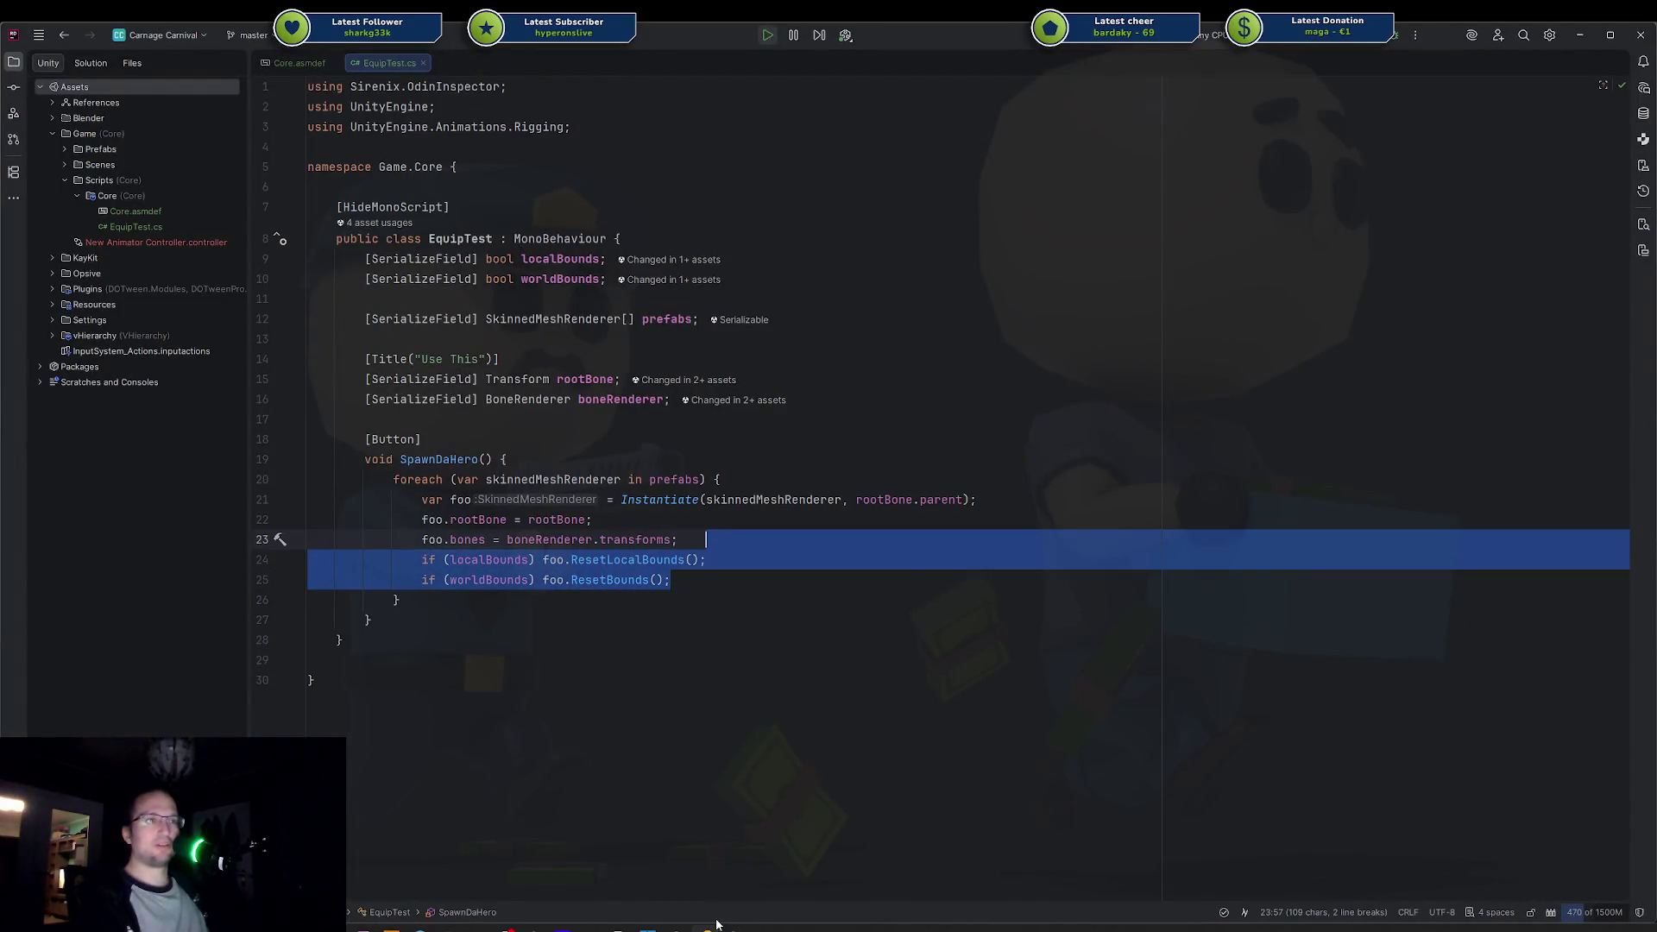
key(alt+Tab)
click(1063, 200)
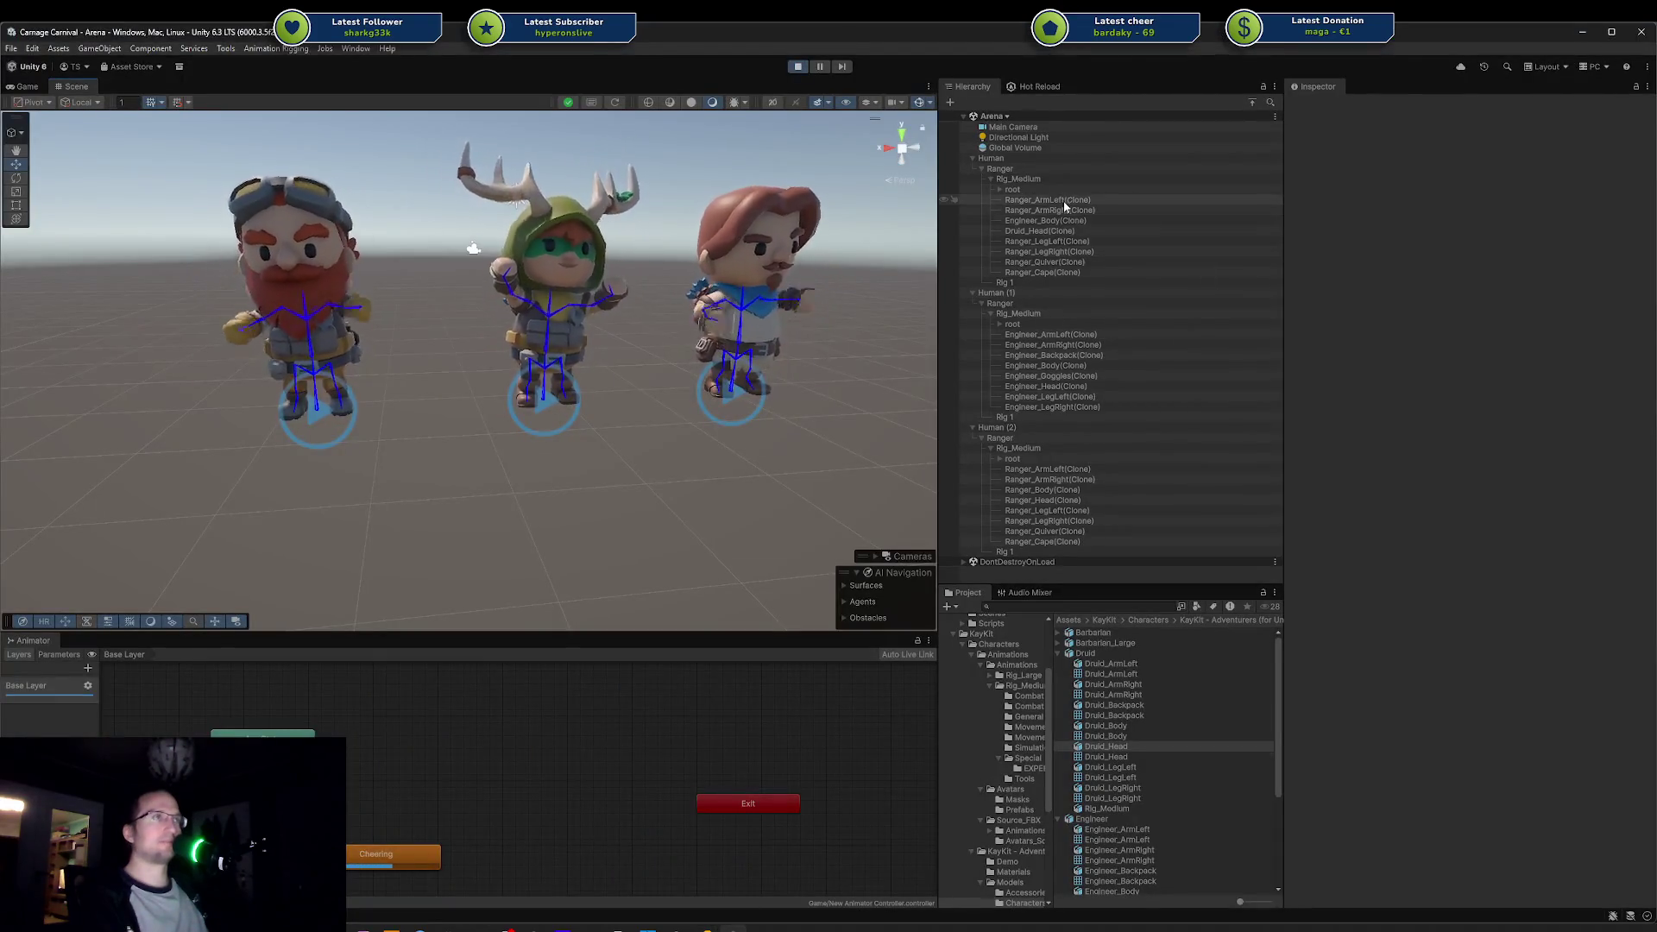
Step: Delete the Ranger clothing clones under Human and reselect the Human object
shift+click(1063, 273)
key(Delete)
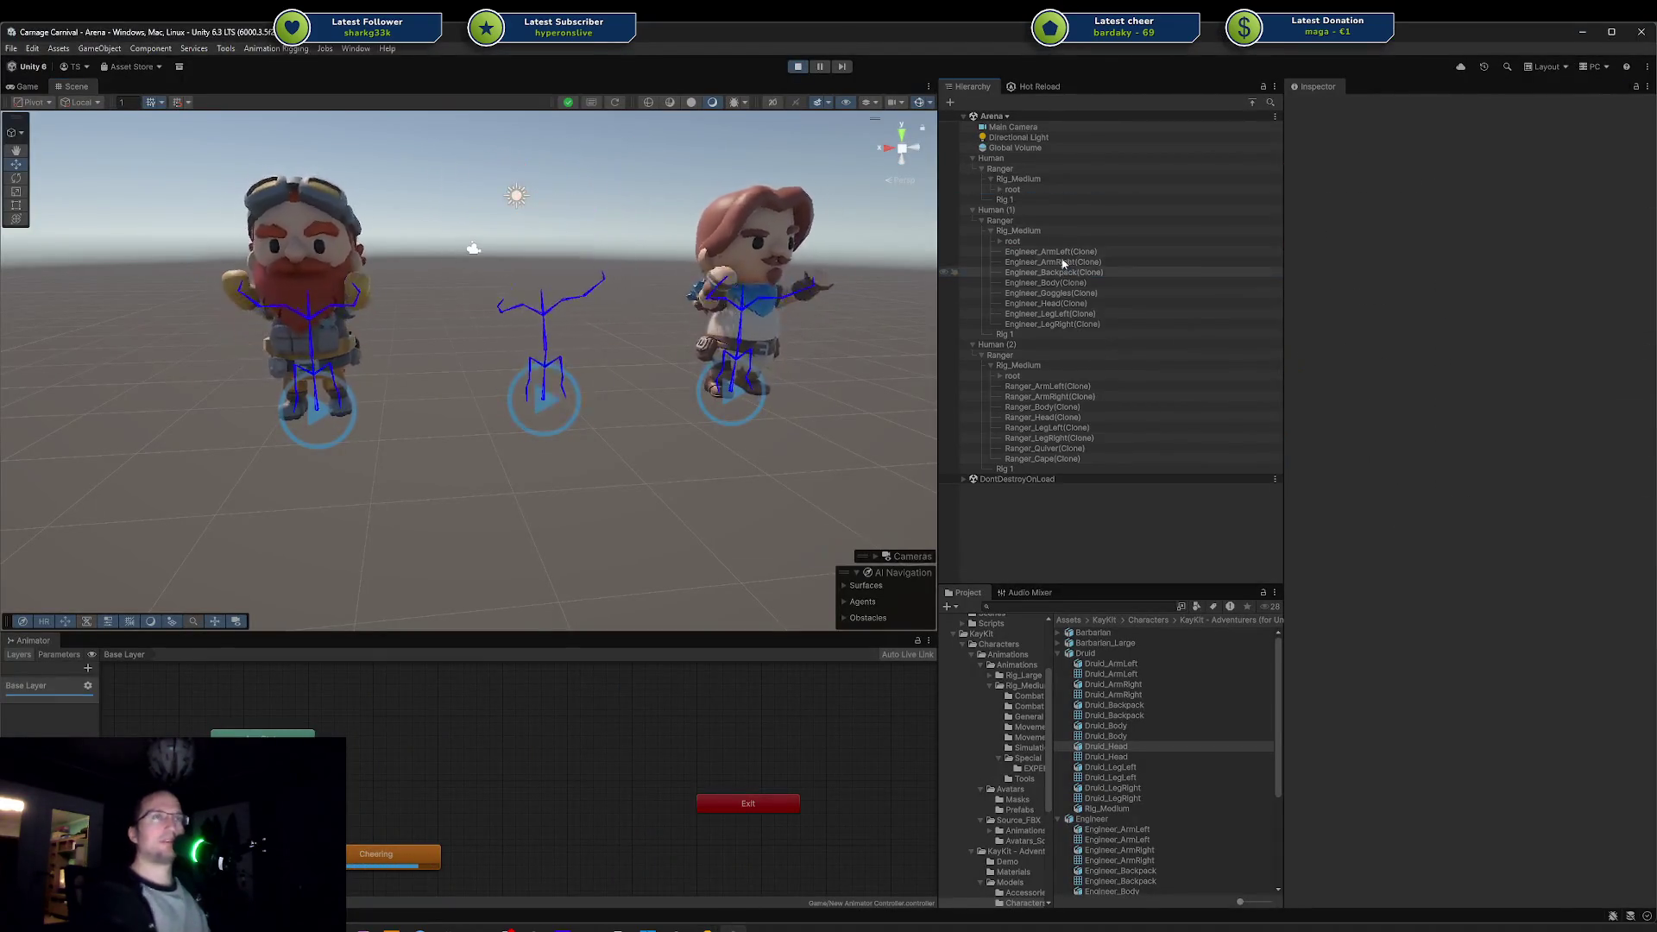
click(1022, 170)
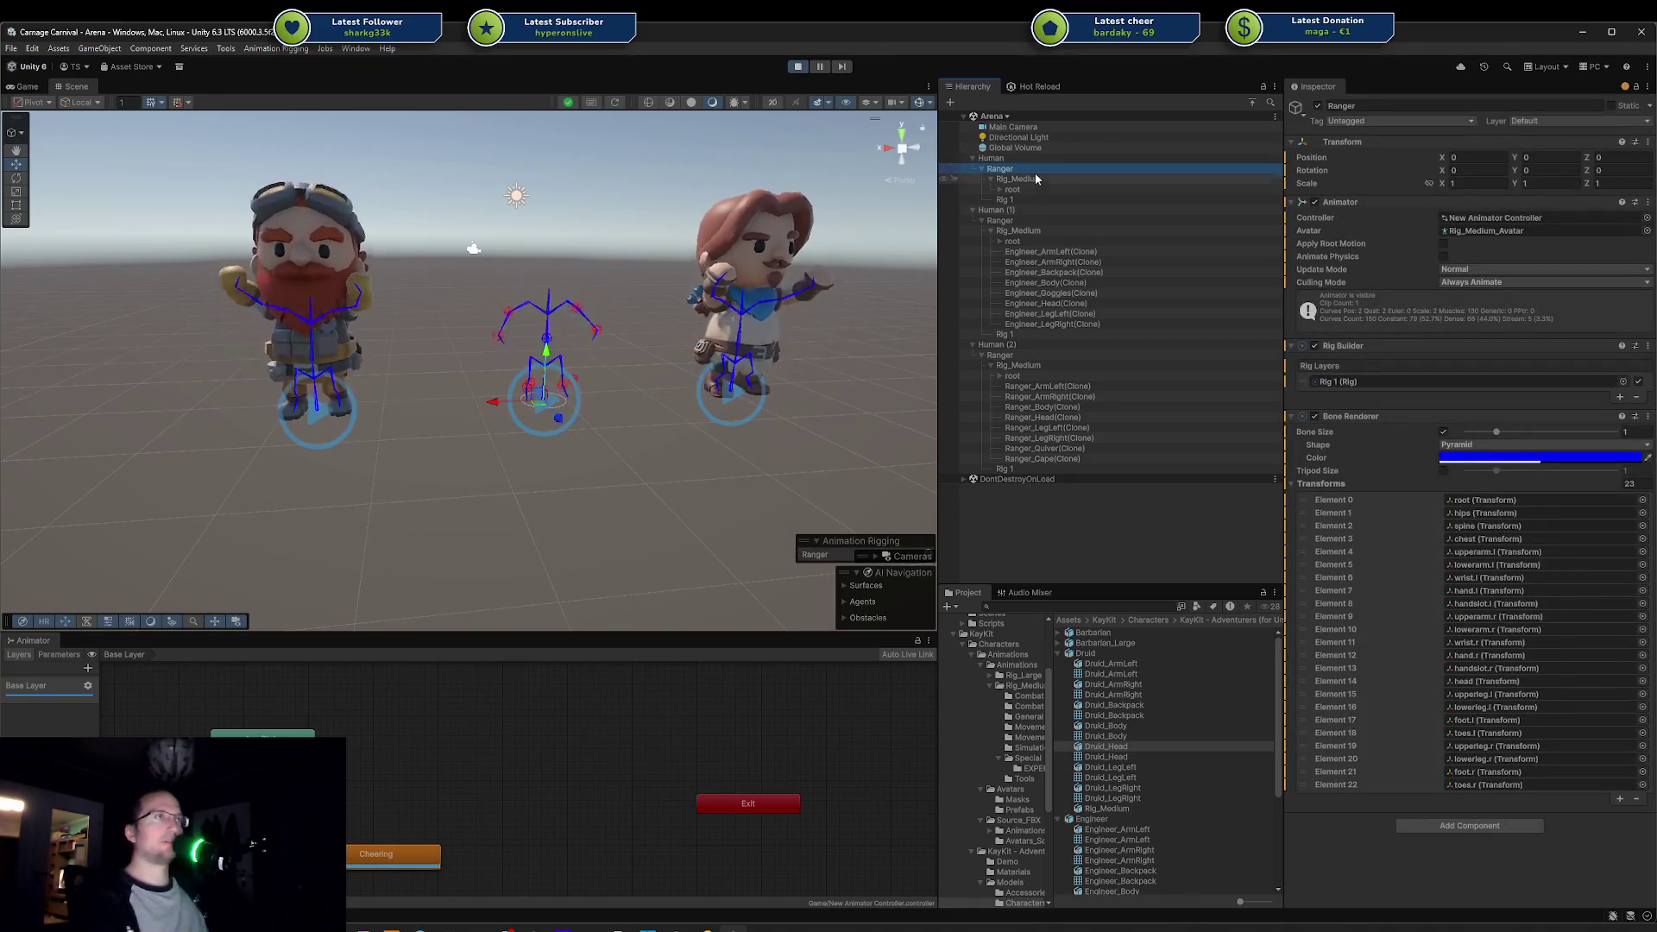
double_click(1029, 169)
click(1022, 159)
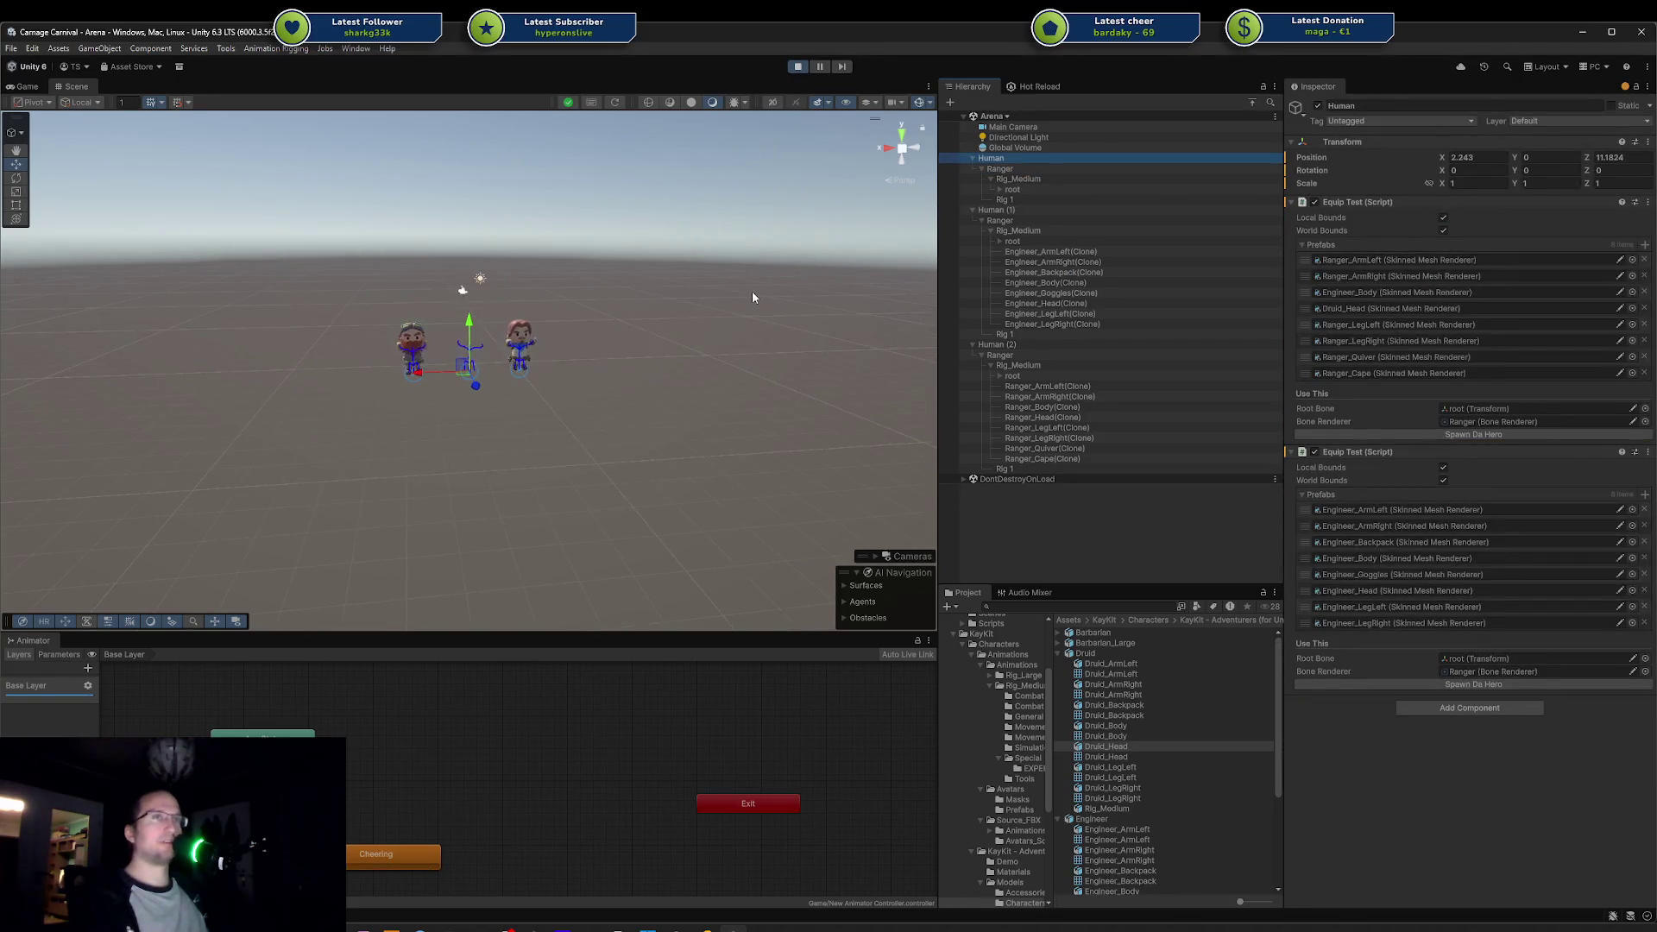
Step: Uncheck Local Bounds and World Bounds reset, then spawn the hero again
scroll(623, 338, up, 5)
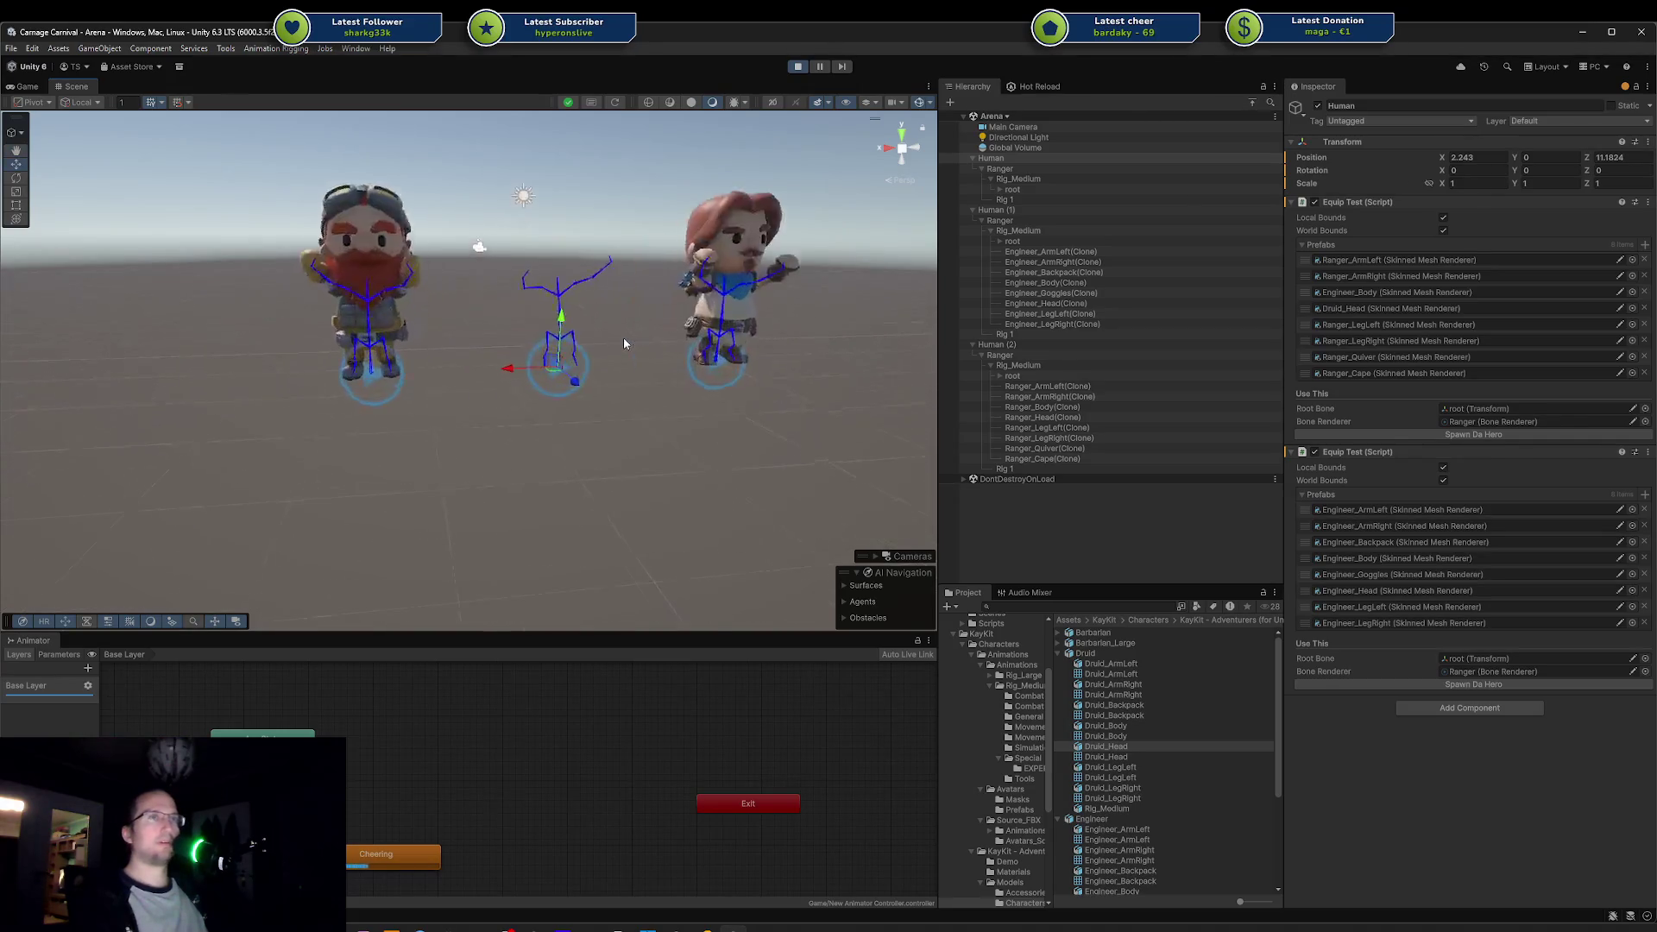
click(1443, 217)
click(1442, 231)
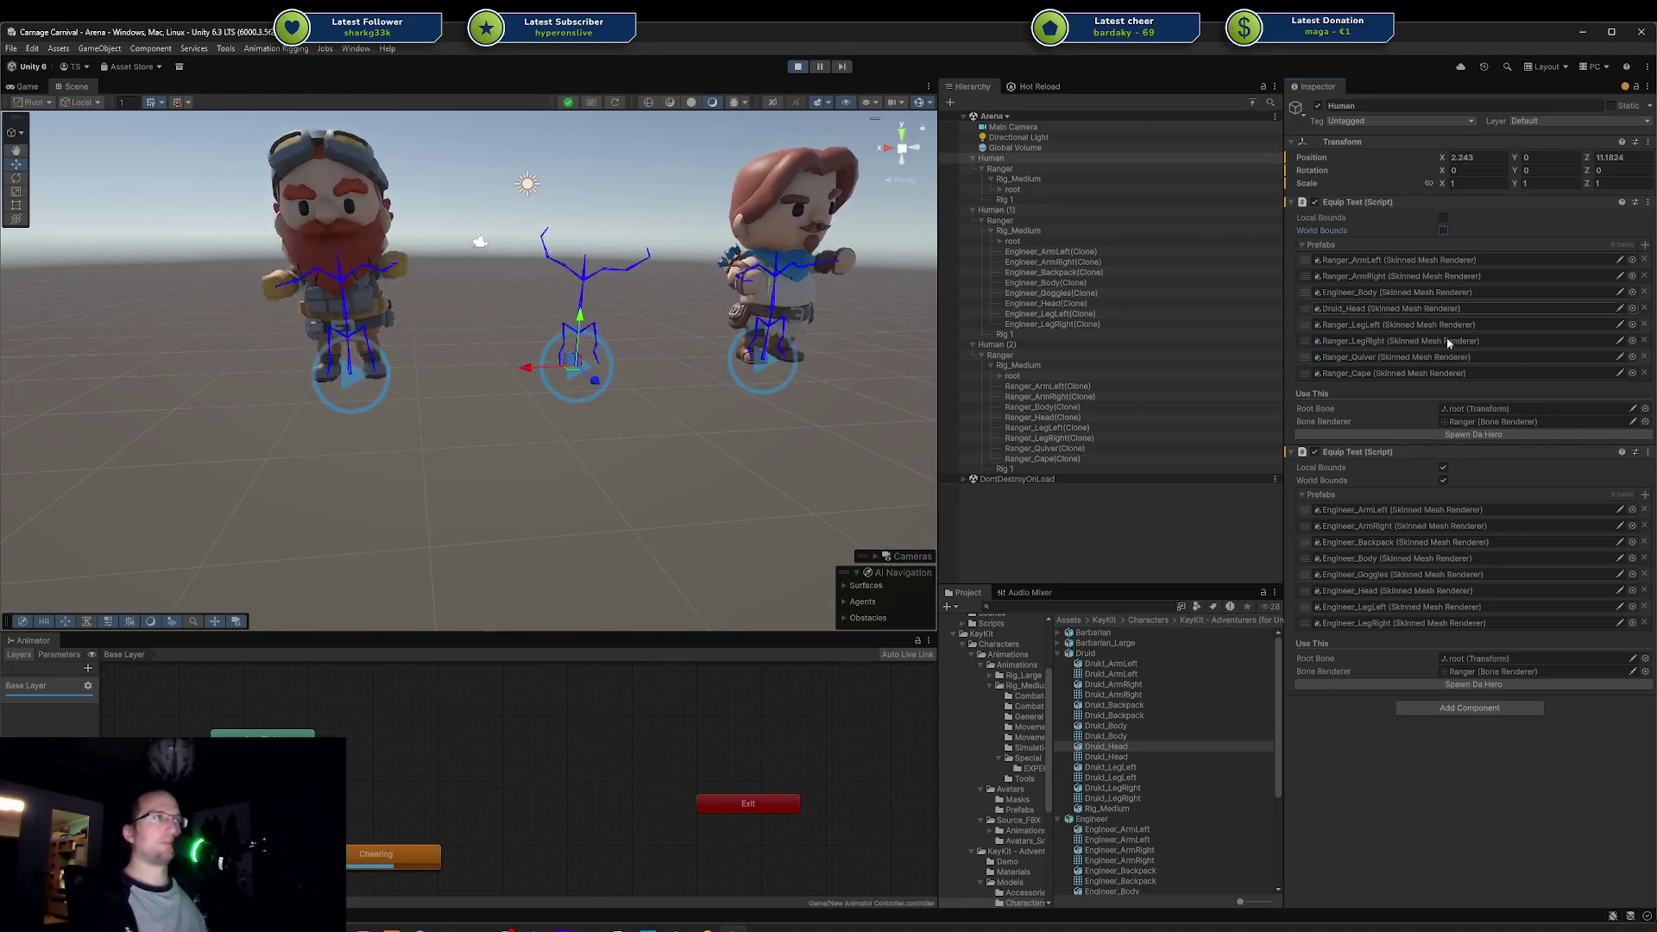
click(1458, 434)
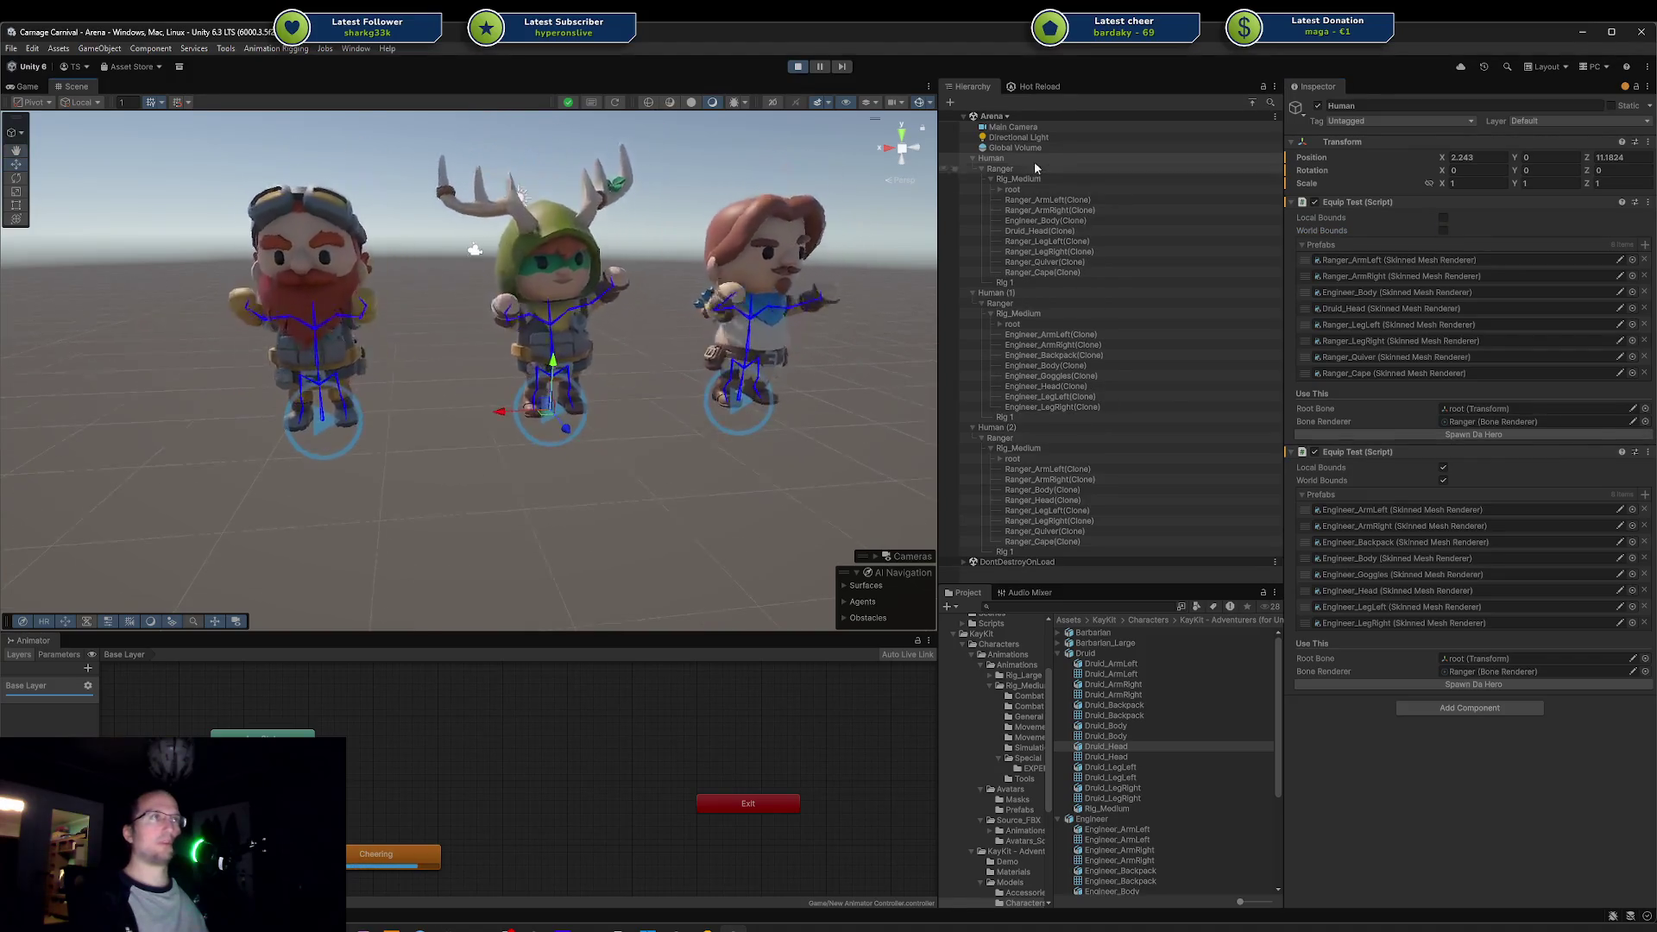
Step: Select the new Ranger clones, inspect the view, and return to EquipTest.cs in Rider
click(1037, 199)
shift+click(1037, 271)
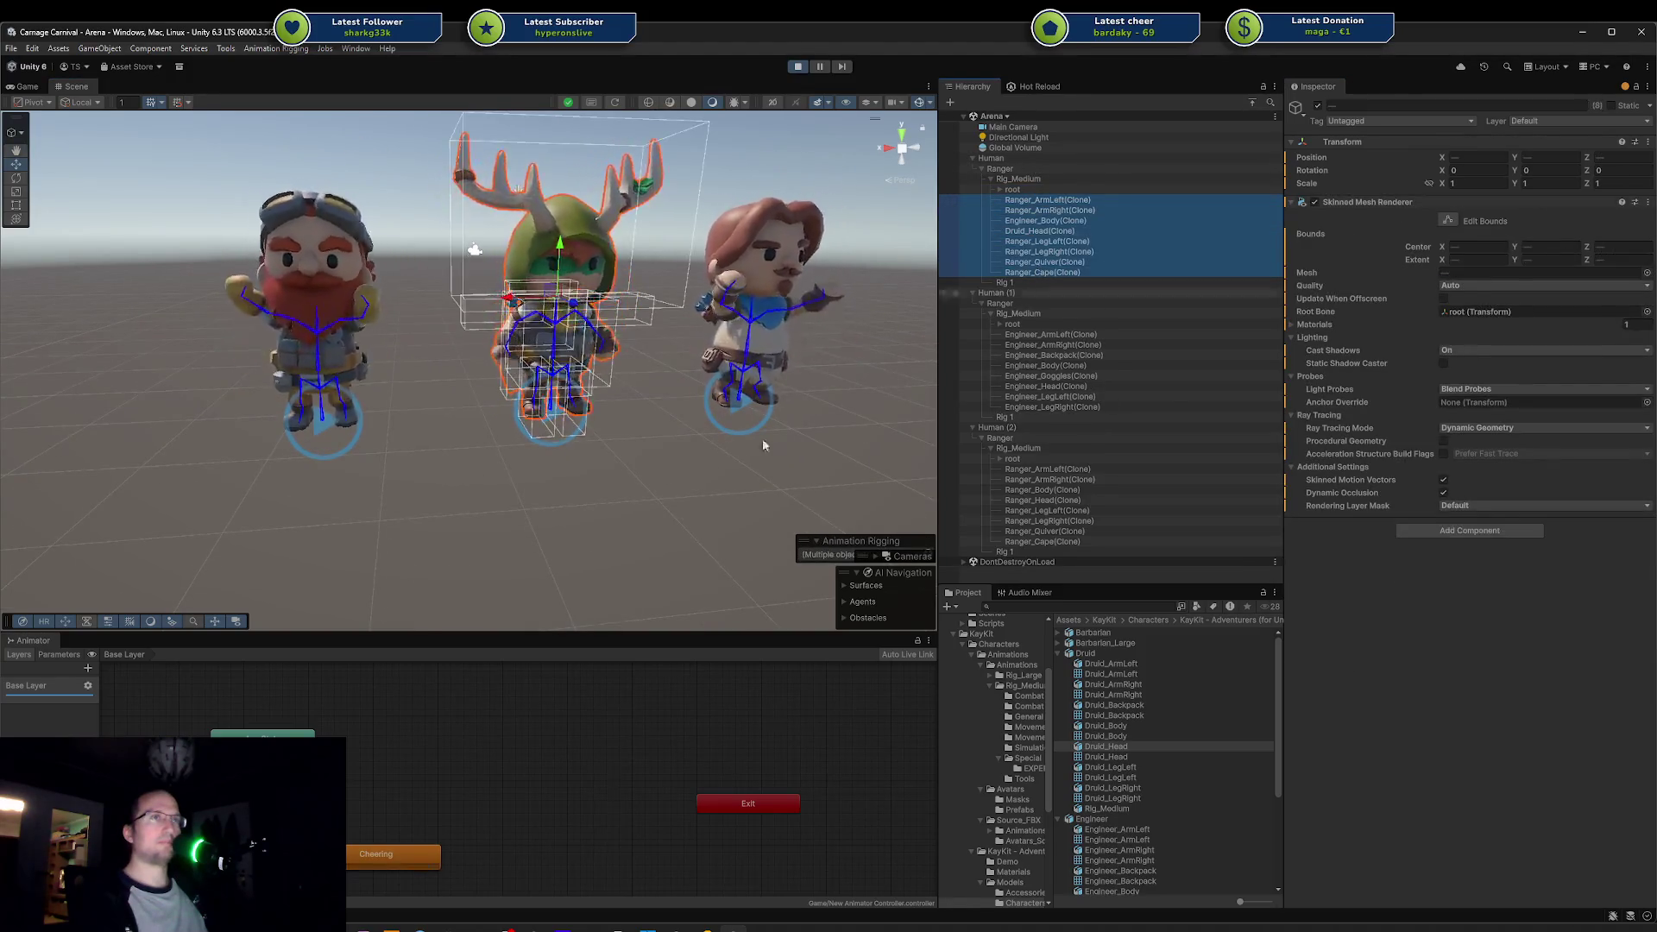
middle_click(688, 470)
click(600, 516)
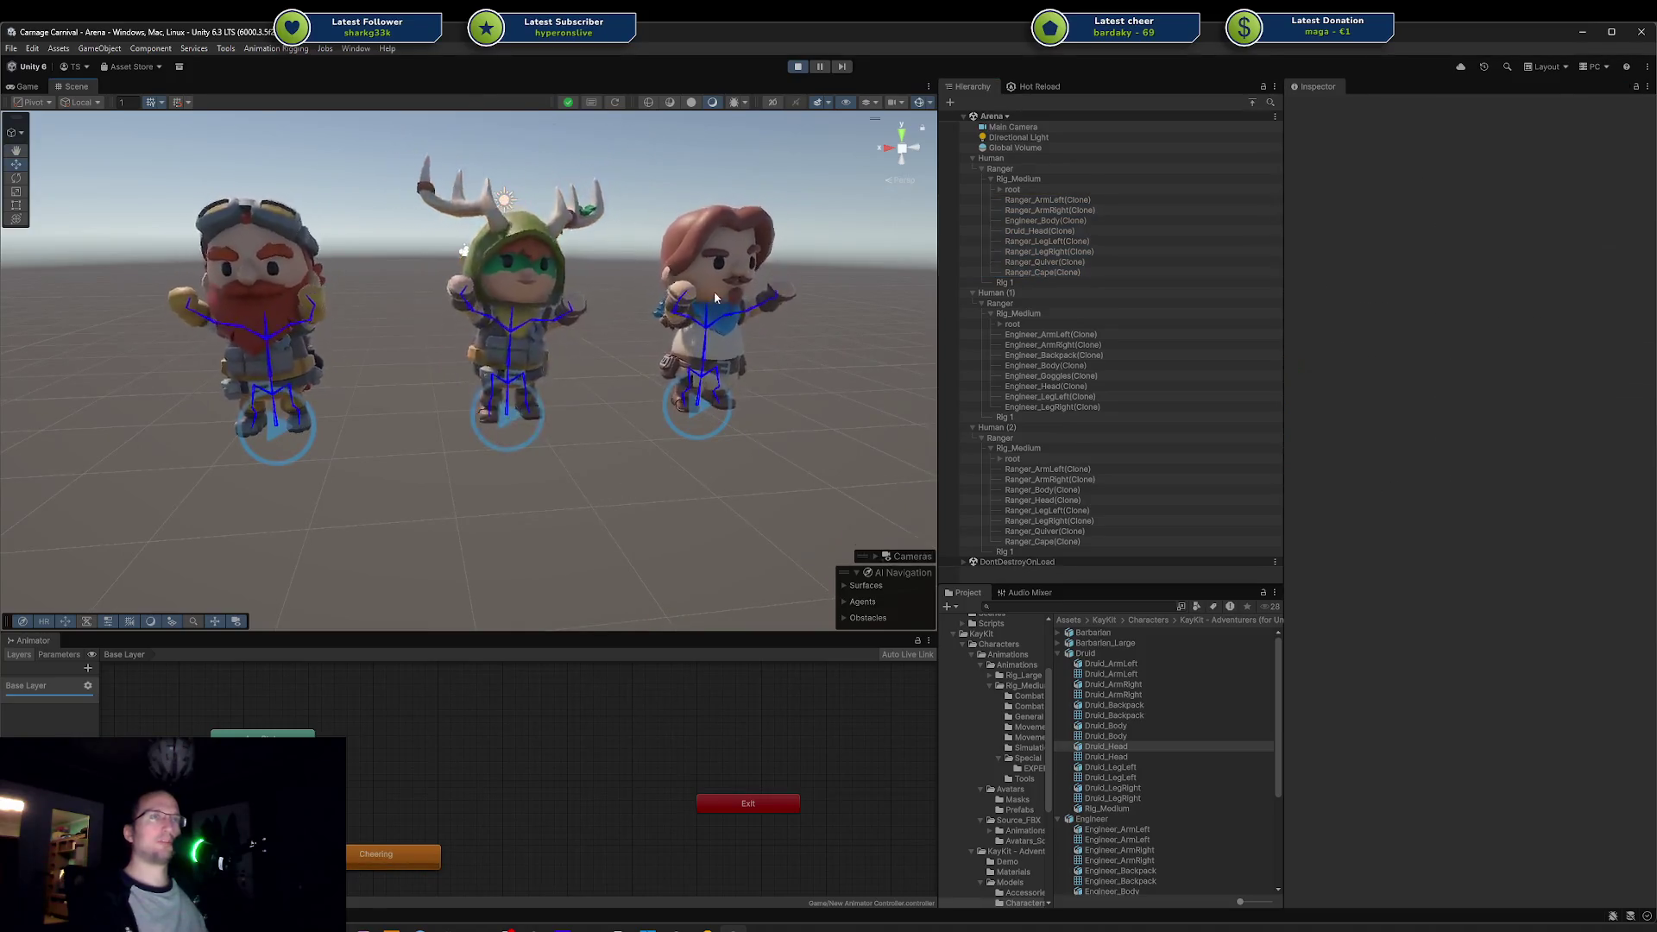
scroll(712, 291, up, 3)
scroll(595, 257, up, 5)
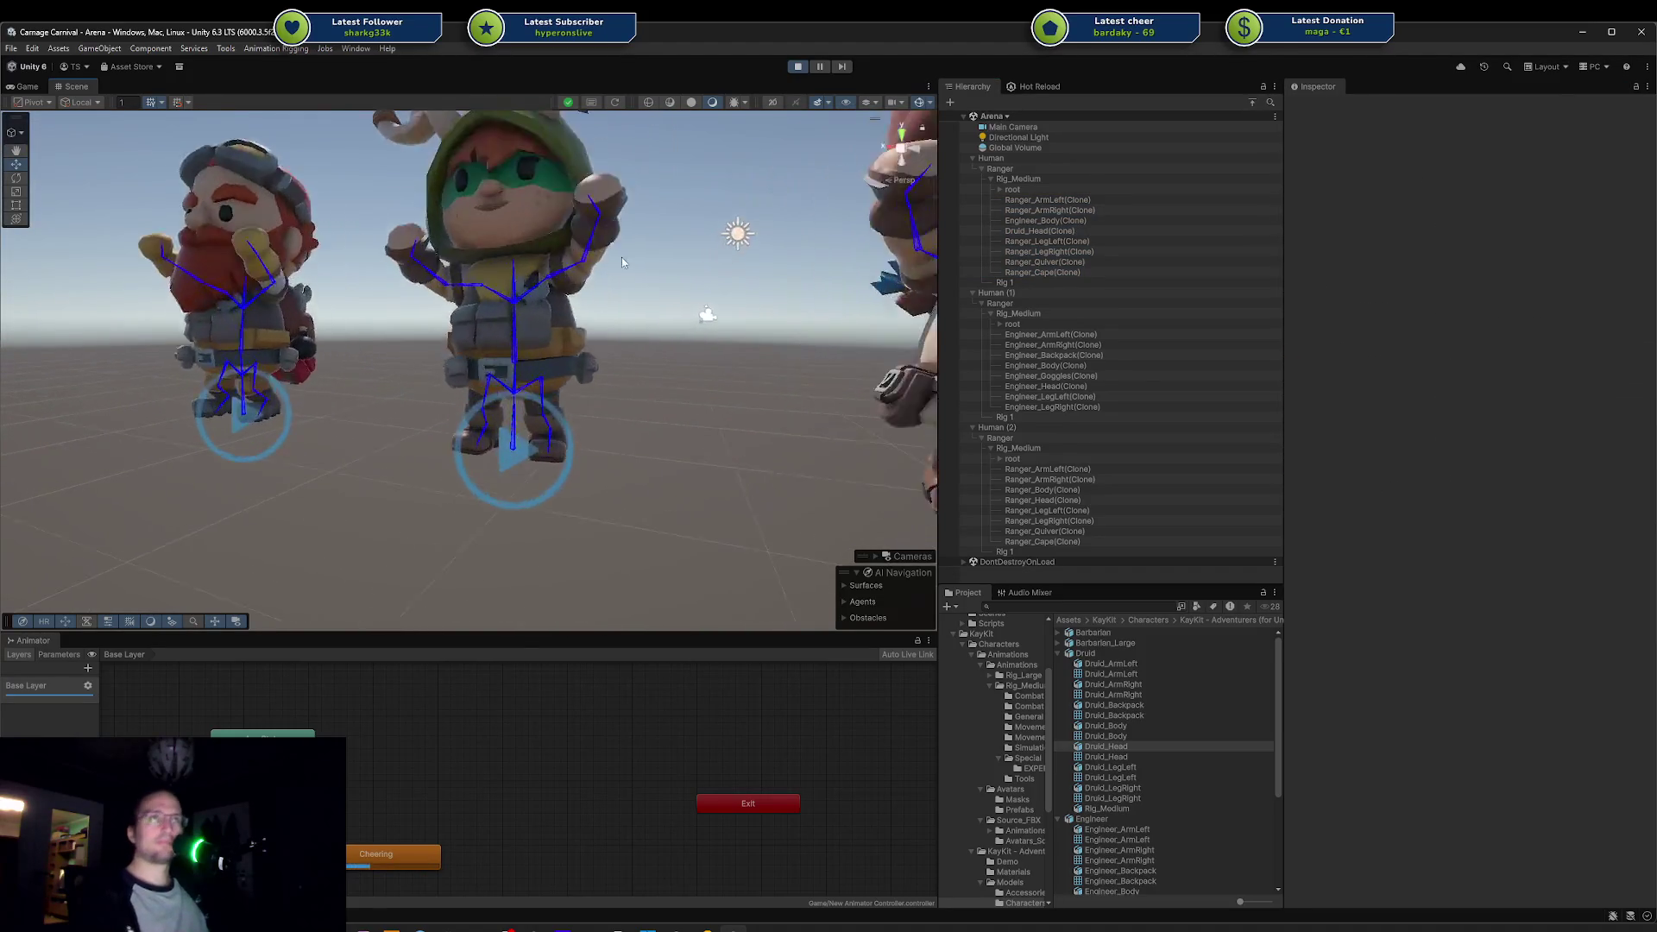
scroll(738, 482, down, 3)
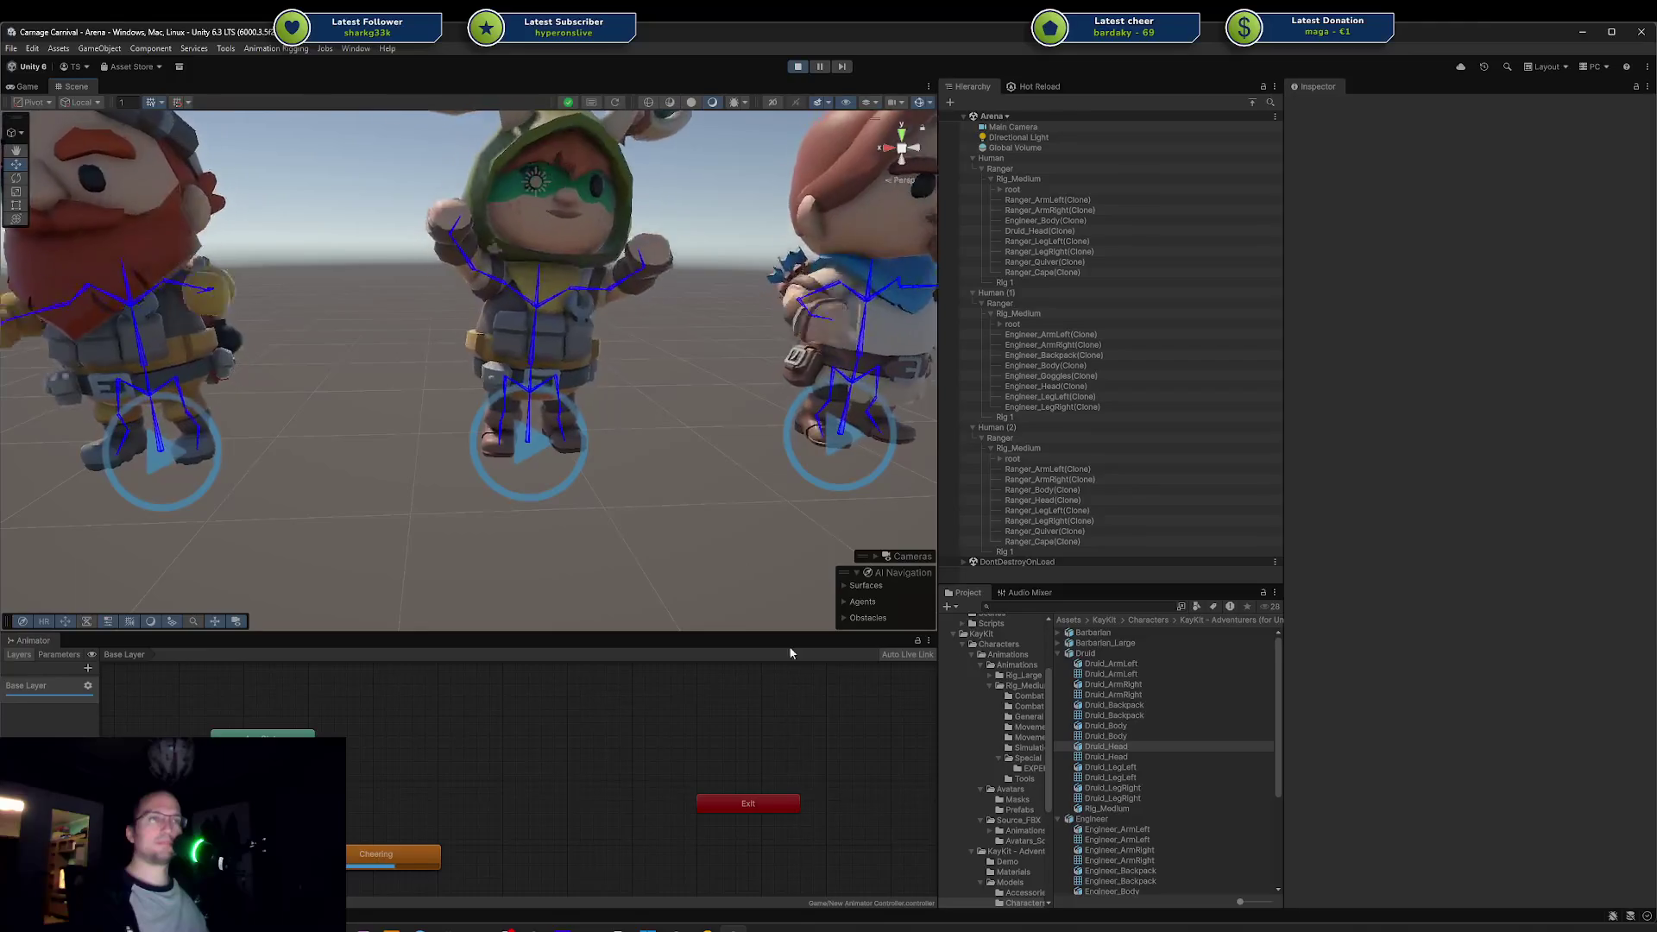
key(alt+Tab)
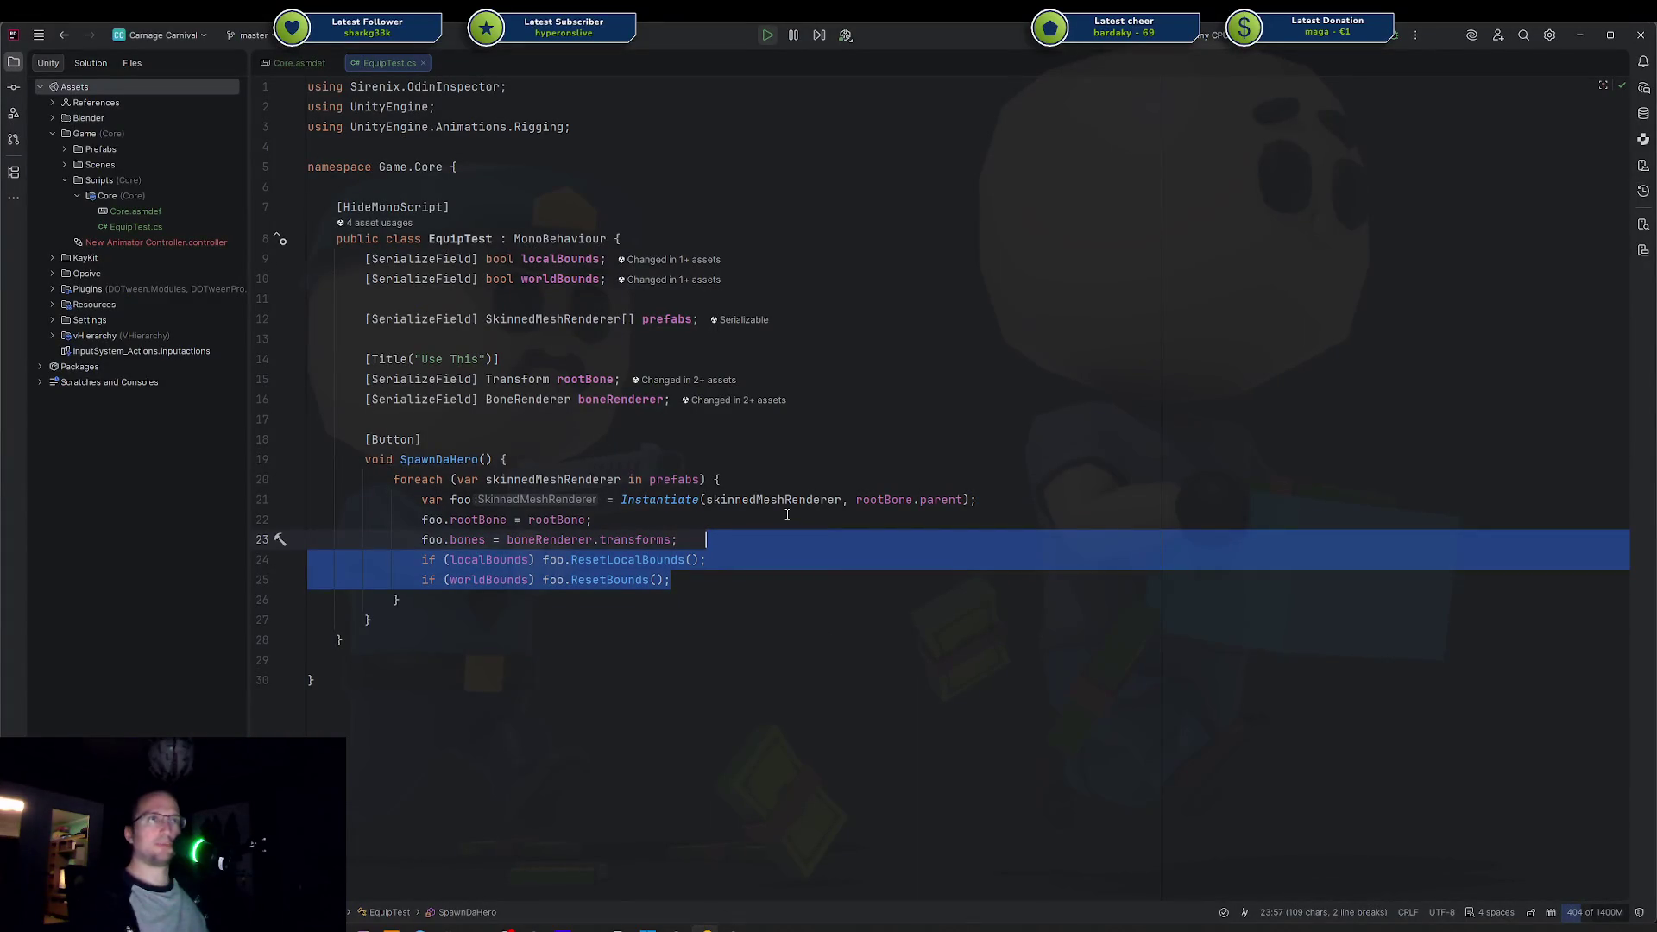
Step: Delete the bounds-reset statements and the localBounds and worldBounds fields from EquipTest
key(BackSpace)
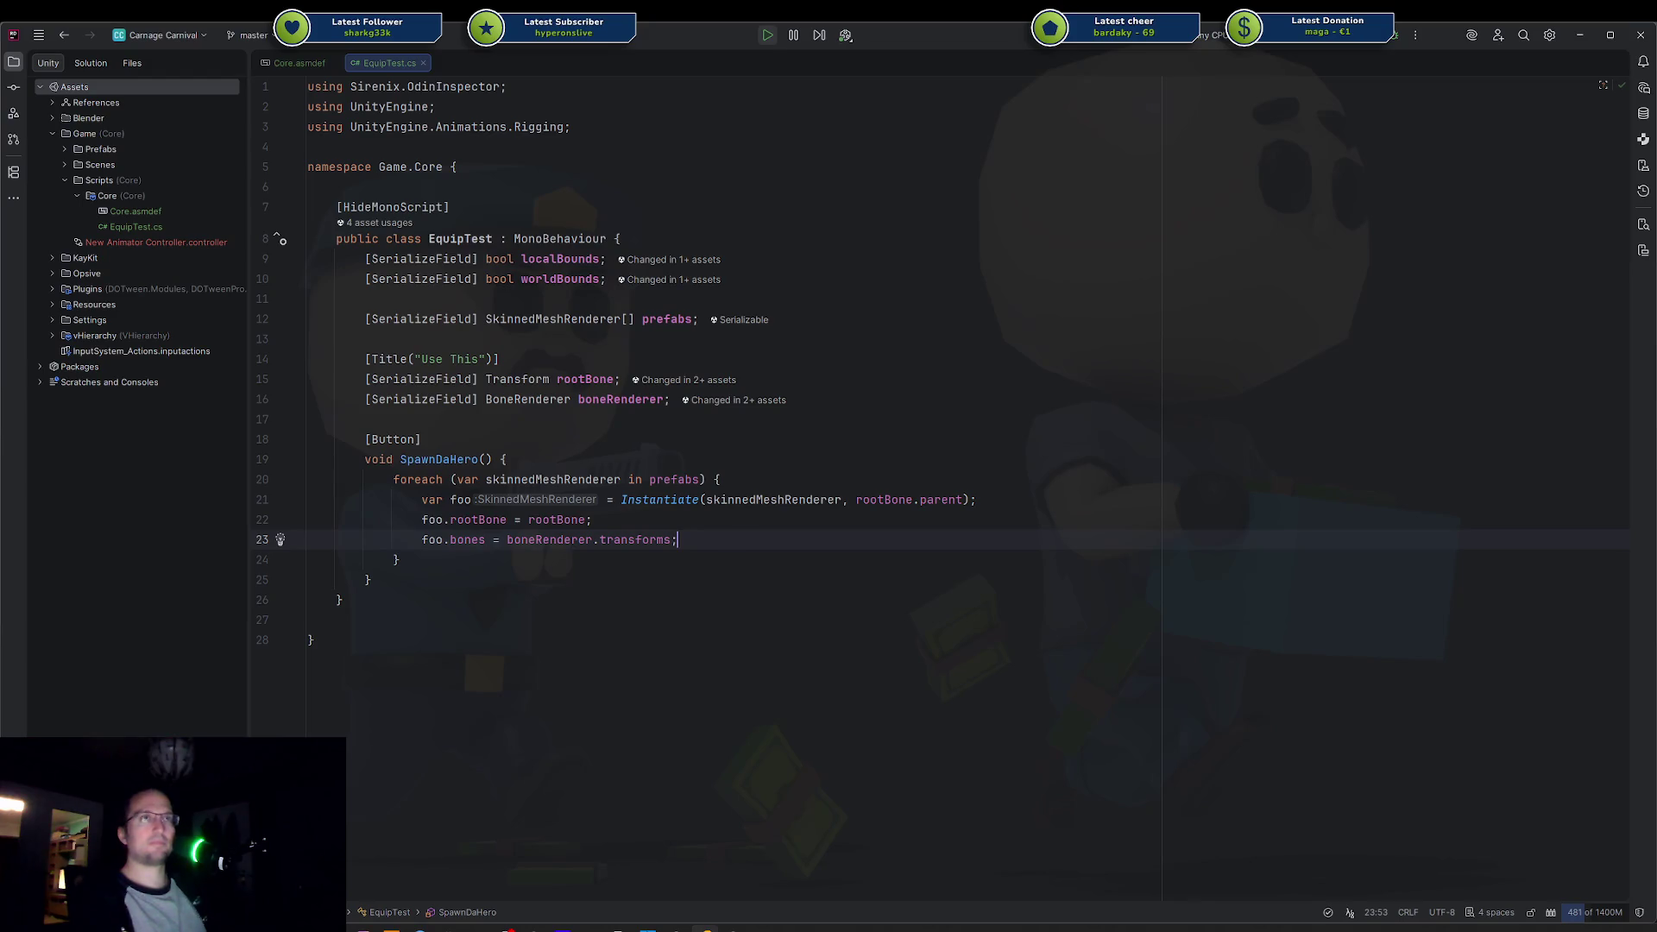
shift+click(823, 241)
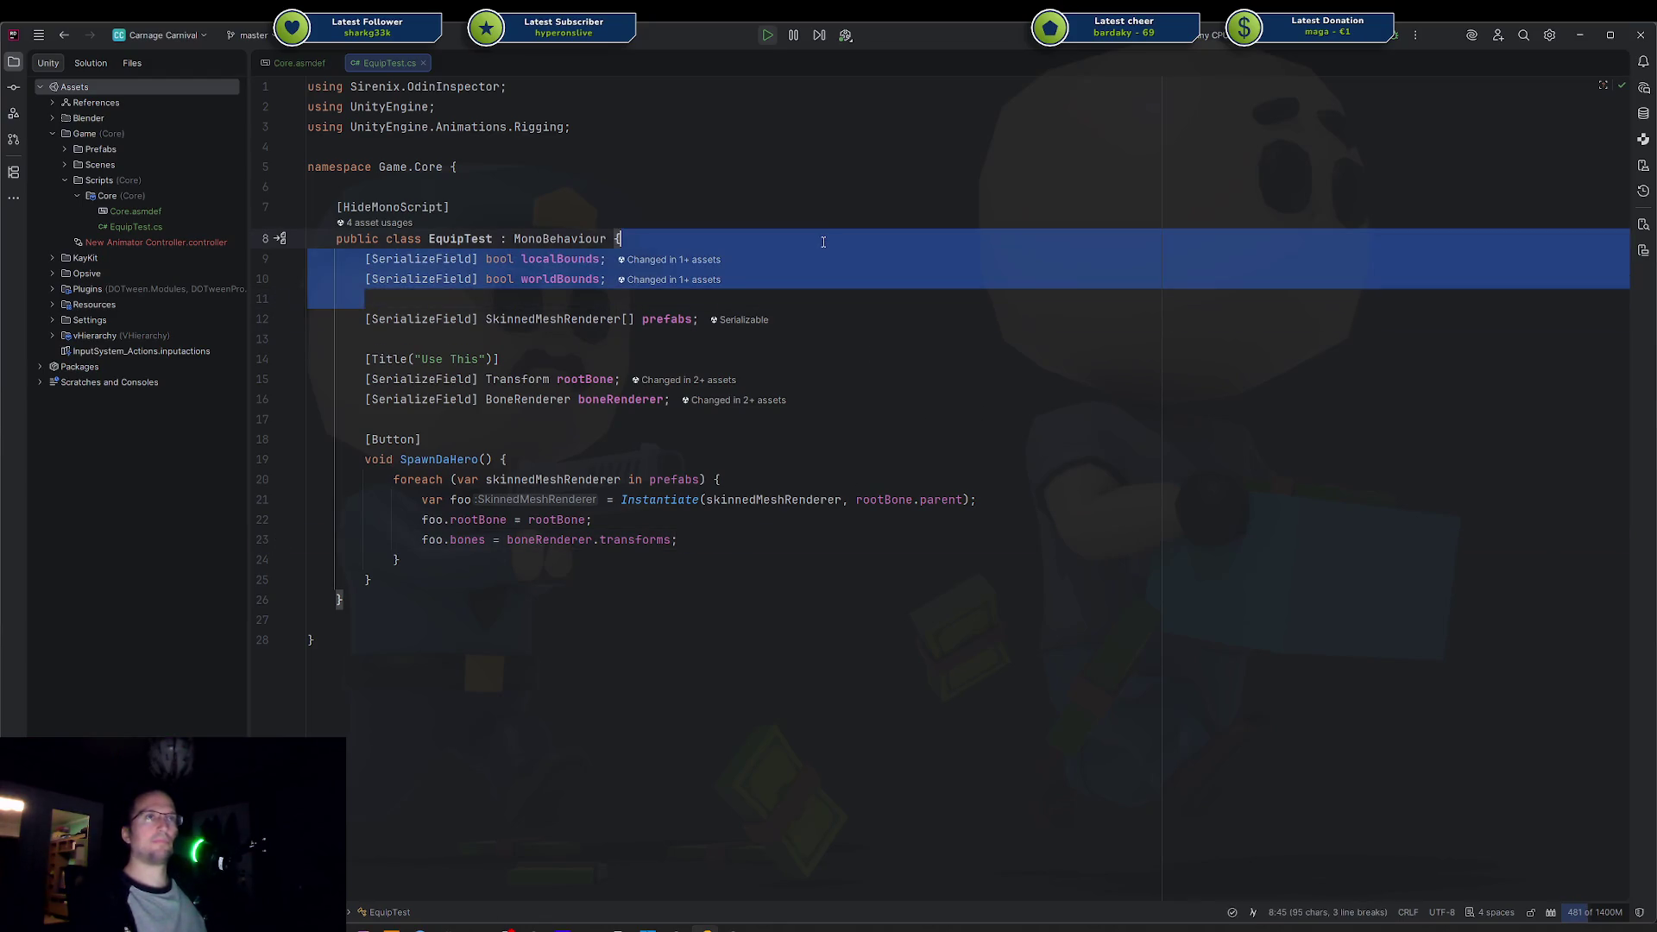
key(BackSpace)
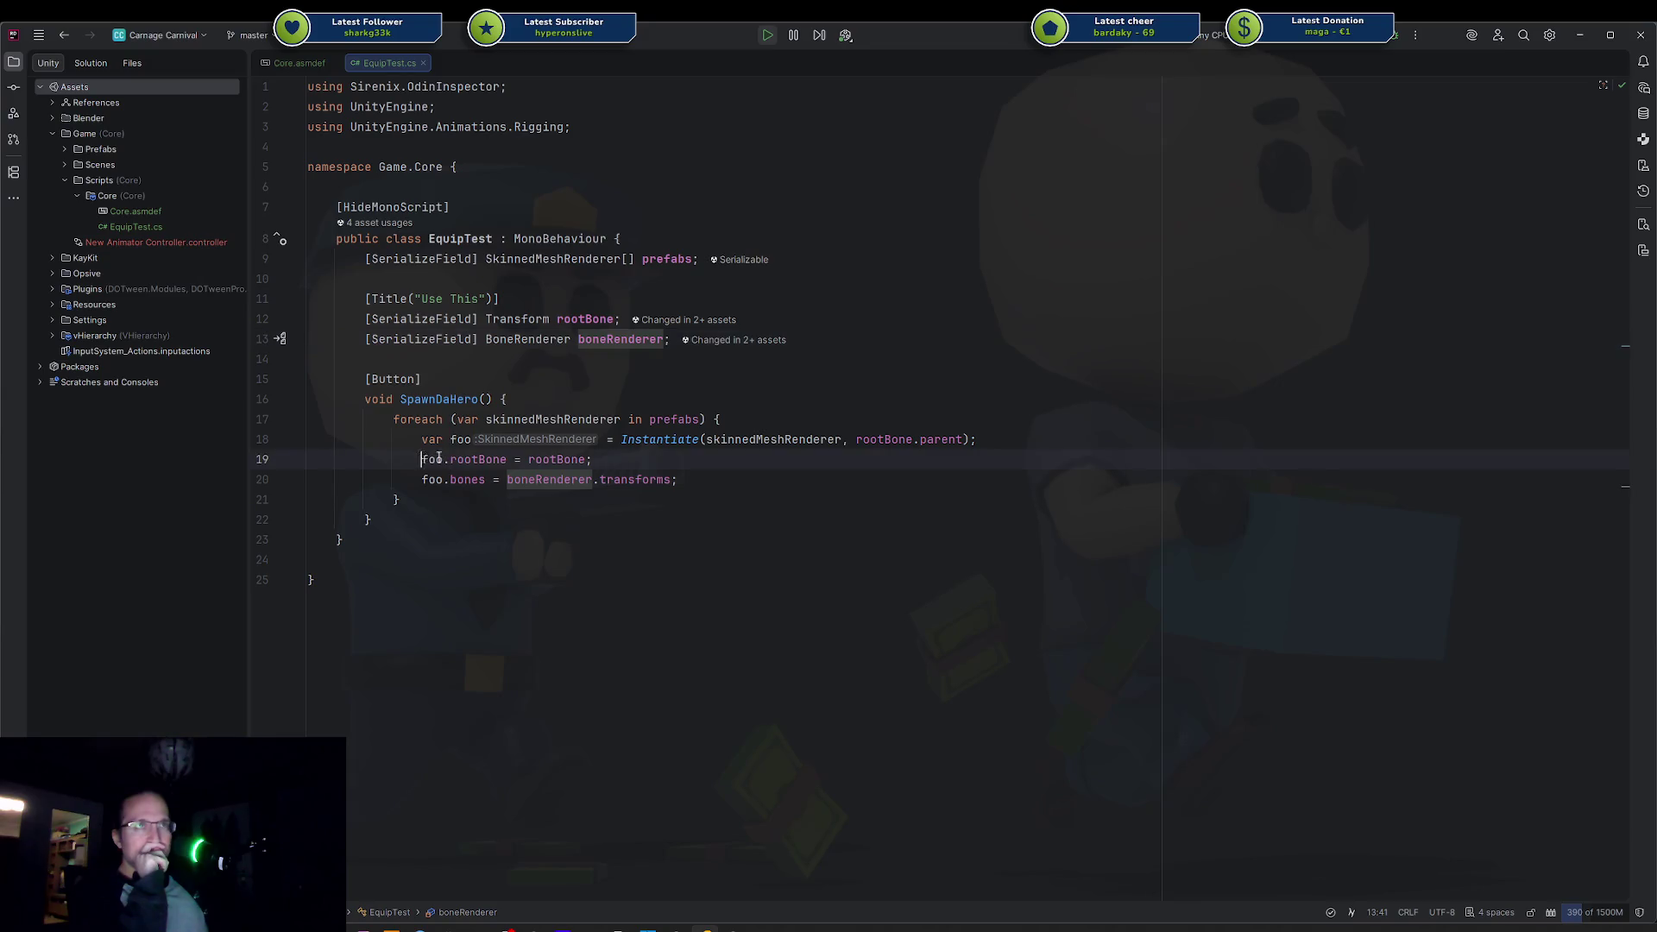
Step: Review the rootBone and bones lines in Rider, then switch back to Unity
shift+click(690, 476)
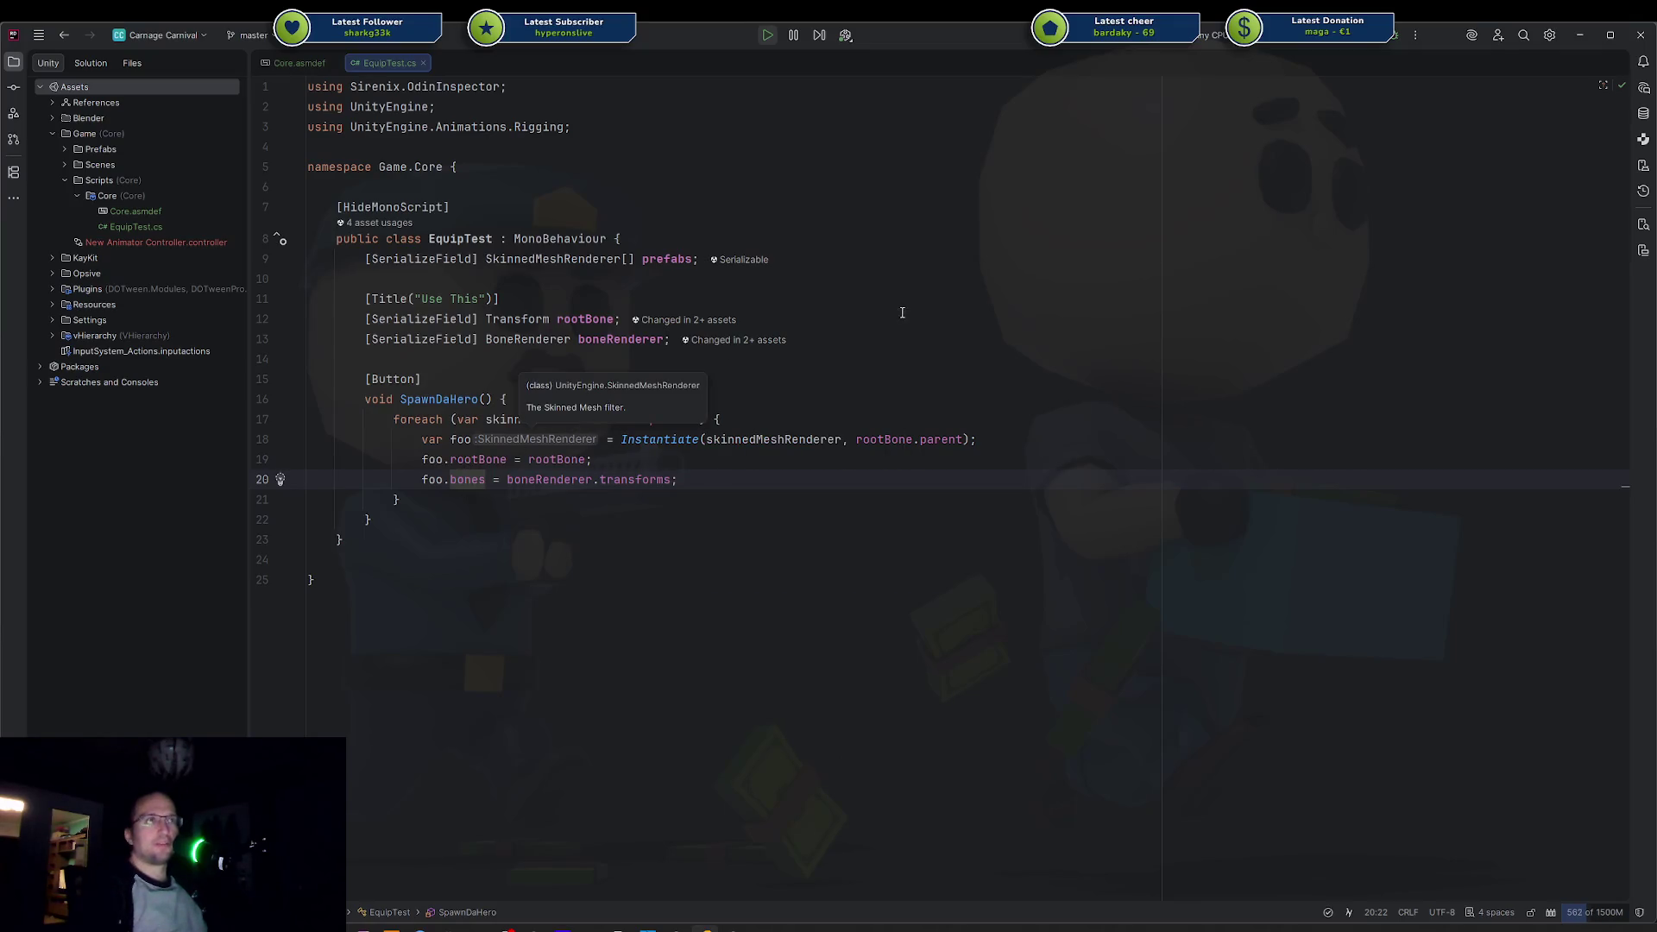
click(909, 316)
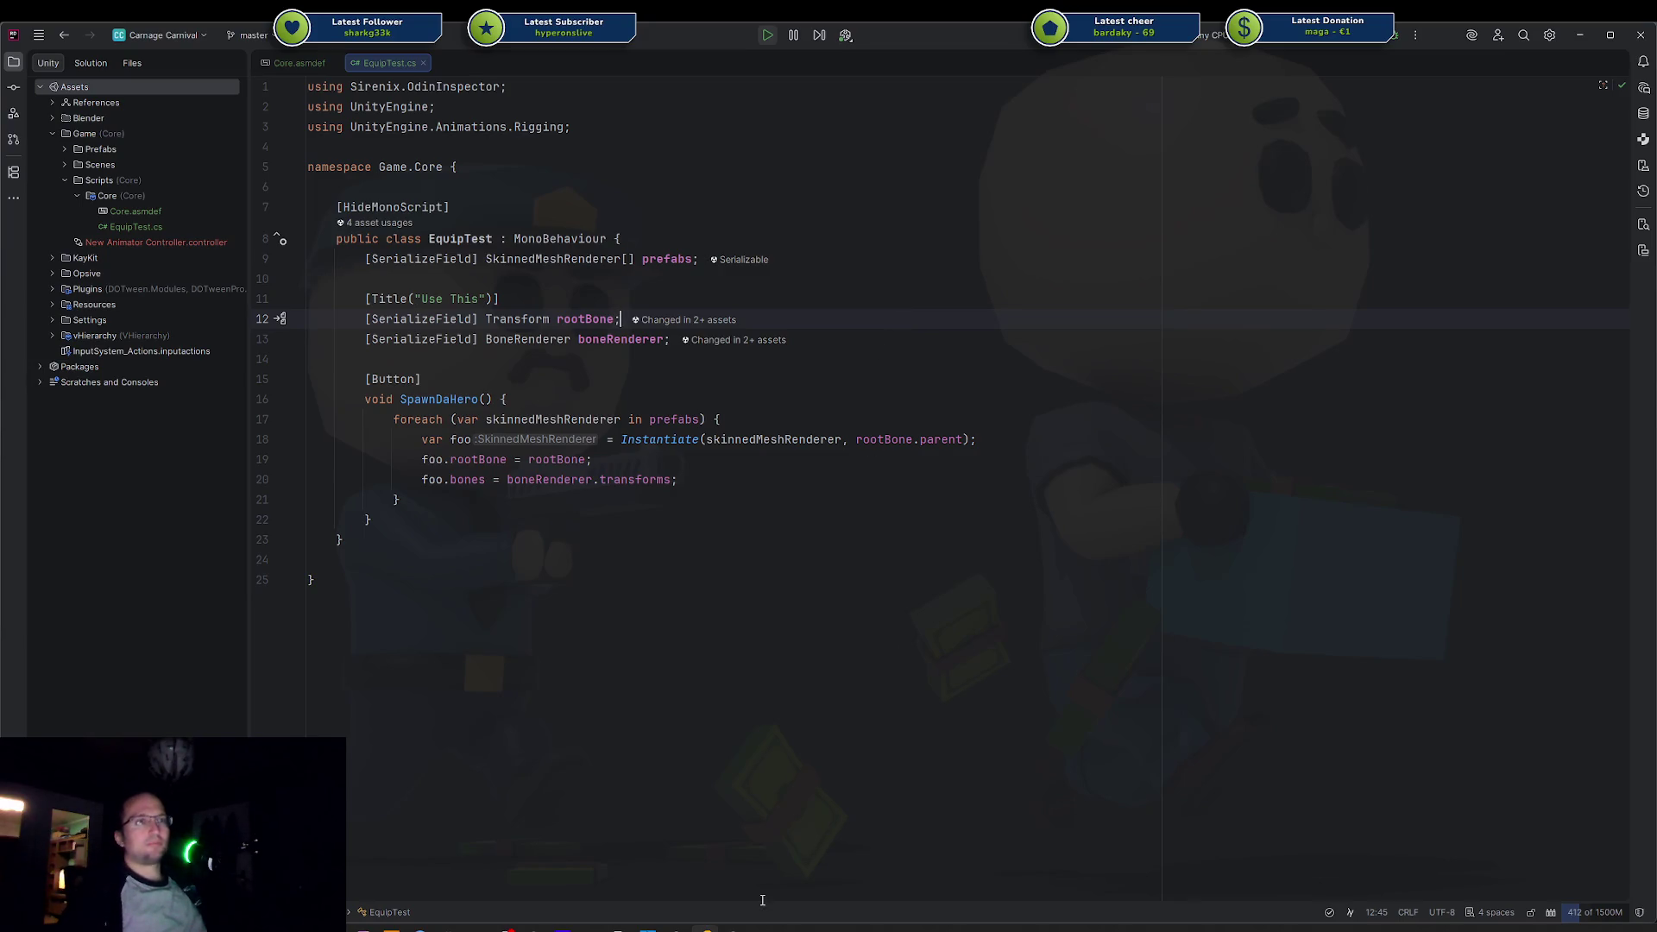
click(749, 928)
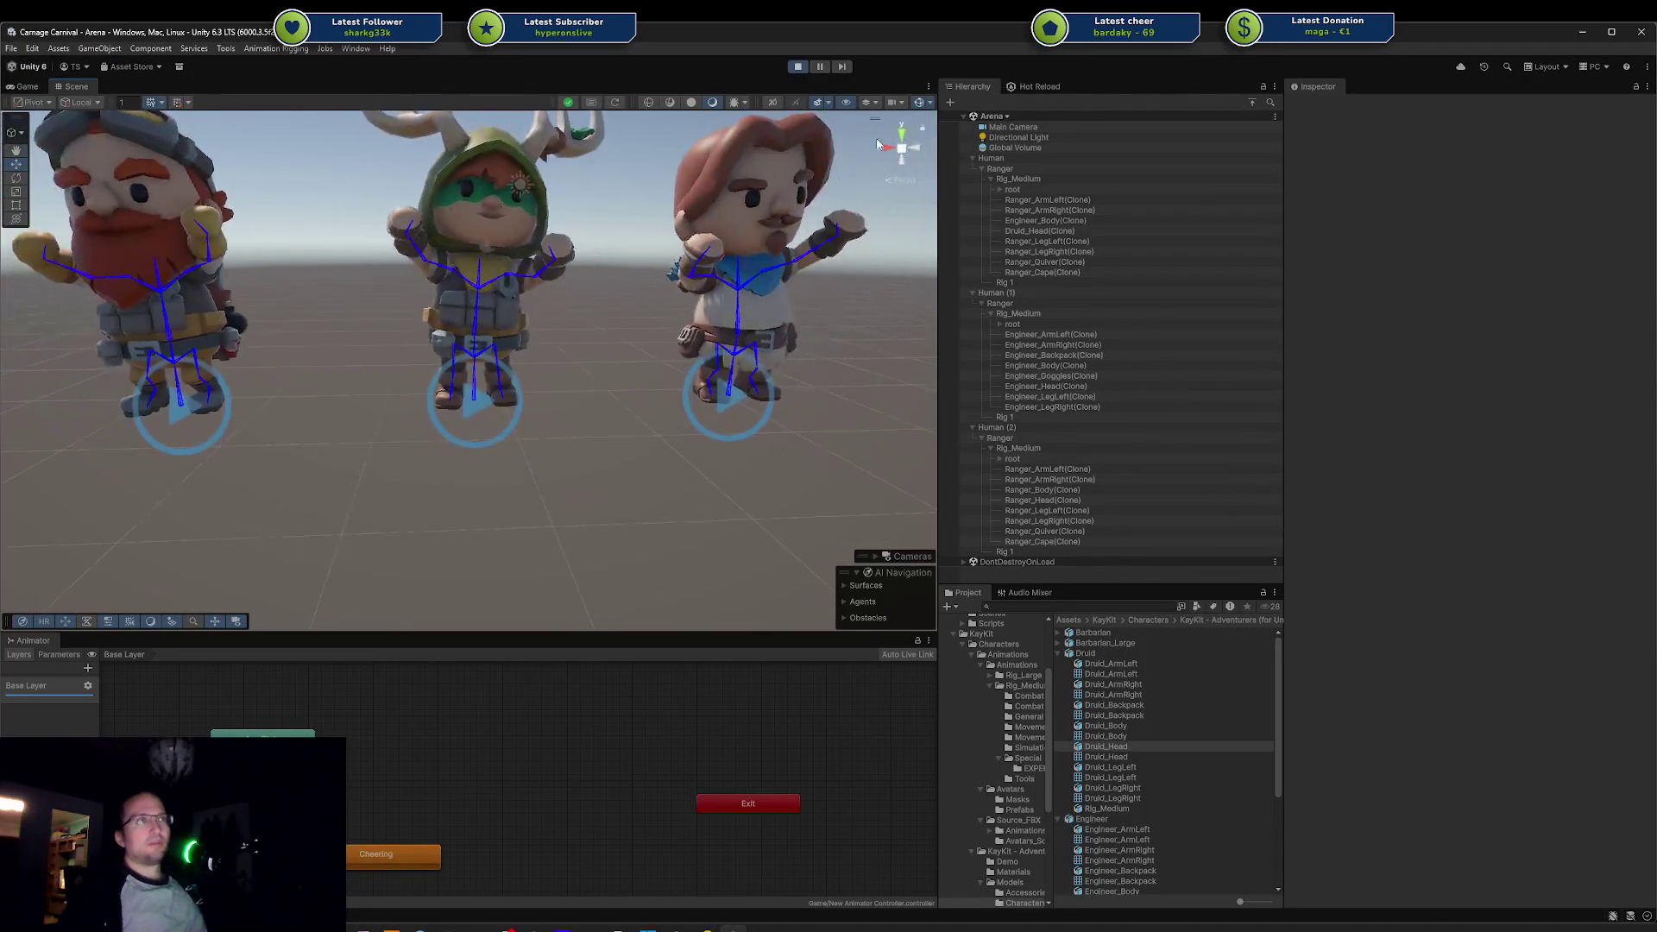
Step: Exit play mode and select the Rig 1 objects of the three Human characters
click(798, 66)
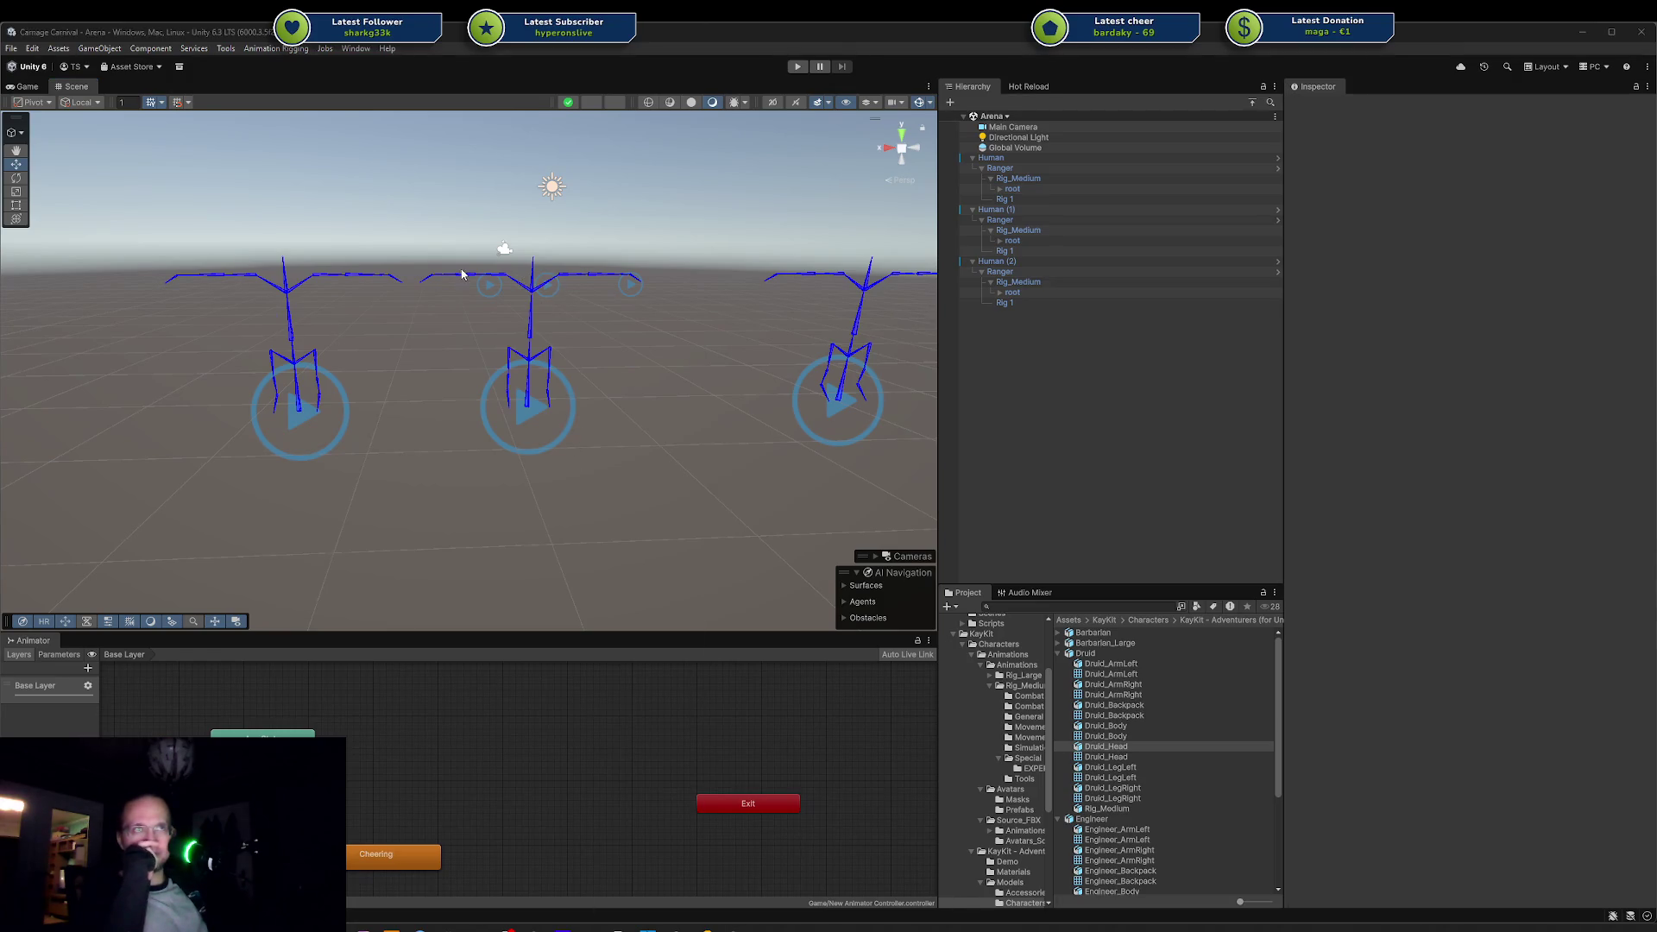
scroll(632, 241, up, 5)
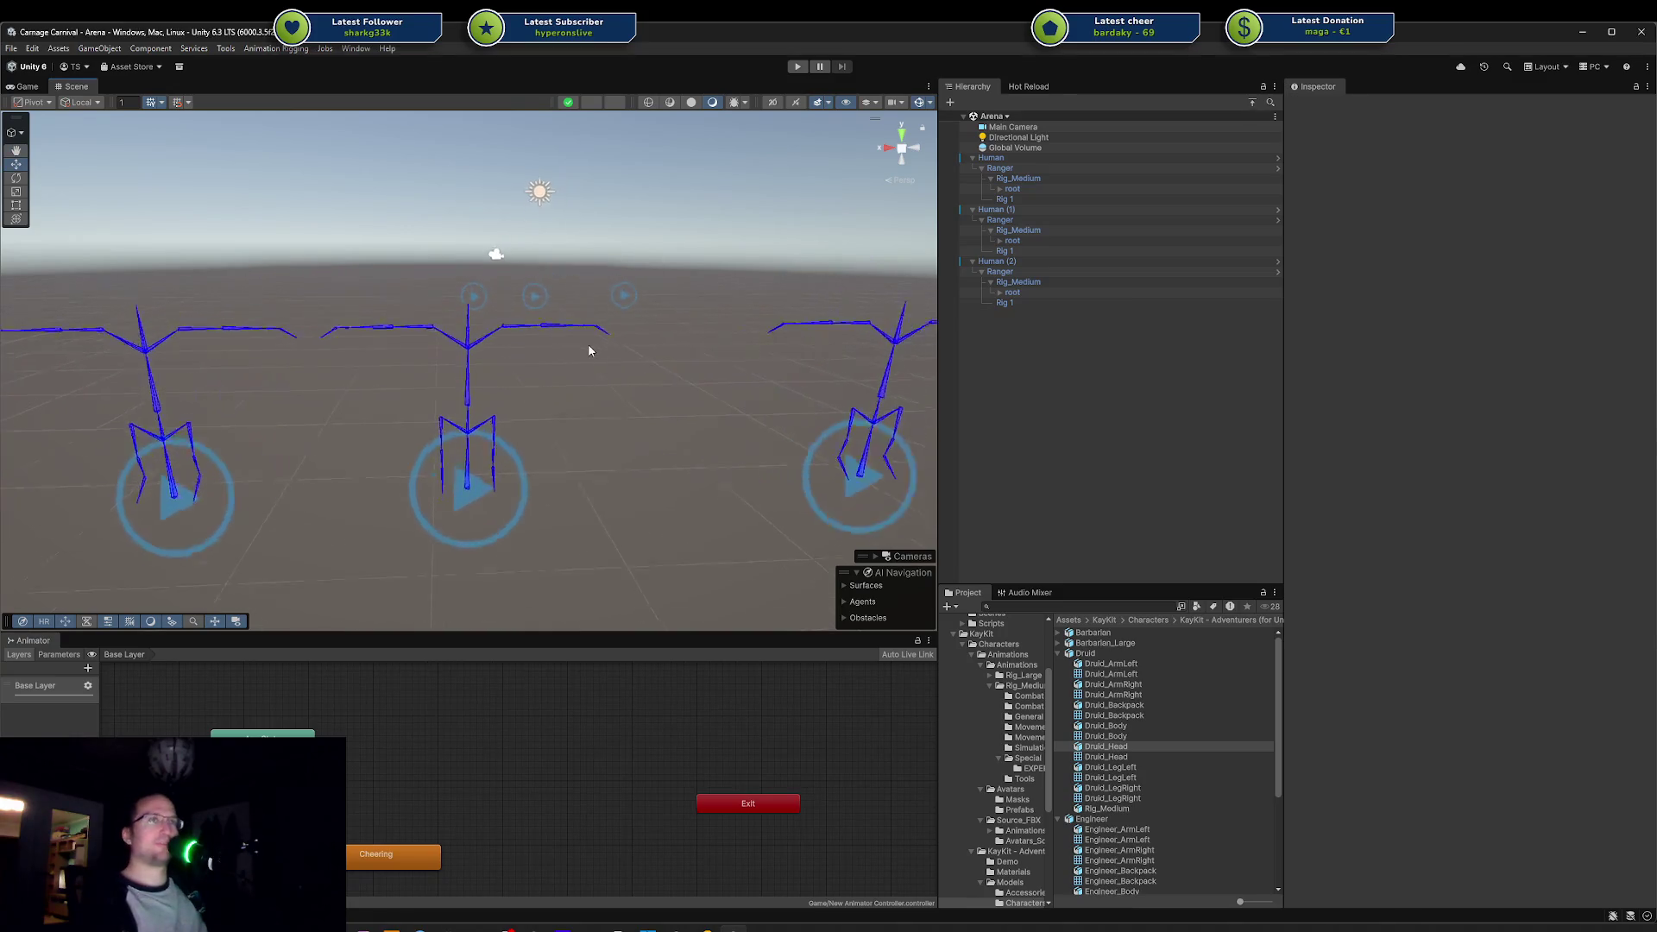
click(1073, 167)
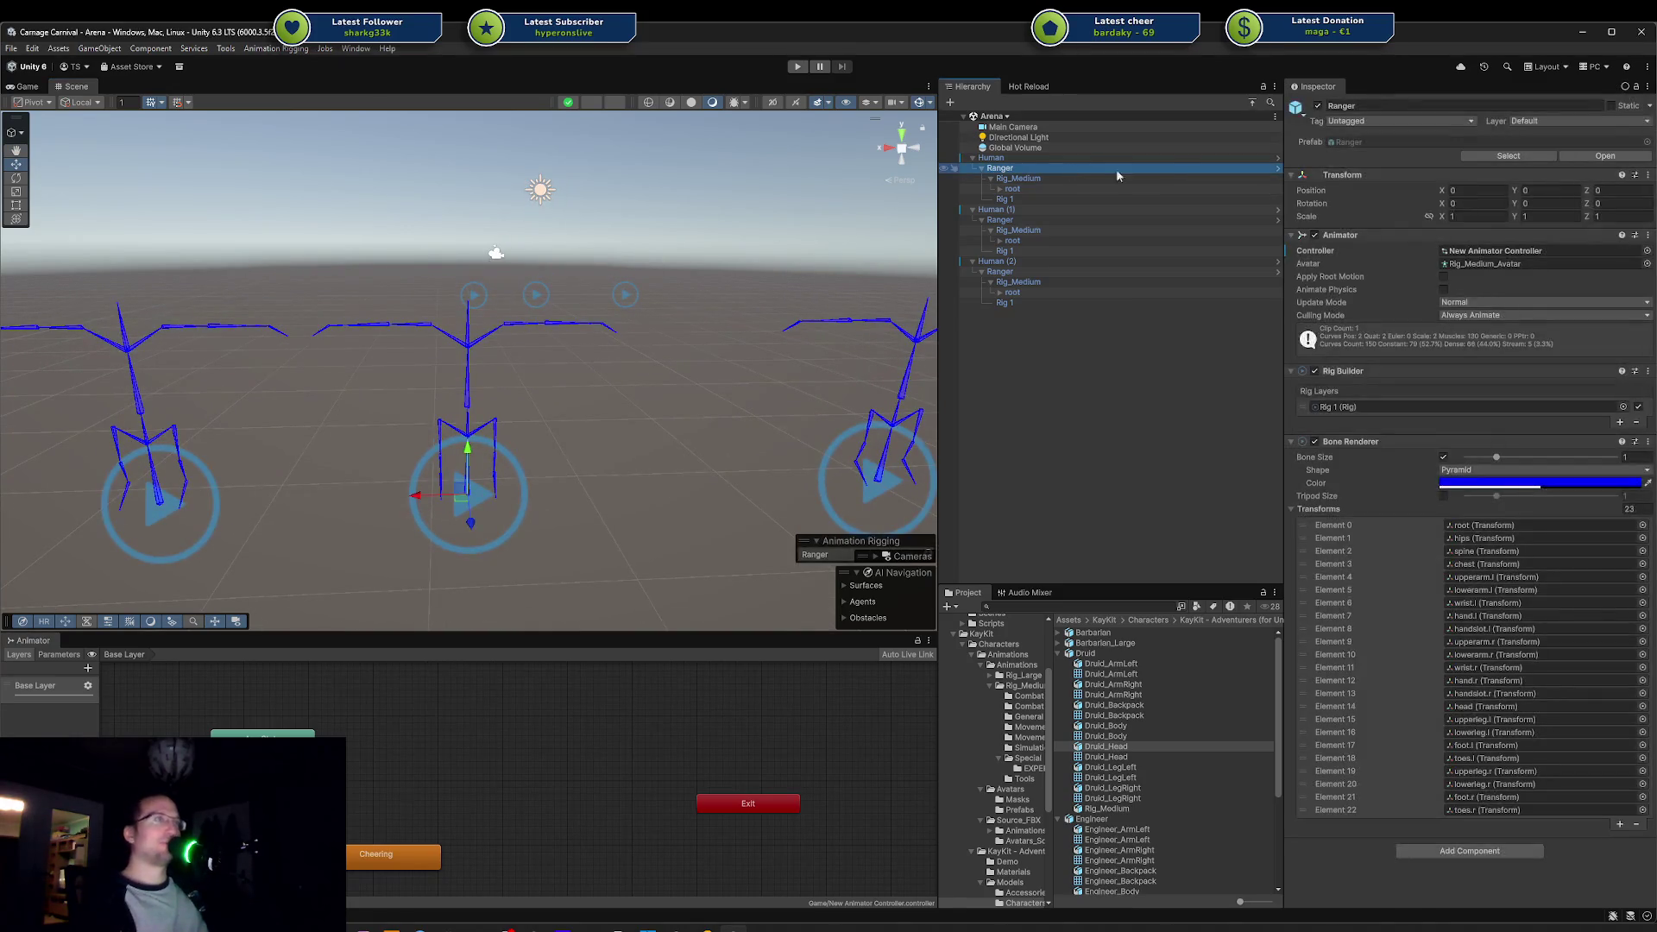
click(1033, 181)
click(1004, 198)
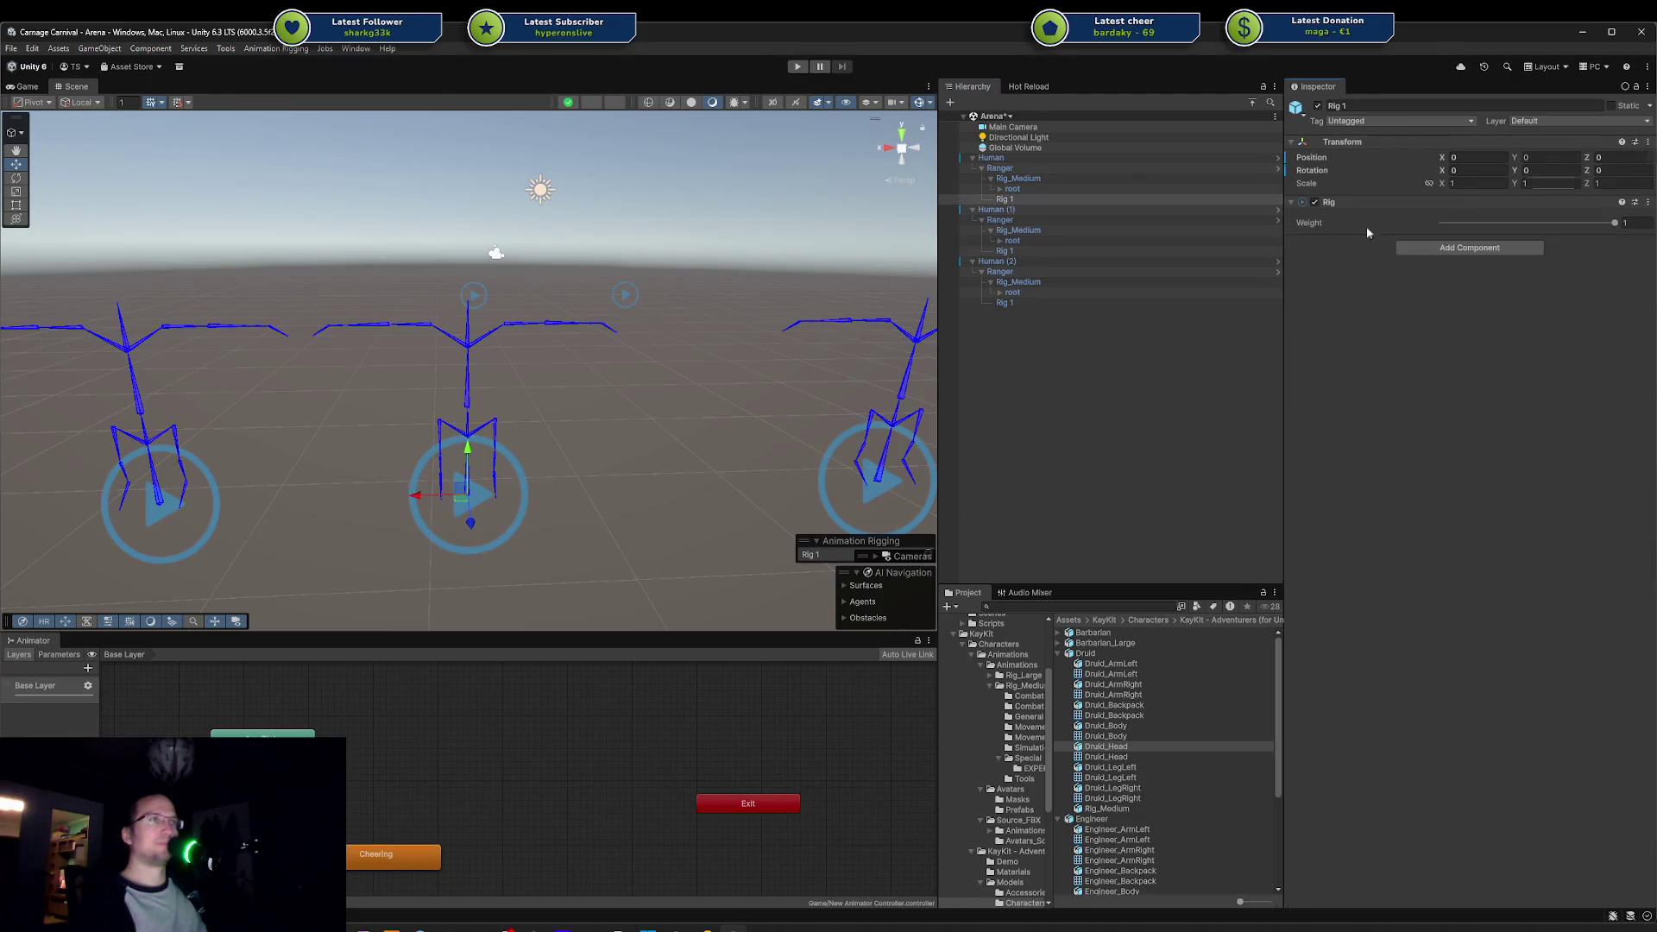
click(1005, 250)
ctrl+click(1004, 302)
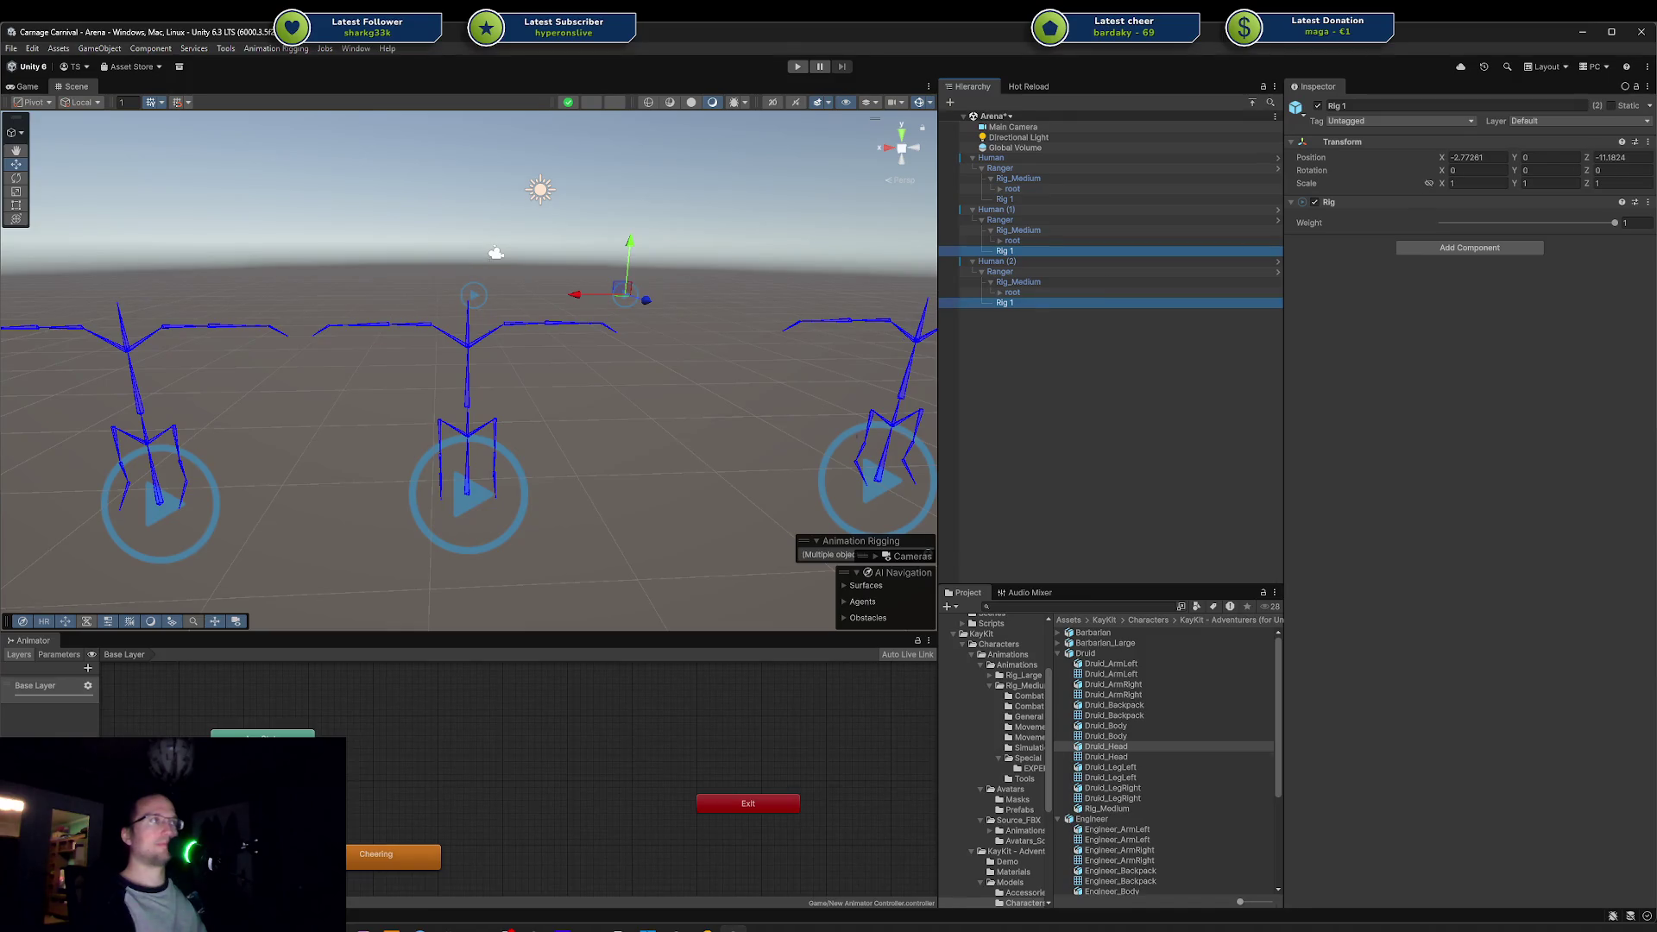
click(625, 458)
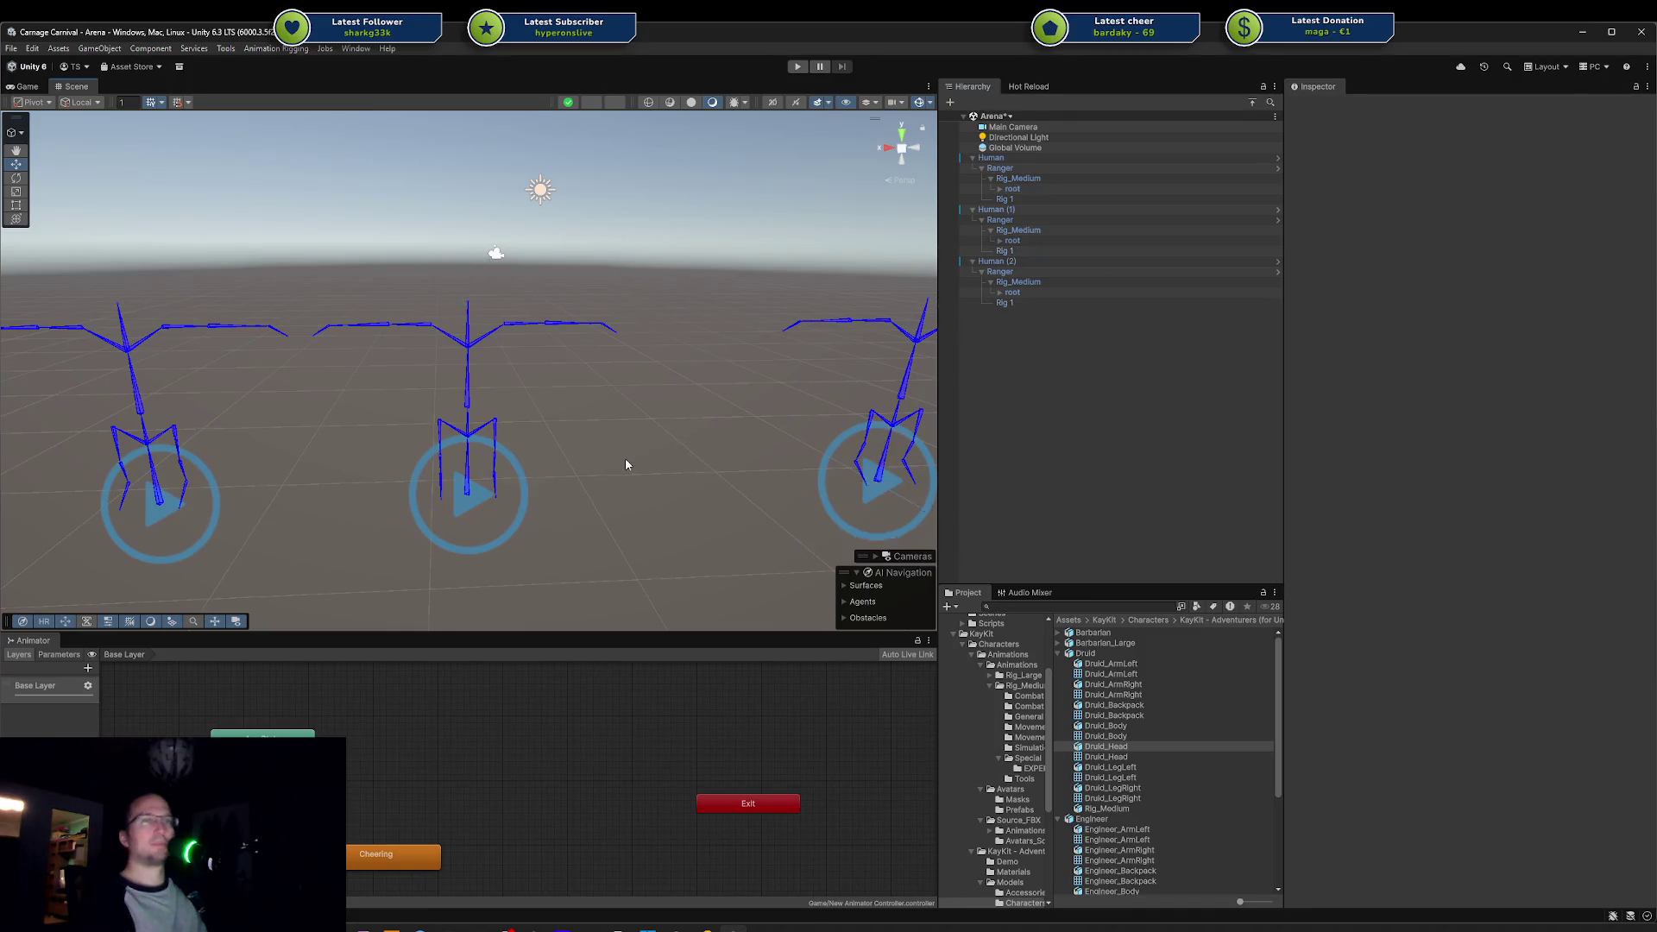
Step: Slide the middle skeleton along X until its position reads 2.19
mouse_move(625, 458)
mouse_down()
mouse_move(609, 474)
mouse_move(523, 415)
mouse_move(780, 325)
mouse_move(636, 366)
mouse_move(635, 427)
mouse_move(359, 473)
mouse_move(651, 371)
mouse_up()
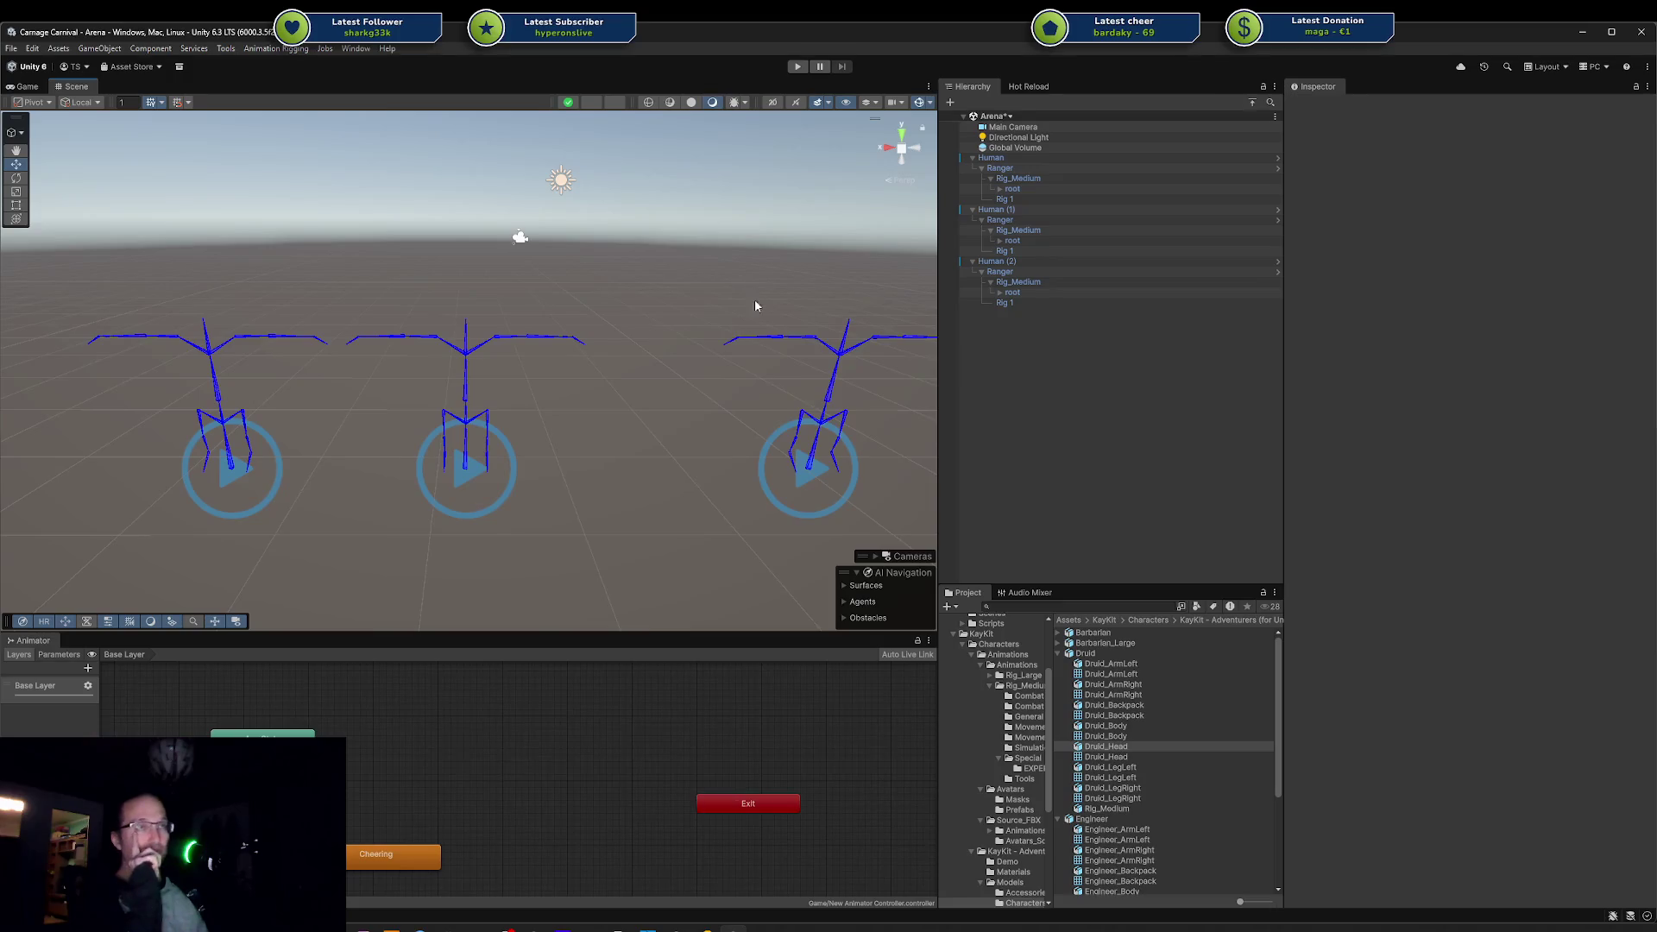
drag(385, 276, 526, 466)
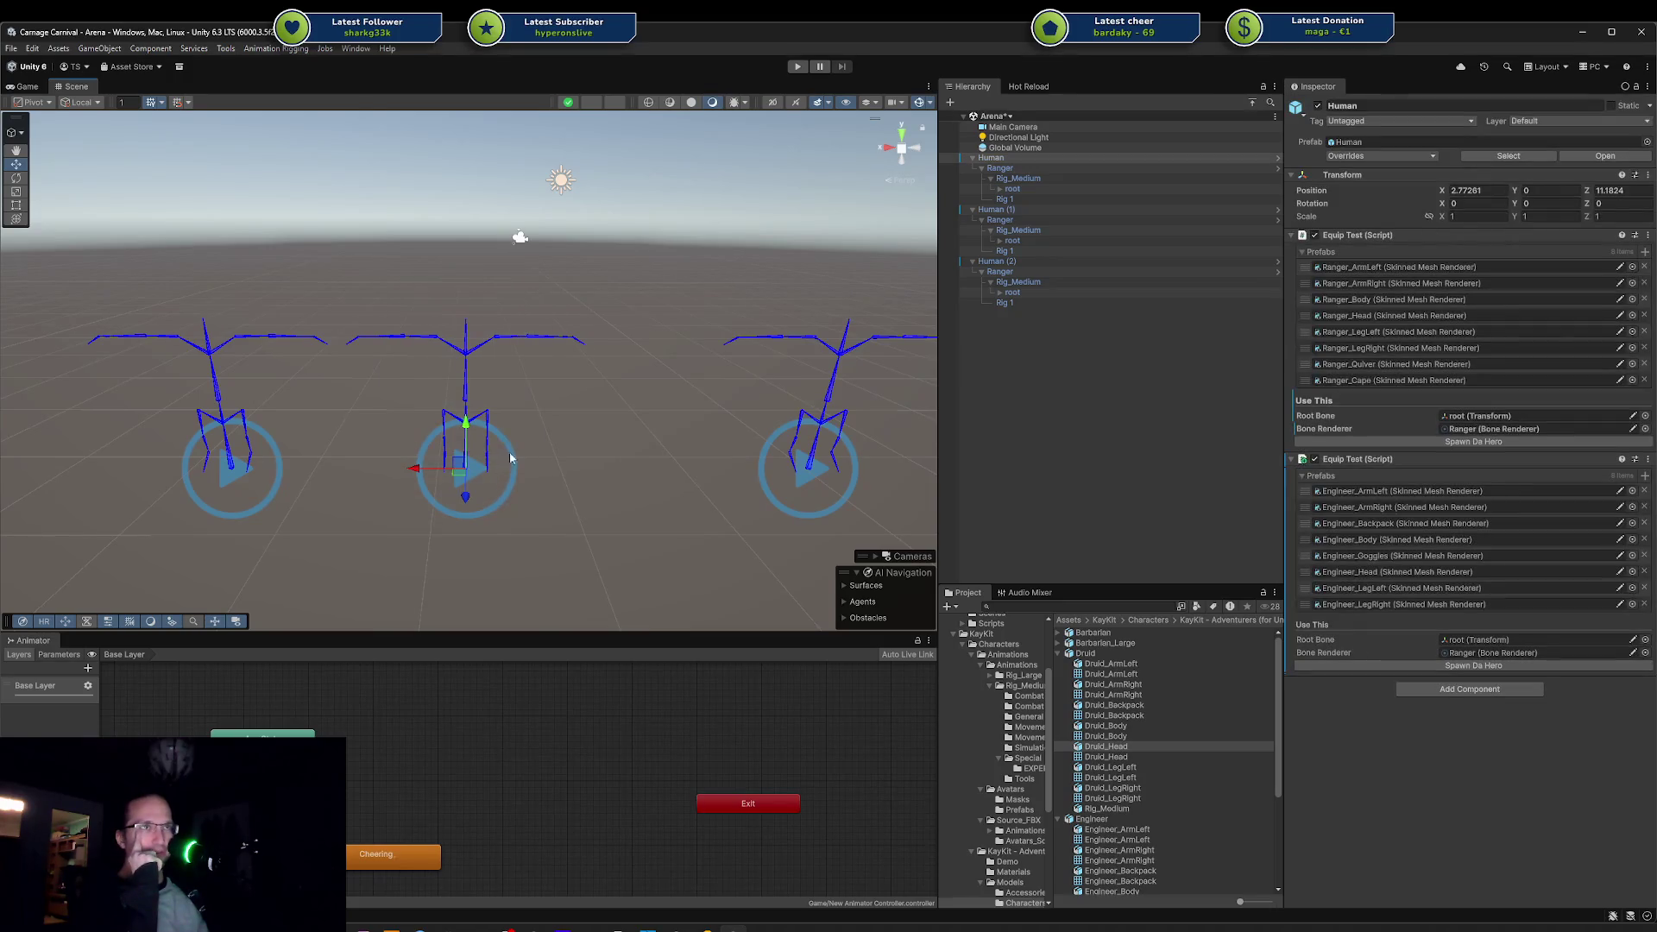
drag(417, 470, 489, 470)
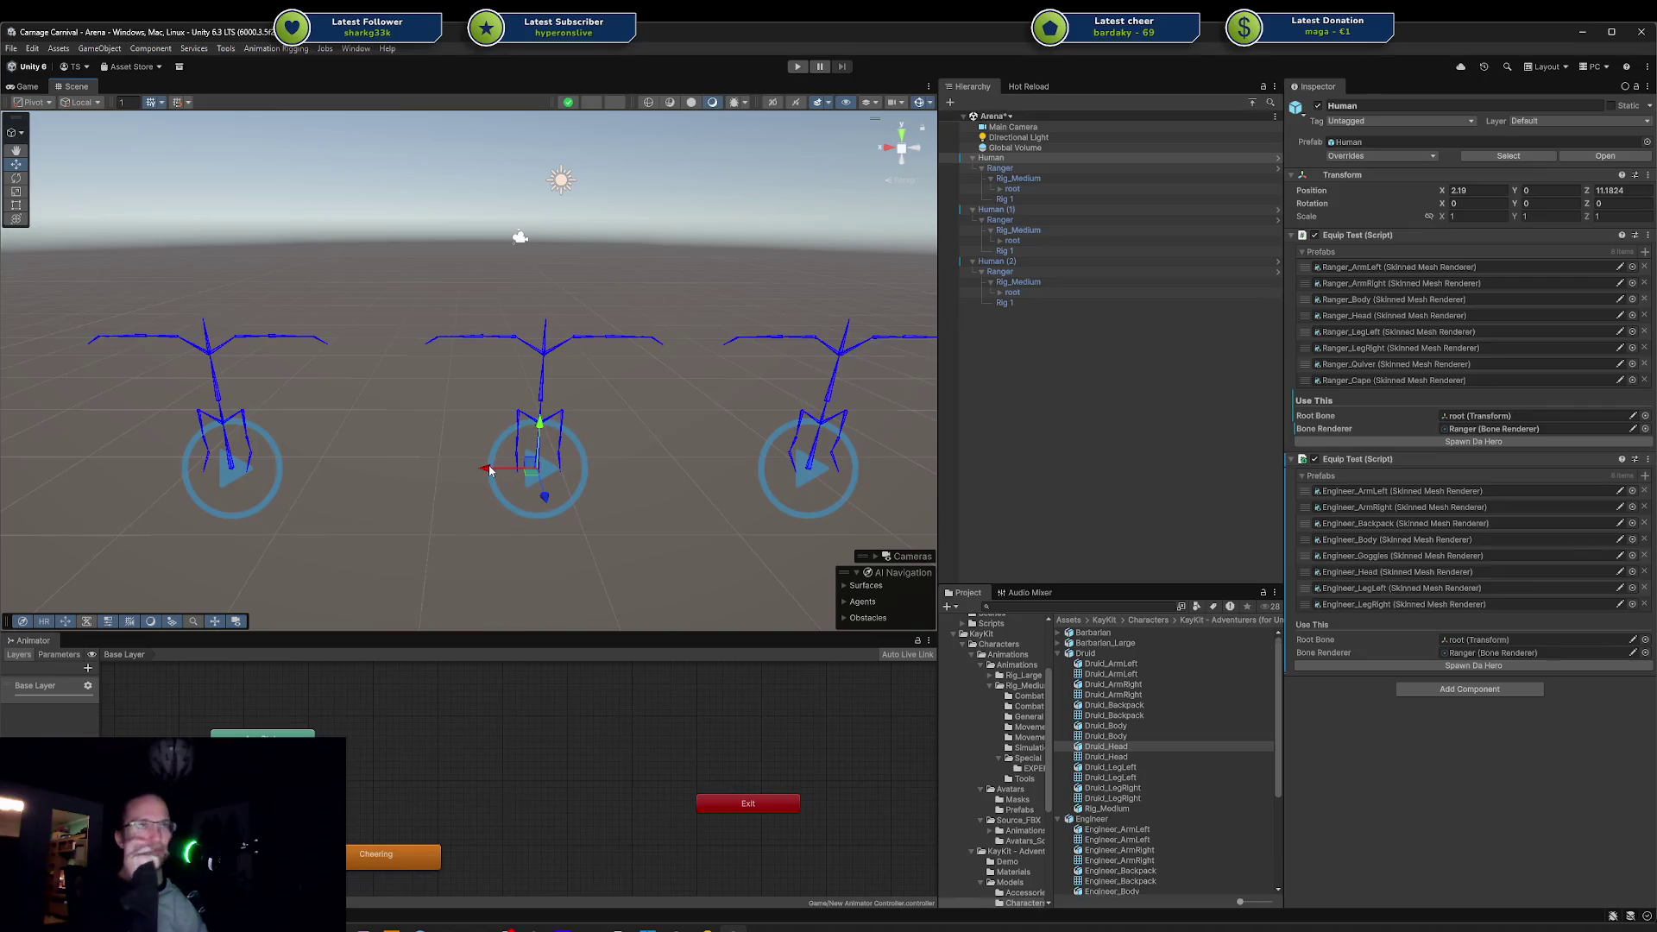
click(667, 345)
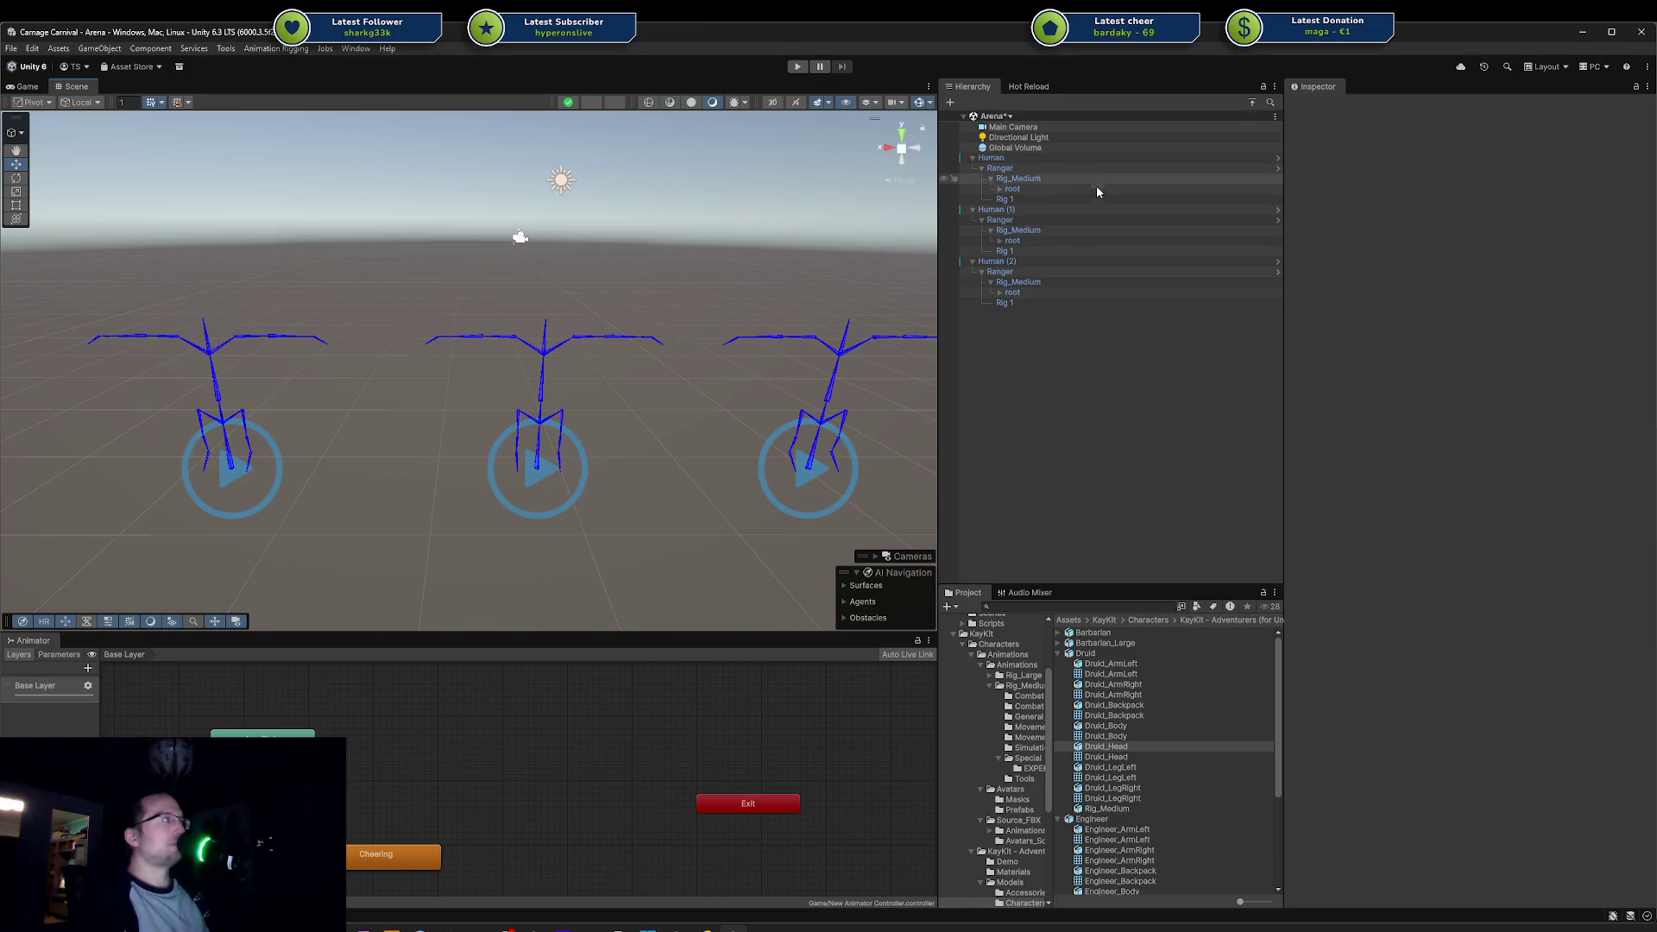
Step: Collapse the Human, Human (1) and Human (2) entries in the Hierarchy
click(1007, 157)
click(1021, 209)
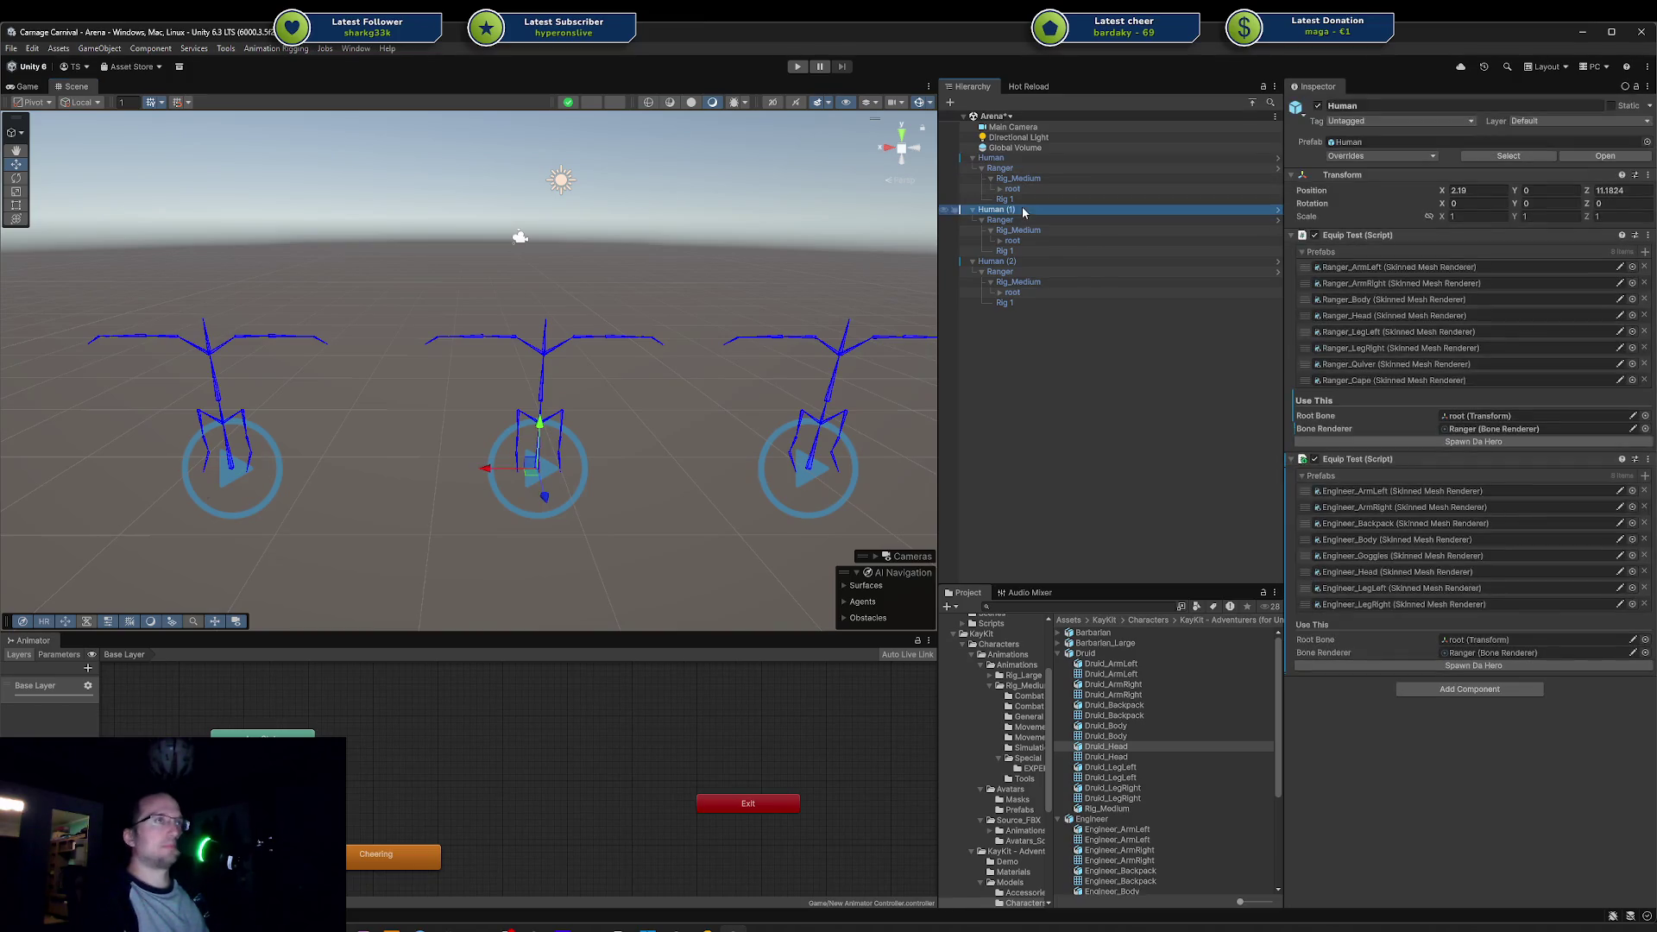
click(973, 157)
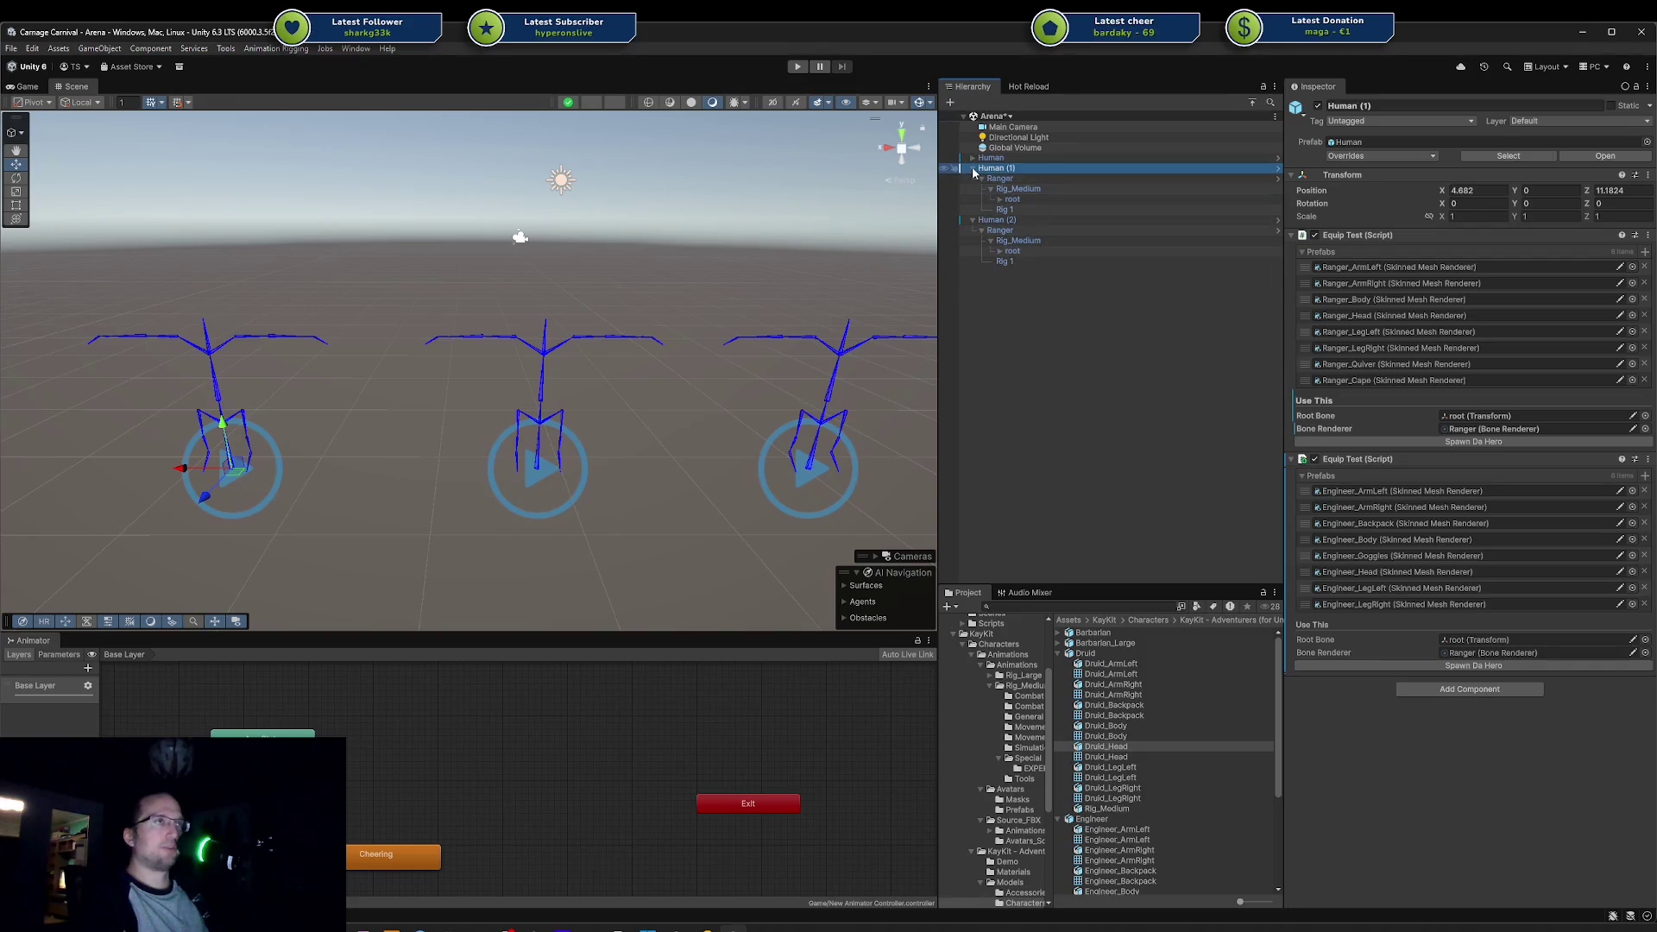
key(Left)
key(Down)
key(Left)
key(Up)
key(Up)
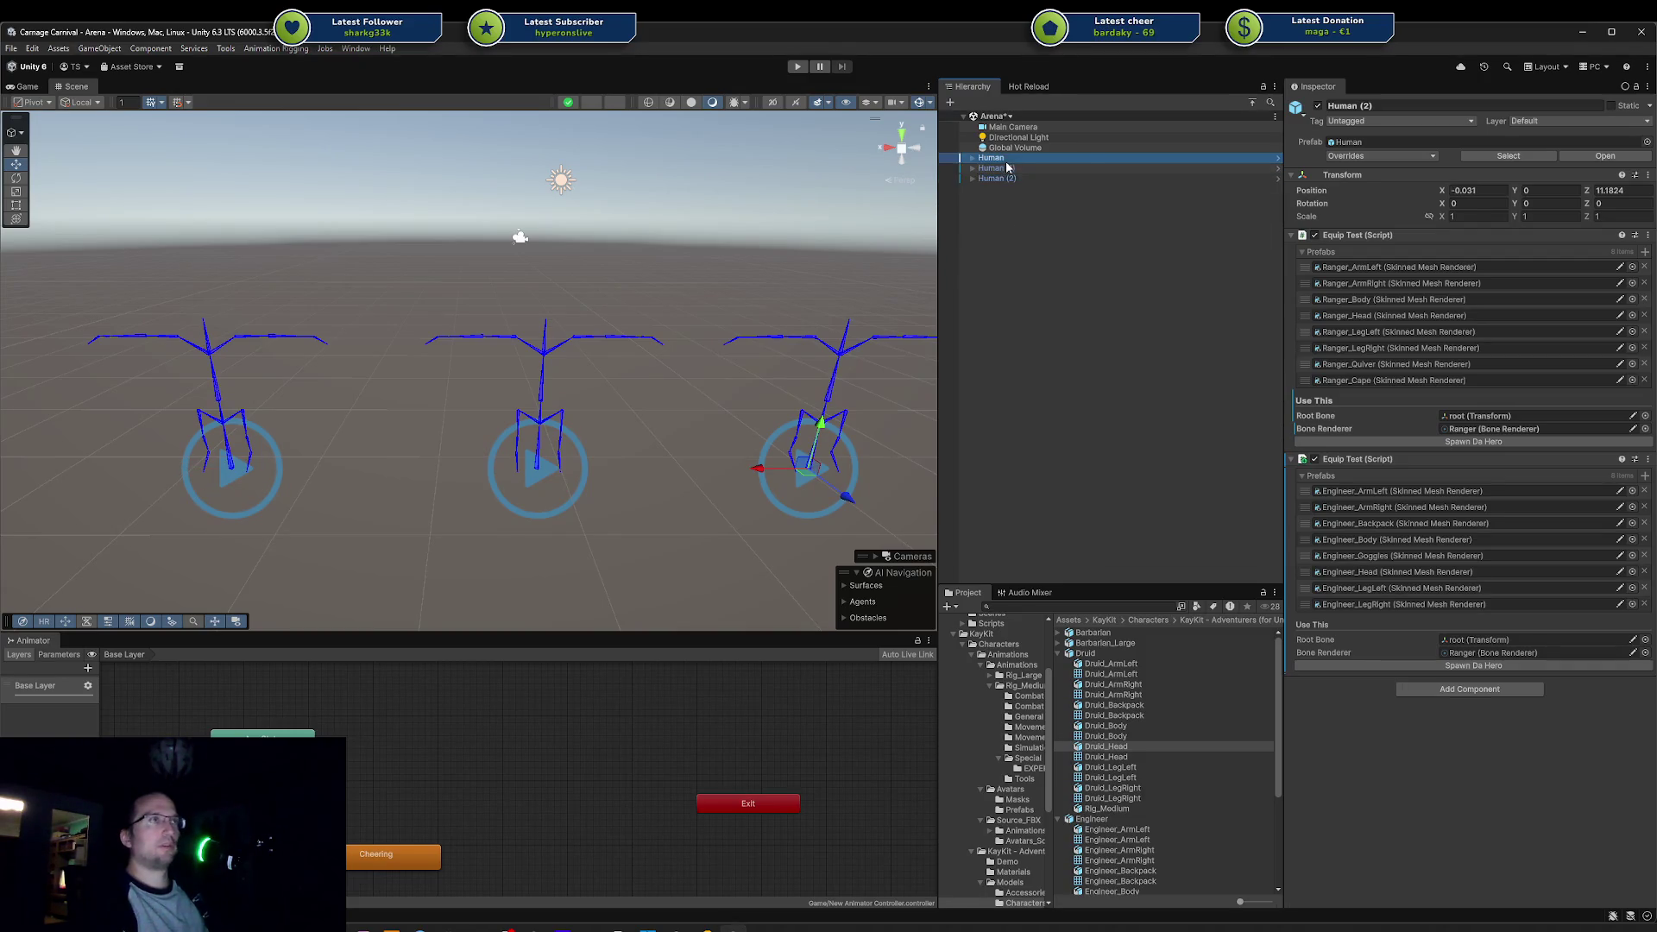
Step: Delete Human (1) and Human (2), then frame the remaining Human in the Scene view
click(1070, 167)
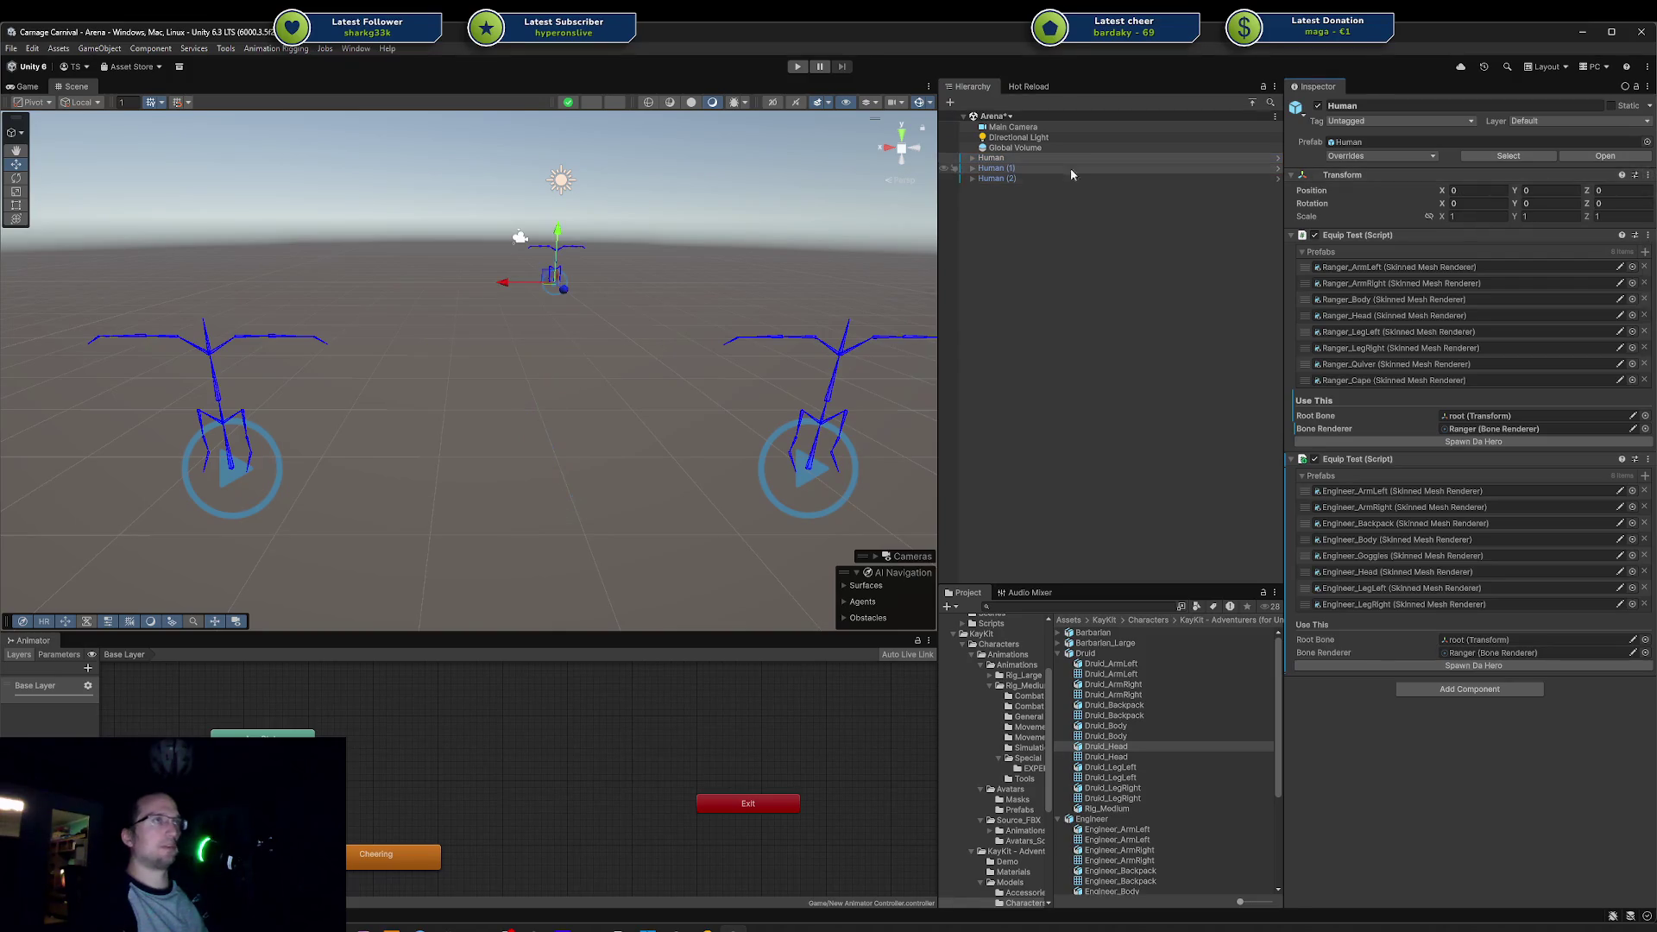
shift+click(1044, 179)
key(Delete)
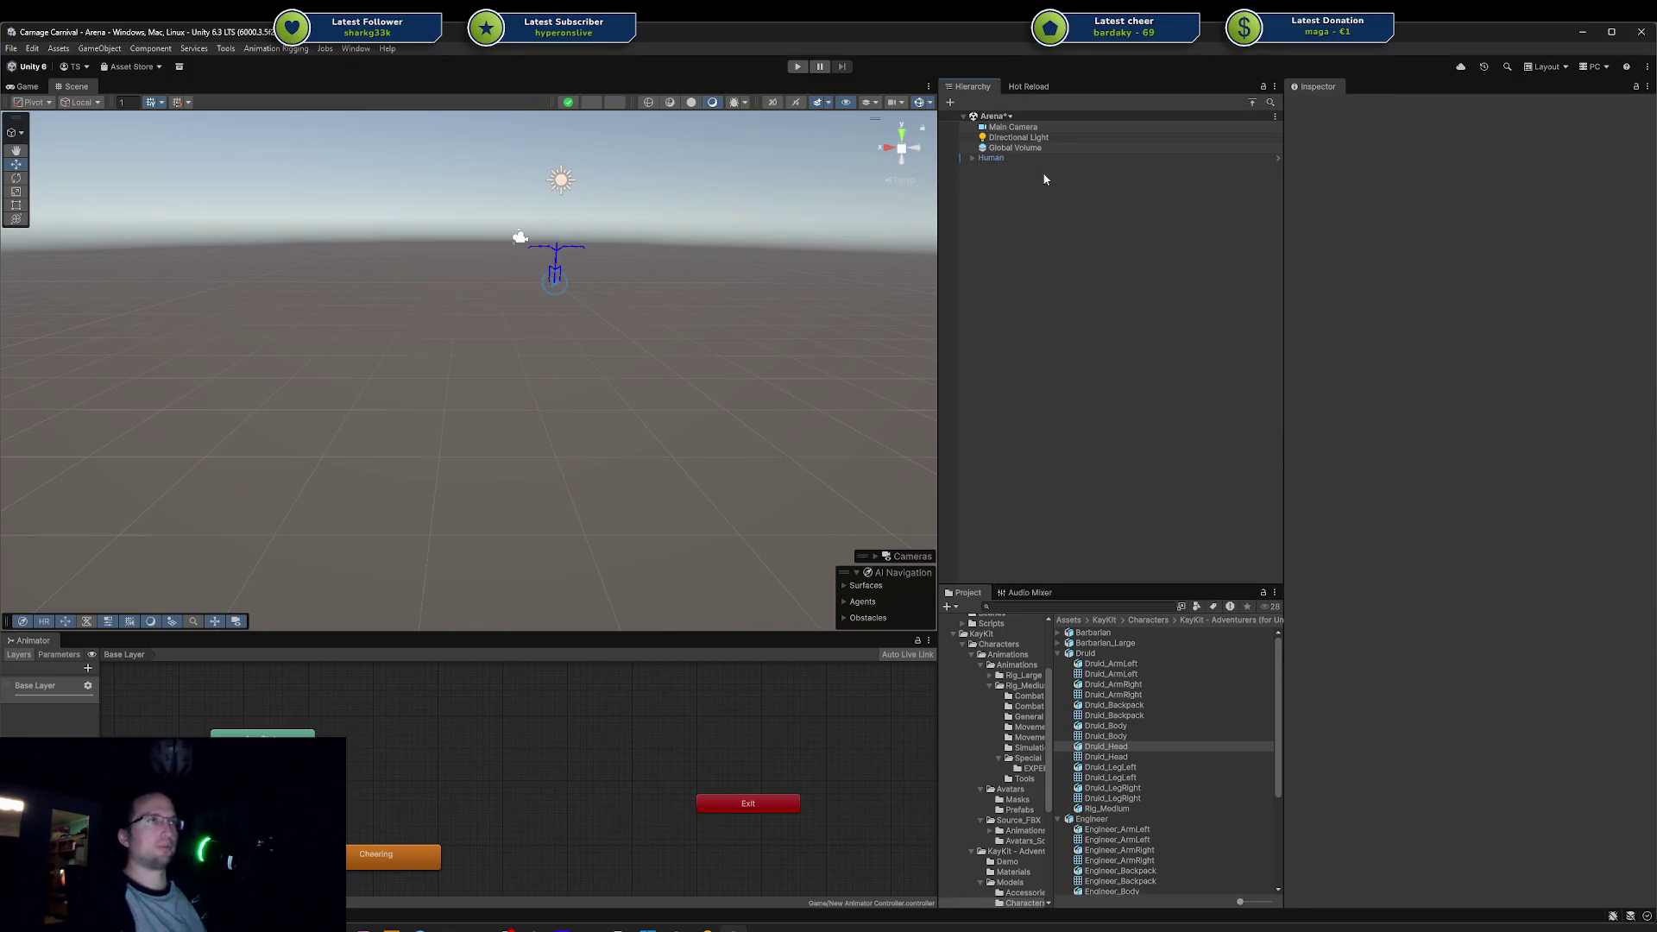
double_click(996, 159)
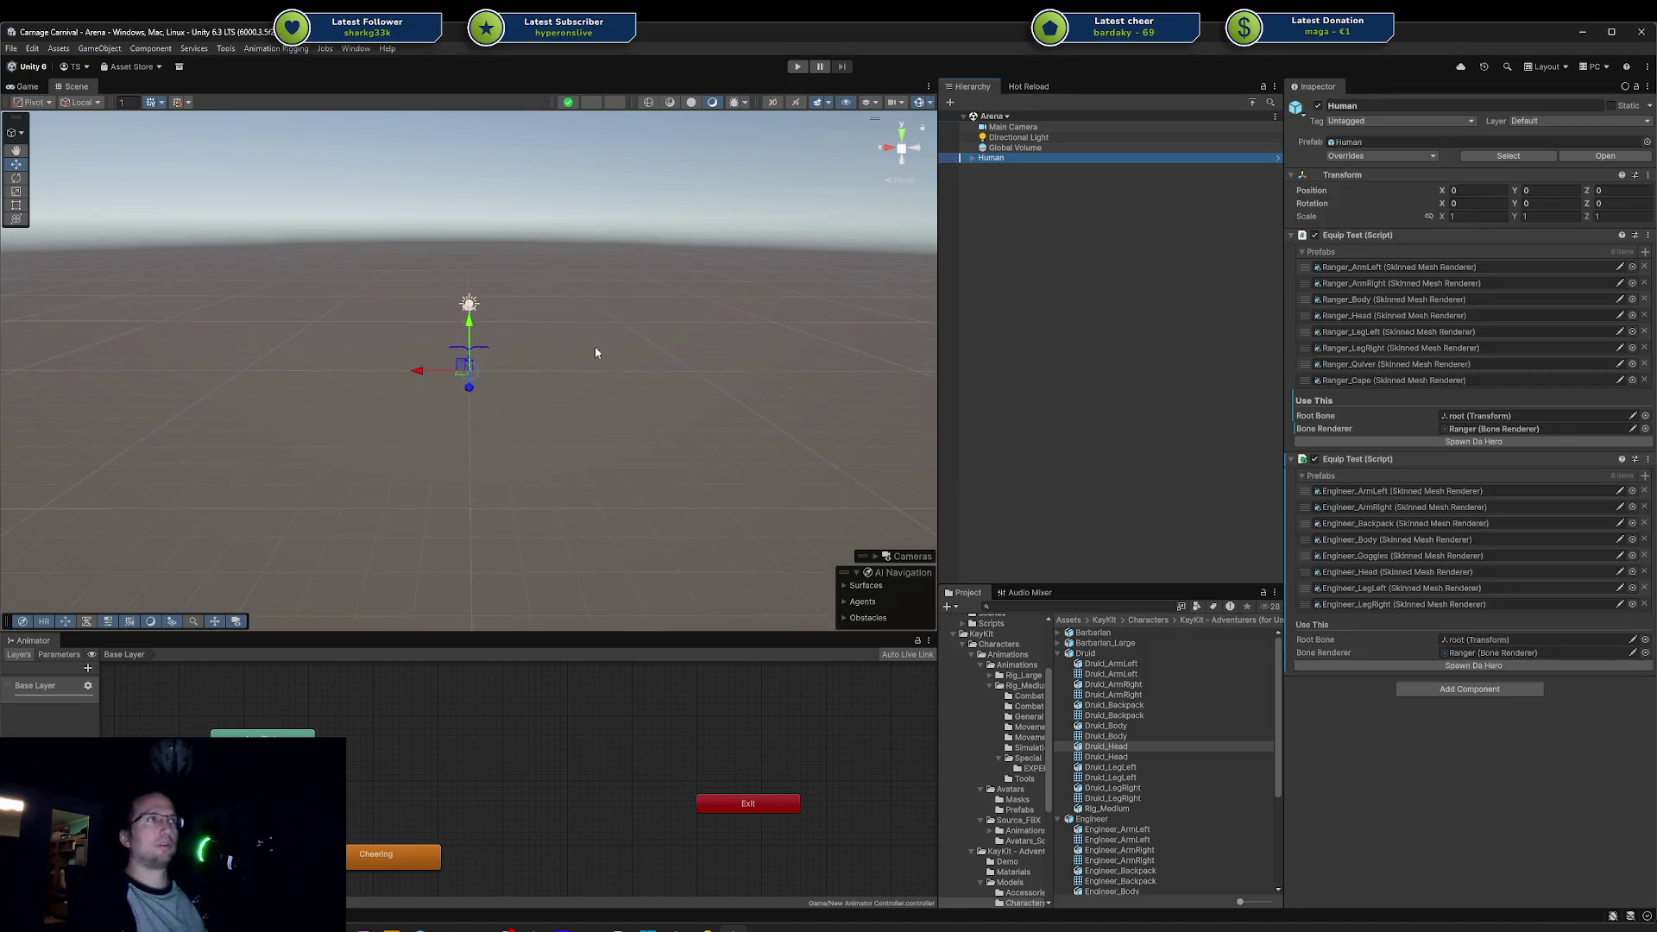
scroll(561, 338, up, 2)
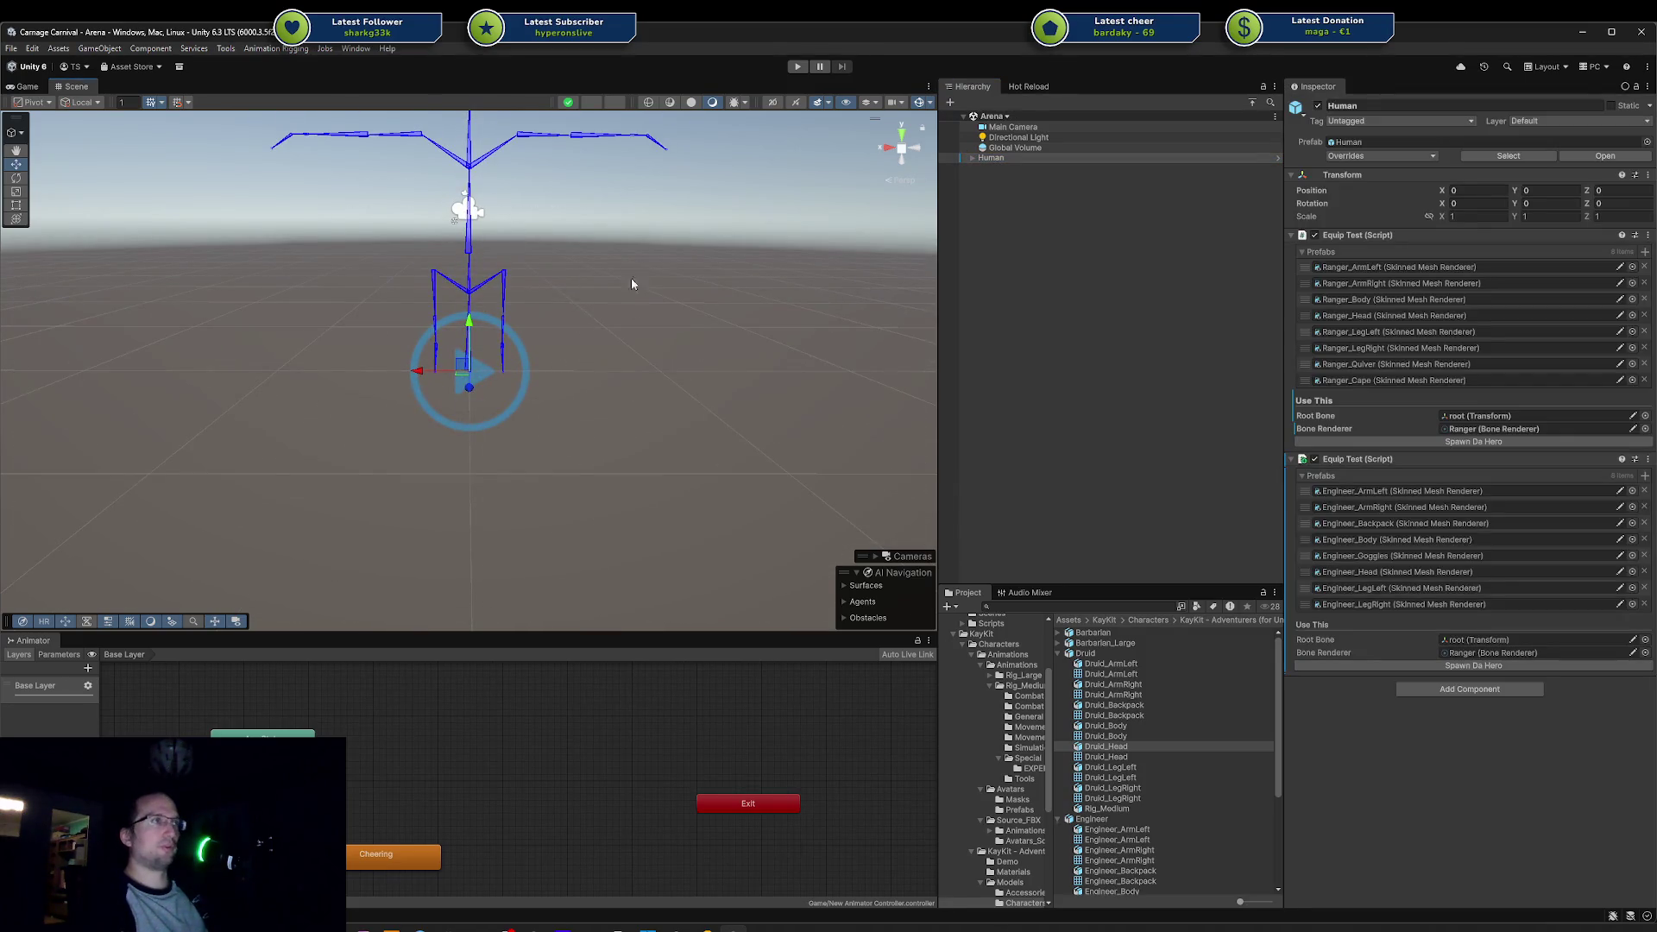
scroll(614, 343, down, 2)
click(614, 343)
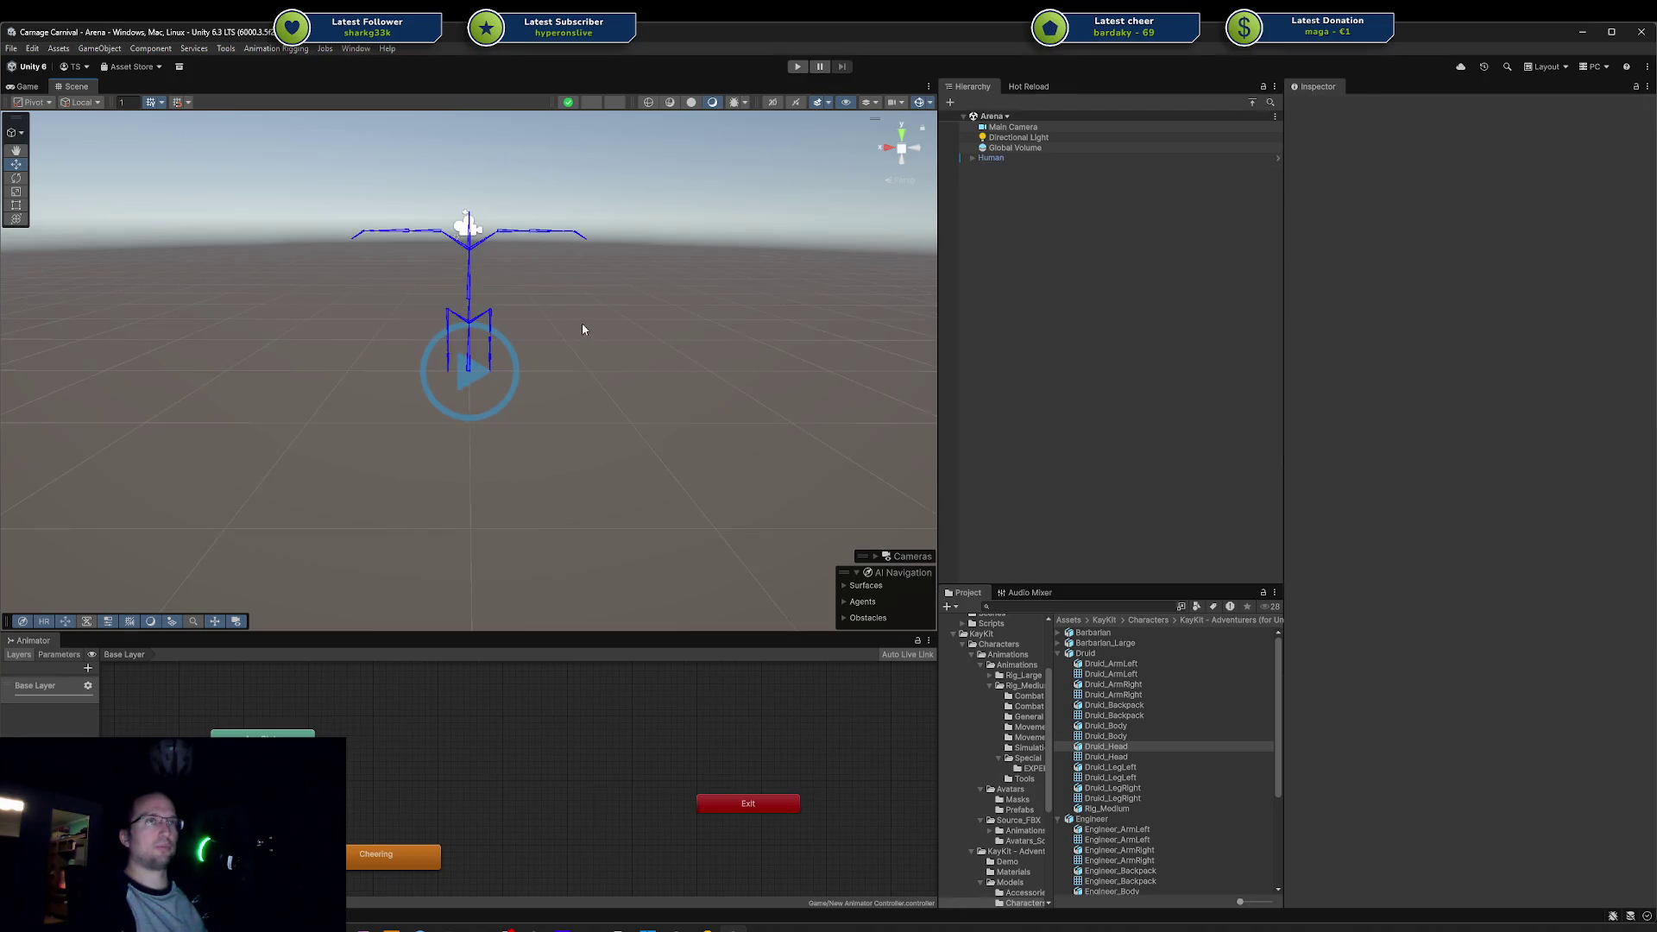
scroll(581, 323, down, 2)
click(1011, 161)
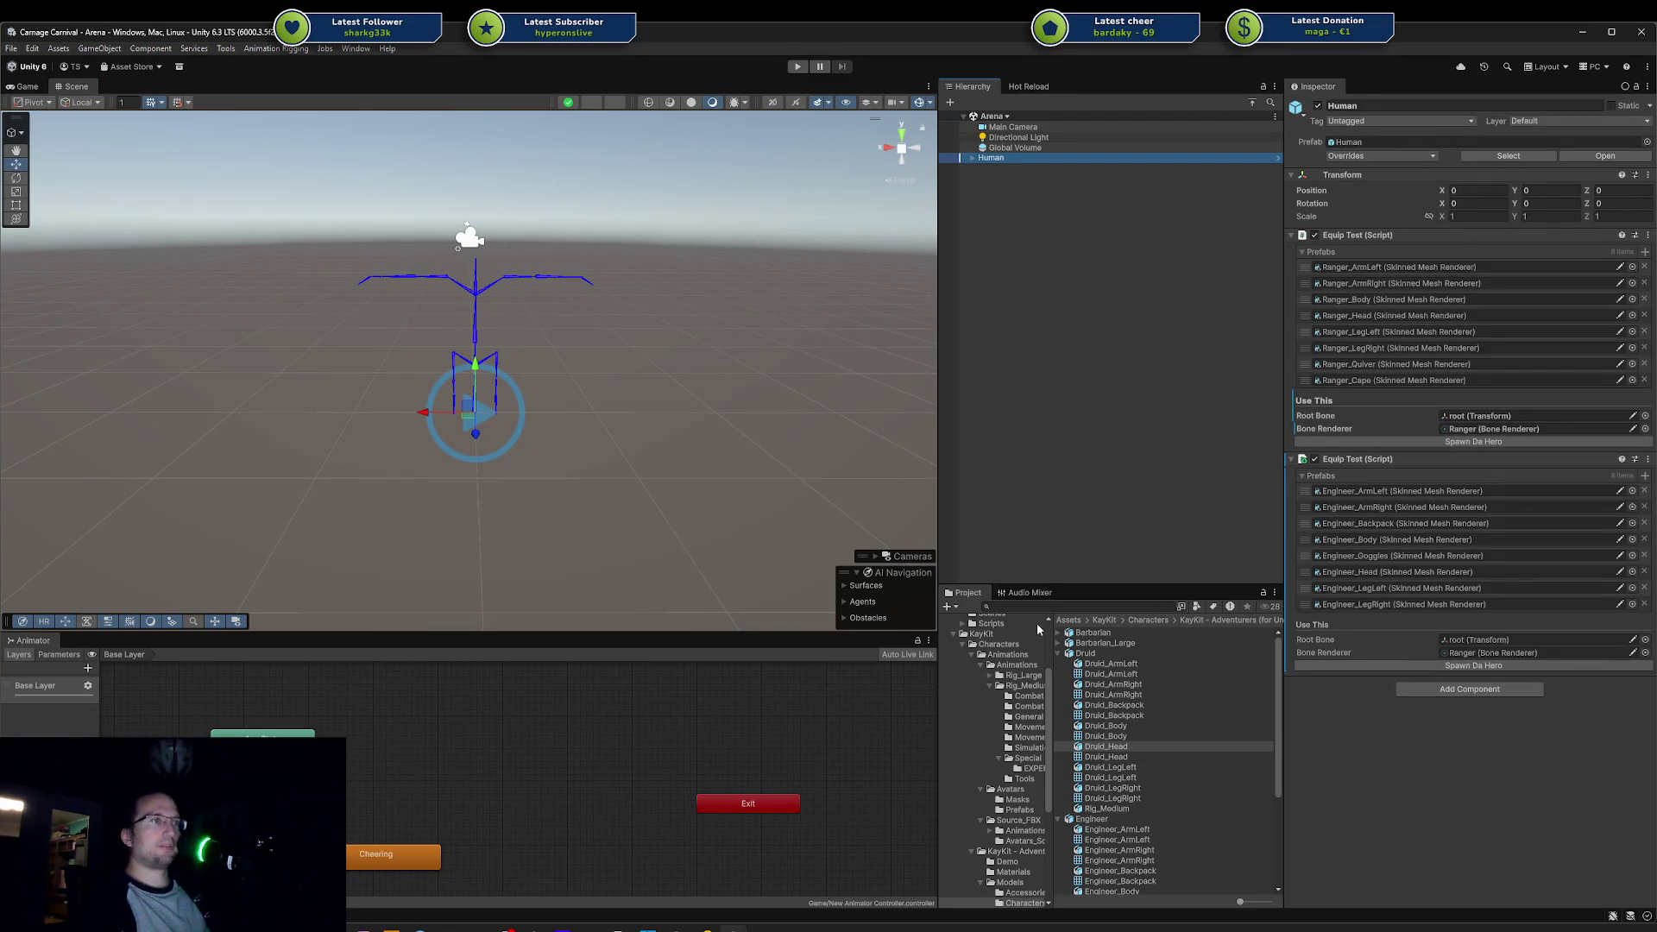
scroll(1027, 669, up, 3)
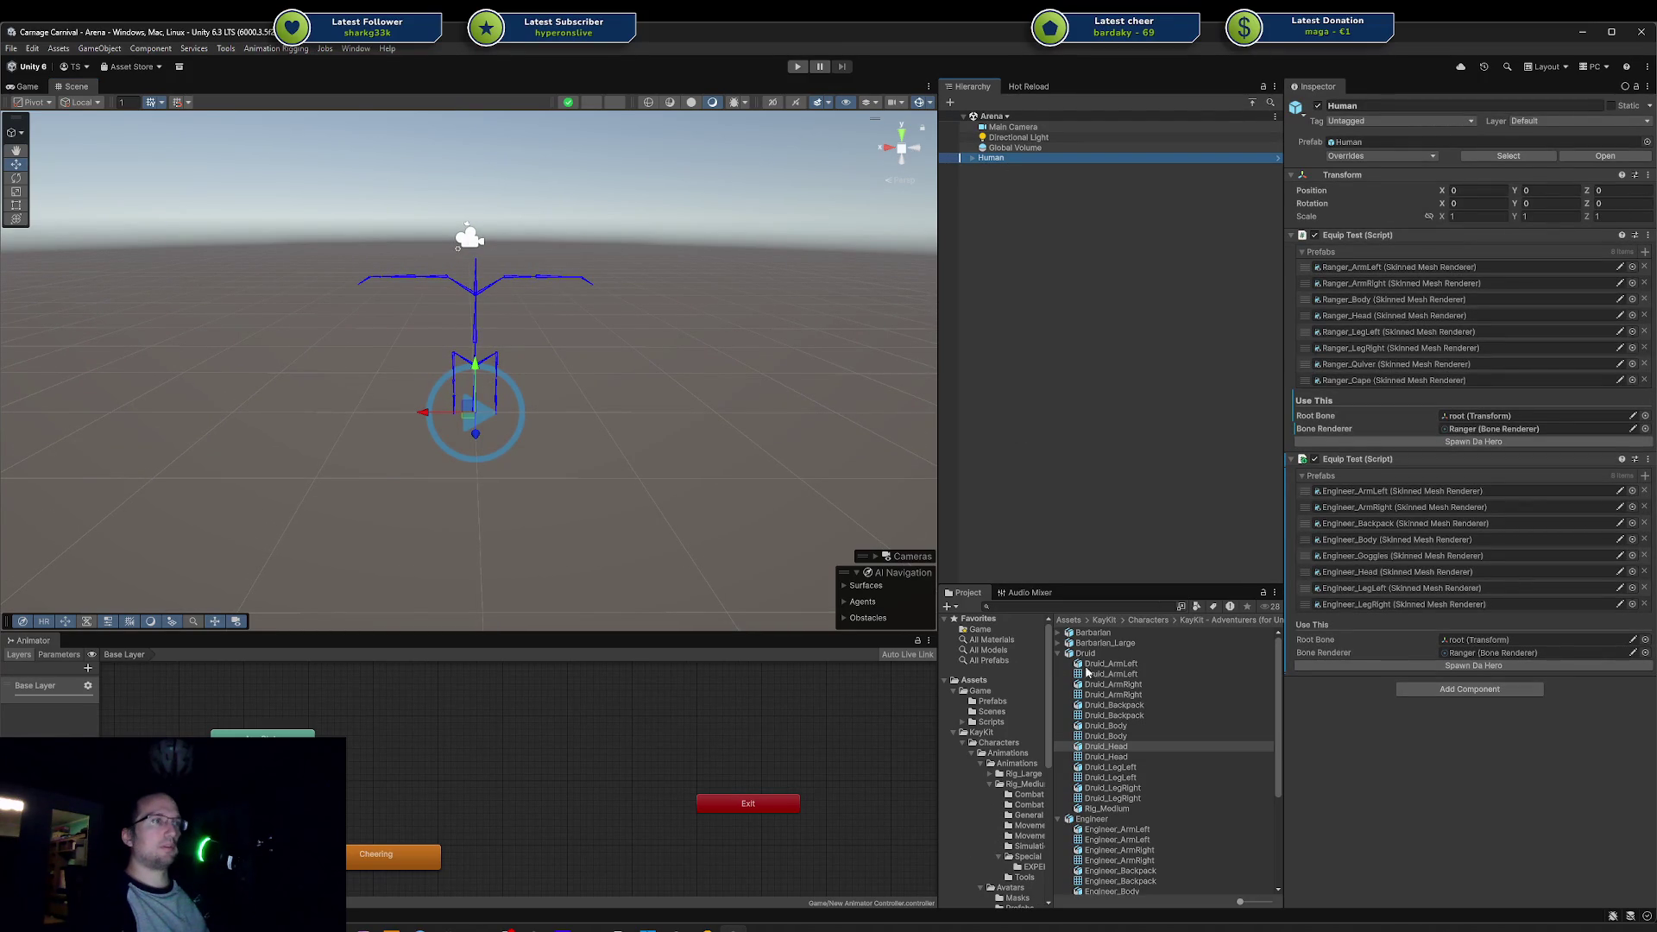
Step: Collapse the Druid and Engineer prefab entries in the Project window
click(1060, 654)
click(1059, 664)
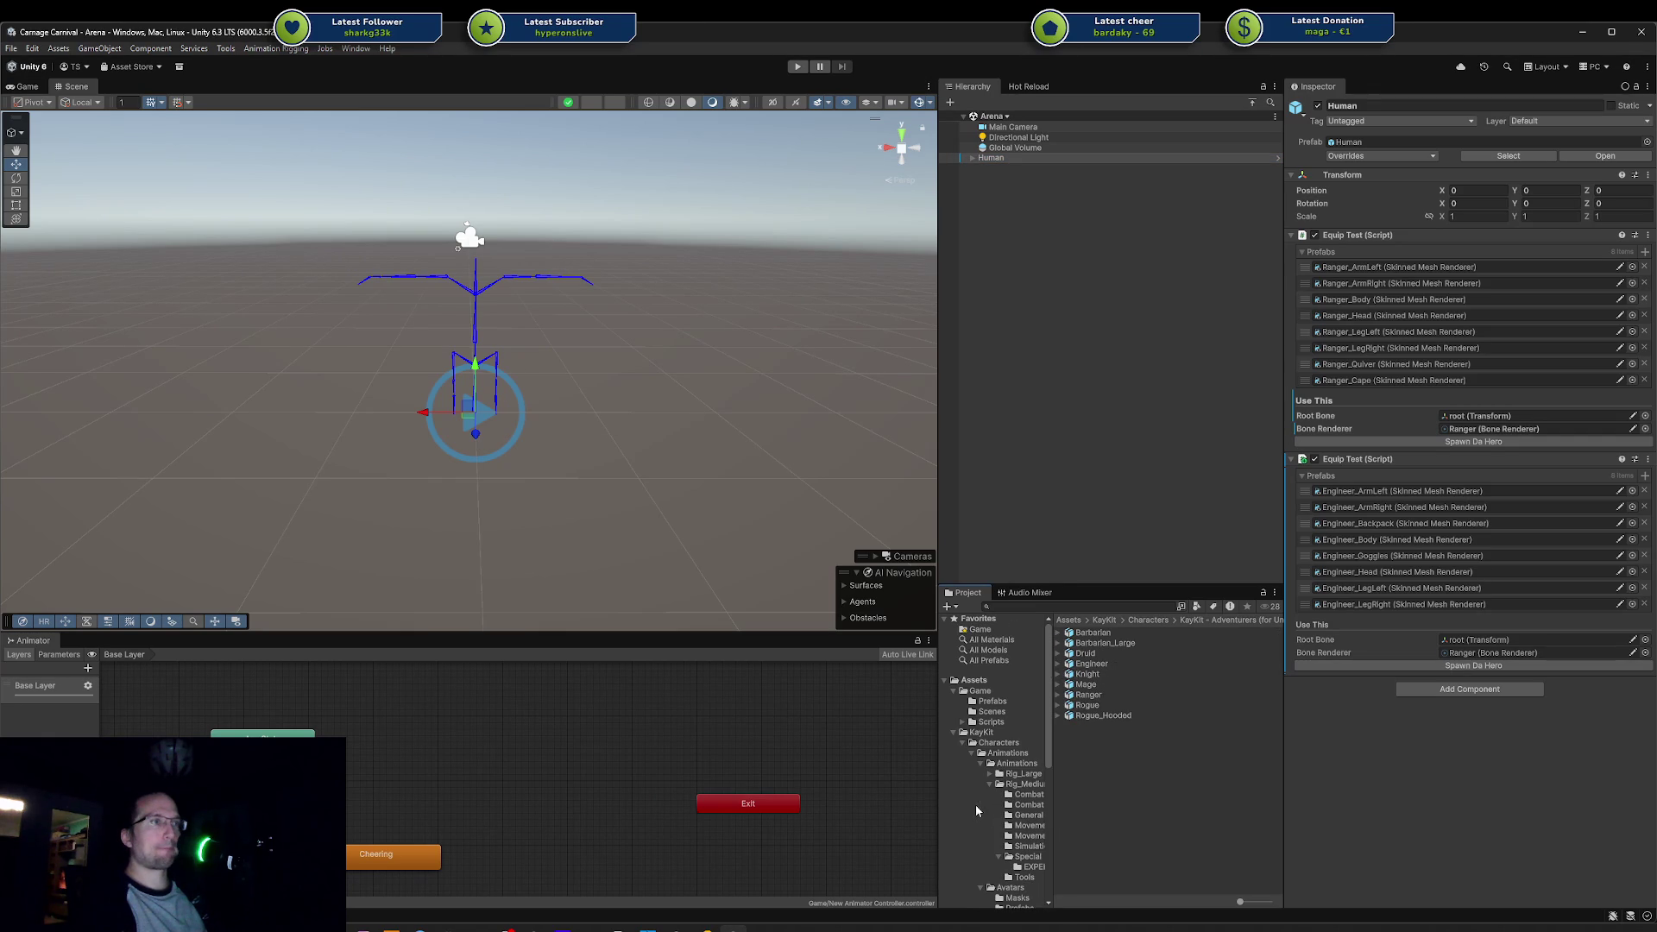
scroll(1011, 792, down, 3)
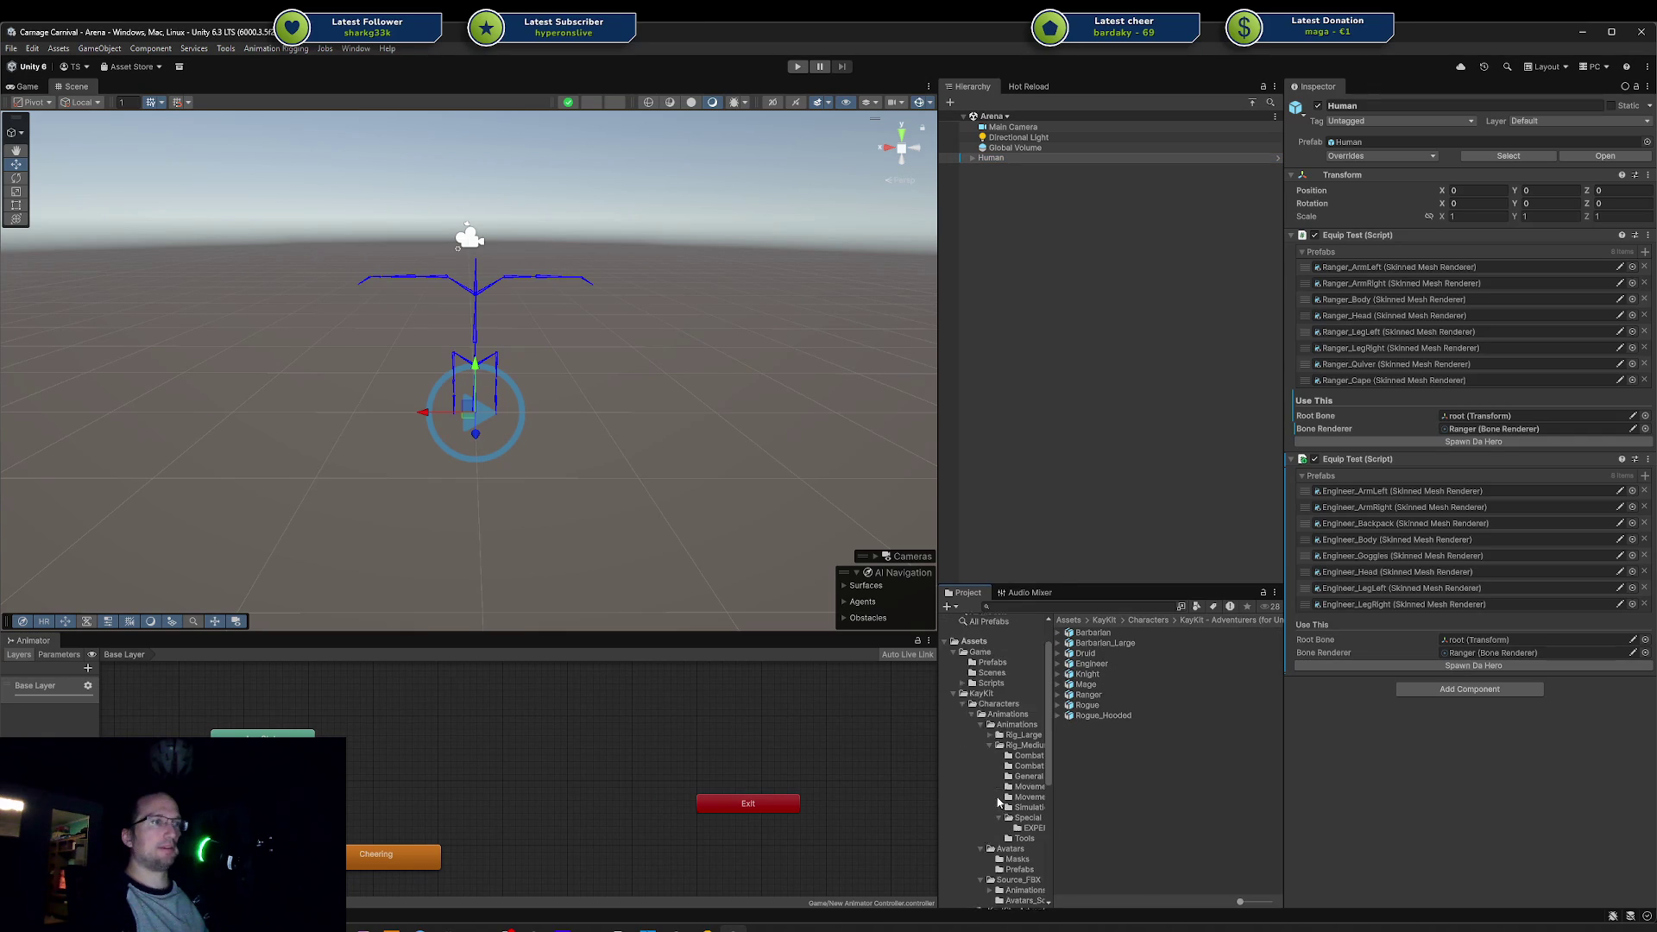
scroll(1025, 788, down, 3)
Step: Add Mannequin_Medium to the scene and position it at (-3, 0, 0)
click(1017, 753)
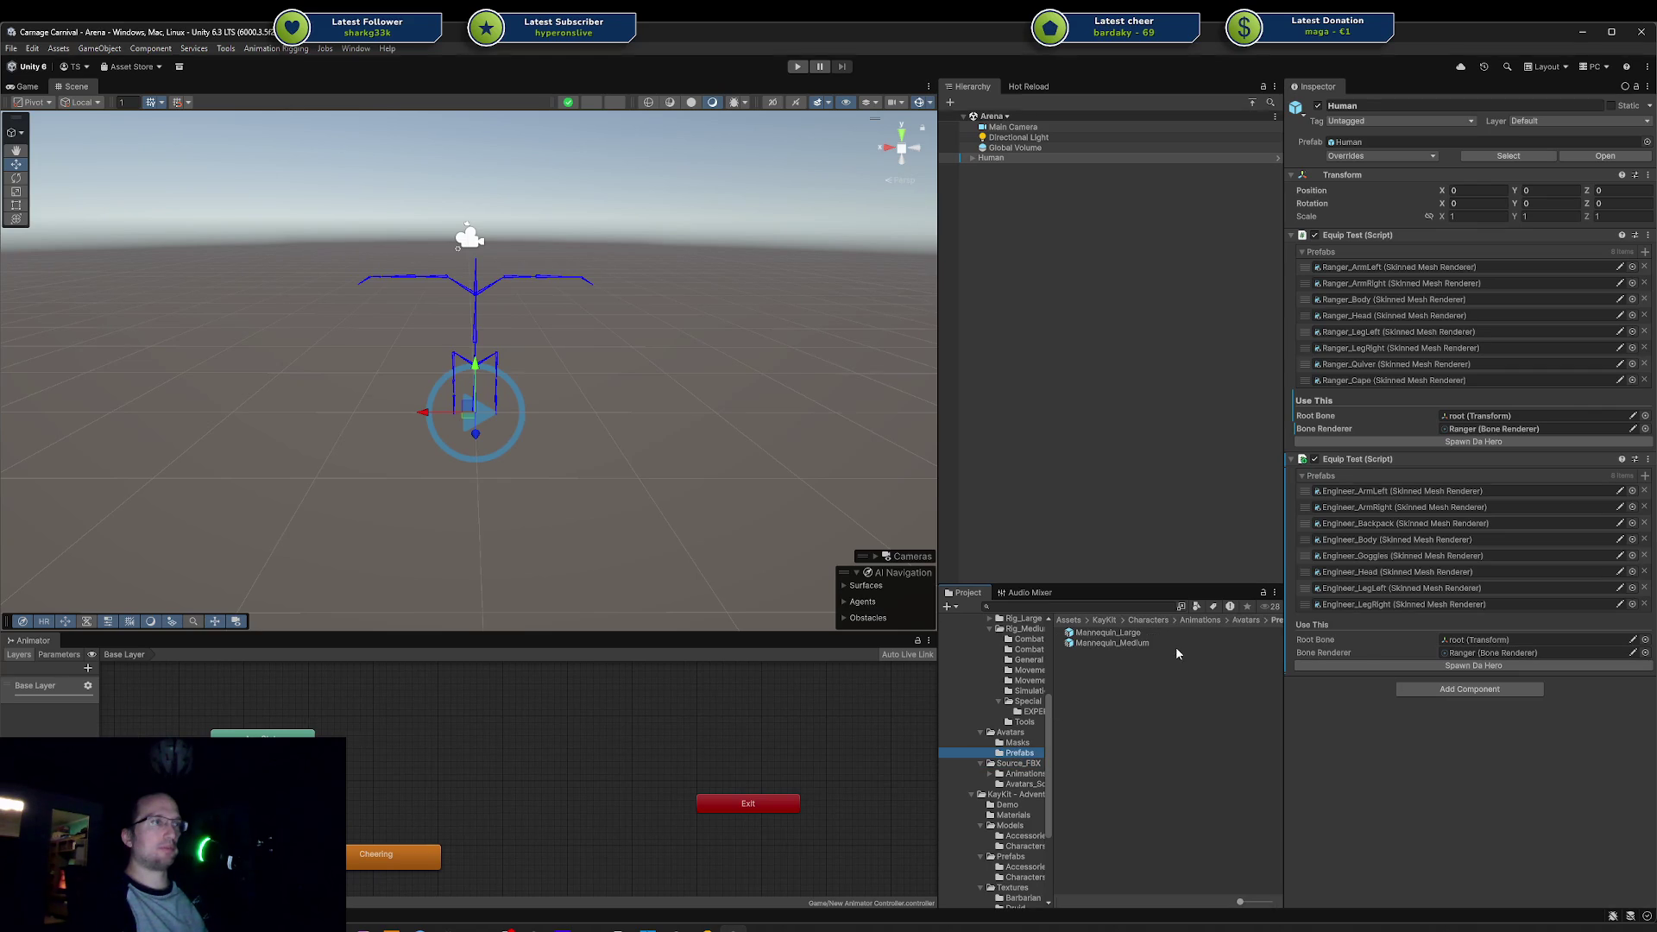
mouse_move(1139, 643)
mouse_down()
mouse_move(1112, 426)
mouse_move(1001, 434)
mouse_up()
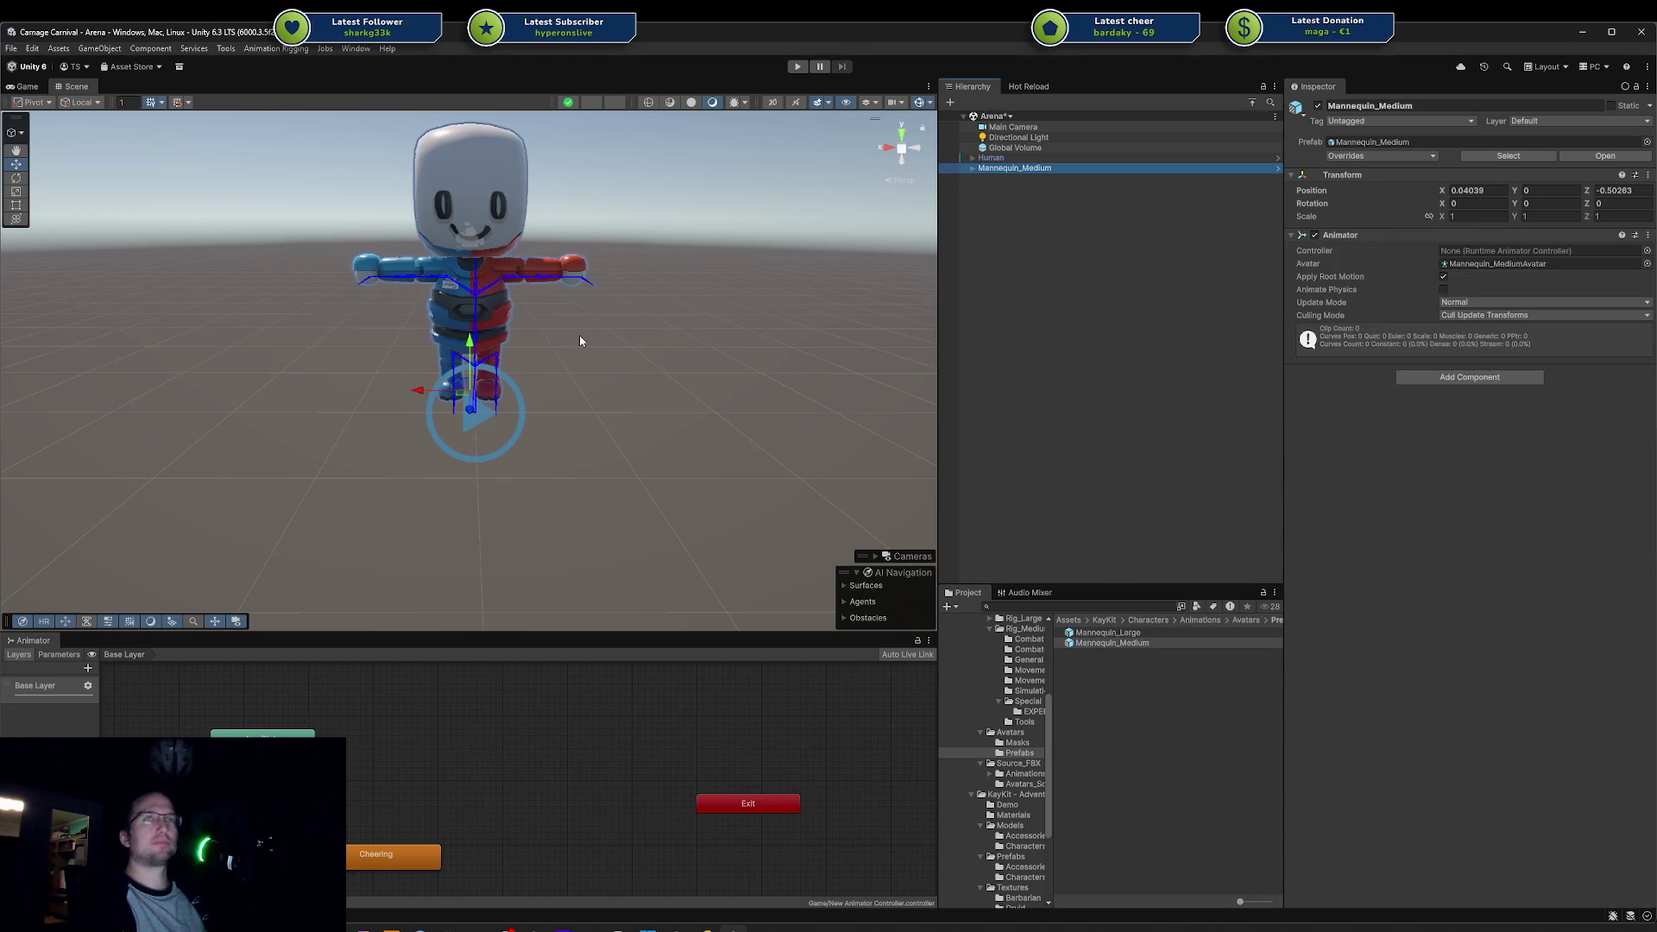
mouse_move(423, 389)
mouse_down()
mouse_move(703, 367)
mouse_move(696, 436)
mouse_move(418, 425)
mouse_move(604, 427)
mouse_up()
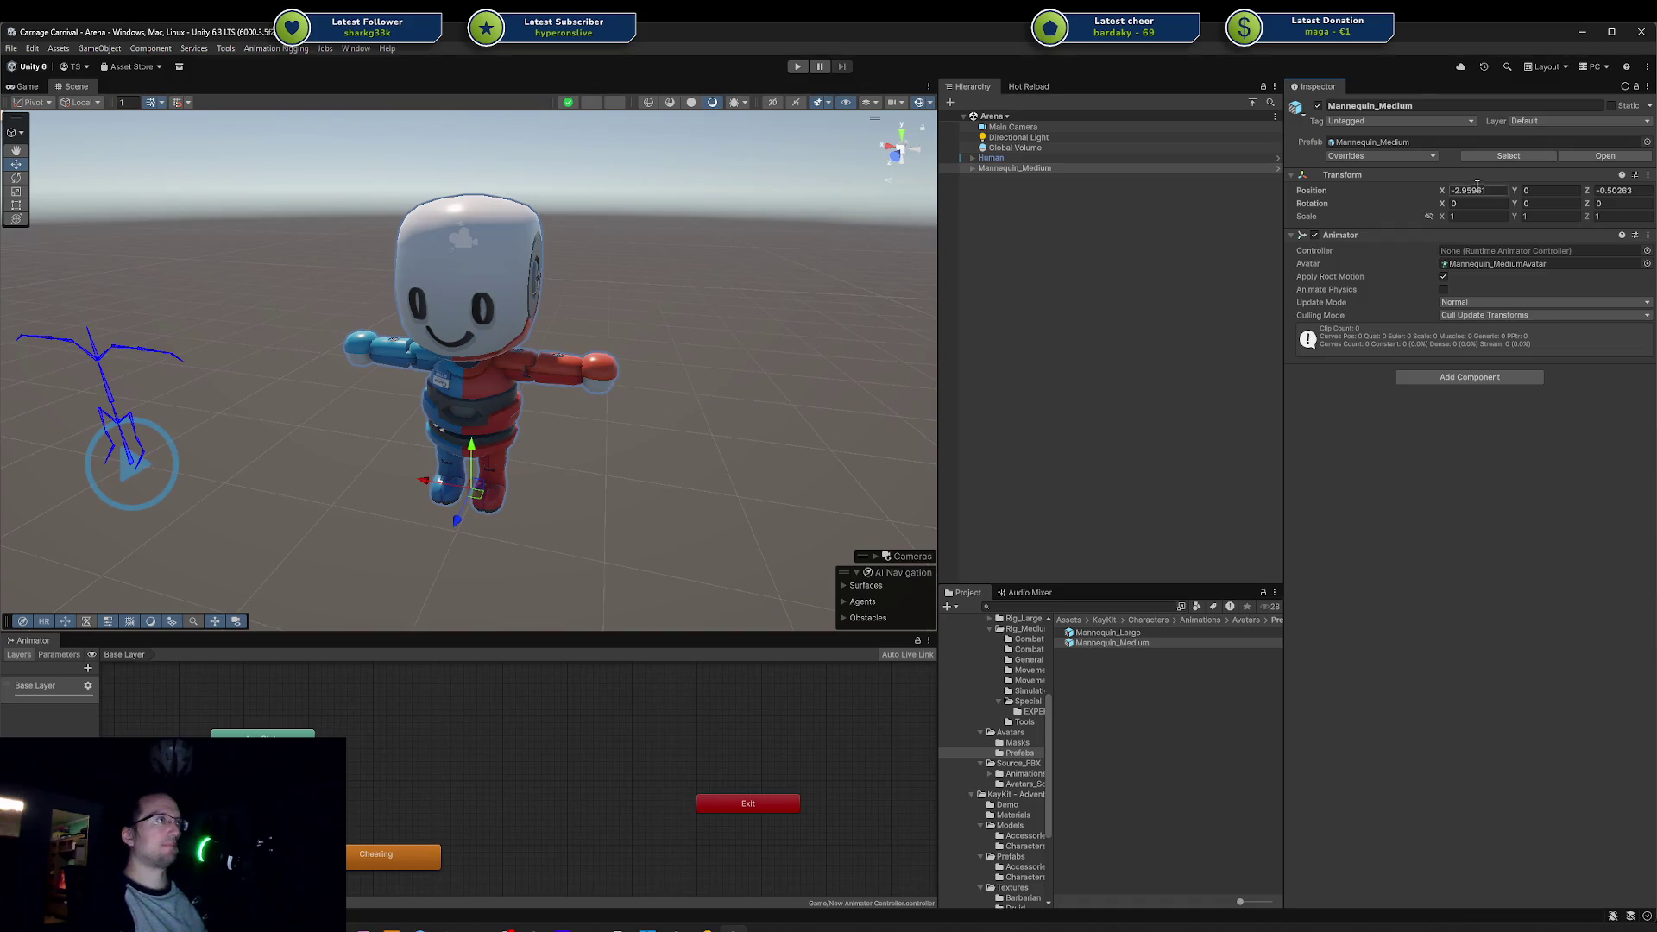
text(0)
key(Tab)
key(Tab)
text(0)
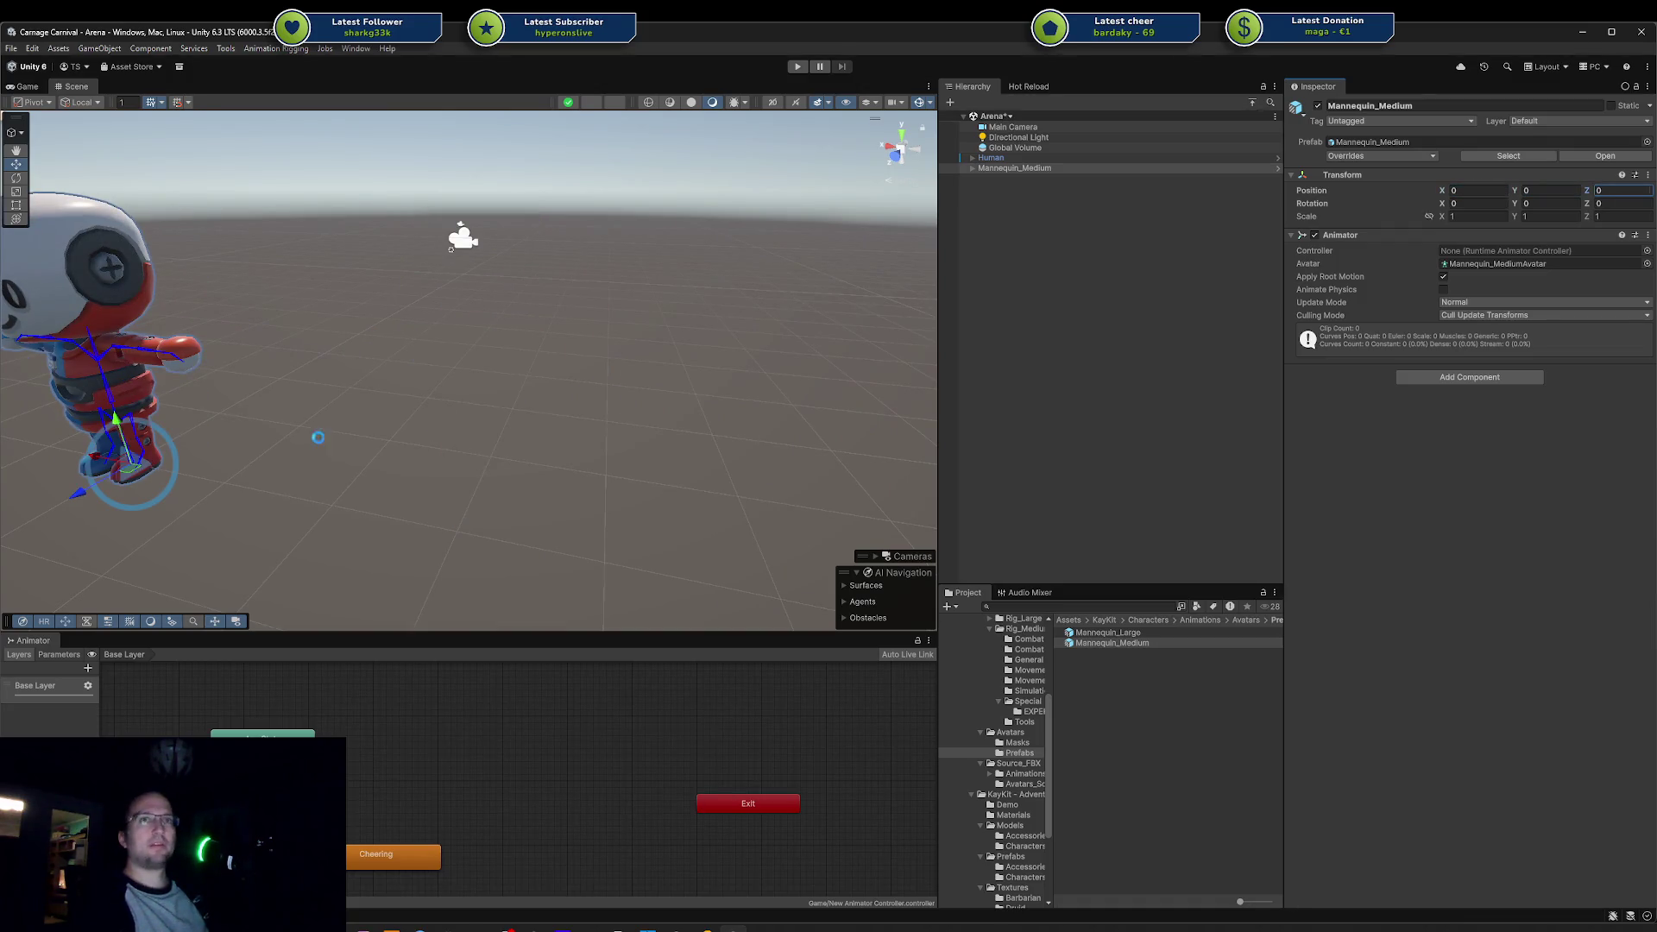
mouse_move(292, 442)
mouse_down()
mouse_move(656, 473)
mouse_move(577, 445)
mouse_up()
Step: Rename the mannequin to Basic Human and expand its children
click(1026, 169)
text(Basic Huma)
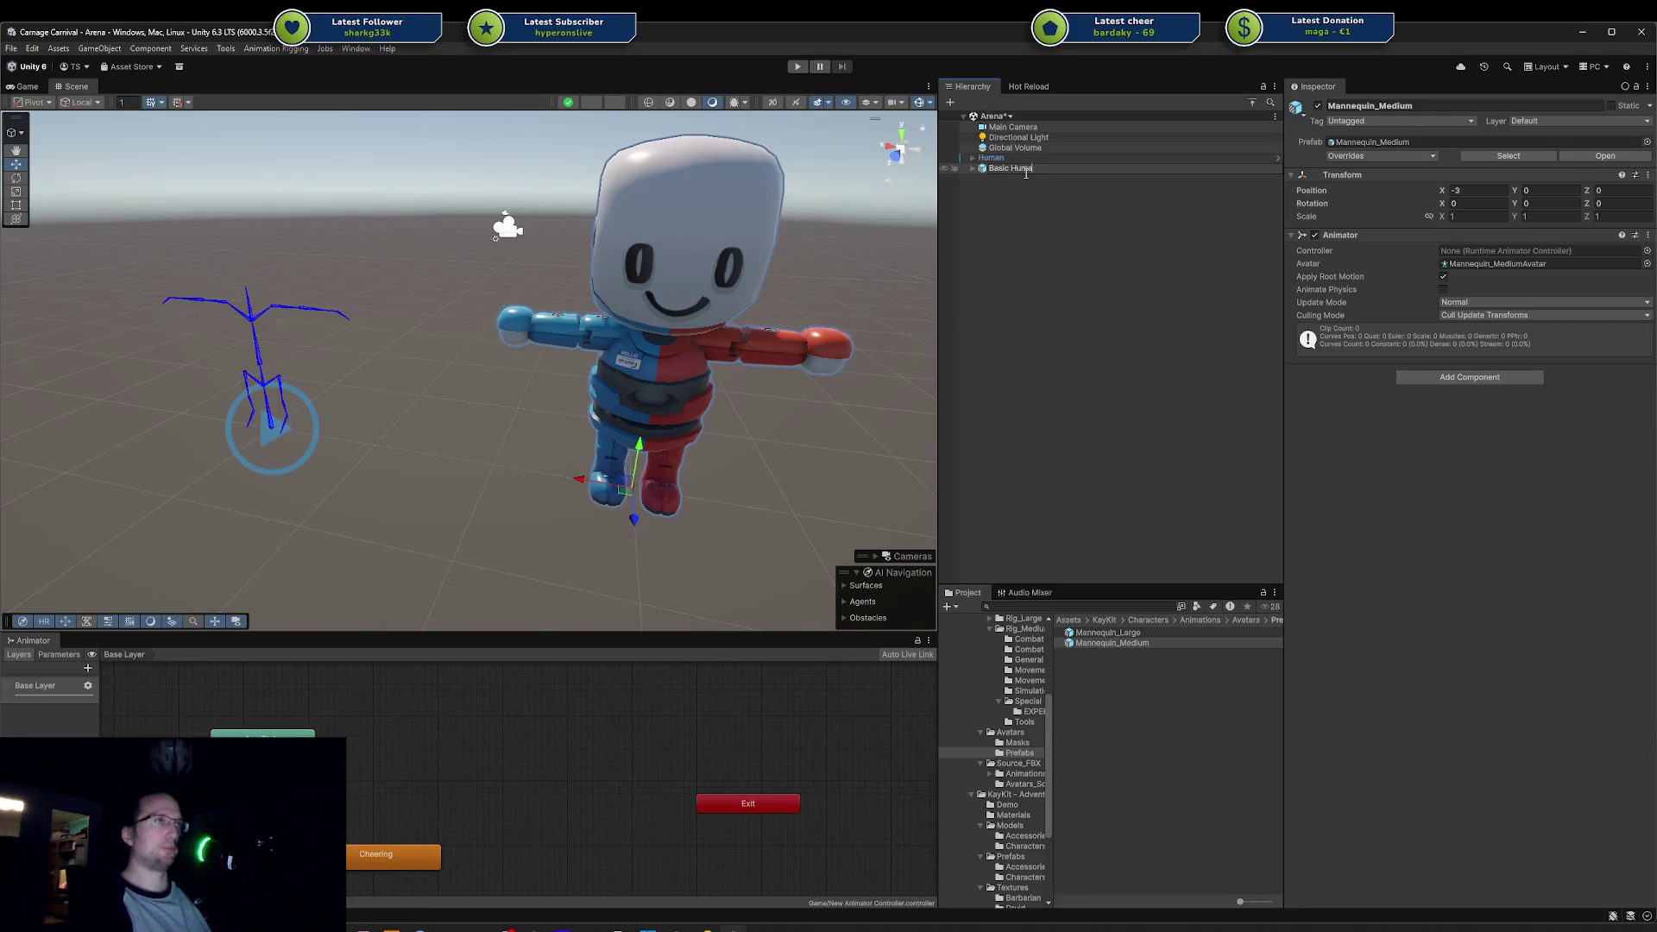
text(n)
key(Return)
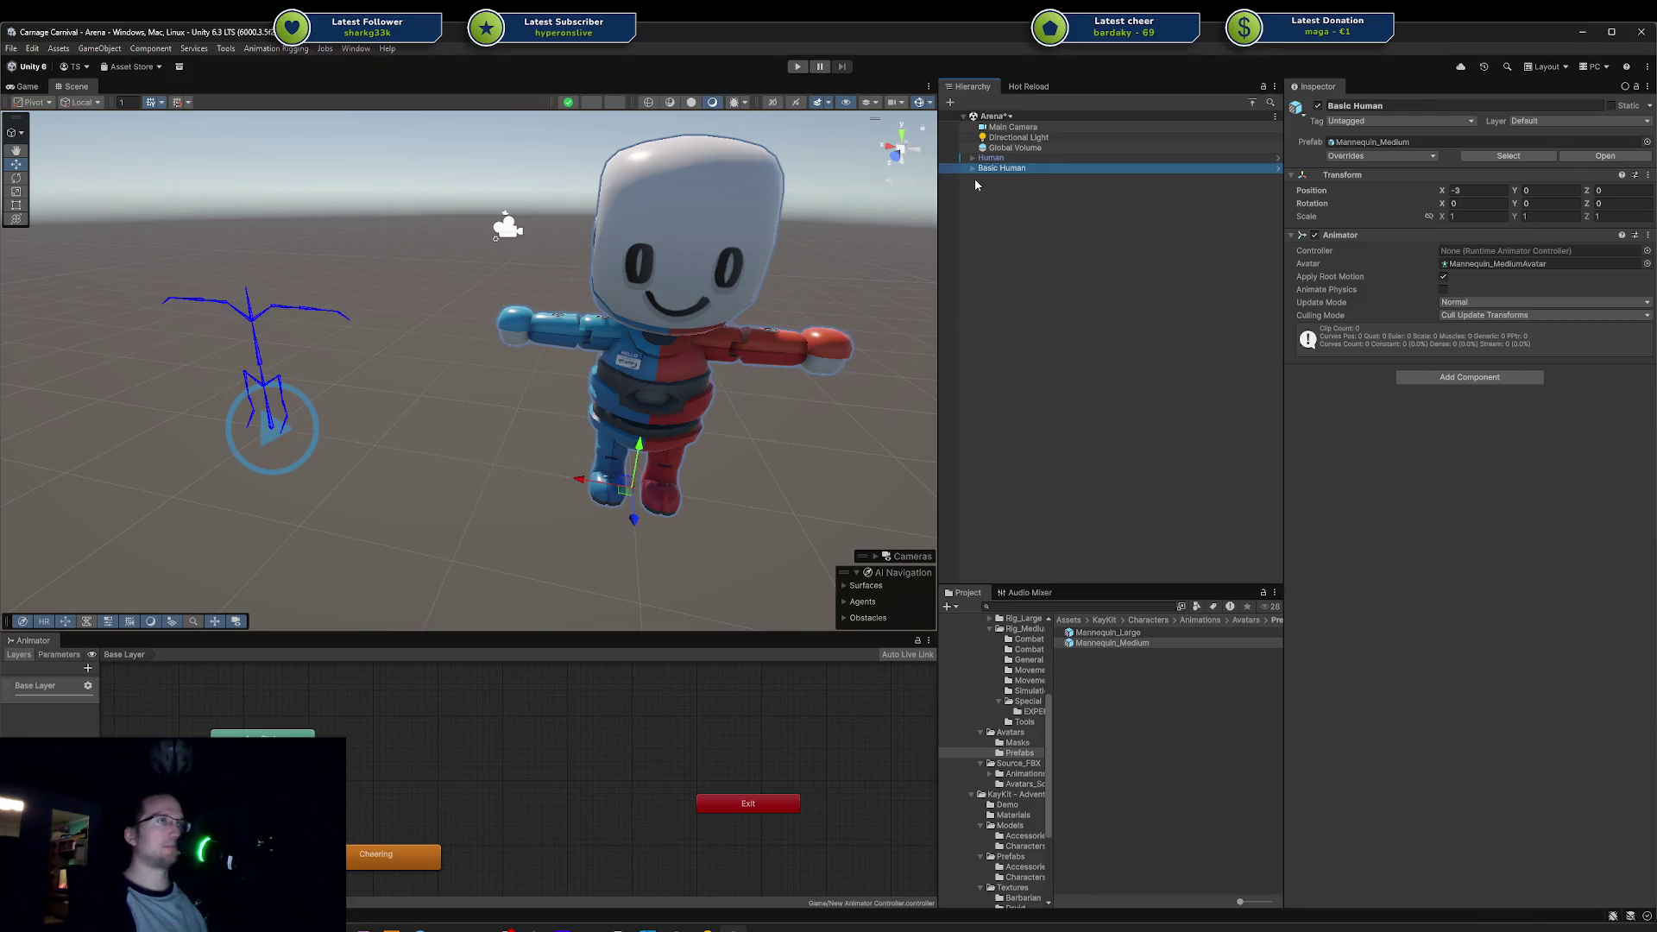
click(973, 168)
Step: Step through Basic Human's arm, body, head and leg parts in the Hierarchy
click(1026, 184)
click(1031, 189)
click(1031, 200)
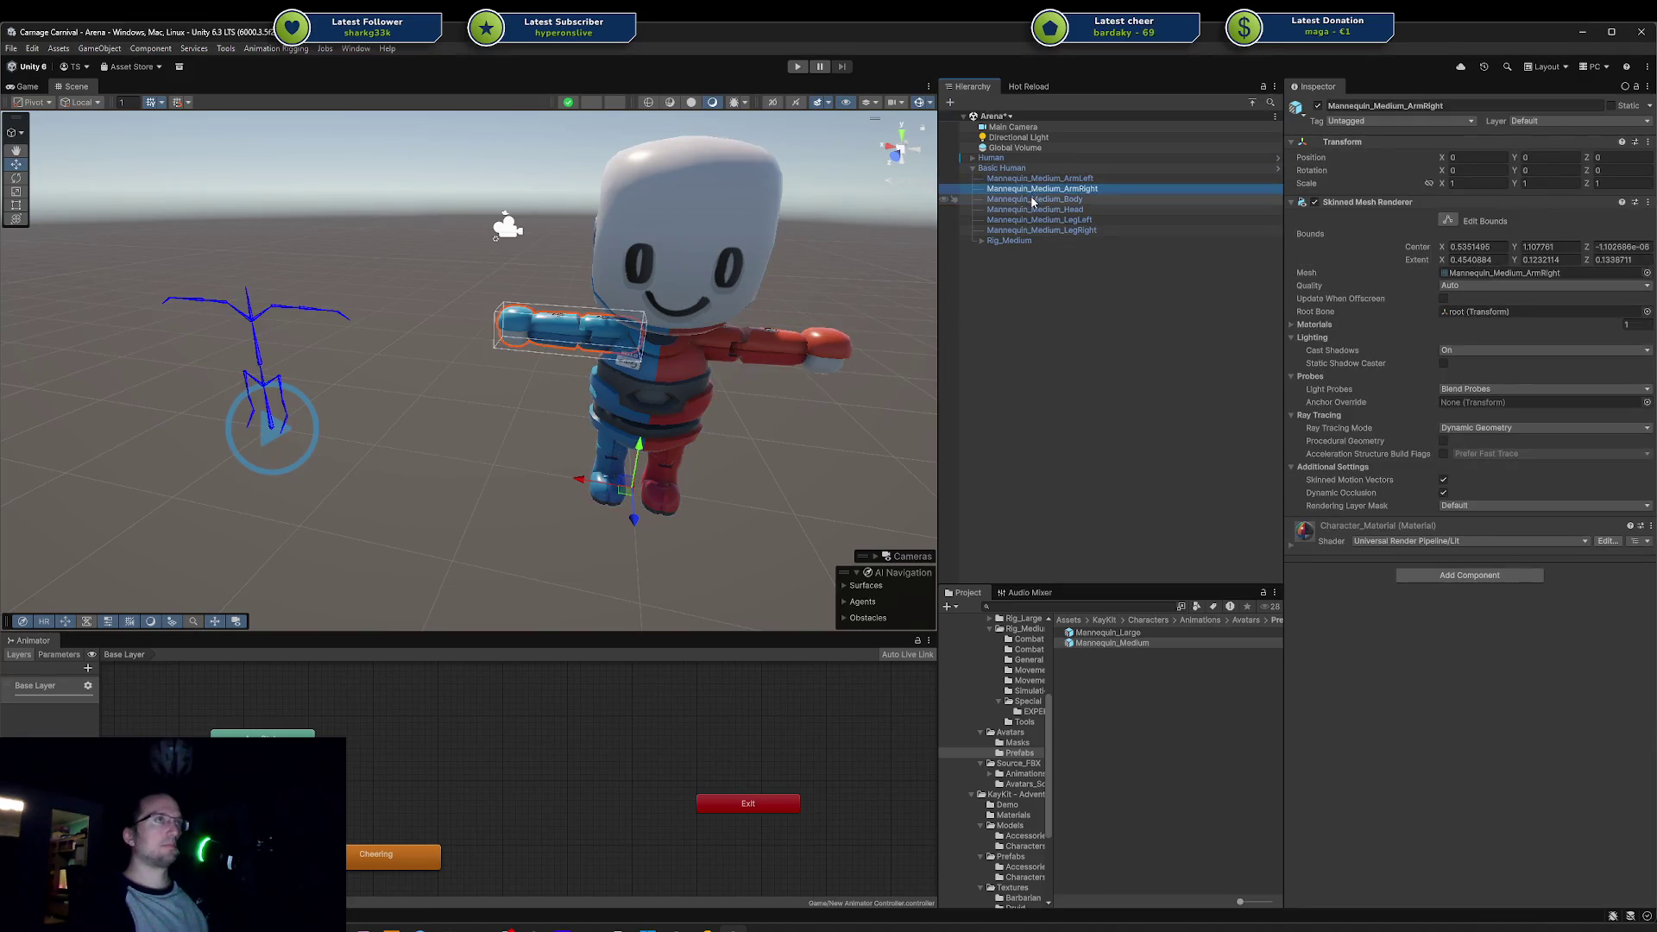
click(1033, 210)
click(1034, 220)
click(1035, 231)
click(1034, 220)
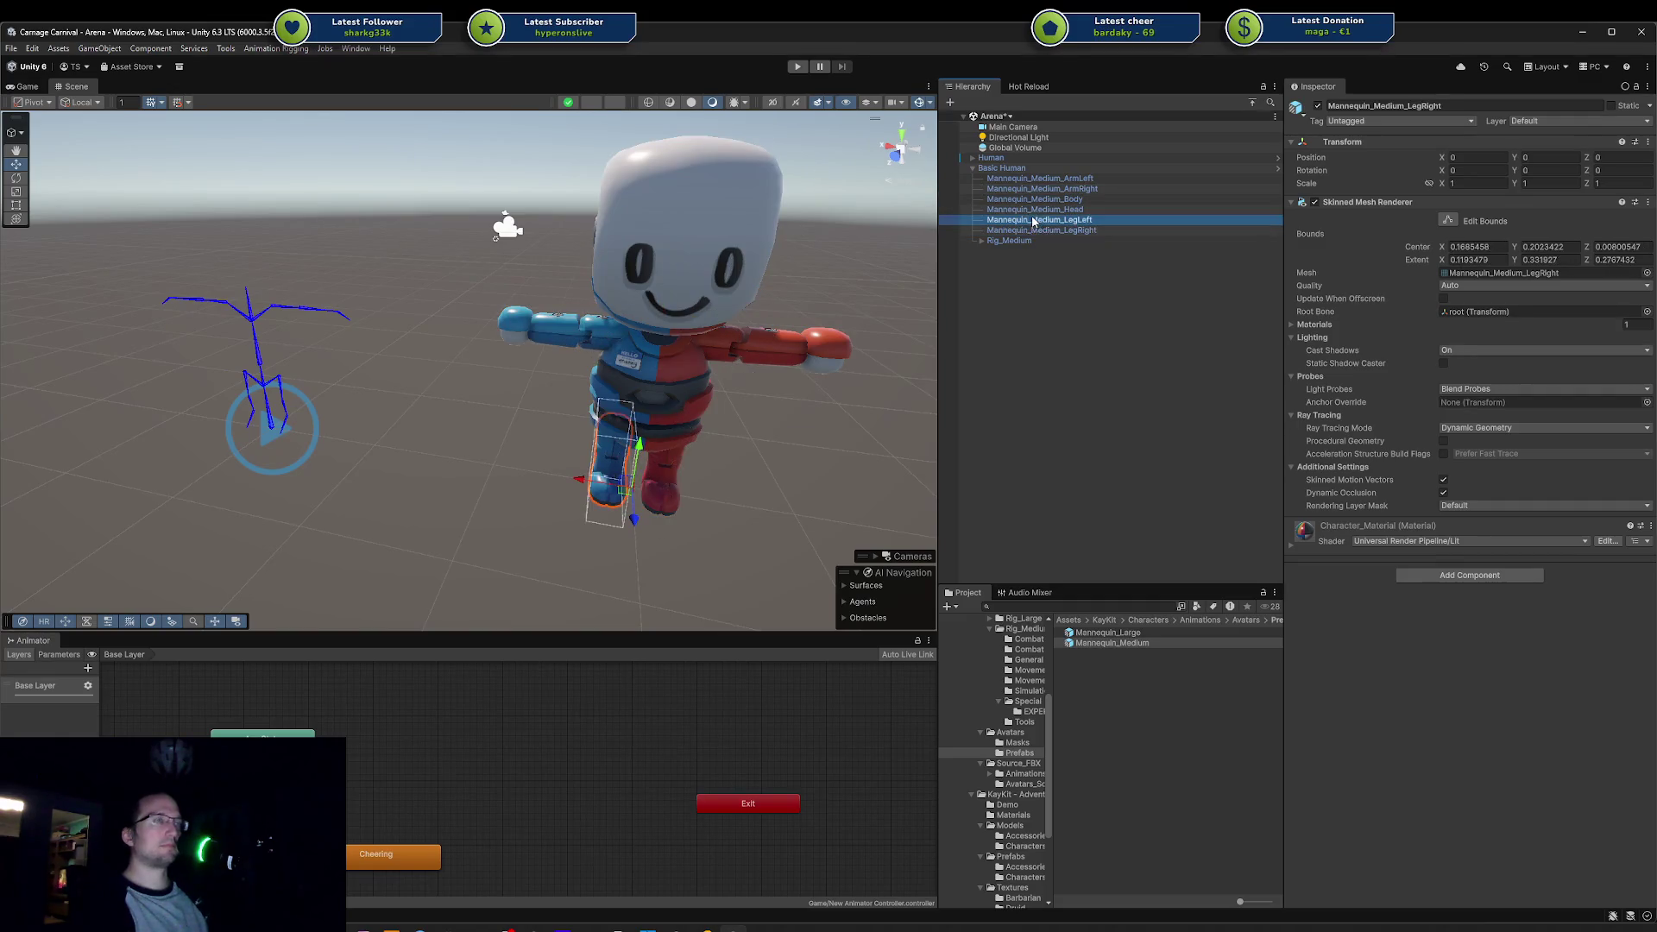
click(1035, 210)
click(1036, 199)
click(1037, 189)
click(1039, 179)
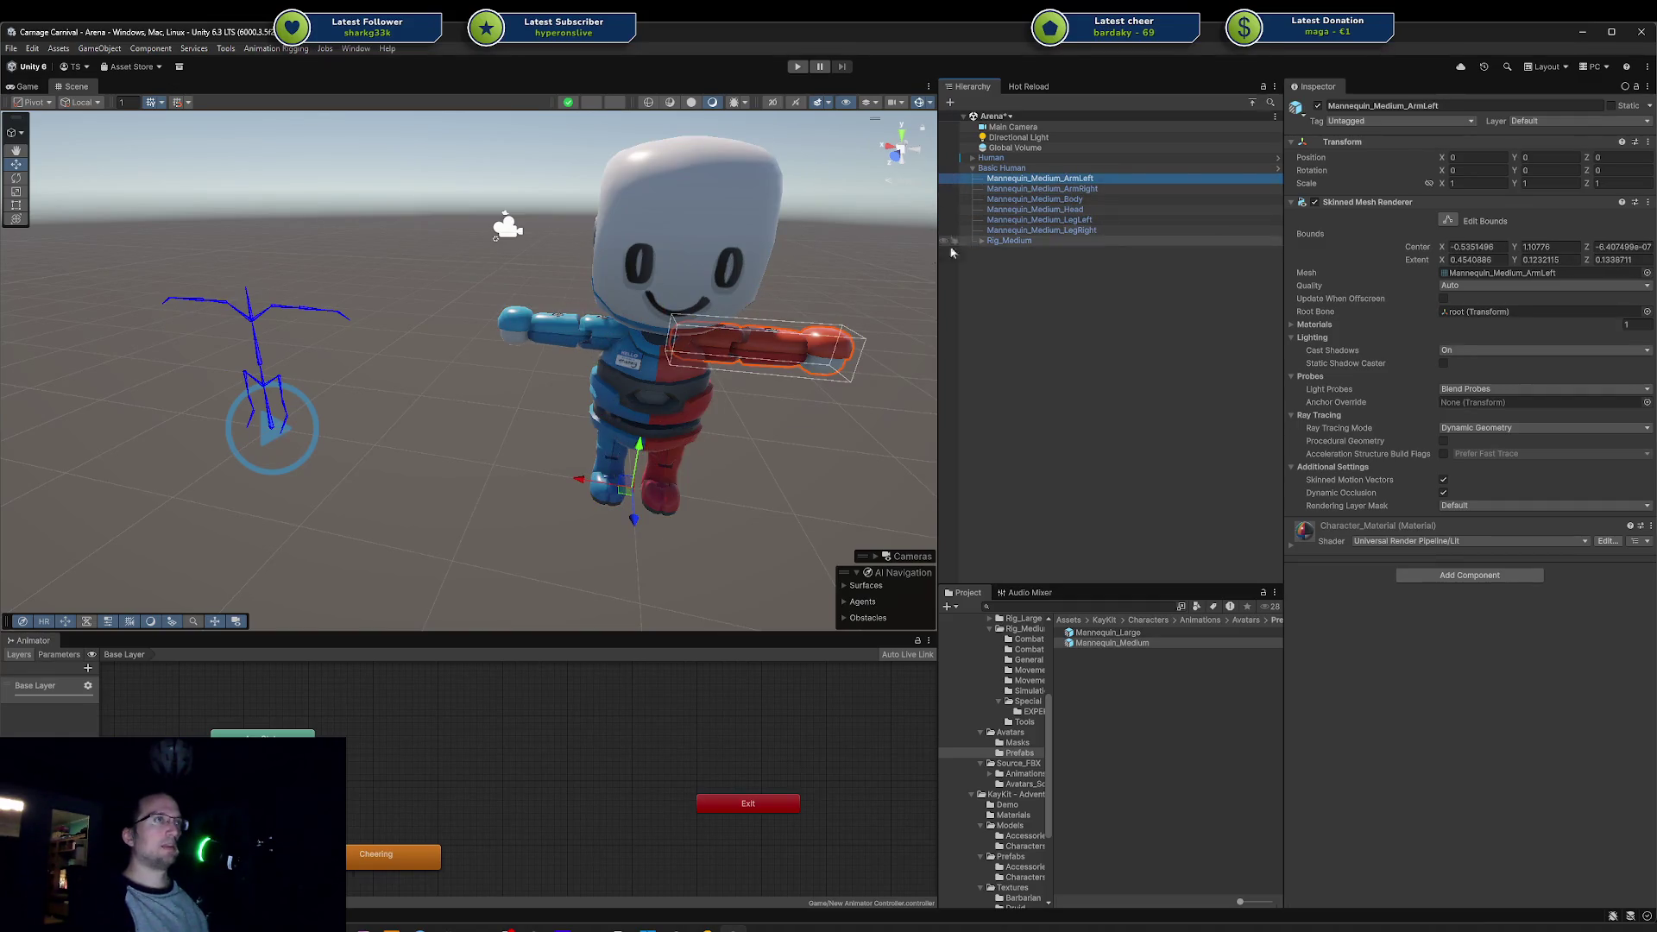
Step: Assign New Animator Controller from Assets > Game to Basic Human
mouse_move(734, 259)
mouse_down()
mouse_move(336, 257)
mouse_move(555, 241)
mouse_up()
drag(616, 336, 776, 328)
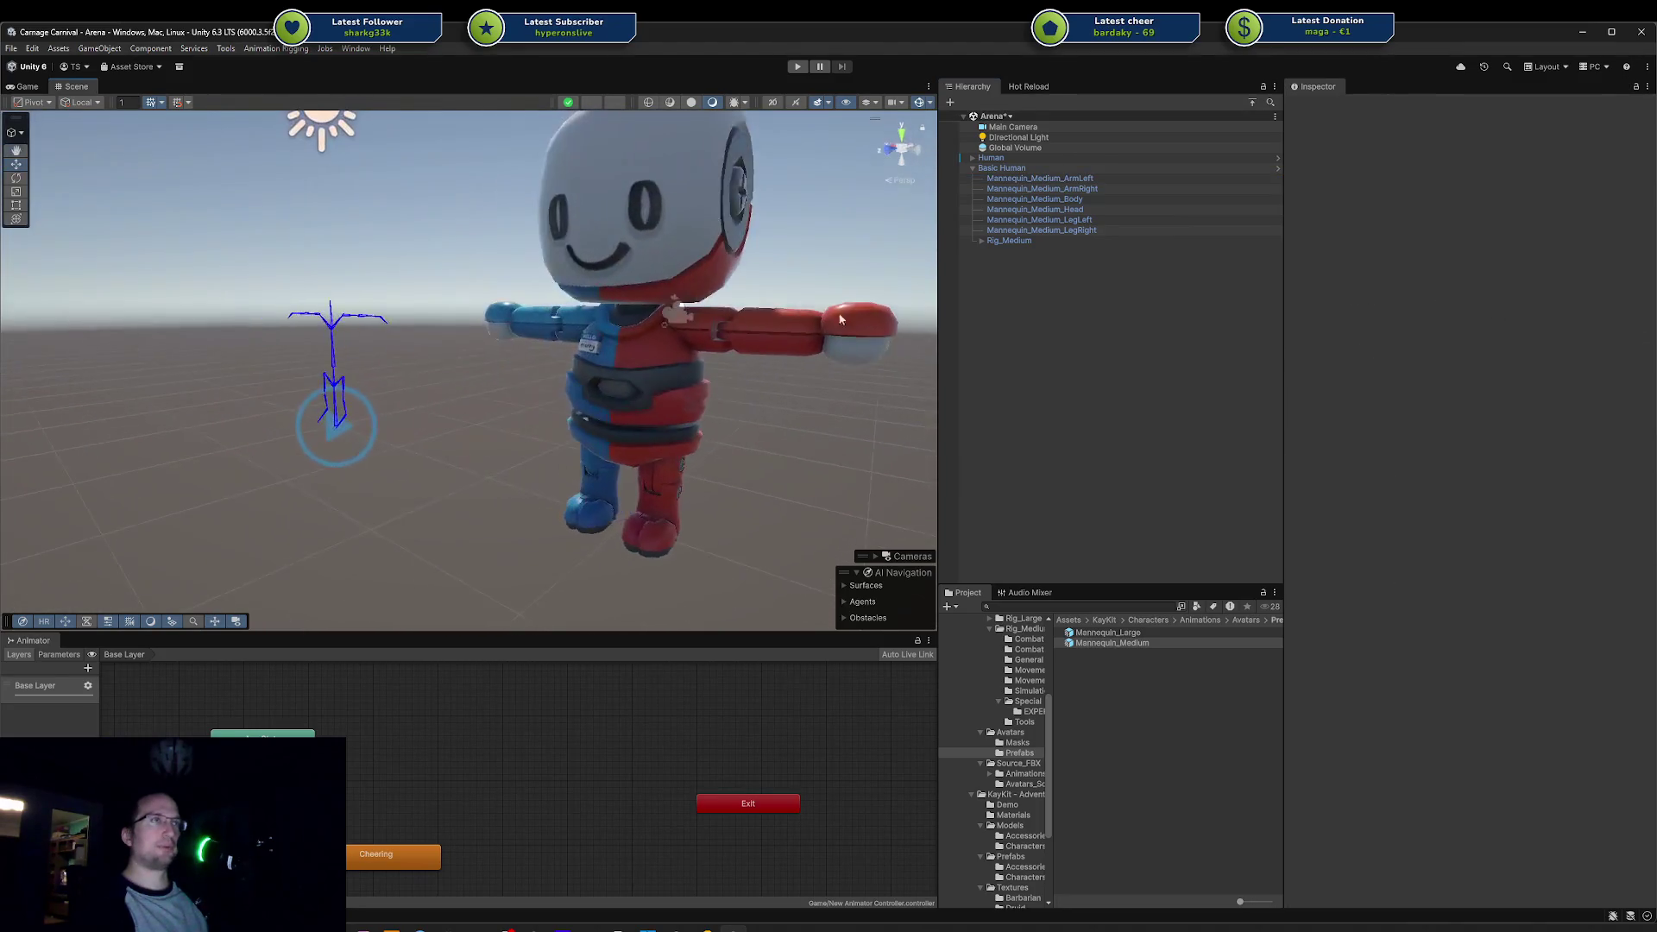
click(1023, 170)
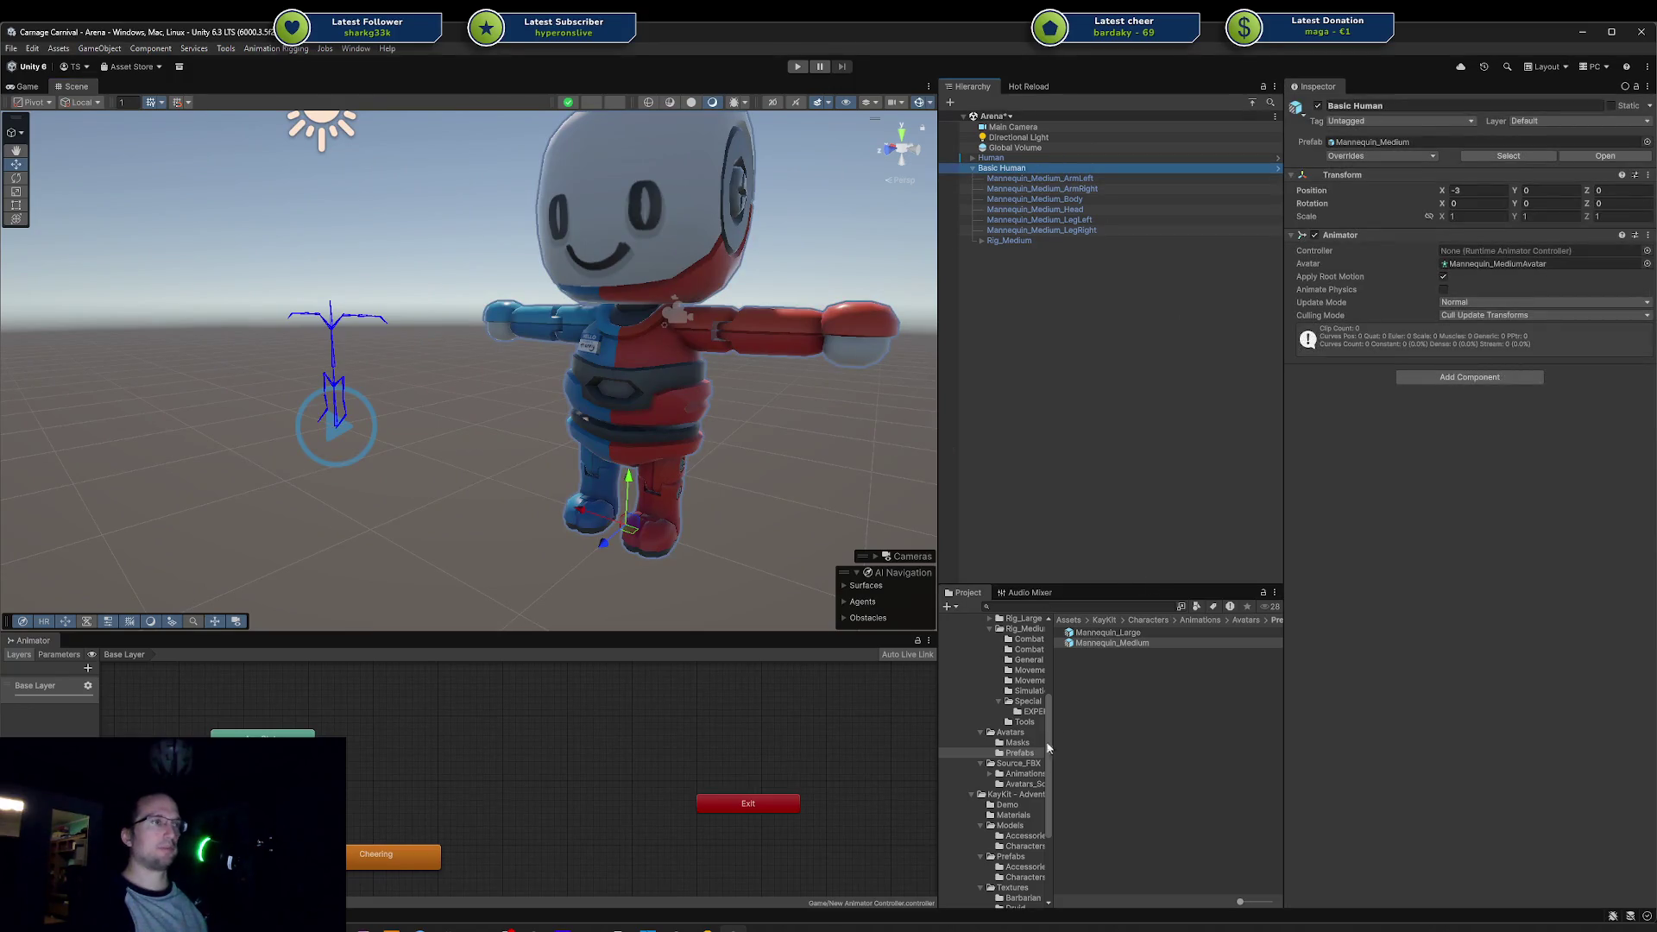
scroll(1018, 729, up, 5)
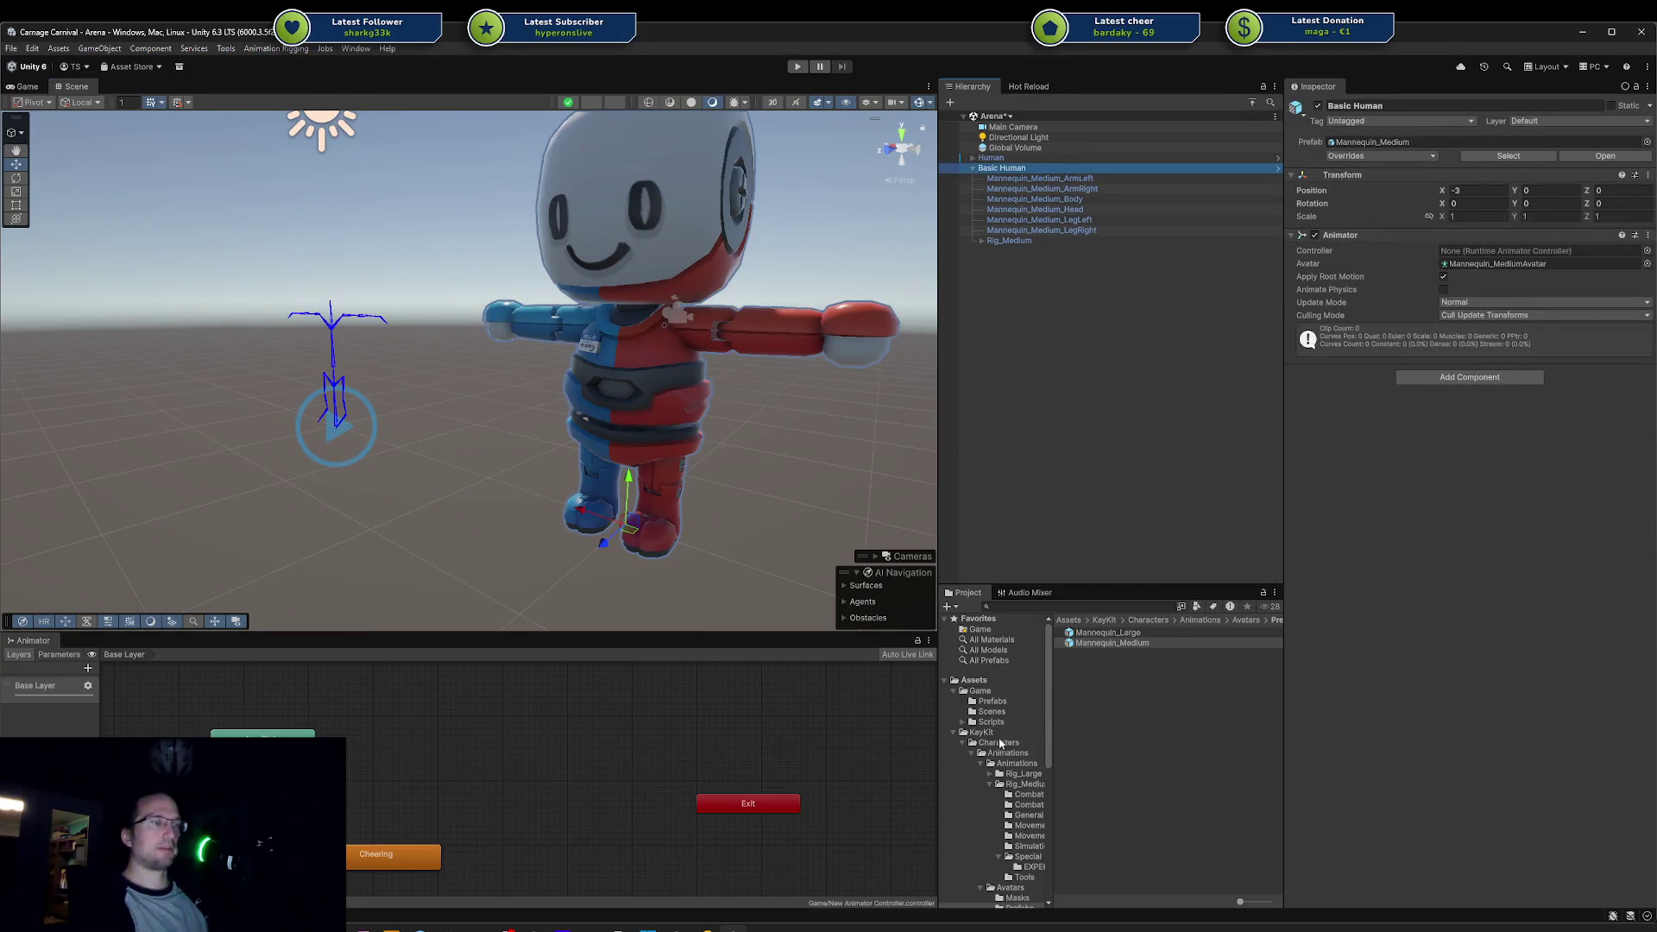
click(999, 744)
click(1101, 637)
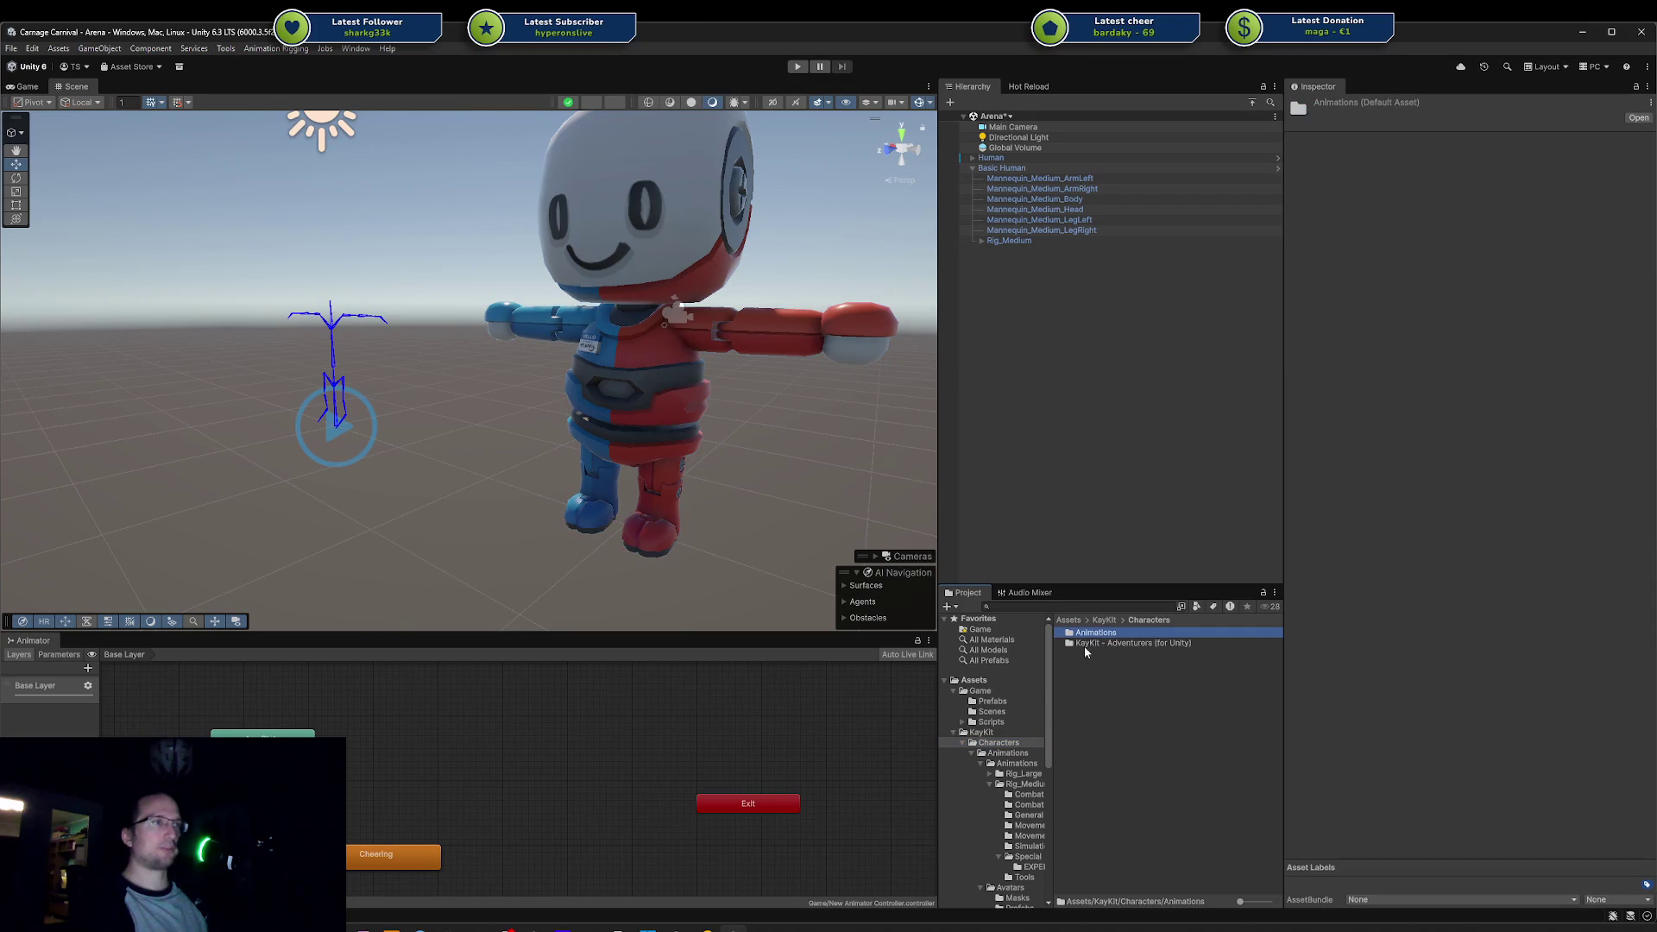
click(983, 691)
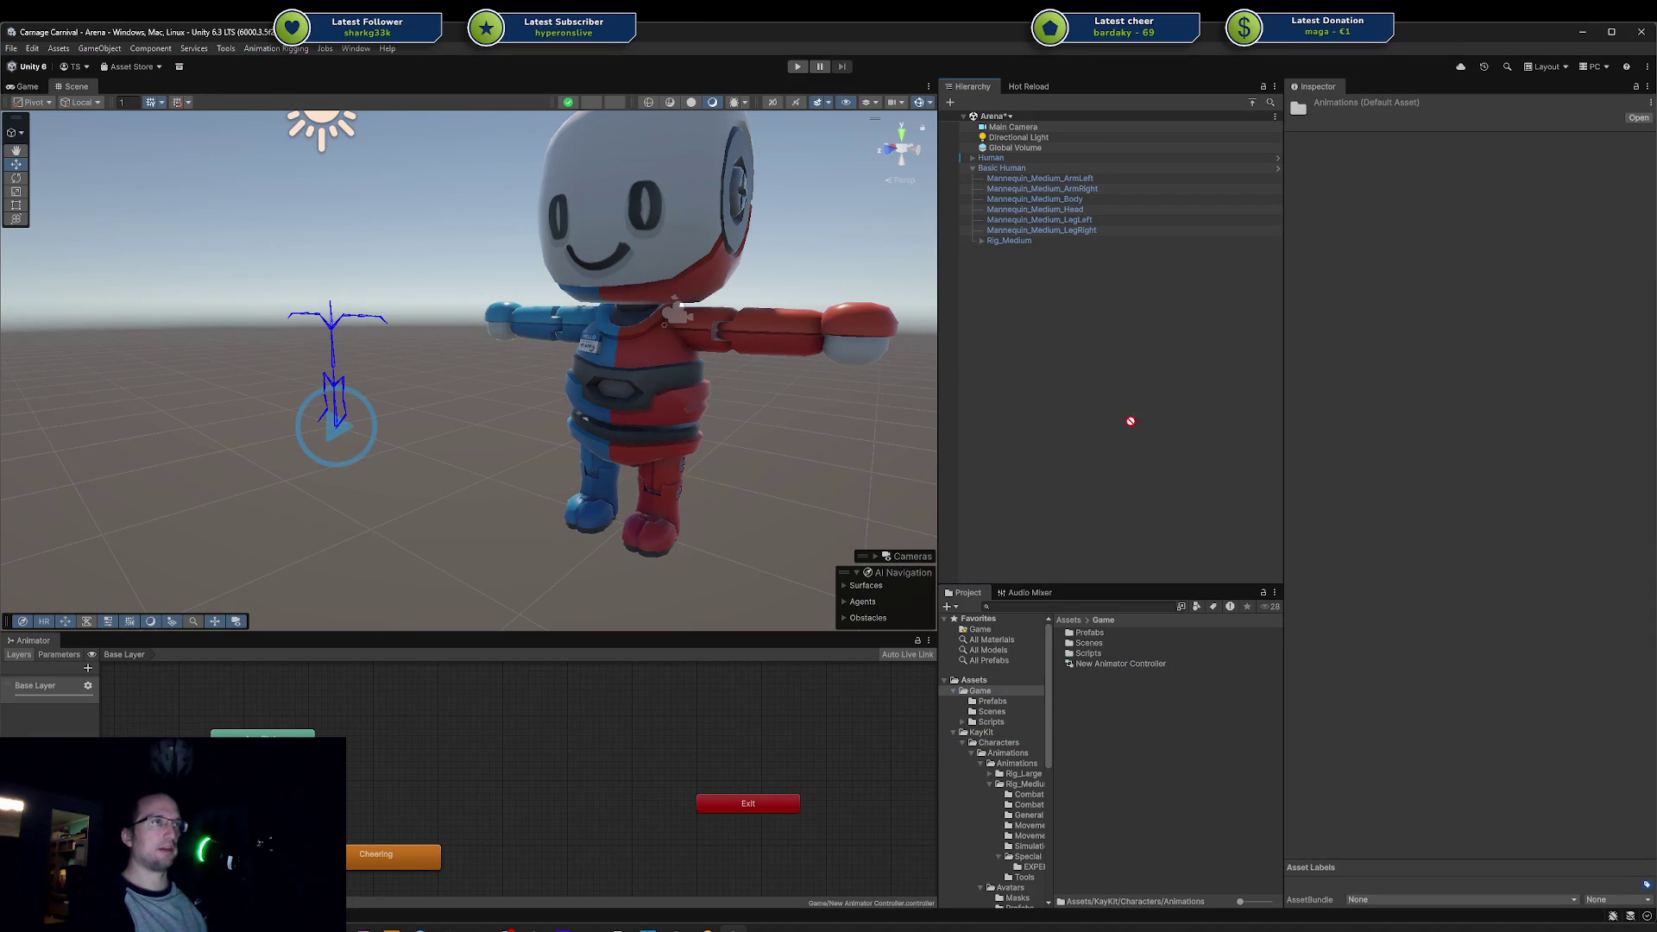
drag(991, 247, 997, 174)
Step: Confirm Basic Human's controller and enter play mode
click(996, 170)
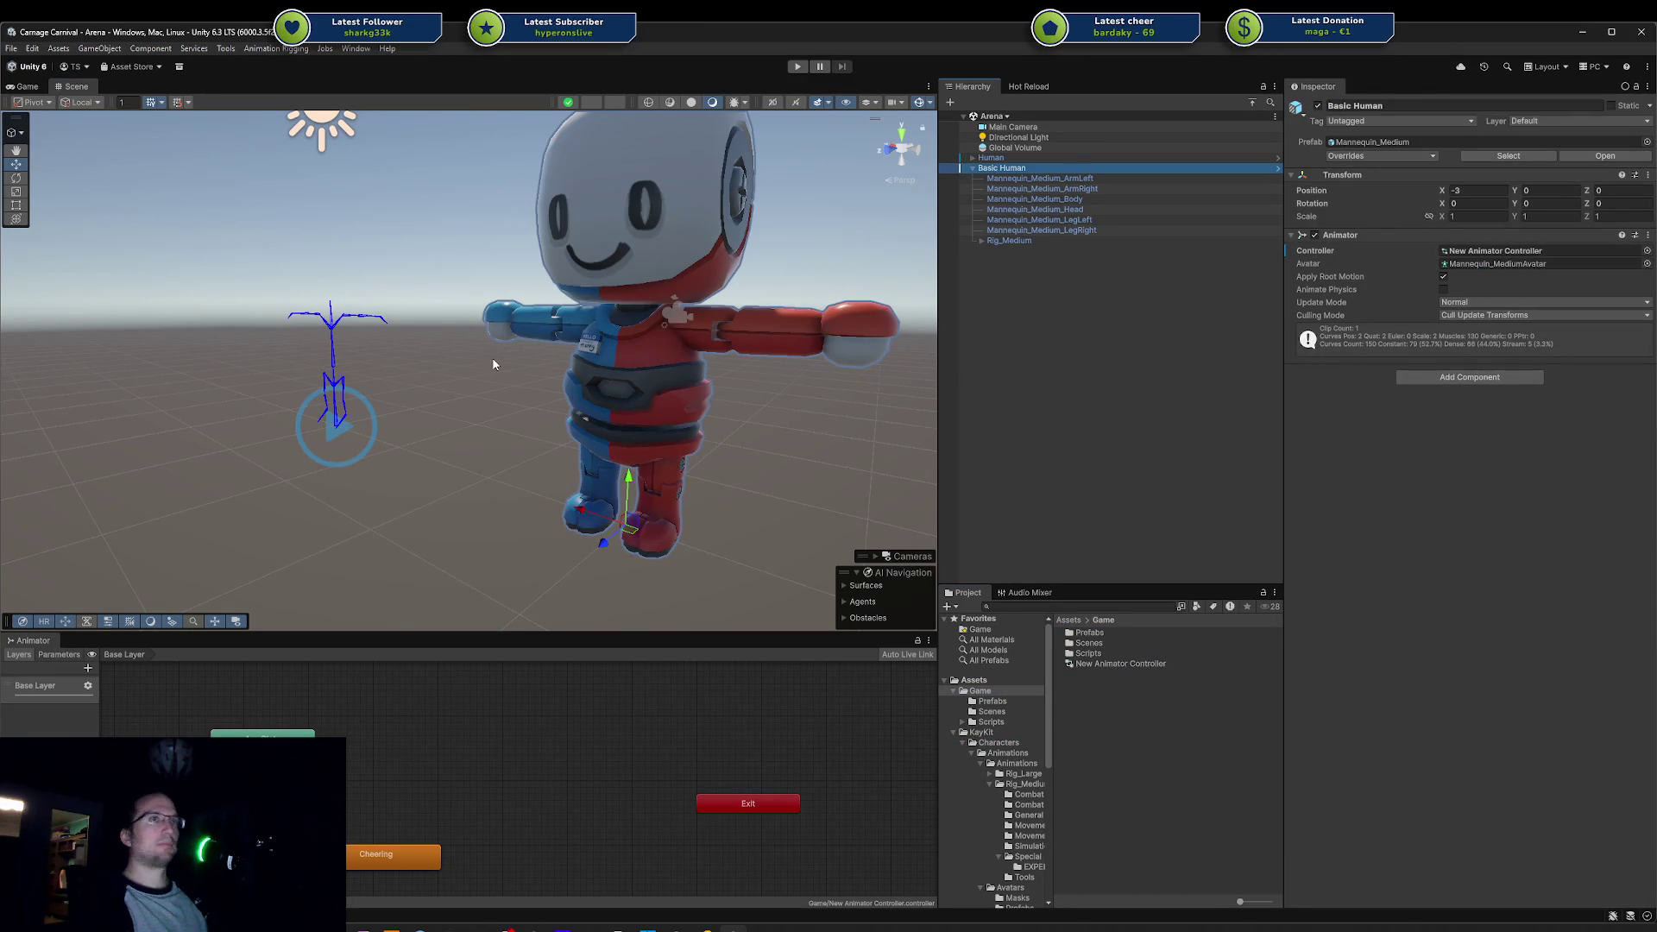
drag(487, 369, 775, 177)
click(798, 67)
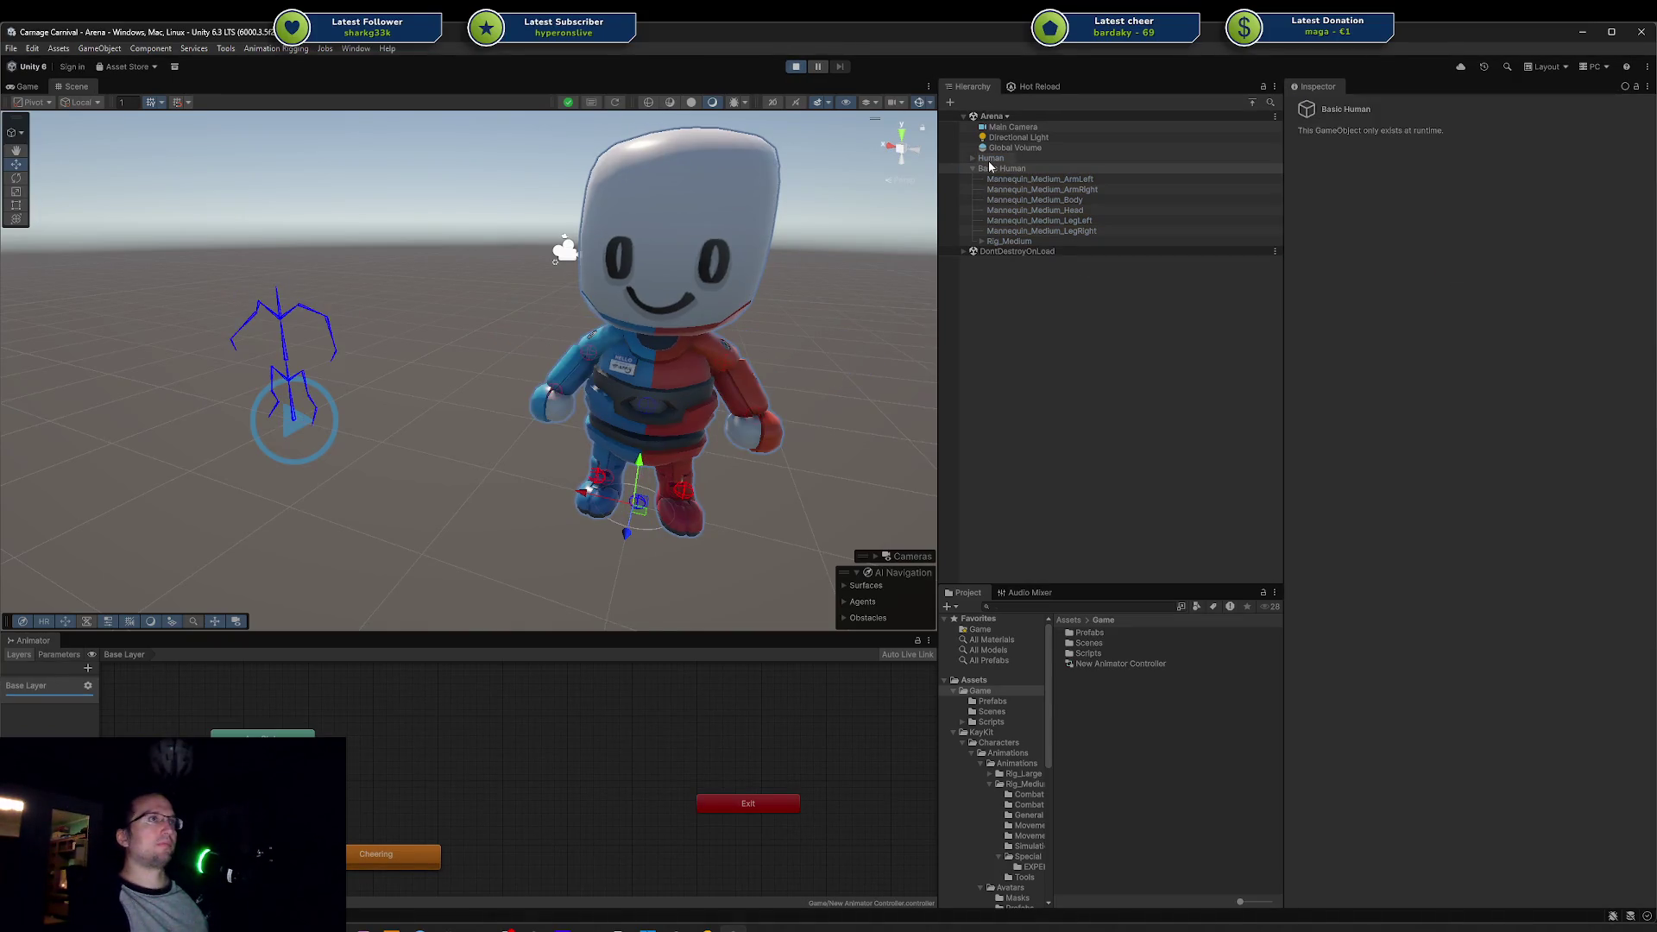
Step: Spawn the Engineer outfit on Human with the second Equip Test's Spawn Da Hero button
click(1049, 157)
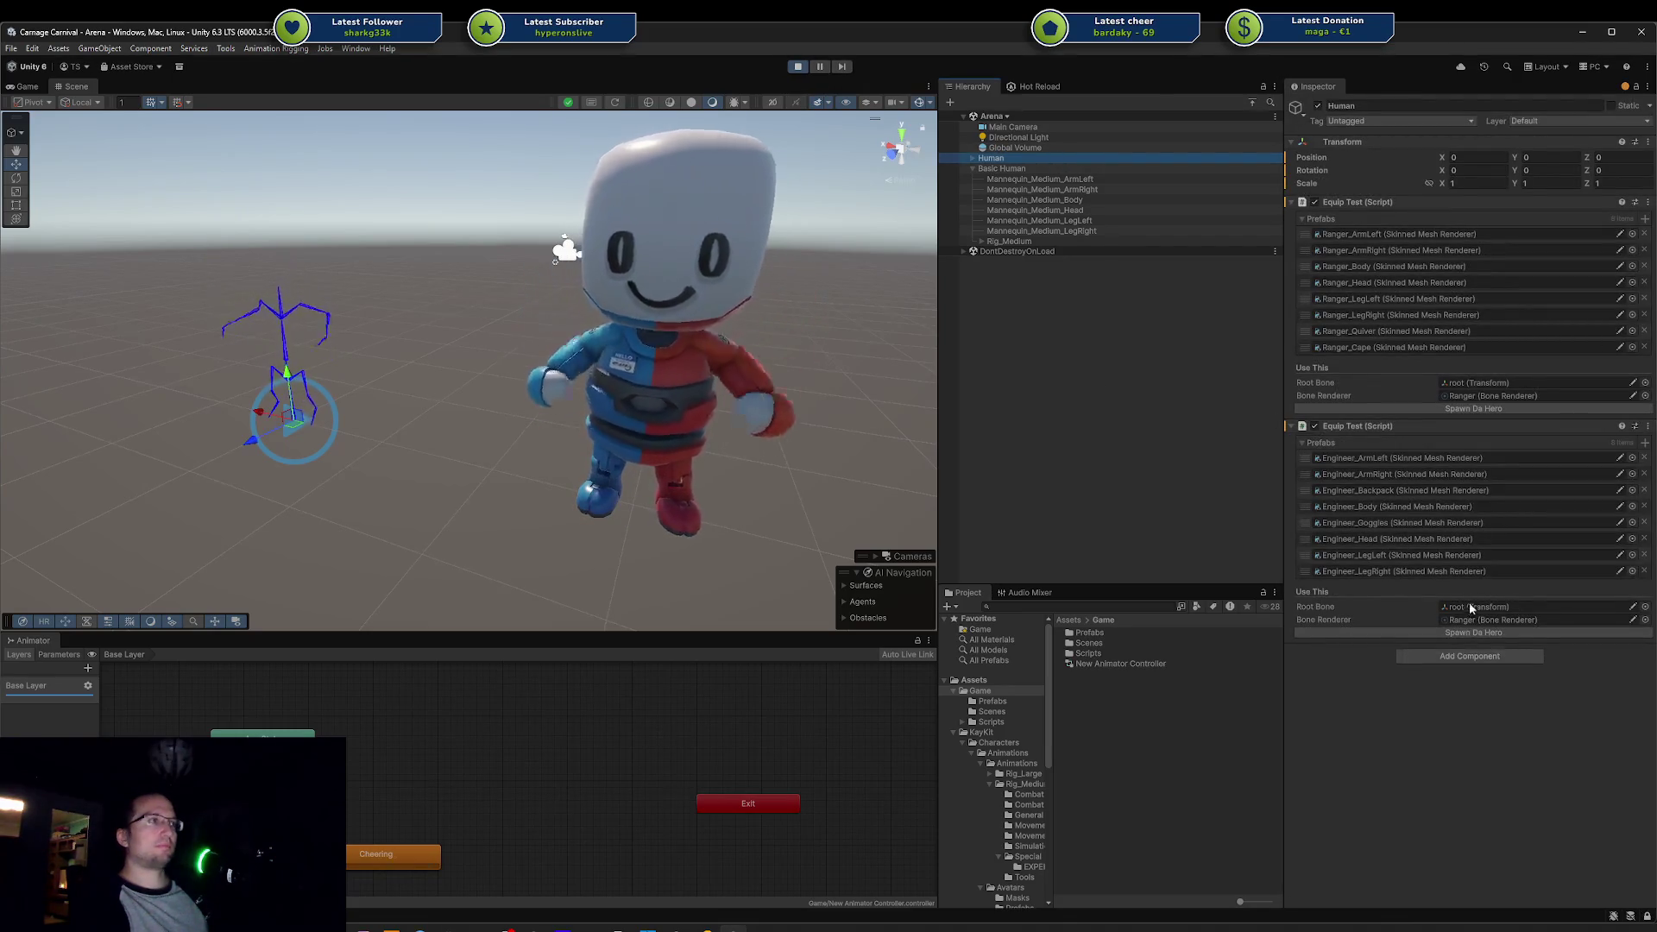
click(1463, 632)
click(370, 325)
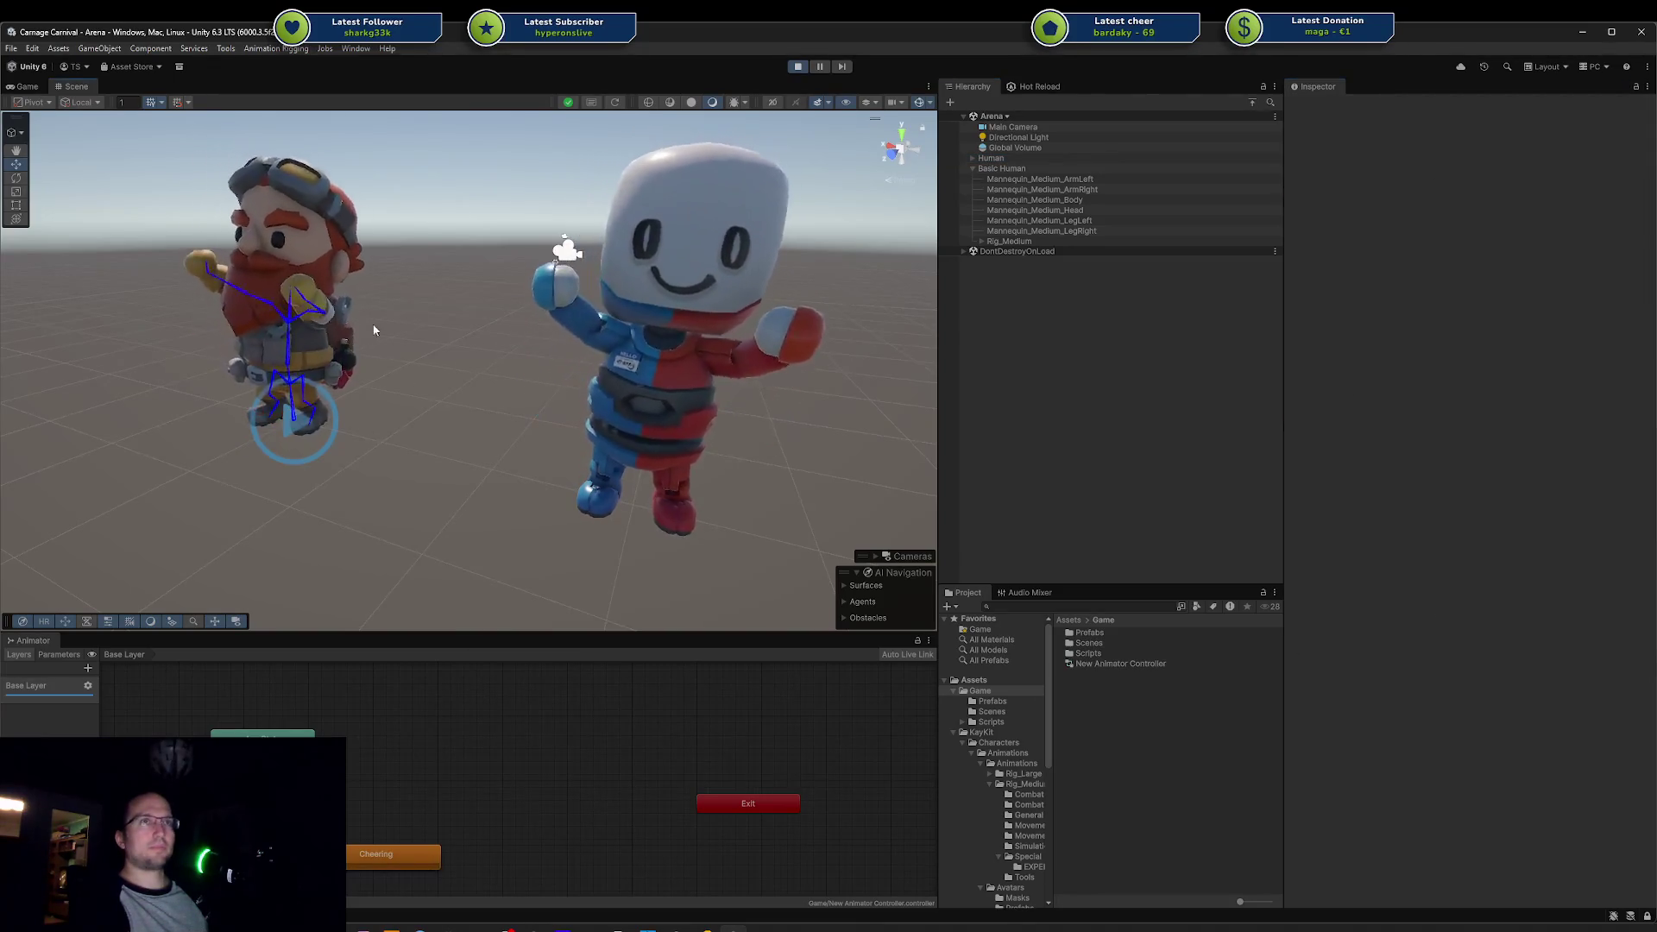
Step: Delete the Engineer's backpack, undo the deletion, and reselect Engineer_Backpack(Clone)
drag(370, 326, 95, 354)
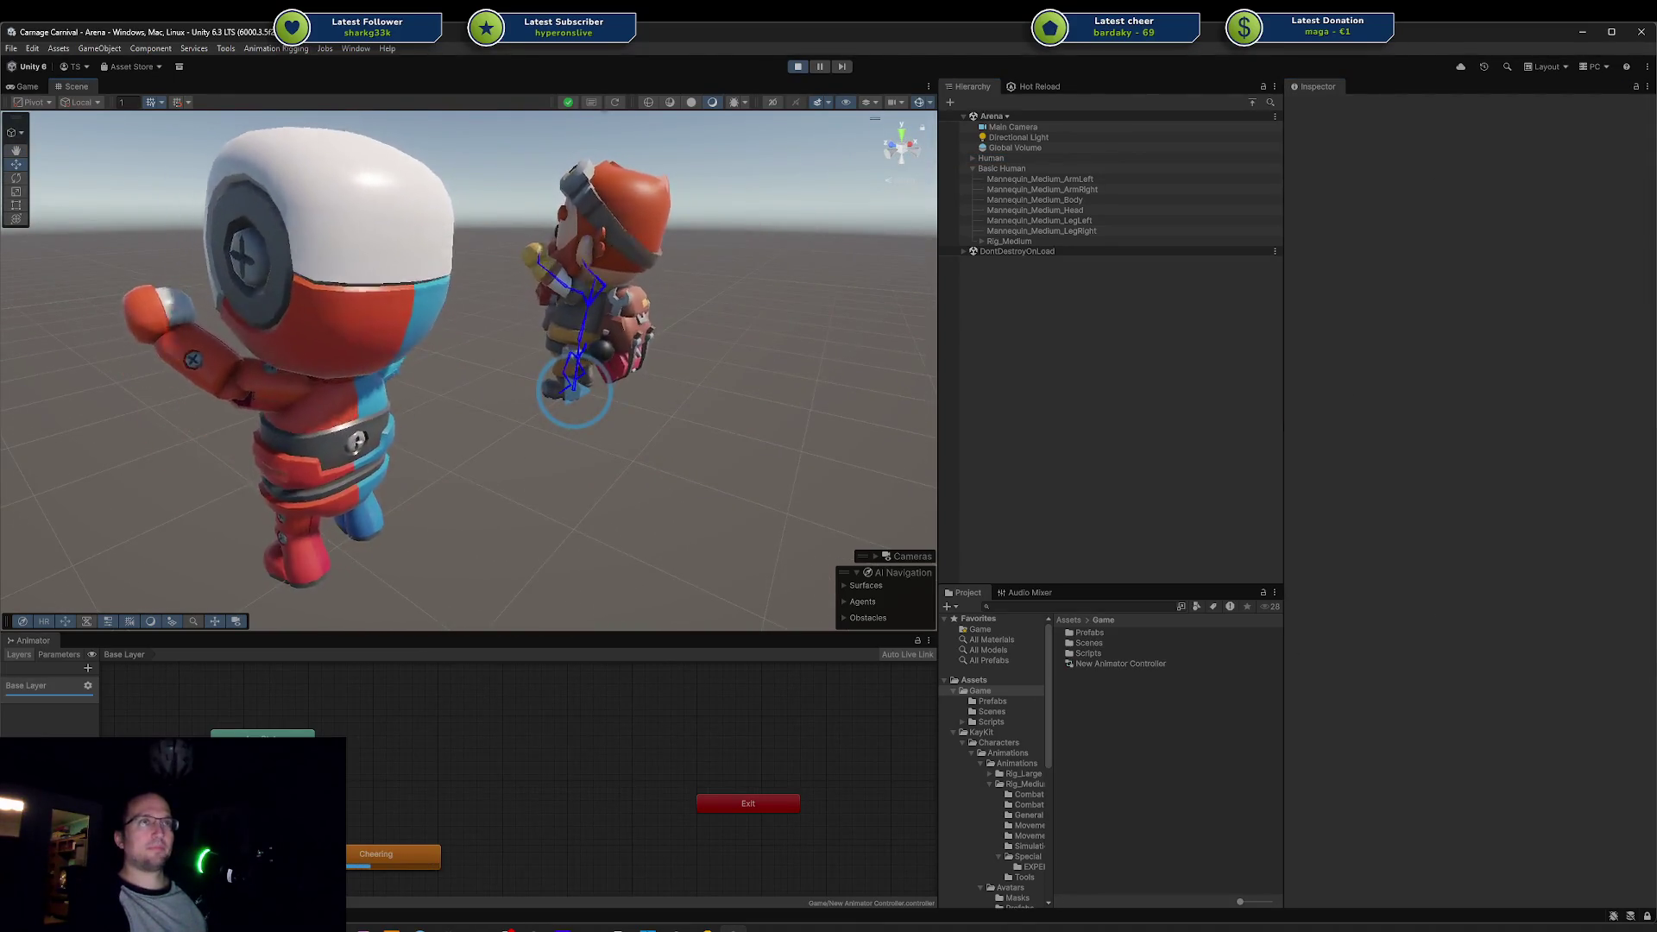
click(617, 319)
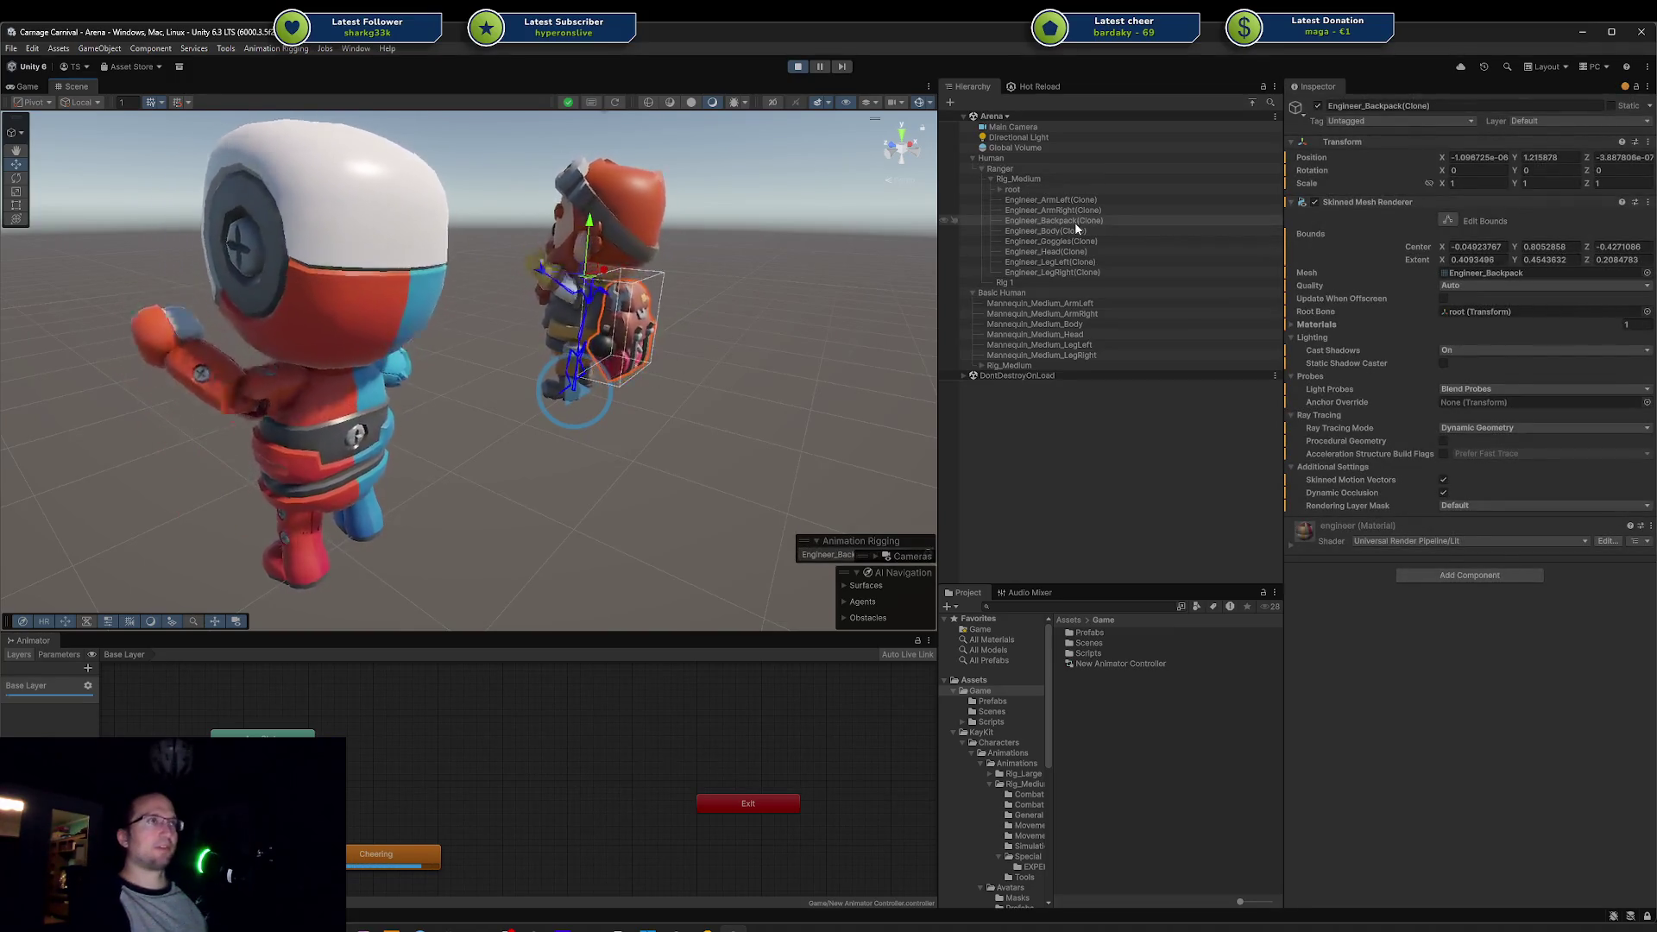
key(Delete)
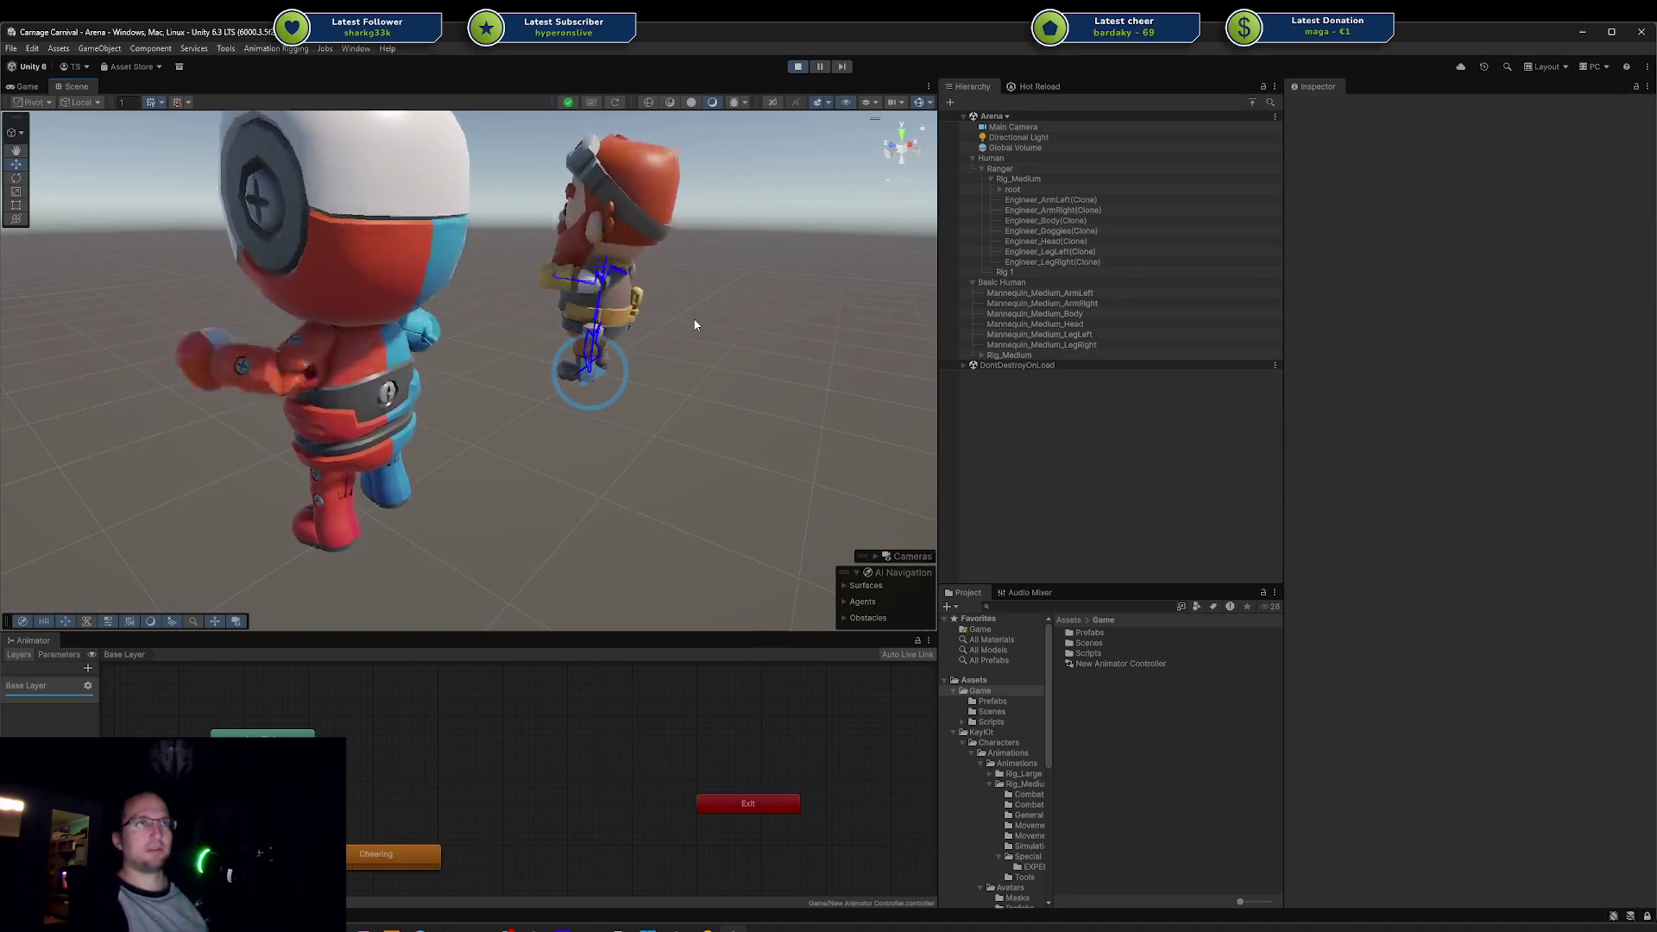
drag(696, 324, 457, 337)
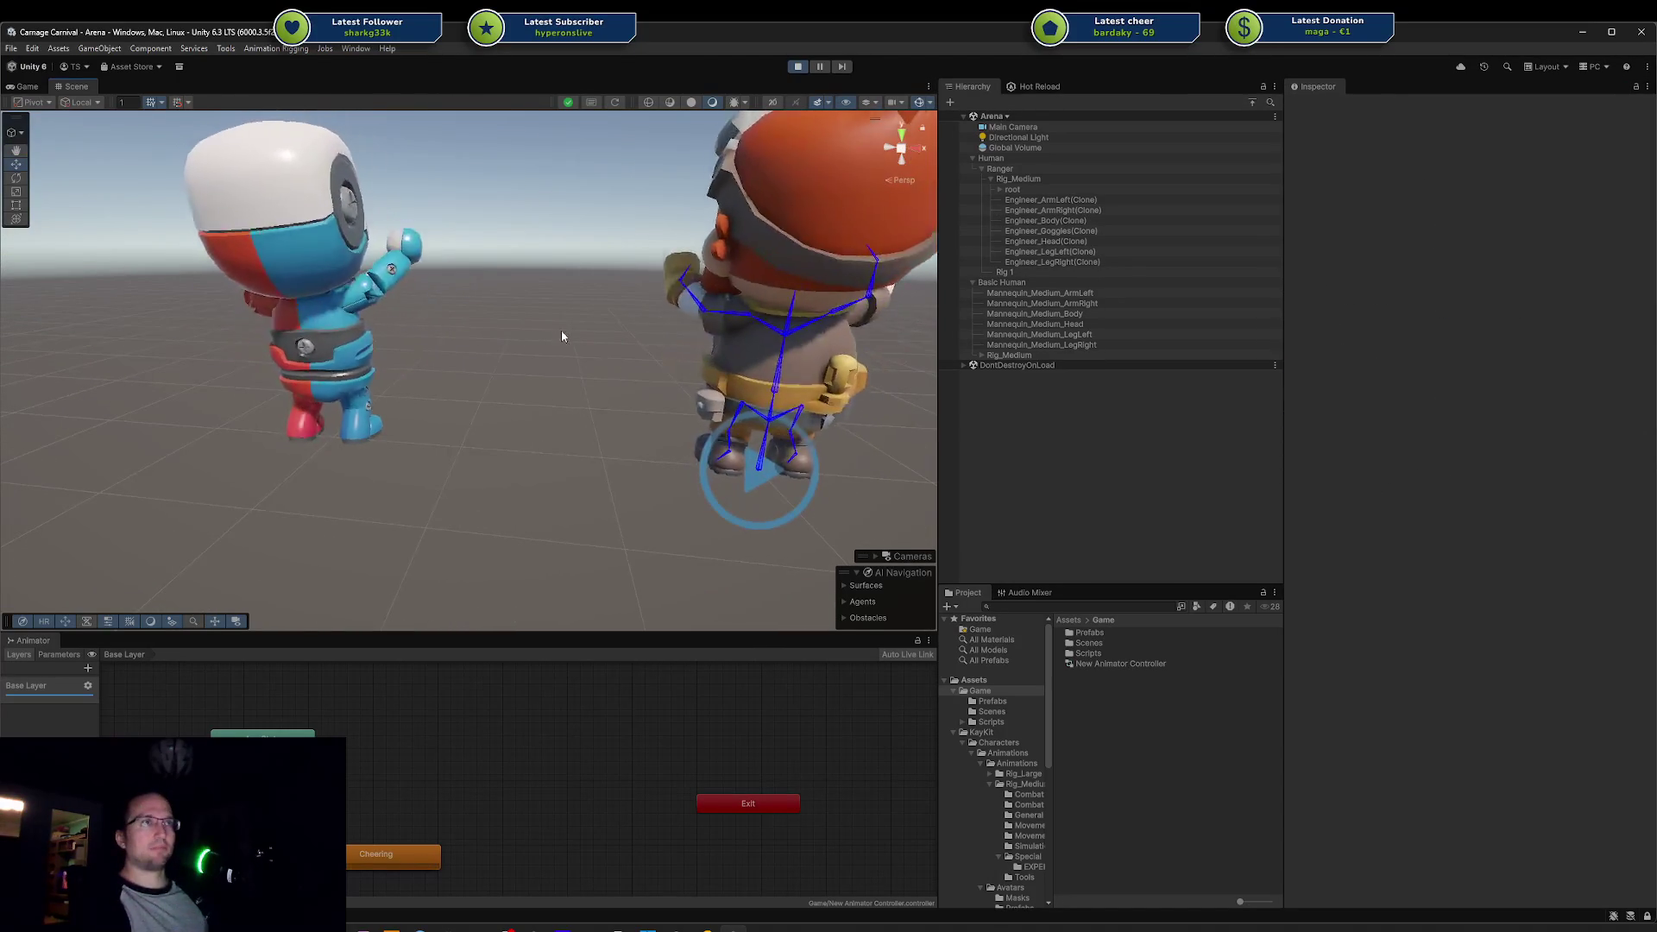
key(ctrl+z)
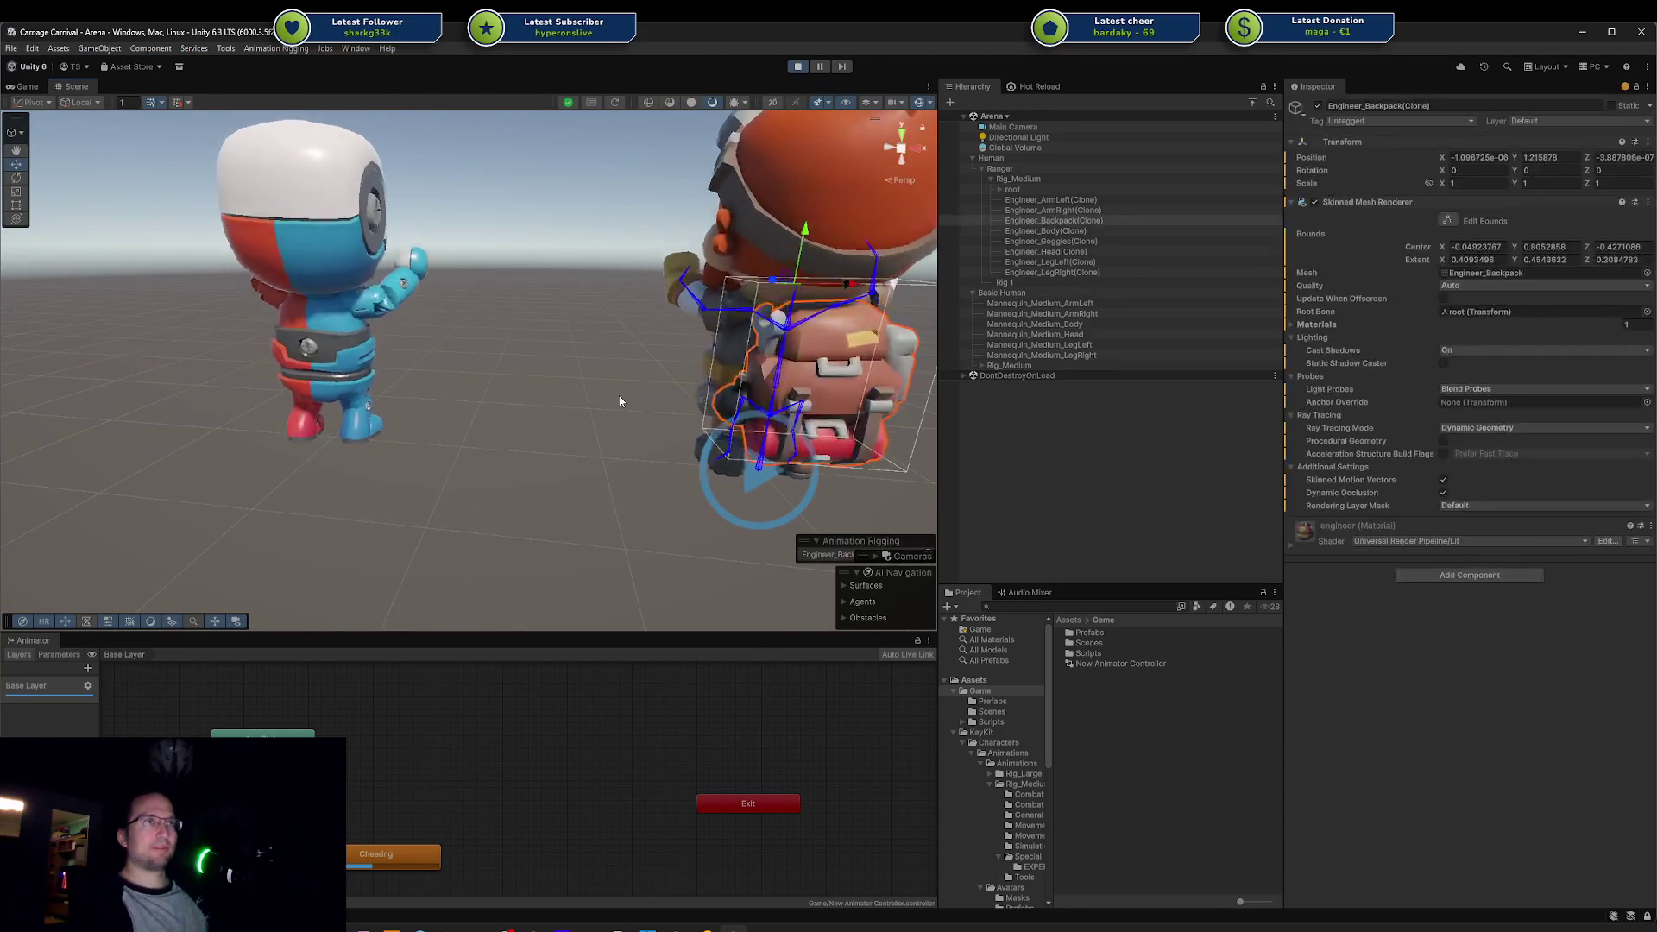
click(540, 390)
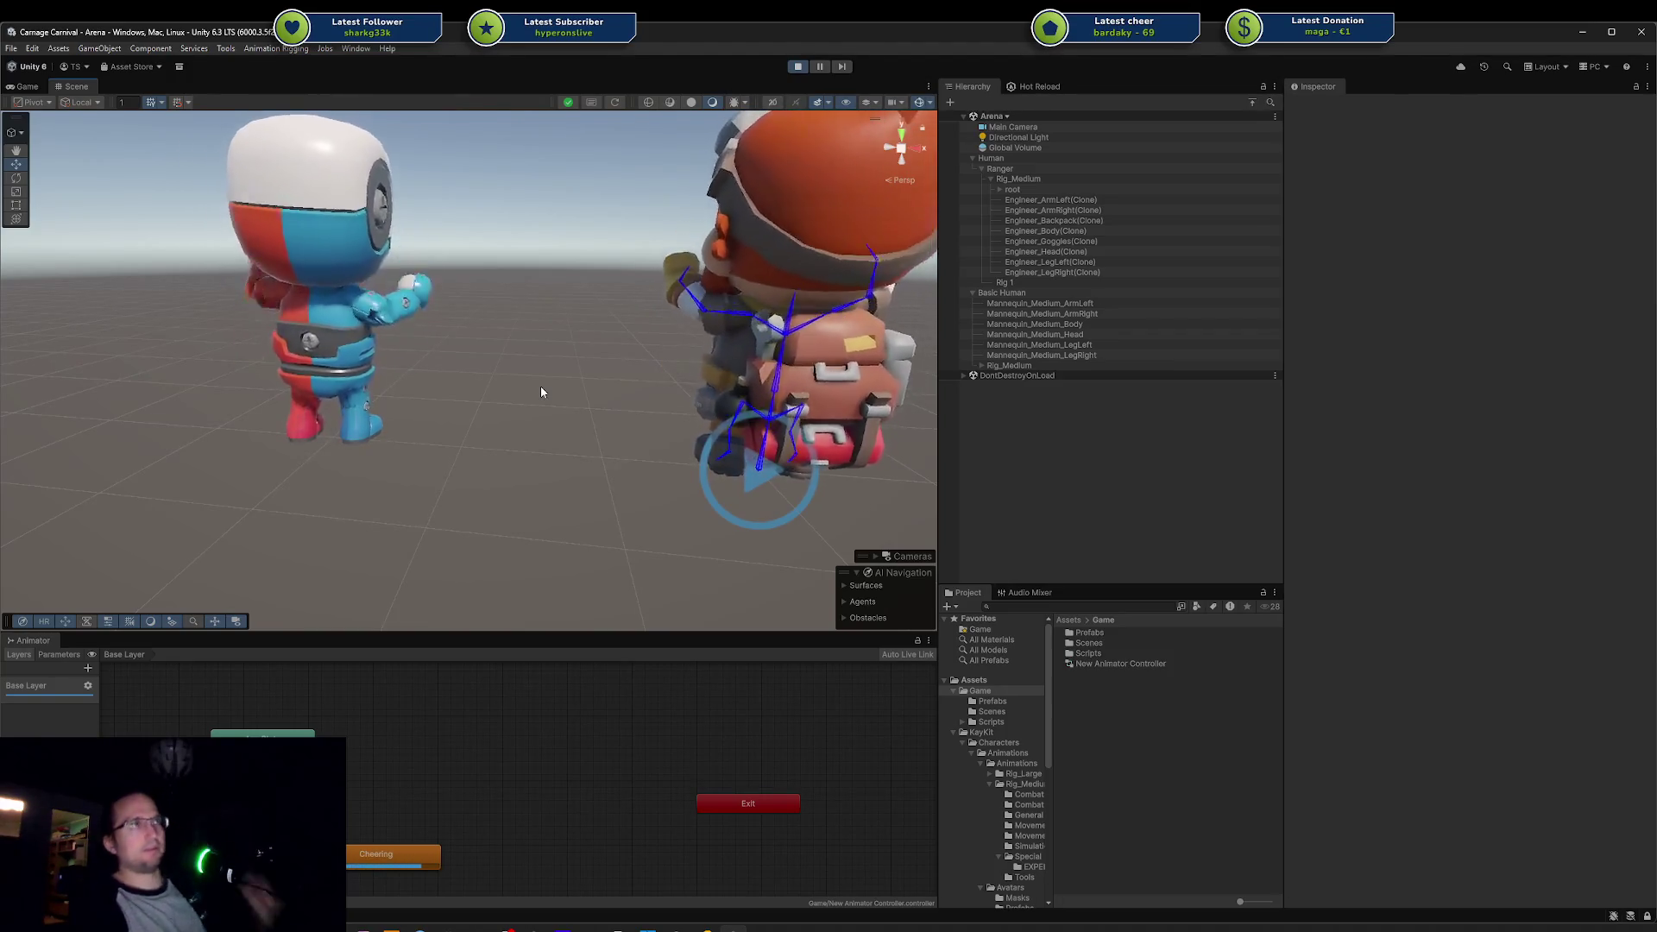
click(1078, 221)
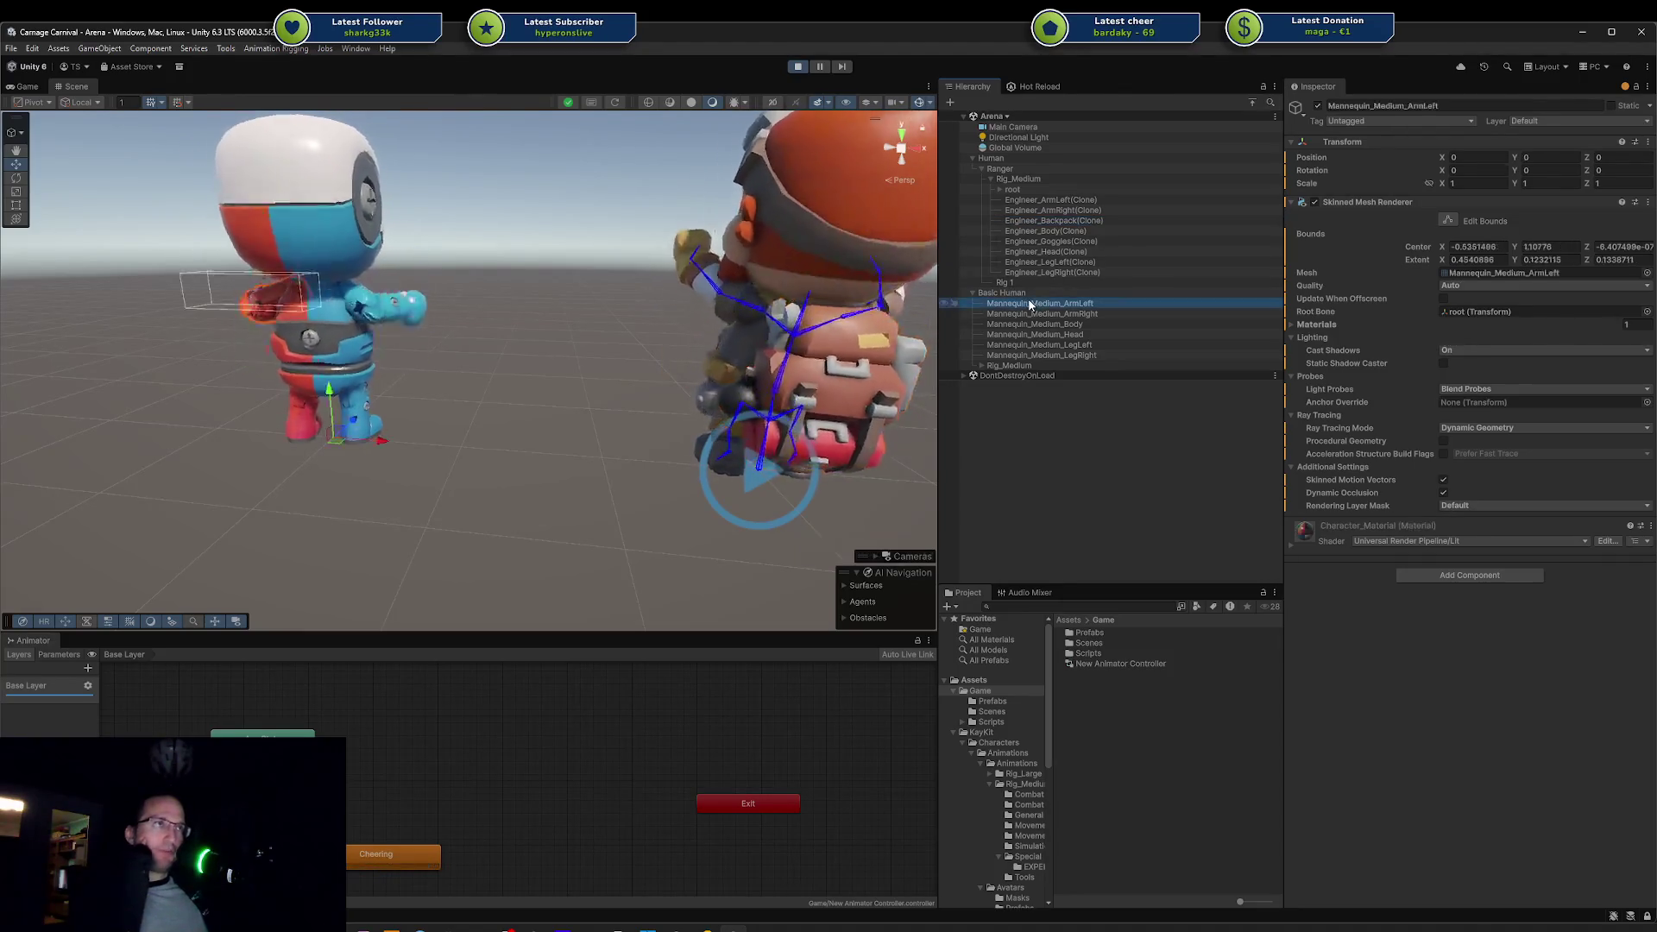
click(1051, 241)
click(1031, 303)
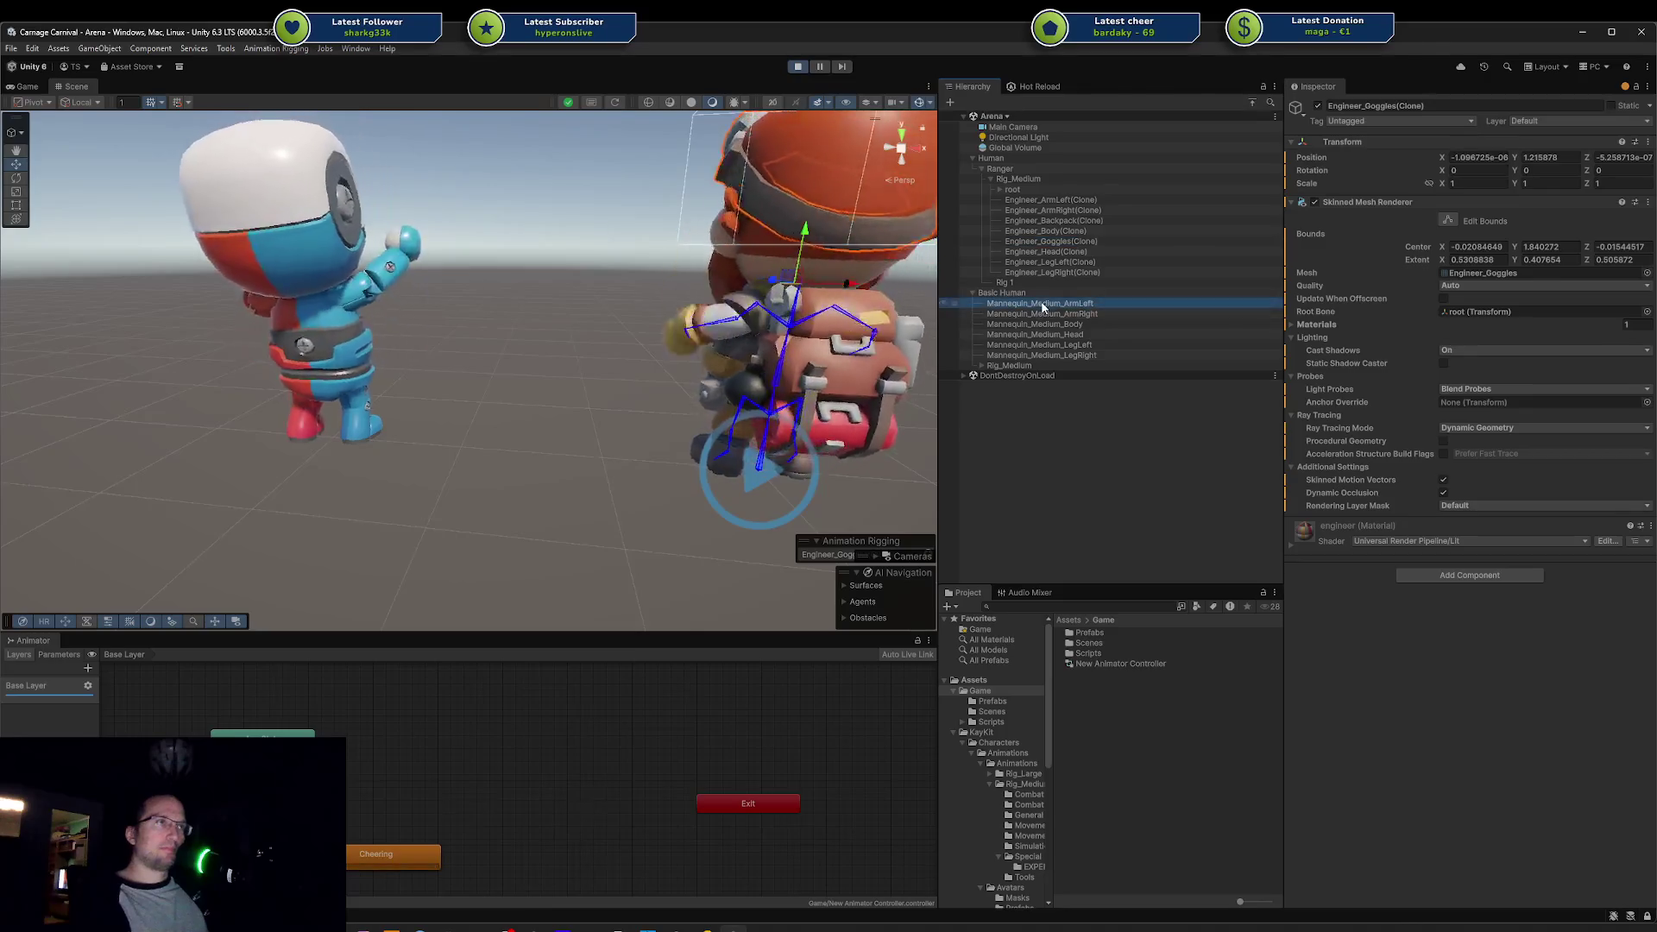
shift+click(1042, 355)
drag(571, 310, 776, 314)
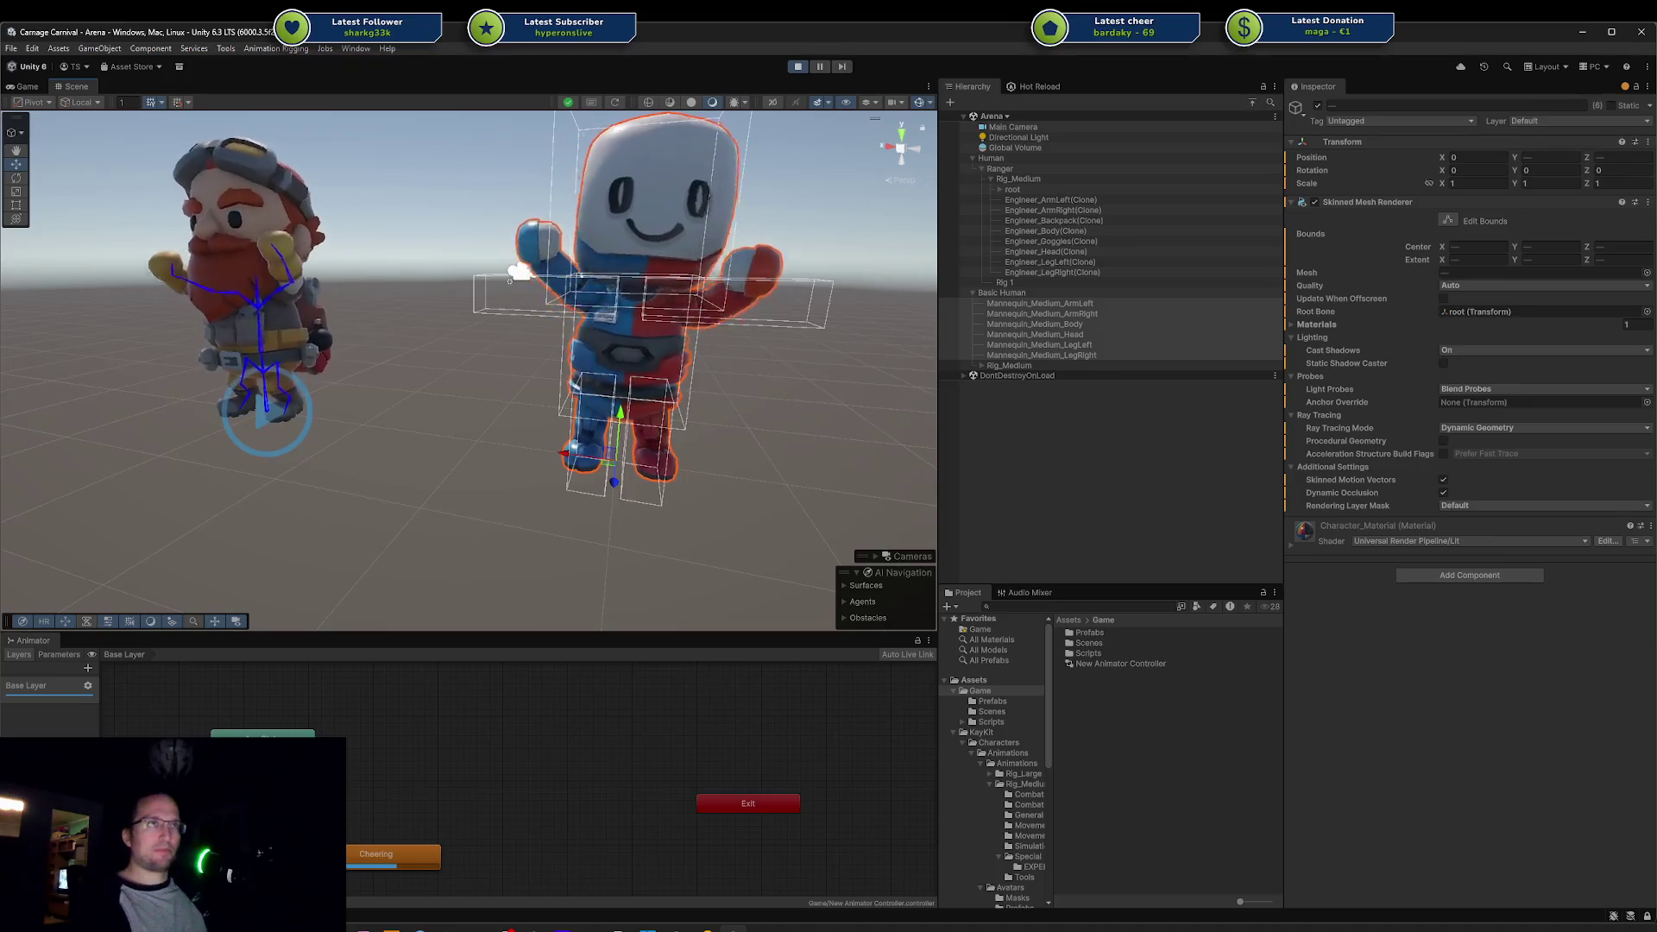
drag(665, 289, 598, 331)
scroll(598, 330, up, 5)
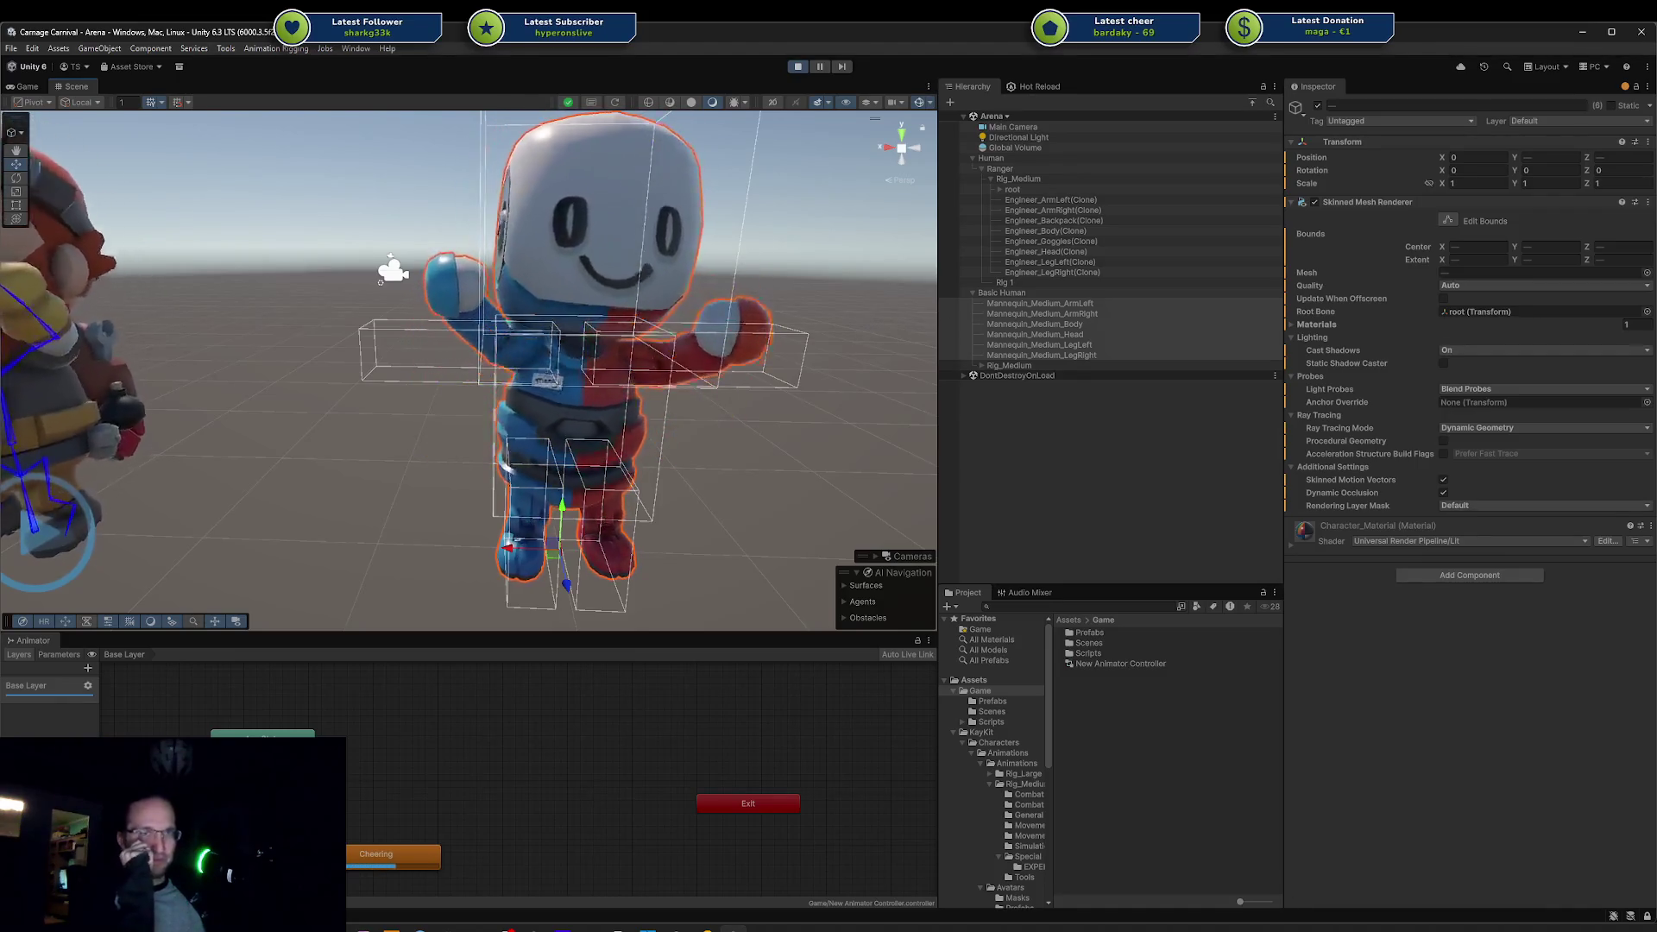
key(ctrl+shift+c)
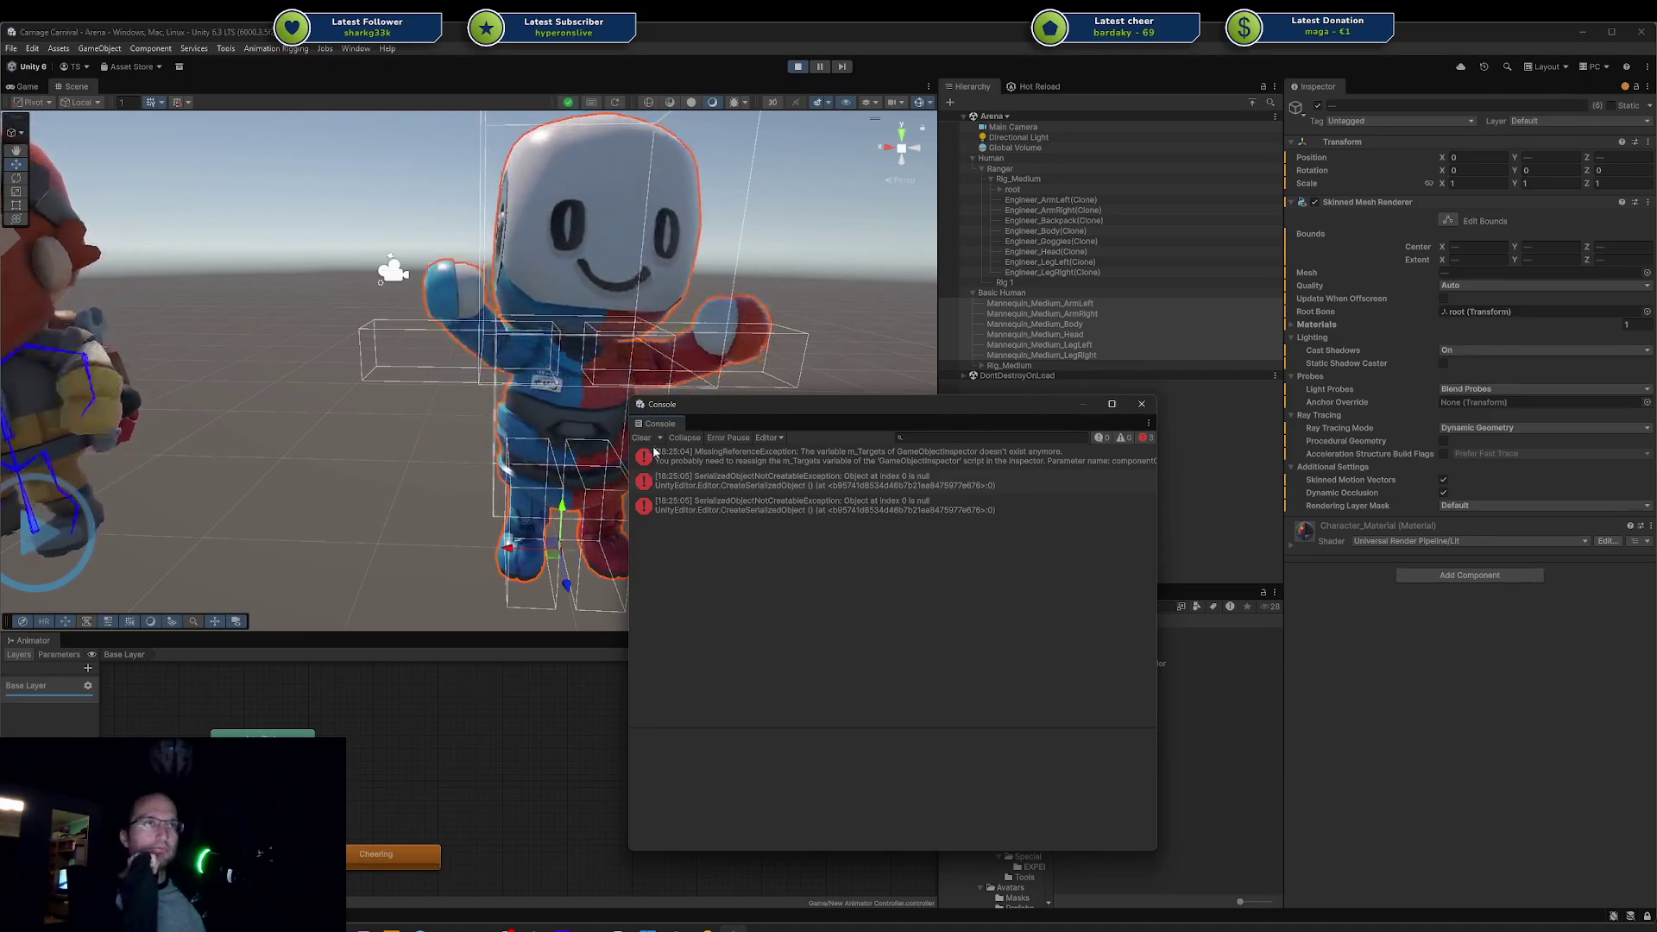
click(1140, 404)
click(750, 446)
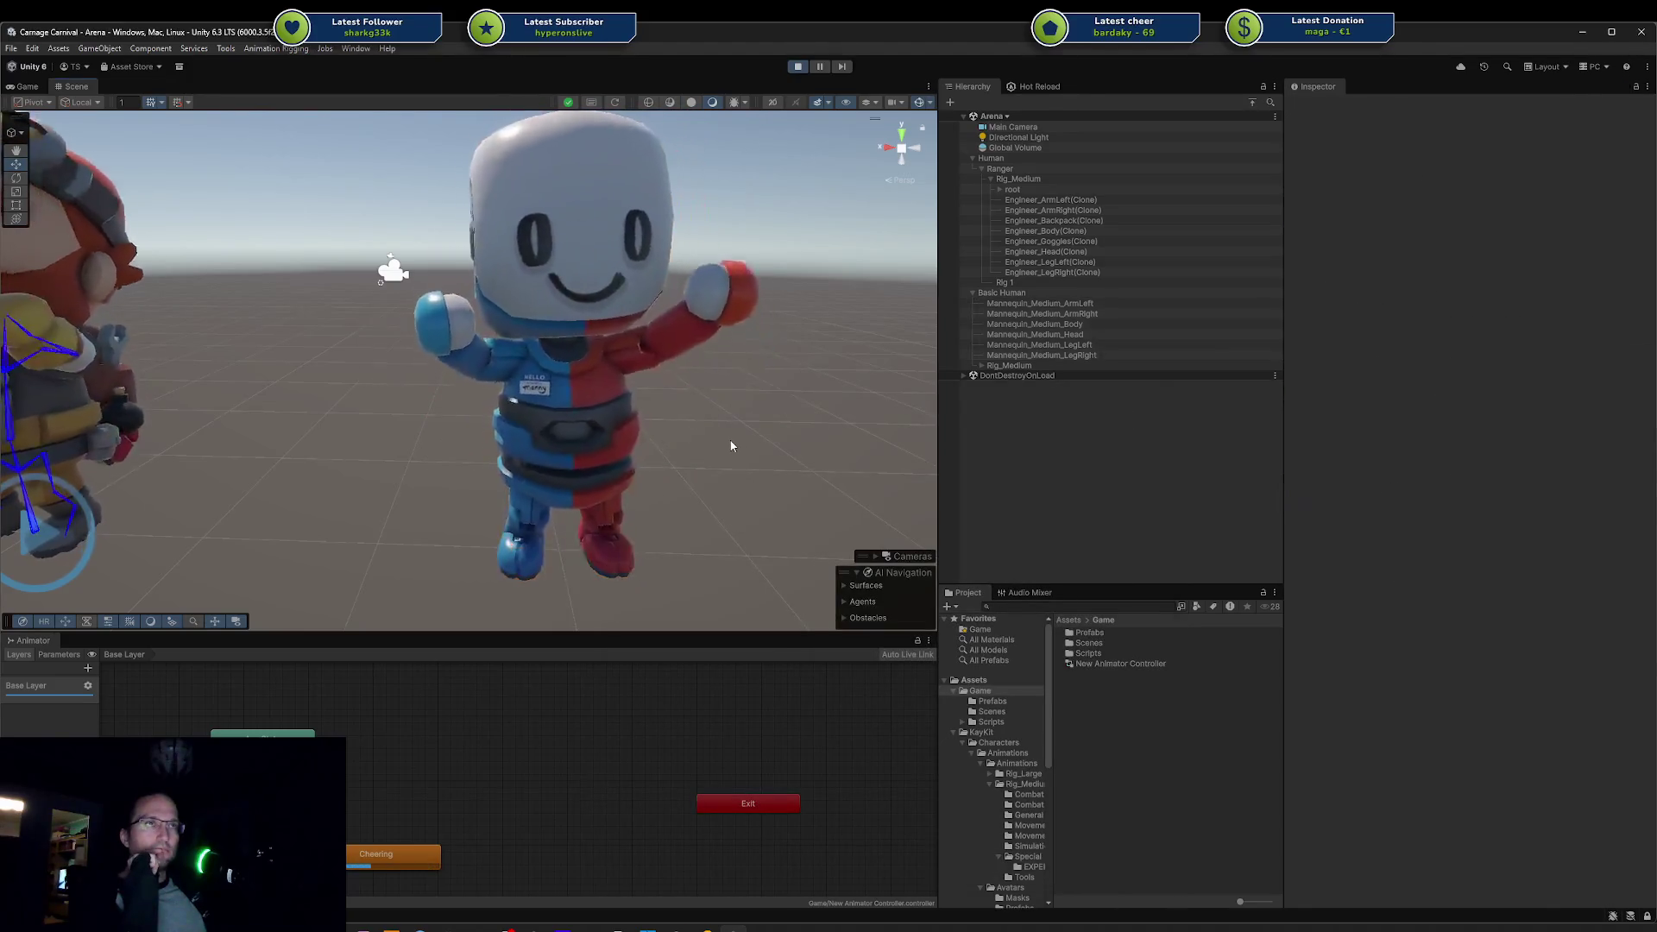
Step: Select Basic Human's left arm, right arm and body parts
click(1027, 305)
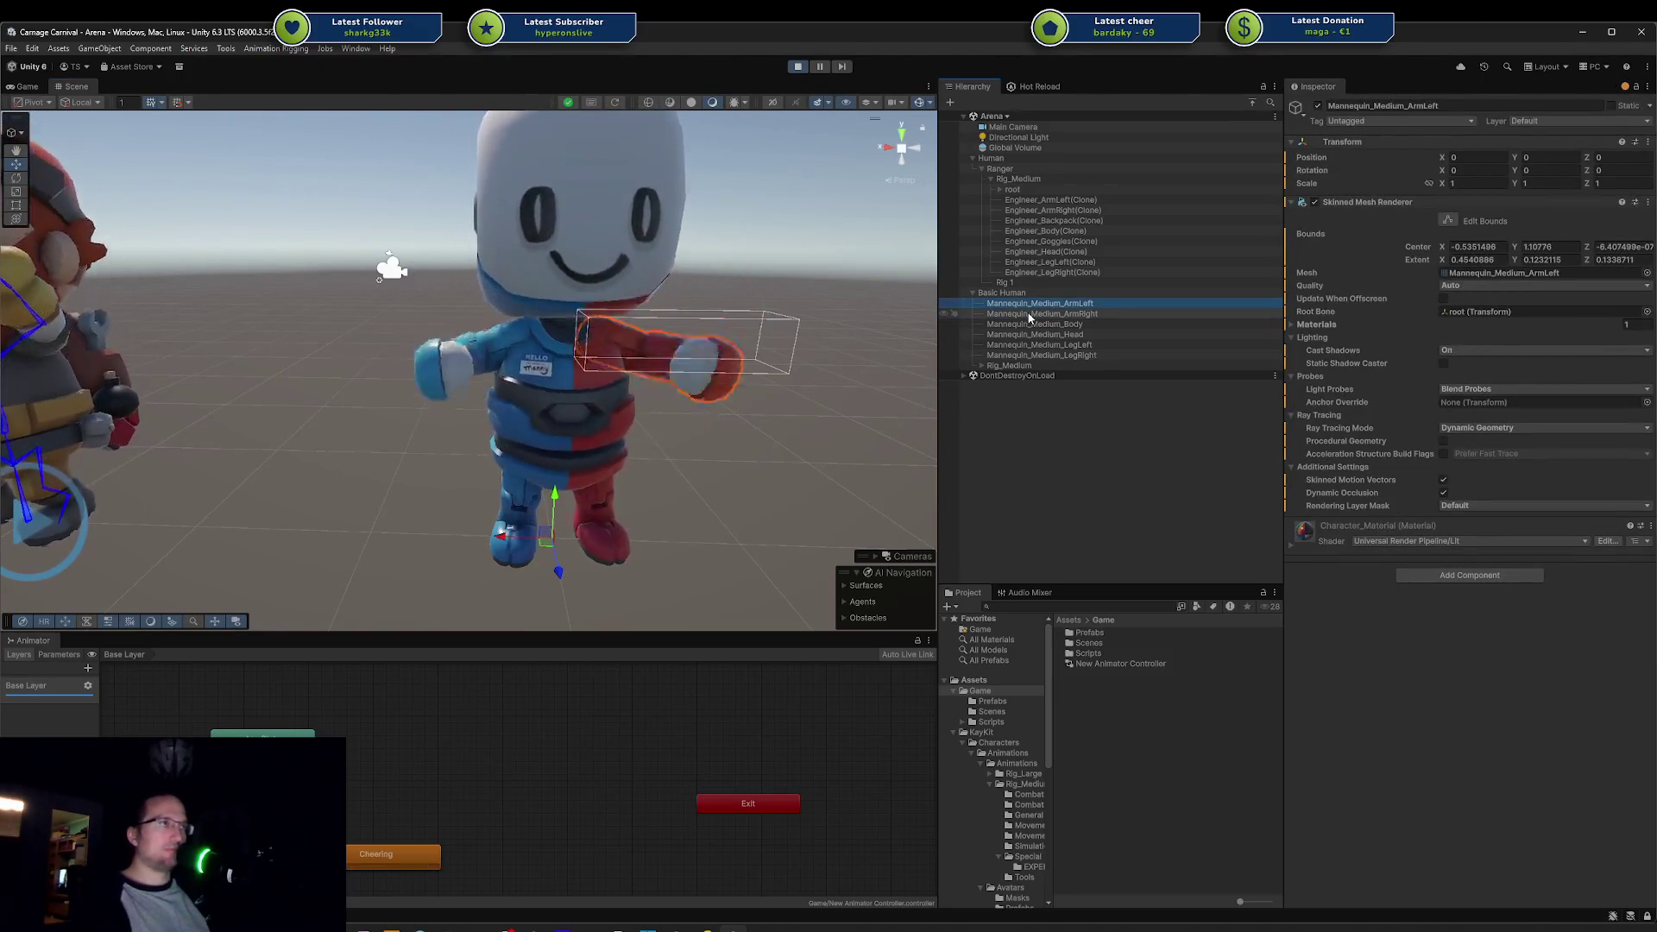
key(Down)
key(Down)
key(Up)
key(Up)
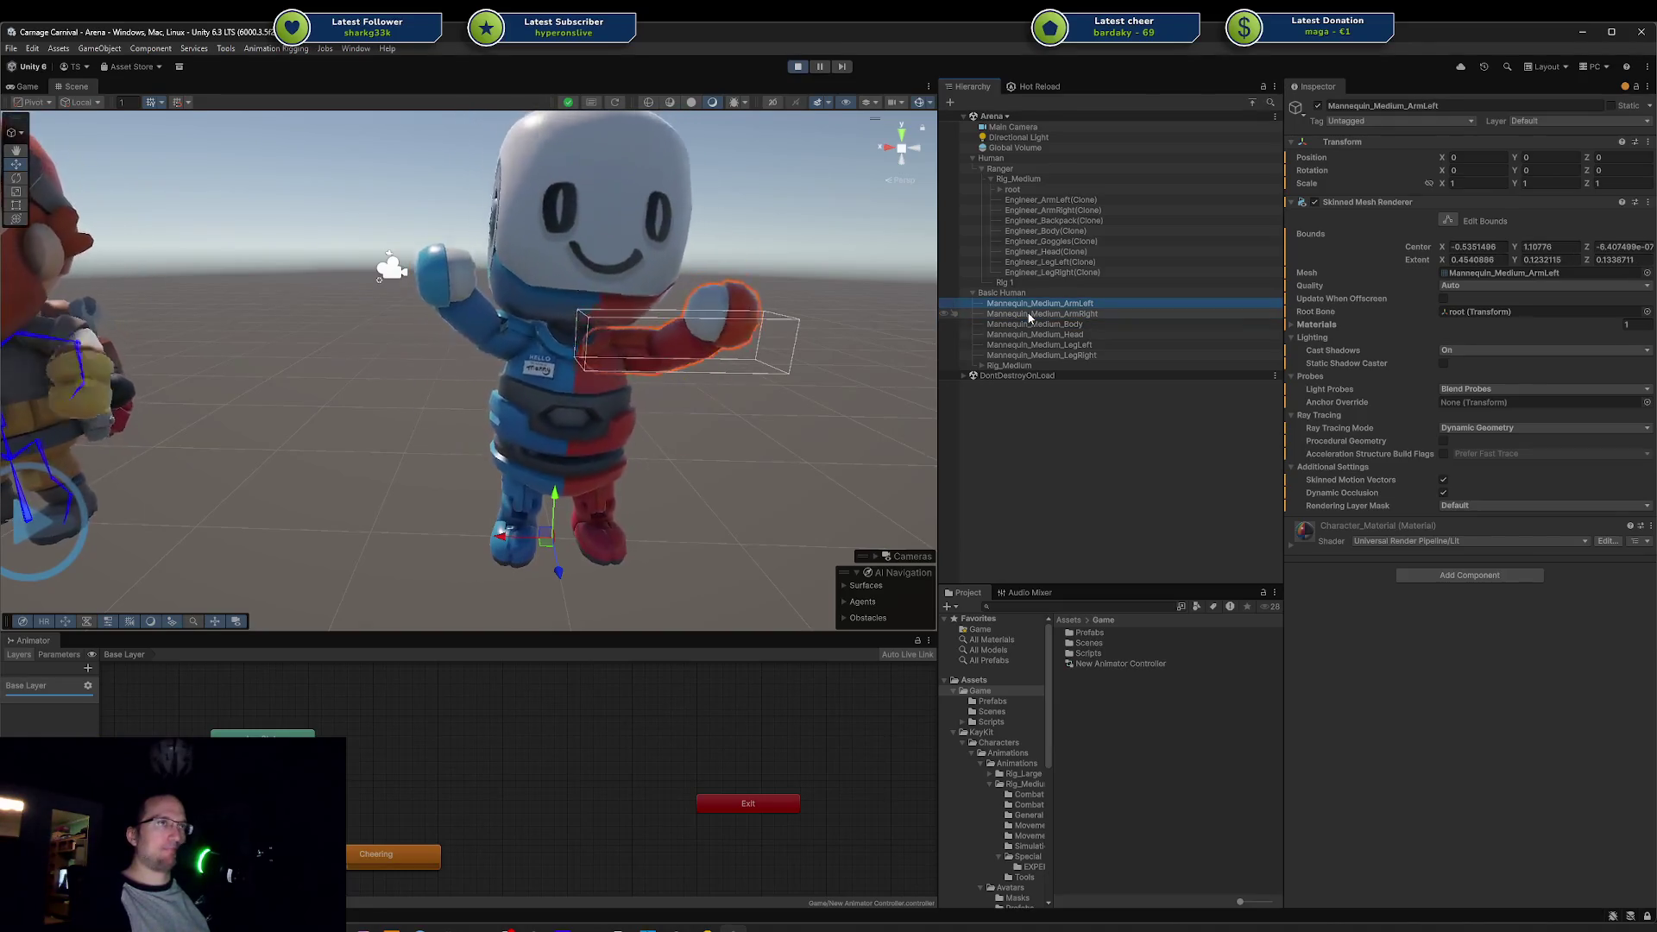
key(shift+Down)
key(shift+Down)
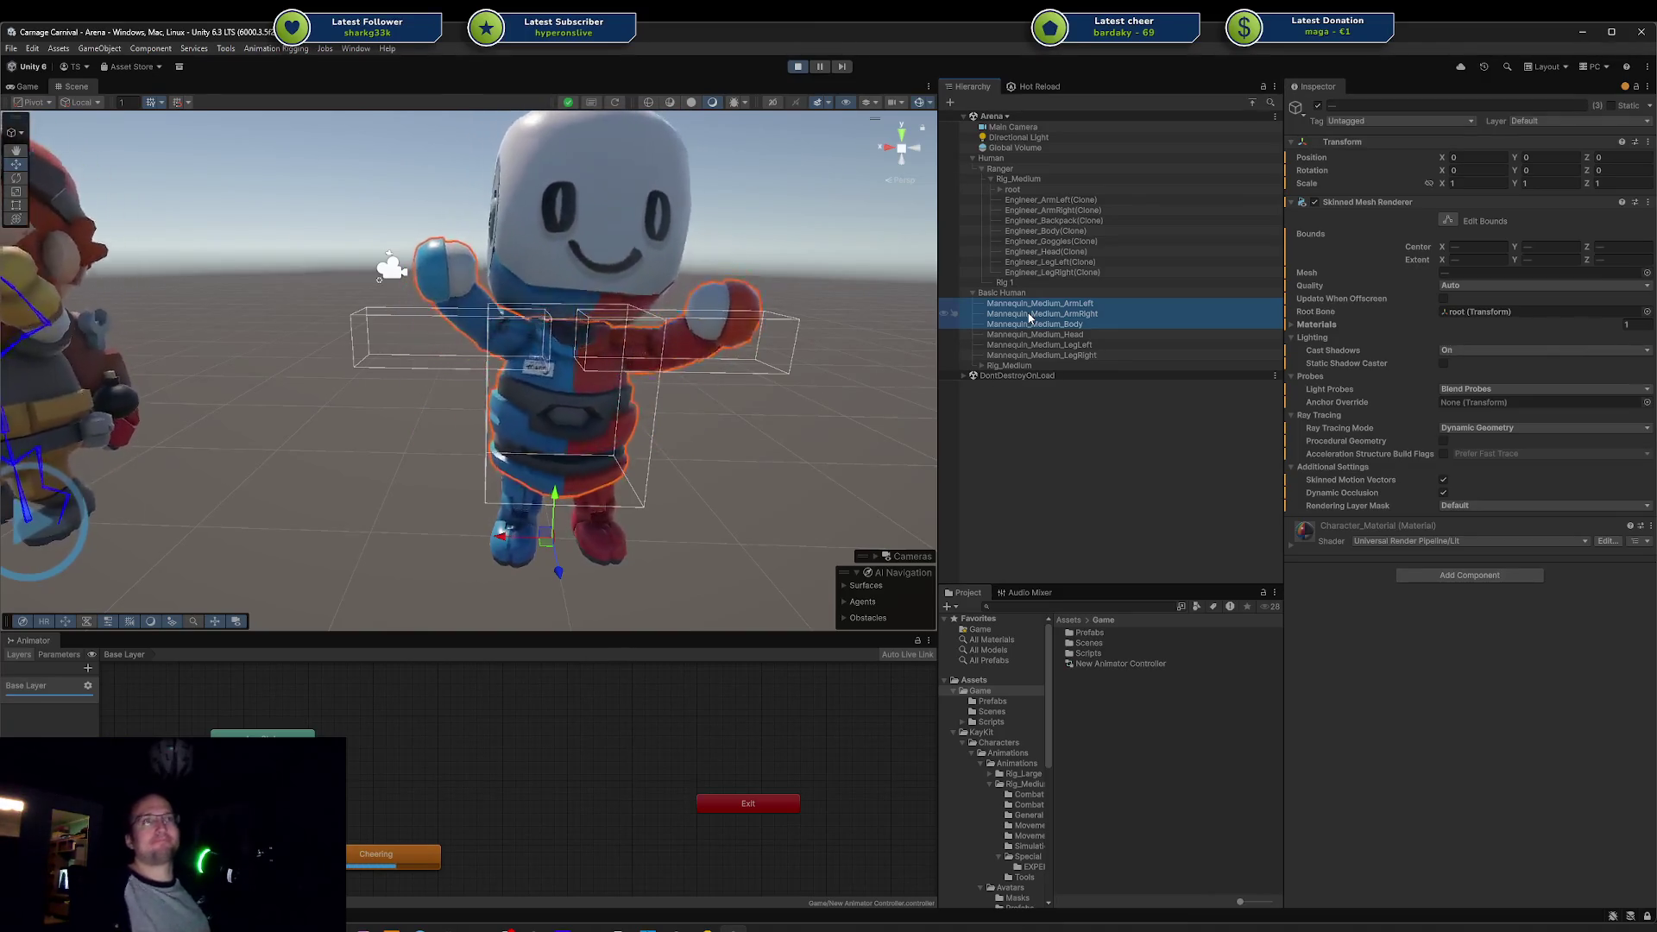
mouse_move(708, 518)
mouse_down()
mouse_move(729, 400)
mouse_move(734, 438)
mouse_up()
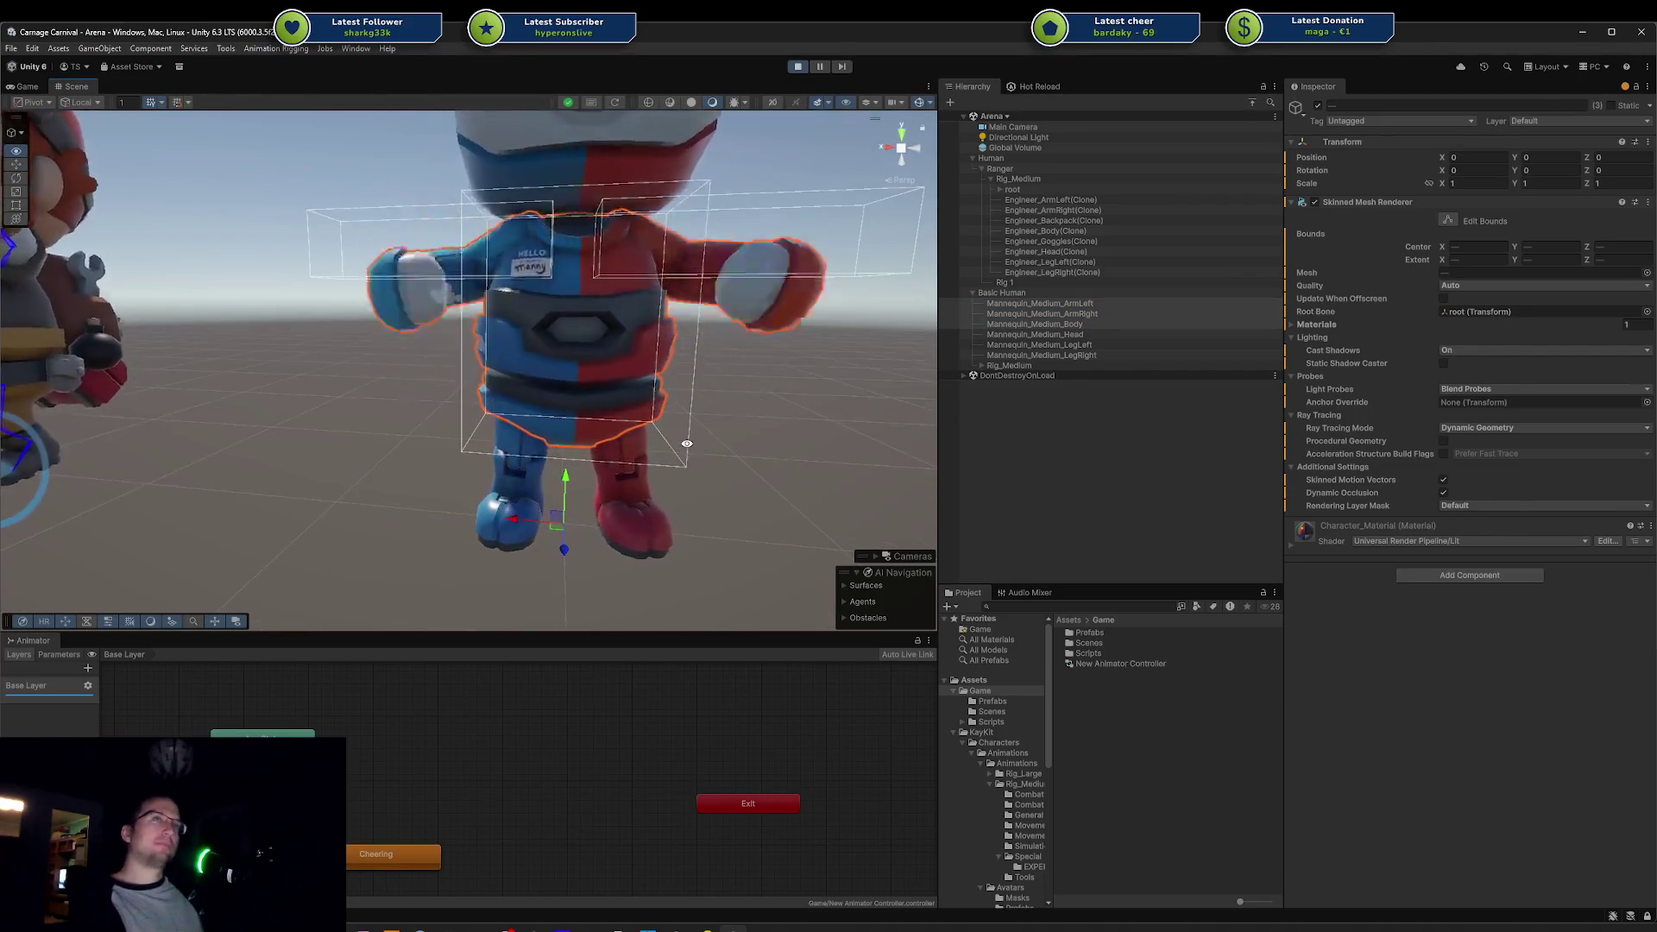
click(733, 438)
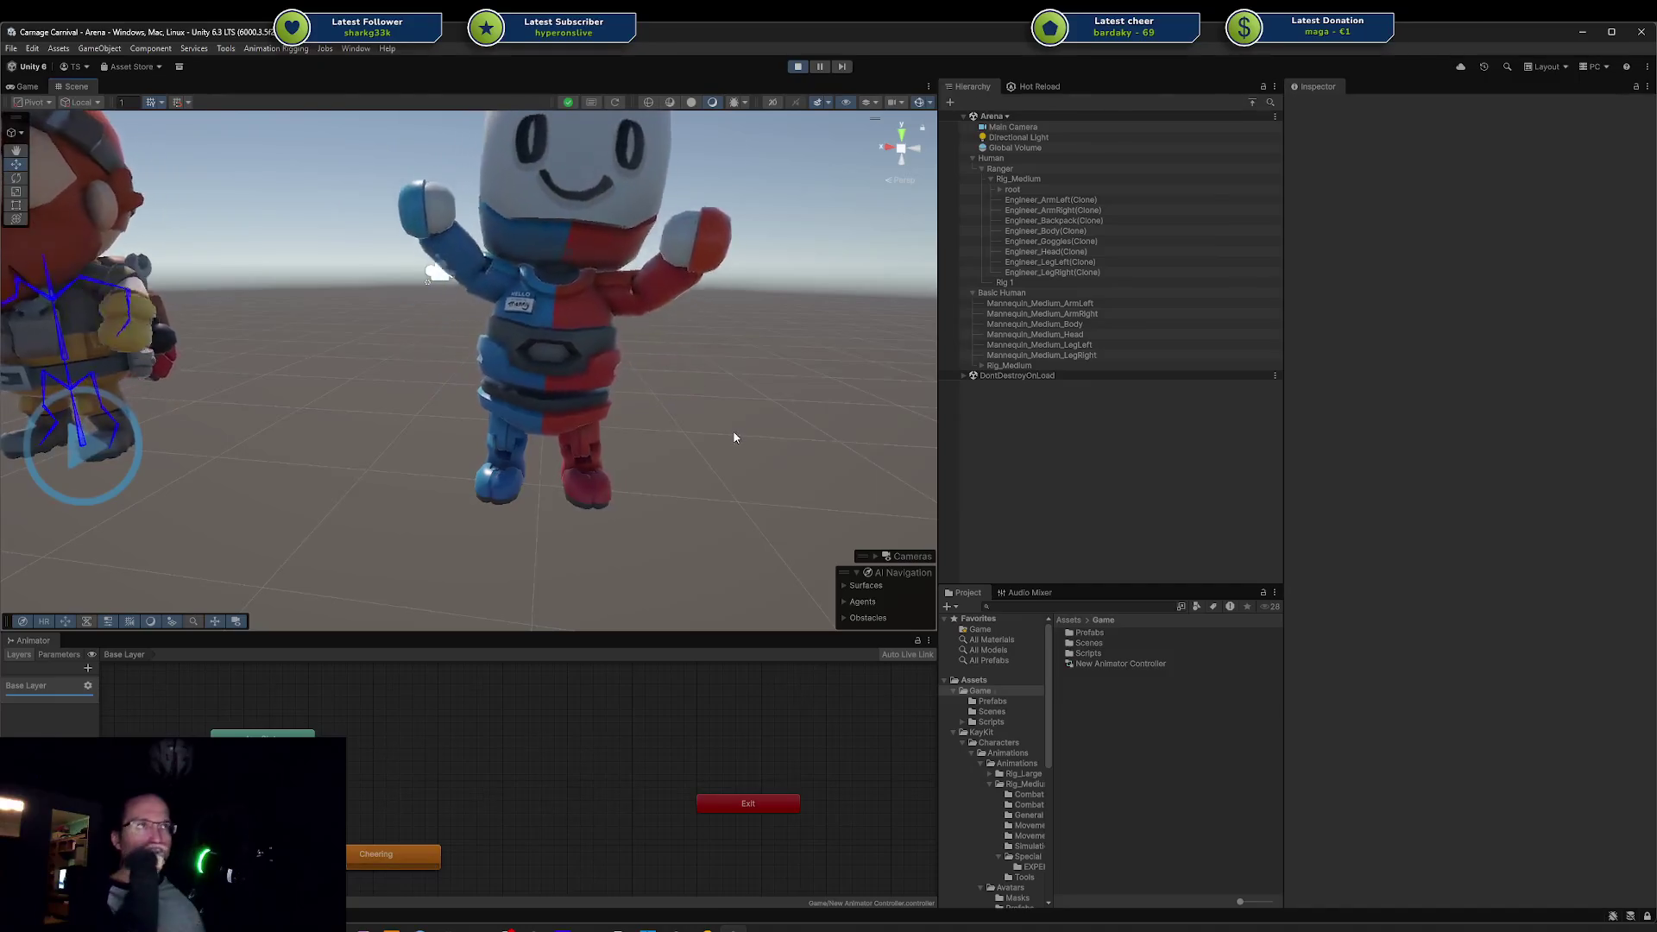
Step: Select Mannequin_Medium_LegLeft and LegRight and toggle their active checkbox off and on
scroll(731, 428, up, 5)
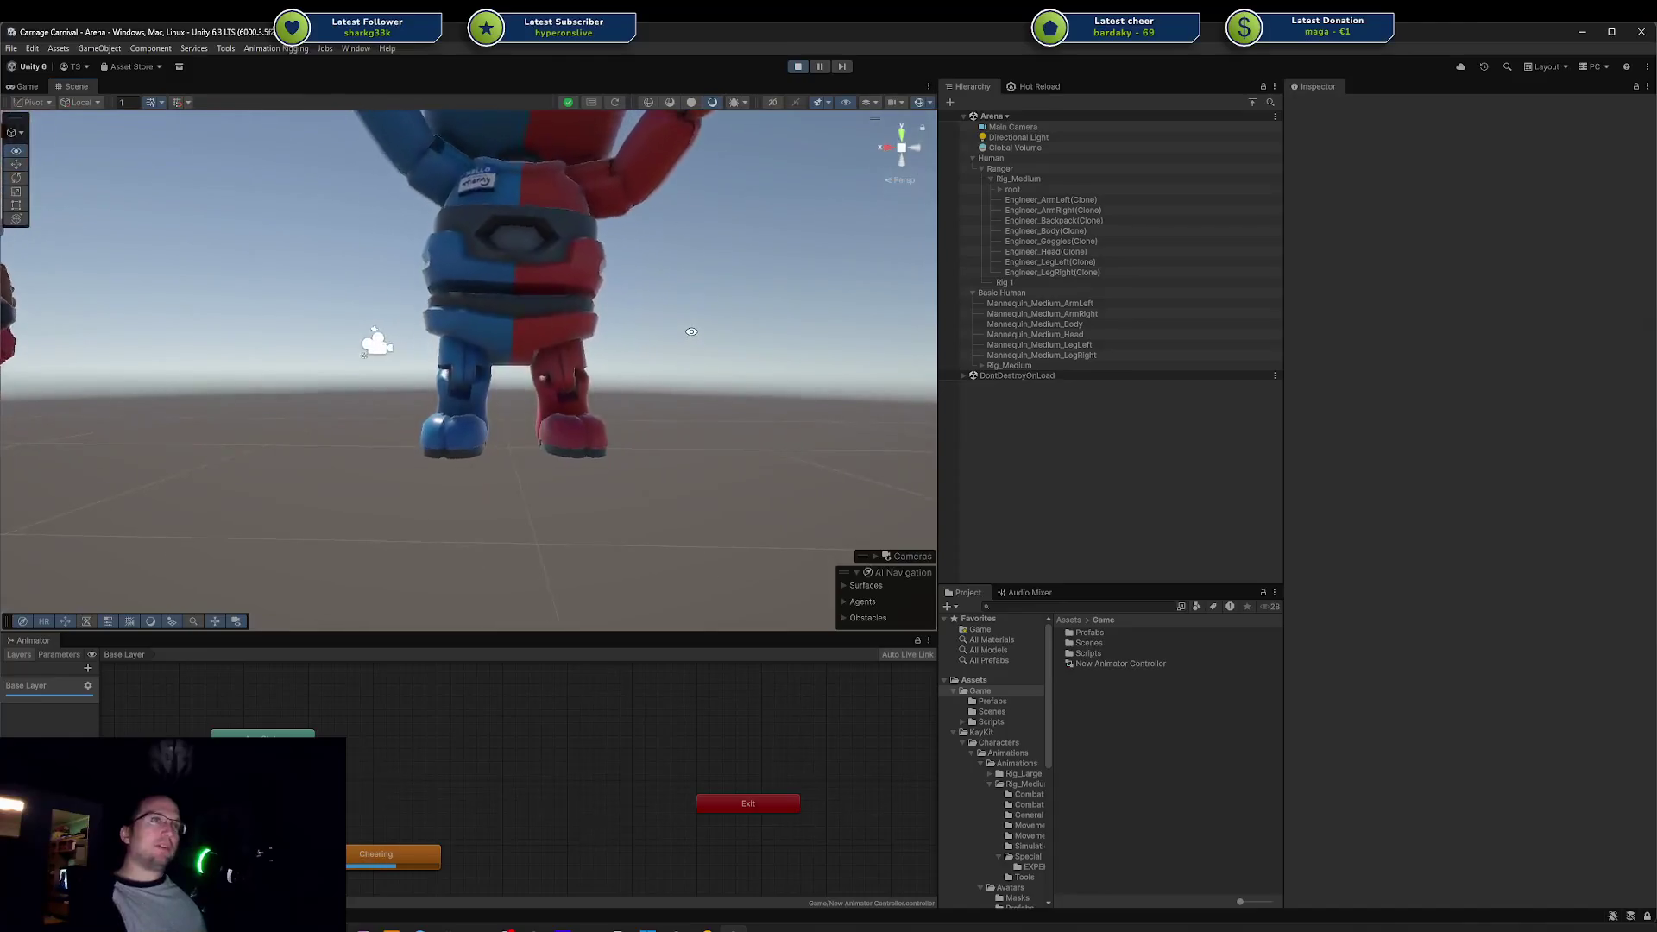
click(1102, 345)
shift+click(1098, 355)
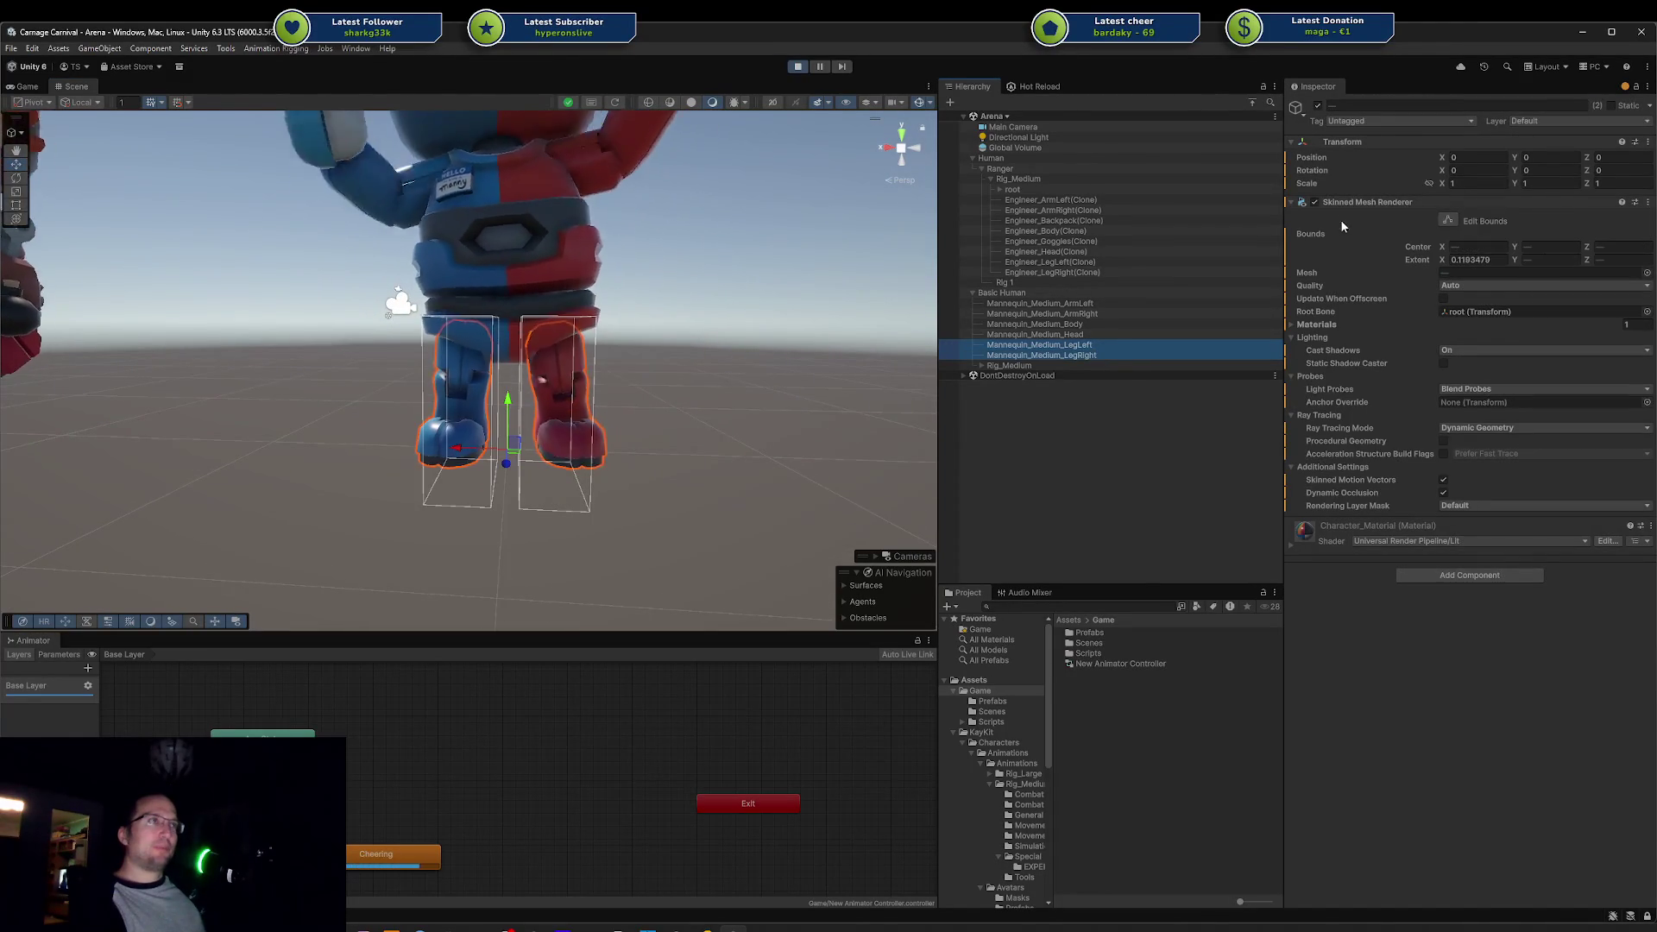
click(1317, 106)
click(1317, 106)
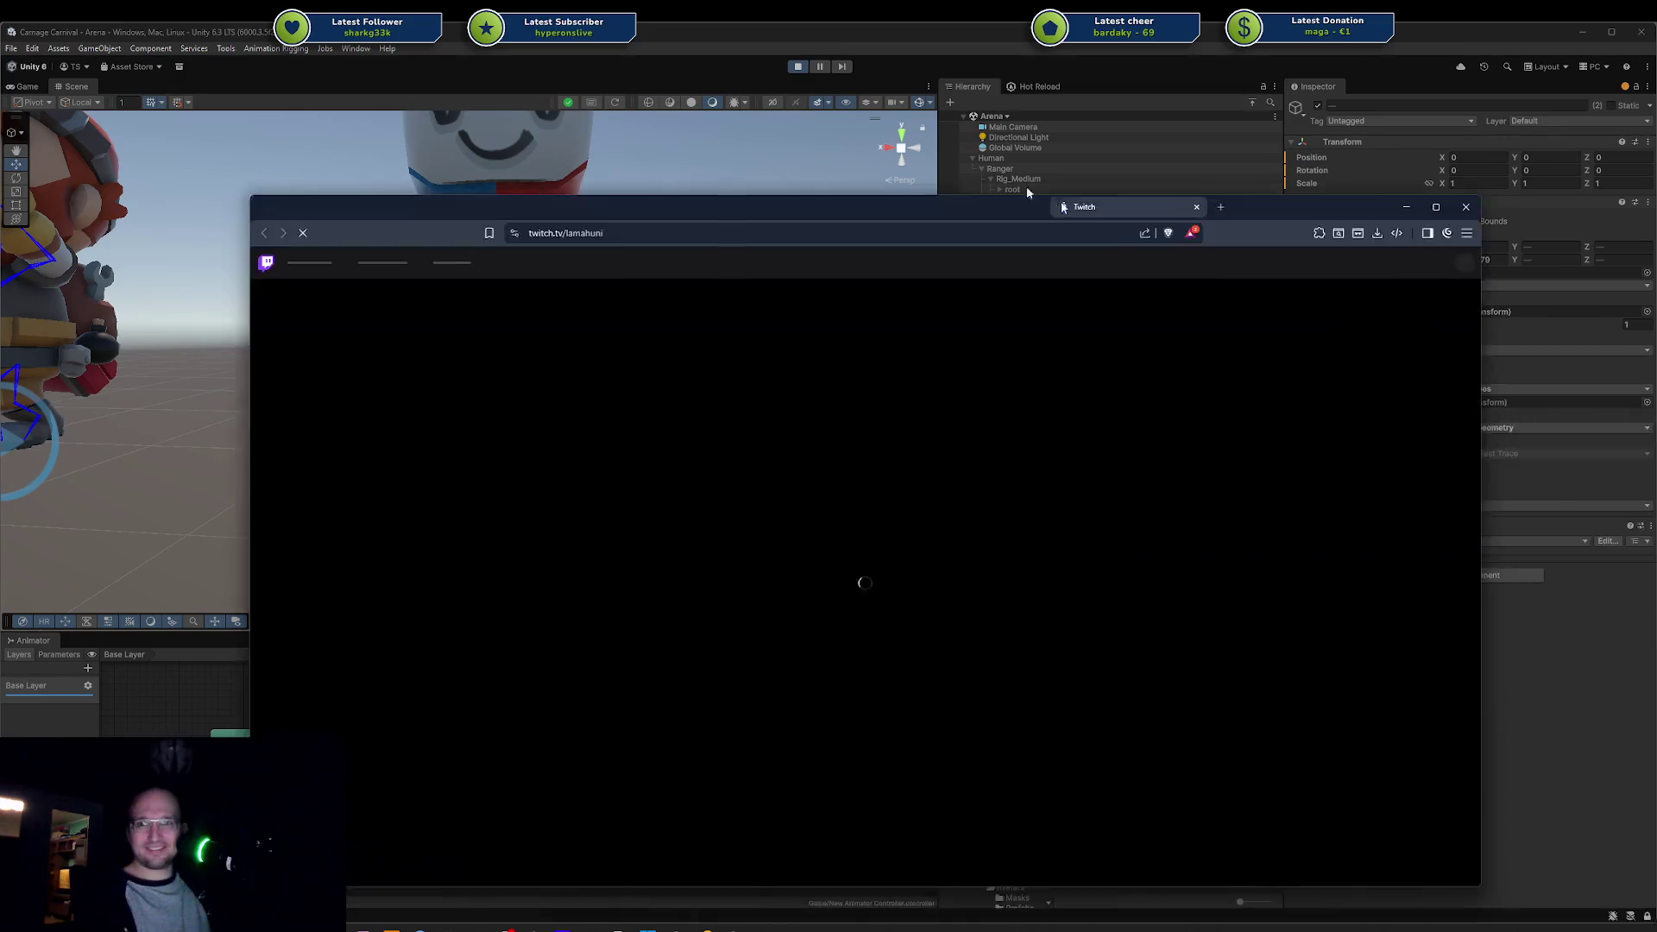
Step: Collapse the Twitch sidebar, go to the channel home page, and open the latest past broadcast
mouse_move(1047, 204)
mouse_down()
mouse_move(944, 214)
mouse_move(845, 180)
mouse_move(814, 144)
mouse_move(845, 150)
mouse_up()
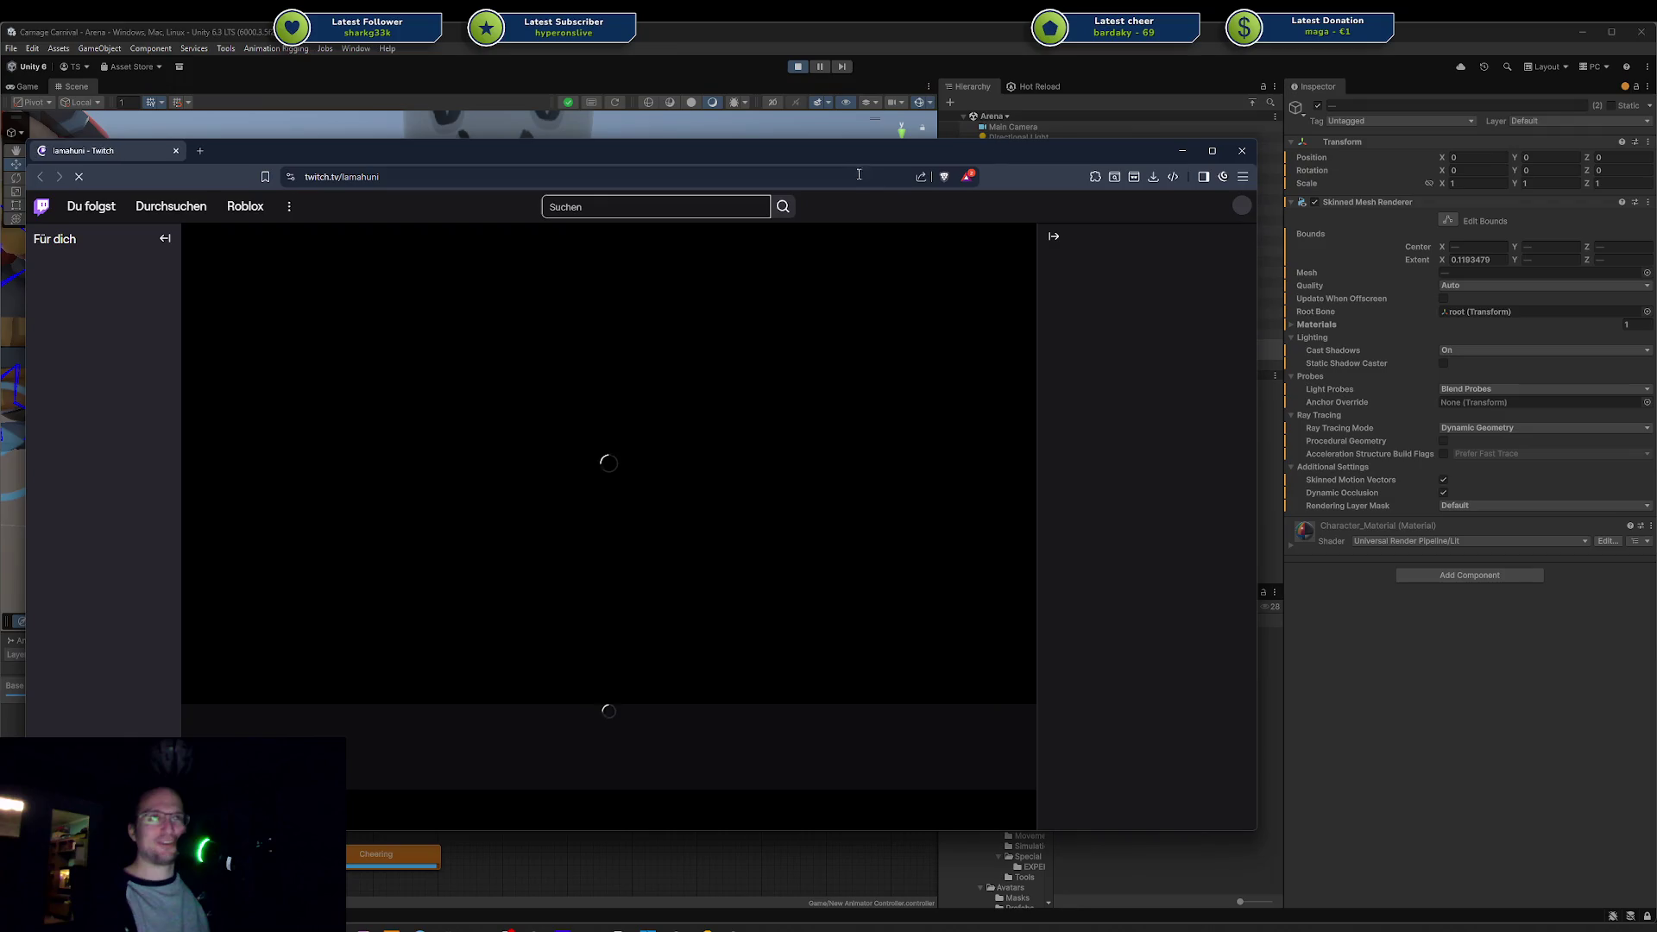
click(156, 240)
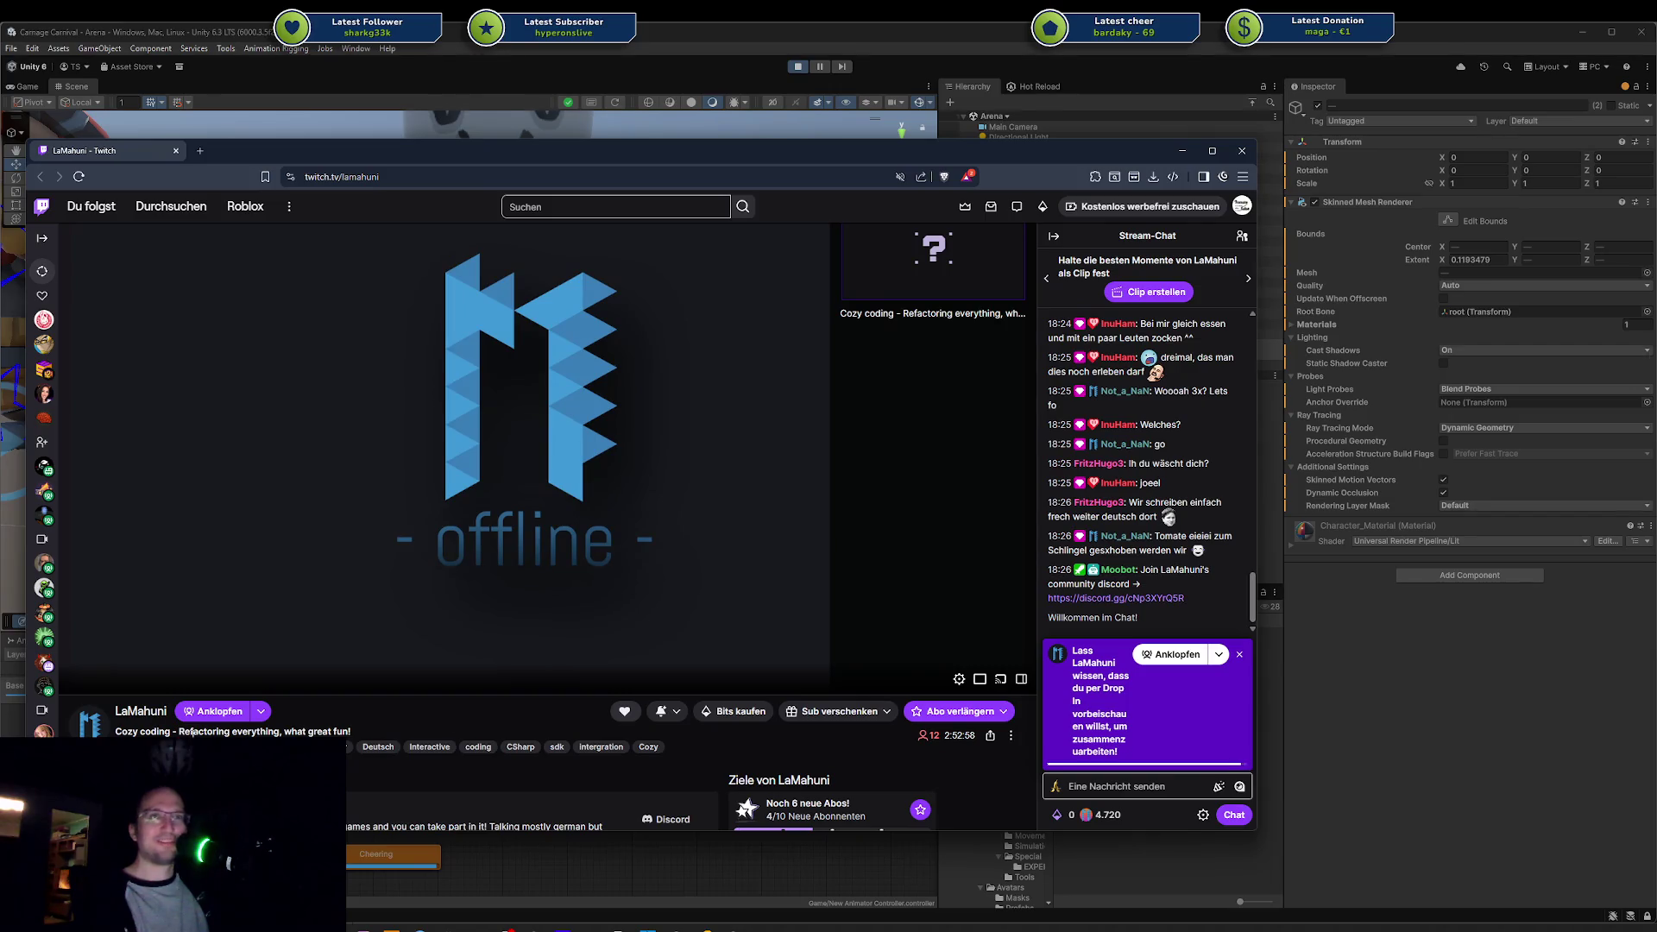
click(140, 712)
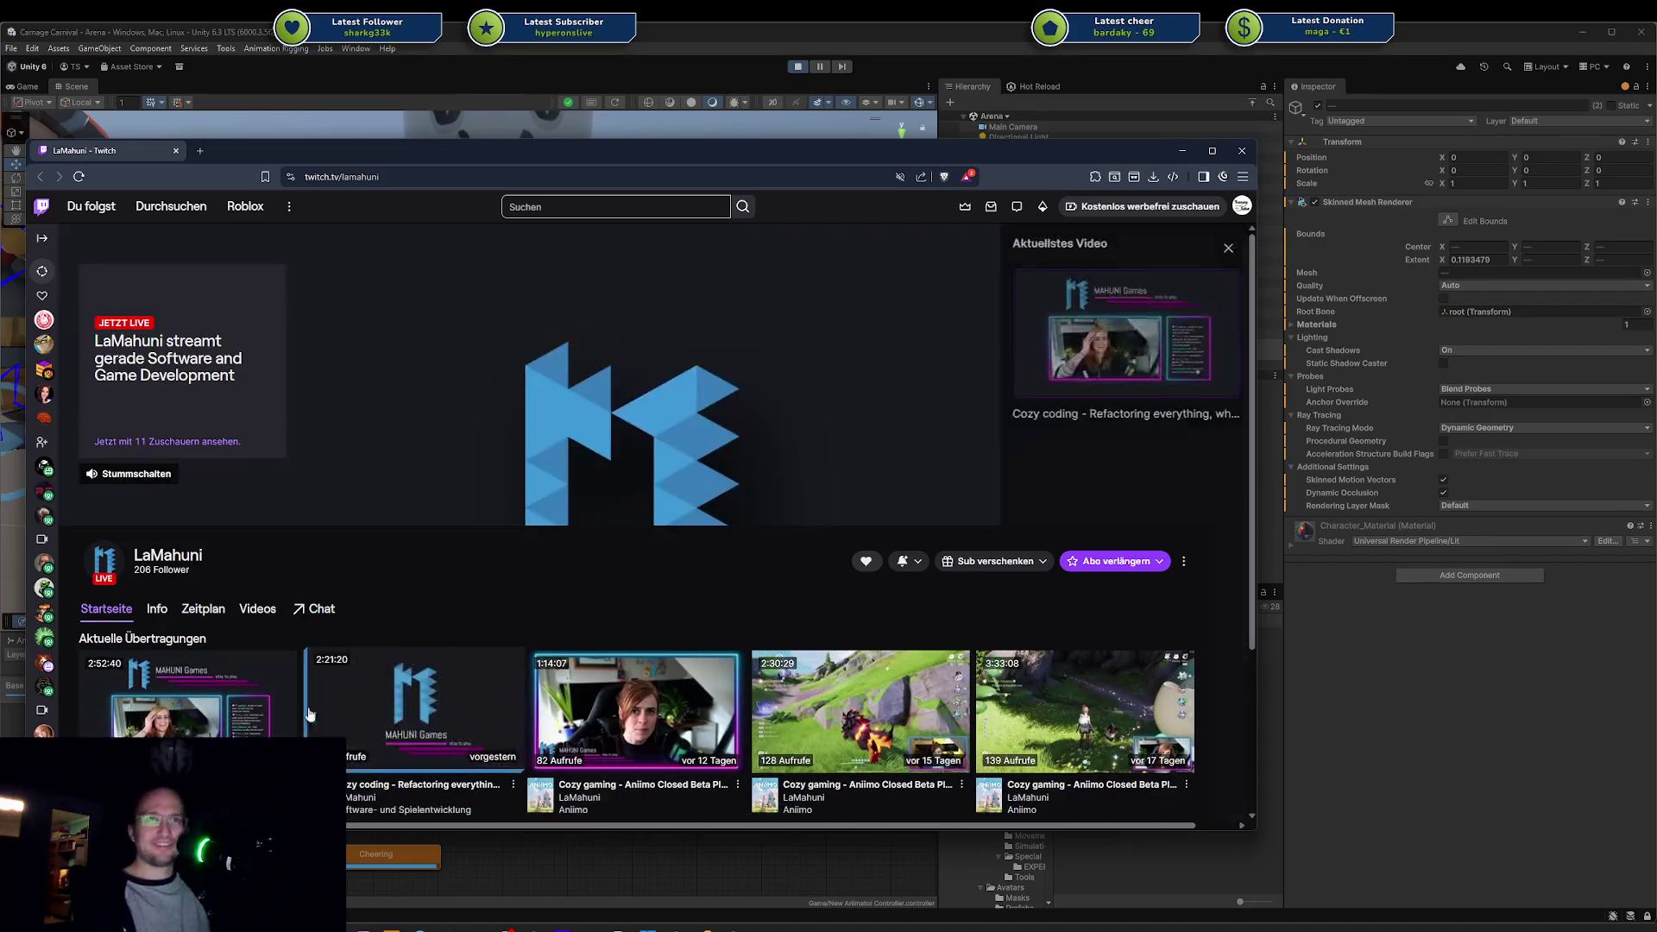
click(618, 637)
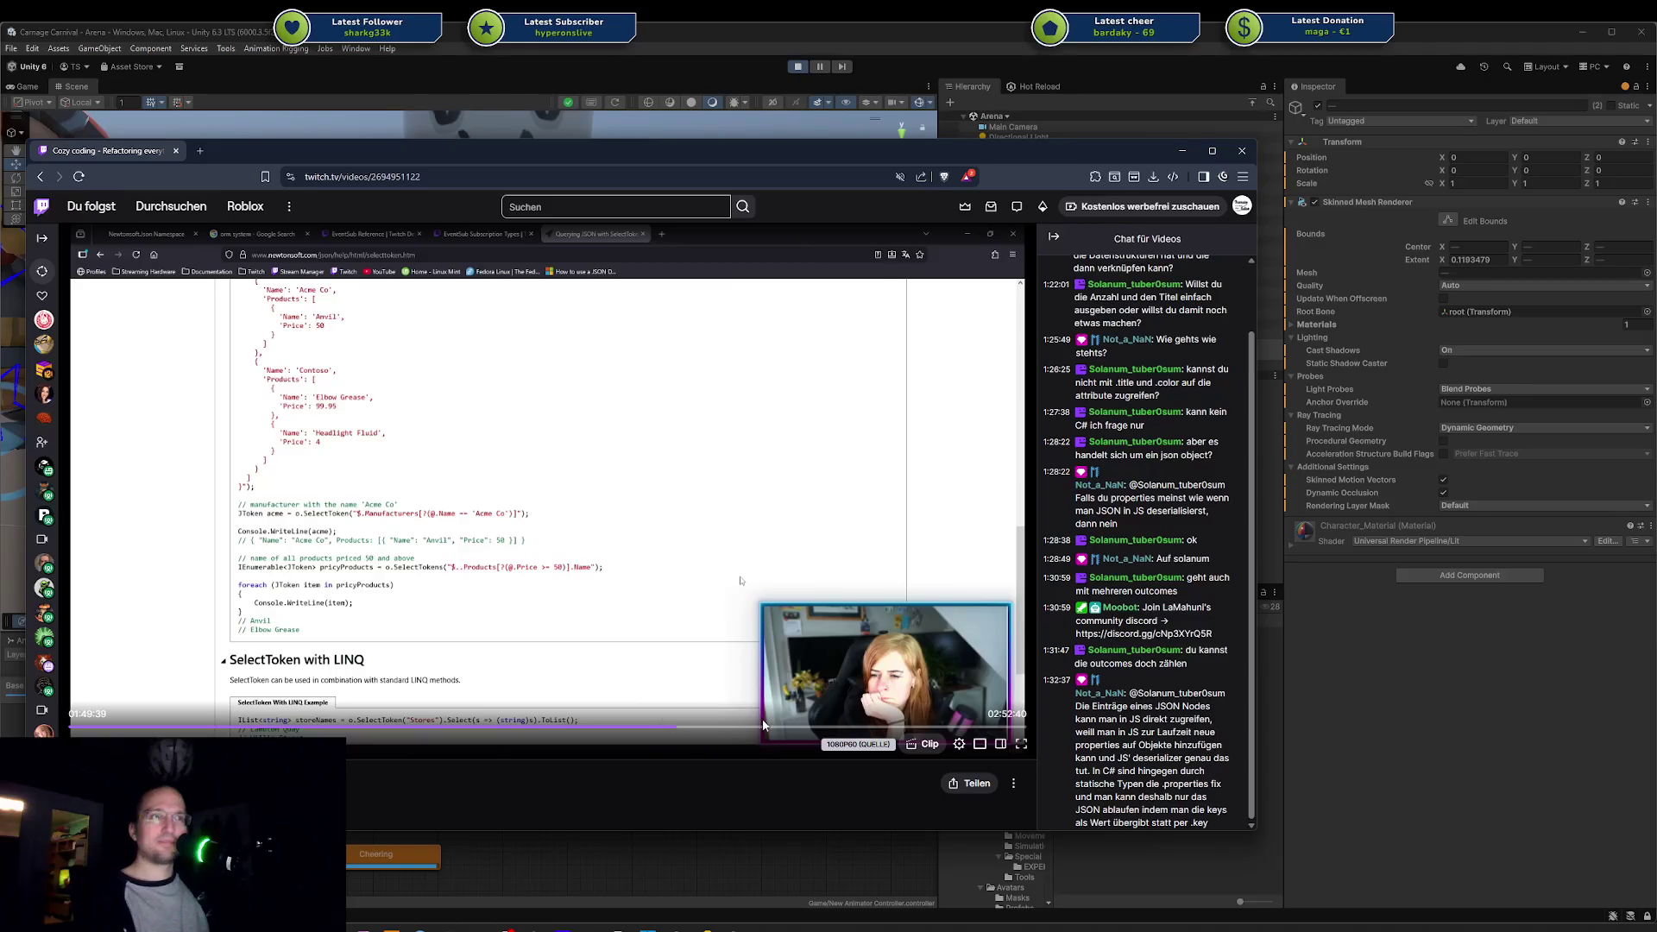
Step: Seek the broadcast to 2:19:04, 2:30:37, 2:43:13, then back to 1:37:39, 1:18:52, 0:49:00
click(840, 731)
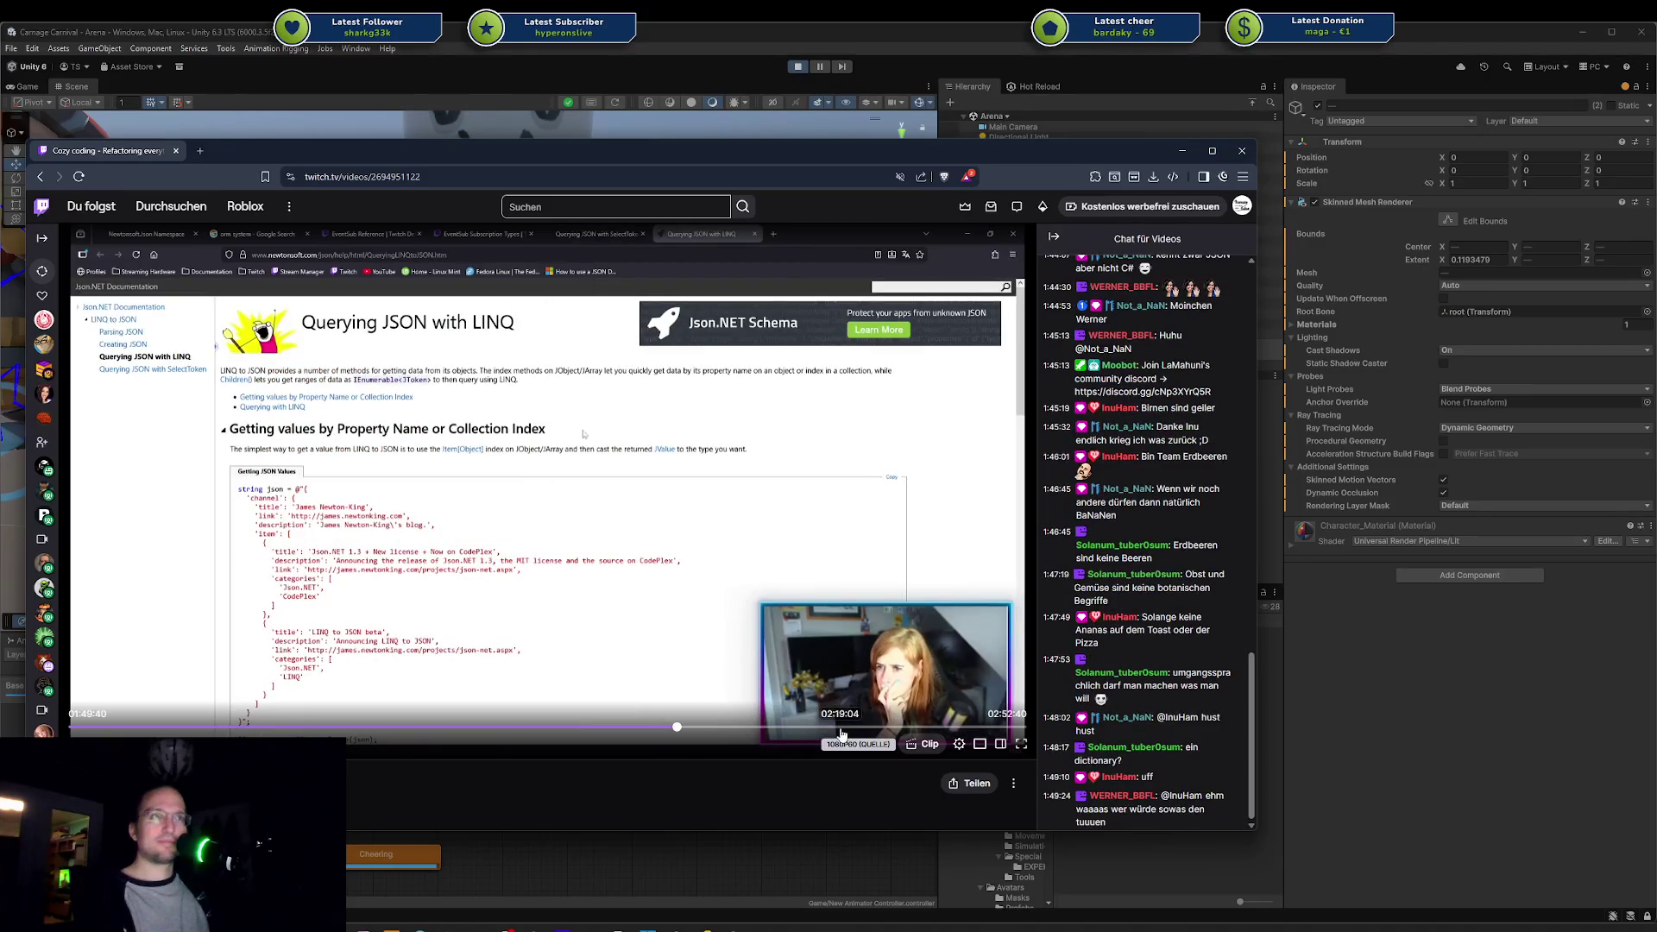
click(903, 729)
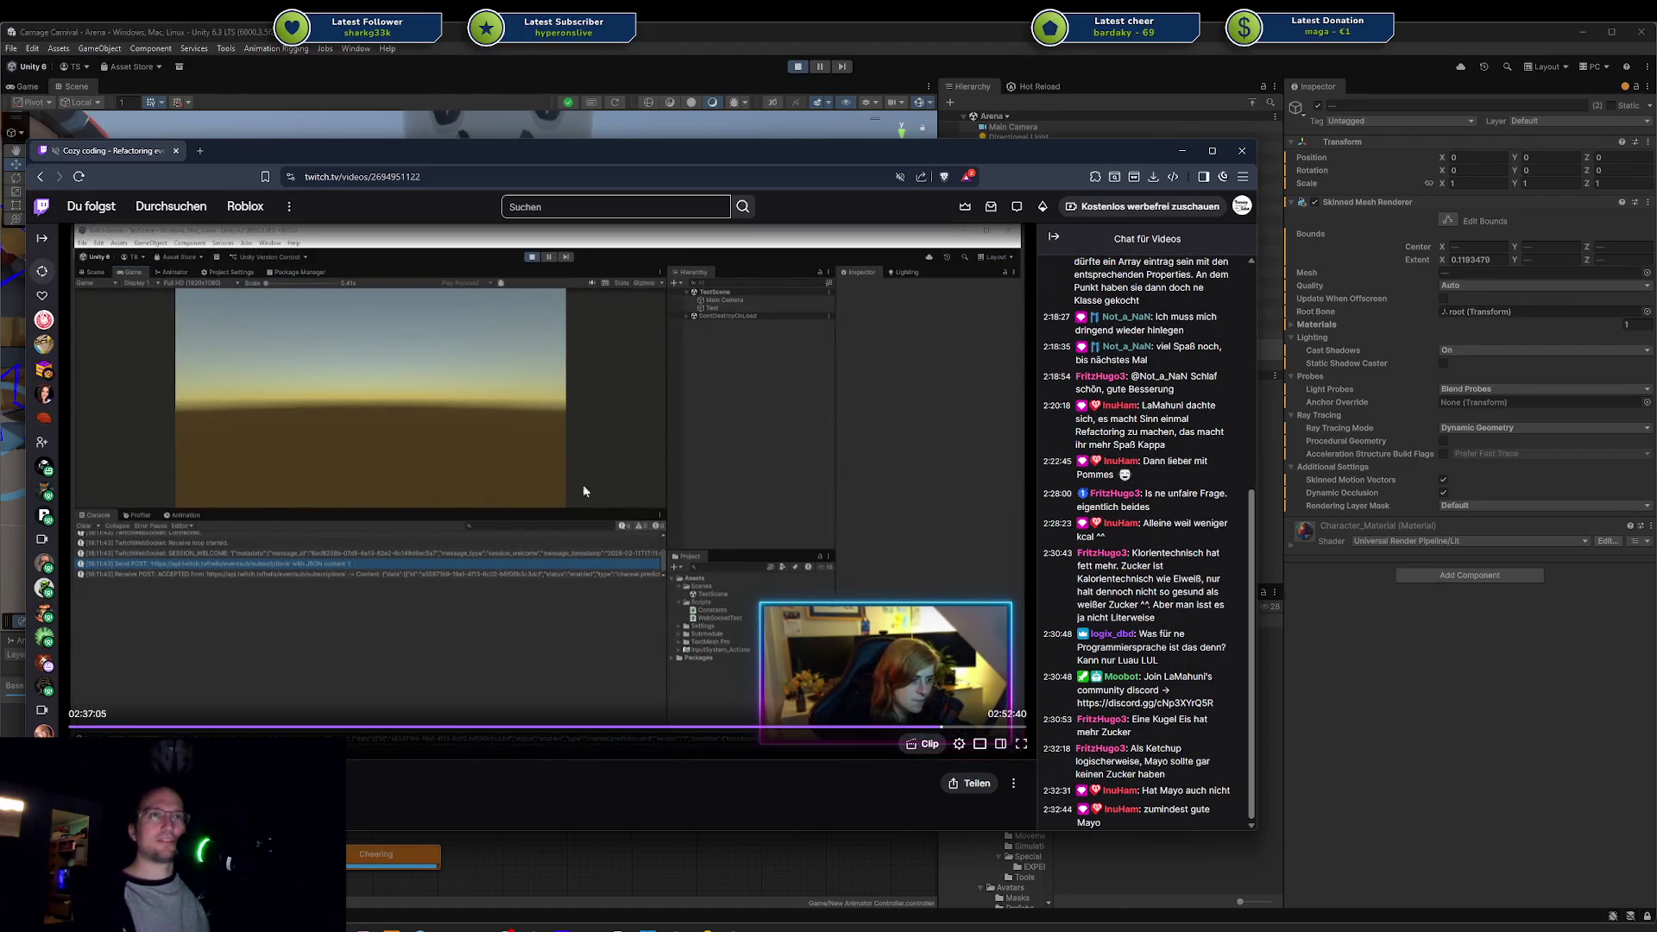
click(951, 727)
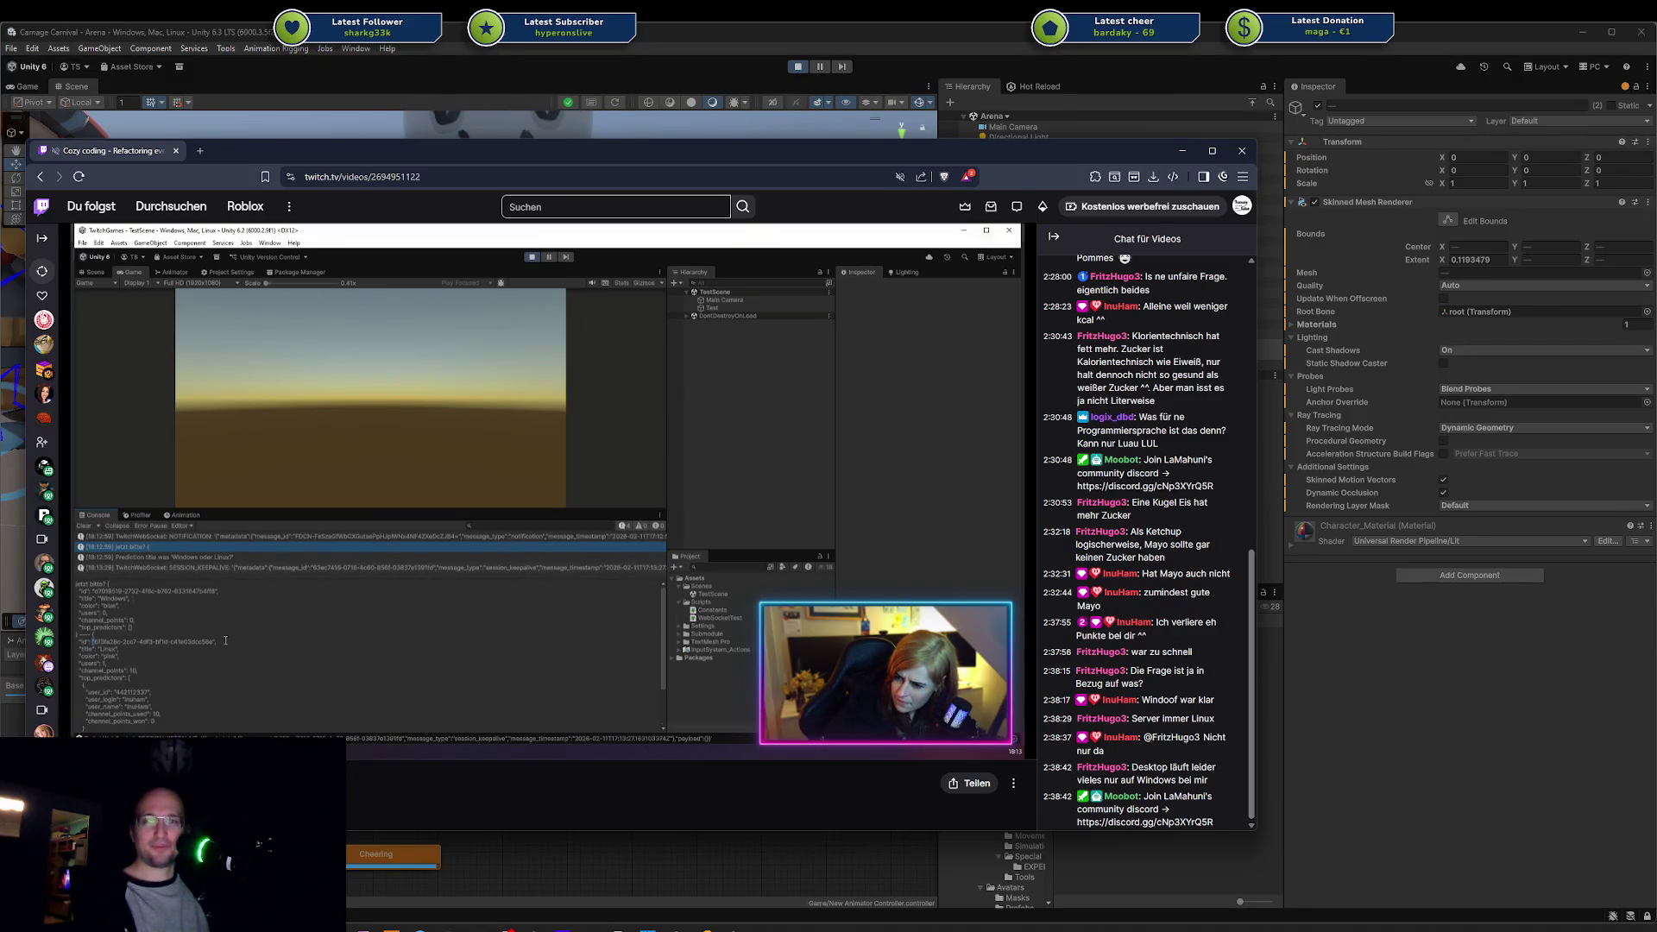
mouse_move(826, 693)
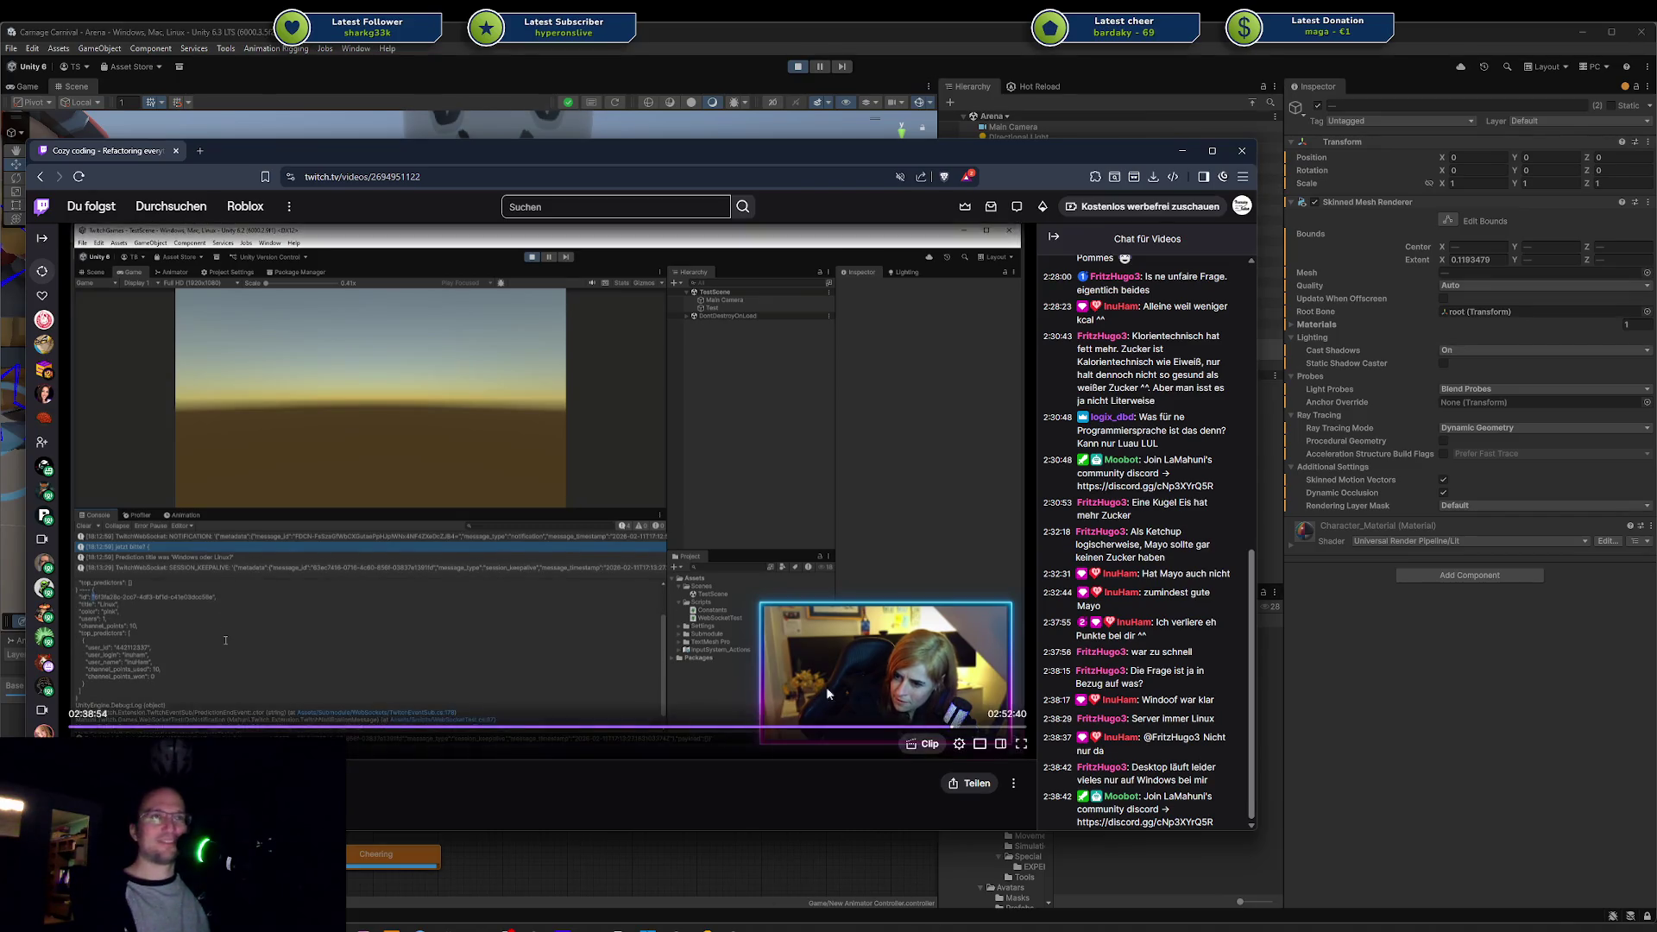
click(975, 727)
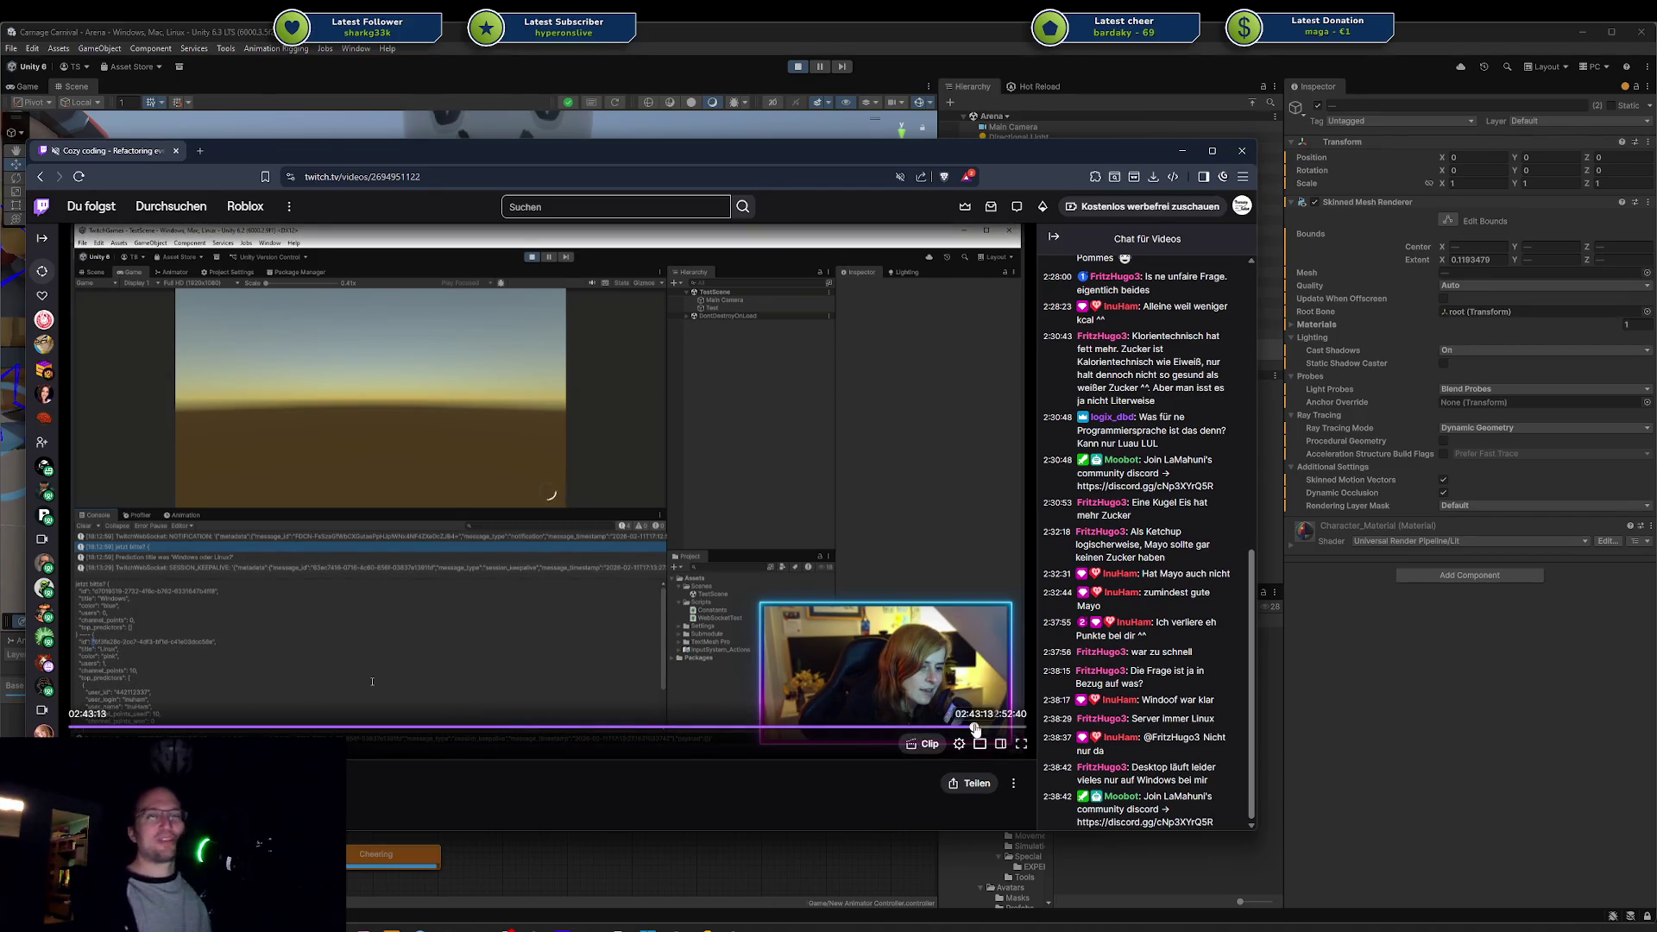
click(612, 728)
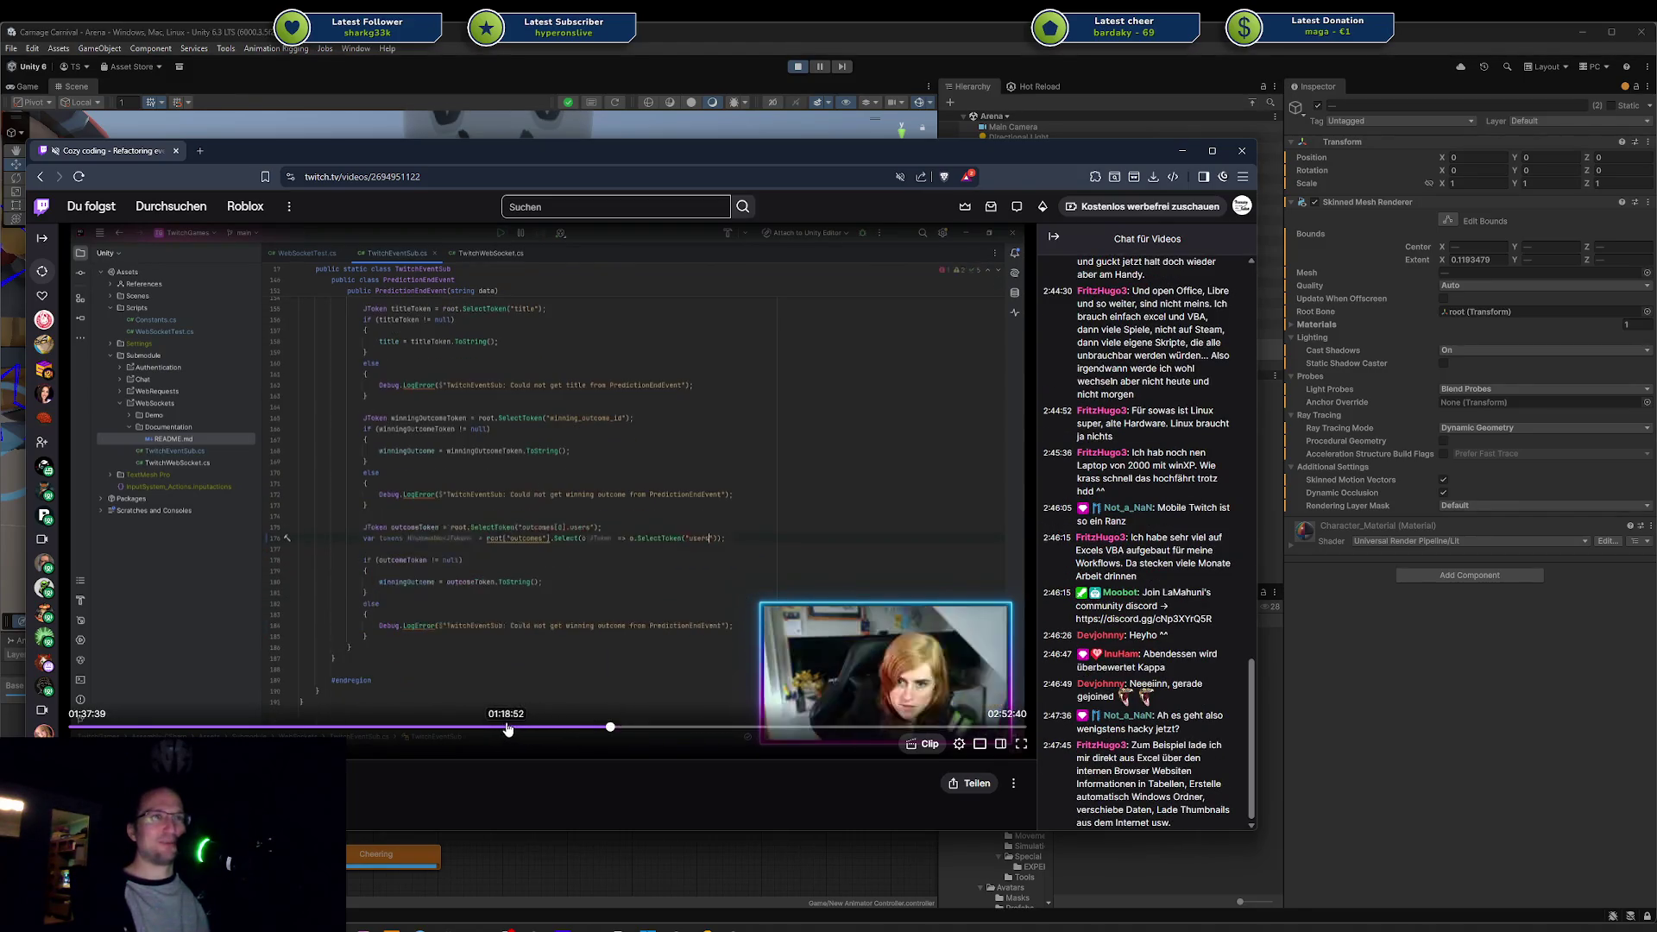
click(506, 727)
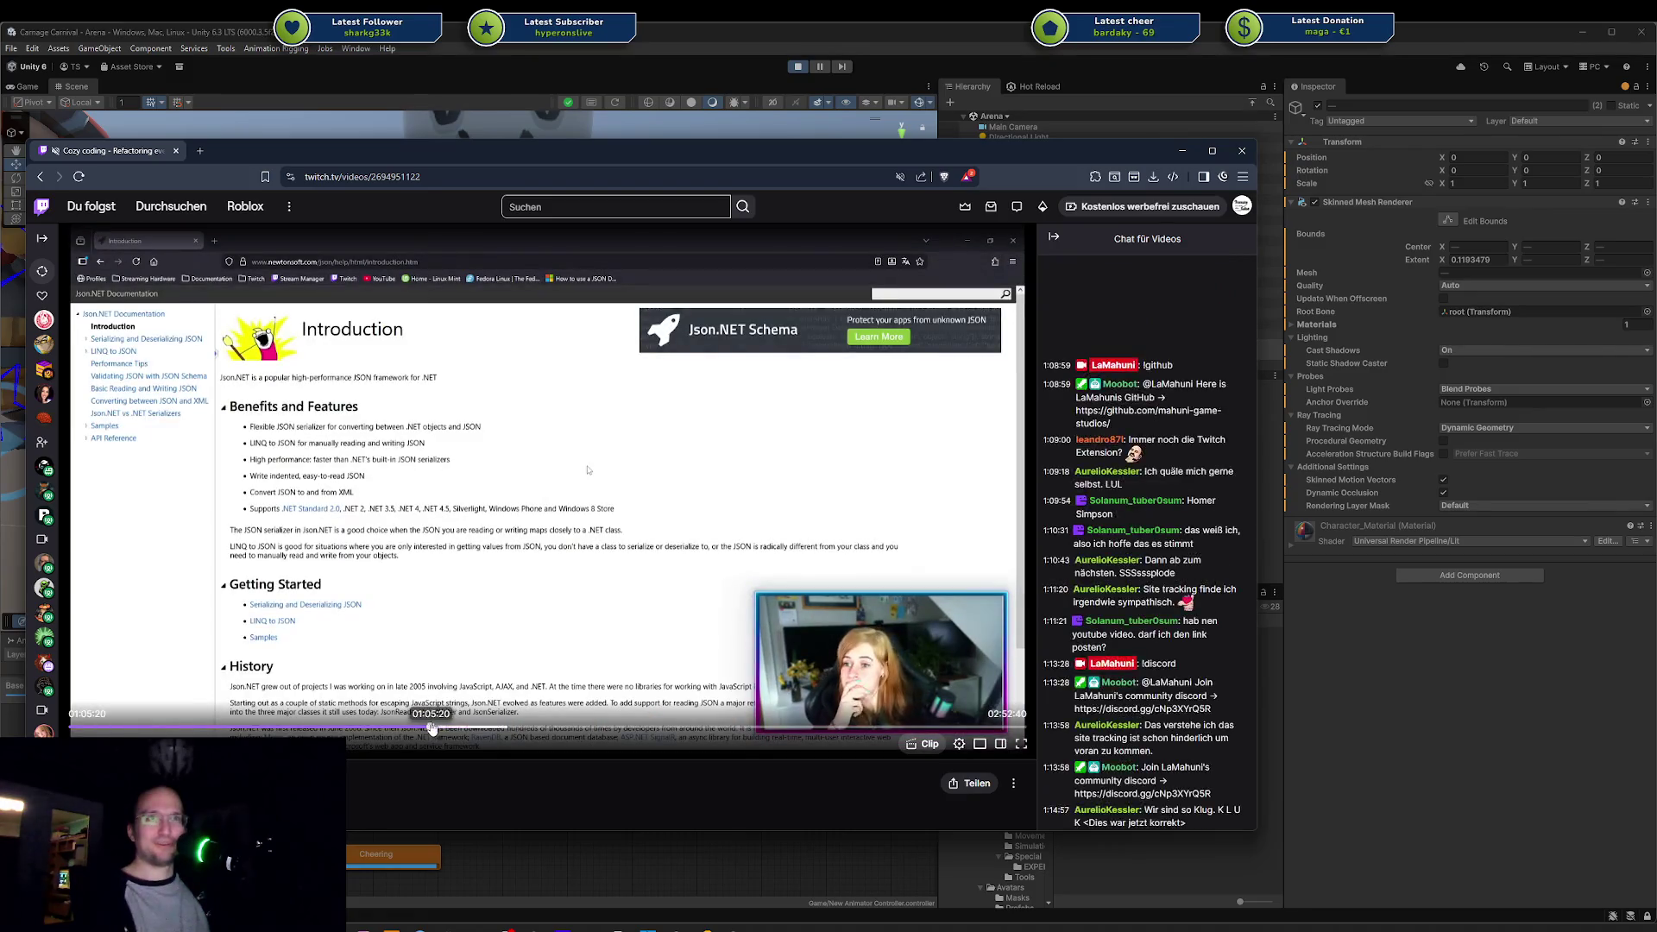
click(339, 727)
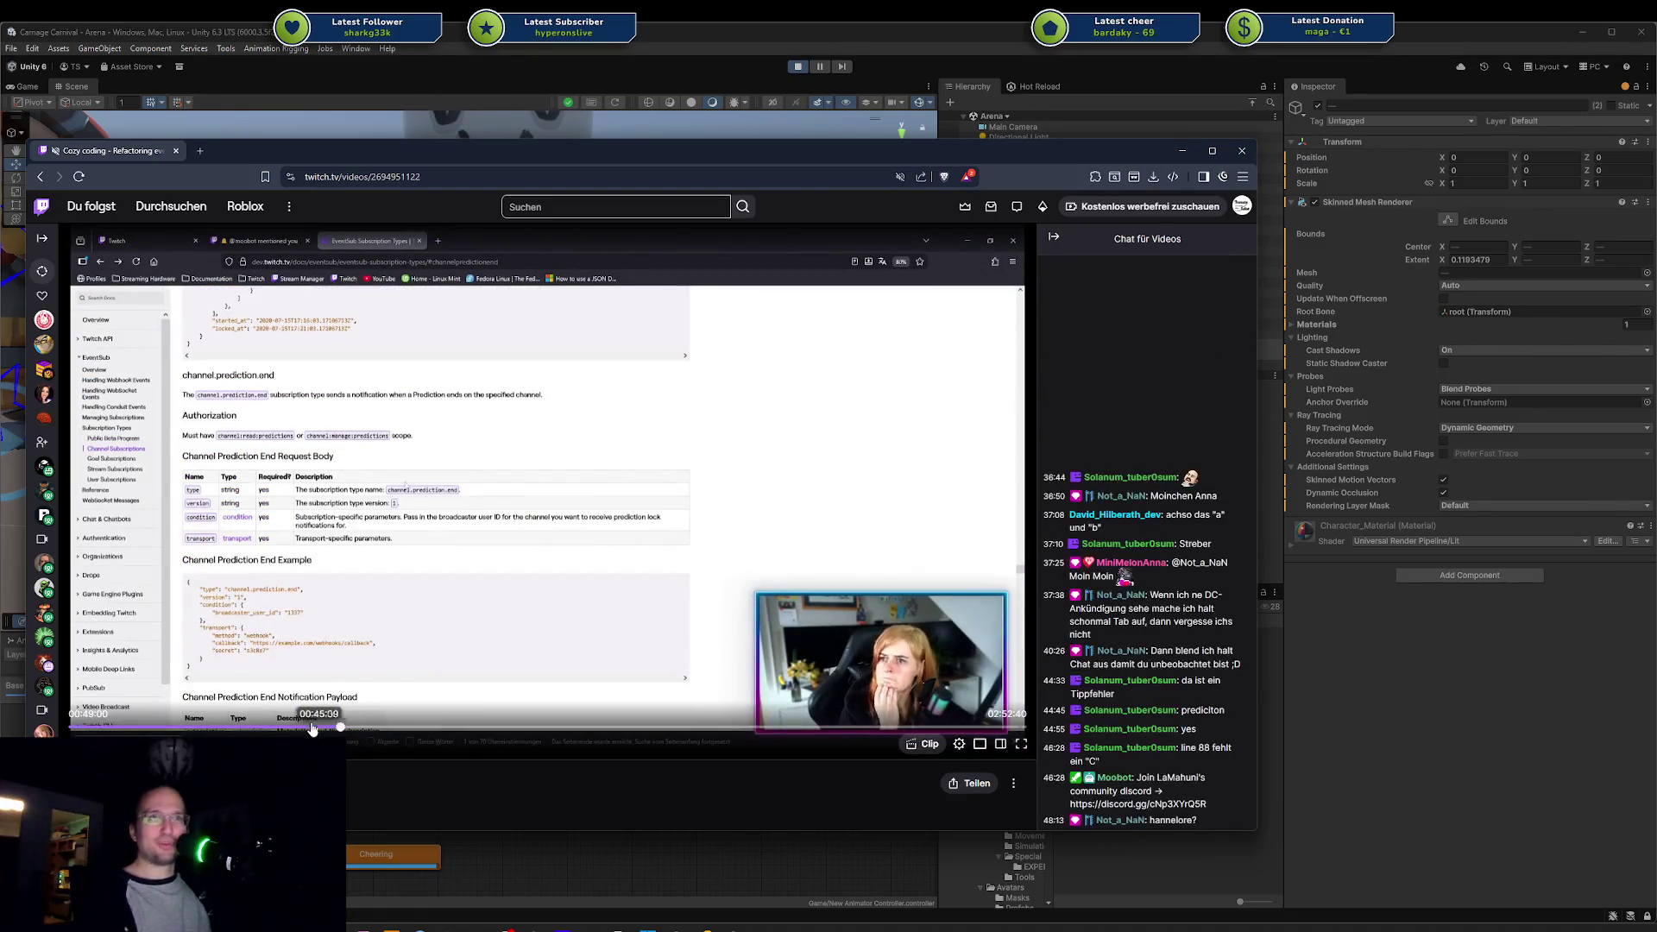
Step: Seek to 0:21:07, 0:30:12, 0:52:01, 1:05:55, 1:25:17, 1:38:07, then close the browser
scroll(678, 671, down, 3)
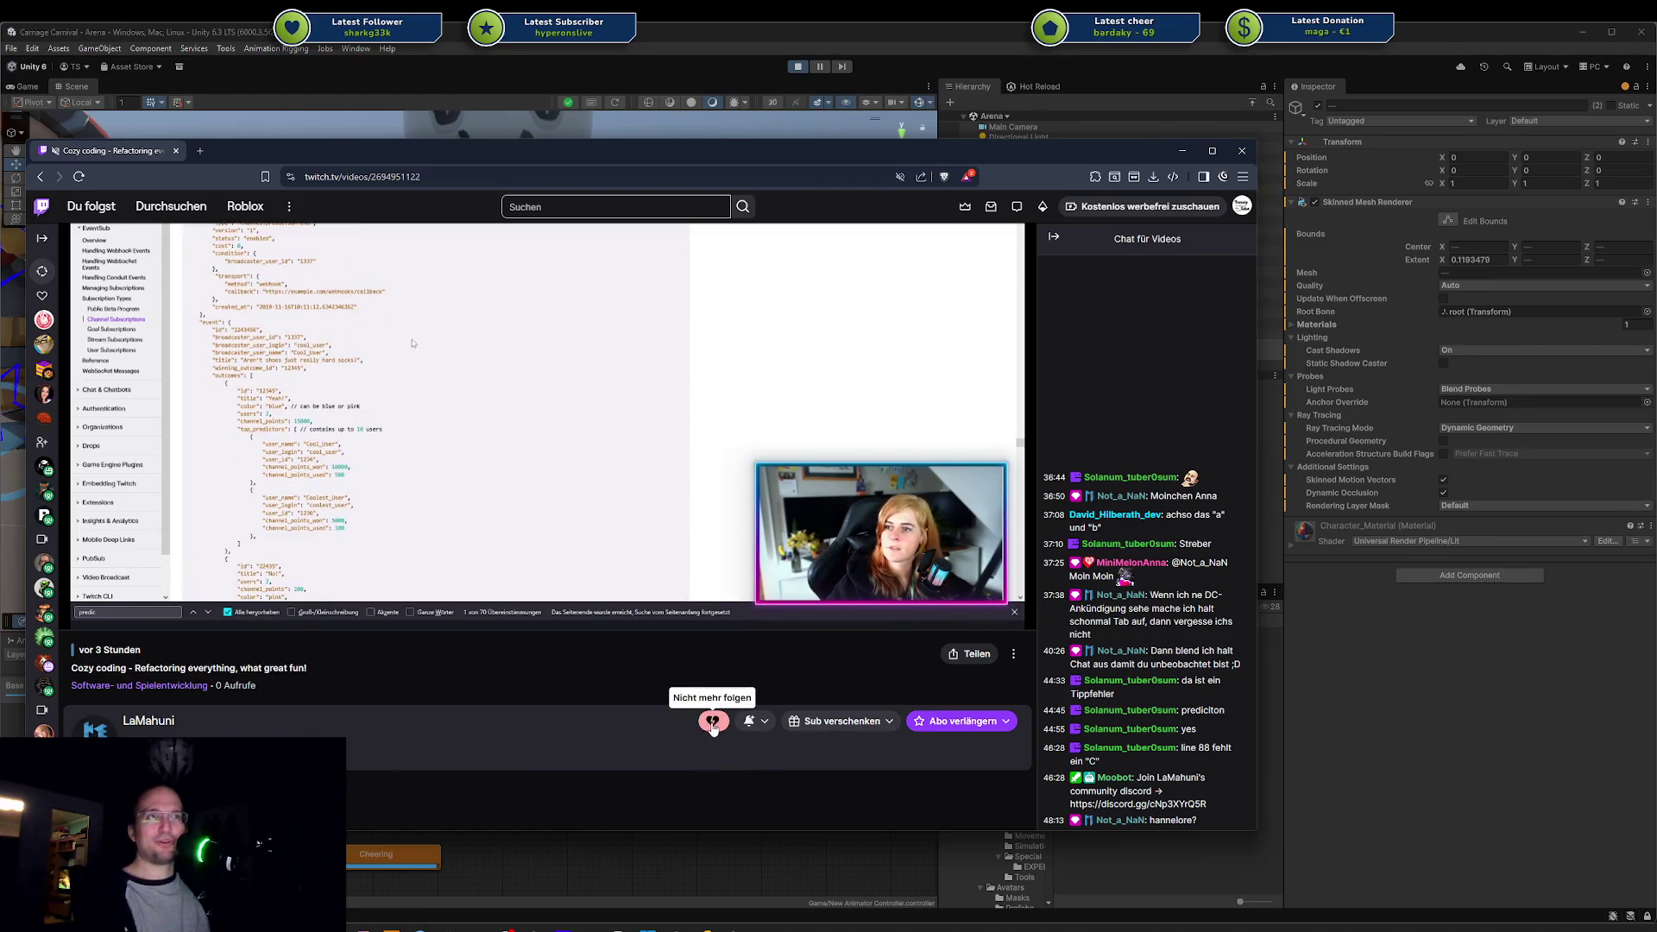
scroll(618, 676, up, 3)
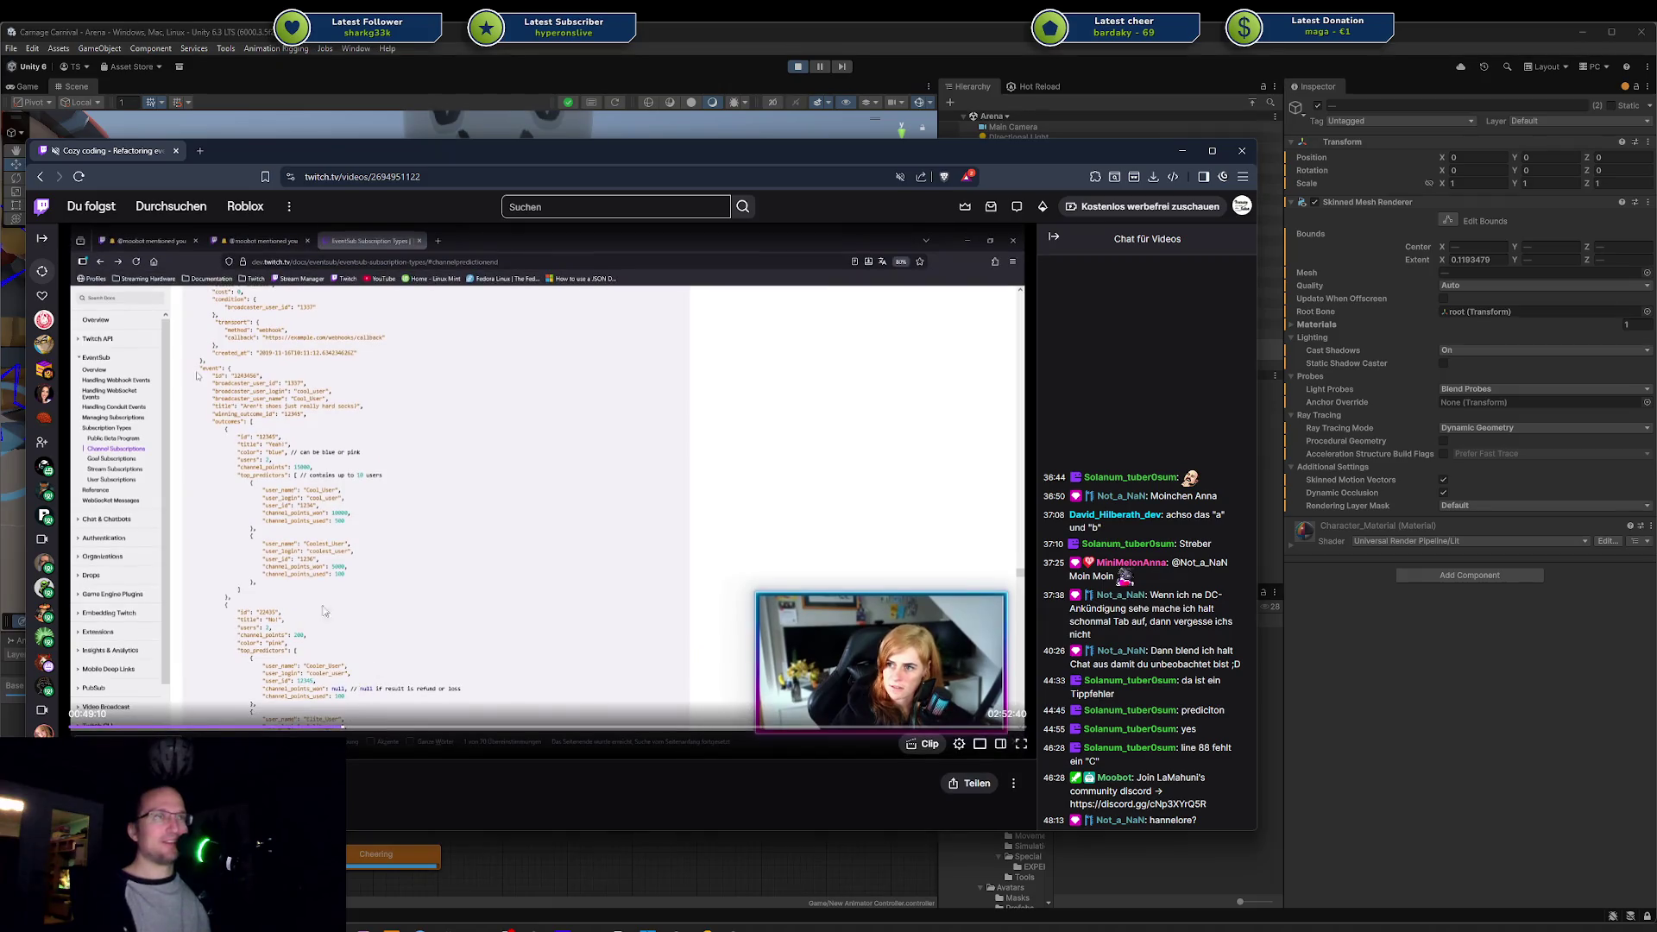
click(187, 727)
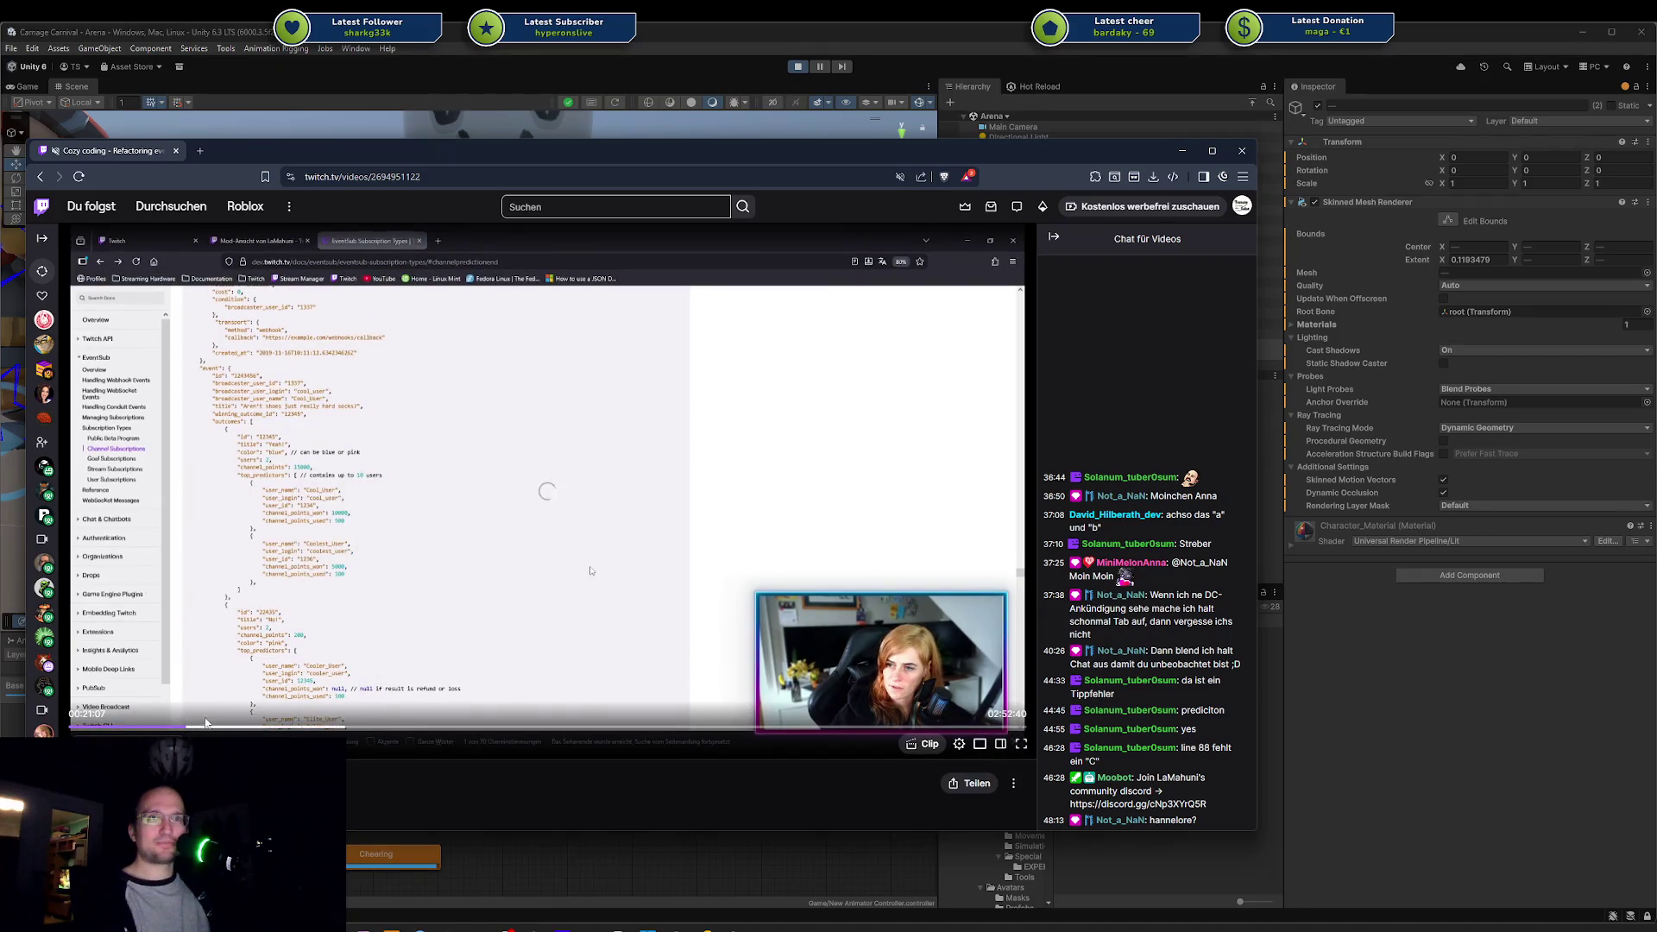
scroll(321, 669, down, 2)
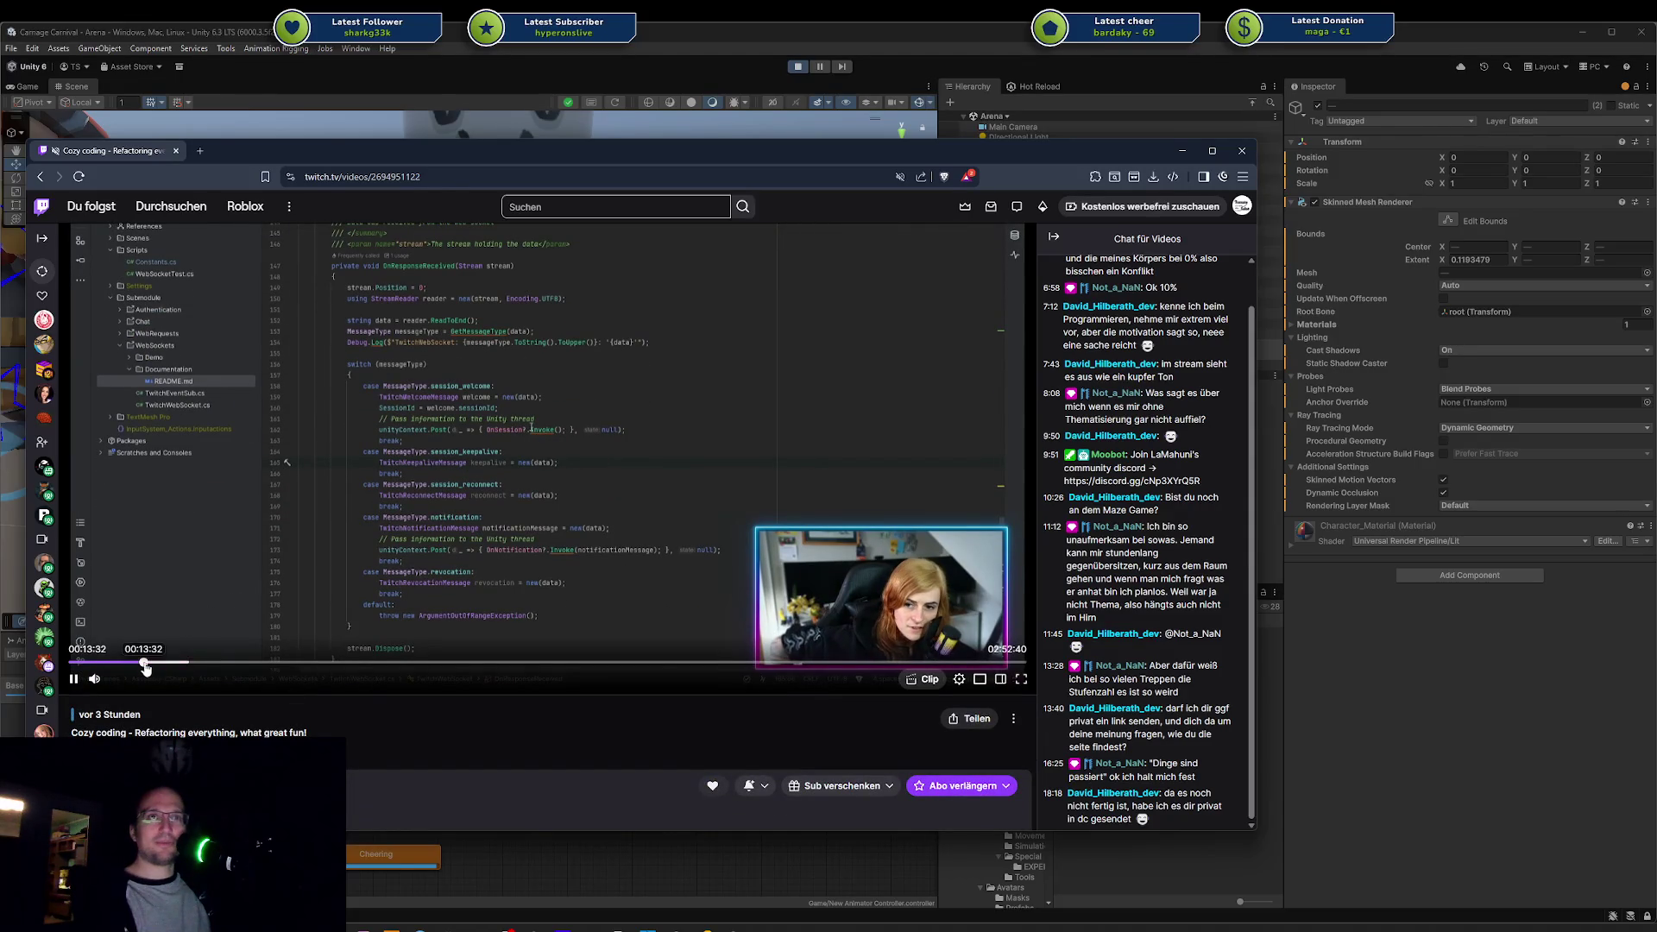
click(238, 666)
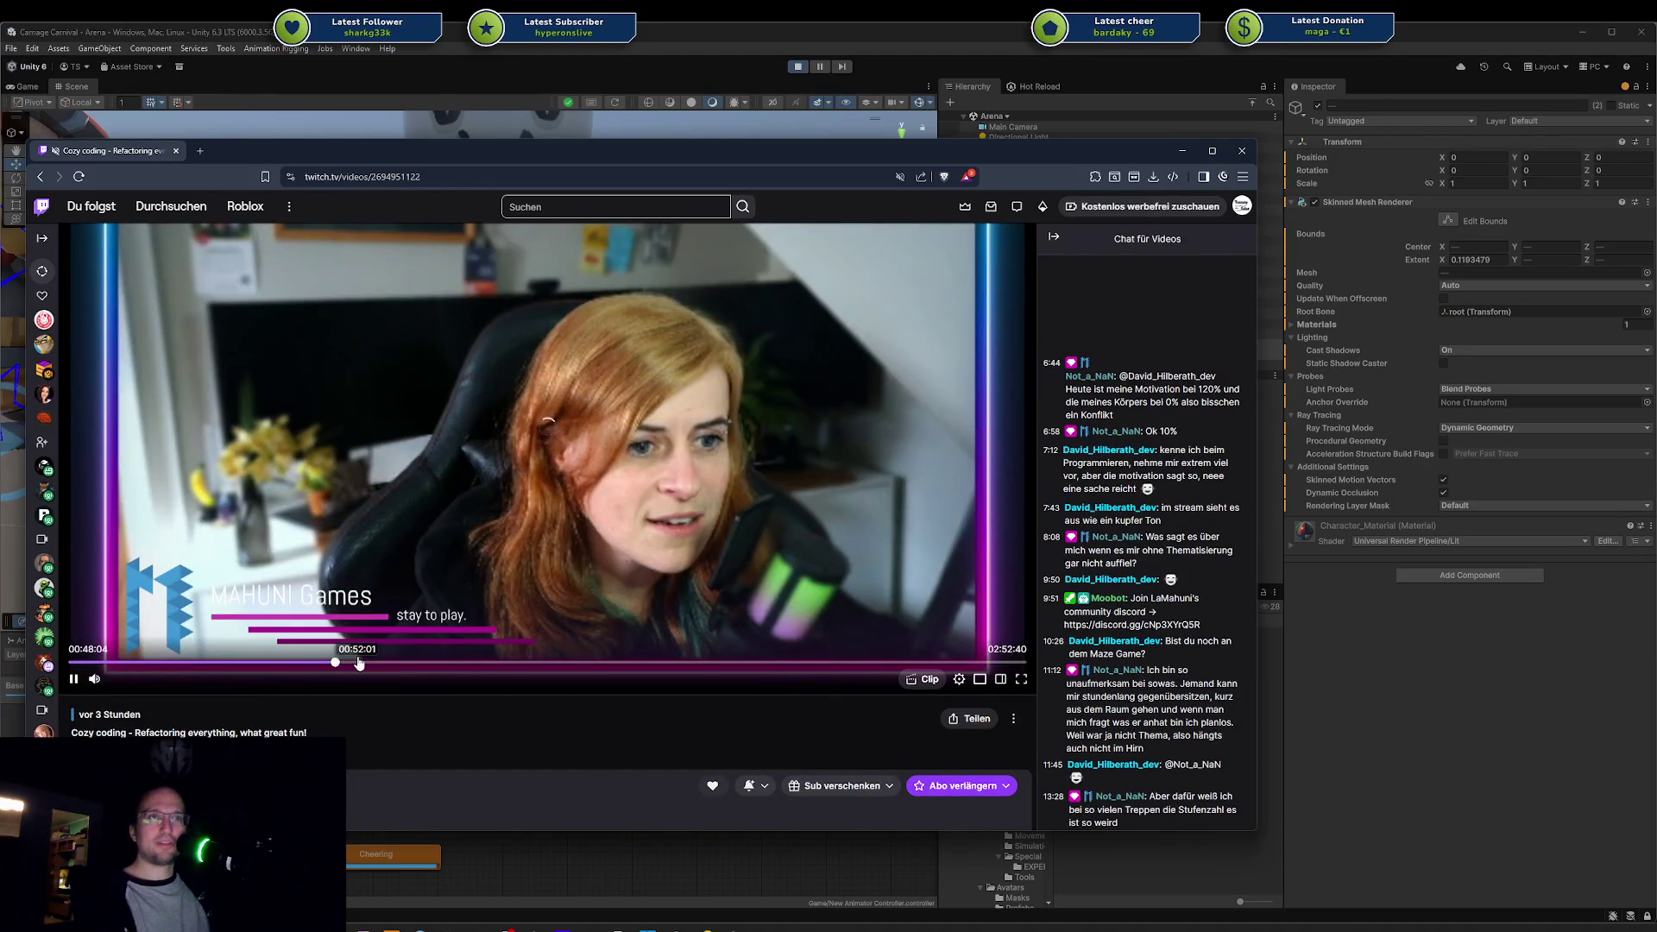
click(358, 663)
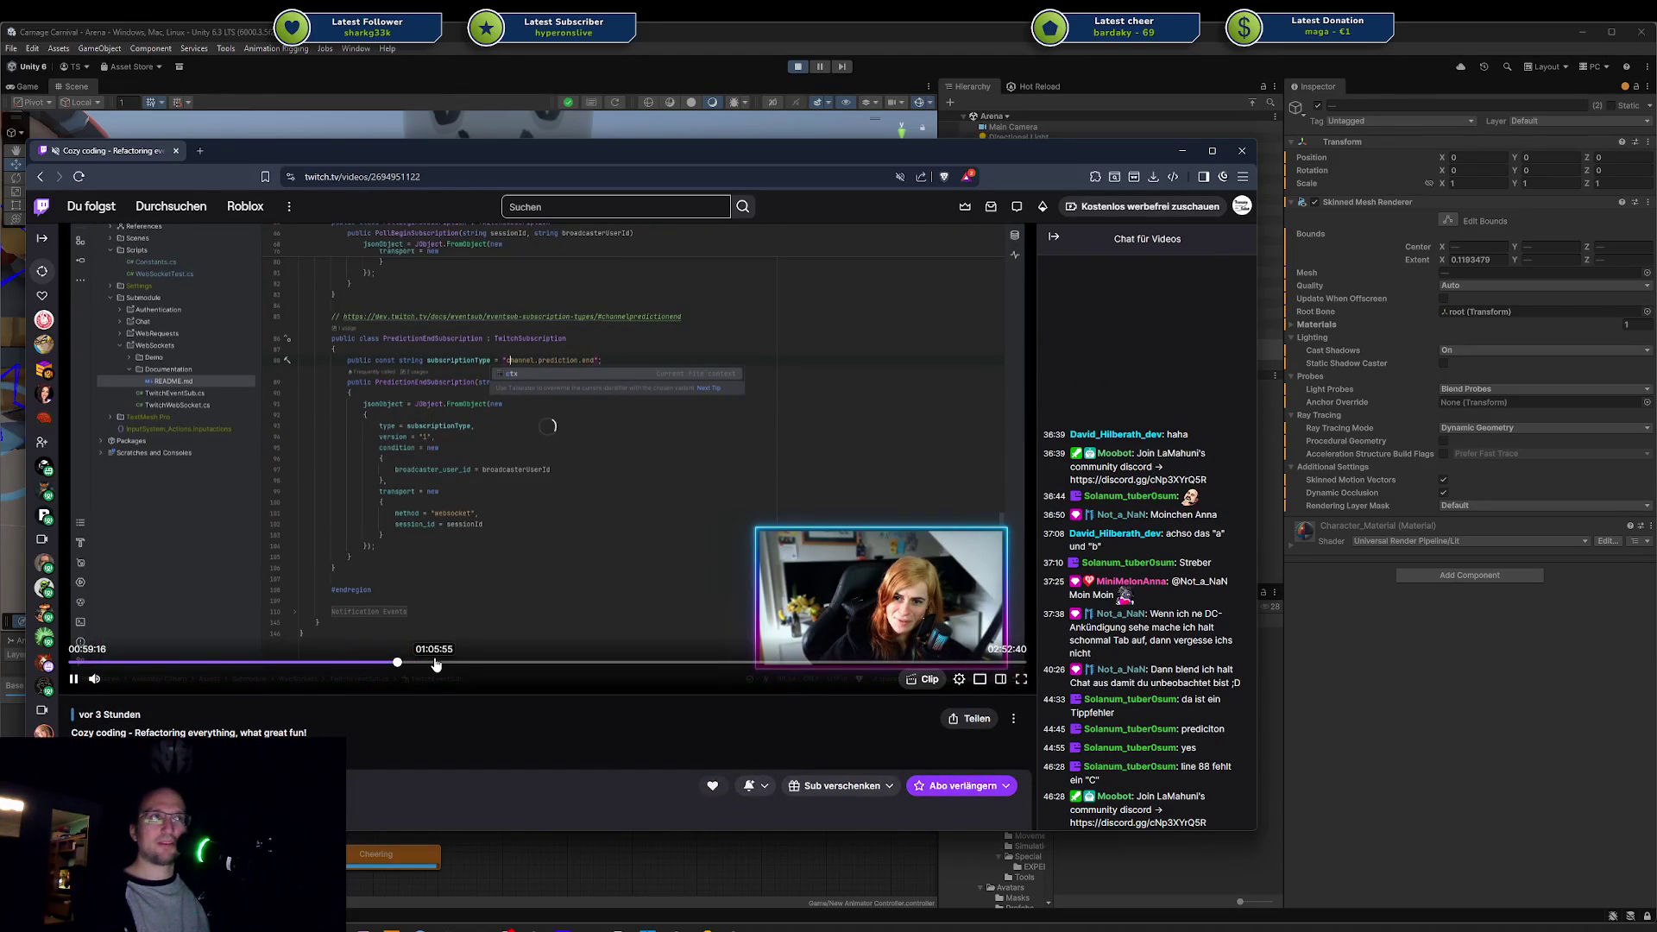
click(435, 664)
click(541, 663)
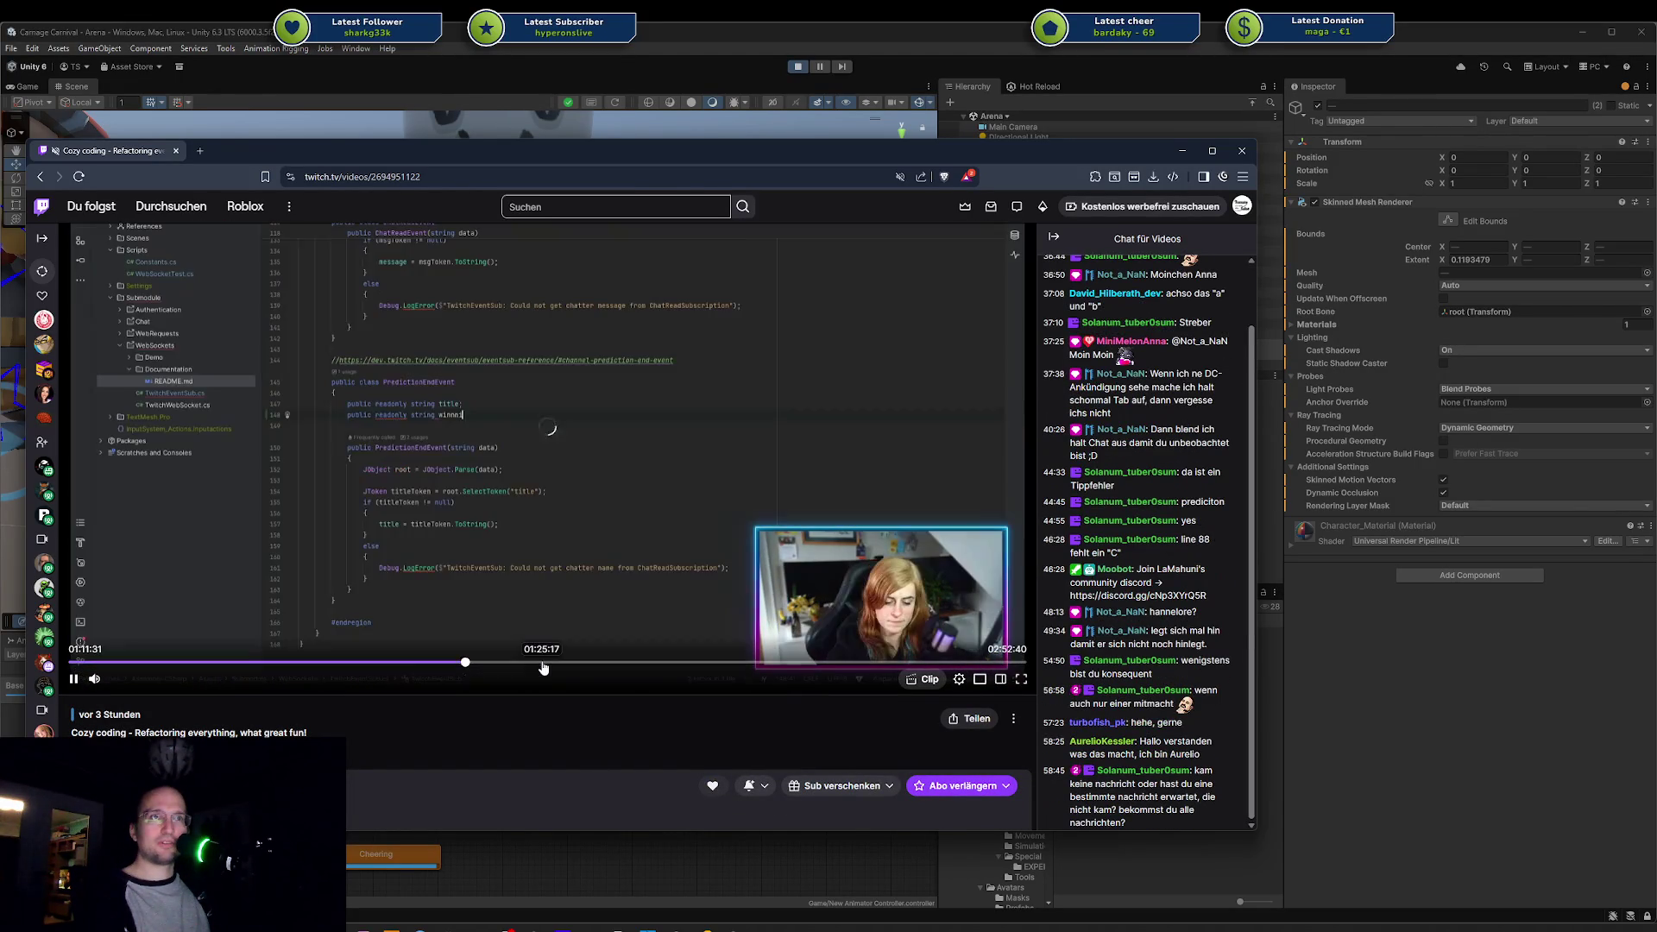
click(613, 664)
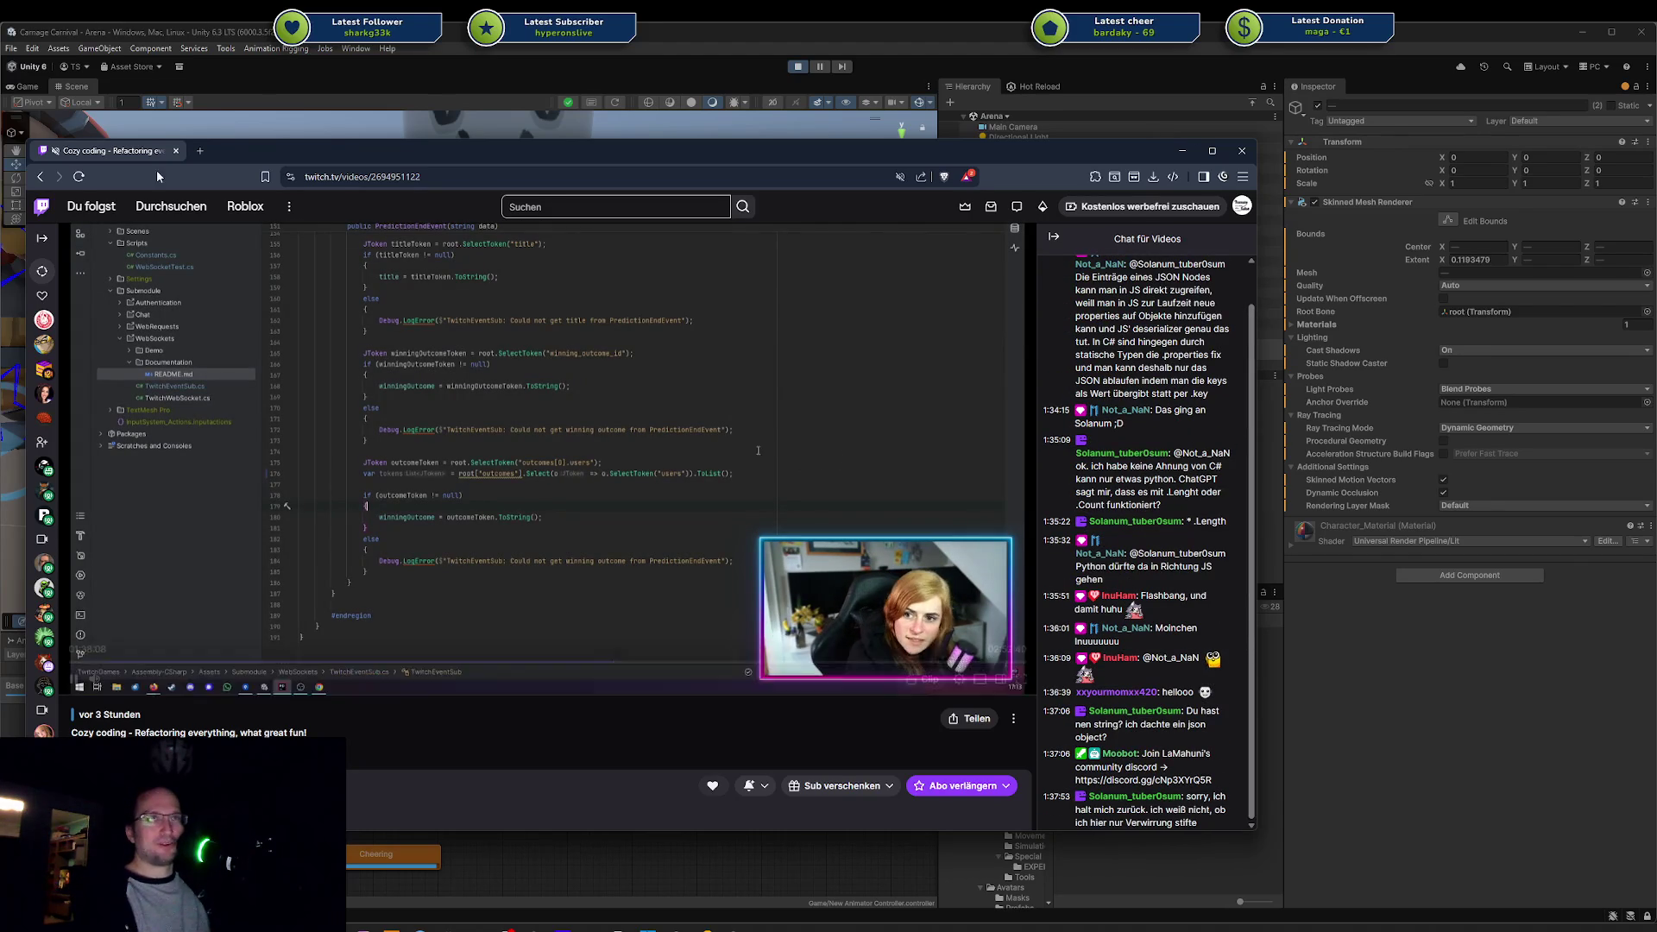
middle_click(102, 154)
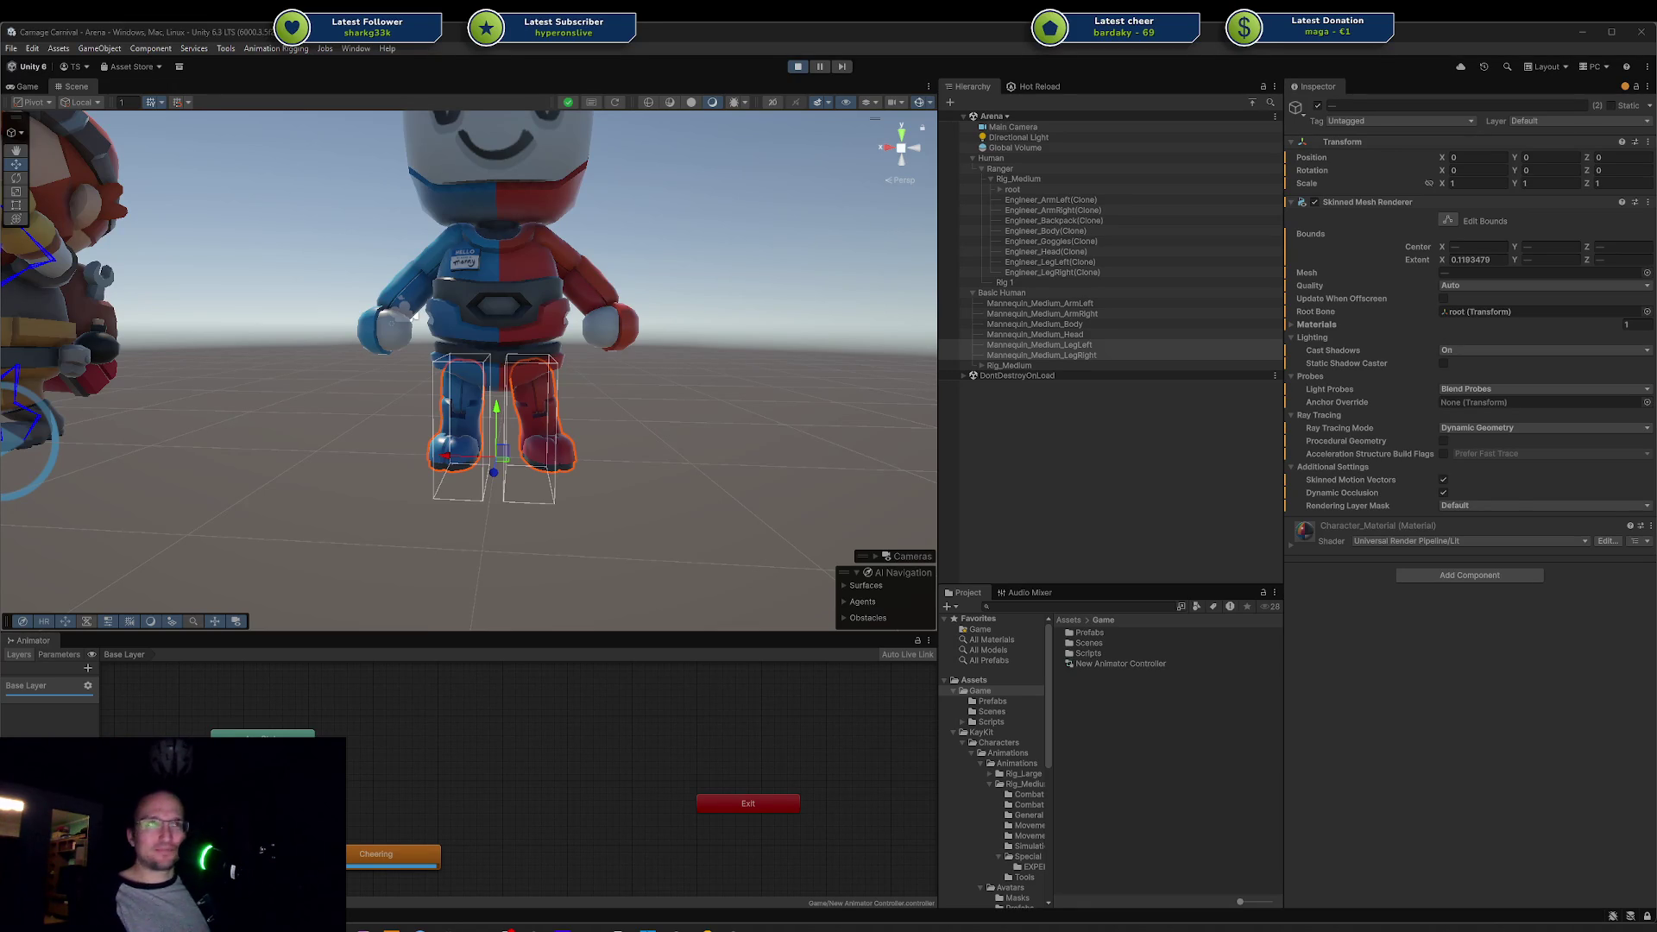
Step: Zoom the Scene view in on the animating mannequins
scroll(622, 389, up, 2)
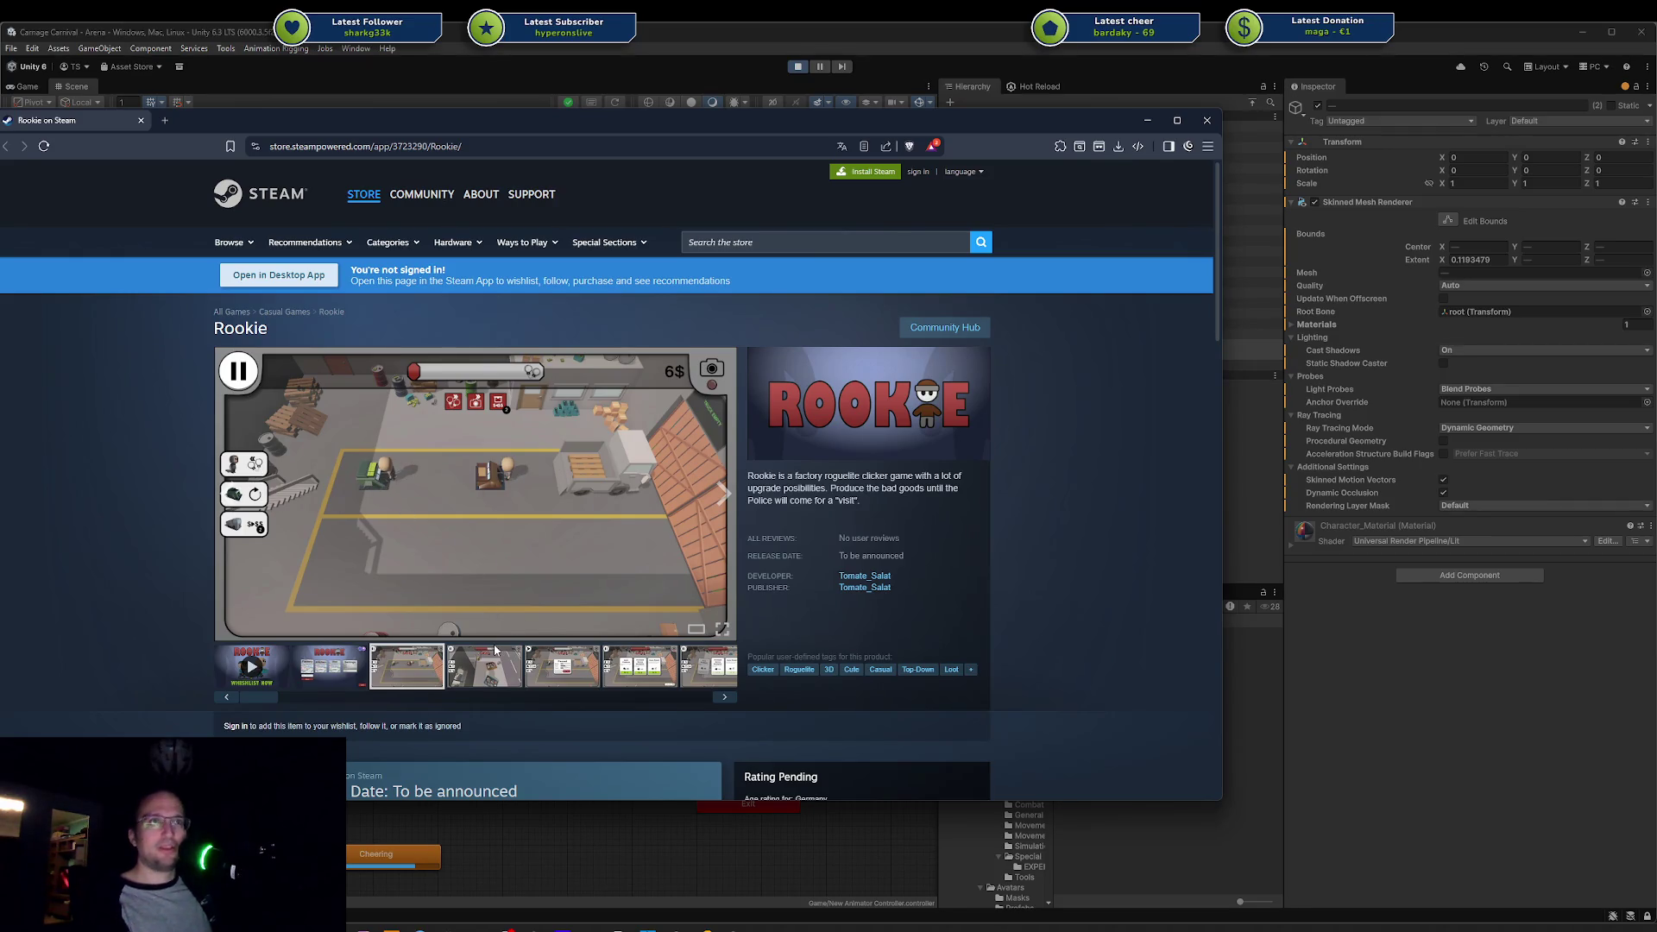
Step: View the last Rookie screenshot, then move the store window aside and switch back to Unity
click(684, 674)
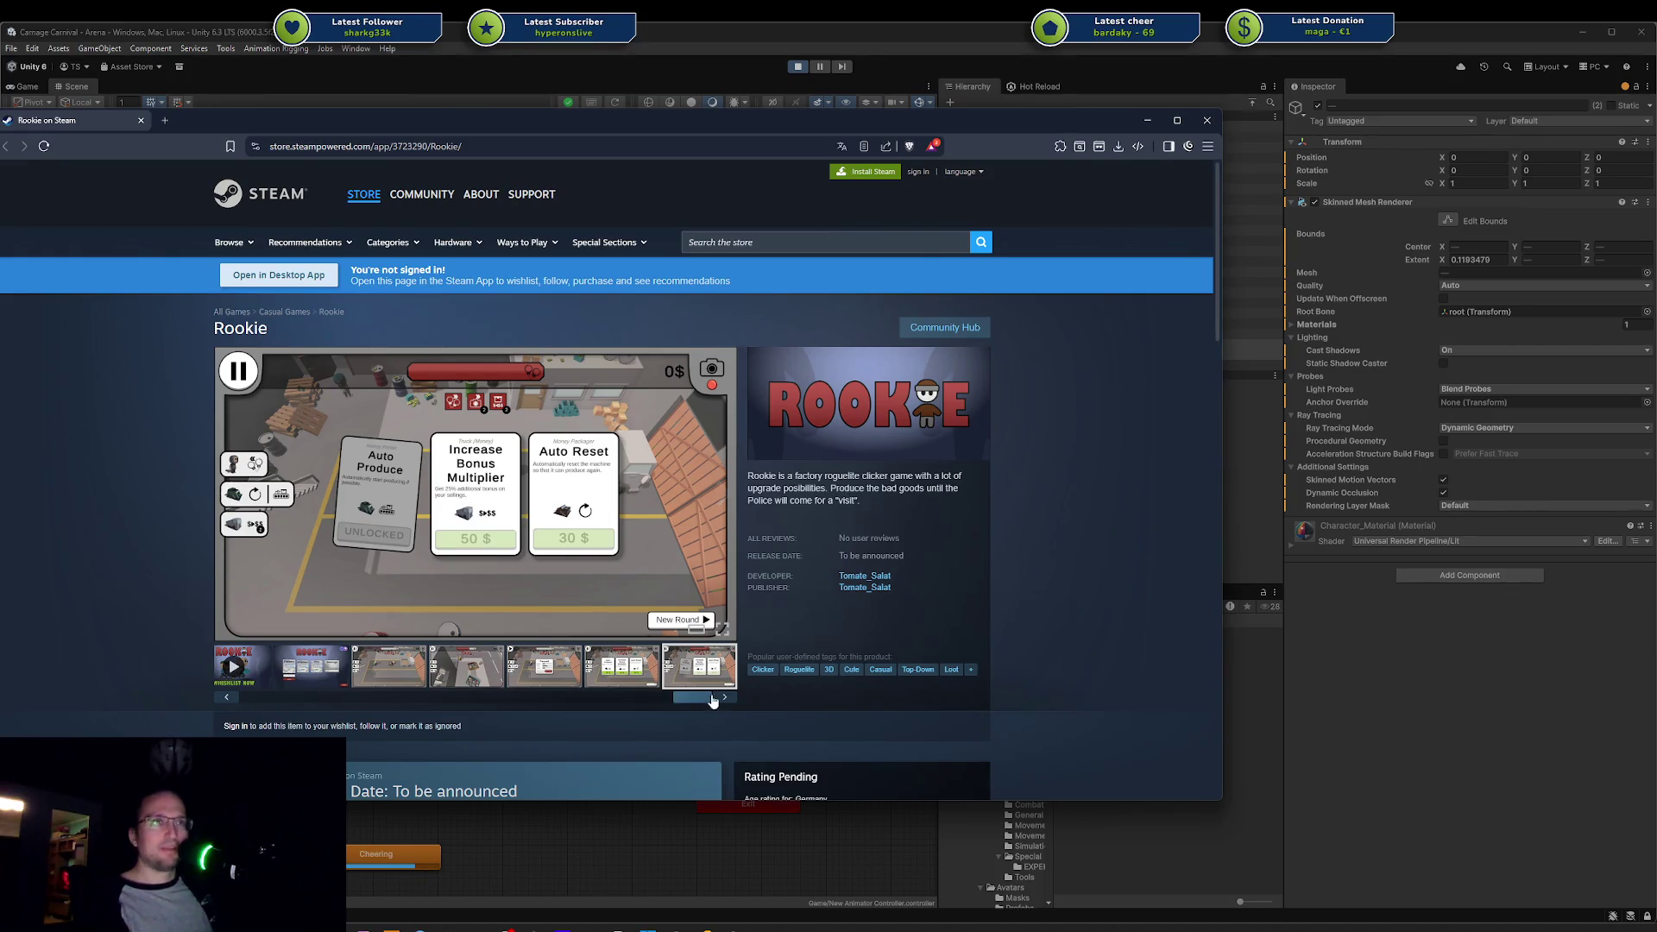
mouse_move(231, 122)
mouse_down()
mouse_move(1342, 93)
mouse_move(573, 193)
mouse_up()
key(alt+Tab)
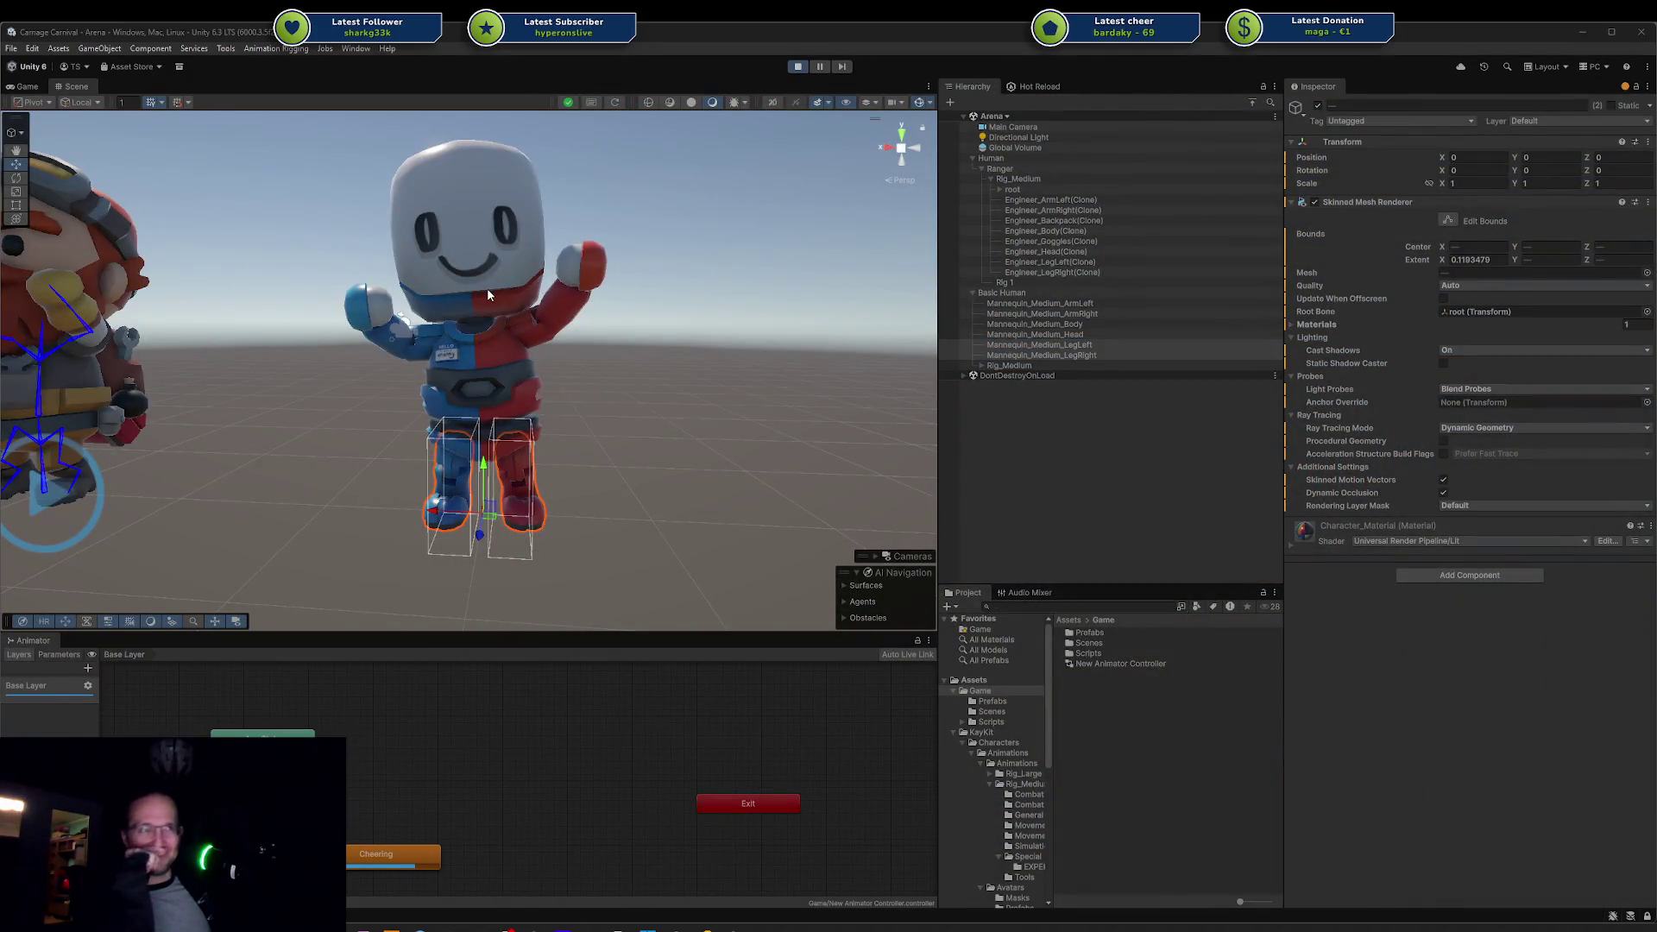
Step: Reframe the Scene view on both characters and select a few of the rig's body pieces
scroll(487, 287, down, 5)
mouse_move(660, 328)
mouse_down()
mouse_move(660, 366)
mouse_move(867, 281)
mouse_up()
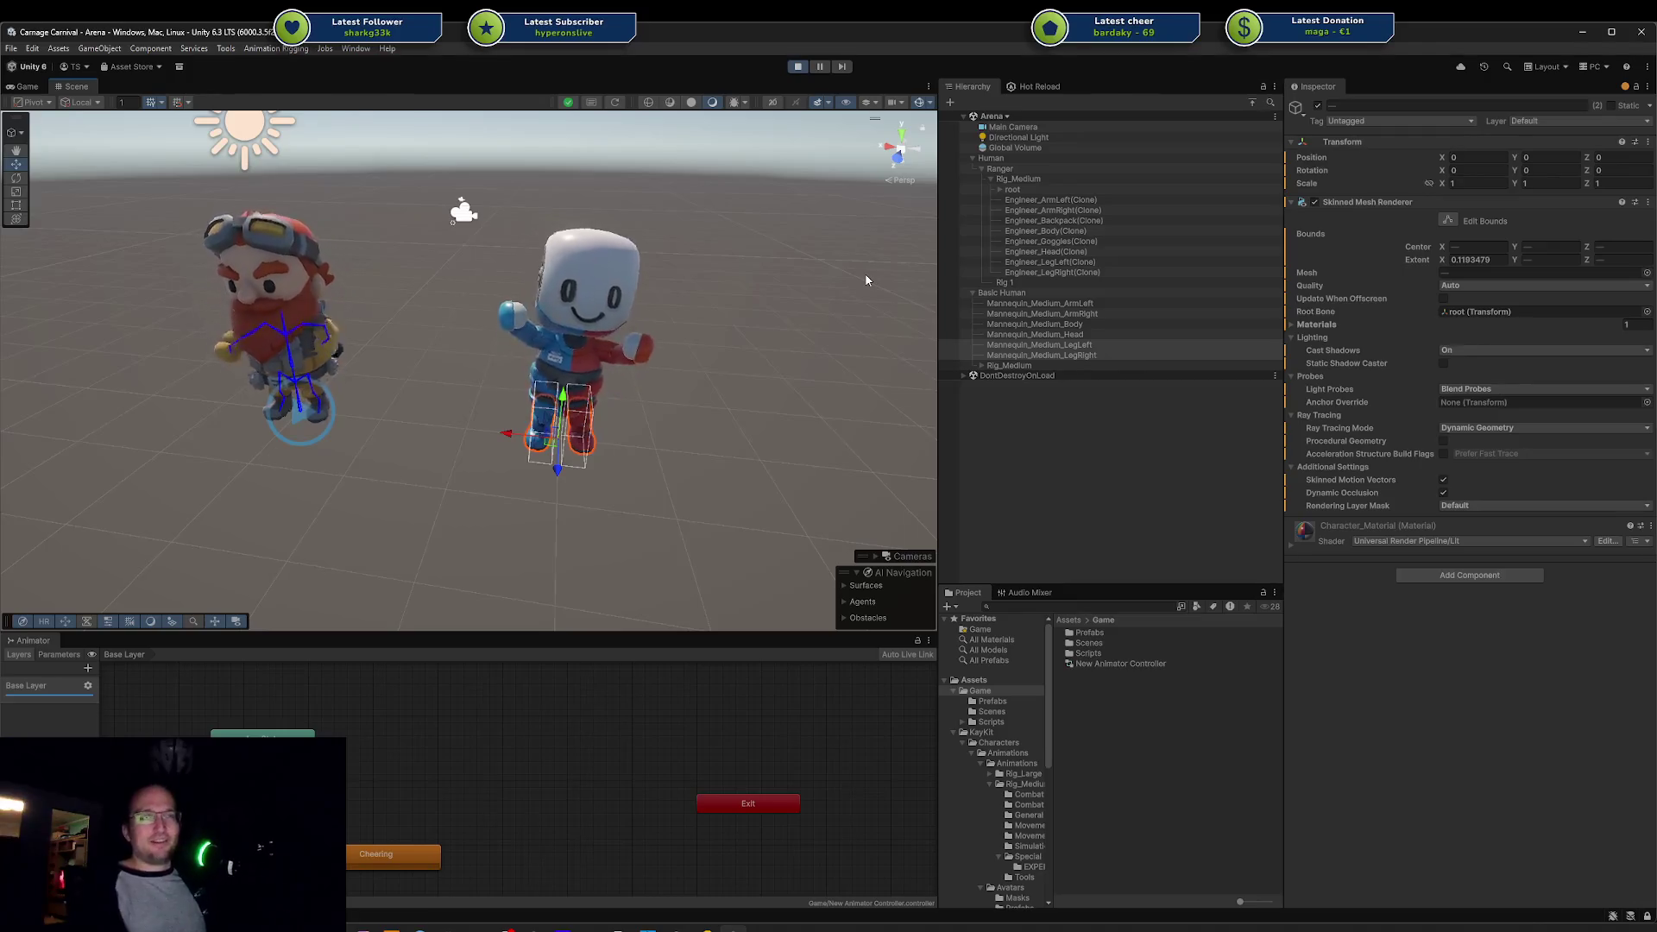
drag(752, 362, 666, 307)
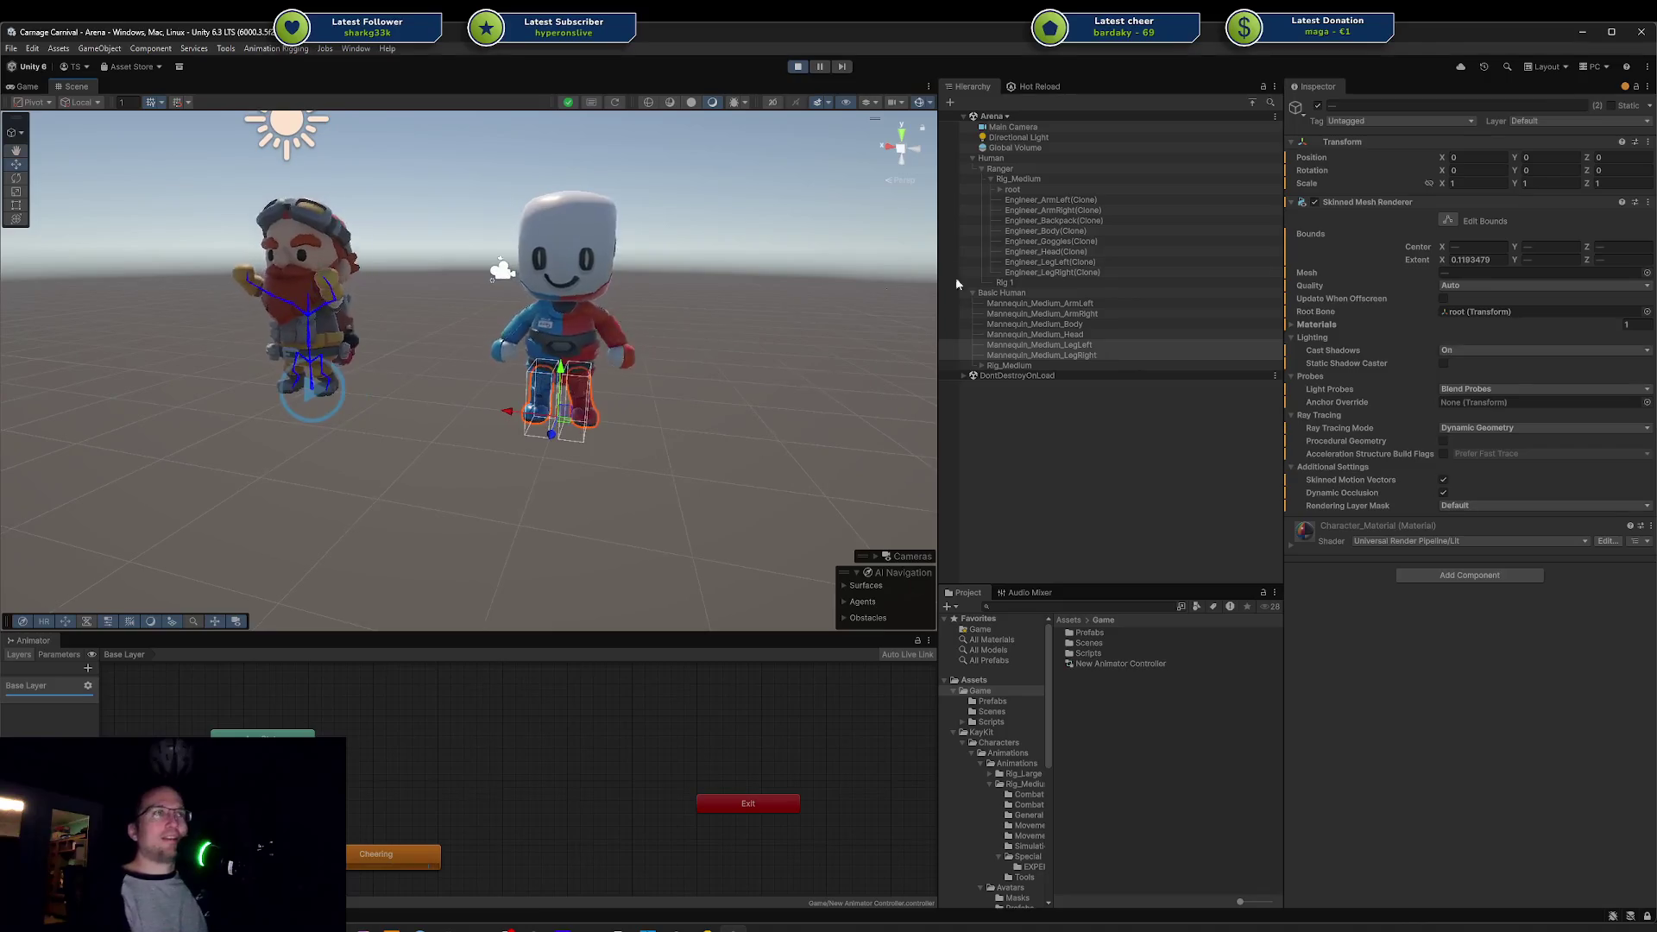
click(1048, 314)
click(1048, 344)
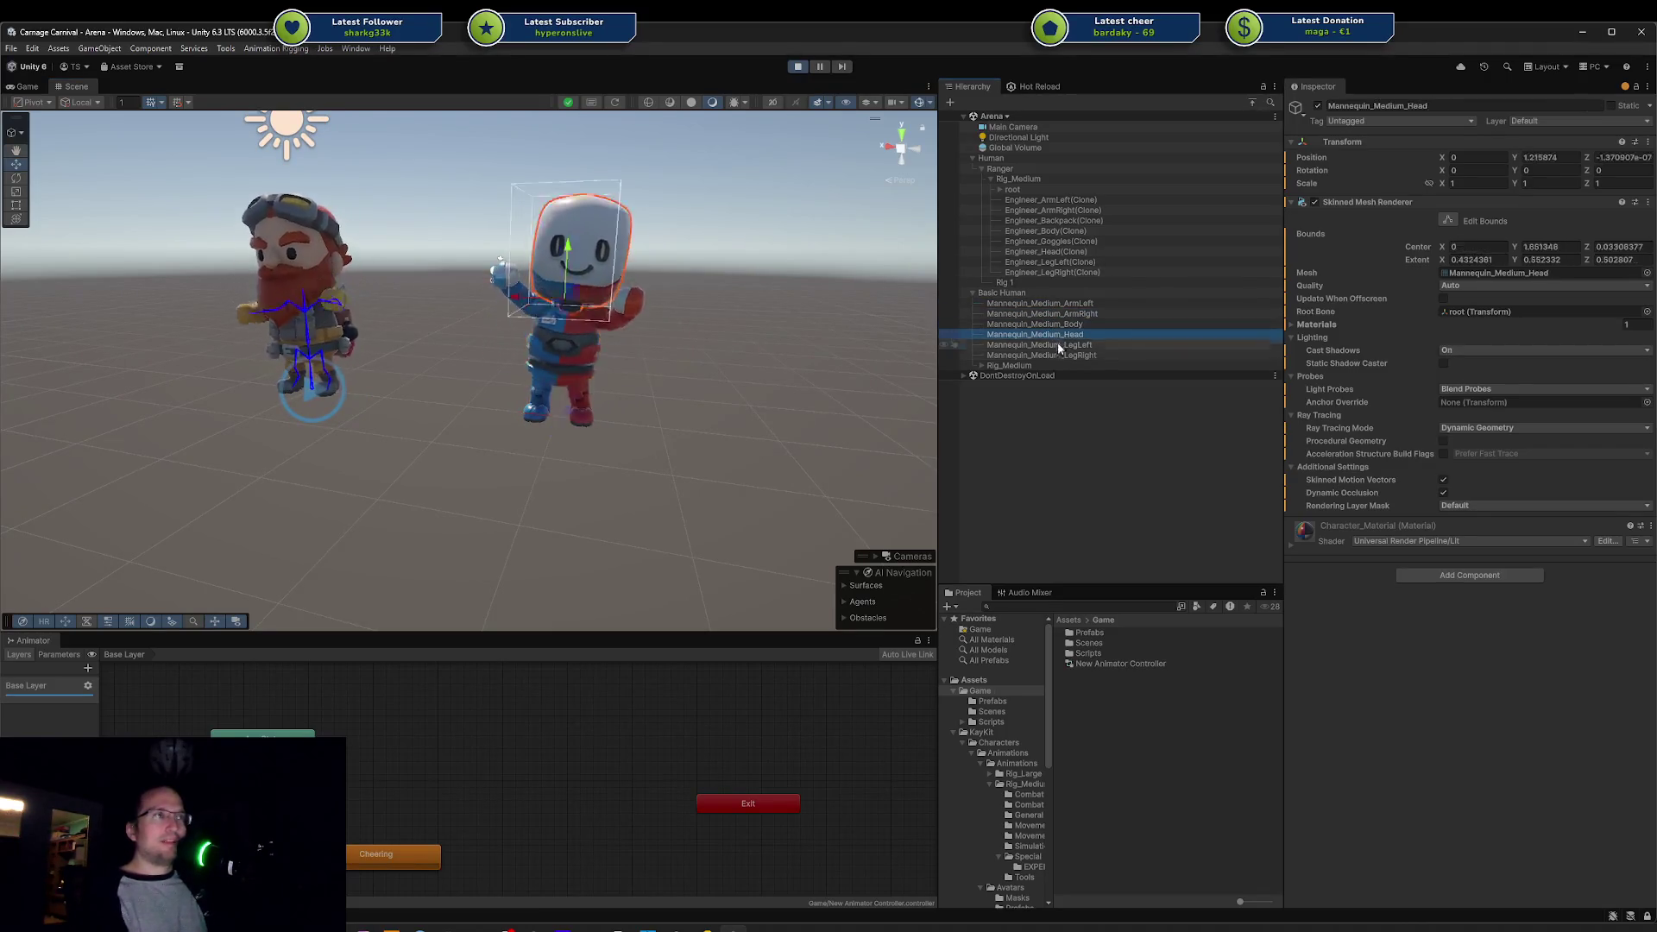
scroll(778, 329, up, 3)
mouse_move(721, 341)
mouse_down()
mouse_move(490, 322)
mouse_move(587, 343)
mouse_up()
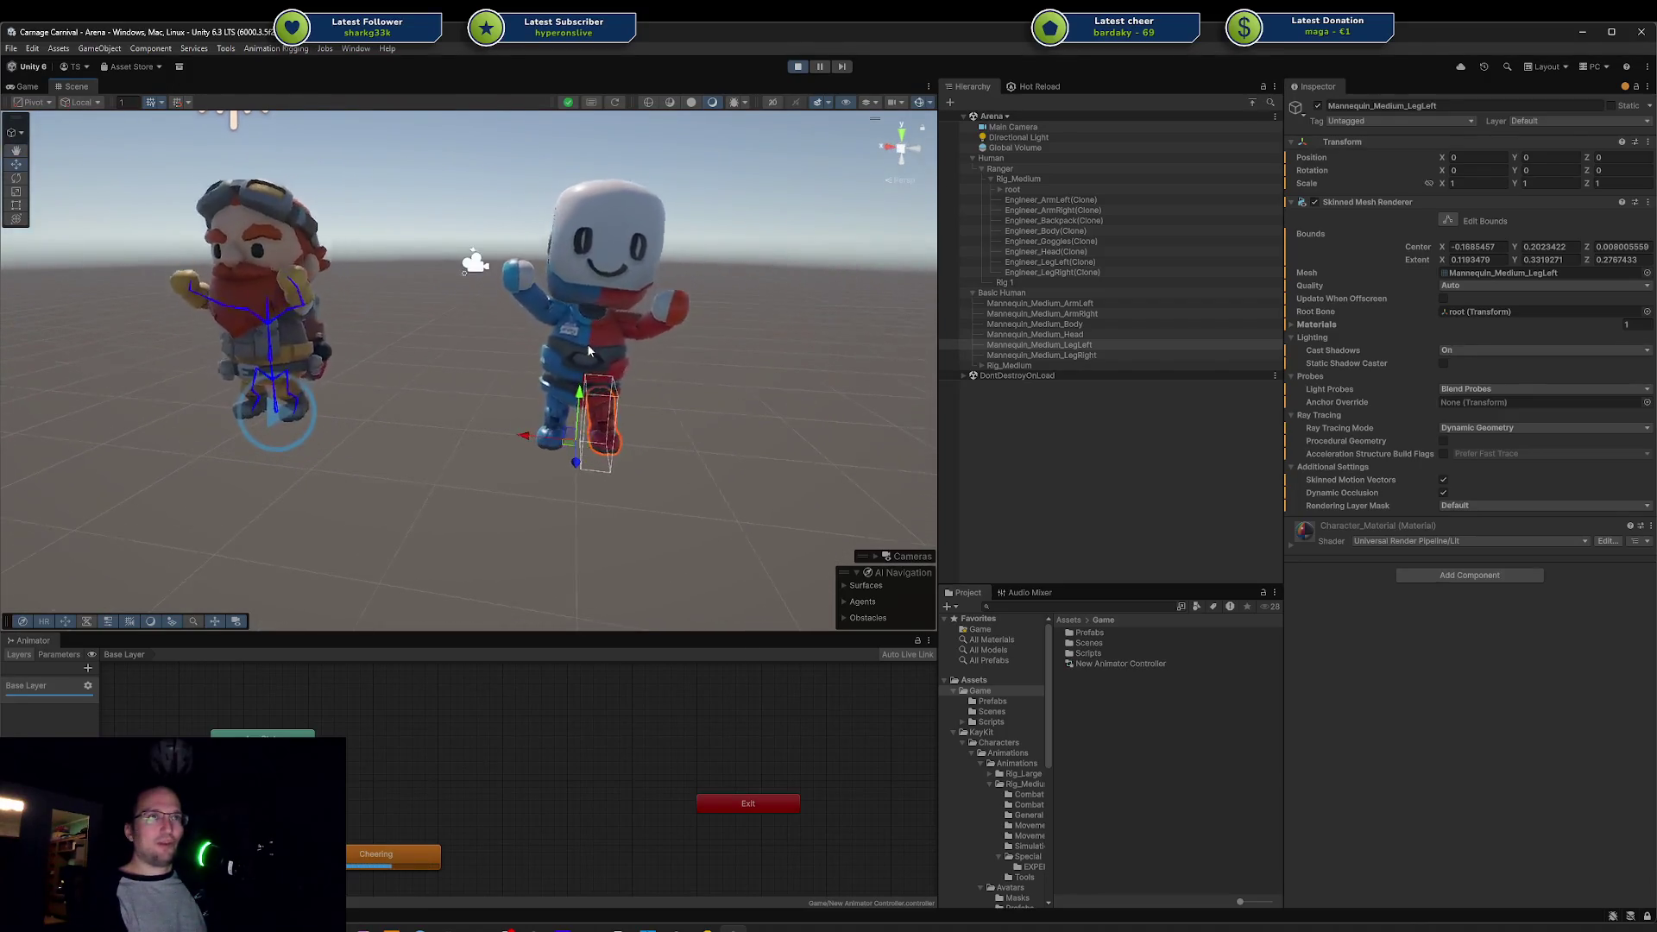
click(587, 343)
Step: Delete Engineer_ArmLeft(Clone) through Engineer_LegRight(Clone), then select Human
ctrl+click(1044, 301)
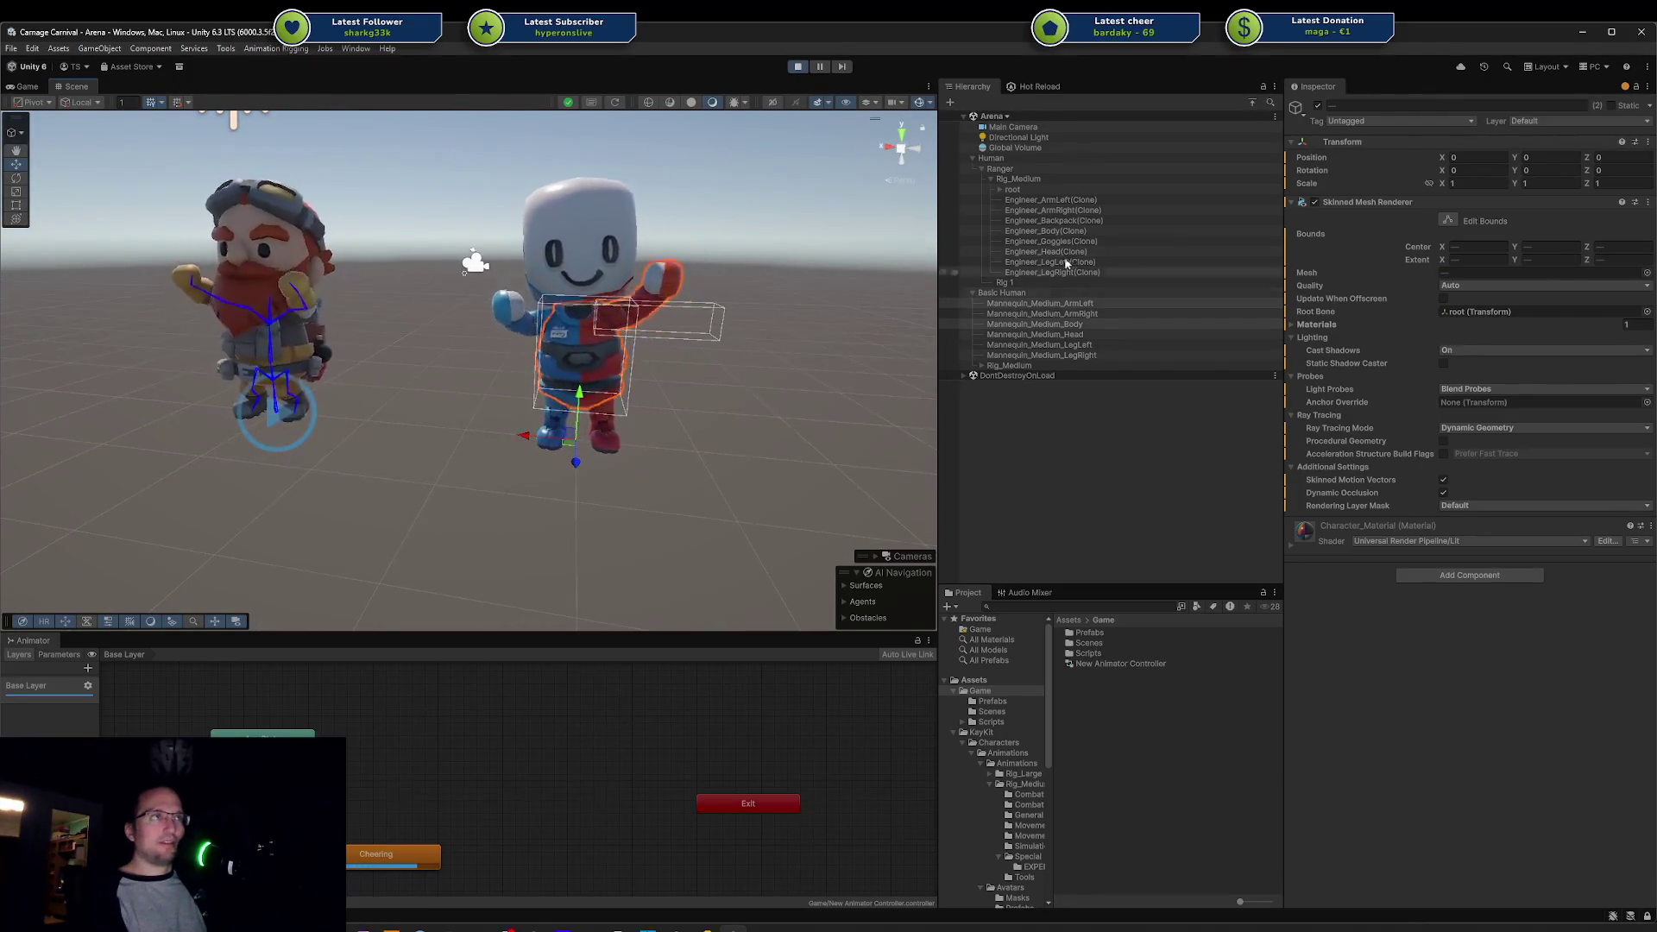
click(1050, 200)
shift+click(1051, 272)
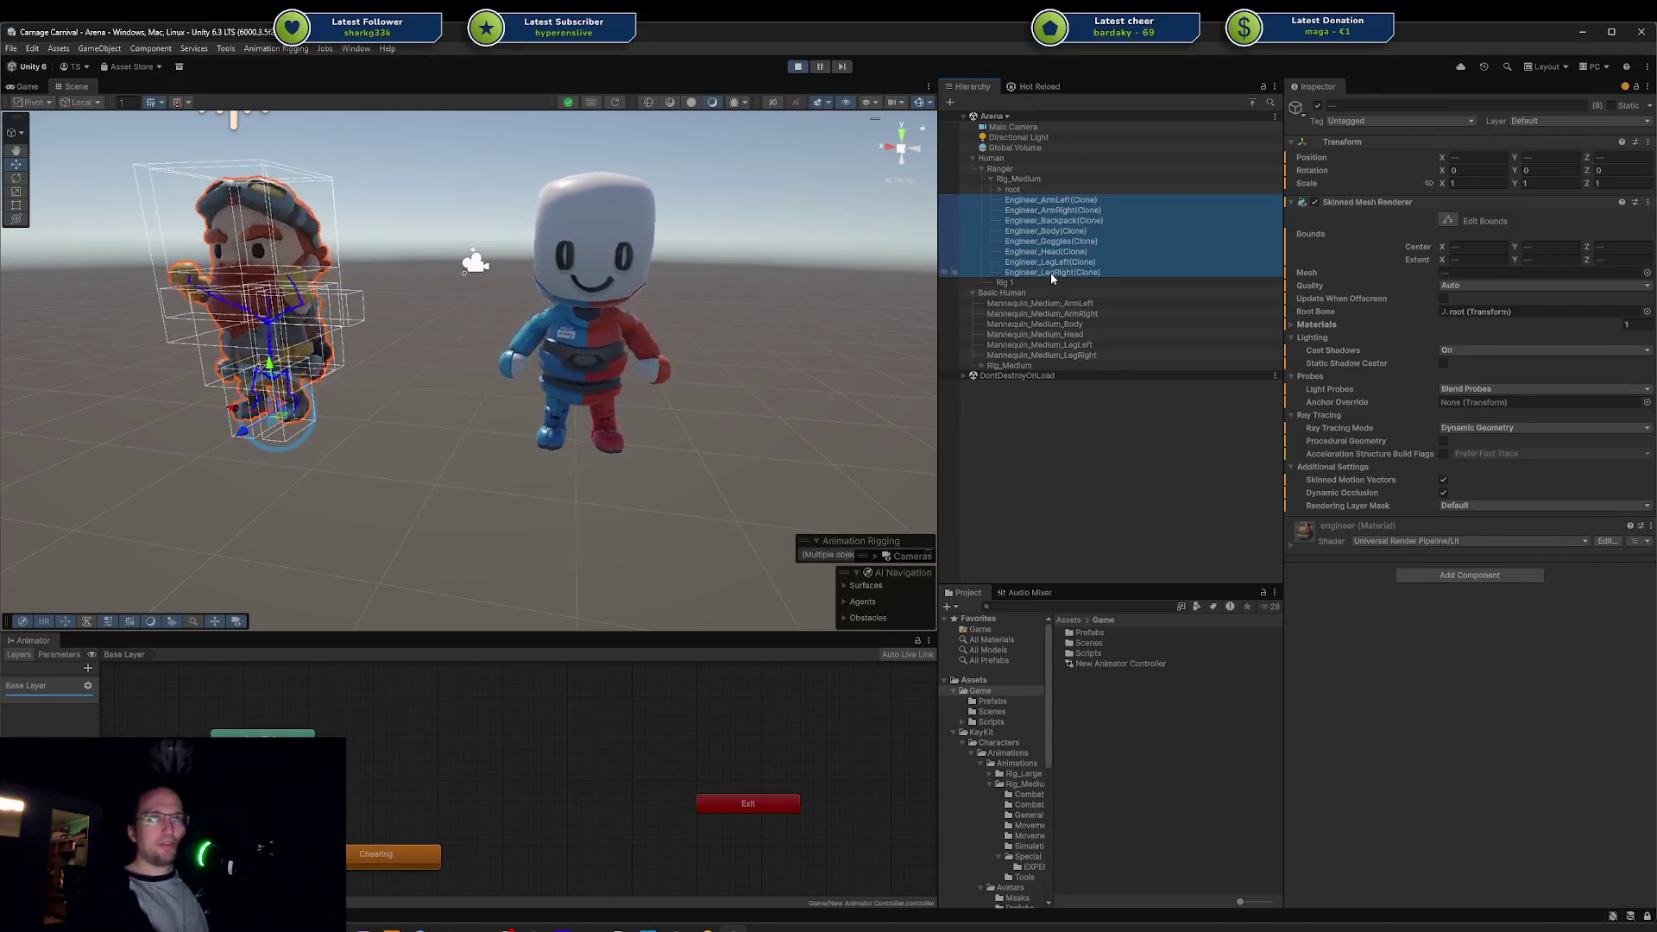
key(Delete)
click(1024, 169)
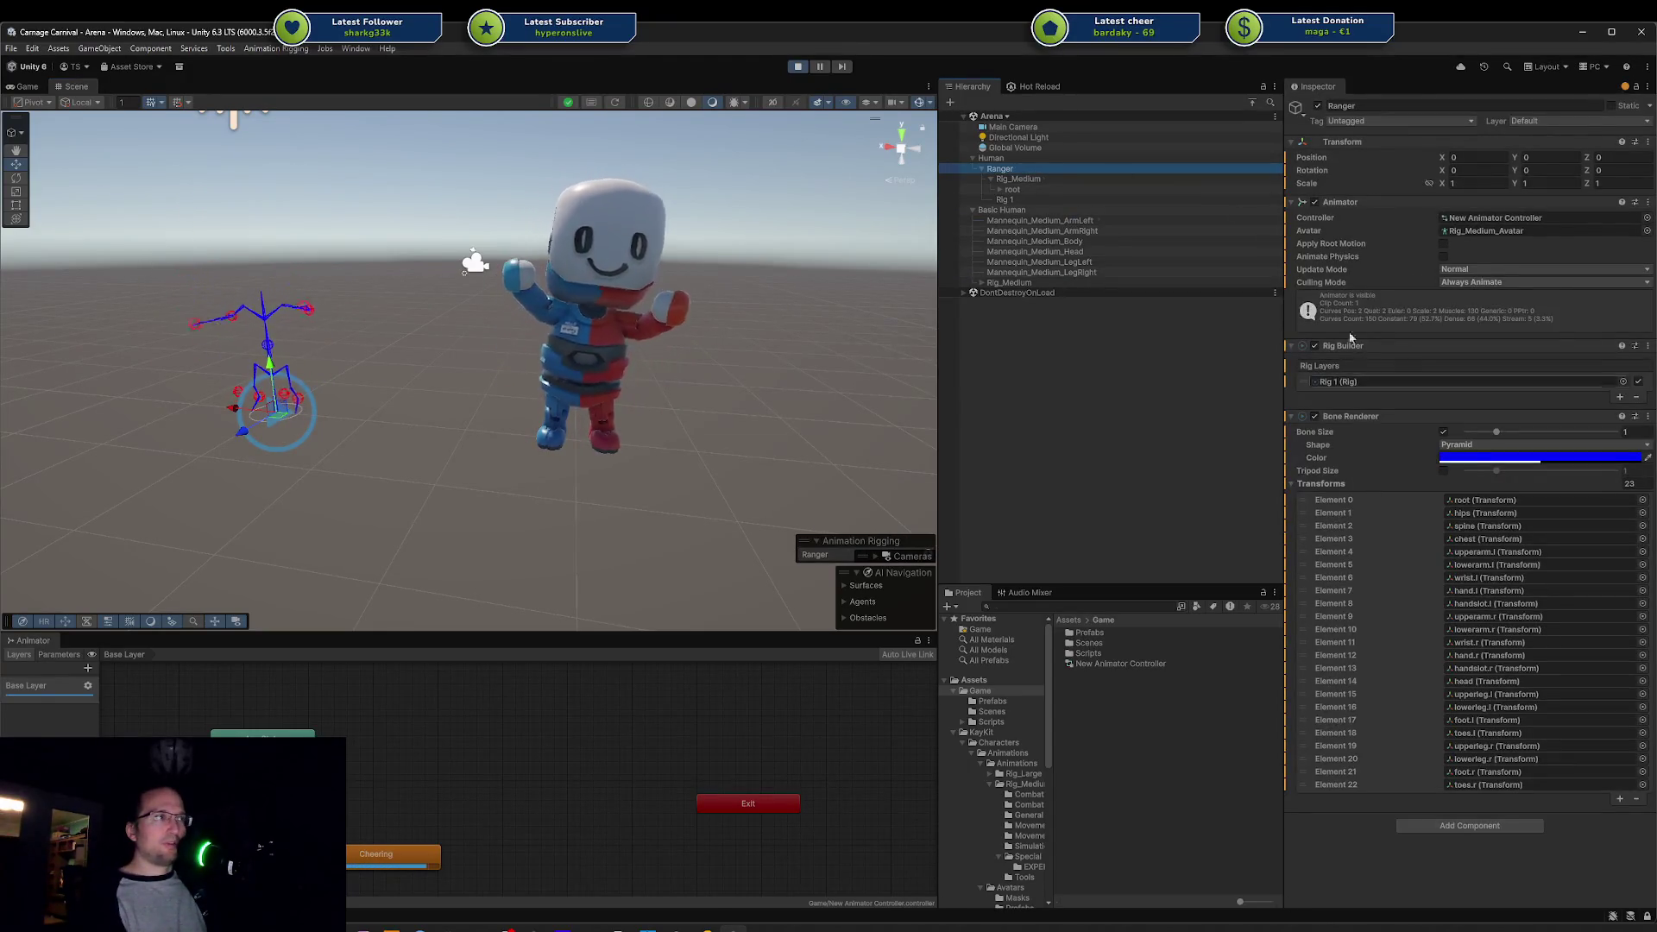
click(1022, 160)
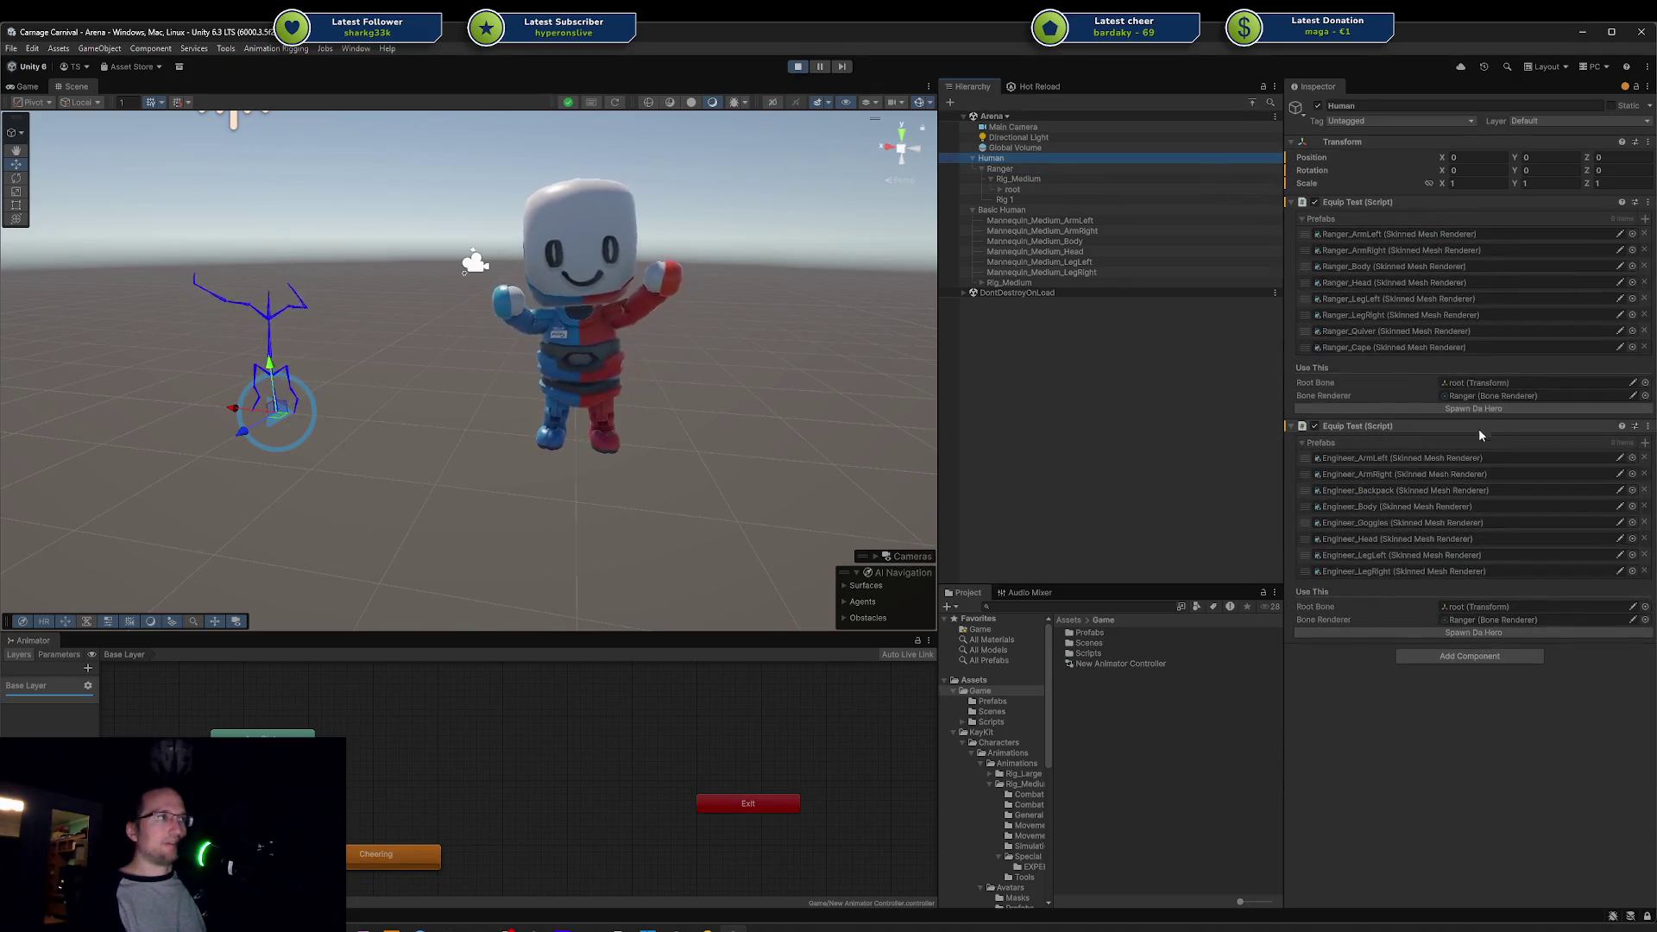
Step: Spawn the Ranger outfit on Human with Spawn Da Hero and orbit around the ranger
click(1461, 409)
mouse_move(383, 379)
mouse_down()
mouse_move(540, 349)
mouse_move(623, 362)
mouse_move(561, 345)
mouse_up()
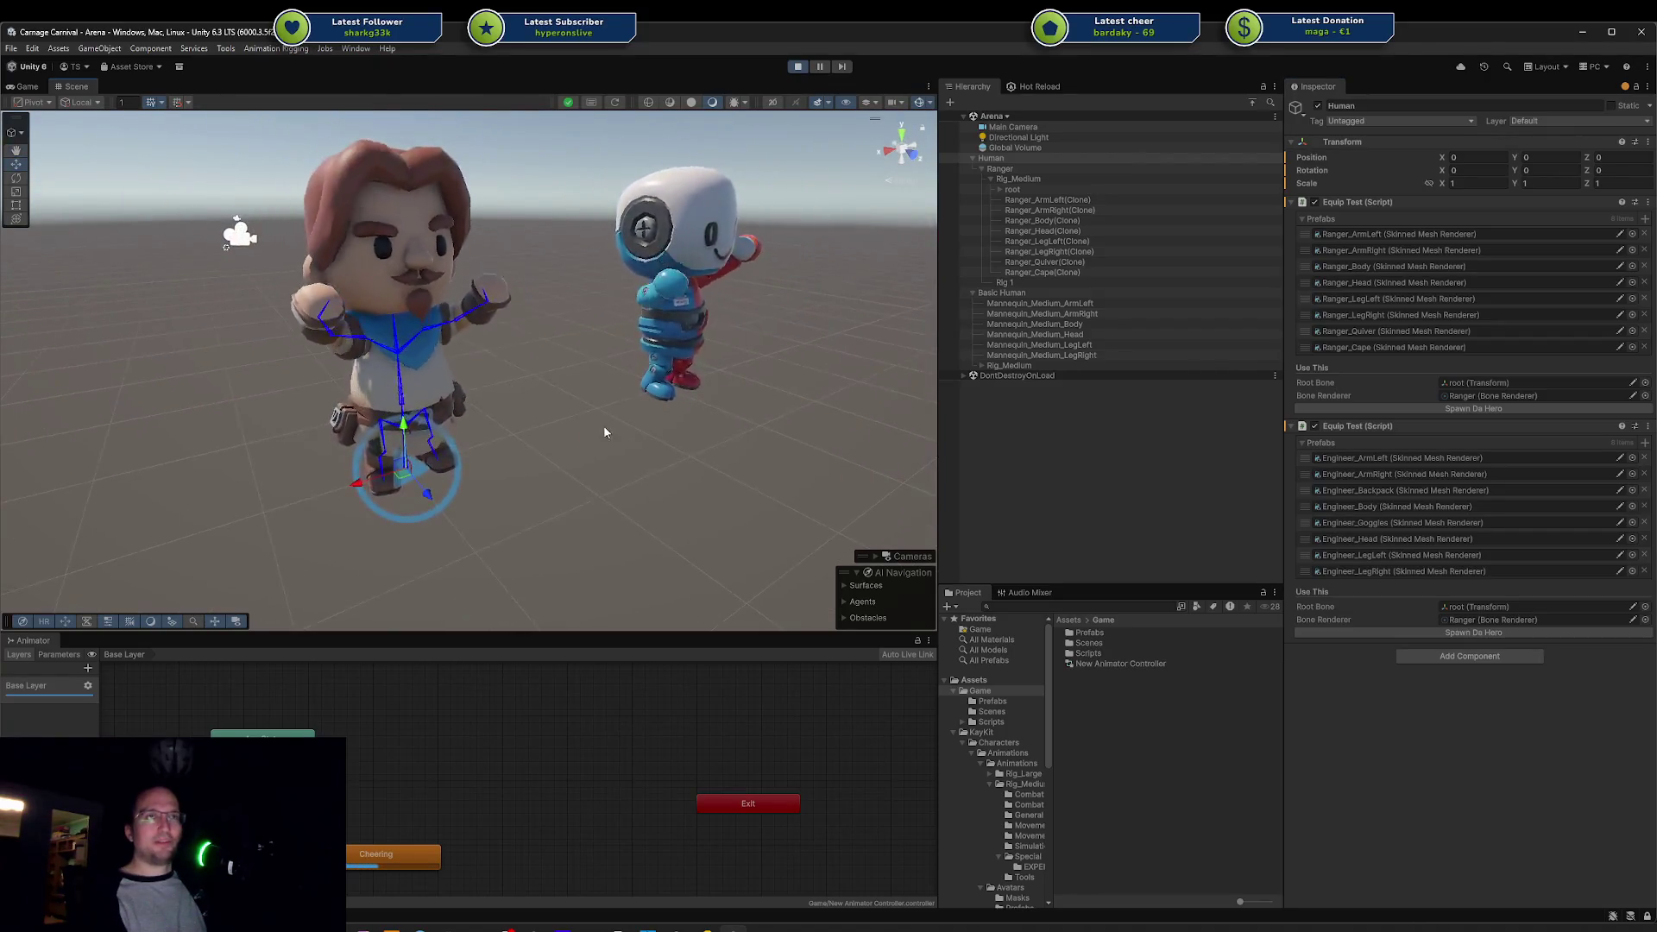
click(364, 283)
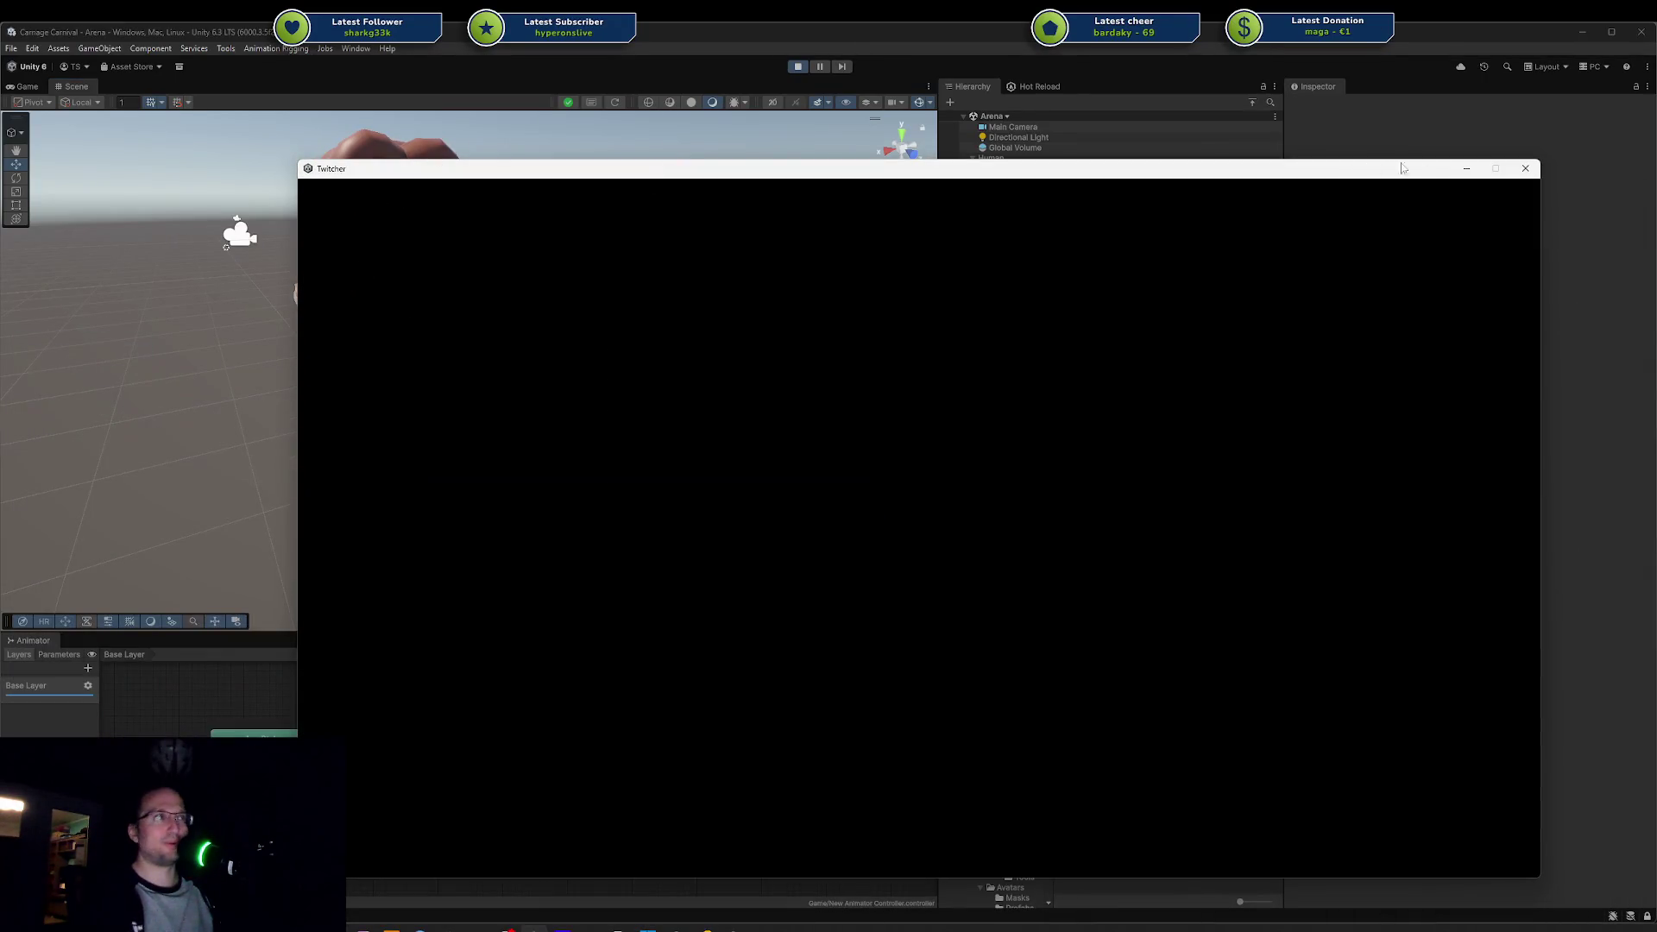
Step: Minimize the black Twitcher window to uncover the Unity editor
click(1458, 171)
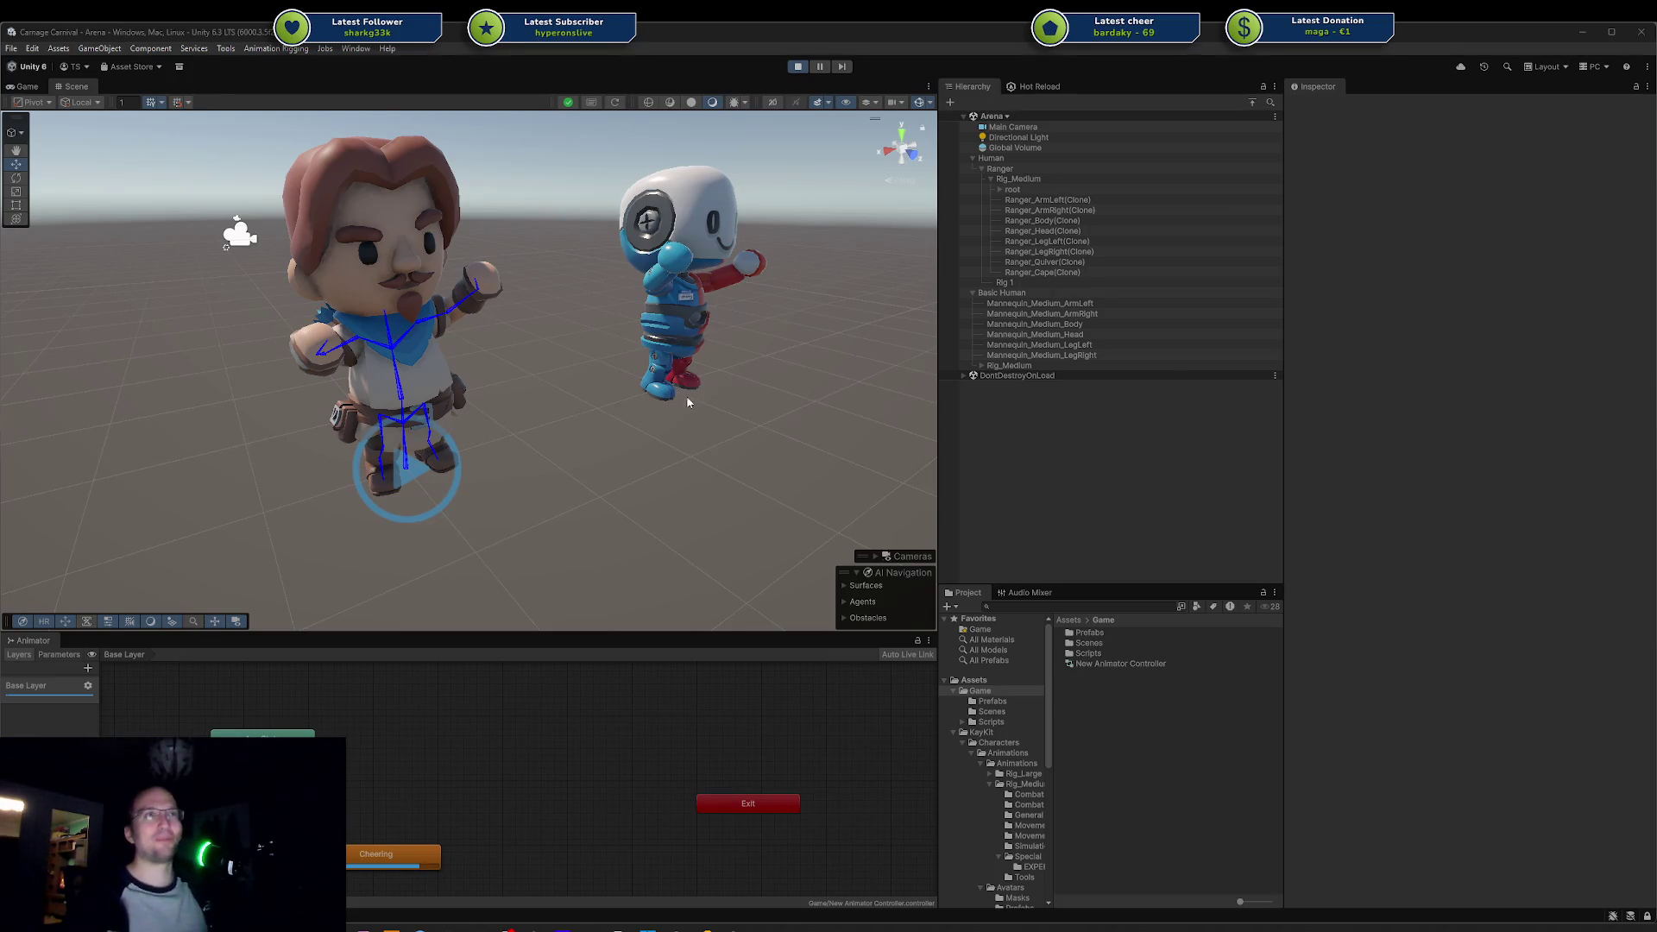
scroll(424, 482, up, 3)
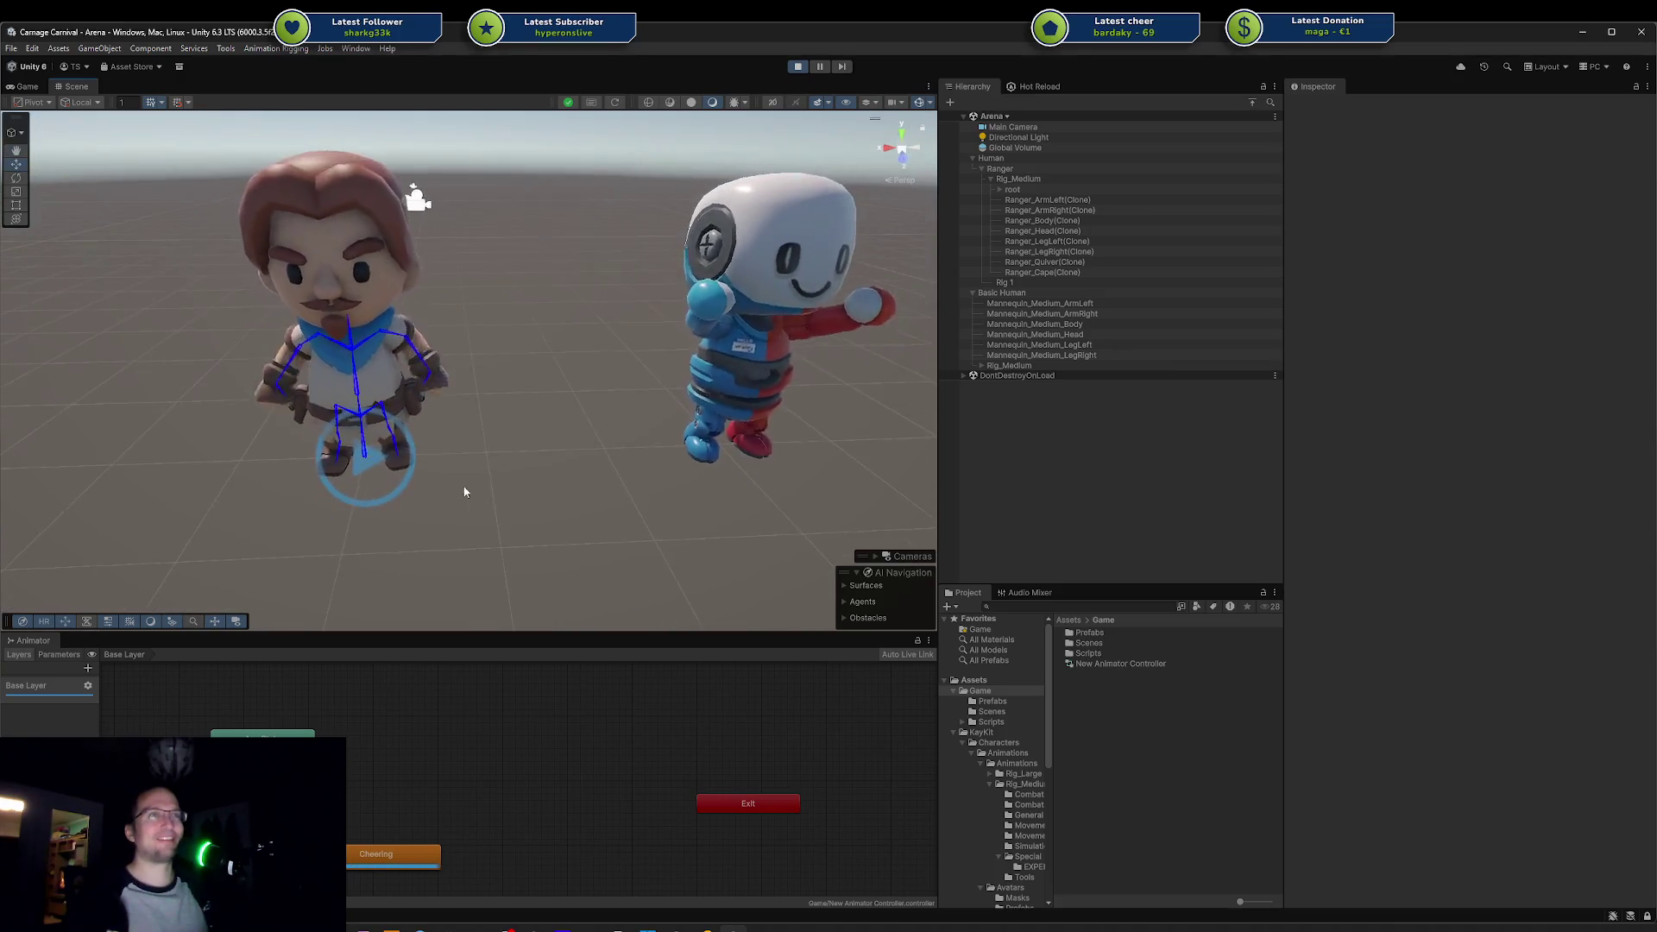
scroll(400, 429, up, 2)
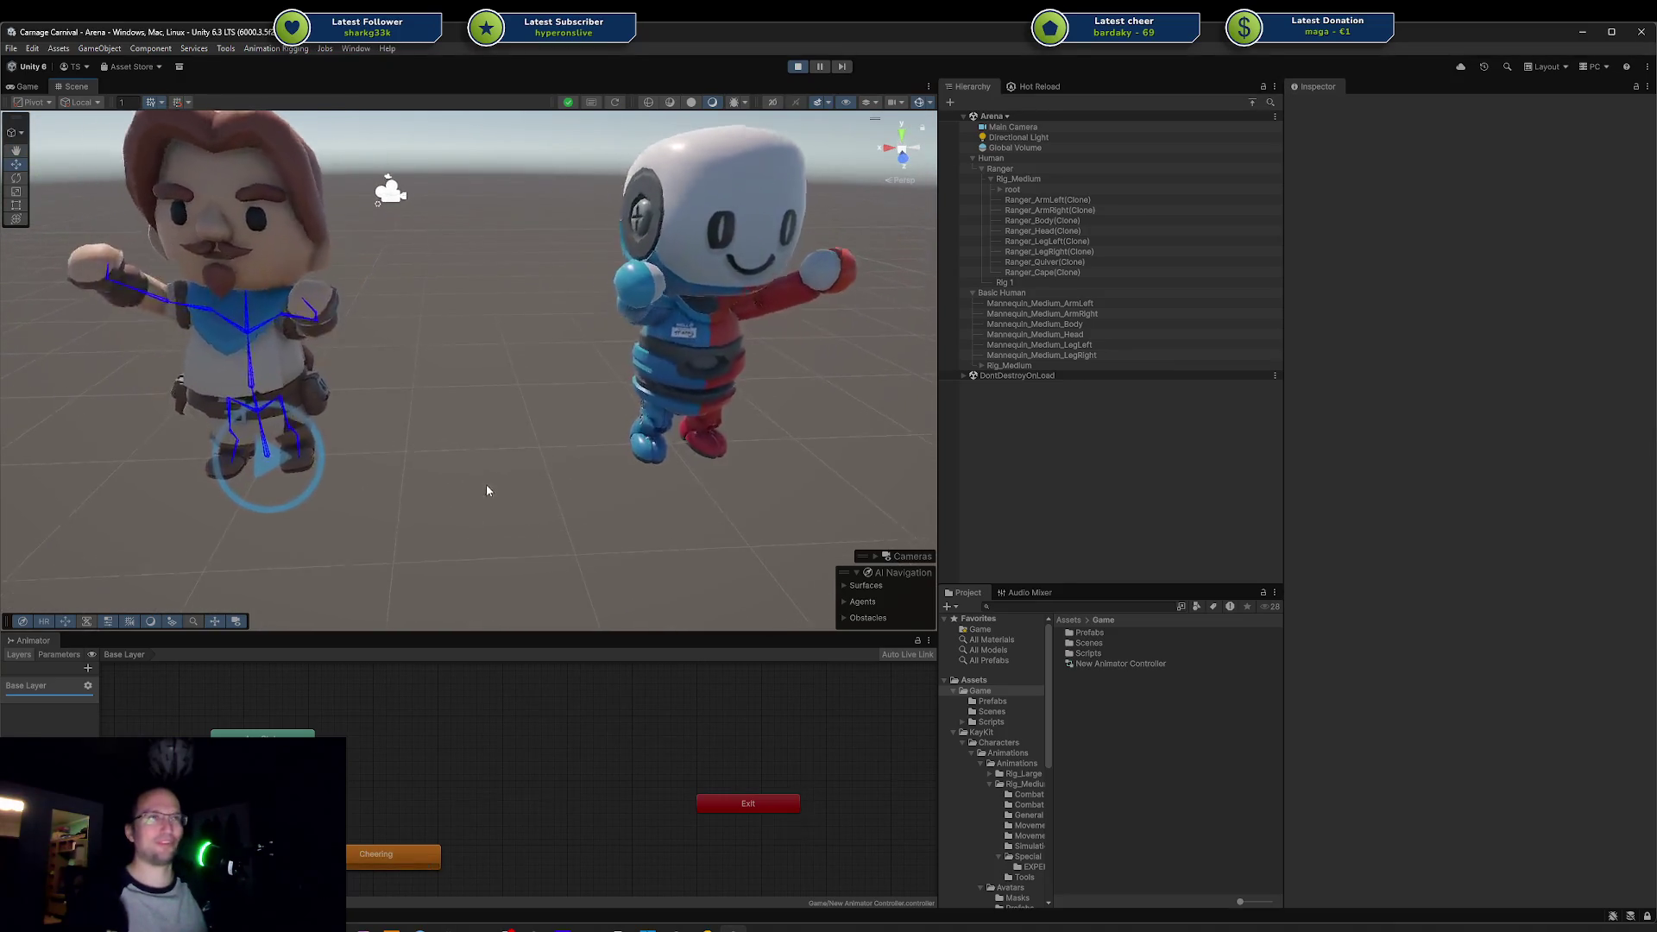
scroll(529, 495, up, 3)
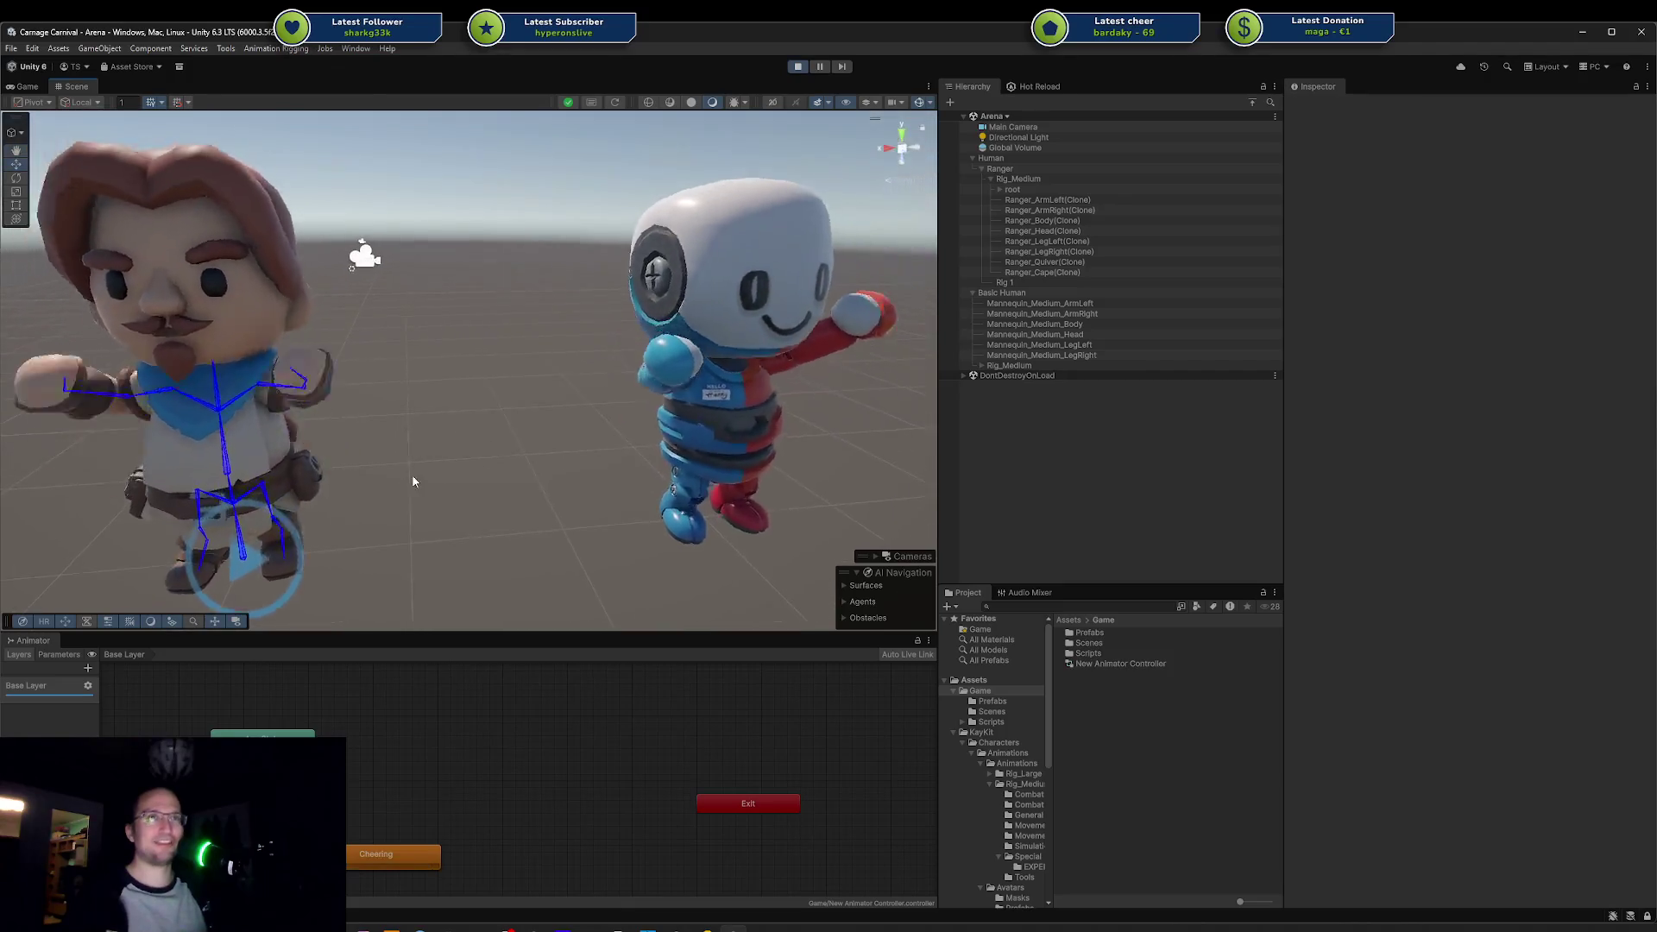
scroll(413, 482, down, 4)
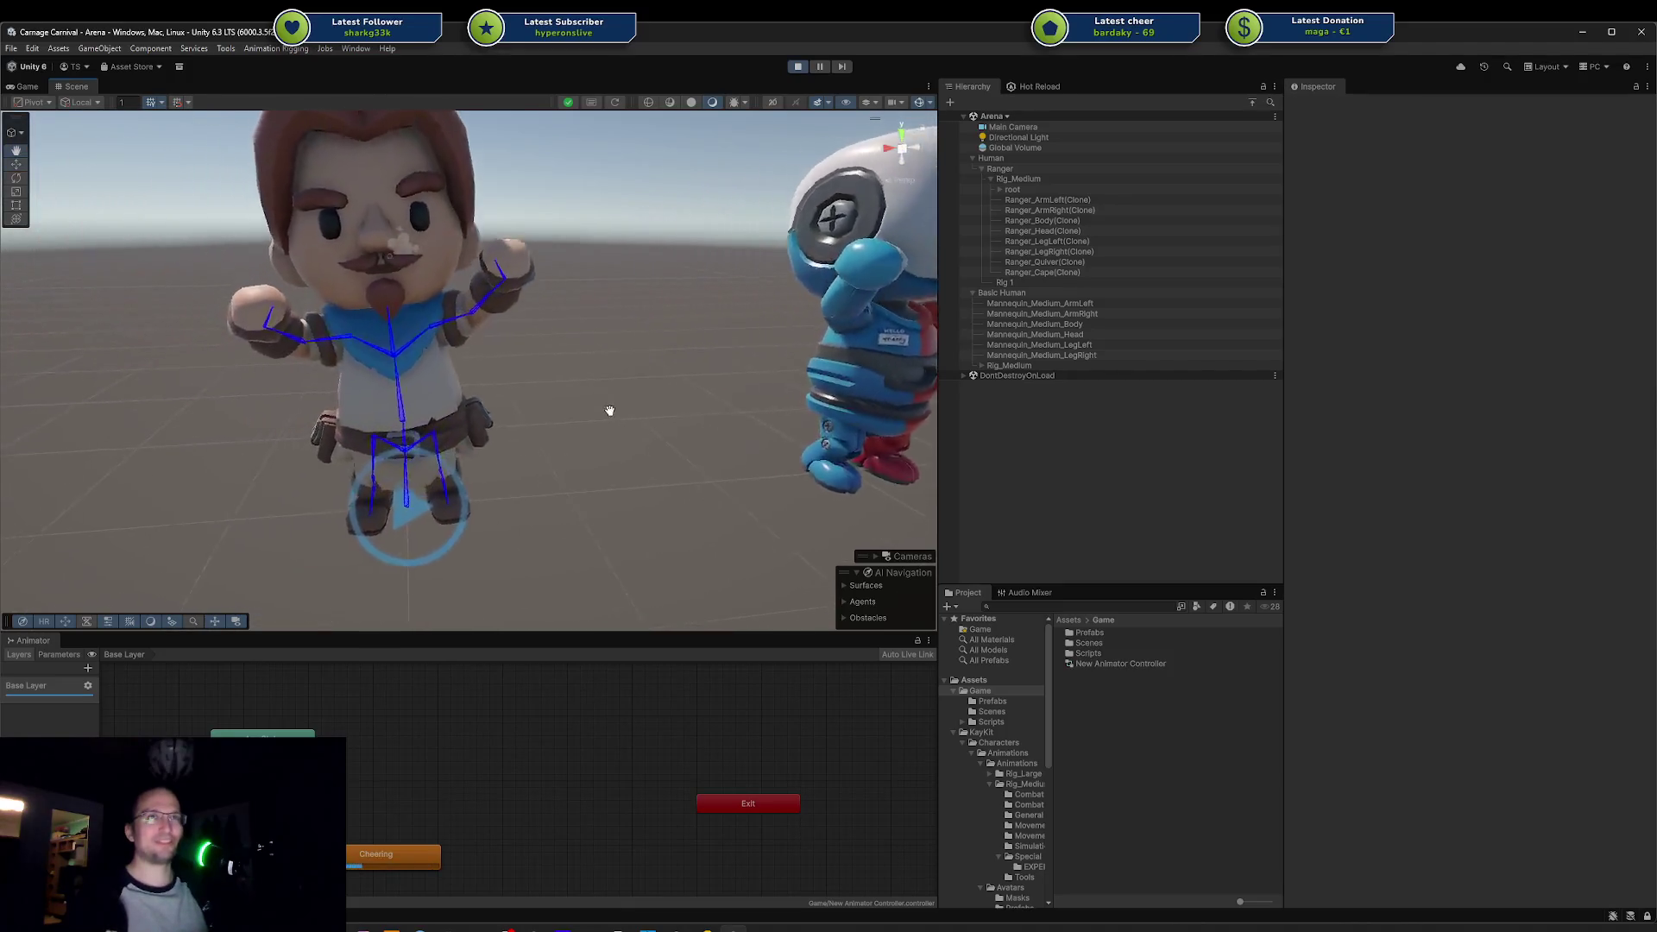
mouse_move(545, 458)
mouse_down()
mouse_move(406, 449)
mouse_move(688, 432)
mouse_move(617, 470)
mouse_move(522, 482)
mouse_move(456, 414)
mouse_up()
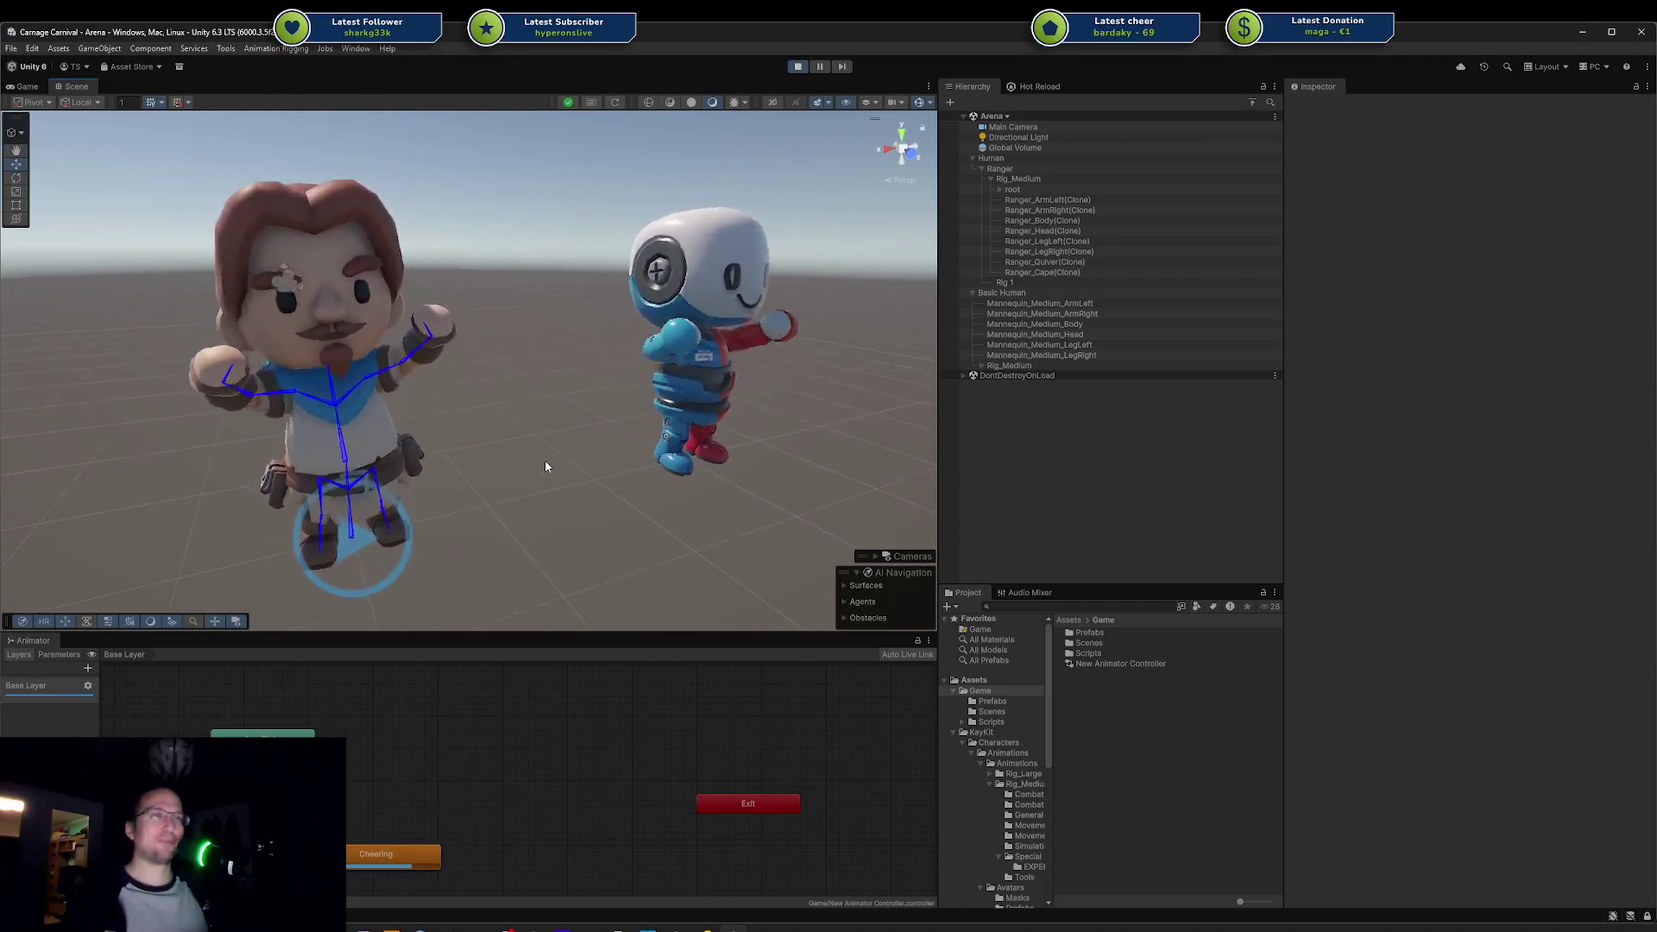
scroll(603, 451, up, 3)
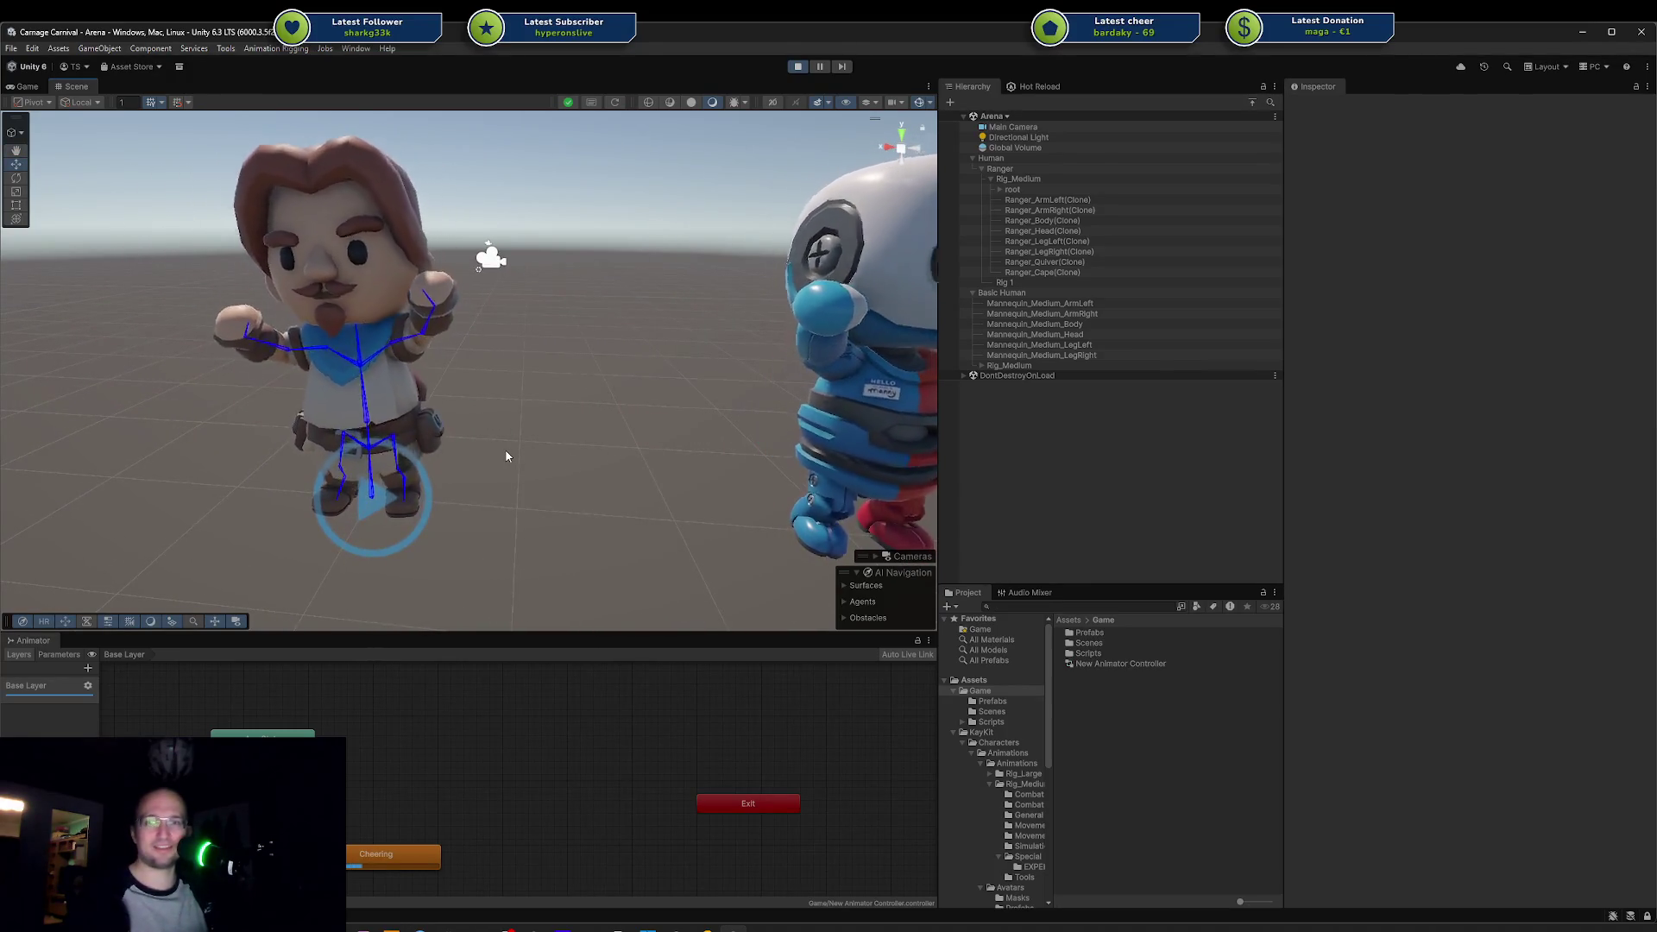
click(364, 405)
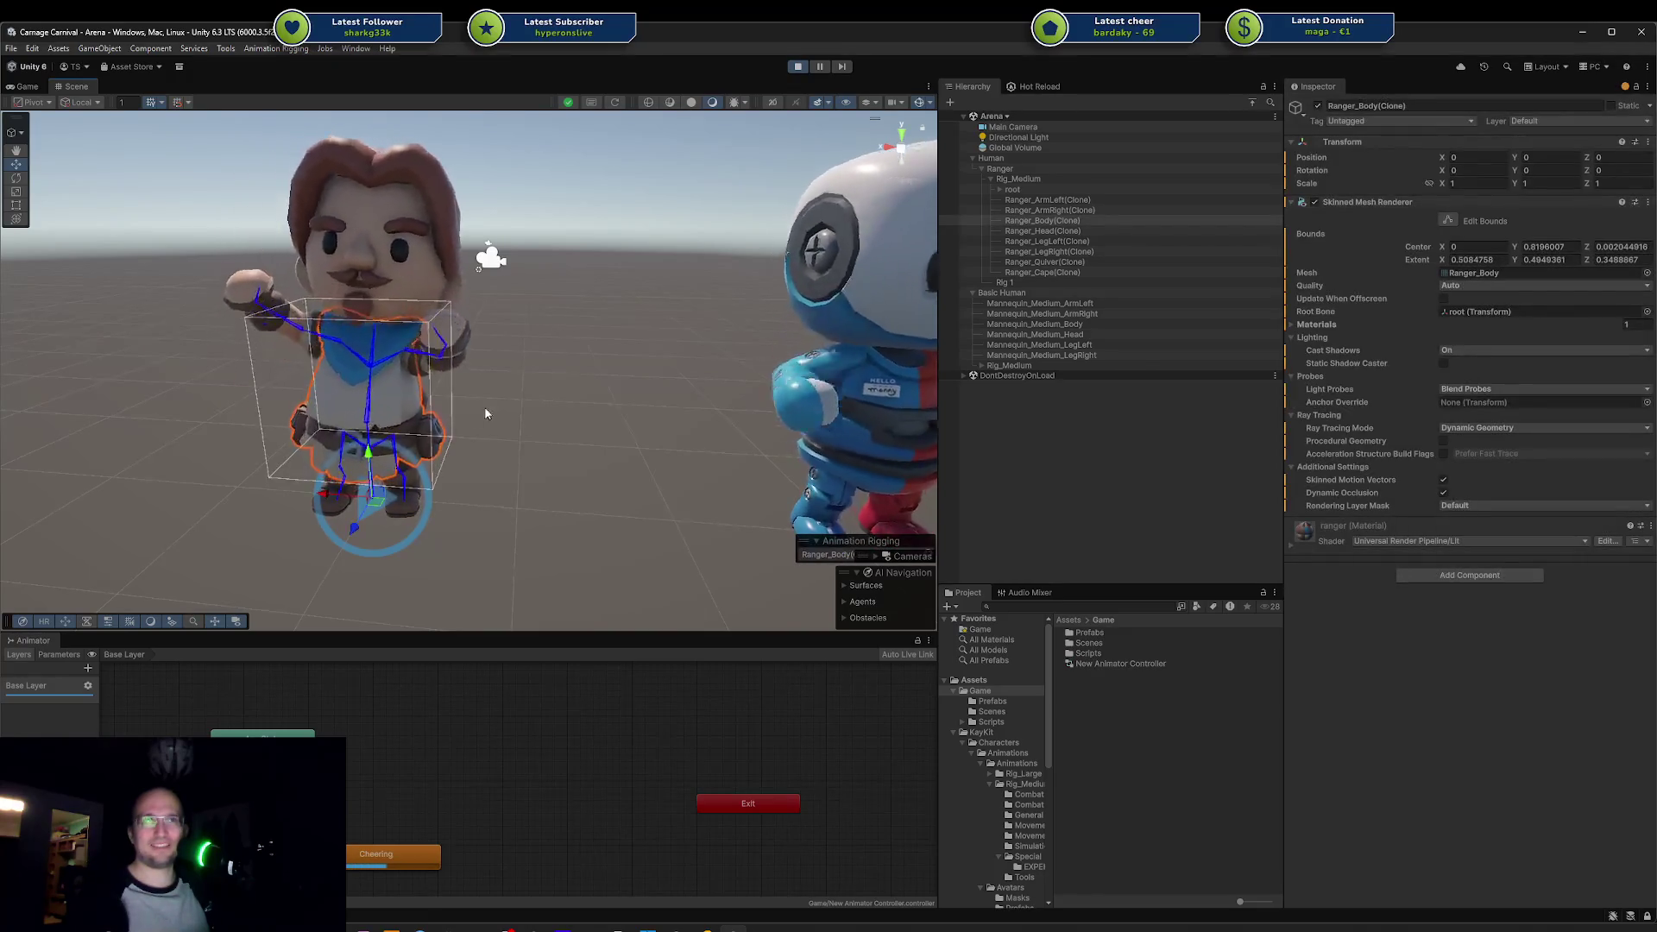
key(f)
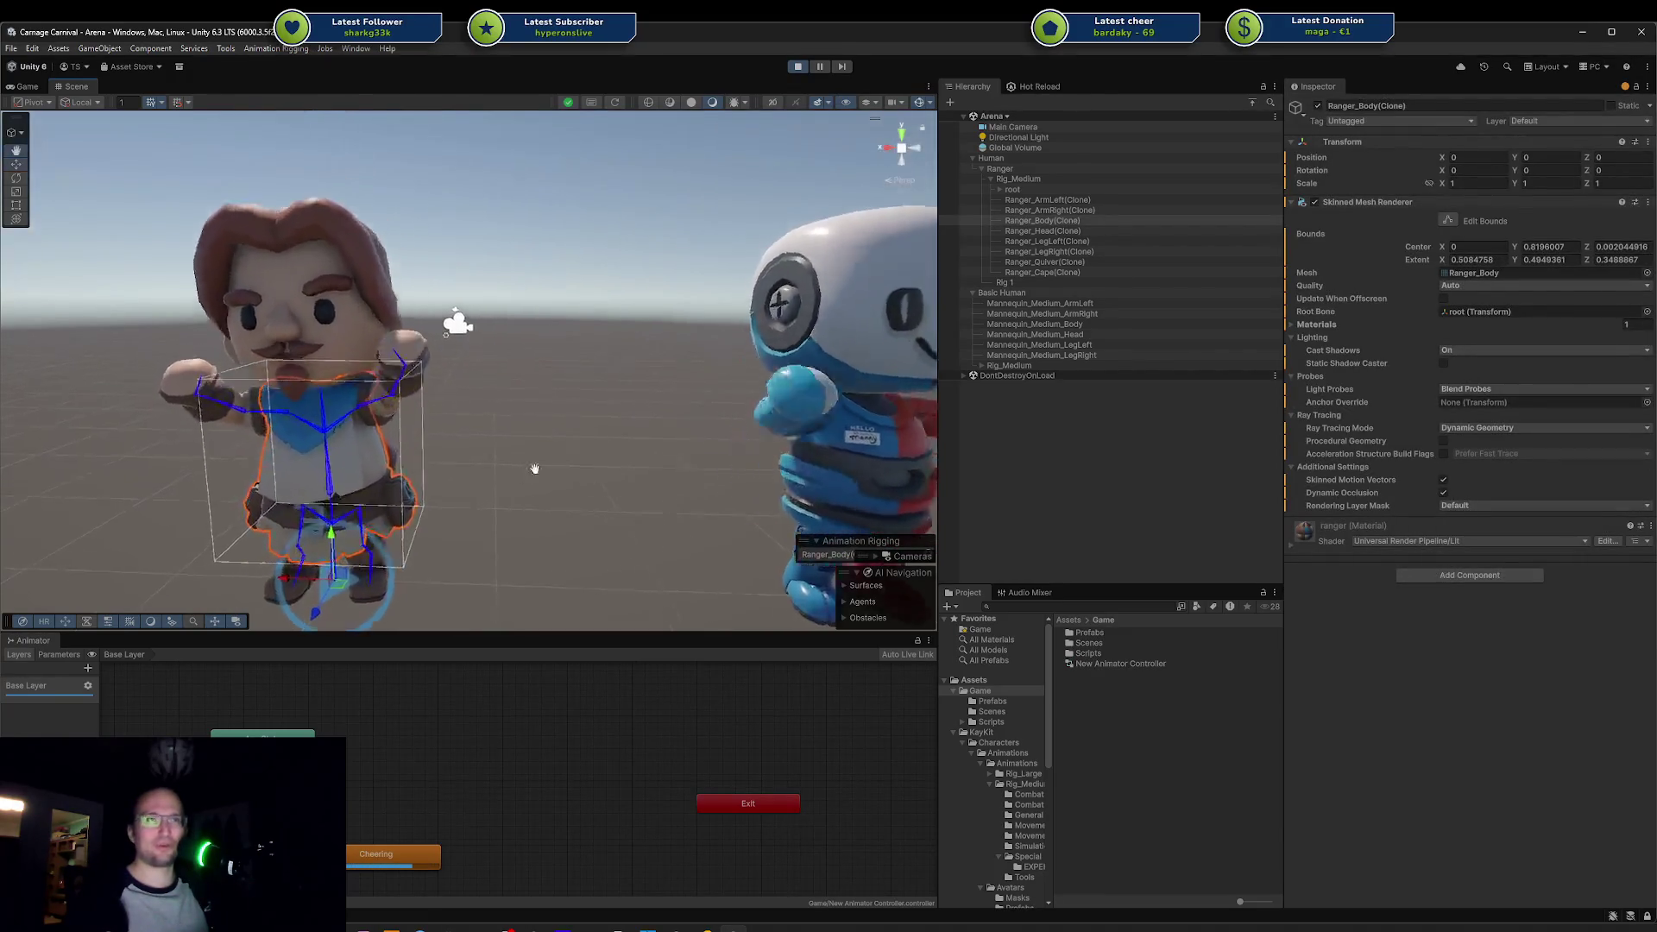
scroll(483, 581, up, 4)
mouse_move(483, 581)
mouse_down()
mouse_move(536, 508)
mouse_move(714, 371)
mouse_move(452, 626)
mouse_up()
scroll(452, 627, down, 5)
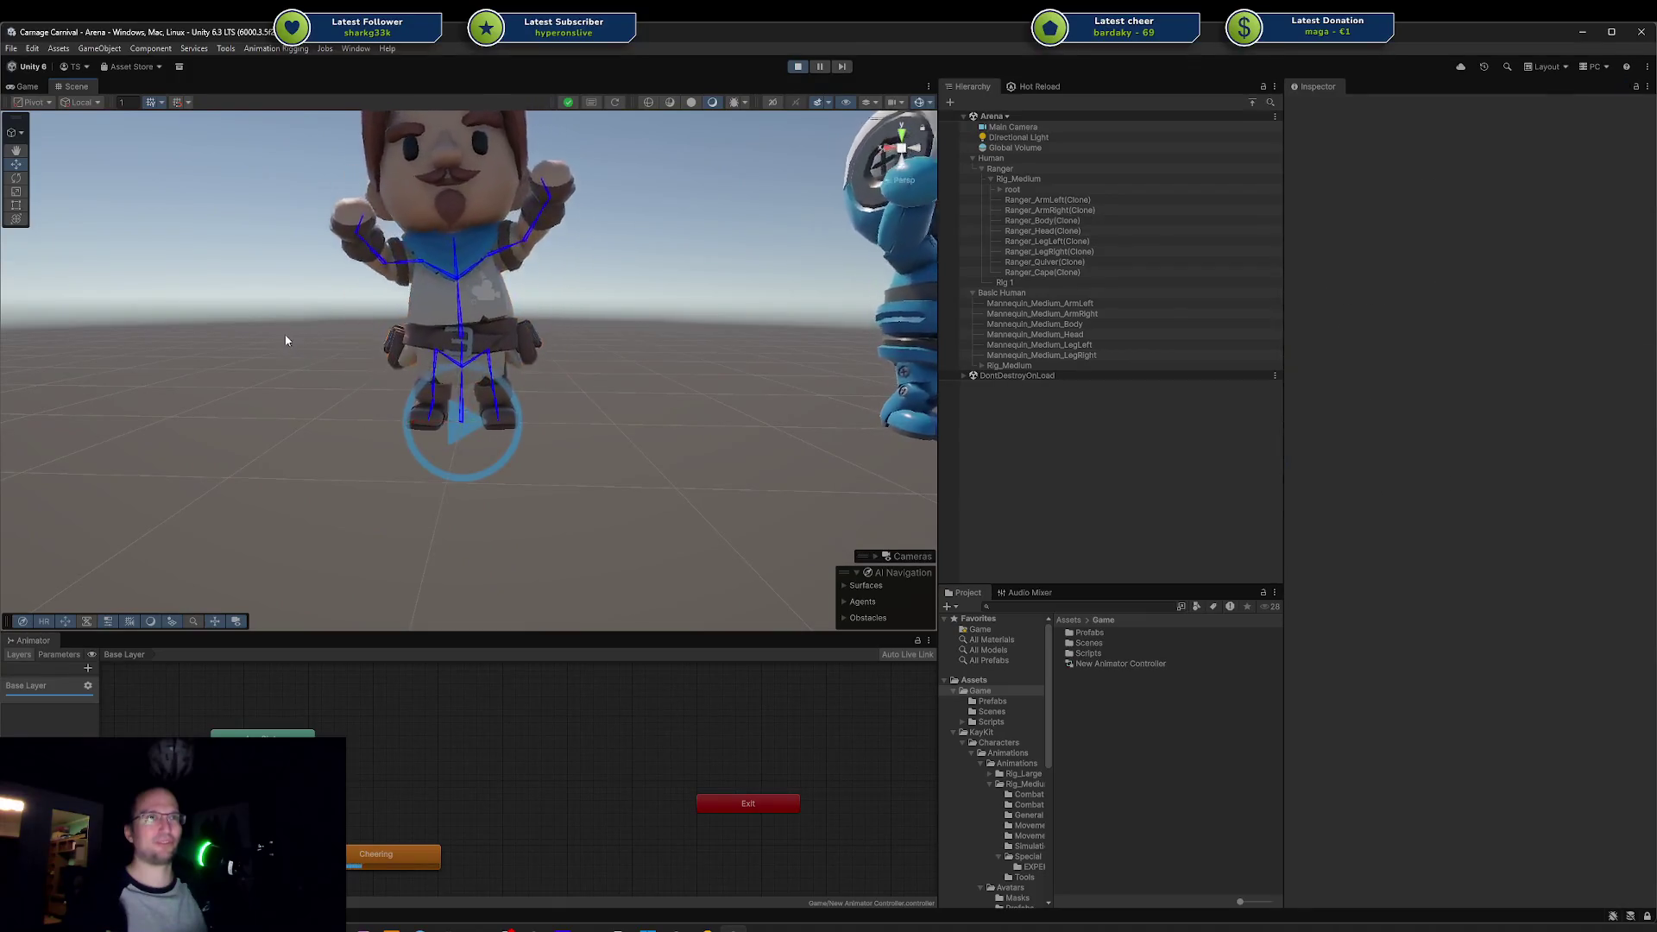
mouse_move(282, 323)
mouse_down()
mouse_move(705, 493)
mouse_move(623, 480)
mouse_move(630, 508)
mouse_move(688, 407)
mouse_up()
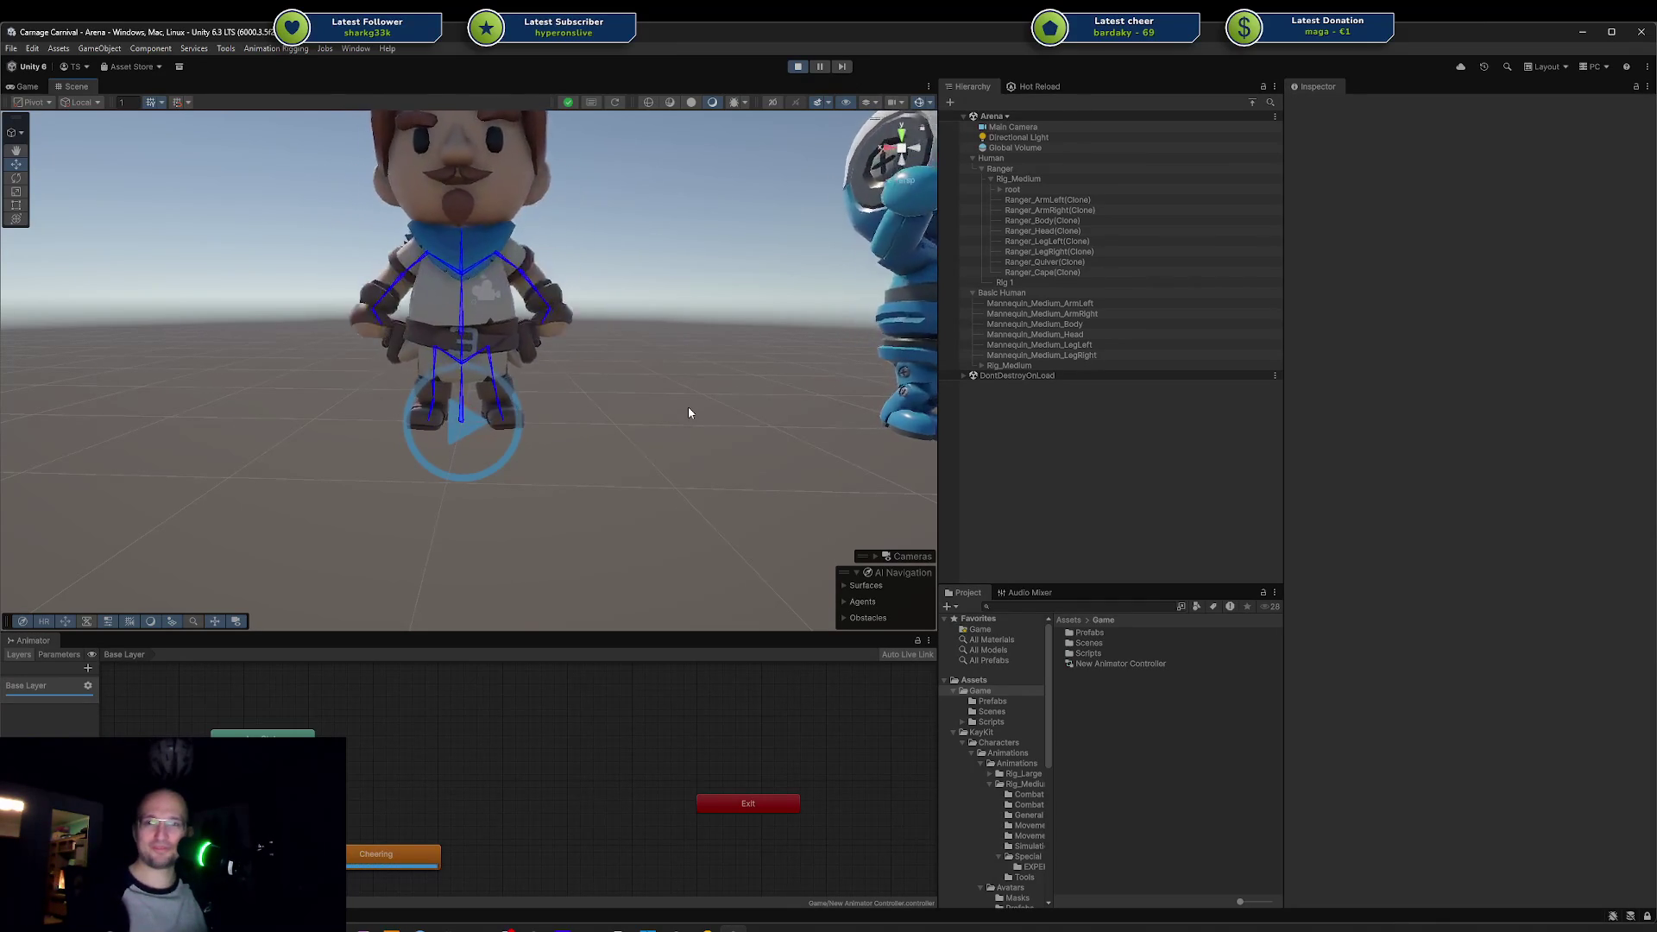
key(q)
mouse_move(710, 373)
mouse_down()
mouse_move(654, 344)
mouse_move(572, 371)
mouse_move(478, 353)
mouse_move(504, 430)
mouse_move(485, 455)
mouse_move(307, 400)
mouse_move(463, 454)
mouse_move(440, 416)
mouse_up()
scroll(440, 416, down, 5)
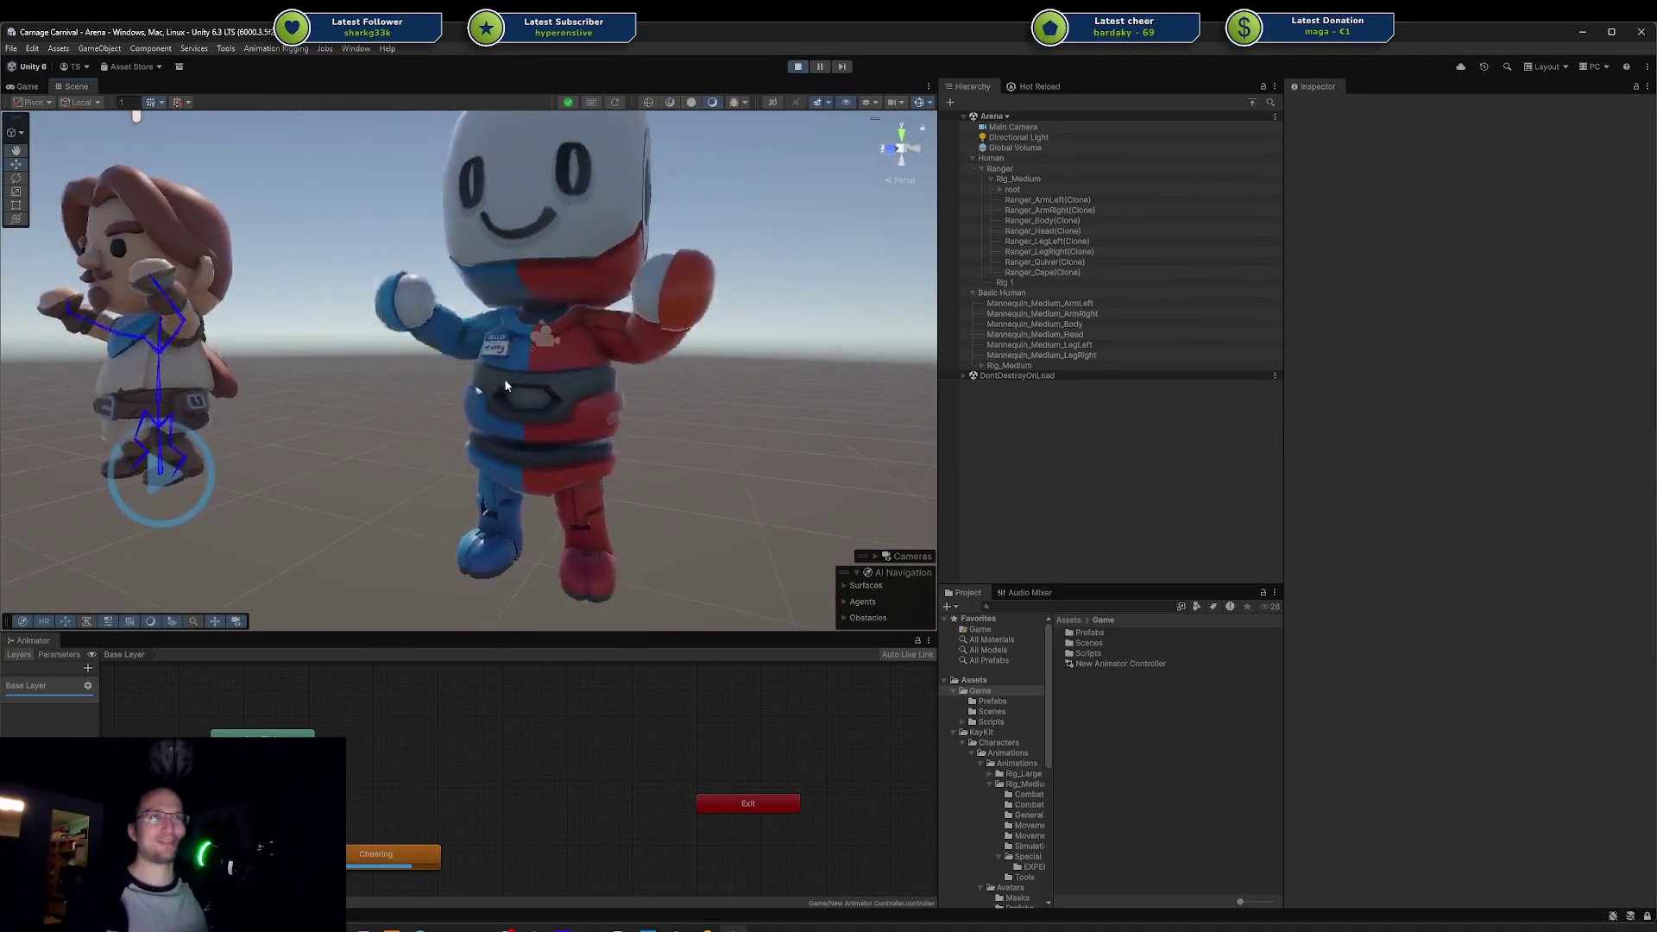
Step: Orbit and zoom around the robot mannequin, then switch to the Rumble channel page
drag(438, 209, 597, 504)
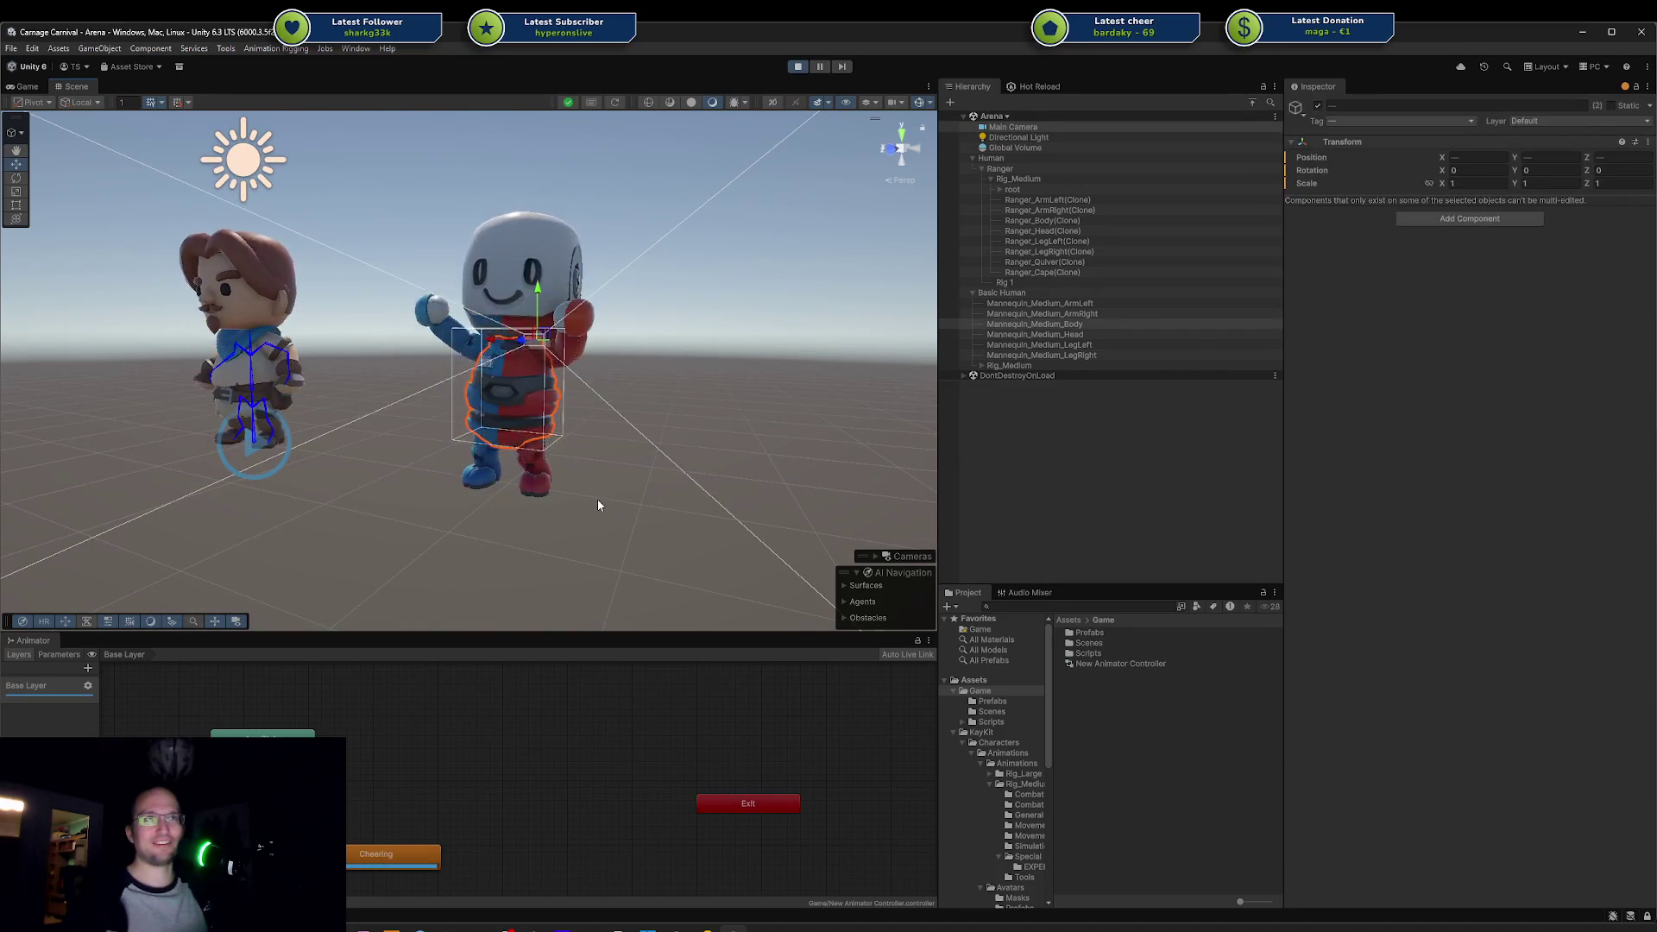
click(597, 498)
scroll(557, 483, up, 5)
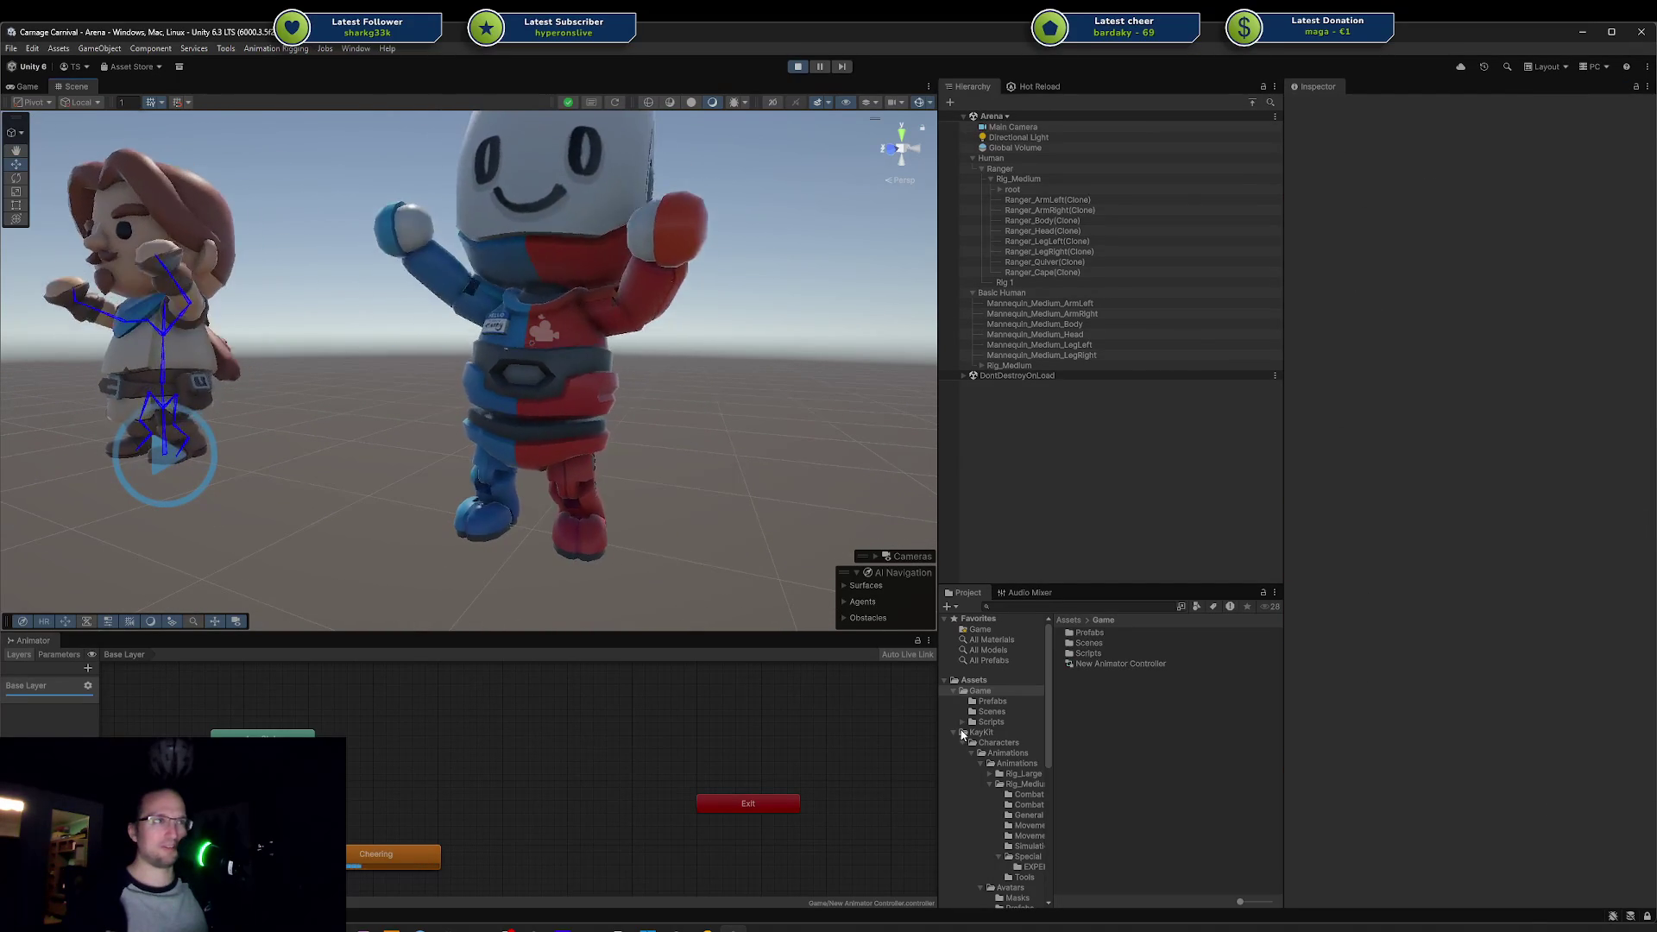
scroll(664, 320, down, 2)
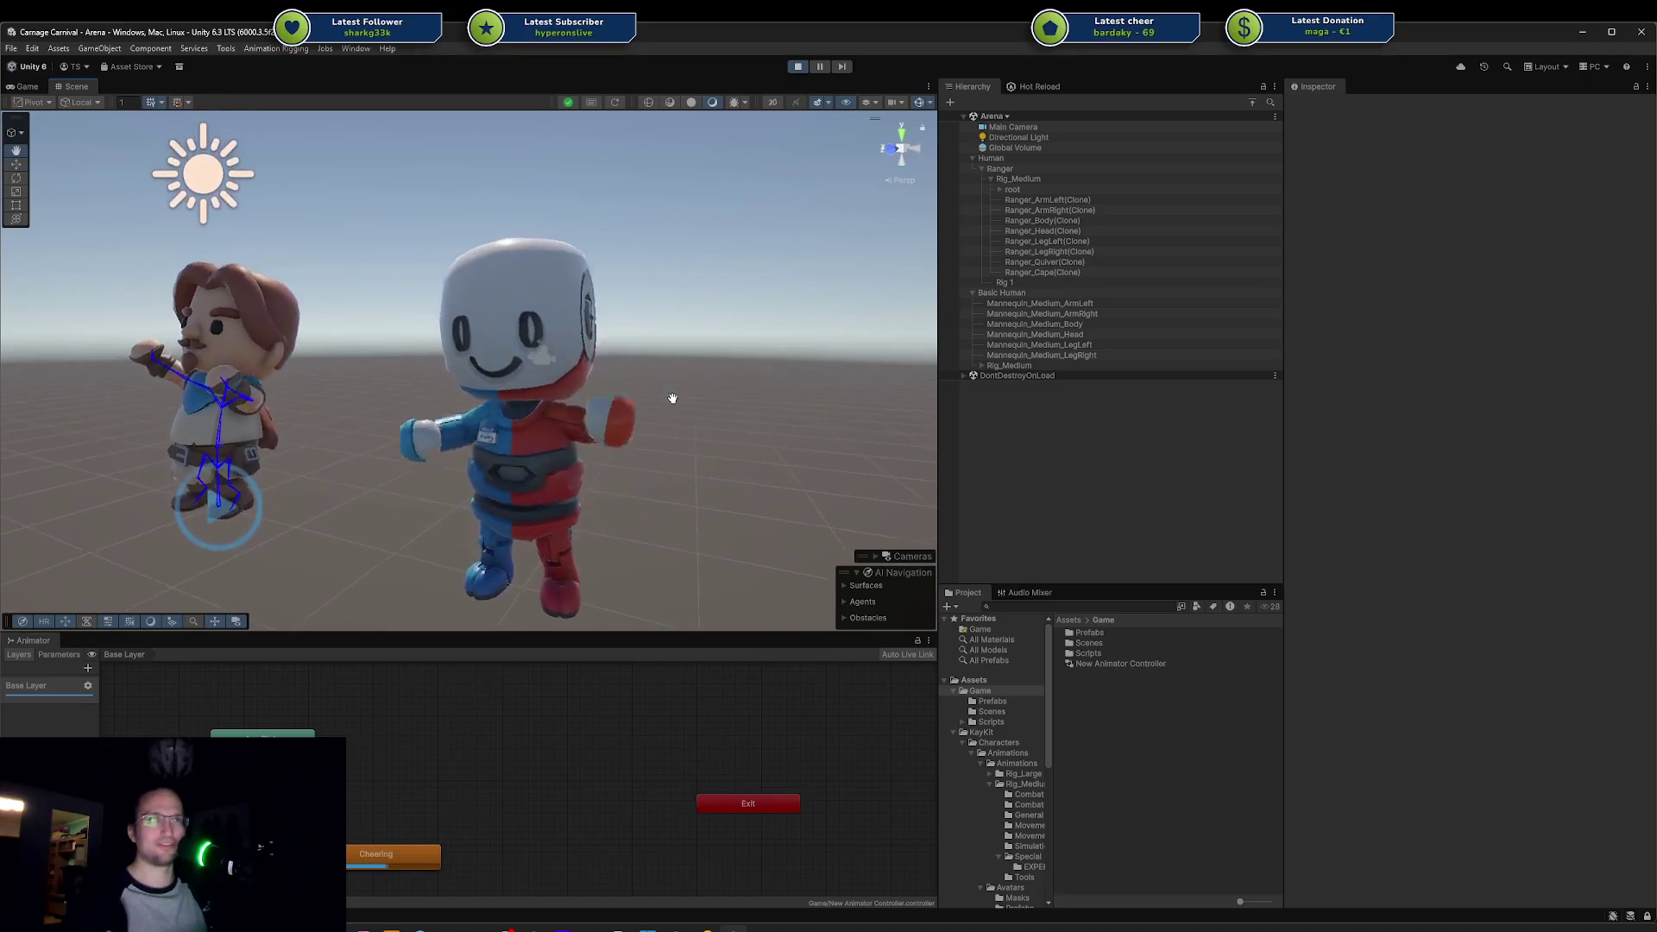
mouse_move(669, 396)
mouse_down()
mouse_move(521, 437)
mouse_move(291, 418)
mouse_move(326, 396)
mouse_move(282, 463)
mouse_move(371, 419)
mouse_move(788, 396)
mouse_move(581, 415)
mouse_move(514, 446)
mouse_move(634, 417)
mouse_up()
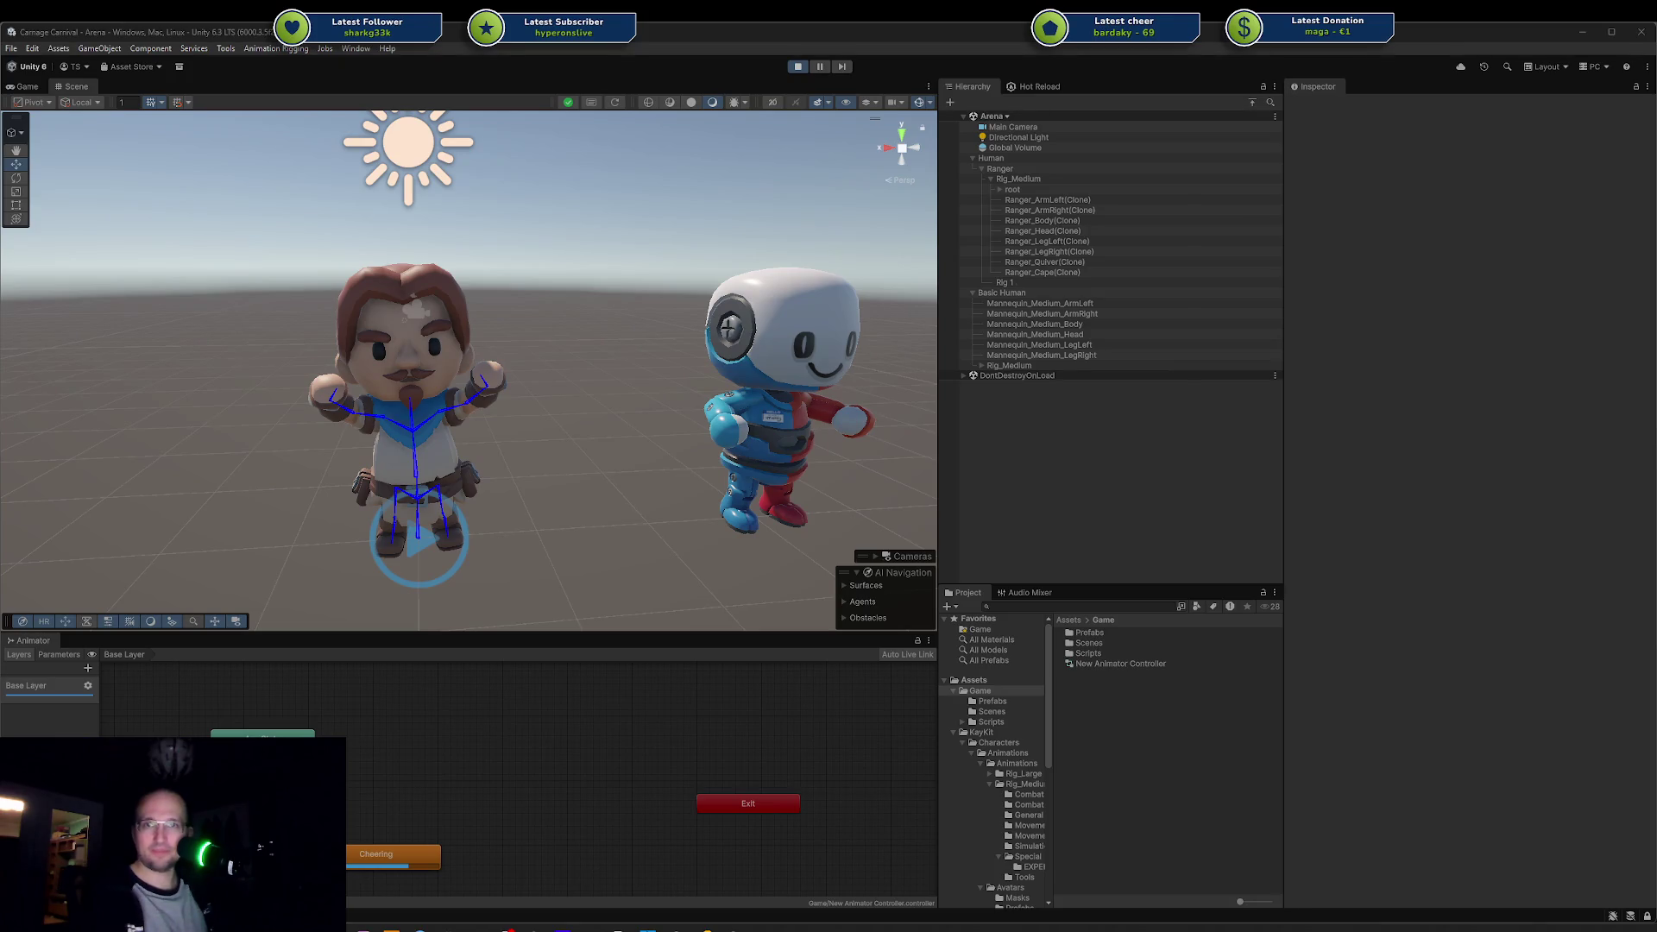
key(alt+Tab)
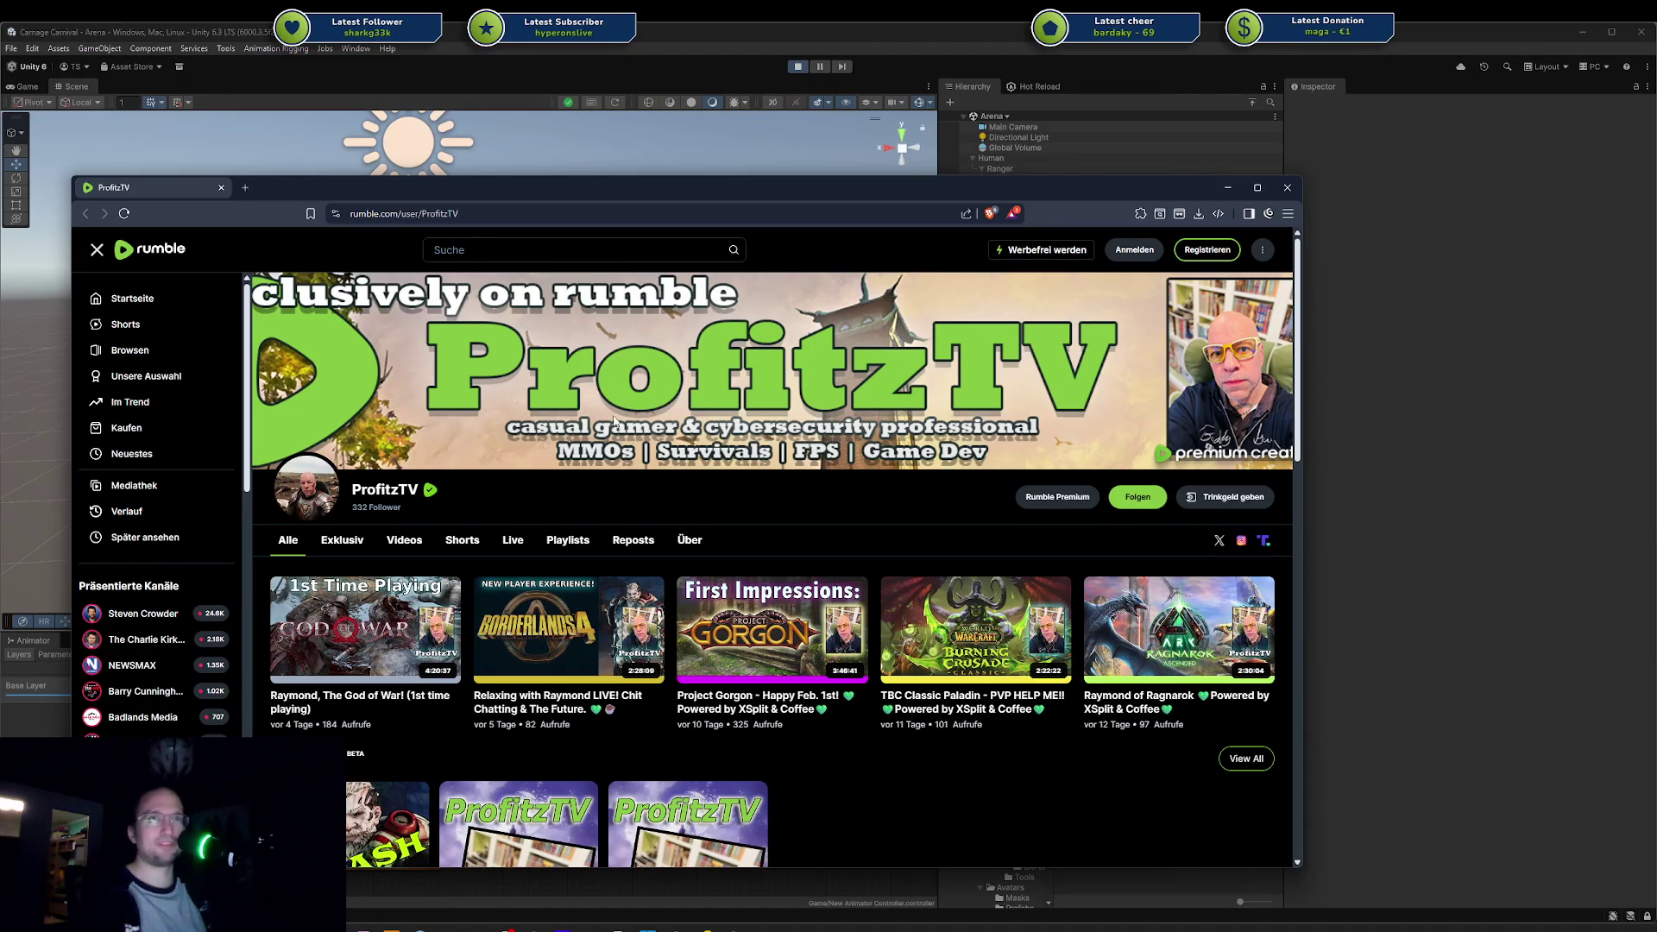
Step: Put the Rumble browser window away to reveal the Unity scene
middle_click(152, 185)
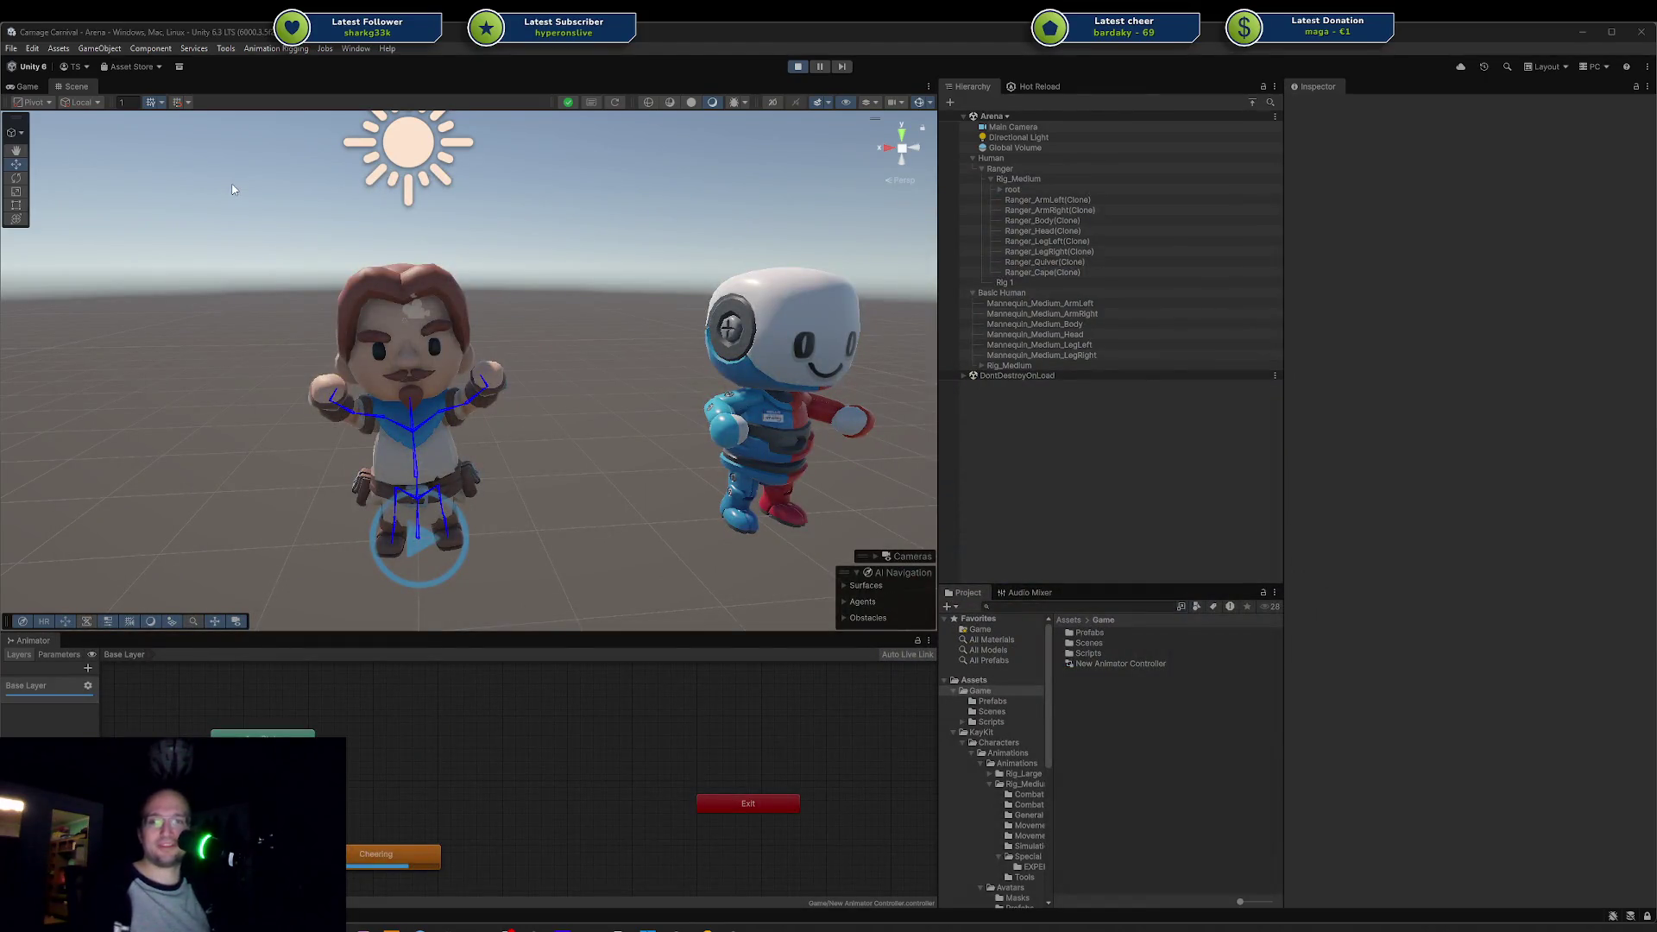
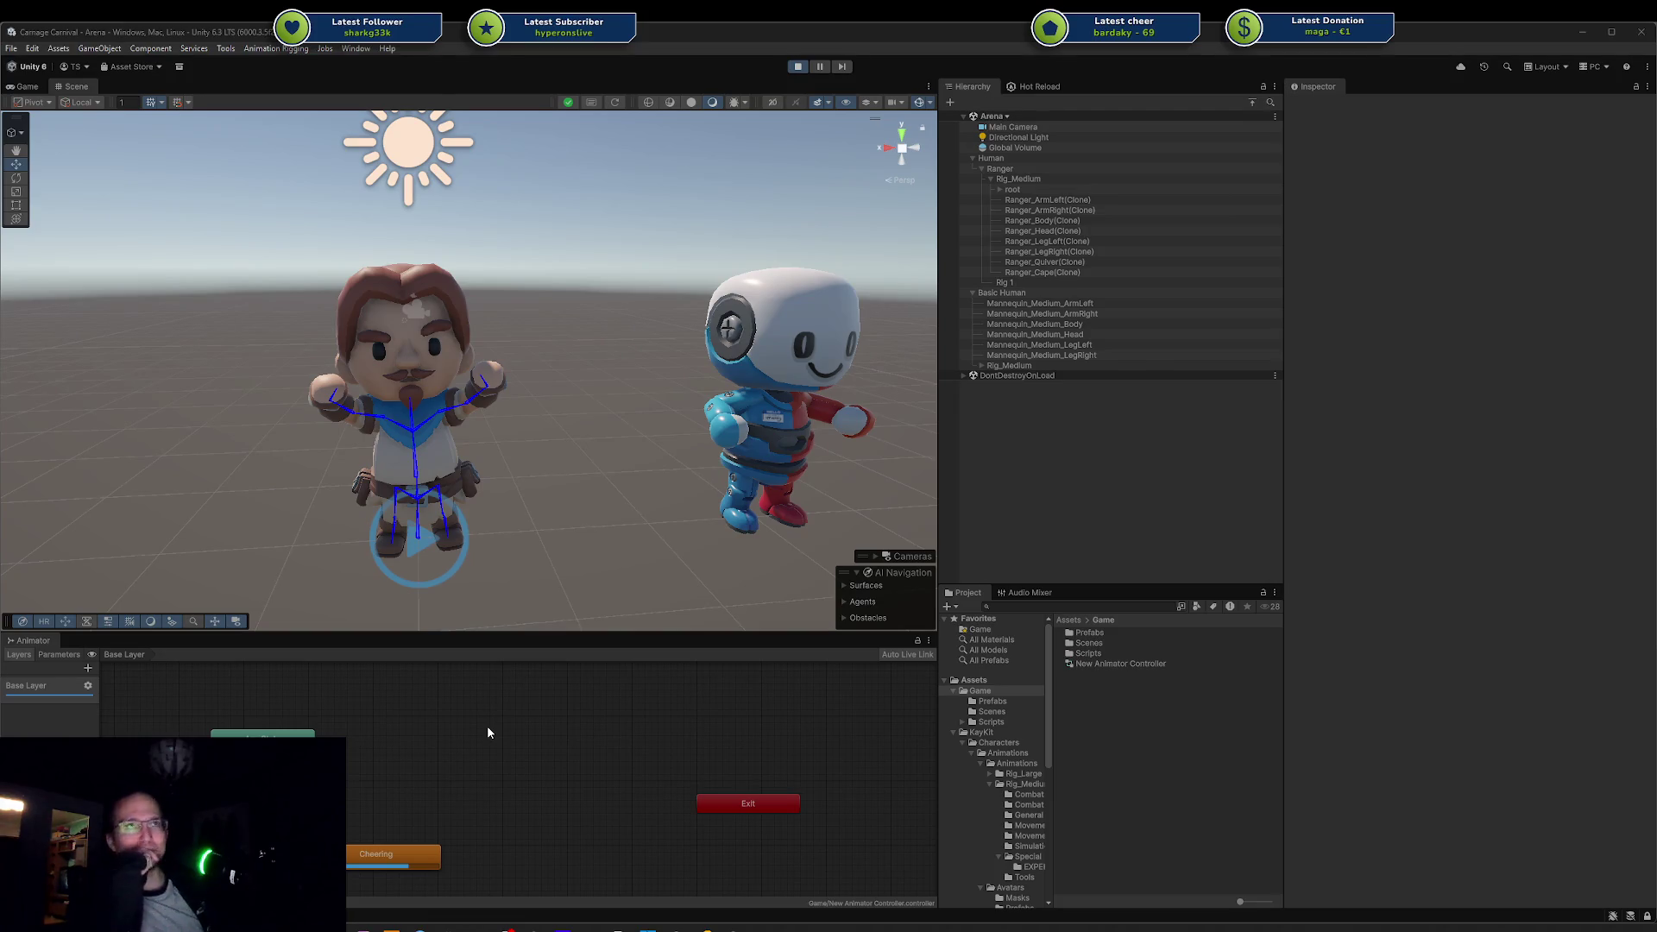
Step: Check the Skinned Mesh Renderer on Ranger_Body(Clone) and Ranger_Head(Clone), then switch to Codecks
scroll(447, 350, up, 3)
scroll(447, 350, down, 2)
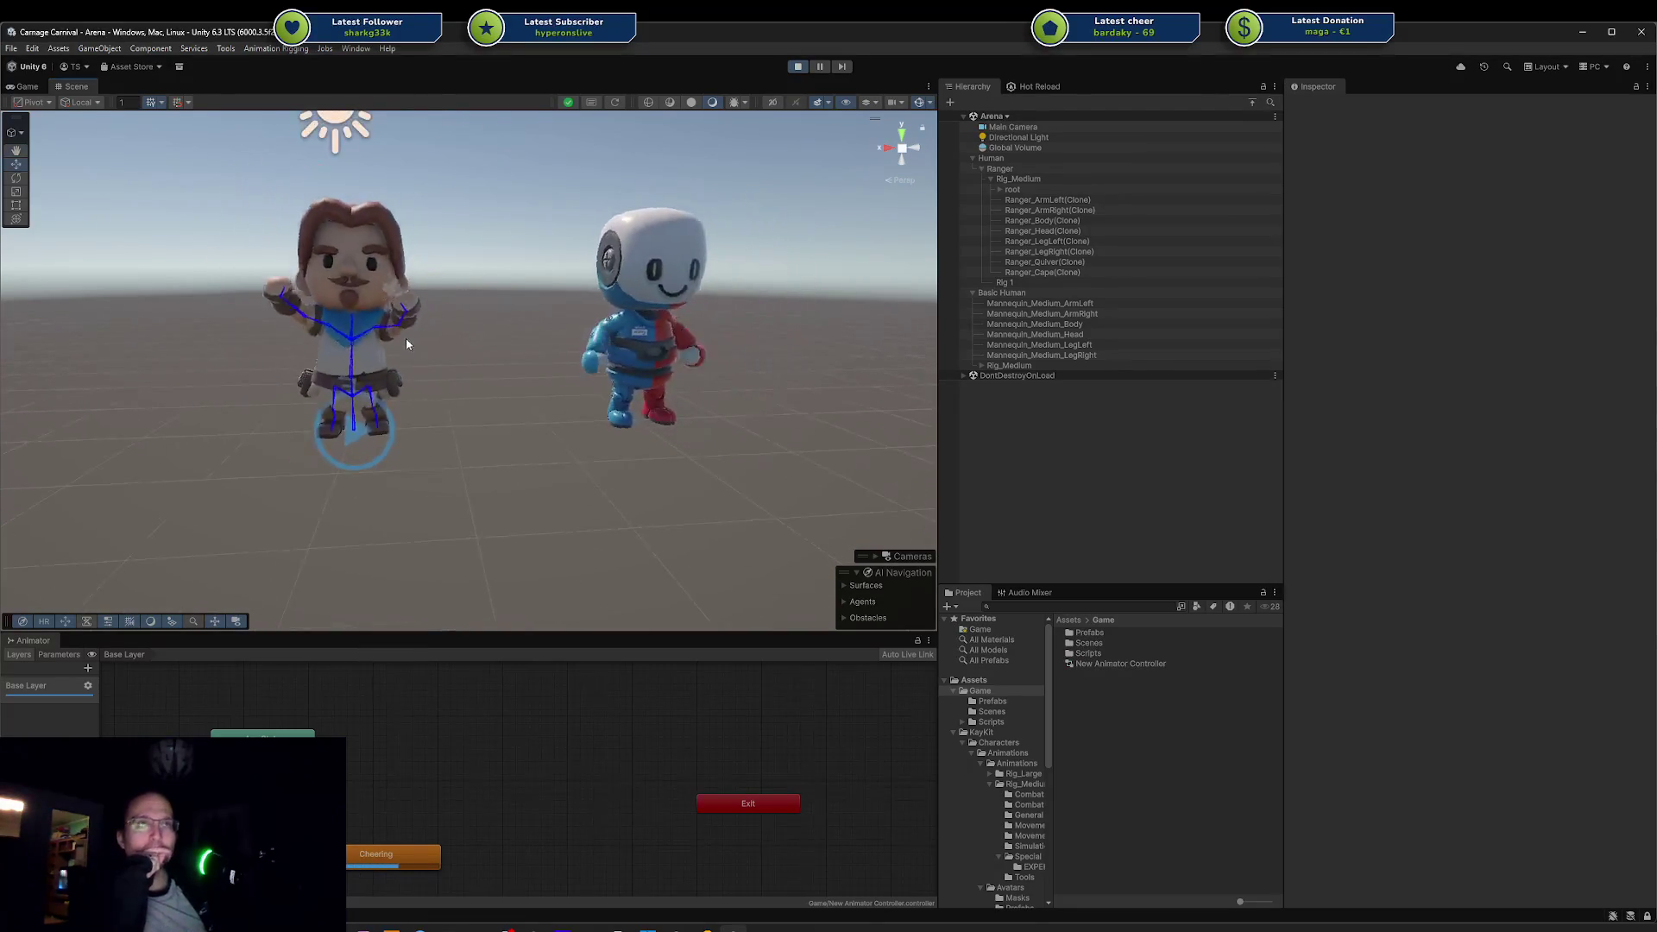
click(400, 362)
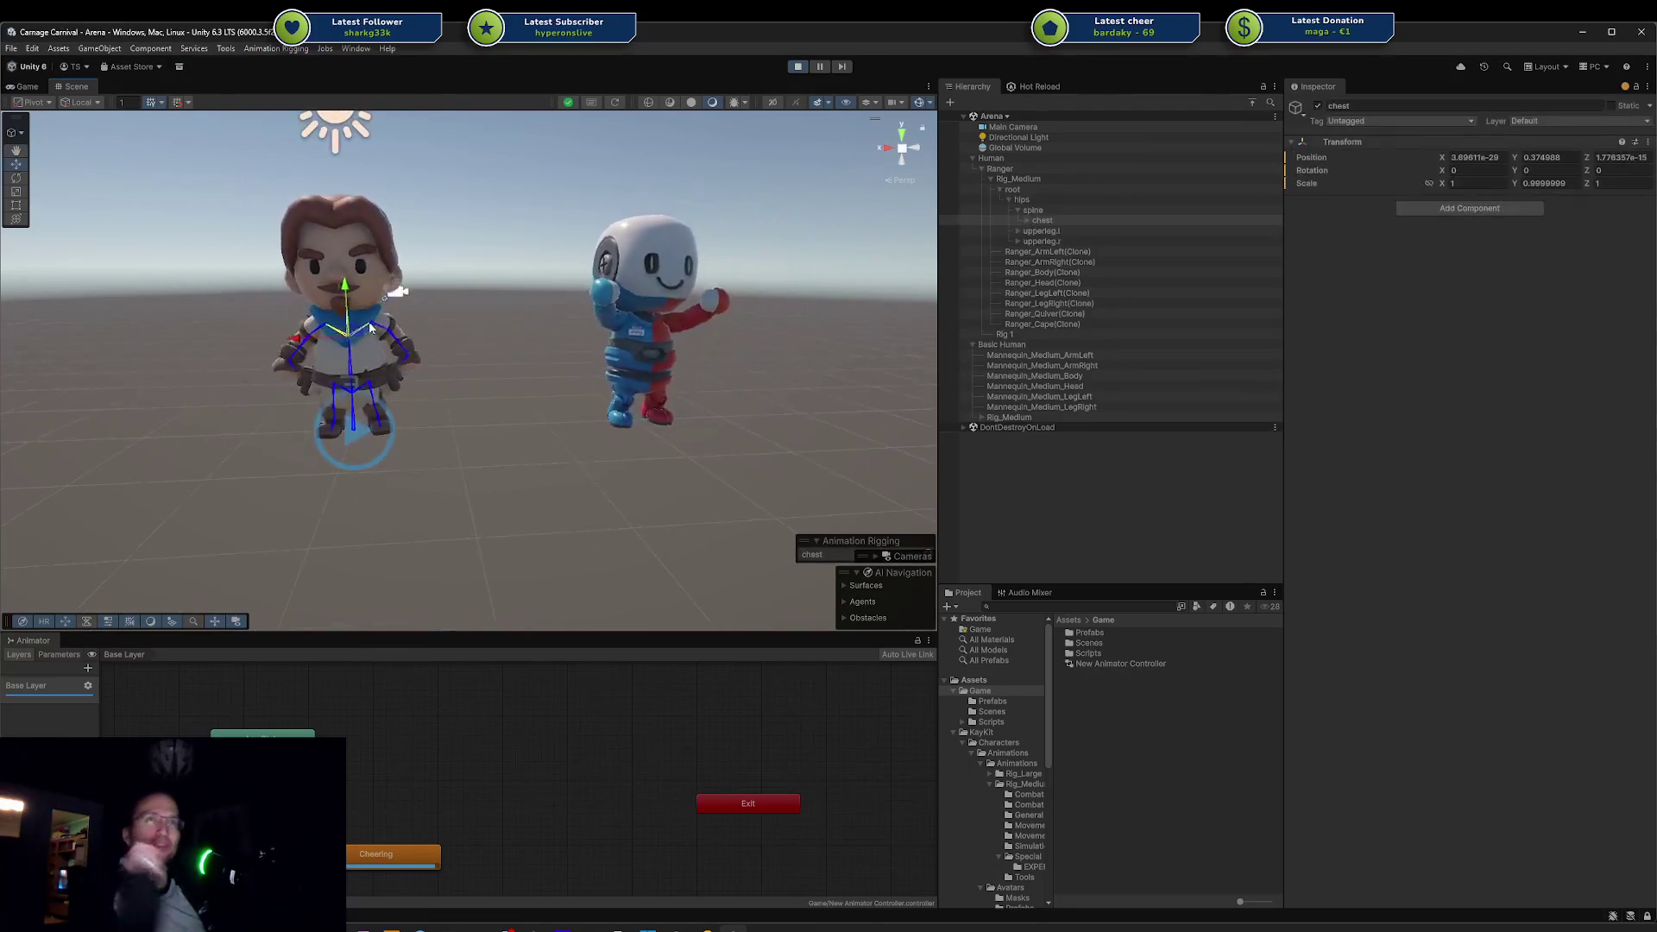
click(366, 240)
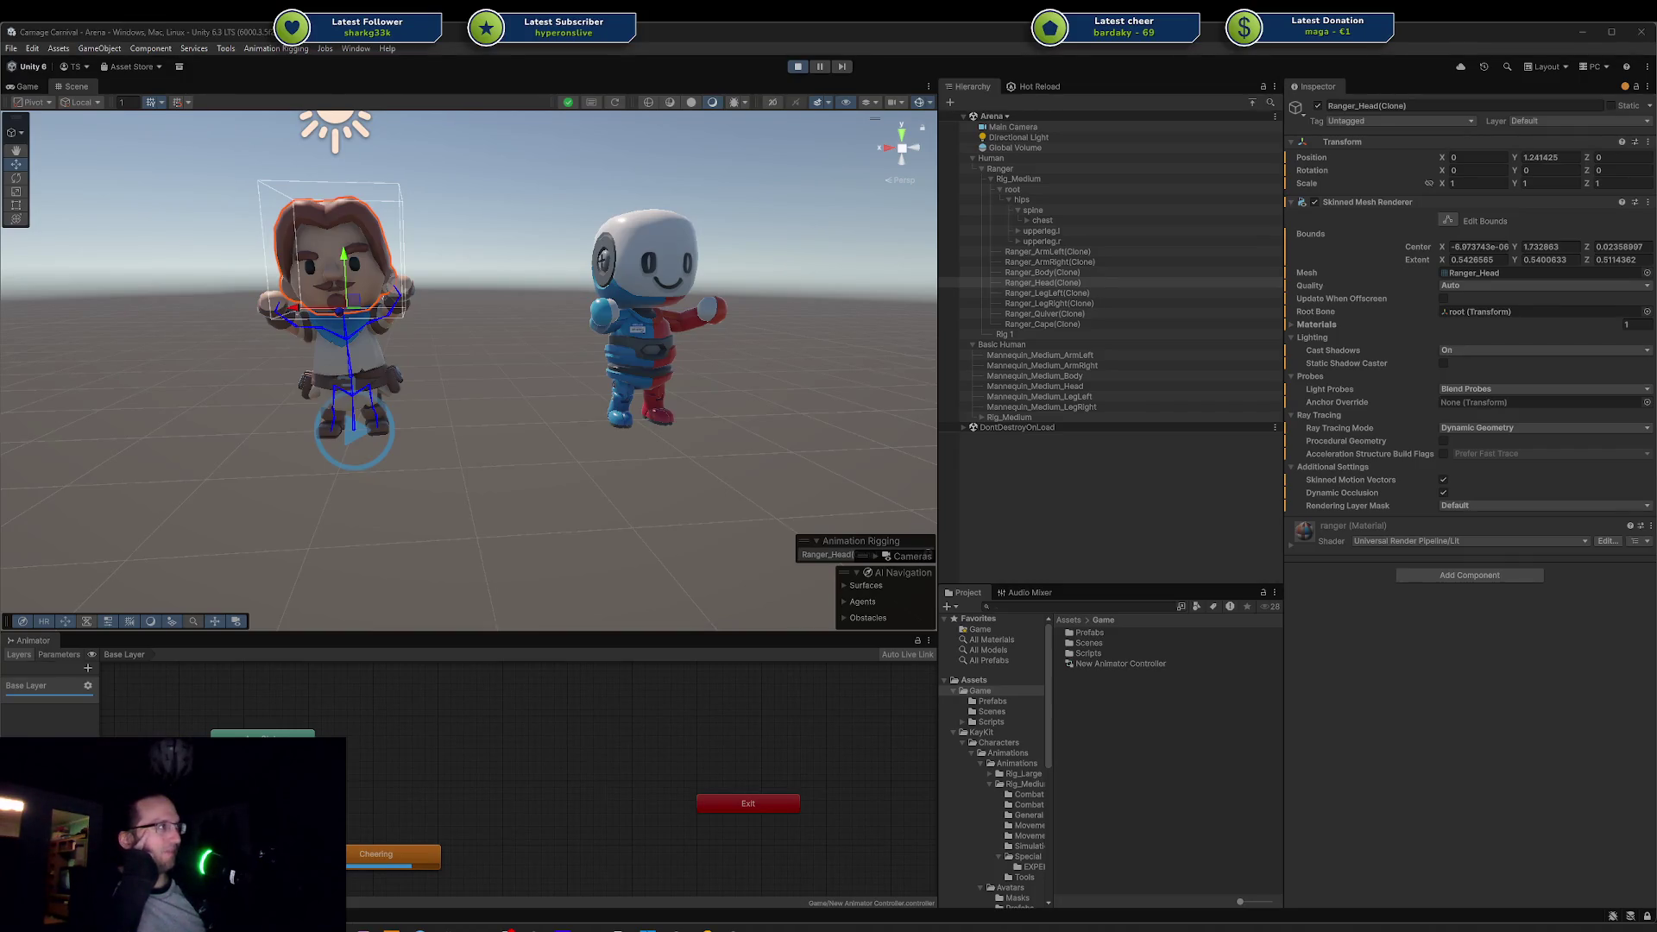
key(alt+Tab)
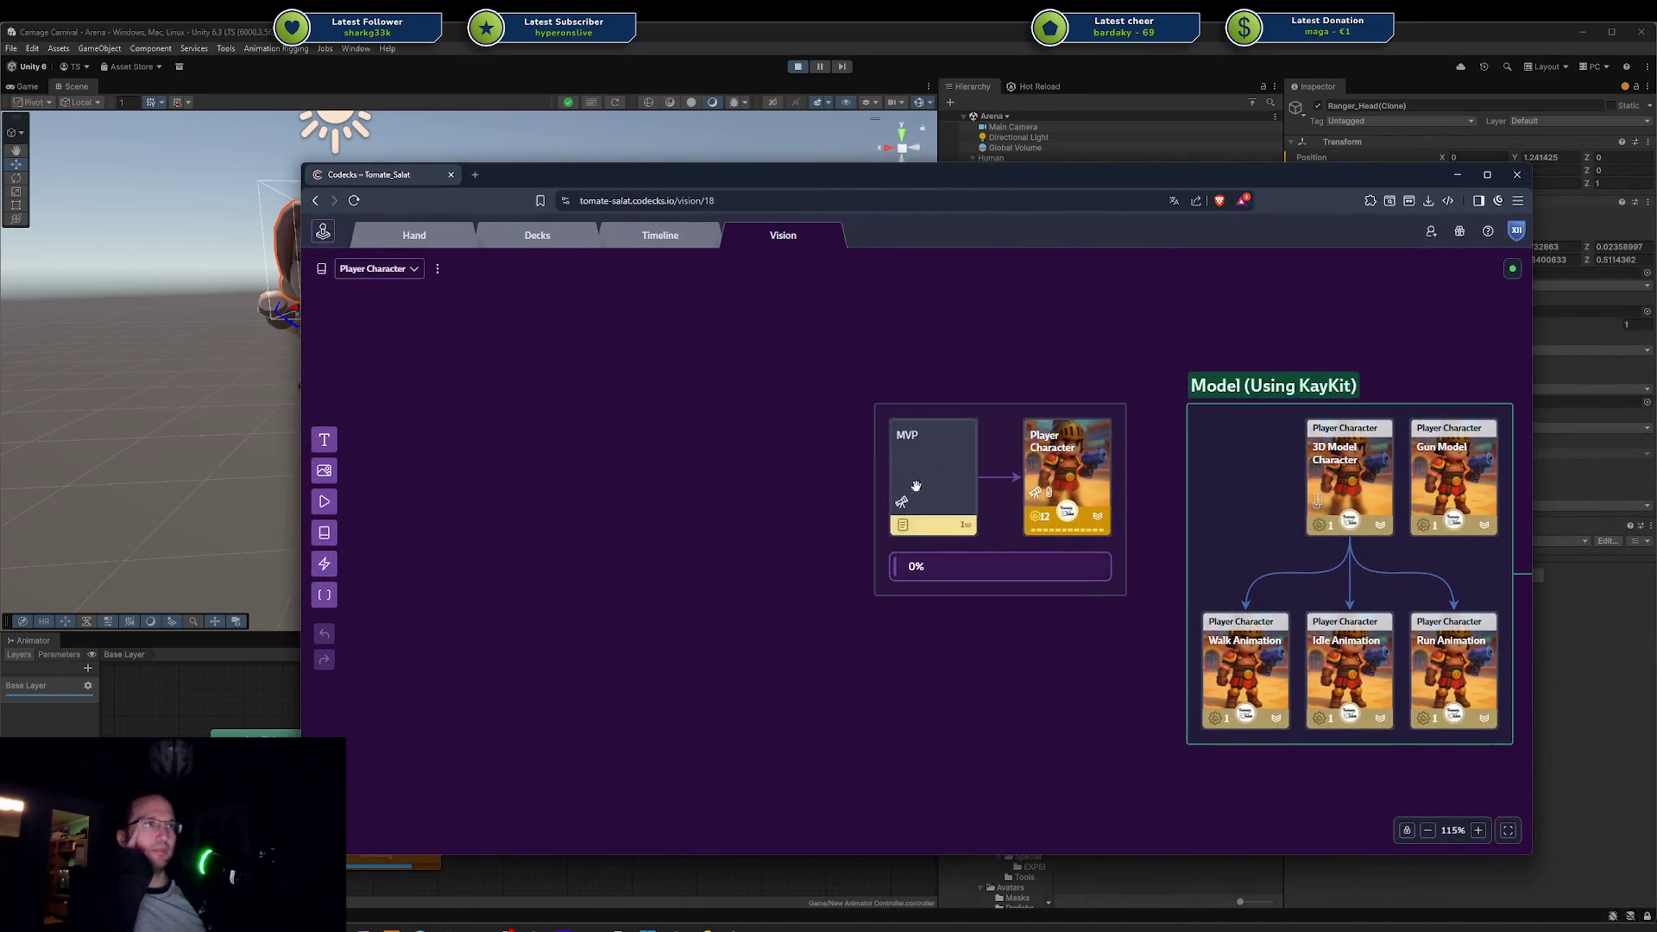
Step: Open the MVP vision board, view its Gear Support and Player Character cards, then return to Unity
click(906, 501)
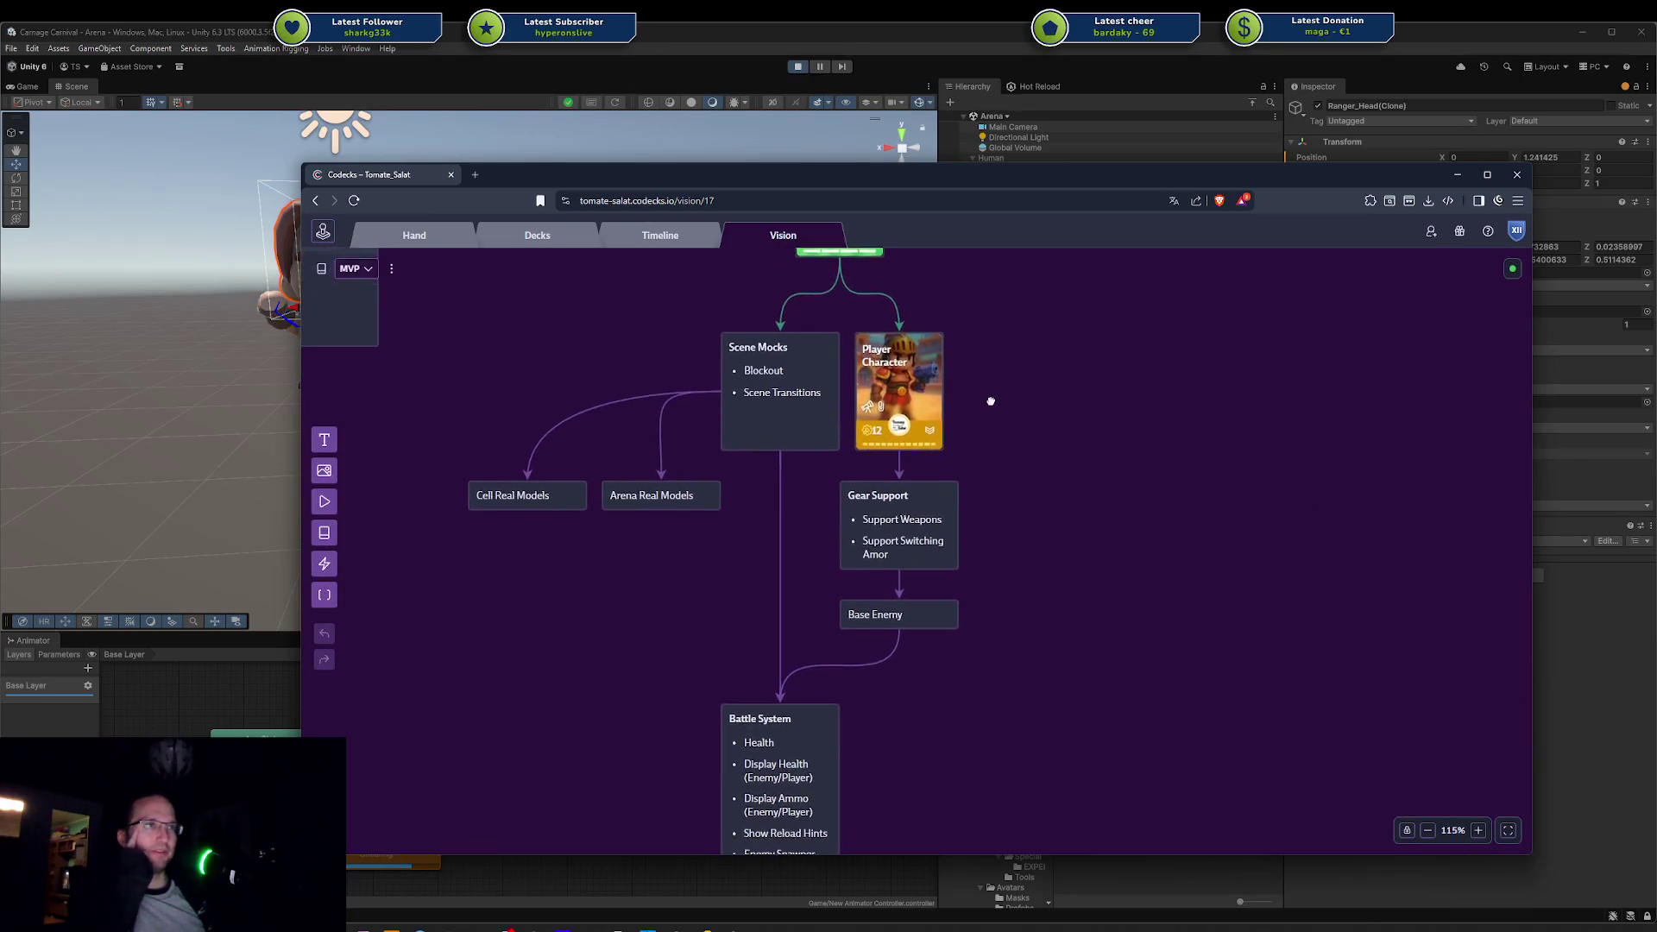
click(911, 524)
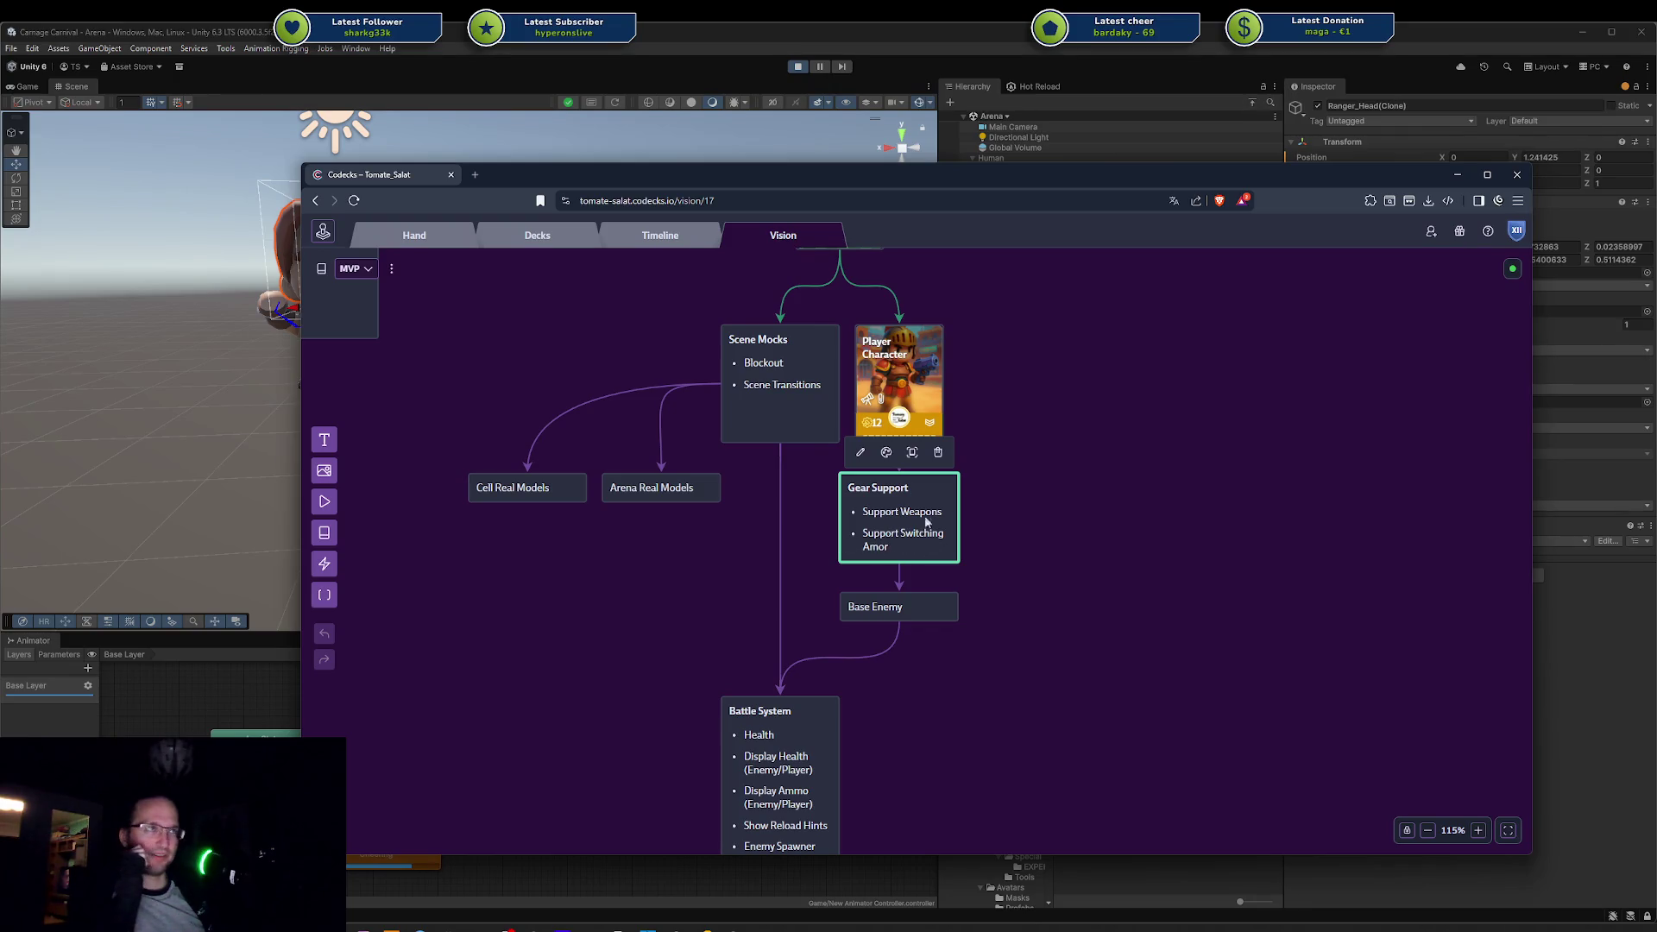
click(891, 386)
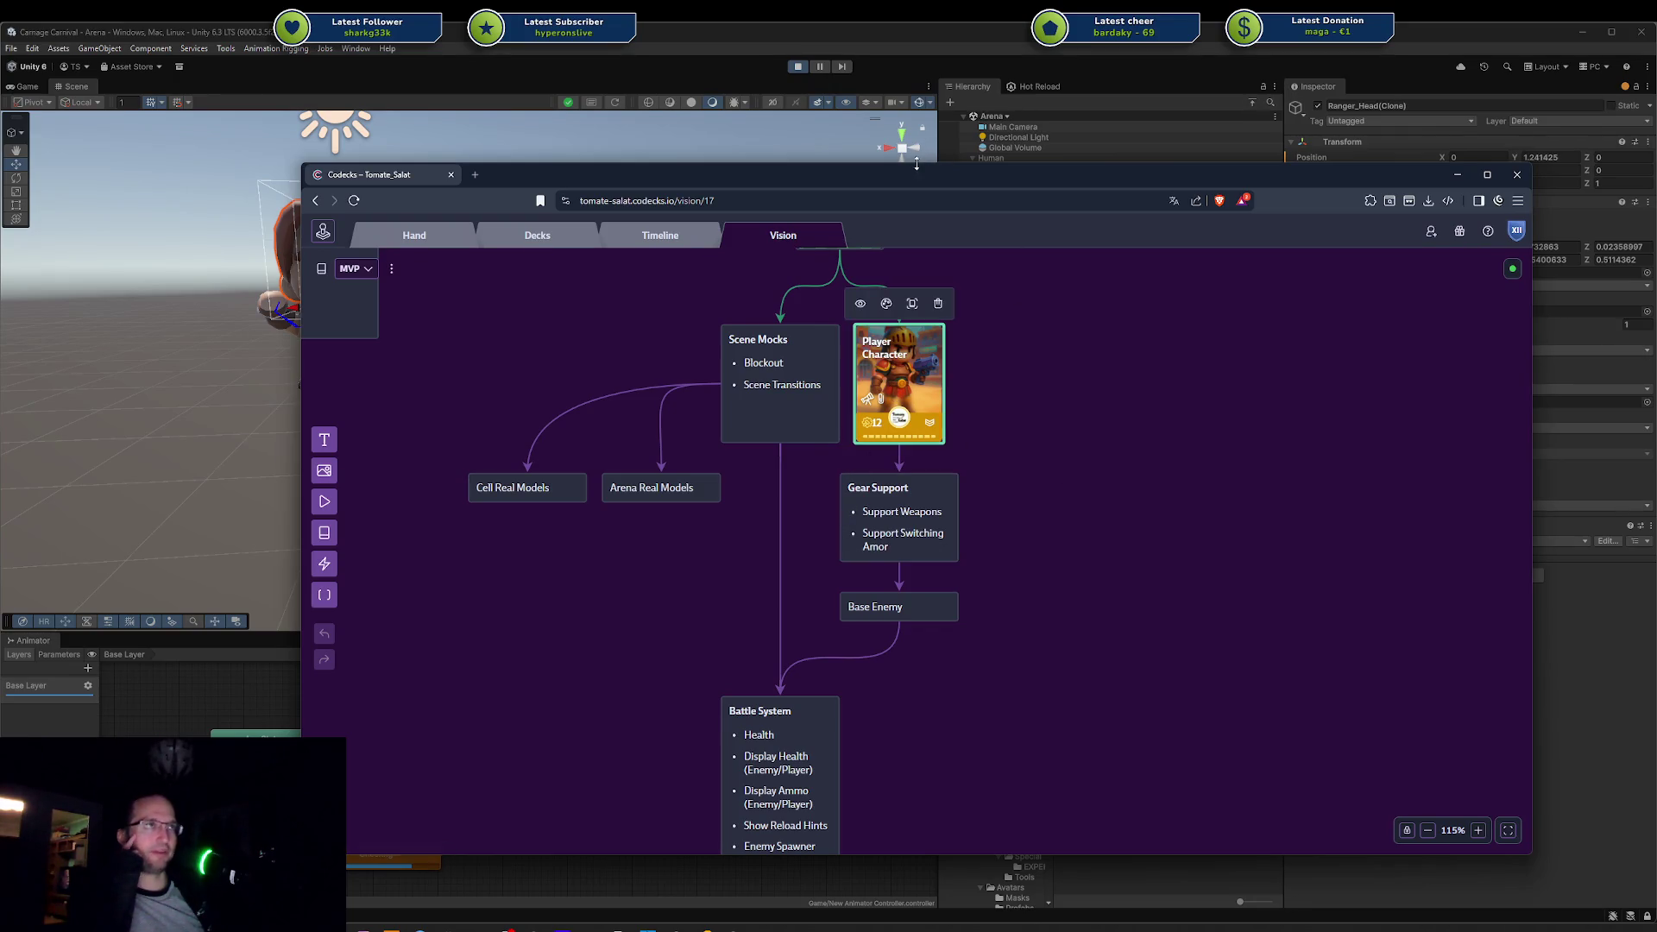
click(917, 161)
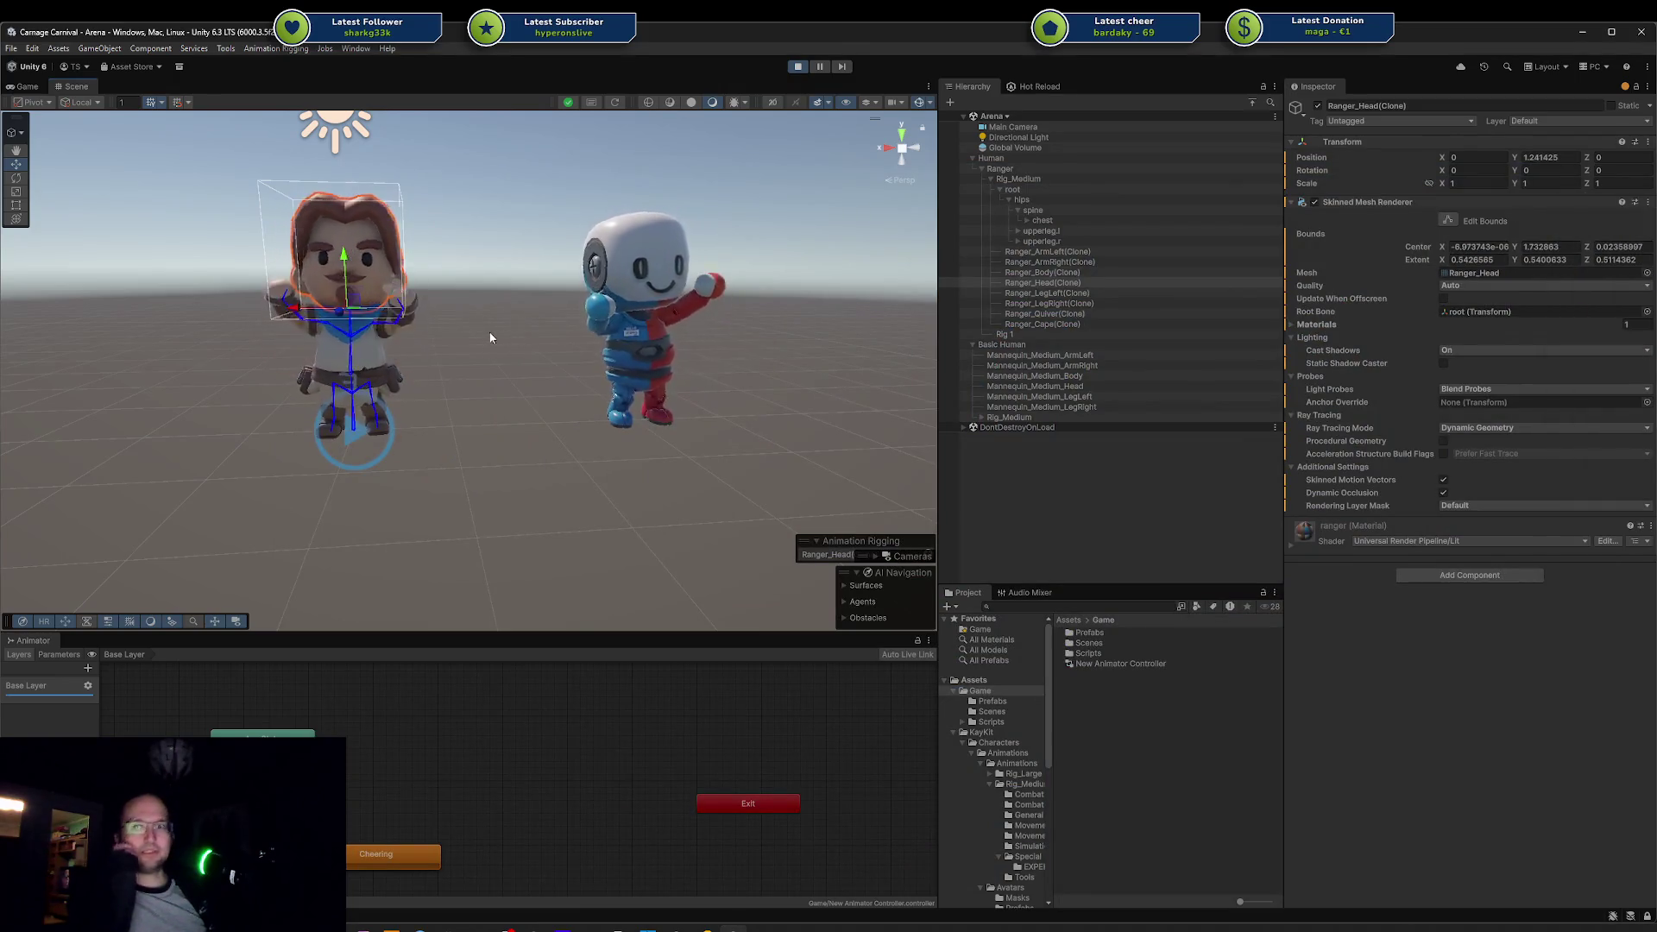
Step: Pan to the characters, select Ranger_Body(Clone) and frame it with F
scroll(484, 330, up, 3)
mouse_move(468, 329)
mouse_down()
mouse_move(526, 314)
mouse_move(578, 359)
mouse_up()
click(578, 359)
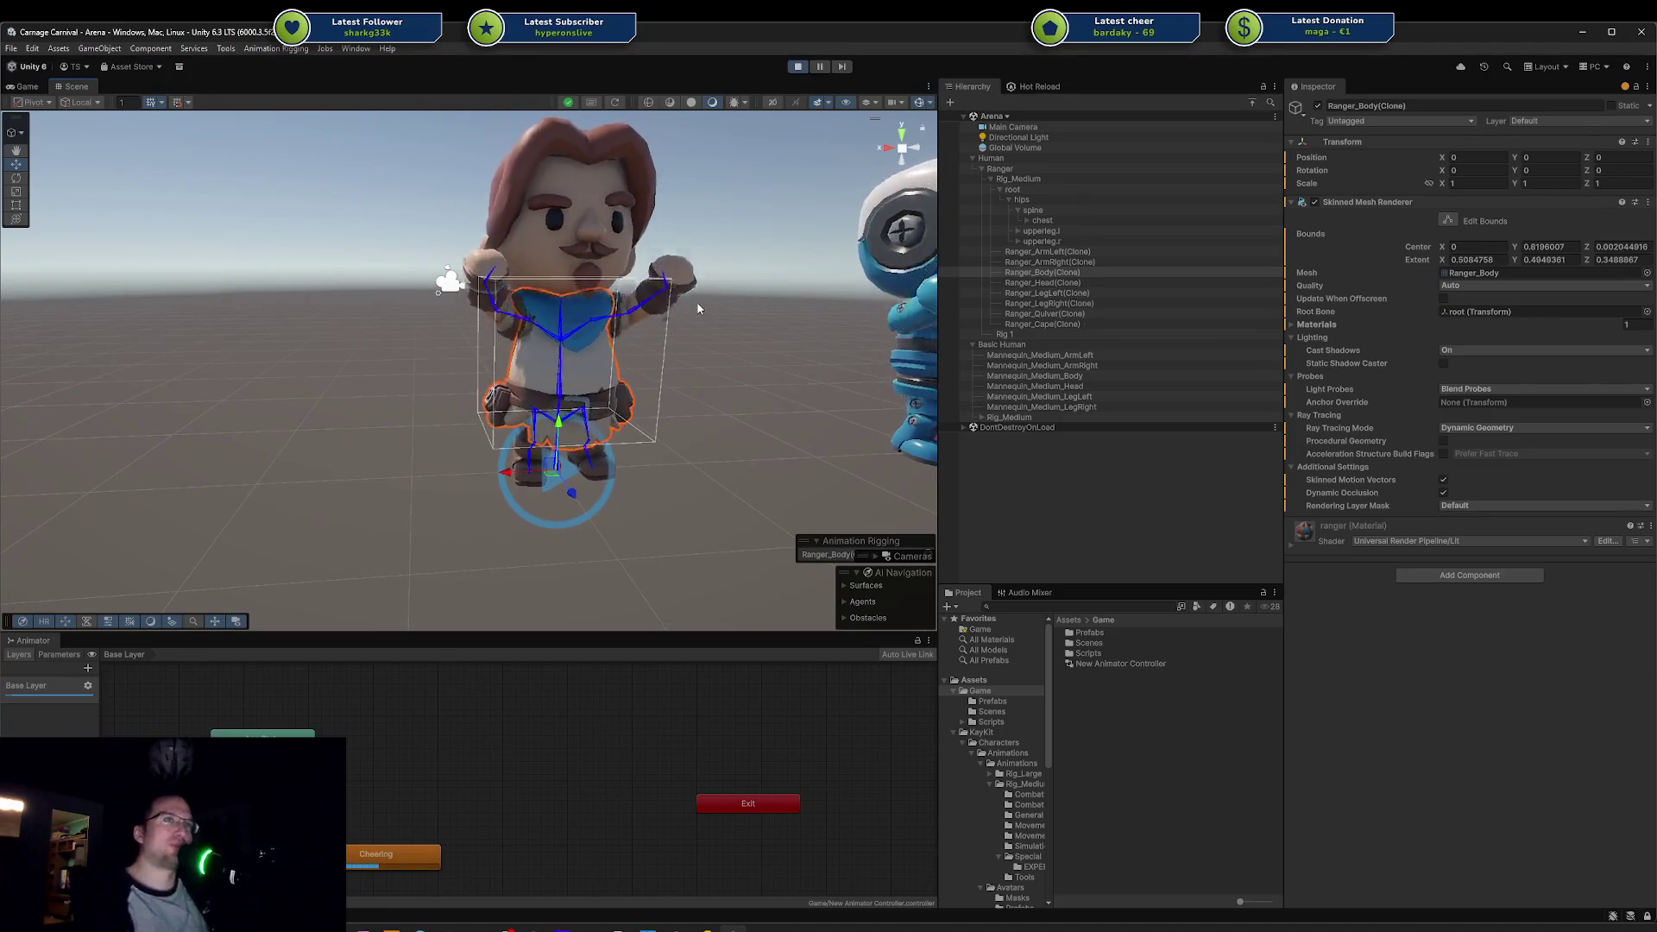
key(f)
Step: Orbit and zoom around the framed Ranger to view it close up from several sides
scroll(666, 303, up, 2)
scroll(666, 303, down, 1)
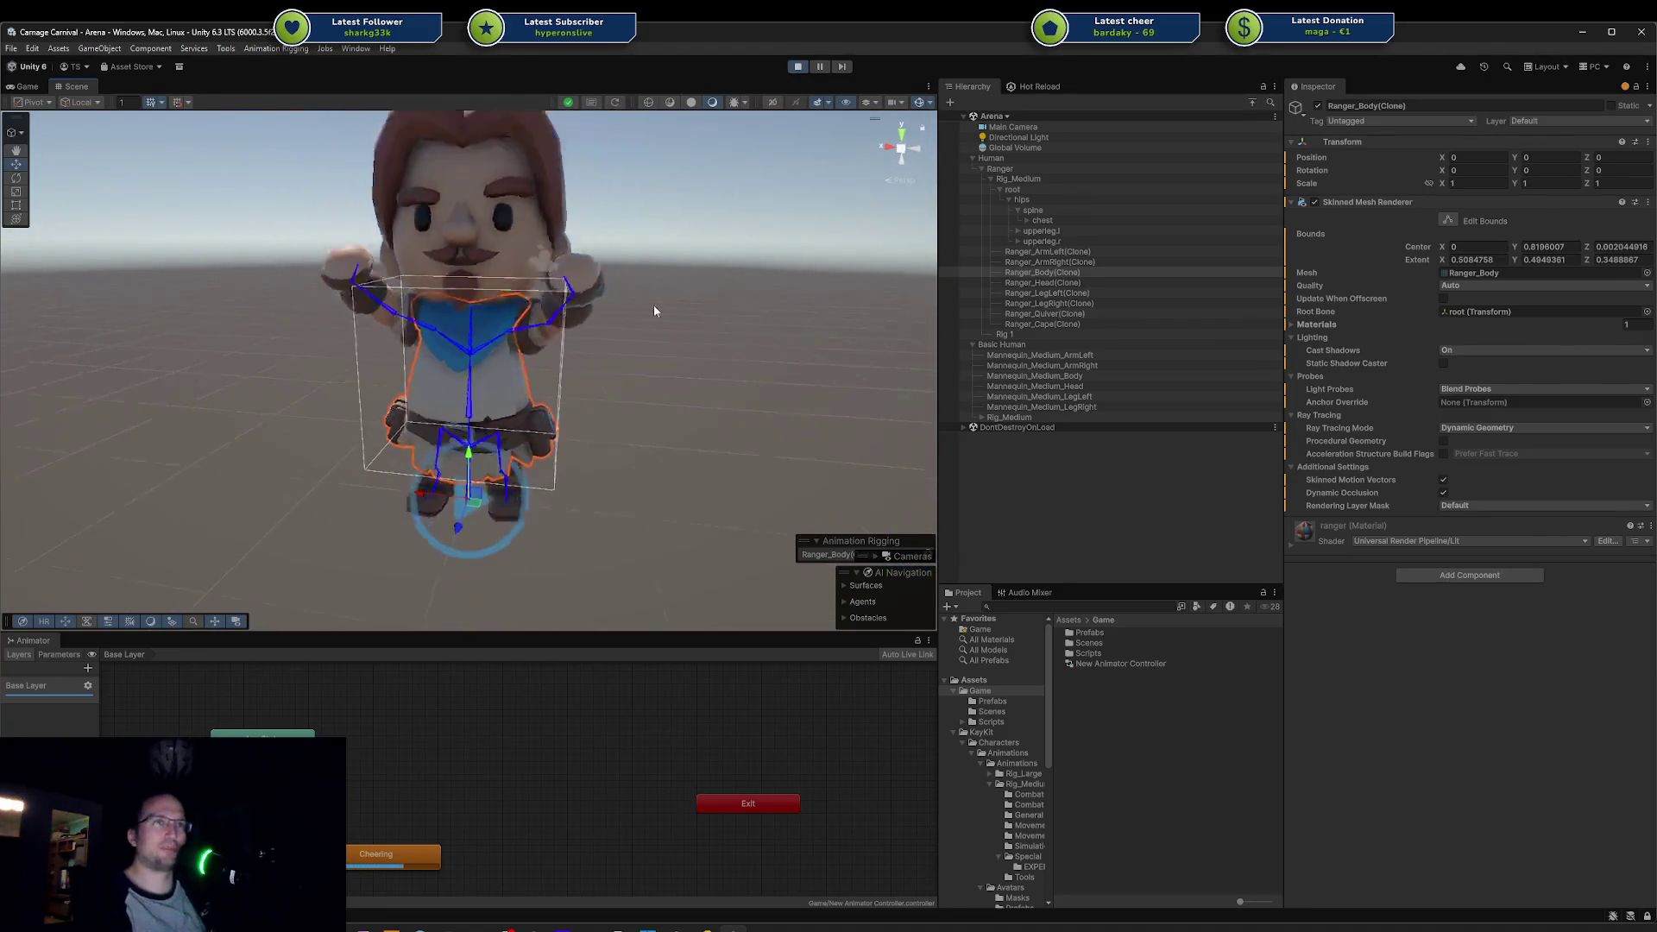
scroll(654, 311, down, 3)
drag(654, 310, 767, 343)
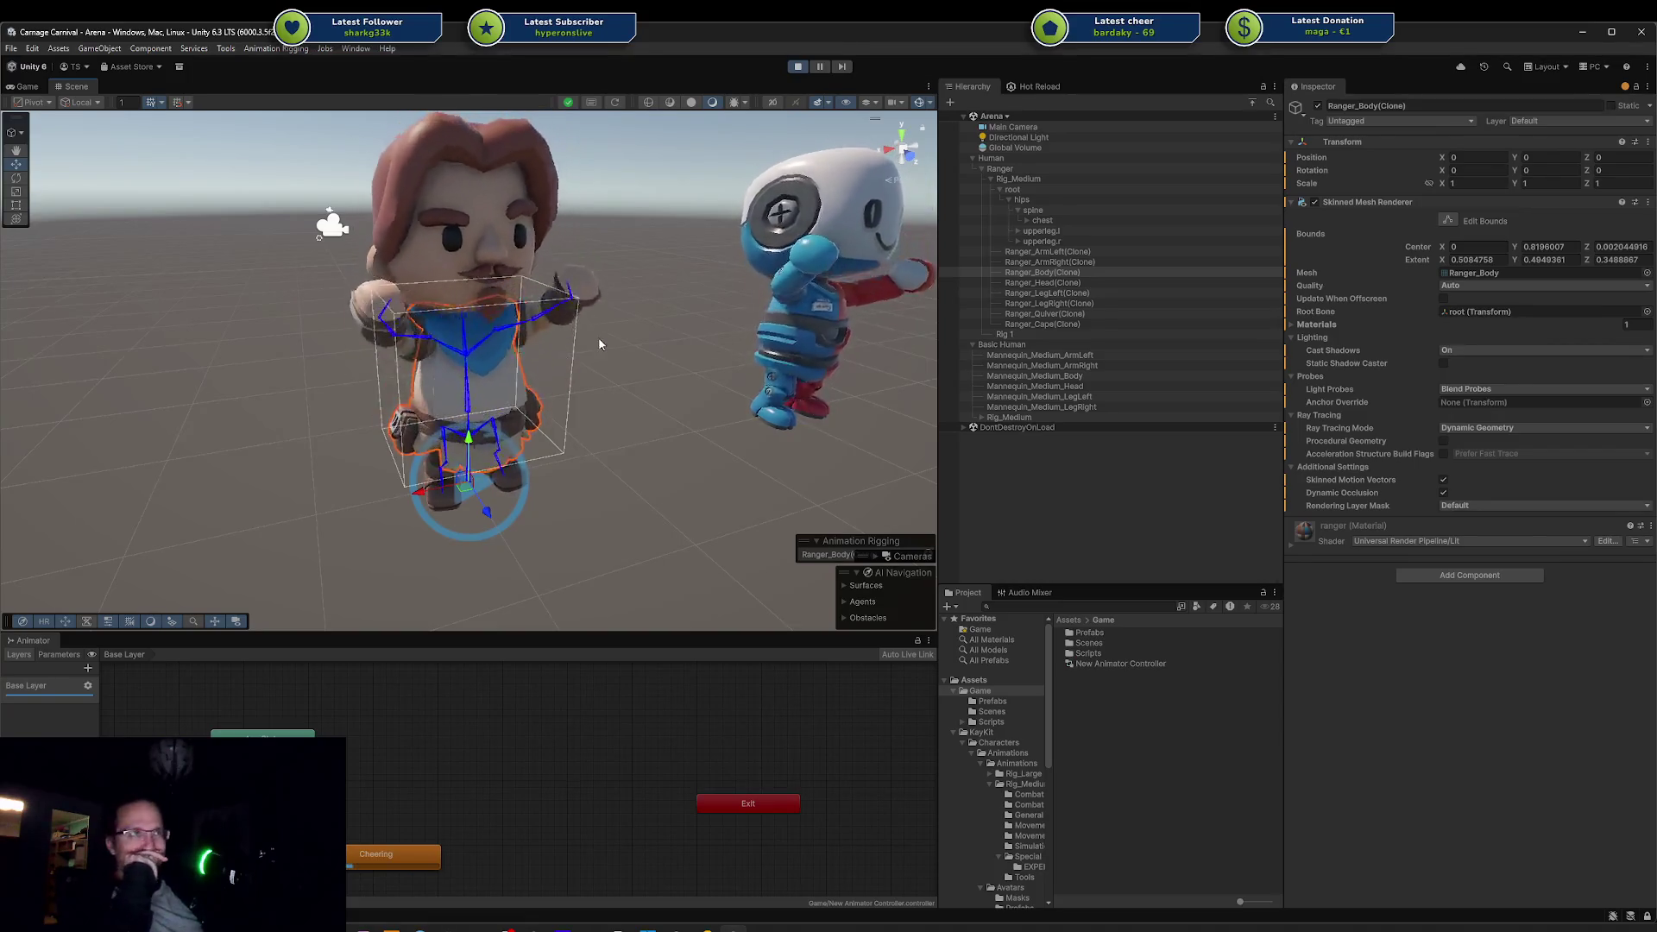
scroll(625, 354, up, 2)
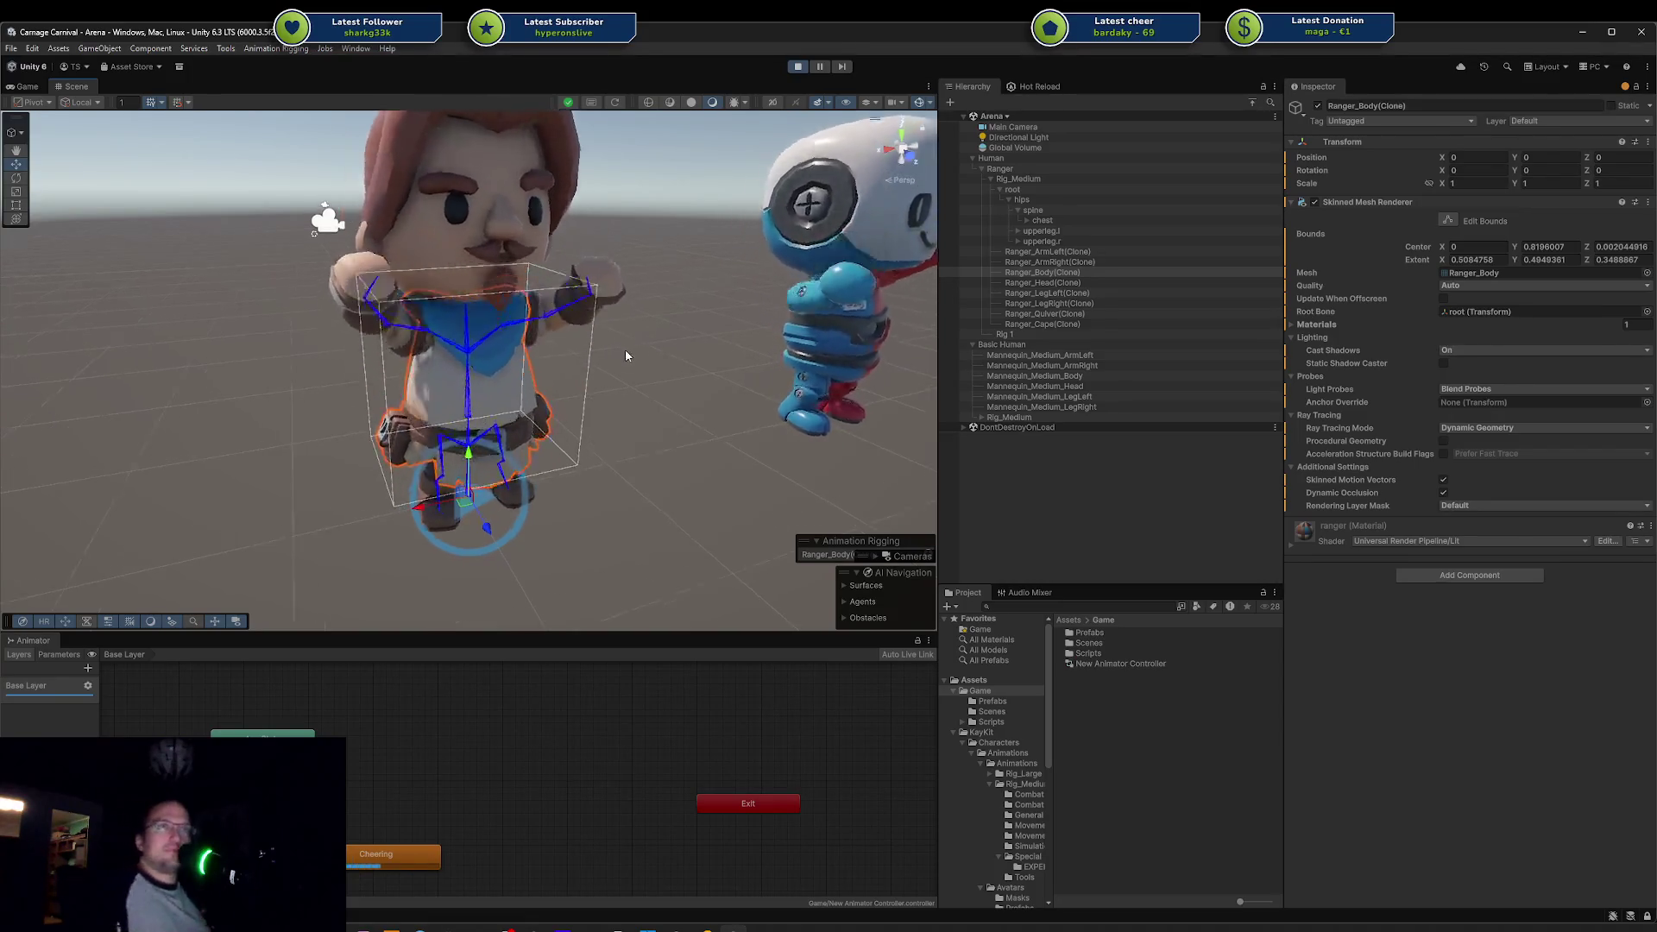
scroll(626, 356, up, 2)
mouse_move(603, 354)
mouse_down()
mouse_move(552, 319)
mouse_move(232, 291)
mouse_move(283, 335)
mouse_up()
scroll(577, 322, up, 3)
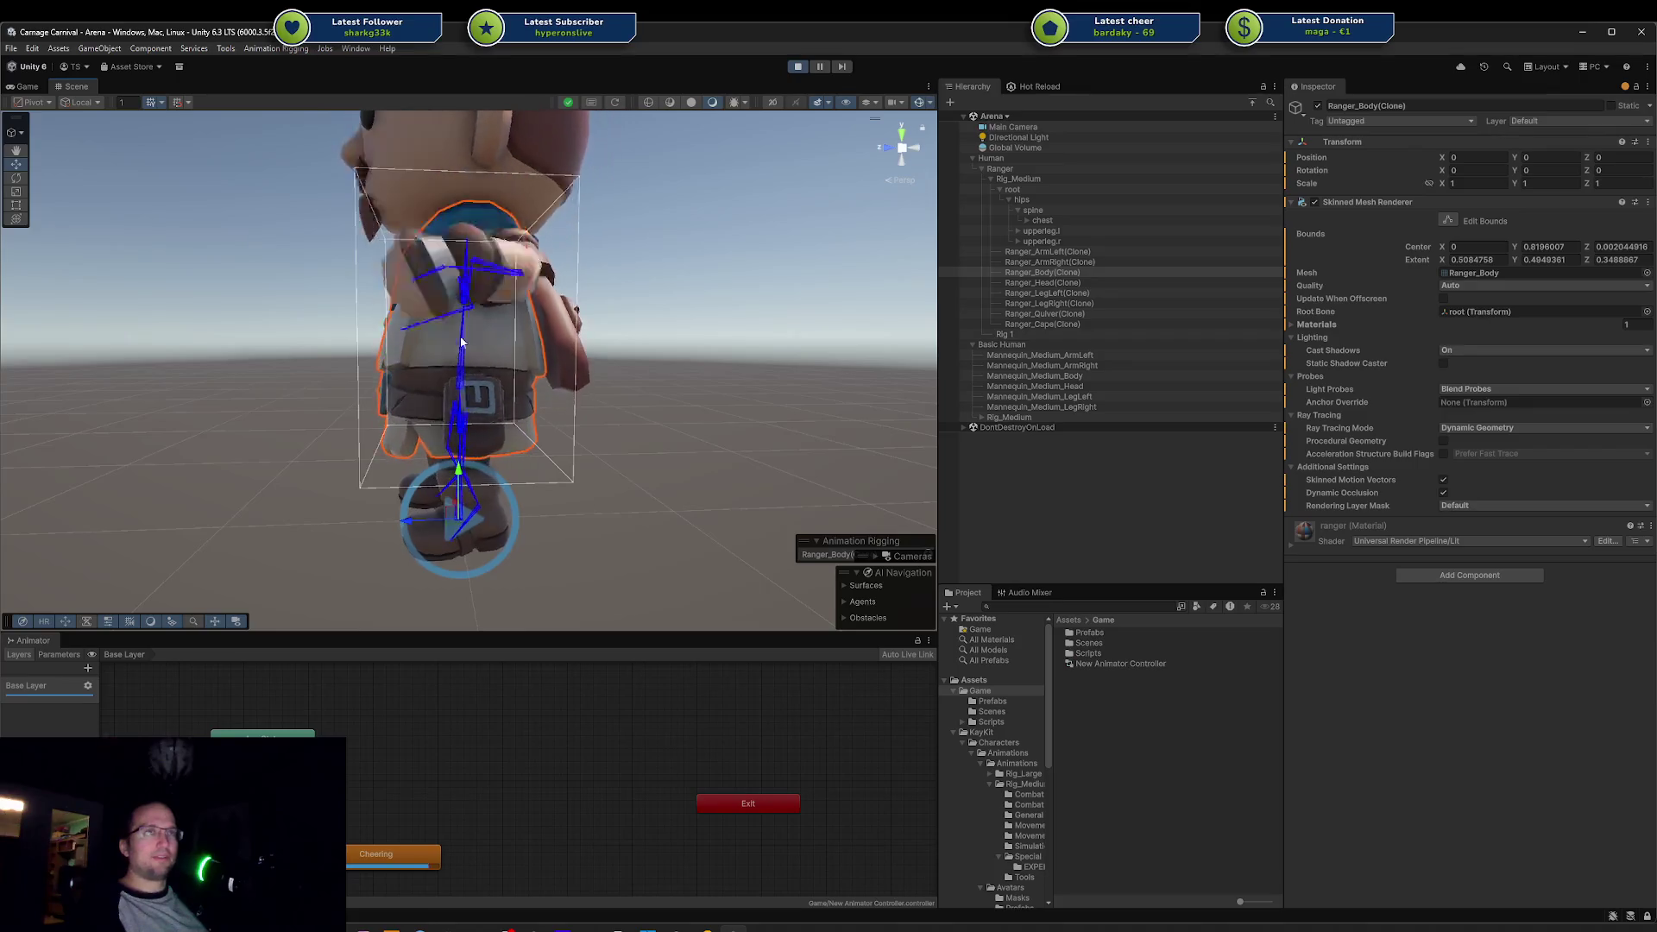
click(1078, 261)
Step: Deactivate the arm, head, leg, quiver and cape clones, then orbit around the lone body mesh
ctrl+click(1080, 250)
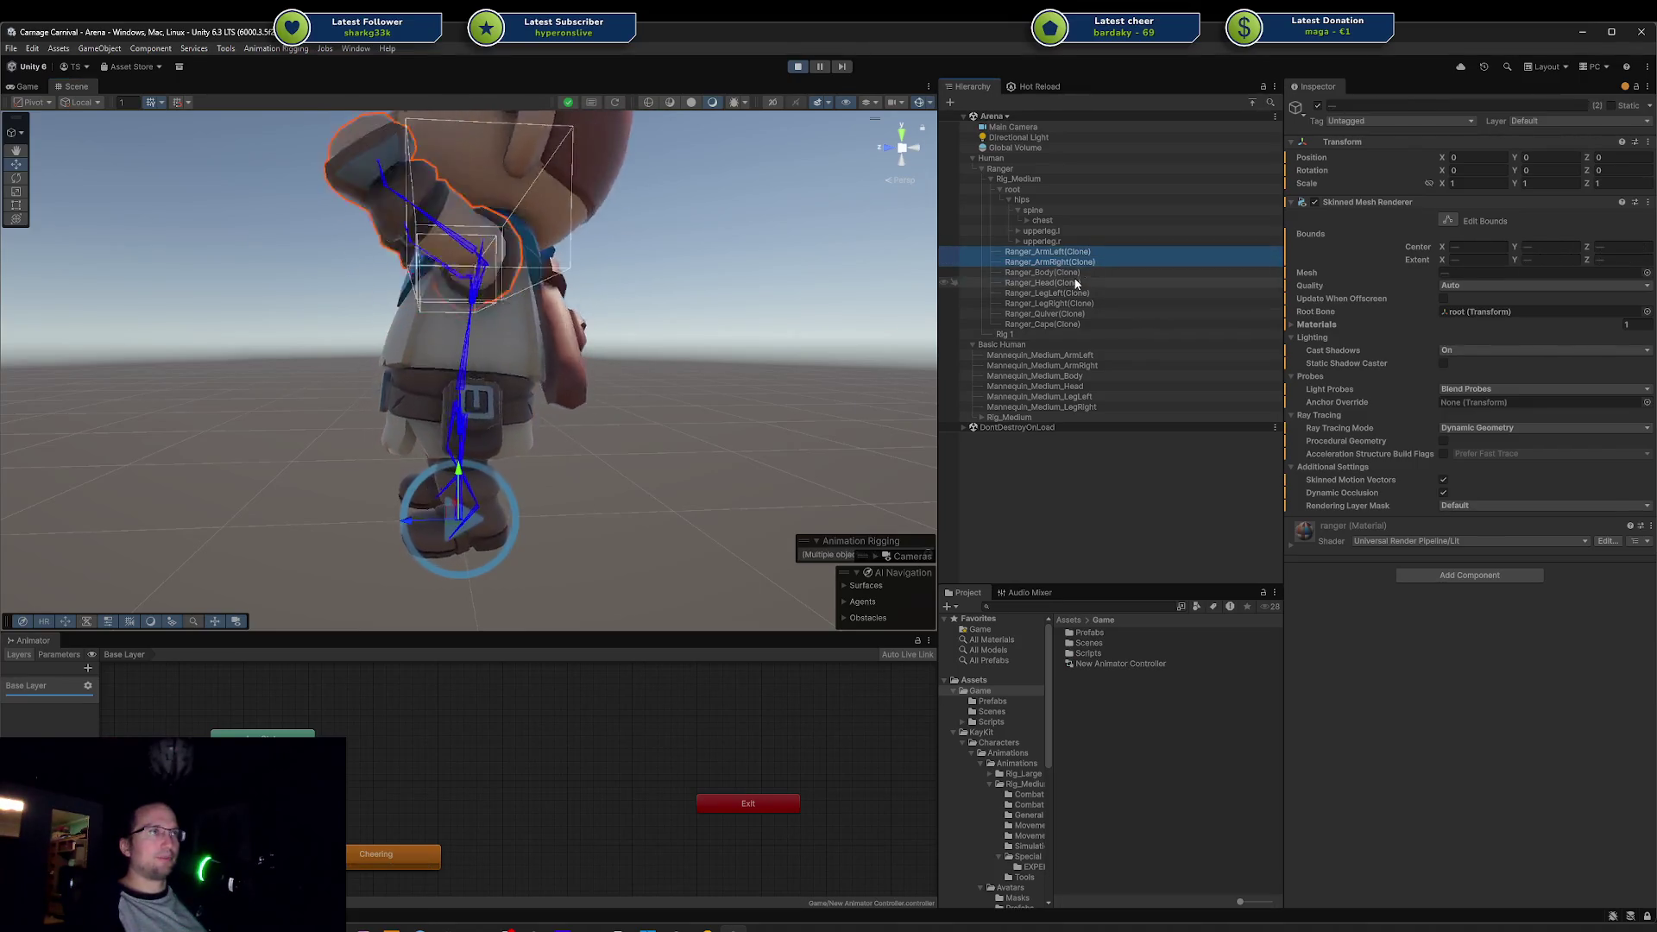
ctrl+click(1075, 283)
ctrl+click(1063, 294)
ctrl+click(1050, 305)
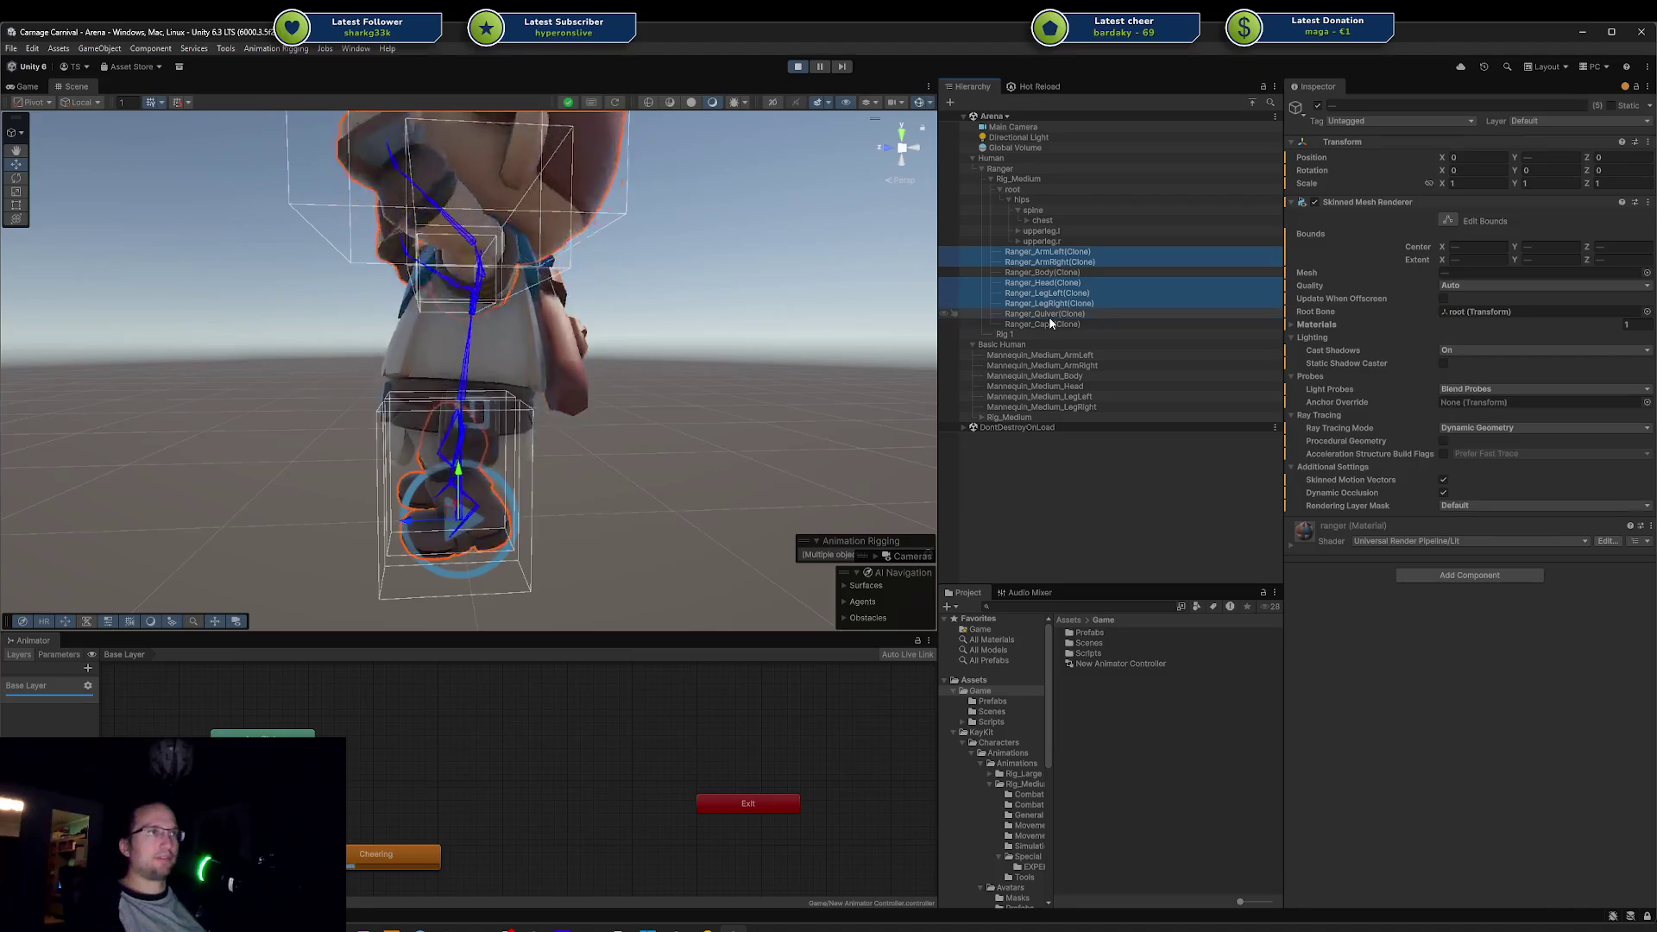
ctrl+click(1049, 316)
ctrl+click(1049, 326)
key(alt+shift+a)
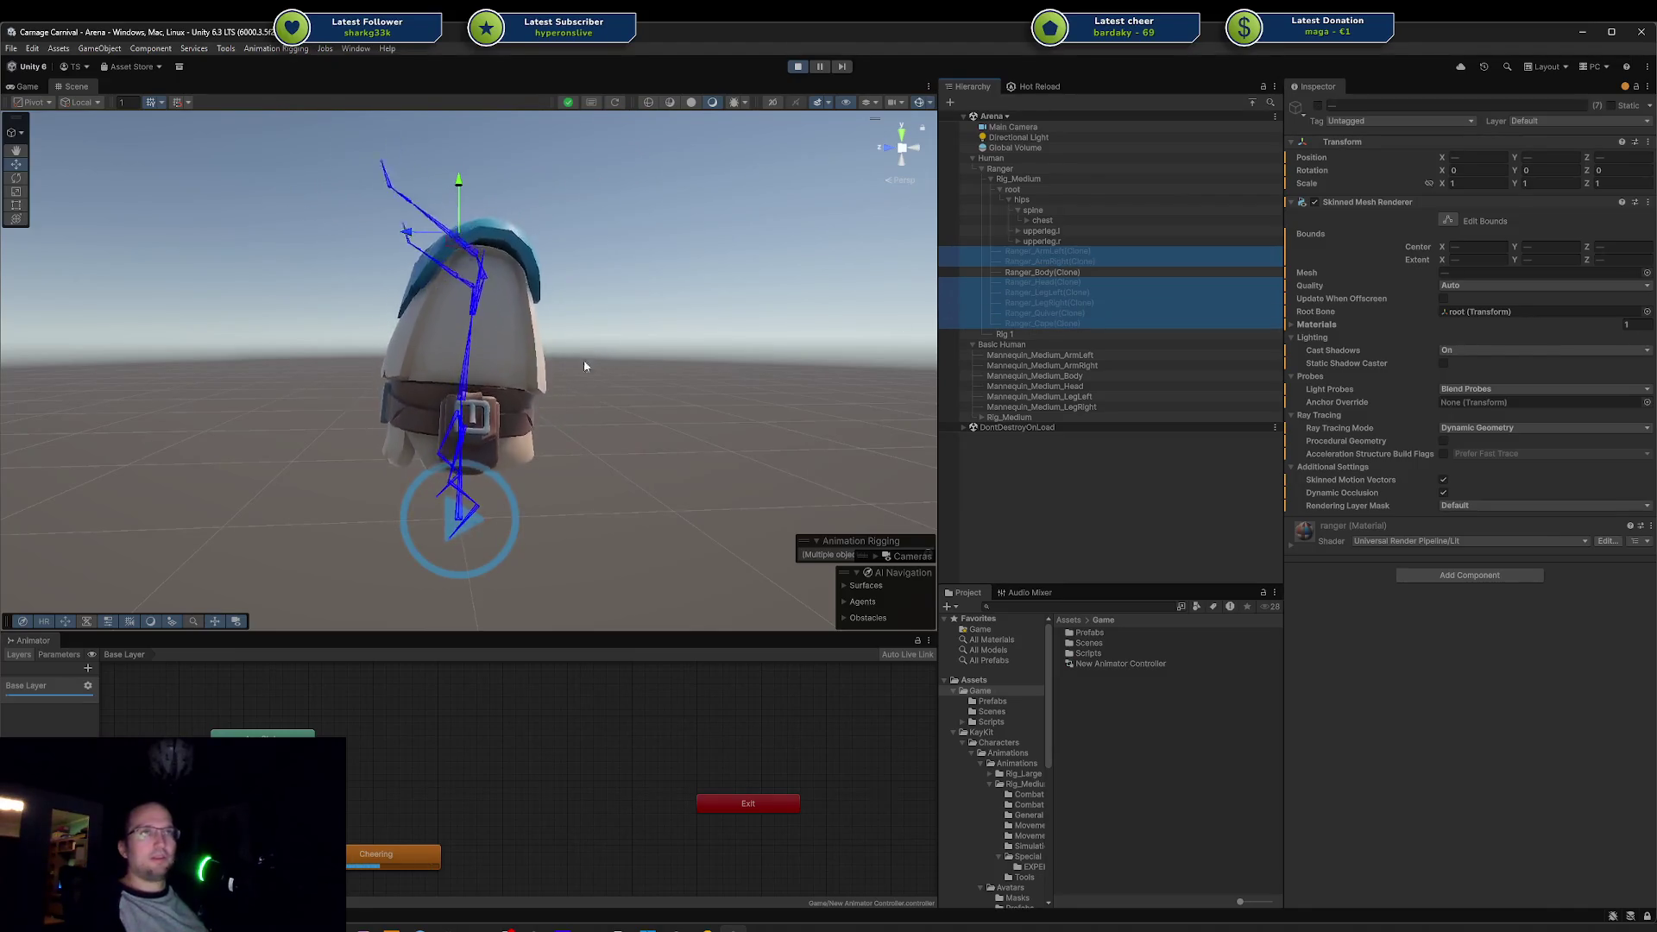
click(584, 366)
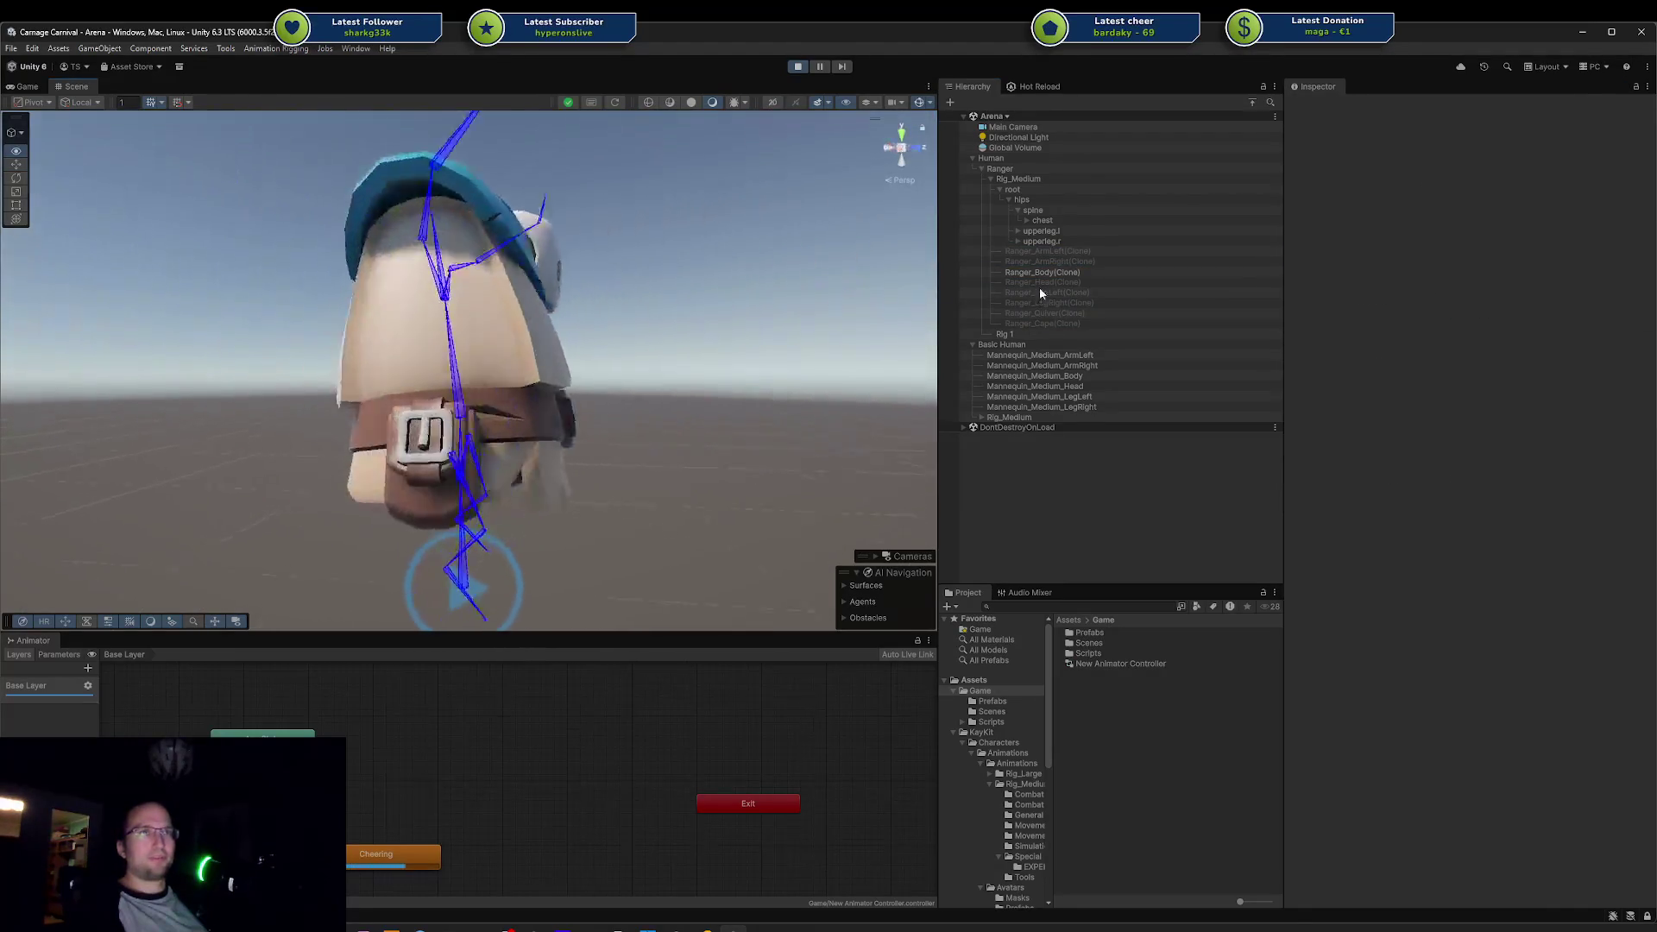
mouse_move(570, 276)
mouse_down()
mouse_move(541, 234)
mouse_move(336, 370)
mouse_up()
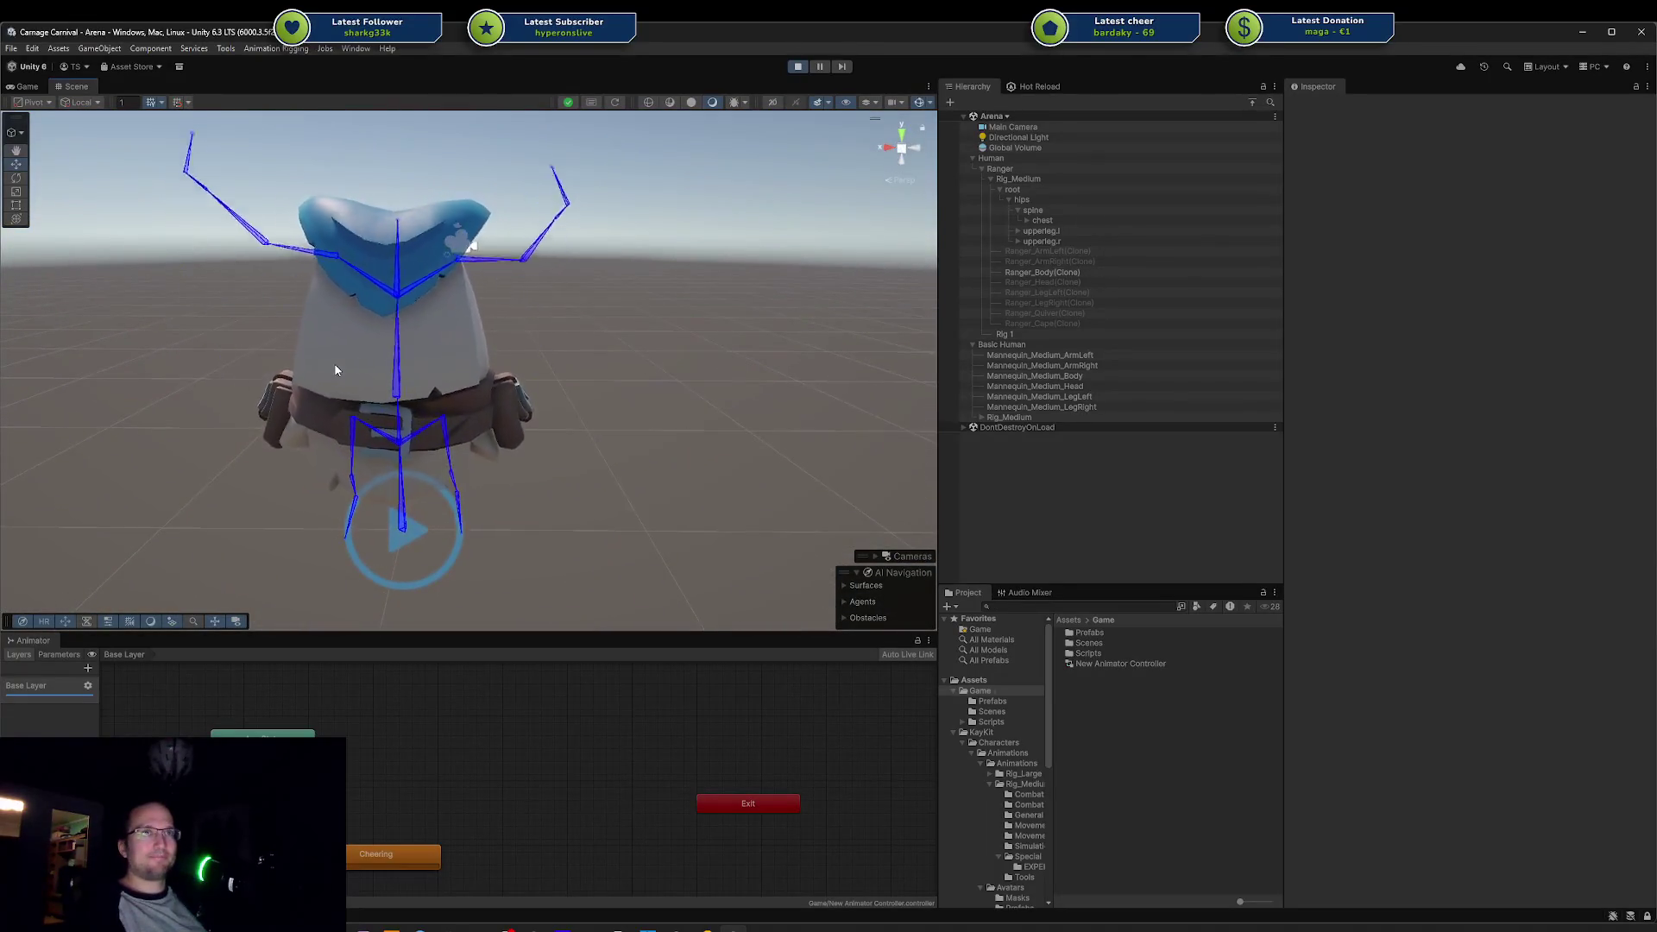
mouse_move(183, 366)
mouse_down()
mouse_move(702, 473)
mouse_move(727, 506)
mouse_up()
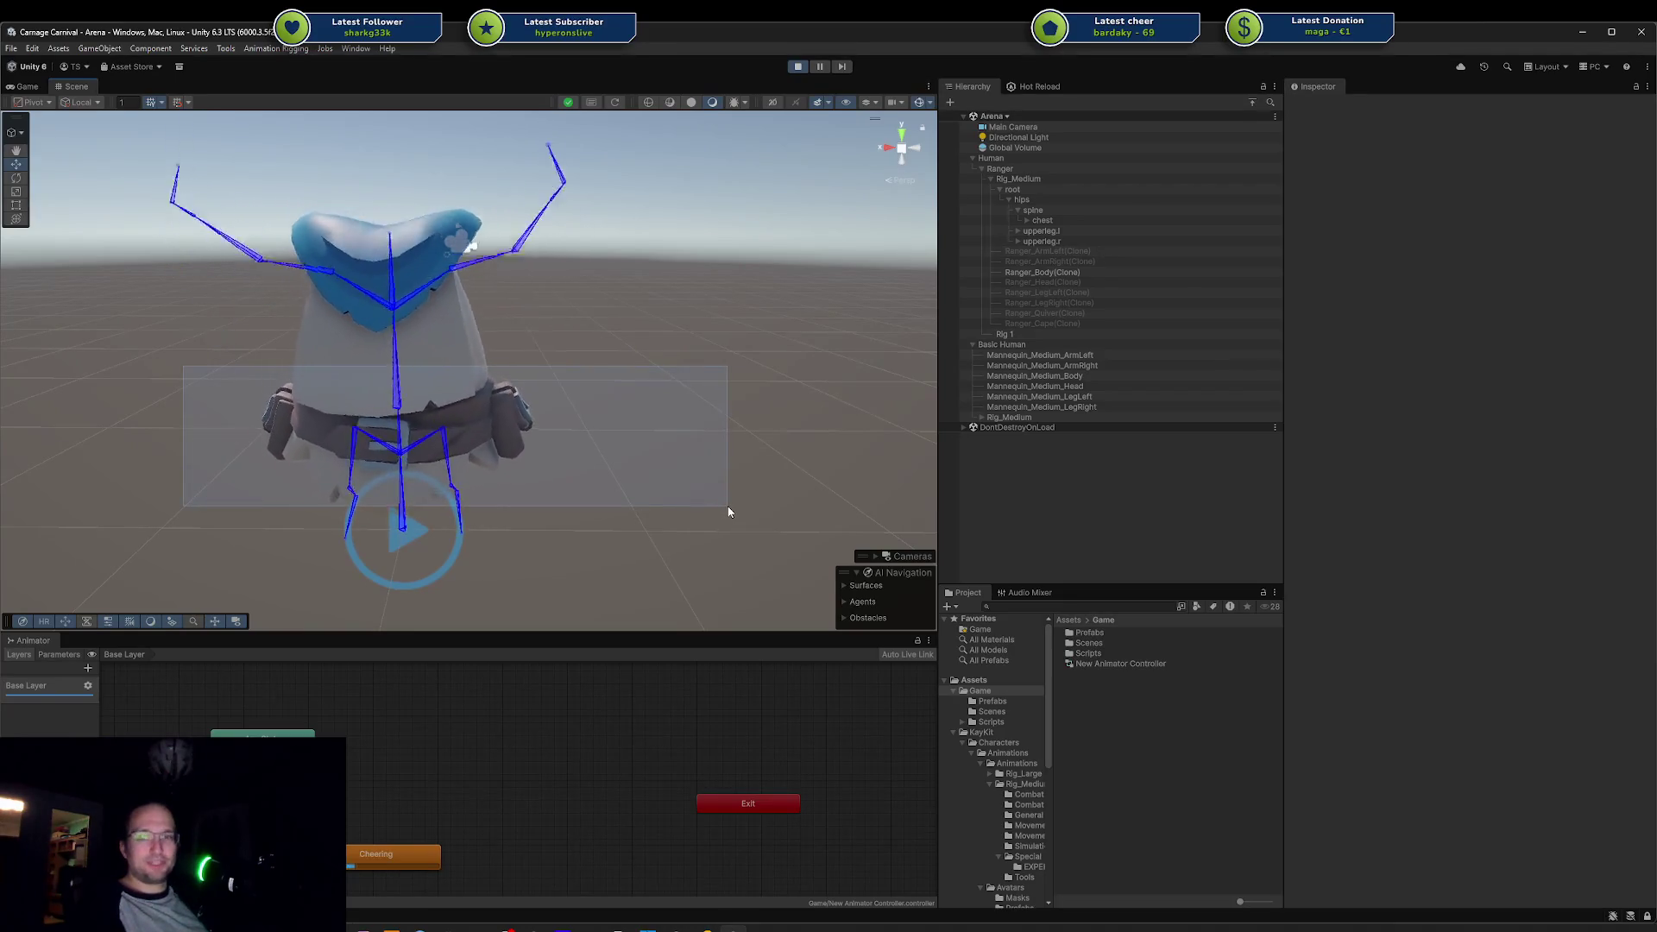
mouse_move(725, 436)
mouse_down()
mouse_move(552, 260)
mouse_move(547, 354)
mouse_move(521, 348)
mouse_move(613, 289)
mouse_move(737, 265)
mouse_move(750, 198)
mouse_up()
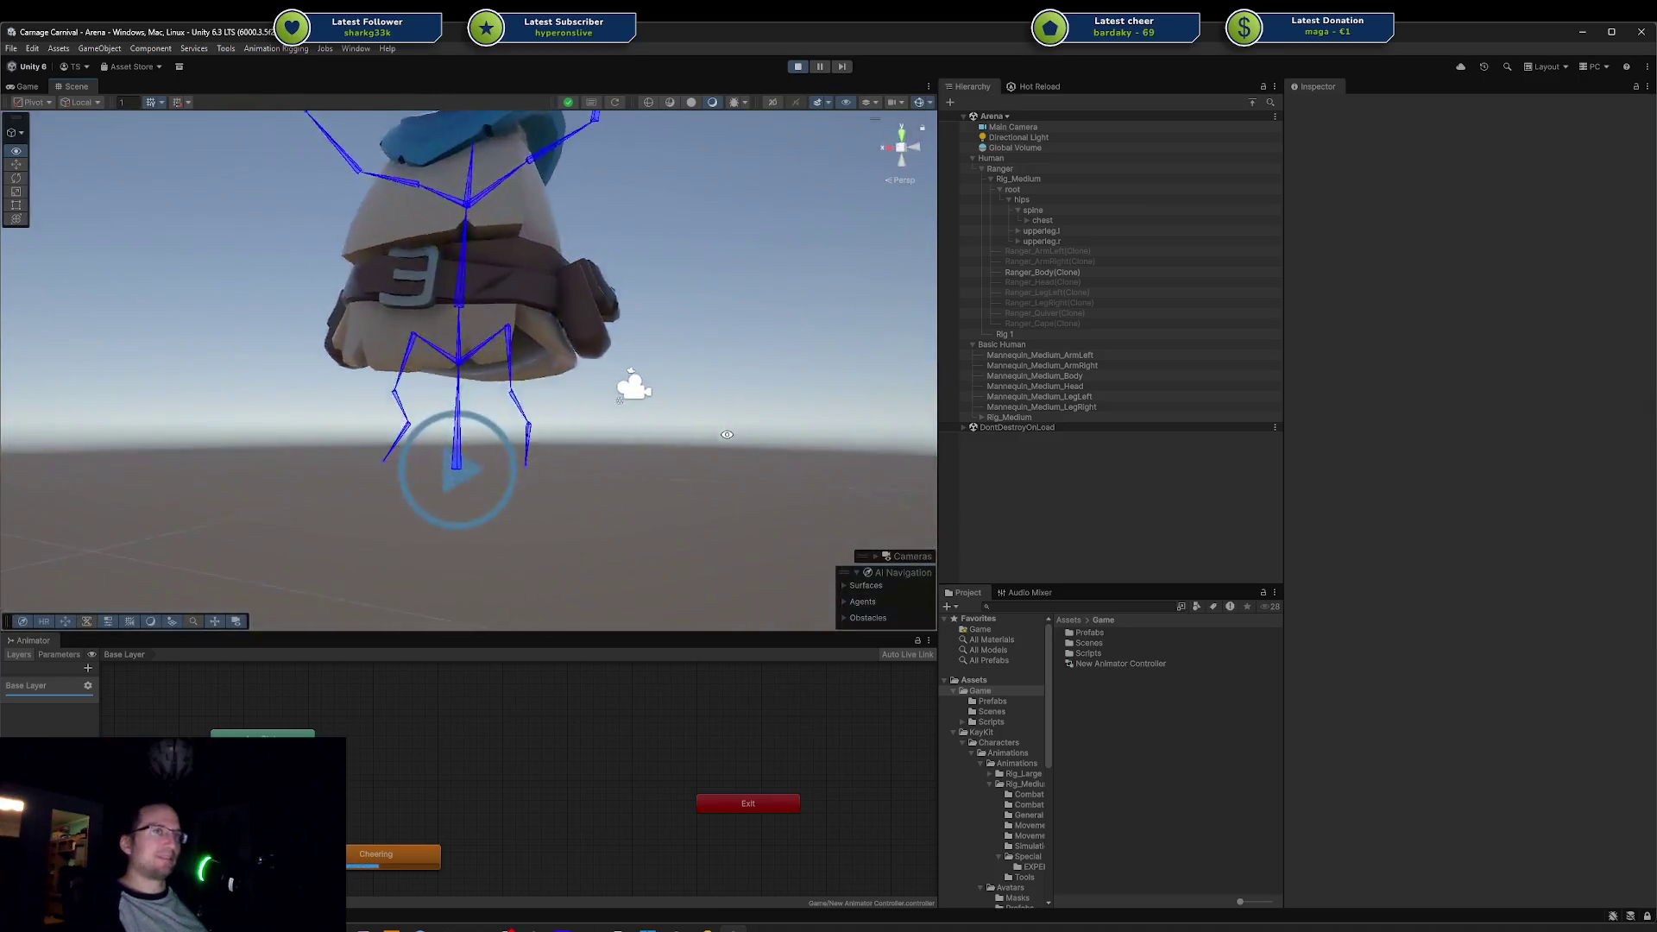
Step: Reactivate the head, legs, quiver, cape and both arm clones with Alt+Shift+A
click(1083, 279)
shift+click(1063, 323)
key(alt+shift+a)
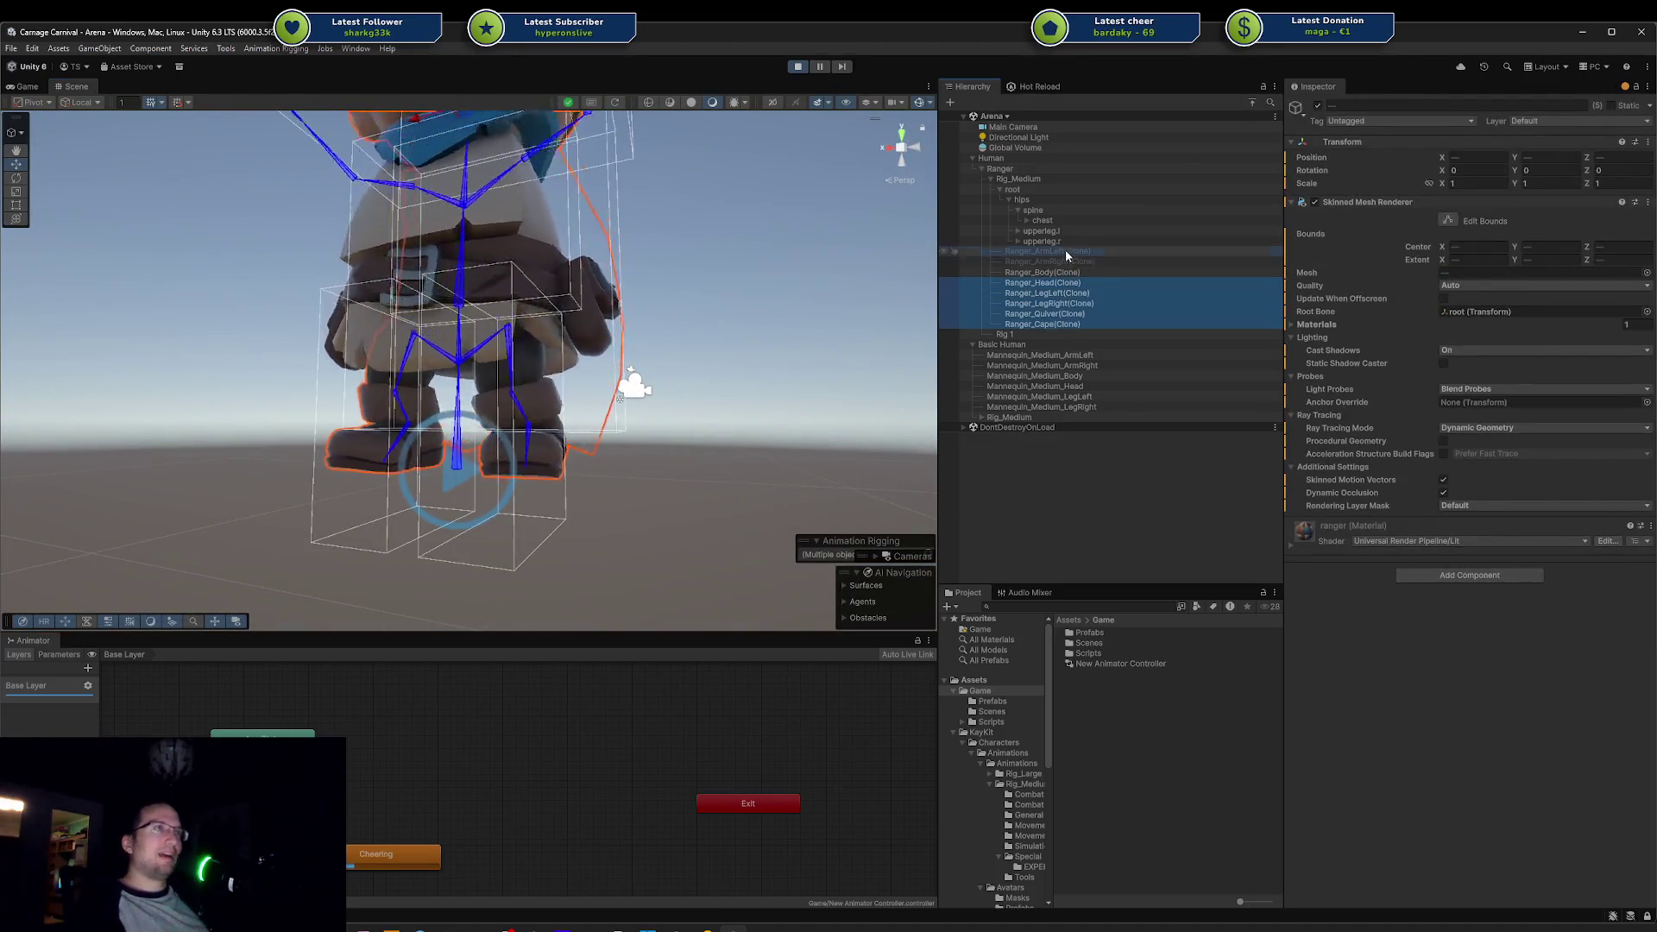
click(1064, 252)
shift+click(1060, 261)
key(alt+shift+a)
click(1060, 261)
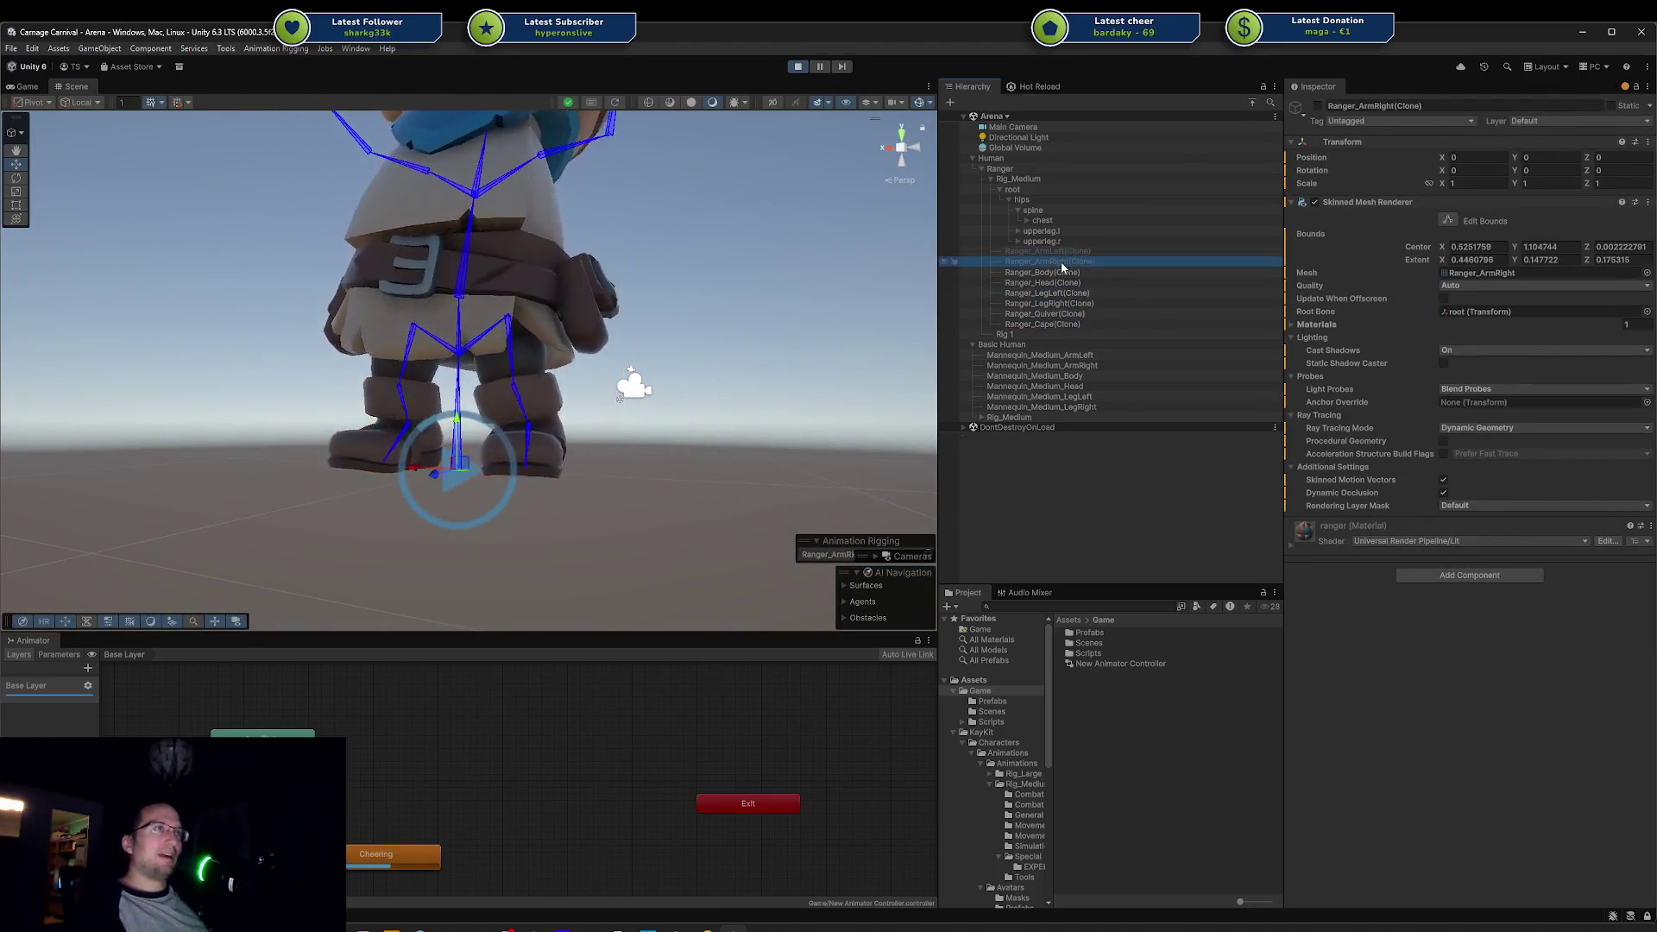
click(753, 329)
Step: Orbit around the fully assembled Ranger, including a view from beneath it
mouse_move(752, 329)
mouse_down()
mouse_move(650, 268)
mouse_move(609, 381)
mouse_move(865, 255)
mouse_move(871, 371)
mouse_up()
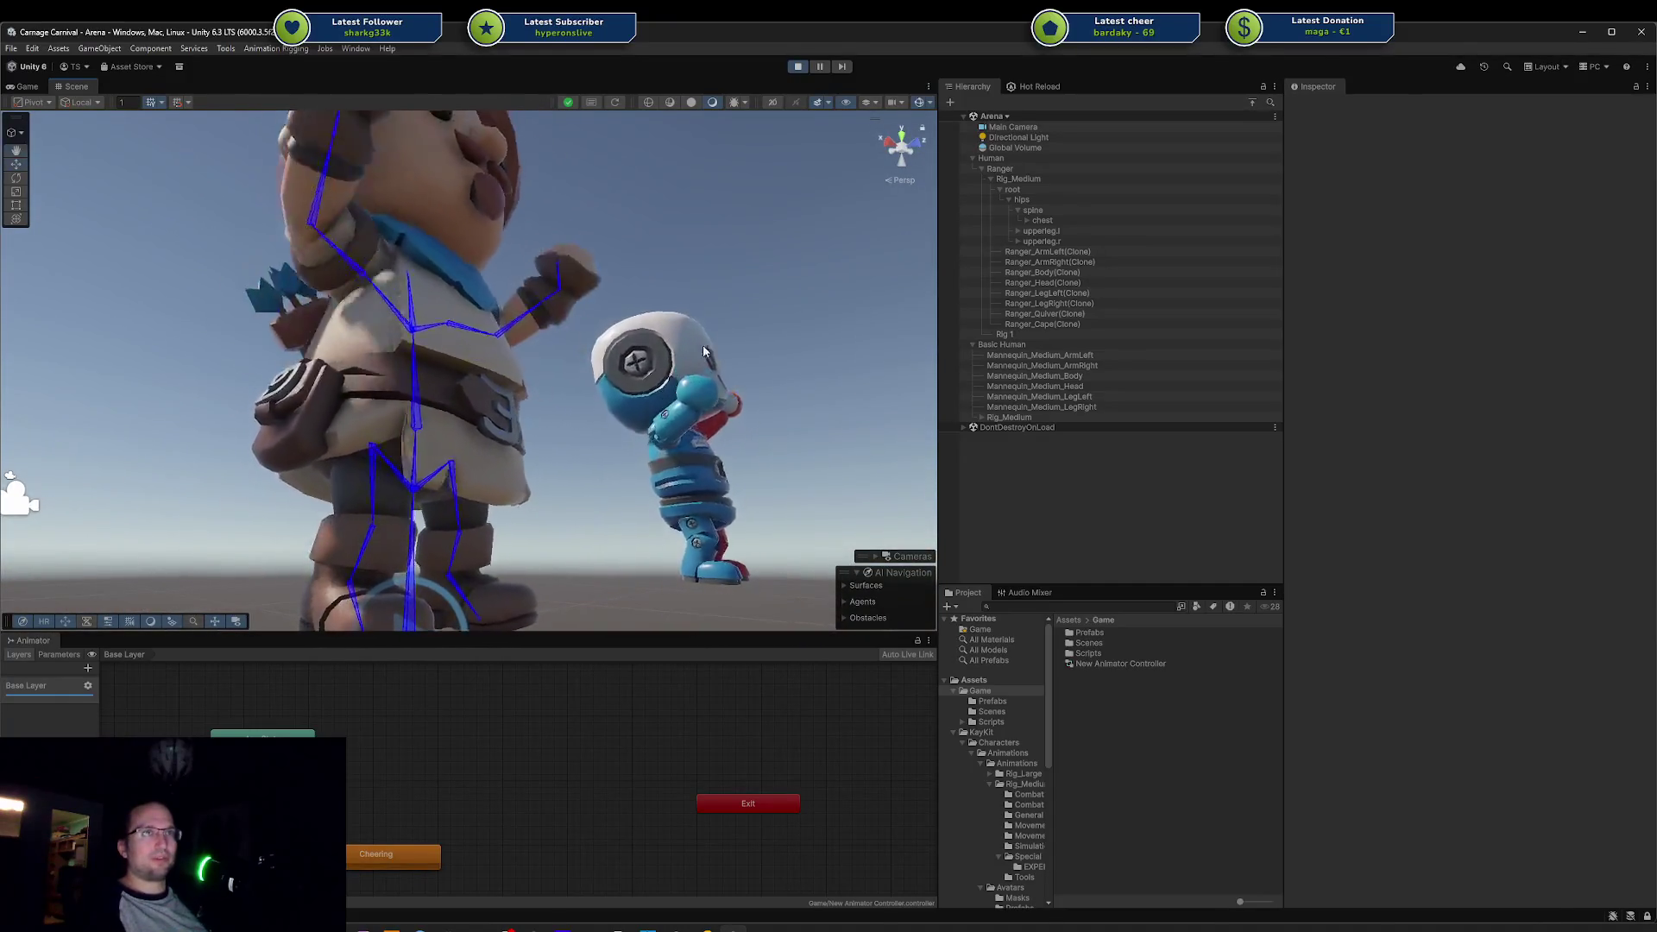
mouse_move(738, 319)
mouse_down()
mouse_move(599, 374)
mouse_move(242, 416)
mouse_move(429, 371)
mouse_up()
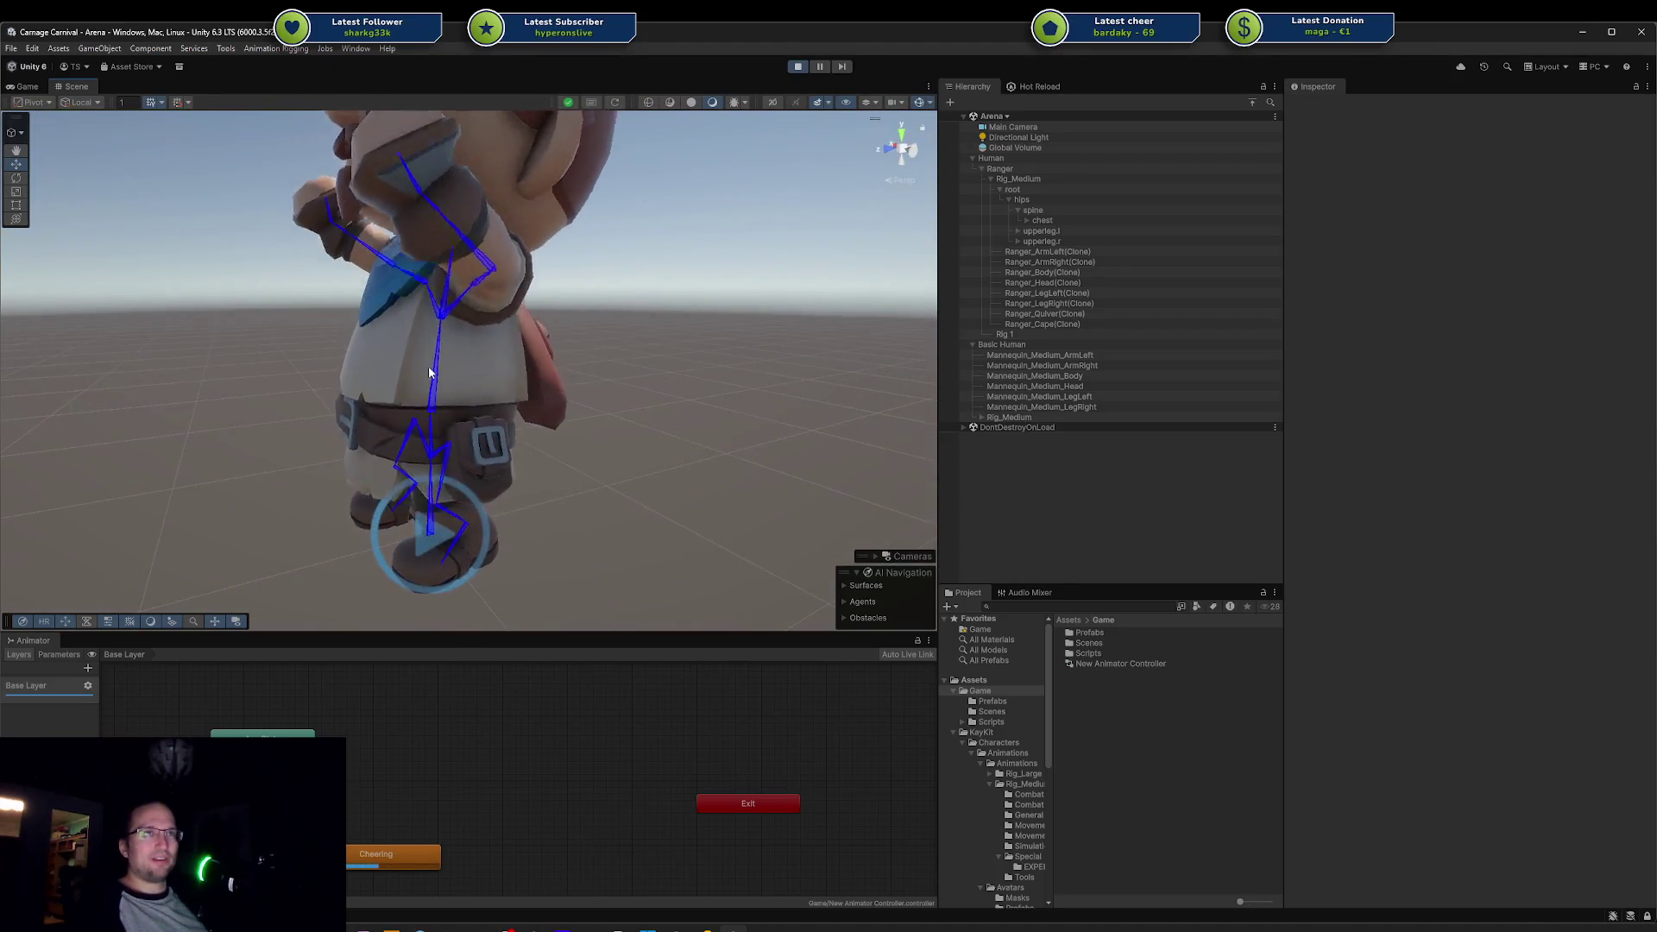
click(428, 372)
mouse_move(257, 380)
mouse_down()
mouse_move(545, 212)
mouse_move(647, 276)
mouse_move(560, 350)
mouse_move(454, 381)
mouse_up()
click(695, 391)
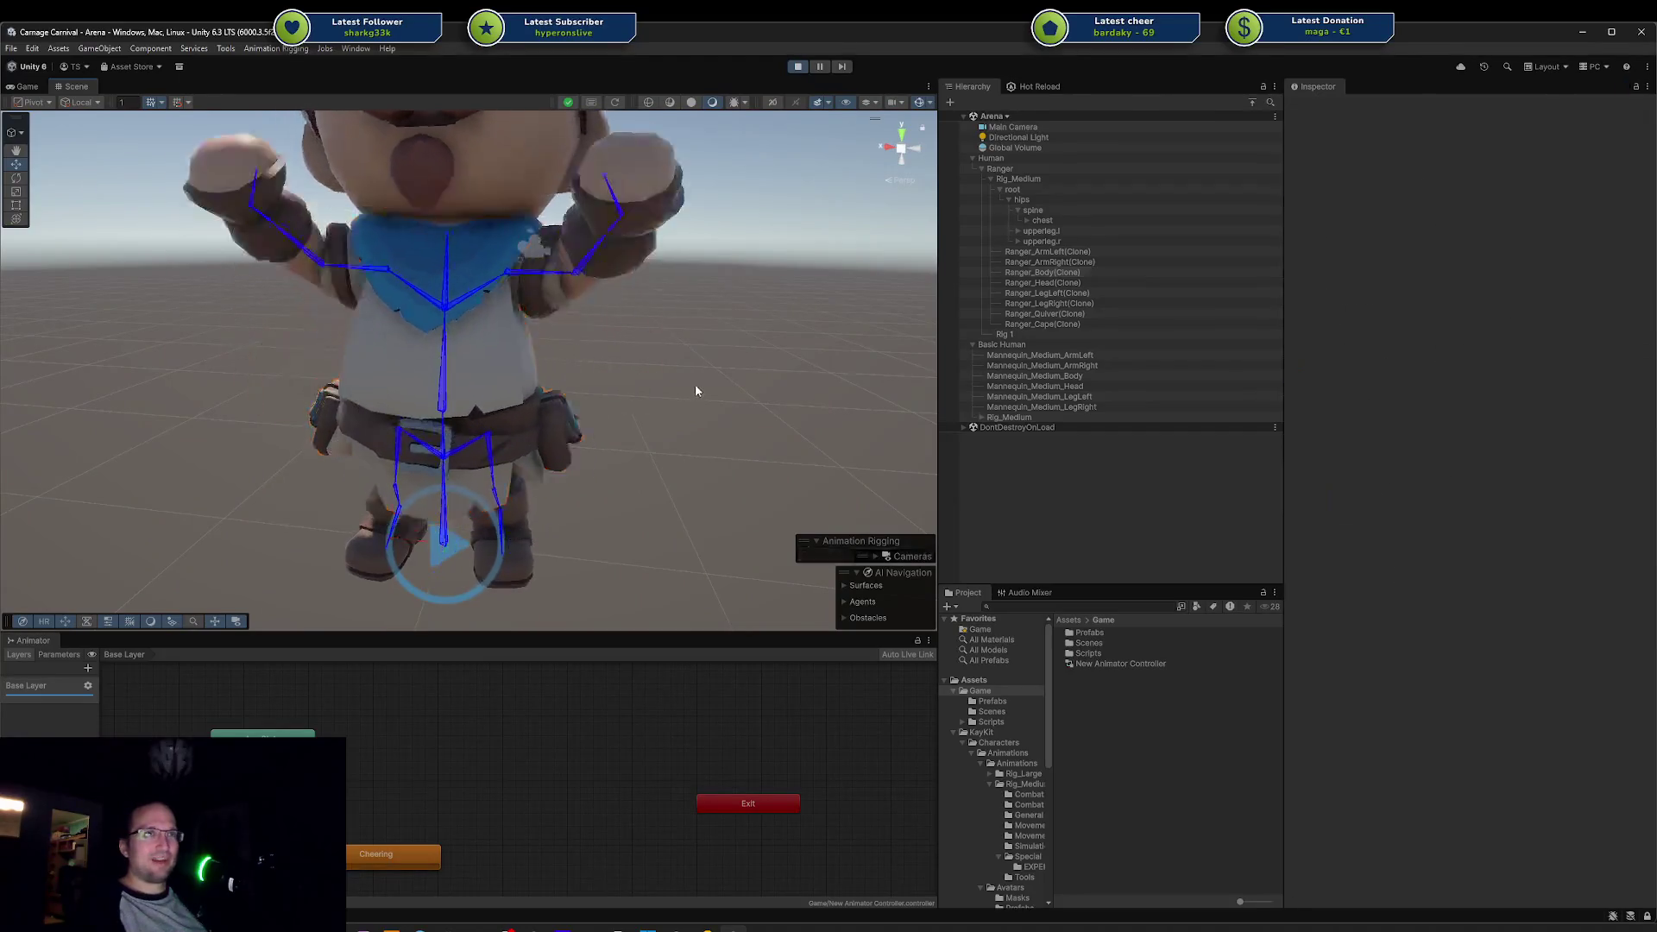
mouse_move(695, 391)
mouse_down()
mouse_move(572, 314)
mouse_move(432, 293)
mouse_up()
click(328, 278)
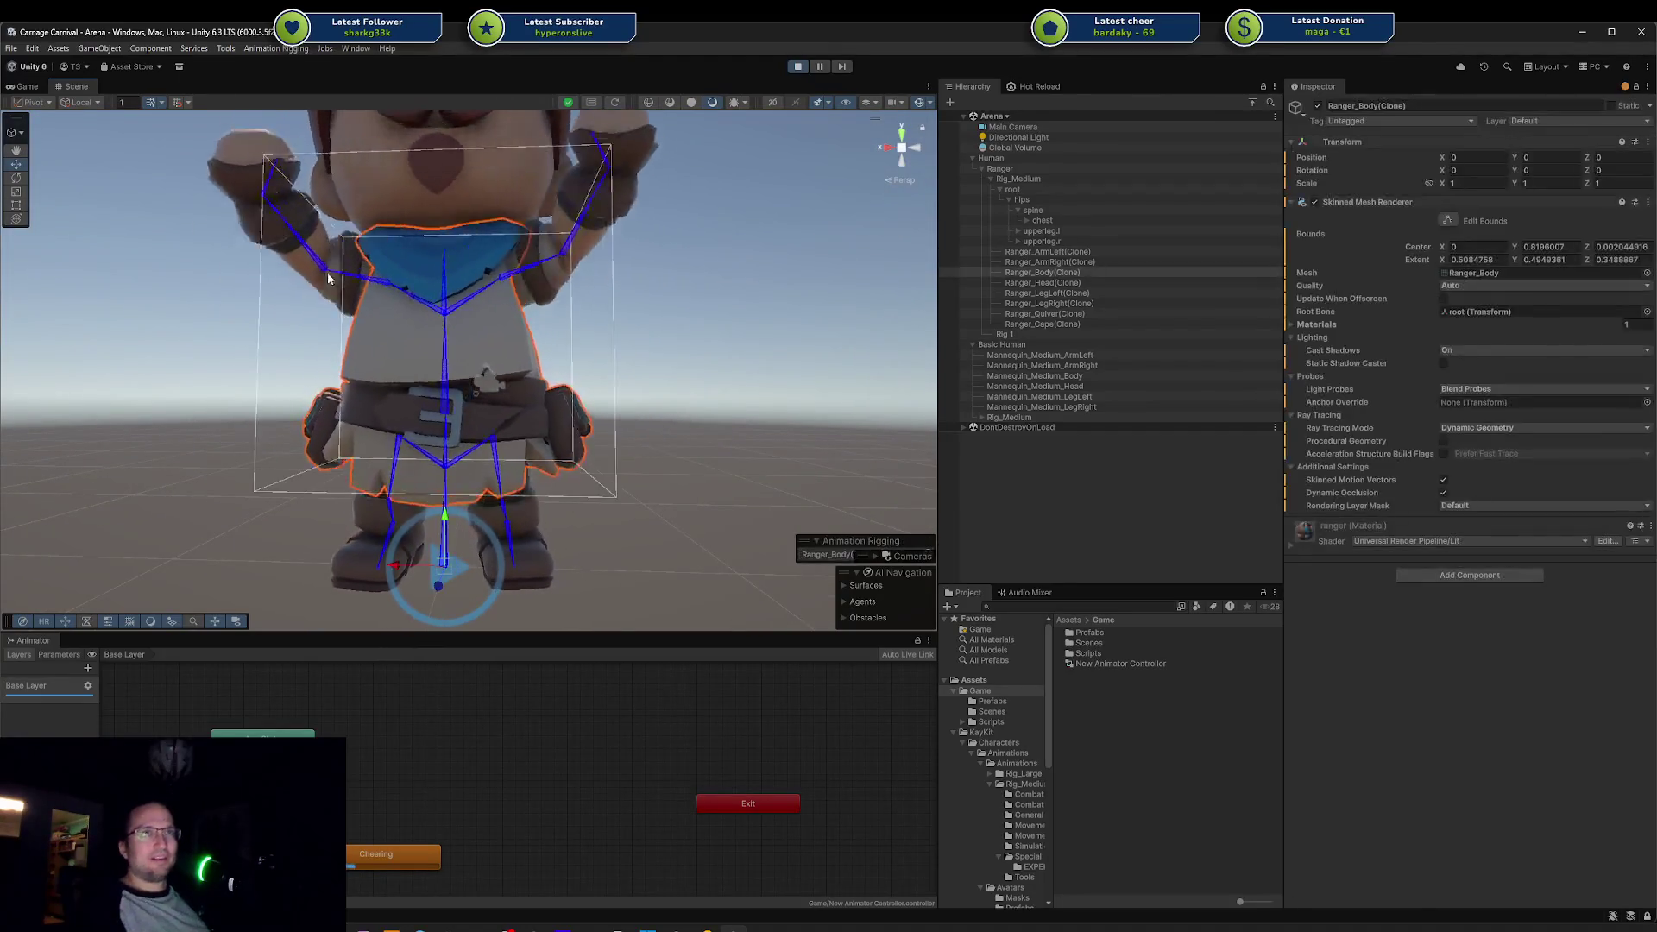
click(327, 278)
click(754, 411)
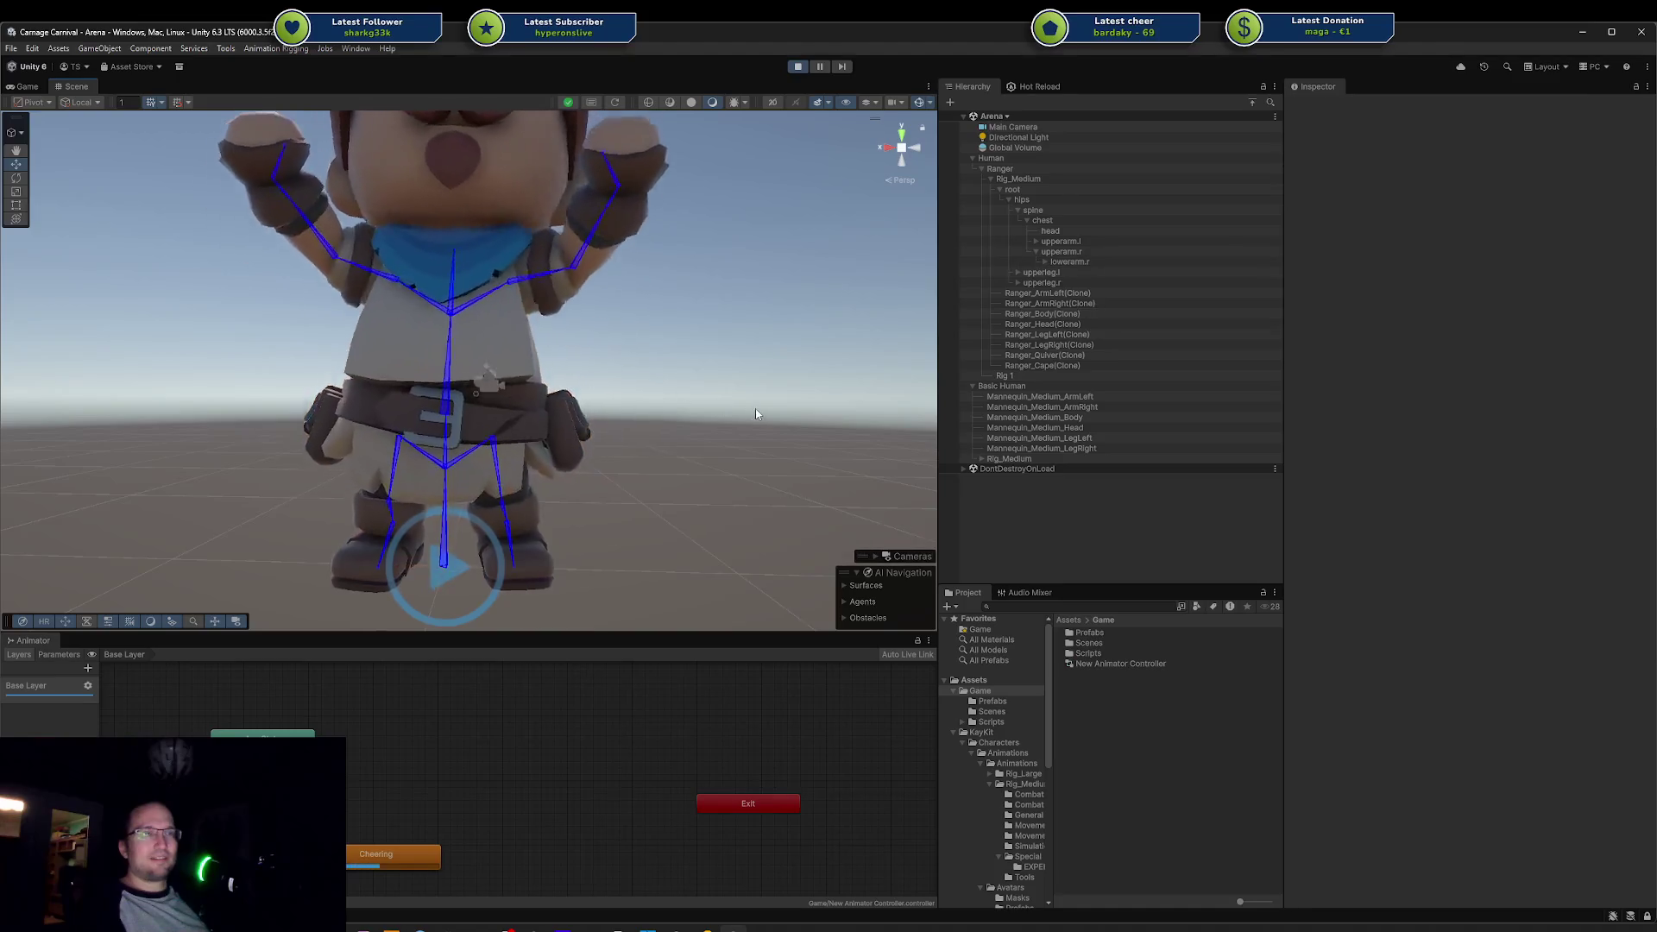
drag(756, 414, 642, 379)
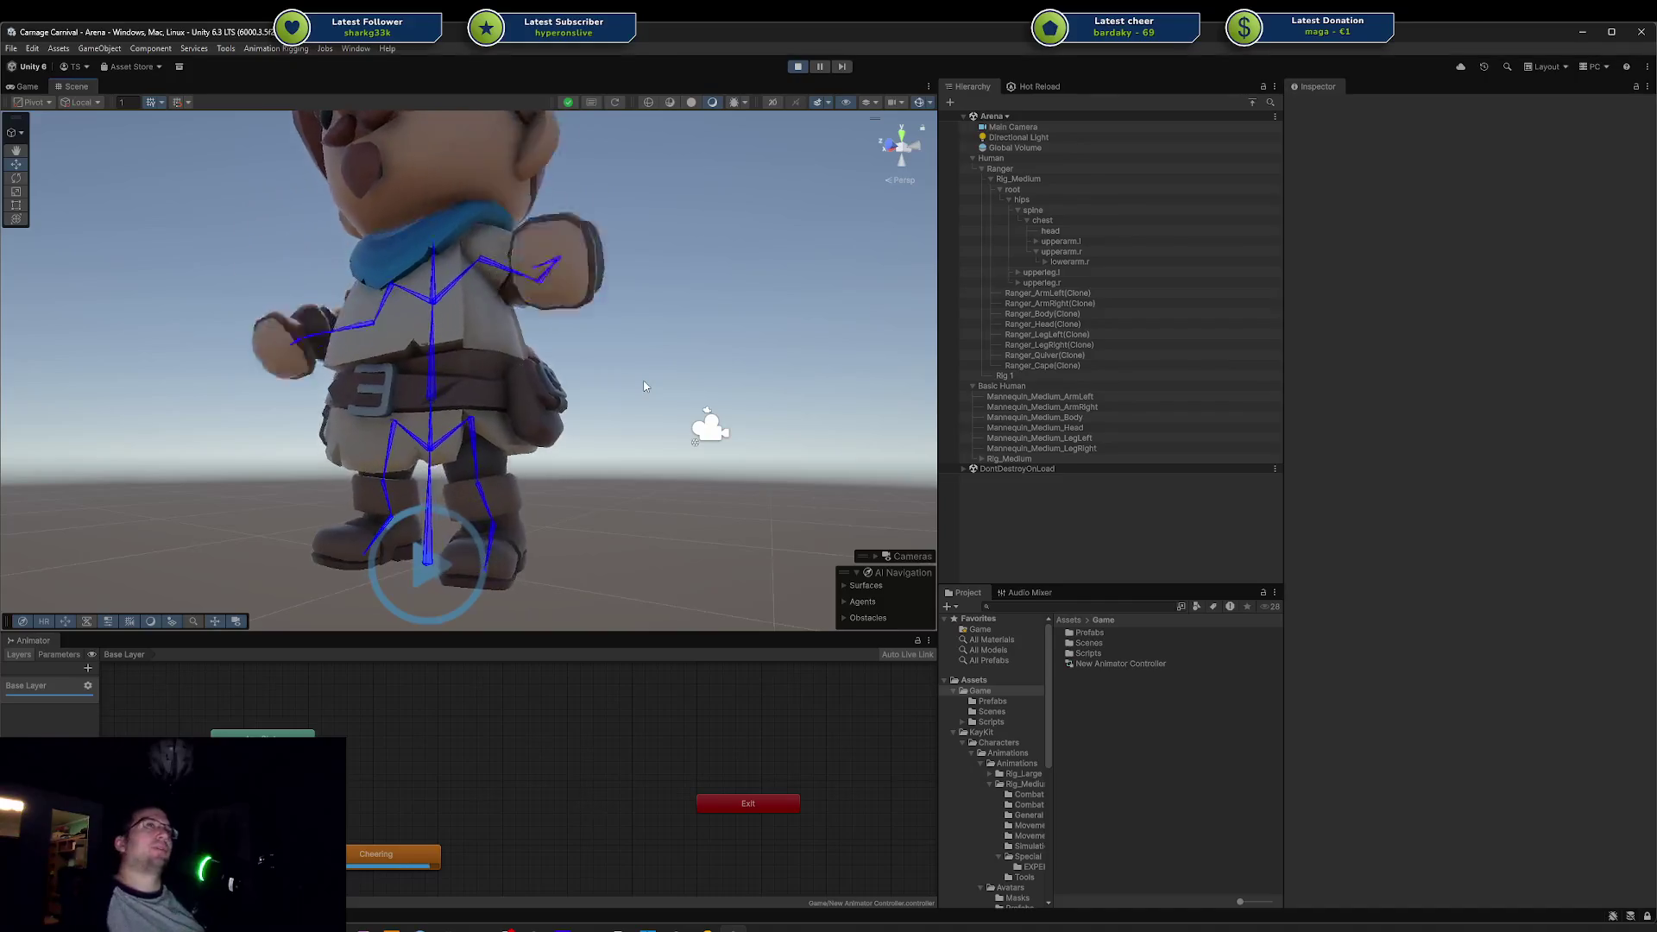
scroll(643, 386, down, 10)
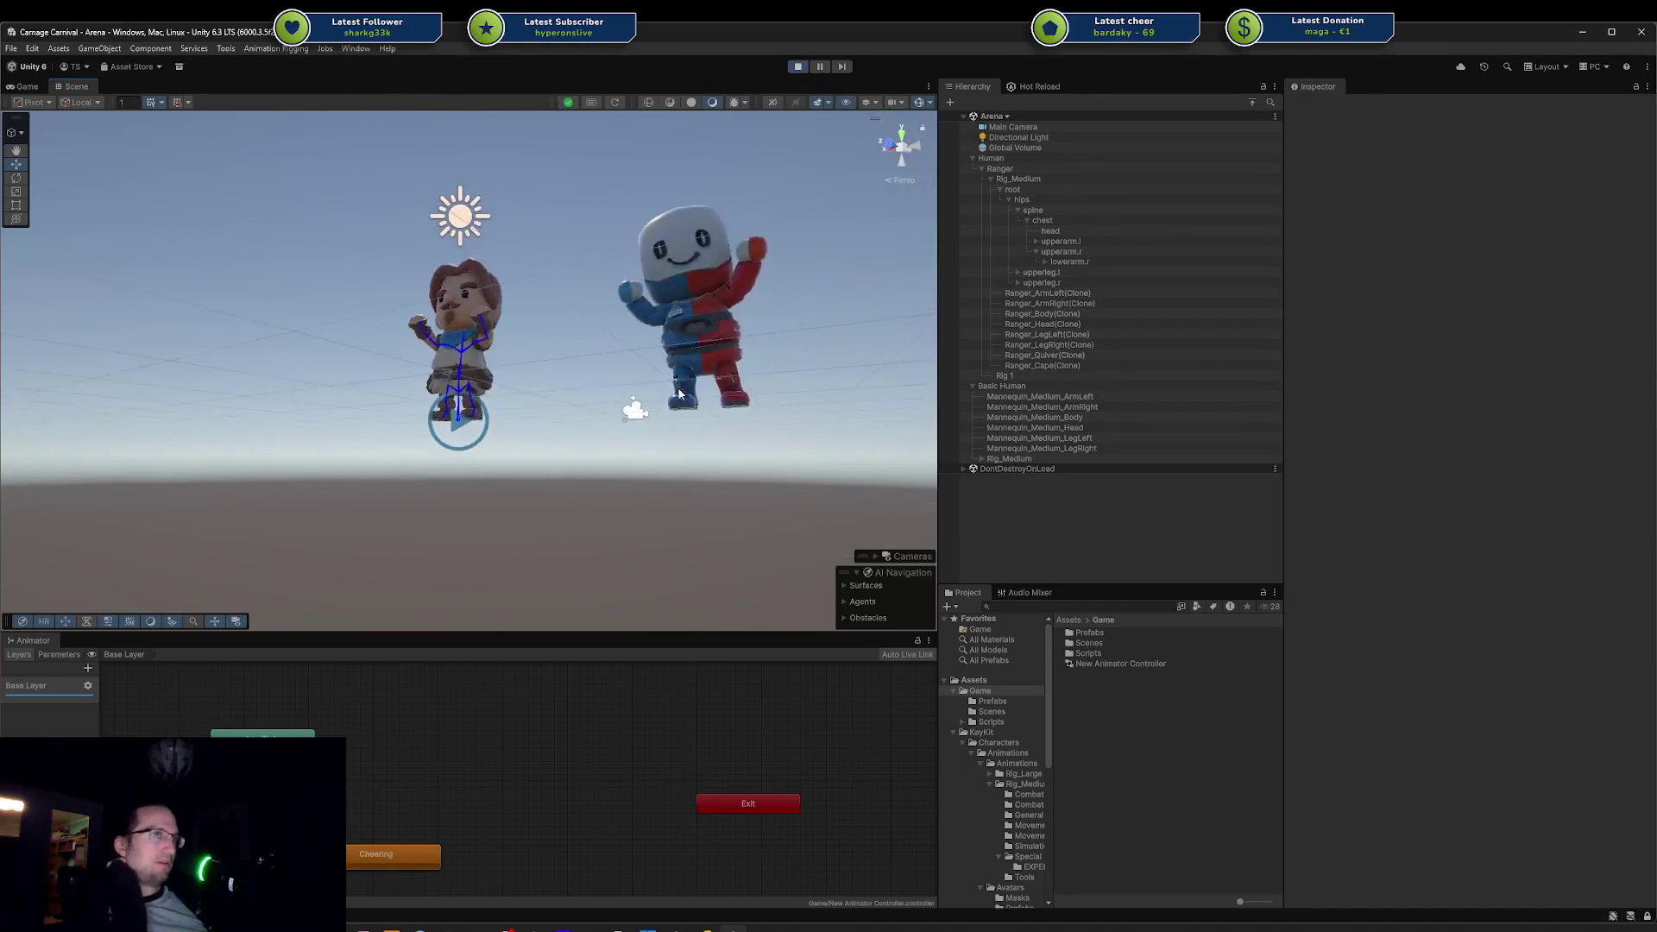
mouse_move(640, 339)
mouse_down()
mouse_move(435, 405)
mouse_move(758, 599)
mouse_move(766, 363)
mouse_move(784, 429)
mouse_move(905, 384)
mouse_up()
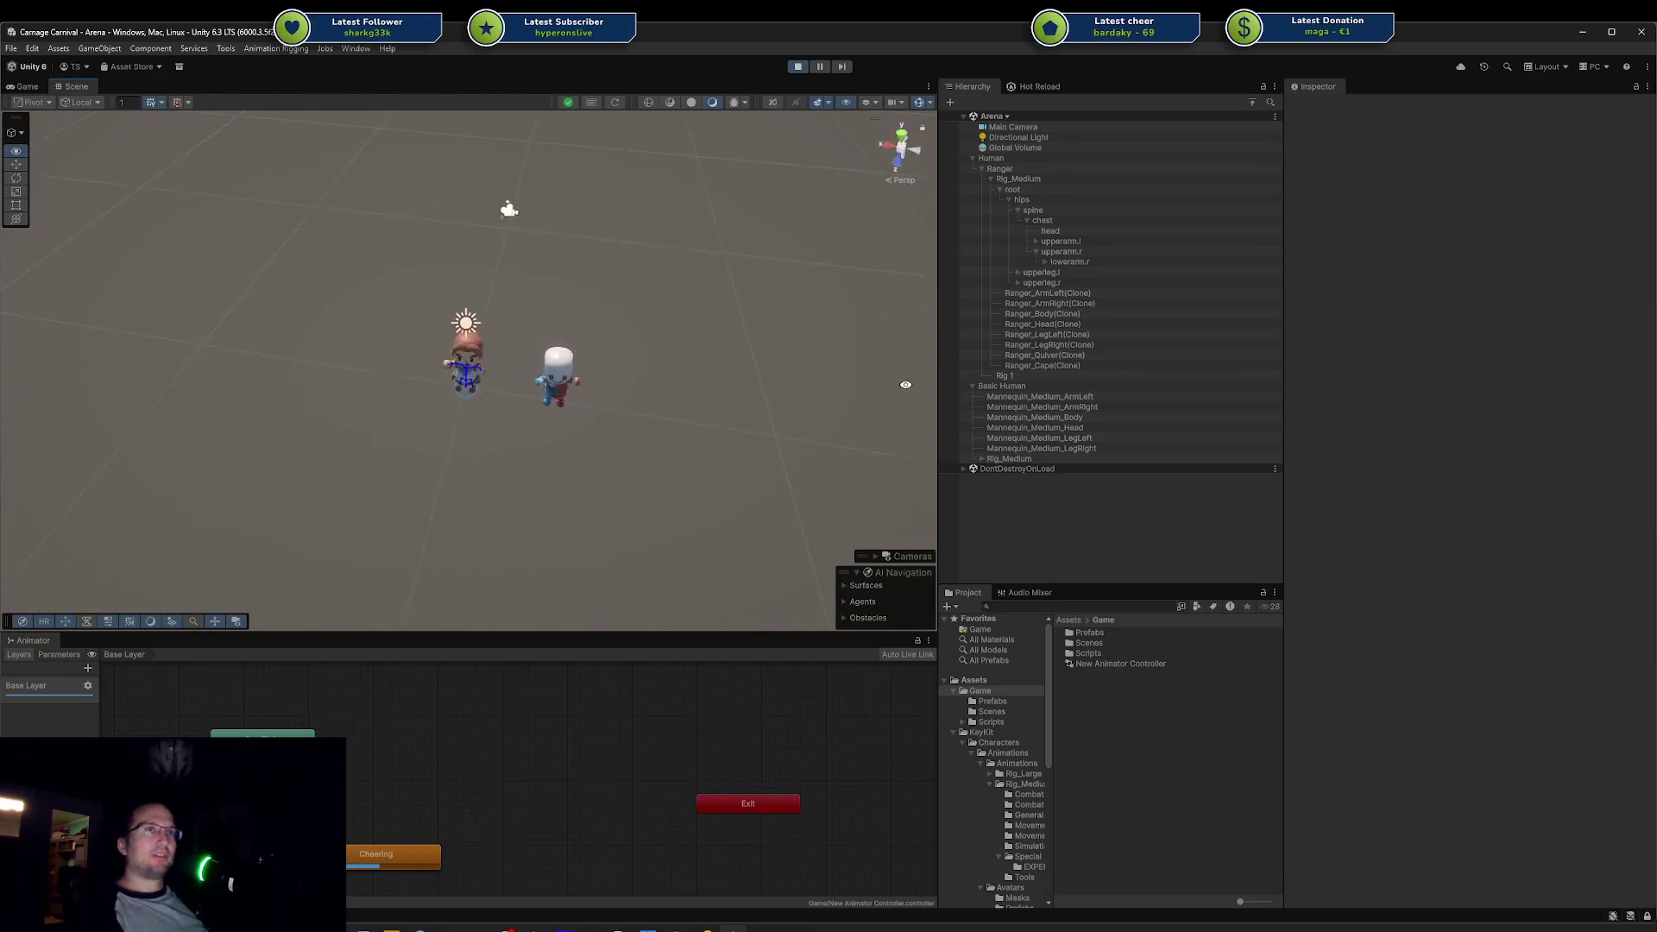
mouse_move(747, 396)
mouse_down()
mouse_move(659, 429)
mouse_move(621, 370)
mouse_move(578, 403)
mouse_move(592, 369)
mouse_up()
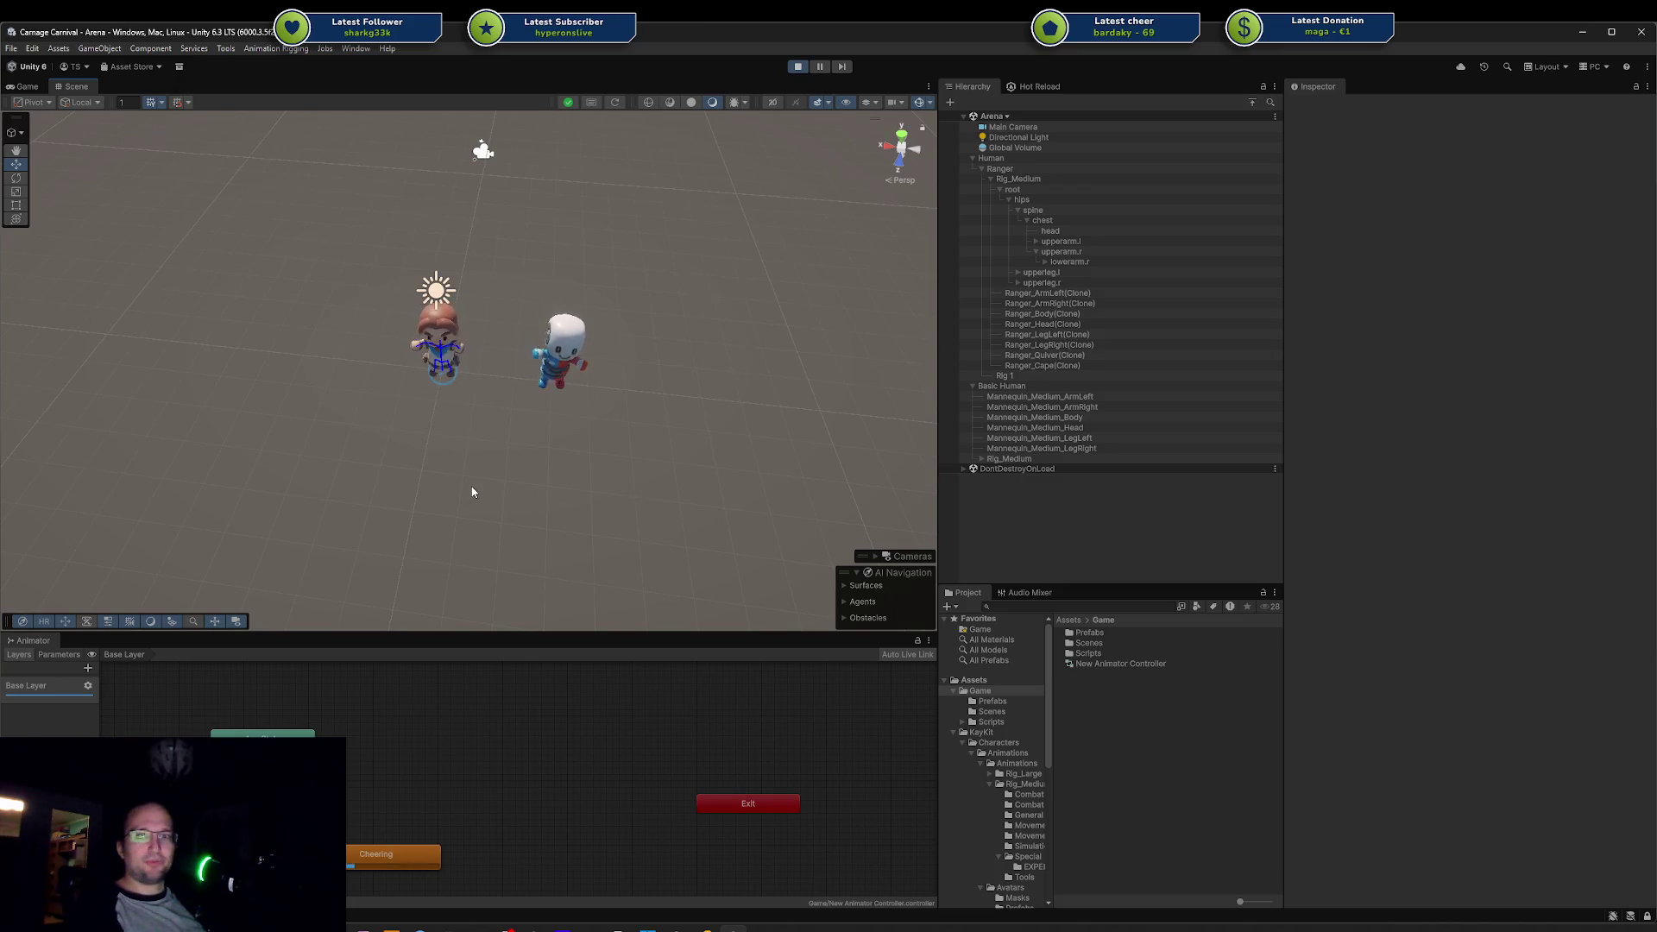
scroll(472, 491, up, 5)
mouse_move(477, 517)
mouse_down()
mouse_move(466, 448)
mouse_move(655, 378)
mouse_move(565, 313)
mouse_up()
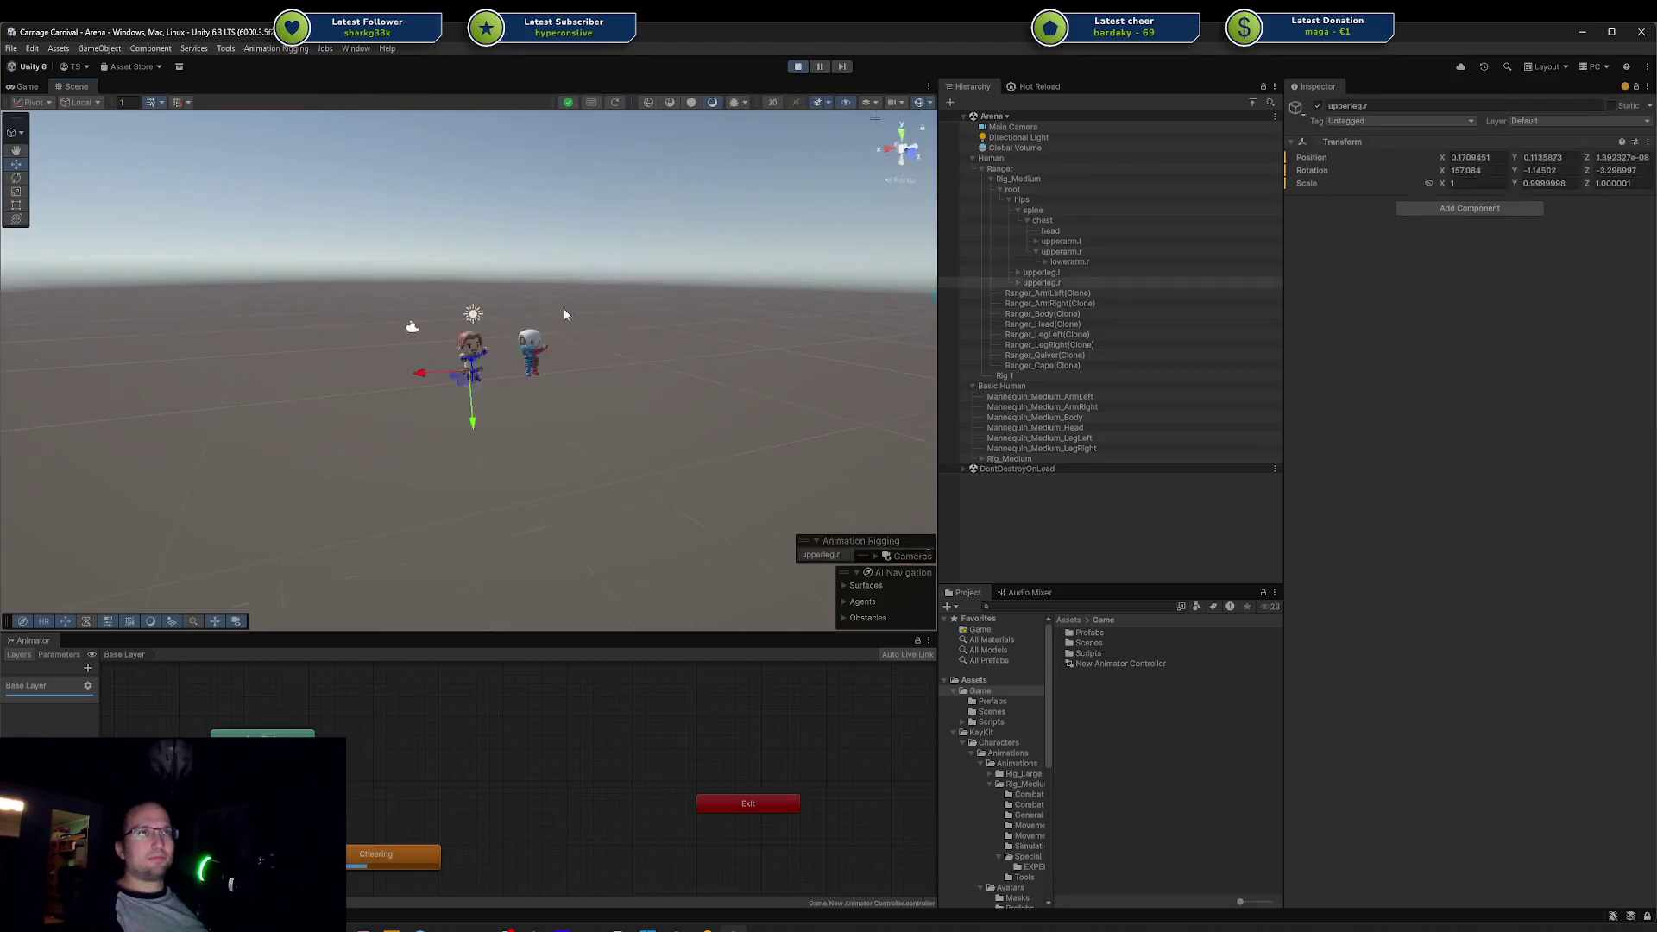
Step: Frame the Ranger with F and orbit to a level close-up view
click(462, 359)
key(f)
mouse_move(608, 553)
mouse_down()
mouse_move(618, 424)
mouse_move(466, 217)
mouse_up()
scroll(609, 425, up, 3)
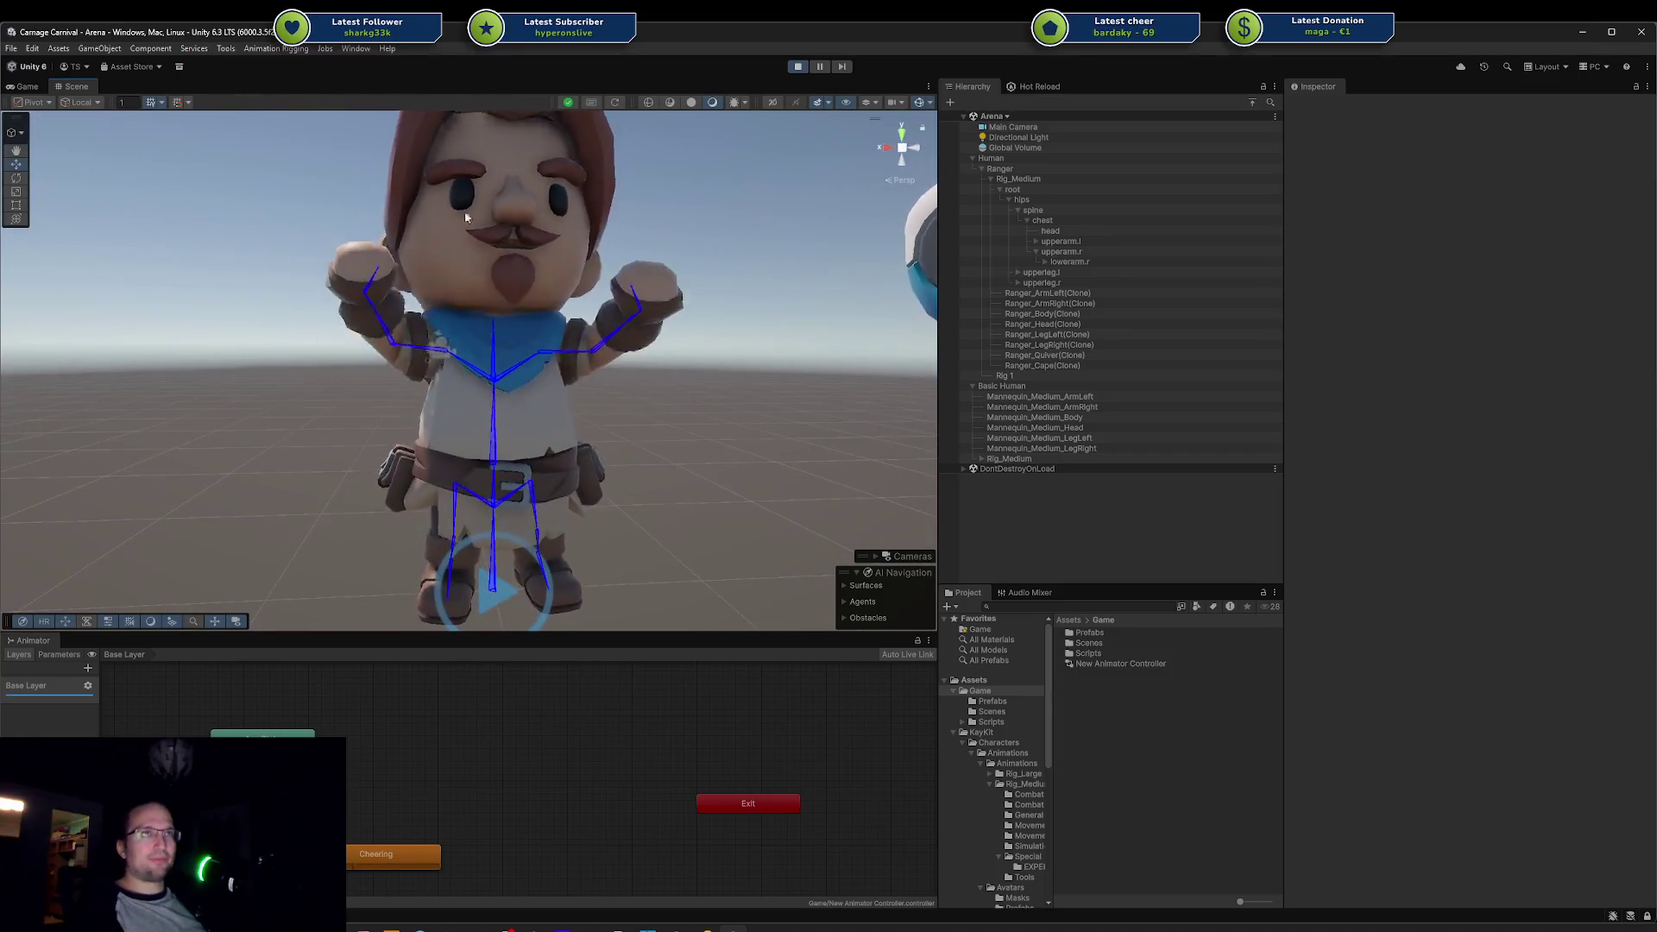
Step: Hide Ranger_Body(Clone) and both arm meshes with Shift+Alt+A to expose the rig
click(447, 409)
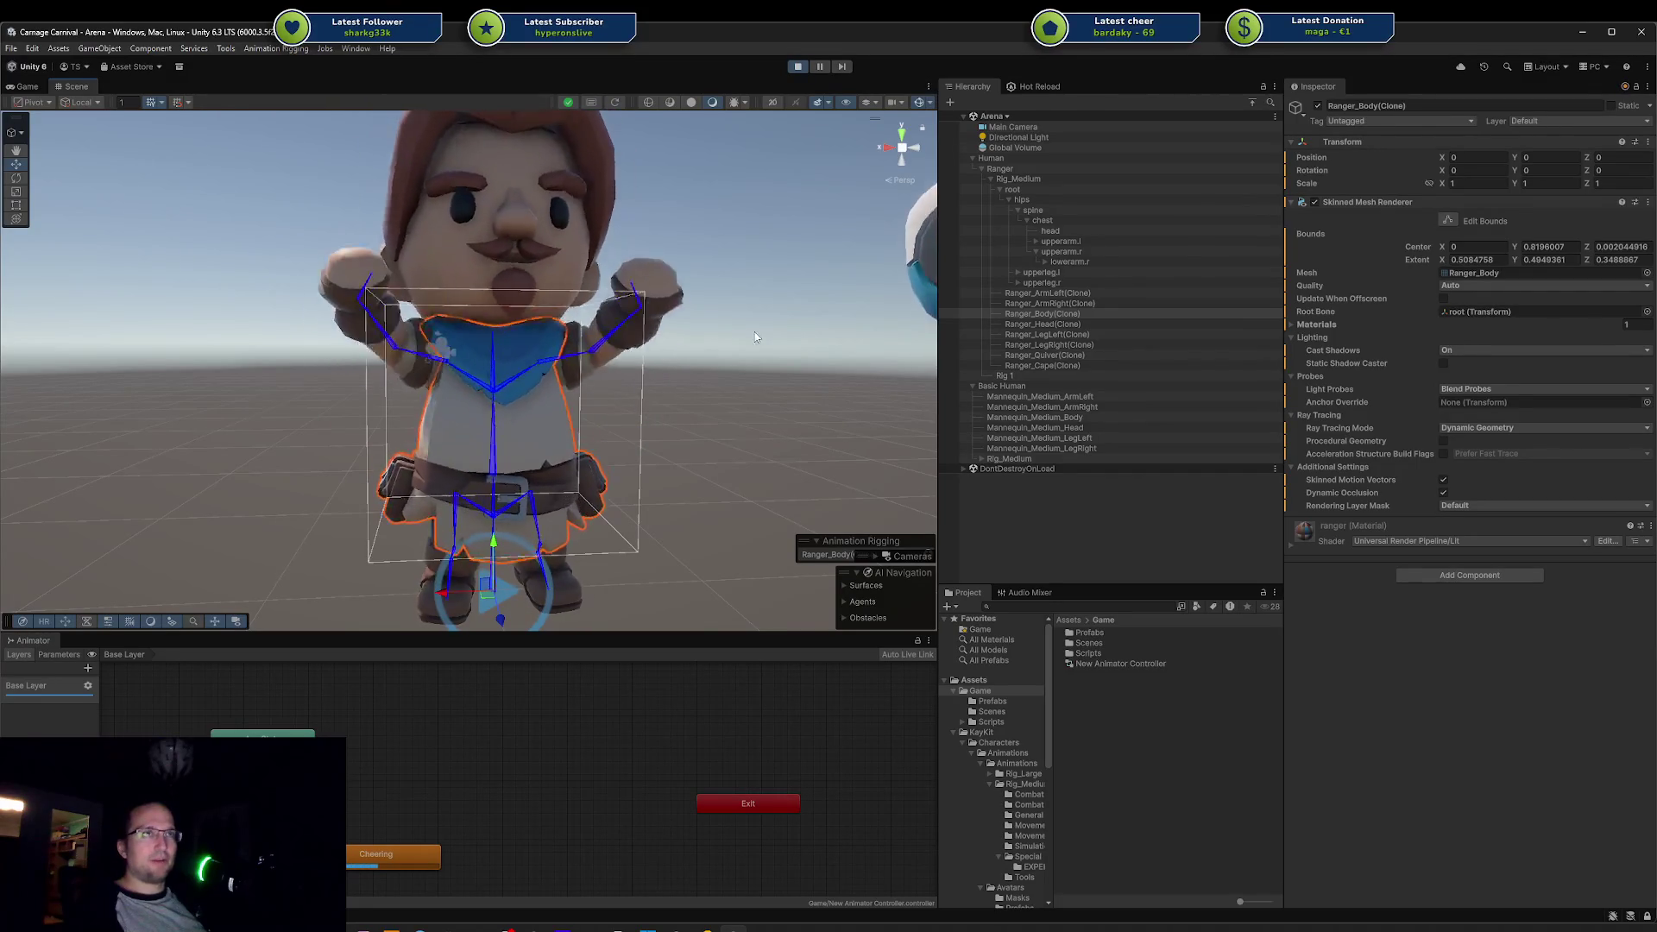
shift+click(1089, 293)
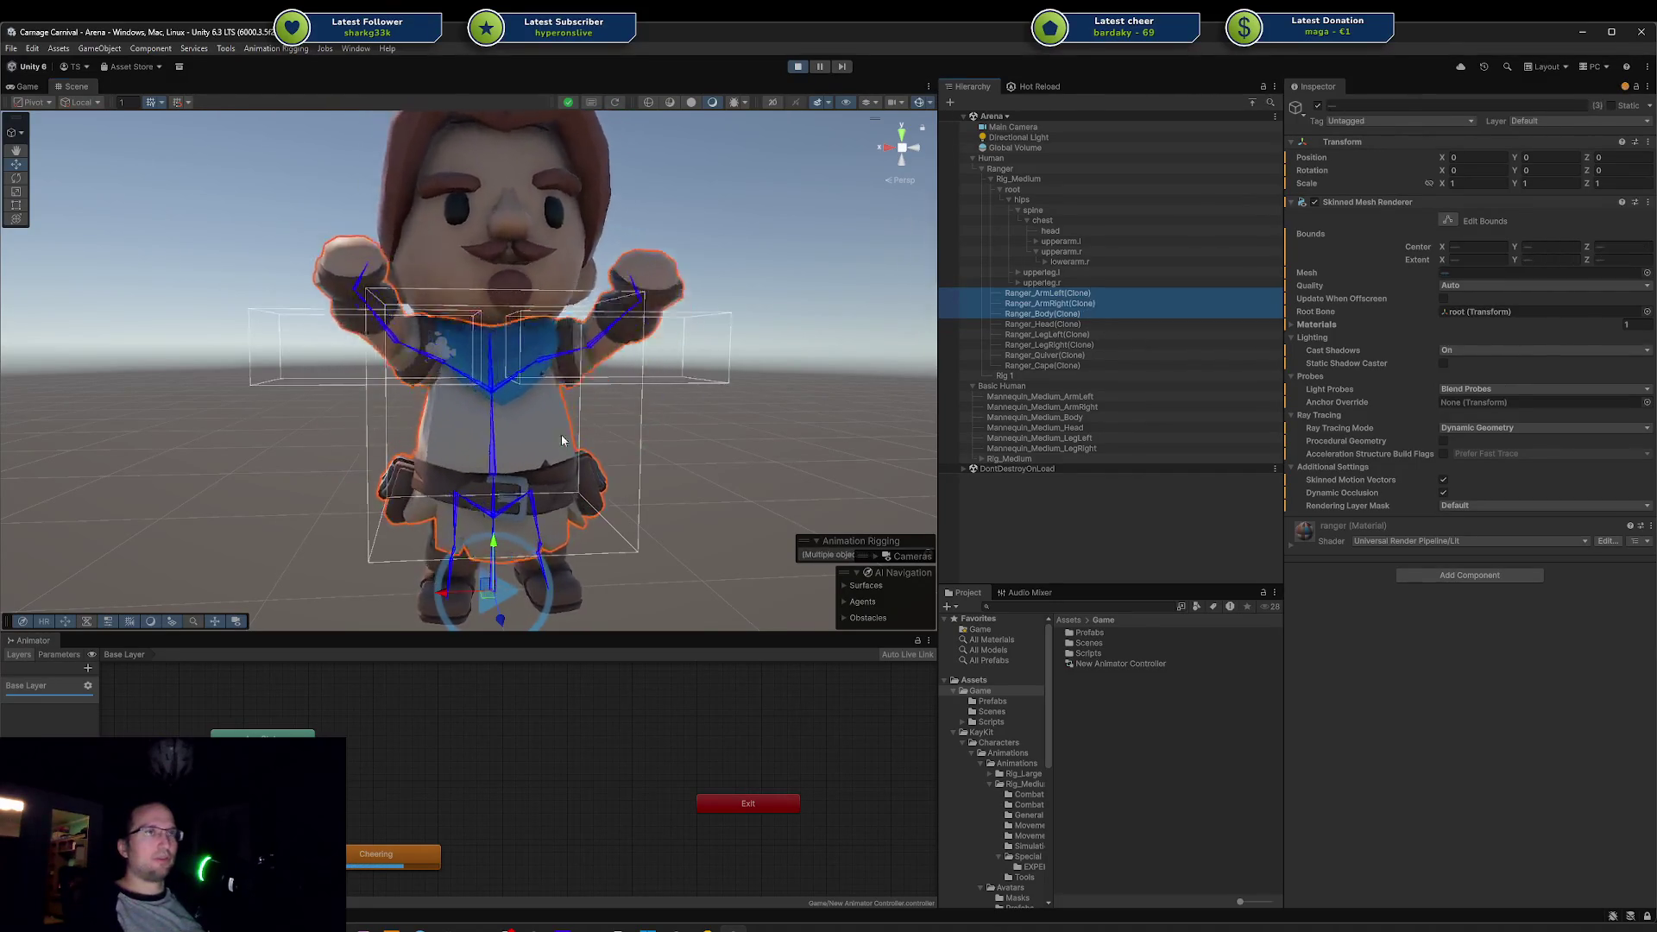
mouse_move(562, 440)
mouse_down()
mouse_move(661, 449)
mouse_move(915, 328)
mouse_up()
key(alt+shift+a)
click(603, 462)
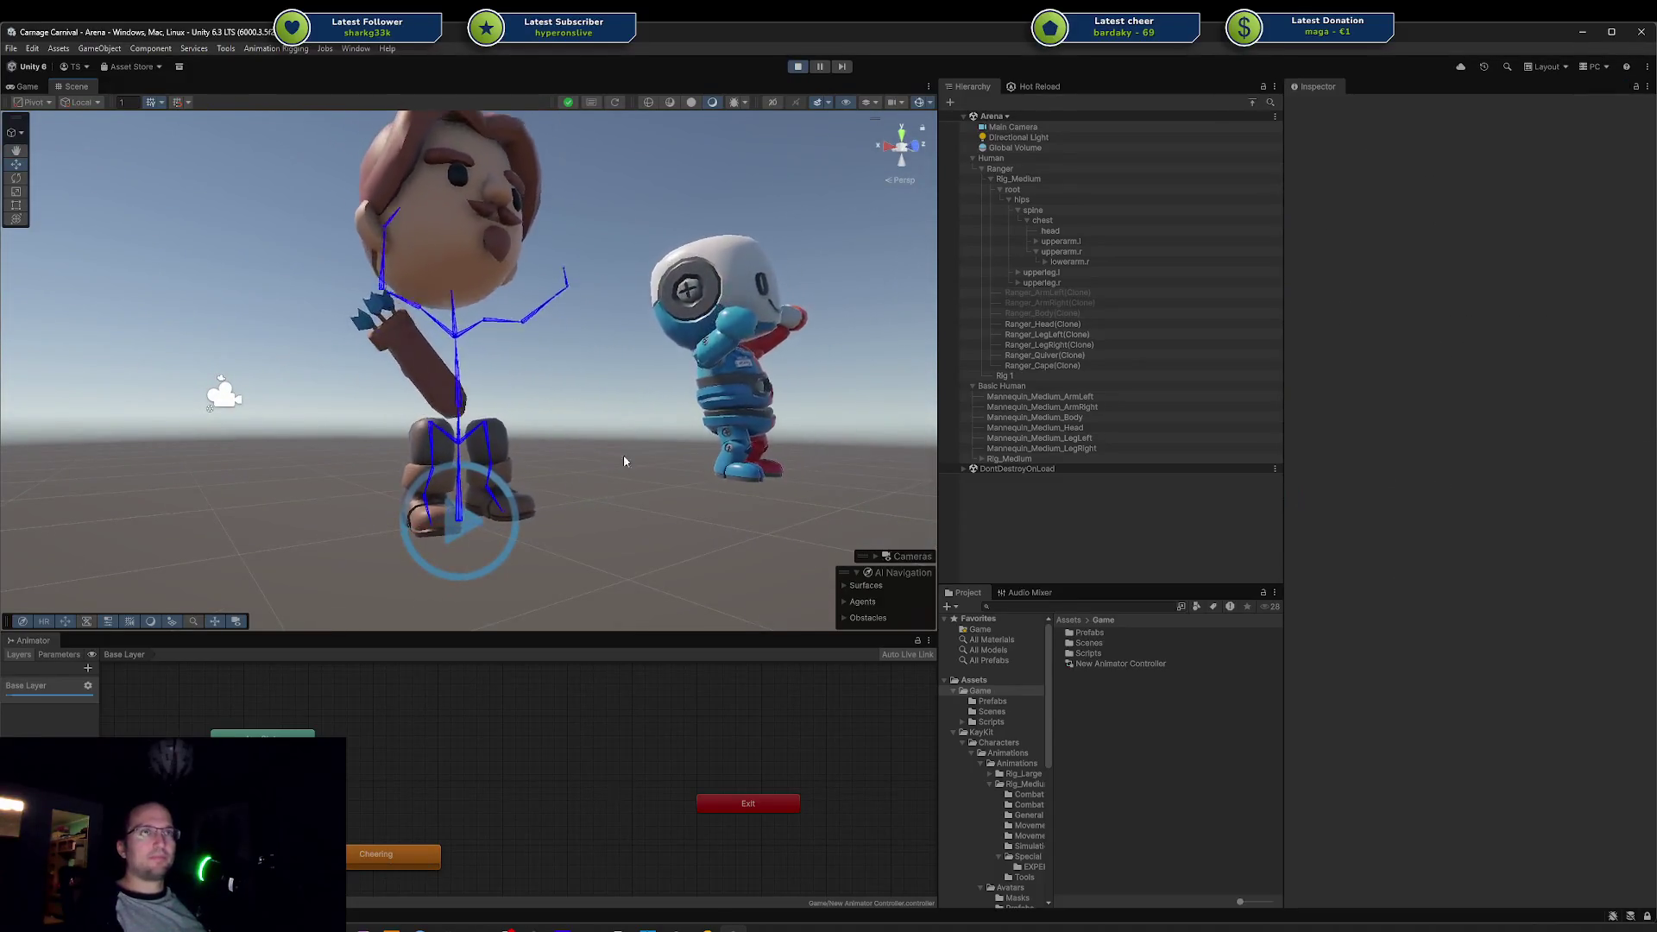
drag(625, 462, 483, 455)
Step: Inspect the leg meshes and Ranger_Head(Clone) from several angles around the skeleton
click(438, 454)
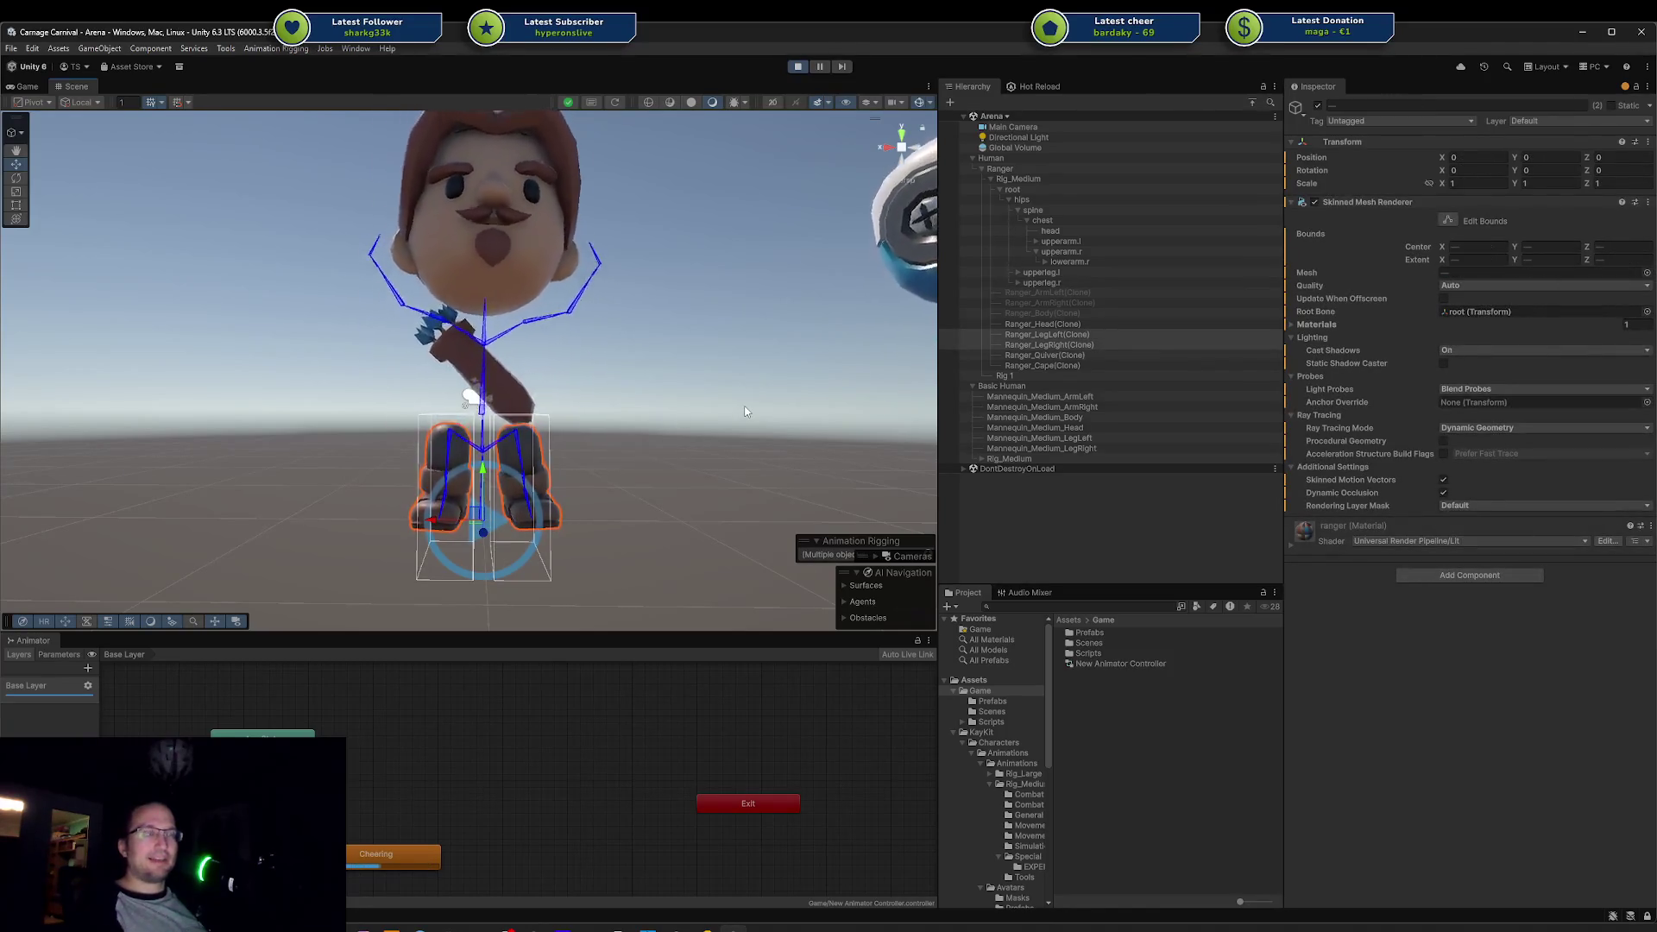
drag(587, 449, 452, 485)
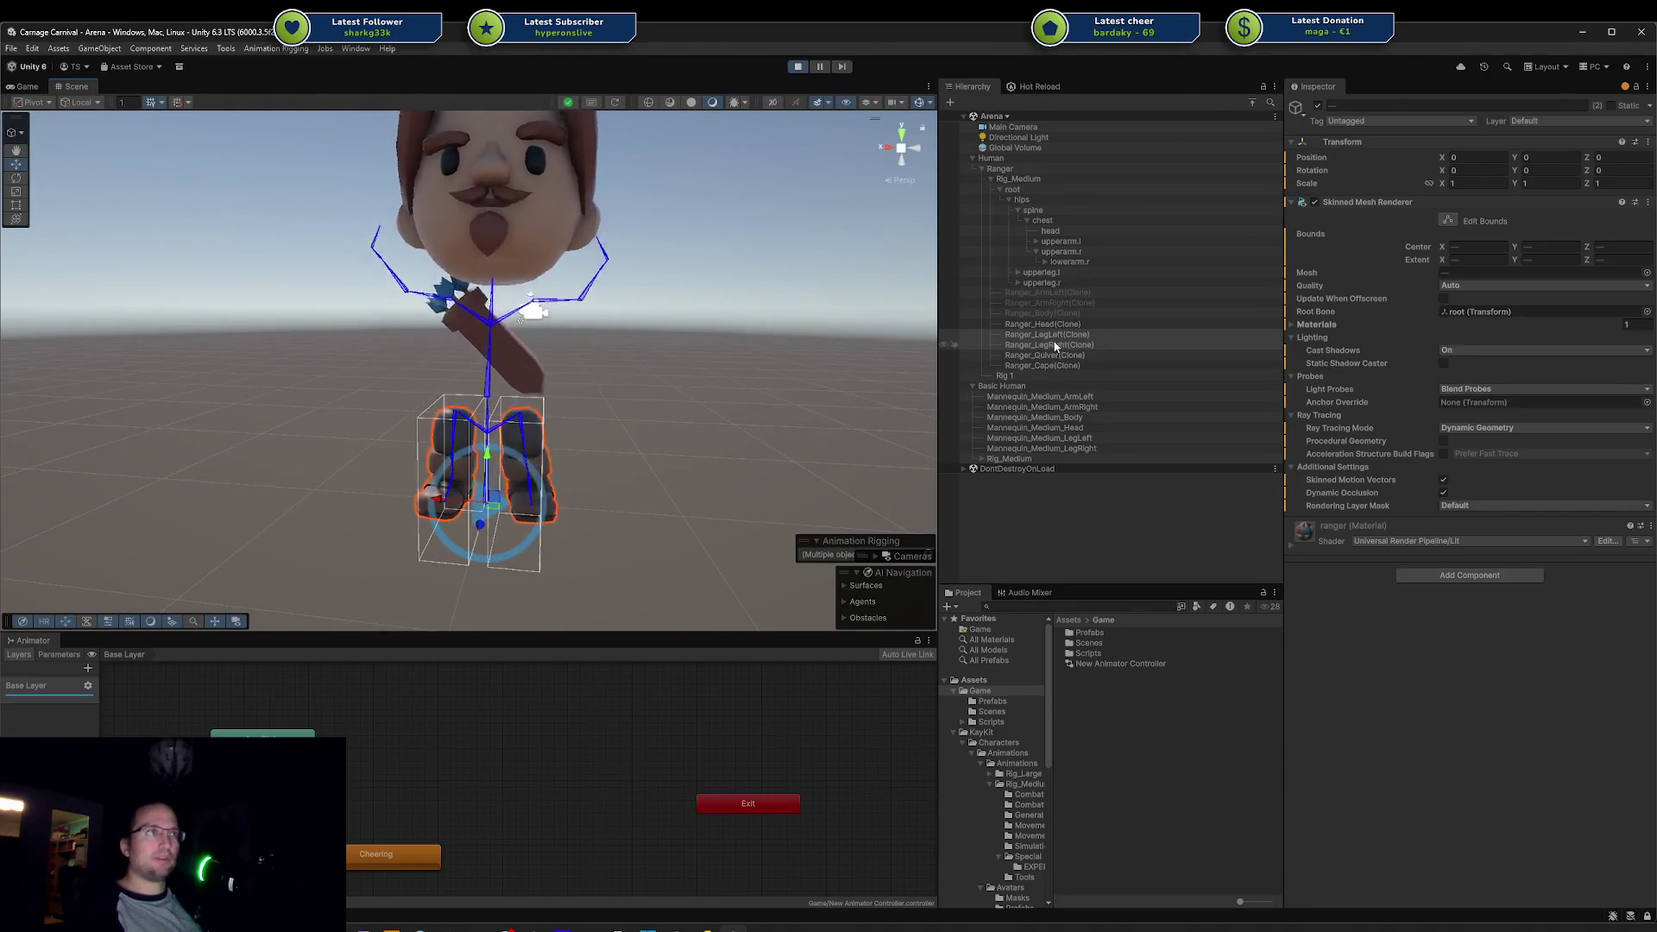
mouse_move(704, 403)
mouse_down()
mouse_move(590, 250)
mouse_move(638, 277)
mouse_move(581, 402)
mouse_up()
click(483, 242)
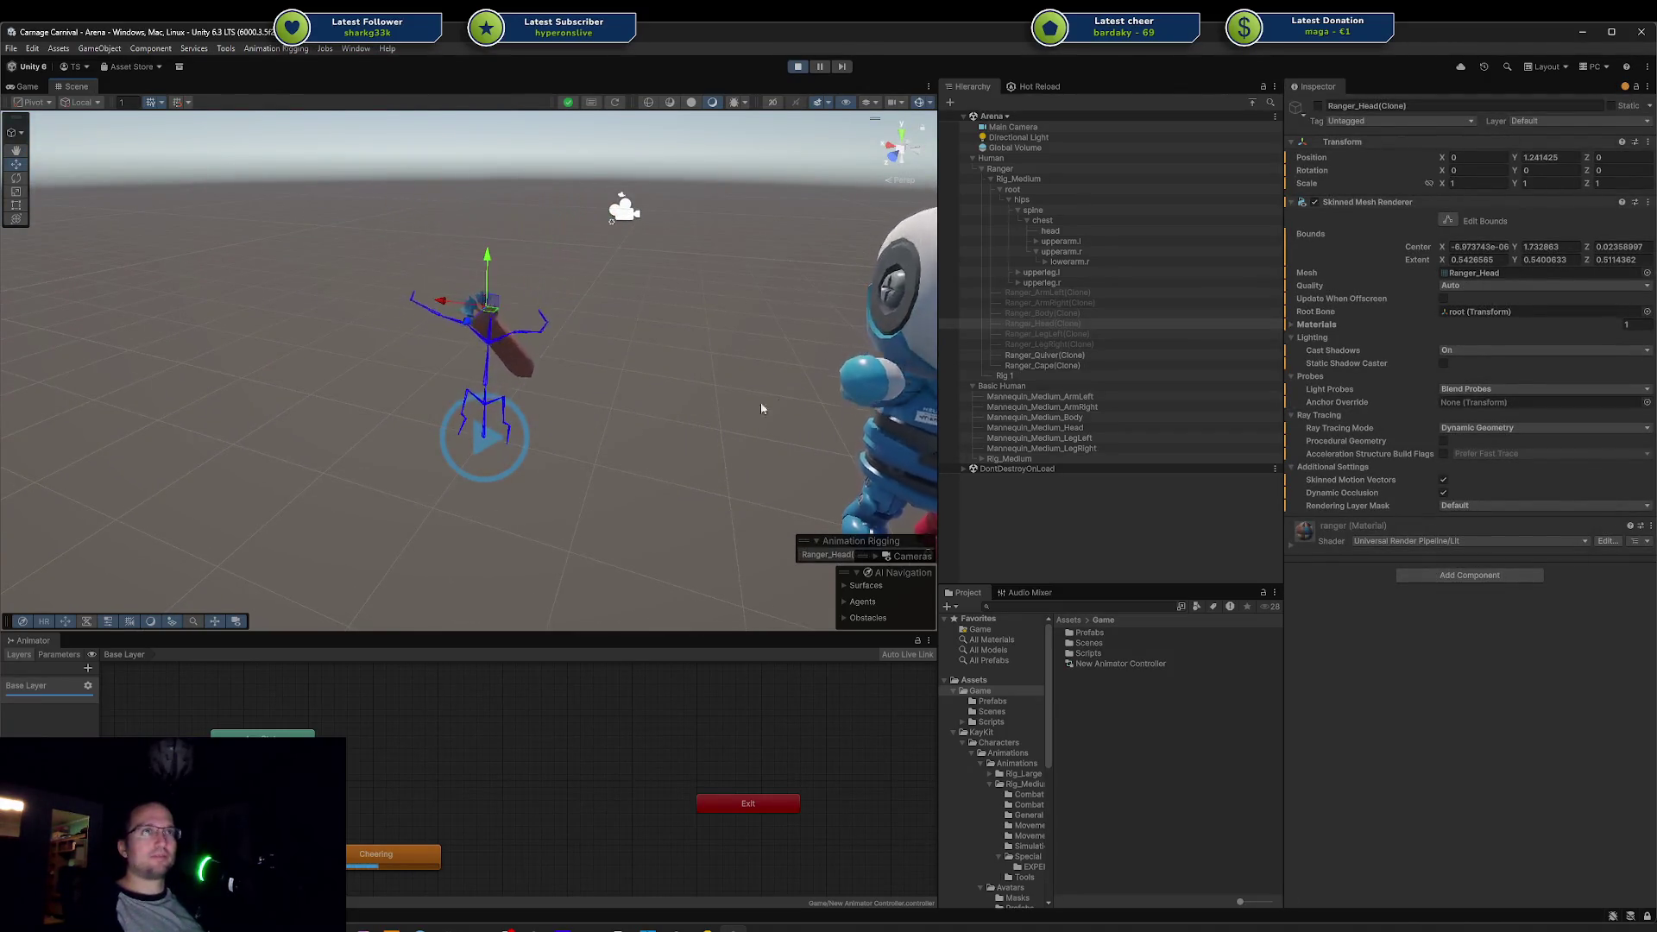
click(677, 418)
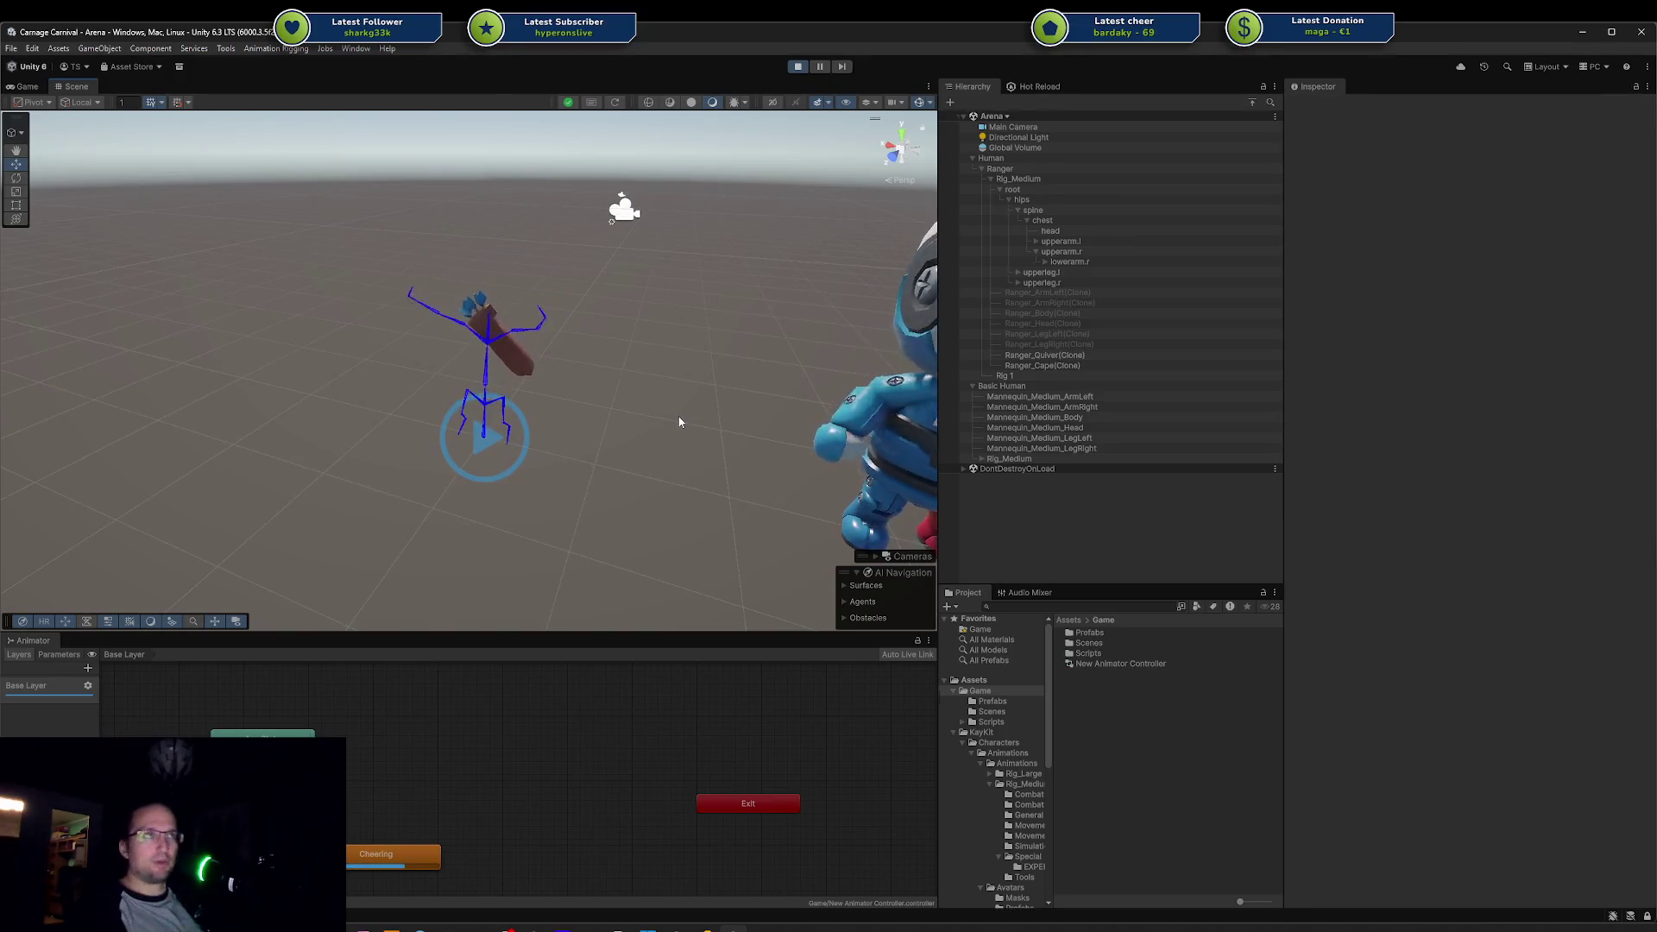
Step: Select the hidden Ranger mesh parts and make them visible again
click(1104, 294)
shift+click(1084, 345)
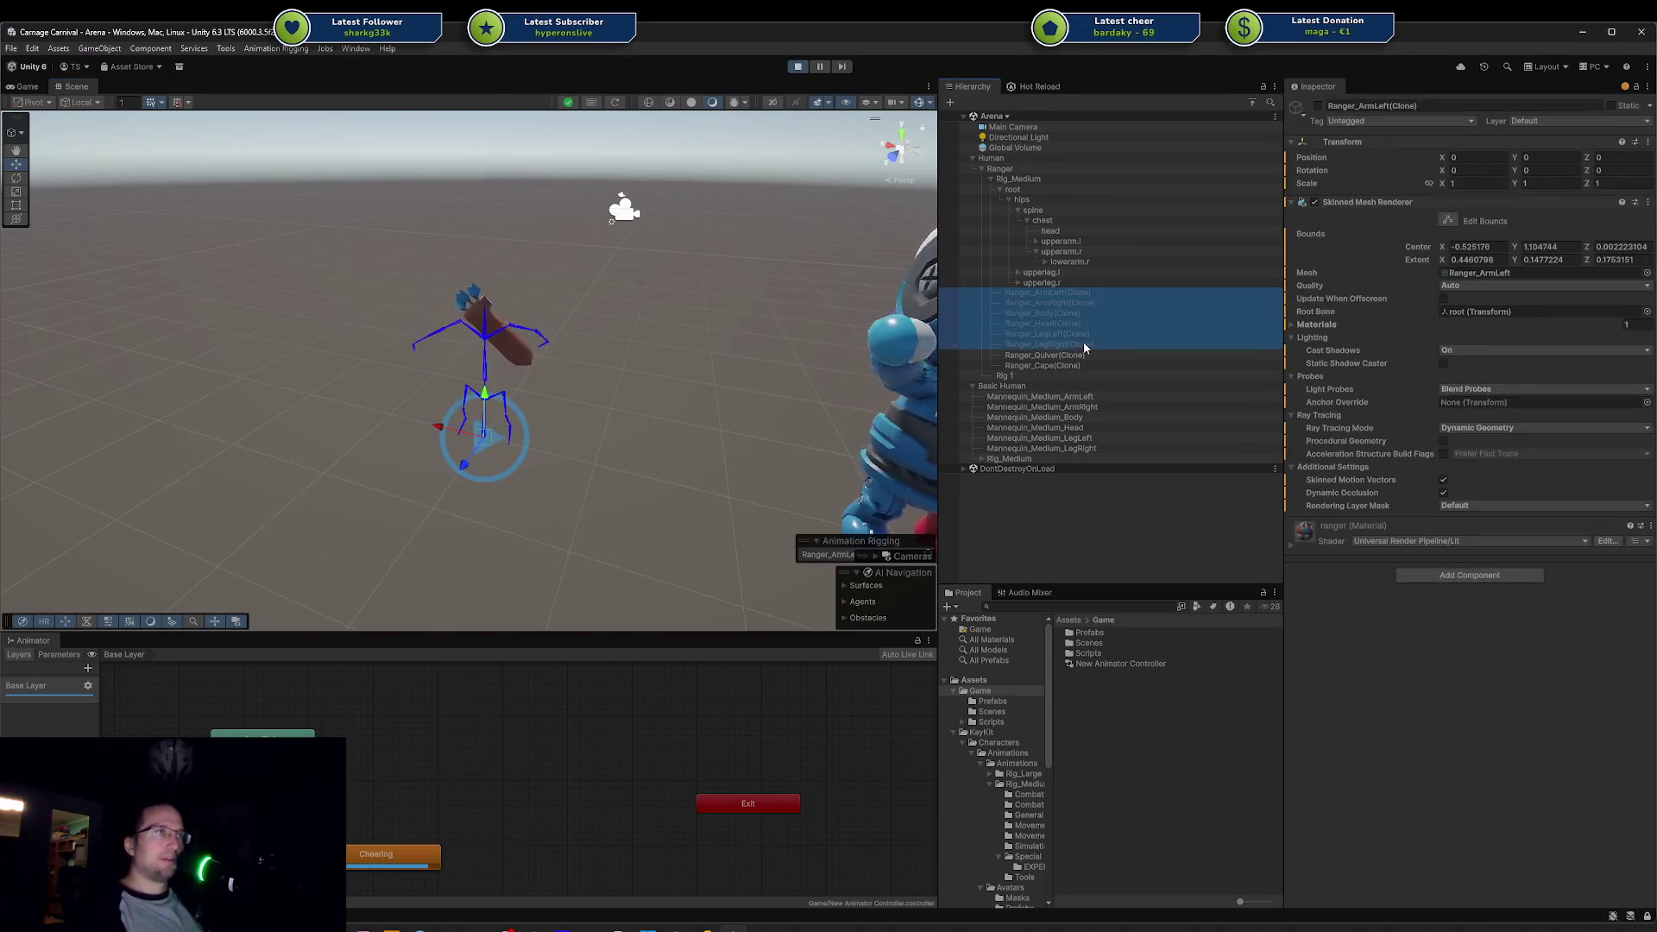
key(alt+shift+a)
click(531, 487)
drag(520, 481, 804, 381)
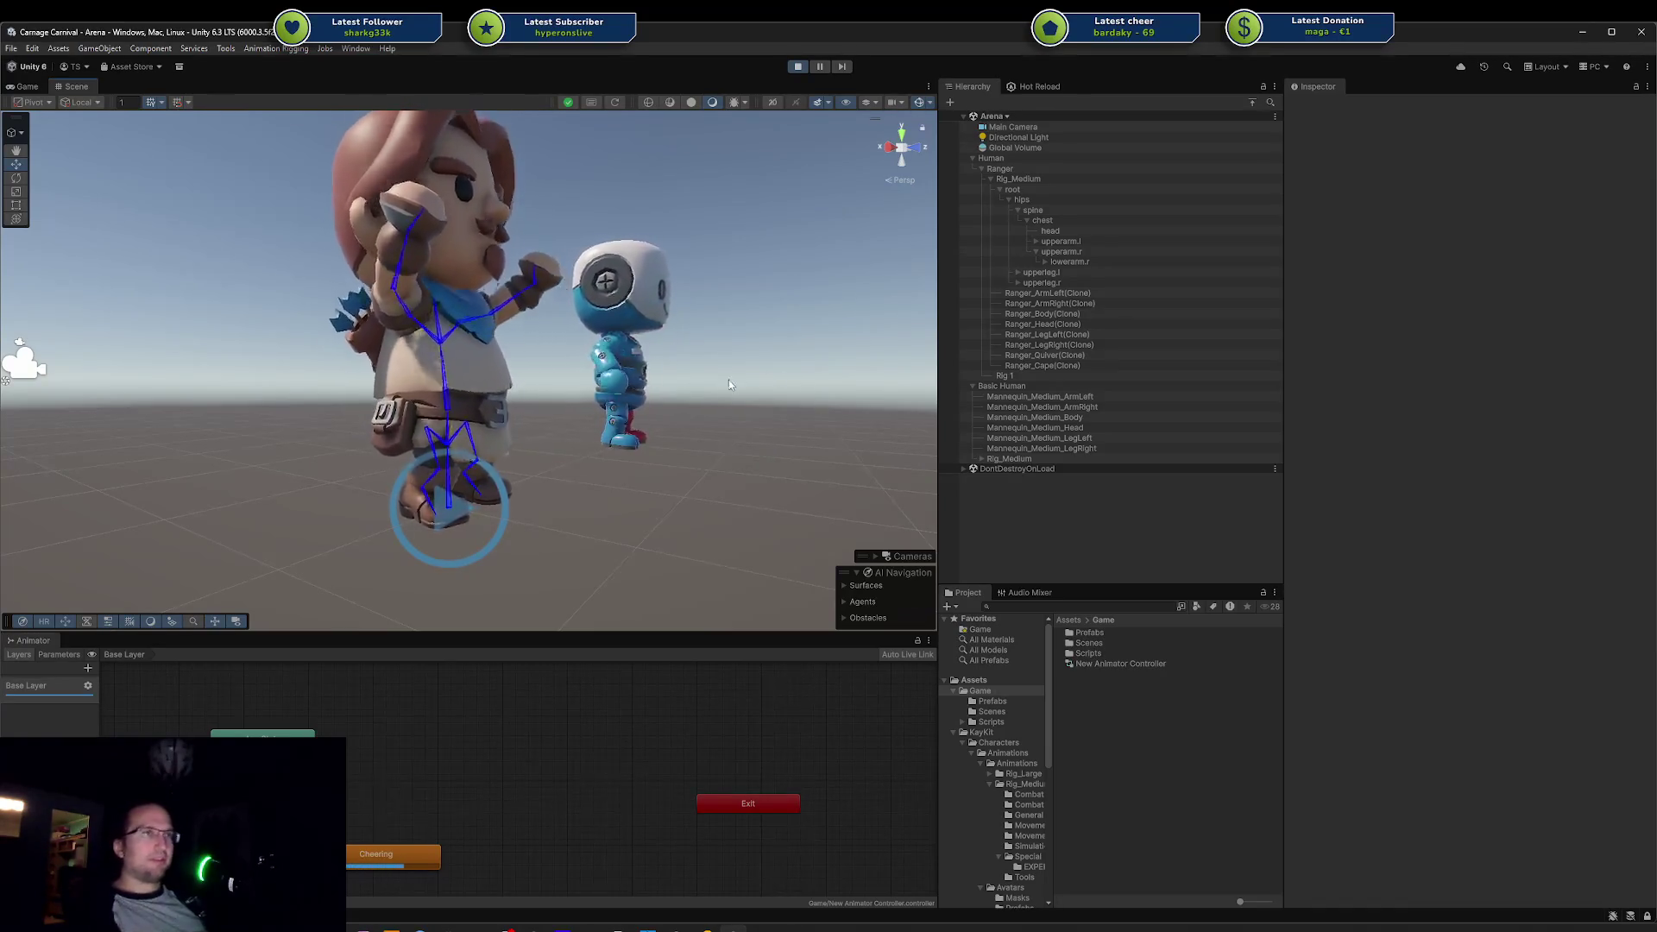
Step: Orbit around the cheering Ranger, selecting its body and box-selecting several of its parts
mouse_move(728, 380)
mouse_down()
mouse_move(511, 420)
mouse_move(638, 420)
mouse_up()
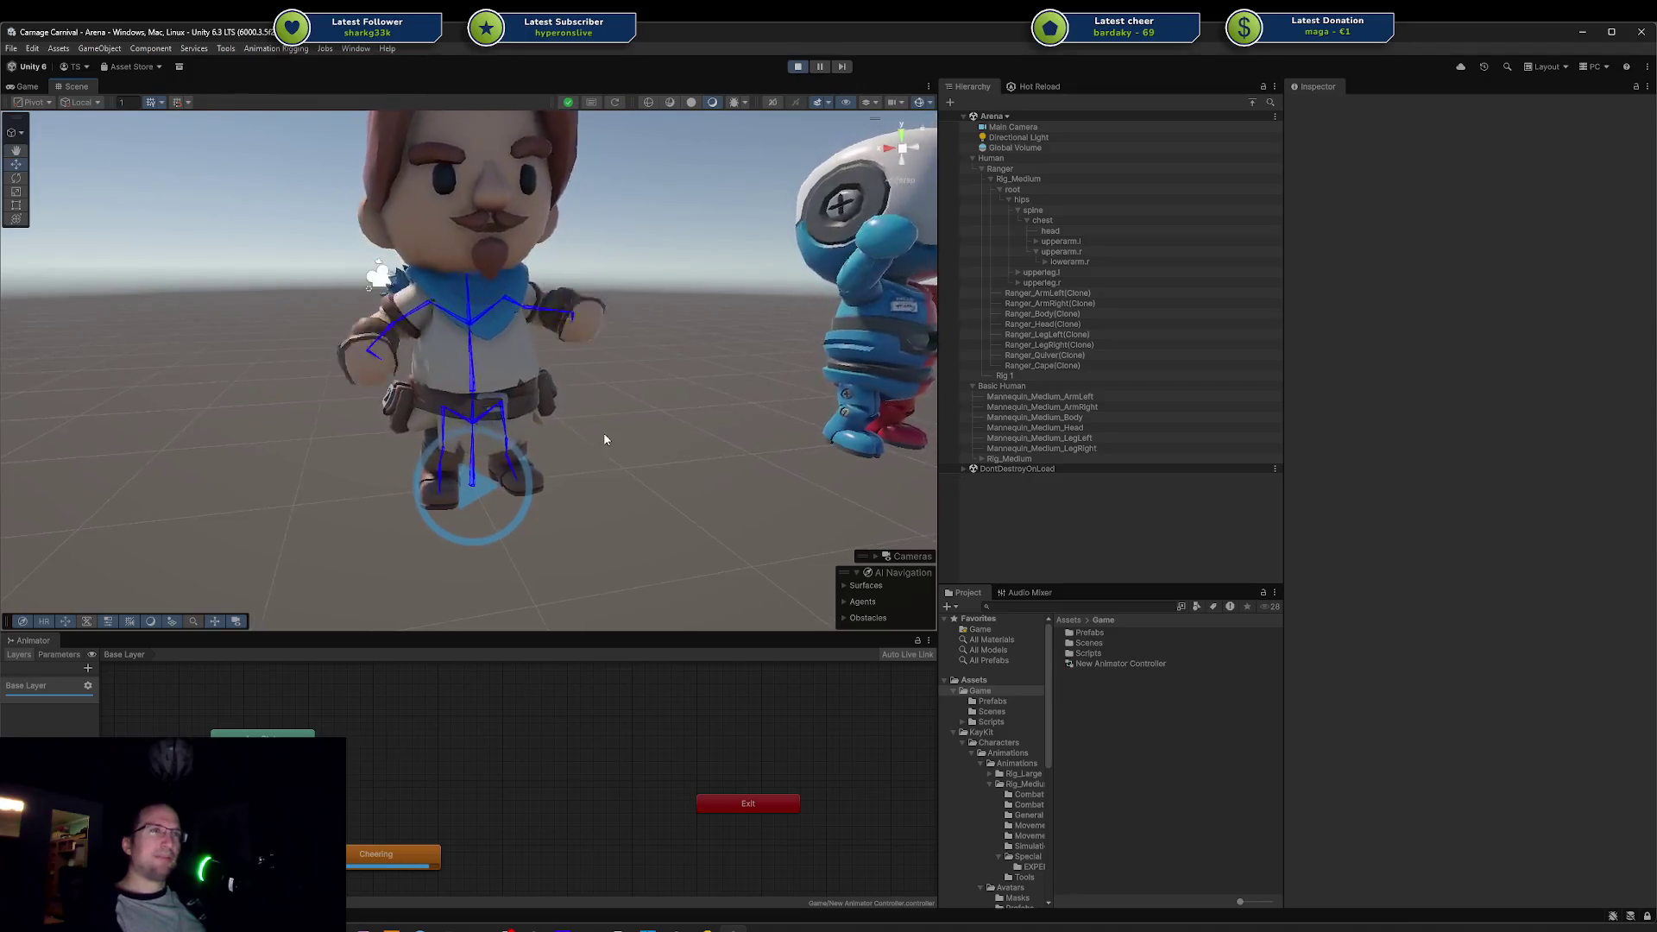
scroll(639, 419, up, 3)
scroll(500, 402, up, 3)
mouse_move(442, 407)
mouse_down()
mouse_move(721, 309)
mouse_move(266, 375)
mouse_move(478, 384)
mouse_move(504, 353)
mouse_move(713, 396)
mouse_move(651, 422)
mouse_move(422, 424)
mouse_up()
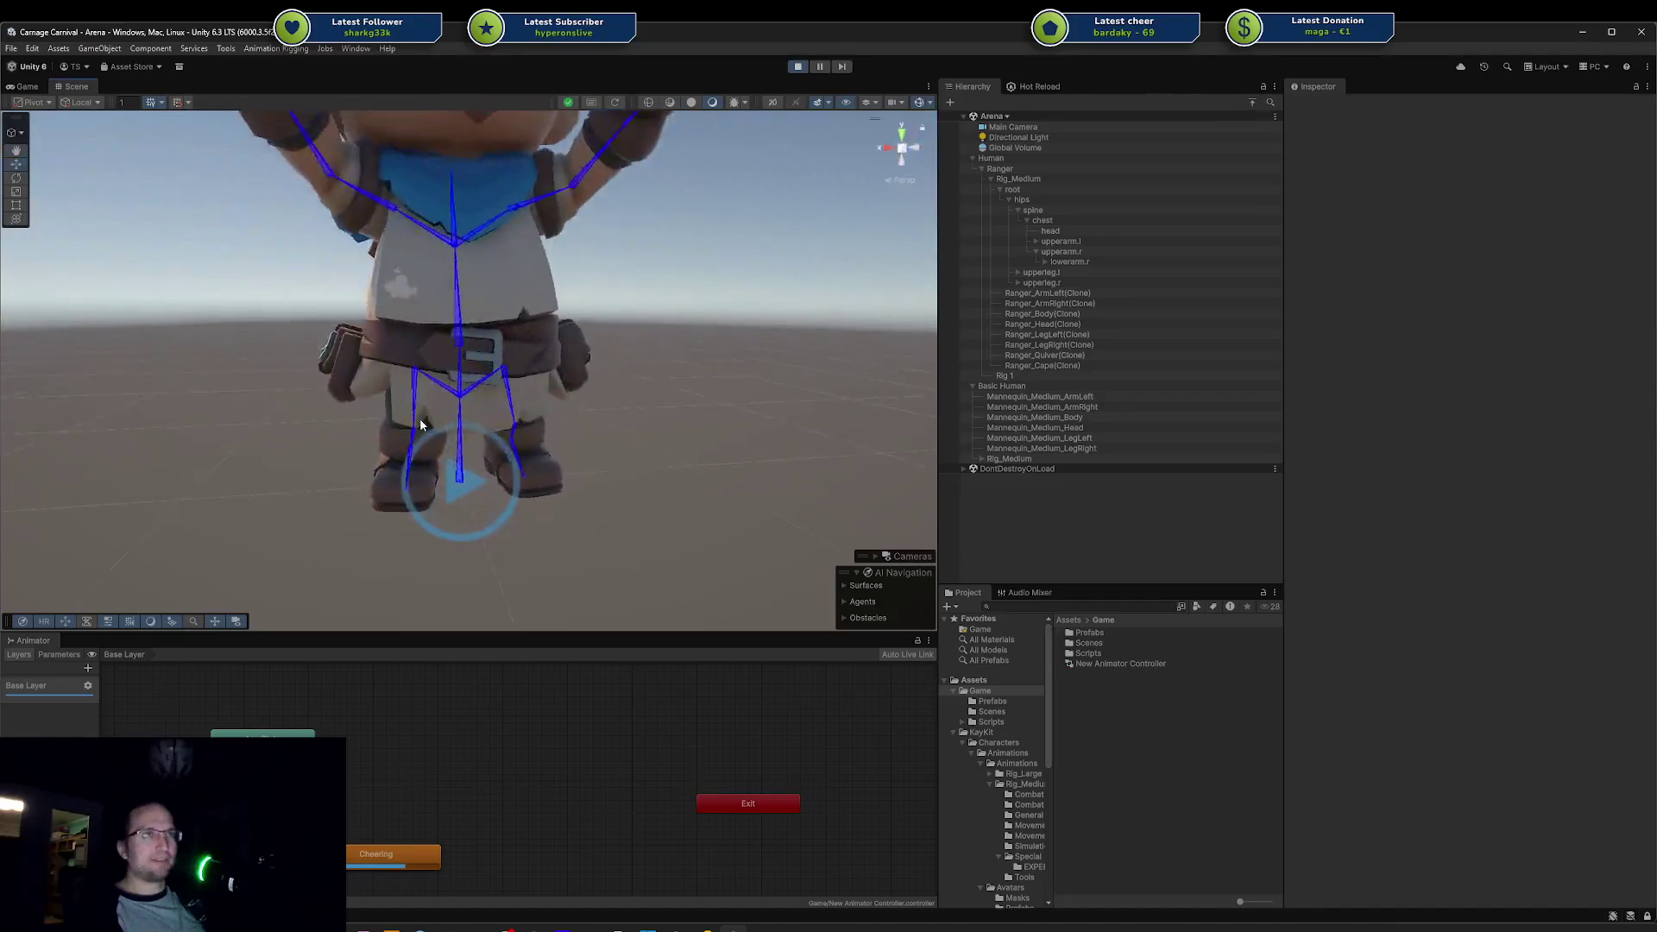
scroll(421, 424, down, 10)
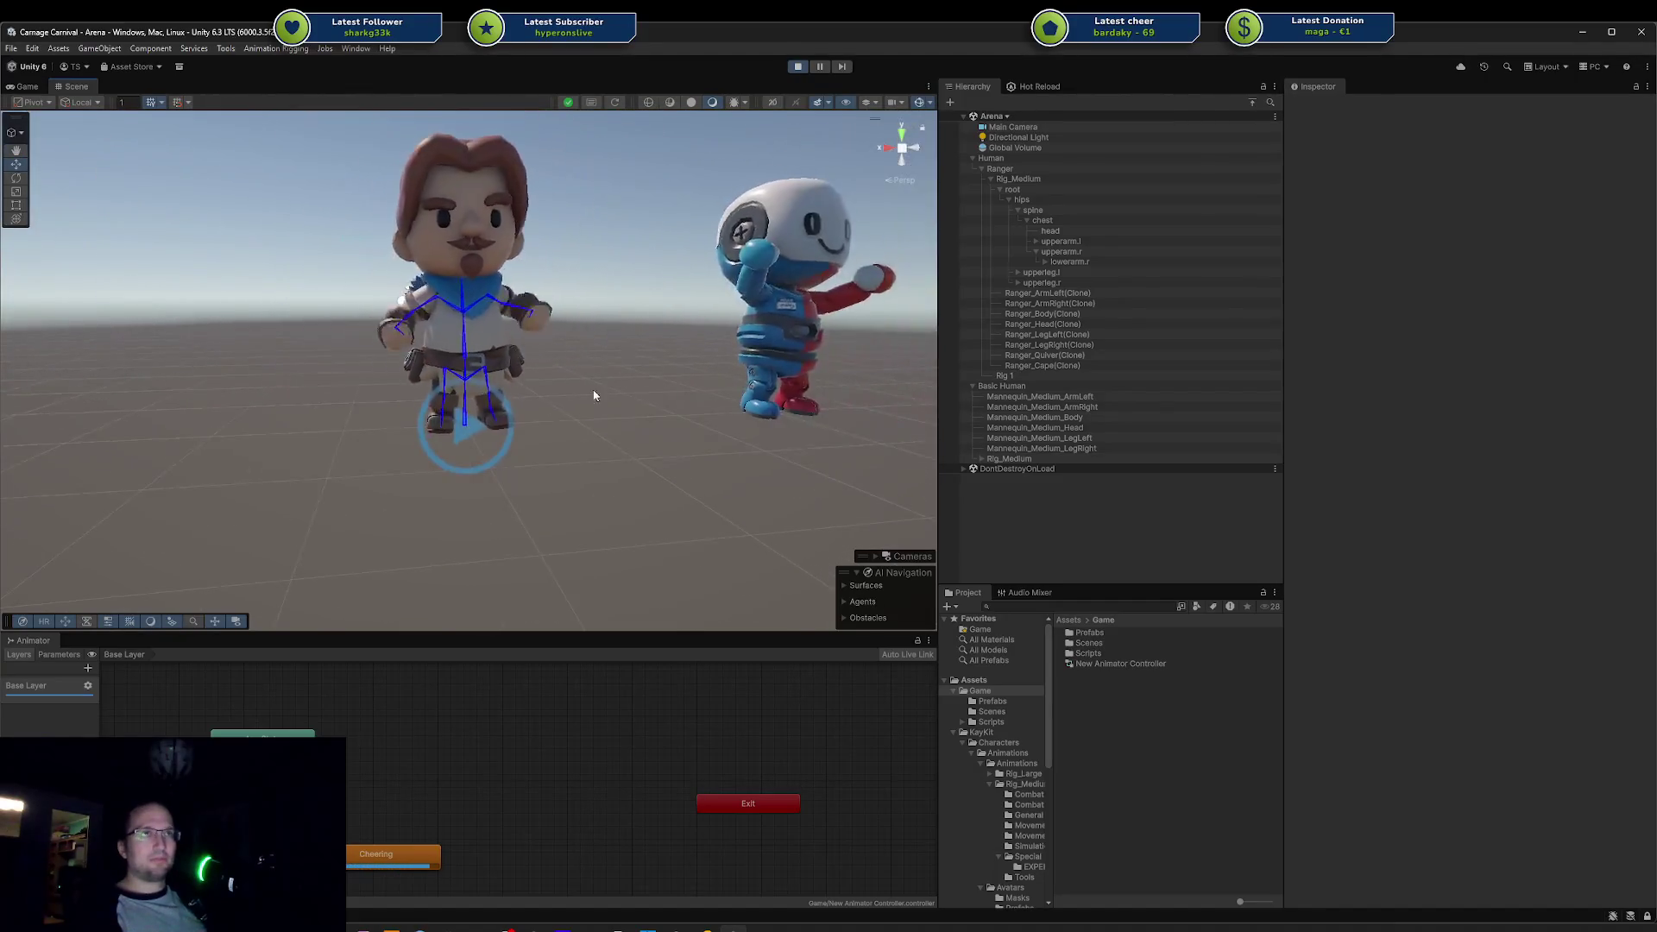
mouse_move(573, 437)
mouse_down()
mouse_move(148, 296)
mouse_move(833, 384)
mouse_move(732, 314)
mouse_move(559, 371)
mouse_up()
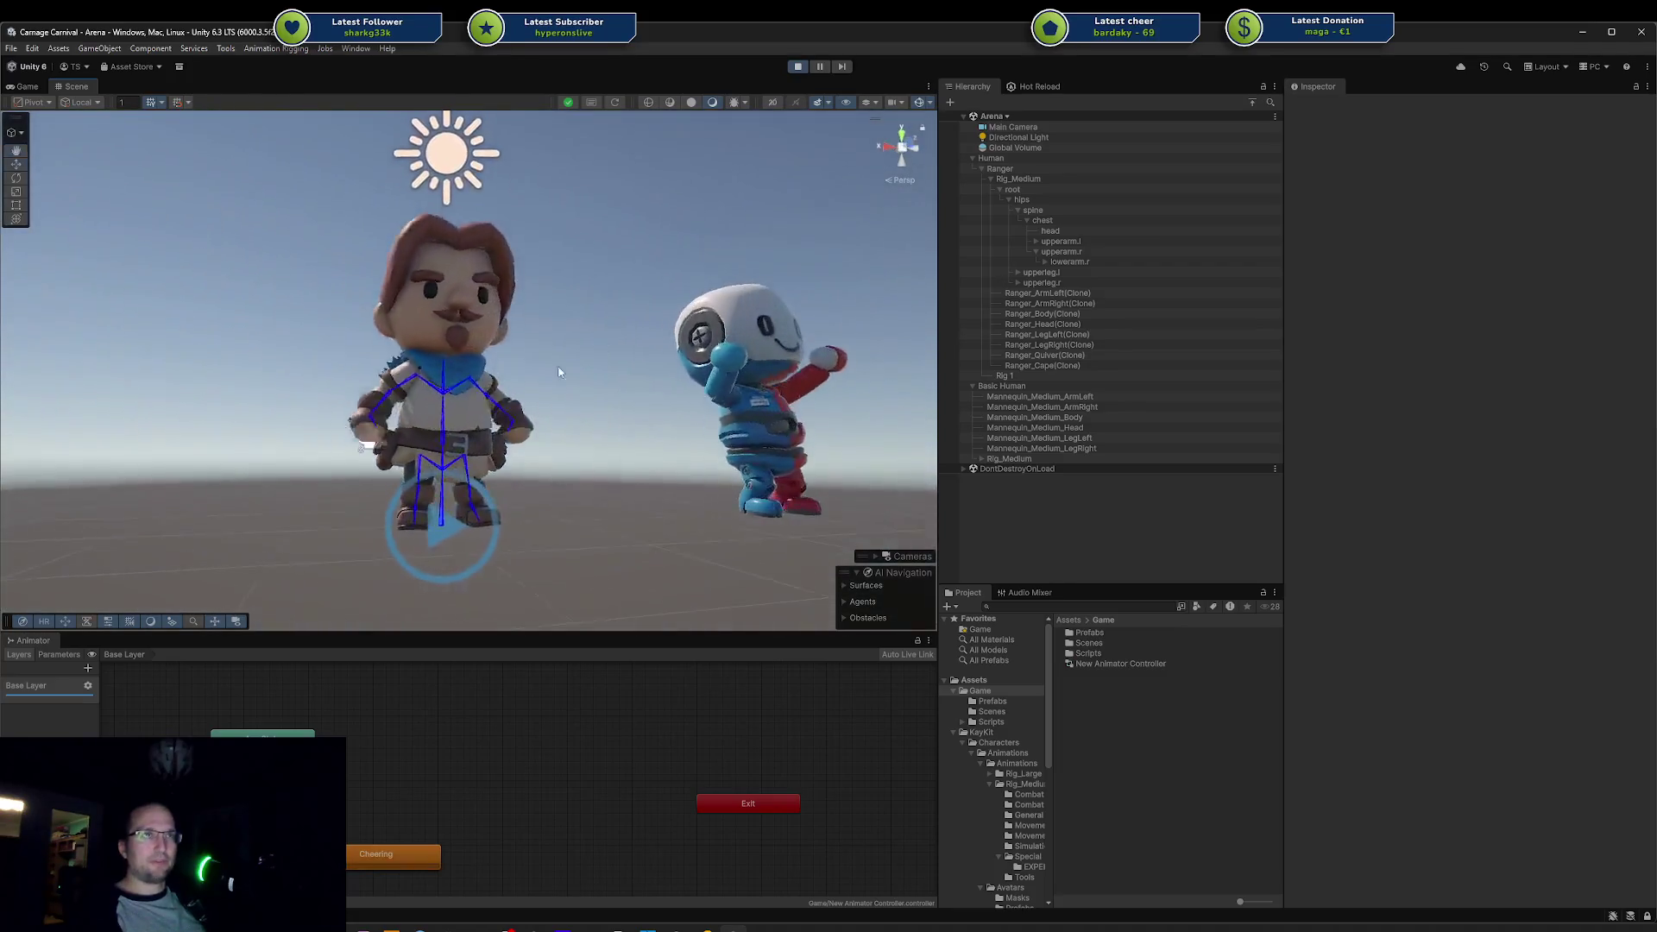
click(401, 421)
scroll(401, 421, up, 5)
mouse_move(401, 421)
mouse_down()
mouse_move(739, 336)
mouse_move(517, 397)
mouse_up()
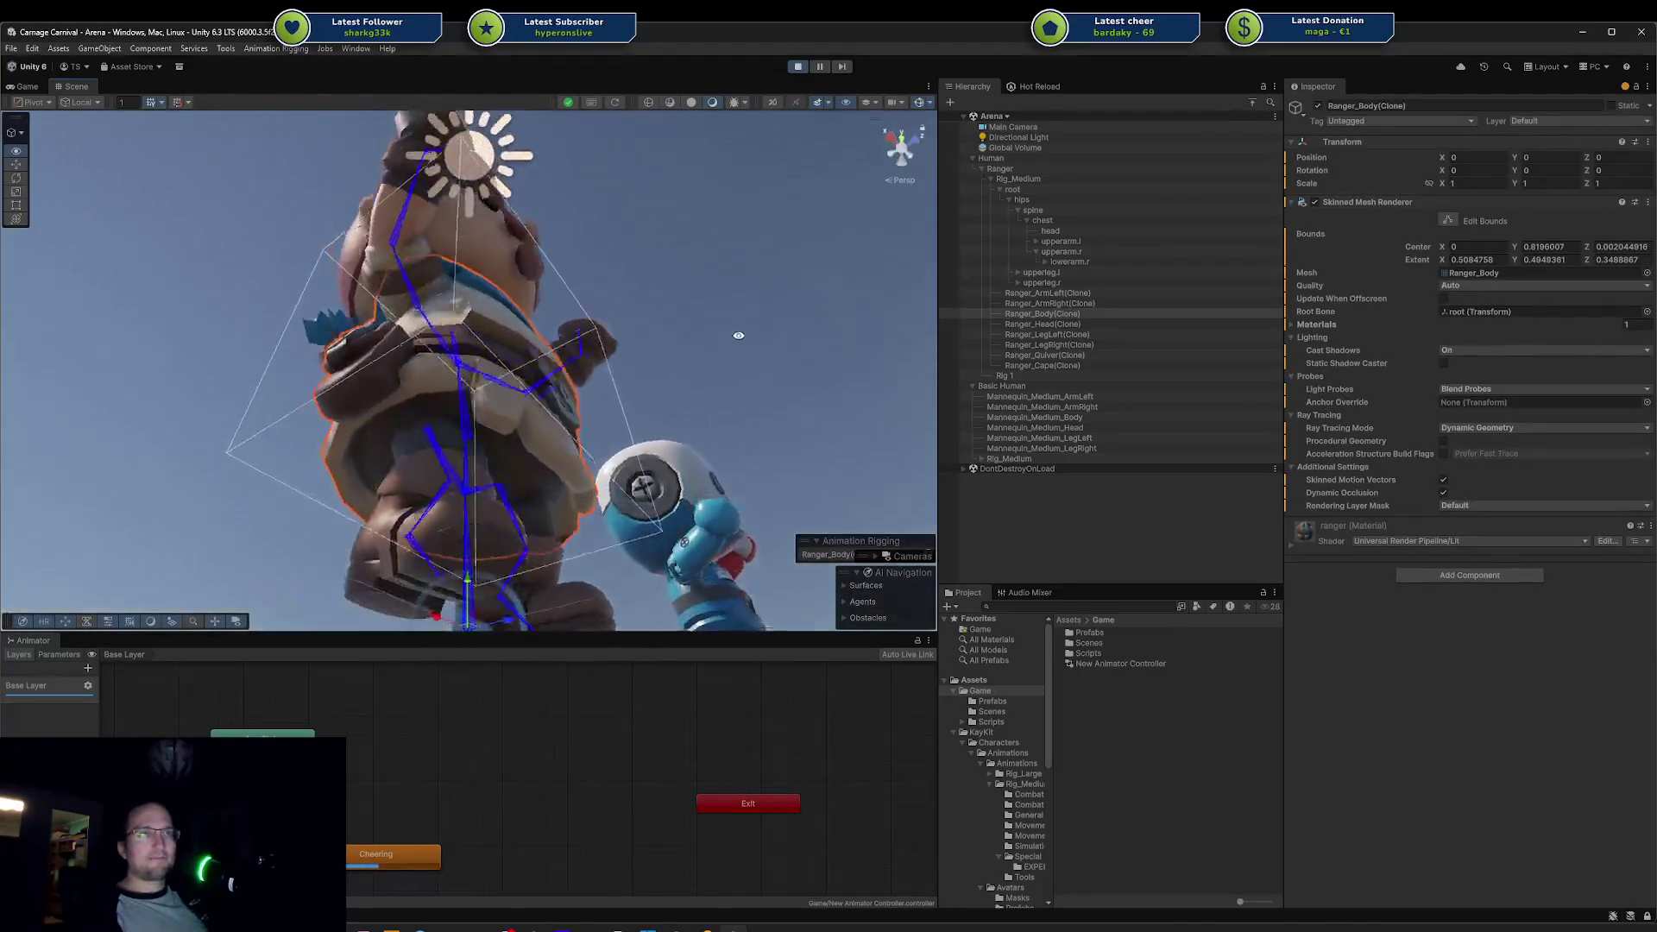
scroll(511, 402, up, 3)
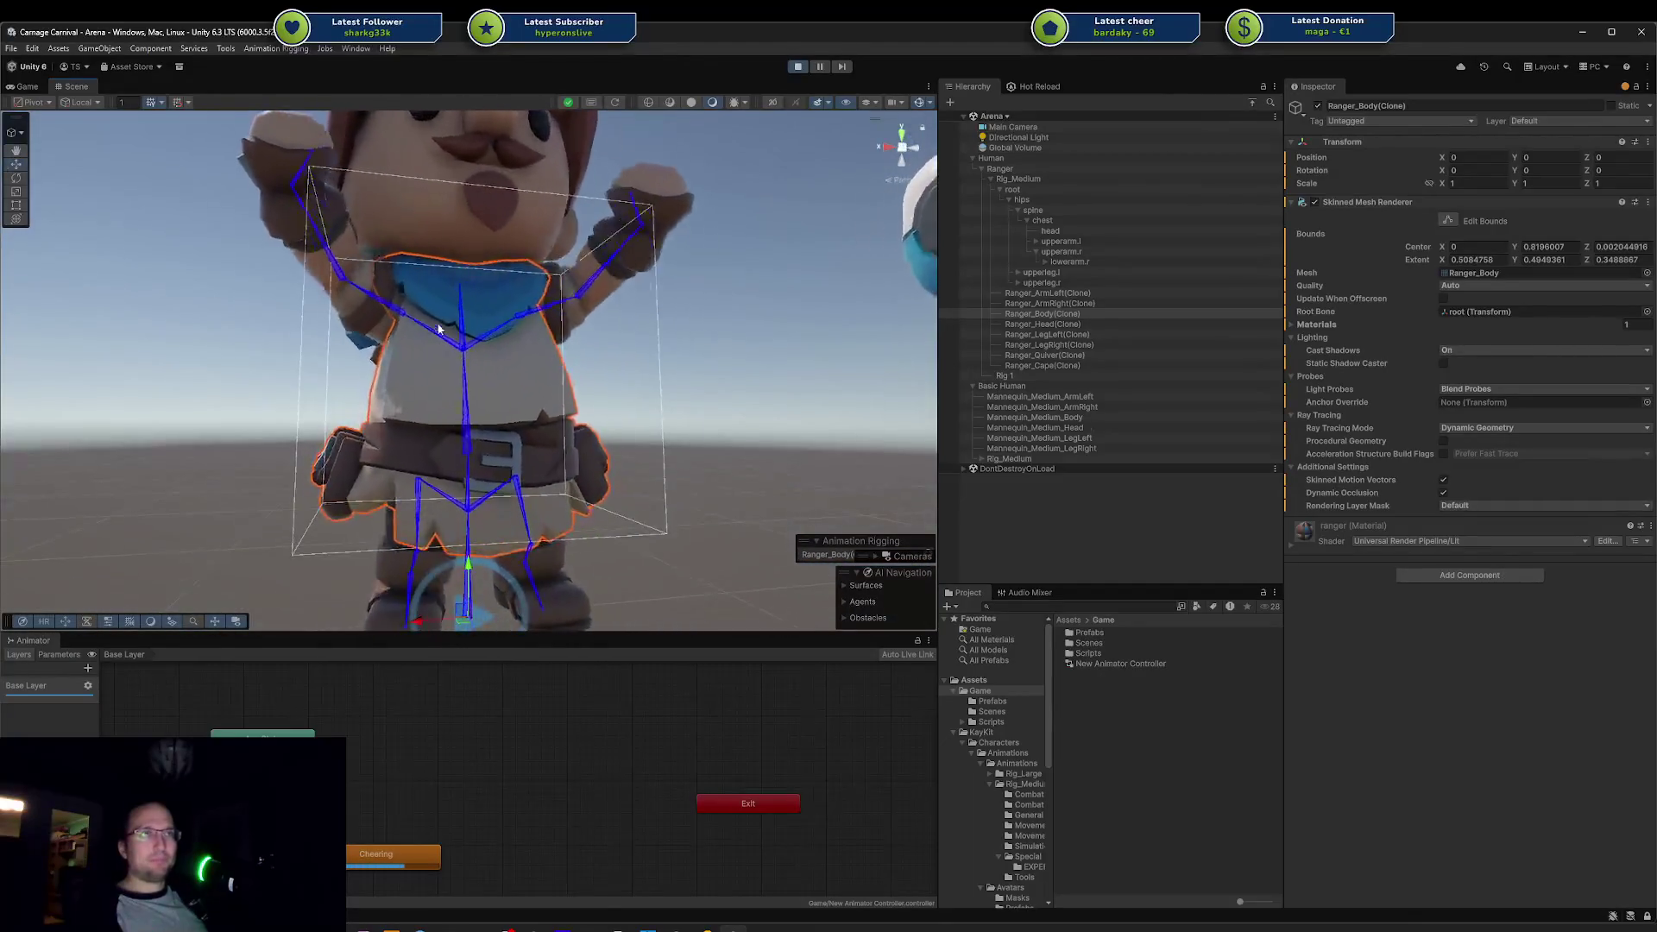
scroll(512, 402, down, 5)
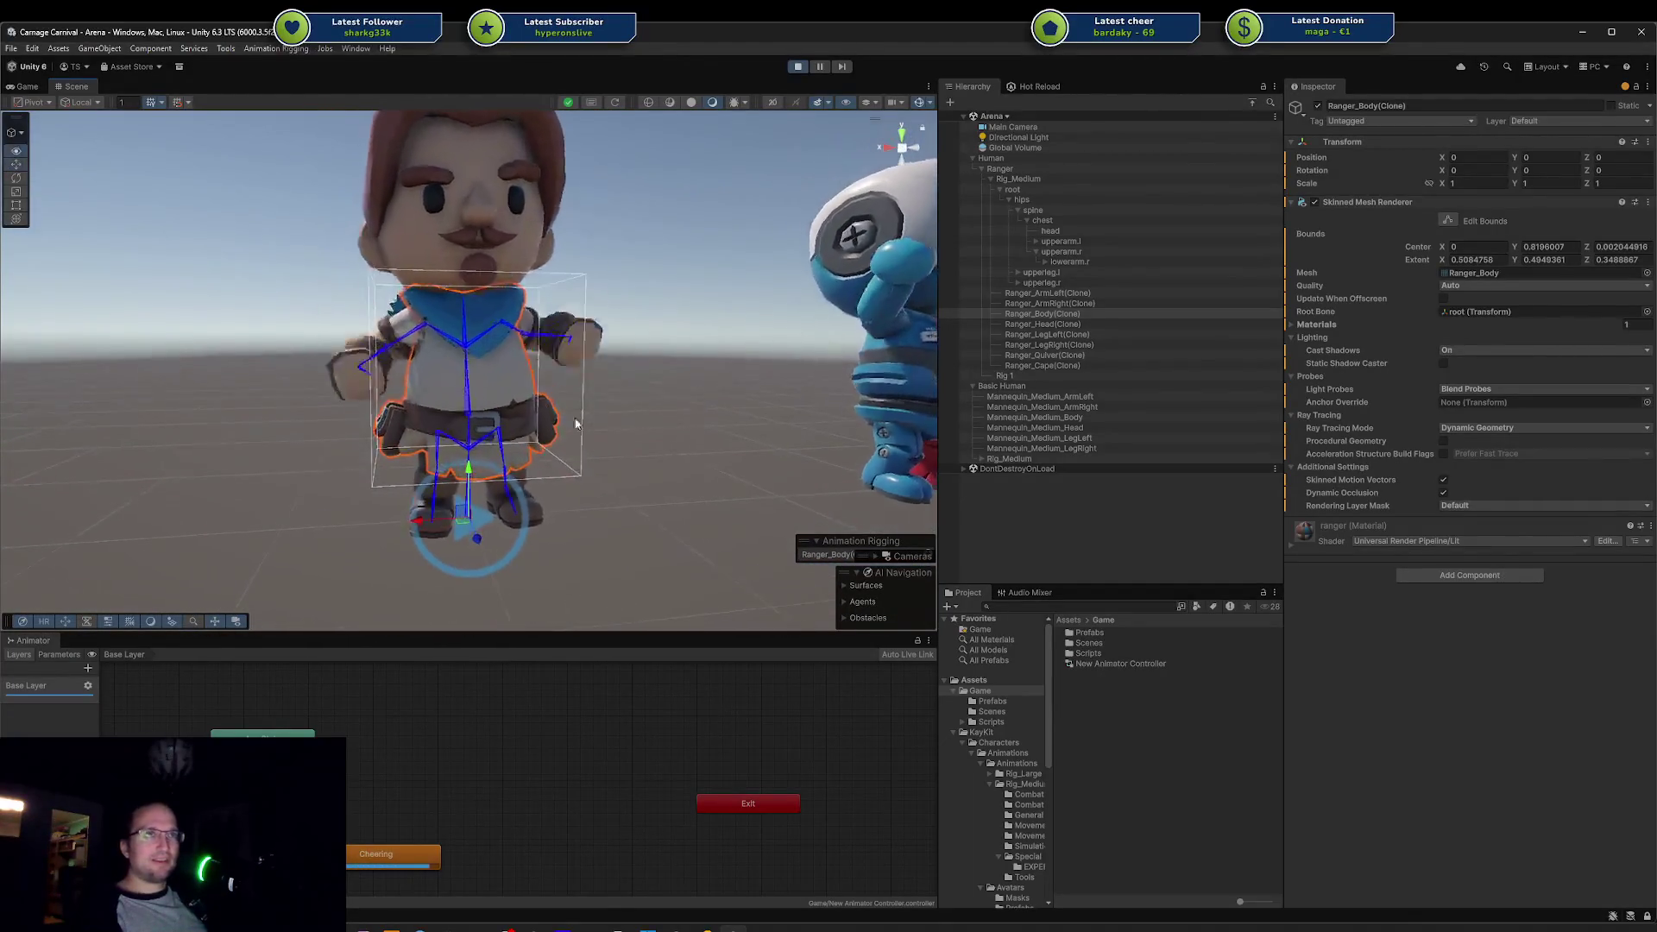
mouse_move(261, 388)
mouse_down()
mouse_move(731, 468)
mouse_move(670, 571)
mouse_move(645, 552)
mouse_up()
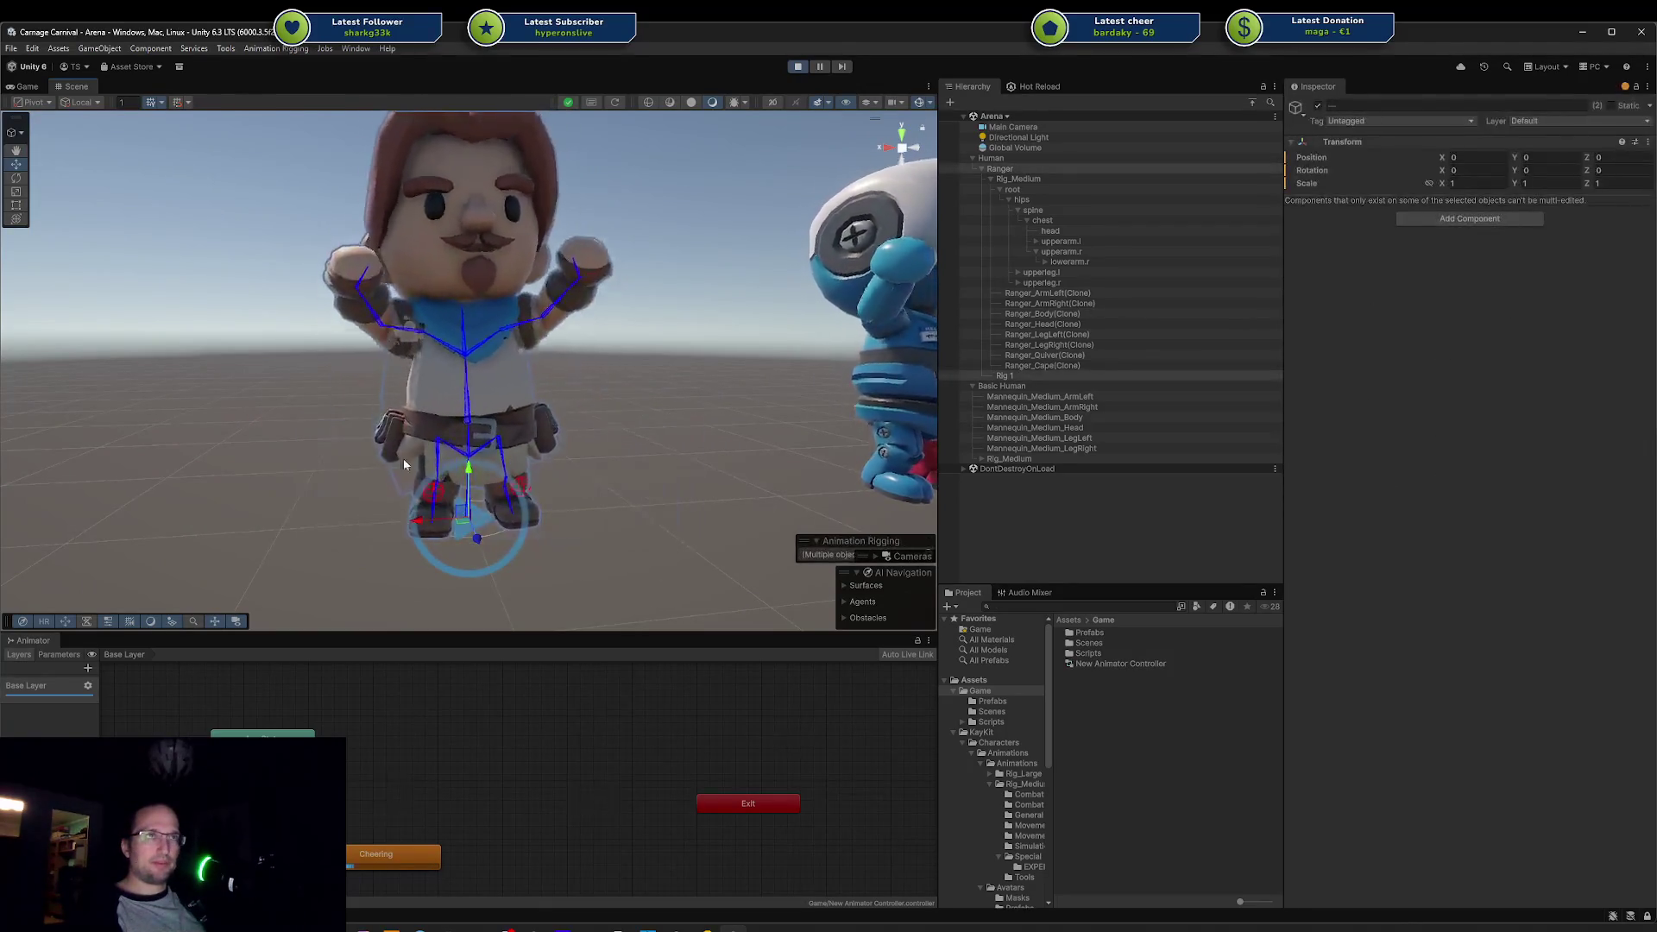
Step: View the animated Ranger from the front, below and above, selecting Ranger_LegRight(Clone)
mouse_move(264, 413)
mouse_down()
mouse_move(599, 417)
mouse_move(300, 420)
mouse_up()
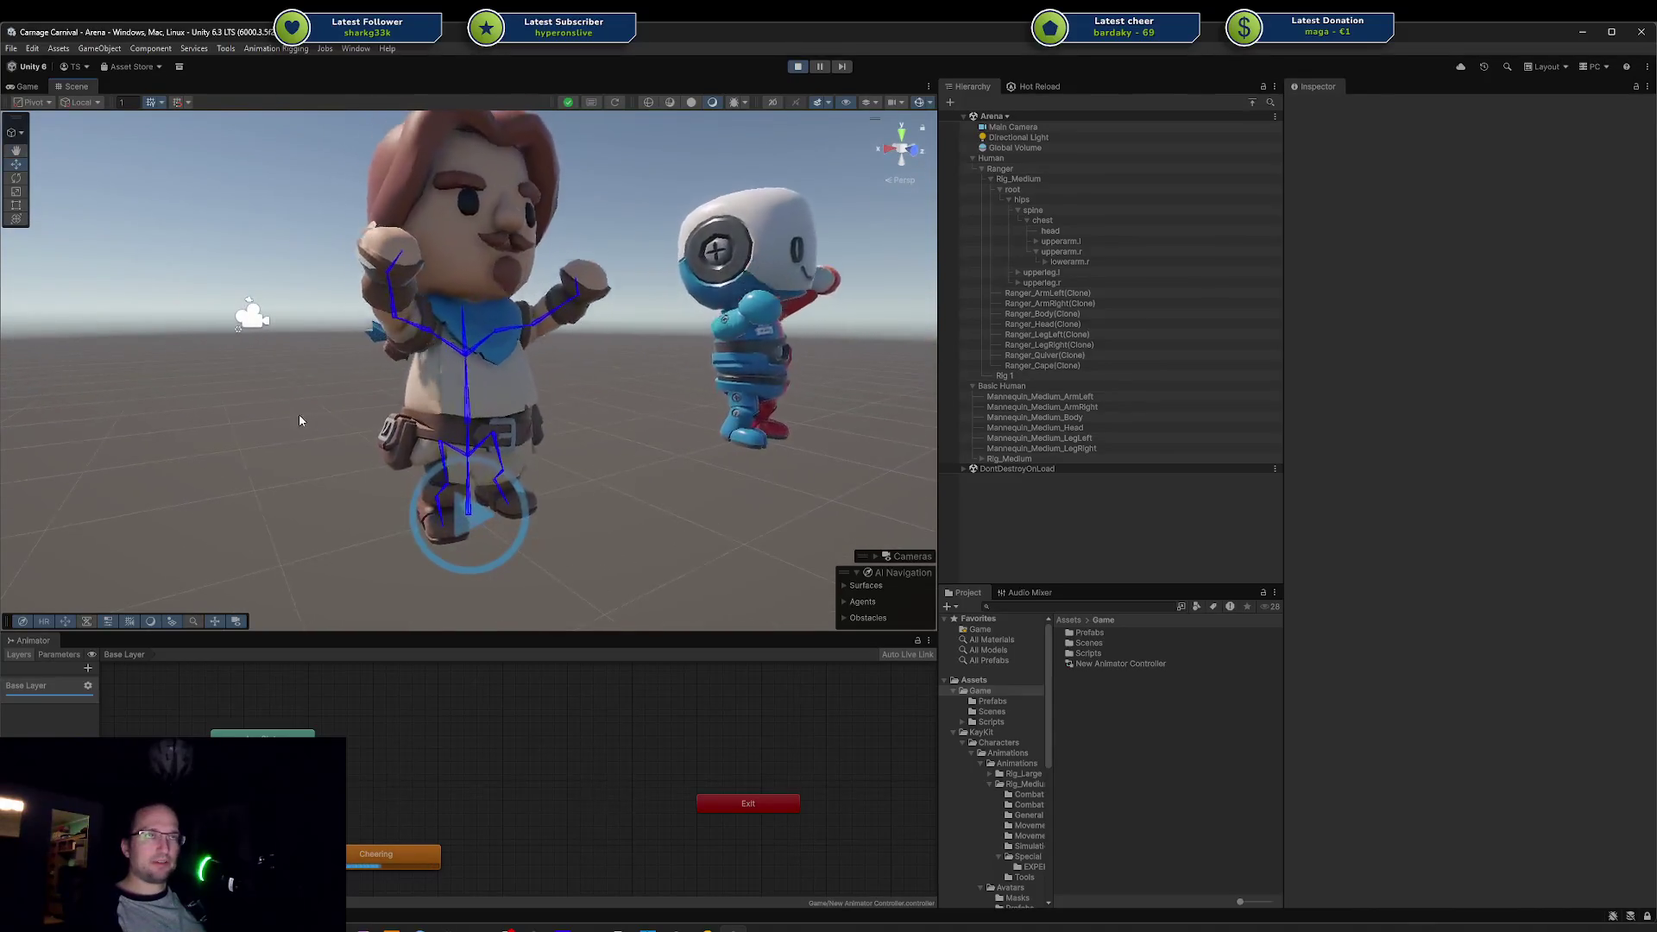
drag(690, 407, 543, 408)
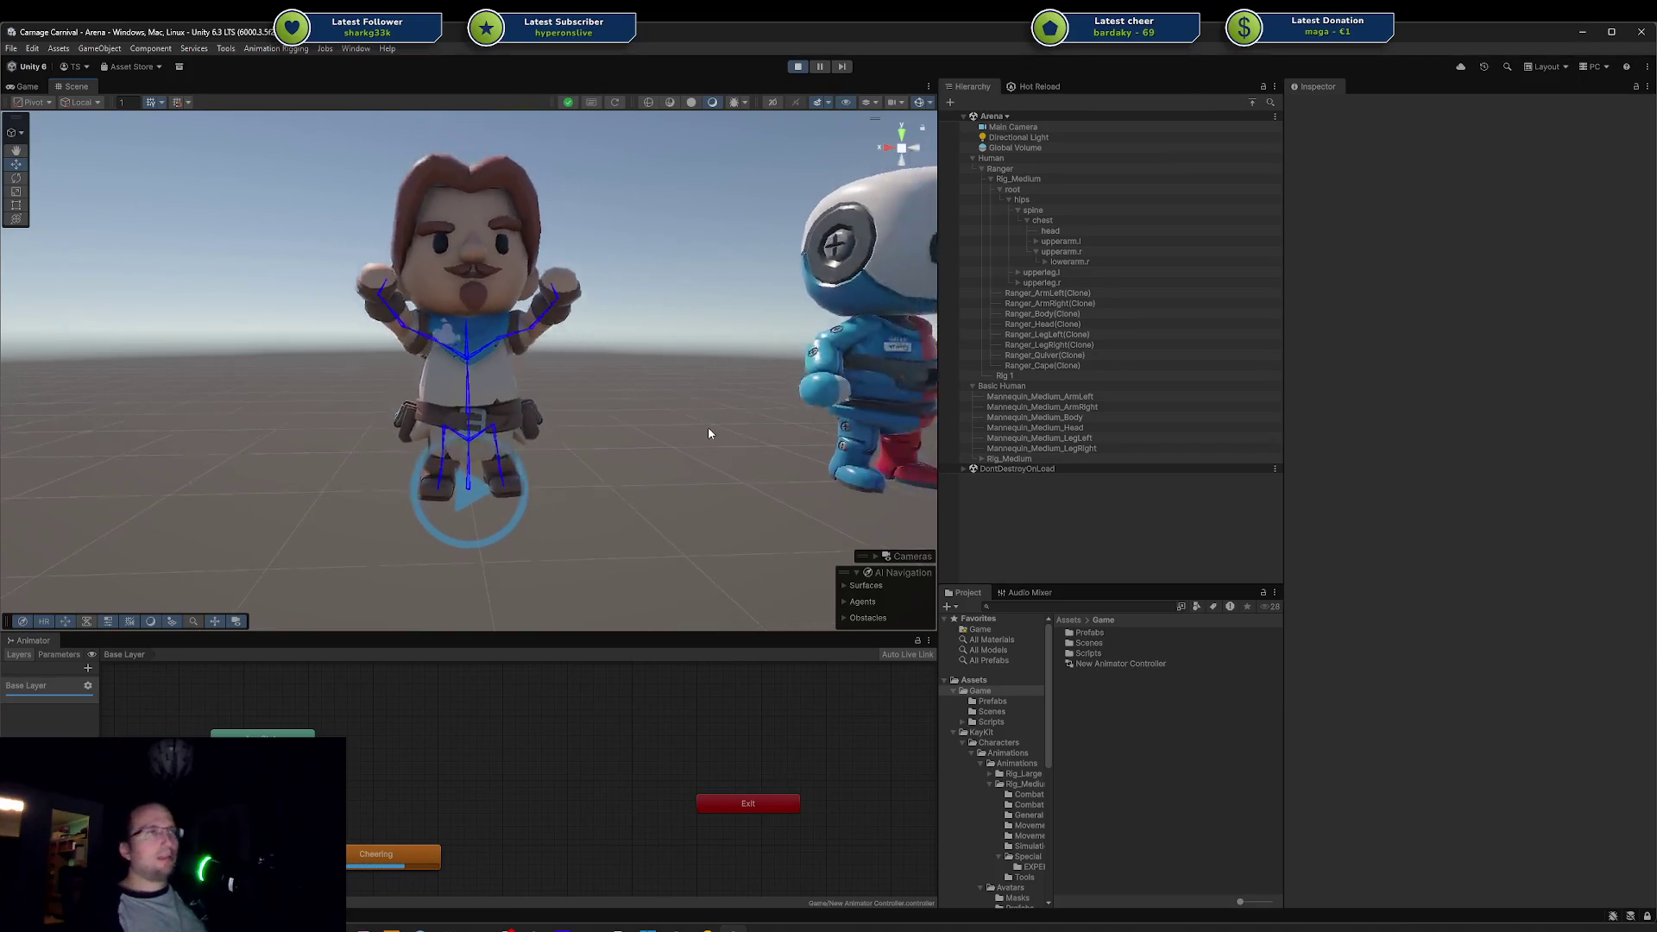
scroll(675, 416, up, 3)
mouse_move(674, 416)
mouse_down()
mouse_move(906, 259)
mouse_move(526, 432)
mouse_up()
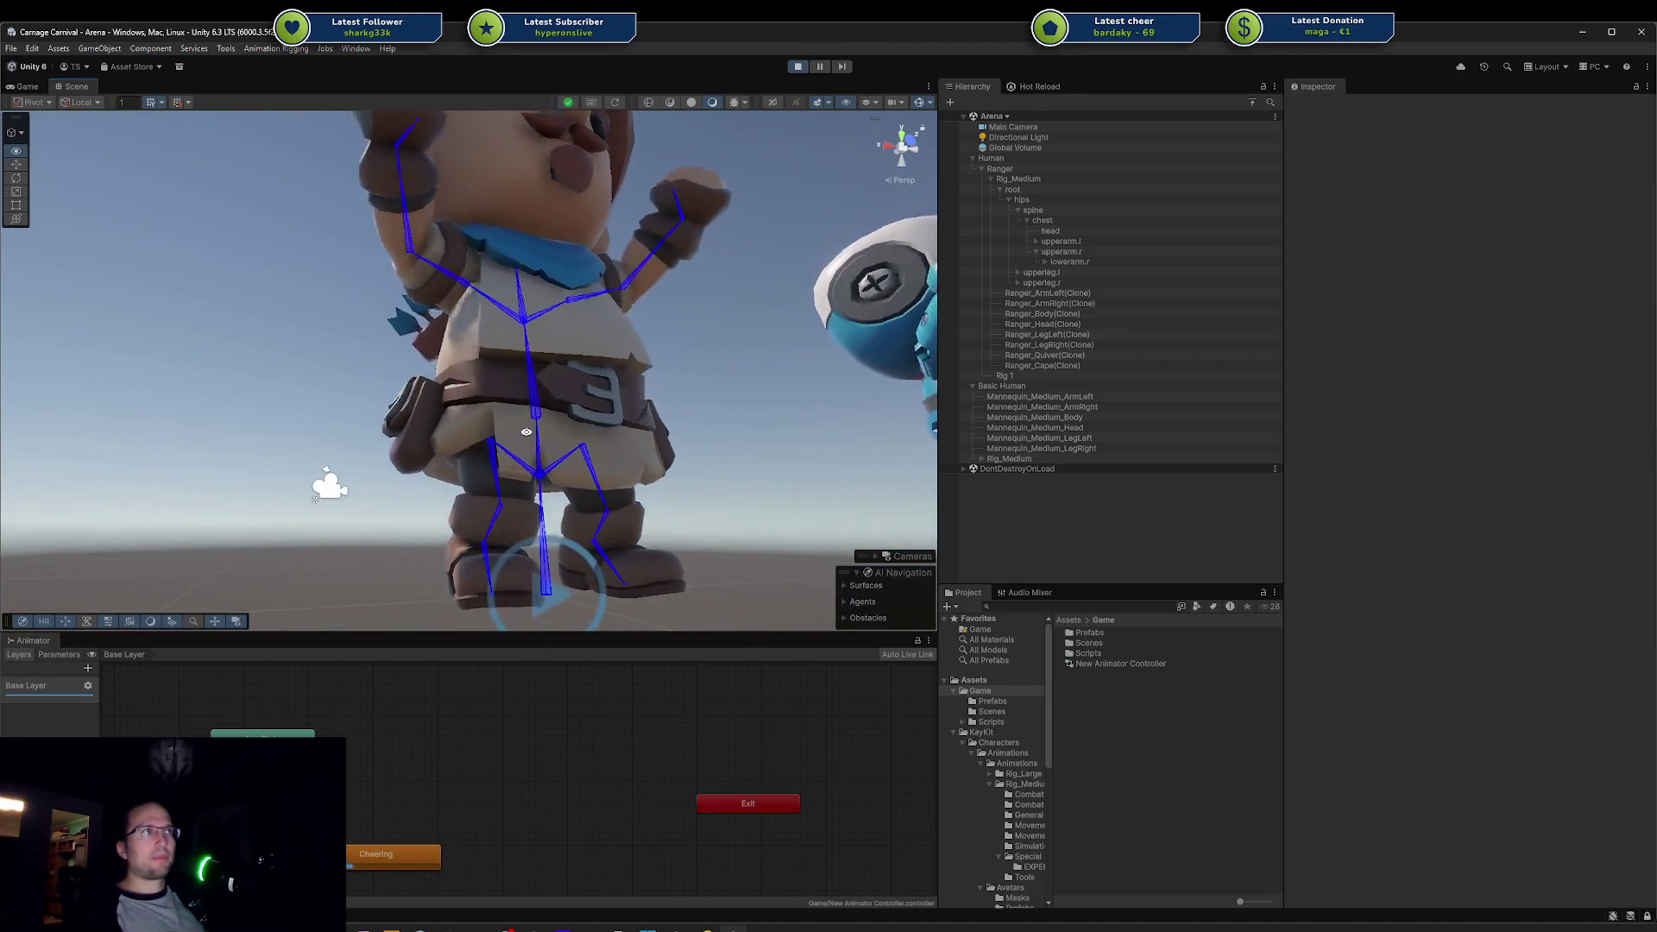
click(497, 397)
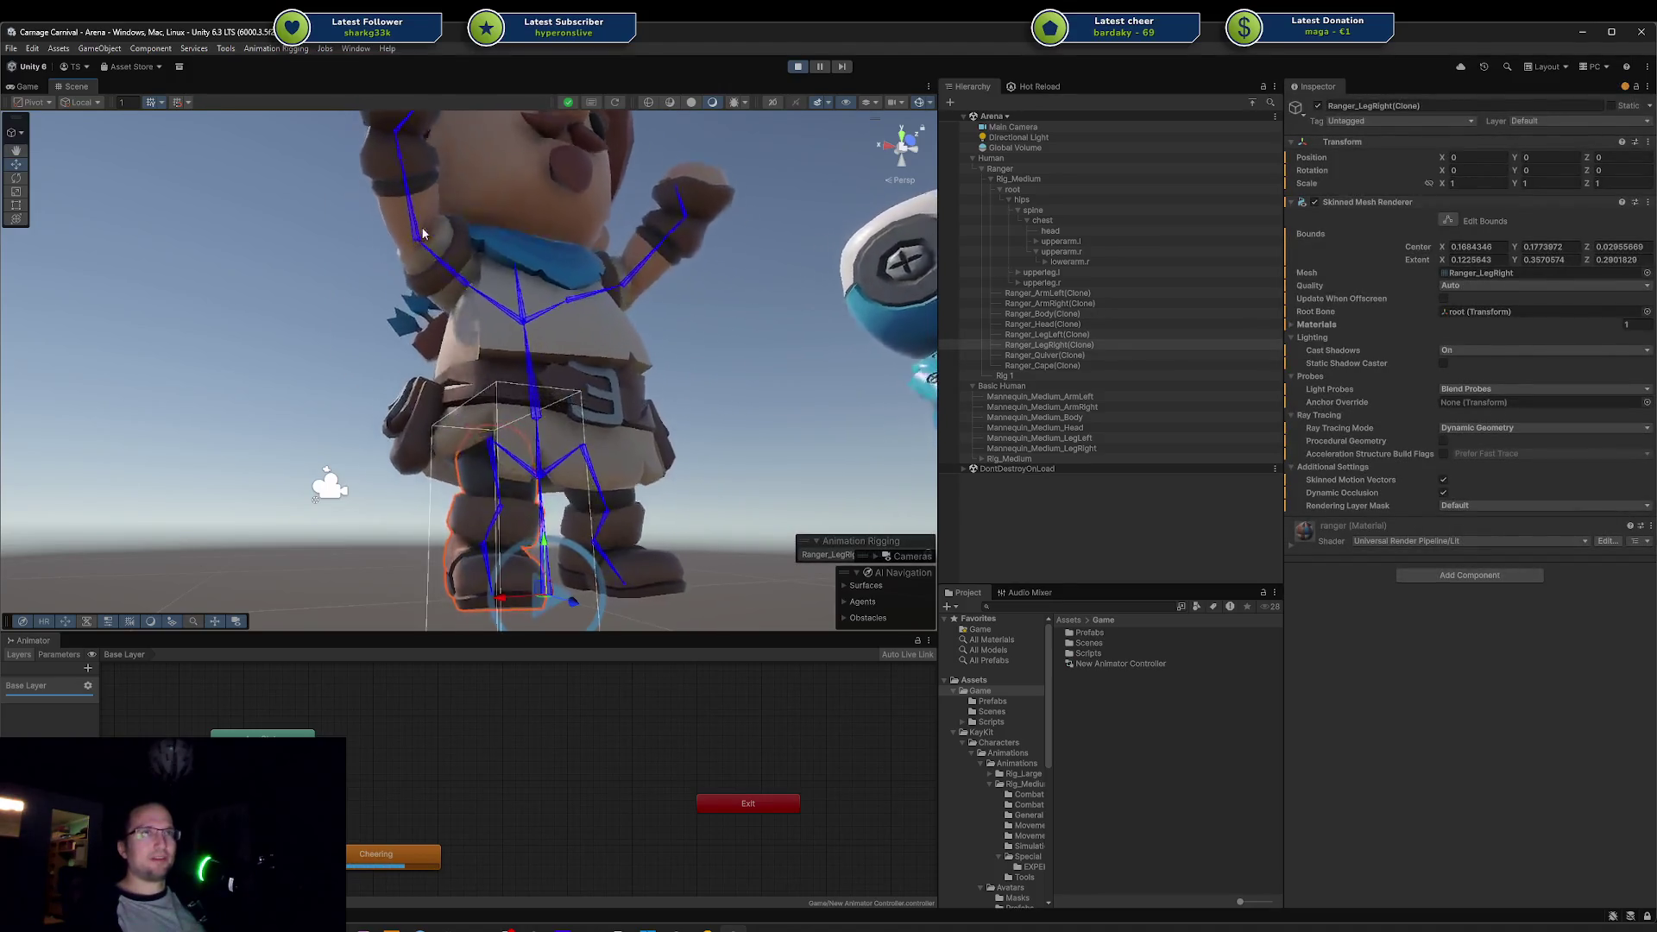
mouse_move(430, 184)
mouse_down()
mouse_move(353, 489)
mouse_move(348, 436)
mouse_up()
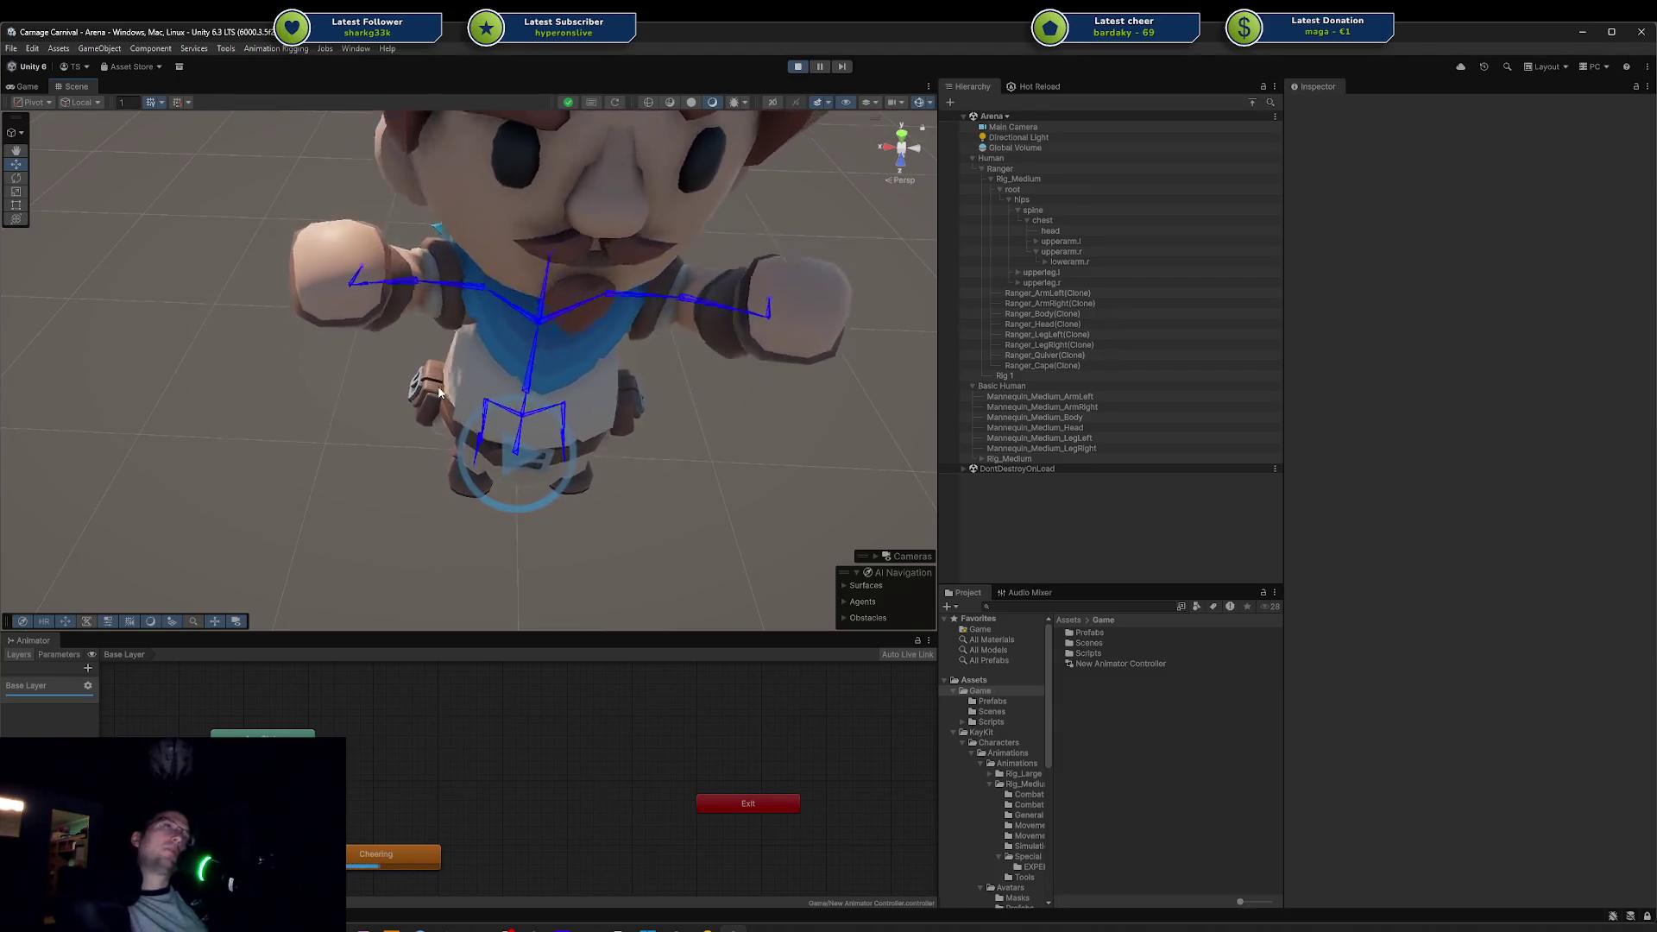
drag(365, 529, 480, 437)
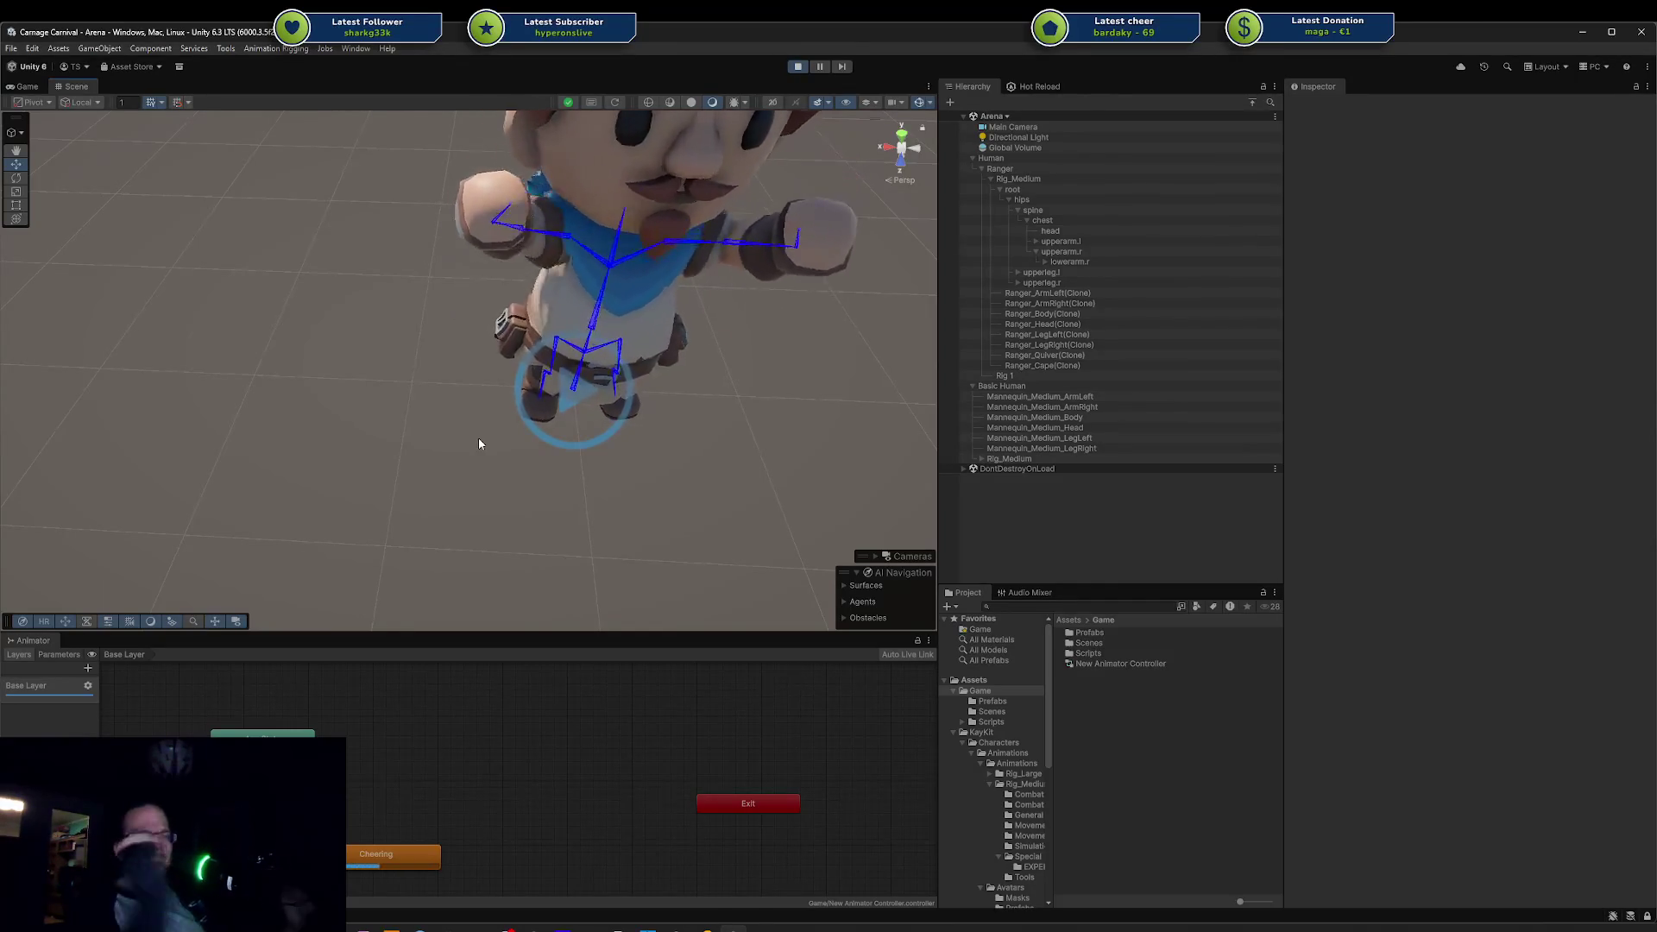
drag(546, 473, 713, 341)
scroll(542, 393, down, 5)
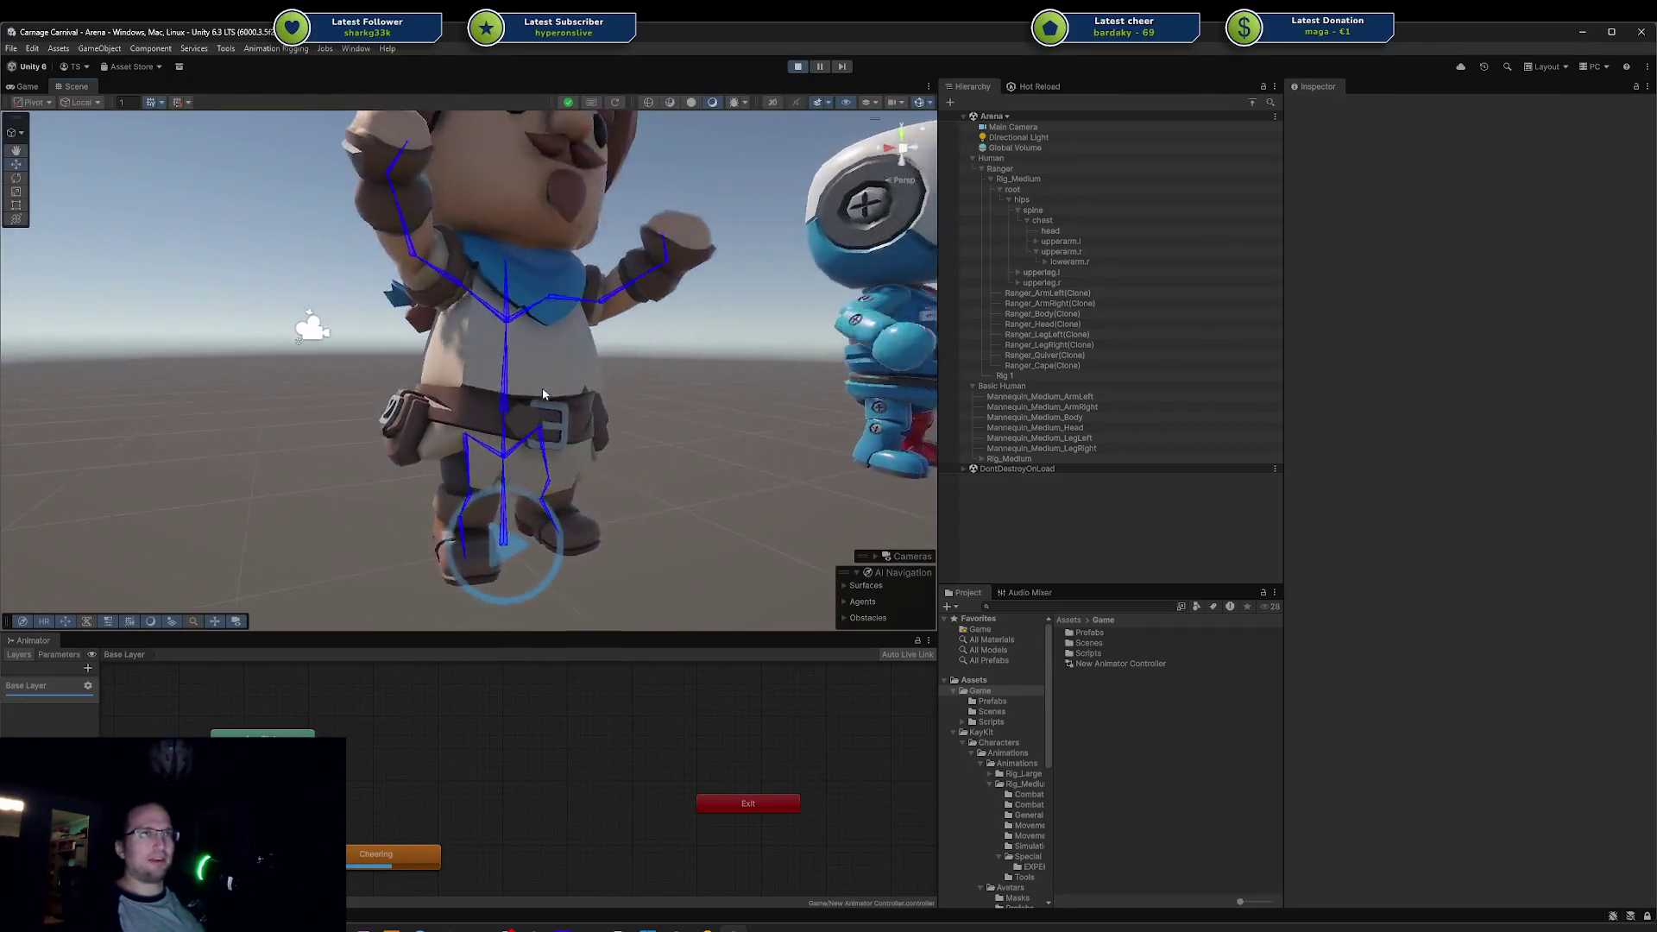
mouse_move(542, 393)
mouse_down()
mouse_move(704, 229)
mouse_move(543, 249)
mouse_move(436, 360)
mouse_move(645, 369)
mouse_up()
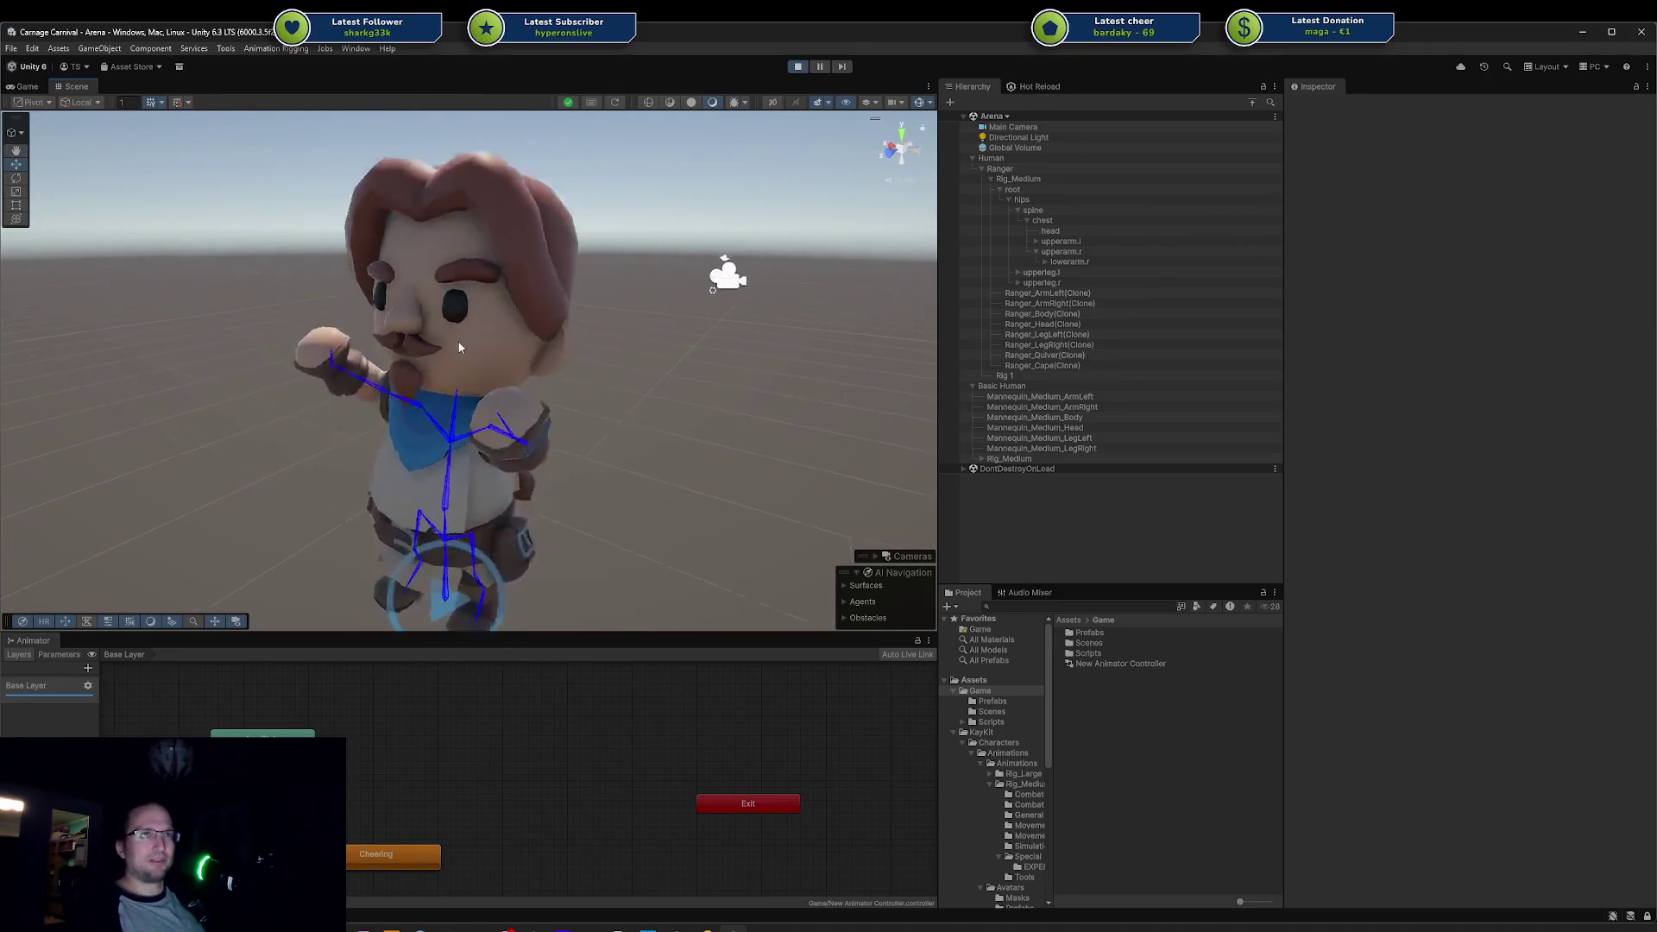
scroll(646, 368, down, 5)
scroll(673, 319, down, 3)
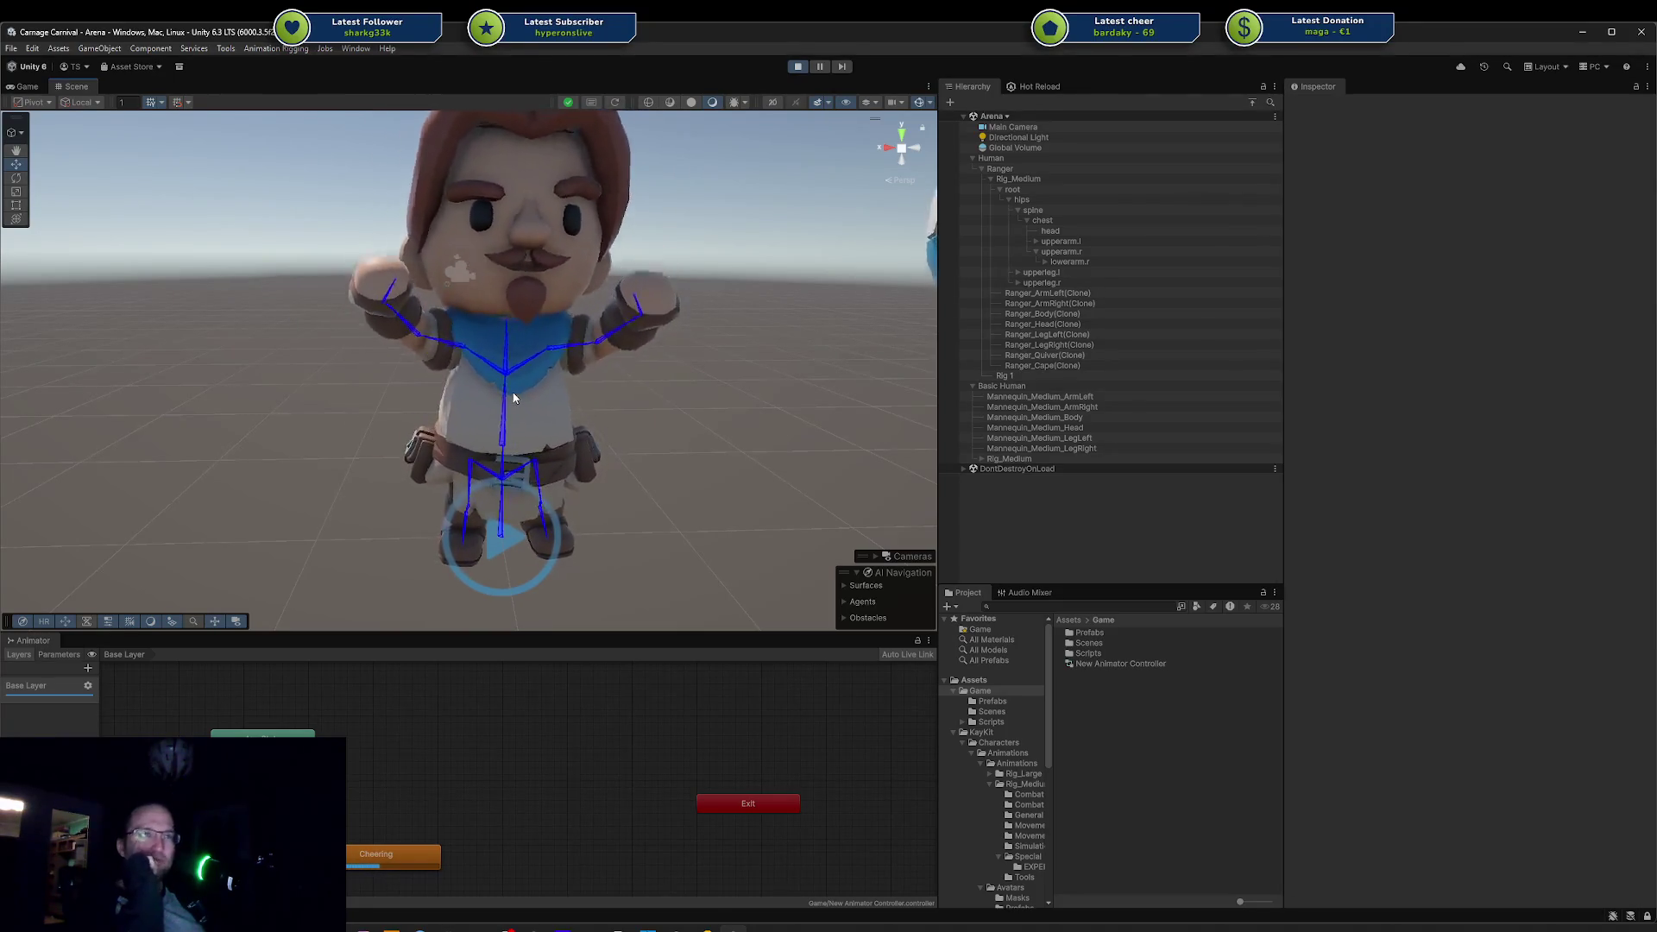
Step: Select Ranger_Body(Clone) to show its Skinned Mesh Renderer and orbit around the cheering Ranger
click(552, 397)
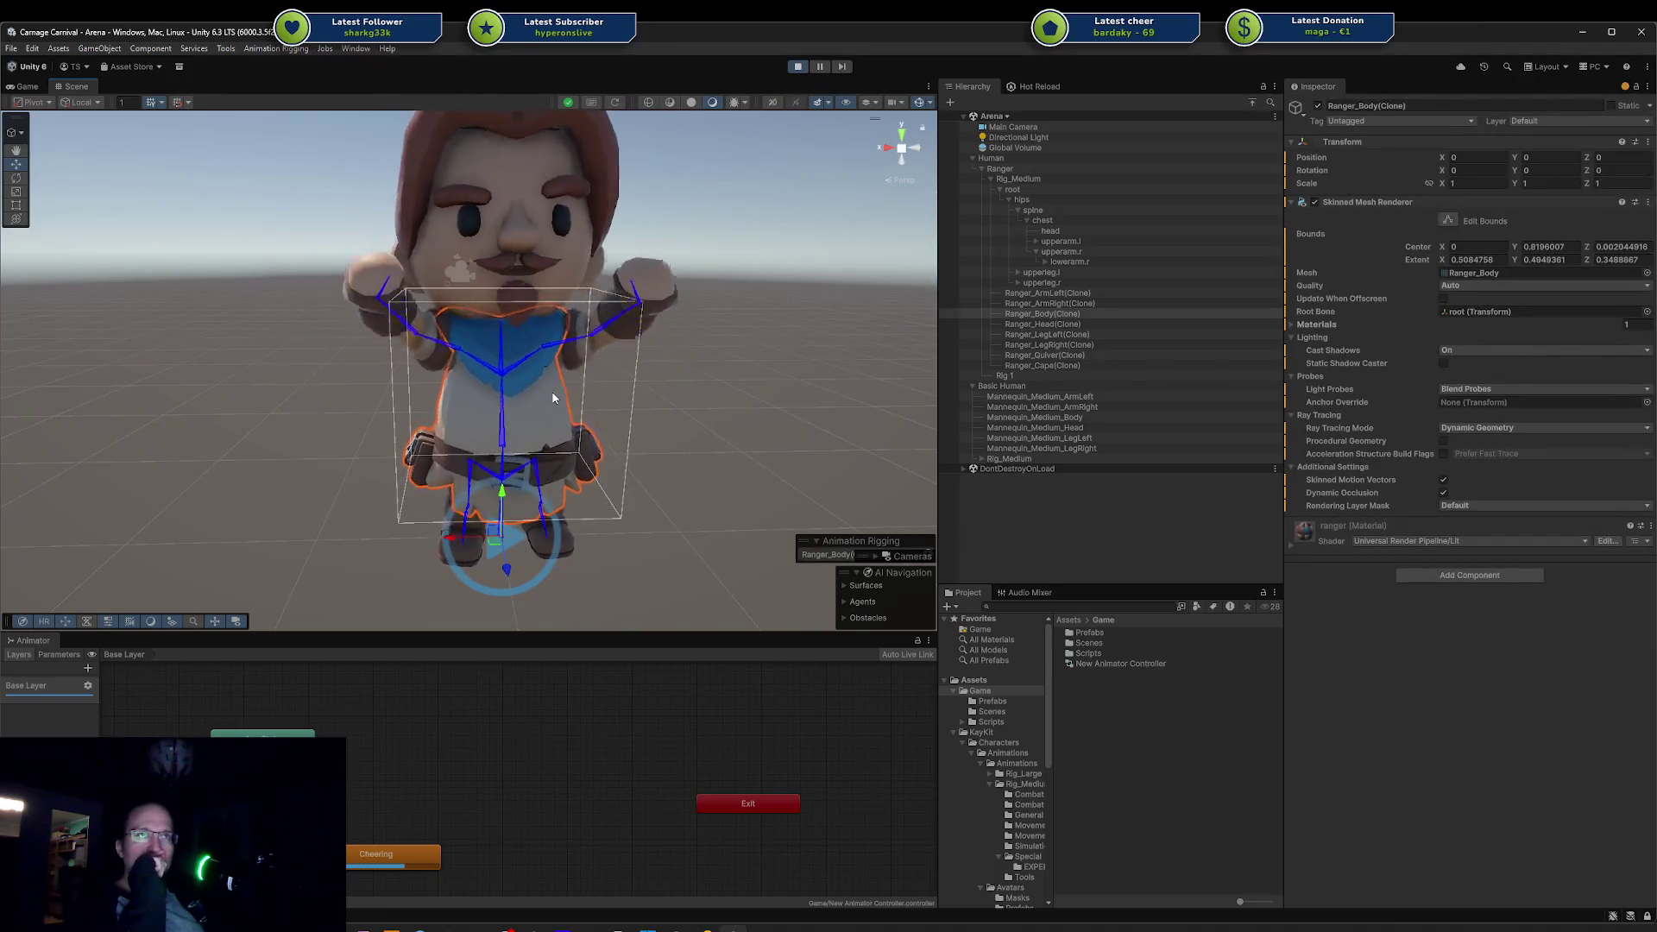
key(q)
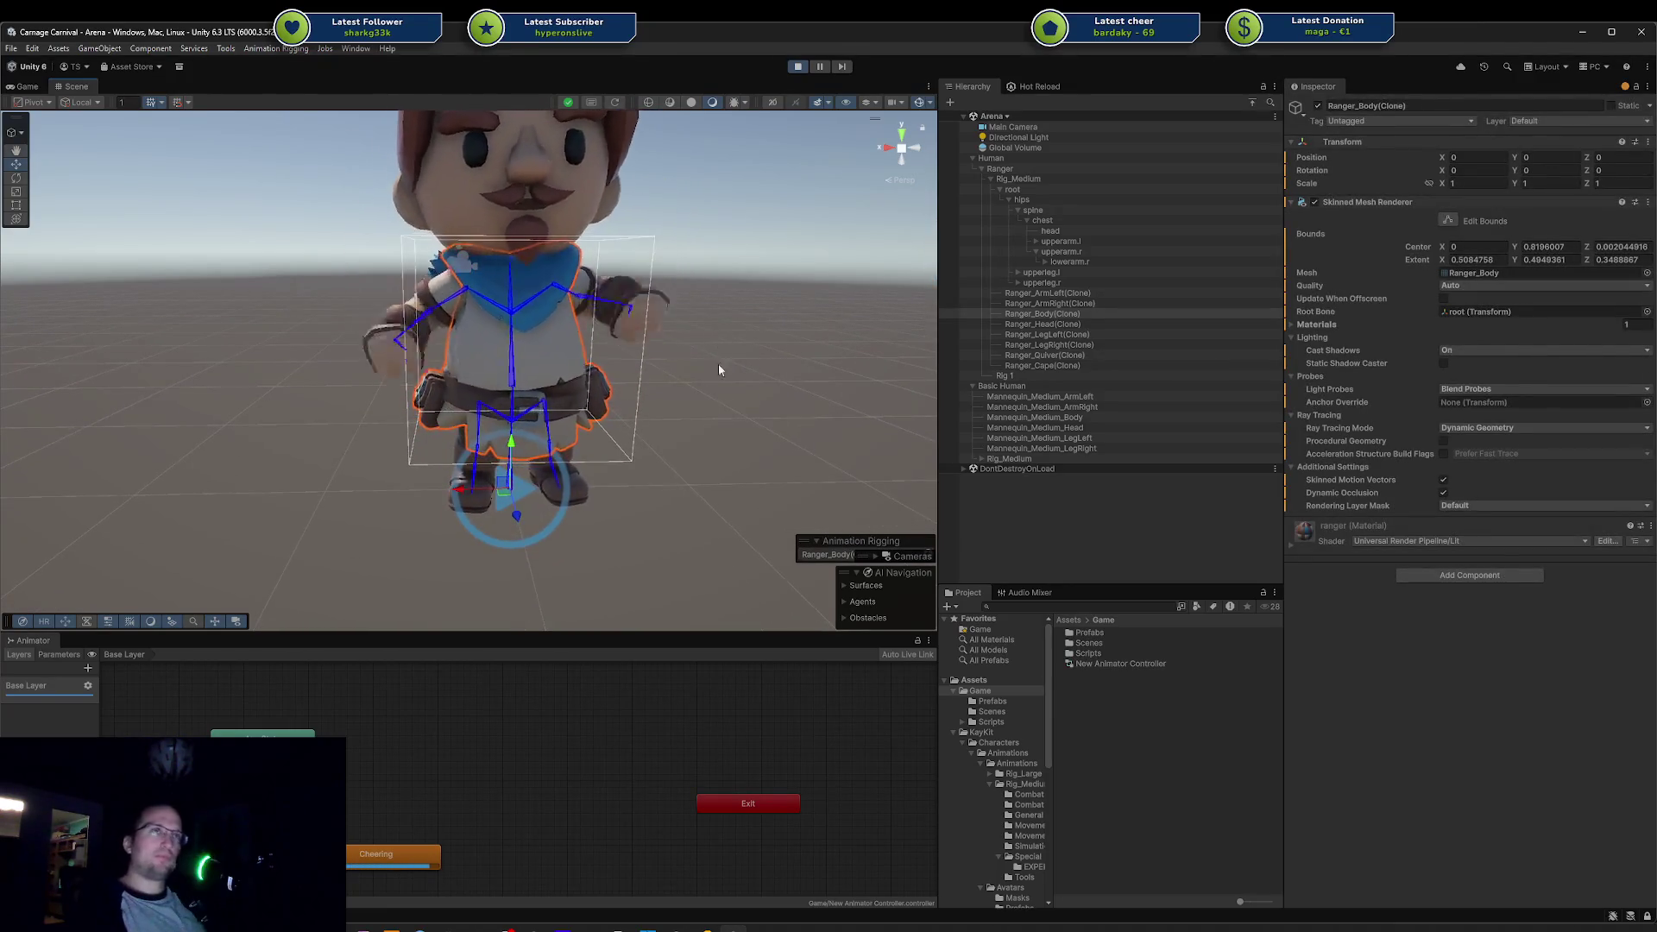
drag(718, 369, 708, 340)
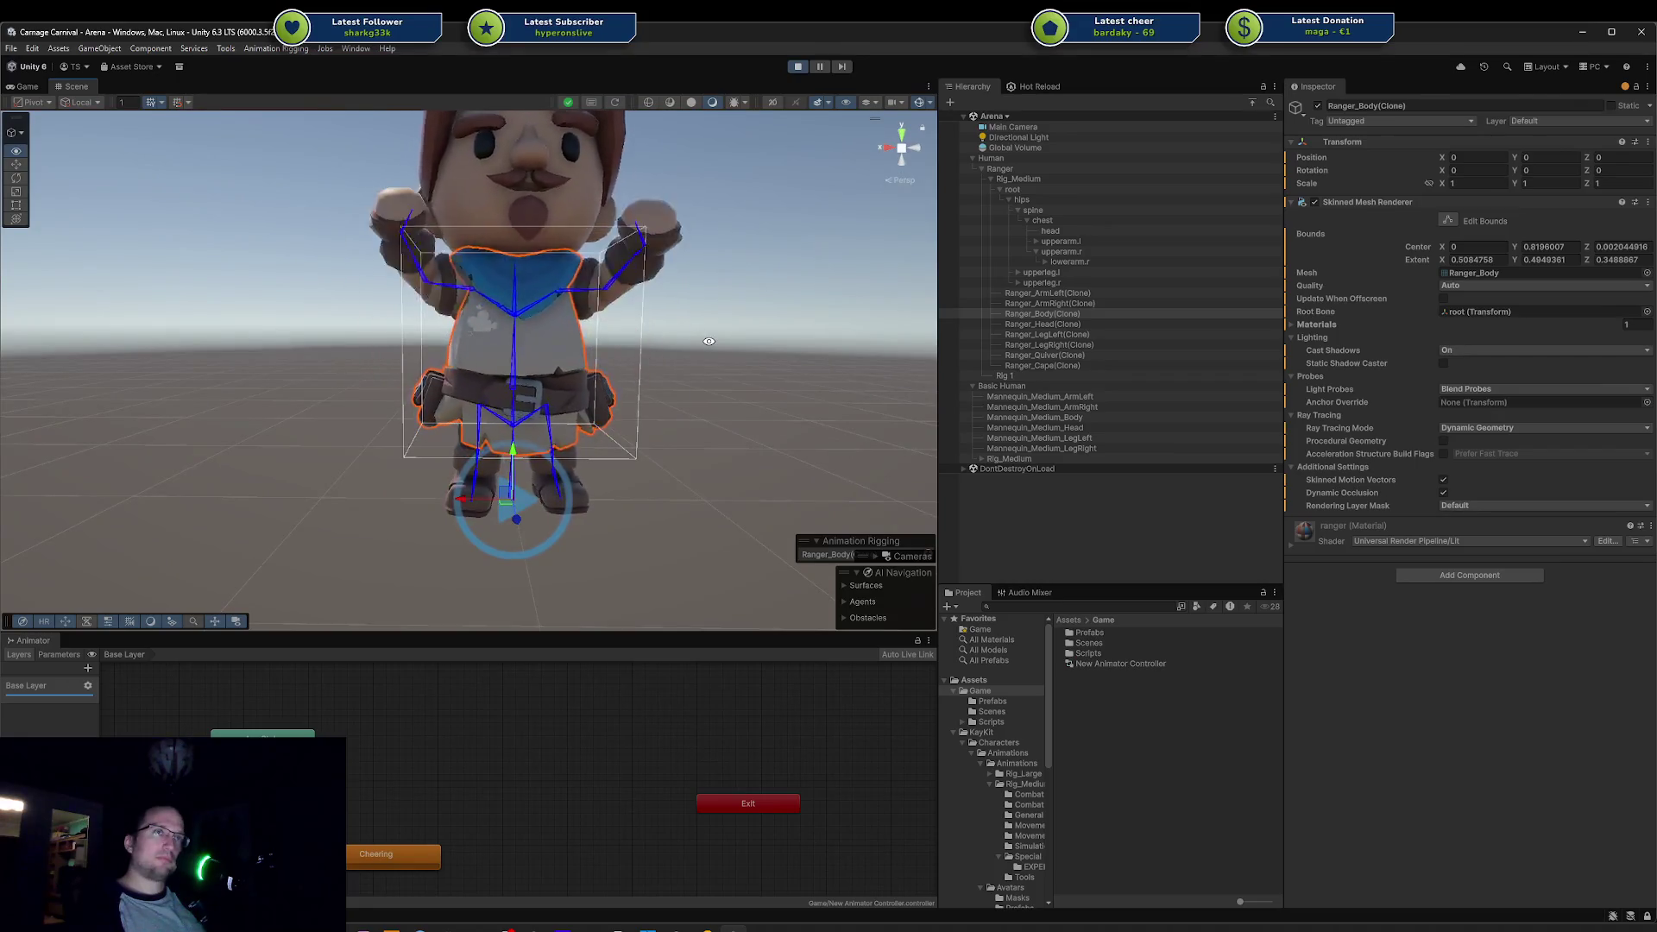
click(699, 337)
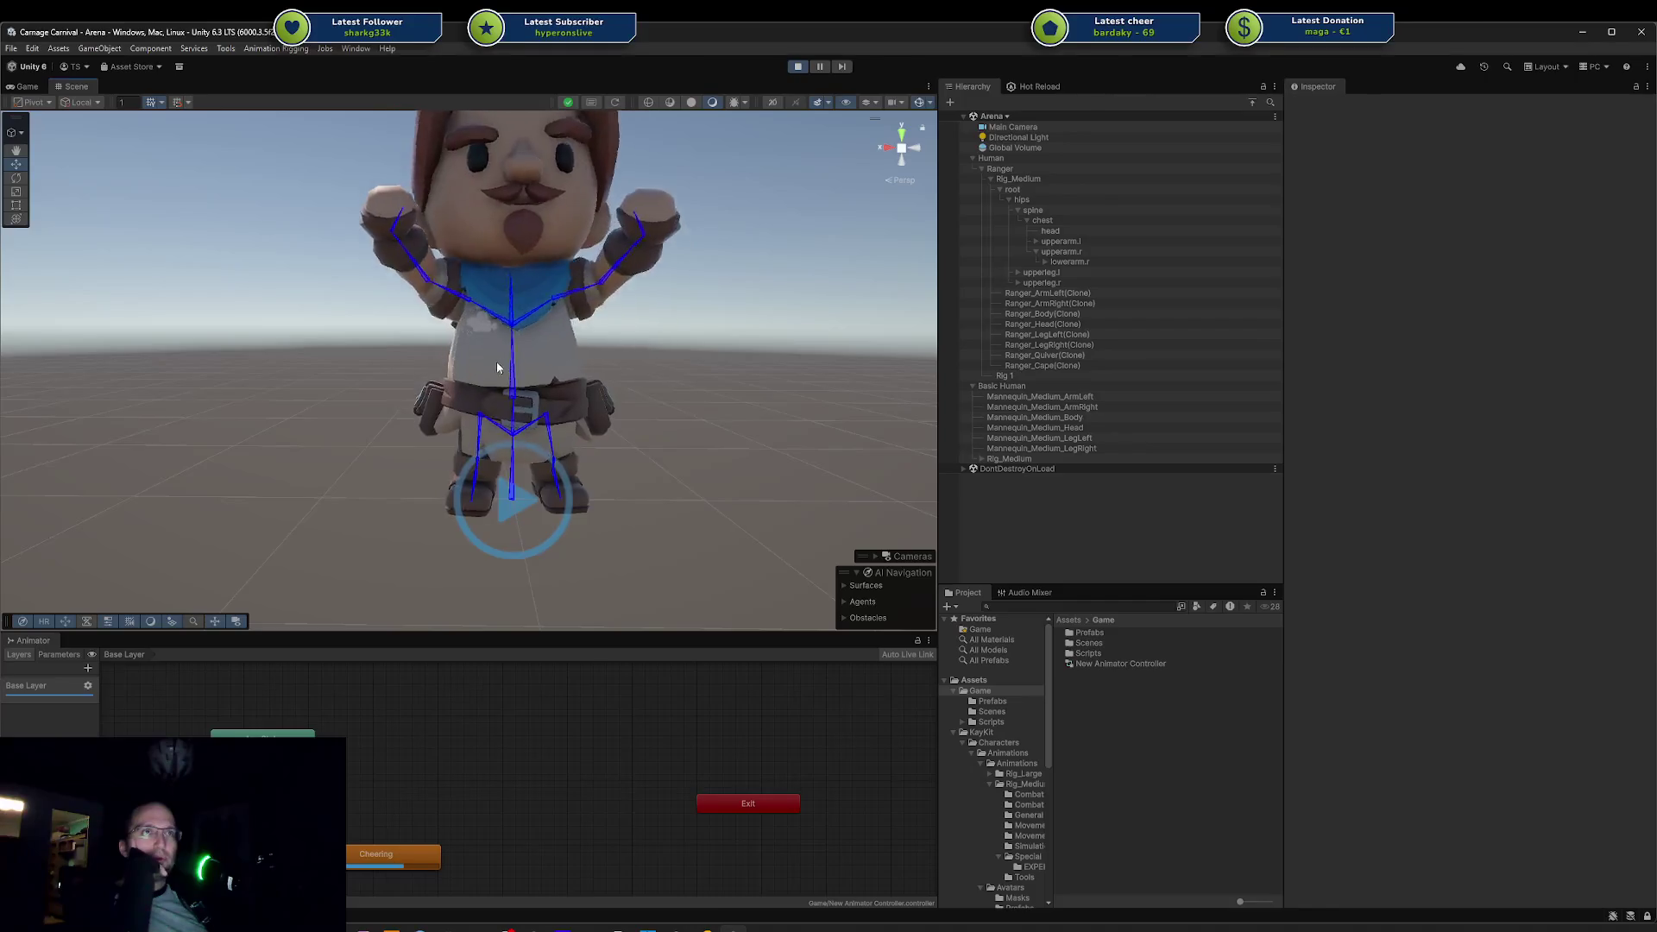
Step: Pan over to the robot, then turn back and zoom onto the Ranger's body, reselecting it
drag(496, 376, 372, 307)
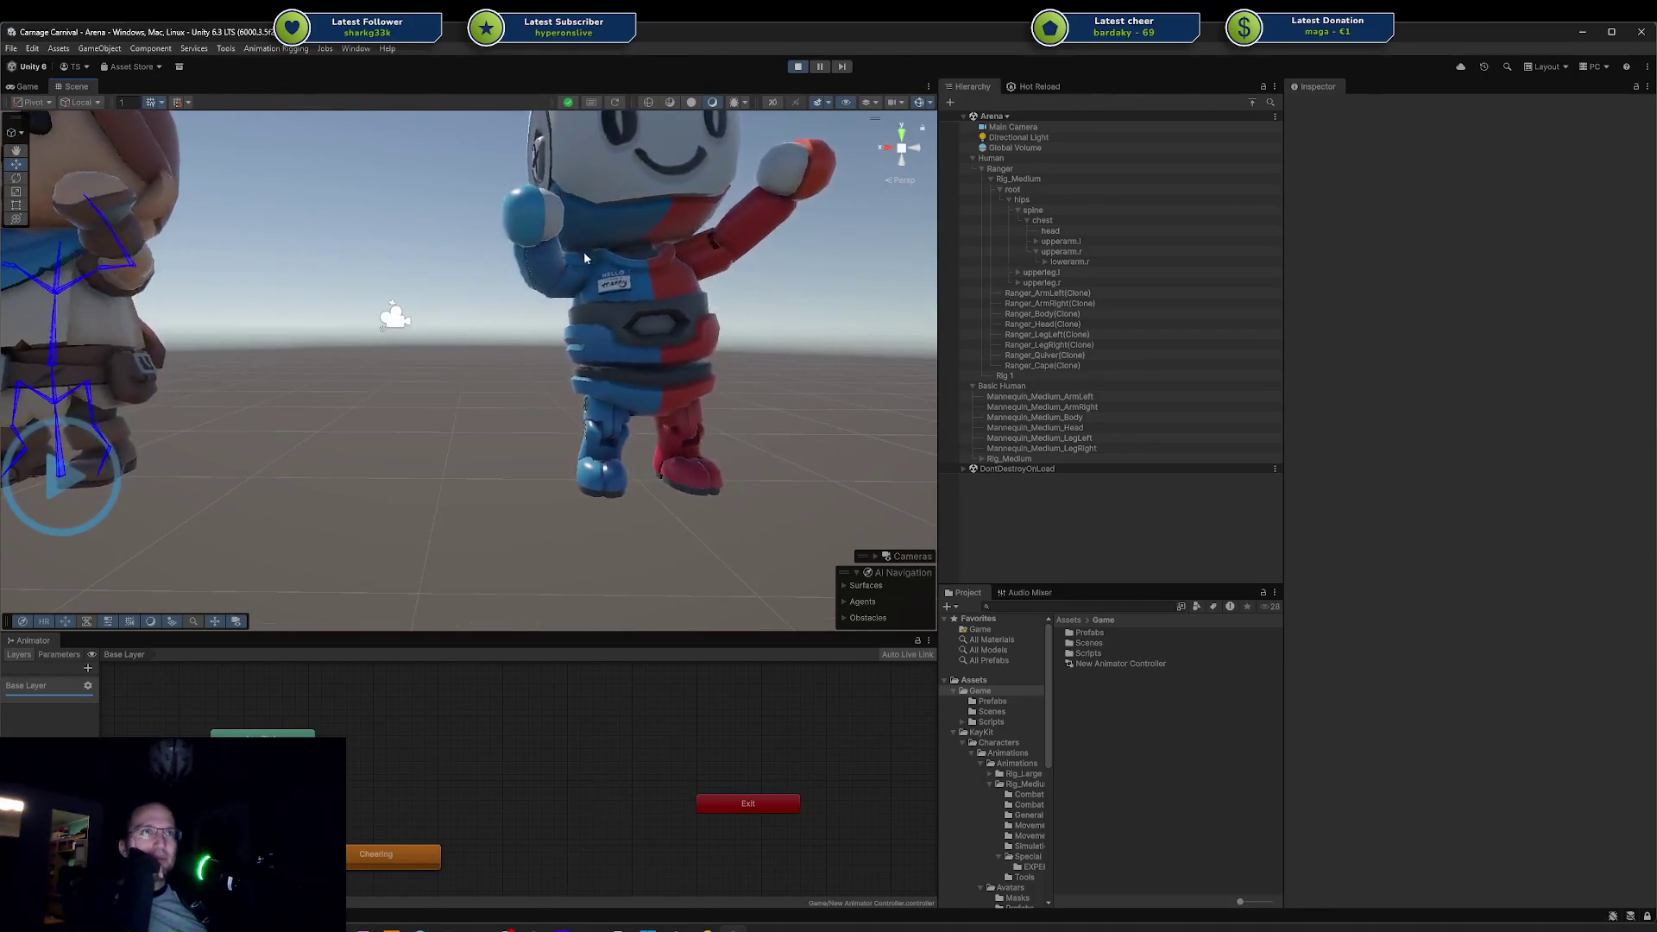
drag(329, 328, 843, 401)
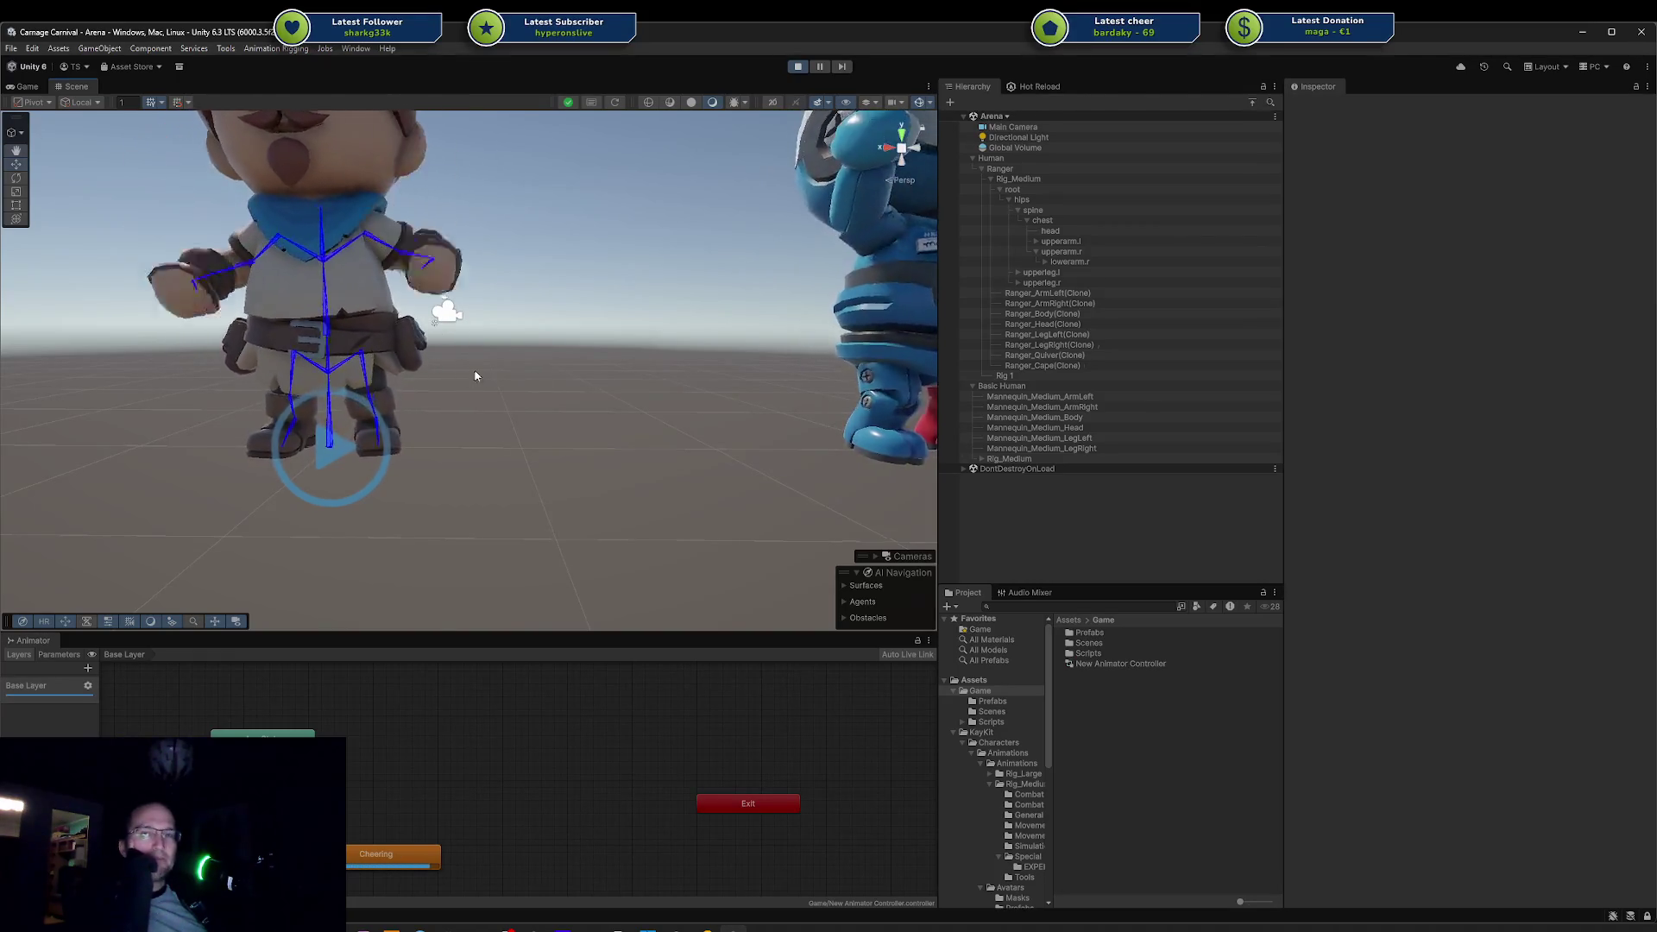
mouse_move(655, 380)
mouse_down()
mouse_move(528, 367)
mouse_move(543, 417)
mouse_move(569, 361)
mouse_move(623, 391)
mouse_move(181, 358)
mouse_move(774, 560)
mouse_move(585, 453)
mouse_up()
scroll(518, 405, up, 5)
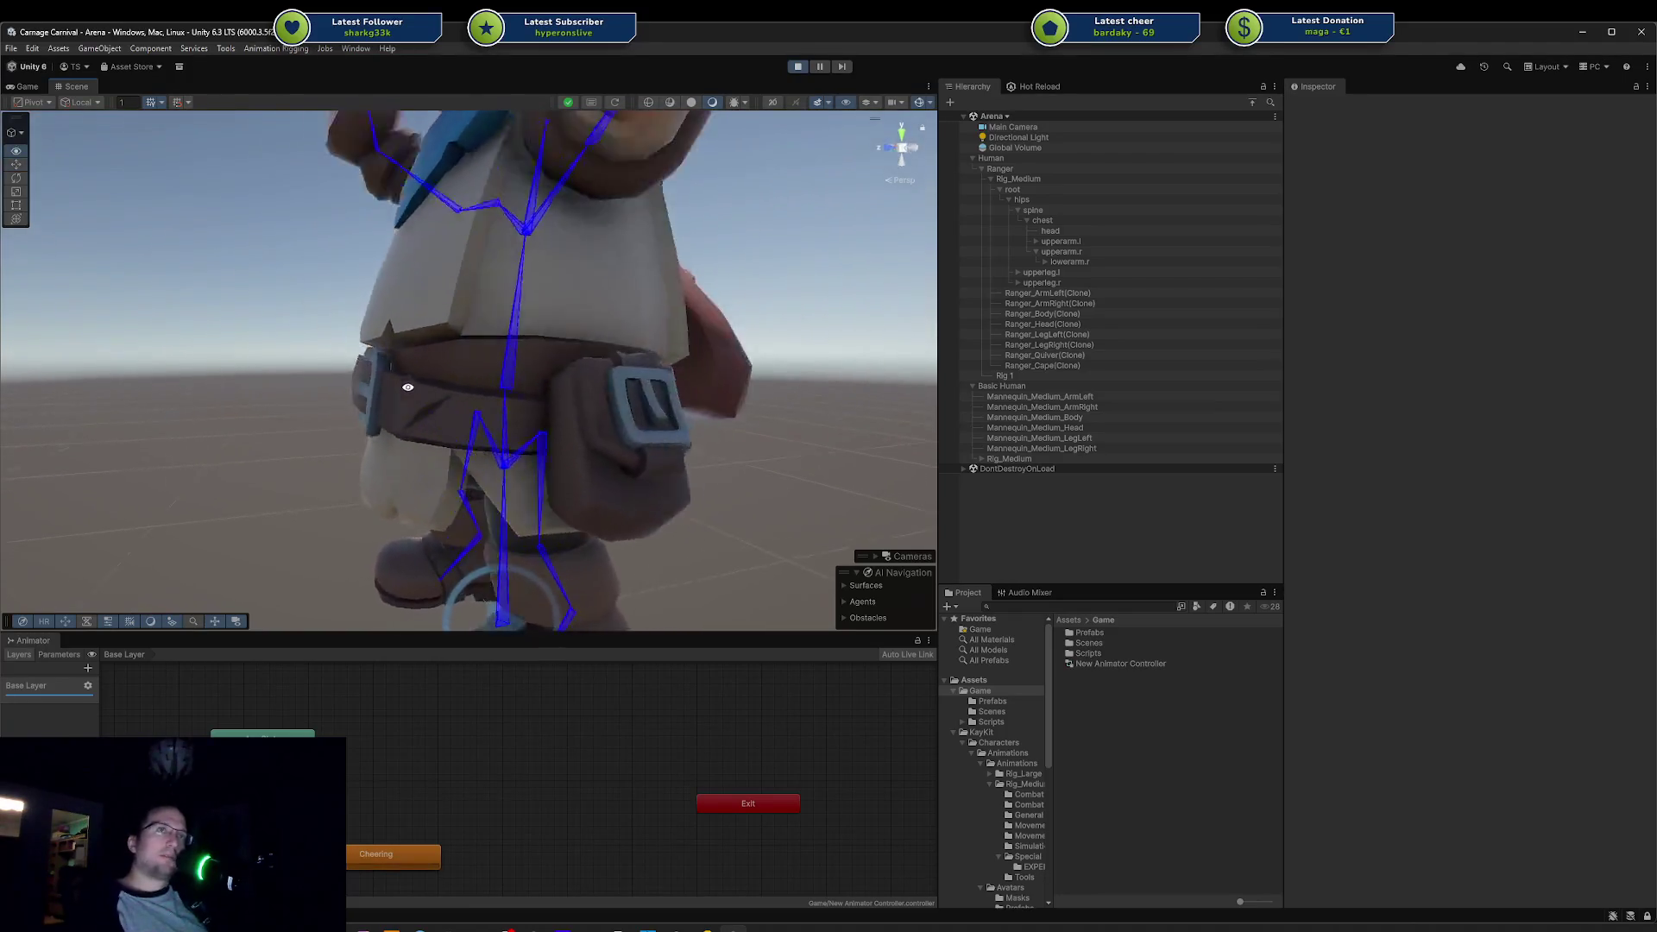
click(400, 381)
scroll(181, 358, up, 3)
click(437, 325)
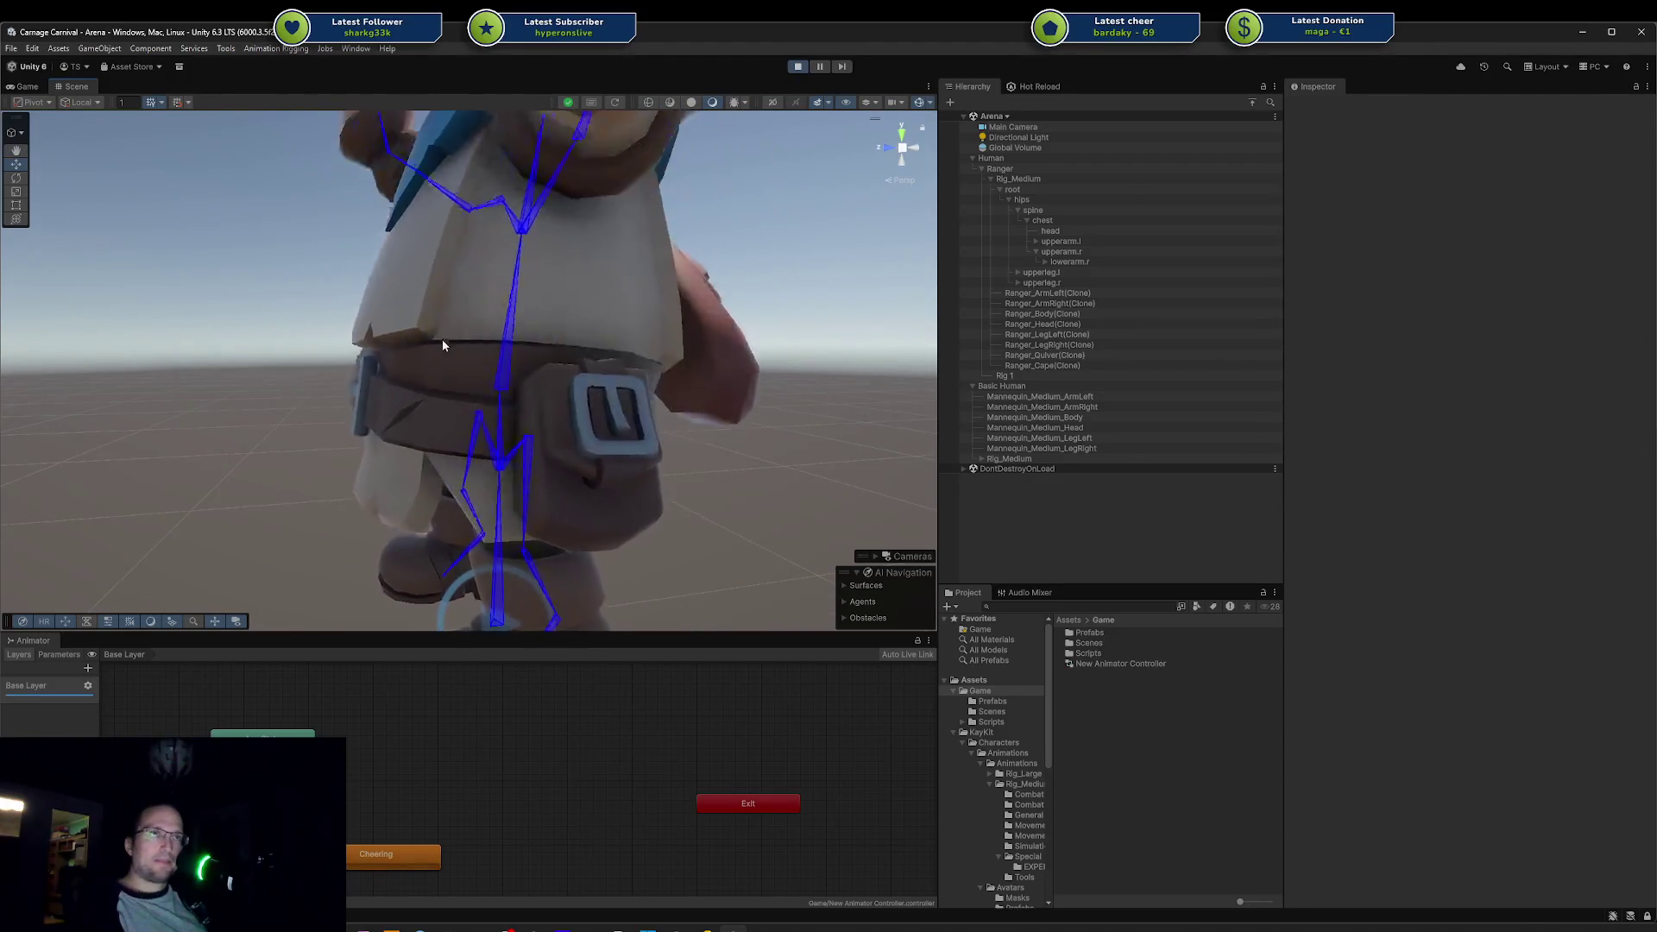
click(930, 103)
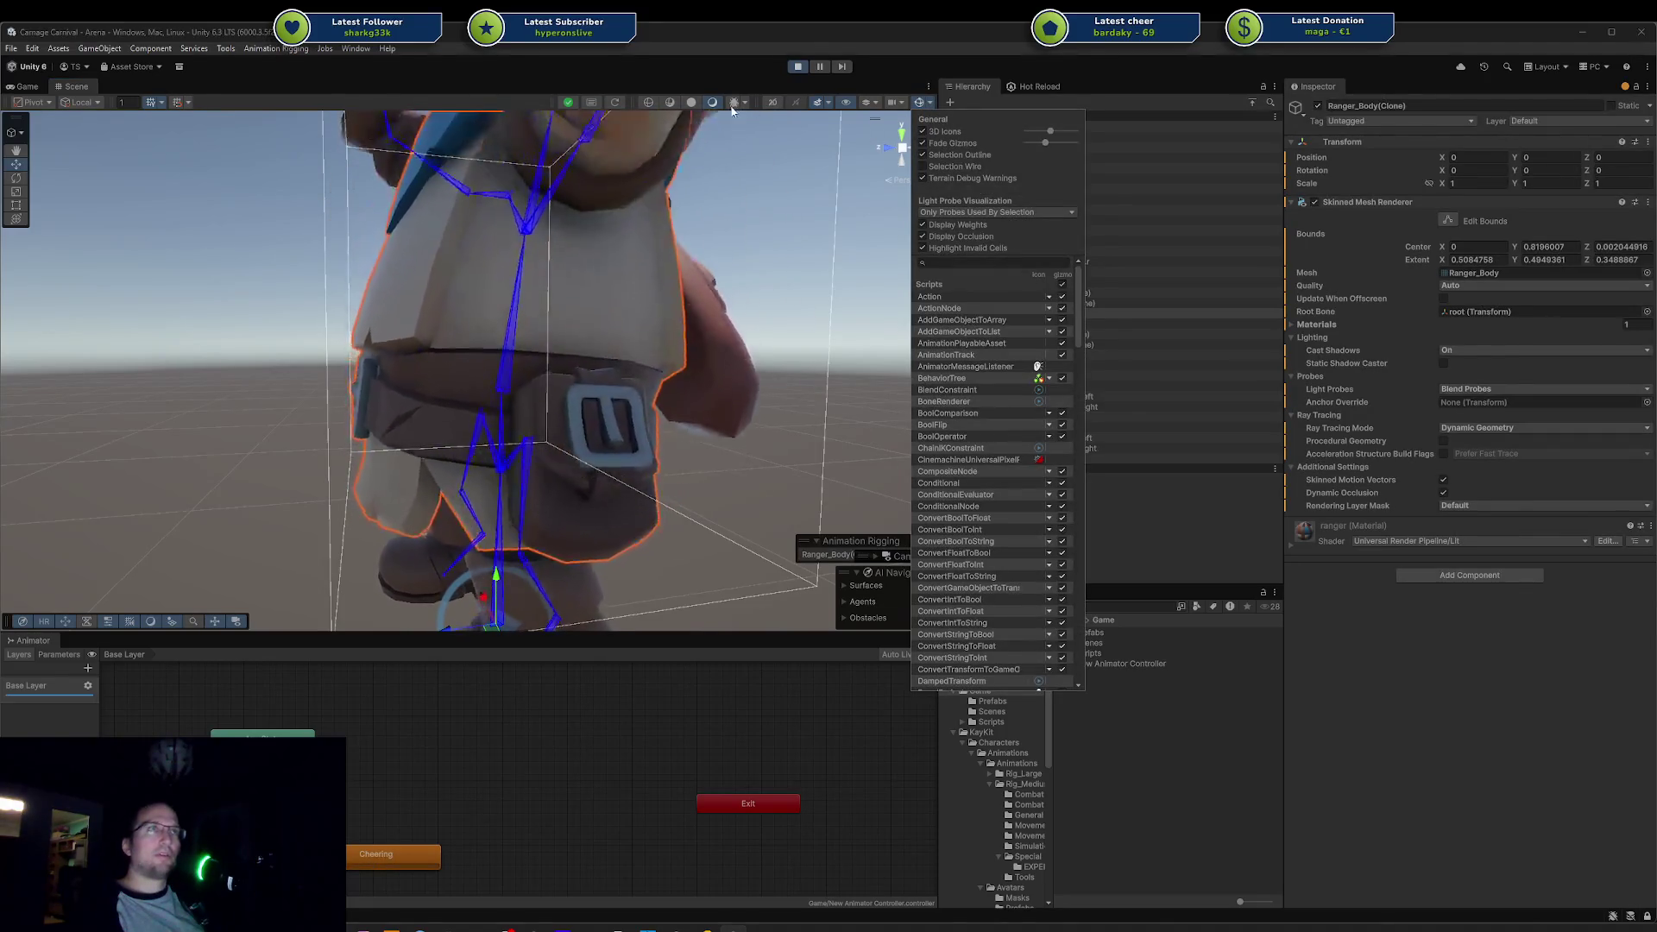
Step: Enable Selection Wire in Gizmos and orbit to see the Ranger body's wireframe
click(667, 108)
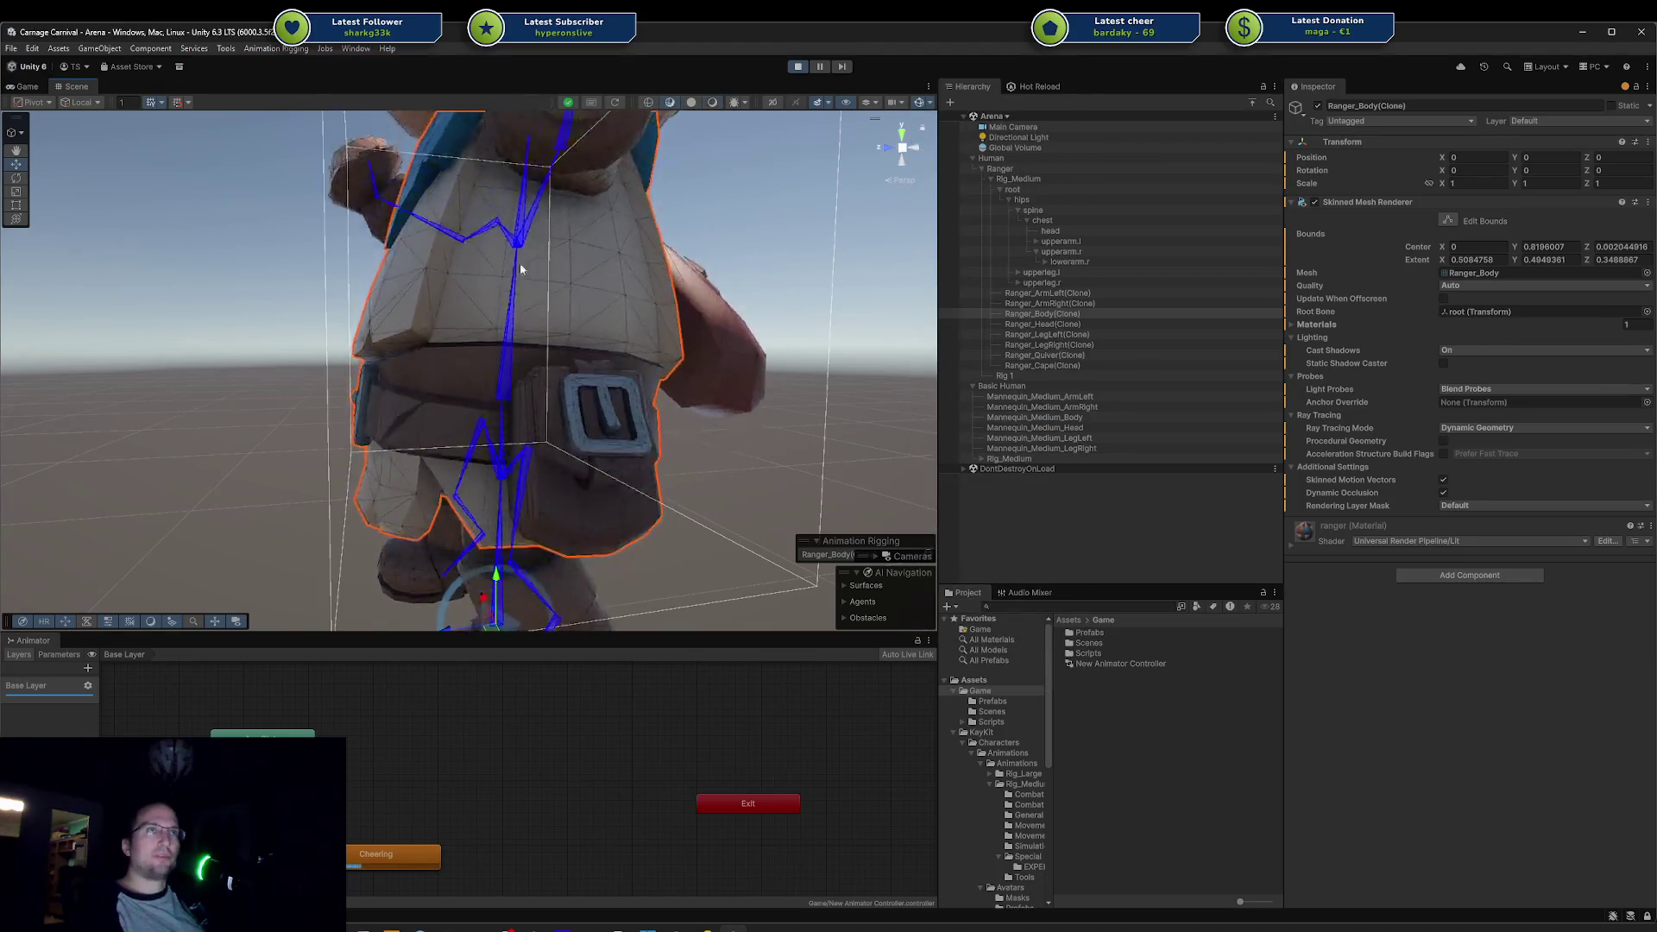
mouse_move(655, 346)
mouse_down()
mouse_move(603, 345)
mouse_move(654, 348)
mouse_up()
scroll(654, 348, up, 5)
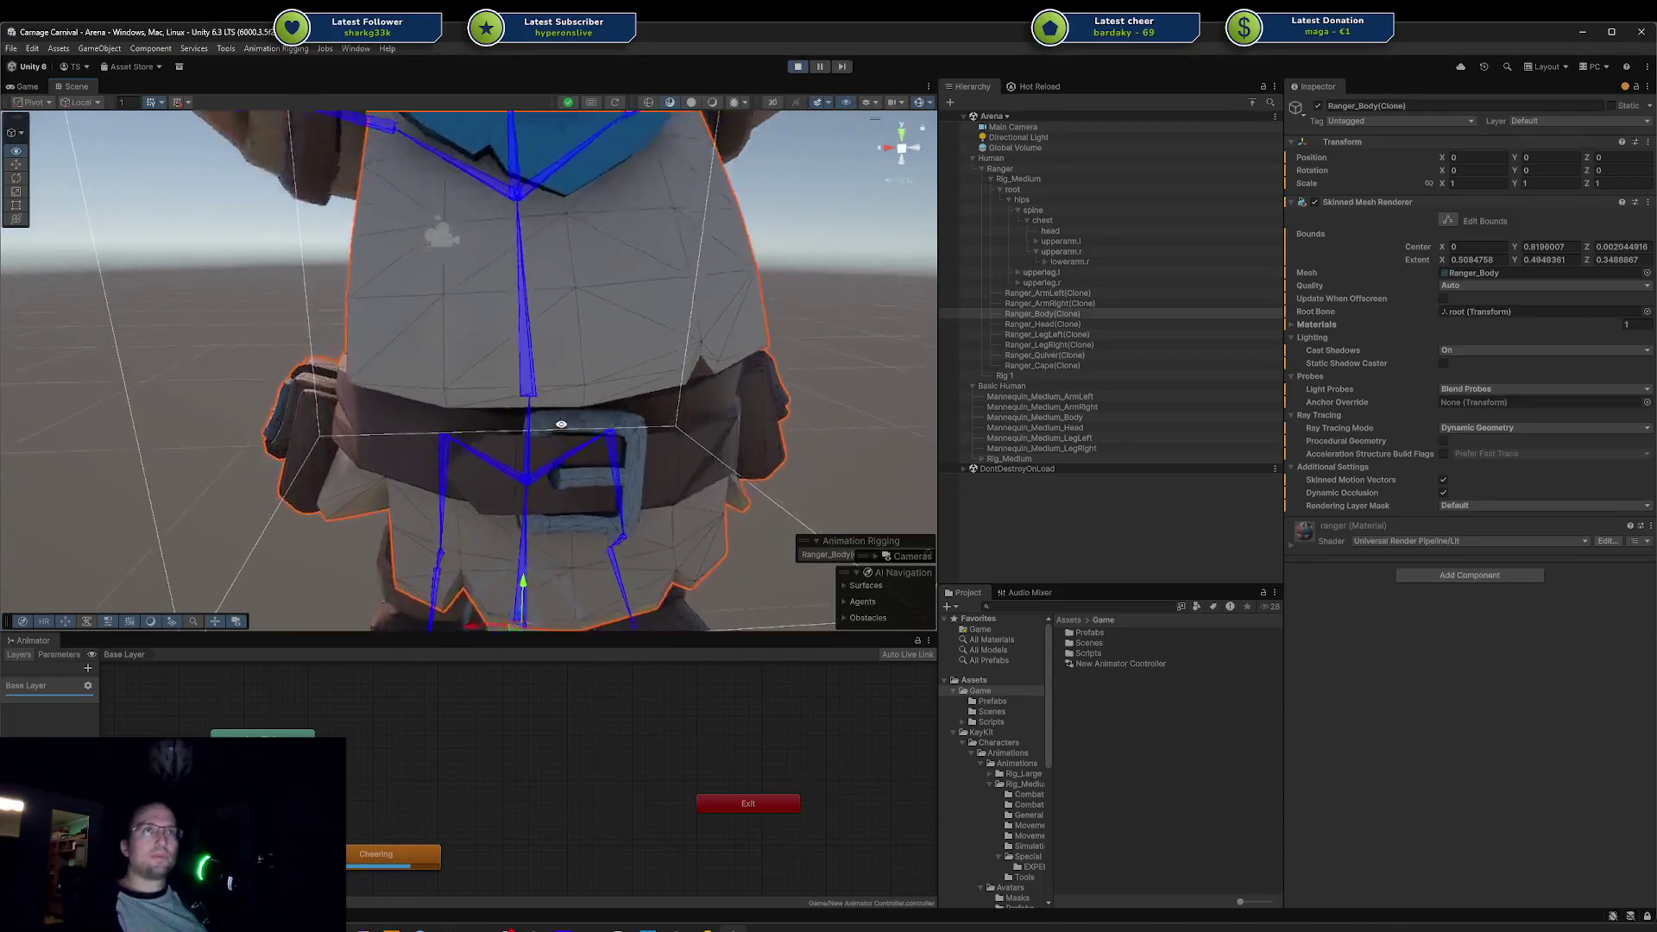
mouse_move(555, 410)
mouse_down()
mouse_move(592, 422)
mouse_move(630, 397)
mouse_move(451, 288)
mouse_up()
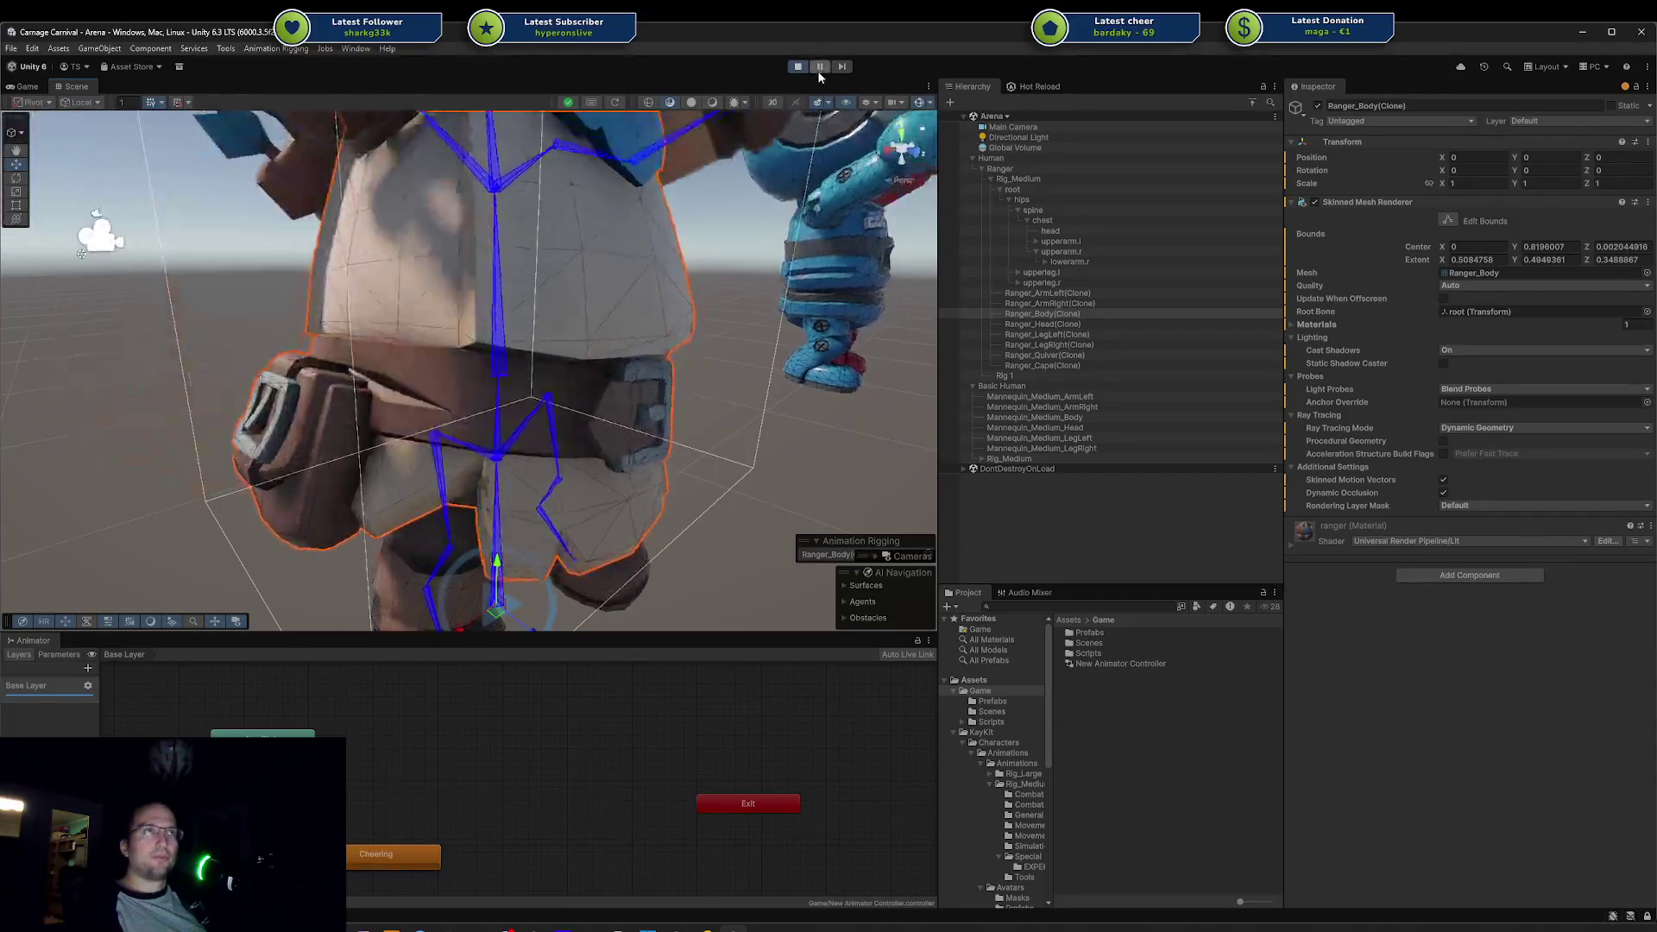
Step: Pause the game with Ctrl+Shift+P and orbit closely around the torso, arm and belt
key(ctrl+shift+p)
click(231, 405)
scroll(231, 404, up, 3)
mouse_move(232, 405)
mouse_down()
mouse_move(514, 352)
mouse_move(444, 359)
mouse_move(382, 287)
mouse_up()
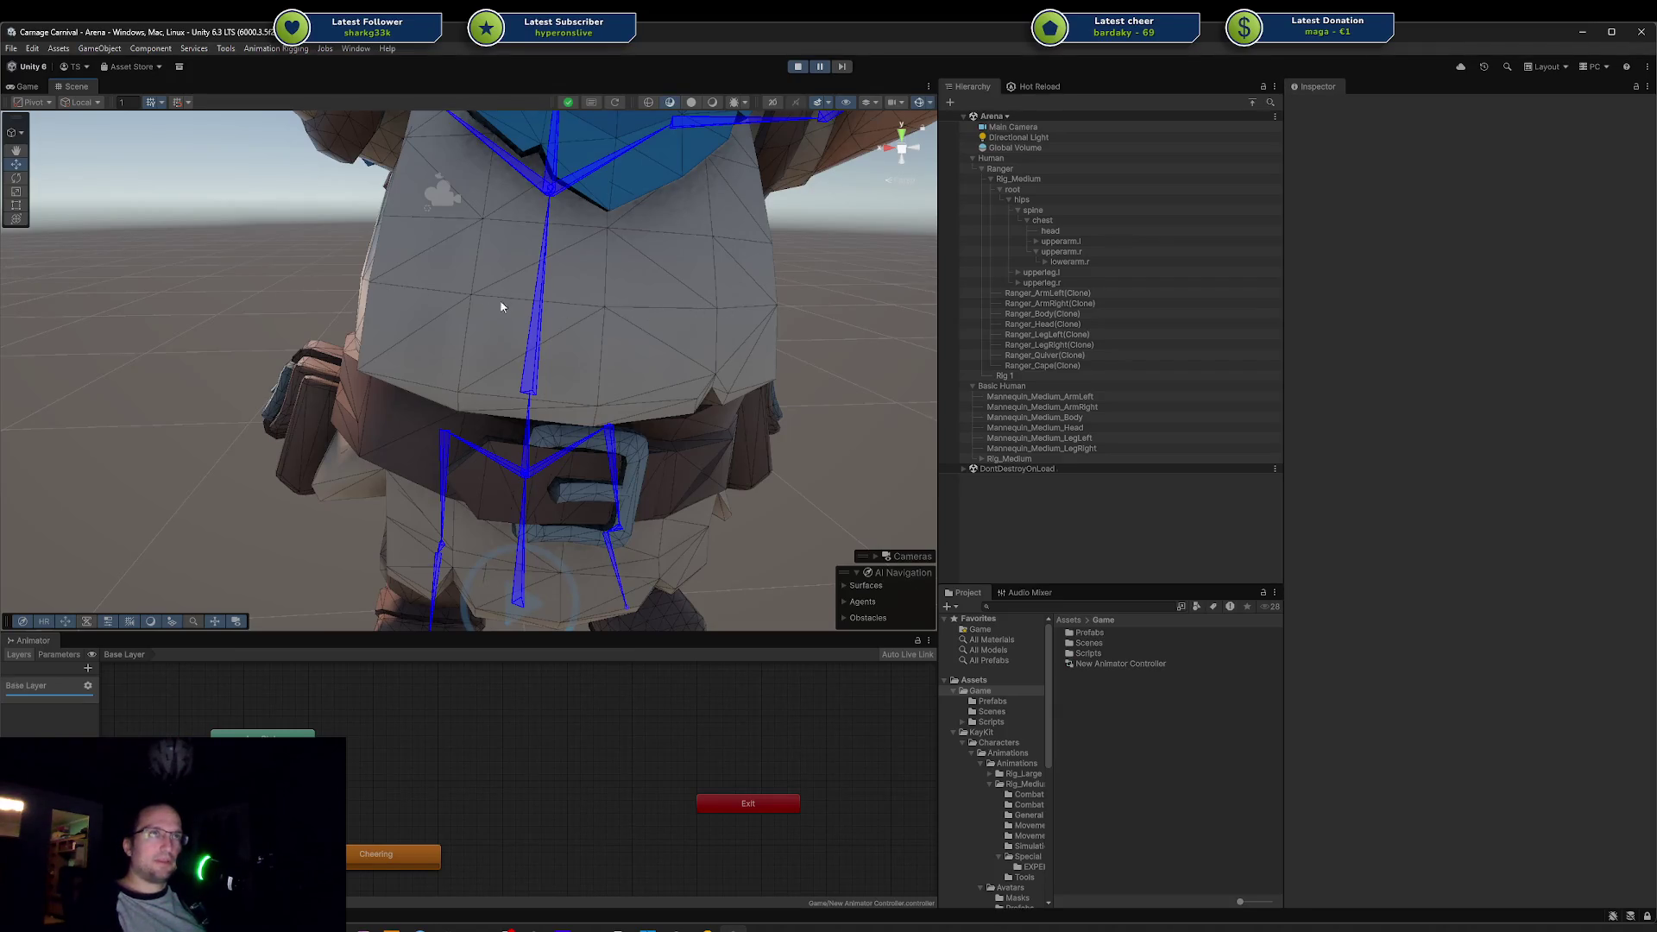
mouse_move(414, 296)
mouse_down()
mouse_move(580, 285)
mouse_move(751, 180)
mouse_up()
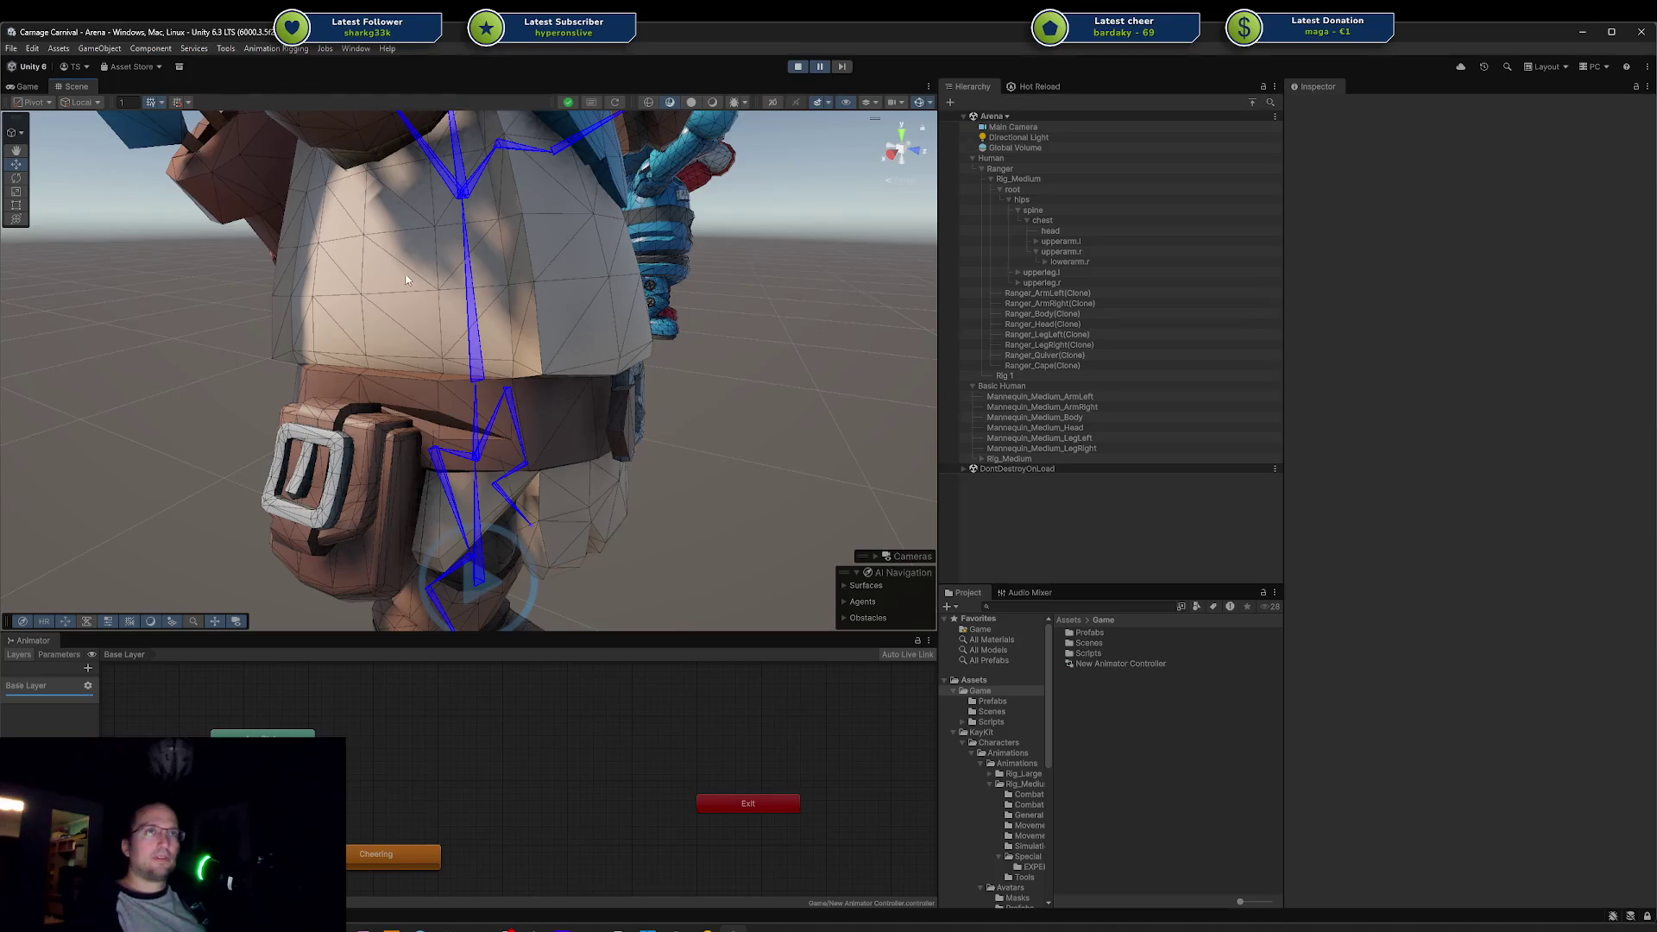
drag(373, 293, 485, 296)
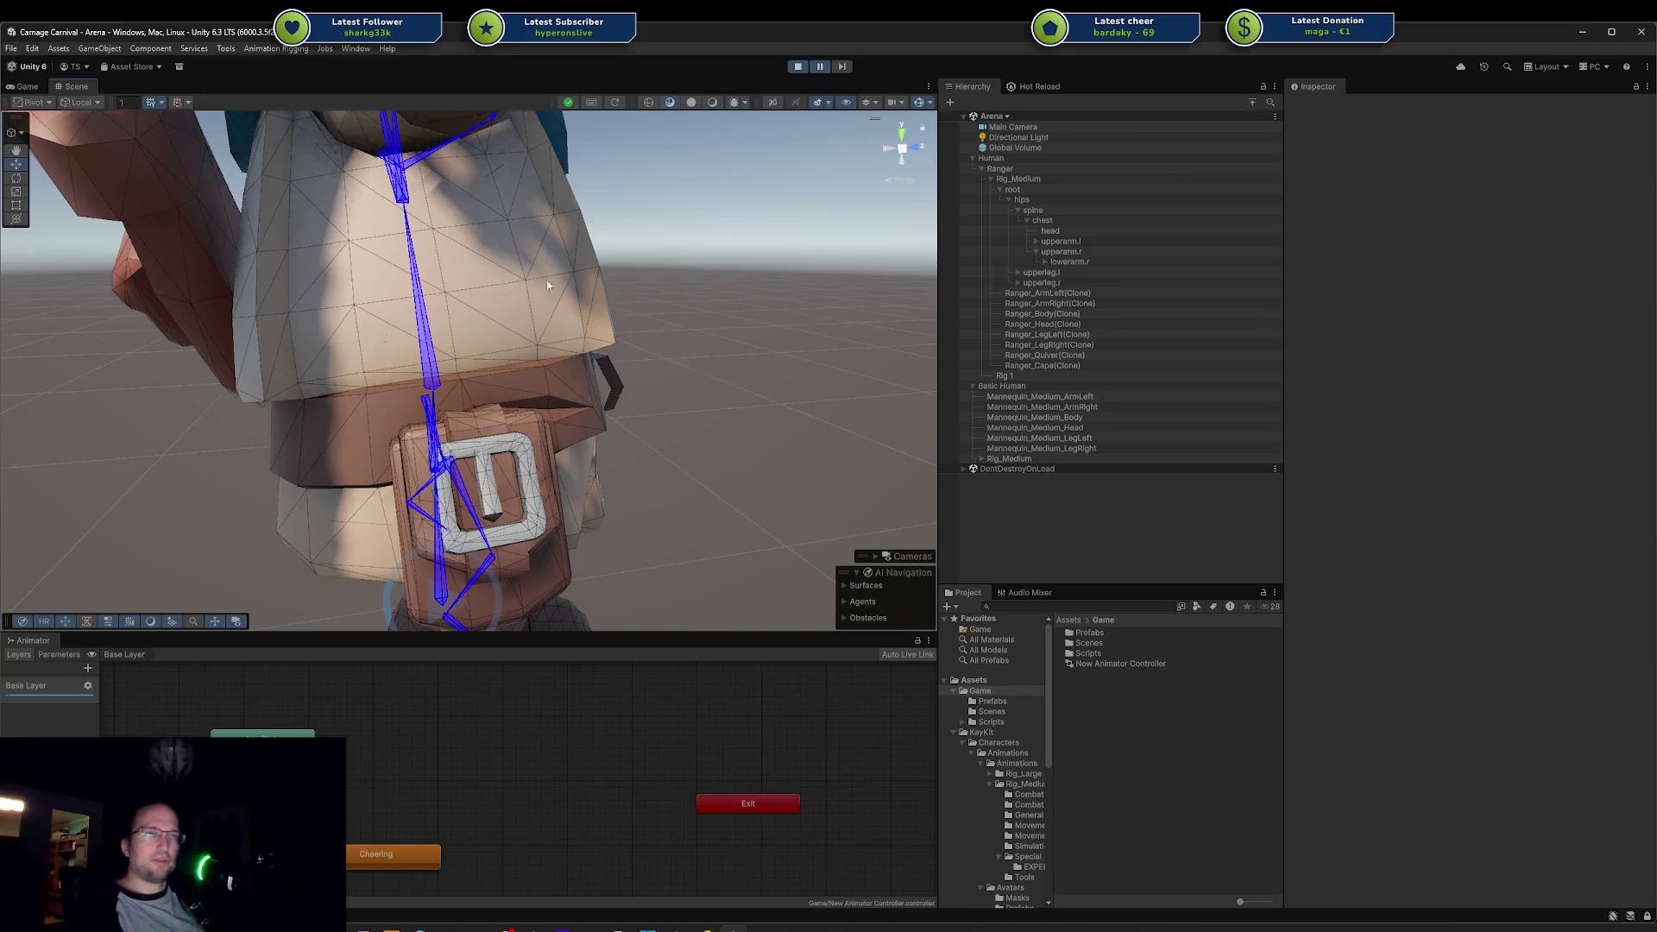
mouse_move(547, 285)
mouse_down()
mouse_move(561, 299)
mouse_move(350, 283)
mouse_up()
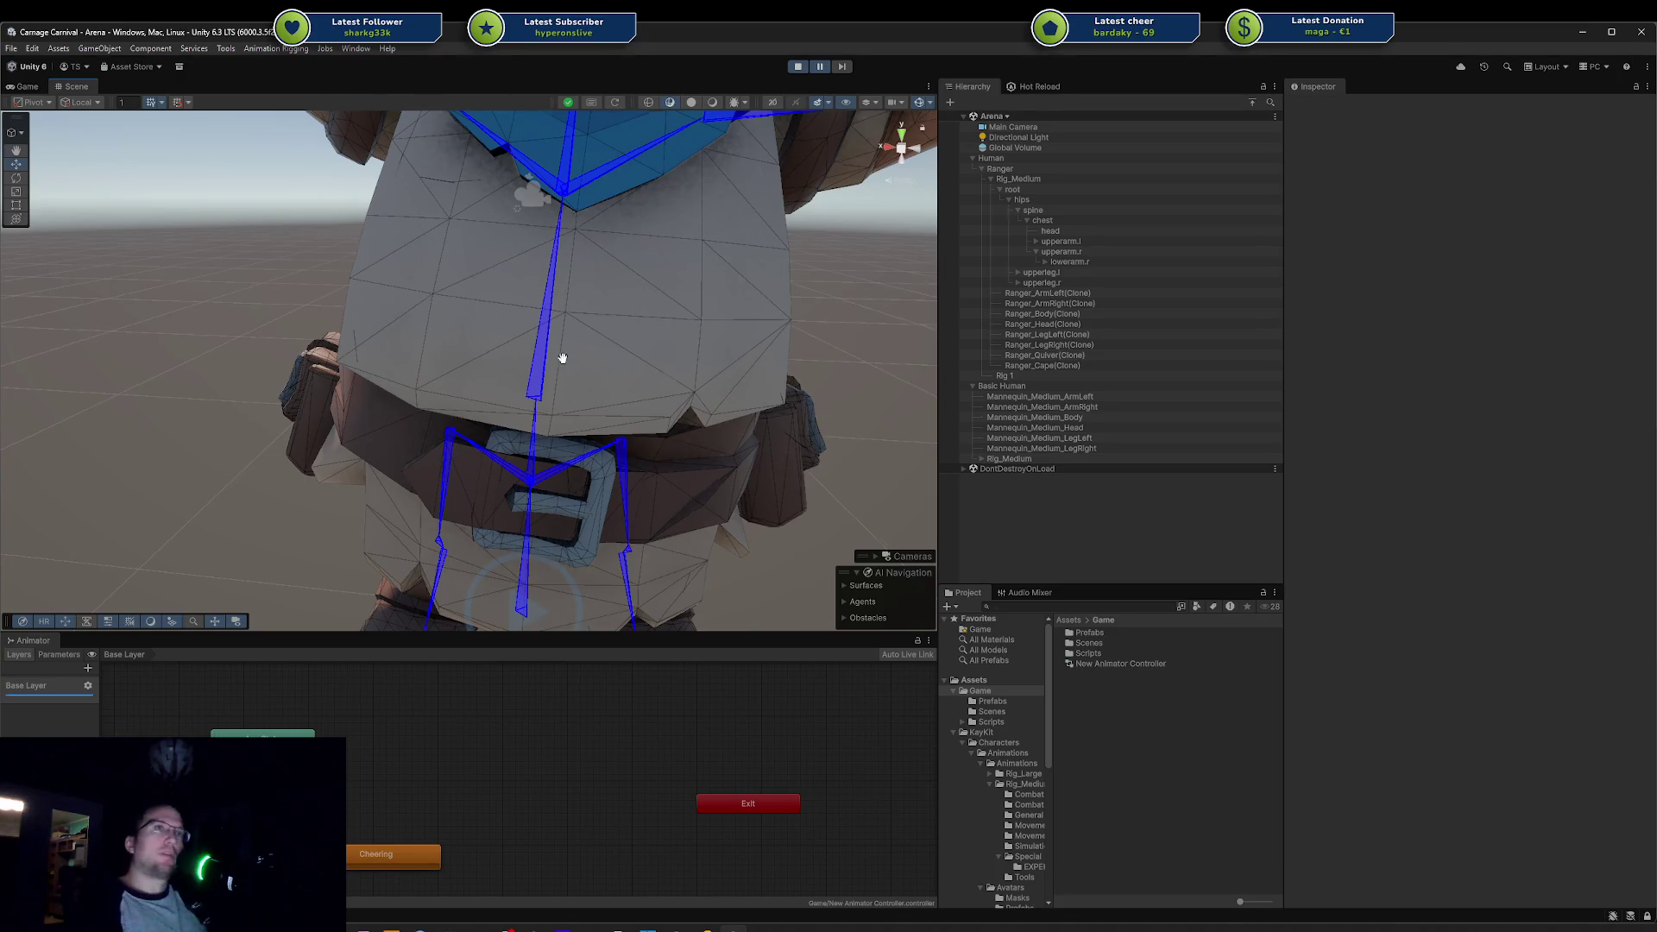
Step: Keep examining the paused Ranger's chest, shoulder and cape wireframe from several angles
drag(558, 359, 585, 226)
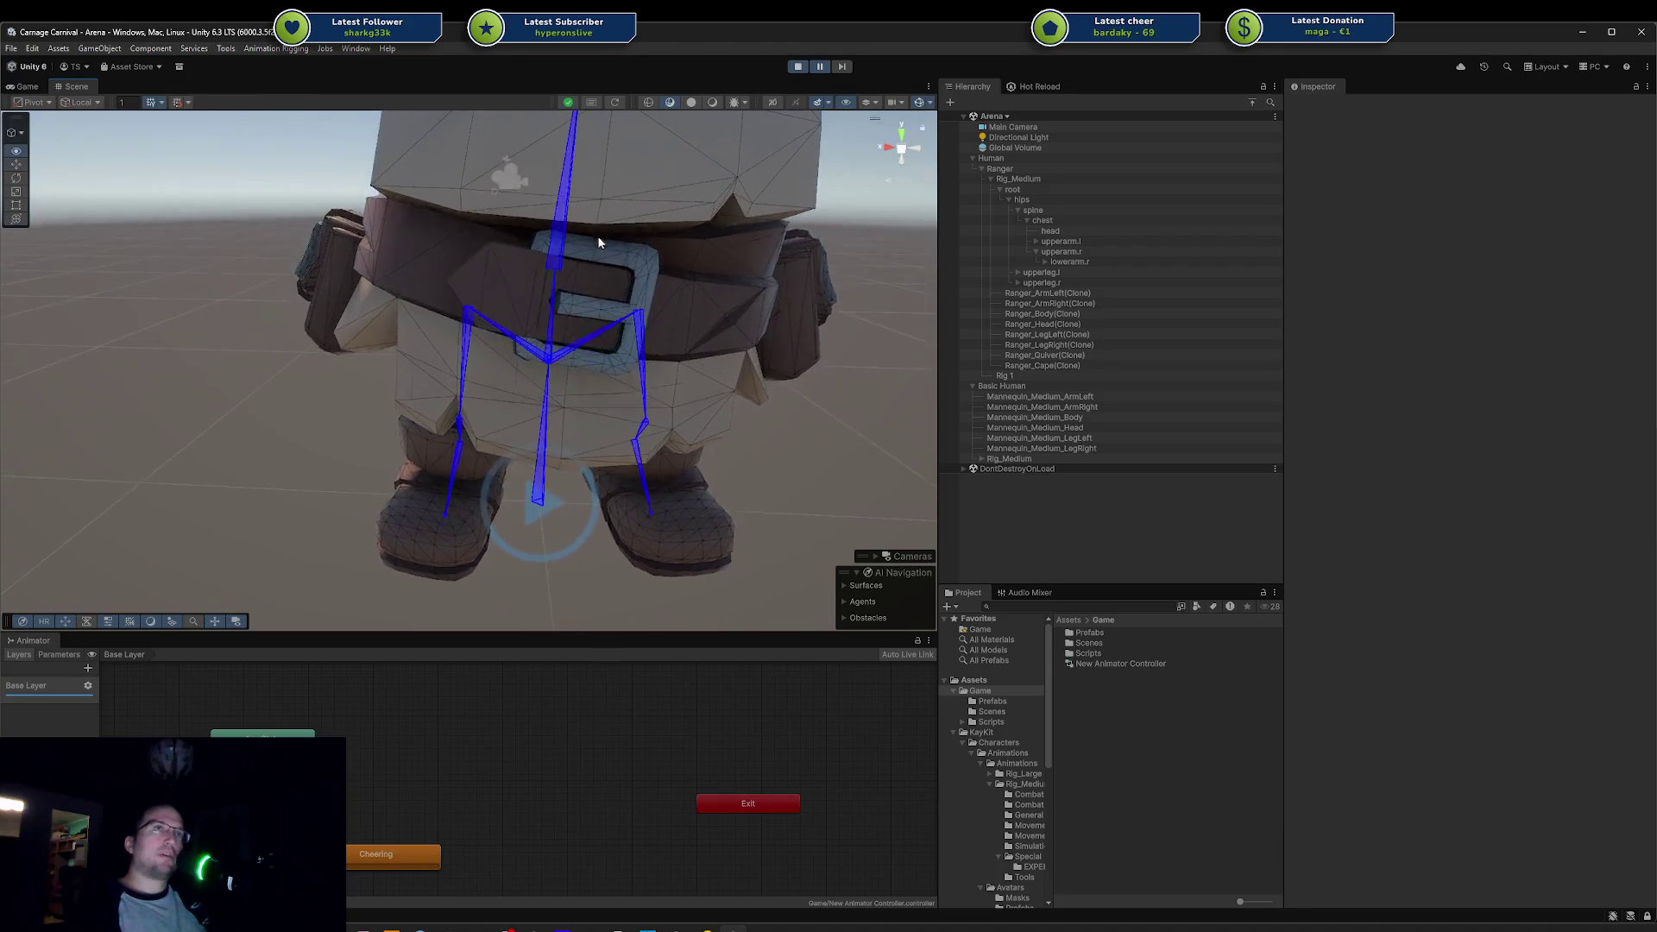
scroll(599, 245, up, 5)
mouse_move(650, 382)
mouse_down()
mouse_move(699, 366)
mouse_move(806, 377)
mouse_move(673, 441)
mouse_move(603, 385)
mouse_move(571, 392)
mouse_up()
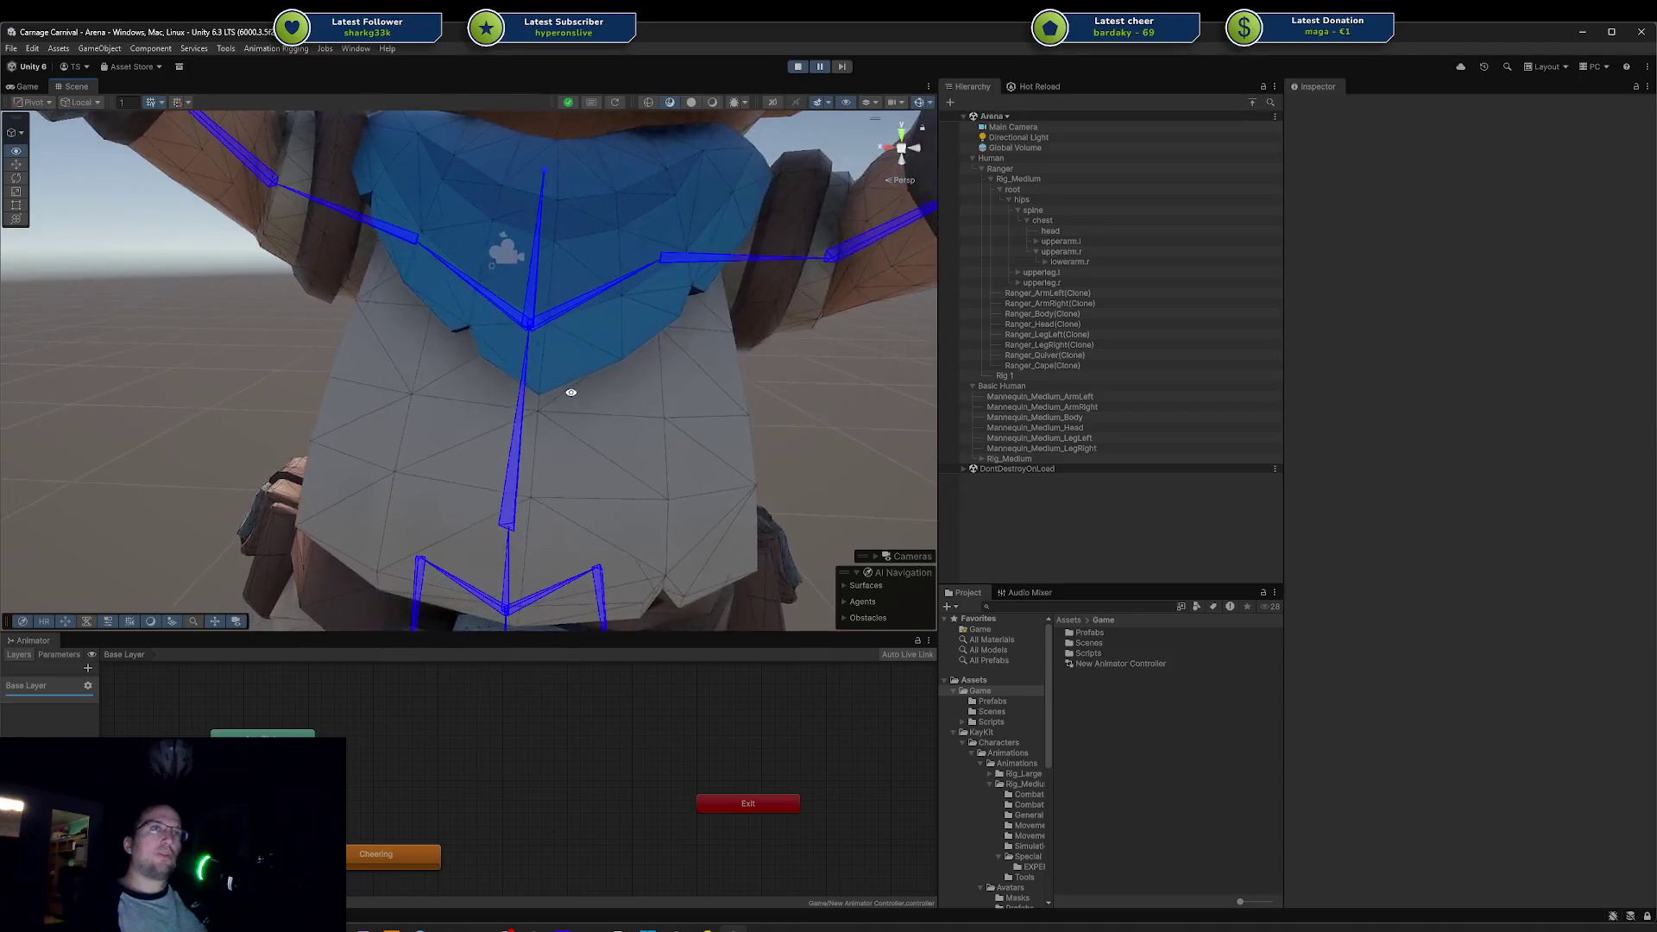
drag(696, 325, 451, 324)
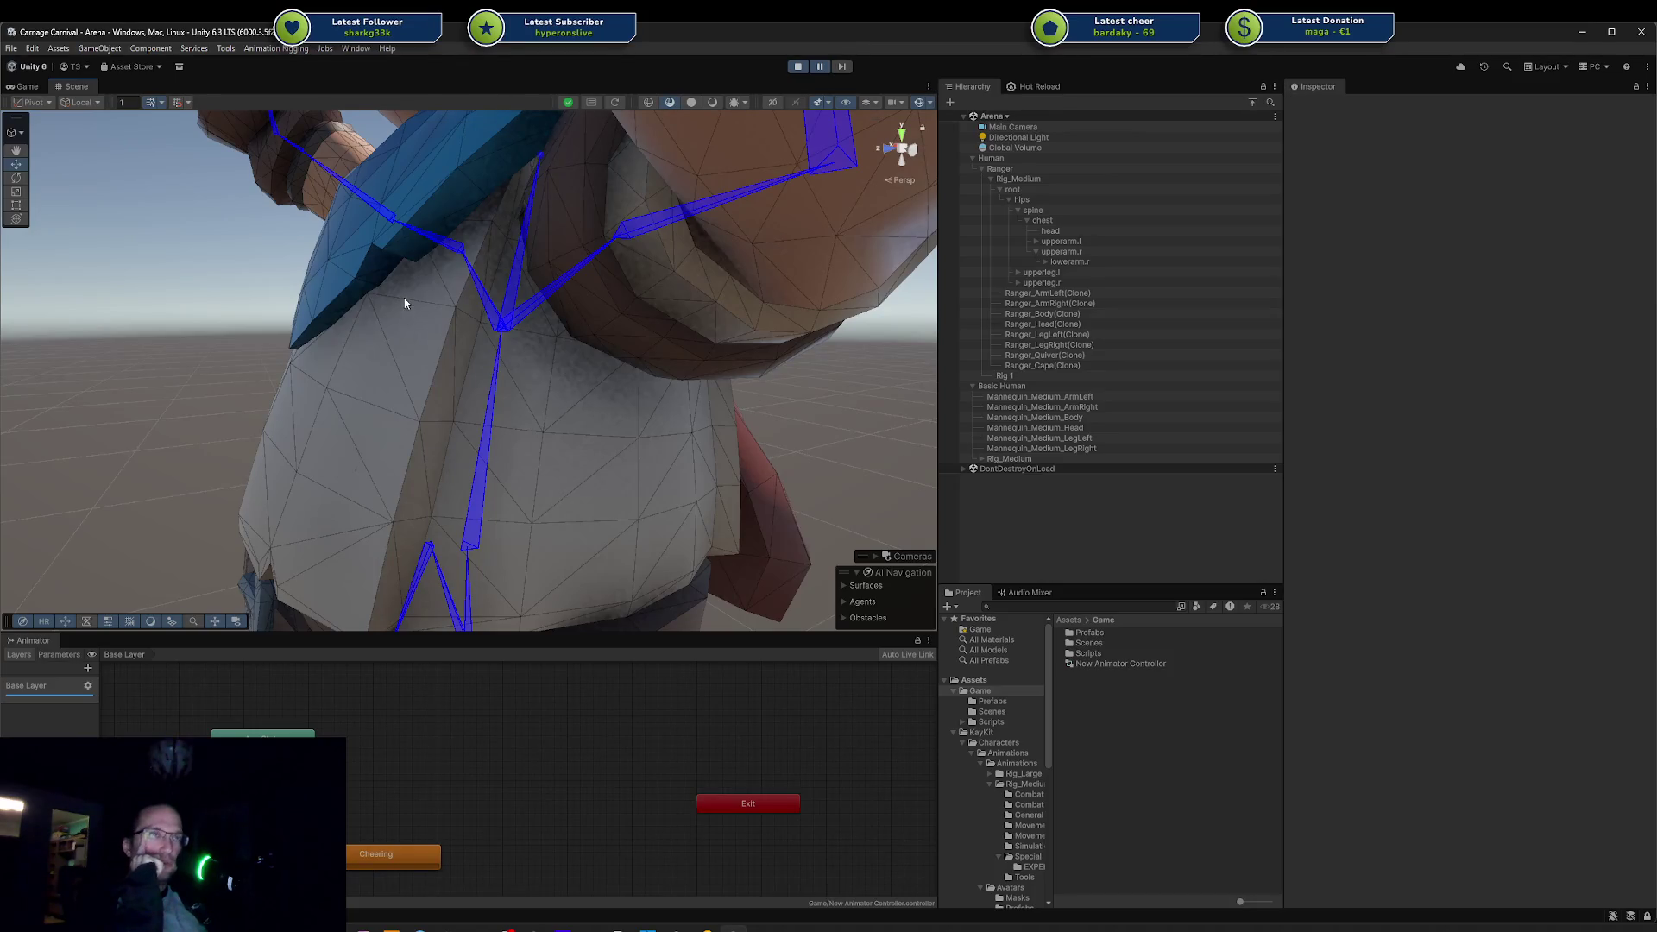
mouse_move(570, 370)
mouse_down()
mouse_move(614, 366)
mouse_move(629, 385)
mouse_move(559, 381)
mouse_move(431, 311)
mouse_up()
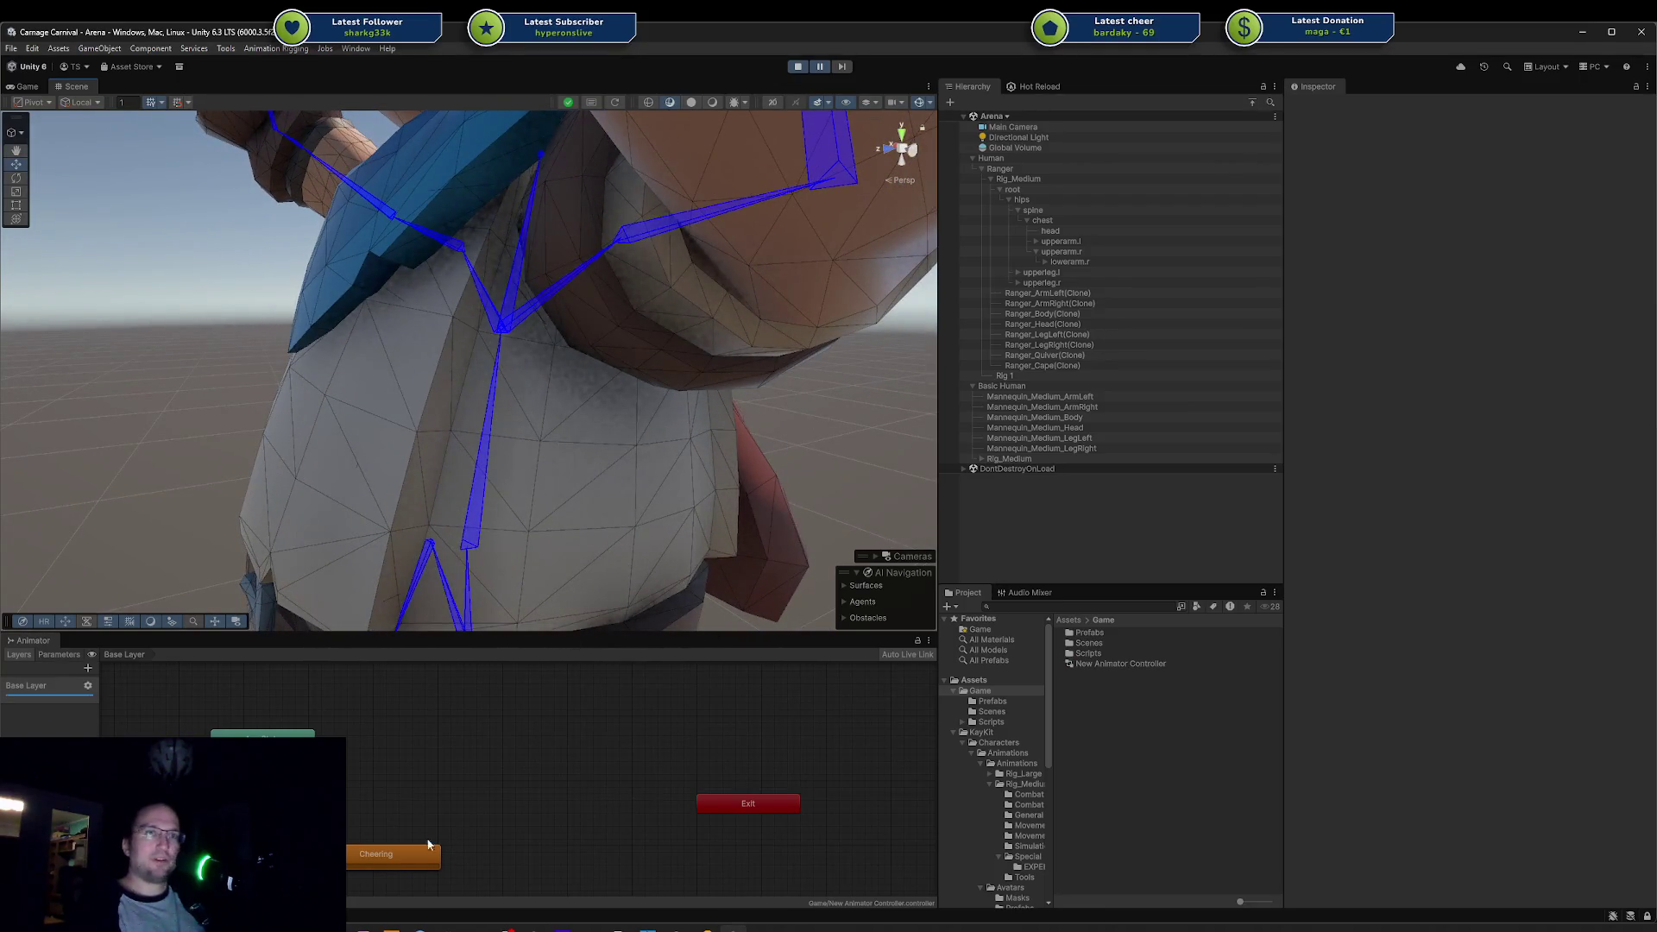
click(481, 928)
mouse_move(457, 384)
mouse_down()
mouse_move(437, 345)
mouse_move(504, 273)
mouse_up()
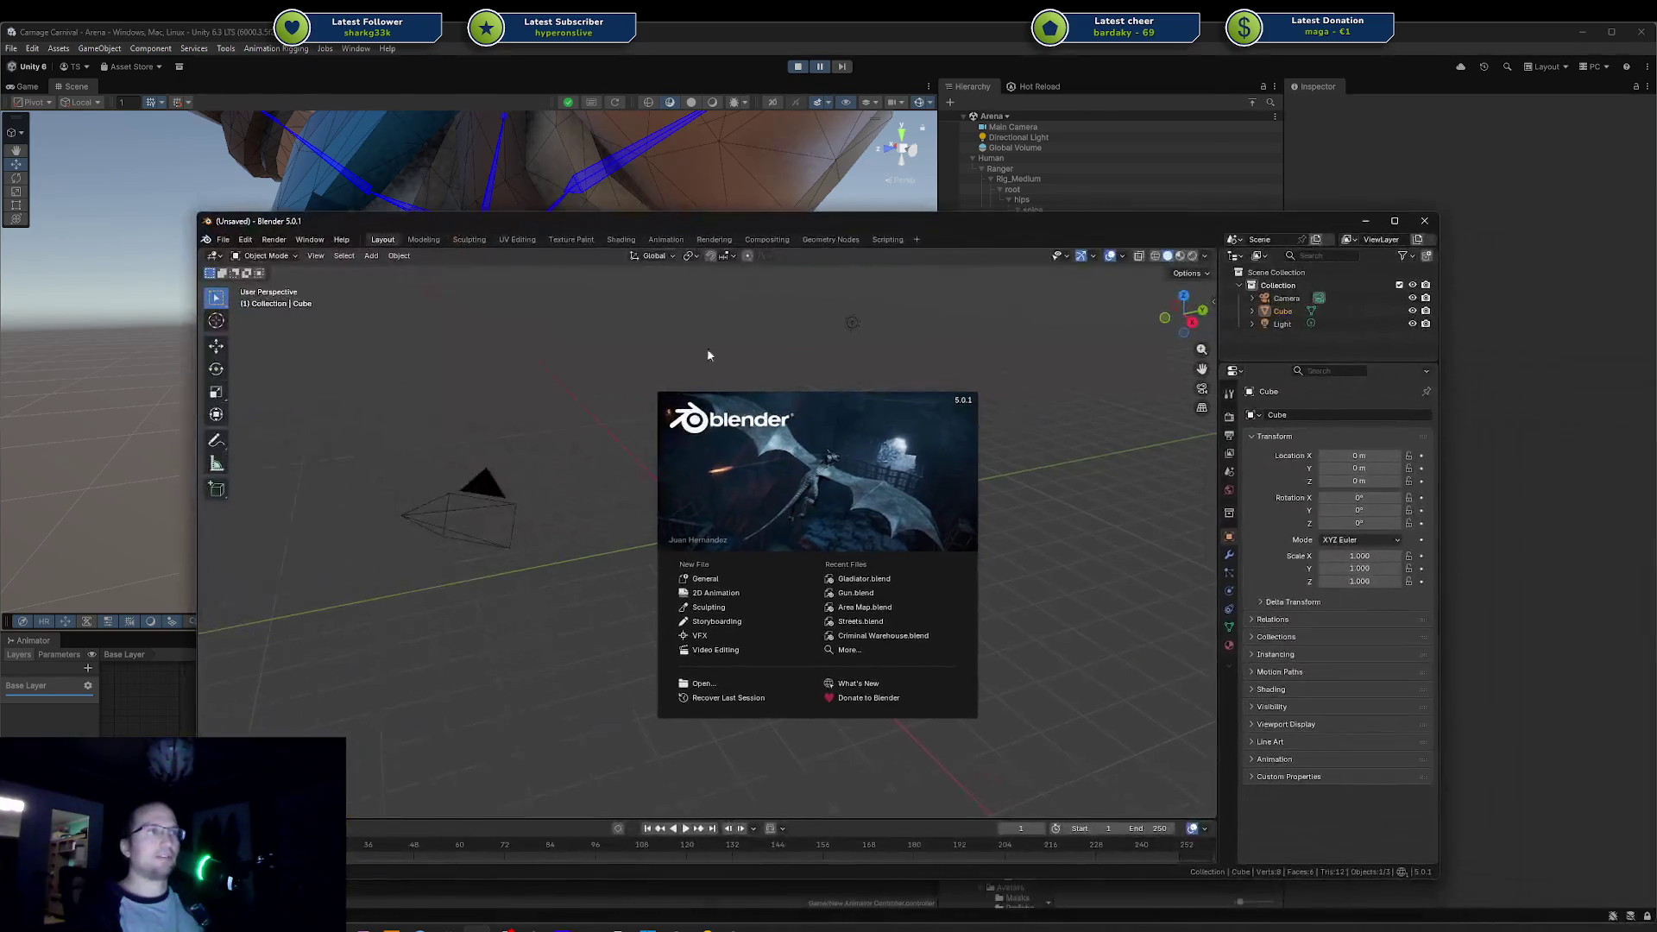
Step: Try Gladiator.blend from Blender's Recent Files, then drag it from Rider's Assets/Blender folder into Blender
click(864, 578)
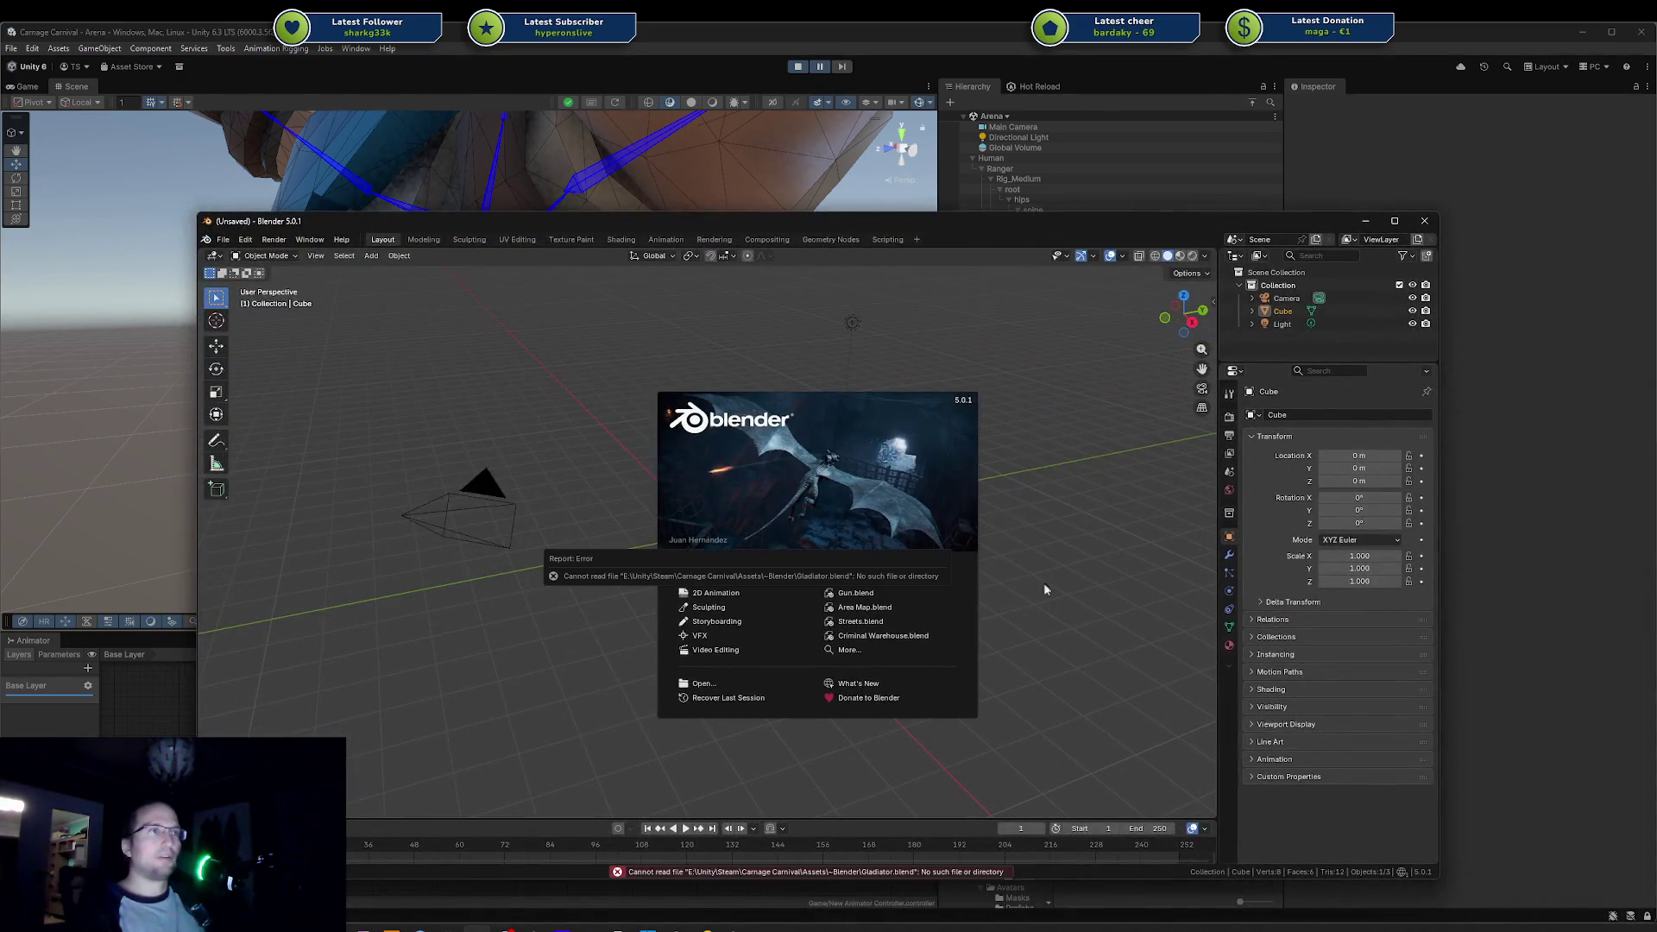
click(860, 577)
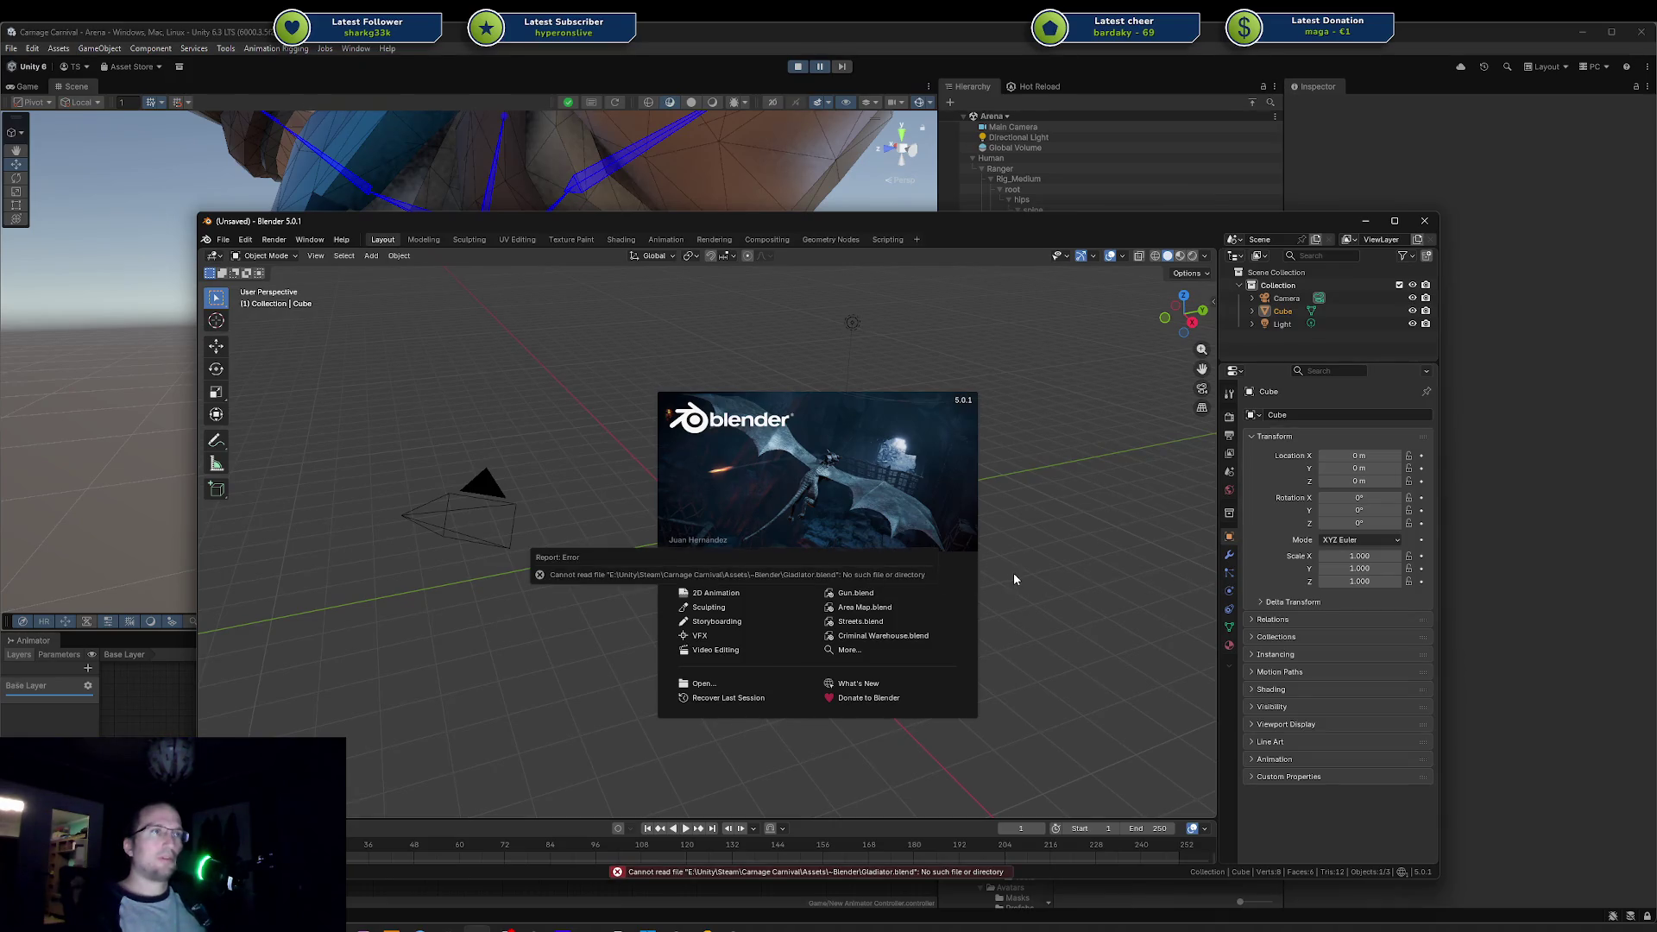
key(alt+Tab)
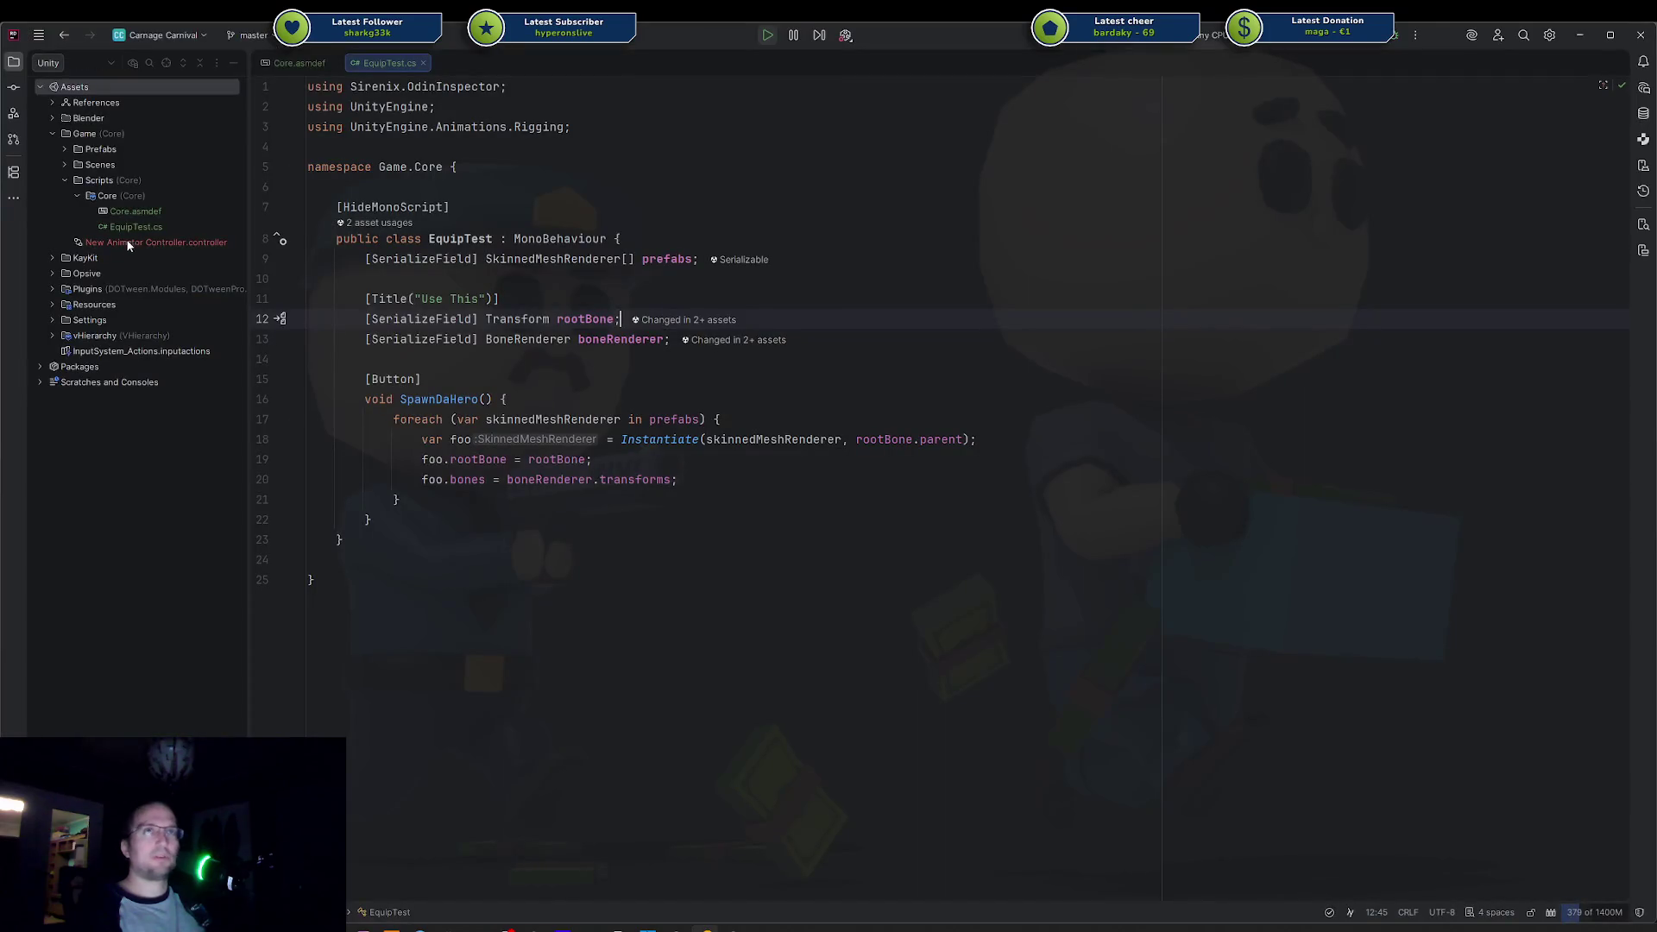
click(52, 119)
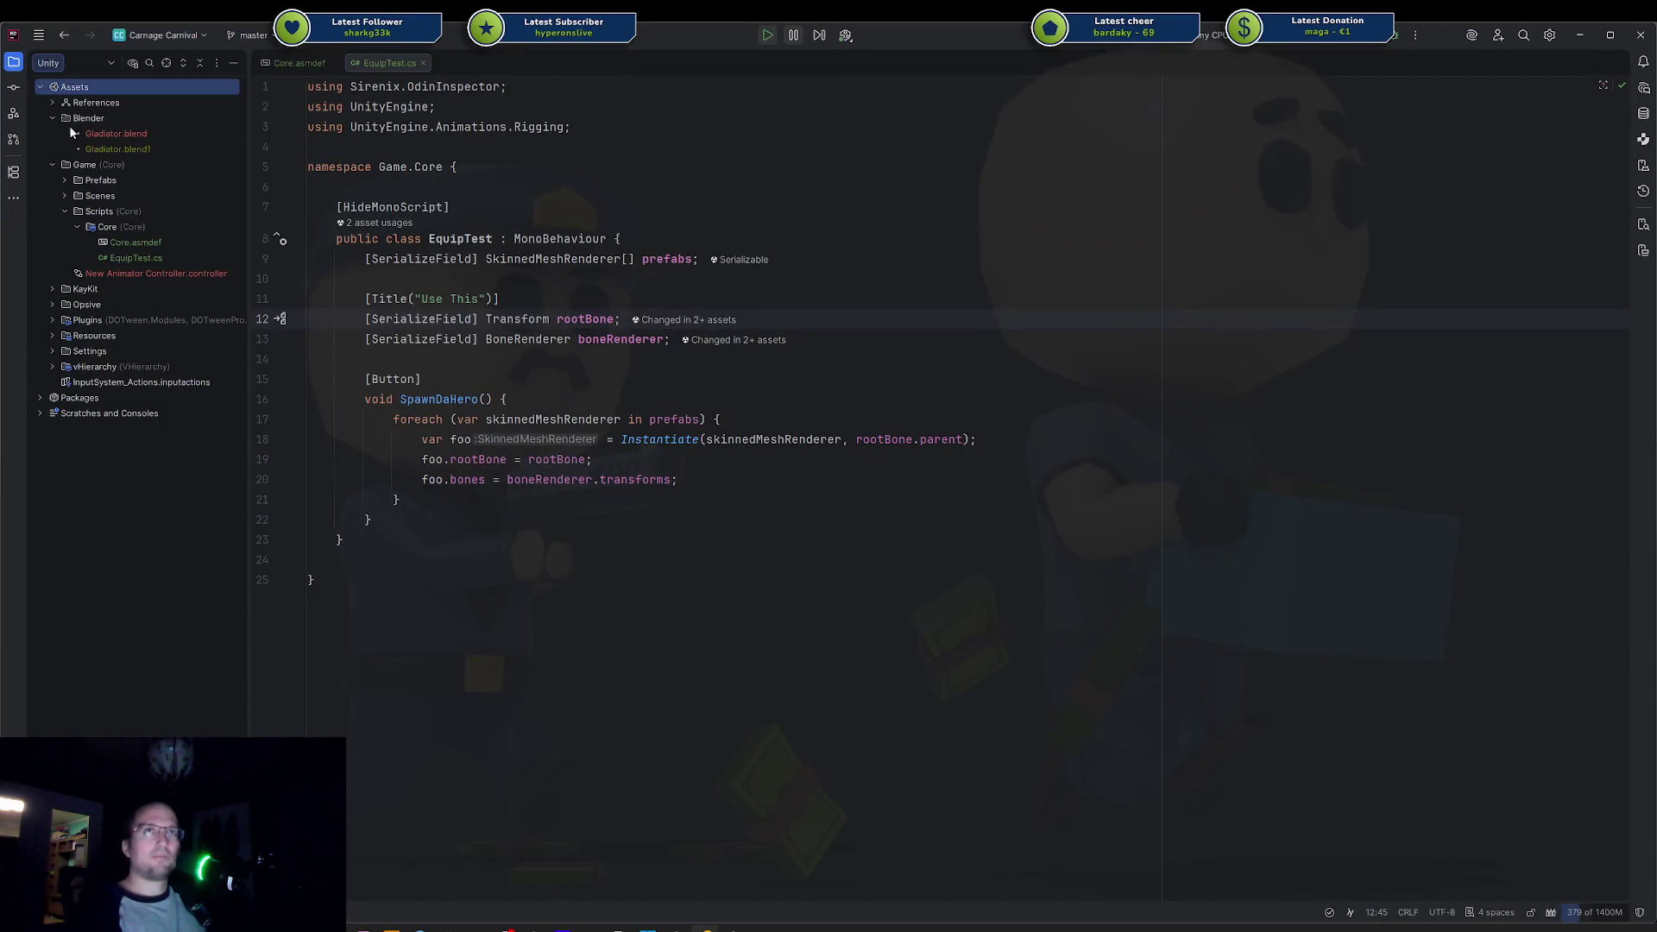
double_click(131, 135)
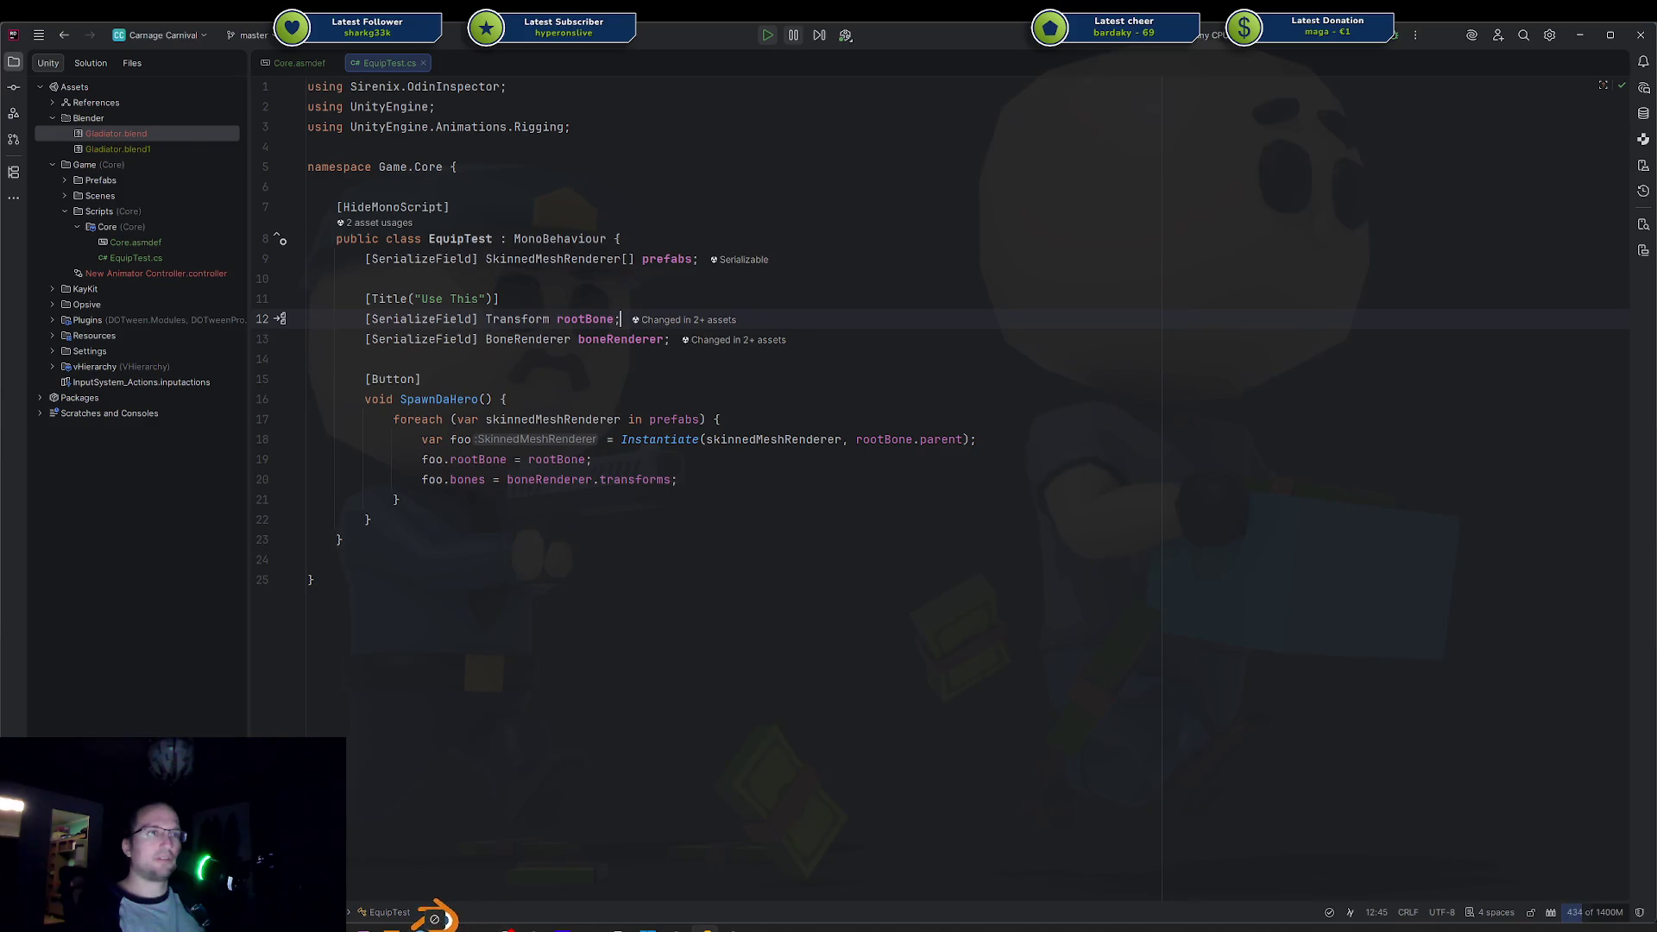
mouse_move(116, 133)
mouse_down()
mouse_move(610, 566)
mouse_move(560, 559)
mouse_up()
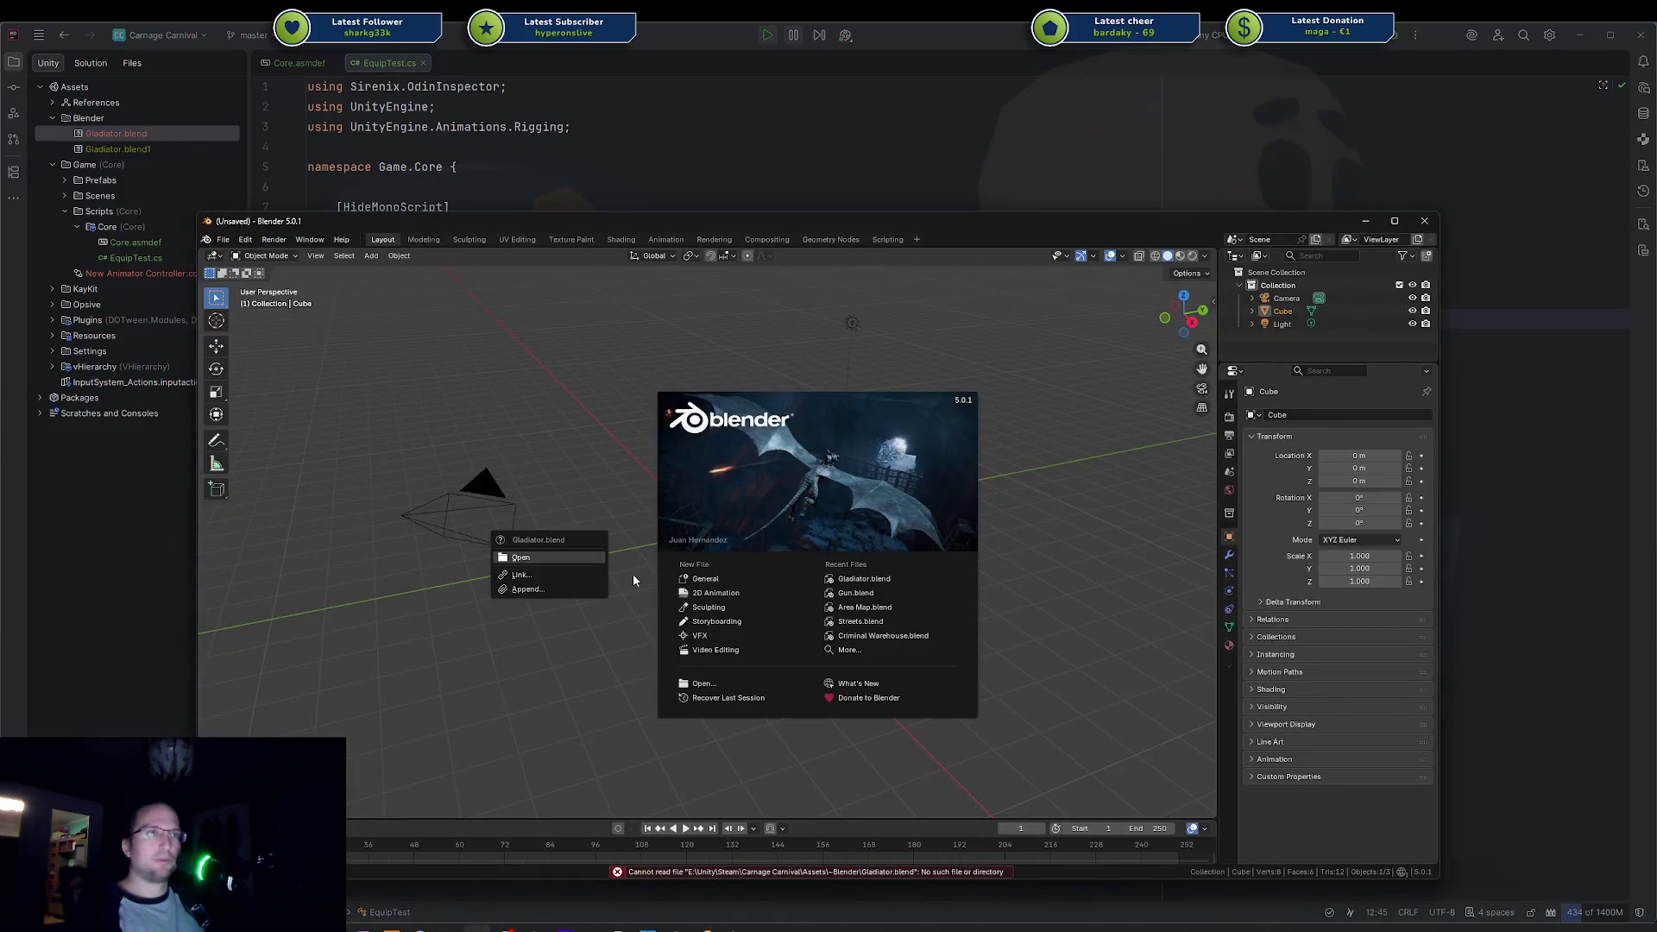
Step: Open the dropped Gladiator.blend maximized in wireframe and select the RogueHooded_Body mesh
click(557, 561)
key(super+Up)
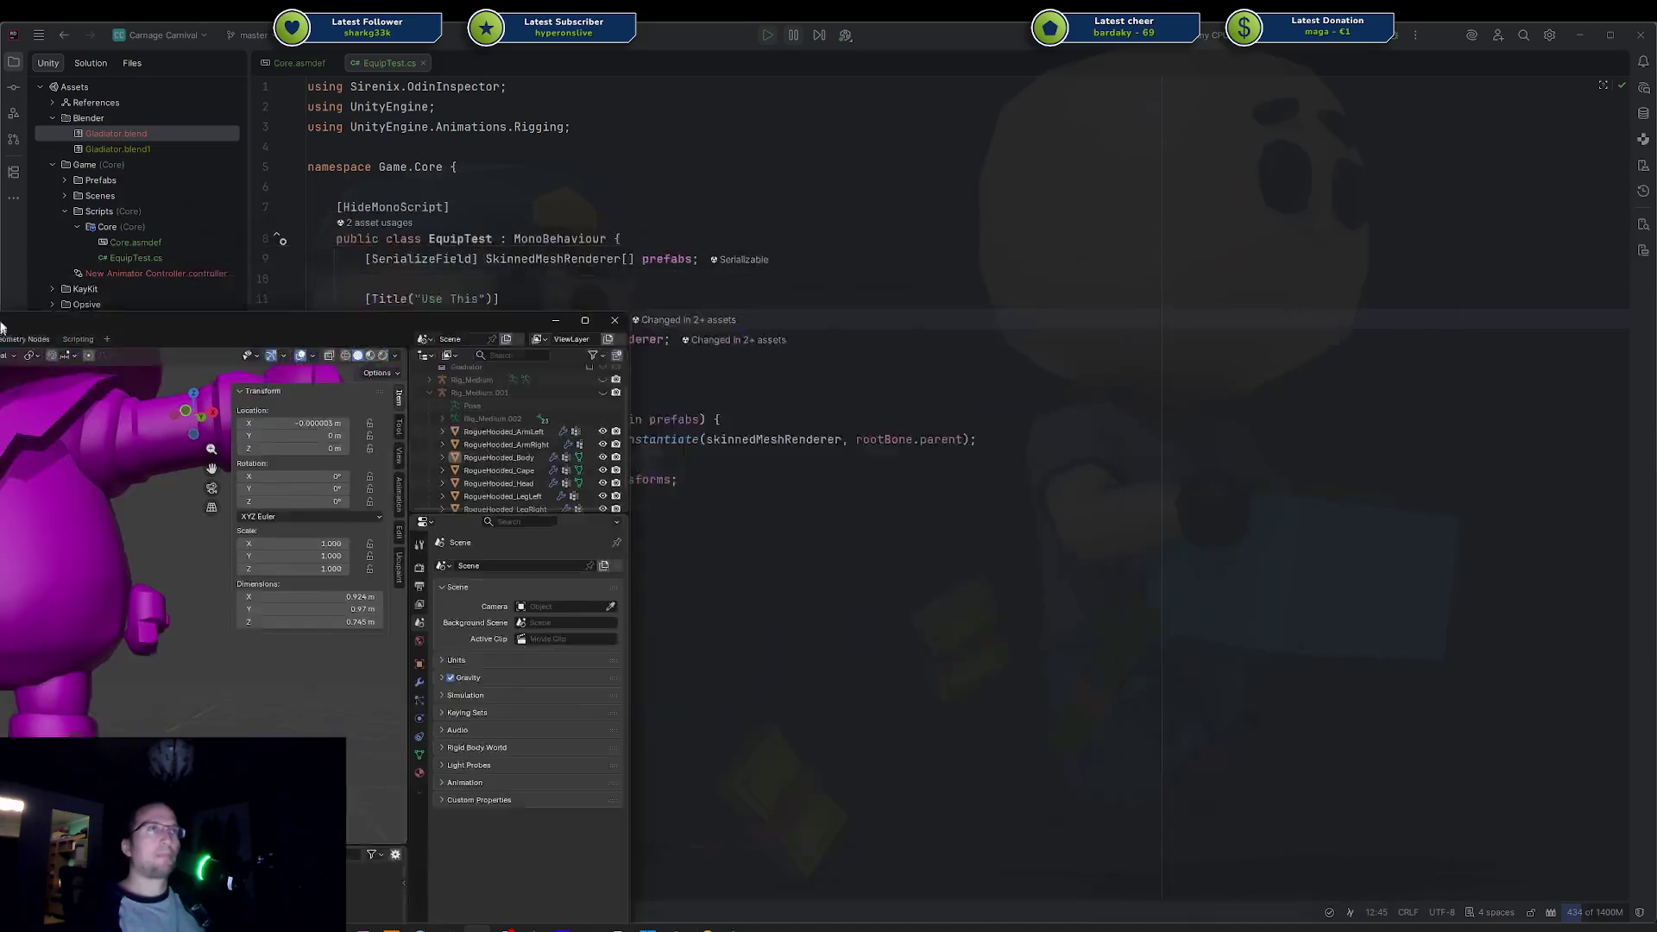
key(shift+z)
scroll(918, 351, up, 3)
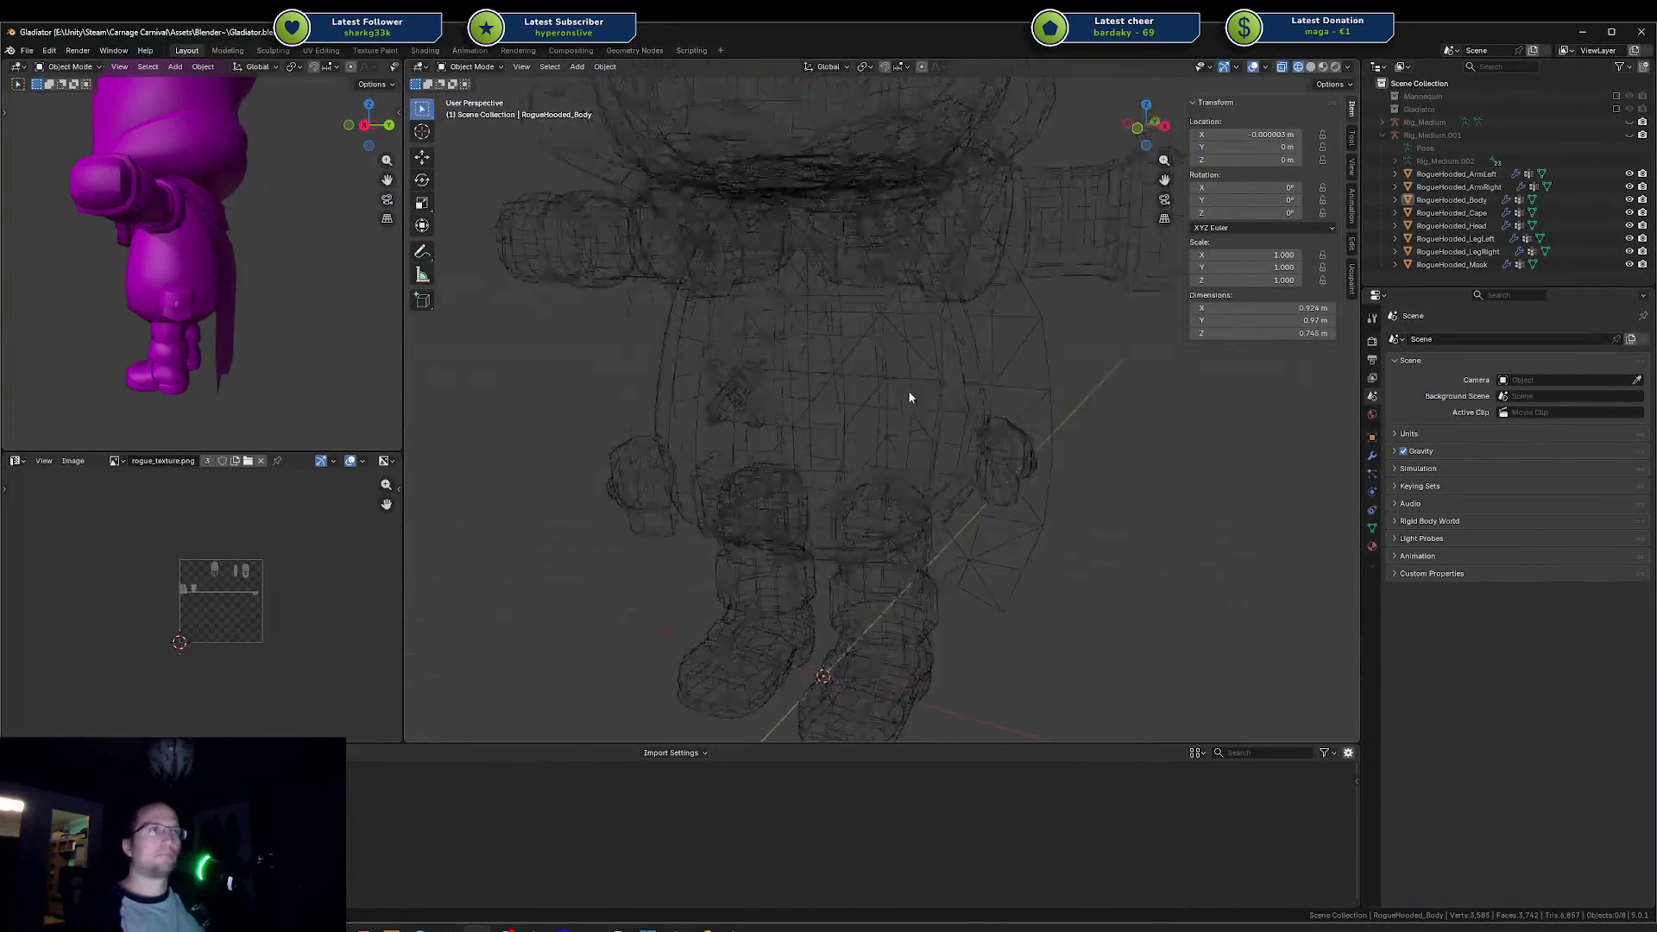
click(893, 349)
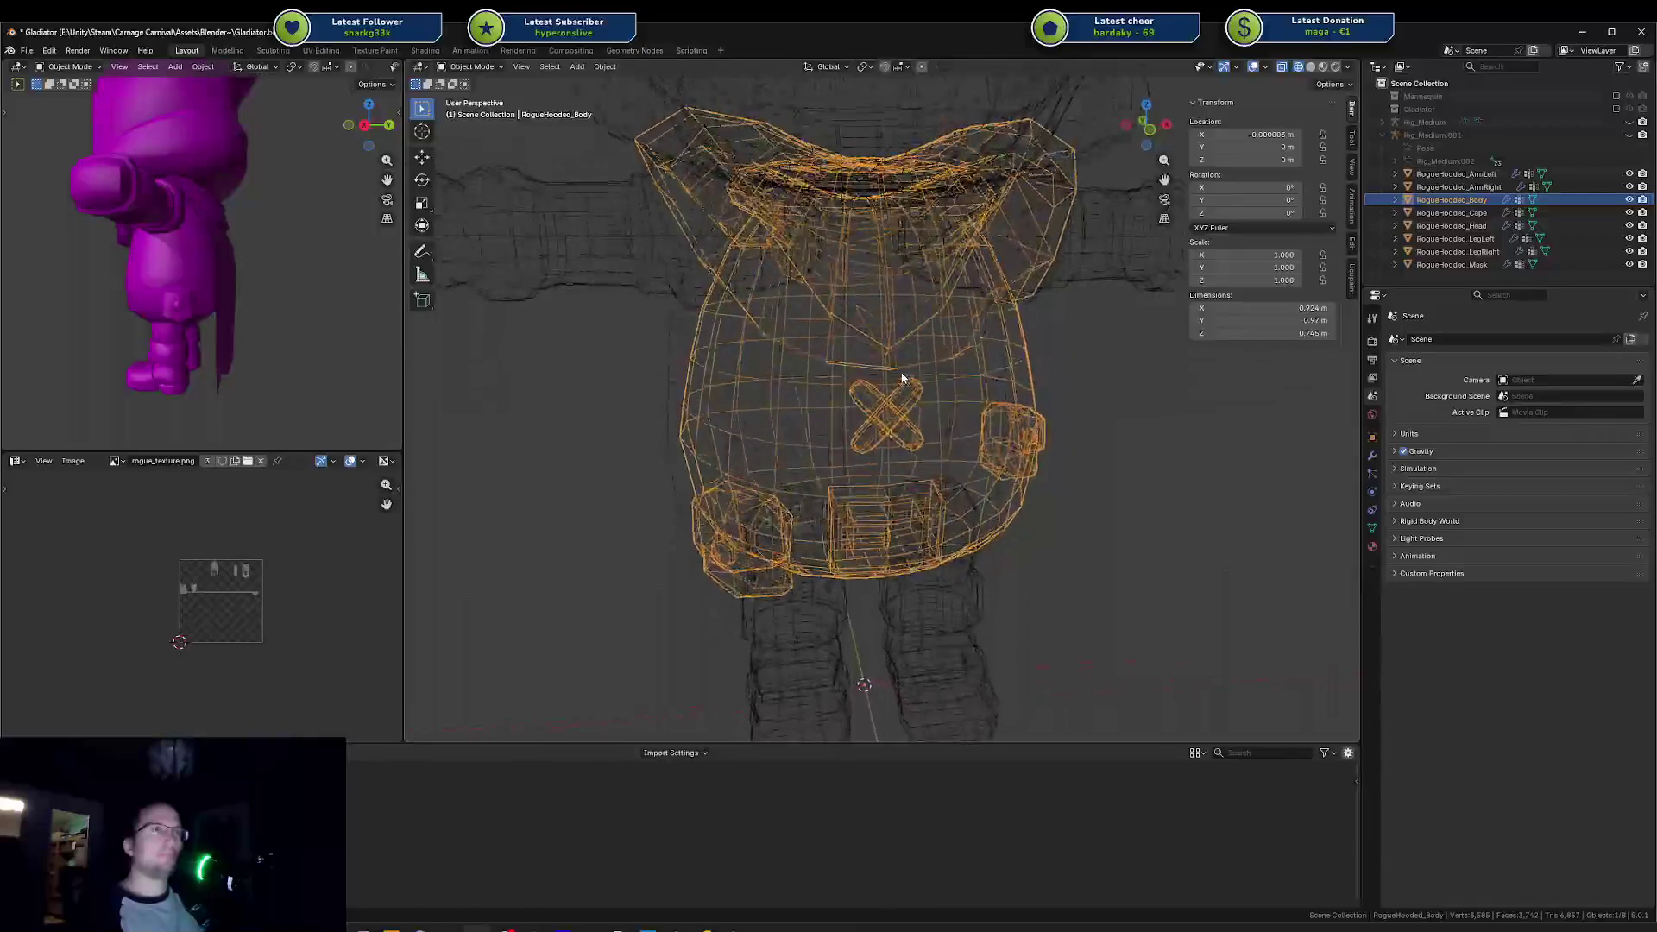
Step: Enter Edit Mode on RogueHooded_Body and view it straight from the front
key(Tab)
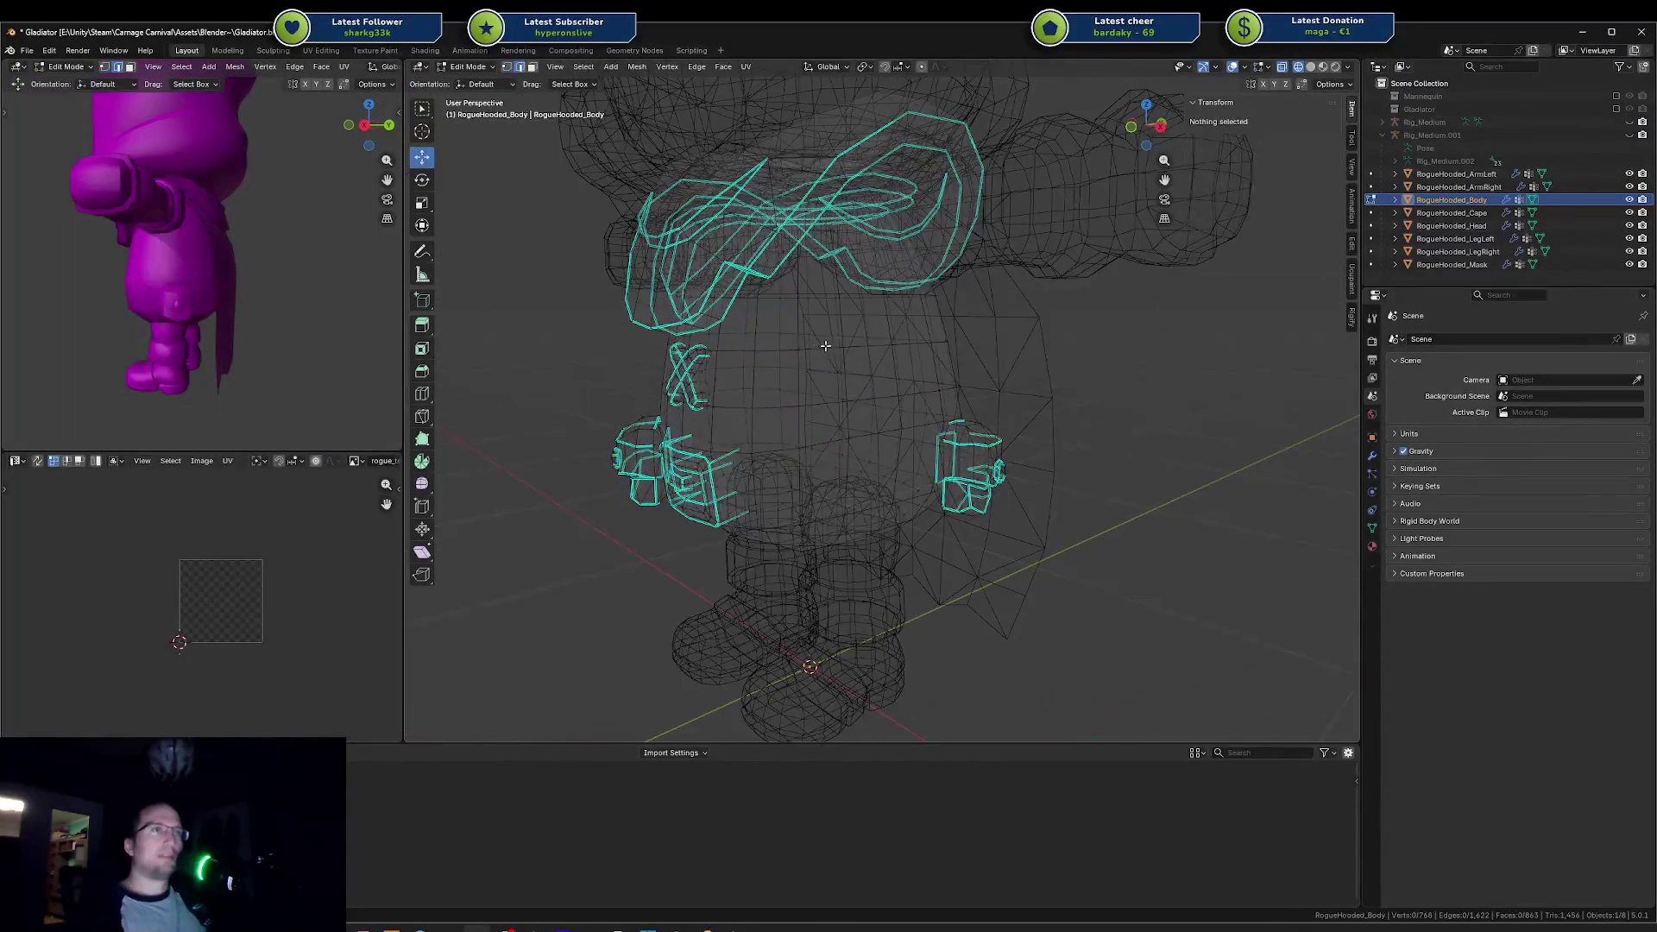
alt+click(815, 343)
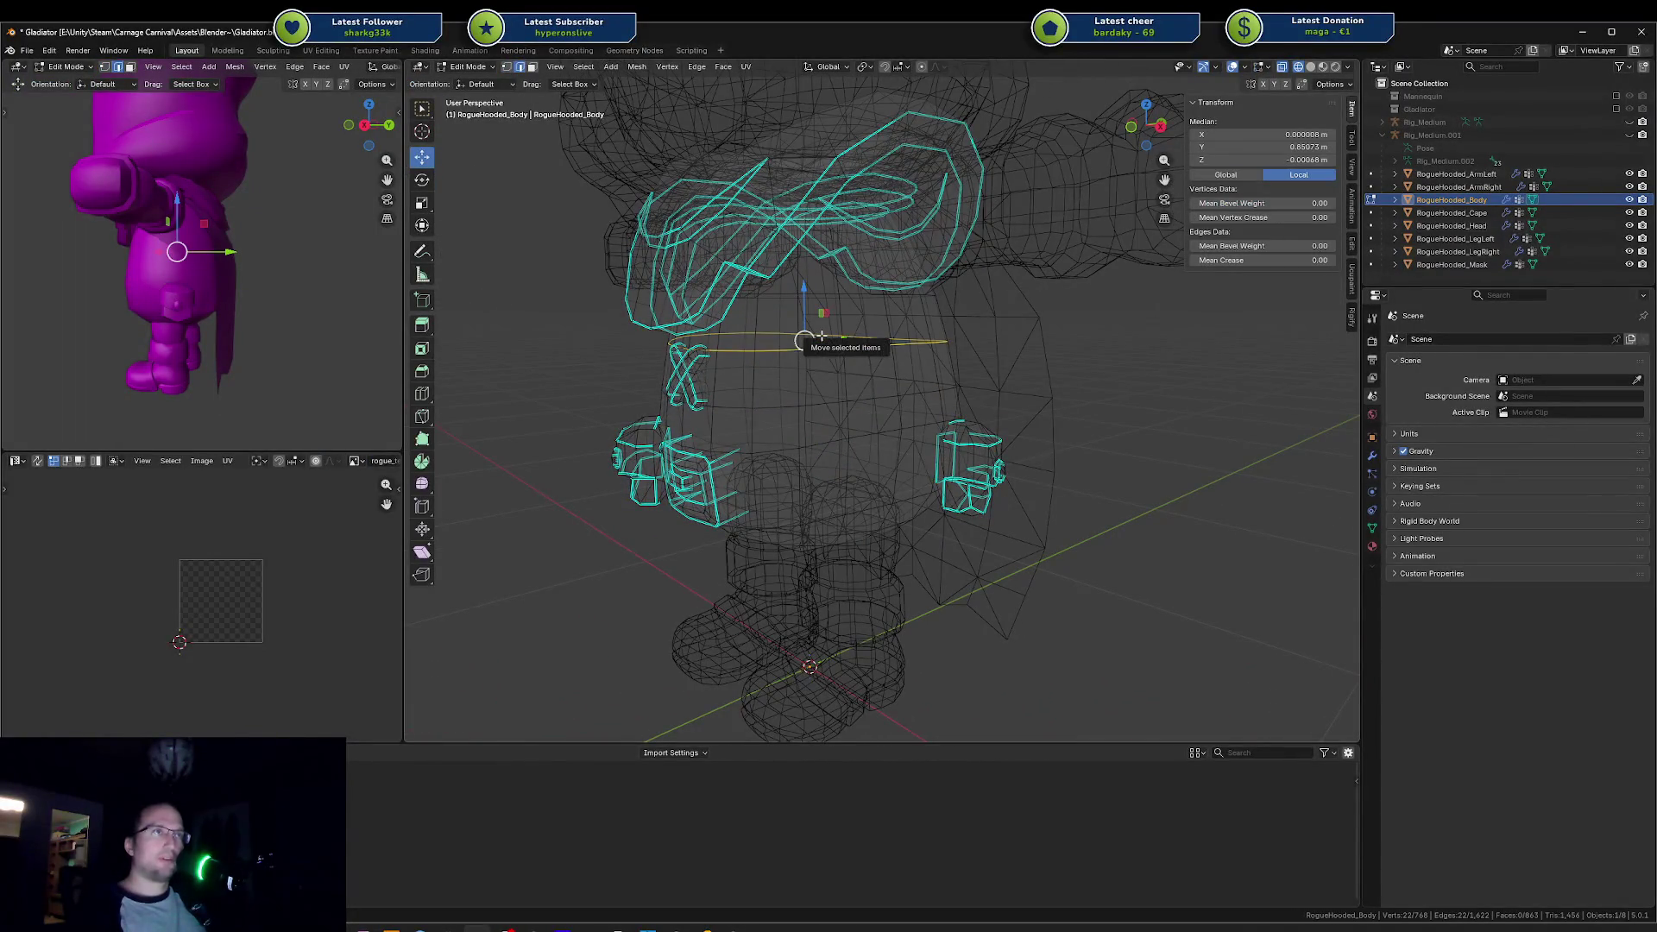
drag(803, 341, 828, 368)
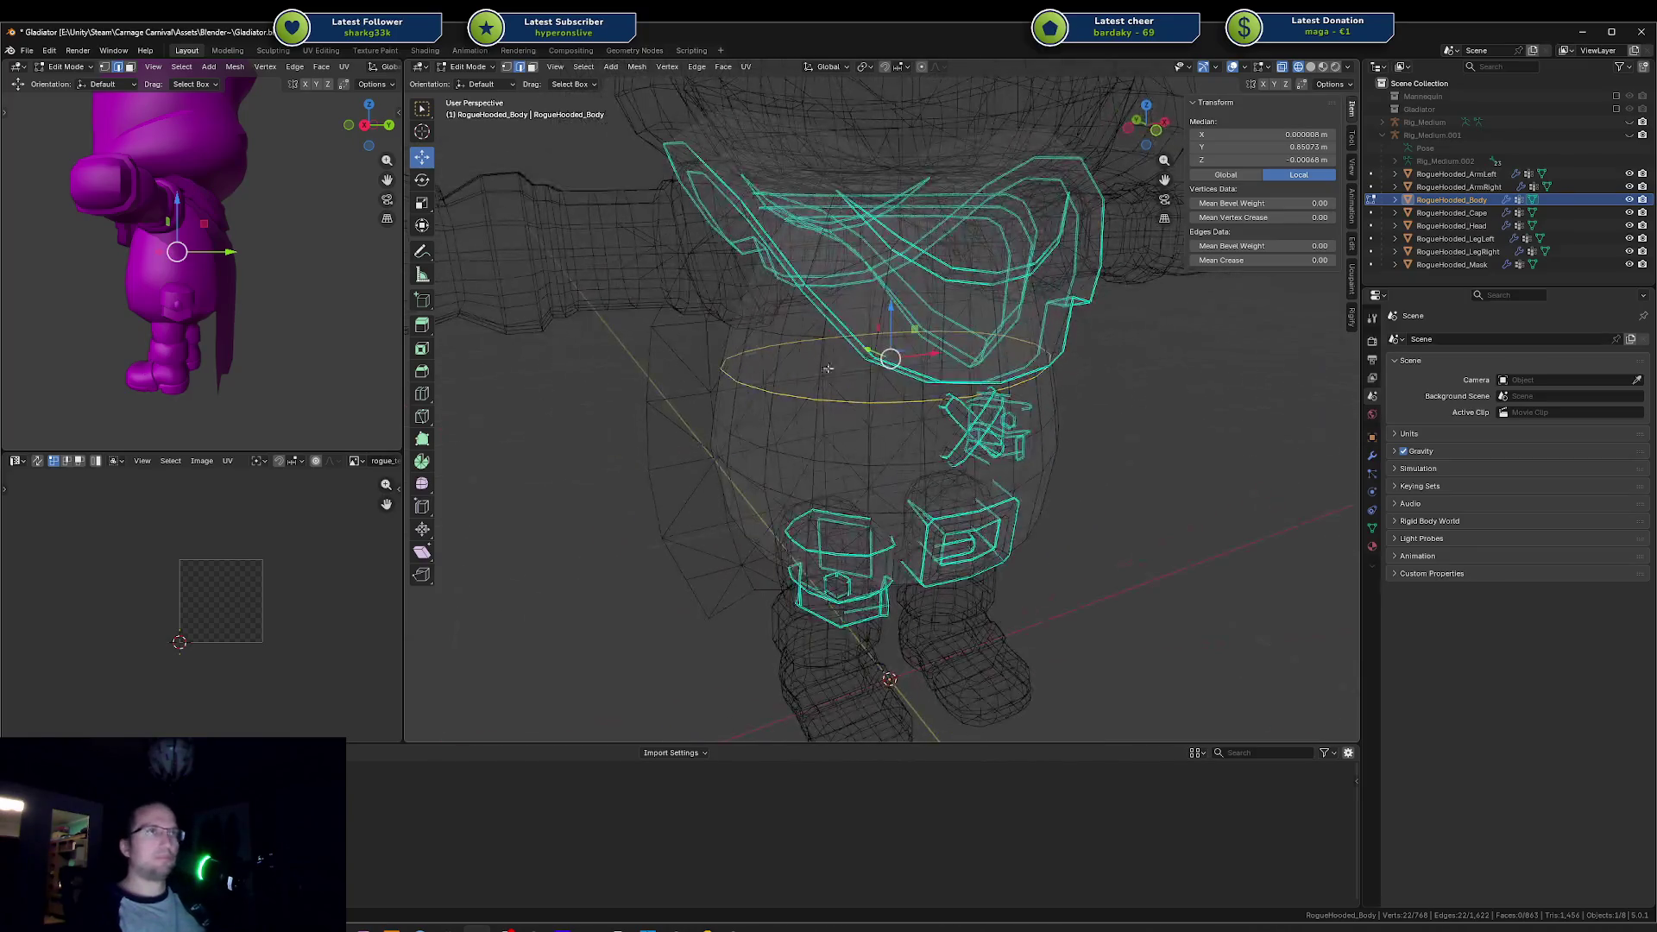
right_click(899, 385)
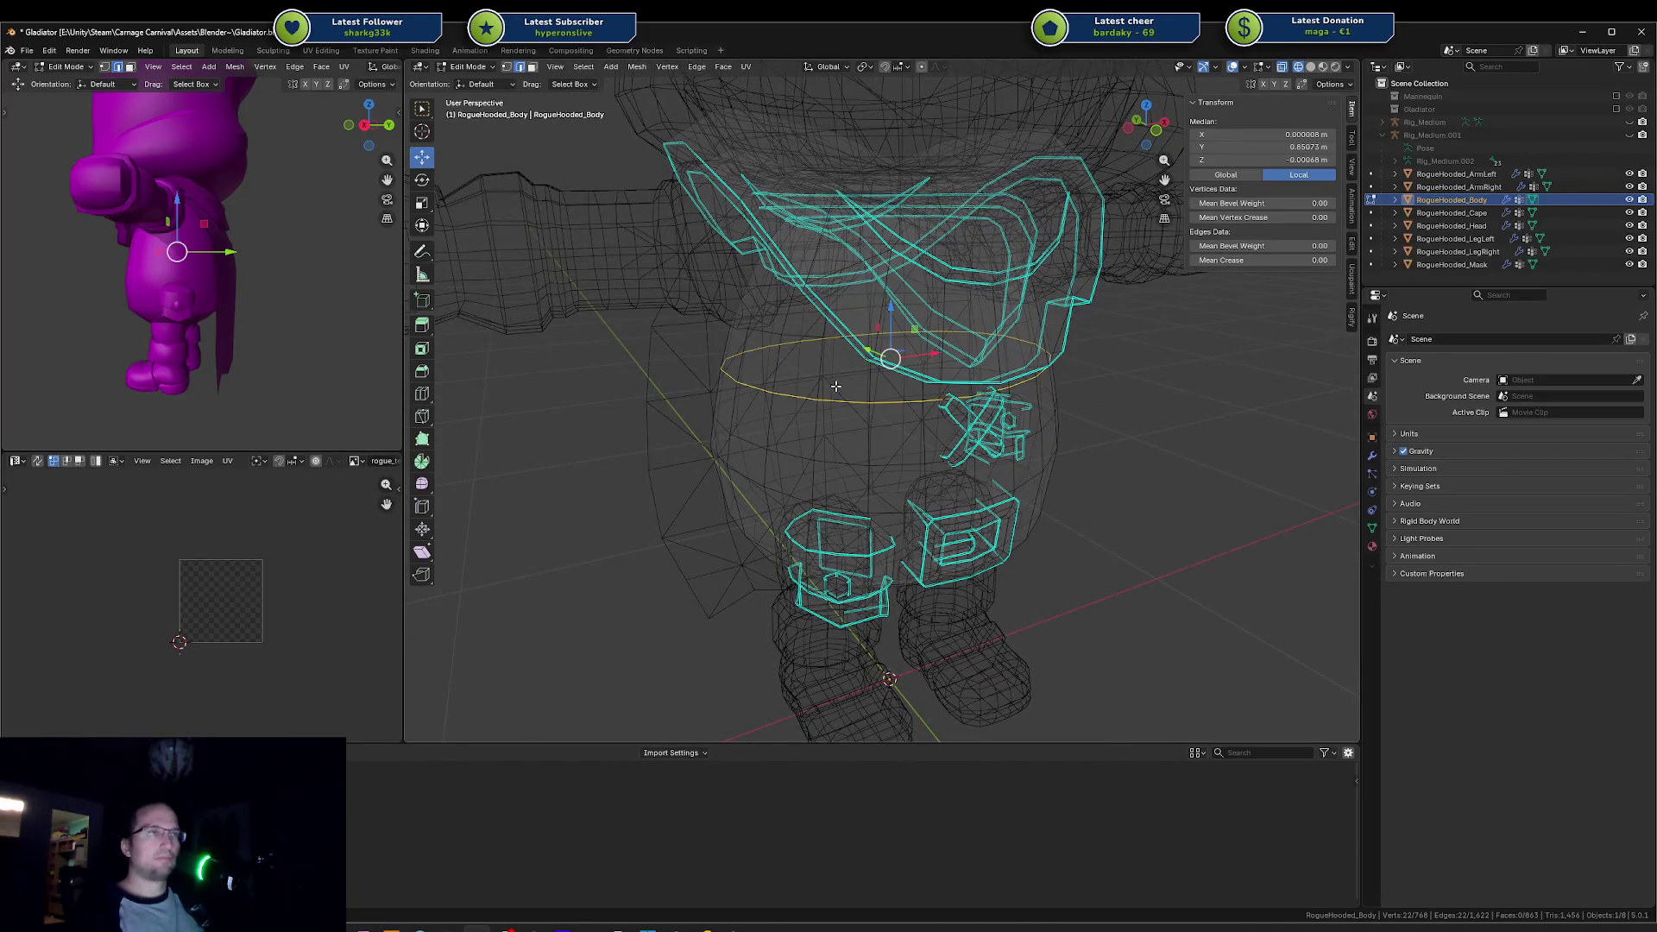
drag(835, 386, 800, 306)
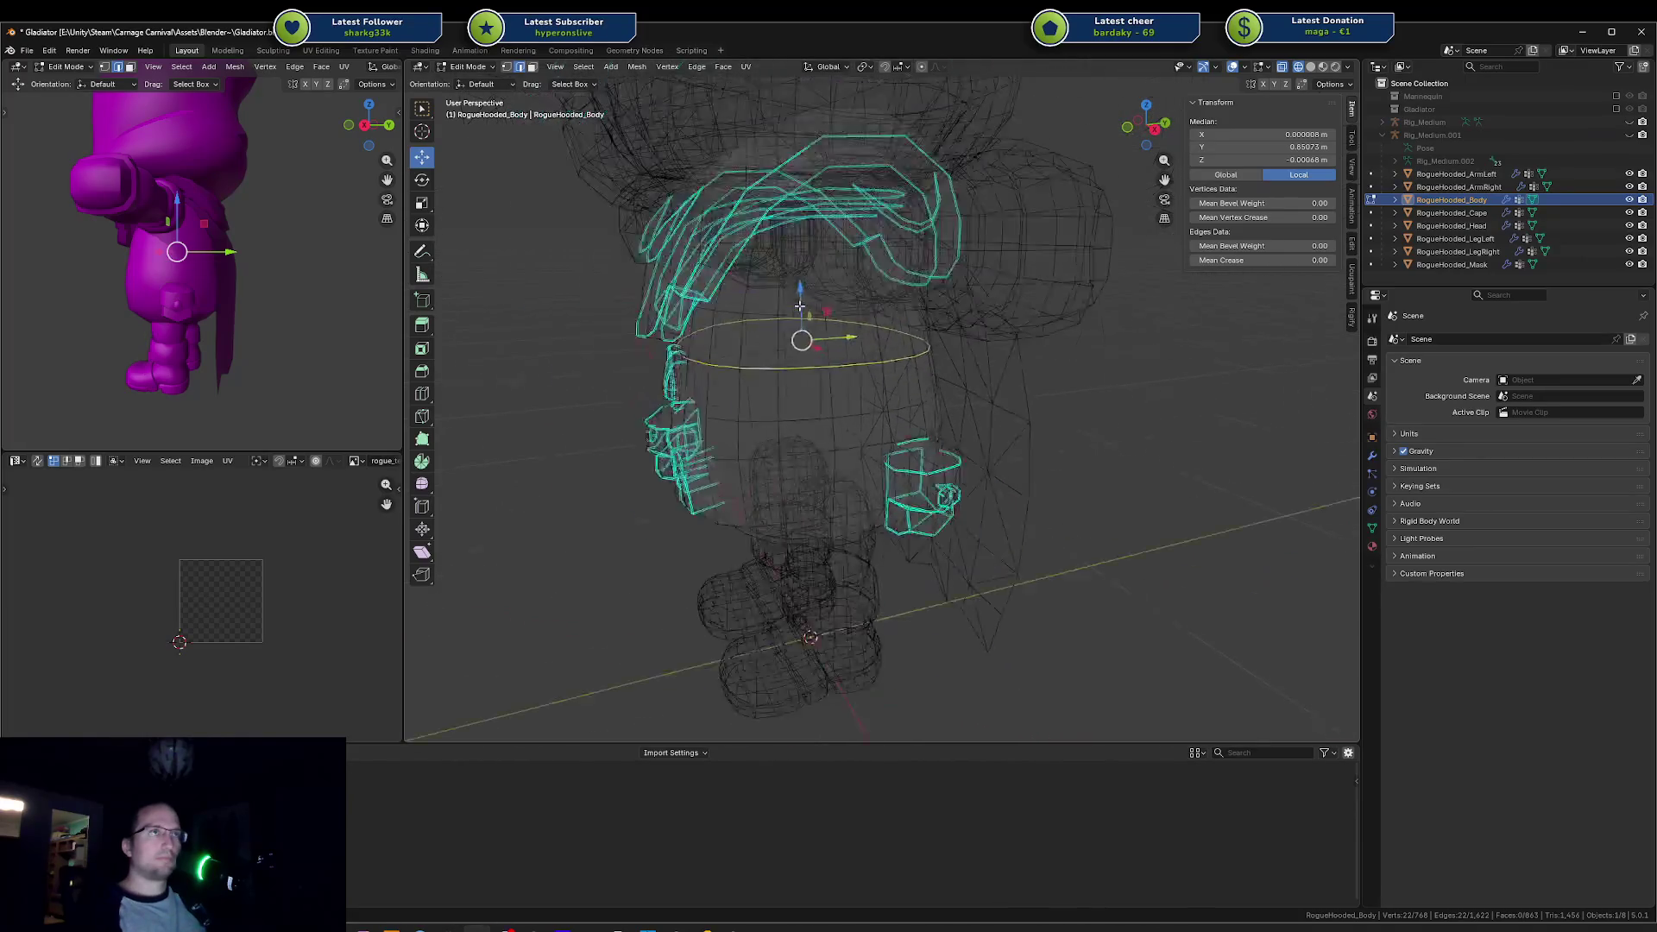
scroll(800, 305, down, 4)
key(KP_1)
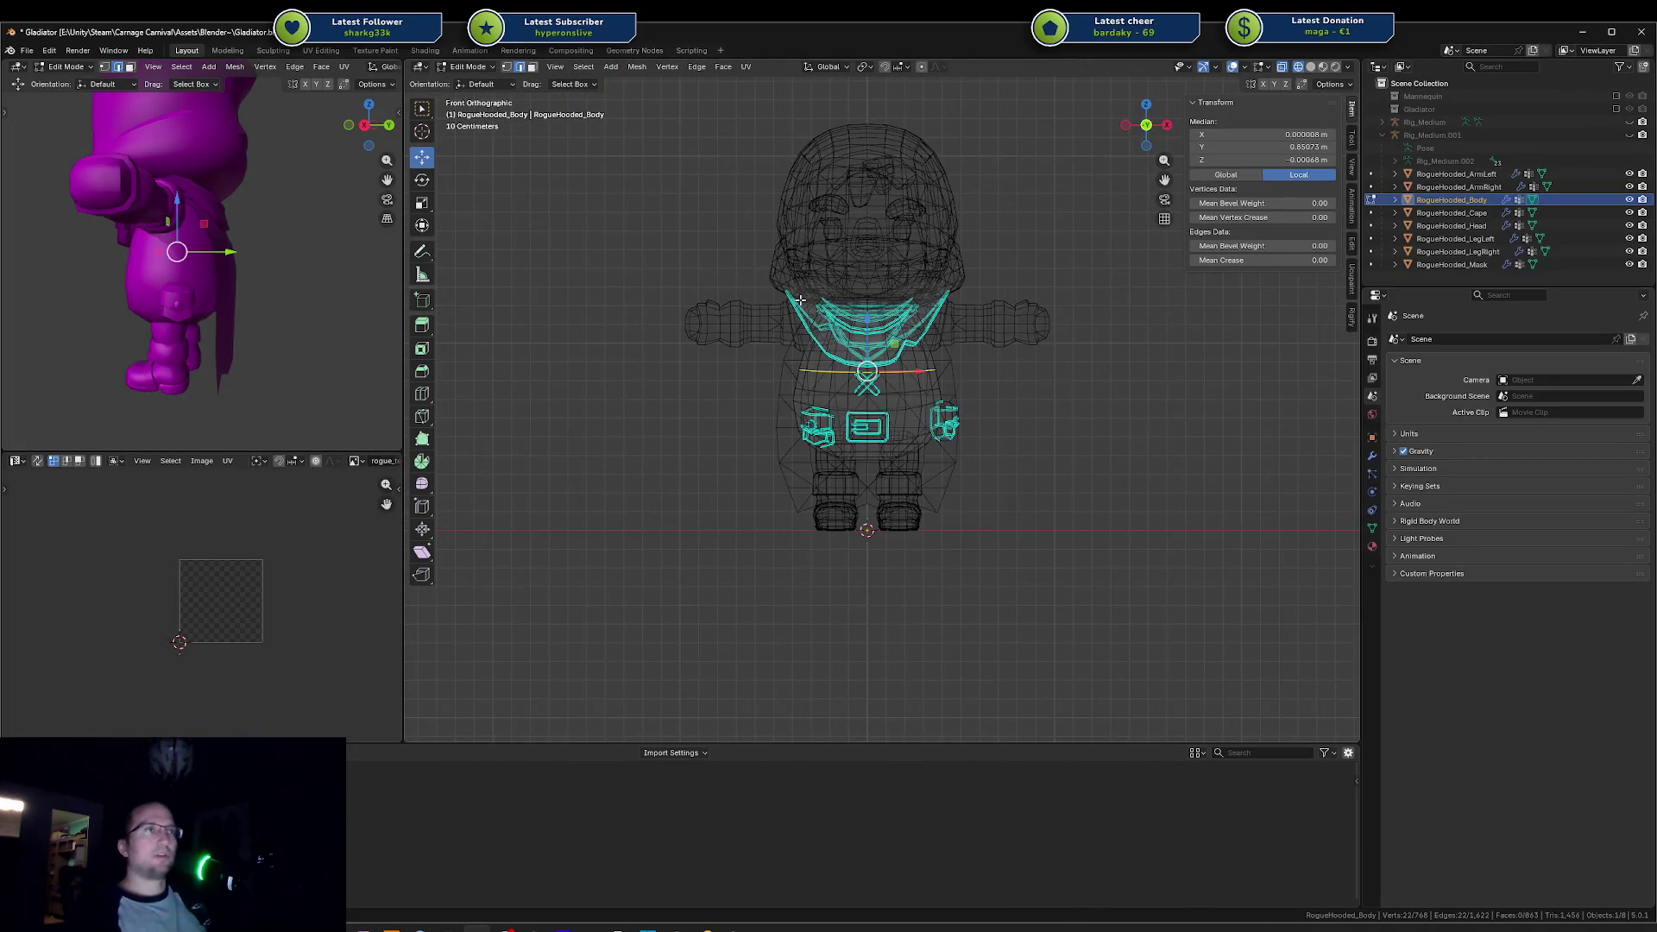
Step: In vertex mode, circle-select the hood's chest and shoulder vertices, excluding the lower chest
key(1)
key(alt+a)
key(c)
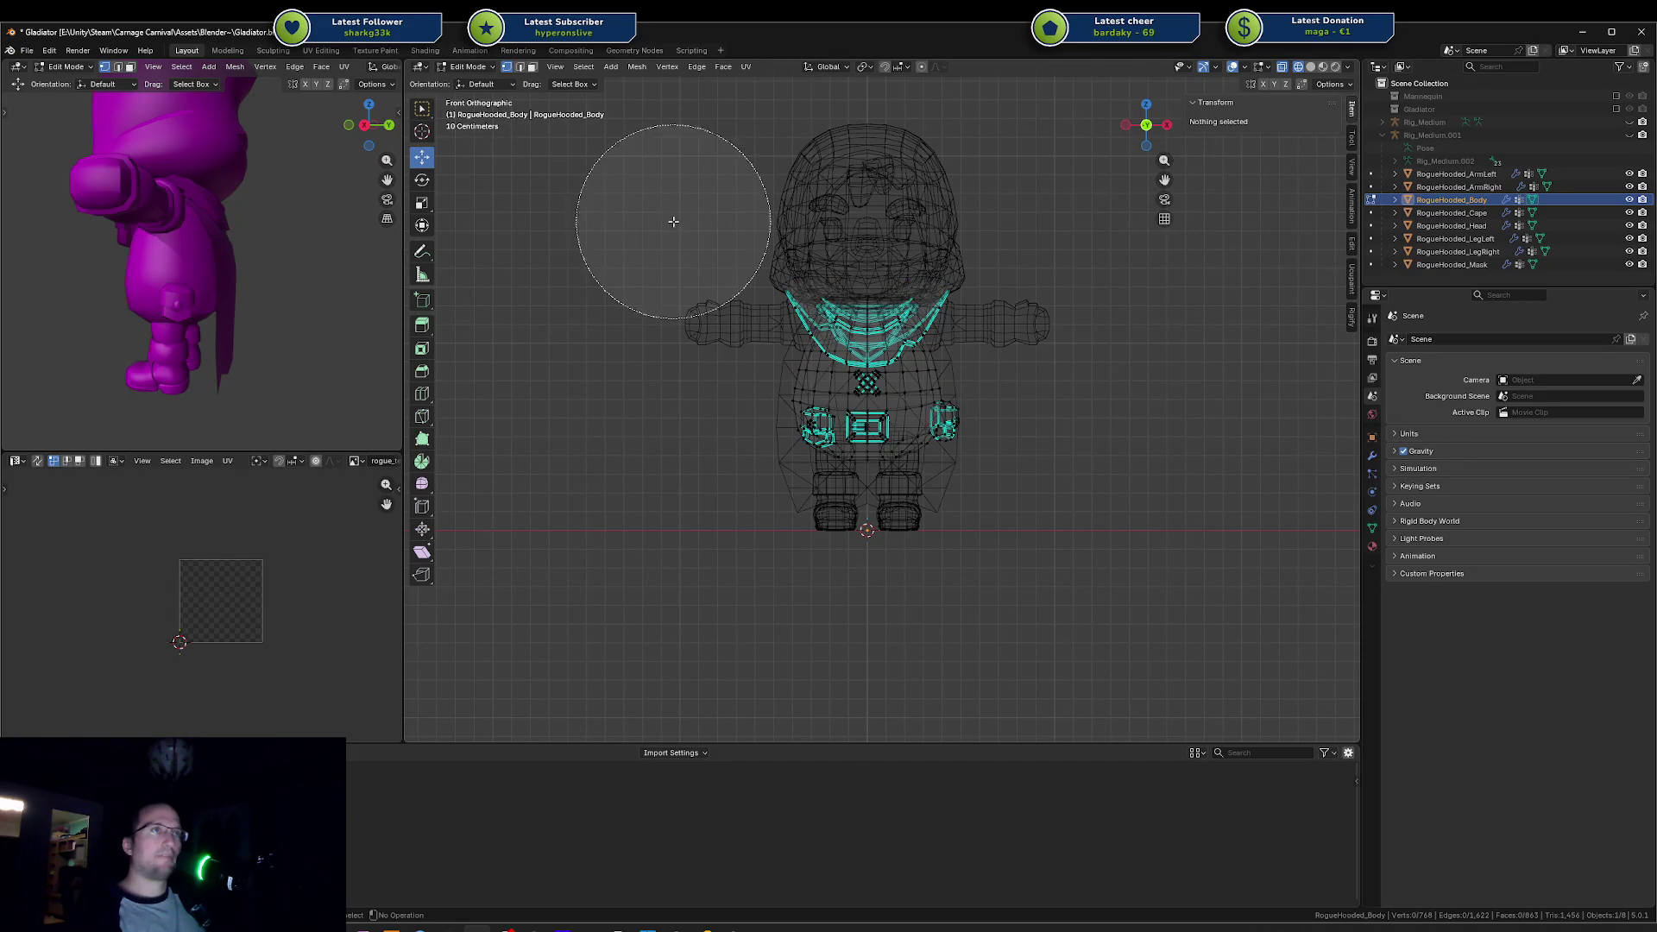
scroll(673, 222, down, 4)
mouse_move(673, 222)
mouse_down()
mouse_move(682, 241)
mouse_move(1020, 246)
mouse_move(1031, 285)
mouse_move(1067, 560)
mouse_move(759, 573)
mouse_up()
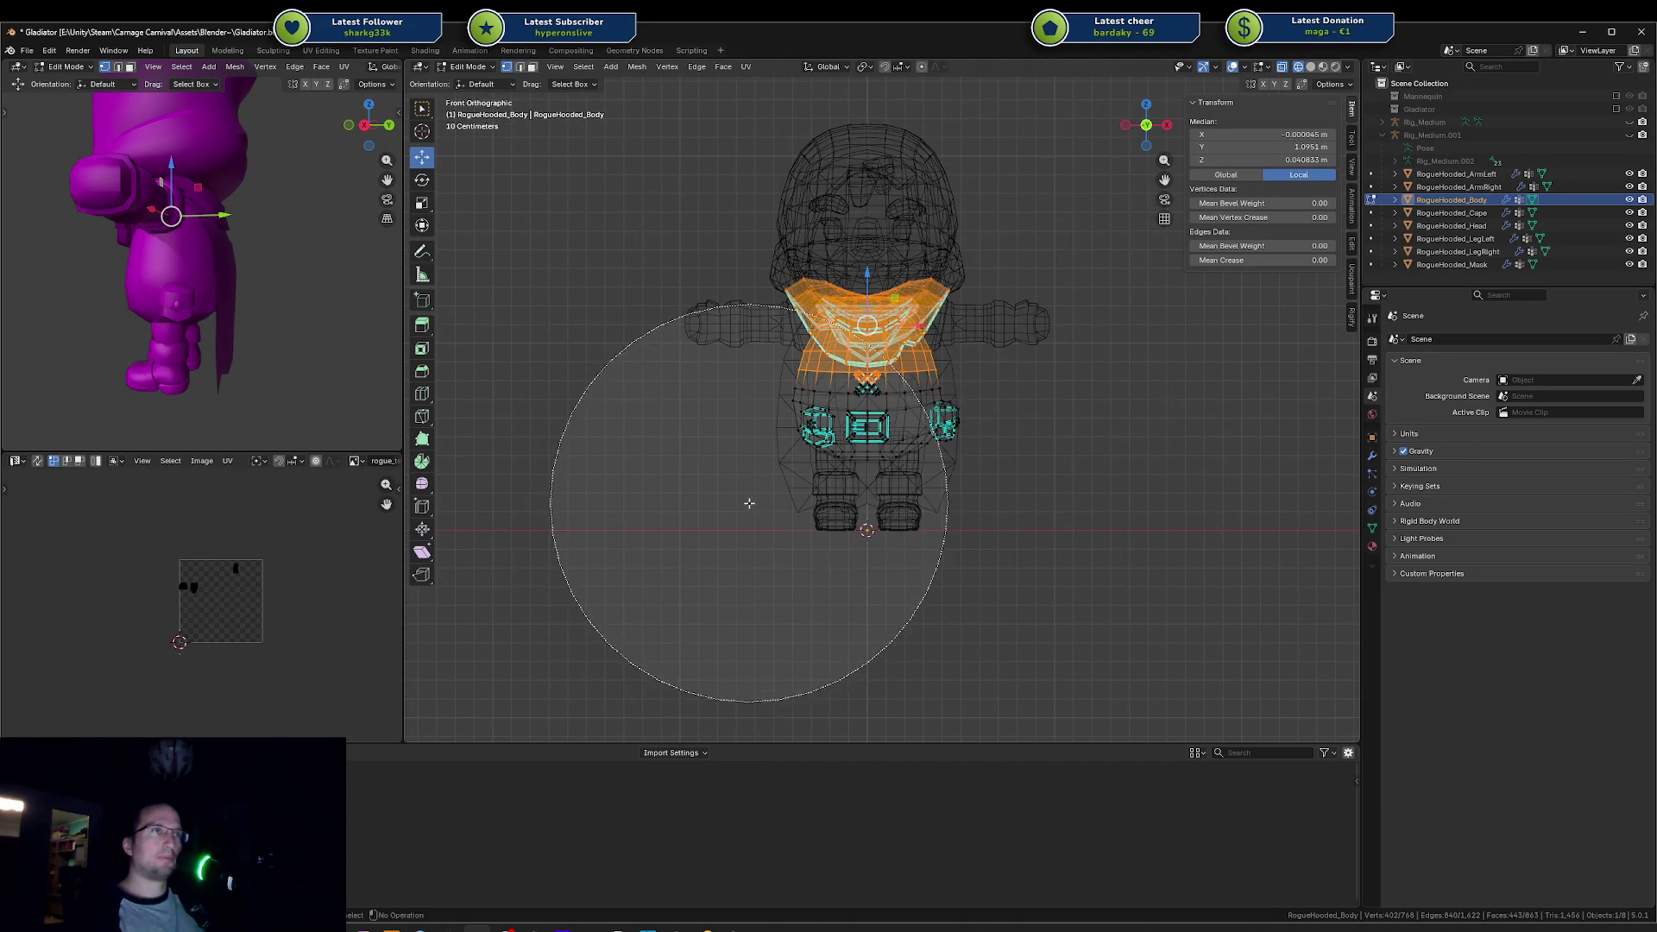
mouse_move(749, 503)
mouse_down()
mouse_move(759, 554)
mouse_move(961, 573)
mouse_move(759, 555)
mouse_move(791, 551)
mouse_up()
right_click(791, 550)
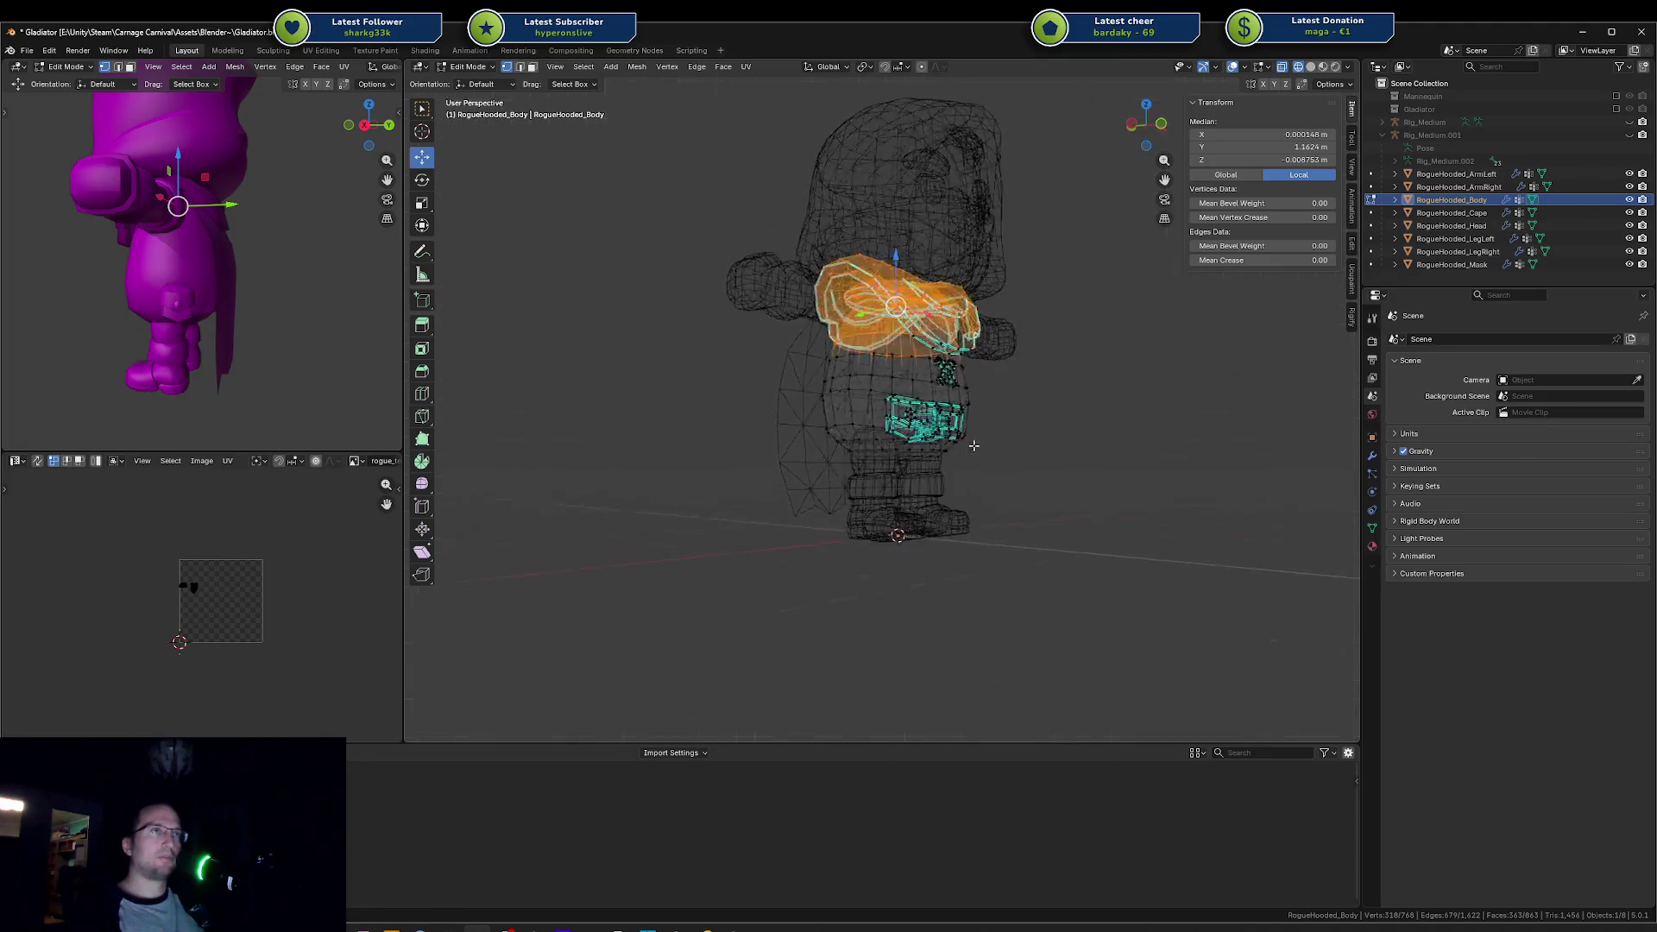
scroll(973, 445, up, 5)
scroll(898, 484, down, 2)
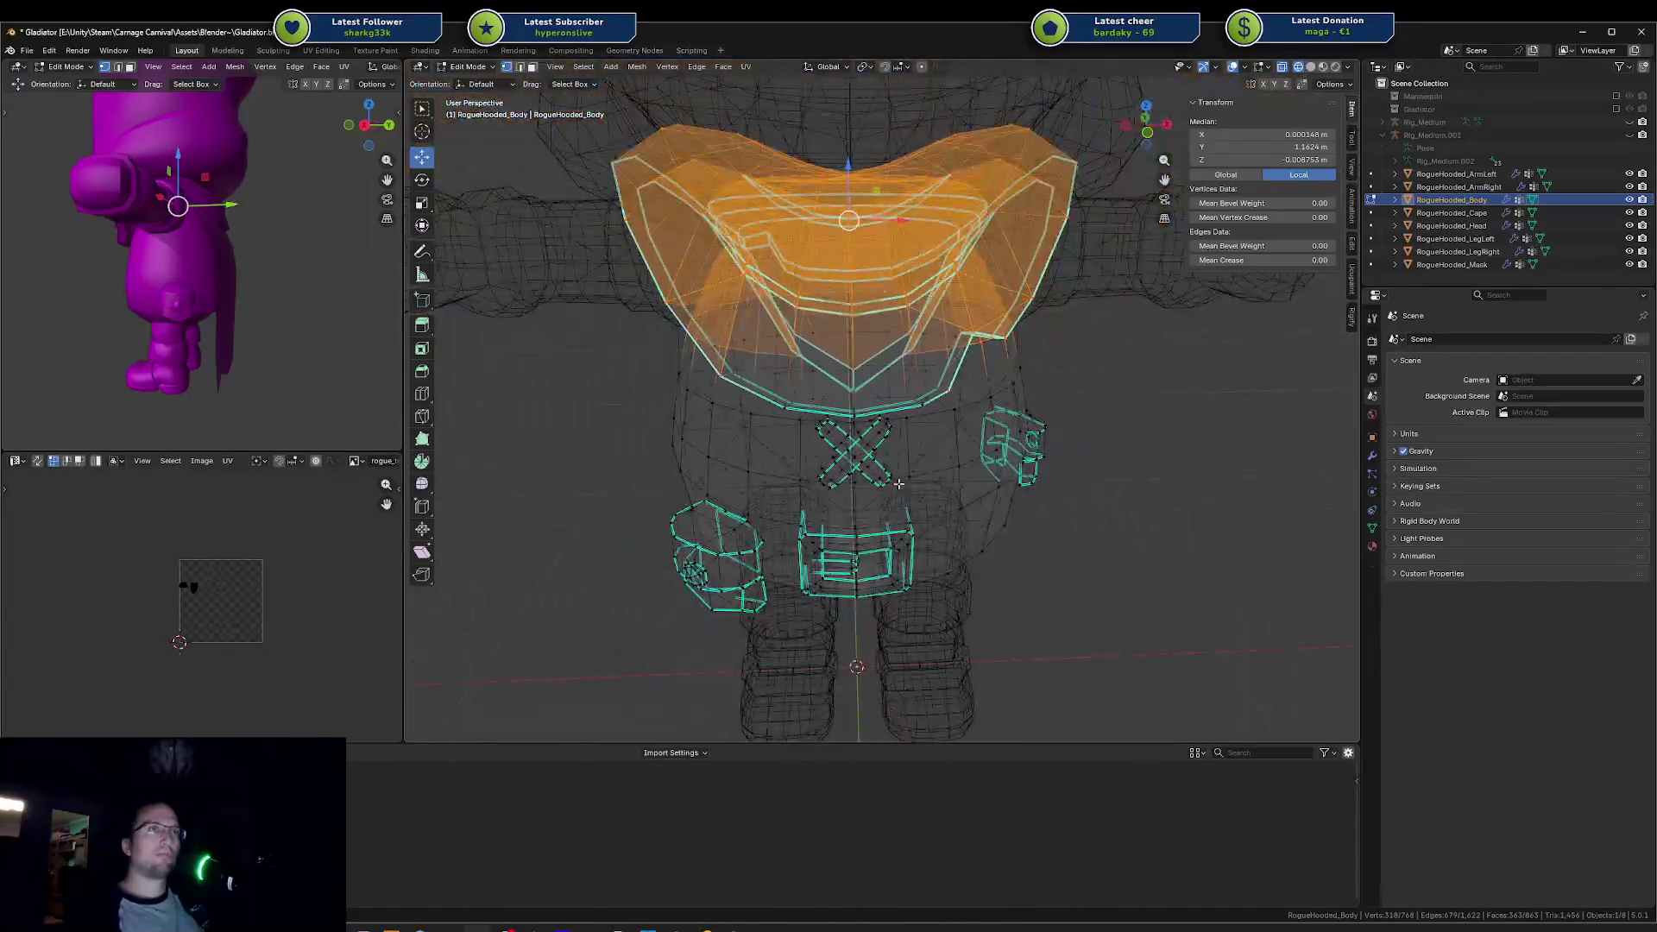
scroll(898, 484, down, 8)
Step: Move the selected hood part off to the left, then return to Object Mode in solid shading
key(g)
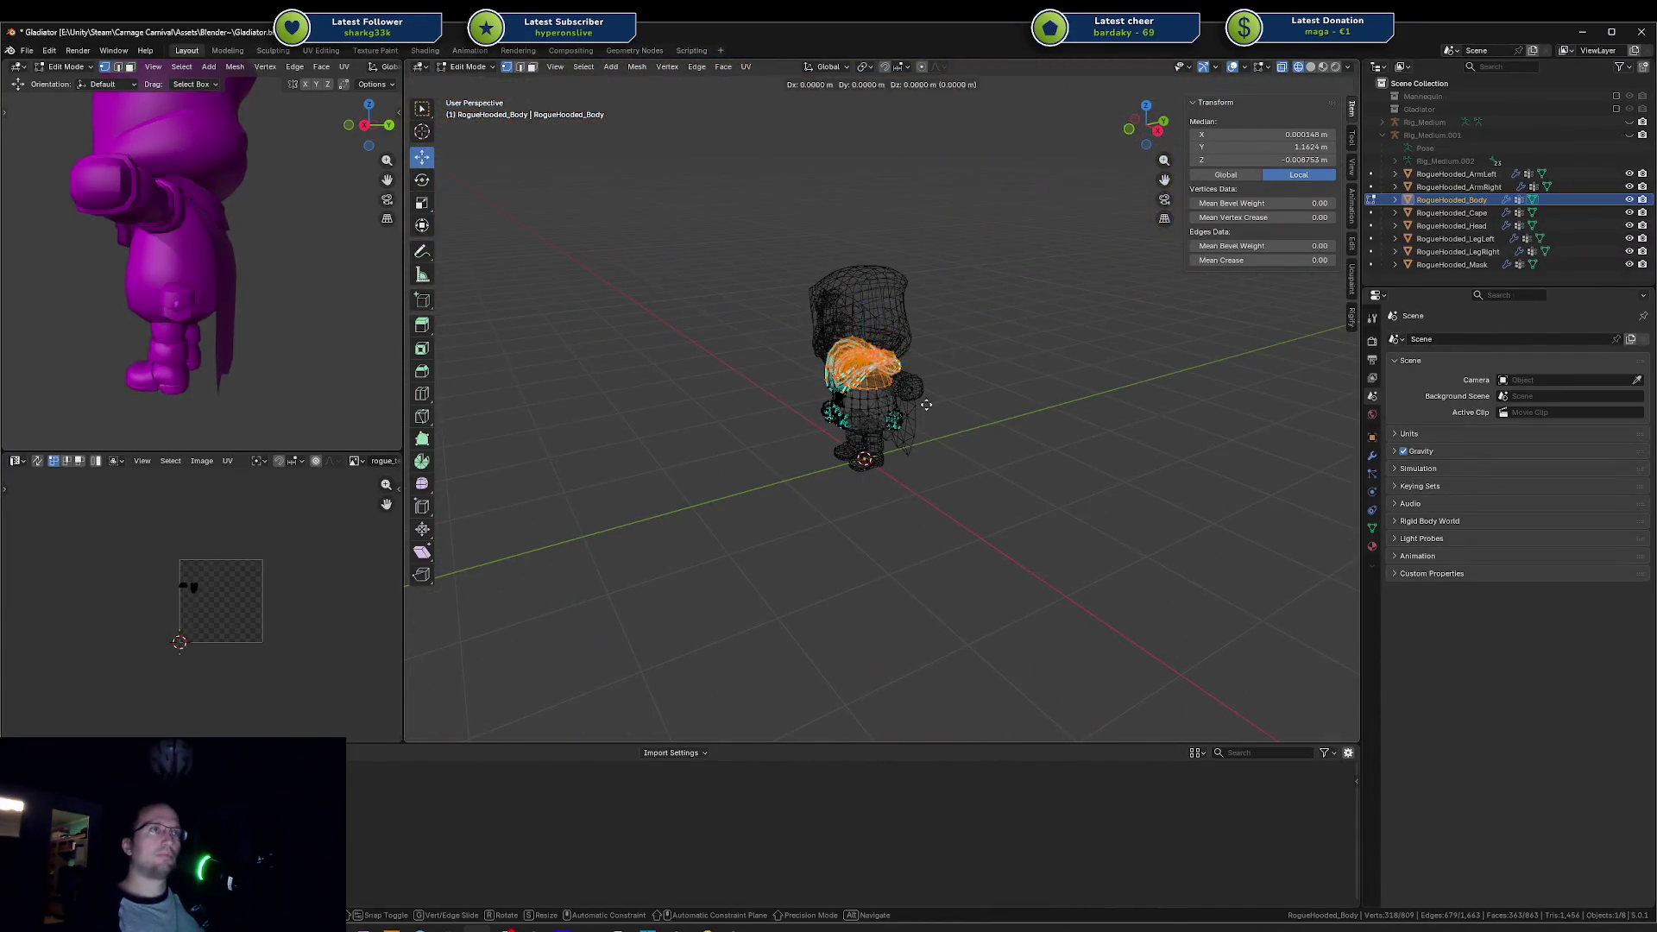
click(732, 370)
key(shift+z)
key(alt+a)
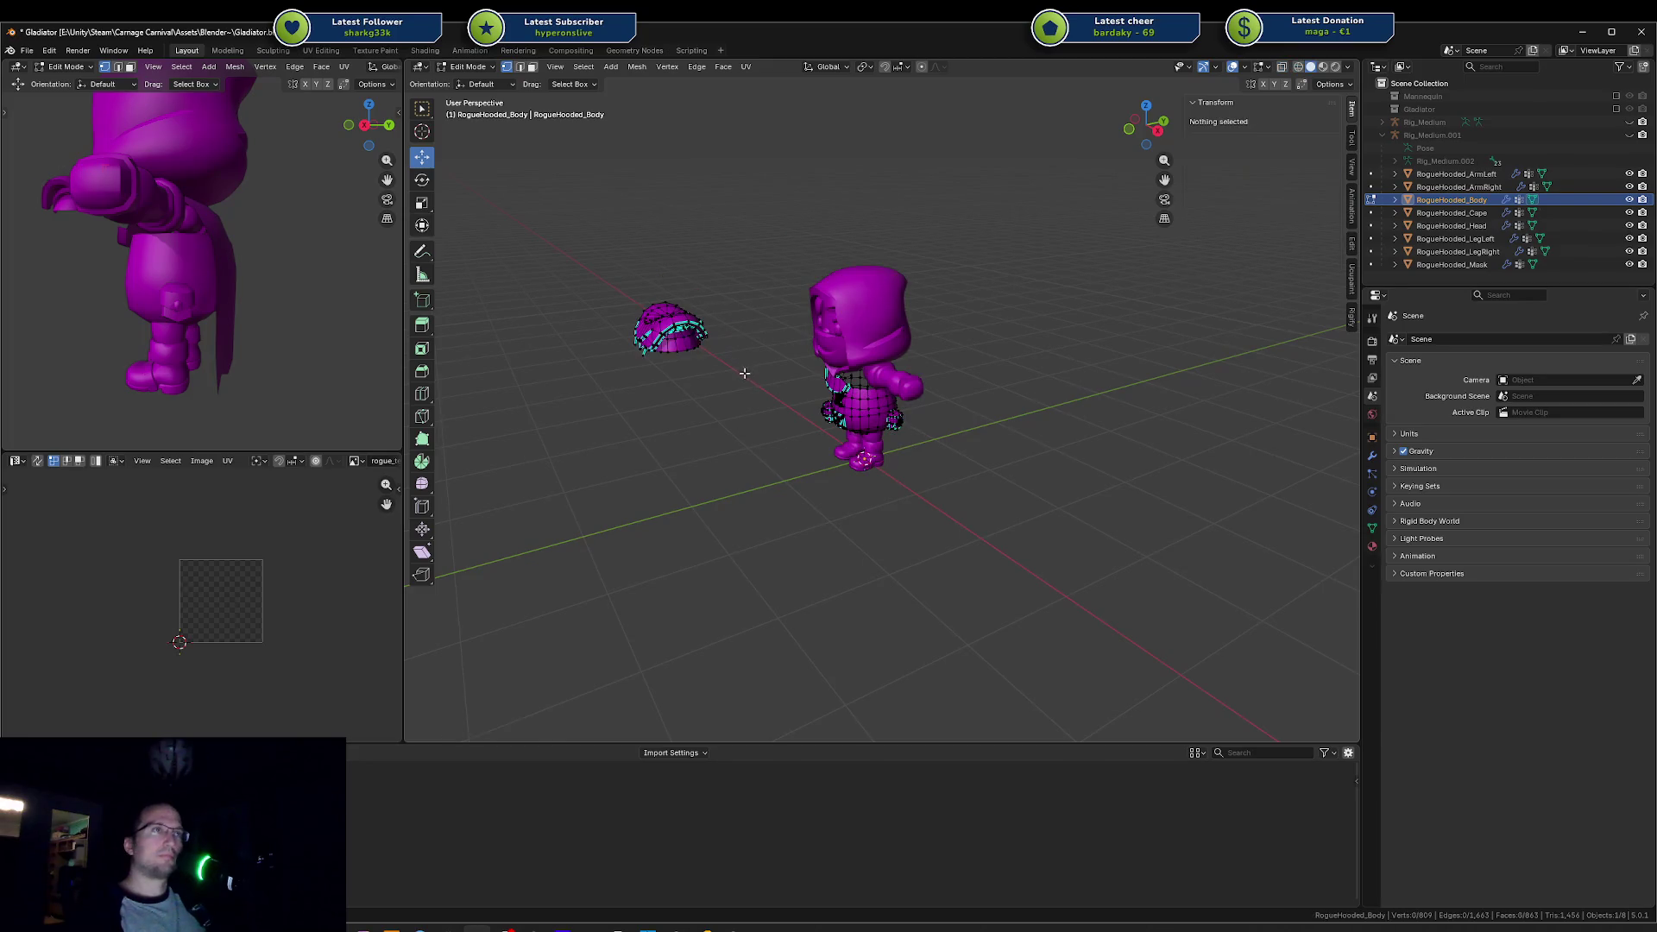
key(Tab)
scroll(602, 297, up, 4)
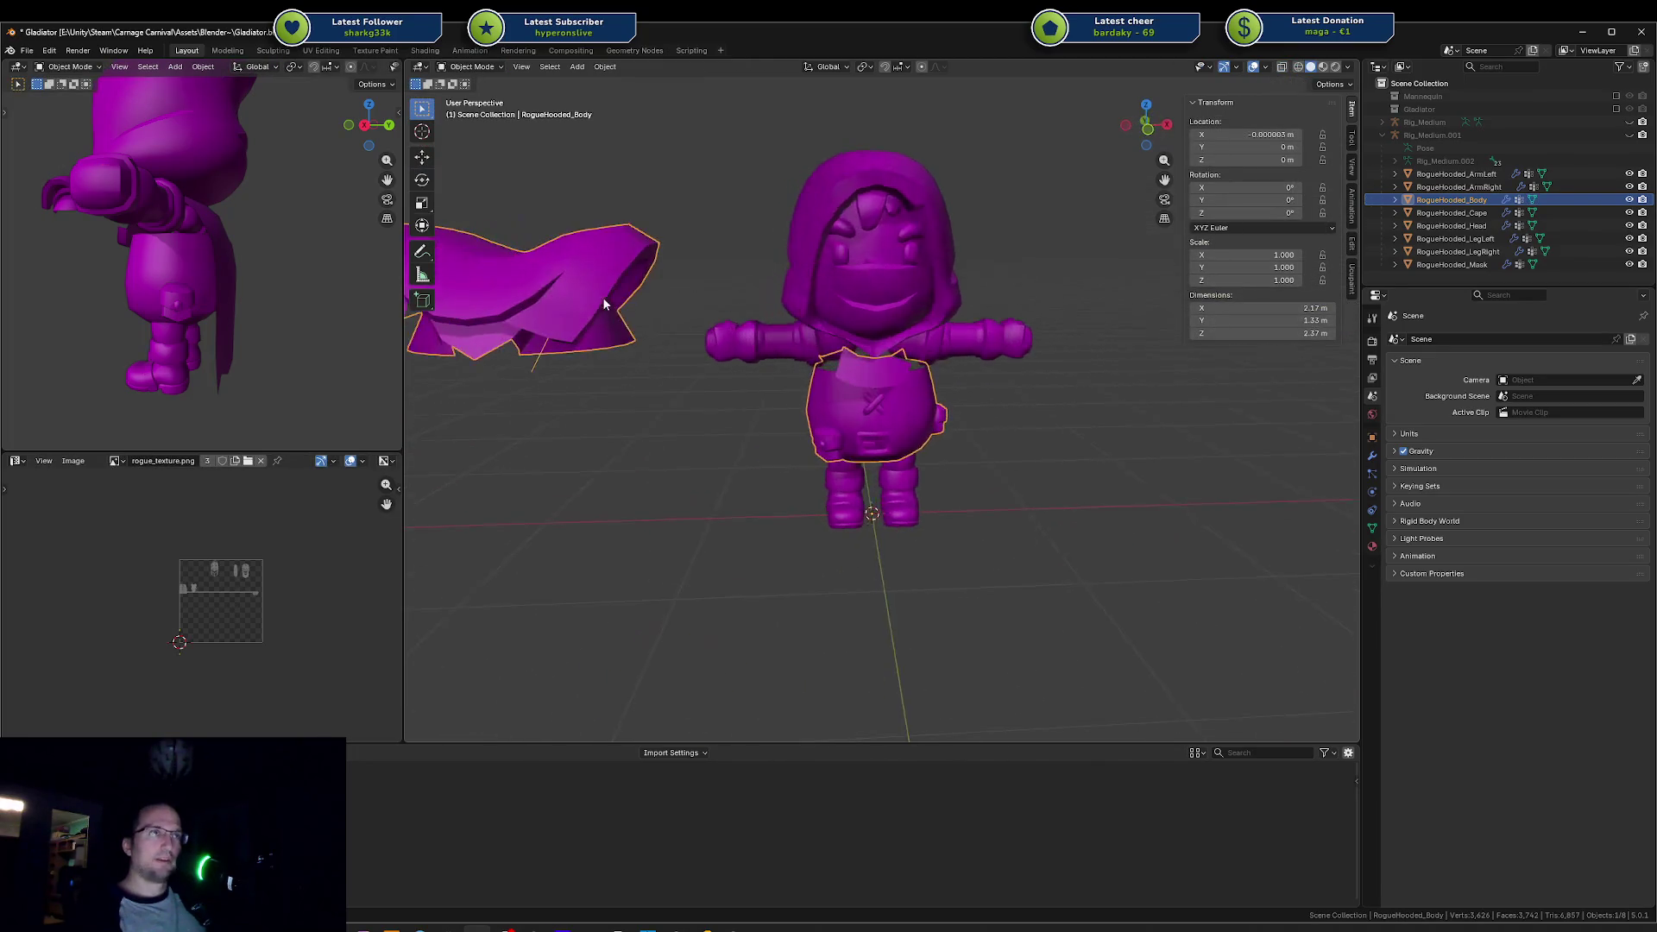
Step: Back in Edit Mode, select the whole detached hood piece with Ctrl+L, then deselect it
key(Tab)
scroll(604, 293, down, 6)
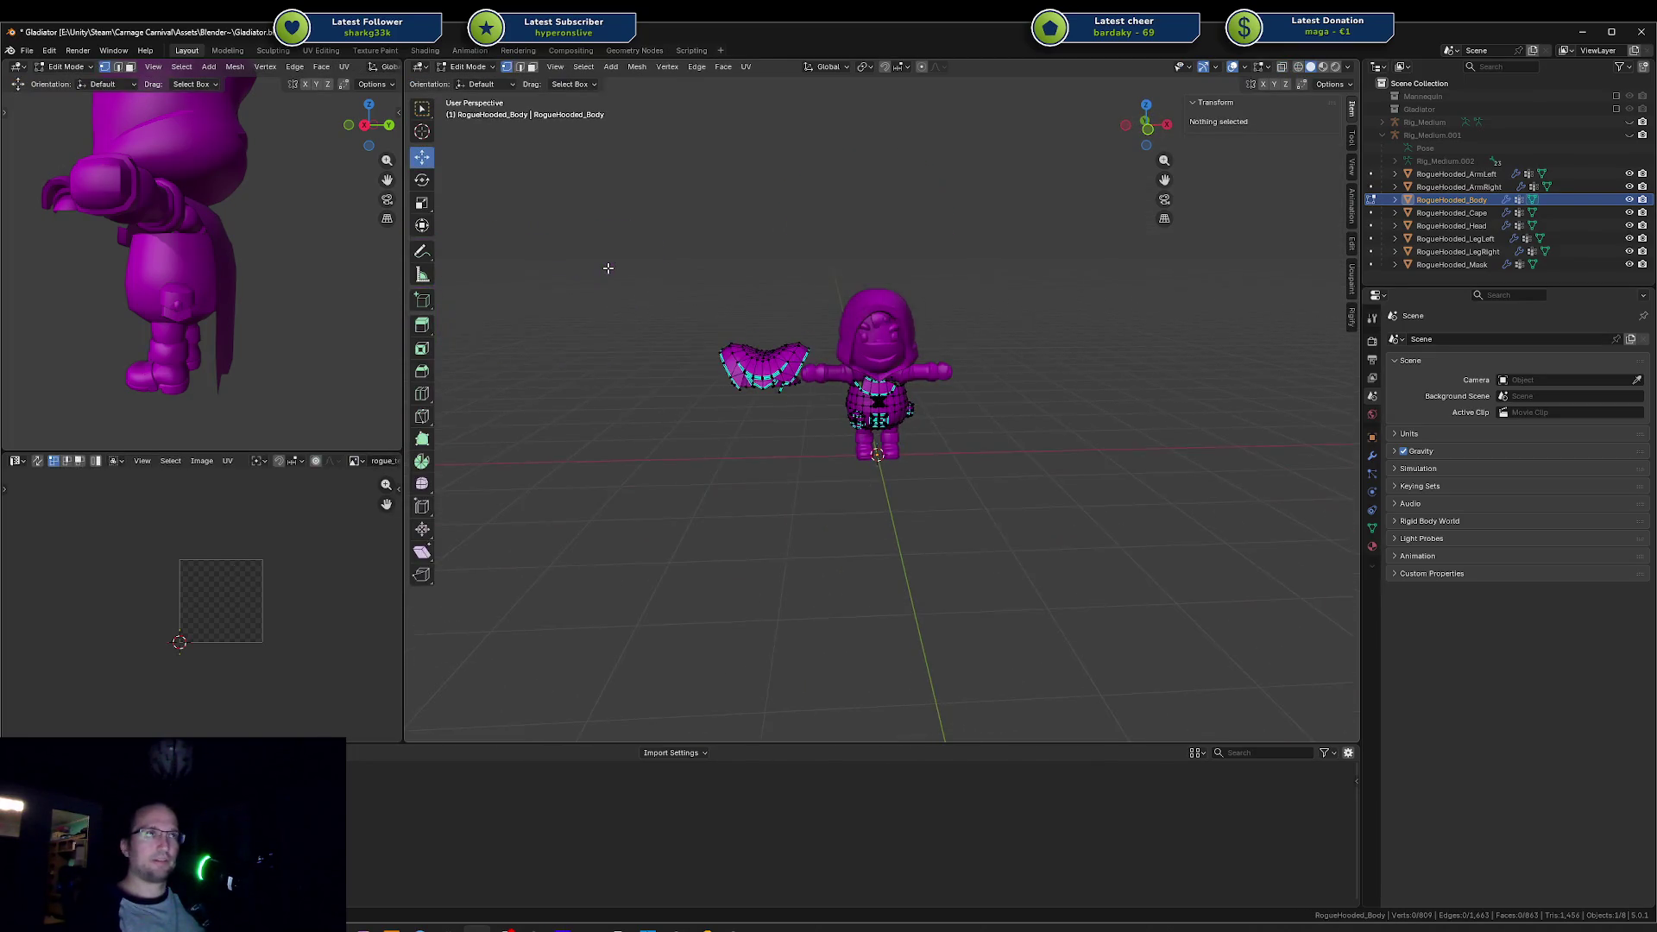
click(697, 344)
key(ctrl+l)
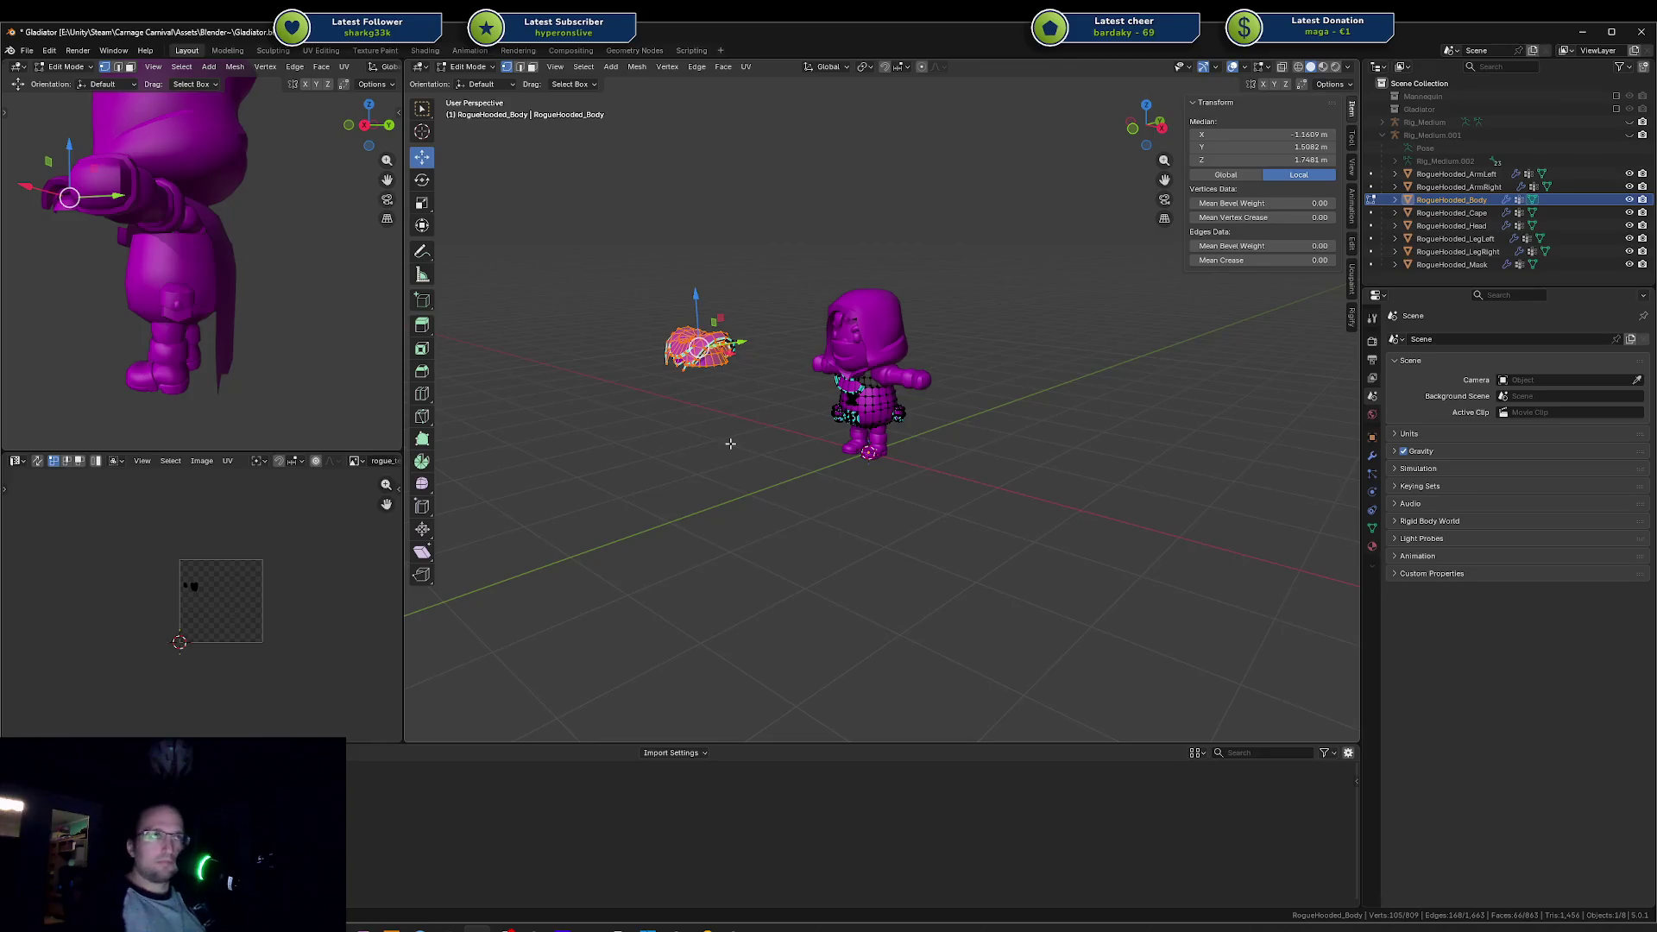
click(773, 449)
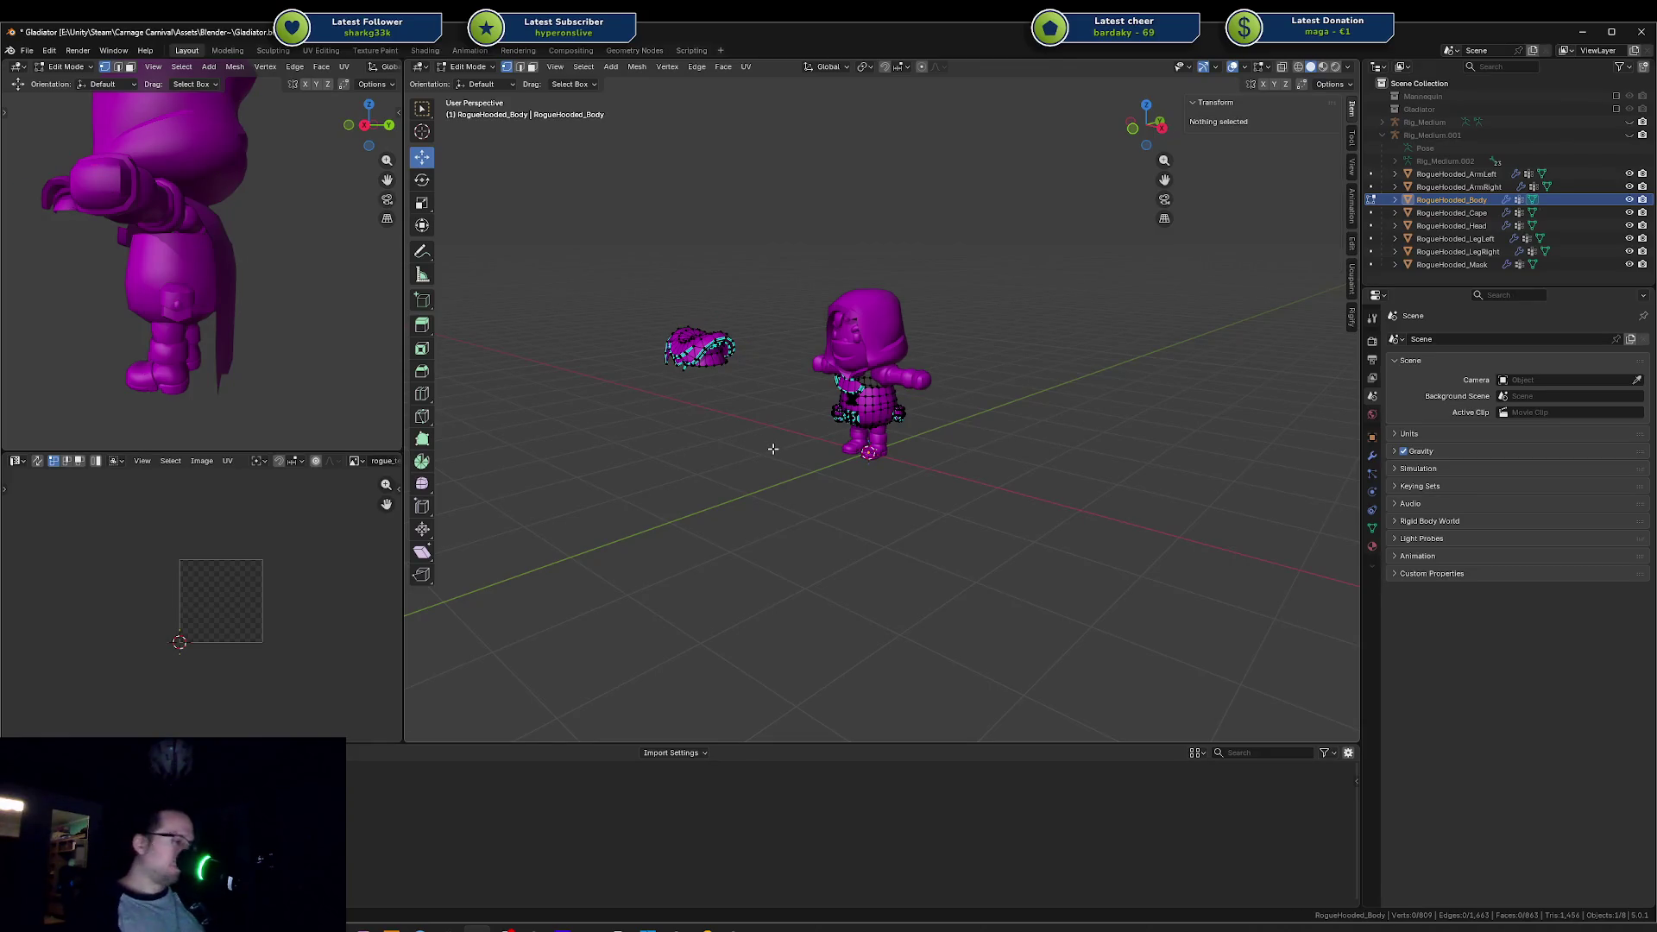
Step: Reopen Gladiator.blend from recent files without saving and bring Unity back to the front
right_click(773, 447)
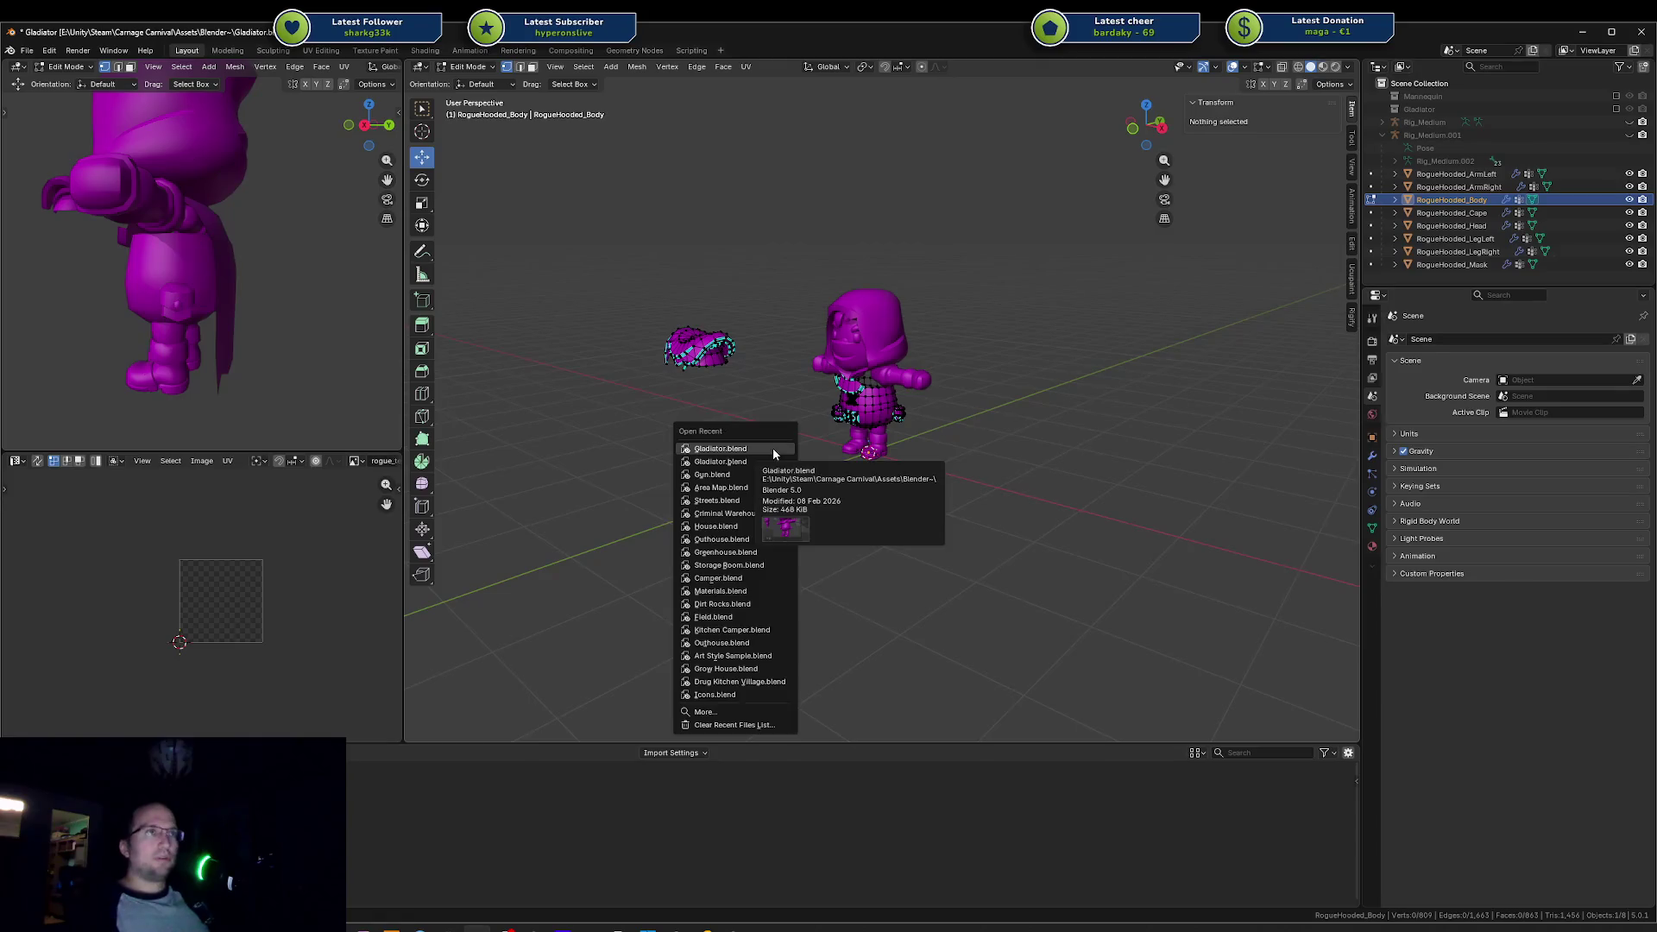
key(ctrl+q)
click(828, 499)
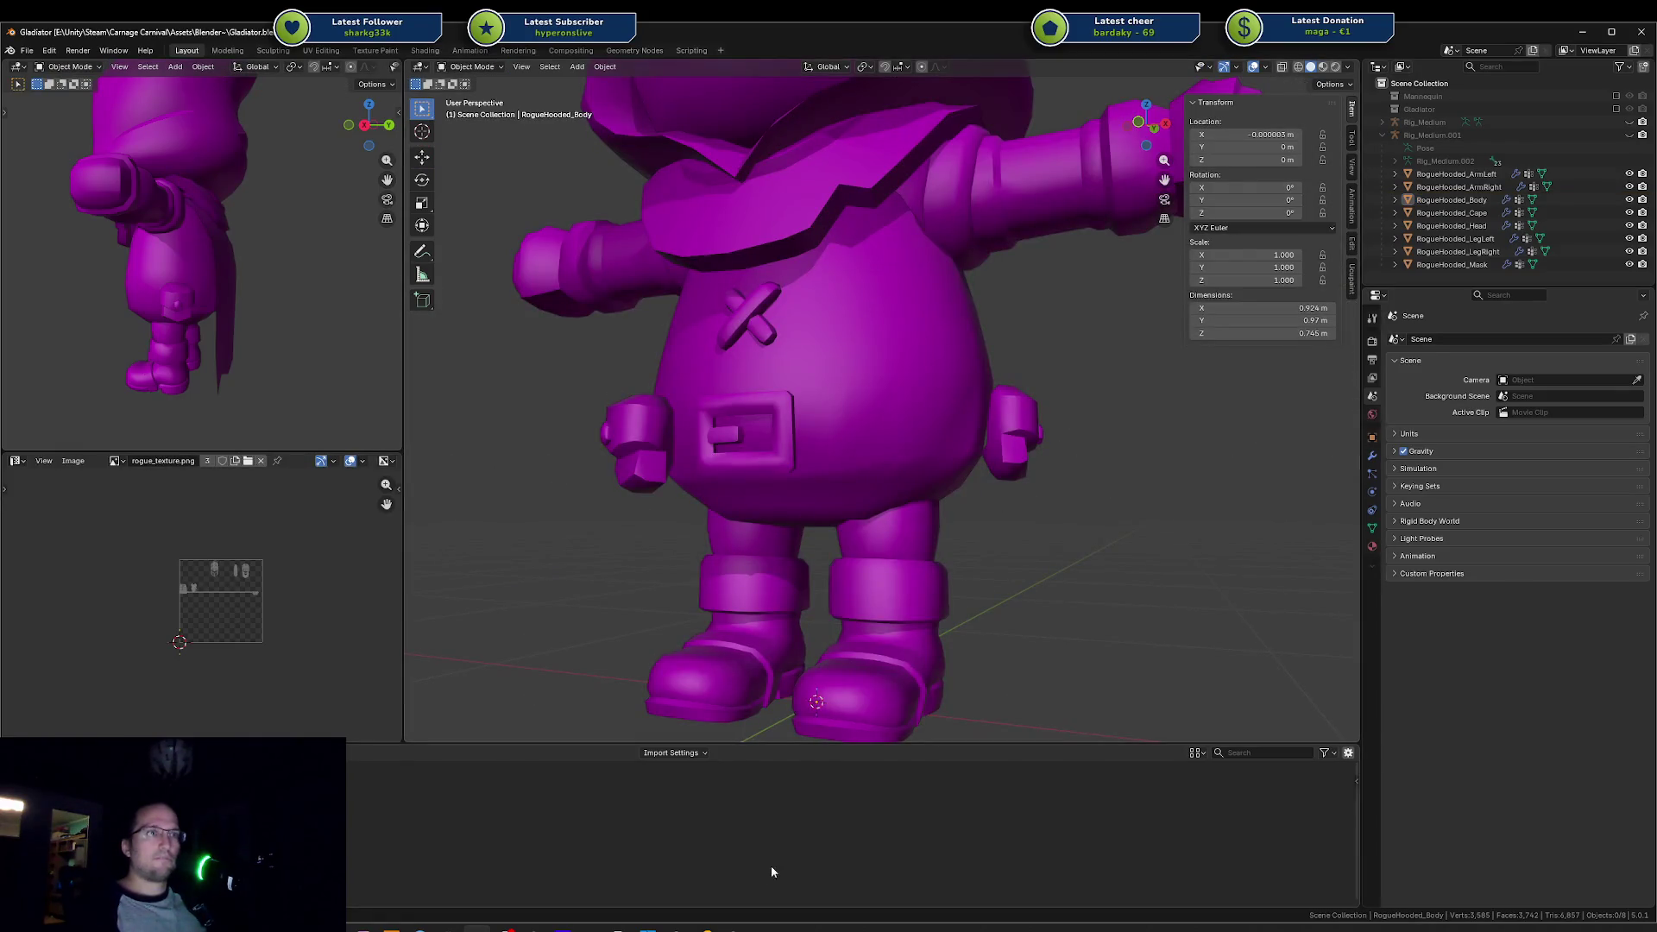
click(710, 928)
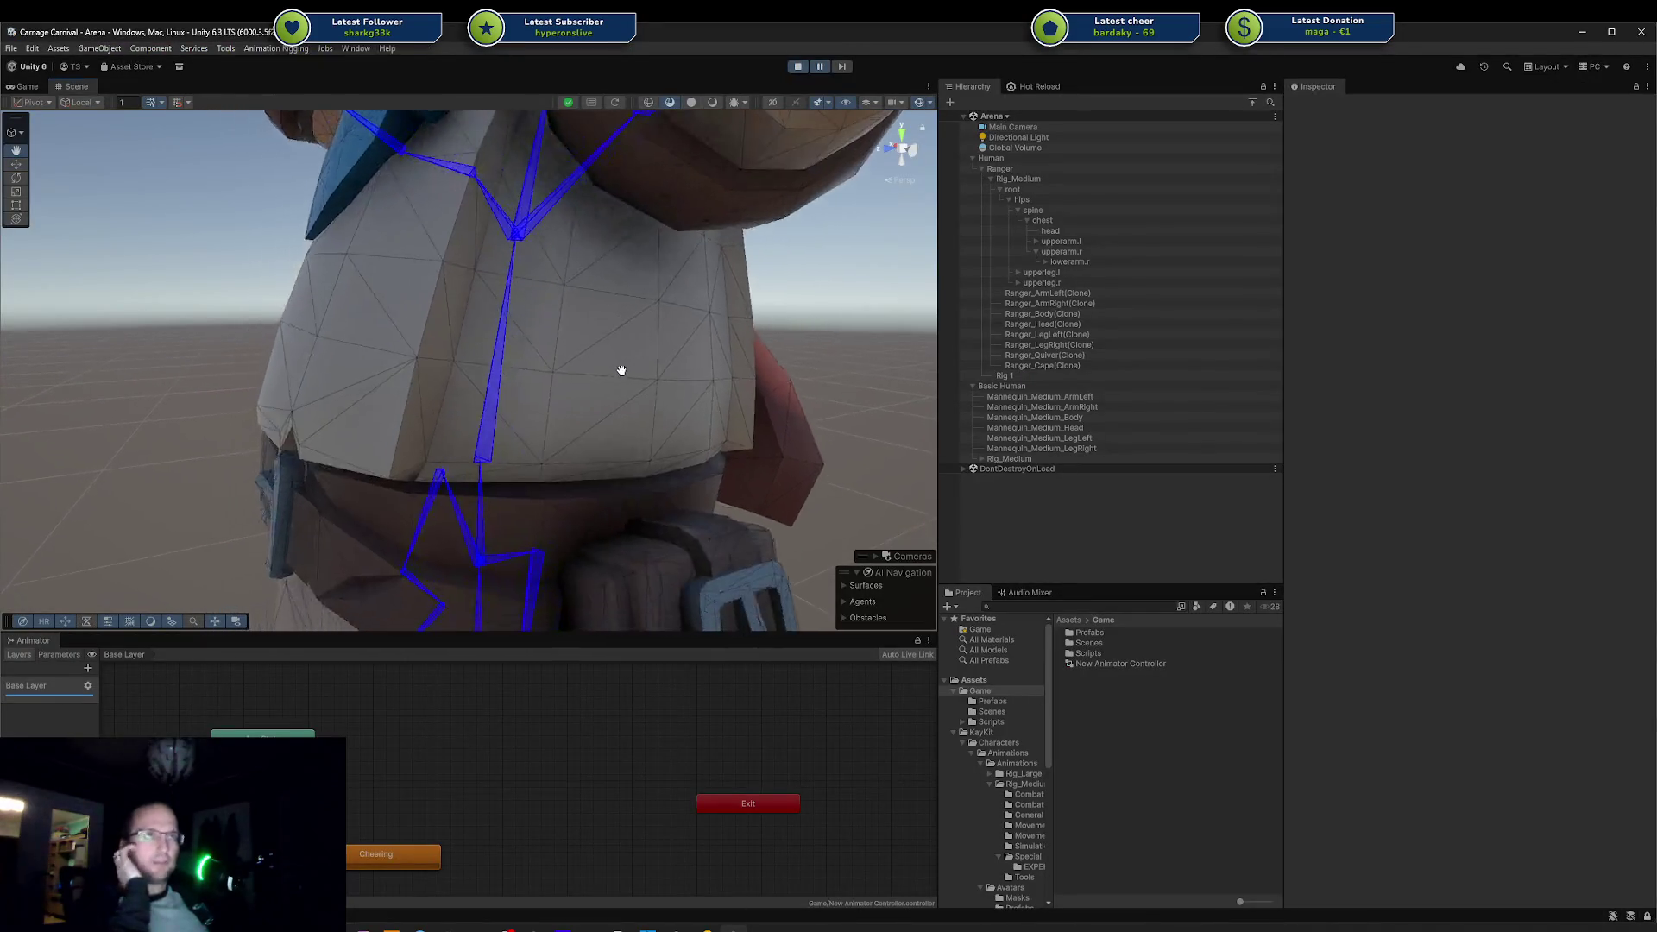
Step: Pan, zoom and orbit the Scene view over the Ranger's torso, face and legs, then switch to Blender
drag(621, 370, 602, 387)
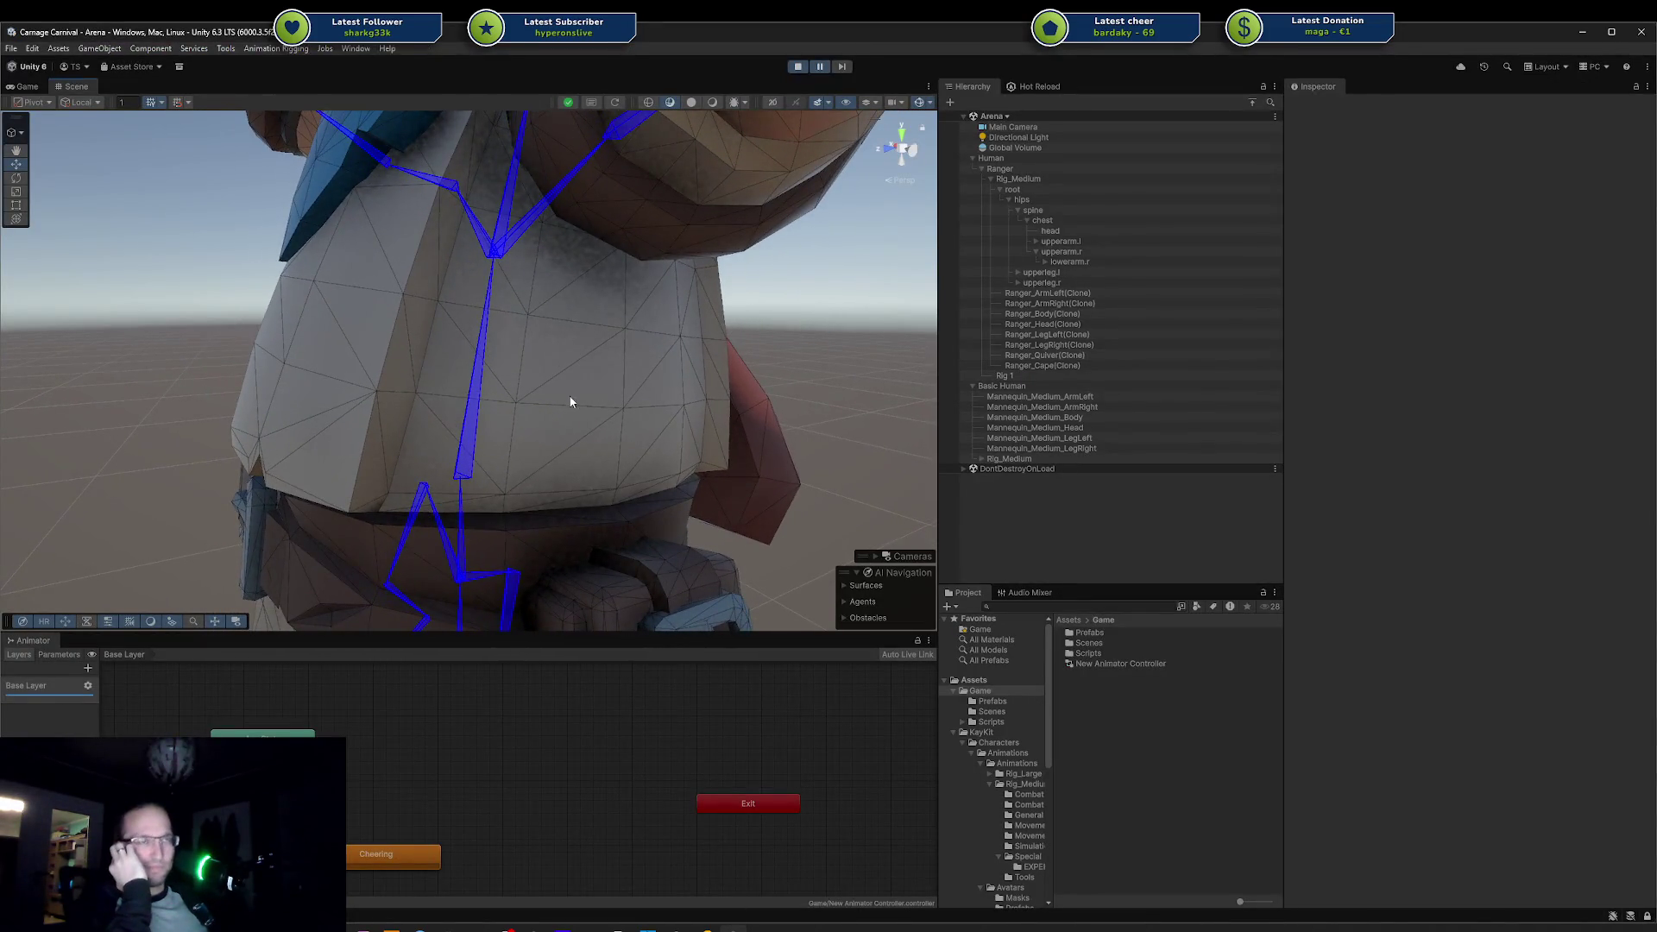
scroll(561, 397, down, 4)
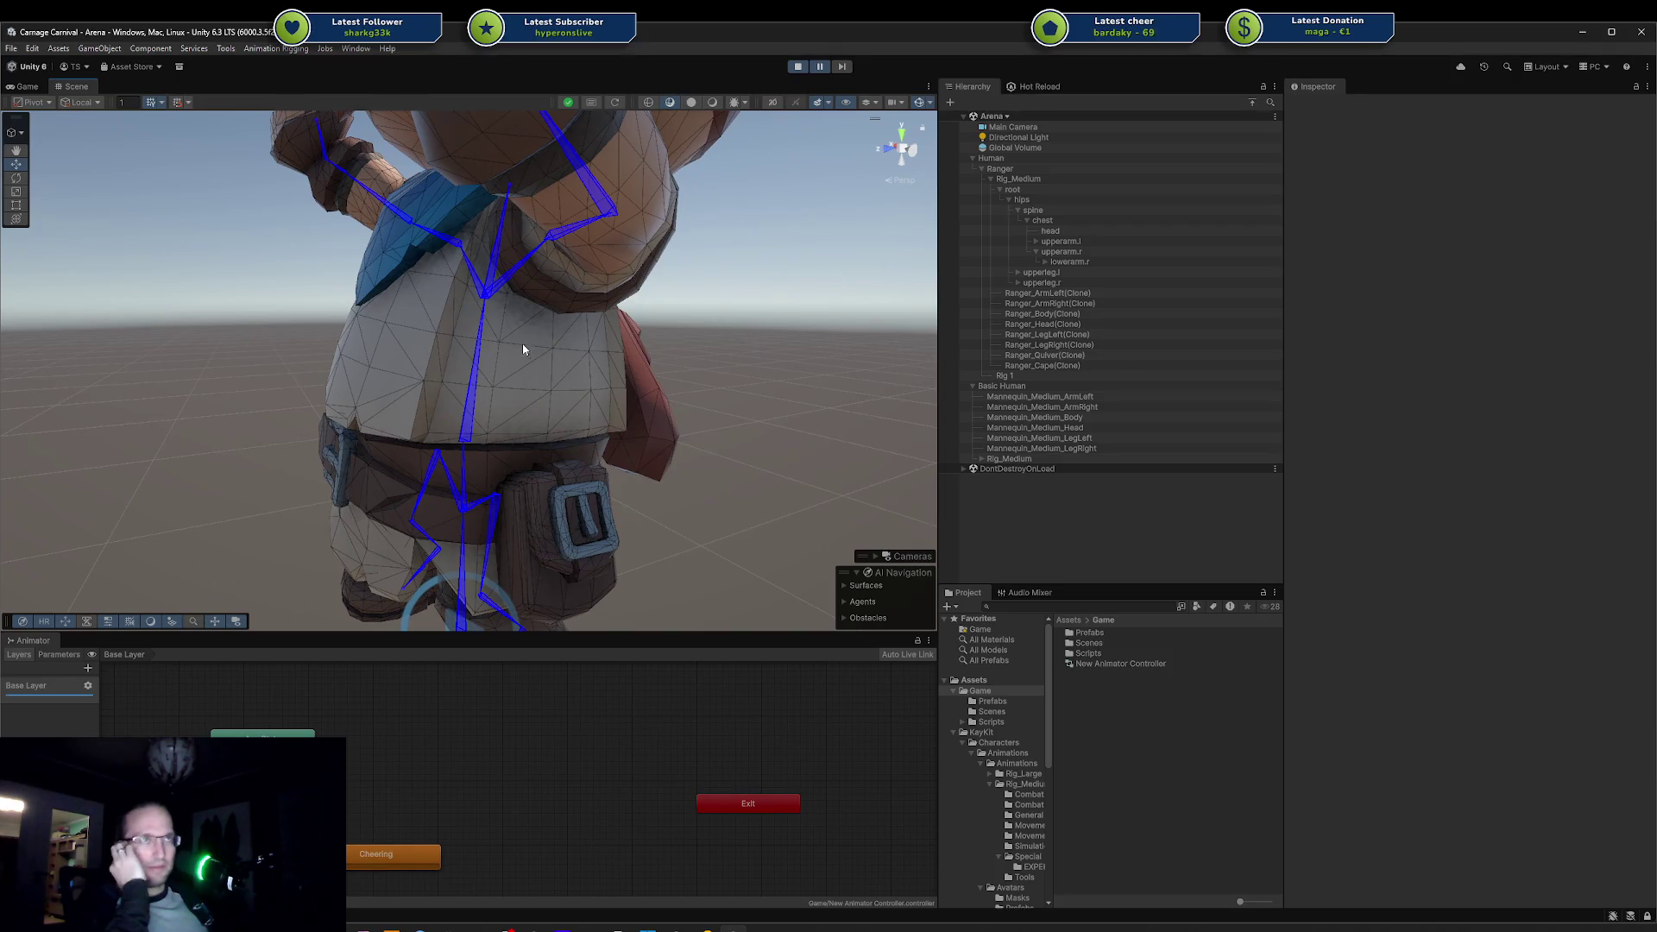
mouse_move(521, 281)
mouse_down()
mouse_move(562, 355)
mouse_move(664, 372)
mouse_move(589, 399)
mouse_move(452, 221)
mouse_up()
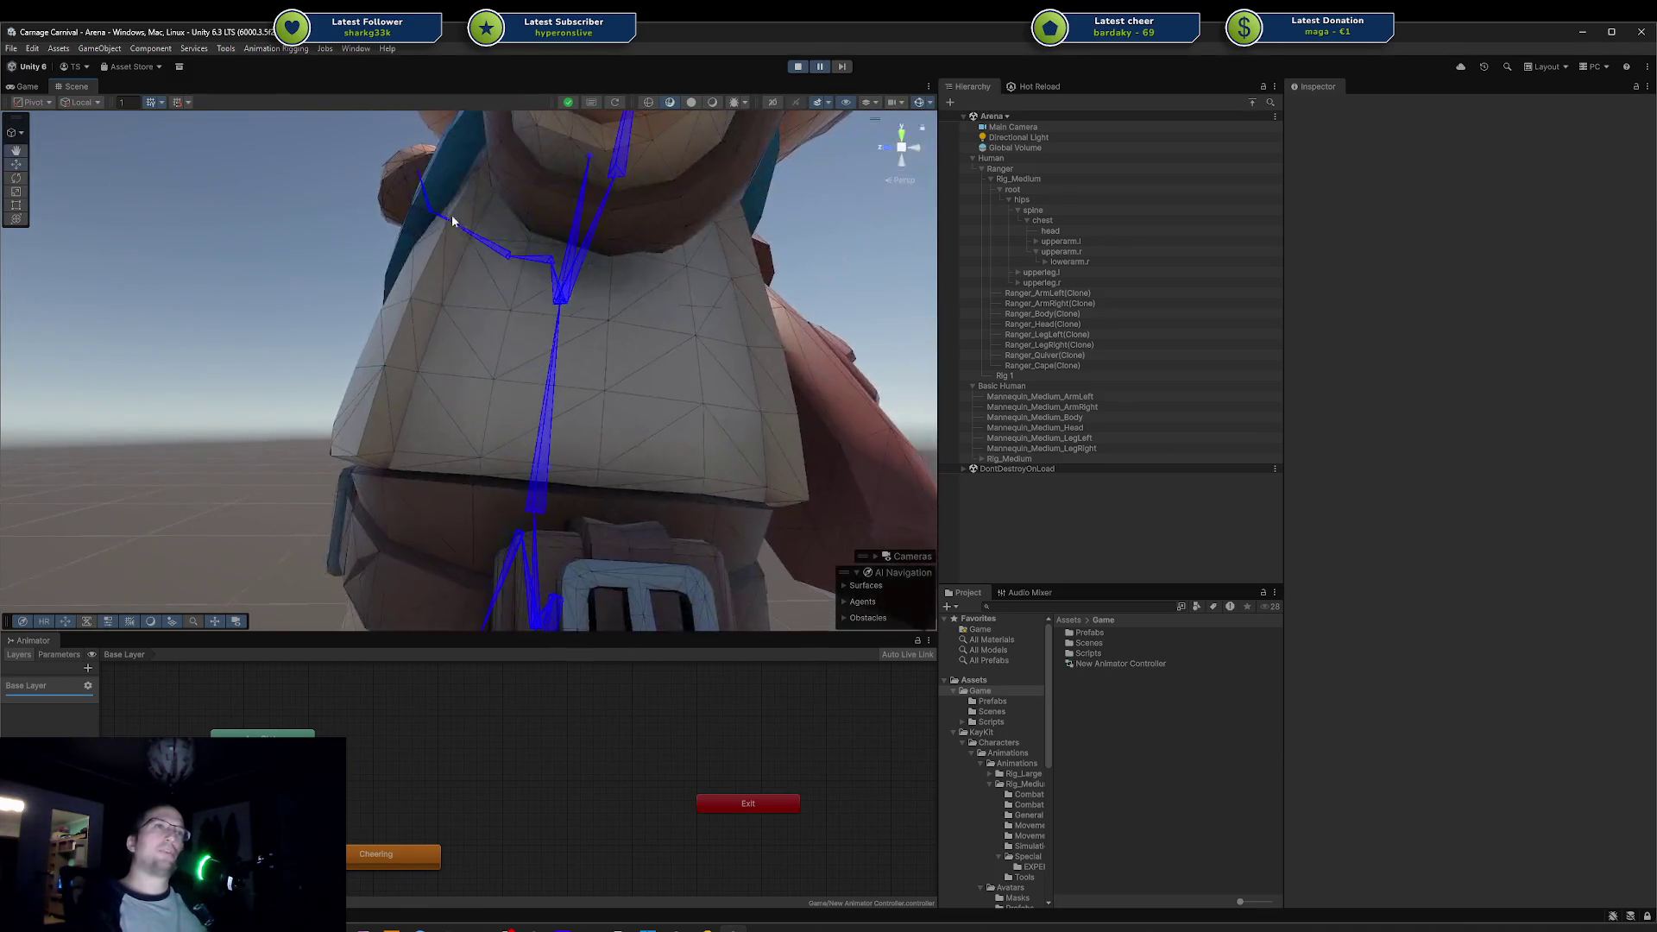
scroll(500, 402, down, 2)
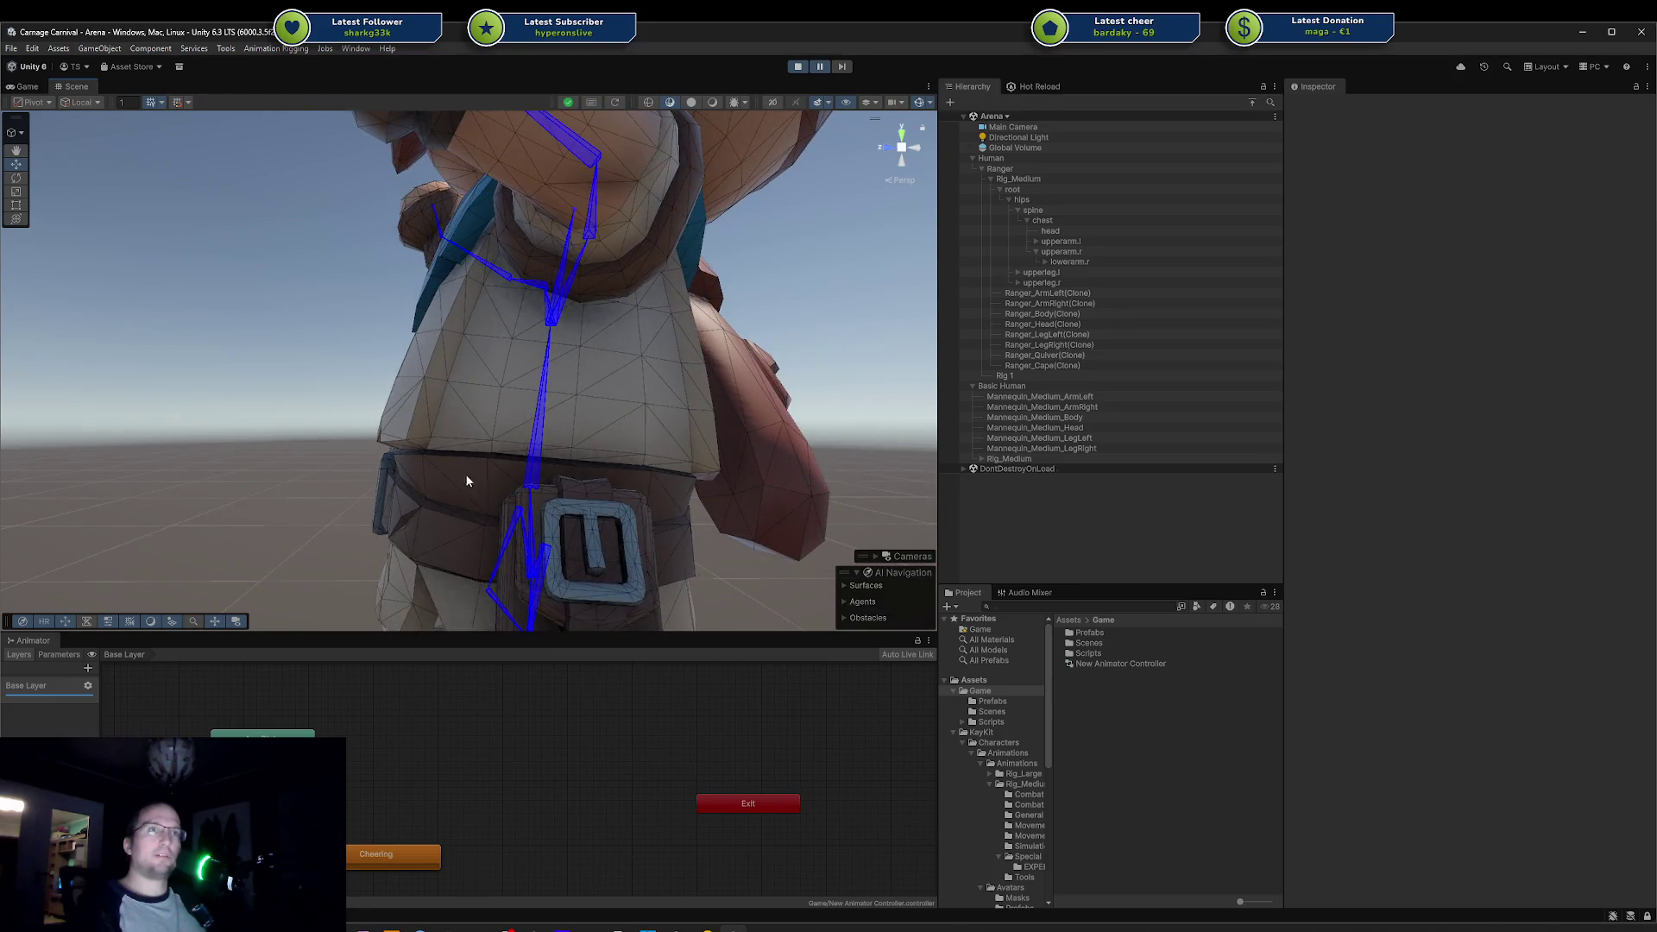
mouse_move(423, 483)
mouse_down()
mouse_move(406, 388)
mouse_move(468, 416)
mouse_move(431, 414)
mouse_up()
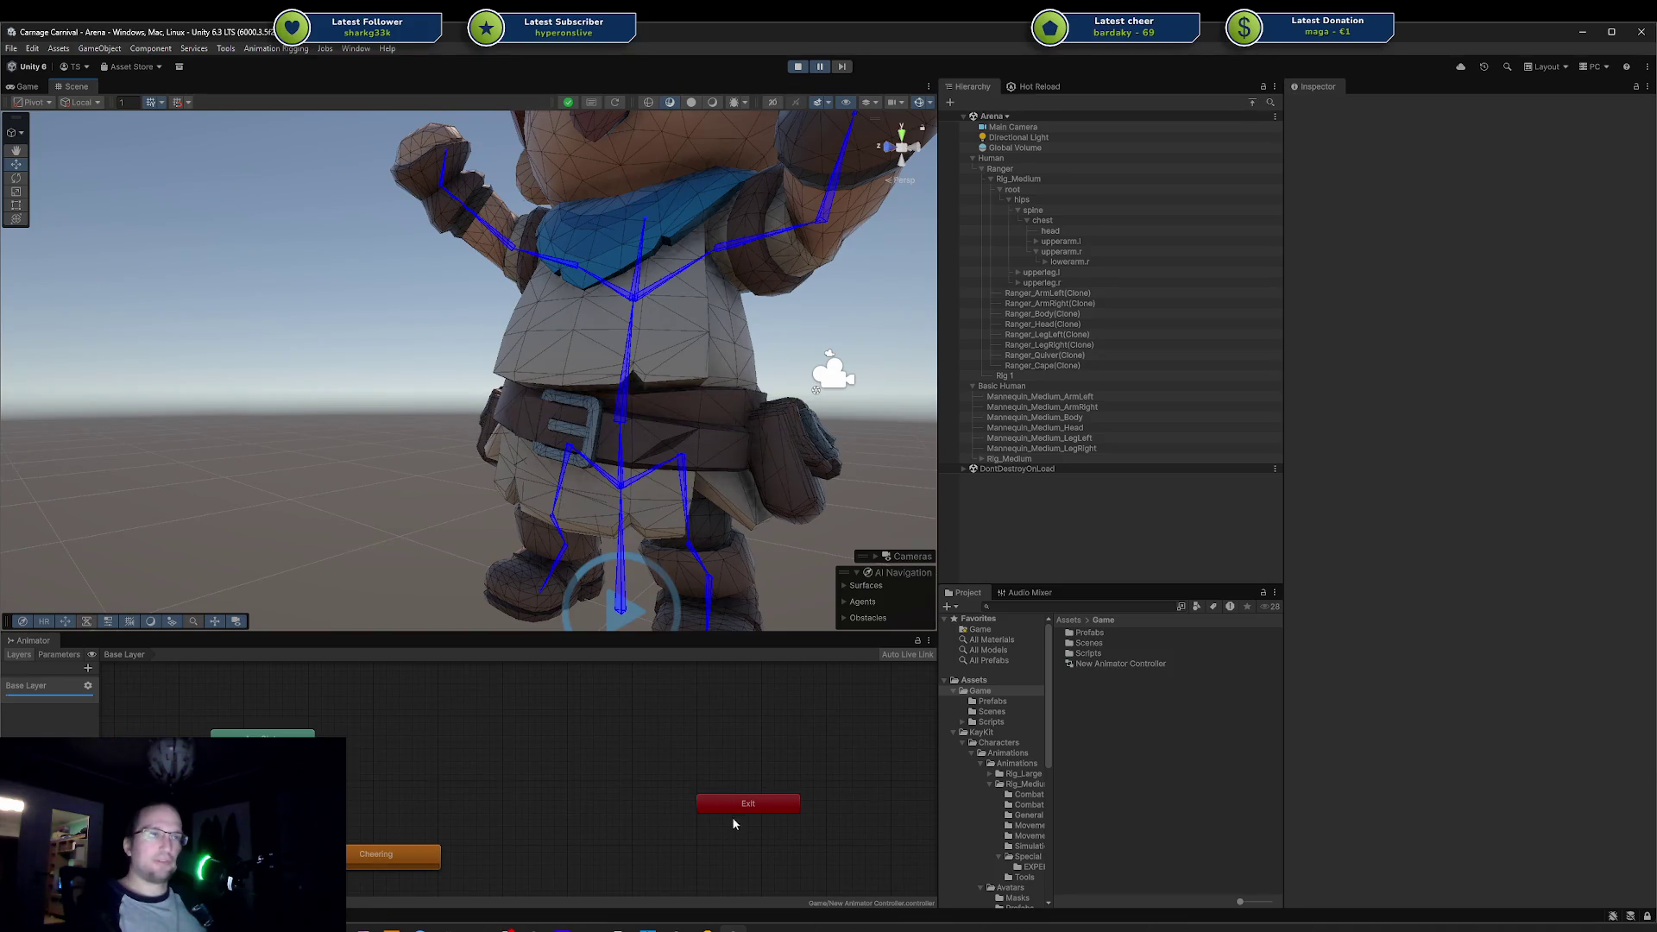
key(alt+Tab)
key(alt+Tab)
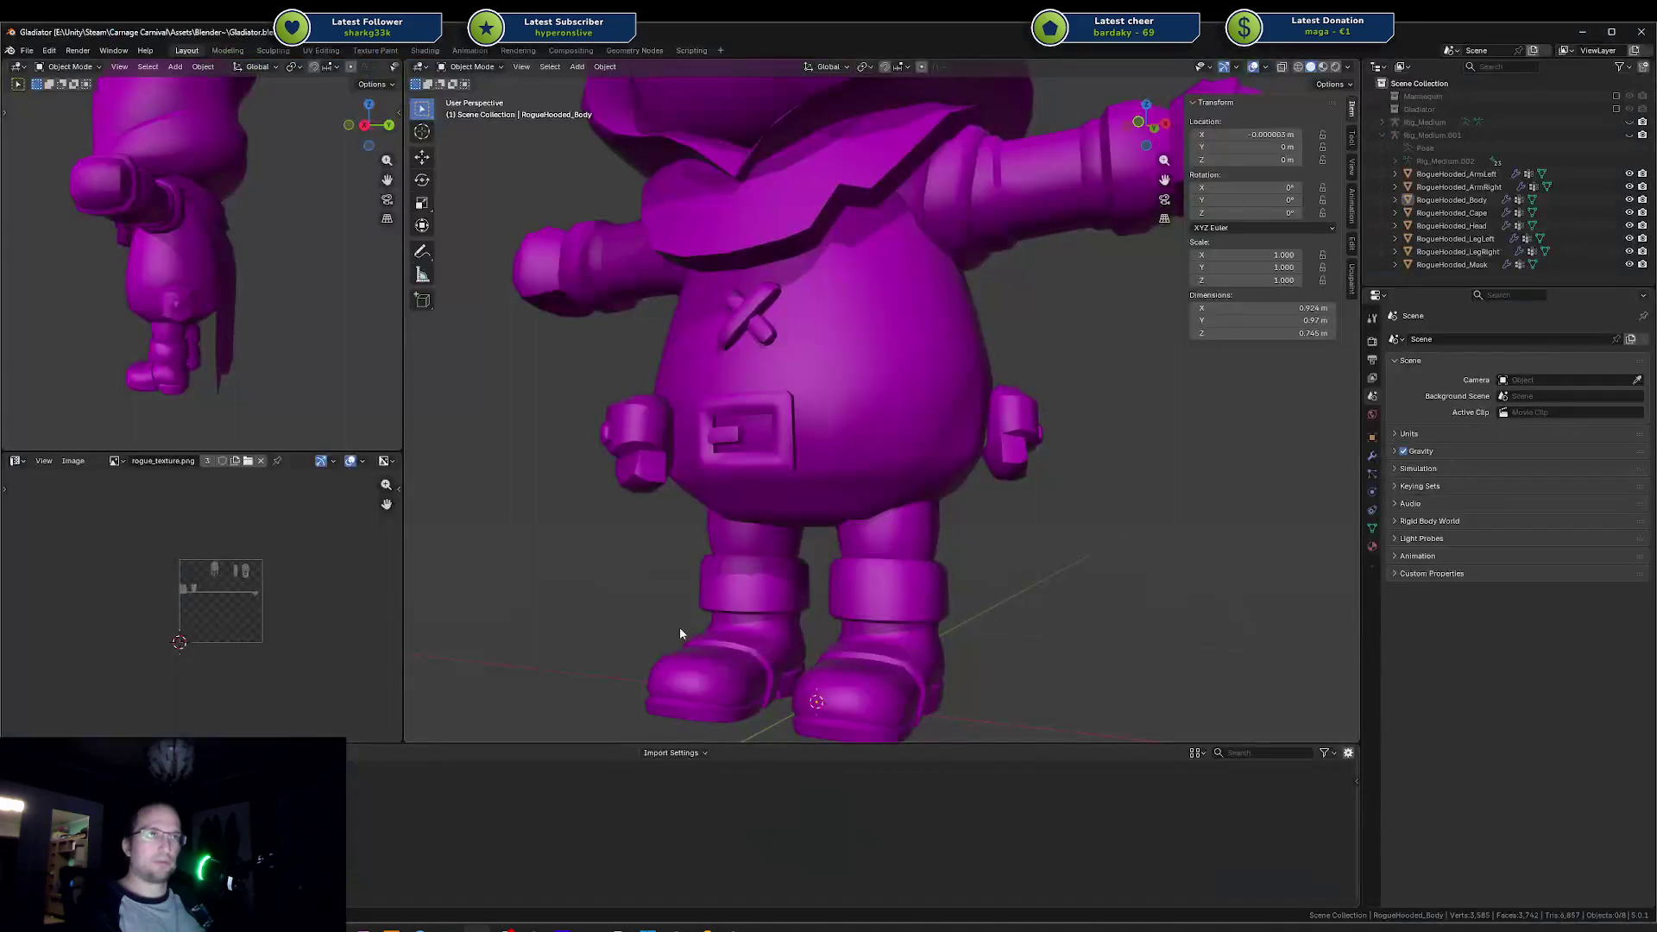
Step: Select and unhide the Rig_Medium.001 armature, then pick the body mesh and its bones
key(shift+z)
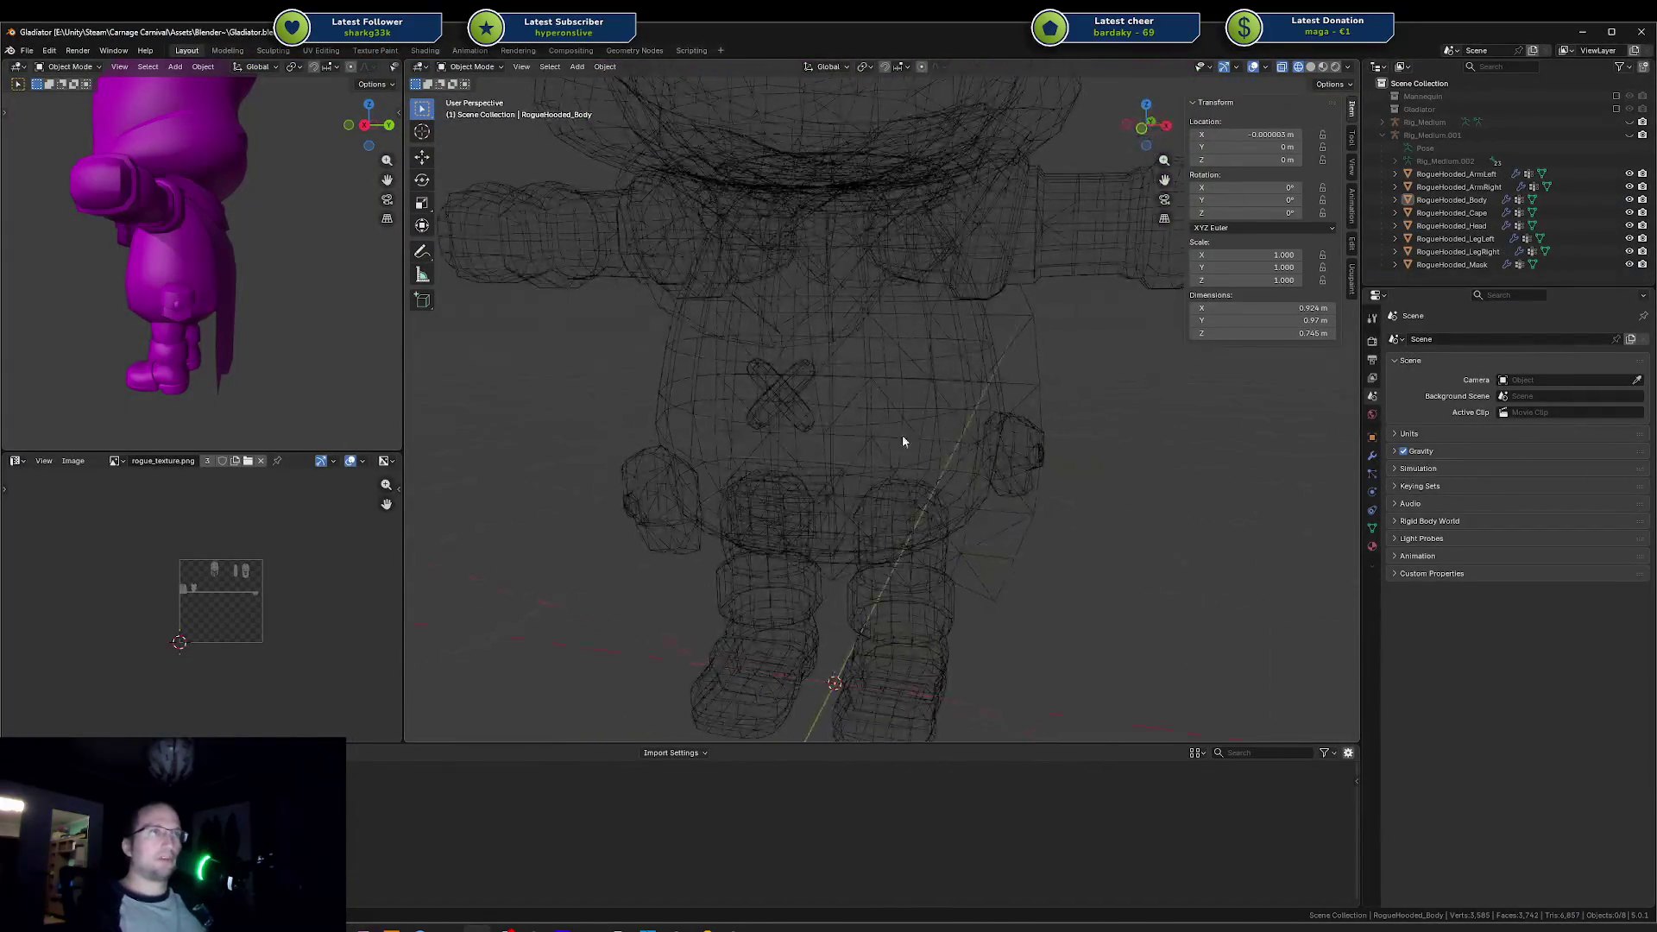
key(a)
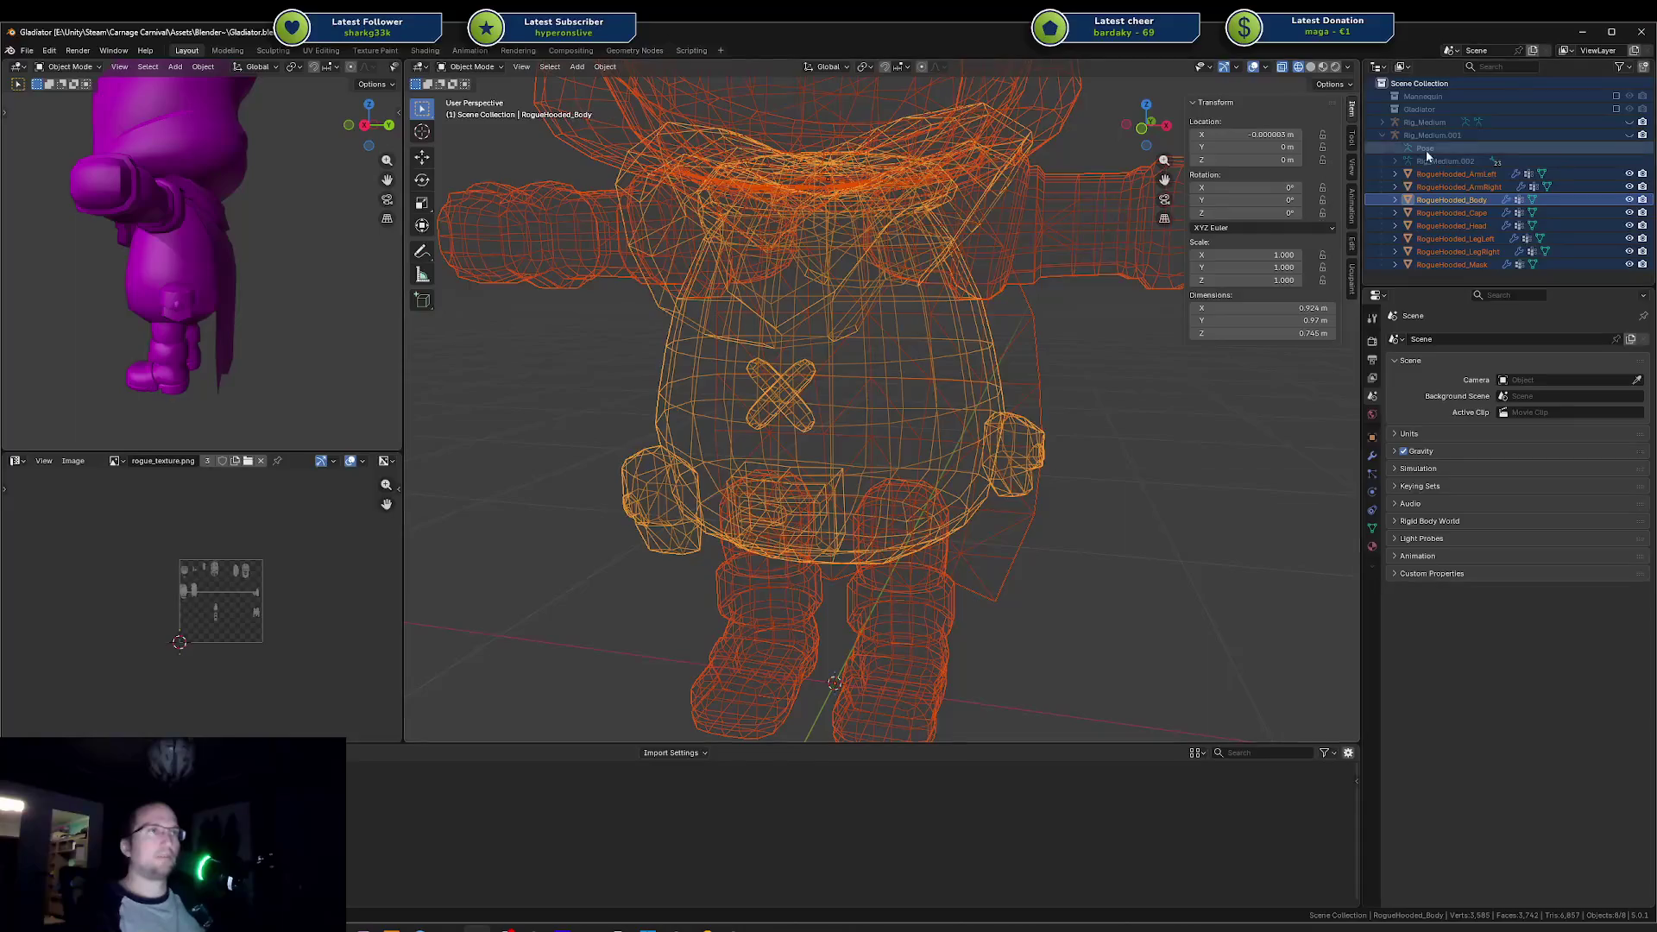
click(1440, 136)
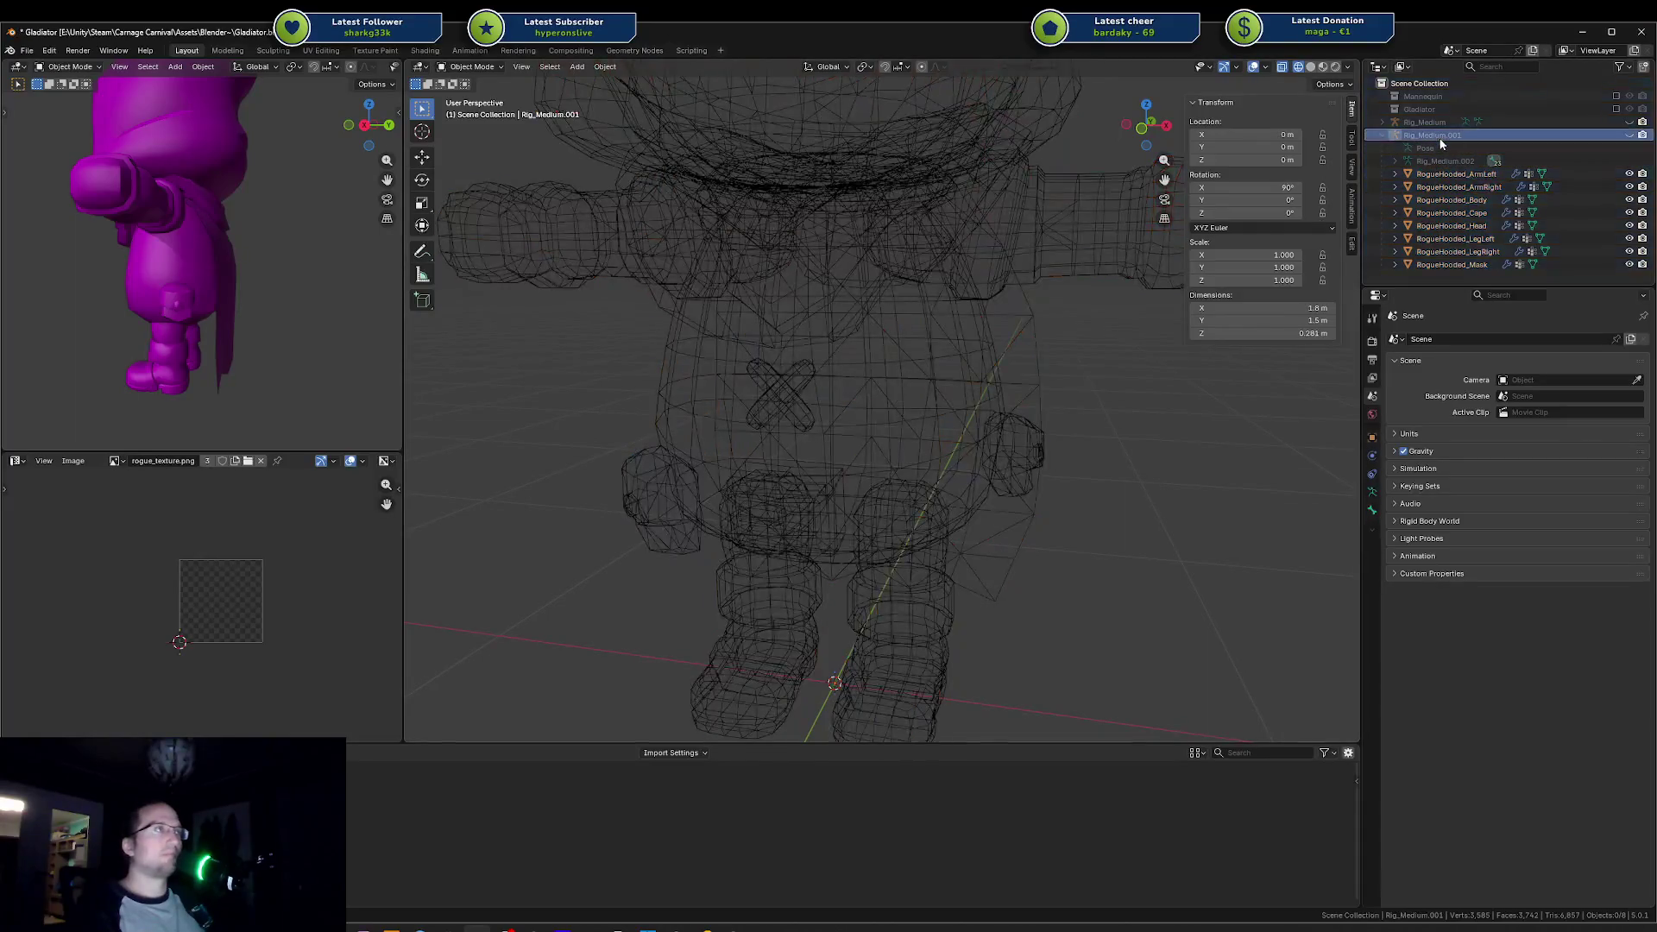
click(1629, 135)
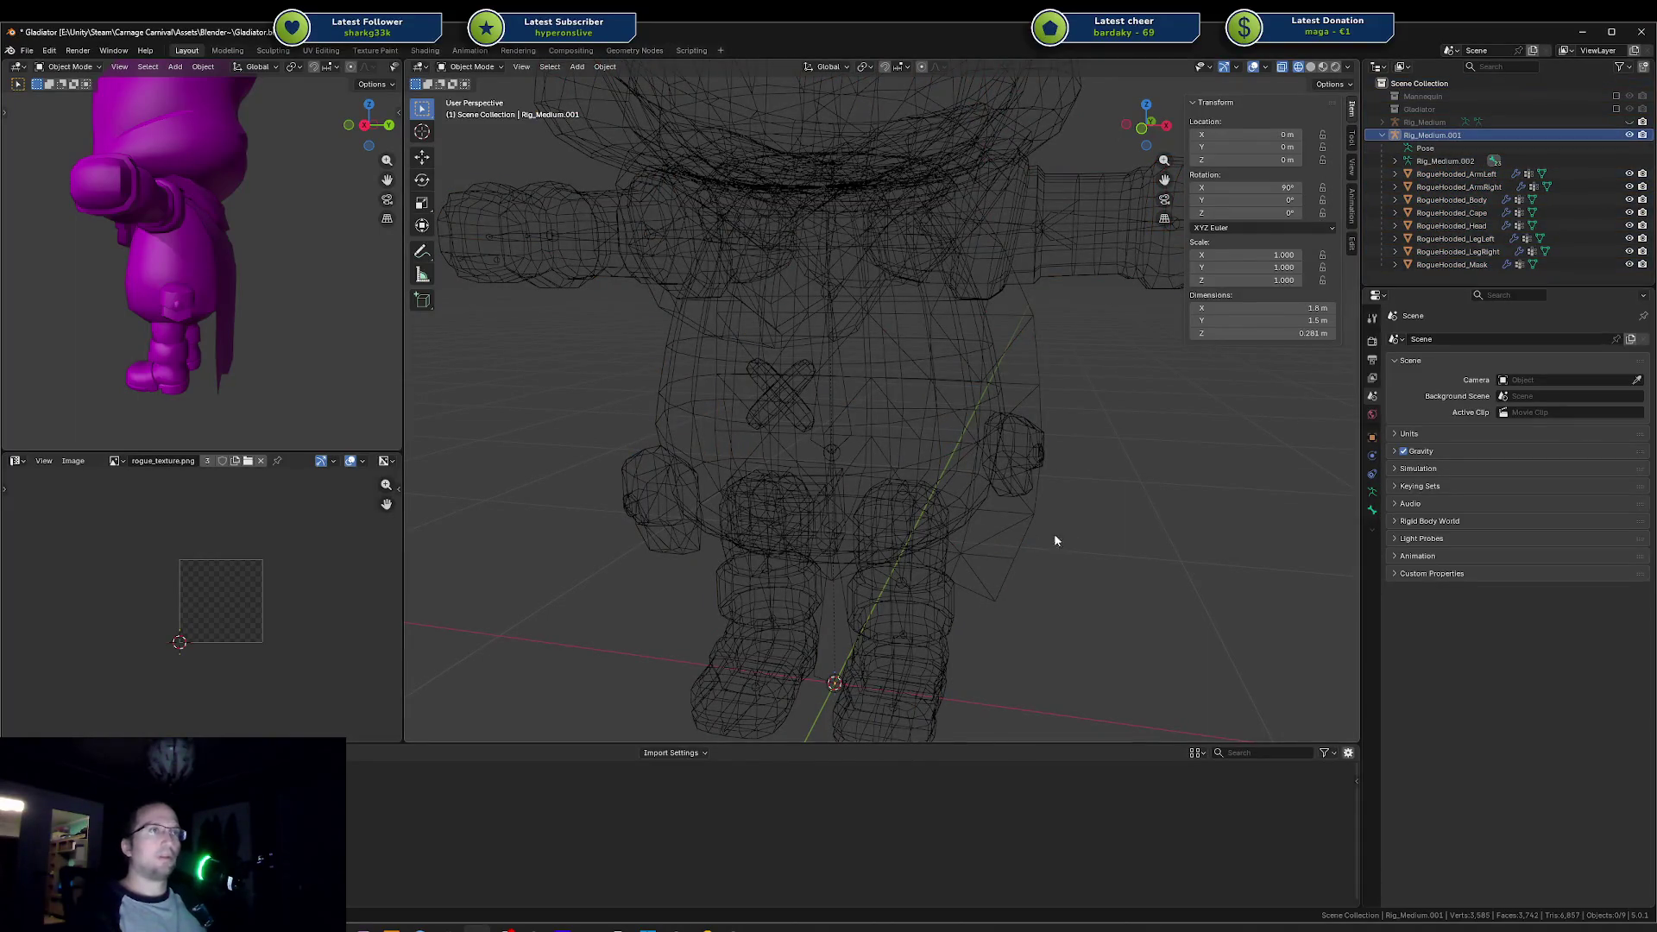
drag(990, 512, 893, 484)
click(816, 418)
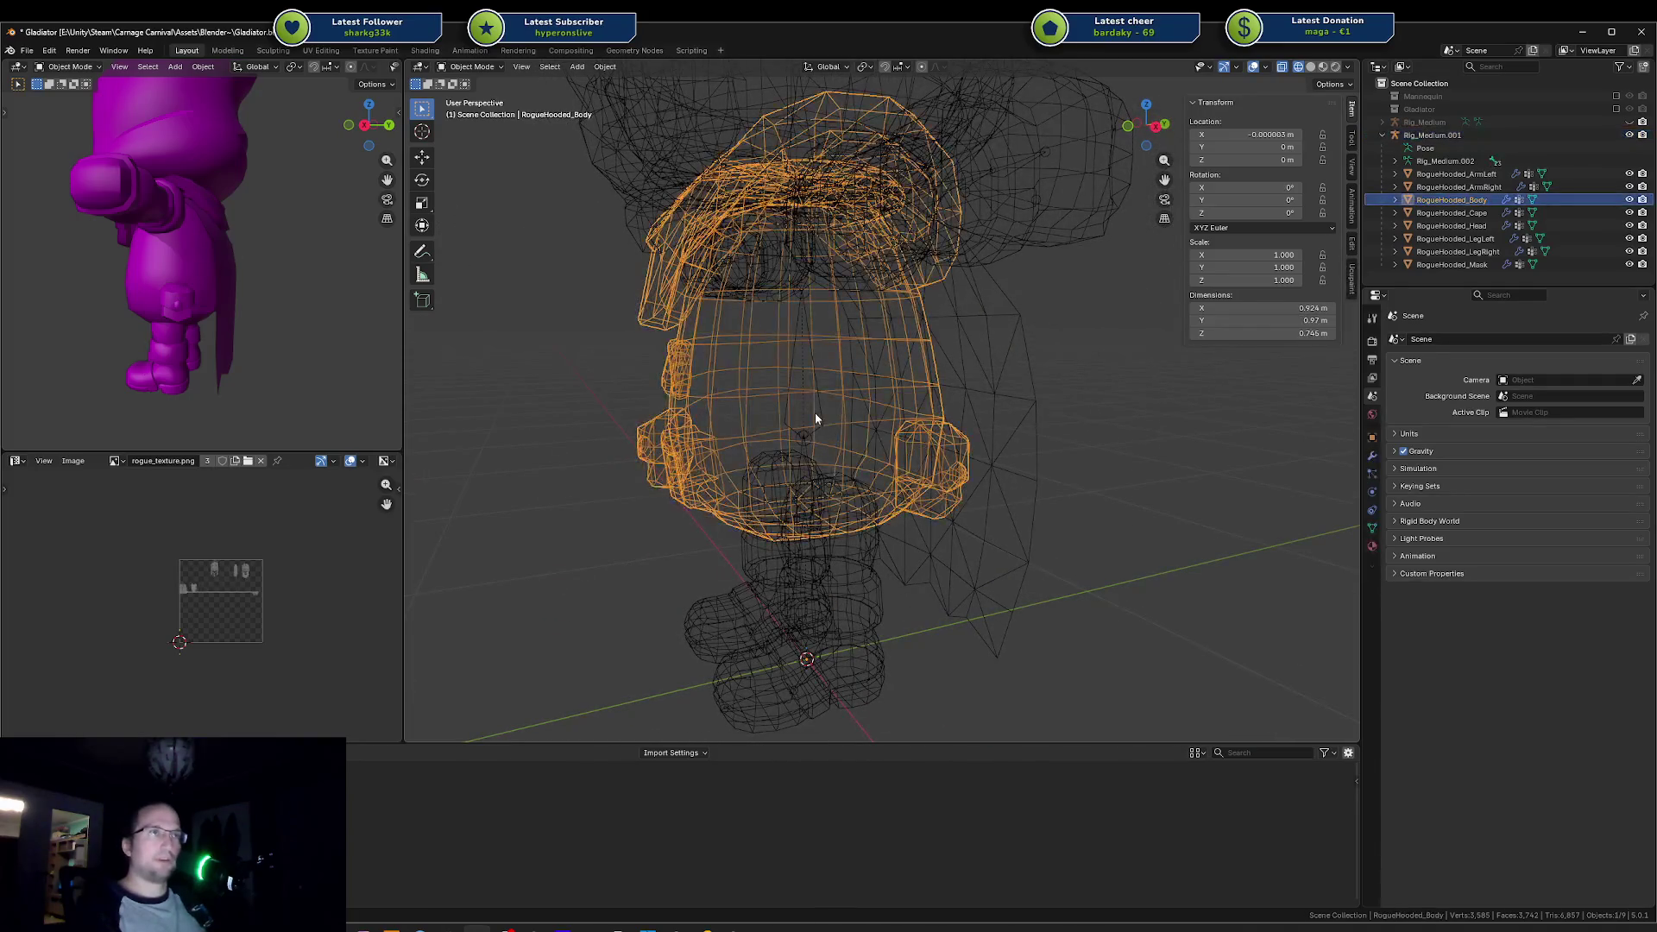
click(817, 404)
scroll(956, 397, up, 2)
mouse_move(956, 391)
mouse_down()
mouse_move(981, 399)
mouse_move(920, 432)
mouse_up()
Step: In front orthographic view, box-select the meshes and rig, then select the rig and RogueHooded_Body
key(KP_1)
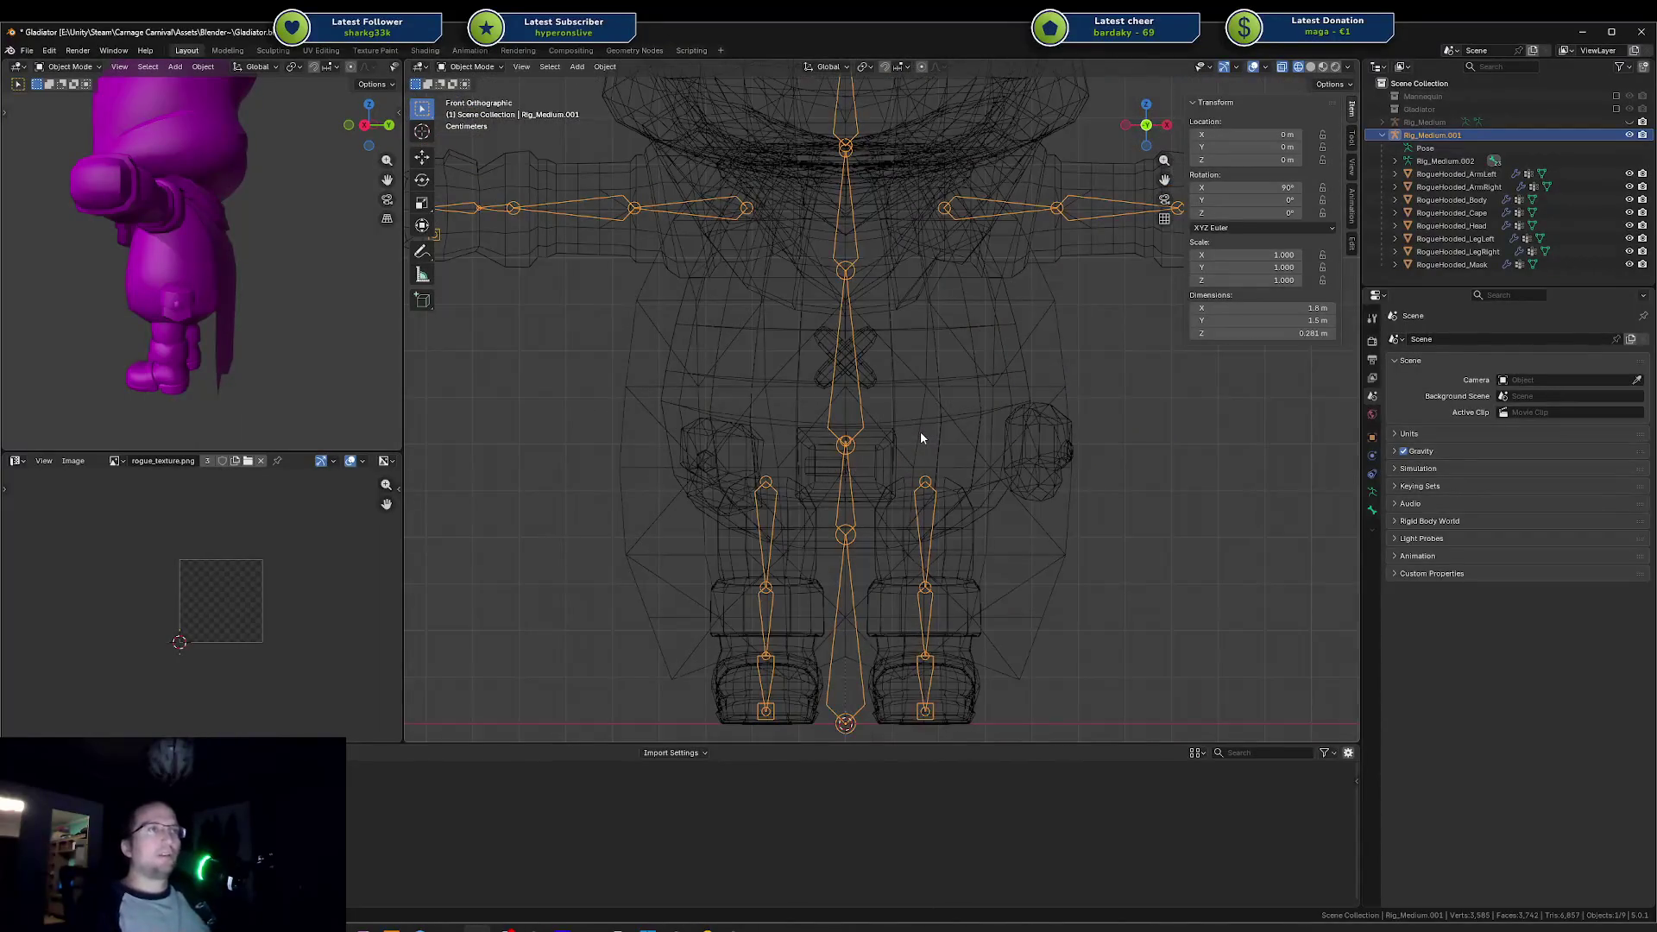
scroll(920, 431, up, 2)
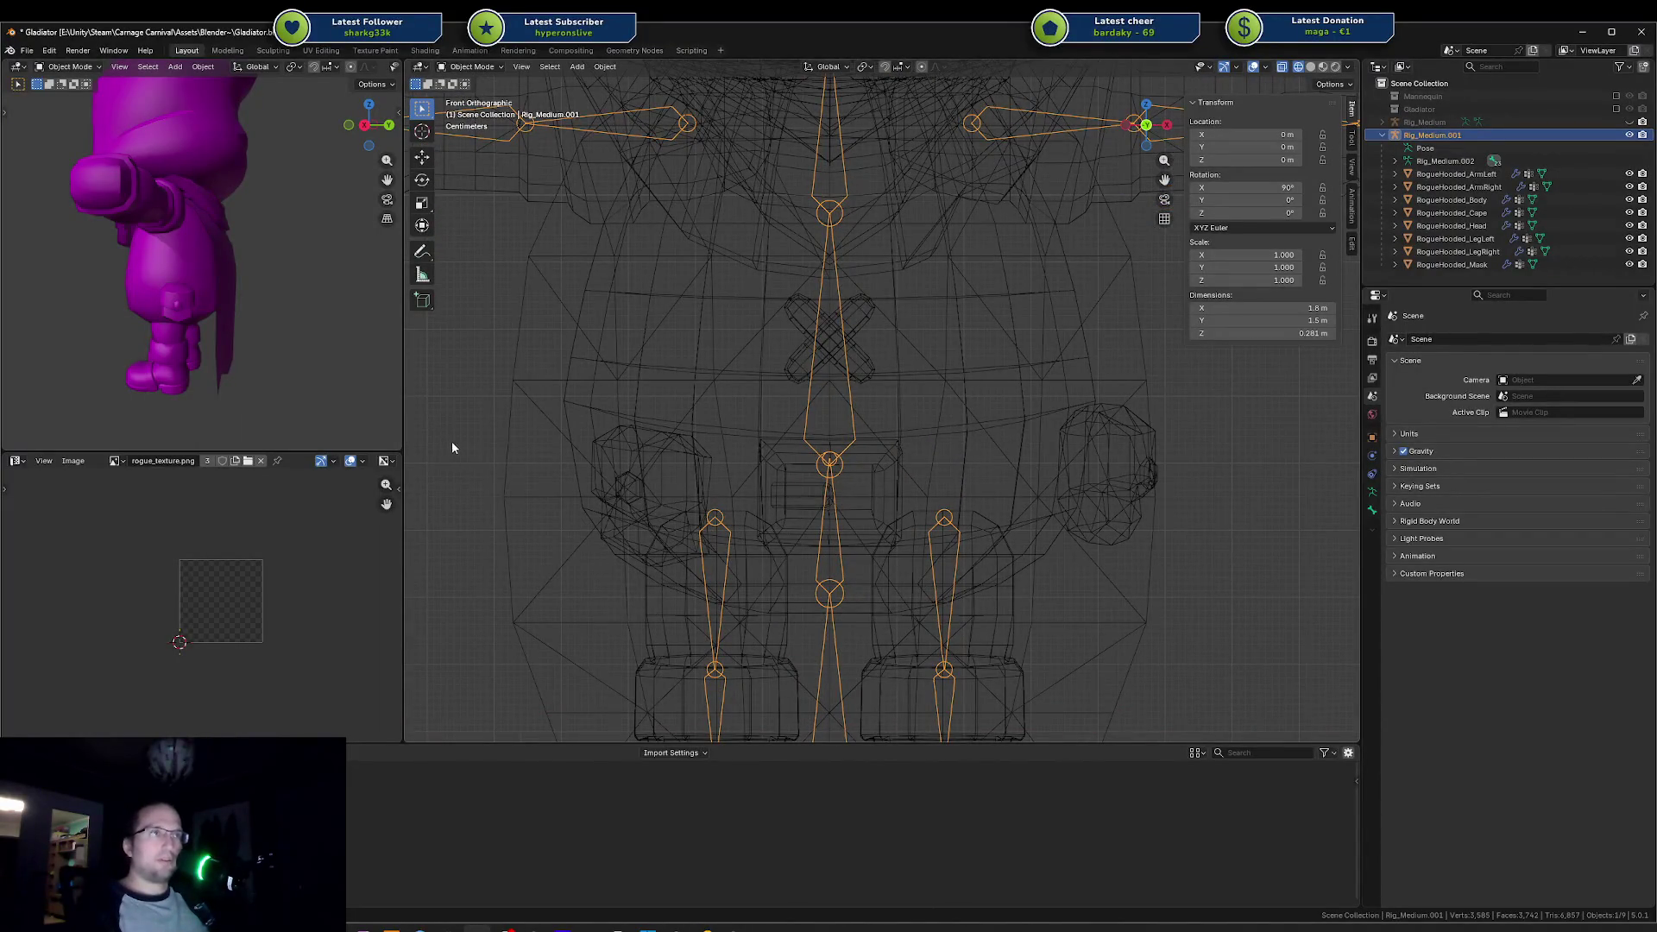
mouse_move(453, 442)
mouse_down()
mouse_move(1018, 501)
mouse_move(1237, 485)
mouse_up()
click(1218, 488)
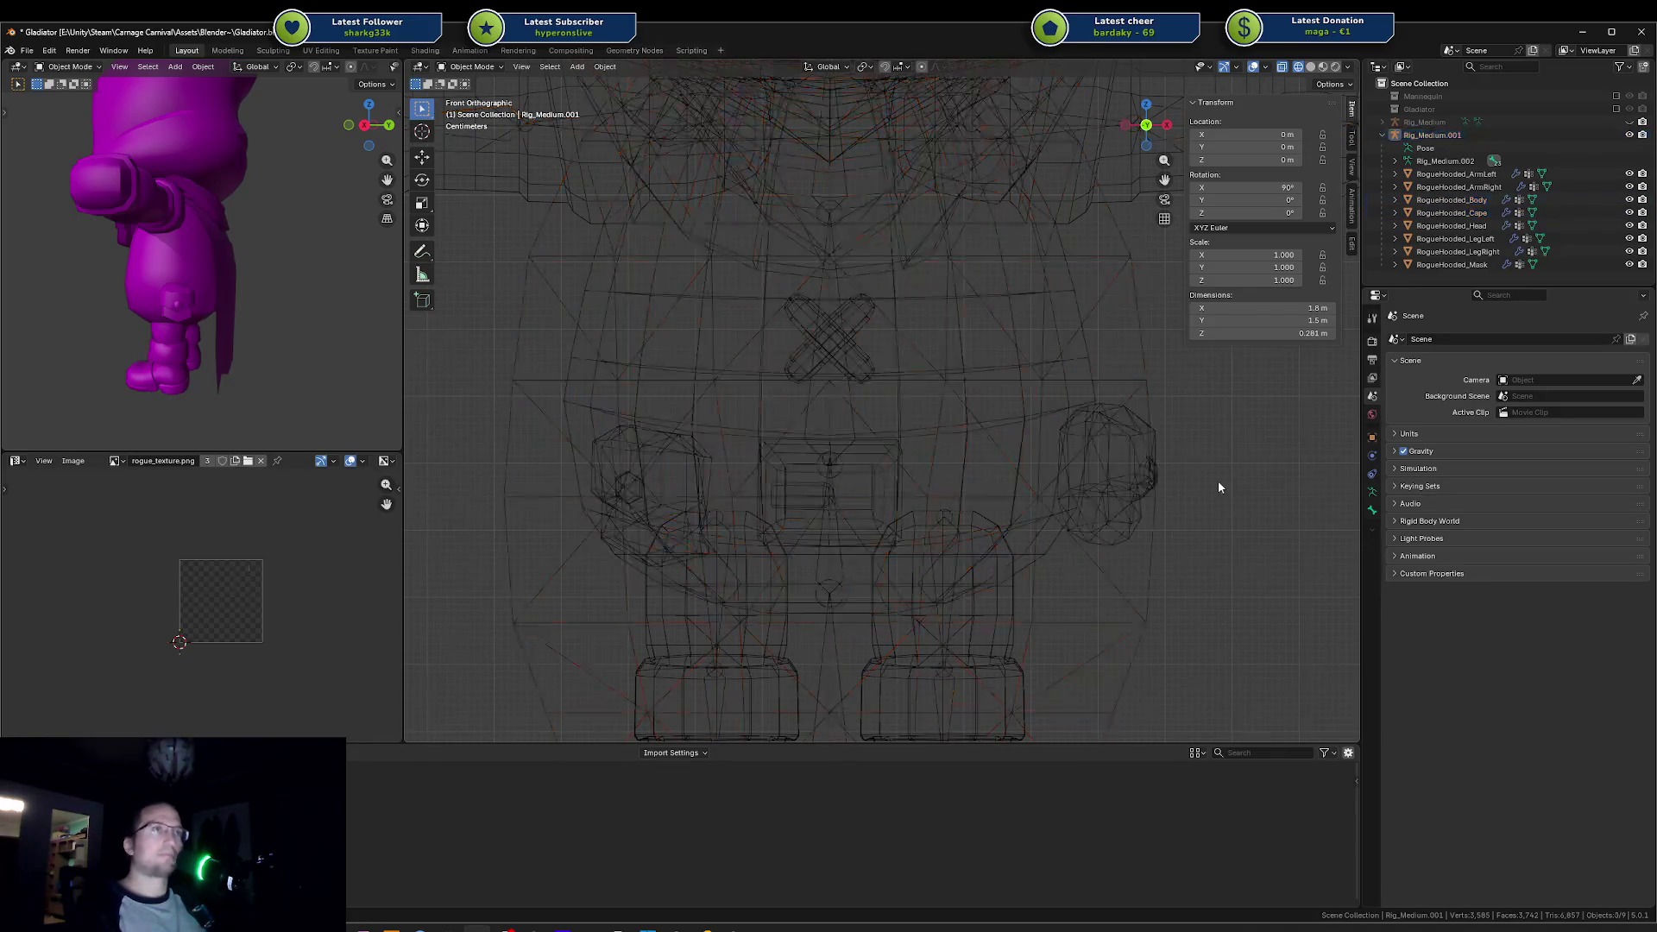
click(816, 392)
click(742, 380)
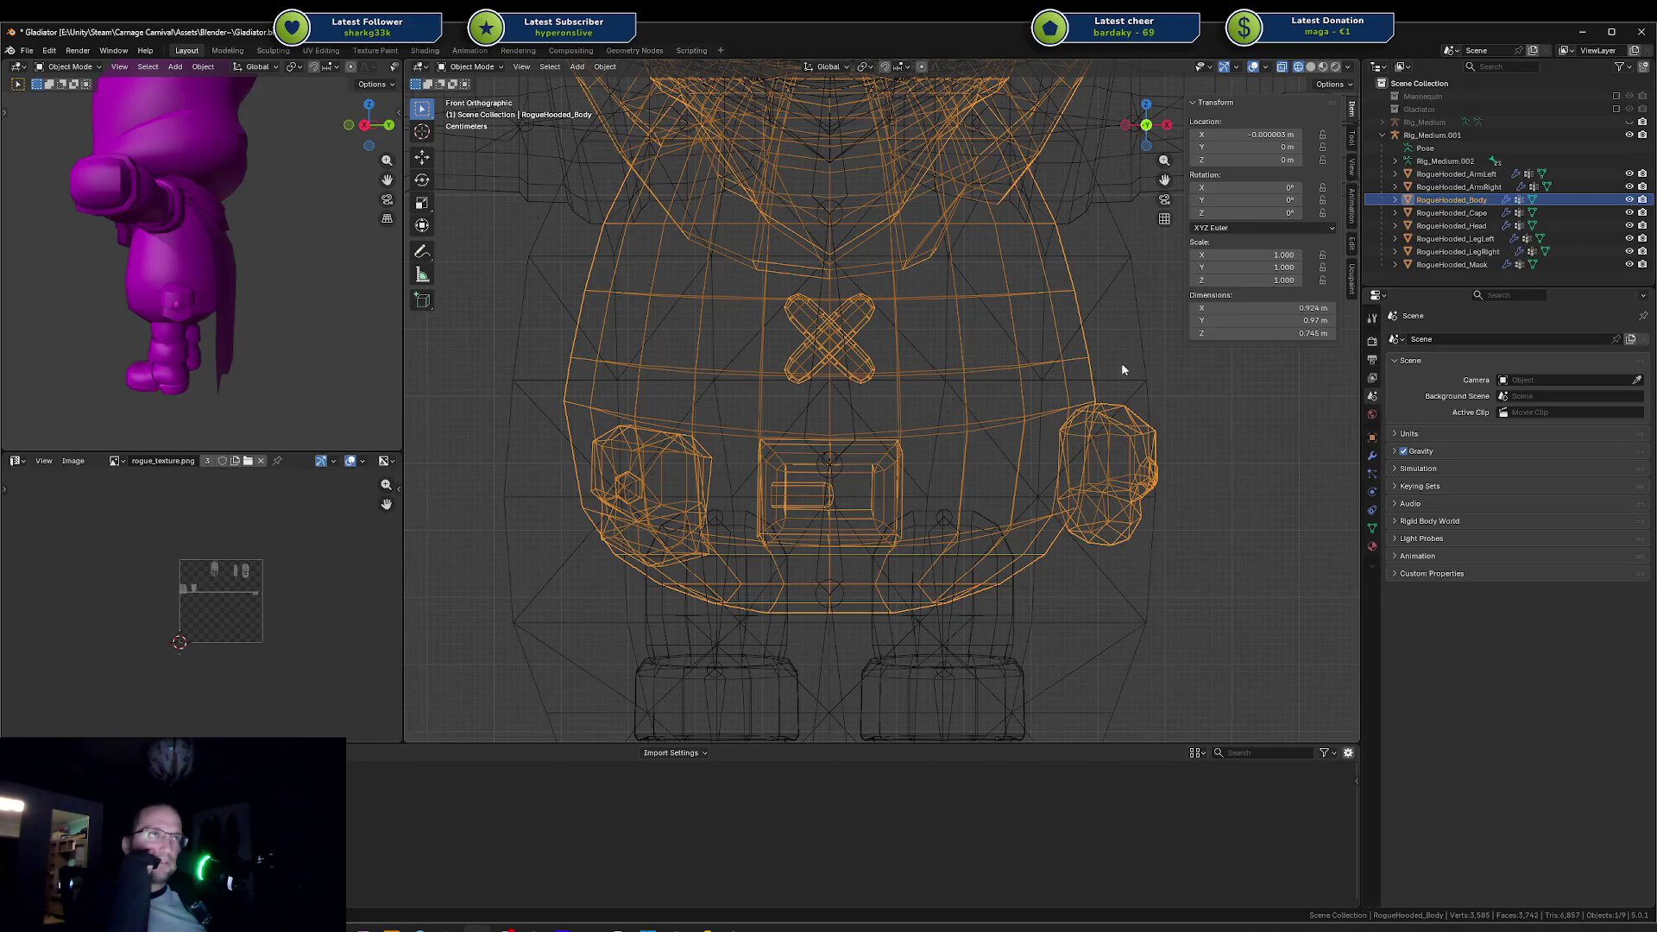
Step: Select RogueHooded_Cape, glance at it in Edit Mode, and switch the viewport to solid shading
click(1071, 357)
key(Tab)
key(Tab)
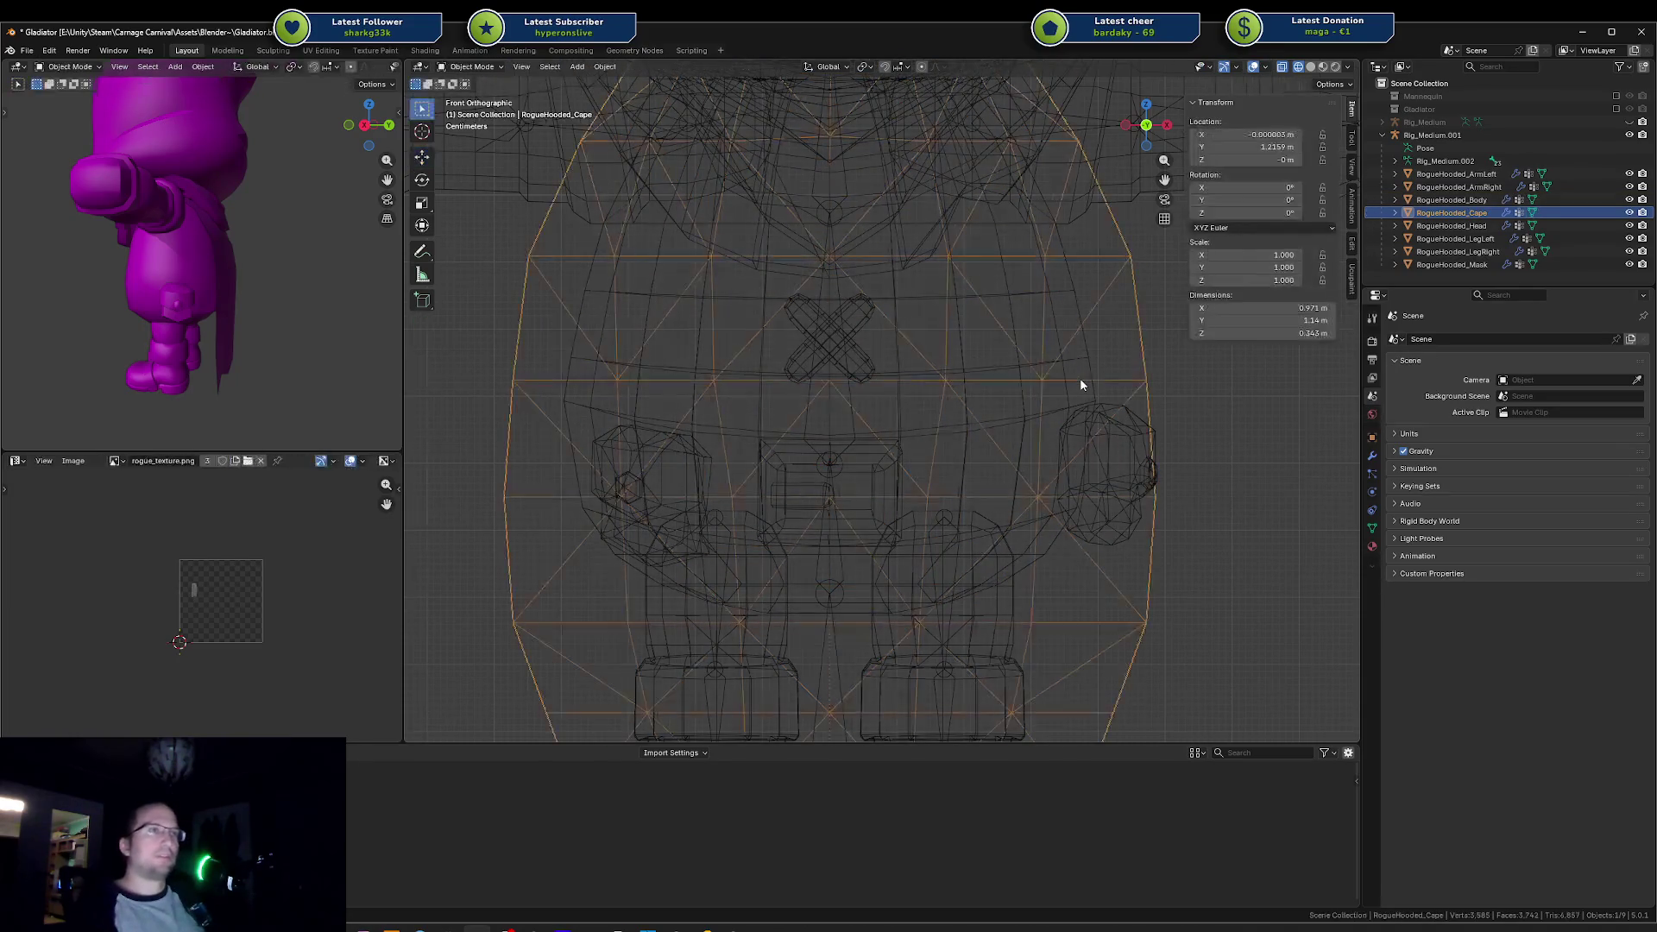
key(shift+z)
click(1102, 385)
drag(1102, 385, 915, 411)
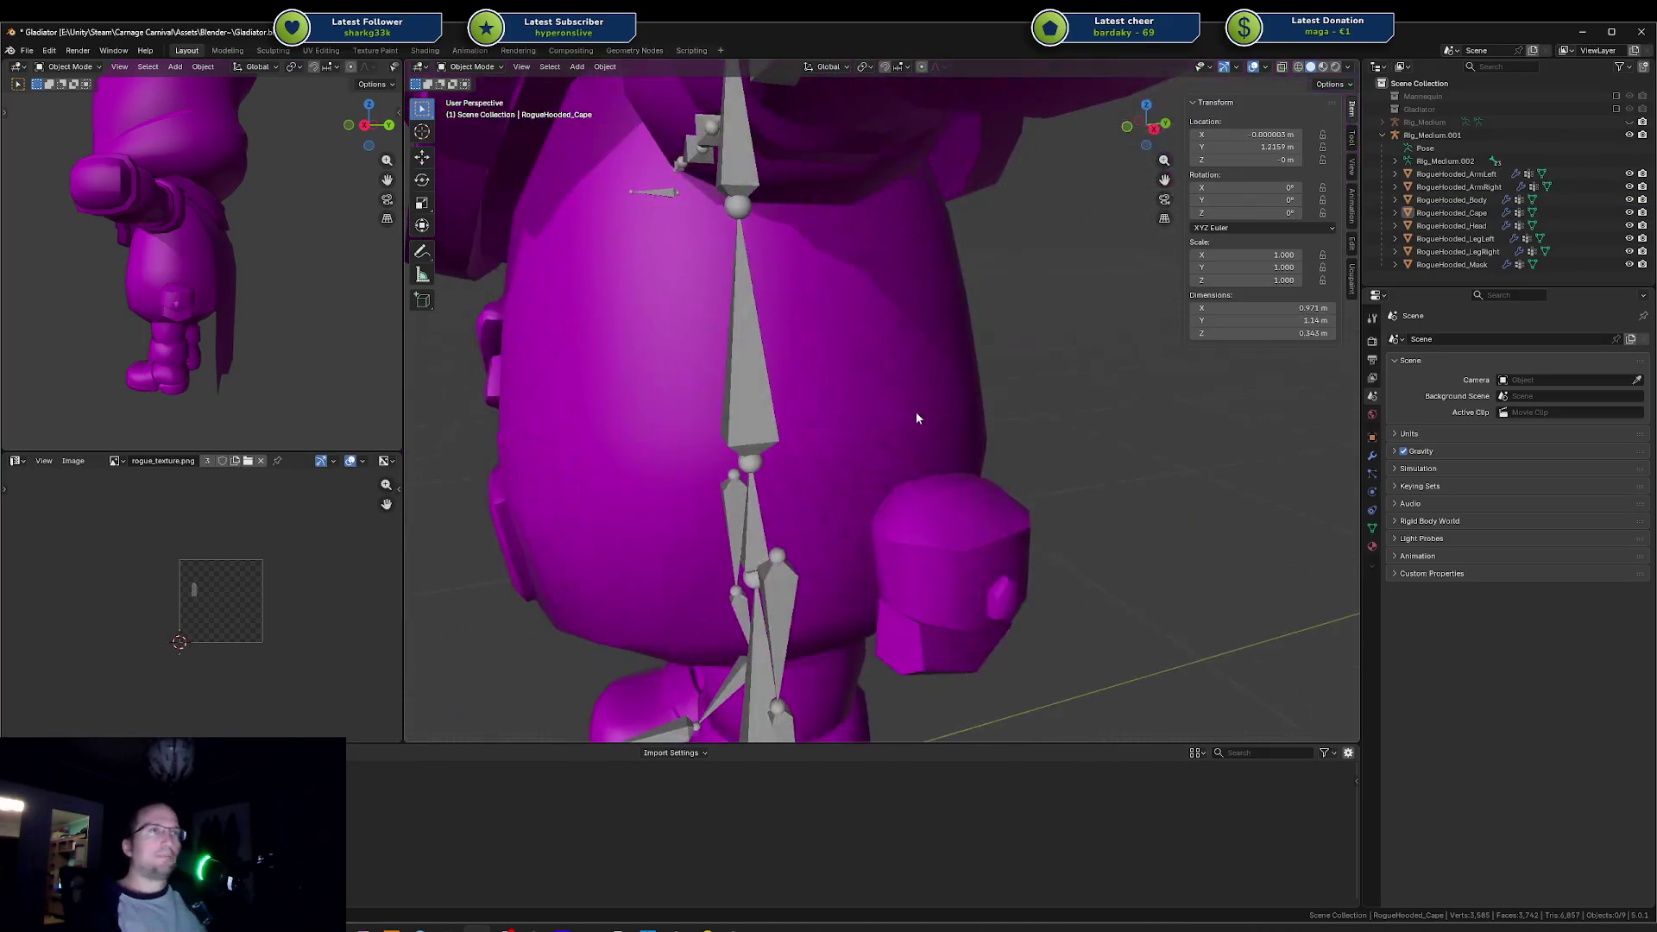
Step: Put the armature in Pose Mode, enable Auto IK, and move the left hand bone
click(743, 397)
key(ctrl+Tab)
scroll(731, 397, down, 3)
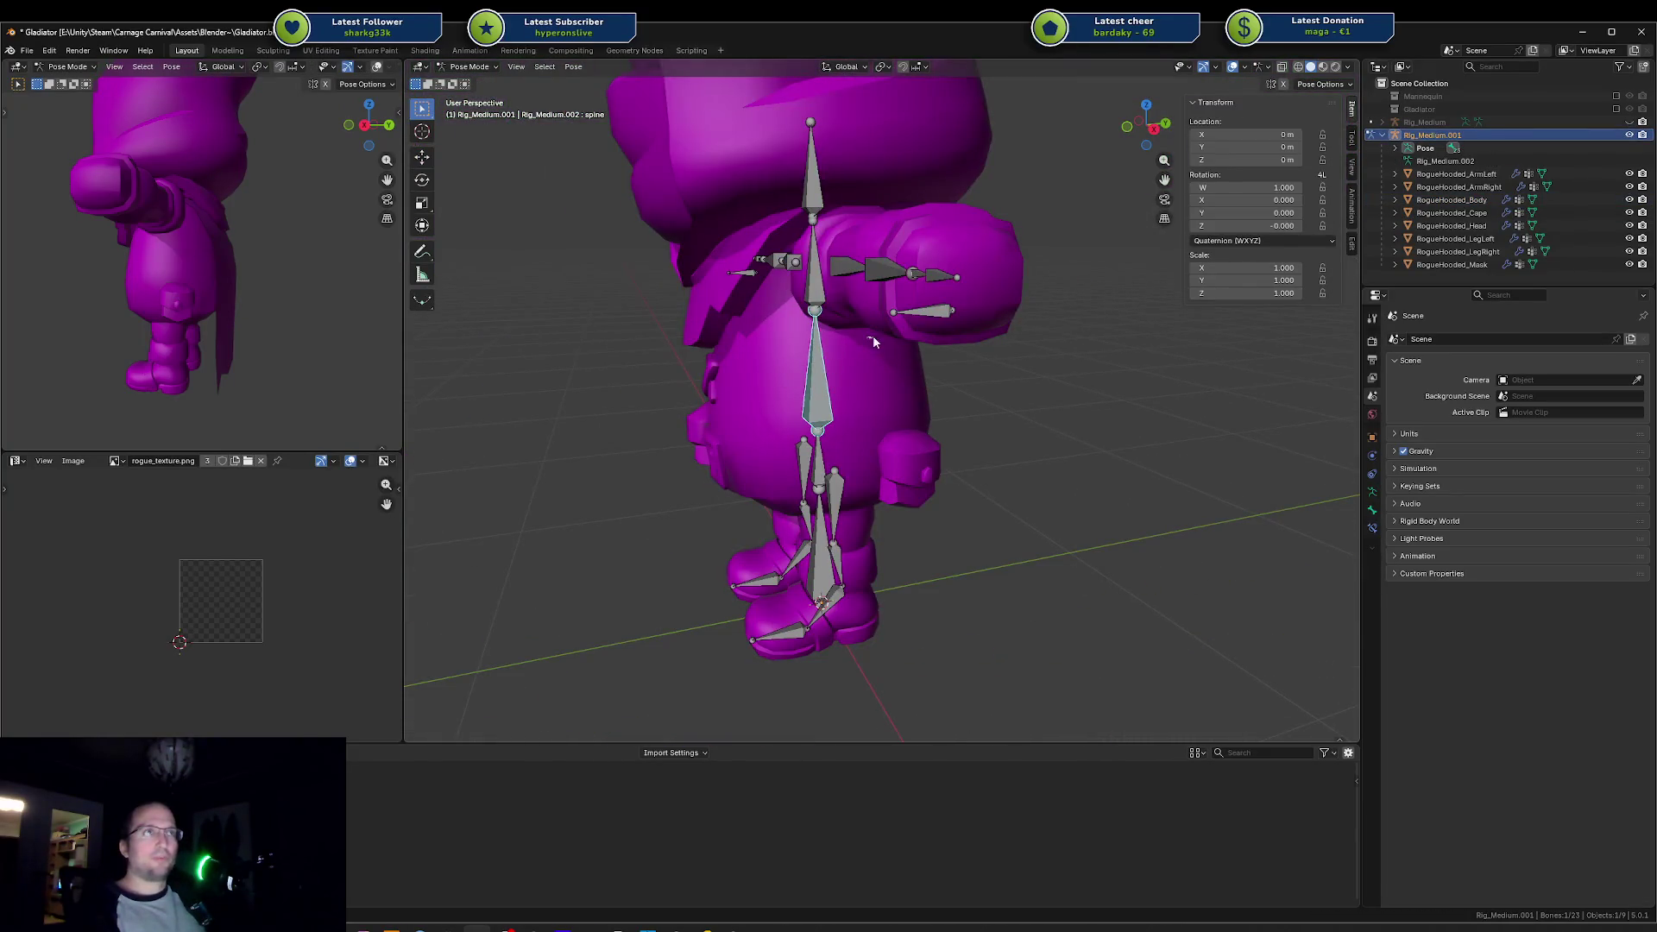
click(939, 276)
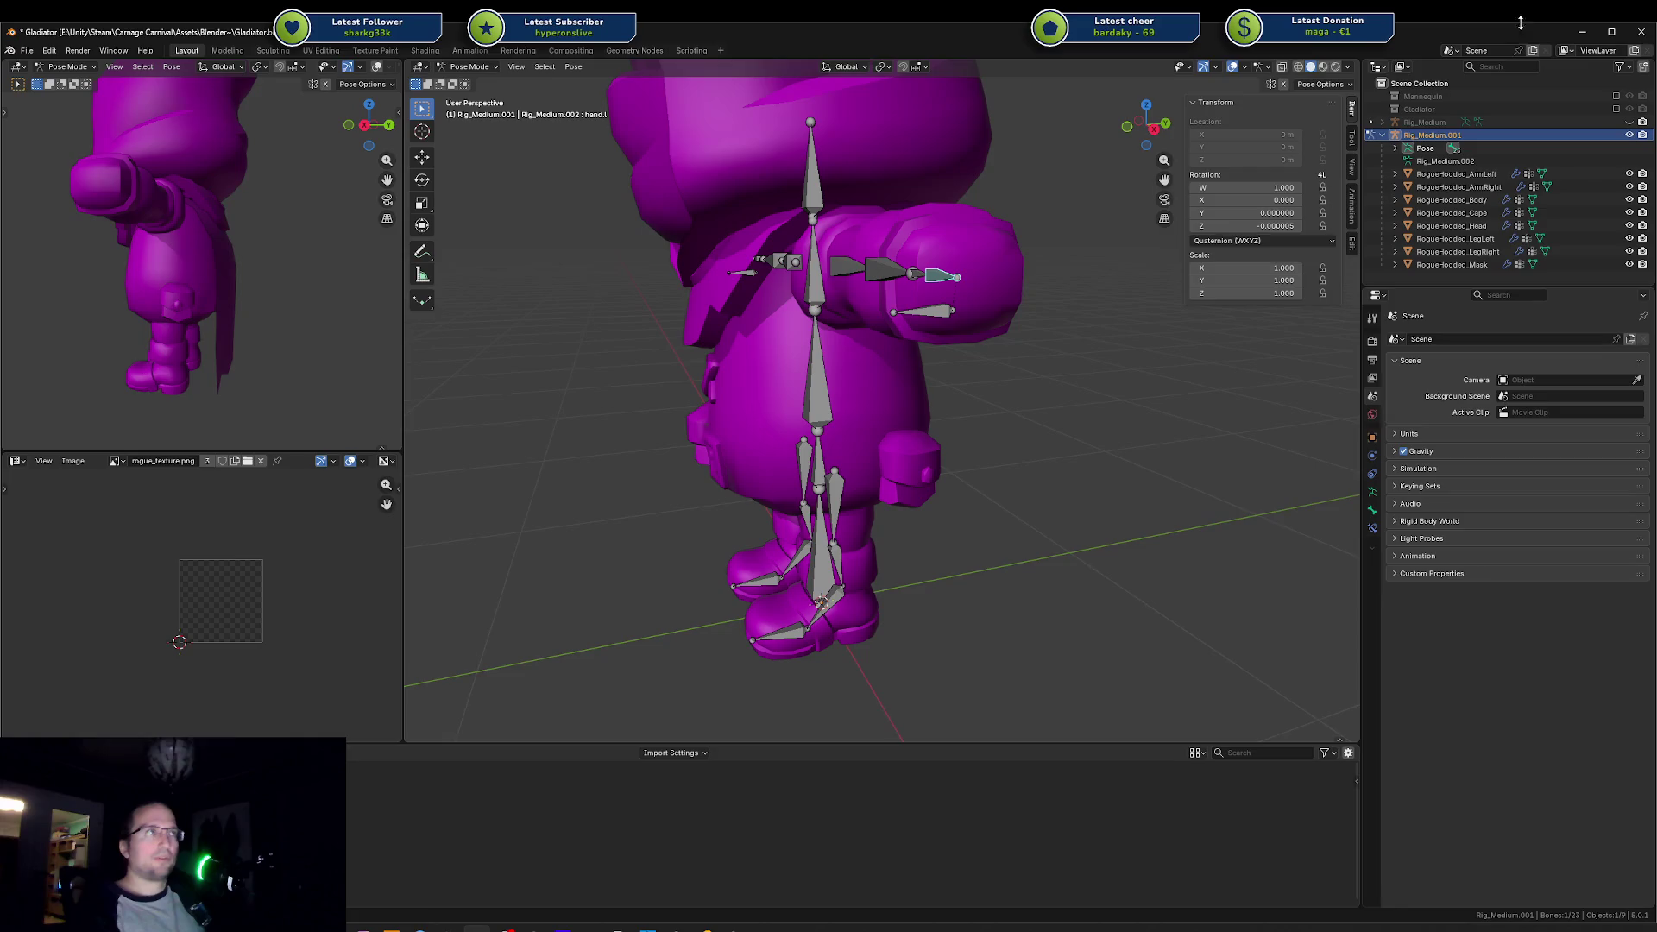
click(1331, 83)
key(g)
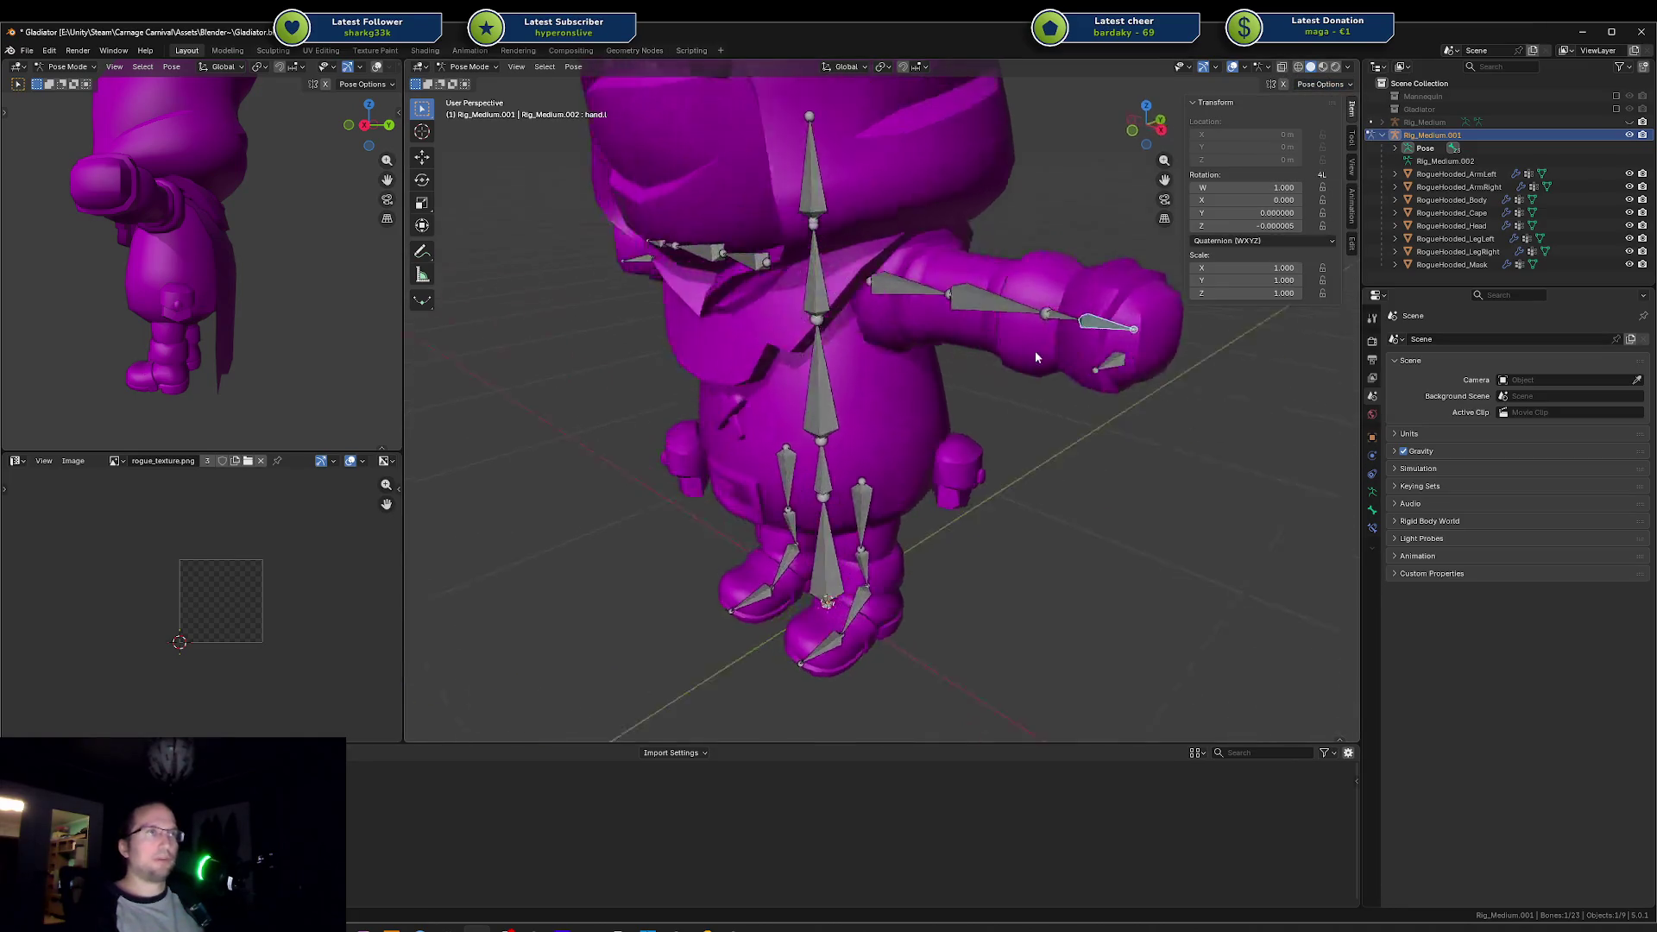
click(906, 425)
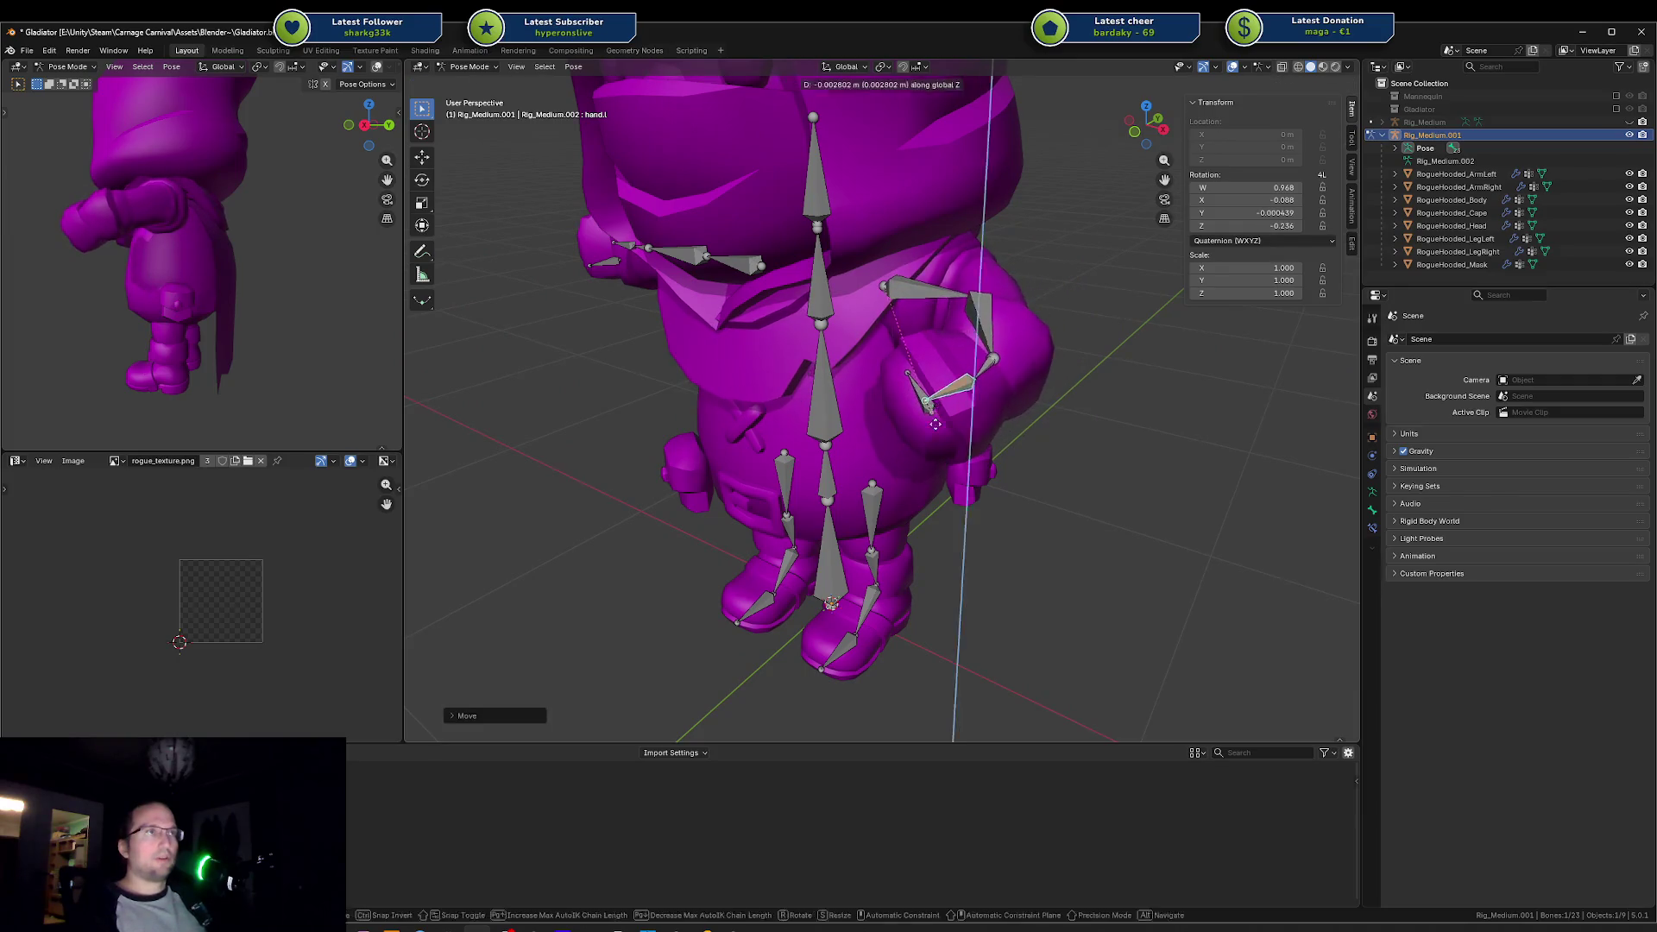
Step: Move the right hand bone vertically along Z and try, then cancel, an X rotation of the spine
scroll(996, 386, down, 5)
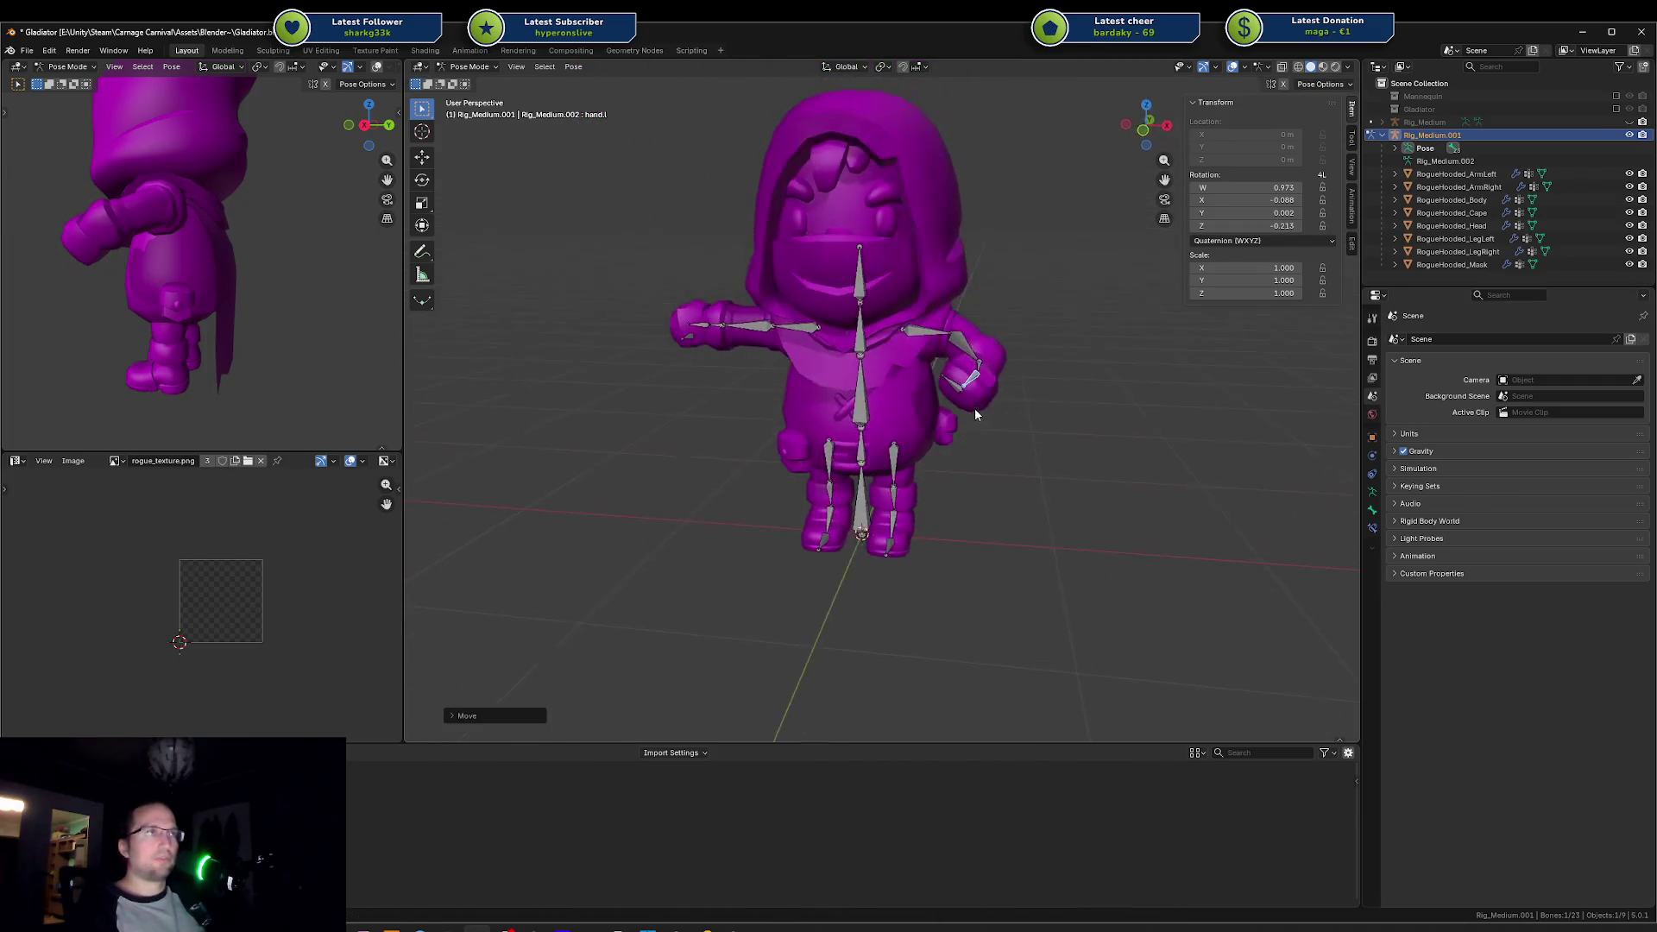
click(701, 327)
key(g)
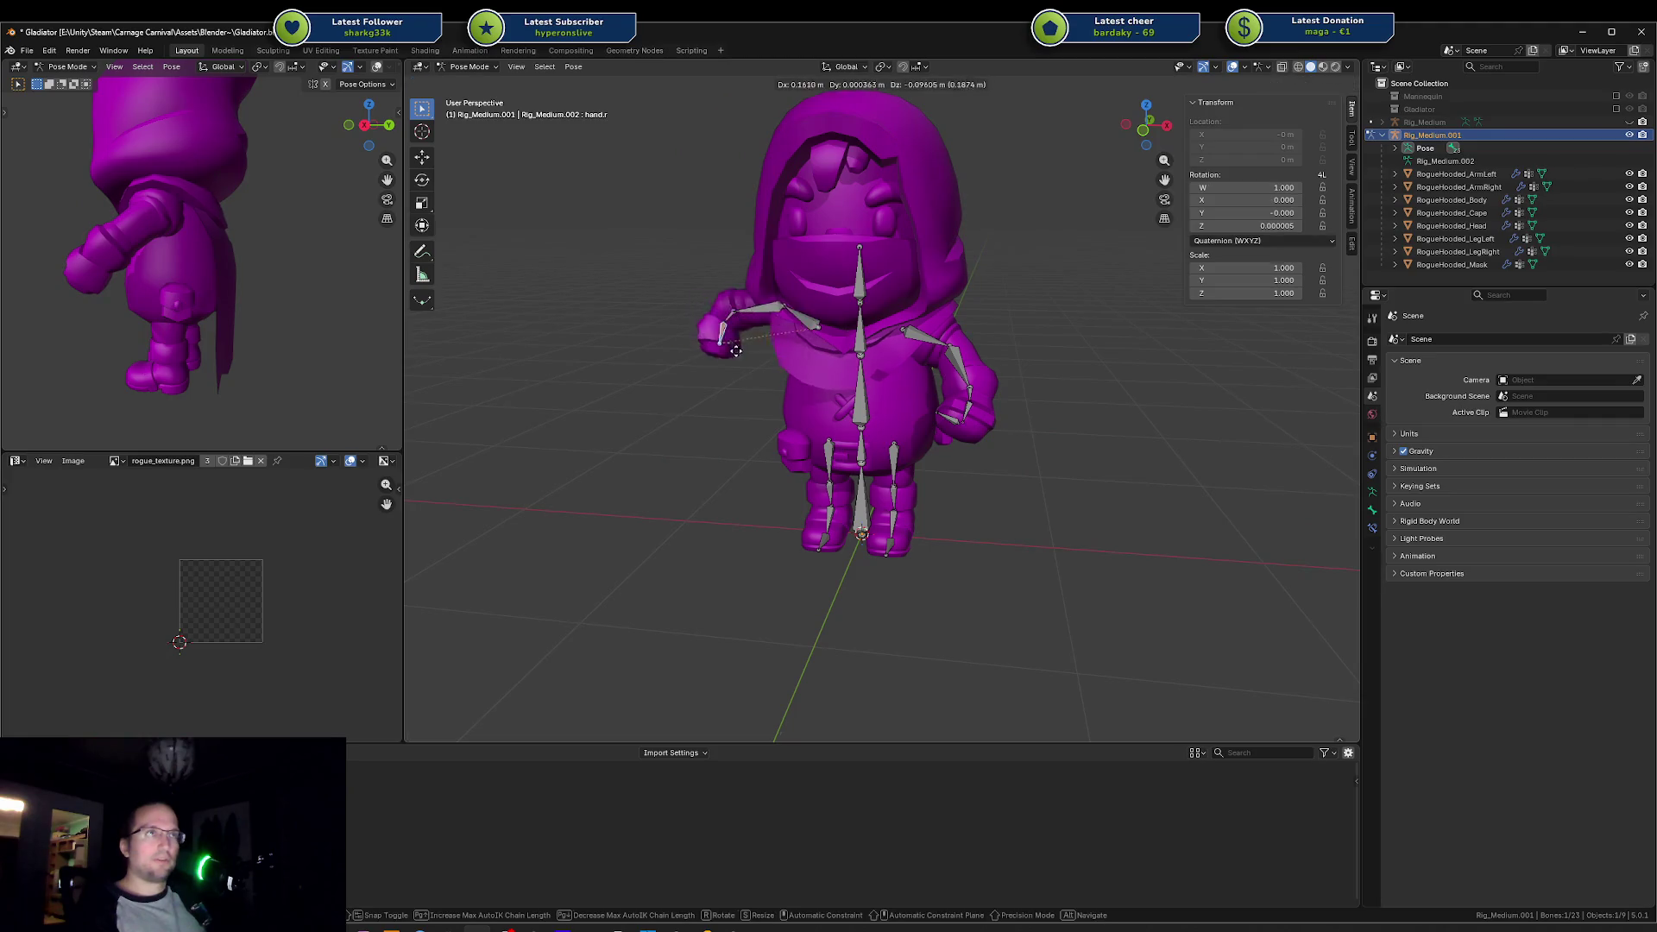
key(z)
click(753, 420)
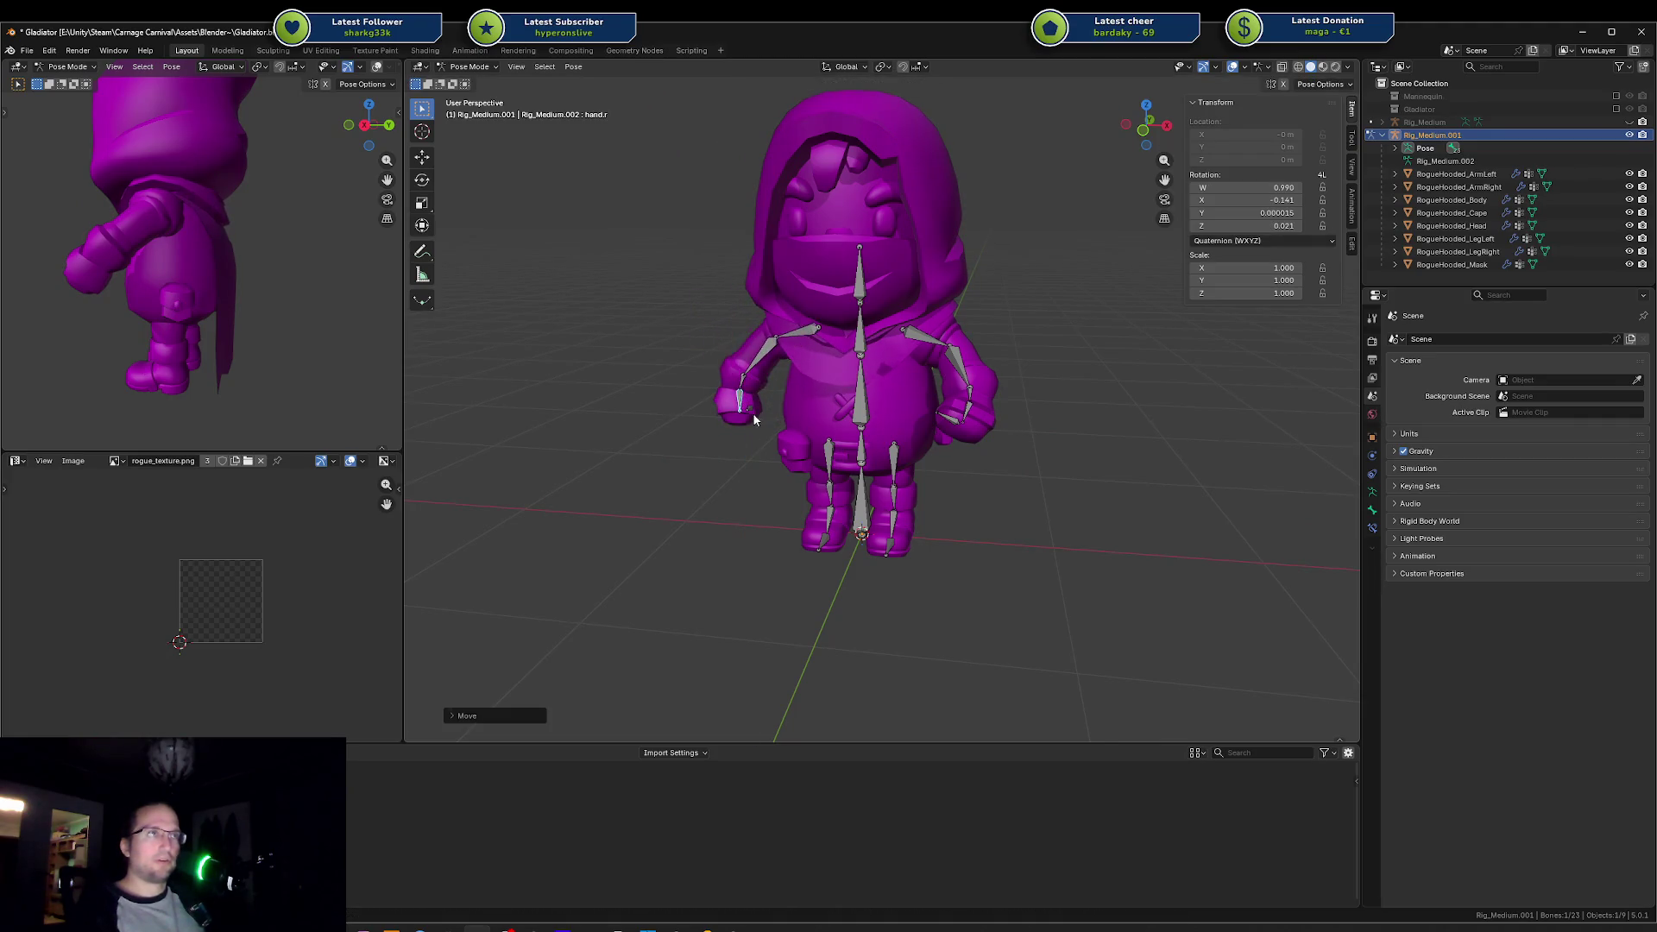
click(873, 413)
key(r)
key(x)
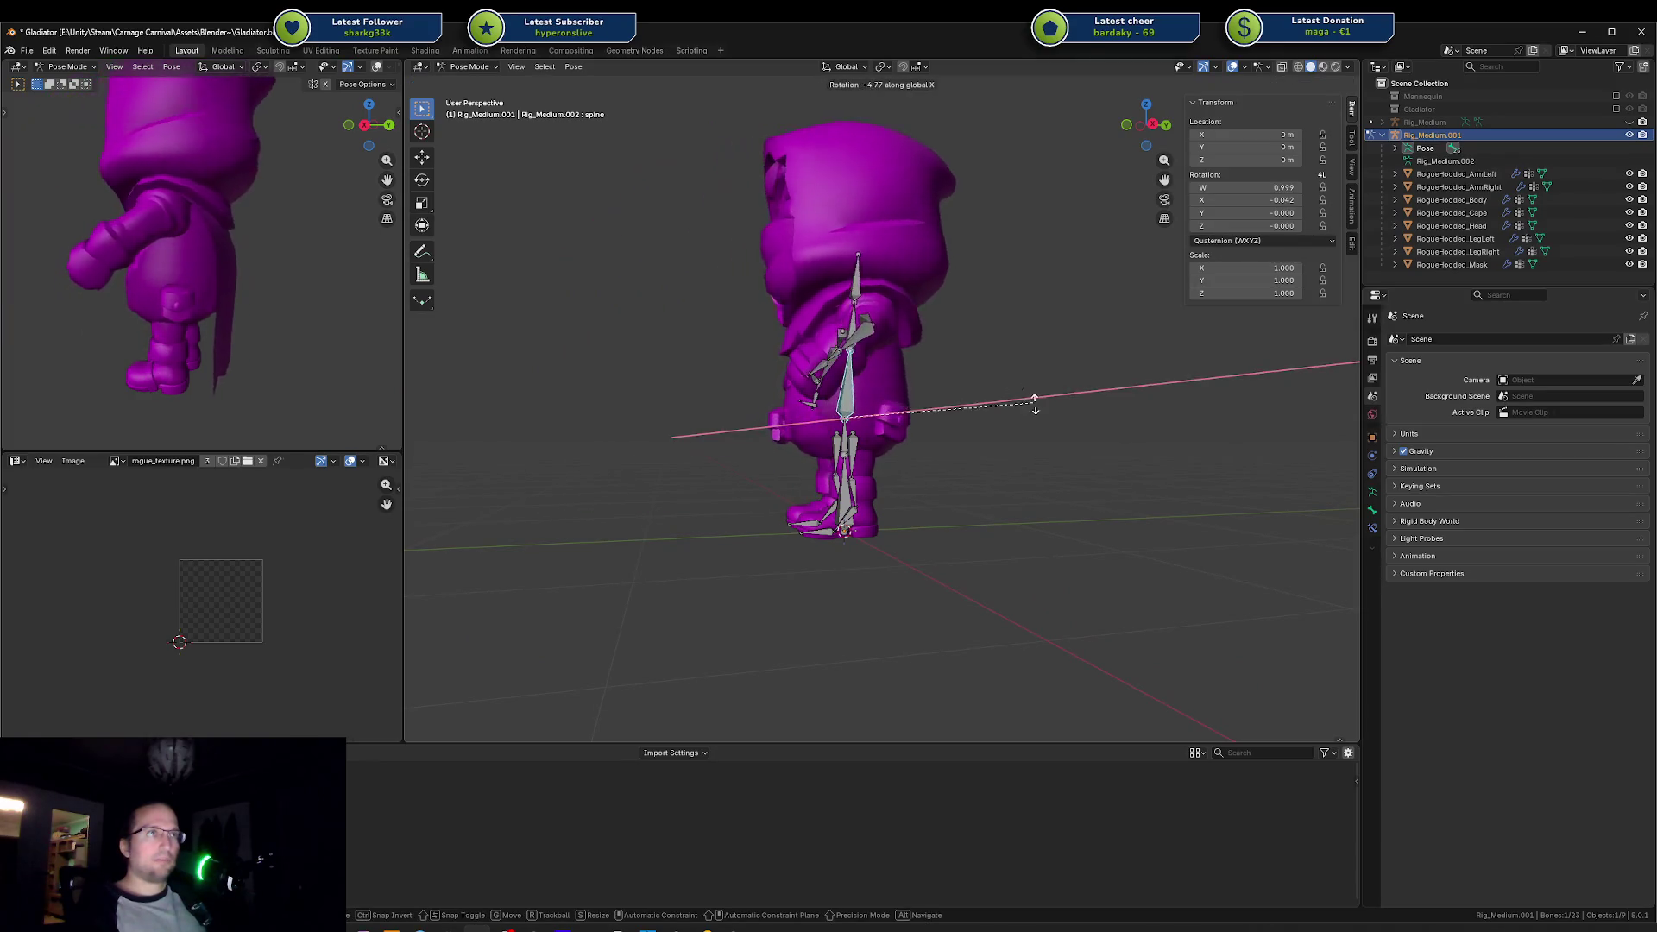
key(Escape)
Step: Lean the chest bone forward and bend the spine bone, both rotated around the X axis
click(847, 336)
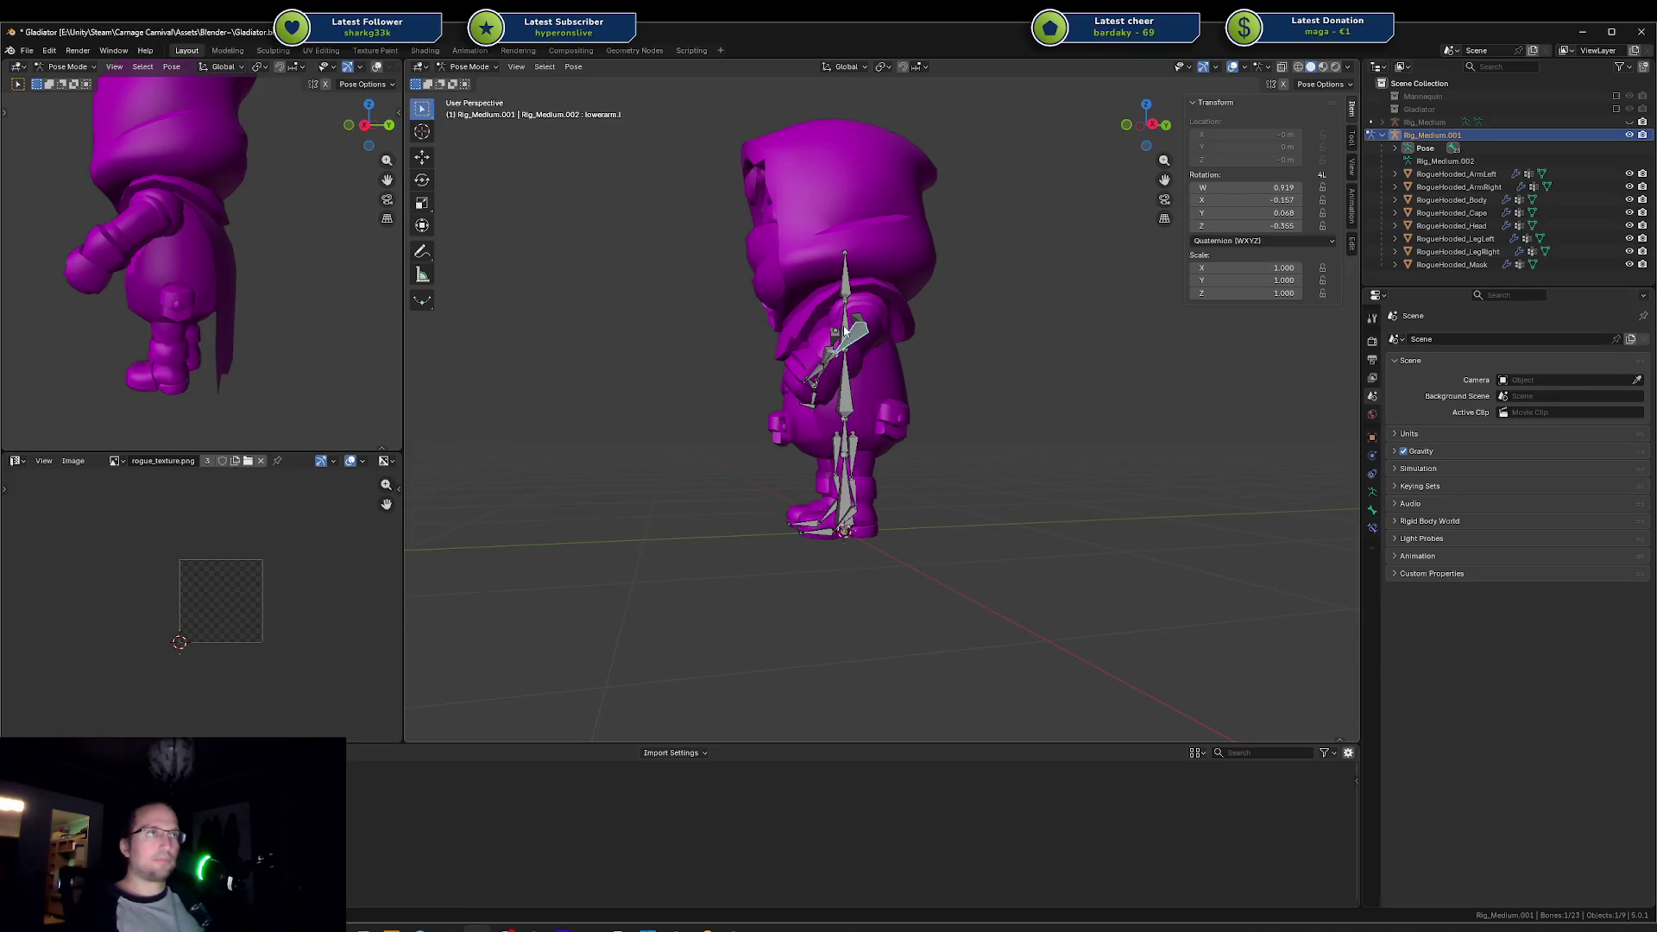
key(r)
key(x)
click(903, 314)
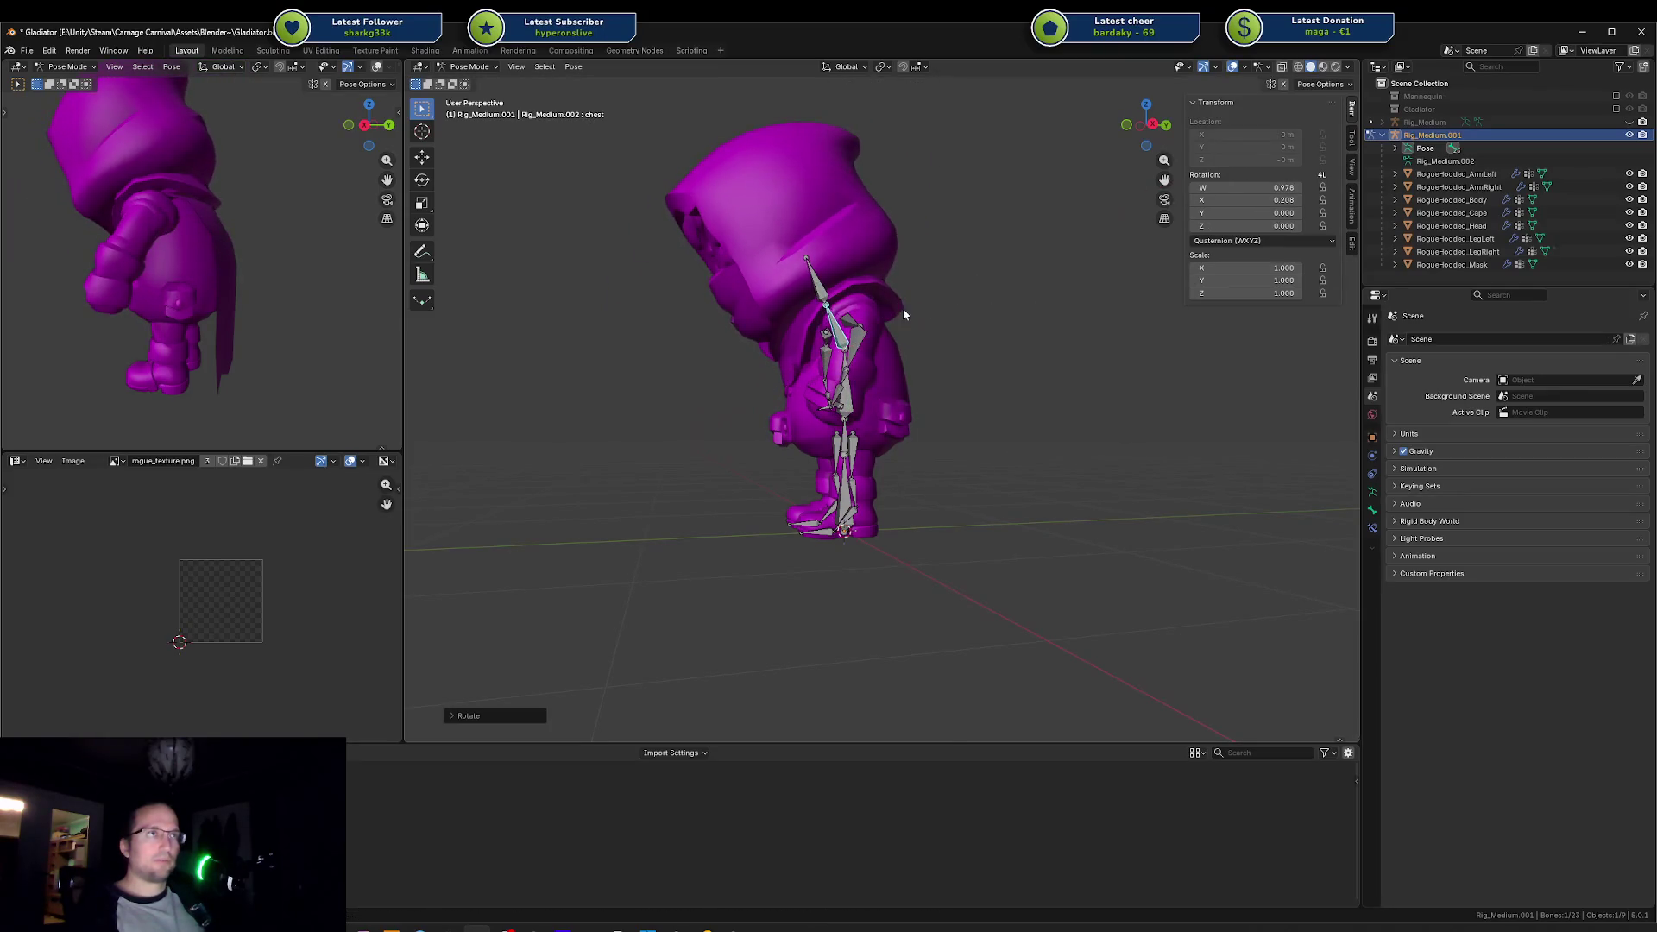
click(852, 407)
key(r)
key(x)
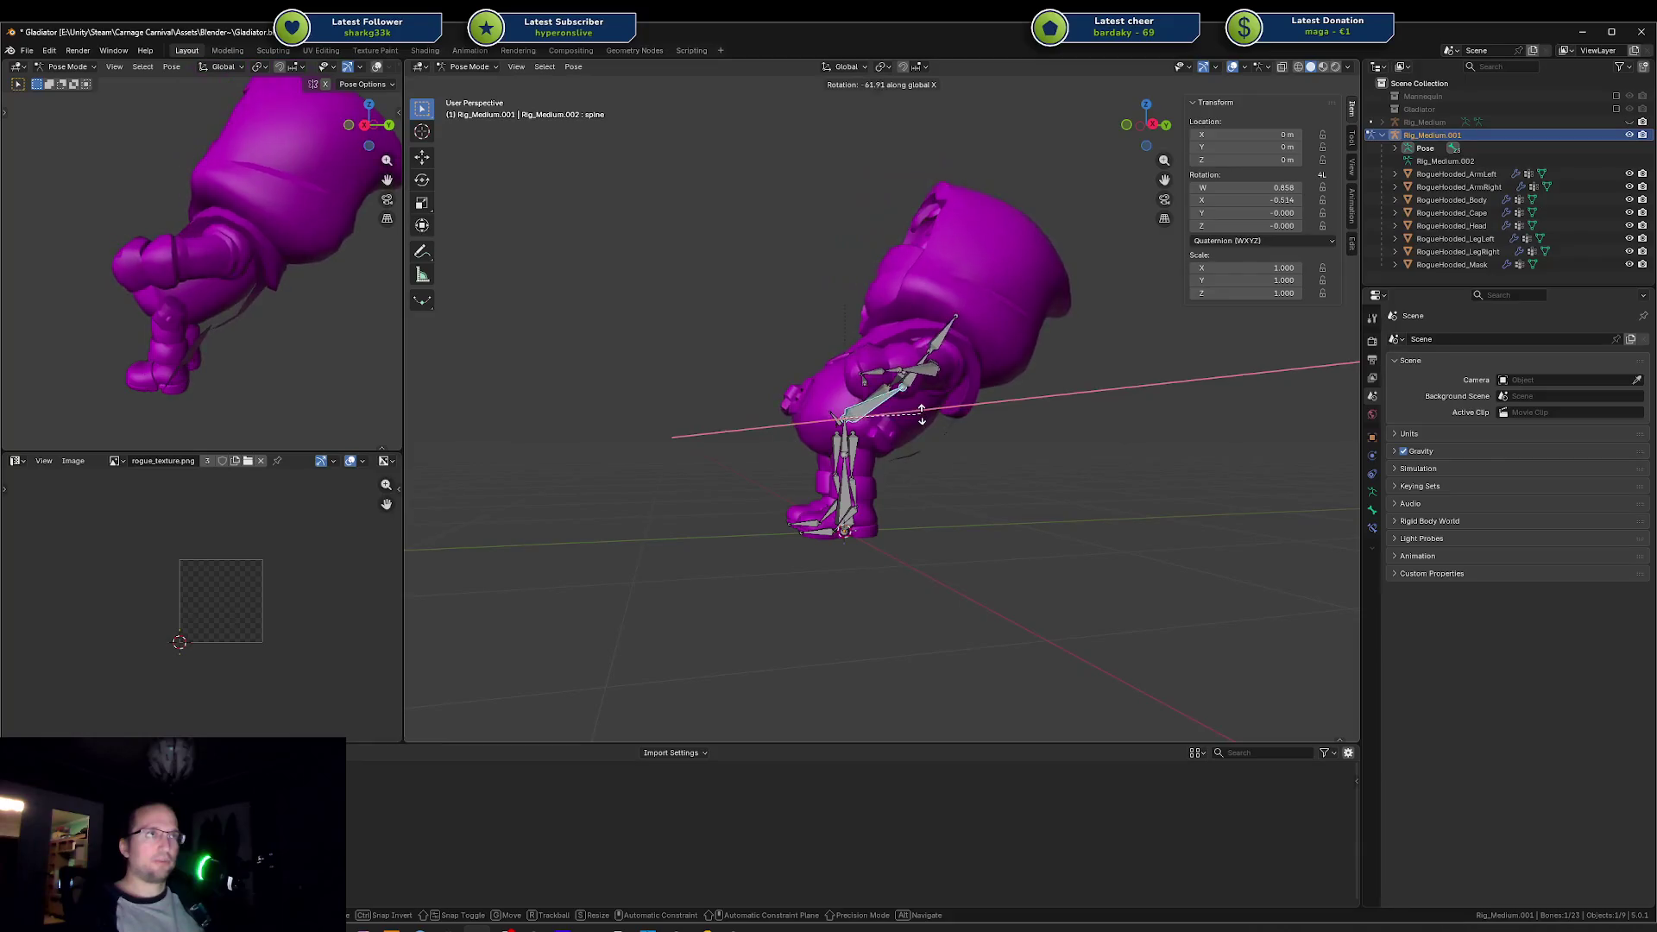
click(866, 369)
Step: From the front in wireframe, rotate the spine bone around X again to see the mesh deform
drag(867, 369, 951, 360)
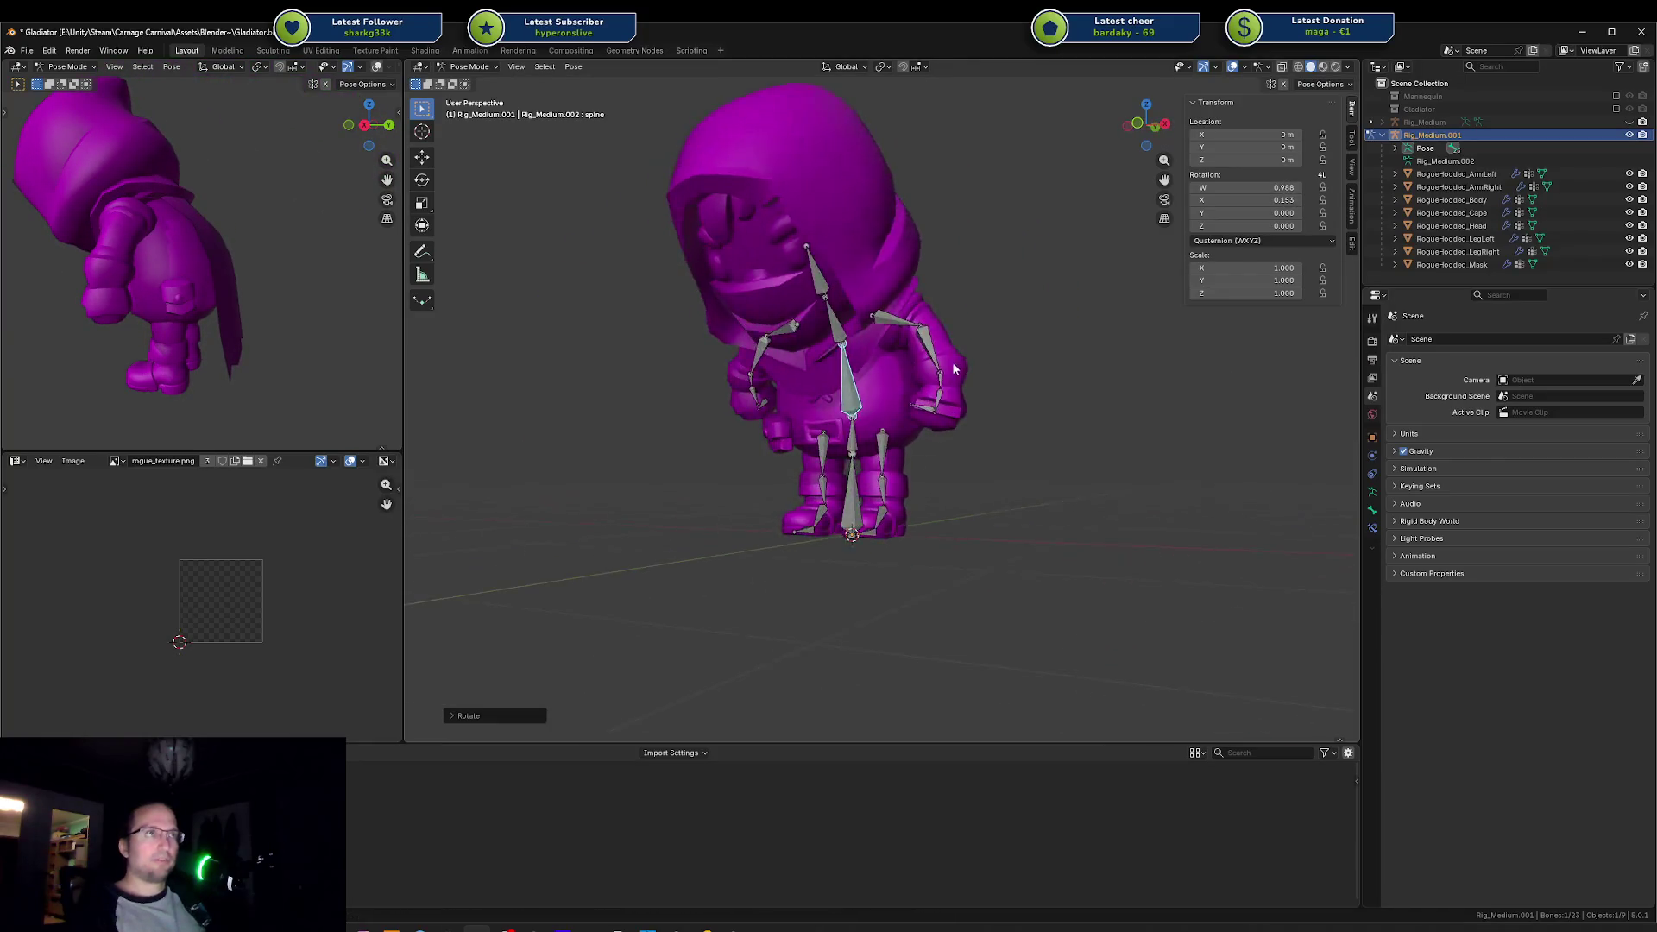
scroll(920, 400, up, 8)
key(shift+z)
scroll(867, 403, down, 3)
key(r)
key(x)
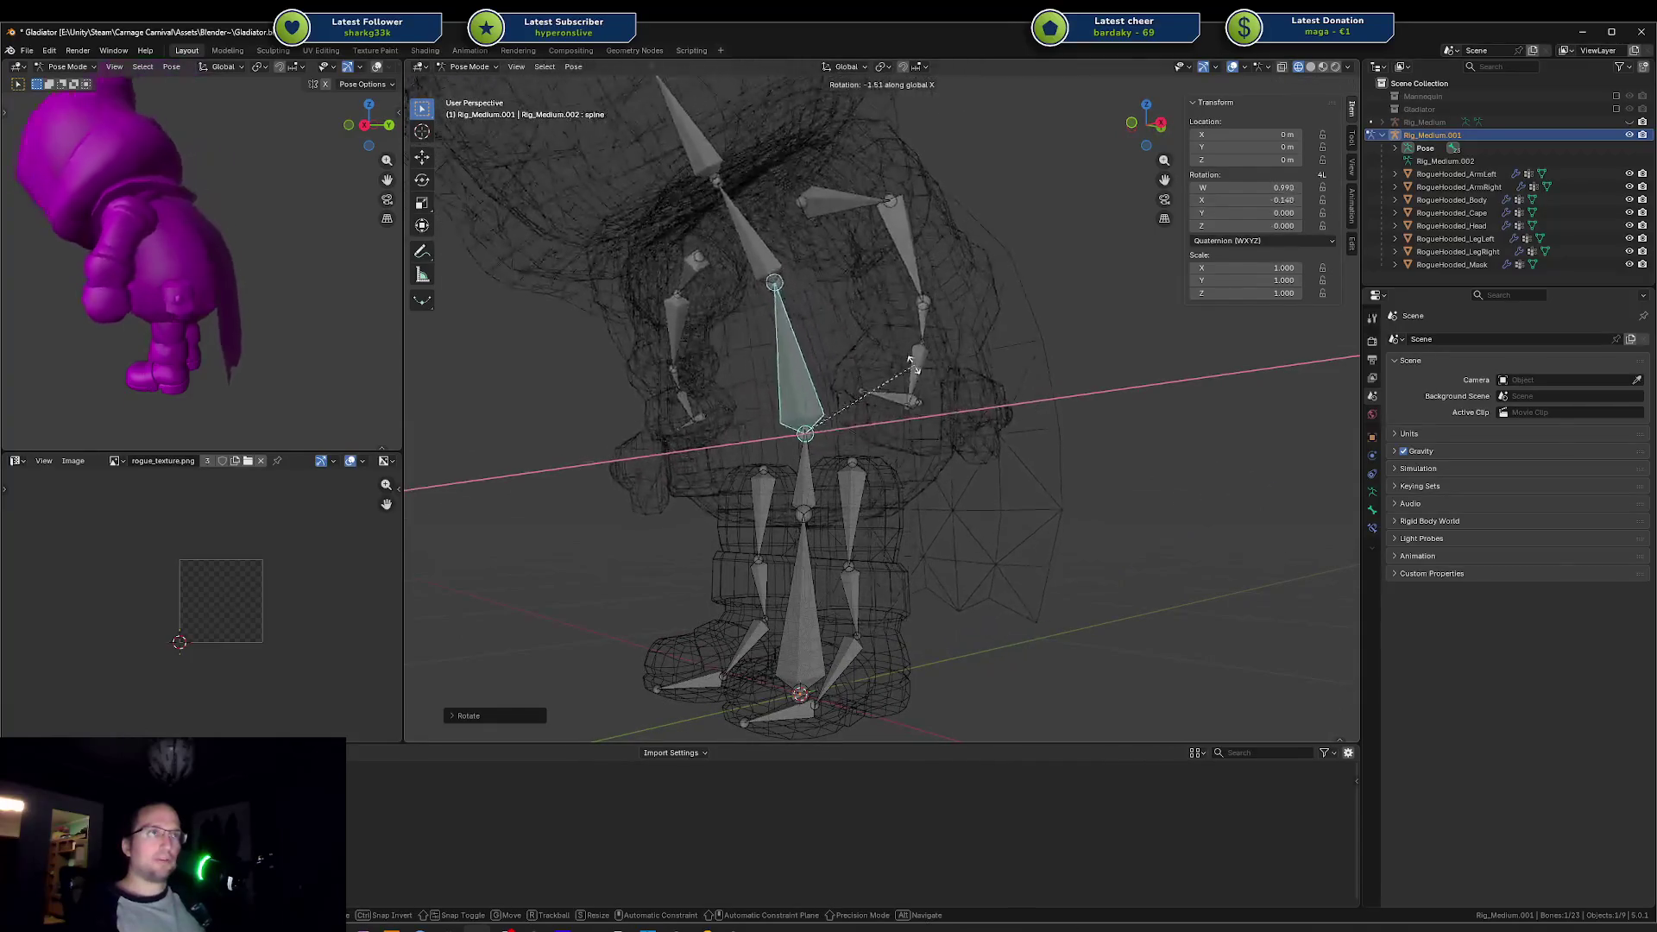
key(Escape)
scroll(930, 376, up, 5)
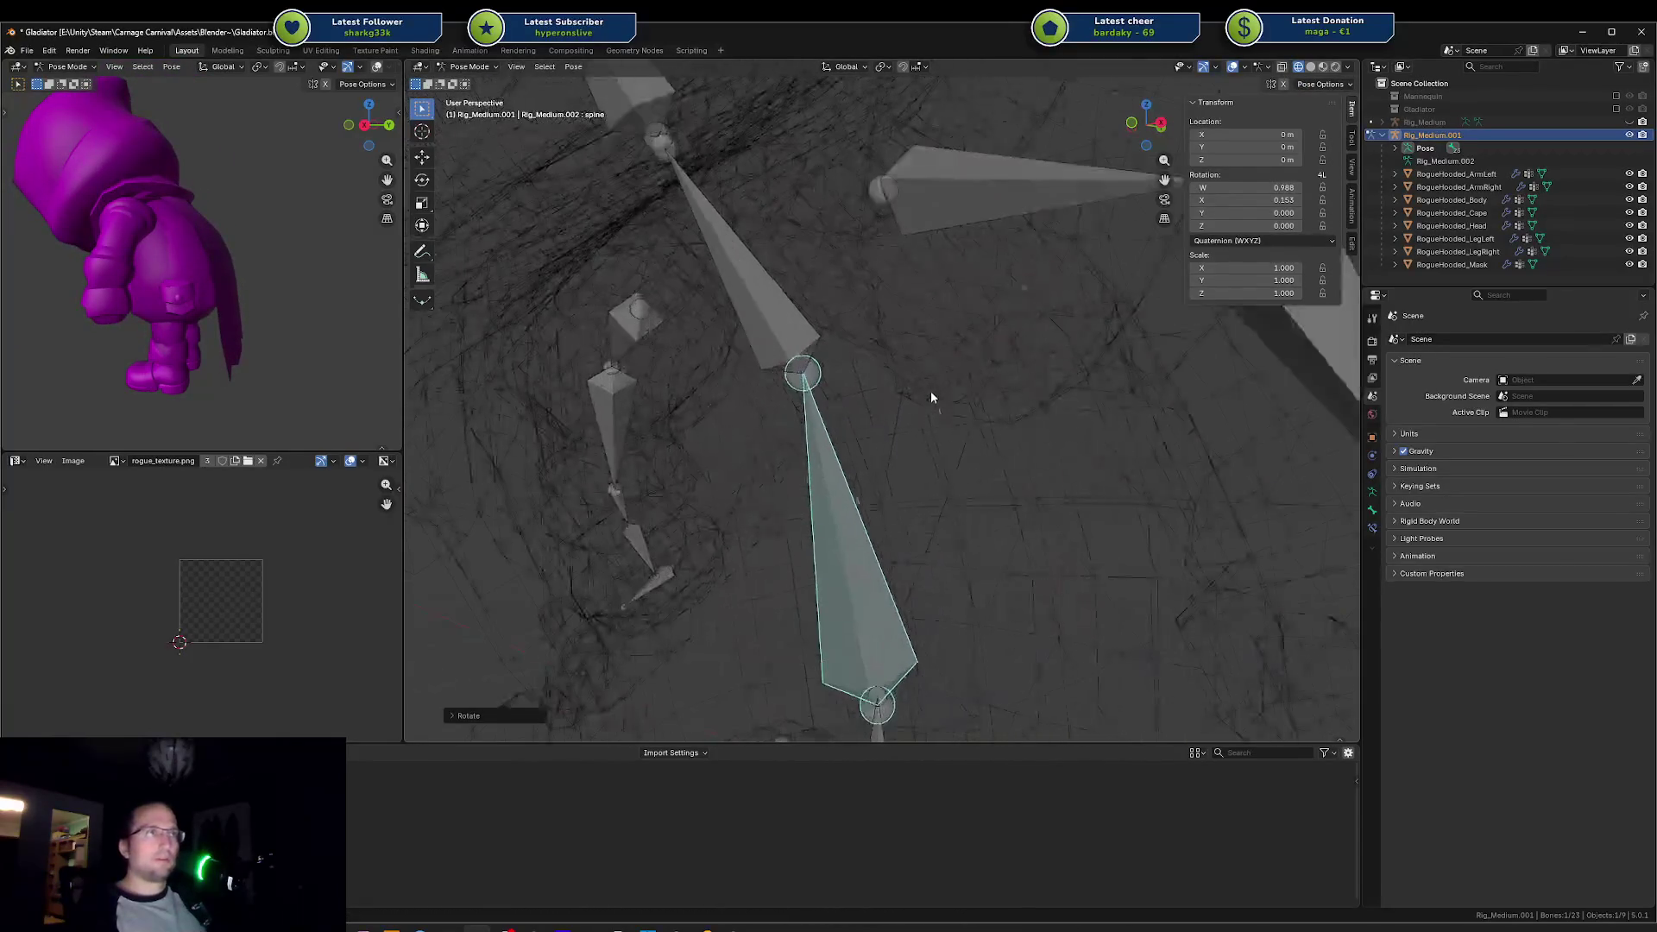
key(r)
key(x)
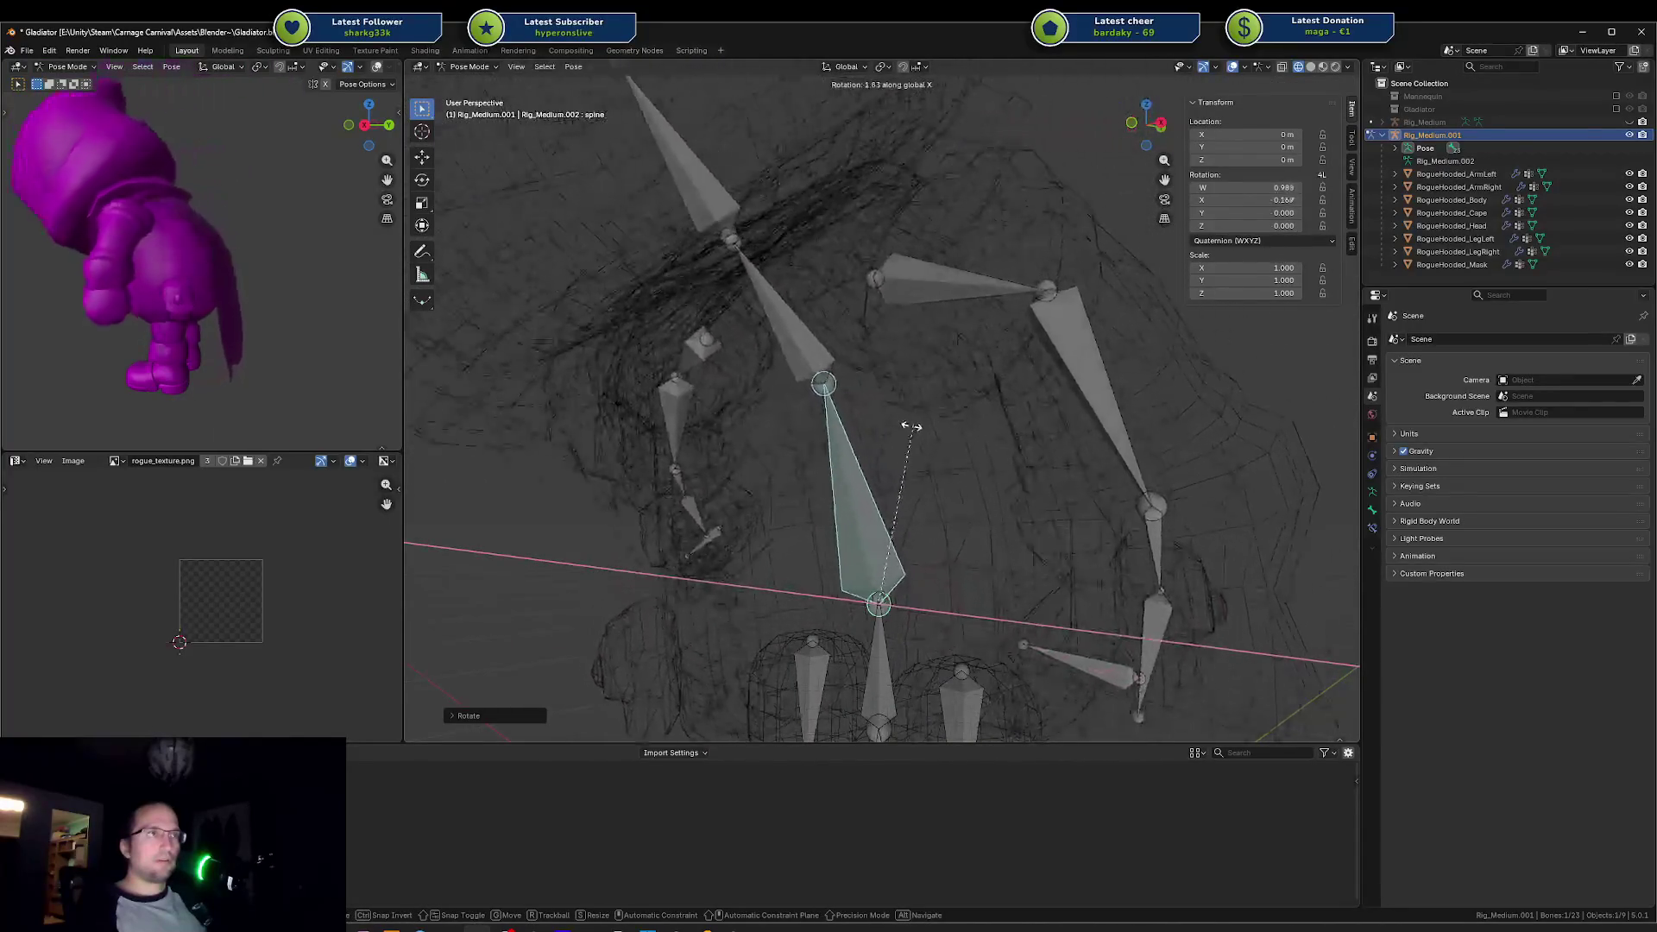
click(1018, 416)
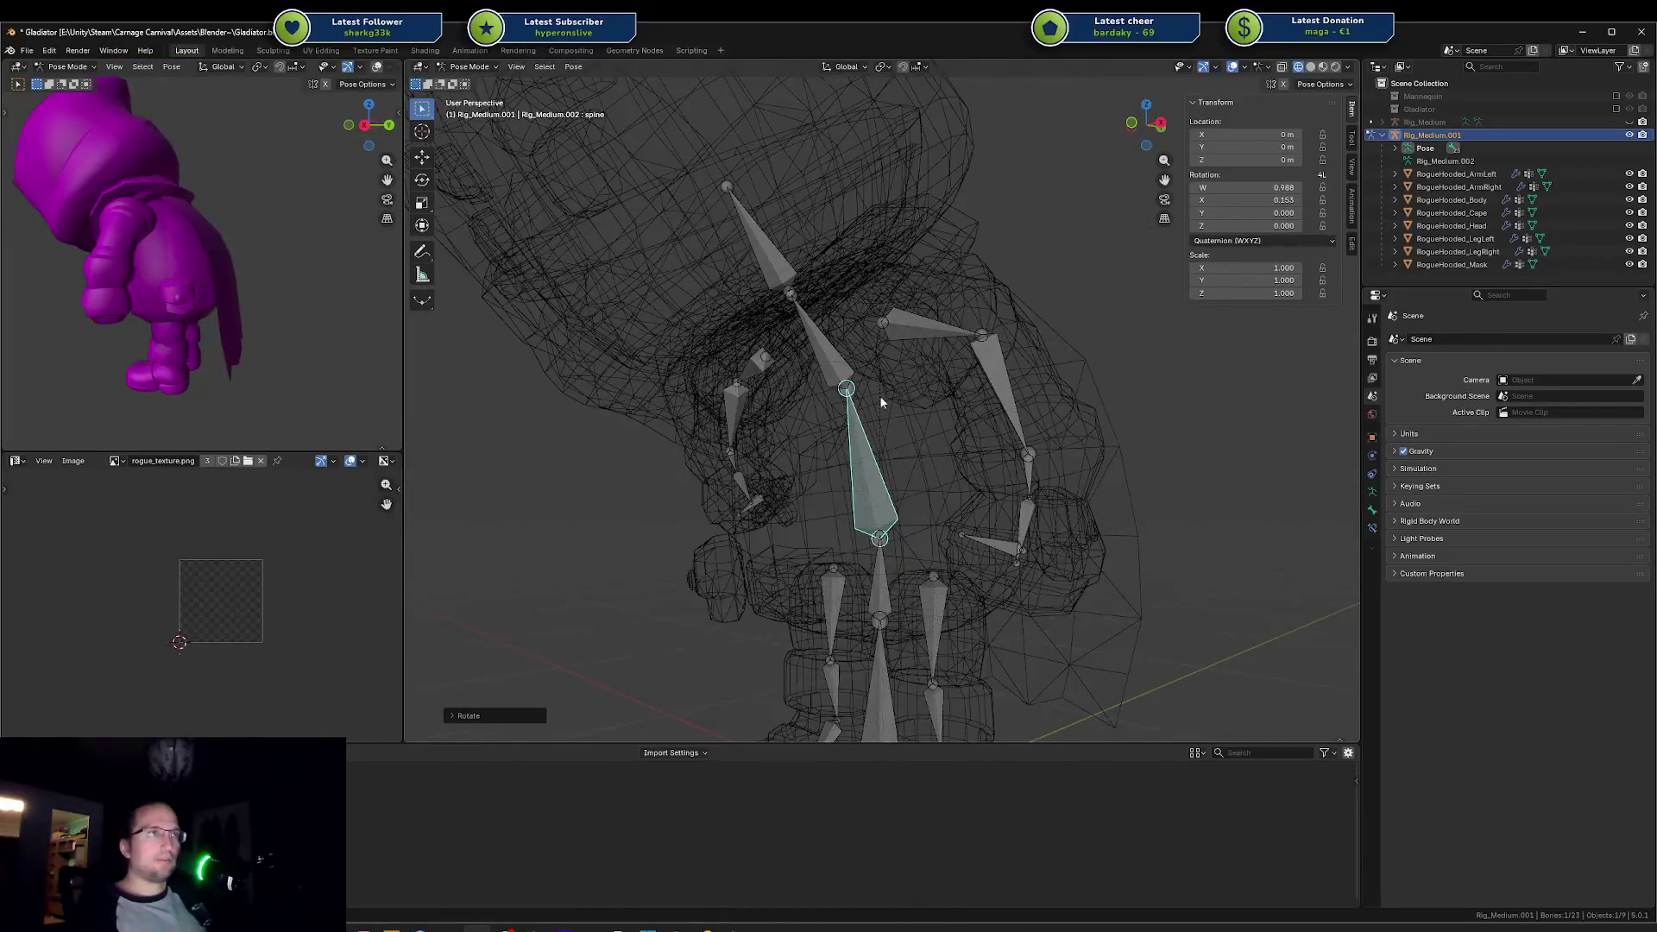
Step: Reset all bone rotations to rest pose, retry a chest rotation, and return to Object Mode
click(800, 379)
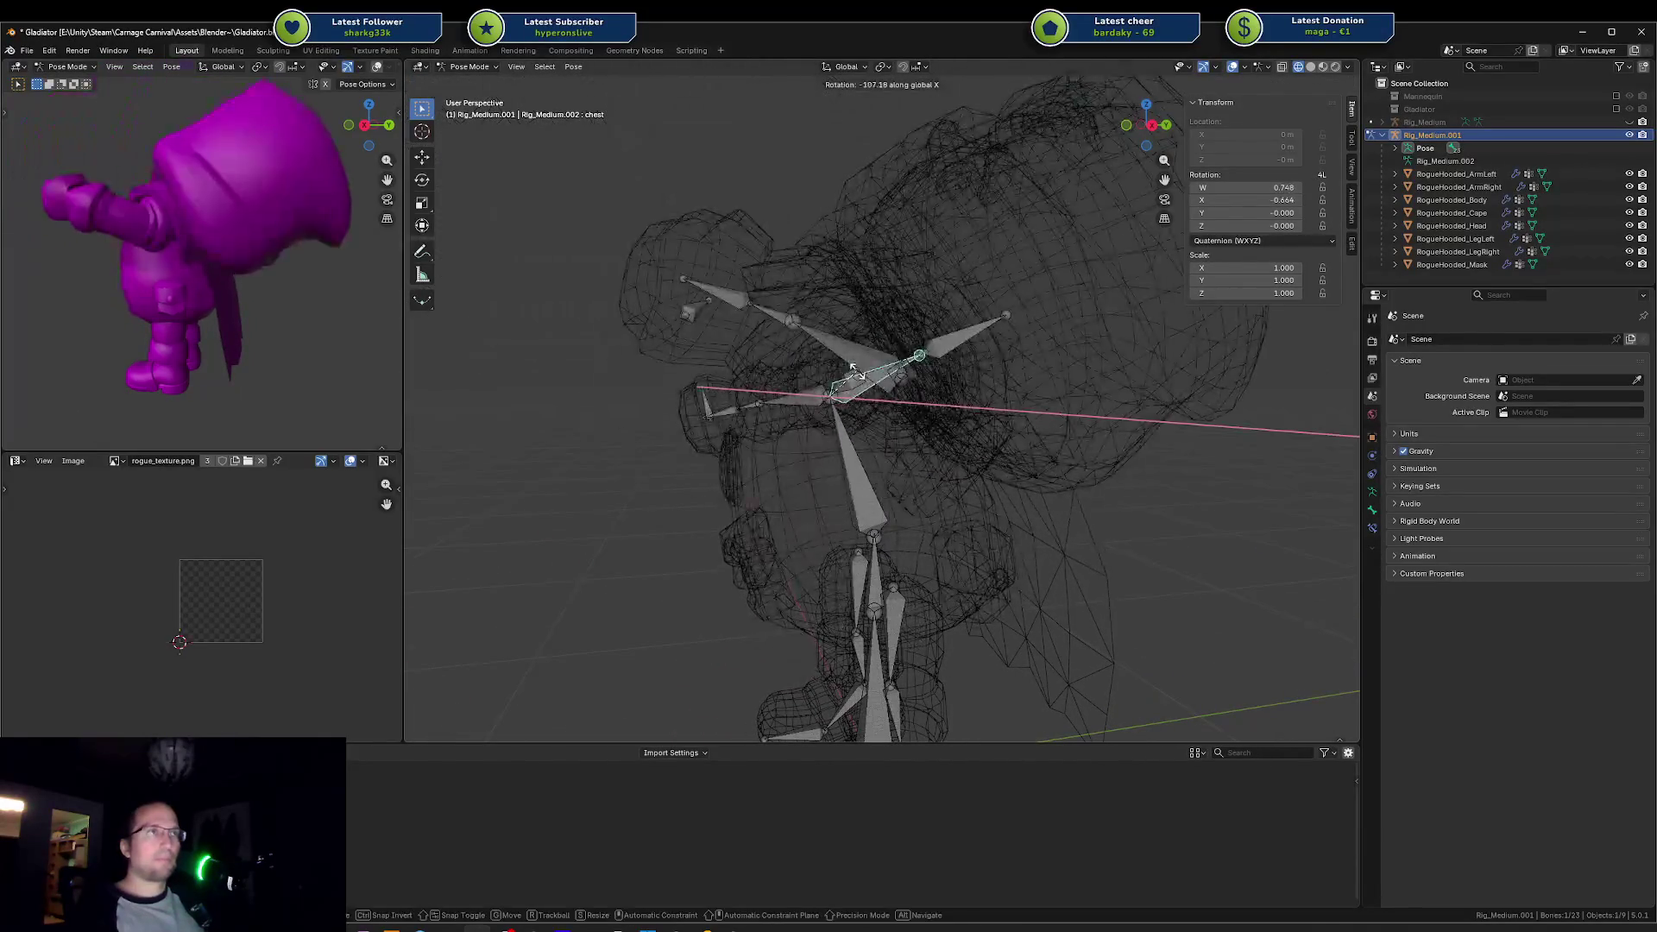
key(a)
key(alt+r)
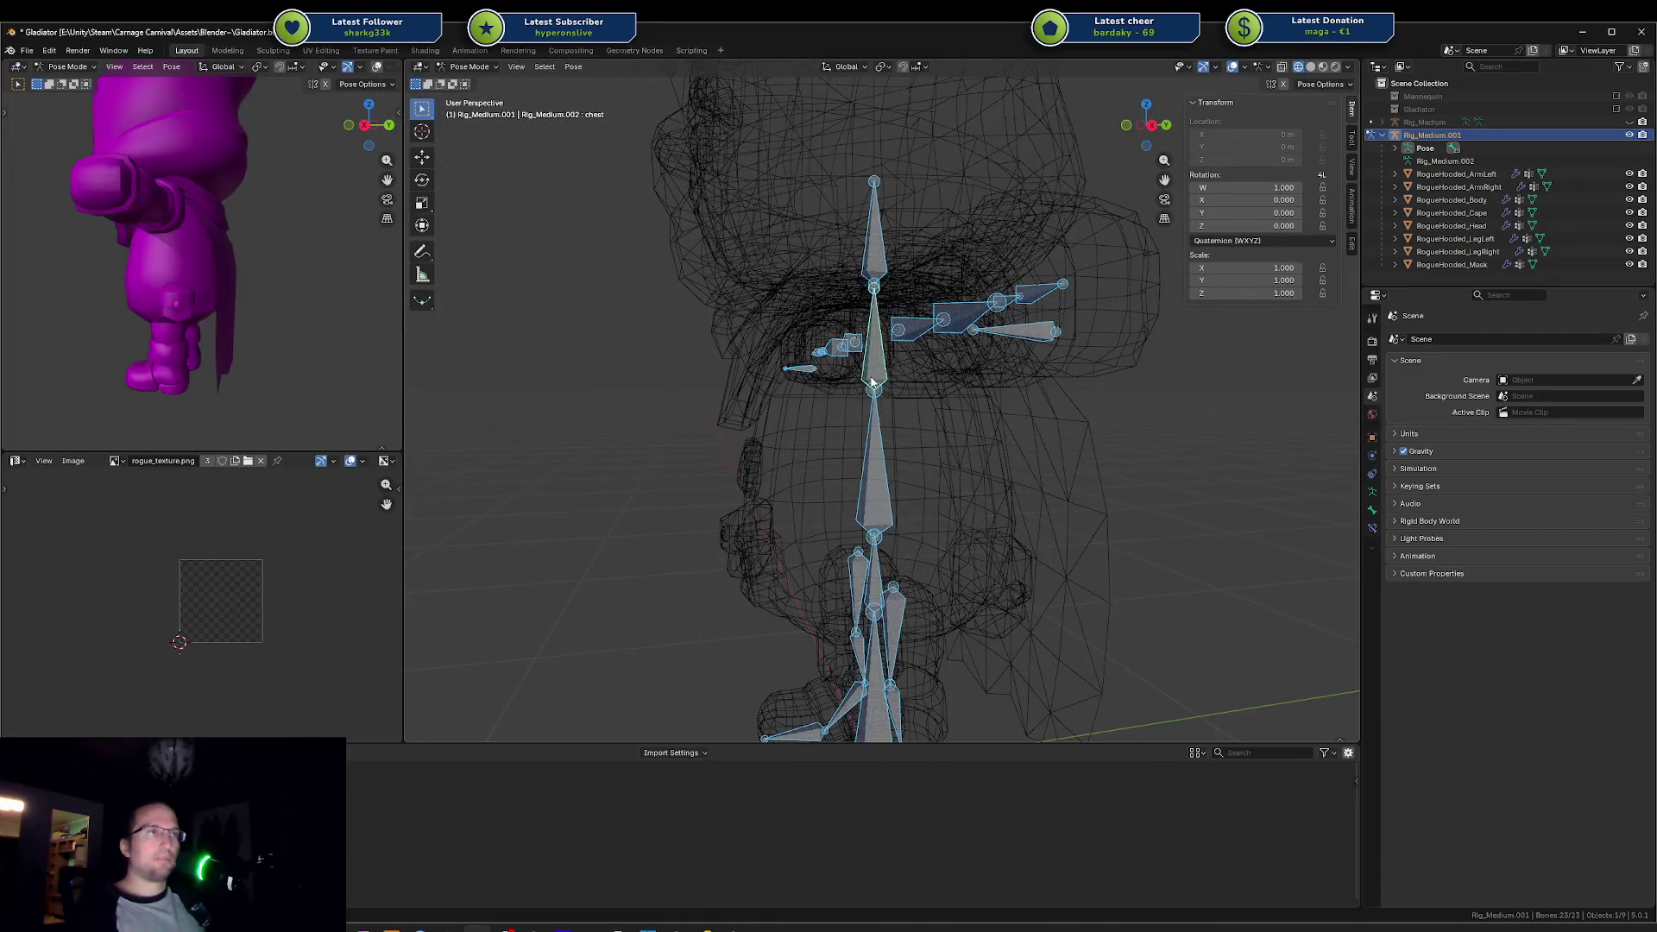
click(861, 421)
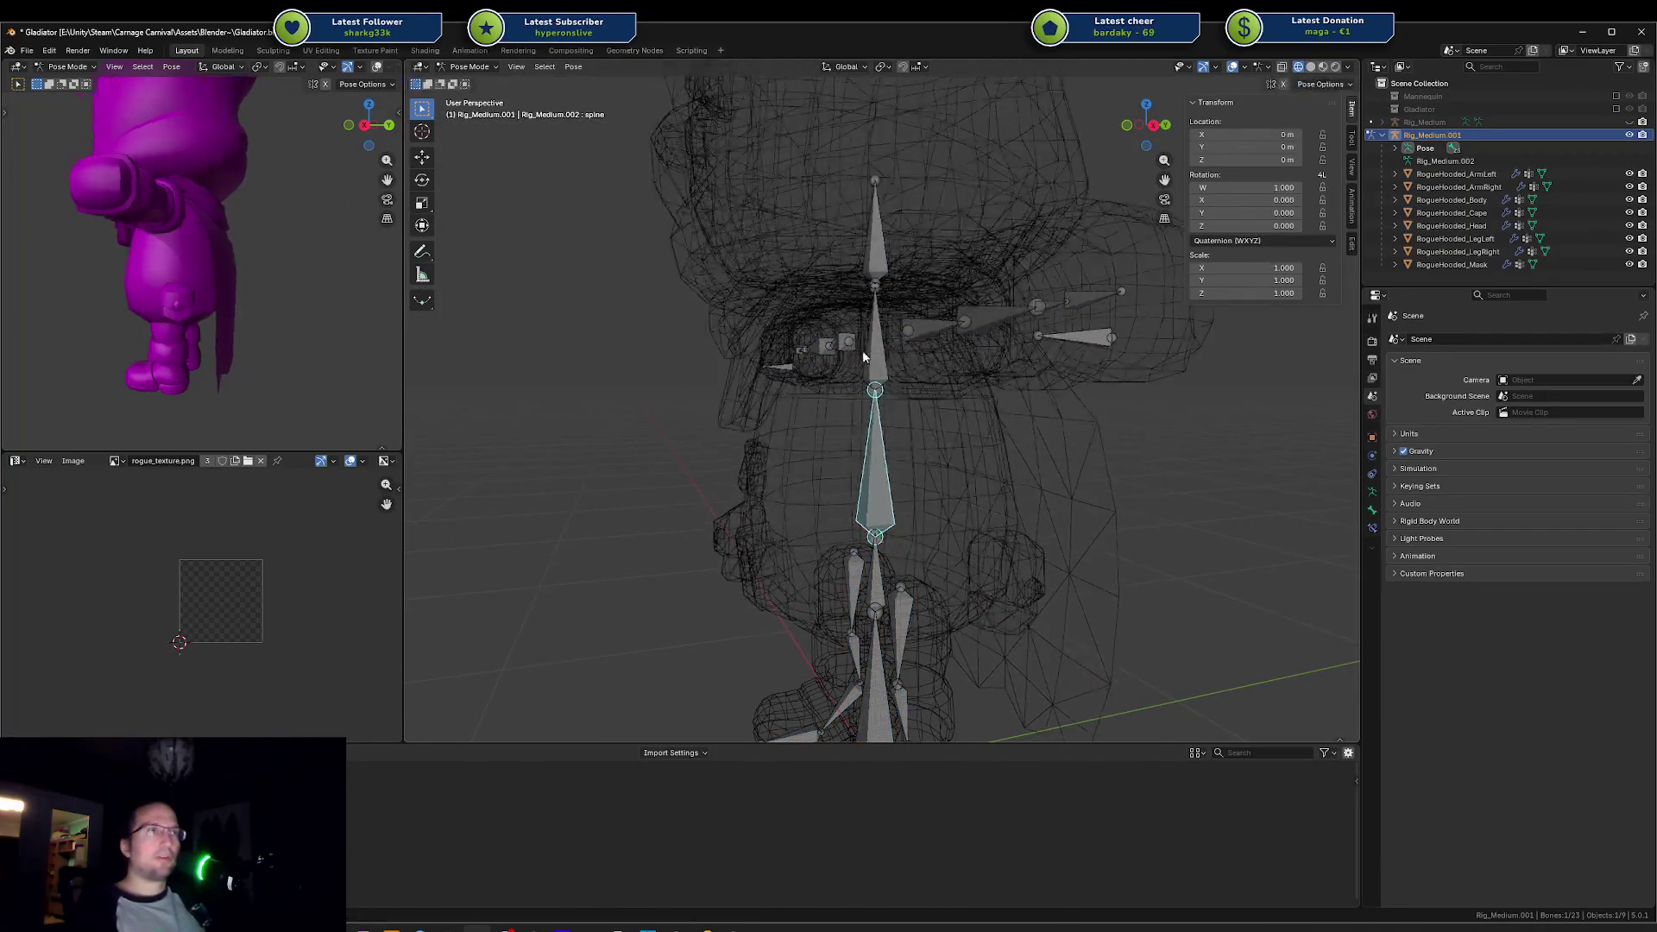
click(863, 355)
key(r)
key(x)
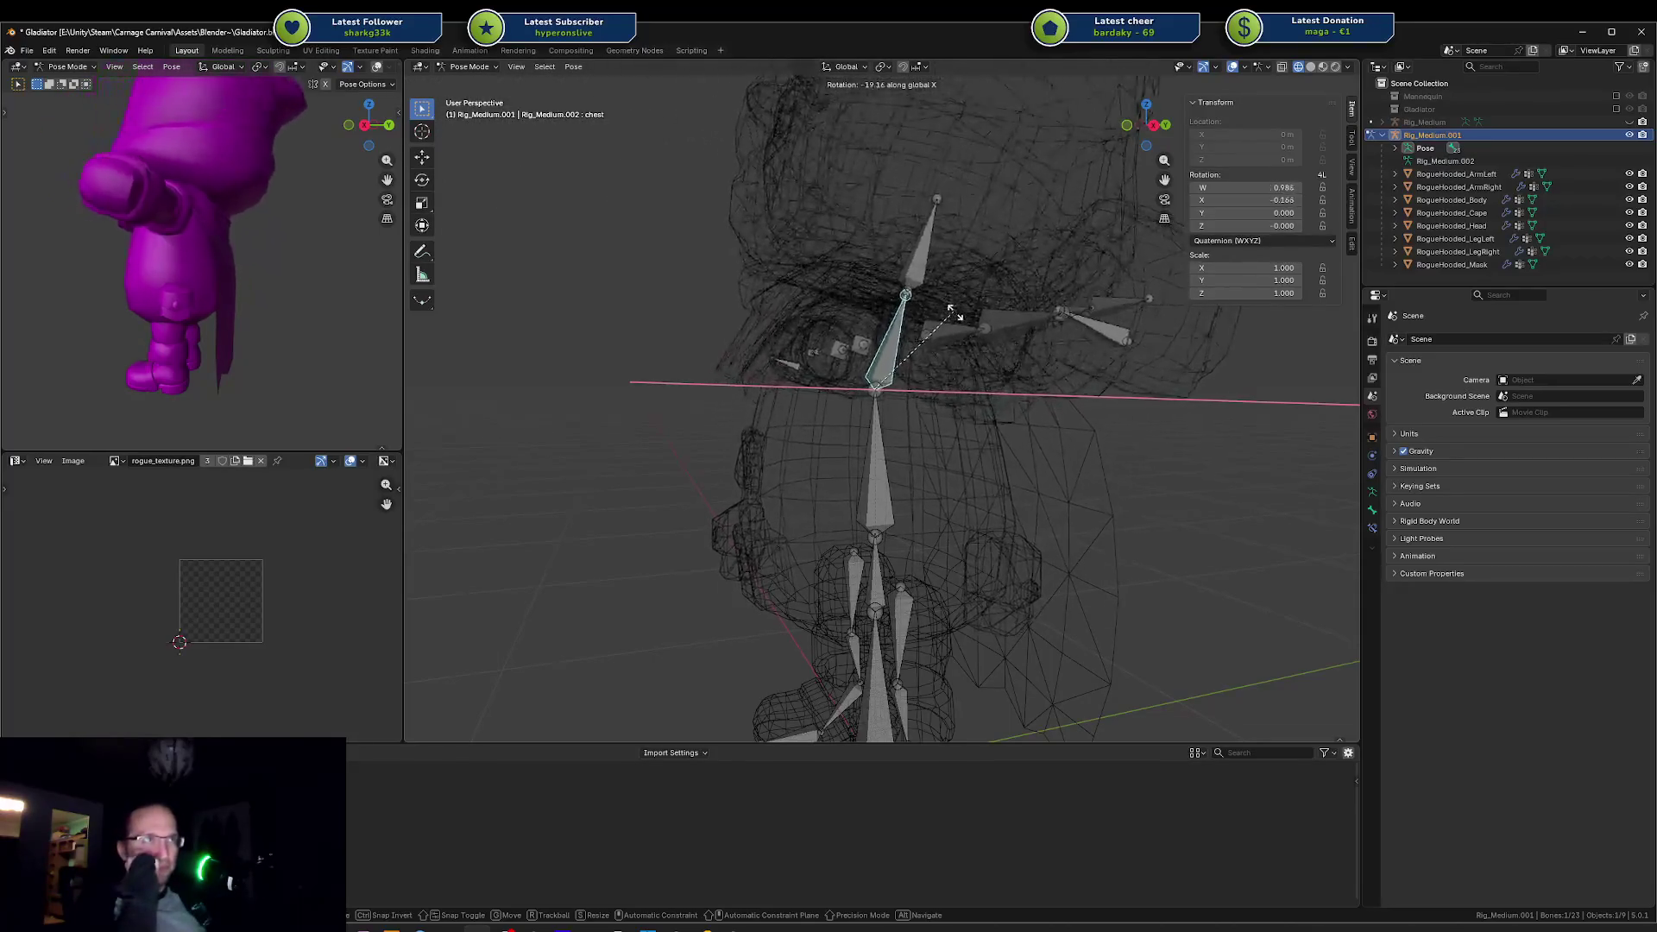
key(Escape)
key(ctrl+Tab)
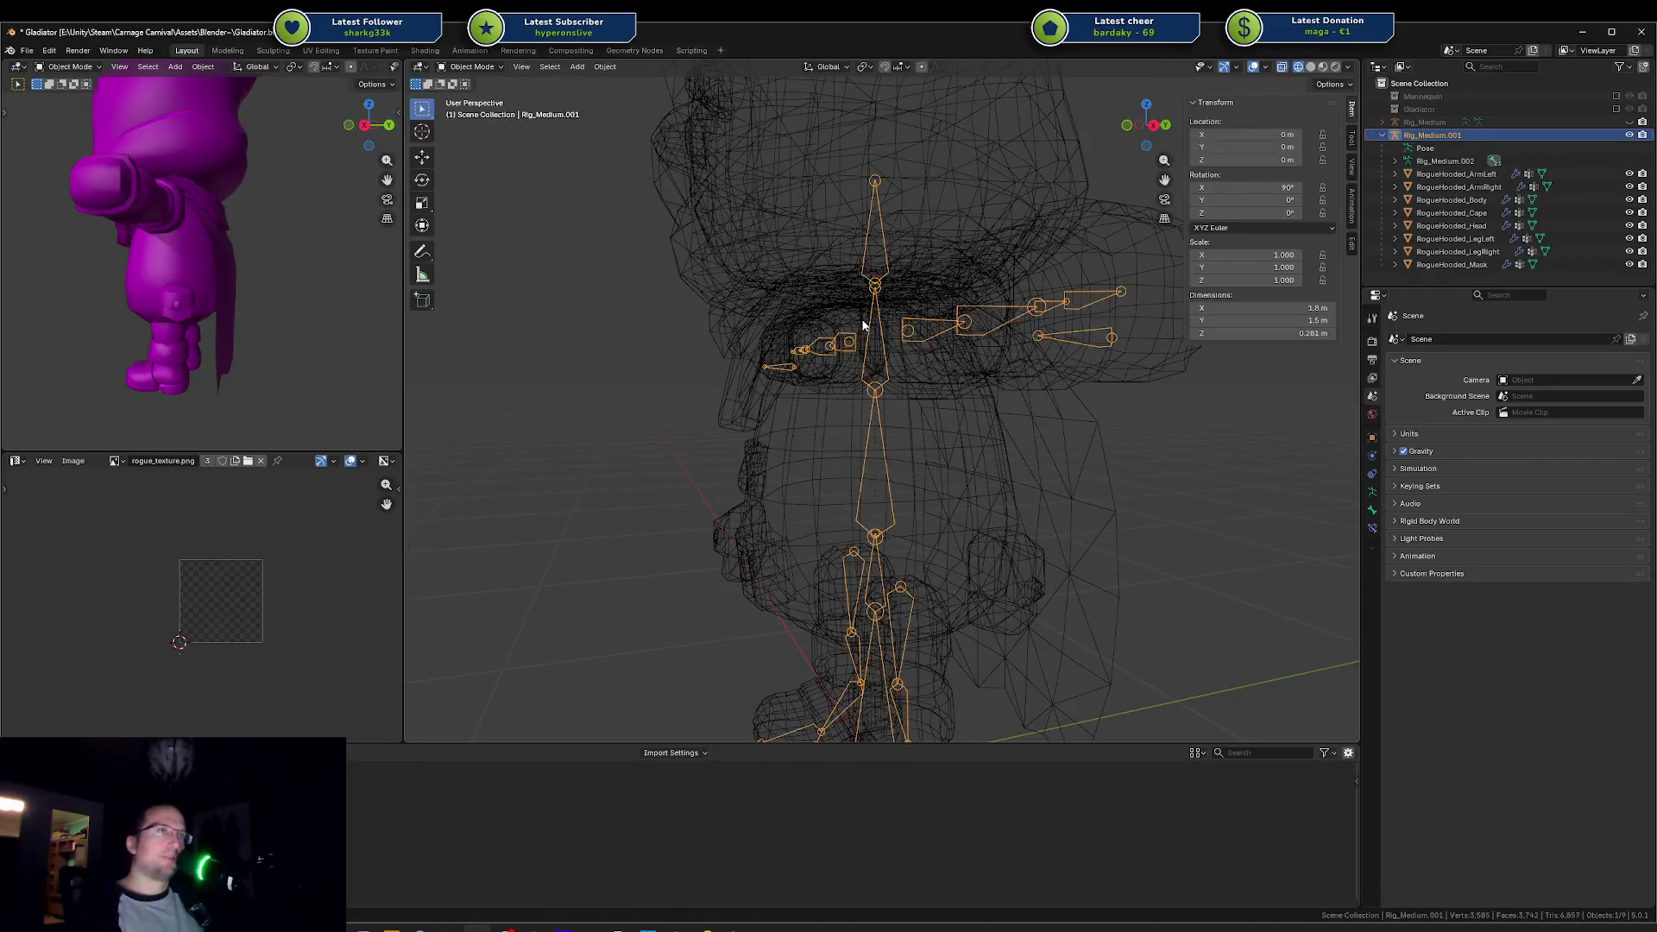
click(814, 391)
Step: Put RogueHooded_Body with its armature into Weight Paint mode, showing the chest bone's weights
click(824, 414)
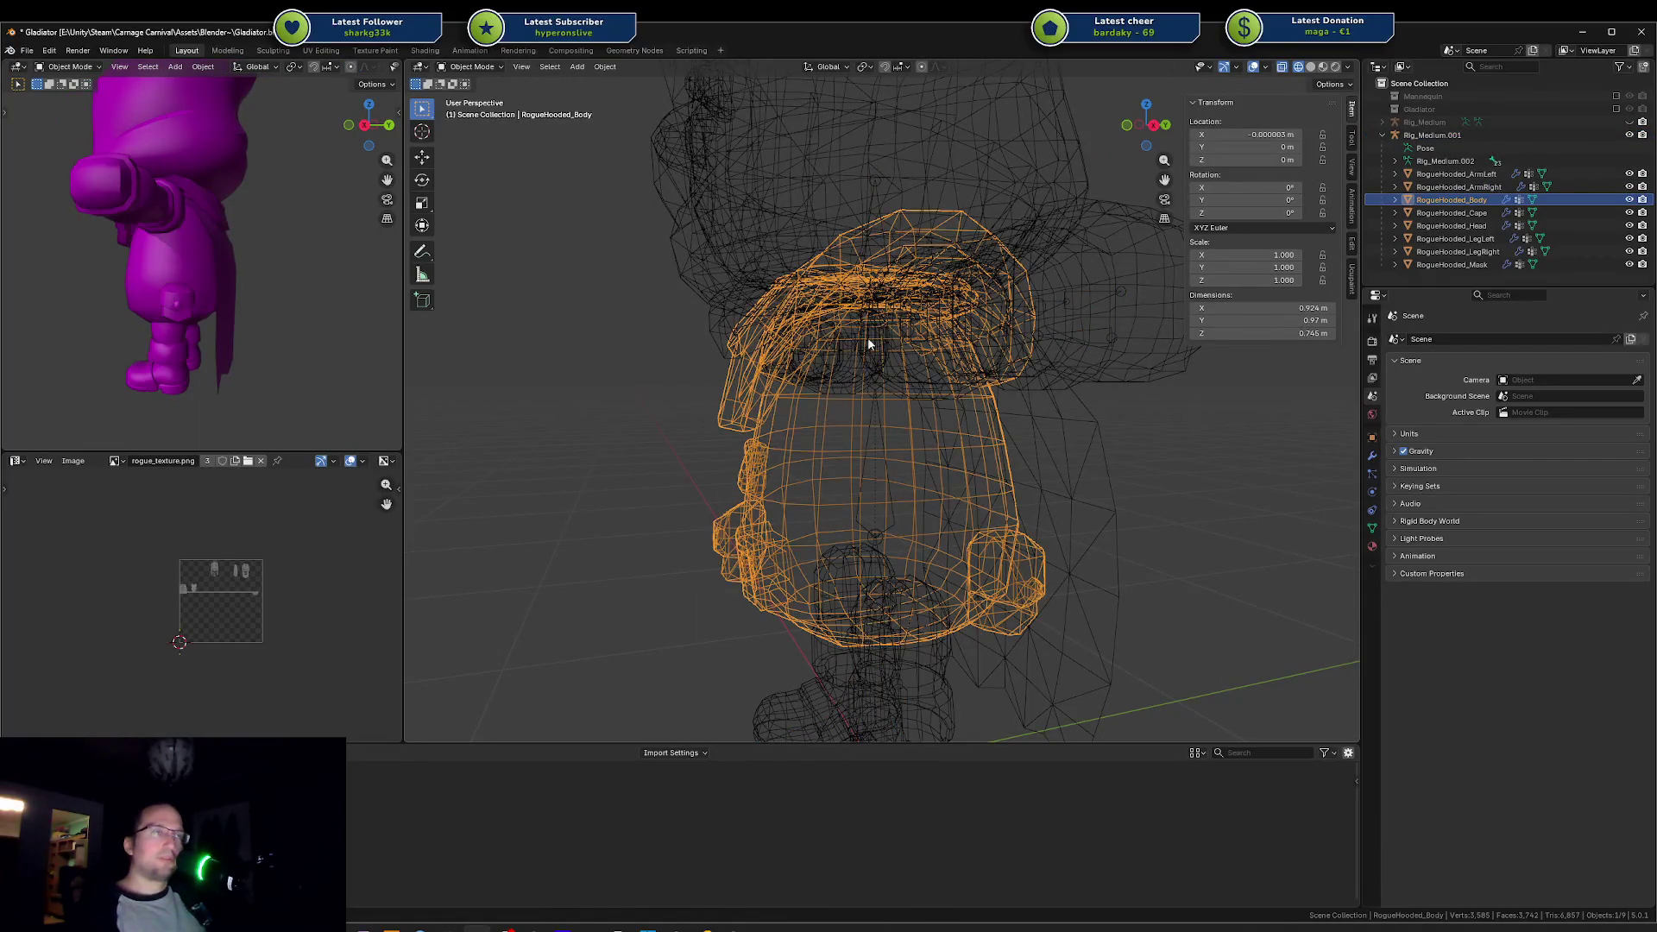
click(840, 417)
shift+click(828, 414)
key(ctrl+Tab)
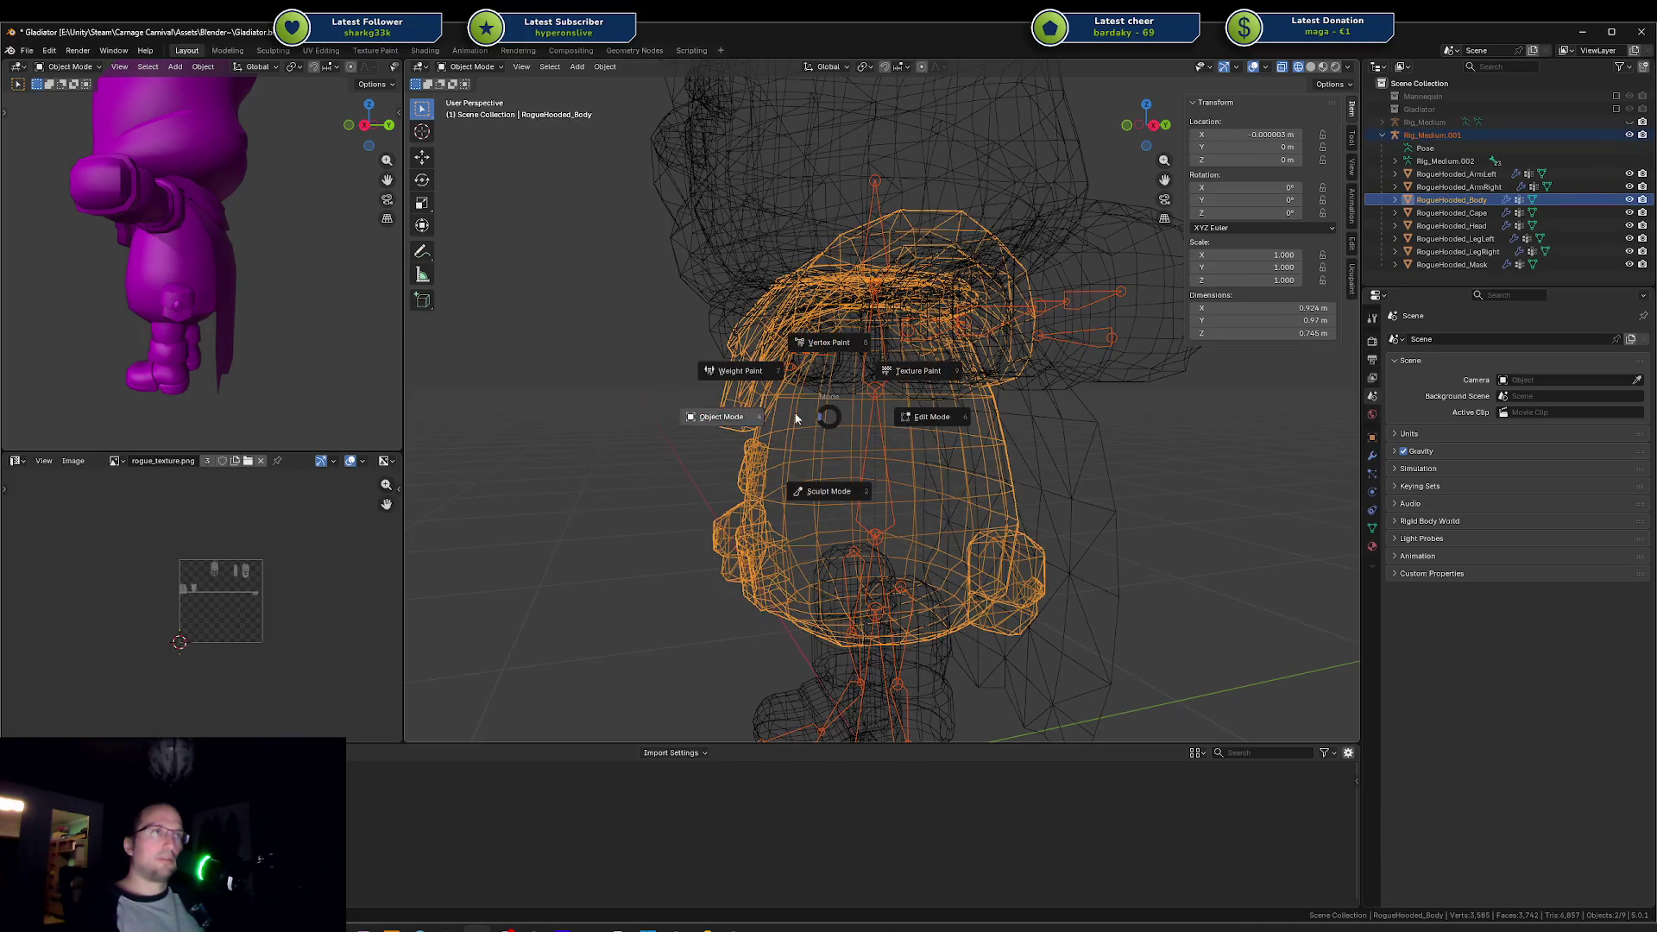
click(838, 386)
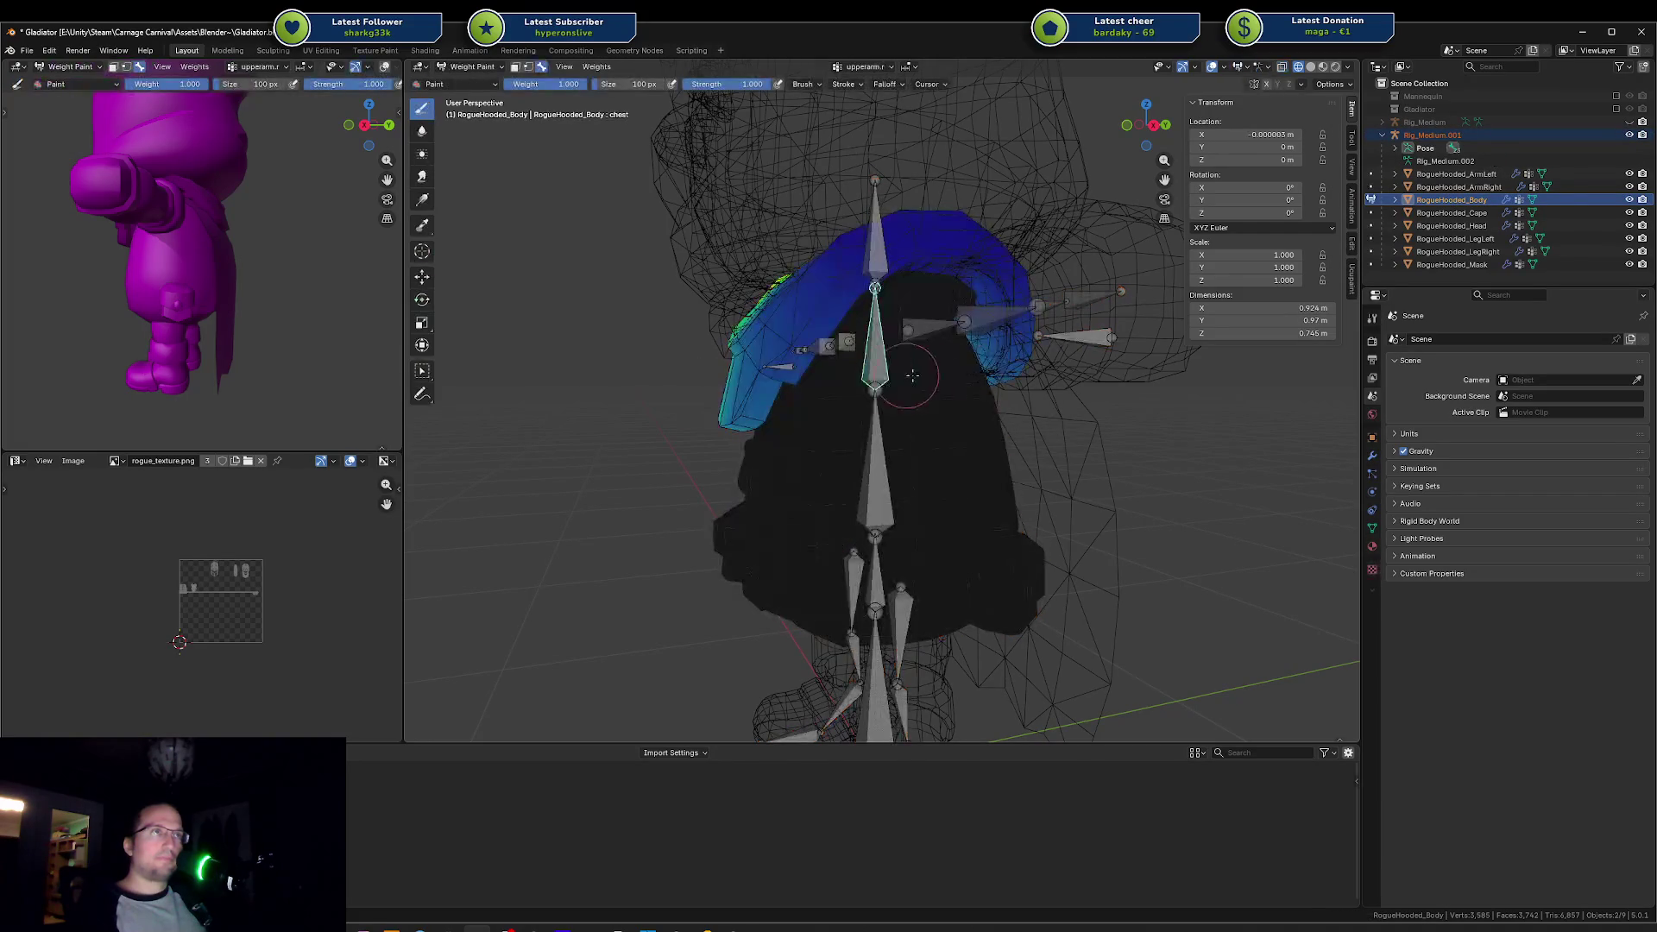
ctrl+click(870, 386)
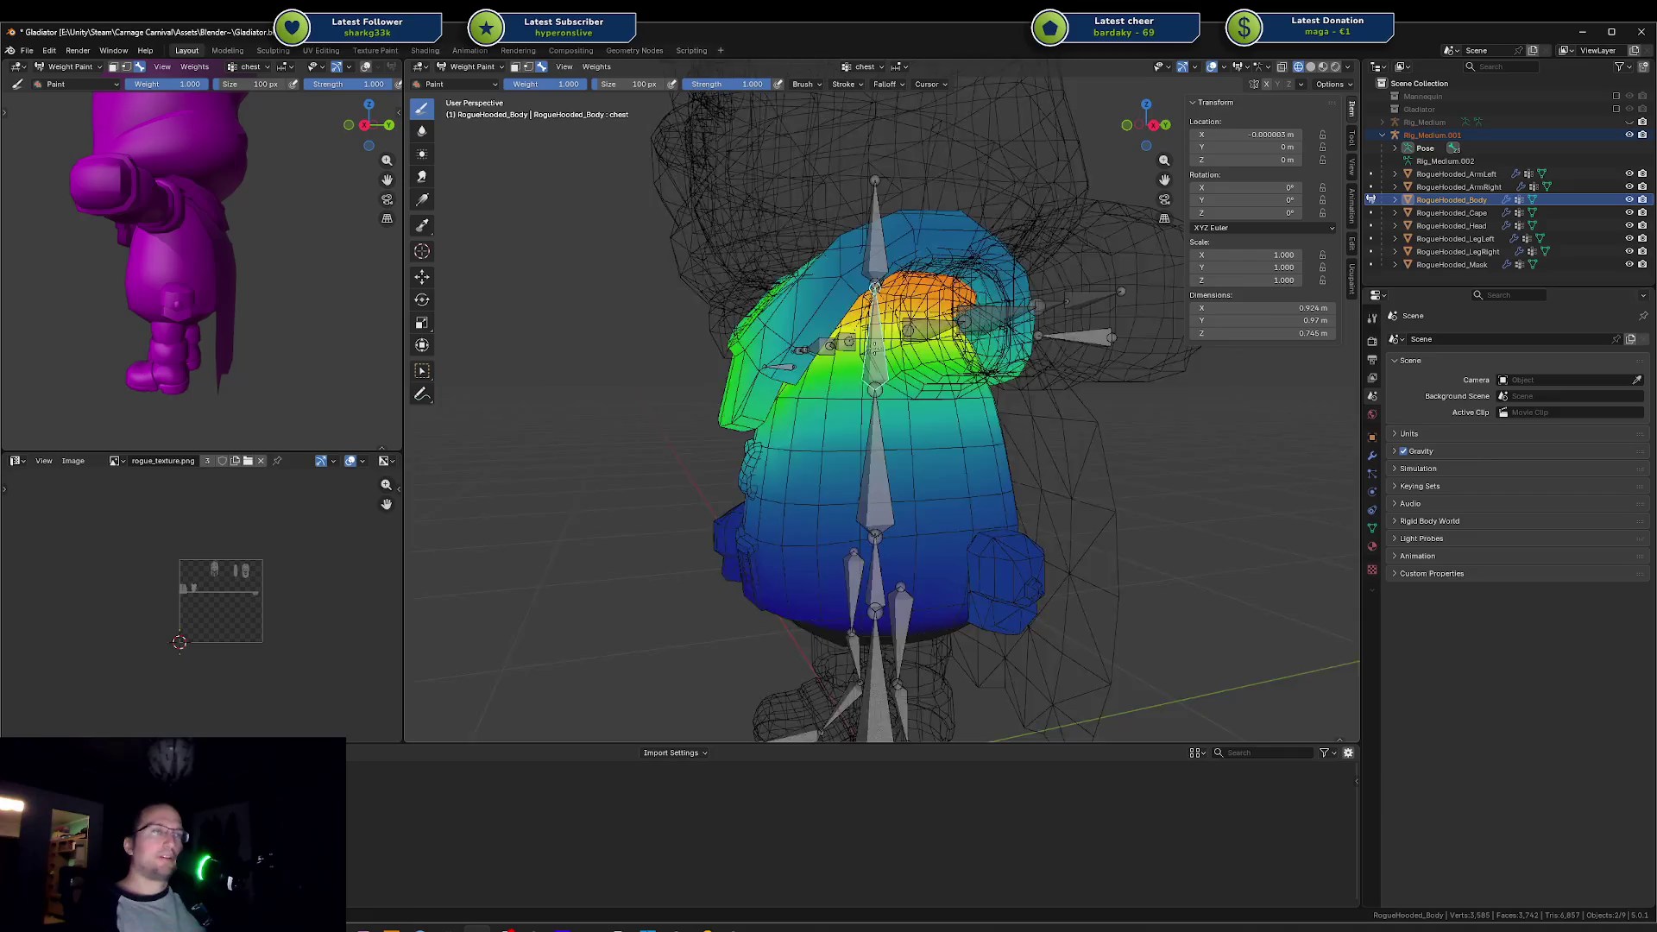
Step: Test-rotate the chest bone around X from the side to see the body deform
drag(803, 483, 829, 494)
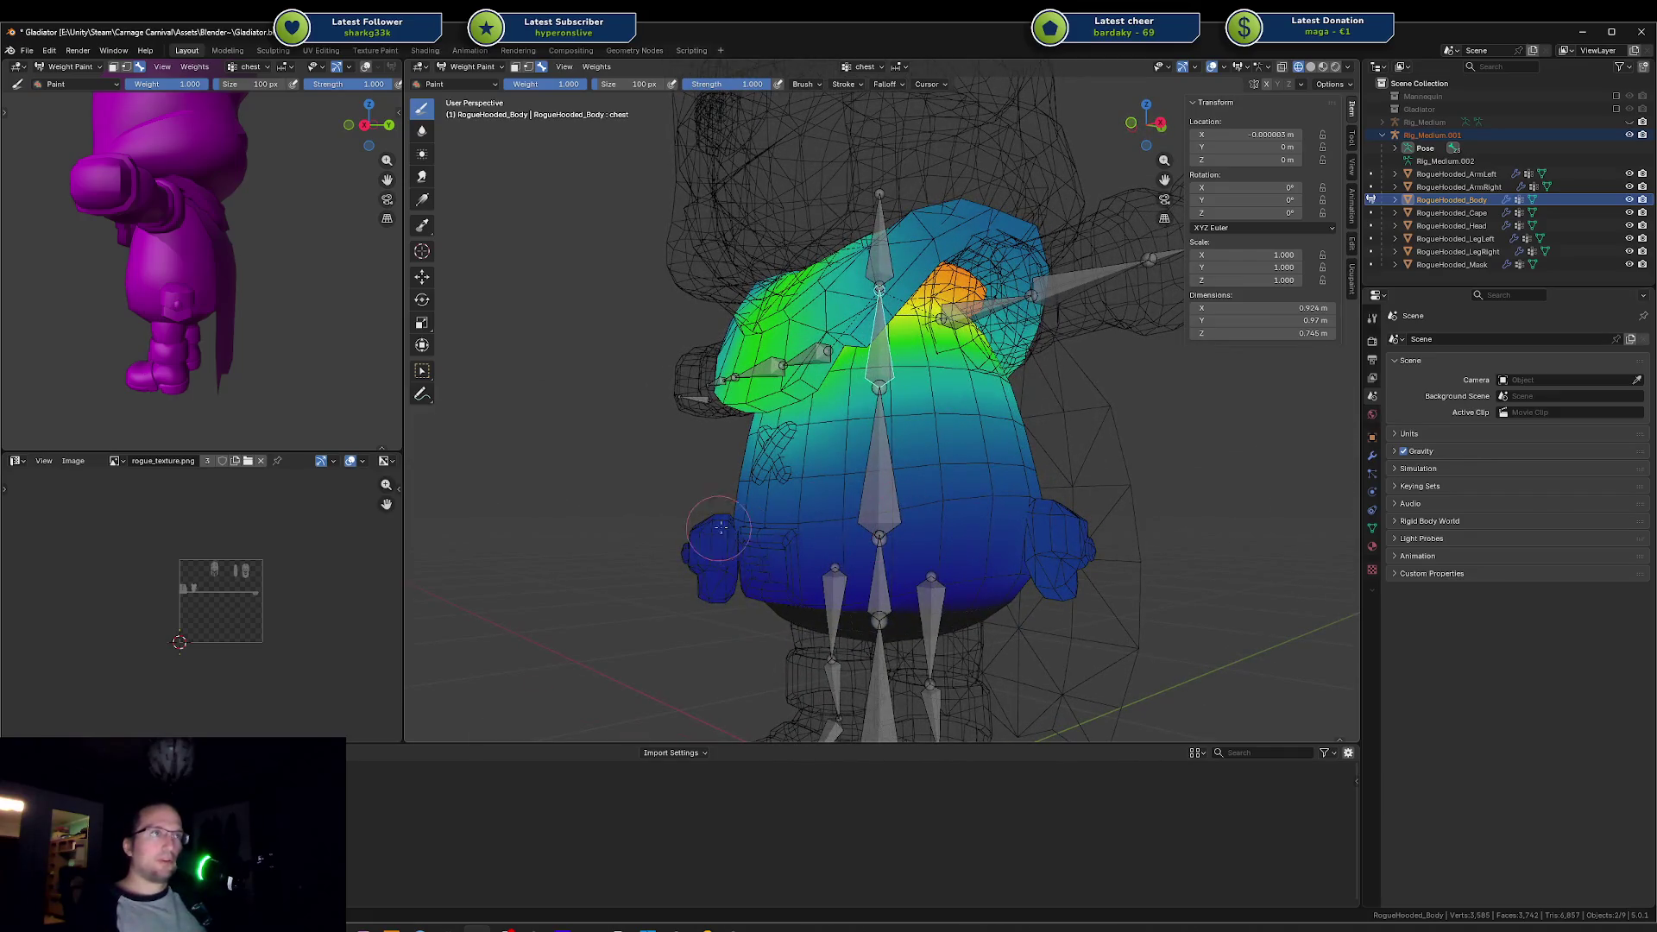
drag(946, 455, 896, 466)
key(r)
key(x)
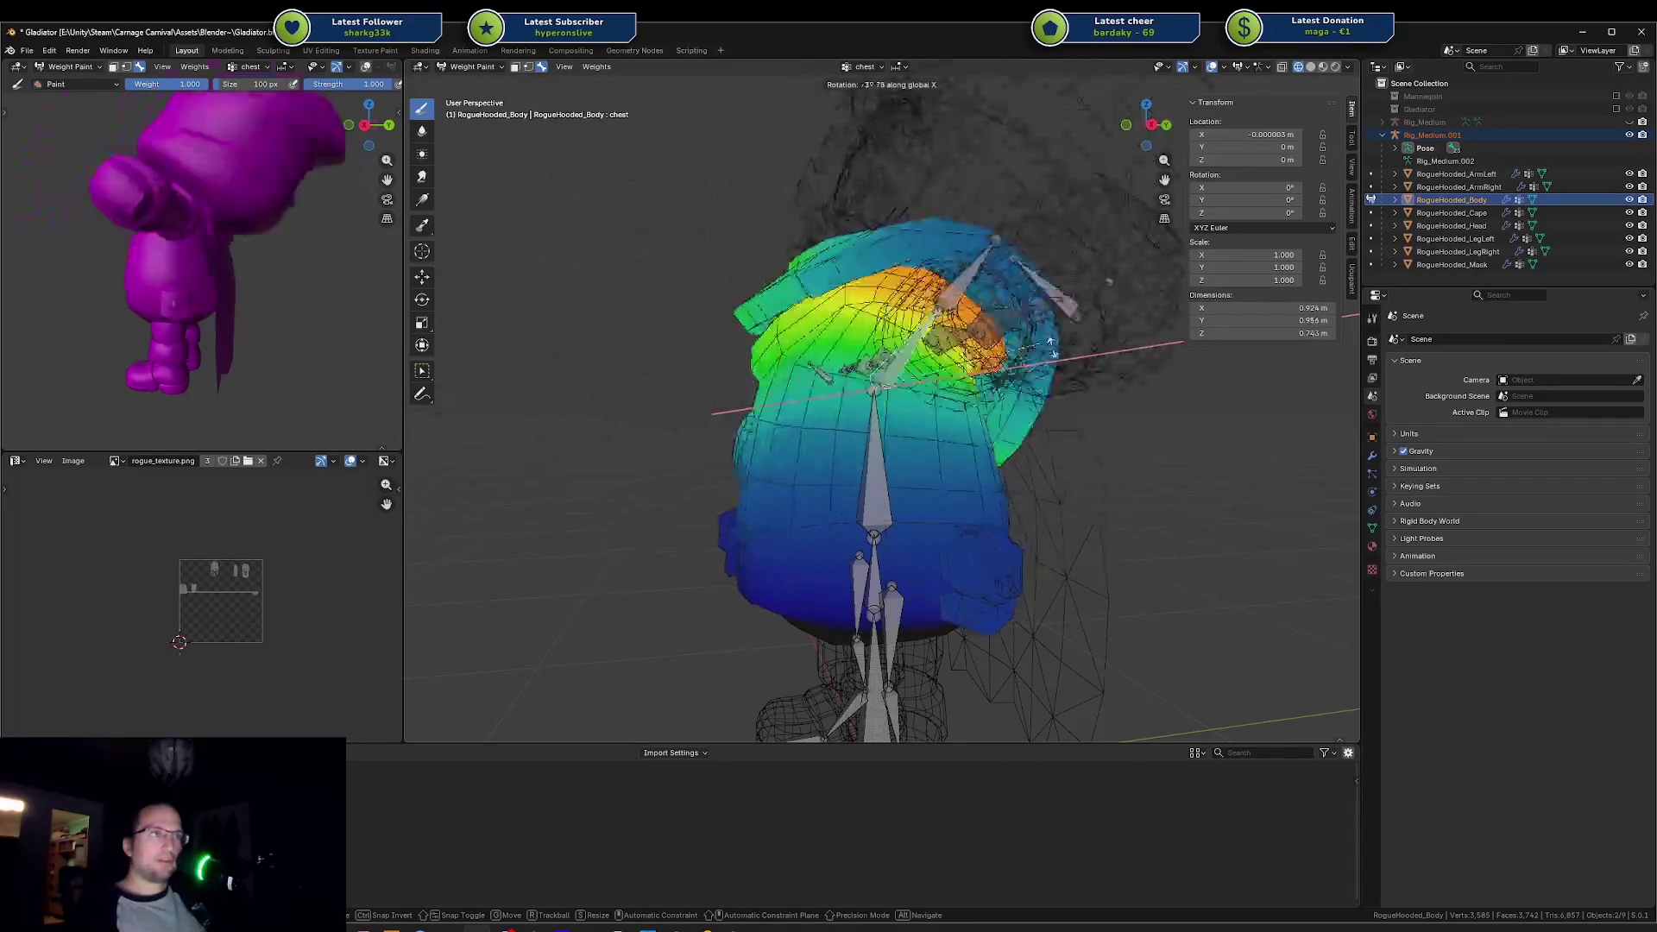
key(Escape)
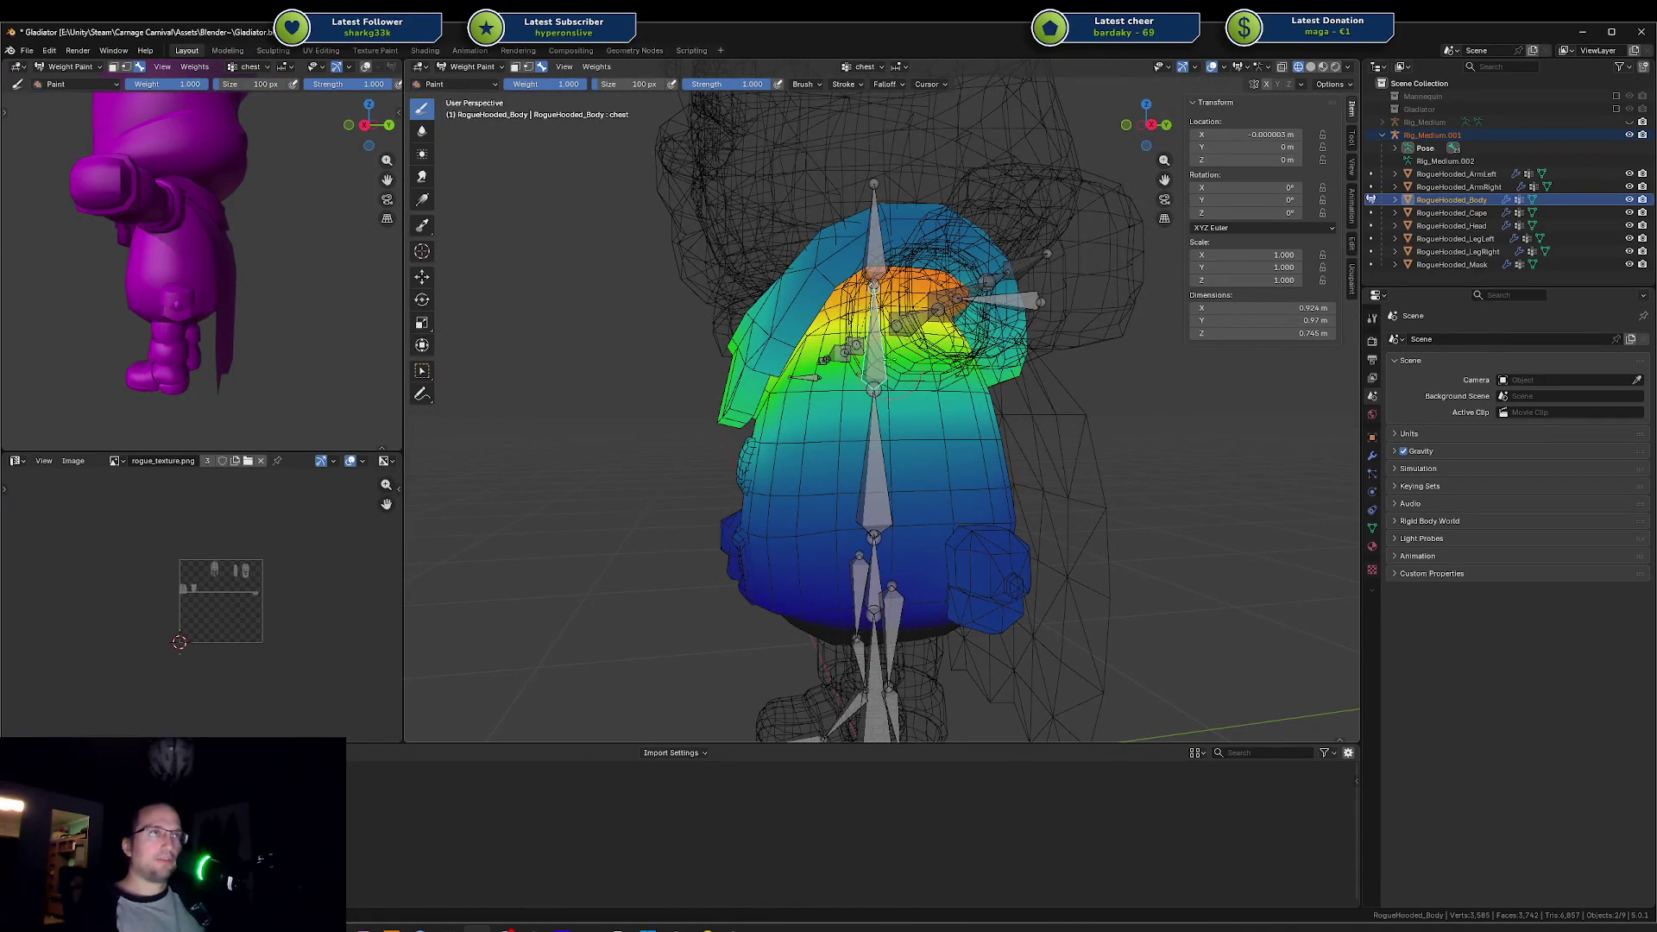
key(r)
key(x)
Step: Show the spine bone's weights and test-rotate it on X, then display the upperarm.l weights
ctrl+click(873, 463)
key(r)
key(x)
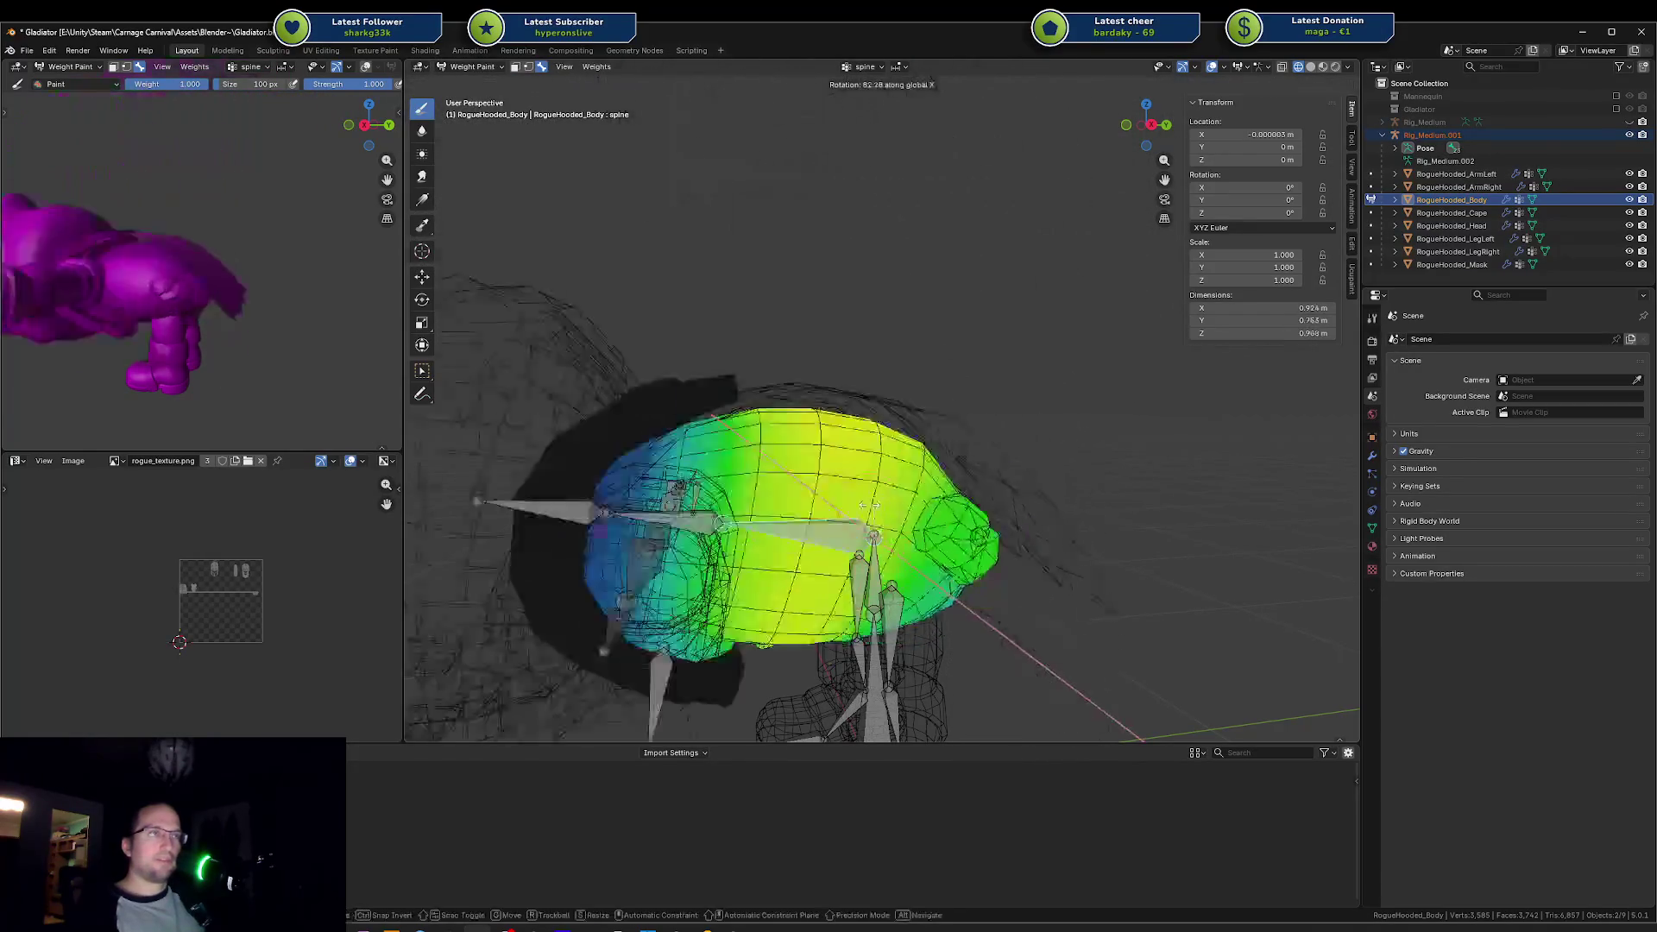
key(Escape)
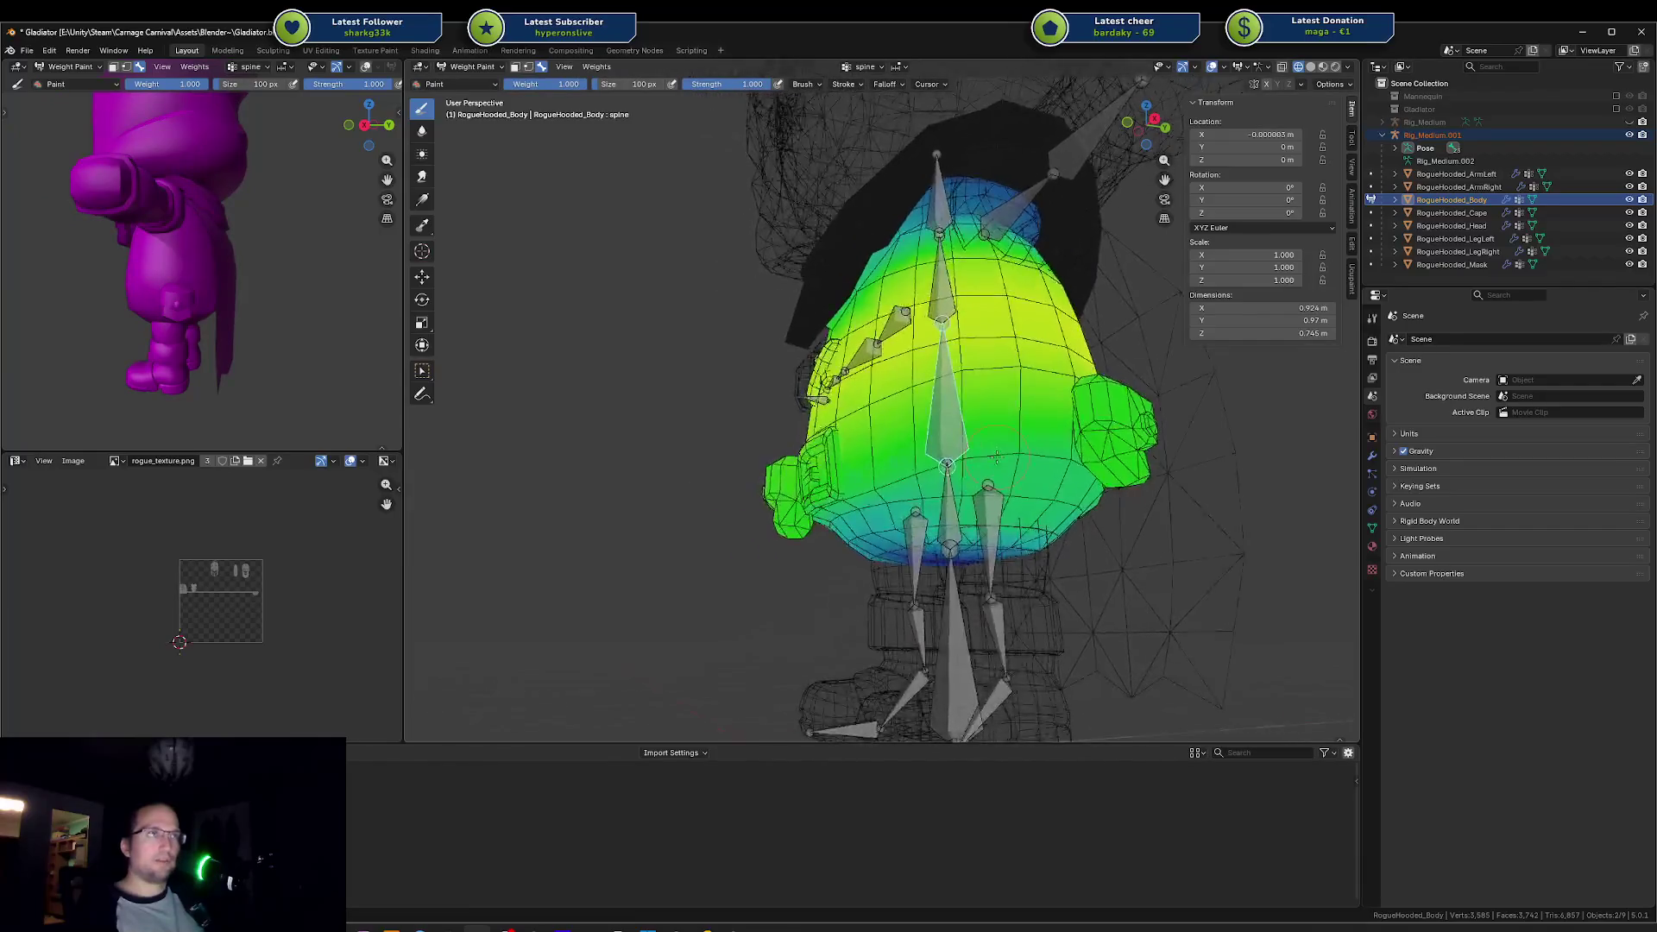
scroll(990, 348, up, 5)
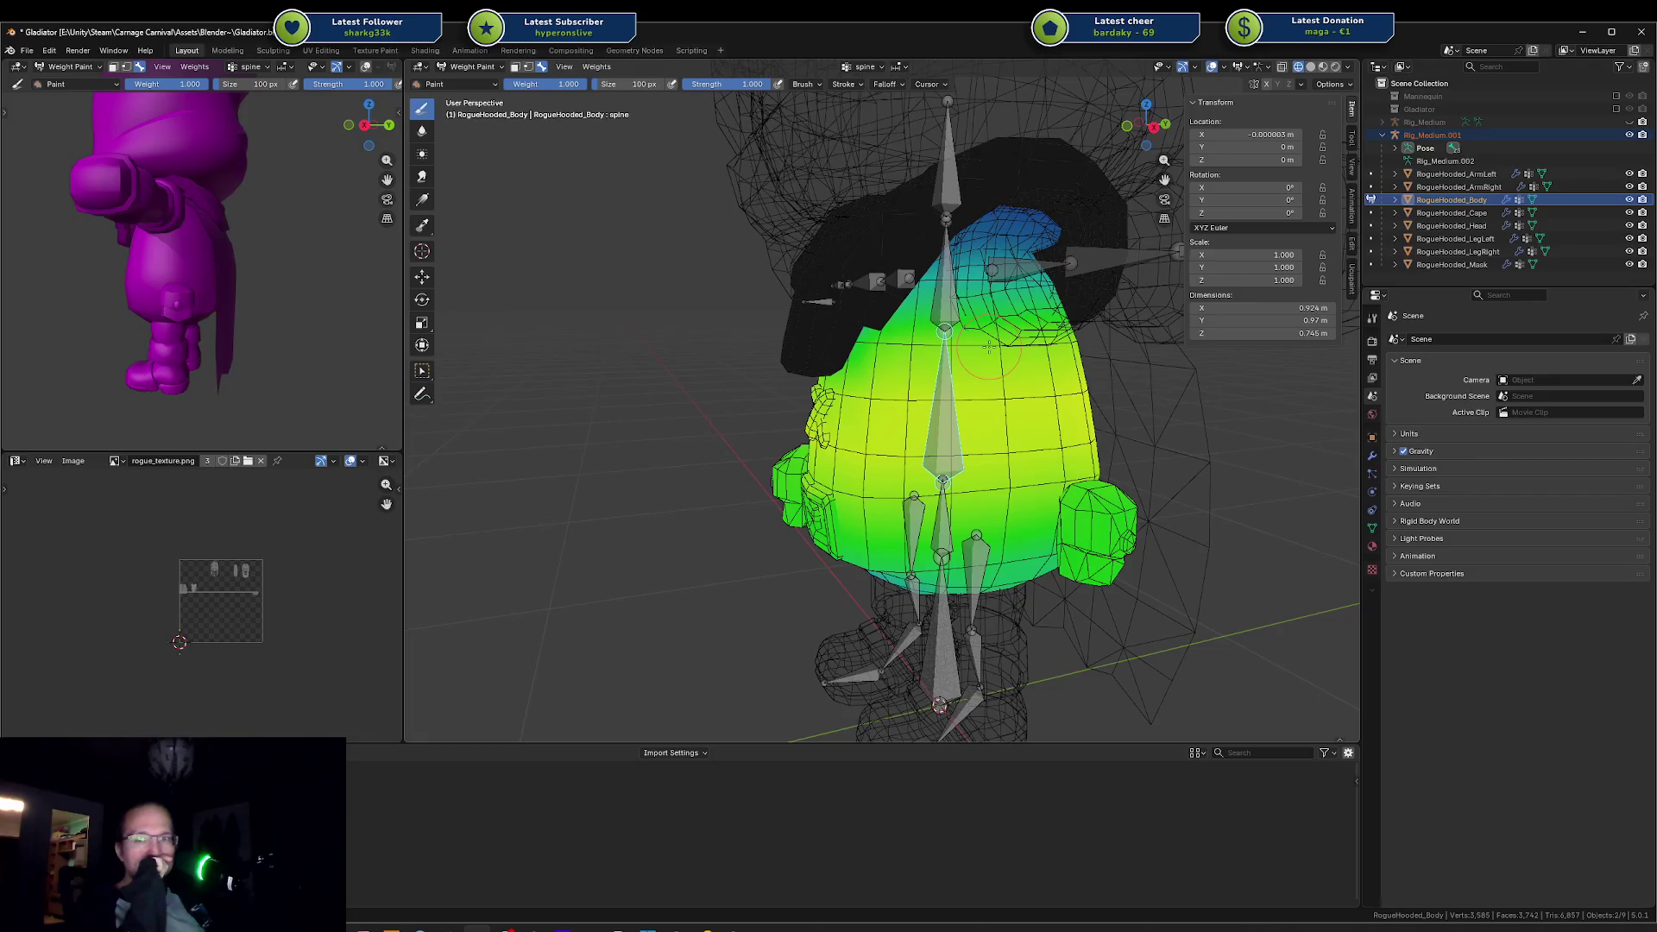
ctrl+click(1031, 270)
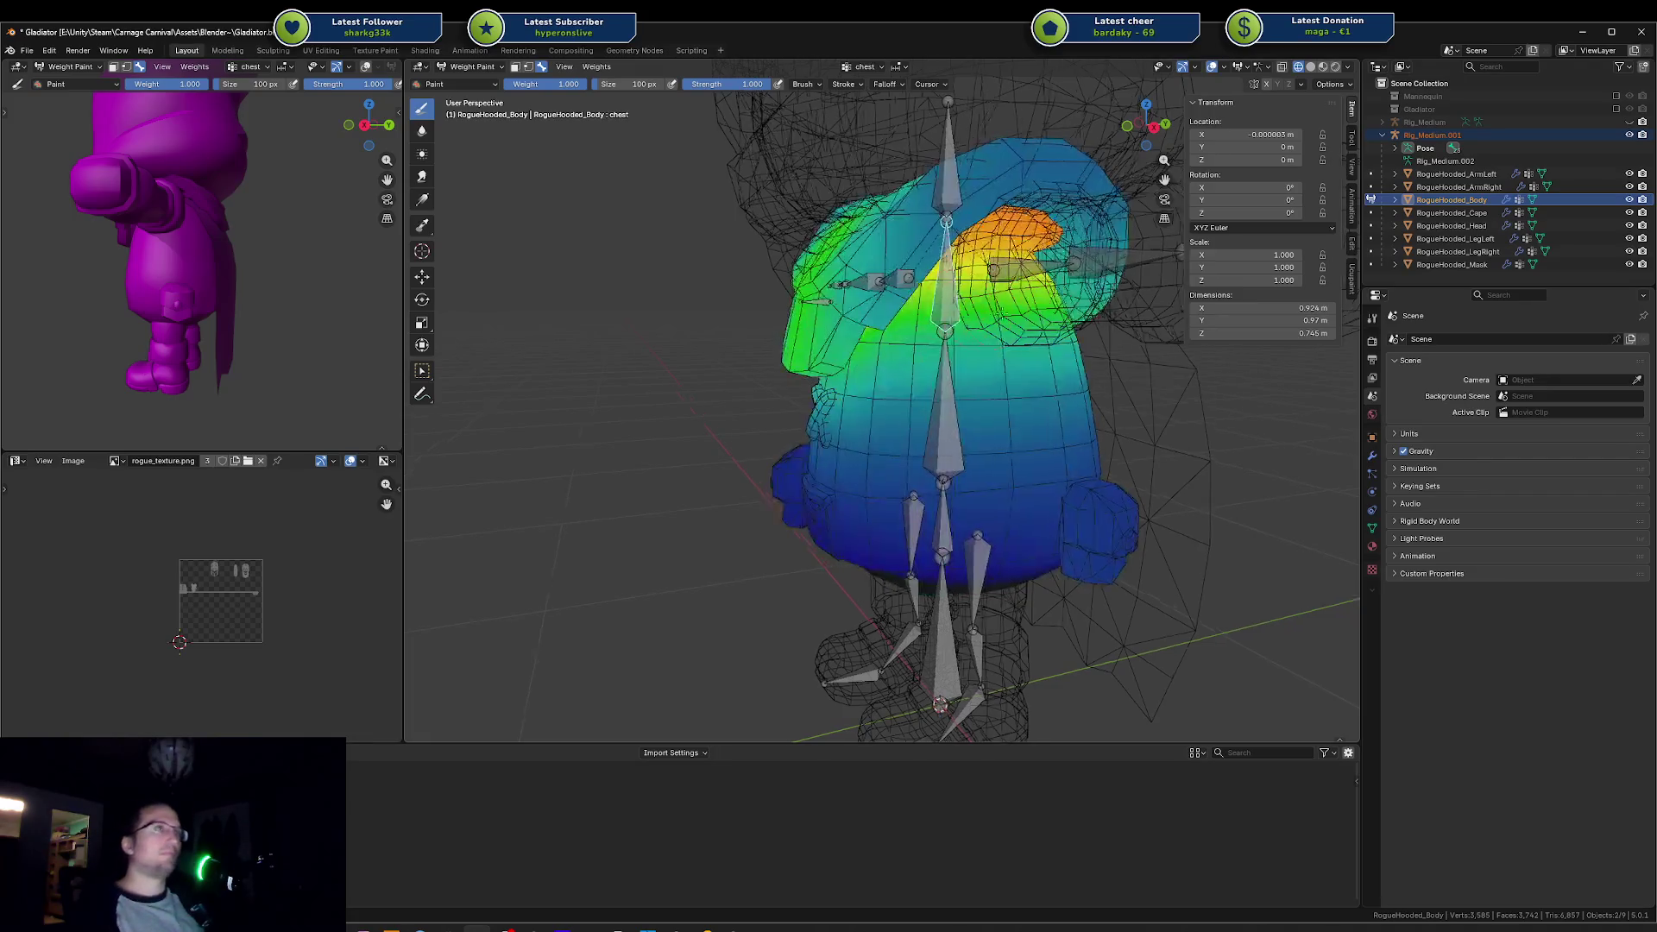
ctrl+click(1079, 266)
scroll(1074, 298, down, 5)
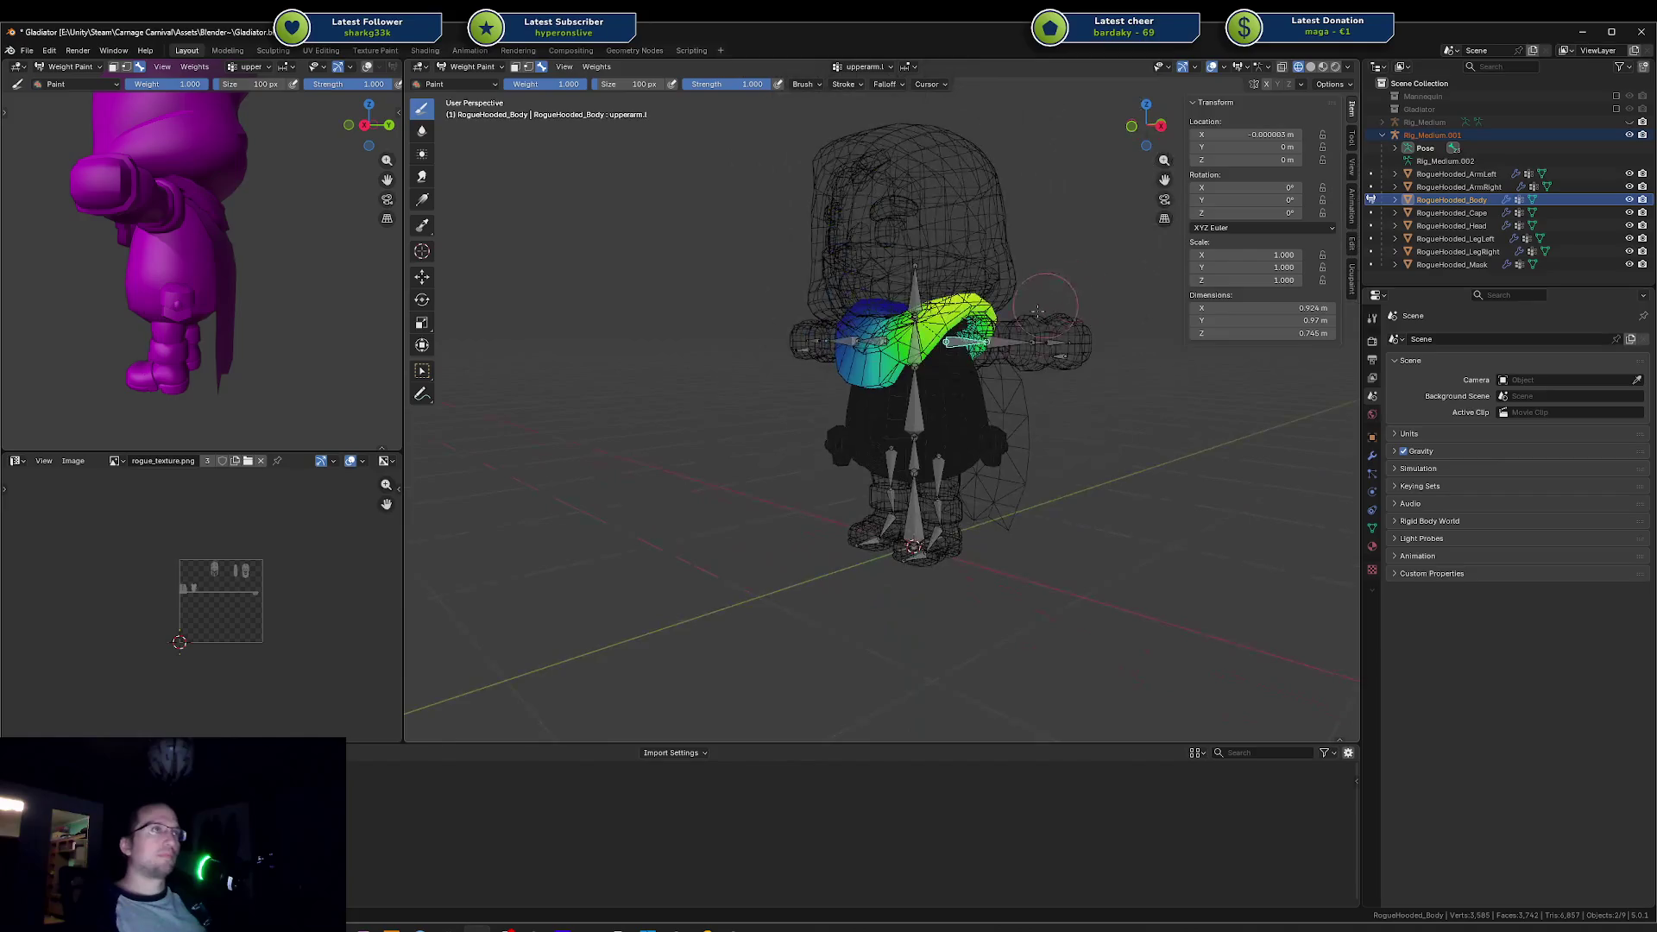
Step: Show the left arm weights and test-rotate the upper arm bone, cancelling back to rest
ctrl+click(994, 344)
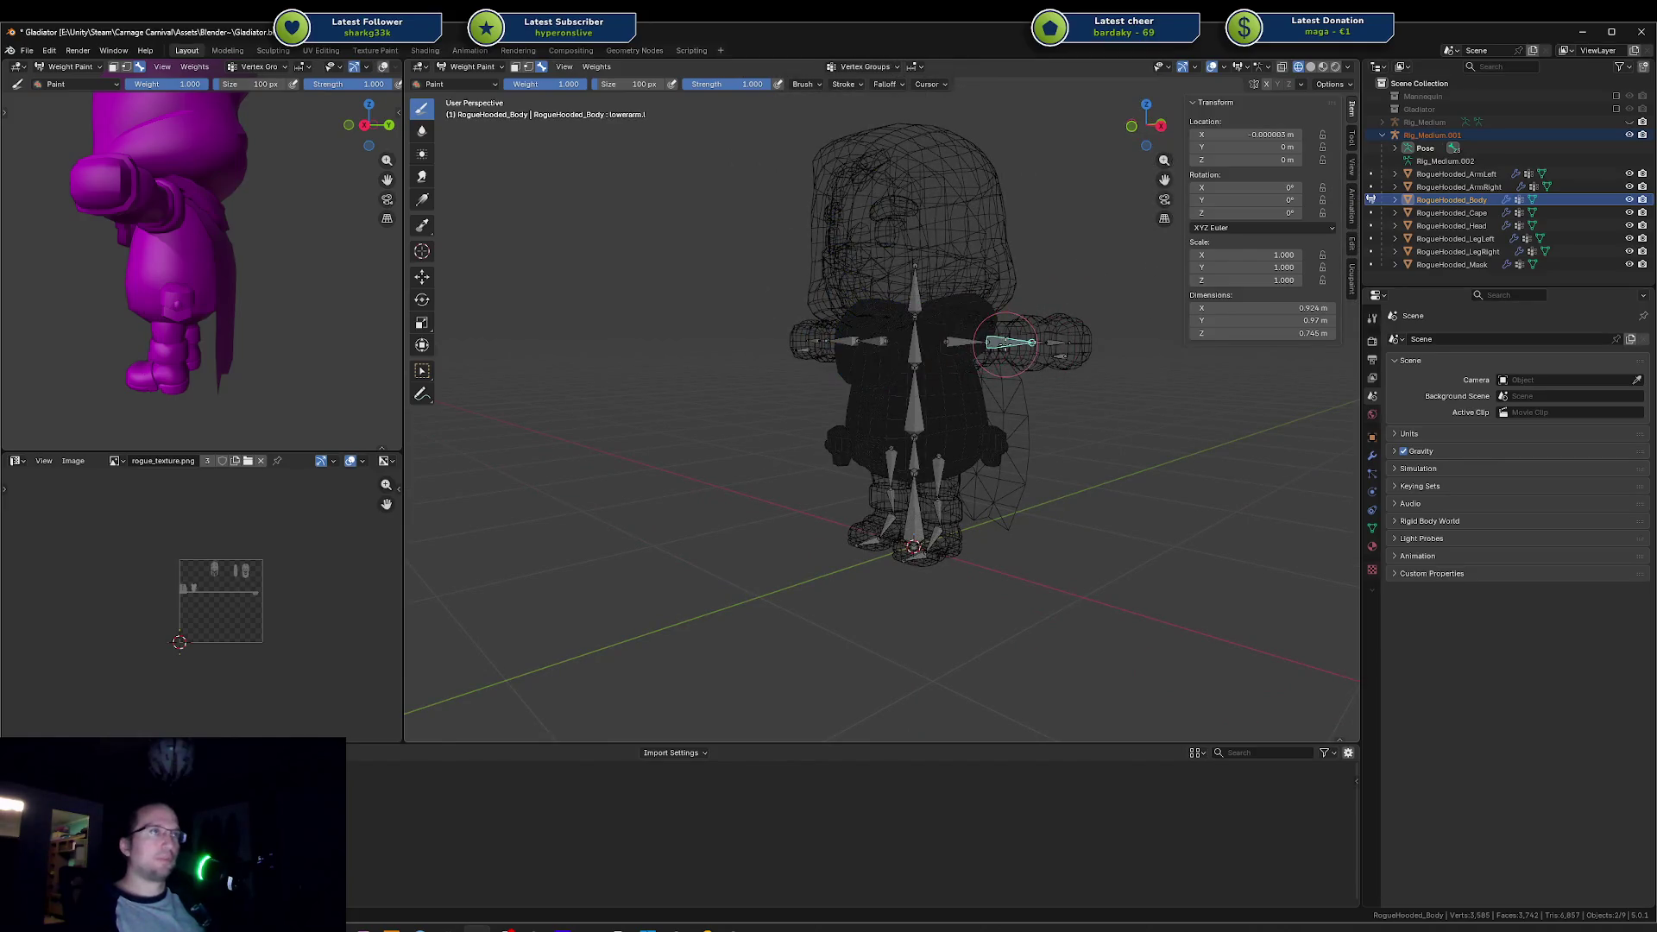
scroll(956, 326, up, 3)
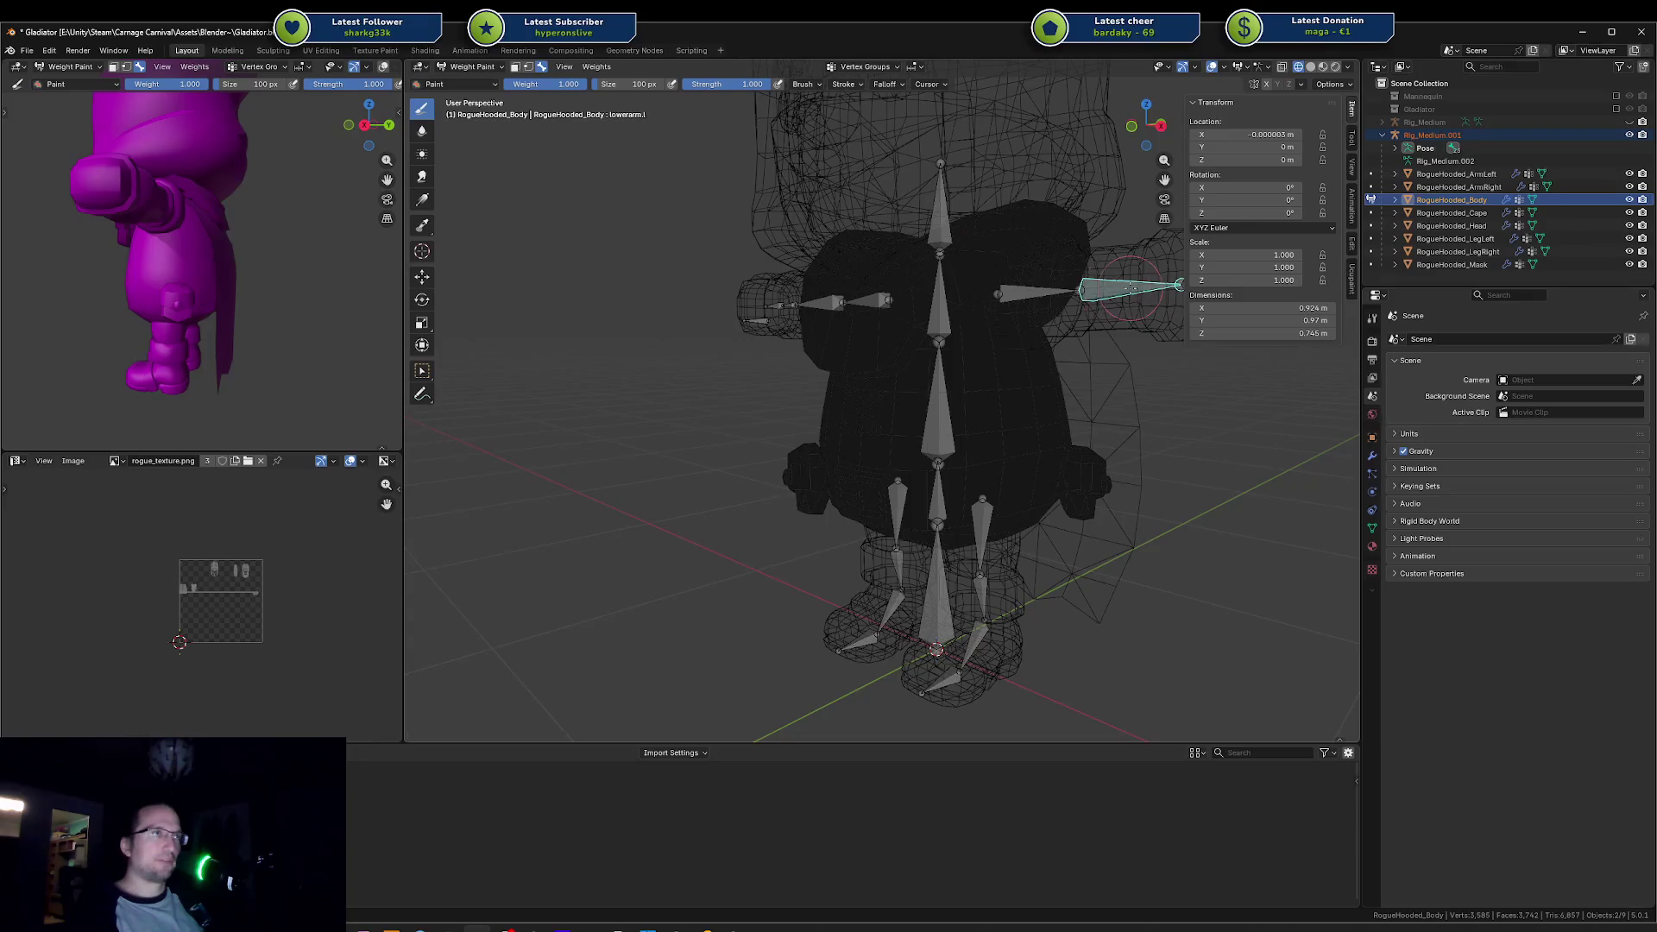
ctrl+click(1010, 281)
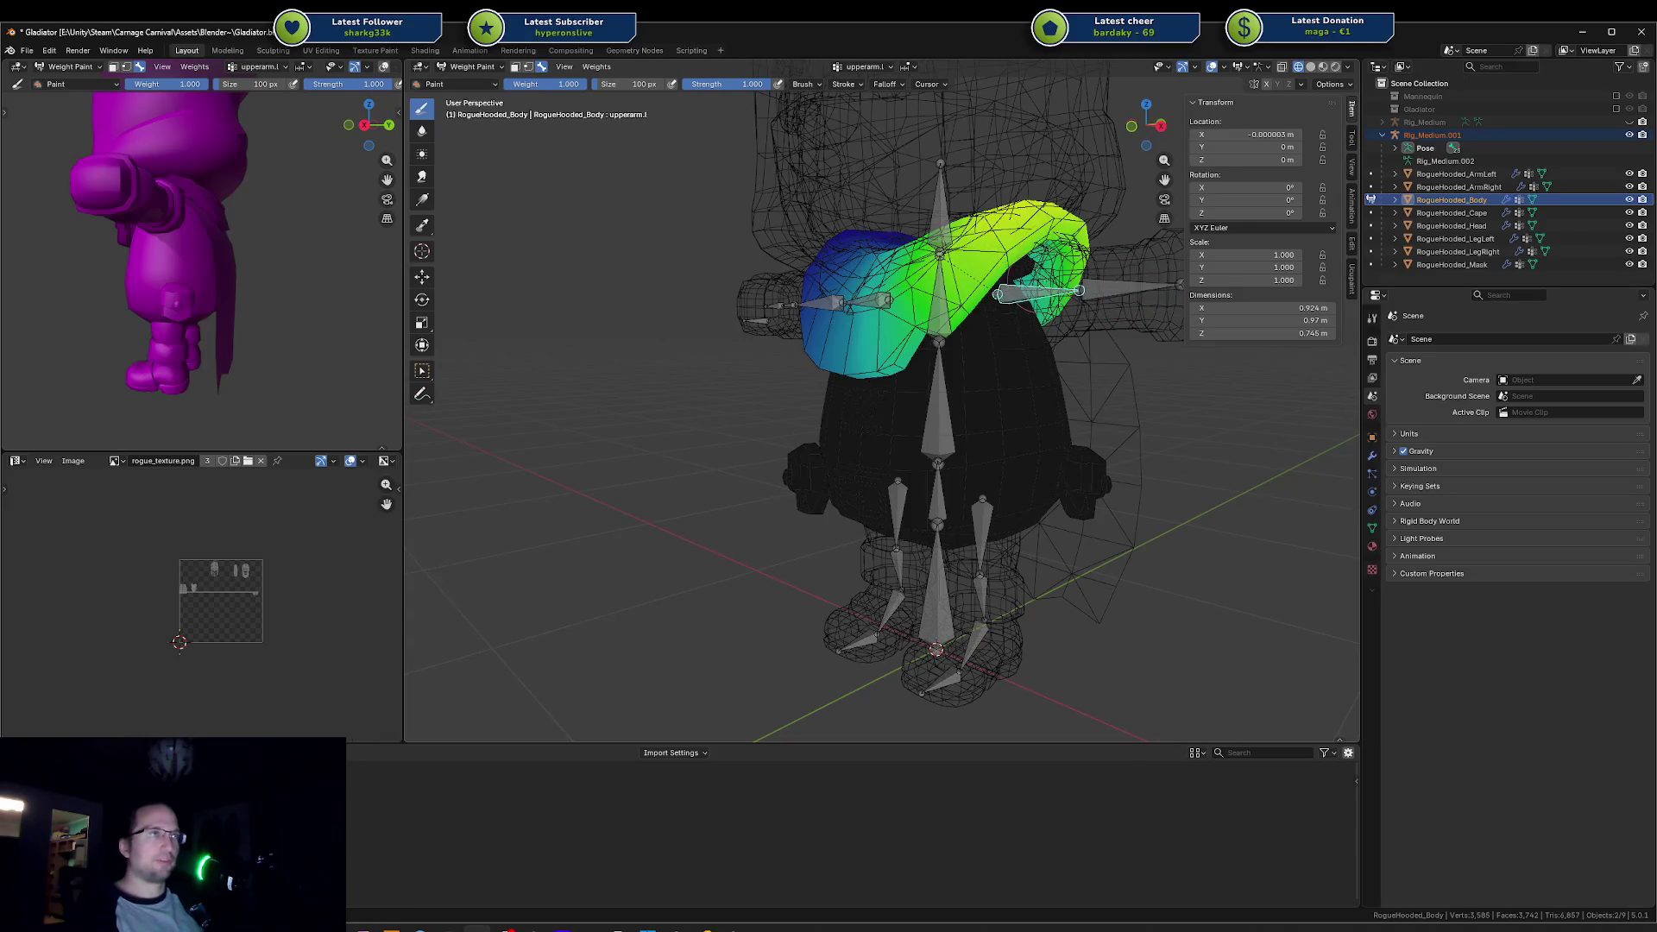
key(r)
key(x)
key(y)
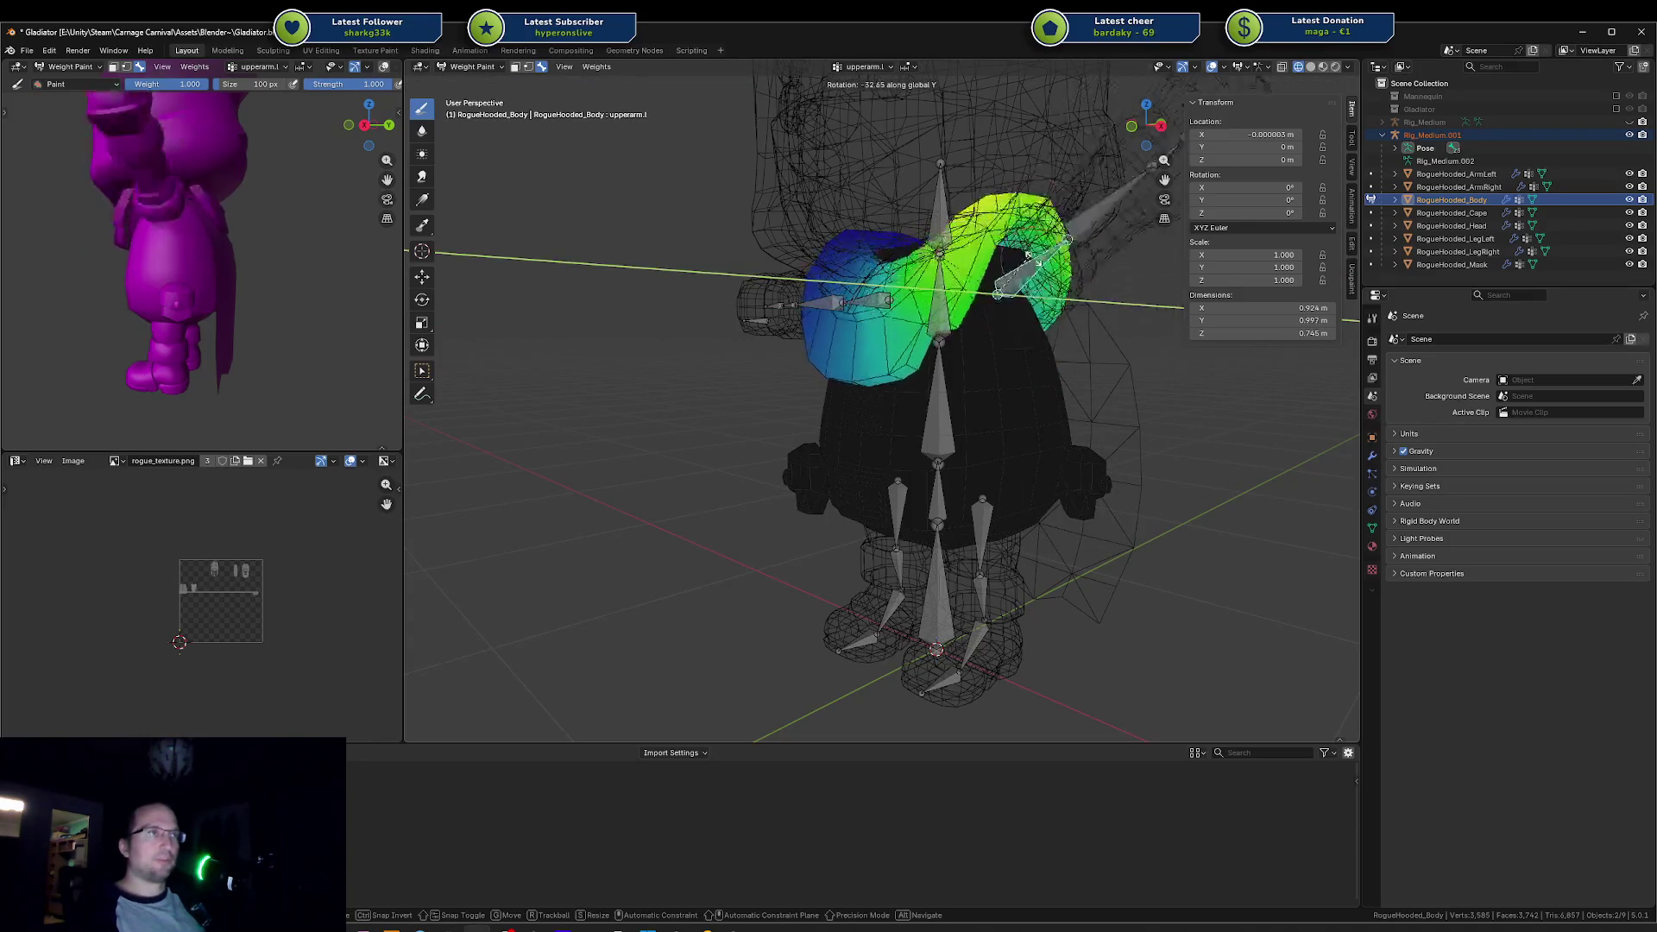
key(Escape)
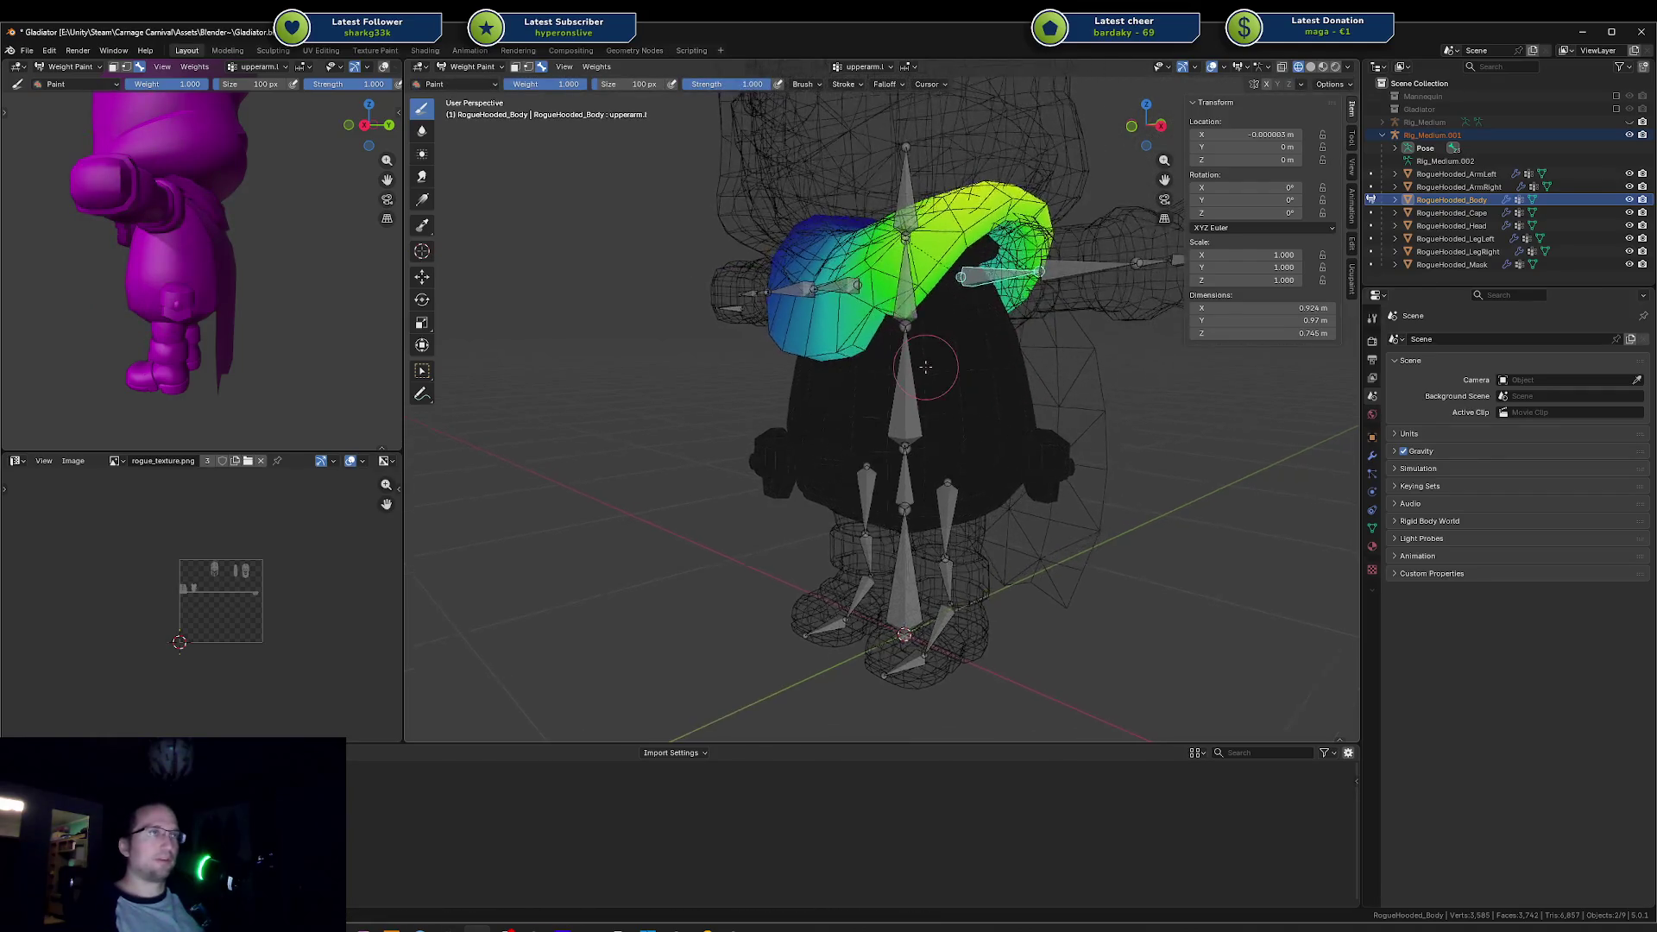
Step: Test-rotate the head and chest bones to check their weights, cancelling each rotation
scroll(925, 367, down, 3)
ctrl+click(902, 289)
key(r)
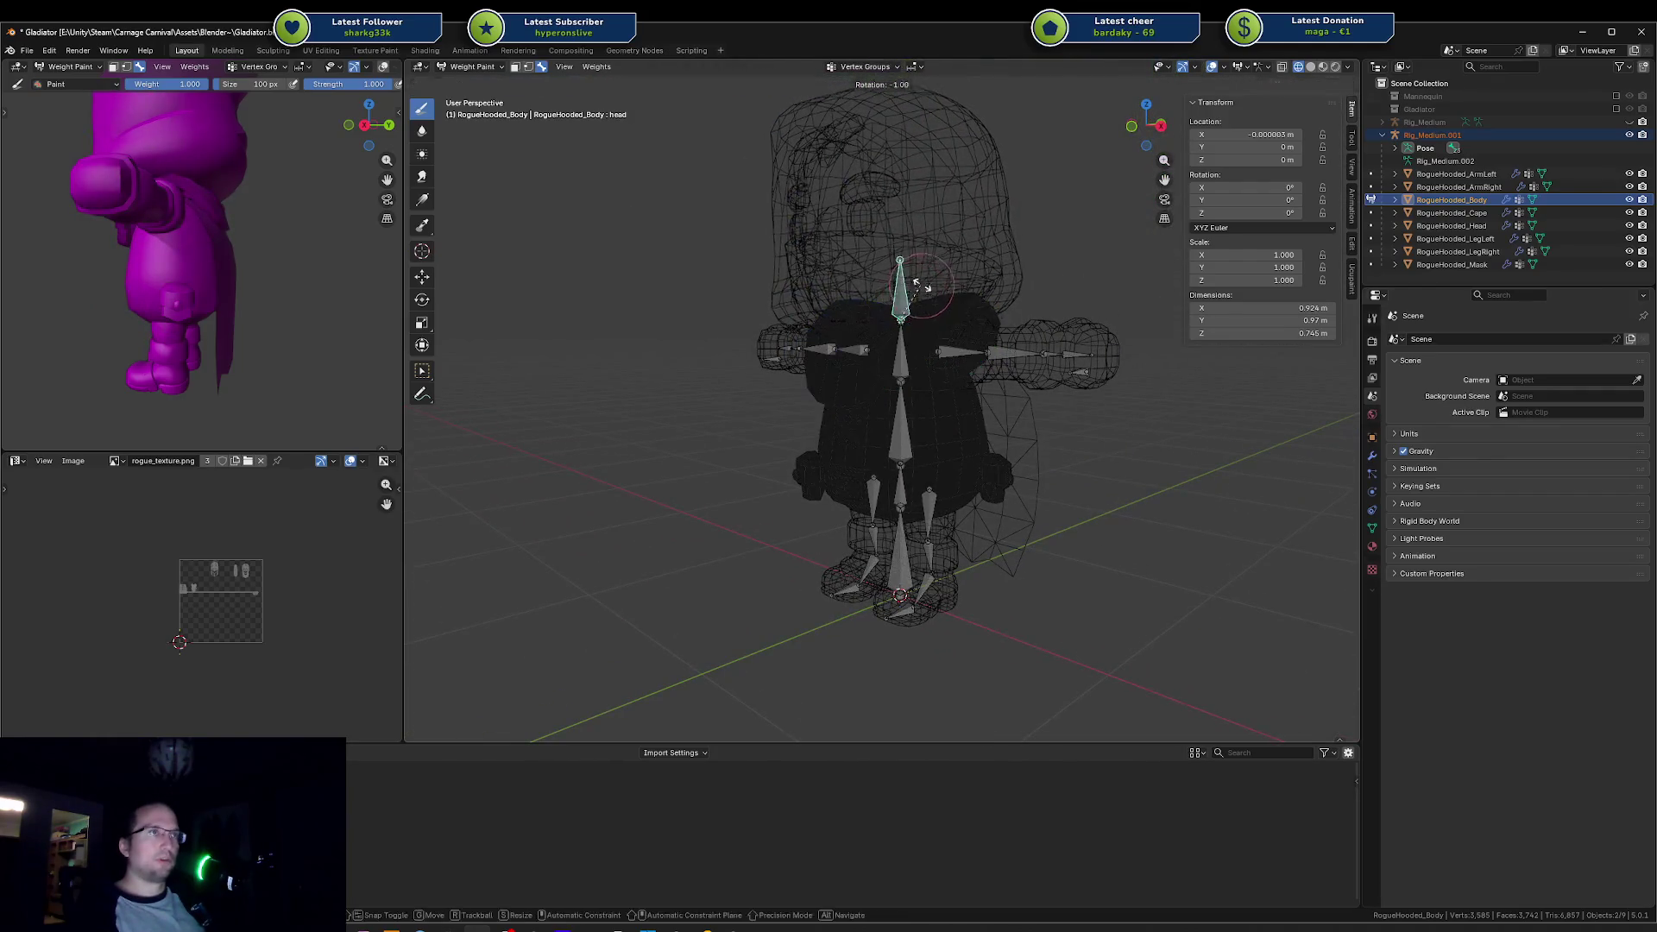
key(Escape)
ctrl+click(902, 345)
key(r)
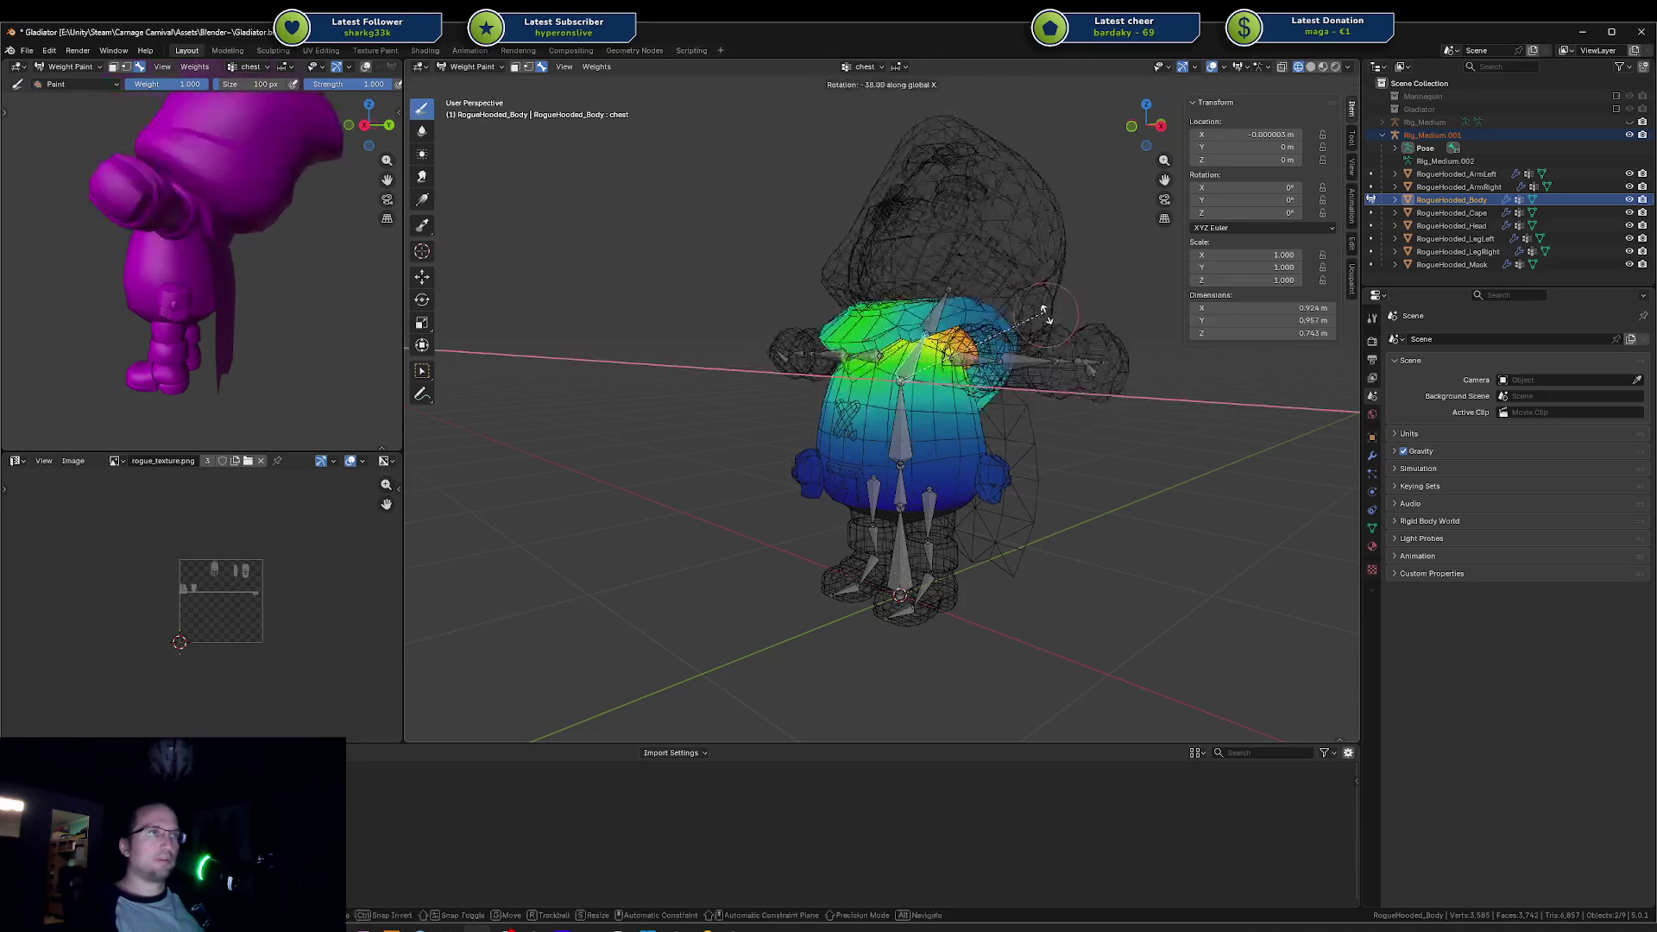
key(Escape)
Step: Reselect the head bone, paint a stroke across the waist, and test-rotate the head upright again
scroll(910, 414, up, 3)
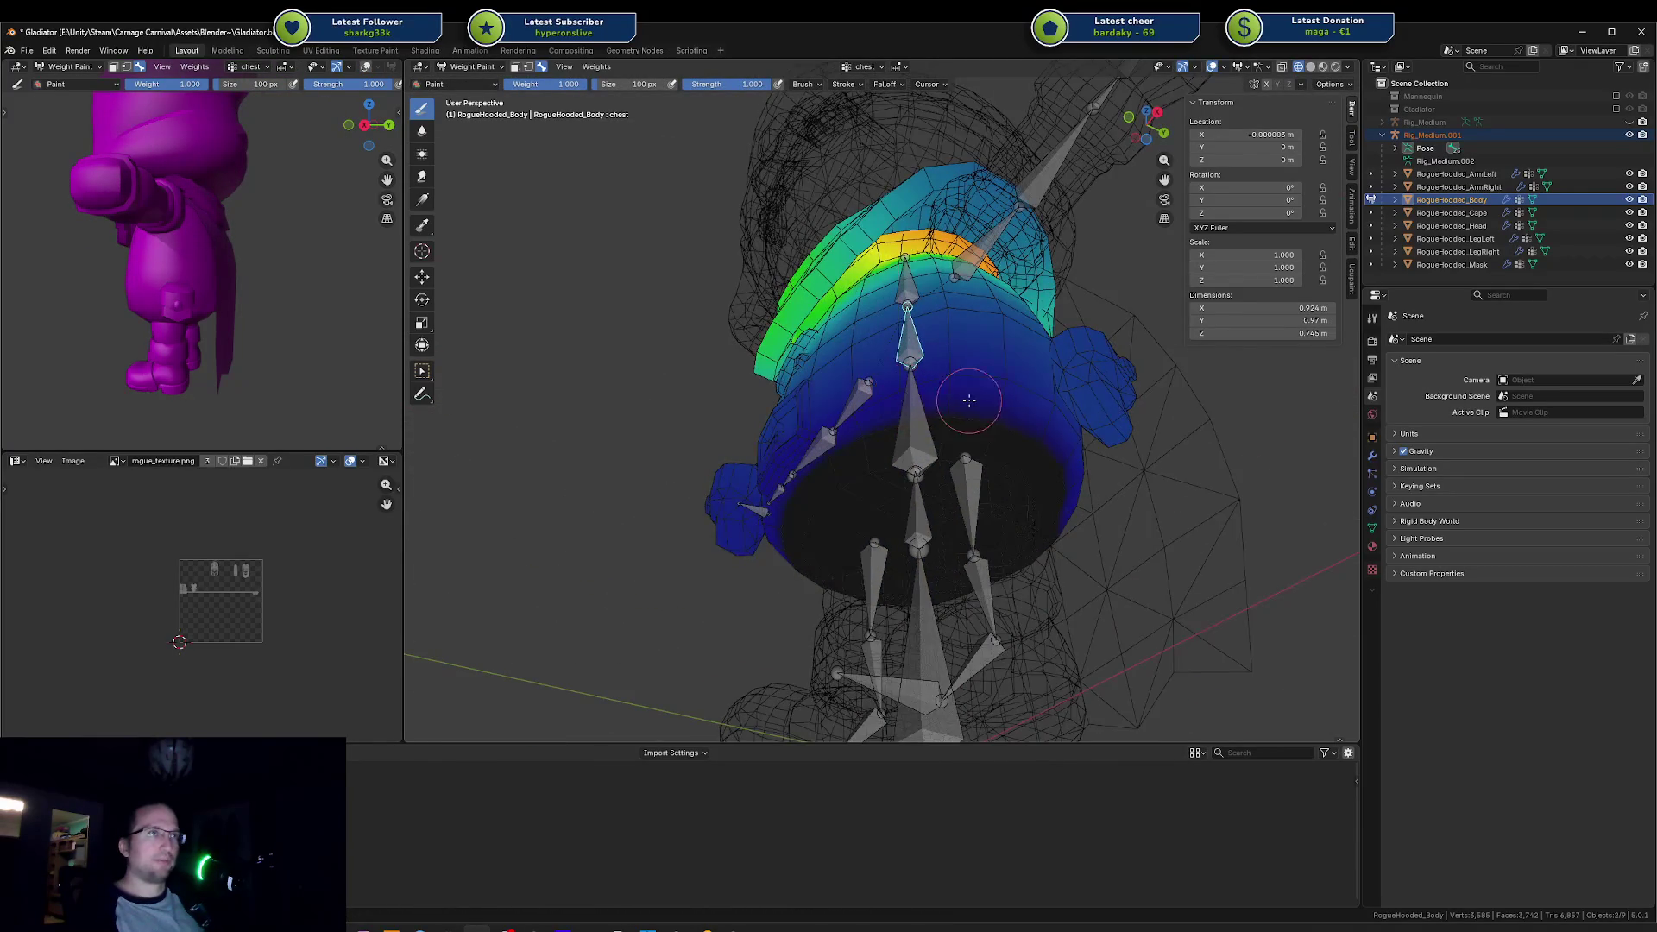
ctrl+click(906, 276)
scroll(921, 398, down, 4)
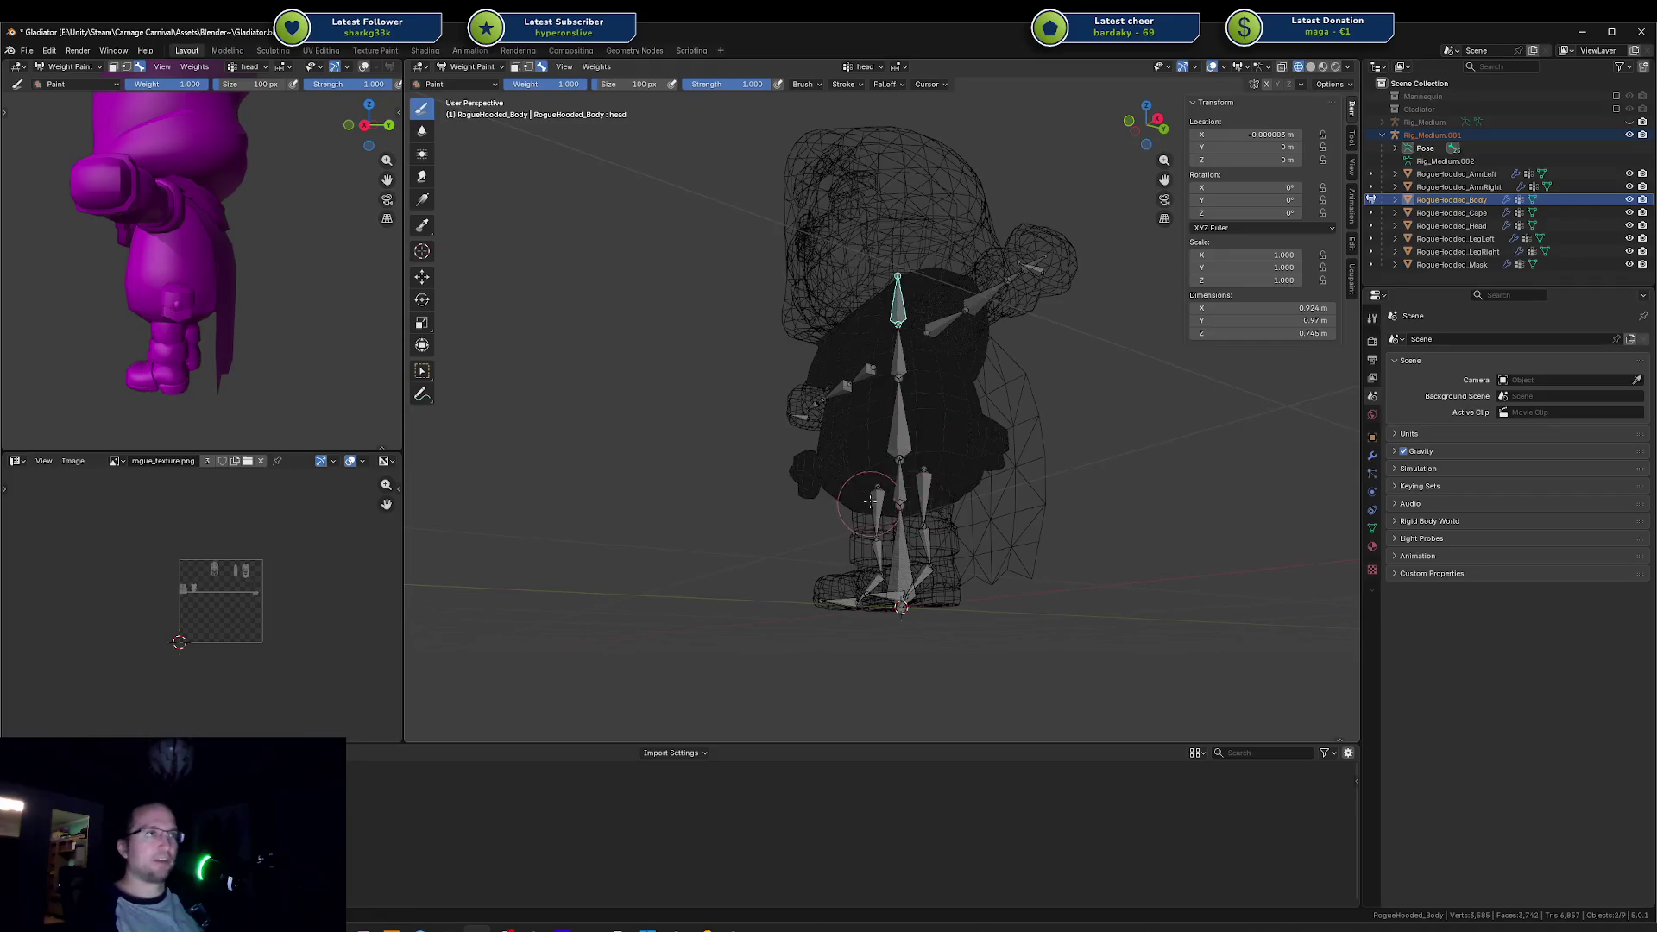
drag(870, 501, 945, 504)
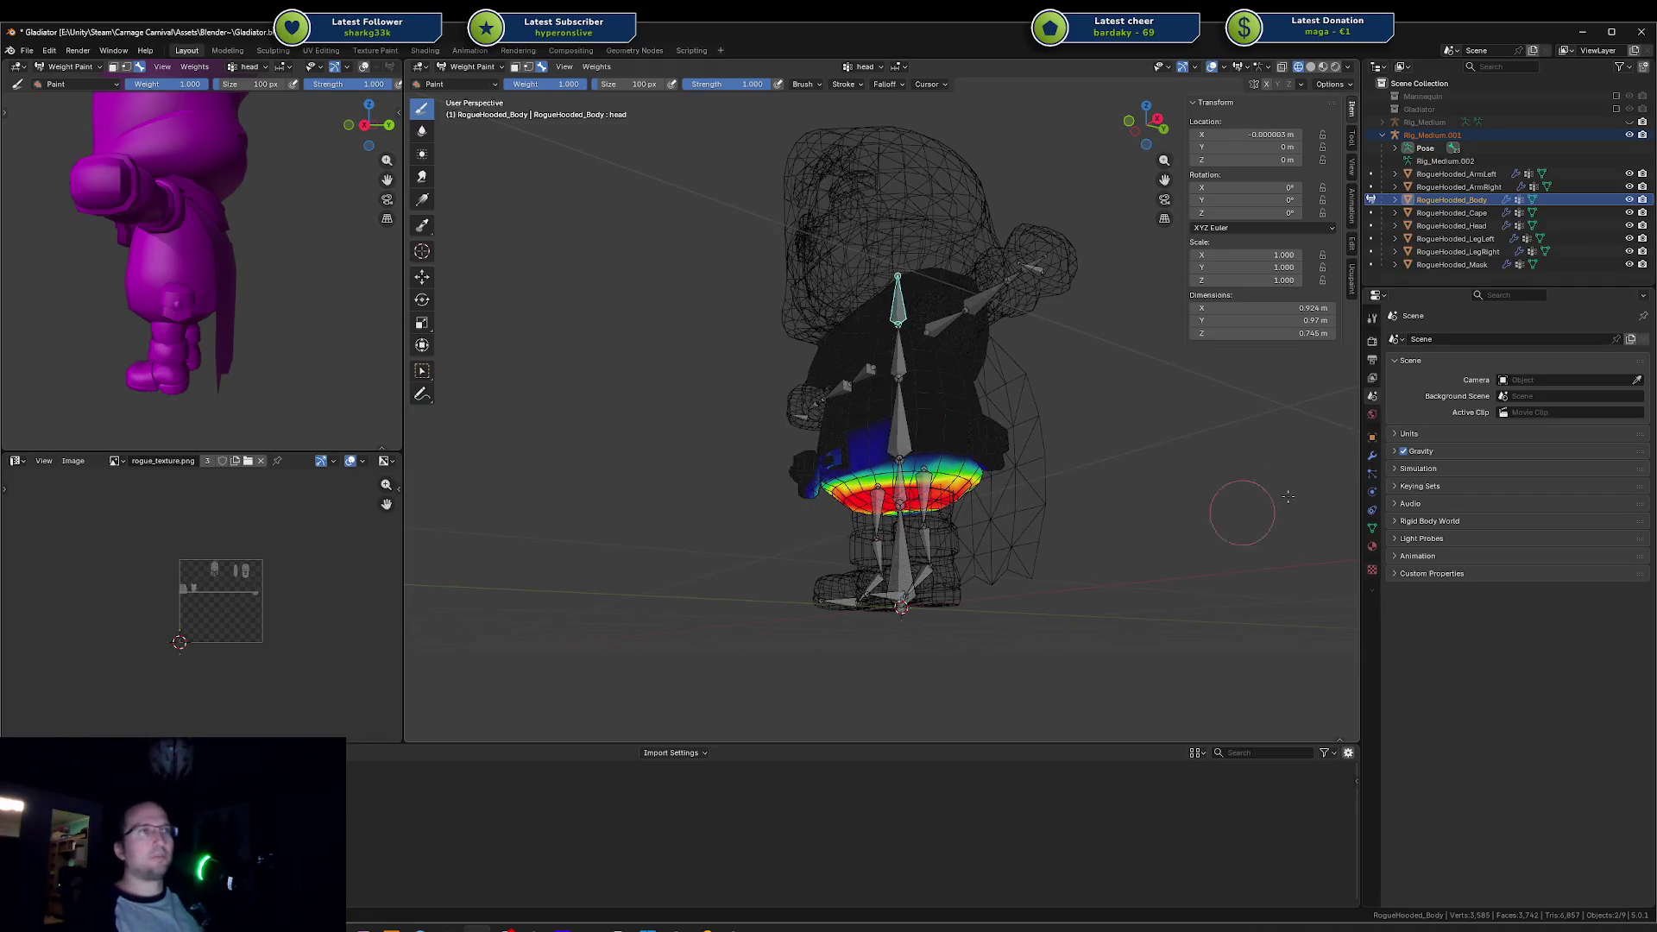
key(r)
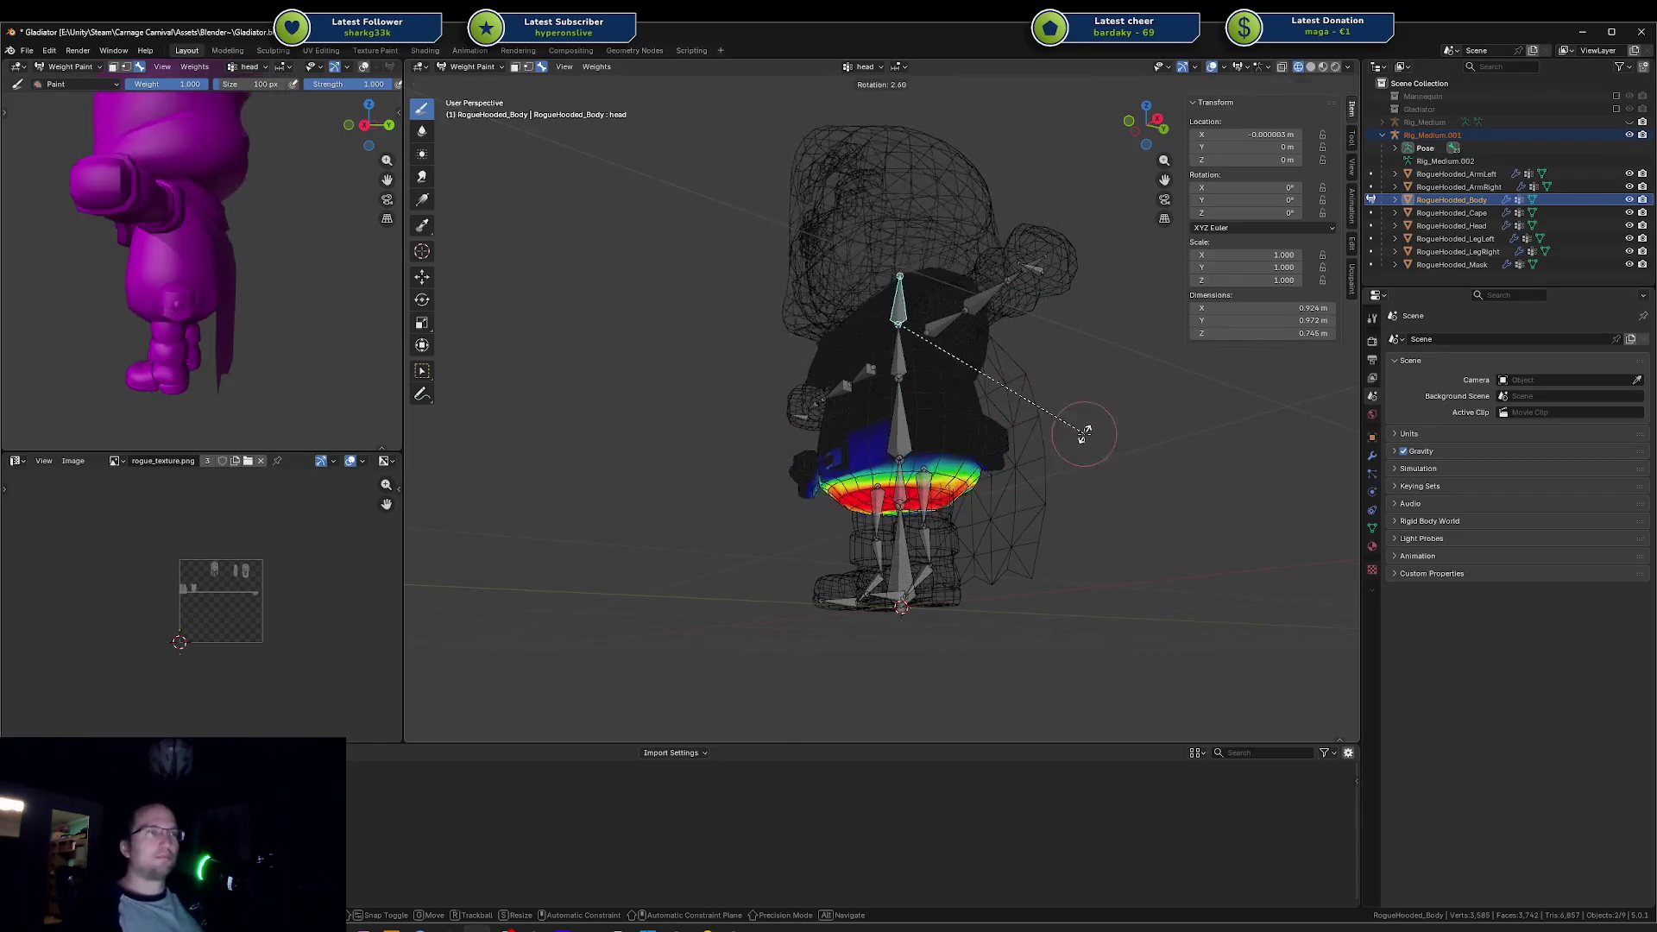
key(Escape)
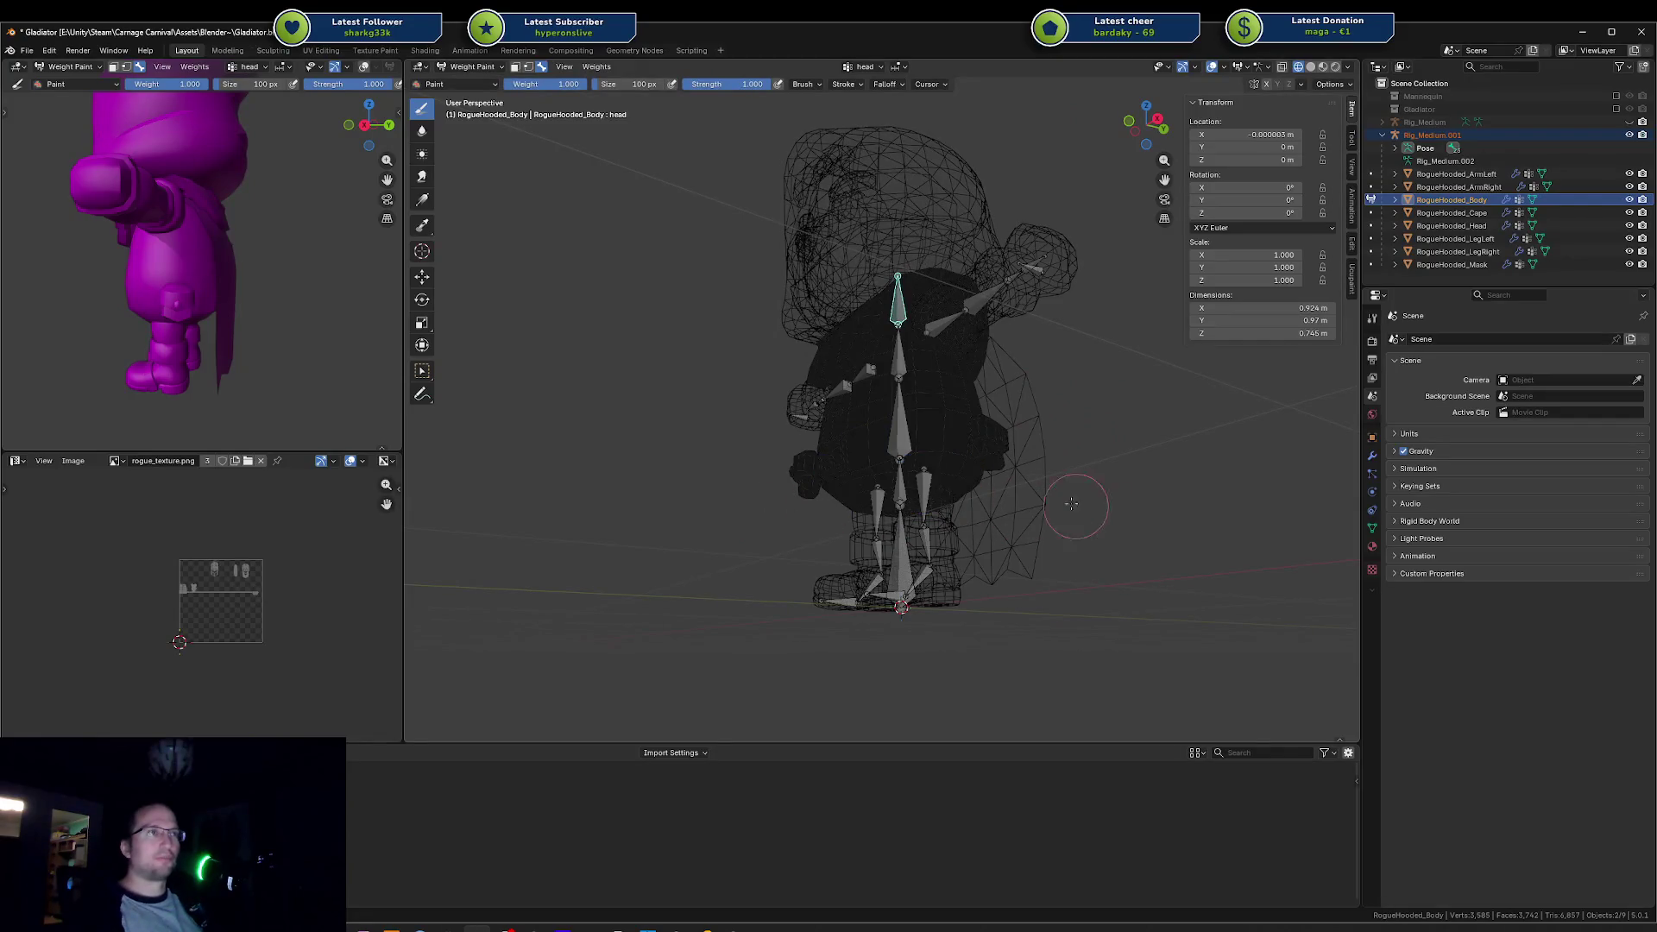
mouse_move(916, 285)
mouse_down()
mouse_move(1008, 442)
mouse_move(832, 246)
mouse_up()
scroll(980, 391, up, 3)
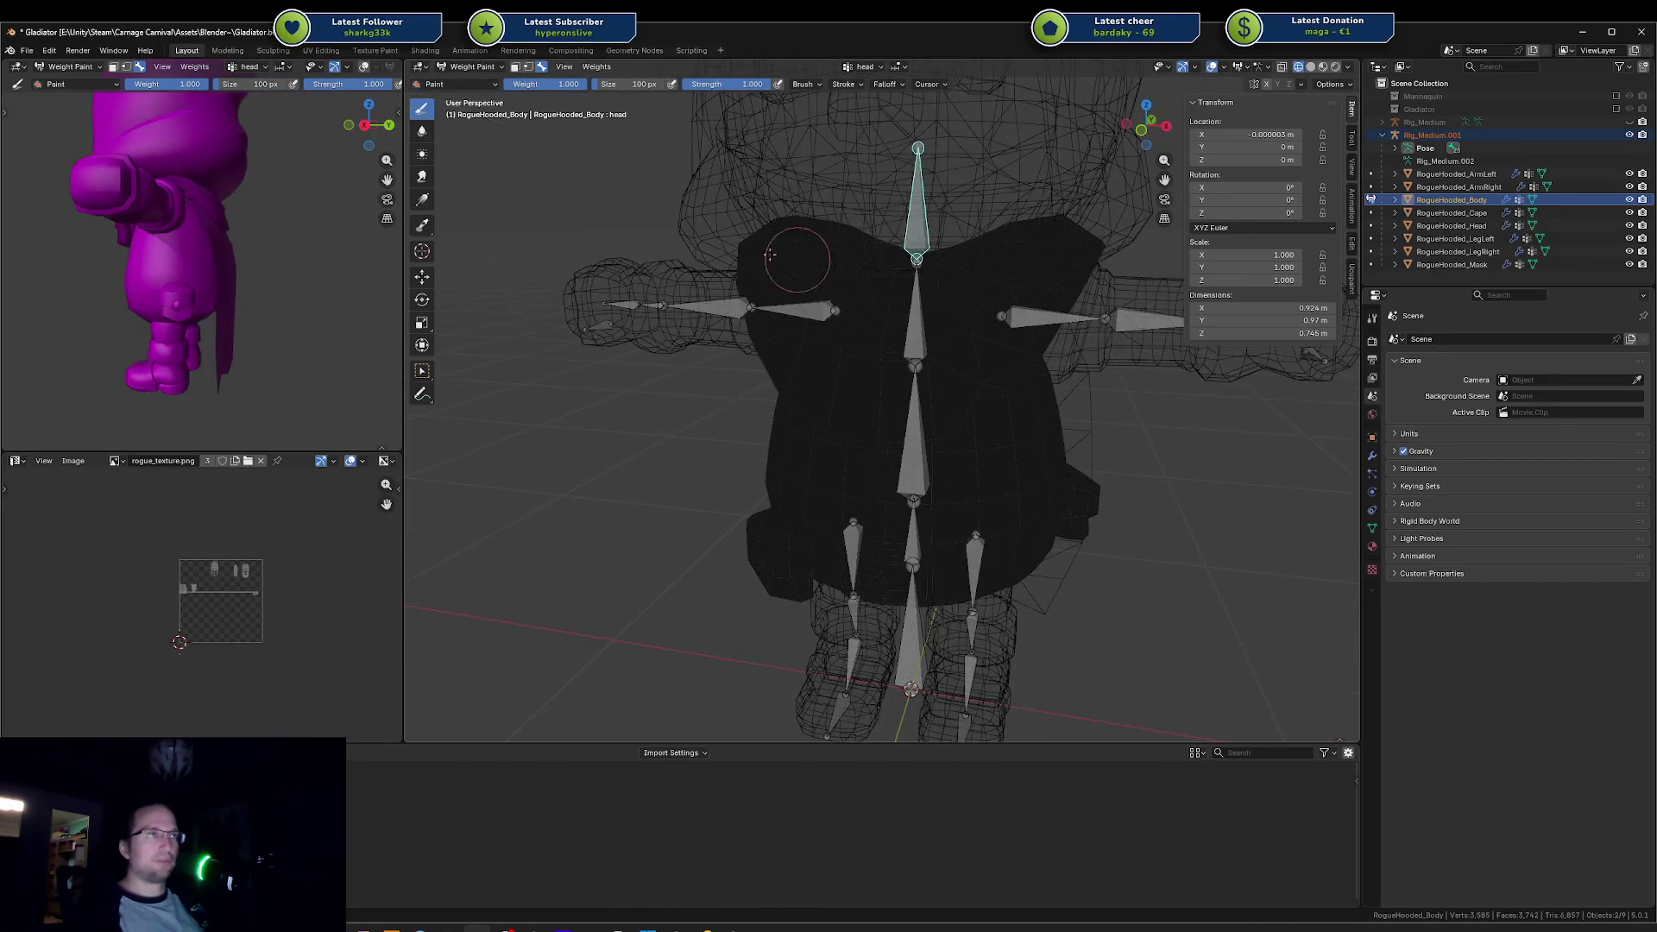
Step: Check the chest and spine weights, bending the spine on X and cancelling back to rest
ctrl+click(900, 332)
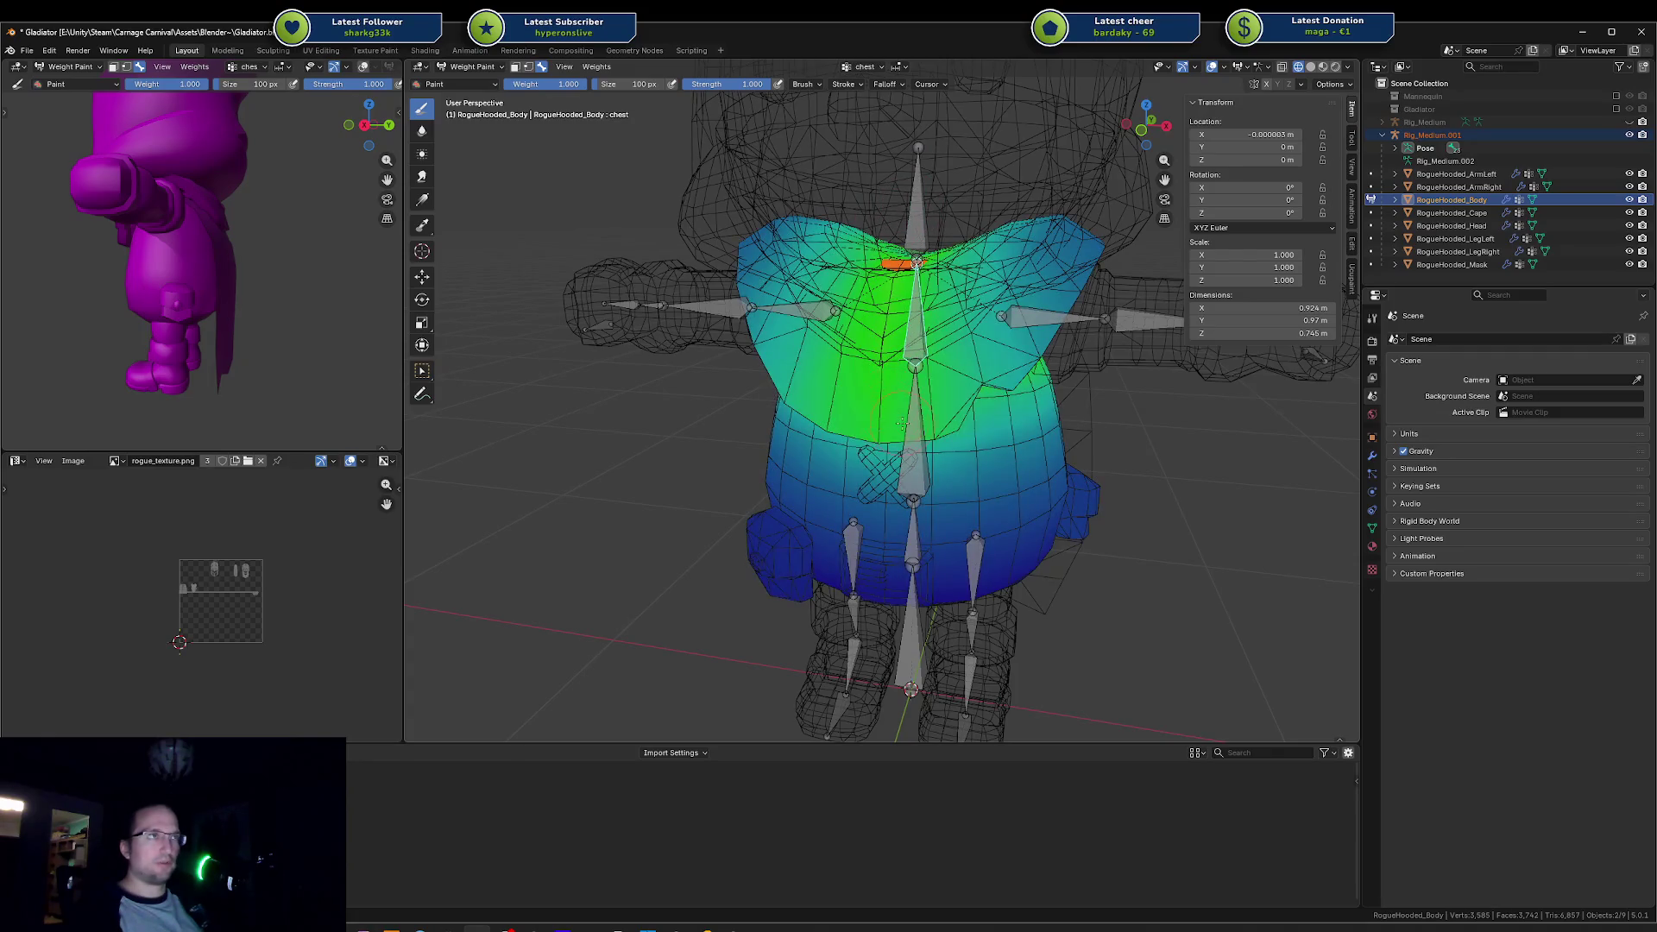
drag(915, 347, 904, 320)
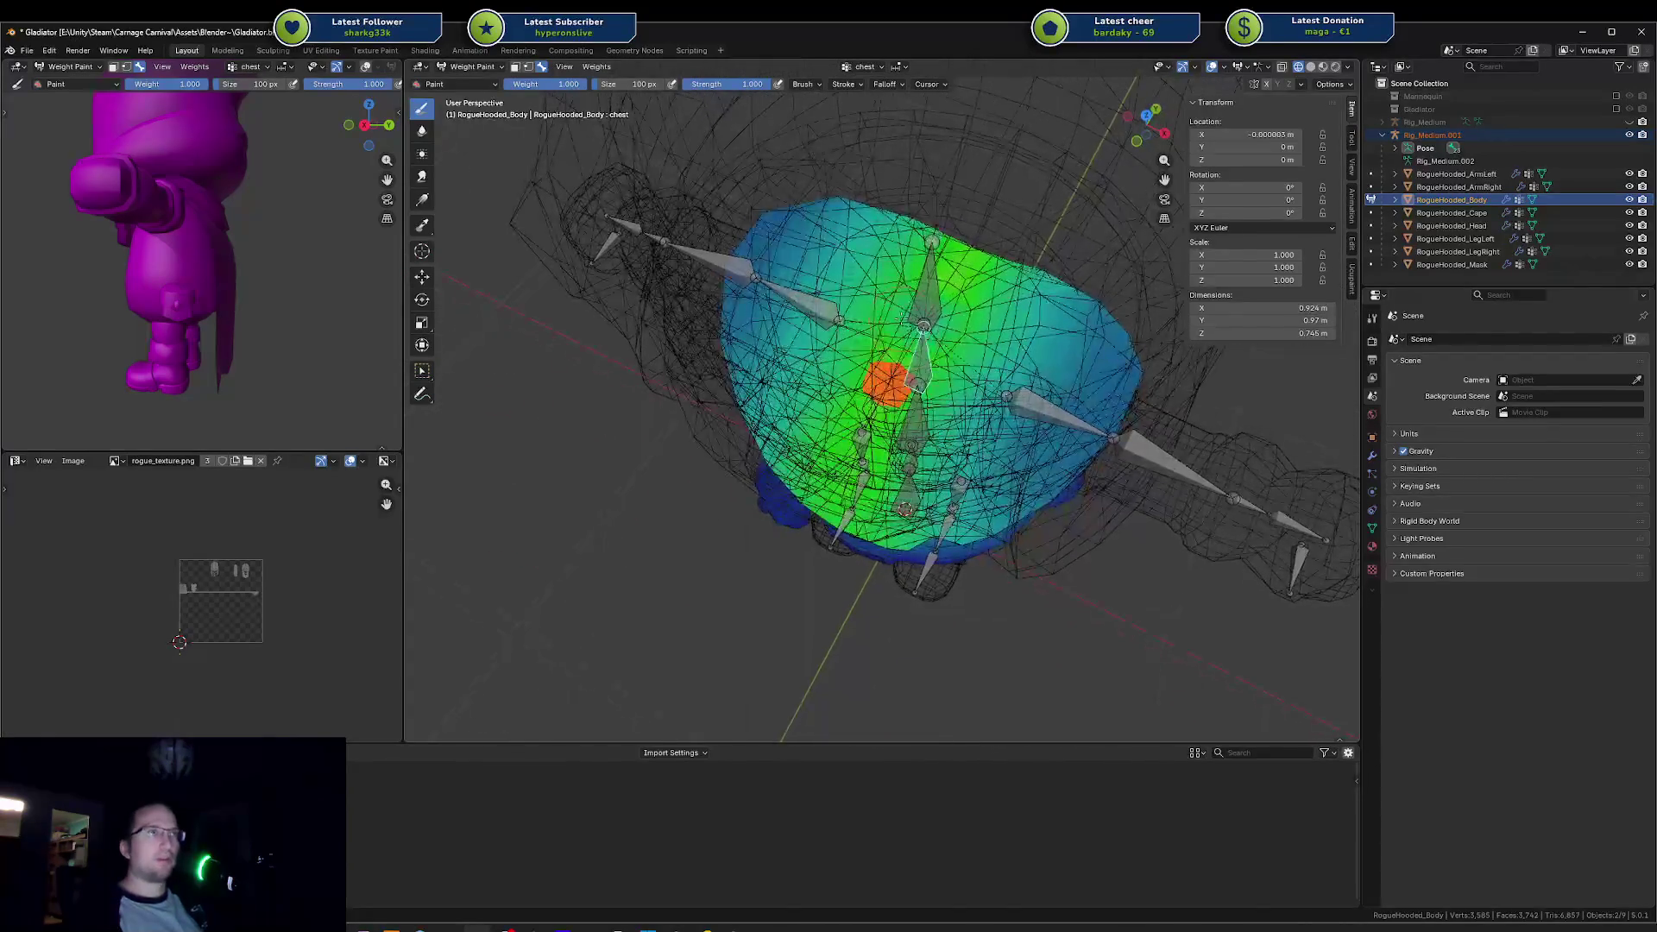
drag(906, 509, 1004, 357)
scroll(1005, 442, up, 2)
ctrl+click(923, 483)
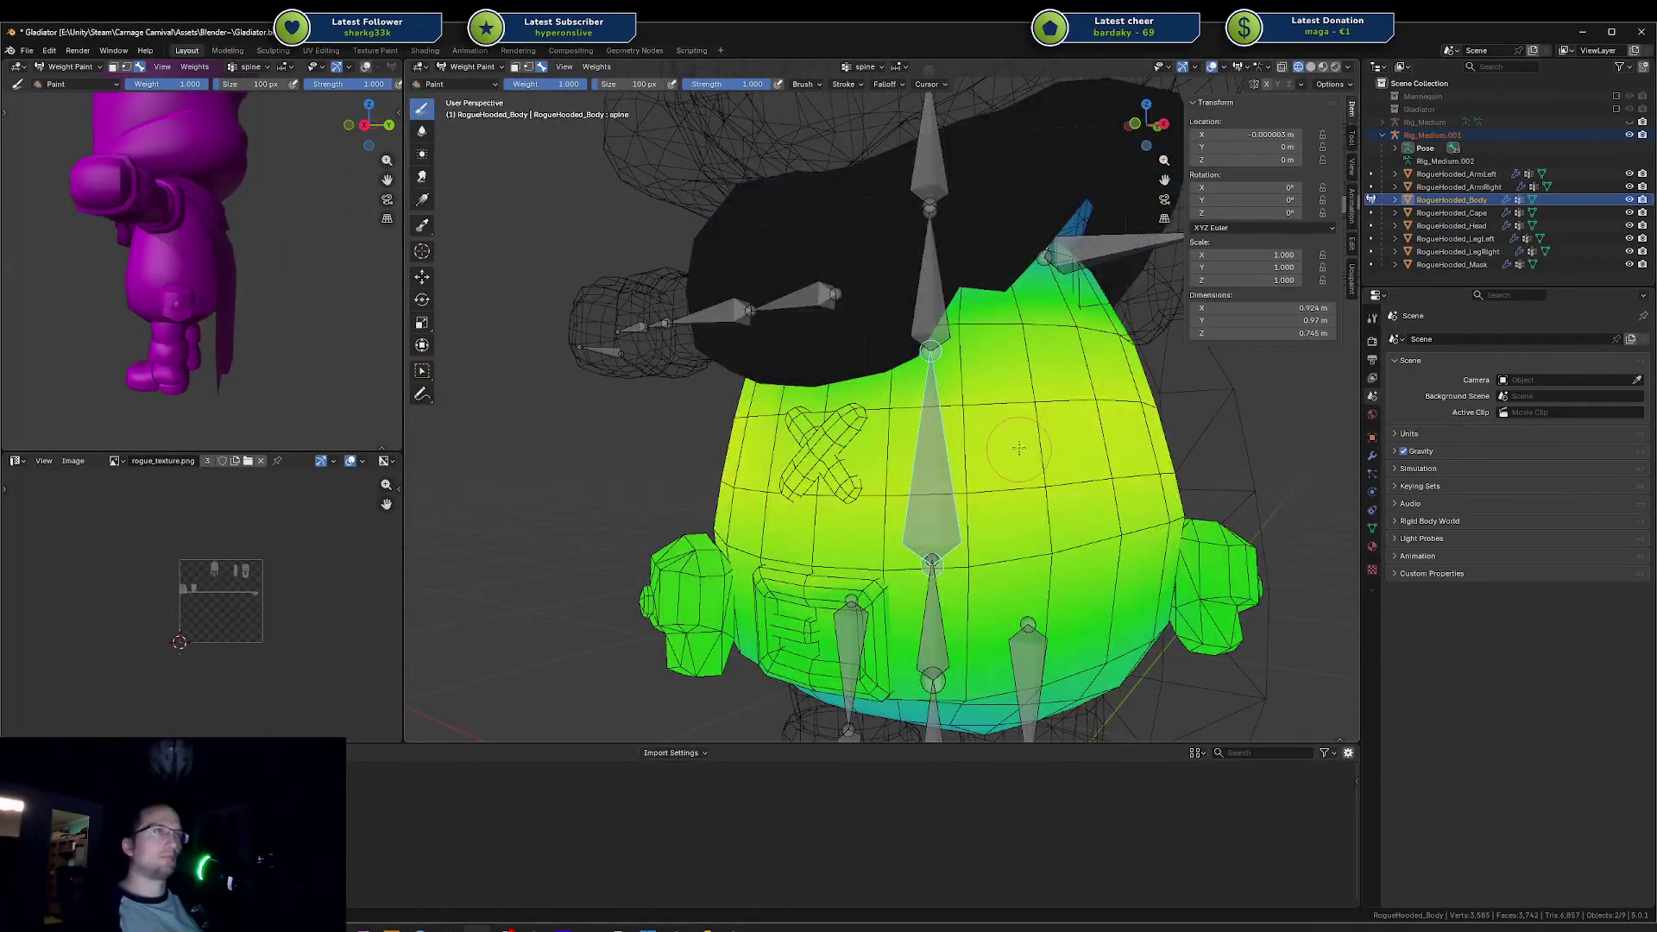
scroll(1092, 398, up, 4)
scroll(1093, 397, down, 3)
key(r)
key(x)
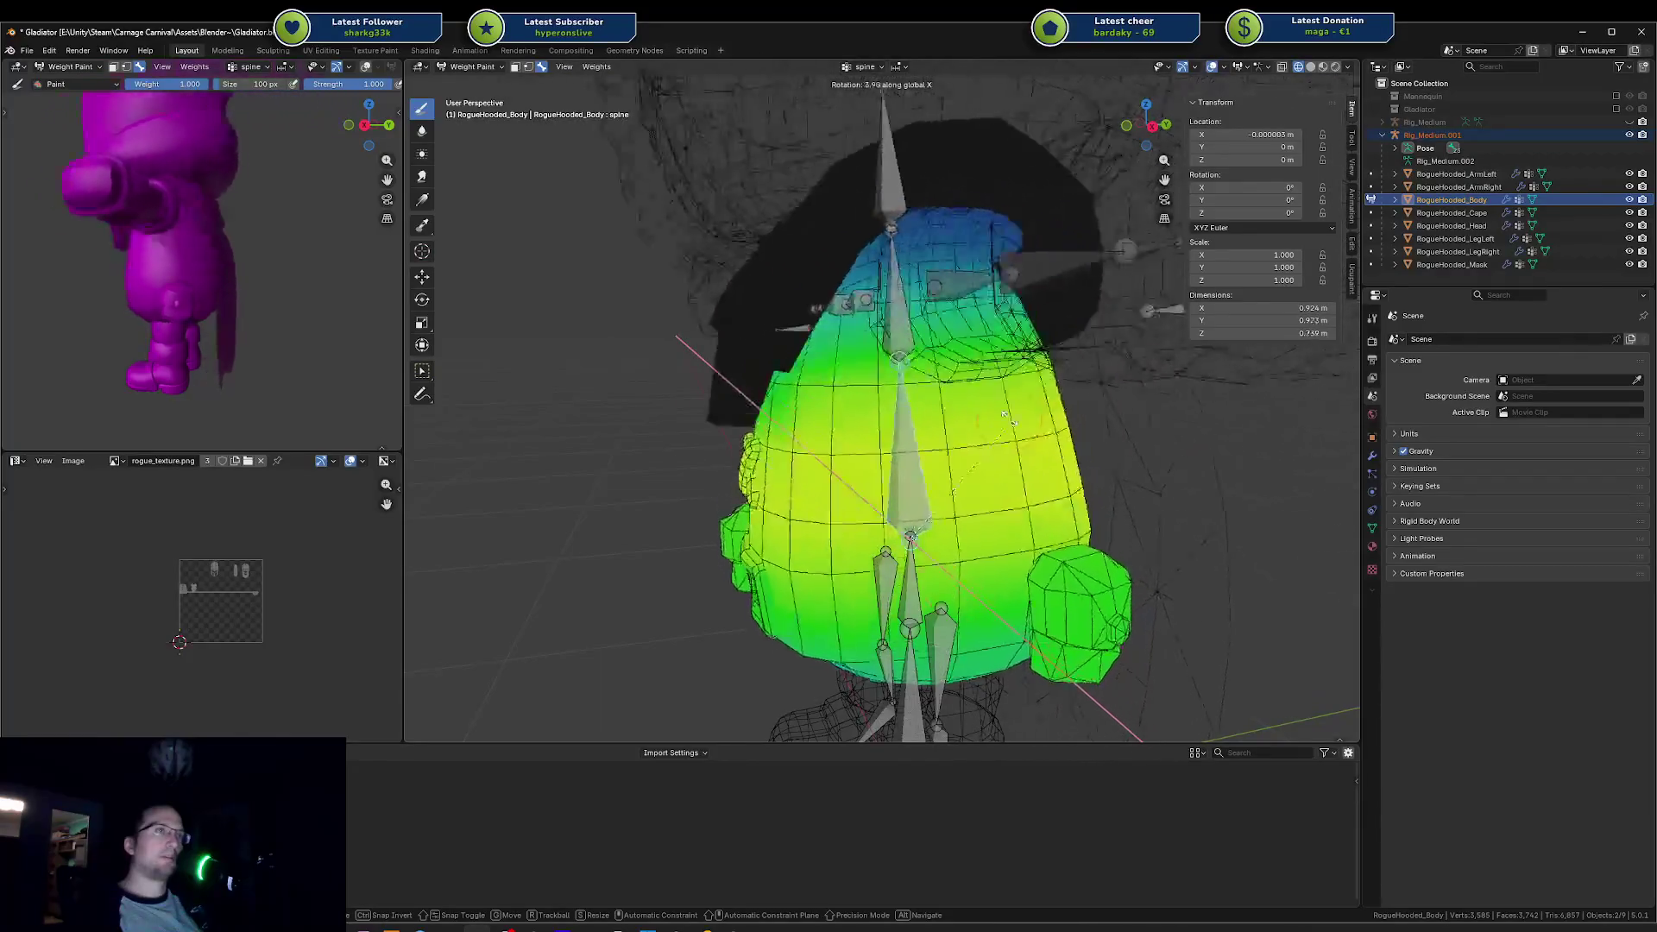
key(Escape)
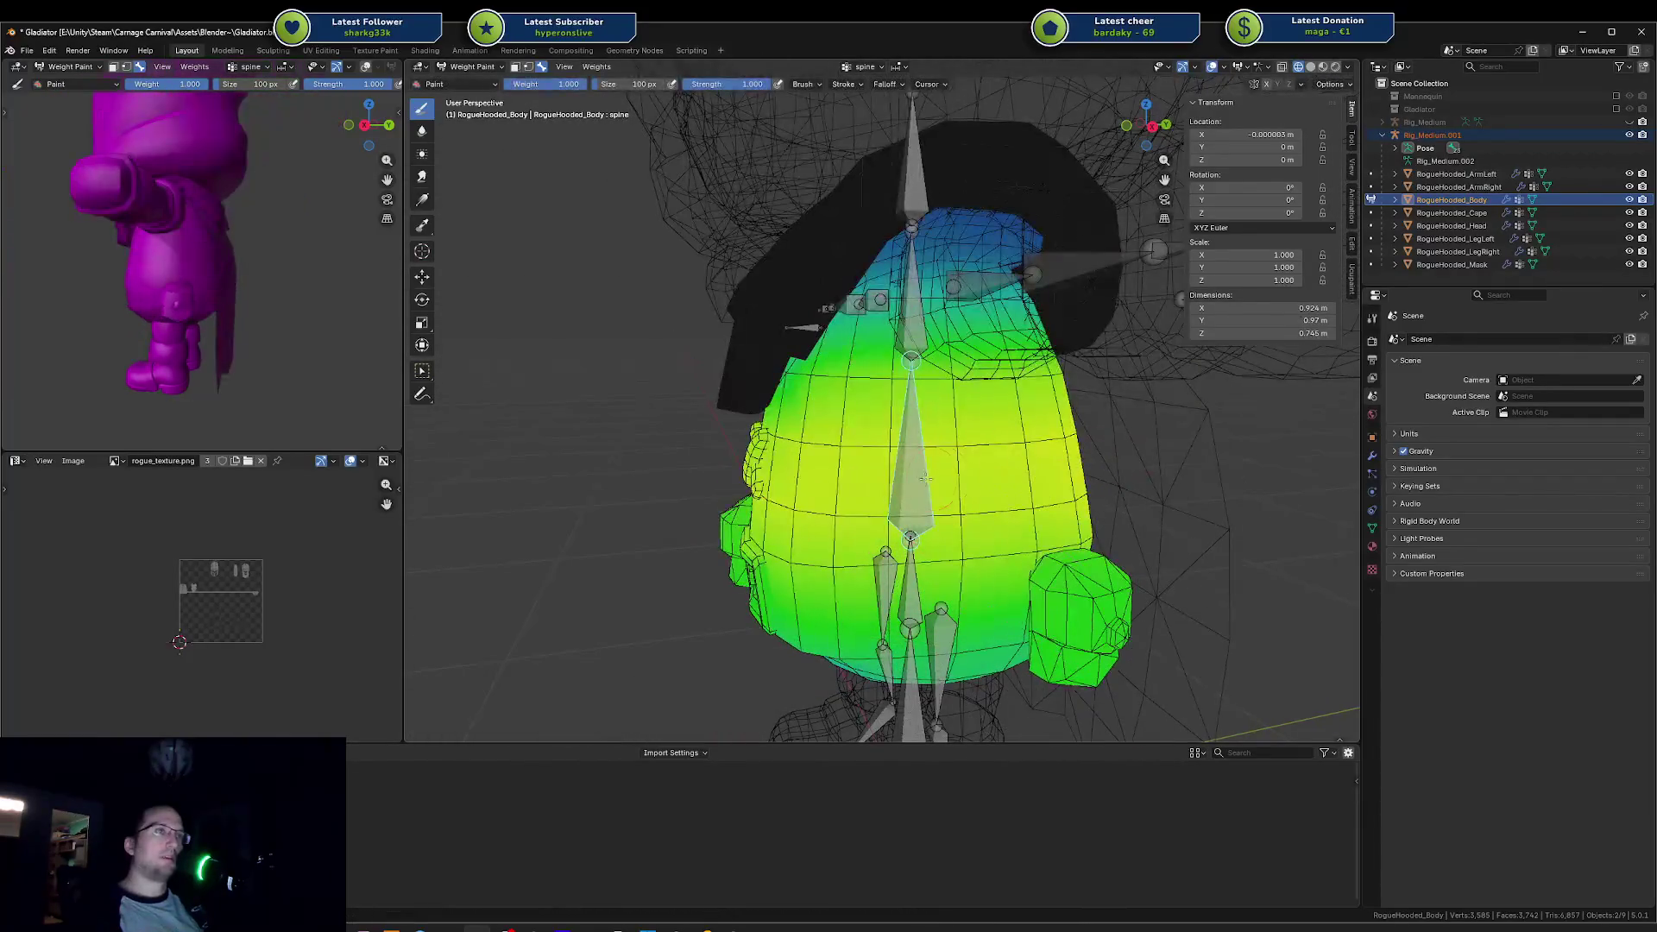
Step: Cancel a final test rotation and switch the body to Object Mode
key(r)
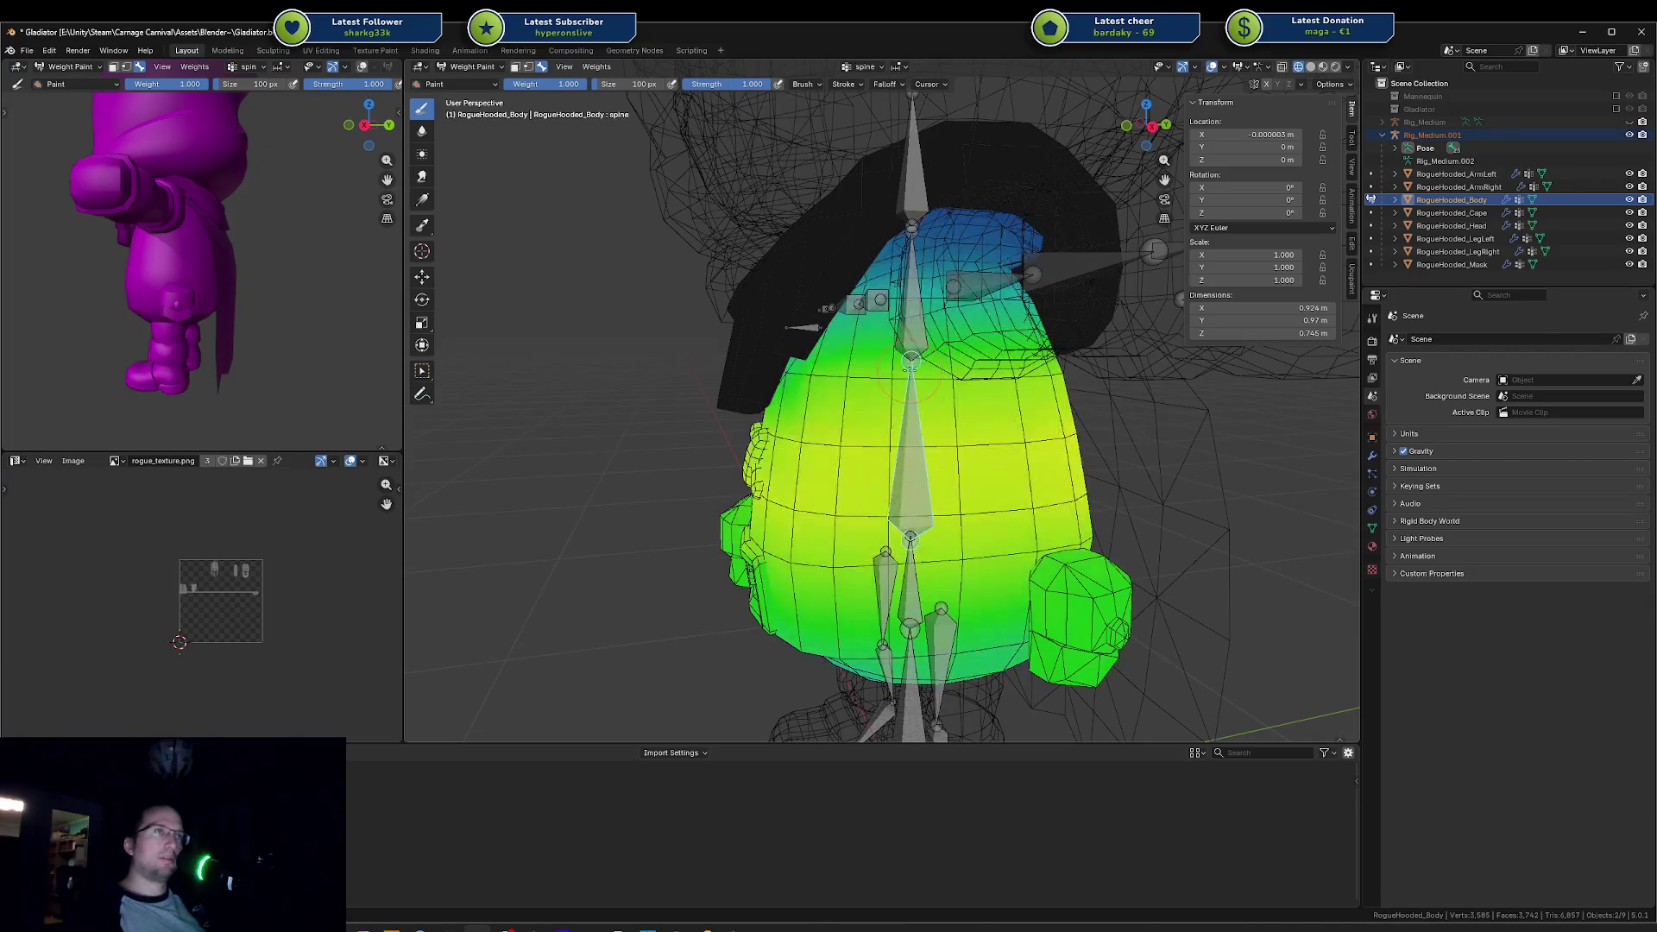
key(Escape)
key(ctrl+Tab)
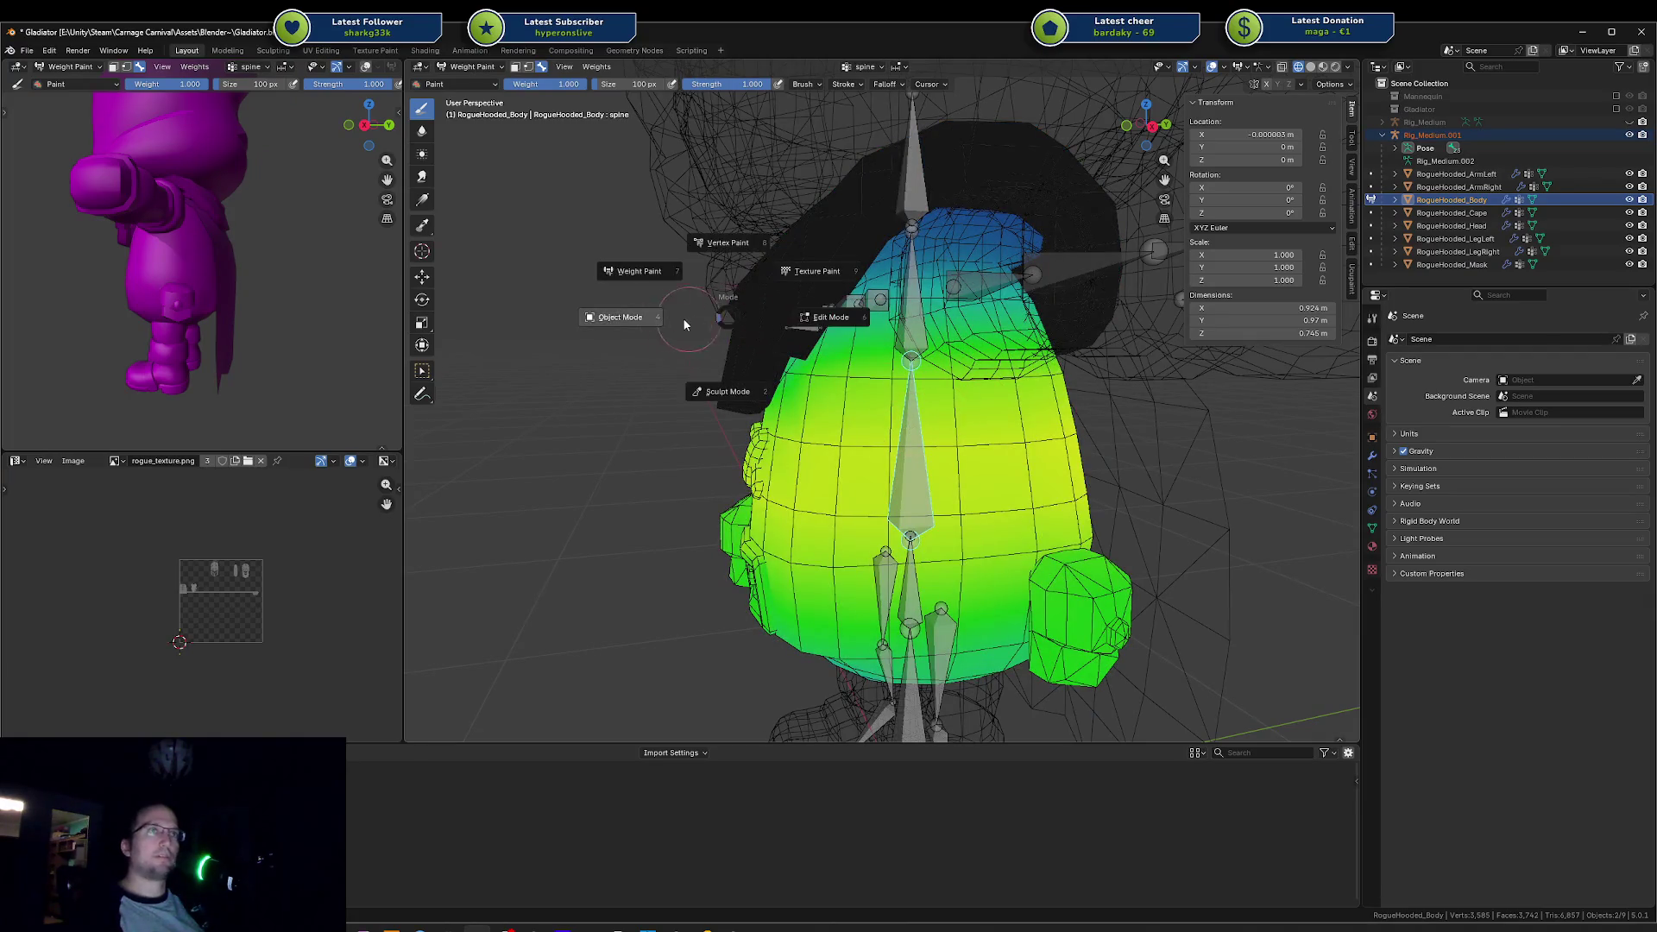
click(633, 281)
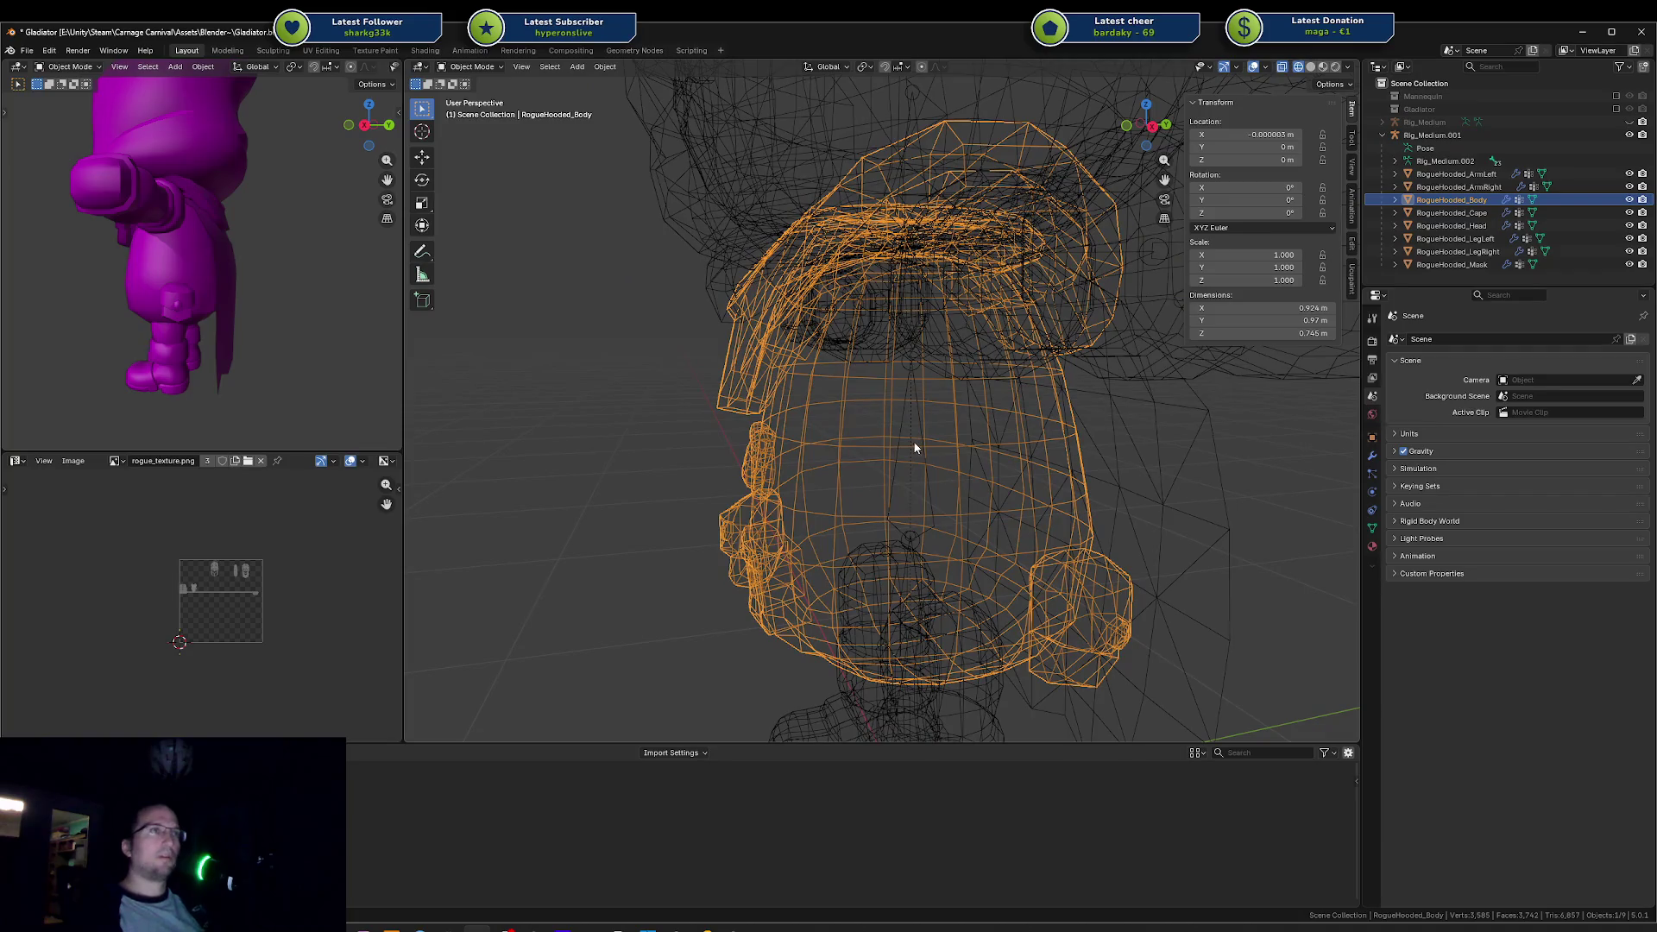
Step: In Edit Mode, inspect a torso vertex's weights: spine 0.709 plus some chest and hips
key(ctrl+Tab)
key(Escape)
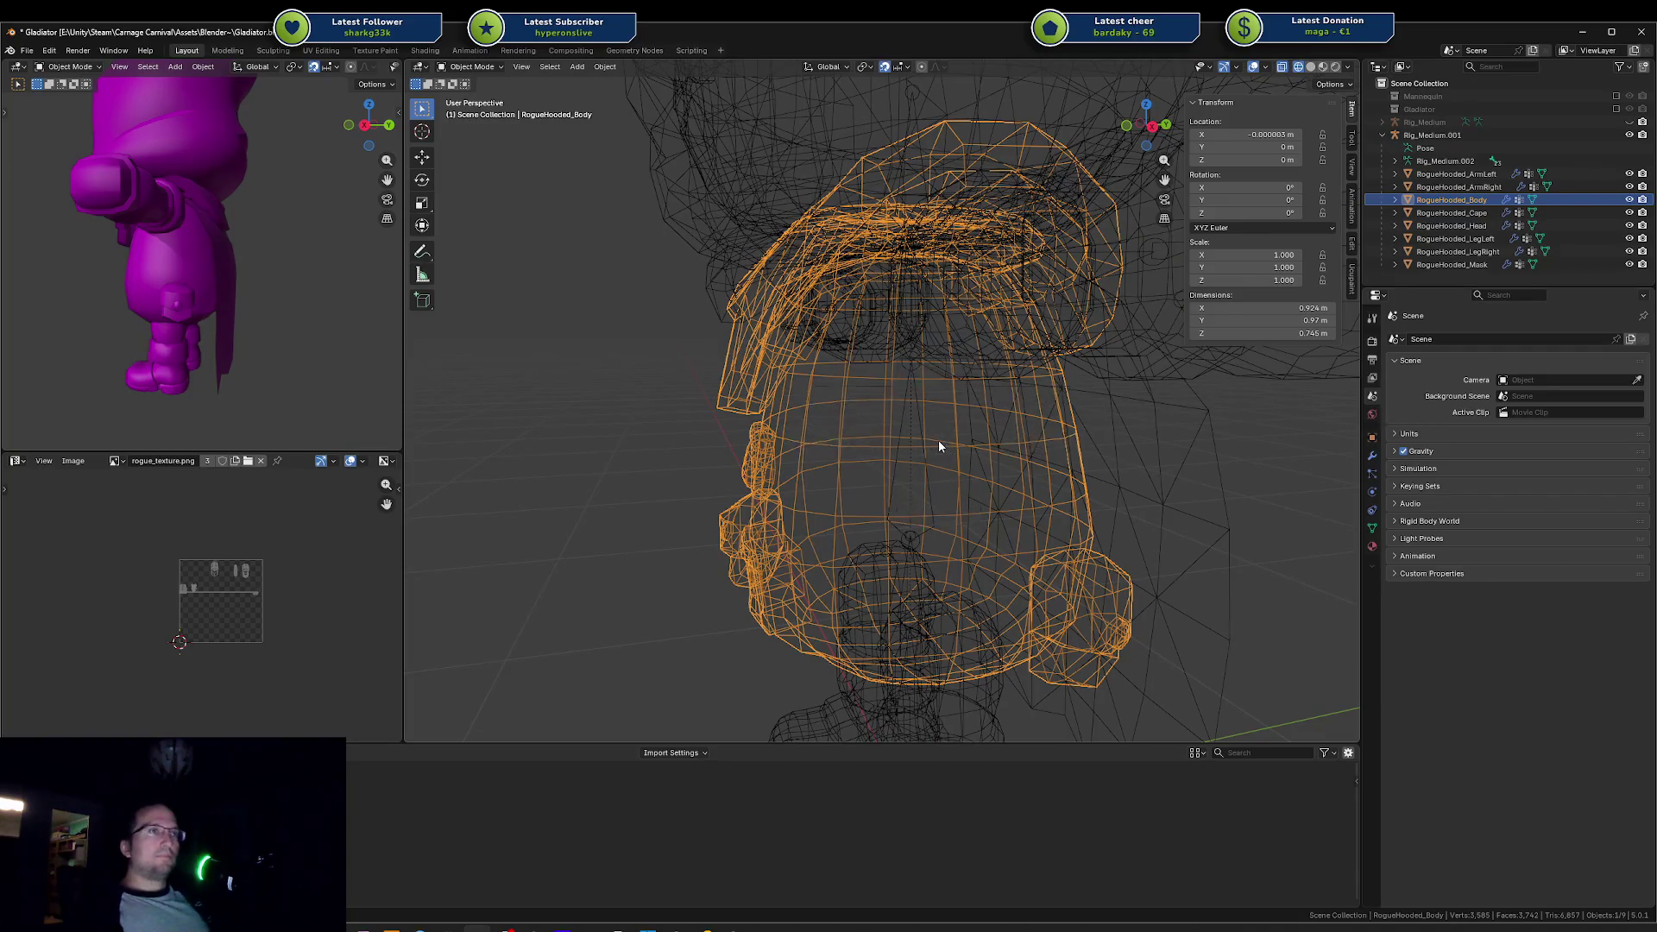
key(Tab)
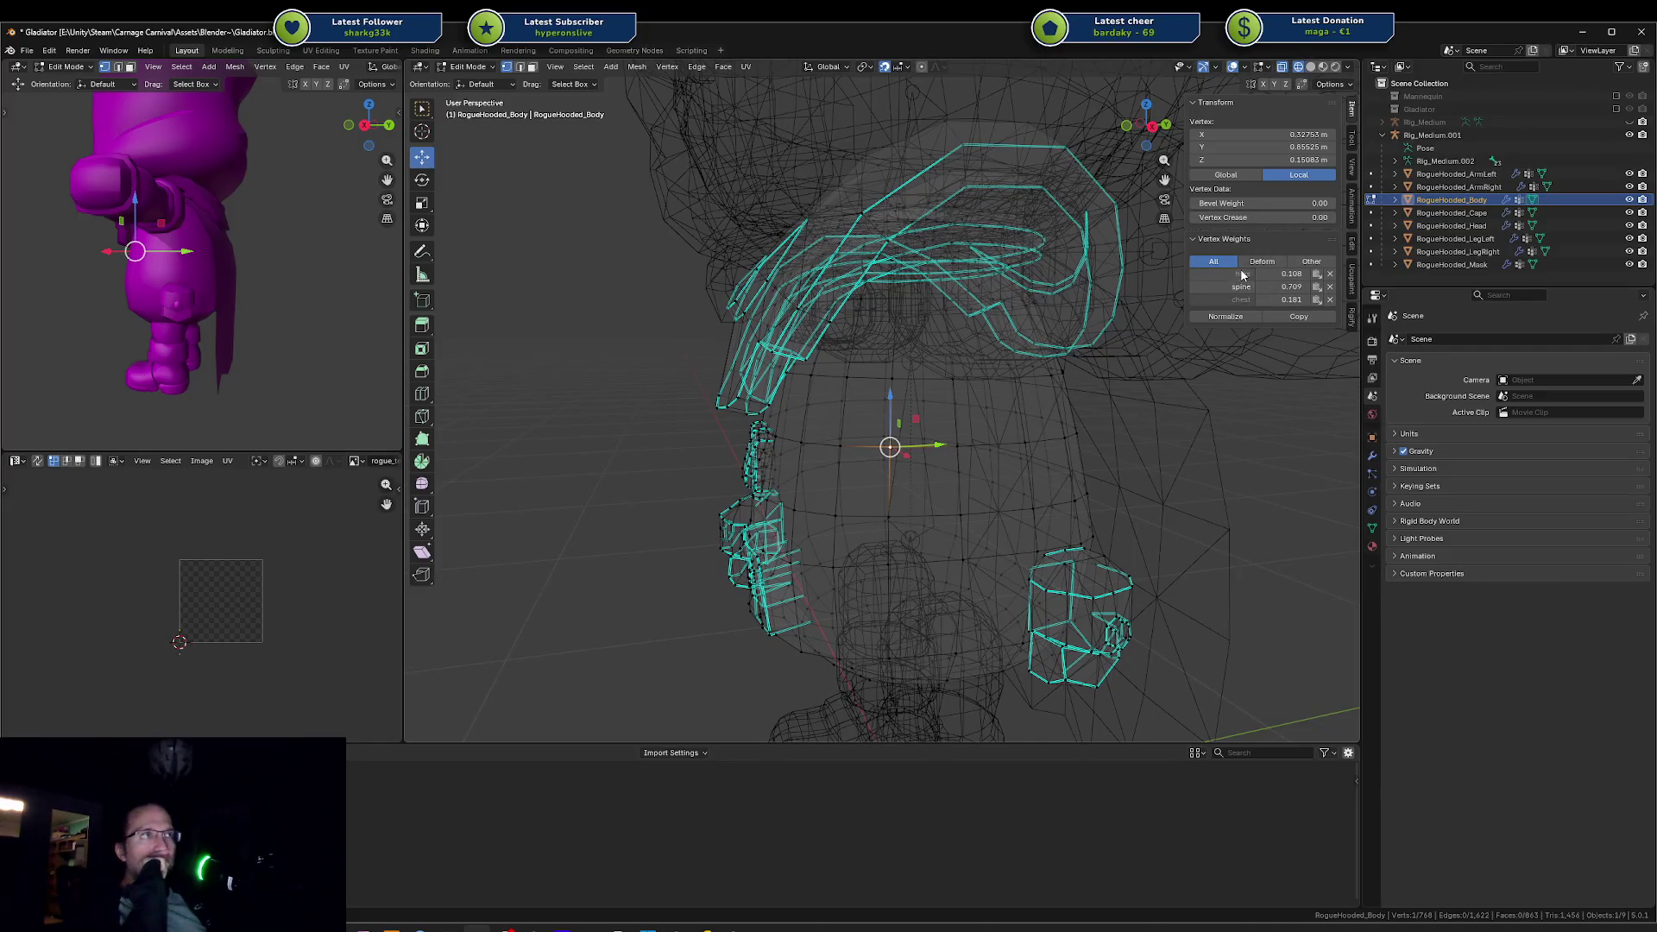
scroll(890, 448, up, 3)
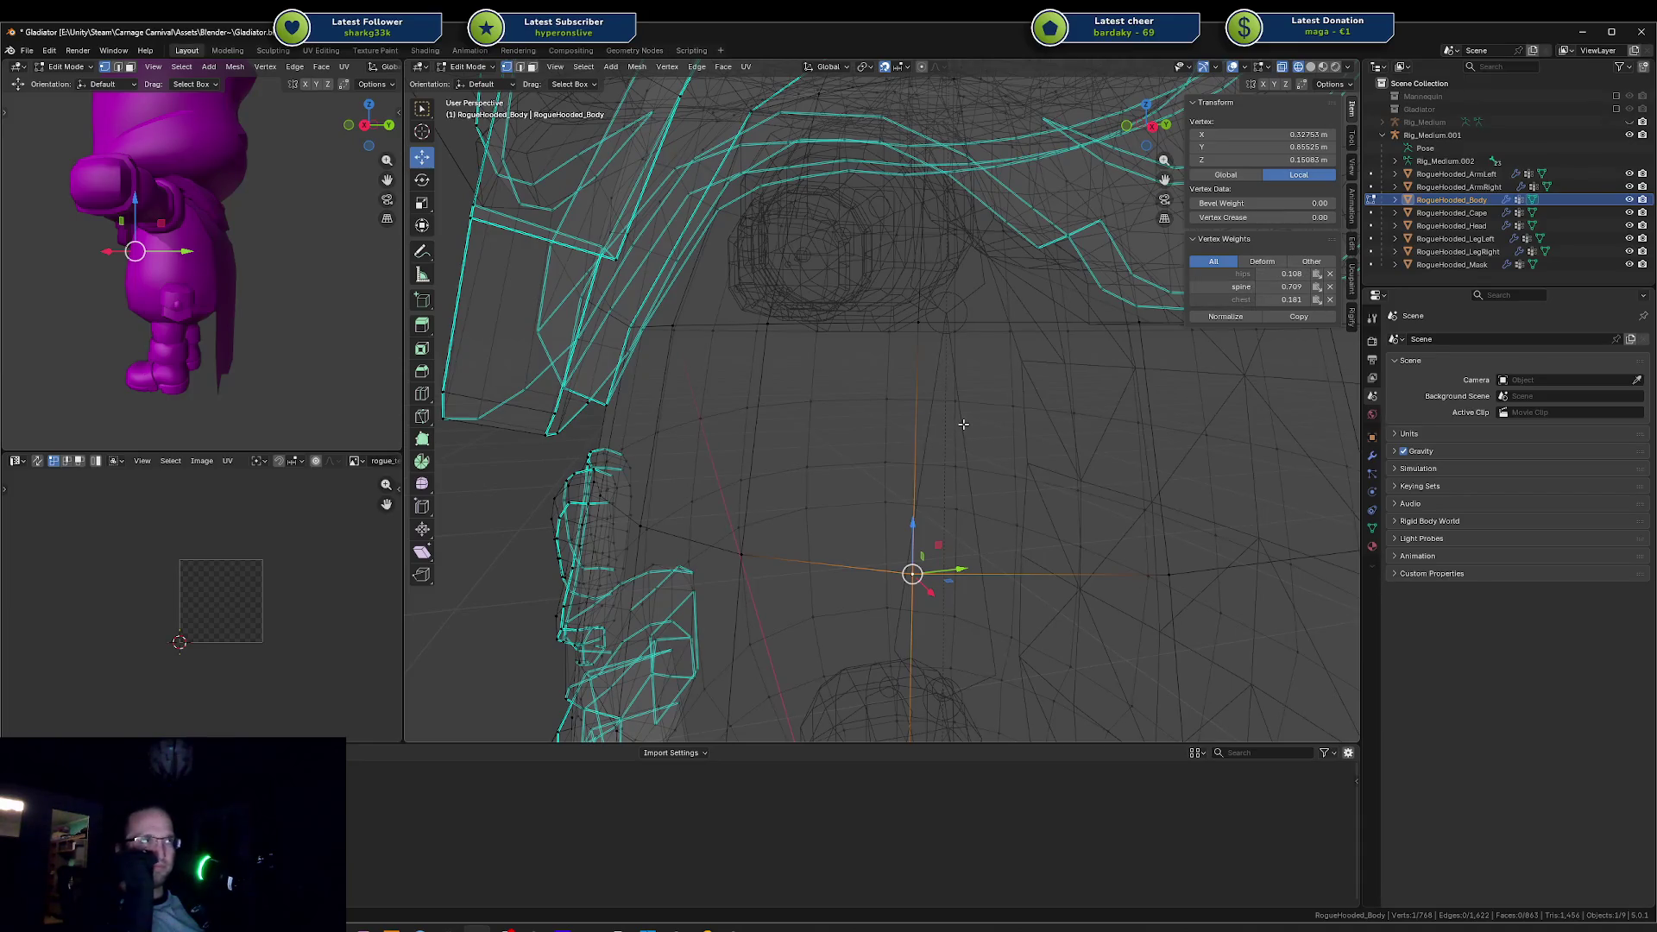
scroll(963, 424, down, 1)
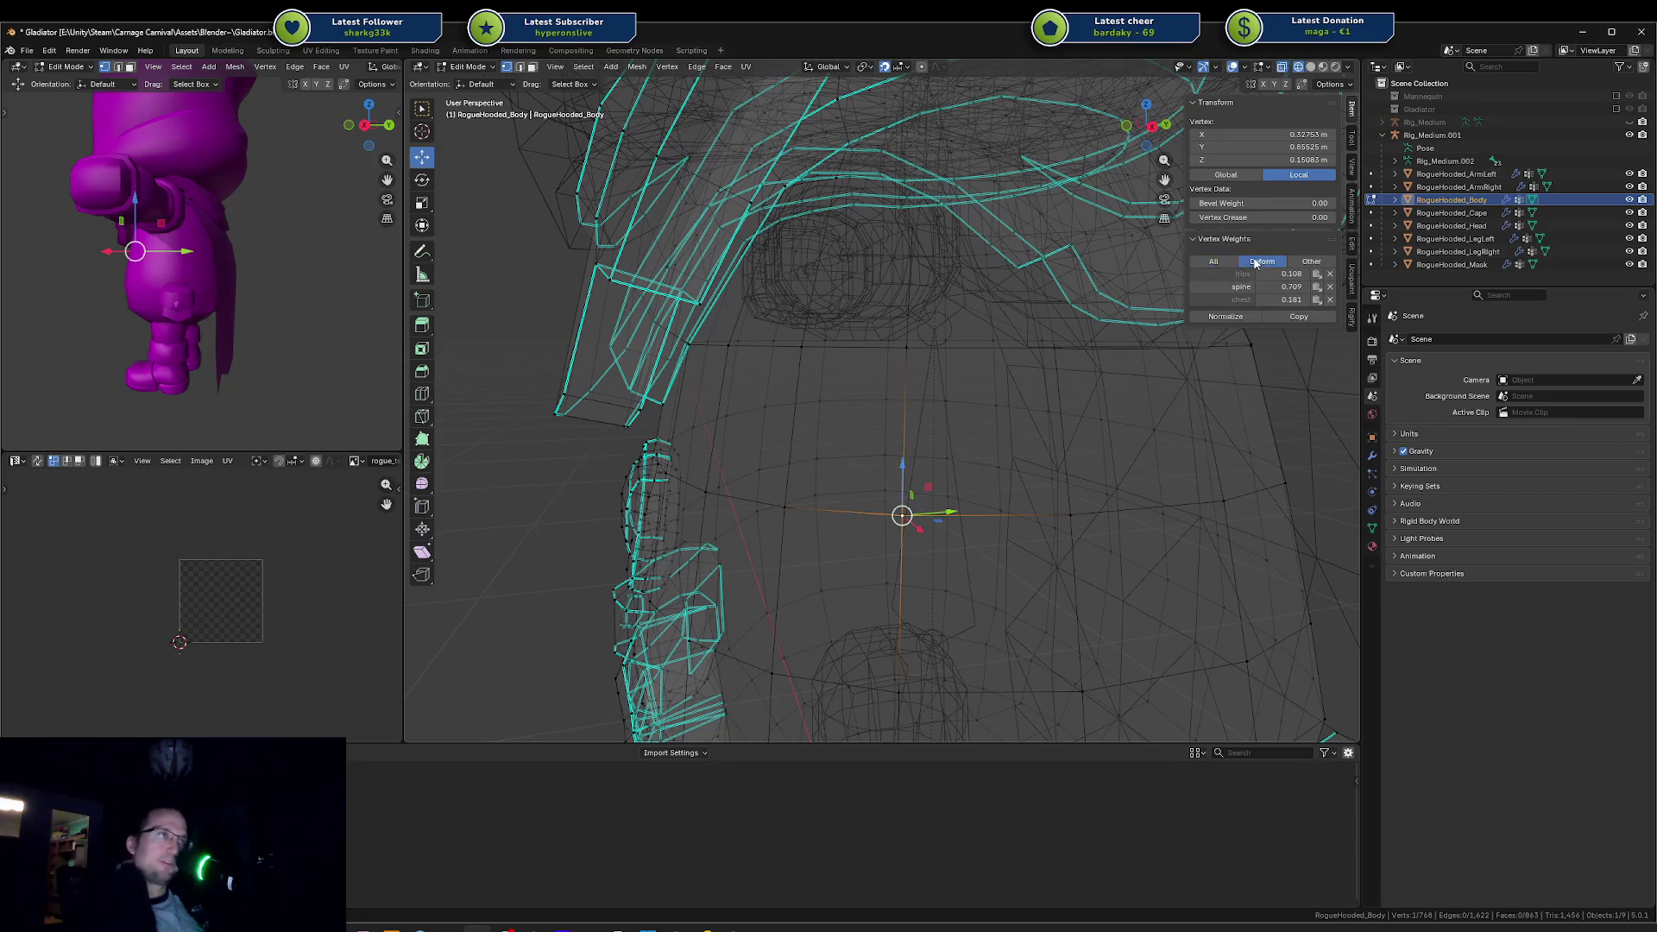
click(1296, 261)
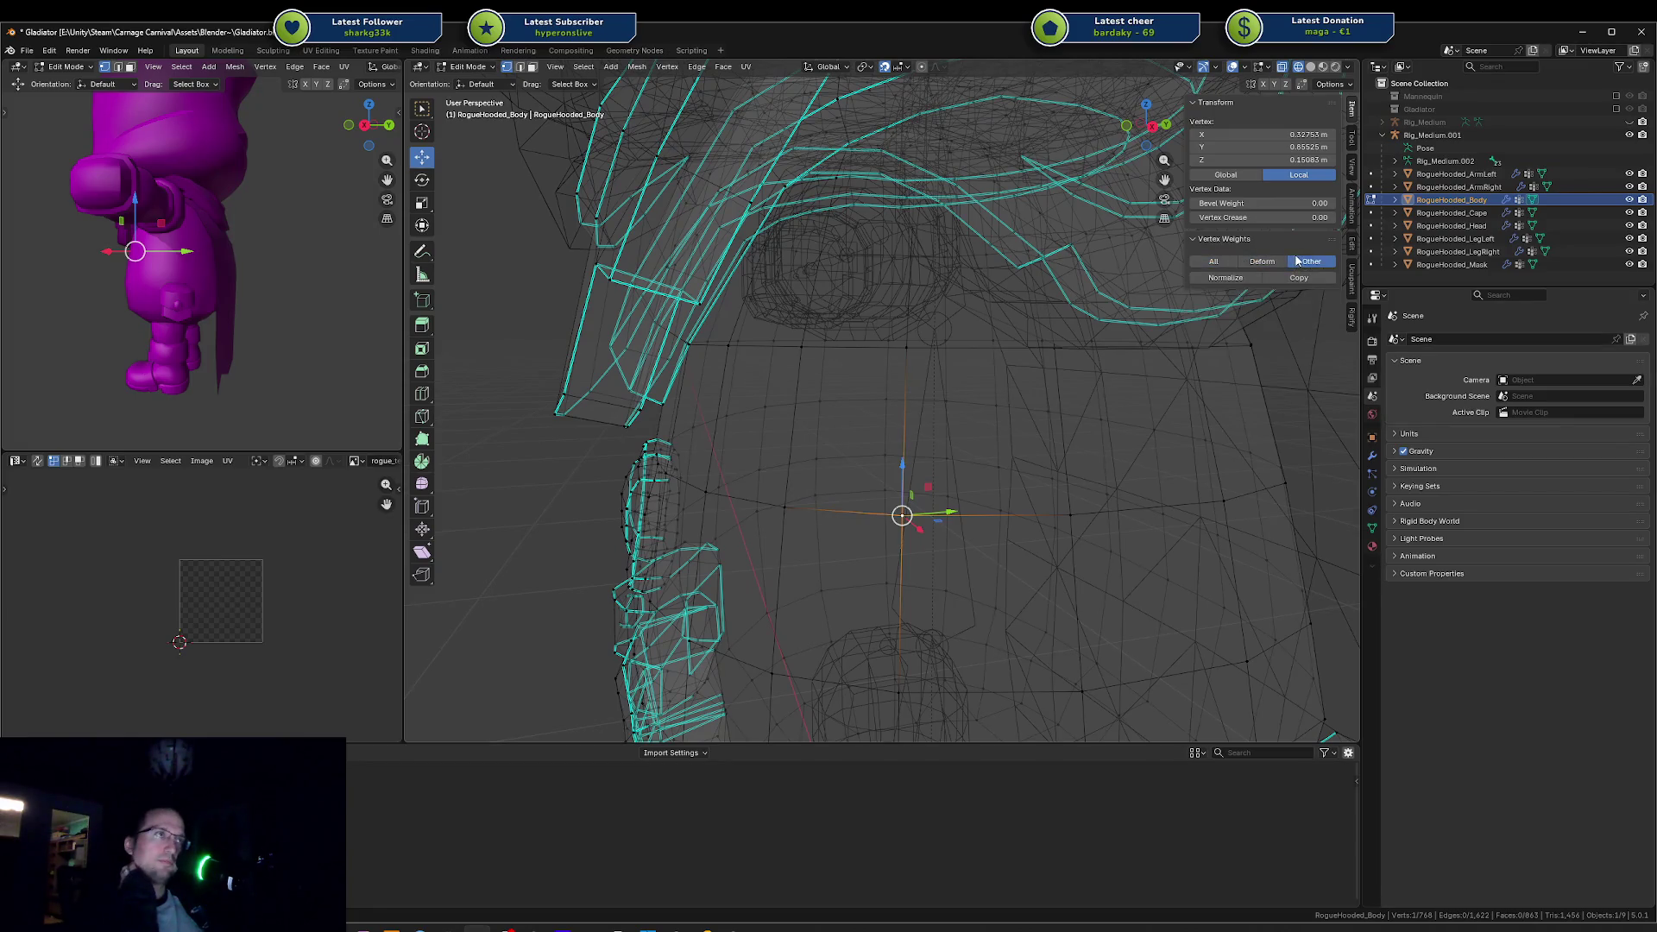
click(1214, 263)
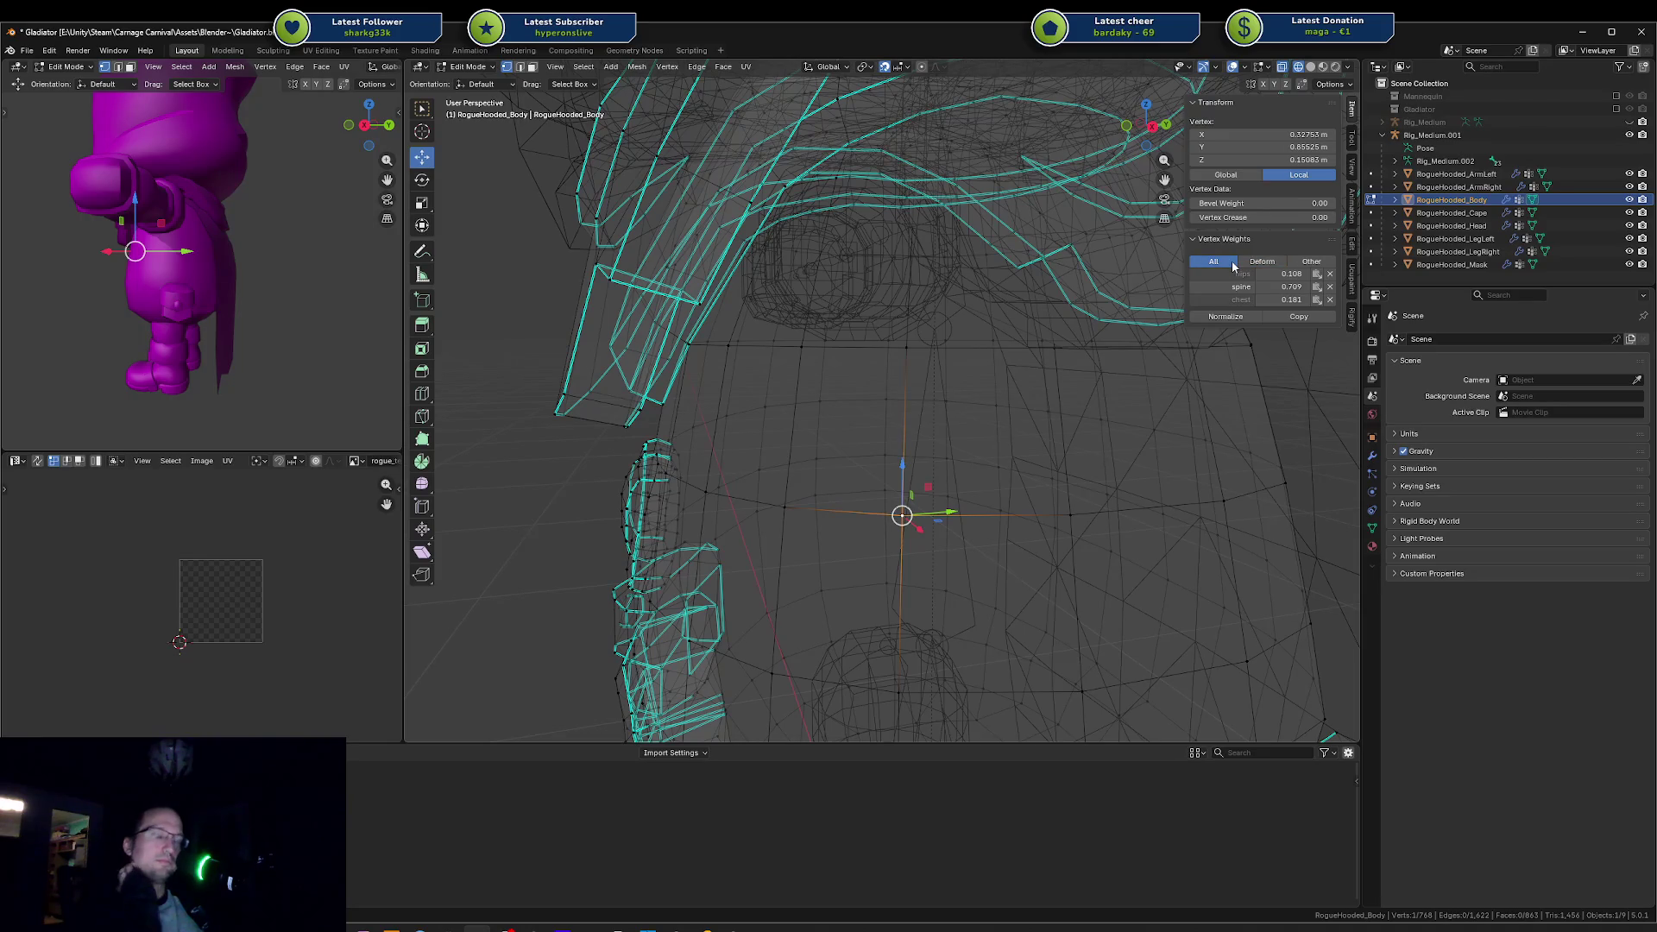
scroll(1025, 368, down, 4)
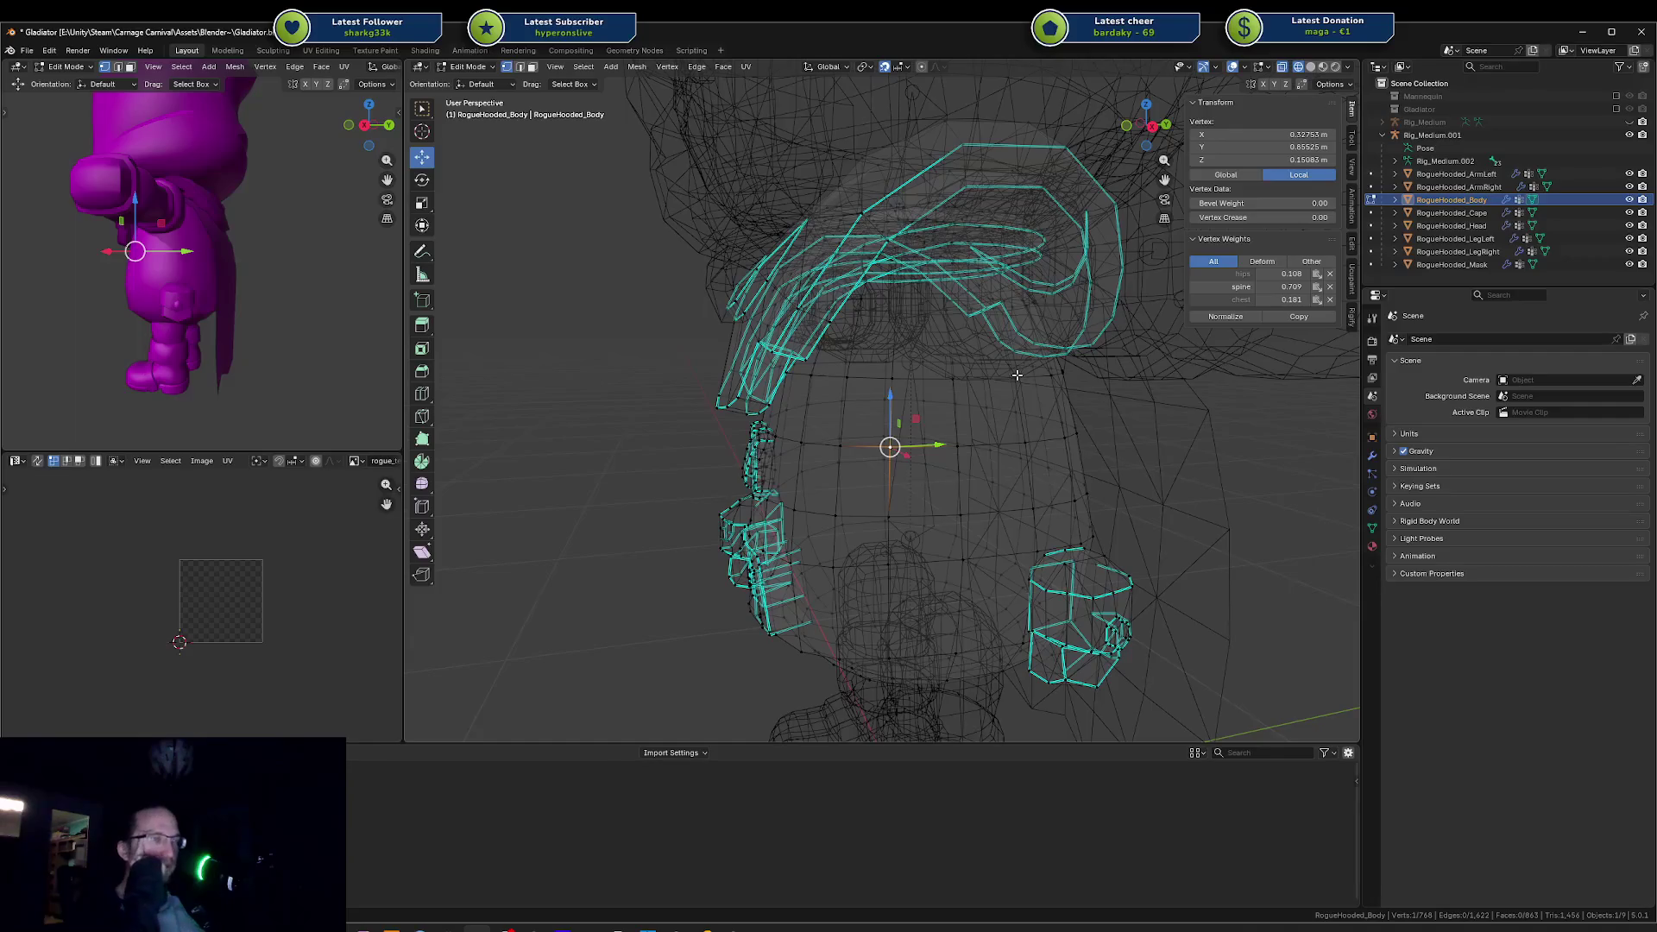
scroll(1020, 371, up, 5)
drag(1119, 330, 1078, 374)
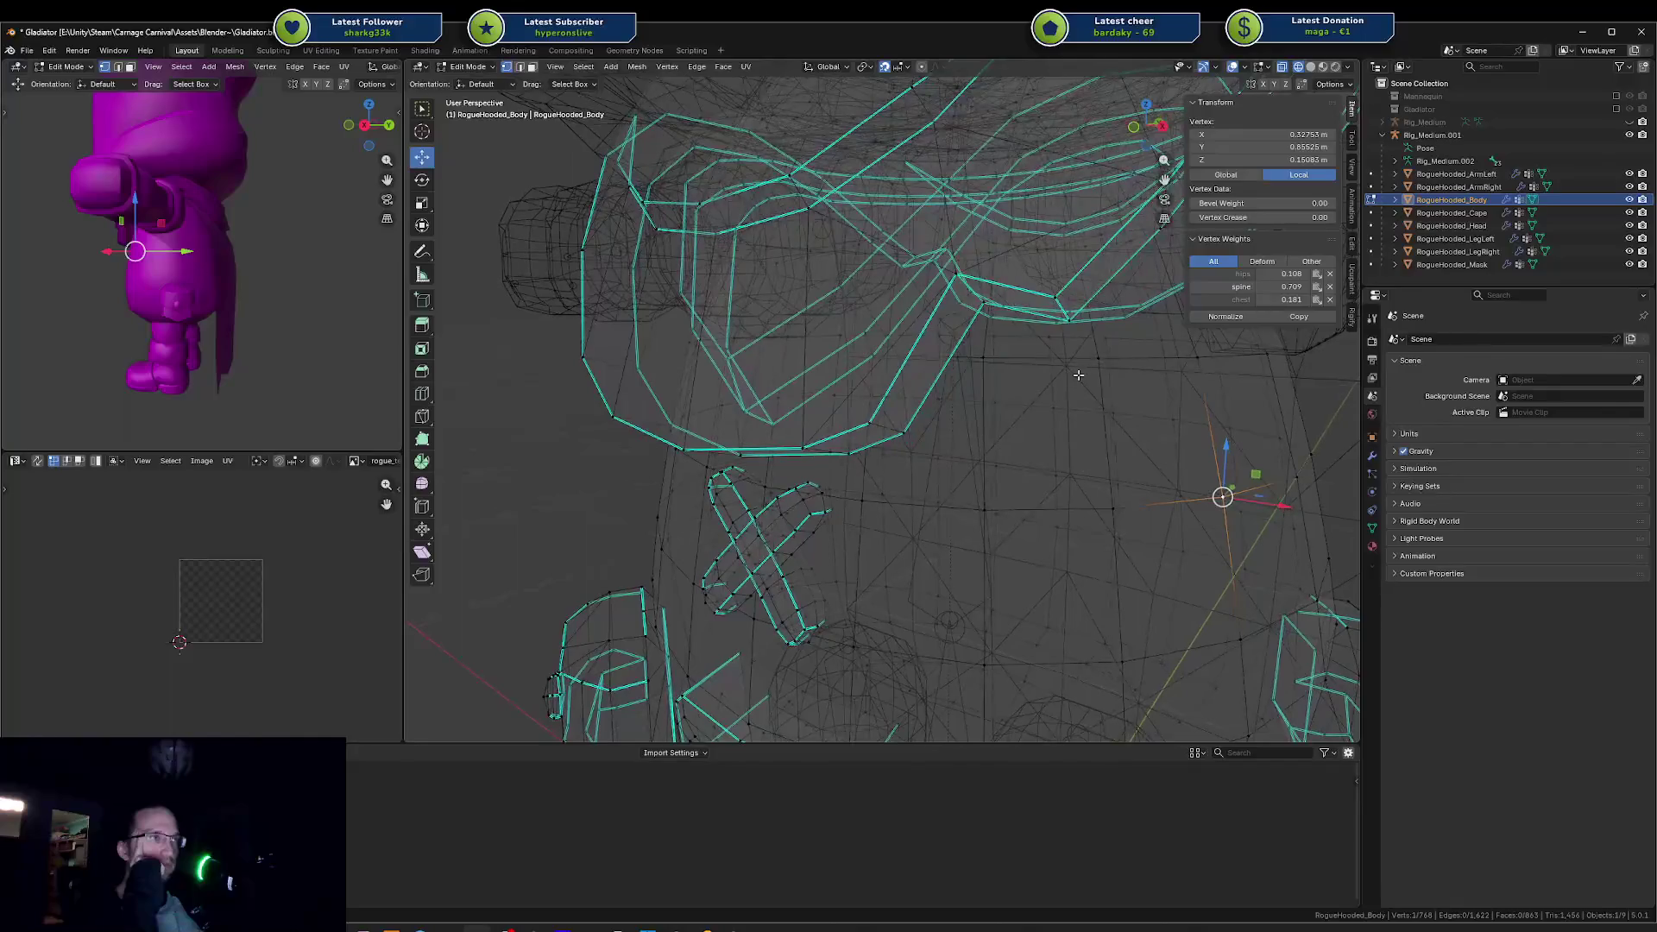
scroll(1078, 374, down, 3)
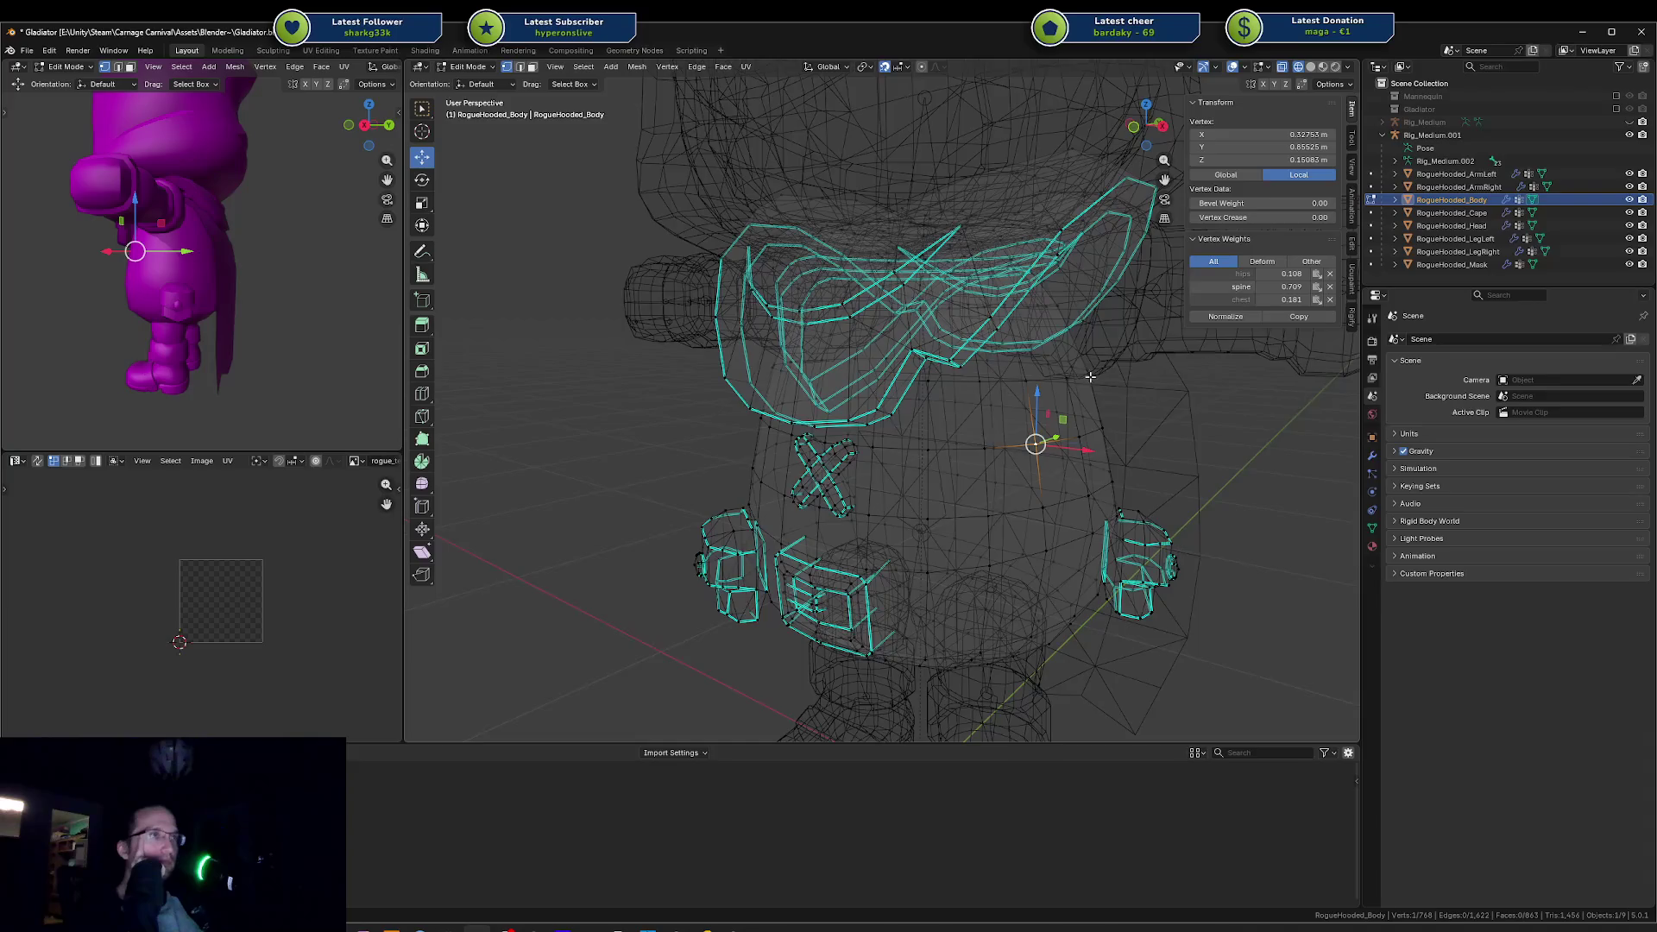
drag(1091, 376, 1062, 362)
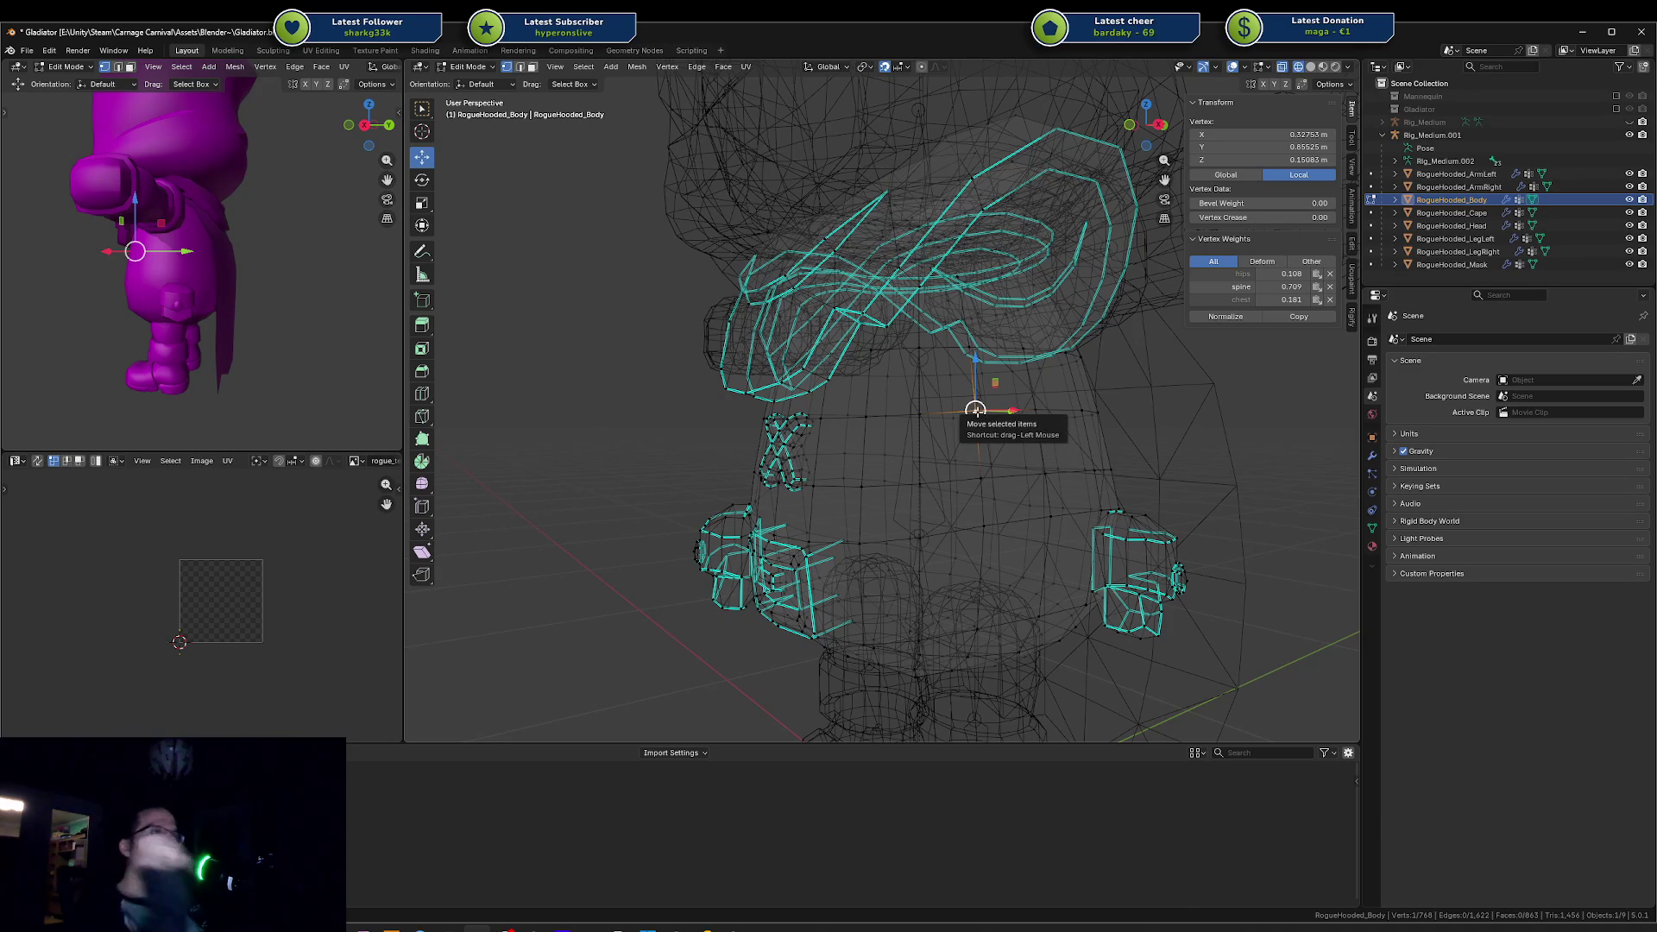
Step: Return to Object Mode and select the Rig_Medium.001 armature together with the body mesh
key(ctrl+Tab)
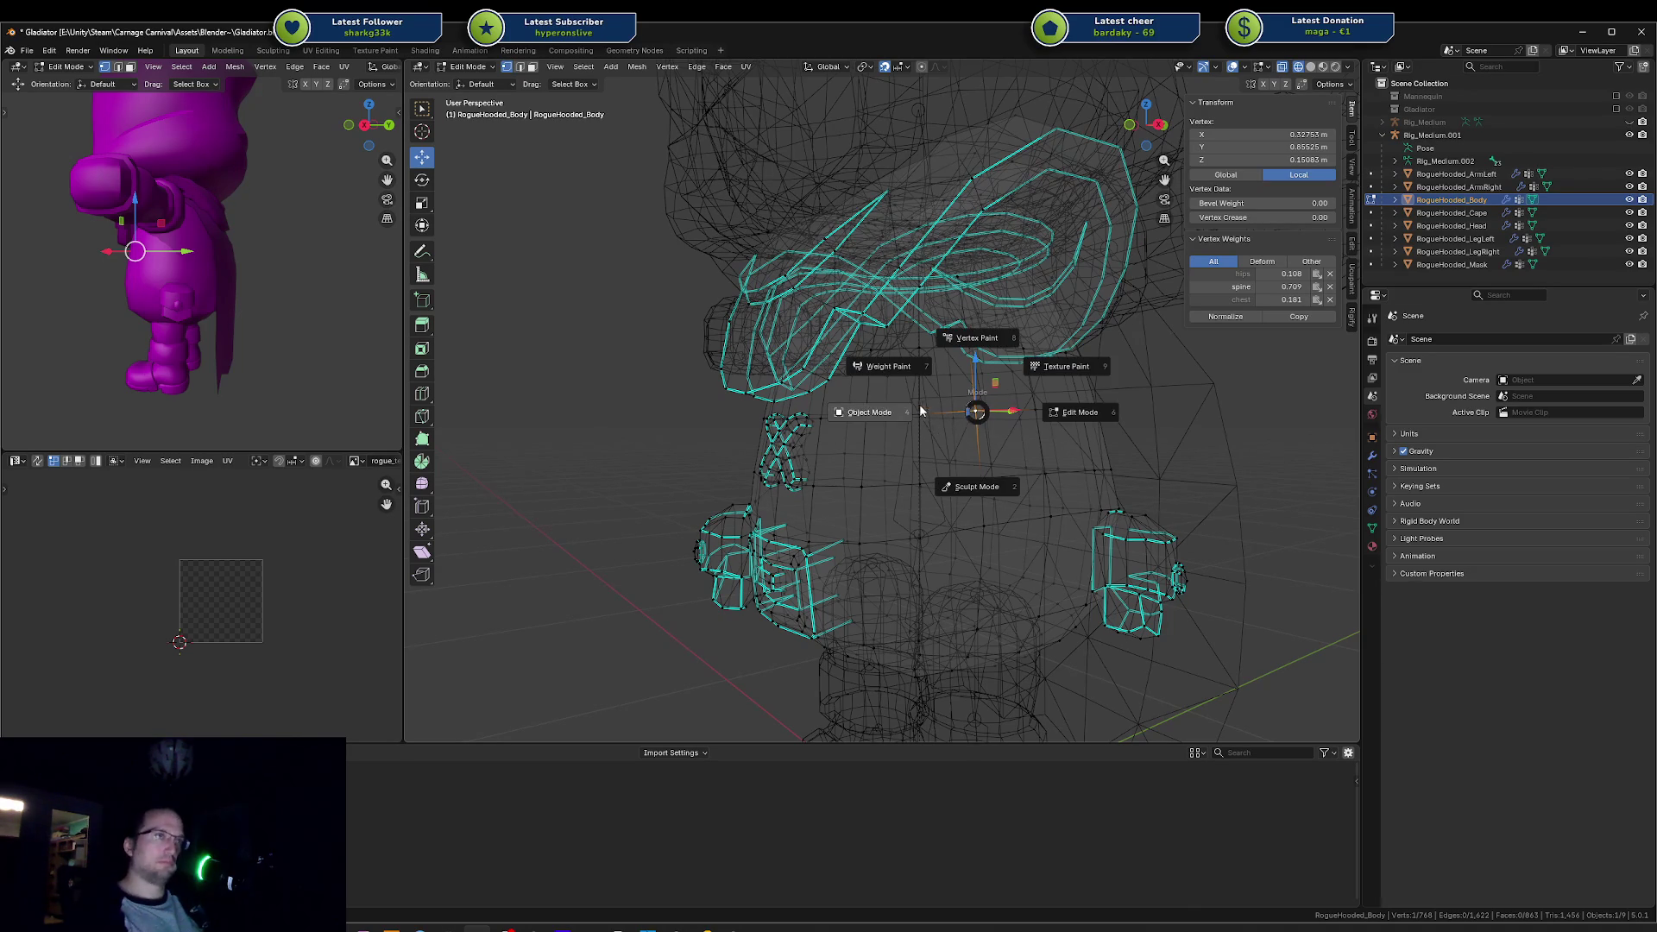
click(904, 418)
click(907, 407)
shift+click(880, 438)
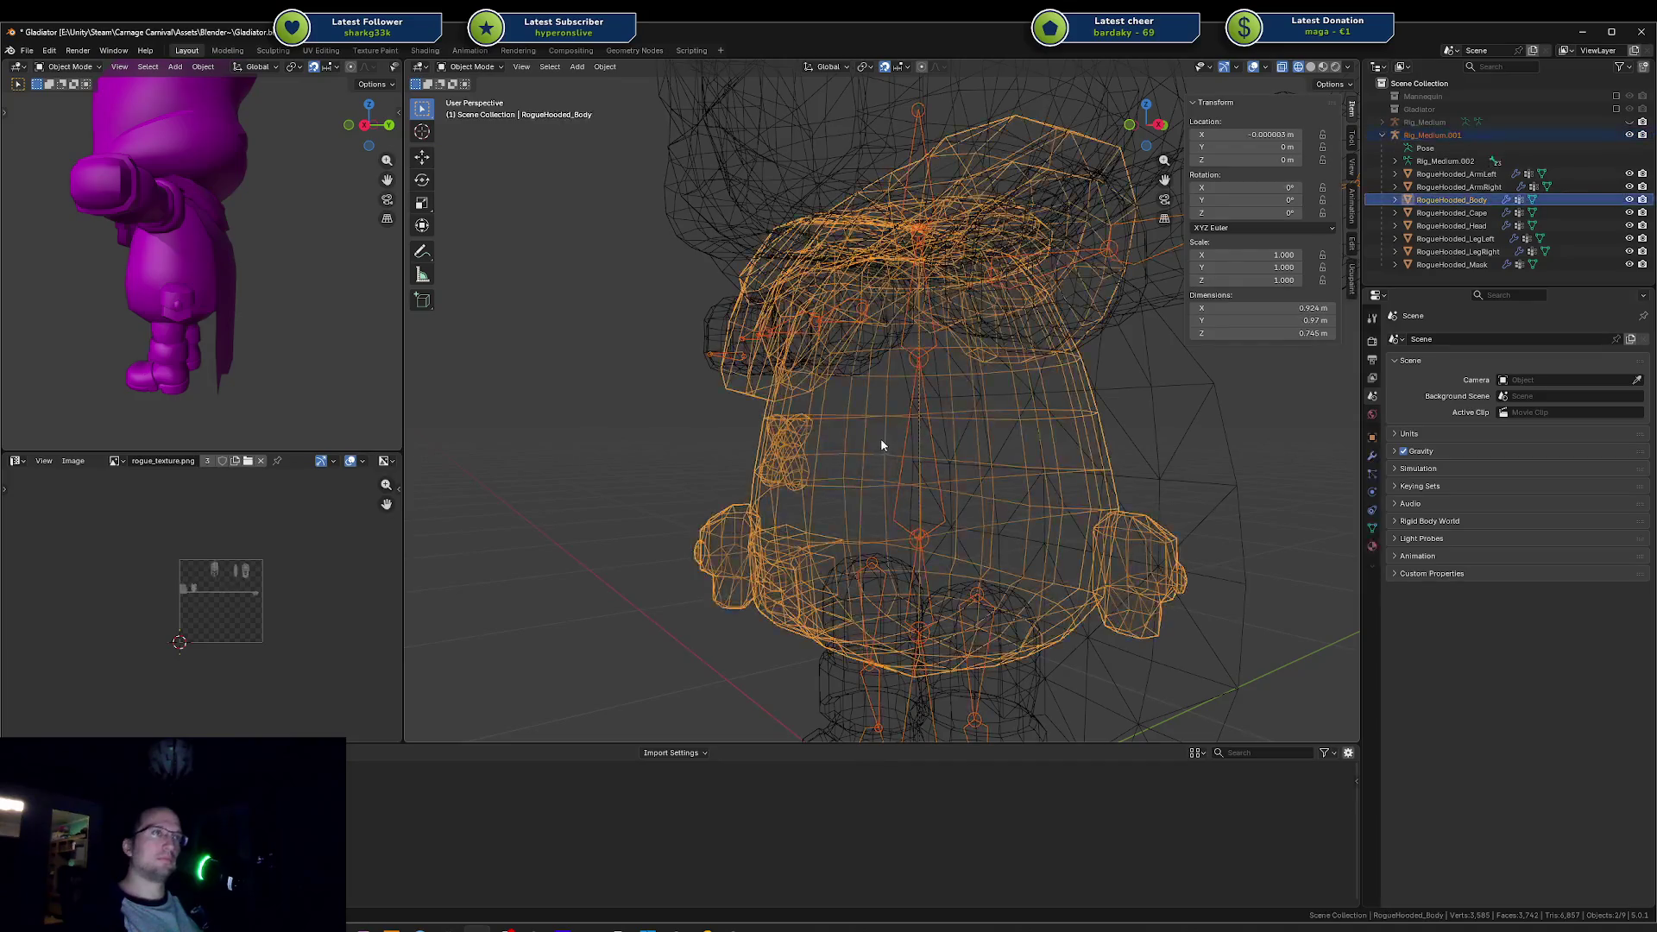
Step: Enter Weight Paint on the body and compare the hips, spine and chest bone weights
key(ctrl+Tab)
click(792, 393)
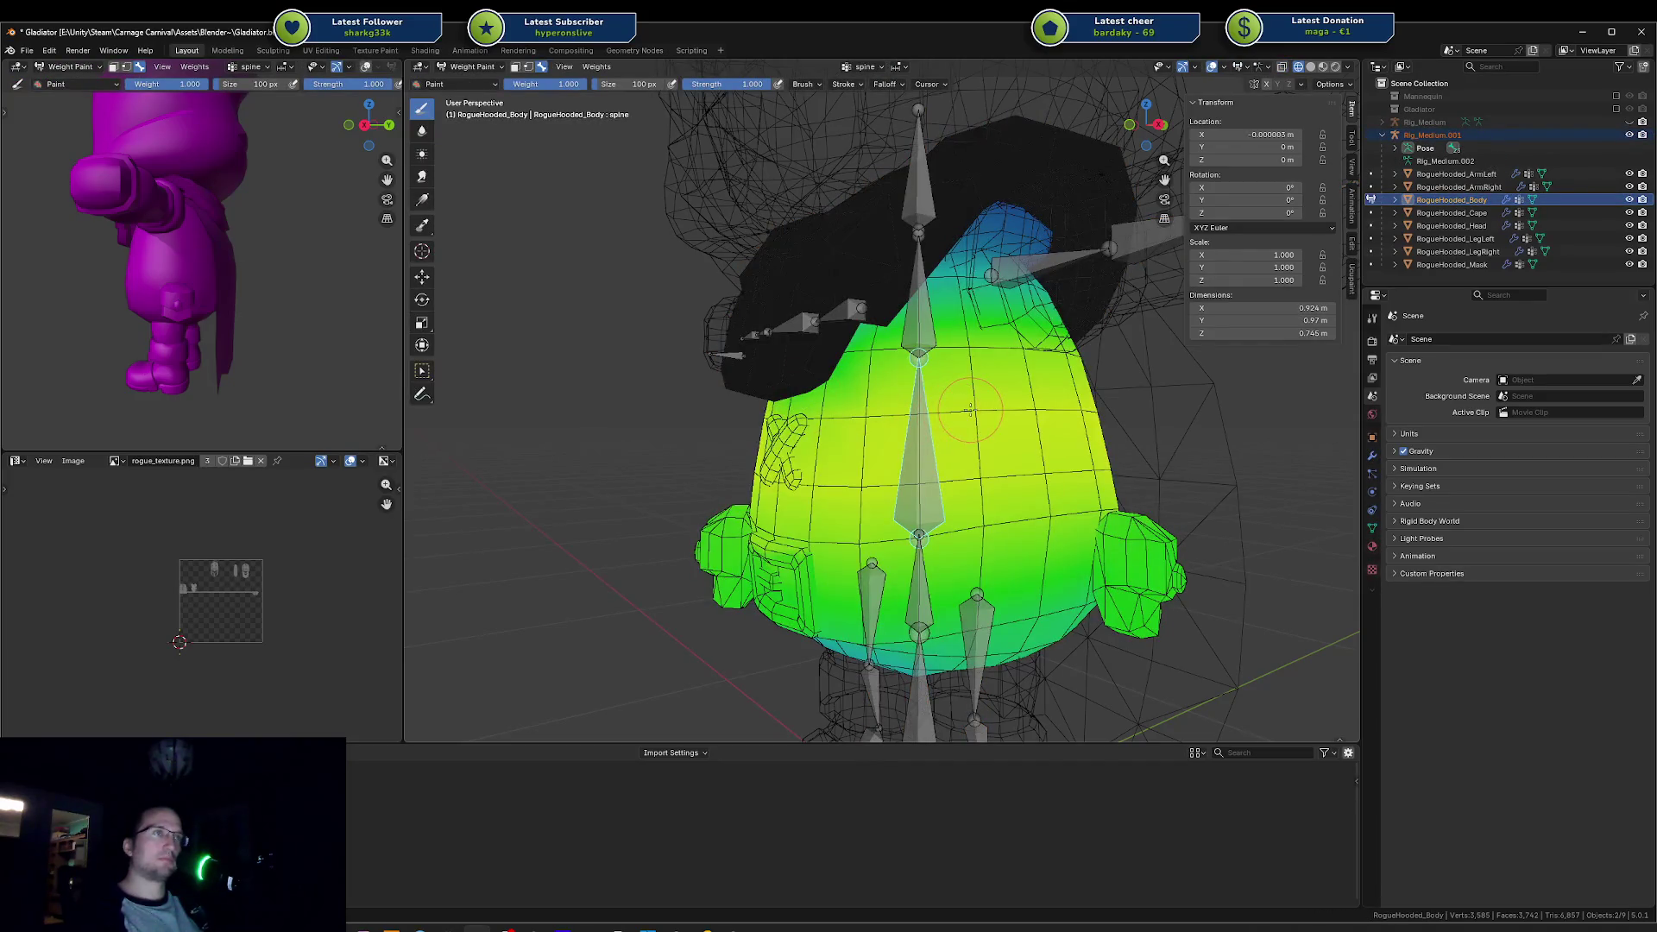
ctrl+click(918, 574)
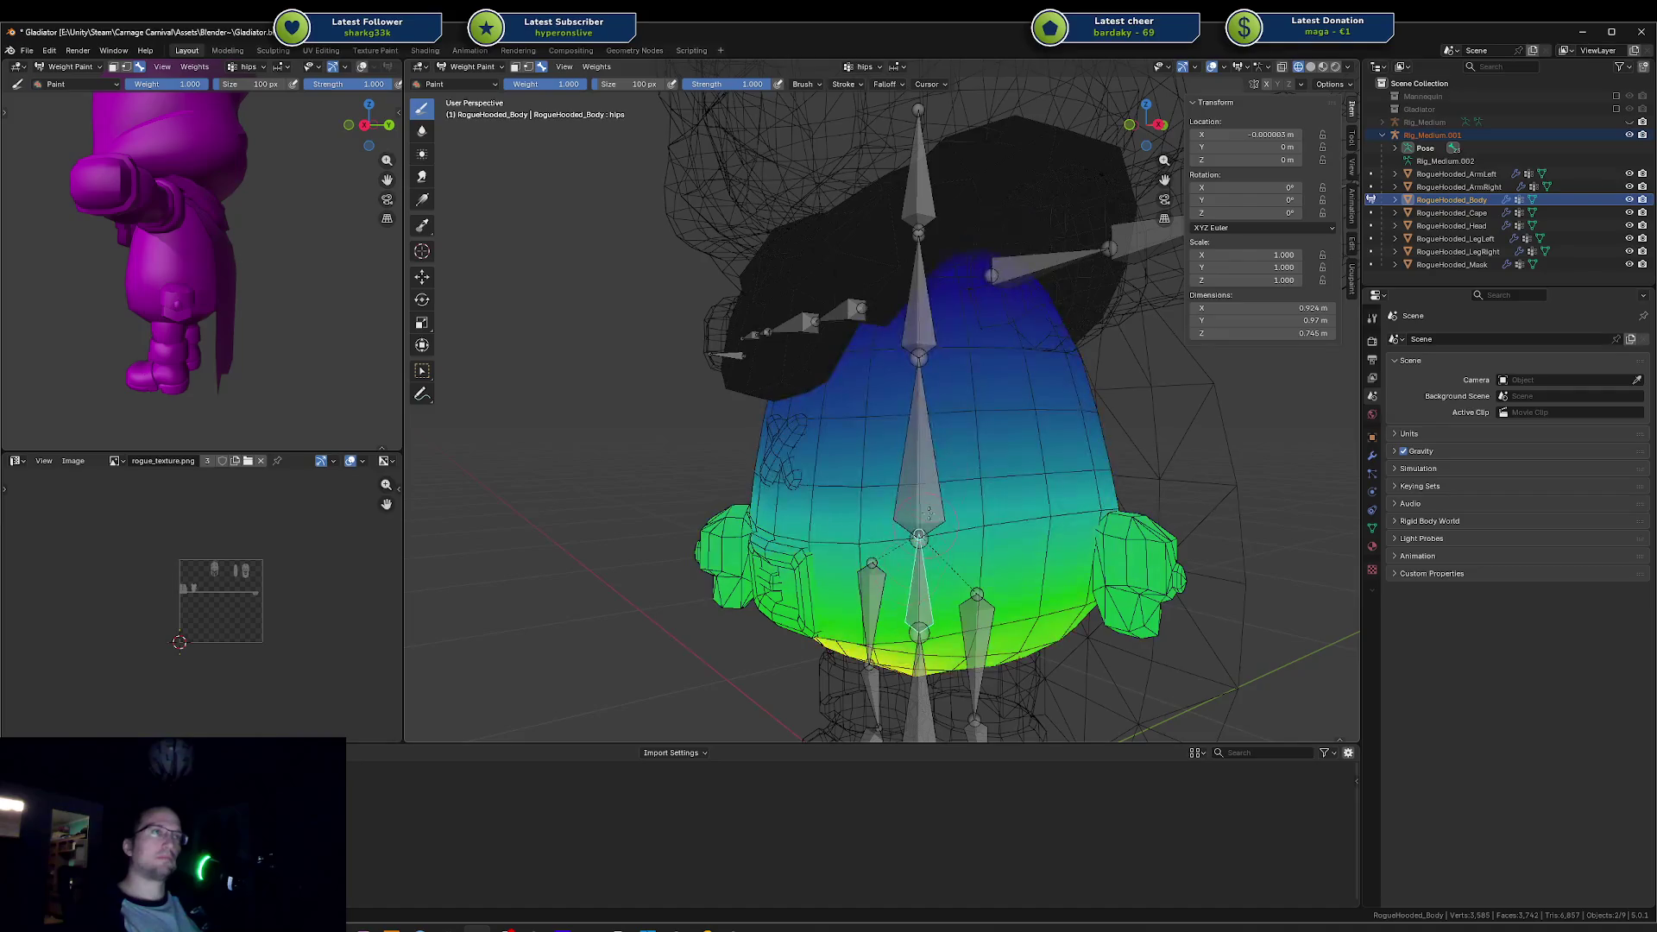
ctrl+click(920, 302)
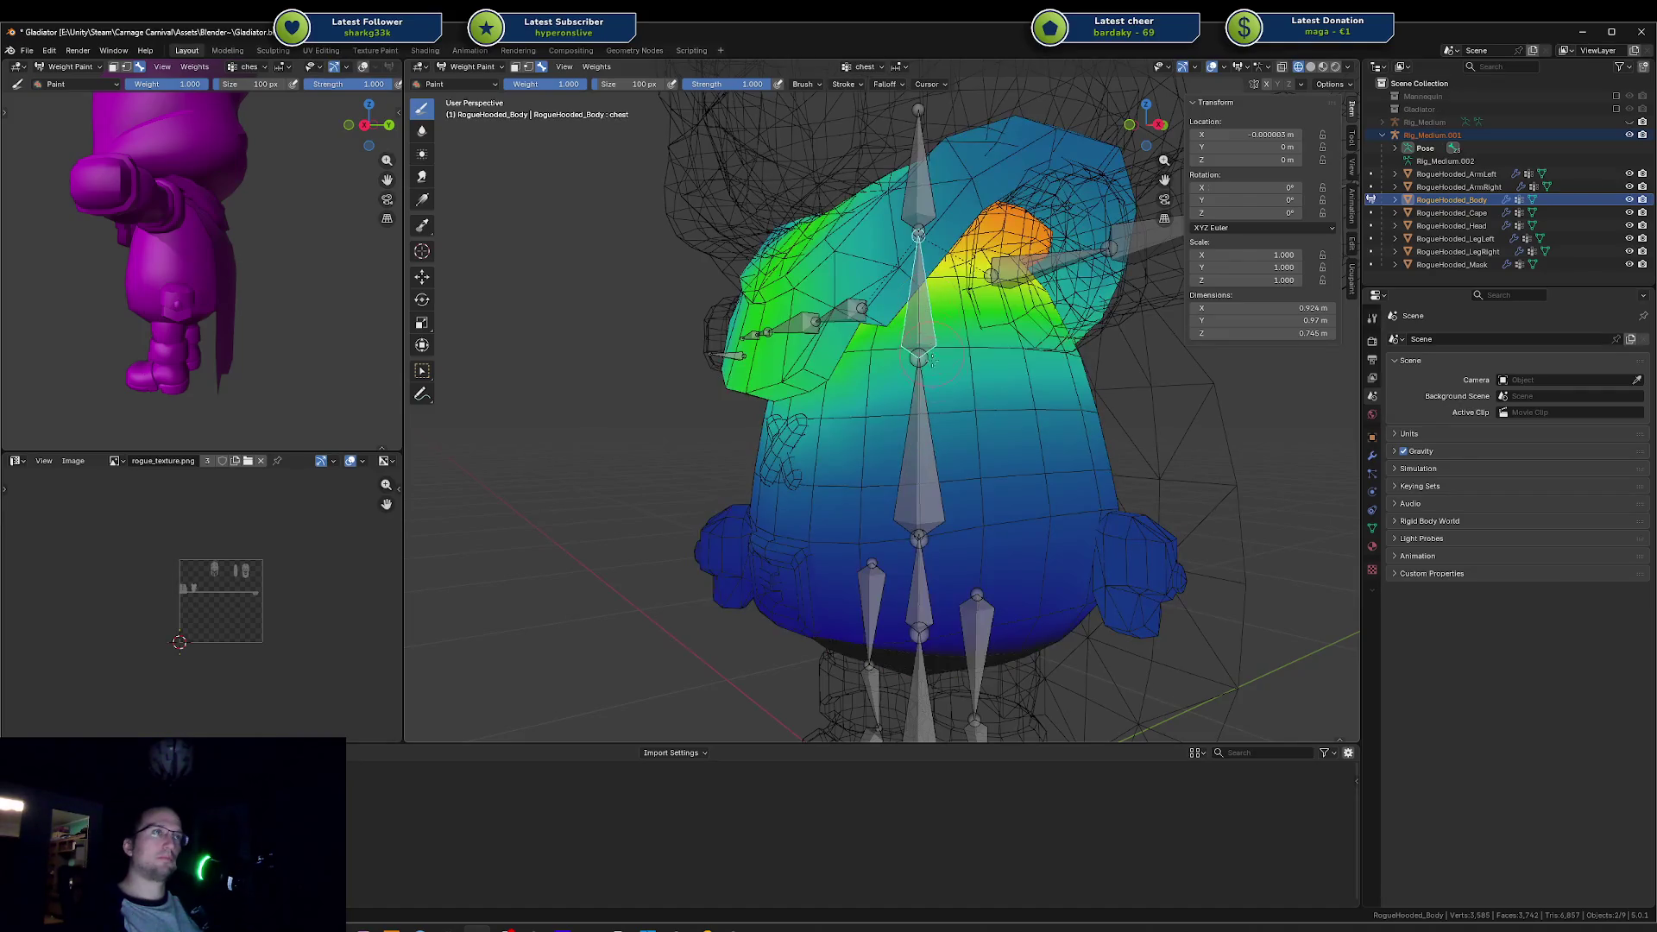
ctrl+click(920, 565)
ctrl+click(919, 448)
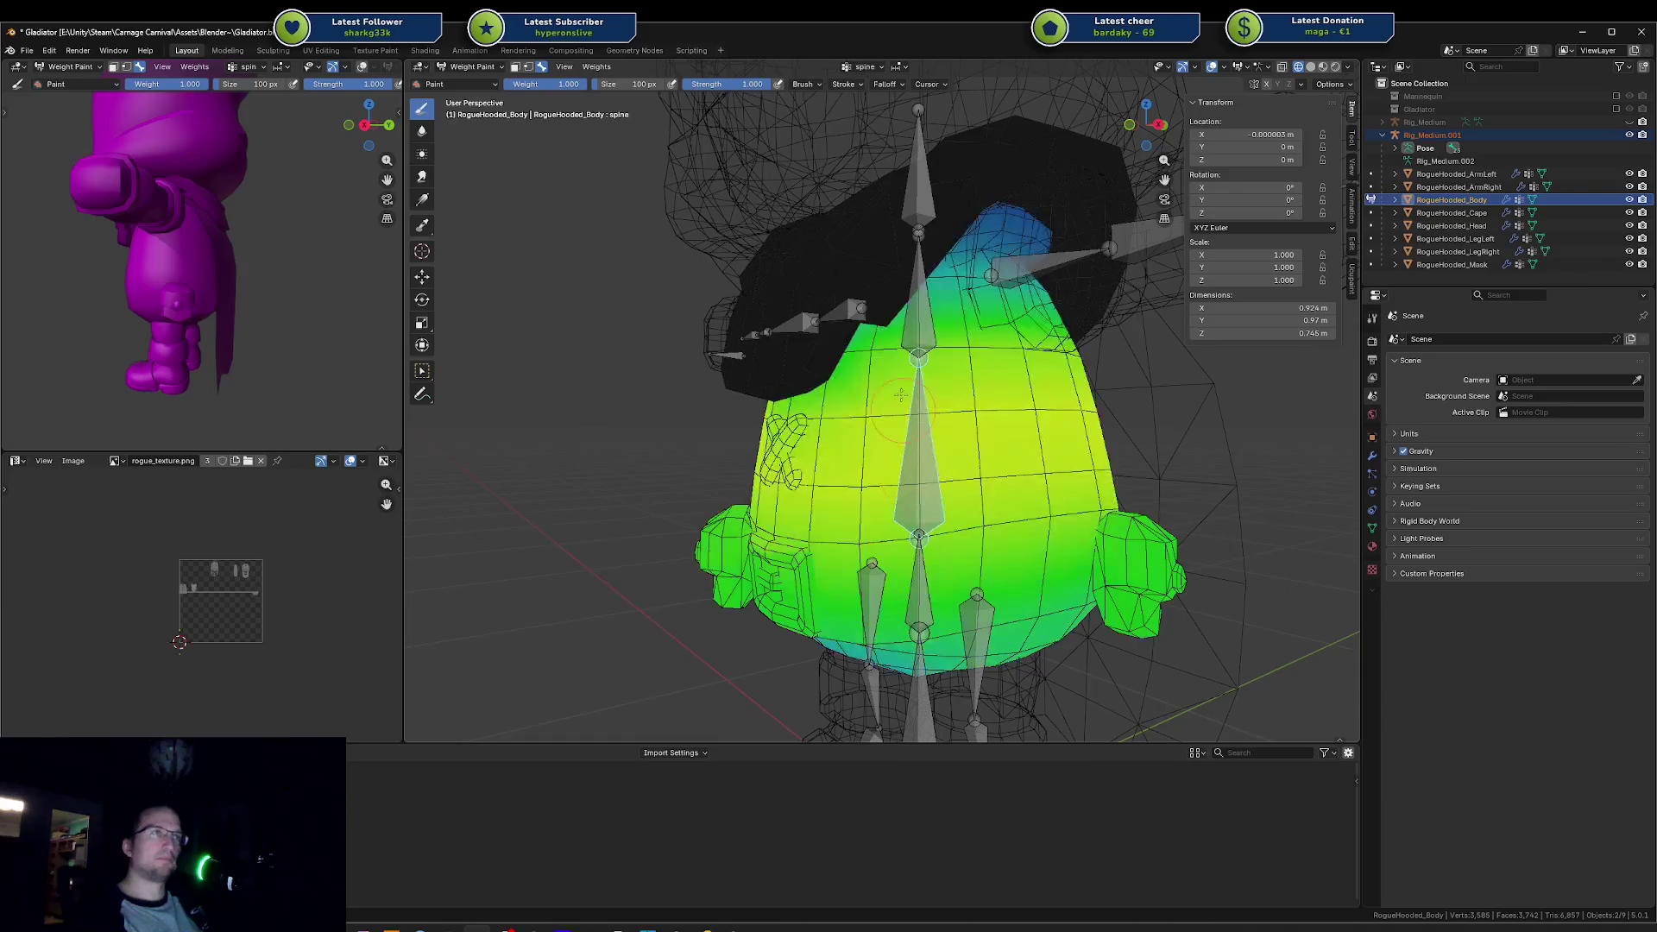
ctrl+click(901, 335)
ctrl+click(915, 432)
ctrl+click(917, 574)
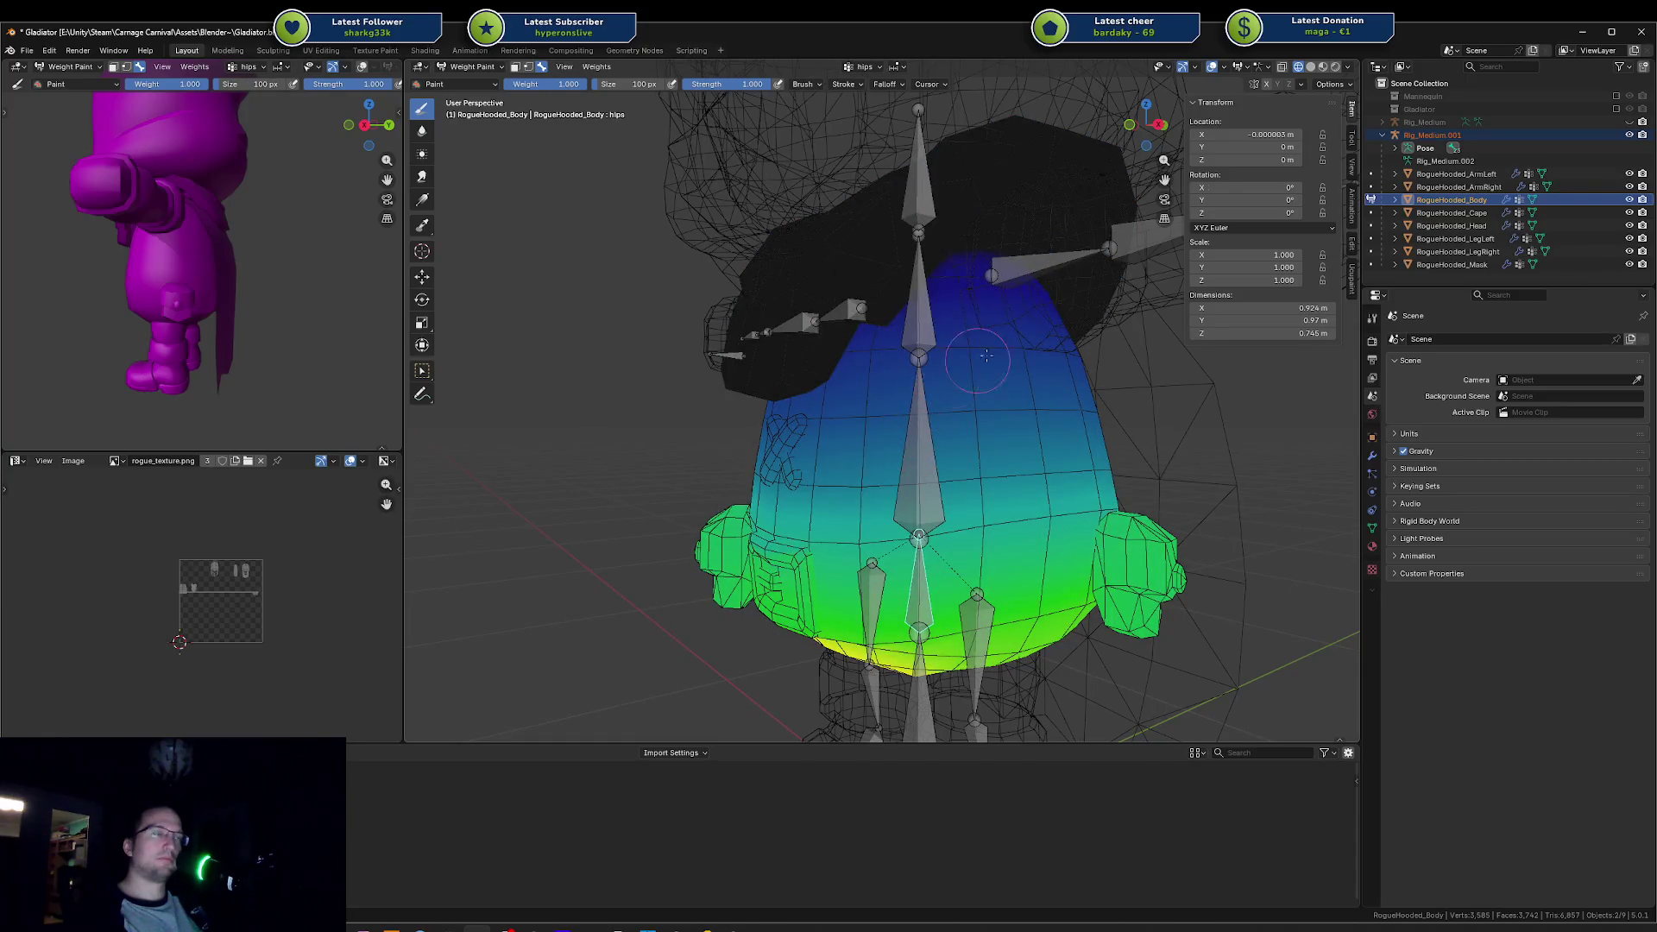
ctrl+click(915, 417)
Step: Orbit so the character faces forward and display the chest bone's weights
drag(915, 417, 978, 393)
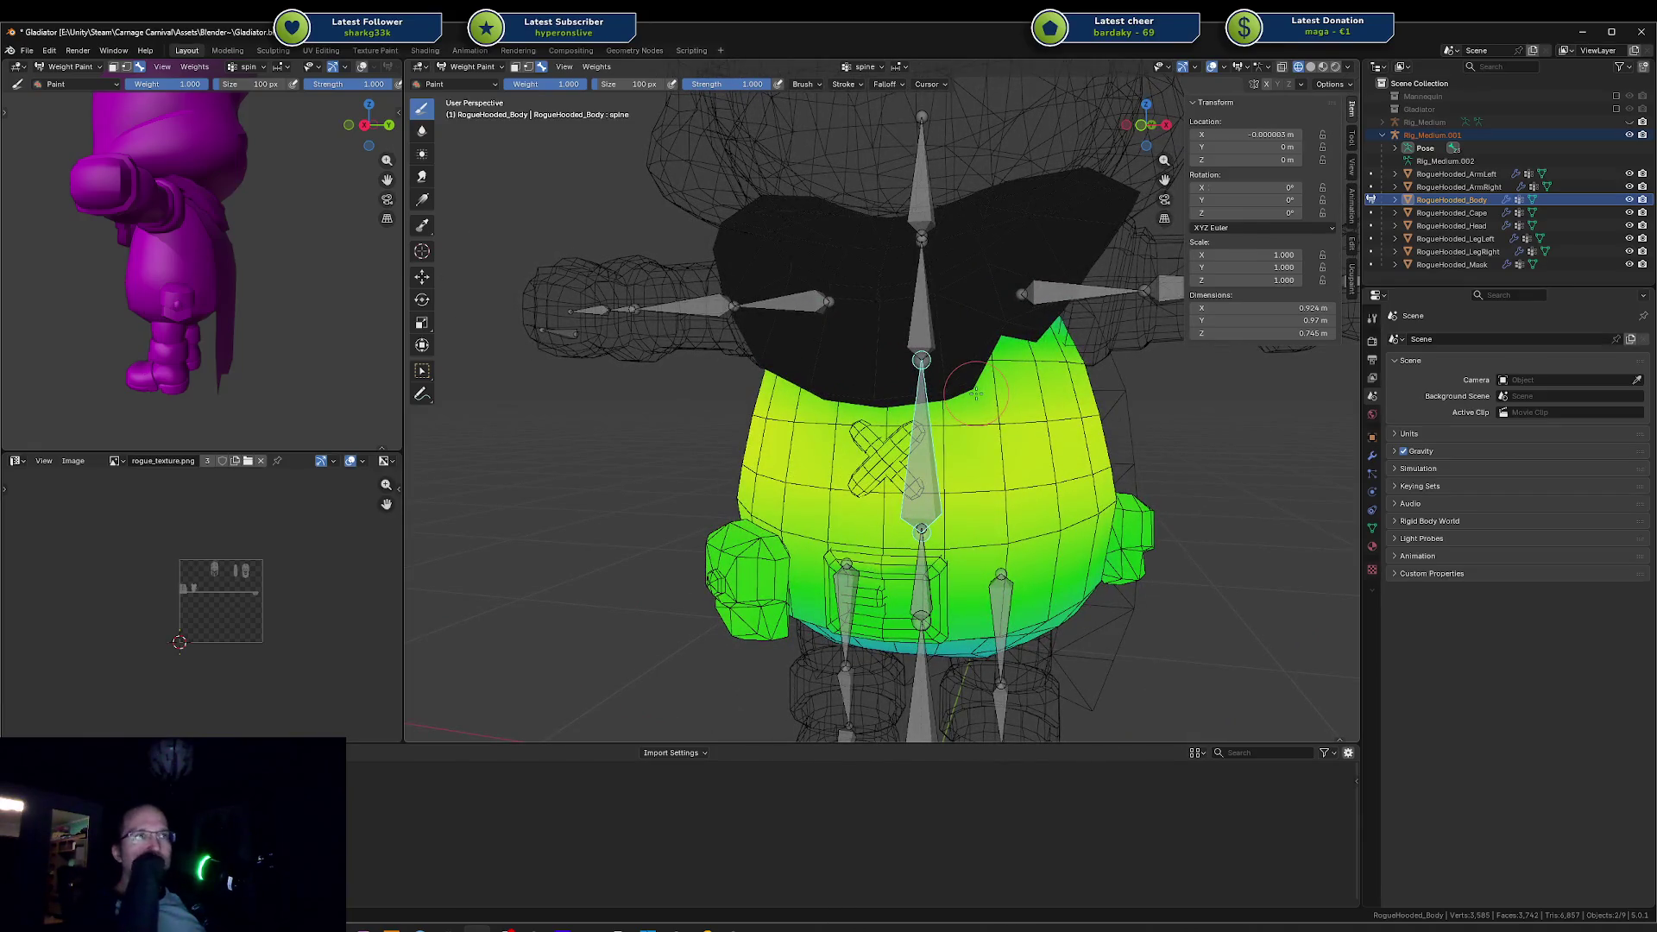
mouse_move(975, 394)
mouse_down()
mouse_move(877, 381)
mouse_move(950, 395)
mouse_up()
scroll(948, 395, down, 1)
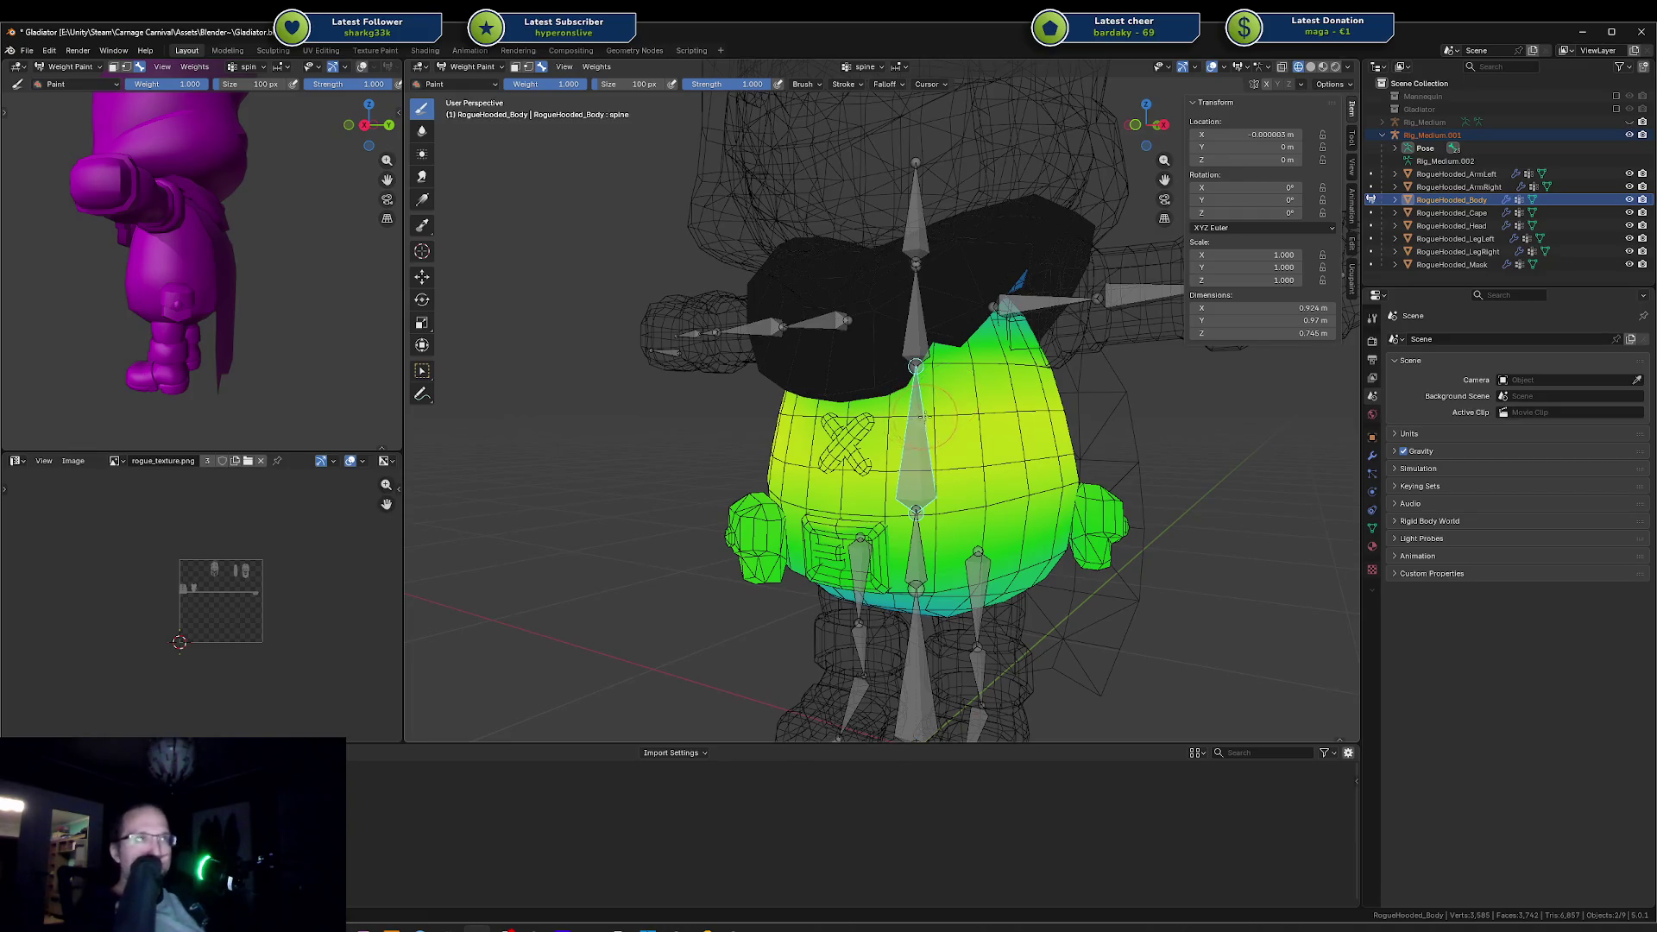
key(KP_4)
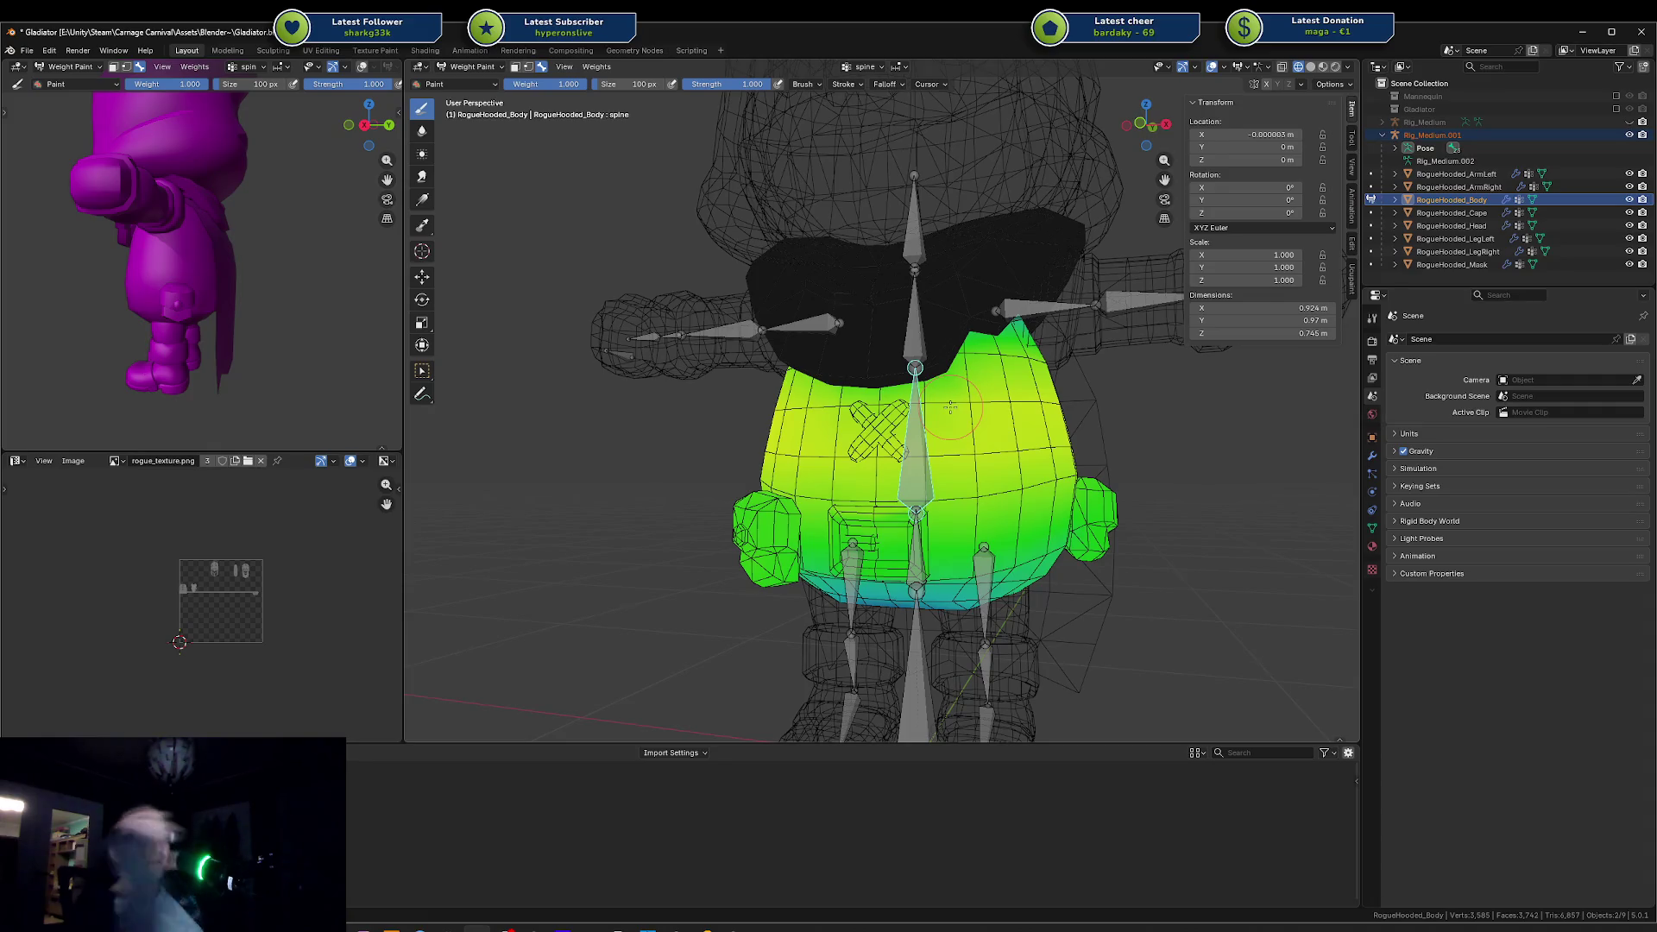
ctrl+click(912, 310)
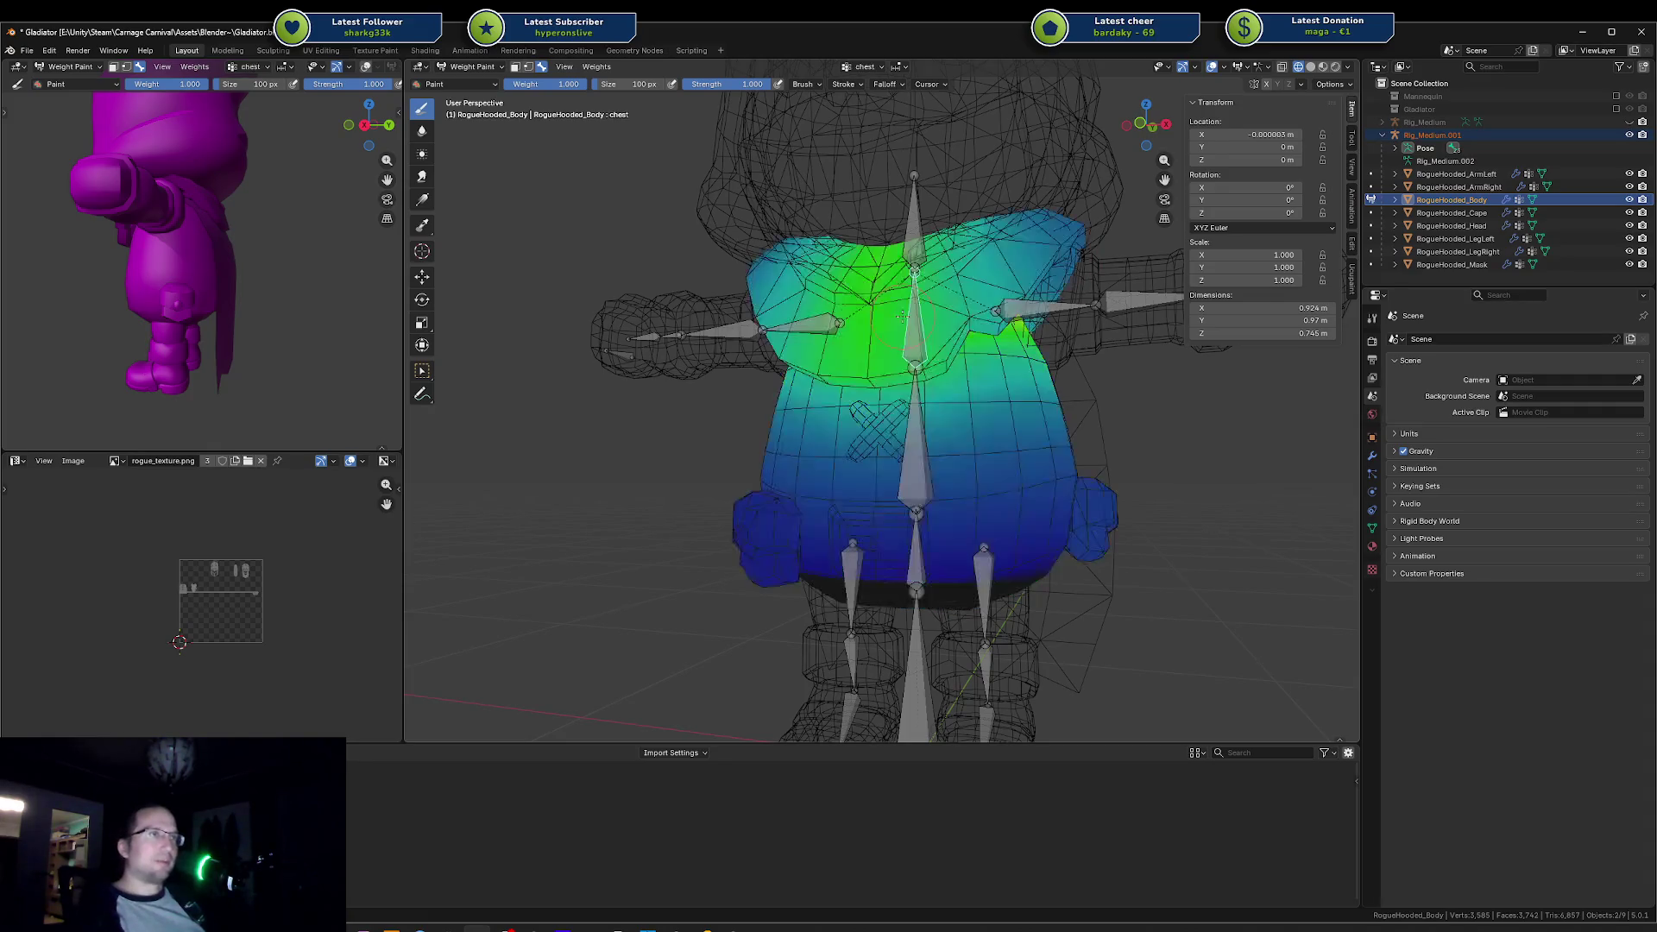
drag(962, 264, 895, 213)
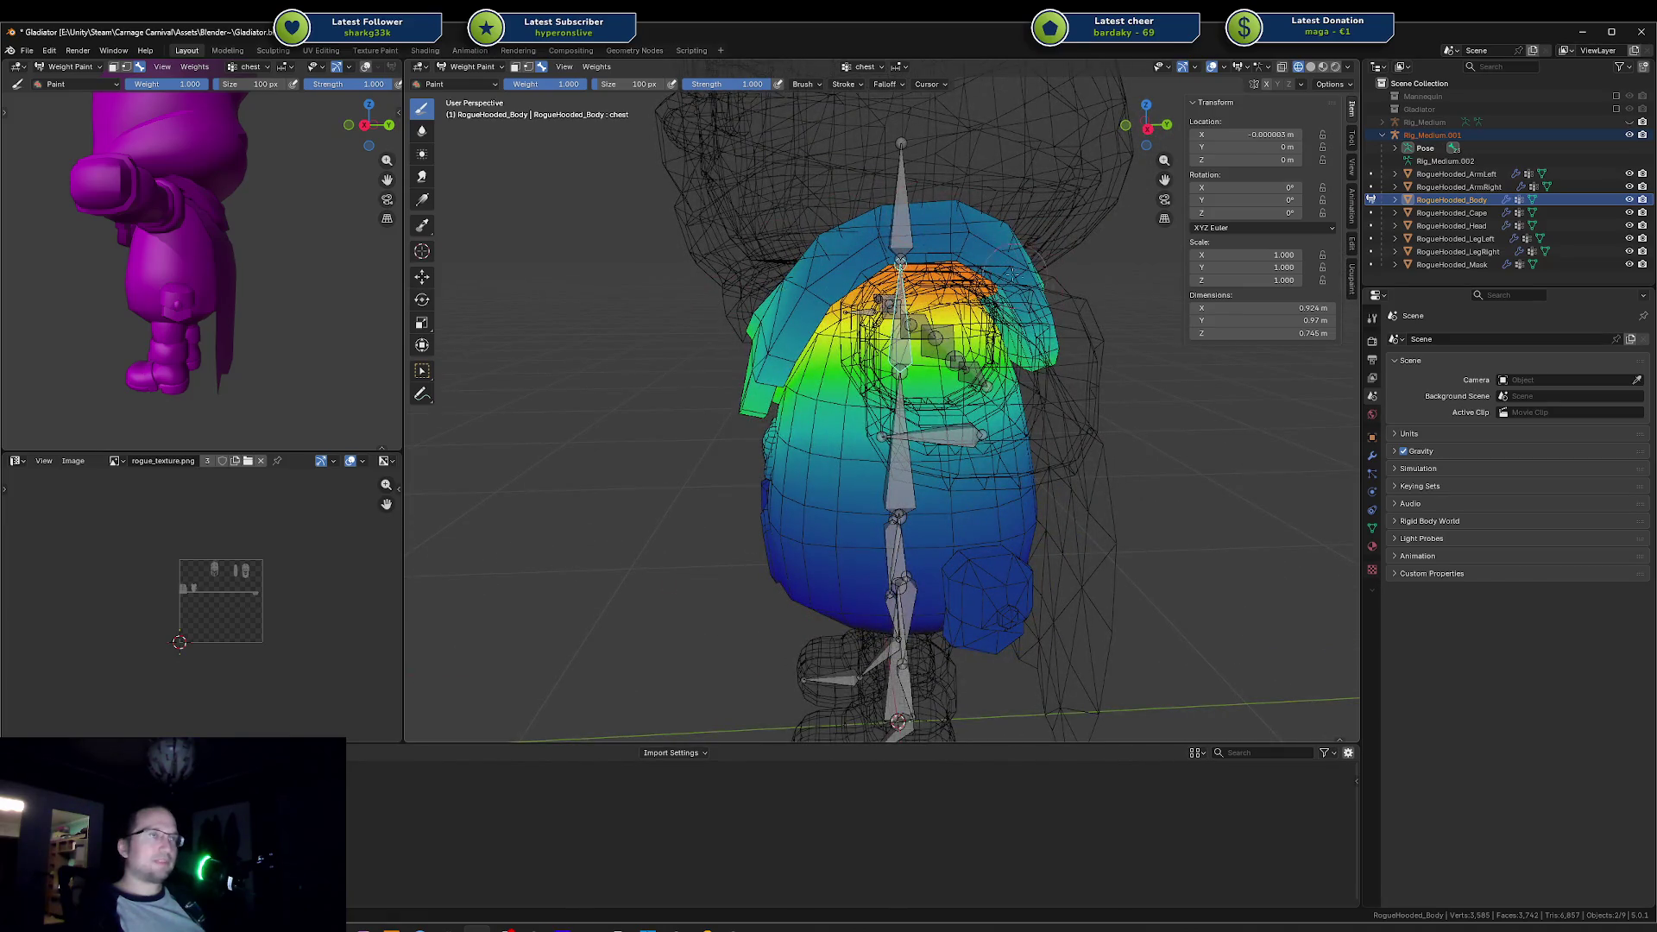
drag(784, 347, 812, 283)
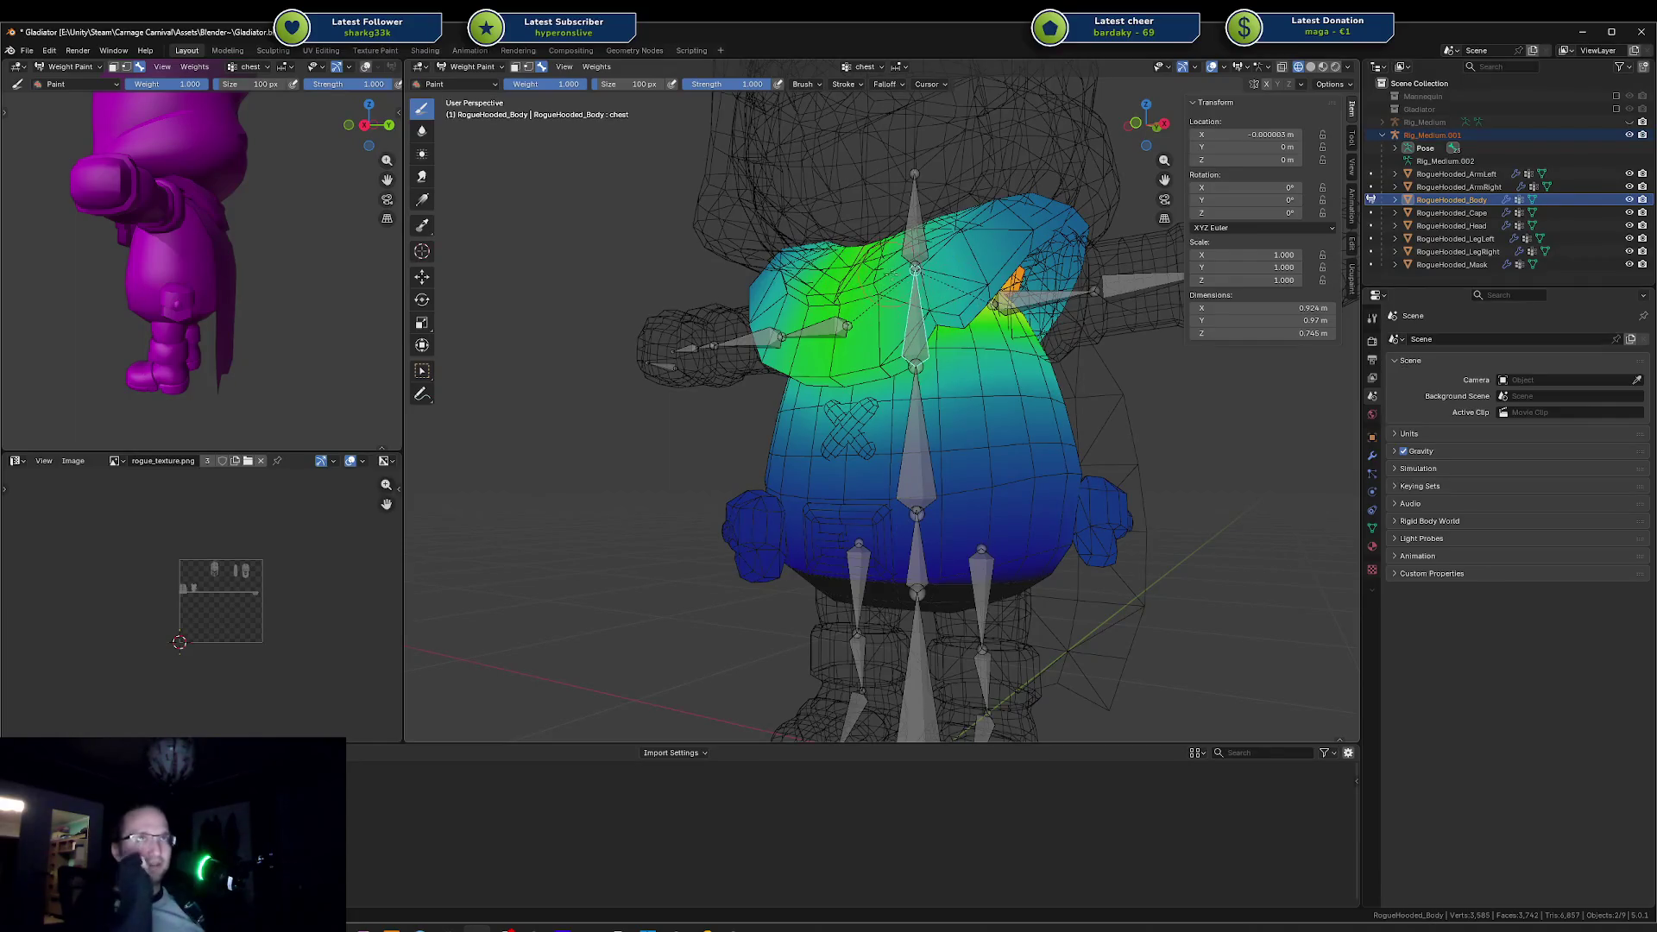
mouse_move(932, 301)
mouse_down()
mouse_move(916, 297)
mouse_move(939, 304)
mouse_move(923, 301)
mouse_move(991, 269)
mouse_up()
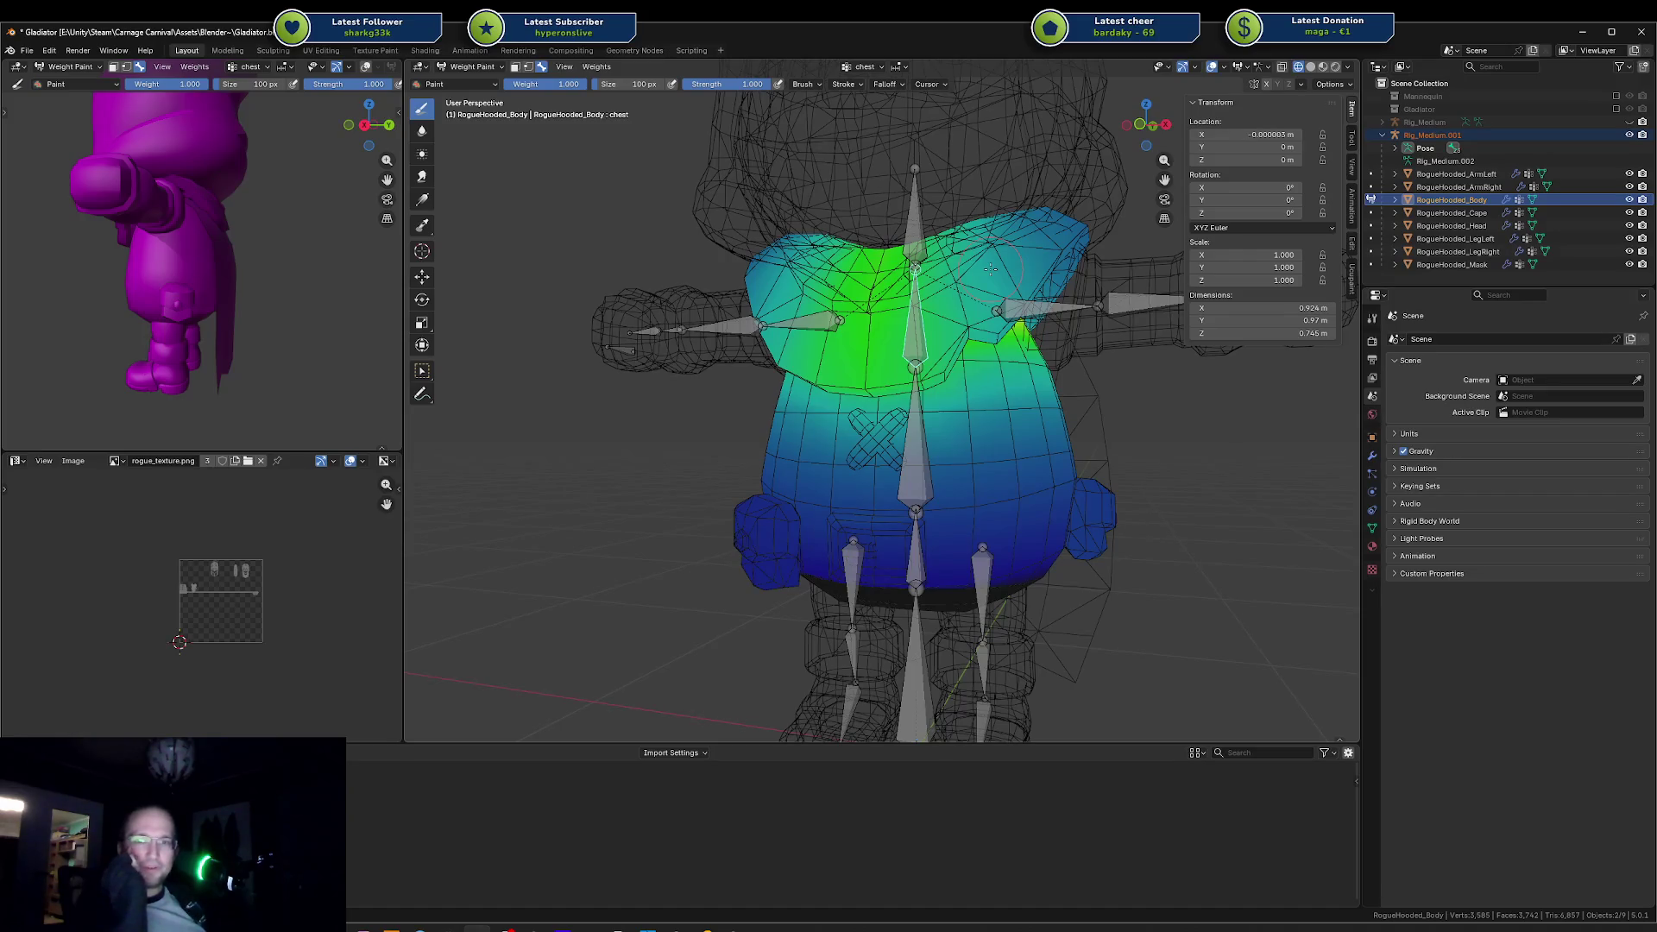
ctrl+click(917, 431)
drag(916, 432, 946, 420)
scroll(945, 420, down, 4)
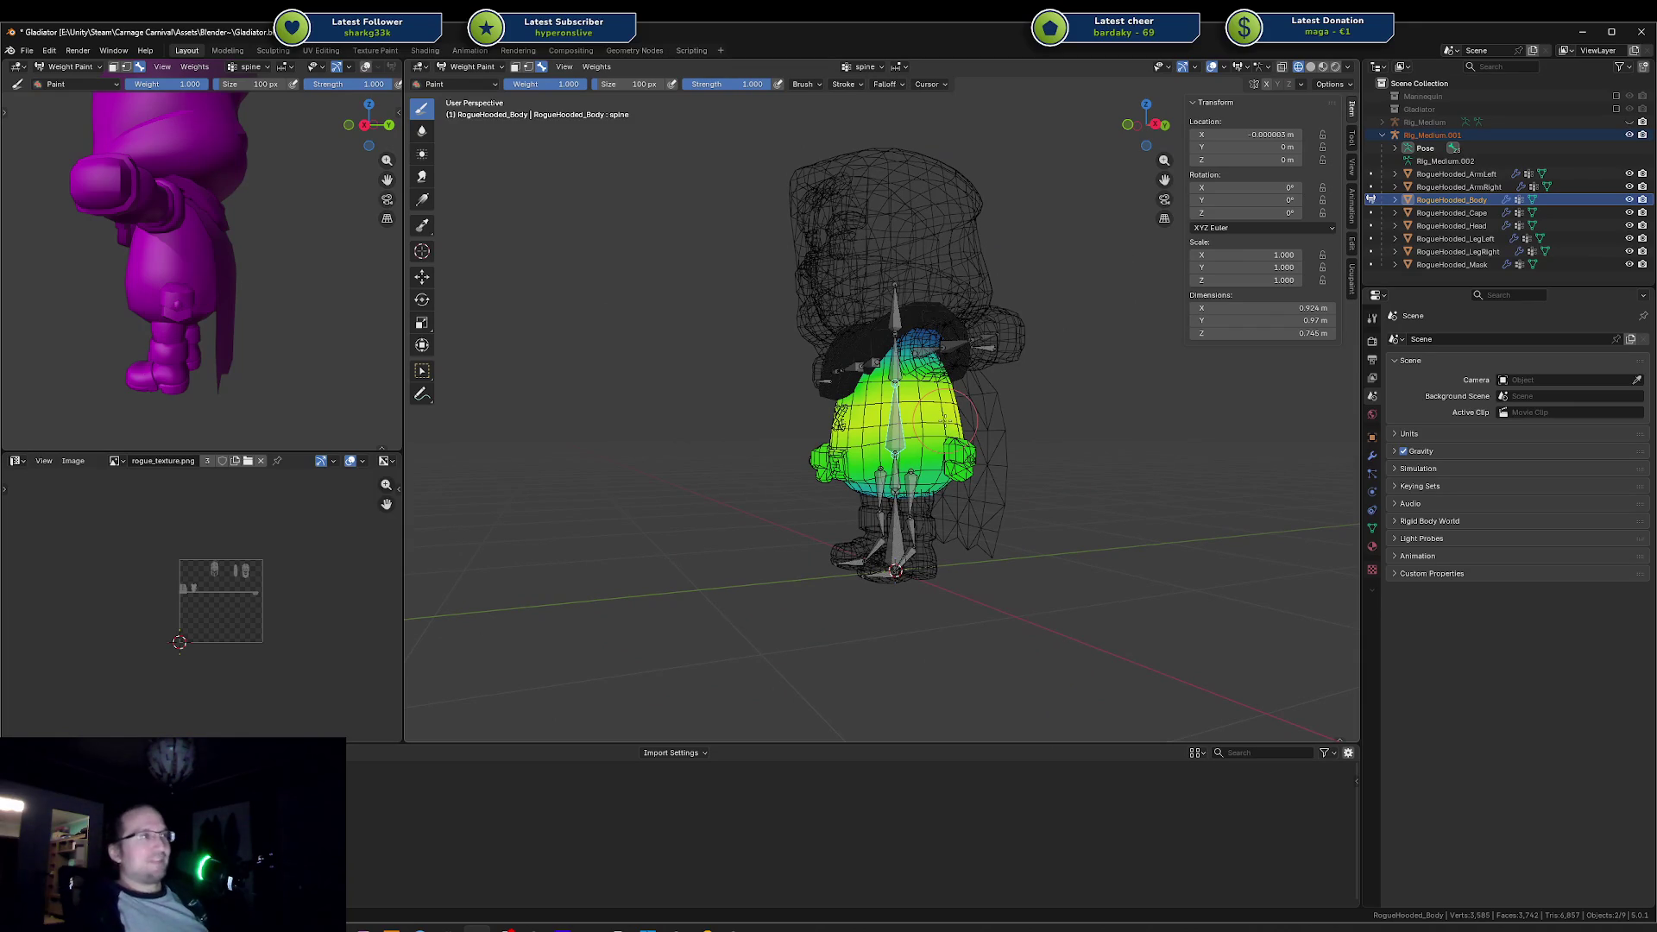
scroll(945, 420, up, 5)
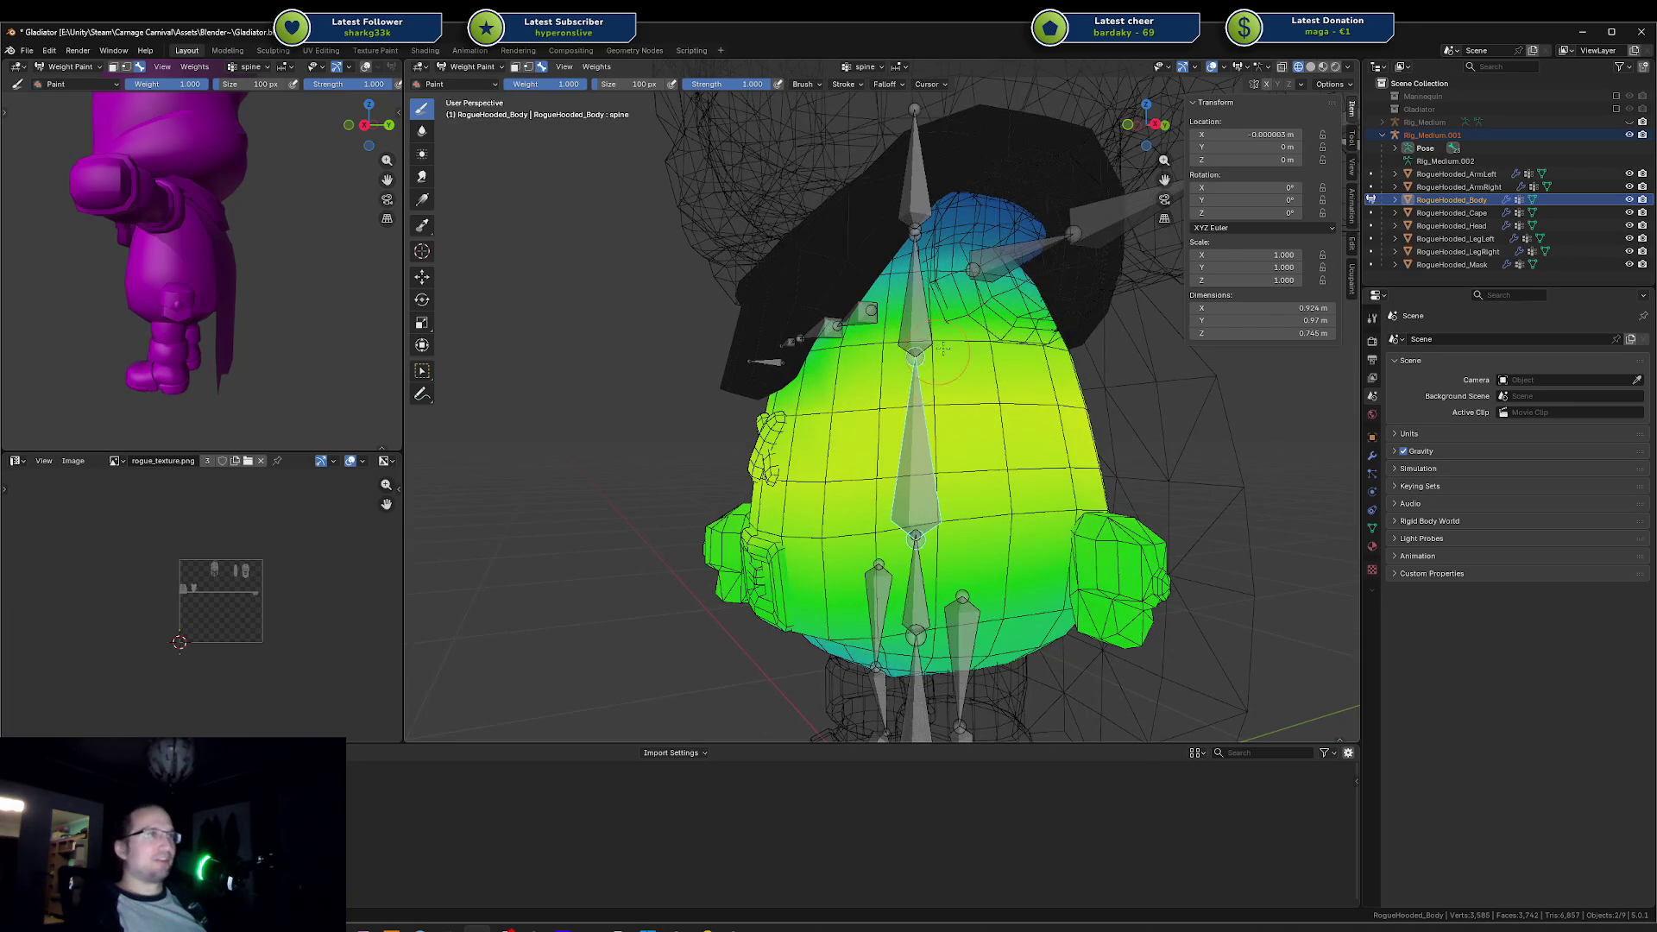
mouse_move(943, 347)
mouse_down()
mouse_move(915, 363)
mouse_move(928, 328)
mouse_move(1036, 395)
mouse_move(906, 424)
mouse_up()
scroll(1035, 395, up, 4)
scroll(1035, 395, down, 3)
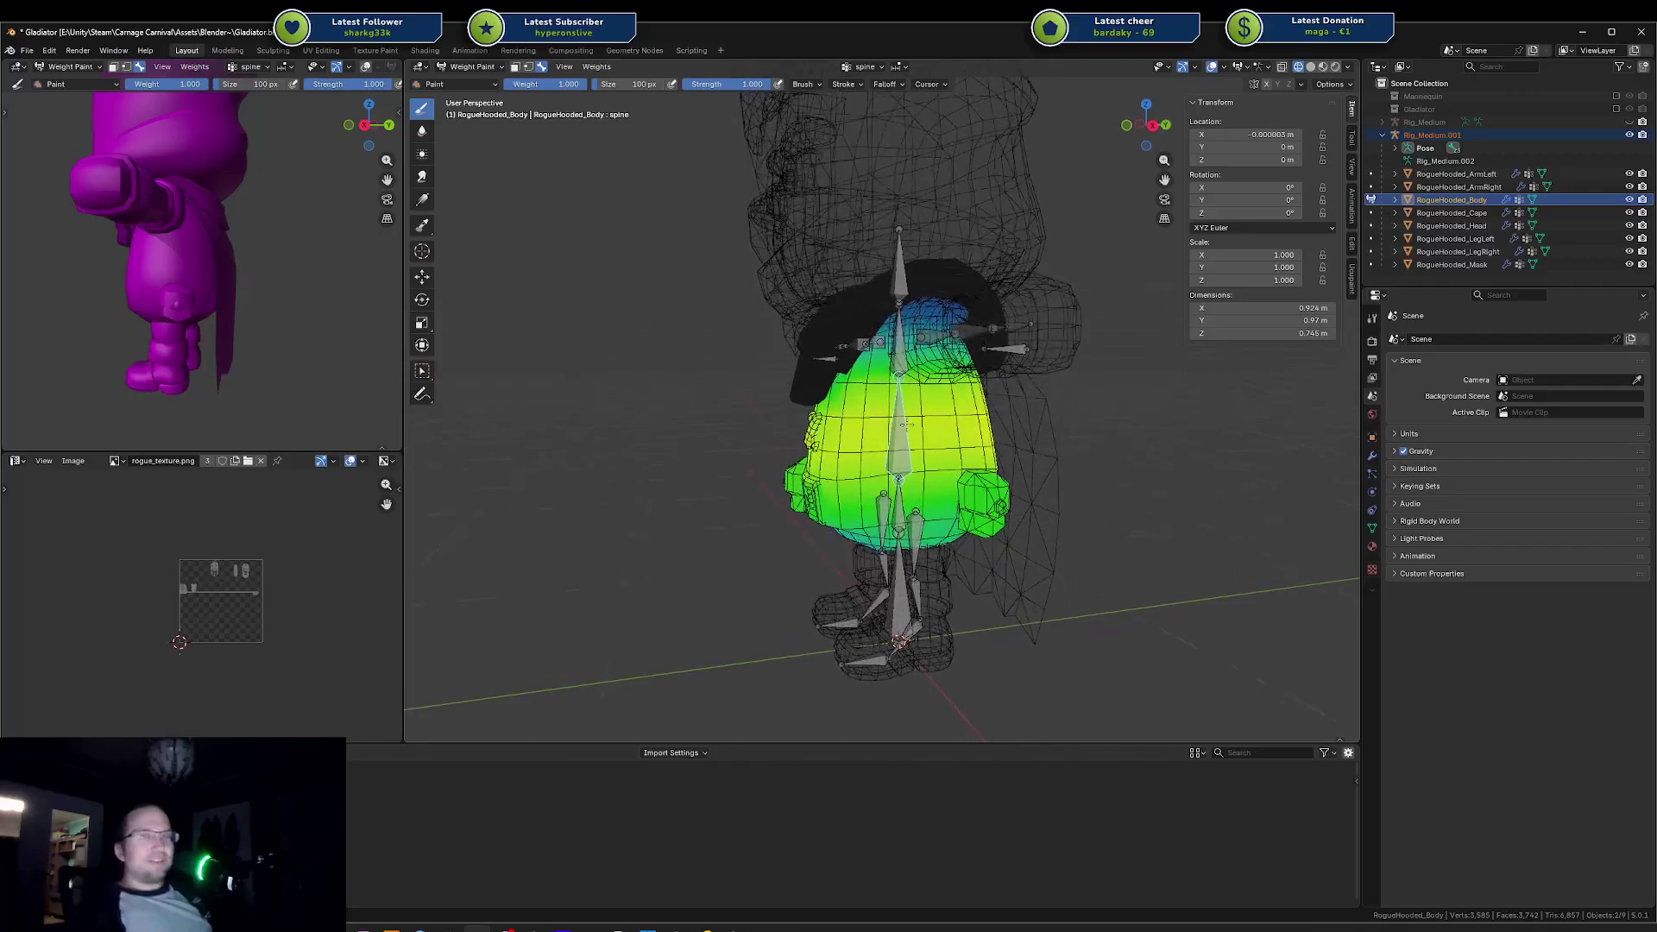
scroll(915, 423, up, 5)
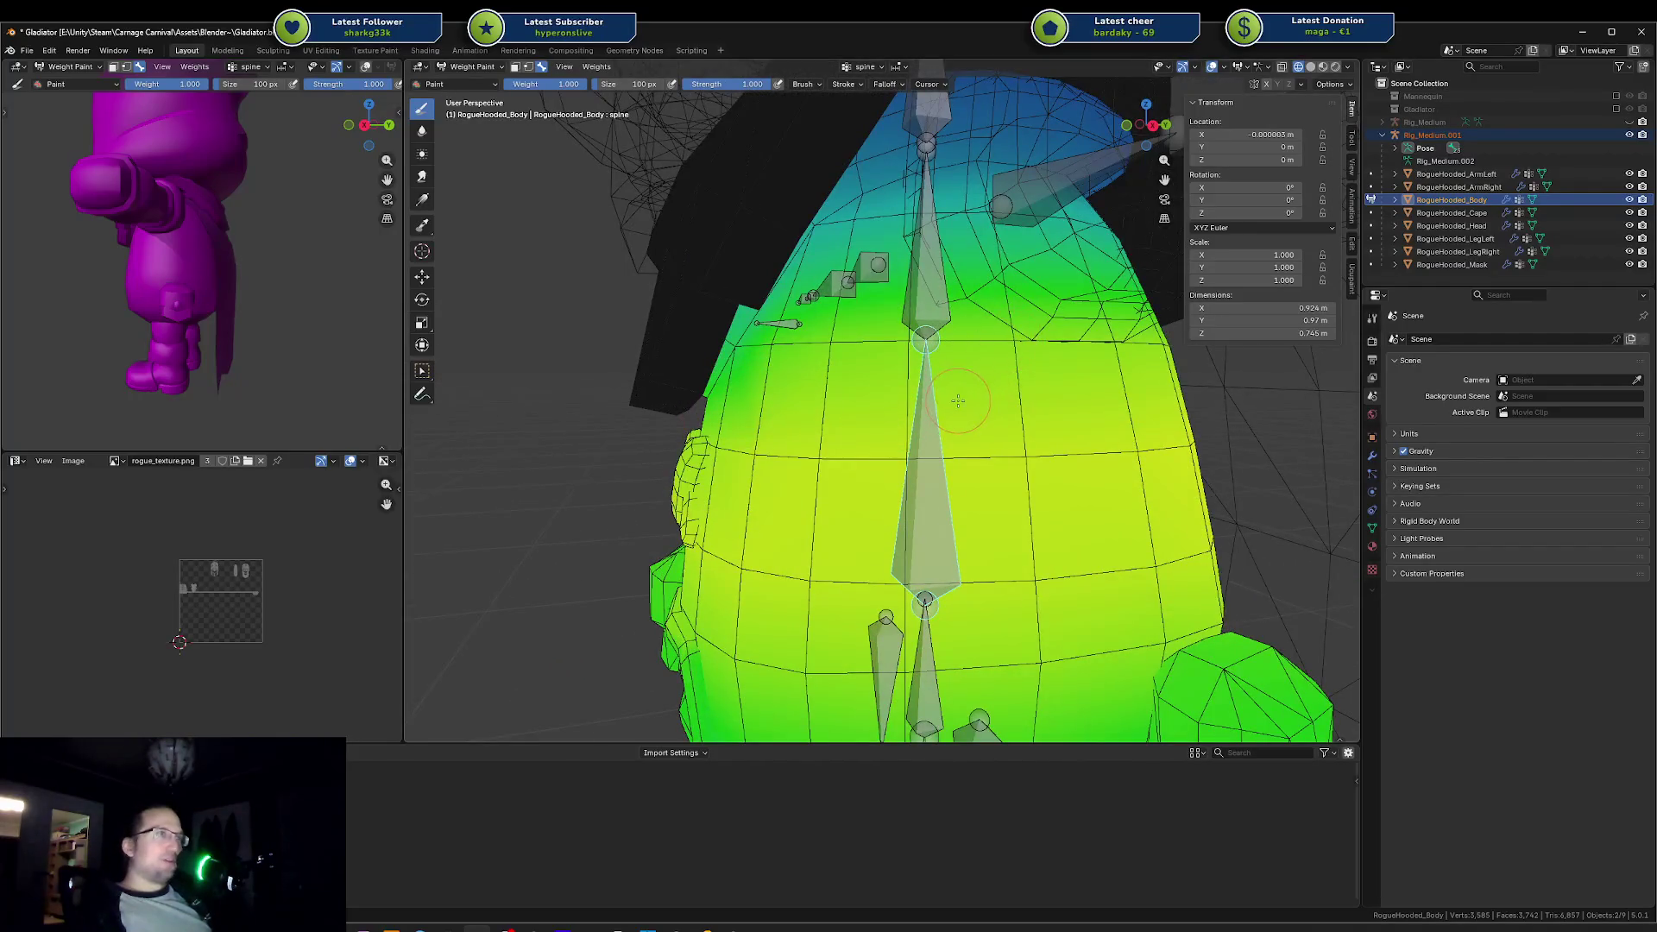
scroll(957, 399, down, 4)
mouse_move(958, 400)
mouse_down()
mouse_move(949, 382)
mouse_move(986, 404)
mouse_move(952, 411)
mouse_up()
scroll(949, 382, down, 3)
scroll(986, 404, up, 4)
scroll(953, 411, up, 1)
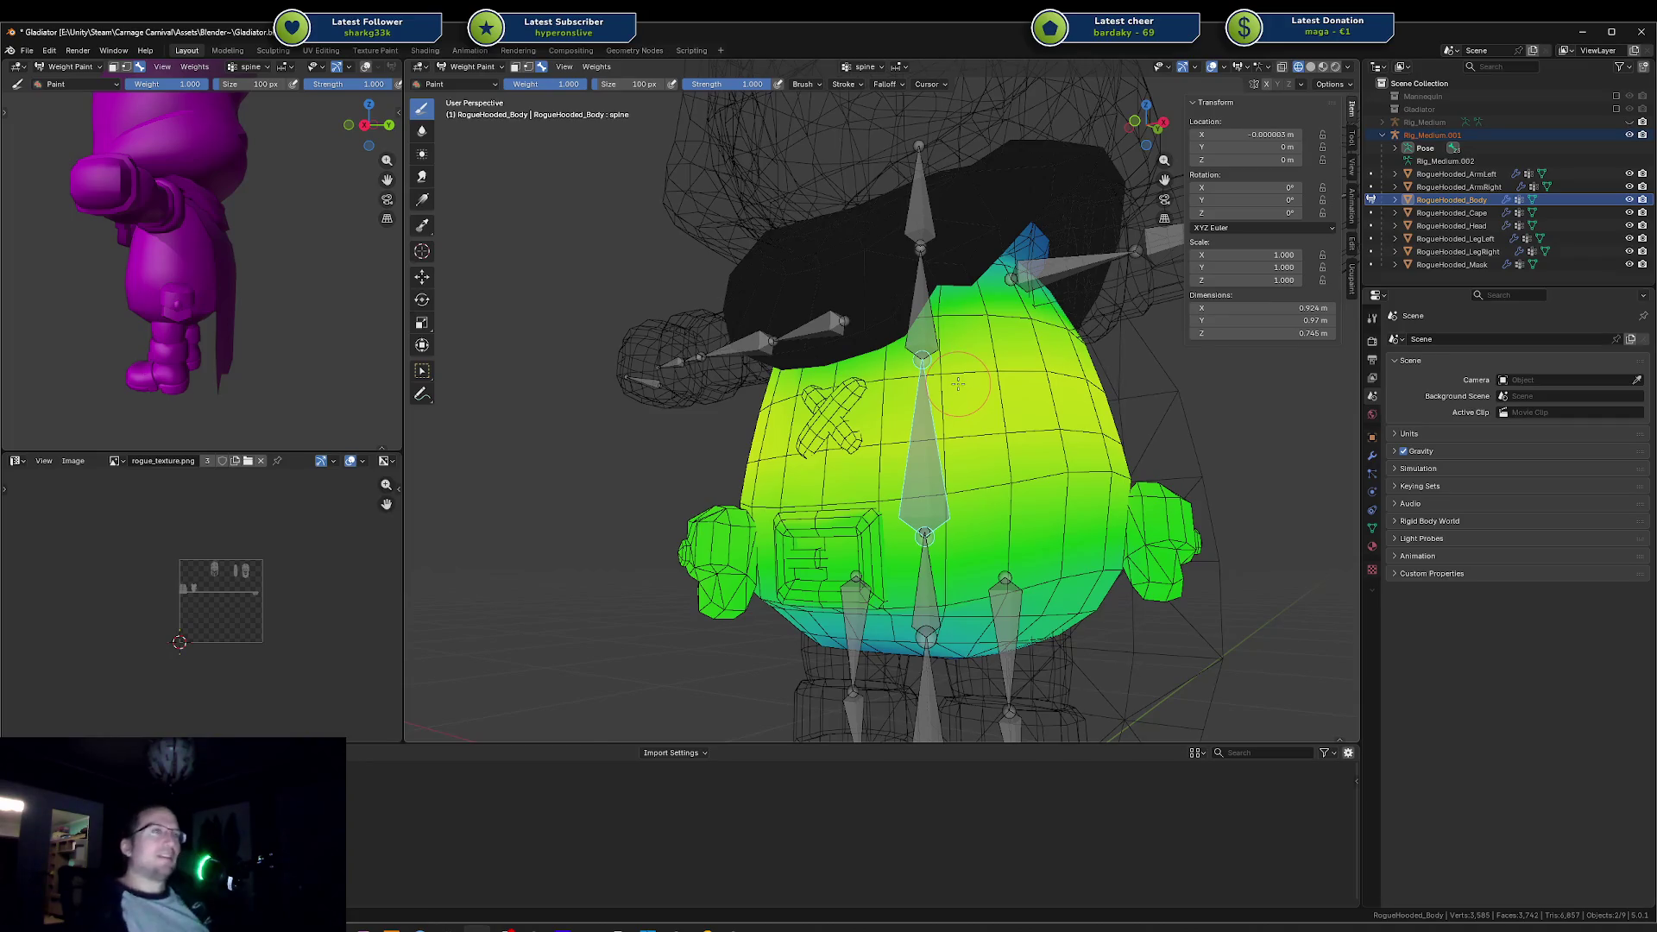
key(KP_1)
drag(1173, 440, 1139, 408)
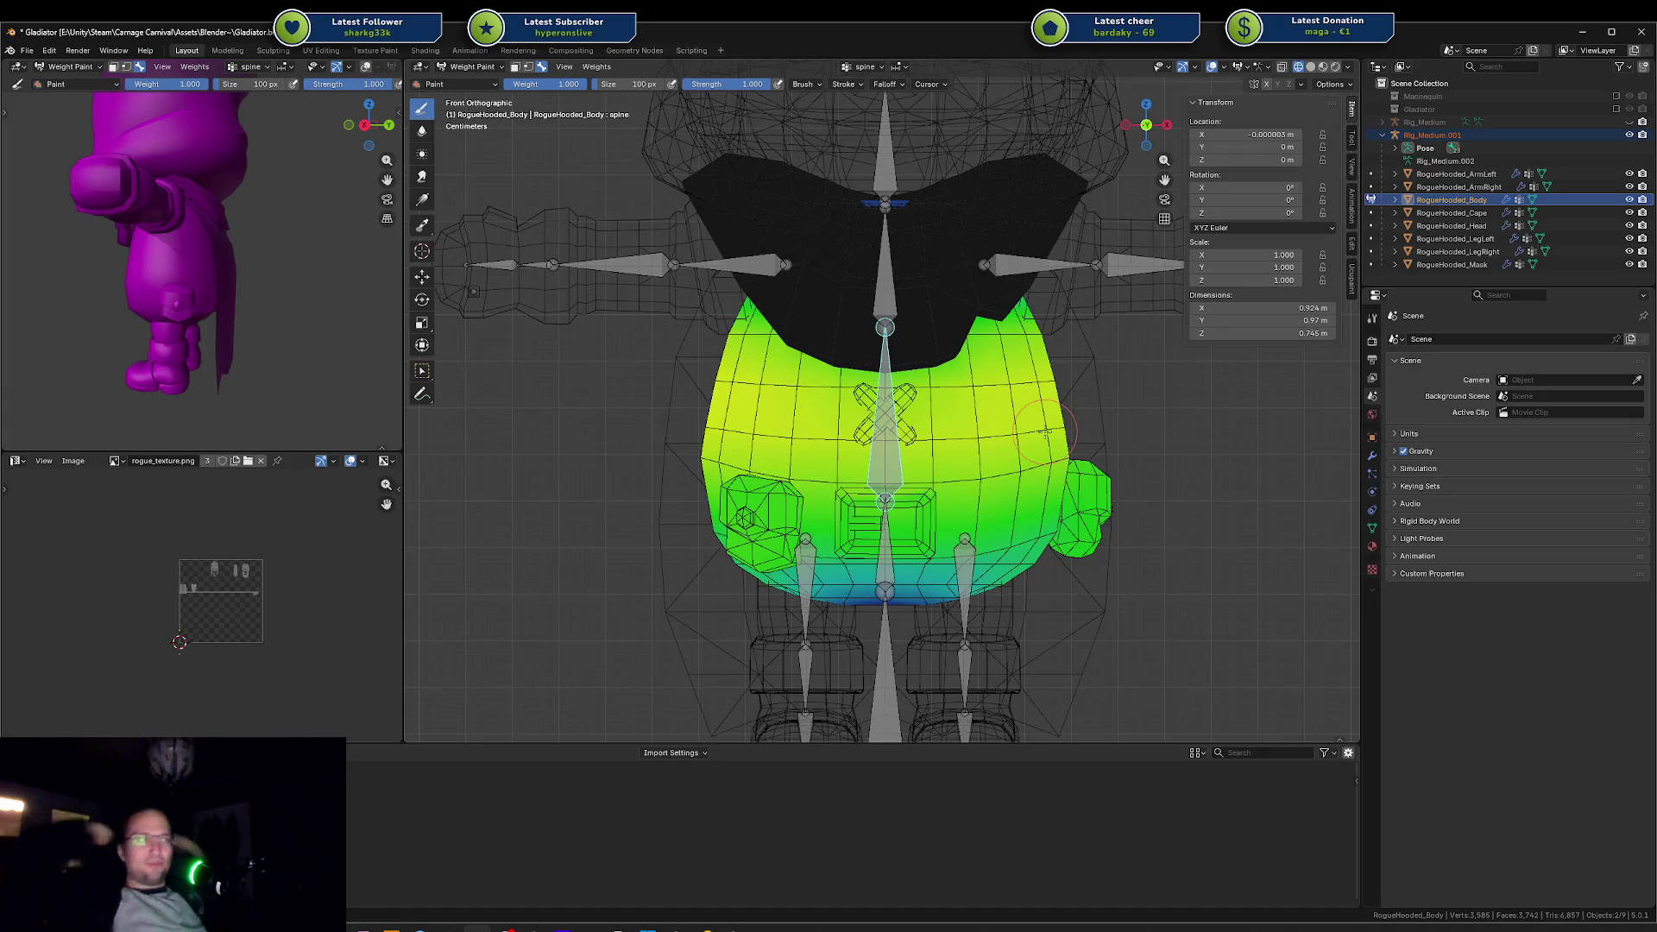
Step: Return the body to Object Mode with Solid viewport shading
click(1348, 72)
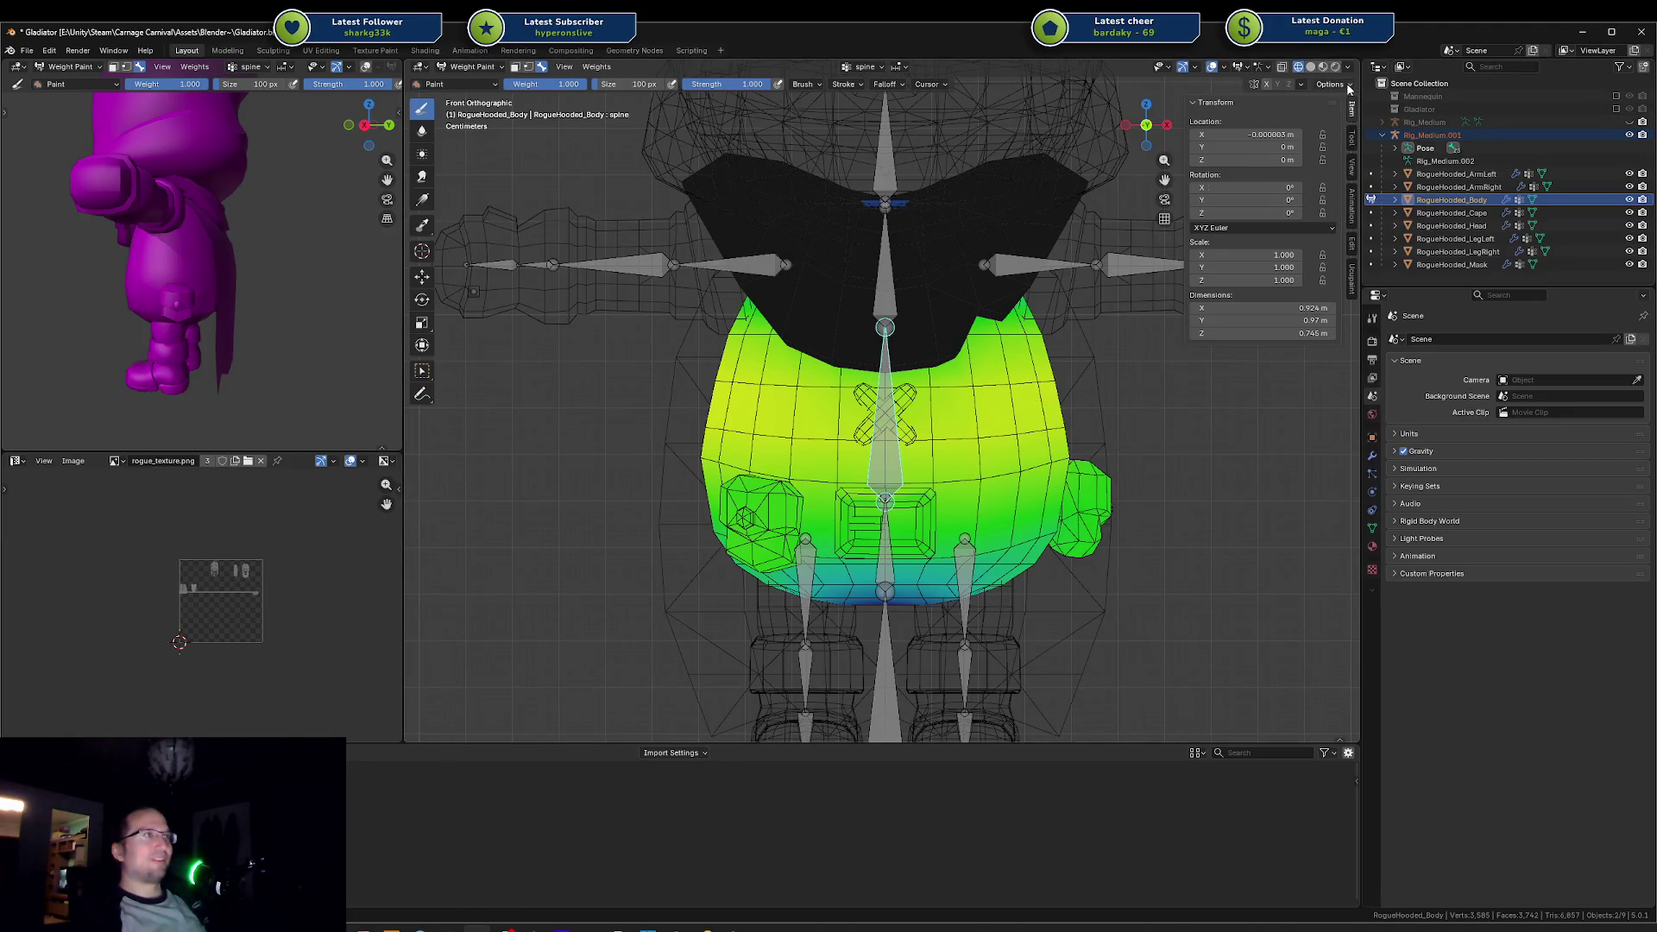
click(1349, 86)
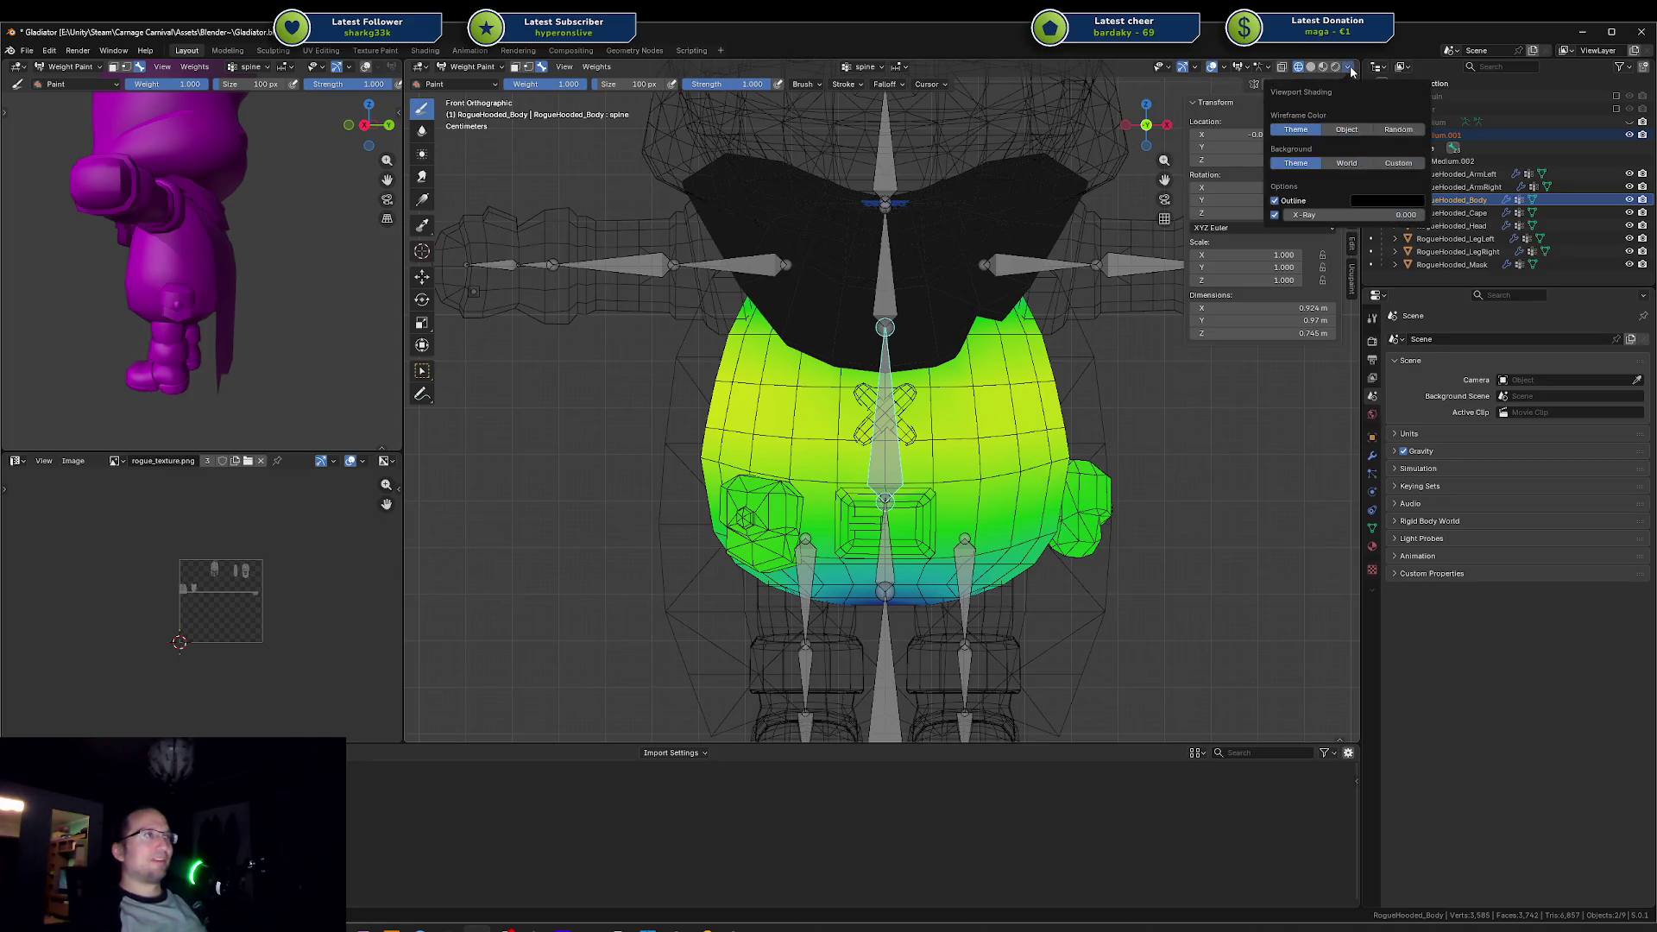
key(ctrl+Tab)
click(1070, 241)
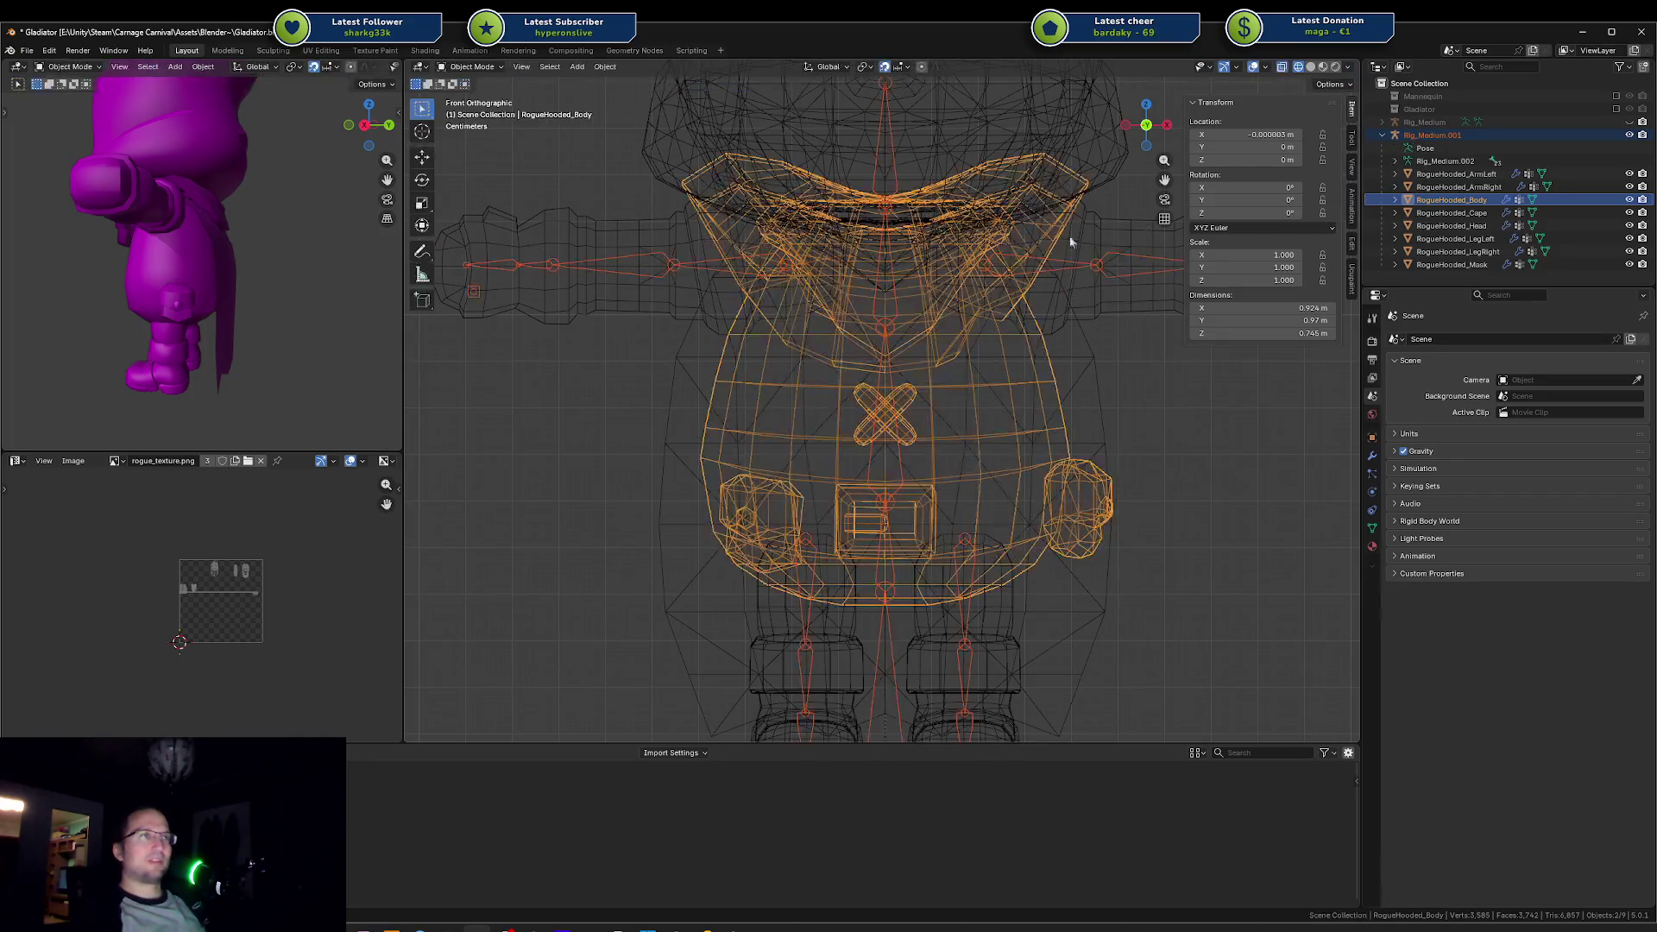
click(1311, 66)
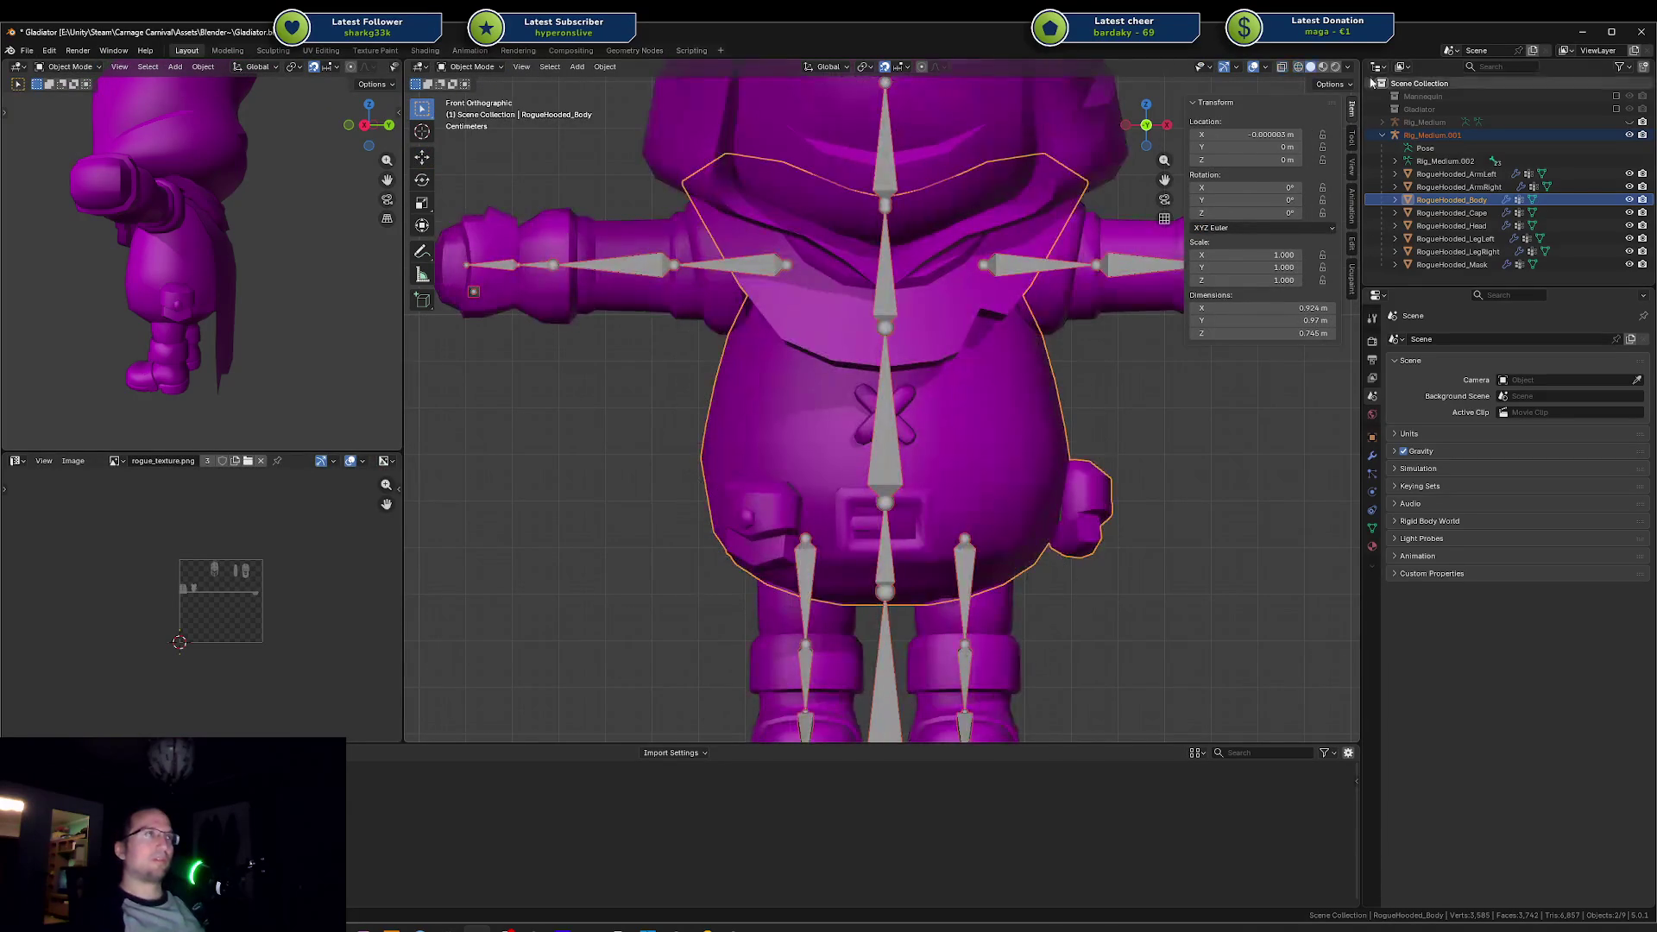
click(1349, 67)
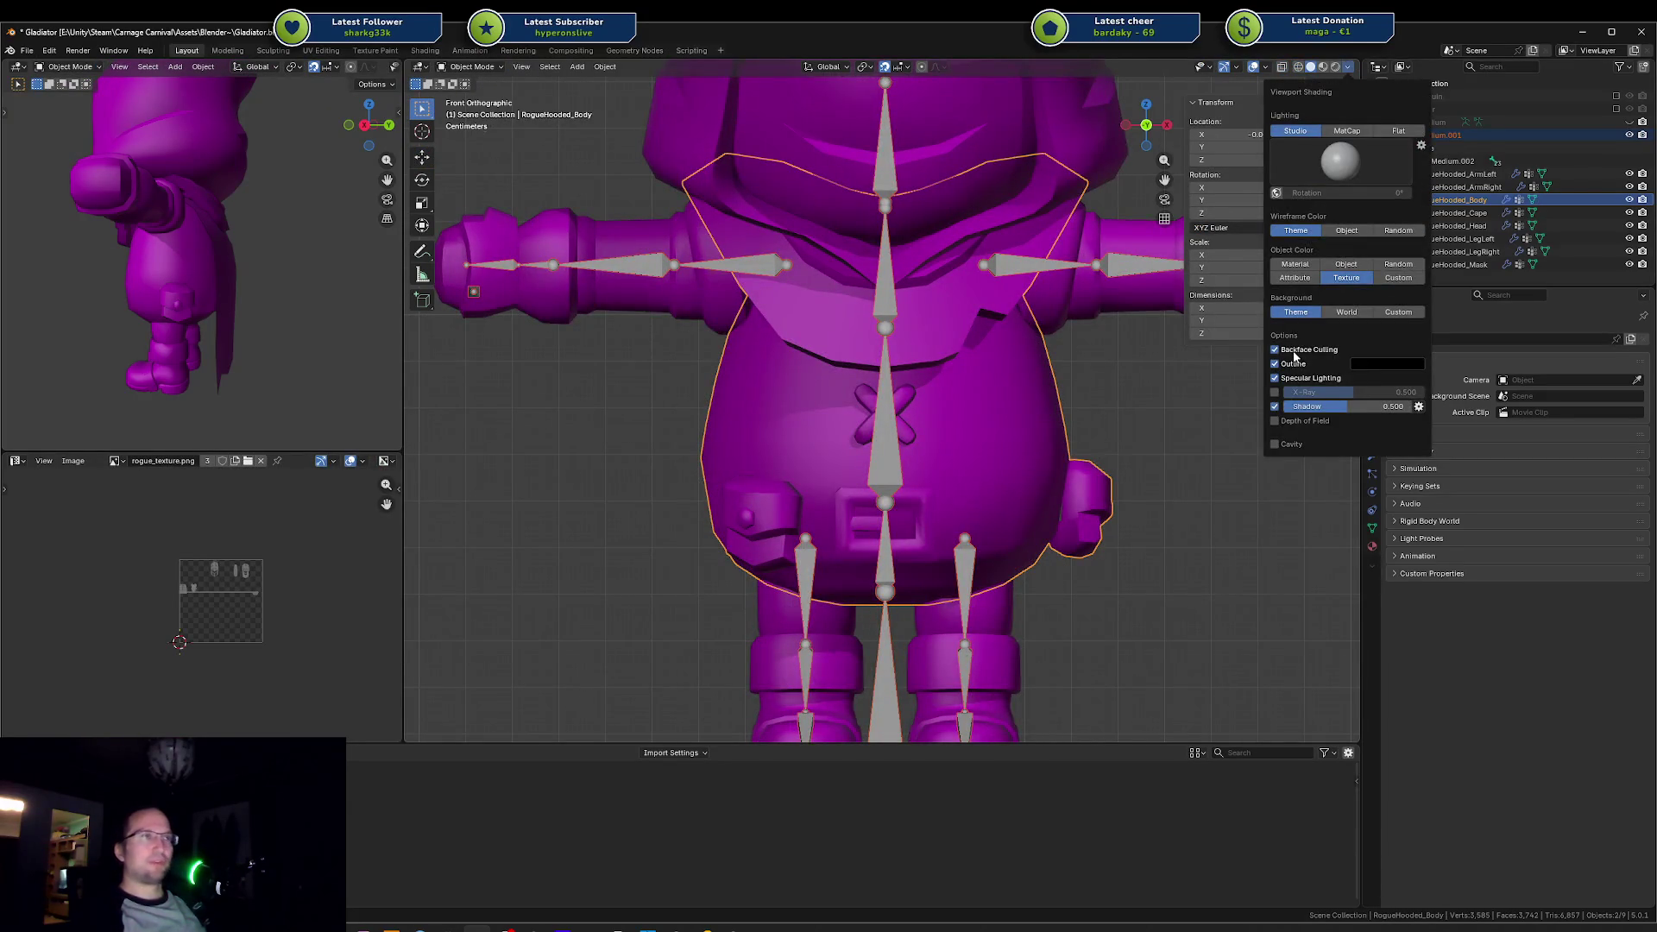
scroll(1015, 417, down, 8)
drag(1047, 414, 980, 478)
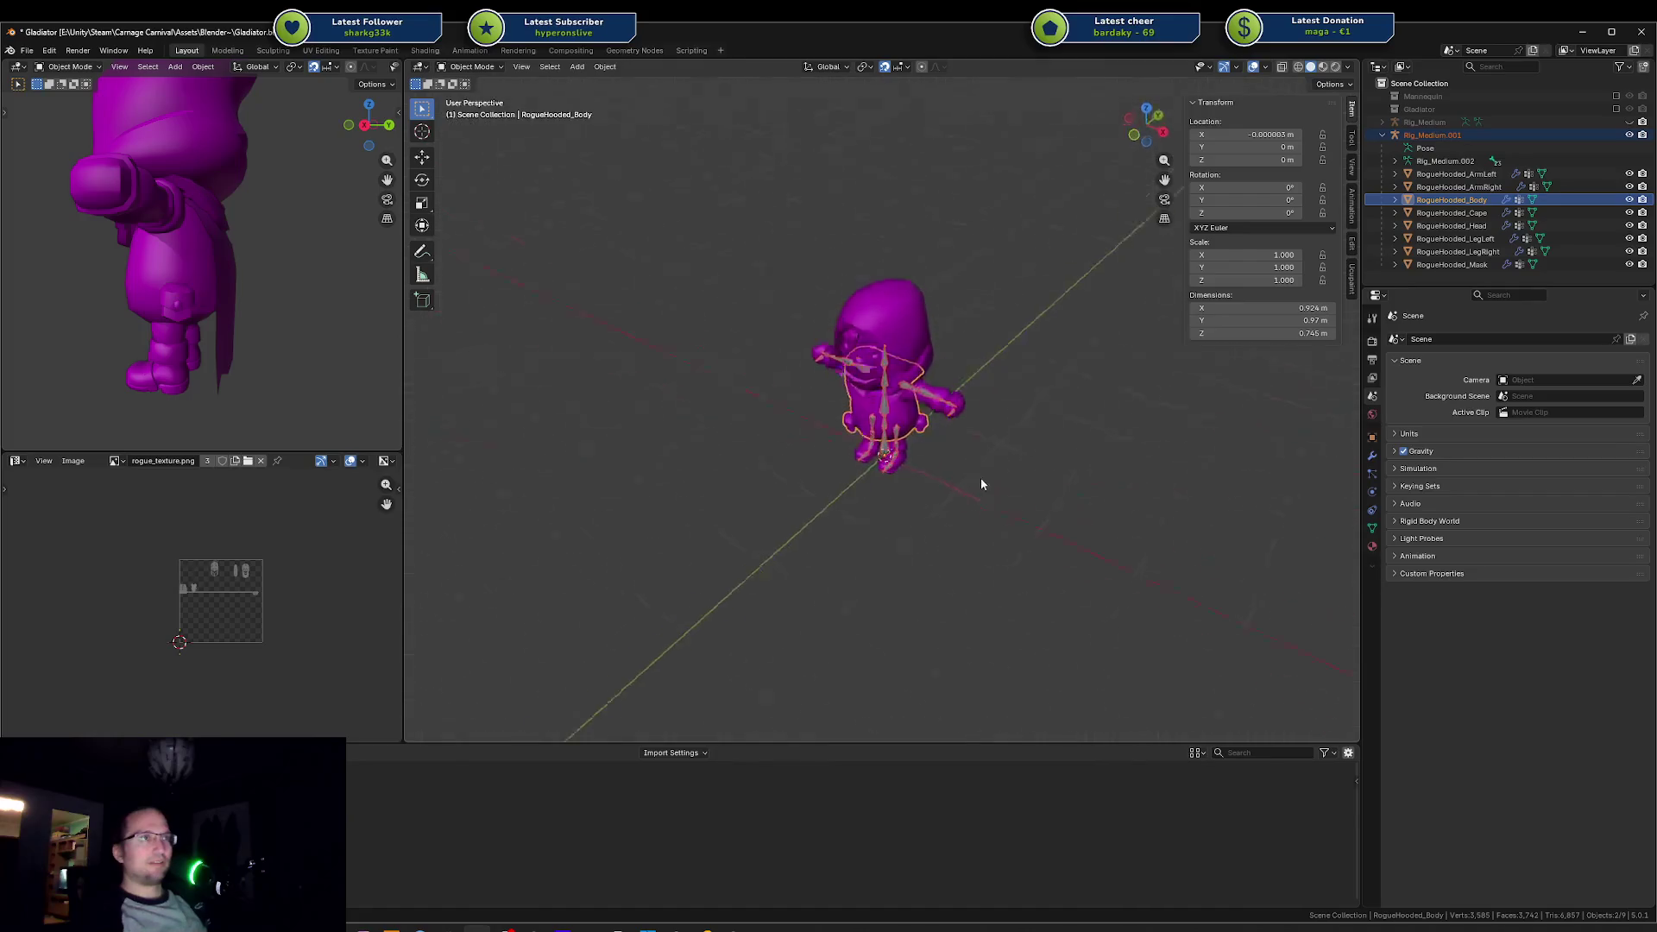
Step: Add a test cube and move it beside the character
key(shift+a)
mouse_move(930, 499)
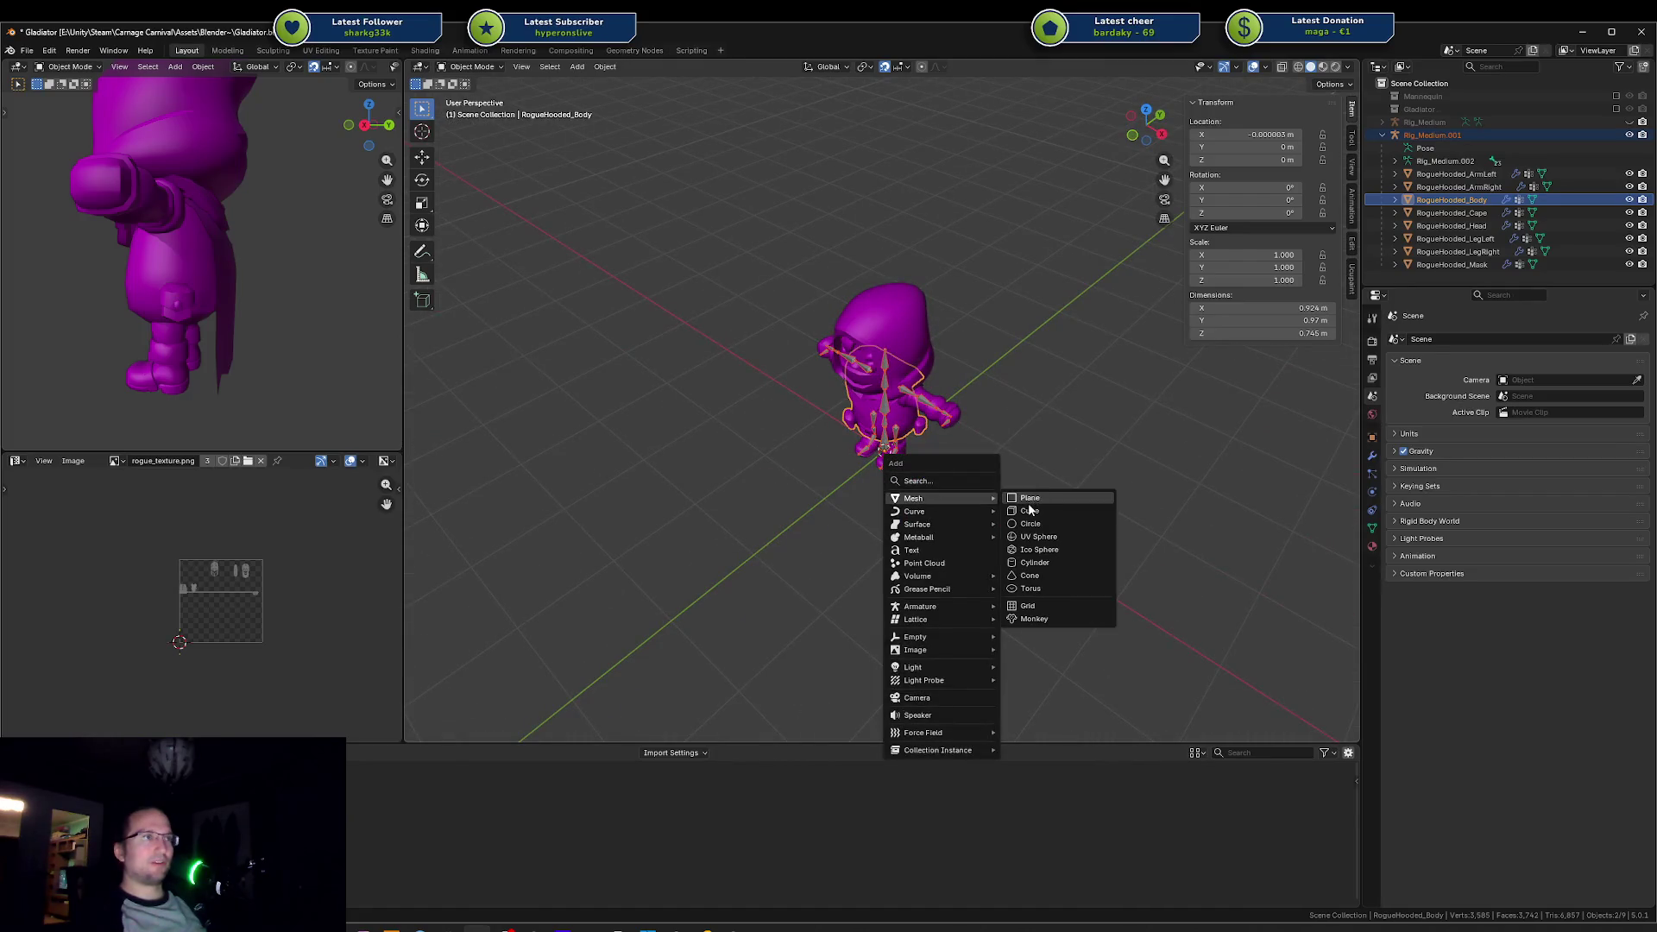
click(1029, 510)
scroll(1027, 509, down, 6)
key(g)
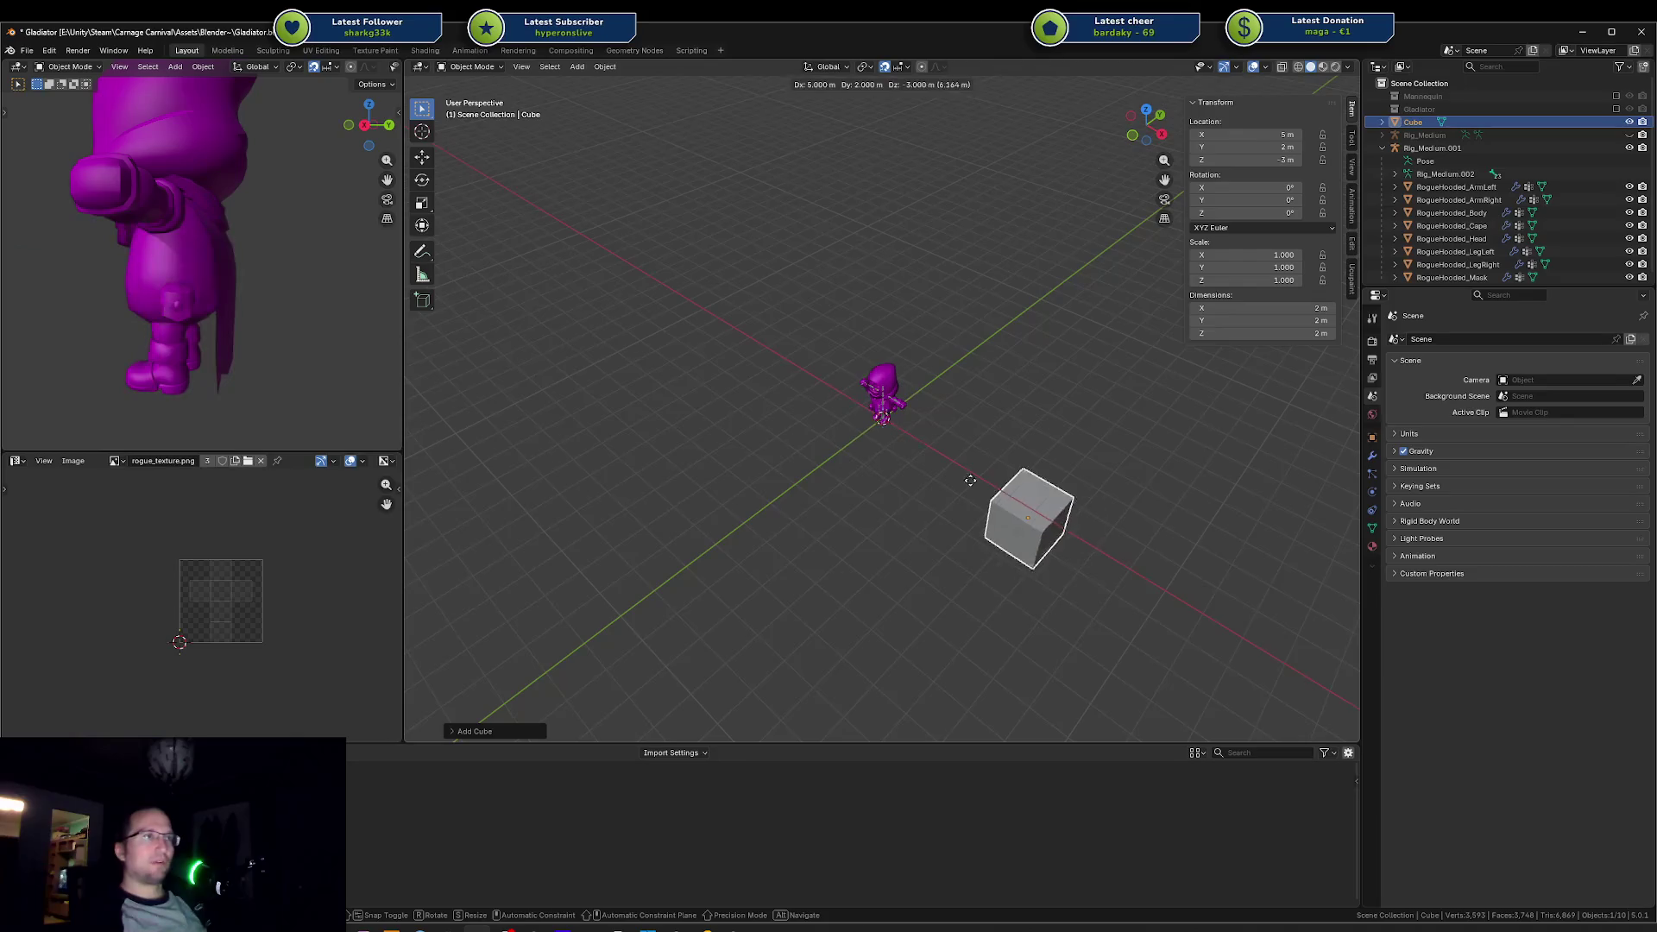
right_click(984, 491)
key(g)
click(1062, 549)
Step: In face-select Edit Mode, flip the normals of the cube's face
key(Tab)
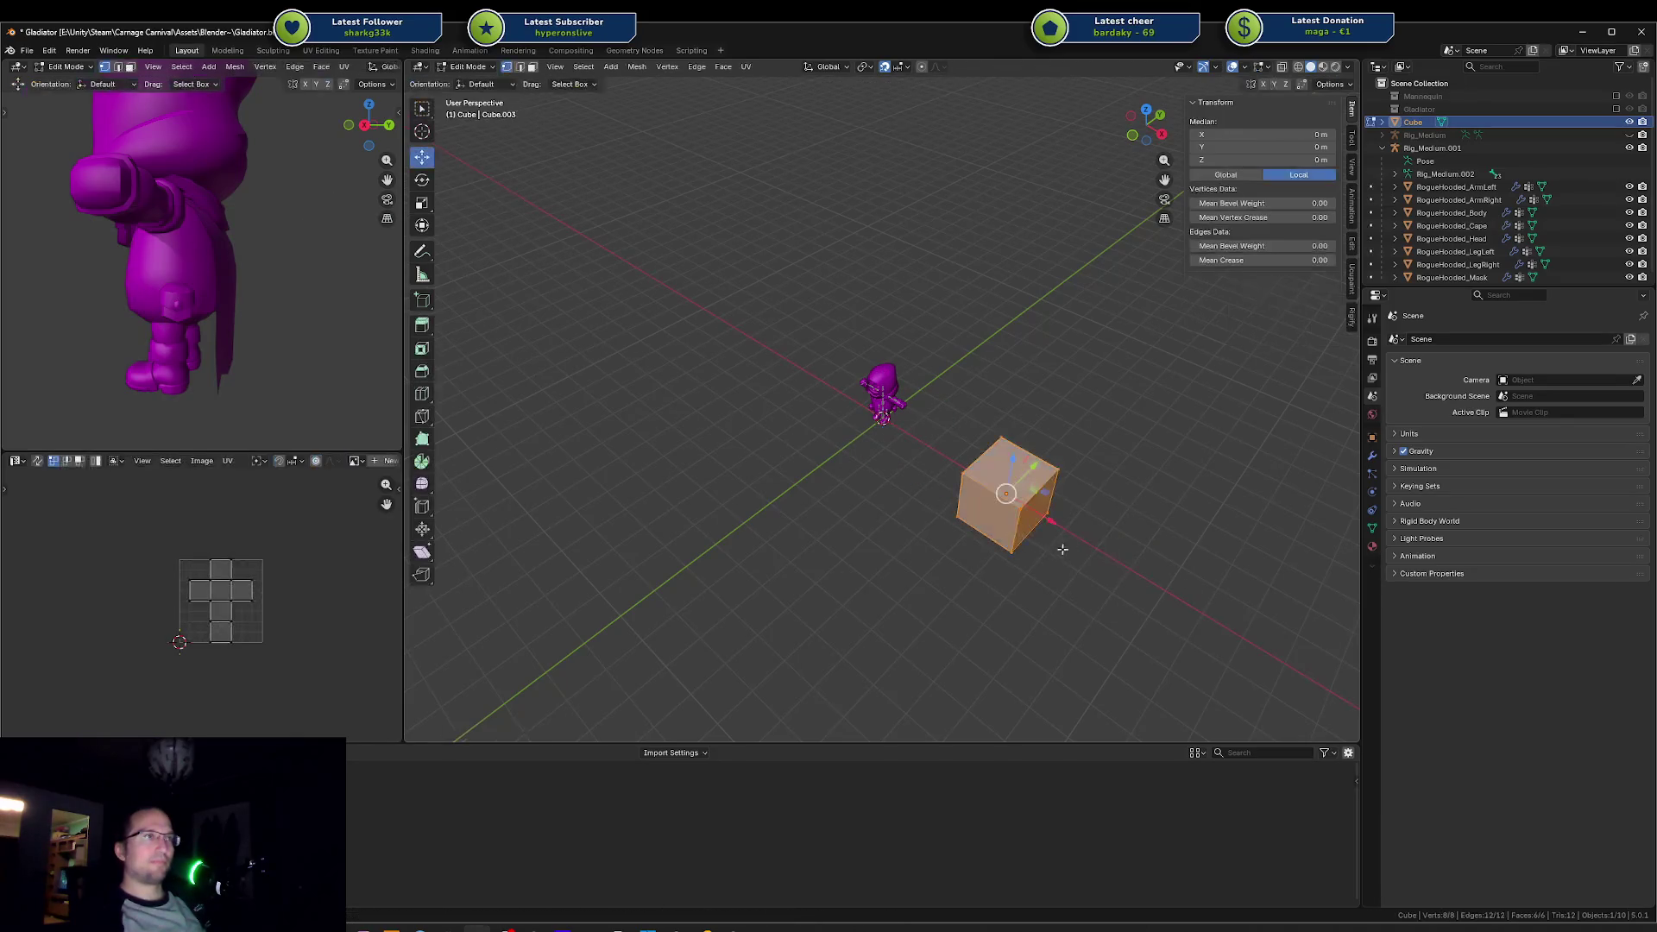
key(3)
click(987, 520)
key(F3)
text(fl)
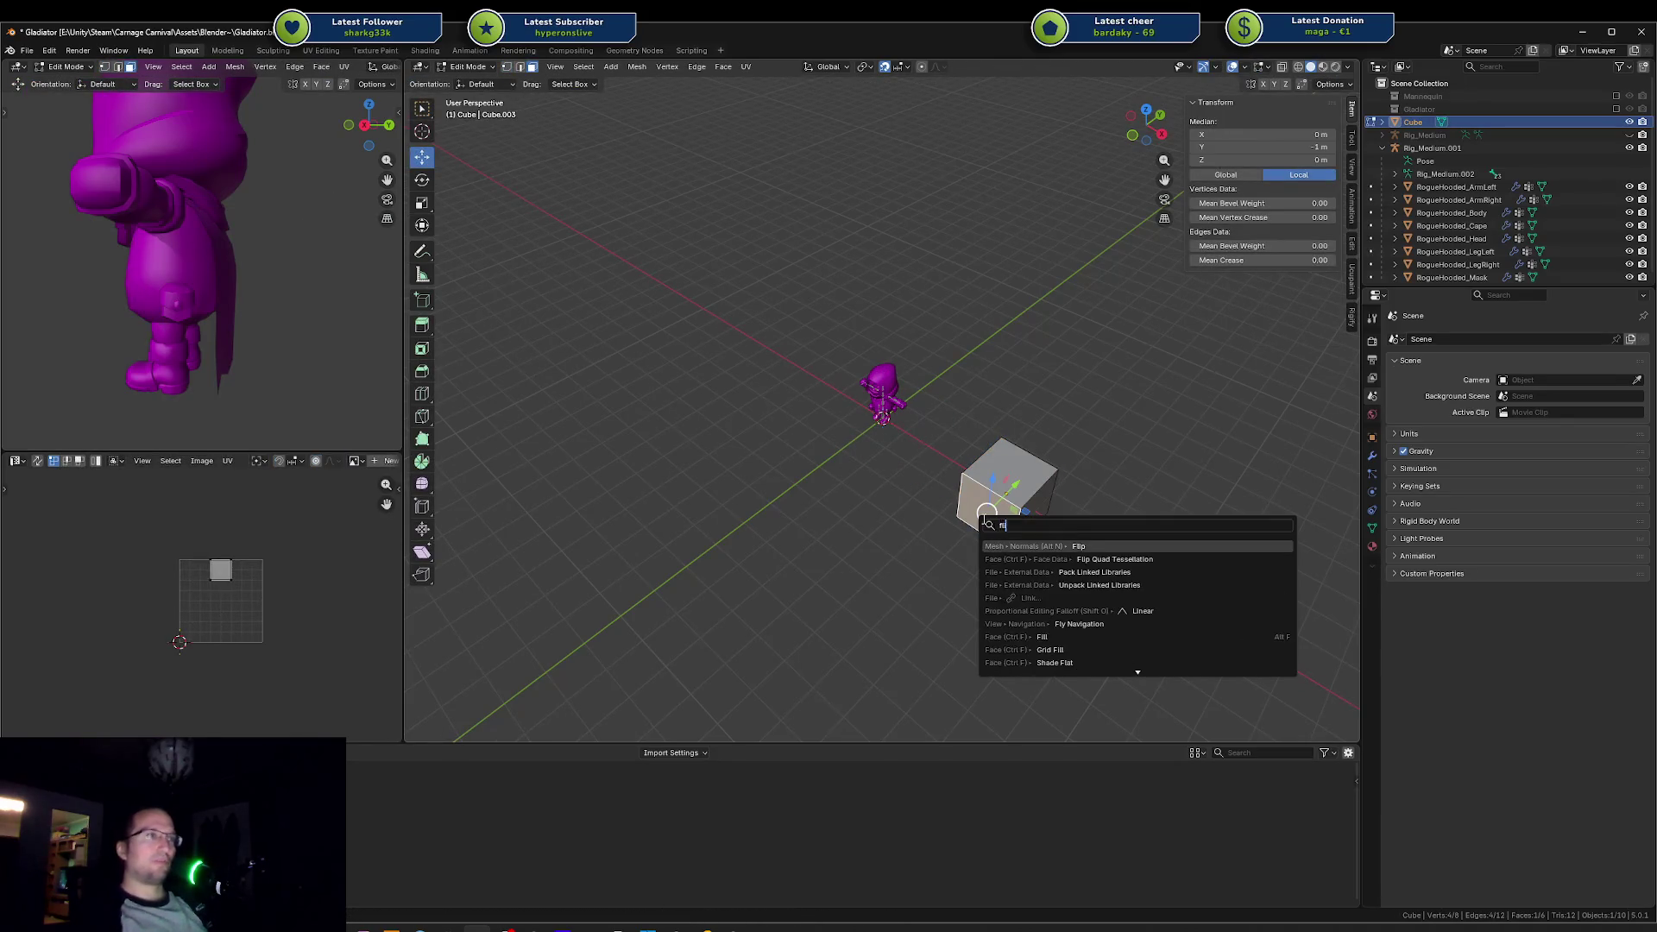
key(Return)
click(1079, 528)
mouse_move(1128, 566)
mouse_down()
mouse_move(1154, 507)
mouse_move(1088, 313)
mouse_up()
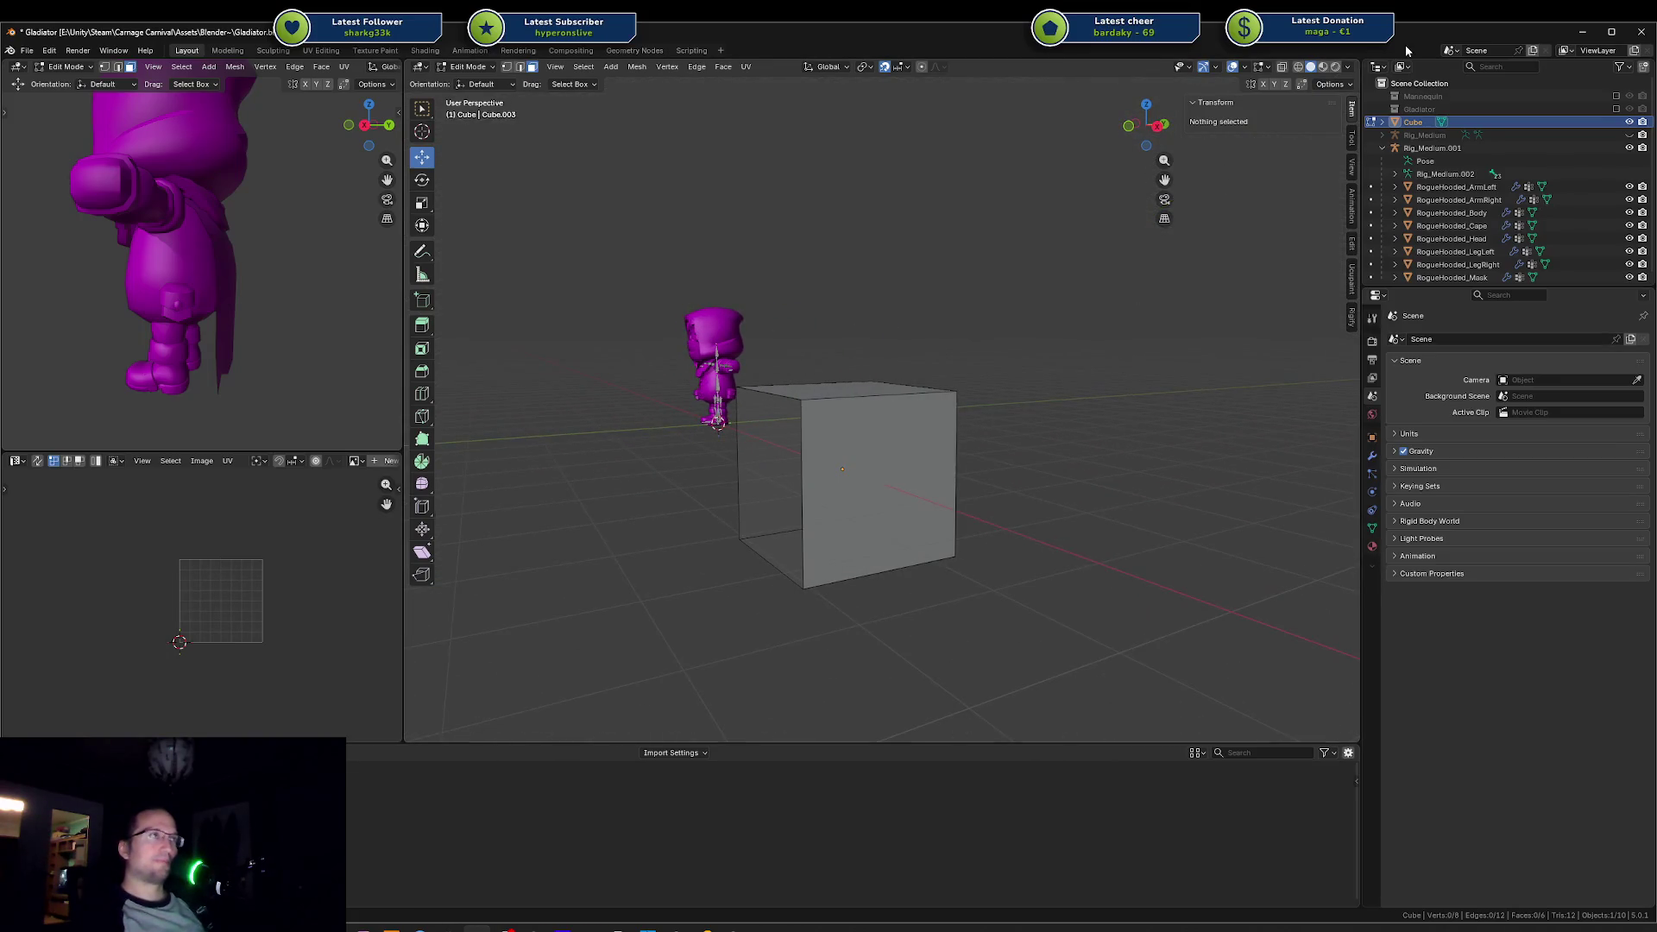
Step: Toggle Backface Culling on and off to compare the cube's shading
click(1351, 68)
click(1304, 351)
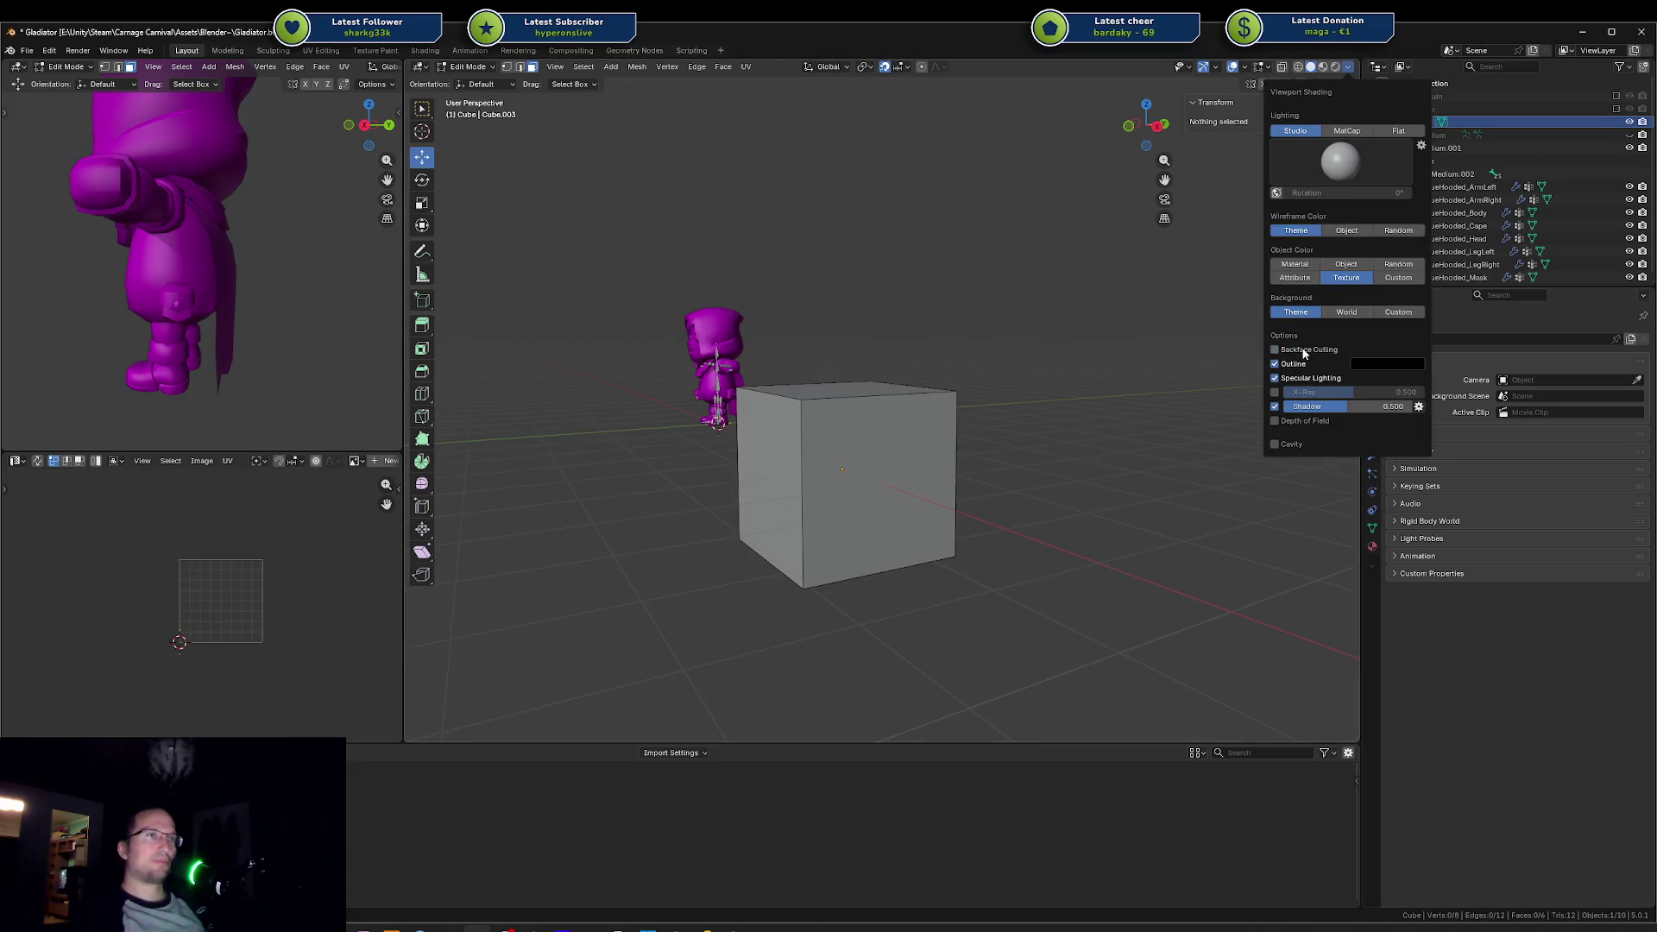
click(1286, 355)
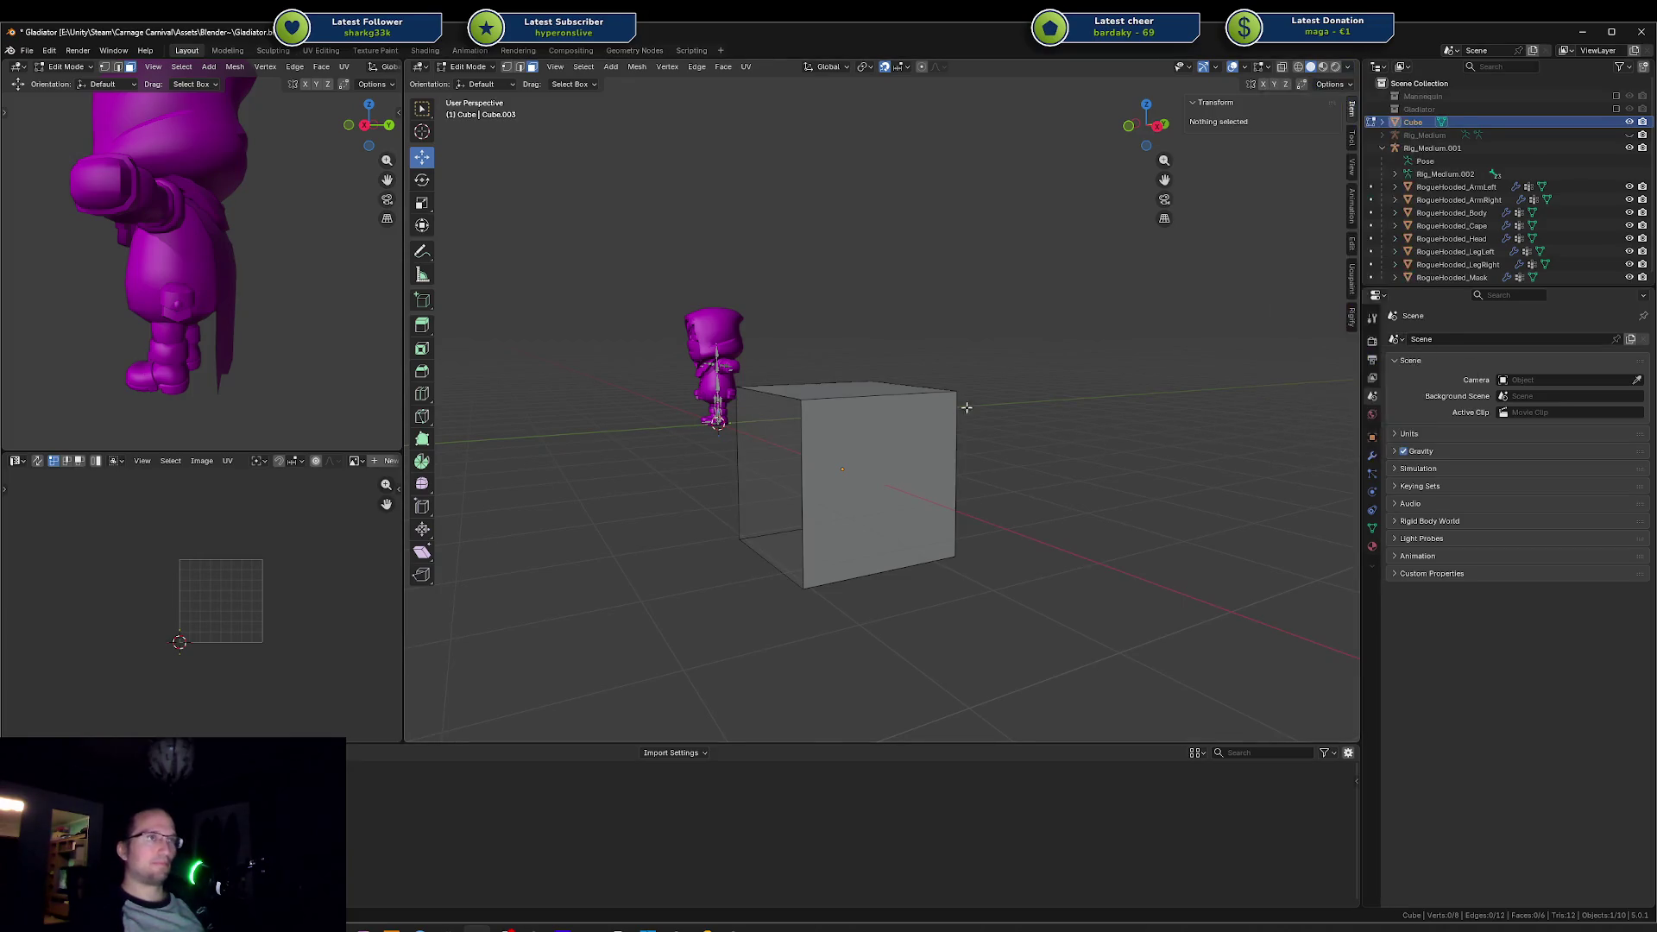
mouse_move(969, 403)
mouse_down()
mouse_move(950, 425)
mouse_move(818, 437)
mouse_move(1269, 431)
mouse_up()
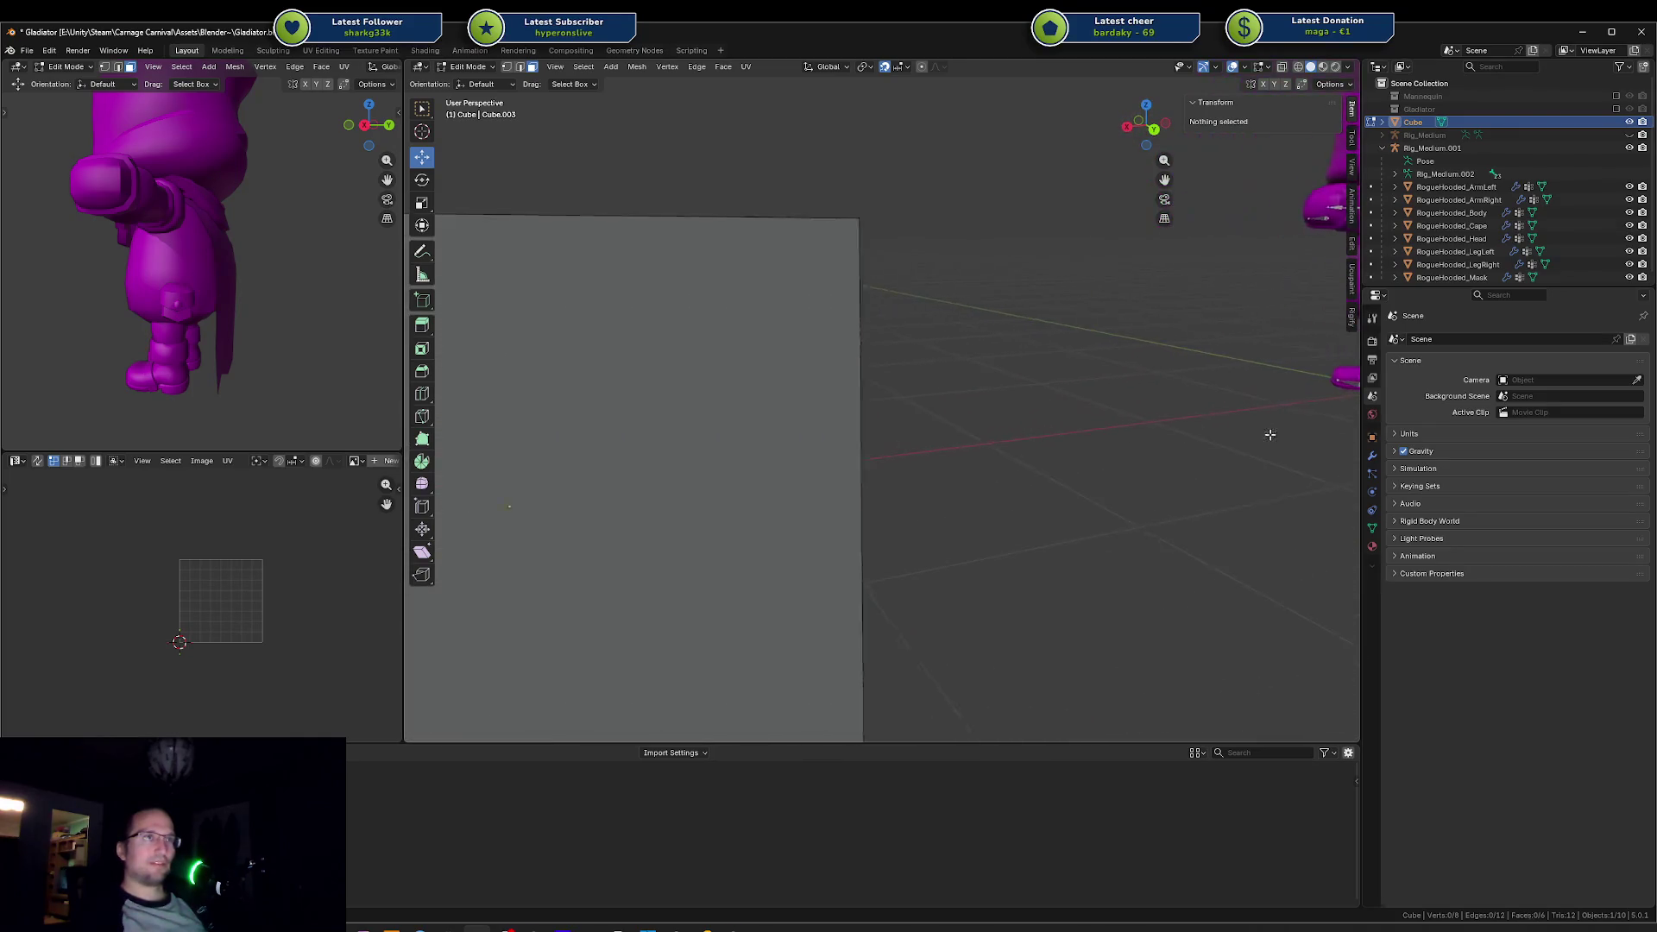
Step: Delete the cube's front face to open it and inspect the inner back face
click(636, 480)
key(KP_Decimal)
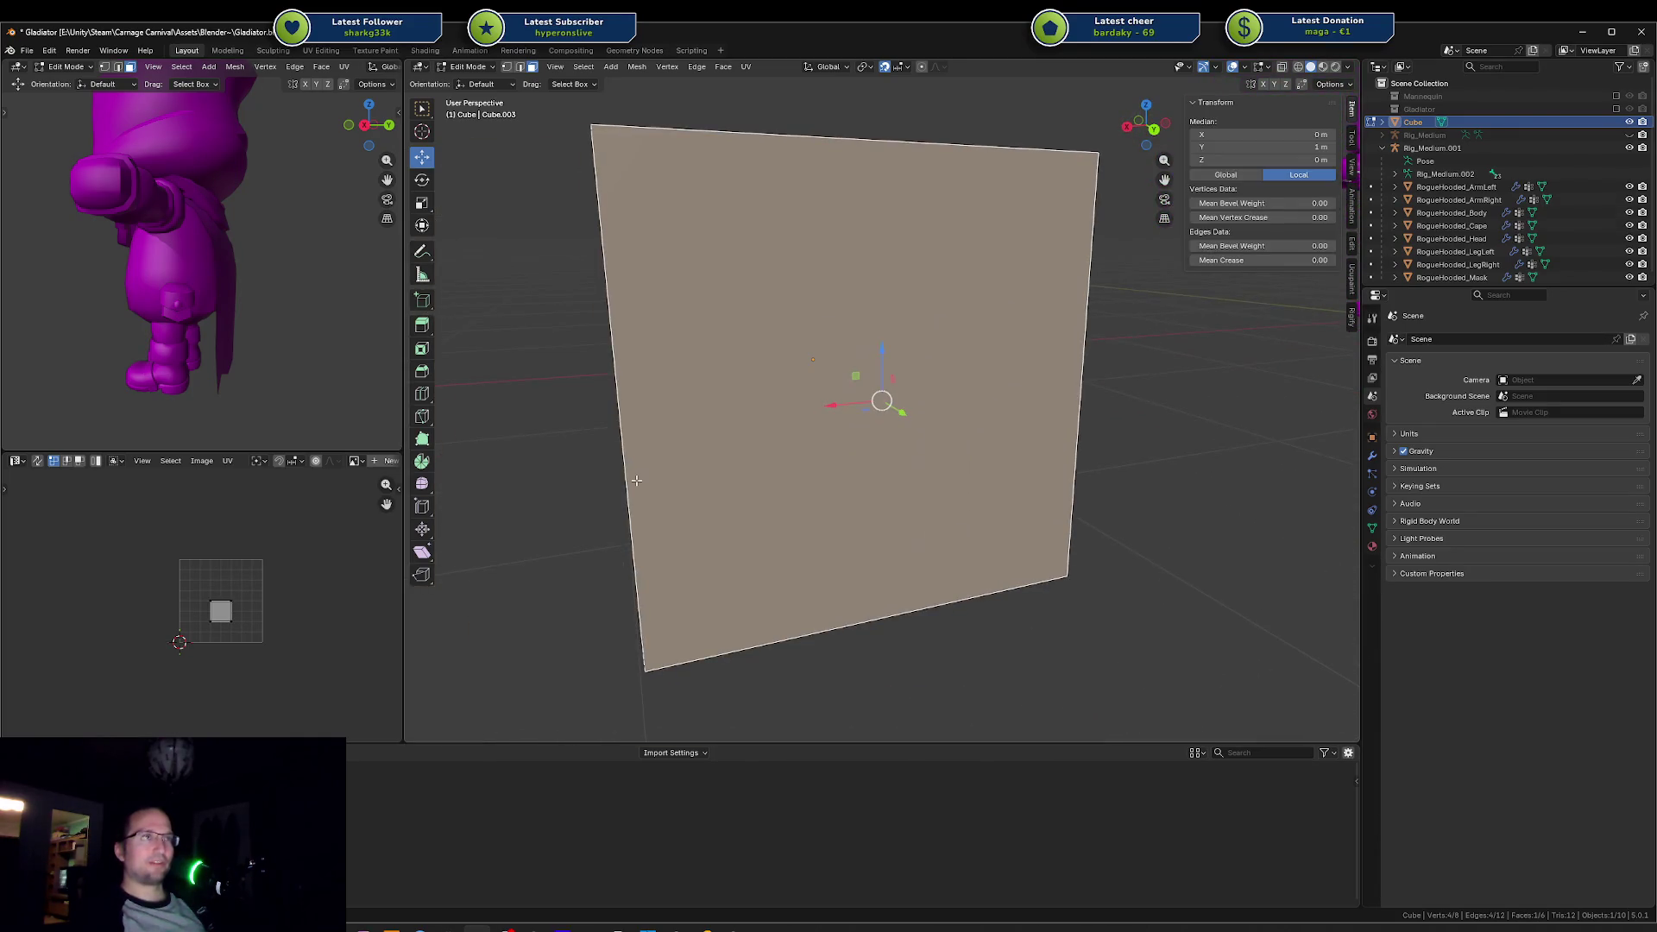
scroll(748, 449, down, 8)
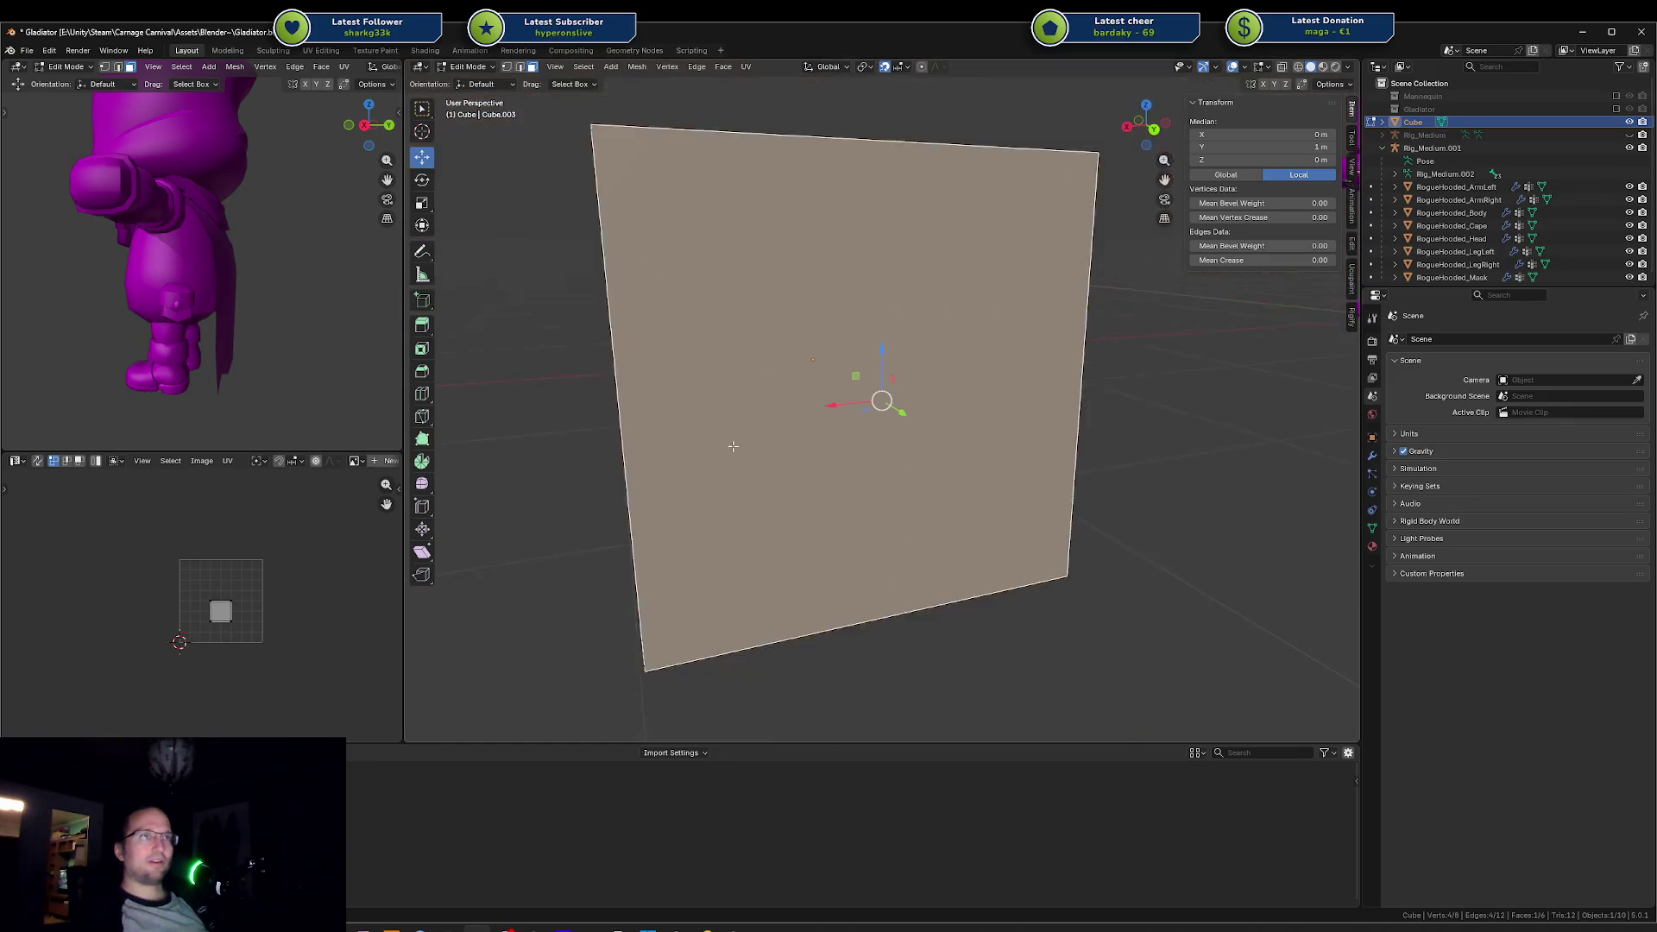
key(x)
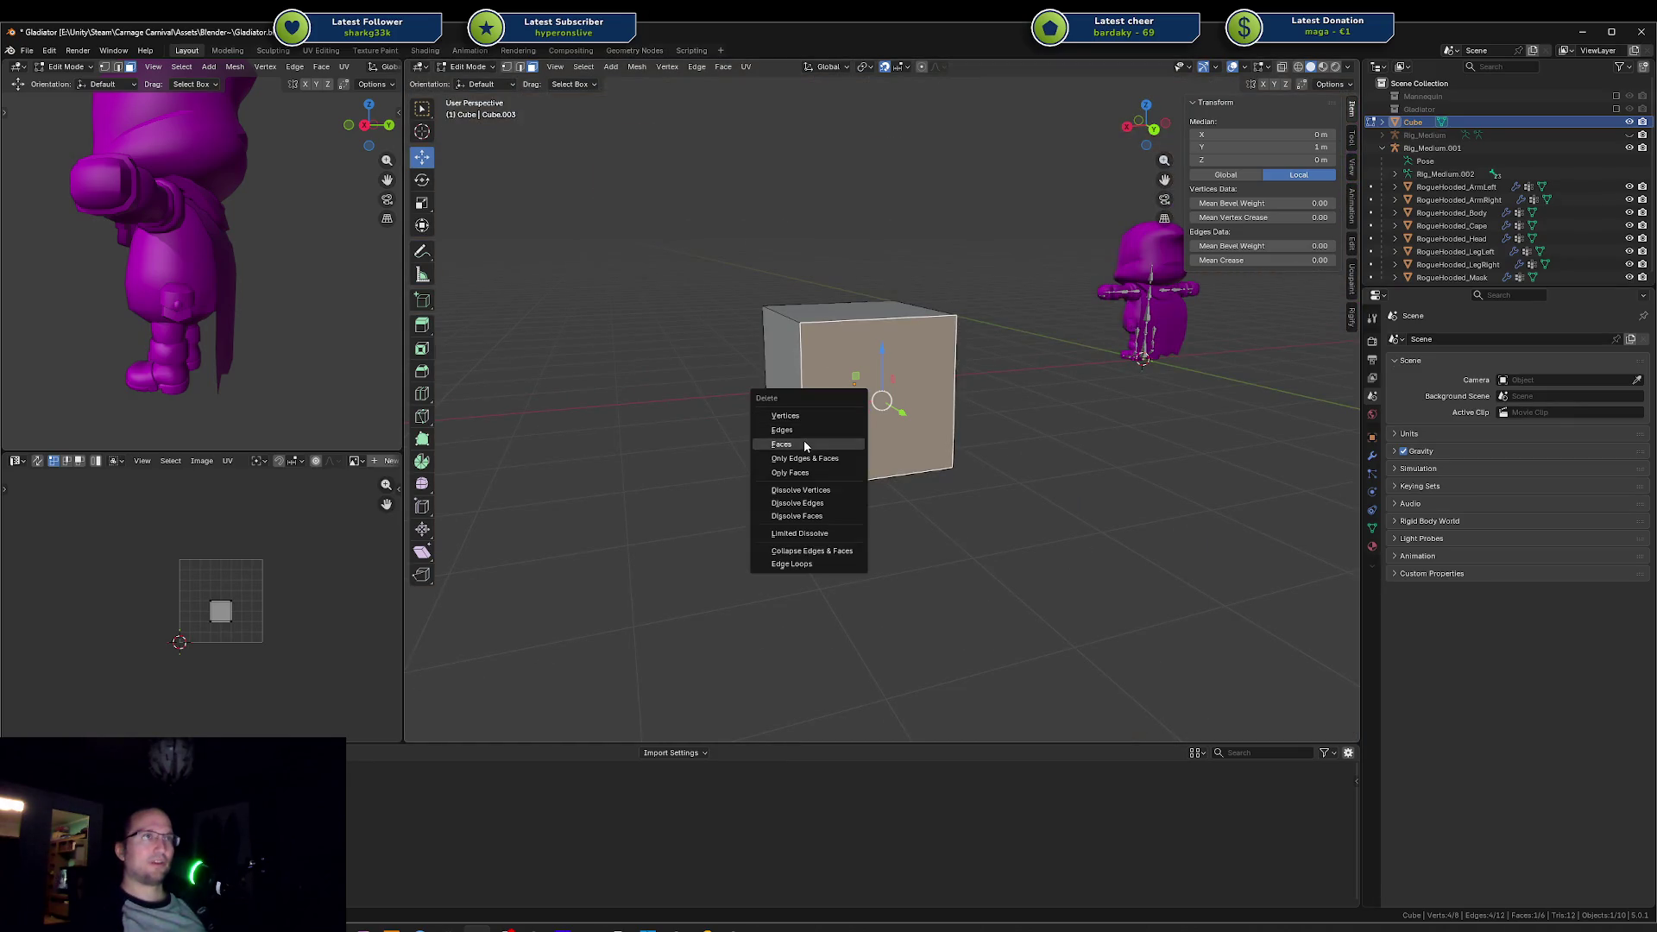
click(792, 473)
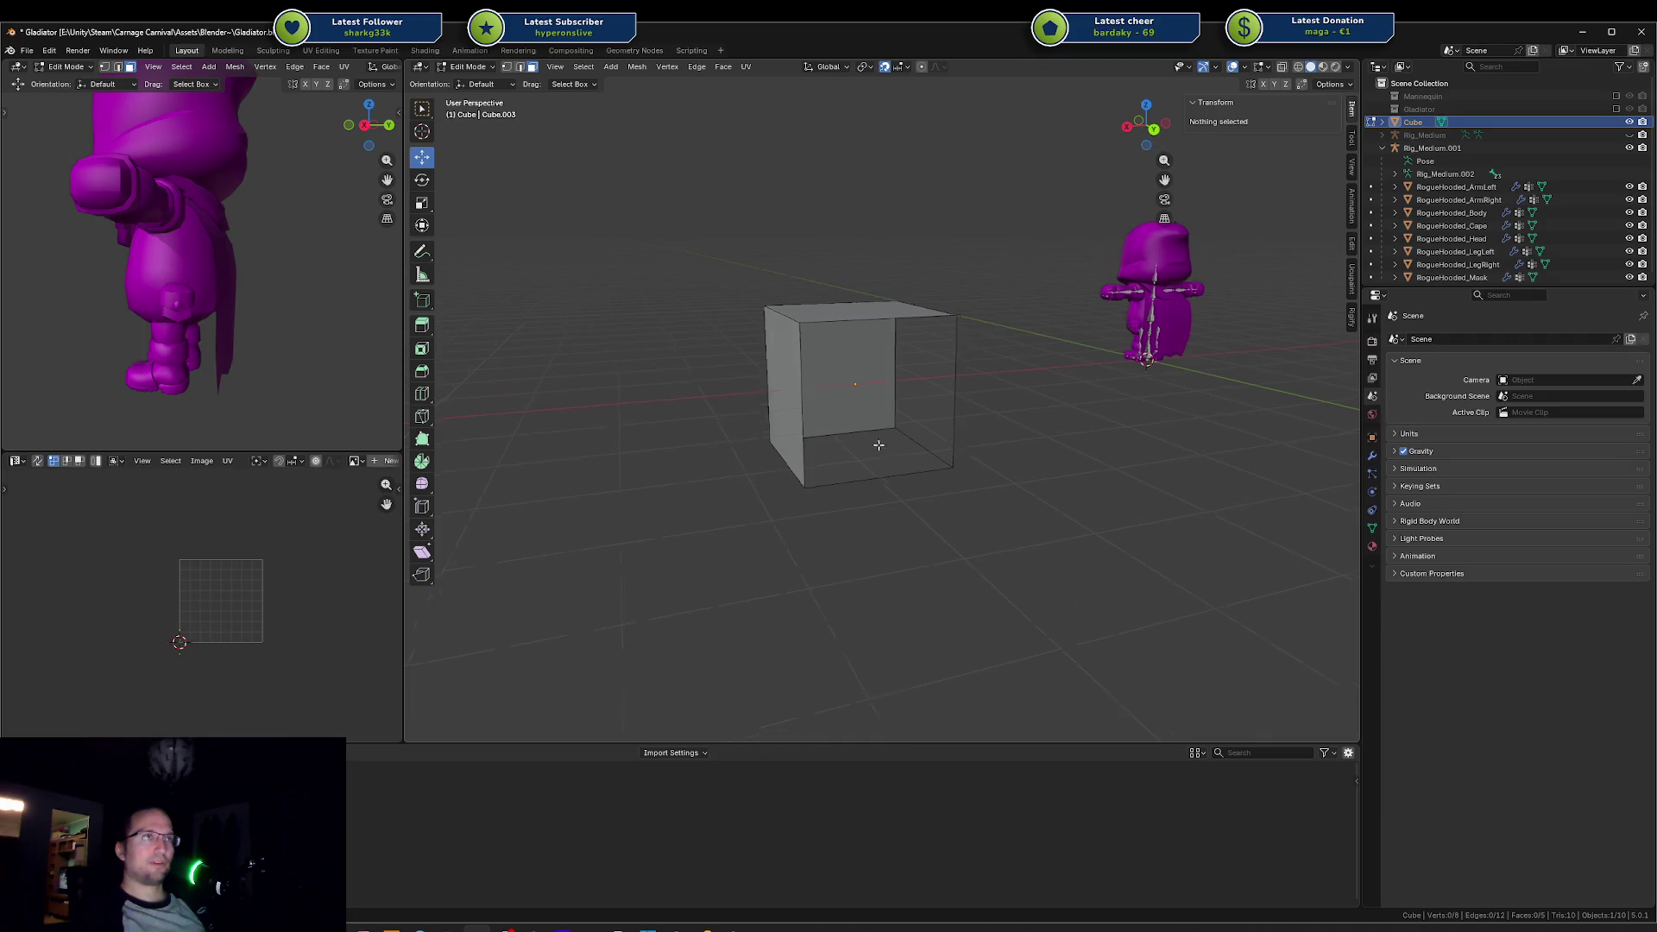
click(850, 410)
click(665, 414)
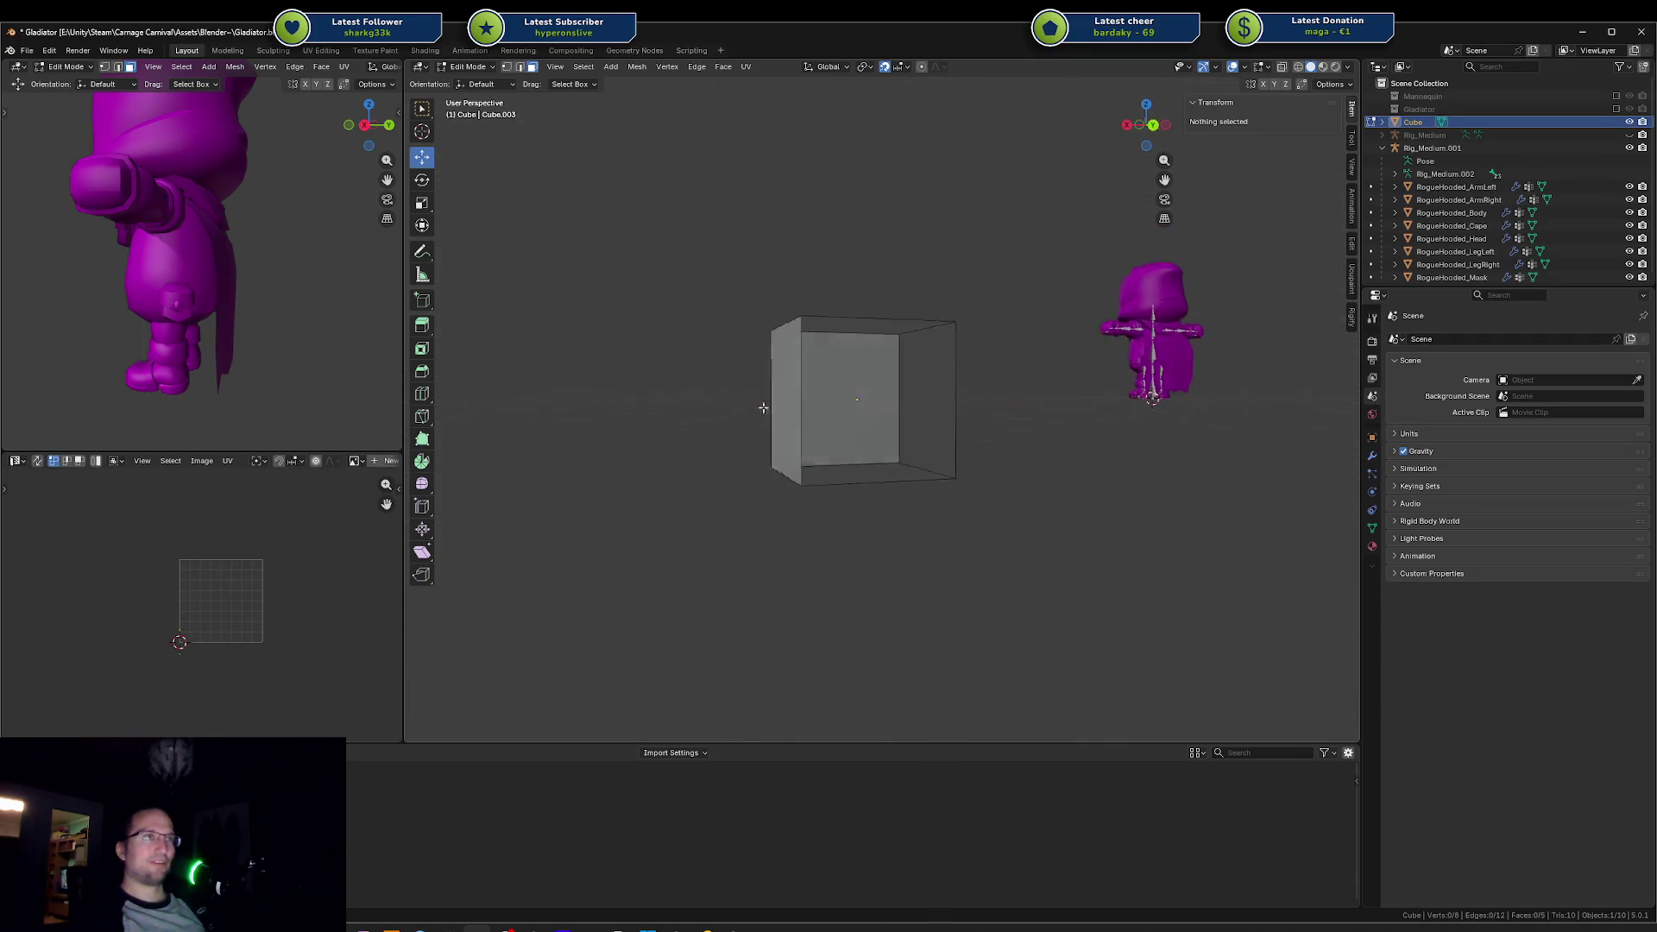
Step: Select the whole cube and delete it, bringing the character back into view
drag(996, 420, 862, 345)
click(854, 330)
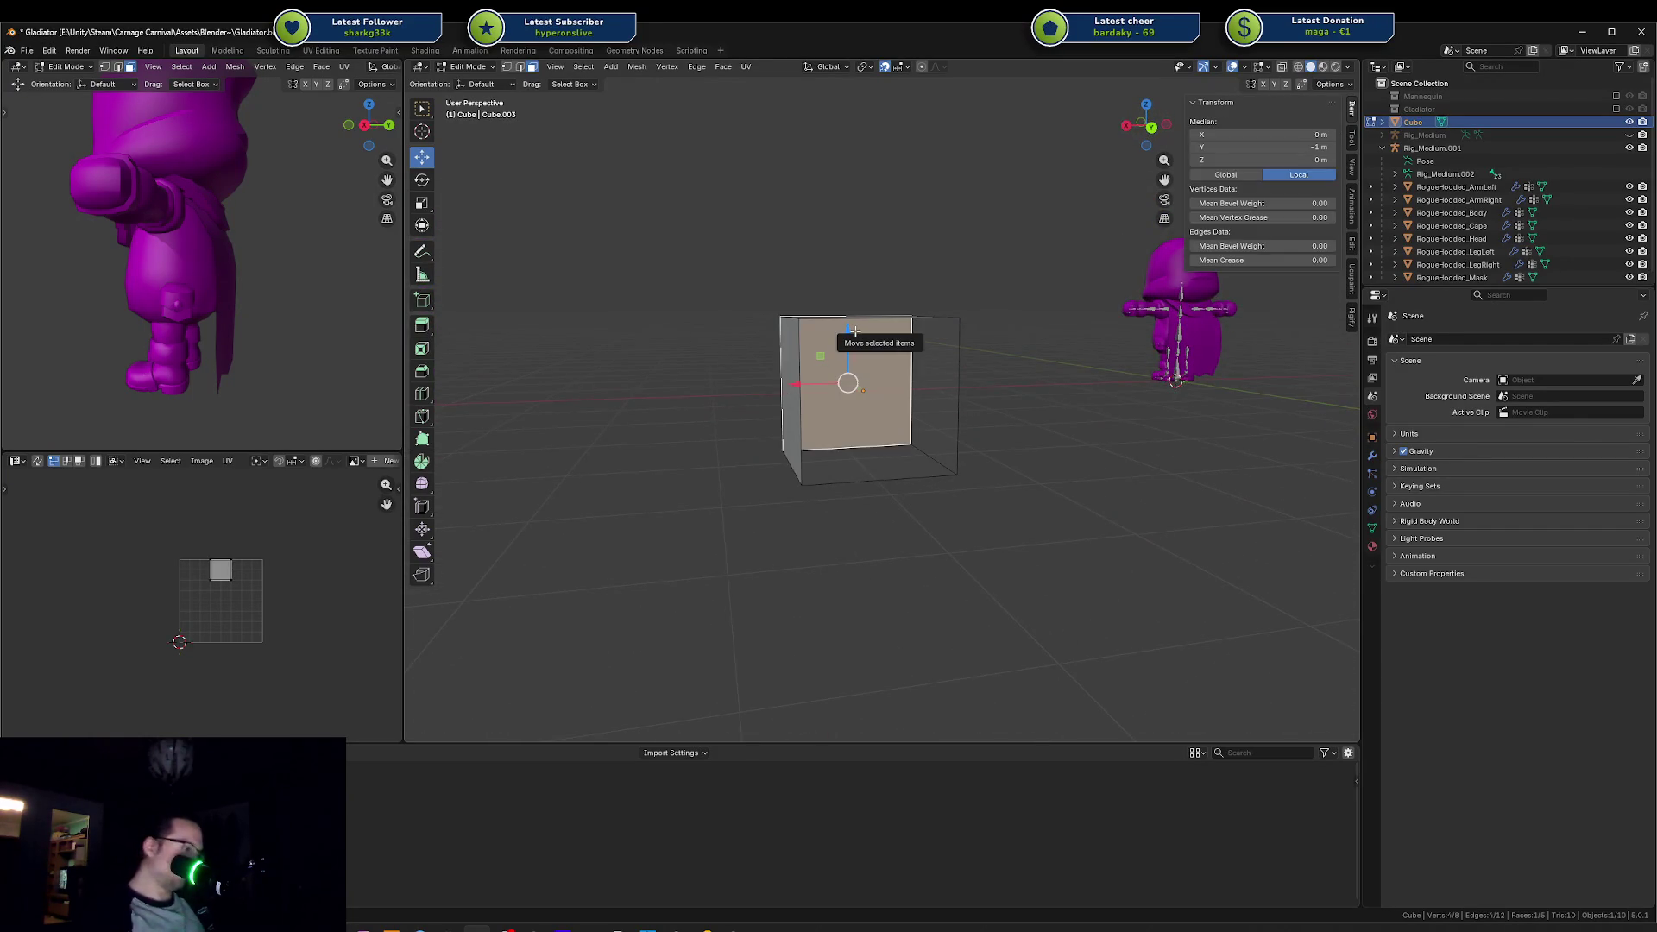
key(ctrl+l)
key(Tab)
key(x)
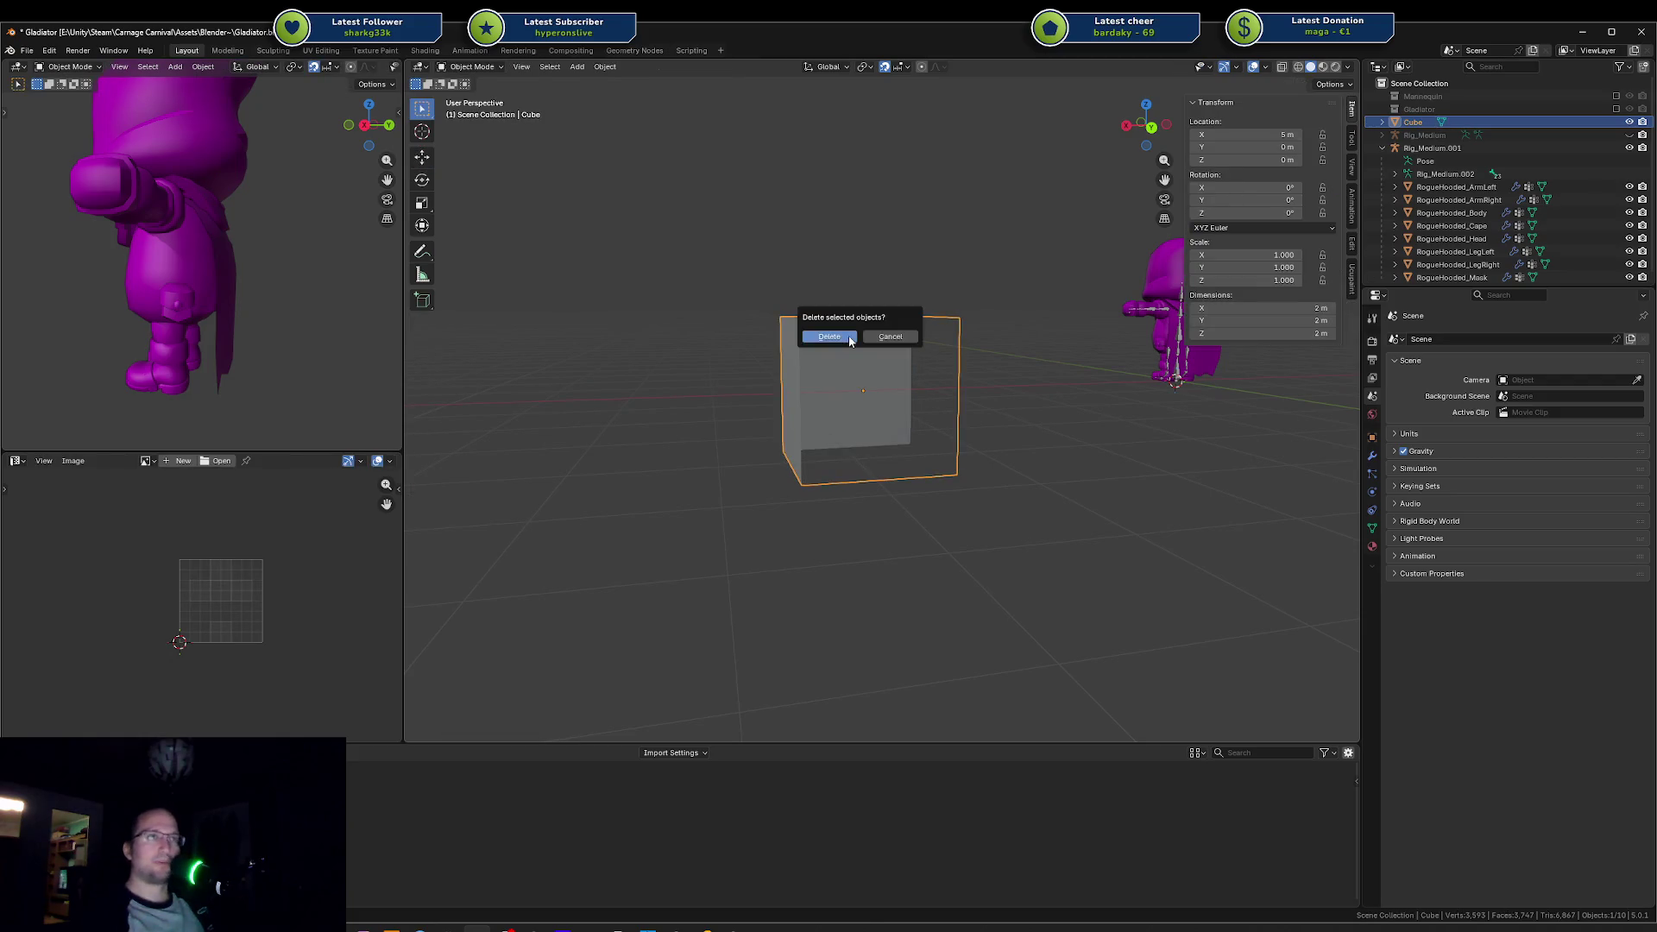
click(849, 336)
drag(781, 283, 1111, 246)
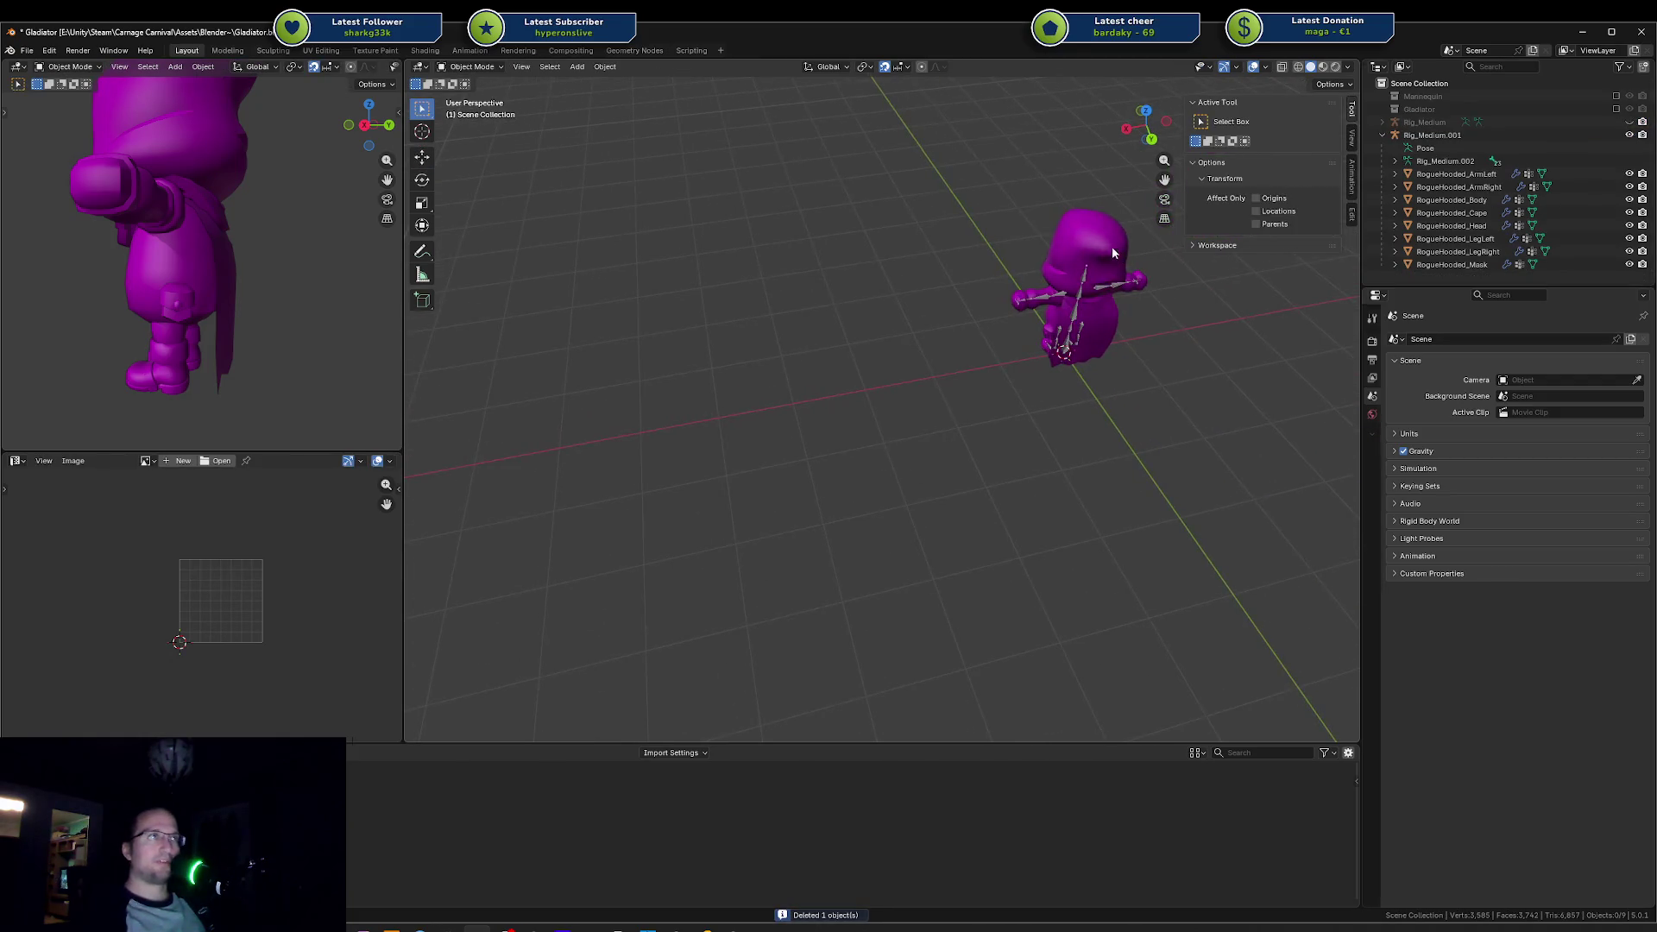
Step: Frame the RogueHooded_Head object and check it with Backface Culling in the shading options
click(1083, 250)
key(KP_Decimal)
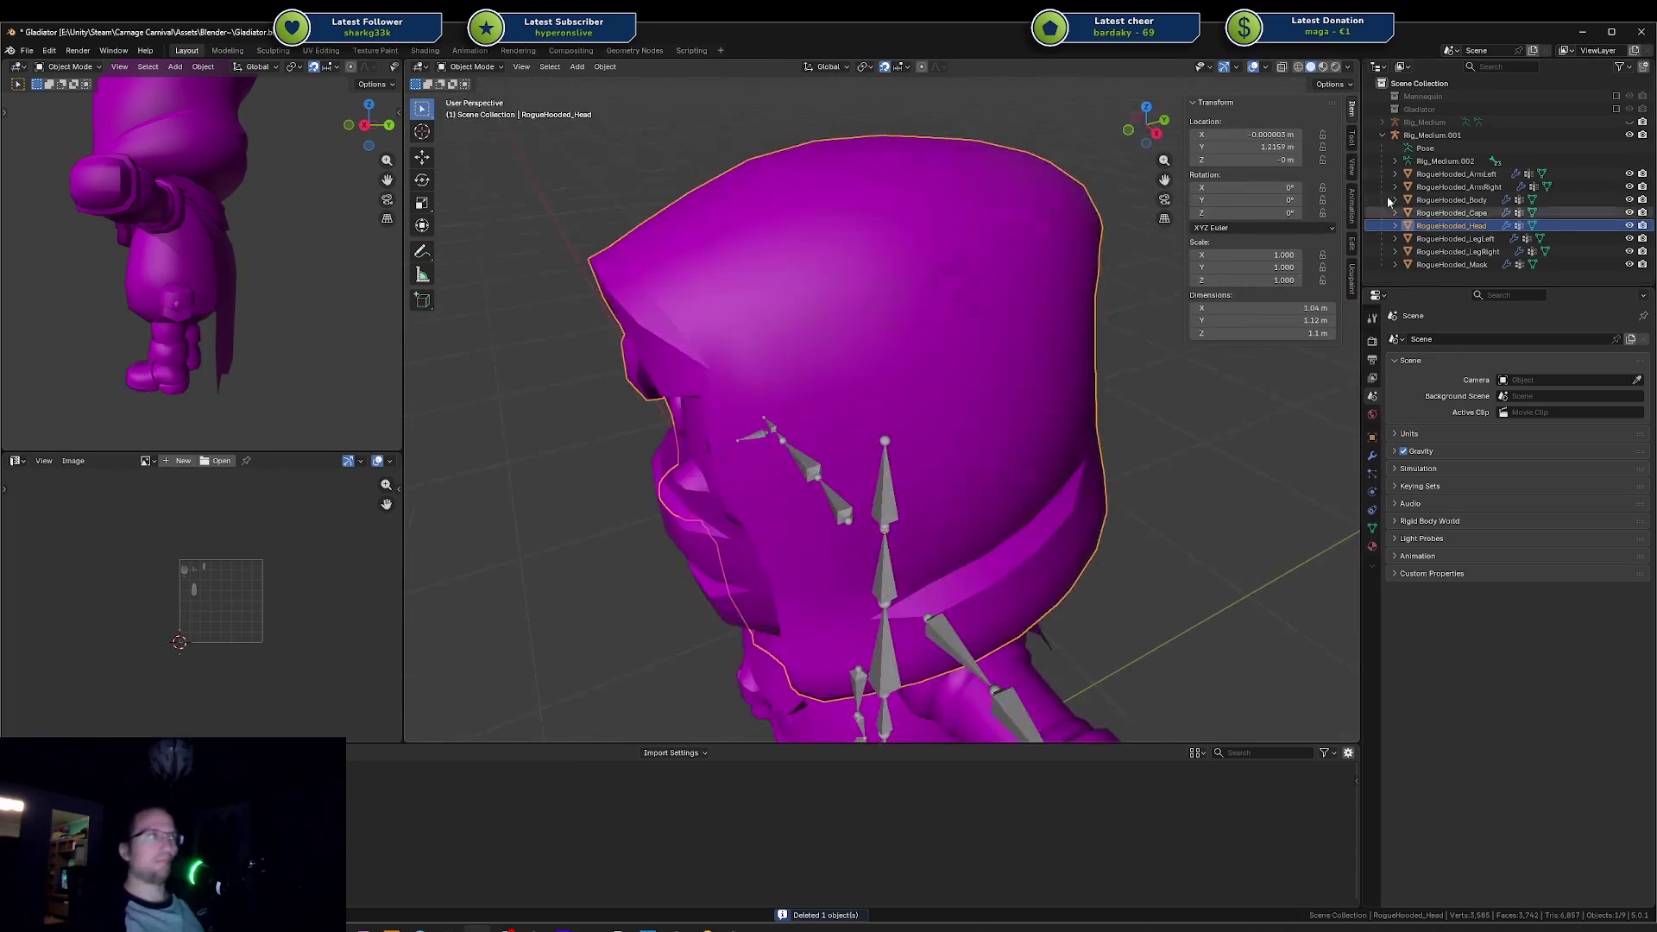
click(1348, 67)
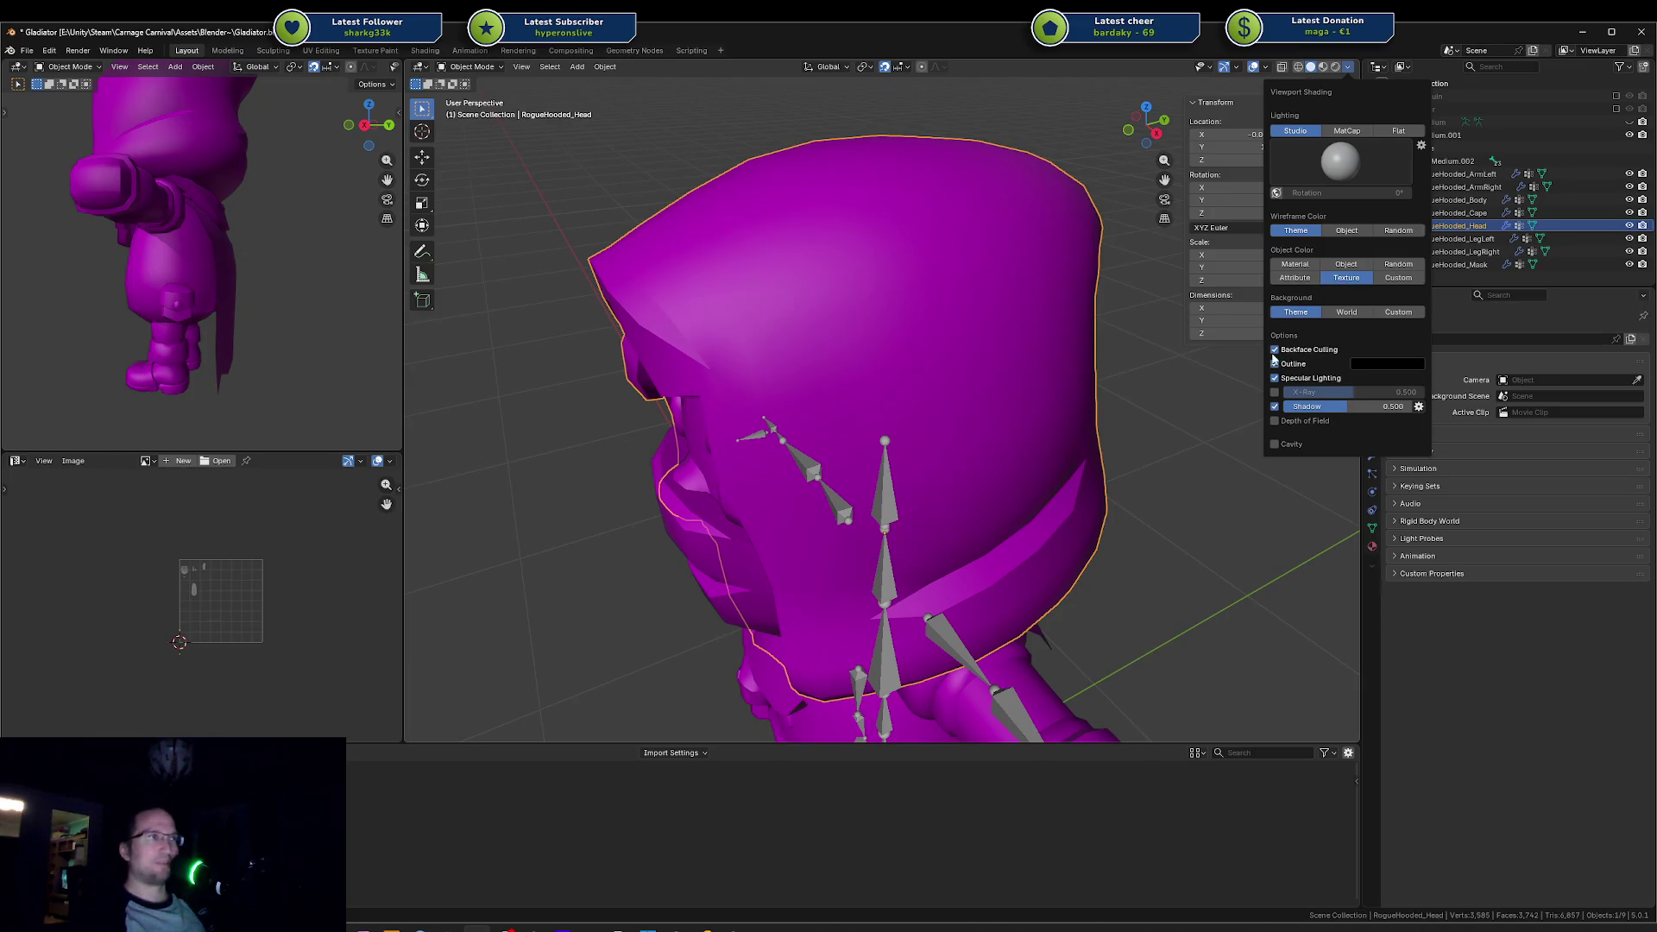
drag(798, 410, 835, 353)
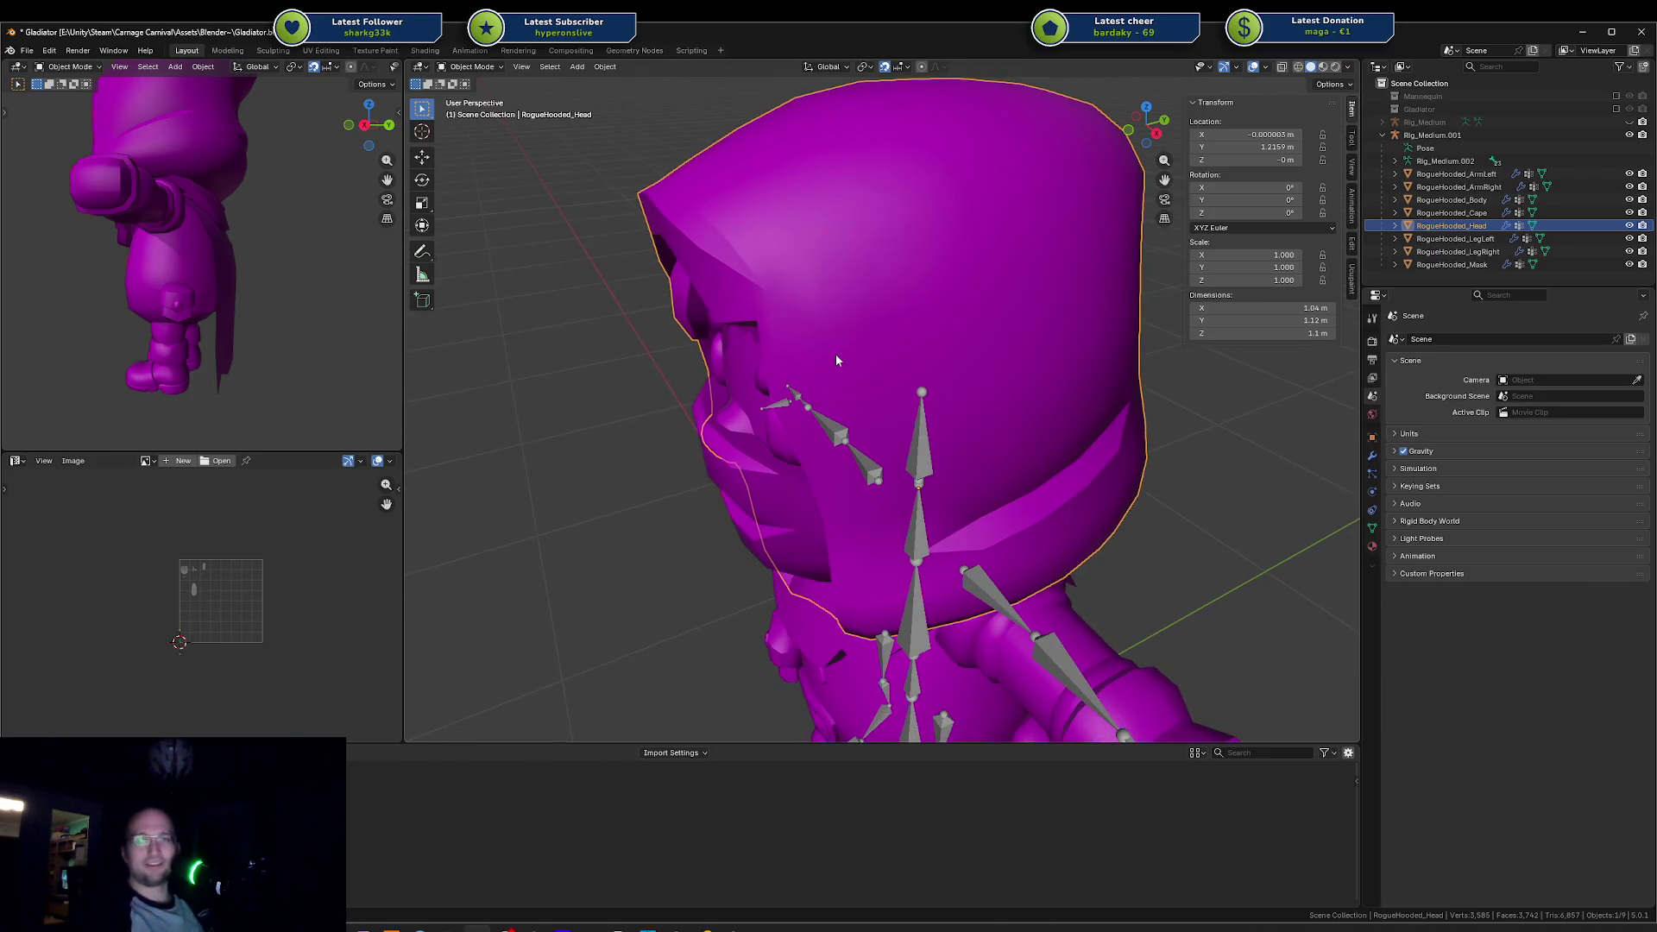
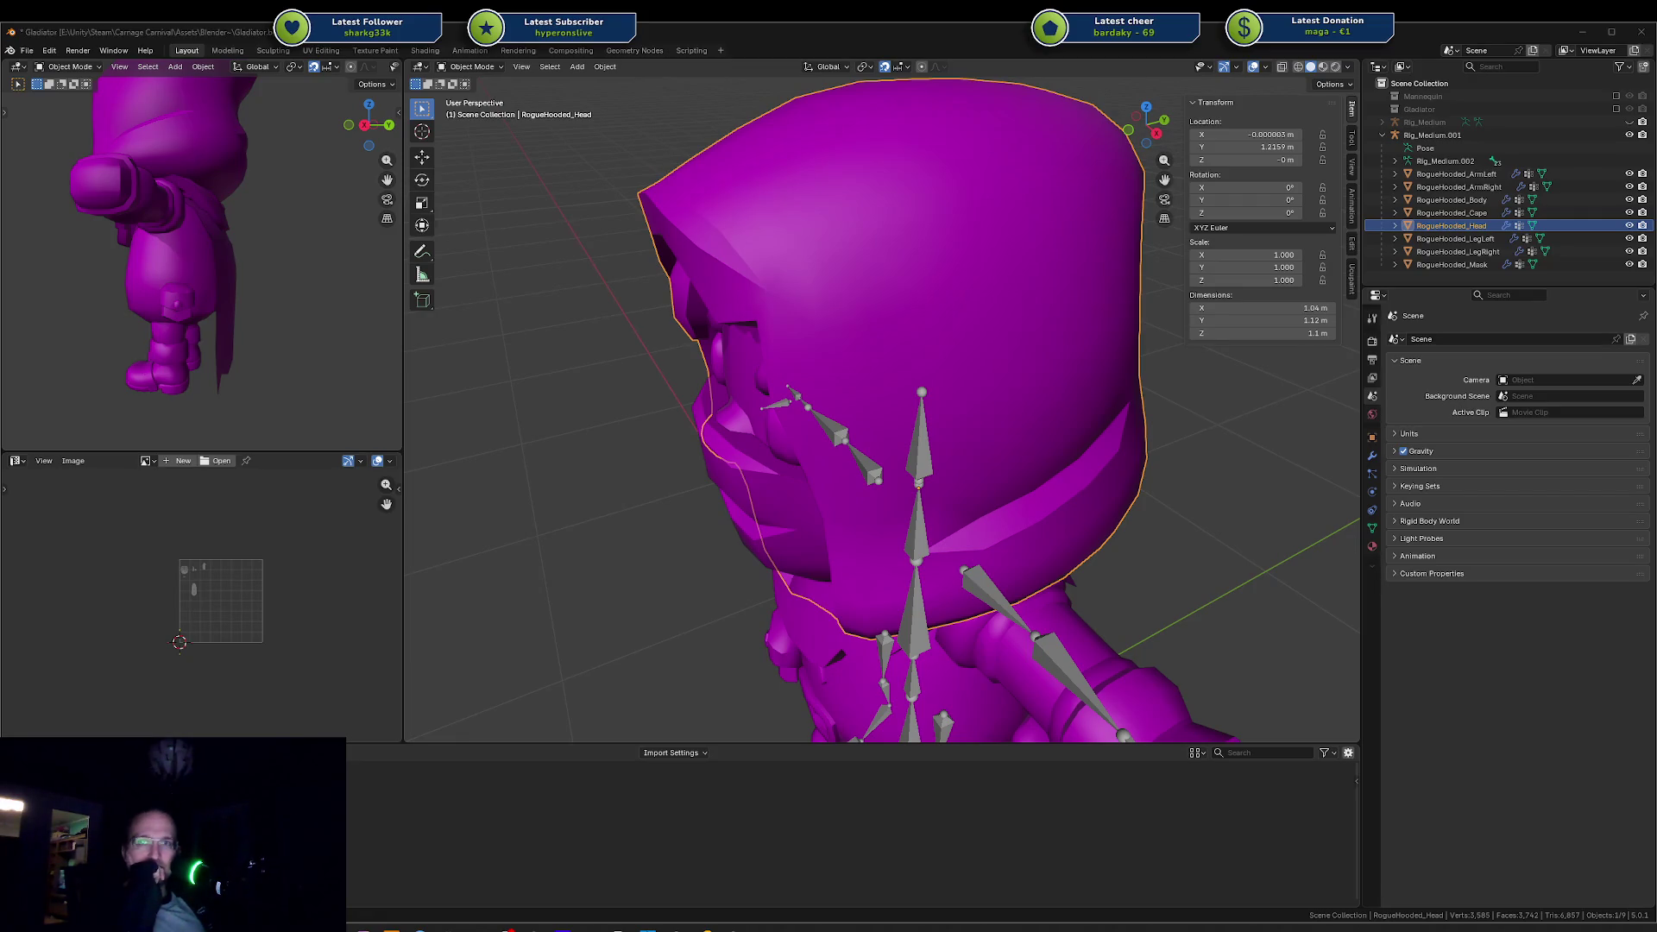
Step: Select the hooded character's body and view it straight from the front
scroll(872, 567, down, 6)
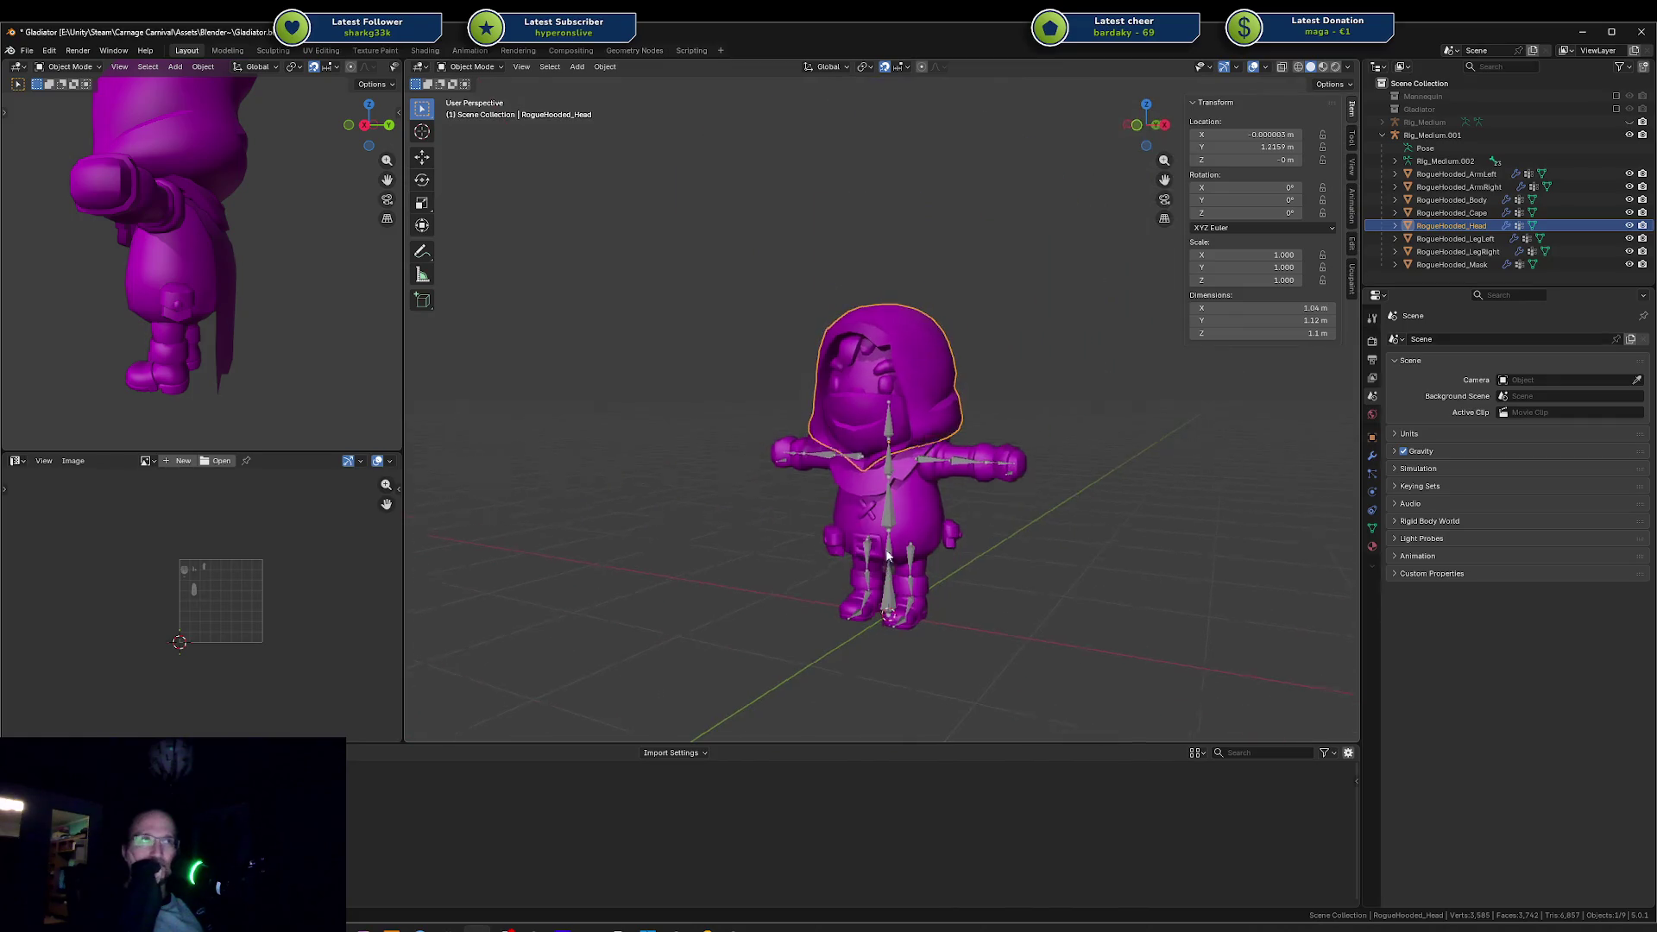
click(918, 540)
key(KP_1)
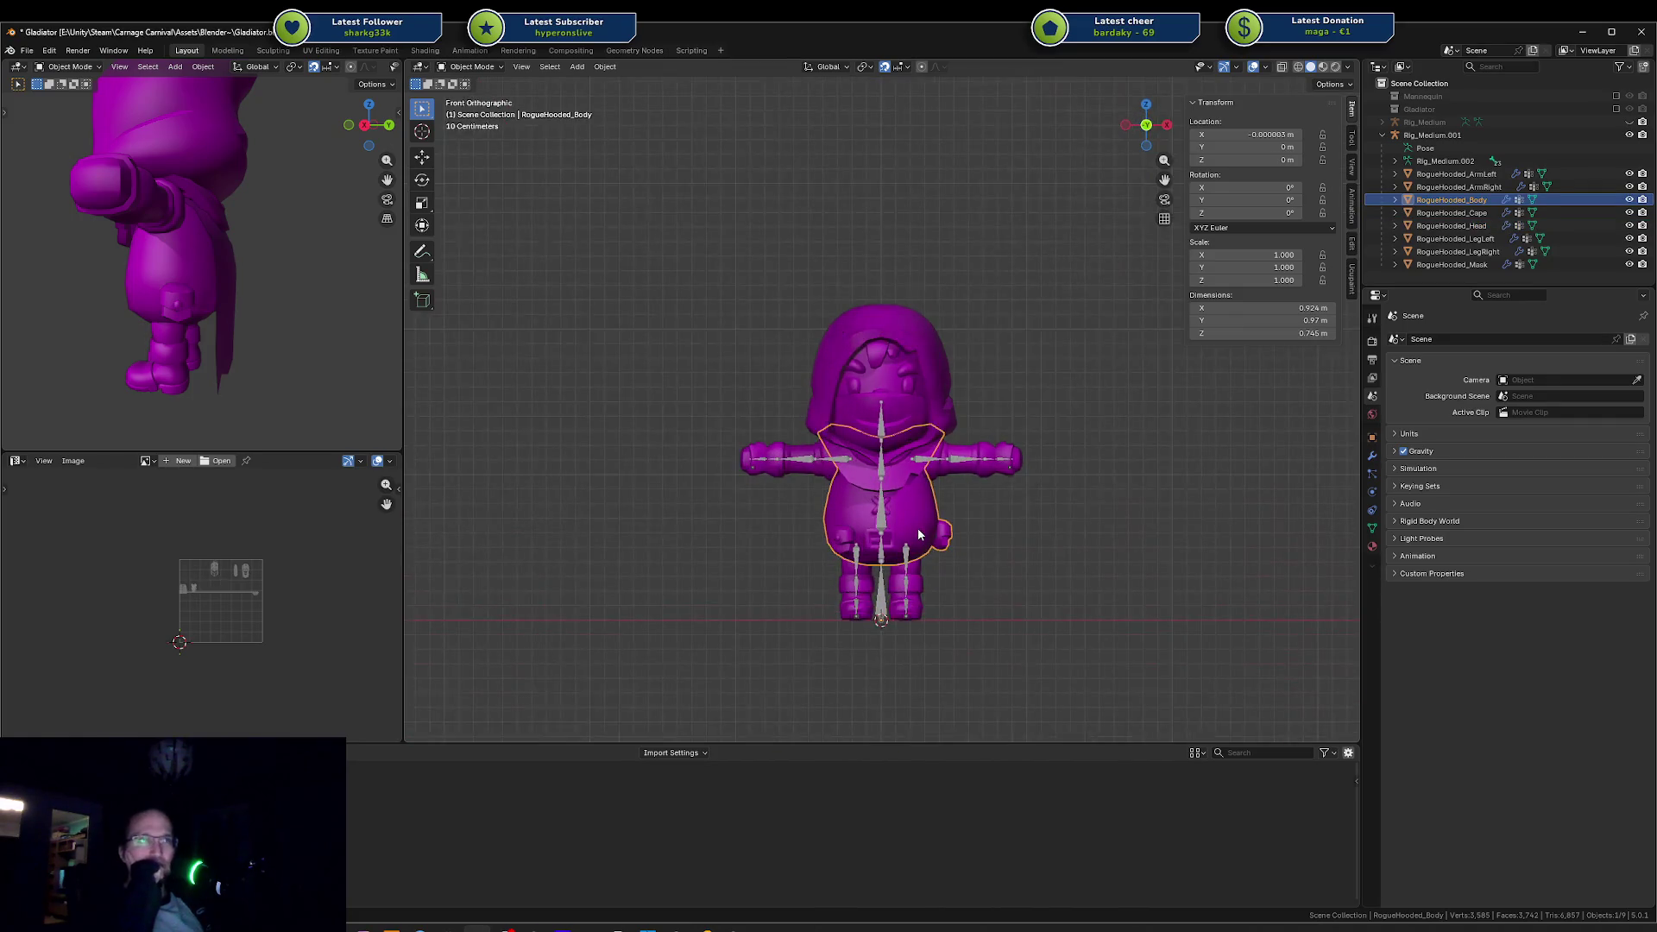
Step: Deselect the rotated spine bone and take Rig_Medium.002 out of Pose Mode
scroll(905, 537, up, 5)
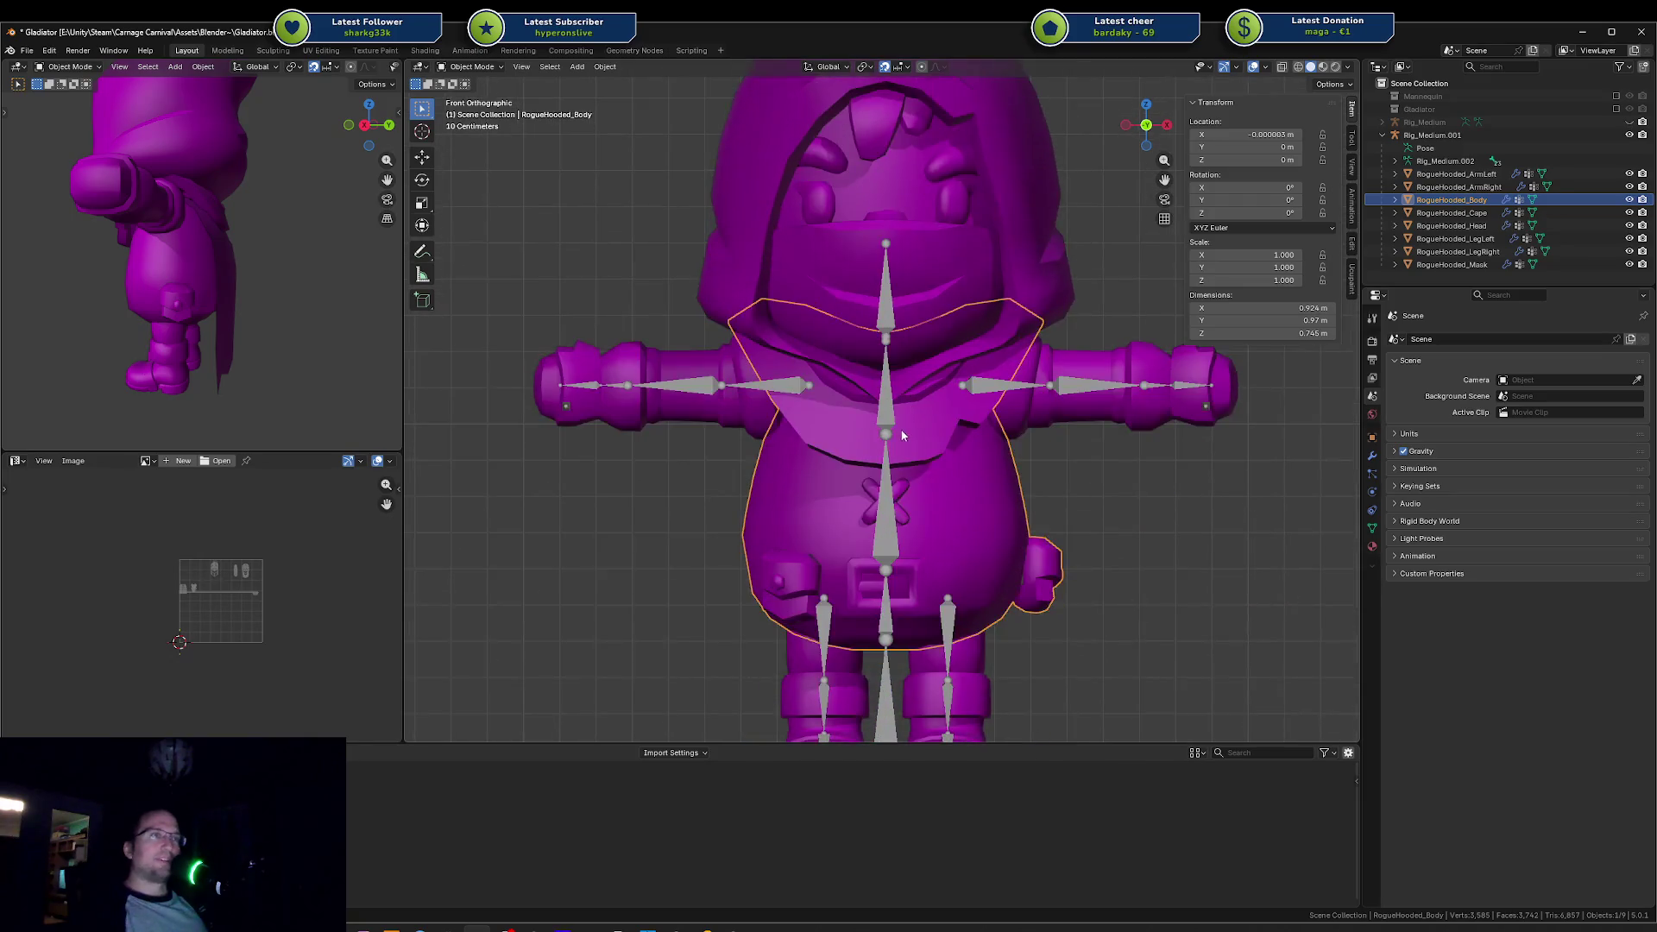
scroll(828, 514, down, 1)
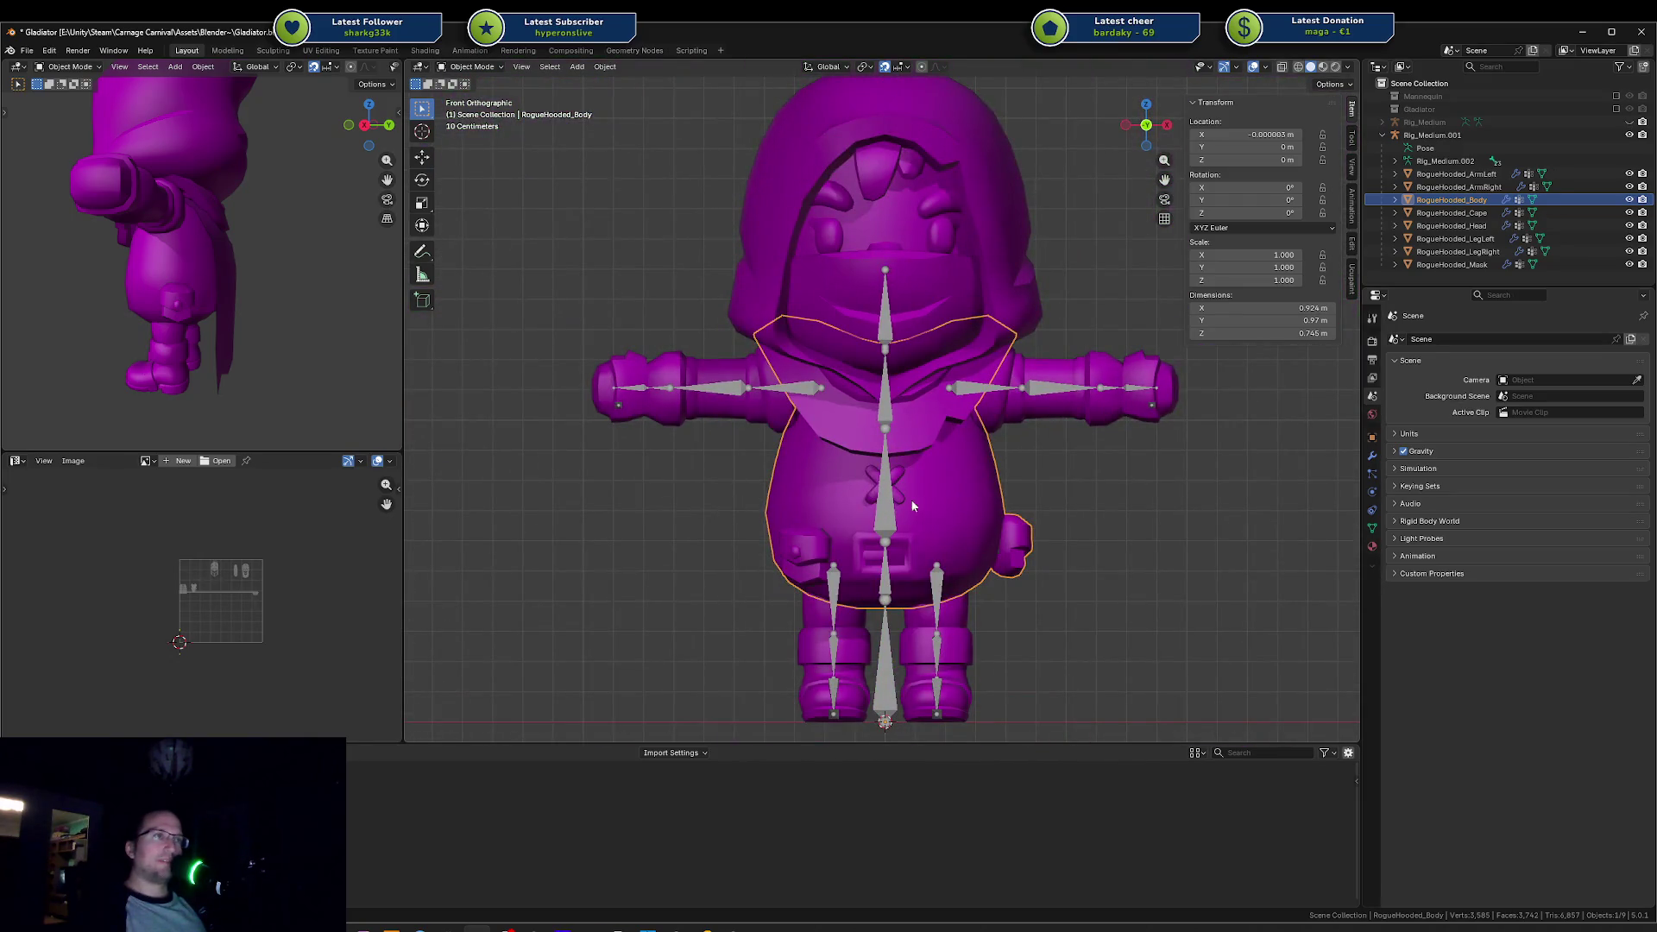
scroll(929, 505, up, 4)
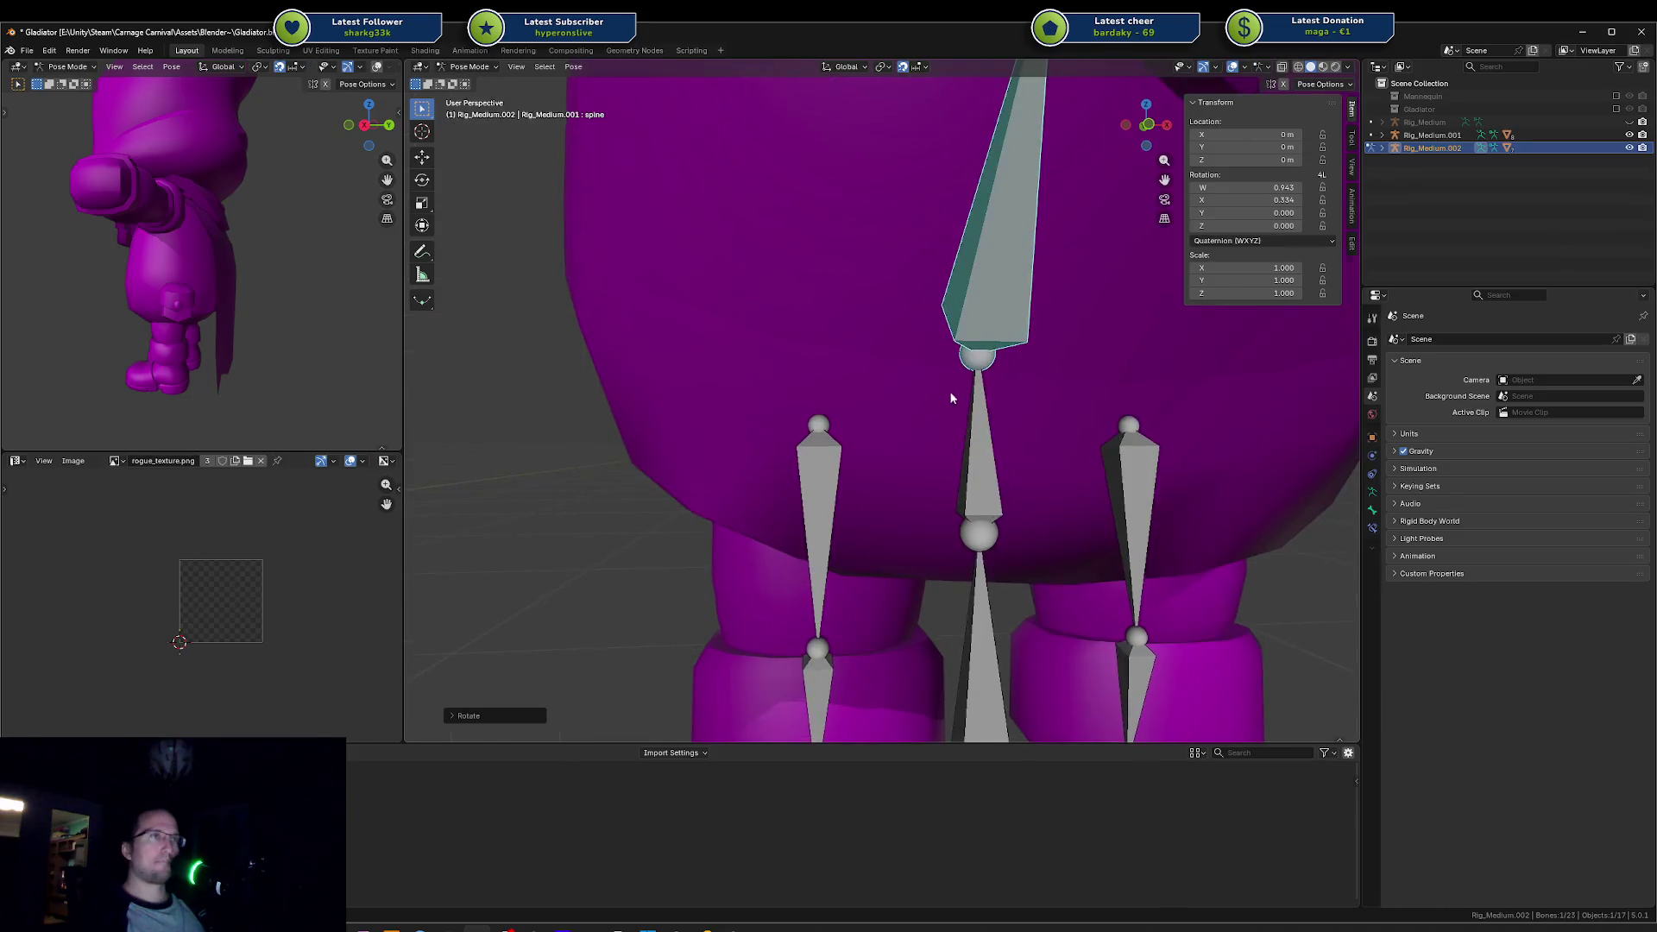
scroll(883, 407, up, 5)
click(846, 359)
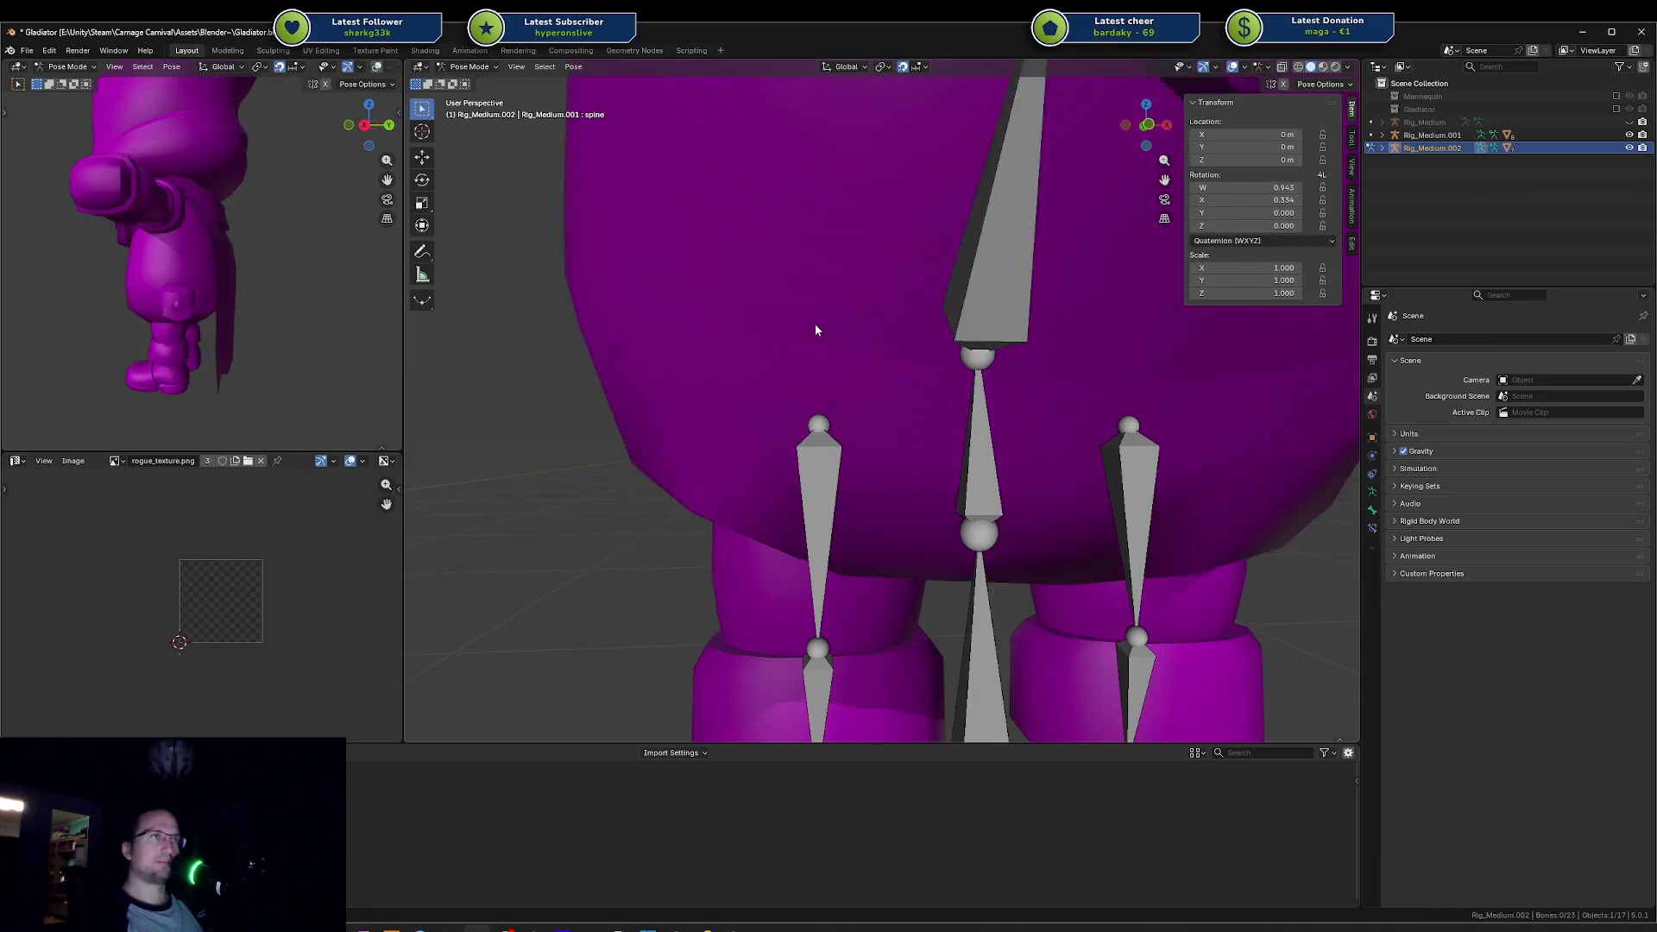
scroll(814, 329, down, 5)
key(Tab)
key(Tab)
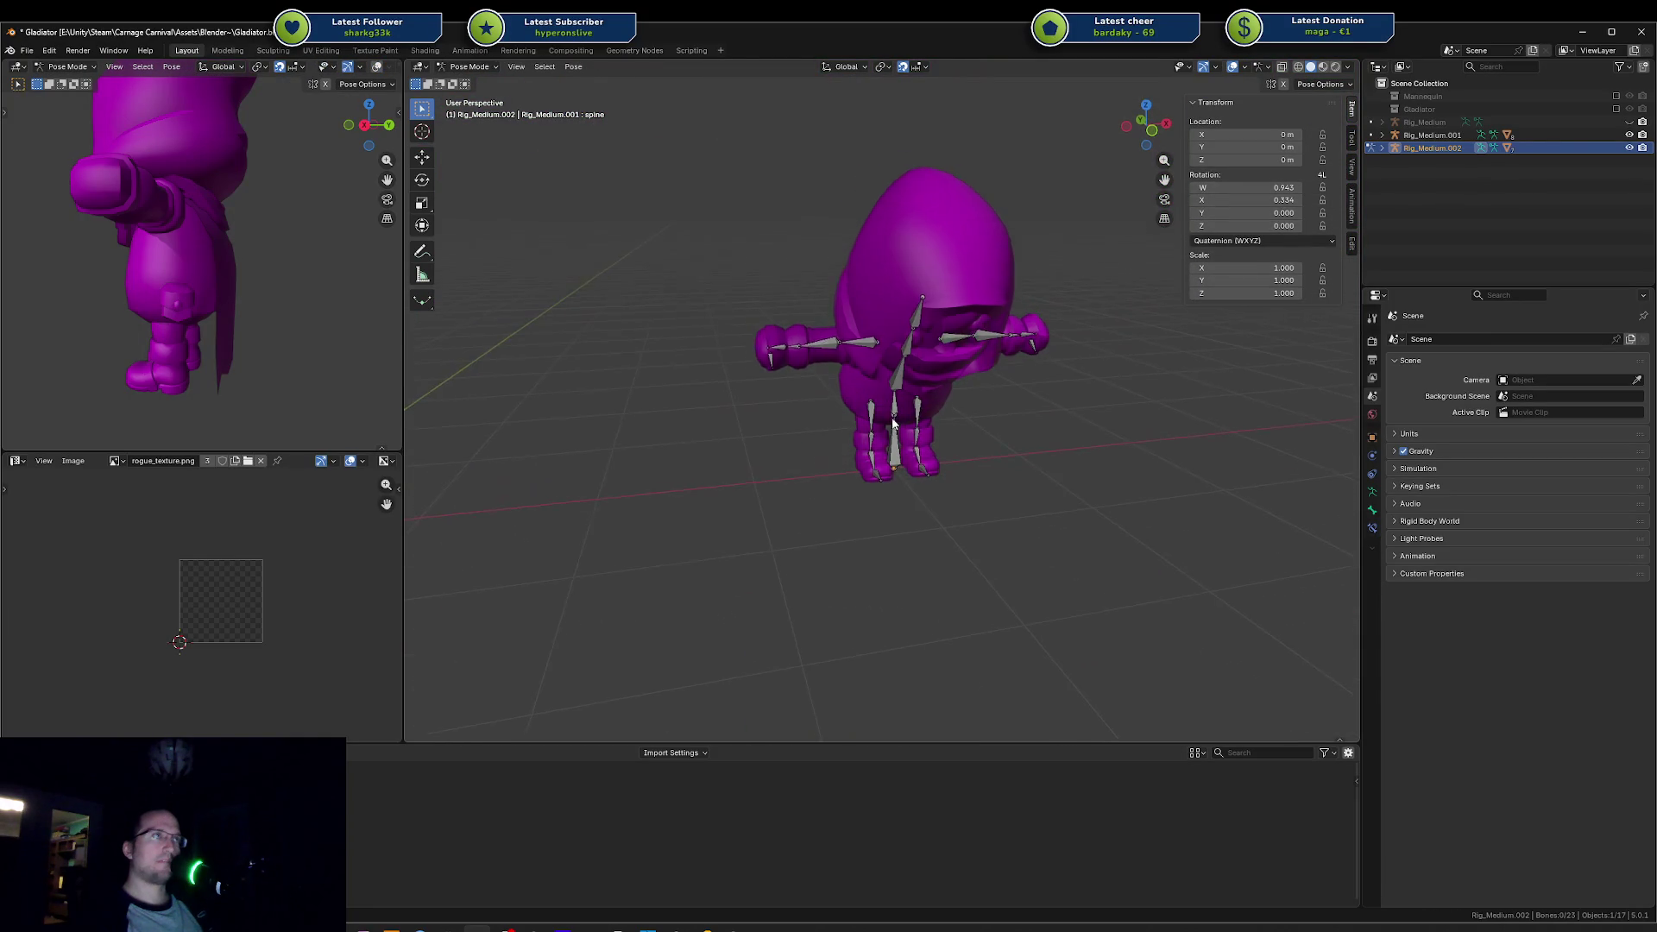
scroll(894, 425, up, 4)
key(ctrl+Tab)
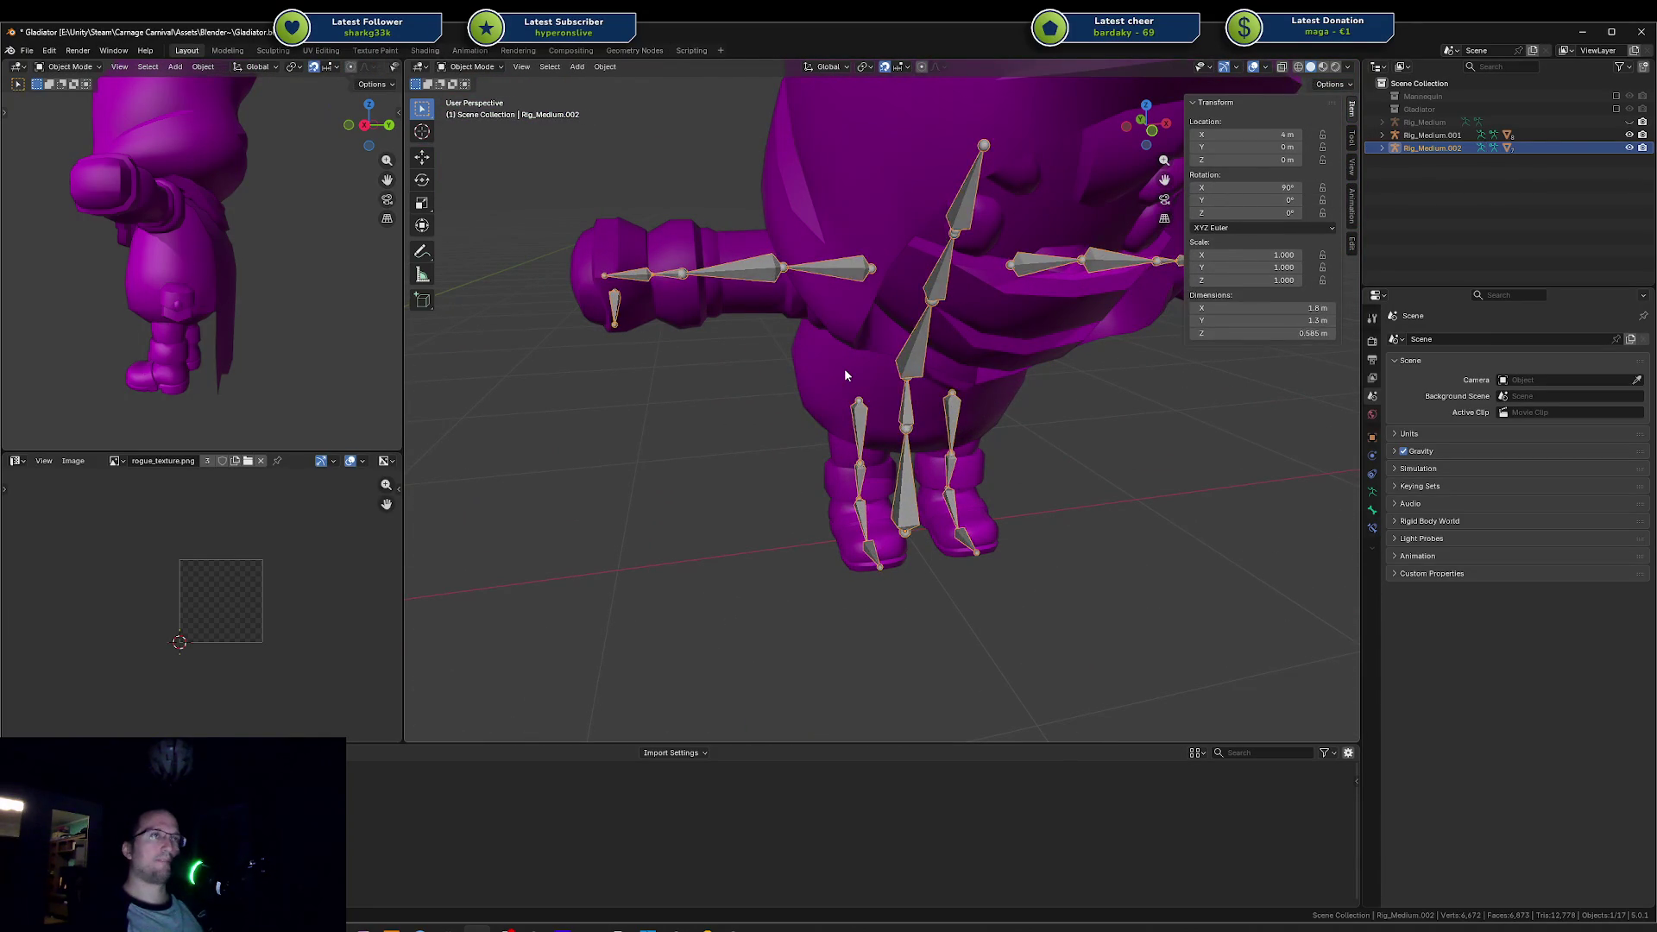
click(844, 367)
key(Tab)
scroll(855, 358, up, 2)
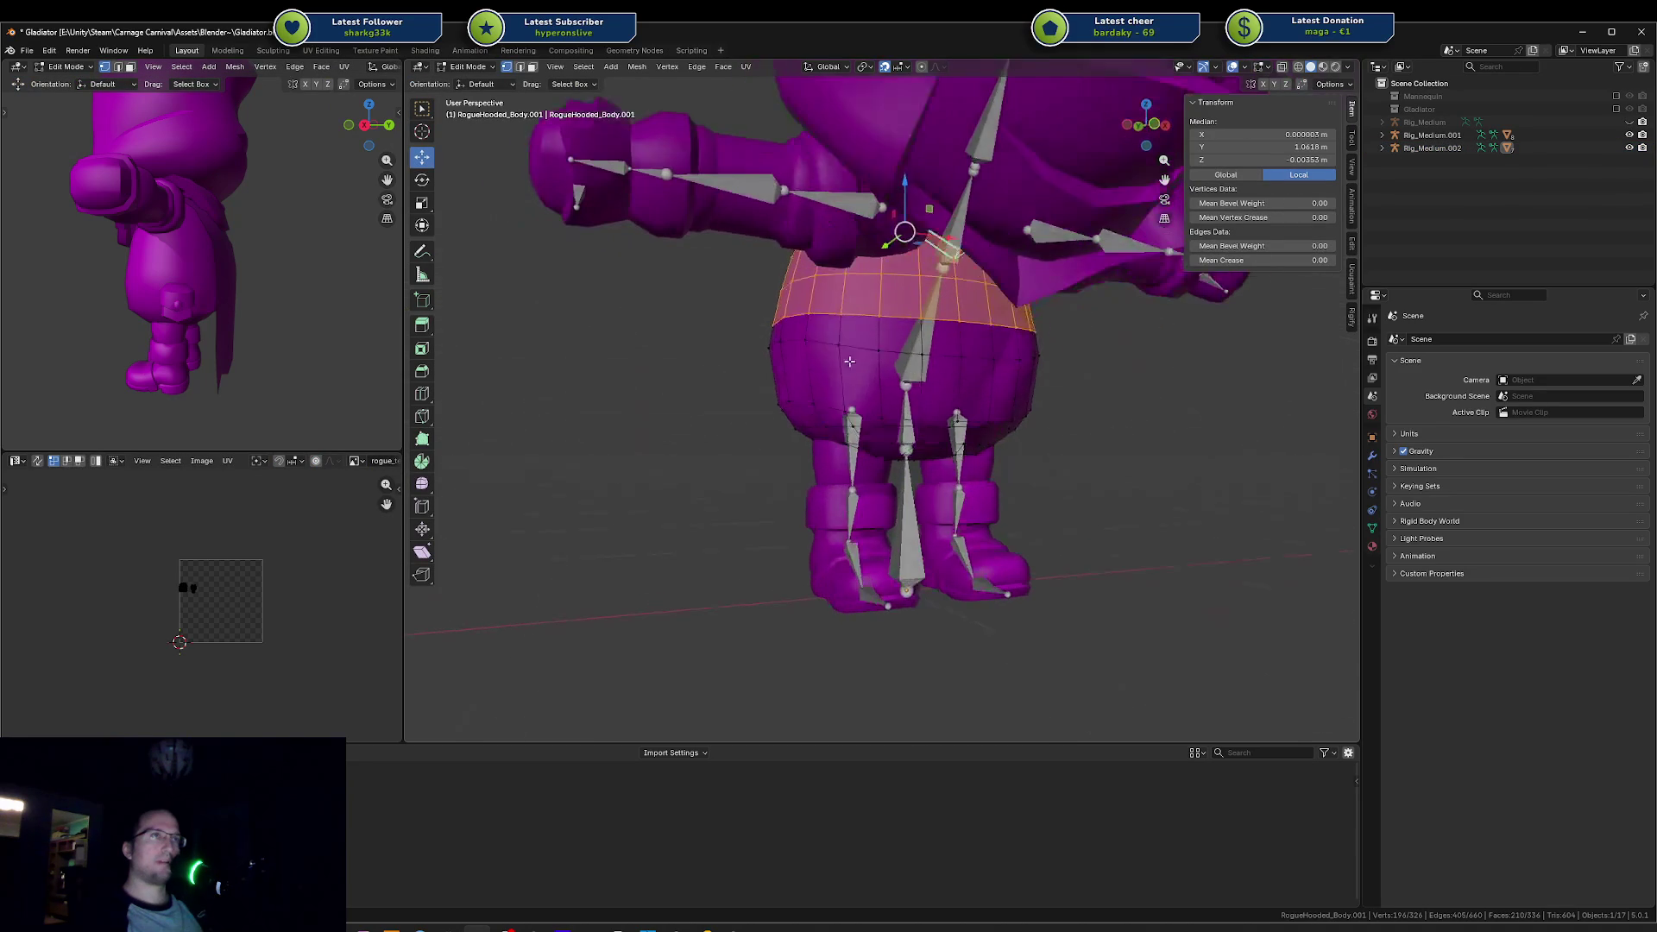
key(a)
key(m)
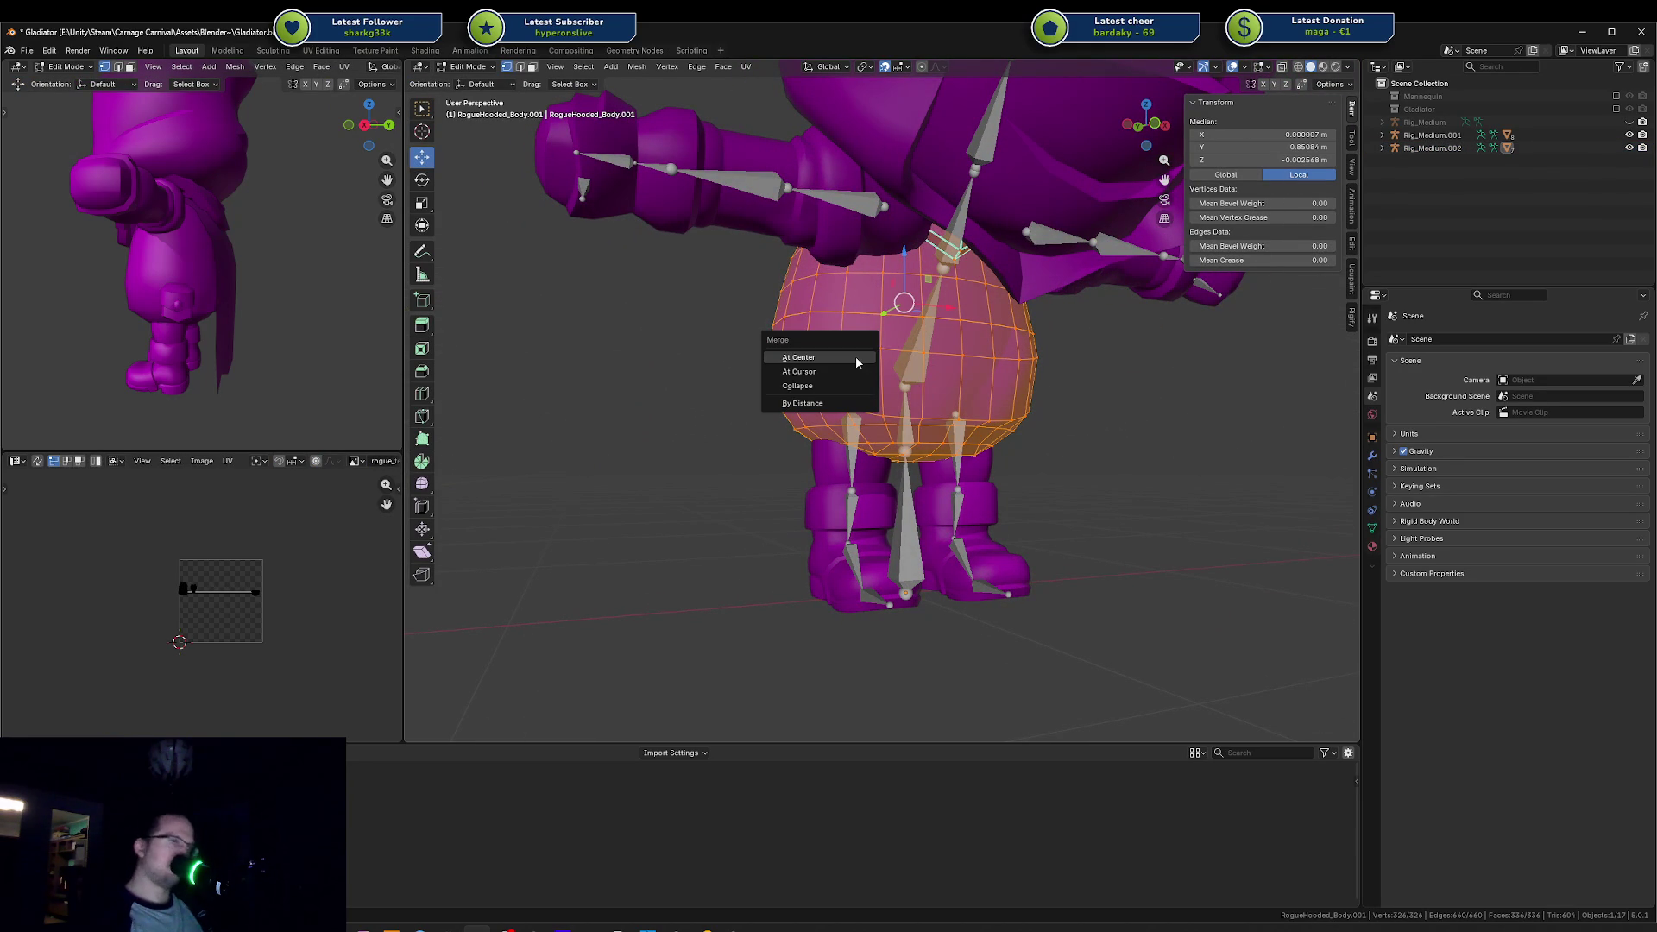
click(833, 401)
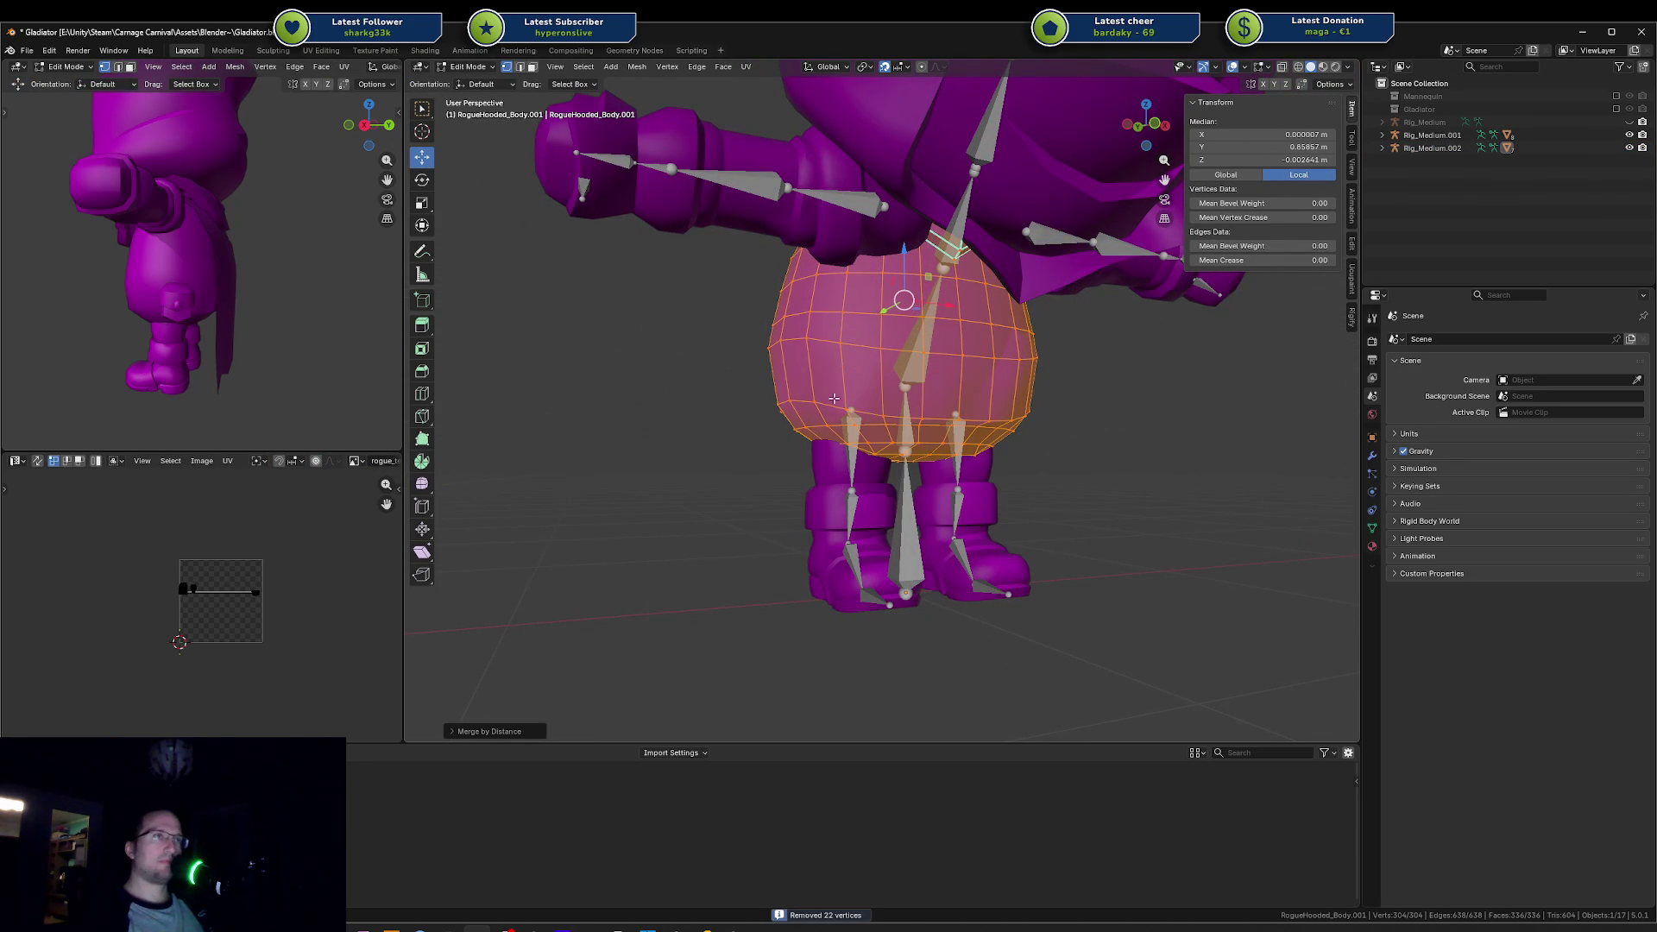
key(Tab)
scroll(799, 410, up, 4)
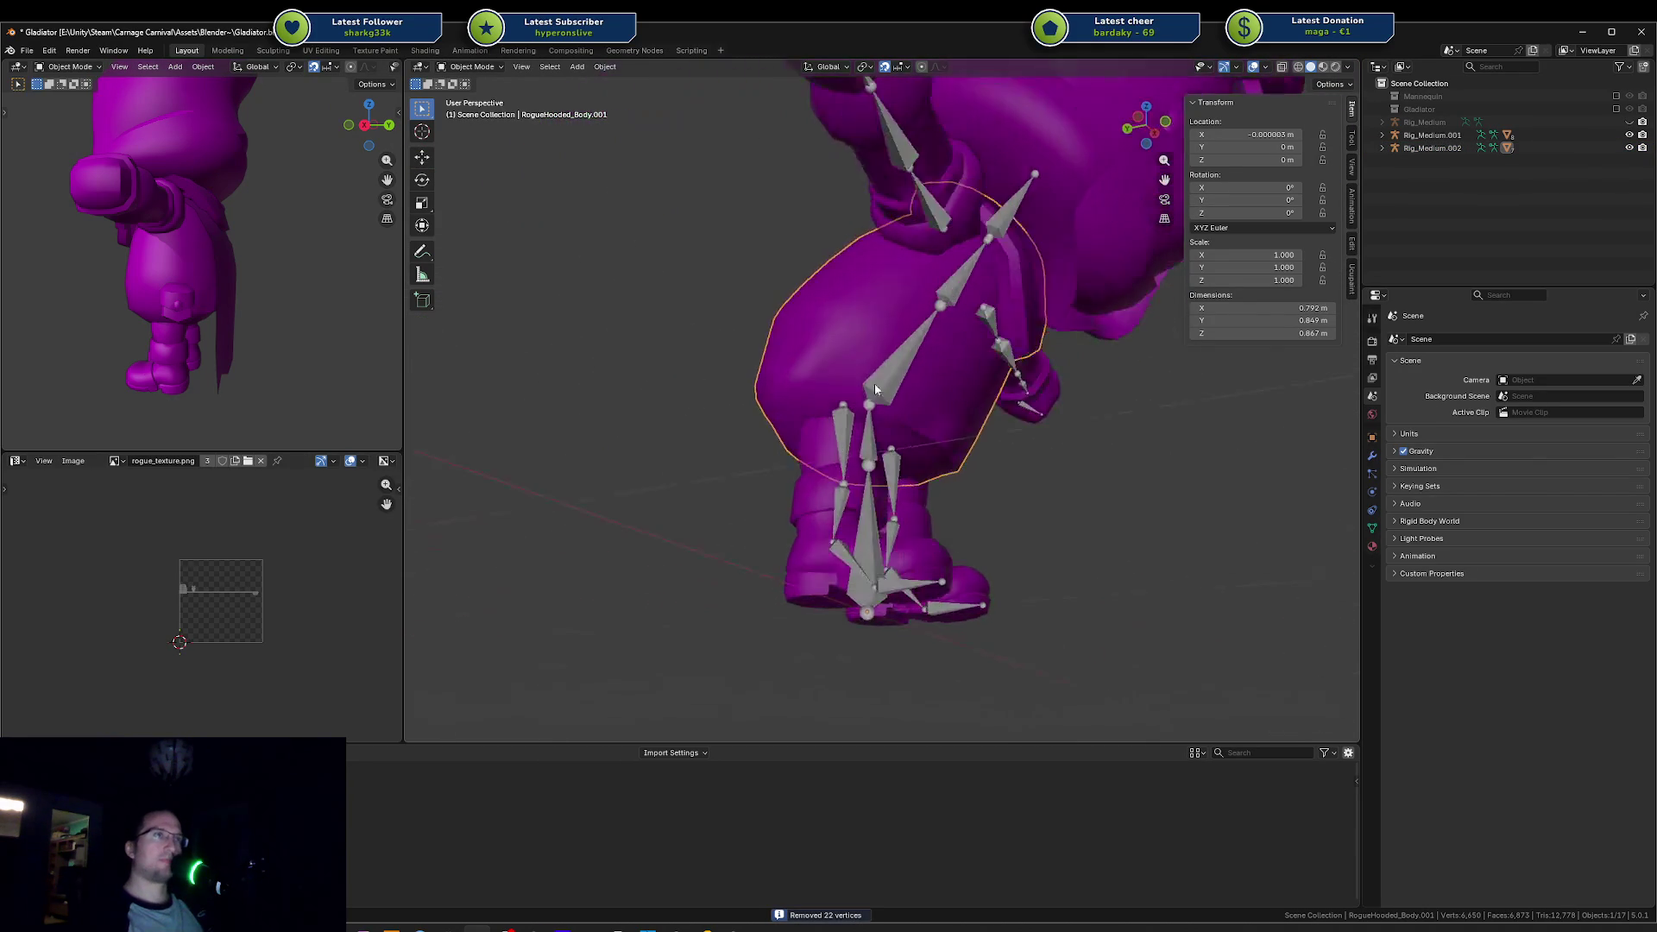
scroll(850, 443, down, 3)
scroll(851, 443, up, 3)
scroll(851, 444, down, 3)
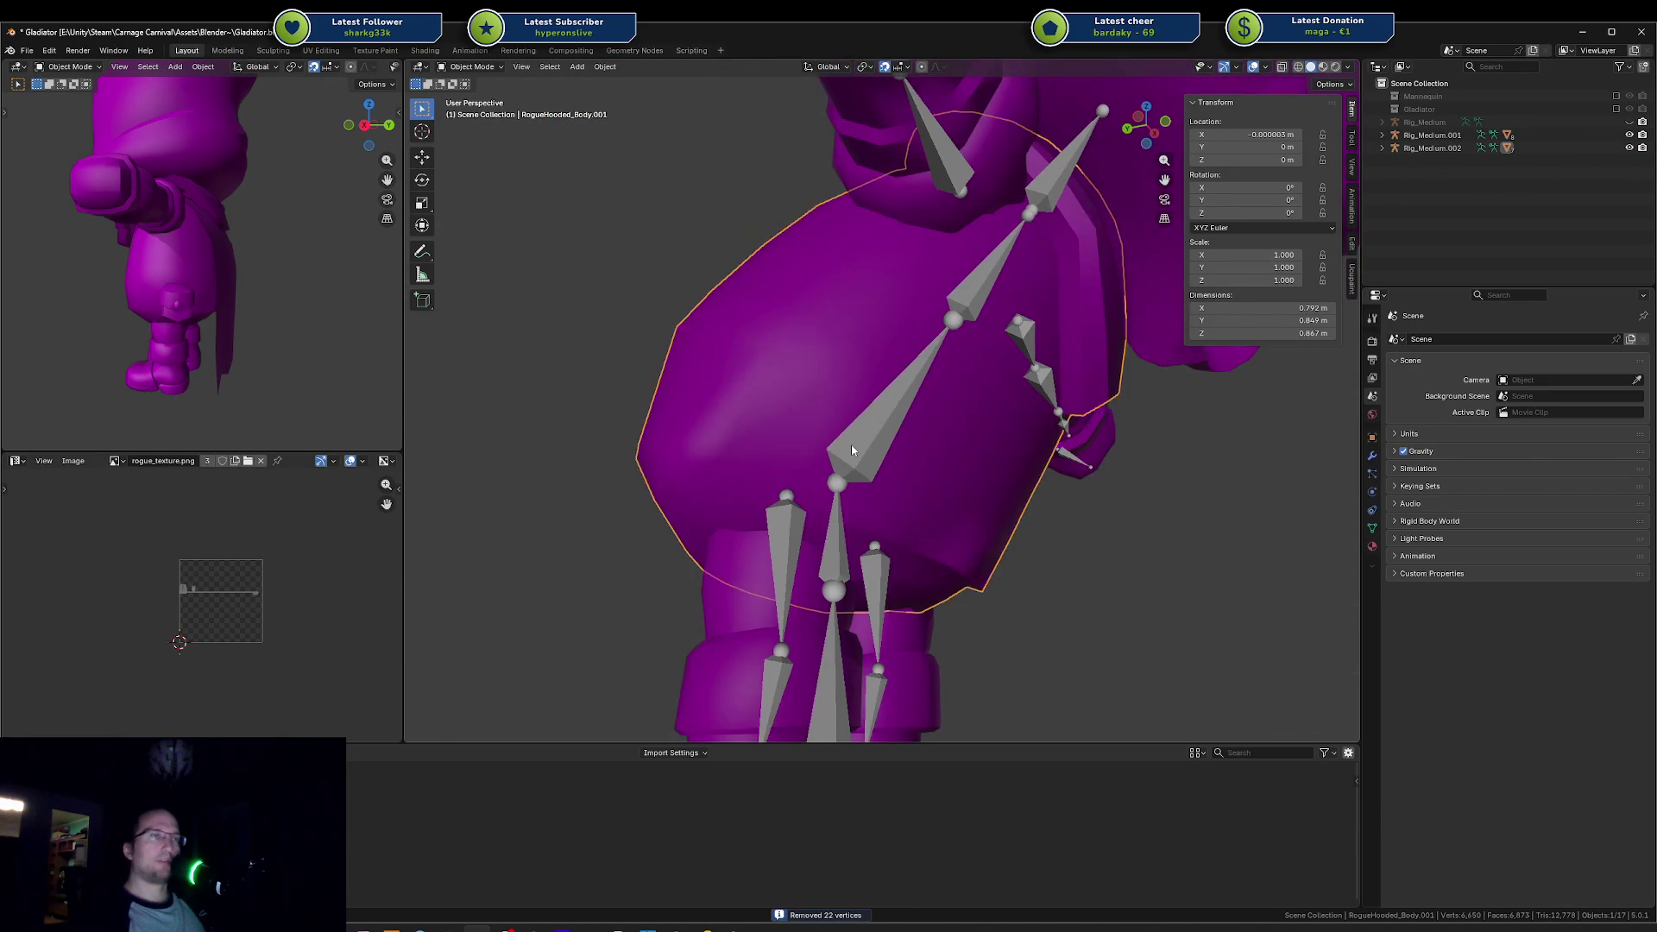
key(Tab)
key(ctrl+z)
key(alt+a)
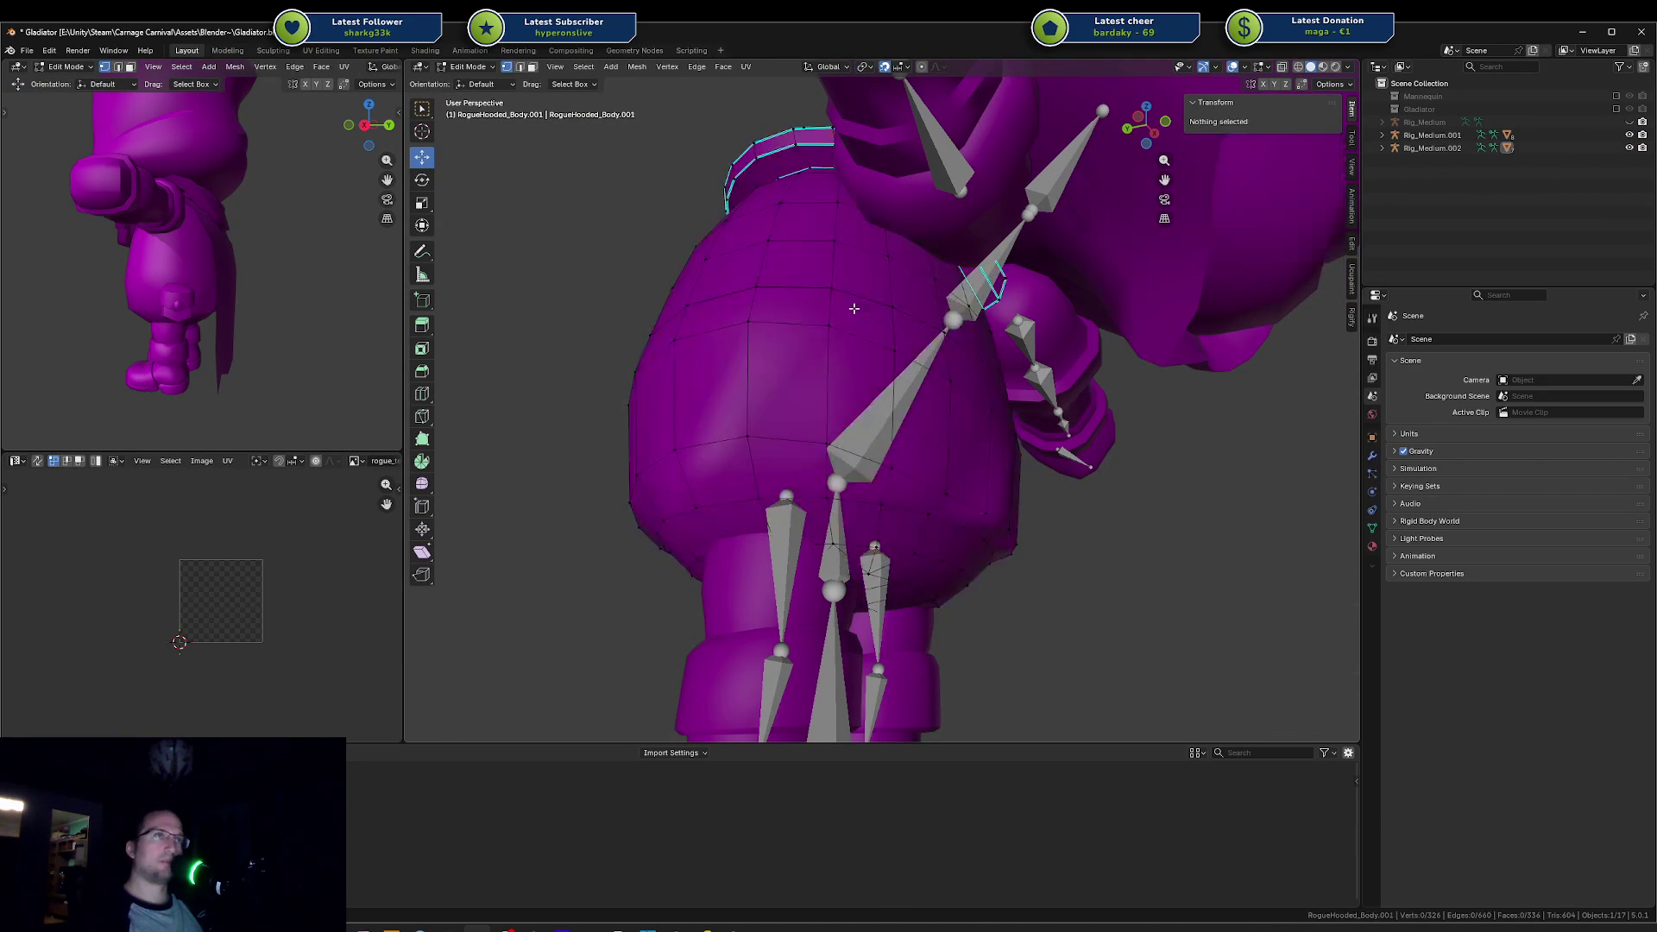
click(850, 316)
key(ctrl+l)
key(Tab)
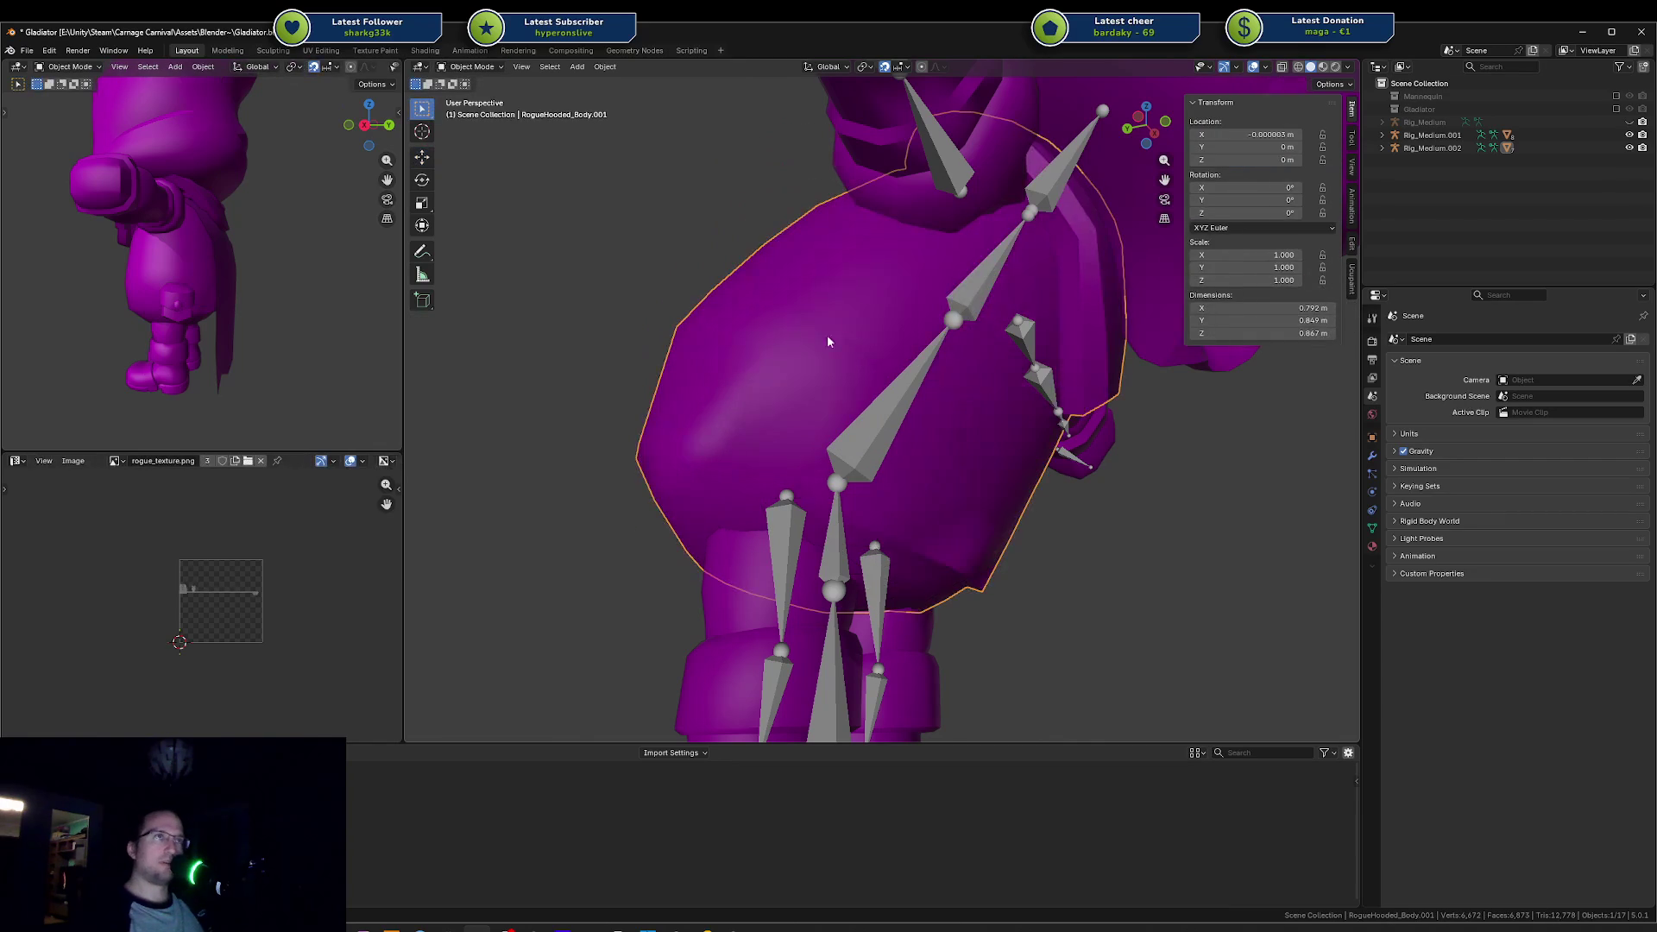
mouse_move(764, 383)
mouse_down()
mouse_move(727, 350)
mouse_move(603, 356)
mouse_up()
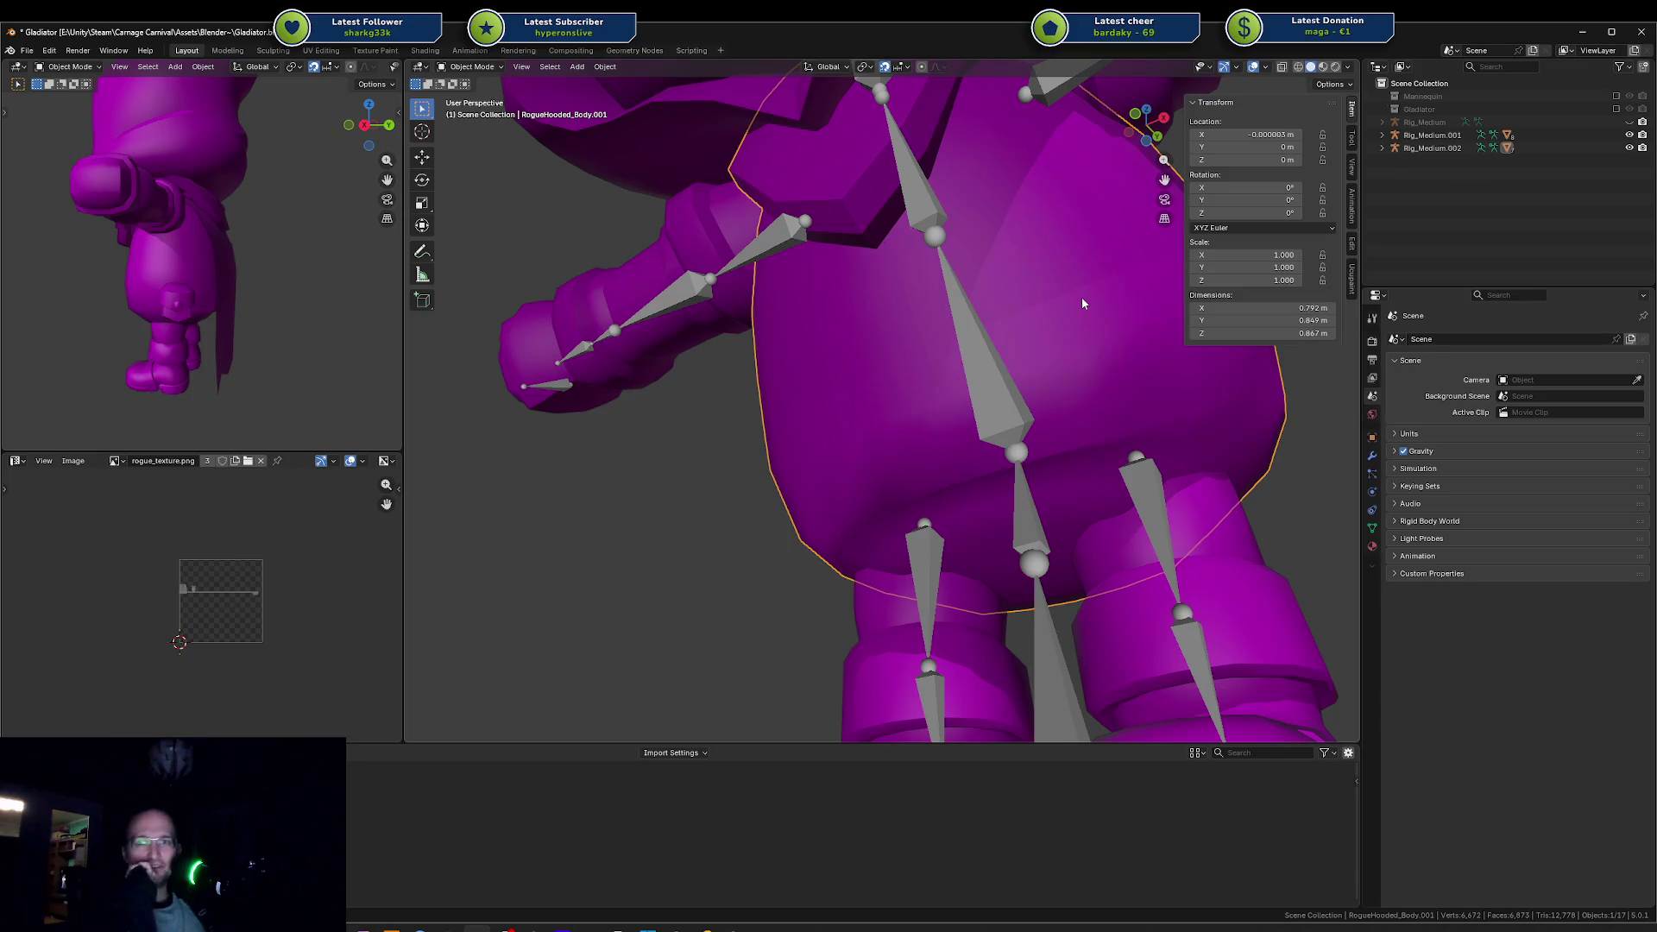
scroll(1008, 285, down, 8)
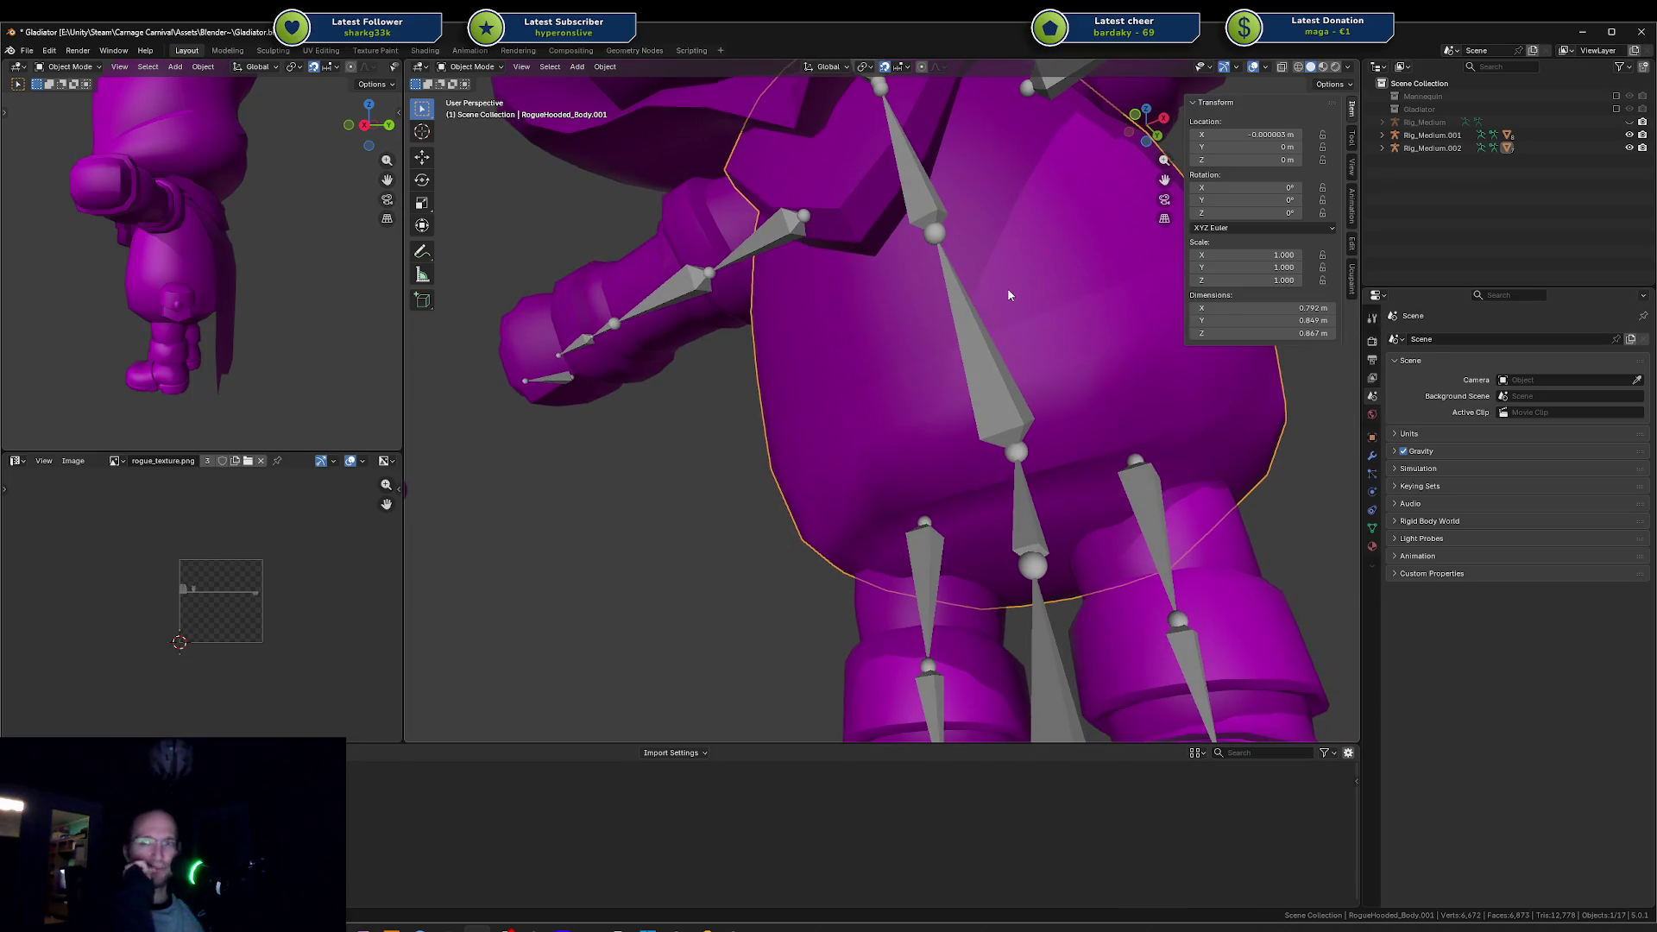
scroll(979, 302, up, 6)
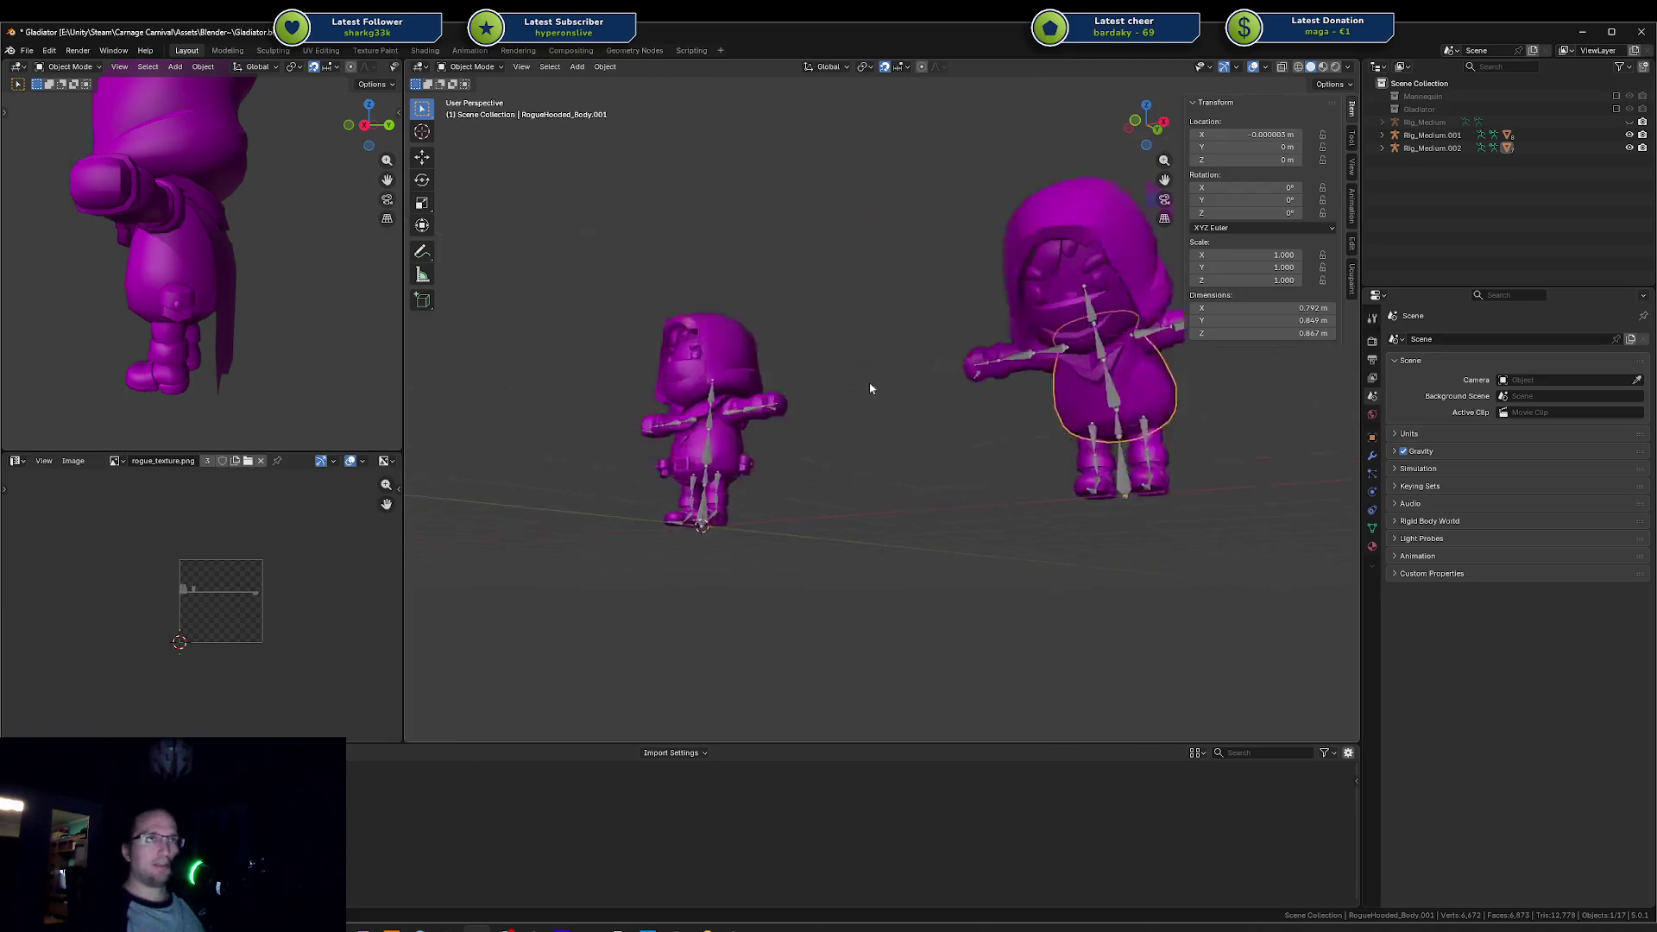
click(795, 483)
scroll(699, 438, down, 3)
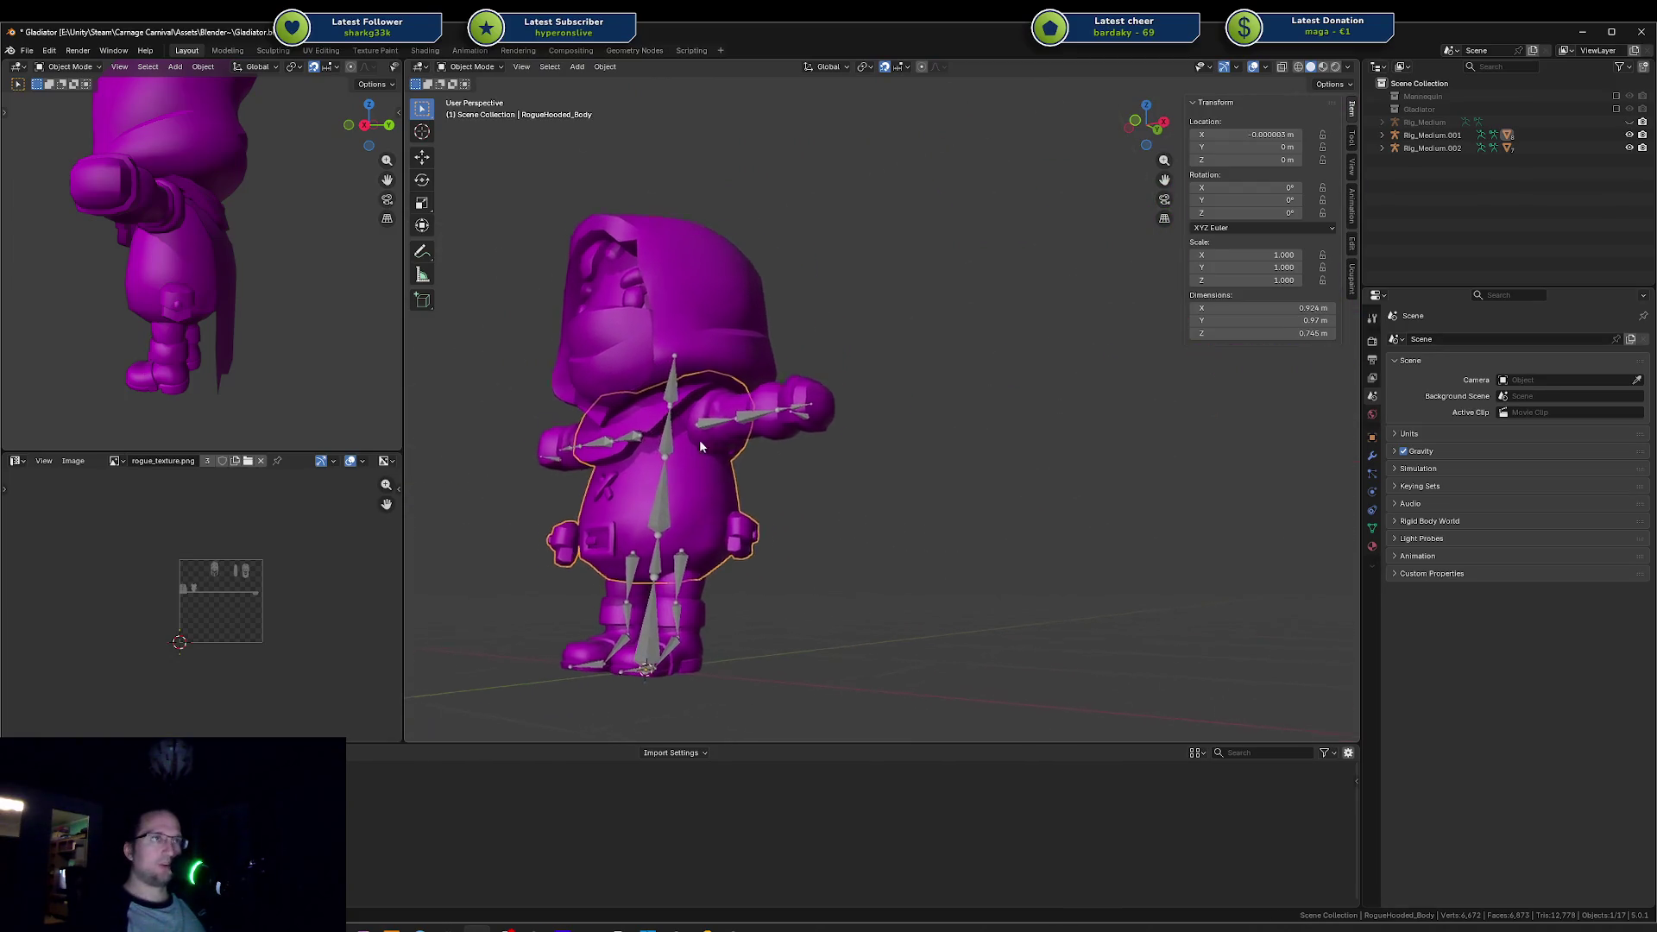
scroll(642, 464, up, 2)
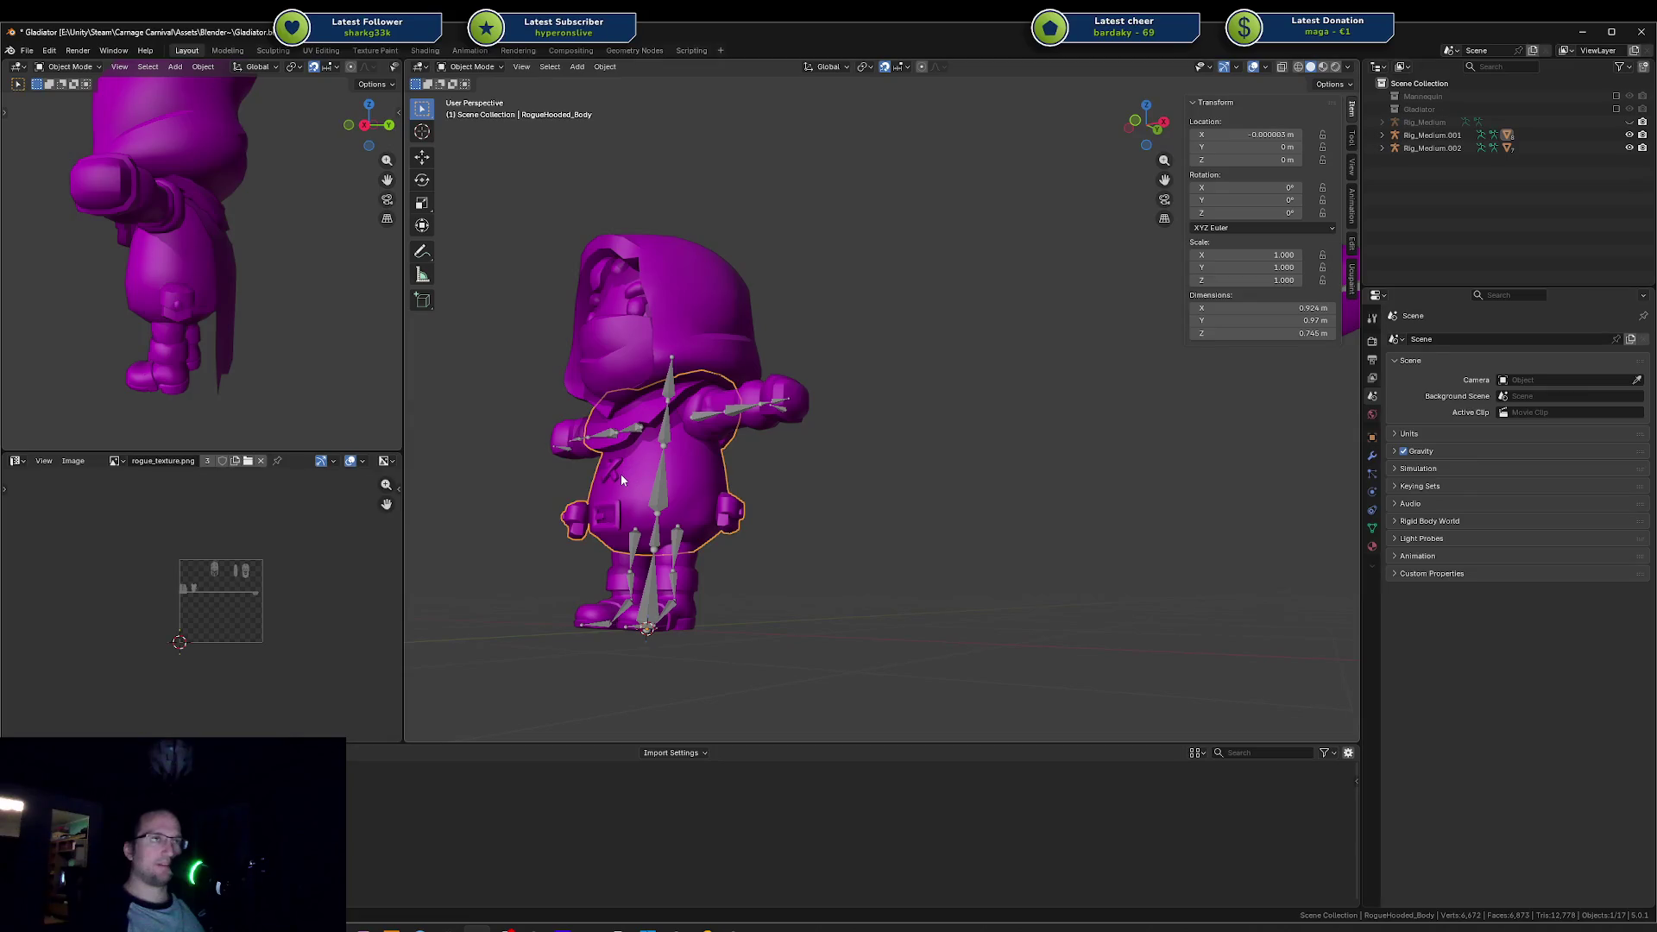
scroll(621, 479, down, 2)
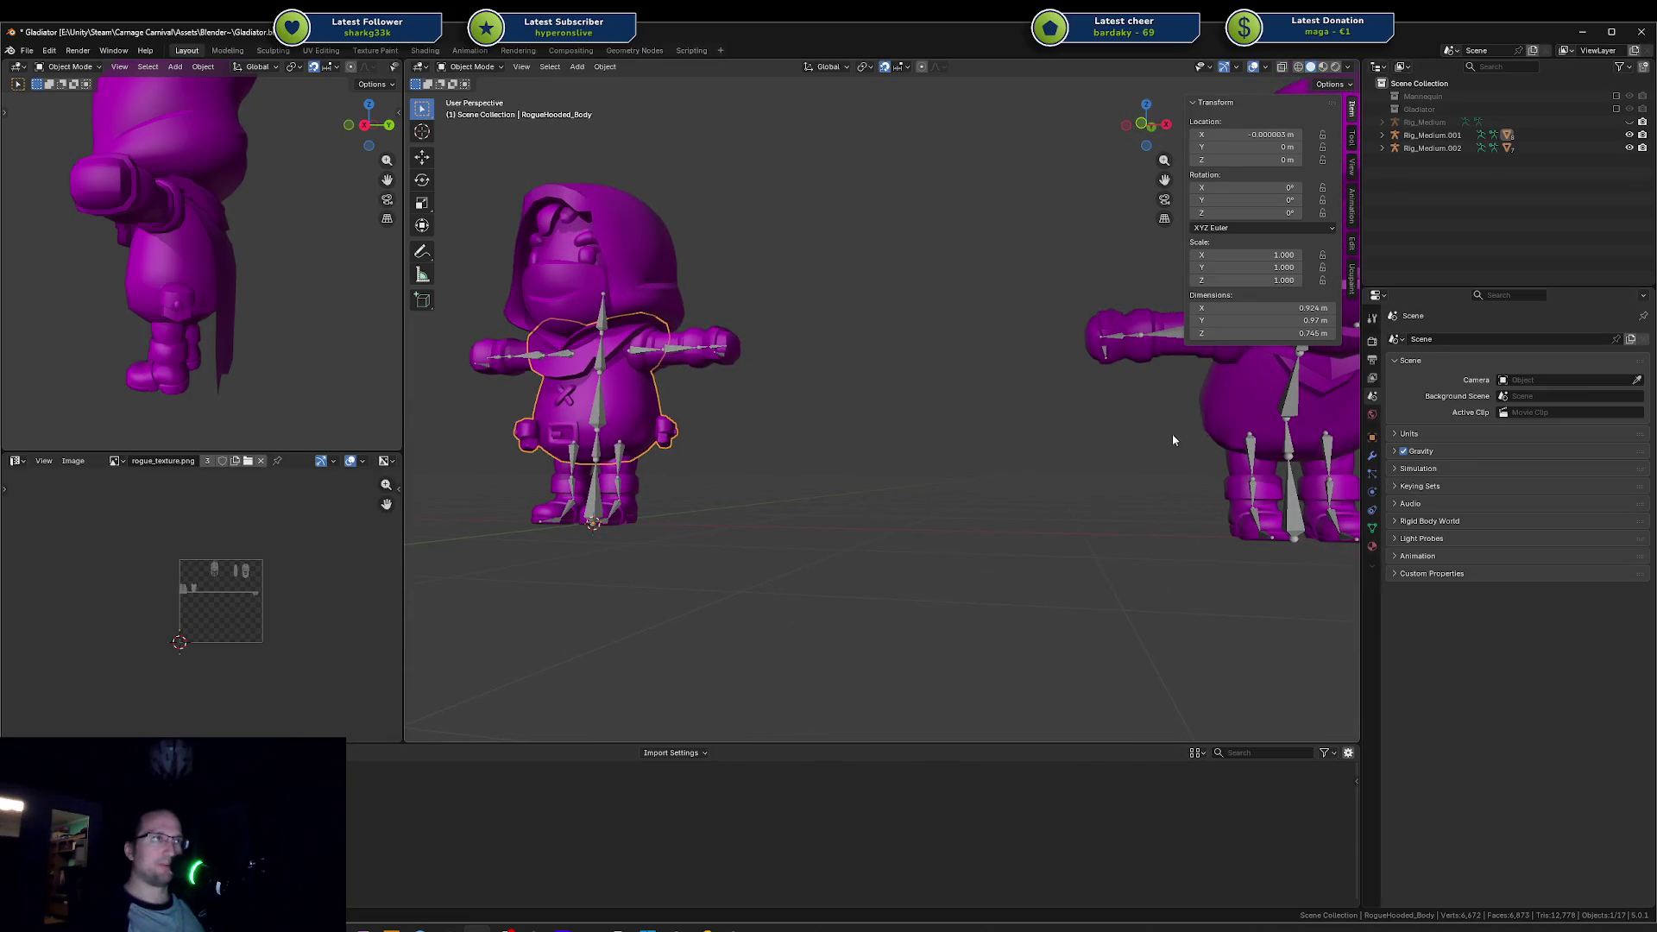
click(1220, 408)
key(KP_Decimal)
scroll(1156, 442, down, 2)
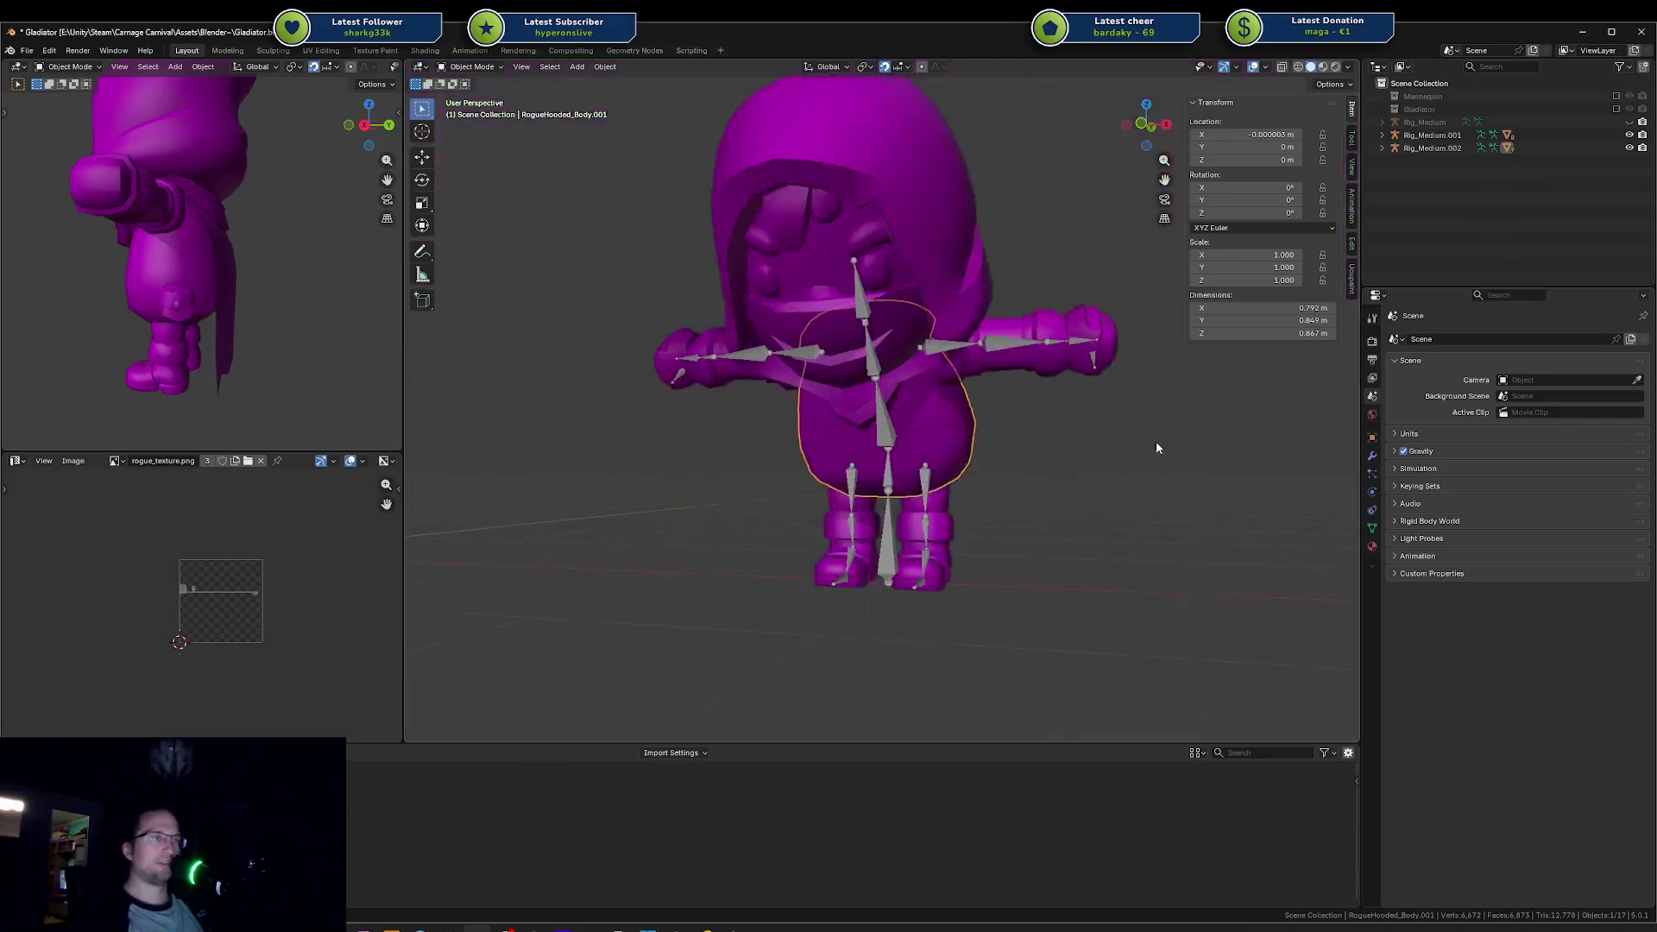
scroll(1011, 443, up, 5)
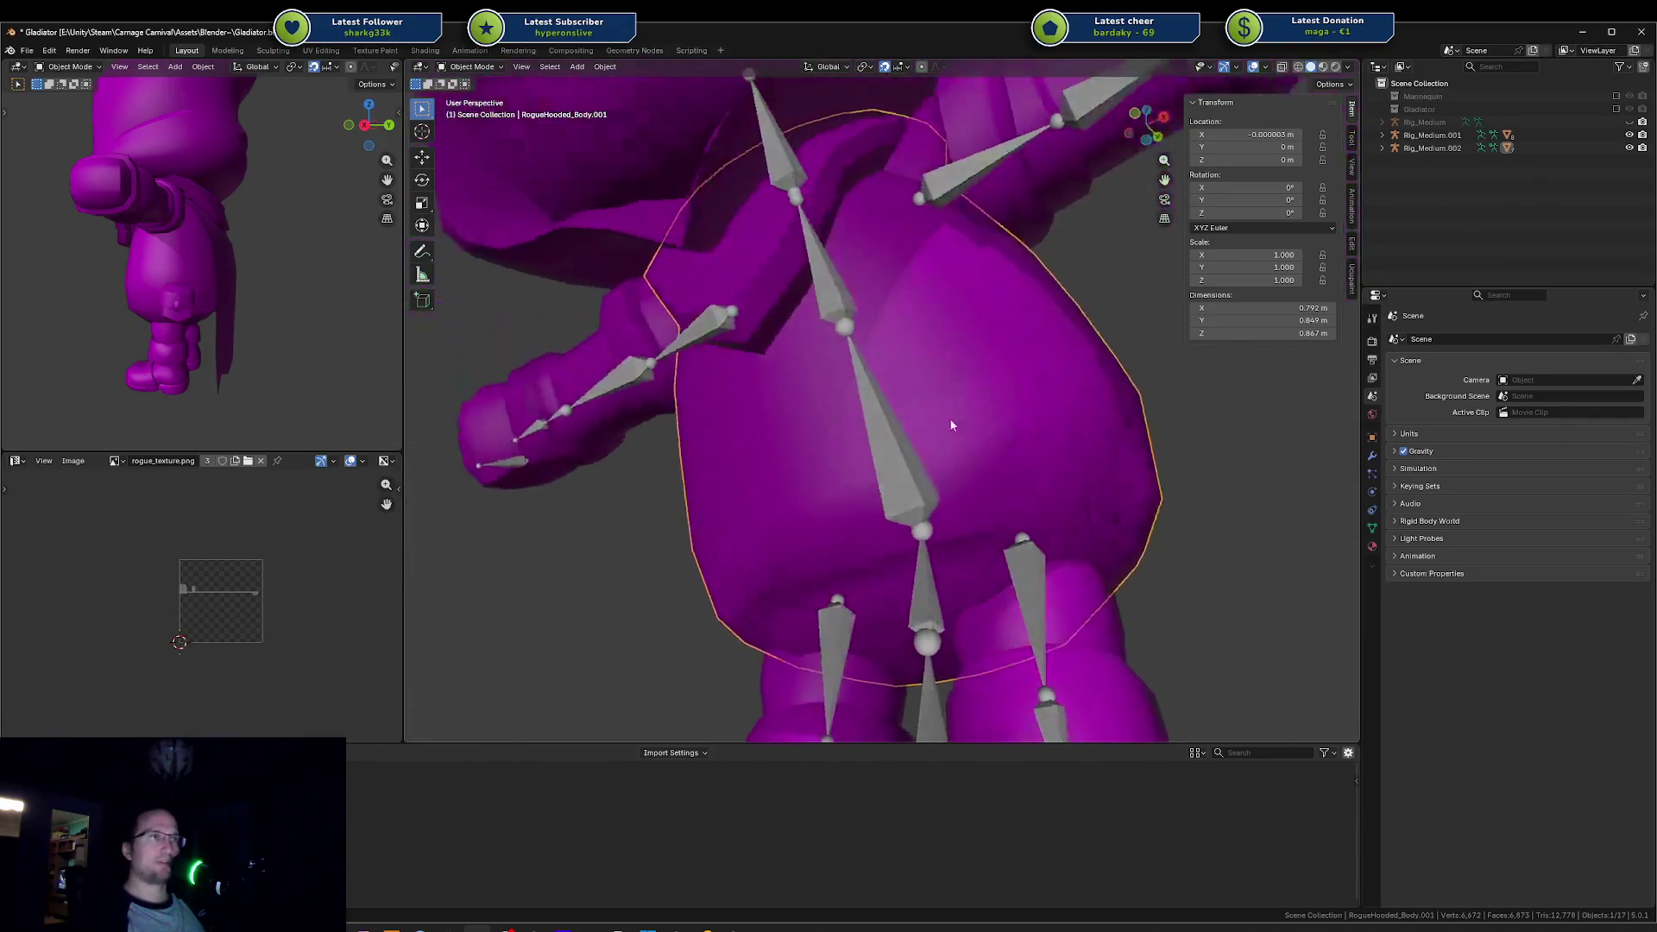
drag(951, 425, 1049, 442)
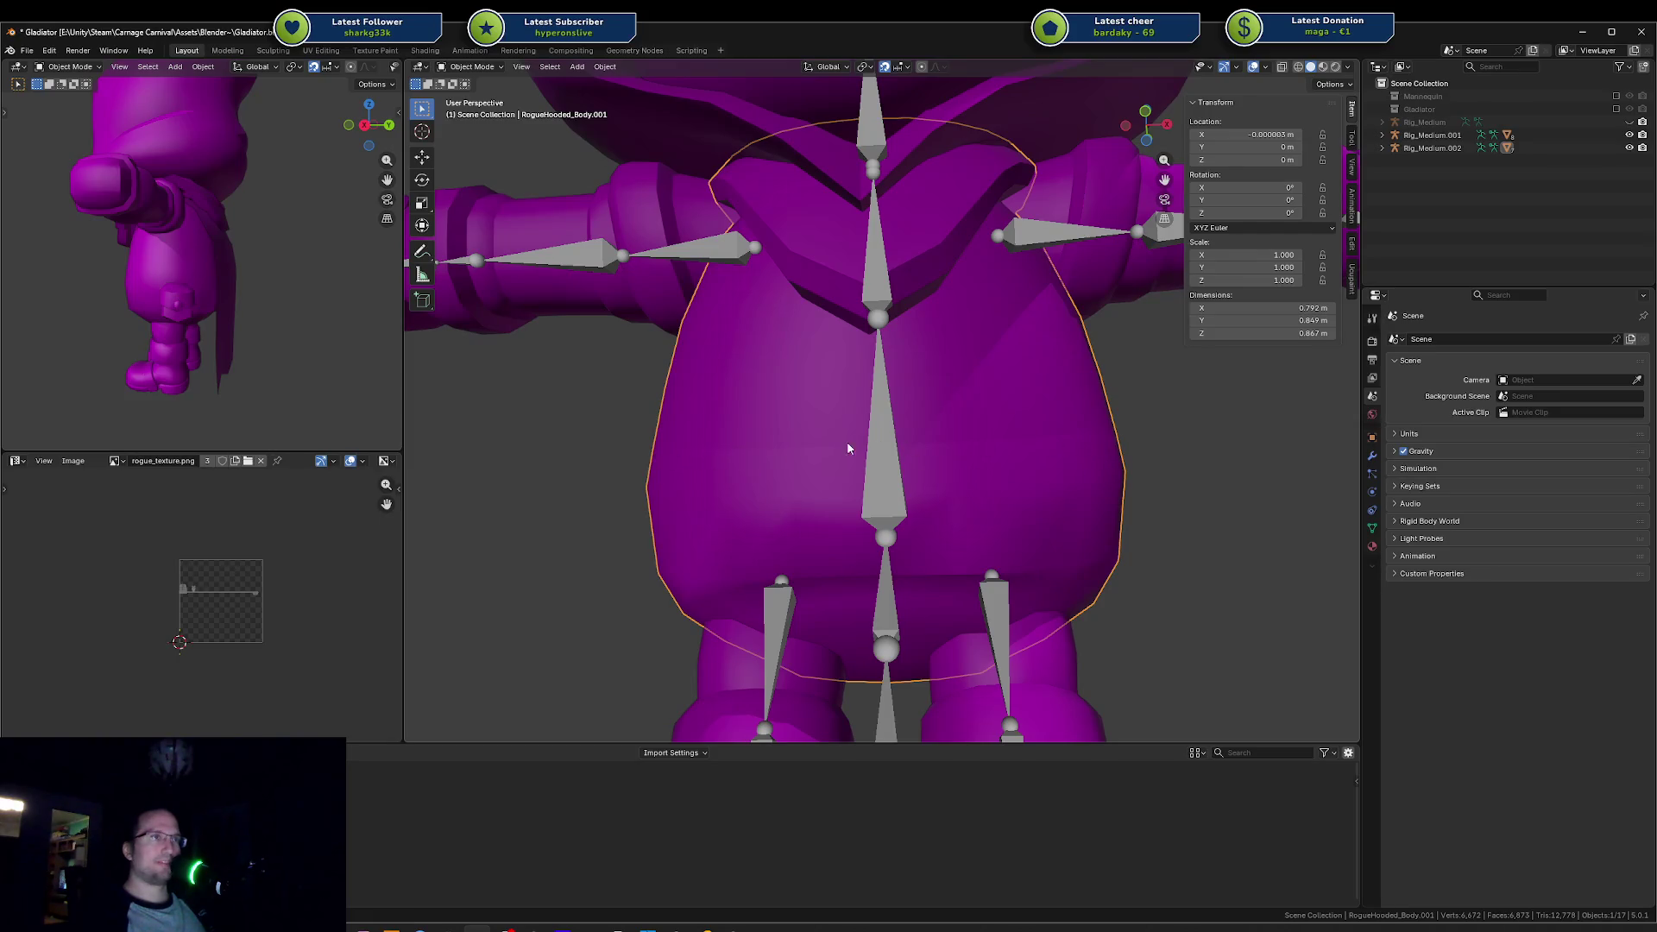
click(1002, 457)
mouse_move(1002, 457)
mouse_down()
mouse_move(961, 498)
mouse_move(985, 479)
mouse_up()
scroll(985, 480, up, 2)
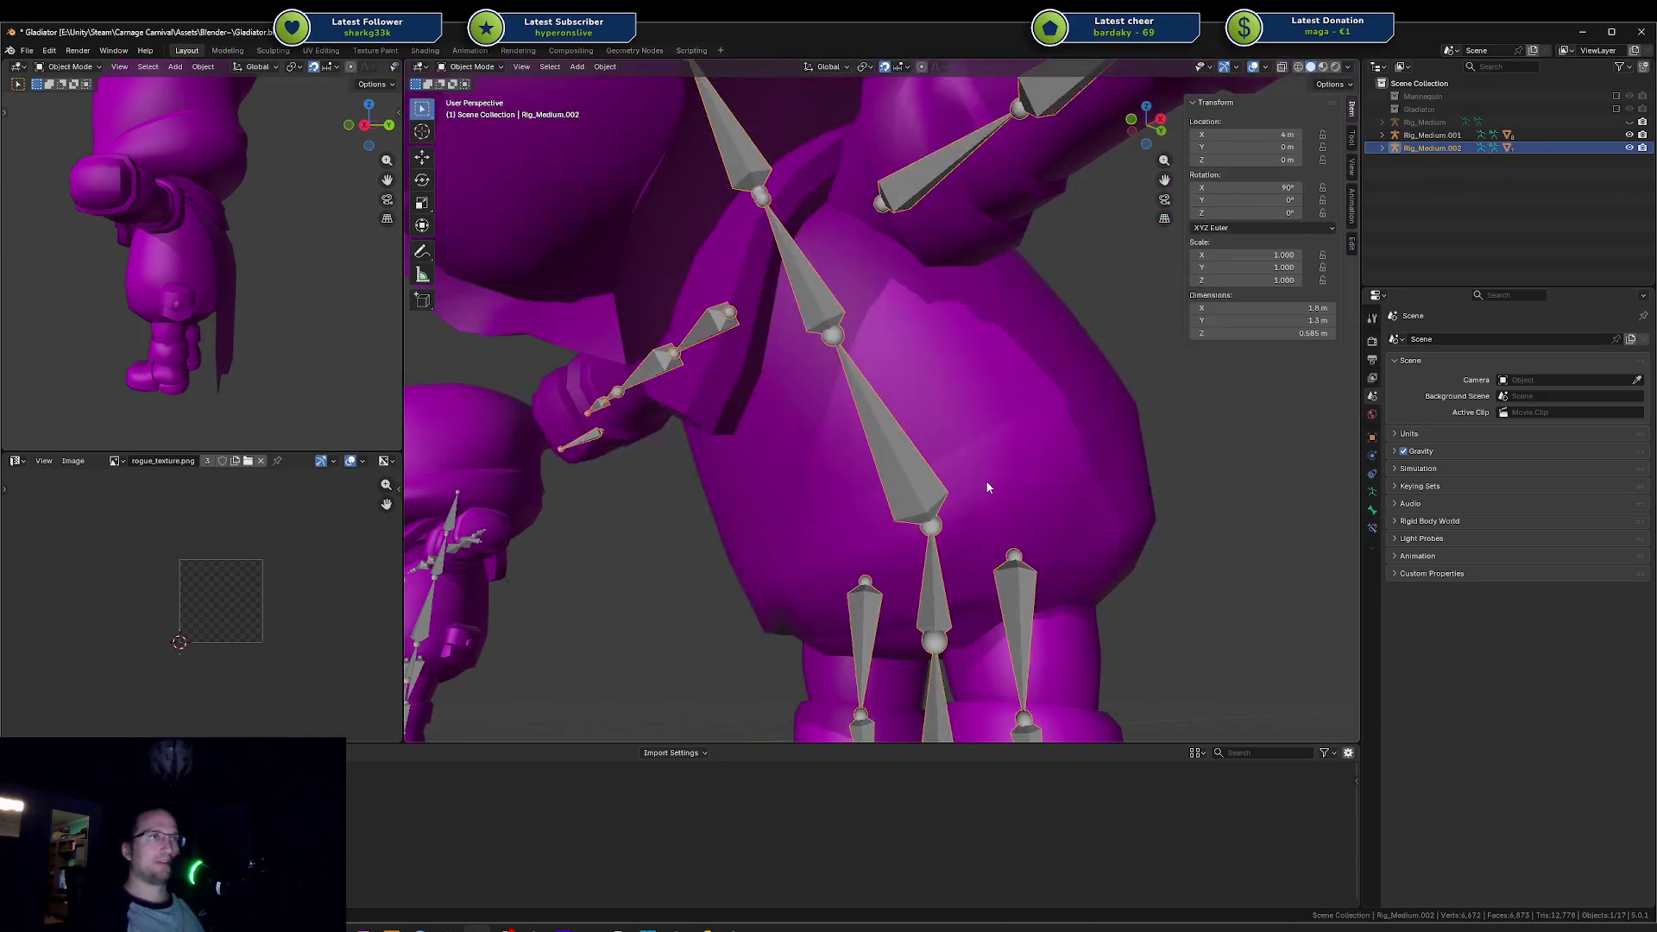
Step: Select RogueHooded_Body.001 and briefly switch it to Weight Paint mode
click(985, 480)
key(ctrl+Tab)
click(895, 448)
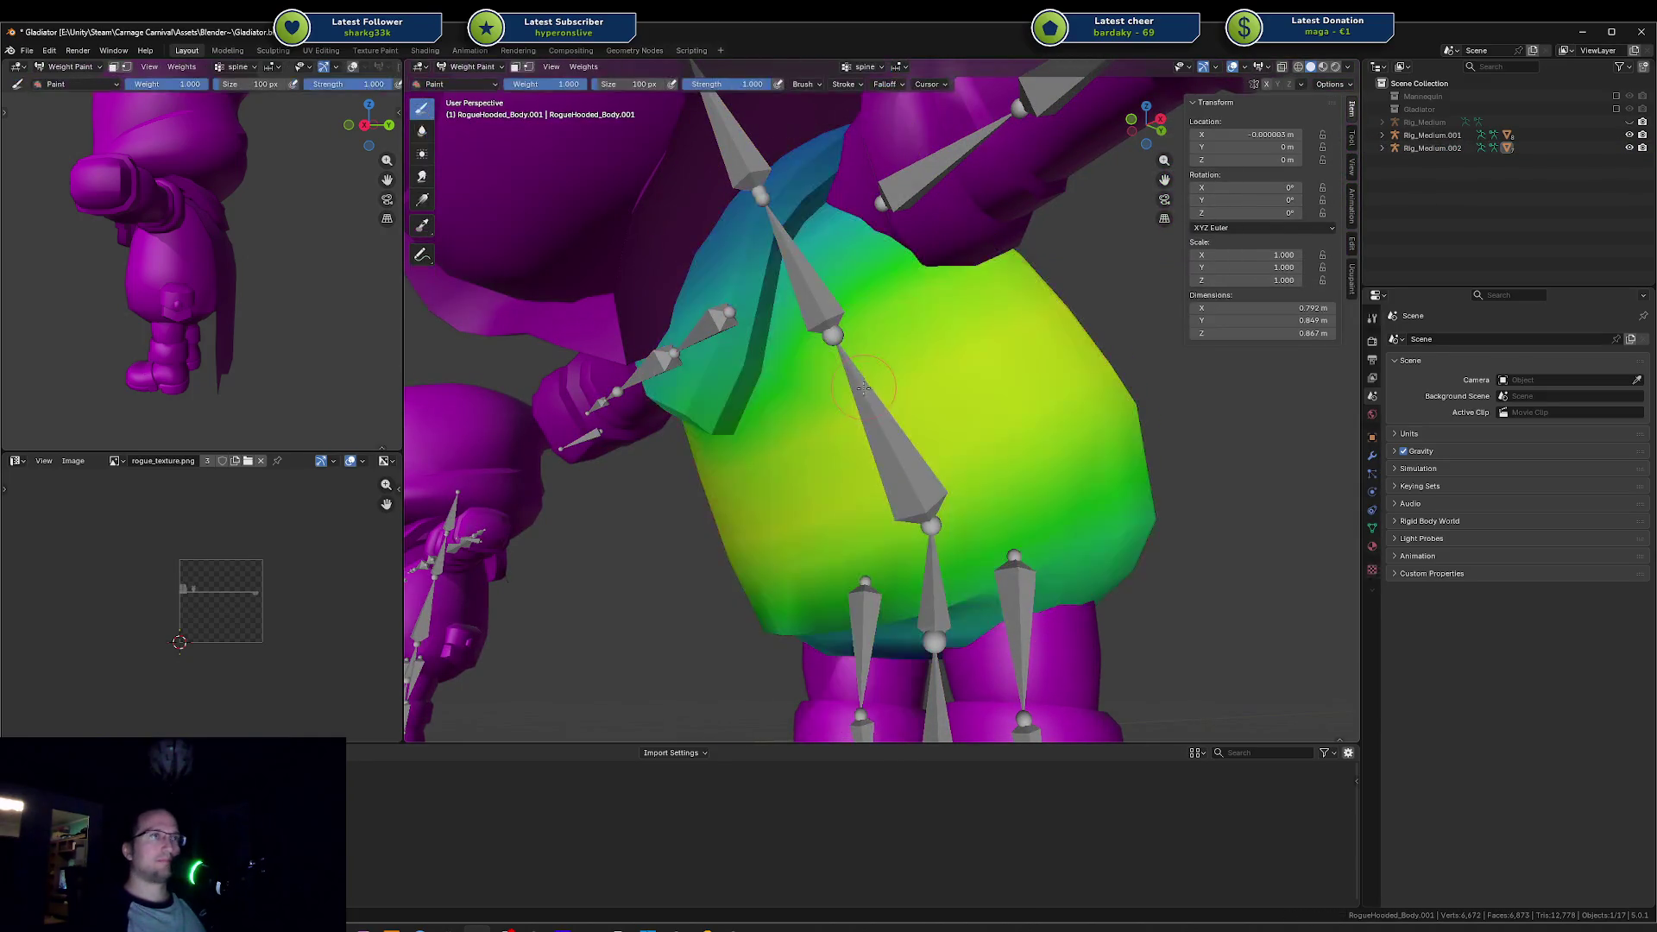
key(ctrl+Tab)
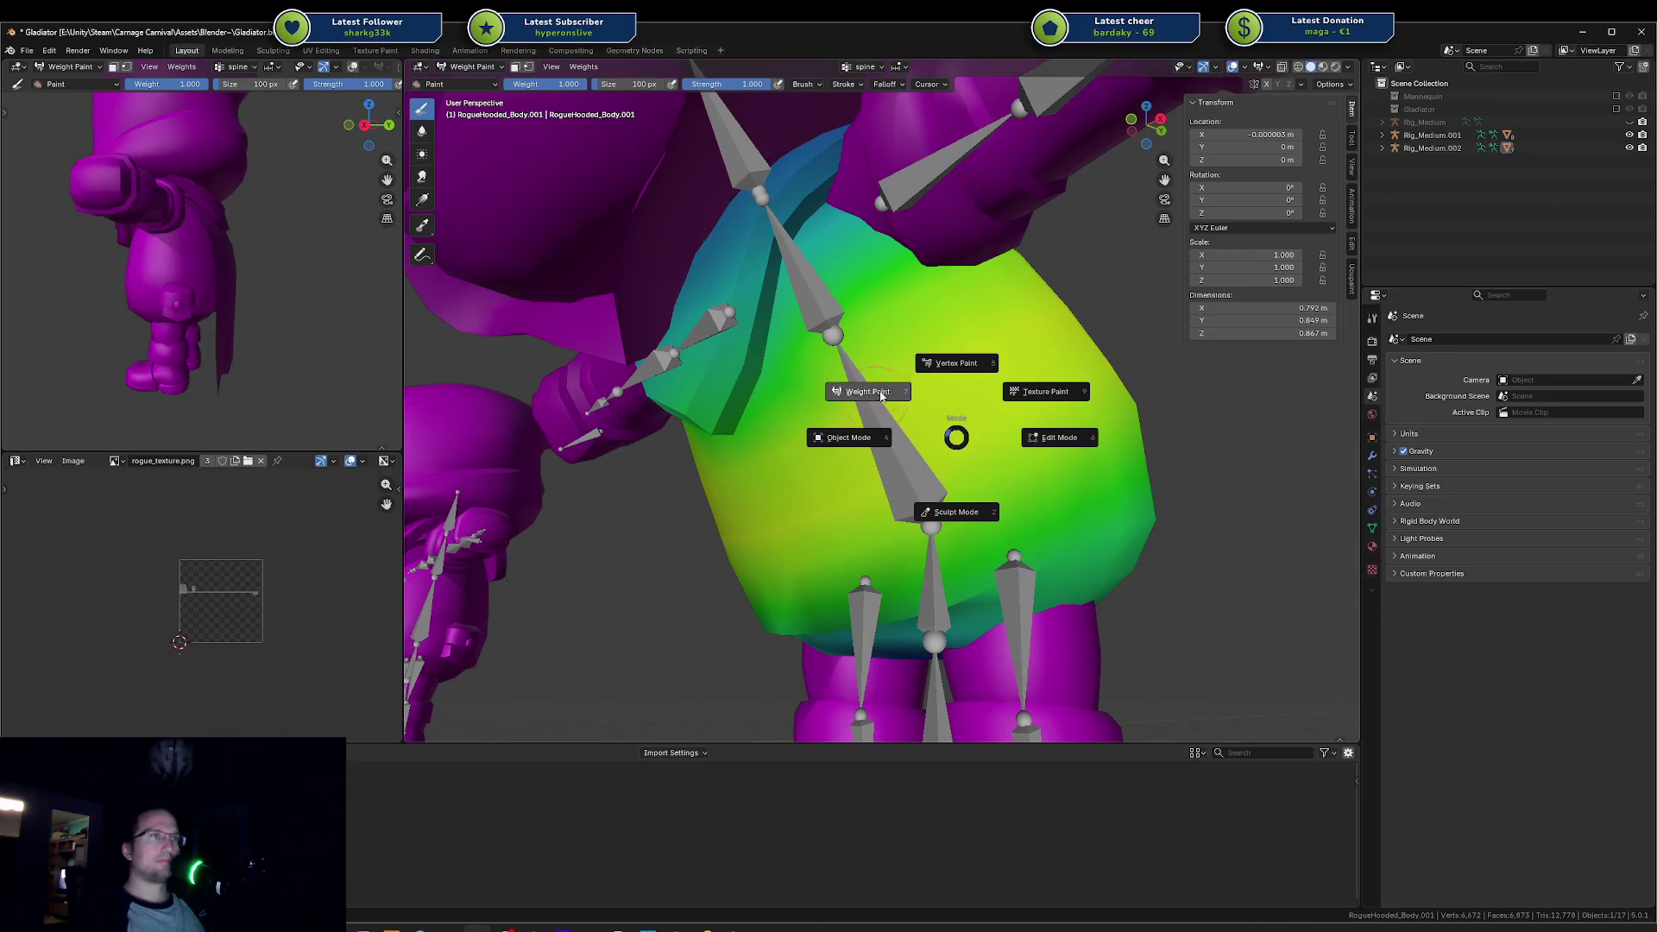
click(966, 326)
Step: Enter Edit Mode on the body and check a single vertex's weights
key(Tab)
click(968, 355)
key(Tab)
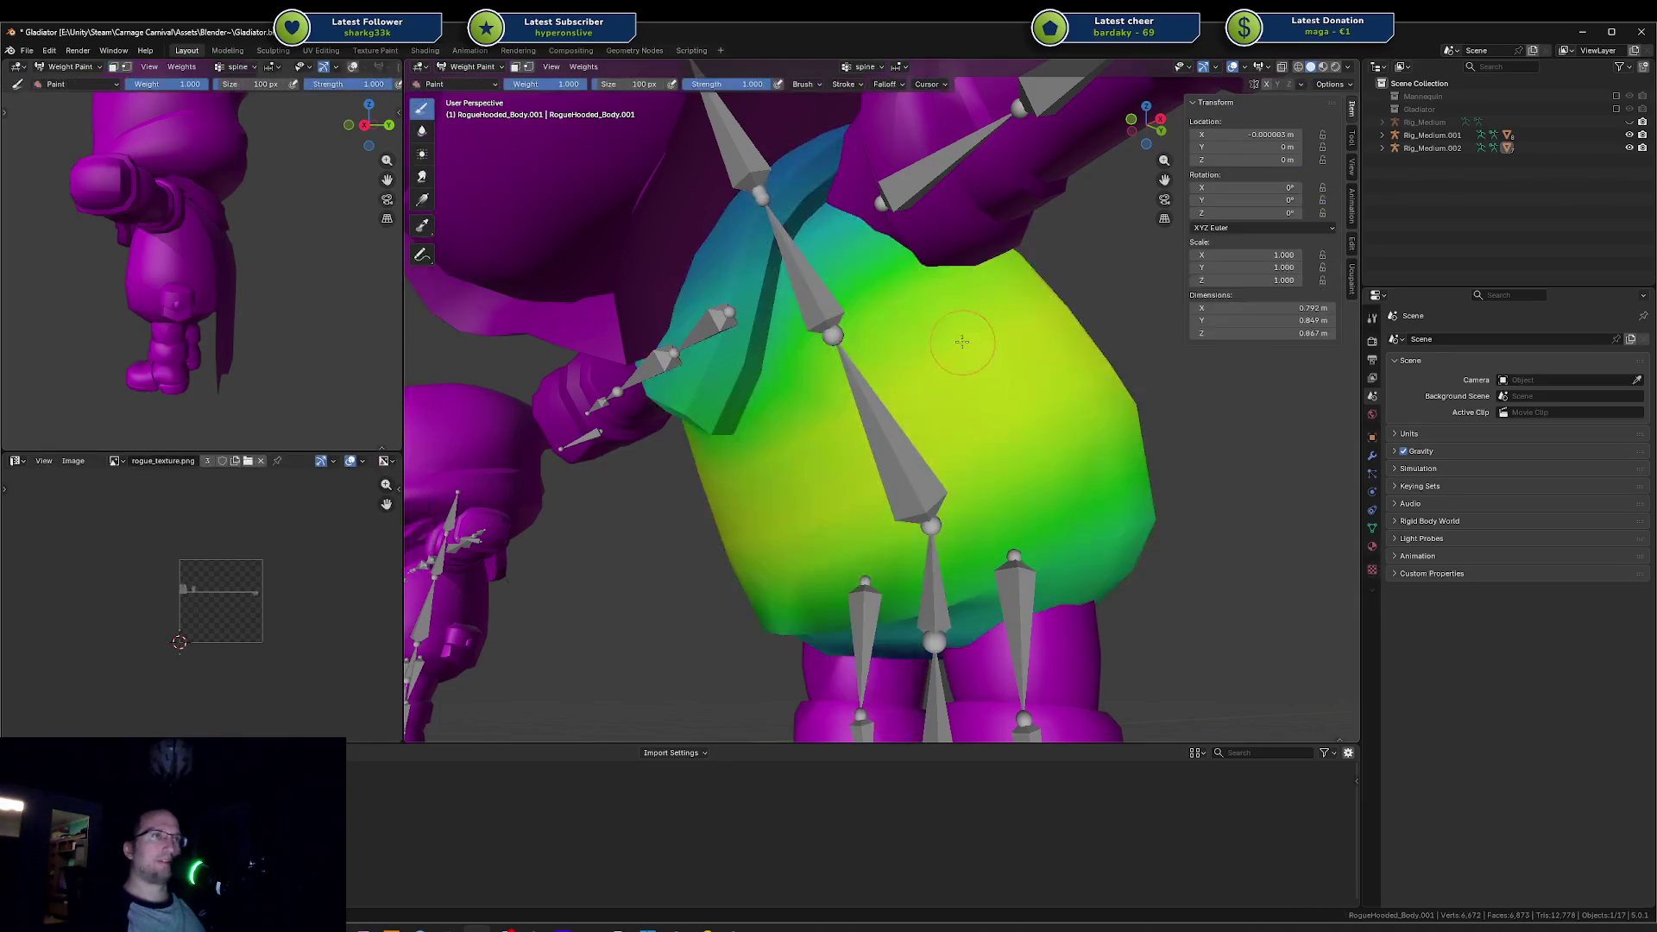
key(Tab)
key(Tab)
key(Tab)
Step: Separate the linked upper torso band faces into a new mesh by selection
key(3)
click(964, 326)
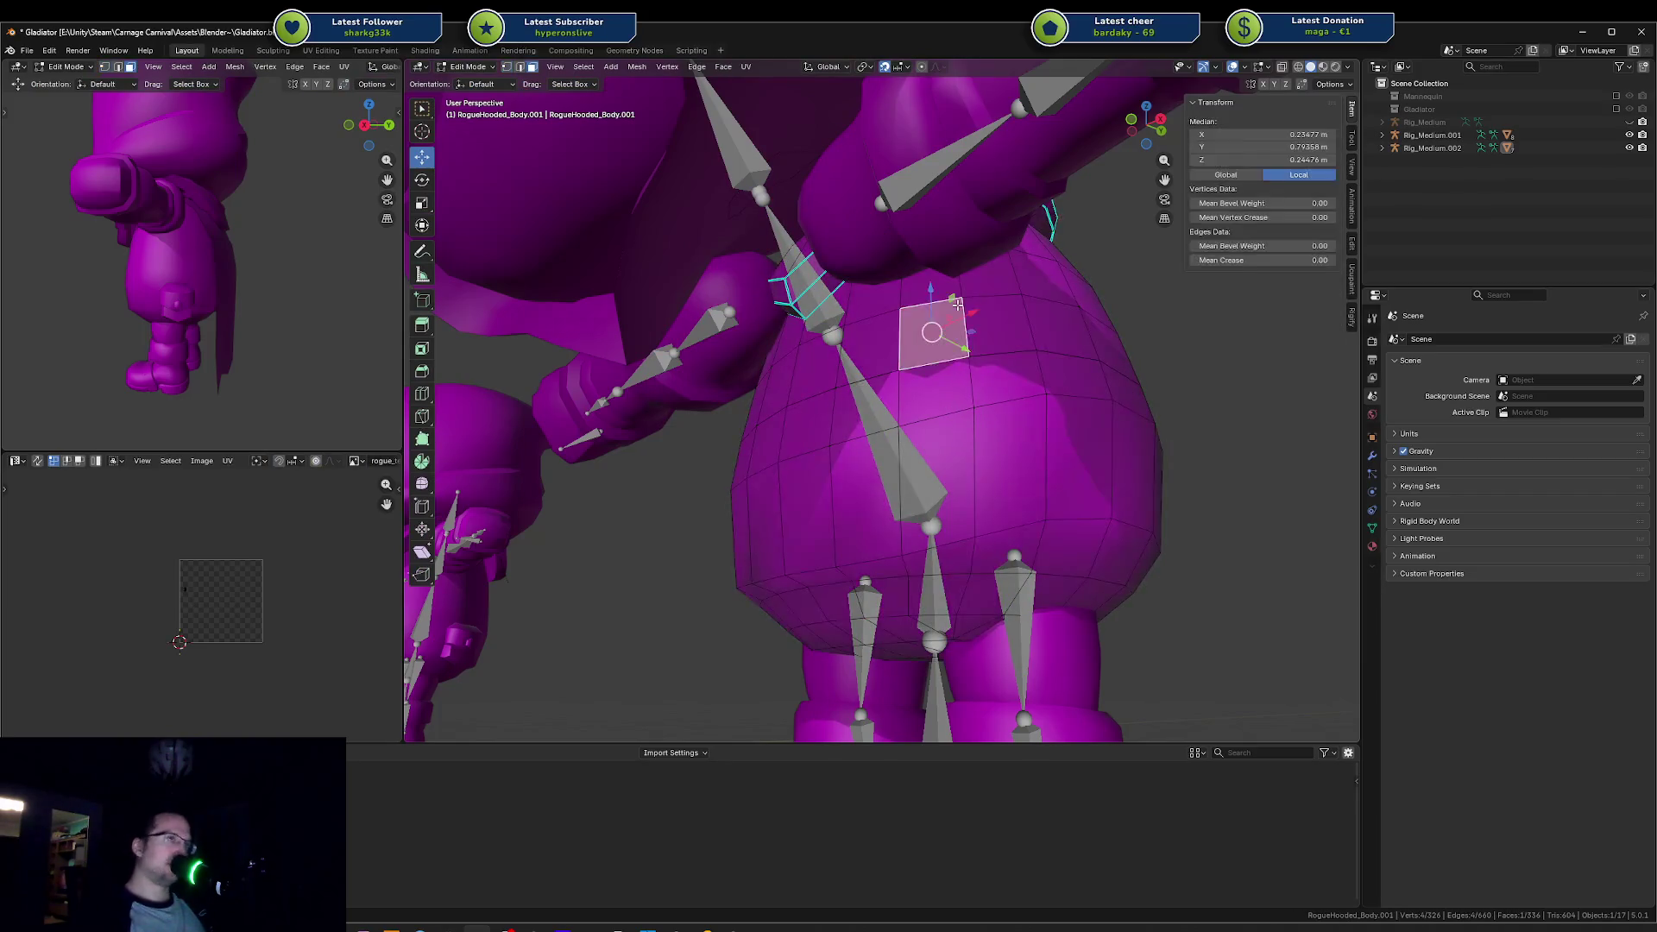
key(ctrl+l)
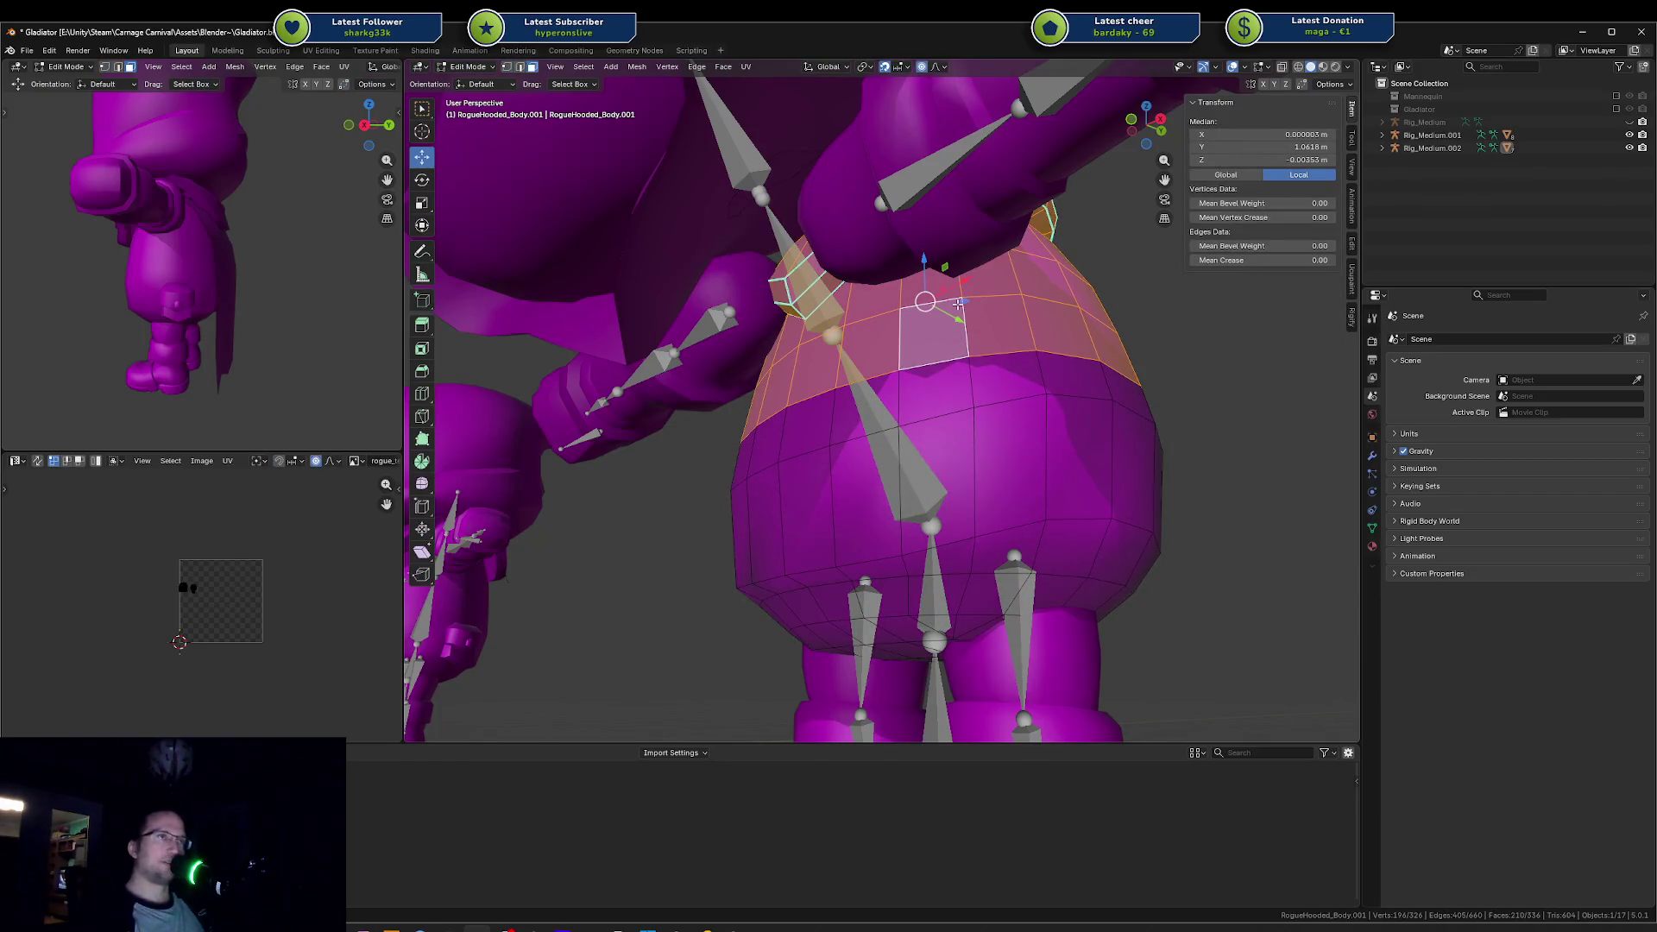
right_click(958, 304)
key(Escape)
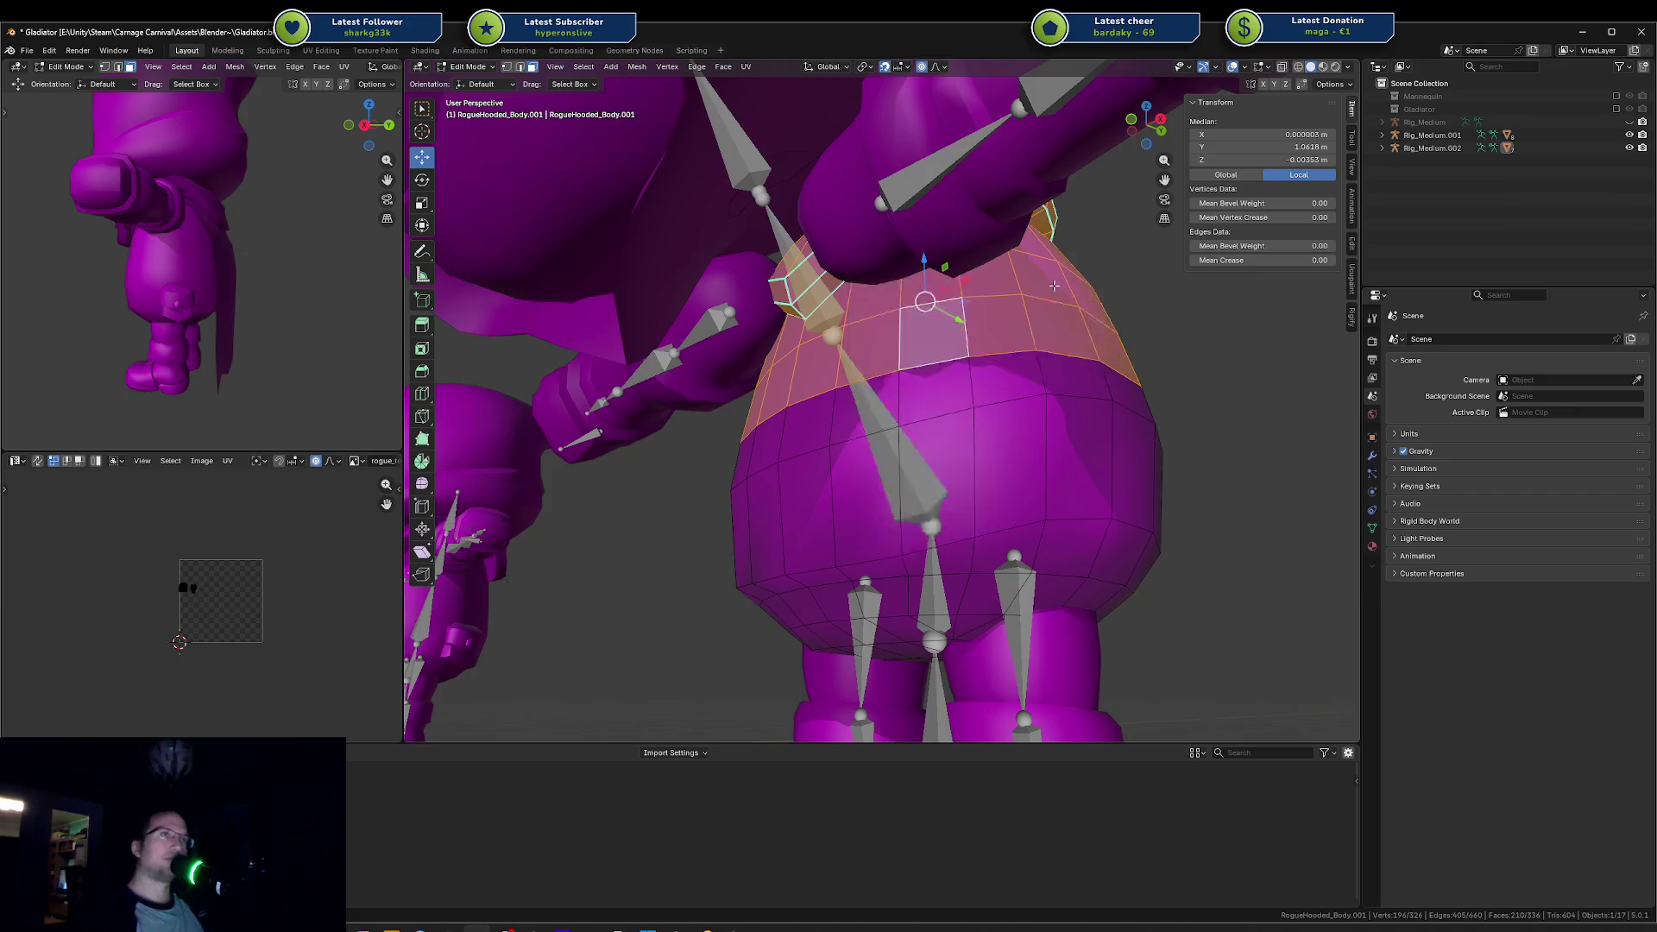
key(p)
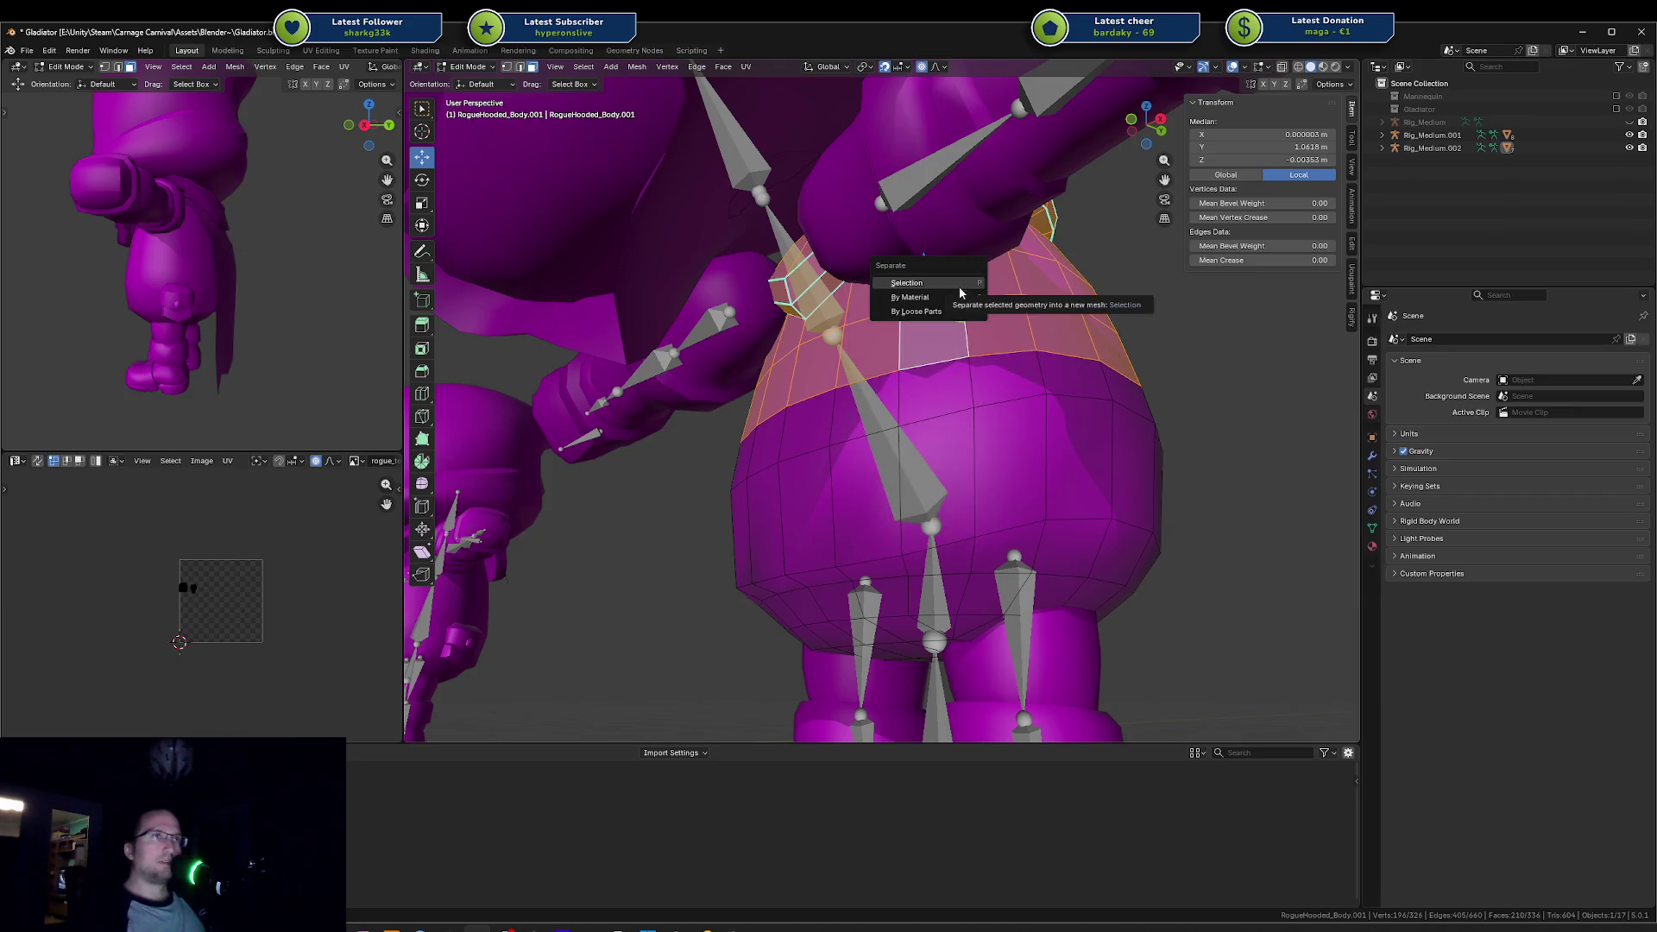
click(947, 285)
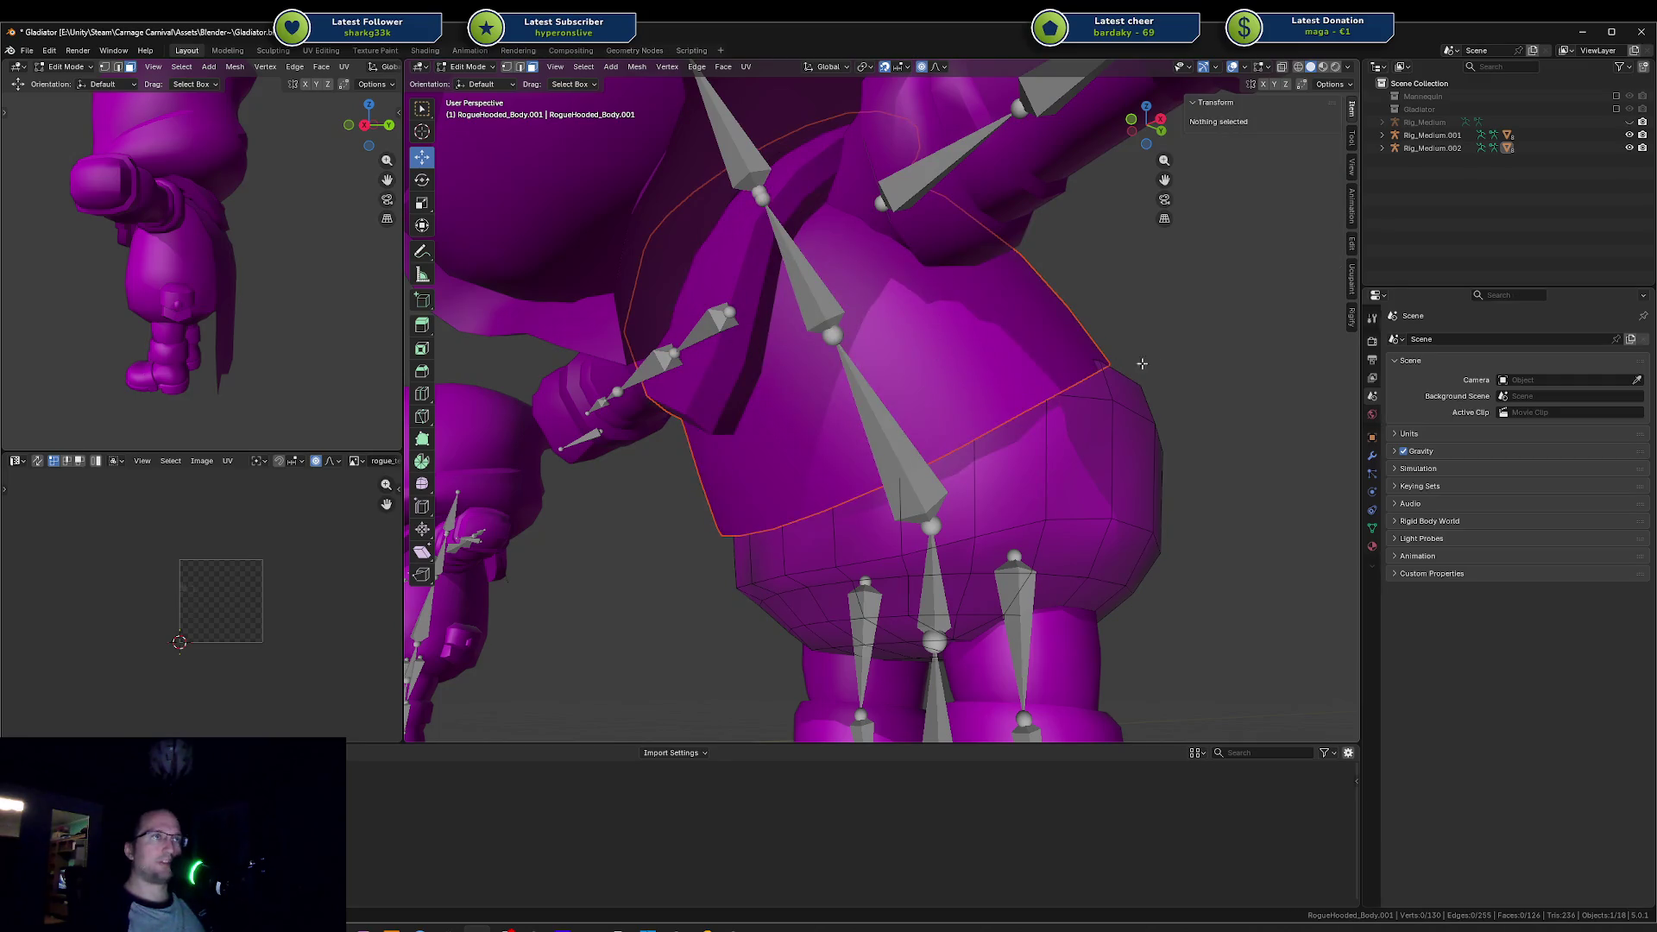
Step: Return to Object Mode and select only the newly separated torso piece
key(ctrl+Tab)
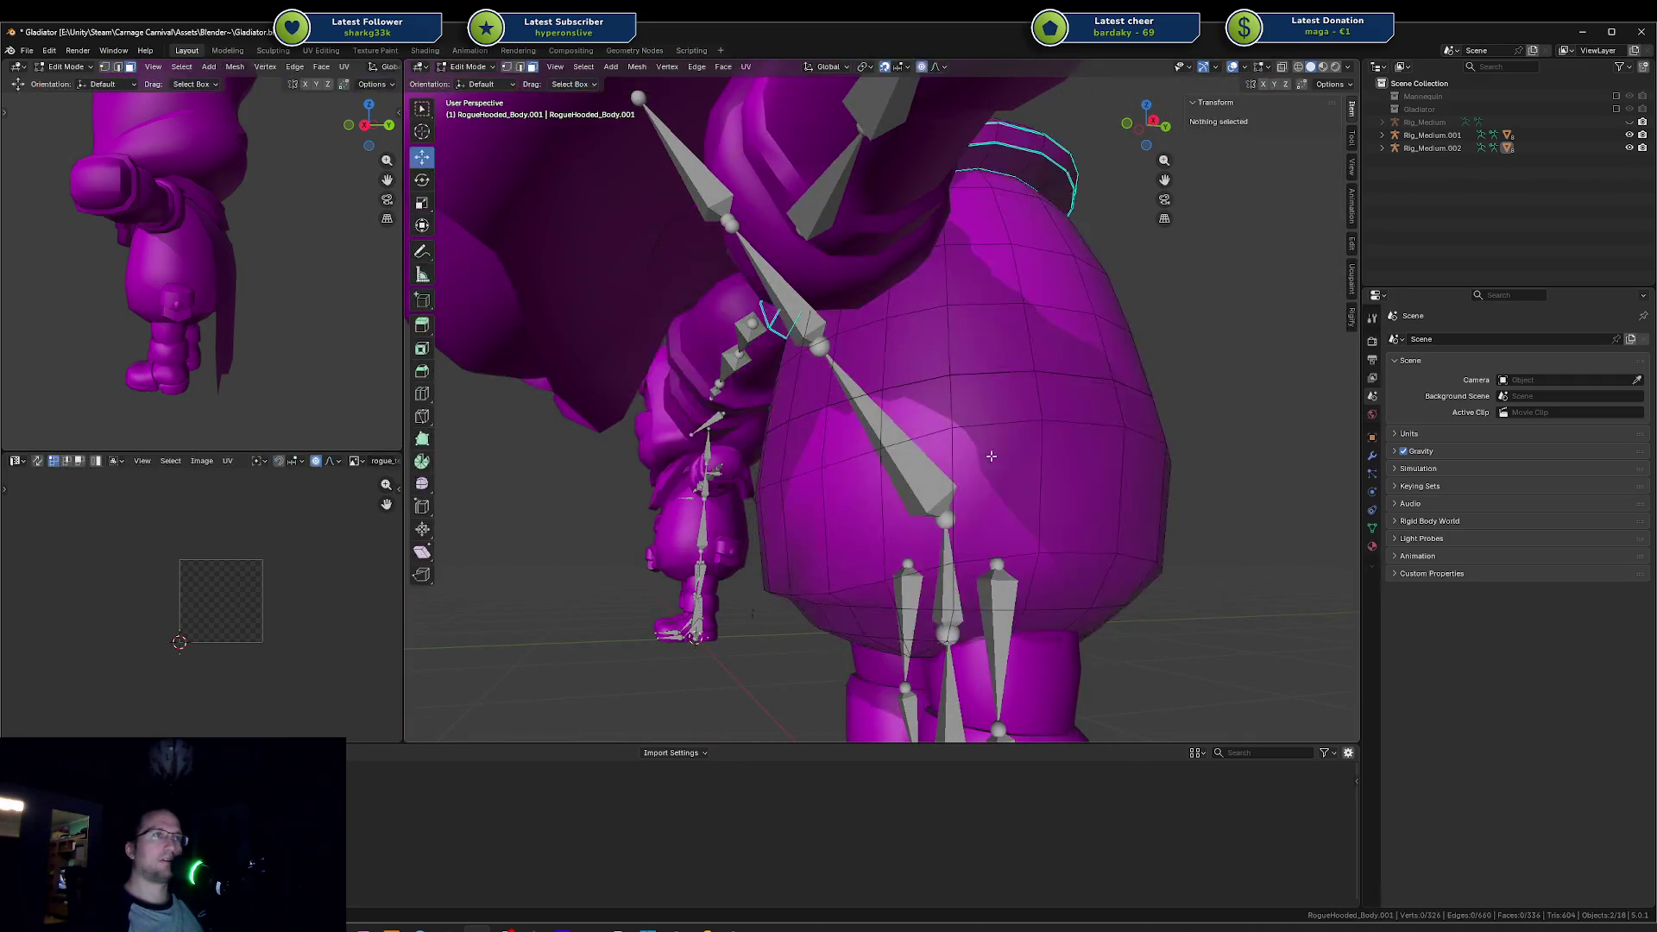
key(ctrl+Tab)
key(ctrl+Tab)
key(ctrl+Tab)
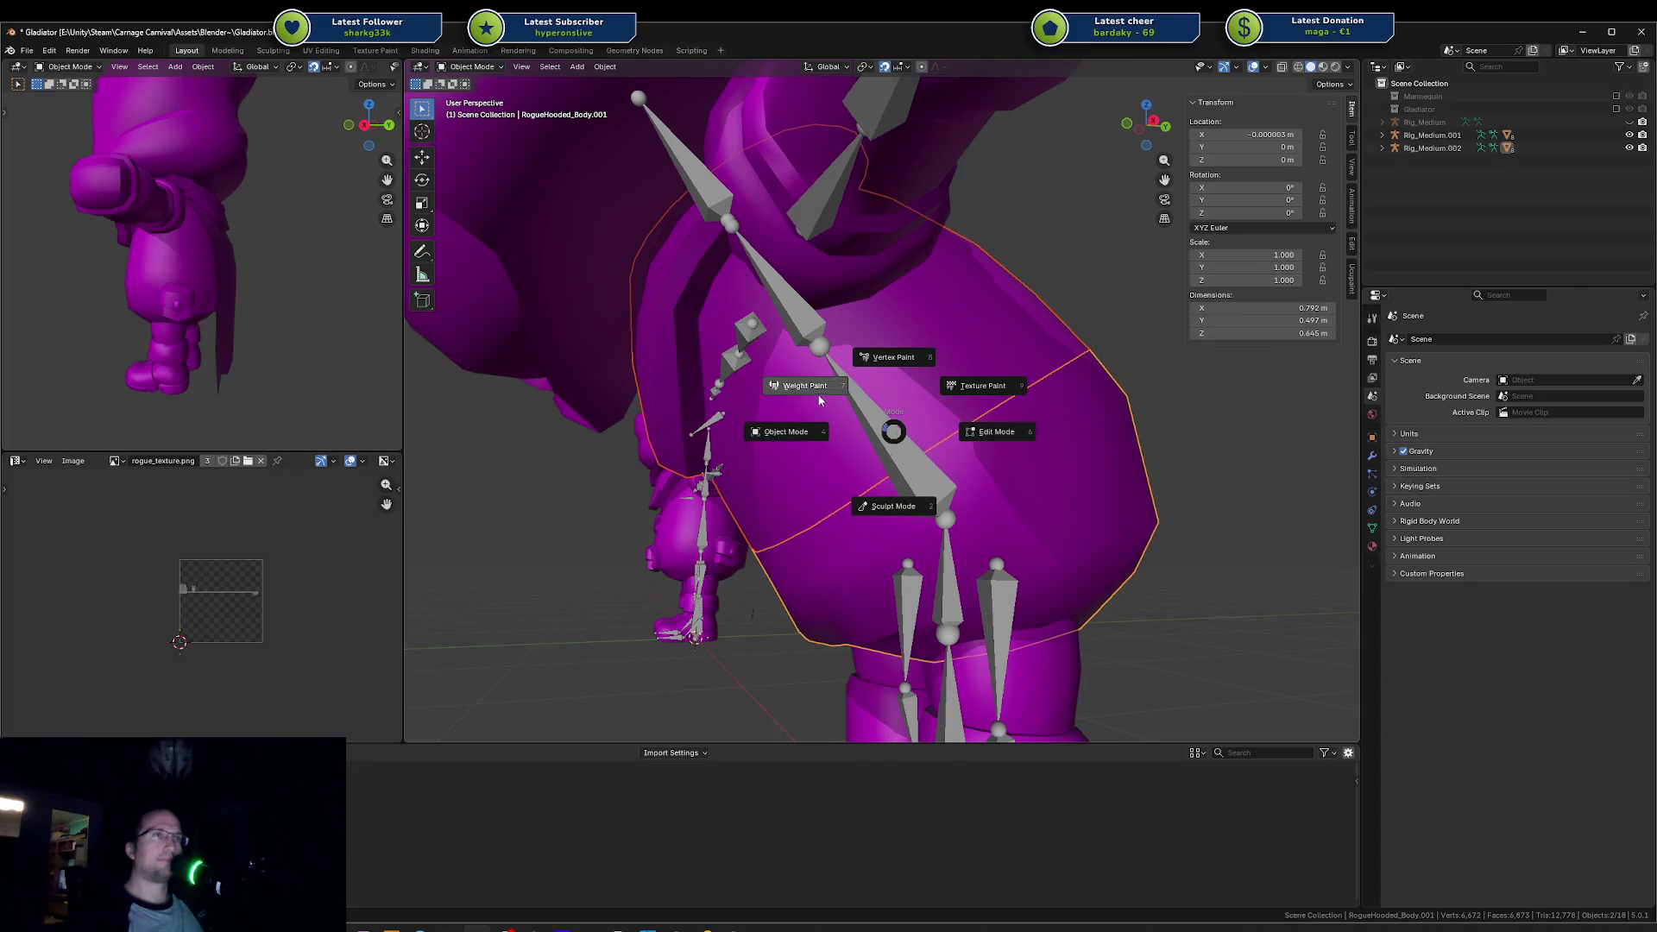
click(781, 432)
click(800, 465)
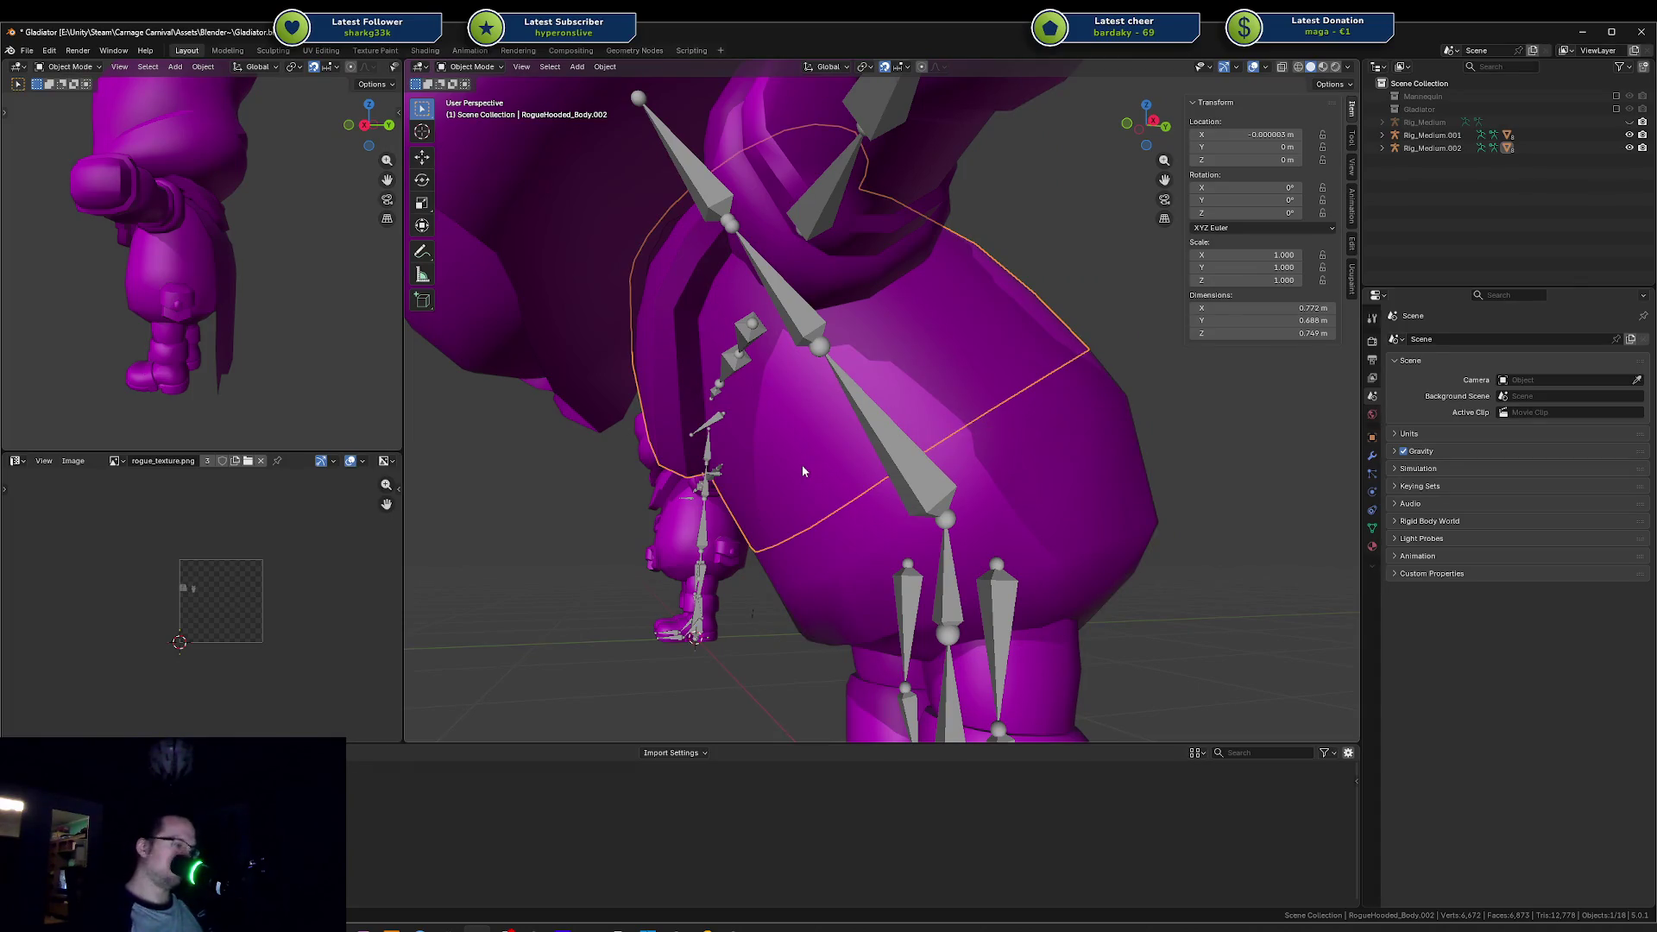
Step: Hide the separated torso piece, then reveal it again with Alt+H
key(h)
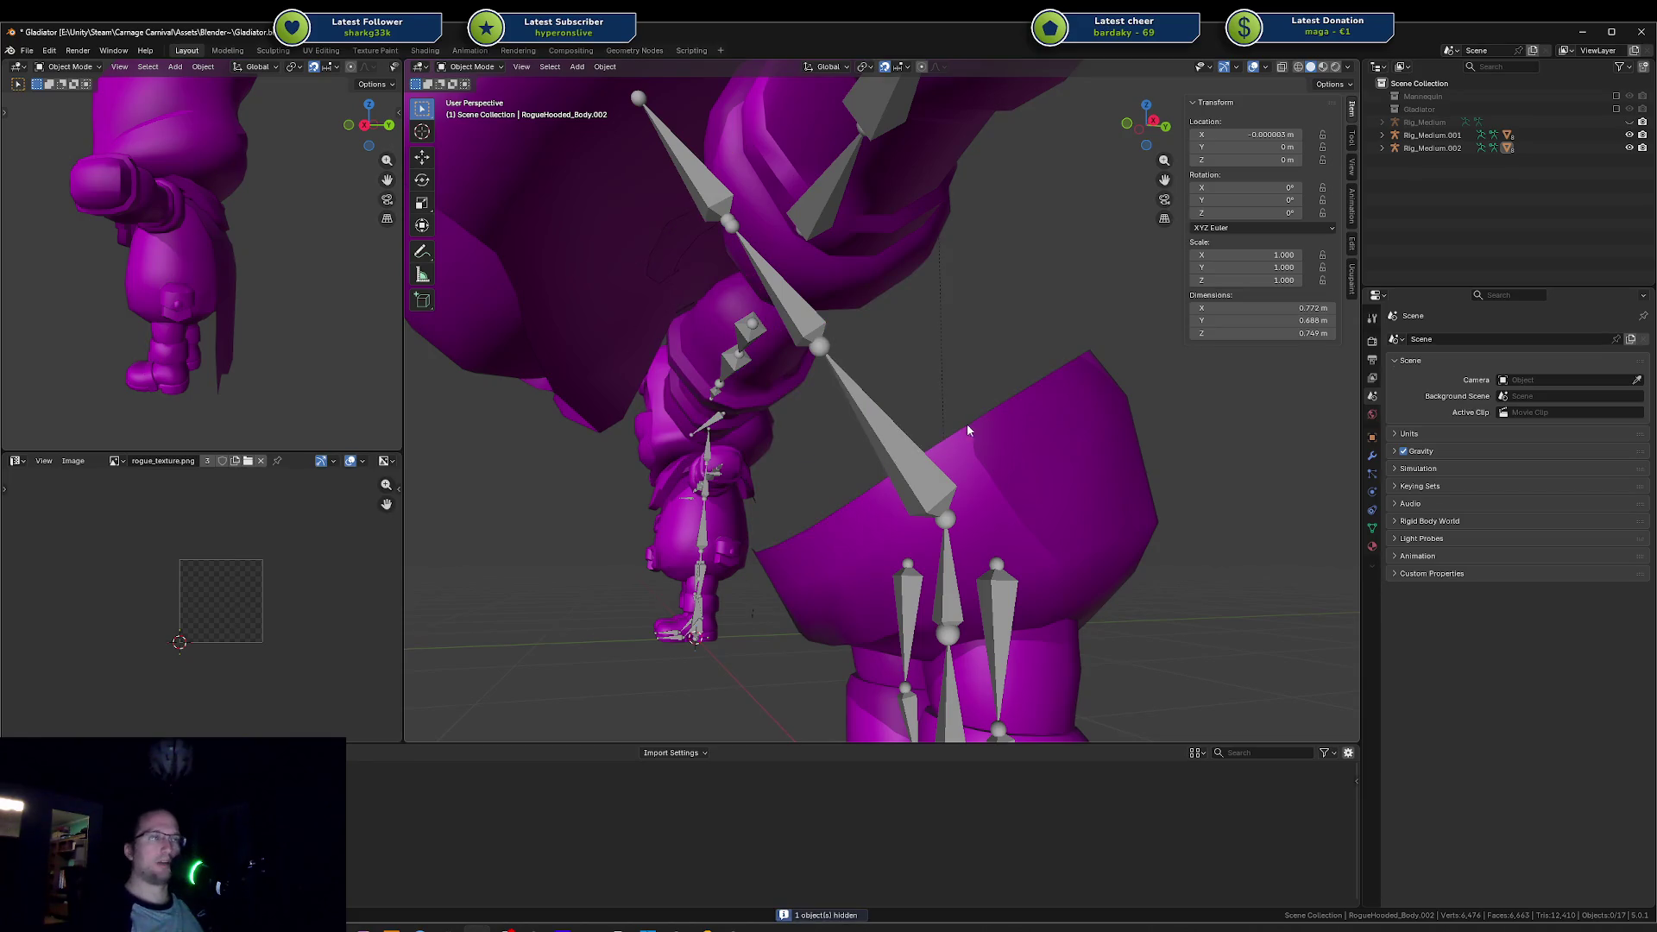
mouse_move(967, 423)
mouse_down()
mouse_move(1017, 447)
mouse_move(1142, 417)
mouse_move(1178, 427)
mouse_move(1302, 516)
mouse_move(1203, 531)
mouse_move(1151, 474)
mouse_move(1087, 446)
mouse_move(972, 437)
mouse_up()
key(alt+h)
Step: Pose-test Rig_Medium.002 by rotating the spine bone around X, then return to Object Mode
click(930, 392)
scroll(930, 391, up, 4)
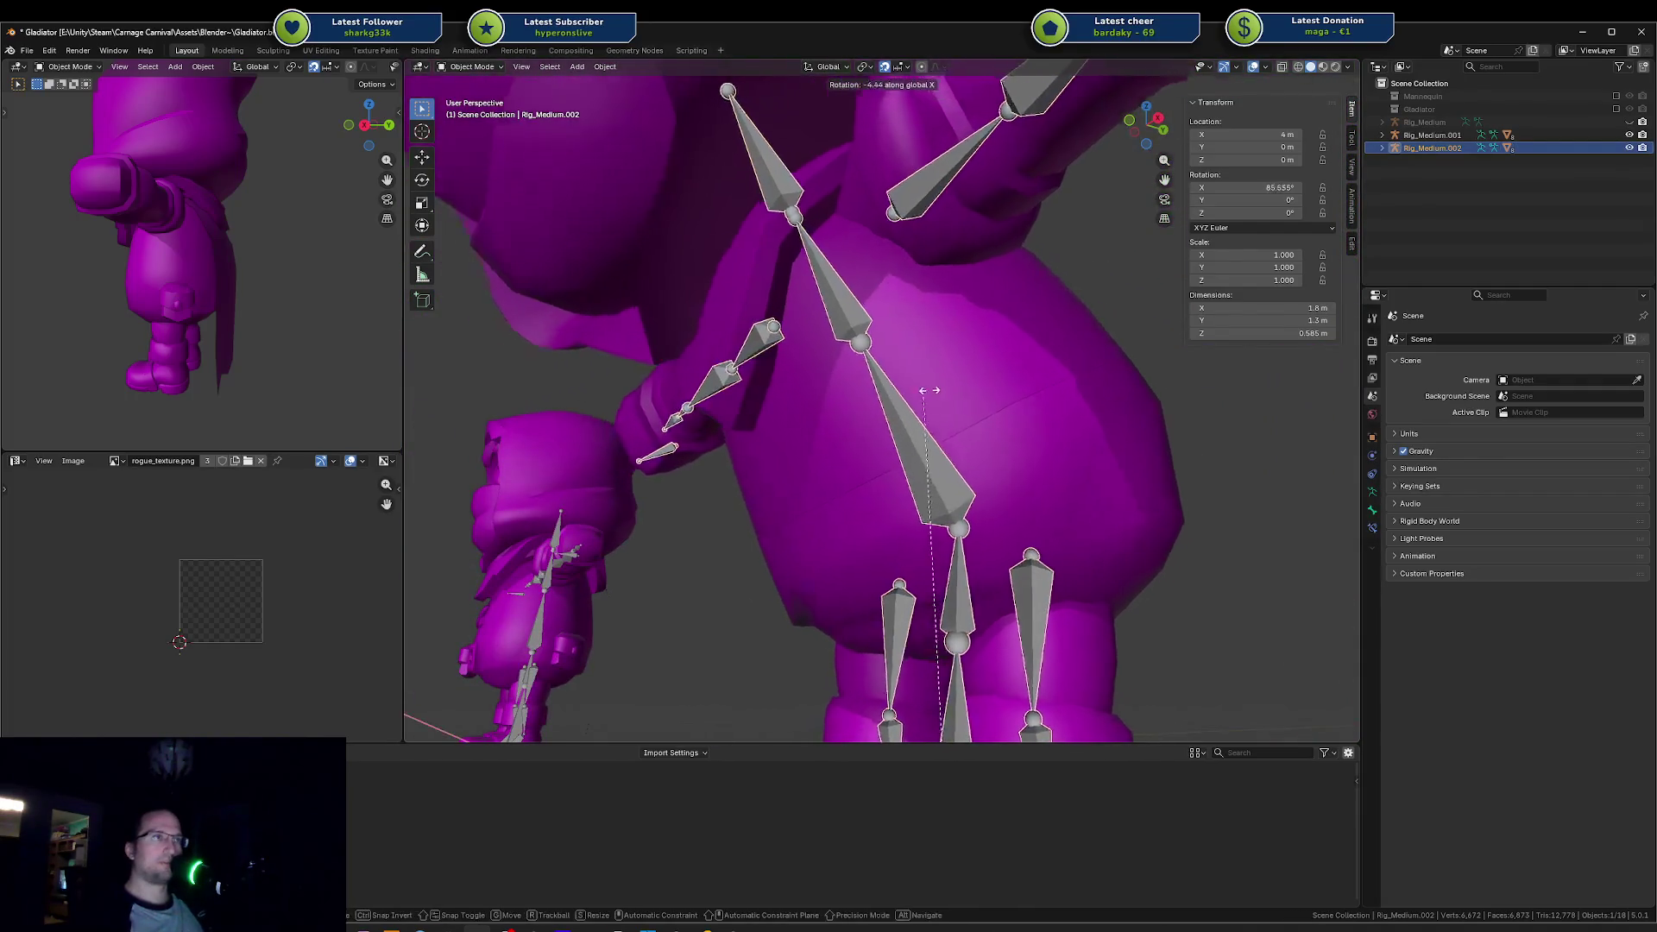
key(ctrl+Tab)
click(906, 445)
key(r)
key(x)
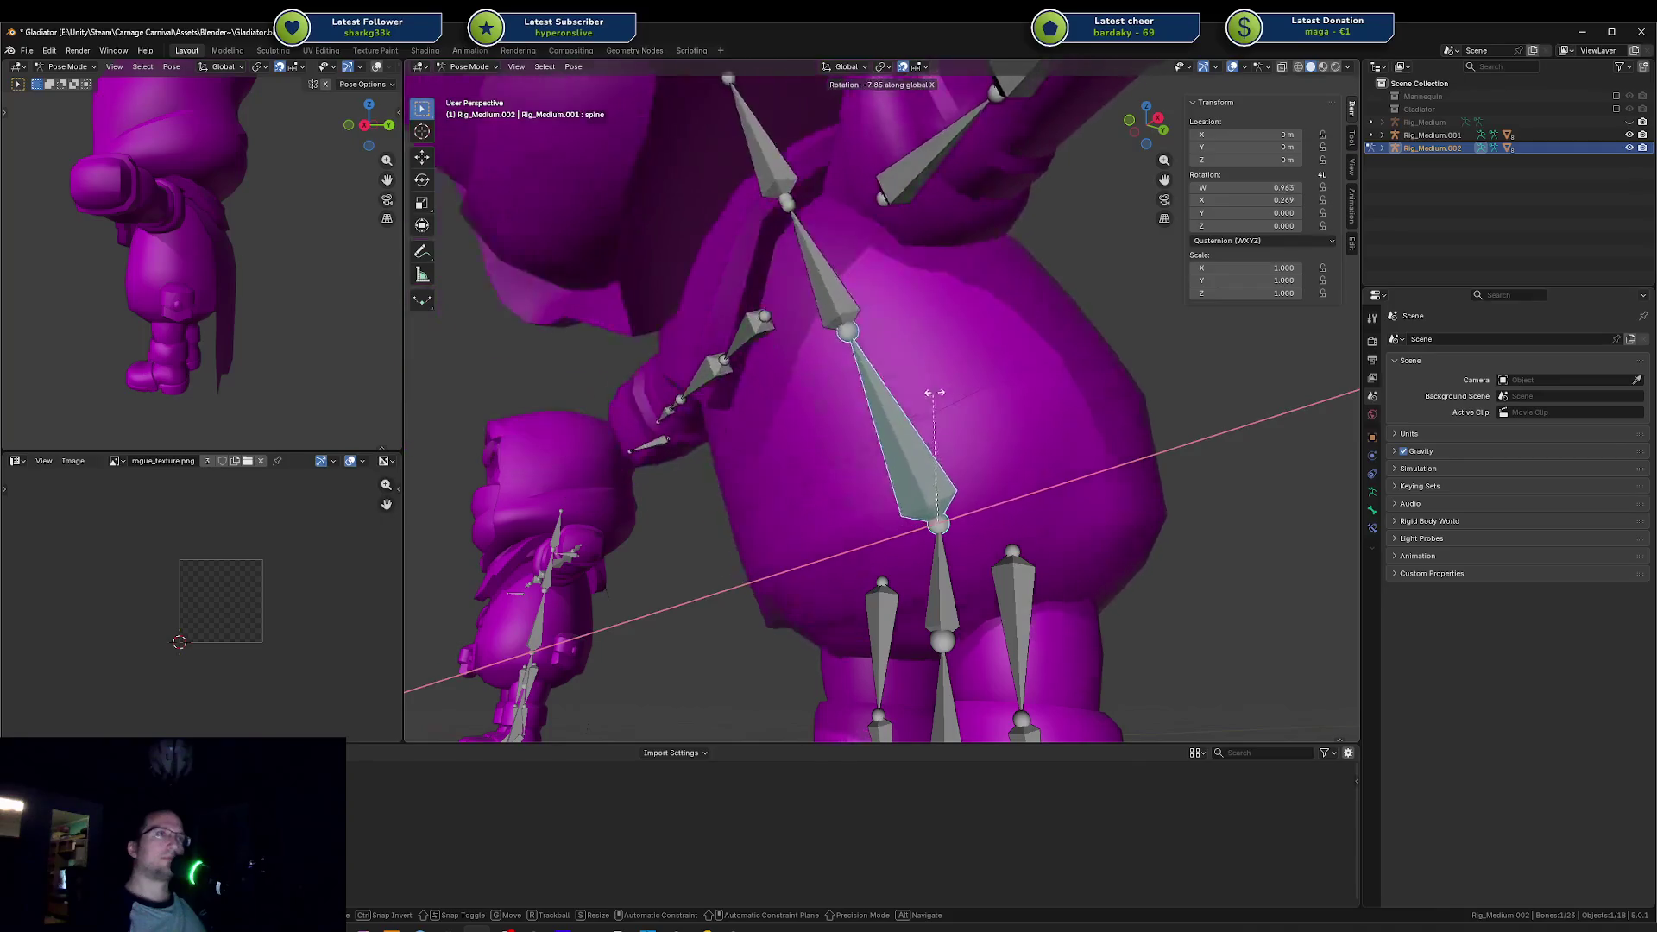
click(933, 398)
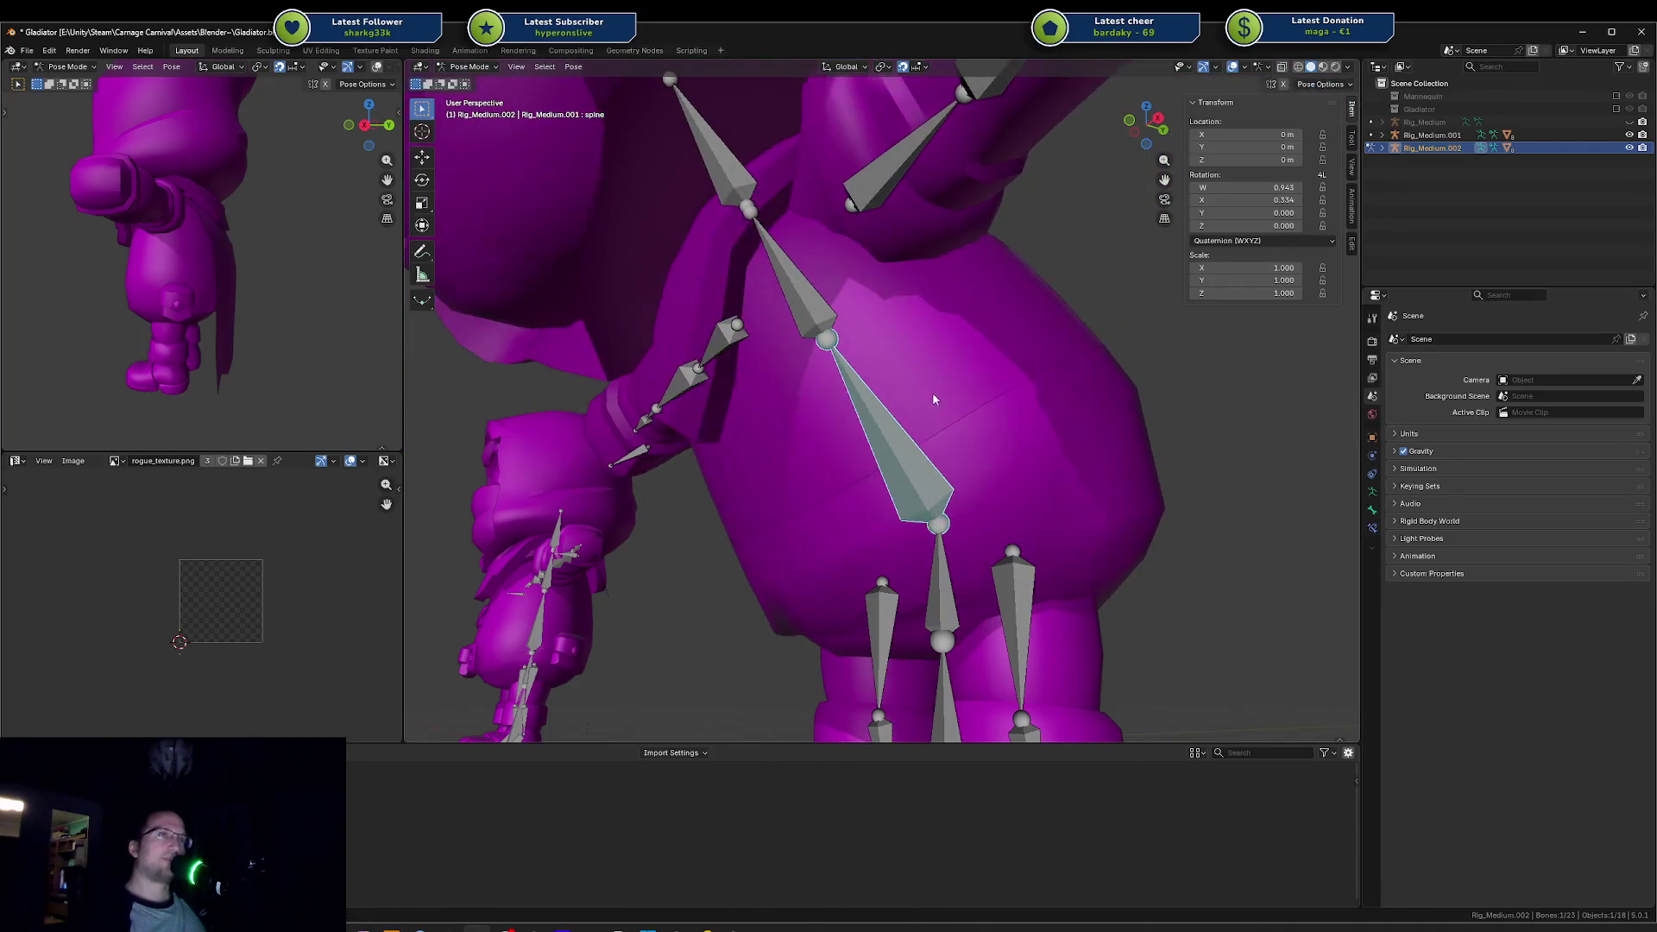
click(1006, 399)
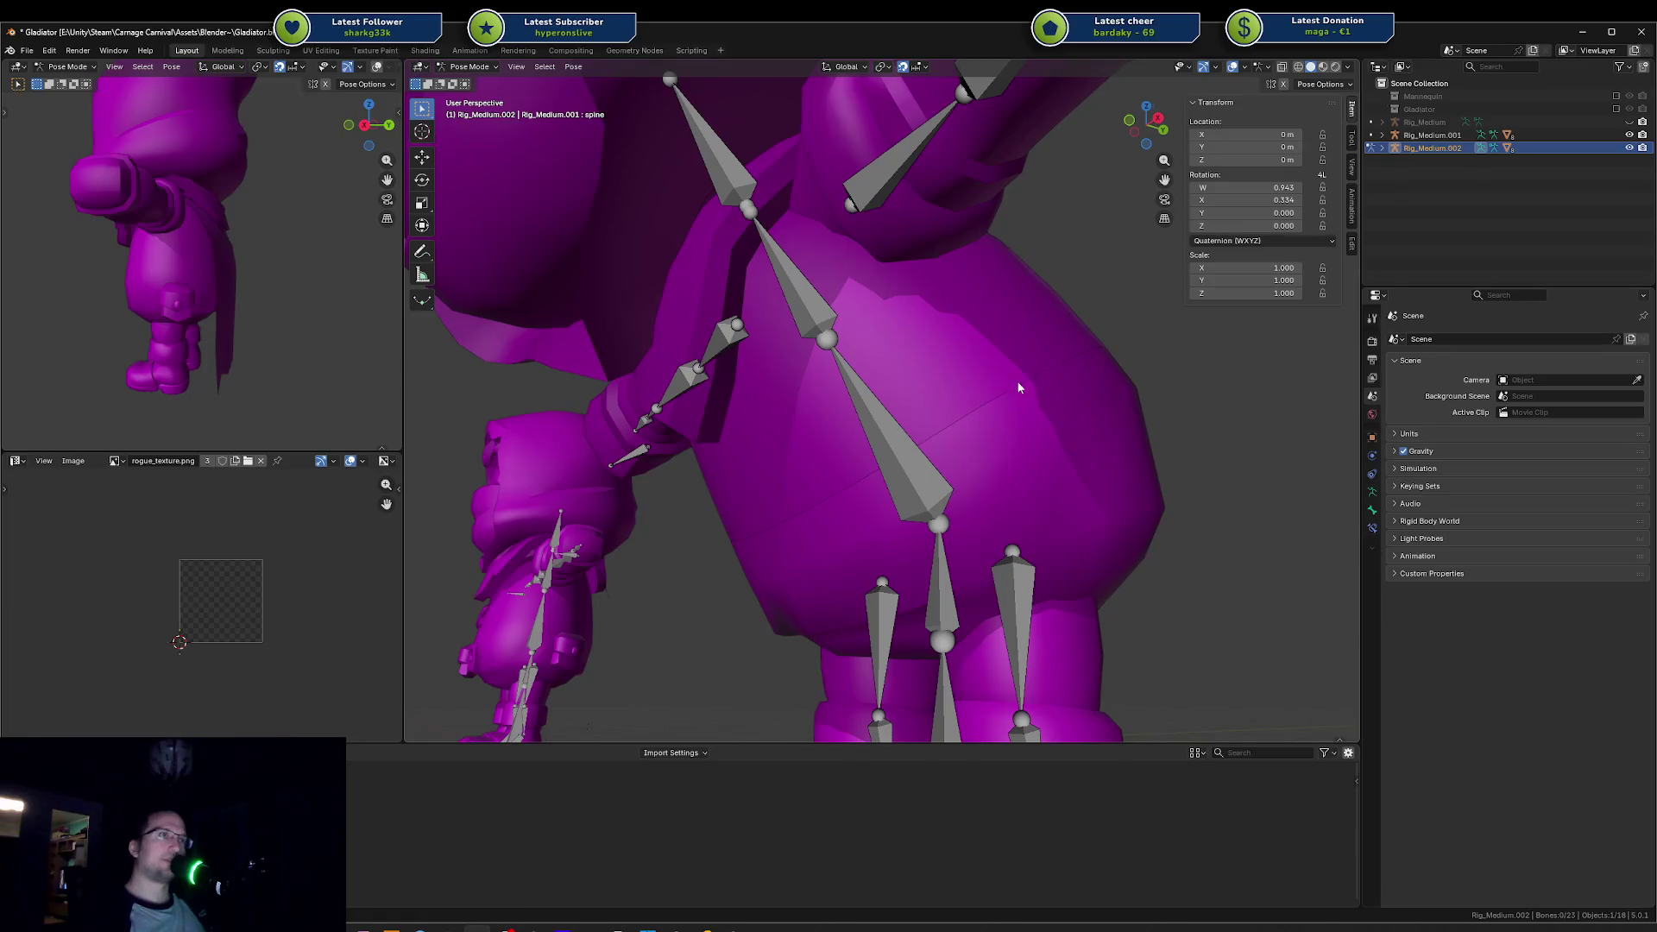
drag(1003, 401, 1063, 381)
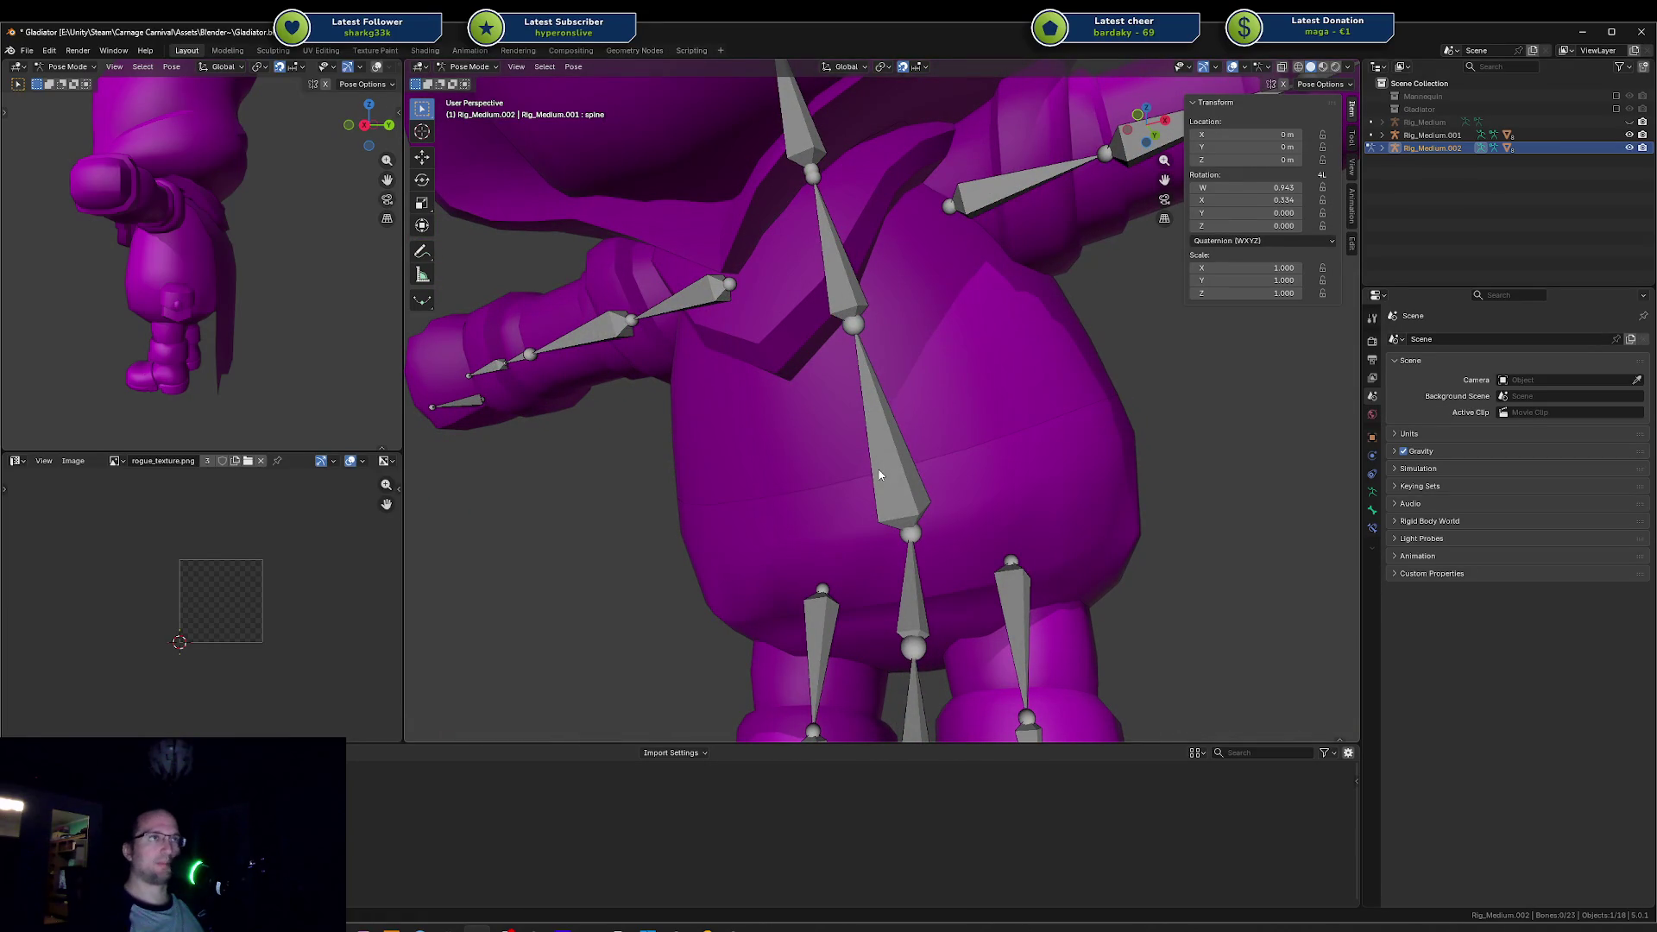
key(ctrl+Tab)
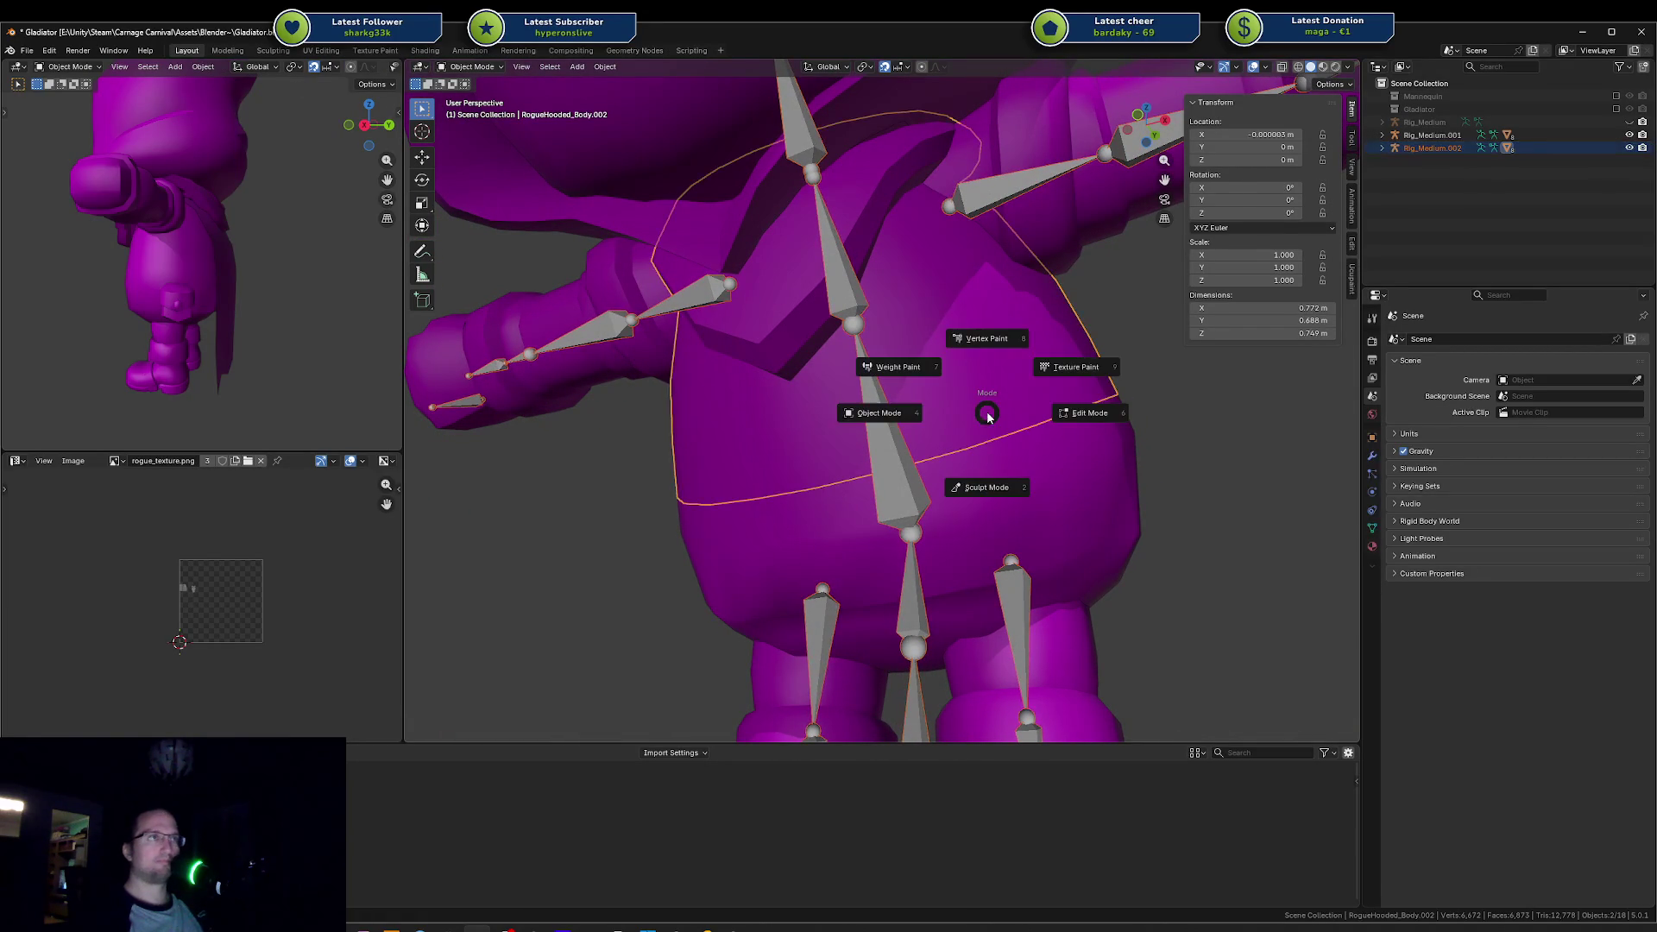
Step: Inspect the chest bone's weights on RogueHooded_Body.001 in Weight Paint mode
shift+click(968, 414)
key(ctrl+Tab)
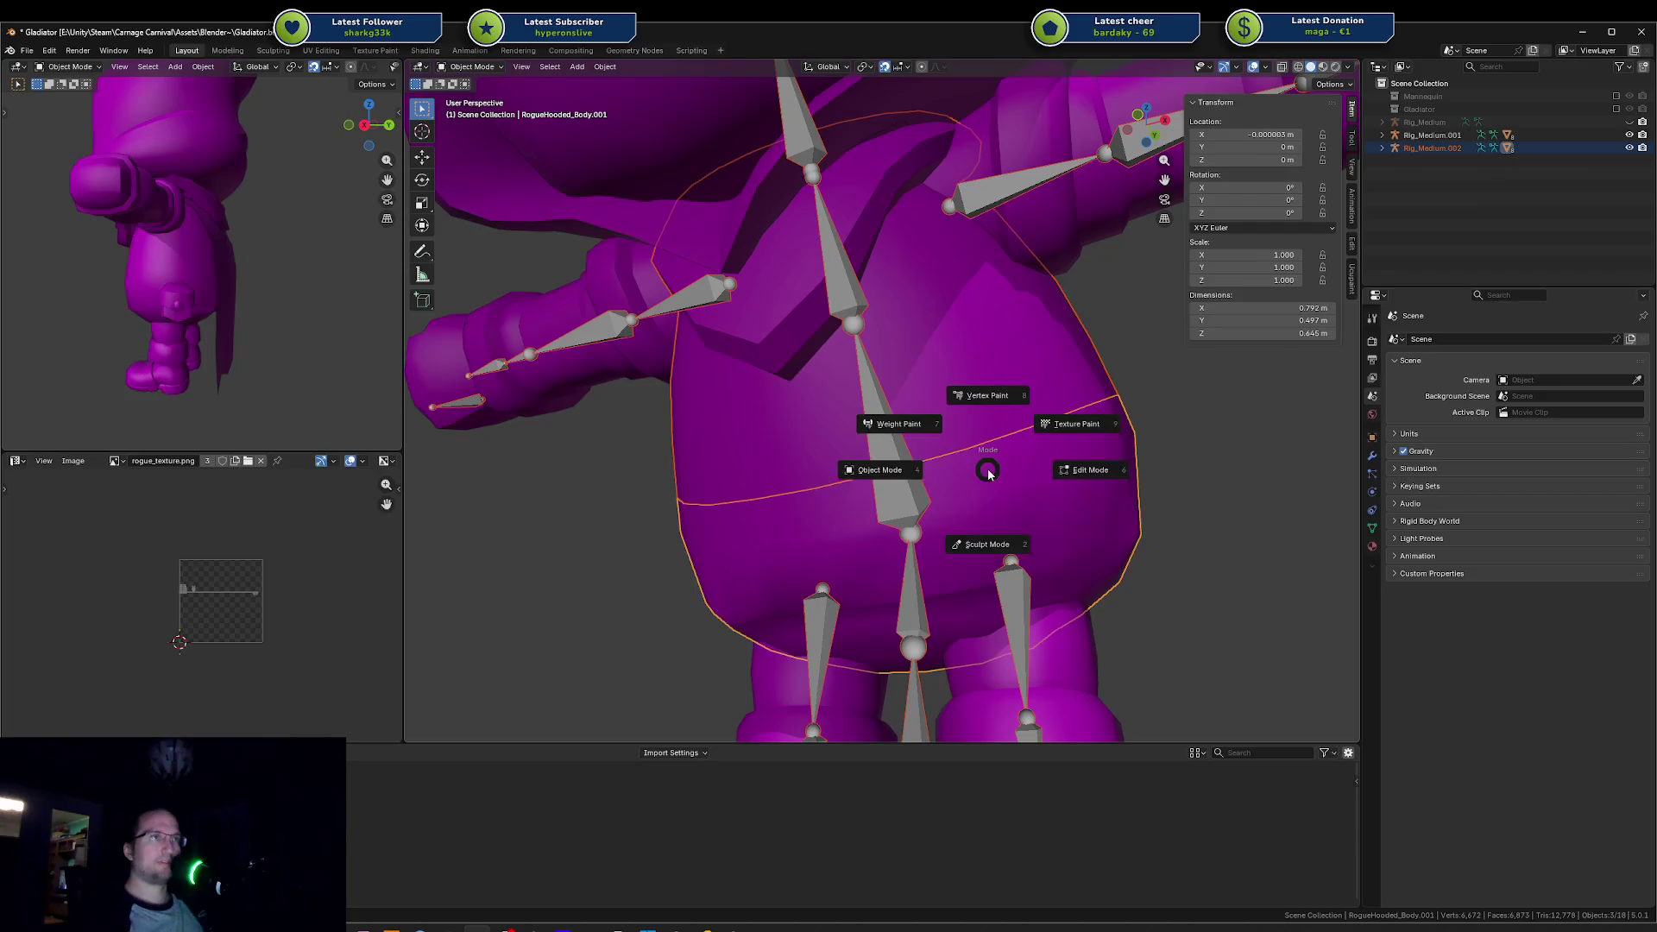
click(930, 451)
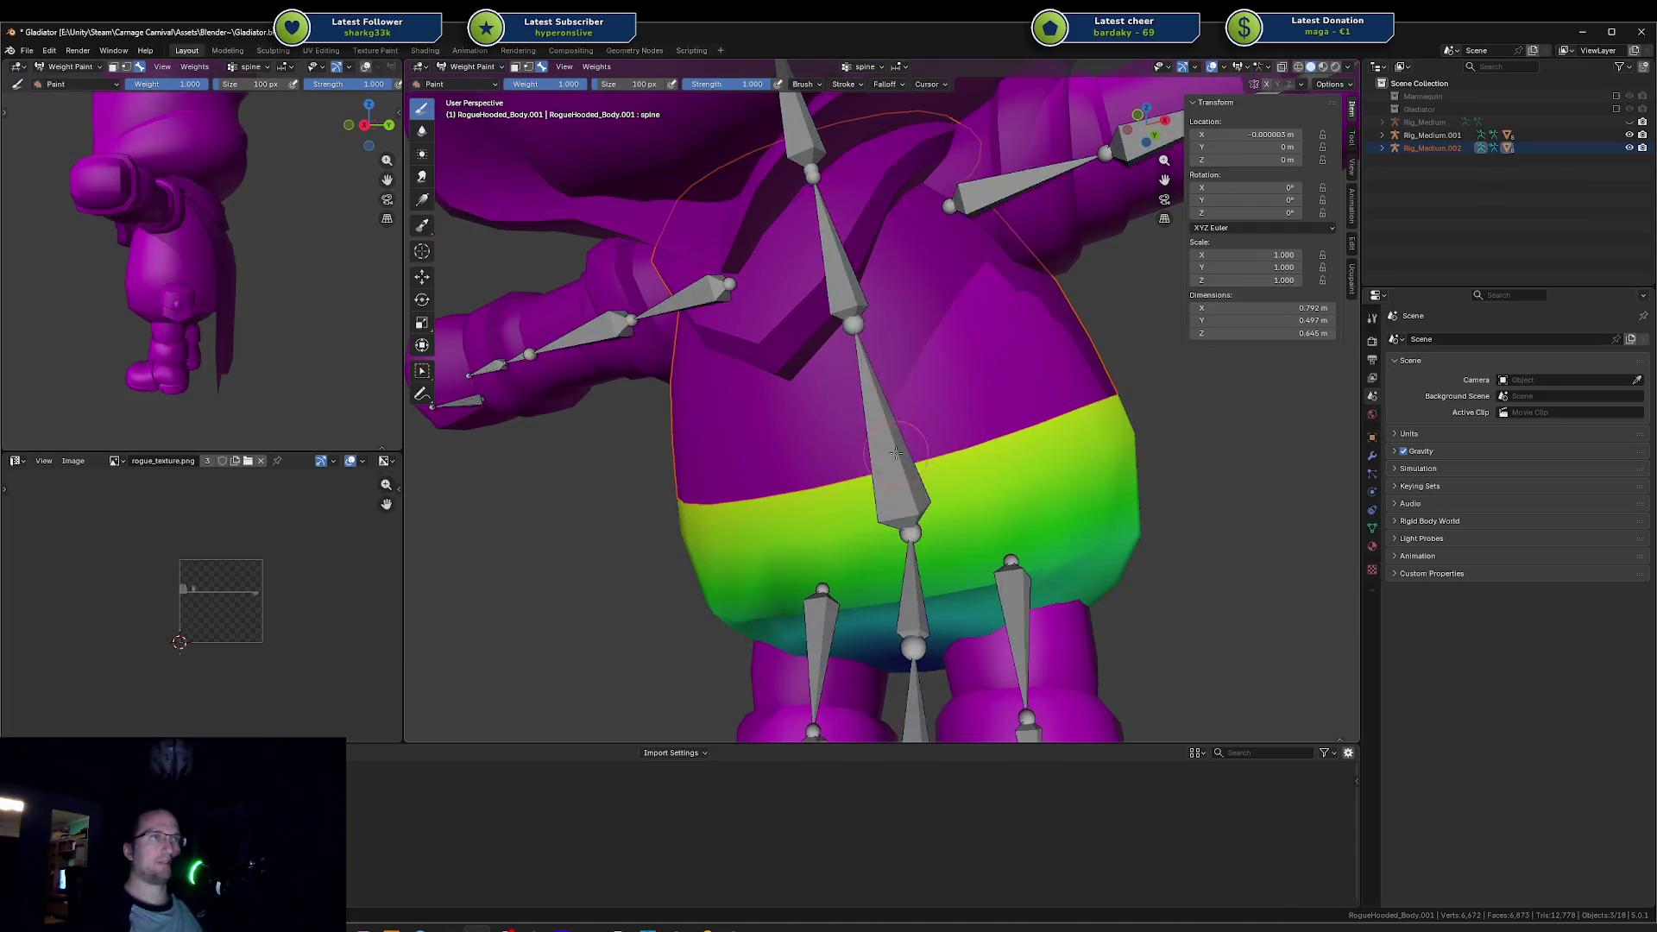
ctrl+click(834, 267)
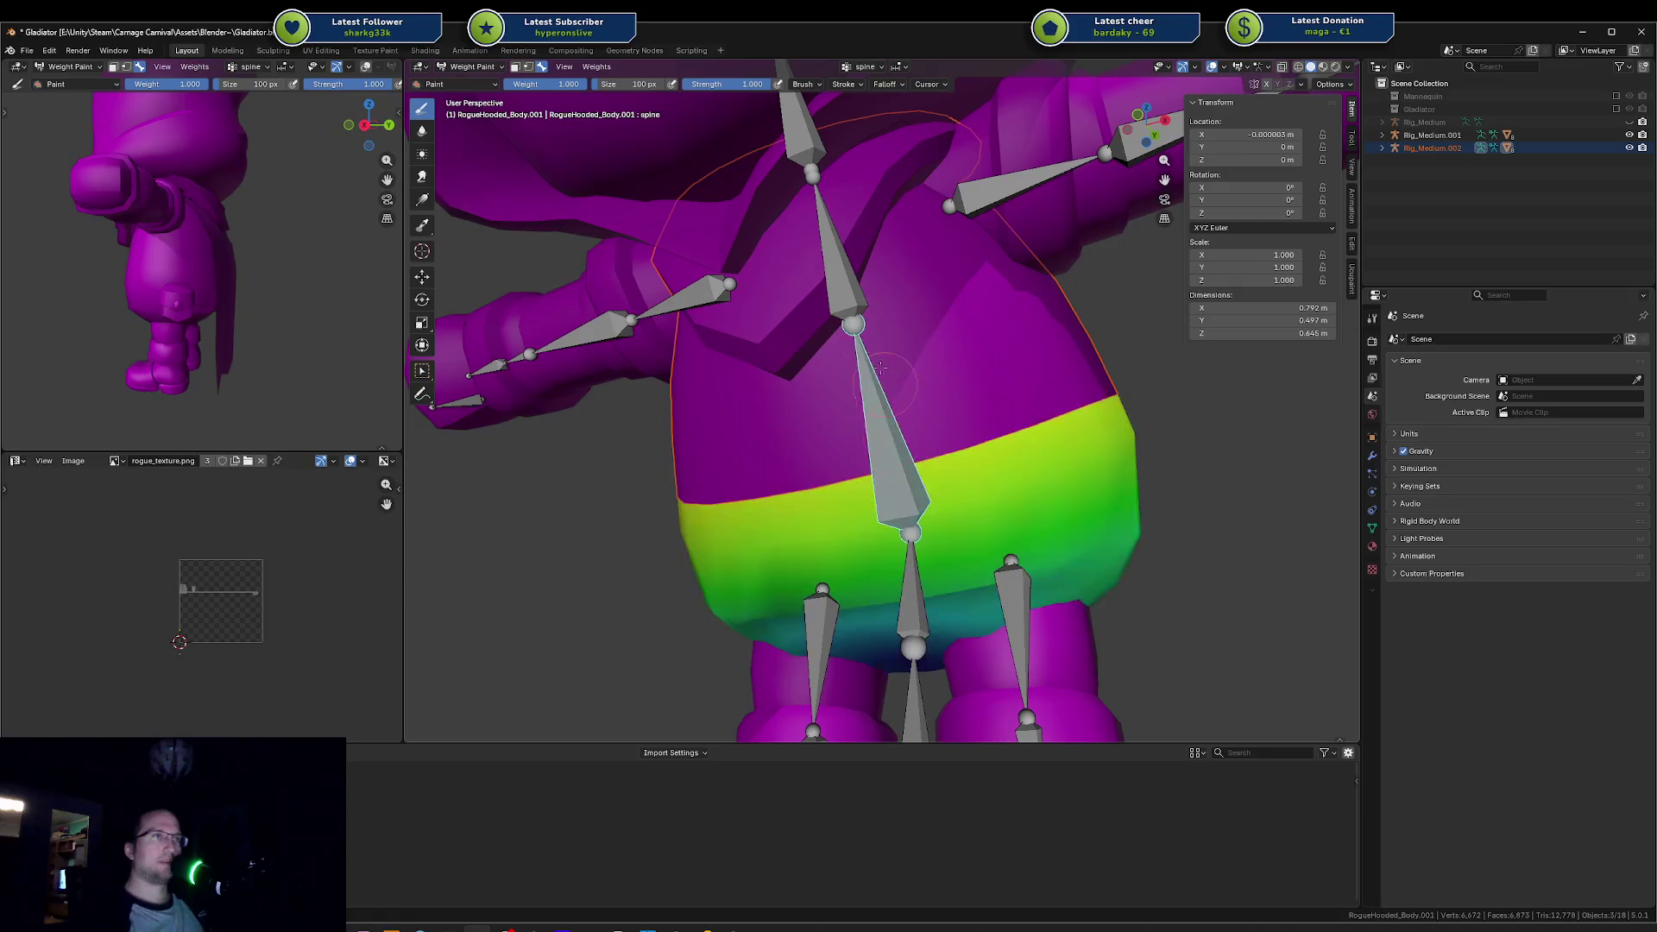
key(ctrl+Tab)
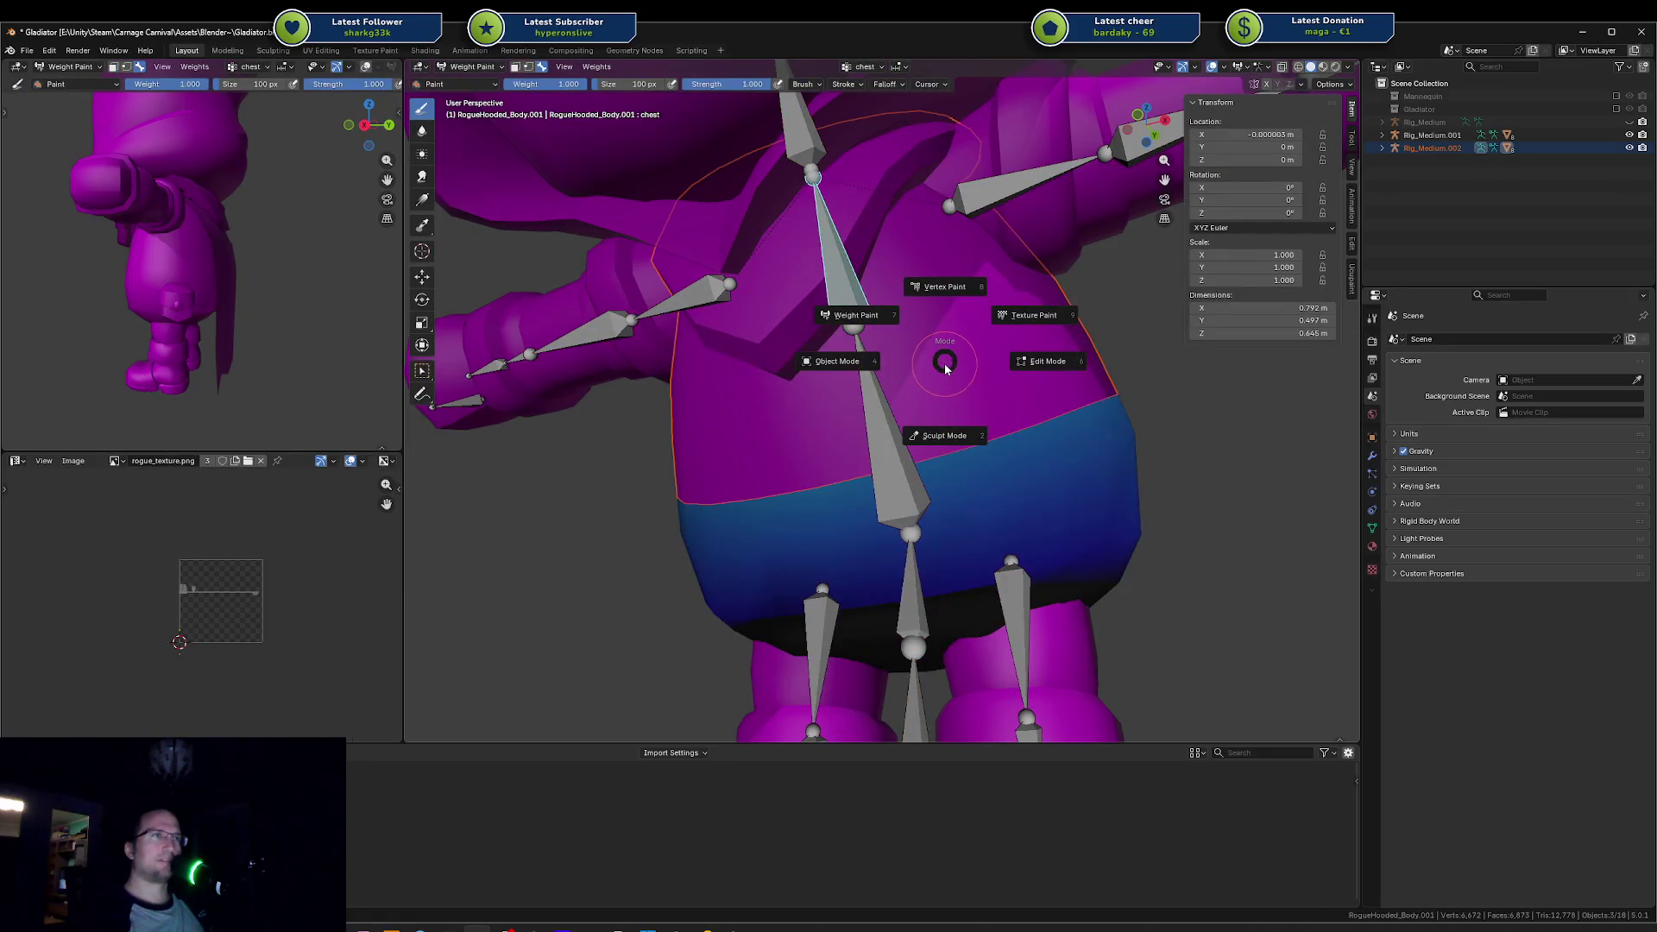
click(927, 362)
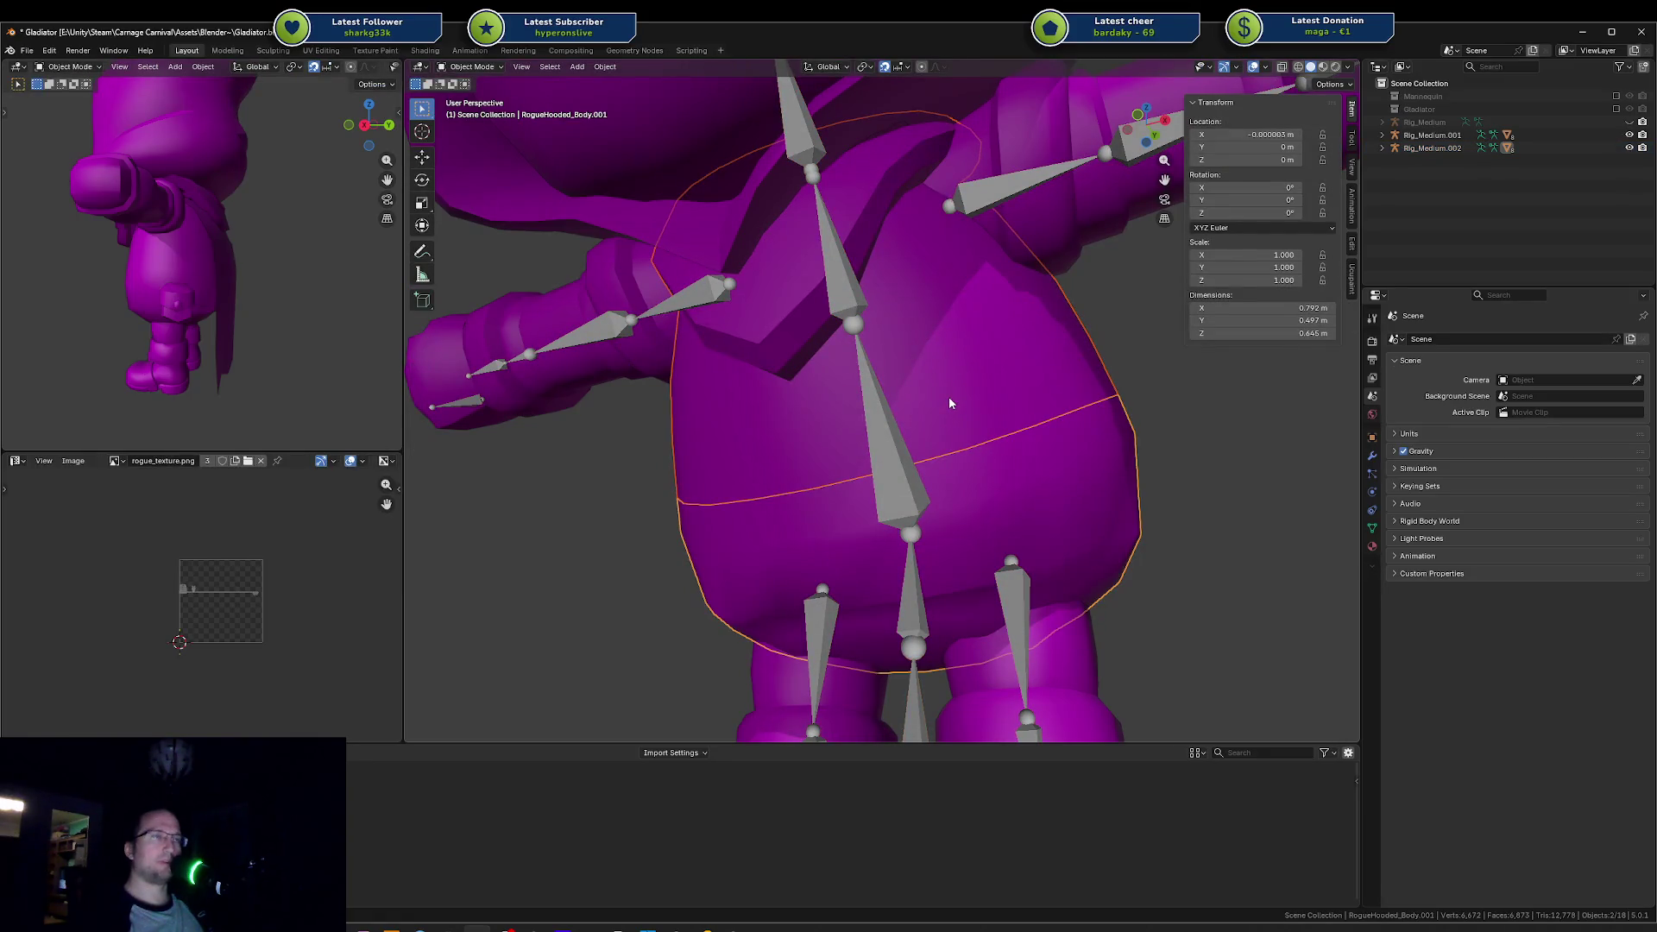
Step: Select the body together with the armature and enter Weight Paint mode with the rig
click(949, 384)
key(ctrl+Tab)
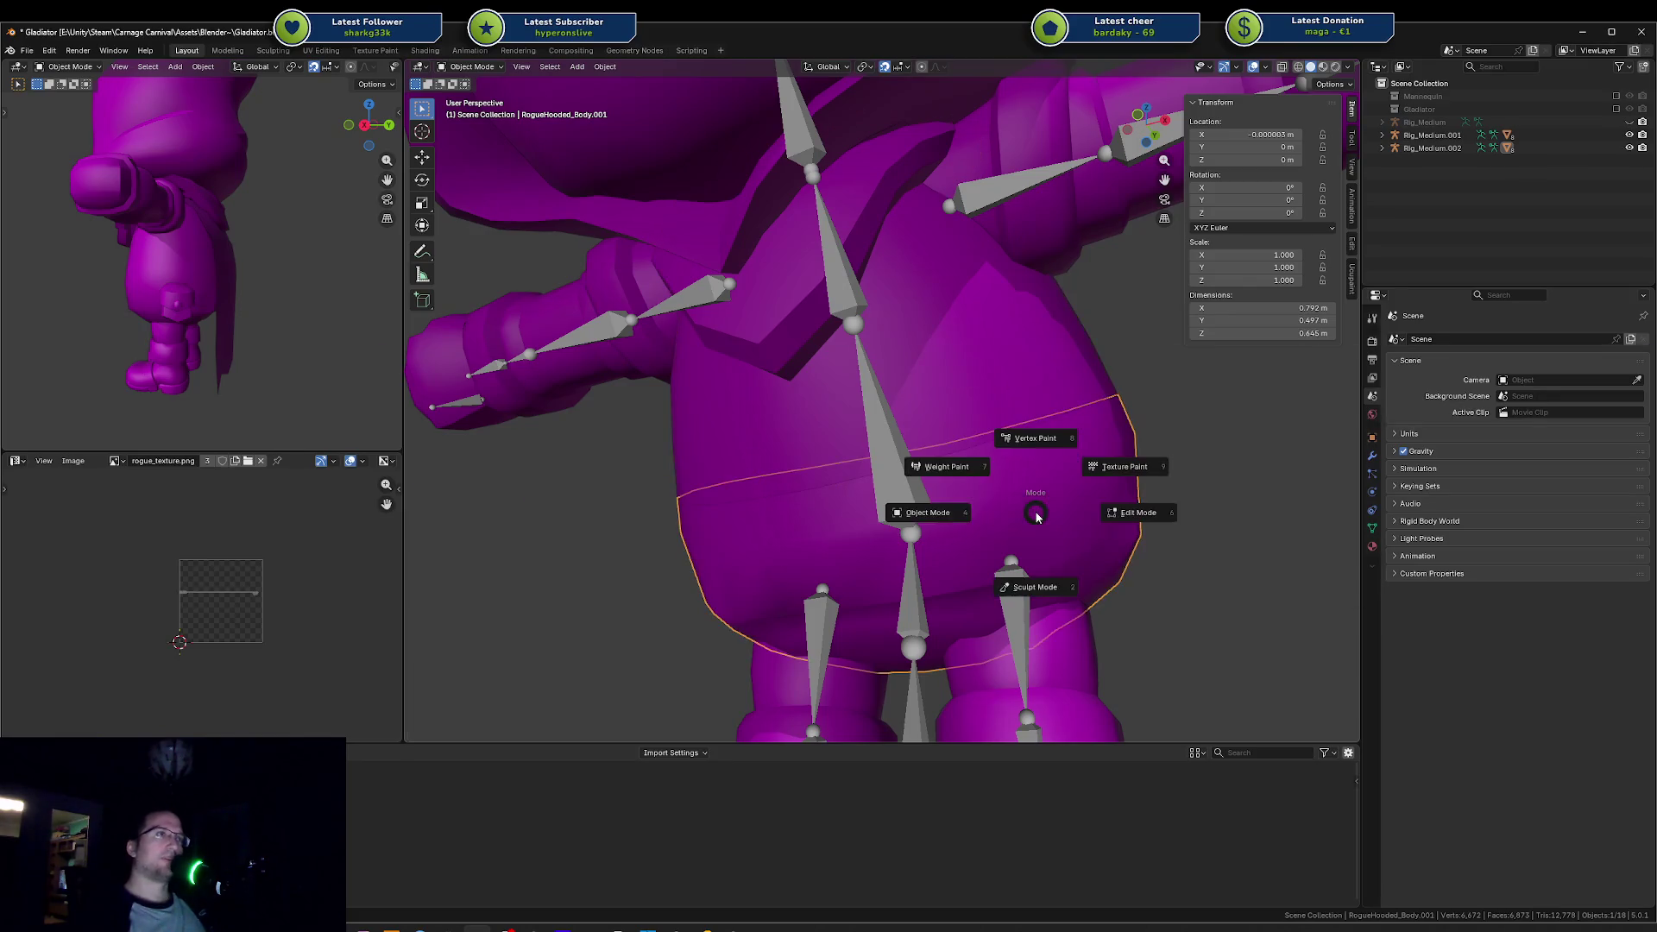
shift+click(884, 507)
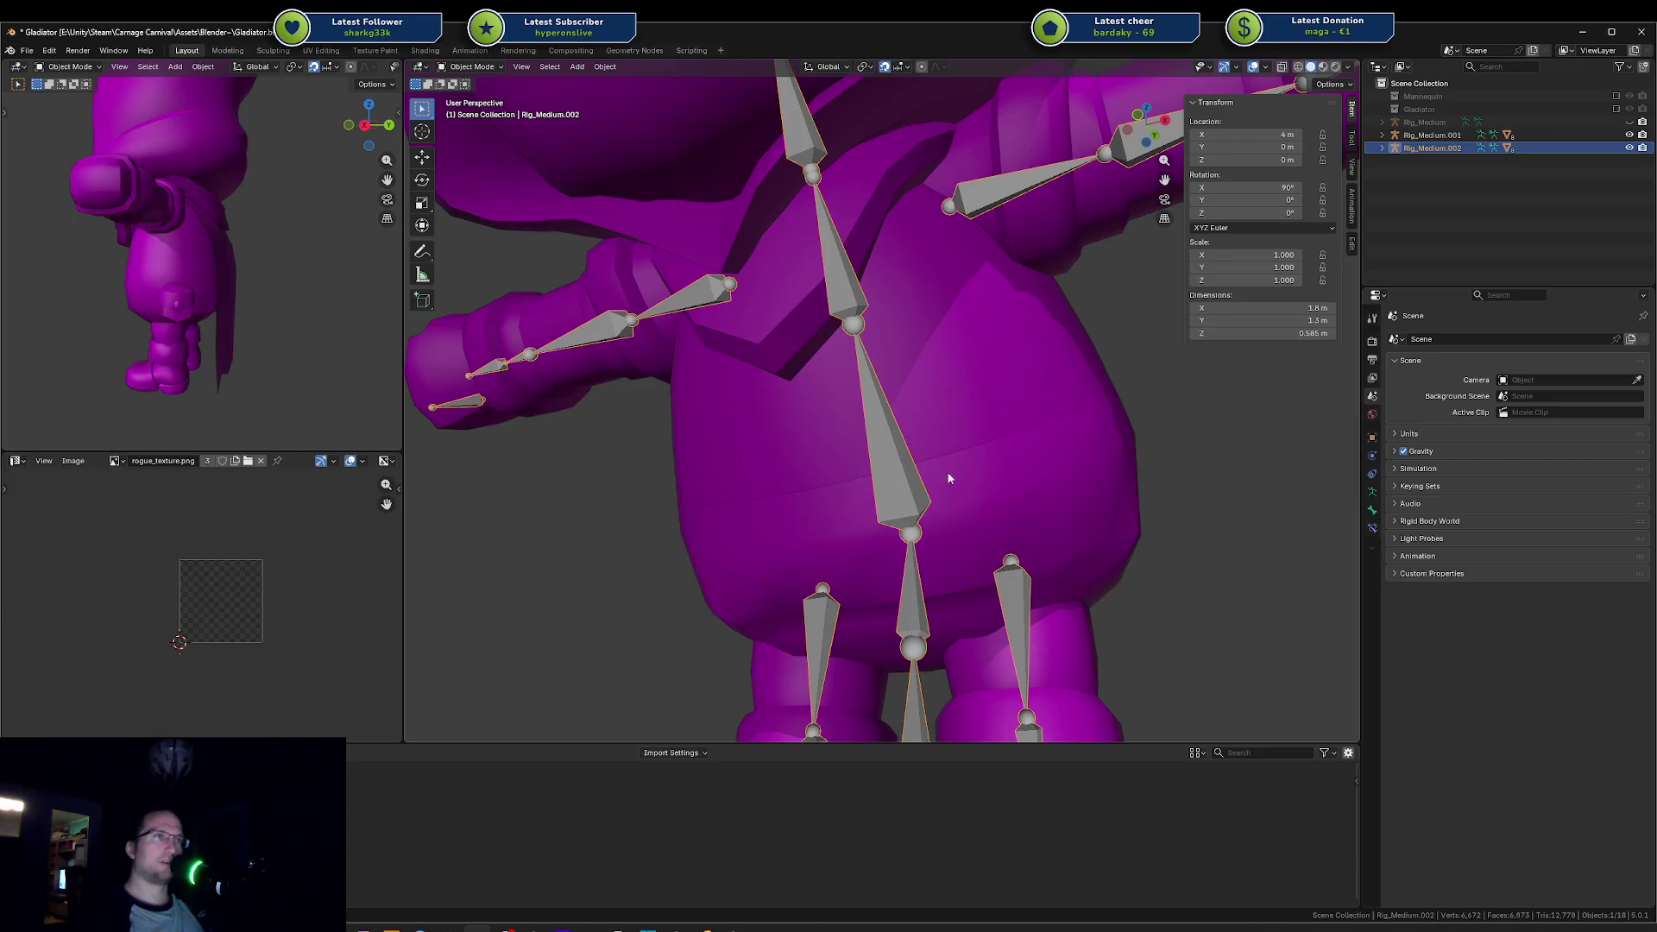
shift+click(1034, 483)
key(ctrl+Tab)
click(966, 446)
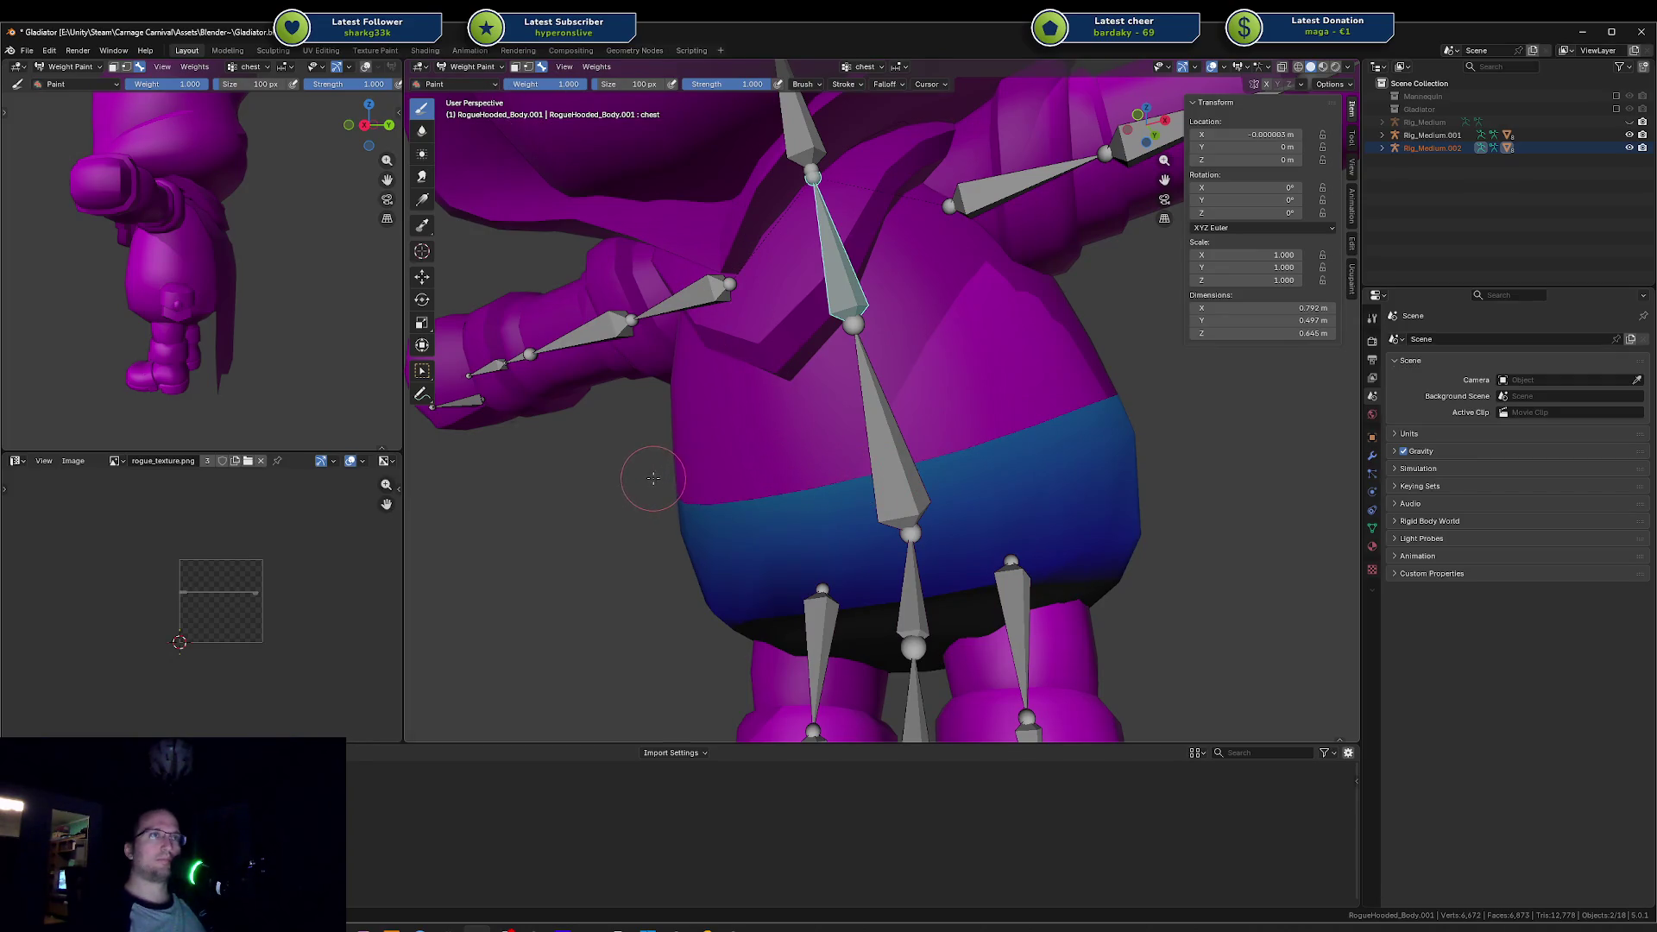
Step: Try chest and spine weight strokes along the belly band's upper rim in X-ray, checking top and side views
key(shift+z)
key(shift+z)
key(shift+z)
mouse_move(819, 478)
mouse_down()
mouse_move(688, 507)
mouse_move(781, 513)
mouse_move(922, 484)
mouse_up()
key(ctrl+z)
key(ctrl+z)
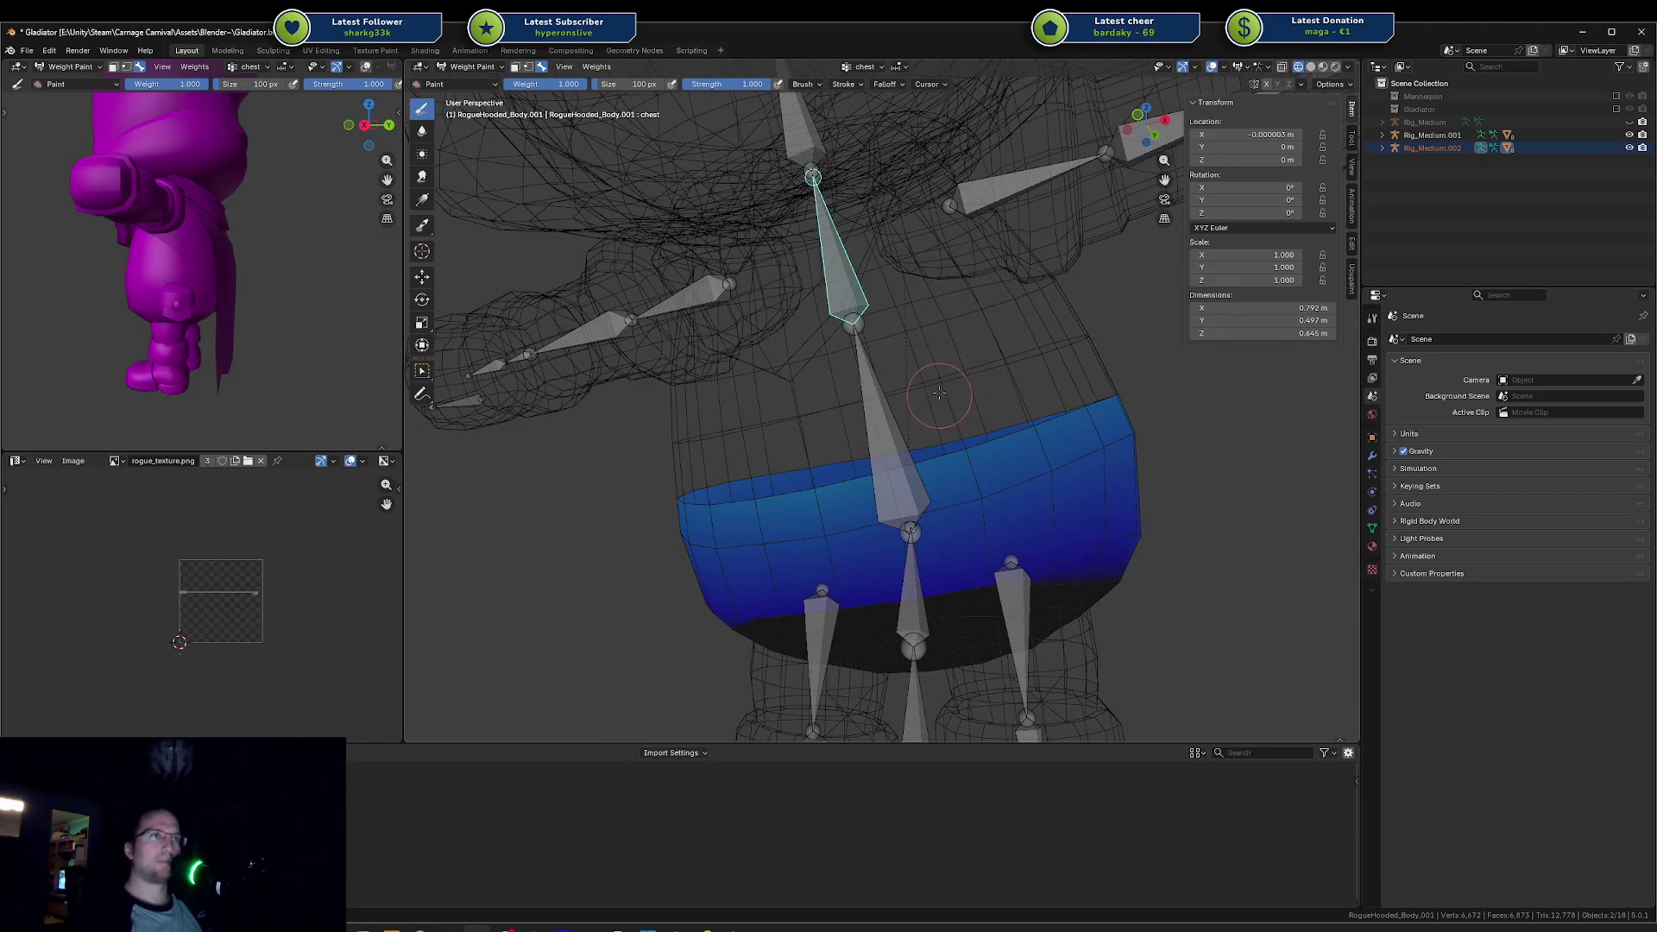
ctrl+click(842, 435)
drag(687, 496, 1115, 400)
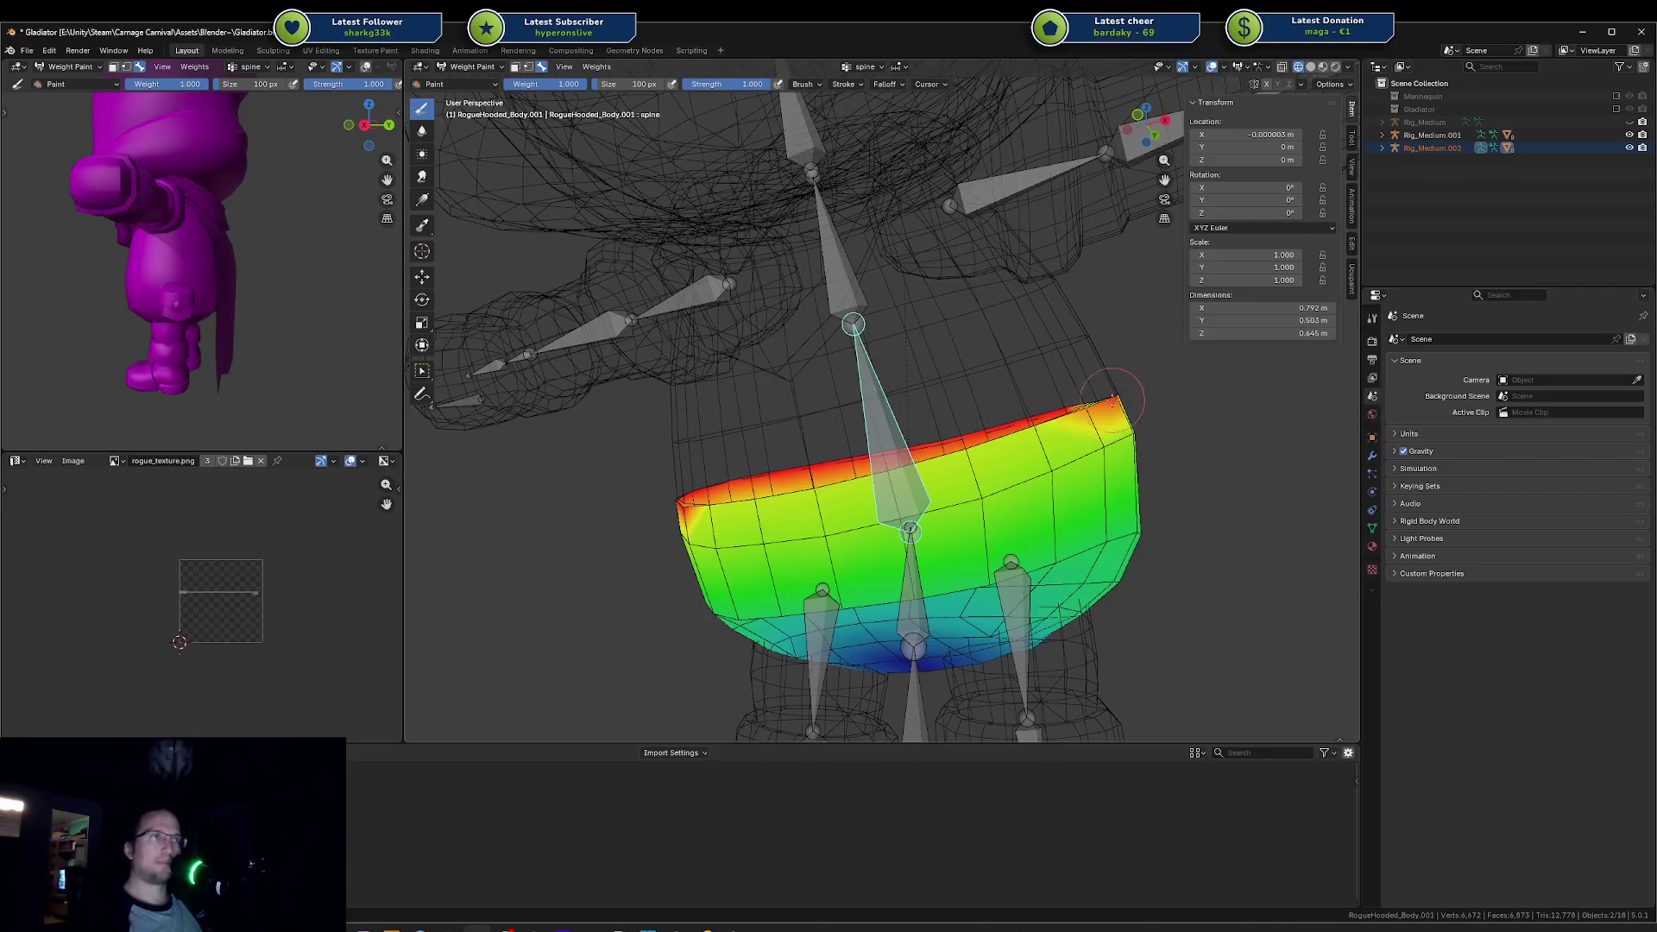
key(KP_8)
key(KP_8)
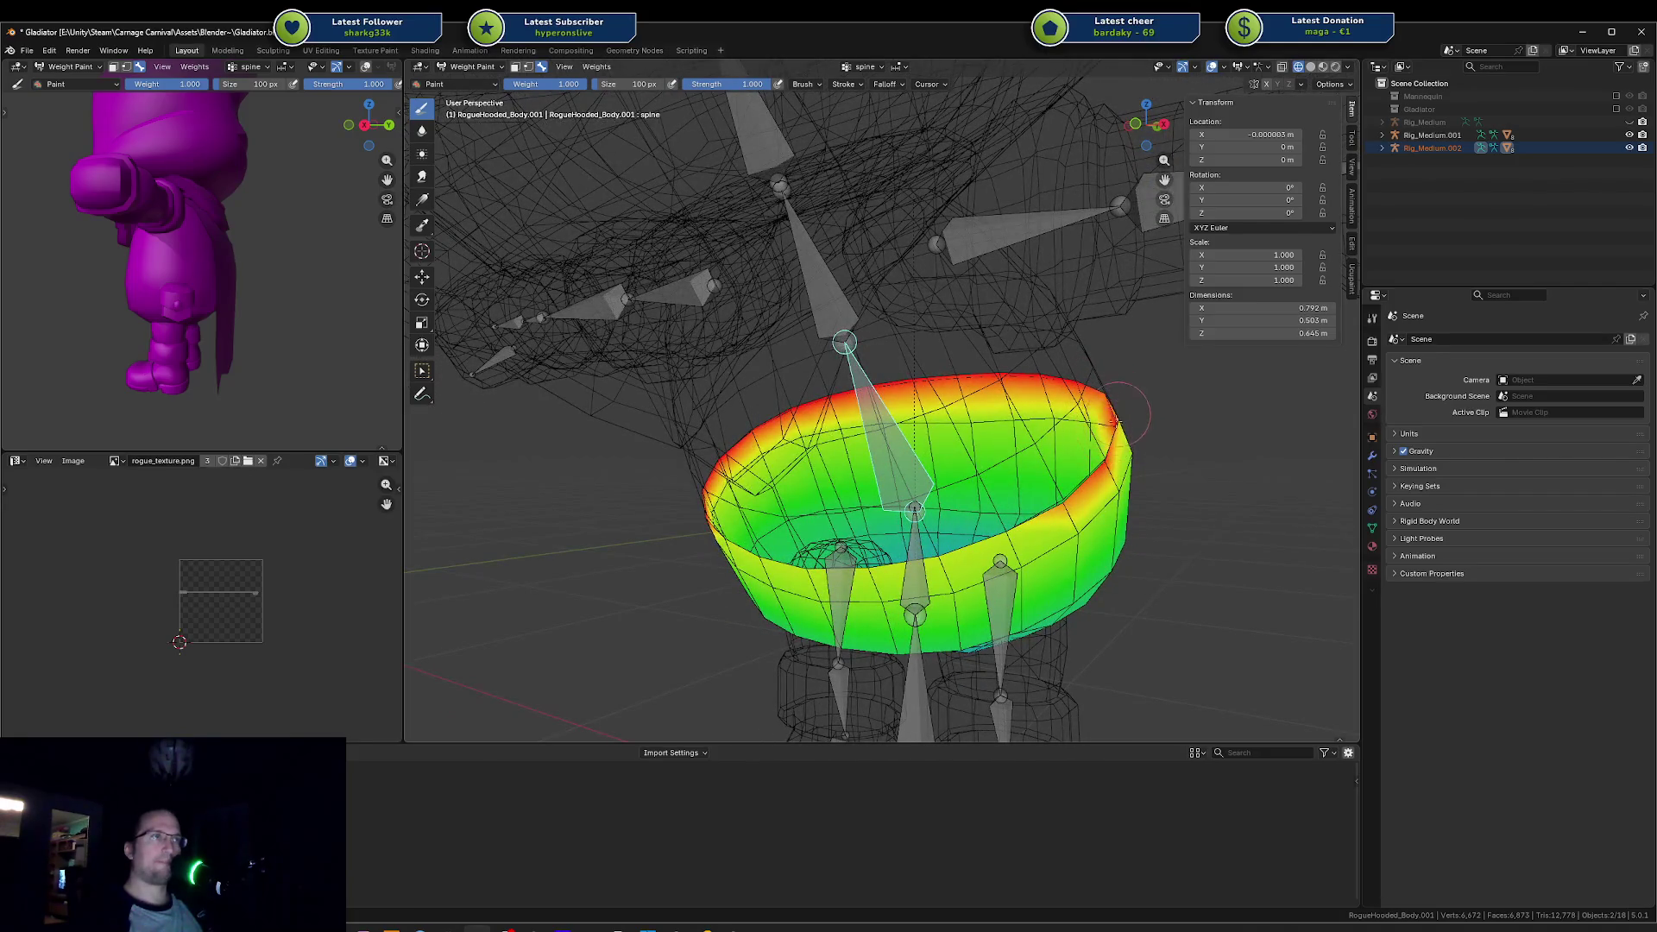
key(KP_2)
key(KP_2)
key(ctrl+z)
key(ctrl+z)
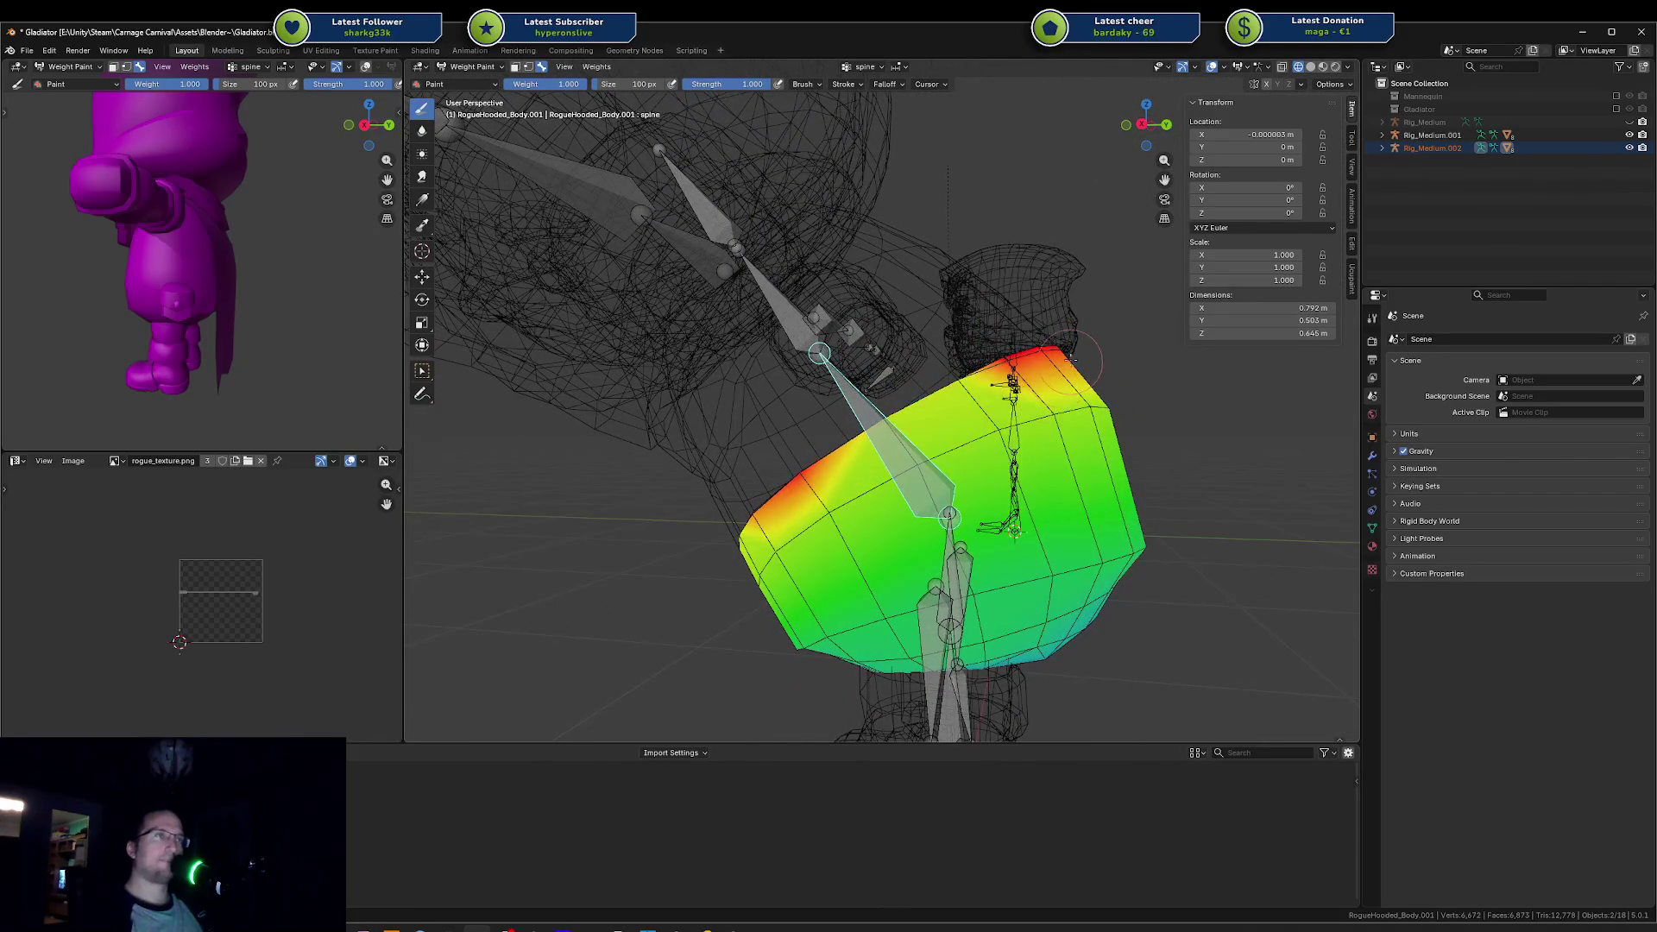
key(KP_8)
key(KP_8)
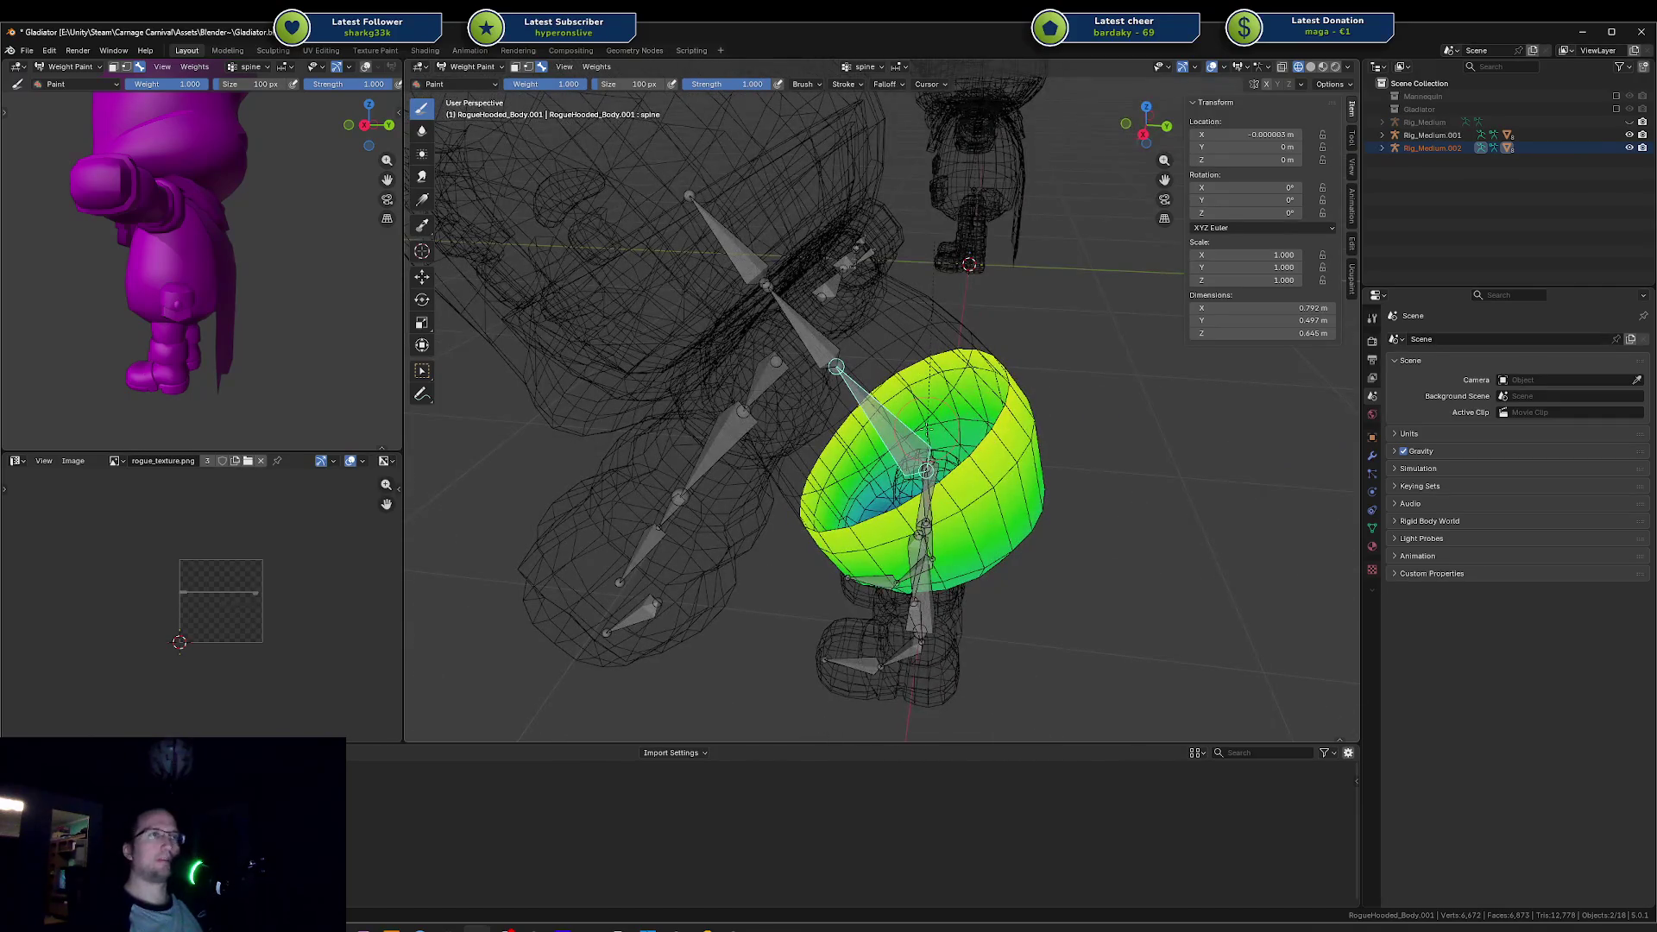
key(alt+z)
key(KP_2)
key(KP_2)
key(KP_2)
Step: Switch RogueHooded_Body.001 from Weight Paint into Edit Mode
key(ctrl+Tab)
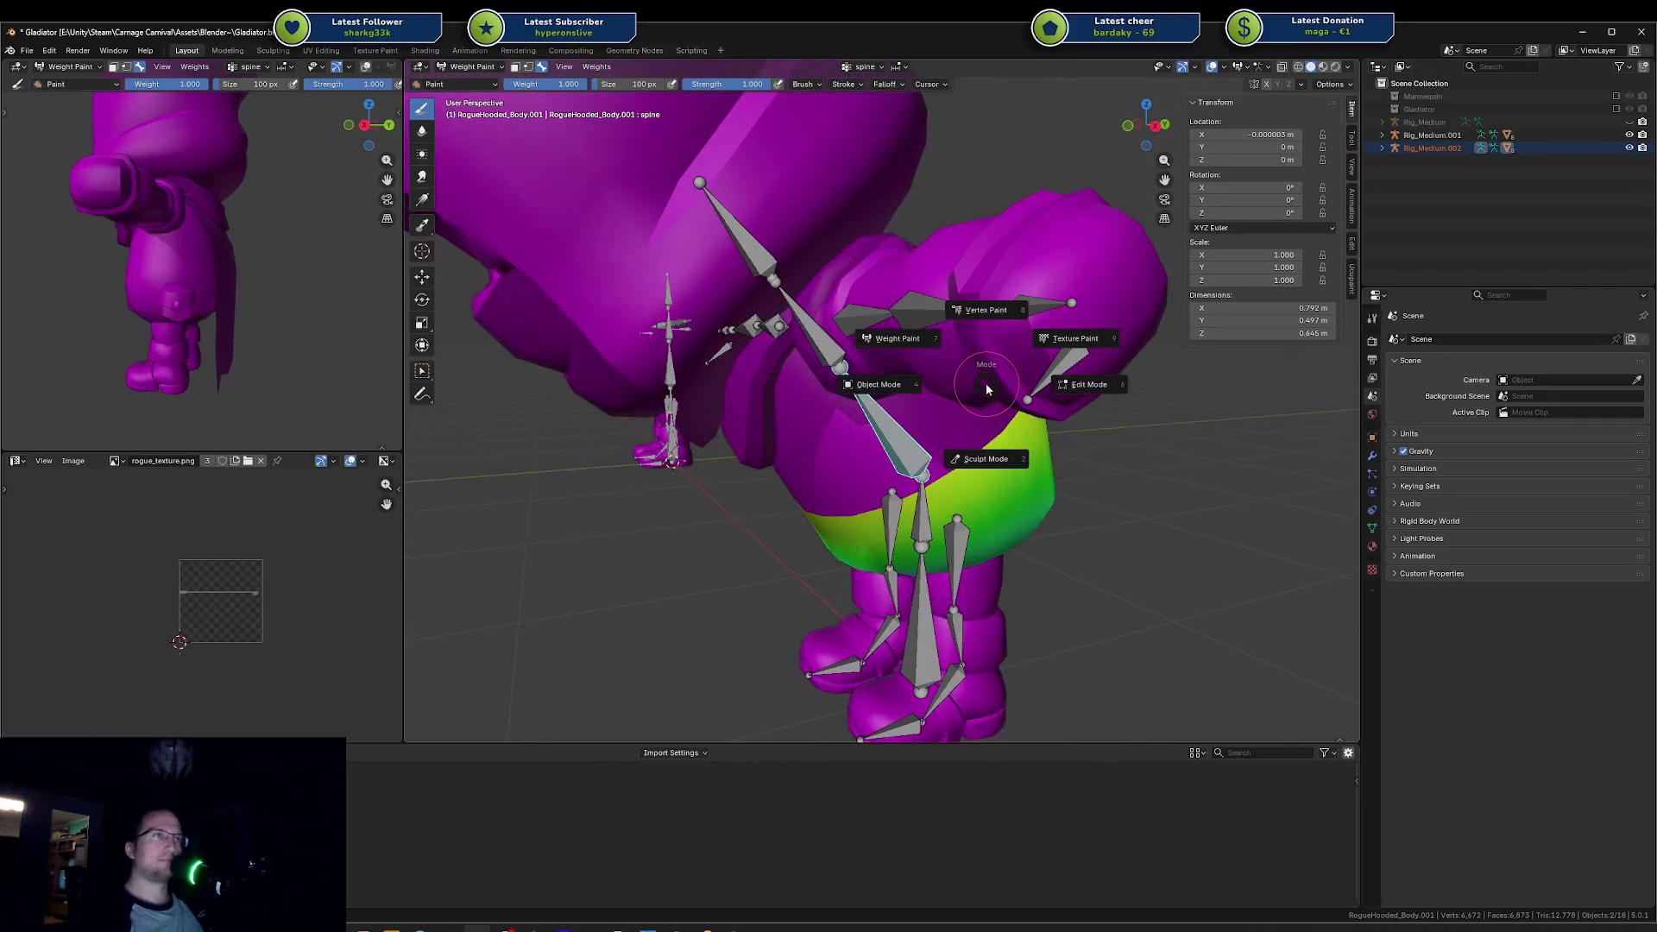
click(899, 354)
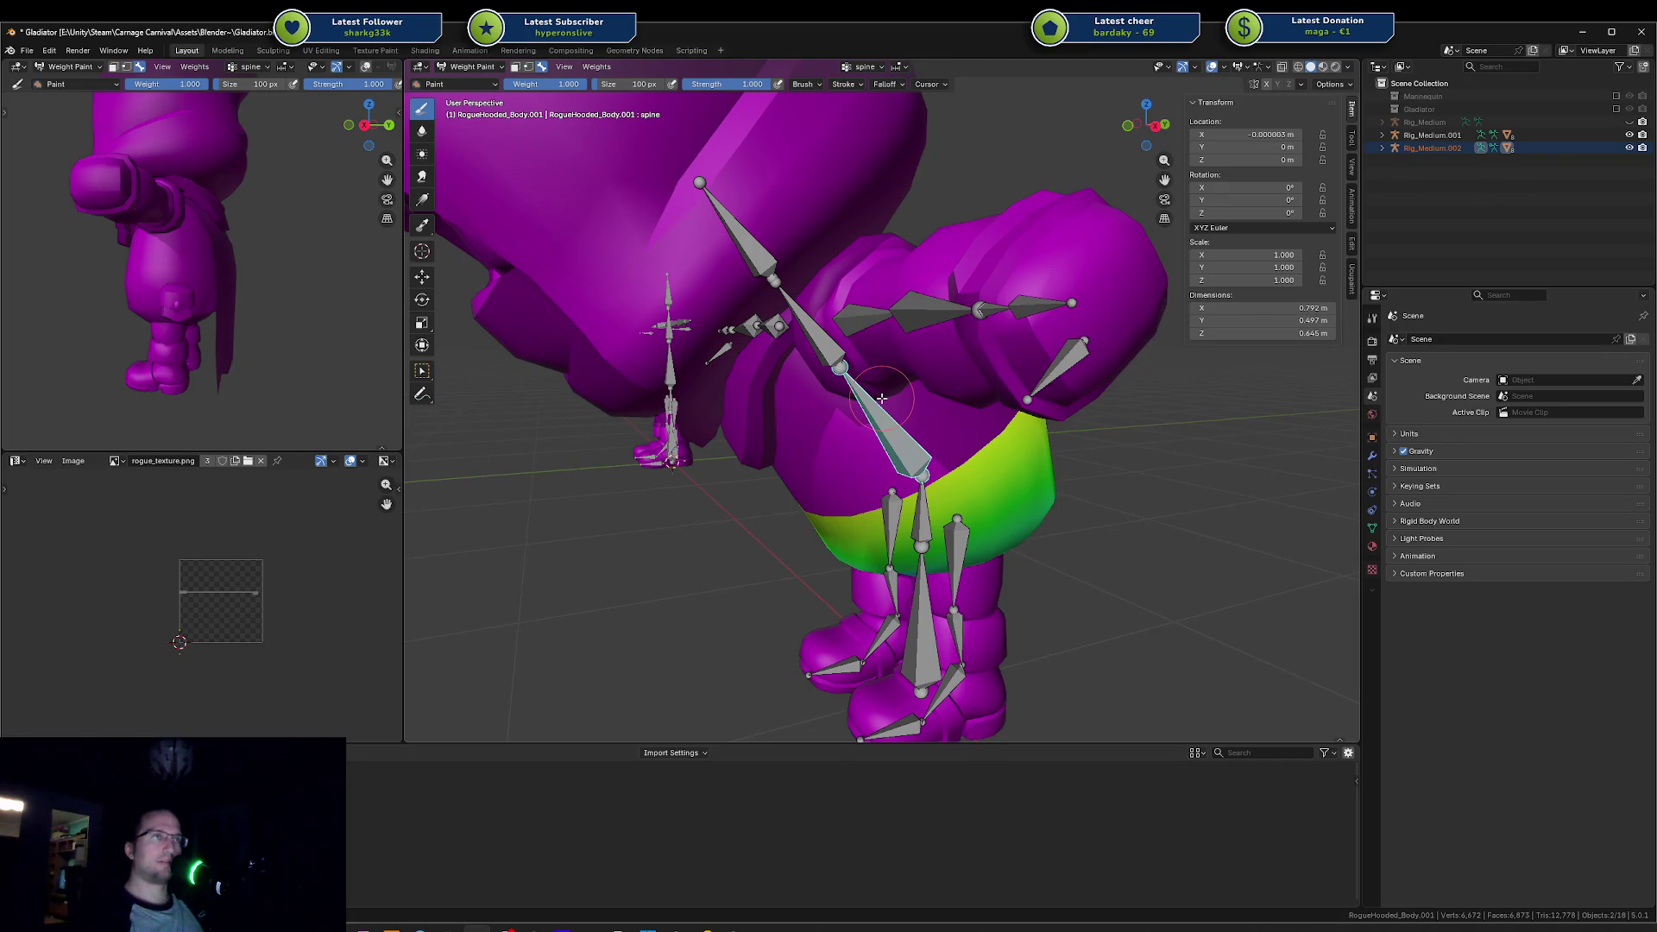
key(Tab)
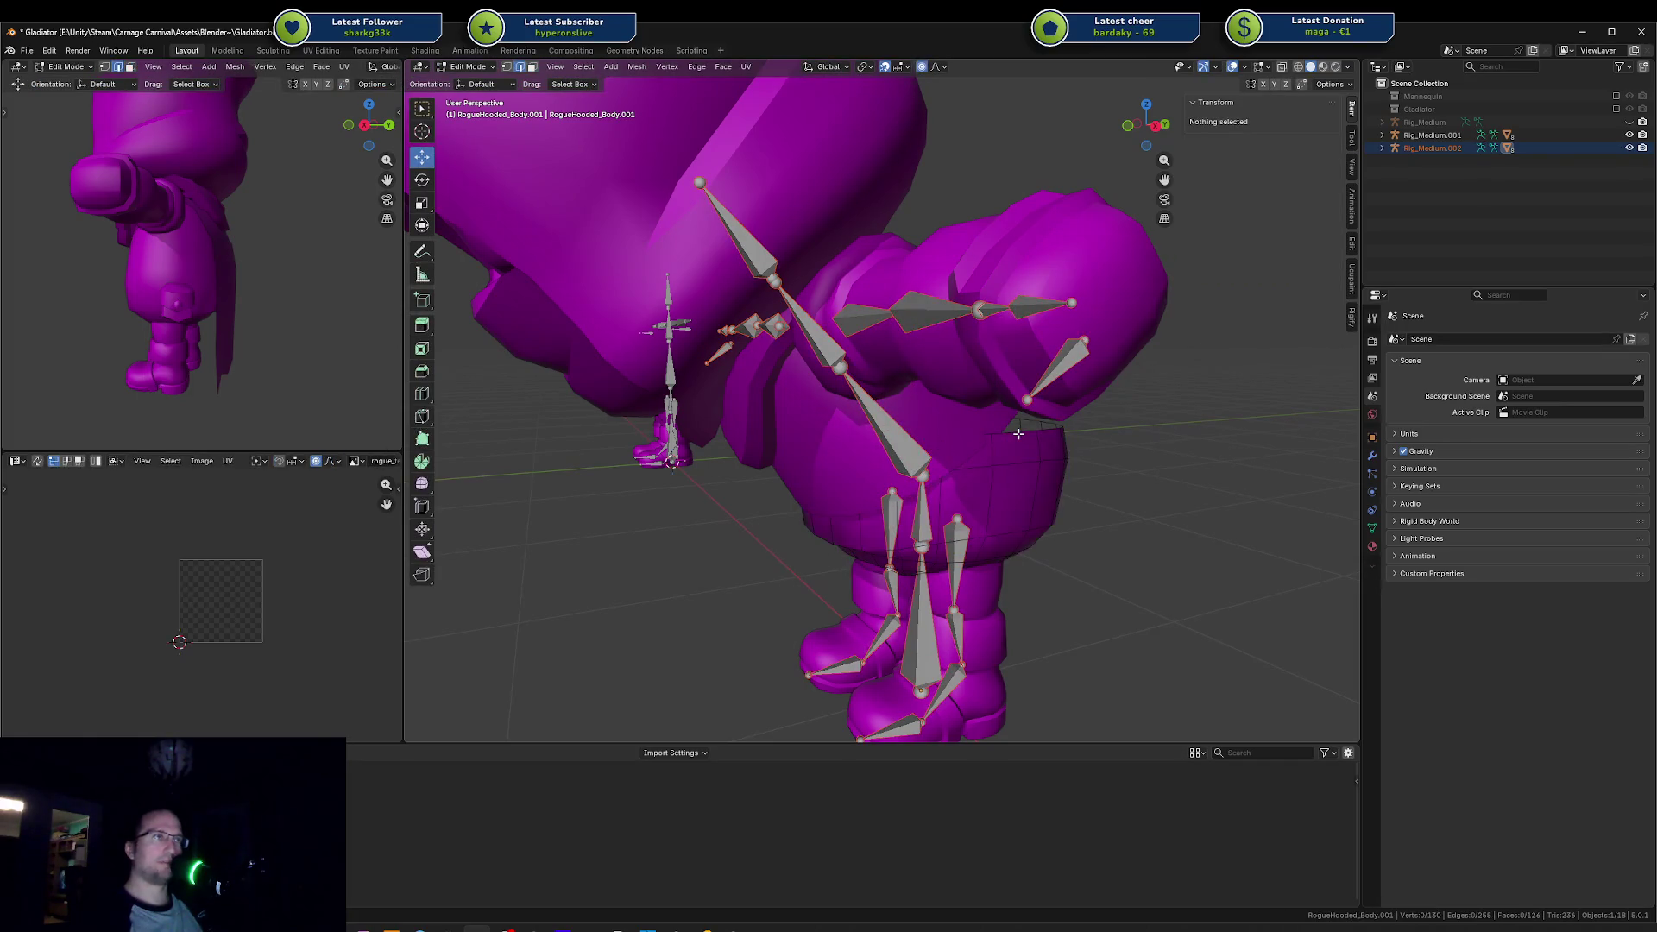
Step: Select the waist edge loop and check its vertex groups in Object Data properties
key(2)
alt+click(1027, 427)
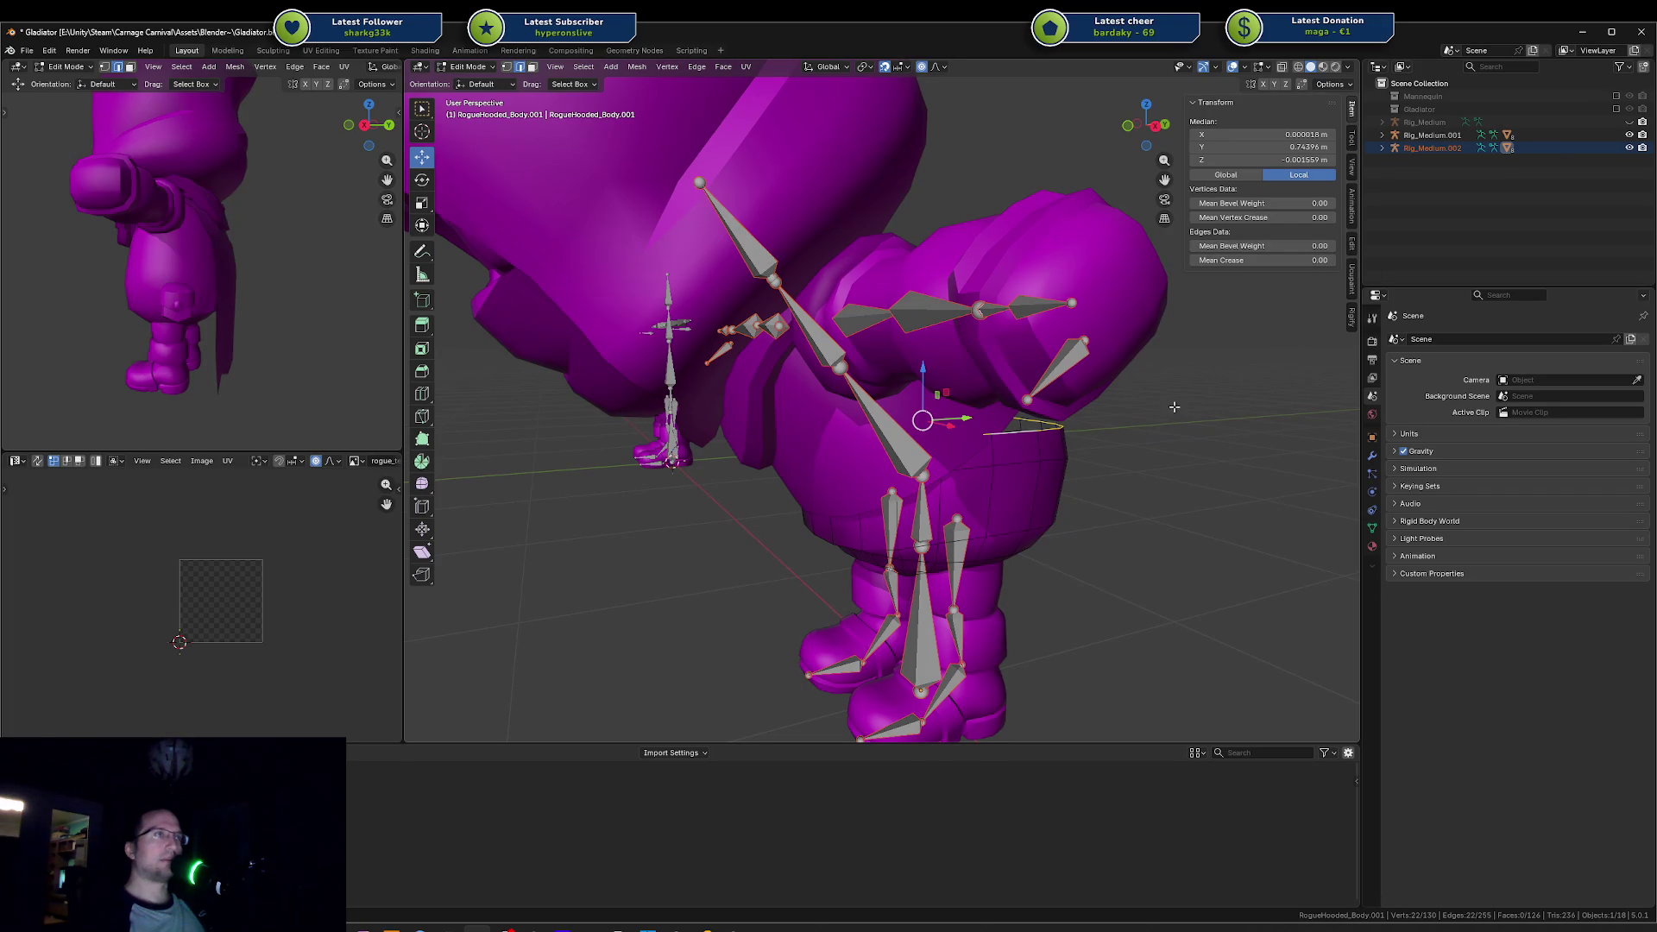
key(1)
click(1037, 431)
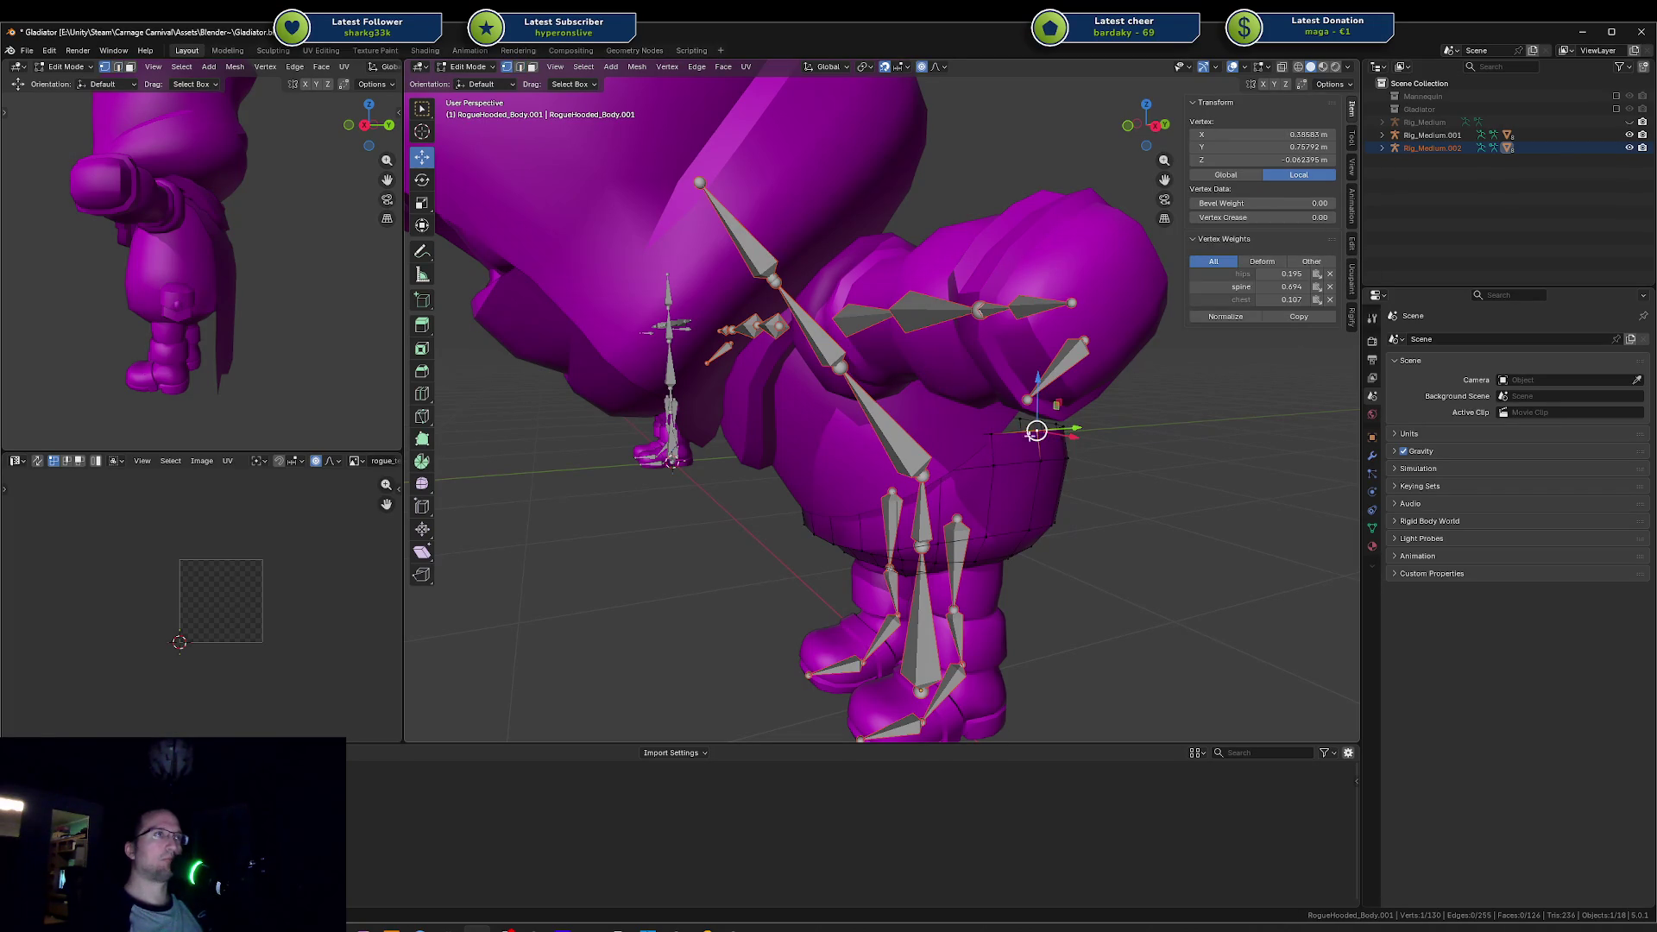
alt+click(1010, 434)
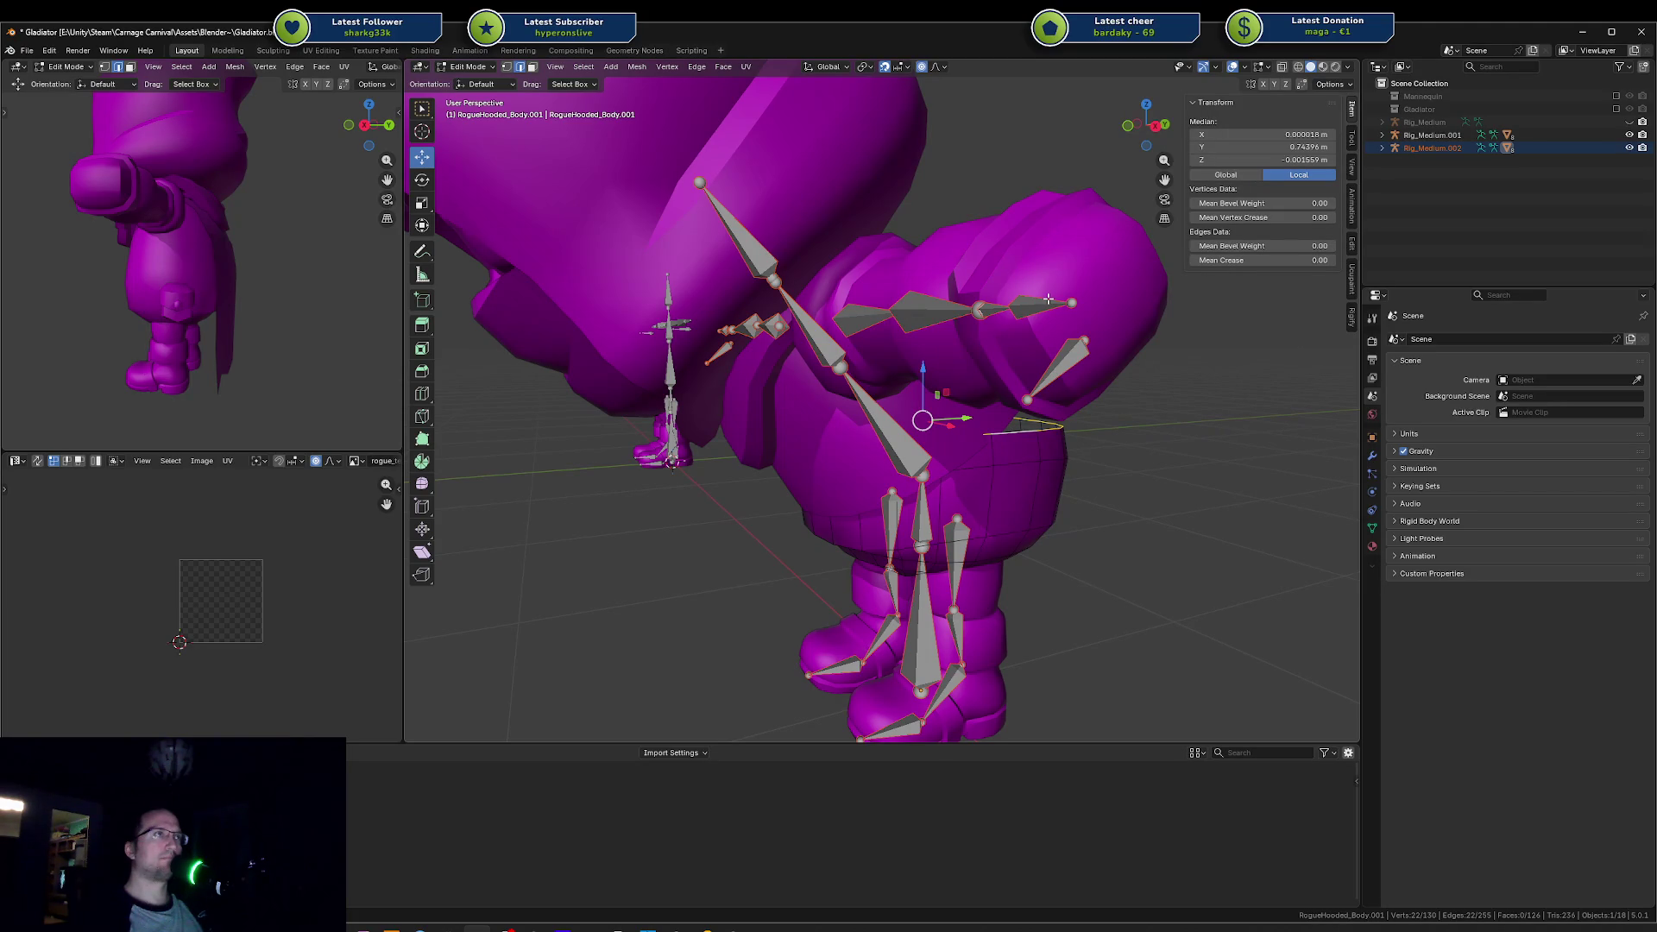
click(1373, 527)
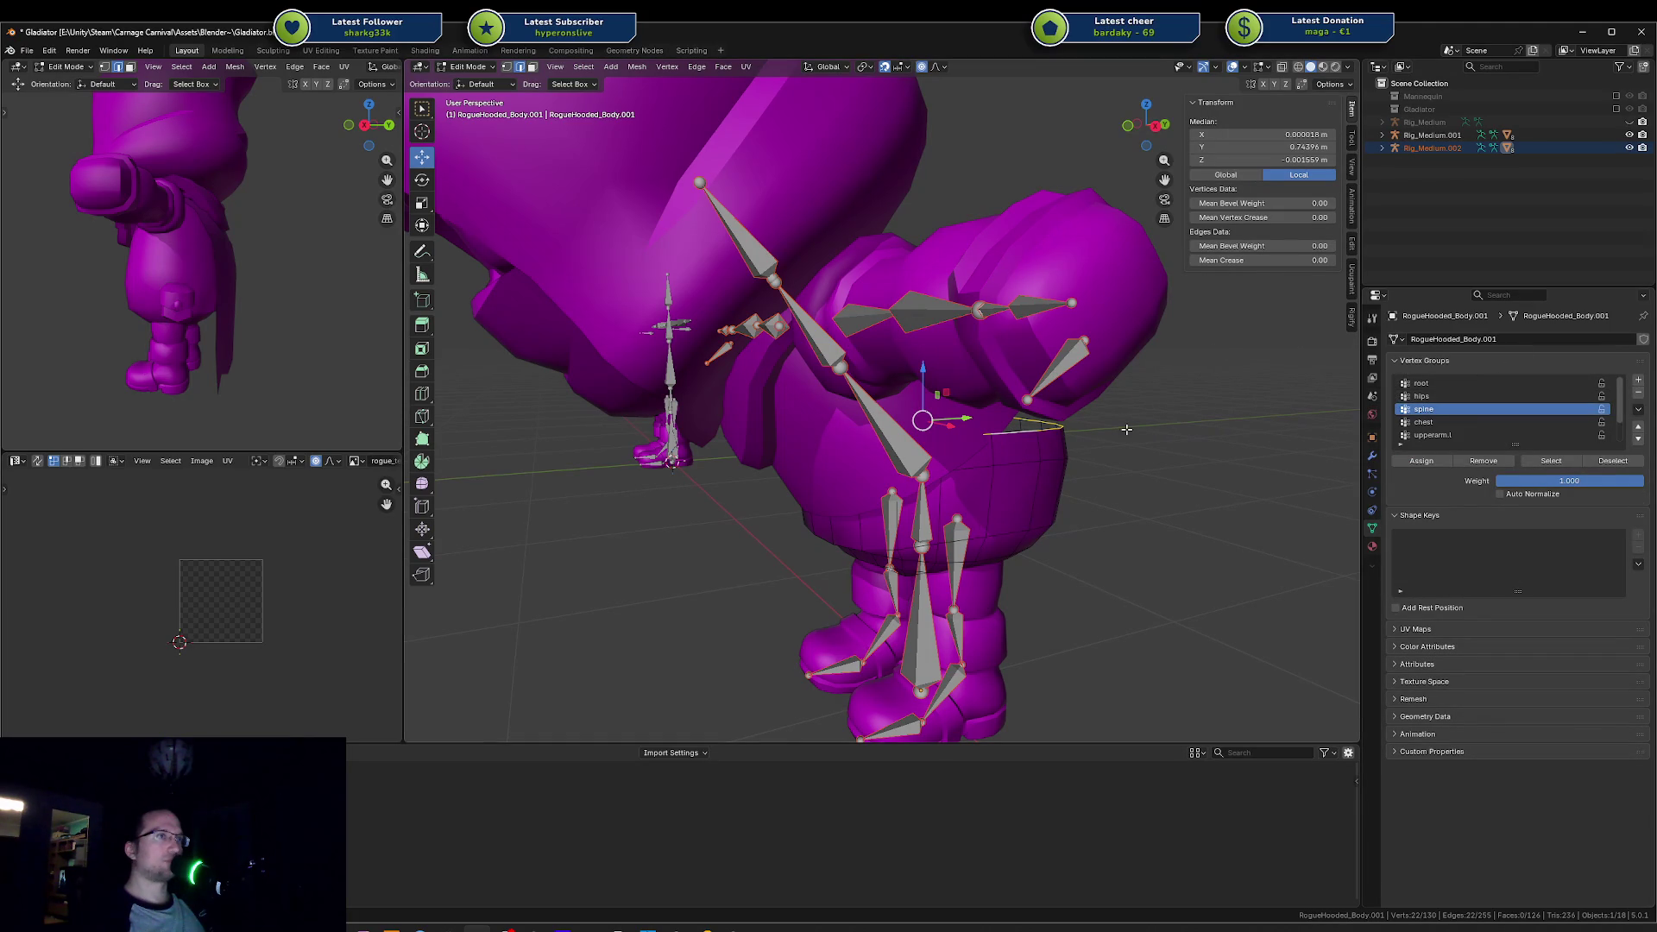
Step: Reselect the waist edge loop from a lower side view
drag(972, 459, 910, 465)
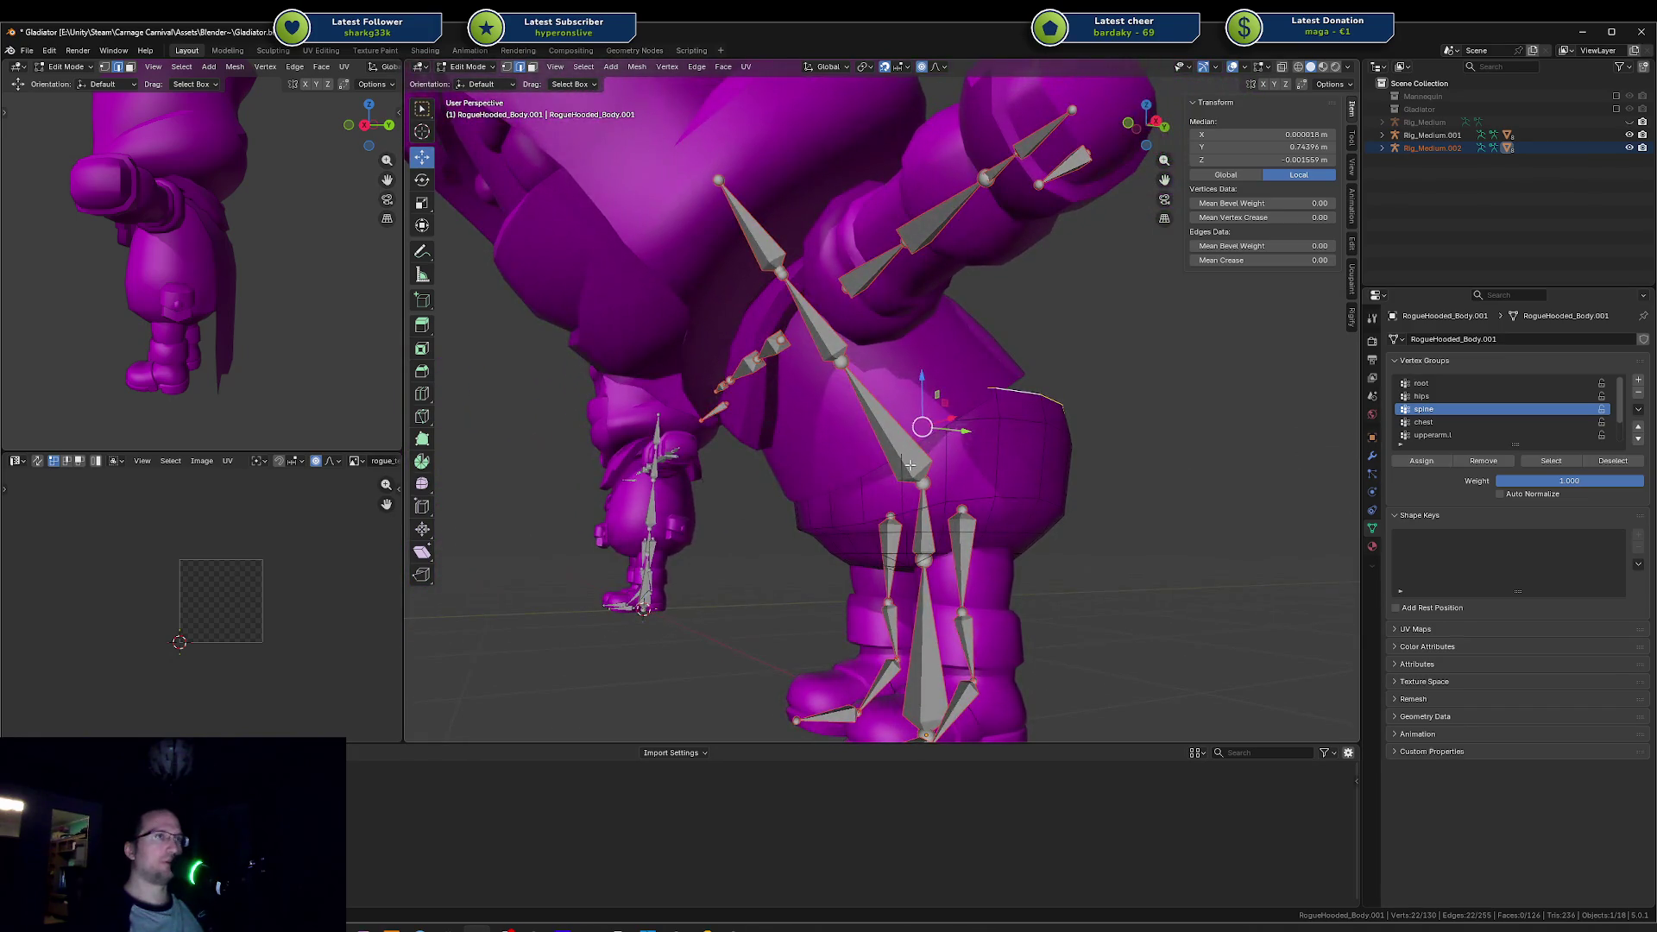
click(885, 415)
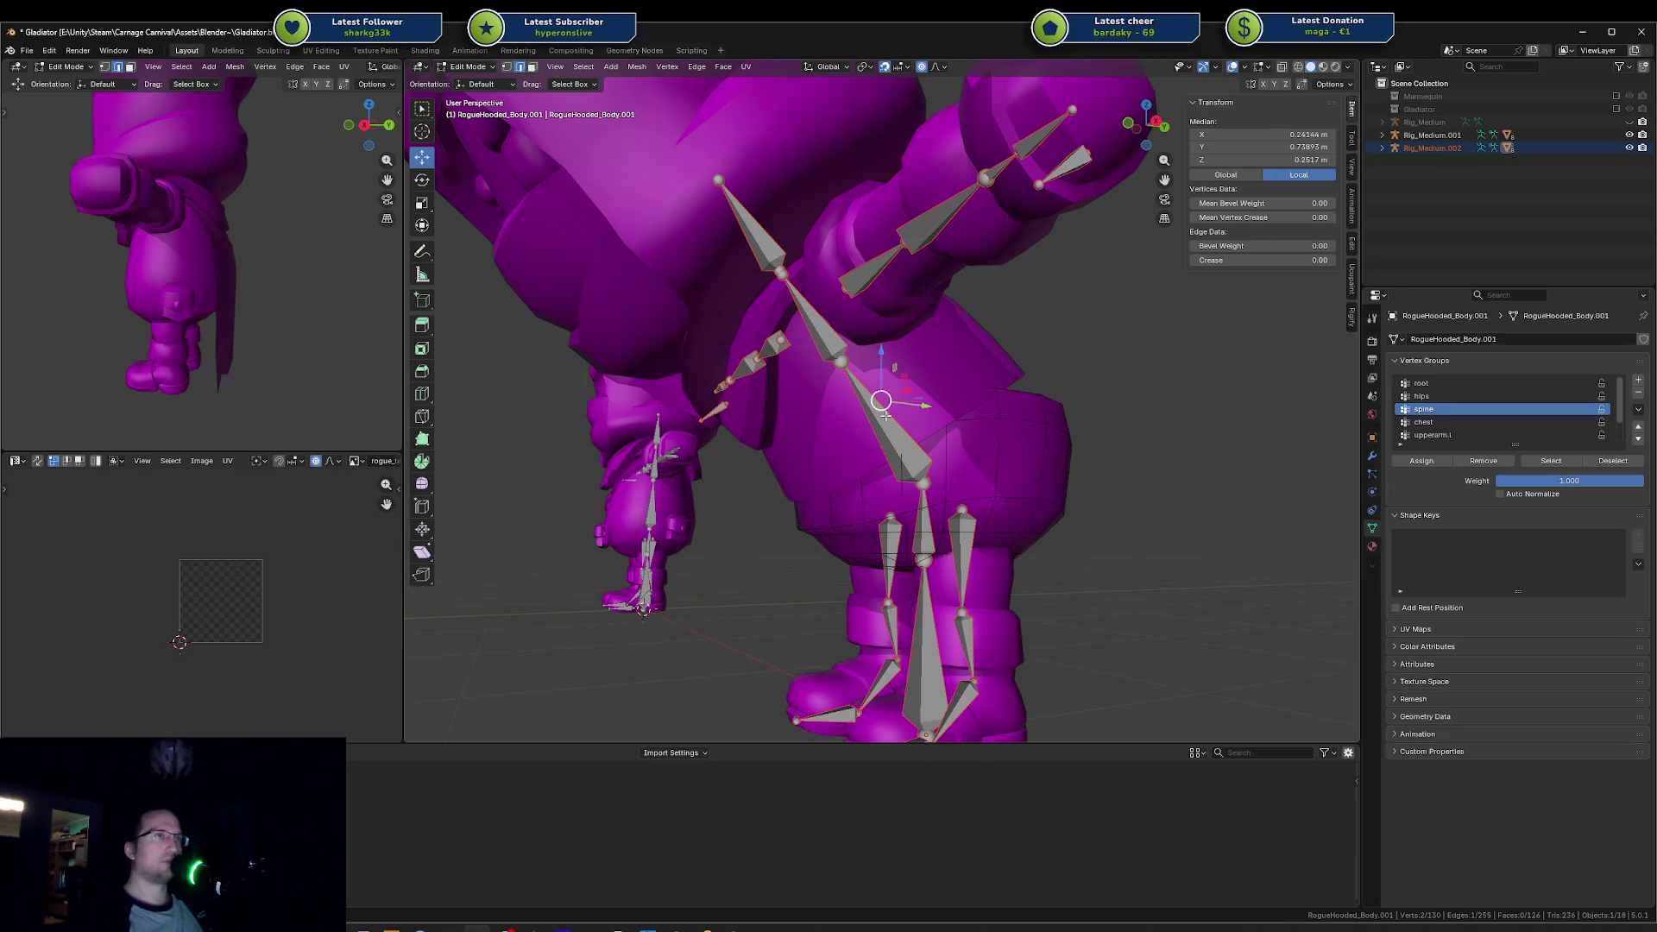
key(l)
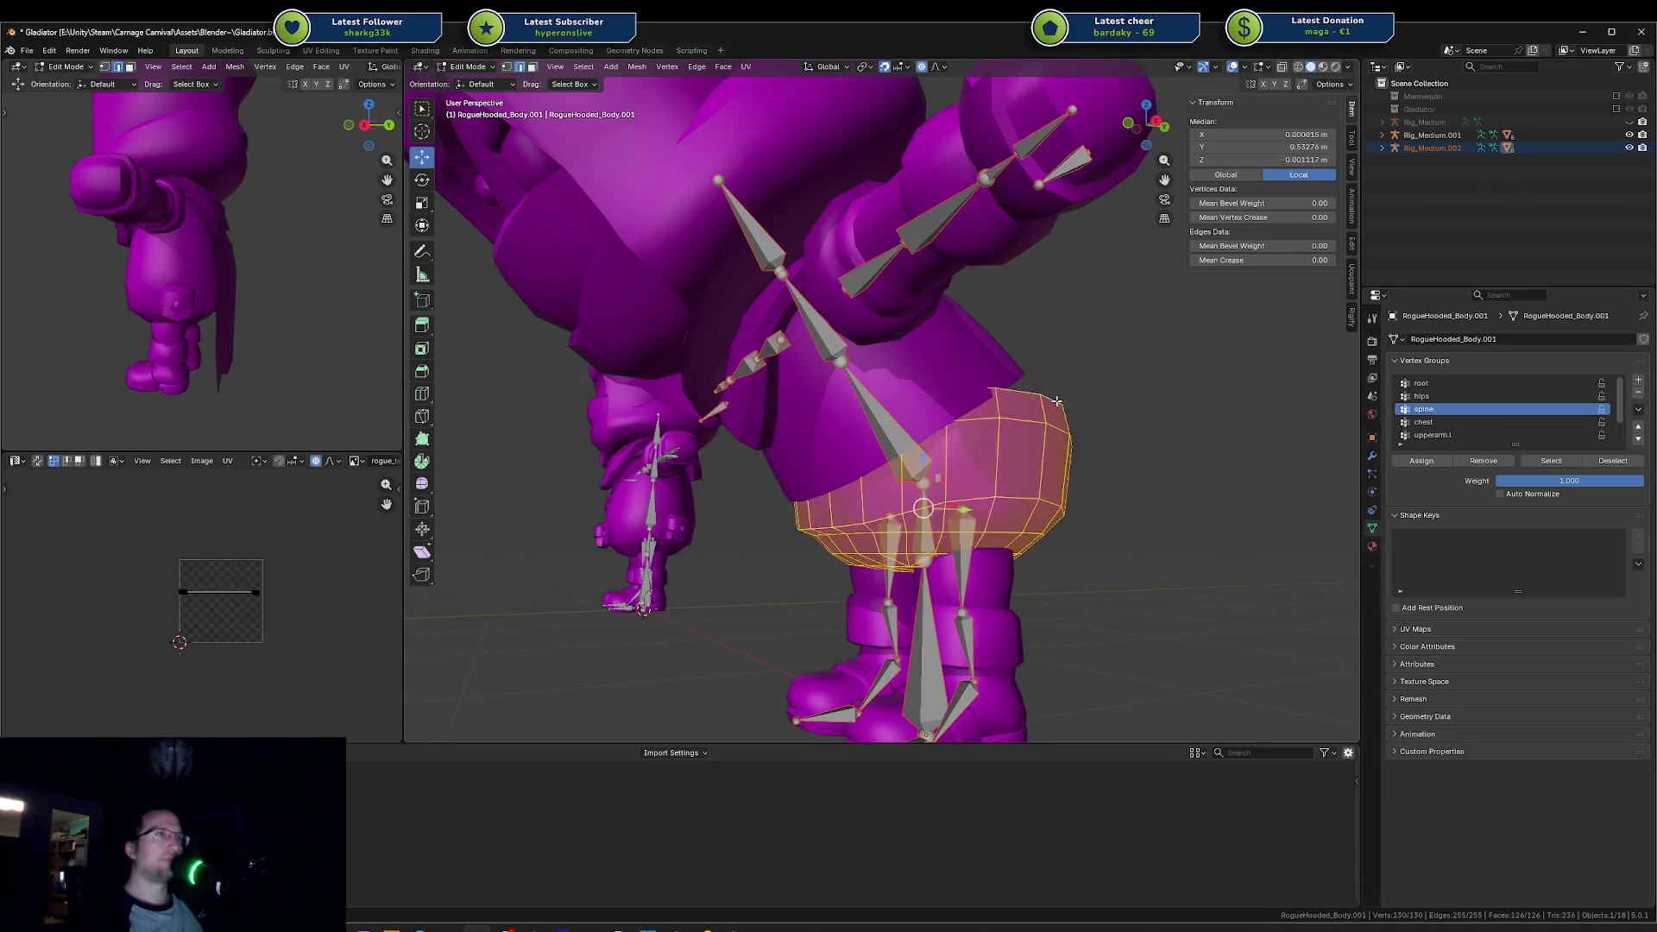
key(alt+a)
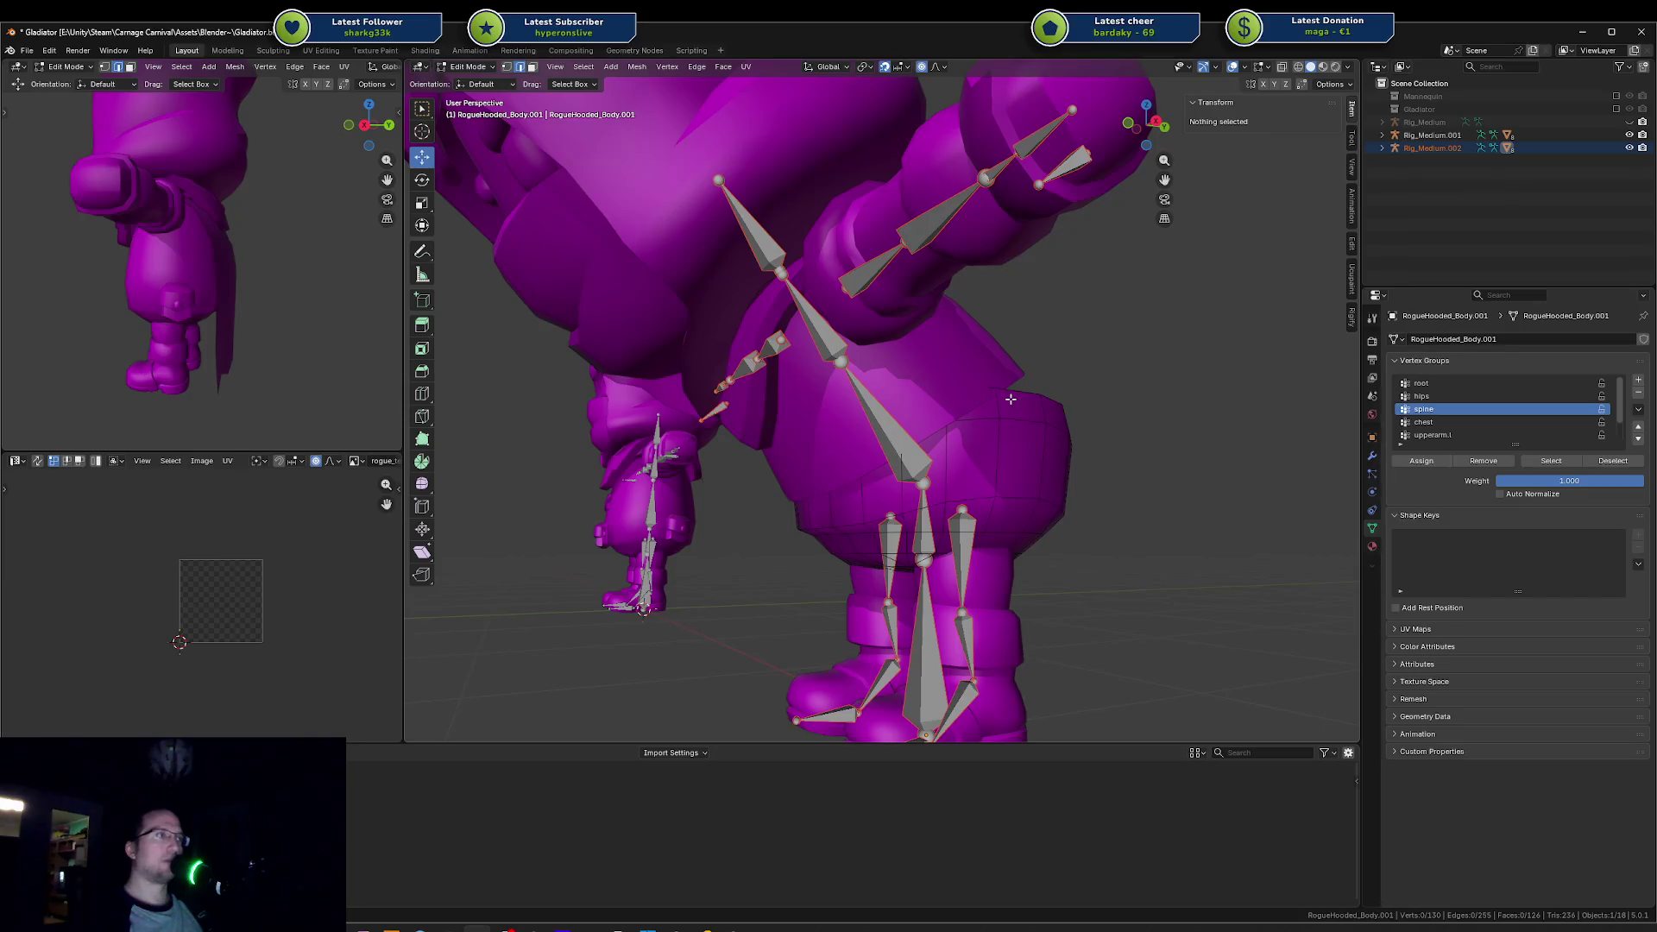
alt+click(1010, 398)
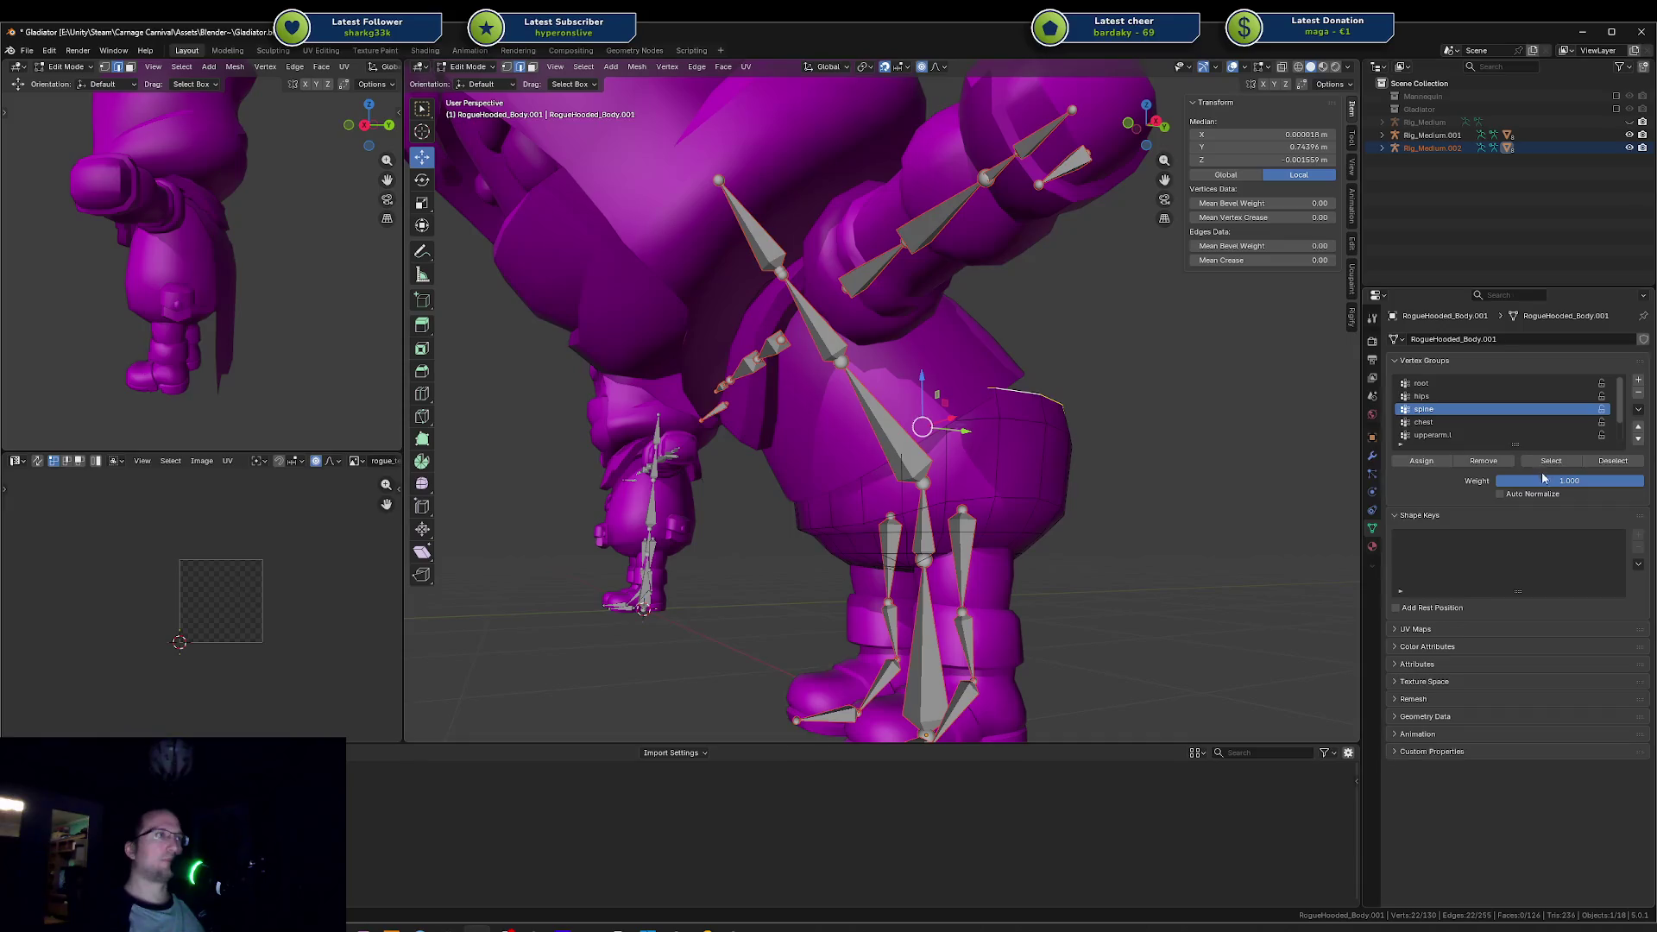
Step: Leave Edit Mode and check the spine bone's name in the armature's Edit Mode
key(ctrl+Tab)
click(863, 432)
click(879, 414)
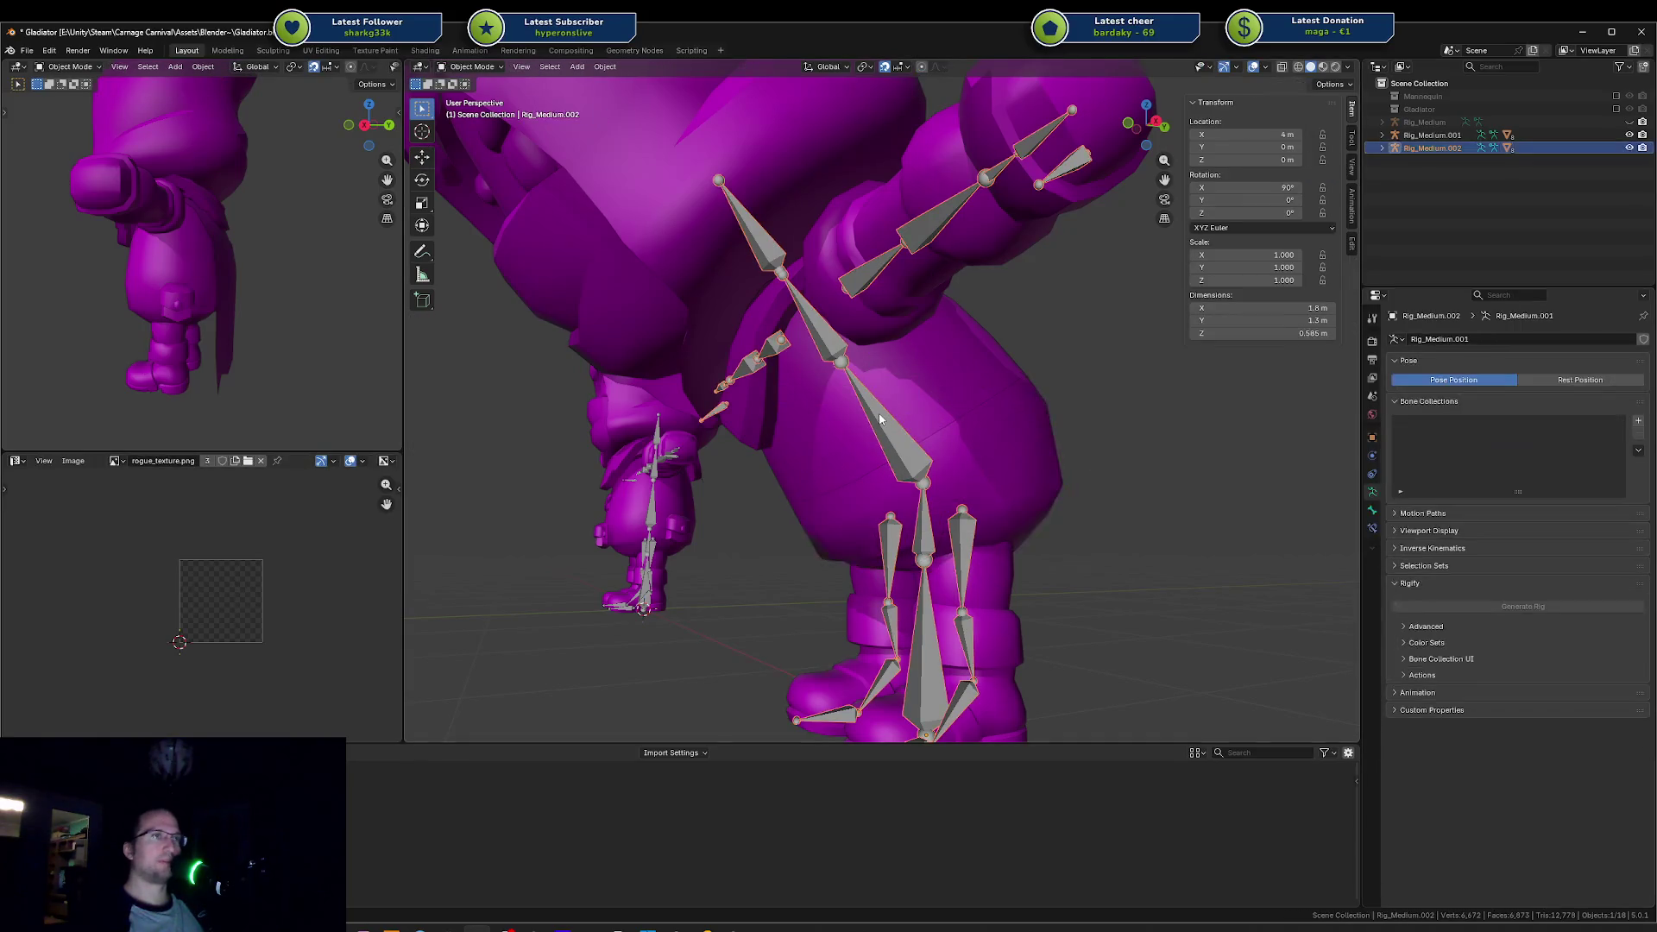
key(Tab)
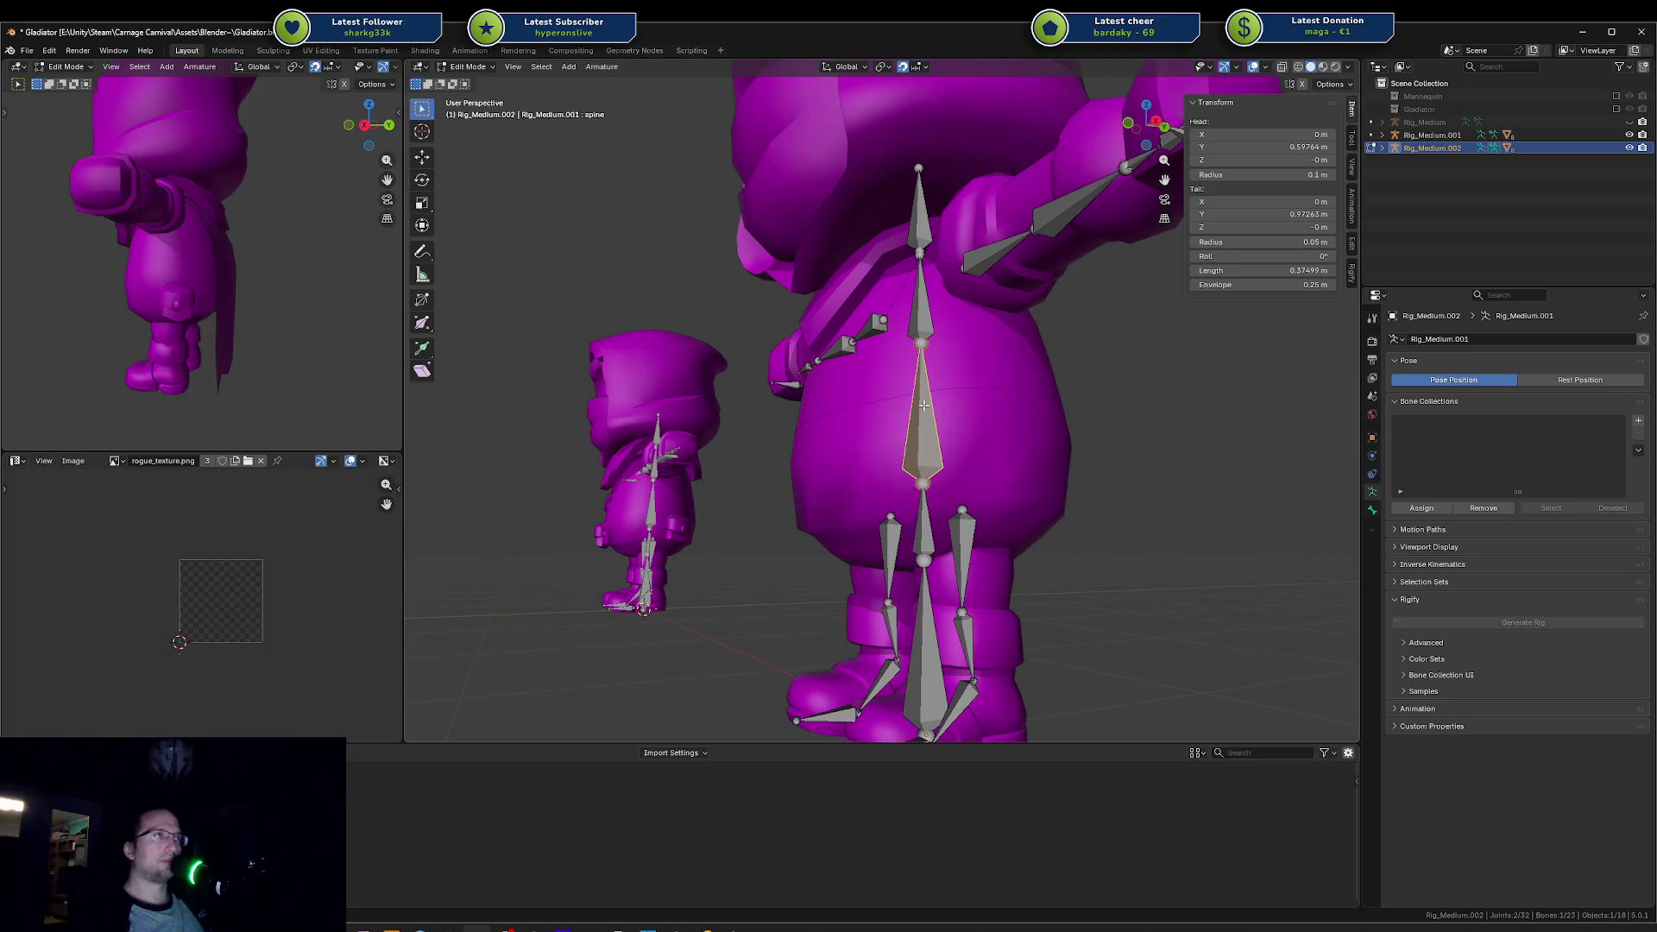
key(F2)
key(Escape)
key(Tab)
Step: Reselect the body's waist edge loop in Edit Mode, then return to Object Mode and orbit the torso
click(1001, 422)
key(ctrl+Tab)
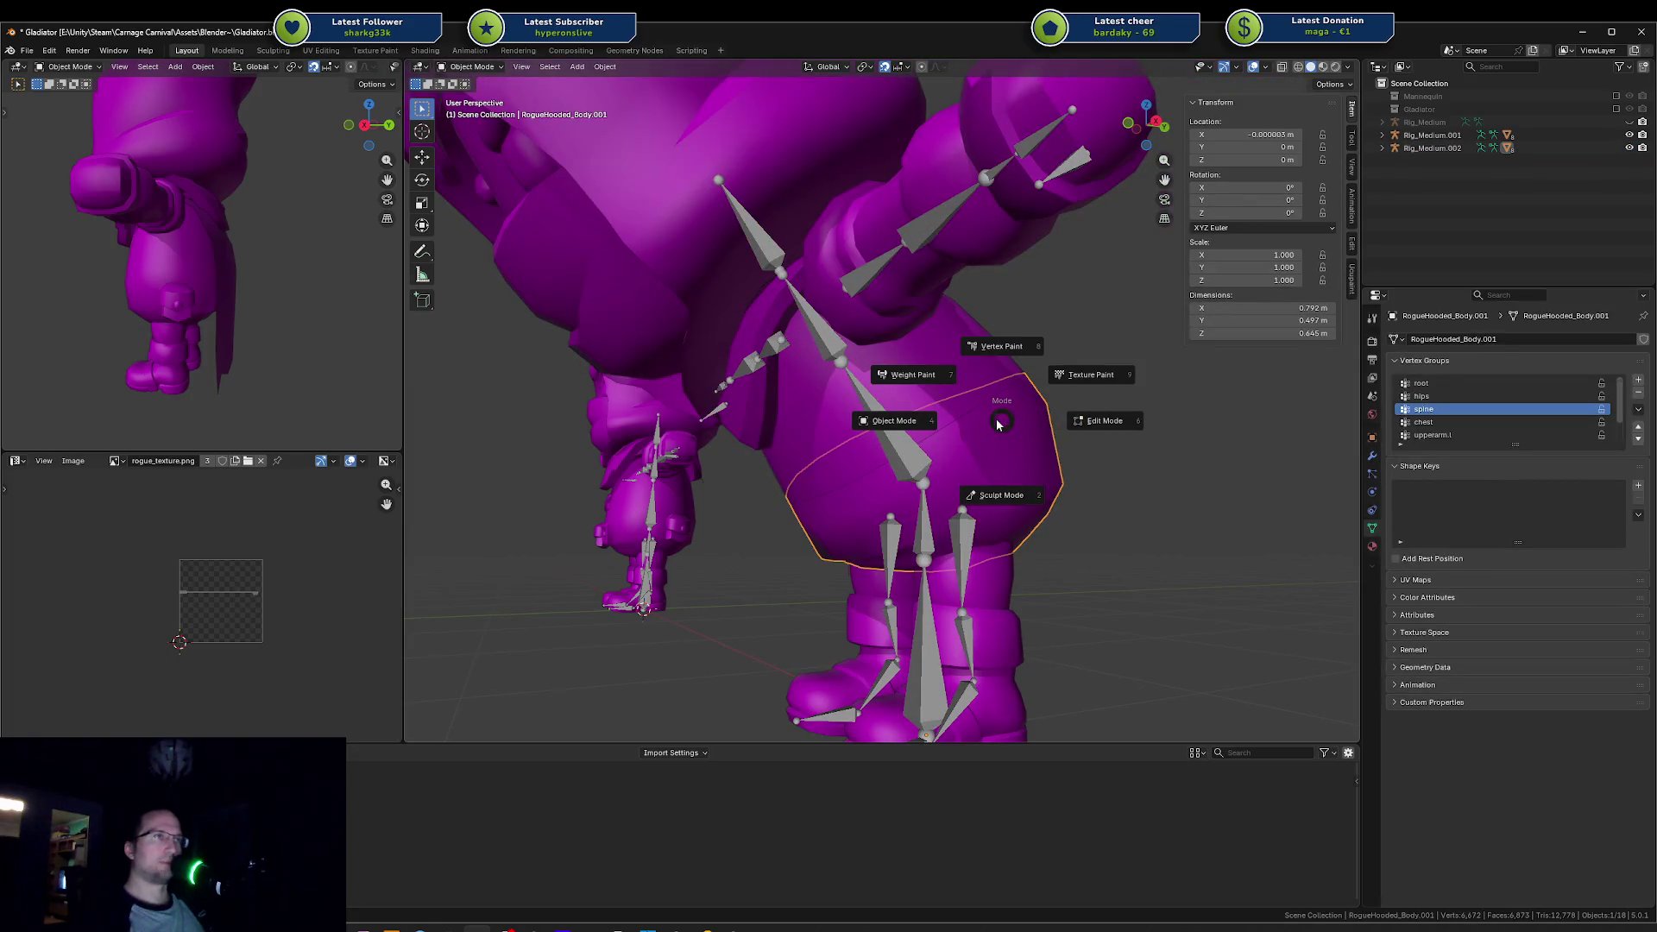
click(1048, 410)
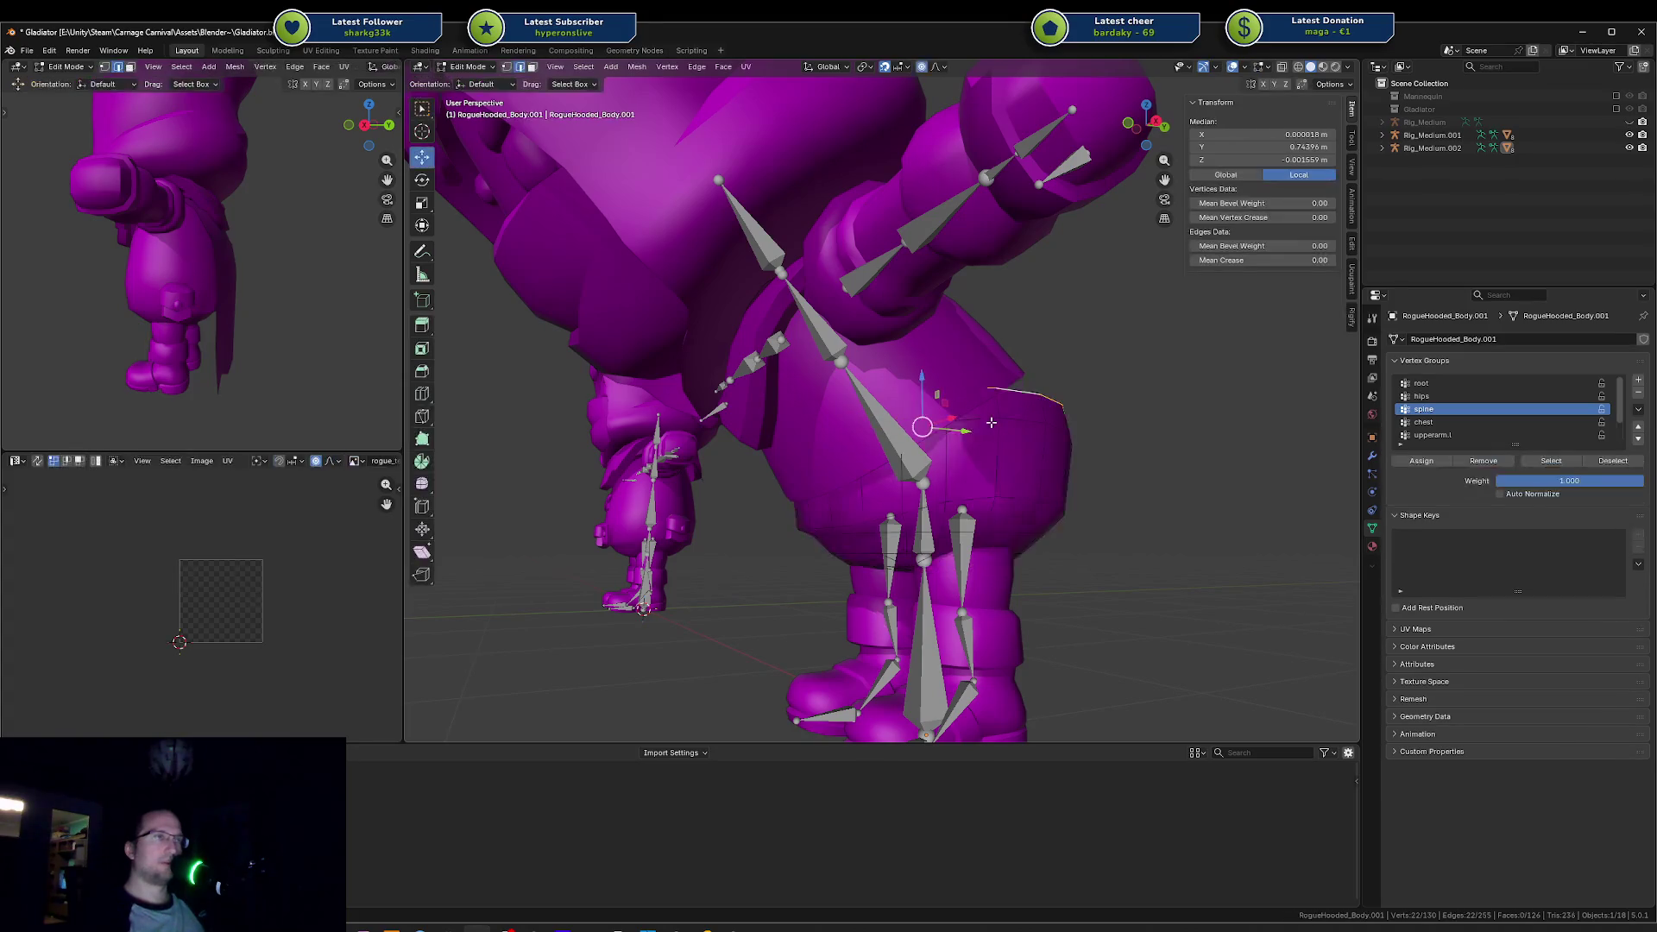
alt+click(1027, 397)
key(Tab)
mouse_move(1099, 380)
mouse_down()
mouse_move(1059, 402)
mouse_move(1158, 393)
mouse_up()
scroll(1140, 422, up, 8)
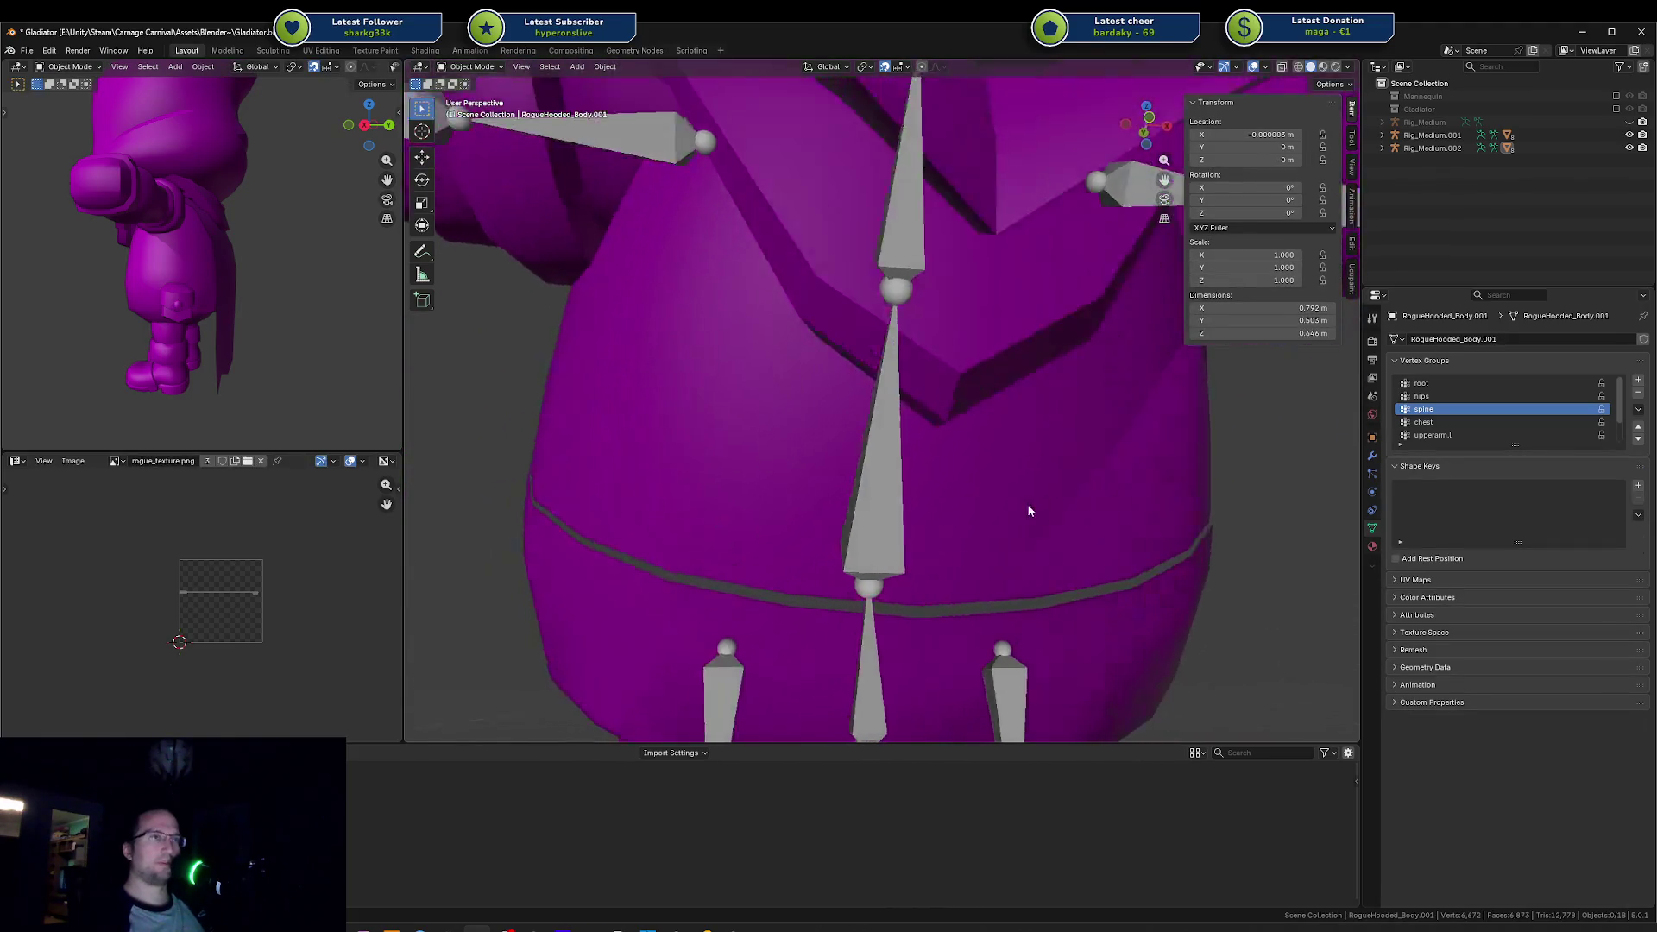
mouse_move(971, 501)
mouse_down()
mouse_move(924, 481)
mouse_move(898, 525)
mouse_move(997, 474)
mouse_up()
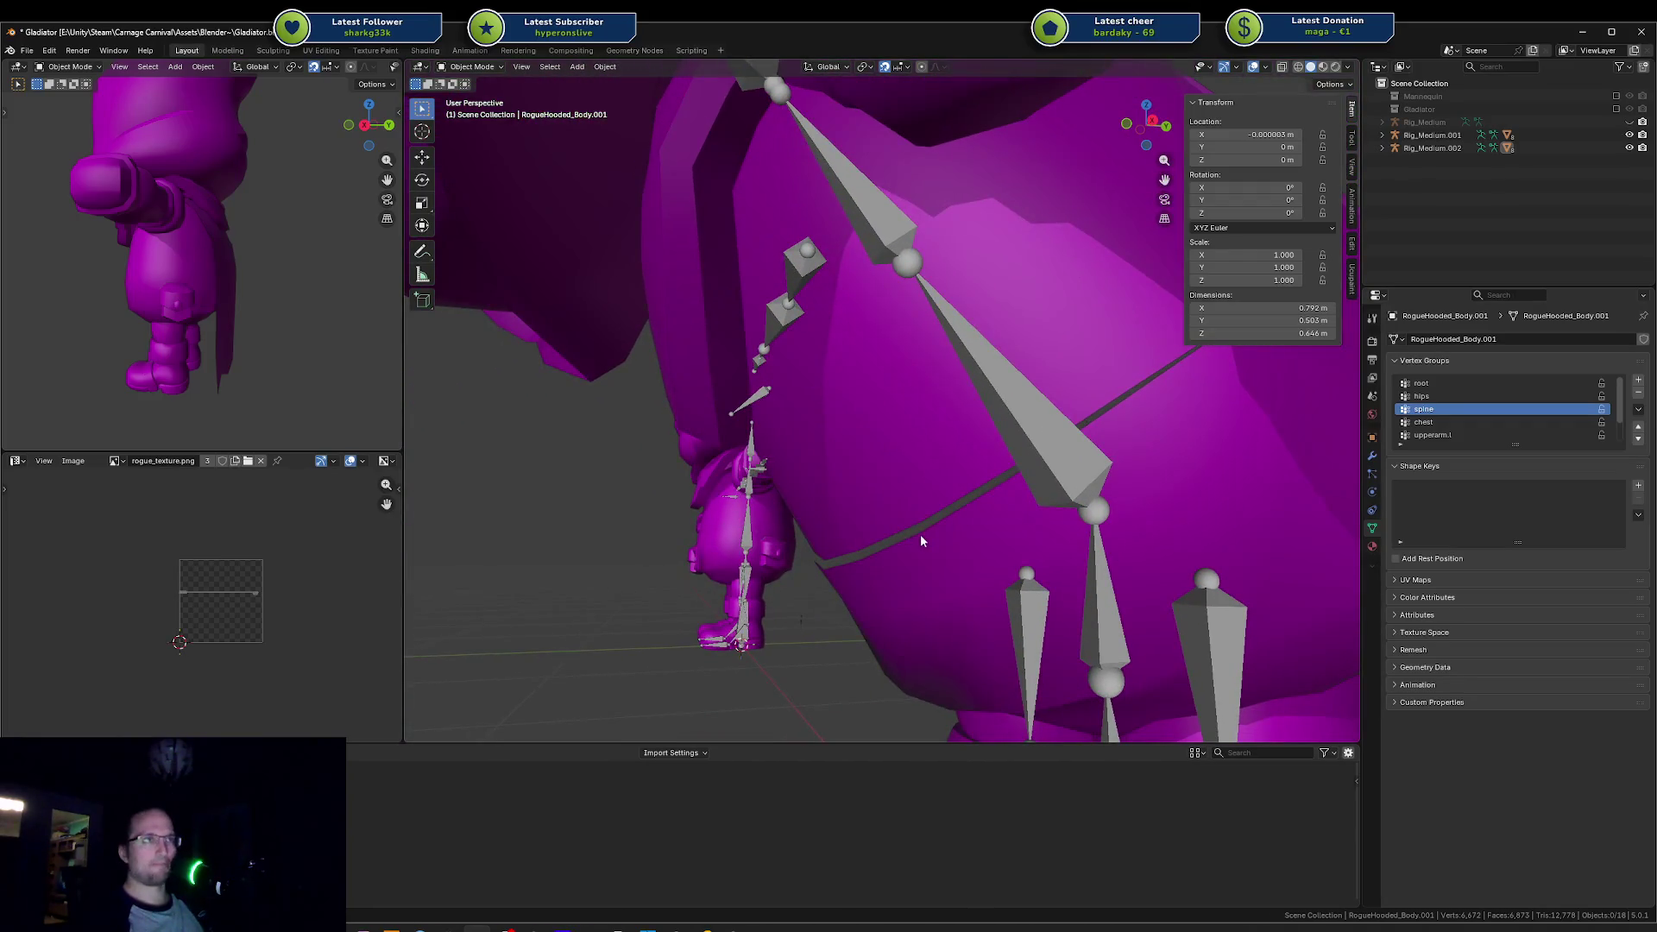
Step: Inspect the rim edge loop on RogueHooded_Body.002 in Edit Mode
click(930, 469)
key(Tab)
key(a)
key(alt+a)
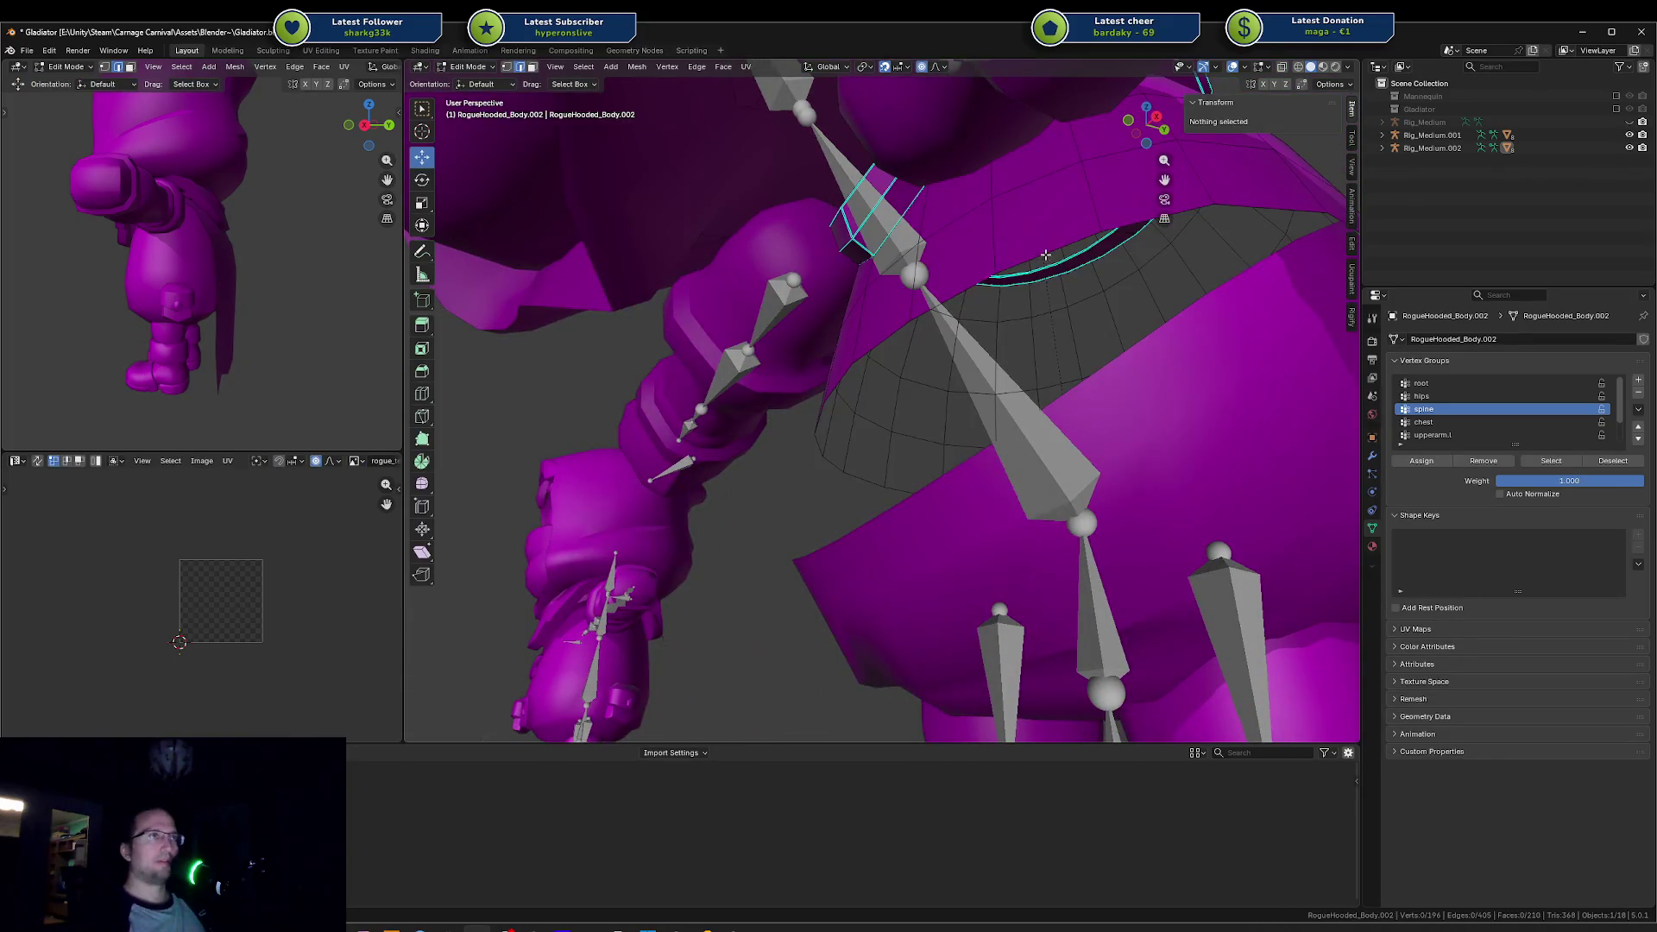
alt+click(863, 466)
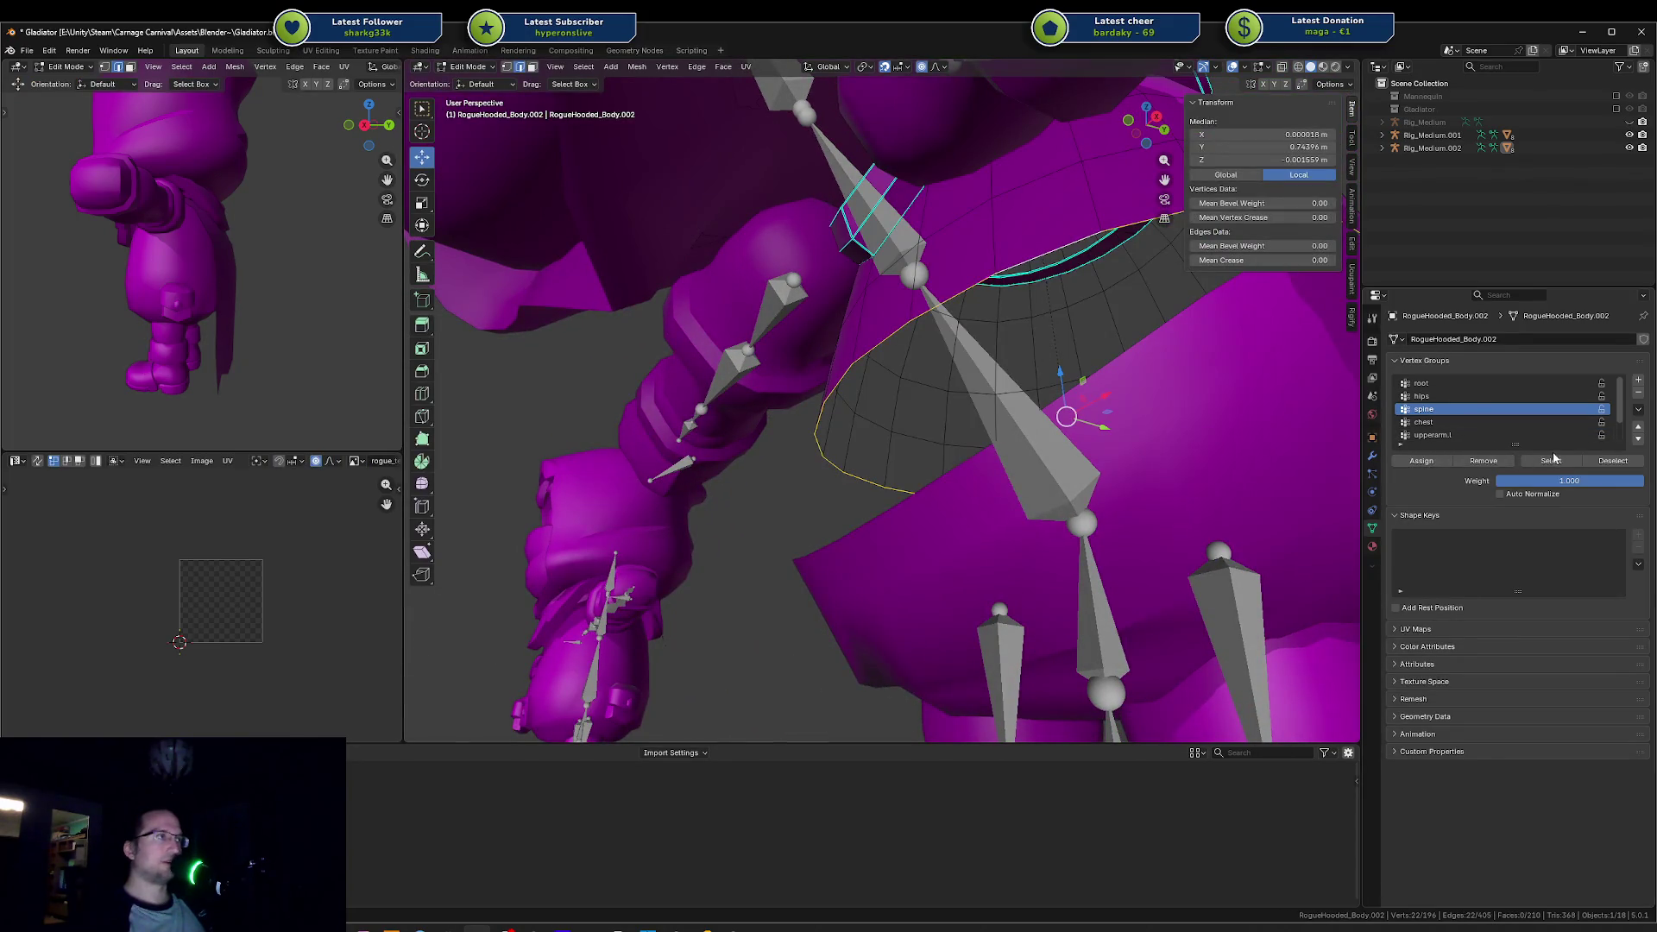
scroll(1119, 397, down, 5)
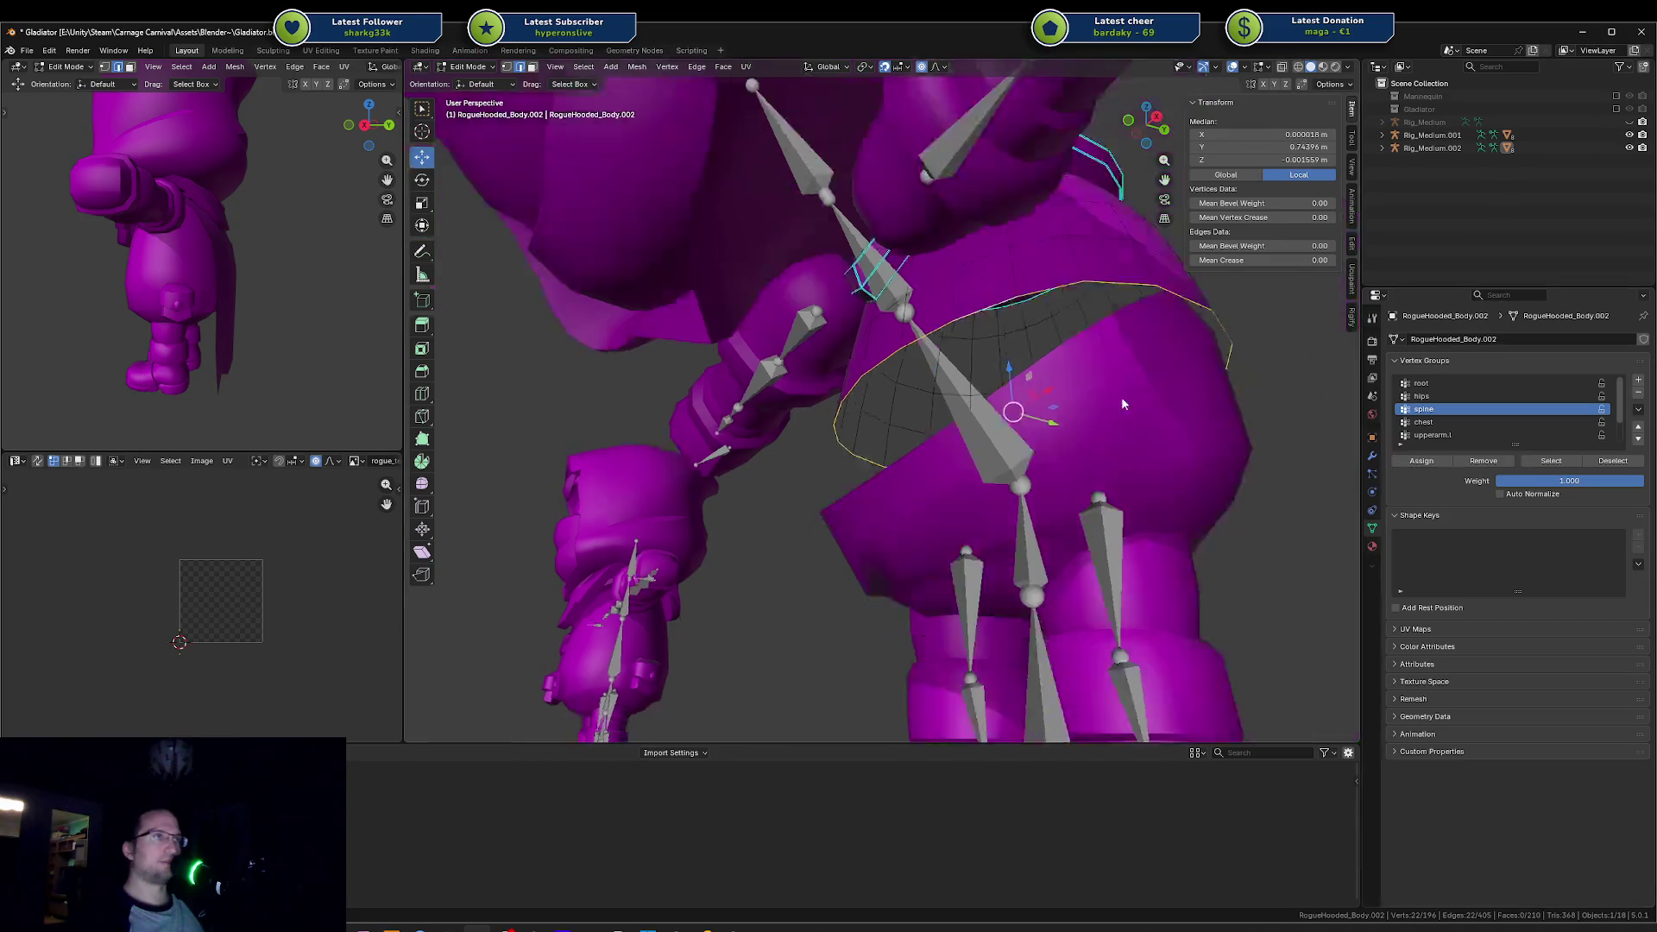
key(Tab)
Step: Reselect RogueHooded_Body.001 through wireframe view and return to solid shading
key(shift+z)
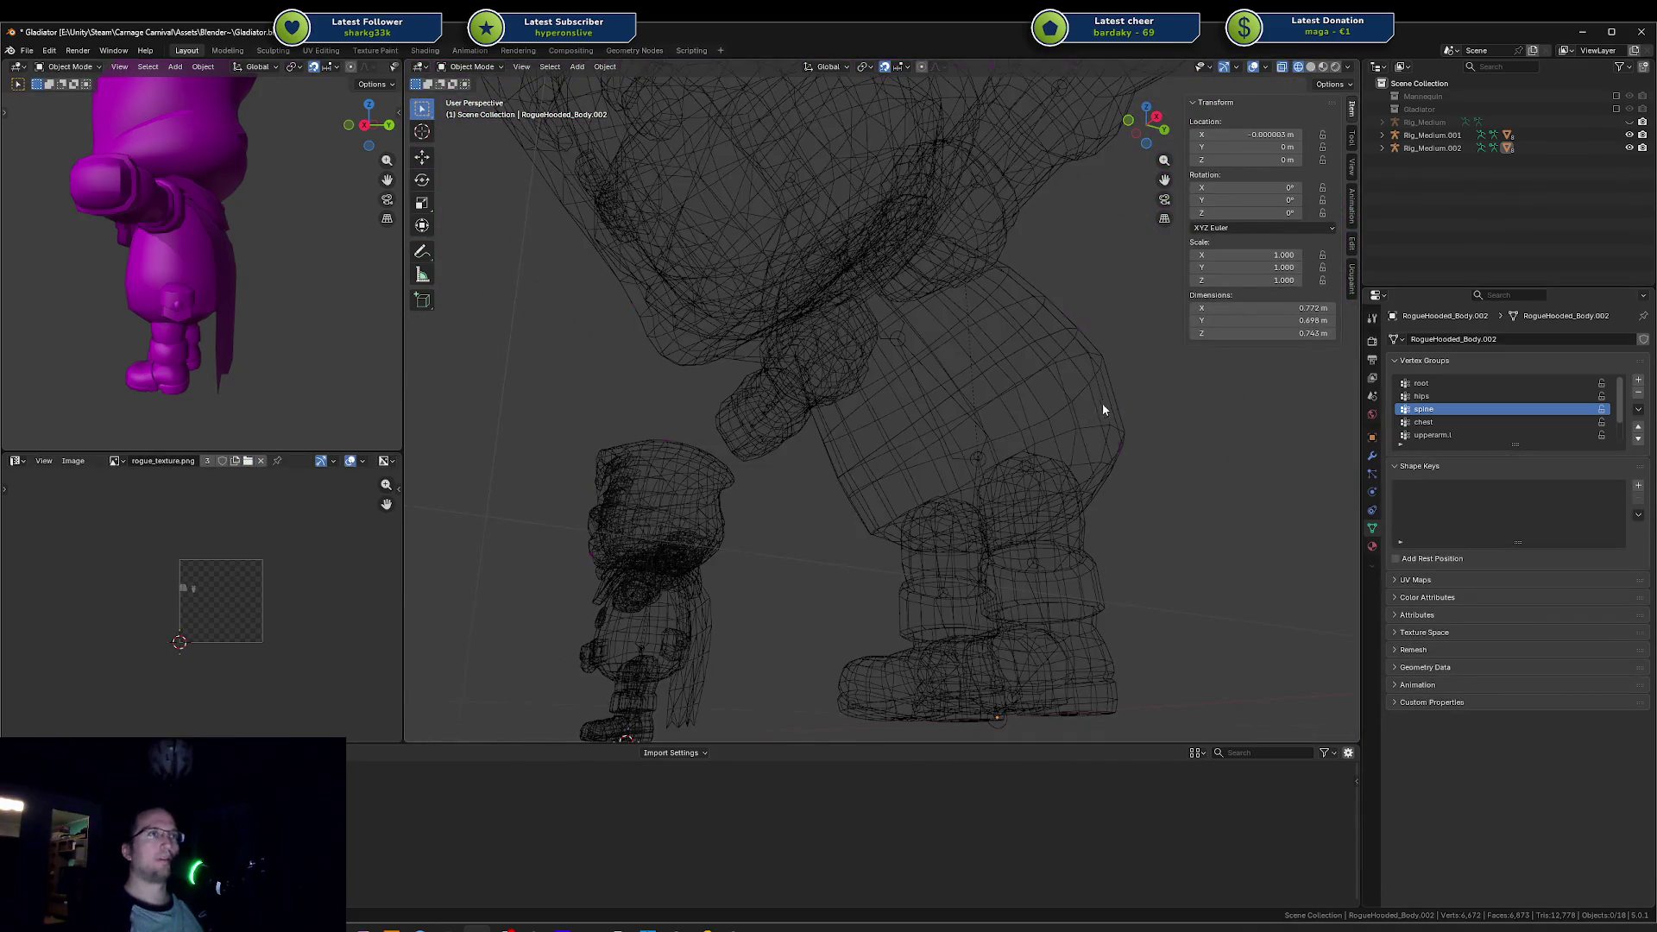
click(1101, 402)
key(shift+z)
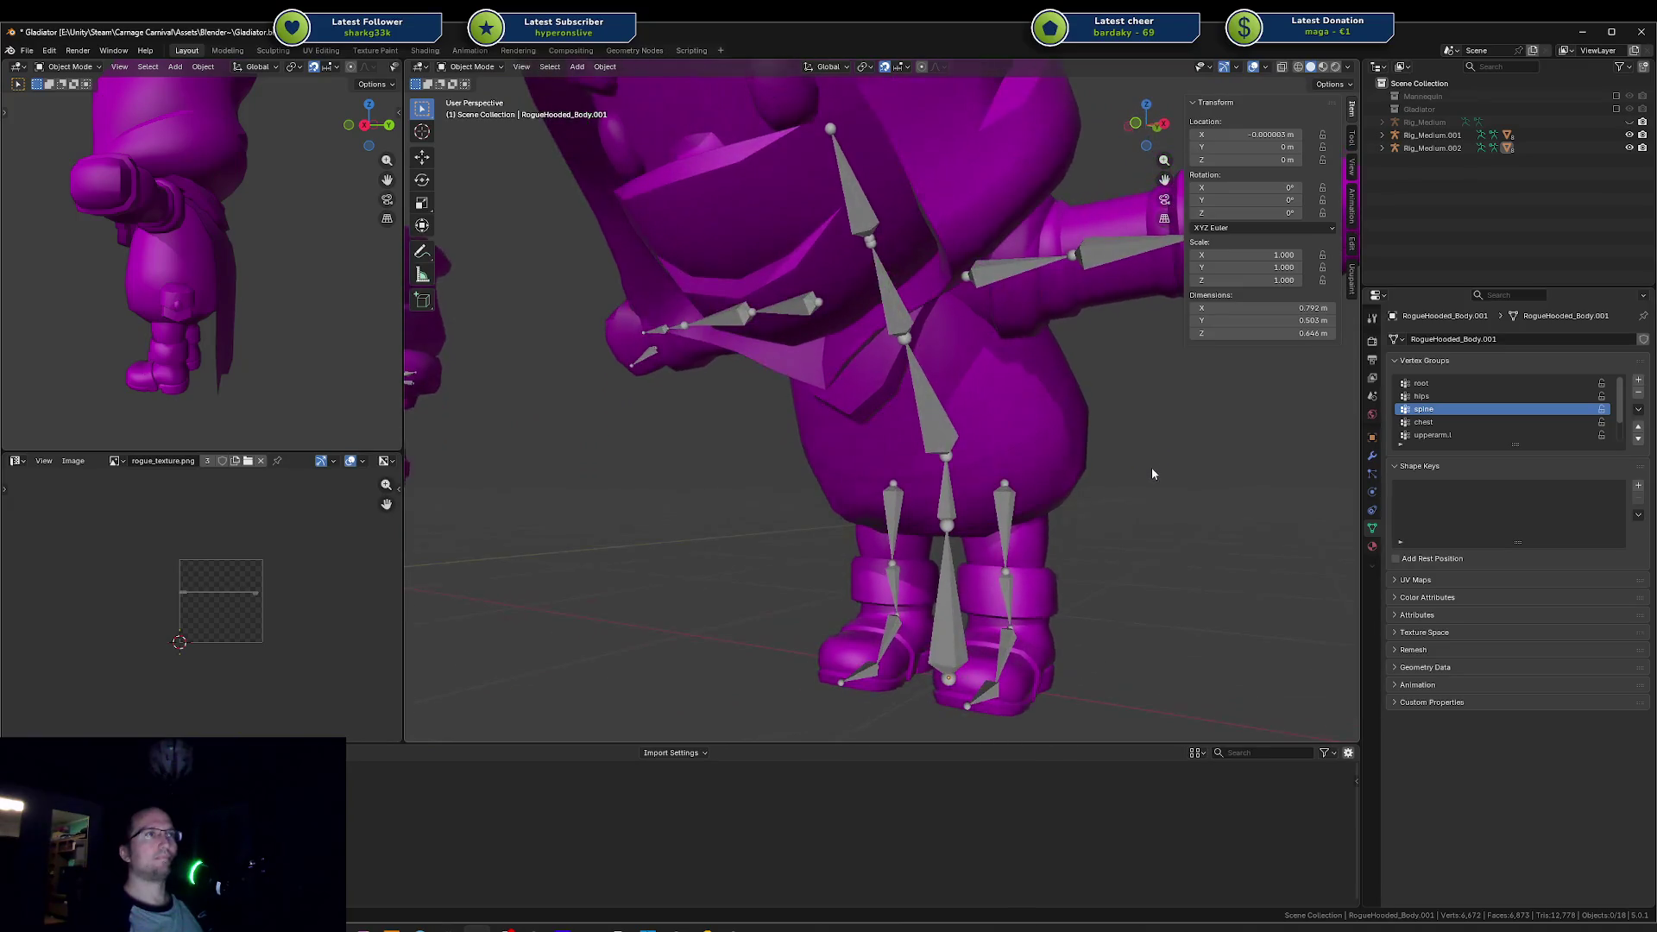
key(ctrl+Tab)
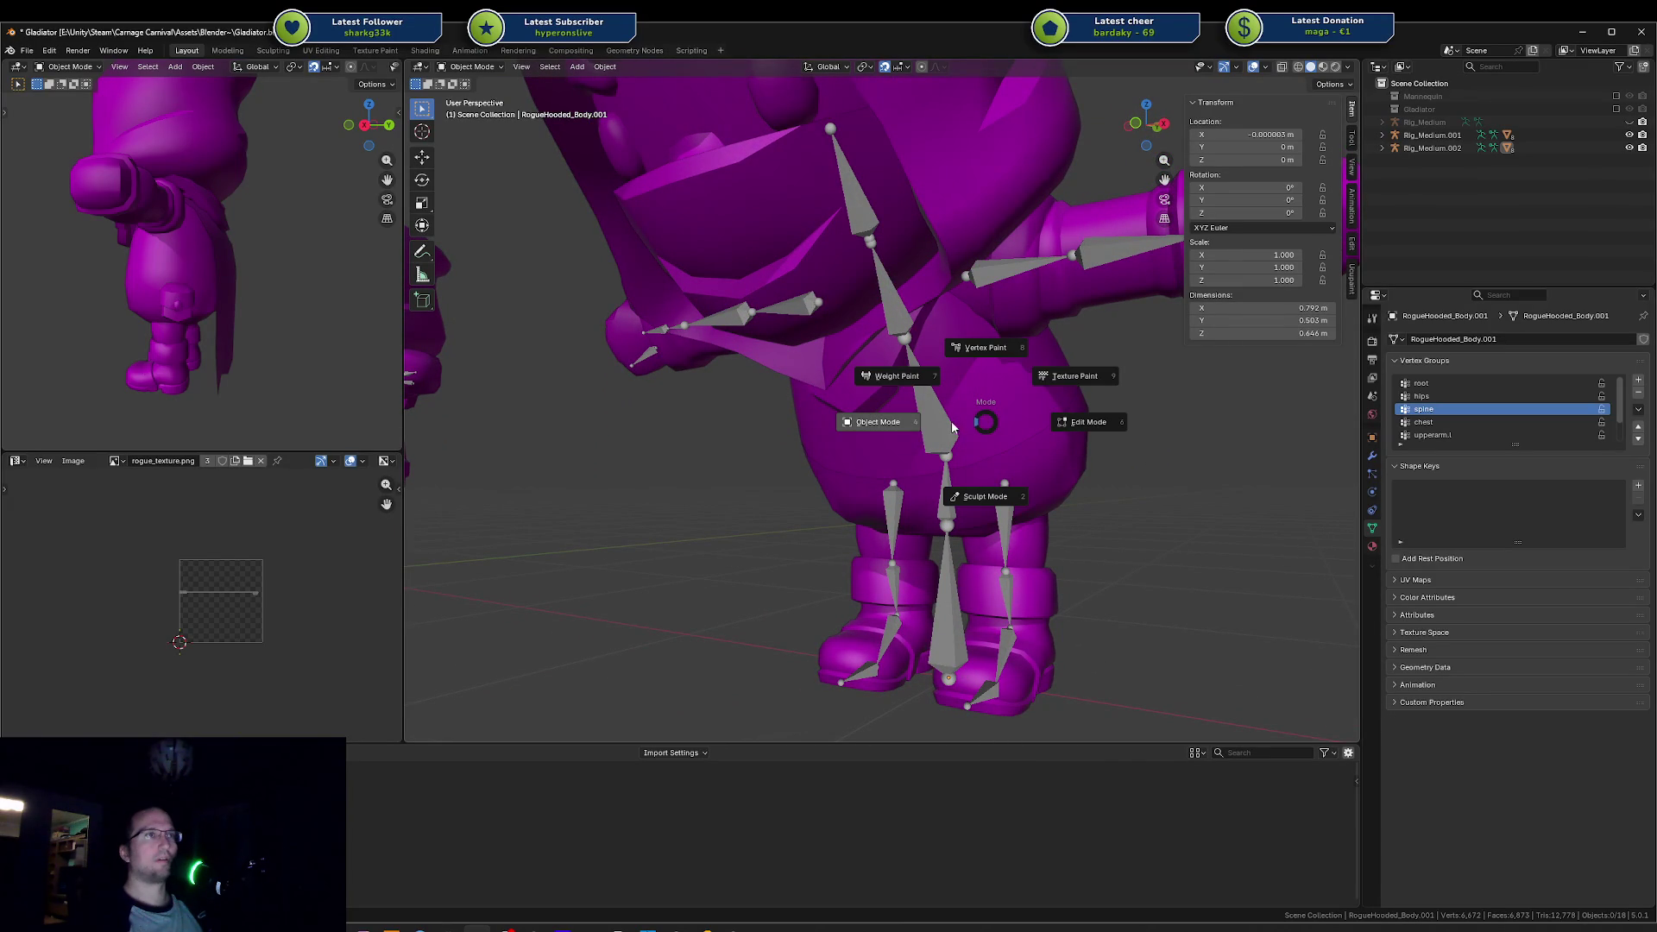
Step: Put the rig in Pose Mode and test-rotate the spine bone around global Z, then cancel
click(986, 427)
click(936, 428)
key(ctrl+Tab)
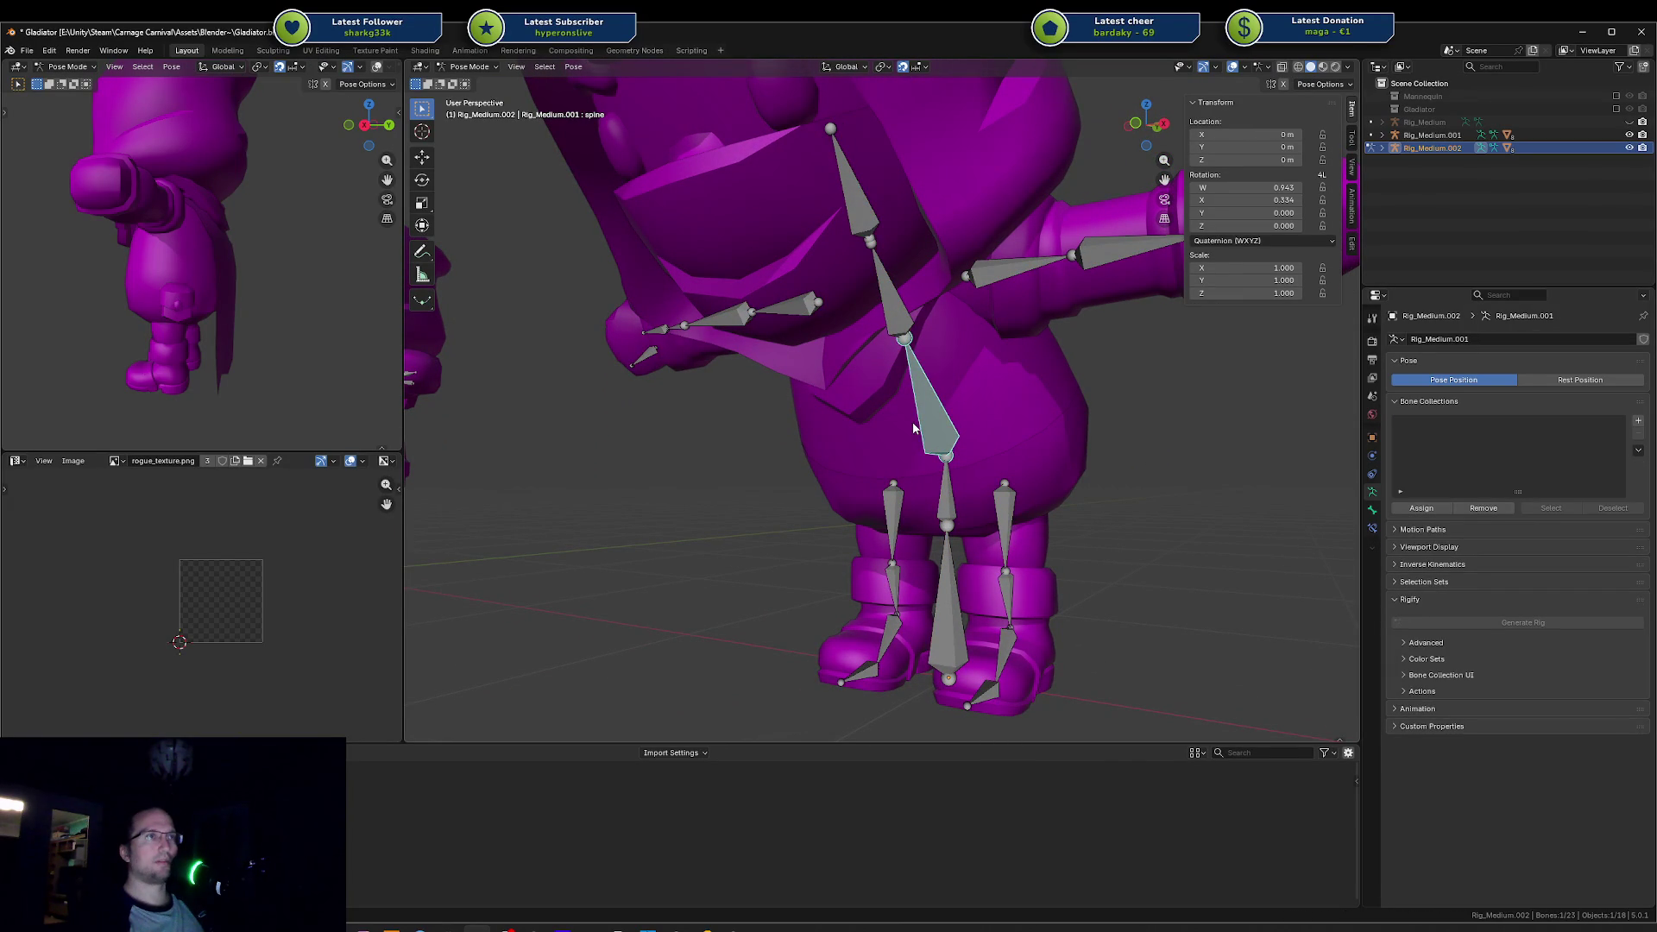
drag(1089, 484, 1085, 316)
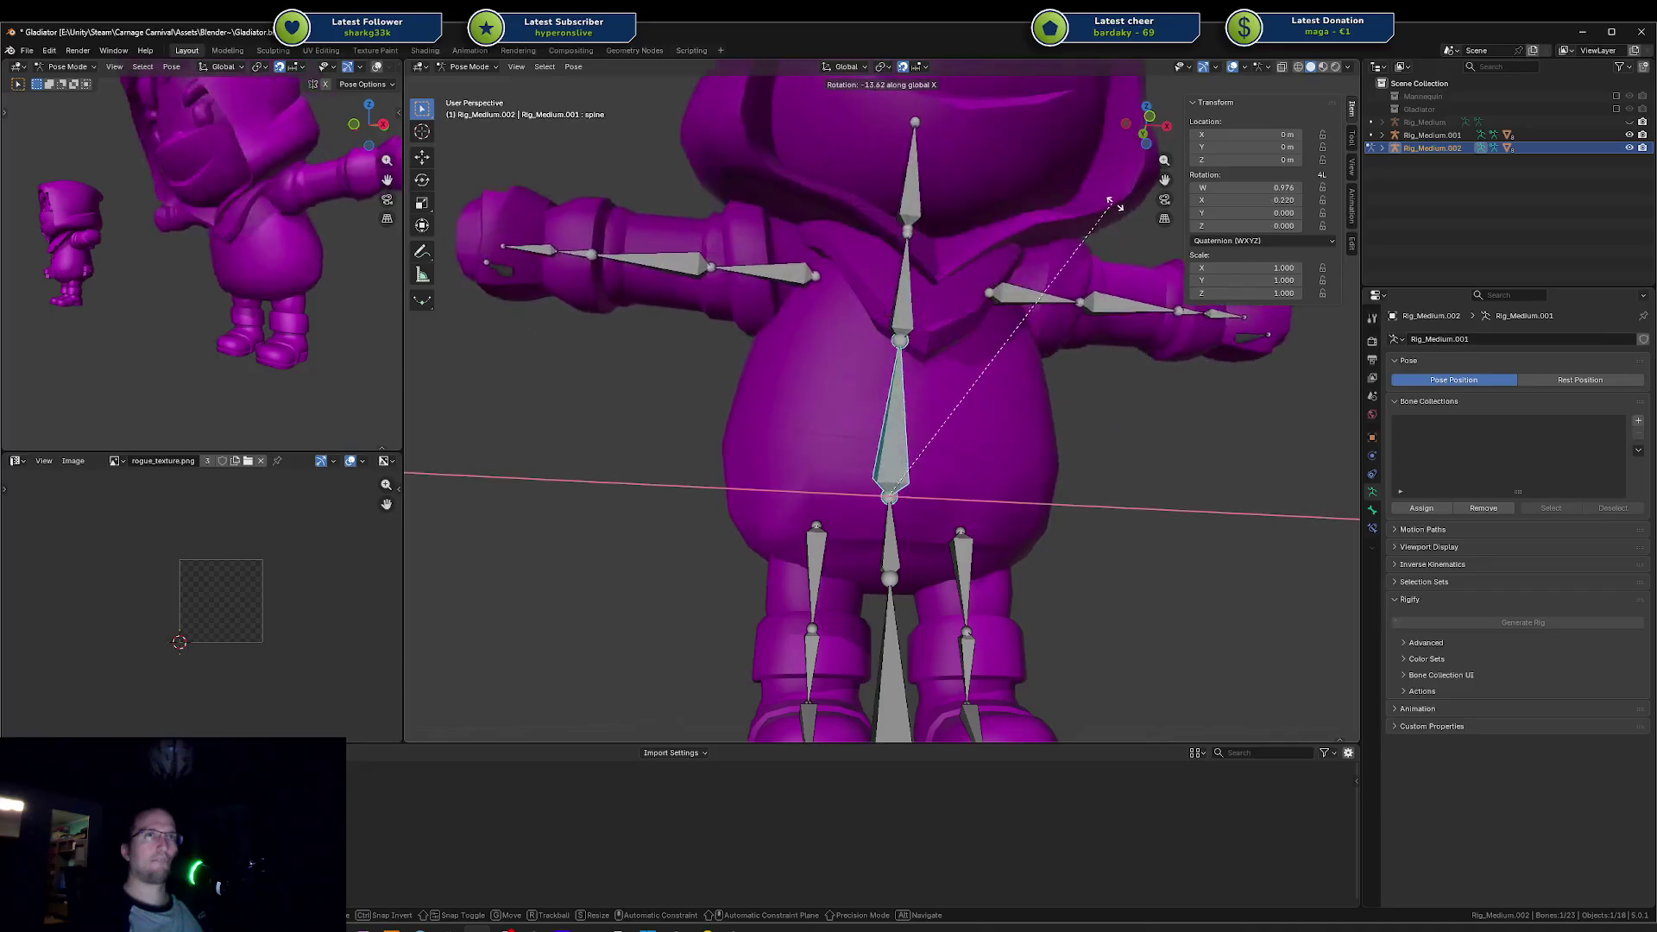
key(r)
key(z)
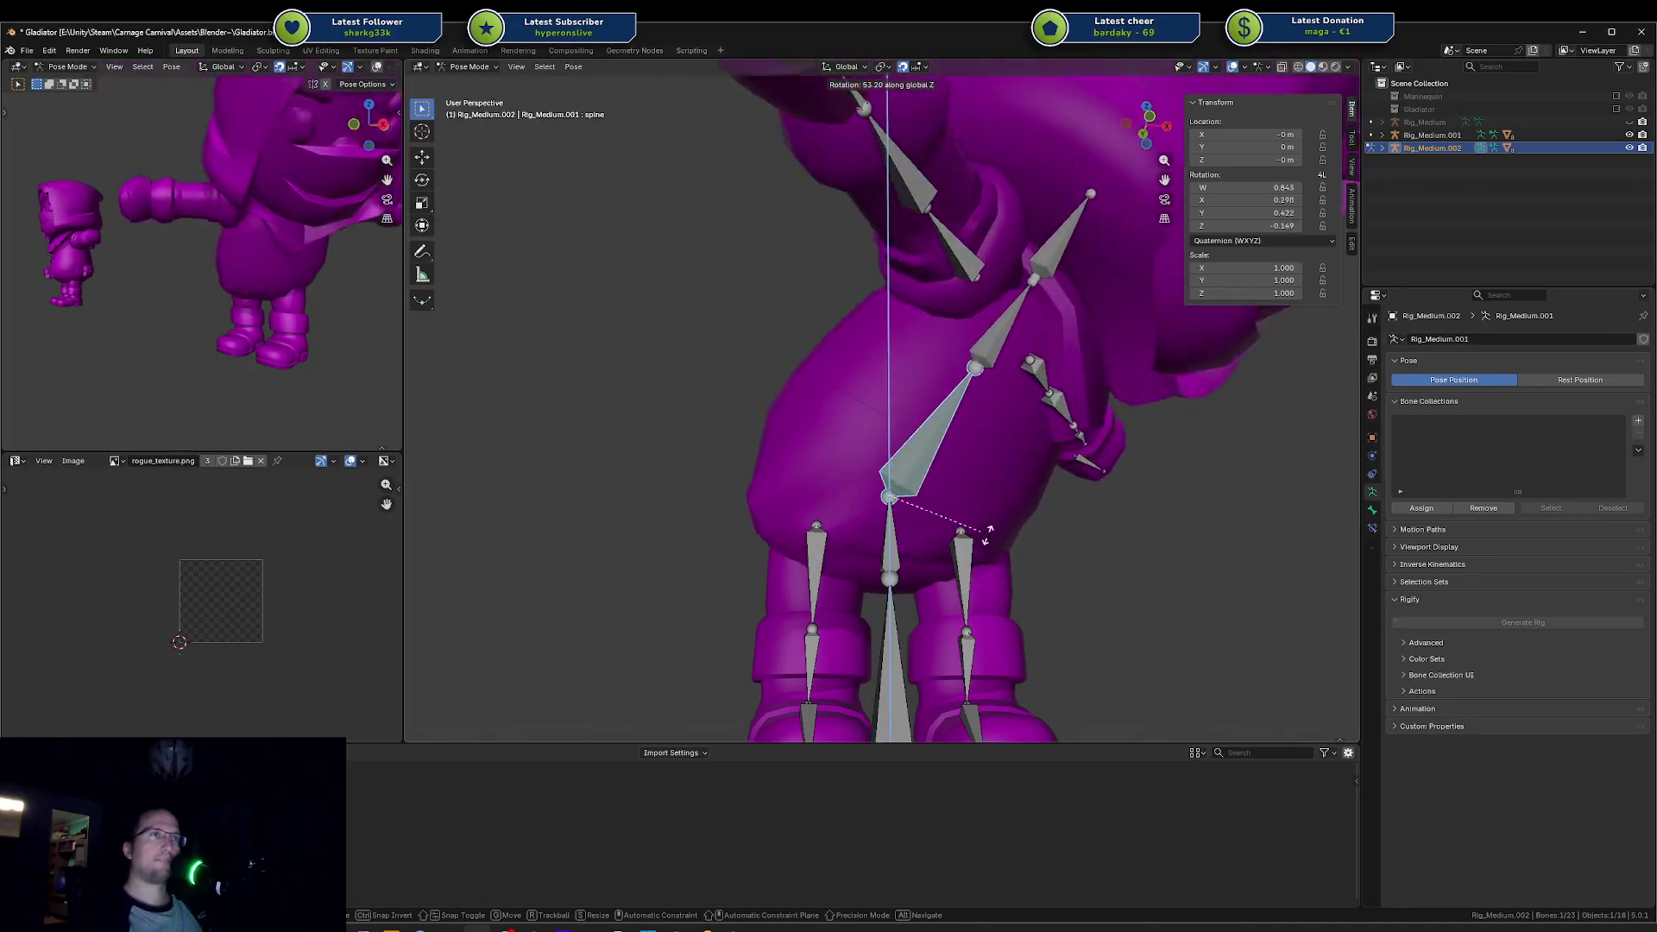
right_click(1088, 472)
Step: Turn on object outlines in the viewport shading options
mouse_move(1029, 459)
mouse_down()
mouse_move(952, 441)
mouse_move(849, 481)
mouse_move(898, 471)
mouse_up()
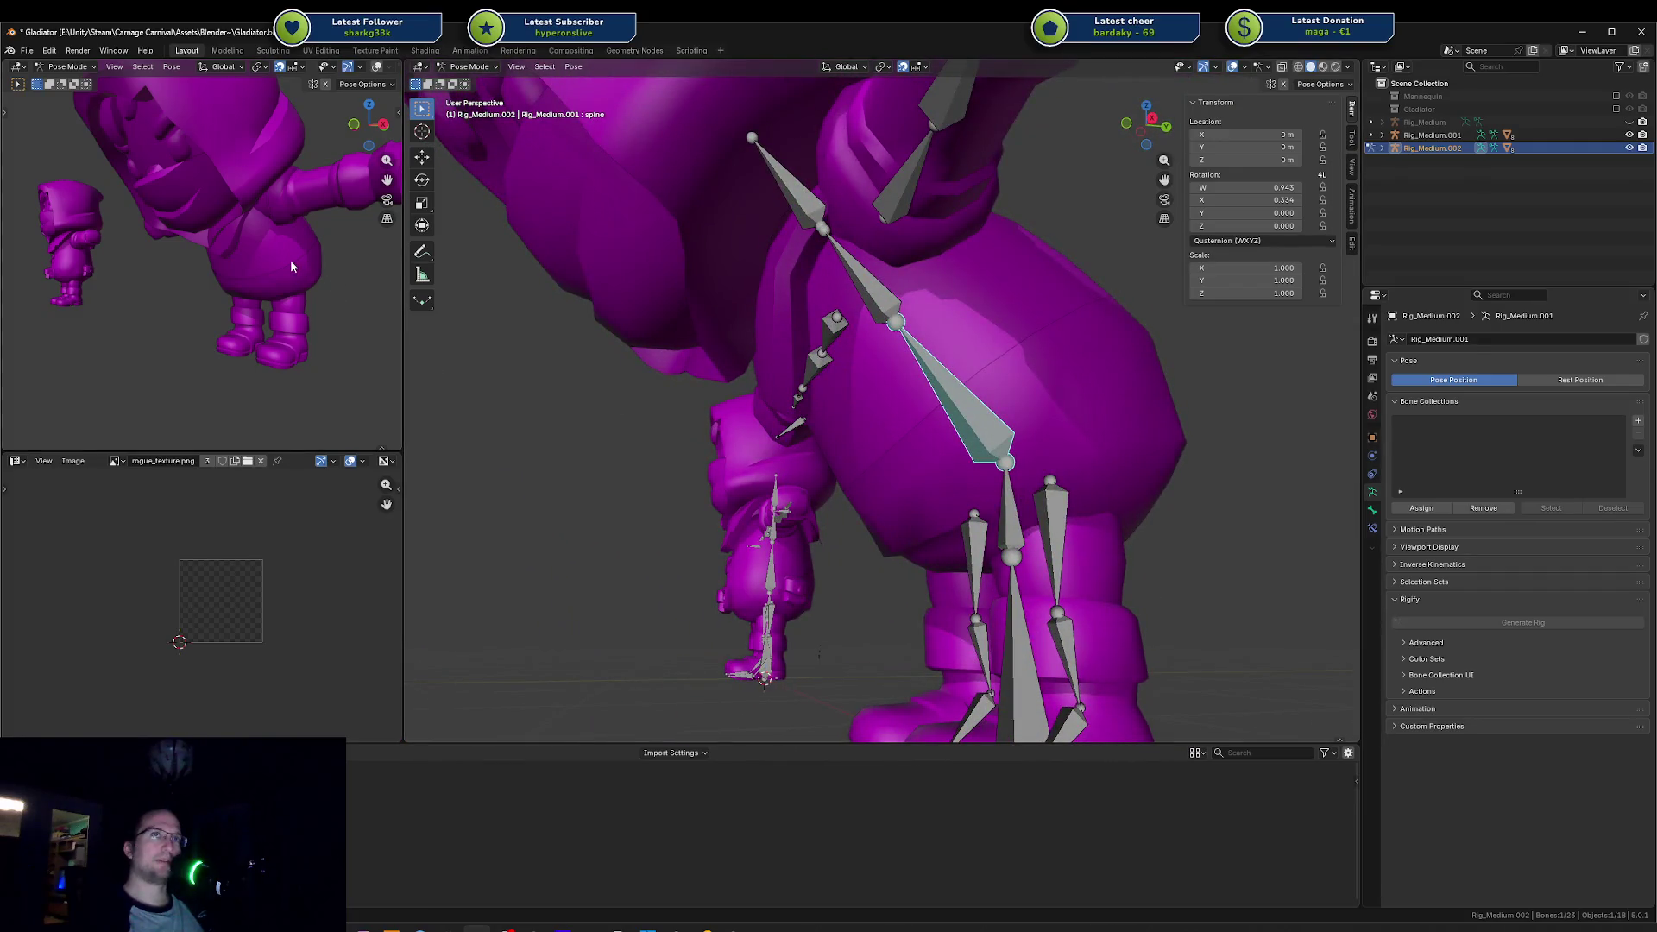
click(1059, 344)
drag(312, 284, 259, 316)
scroll(1022, 316, down, 3)
scroll(1022, 317, down, 2)
click(1349, 69)
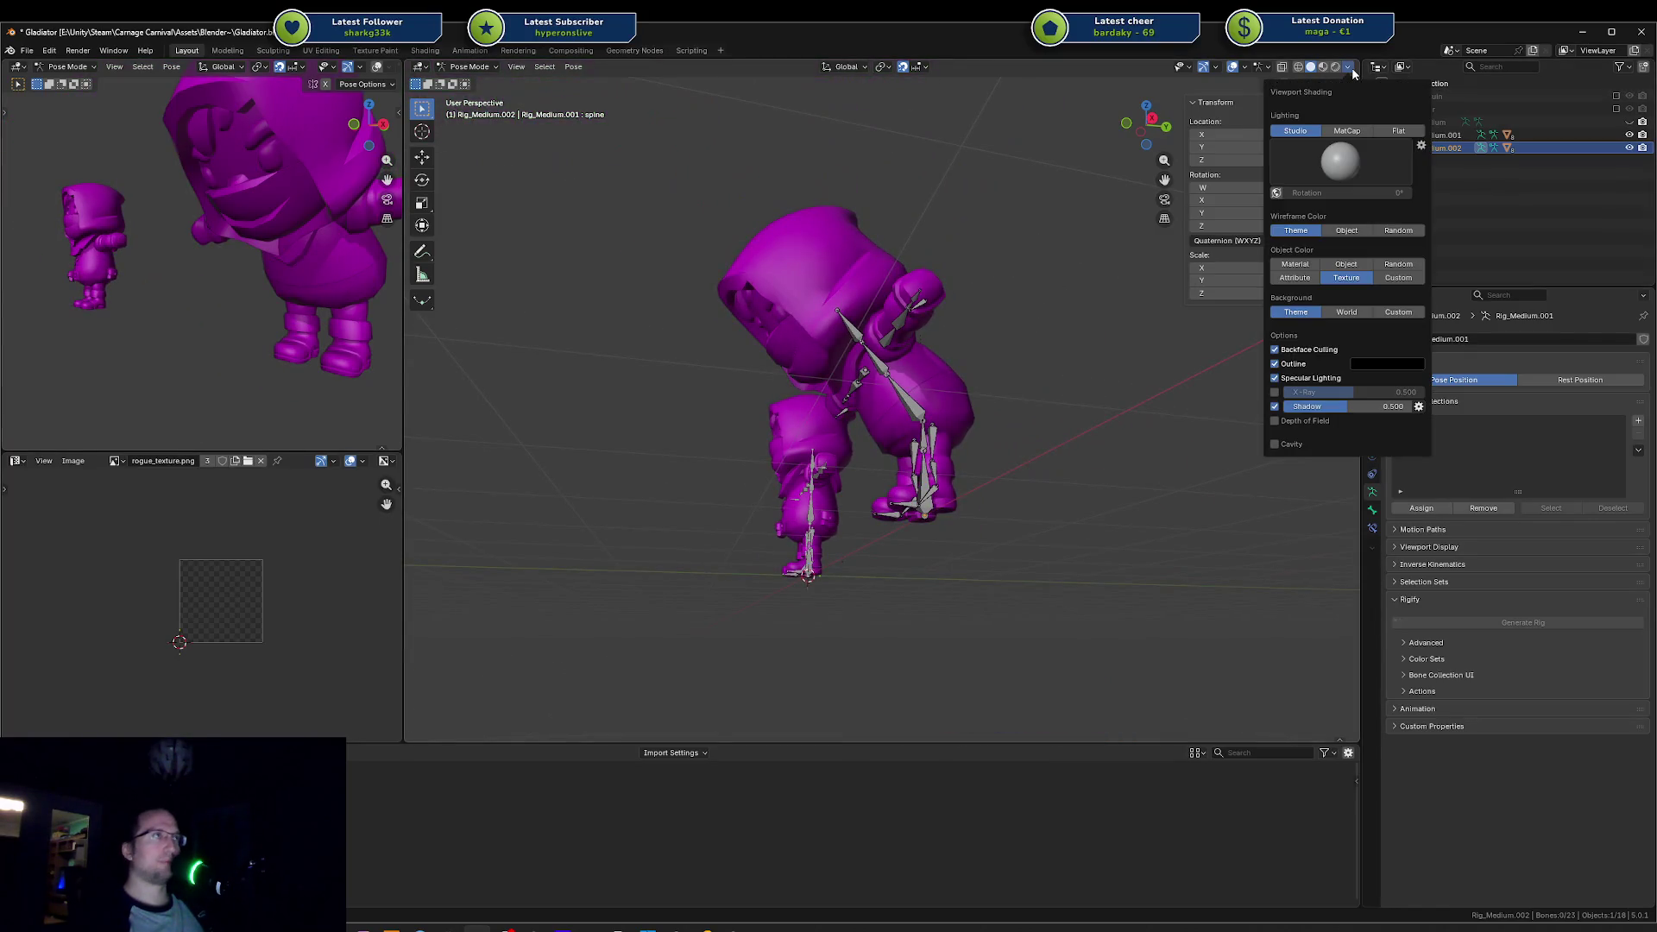
click(1288, 365)
click(1288, 364)
click(1288, 365)
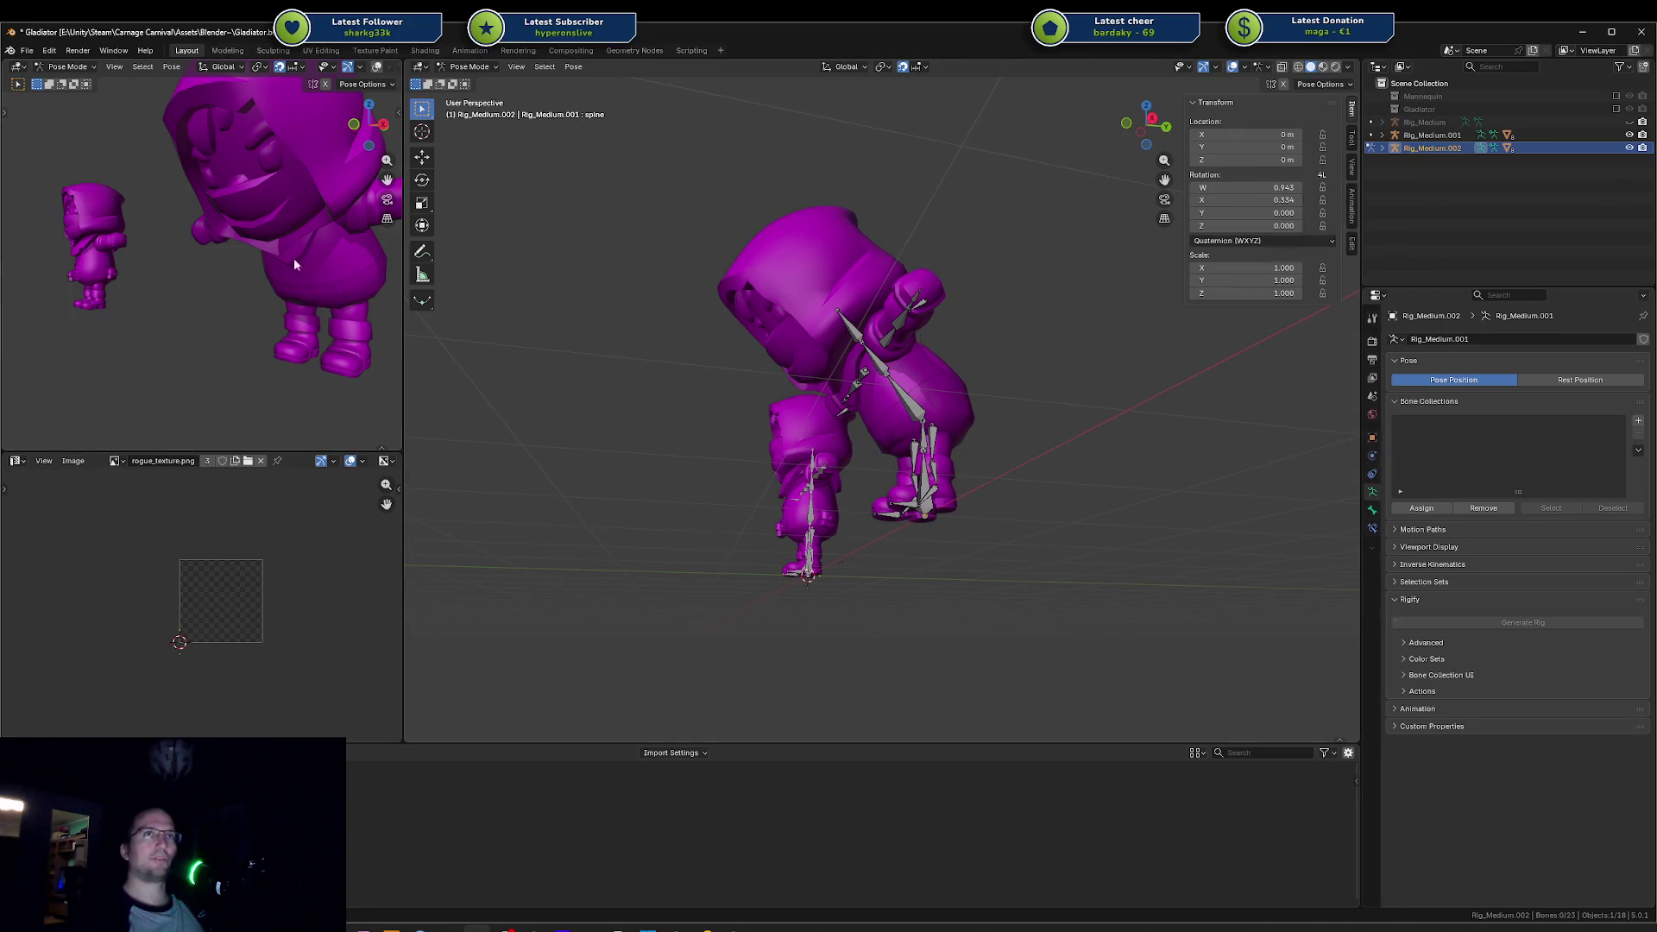
scroll(232, 271, up, 3)
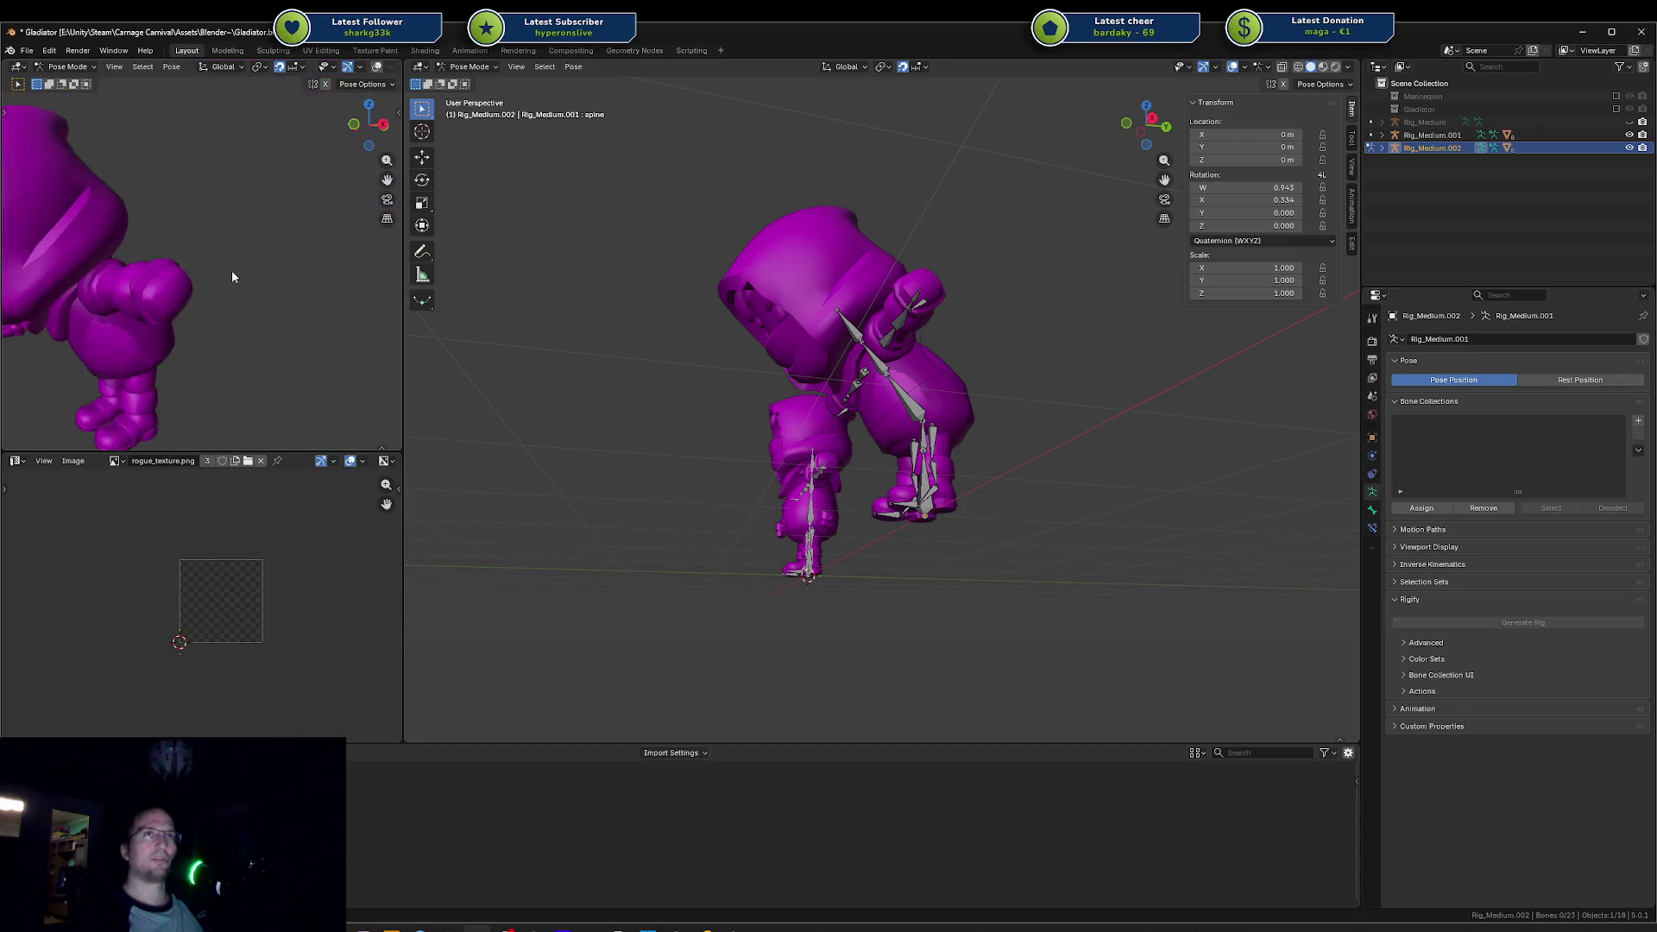
Step: Review the viewport overlay and shading settings
click(390, 69)
scroll(388, 65, down, 3)
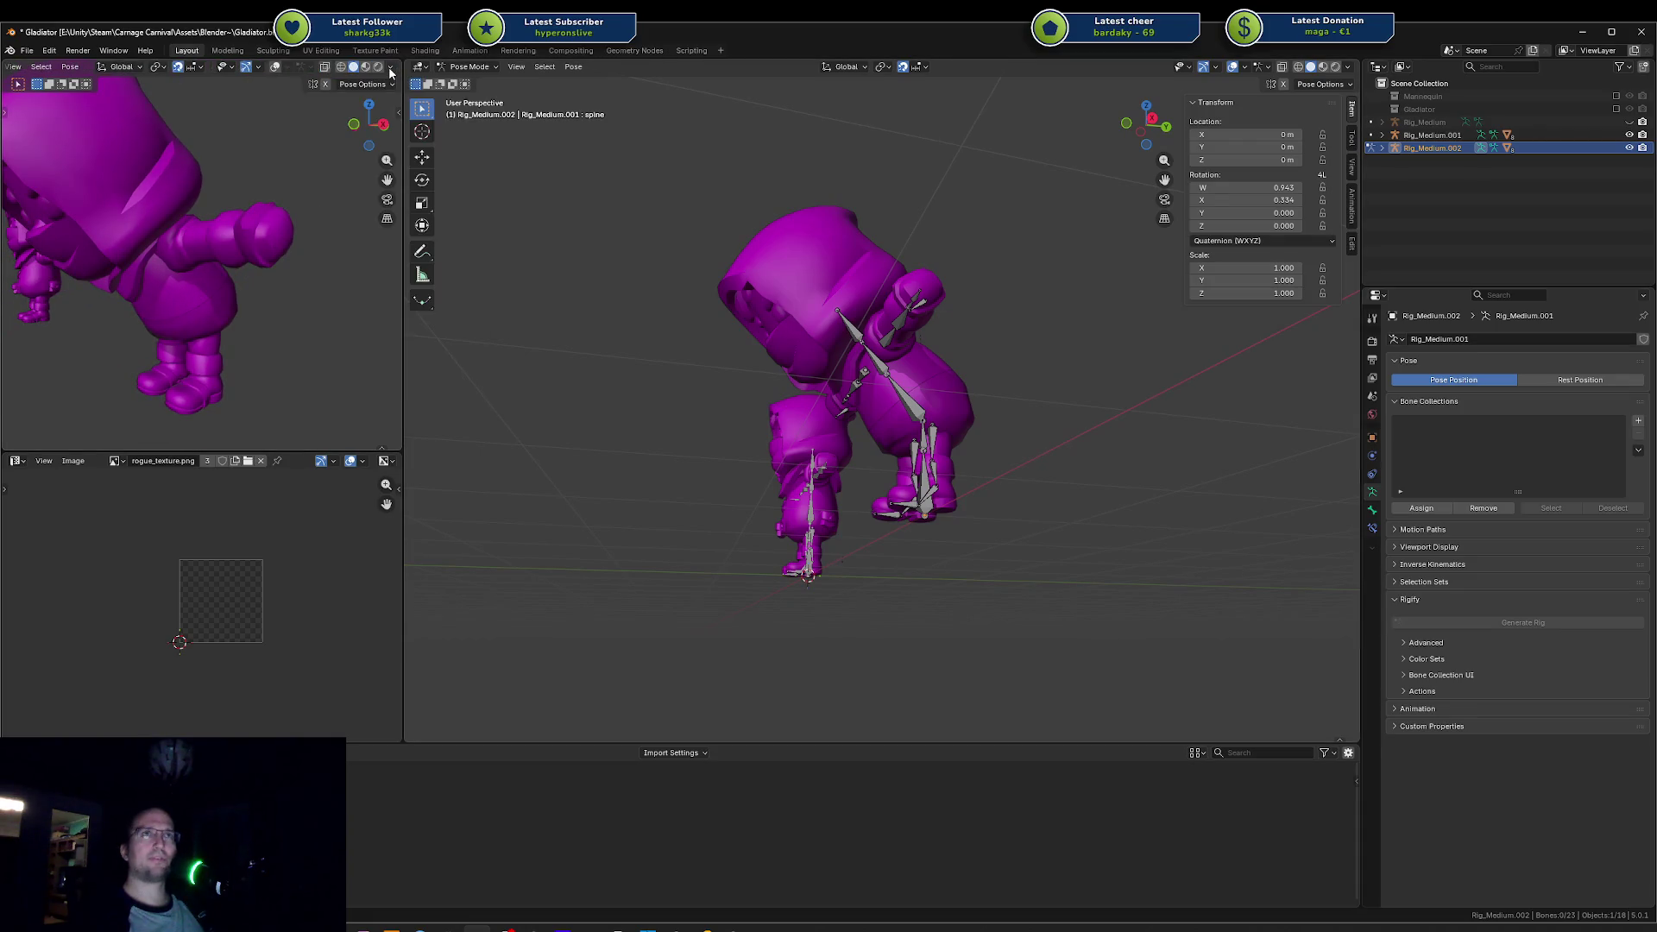
click(389, 66)
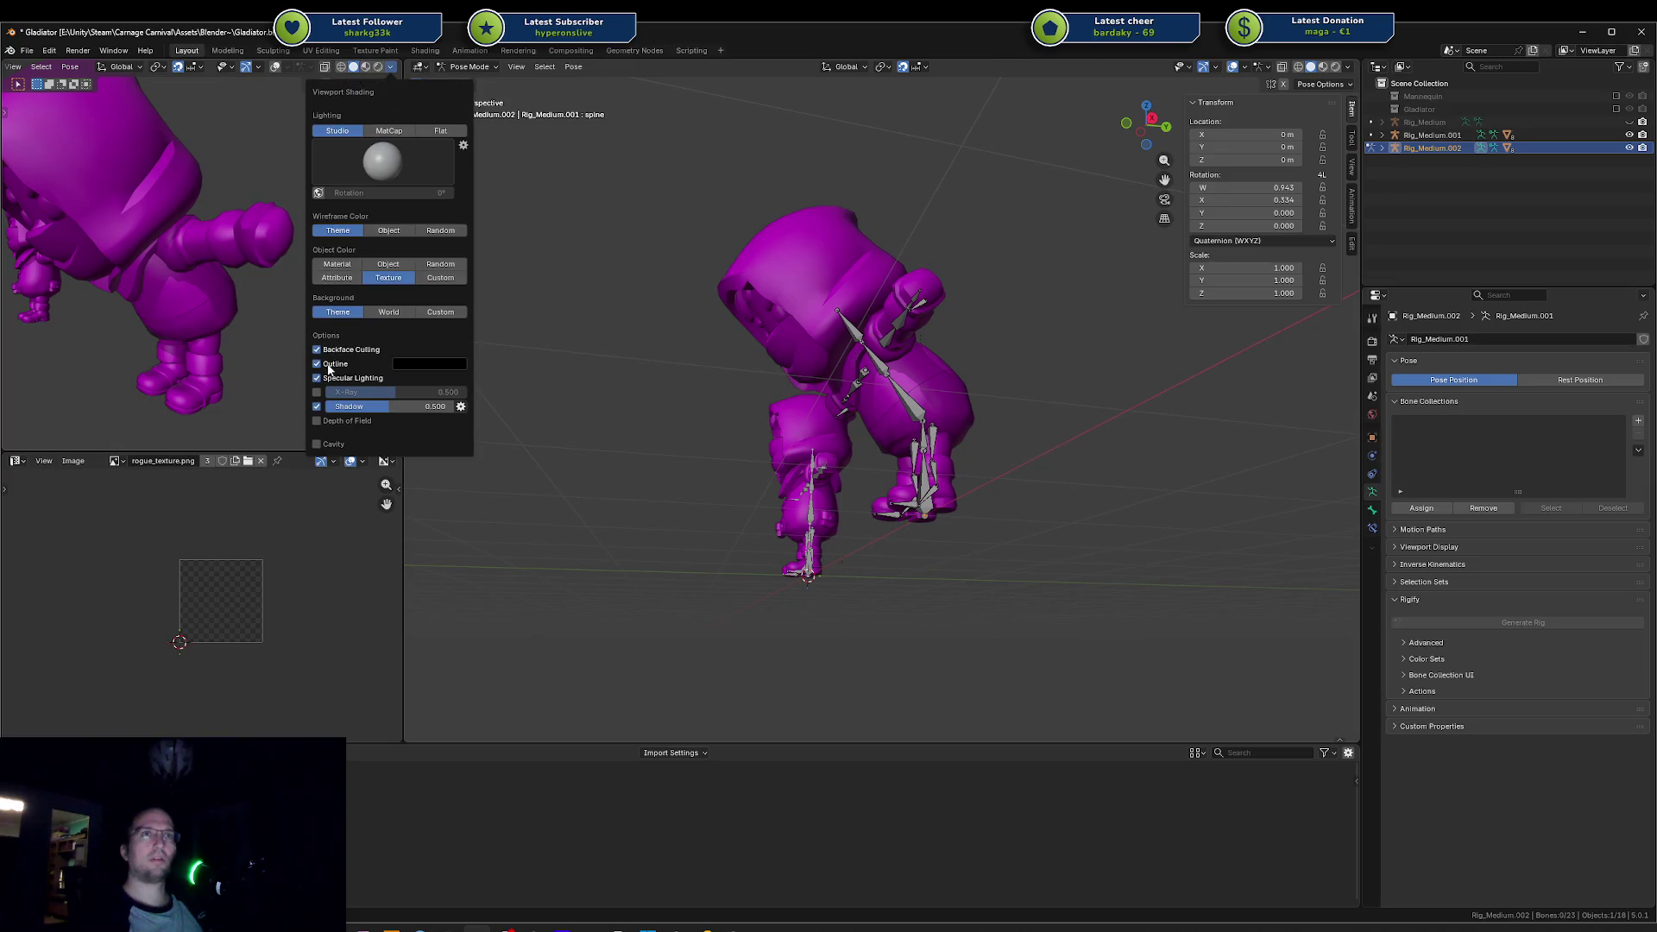
scroll(253, 333, down, 6)
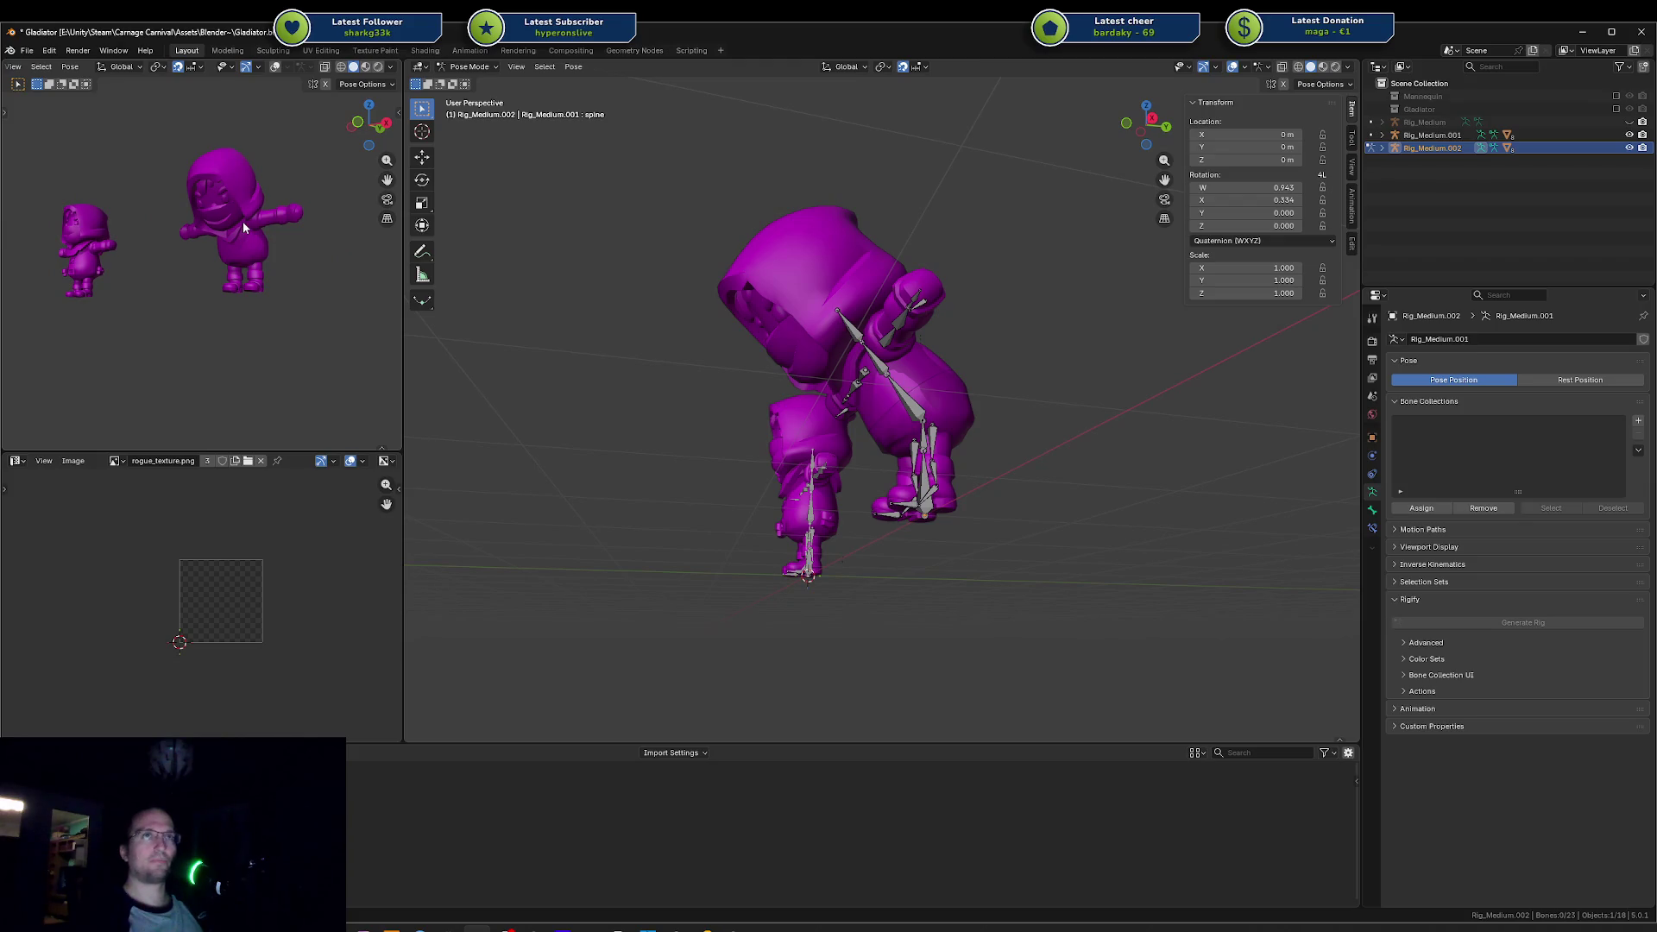
Step: Select the body mesh, then reselect the Rig_Medium.002 armature
click(240, 252)
key(ctrl+Tab)
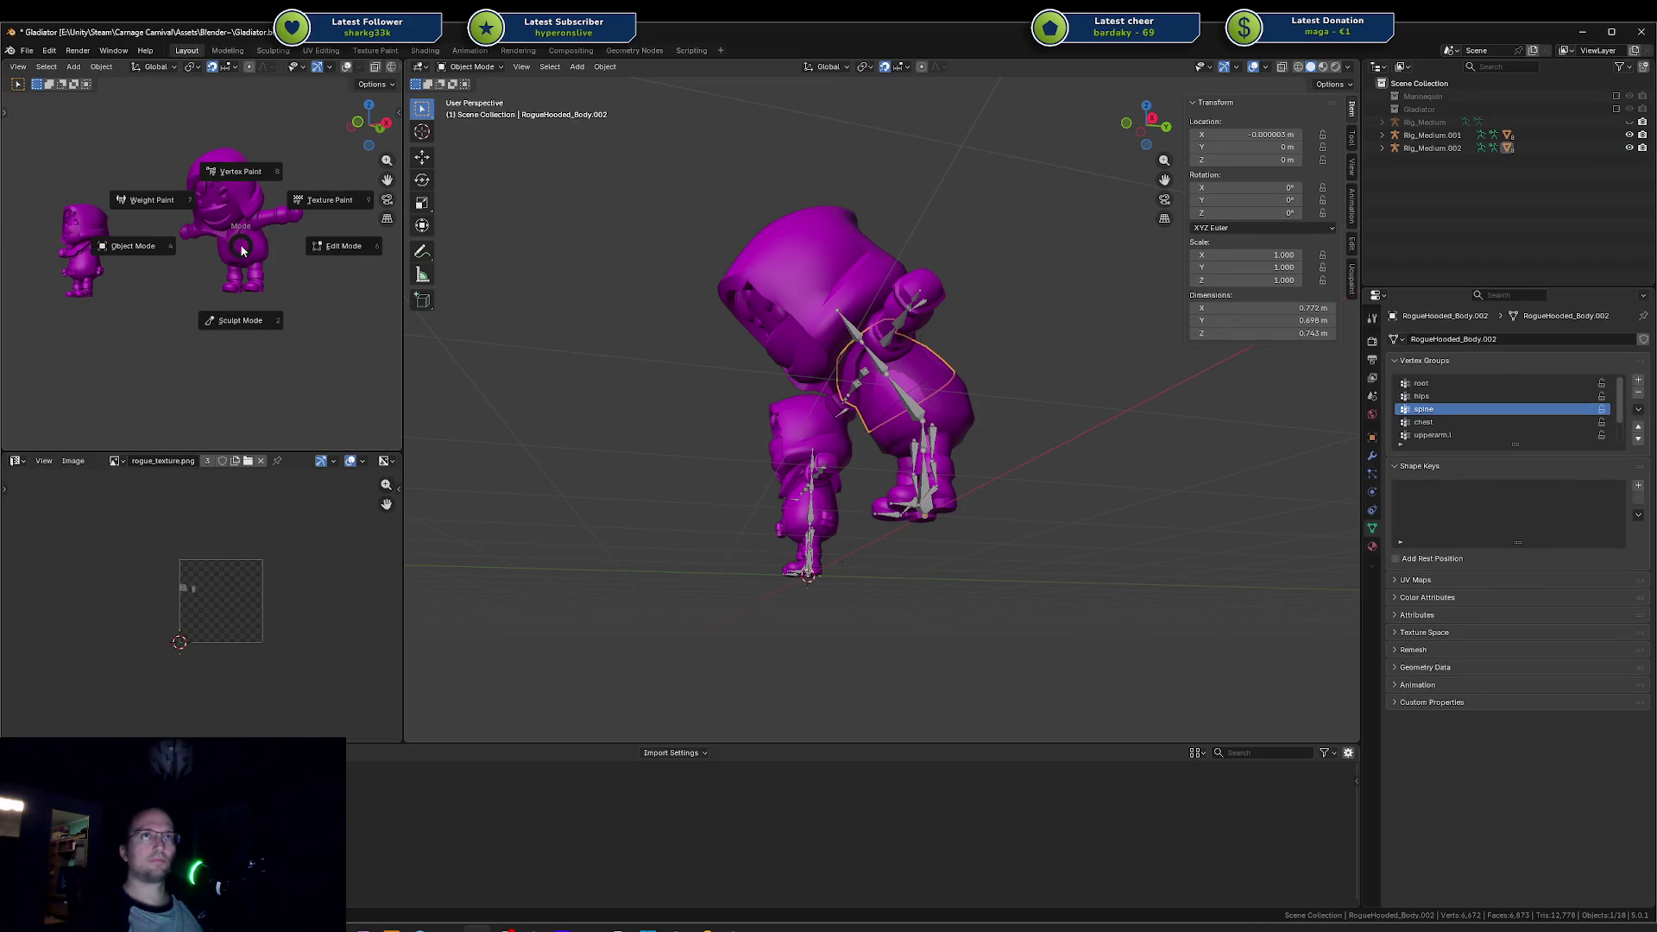
key(Escape)
click(907, 410)
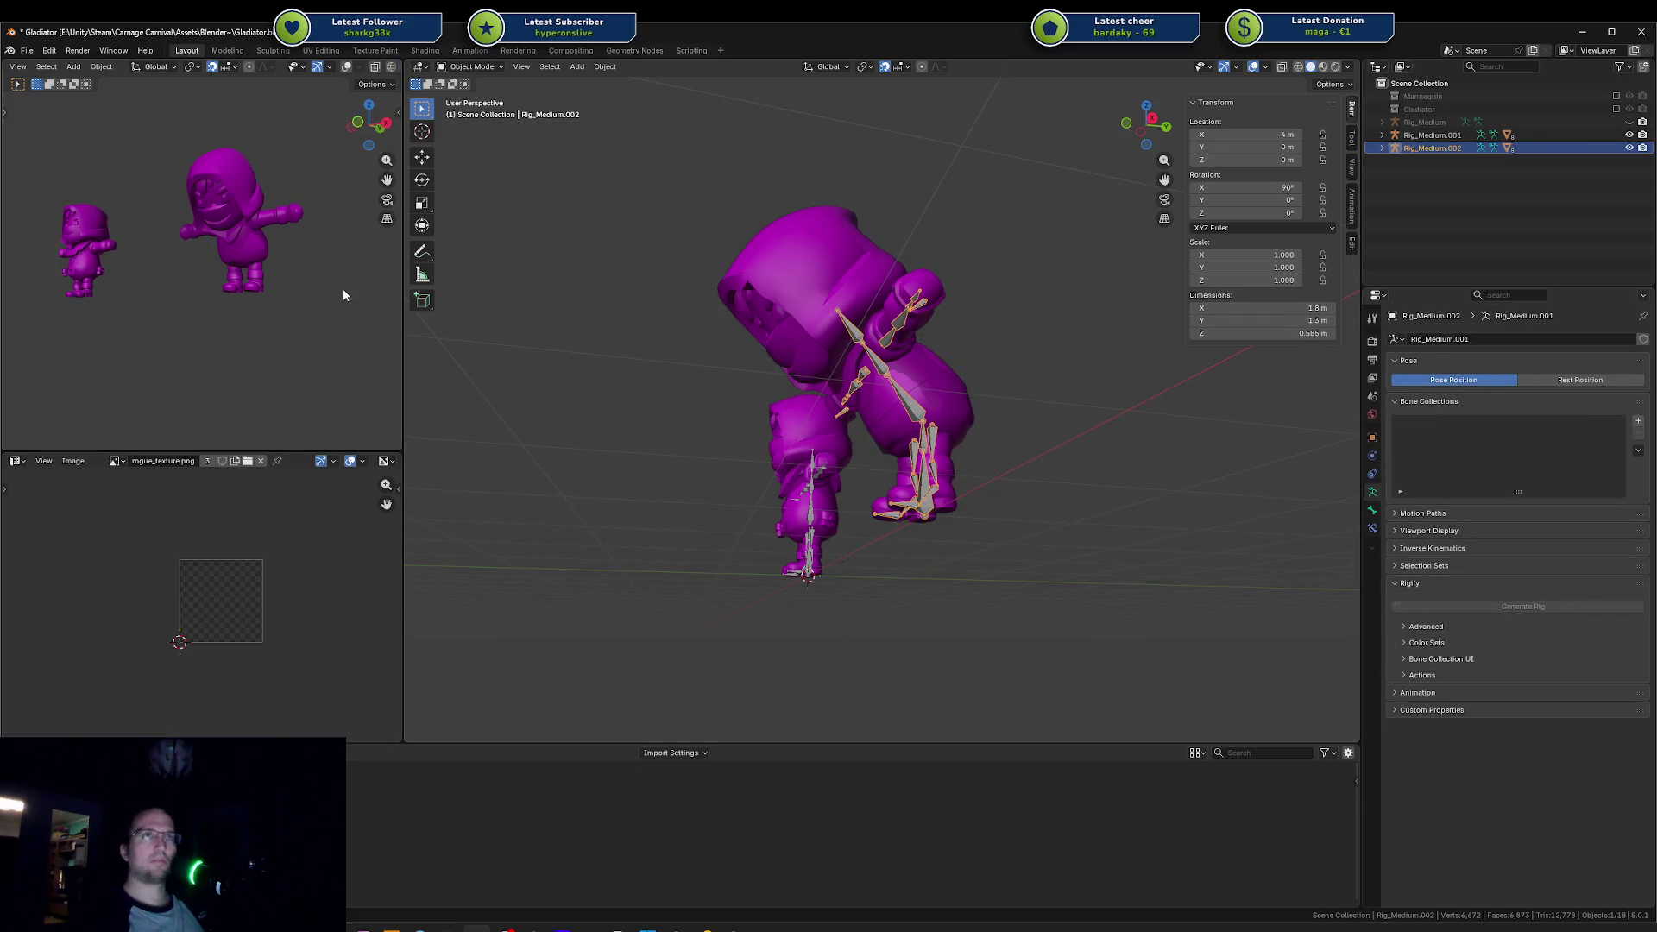
scroll(344, 295, up, 5)
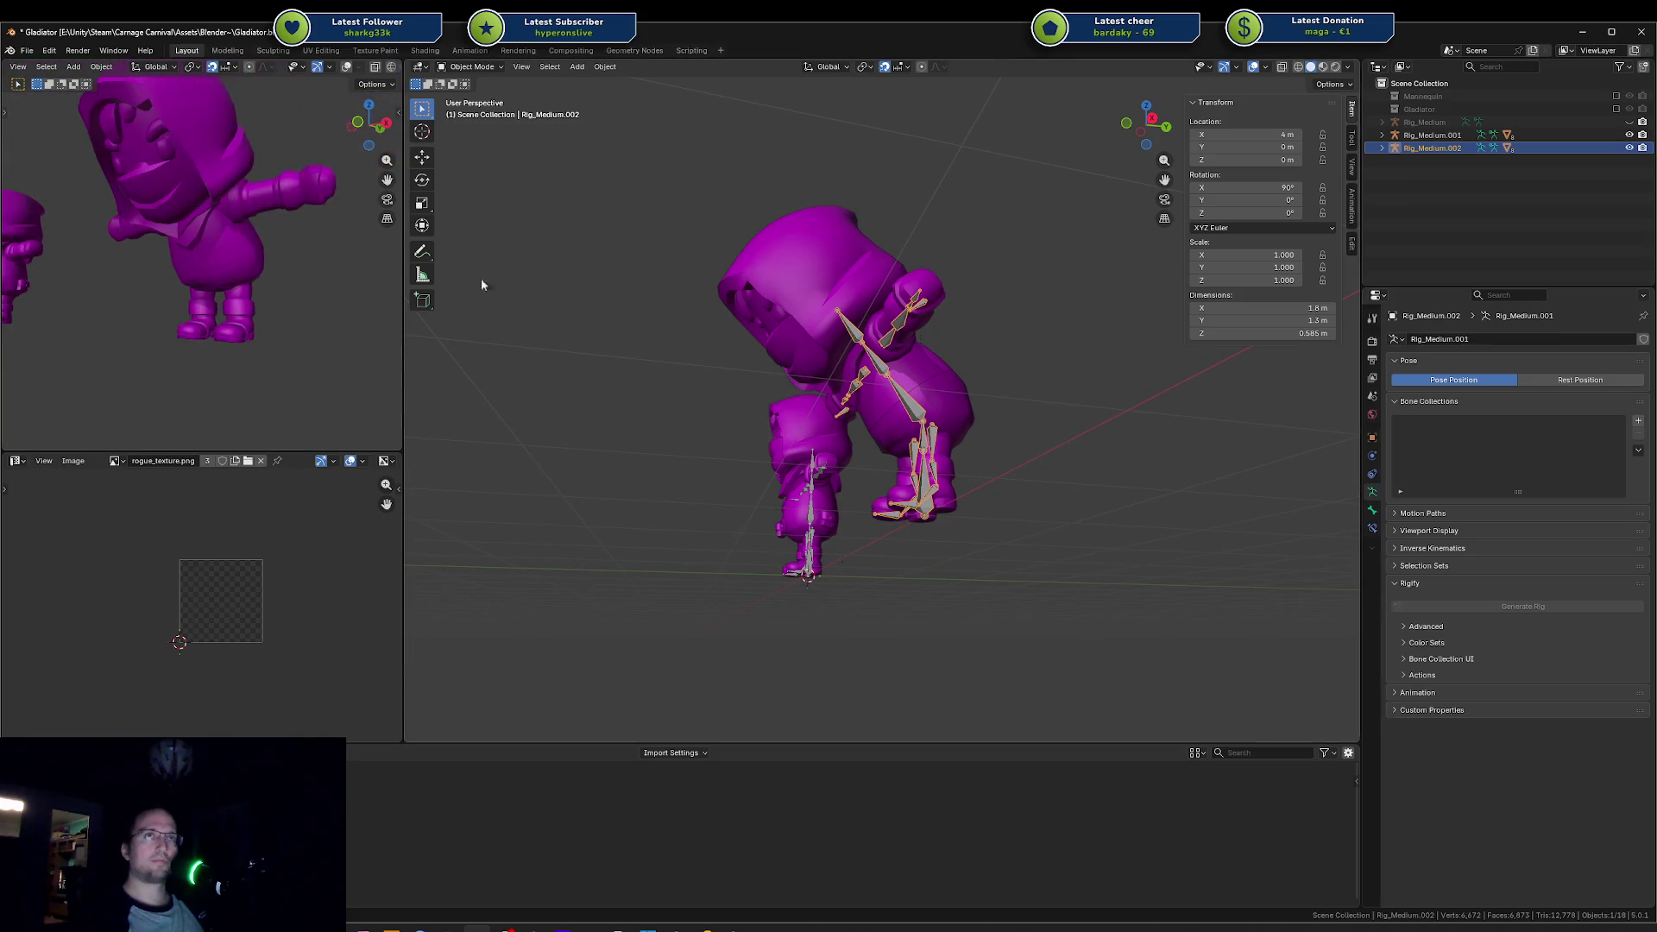
drag(458, 274, 635, 305)
scroll(984, 338, up, 5)
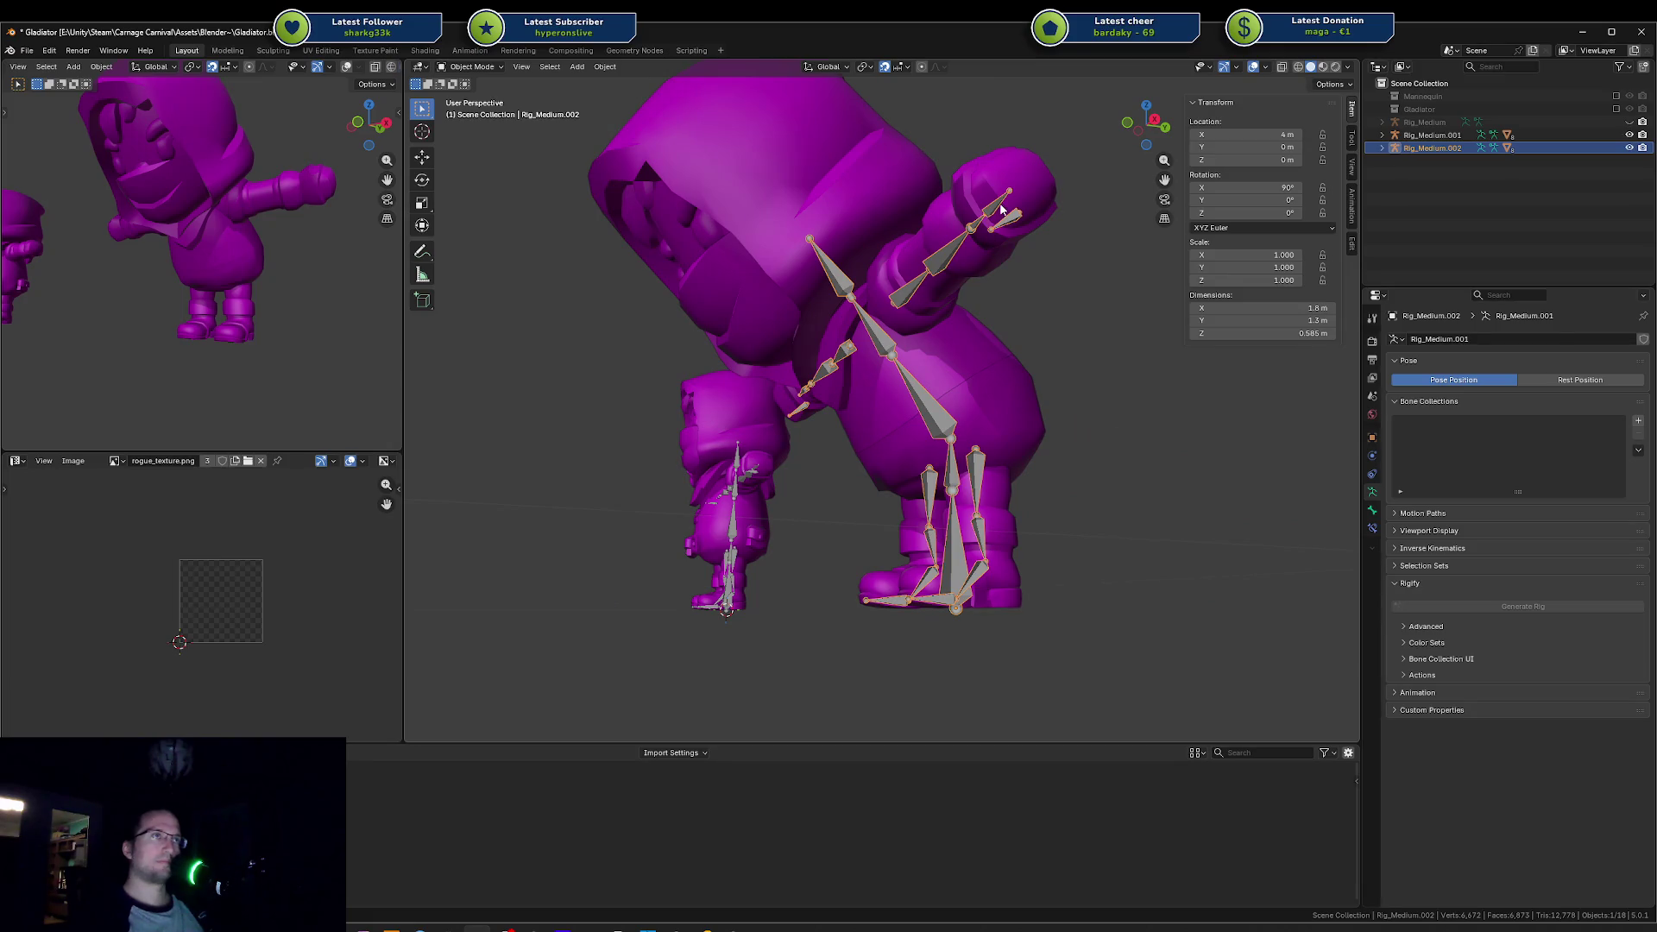
Step: In Pose Mode, test hand.l with a rotation and an Auto IK move, cancelling both
key(ctrl+Tab)
click(999, 207)
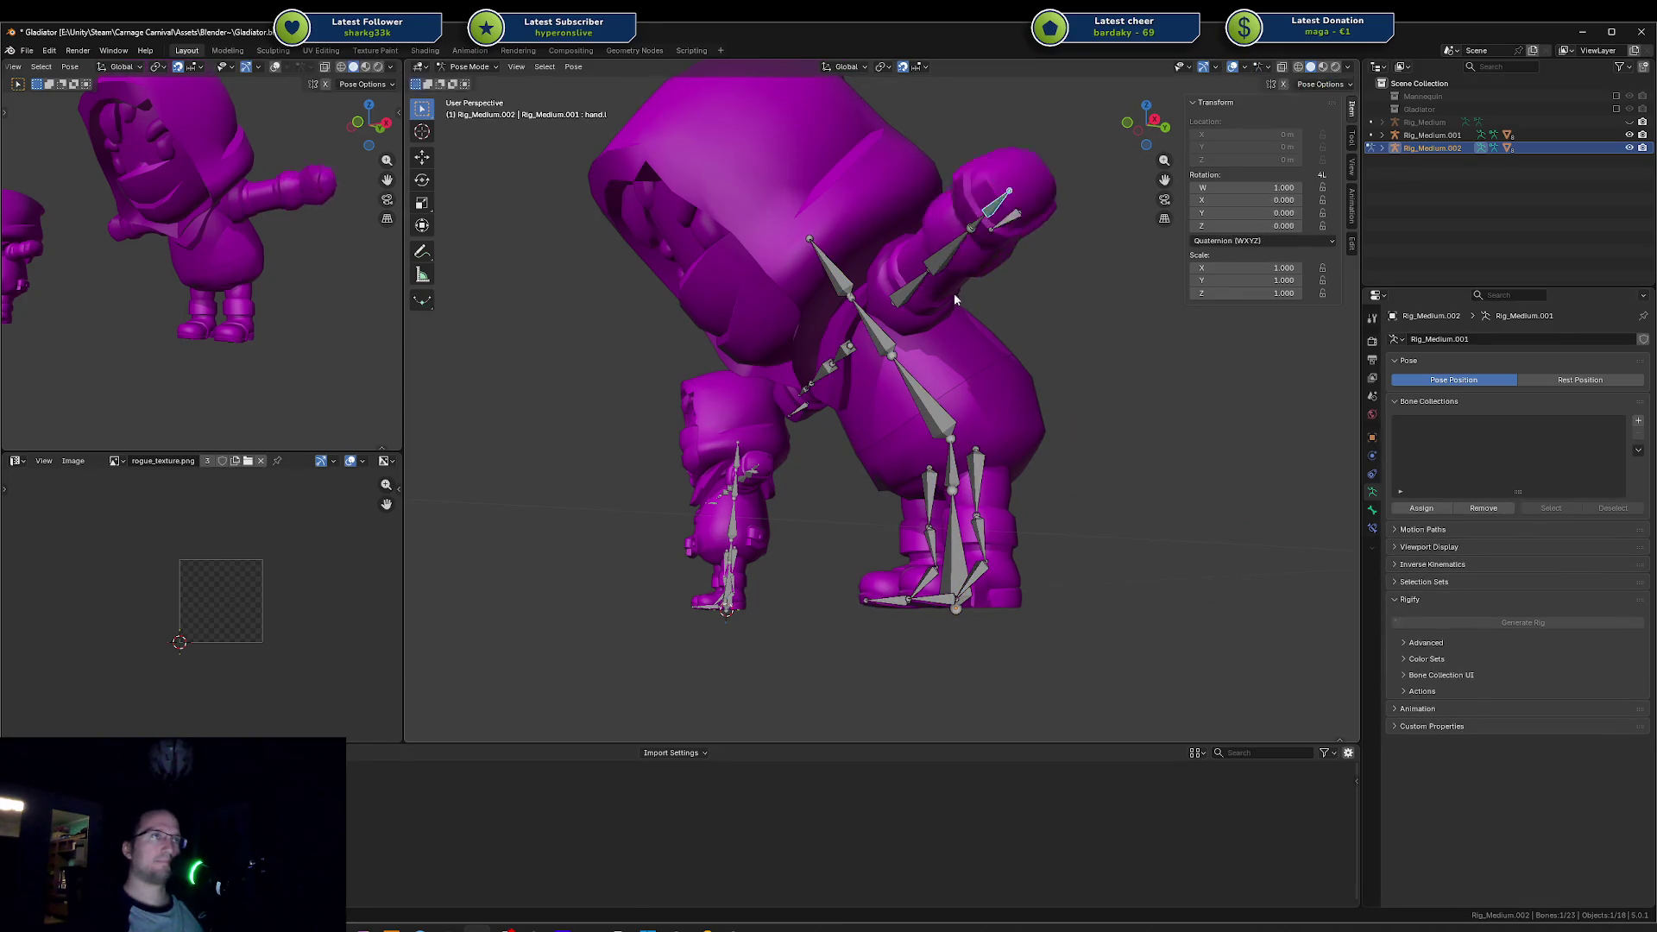
drag(1017, 278, 958, 371)
key(r)
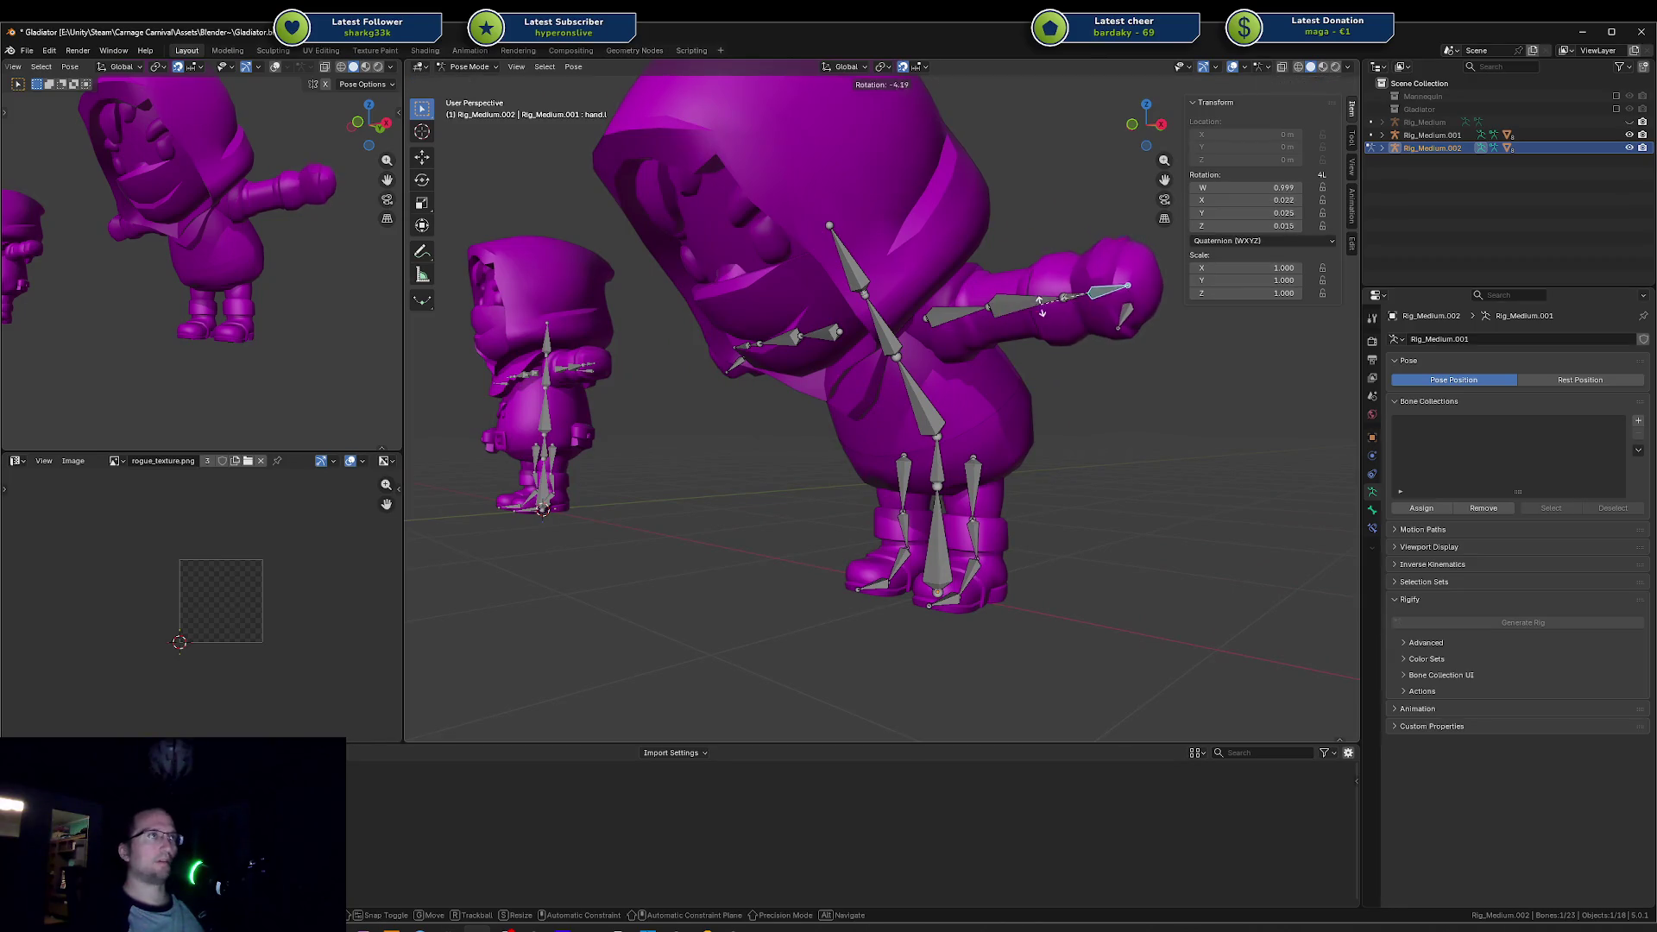
key(Escape)
click(1335, 86)
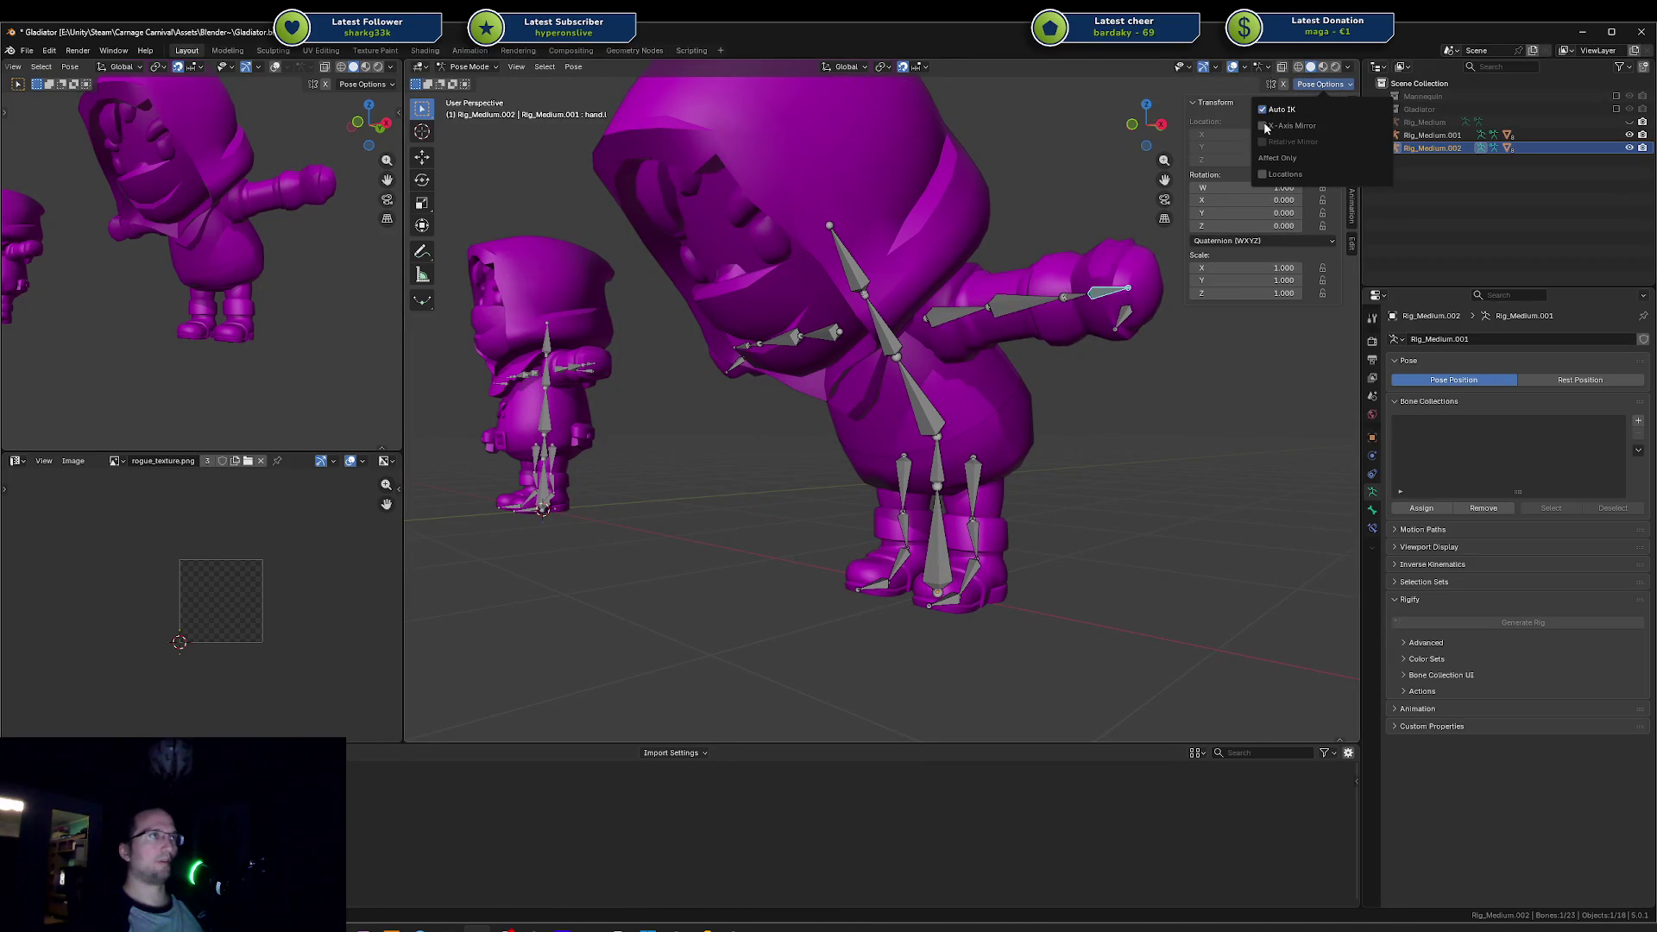
key(g)
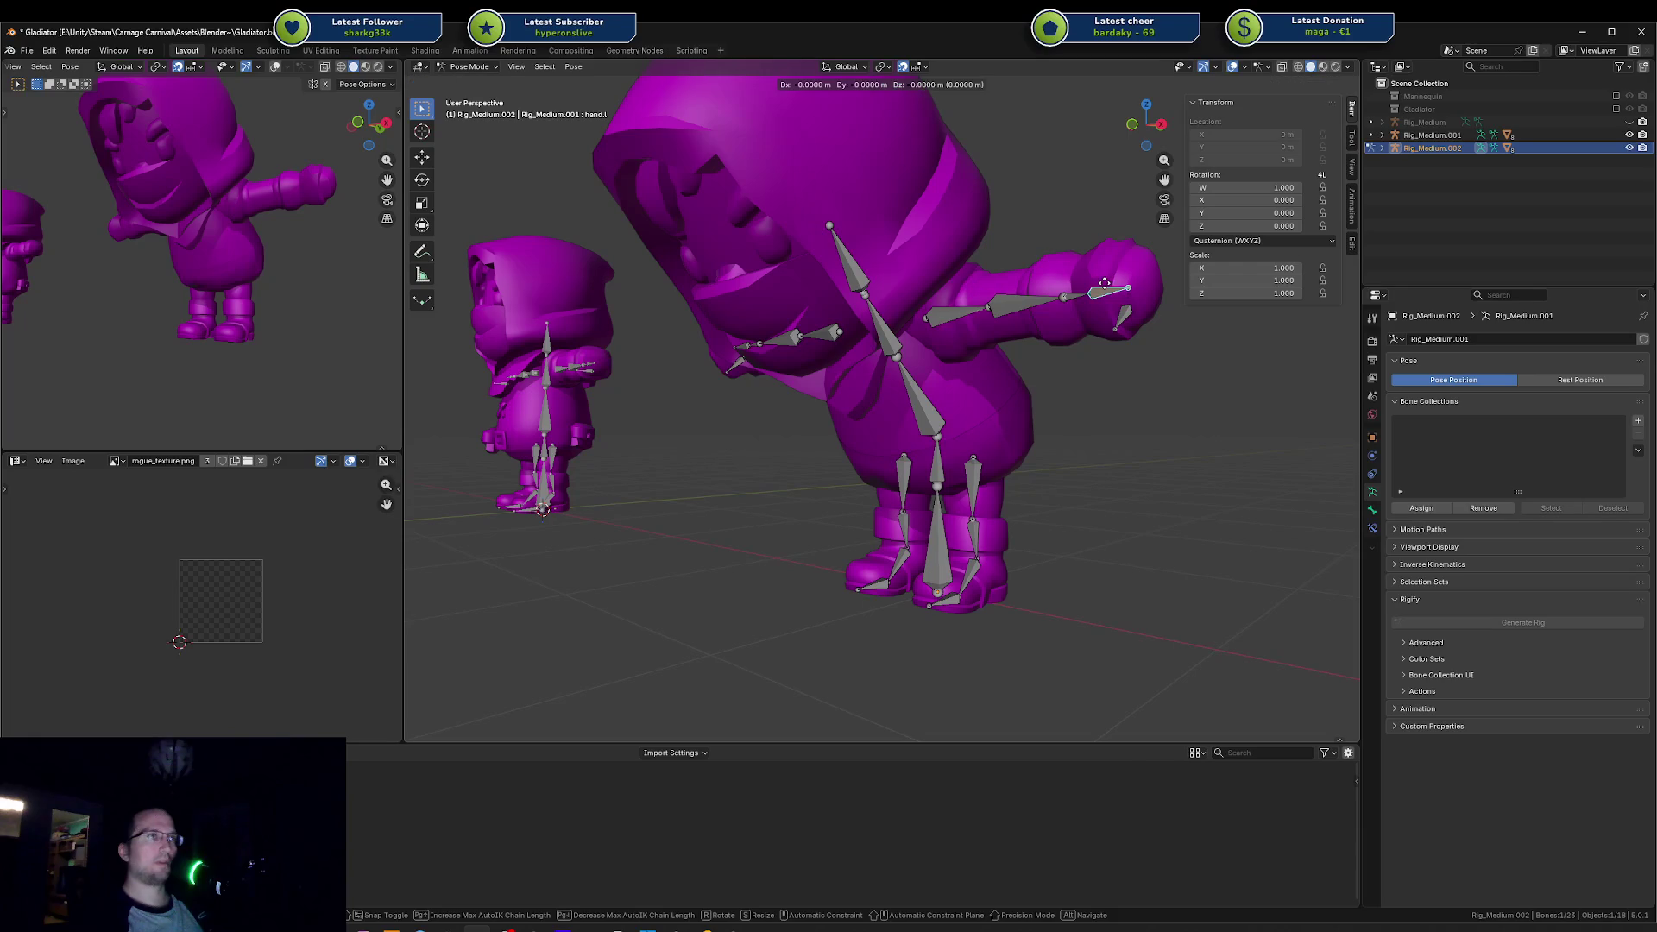
key(Escape)
Step: Try moving the handslot.l, wrist.l and hand.l bones, cancelling each move
click(1120, 316)
key(g)
key(Escape)
click(1078, 302)
key(g)
click(1079, 302)
key(g)
key(Escape)
click(1105, 295)
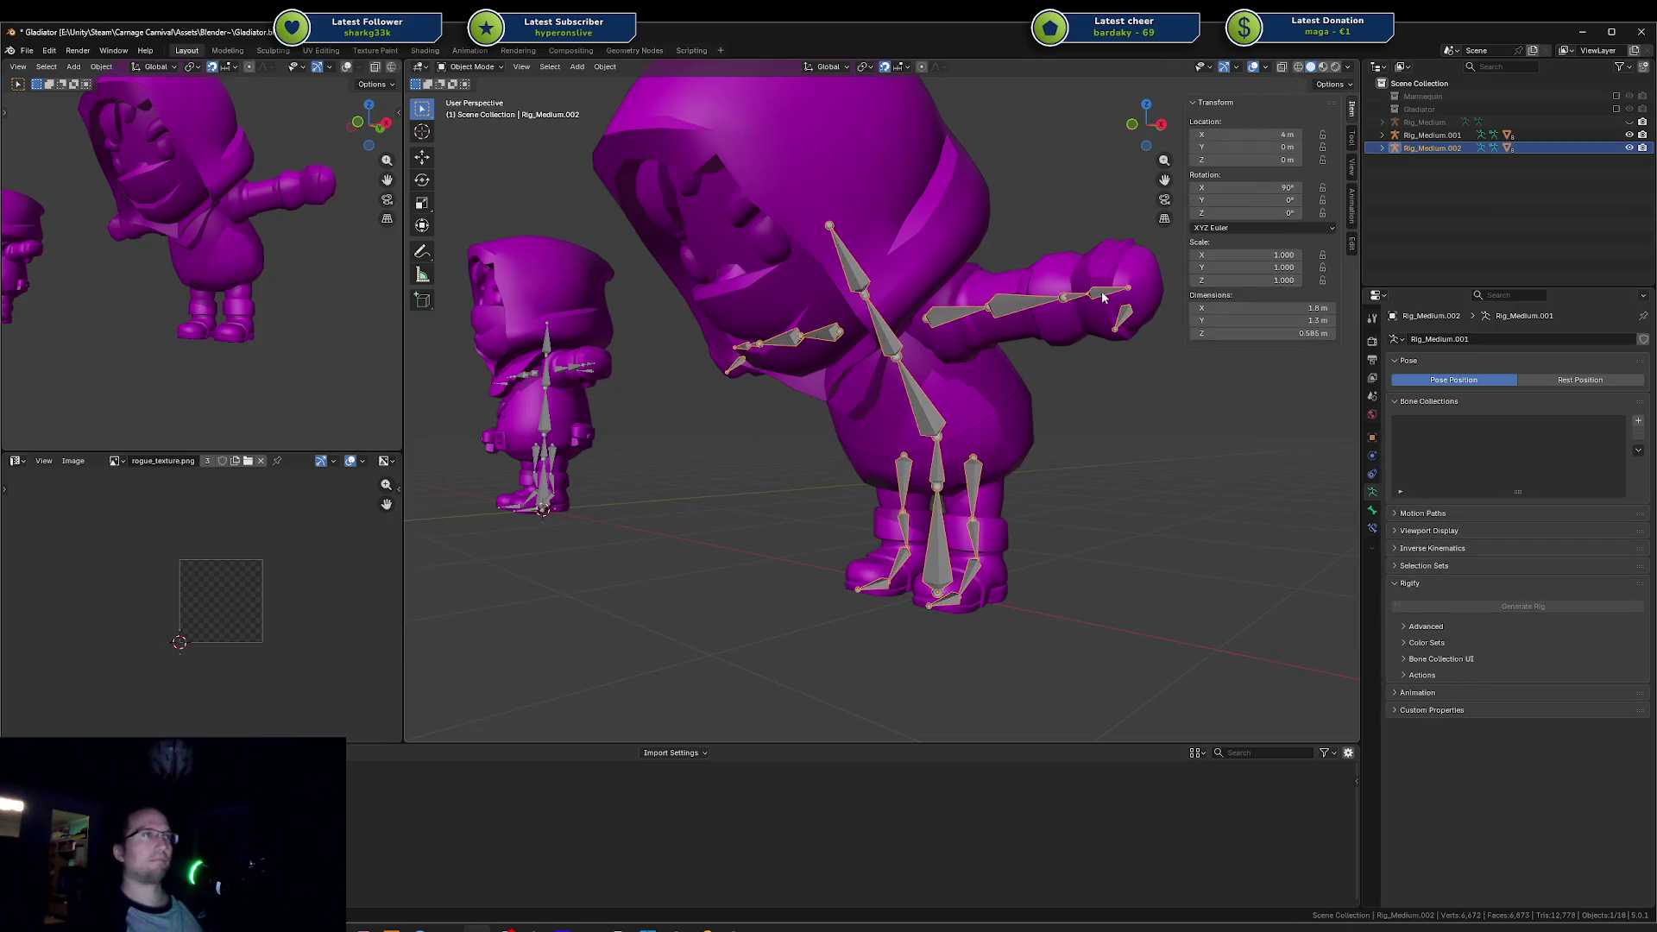
click(1104, 295)
key(g)
key(Escape)
Step: Swing the lowerarm.l bone down to test the forearm bend
click(1041, 304)
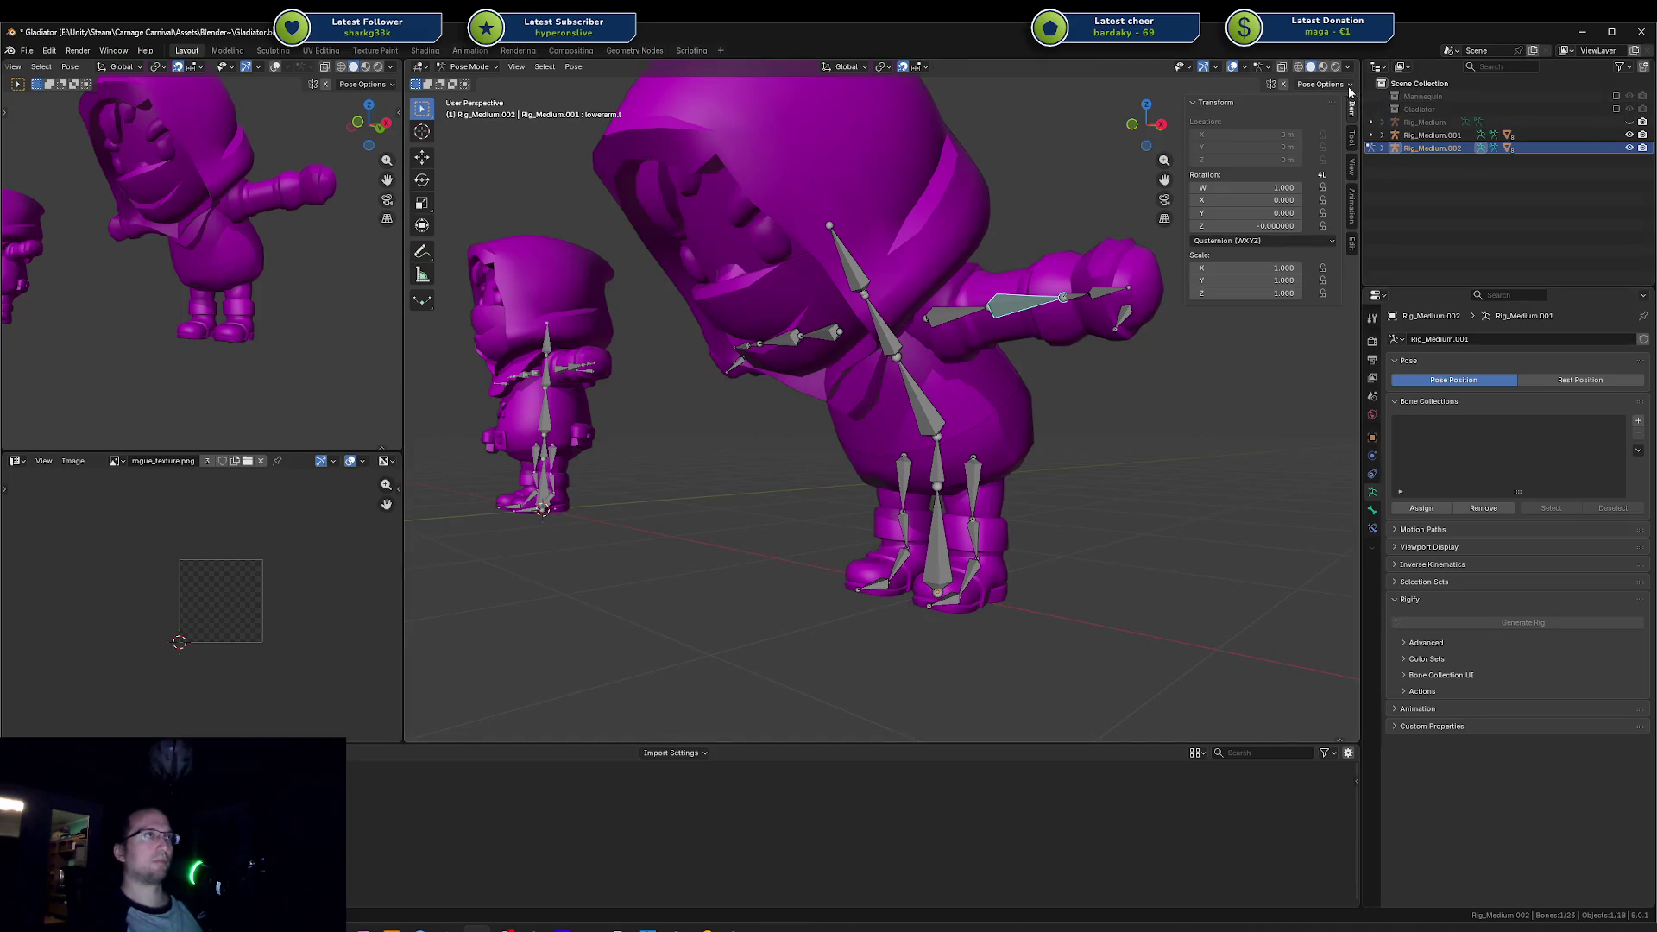
click(1320, 83)
key(r)
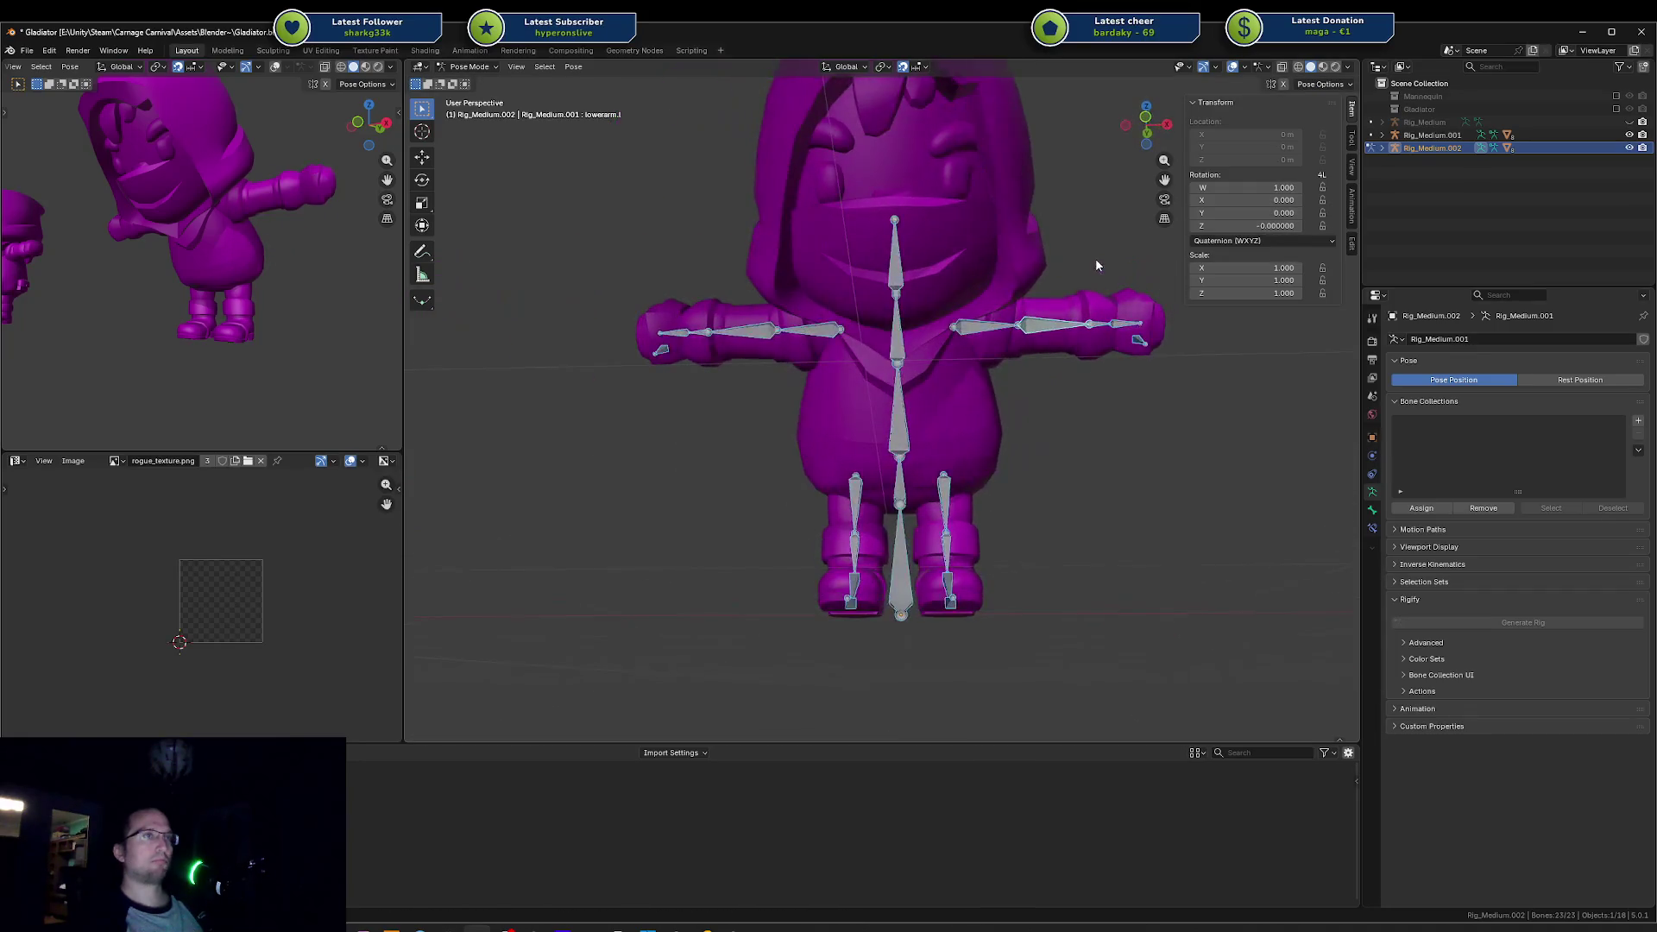
click(1349, 85)
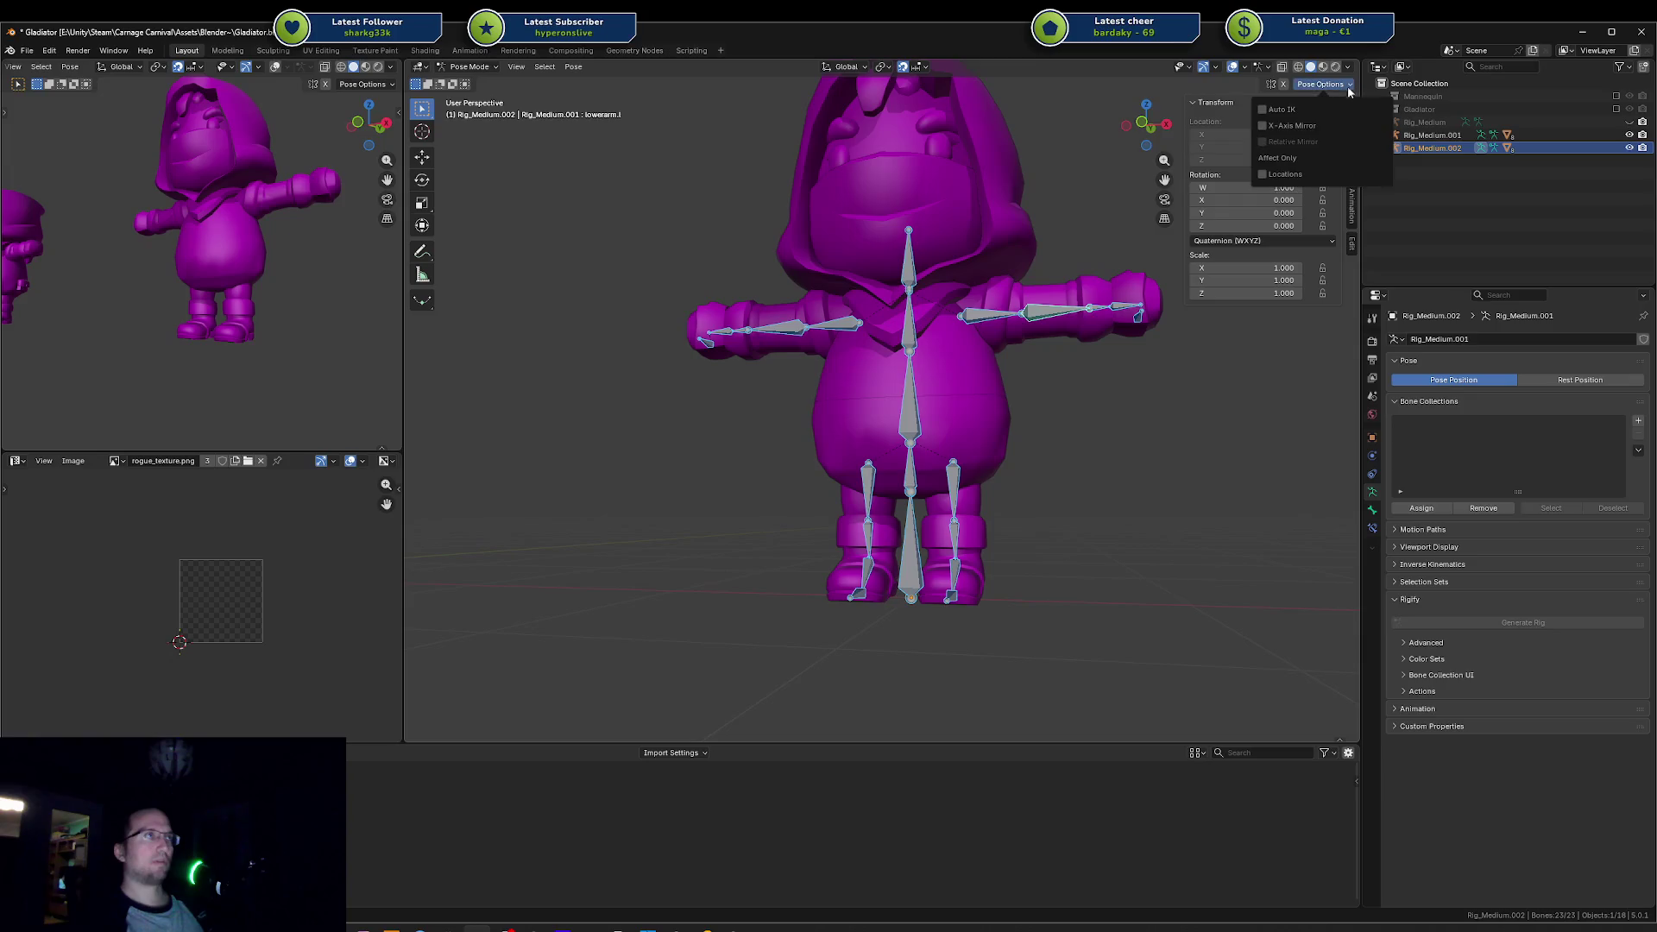
Step: Rotate the hand.l bone, then cancel a test move of it
click(1140, 222)
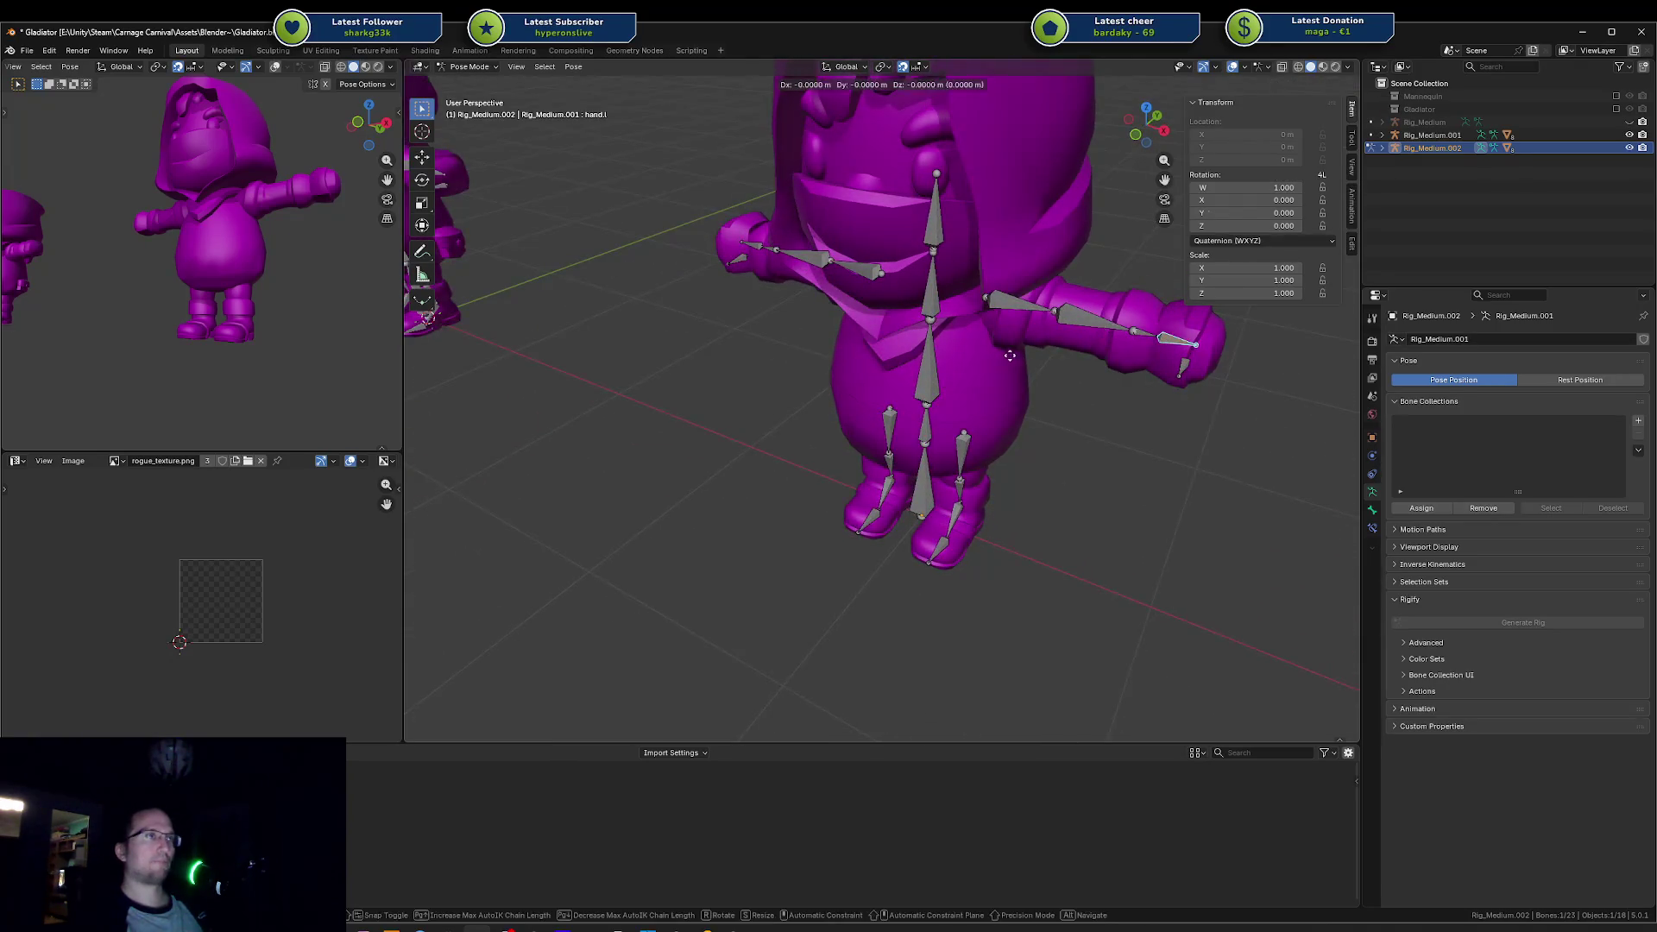
click(1180, 367)
click(1163, 337)
key(r)
click(1080, 738)
key(g)
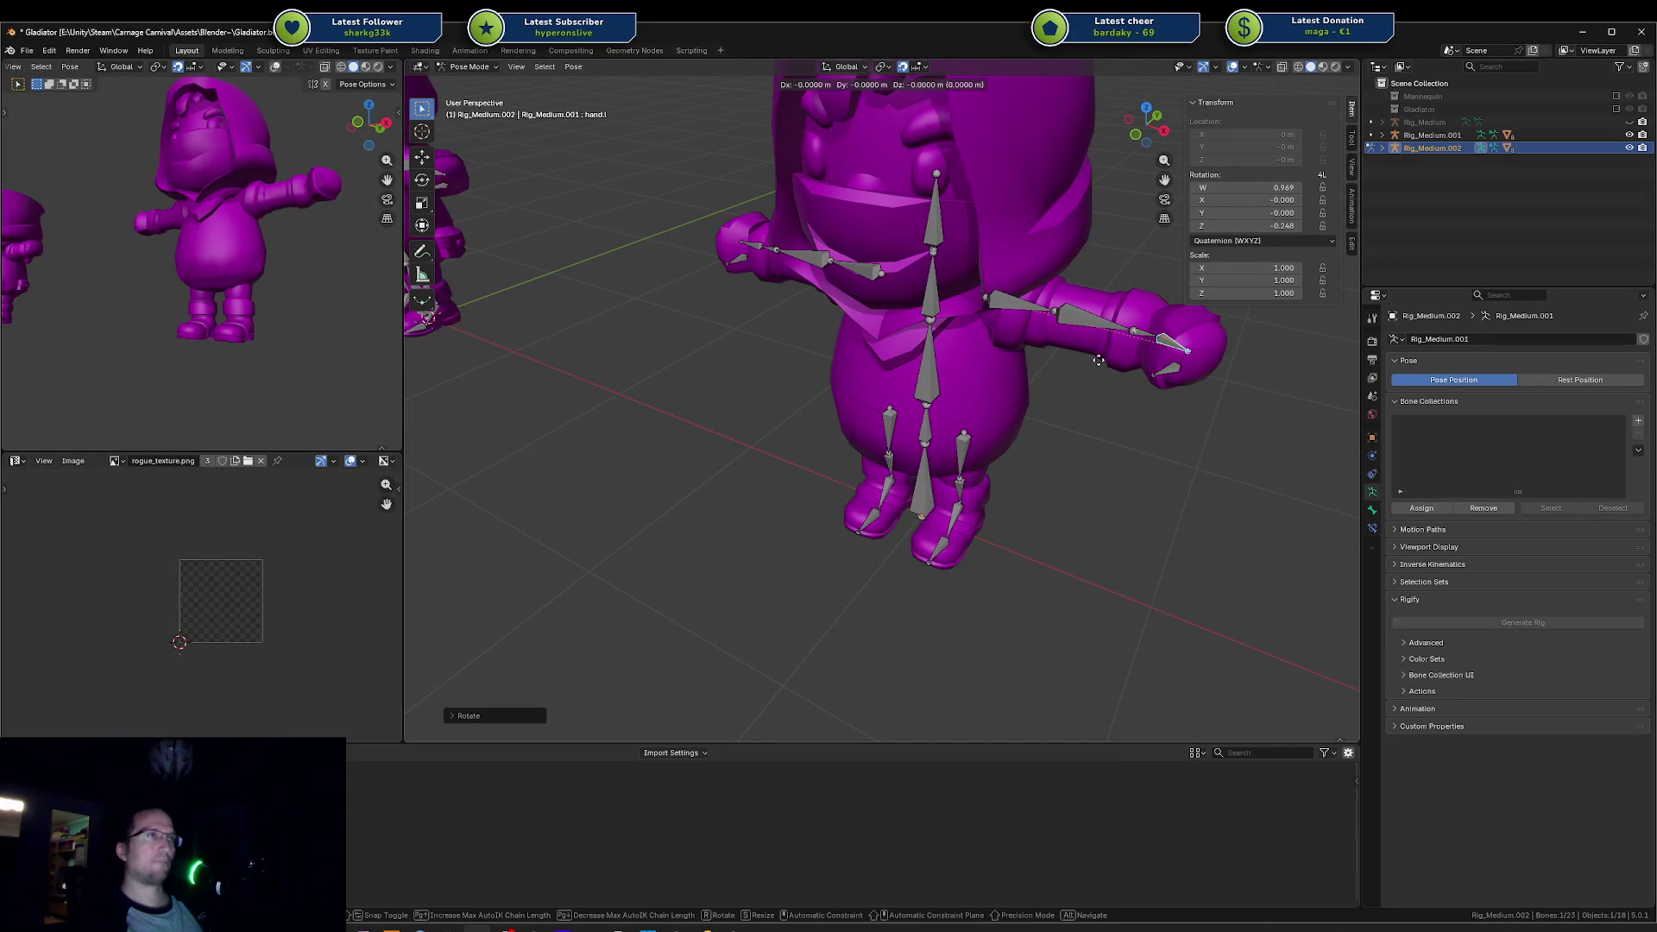
right_click(1107, 363)
Step: Select the spine bone and test-bend it to check deformation, then cancel
scroll(1040, 334, up, 3)
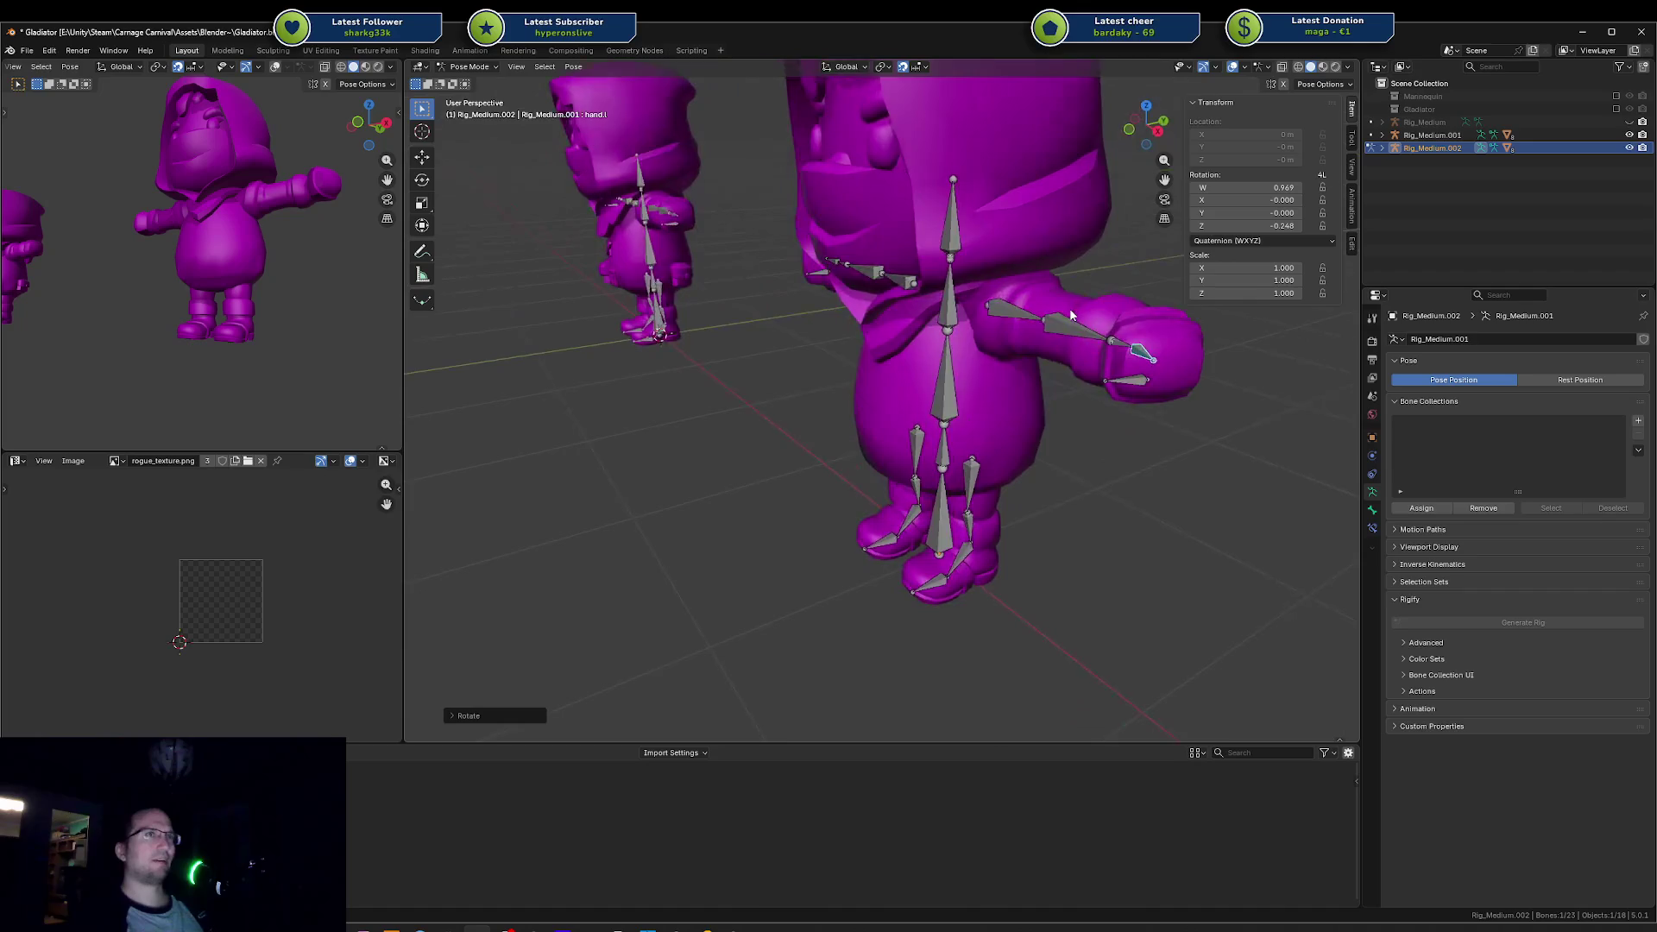
click(1092, 316)
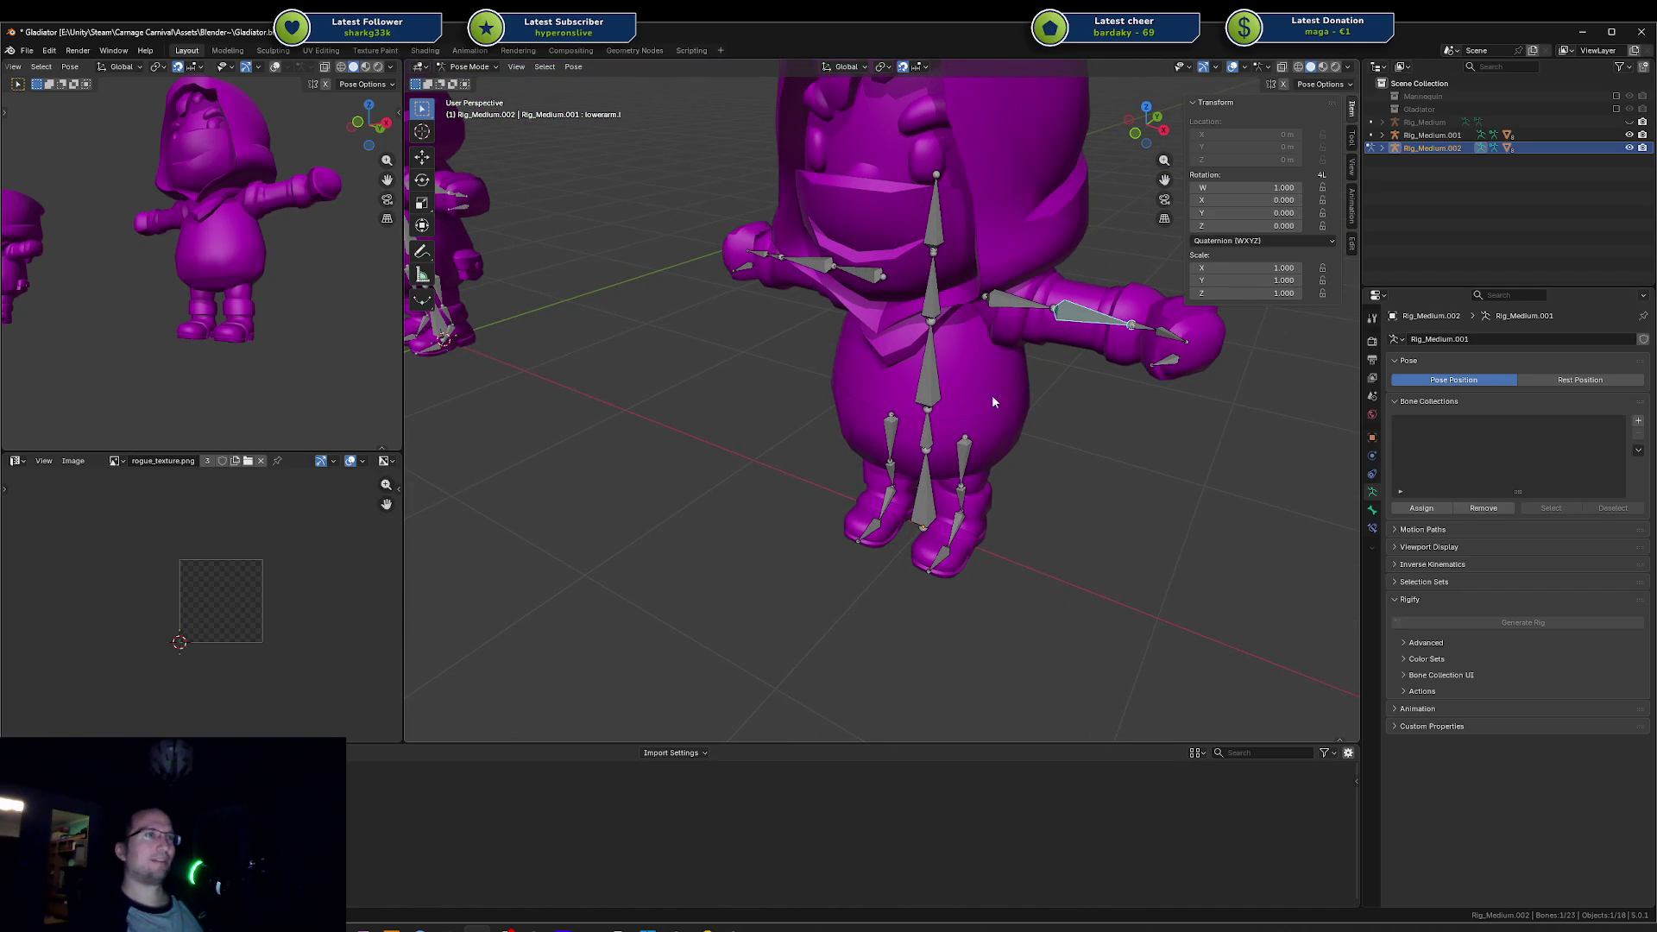
click(939, 557)
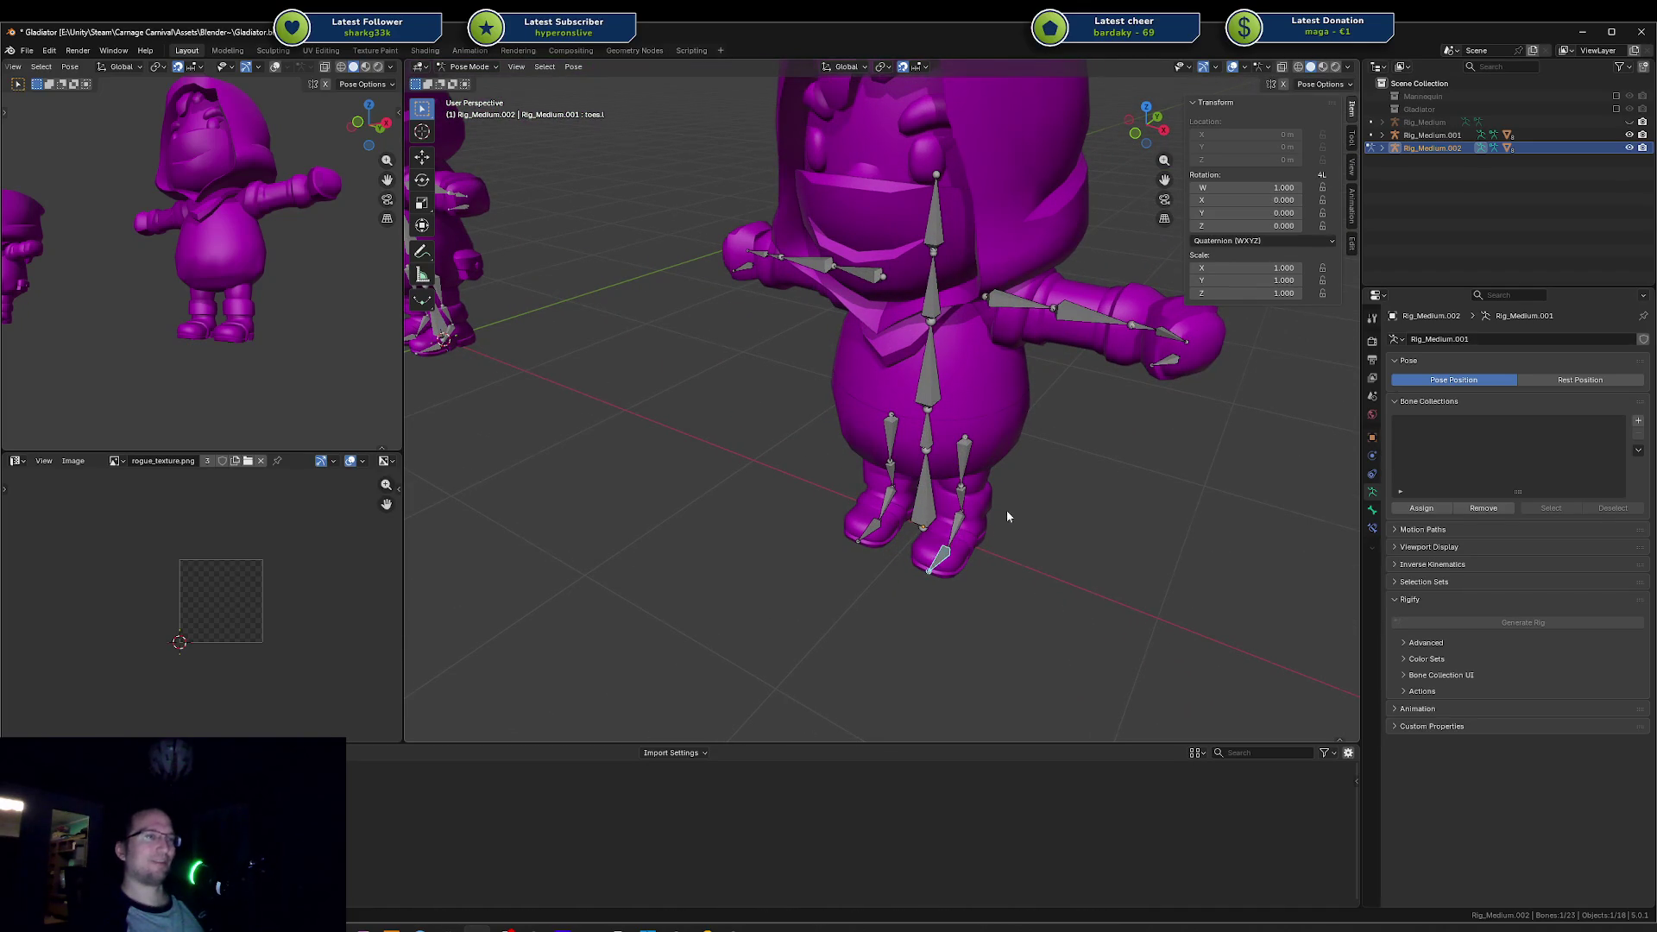
scroll(1007, 516, down, 2)
mouse_move(1104, 567)
mouse_down()
mouse_move(1089, 509)
mouse_move(1162, 360)
mouse_up()
drag(1026, 421, 949, 370)
click(949, 370)
click(949, 370)
key(r)
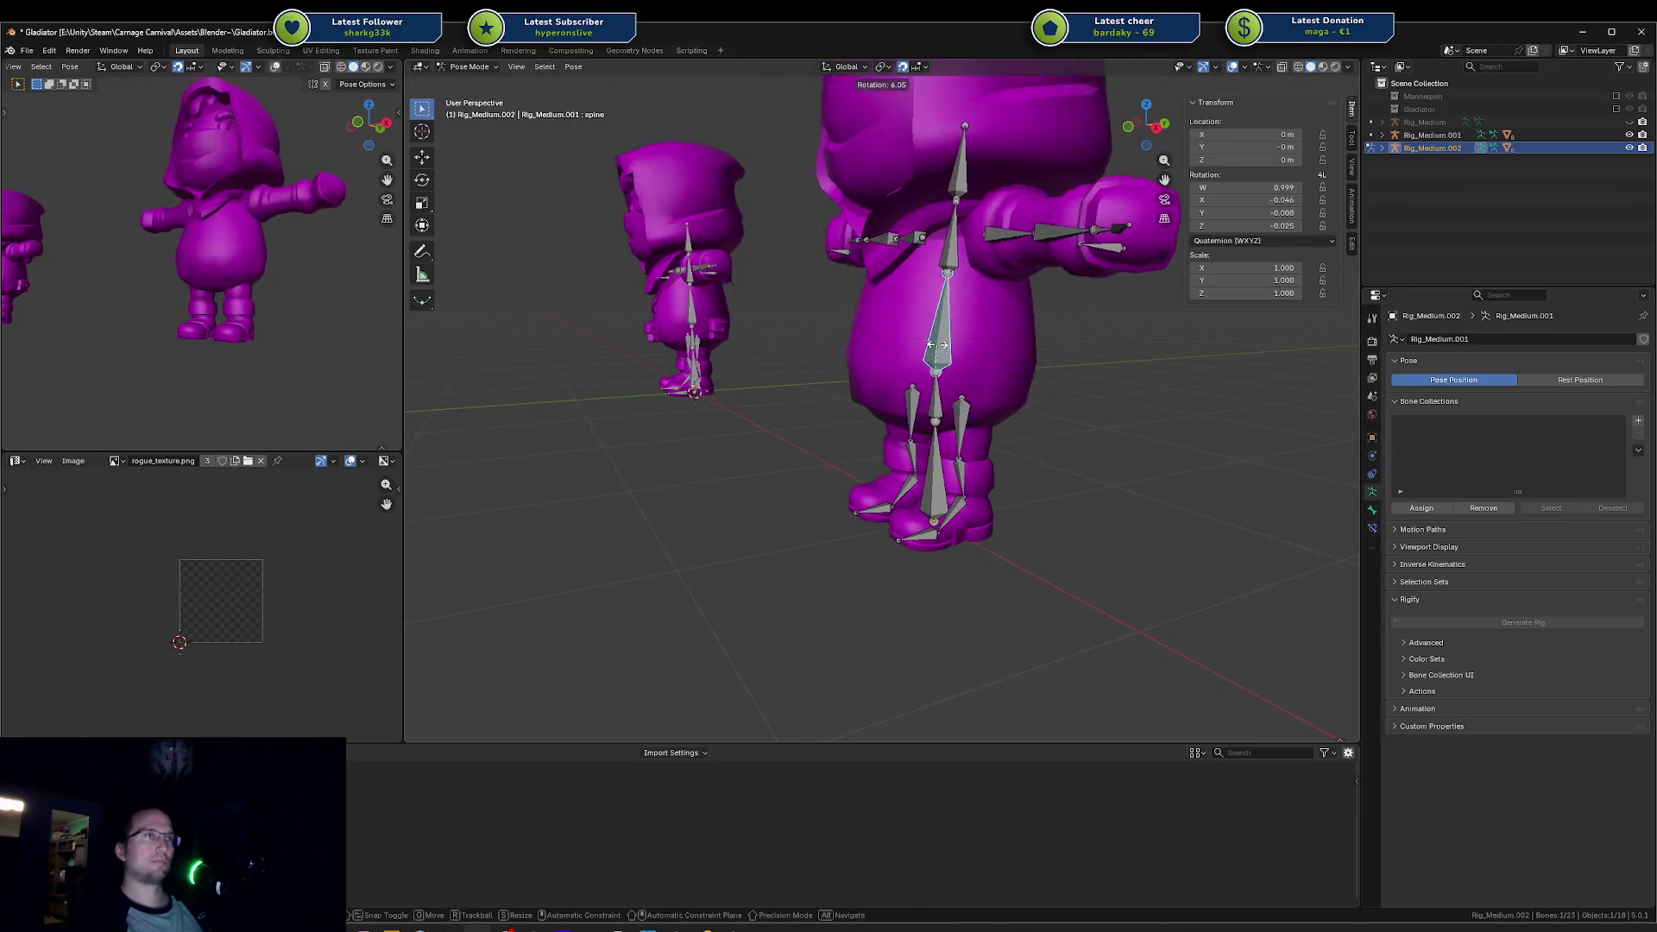
key(Escape)
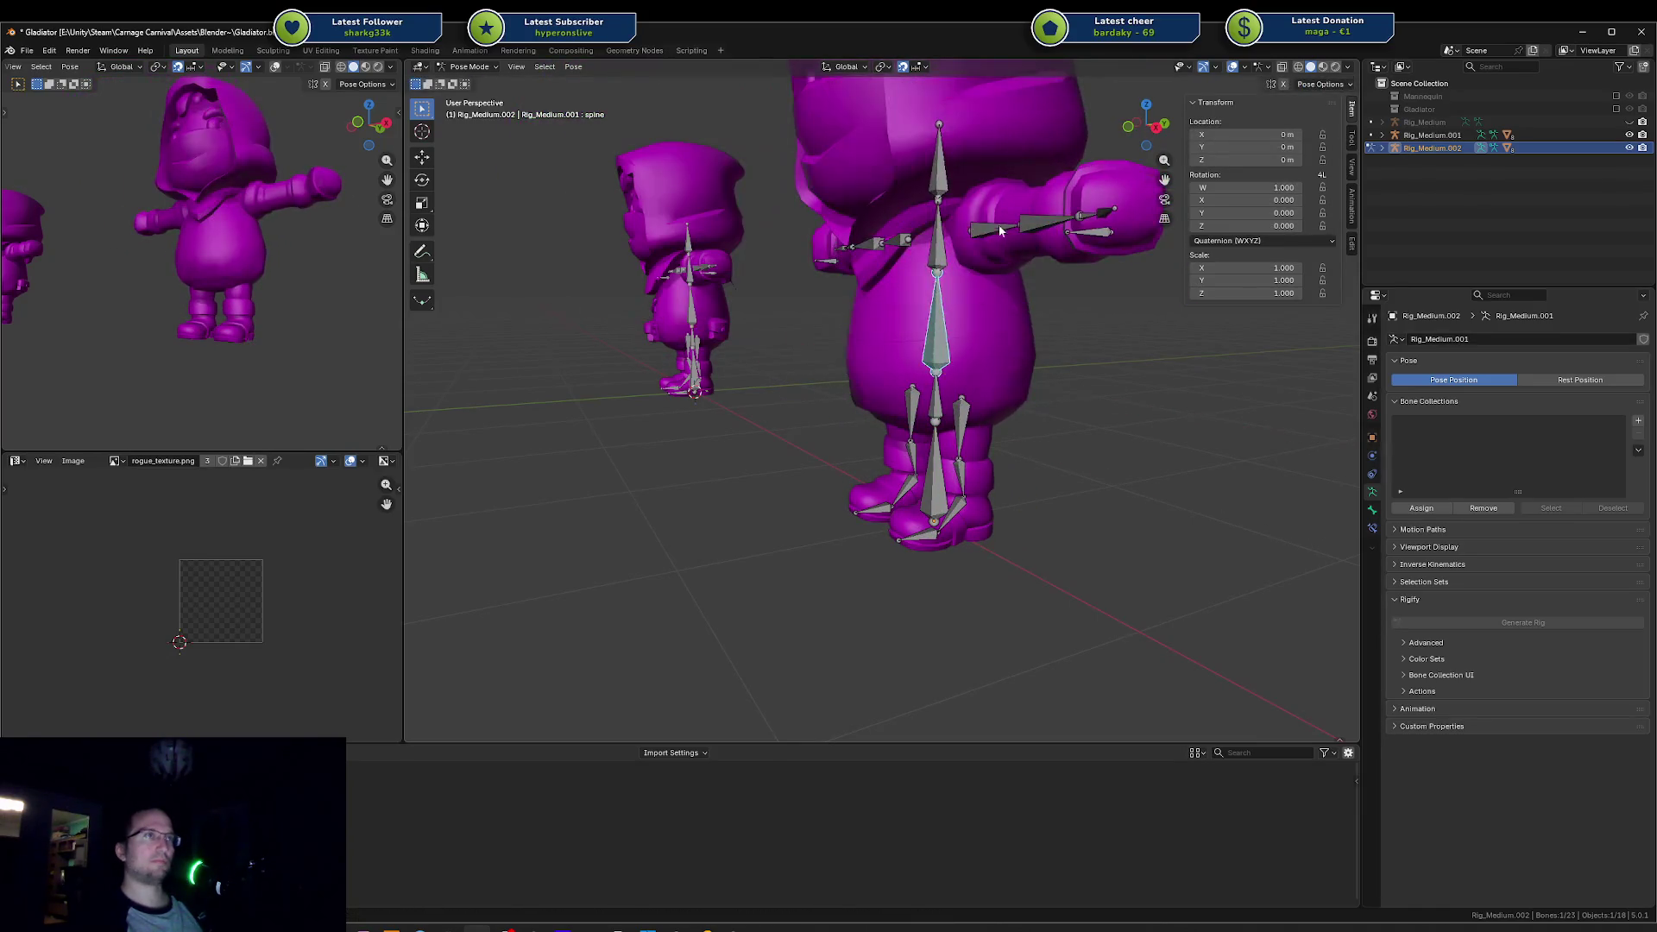
Step: Test-rotate upperarm.l around global Y, cancel, and return to Object Mode with the body selected
click(1001, 233)
right_click(1003, 248)
key(Escape)
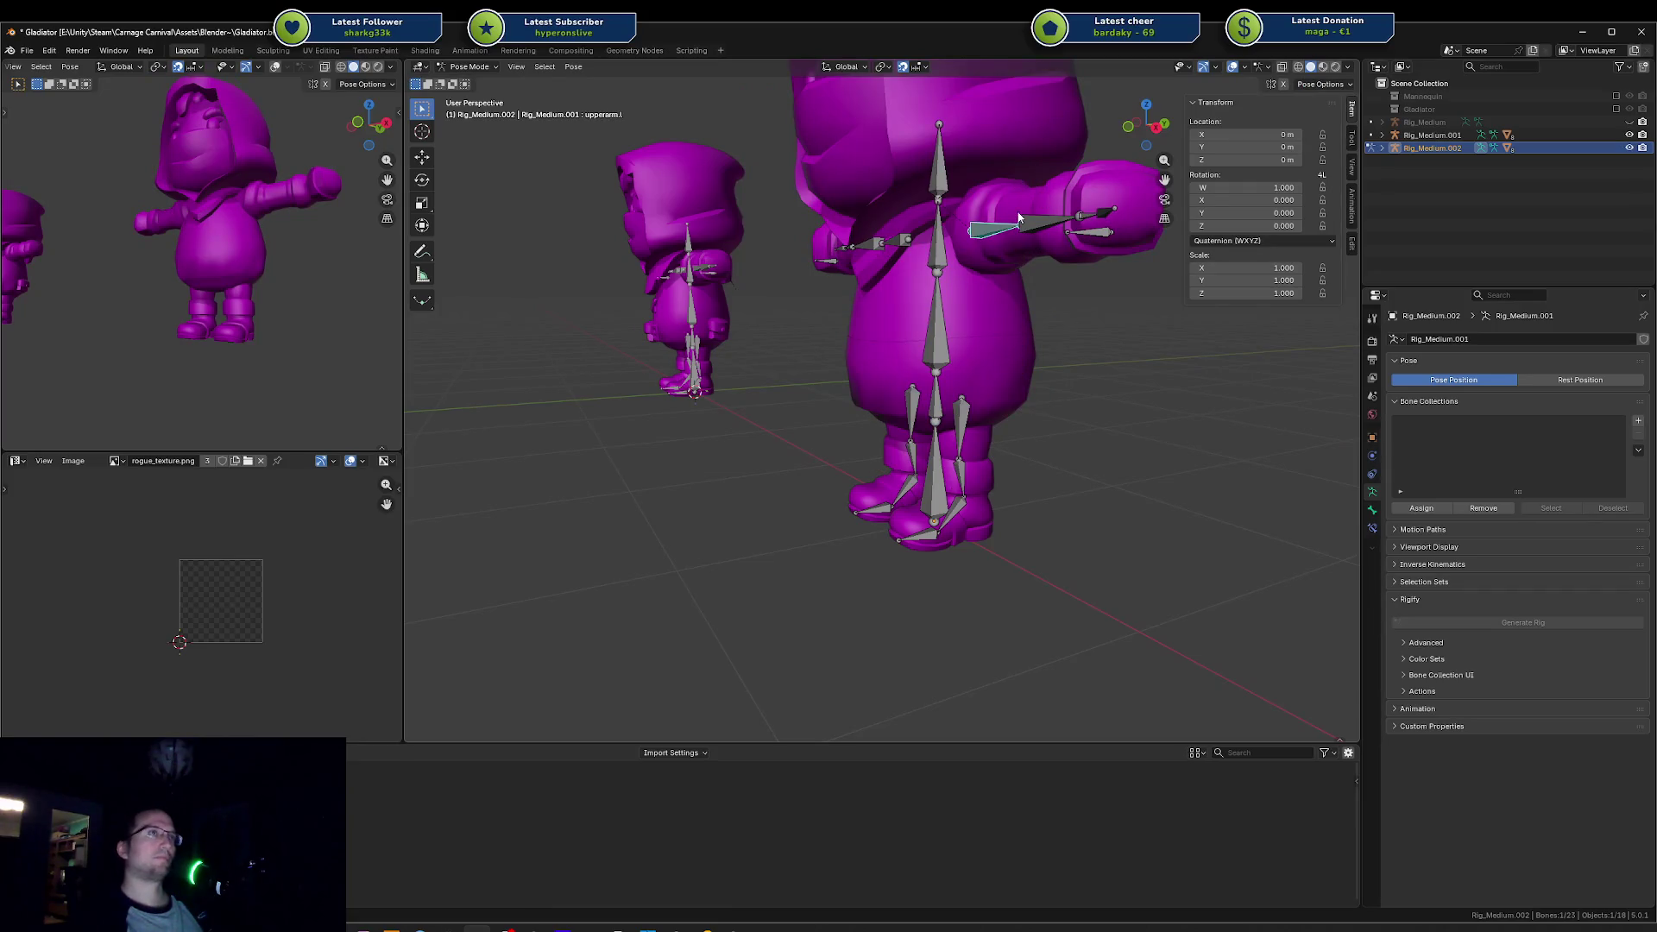
key(r)
key(y)
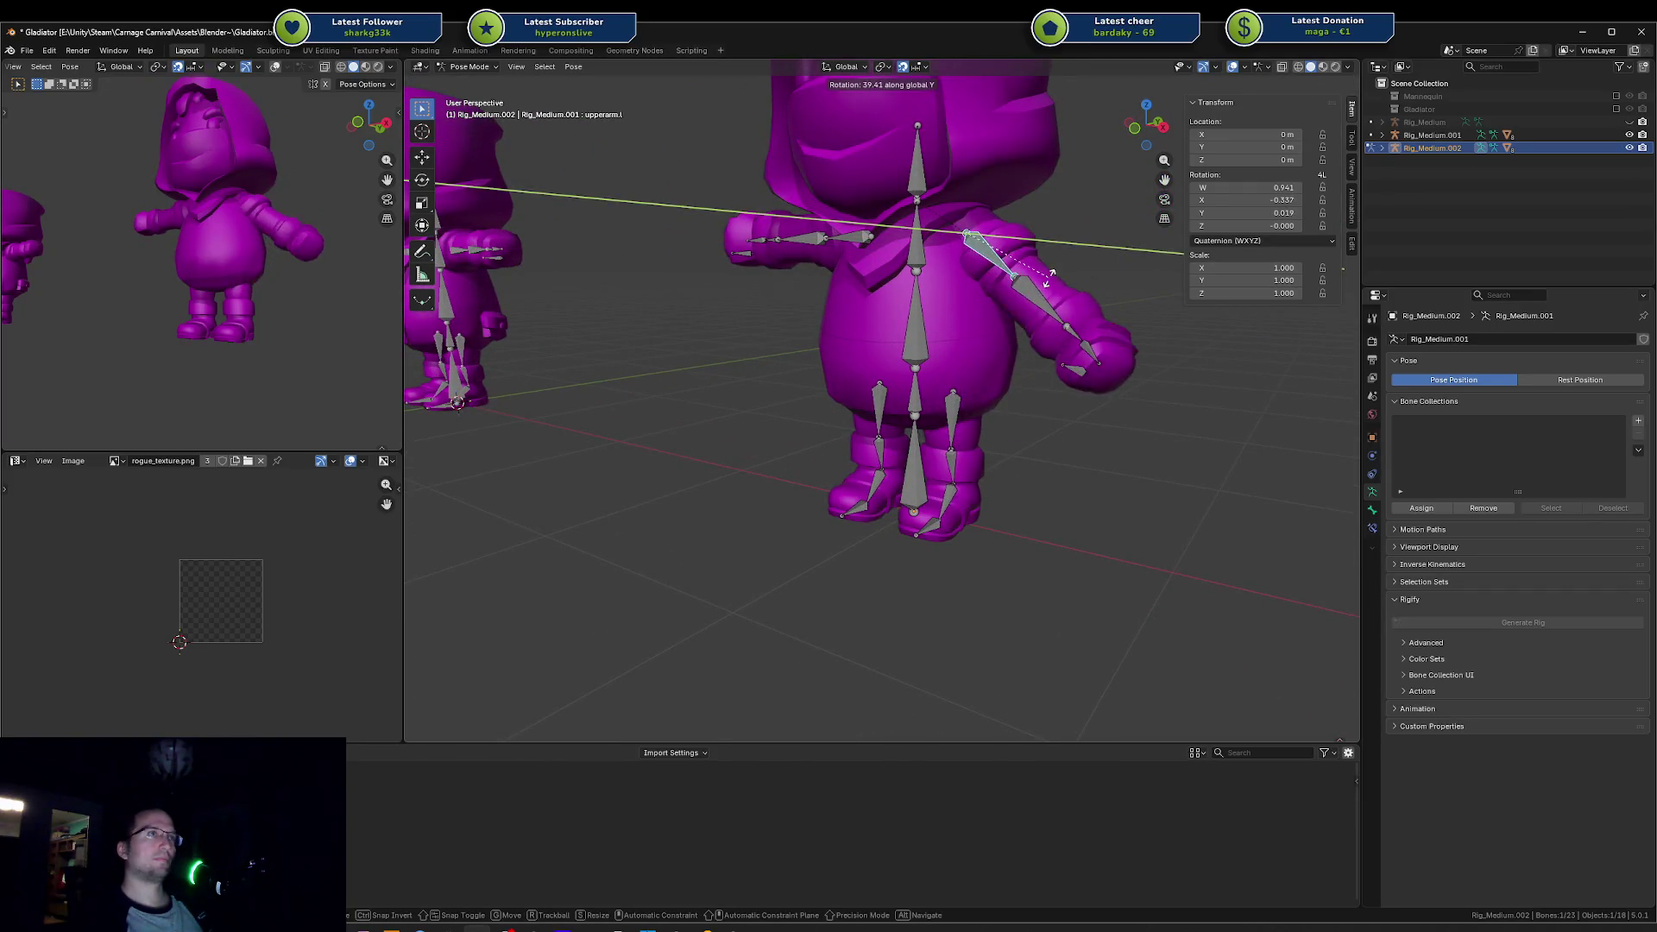
key(Escape)
key(ctrl+Tab)
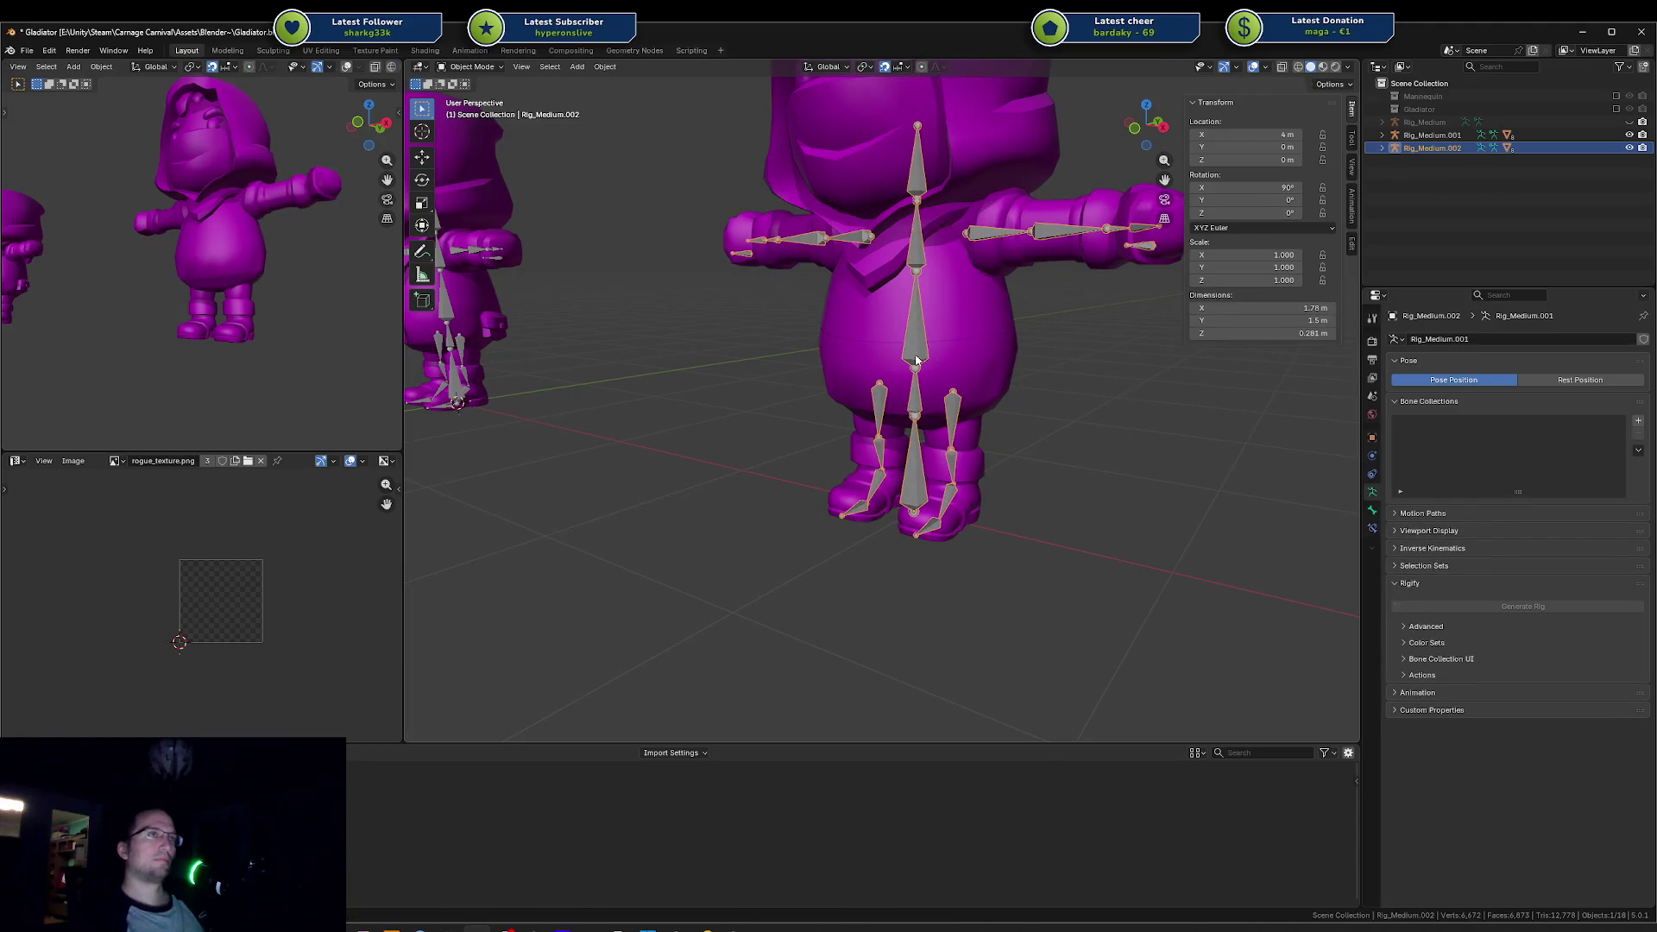
click(972, 349)
Step: Put the body in Weight Paint mode and preview the hips and spine weights
key(ctrl+Tab)
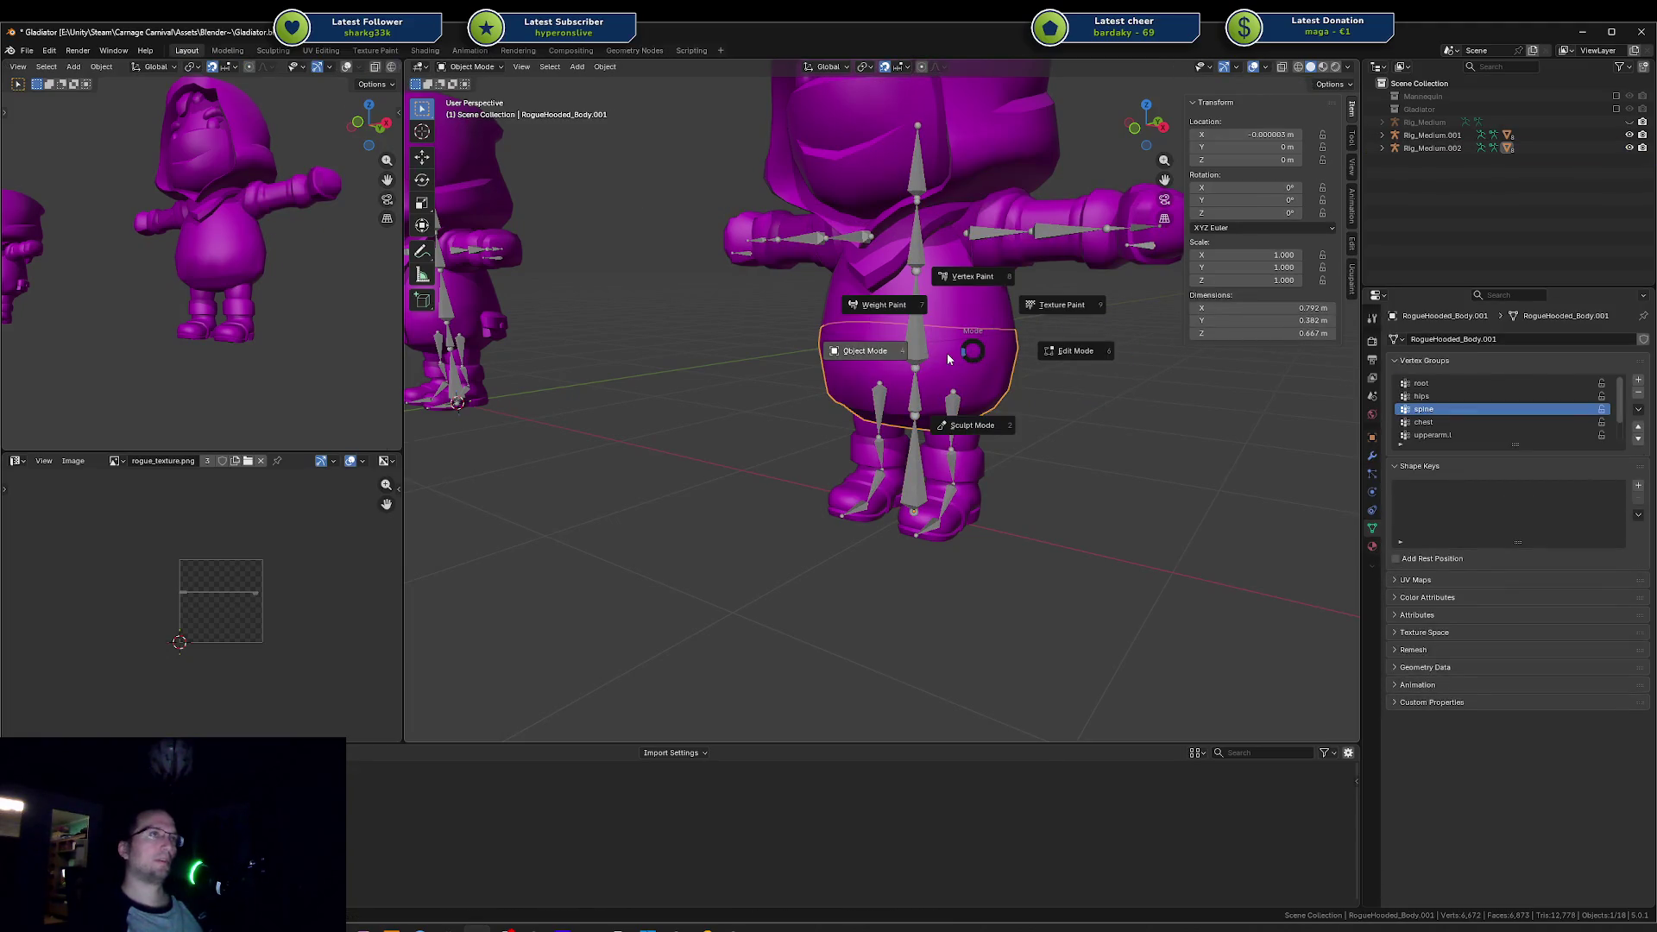
key(Escape)
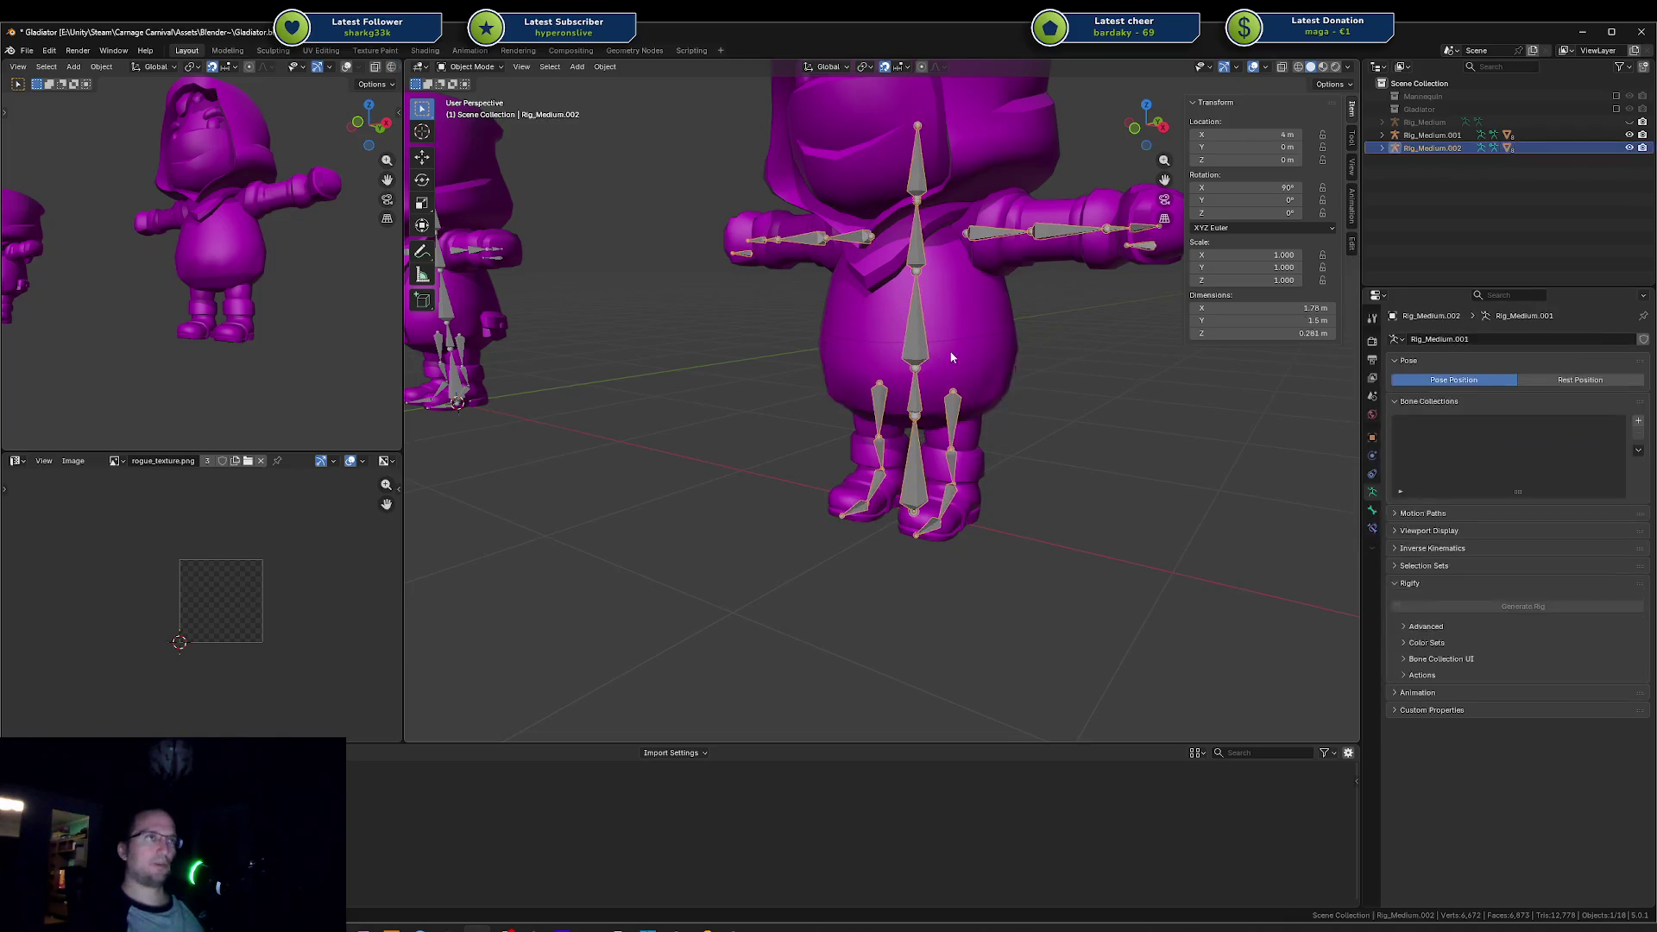
key(ctrl+Tab)
click(860, 301)
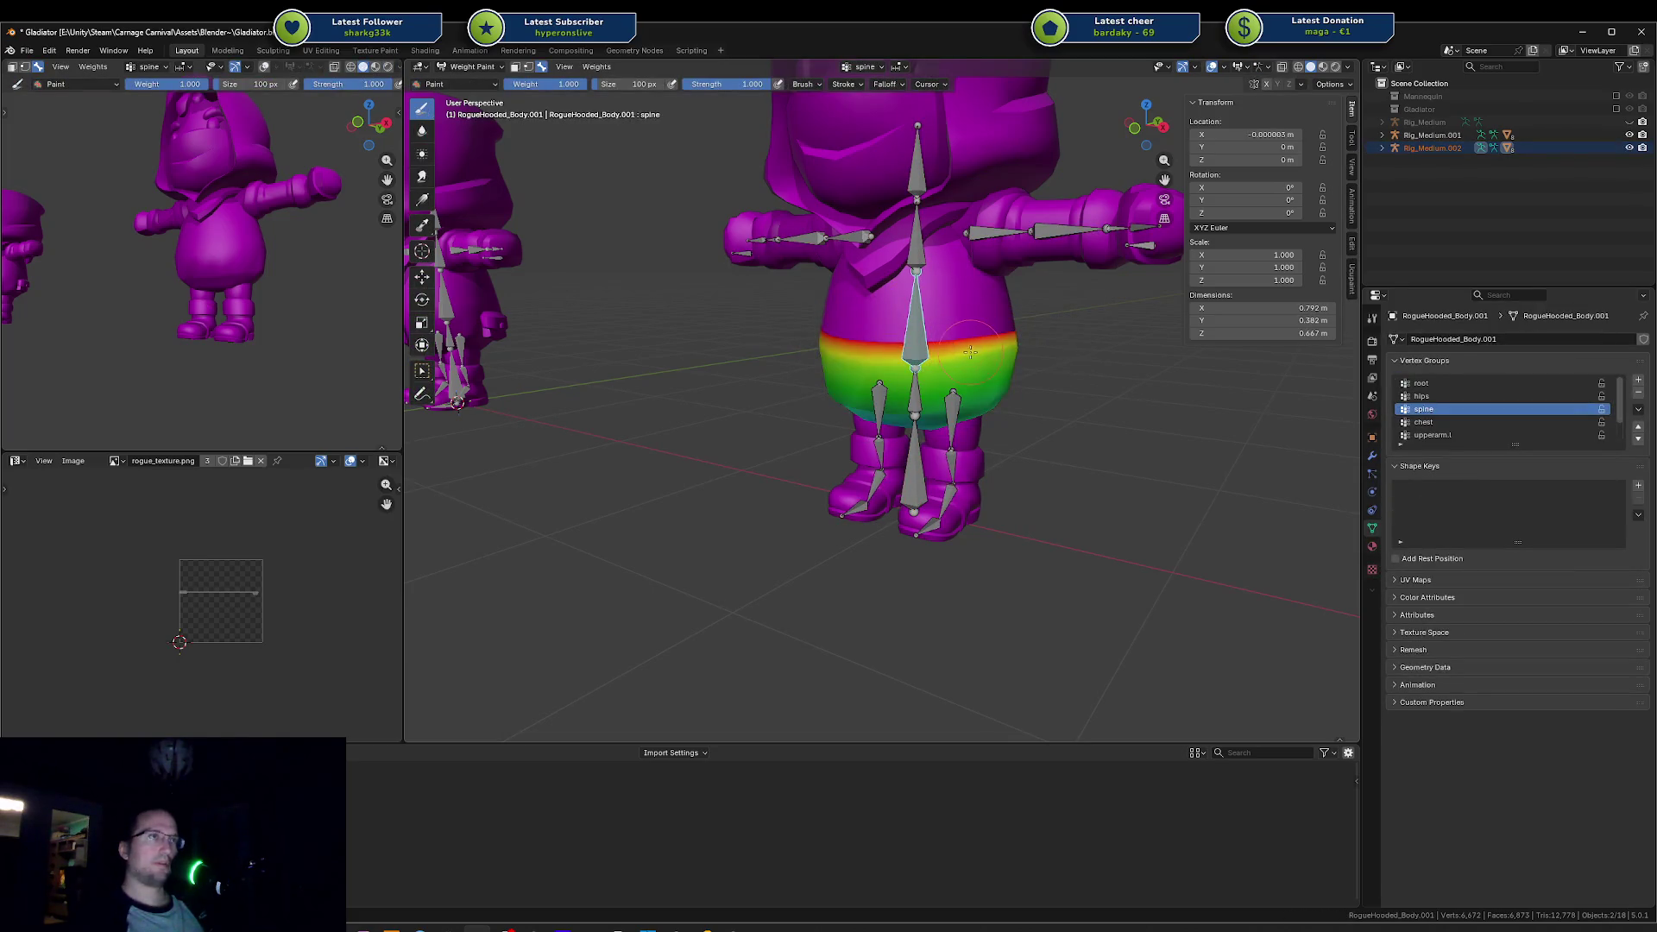
scroll(970, 352, up, 4)
ctrl+click(958, 300)
ctrl+click(944, 306)
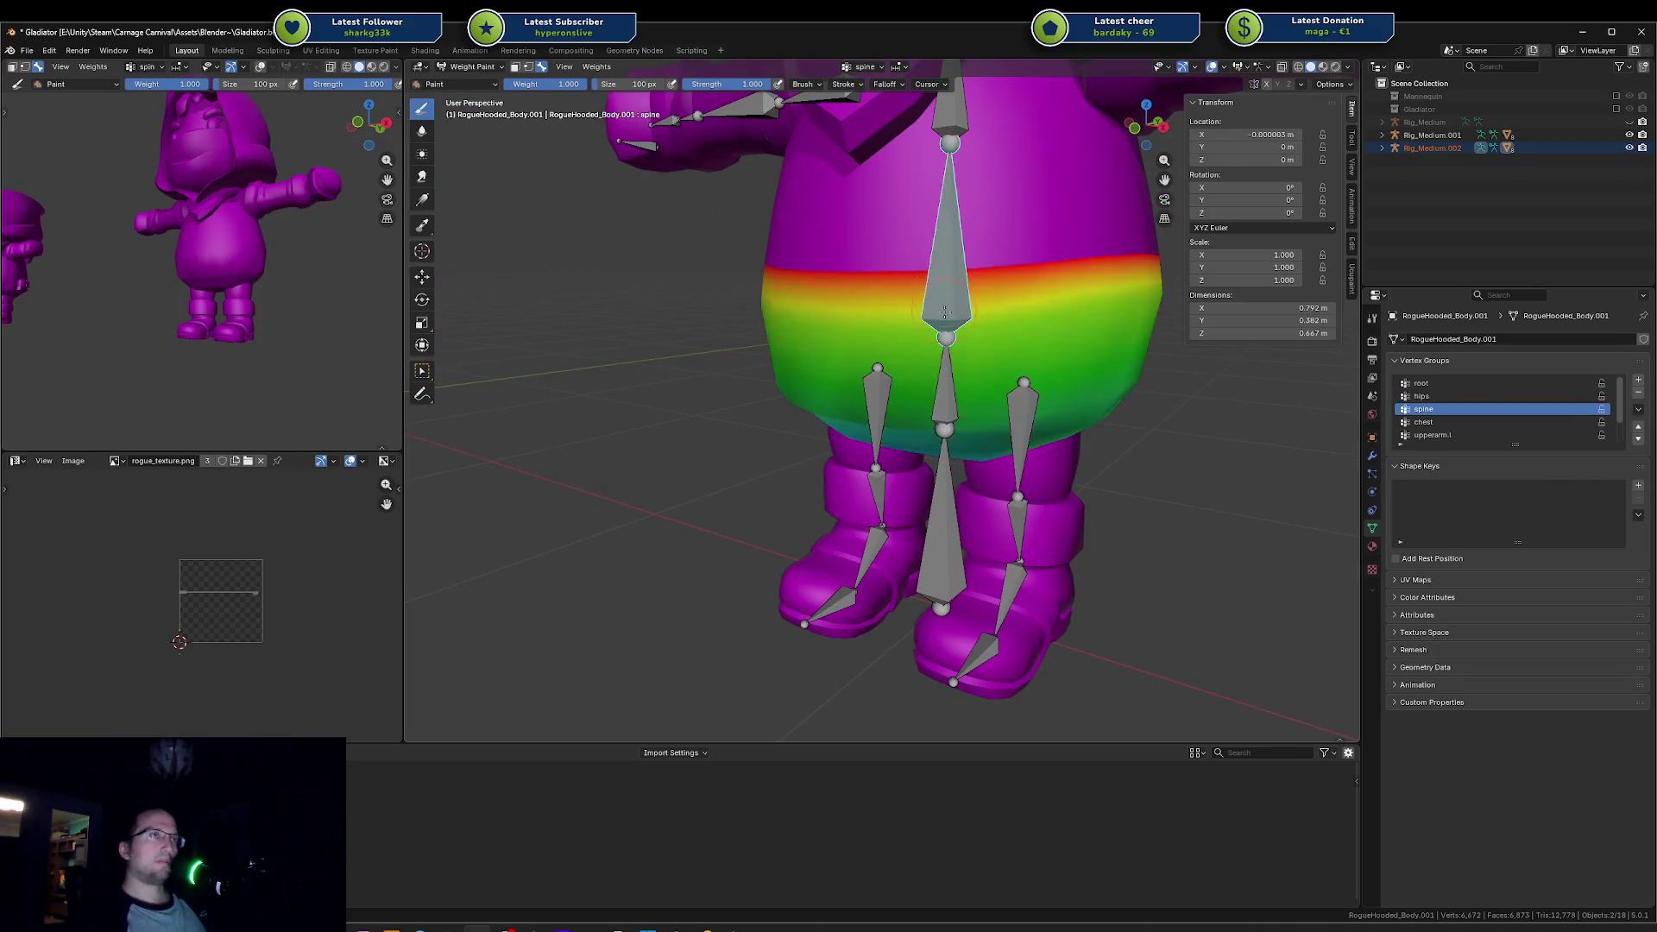
scroll(1117, 131, down, 2)
Step: Show upperarm.l and chest weights, test the chest rotation on X, then return to Object Mode
ctrl+click(1042, 164)
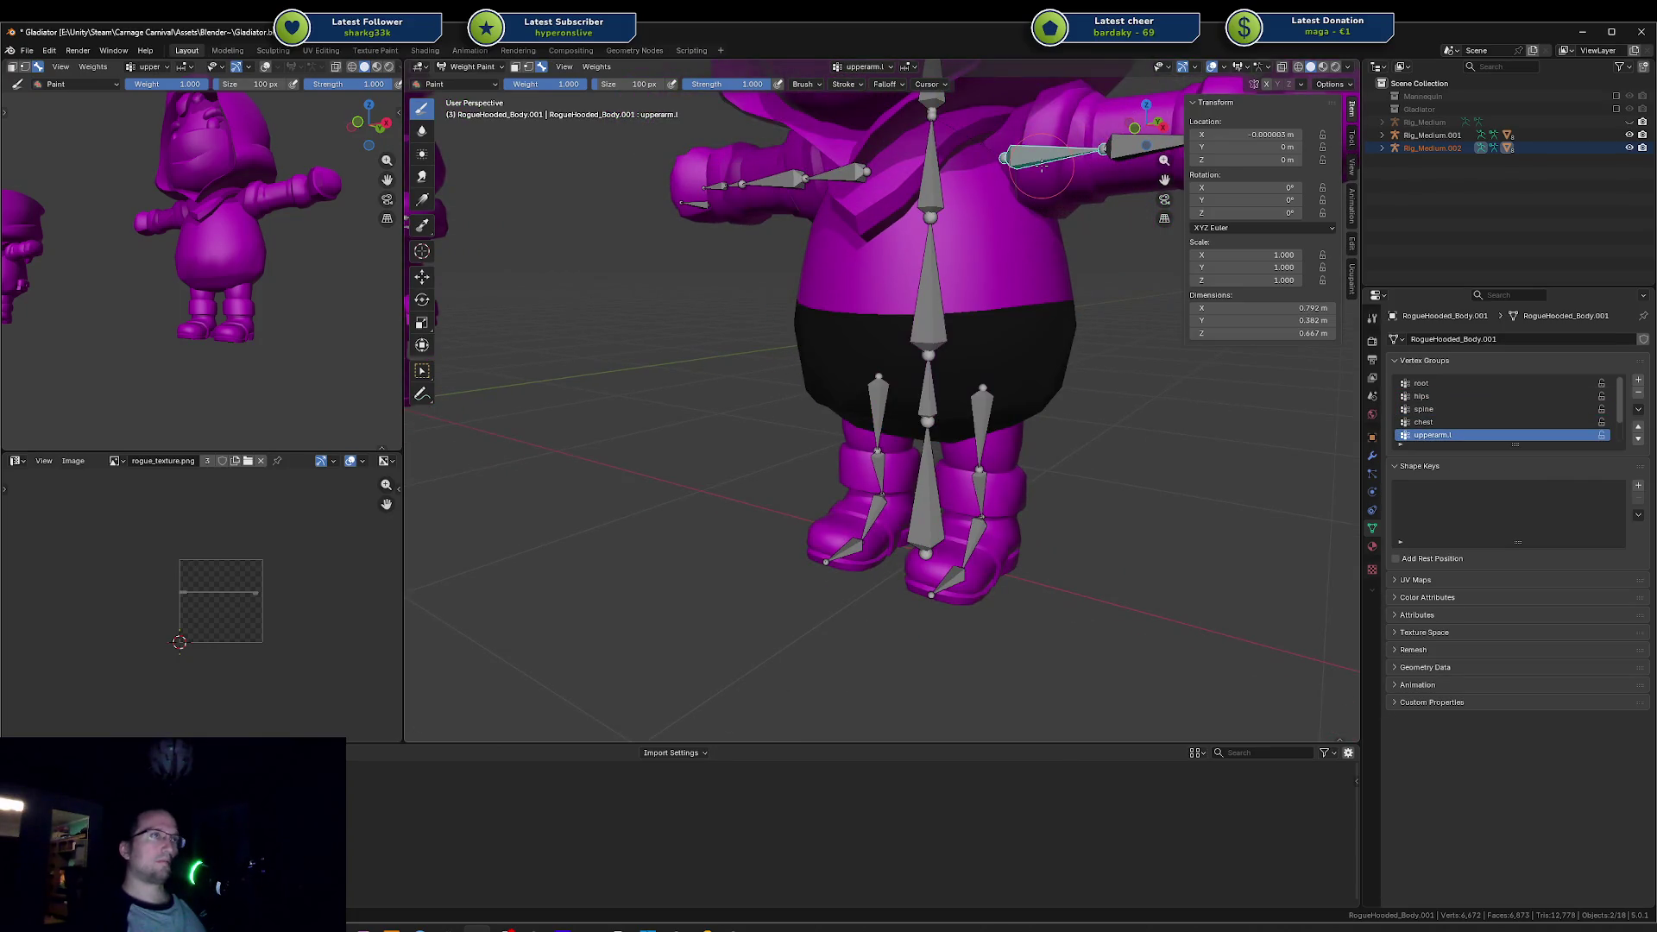
ctrl+click(932, 180)
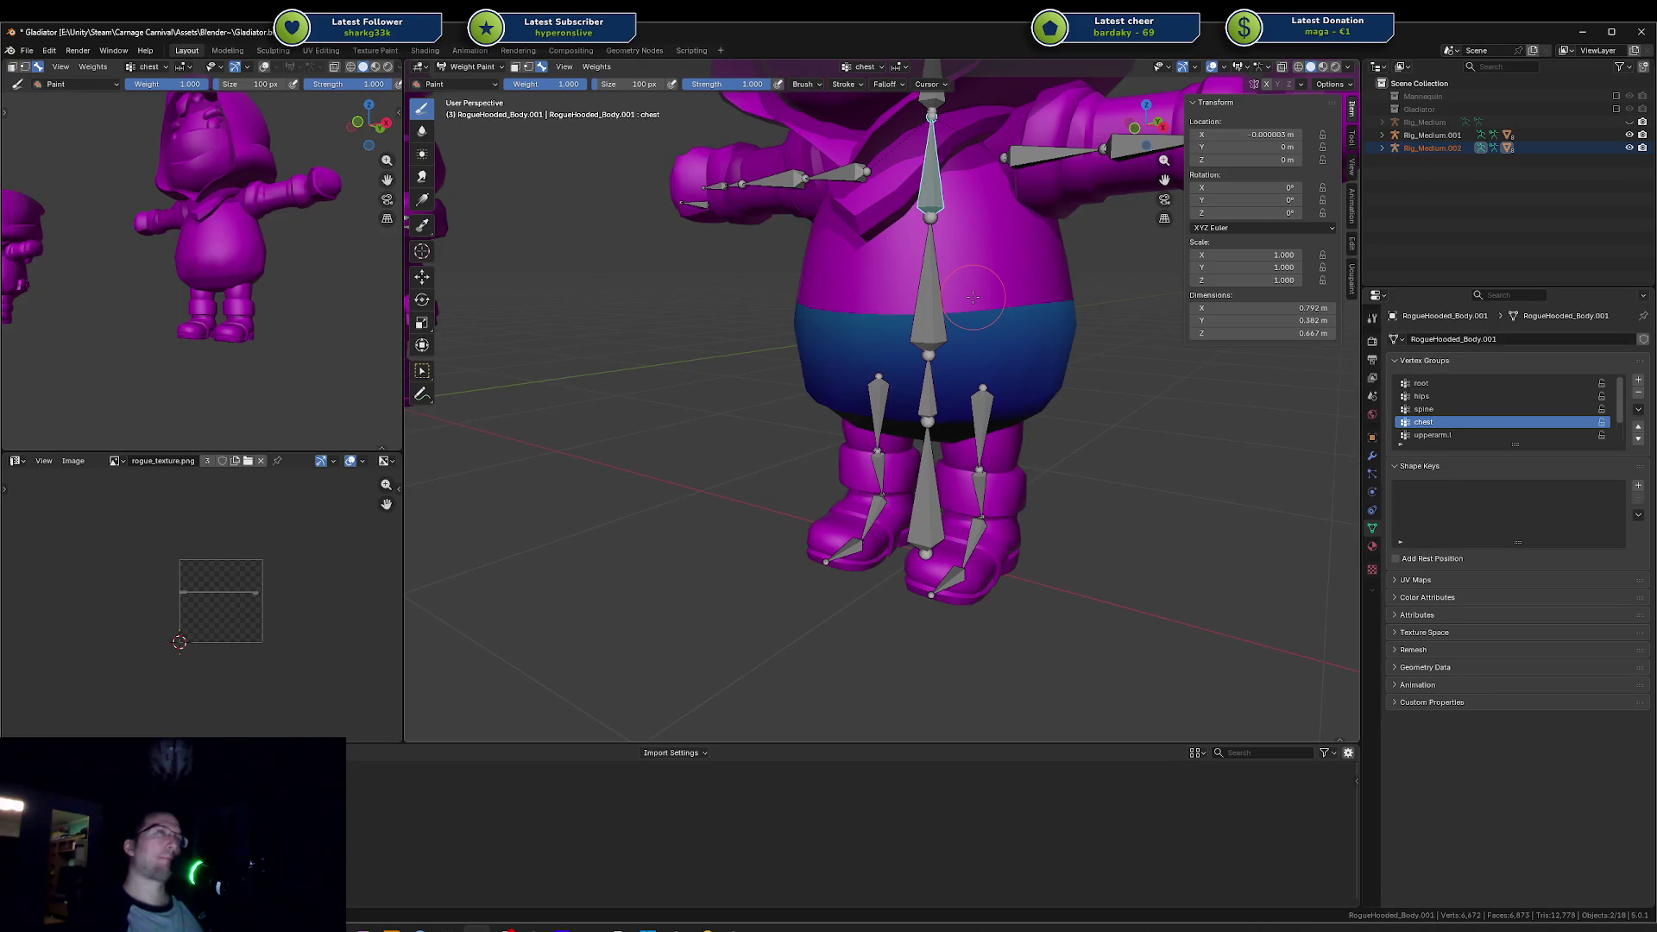
key(r)
key(x)
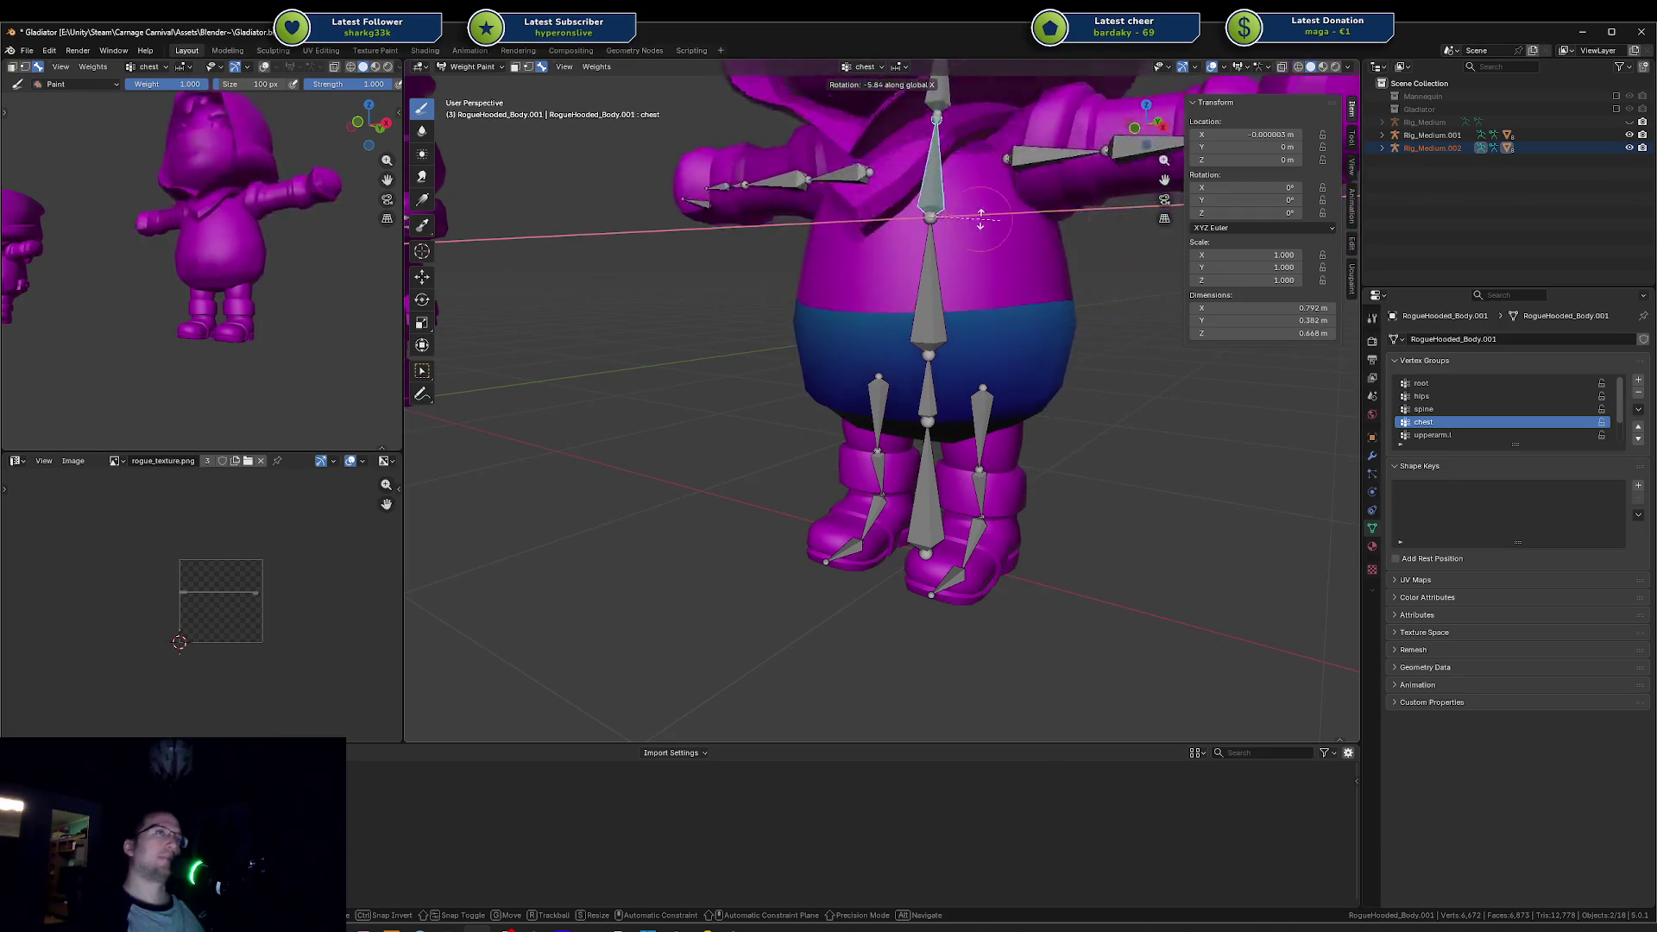
key(Escape)
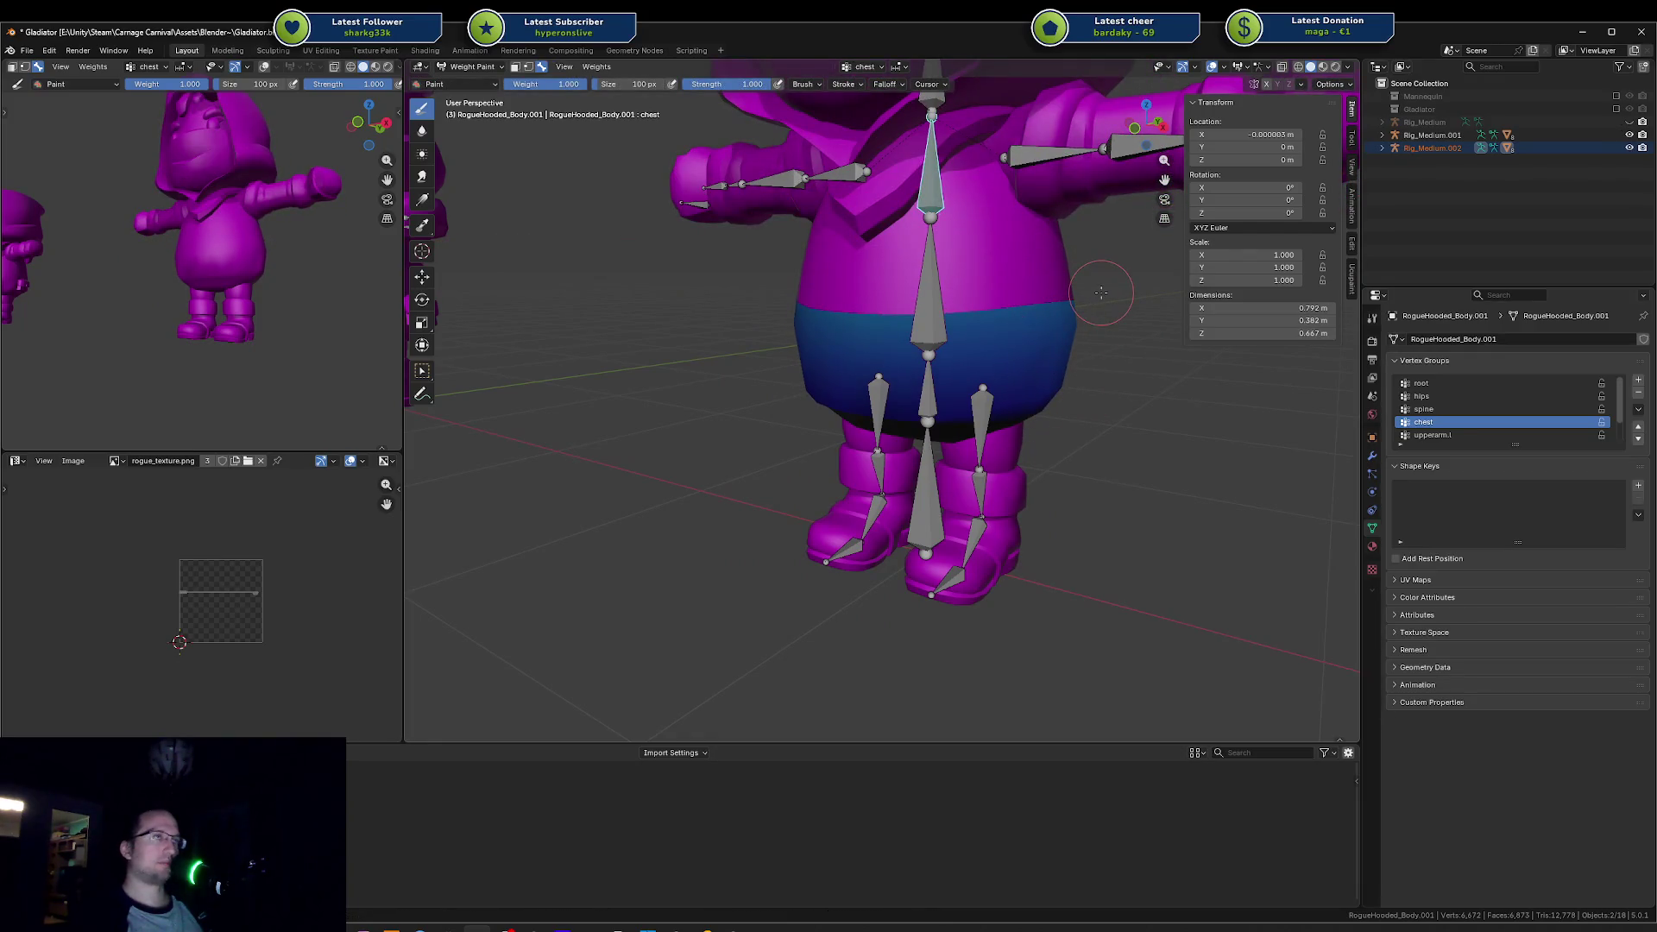
key(ctrl+Tab)
click(984, 302)
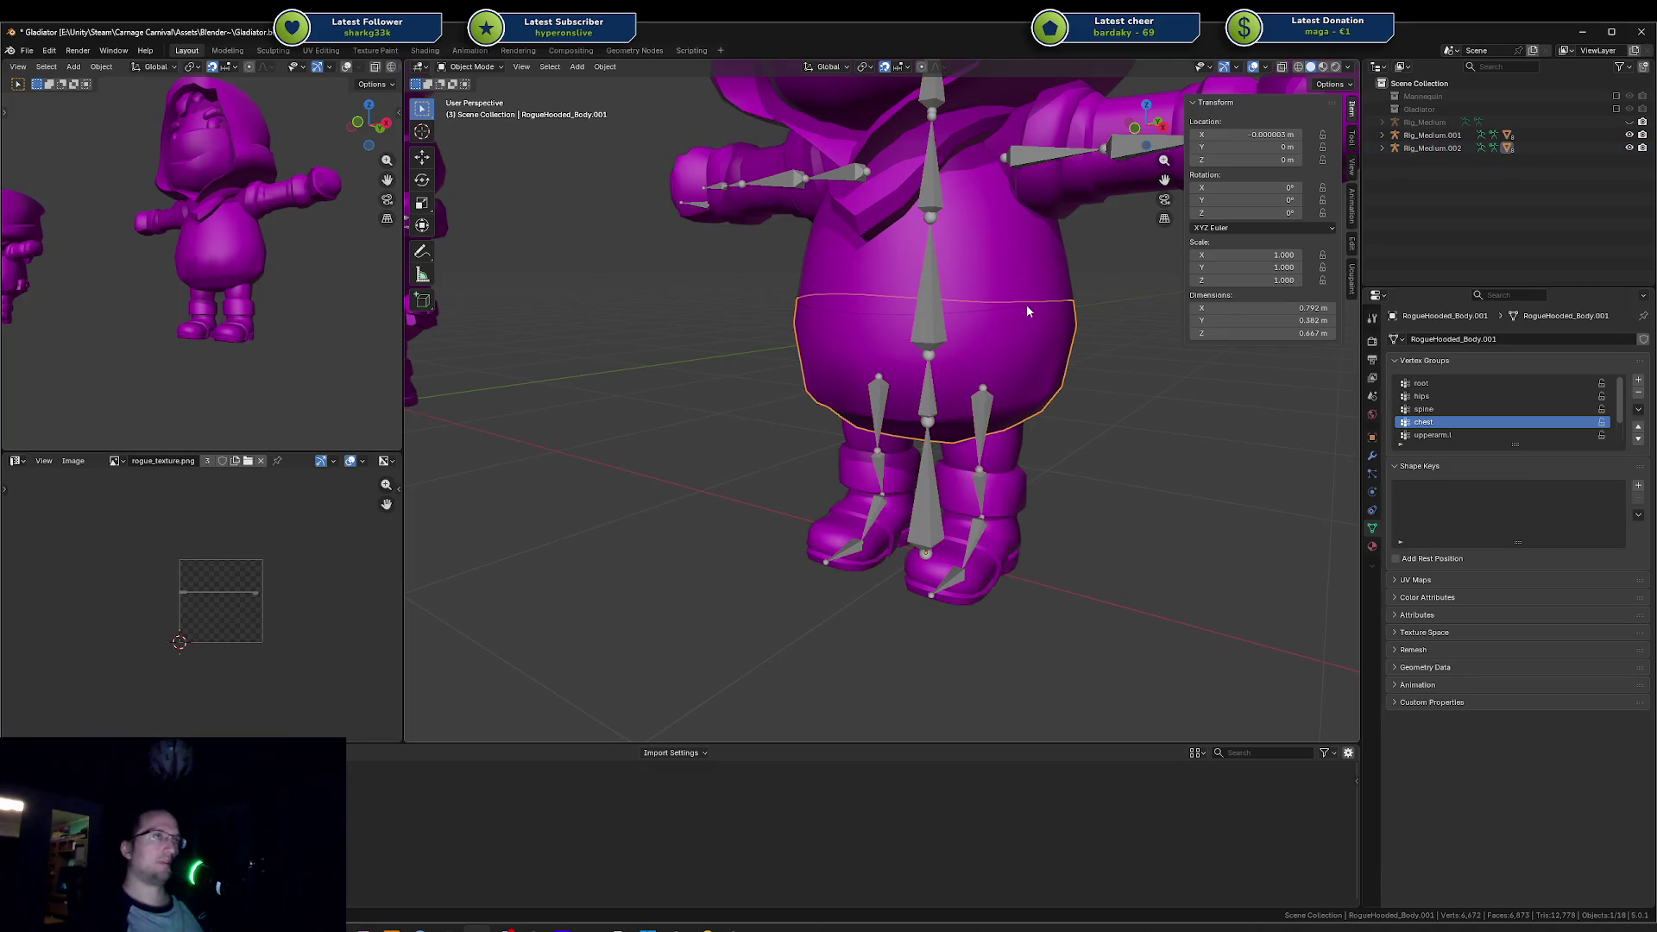
Step: In Edit Mode, select the waist edge loop and remove it from the chest vertex group
key(Tab)
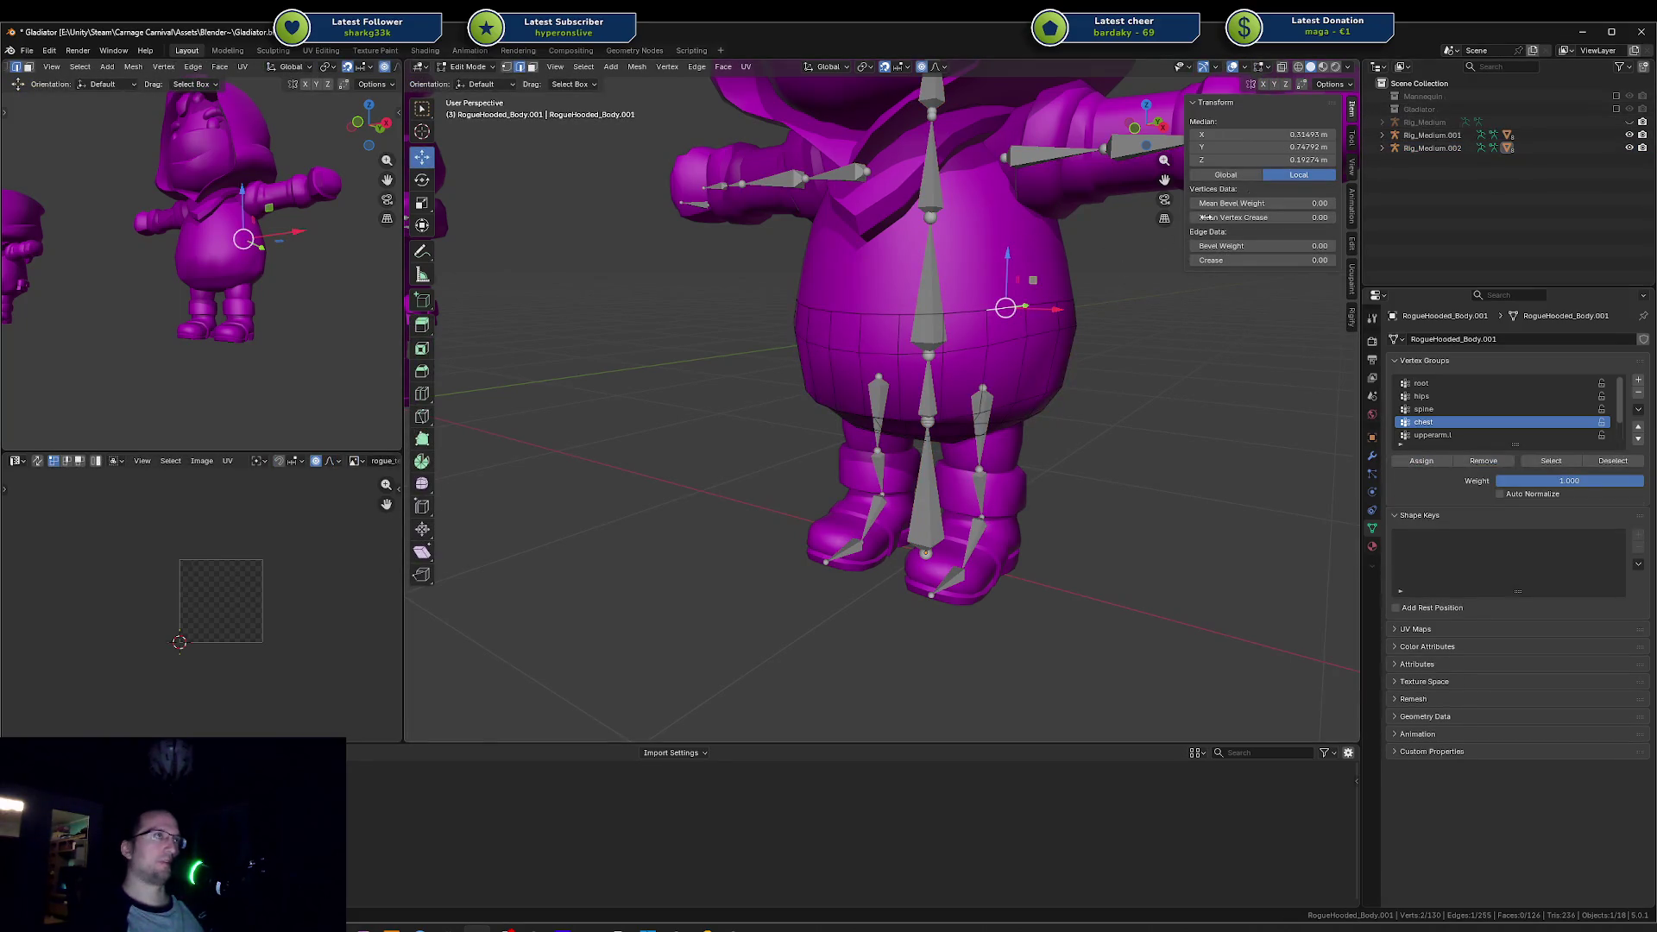
key(alt+a)
click(971, 309)
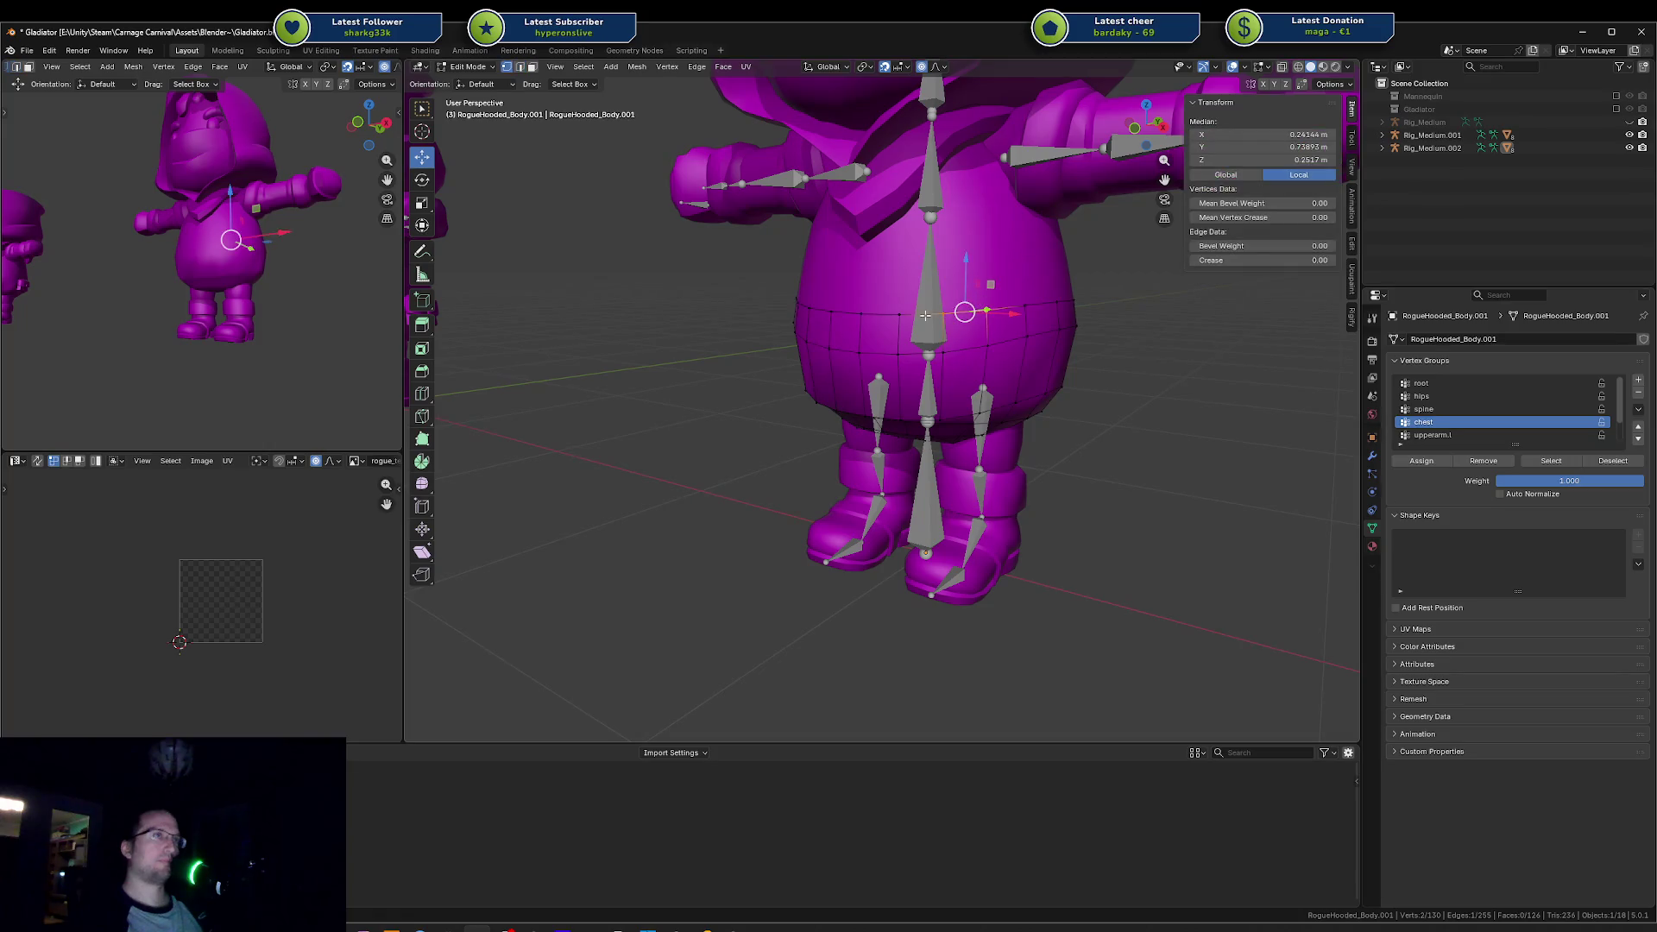
click(864, 301)
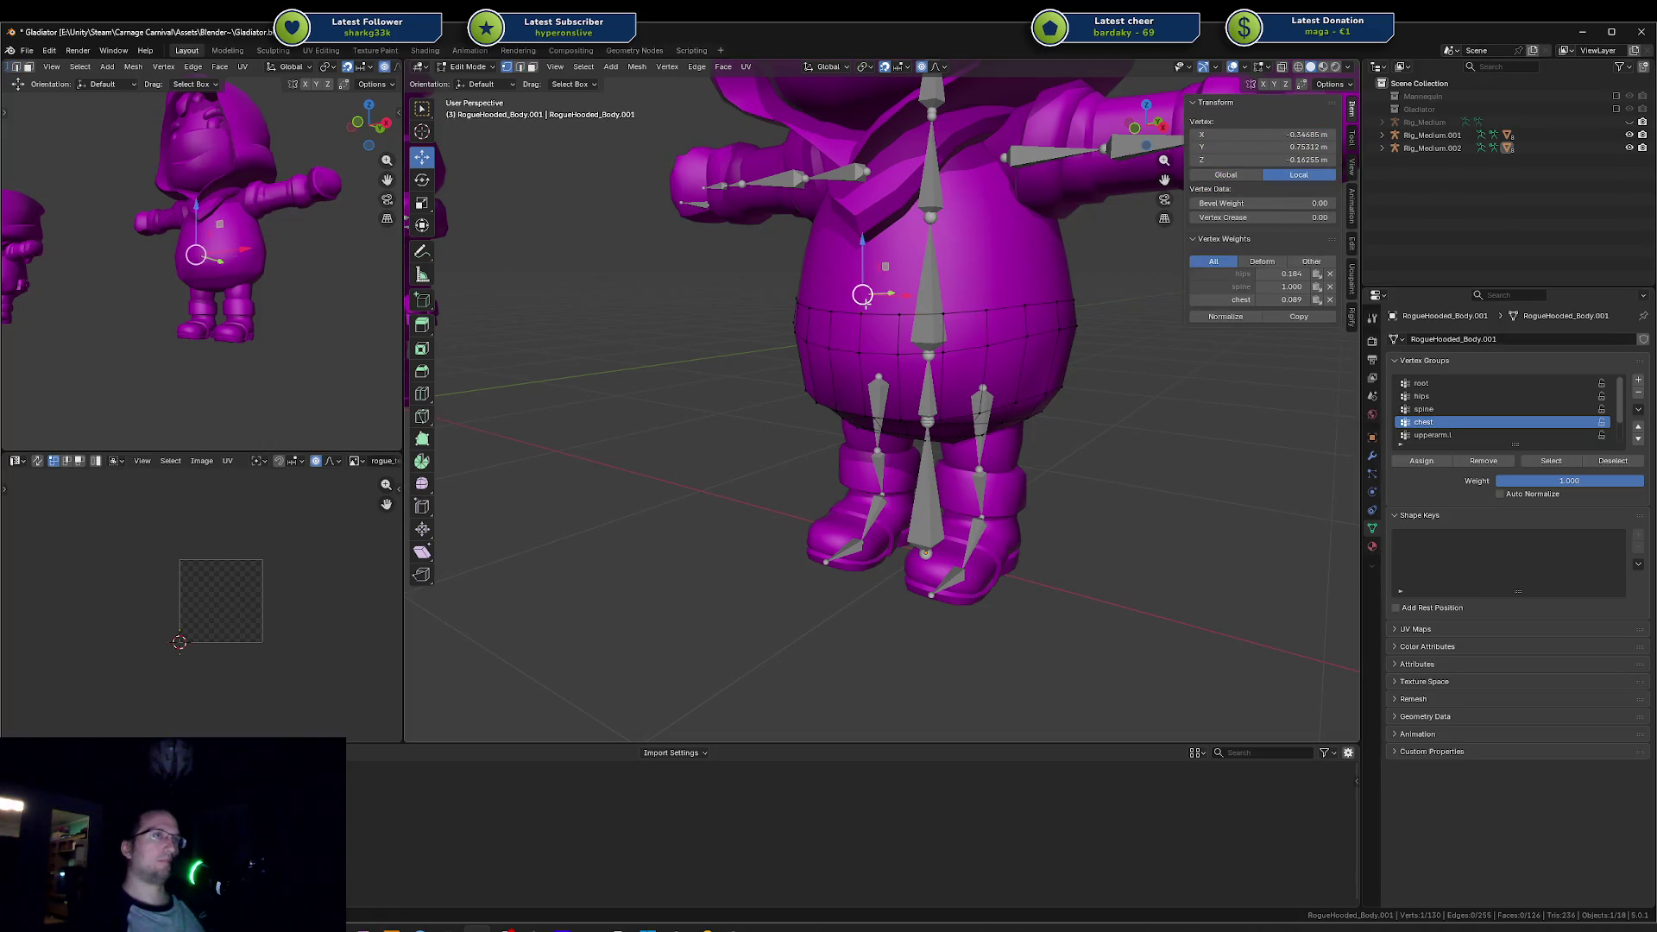
click(862, 313)
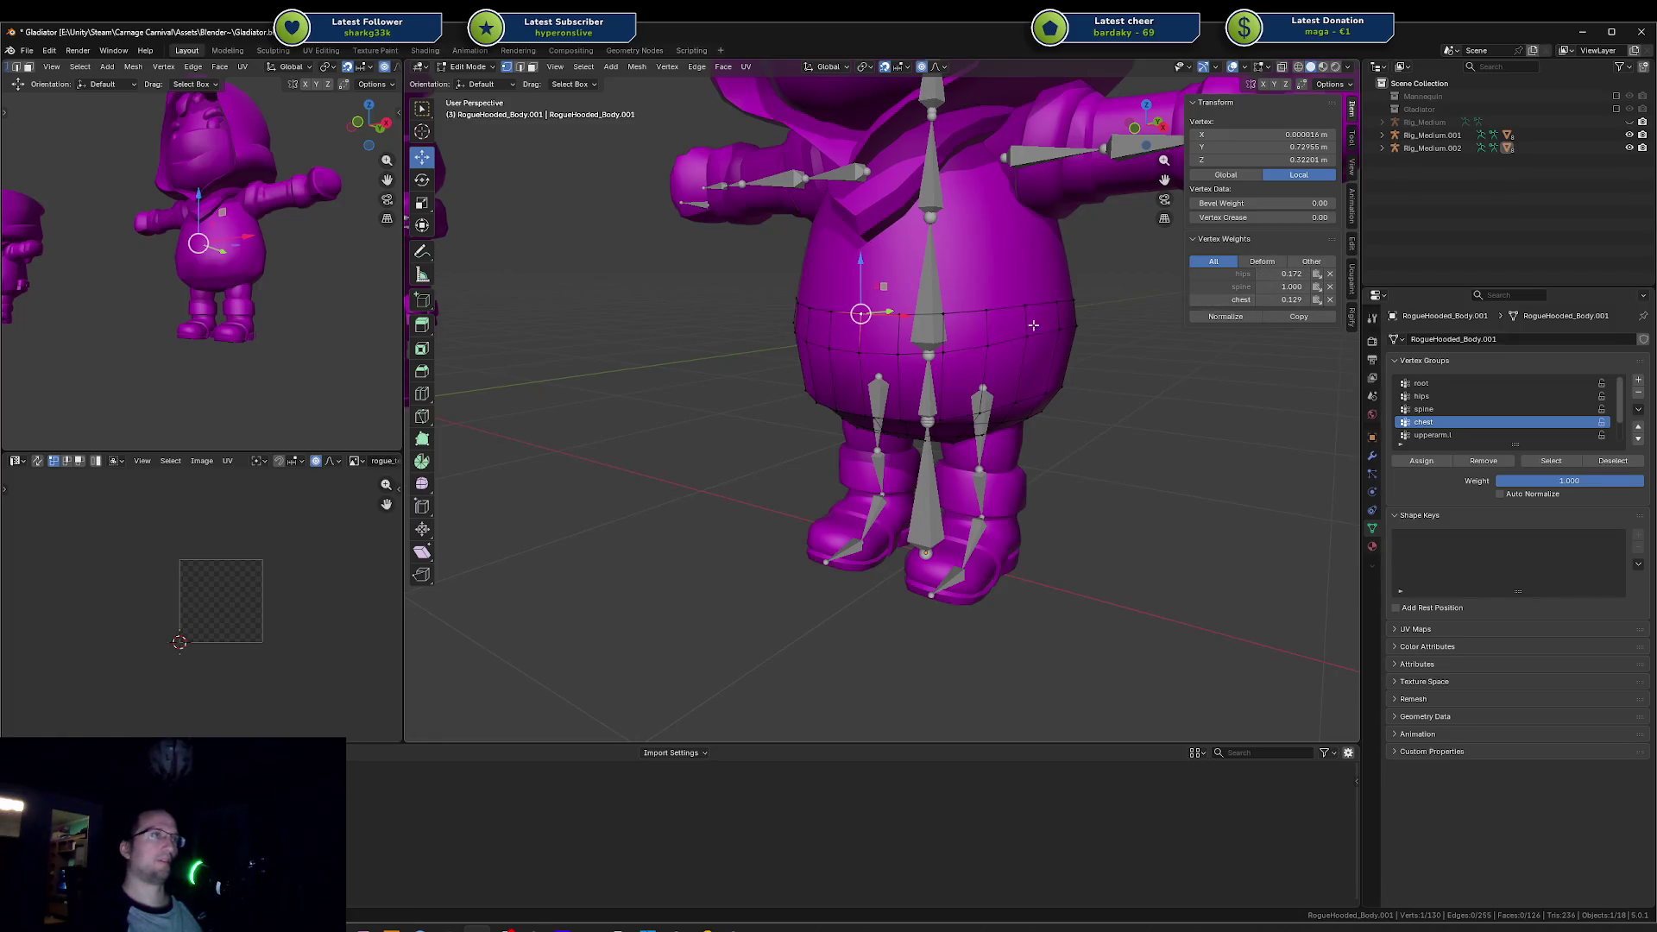
alt+click(931, 314)
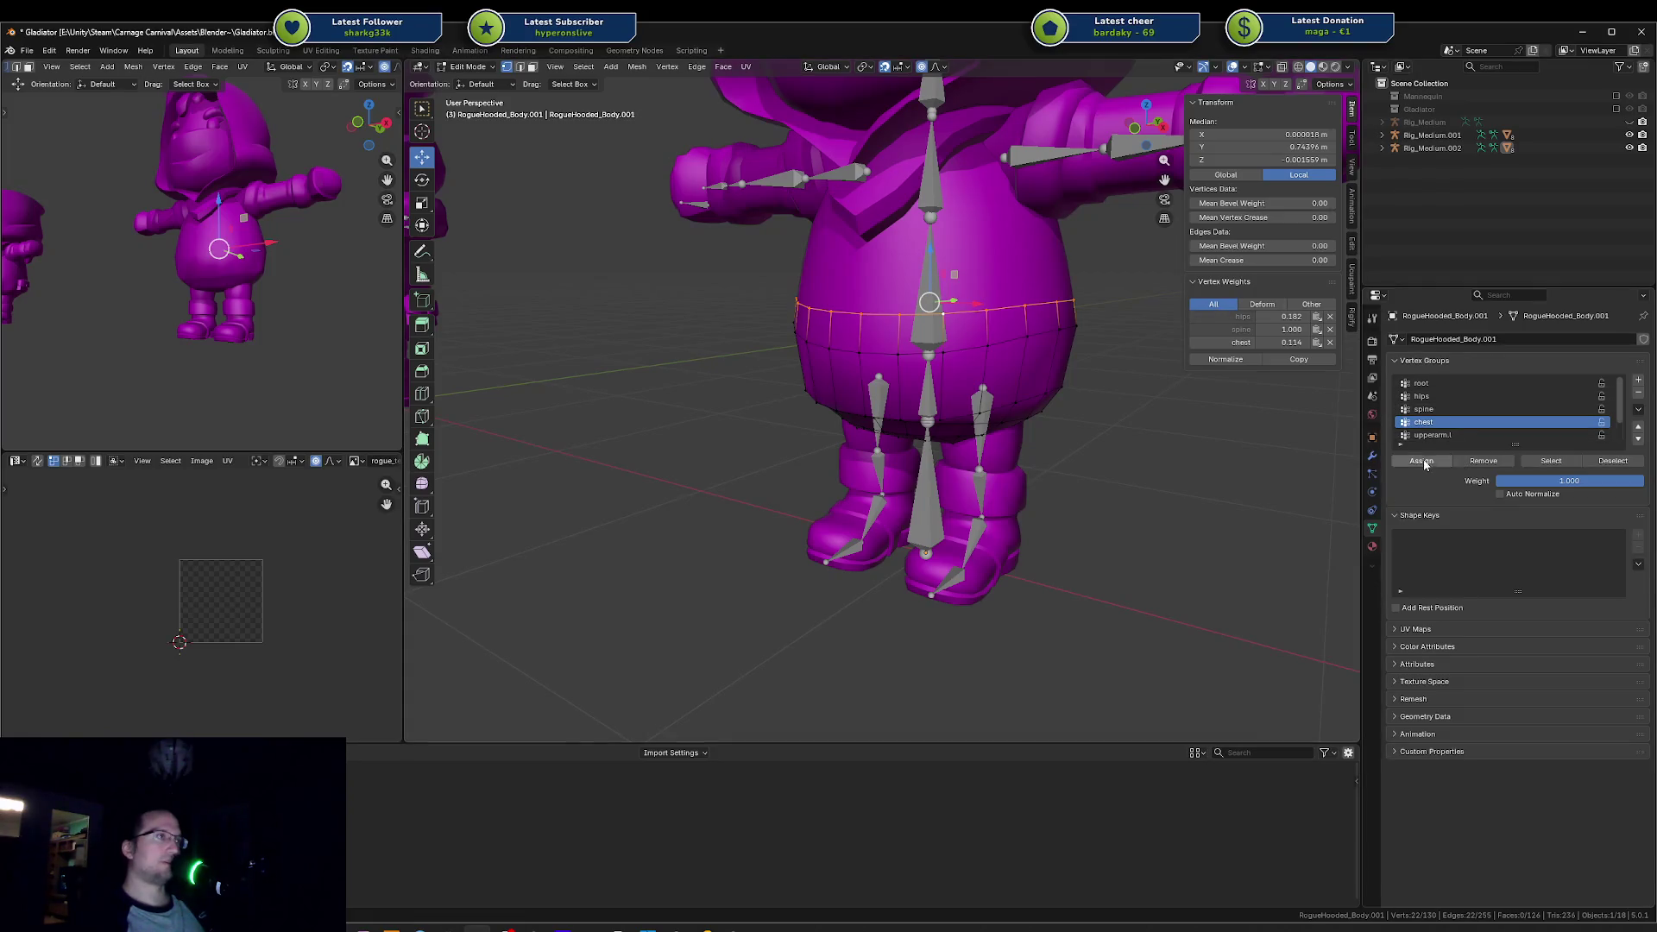
click(1482, 461)
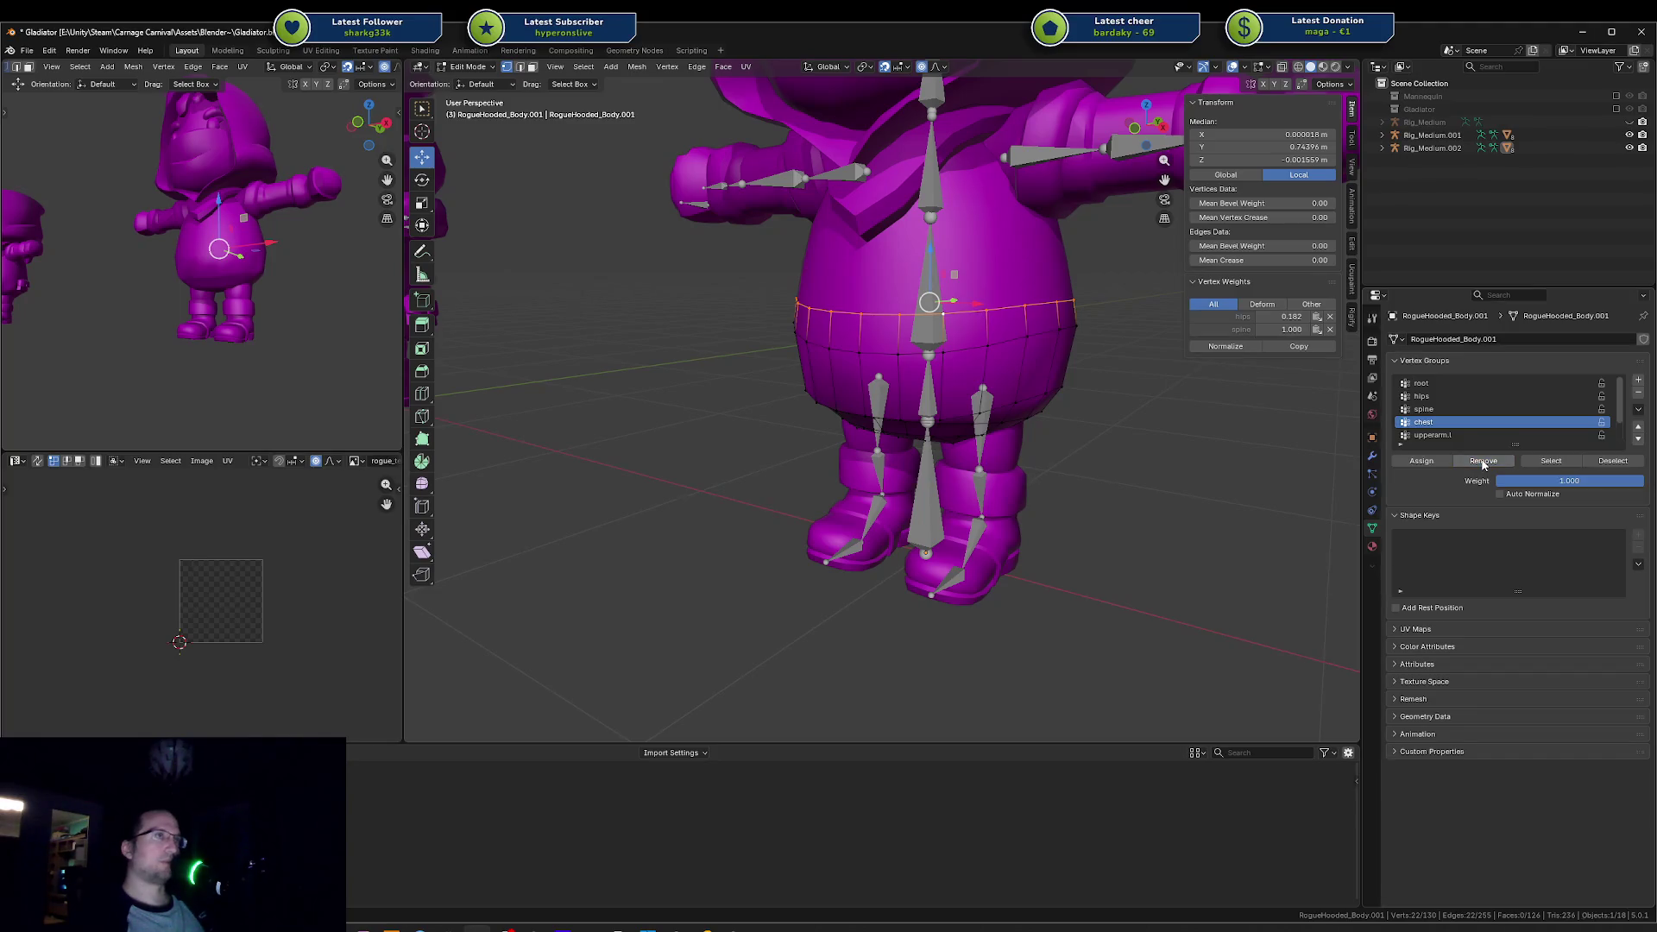
click(1161, 409)
Step: Save Gladiator.blend, then pose the rig and start rotating the spine bone on X
key(ctrl+s)
key(Tab)
click(963, 277)
key(ctrl+Tab)
click(932, 285)
key(r)
key(x)
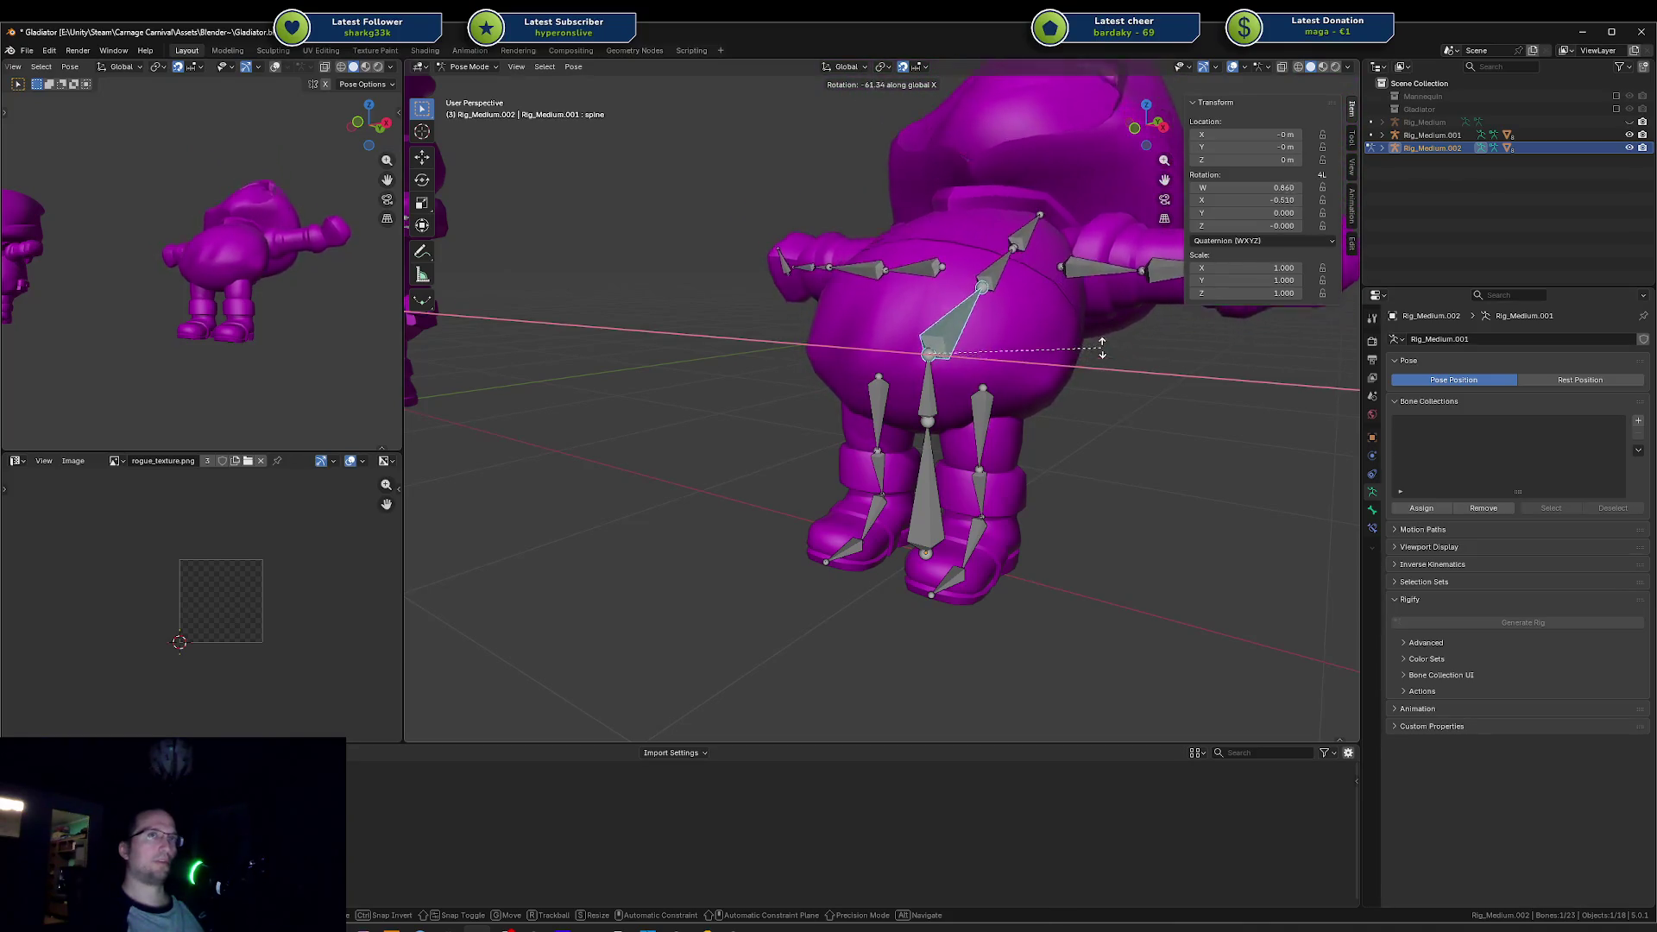
Step: Bend the spine and chest bones on X and inspect the waist deformation from several angles
click(1045, 283)
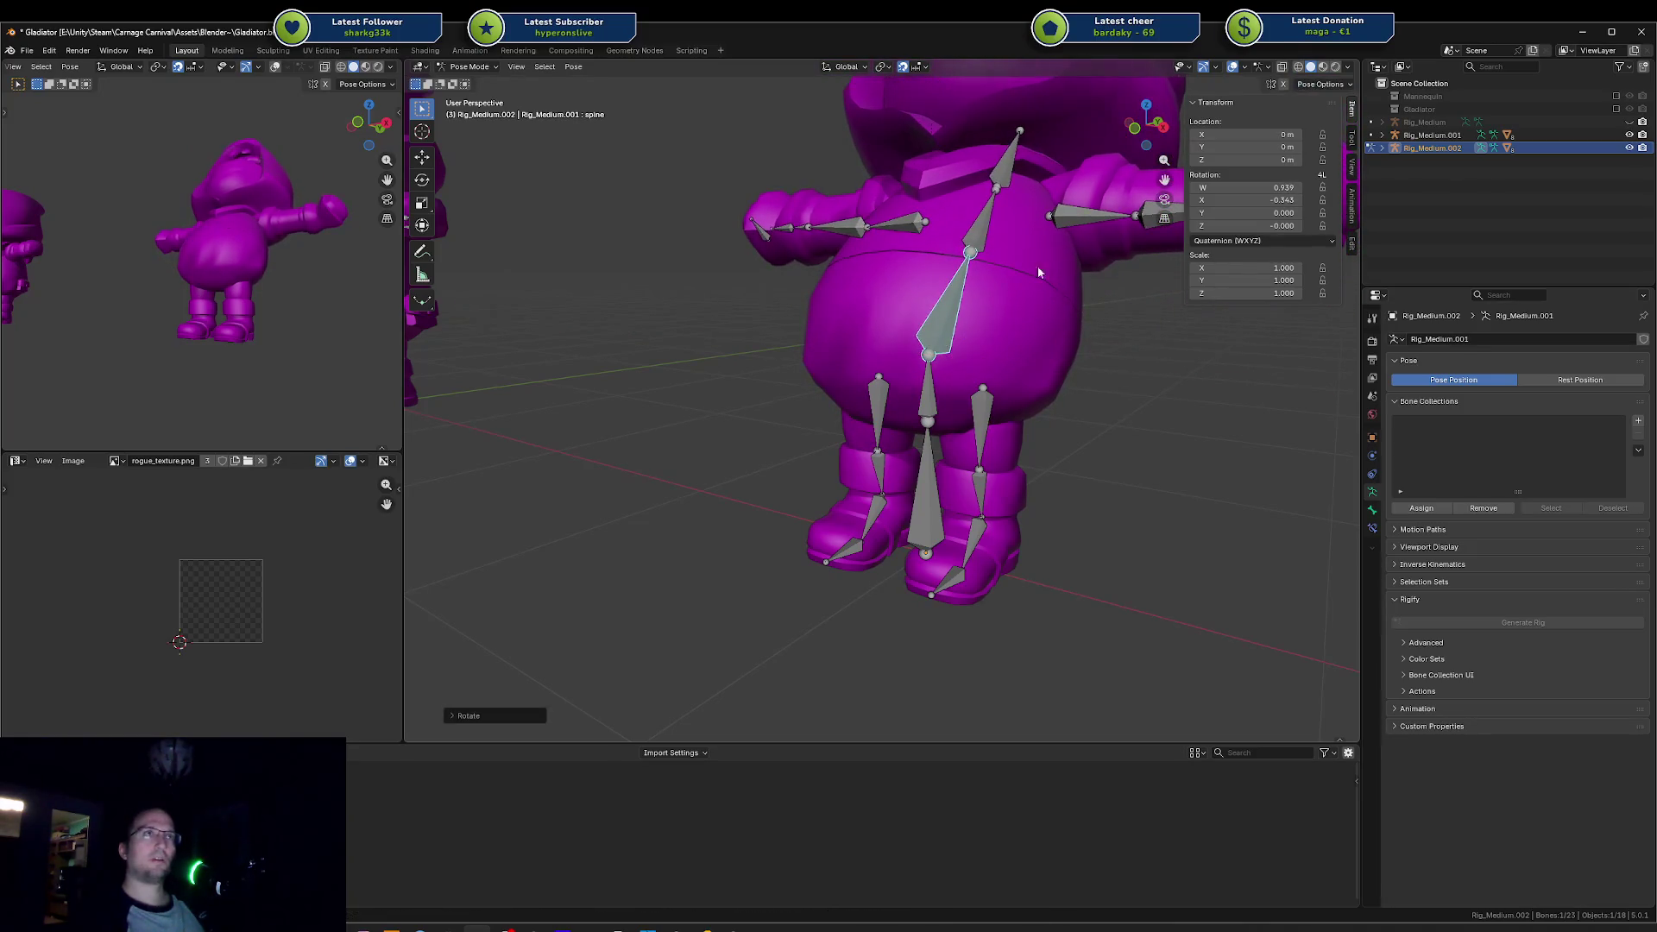
click(996, 226)
key(r)
key(x)
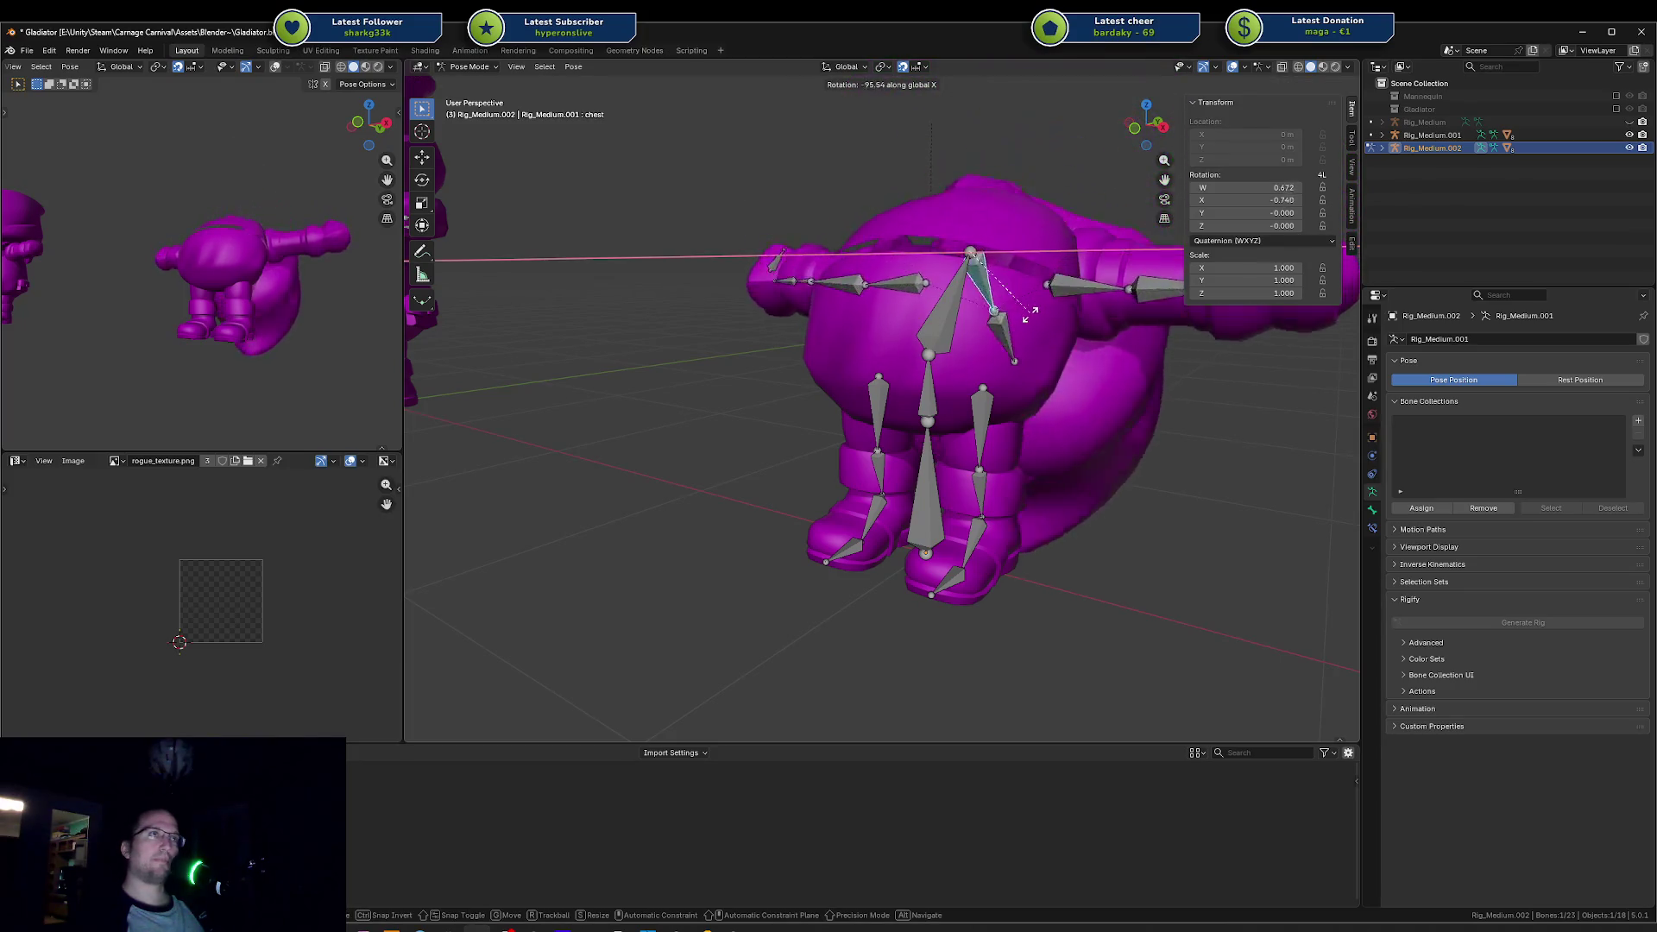
click(992, 341)
mouse_move(345, 258)
mouse_down()
mouse_move(321, 257)
mouse_move(320, 287)
mouse_move(254, 194)
mouse_move(200, 228)
mouse_up()
click(893, 236)
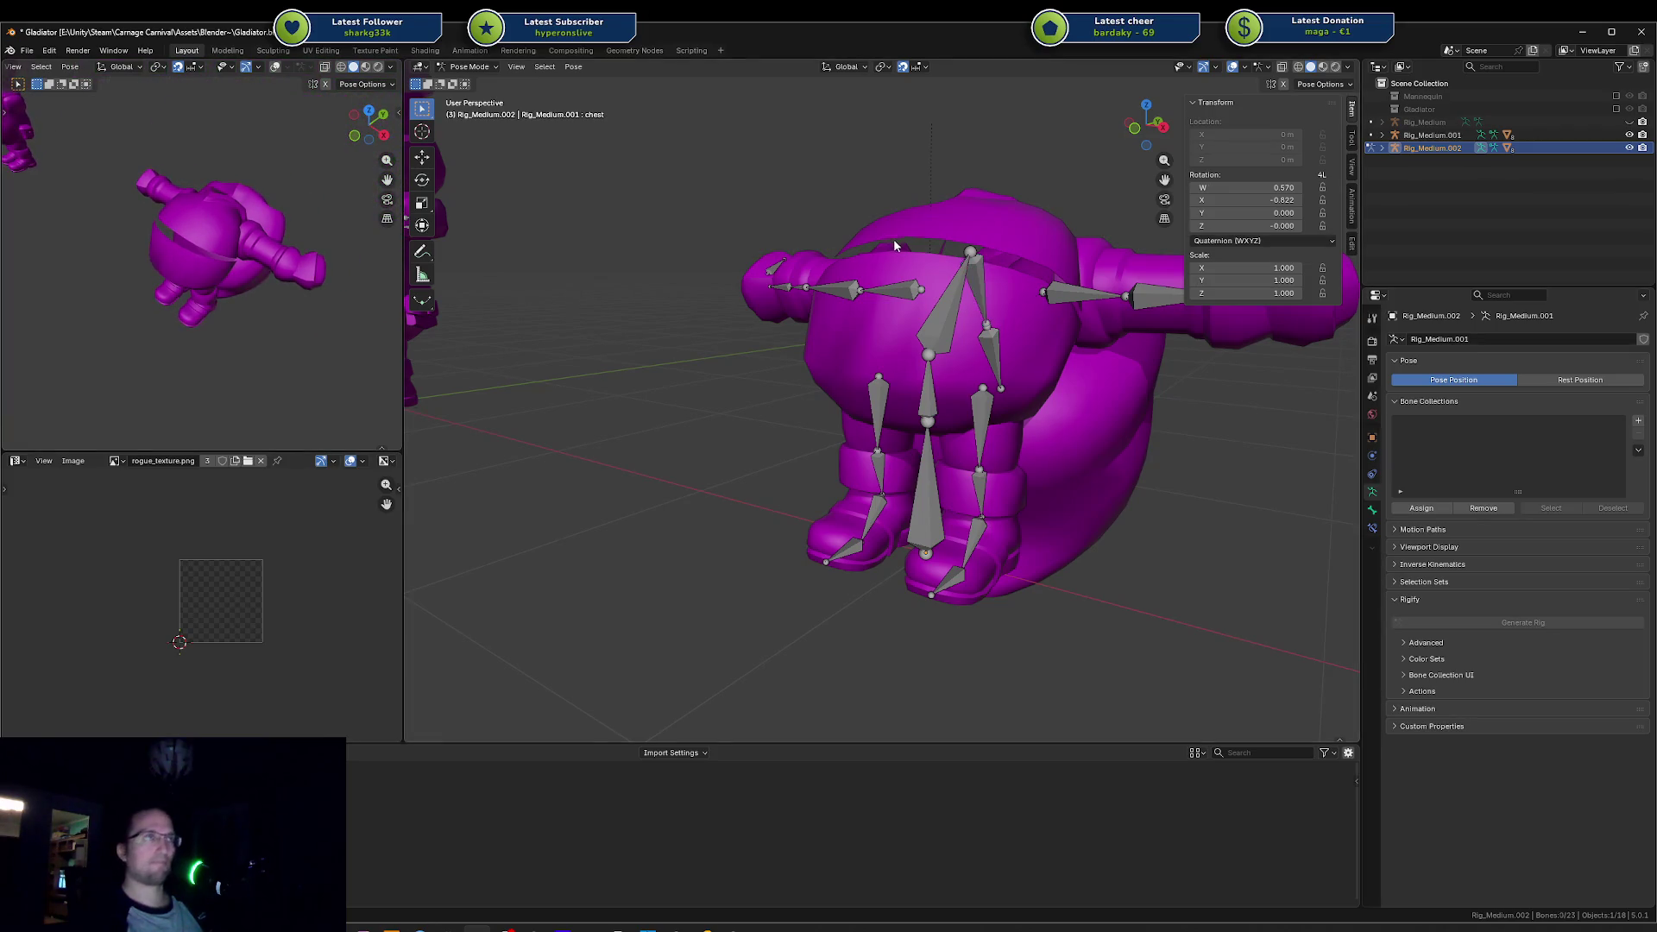
drag(893, 237, 917, 283)
key(ctrl+z)
key(ctrl+shift+z)
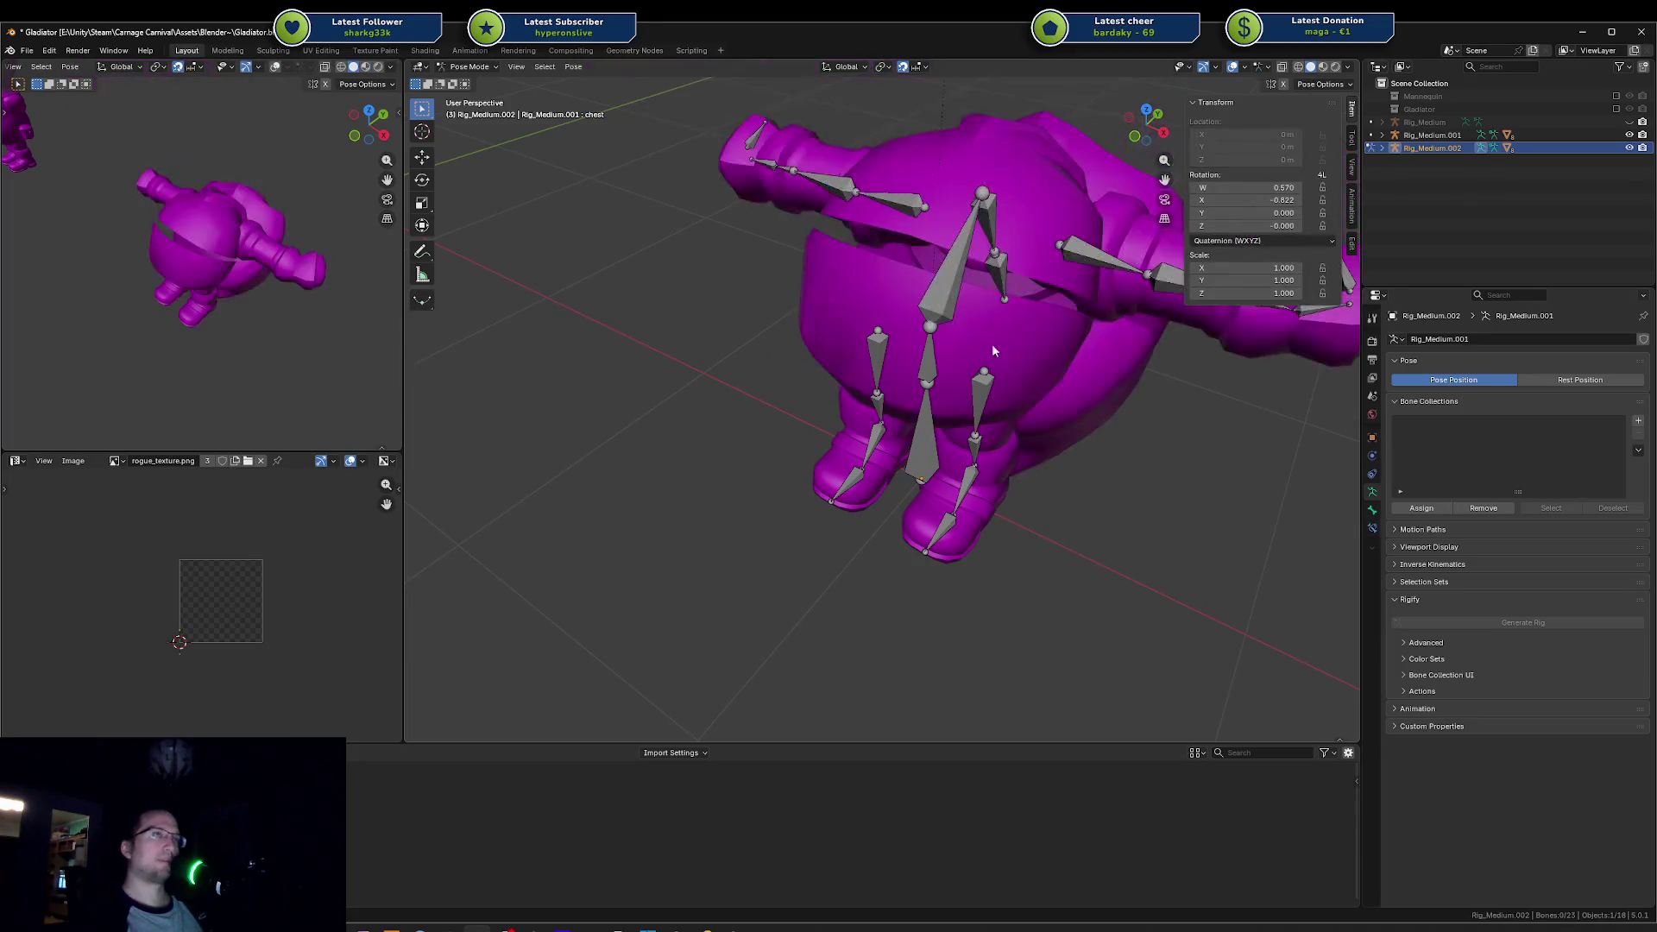
Step: Clear the spine rotation with Alt+R and return to Object Mode with the body mesh selected
key(Tab)
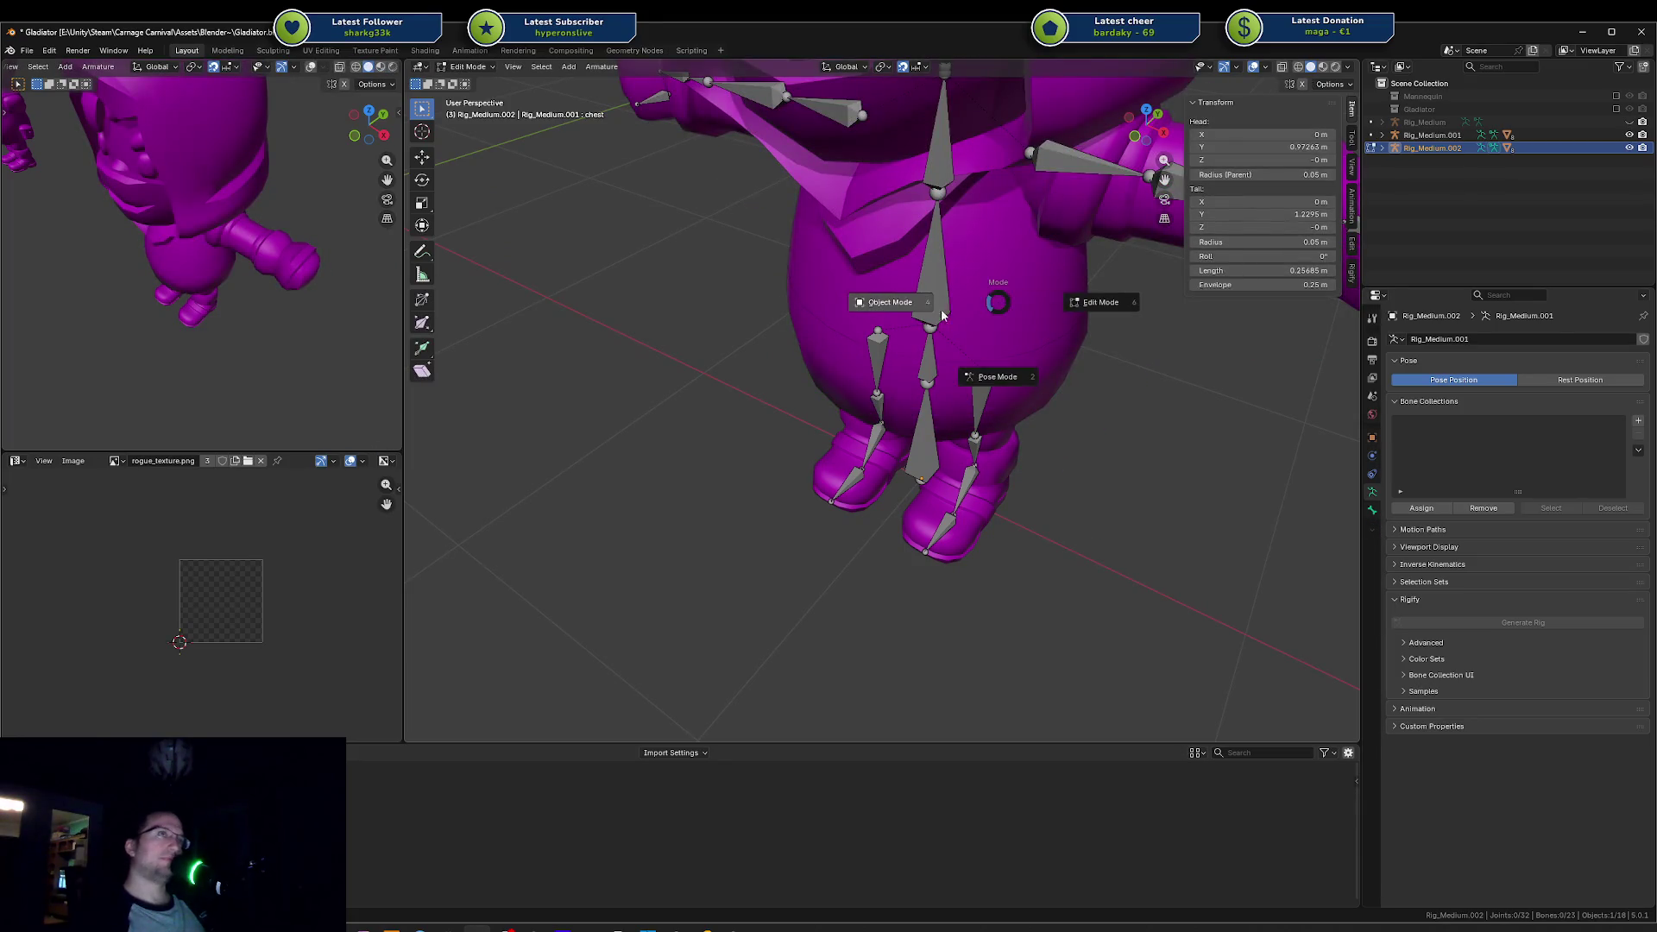
key(Tab)
click(1018, 306)
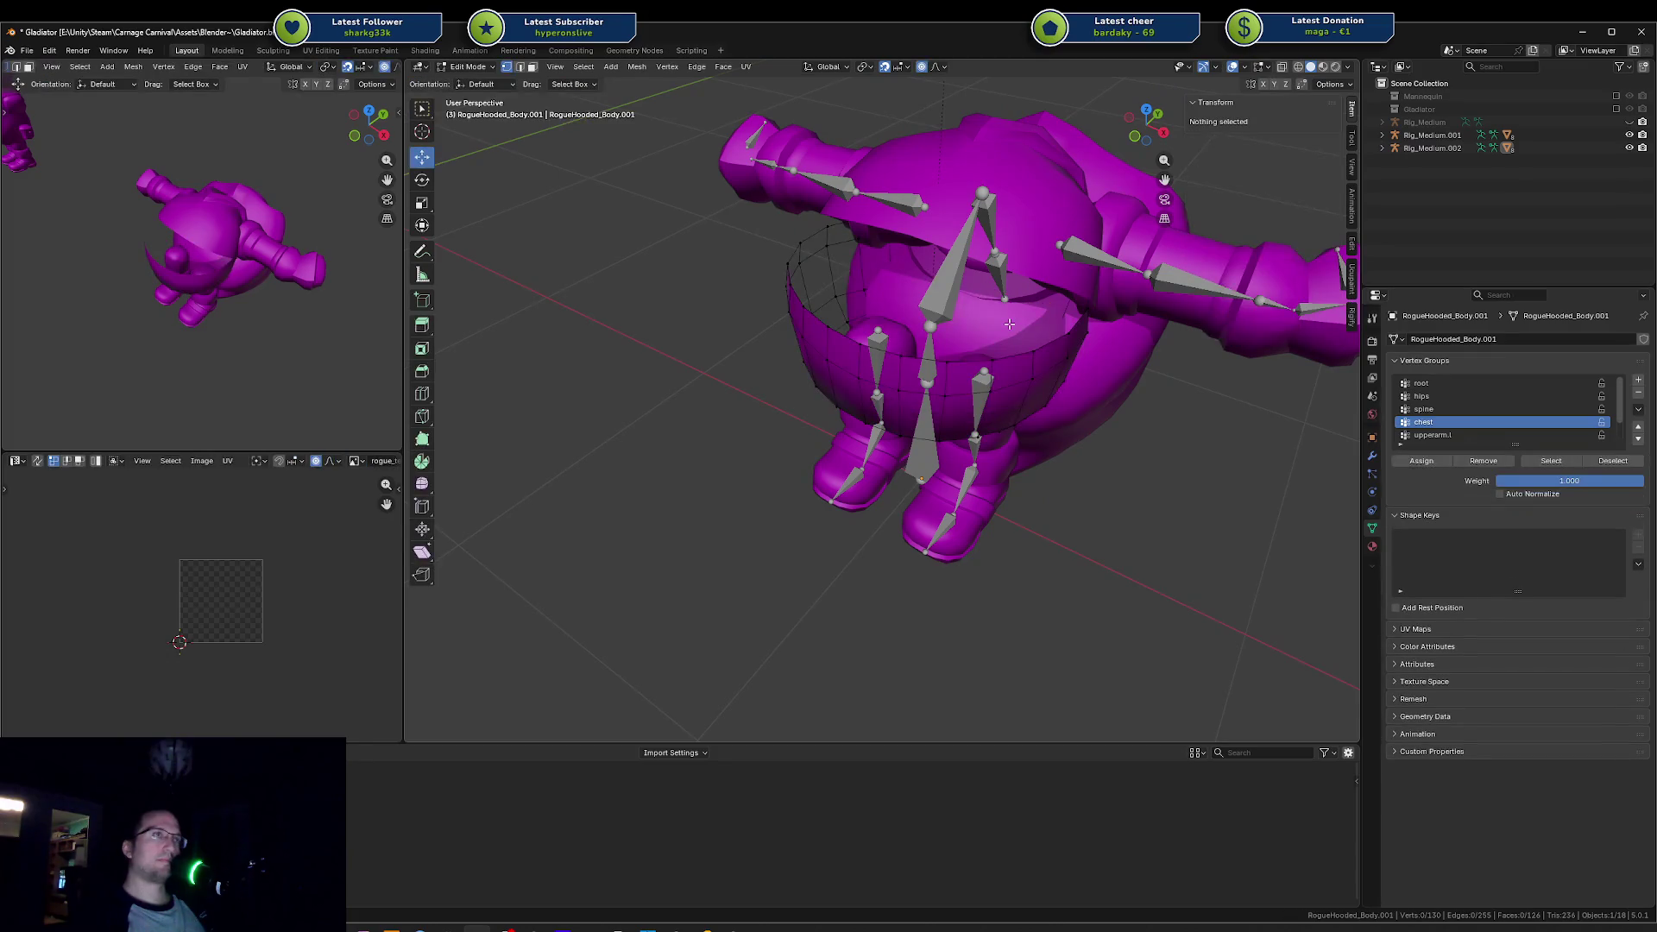
click(937, 287)
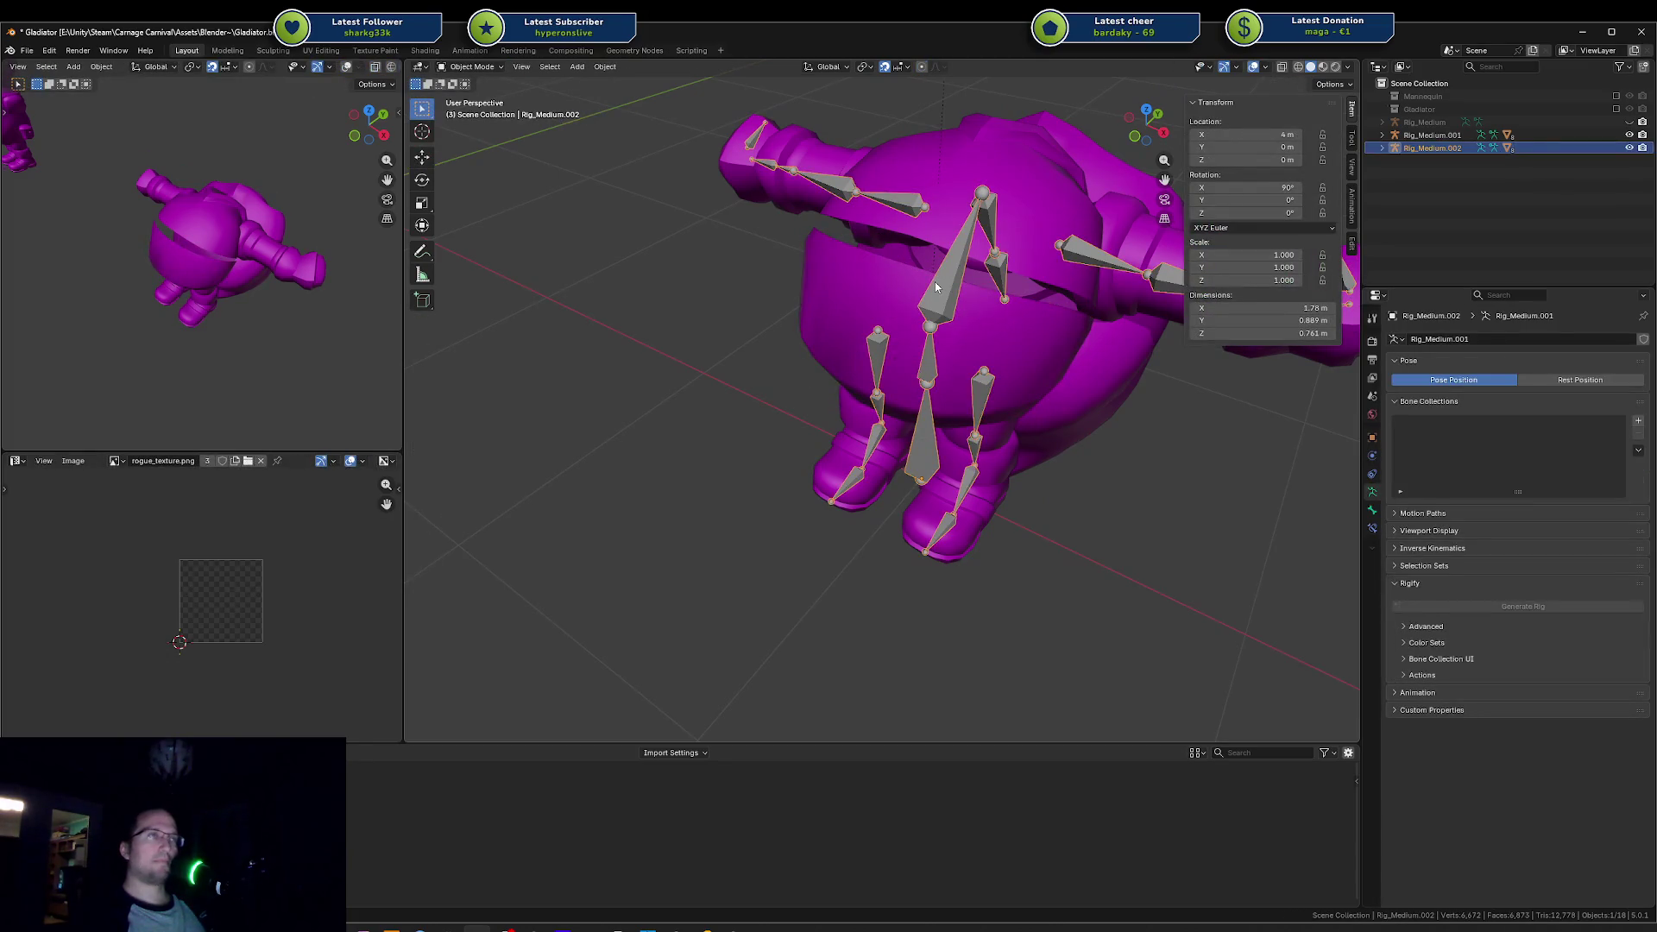
key(ctrl+Tab)
key(r)
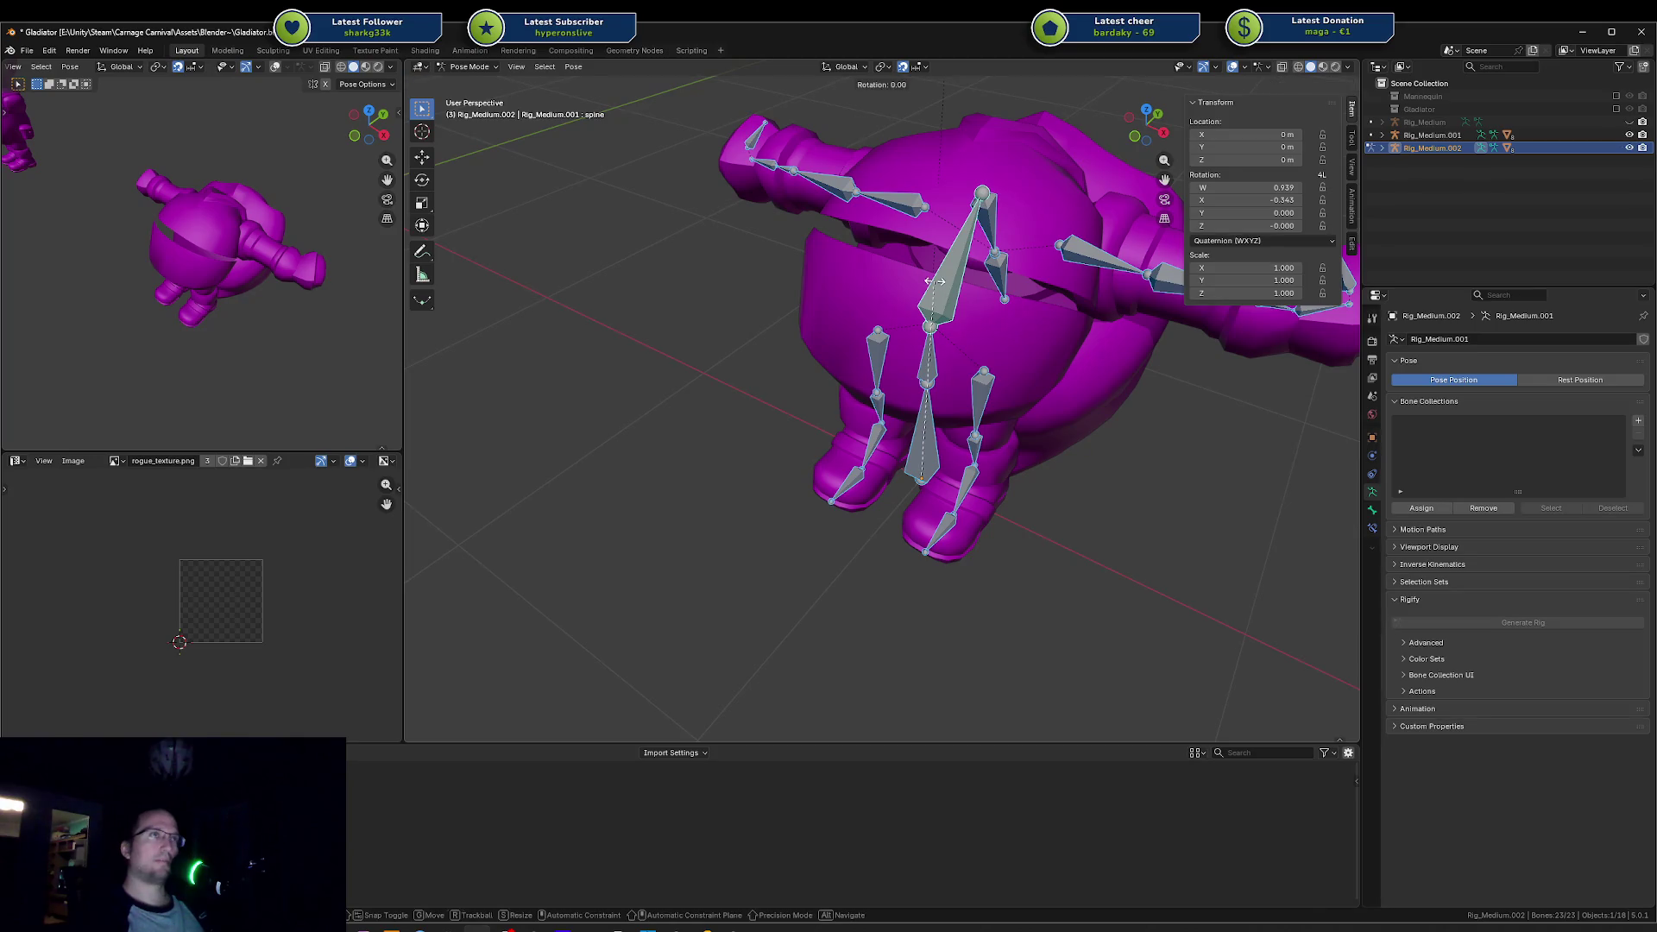
key(Escape)
key(alt+r)
key(ctrl+Tab)
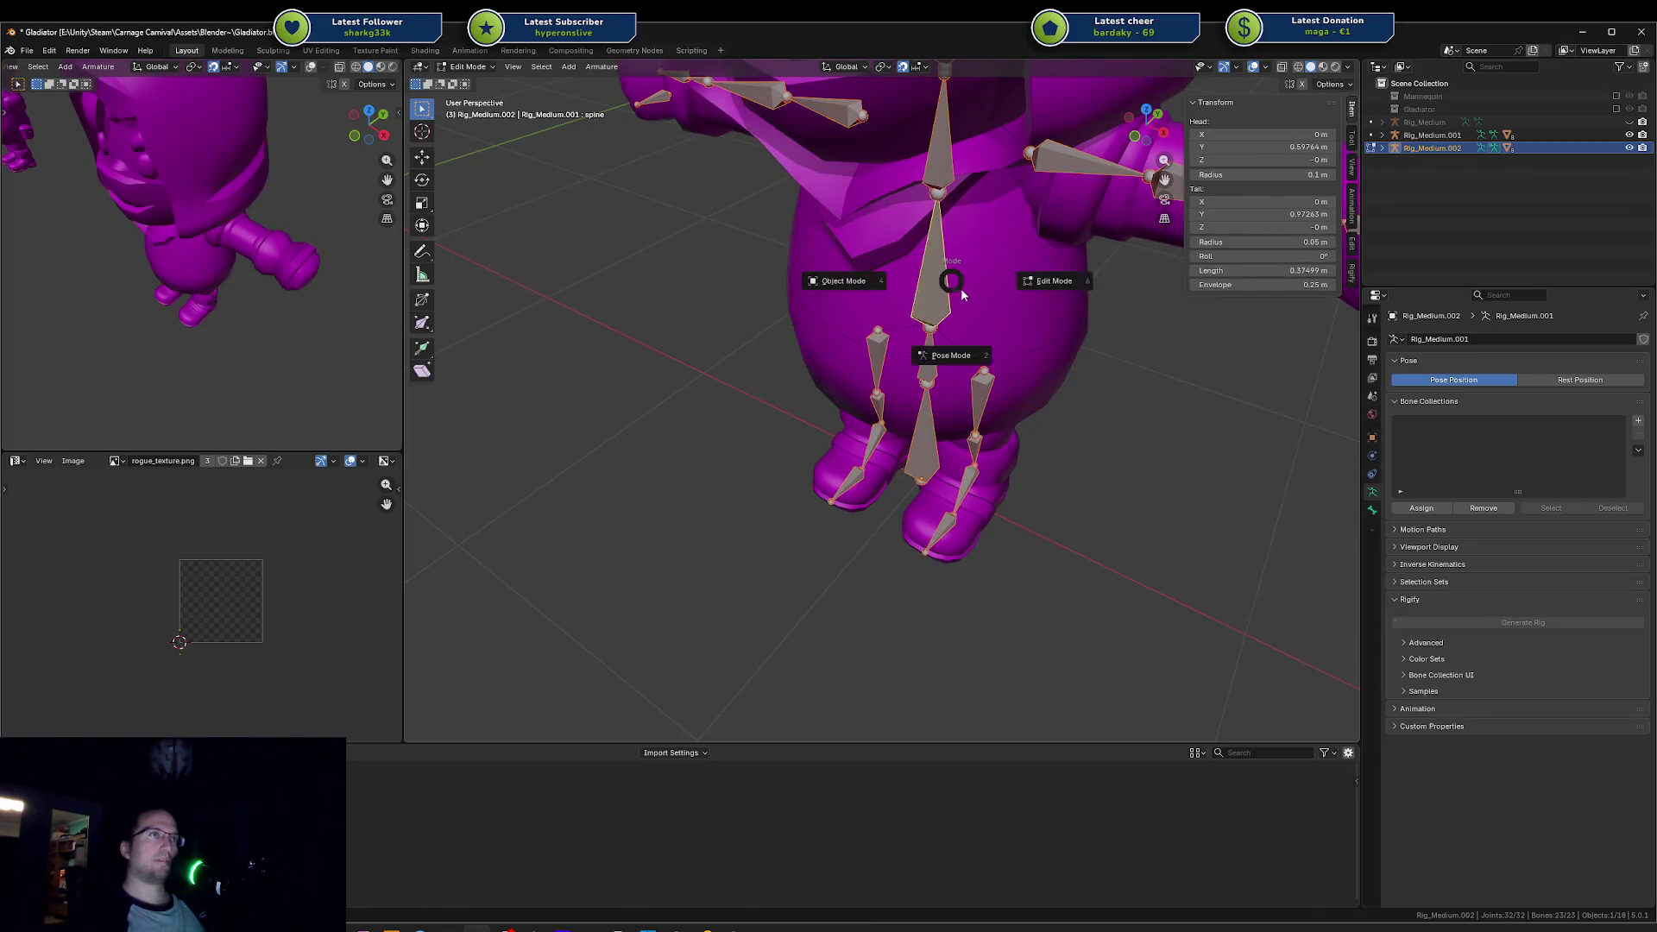
click(865, 296)
click(866, 294)
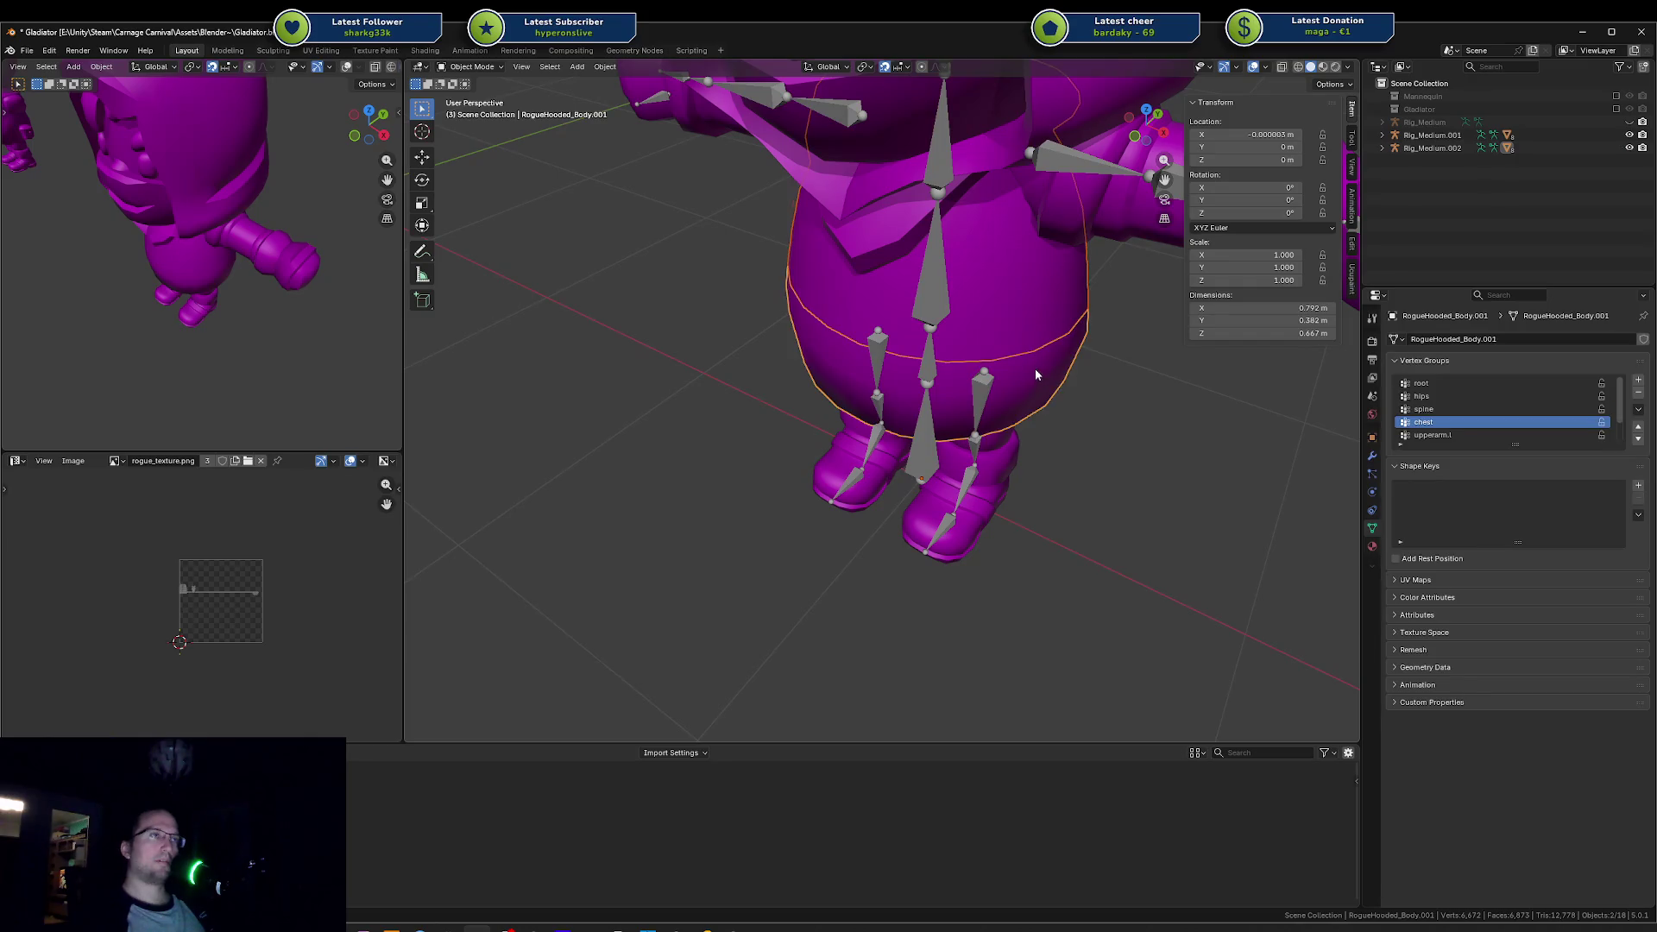
Step: Enter edit mode on the body mesh, view it from the front with X-ray on
key(Tab)
key(KP_1)
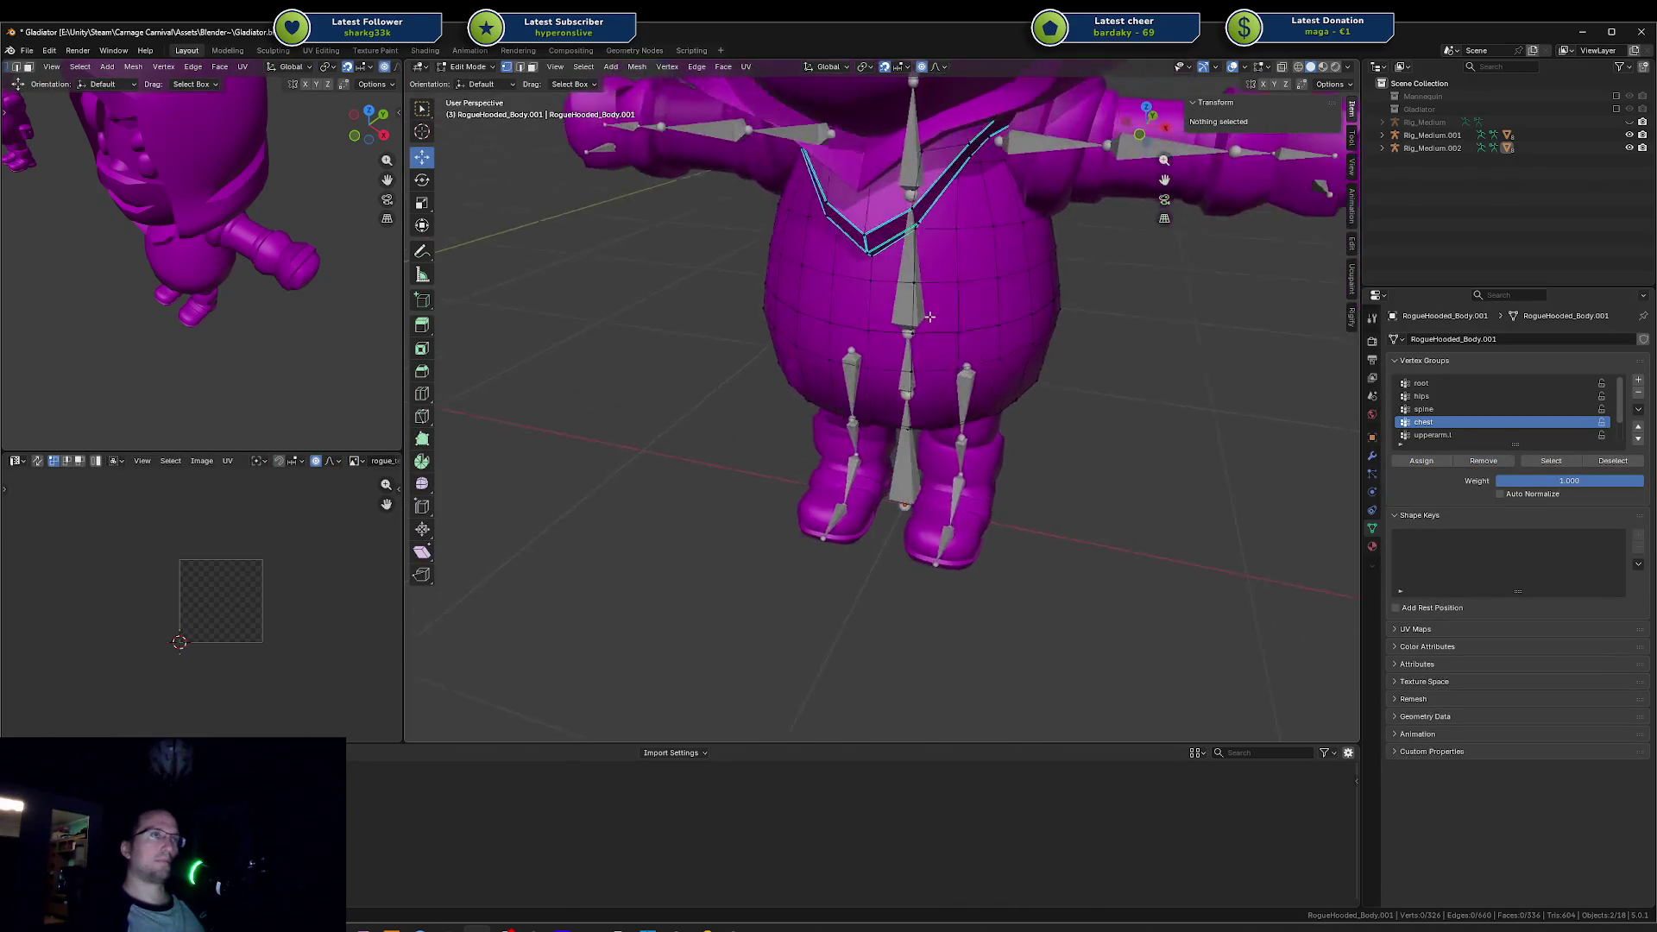
scroll(964, 310, up, 1)
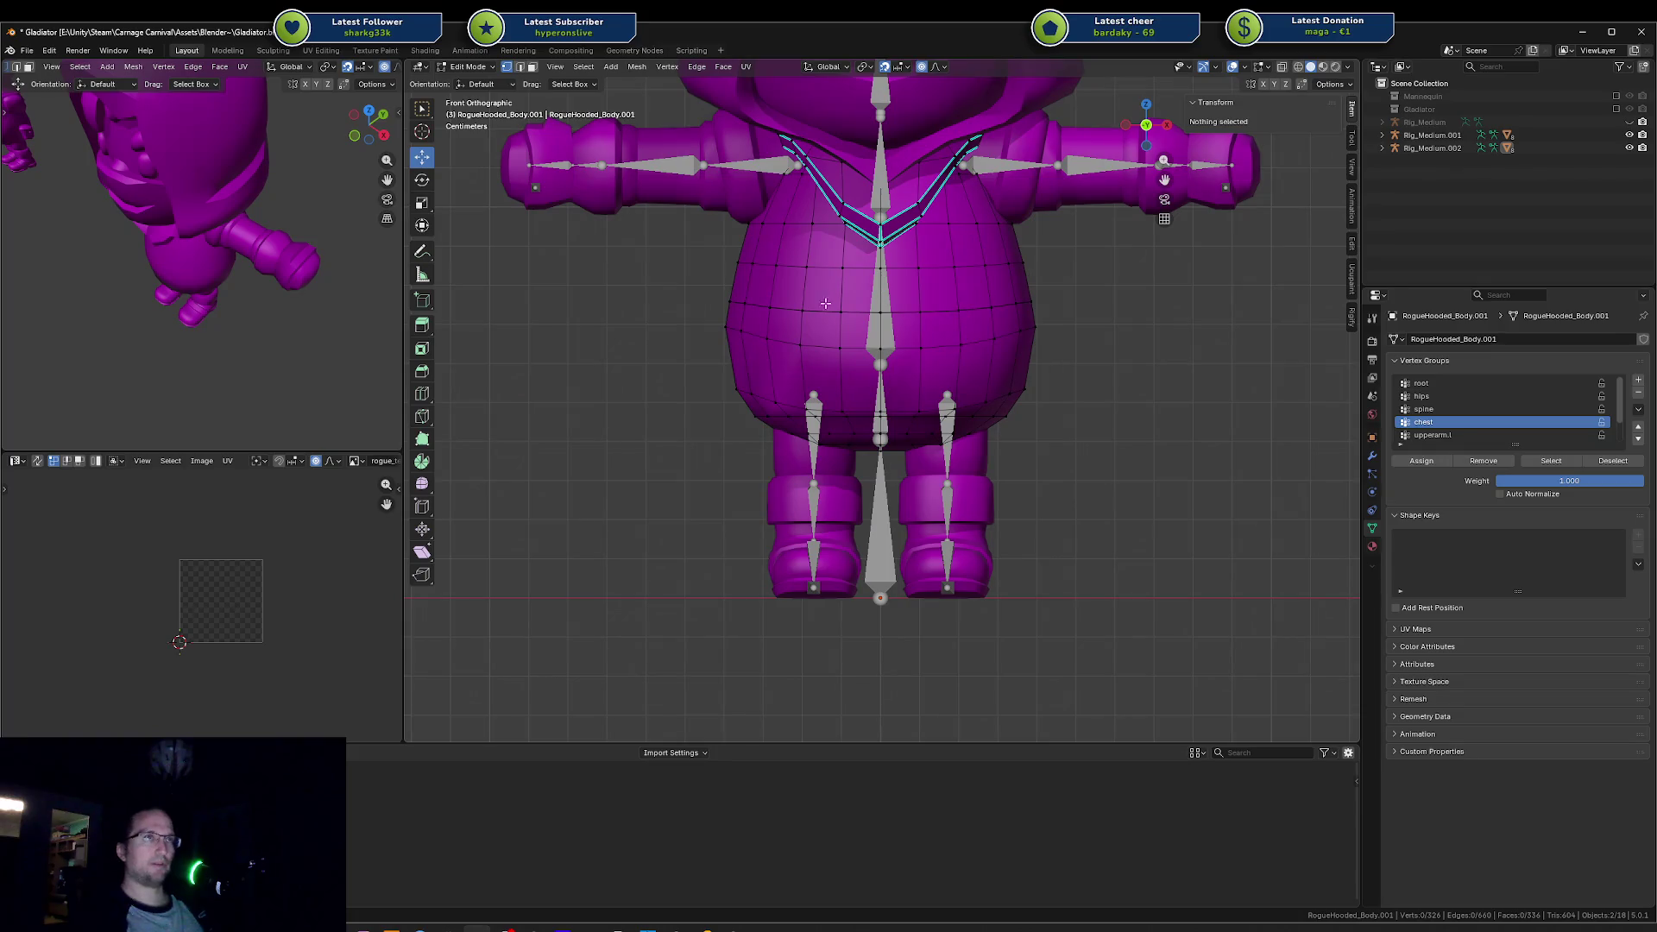
key(c)
scroll(729, 297, down, 5)
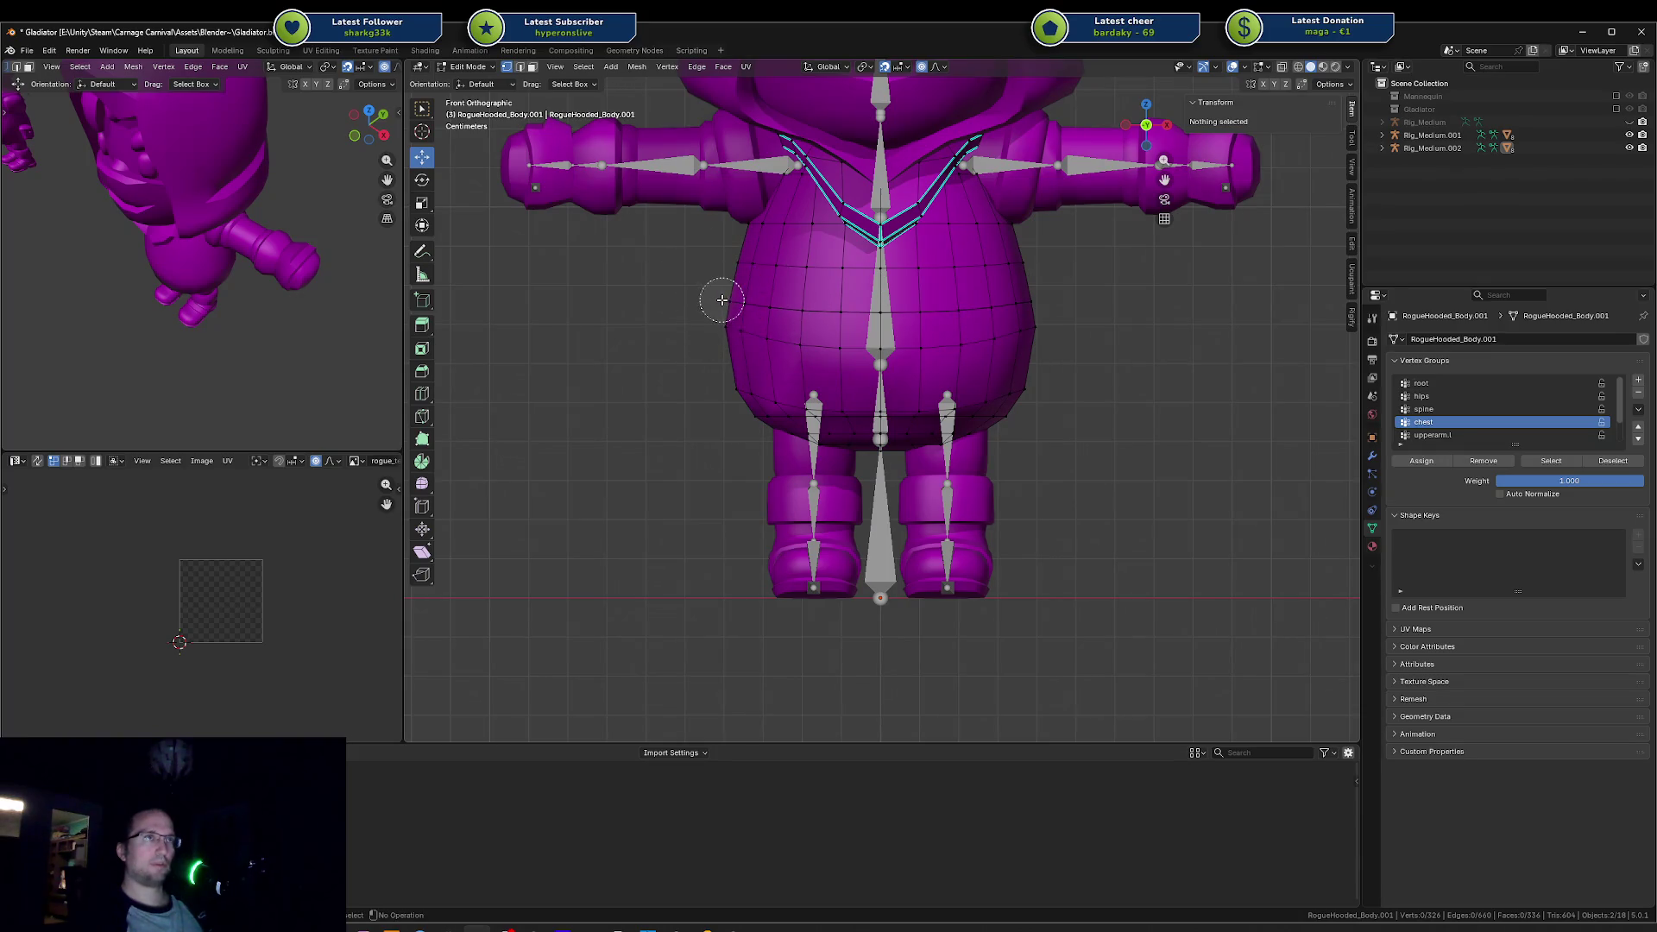
click(759, 298)
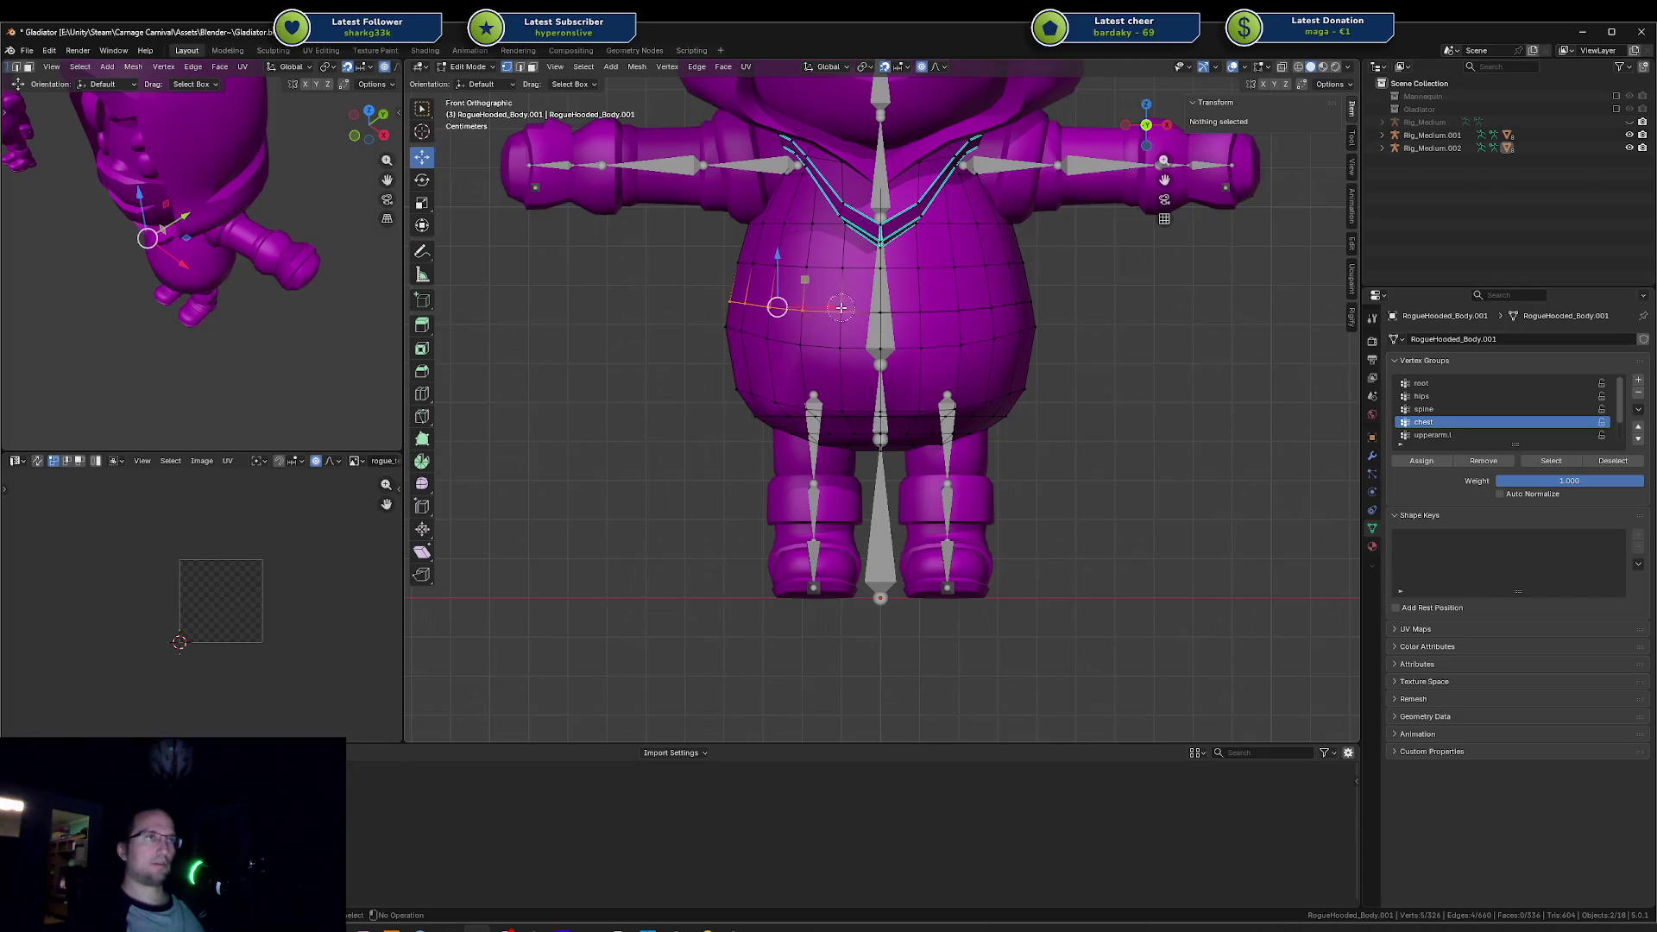
key(alt+z)
Step: Circle-select the horizontal vertex loop across the belly and return to solid shading
key(a)
key(alt+a)
key(c)
drag(742, 303, 1040, 304)
key(Escape)
key(c)
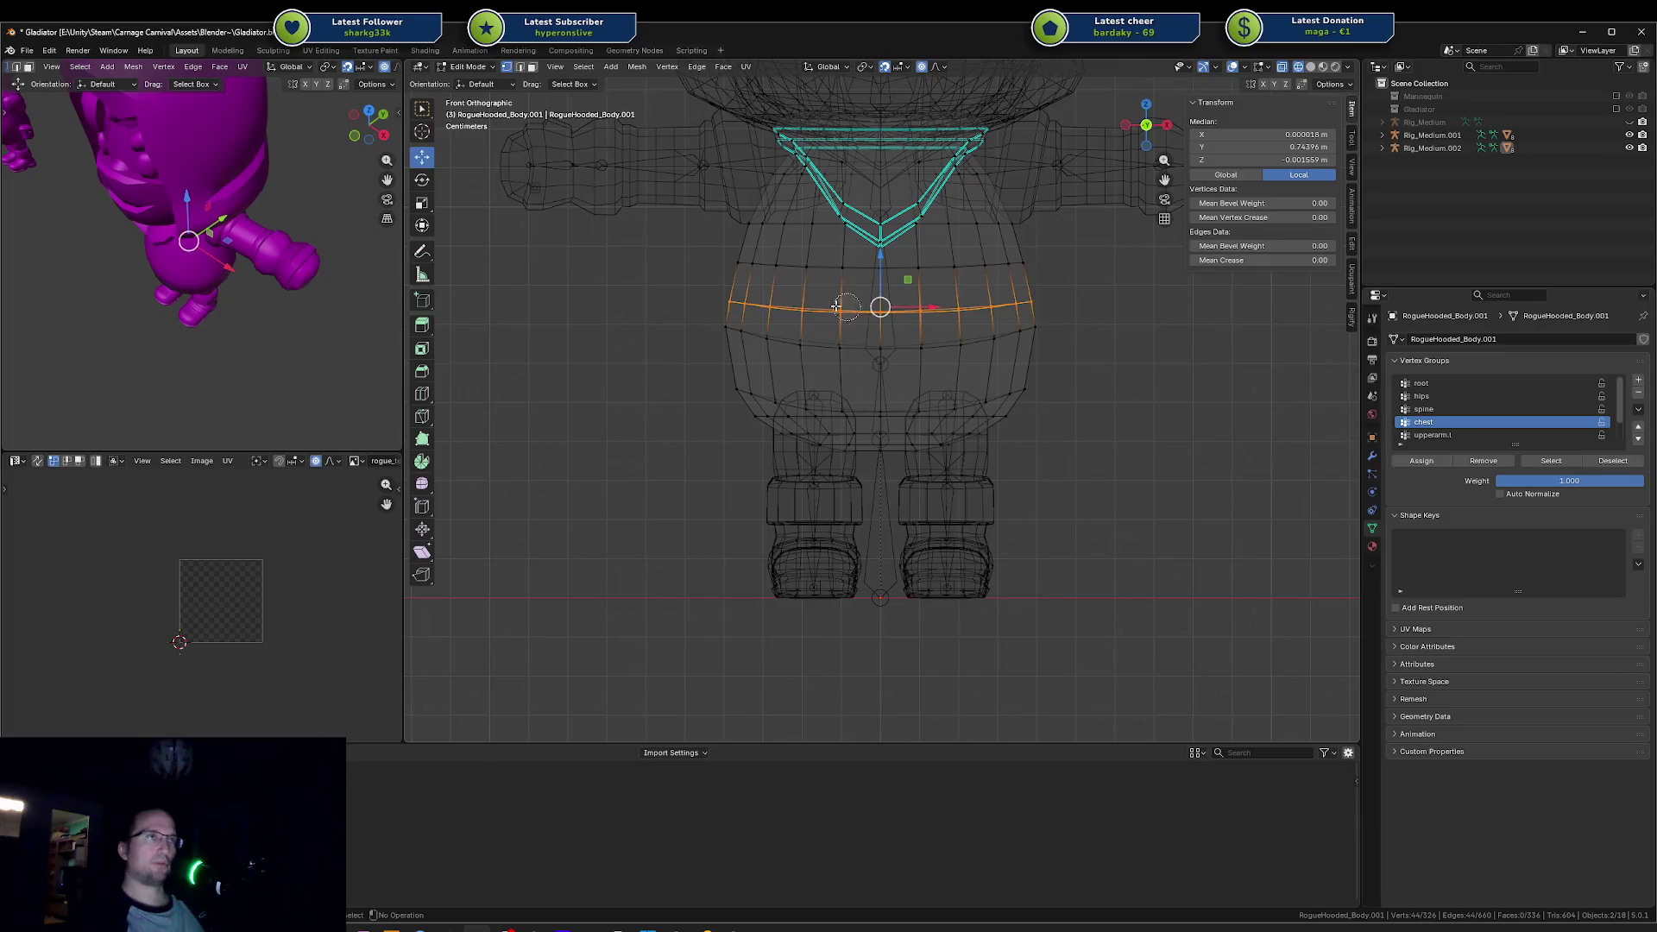
key(Escape)
key(shift+z)
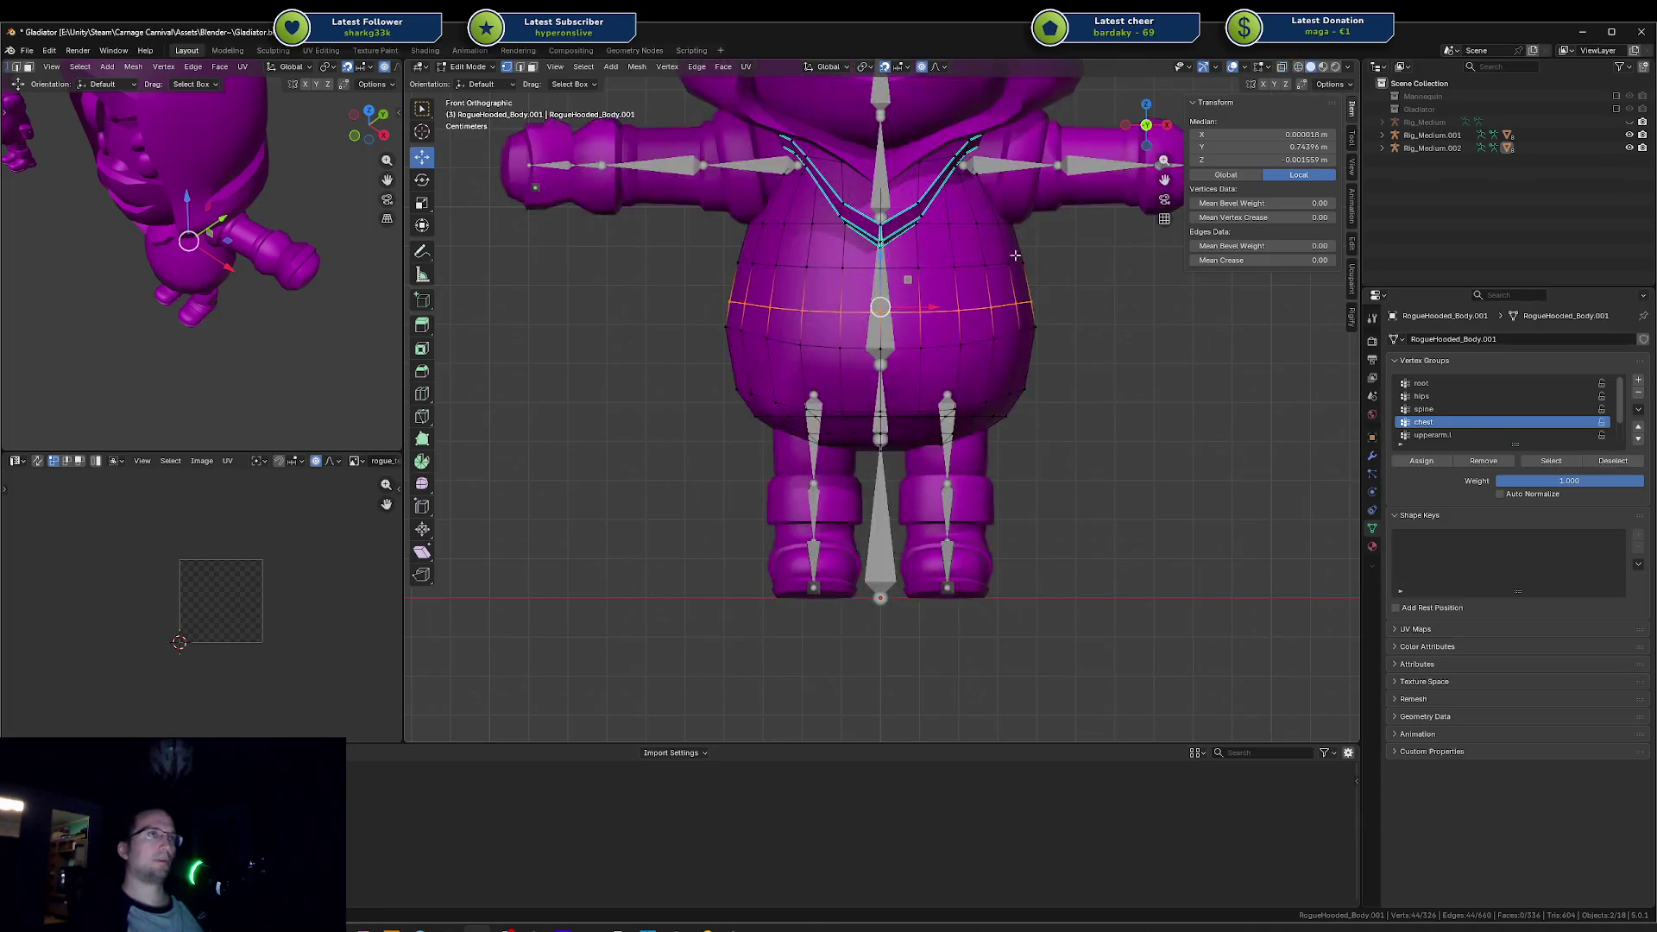
Step: Remove all vertex groups from RogueHooded_Body.001 using the F3 'remove' search
click(637, 66)
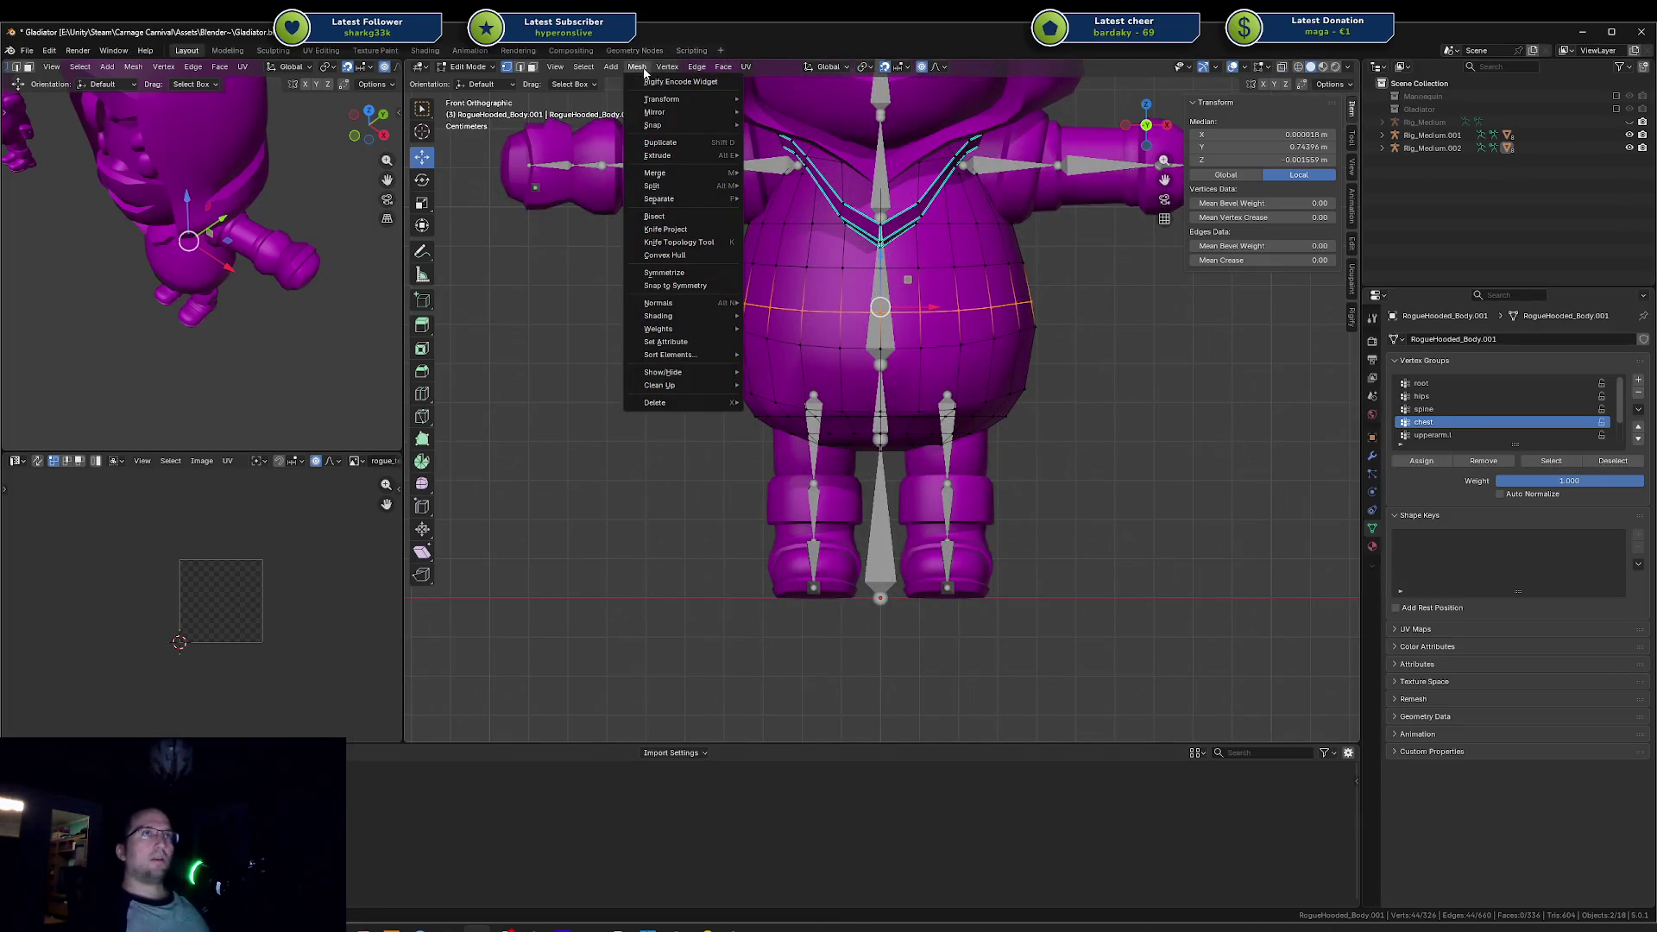
mouse_move(668, 68)
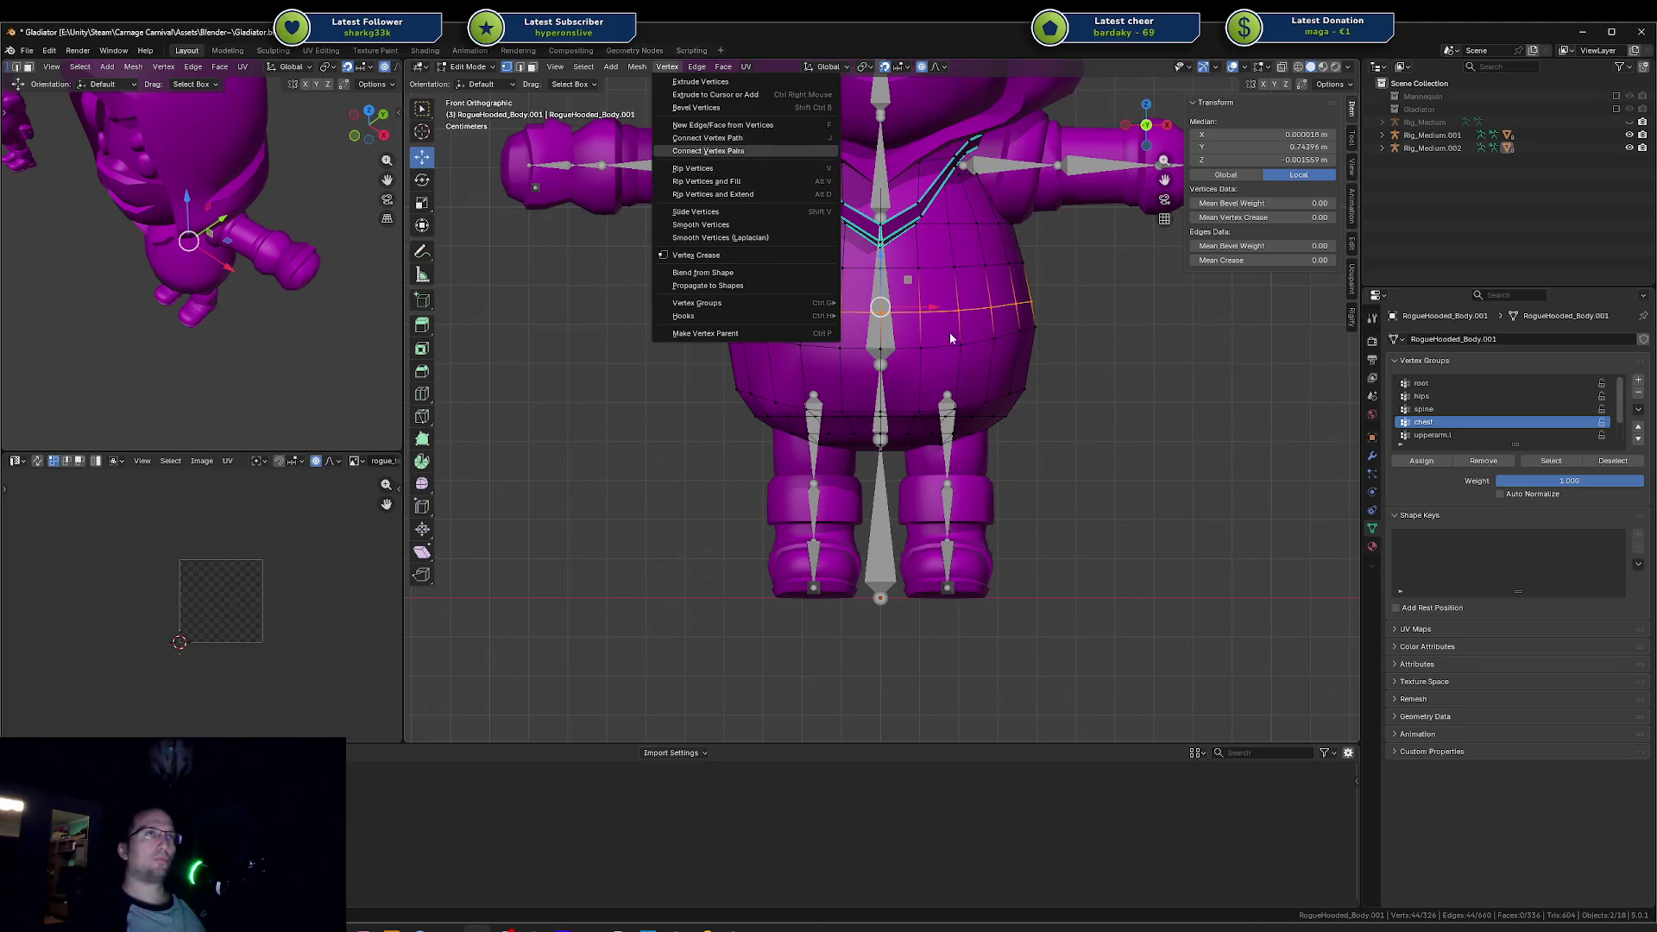
key(Escape)
key(F3)
text(remove)
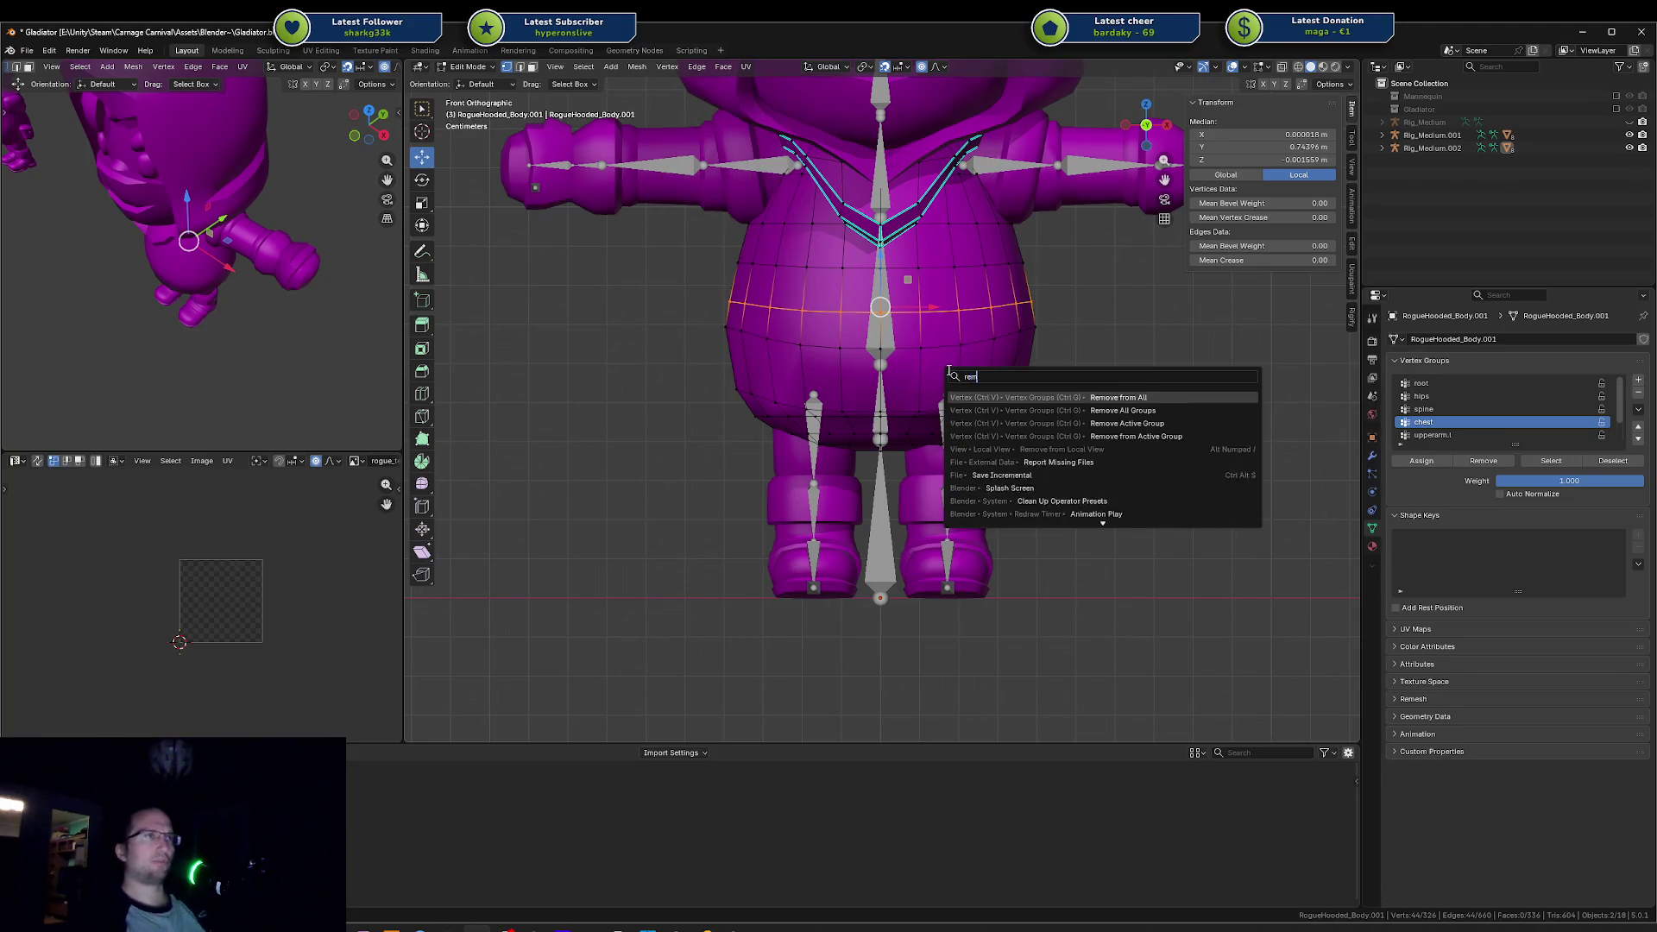
key(Down)
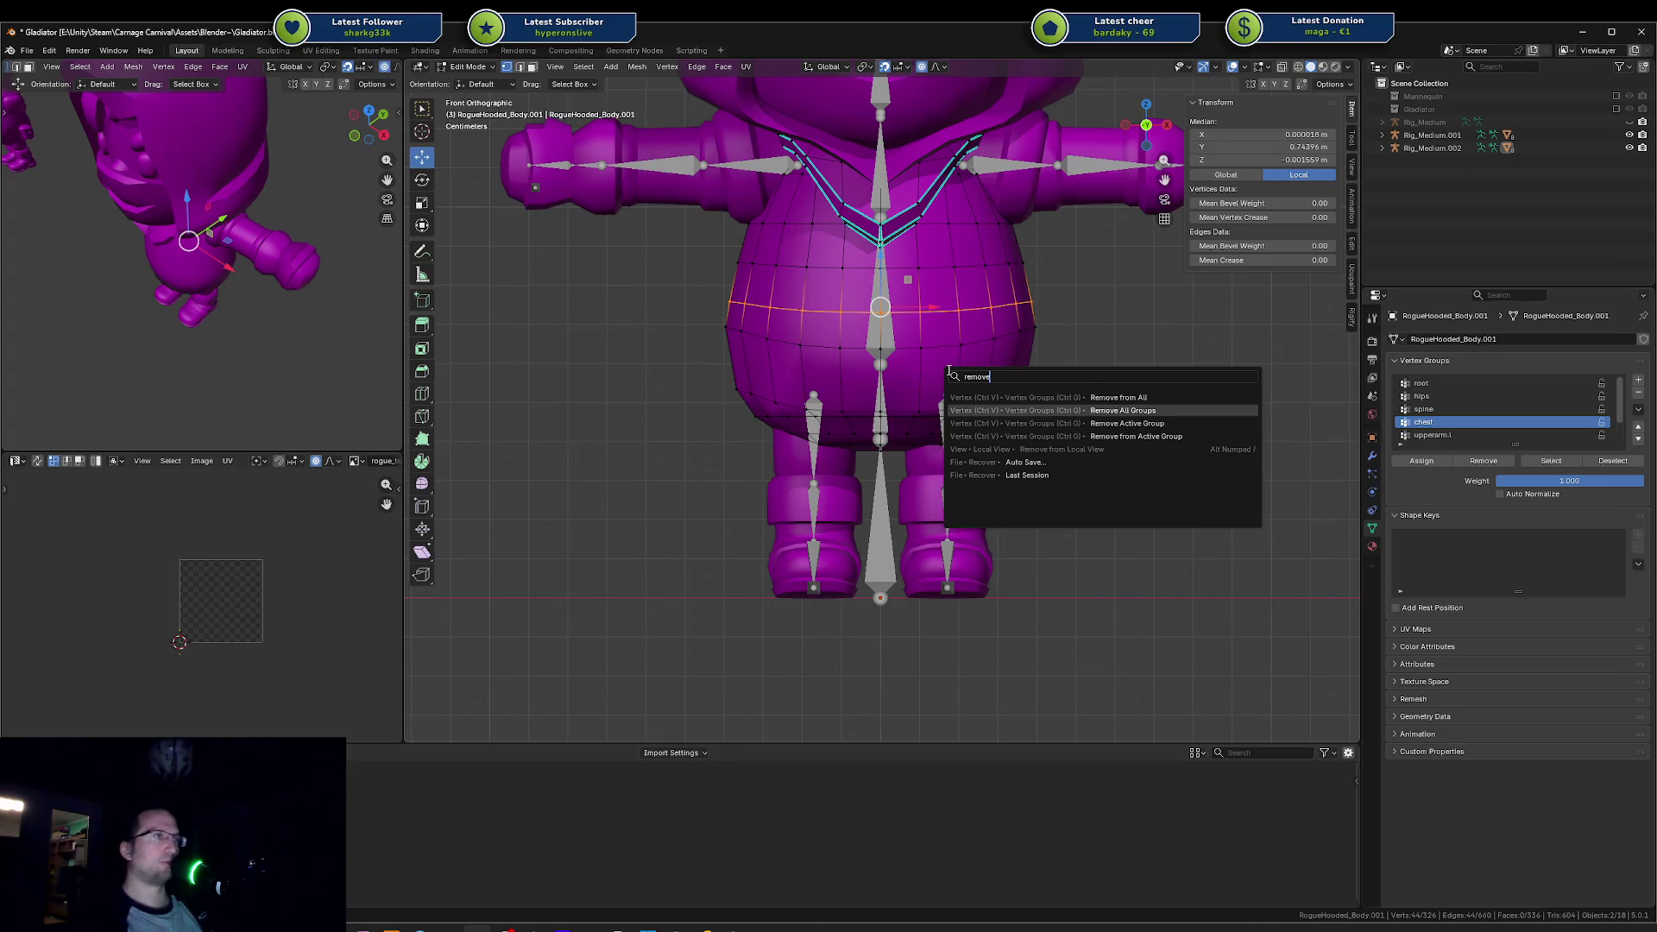
key(Return)
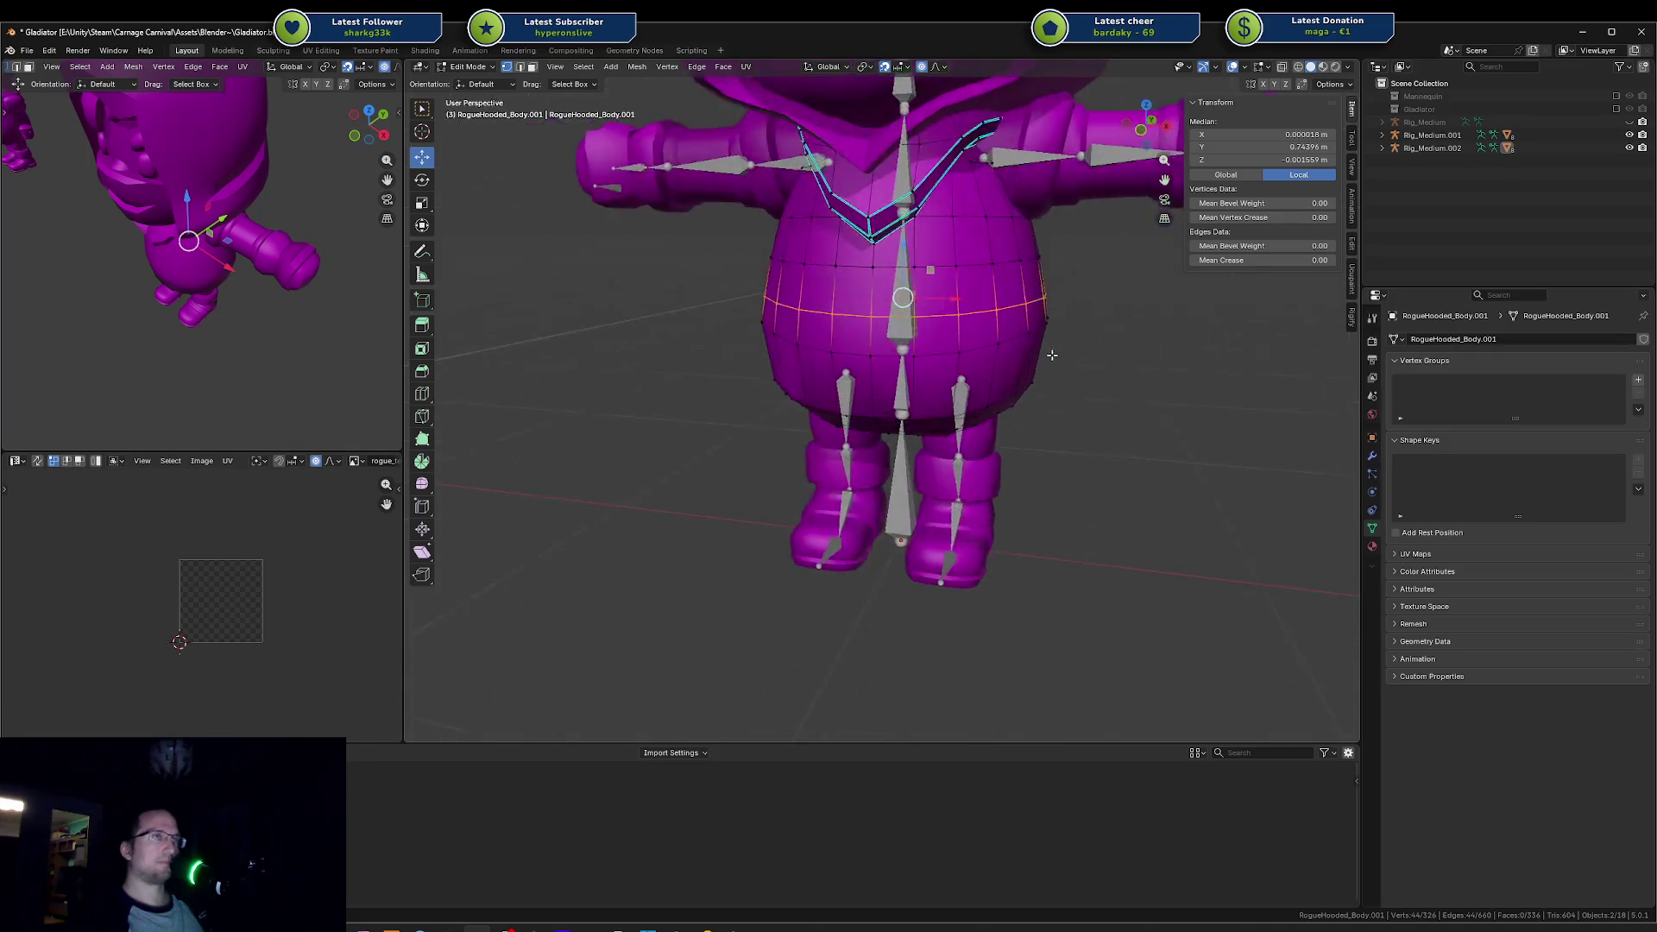
key(Tab)
Step: In pose mode, test X-axis rotations of the spine and hips bones, cancelling each
click(906, 300)
key(ctrl+Tab)
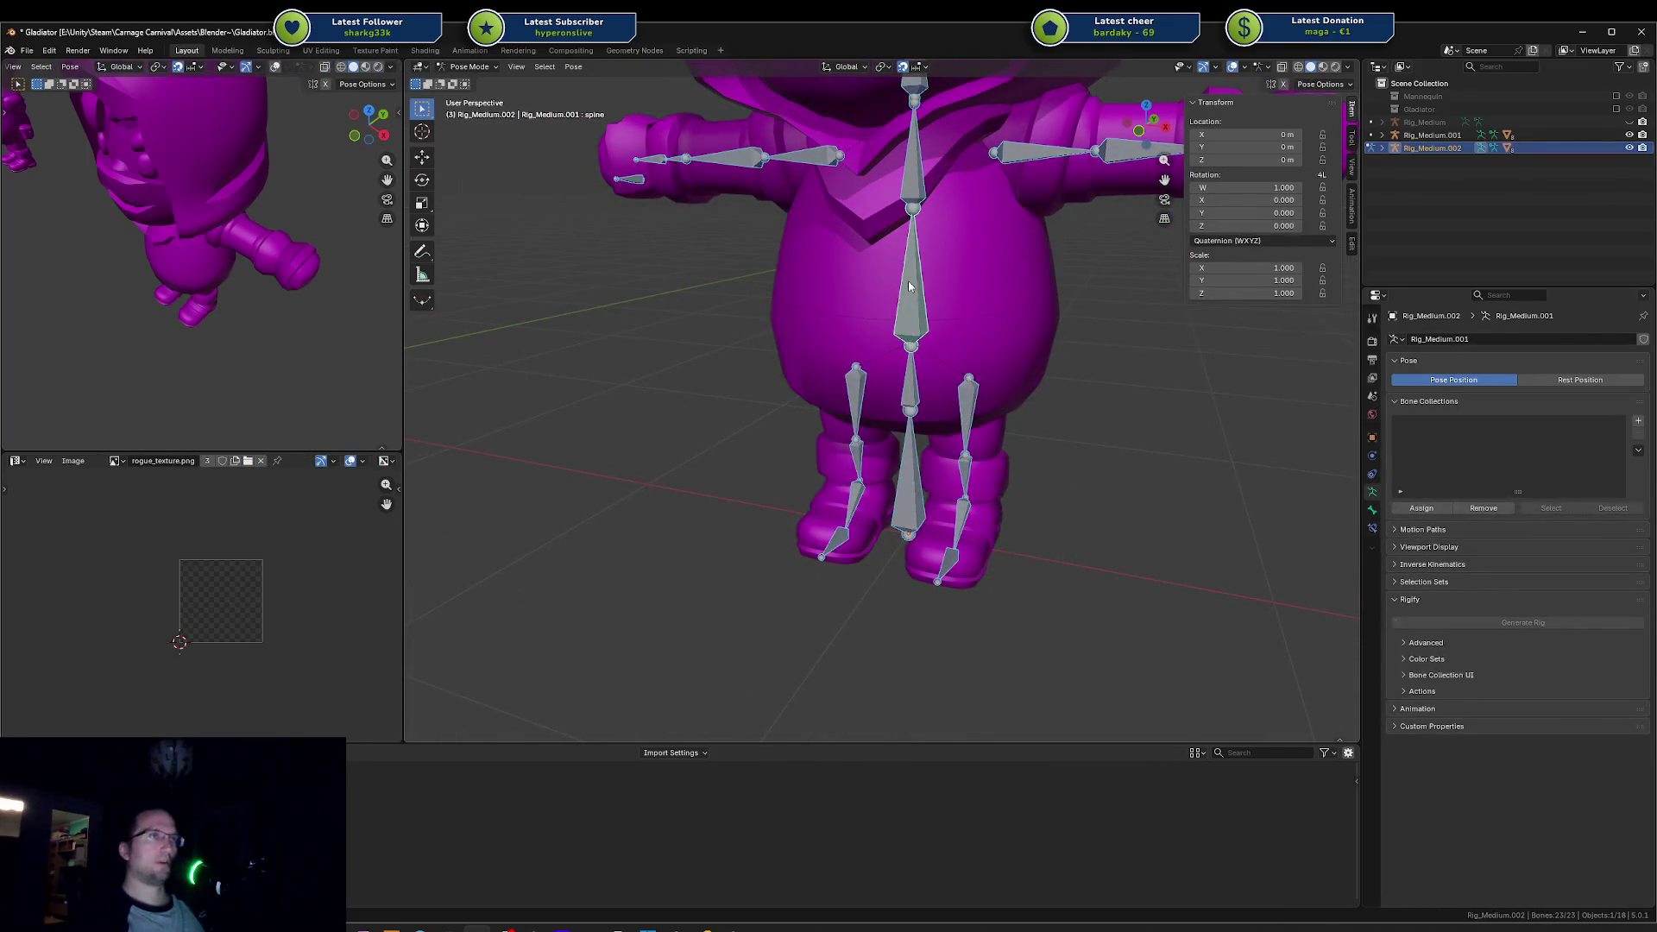
key(r)
key(x)
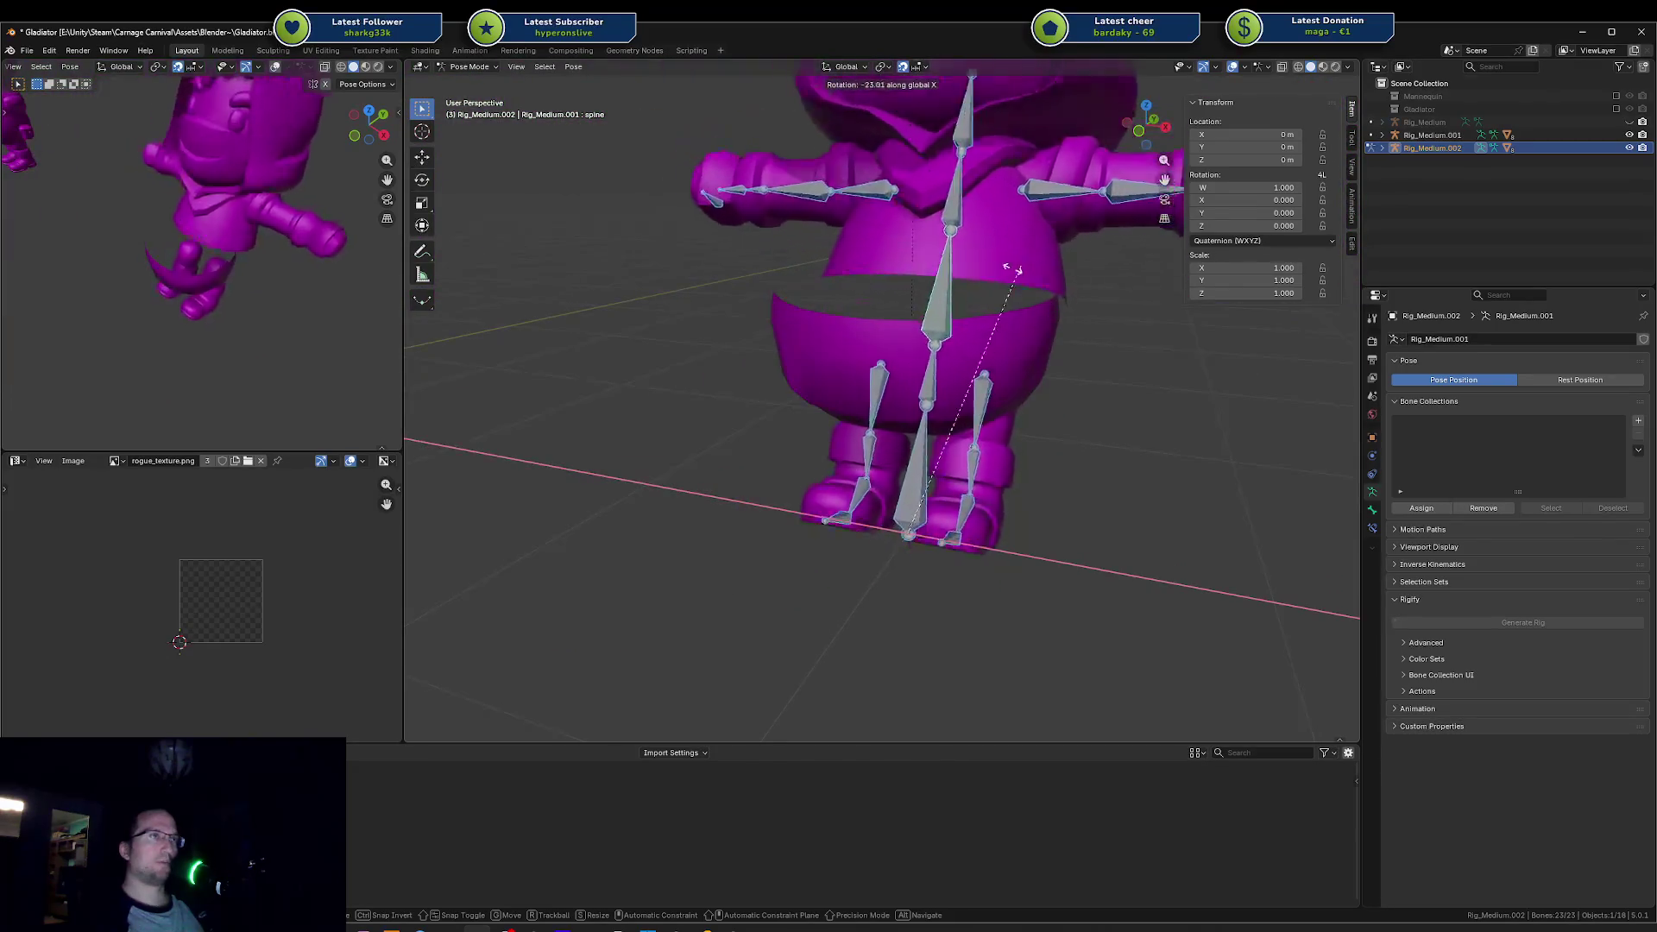
right_click(914, 309)
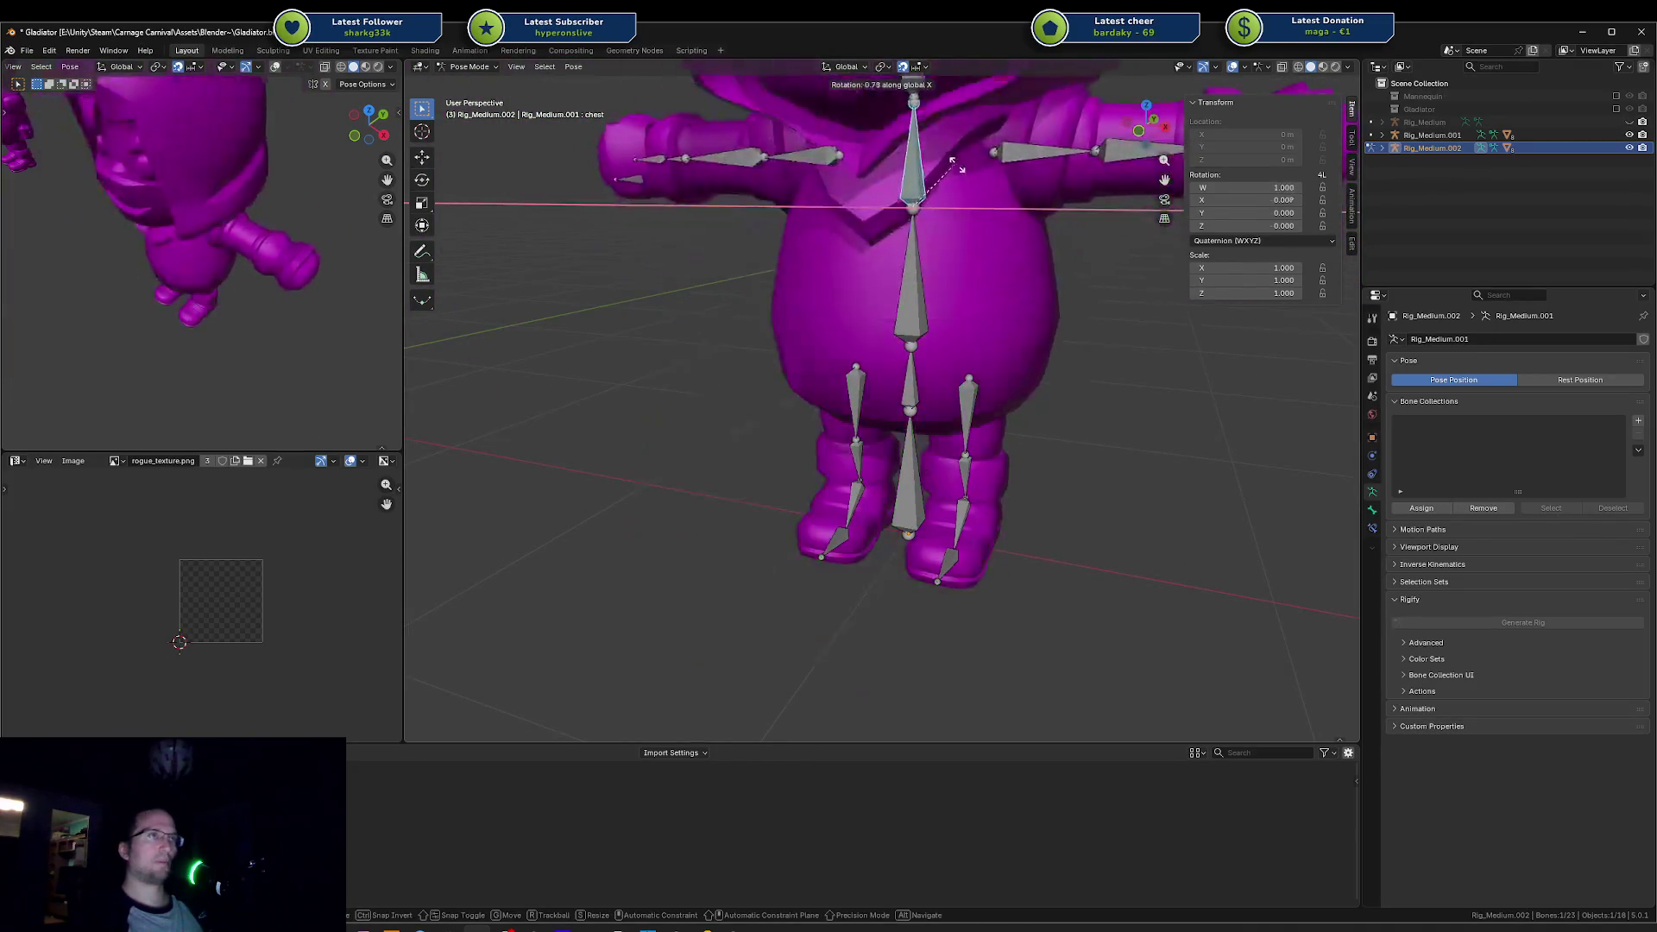
click(911, 369)
key(r)
key(x)
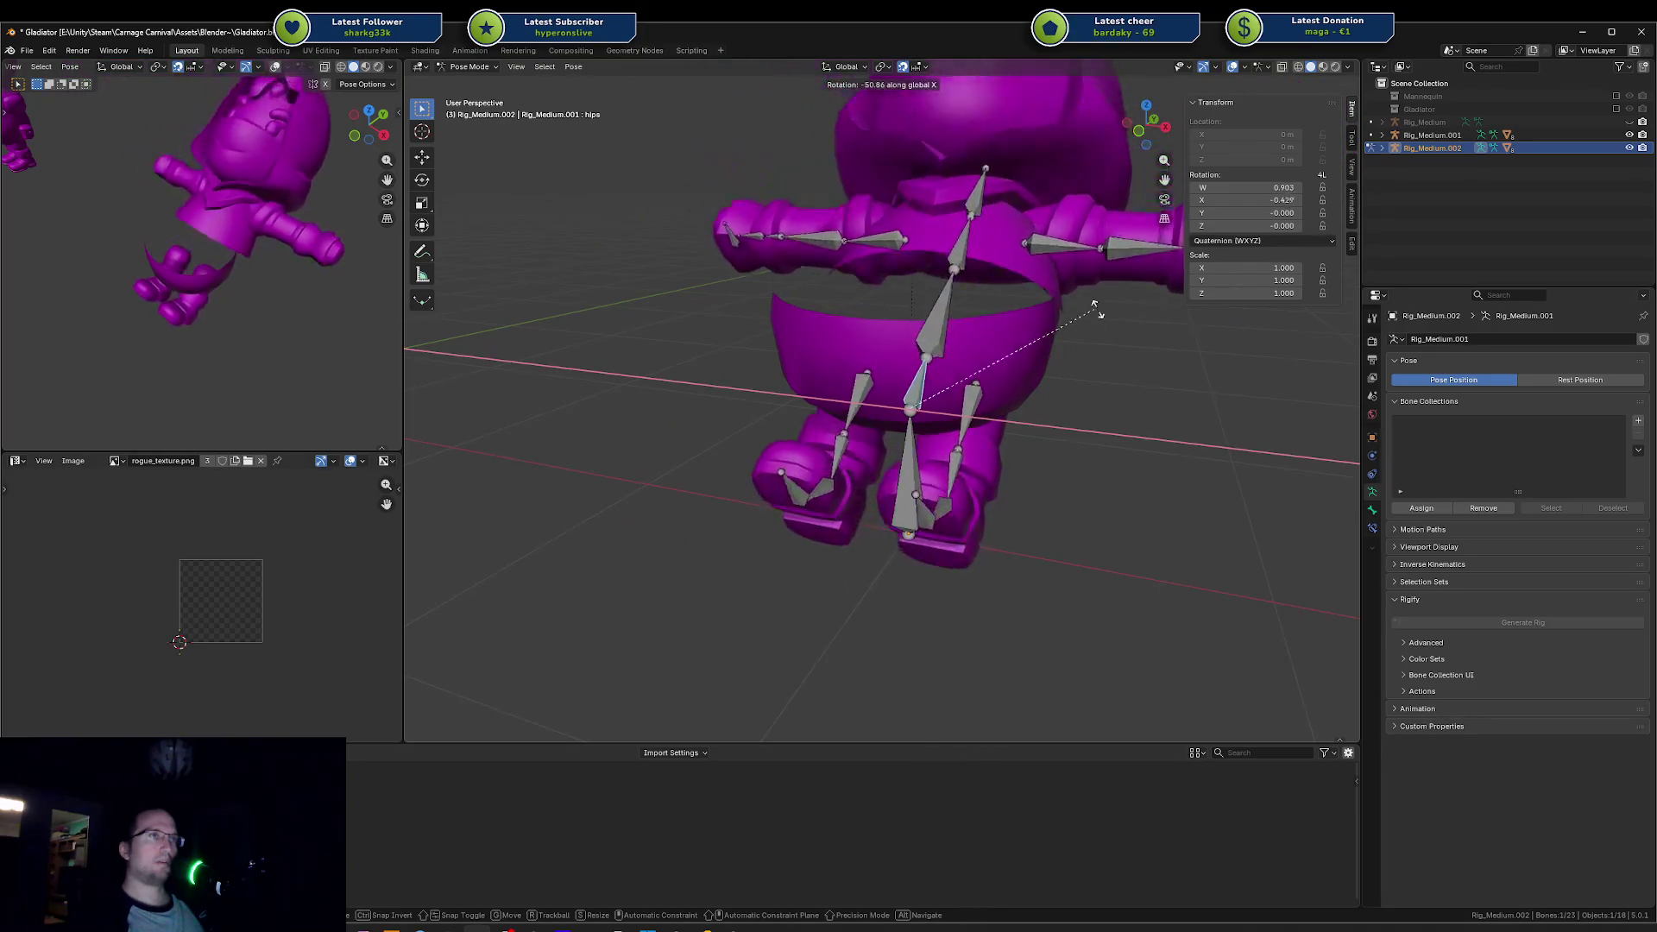
right_click(1148, 341)
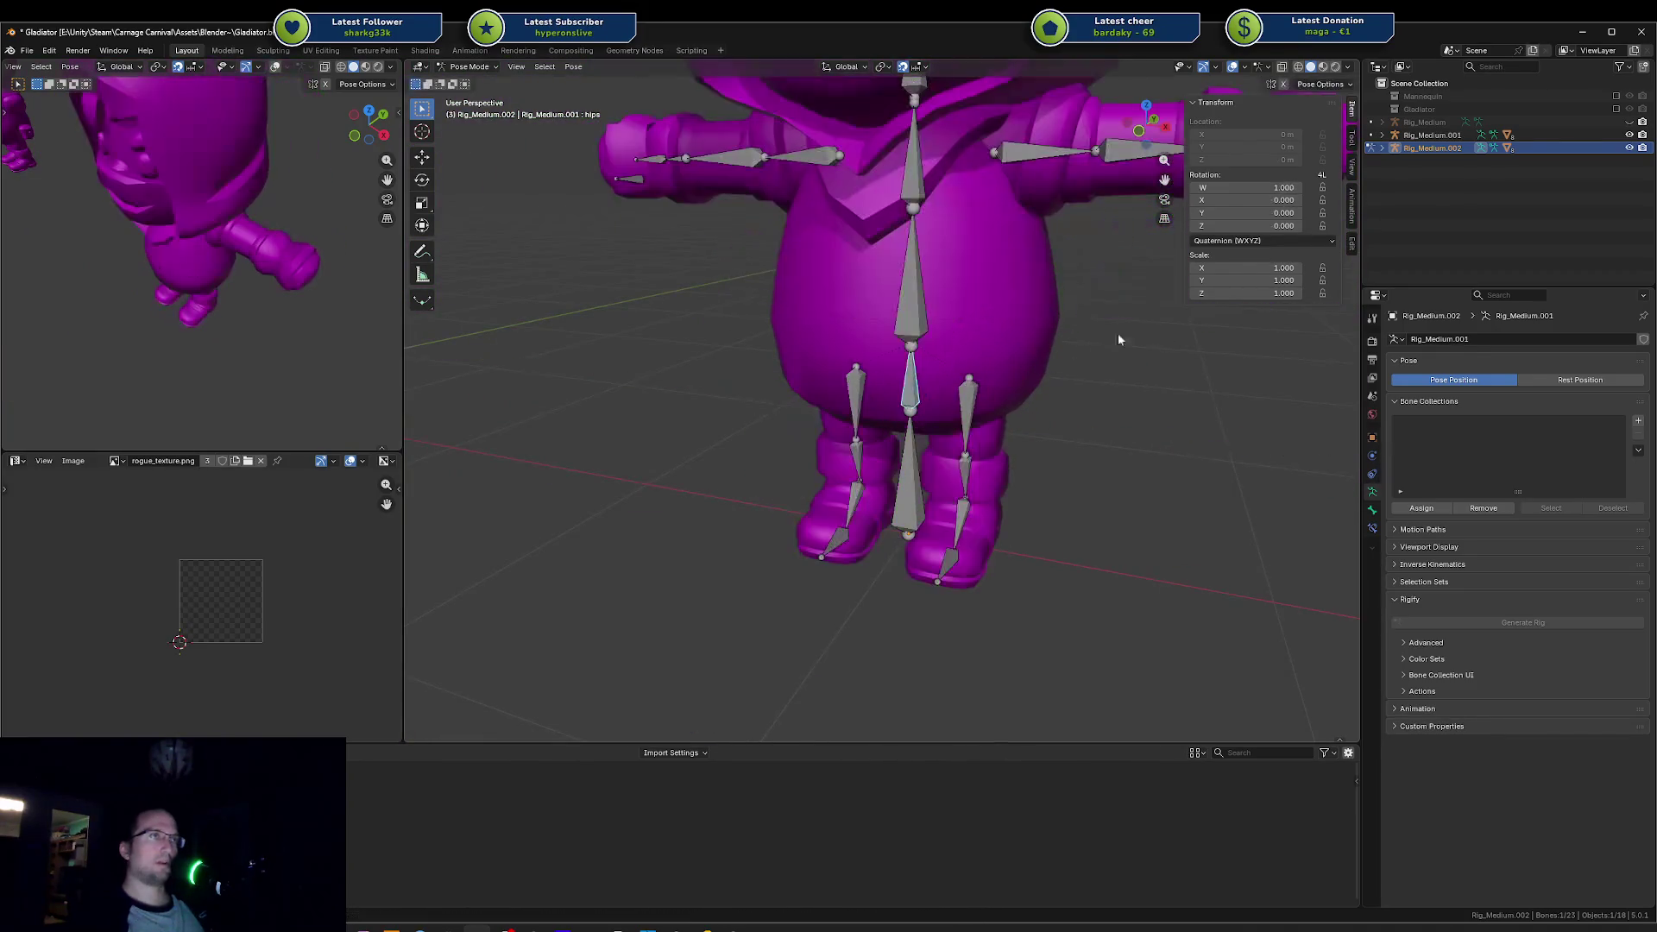
key(ctrl+Tab)
Step: Remove all vertex groups from RogueHooded_Body.002 and save the file as Gladiator.blend
click(924, 294)
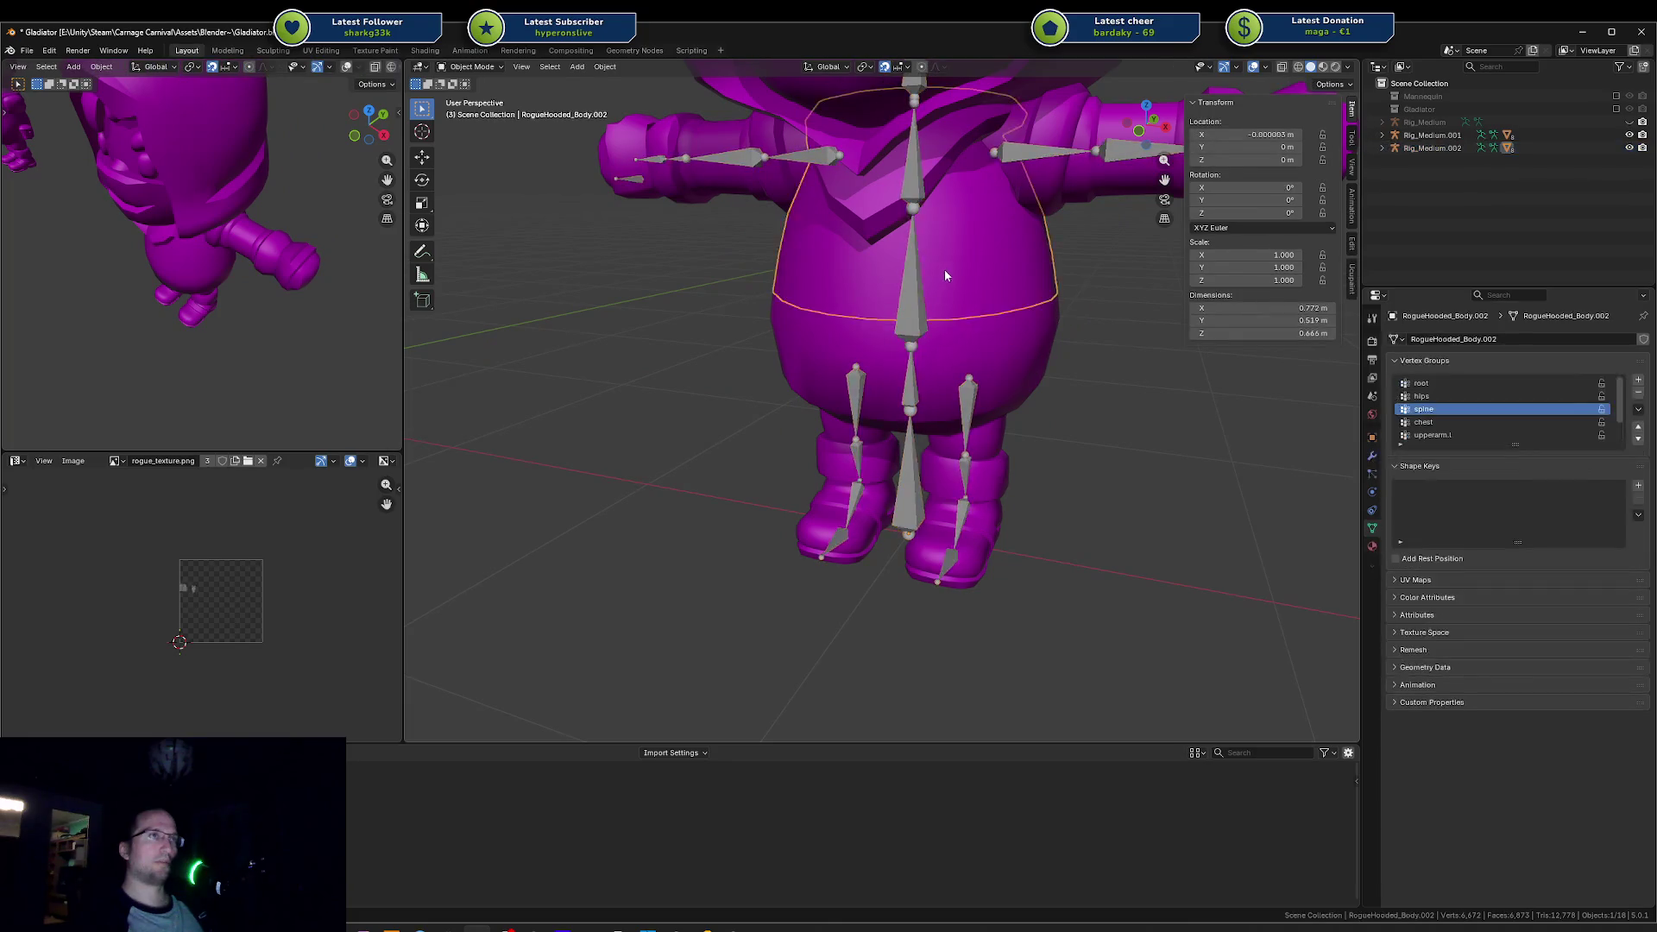
key(Tab)
alt+click(967, 313)
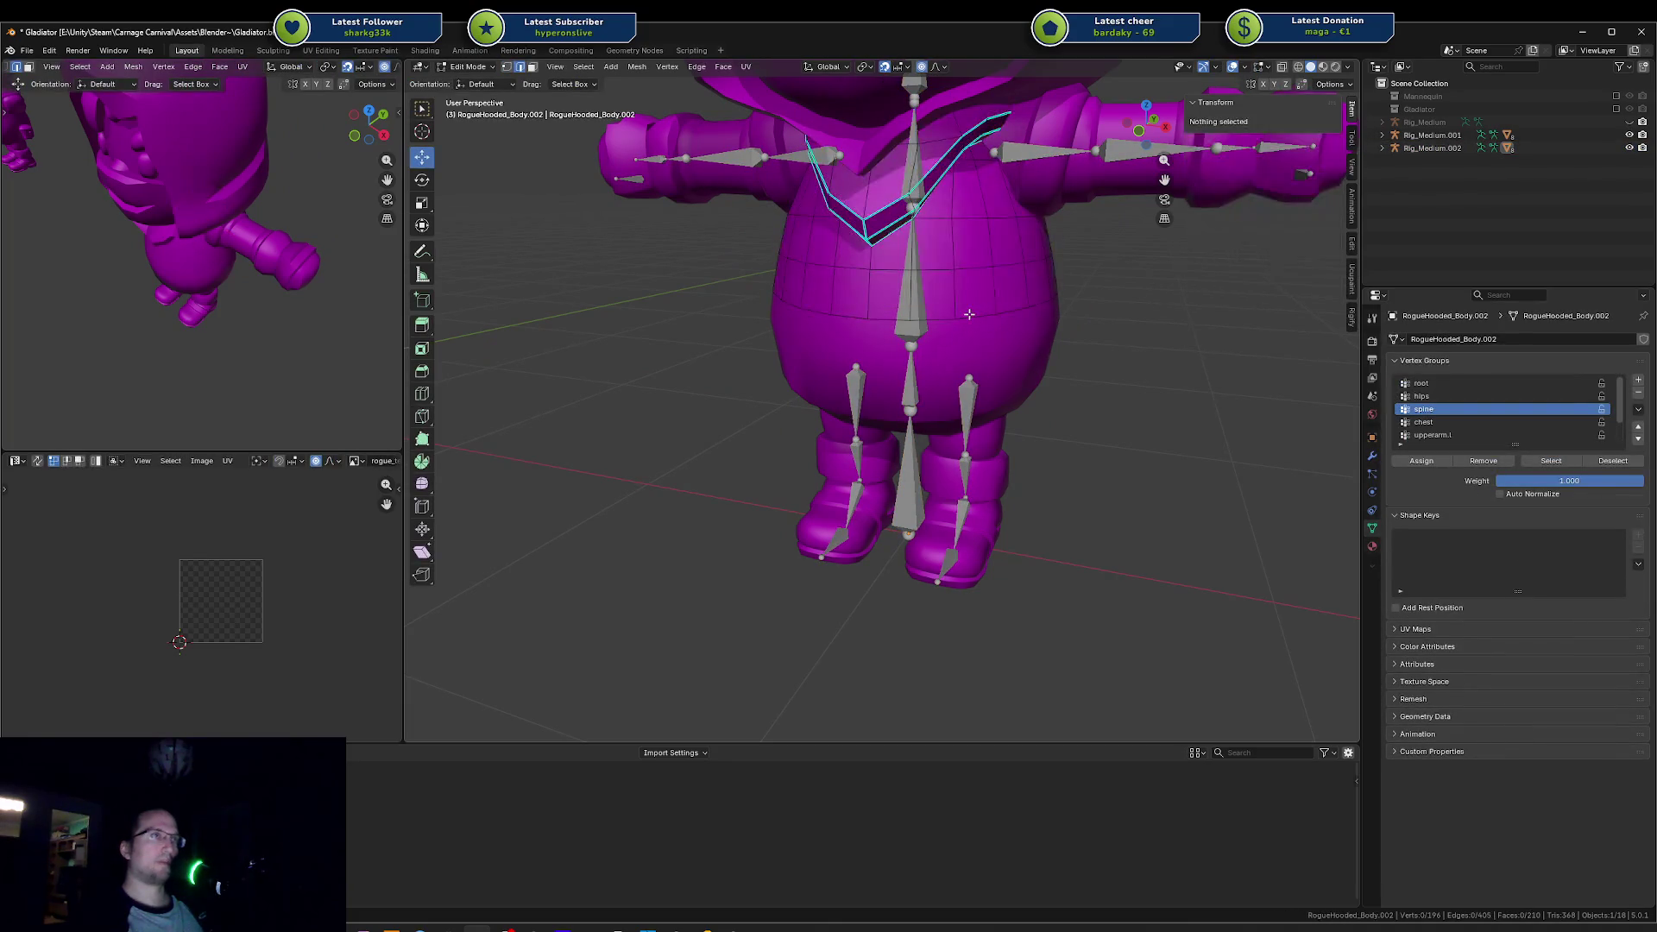
key(F3)
text(remove)
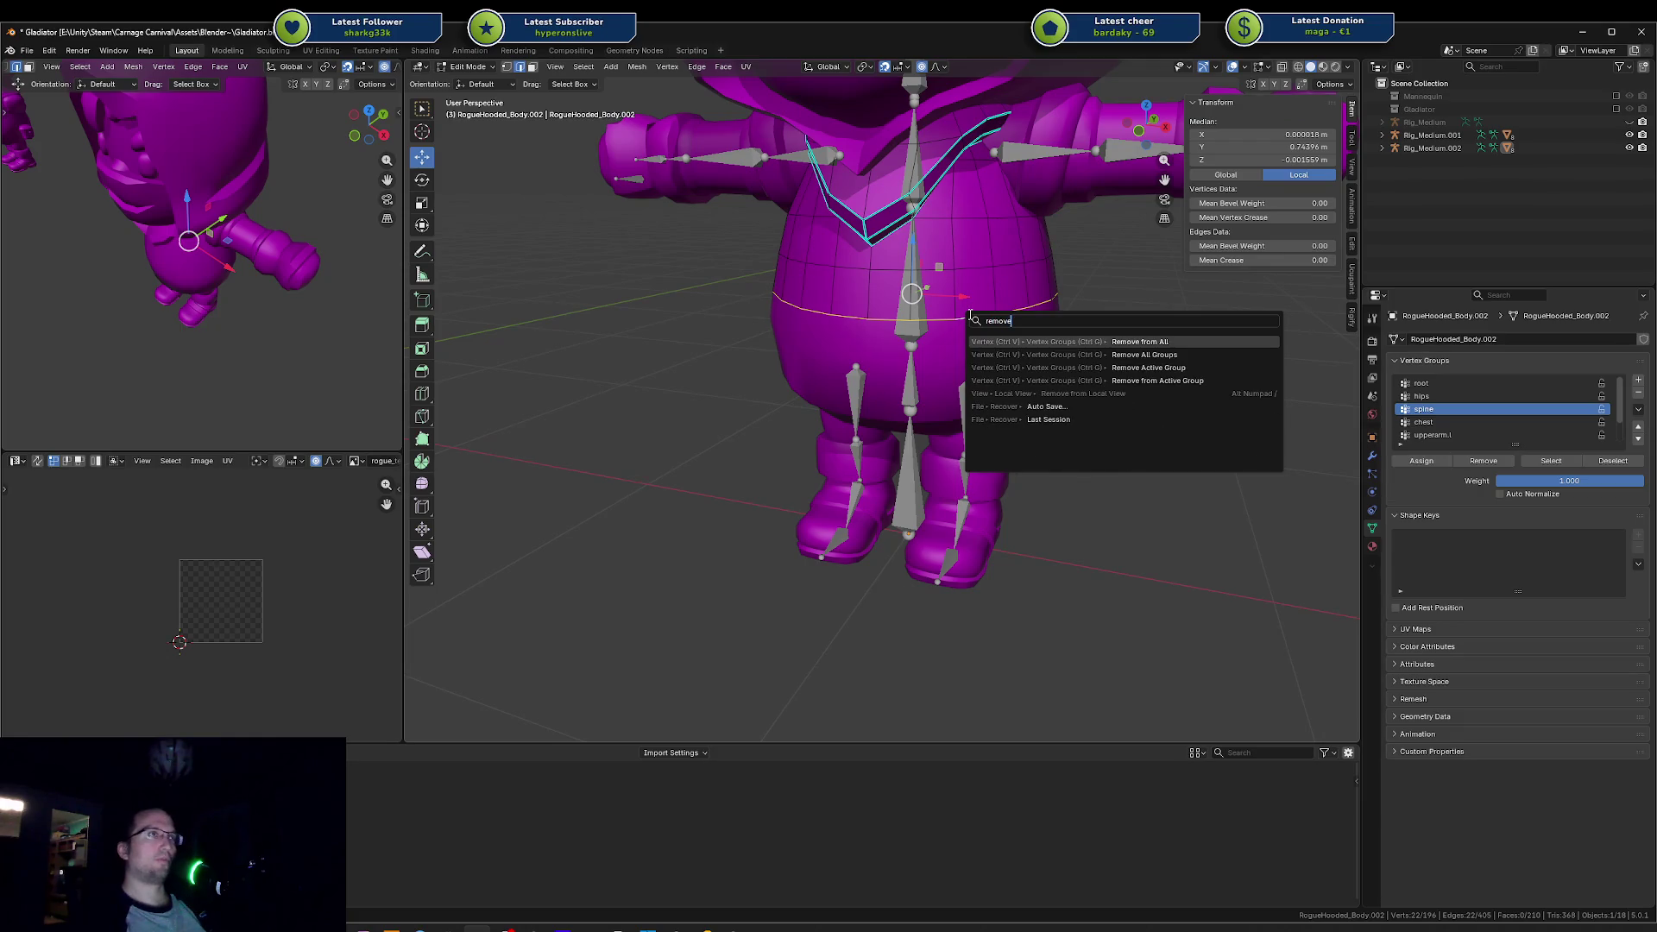
key(Down)
key(Return)
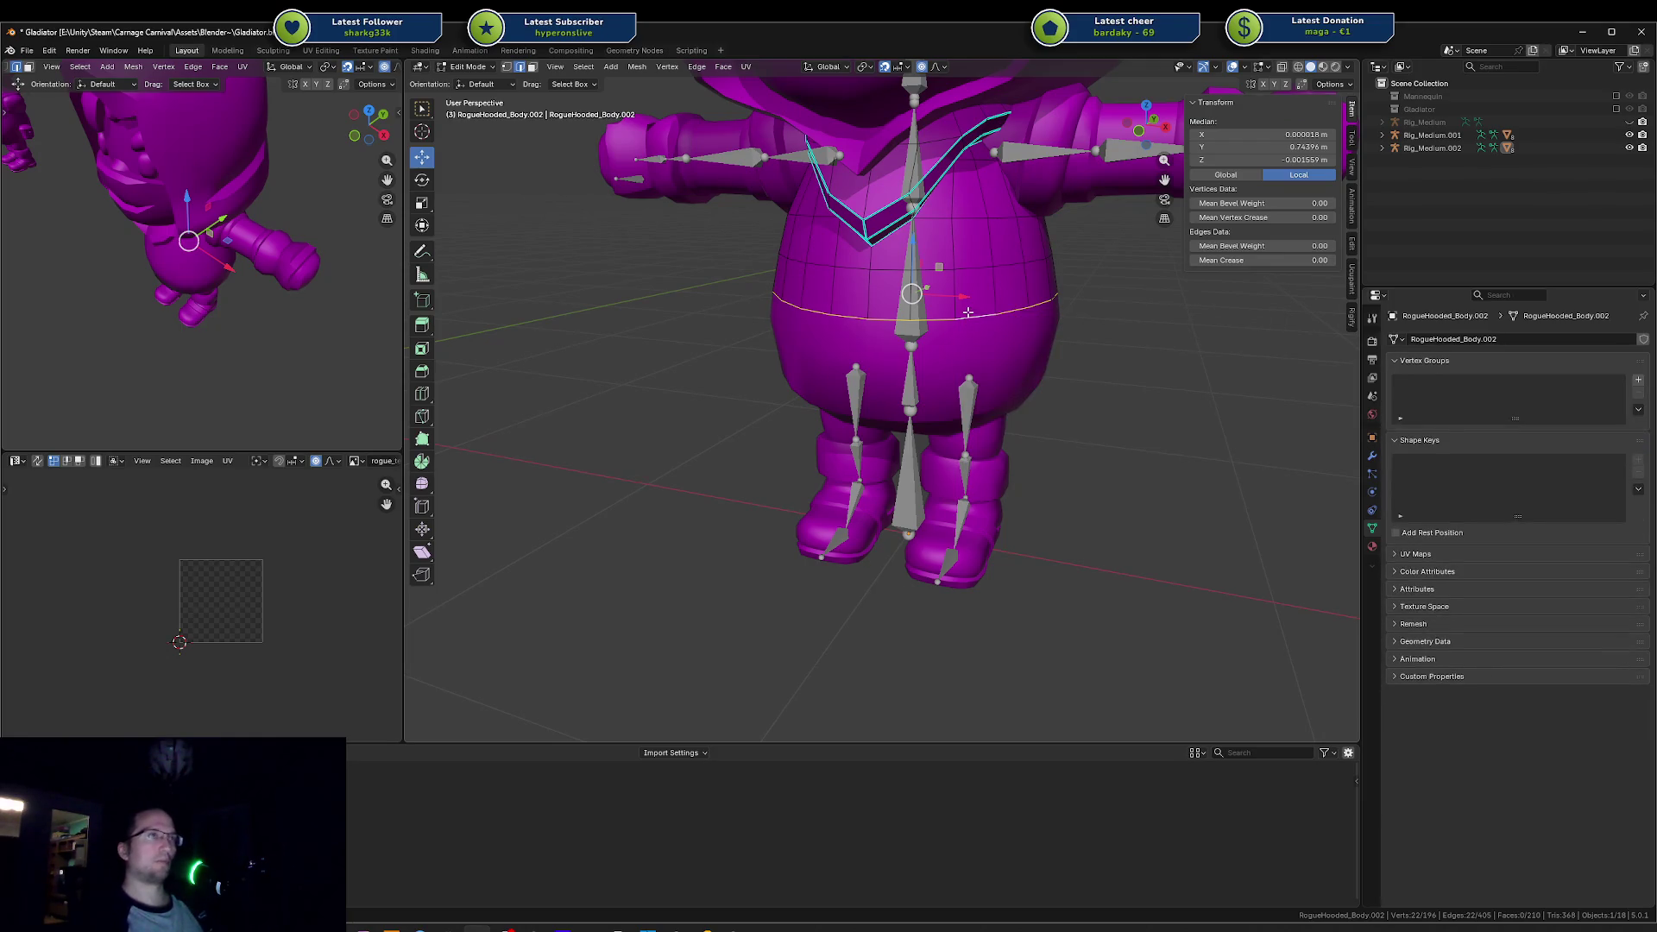
key(ctrl+s)
Step: Re-test the spine bone's X rotation in pose mode, cancel it, then select the body mesh for editing
key(ctrl+Tab)
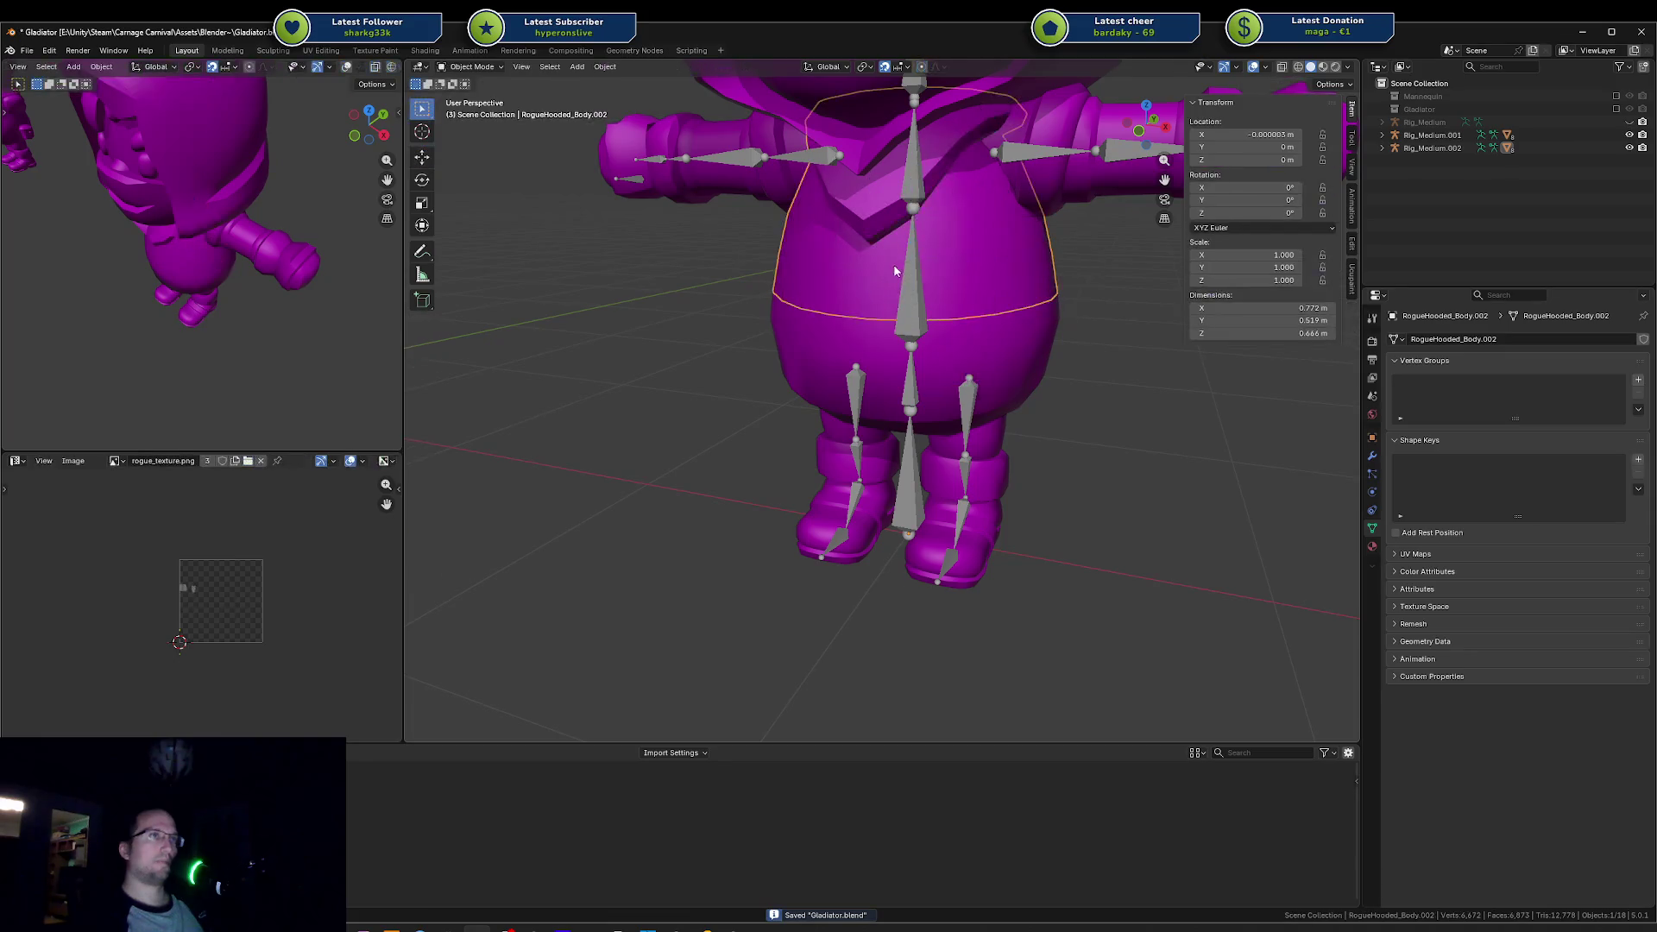
click(907, 278)
key(ctrl+Tab)
click(907, 278)
key(r)
key(x)
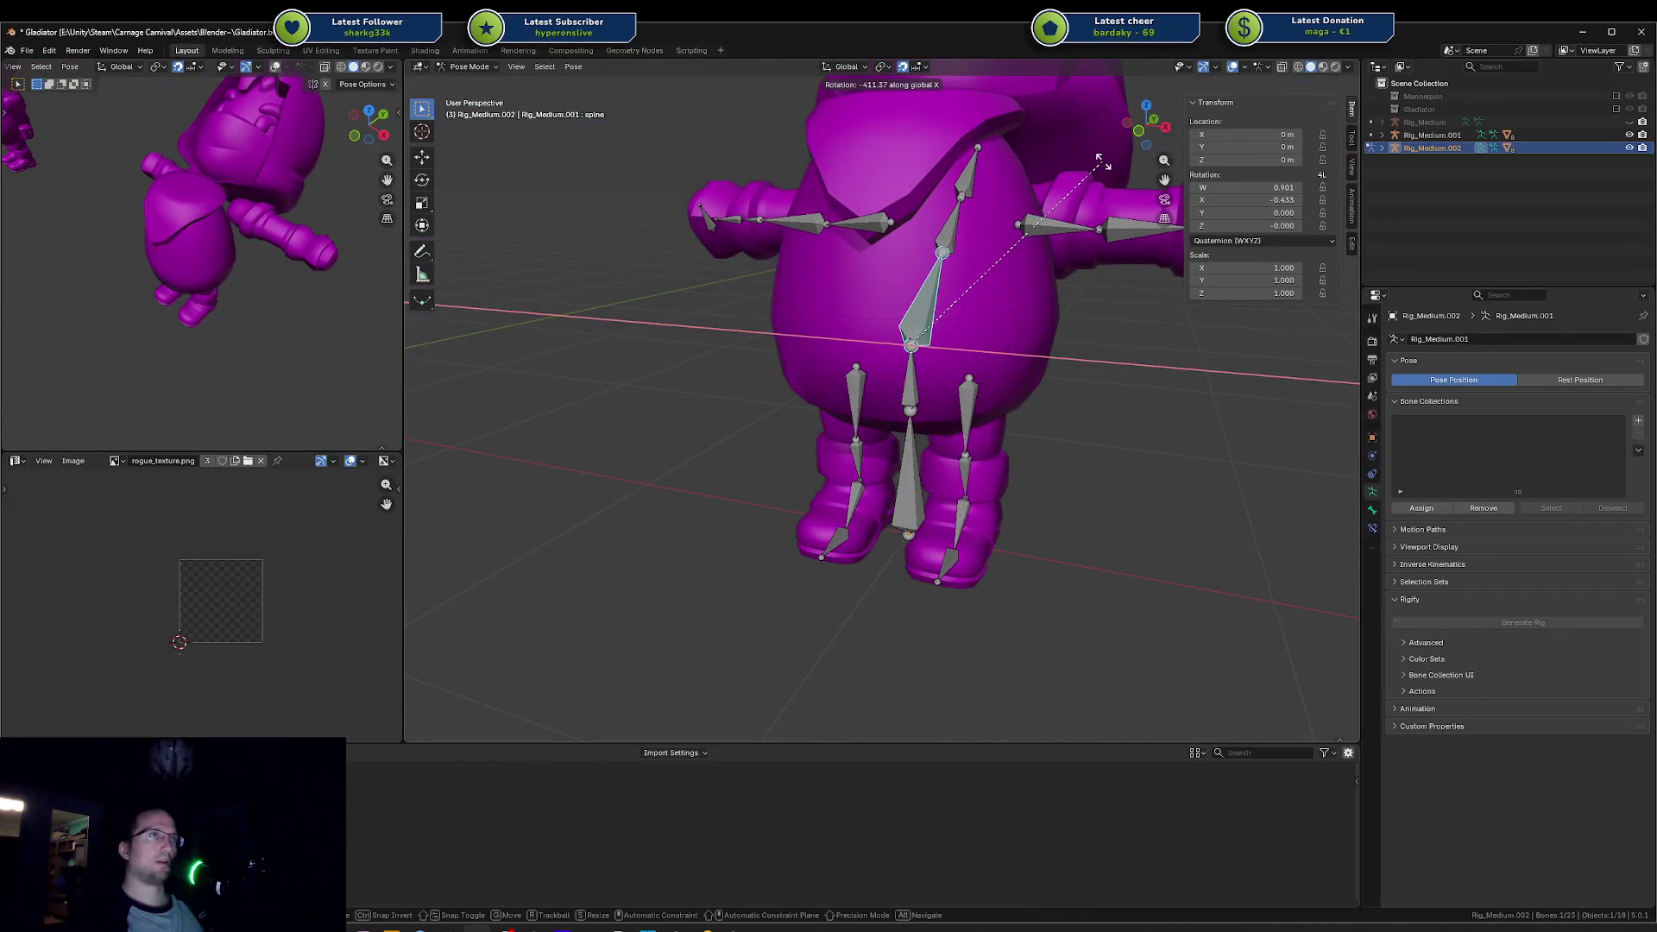
key(Escape)
key(ctrl+Tab)
click(962, 174)
key(Tab)
key(Tab)
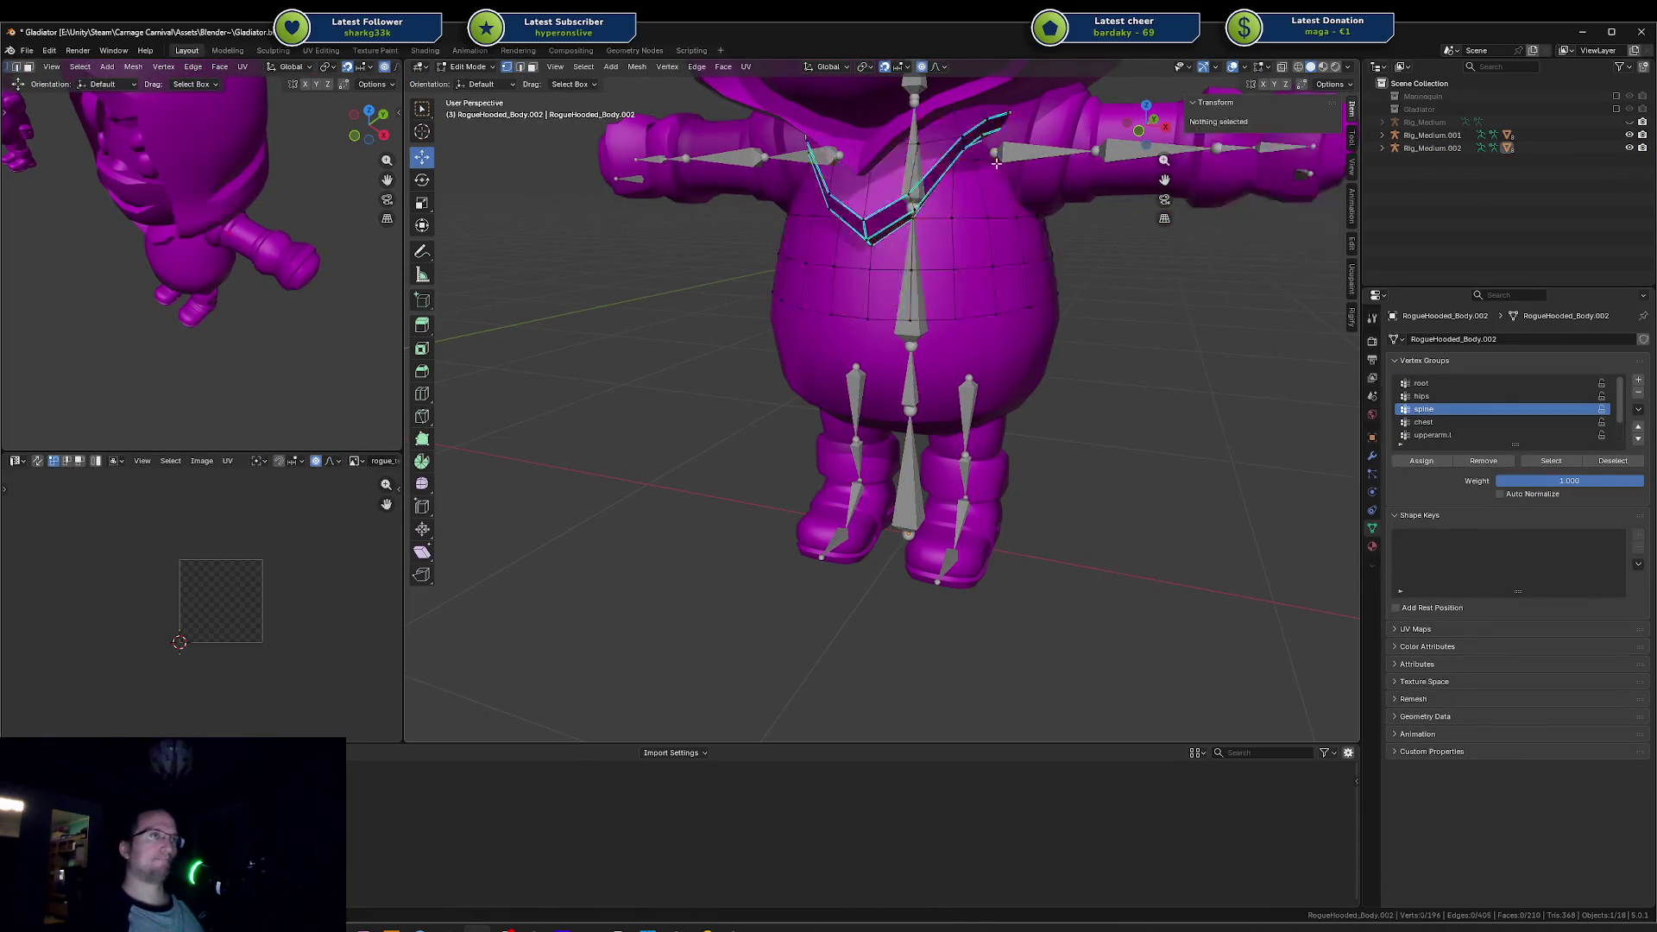
Step: Select the RogueHooded_Body.001 mesh and inspect individual vertices' weights, including chest
click(996, 168)
key(ctrl+Tab)
key(ctrl+Tab)
click(997, 271)
key(Tab)
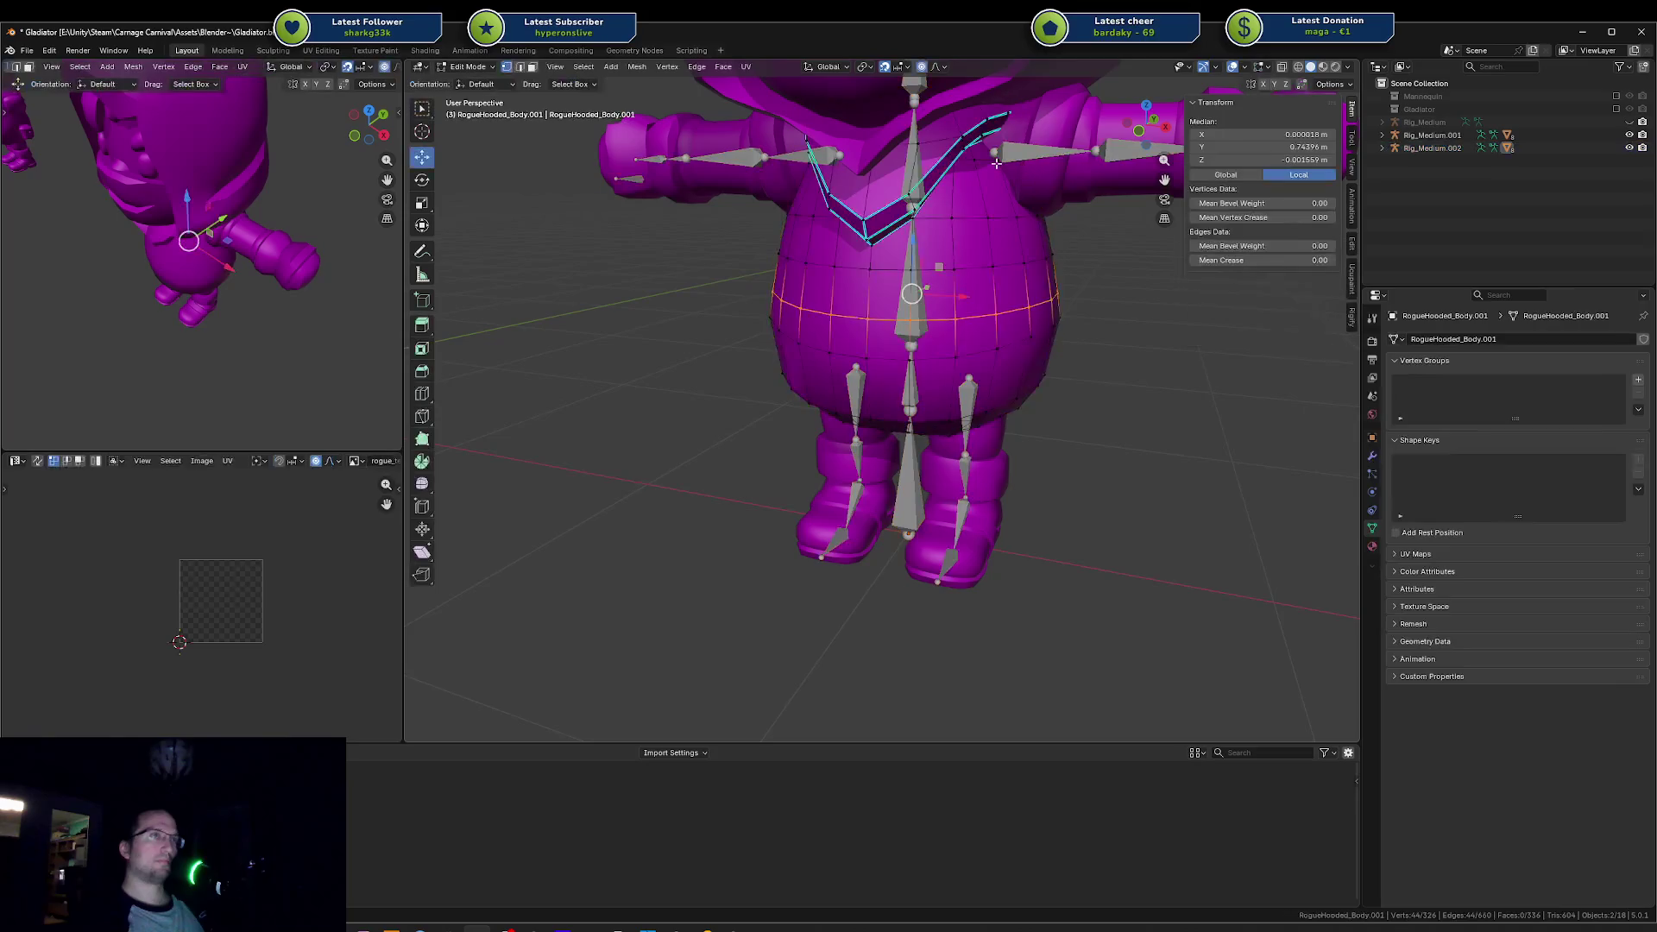
key(a)
click(977, 331)
click(956, 361)
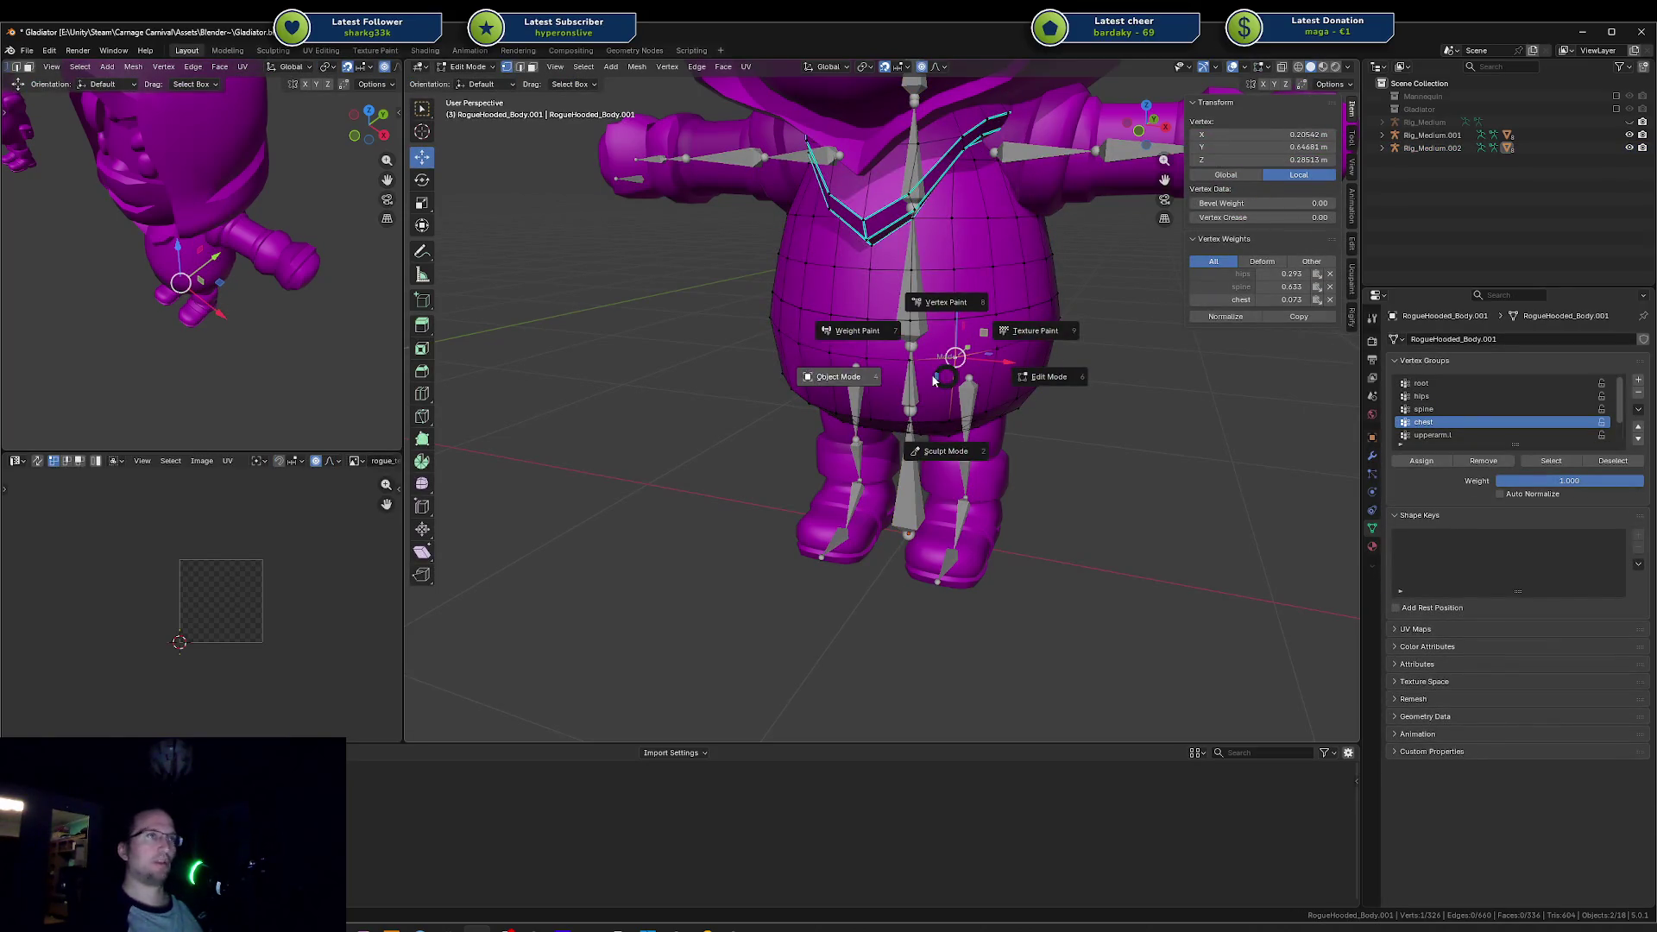
Step: Select the waist edge loop and trial a move, cancelling so vertices stay in place
key(alt+a)
alt+click(941, 323)
key(g)
key(Escape)
key(g)
key(Escape)
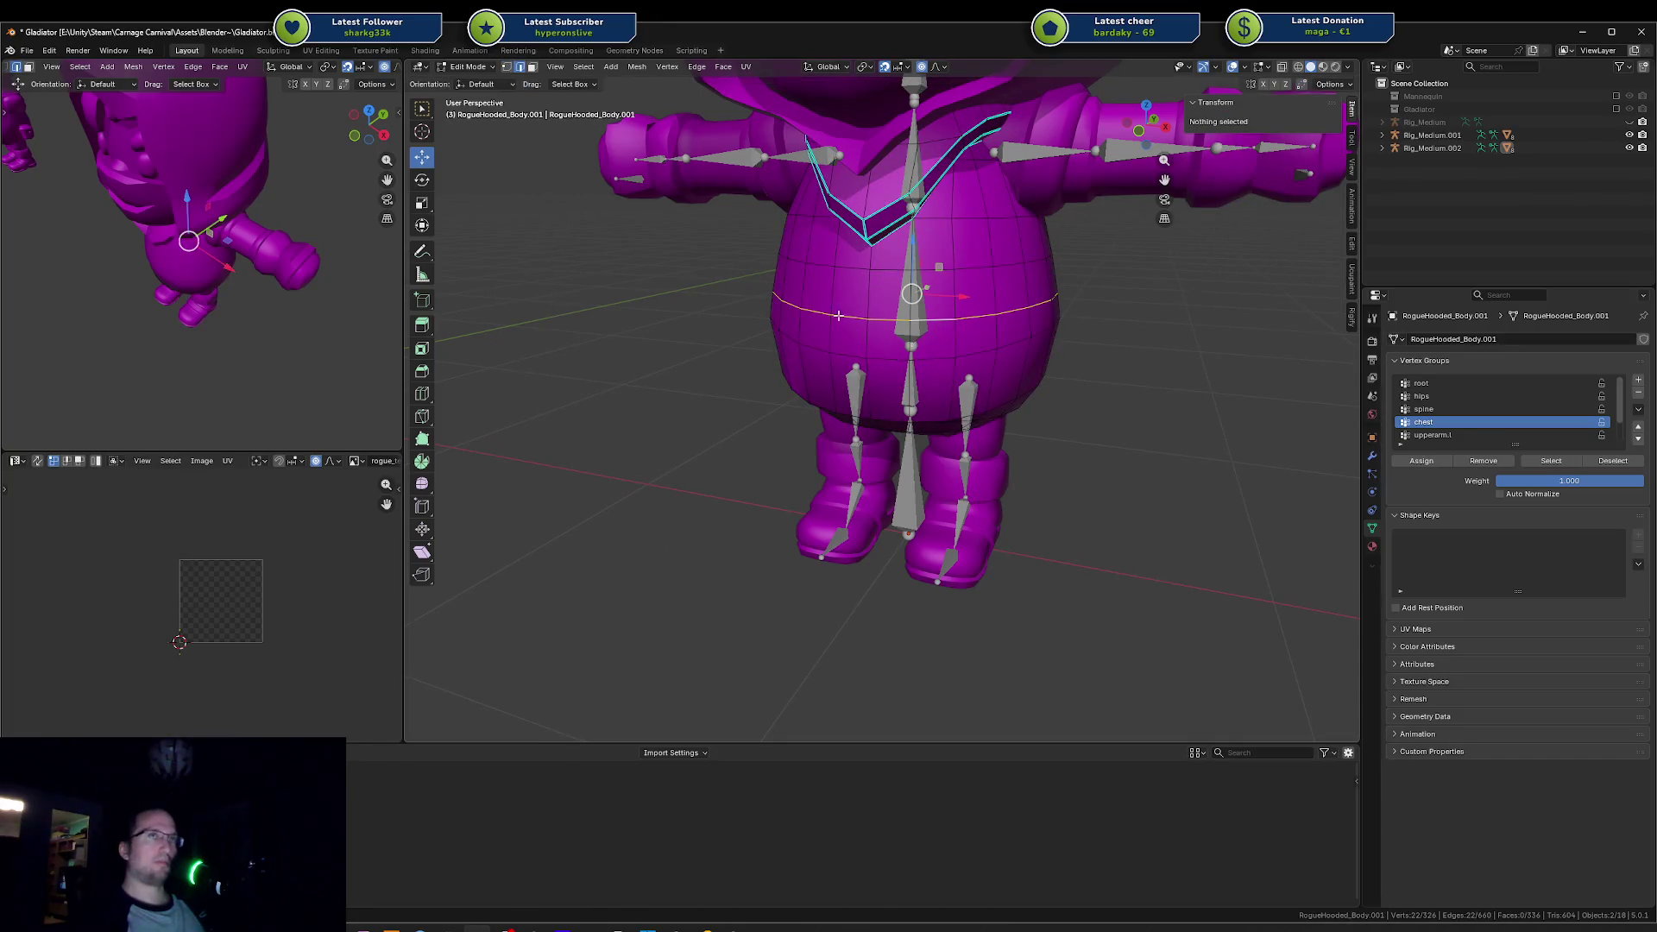
key(alt+a)
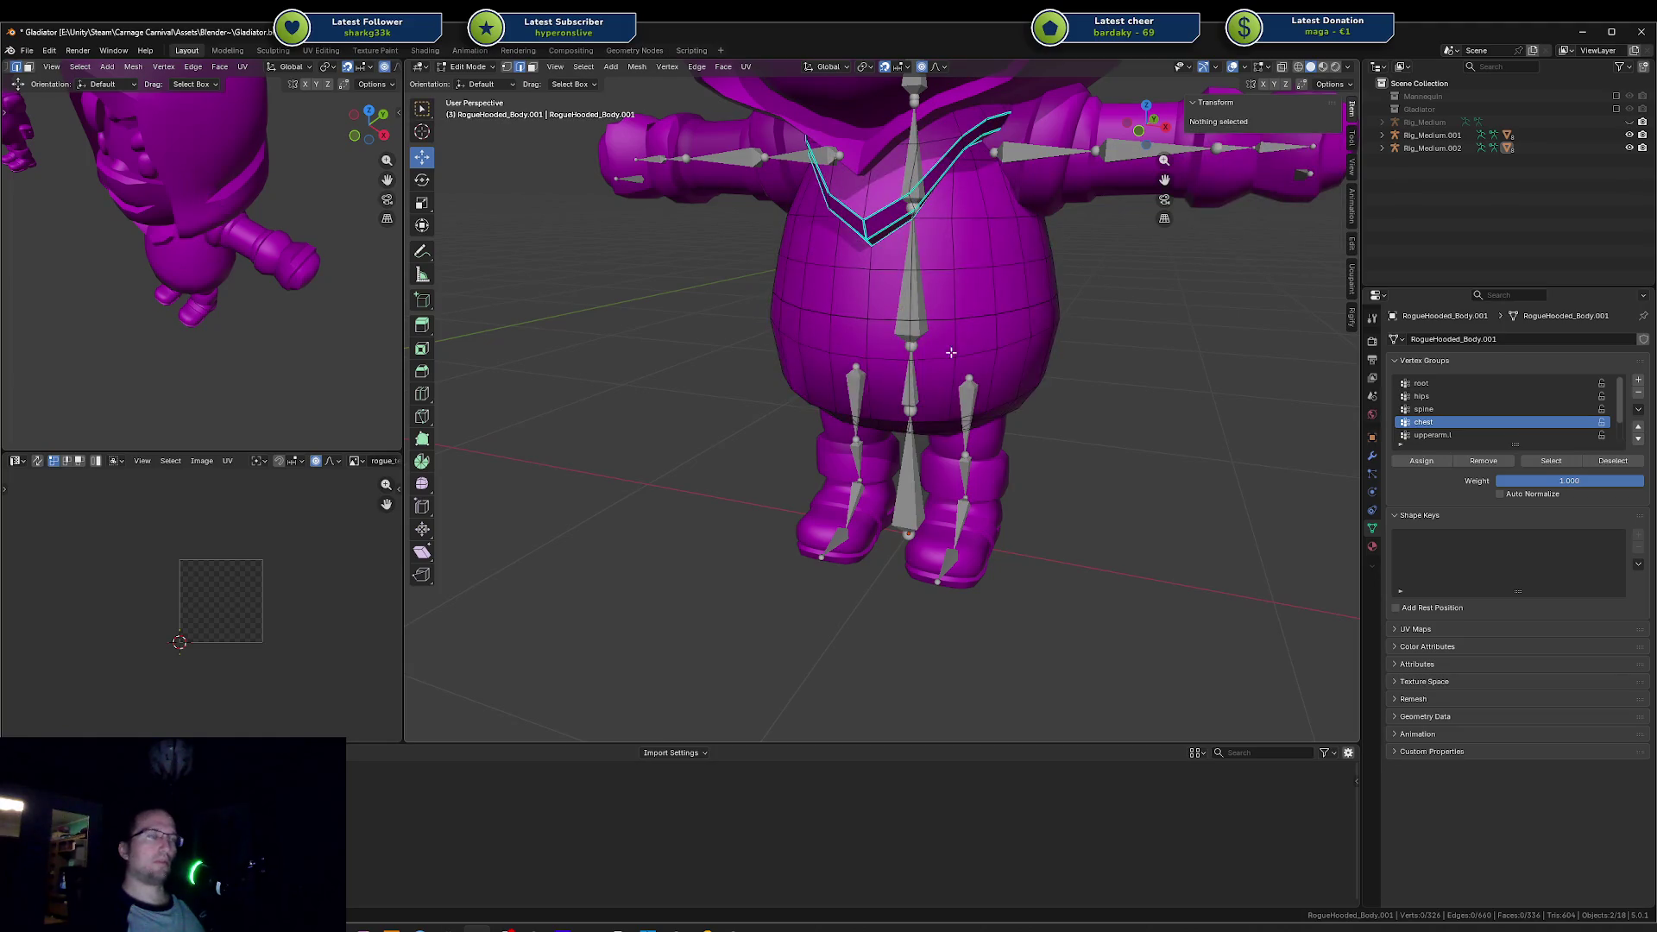
Step: Keep only the body mesh in edit mode and select its waist edge loop
key(Tab)
click(949, 341)
key(Tab)
alt+click(932, 319)
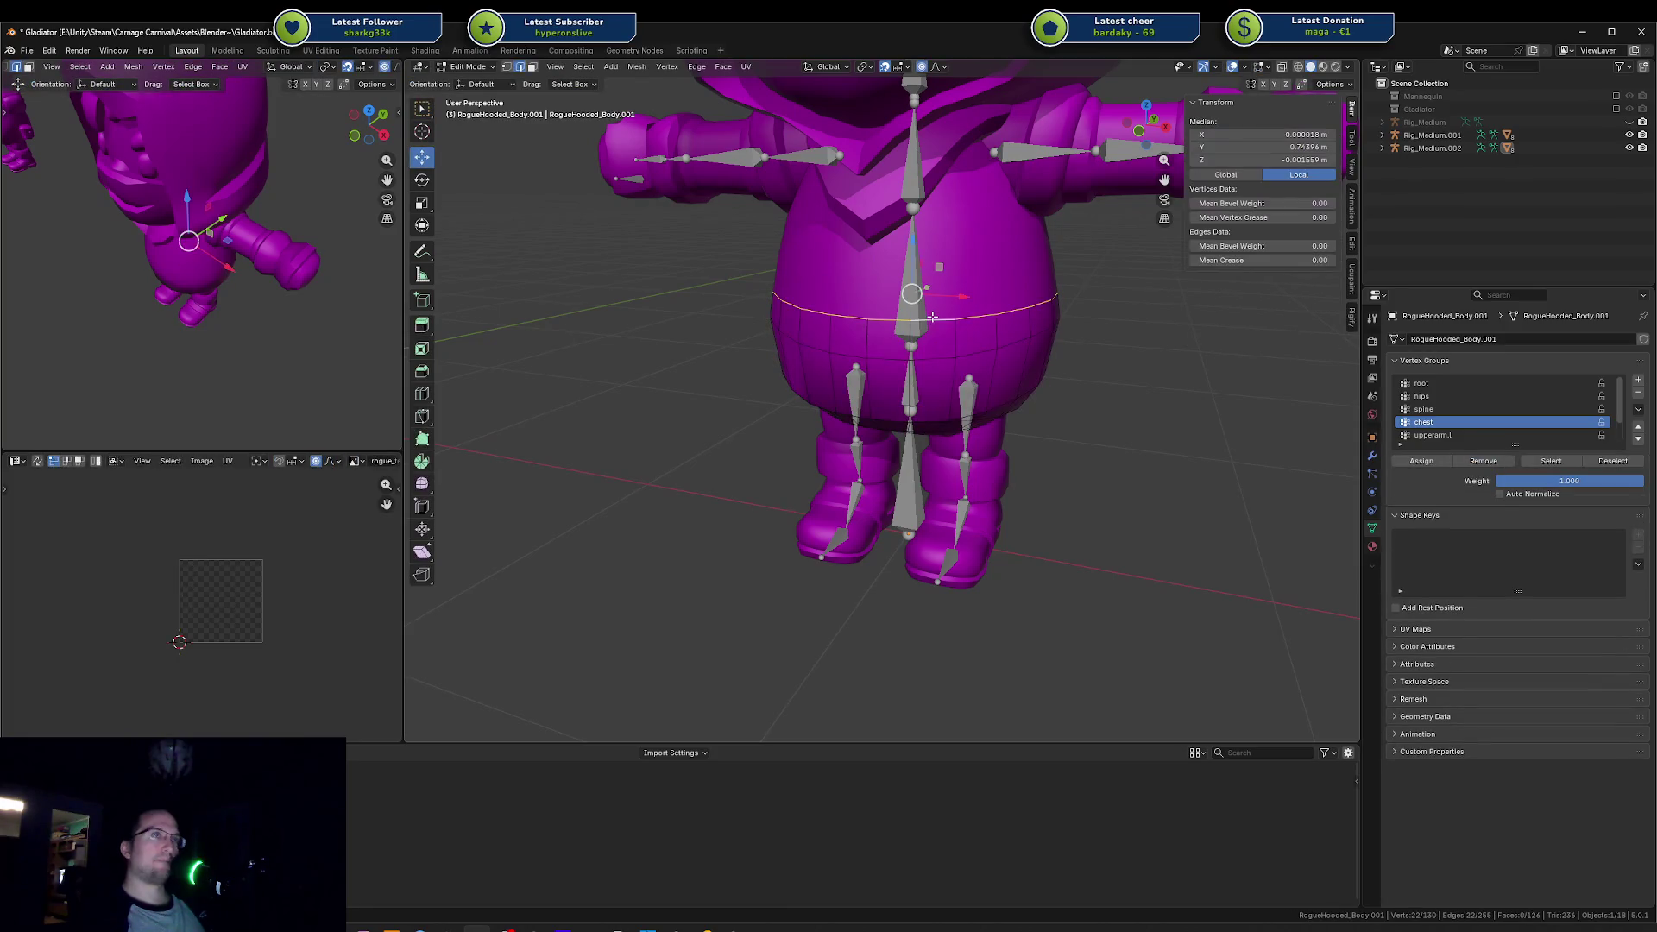
Step: Browse the 'remove' vertex group commands in search, closing it without removing anything
key(F3)
text(remove)
key(Down)
key(Down)
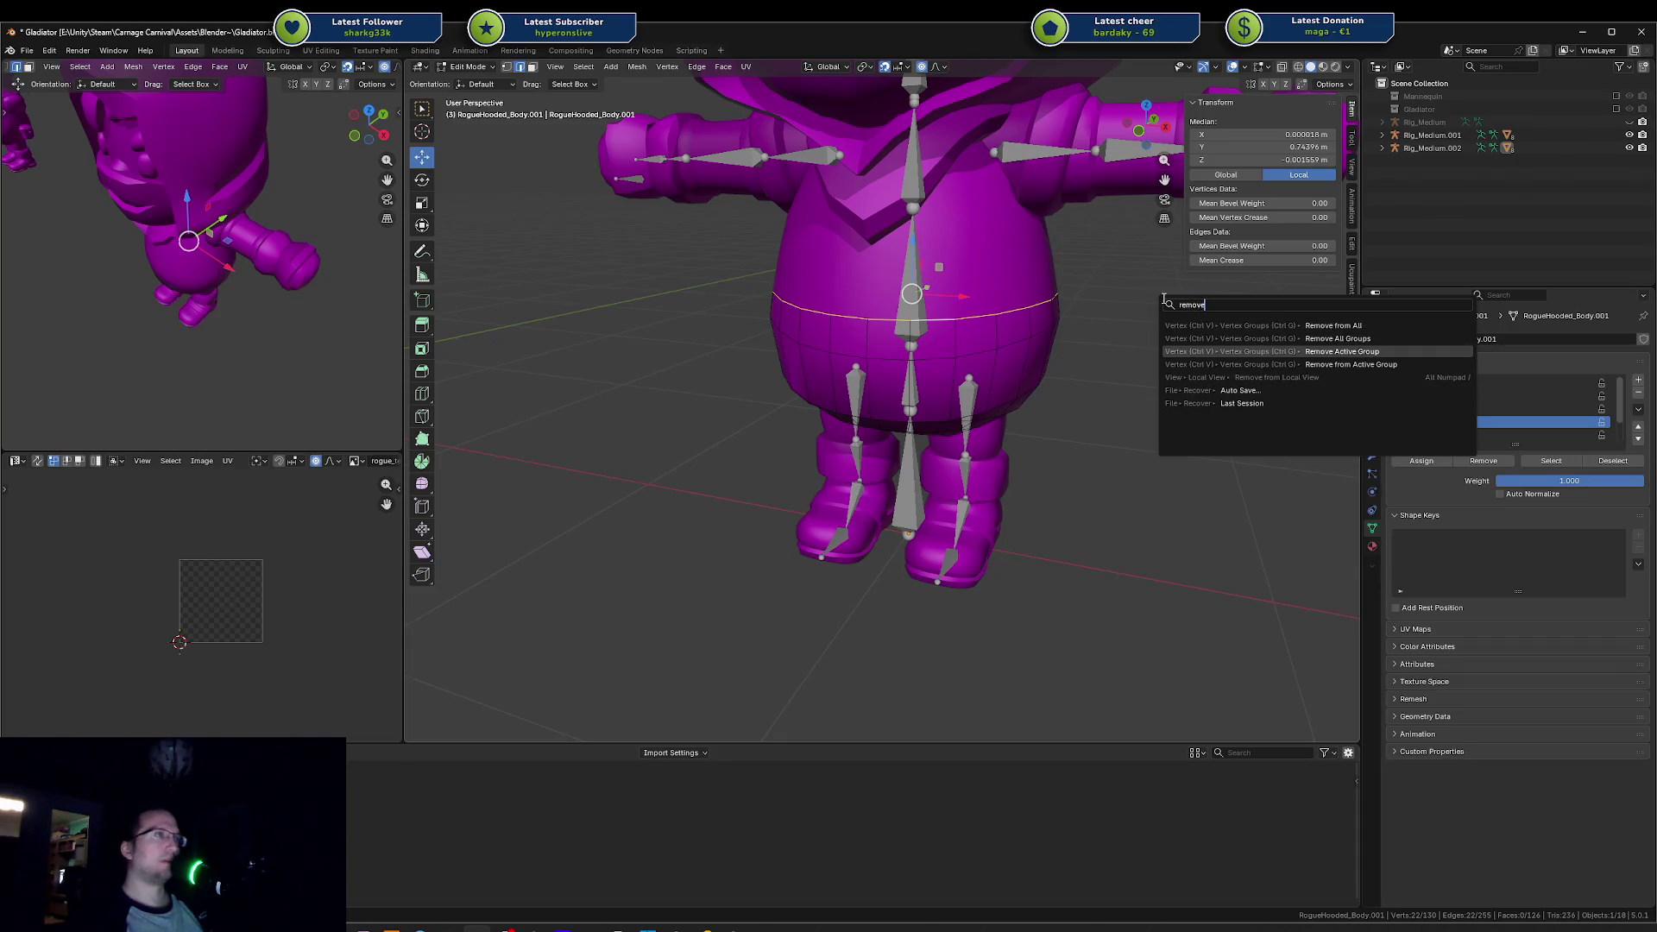
key(Down)
key(Up)
key(Up)
key(Up)
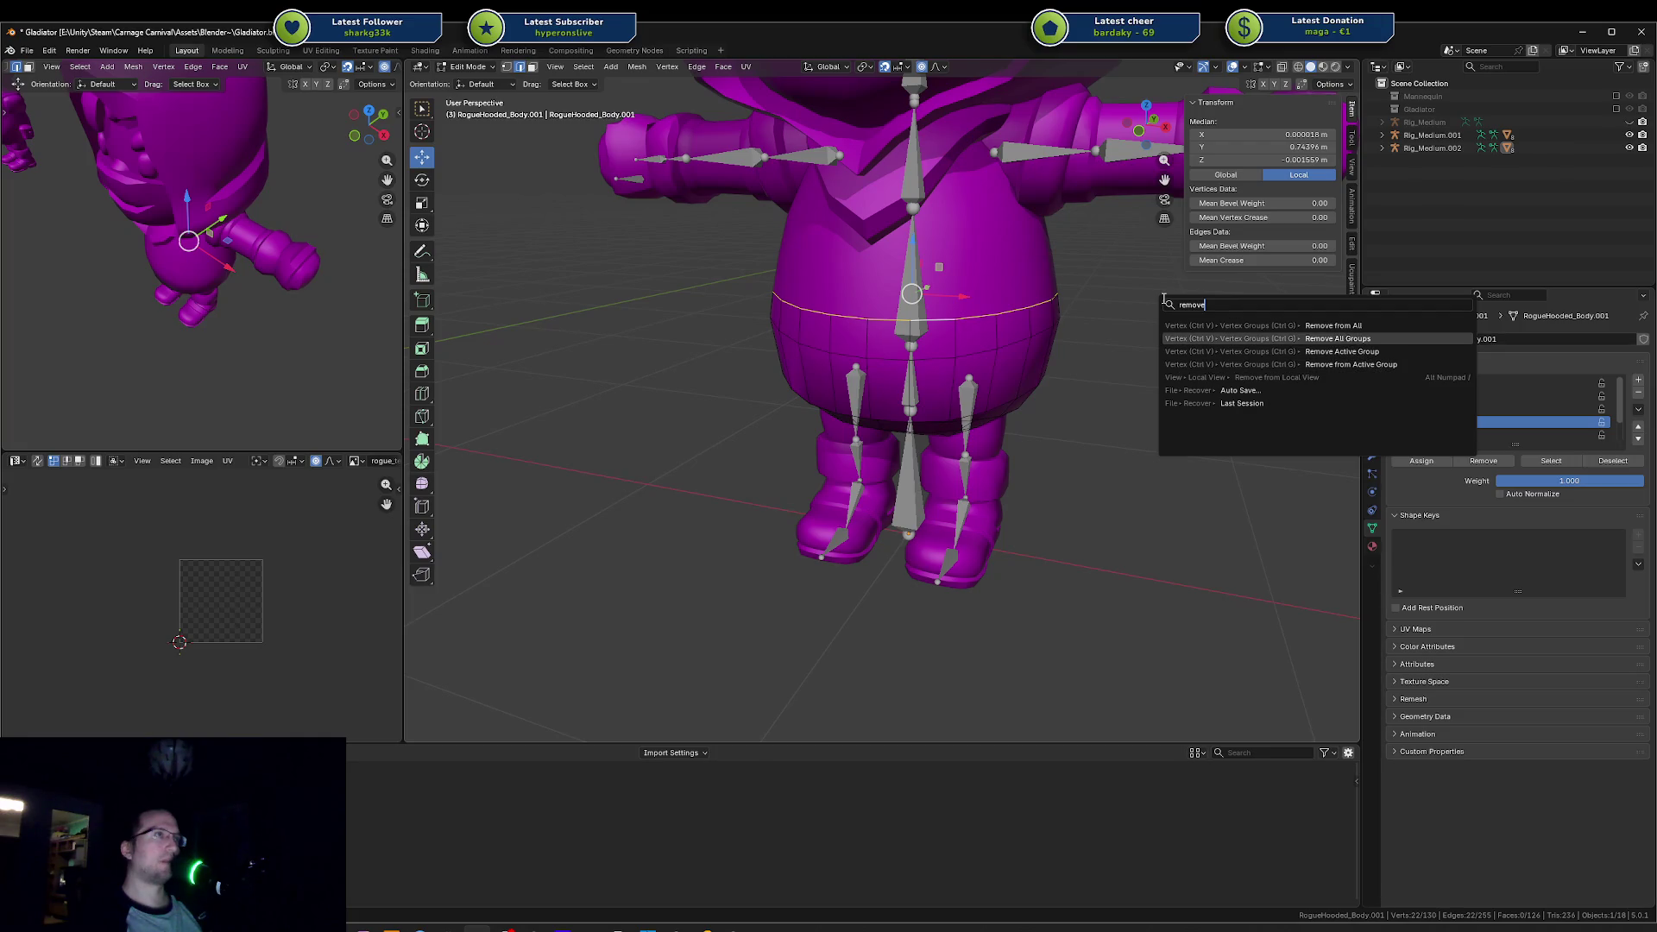
key(Down)
key(Down)
key(Down)
key(Up)
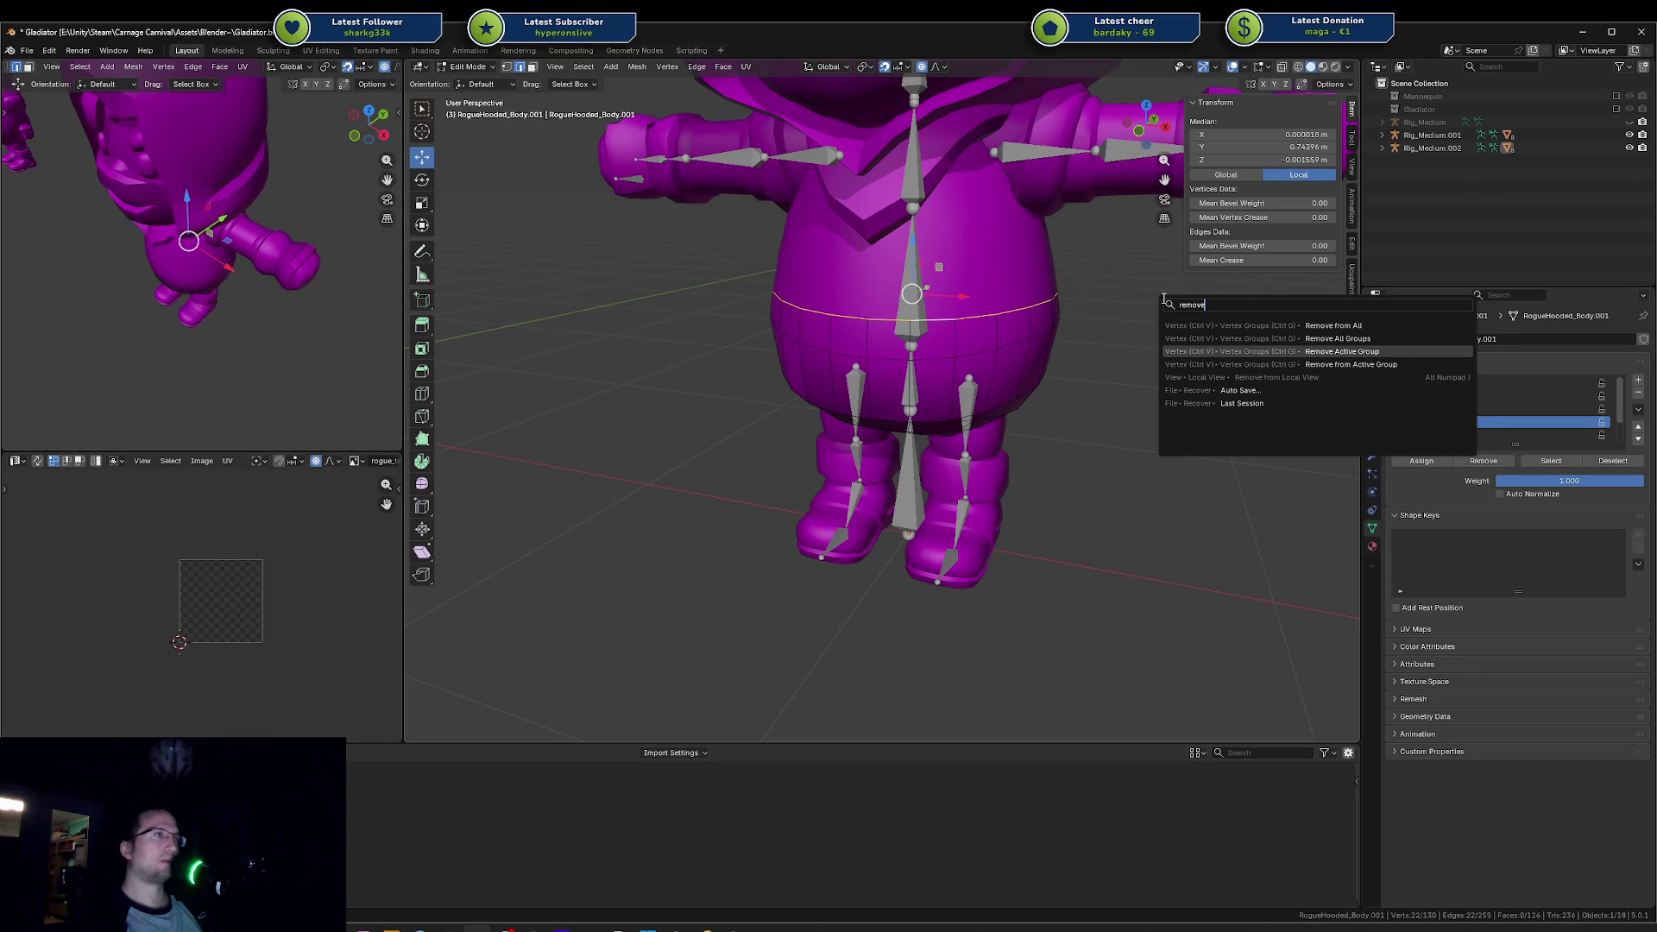
key(Escape)
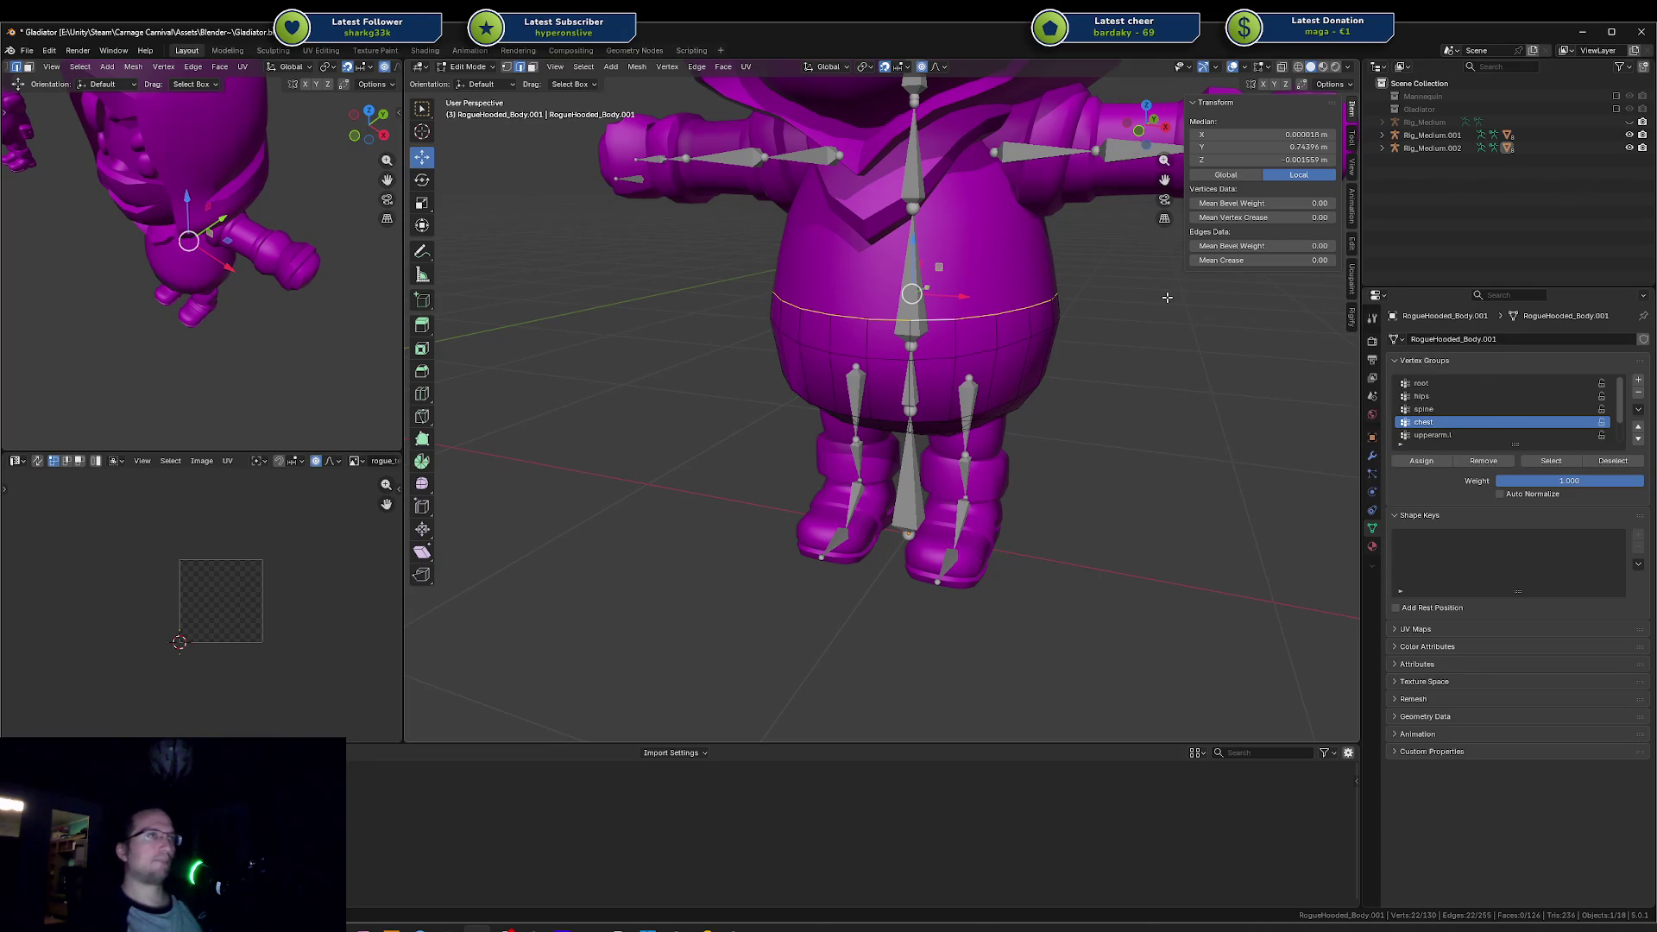
scroll(1032, 351, down, 2)
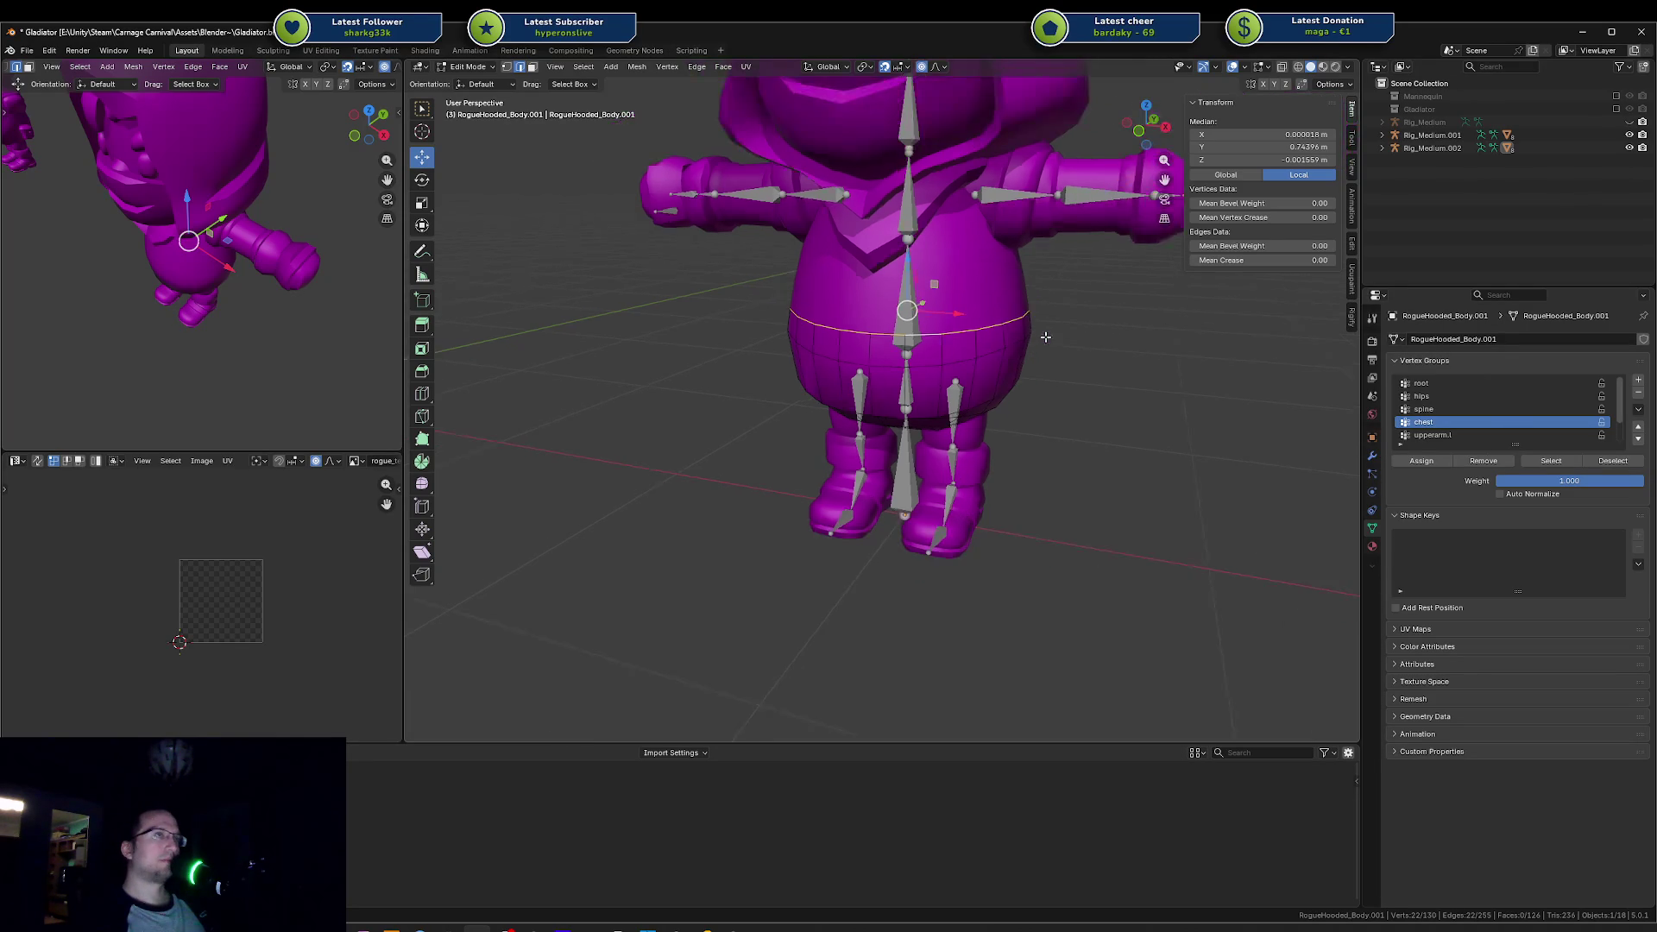
scroll(1033, 354, up, 2)
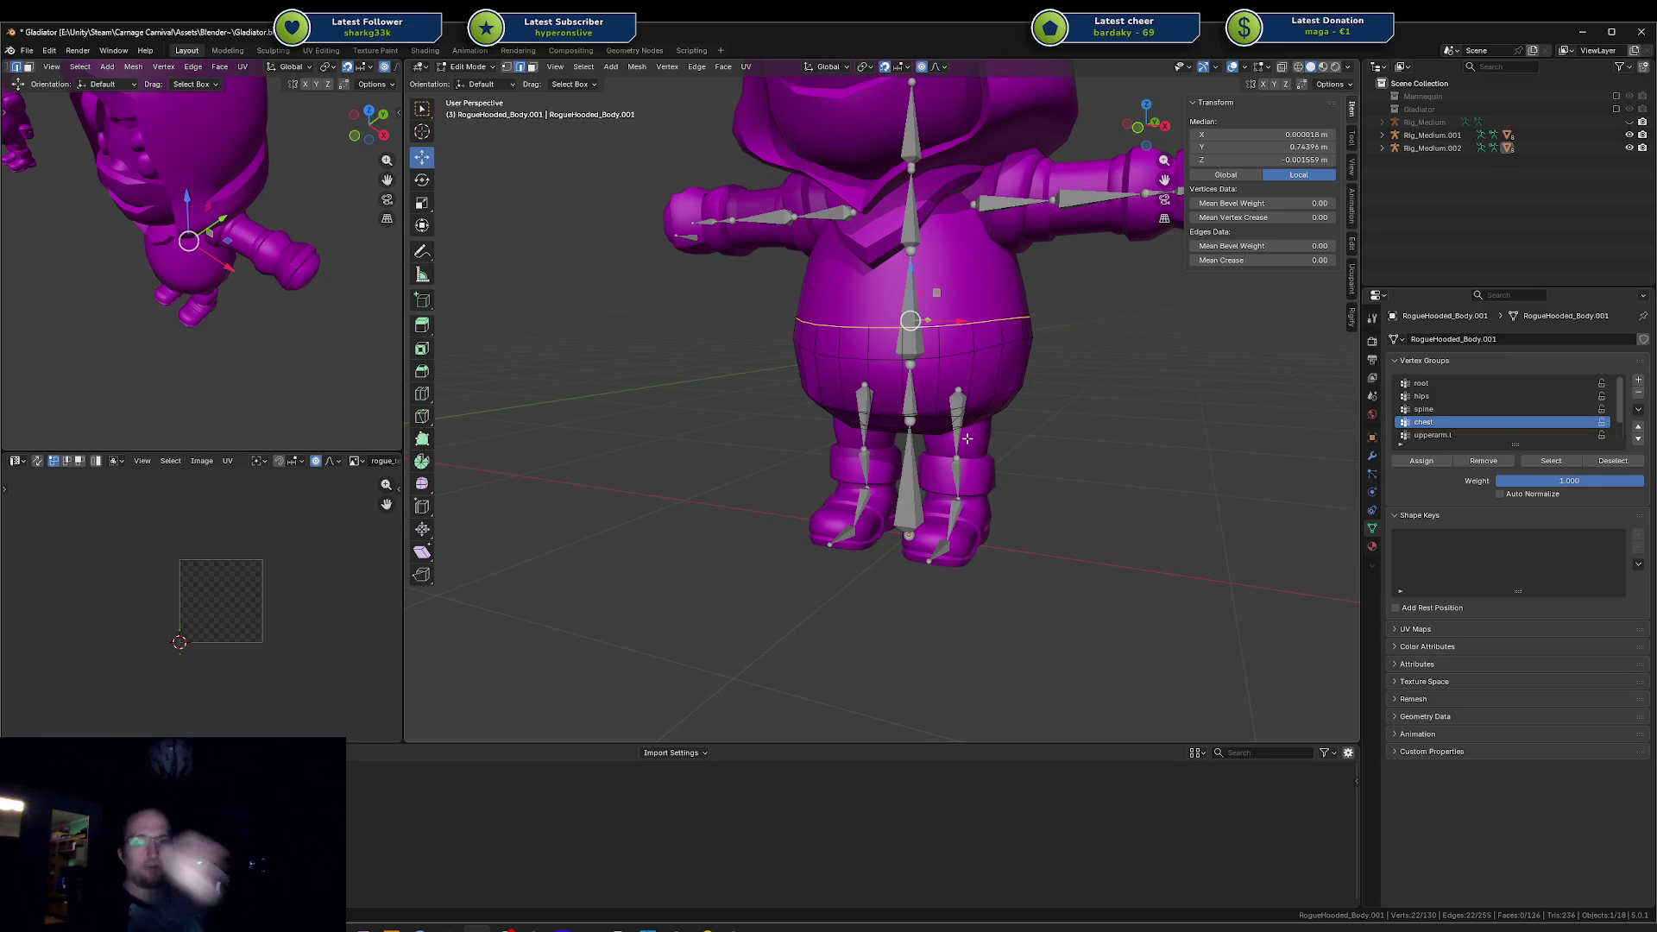
scroll(949, 404, up, 1)
scroll(949, 403, up, 2)
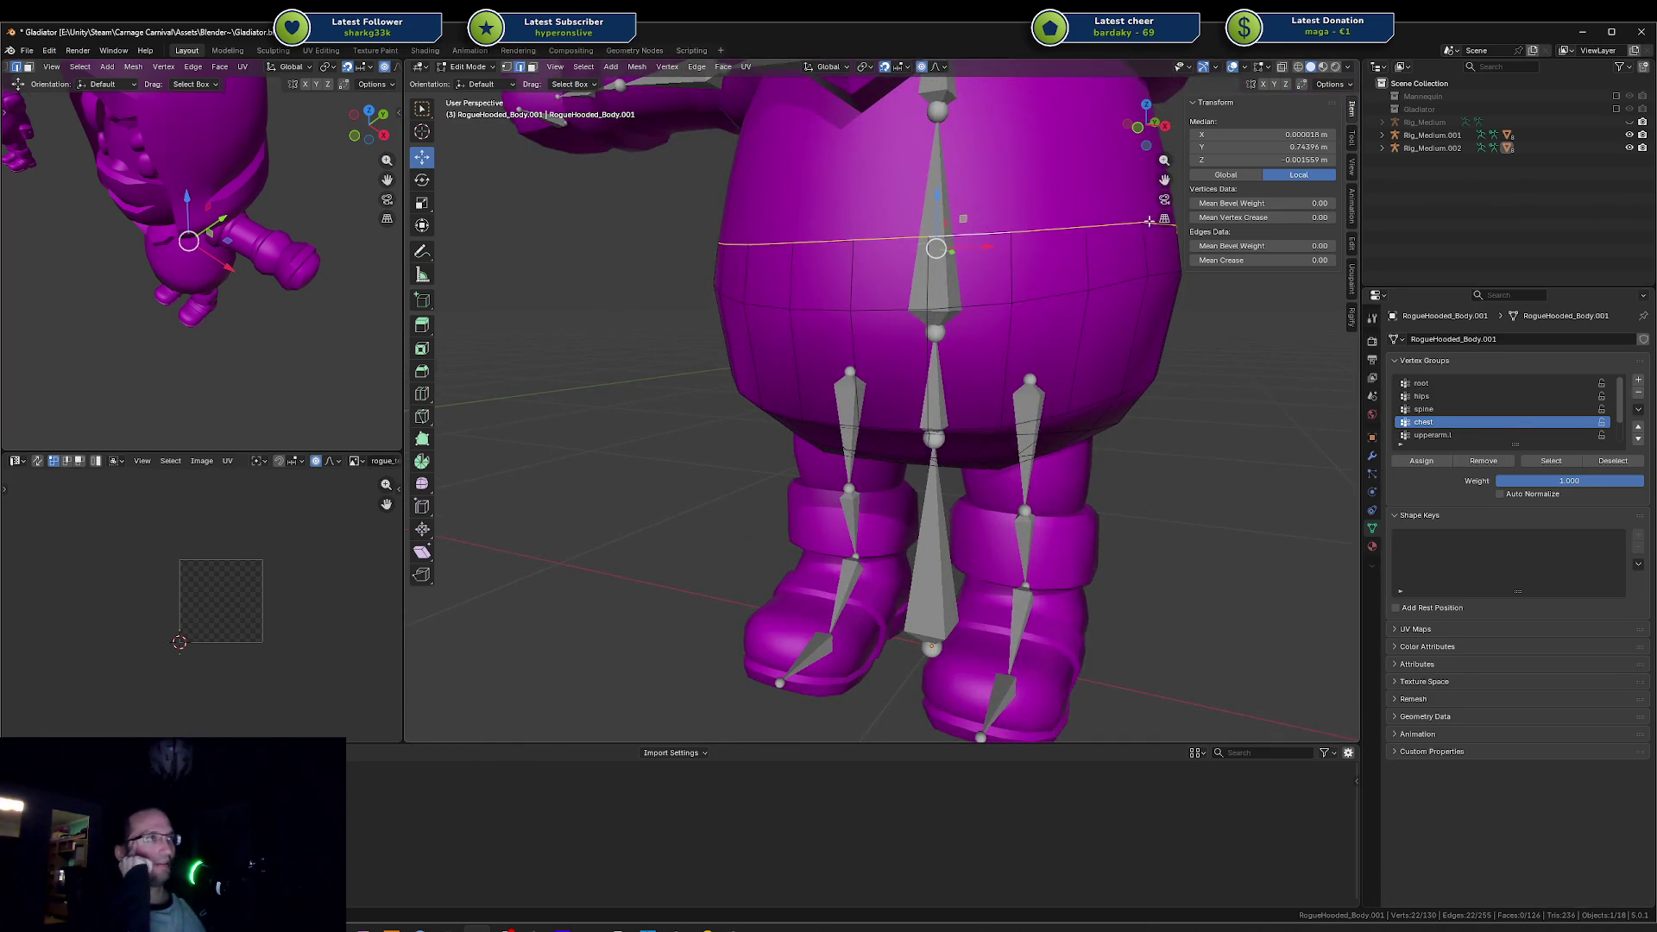
Step: Pick several waist vertices to check their weights, viewing from side and front
click(1013, 232)
click(1011, 233)
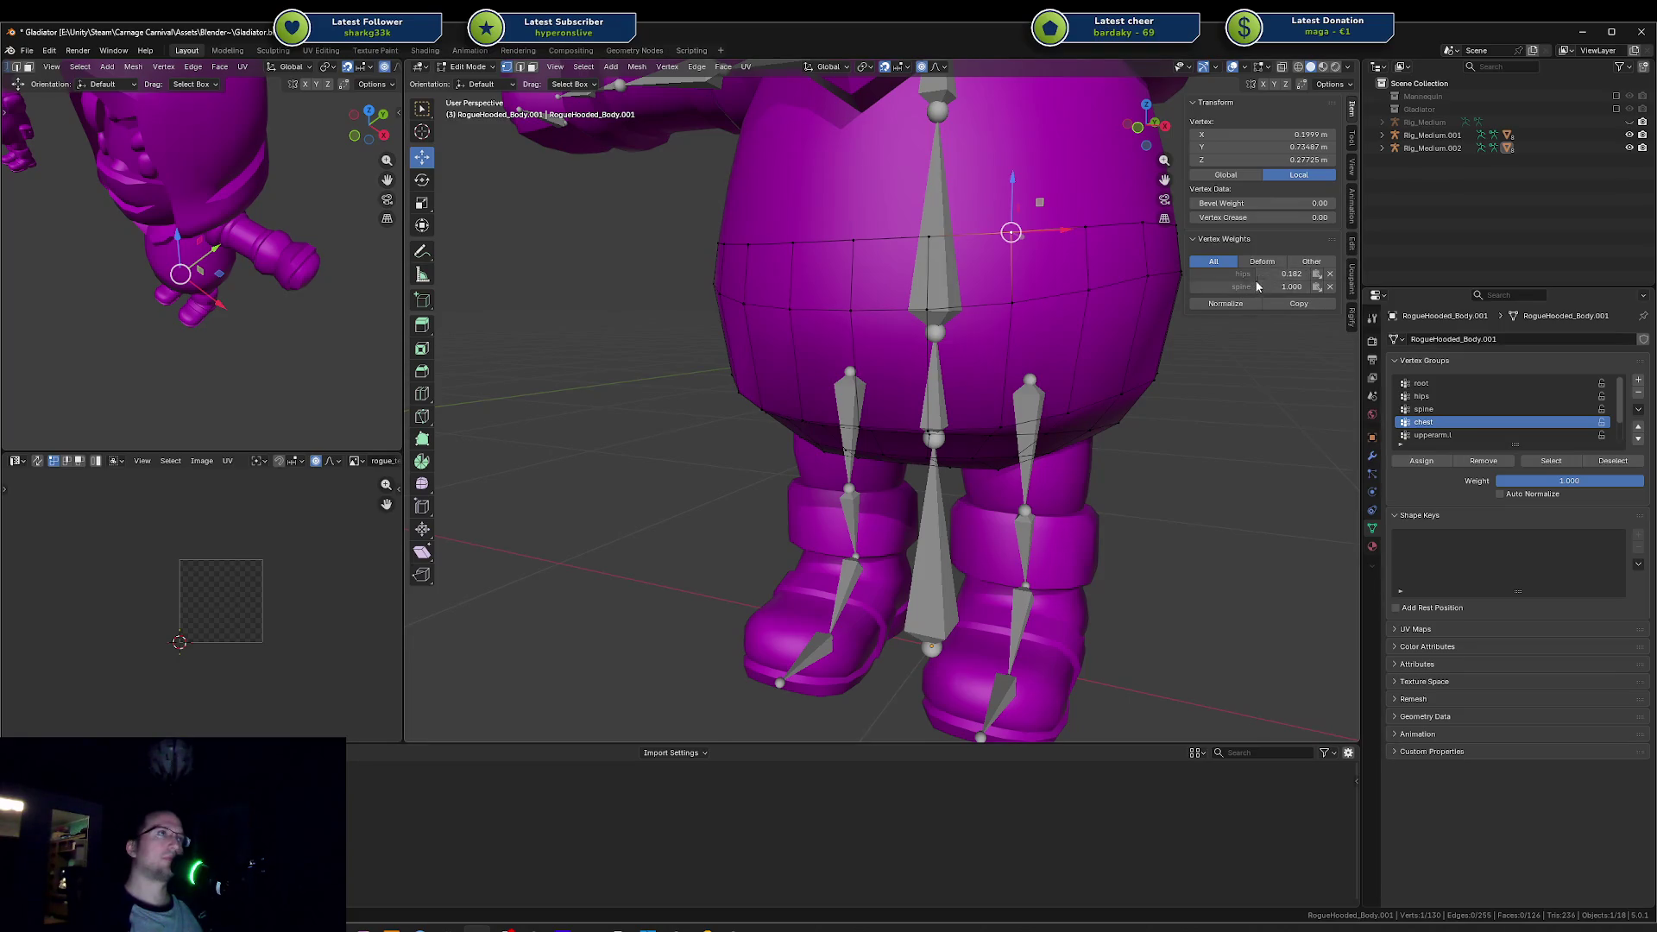
click(917, 226)
drag(917, 226, 900, 248)
click(1020, 314)
drag(1021, 328, 902, 330)
click(827, 342)
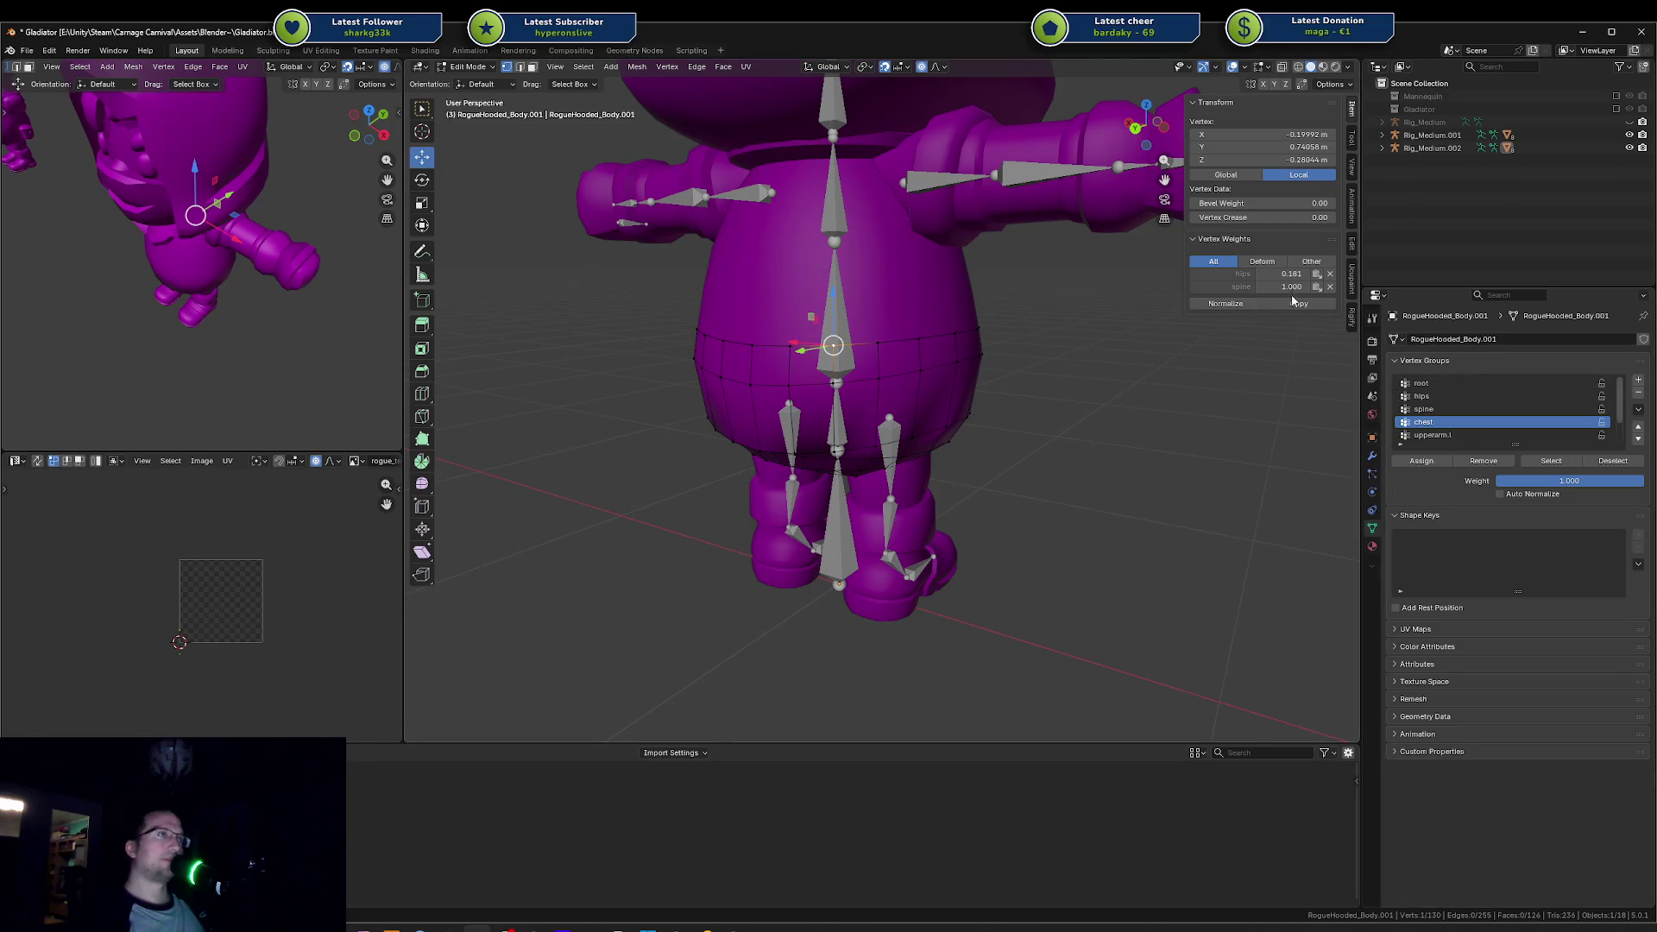
Step: Make spine the active vertex group, enable Auto Normalize, and select the waist edge loop
click(1467, 409)
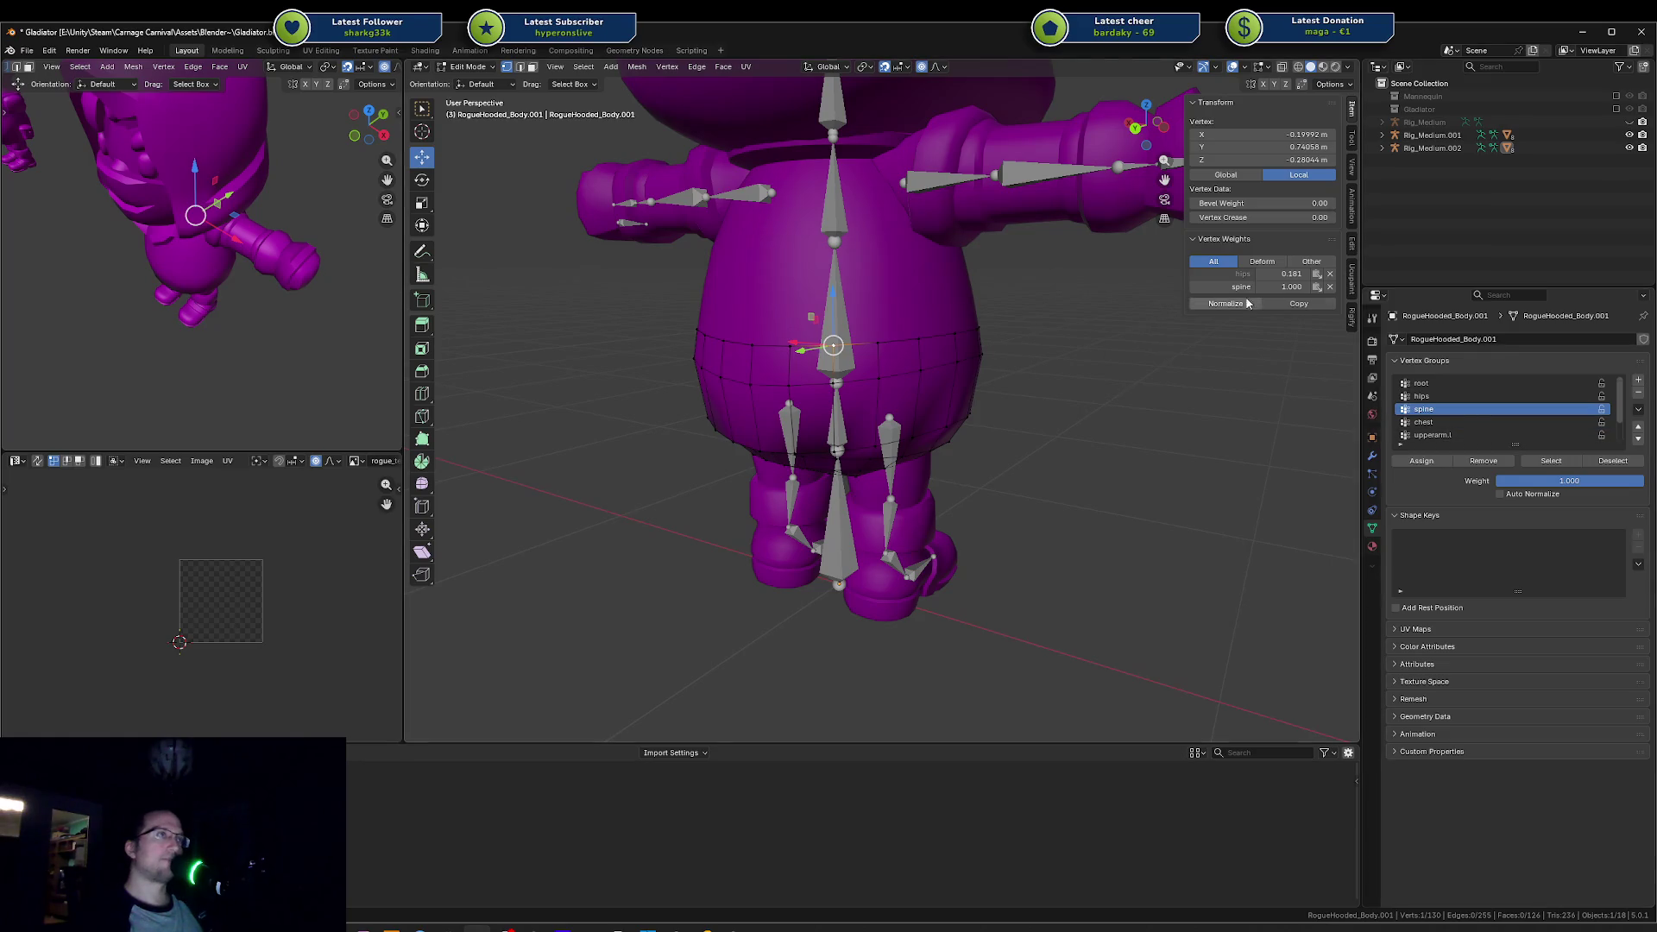
click(1506, 495)
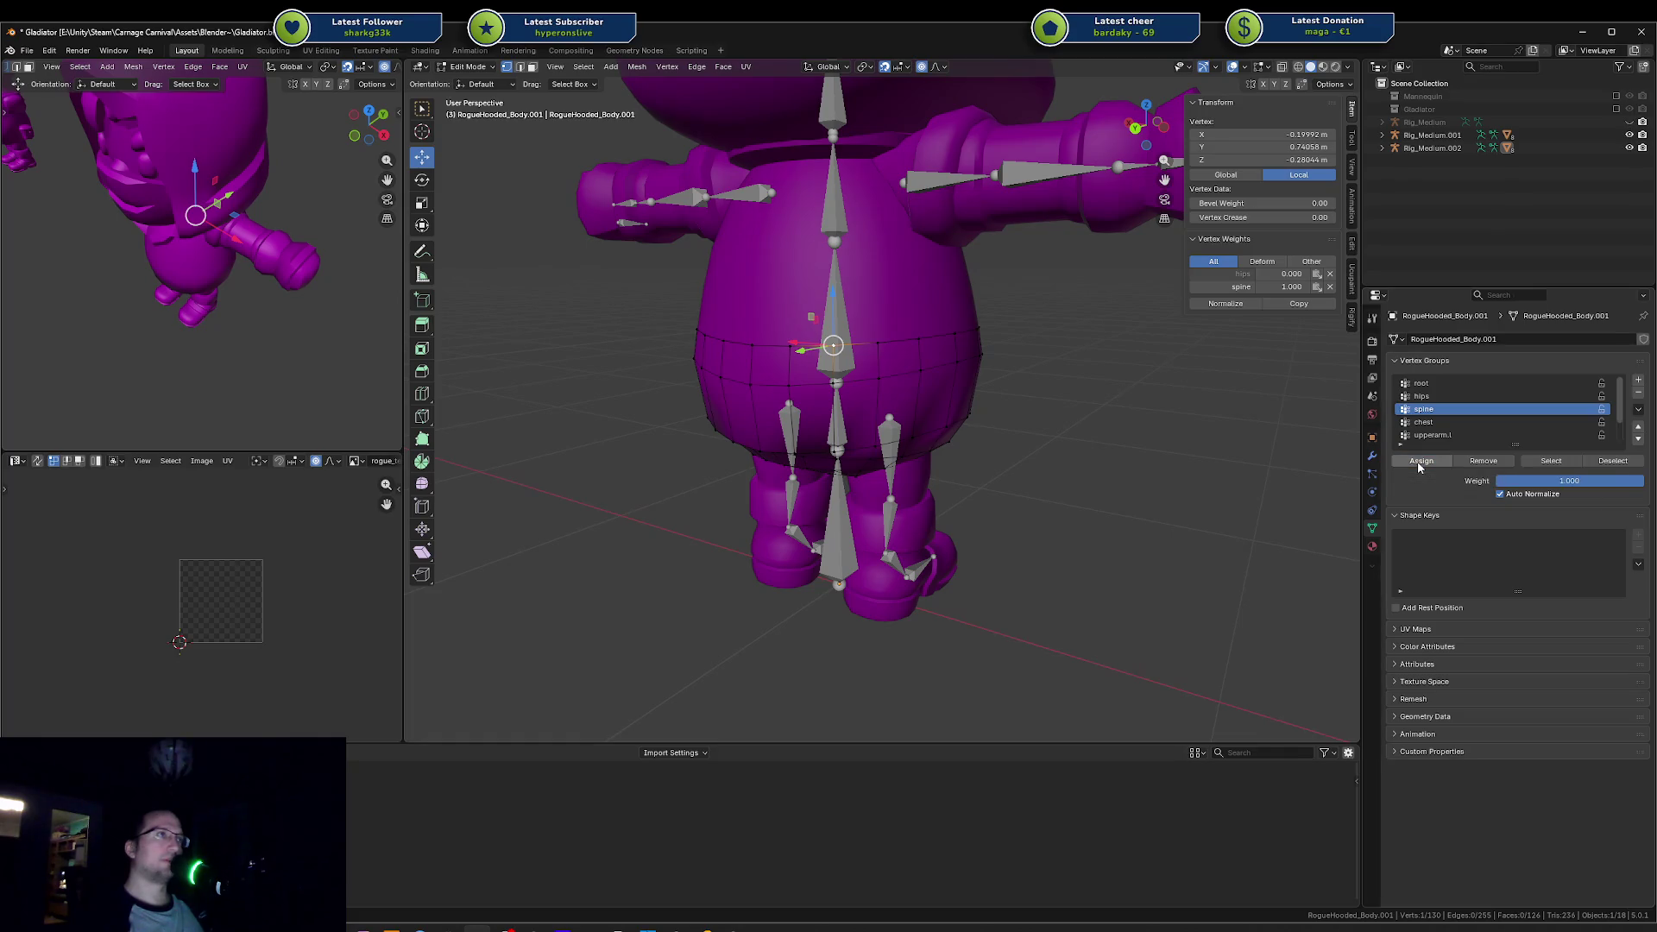
key(a)
key(alt+a)
alt+click(873, 342)
Step: Switch editing to RogueHooded_Body.002 and select its waist edge loop
click(1442, 464)
key(alt+q)
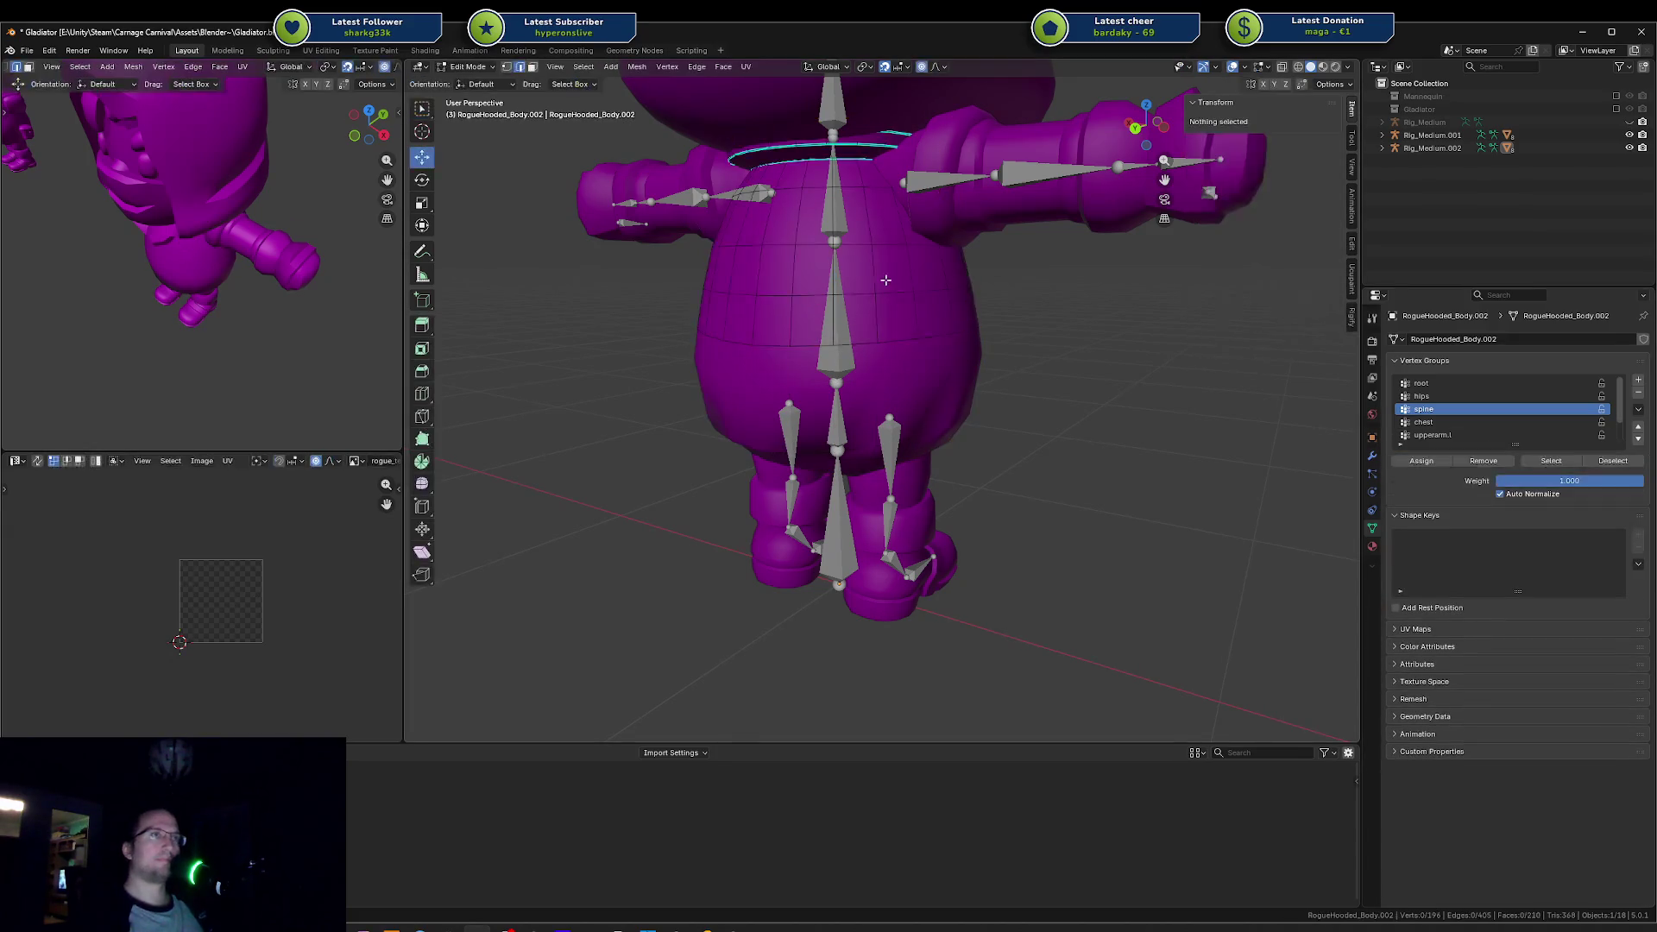
alt+click(873, 338)
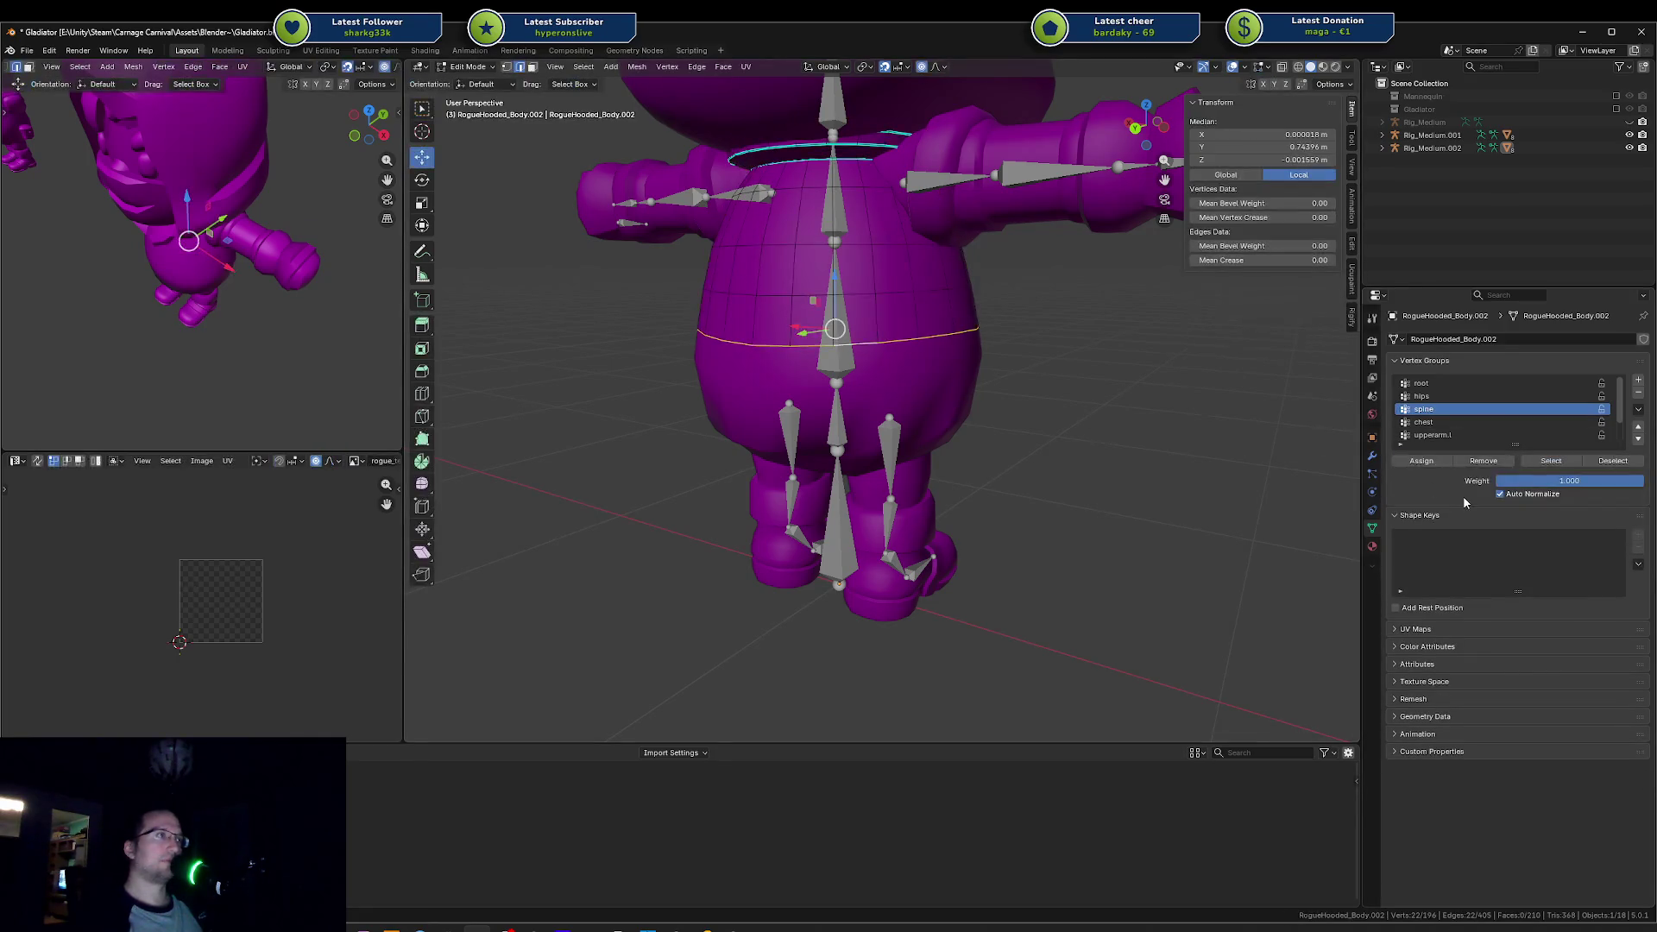
key(Tab)
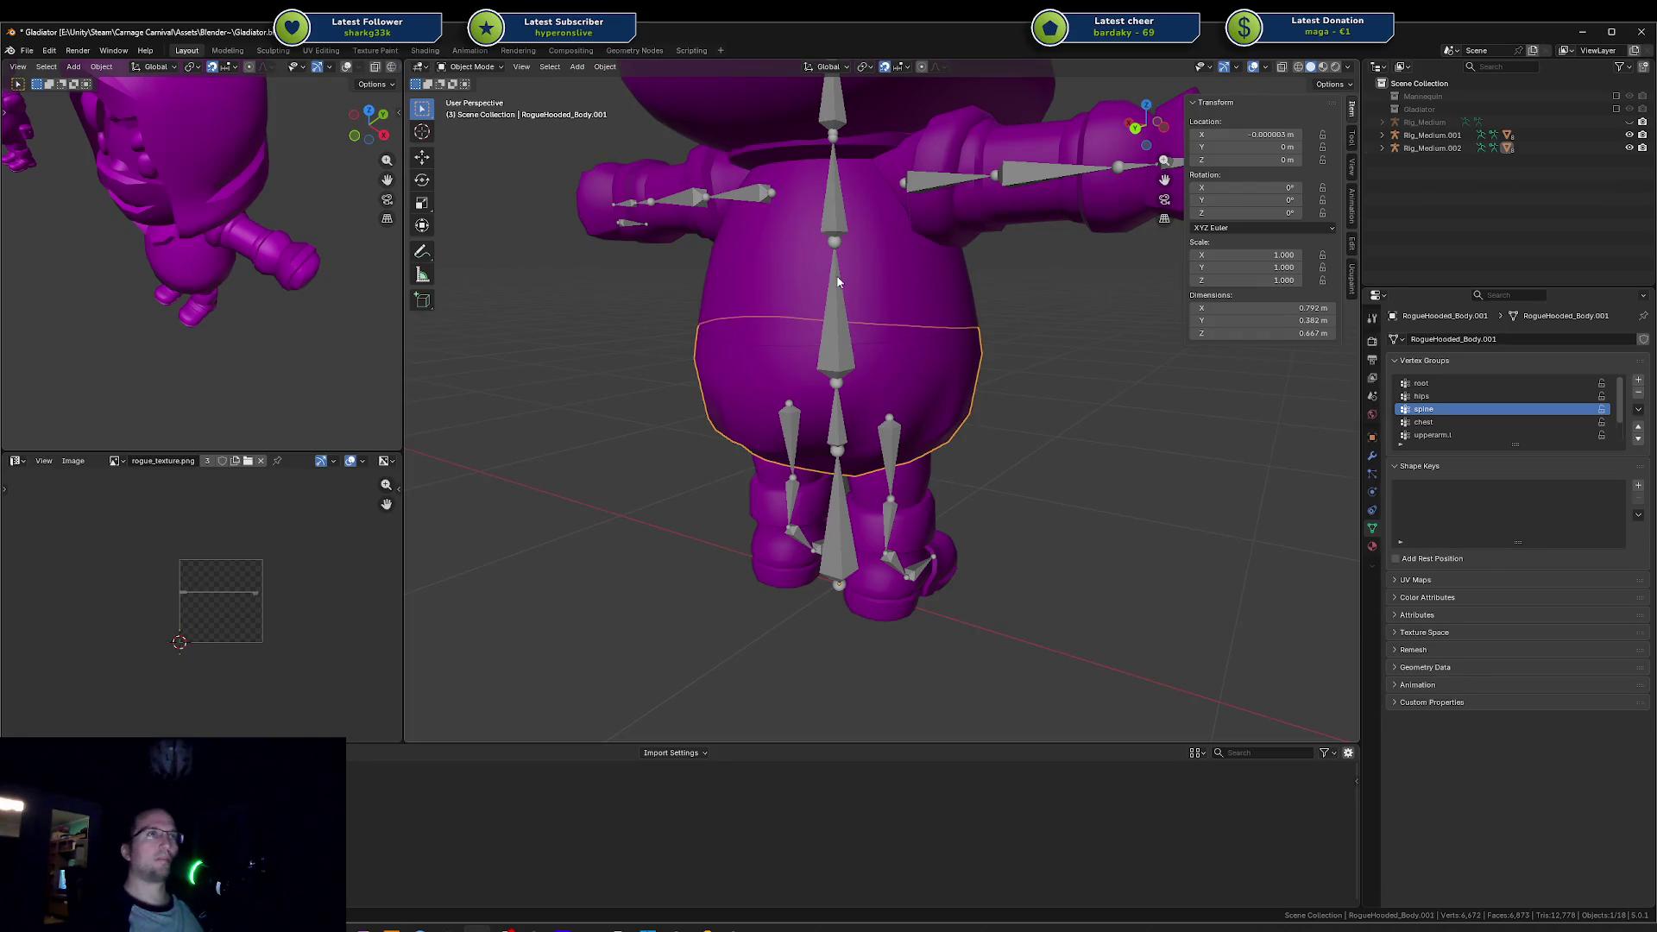
Step: In the rig's pose mode, test the chest bone's X rotation, then confirm a forward bend
click(845, 276)
key(ctrl+Tab)
click(852, 235)
key(r)
key(x)
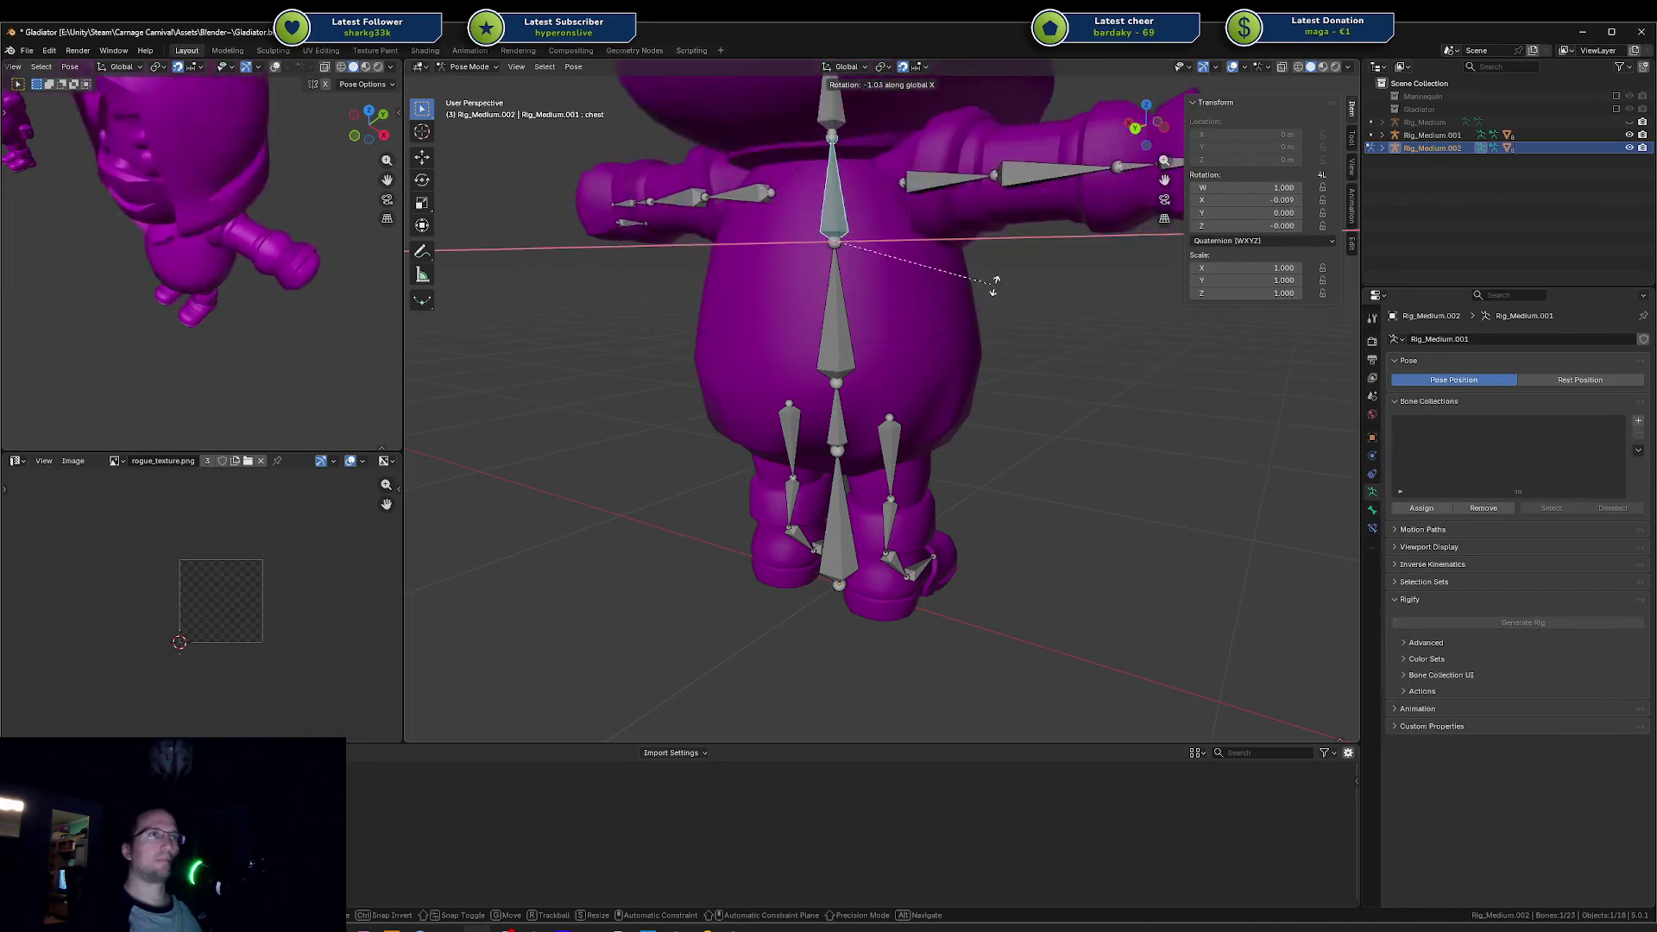
right_click(668, 369)
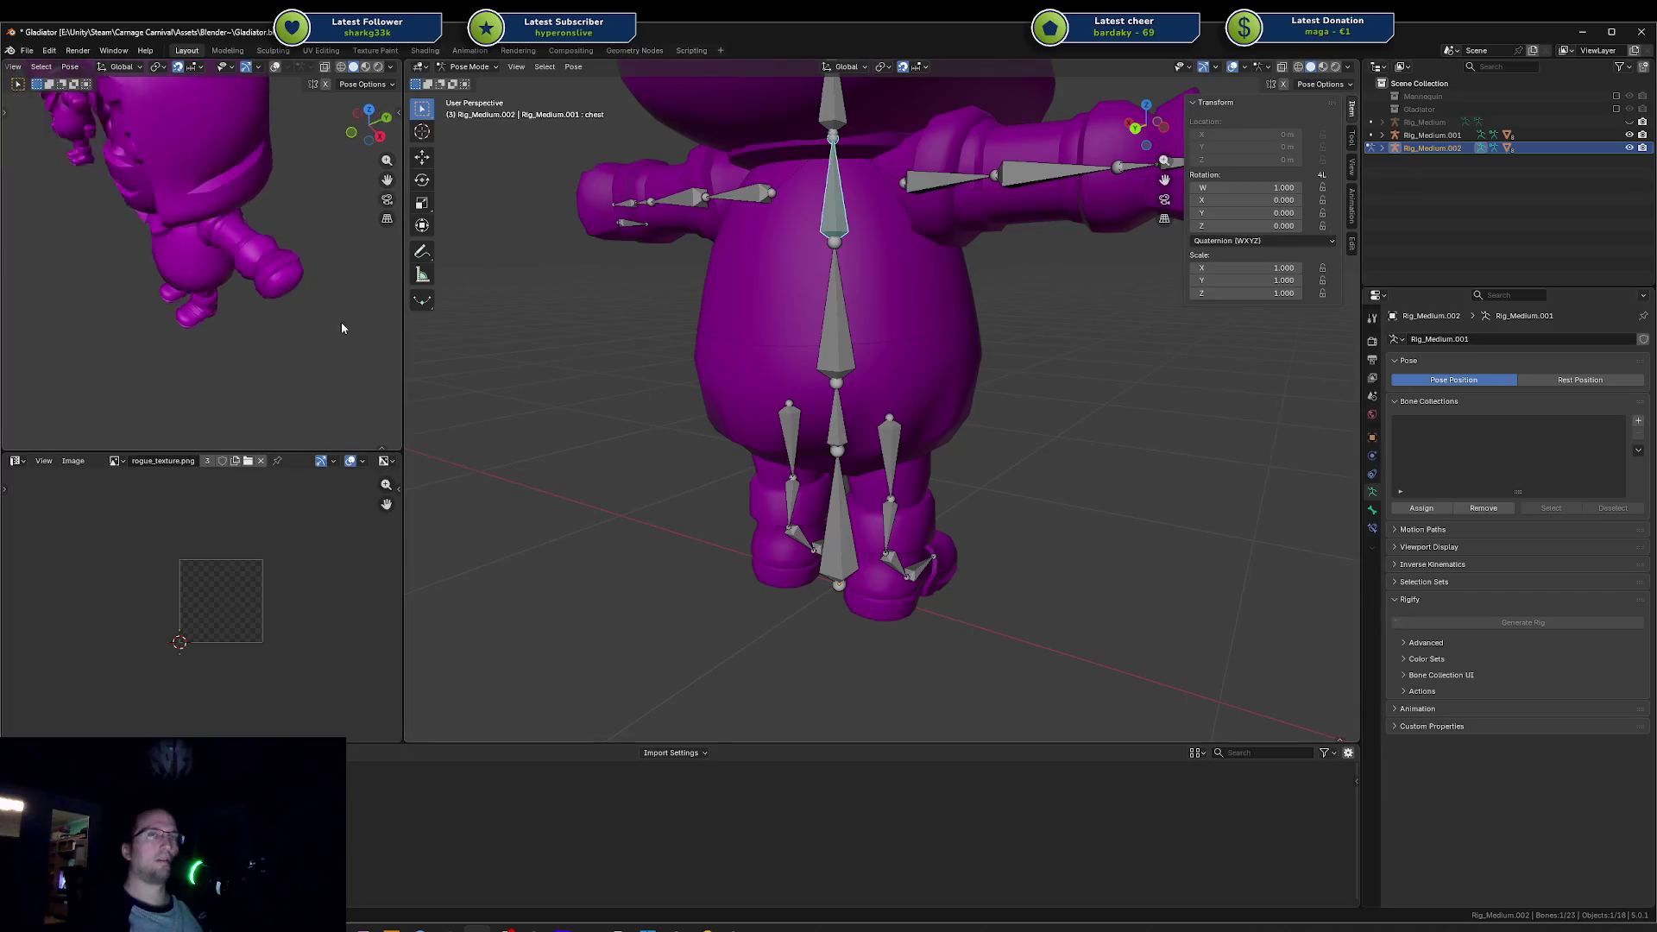
scroll(766, 302, down, 5)
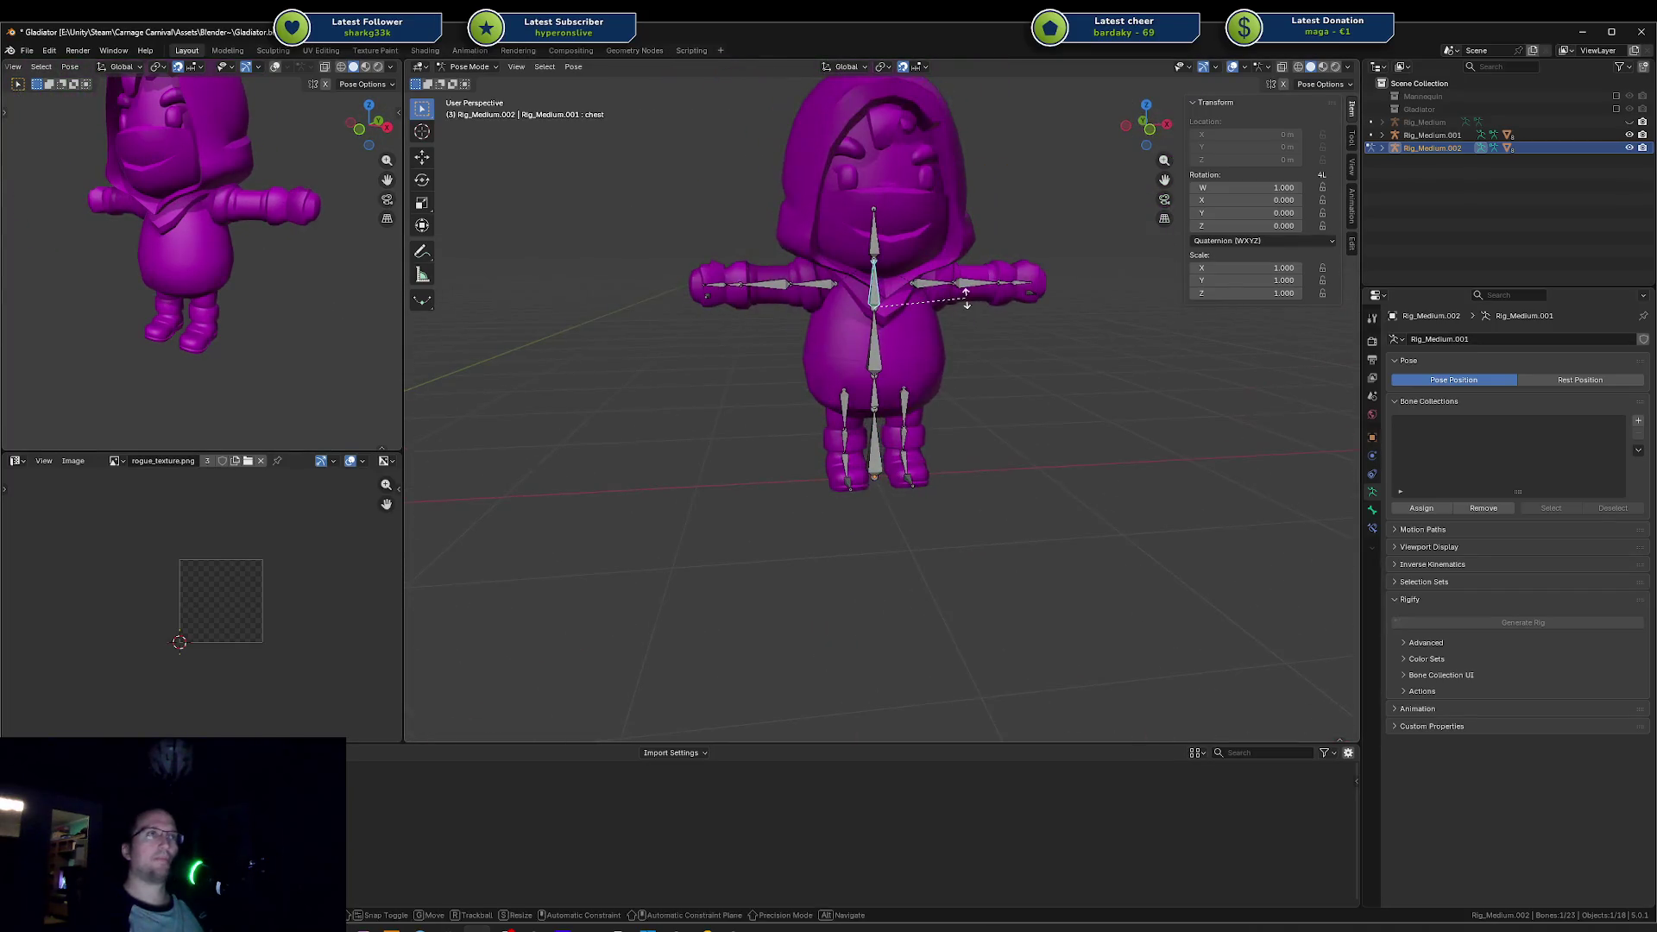
key(r)
key(x)
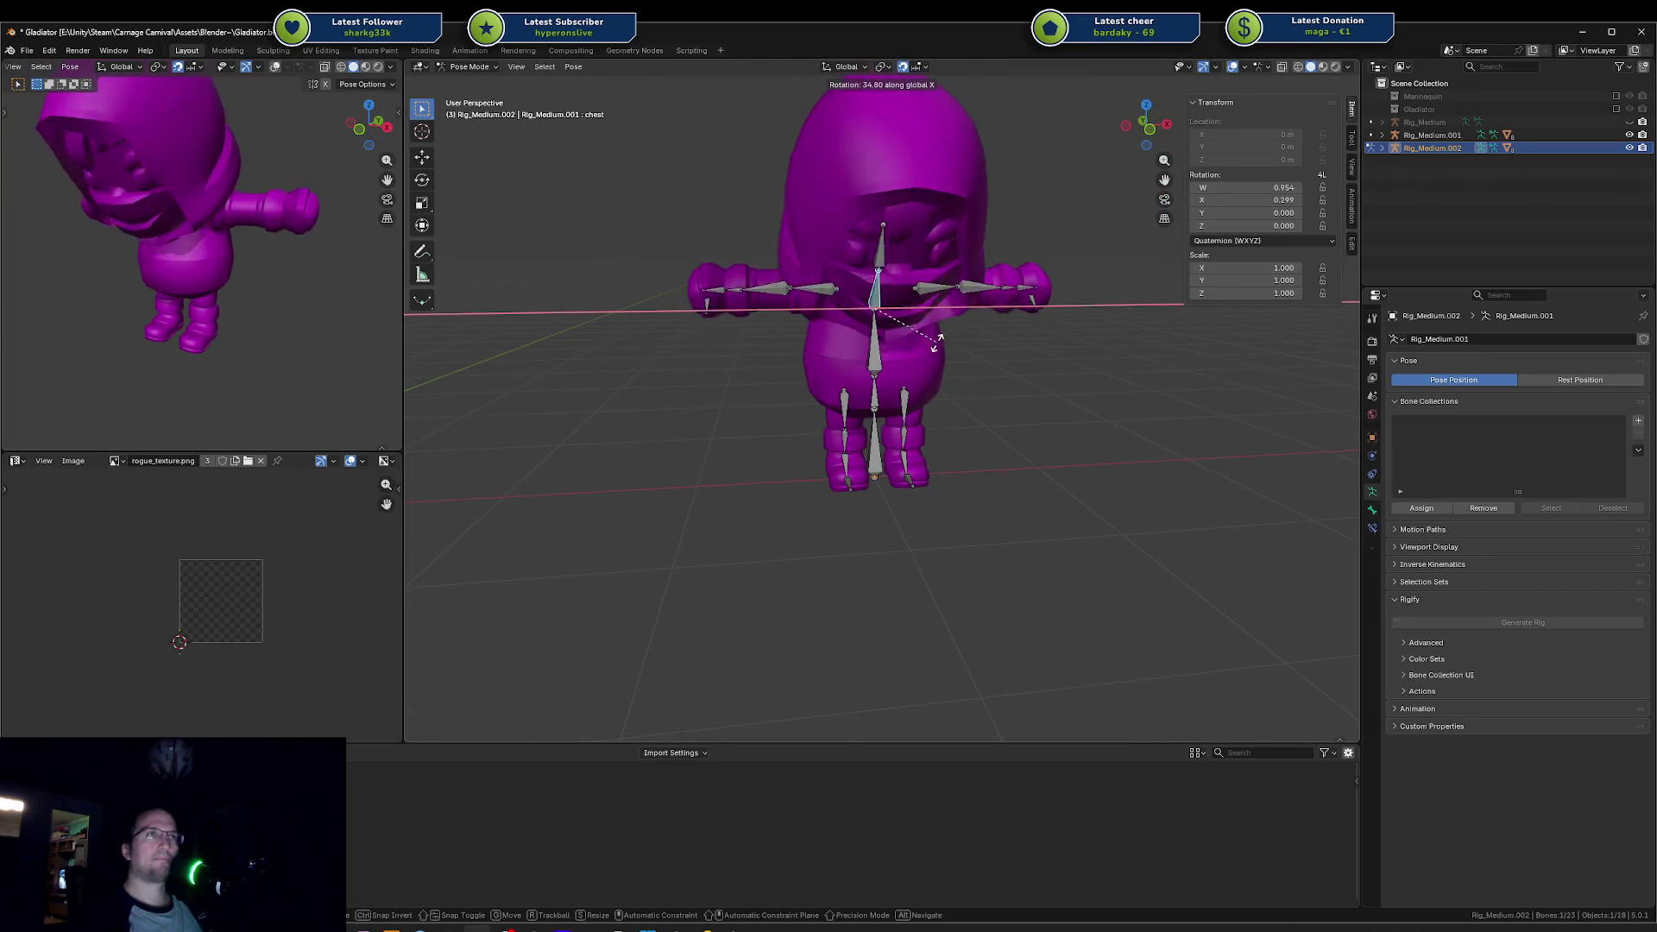
click(932, 331)
scroll(975, 326, up, 4)
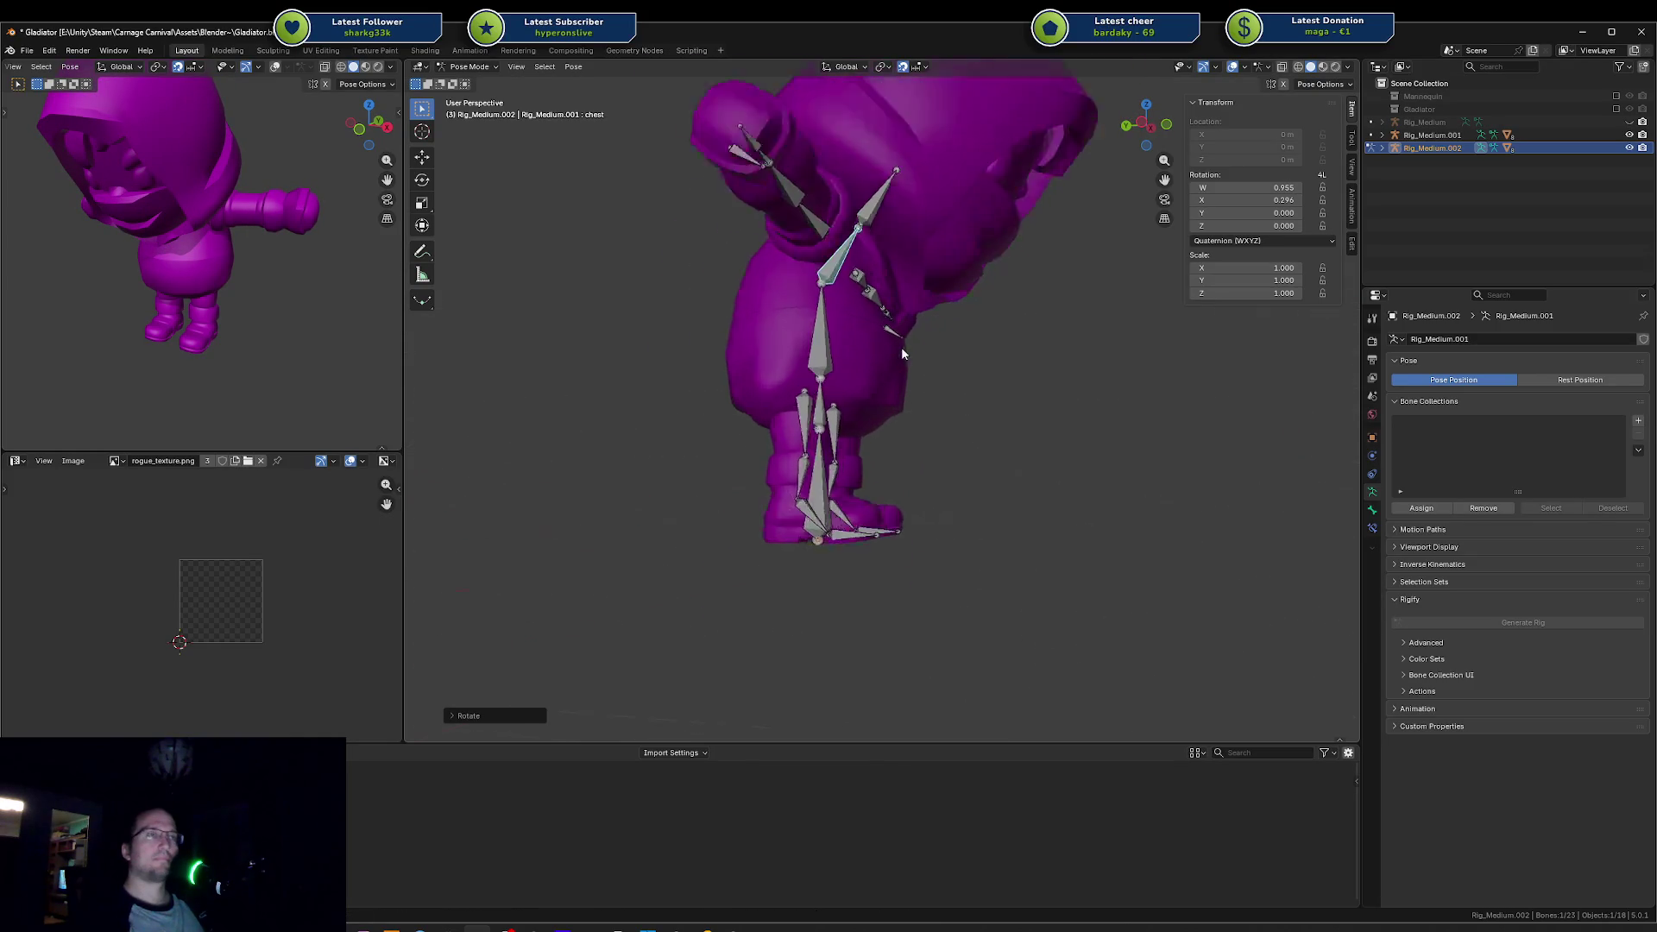
Step: Try further chest bone rotations around X and Y, cancelling both back to rest
click(807, 293)
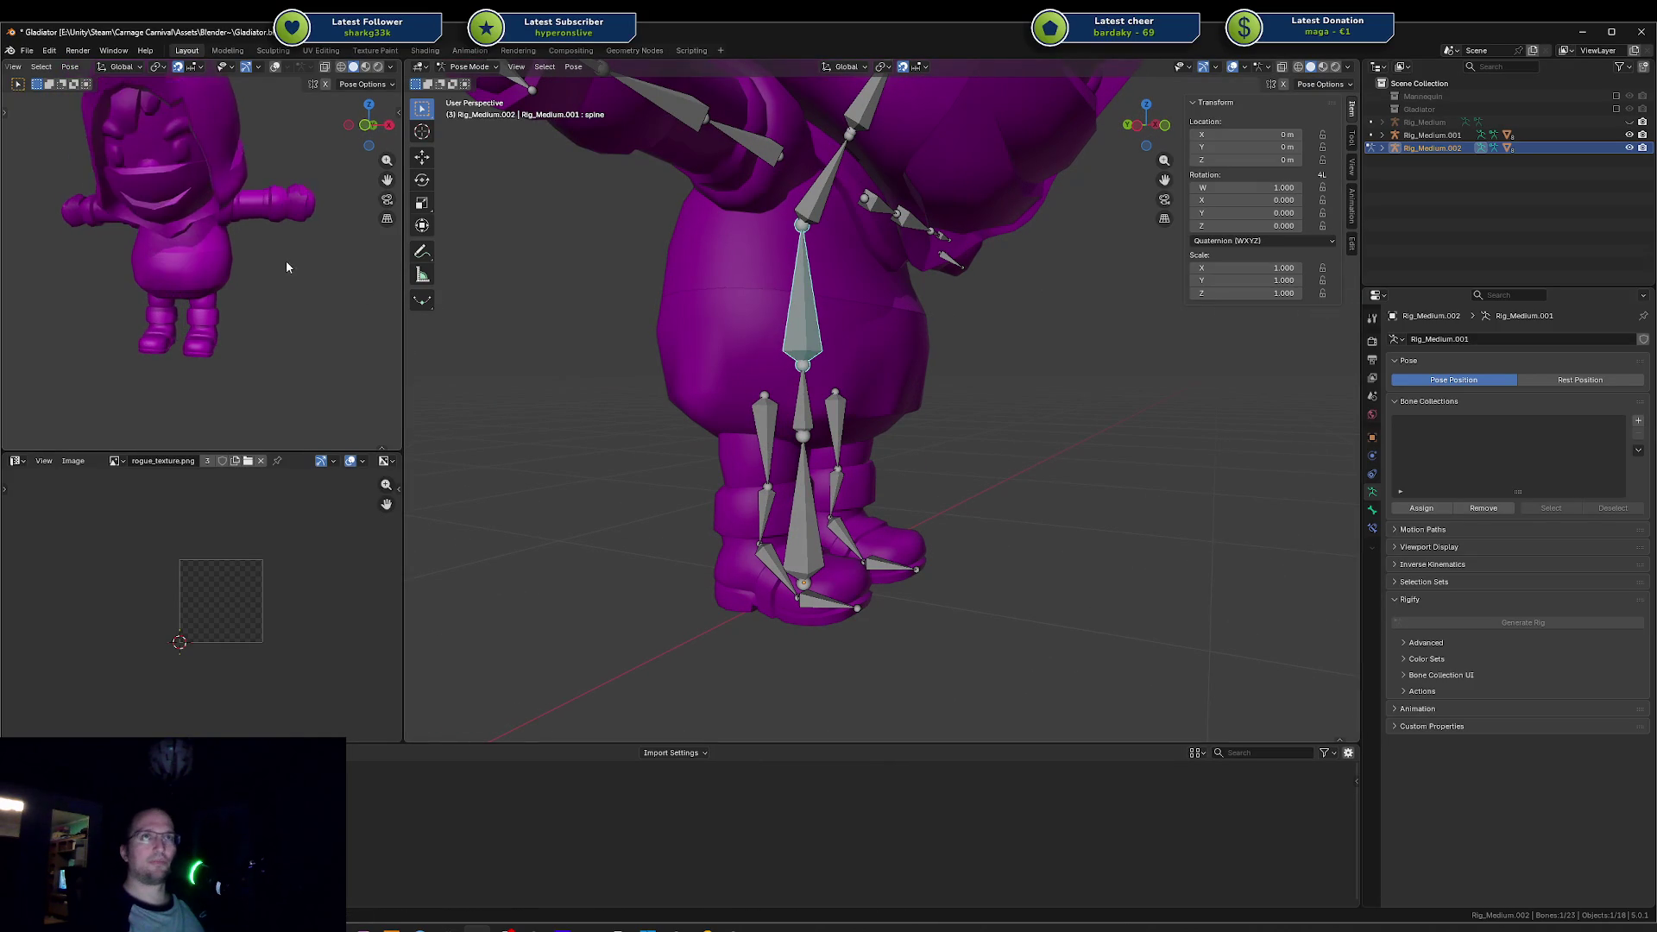
click(798, 202)
key(r)
key(x)
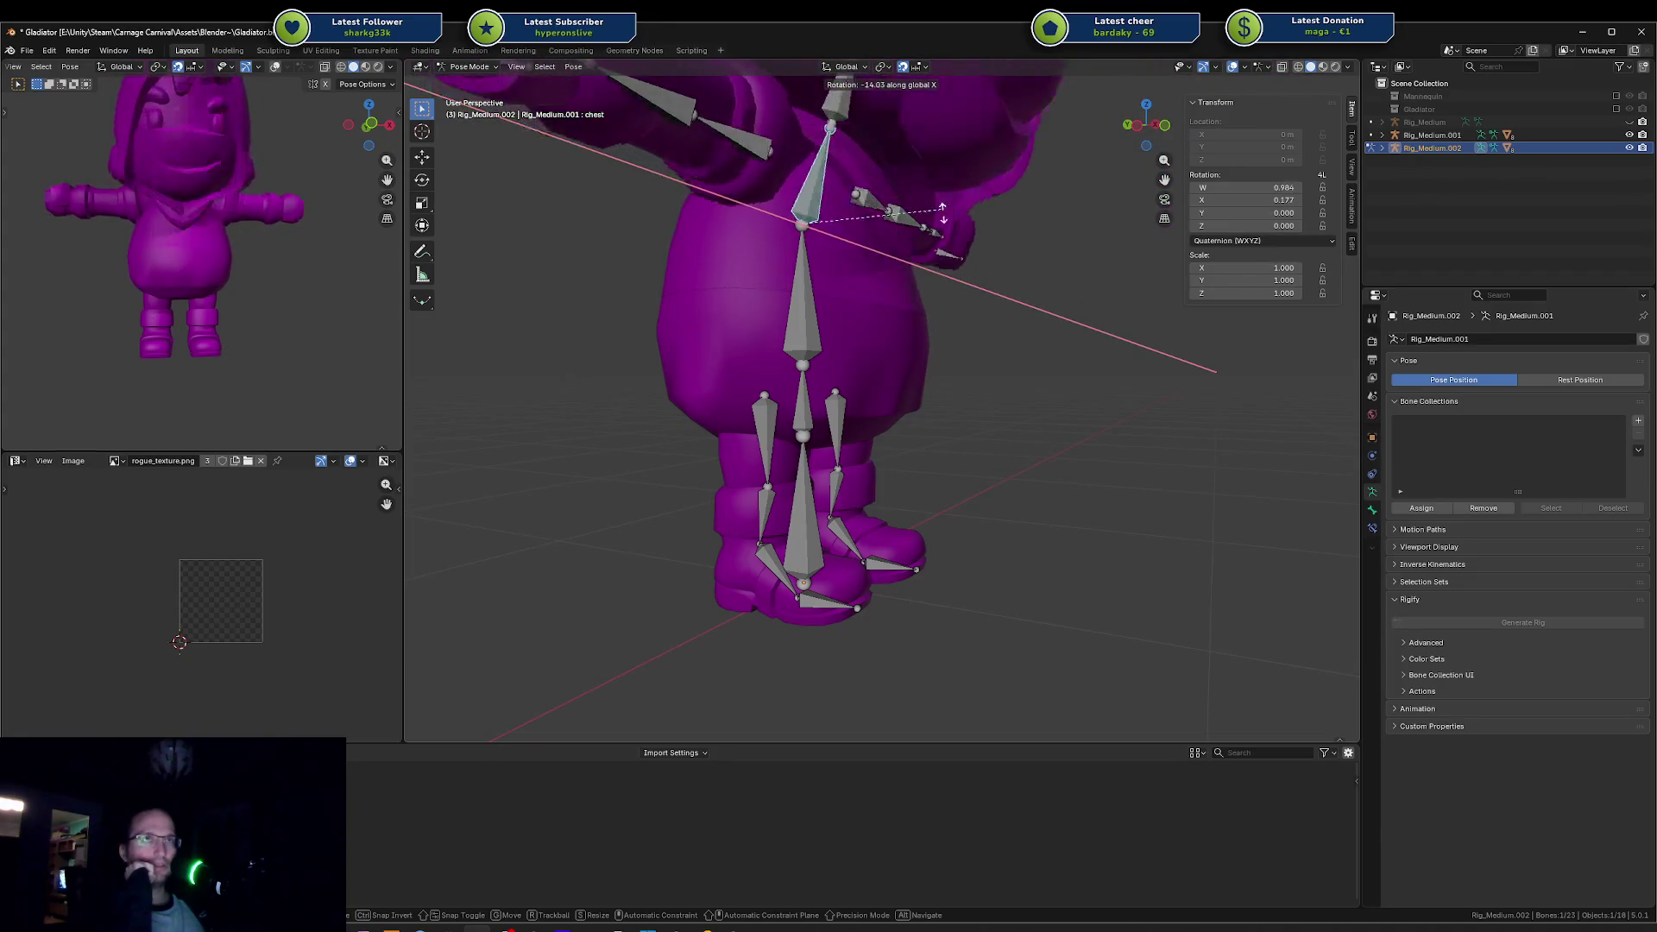
key(Escape)
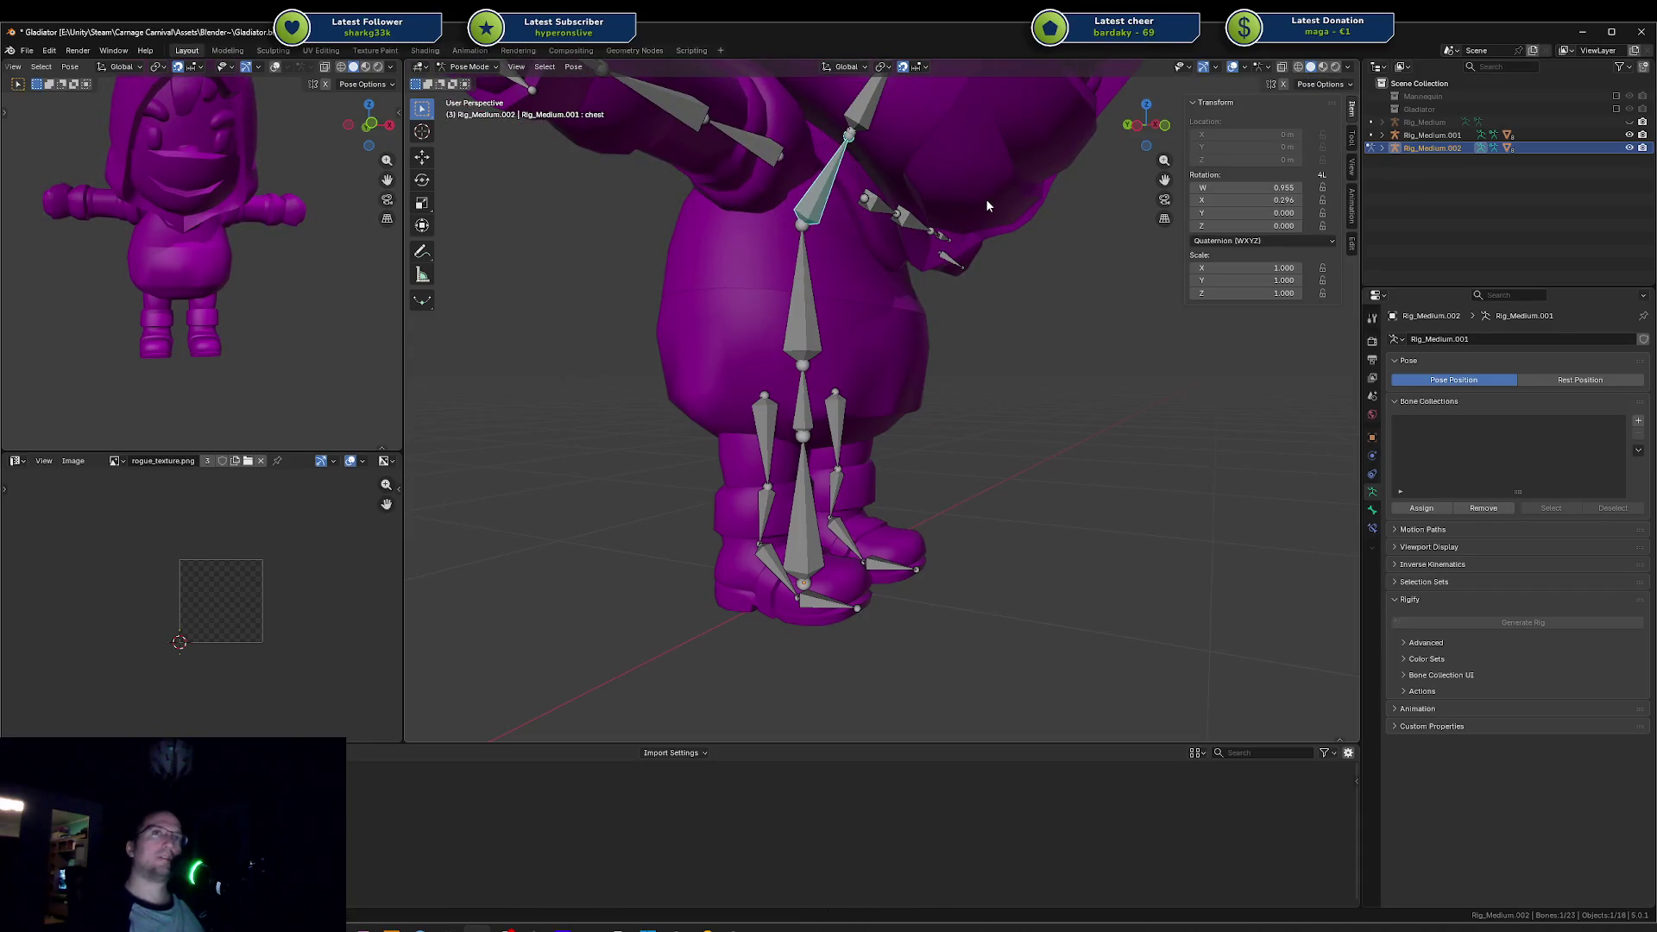
key(r)
key(y)
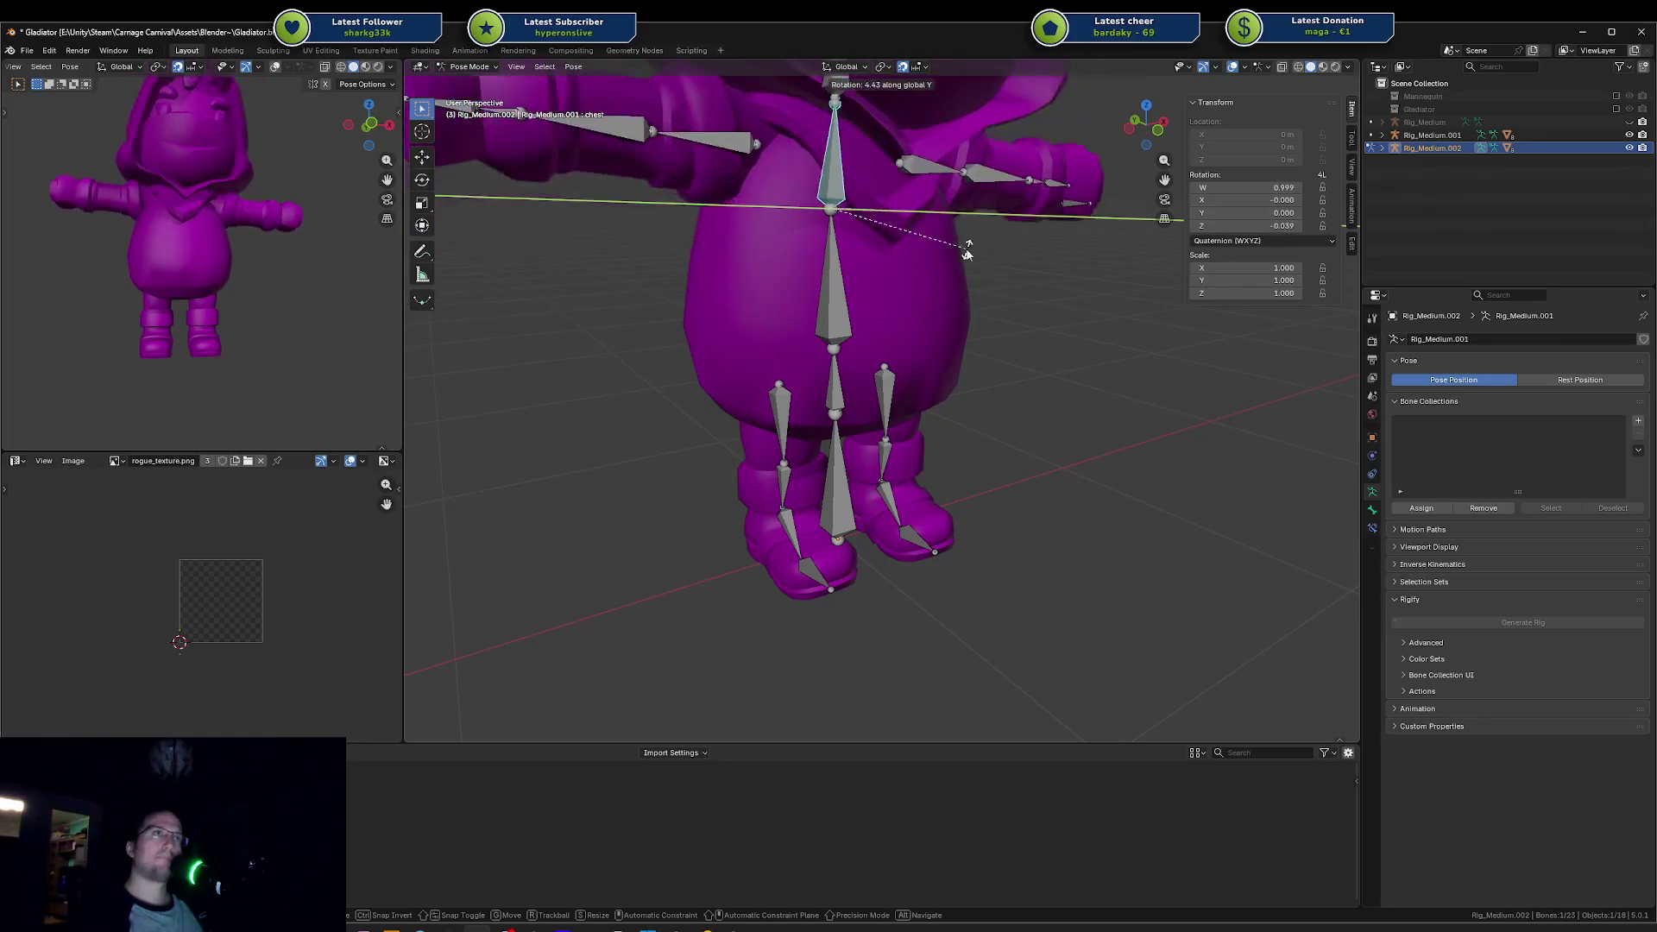
key(Escape)
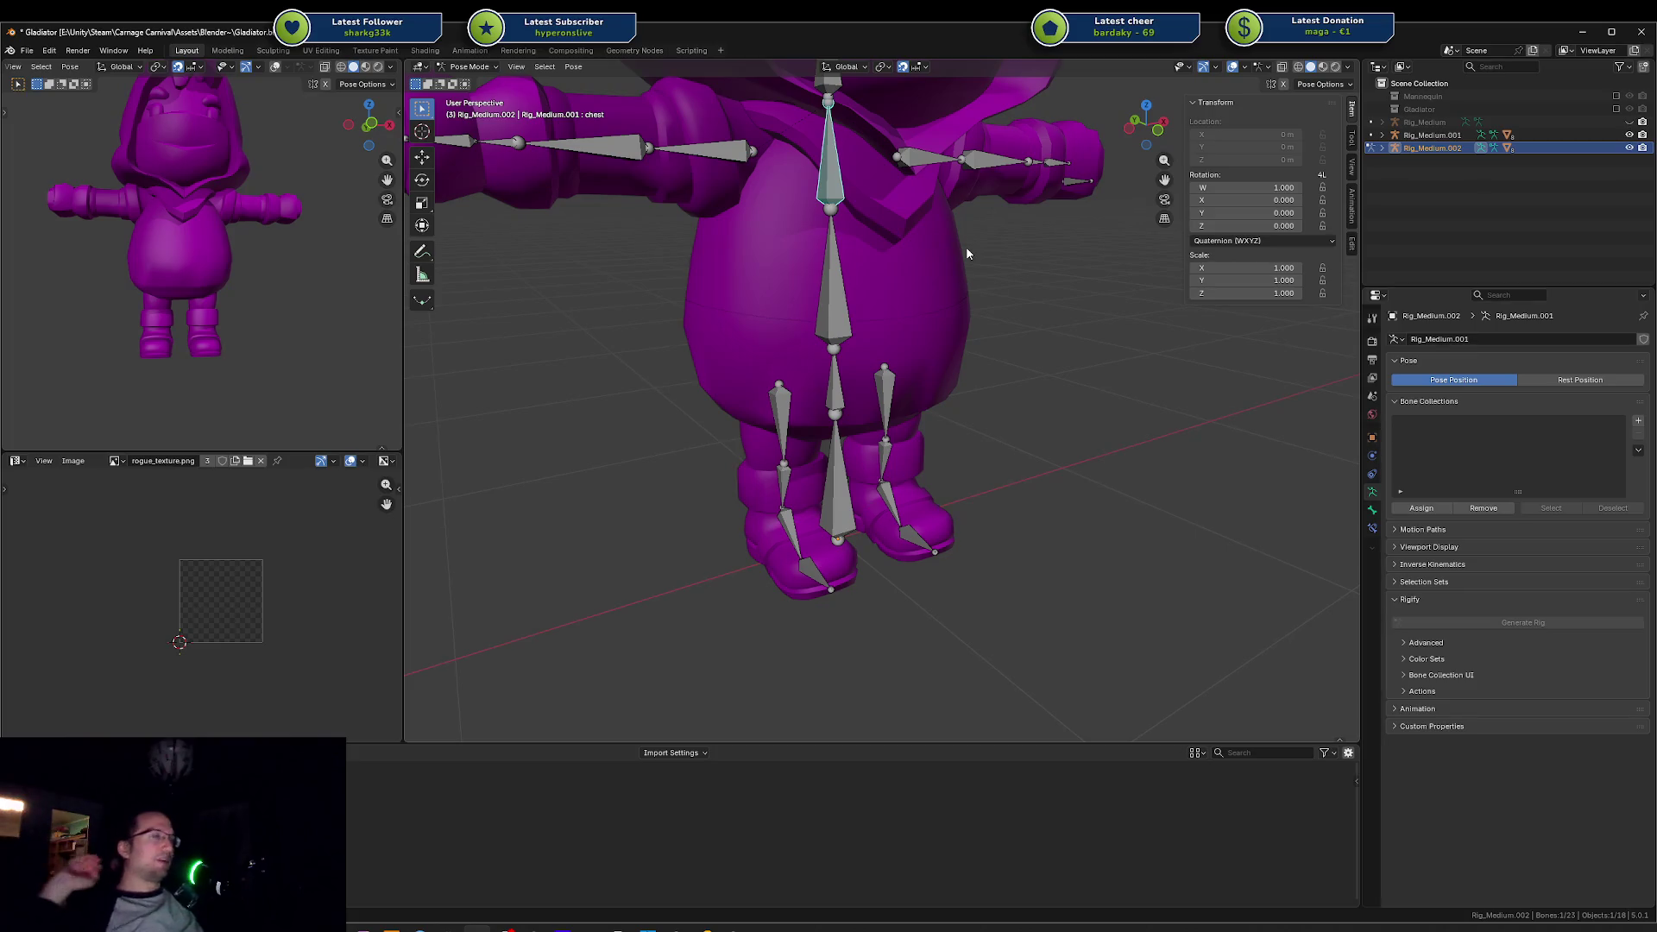
Step: Deselect the chest and spine bones, then orbit and zoom around both rigged characters' waists
key(alt+a)
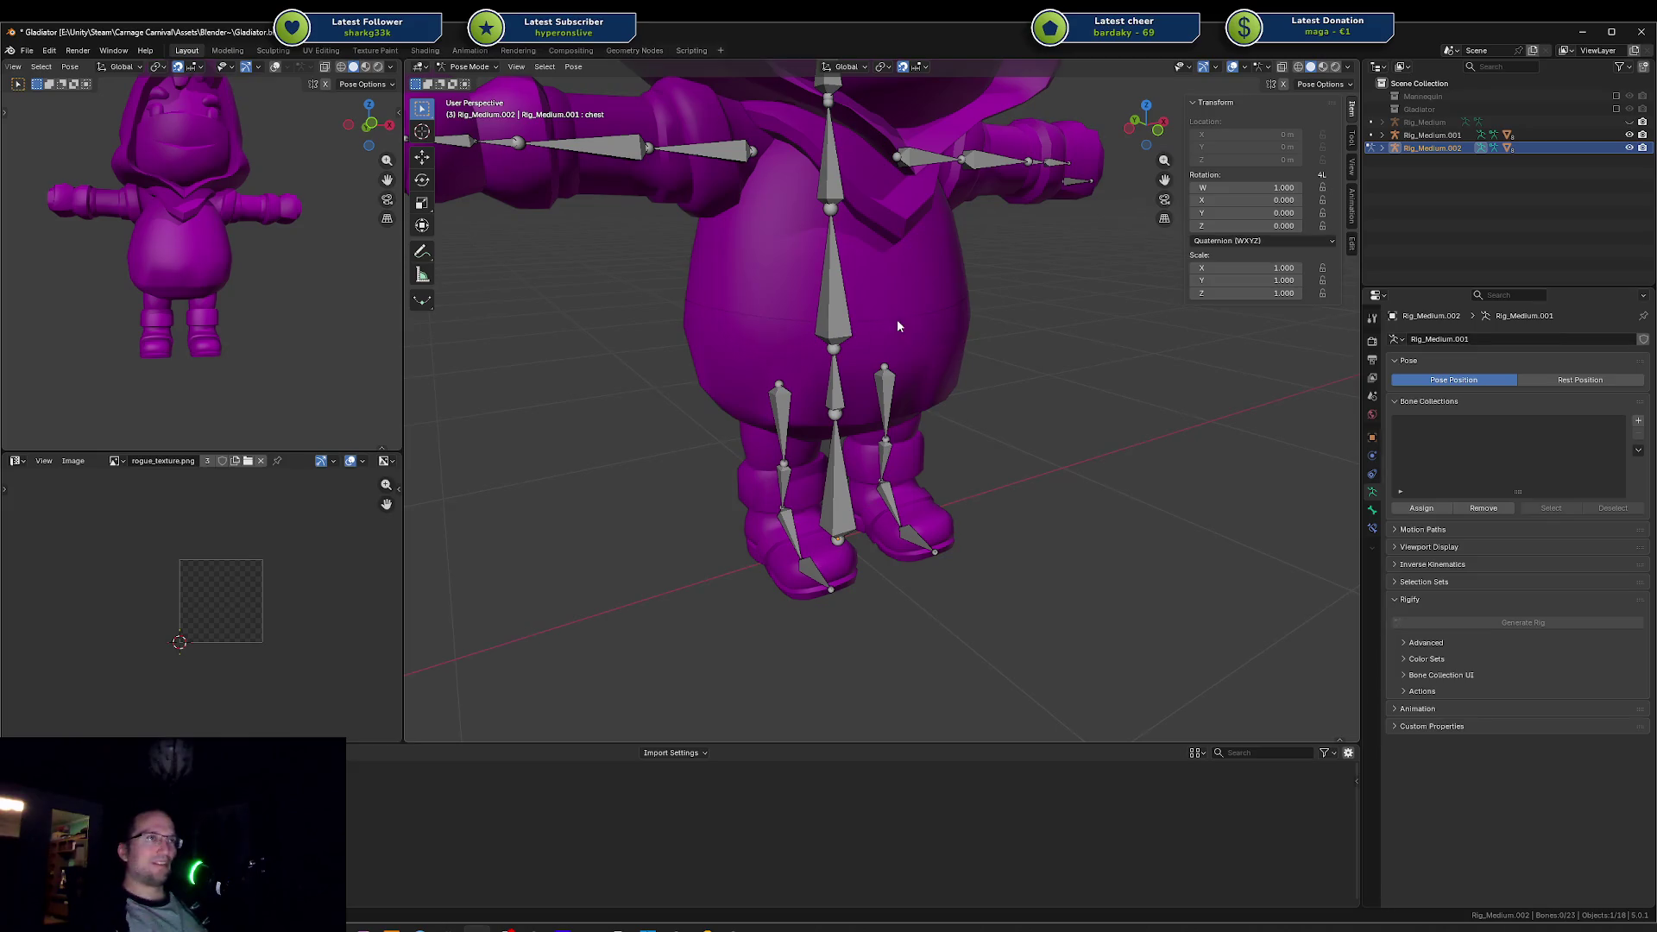
drag(695, 259, 1178, 350)
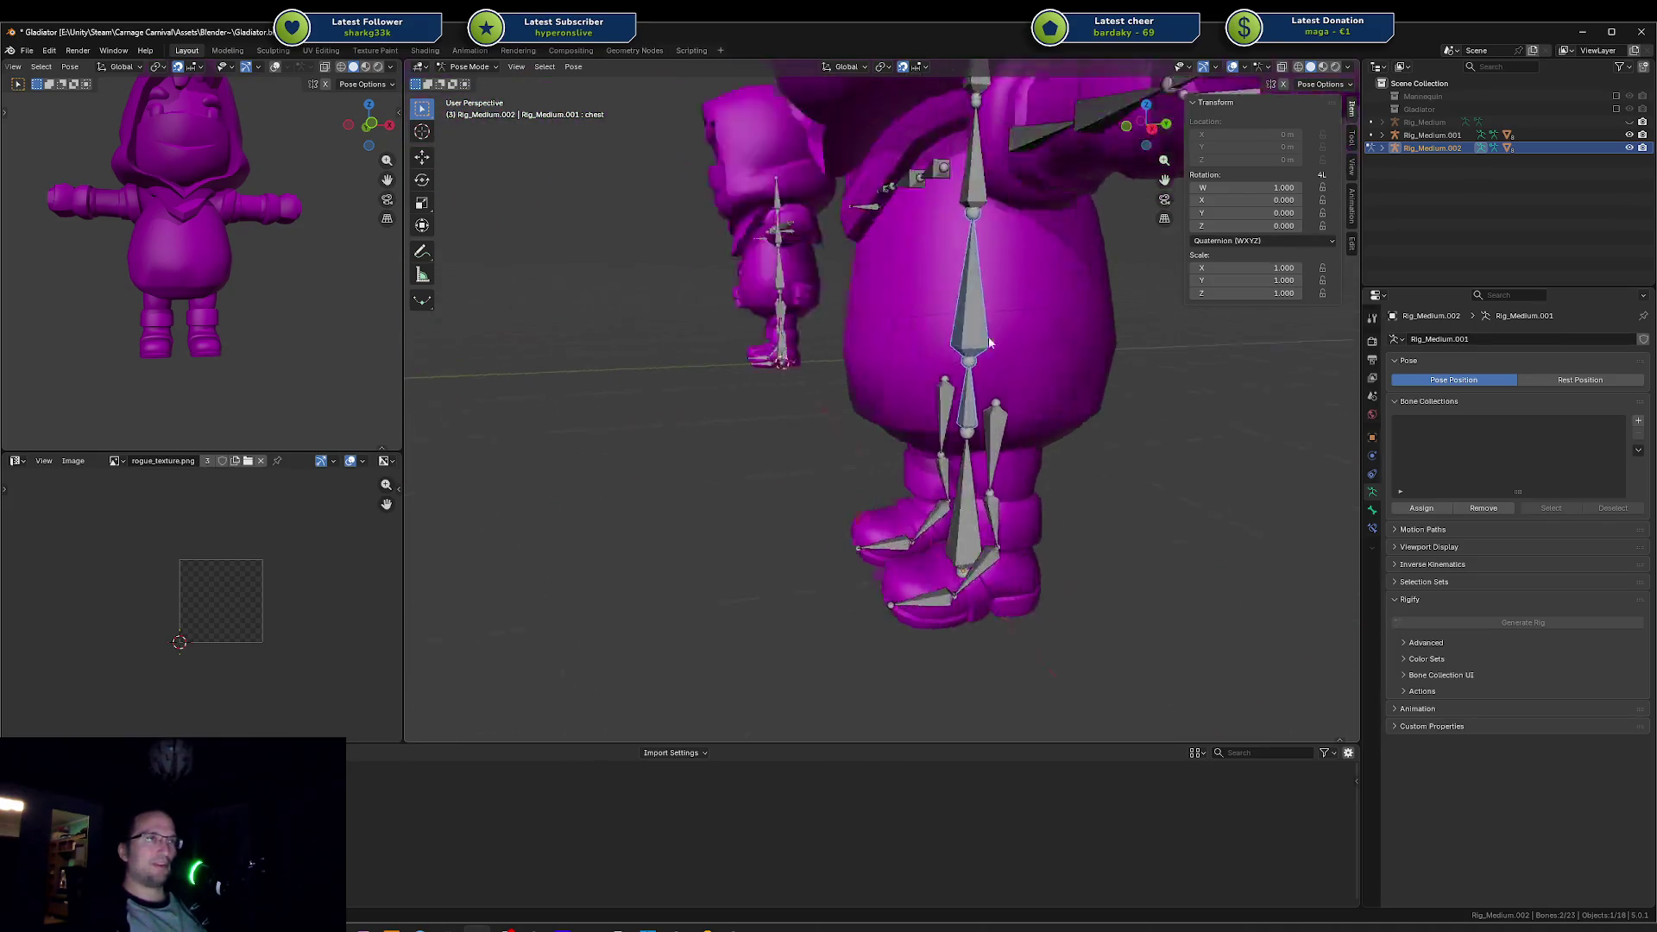
scroll(835, 341, down, 2)
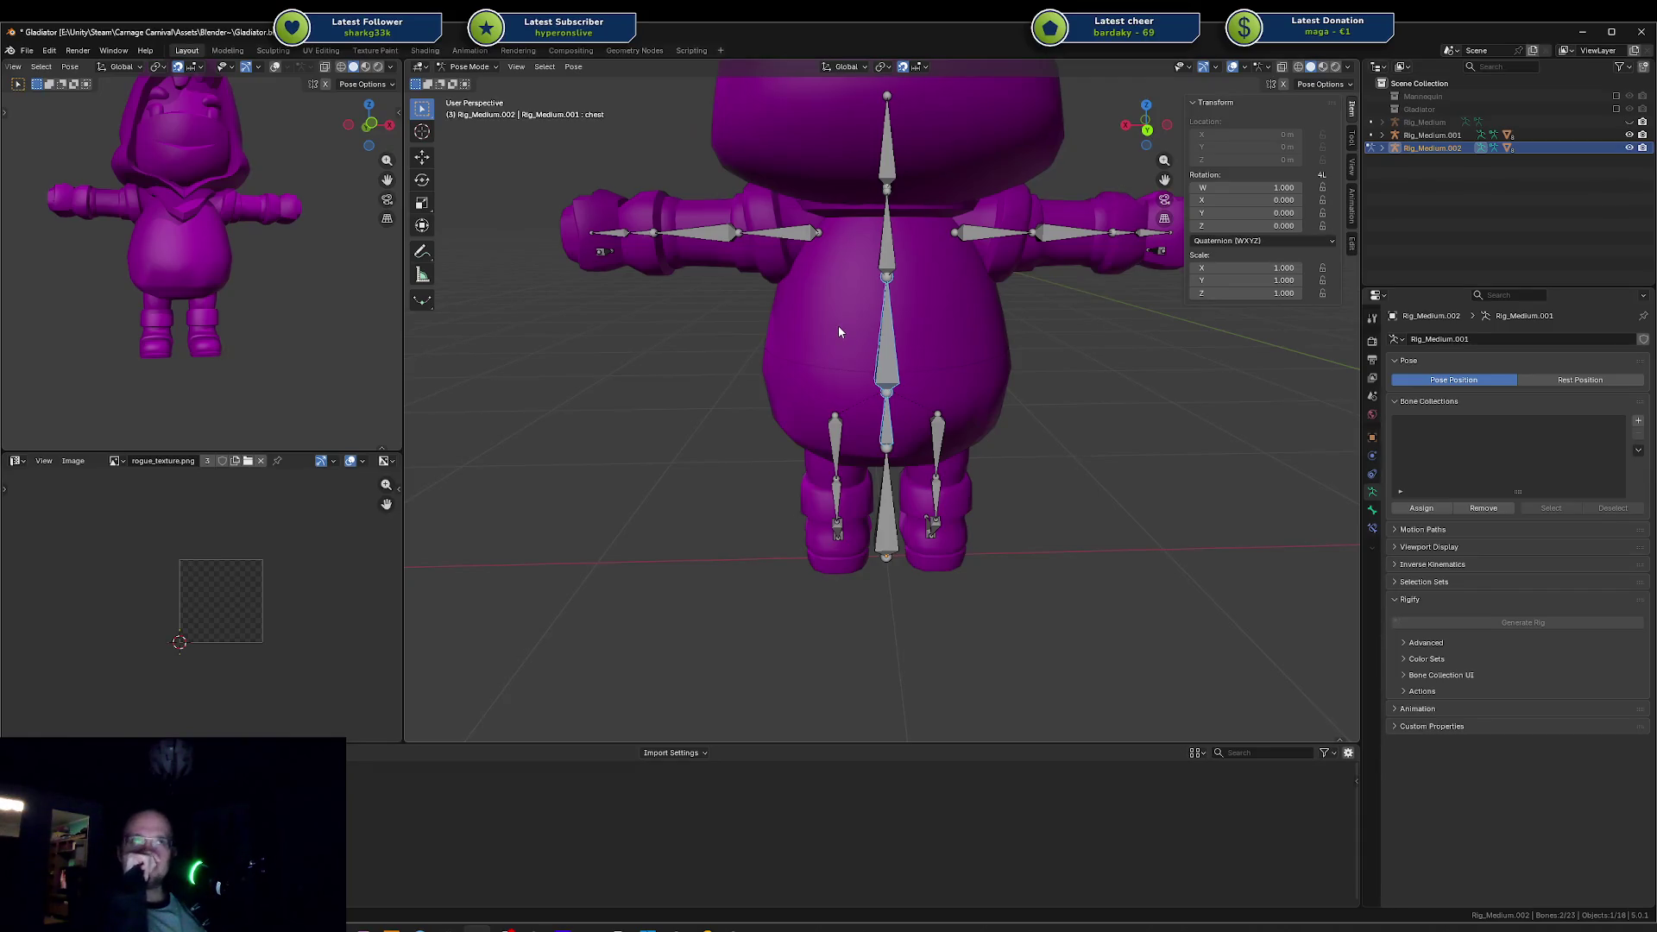
click(978, 319)
drag(978, 319, 977, 322)
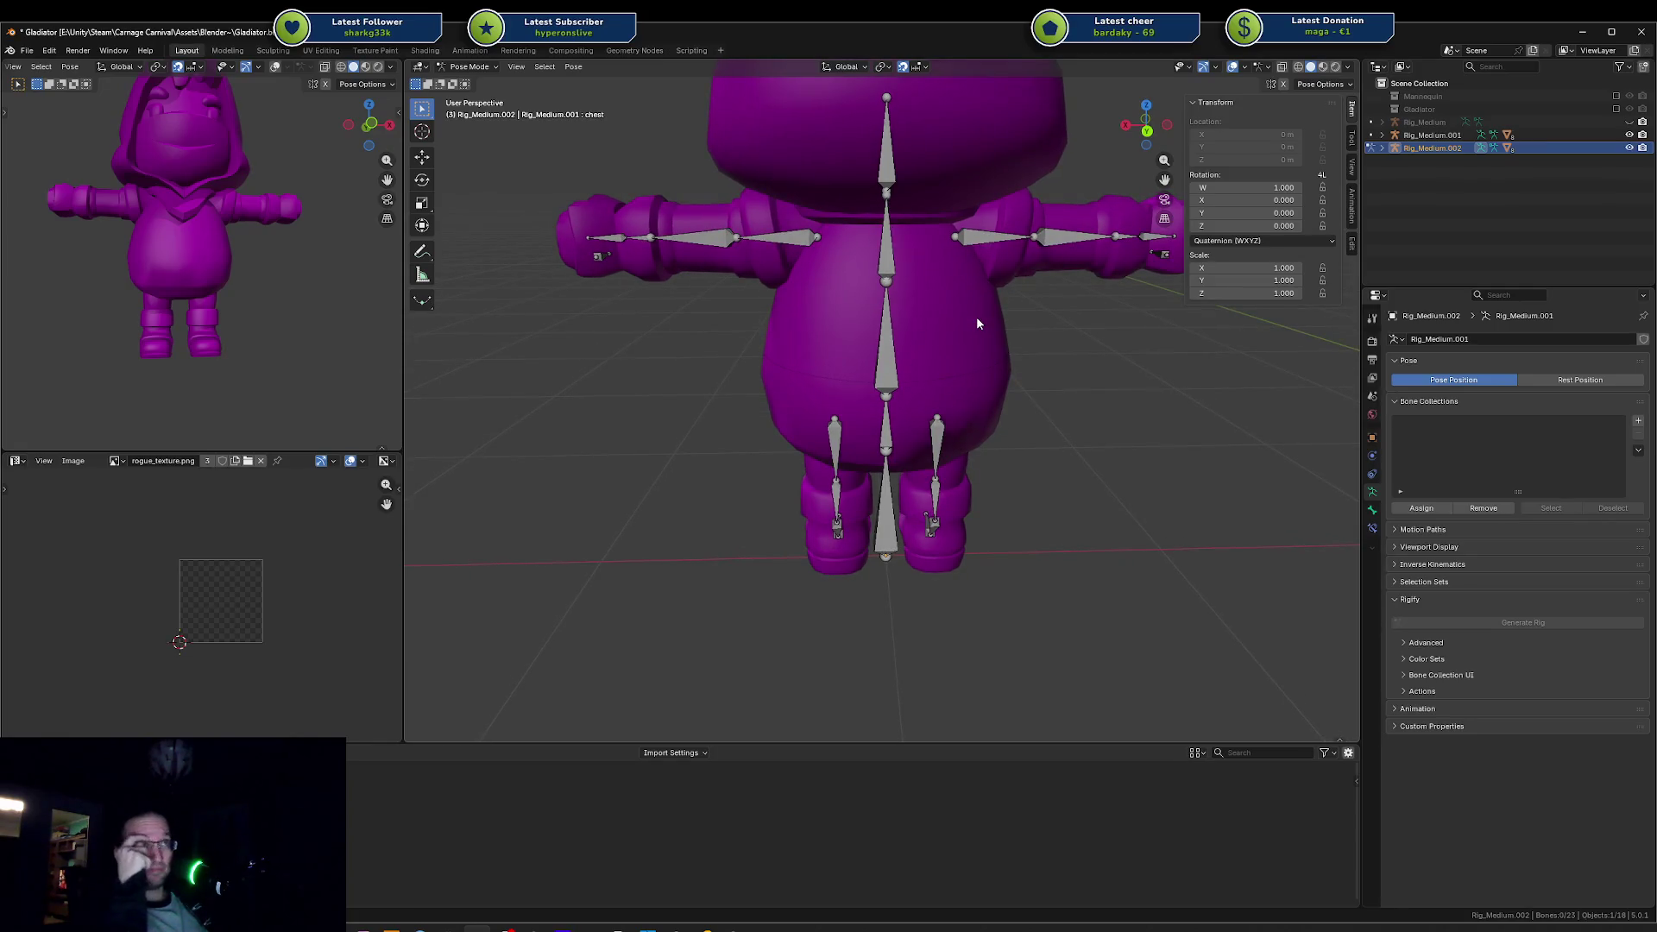
mouse_move(918, 334)
mouse_down()
mouse_move(1110, 330)
mouse_move(1144, 287)
mouse_move(1133, 311)
mouse_up()
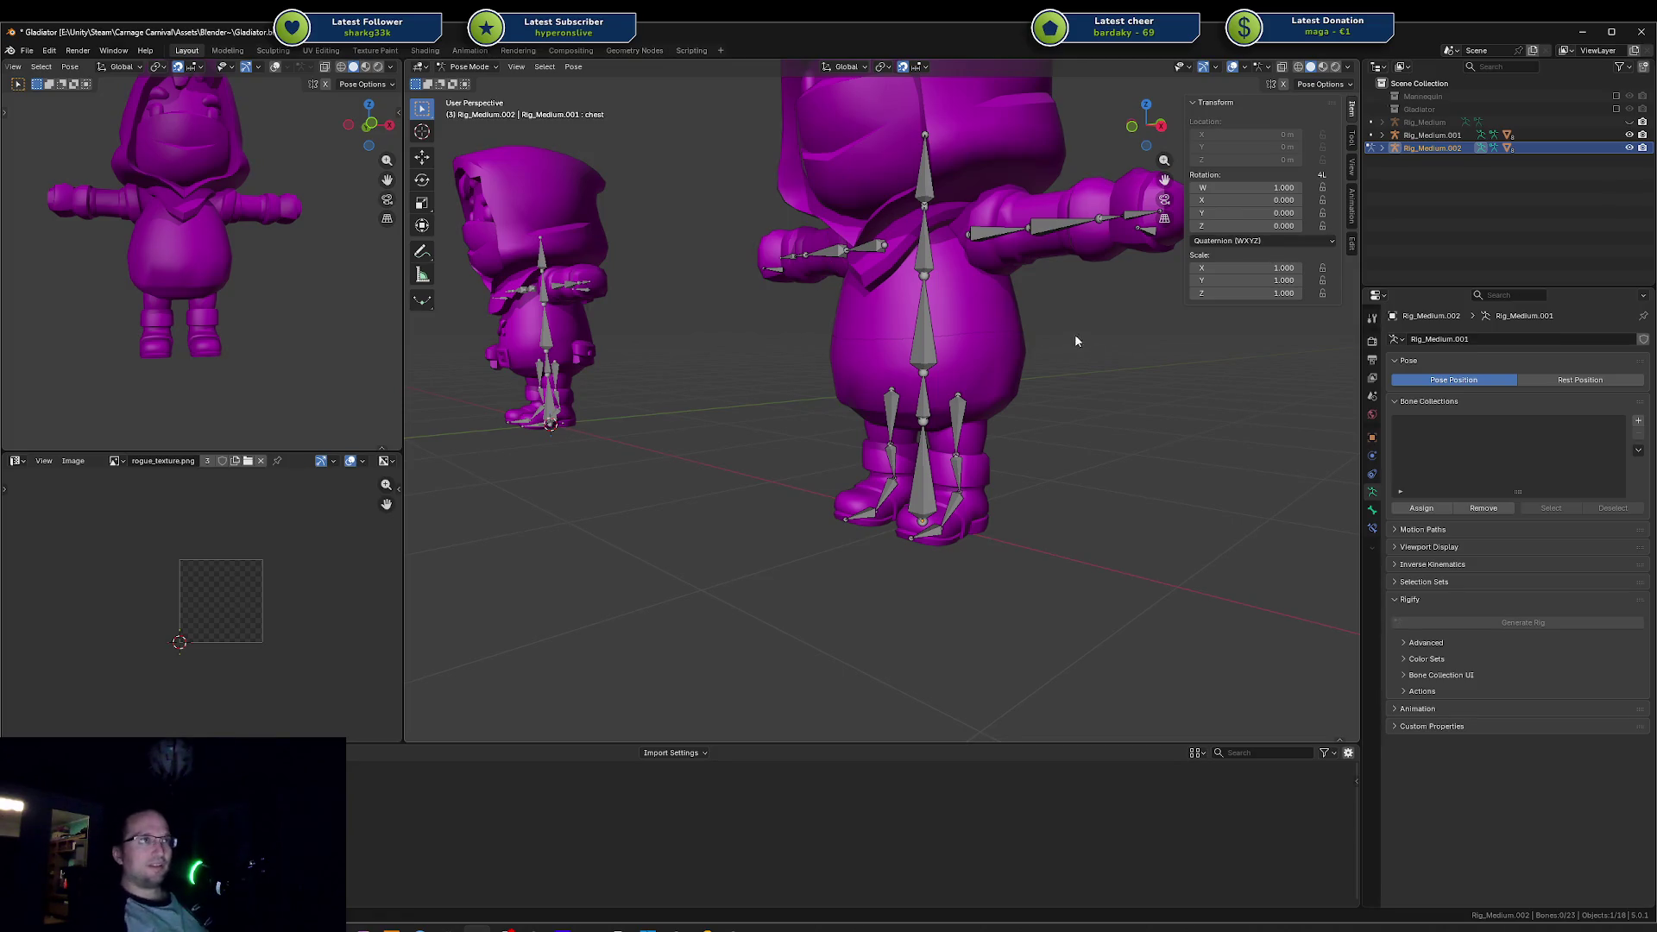
scroll(968, 302, up, 5)
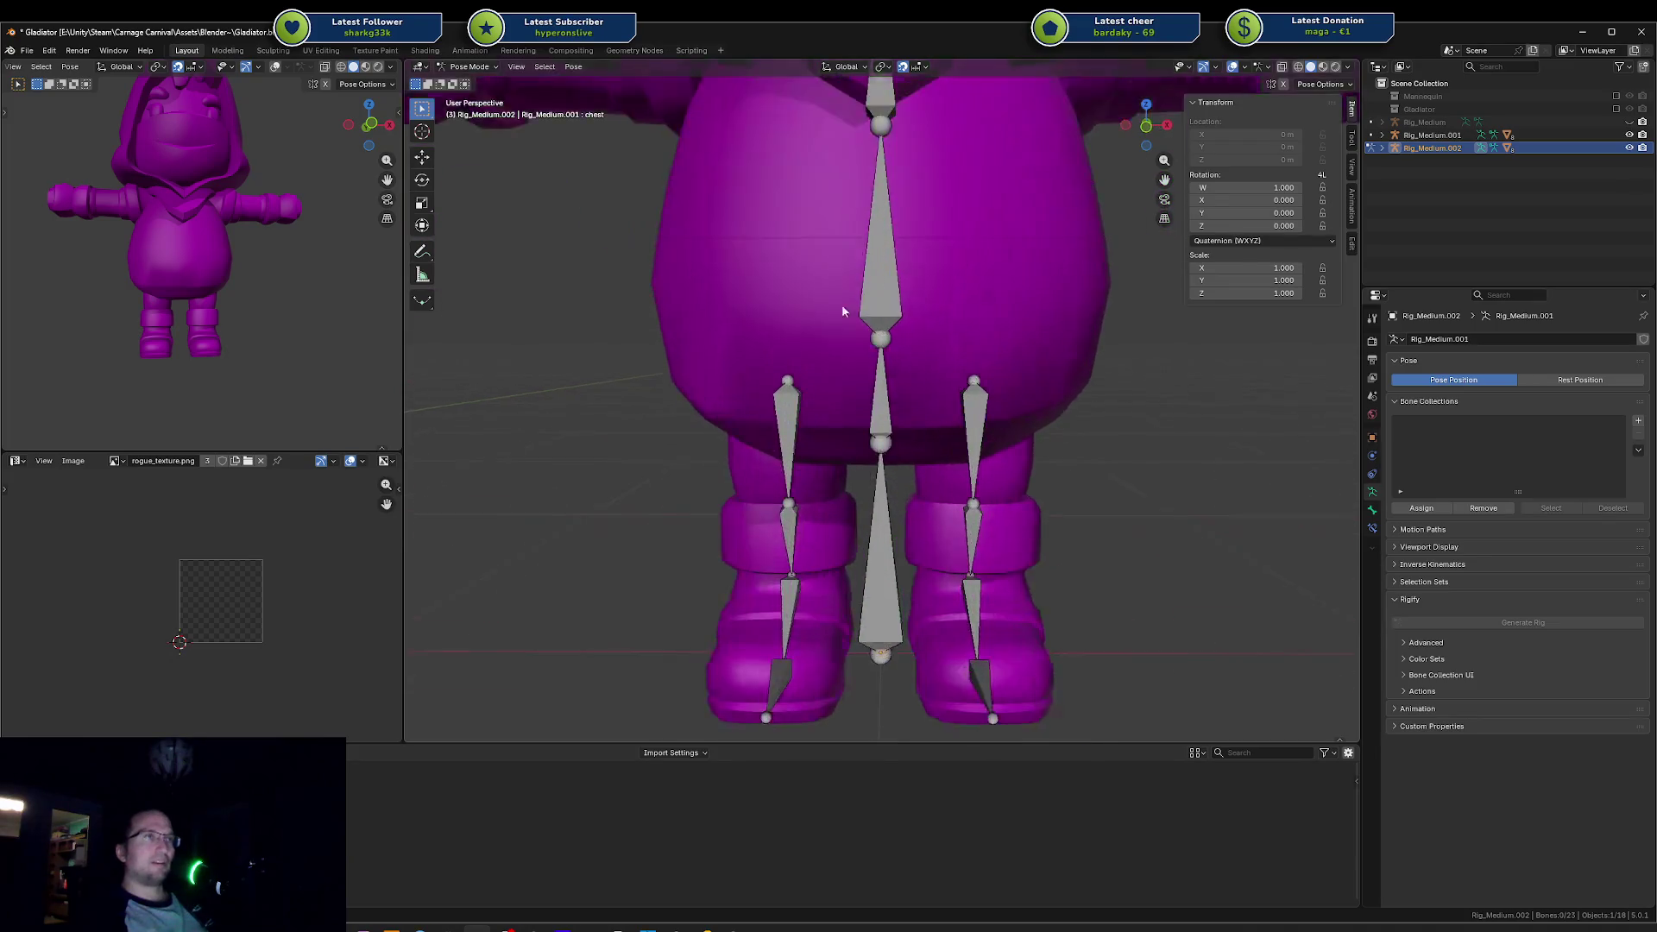
scroll(898, 235, down, 4)
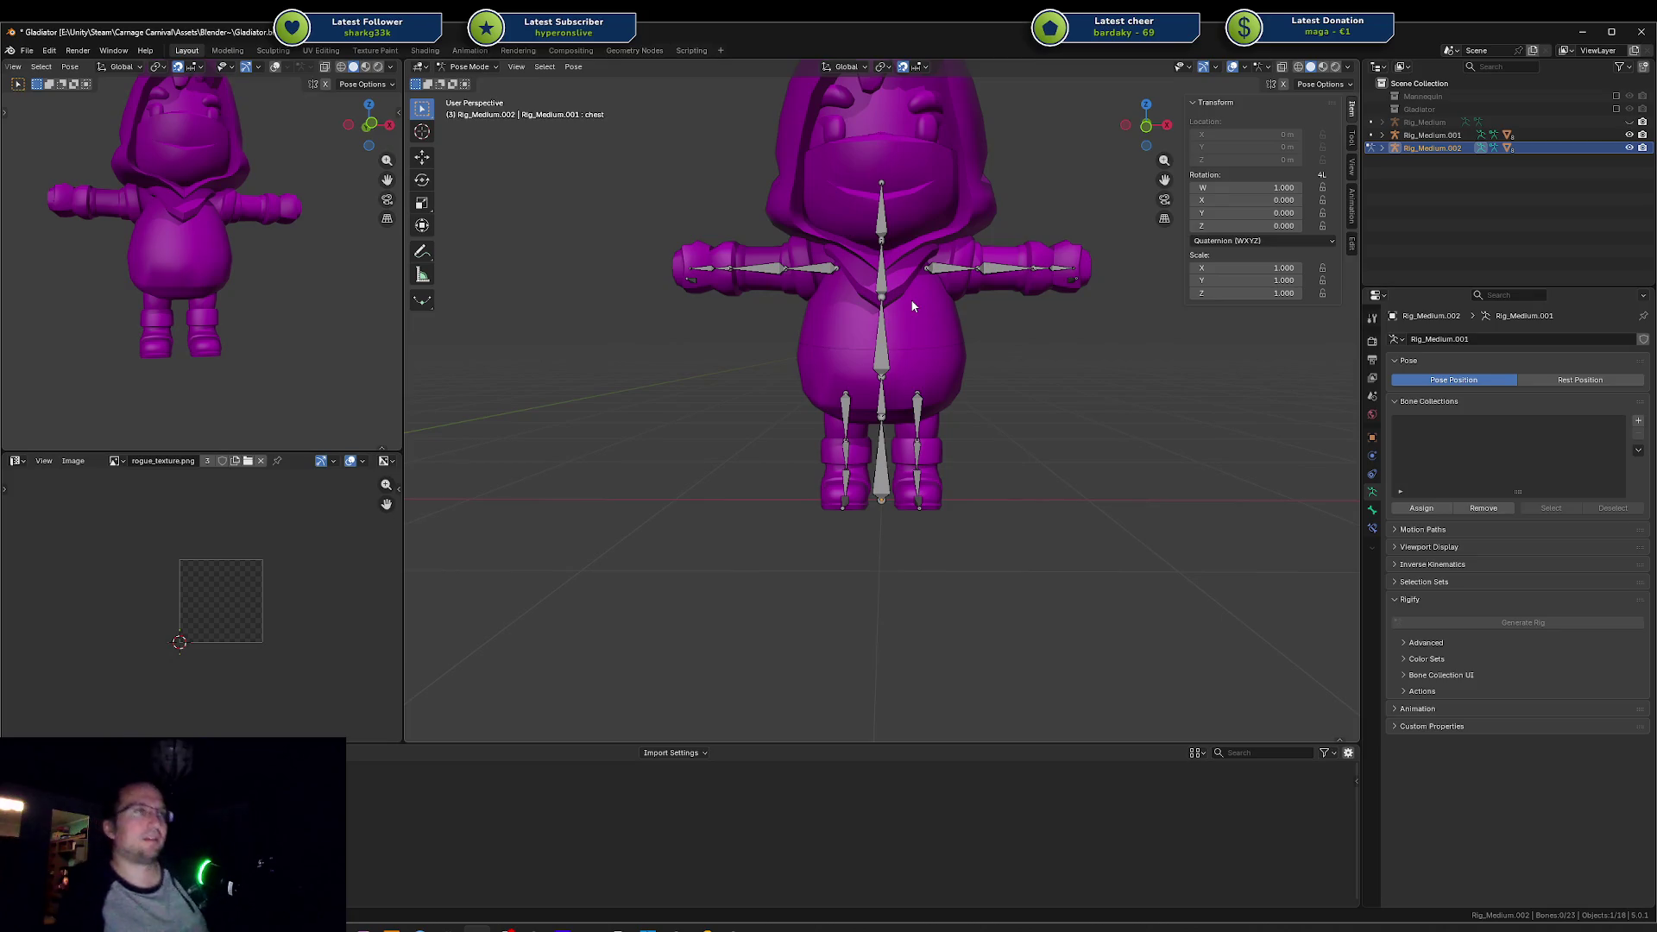
Step: Select the RogueHooded_Body.002 belly edge loop in Edit Mode and cancel a trial proportional move
click(893, 346)
click(914, 341)
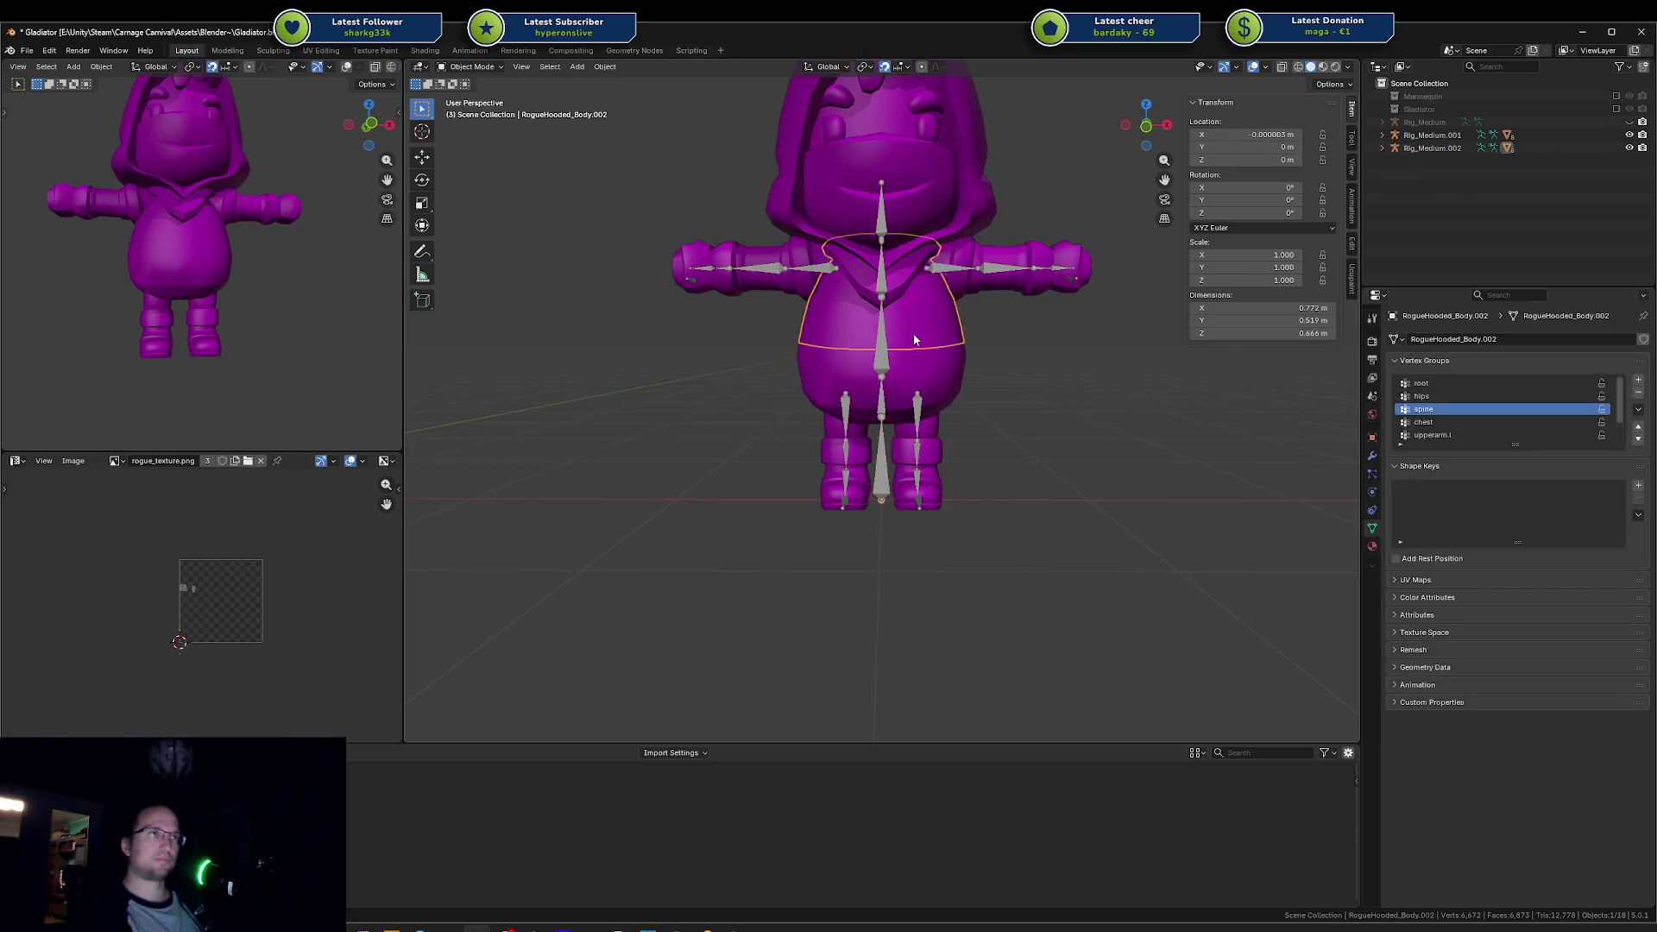
scroll(963, 341, down, 3)
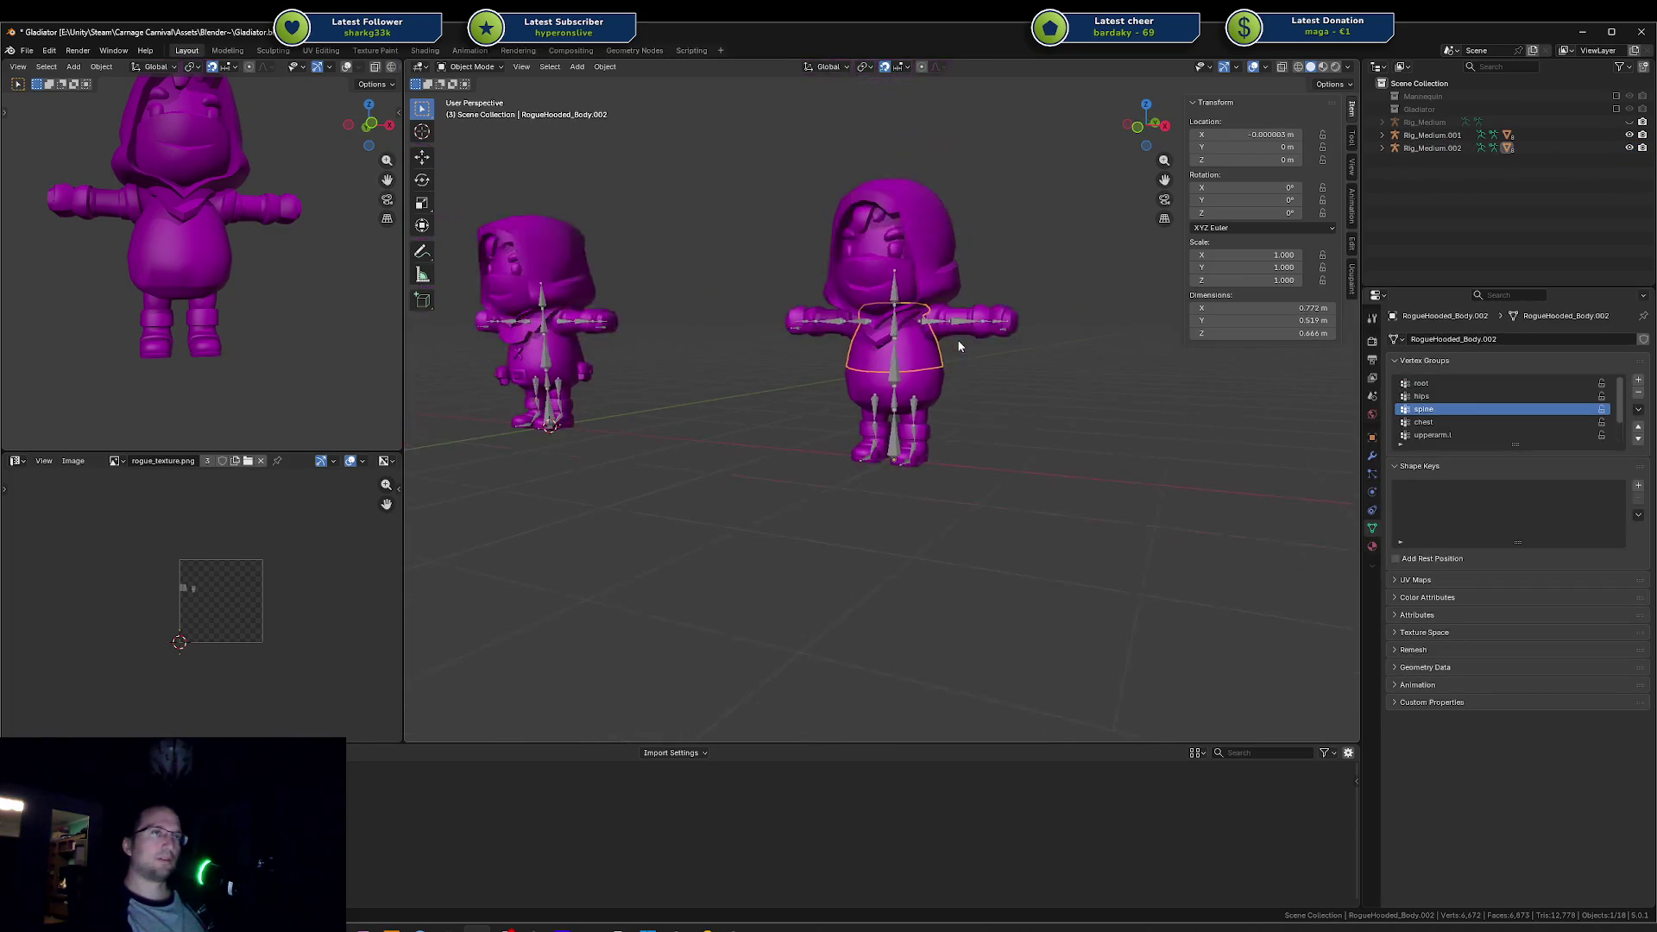
scroll(958, 347, up, 6)
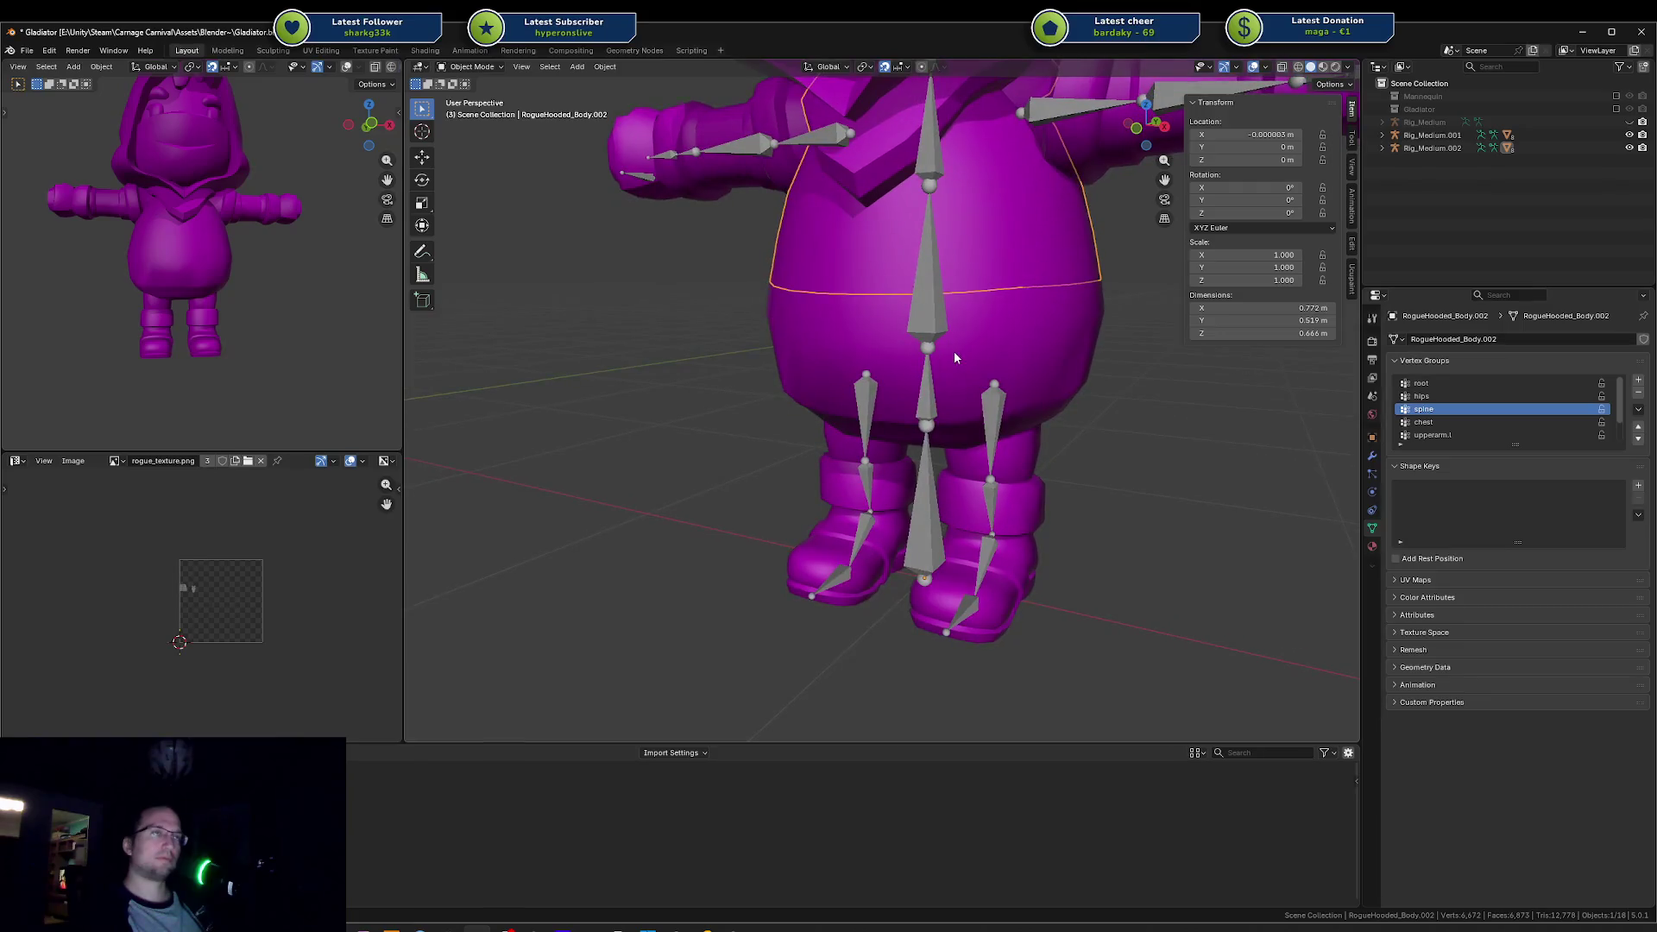
key(Tab)
alt+click(997, 290)
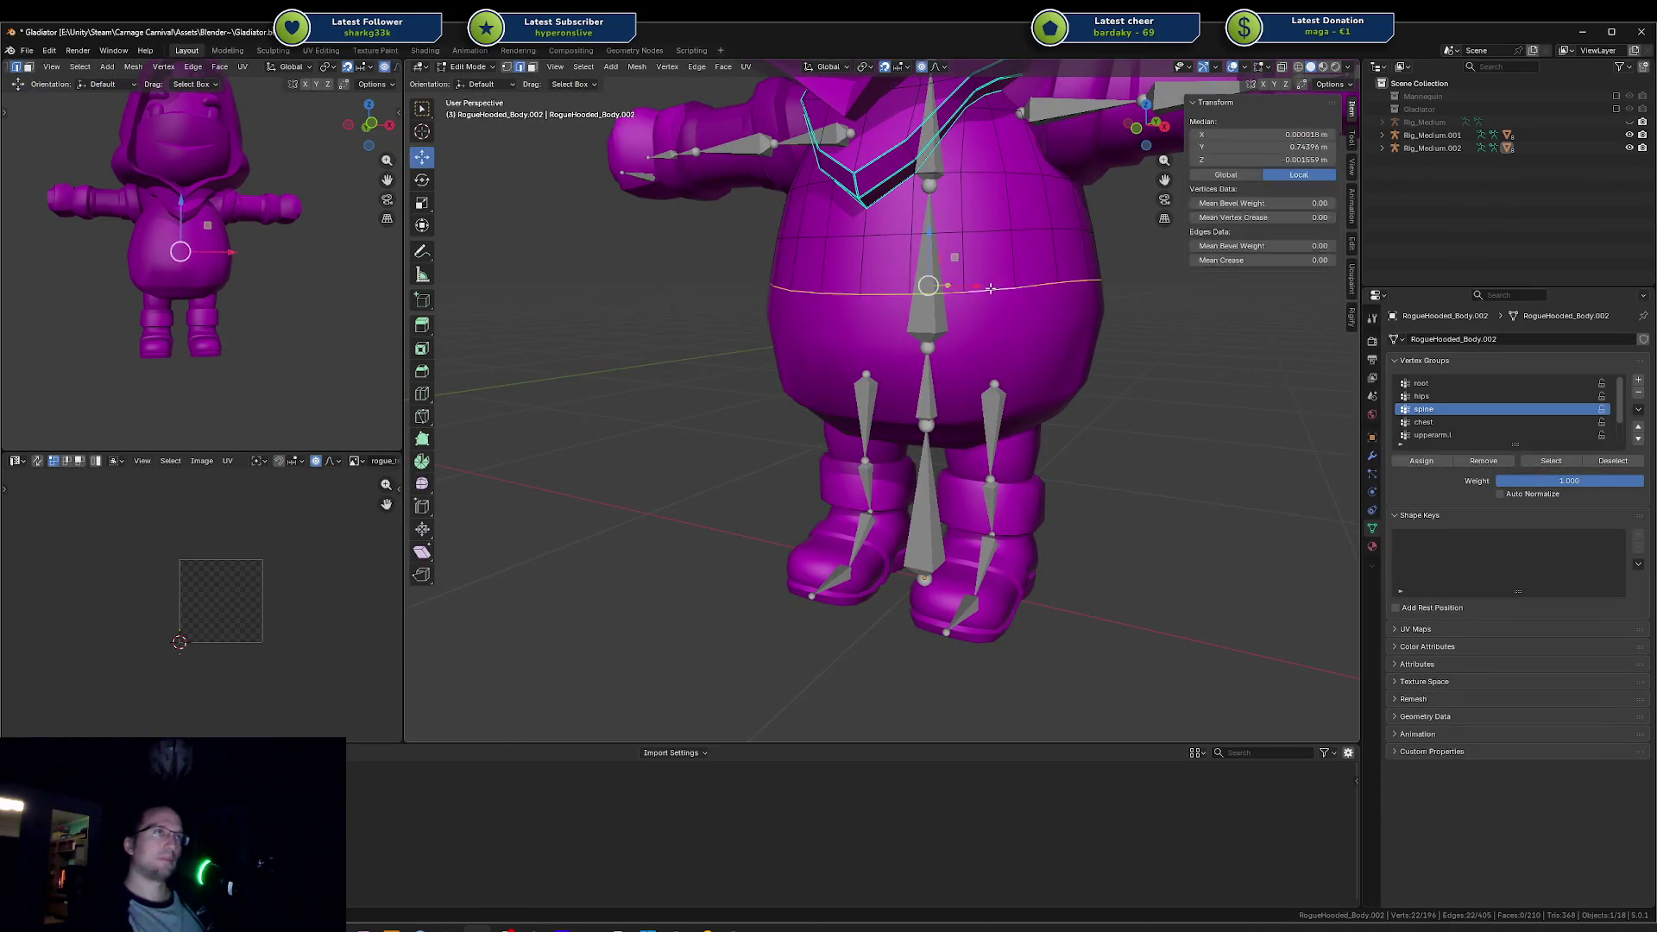
key(g)
key(Escape)
Step: Cancel another proportional move of the belly loop and switch proportional editing off
key(ctrl+Tab)
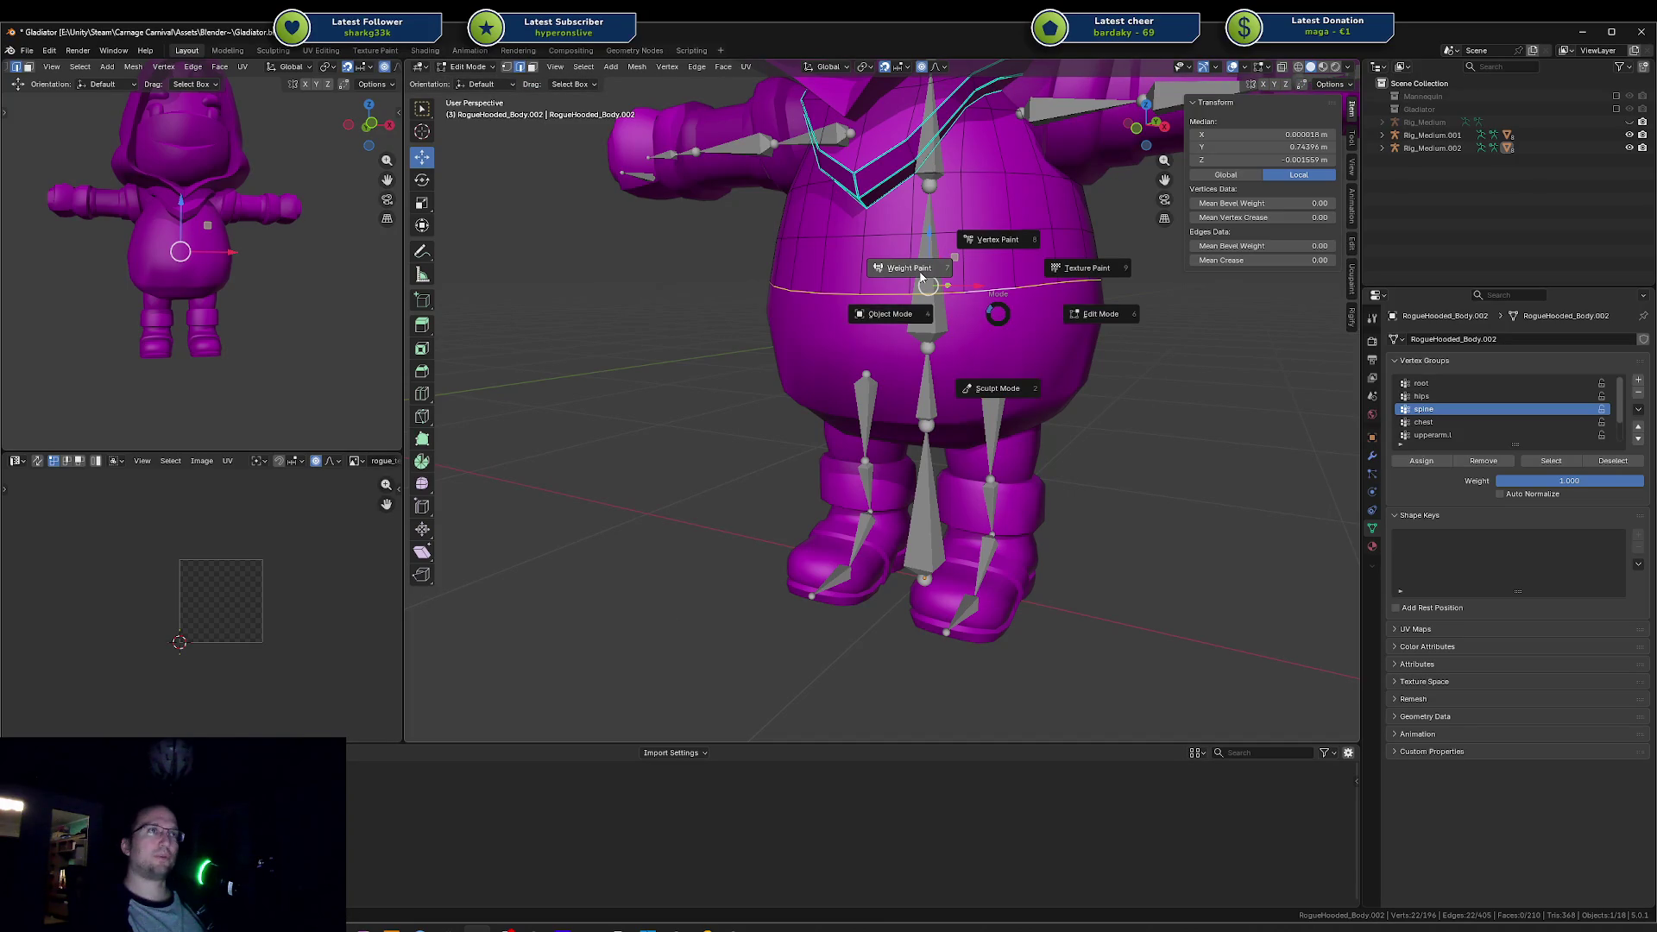
key(Escape)
key(g)
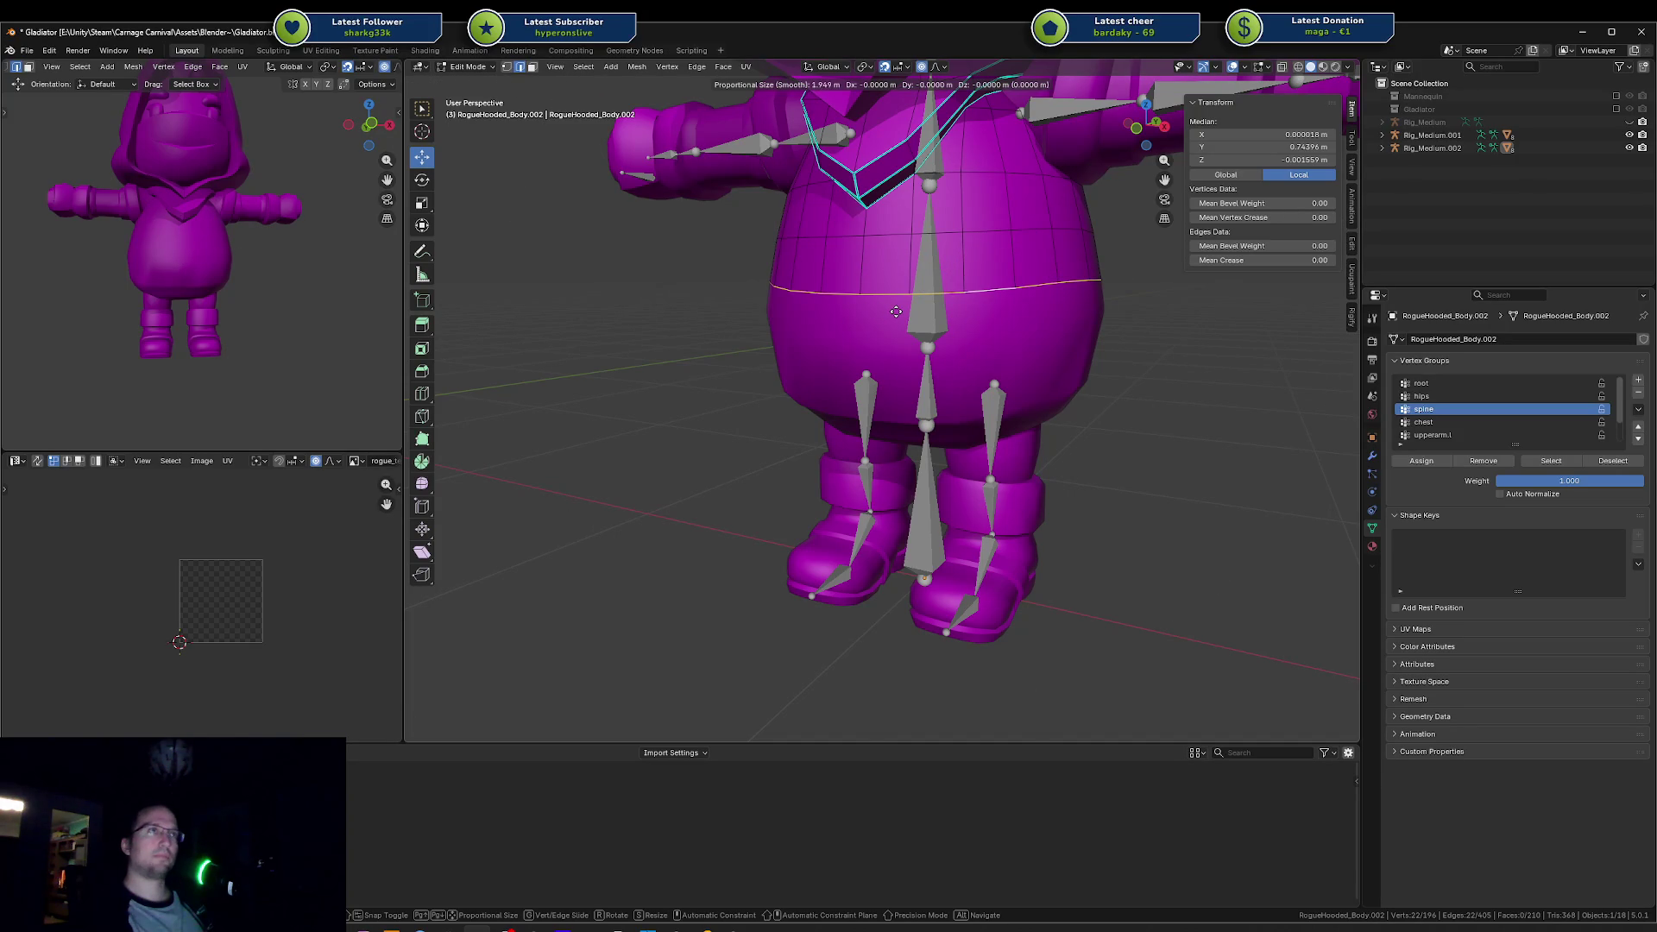
scroll(896, 312, up, 3)
key(Escape)
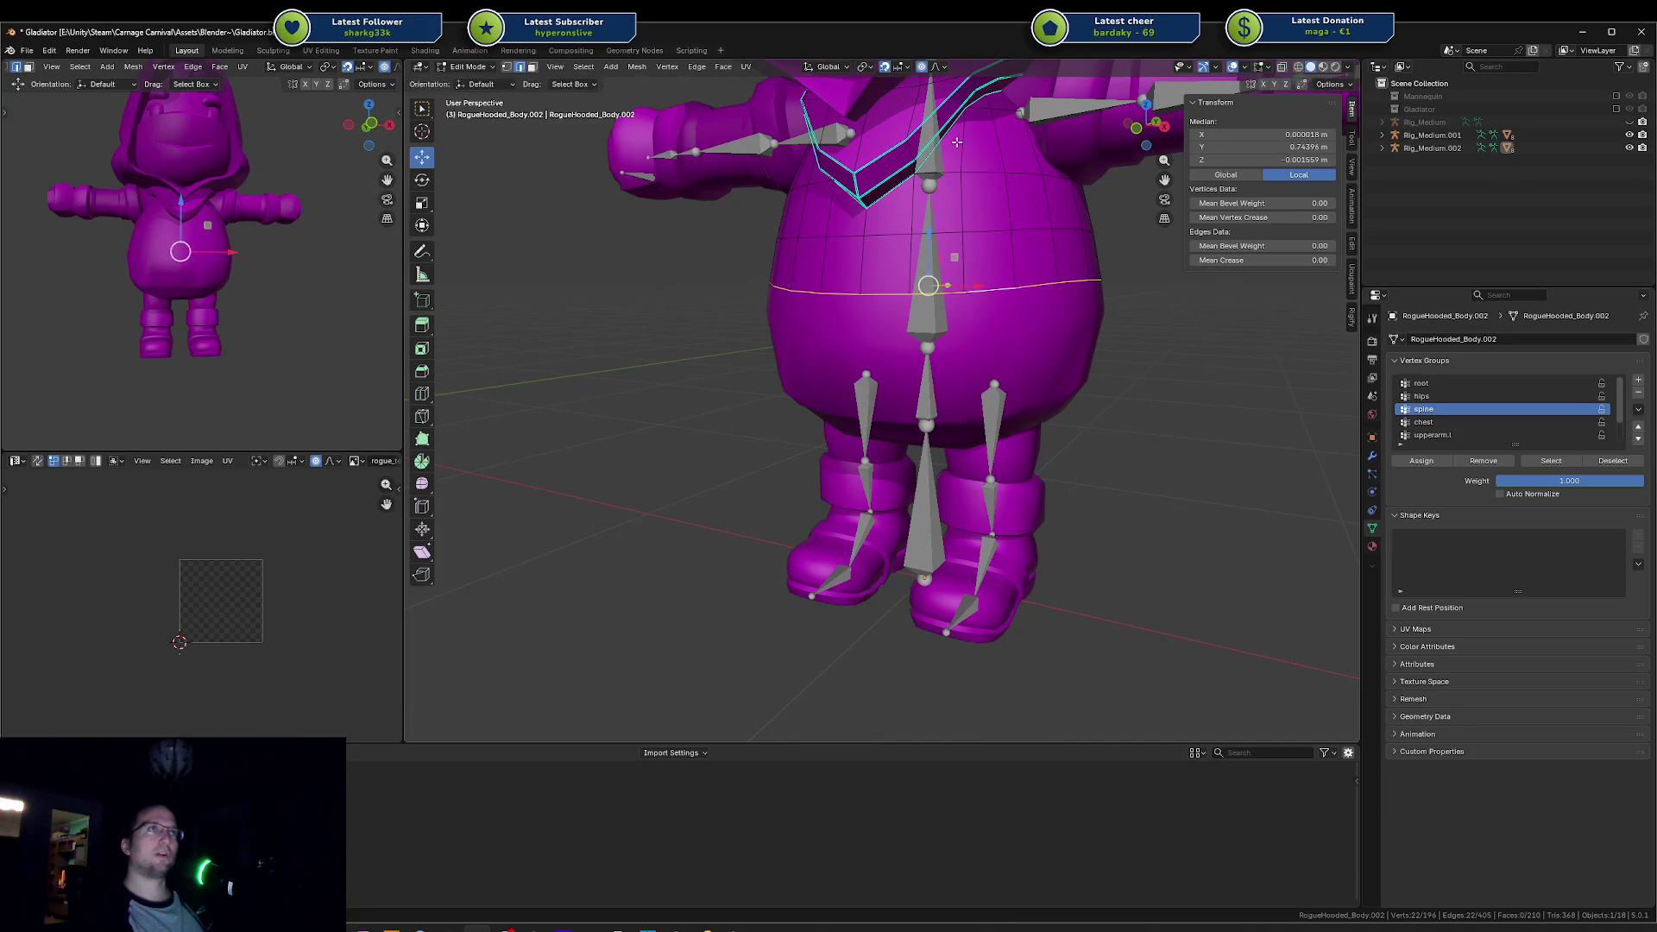
key(o)
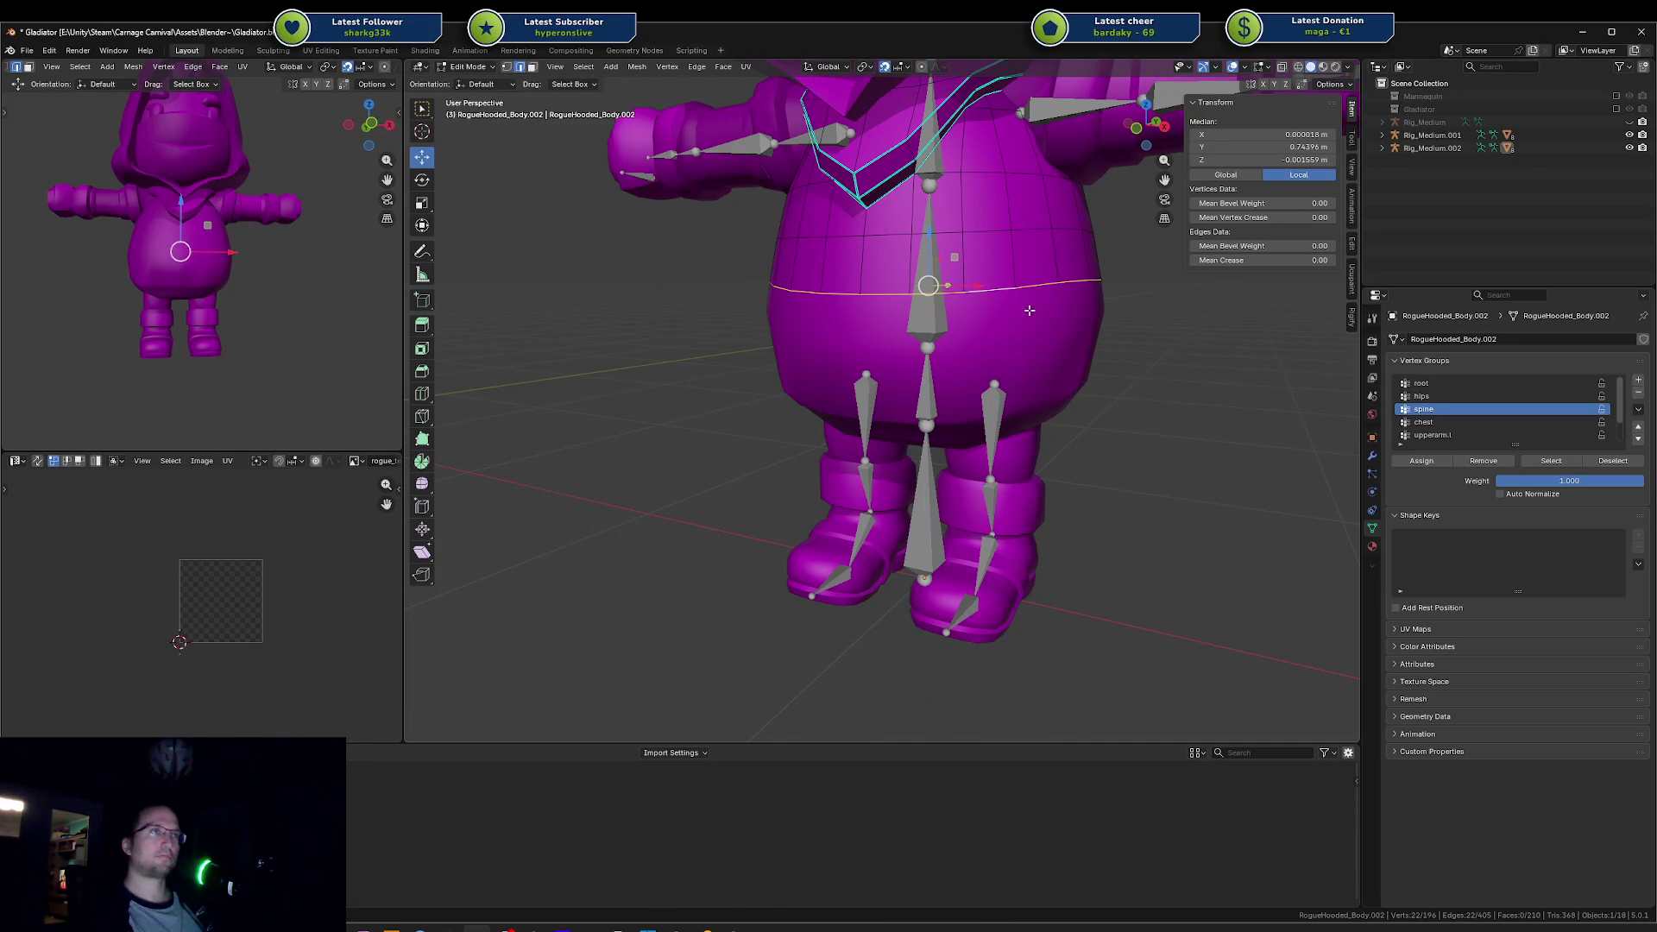
Step: Reselect the belly loop, cancel its move, turn snapping off, and deselect the loop
key(alt+a)
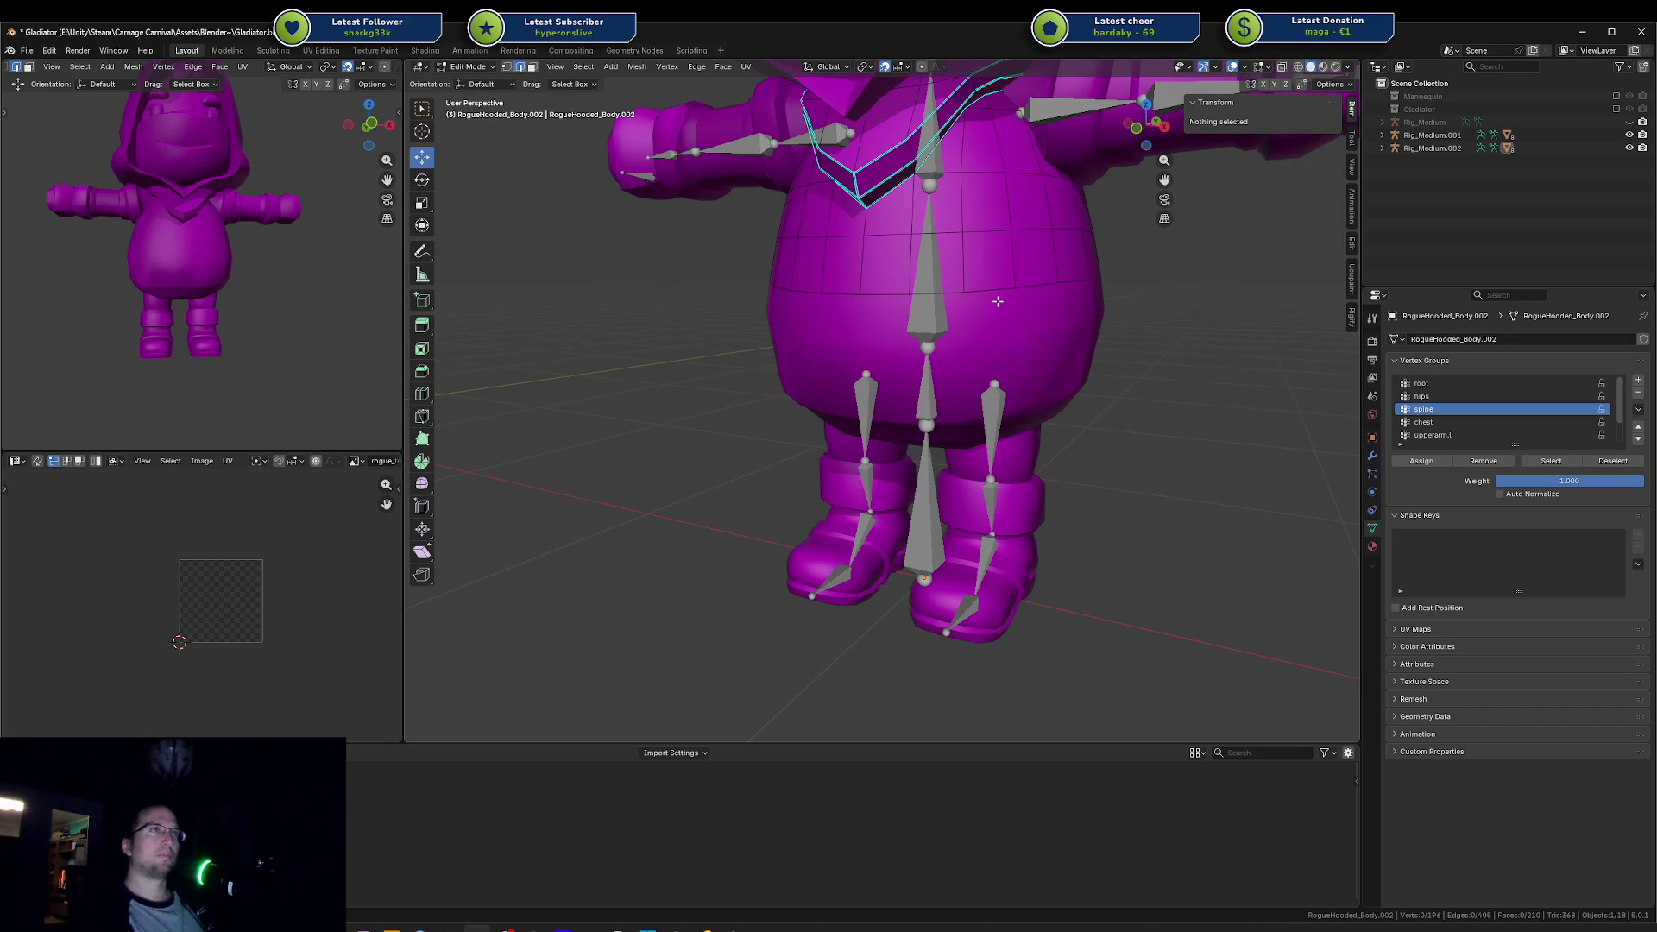
alt+click(998, 291)
key(g)
key(Escape)
click(885, 68)
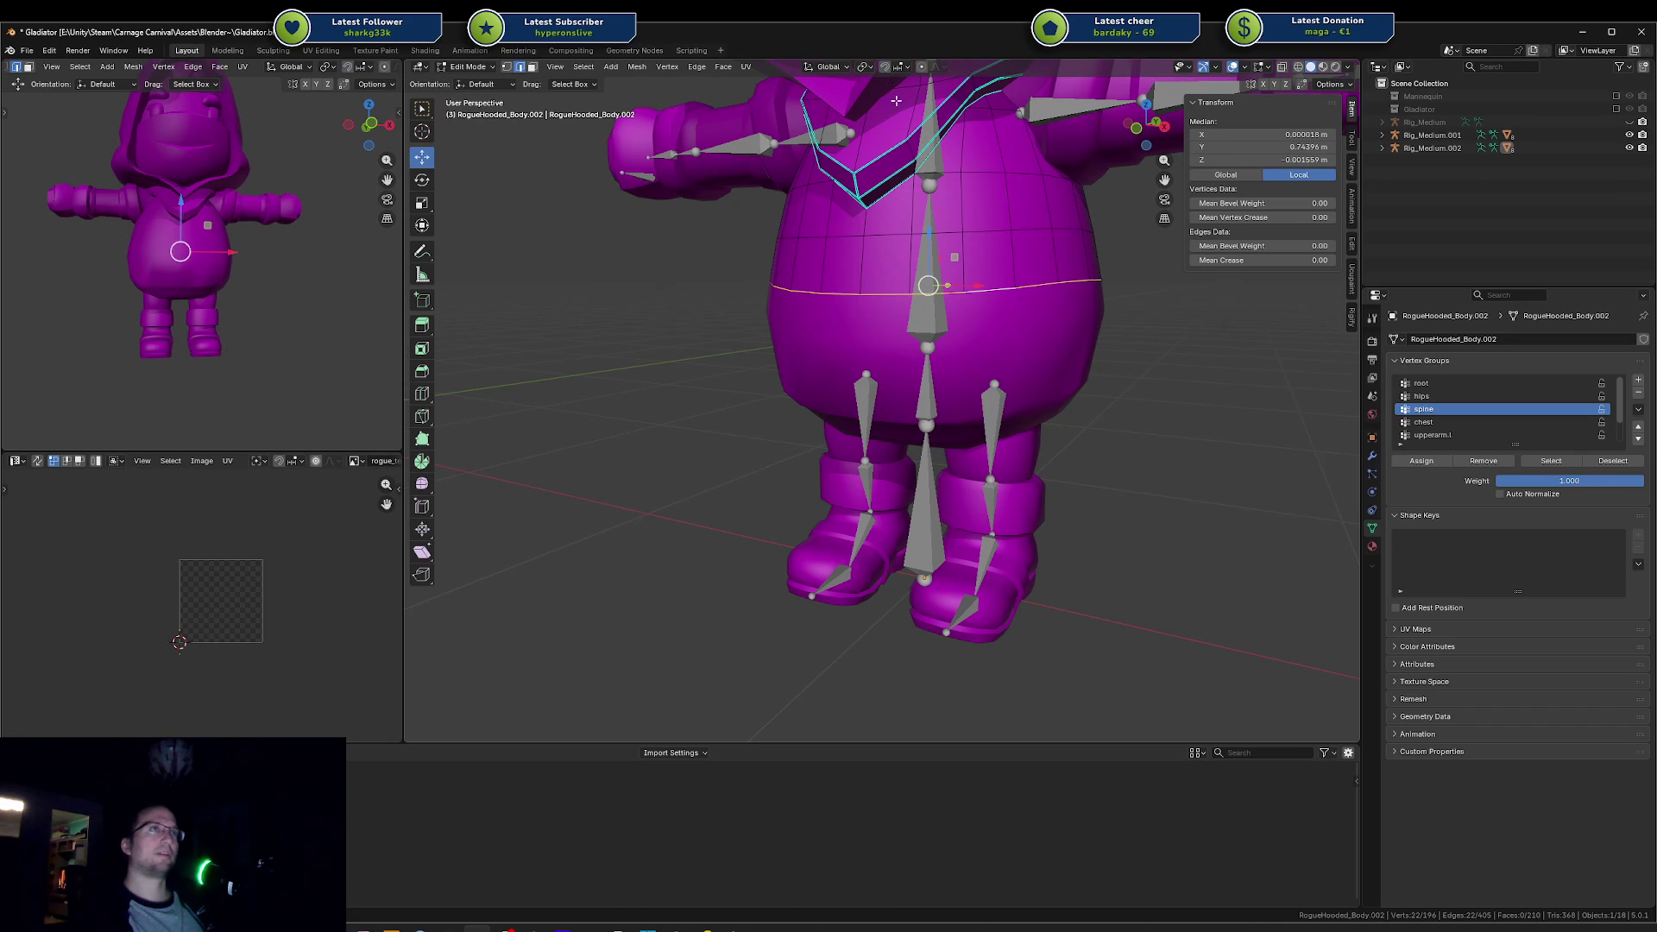
scroll(887, 80, down, 5)
key(alt+a)
Step: Switch to Object Mode, select the hood mask object, and bring up the mode pie
key(ctrl+Tab)
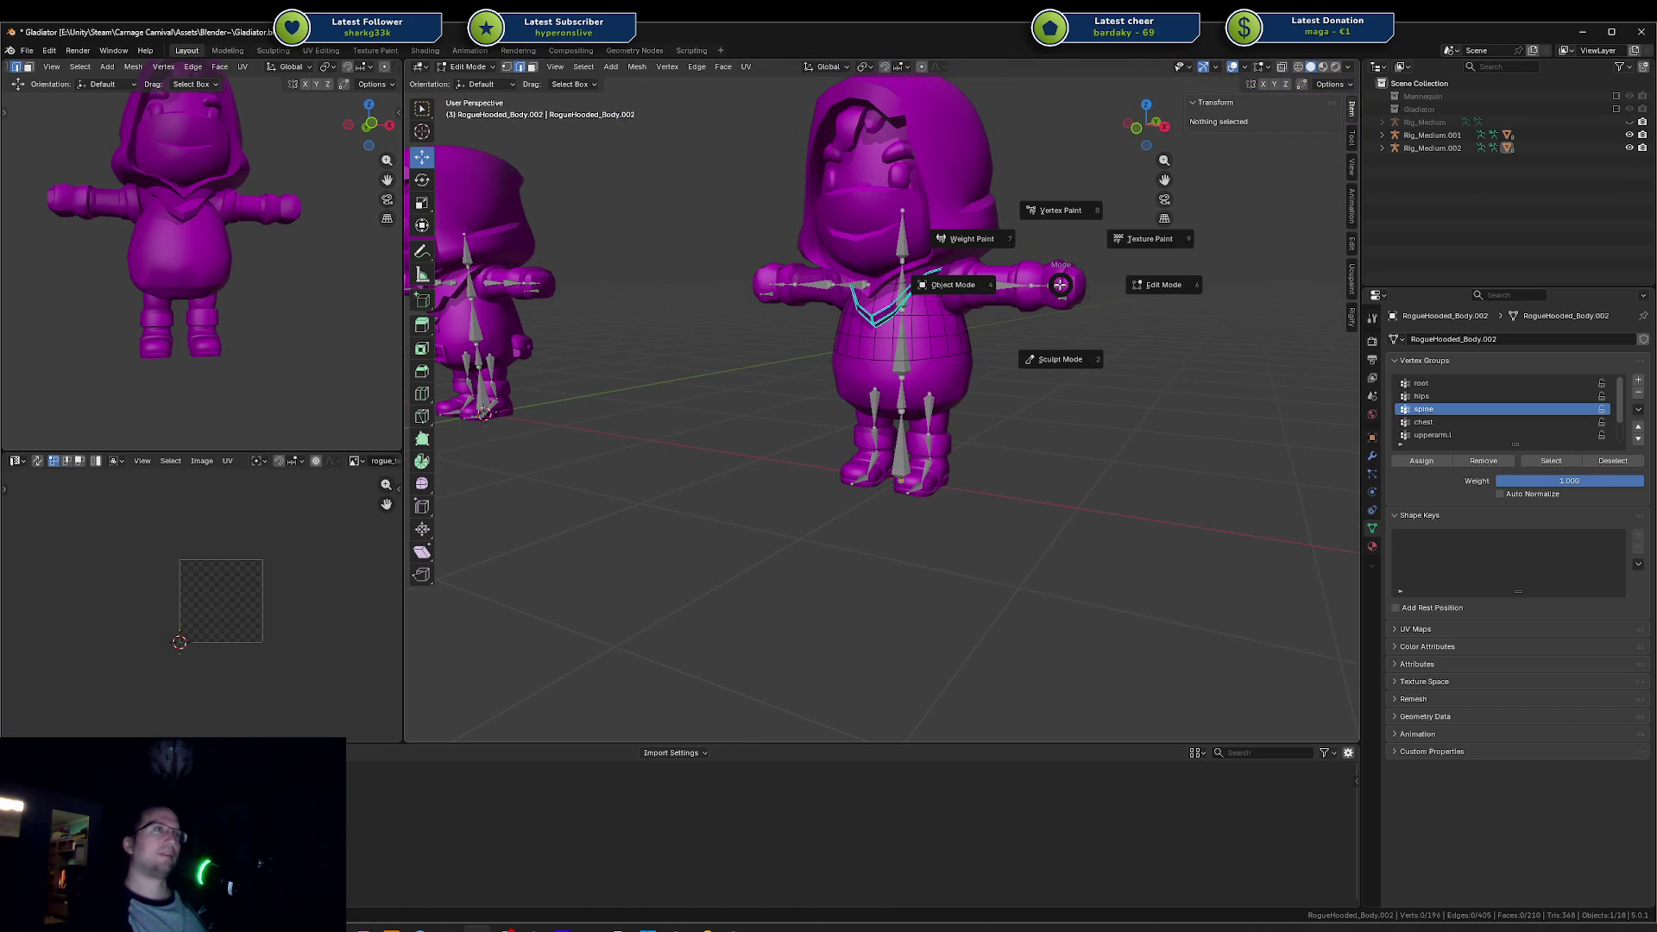
key(ctrl+Tab)
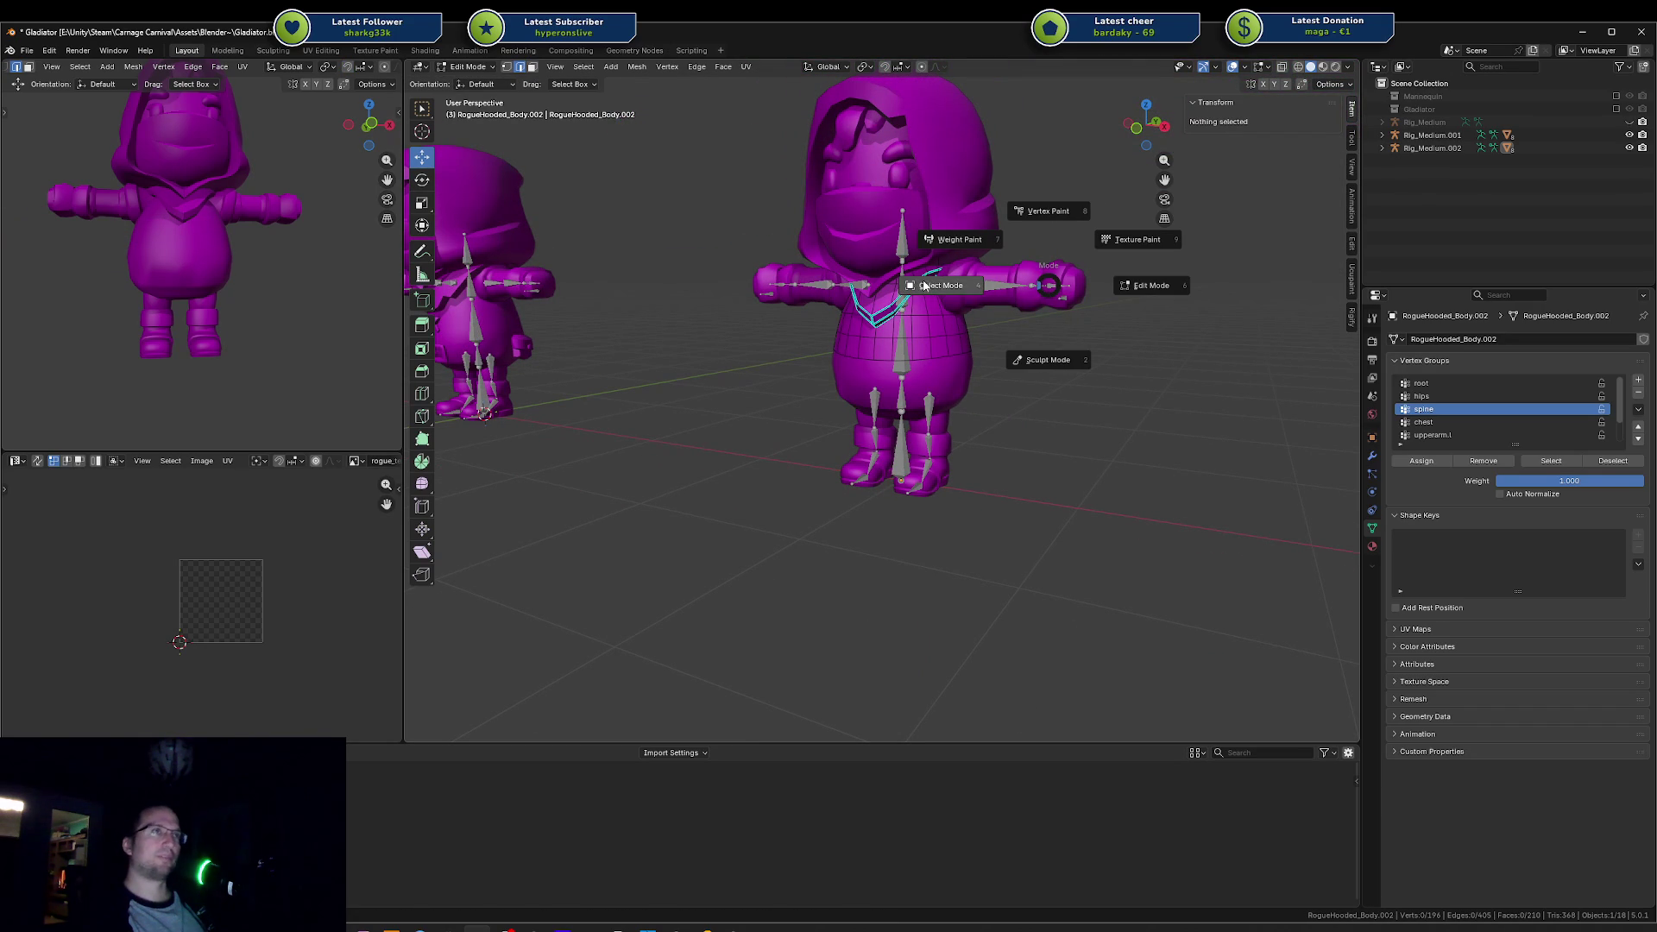
click(922, 289)
click(906, 249)
key(ctrl+Tab)
Step: Put Rig_Medium.002 into Pose Mode and drag the hand.L bone to lower the left arm
key(Escape)
click(1068, 276)
key(ctrl+Tab)
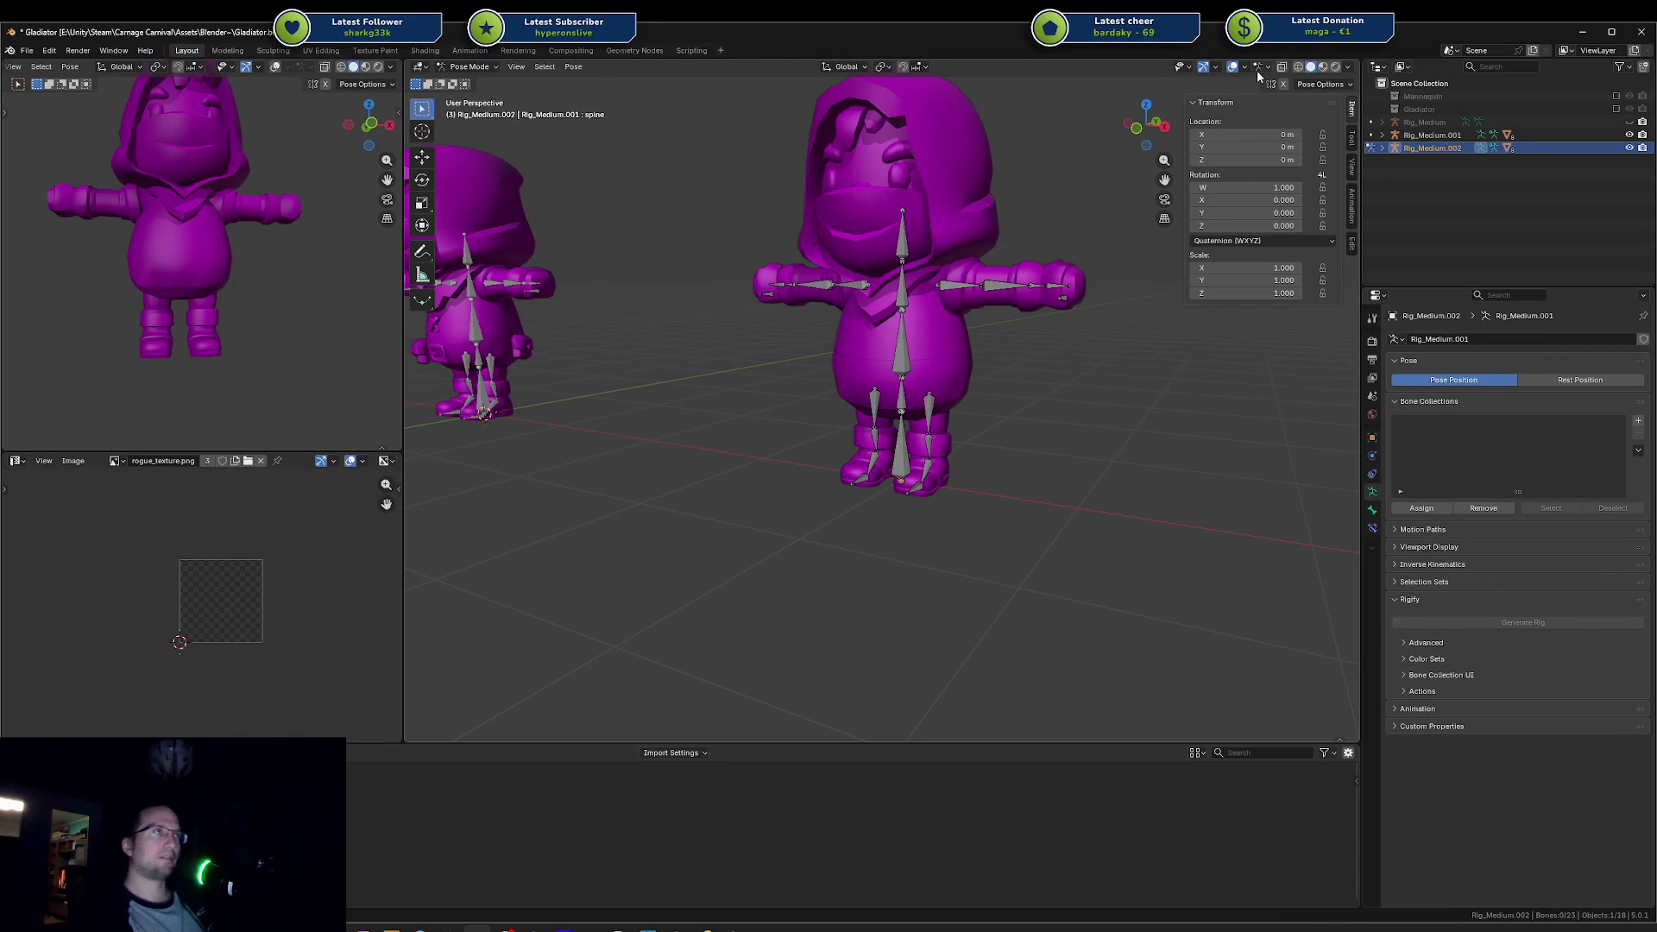
click(1338, 84)
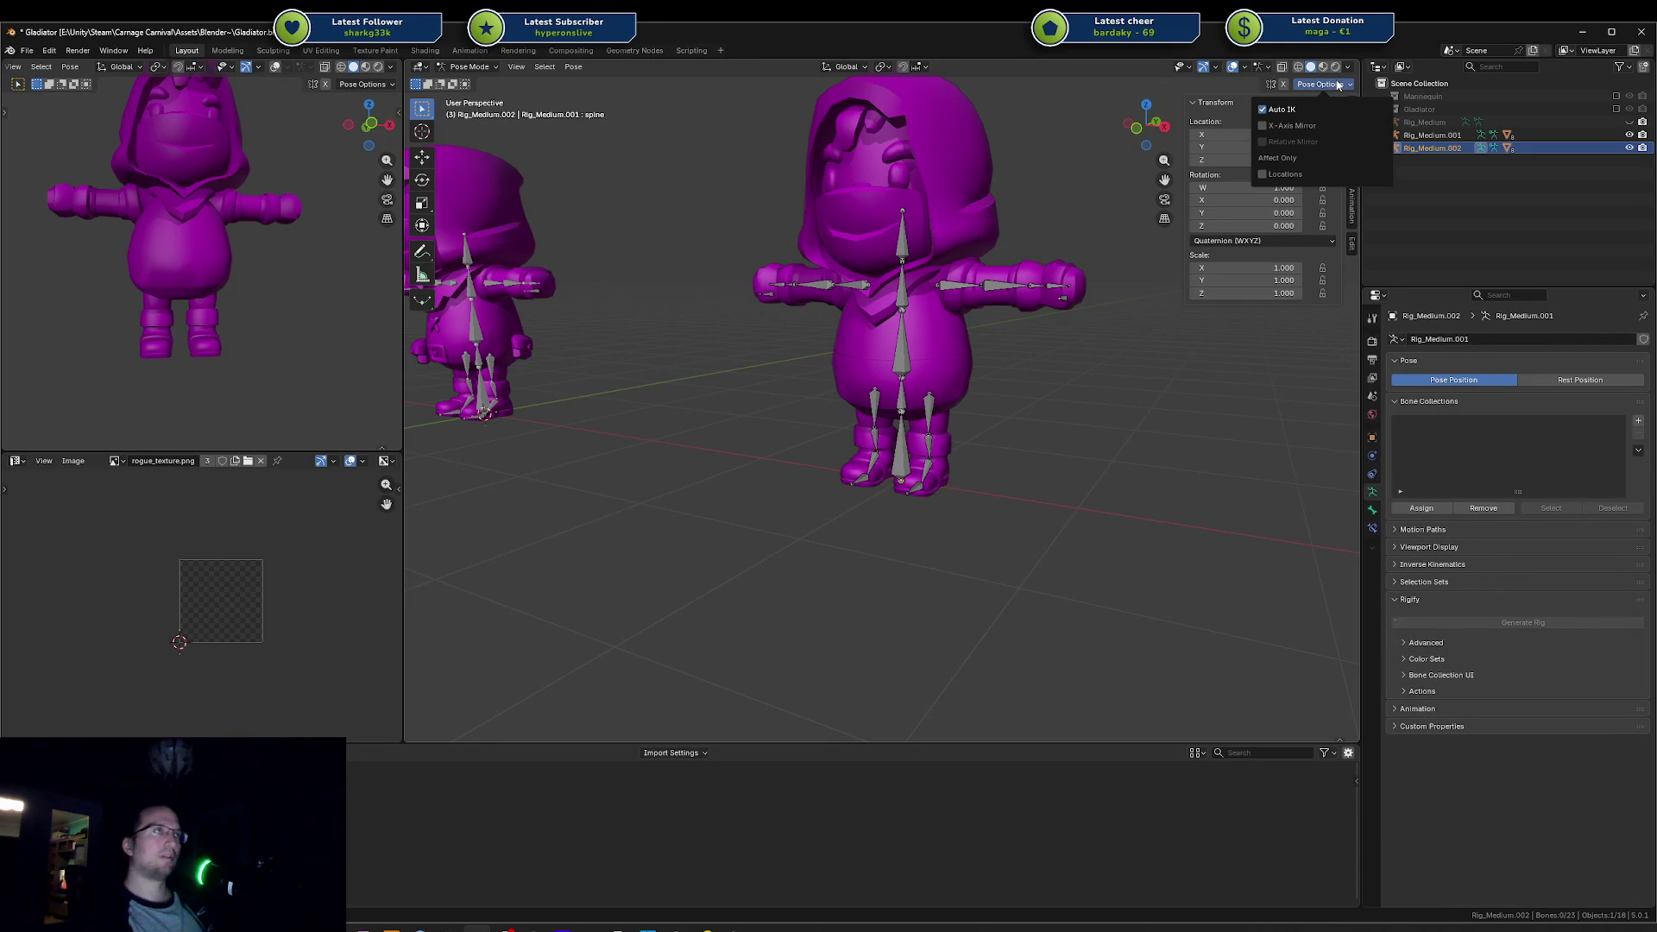
mouse_move(1066, 291)
mouse_down()
mouse_move(921, 365)
mouse_move(991, 344)
mouse_up()
Step: Toggle the armature into Edit Mode and back, then make the body mesh active
key(Tab)
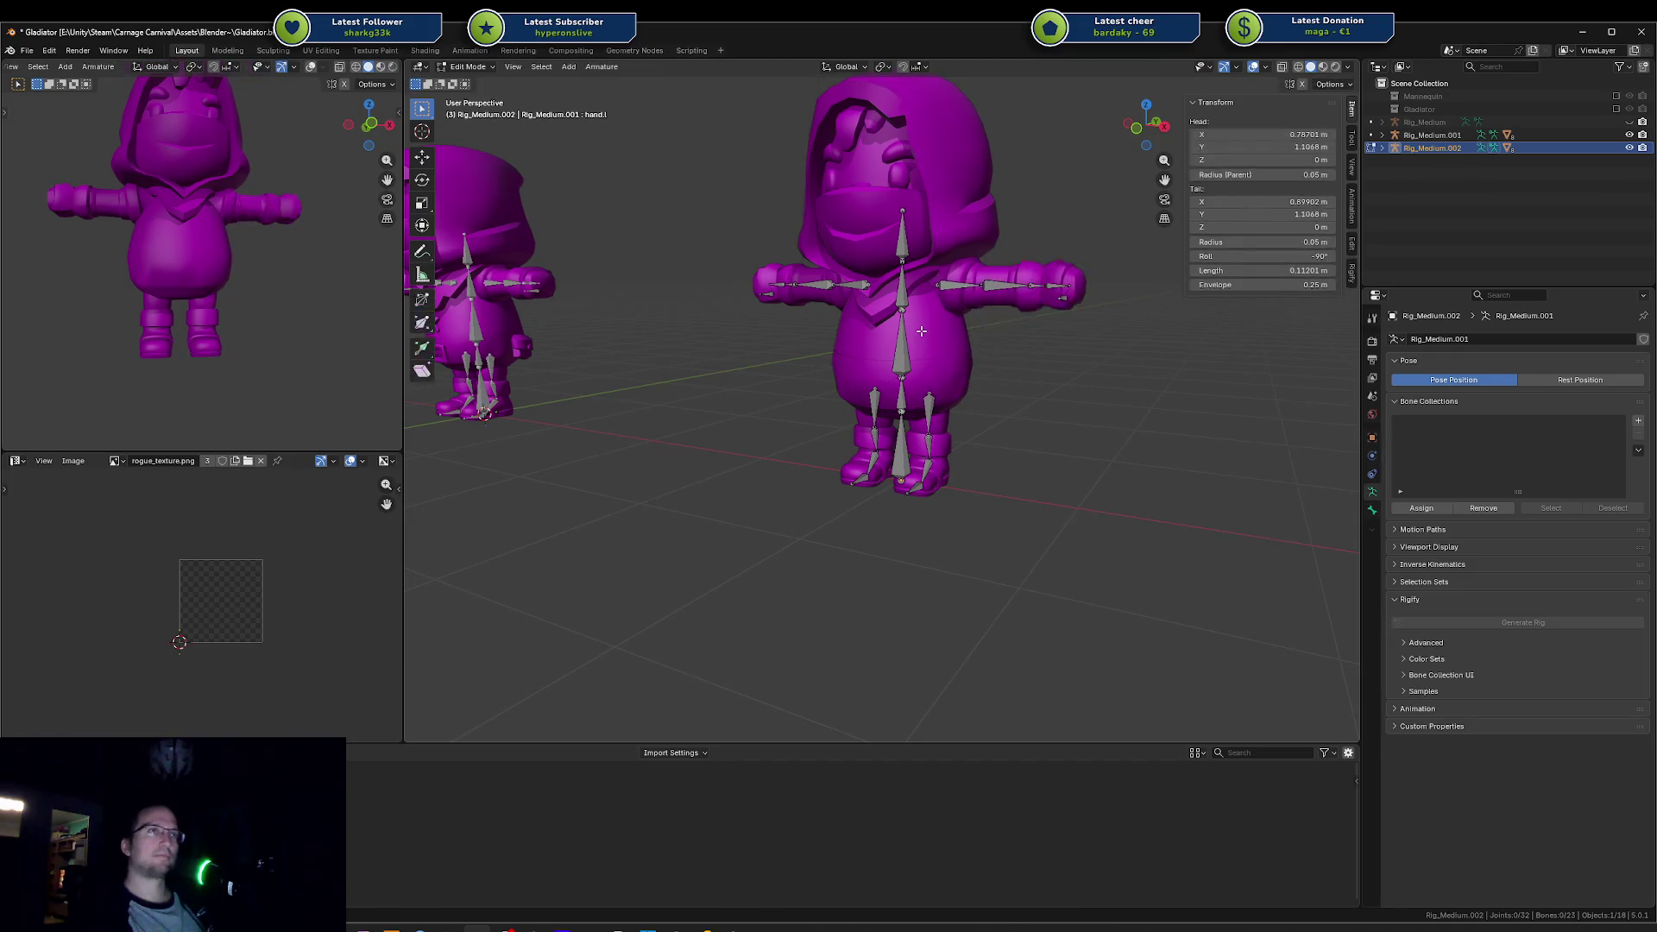
key(ctrl+Tab)
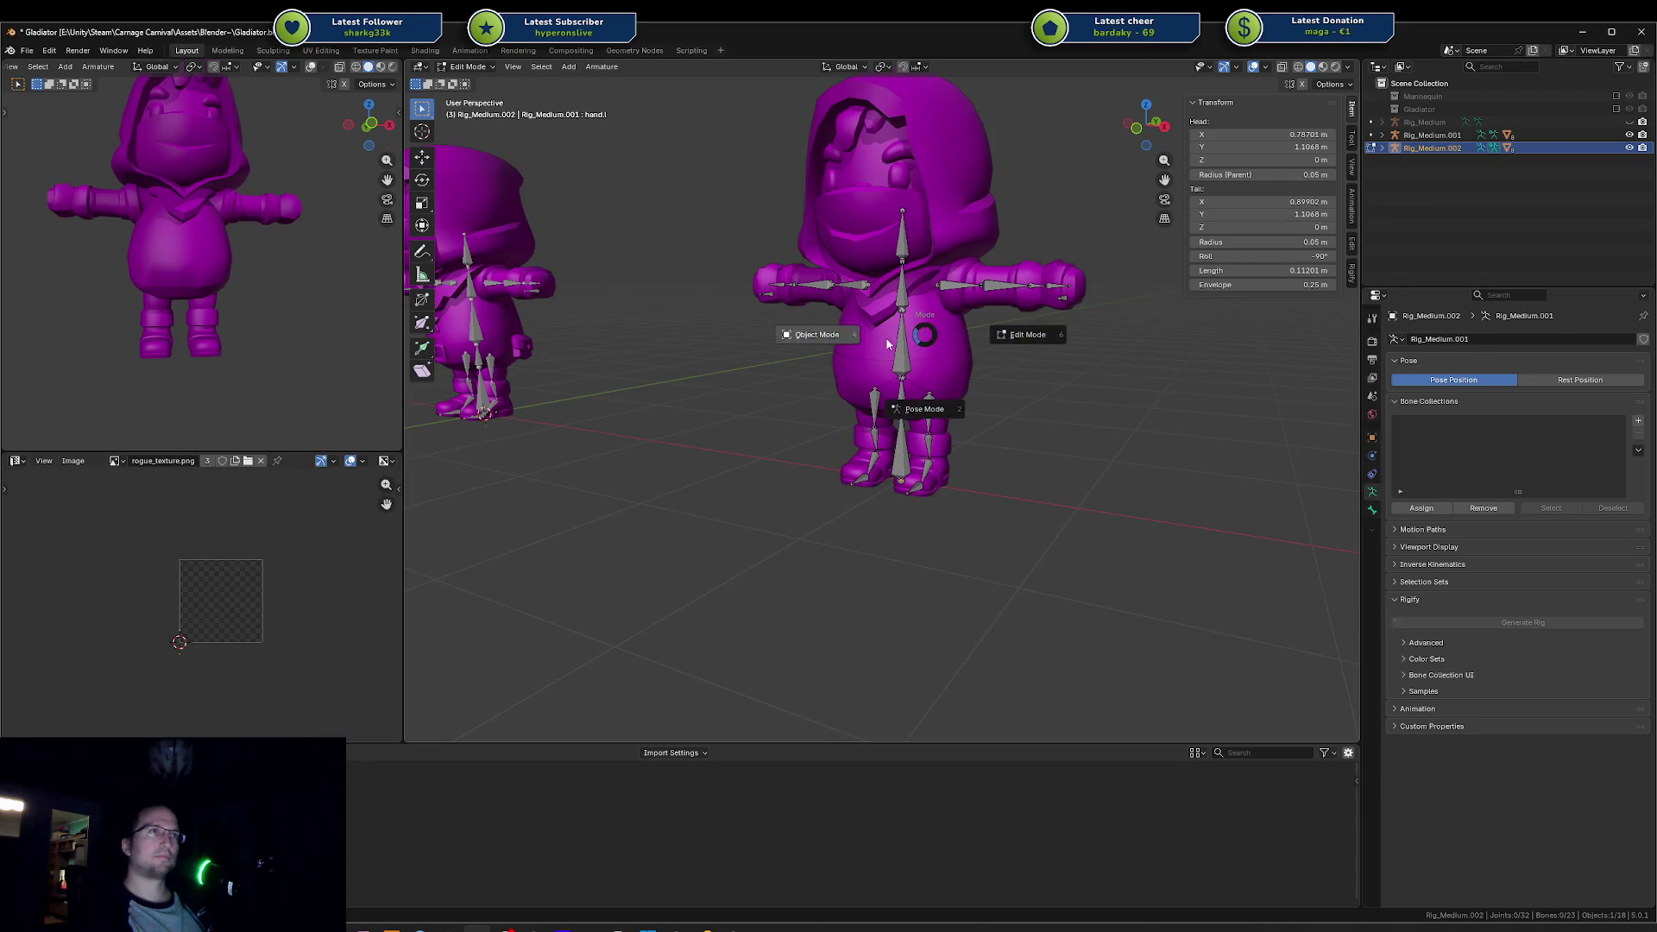
click(934, 338)
Step: Move the waist loop down, scale it wider, raise it slightly along Z, then leave Edit Mode
key(Tab)
alt+click(929, 362)
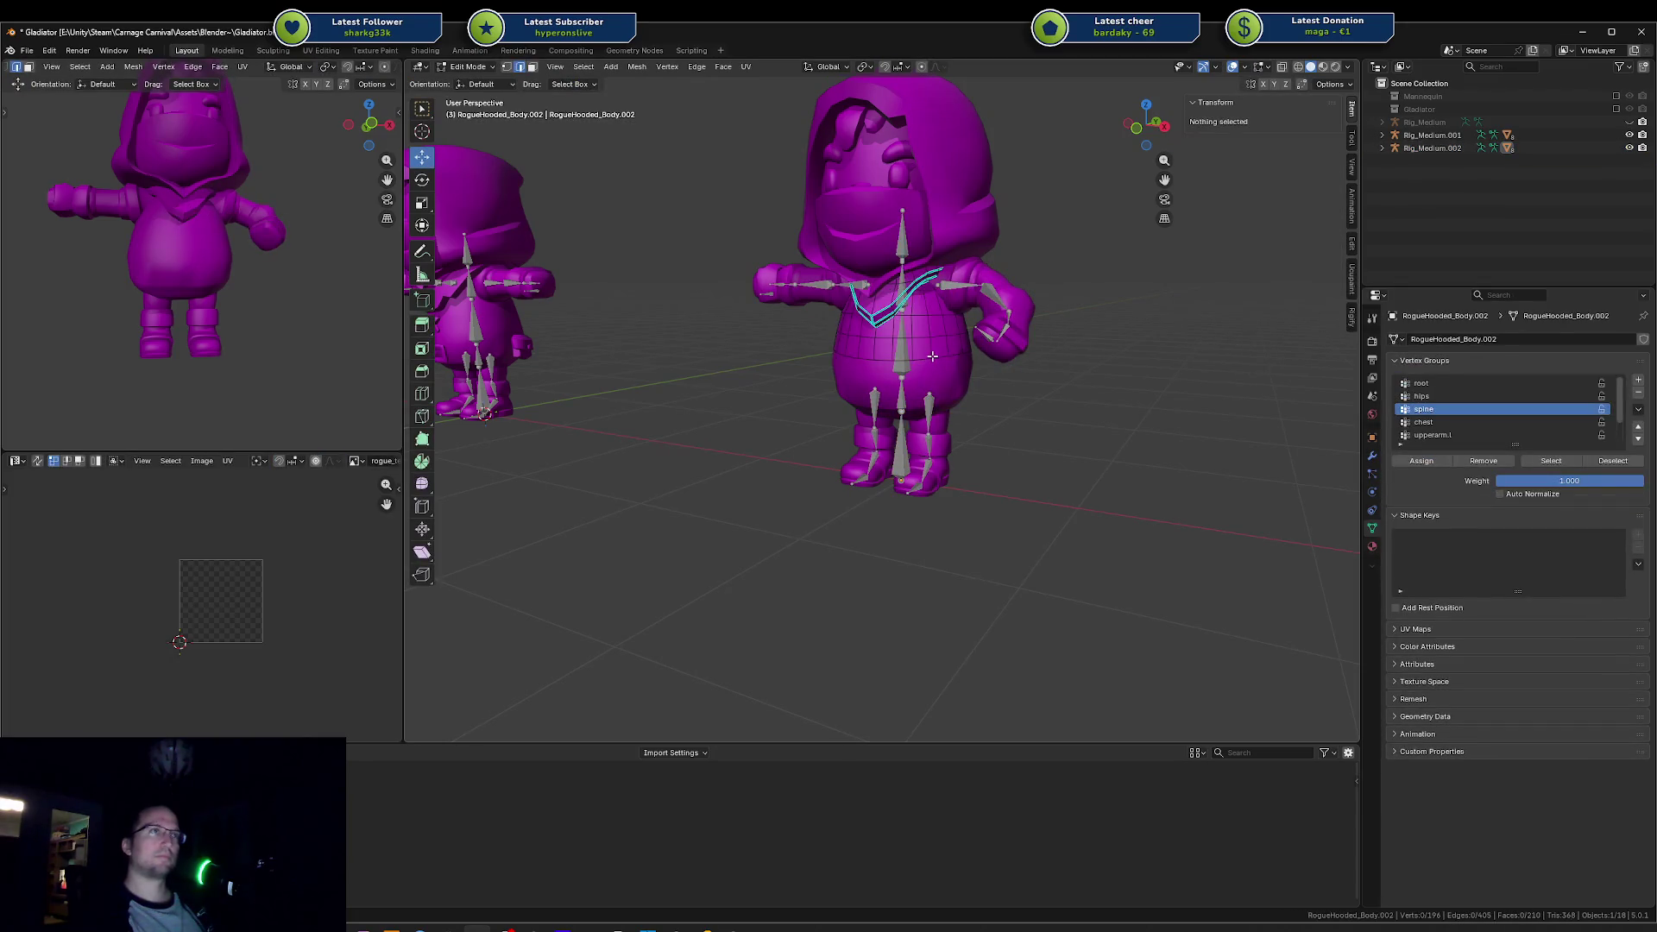
key(s)
key(g)
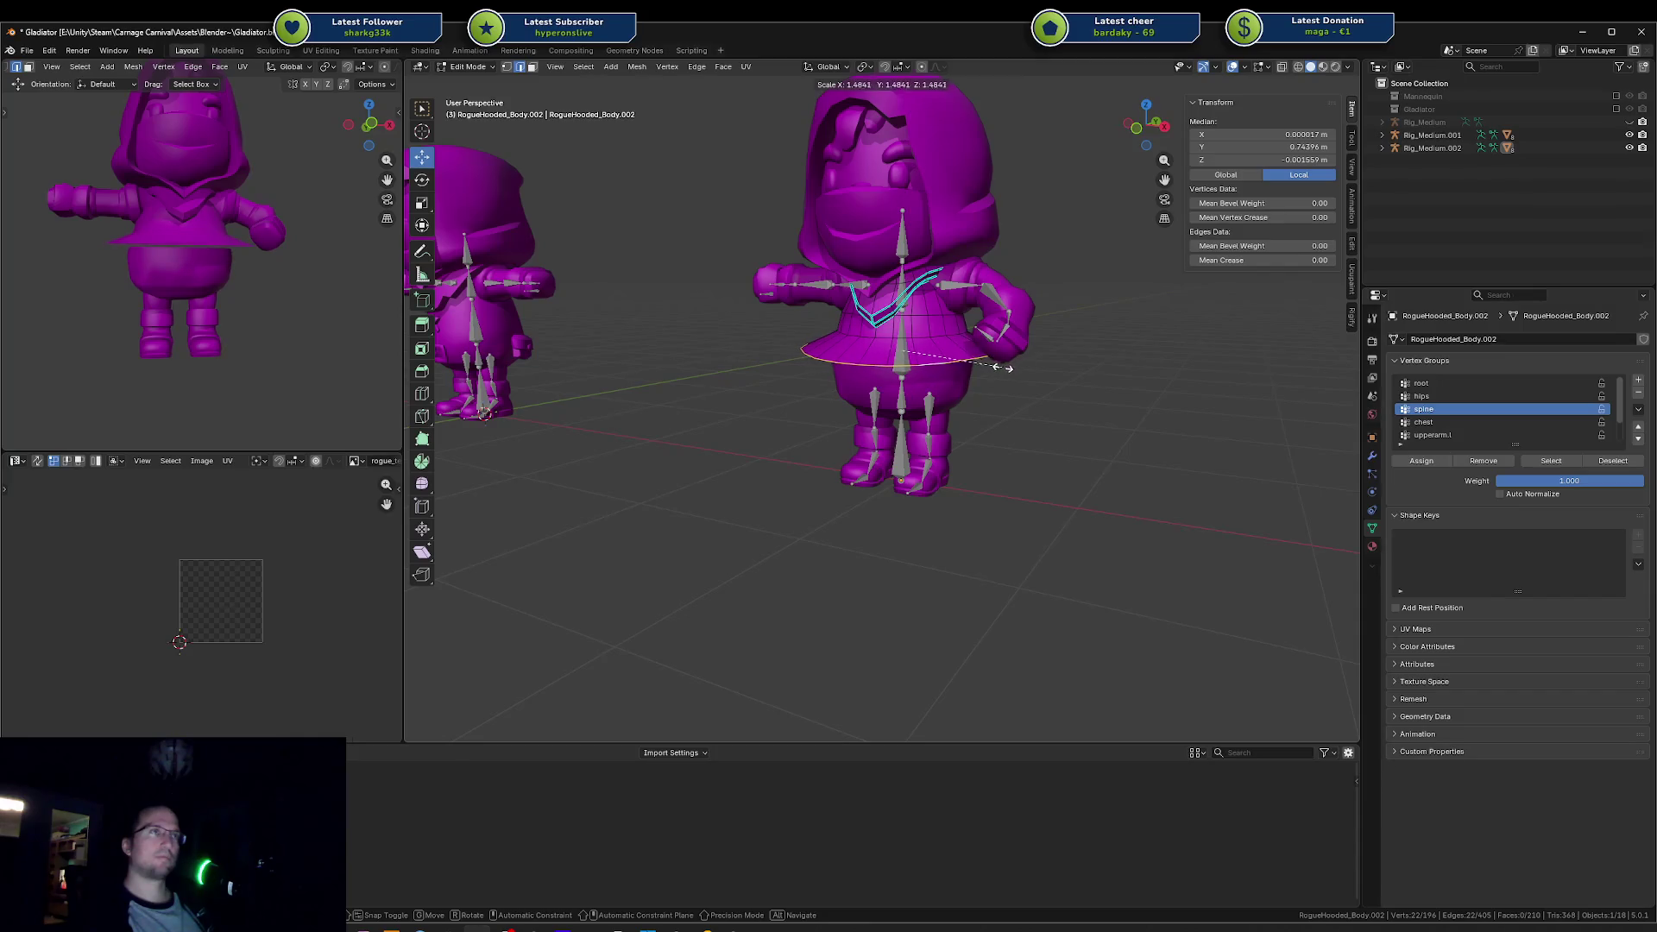
click(982, 379)
key(s)
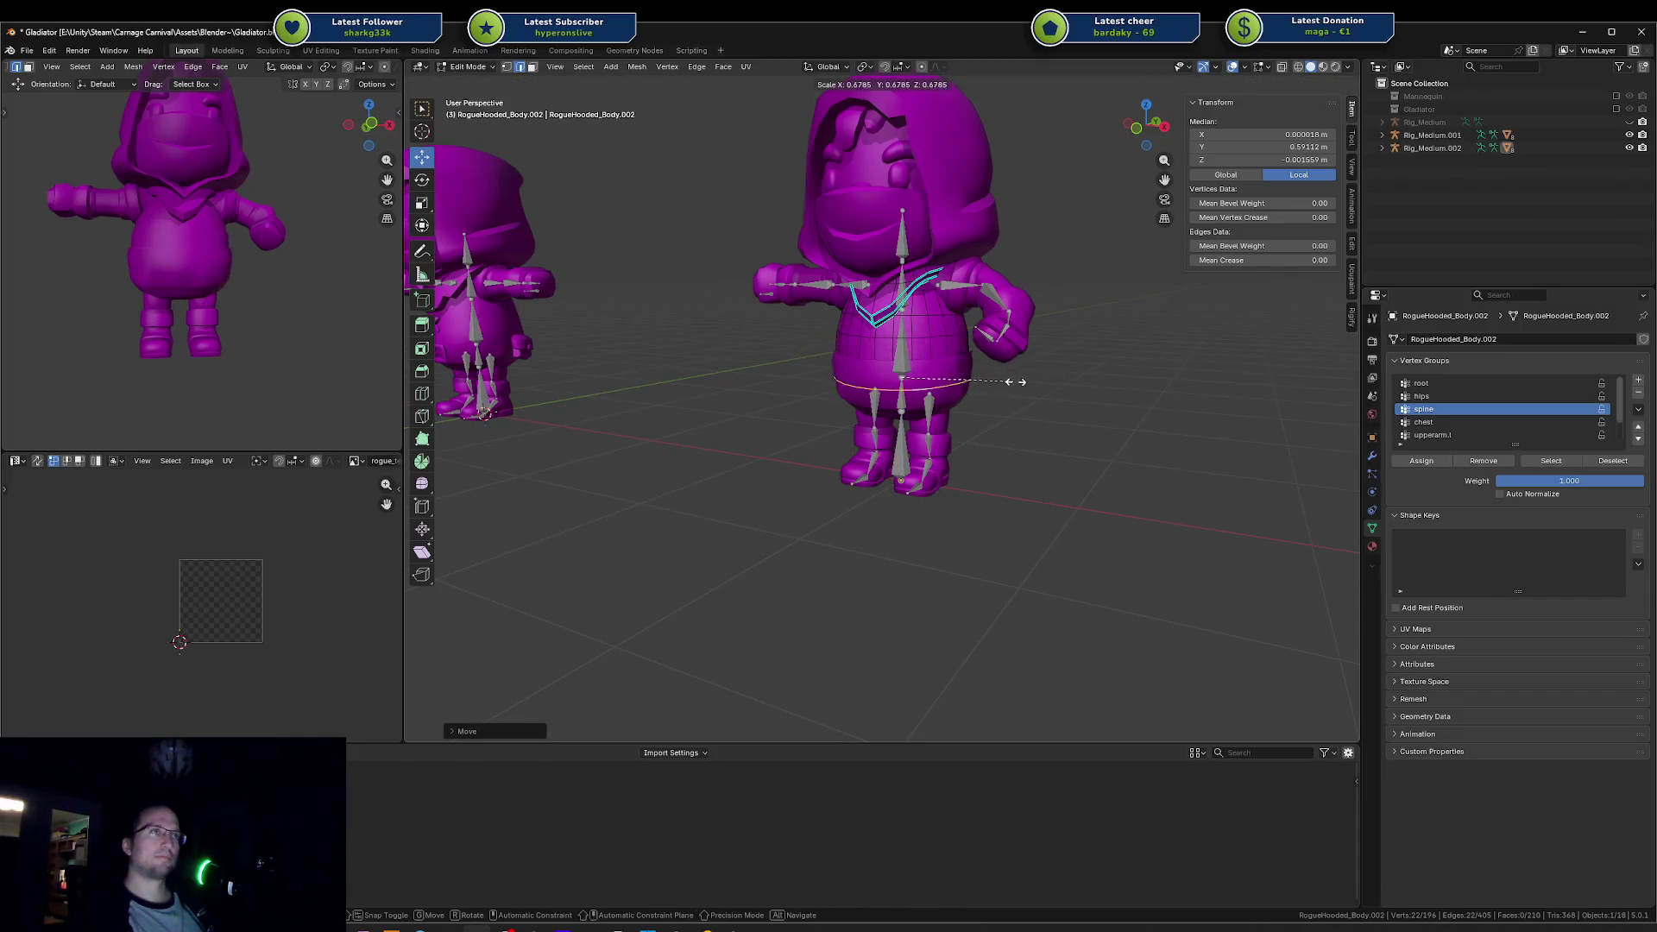
click(1031, 384)
key(g)
key(z)
click(1001, 401)
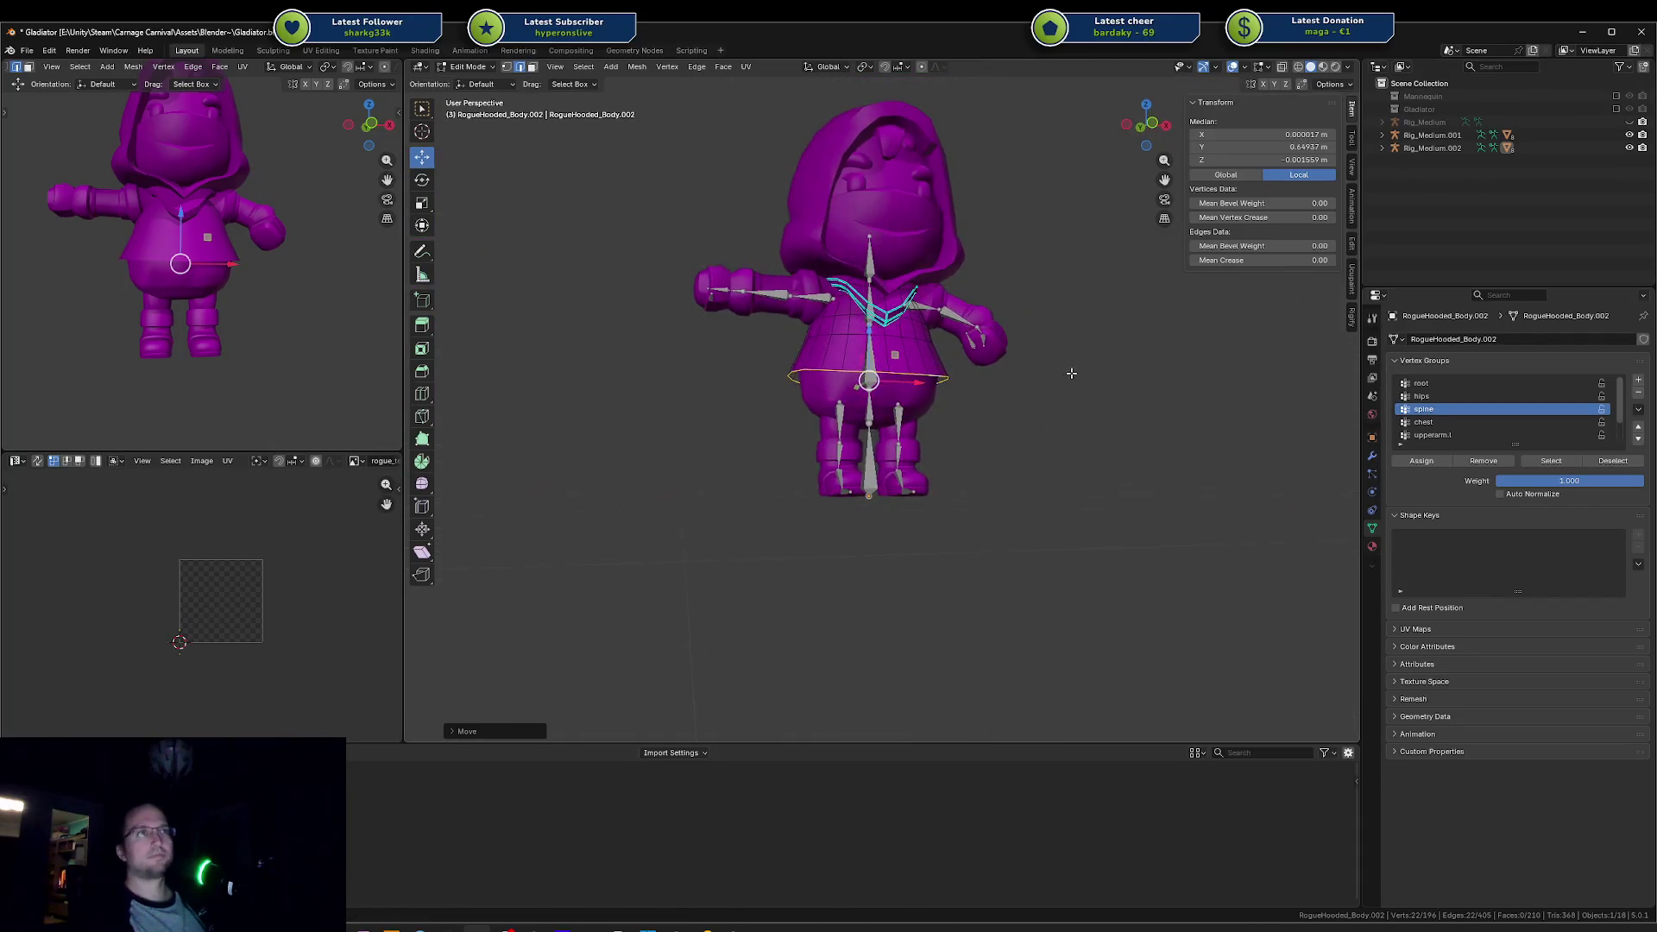
key(Tab)
Step: Orbit around the character, checking the body's belly edge loop briefly in Edit Mode
drag(1014, 419, 950, 414)
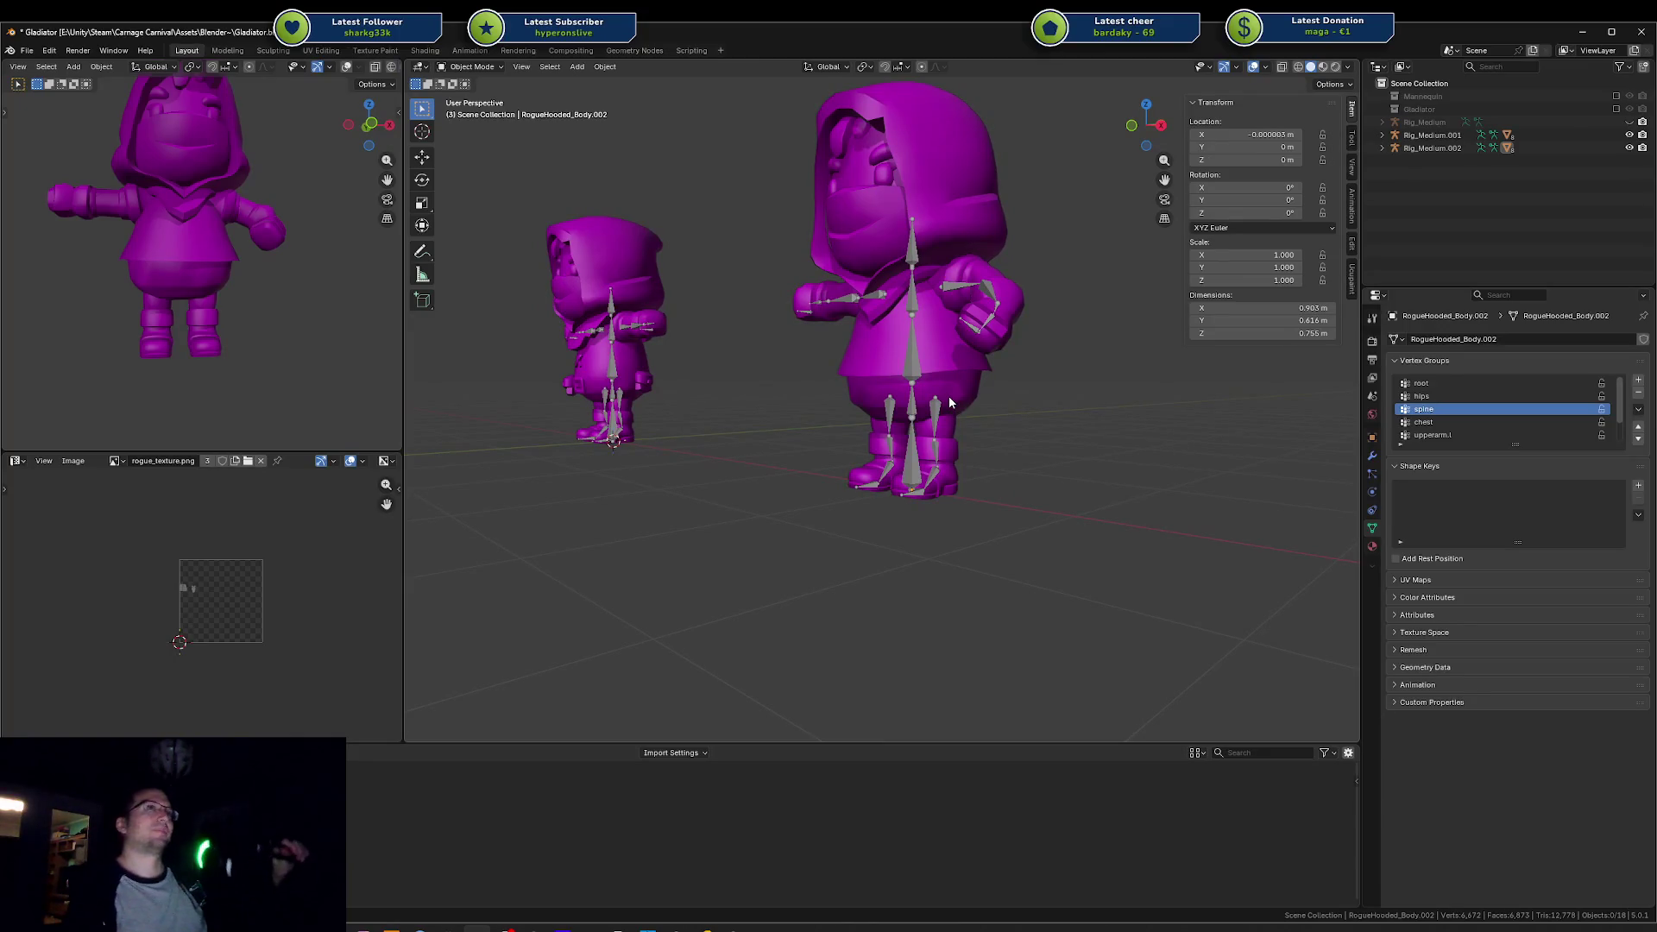
click(949, 395)
mouse_move(949, 396)
mouse_down()
mouse_move(986, 328)
mouse_move(1011, 427)
mouse_up()
scroll(1034, 396, up, 5)
click(949, 339)
drag(950, 340, 928, 293)
key(Tab)
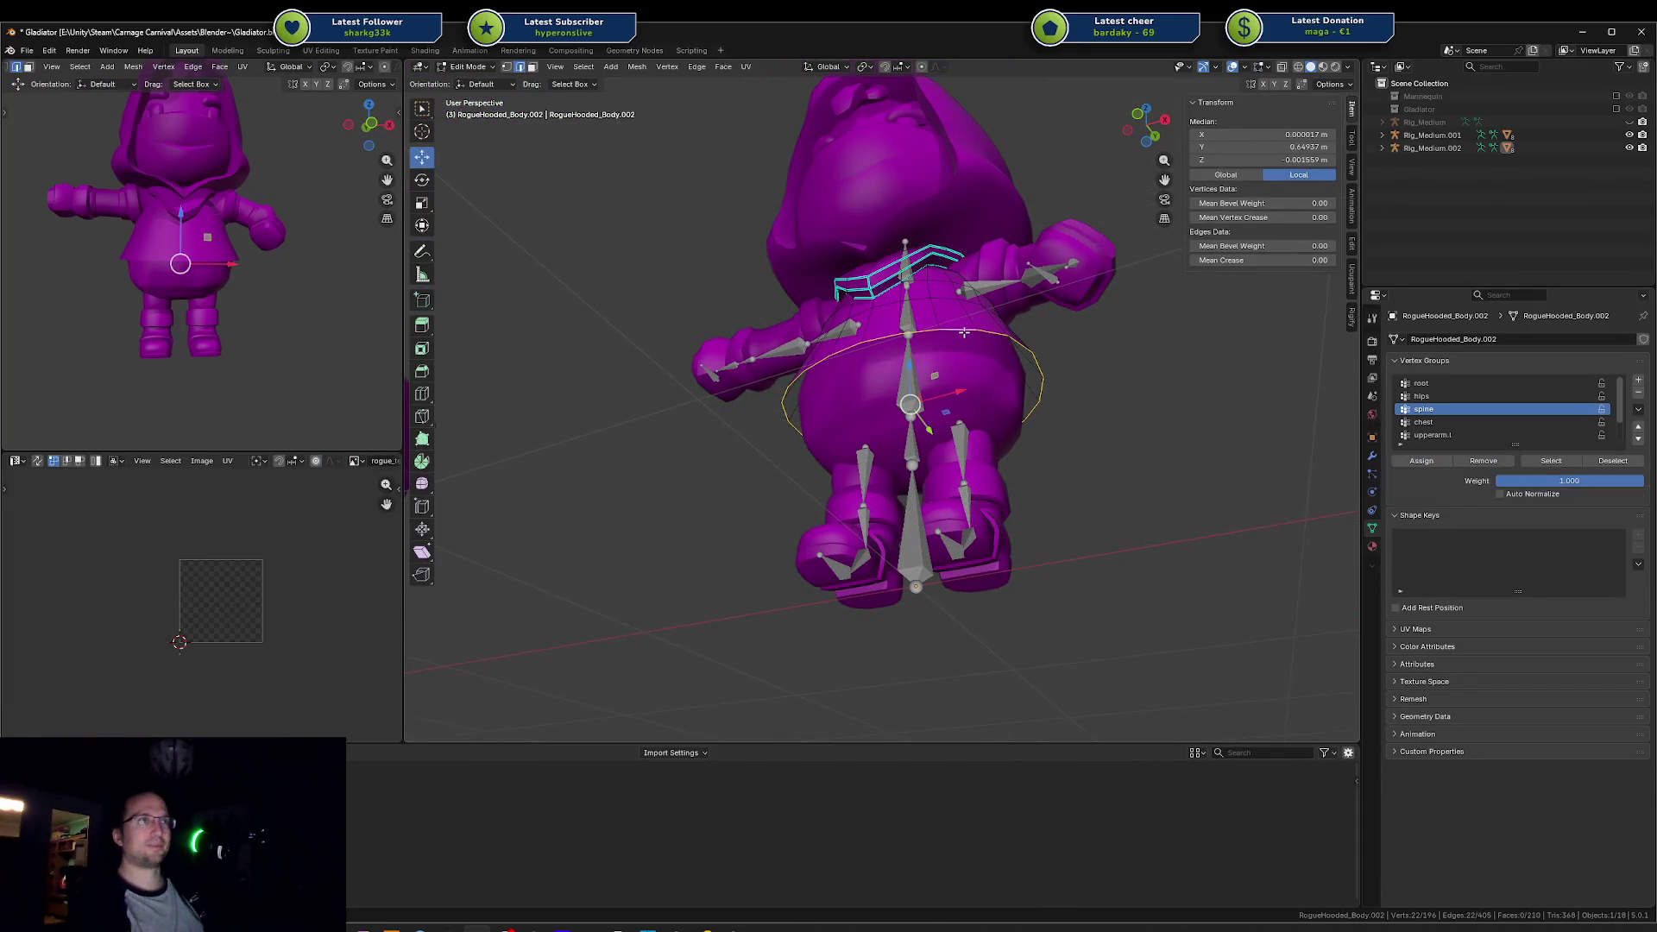
alt+click(994, 330)
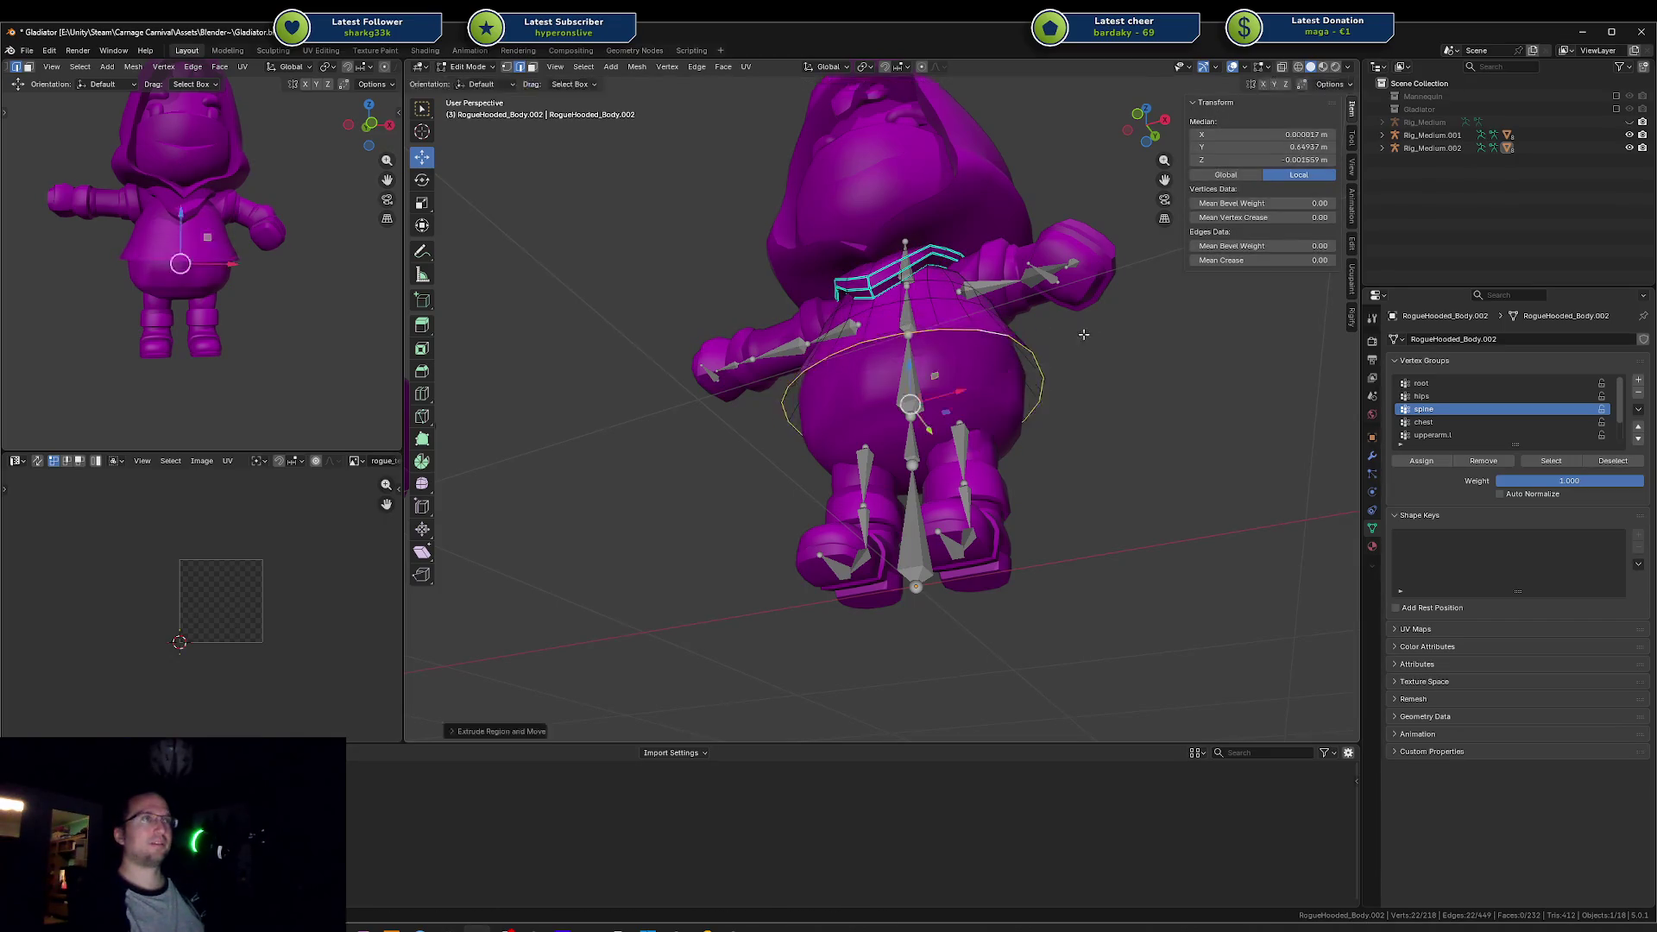
key(Tab)
click(1101, 355)
mouse_move(1101, 356)
mouse_down()
mouse_move(1058, 406)
mouse_move(847, 364)
mouse_move(1099, 447)
mouse_up()
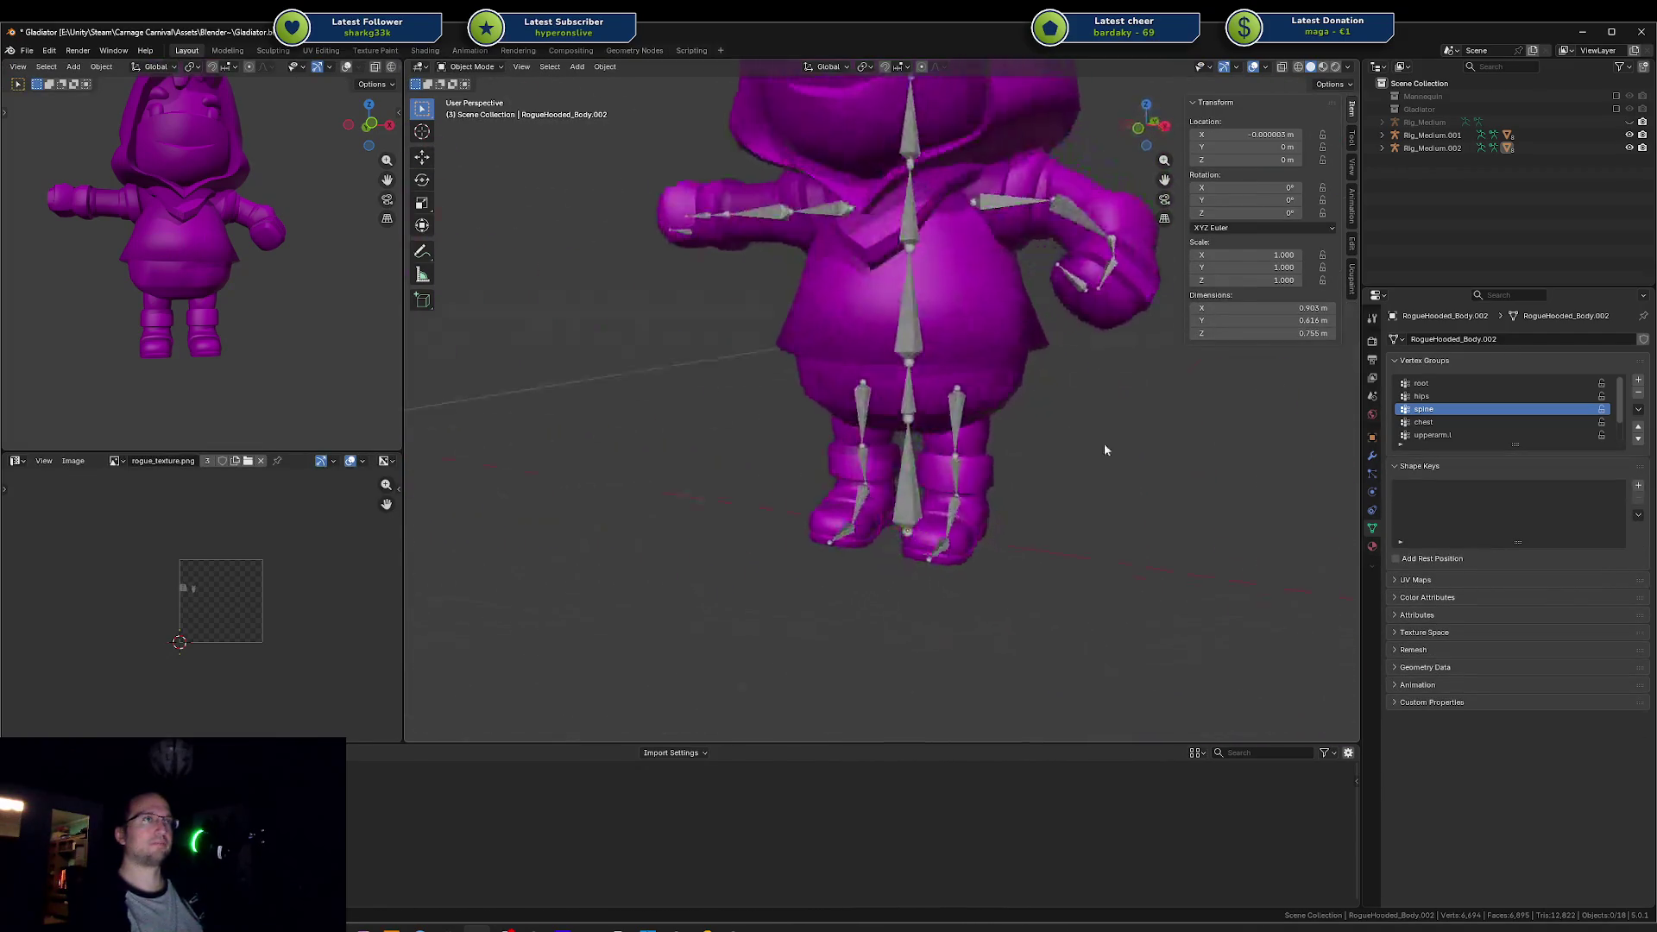
scroll(998, 407, down, 4)
Step: Select Rig_Medium.002, enter Pose Mode, and test-rotate the spine bone on X, then cancel
click(849, 395)
click(837, 397)
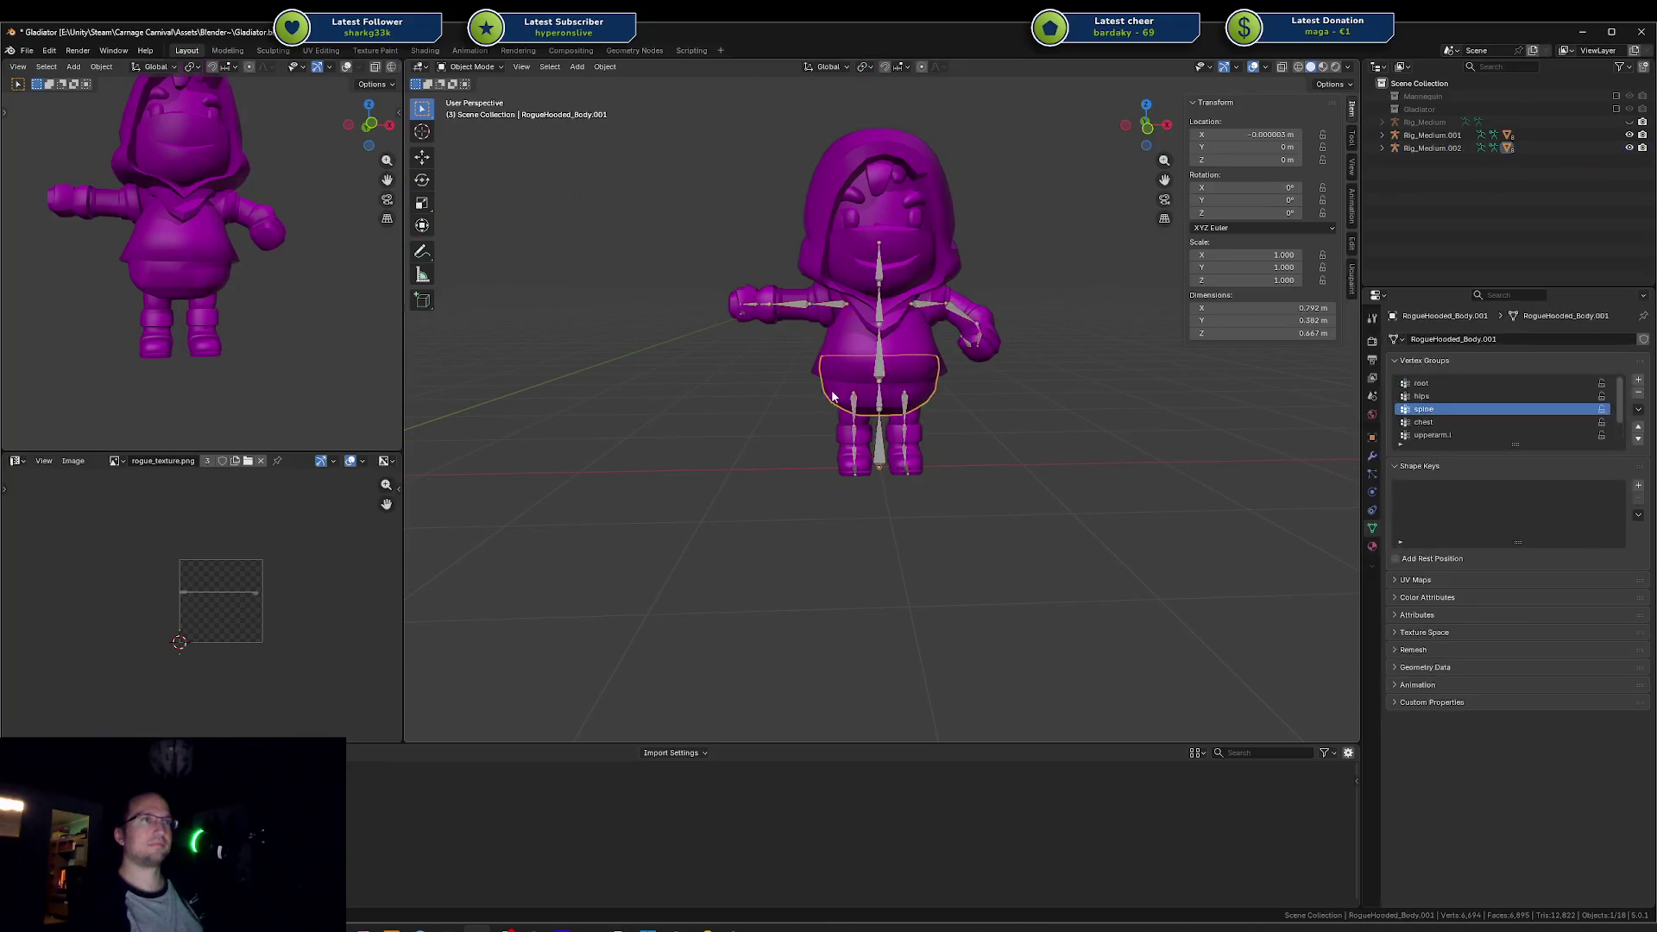
click(983, 415)
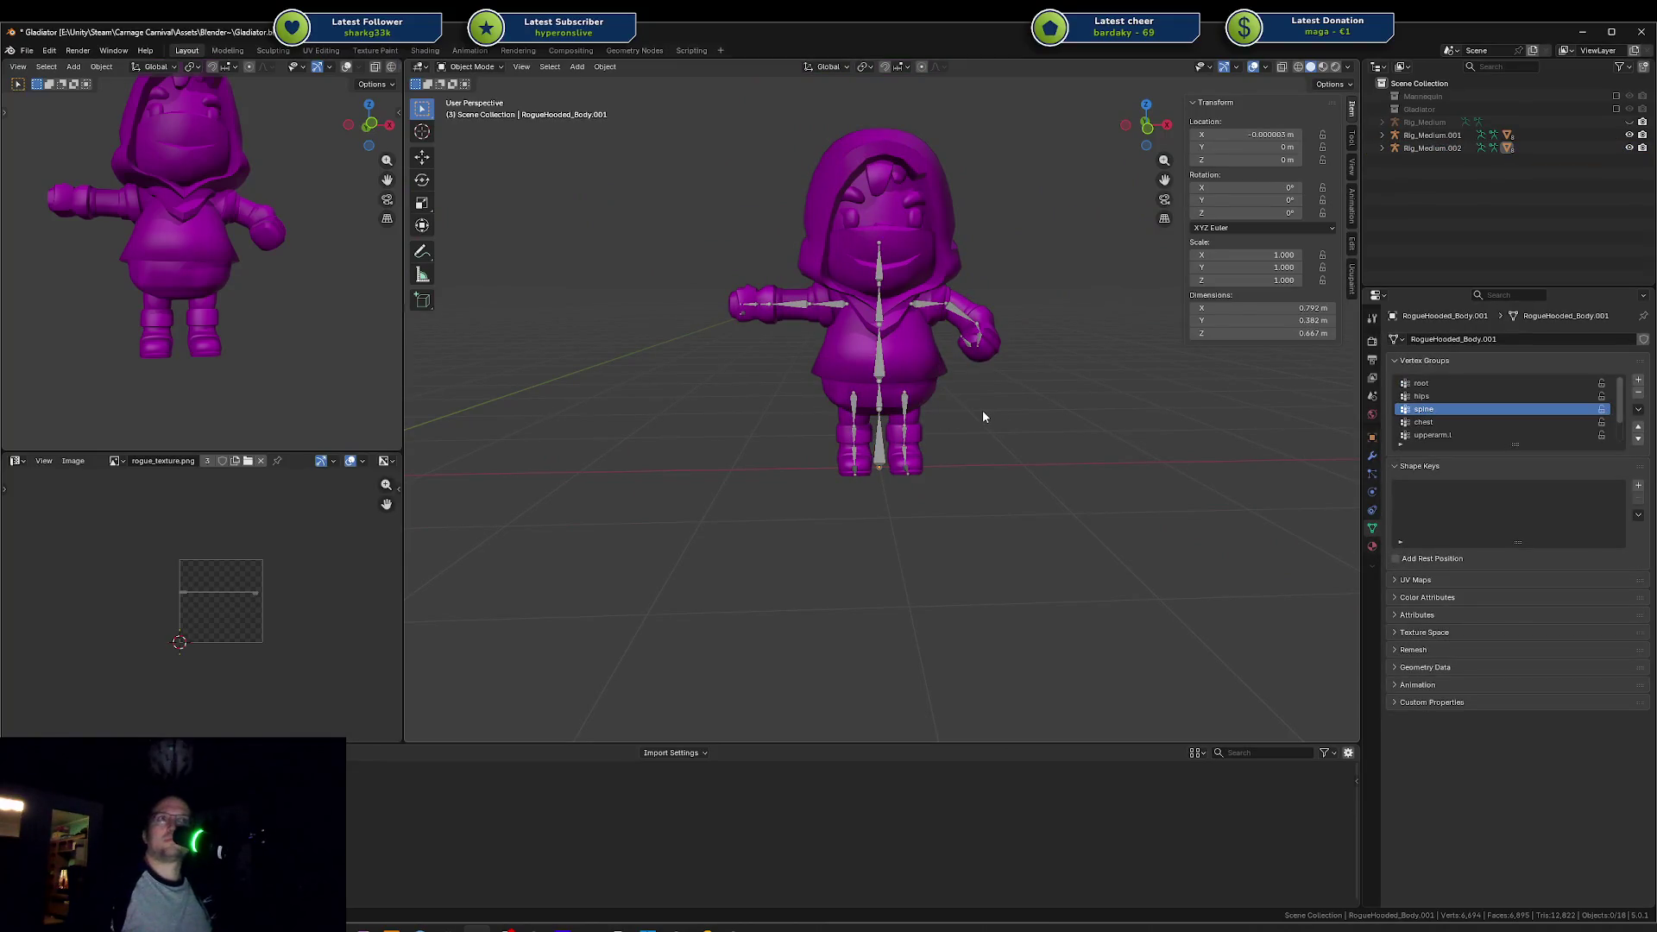
click(875, 362)
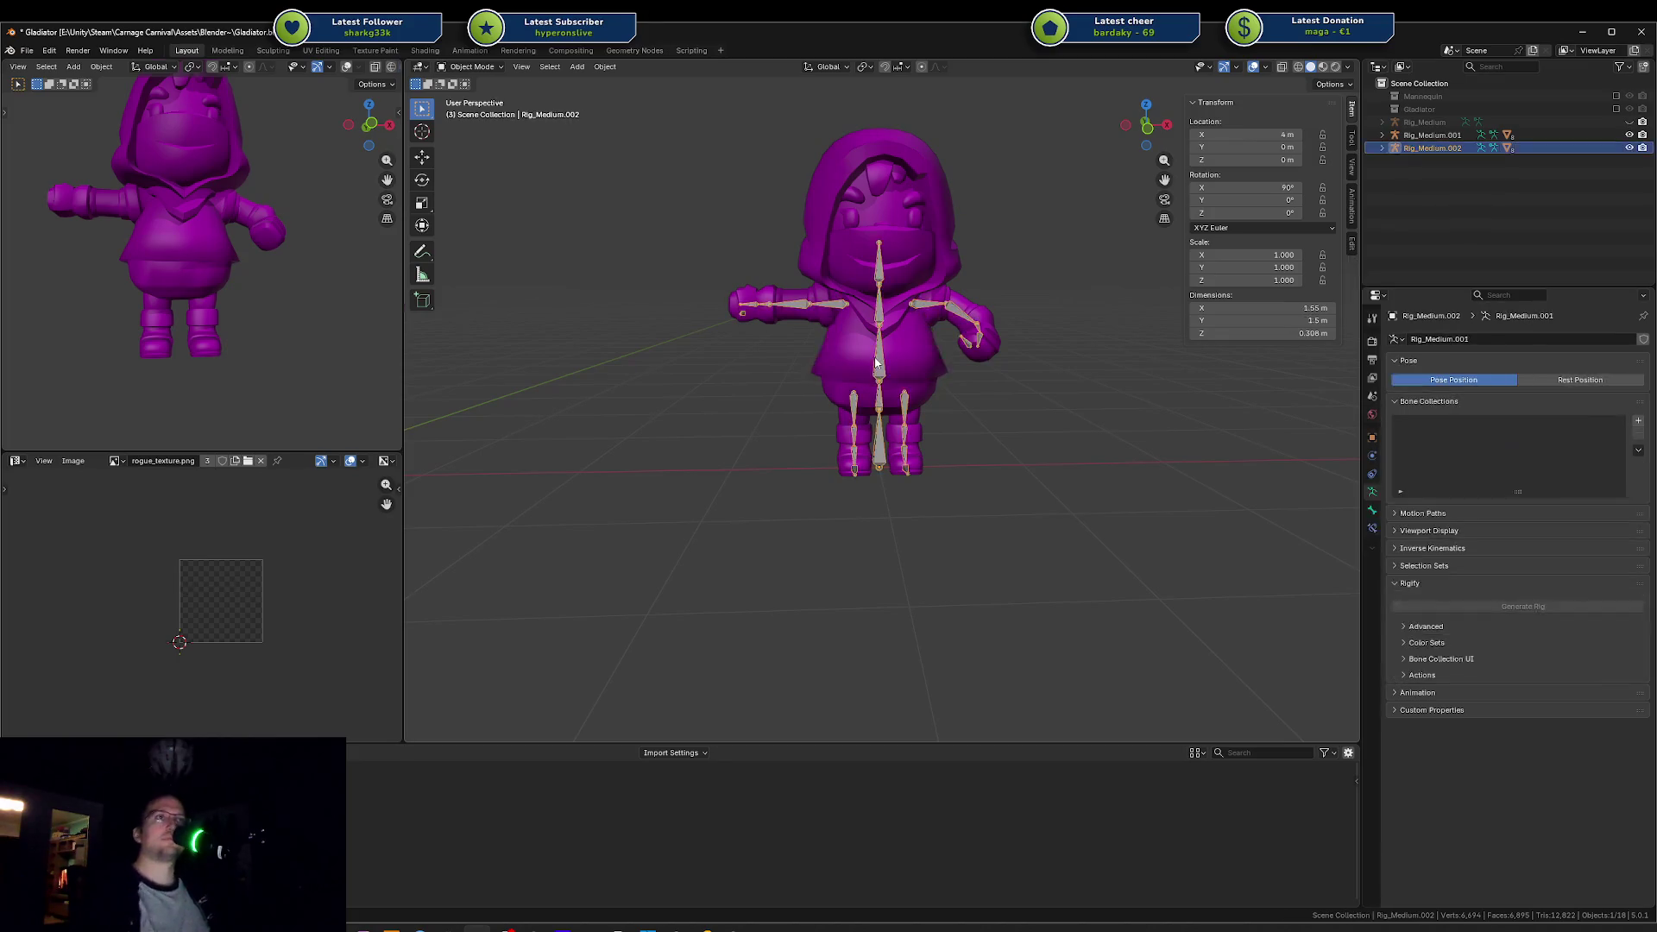
key(ctrl+Tab)
key(r)
key(x)
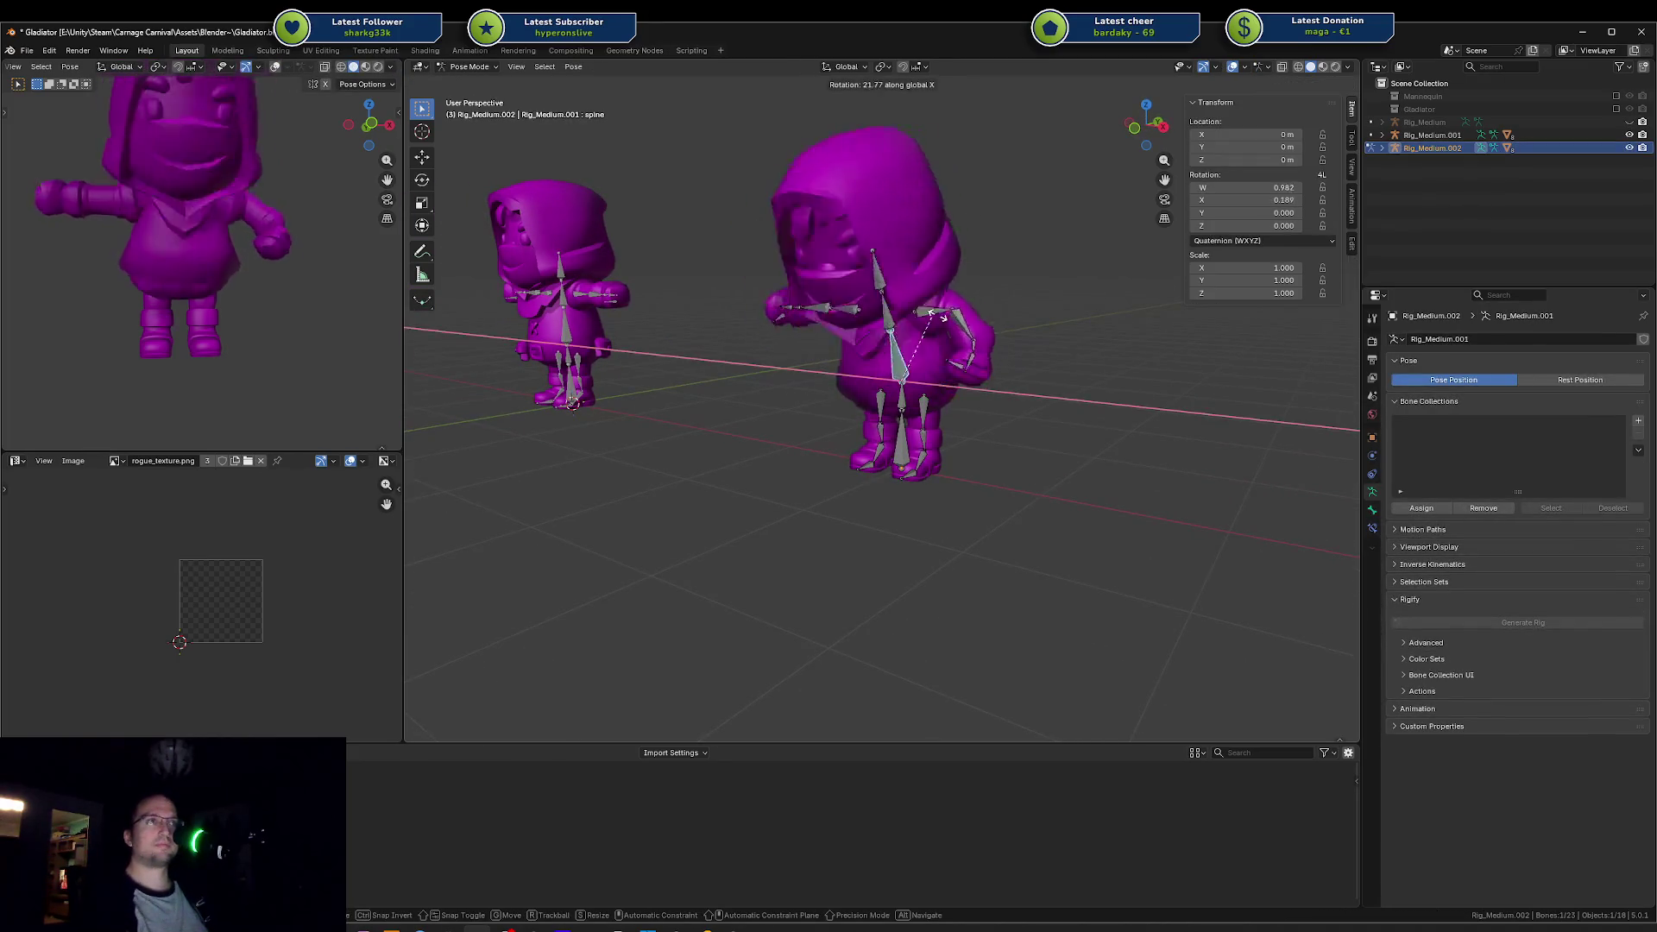
key(Escape)
Step: Test-rotate the chest bone, cancel it, and orbit to a lower, tilted view of the rig
click(952, 296)
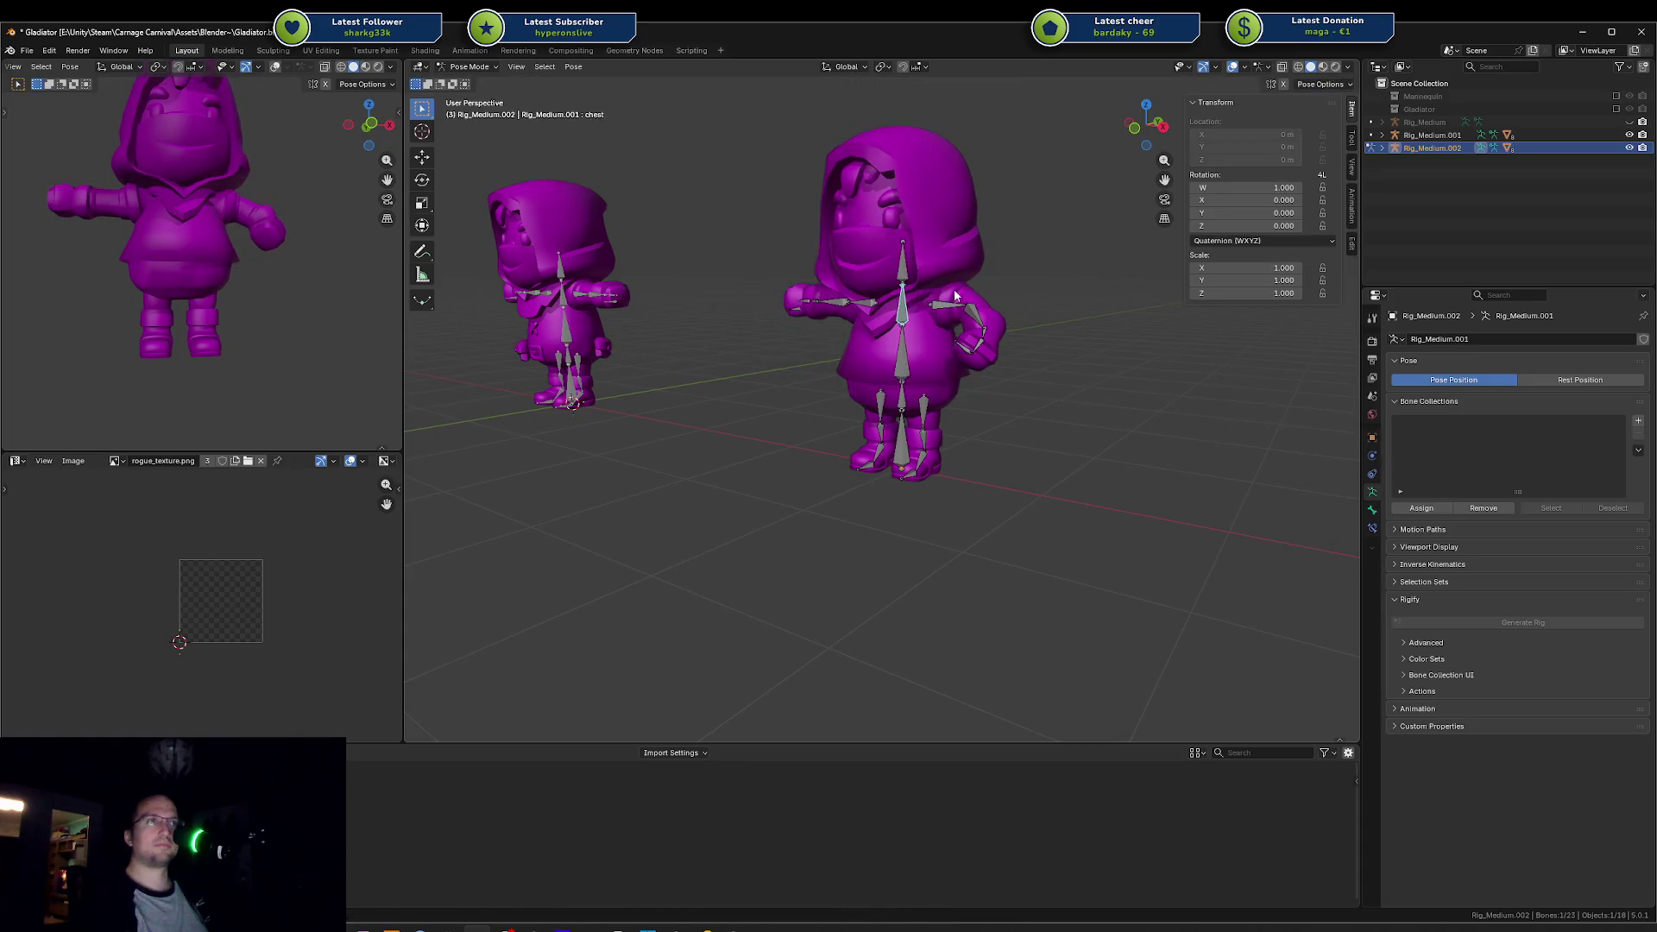
key(r)
key(Escape)
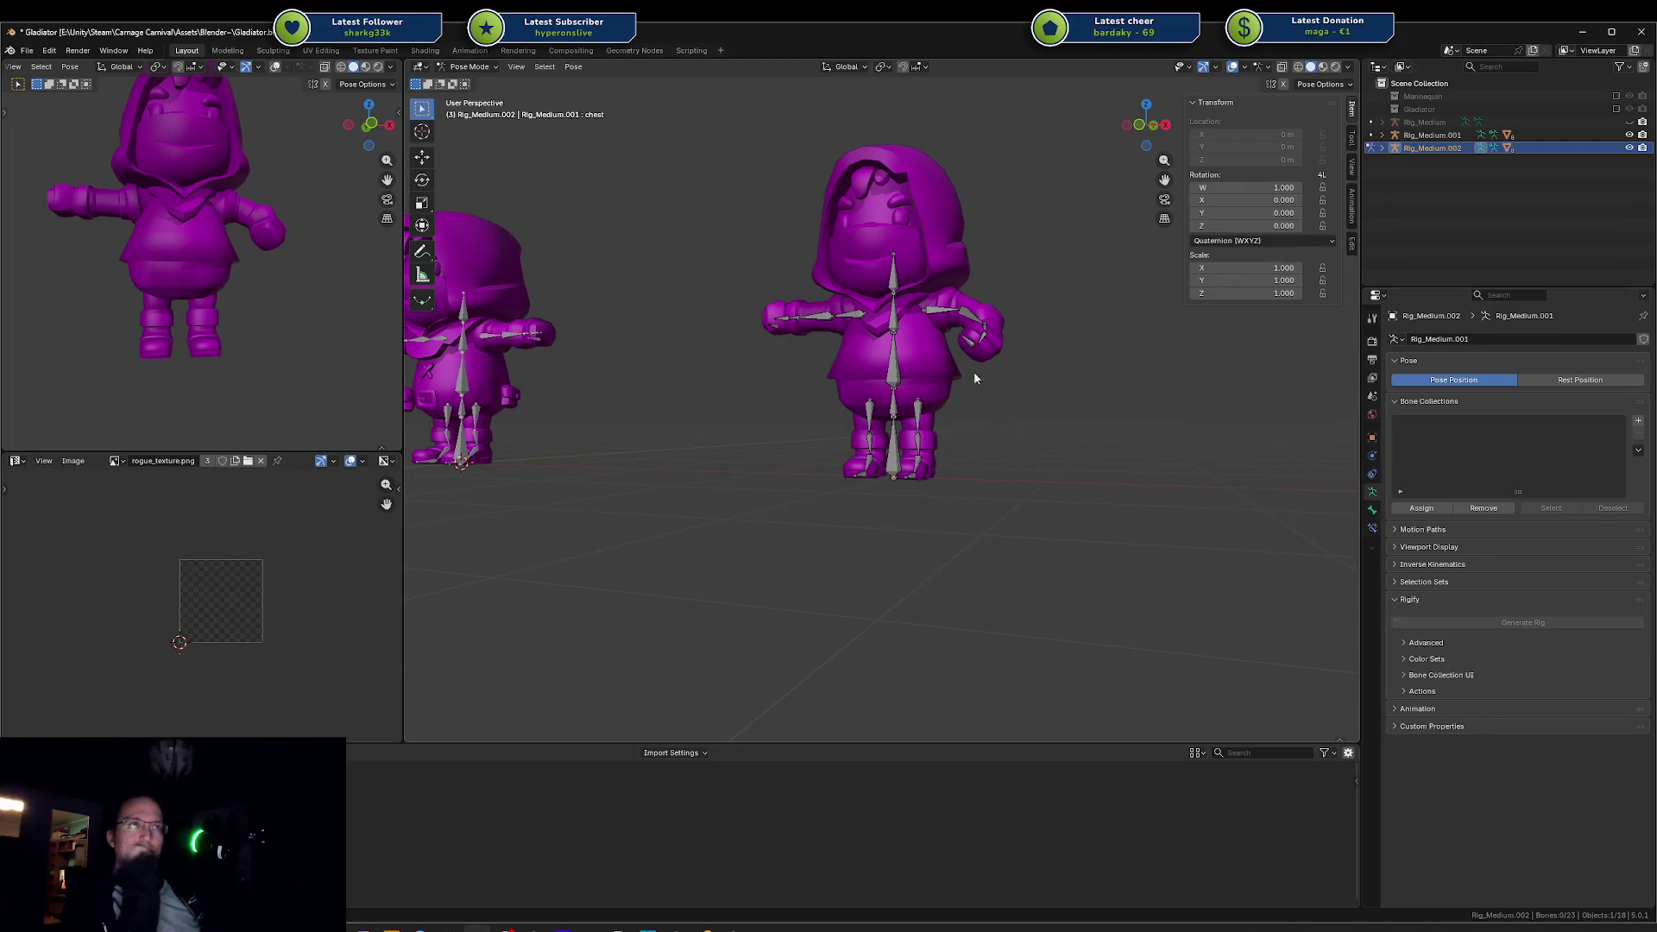
scroll(984, 370, up, 2)
mouse_move(944, 379)
mouse_down()
mouse_move(956, 304)
mouse_move(946, 345)
mouse_move(937, 326)
mouse_move(863, 362)
mouse_up()
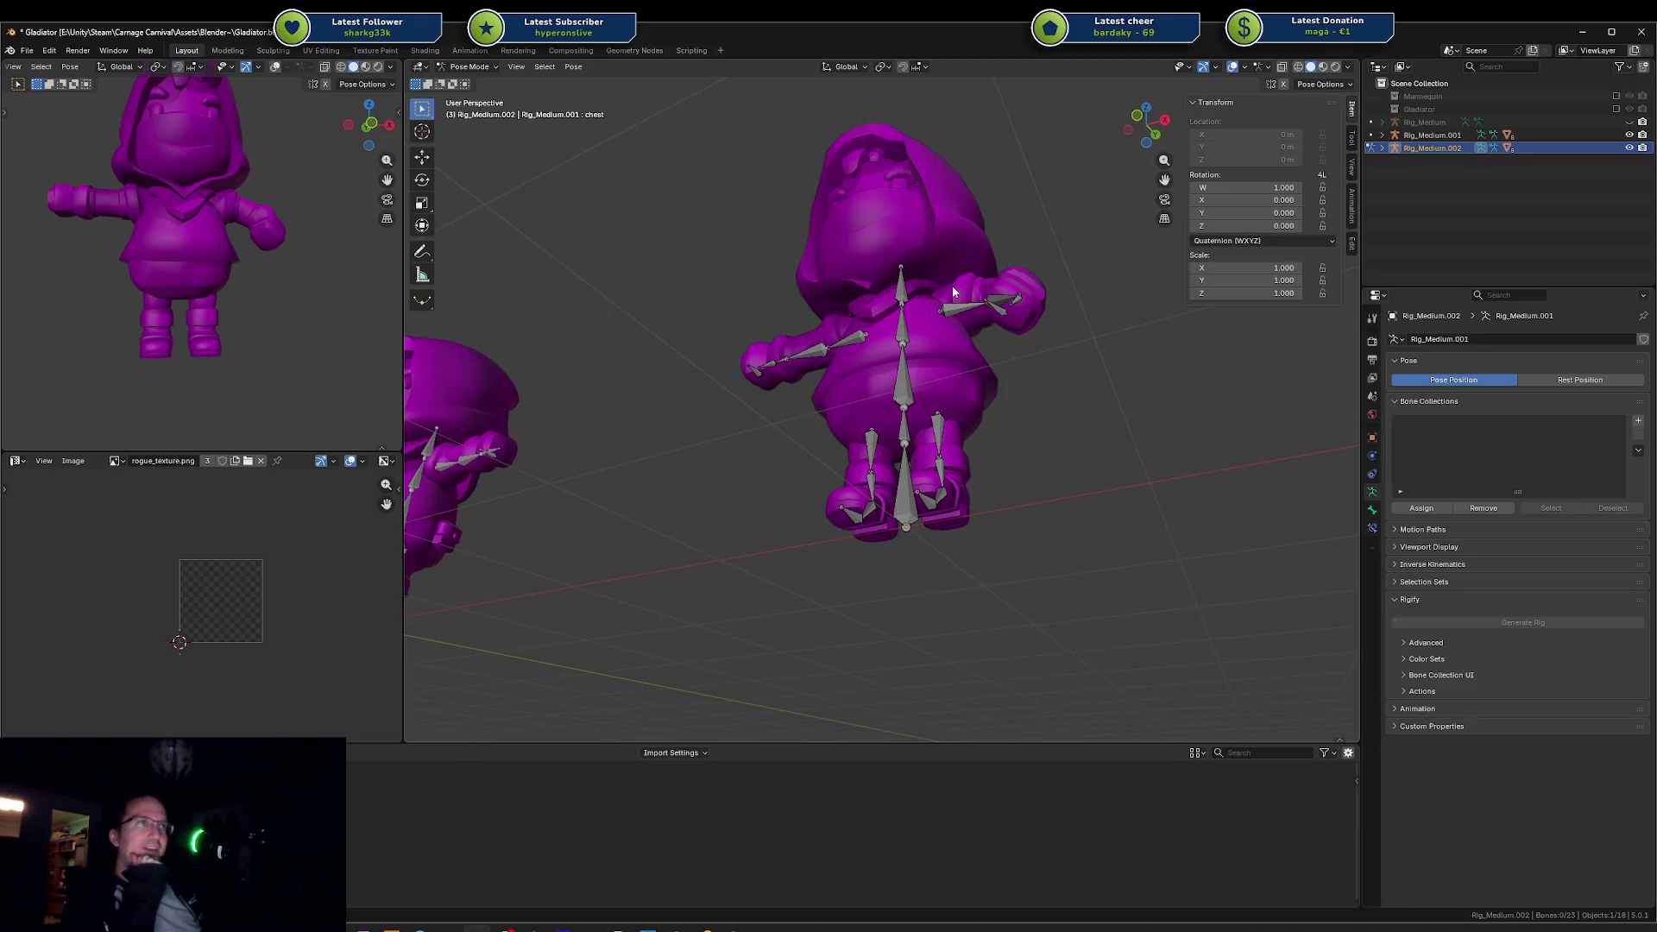
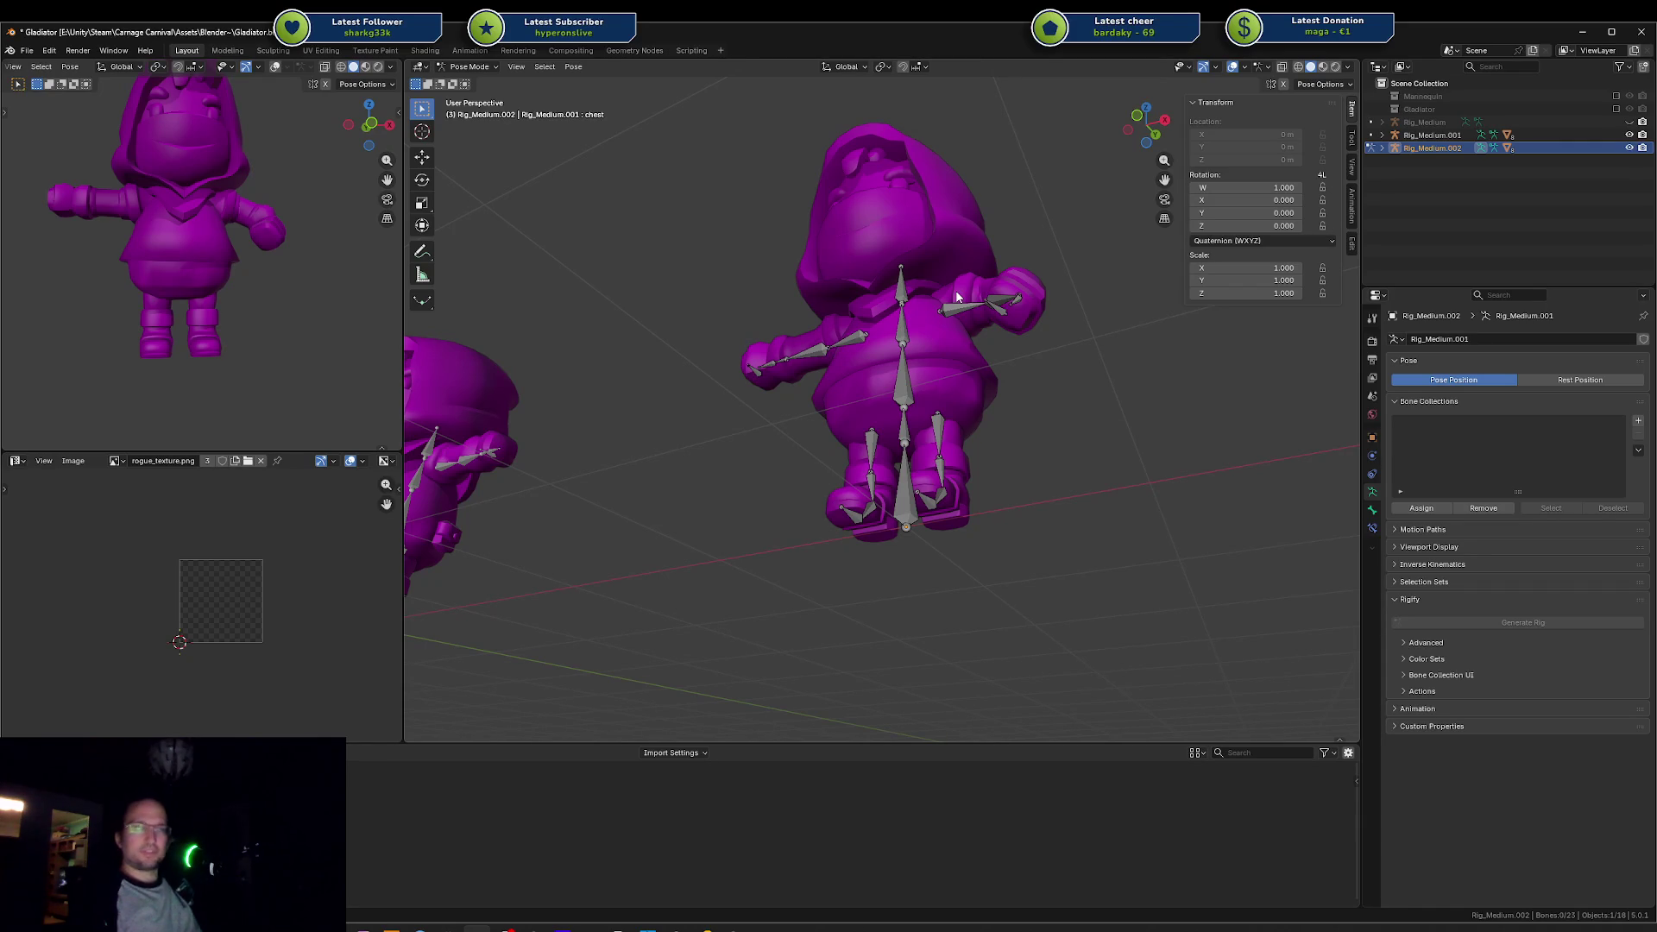
Step: Select the medium rig's hips, chest and spine bones in Pose Mode and orbit to check their placement
drag(953, 396, 922, 423)
mouse_move(781, 364)
mouse_down()
mouse_move(991, 425)
mouse_move(976, 422)
mouse_up()
scroll(917, 404, up, 5)
click(886, 393)
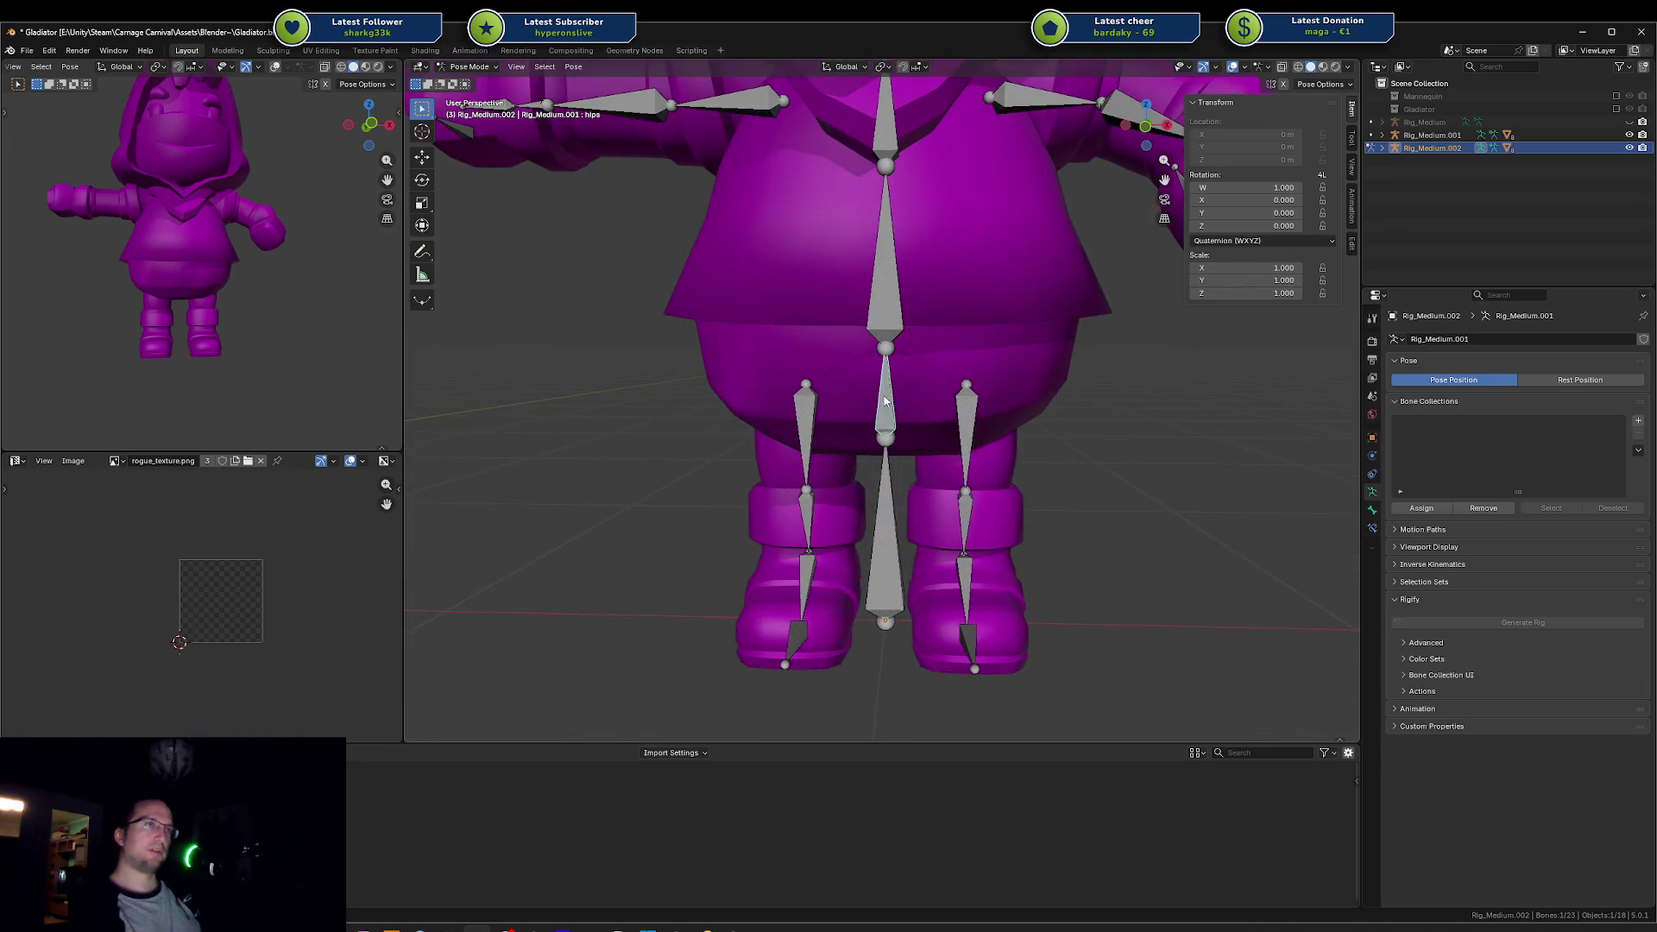
drag(706, 343, 888, 398)
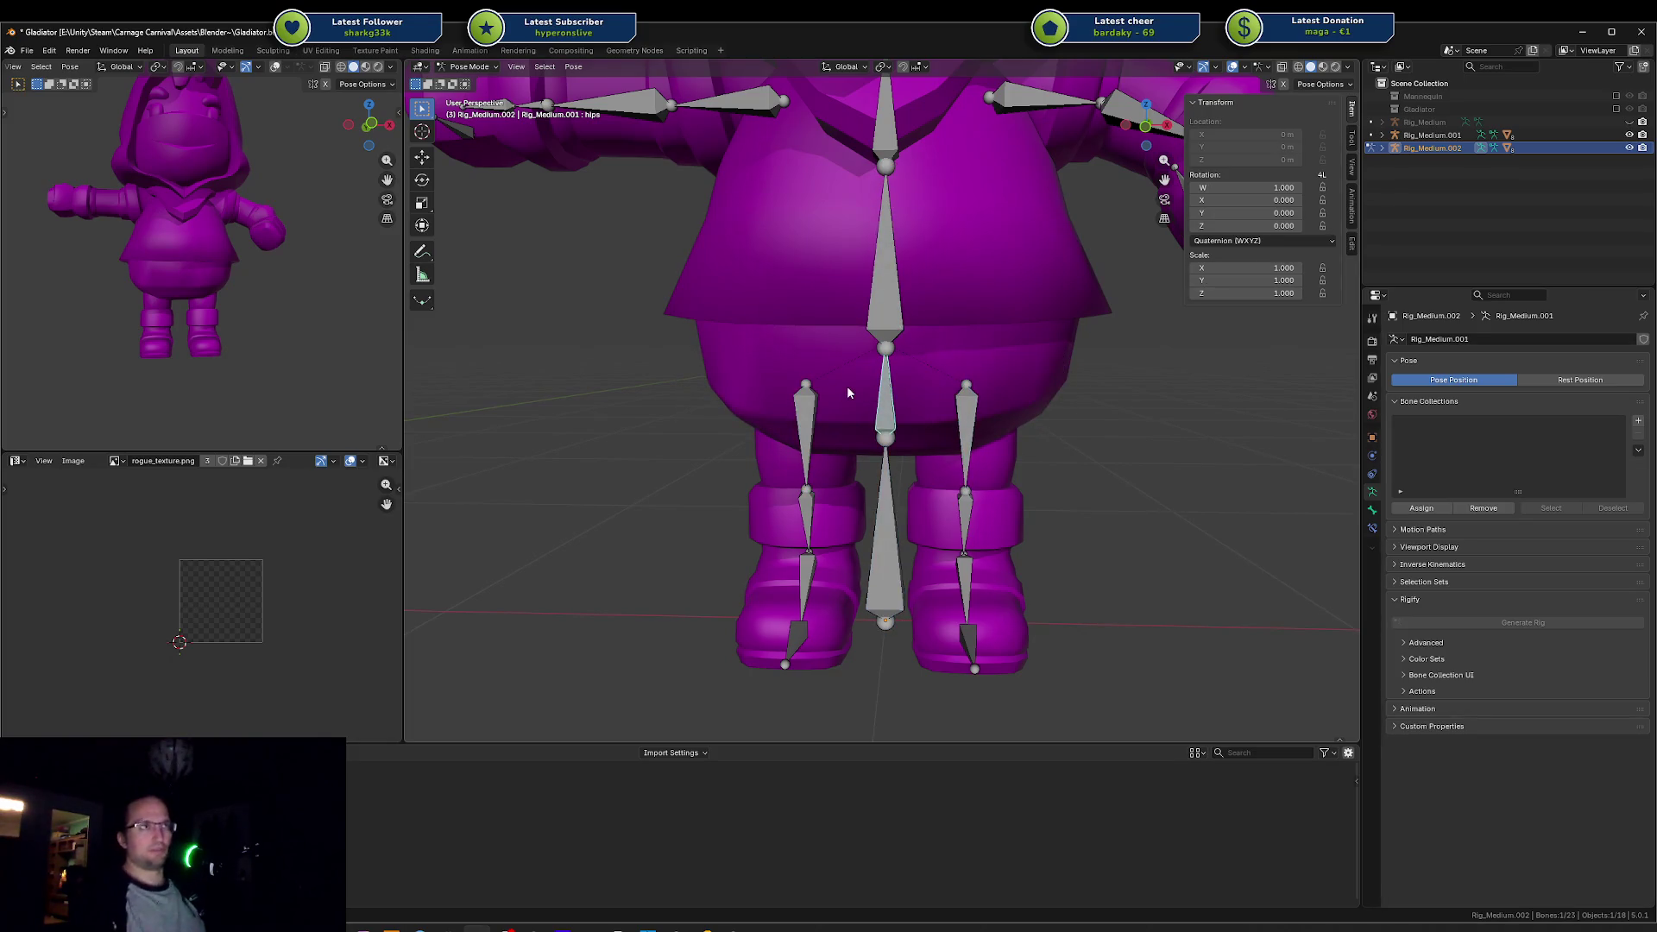
shift+click(893, 250)
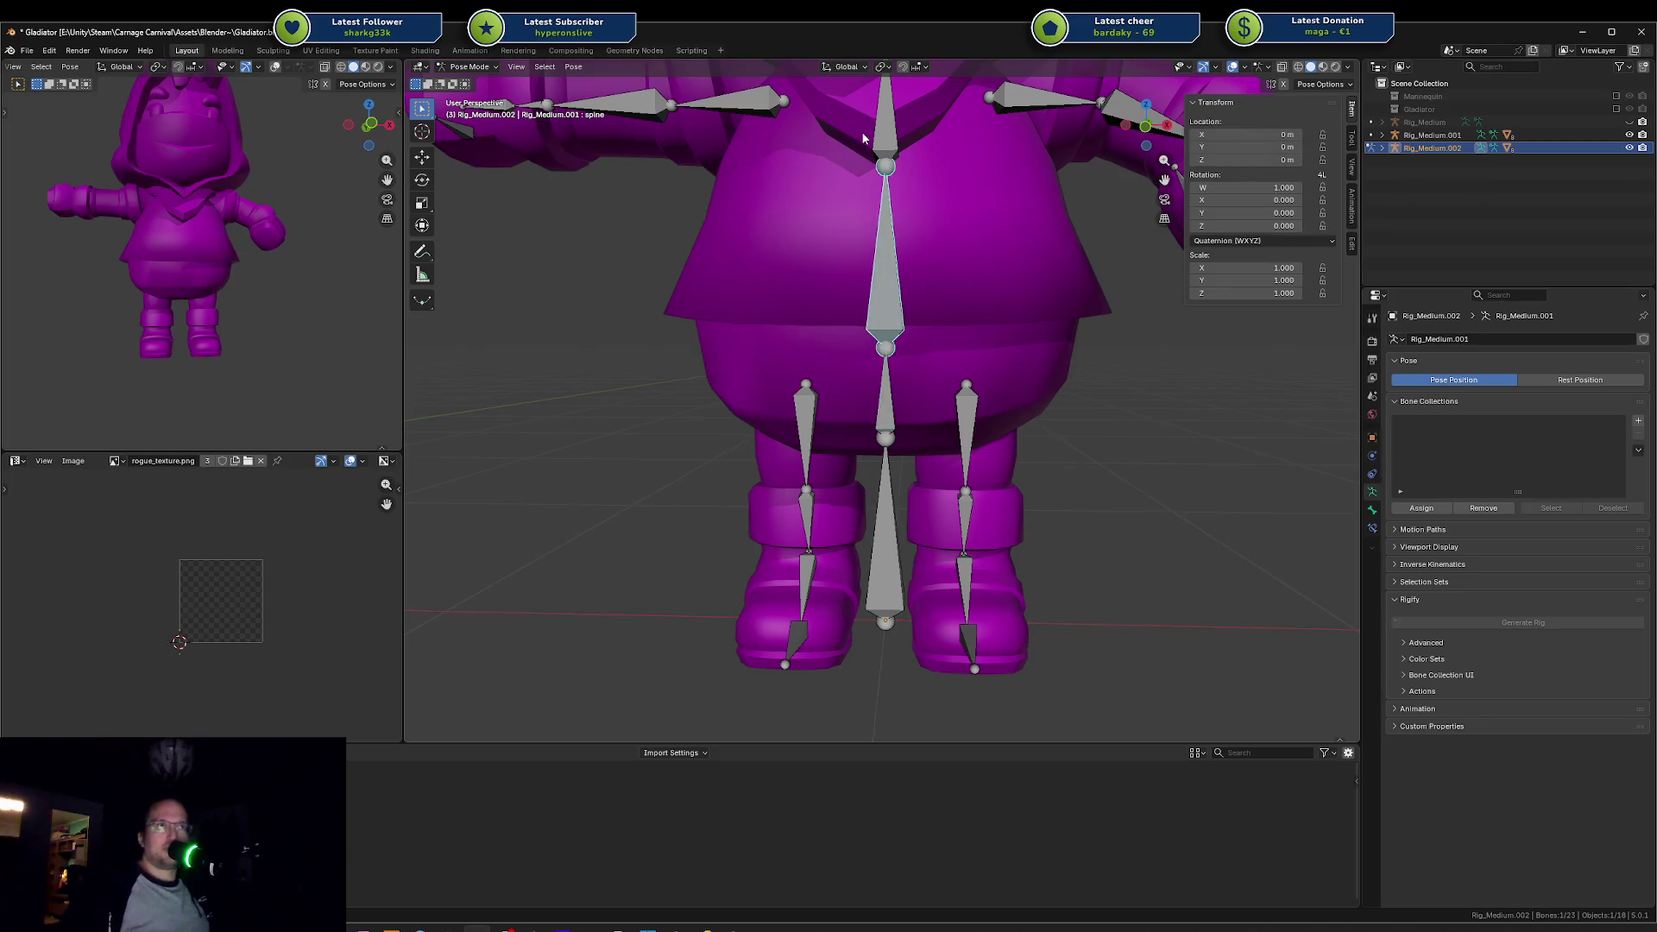
click(868, 179)
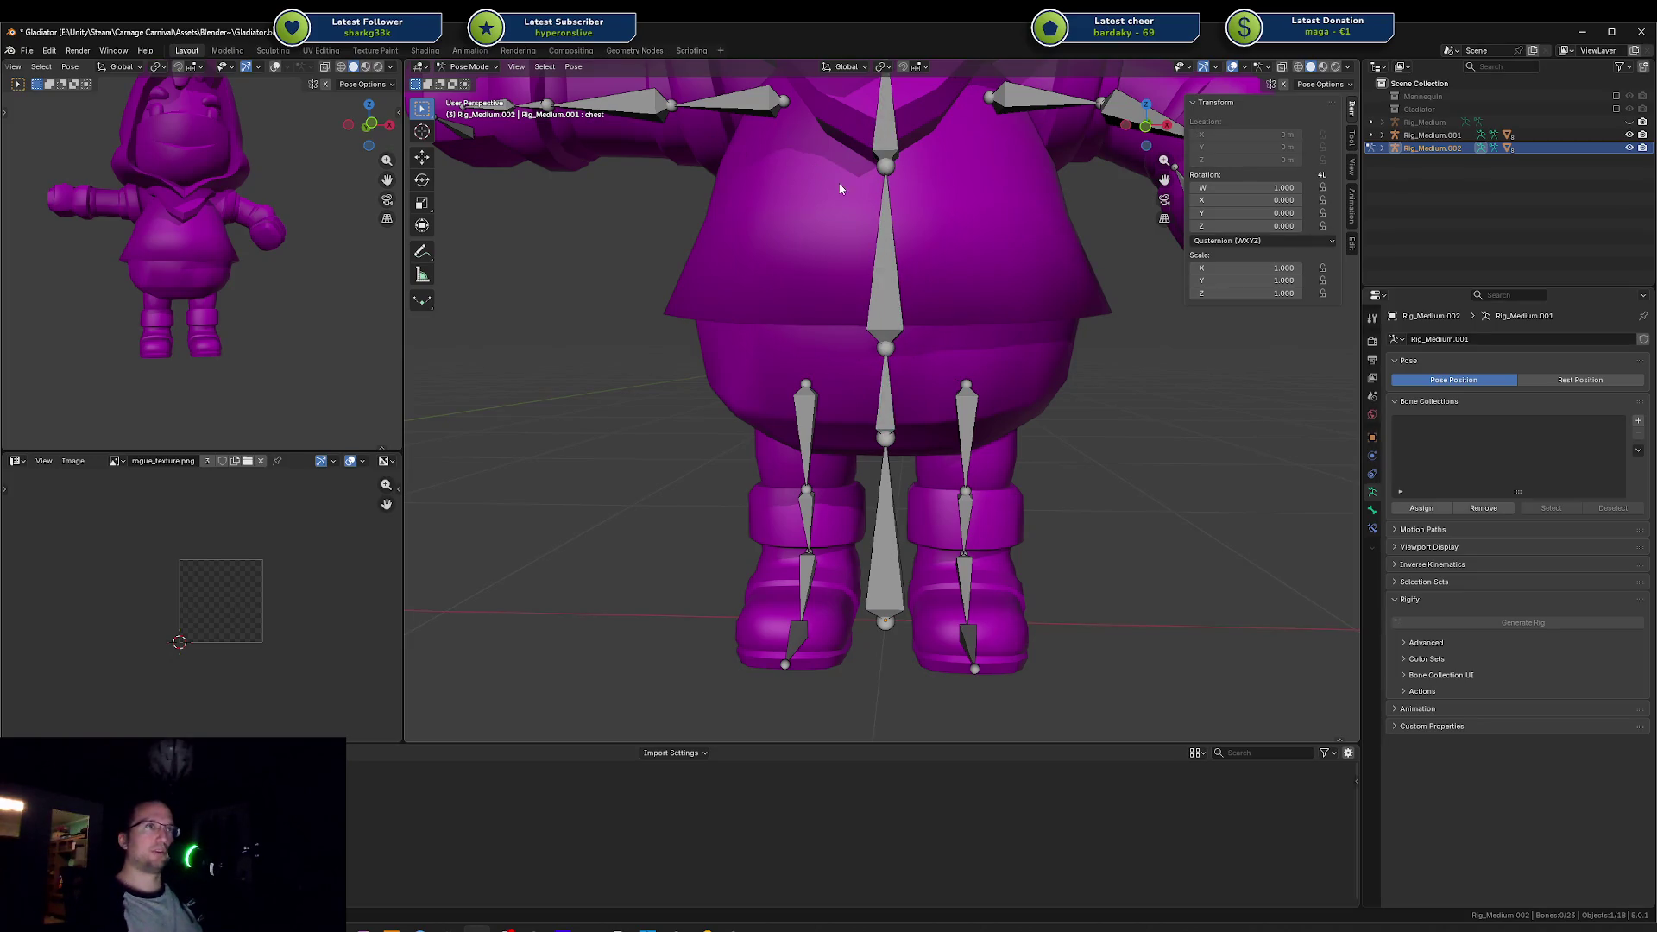
scroll(839, 188, down, 3)
mouse_move(840, 188)
mouse_down()
mouse_move(773, 336)
mouse_move(919, 328)
mouse_move(732, 302)
mouse_move(495, 315)
mouse_up()
scroll(773, 336, up, 4)
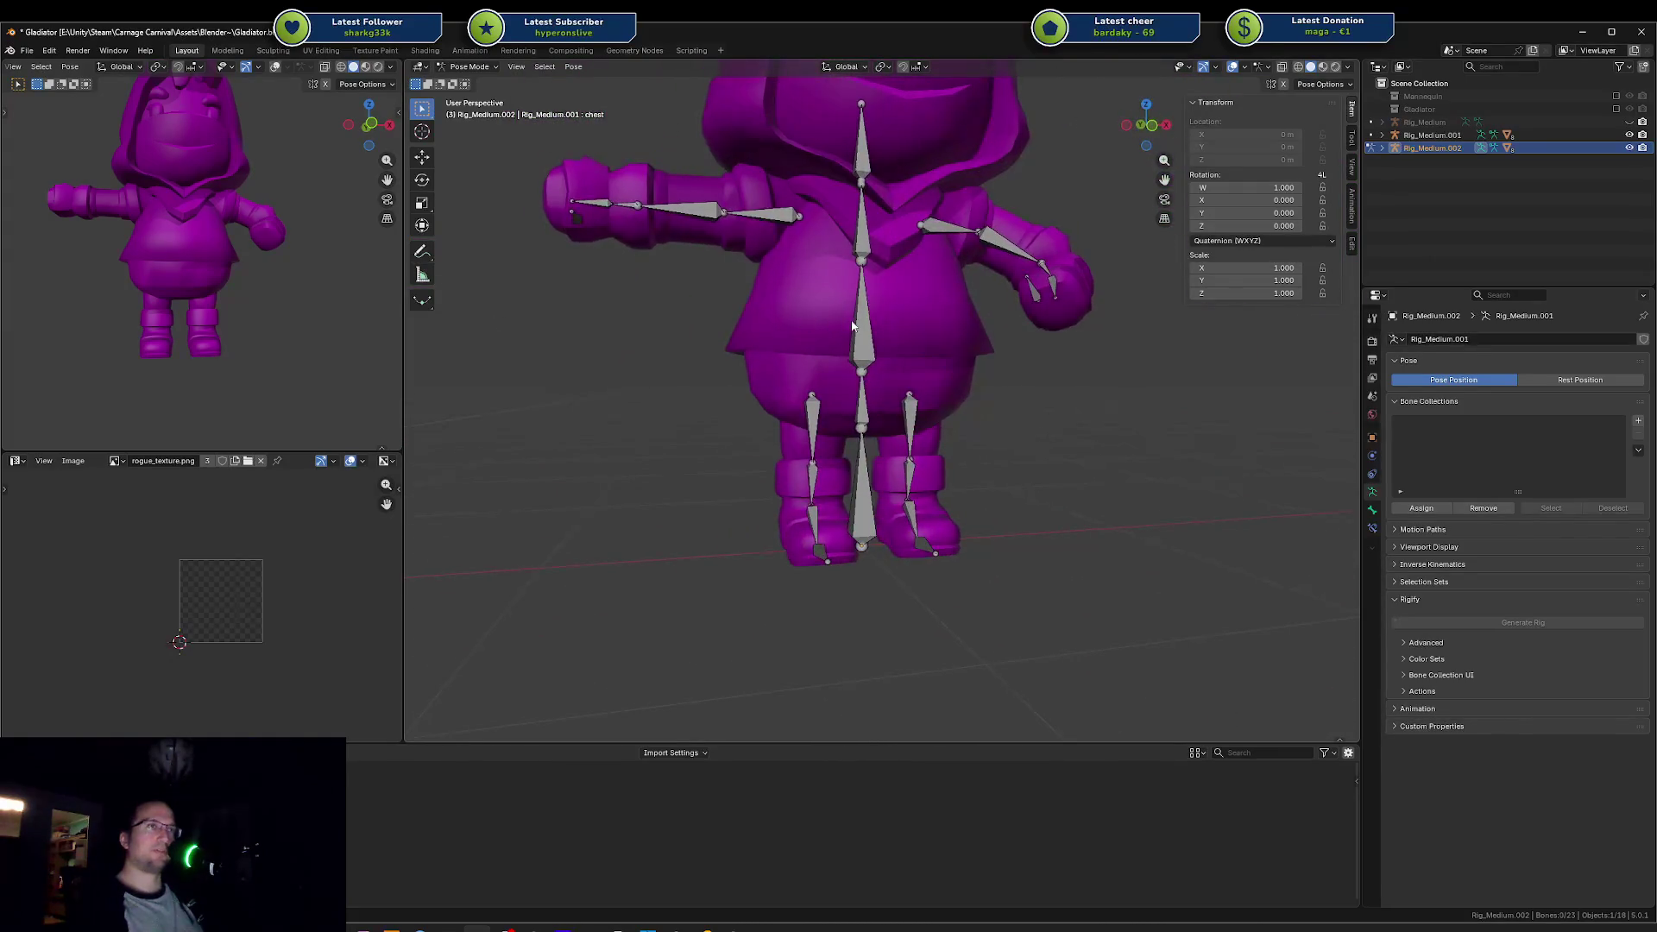
Step: Leave the armature and open the RogueHooded_Body.002 mesh in Edit Mode
key(Tab)
key(Tab)
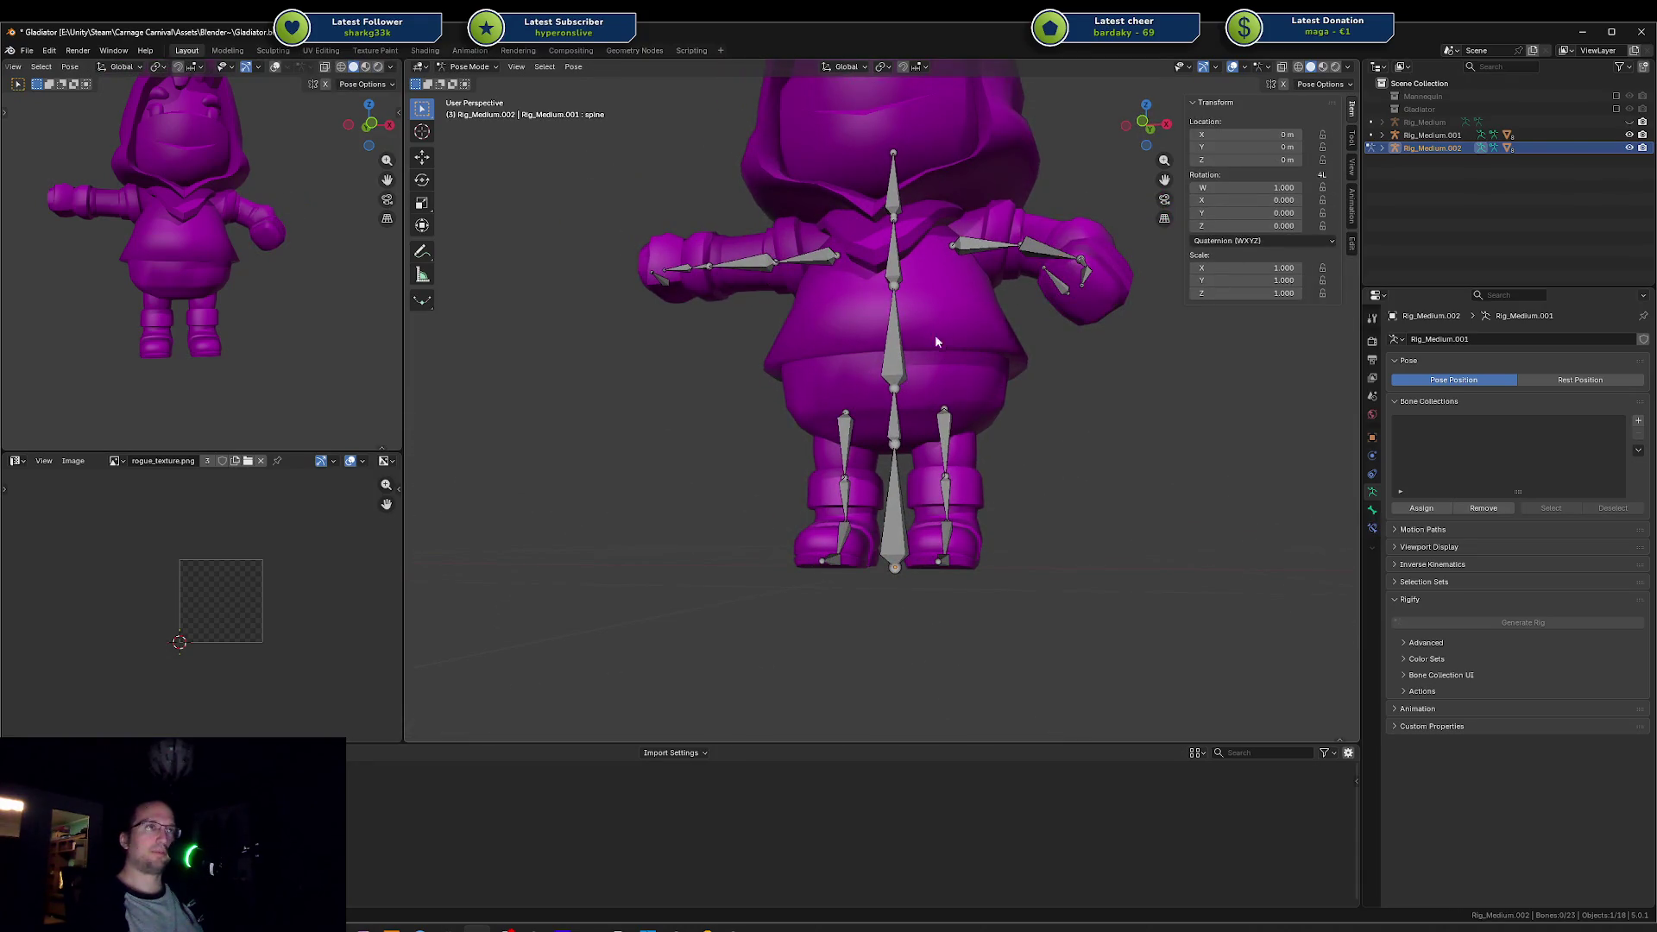
key(ctrl+Tab)
click(930, 331)
key(Tab)
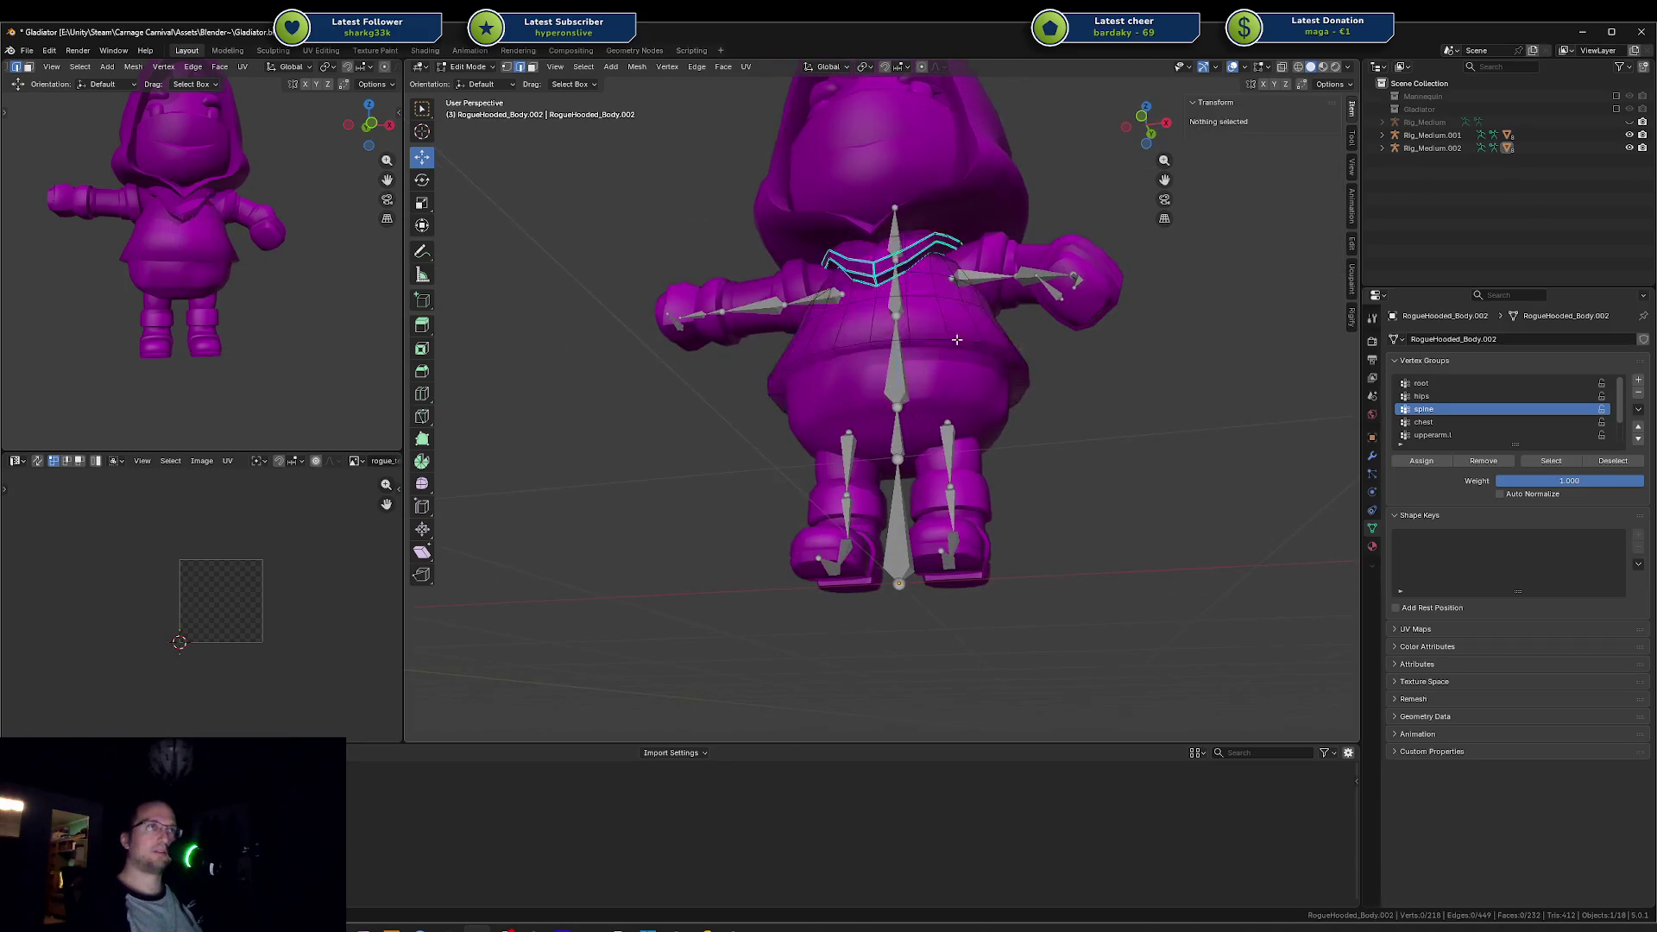
Step: Select the waist edge loop, start a vertical move, cancel it and leave Edit Mode
alt+click(956, 339)
key(g)
key(z)
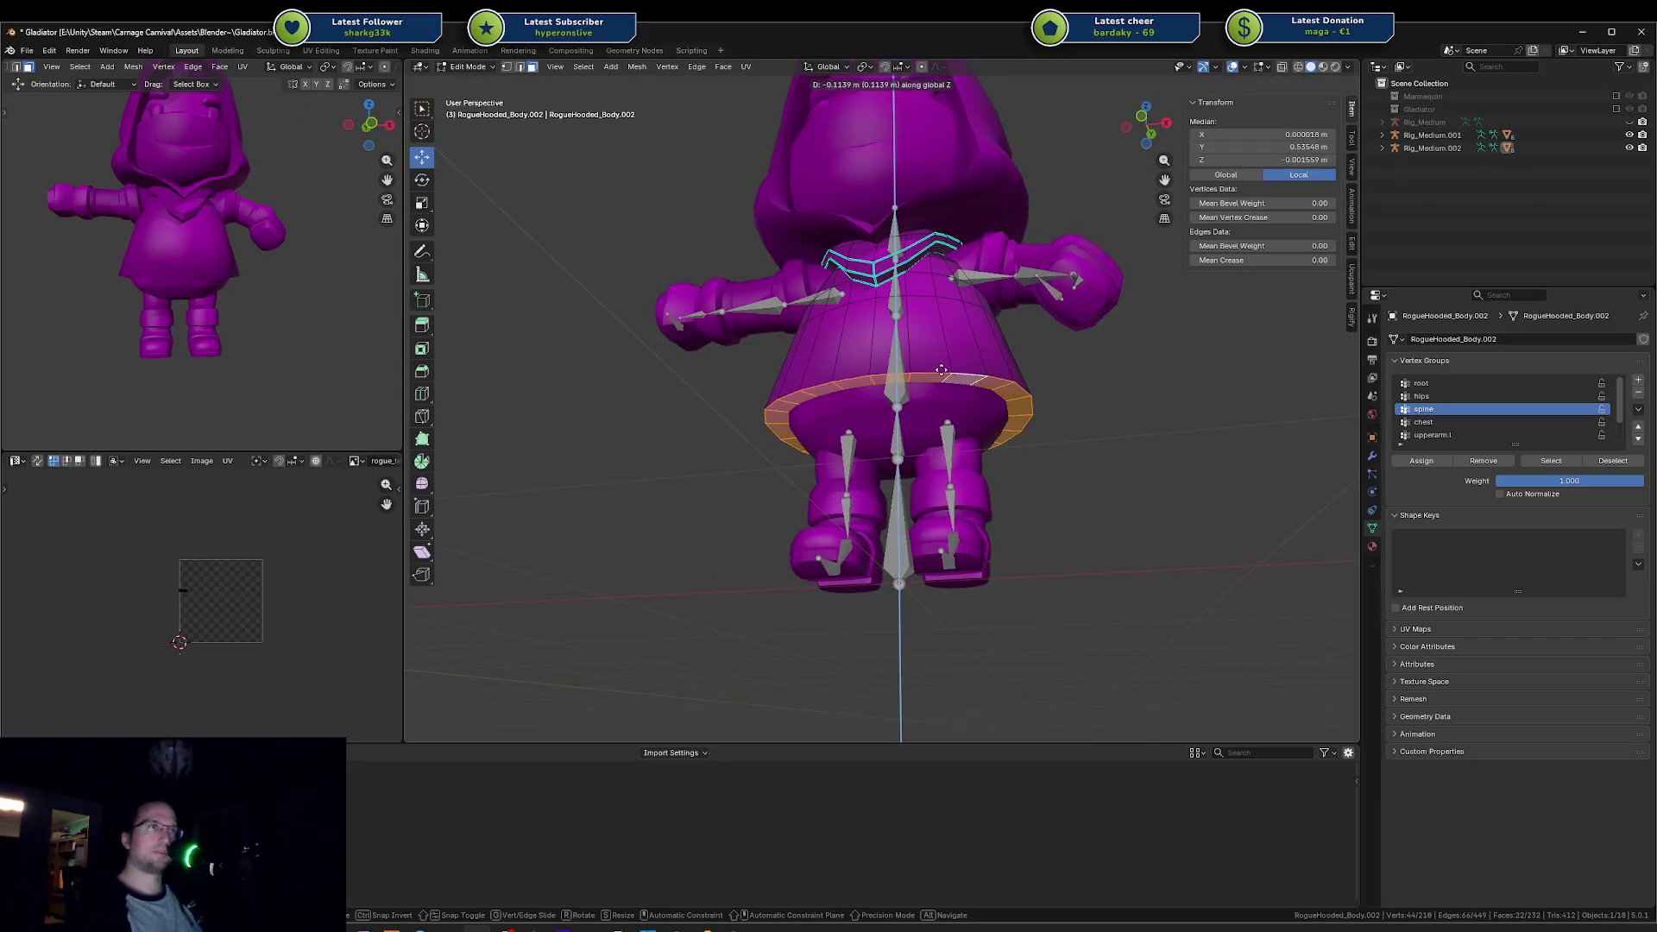
right_click(957, 341)
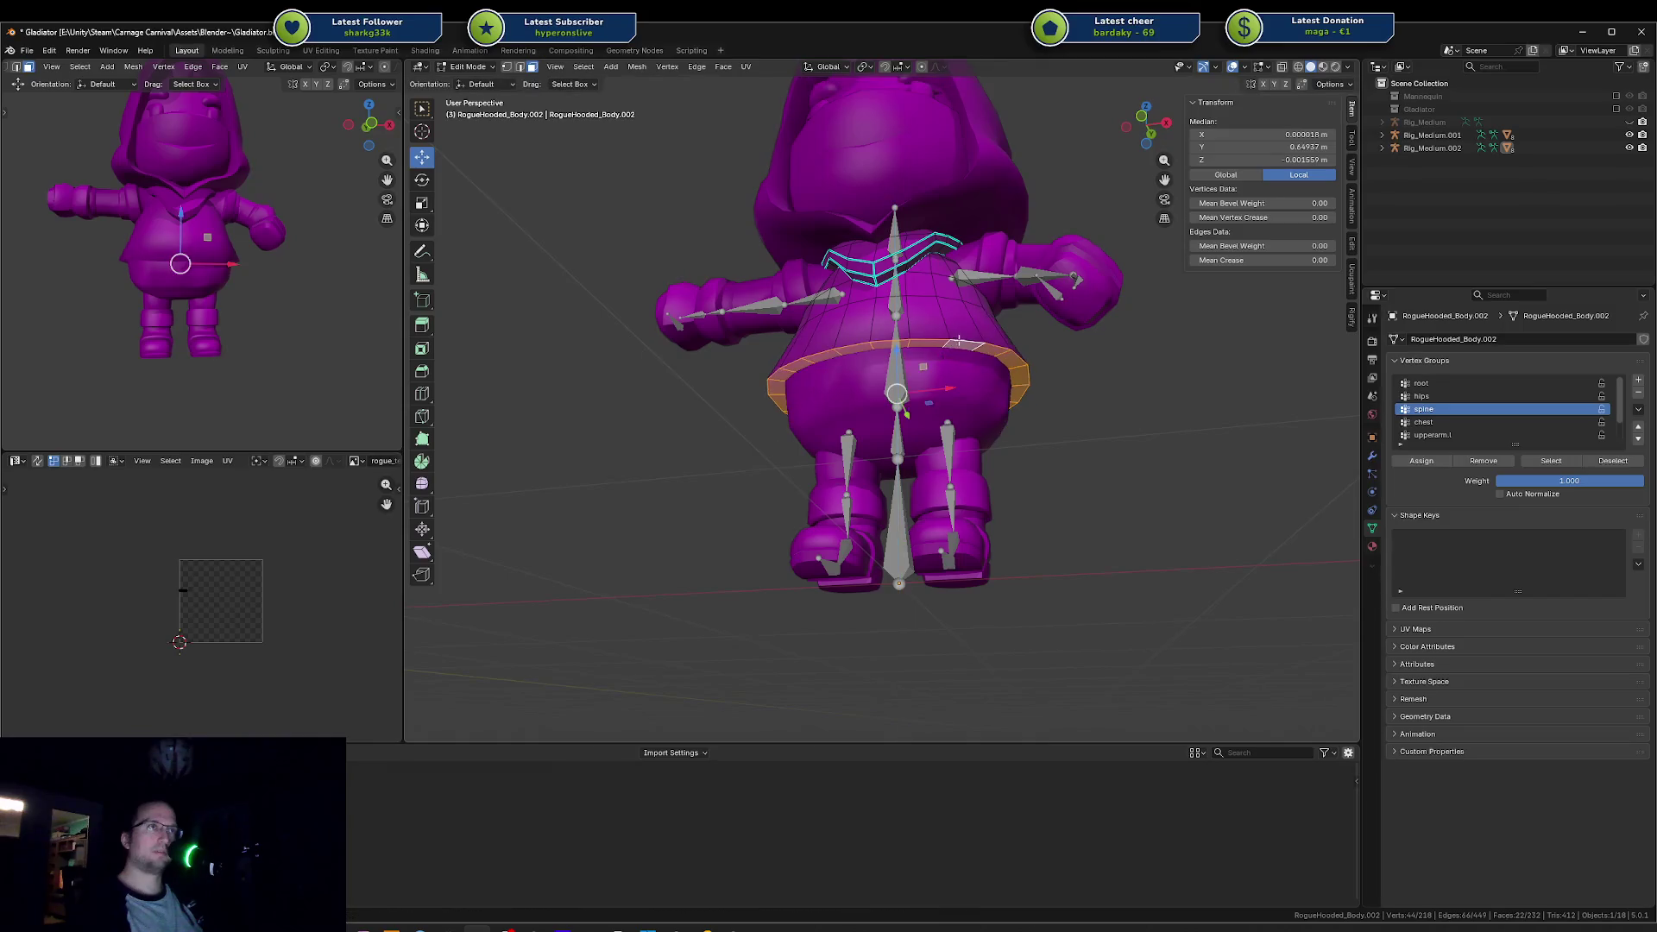
key(Tab)
Step: Select the skirt and shirt meshes, then box-select the objects across the hip line
click(934, 406)
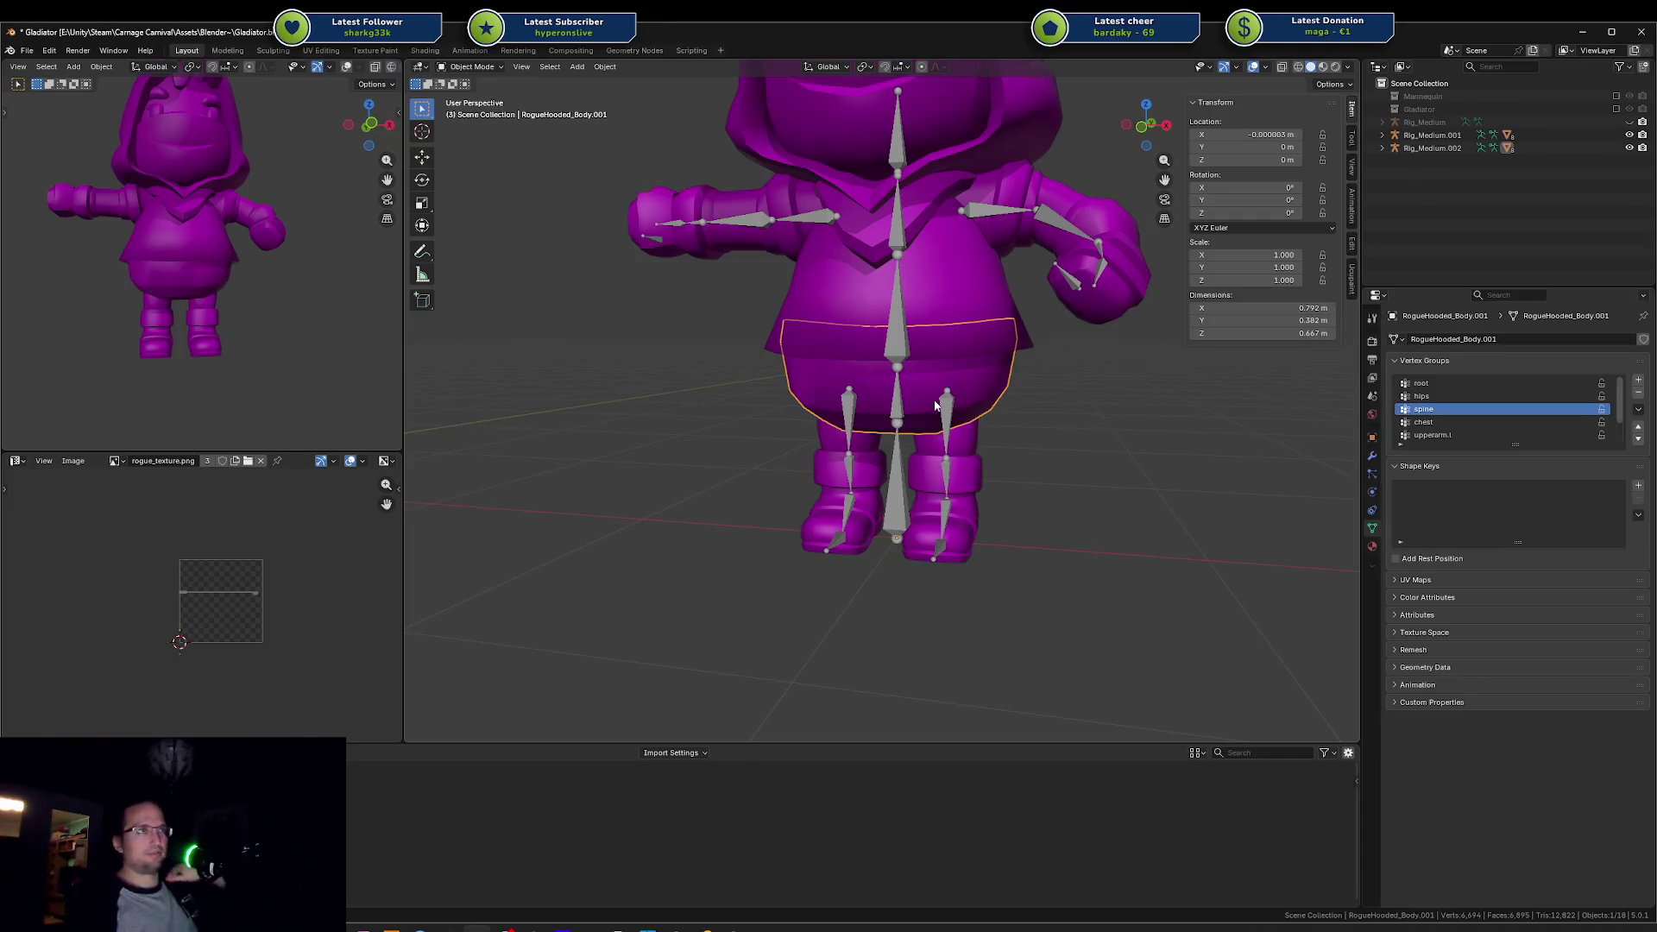
click(751, 311)
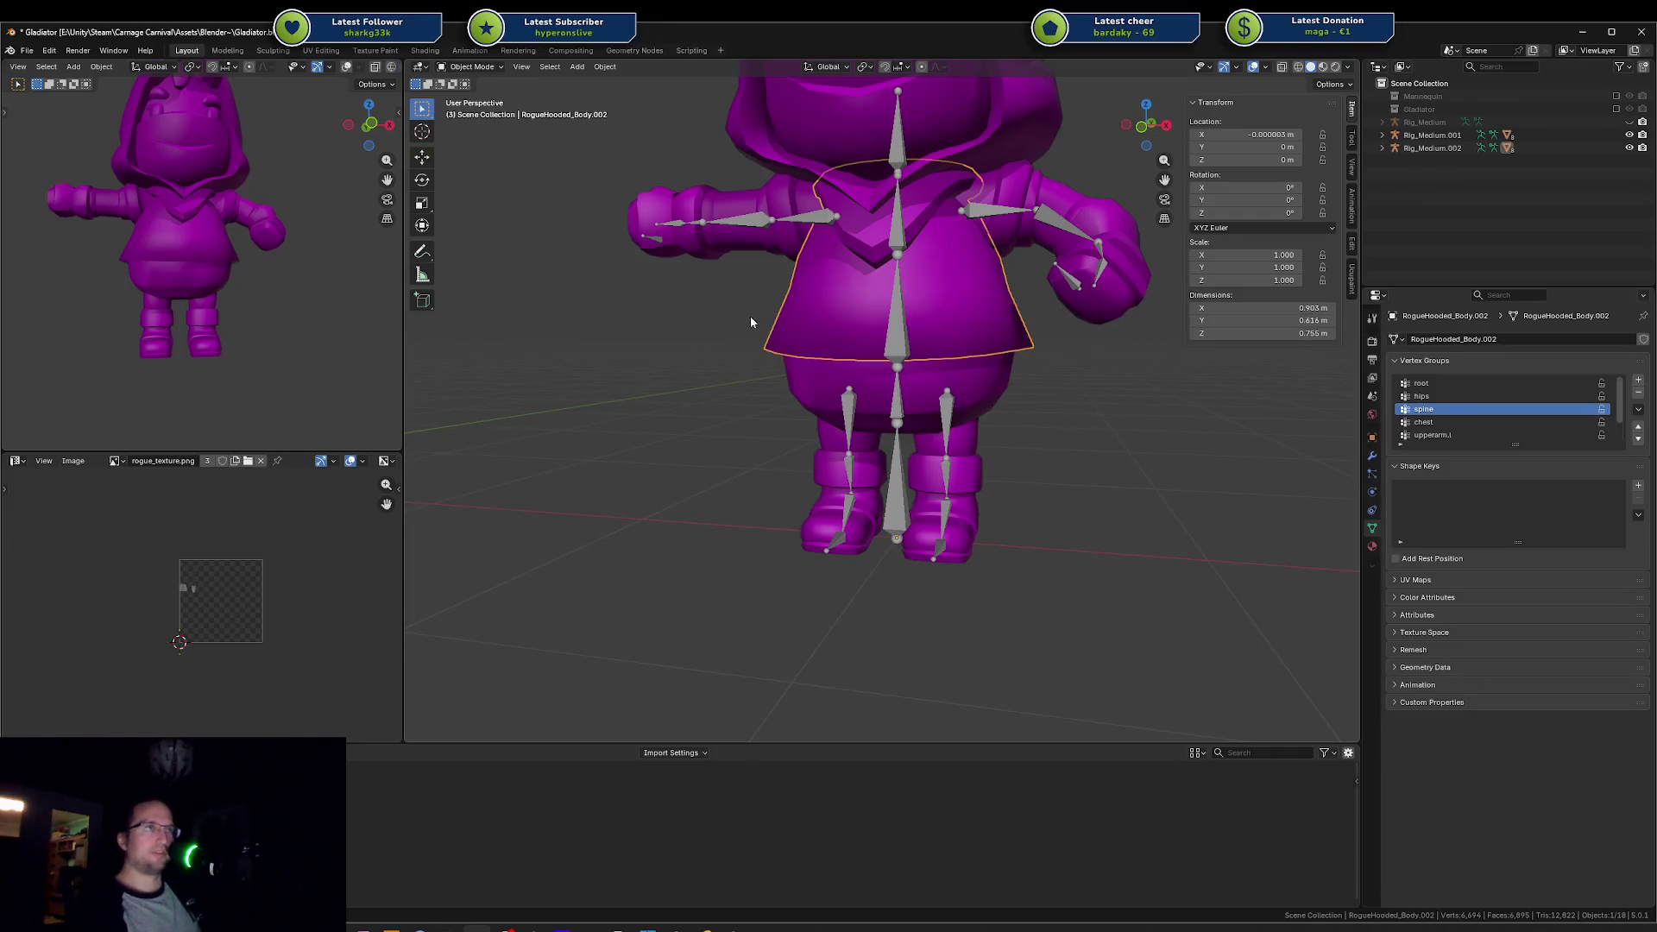
mouse_move(1052, 330)
mouse_down()
mouse_move(676, 334)
mouse_move(729, 337)
mouse_up()
mouse_move(732, 267)
mouse_down()
mouse_move(957, 362)
mouse_move(1079, 390)
mouse_move(1060, 366)
mouse_move(748, 442)
mouse_move(1007, 406)
mouse_move(729, 410)
mouse_up()
click(857, 380)
scroll(897, 371, up, 3)
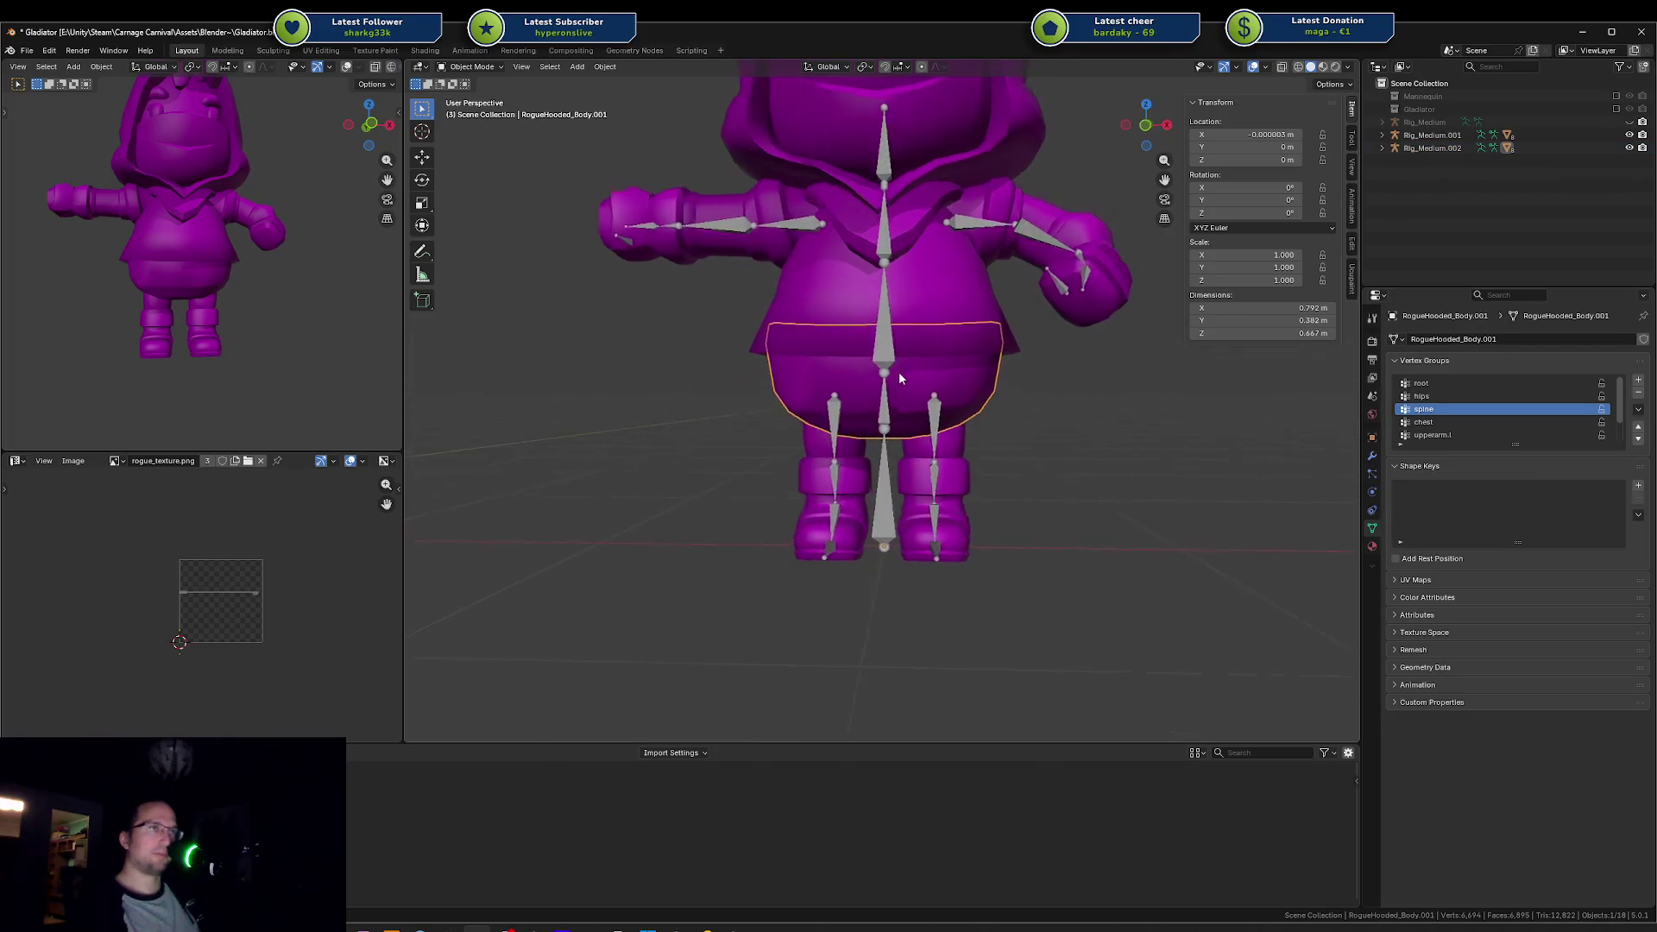
scroll(923, 259, down, 2)
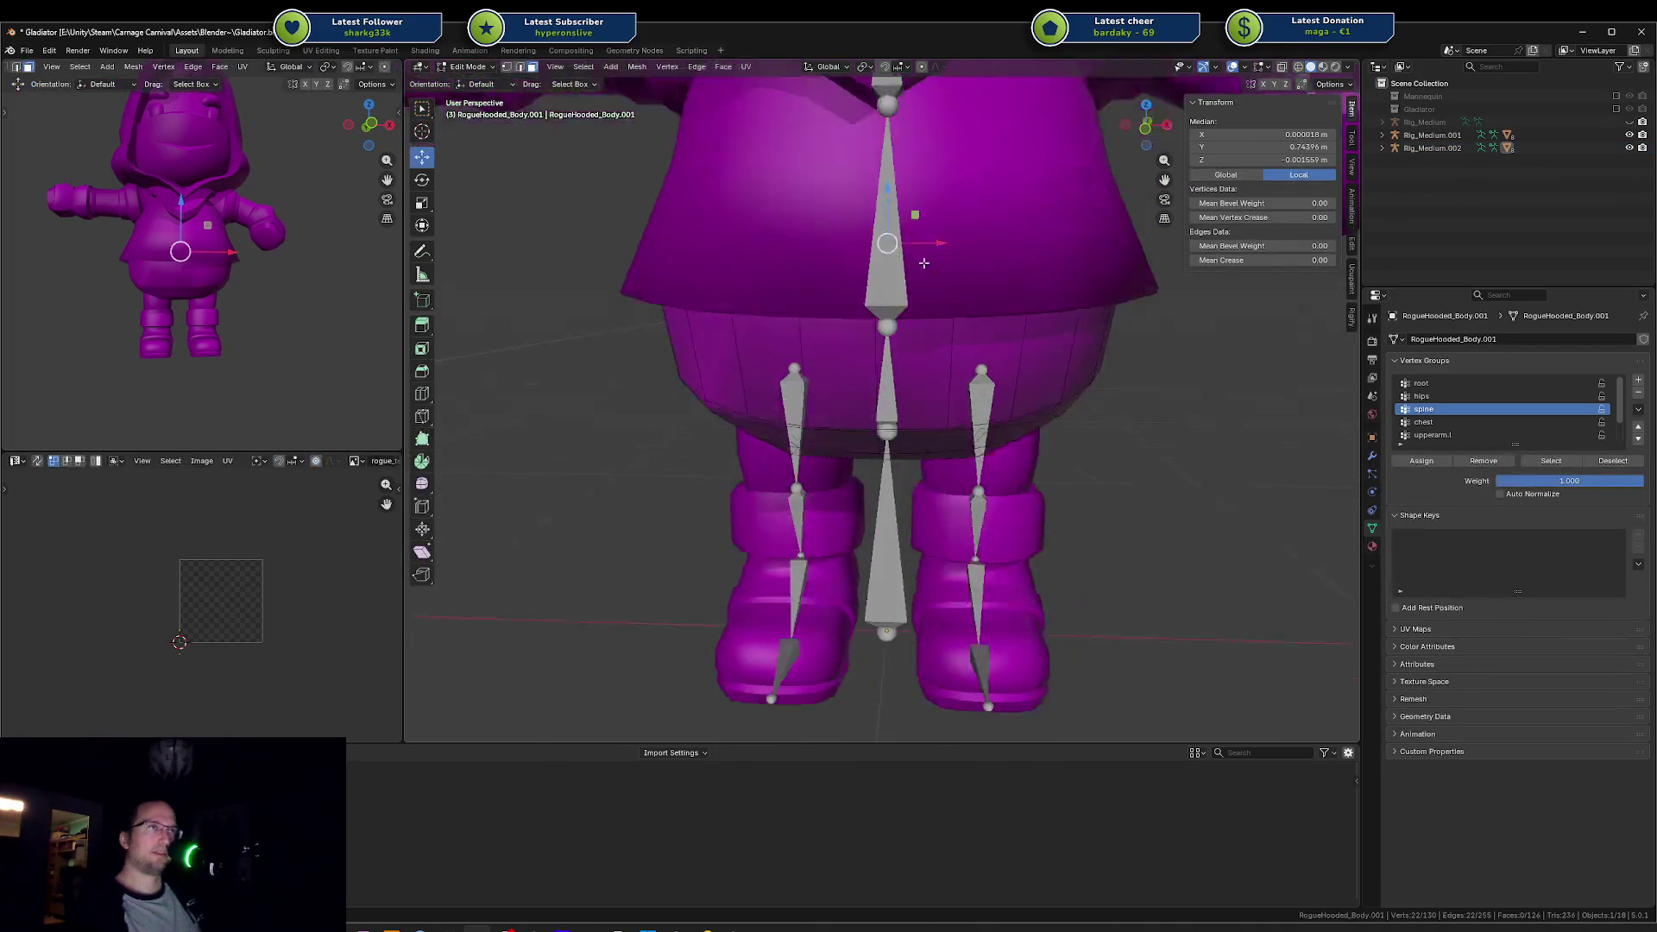
key(Tab)
key(shift+z)
key(g)
key(z)
click(982, 345)
key(shift+z)
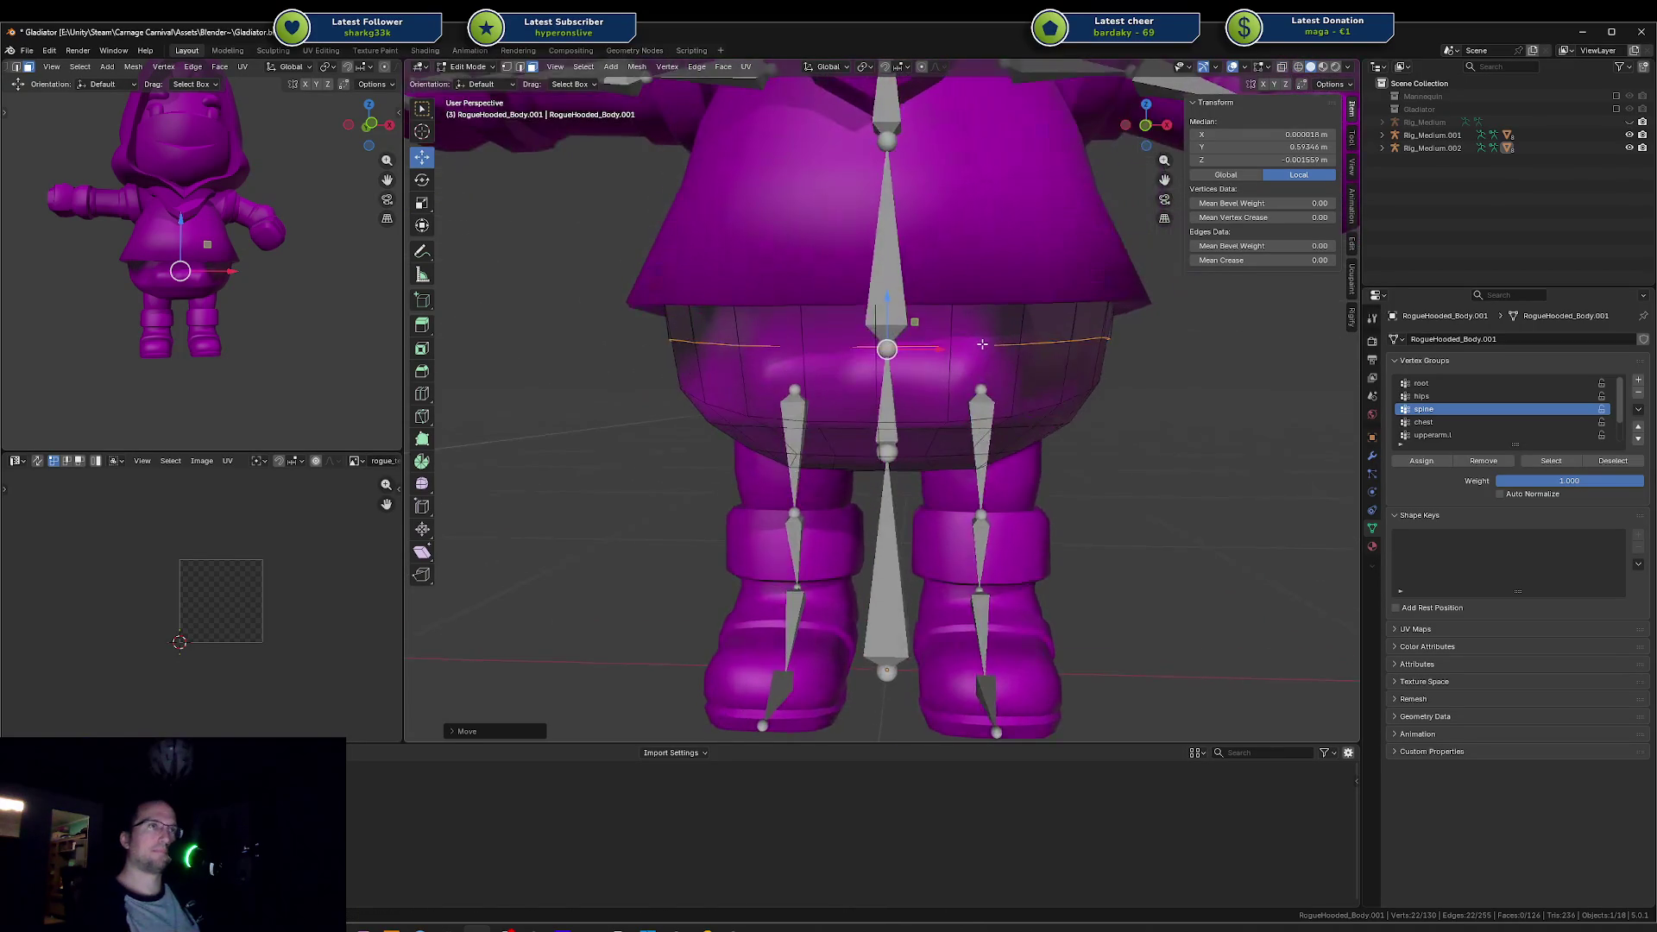
key(g)
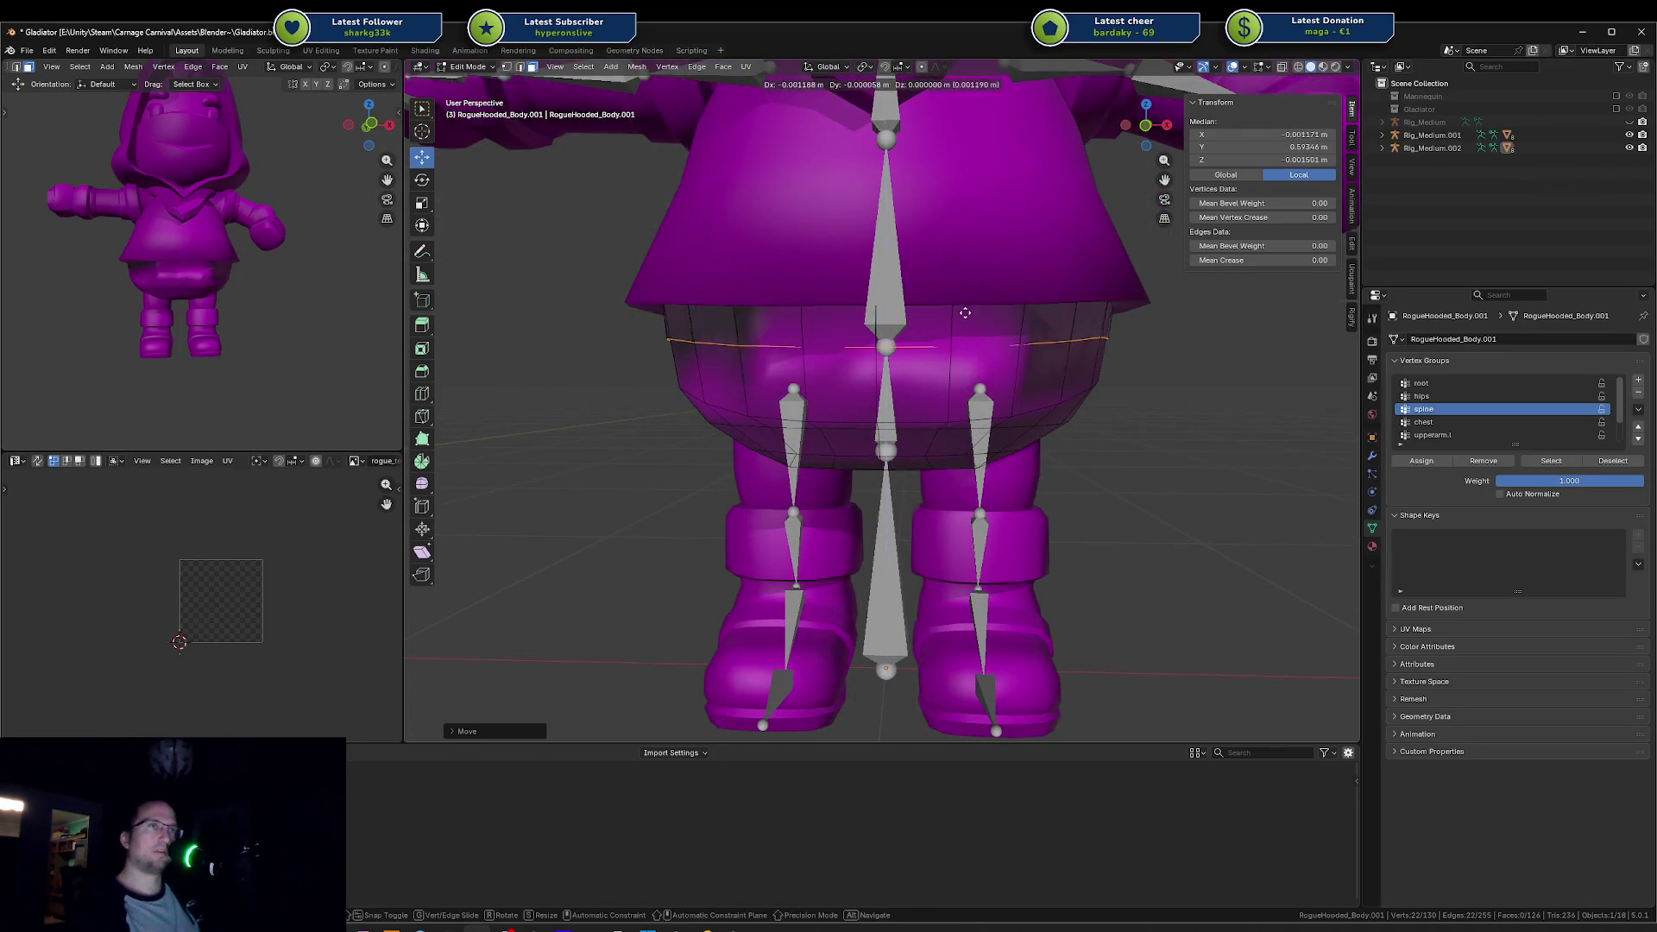
click(955, 277)
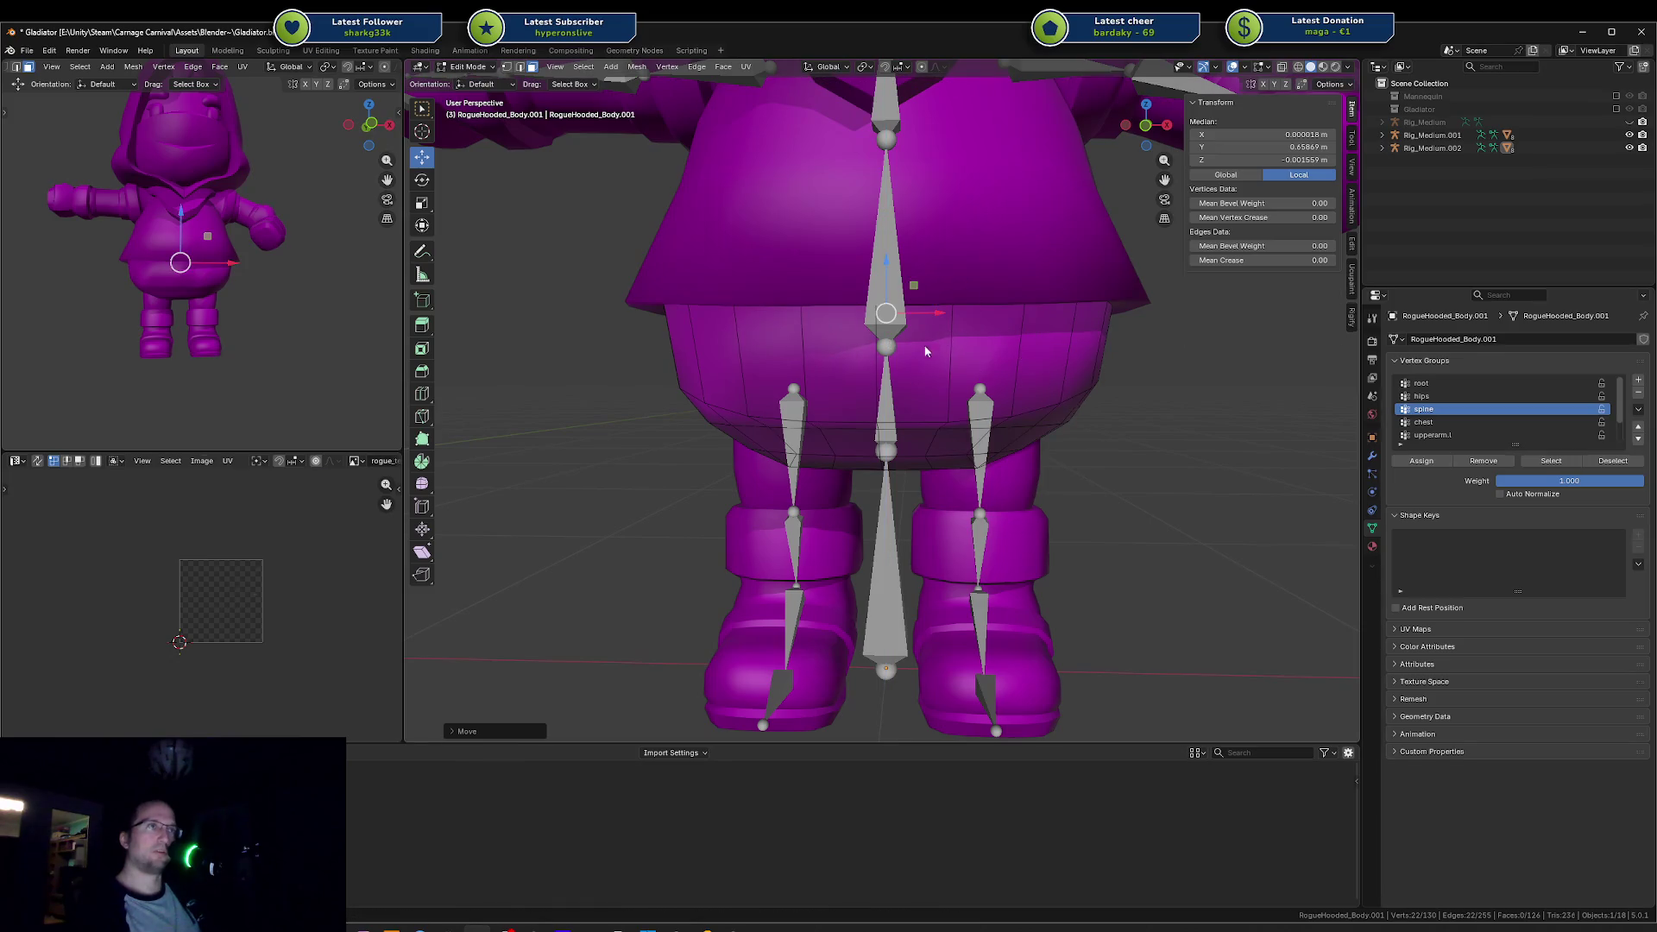
key(Tab)
key(ctrl+z)
key(ctrl+z)
key(ctrl+z)
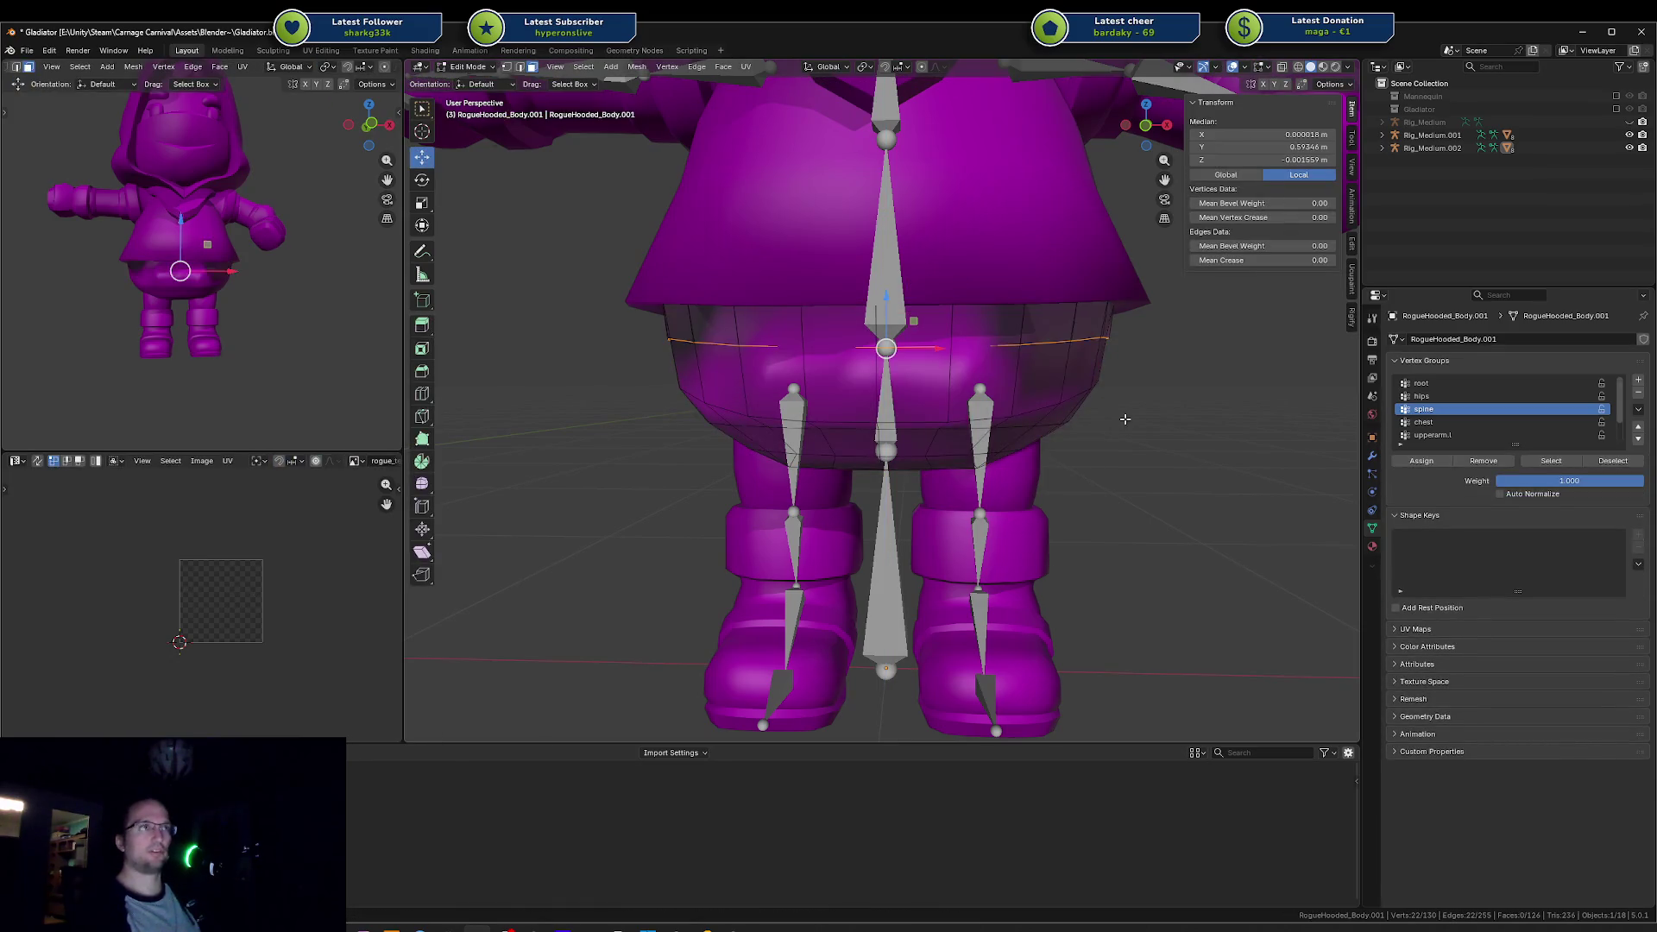
scroll(1139, 397, down, 2)
key(ctrl+z)
key(ctrl+z)
key(ctrl+z)
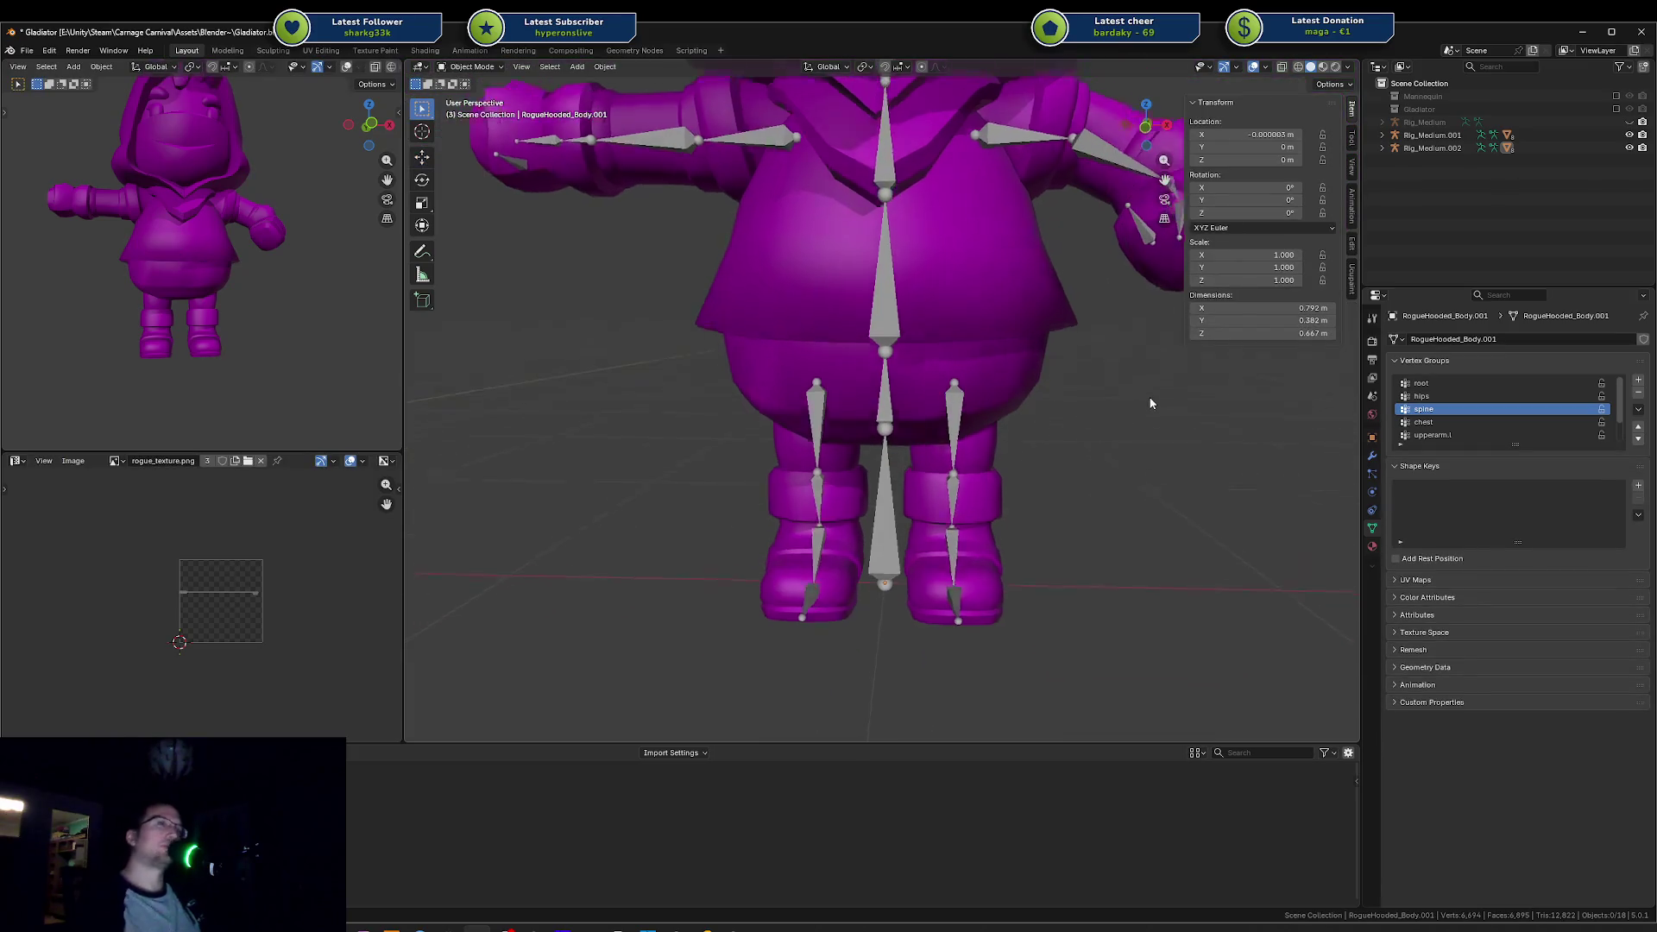
Step: Select the Rig_Medium.002 armature and orbit to view both rigged characters from above and the front
click(881, 413)
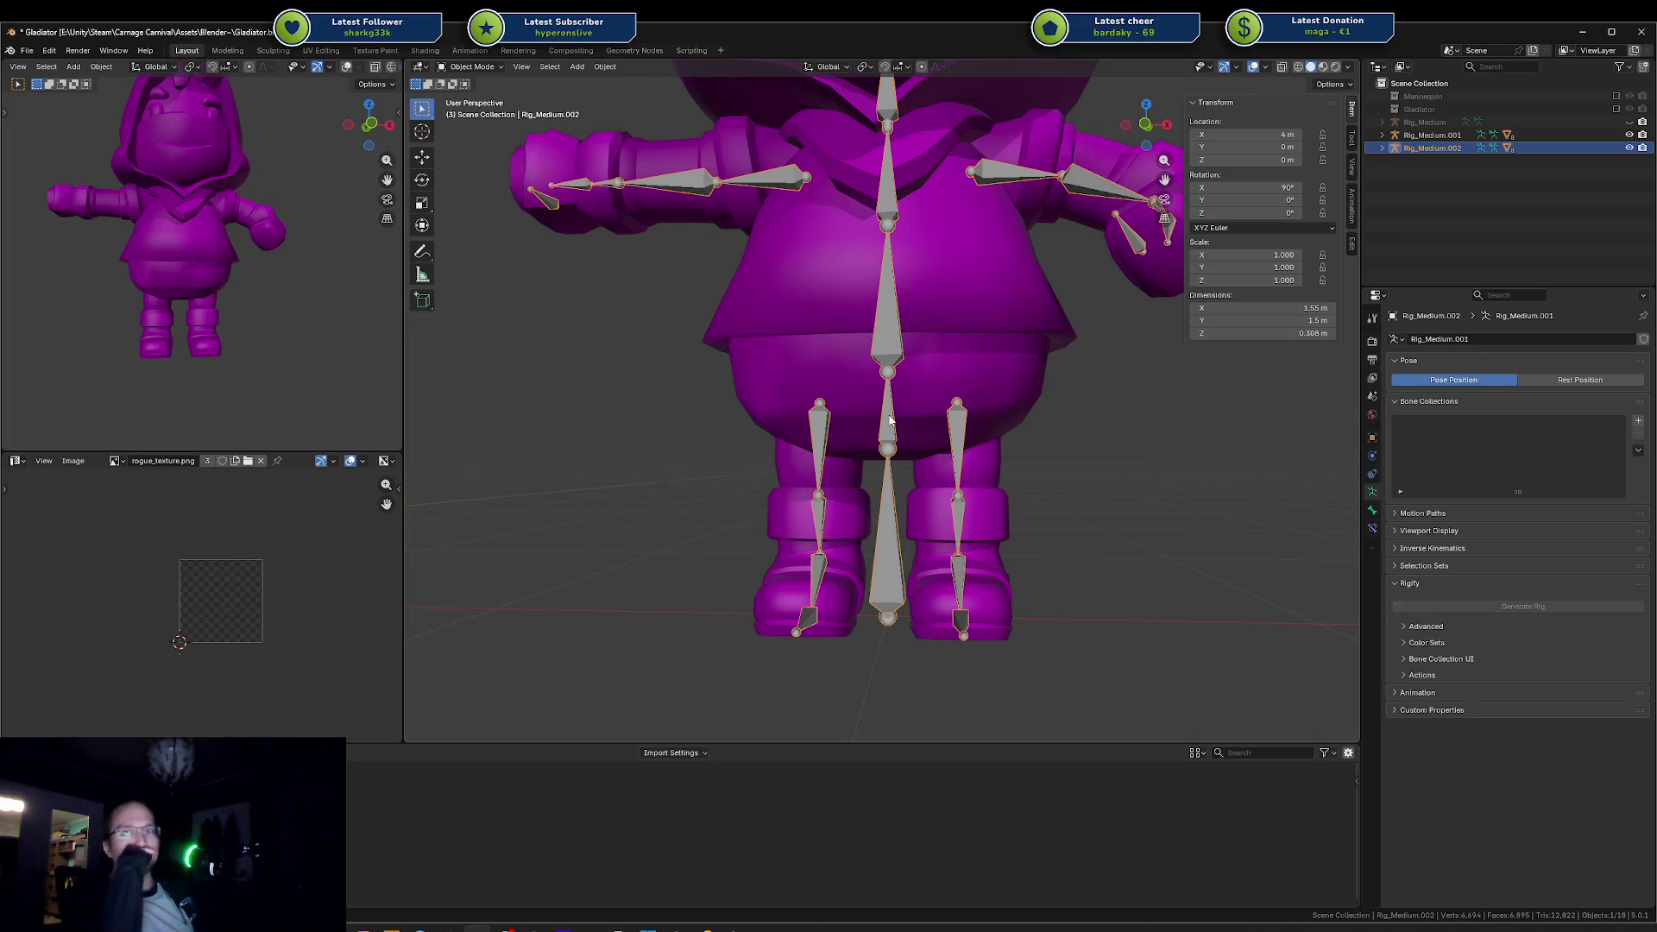
scroll(837, 129, down, 5)
drag(853, 188, 847, 239)
scroll(768, 291, up, 3)
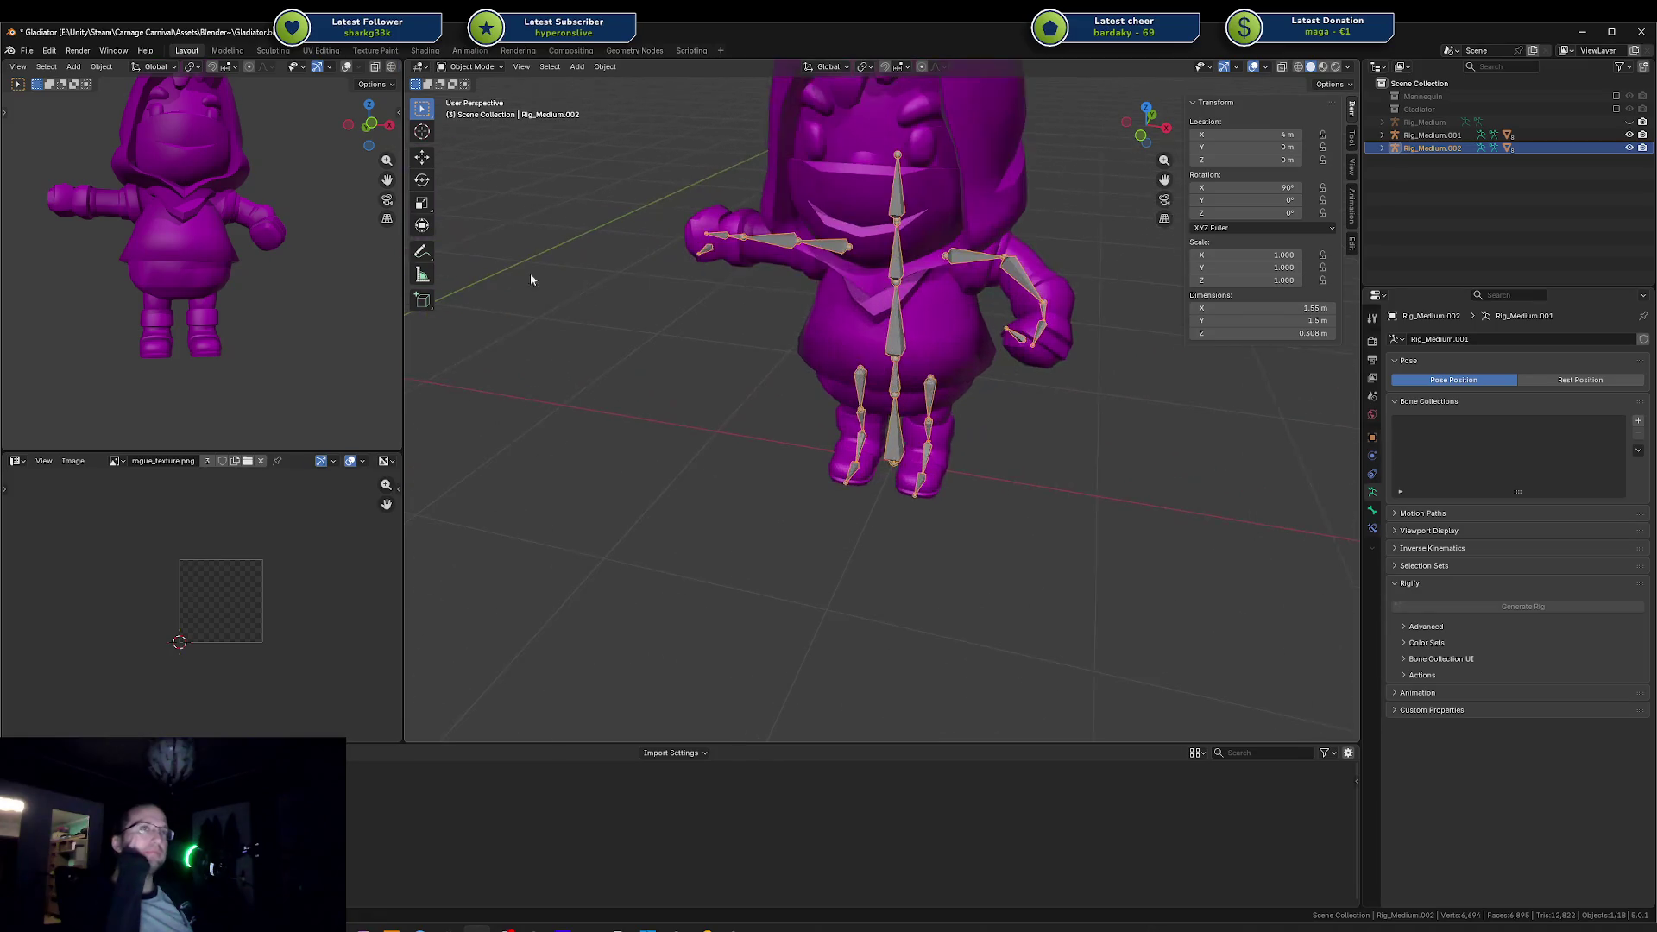
mouse_move(671, 276)
mouse_down()
mouse_move(795, 235)
mouse_move(716, 265)
mouse_up()
scroll(715, 261, down, 4)
scroll(844, 447, up, 7)
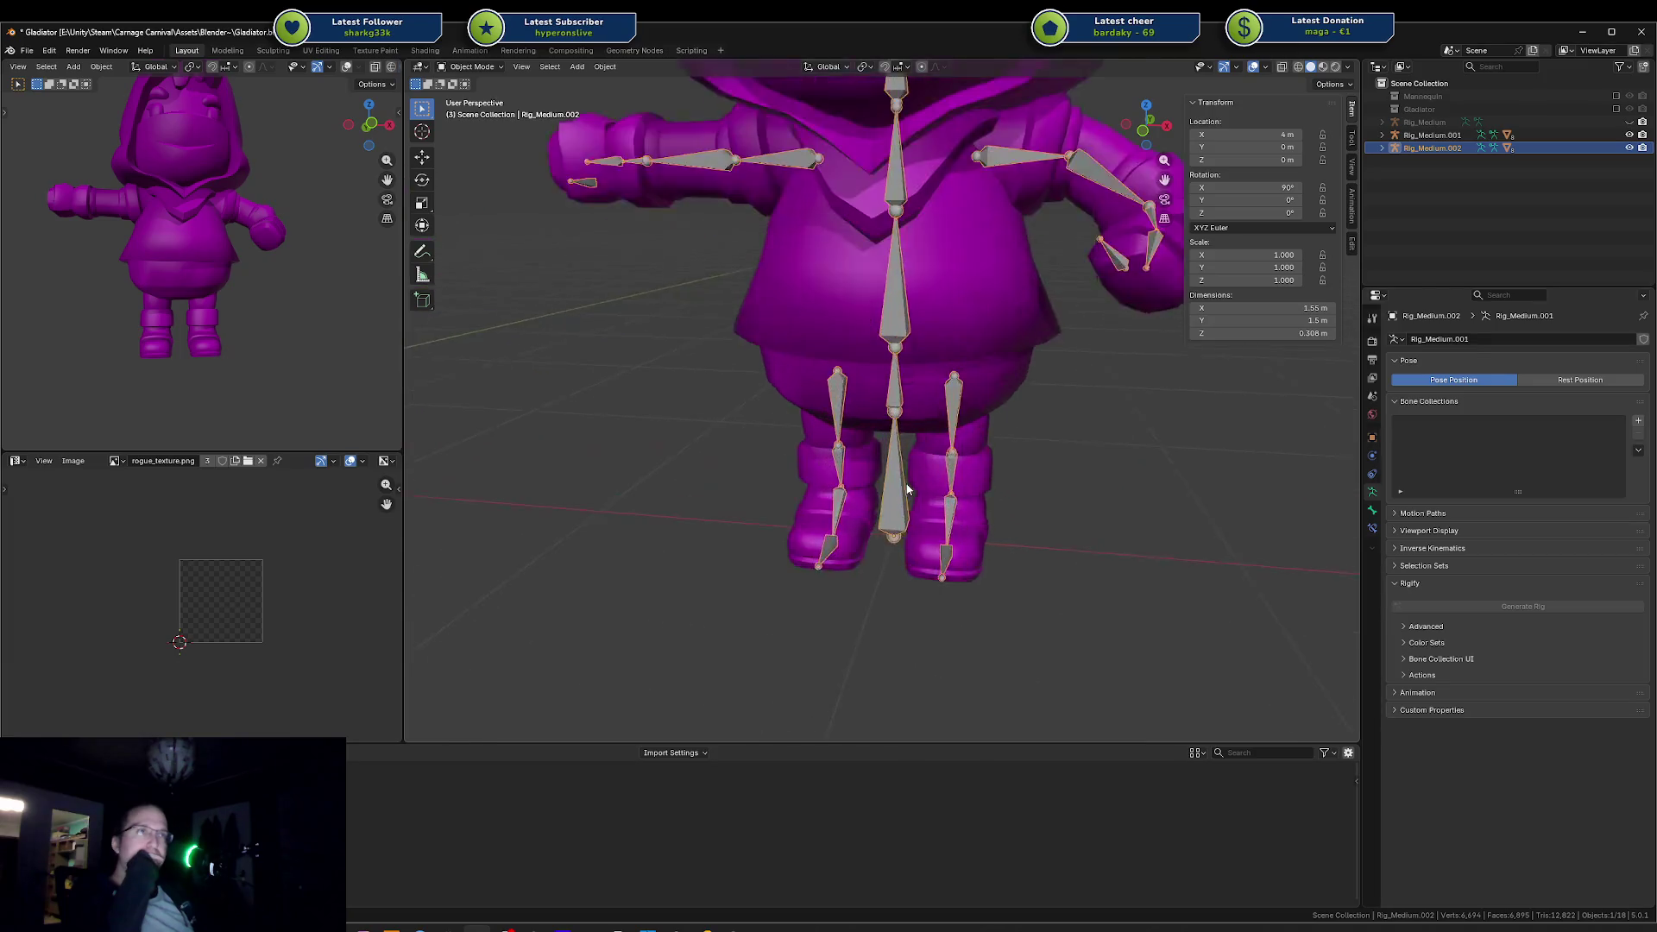
scroll(846, 440, down, 3)
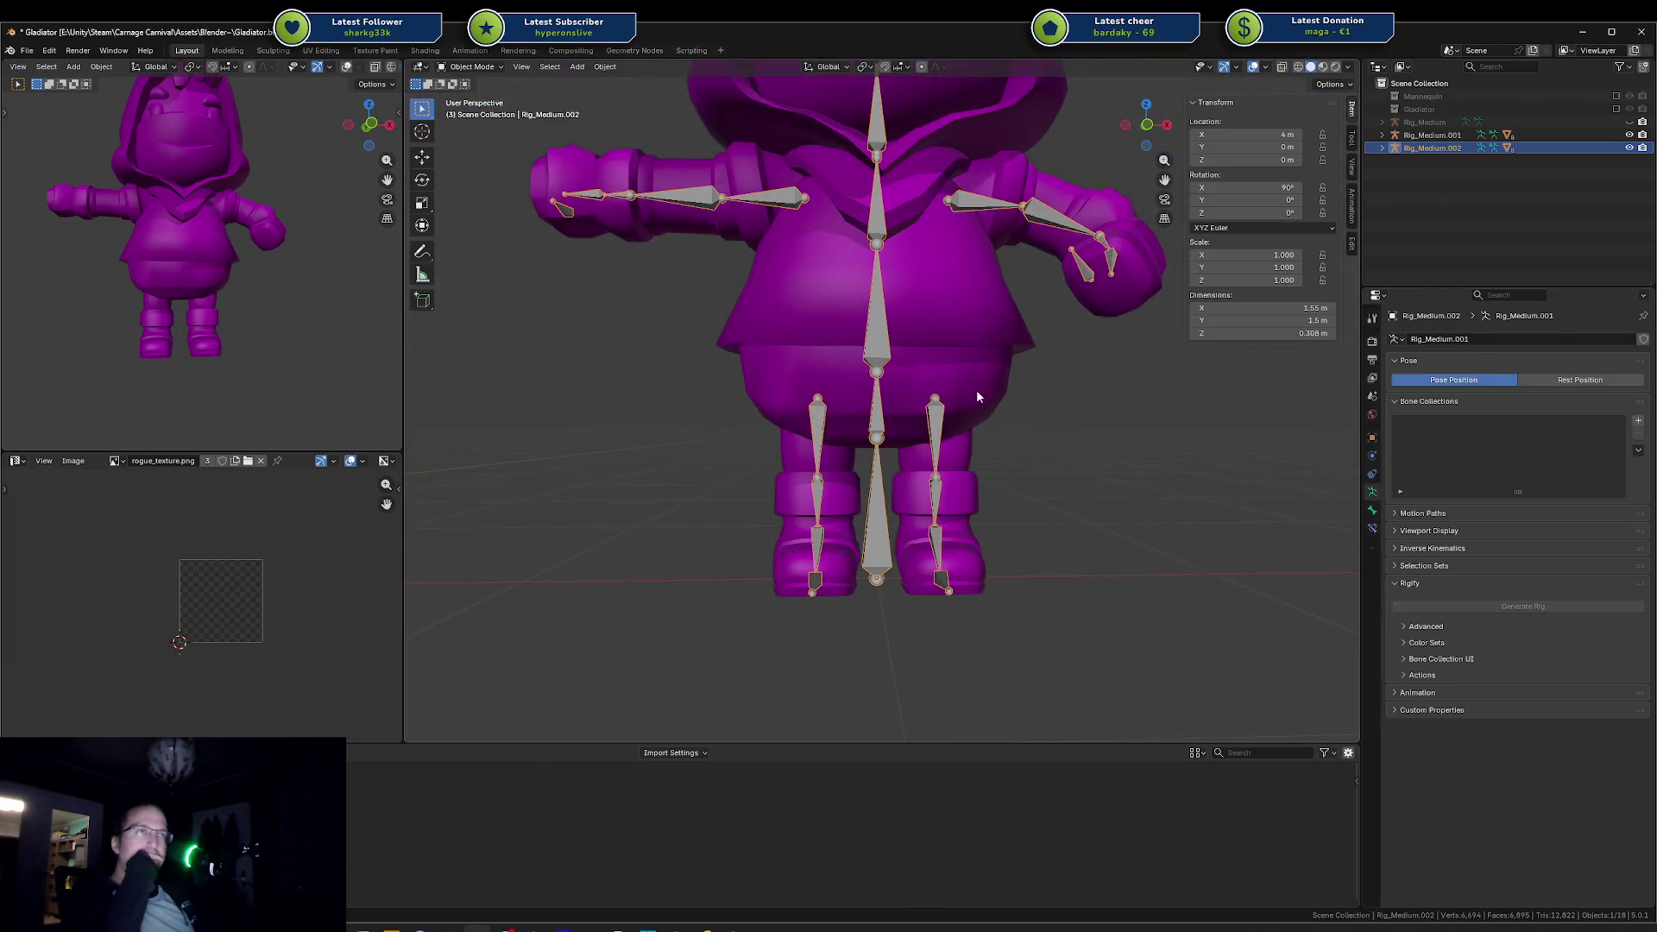
Step: Select the hooded torso and head meshes in turn, then clear the selection
click(1043, 400)
scroll(1043, 400, down, 3)
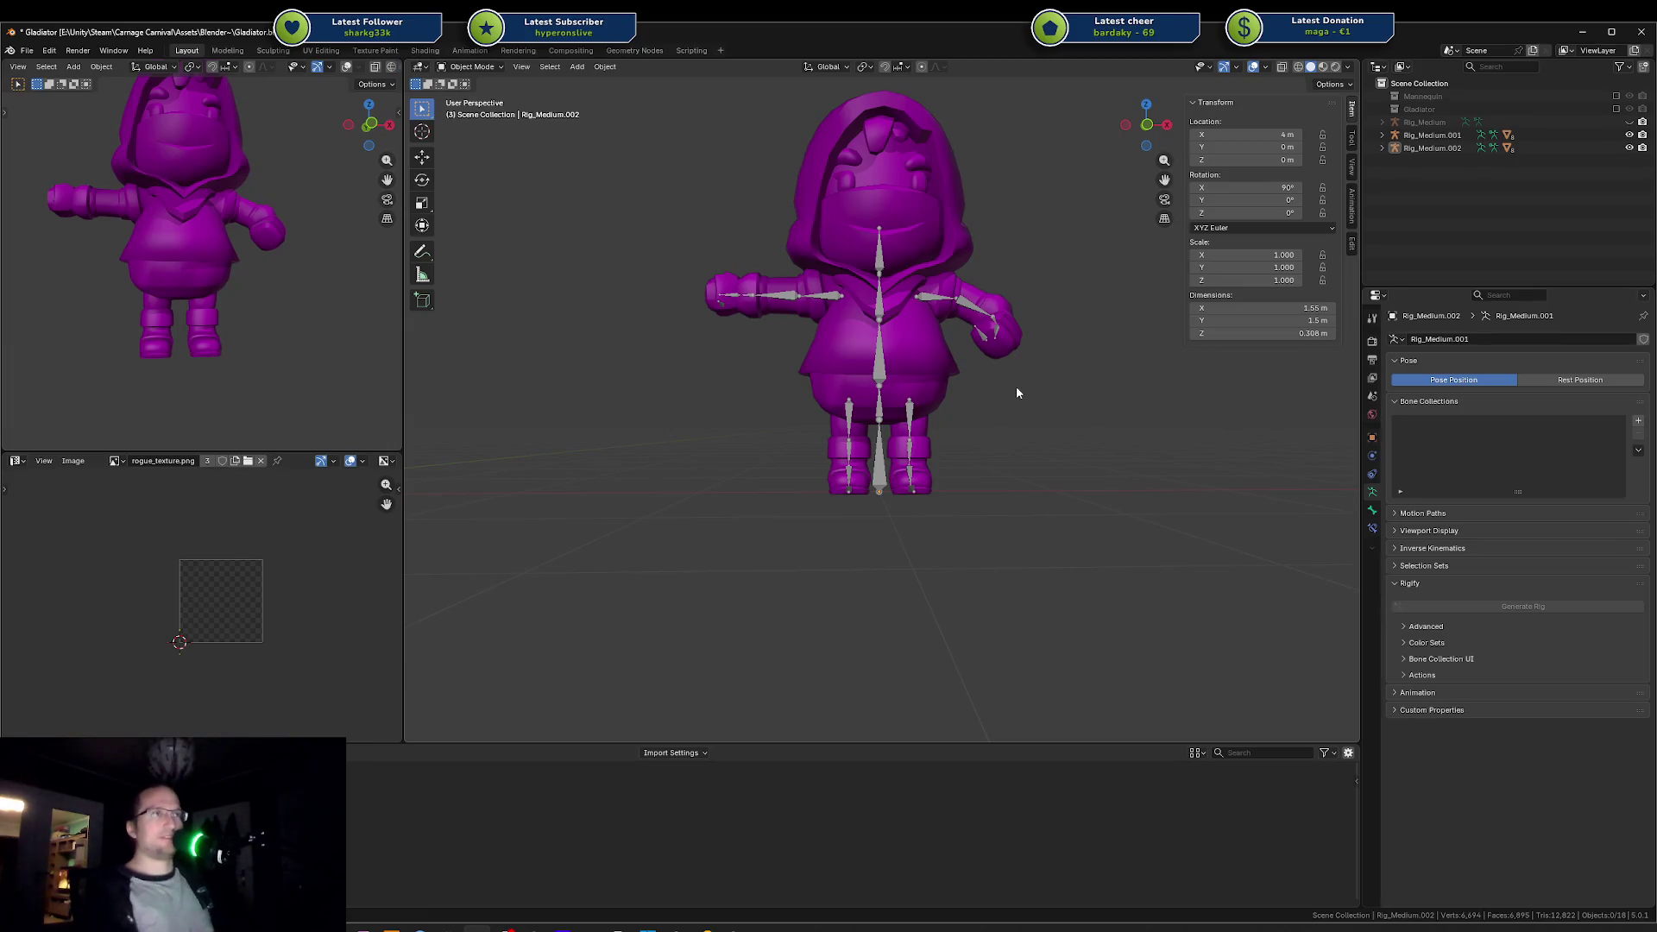
click(942, 378)
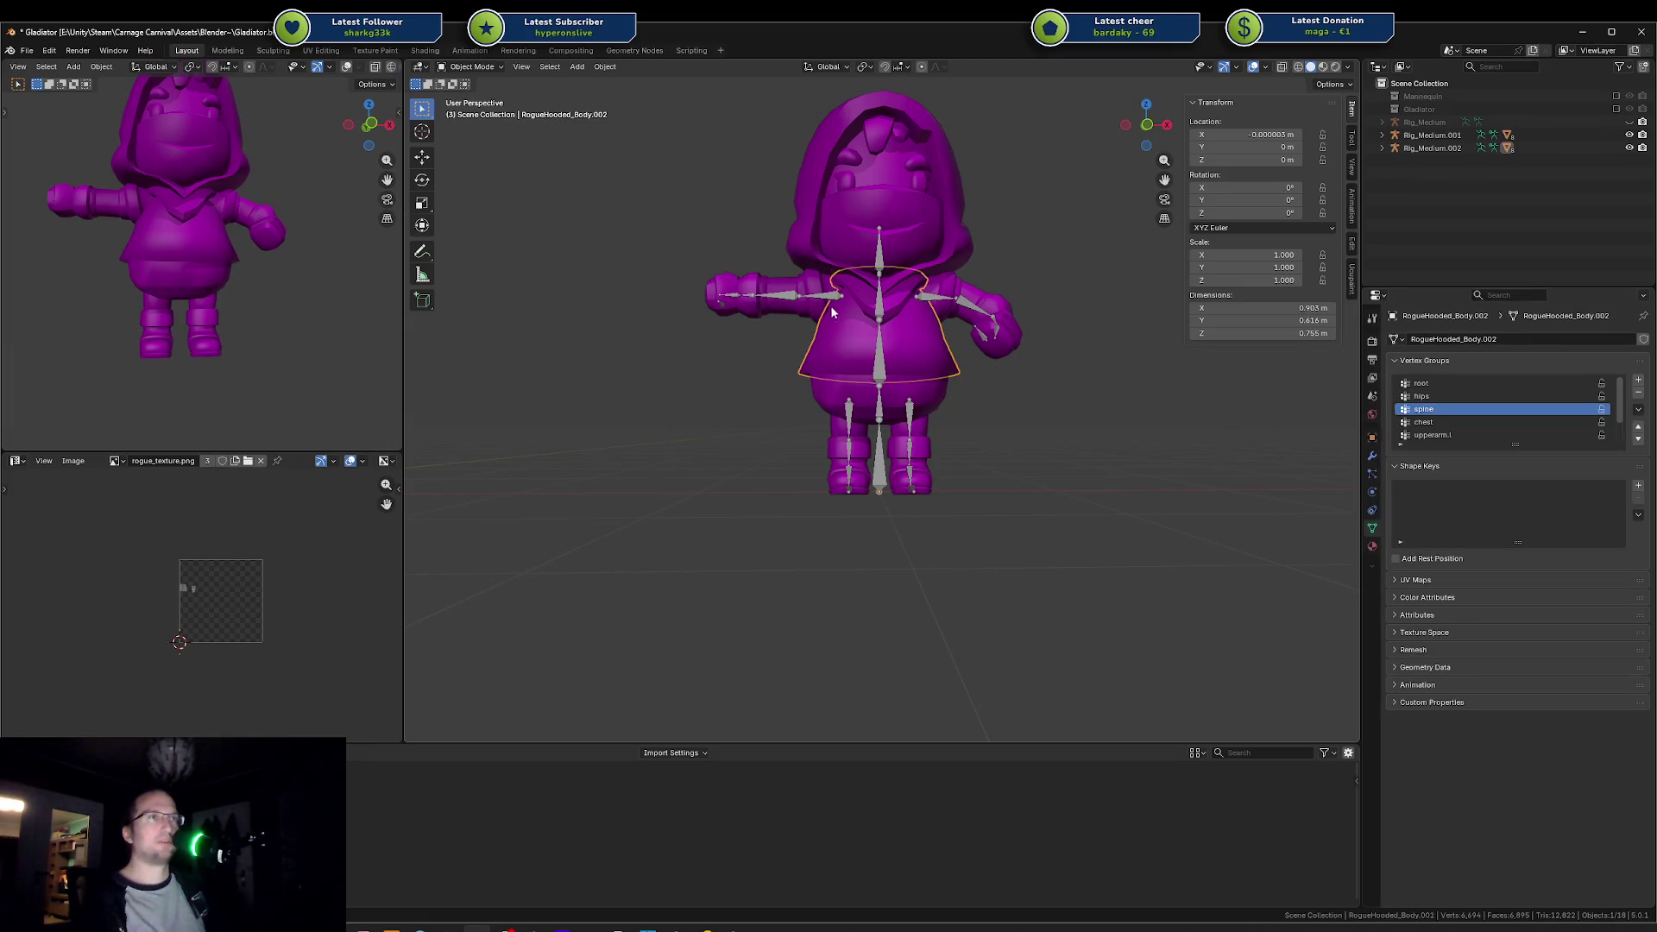
click(887, 143)
drag(459, 100, 1095, 557)
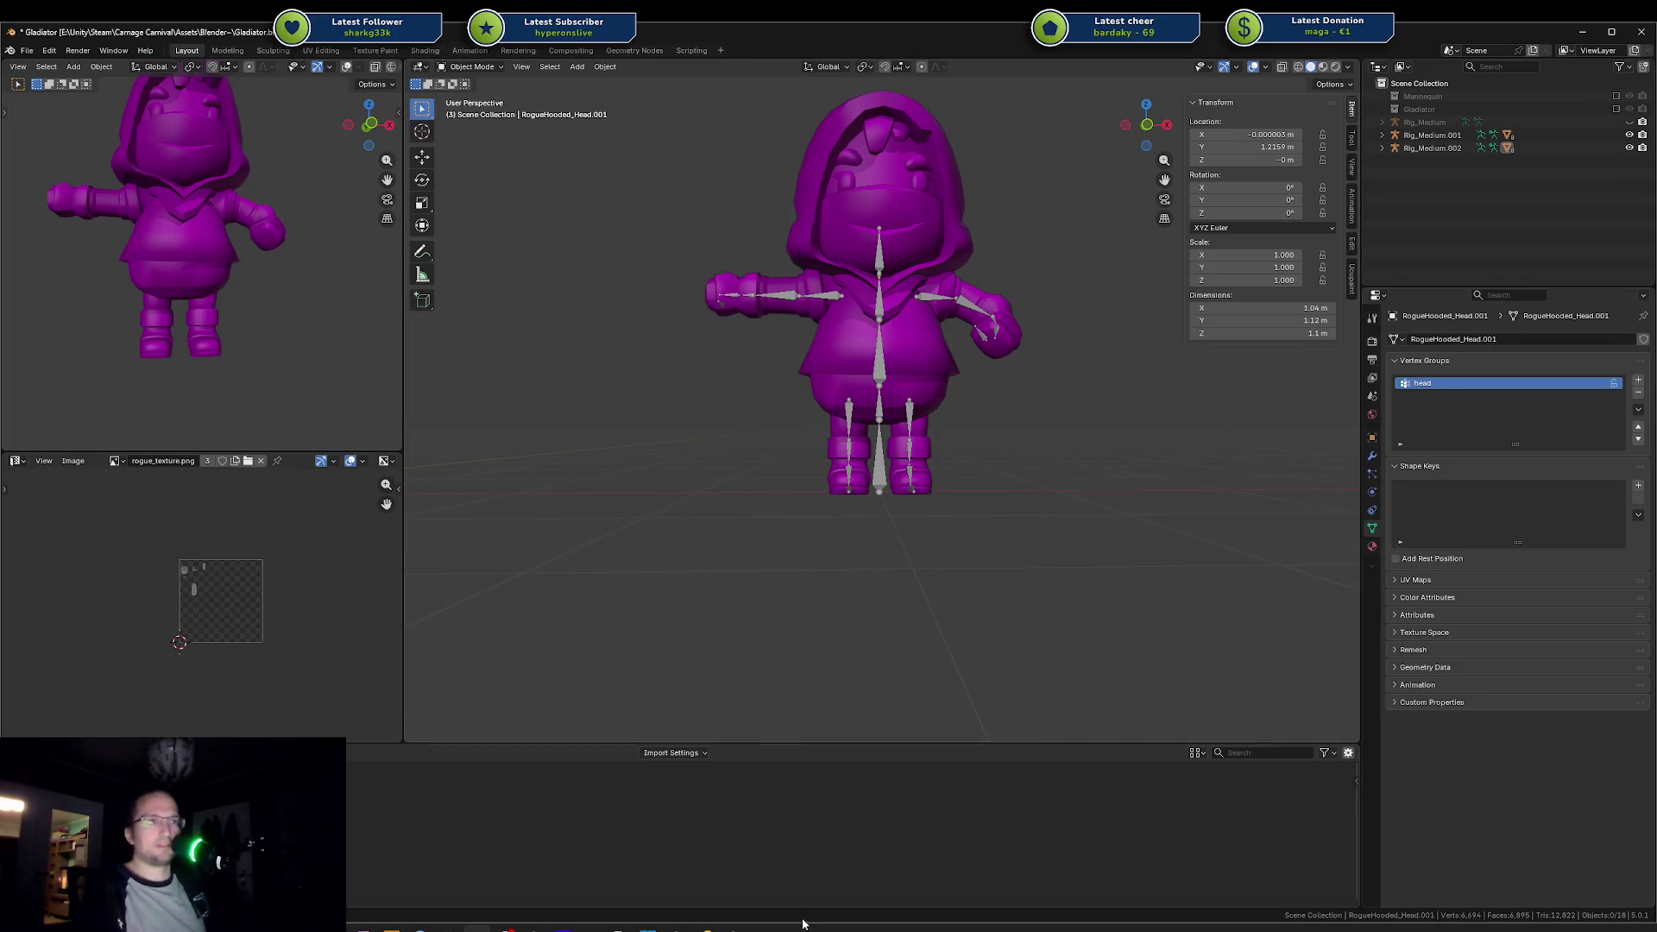
Step: Switch to Unity, set the Scene view to Shaded and tilt down onto both characters
click(476, 928)
scroll(899, 140, down, 3)
click(711, 102)
scroll(720, 329, down, 5)
drag(649, 314, 703, 379)
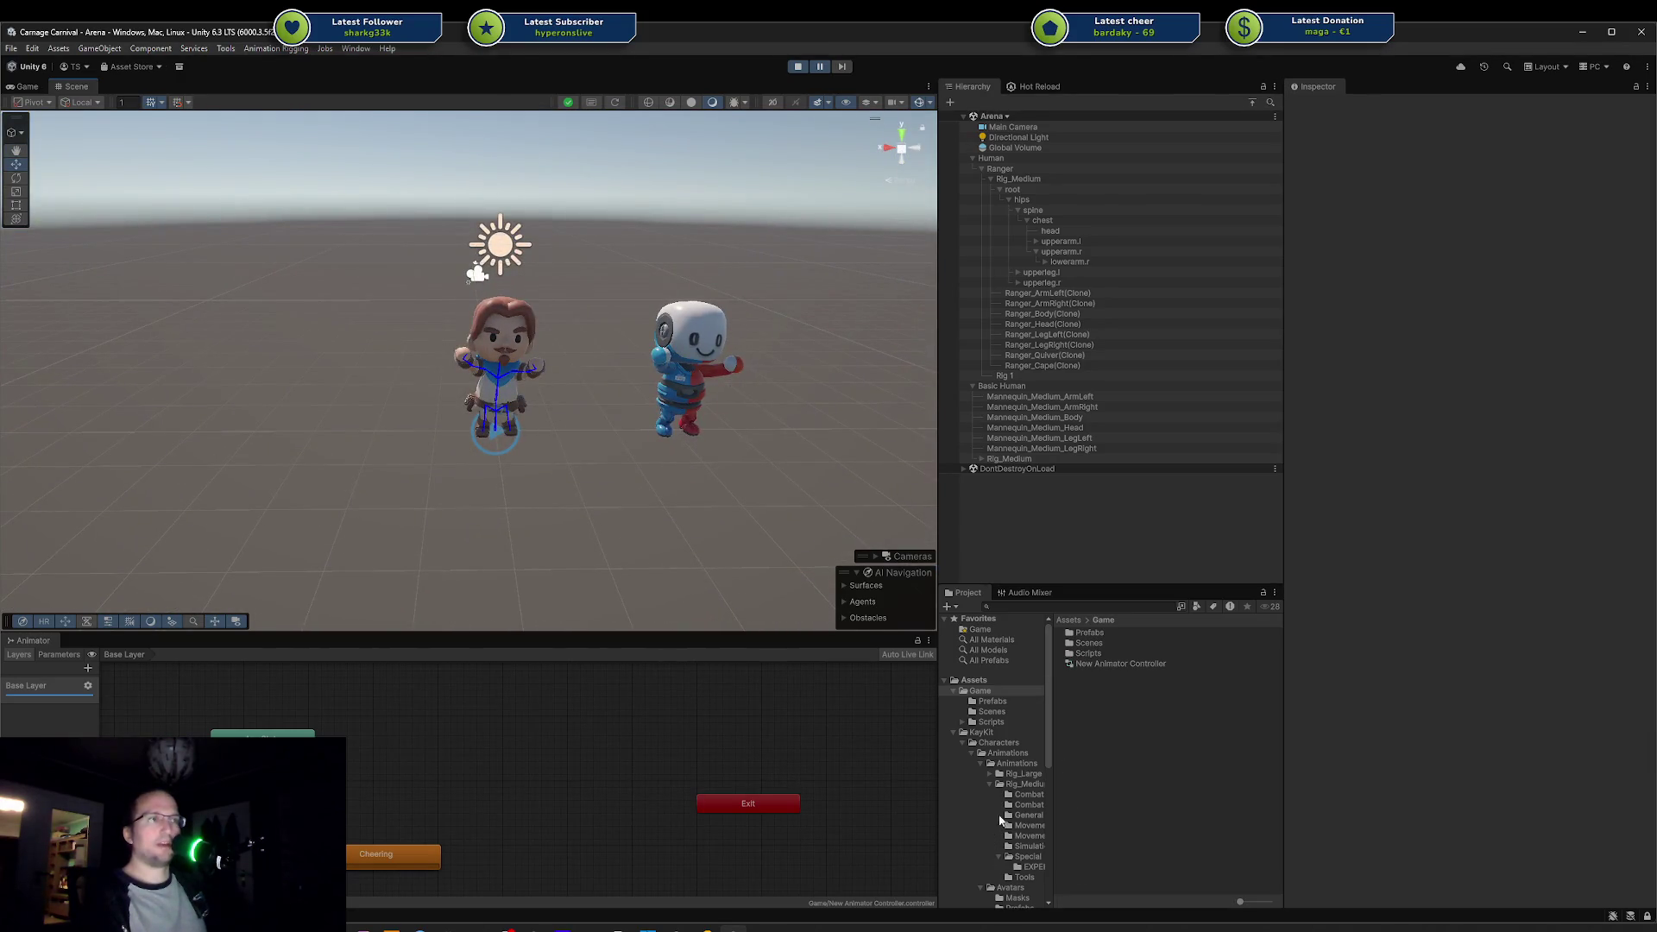
Step: Drag a Druid, Rogue, Rogue_Hooded and second Druid from KayKit Prefabs > Characters into the scene
click(1022, 784)
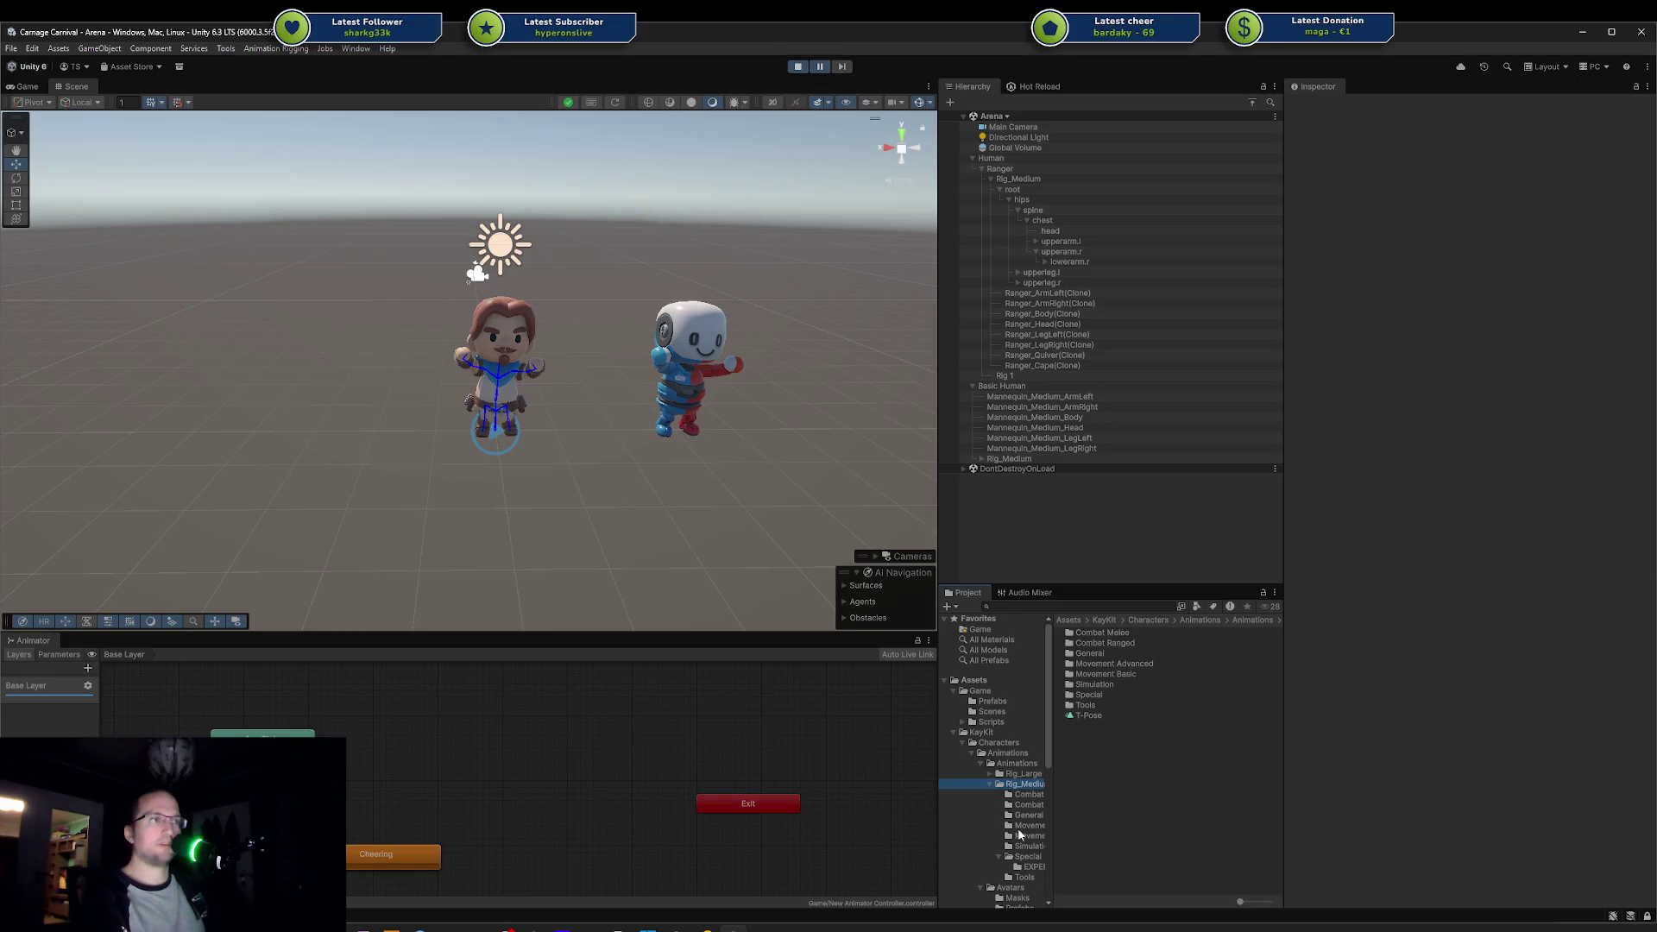
scroll(1022, 861, down, 5)
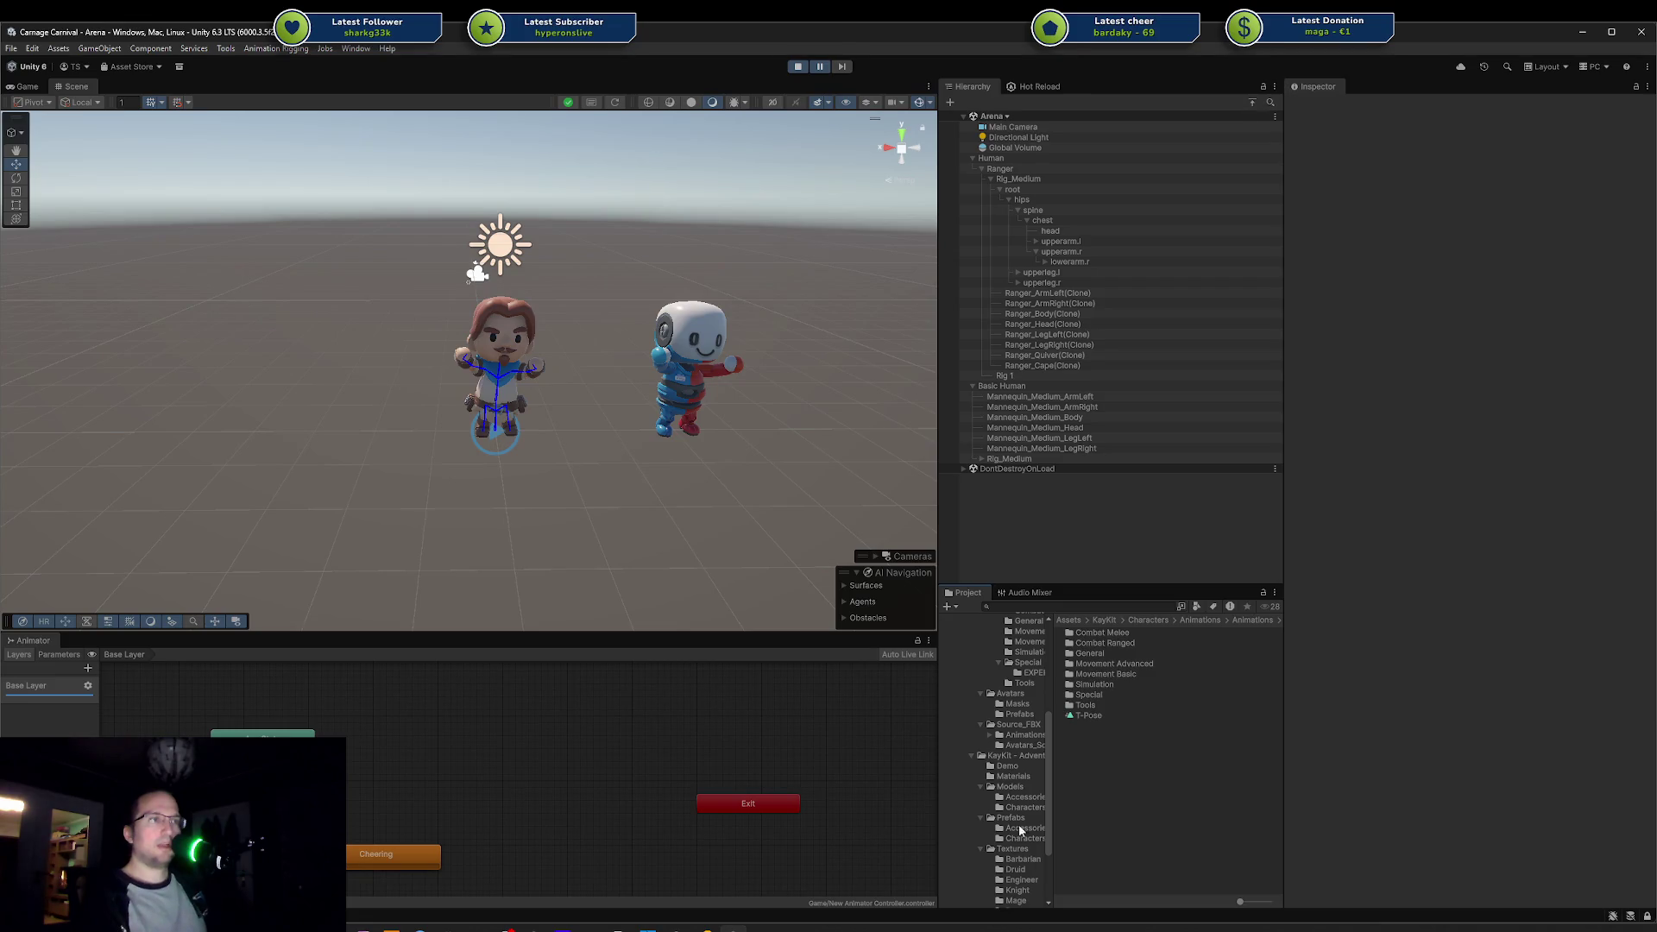
click(1024, 829)
click(1023, 839)
mouse_move(651, 613)
mouse_down()
mouse_move(369, 527)
mouse_move(315, 475)
mouse_move(325, 485)
mouse_up()
drag(1076, 707, 551, 536)
mouse_move(1105, 716)
mouse_down()
mouse_move(416, 559)
mouse_move(207, 576)
mouse_up()
mouse_move(1085, 653)
mouse_down()
mouse_move(448, 545)
mouse_move(761, 540)
mouse_up()
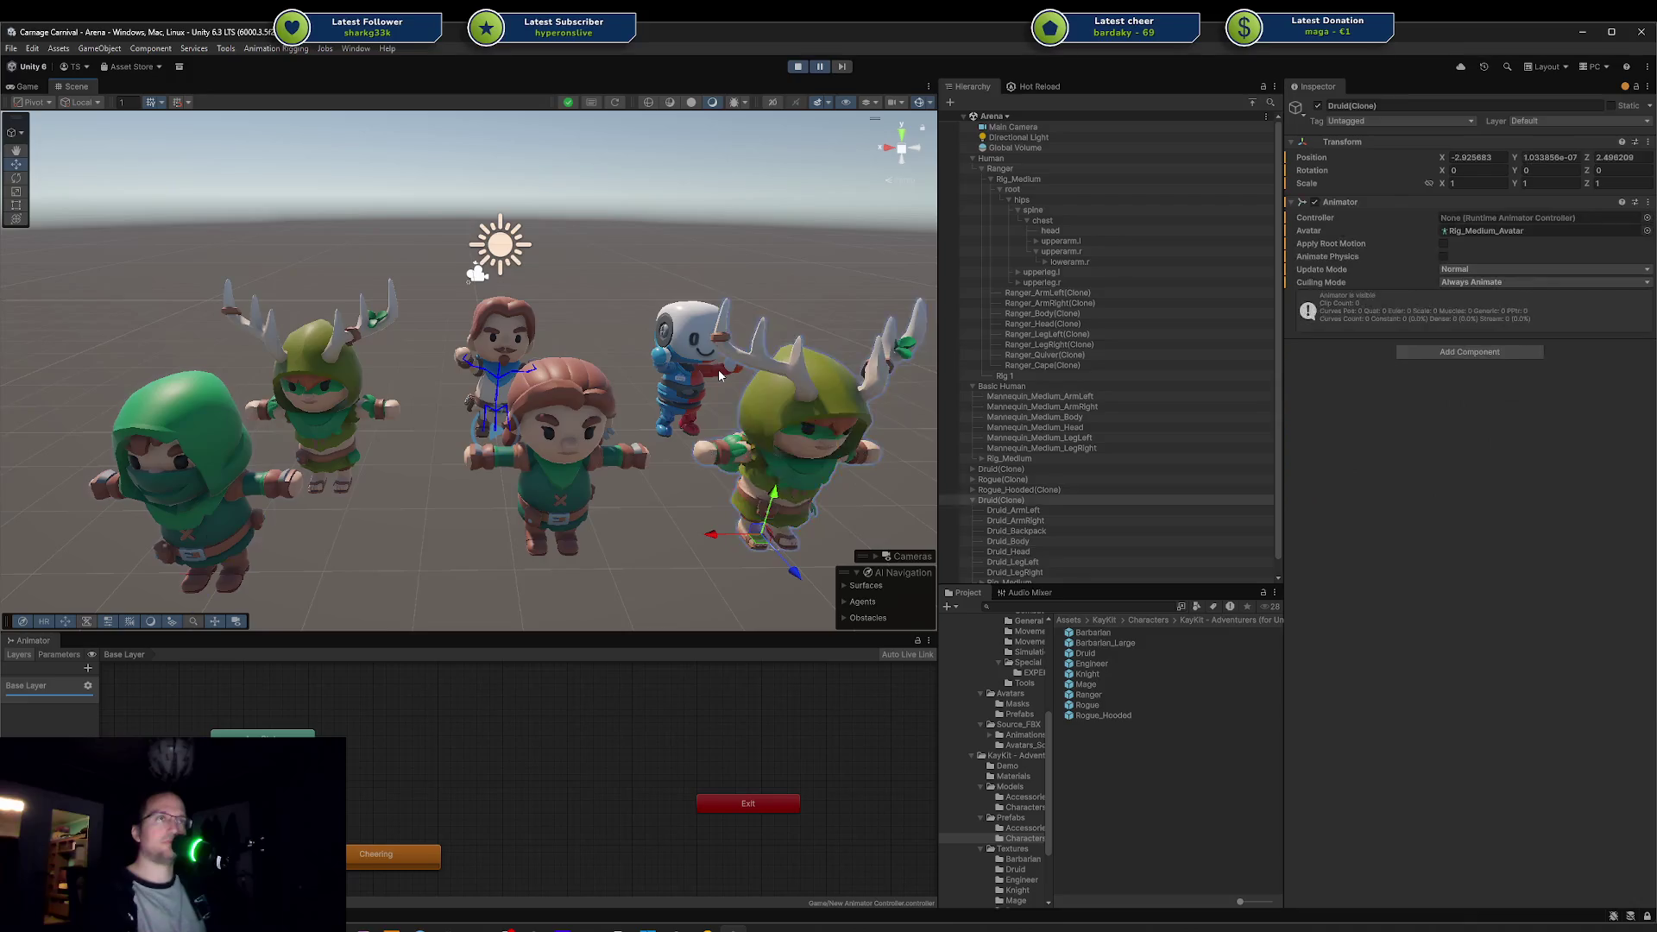
Step: Orbit down over the lineup and select the druid's and ranger's arm meshes to compare them
scroll(580, 402, up, 5)
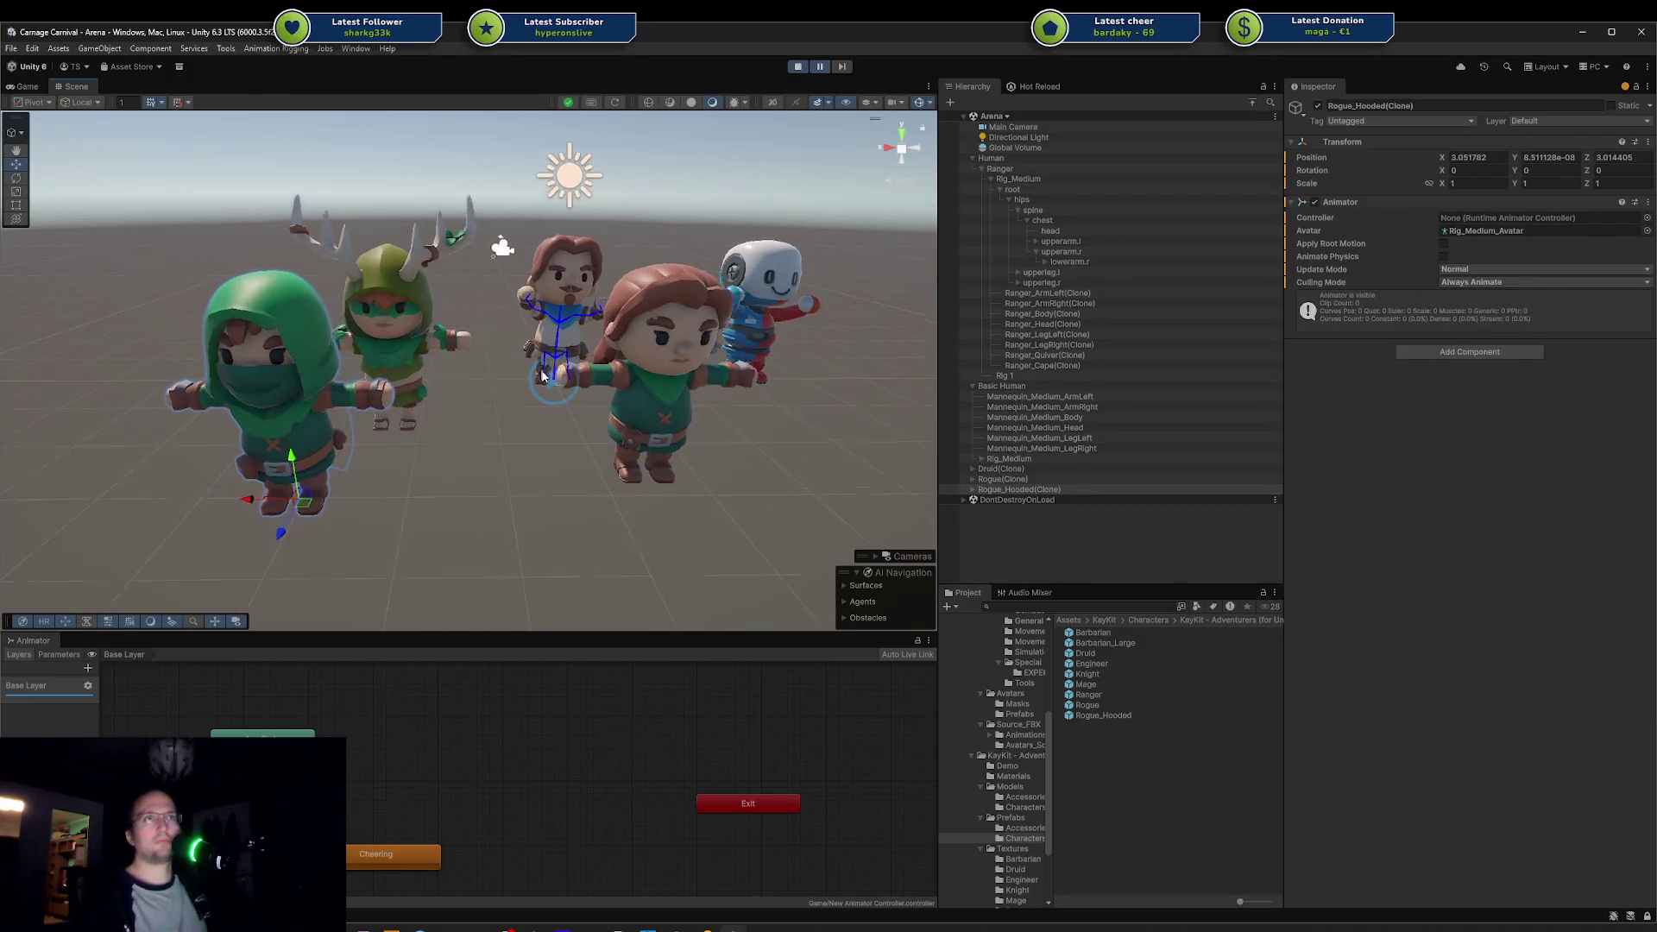
scroll(483, 411, up, 3)
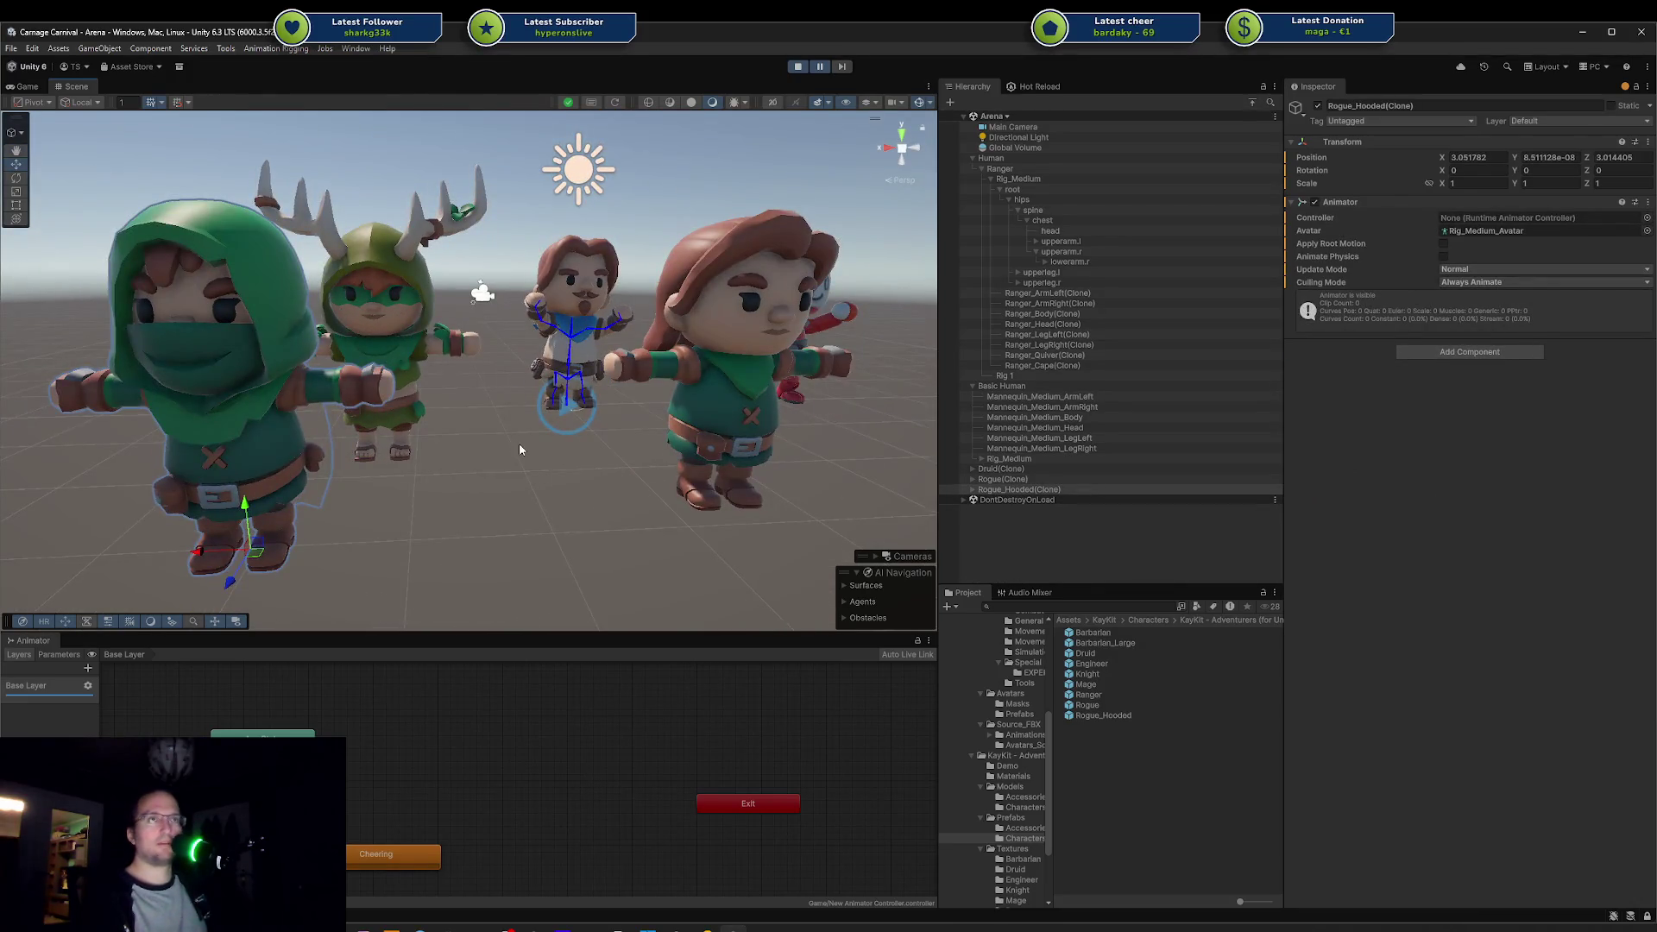
click(496, 443)
mouse_move(496, 443)
mouse_down()
mouse_move(447, 496)
mouse_move(481, 584)
mouse_move(480, 444)
mouse_move(553, 438)
mouse_move(518, 474)
mouse_move(406, 466)
mouse_move(500, 420)
mouse_up()
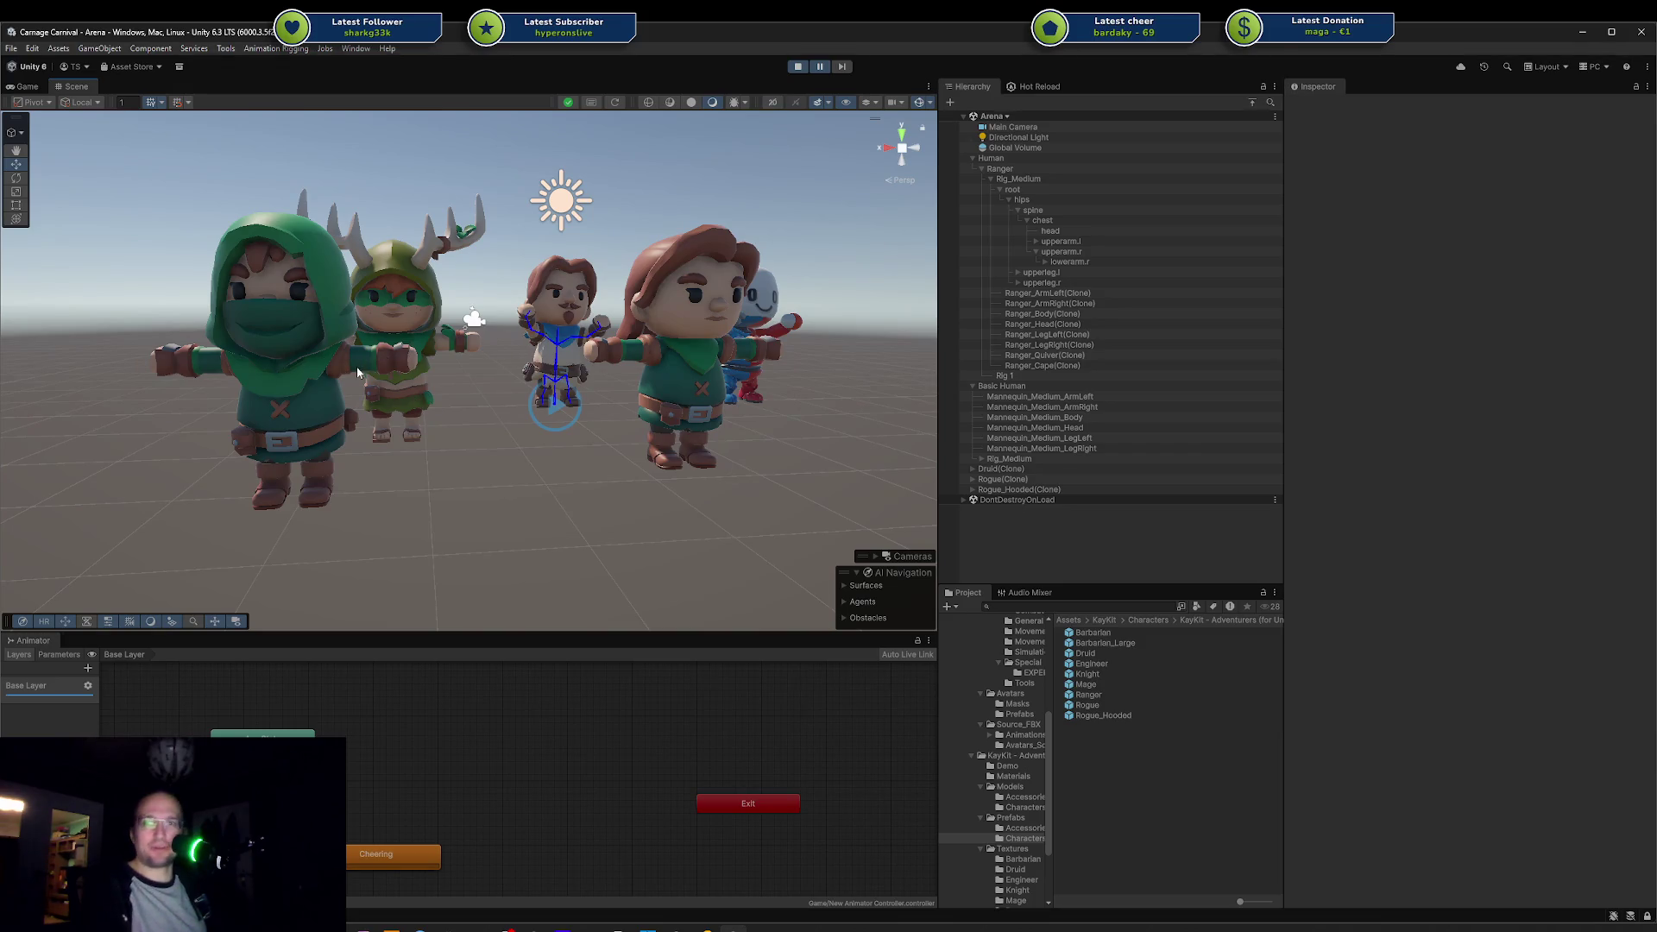
scroll(450, 372, up, 5)
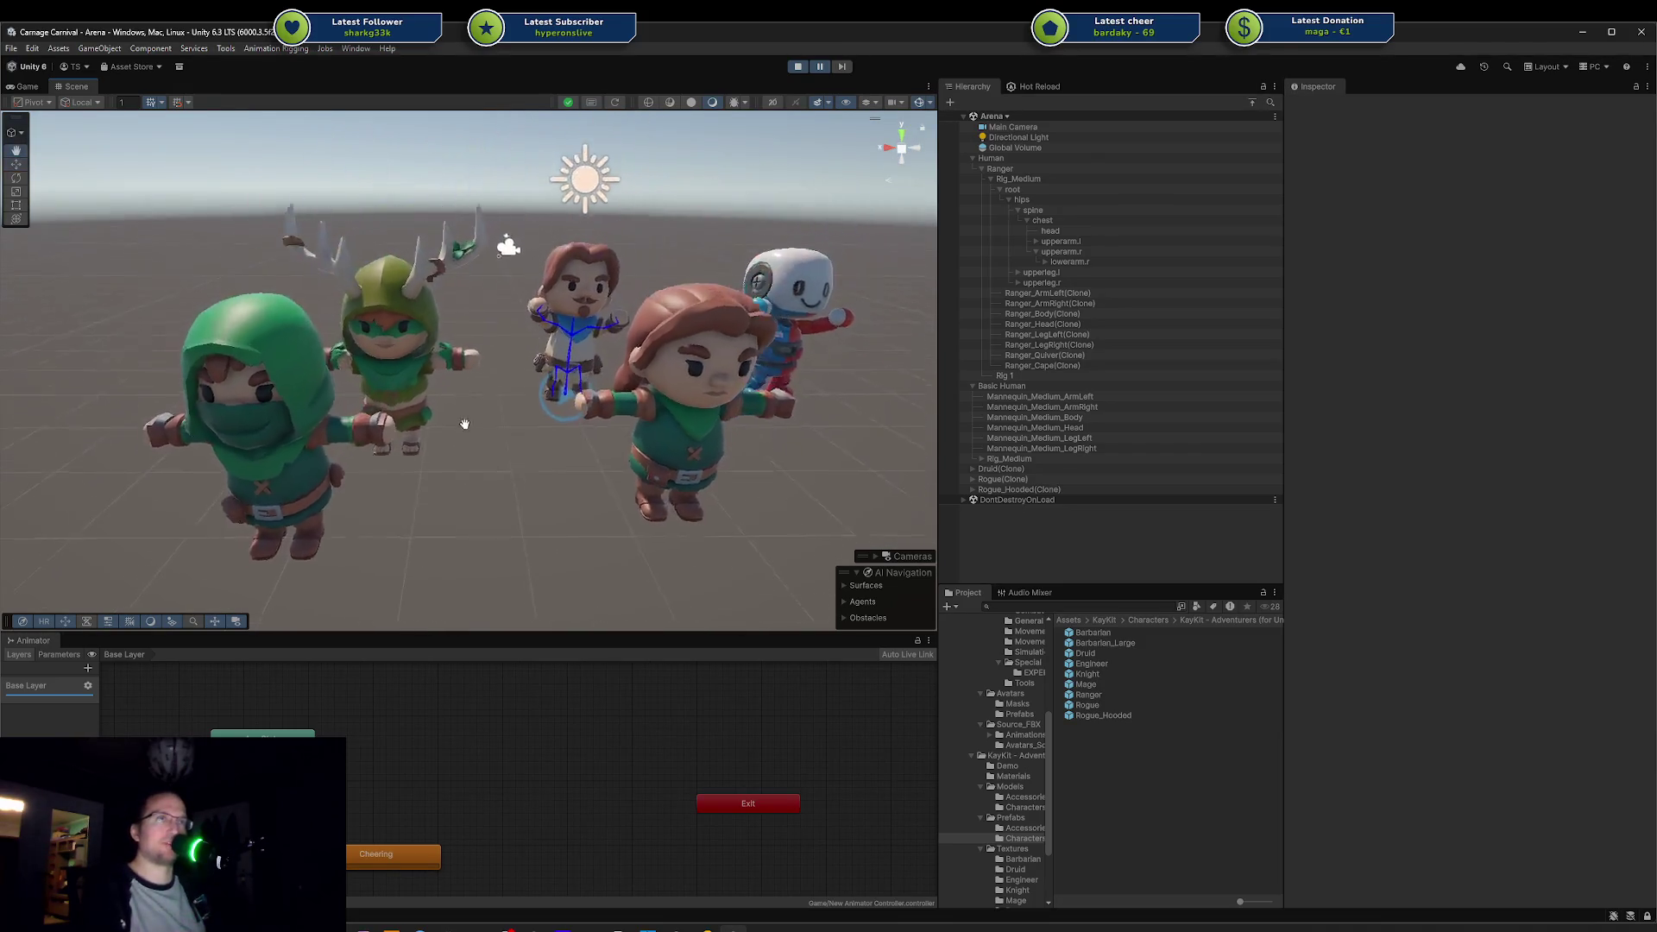
scroll(462, 427, down, 5)
scroll(474, 348, up, 5)
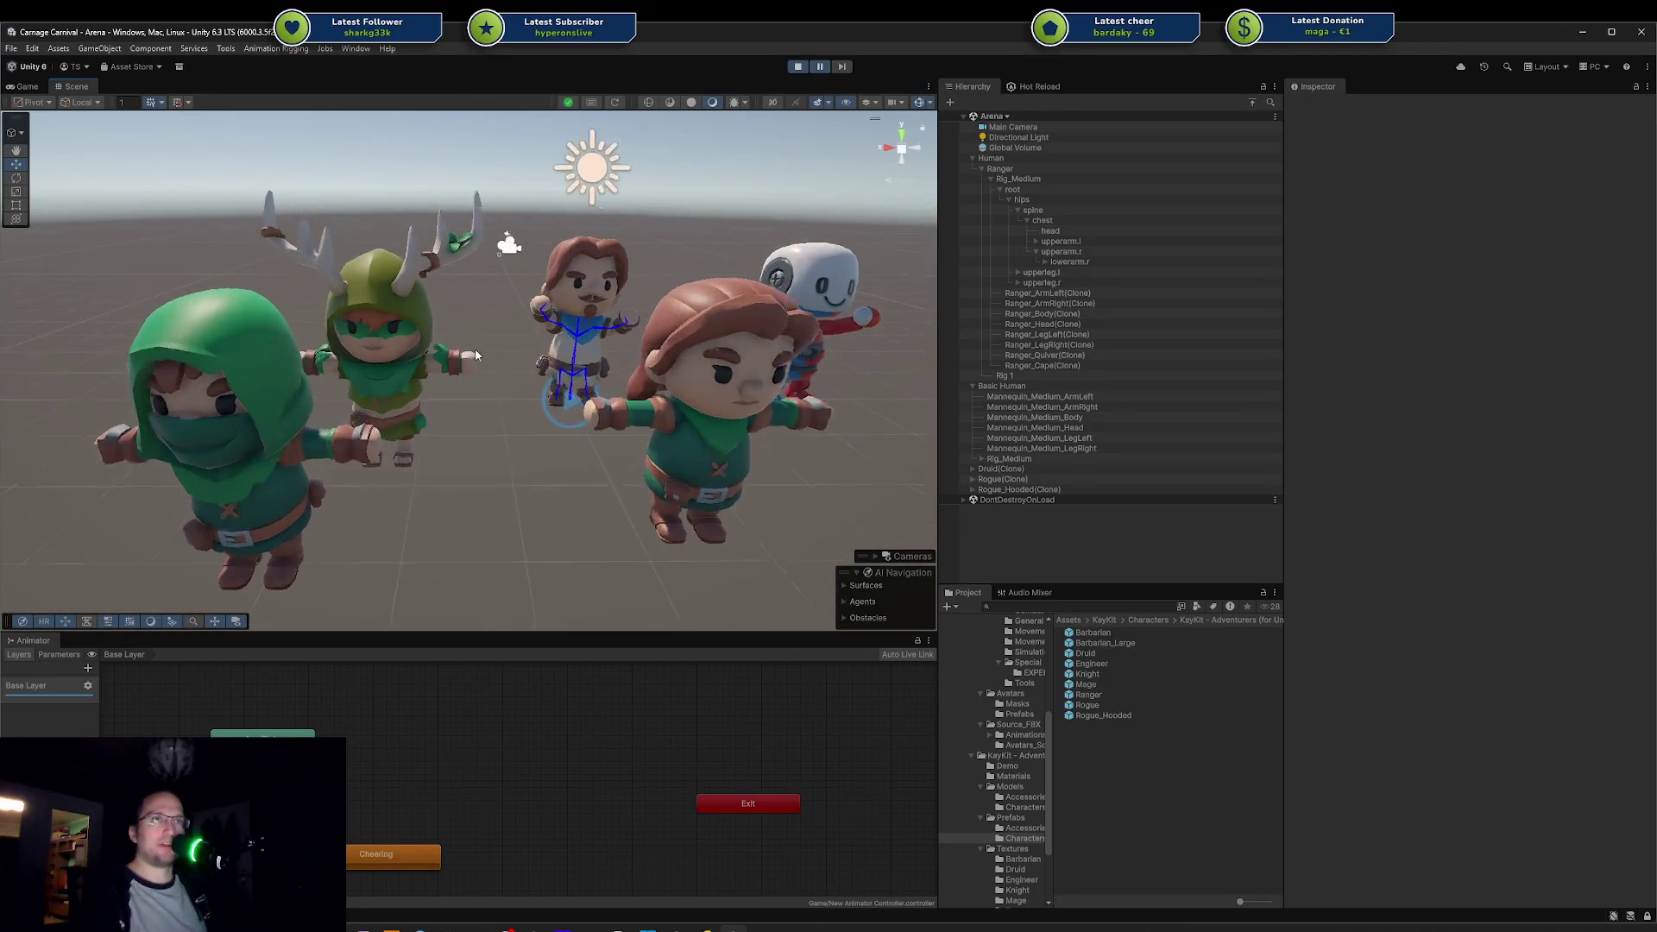
click(457, 380)
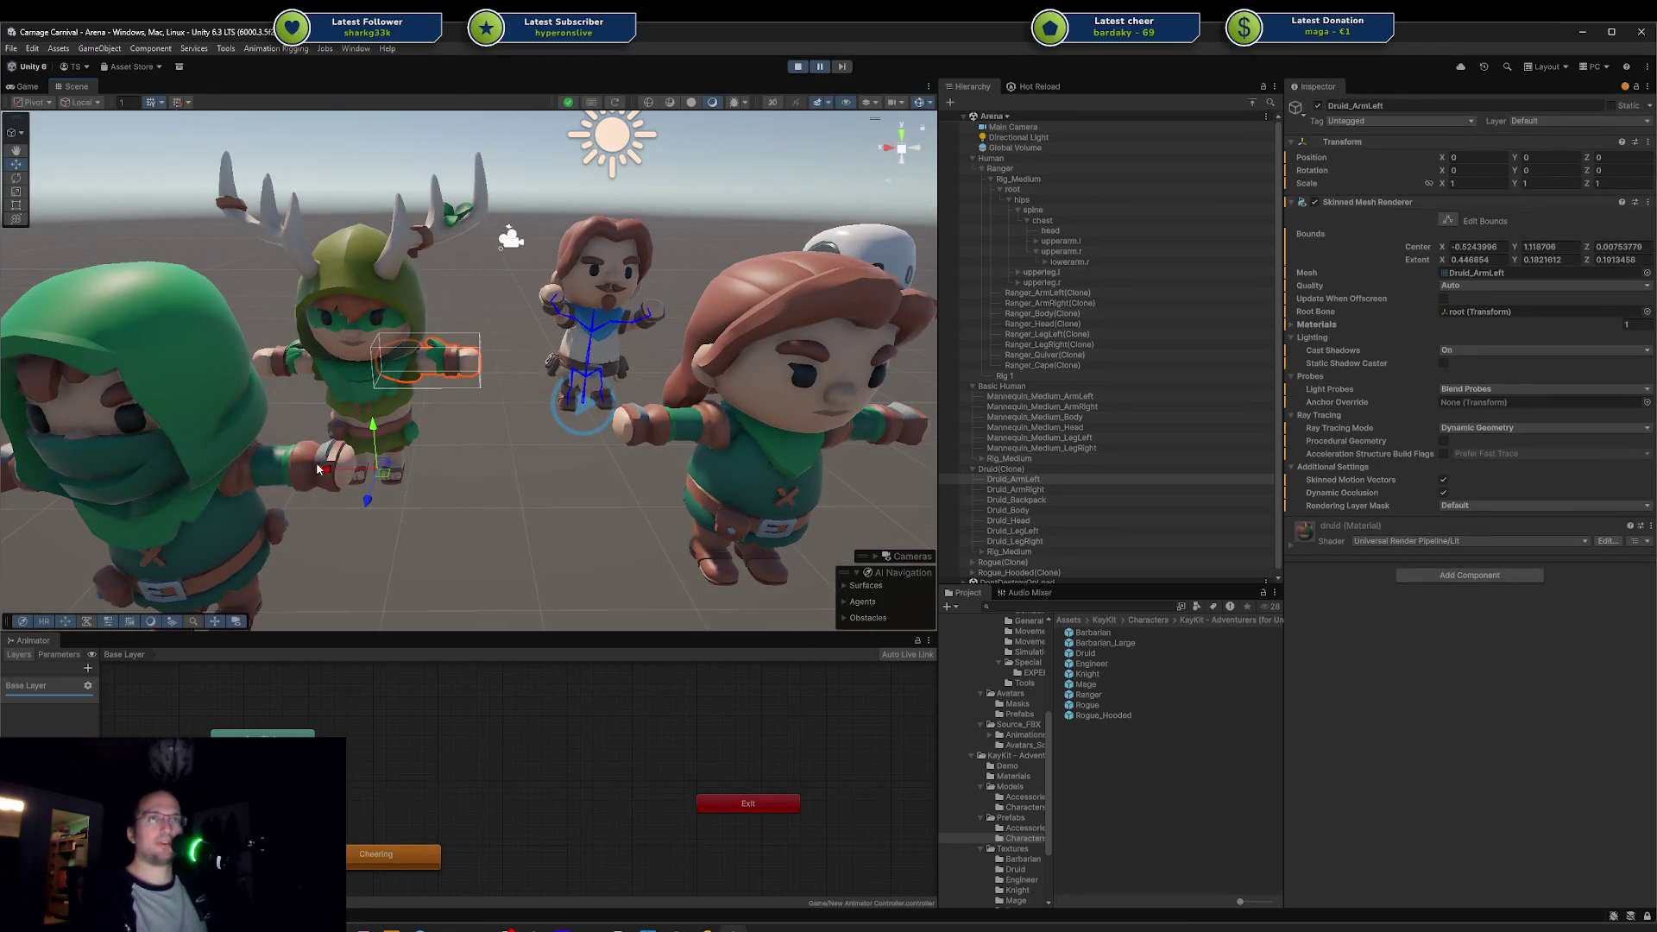
click(544, 304)
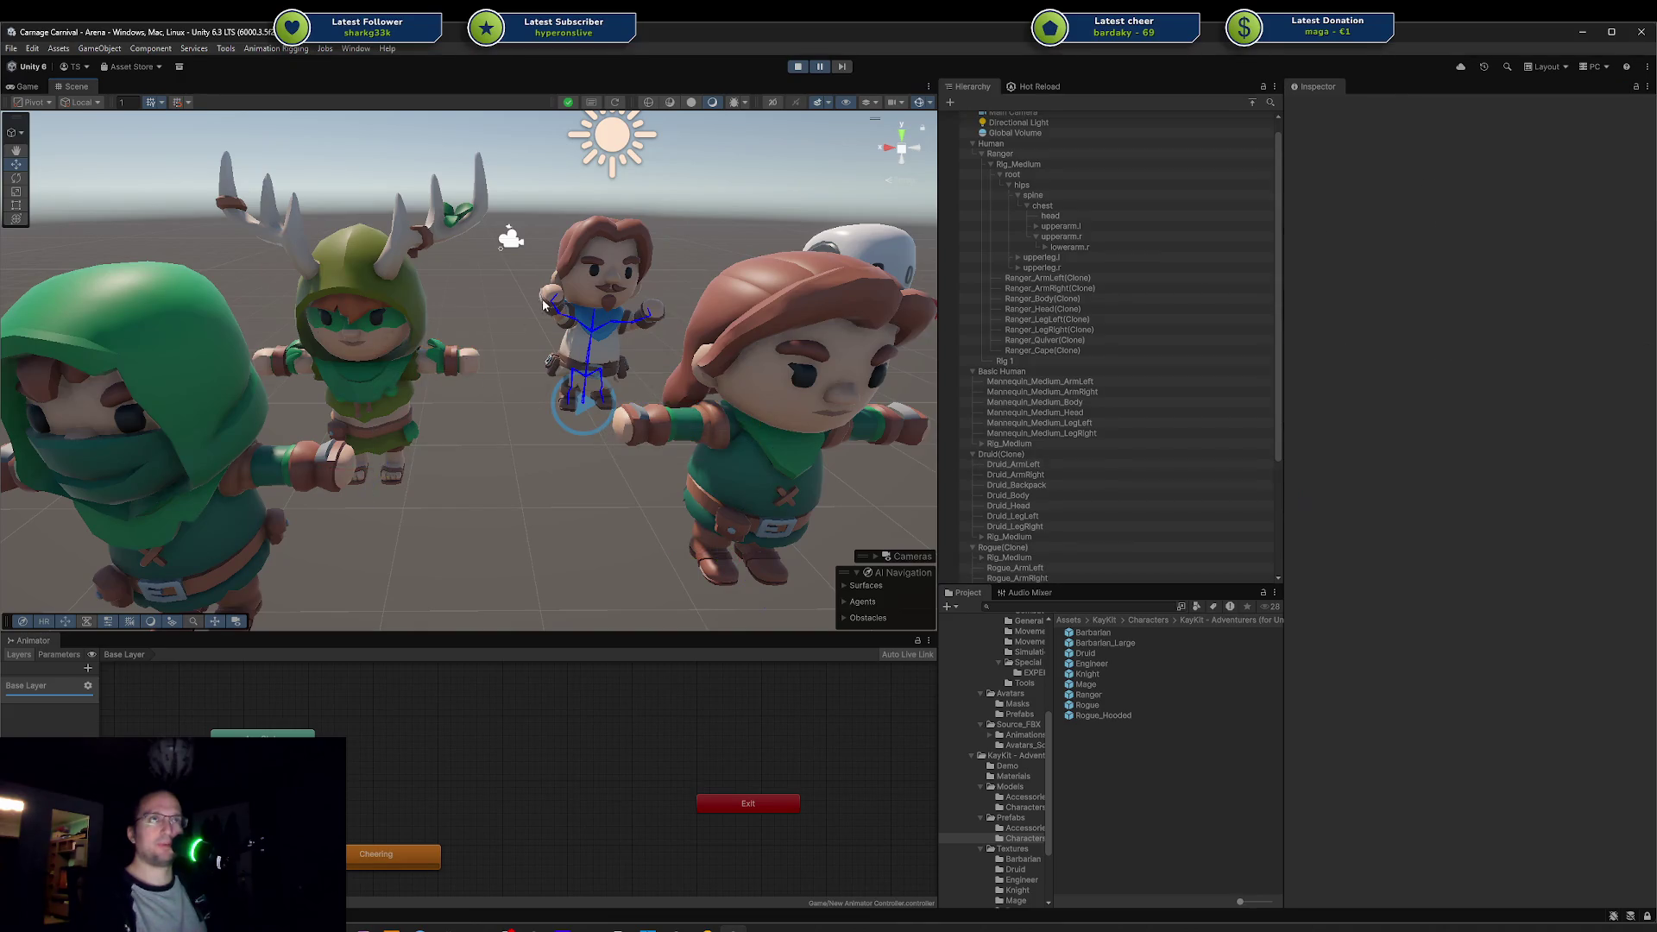
click(545, 300)
click(661, 320)
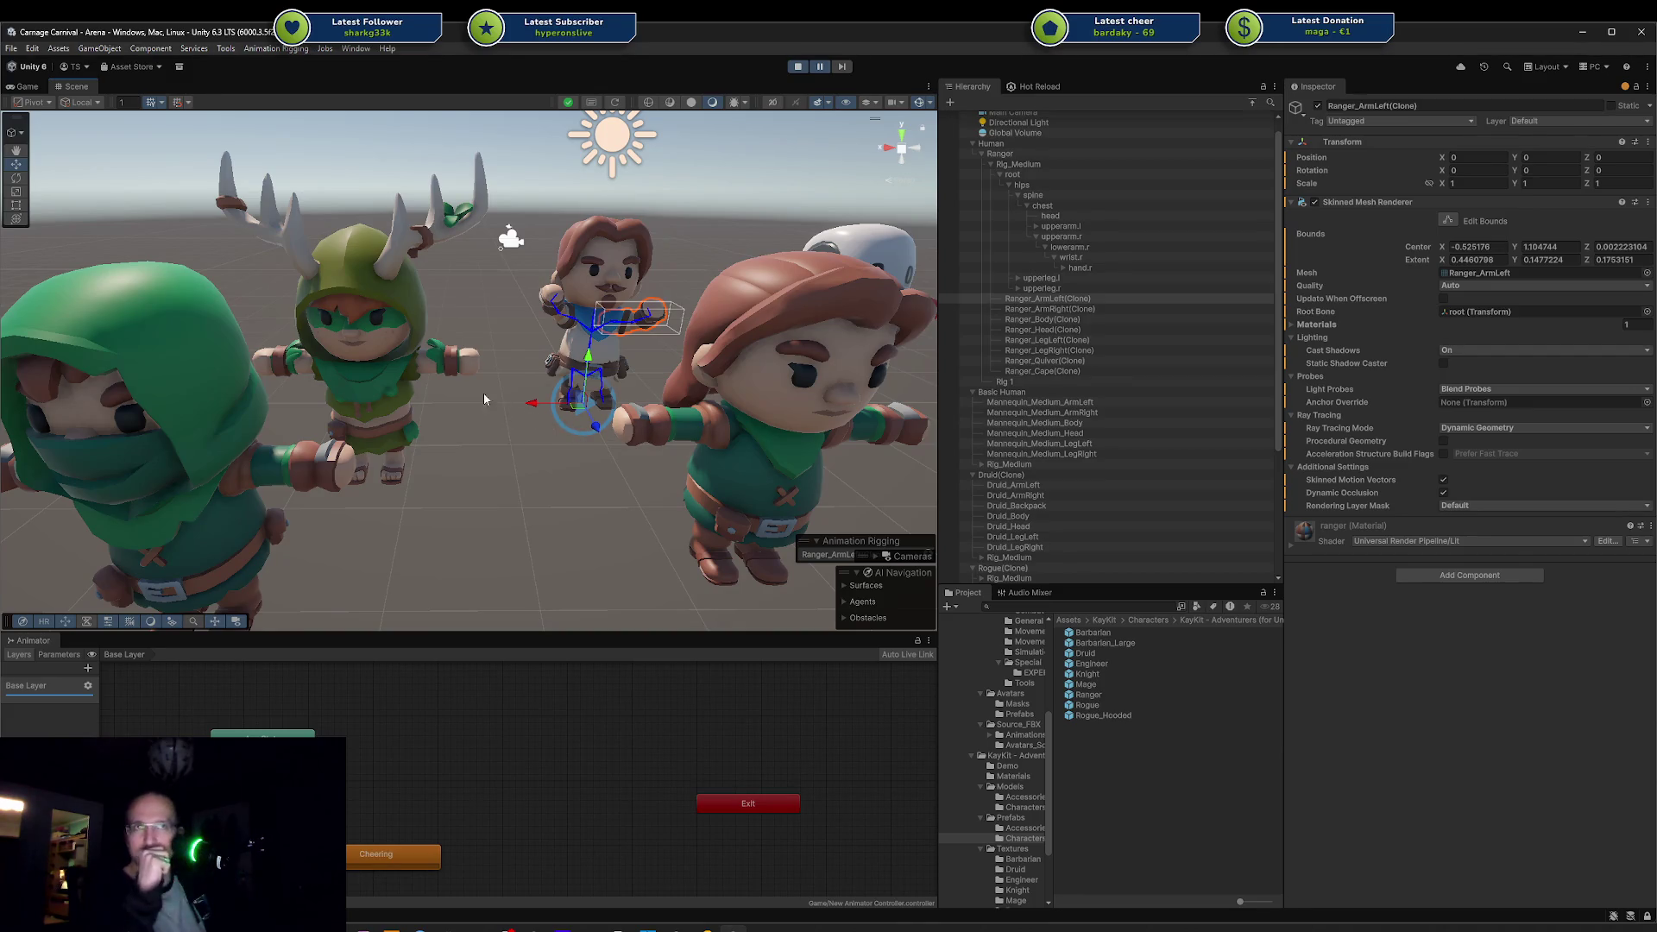
Step: Select the hooded rogue's and druid's left arms and frame the druid's arm
scroll(471, 385, up, 4)
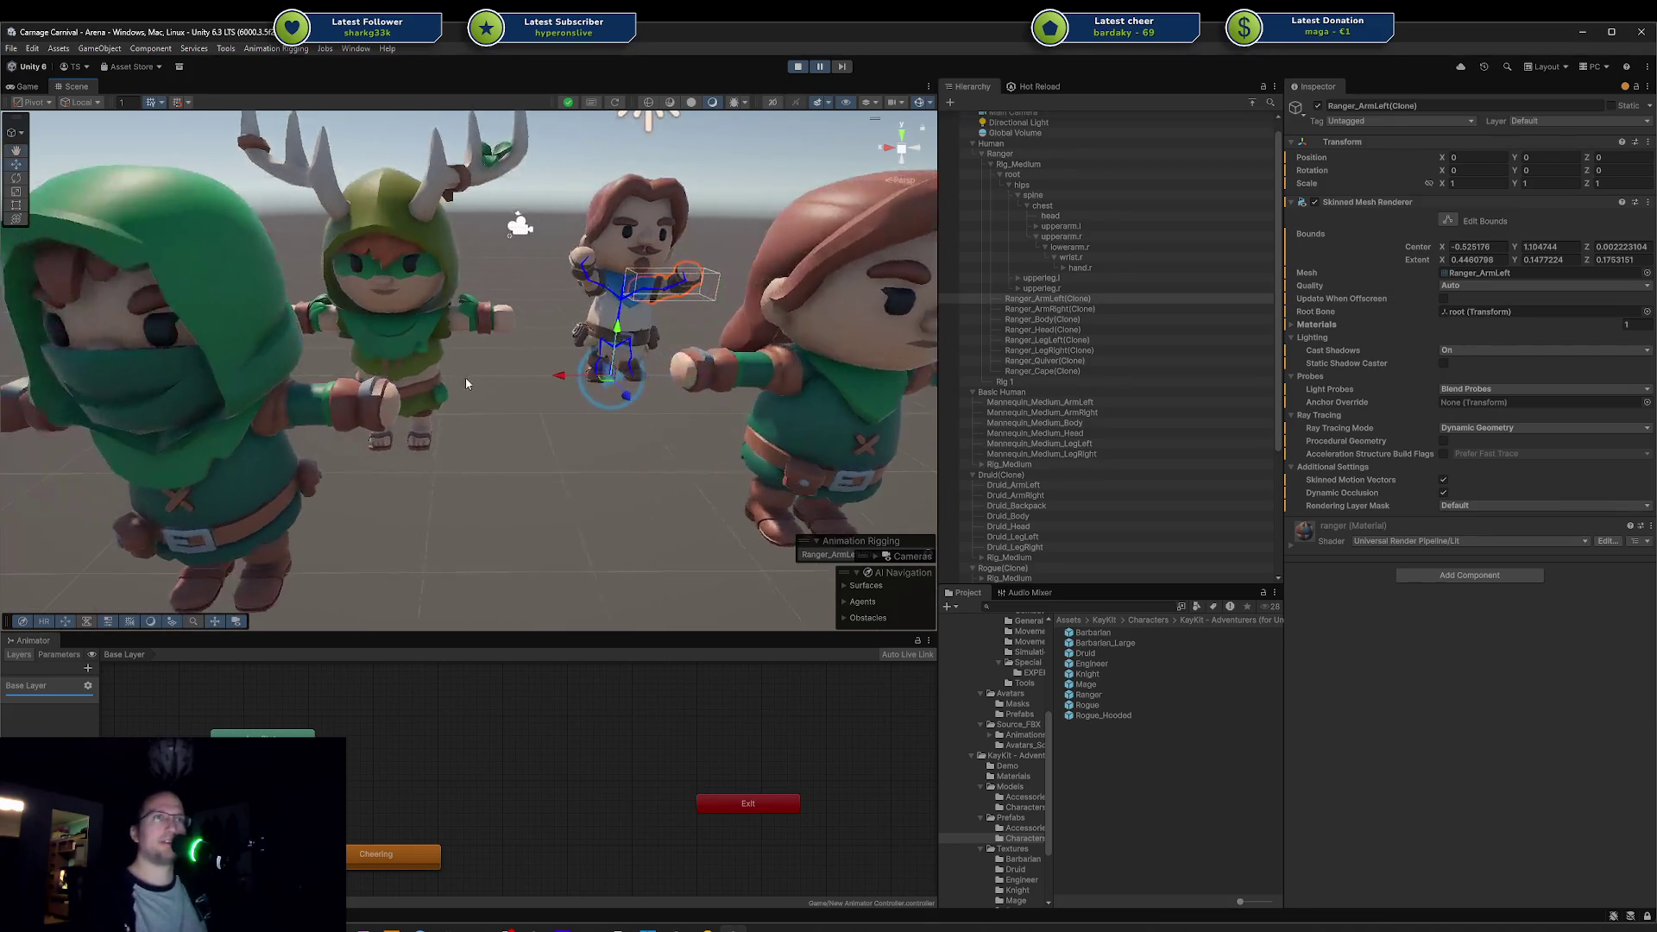
scroll(467, 381, up, 3)
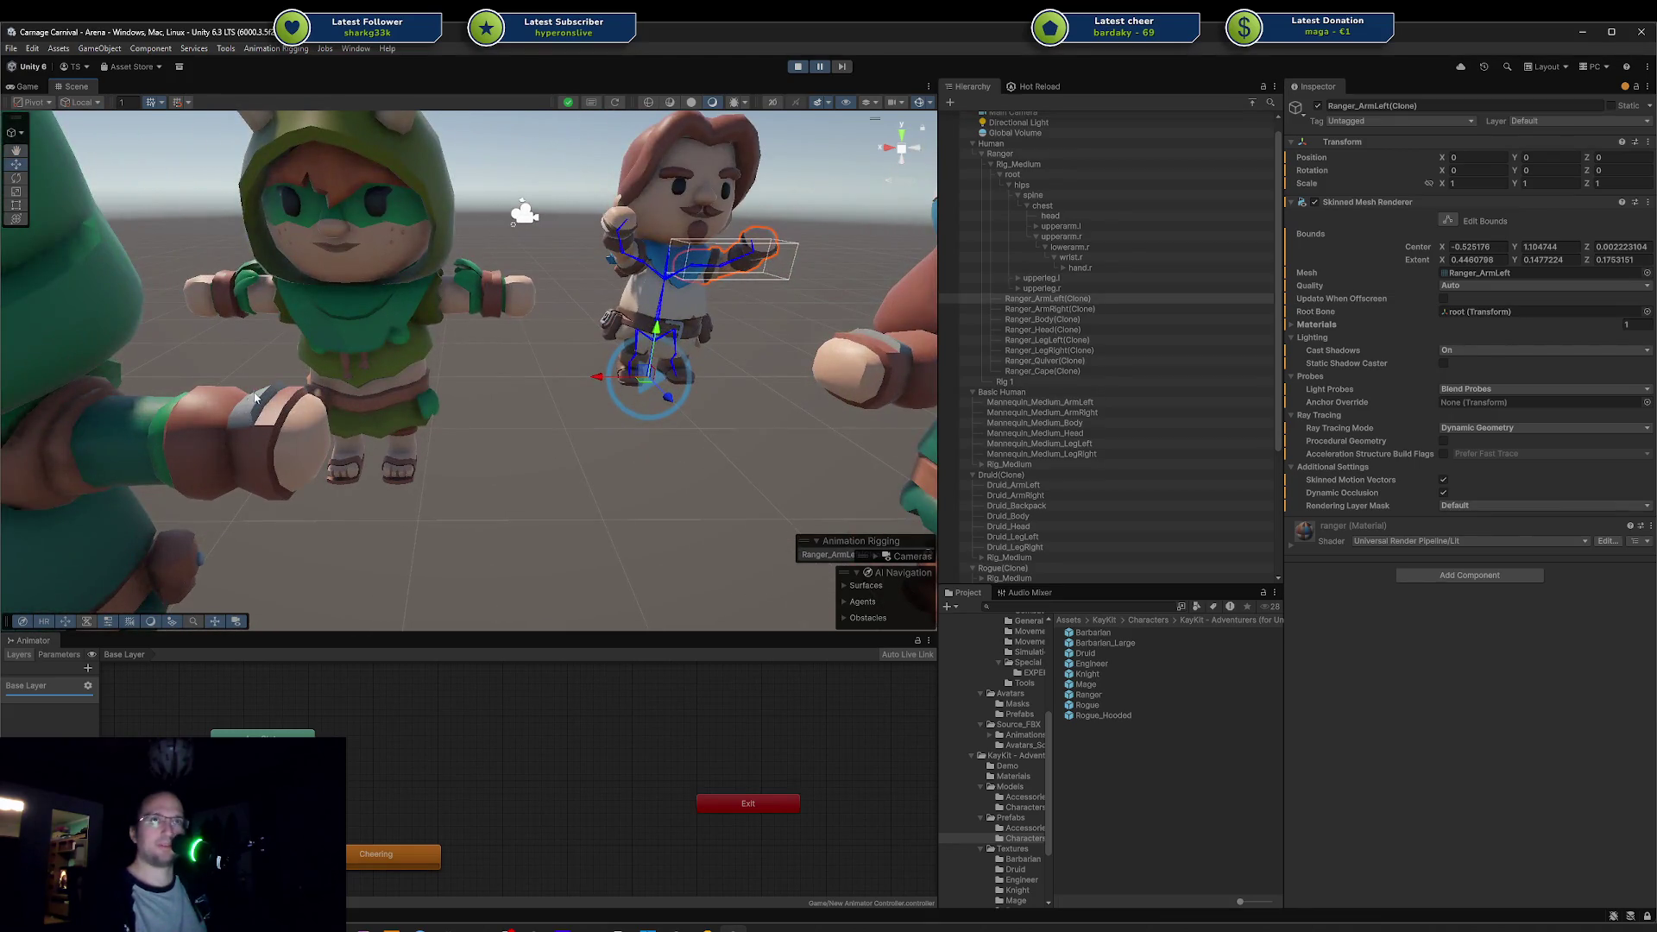
click(256, 397)
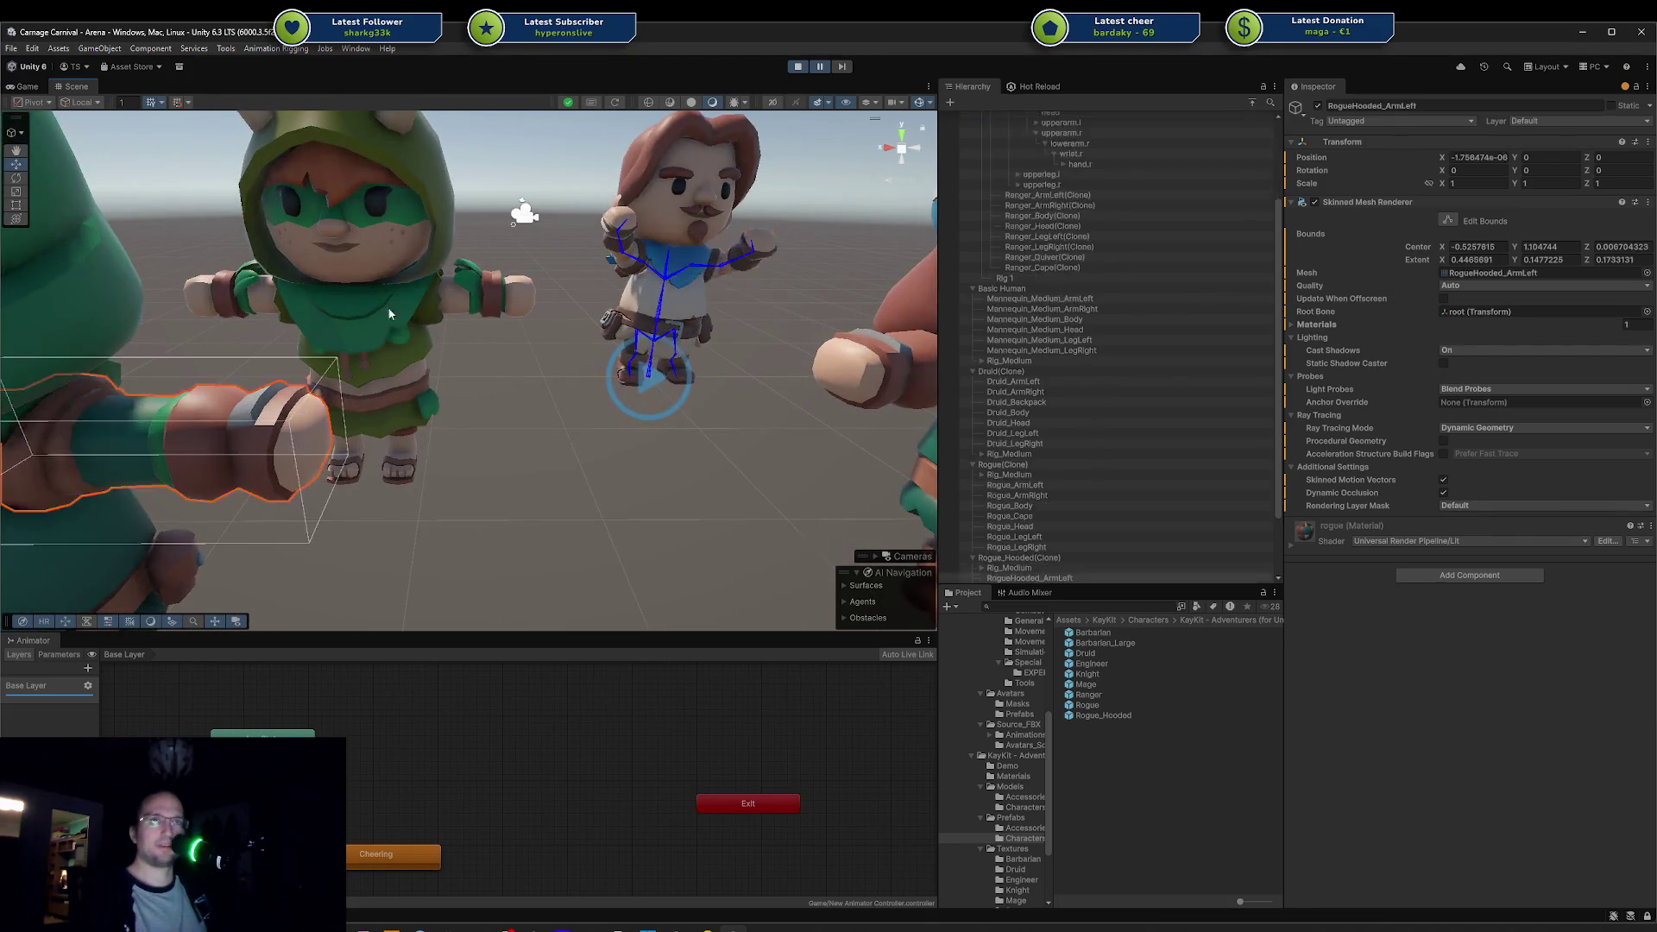
click(476, 287)
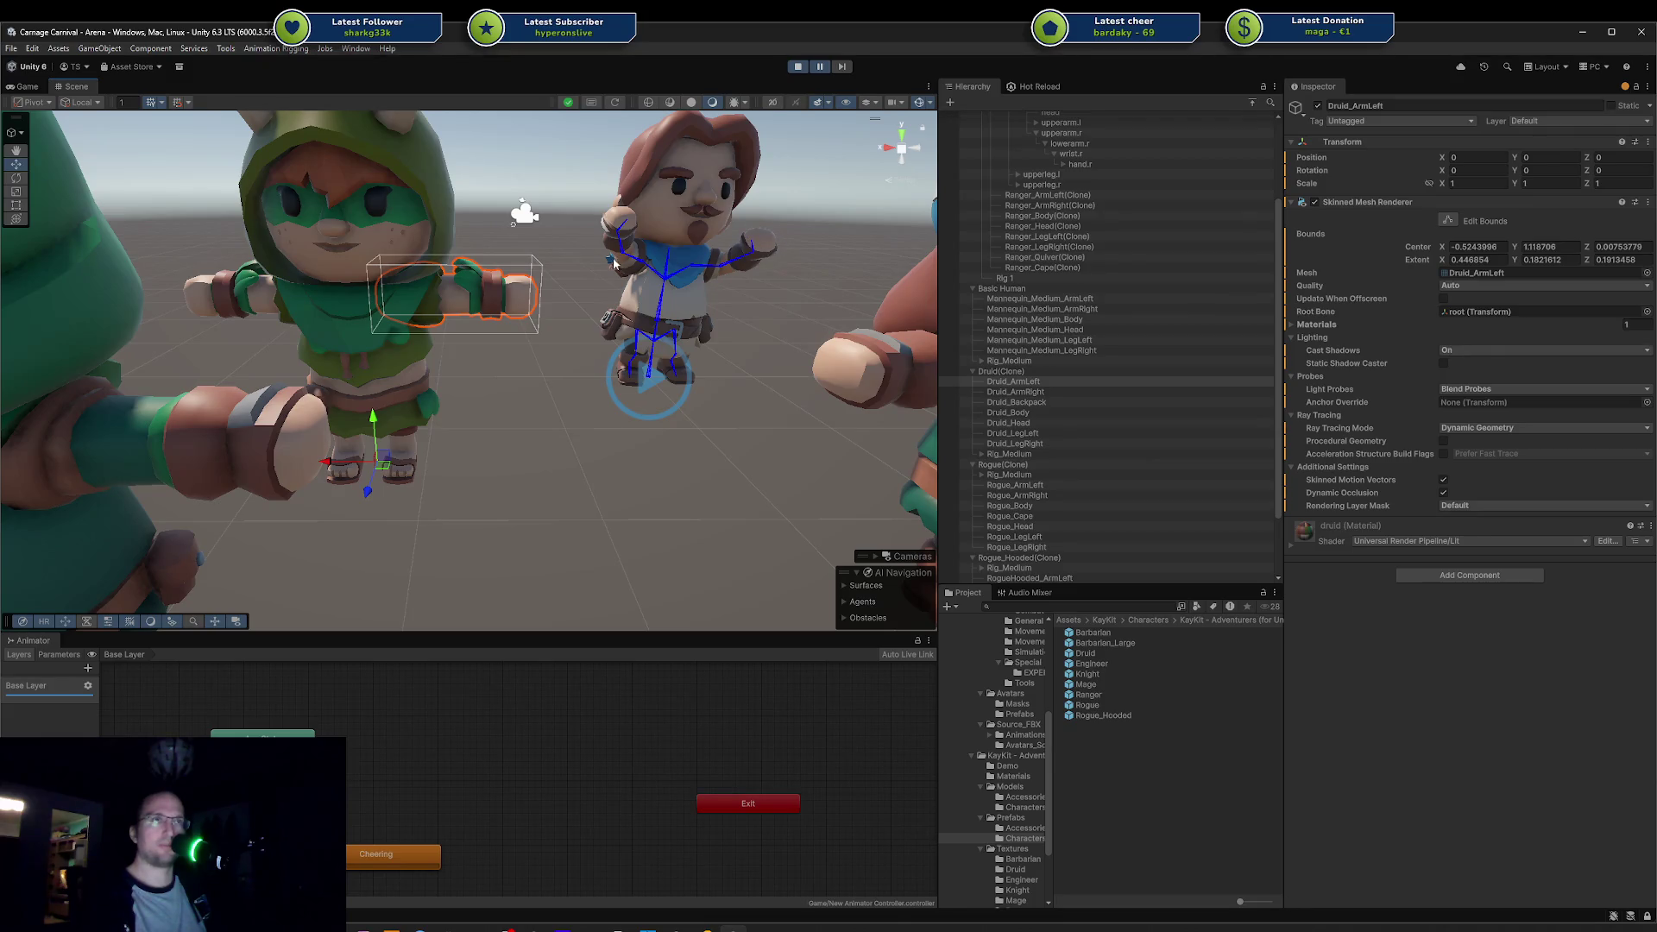
key(f)
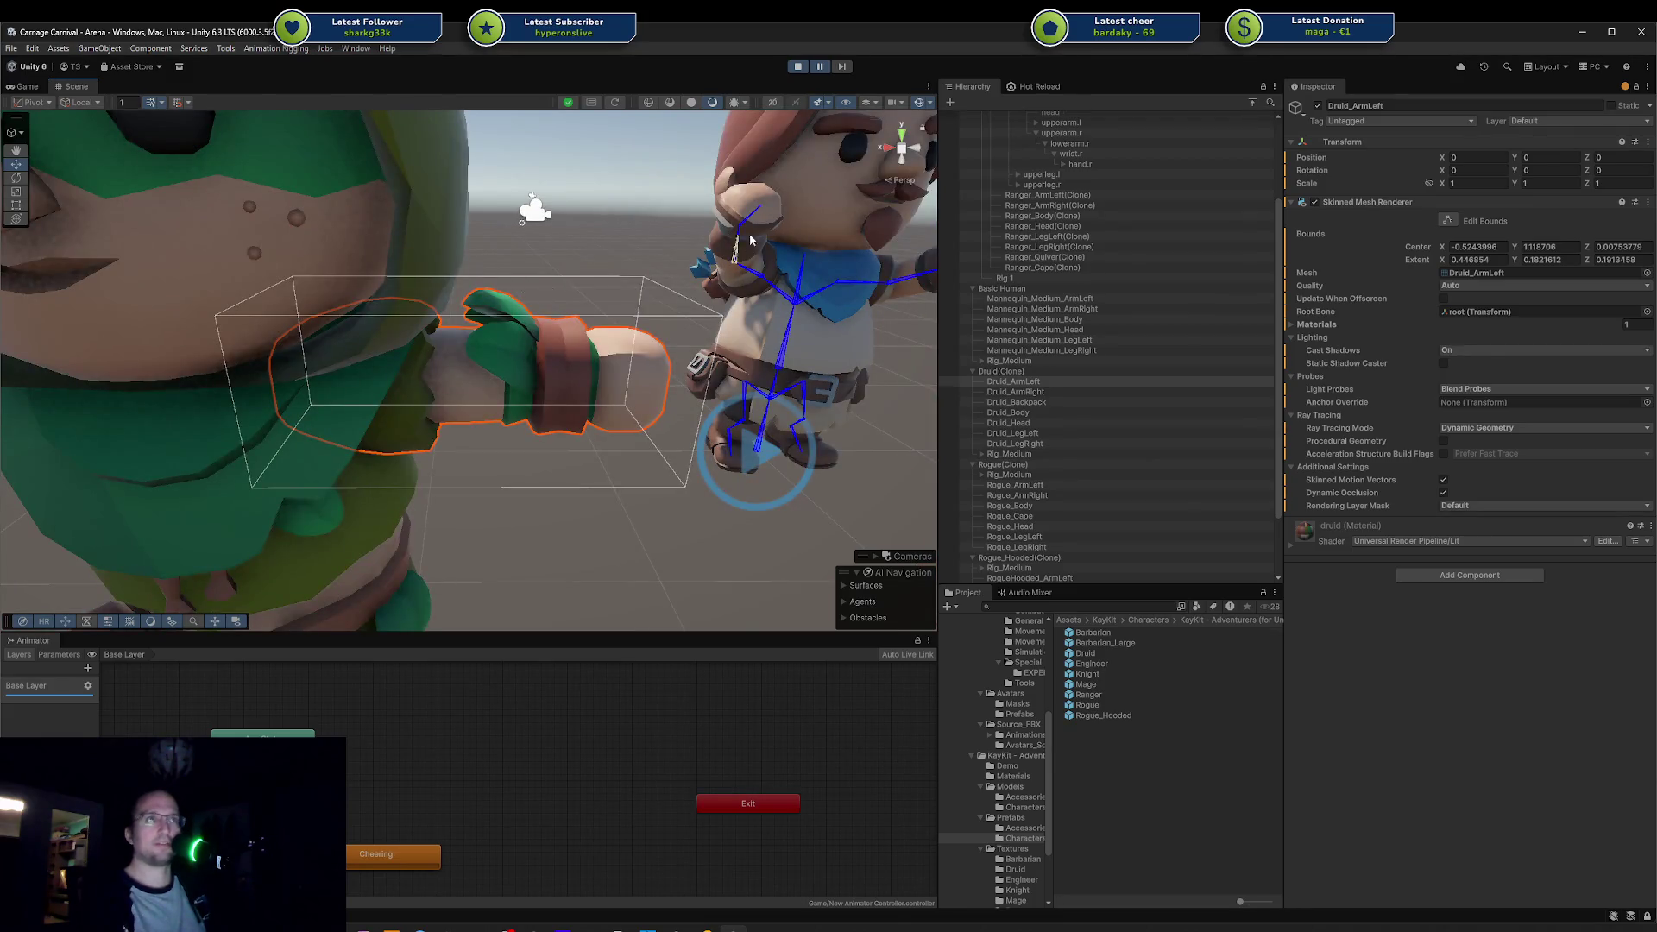
Step: Frame the ranger's and rogue's left arms and orbit to see each from the side
click(870, 241)
key(f)
drag(700, 276, 405, 236)
scroll(336, 316, down, 3)
mouse_move(339, 310)
mouse_down()
mouse_move(266, 344)
mouse_move(735, 385)
mouse_up()
scroll(735, 385, down, 5)
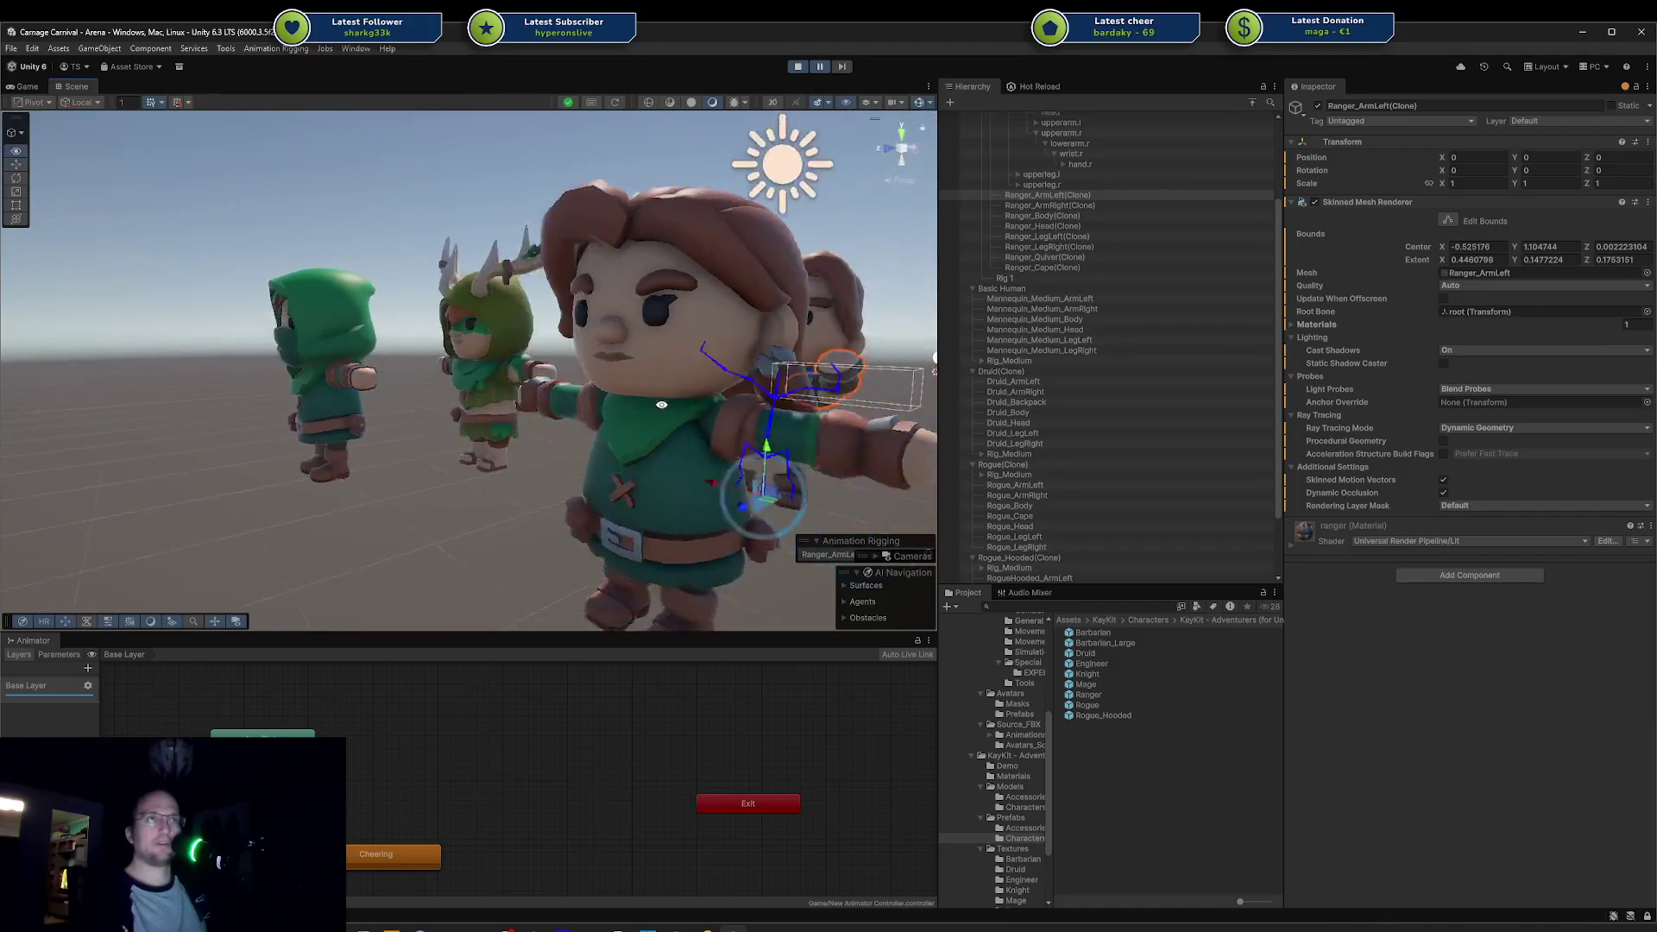
click(695, 427)
key(f)
mouse_move(583, 429)
mouse_down()
mouse_move(677, 433)
mouse_move(691, 481)
mouse_up()
scroll(666, 438, down, 6)
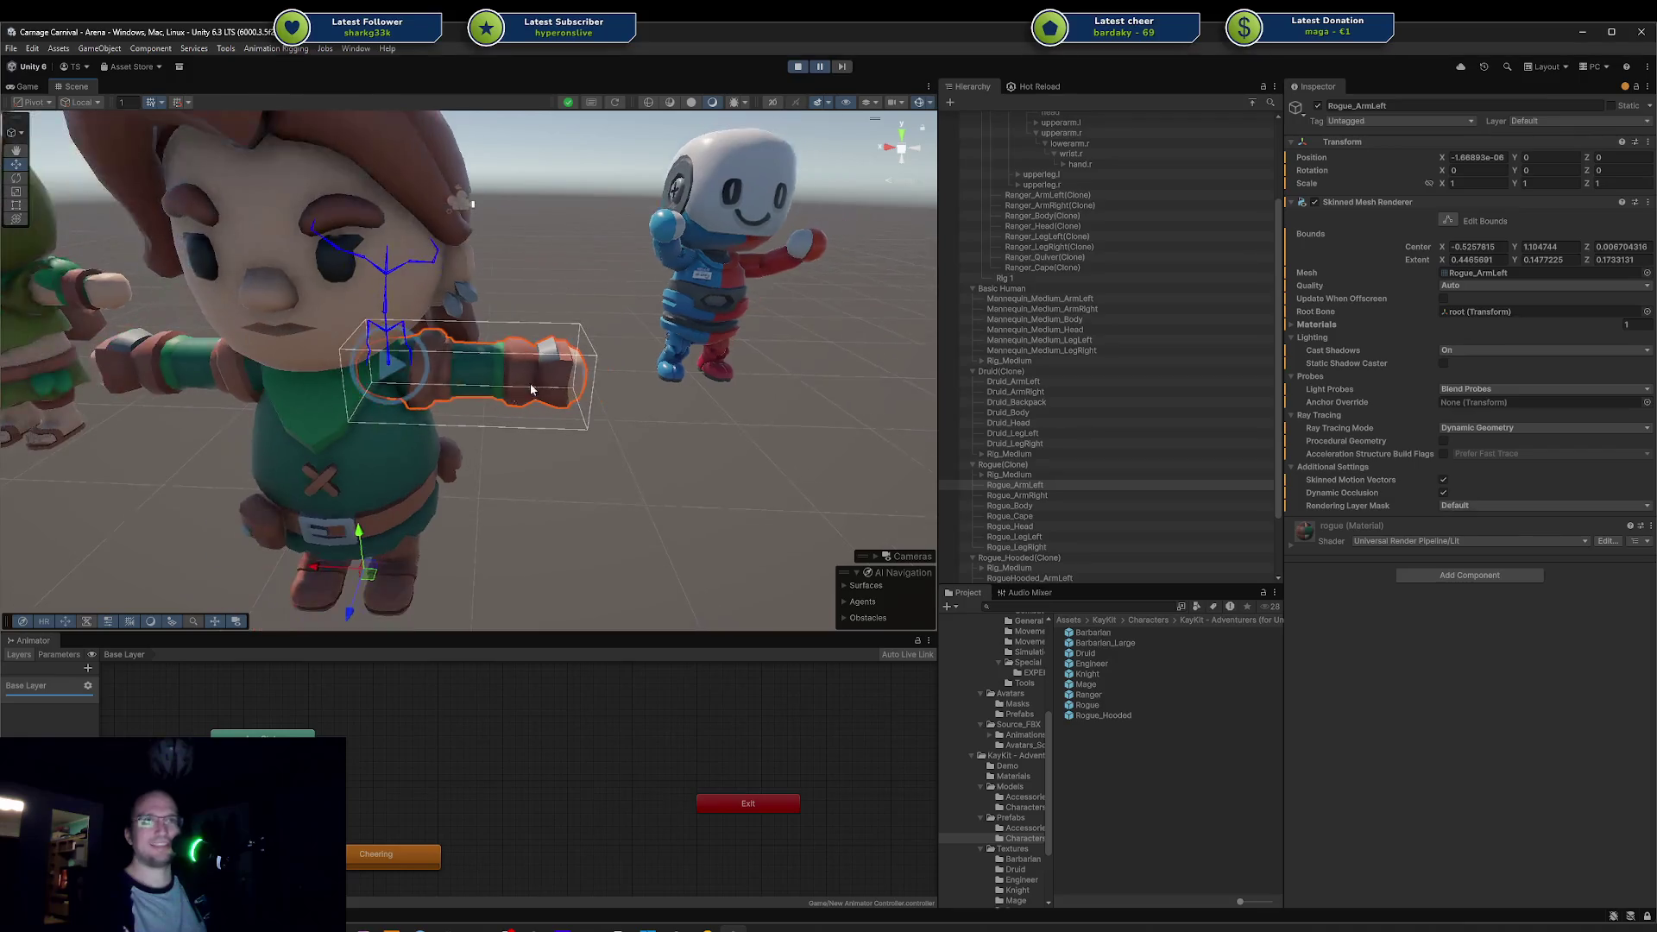
scroll(536, 387, down, 8)
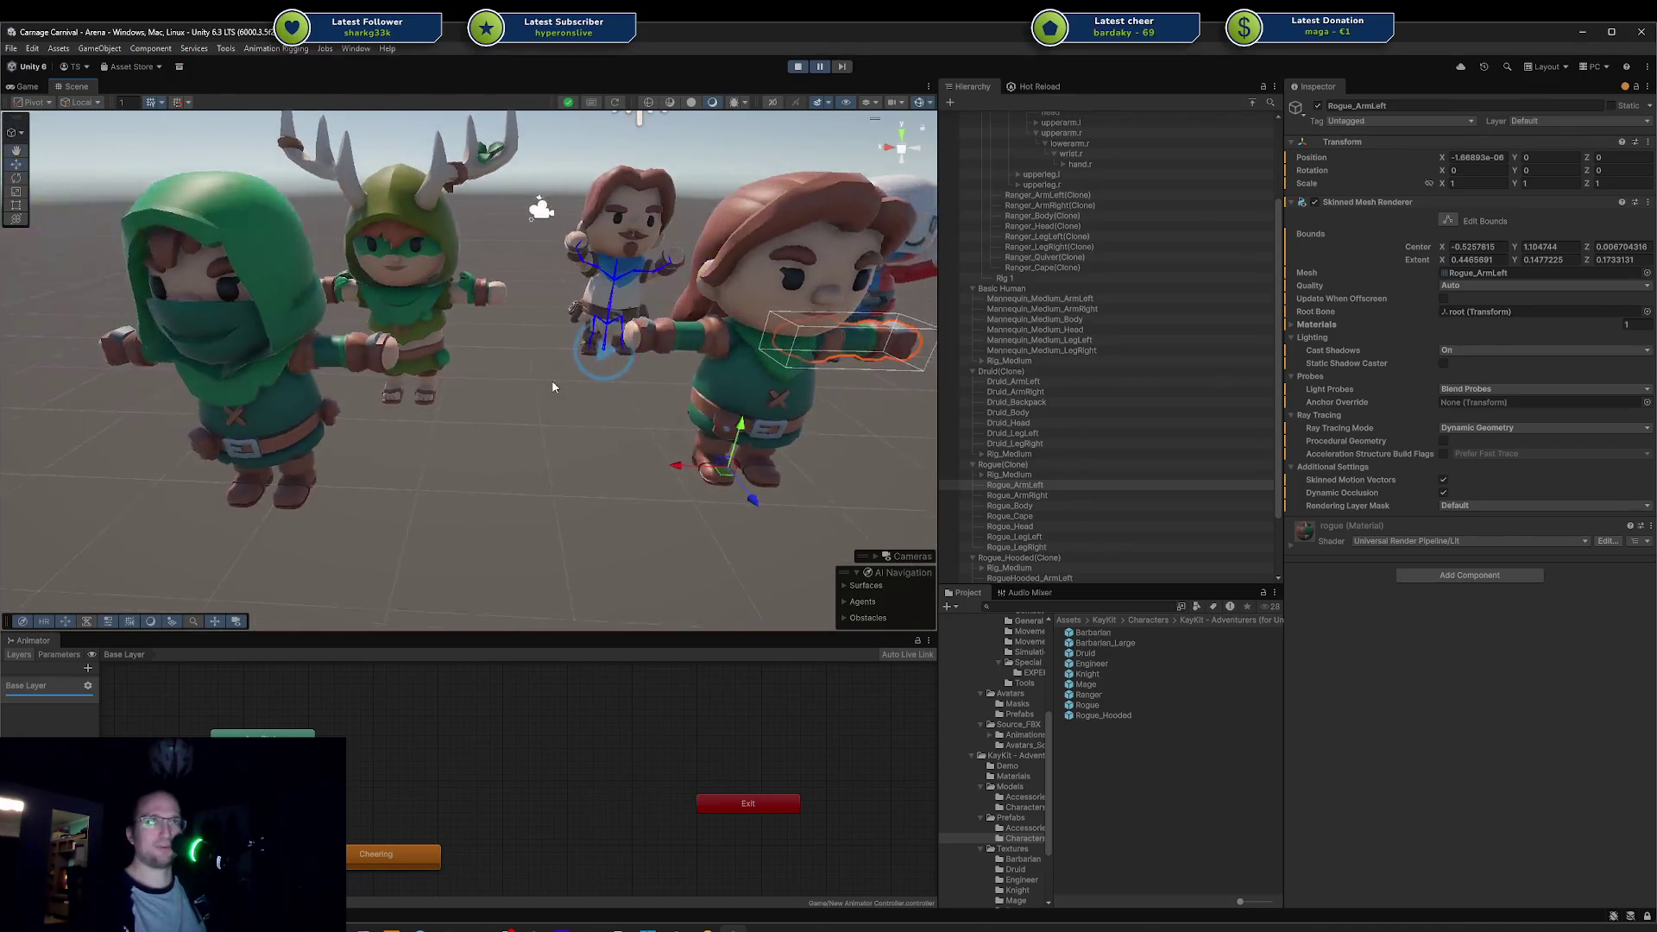
Step: Drag the Engineer and Barbarian prefabs into the scene beside the others
drag(602, 623, 160, 597)
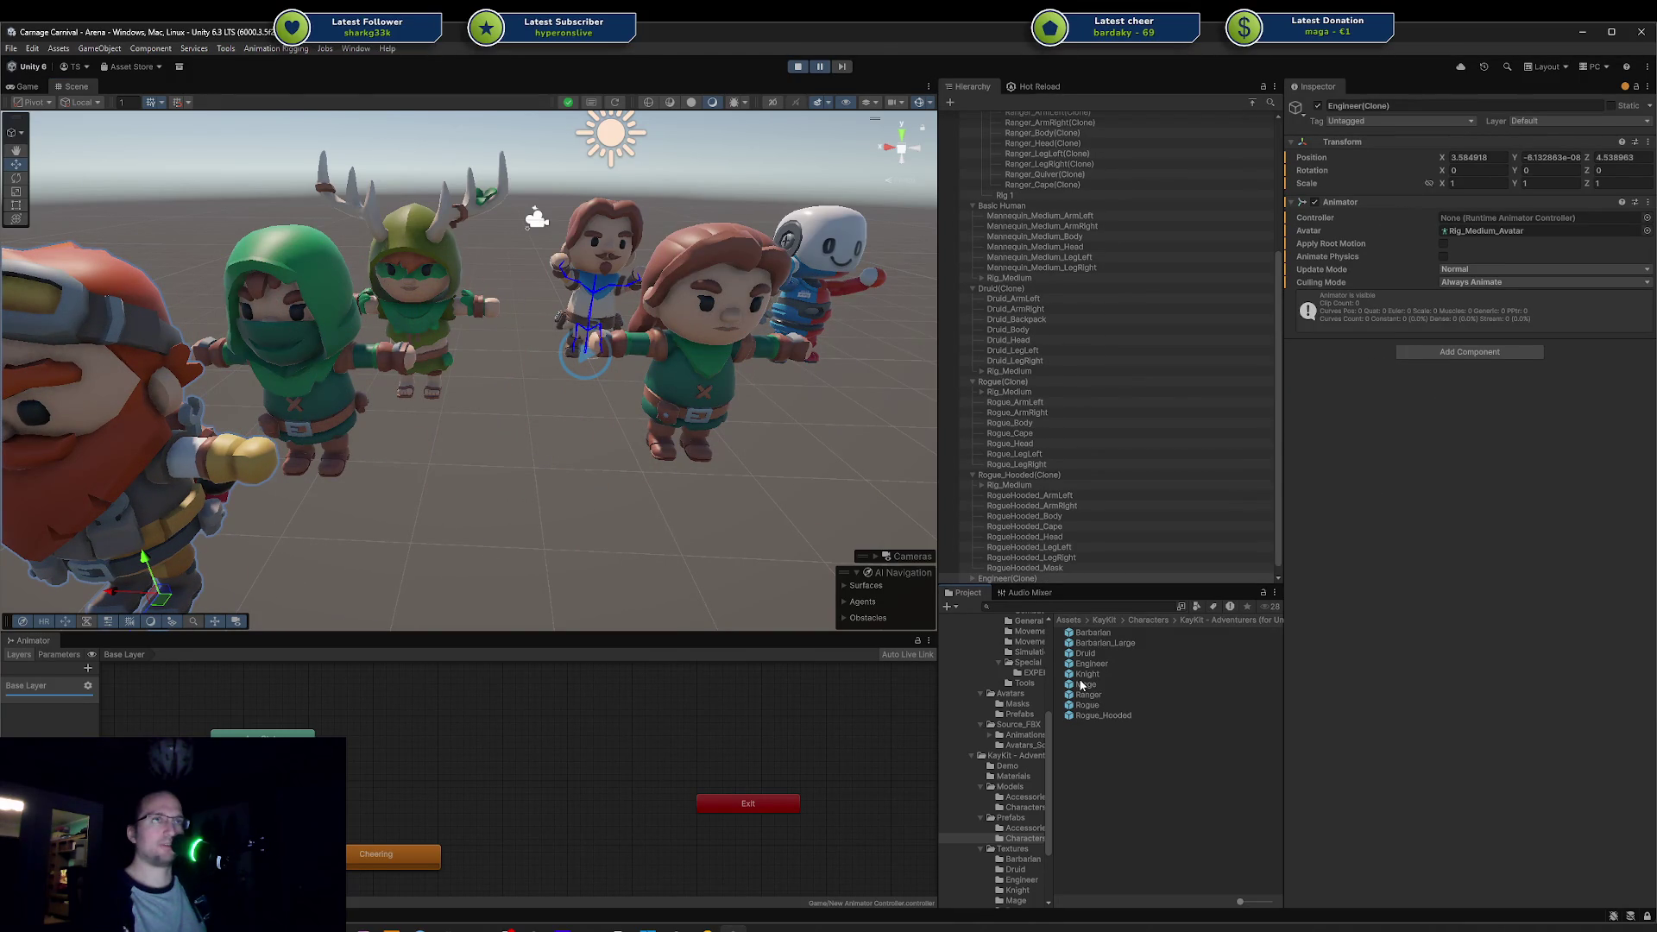
mouse_move(1100, 647)
mouse_down()
mouse_move(632, 577)
mouse_move(1001, 621)
mouse_move(1147, 670)
mouse_move(1100, 642)
mouse_up()
drag(783, 575, 555, 585)
drag(561, 467, 701, 452)
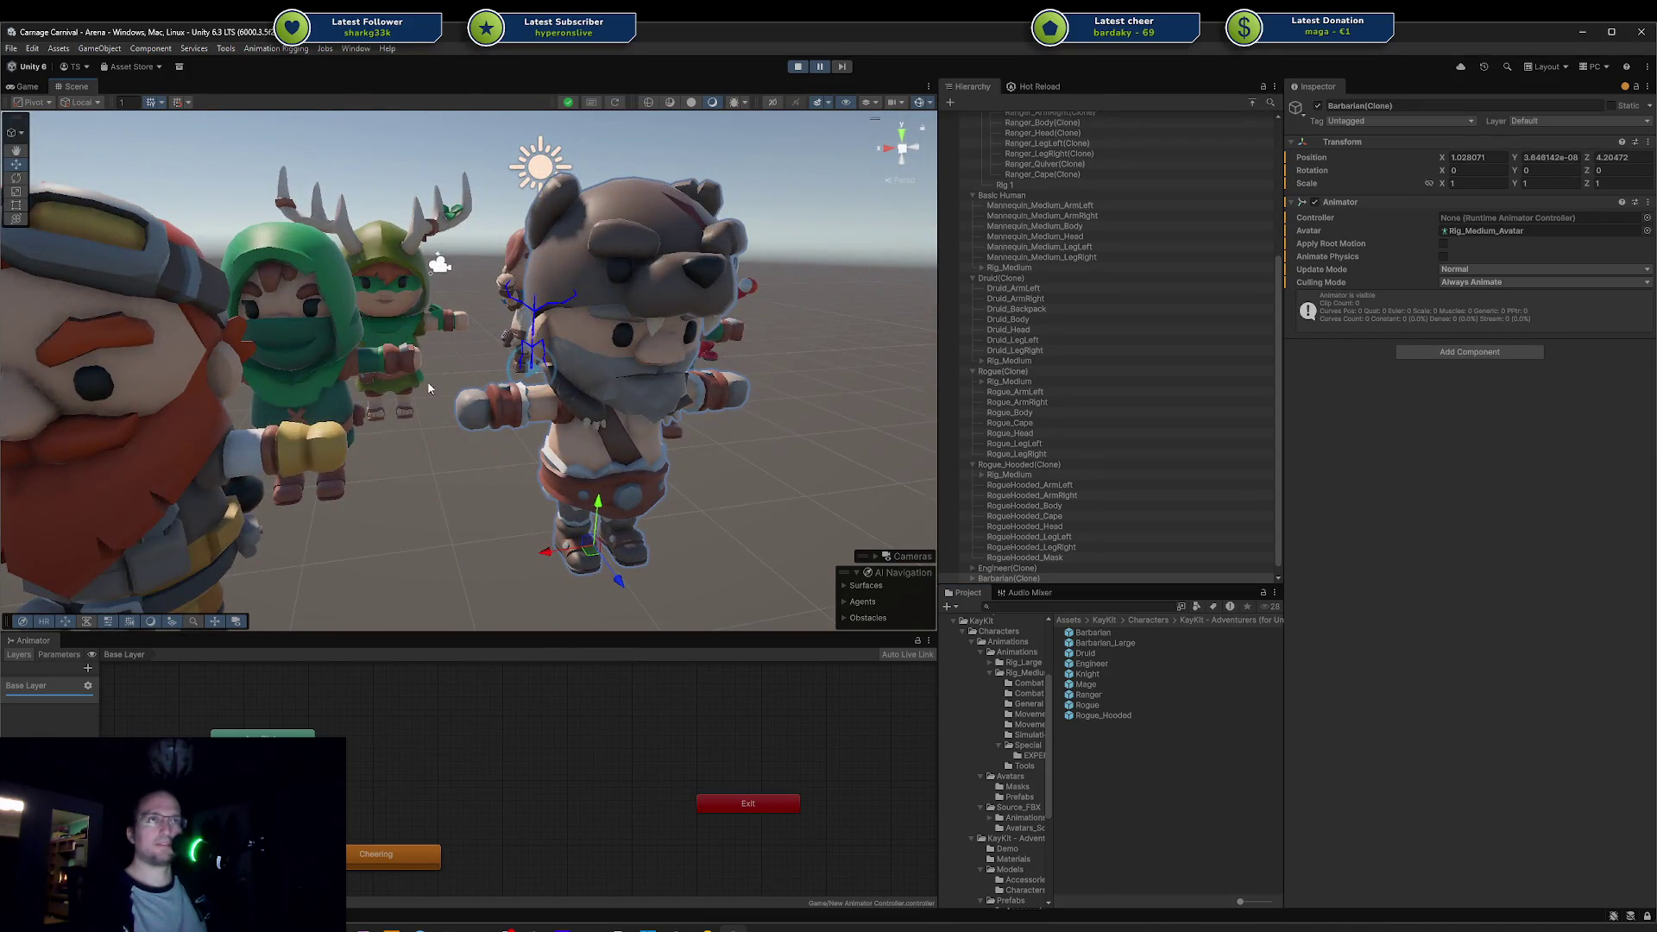
scroll(604, 440, down, 3)
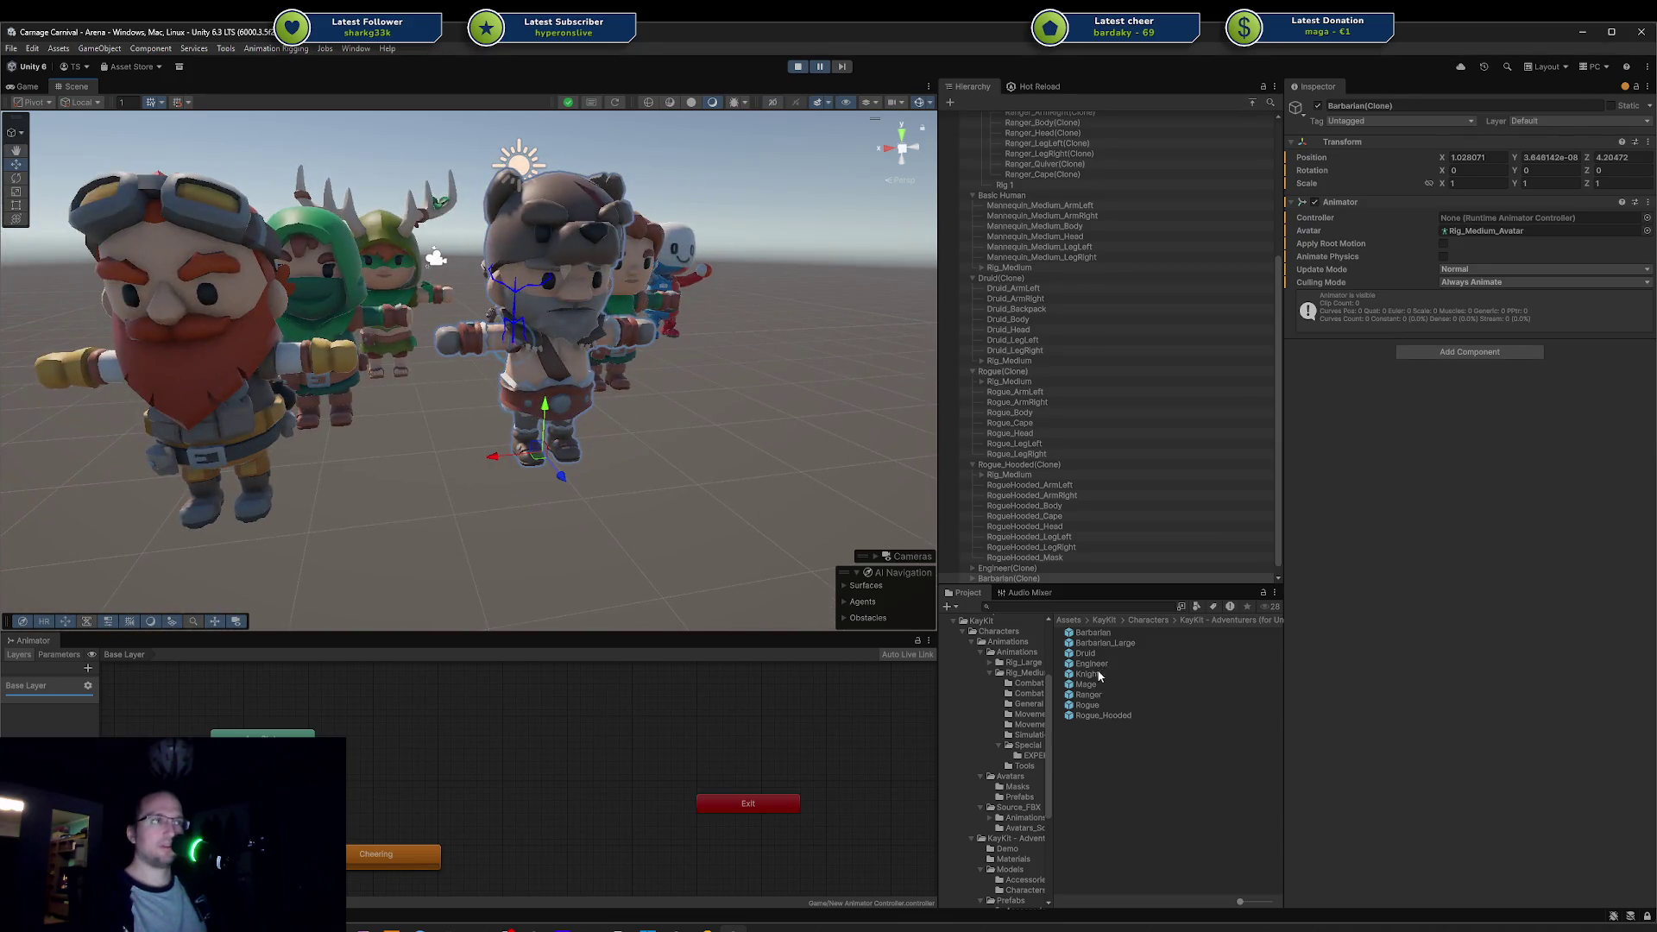
Step: Add the Knight to the scene, look at it, then delete it
drag(1087, 674, 618, 542)
mouse_move(685, 457)
mouse_down()
mouse_move(513, 492)
mouse_move(481, 401)
mouse_up()
scroll(515, 500, up, 3)
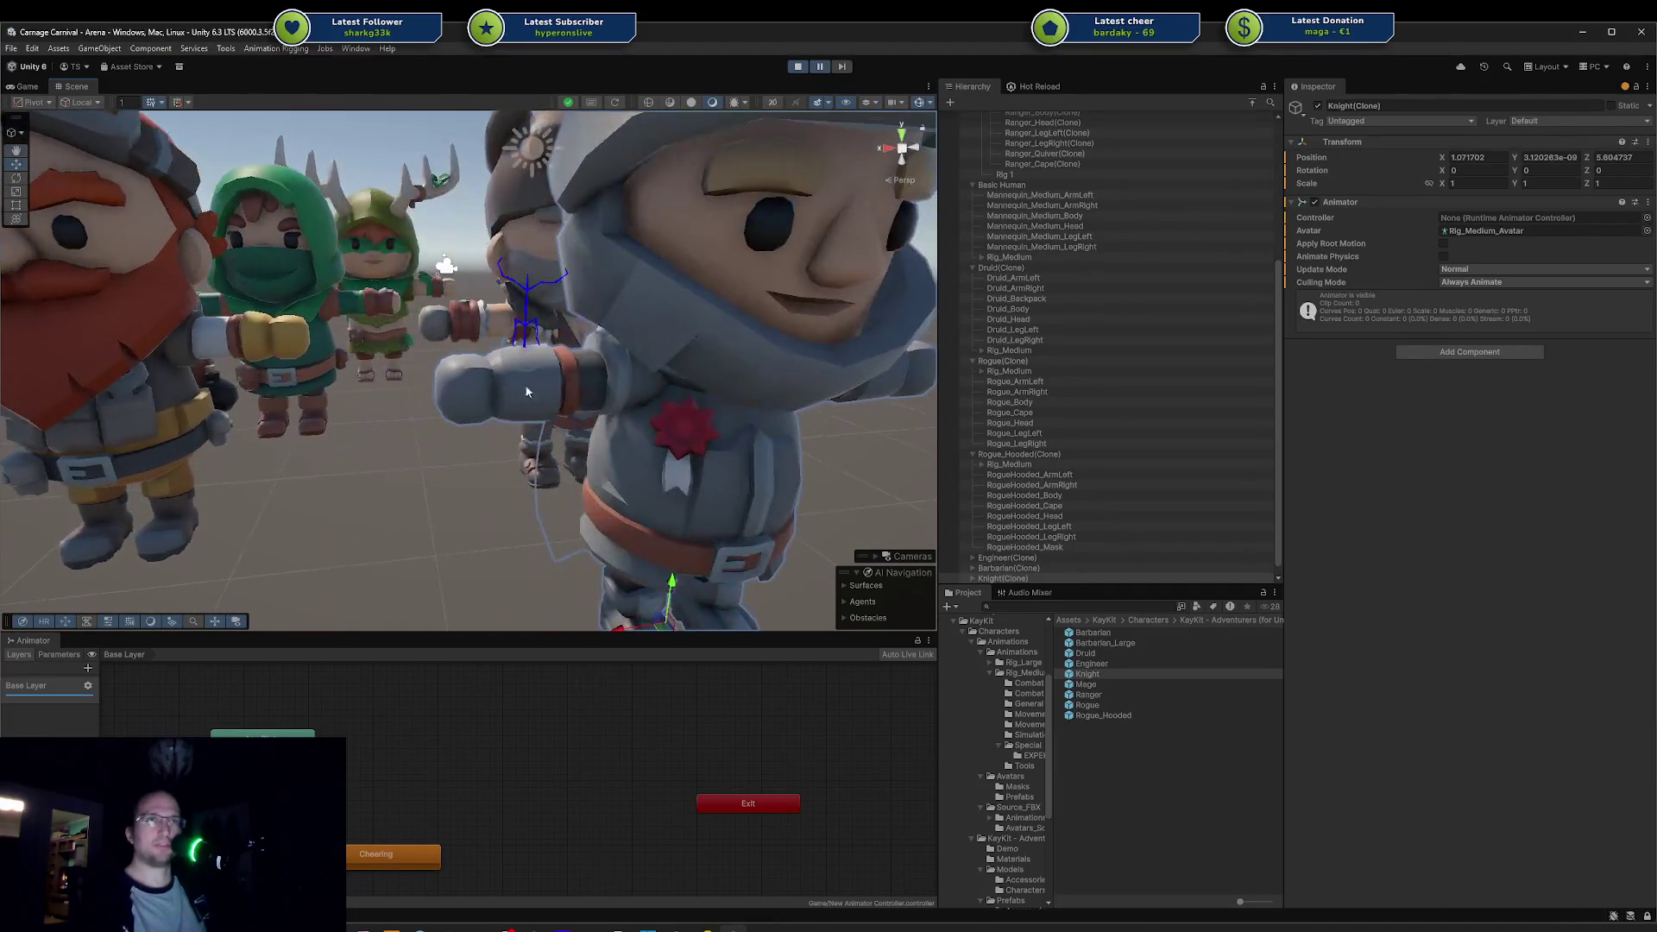
key(Delete)
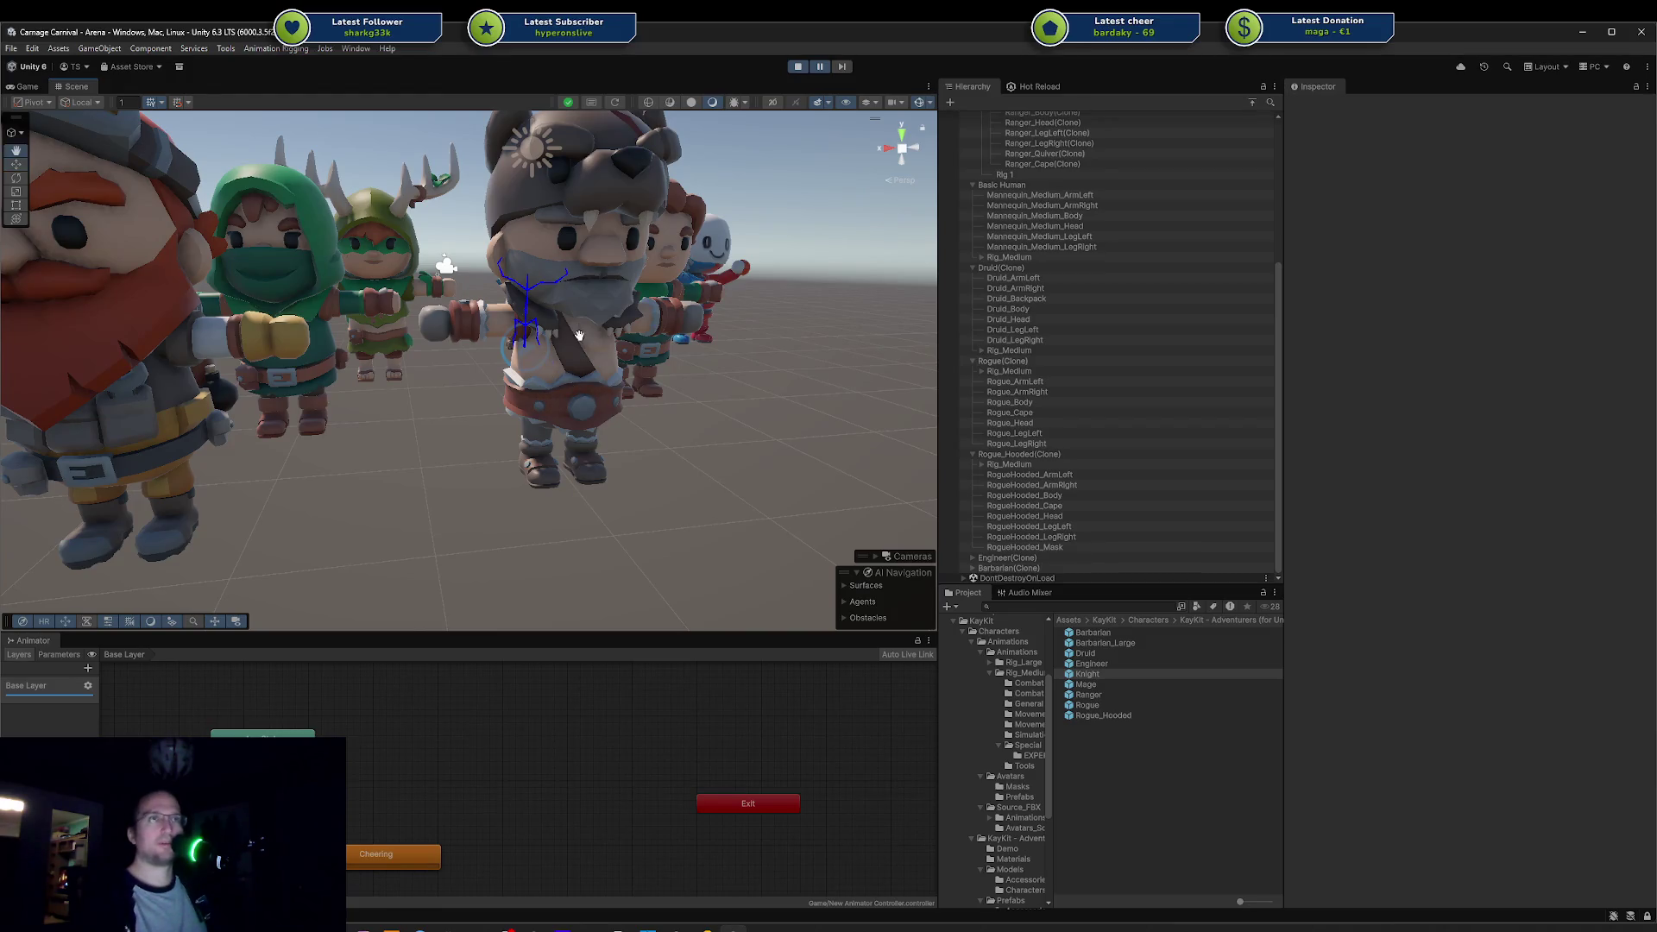
Step: Frame the hooded rogue's left leg and Rig 1, then orbit to a frontal view of the lineup
scroll(582, 340, down, 2)
click(348, 366)
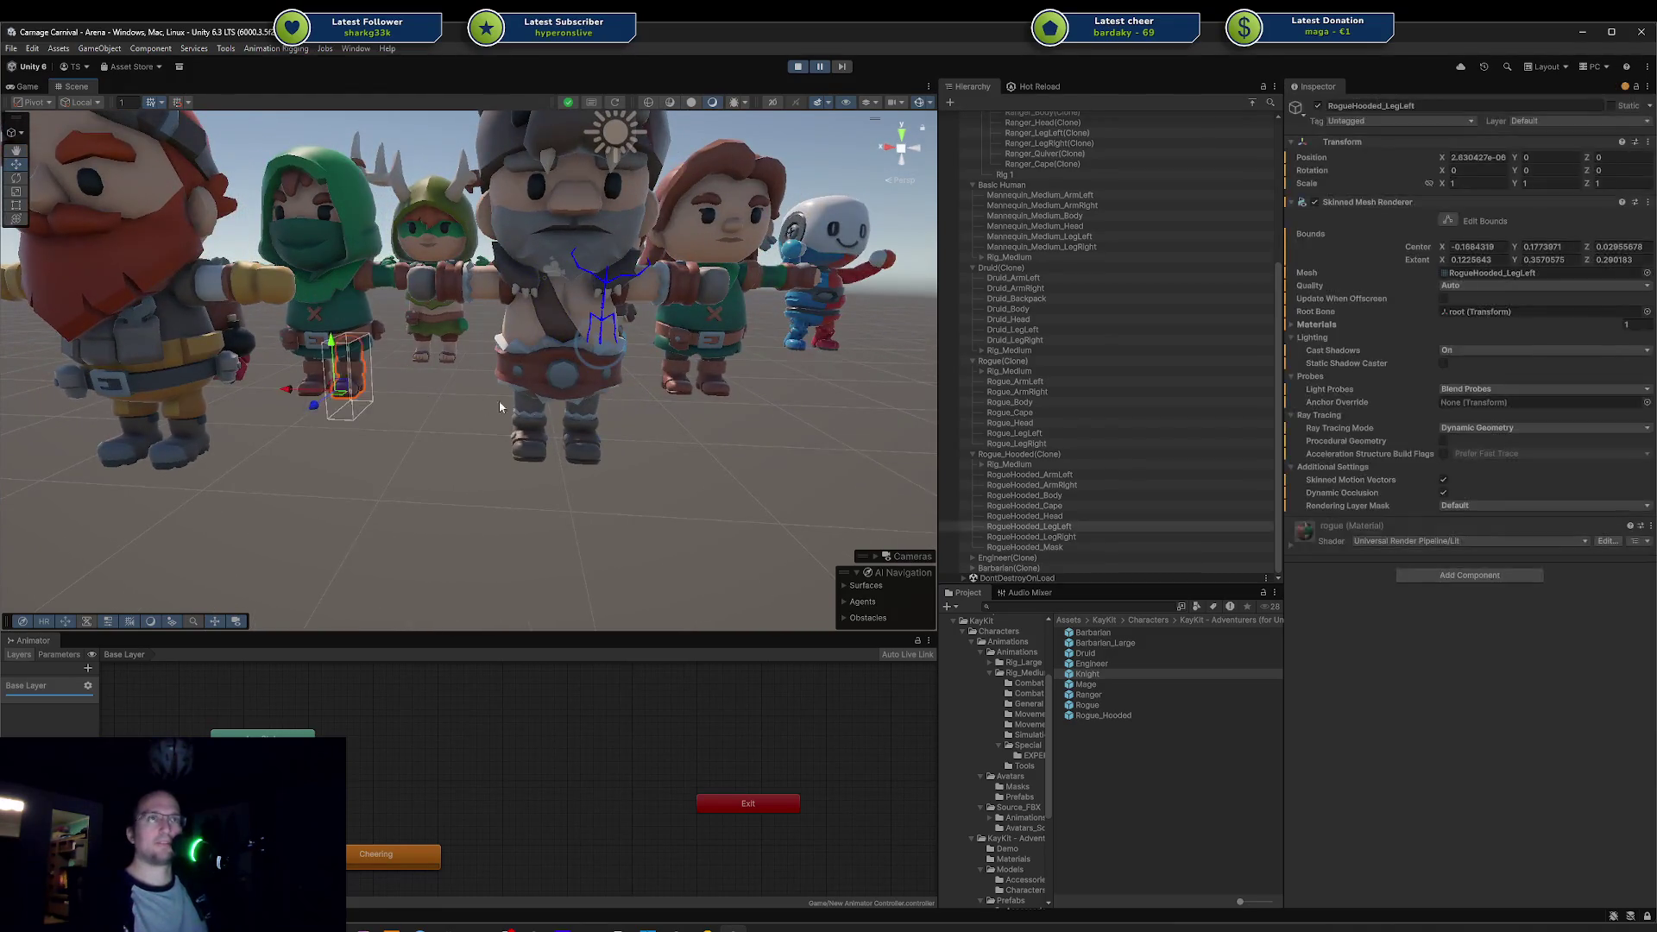
key(f)
mouse_move(662, 409)
mouse_down()
mouse_move(285, 377)
mouse_move(351, 440)
mouse_move(584, 414)
mouse_move(322, 403)
mouse_move(442, 456)
mouse_up()
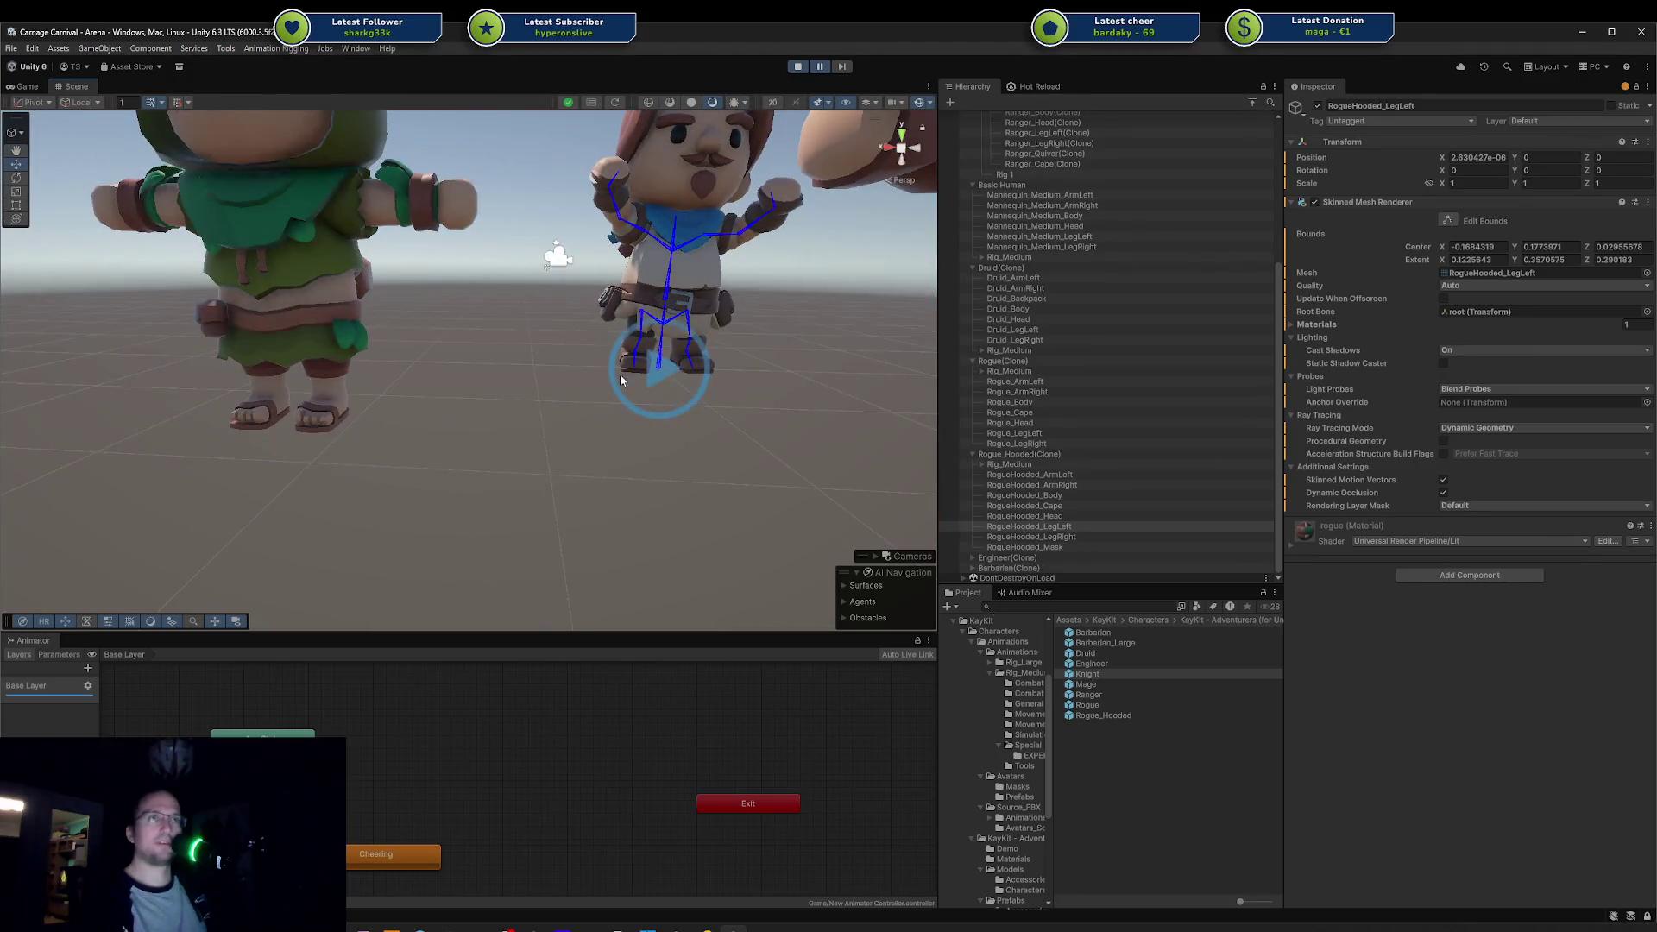
click(625, 366)
key(f)
scroll(477, 435, up, 10)
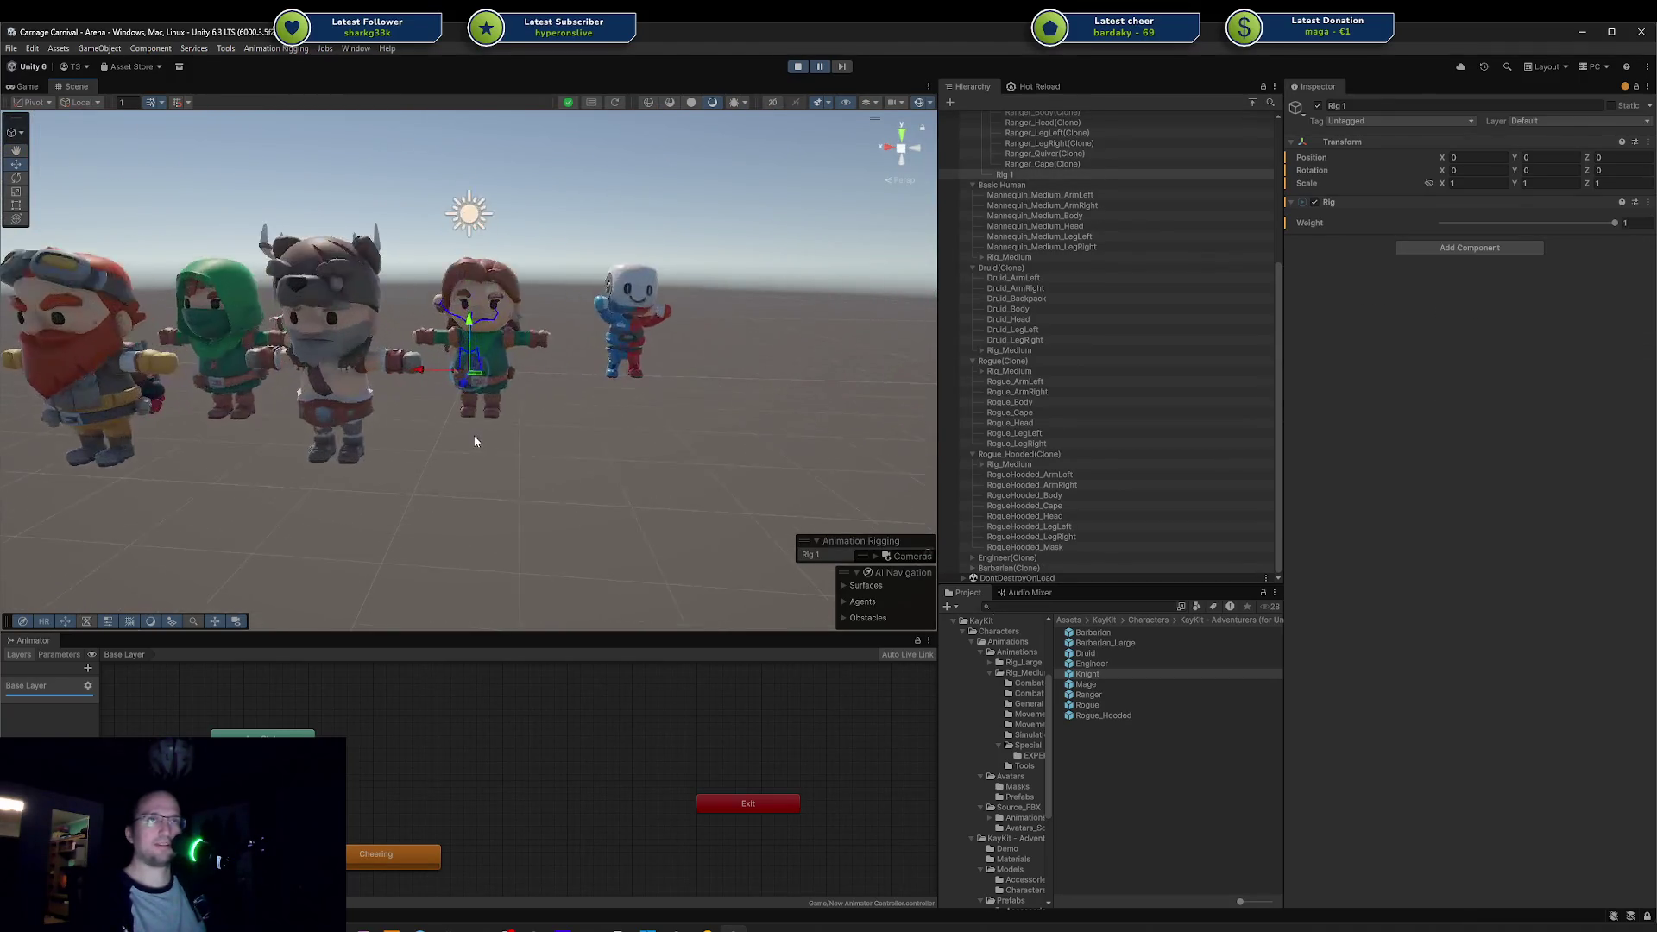
click(318, 422)
scroll(481, 492, down, 5)
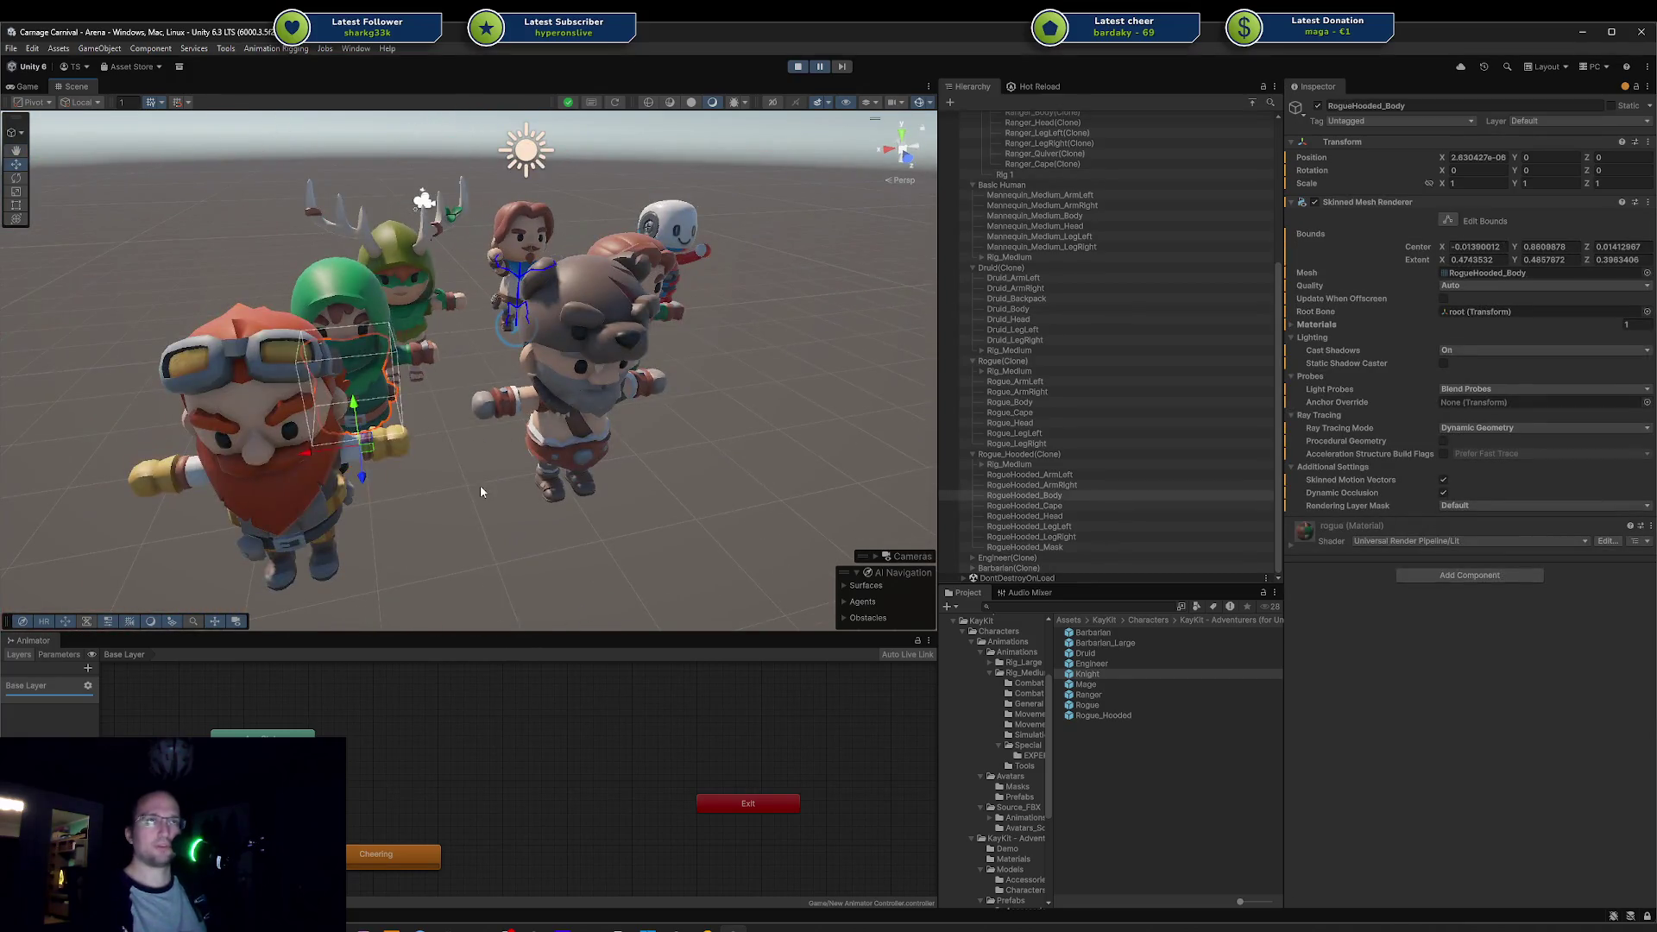
click(480, 492)
mouse_move(481, 492)
mouse_down()
mouse_move(474, 469)
mouse_move(396, 458)
mouse_move(470, 410)
mouse_up()
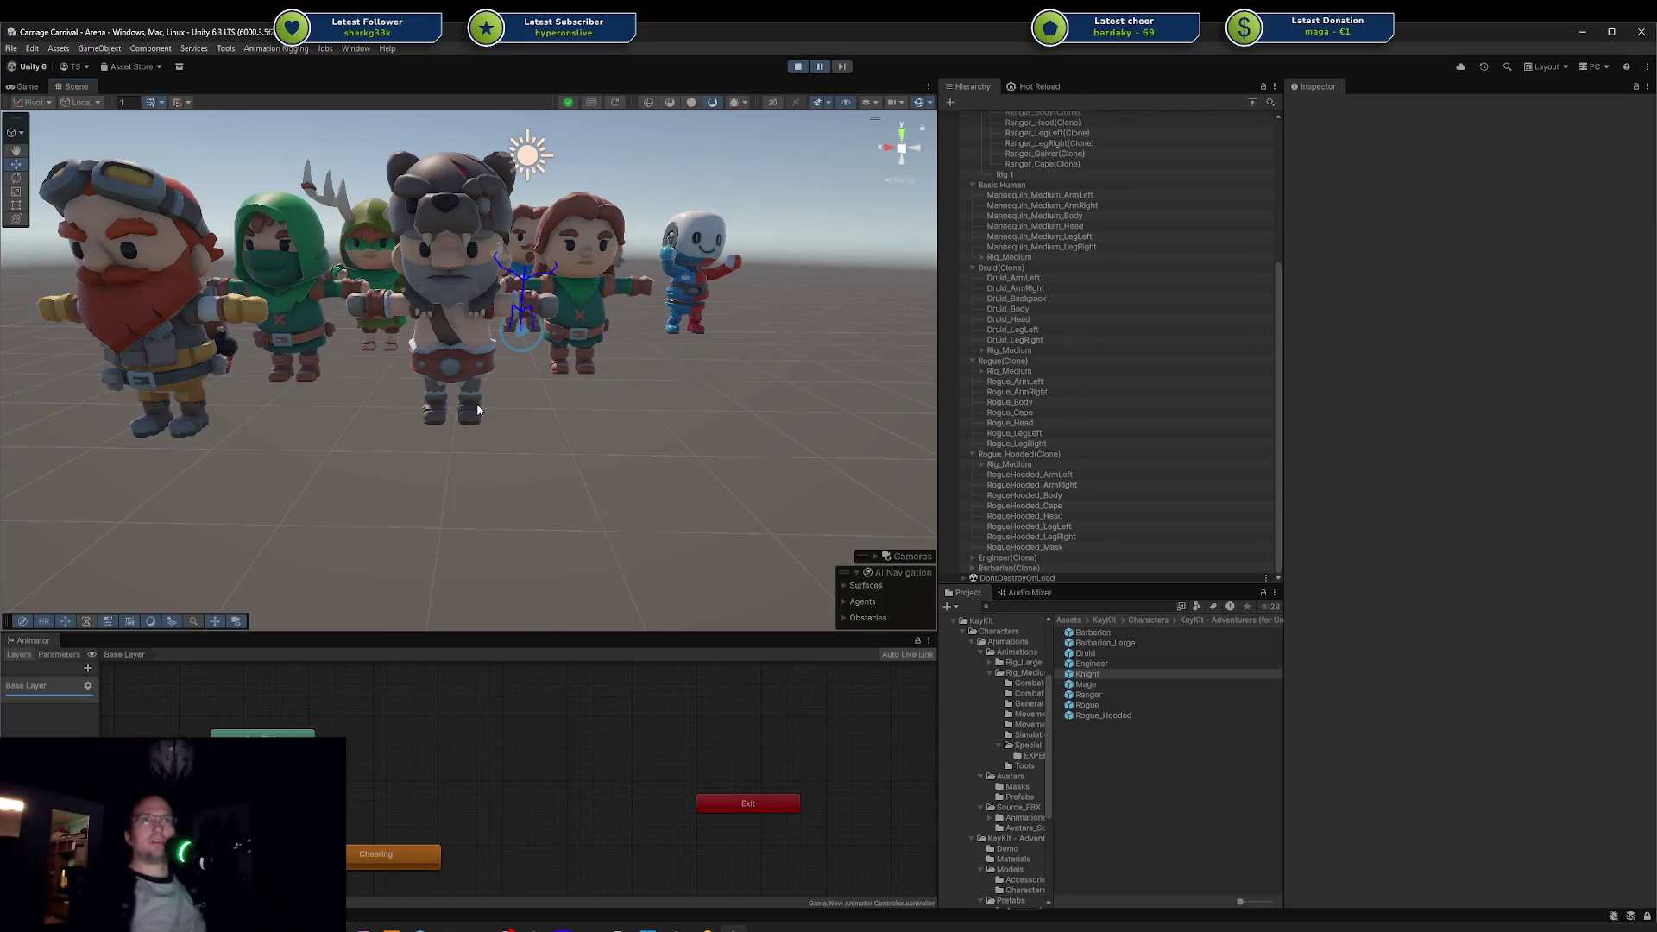
click(297, 251)
click(310, 326)
click(578, 311)
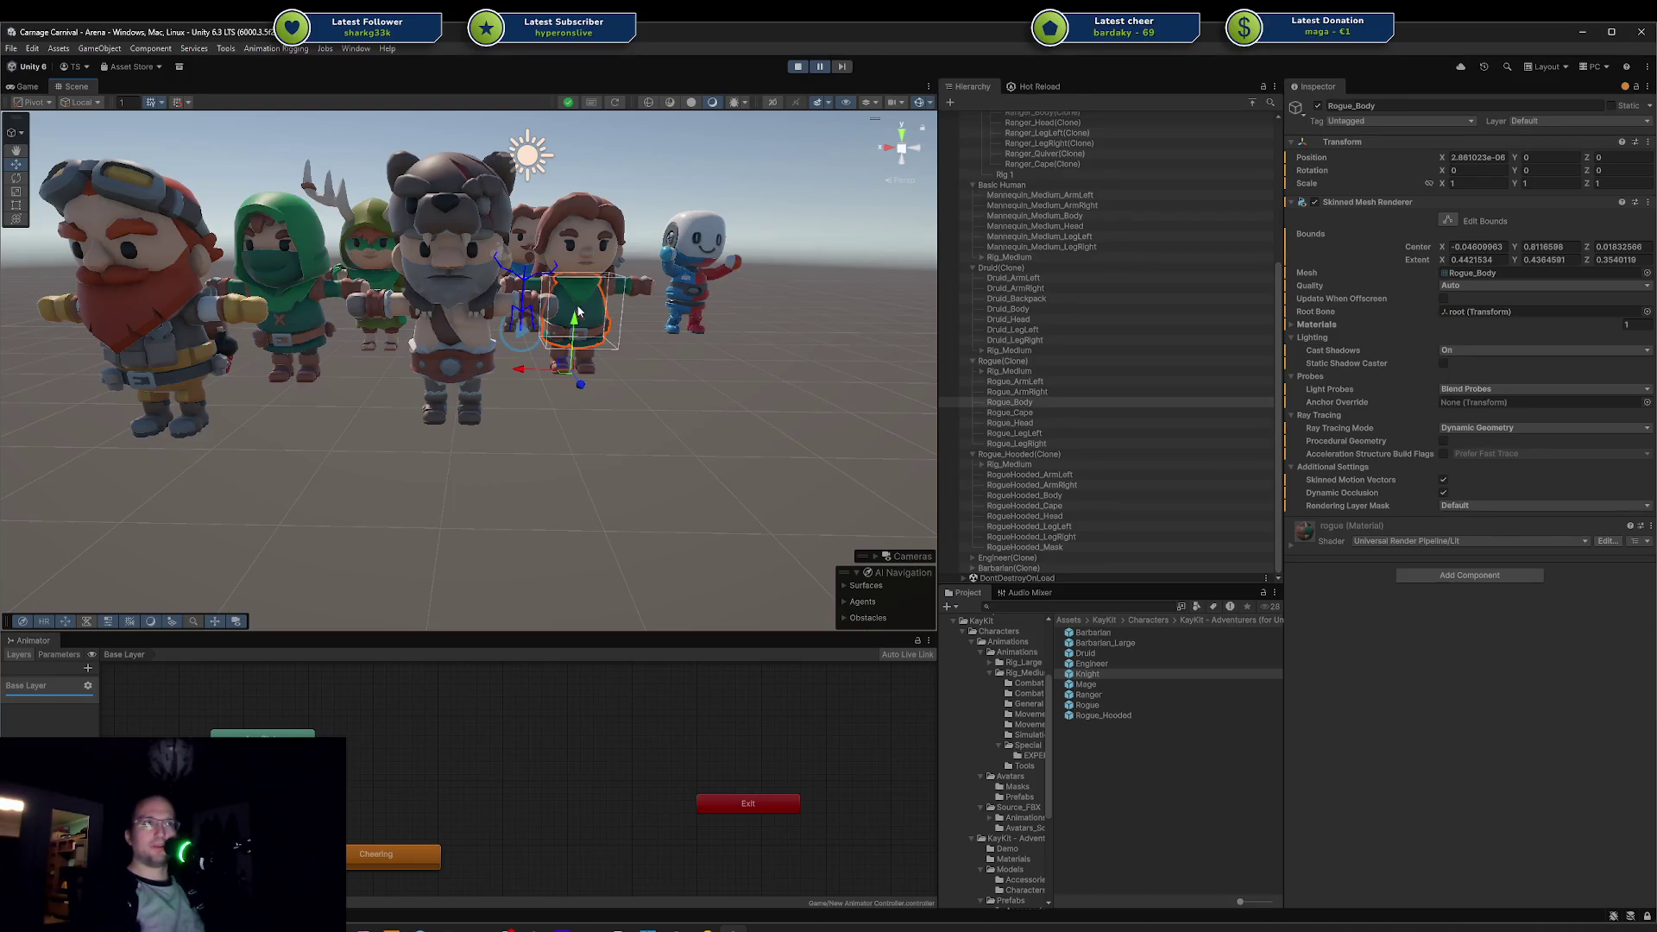
click(584, 260)
click(271, 241)
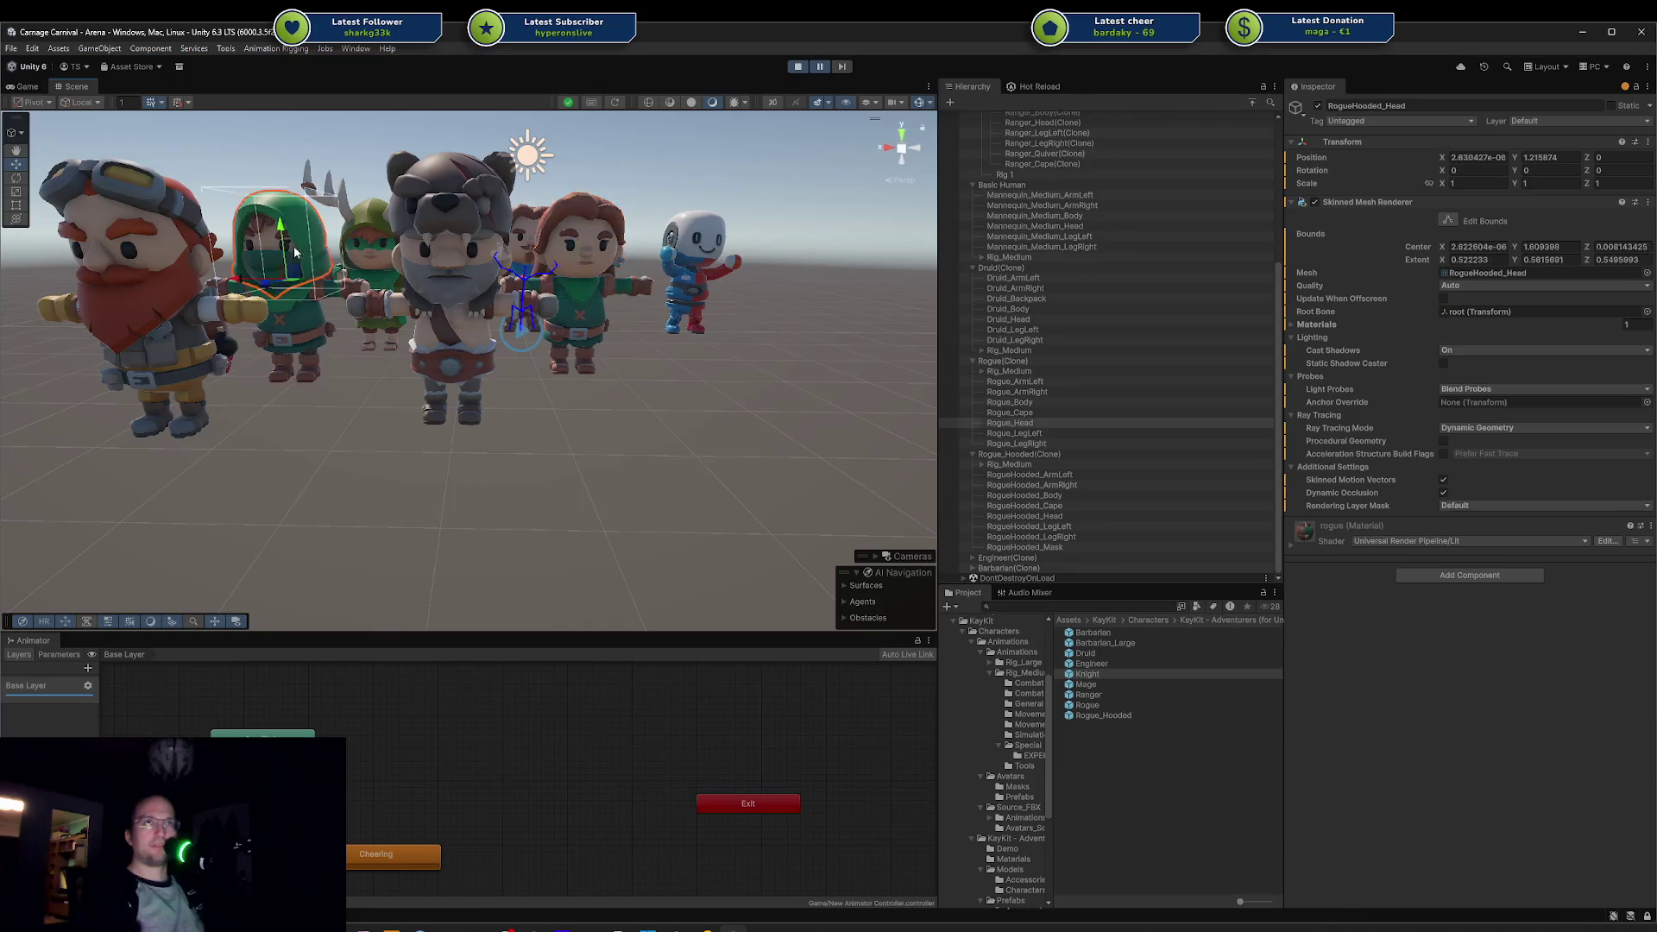
click(547, 452)
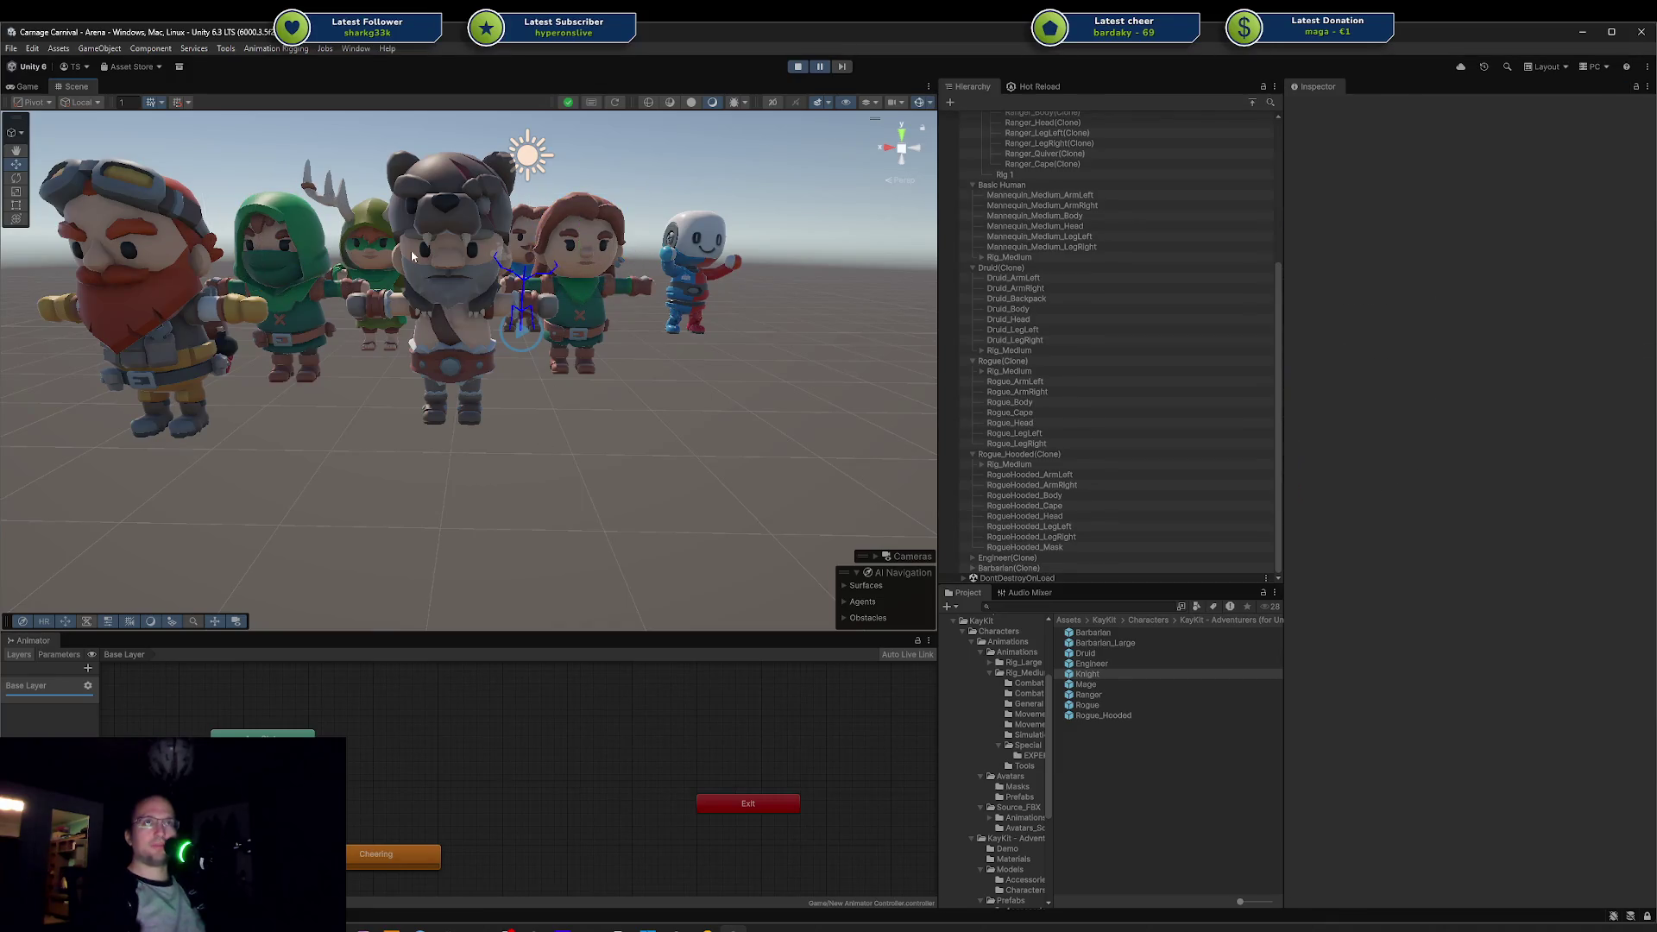
scroll(372, 283, up, 3)
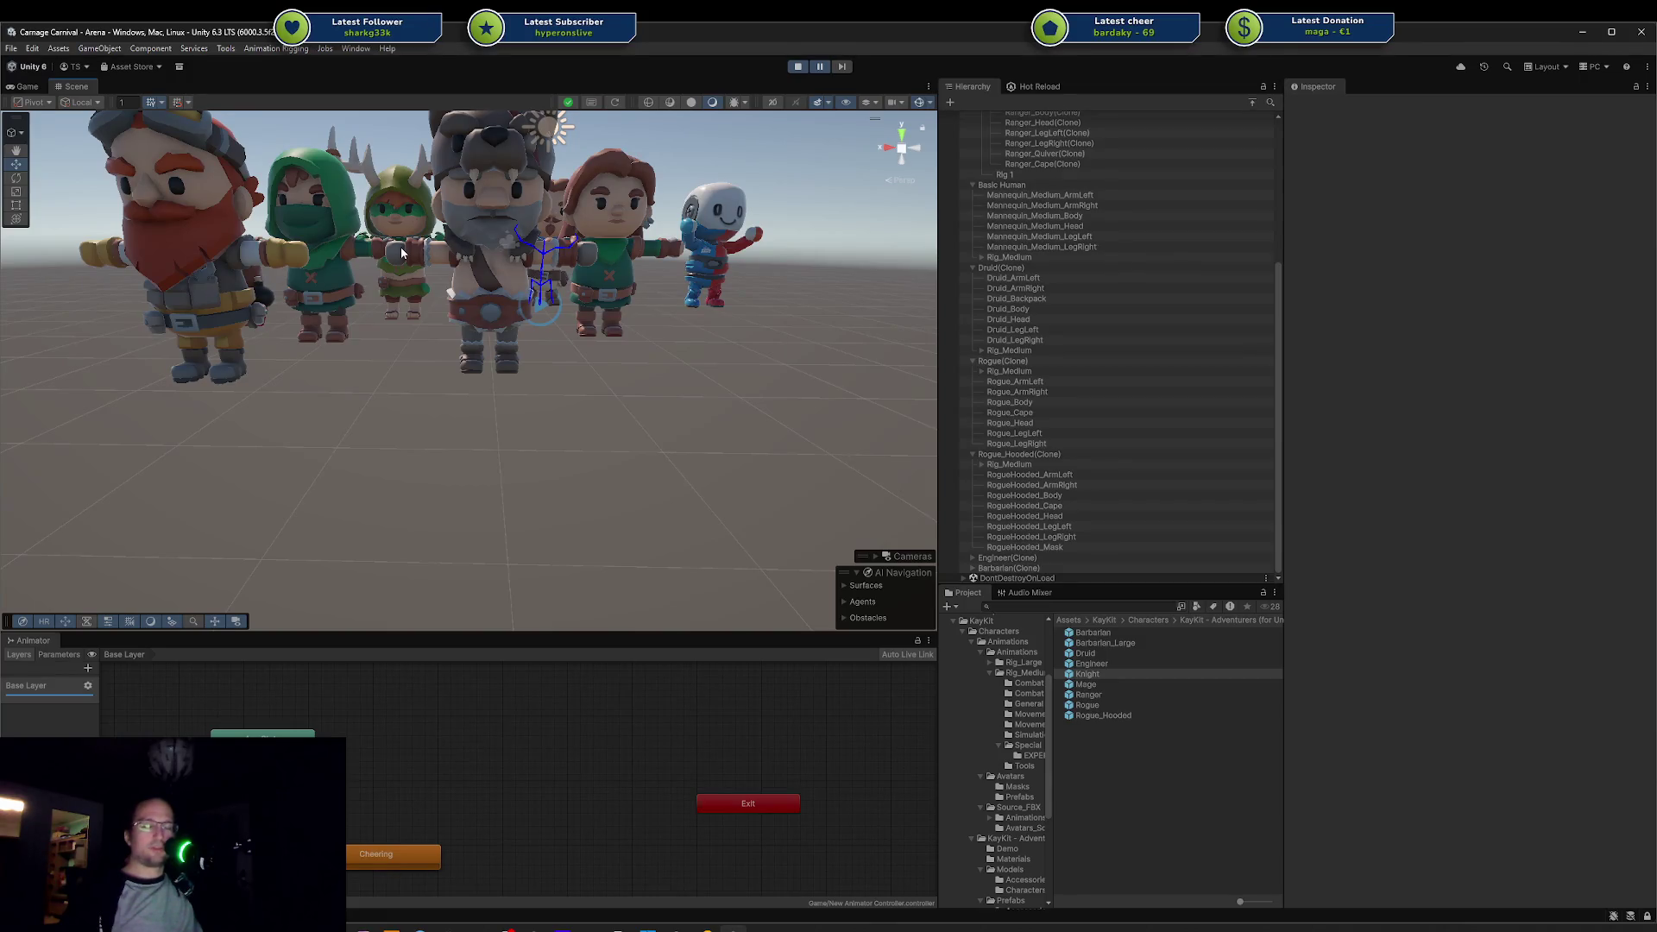
mouse_move(402, 252)
mouse_down()
mouse_move(188, 270)
mouse_move(392, 295)
mouse_move(592, 370)
mouse_up()
Step: Frame and orbit around the engineer's backpack, the ranger's quiver and the druid's backpack
click(188, 270)
key(f)
click(649, 391)
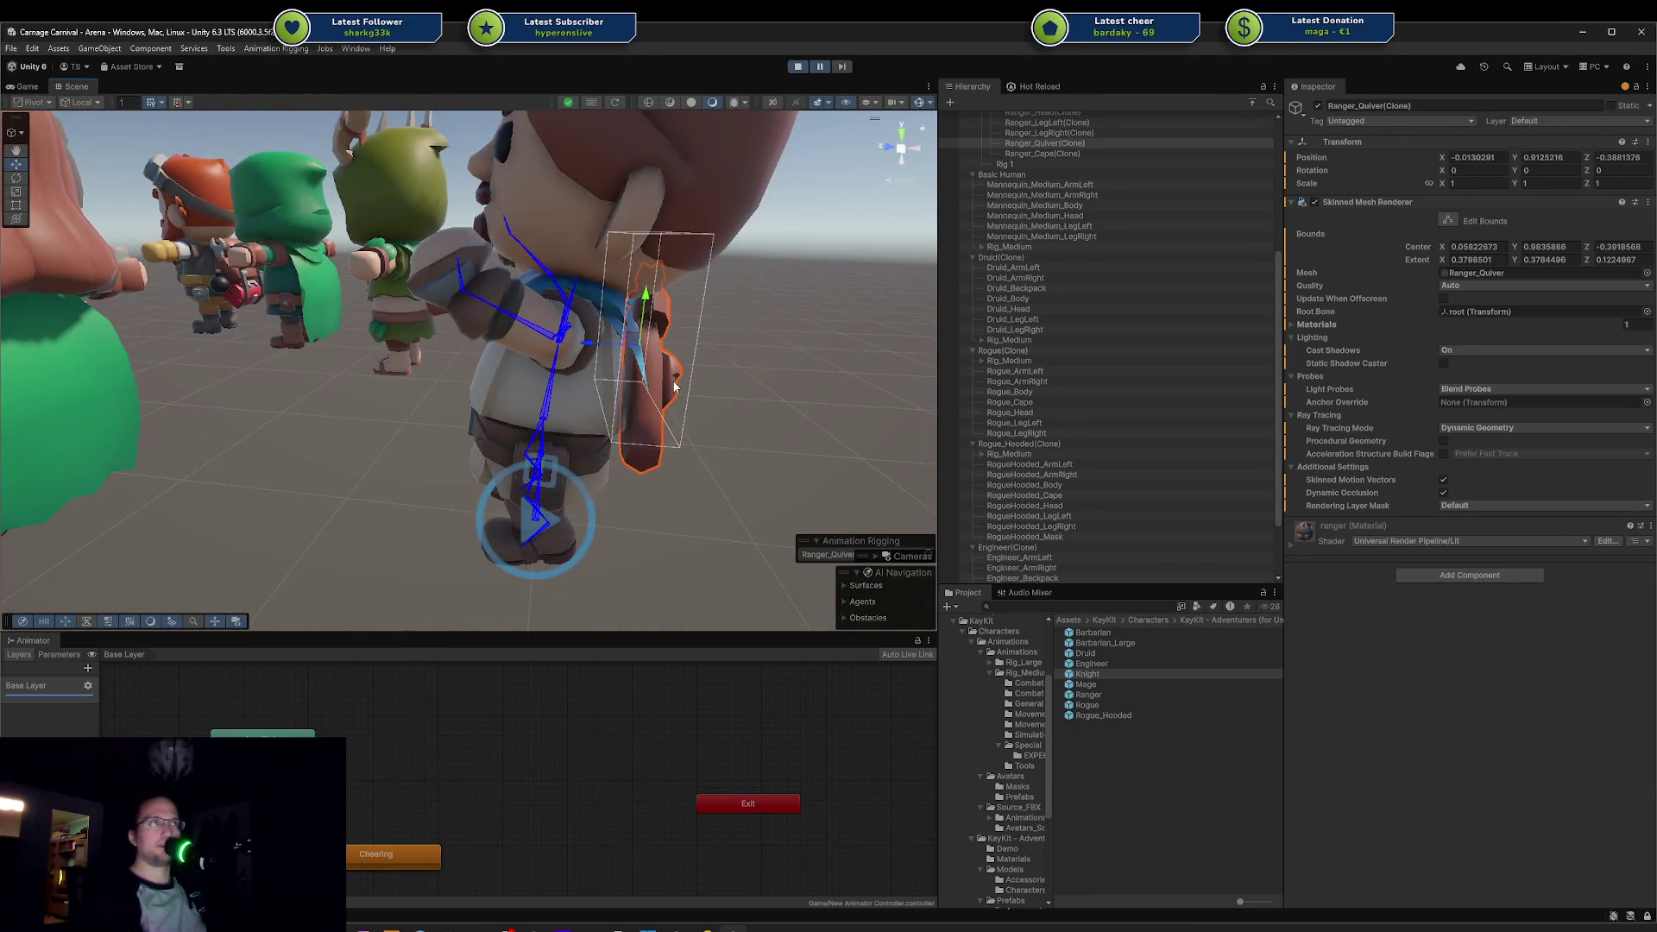
key(f)
drag(621, 358, 285, 245)
scroll(561, 287, down, 6)
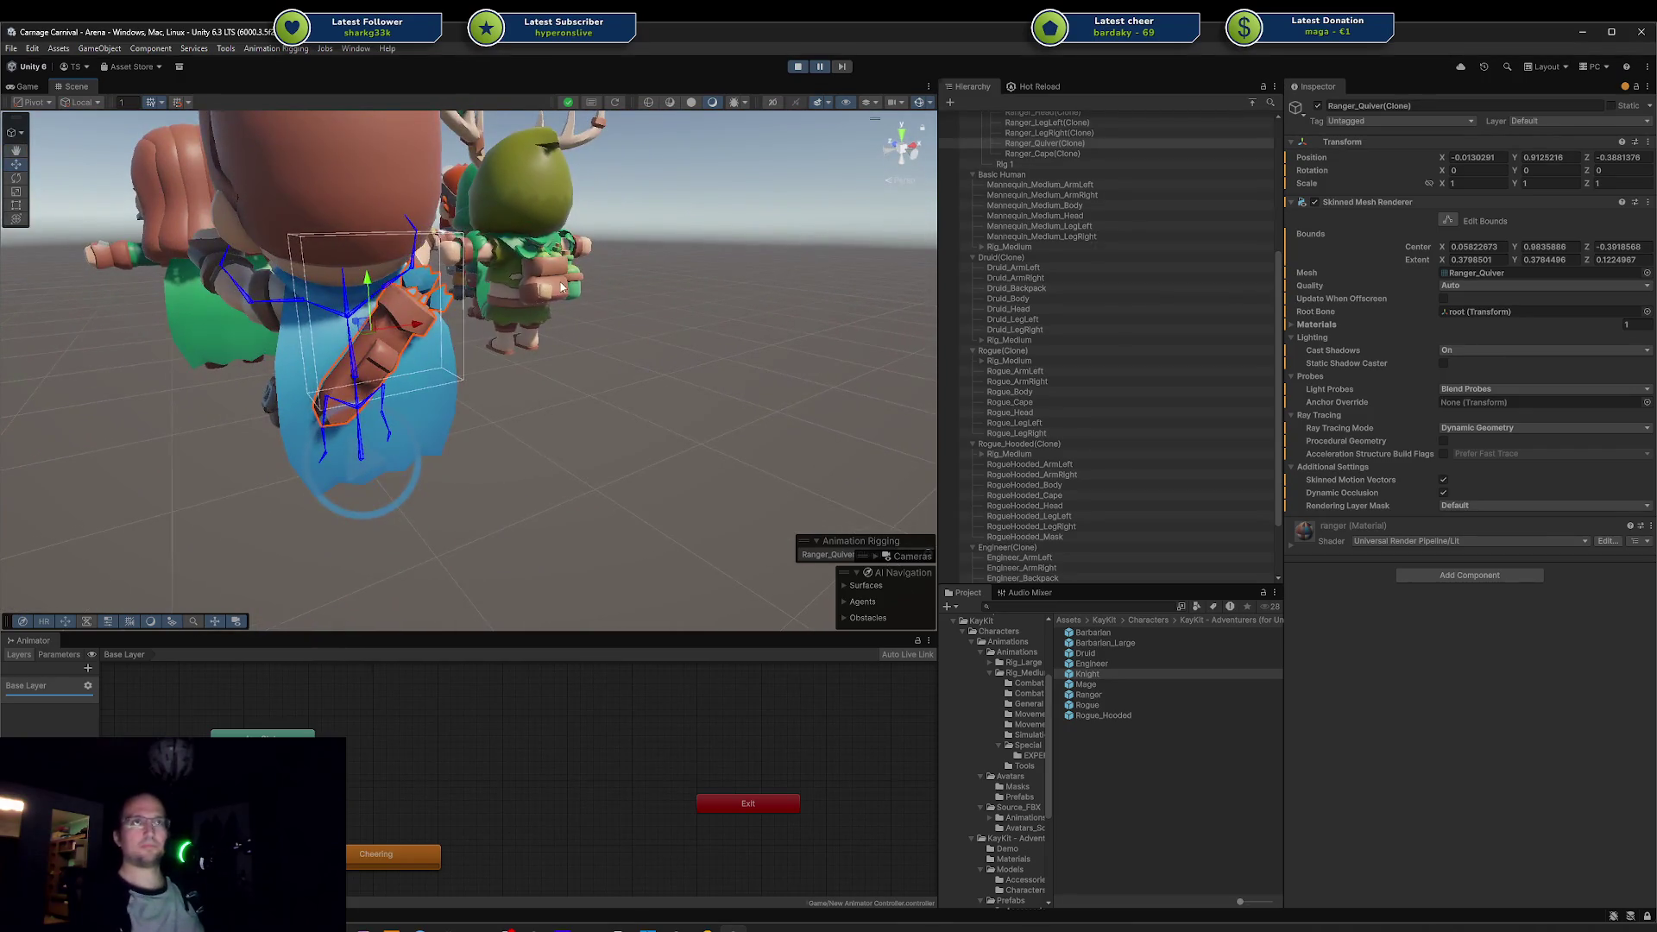
click(561, 287)
key(f)
mouse_move(561, 287)
mouse_down()
mouse_move(238, 248)
mouse_move(141, 296)
mouse_up()
scroll(251, 268, down, 8)
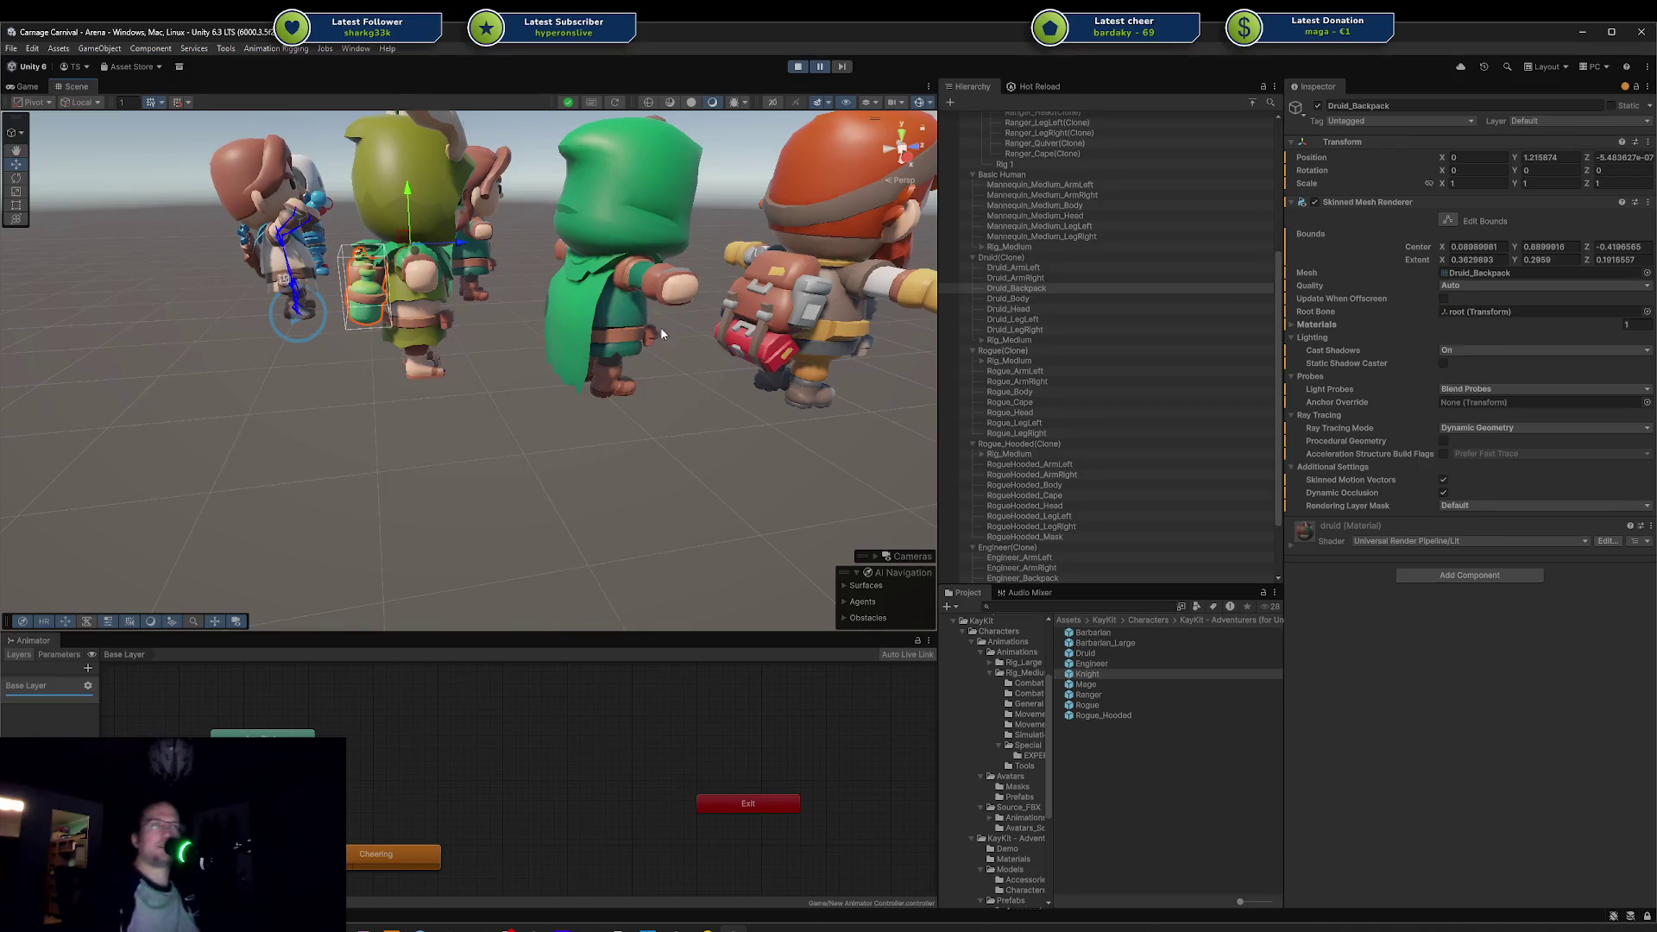
Step: Orbit back to a closer front view of the character lineup
click(695, 370)
mouse_move(695, 369)
mouse_down()
mouse_move(526, 372)
mouse_move(552, 376)
mouse_up()
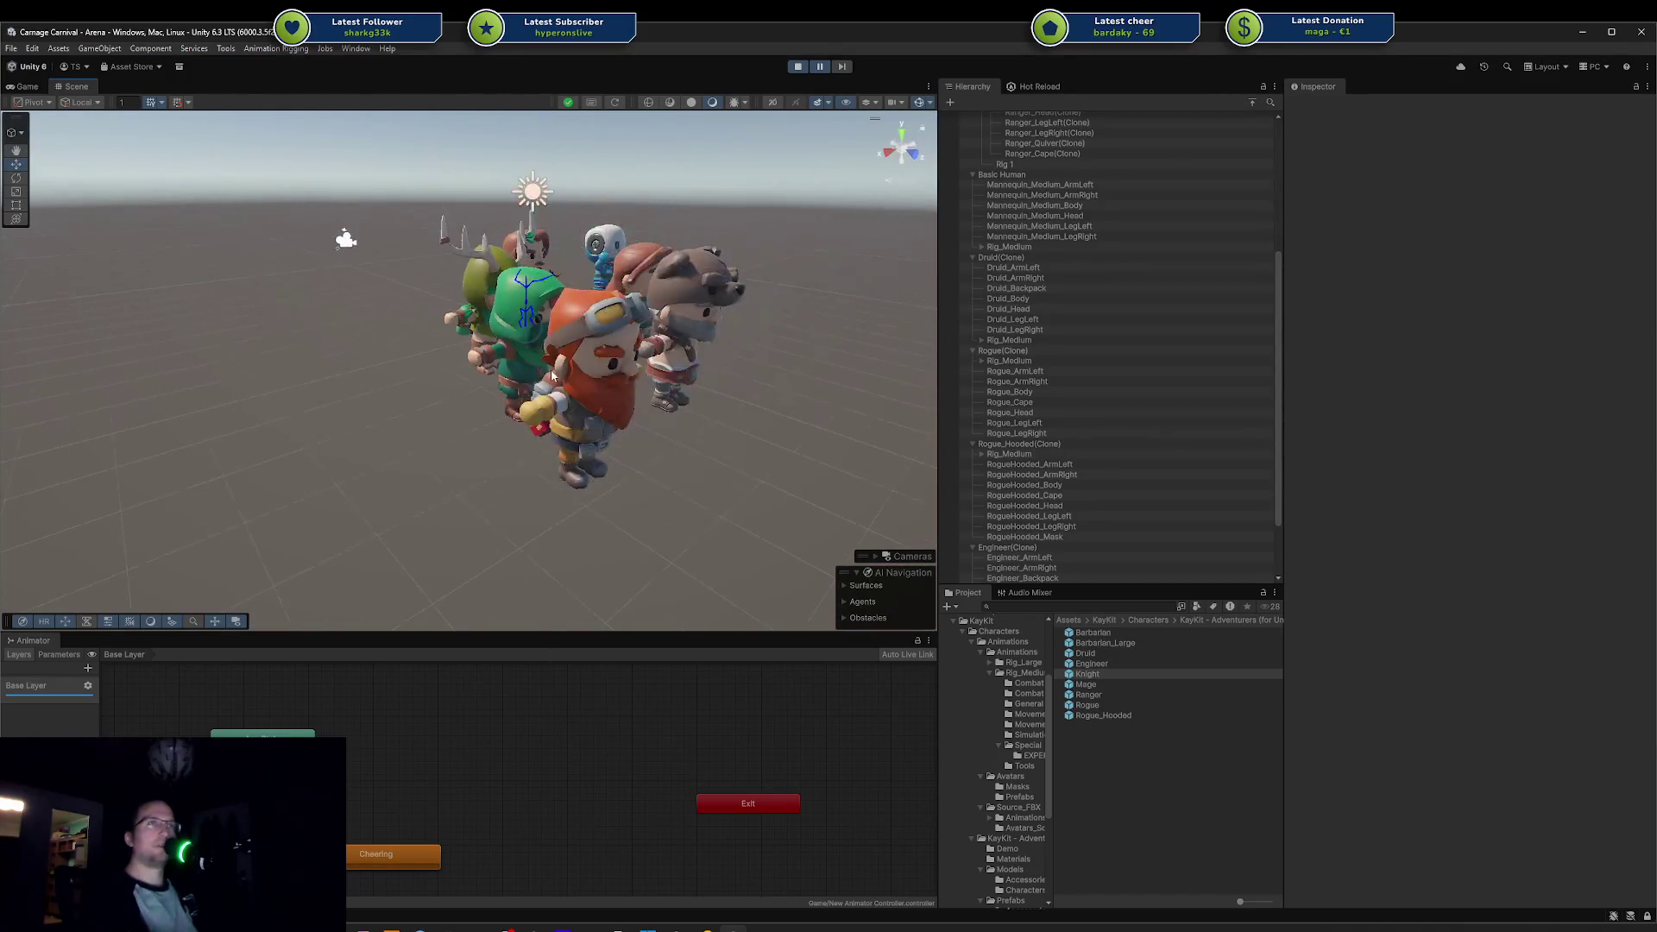
click(697, 366)
click(785, 385)
mouse_move(785, 384)
mouse_down()
mouse_move(596, 380)
mouse_move(583, 345)
mouse_up()
scroll(583, 345, up, 3)
scroll(583, 346, down, 5)
scroll(431, 345, up, 2)
Step: Briefly select the dwarf's head and another character, look down on the lineup, then switch to Blender
click(425, 289)
click(327, 360)
click(447, 375)
click(303, 333)
drag(303, 333, 219, 382)
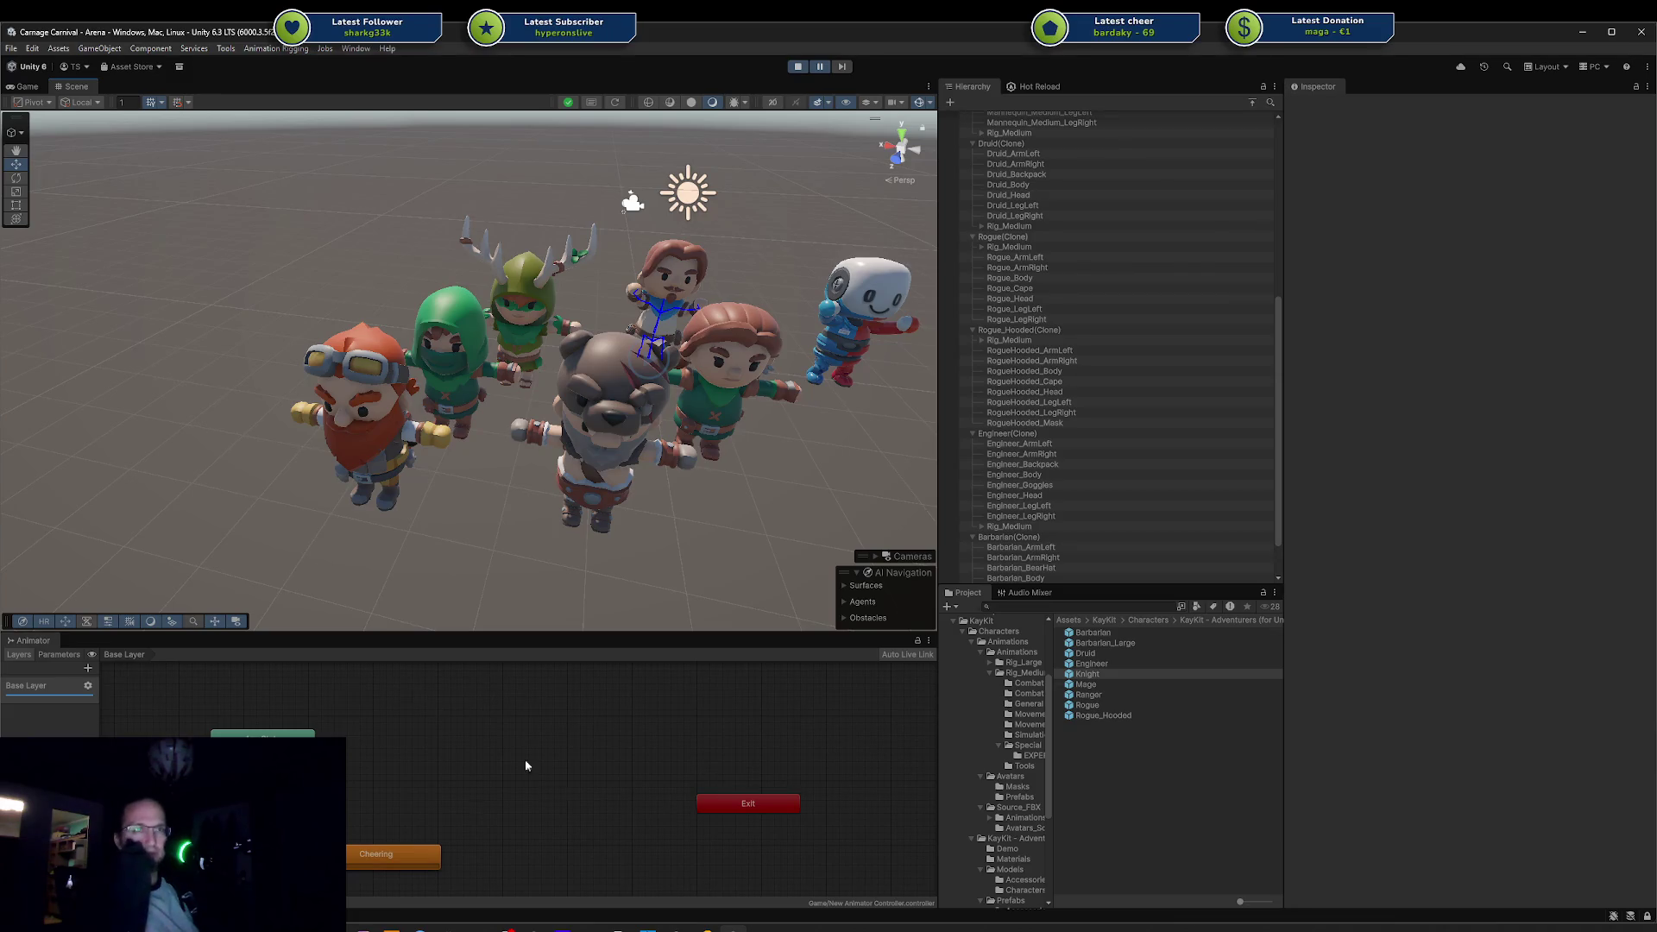
click(474, 929)
Step: Box-select the hooded rogue and its rig, then select its arm, body and hood meshes
mouse_move(640, 247)
mouse_down()
mouse_move(1182, 401)
mouse_move(1120, 390)
mouse_up()
click(763, 298)
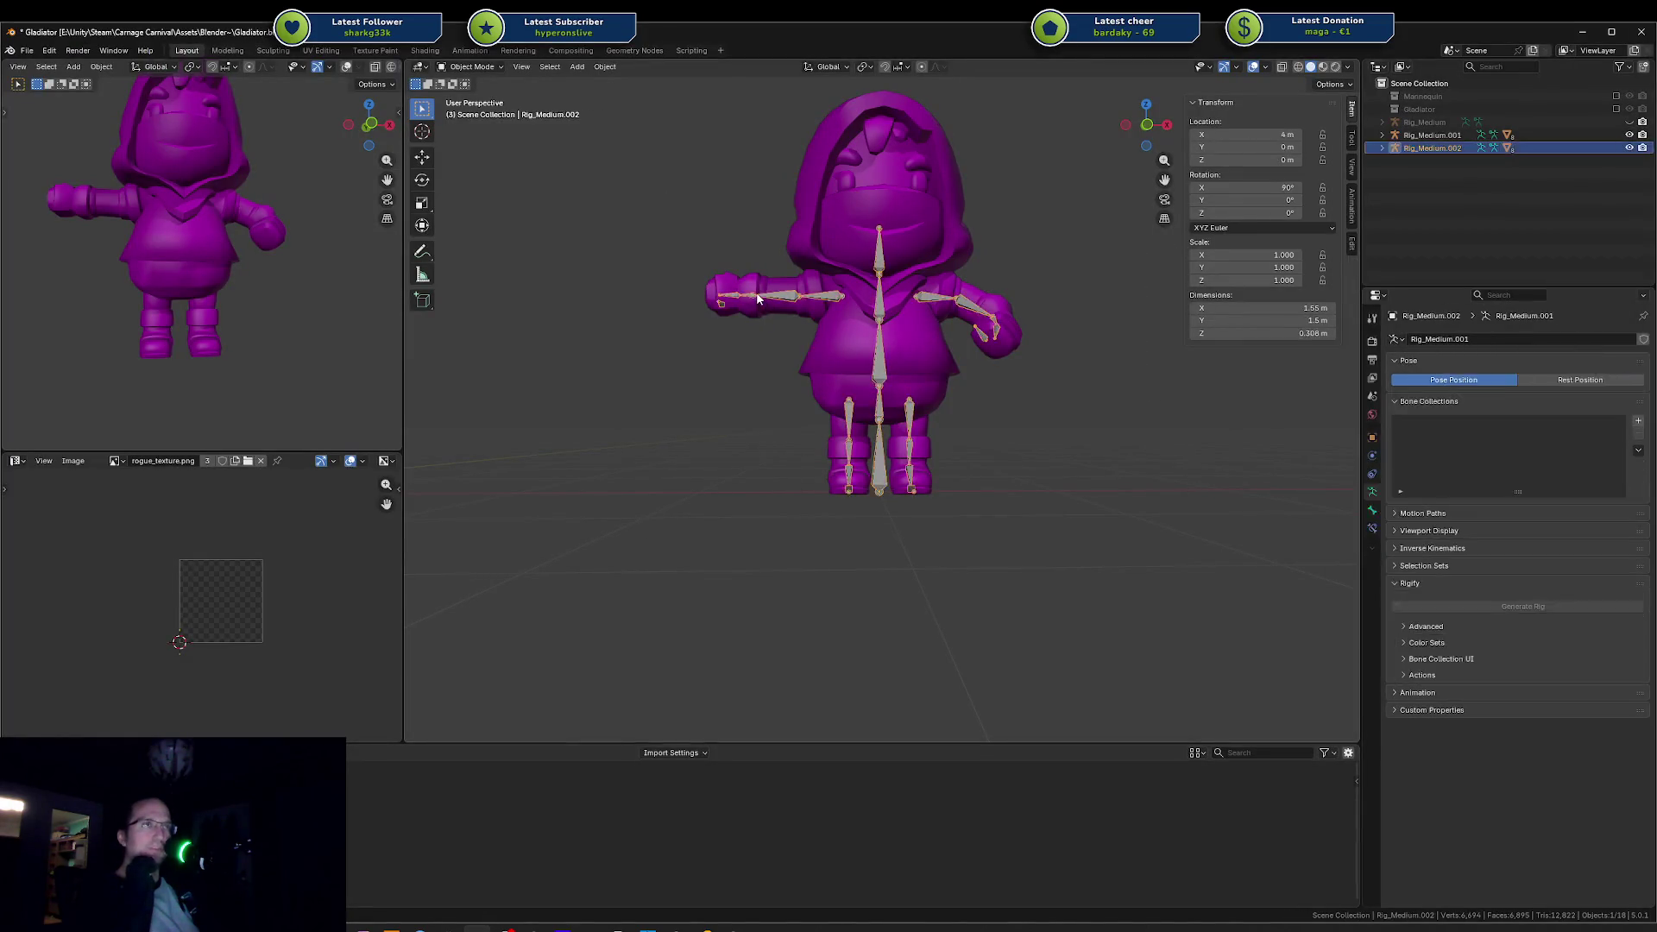
click(757, 298)
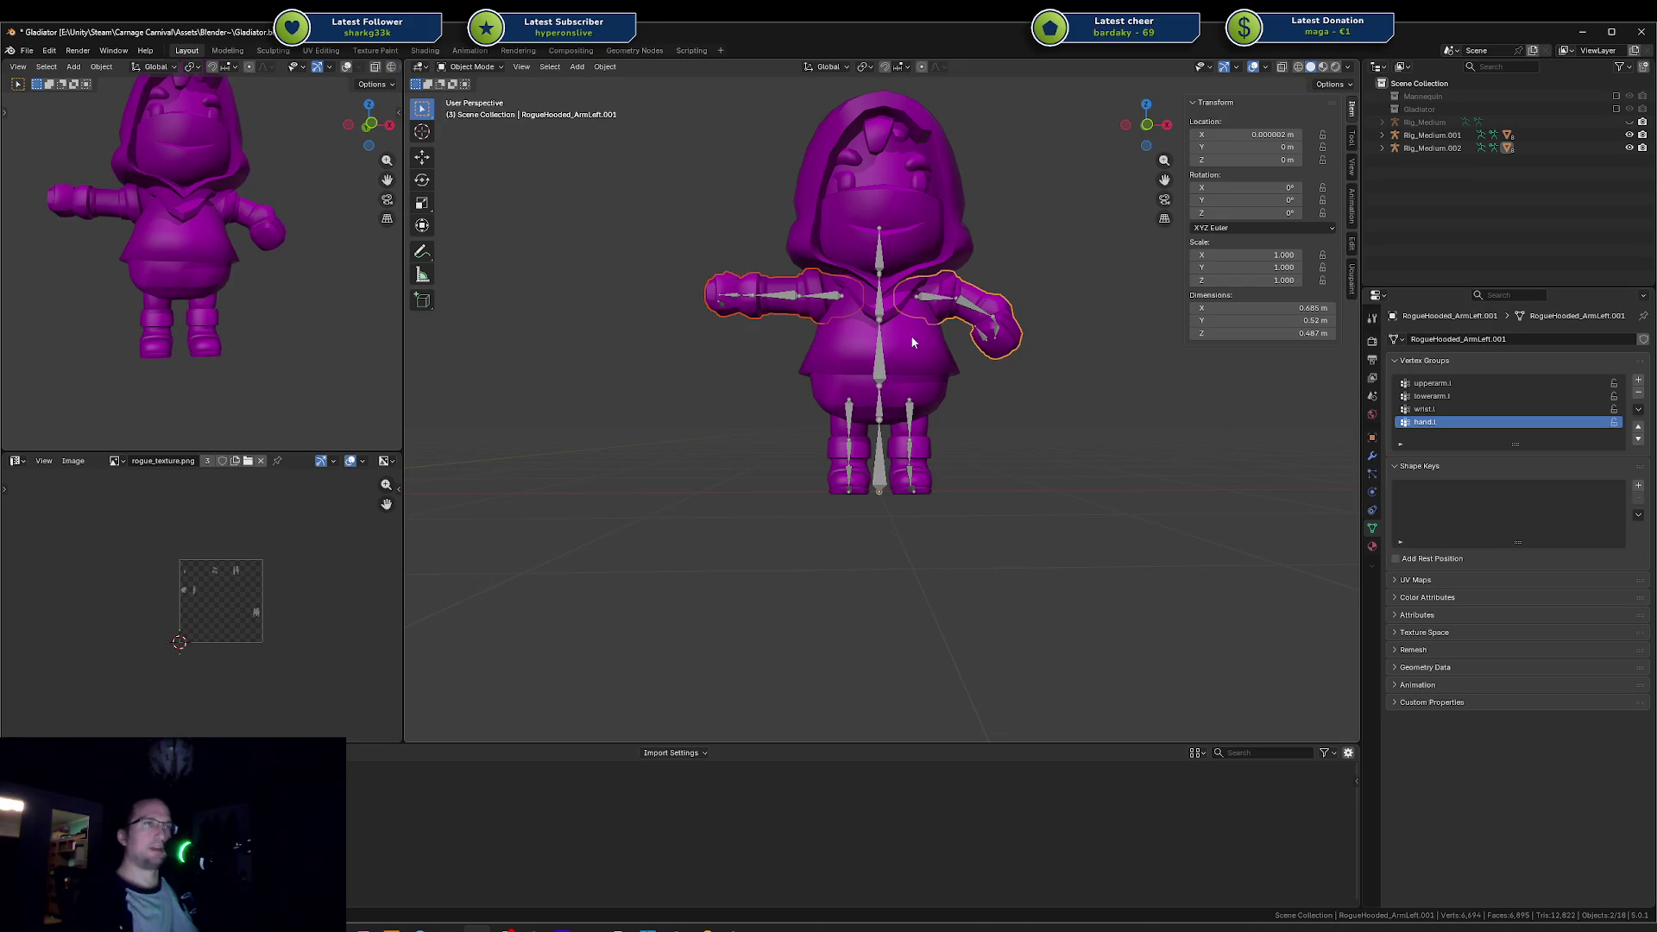
click(920, 339)
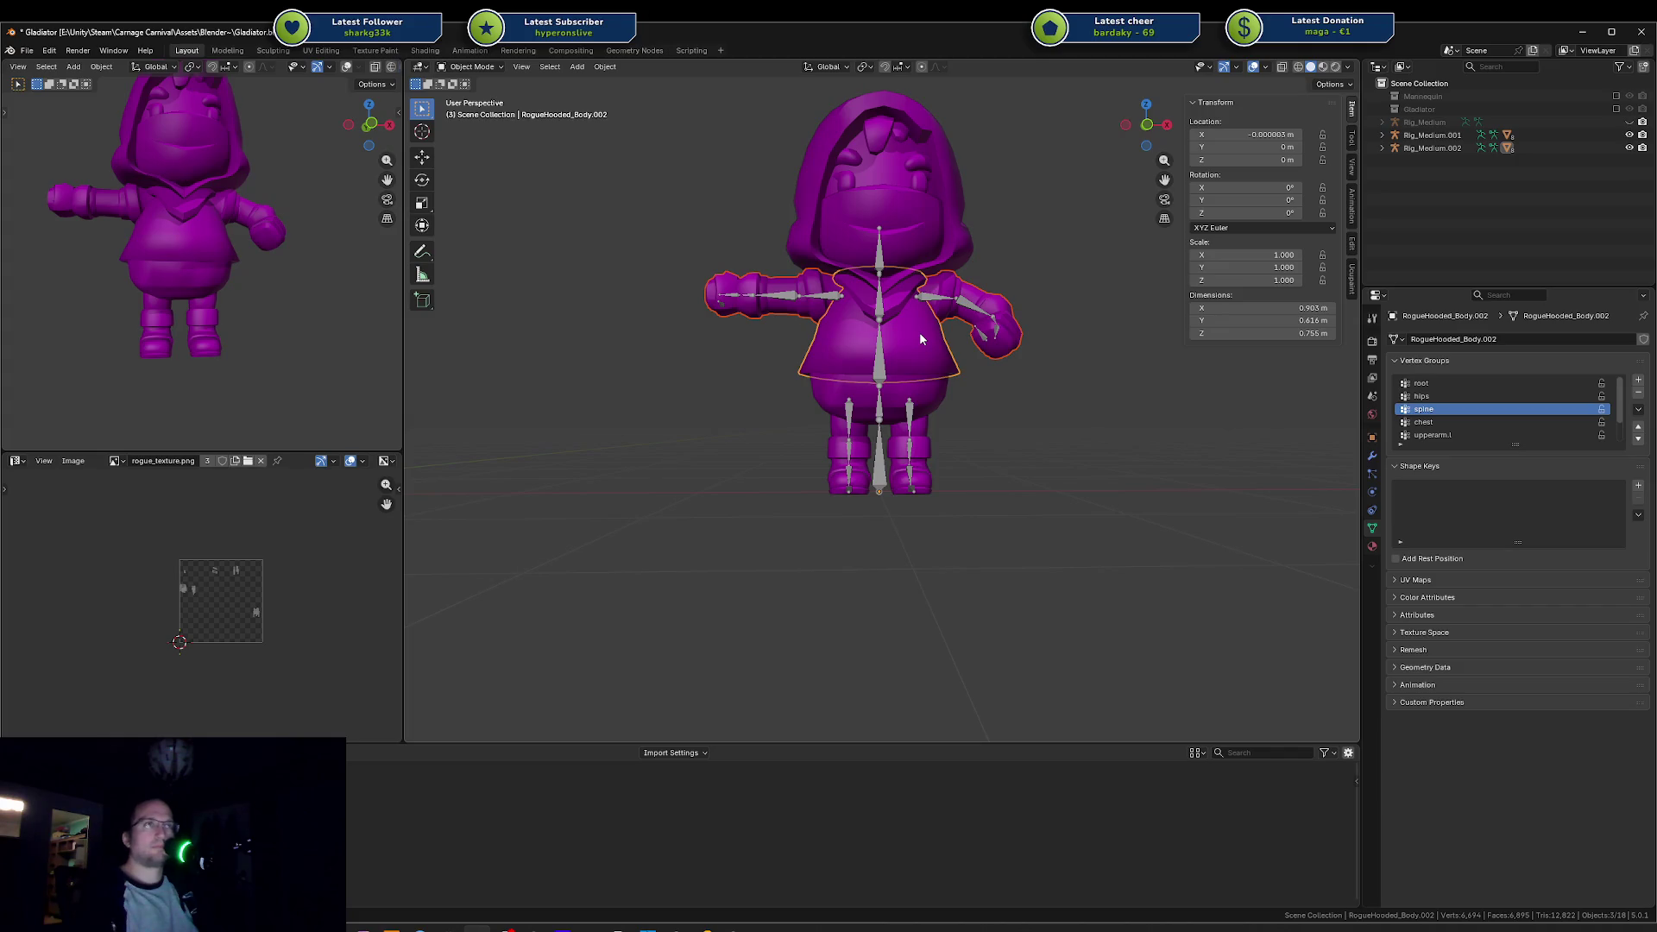
click(936, 220)
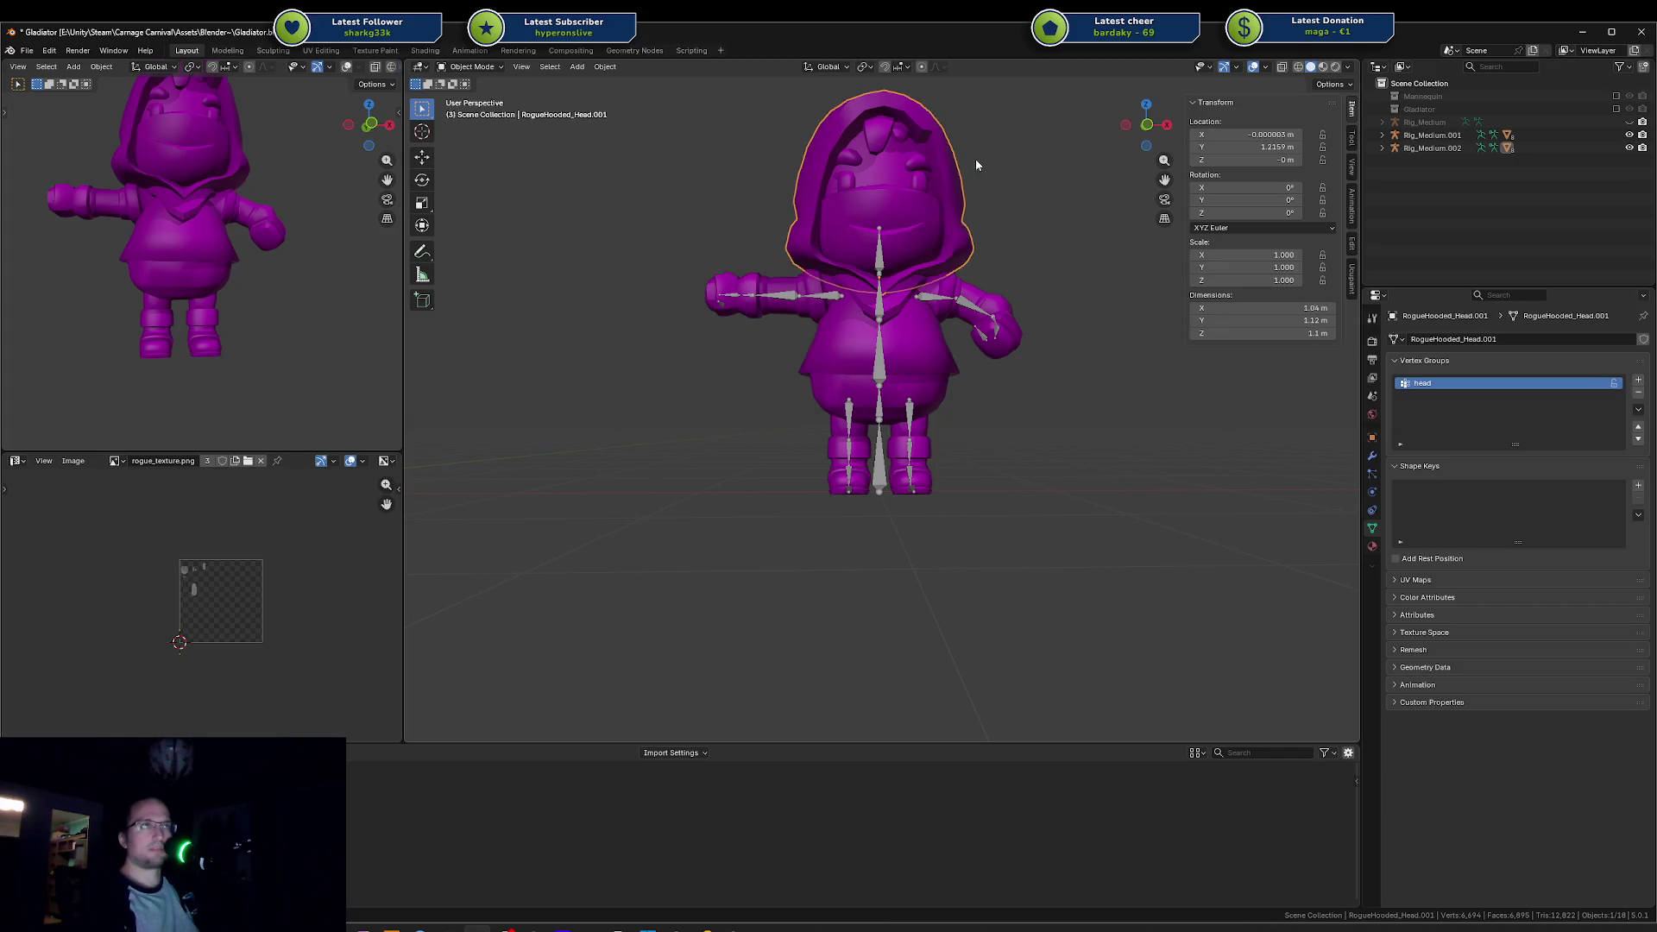
scroll(1043, 207, up, 3)
mouse_move(1043, 207)
mouse_down()
mouse_move(945, 257)
mouse_move(760, 216)
mouse_move(687, 227)
mouse_move(916, 240)
mouse_move(982, 226)
mouse_move(1013, 241)
mouse_move(852, 540)
mouse_move(887, 519)
mouse_up()
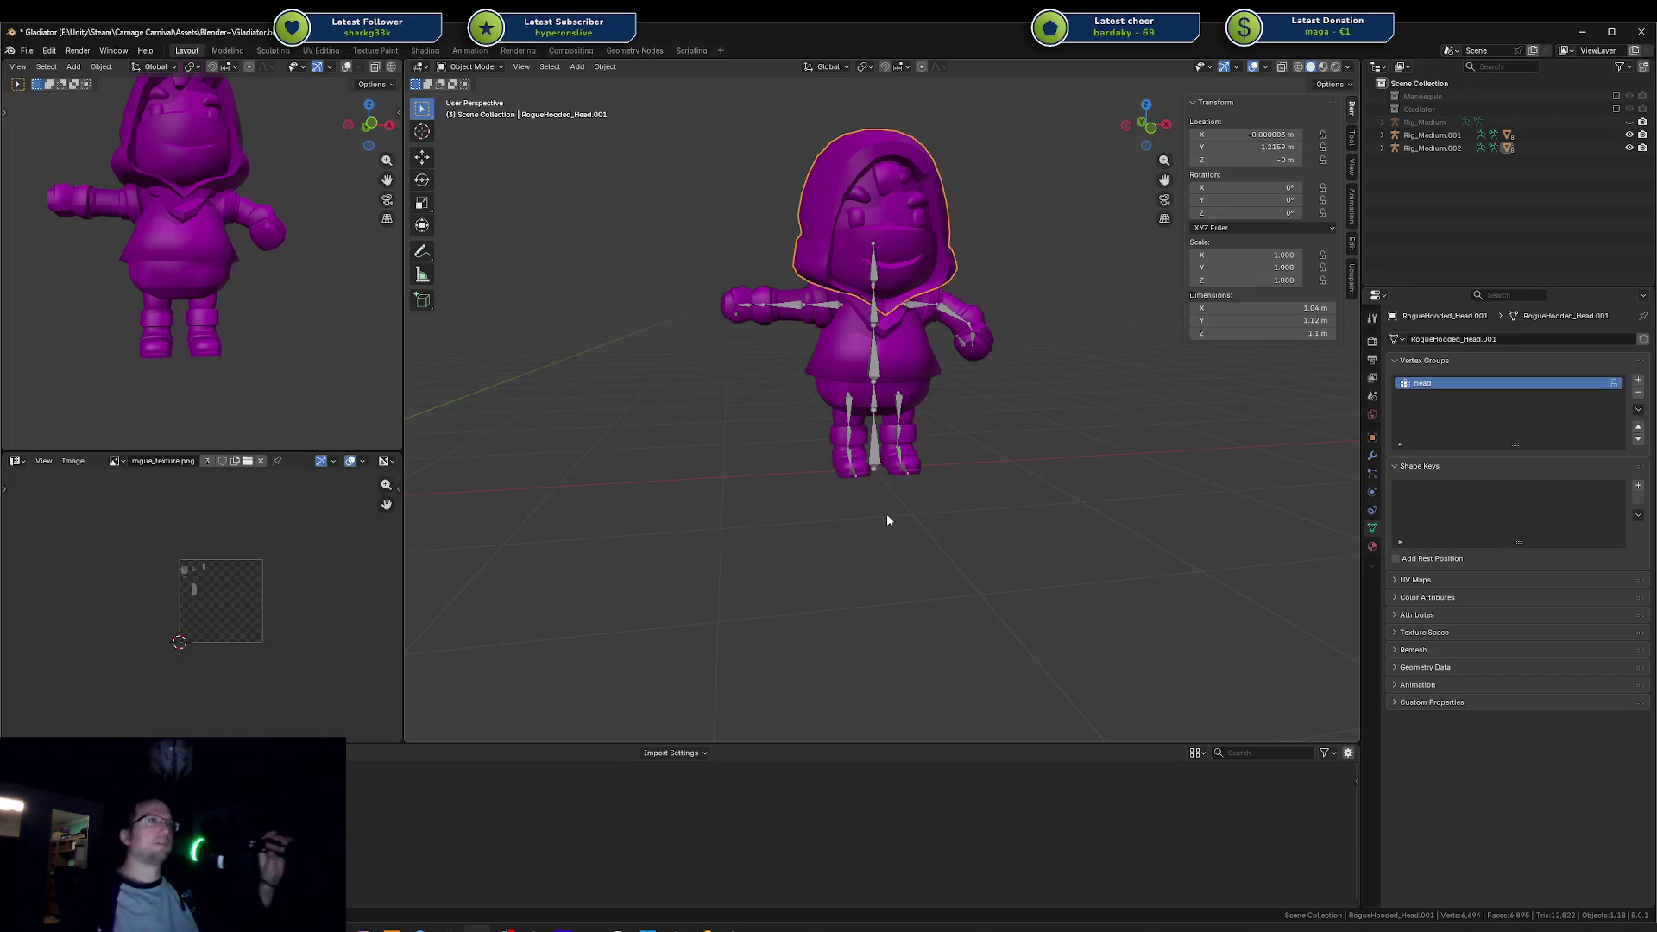
Step: Orbit to see both rigged characters, select the hooded head mesh, then clear the selection
click(919, 520)
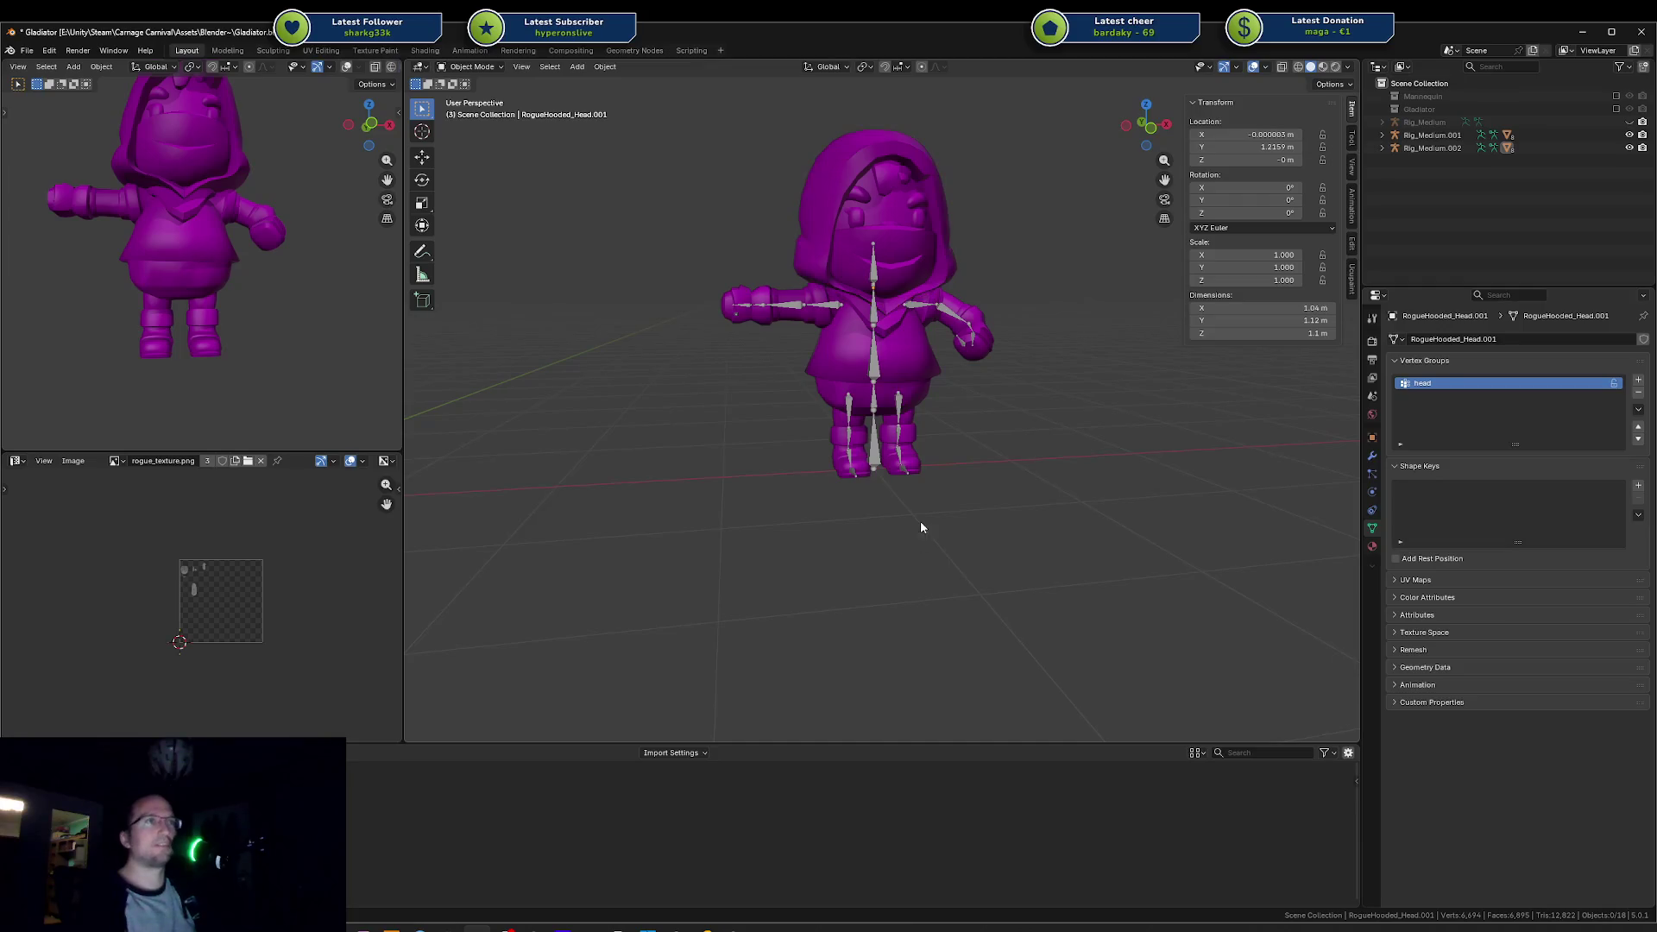
scroll(905, 516, down, 3)
mouse_move(746, 484)
mouse_down()
mouse_move(821, 414)
mouse_move(669, 400)
mouse_move(921, 351)
mouse_move(633, 341)
mouse_up()
click(632, 340)
drag(851, 423, 856, 416)
click(856, 416)
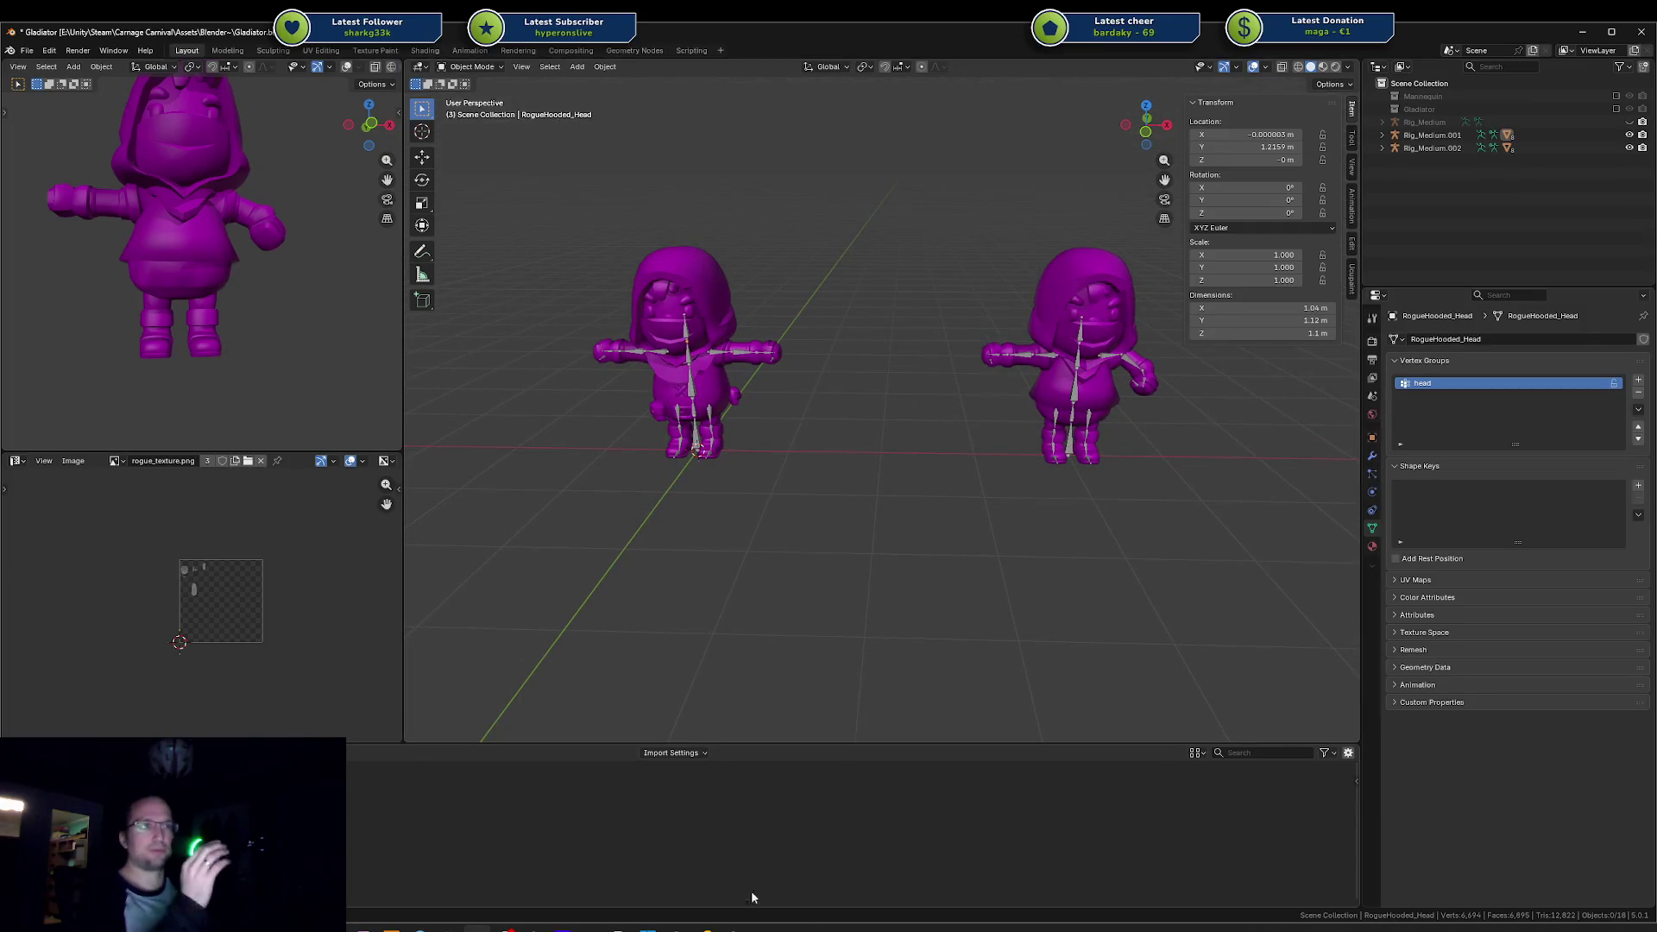
Step: Return to Unity and frame the mannequin robot's head
click(733, 928)
click(870, 294)
key(f)
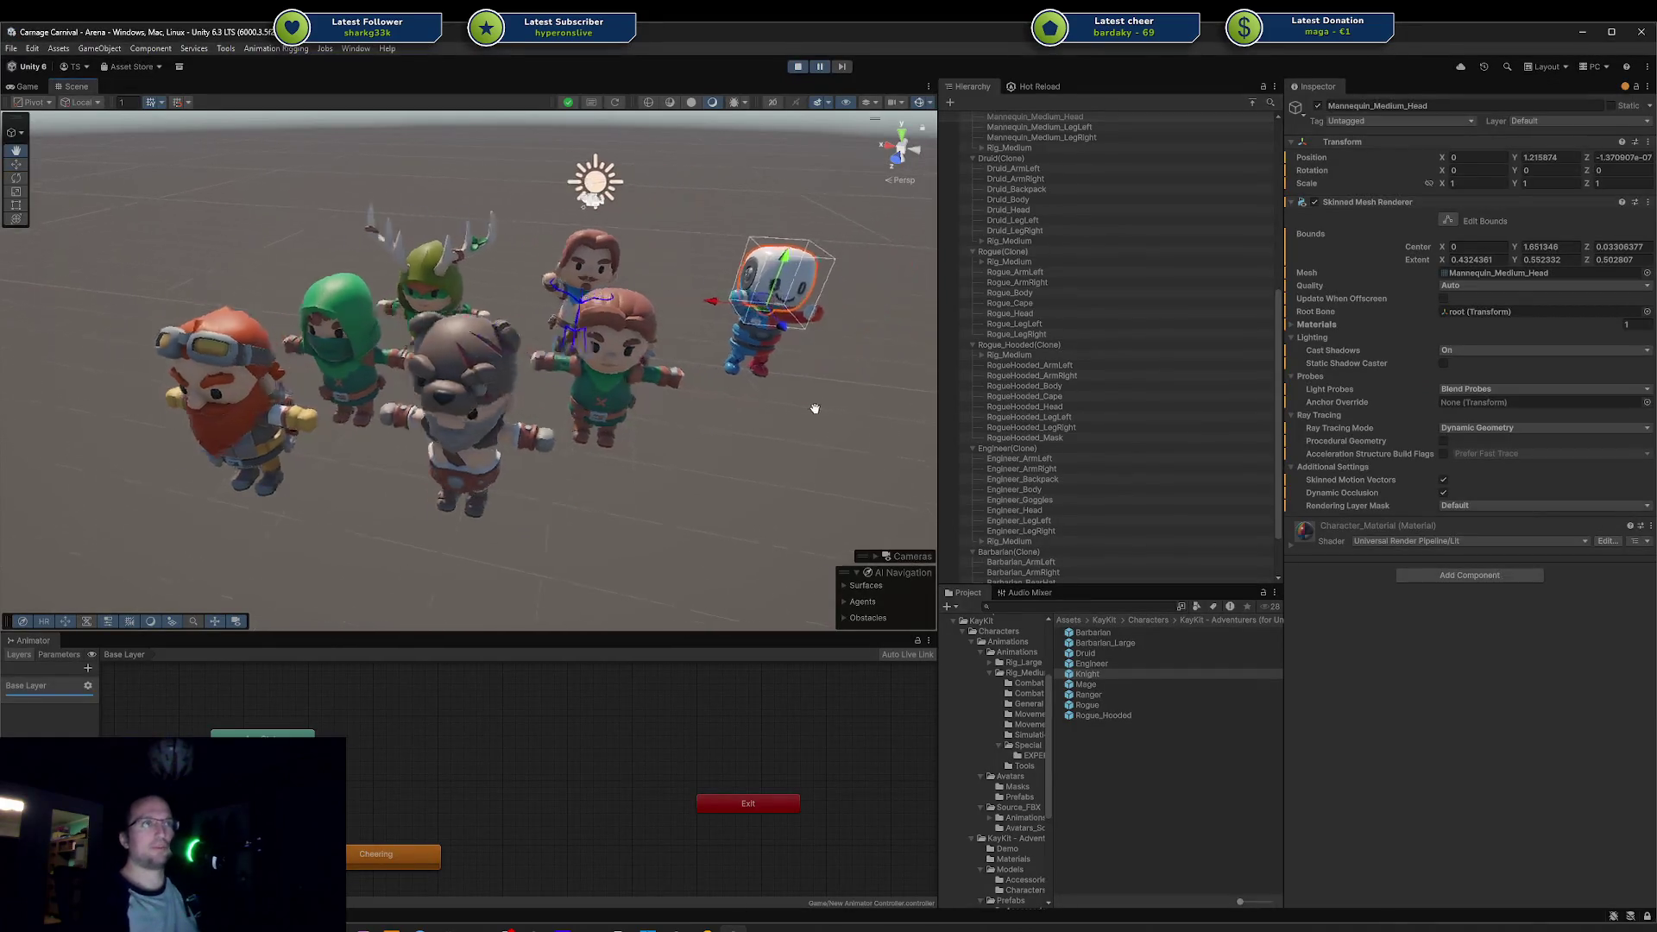
scroll(667, 346, down, 5)
drag(667, 346, 550, 294)
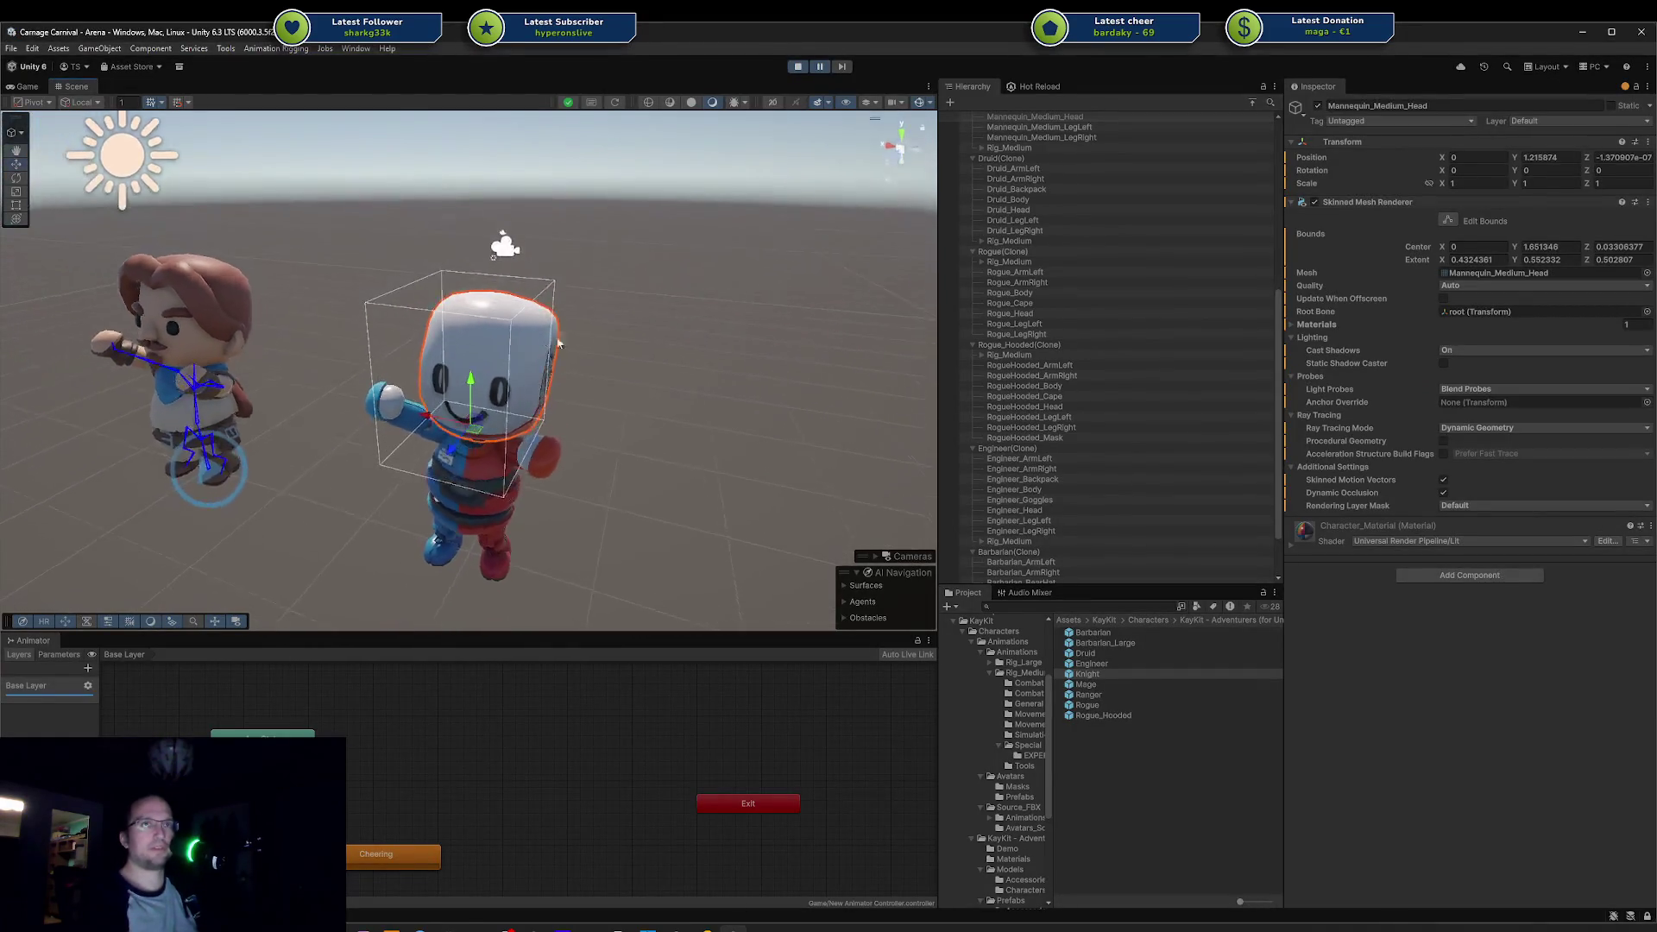
click(550, 294)
click(424, 291)
key(f)
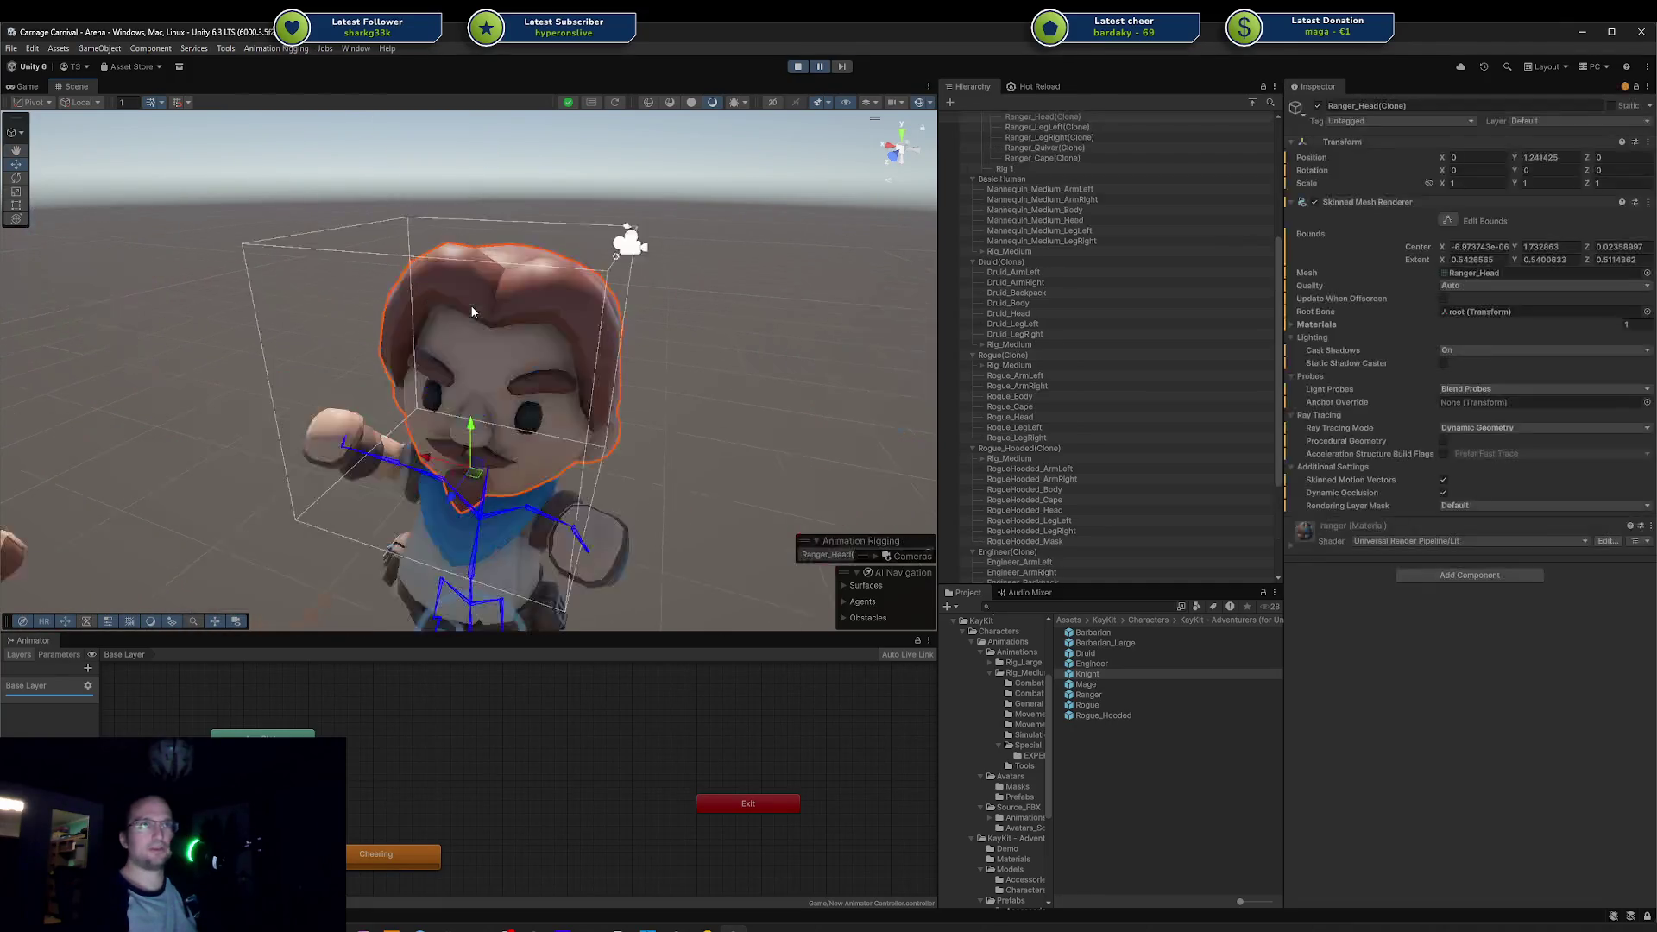
drag(515, 354, 363, 349)
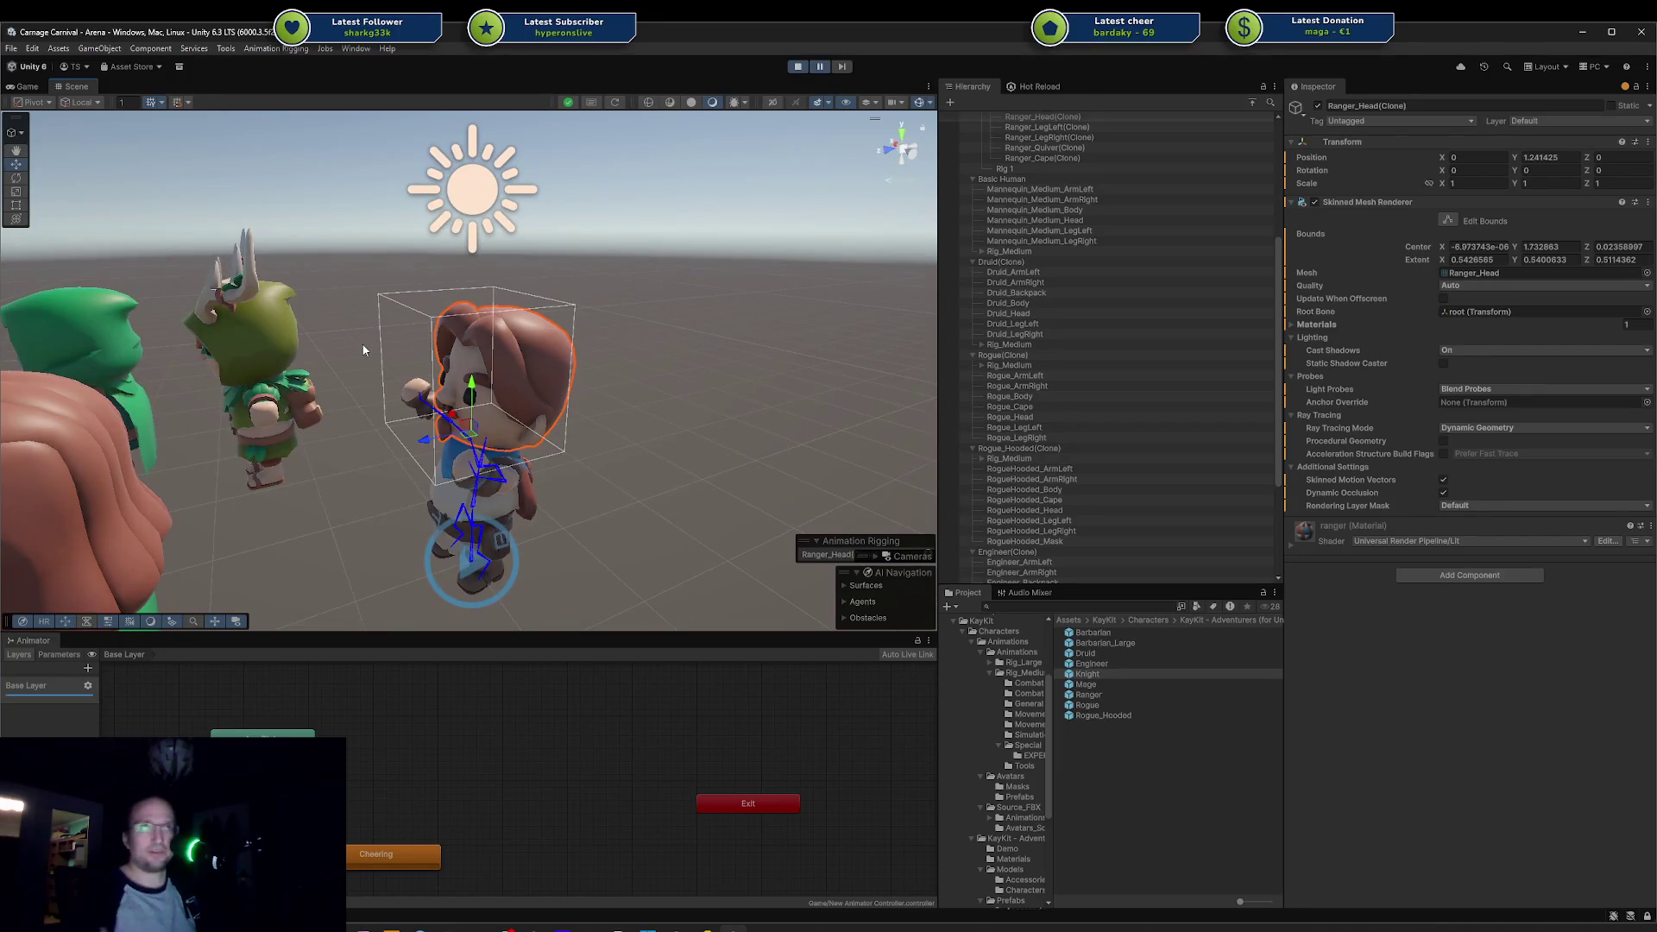
key(alt+Tab)
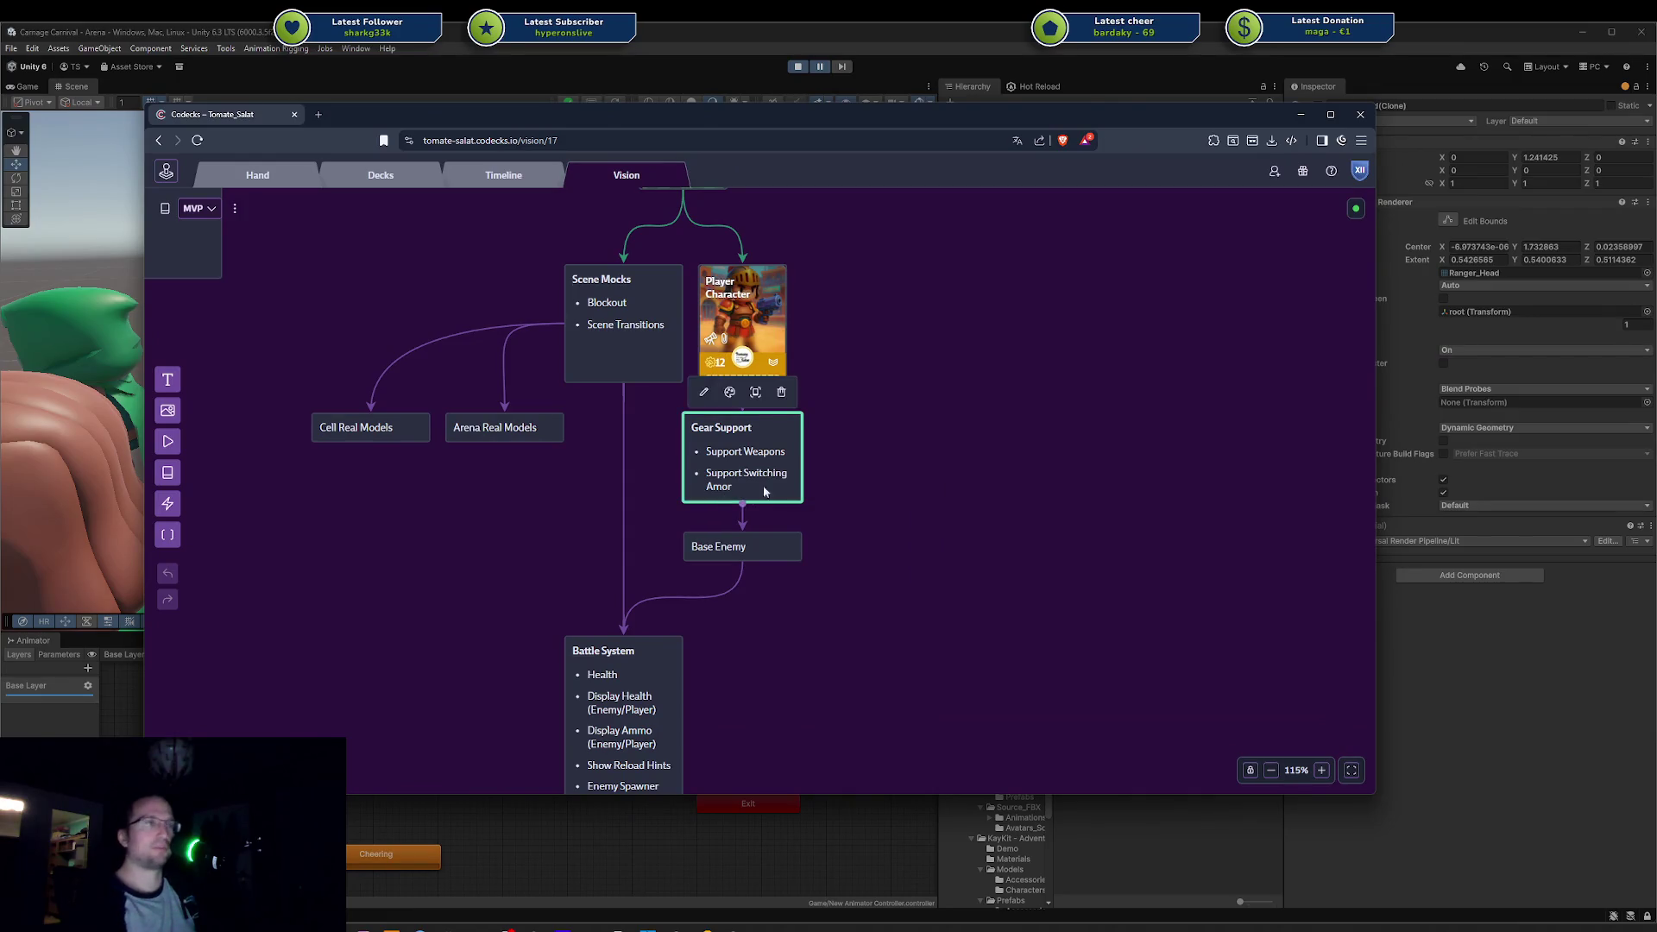
click(751, 494)
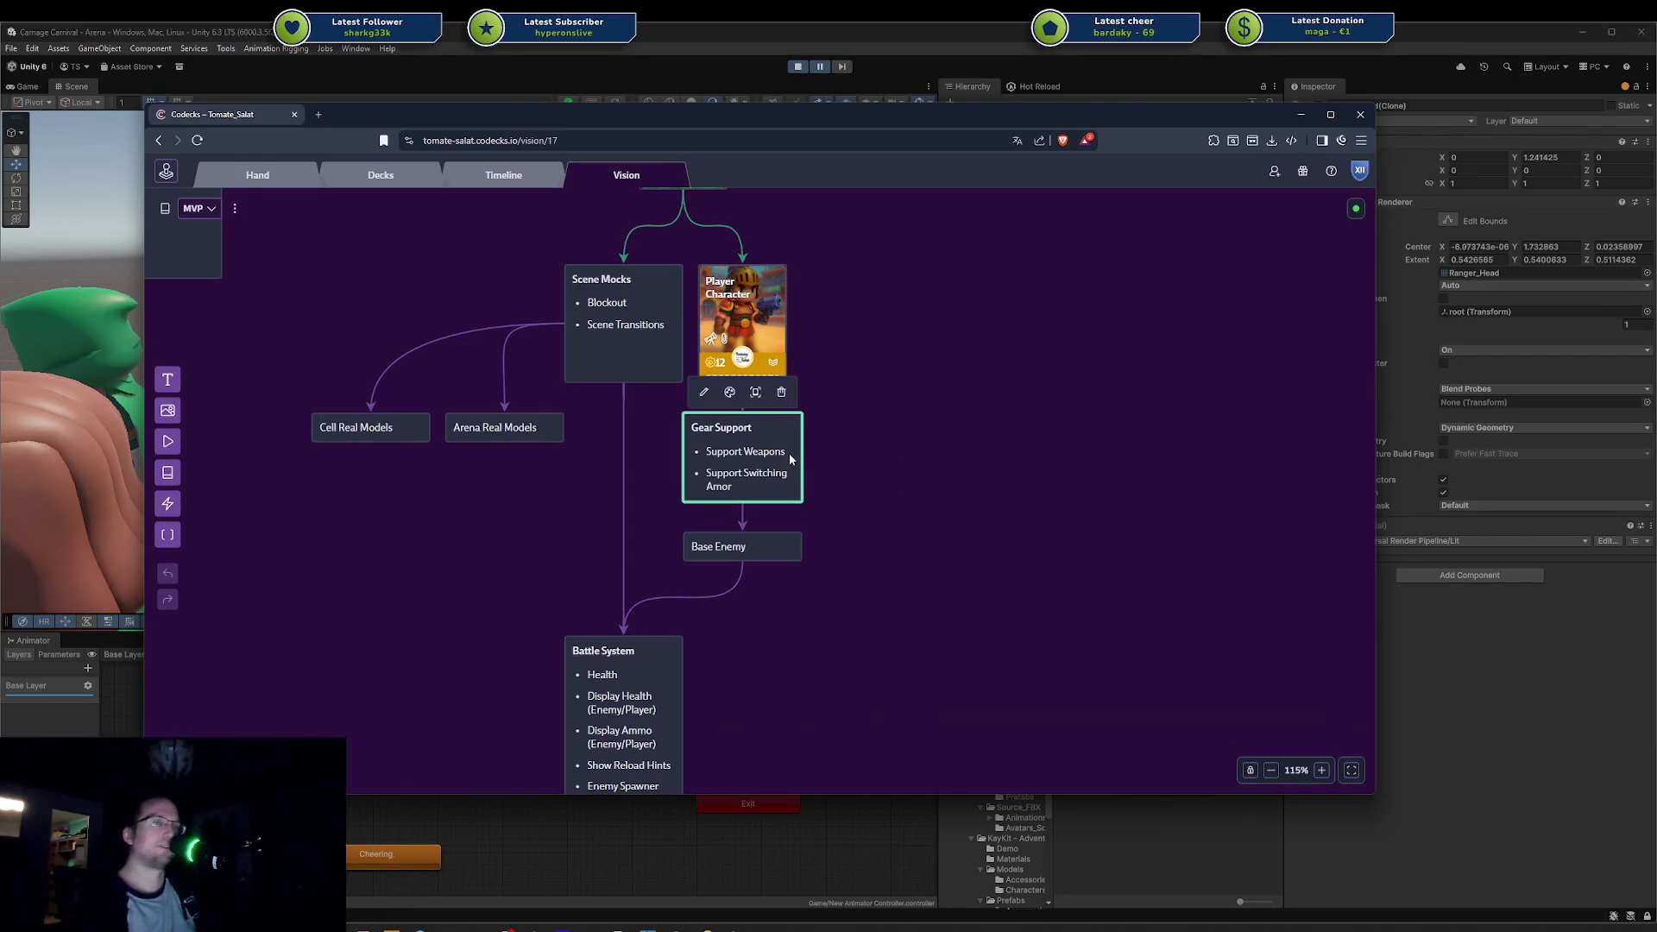
click(867, 350)
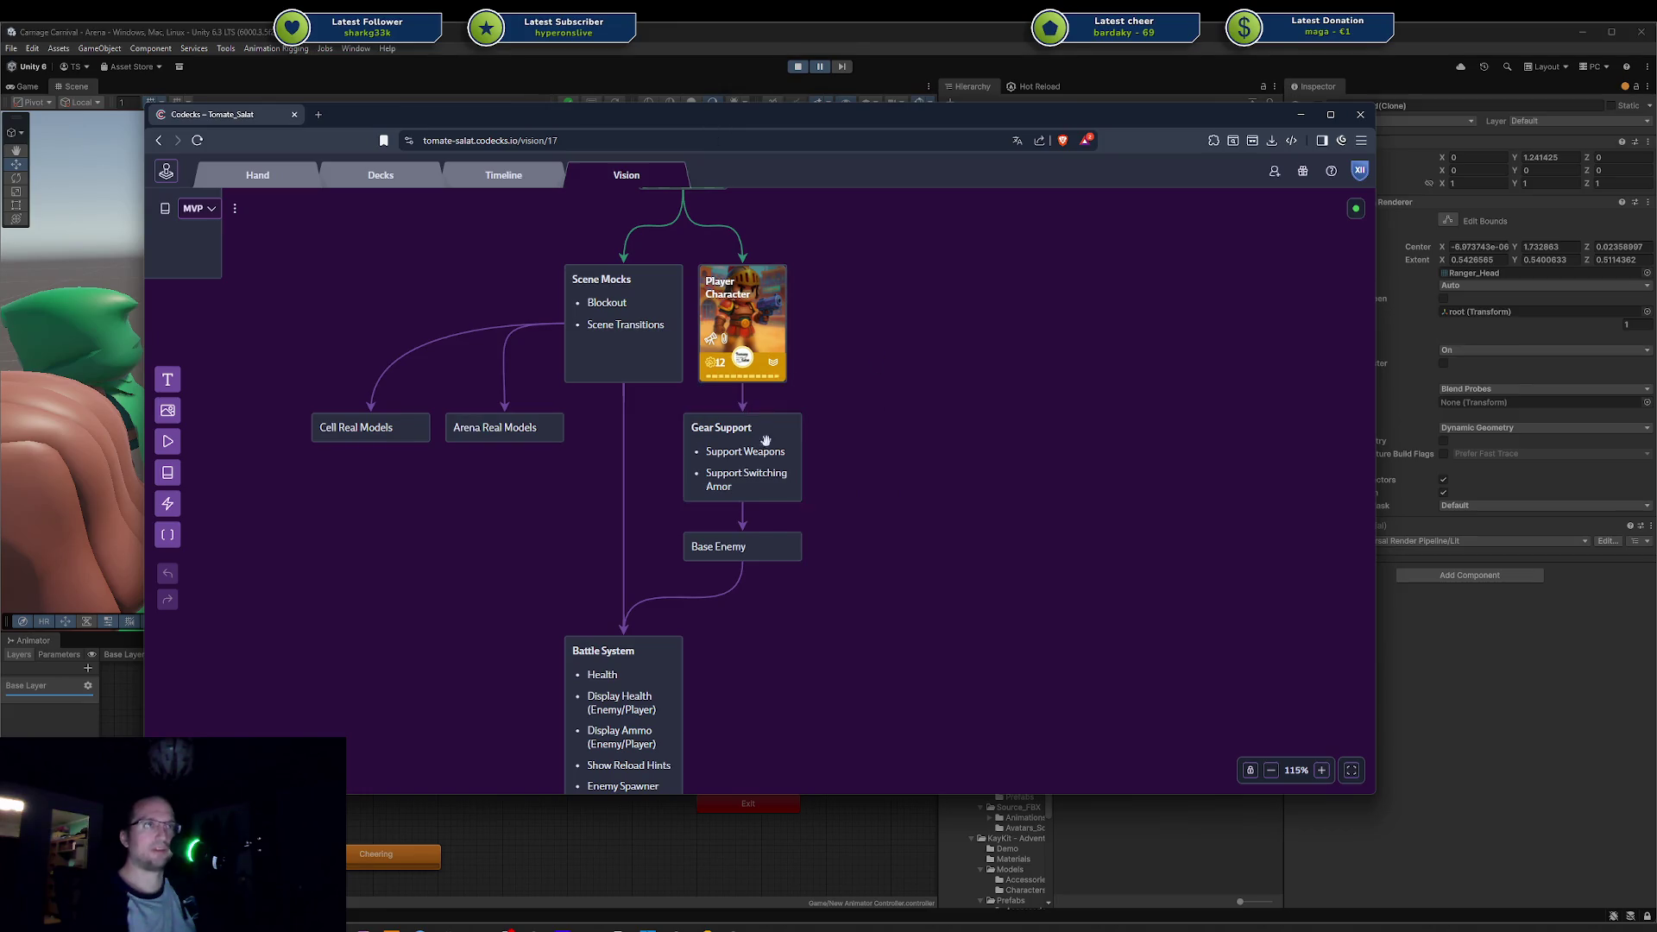
key(alt+Tab)
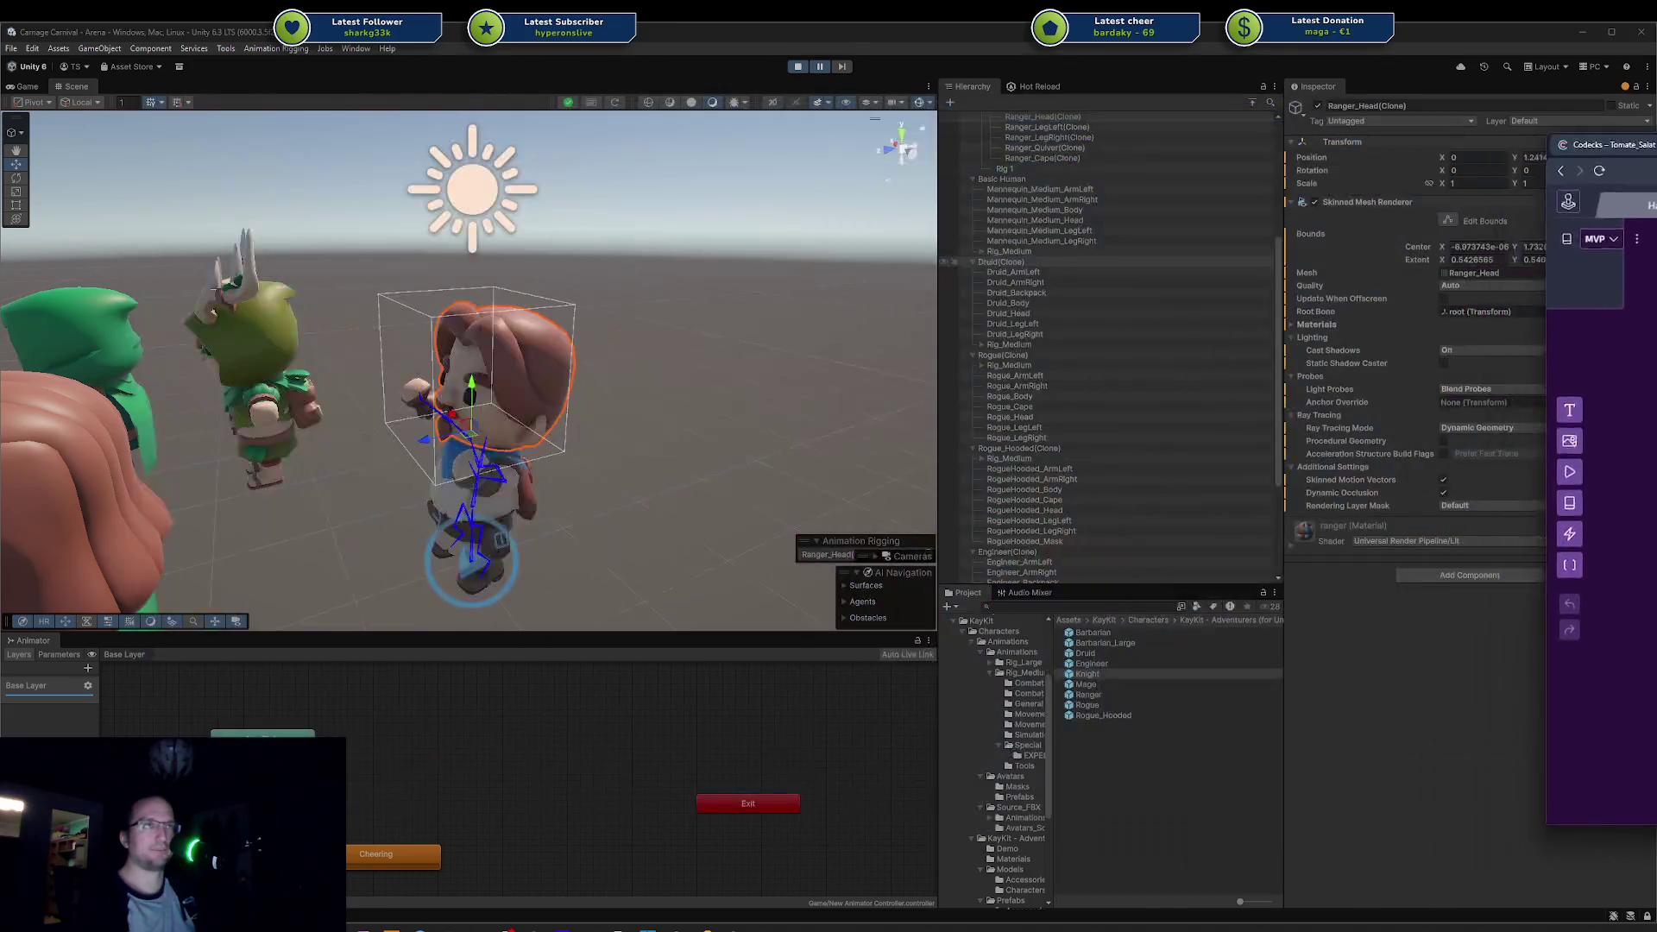
Step: Orbit behind the Knight and frame the Ranger_Head piece up close in Unity's Scene view
mouse_move(483, 401)
mouse_down()
mouse_move(295, 344)
mouse_move(695, 437)
mouse_move(561, 380)
mouse_move(629, 371)
mouse_up()
scroll(477, 369, up, 3)
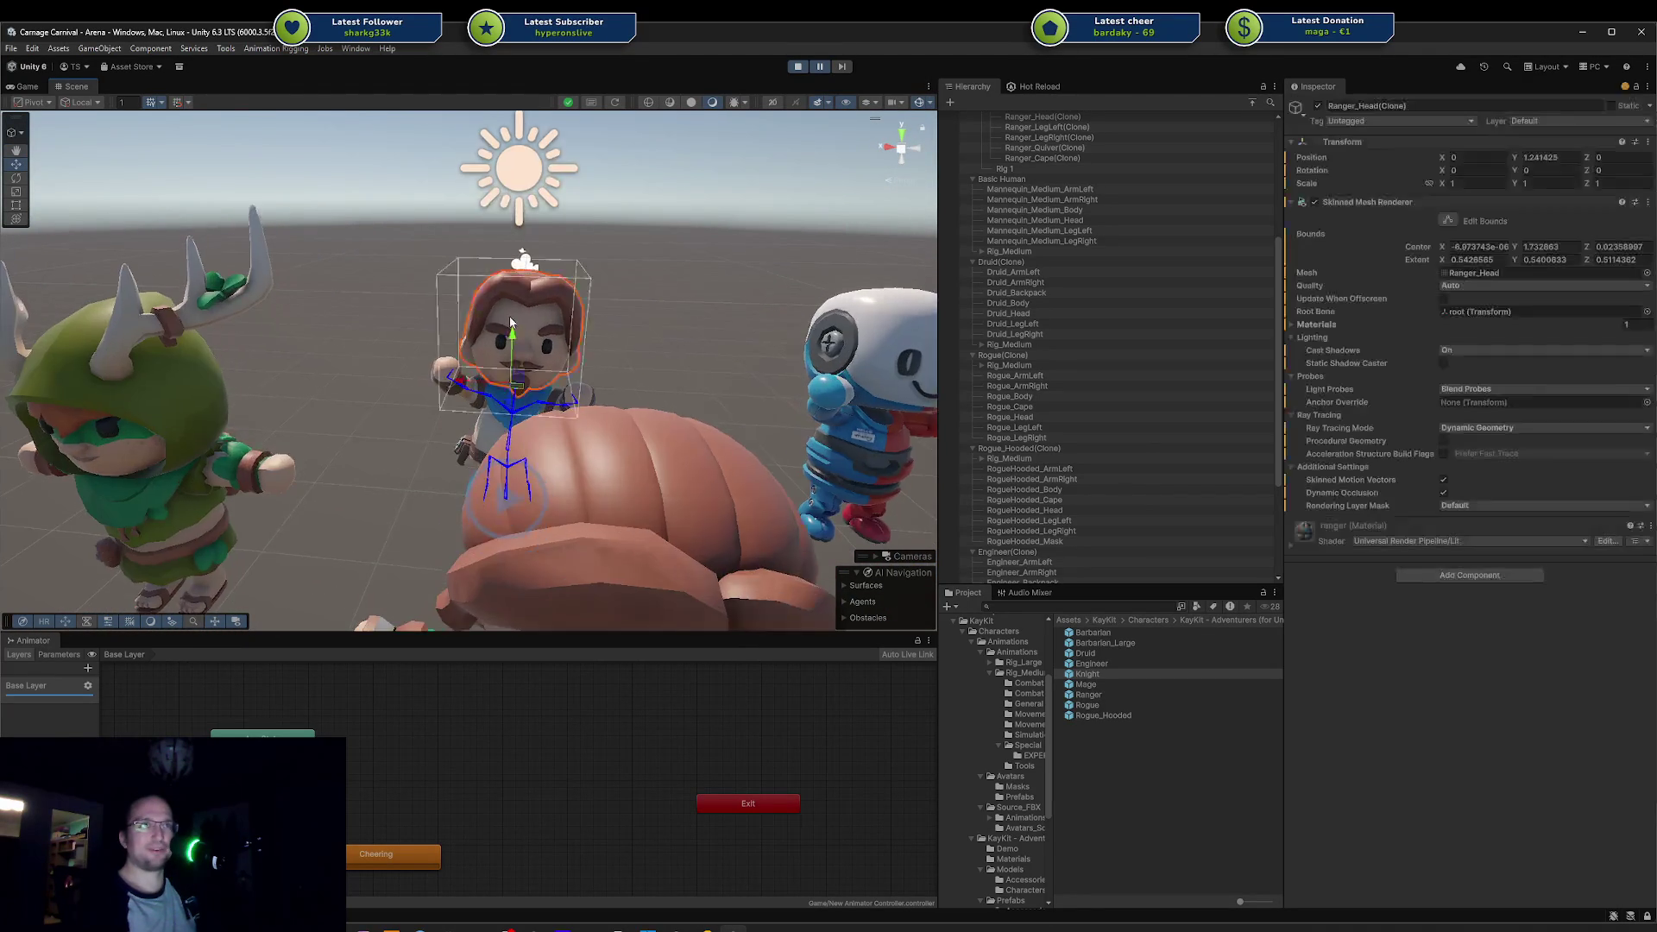
click(477, 370)
key(f)
mouse_move(478, 369)
mouse_down()
mouse_move(638, 342)
mouse_move(528, 540)
mouse_up()
Step: Inspect Ranger_ArmRight and frame Ranger_Body, then return to Blender
click(529, 575)
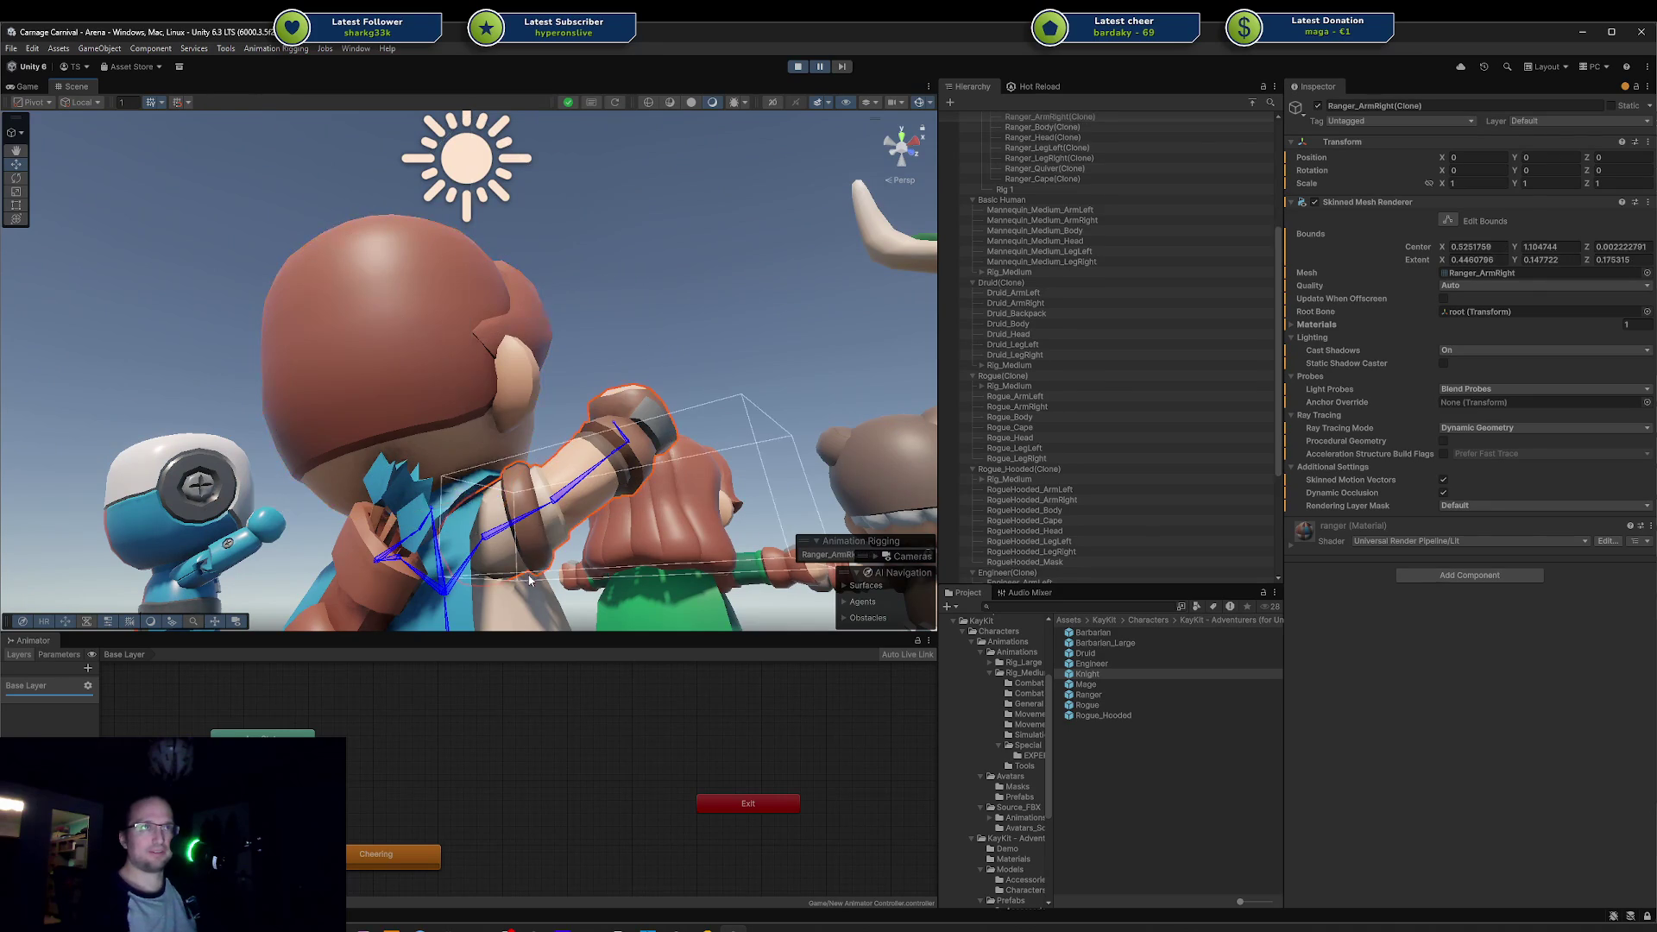
click(519, 585)
key(f)
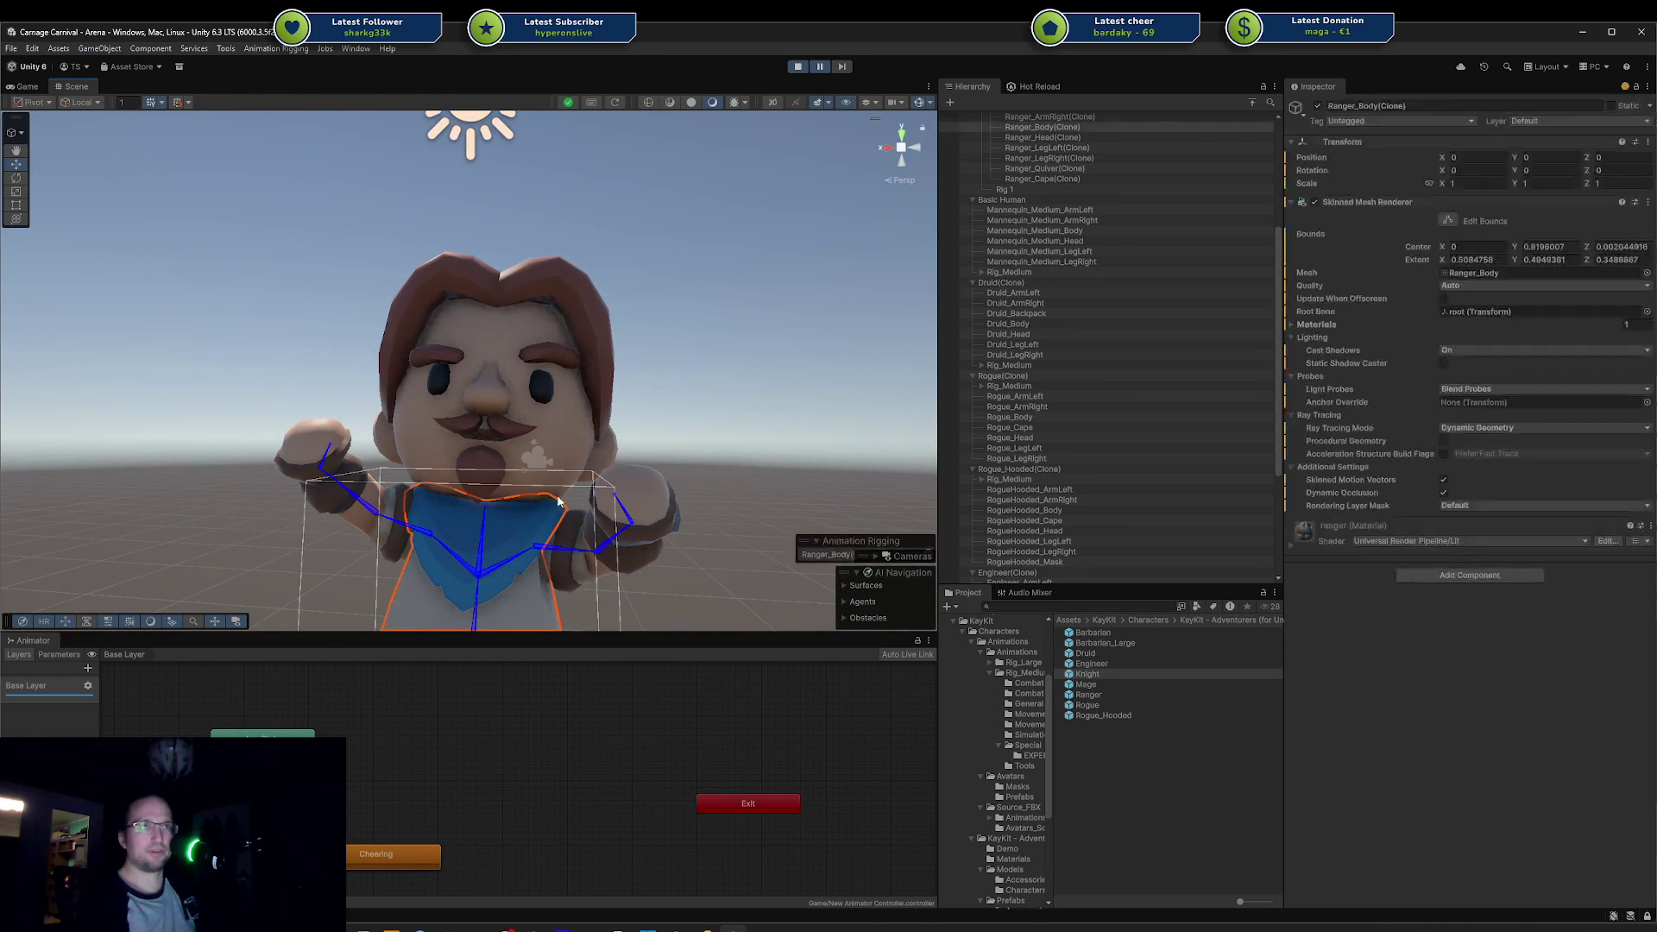
click(476, 928)
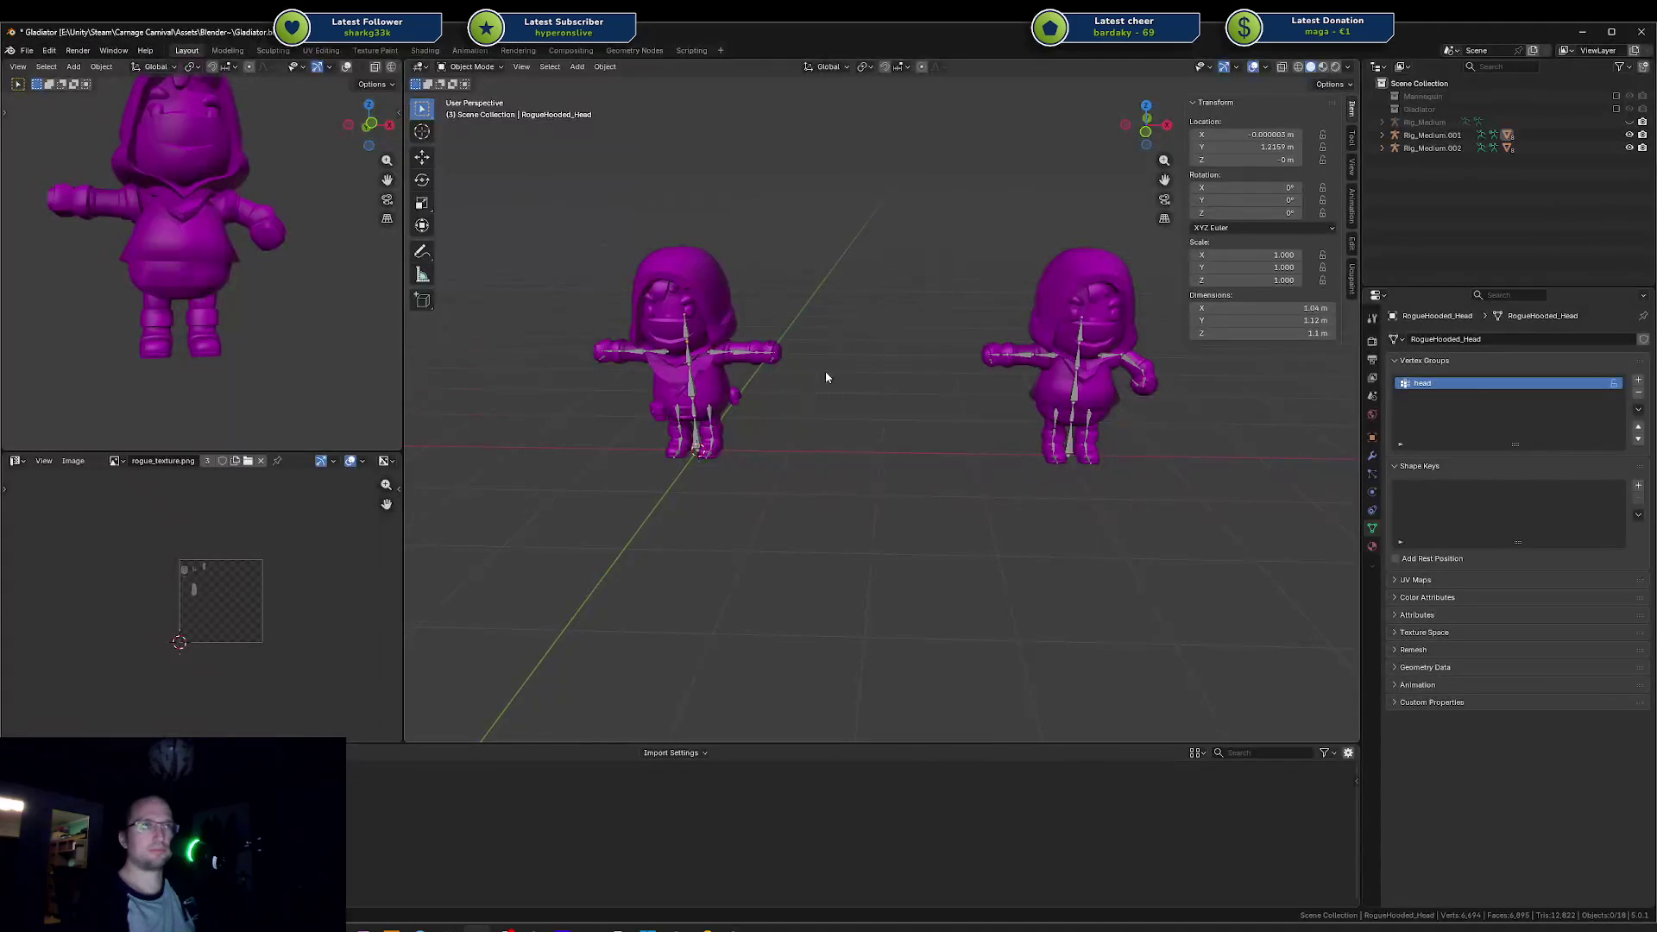
Step: Frame the hooded rogue and test-move its body and arm meshes, cancelling to keep their position
key(KP_Decimal)
scroll(1083, 389, down, 3)
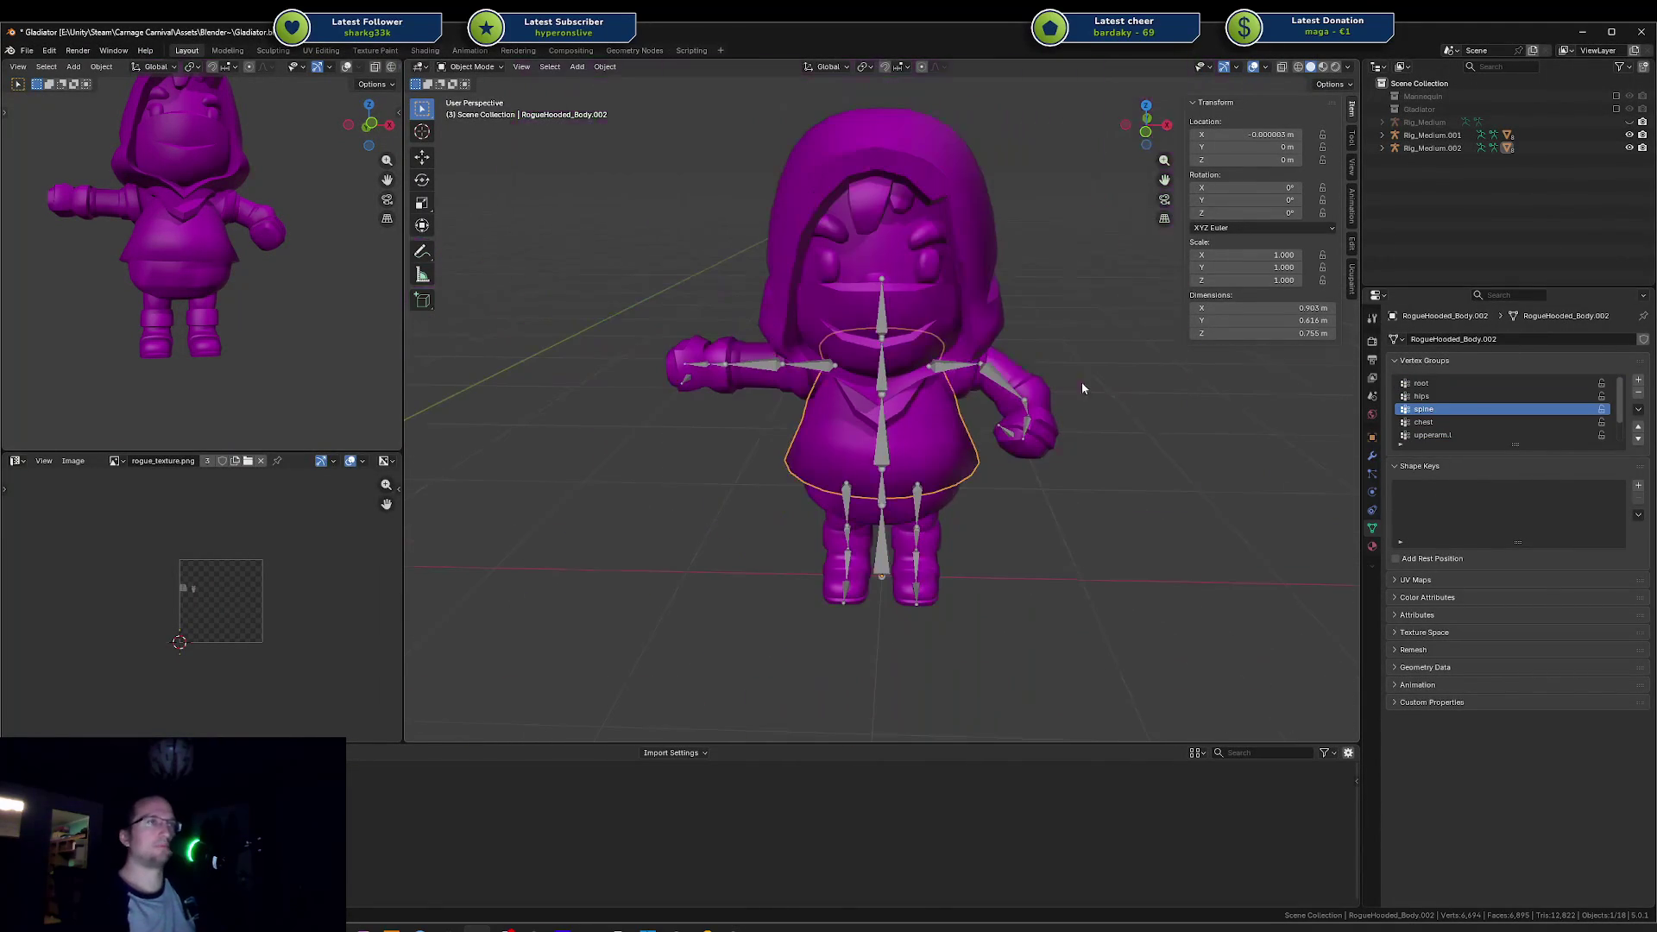
click(1007, 371)
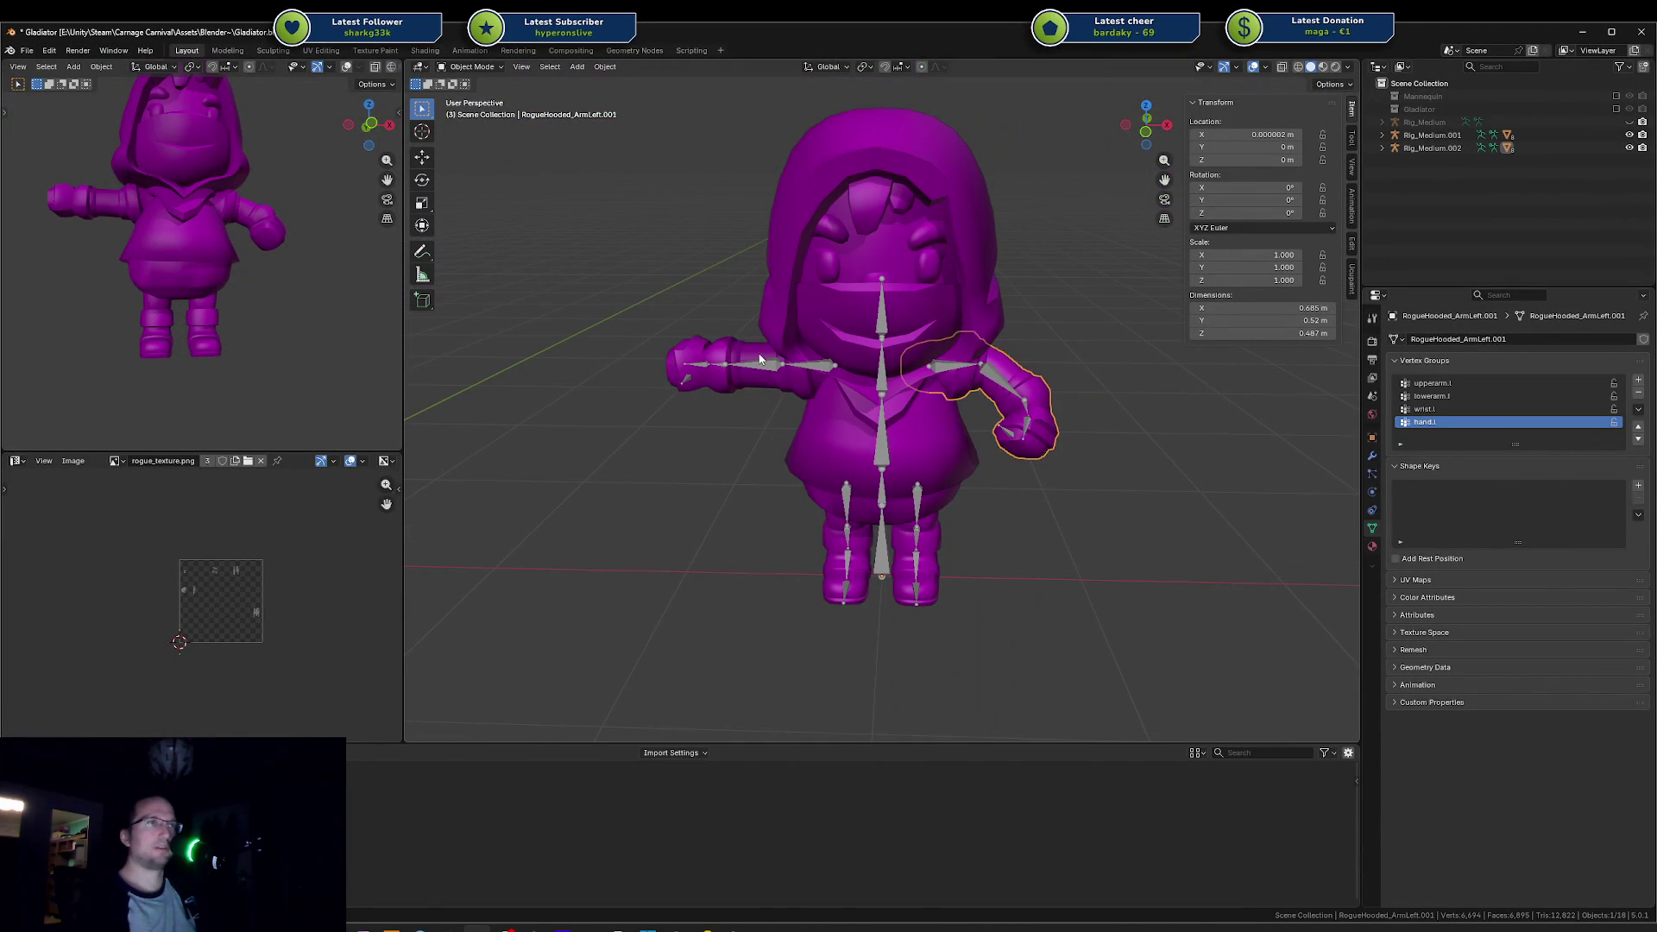
shift+click(848, 440)
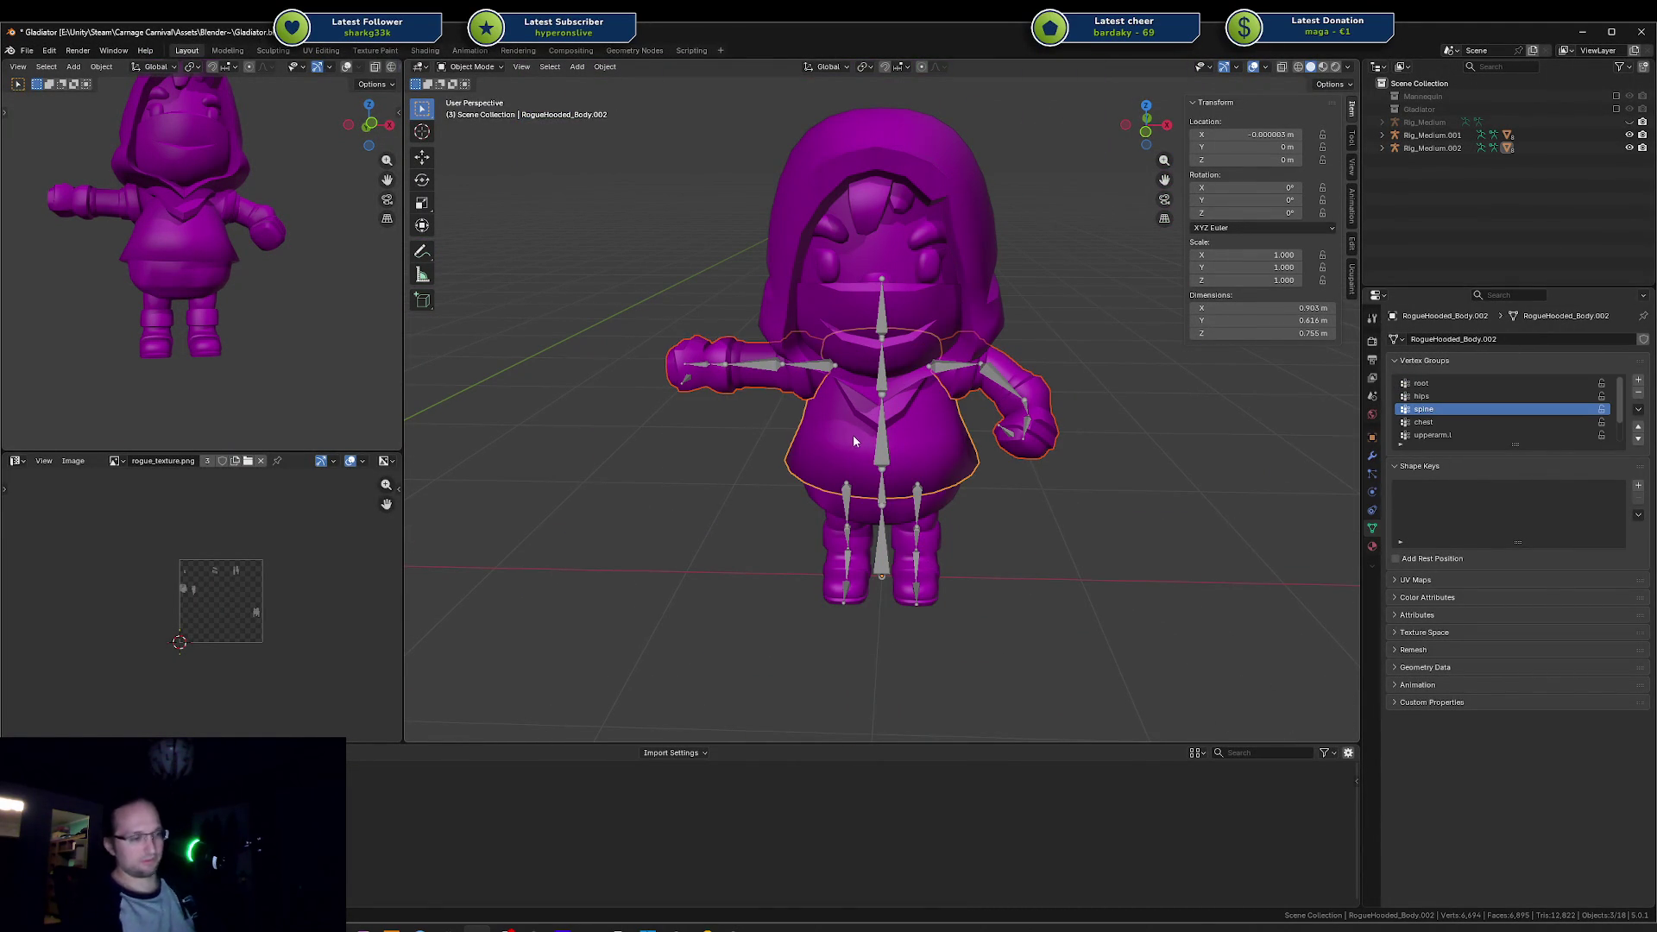
key(g)
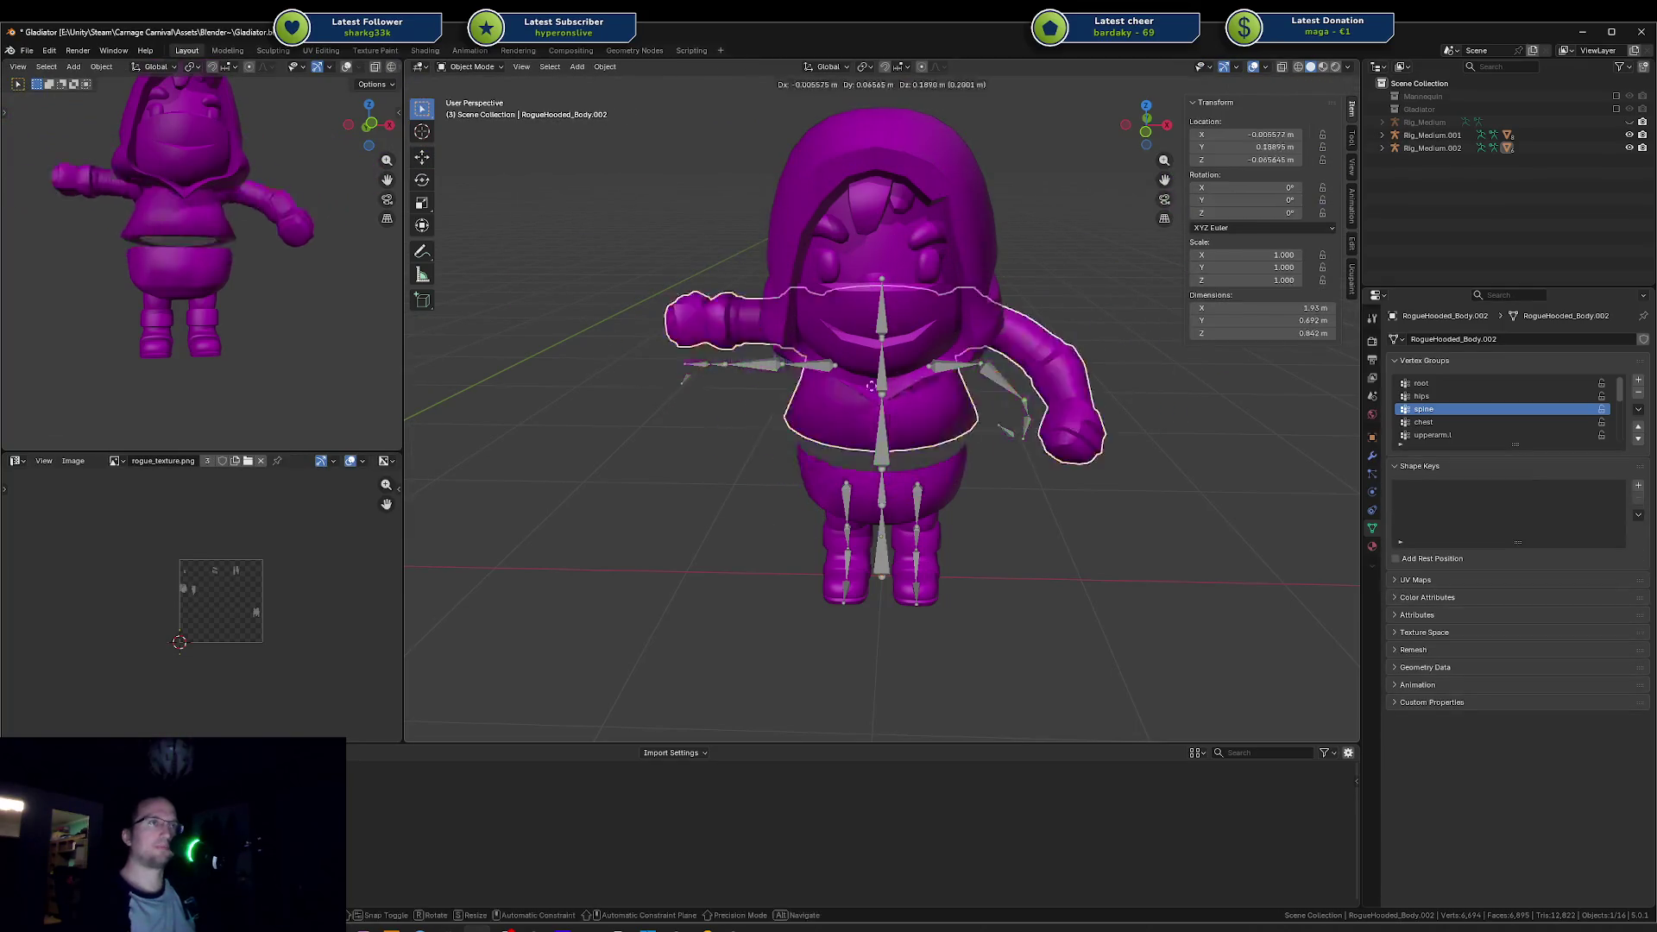
key(Escape)
click(704, 440)
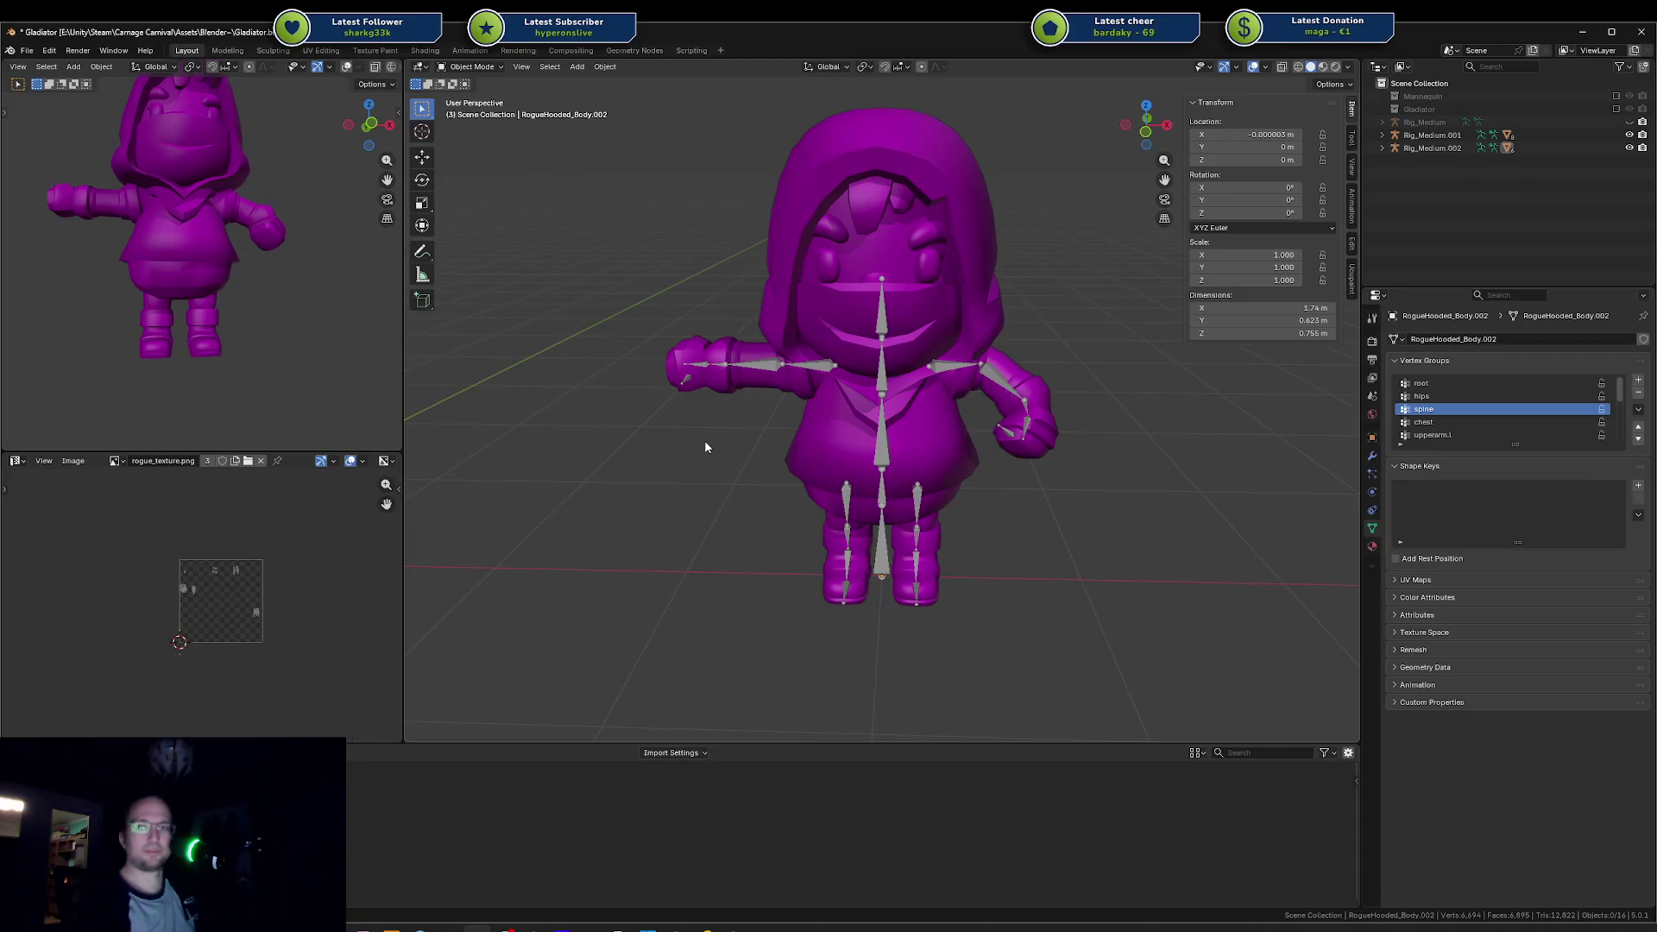
Step: From a frontal view, trial-move the rogue's lower body pieces, cancel, then select the torso
mouse_move(794, 436)
mouse_down()
mouse_move(1001, 436)
mouse_move(974, 378)
mouse_move(1012, 463)
mouse_move(859, 541)
mouse_up()
click(858, 535)
shift+click(858, 485)
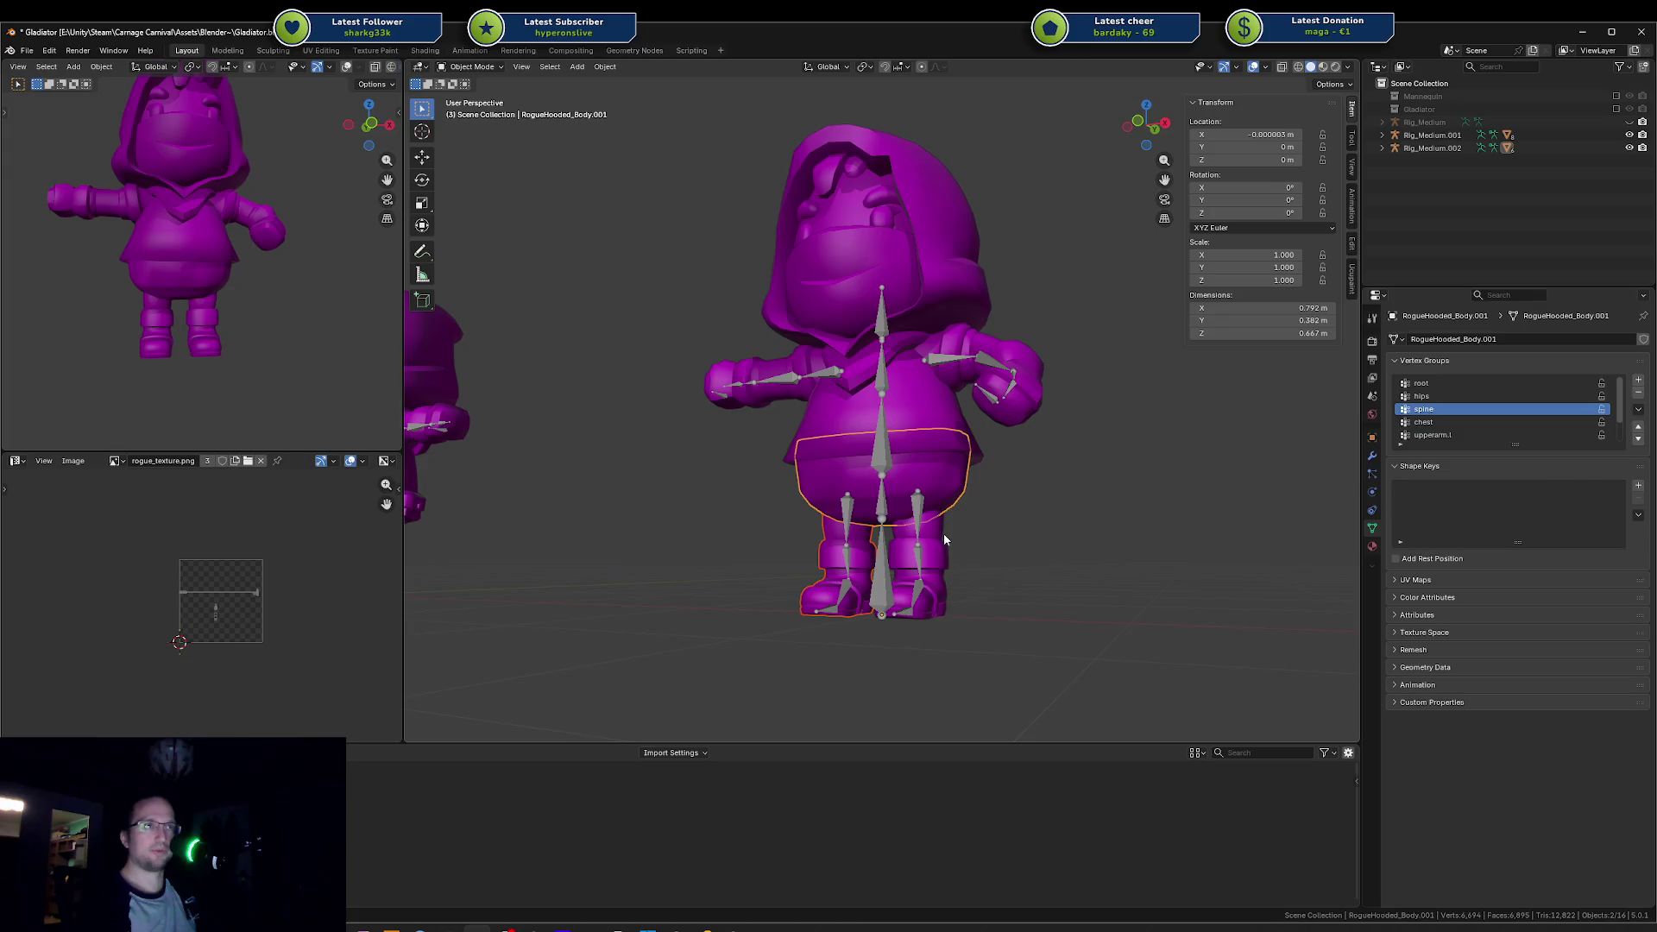
key(g)
right_click(944, 477)
click(954, 399)
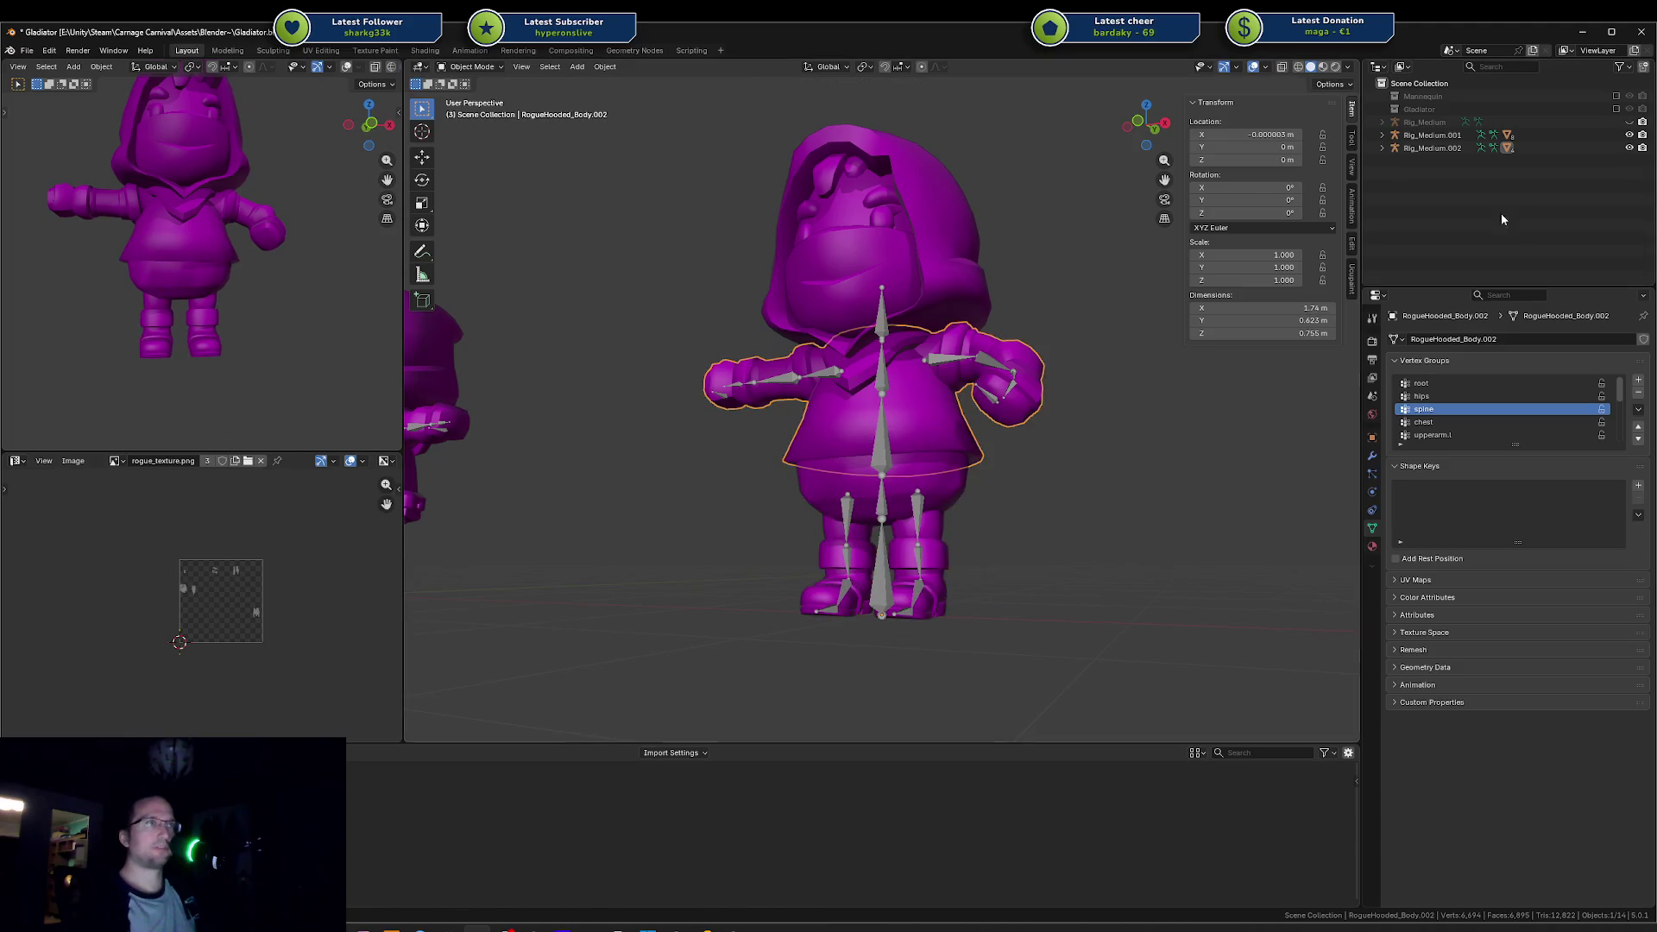
Step: Expand the second rig in the Outliner and select its hooded head, mask, torso and lower body meshes
click(1383, 147)
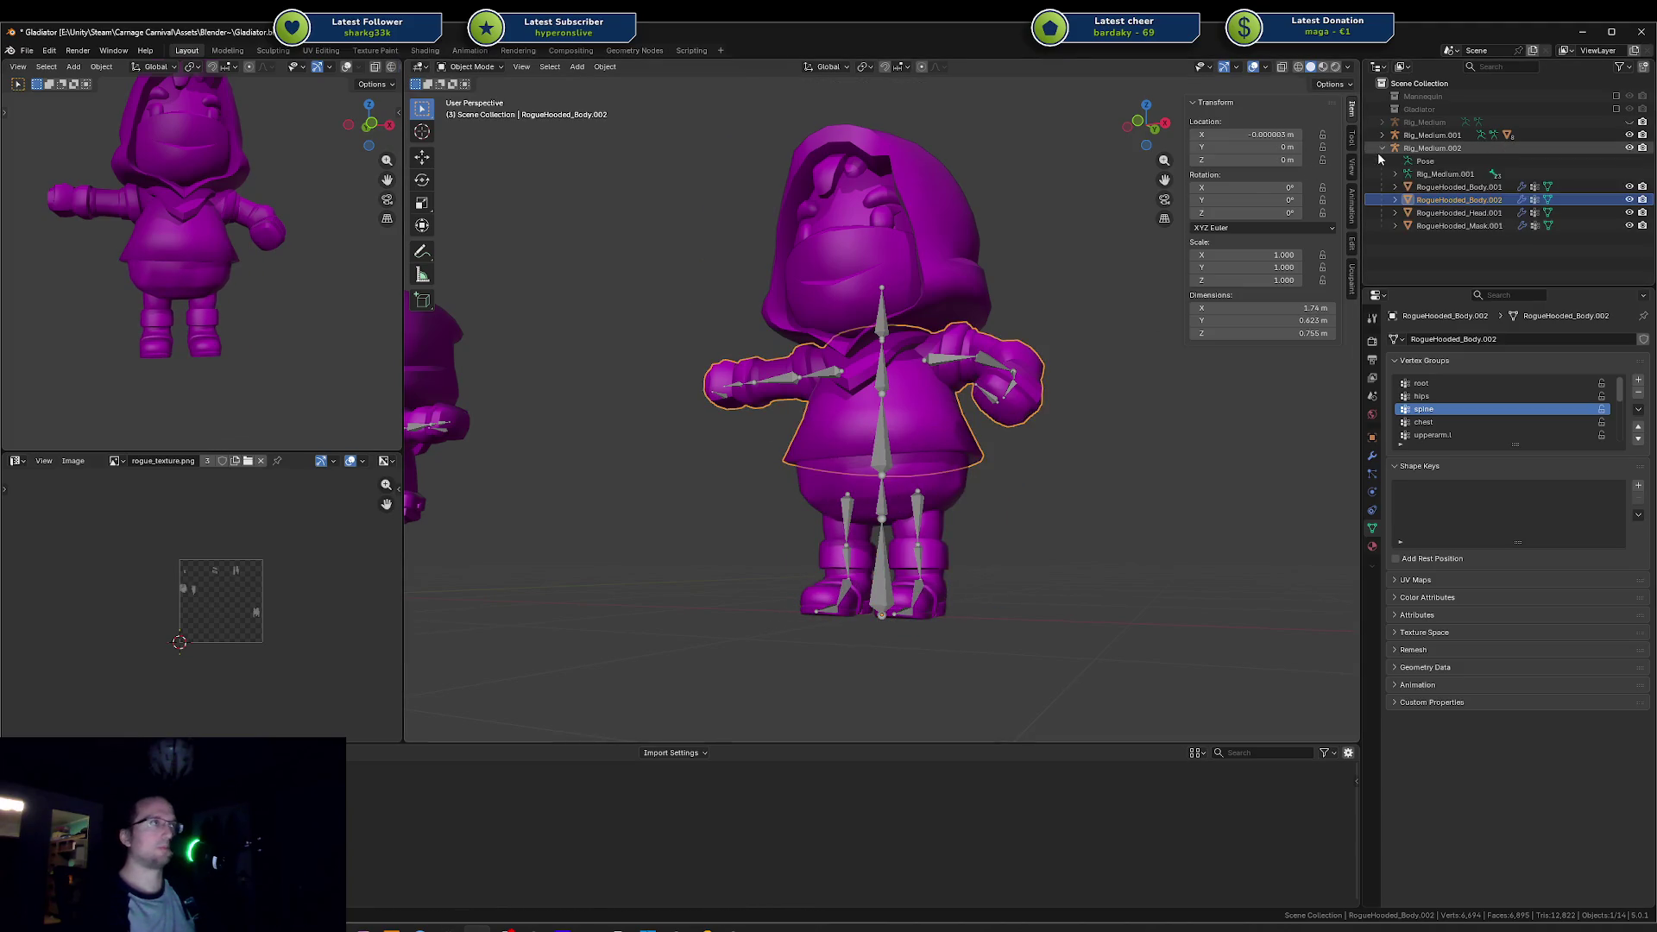
click(1451, 213)
click(1456, 226)
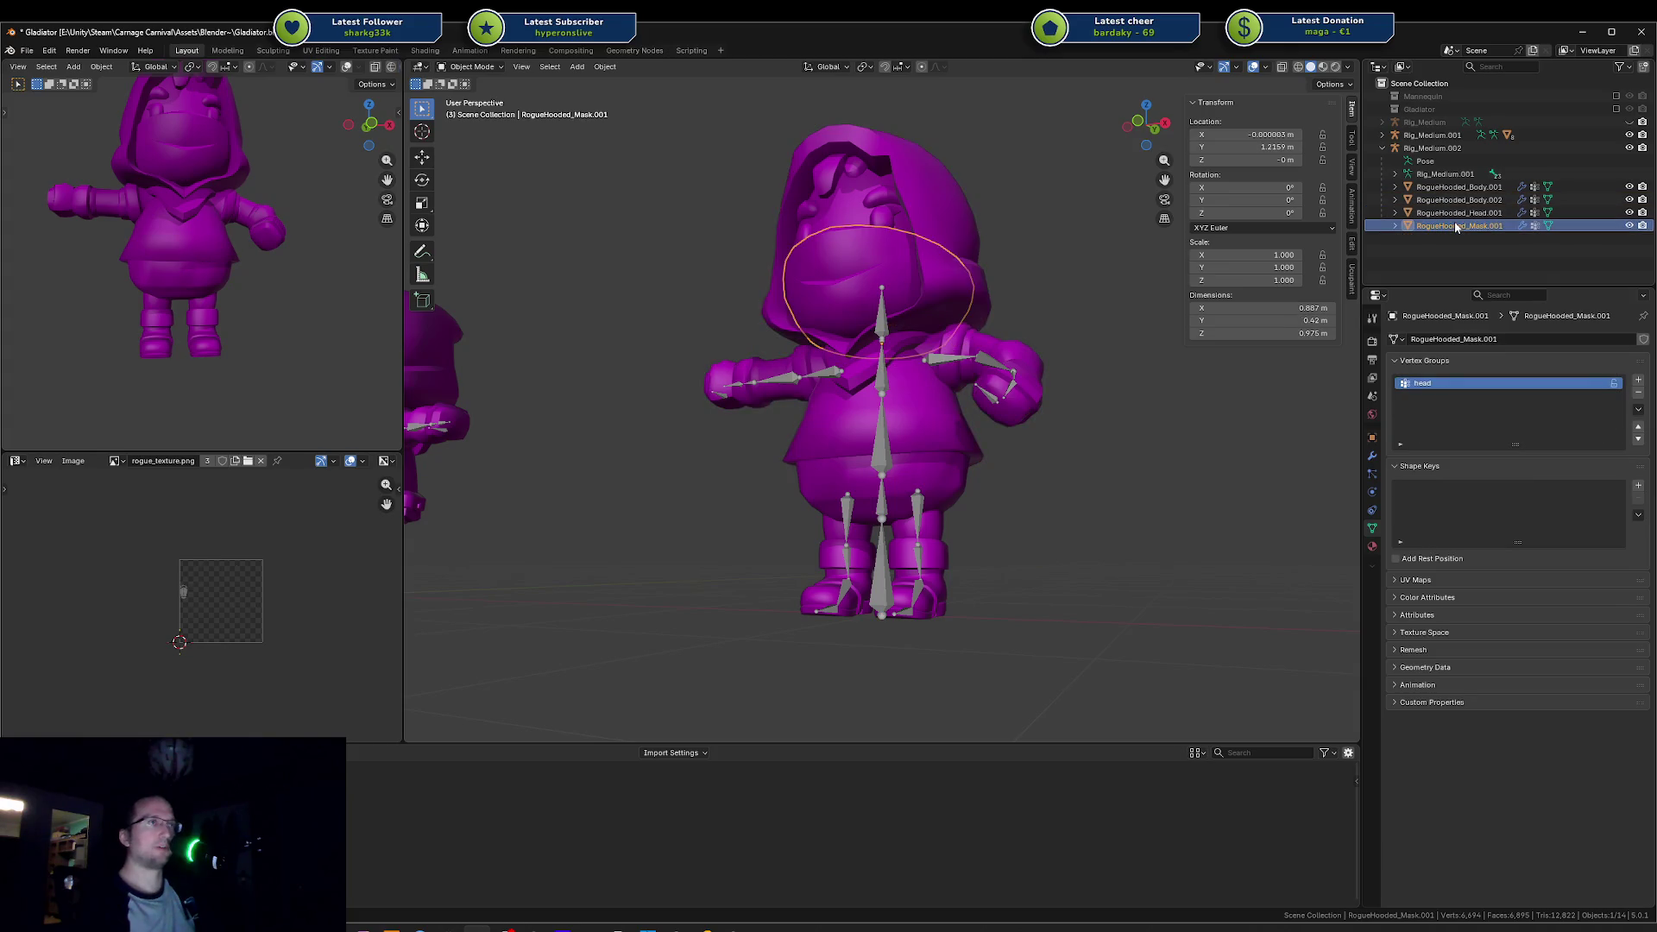
click(1458, 201)
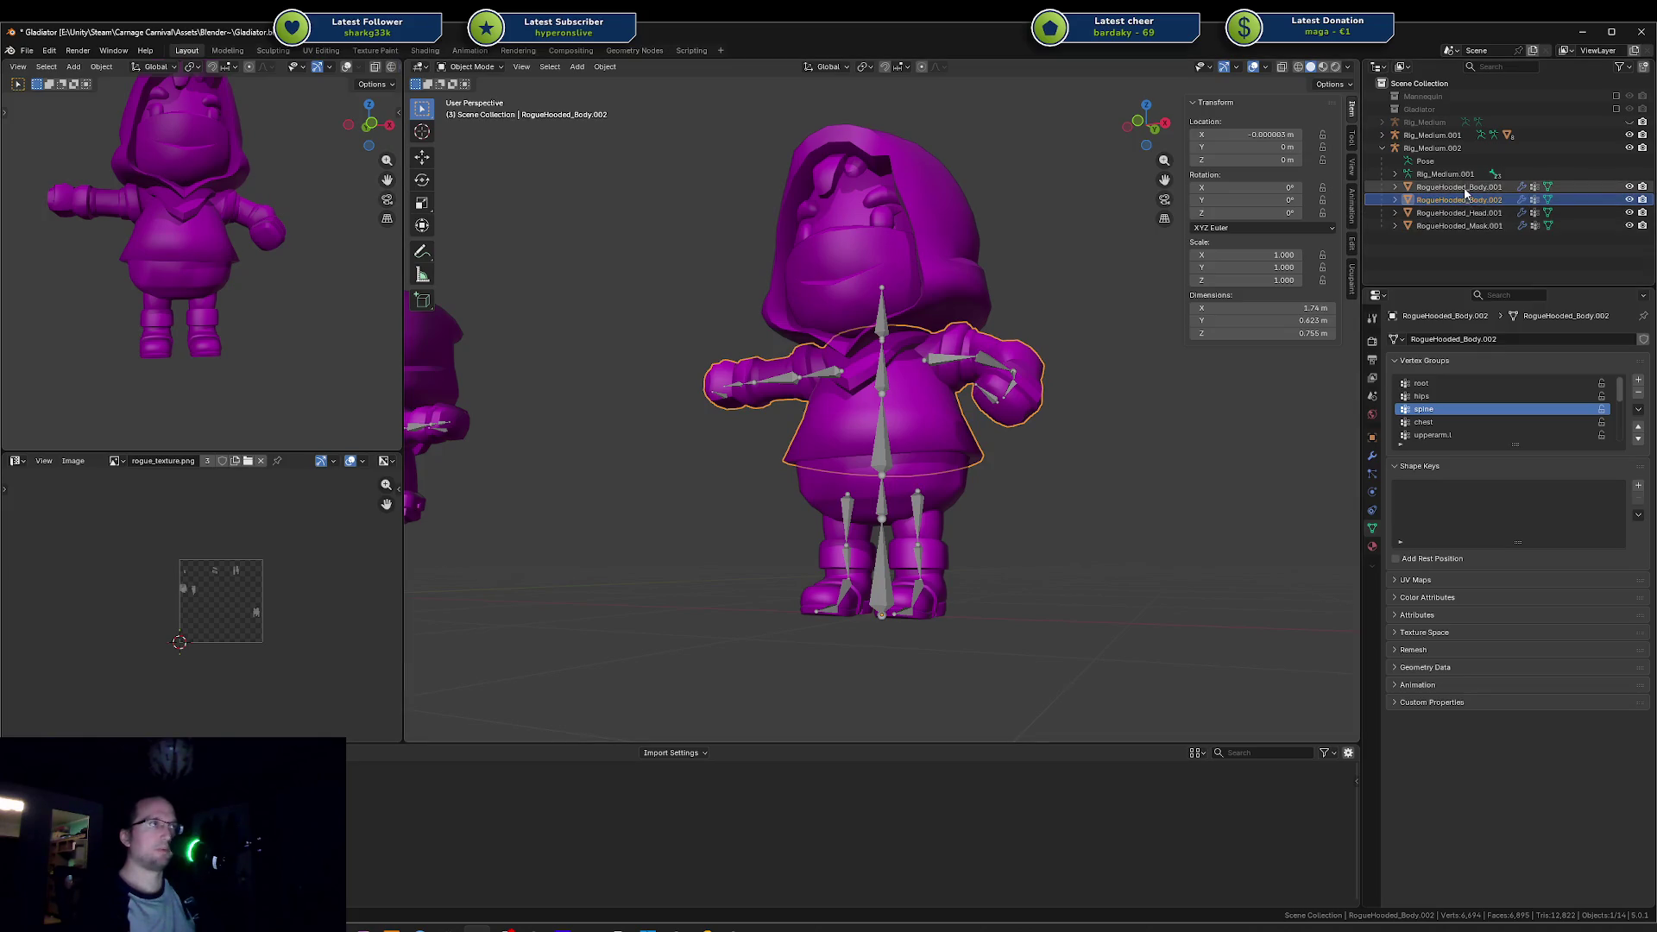
click(1457, 187)
click(1033, 476)
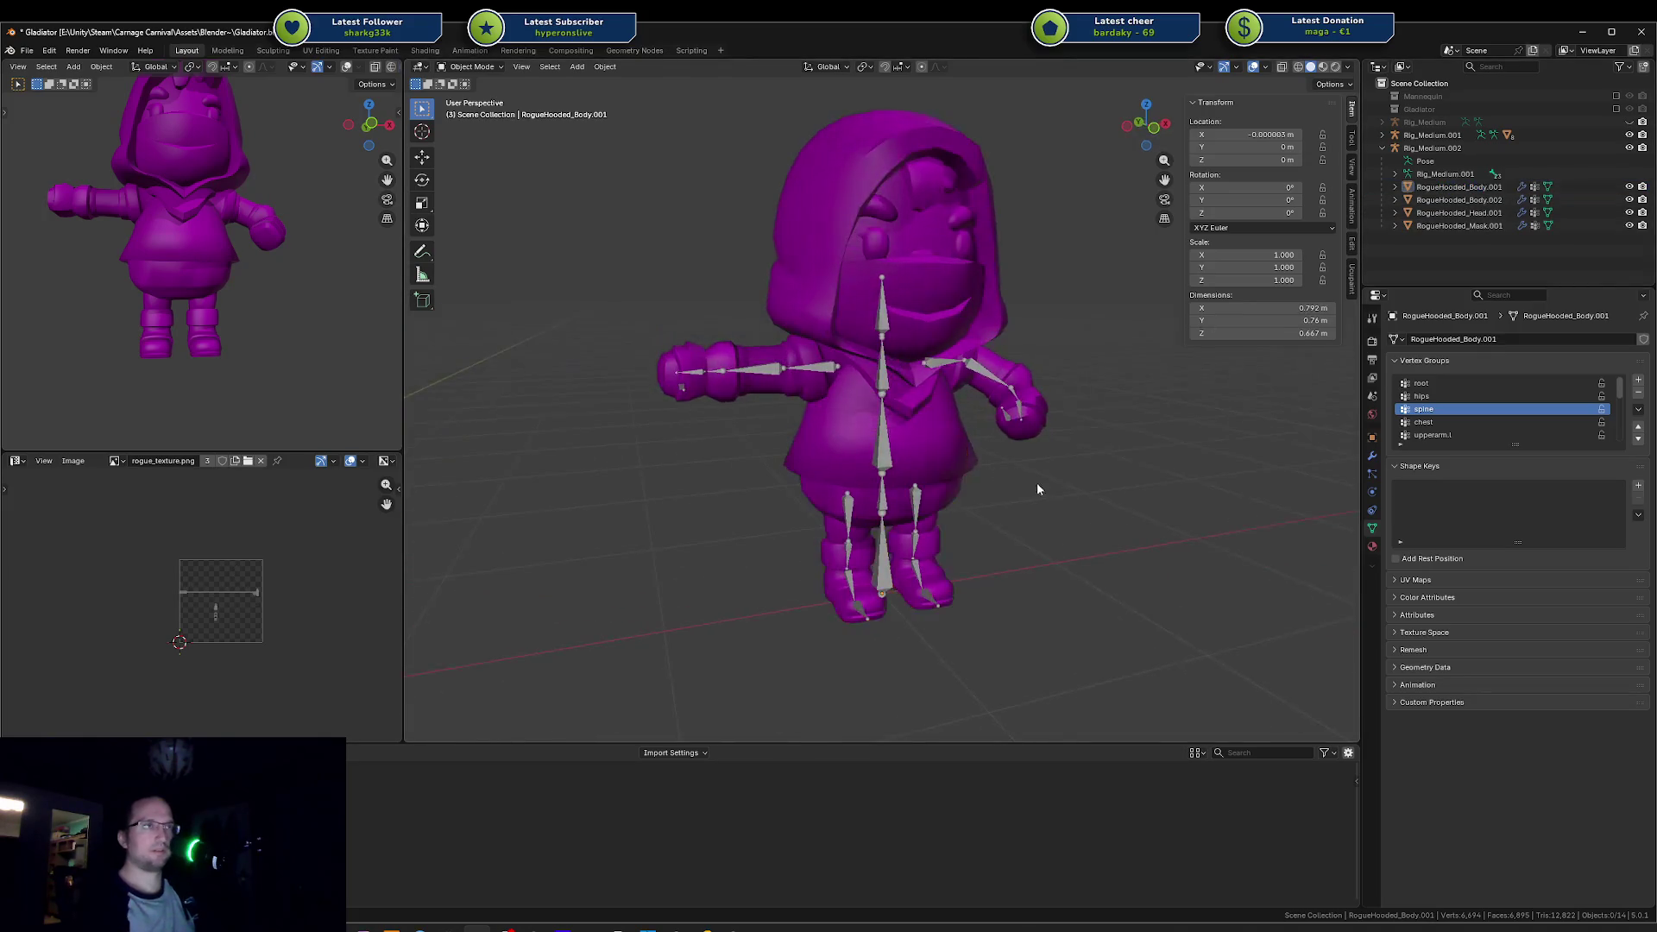
scroll(1038, 473, up, 5)
scroll(1038, 474, down, 5)
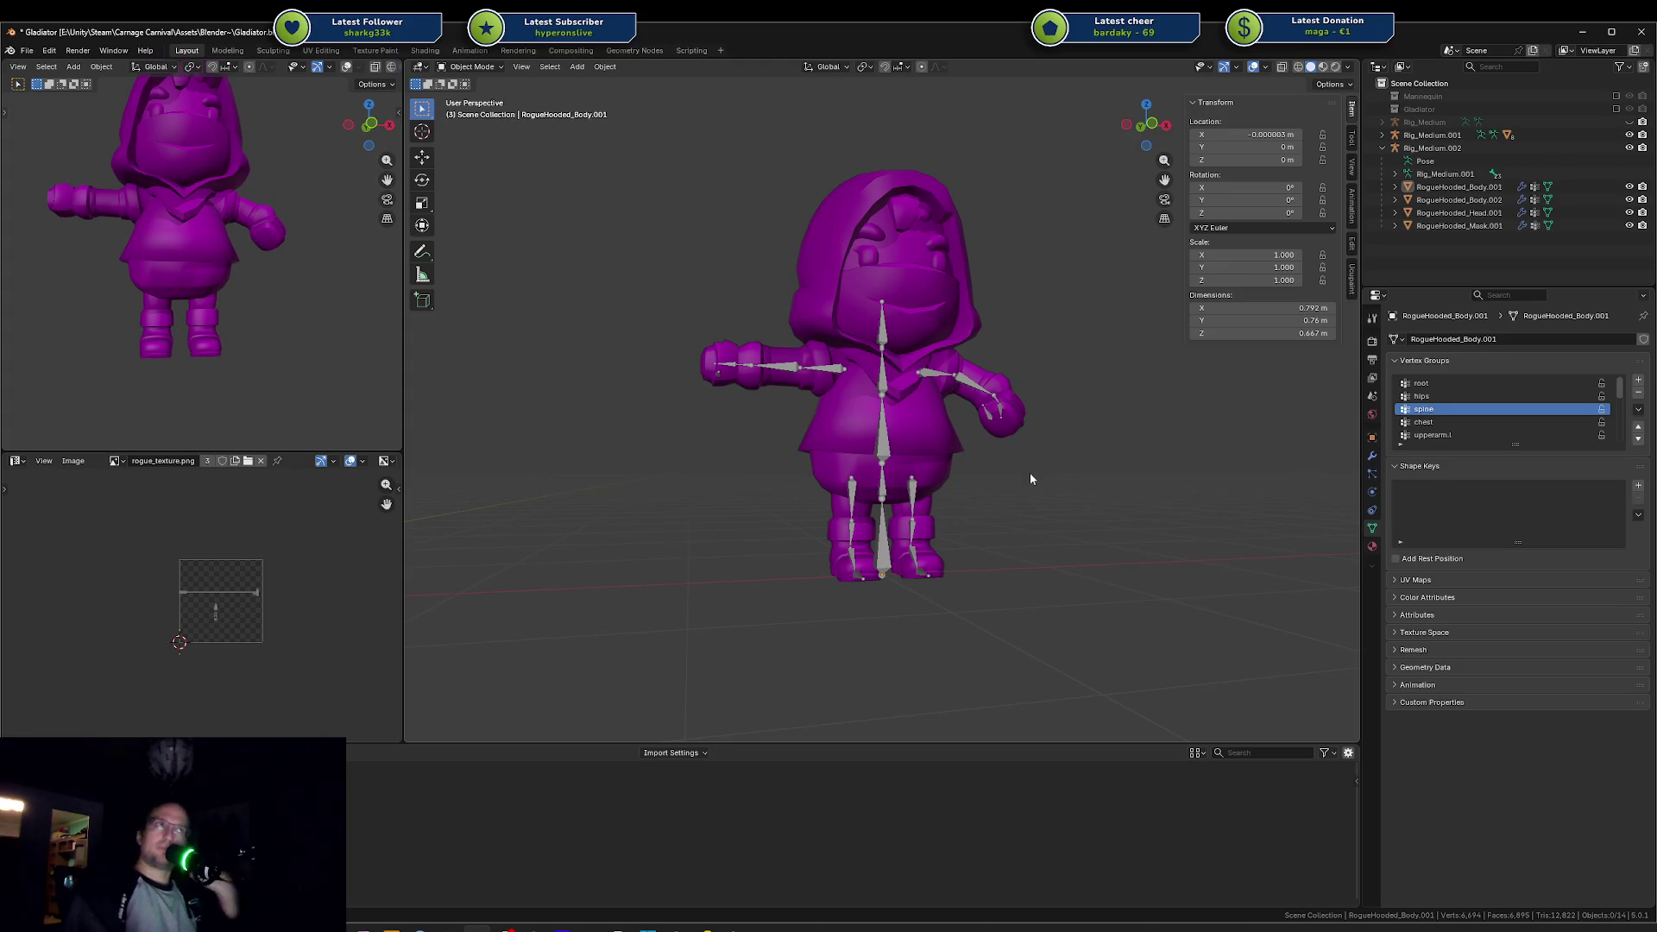
Step: Check the Rig_Medium.002 armature and view the rogue from behind before switching to Unity
click(871, 320)
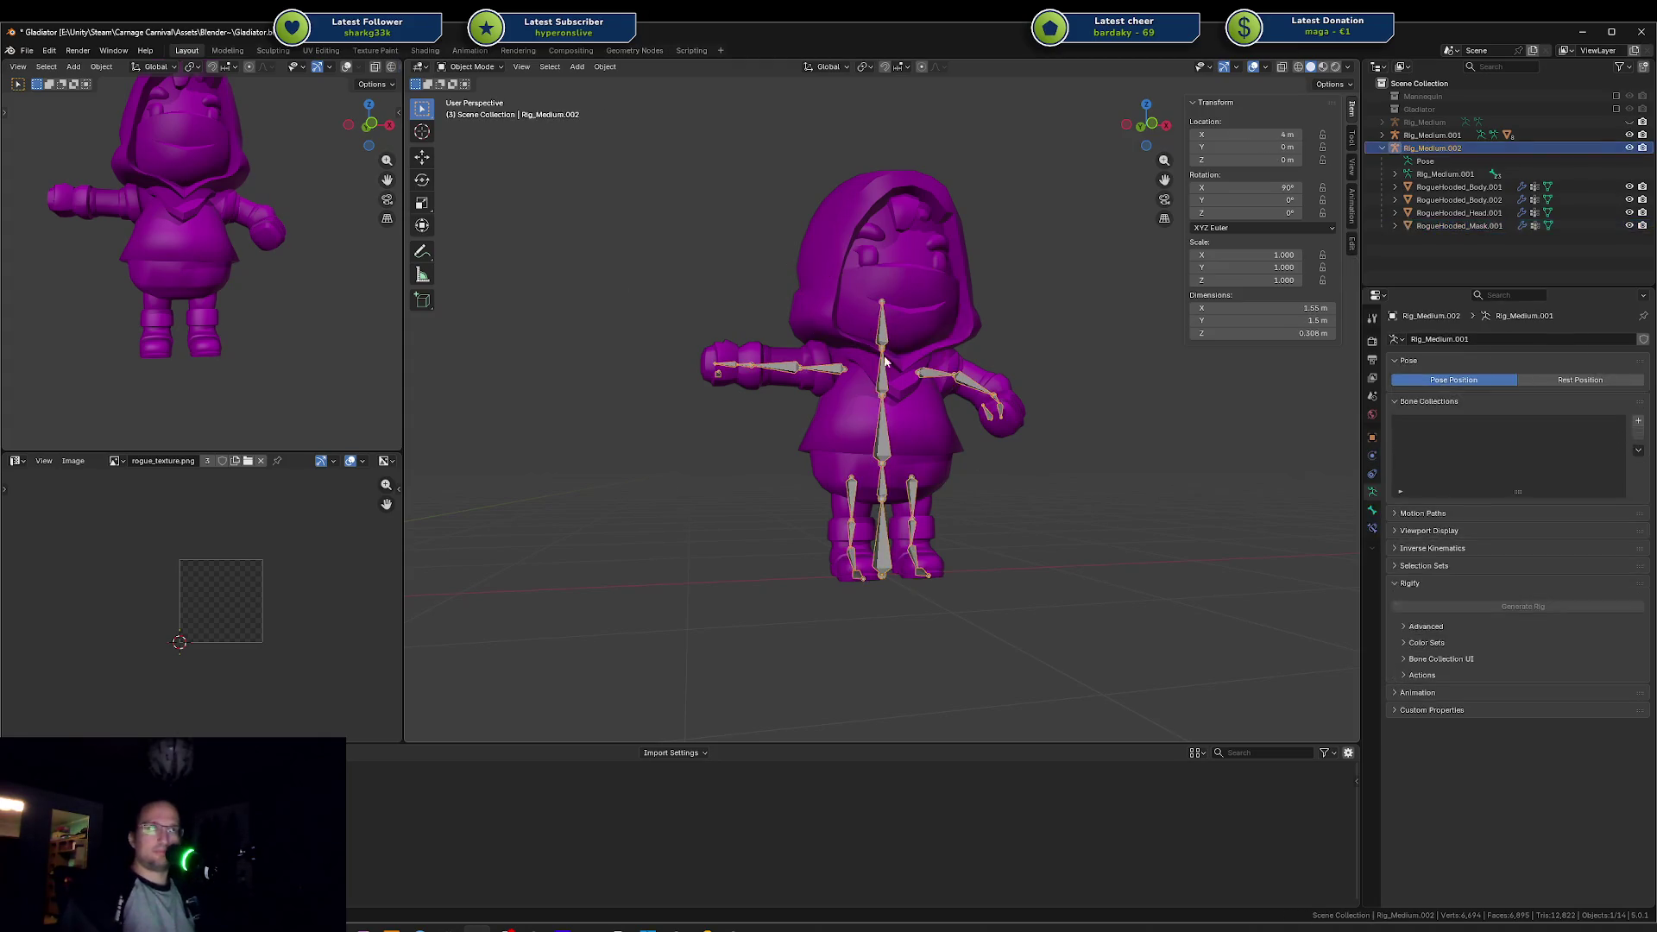
click(1087, 377)
mouse_move(1088, 376)
mouse_down()
mouse_move(1069, 362)
mouse_move(934, 385)
mouse_move(487, 390)
mouse_up()
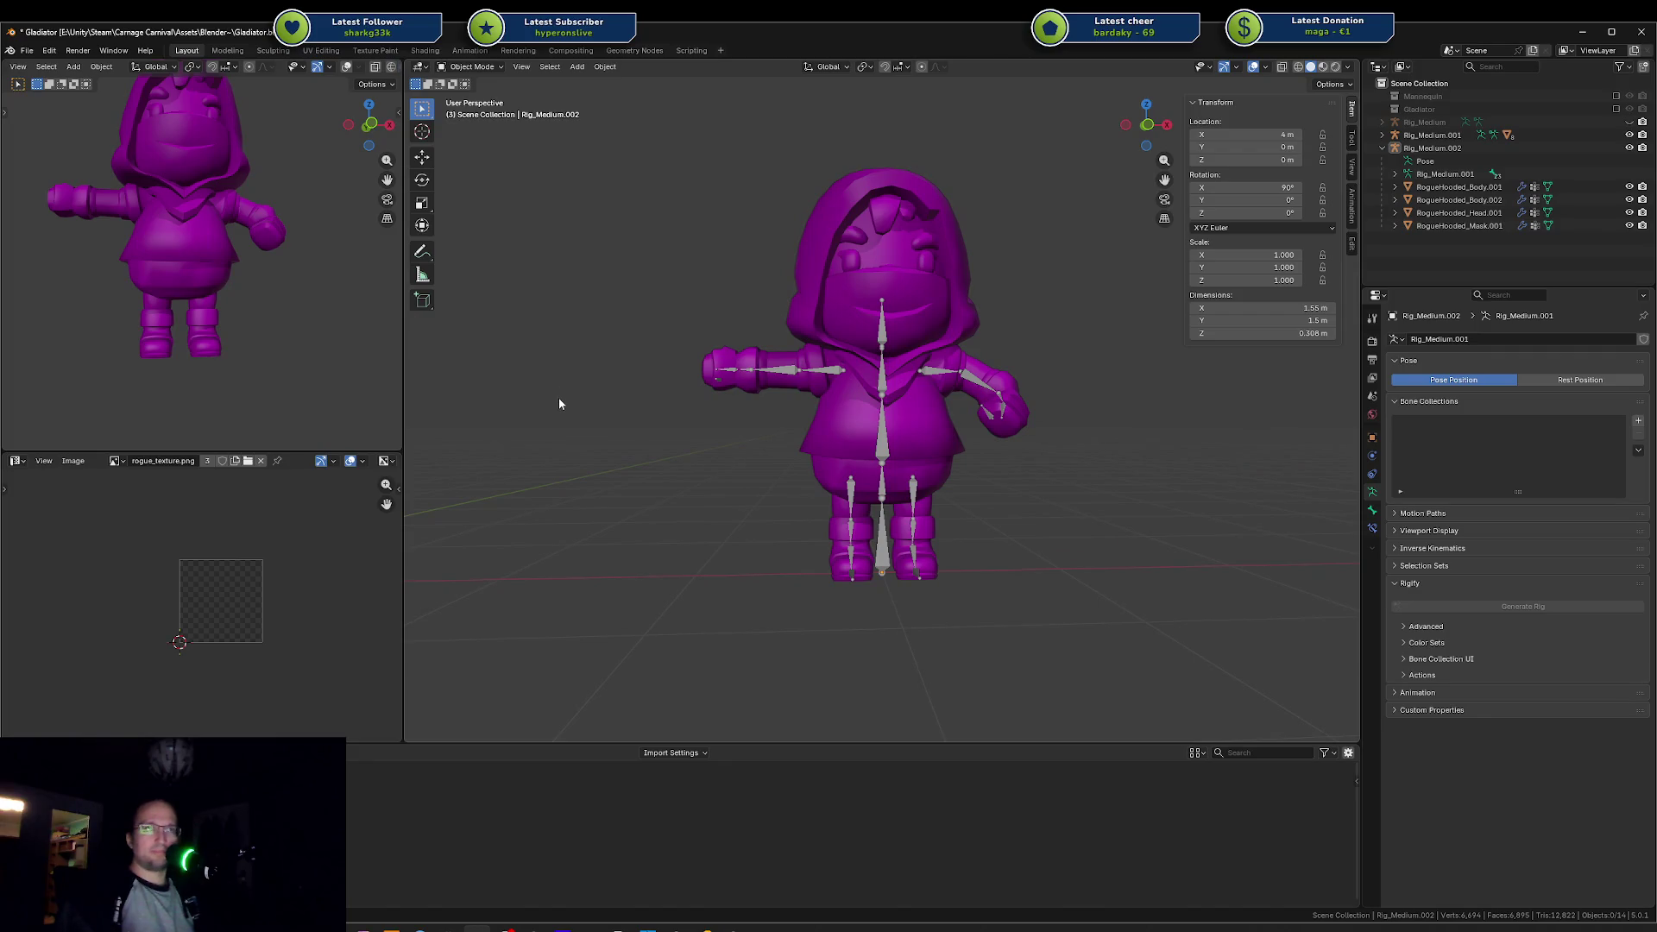
mouse_move(742, 923)
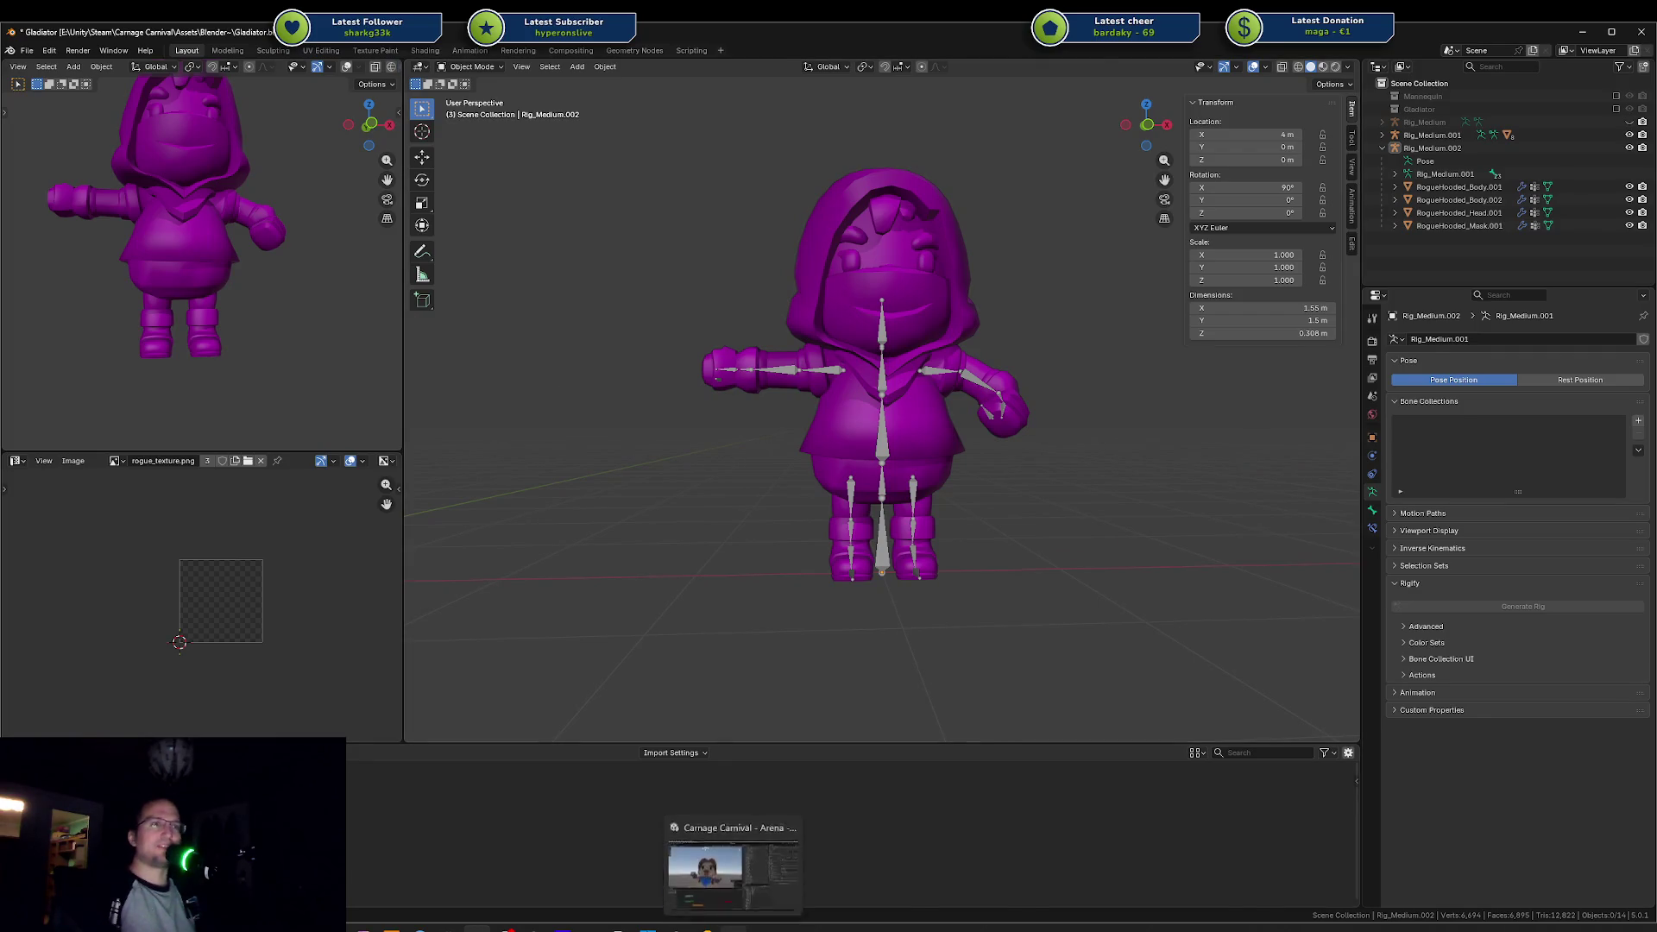
click(732, 859)
scroll(674, 515, down, 10)
mouse_move(675, 505)
mouse_down()
mouse_move(580, 502)
mouse_move(552, 362)
mouse_move(540, 410)
mouse_up()
scroll(547, 345, down, 5)
scroll(620, 349, up, 3)
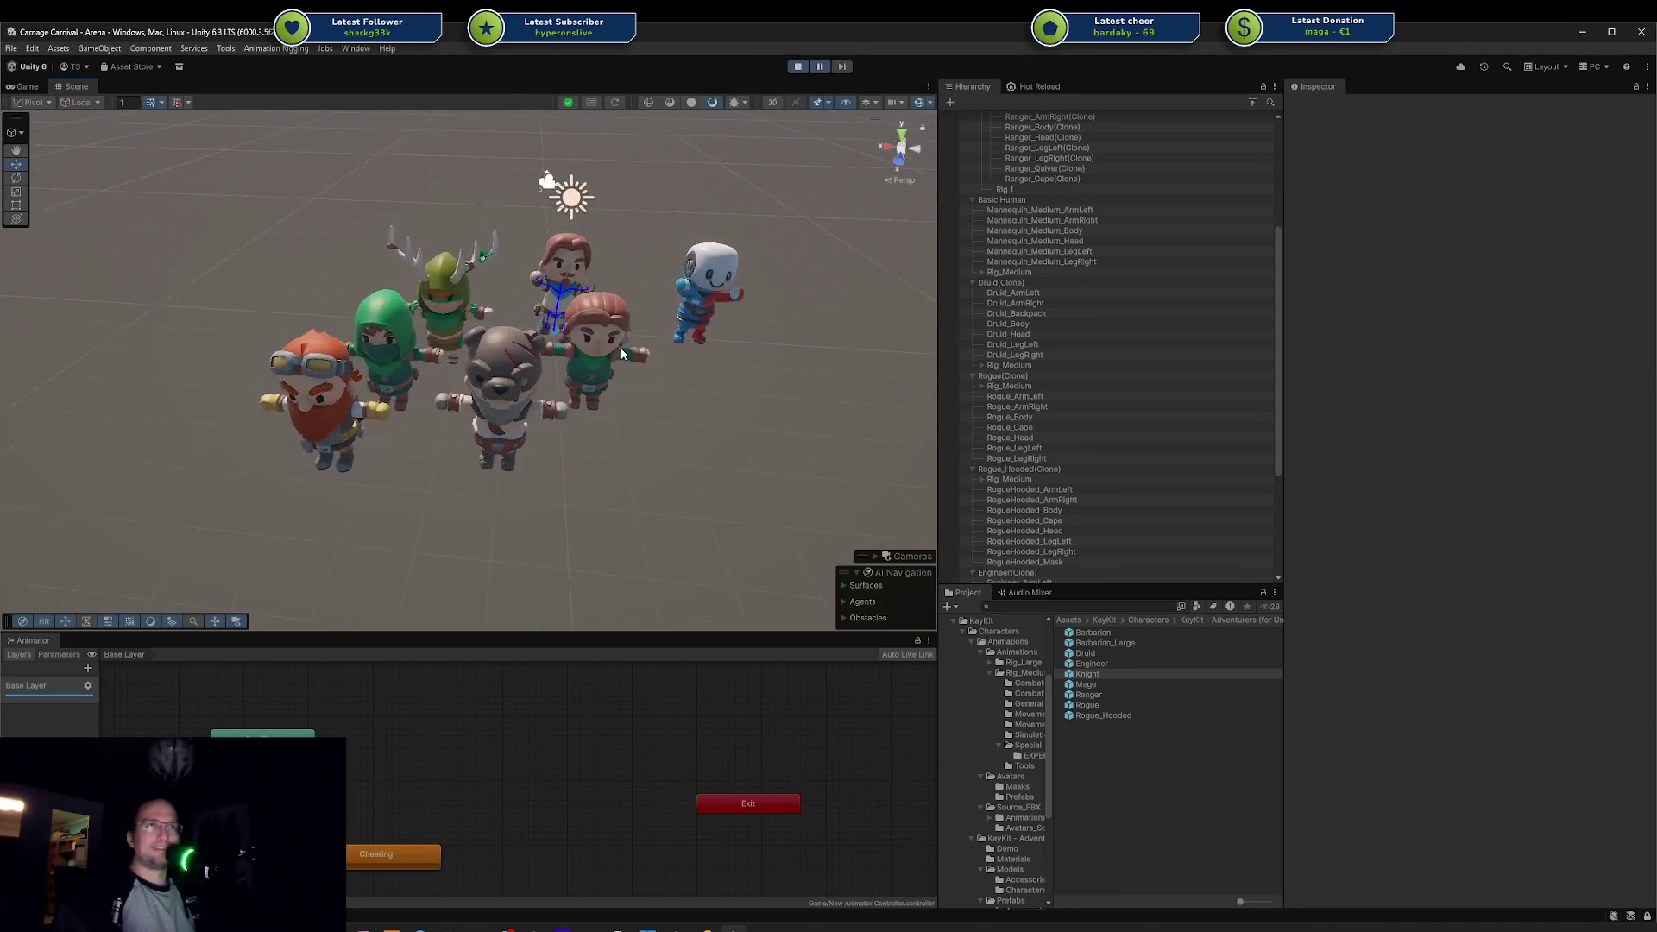
scroll(604, 422, up, 3)
scroll(604, 423, down, 2)
click(659, 286)
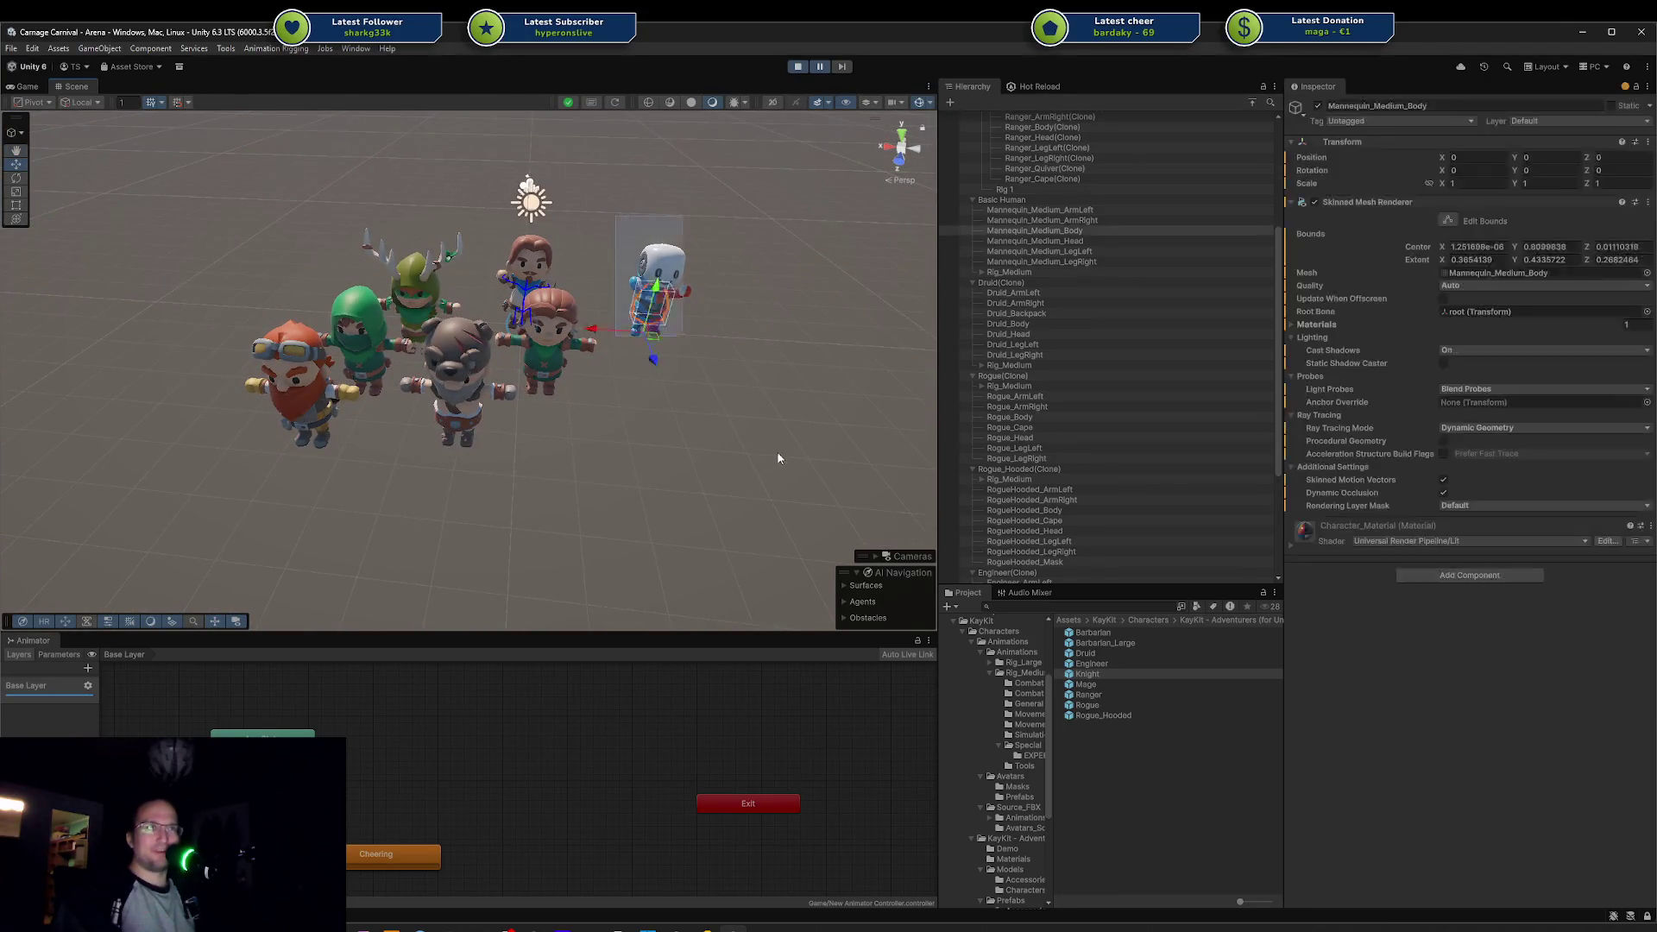
click(716, 358)
drag(733, 187, 616, 417)
click(646, 440)
scroll(625, 458, up, 5)
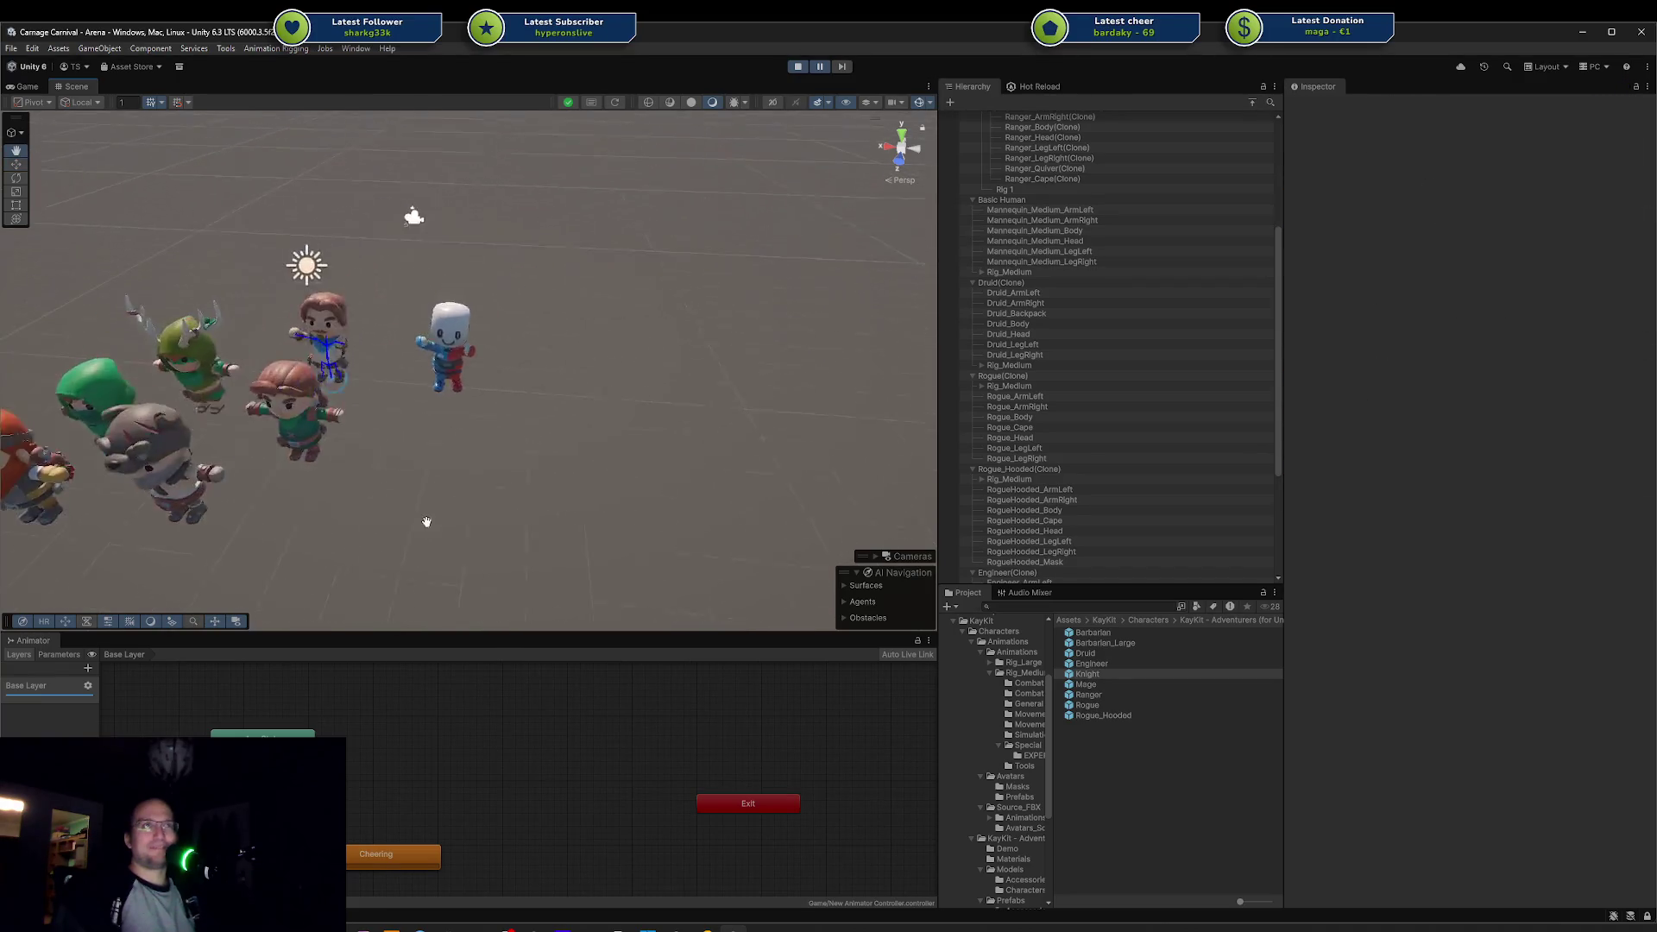
scroll(467, 490, up, 2)
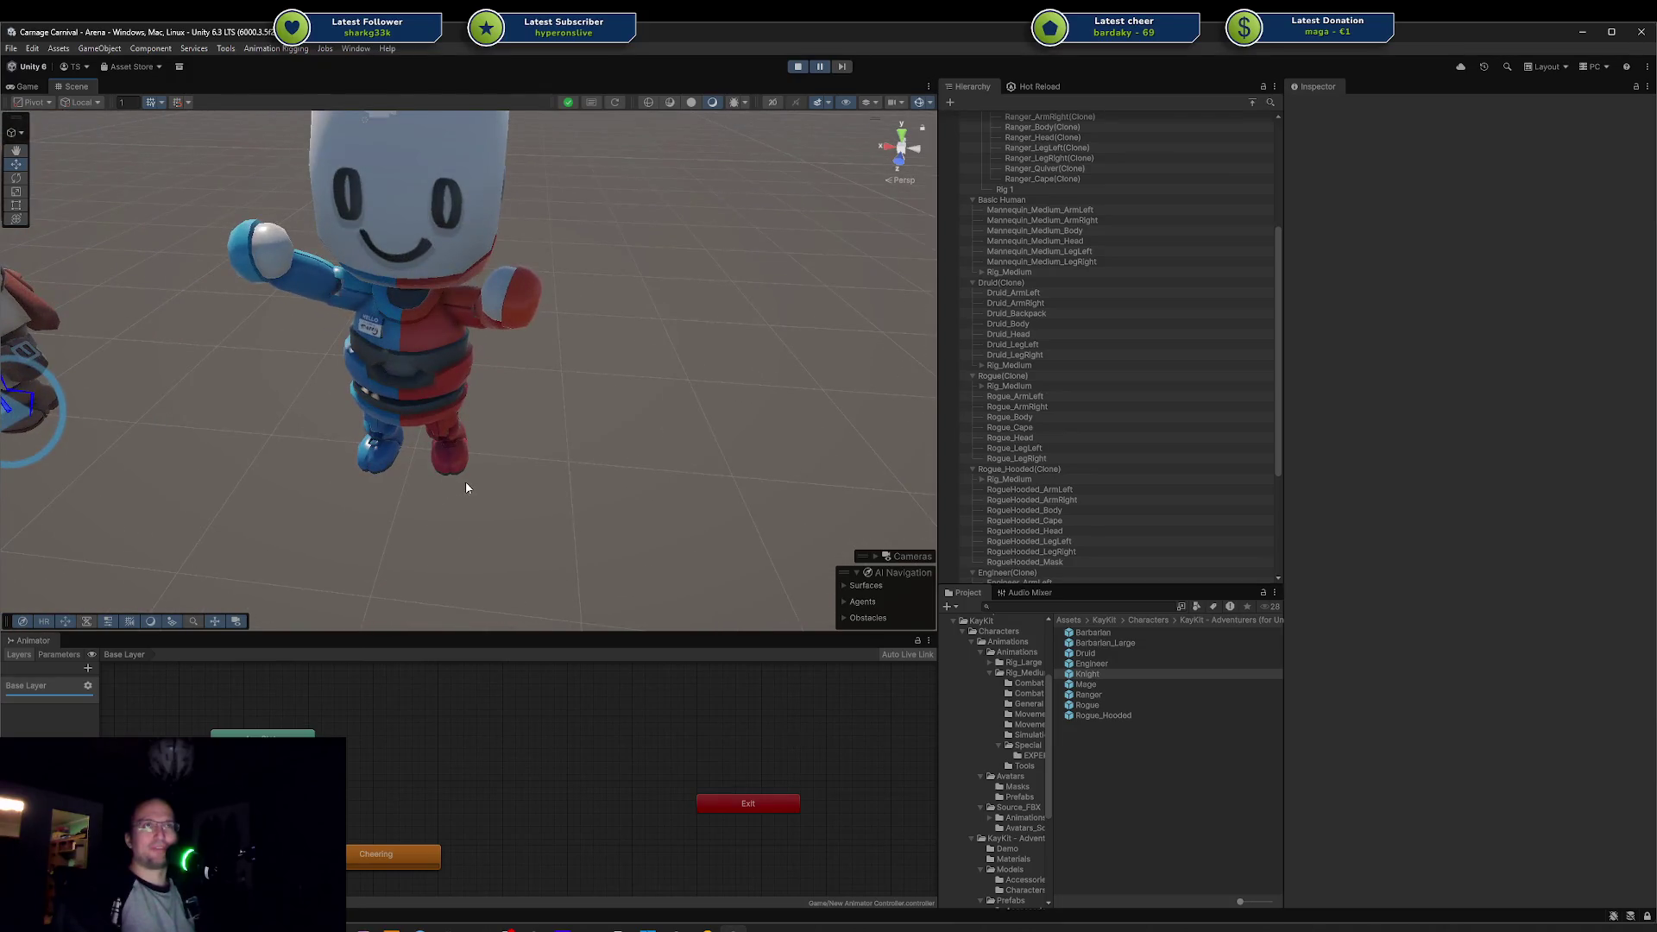
scroll(464, 483, down, 6)
mouse_move(425, 478)
mouse_down()
mouse_move(596, 399)
mouse_move(655, 401)
mouse_move(639, 408)
mouse_up()
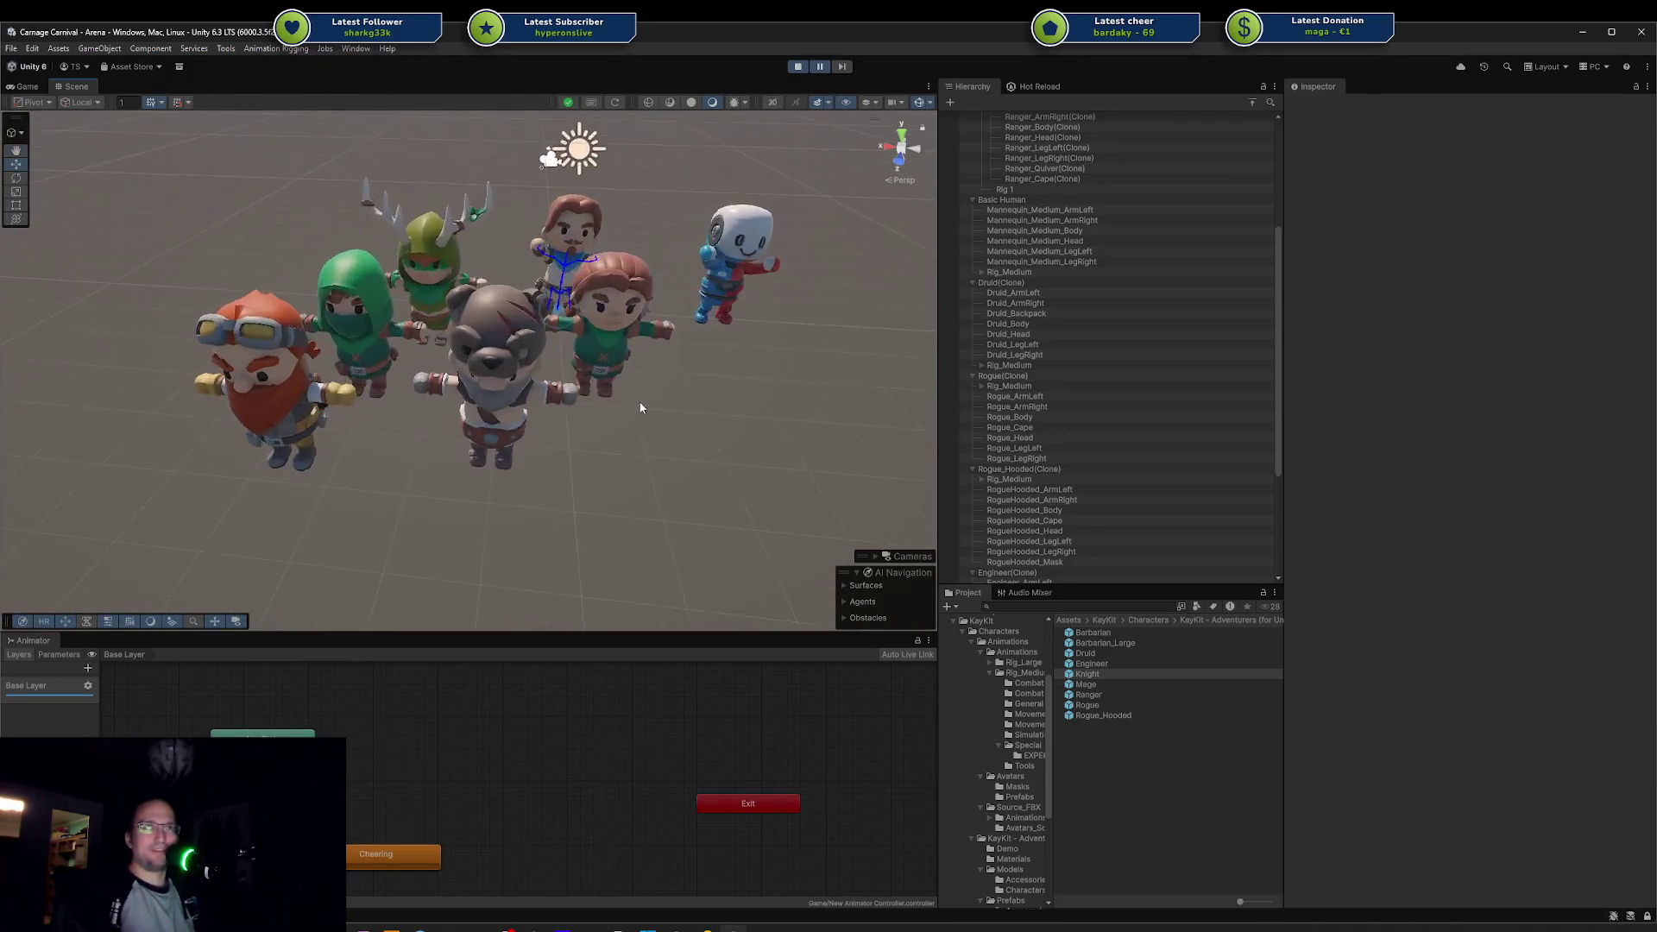
click(567, 214)
click(489, 189)
click(299, 448)
mouse_move(385, 473)
mouse_down()
mouse_move(333, 431)
mouse_move(337, 407)
mouse_up()
click(293, 342)
key(f)
scroll(321, 445, down, 3)
click(337, 407)
scroll(432, 293, down, 3)
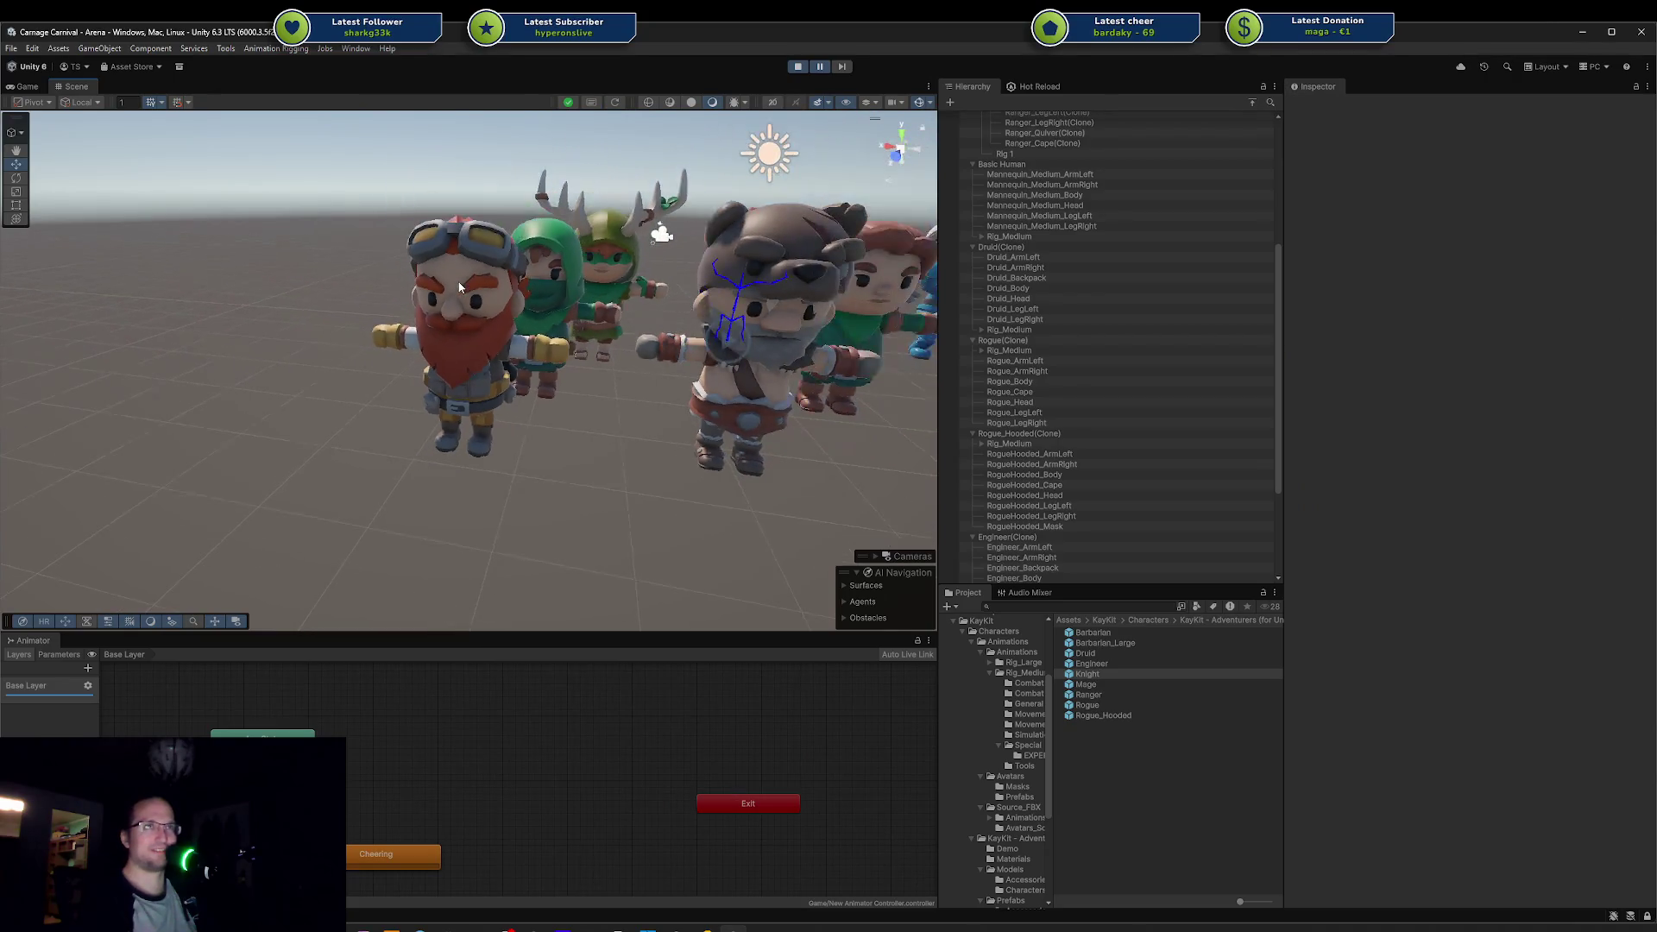
scroll(492, 310, down, 5)
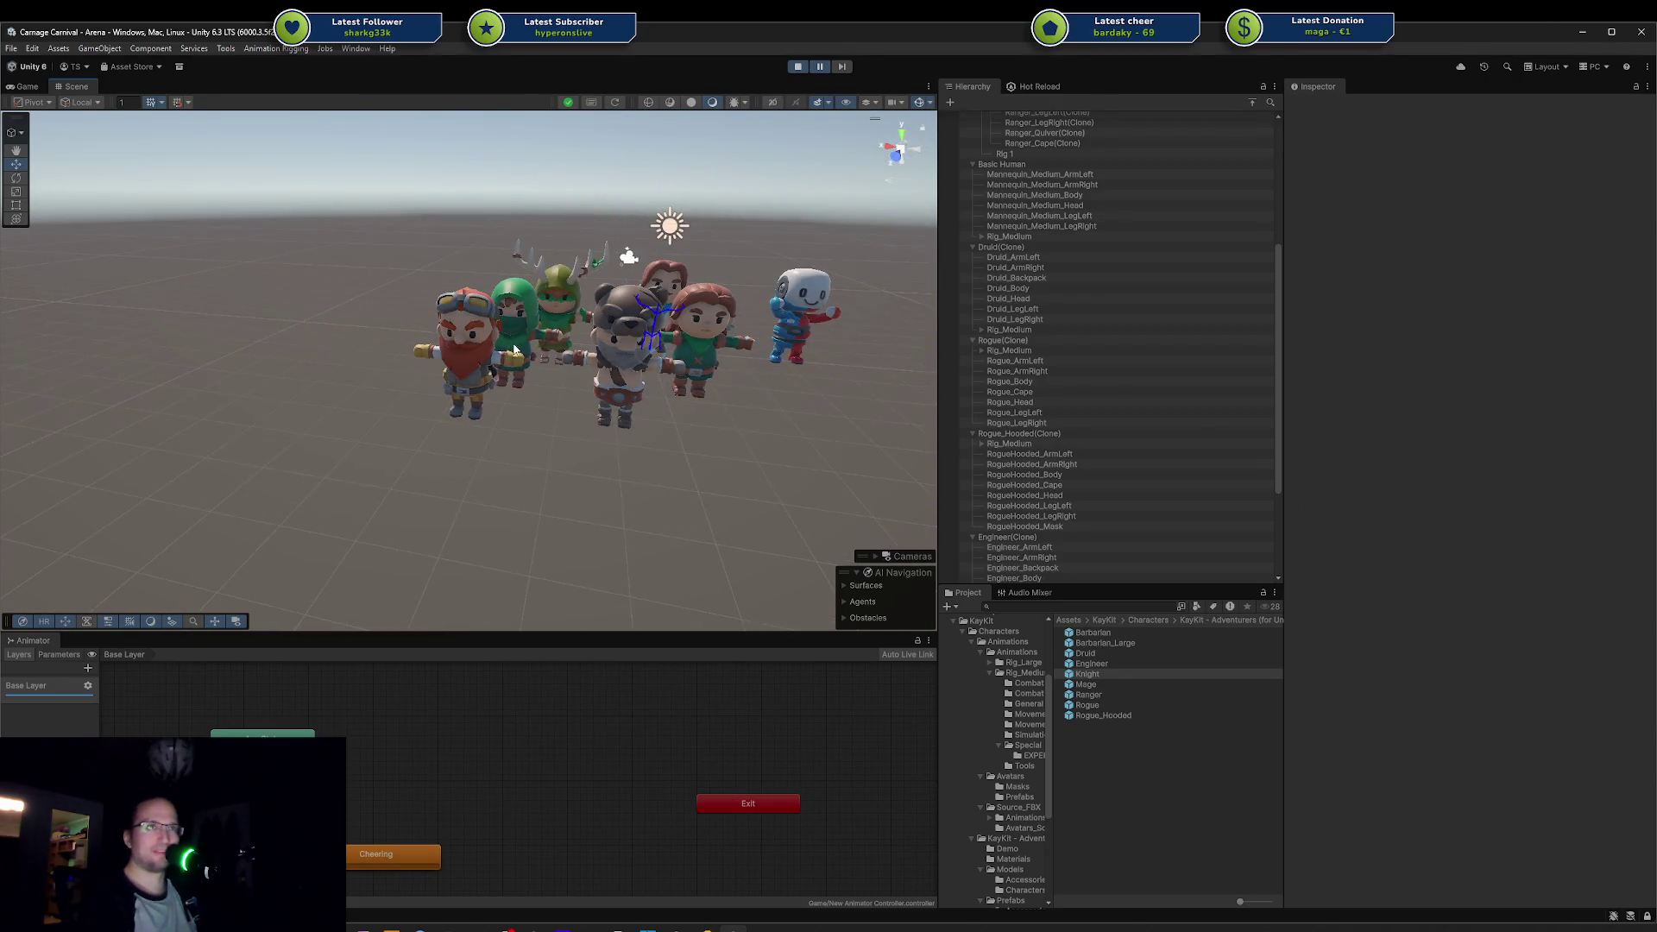
scroll(515, 350, up, 5)
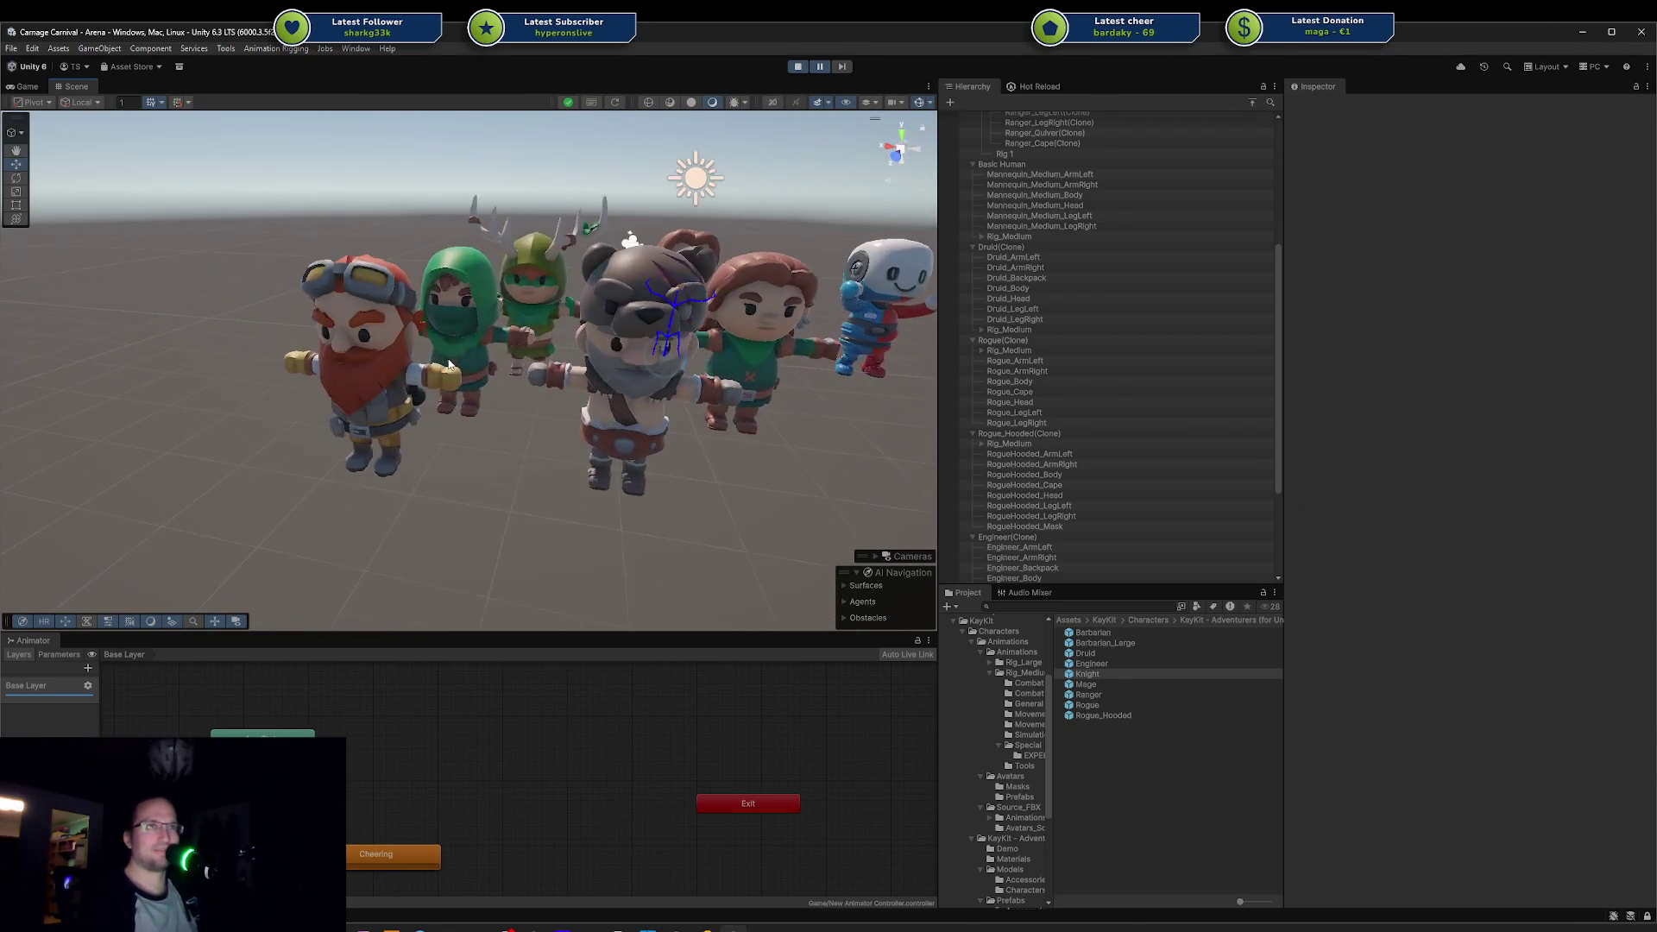
scroll(528, 339, up, 2)
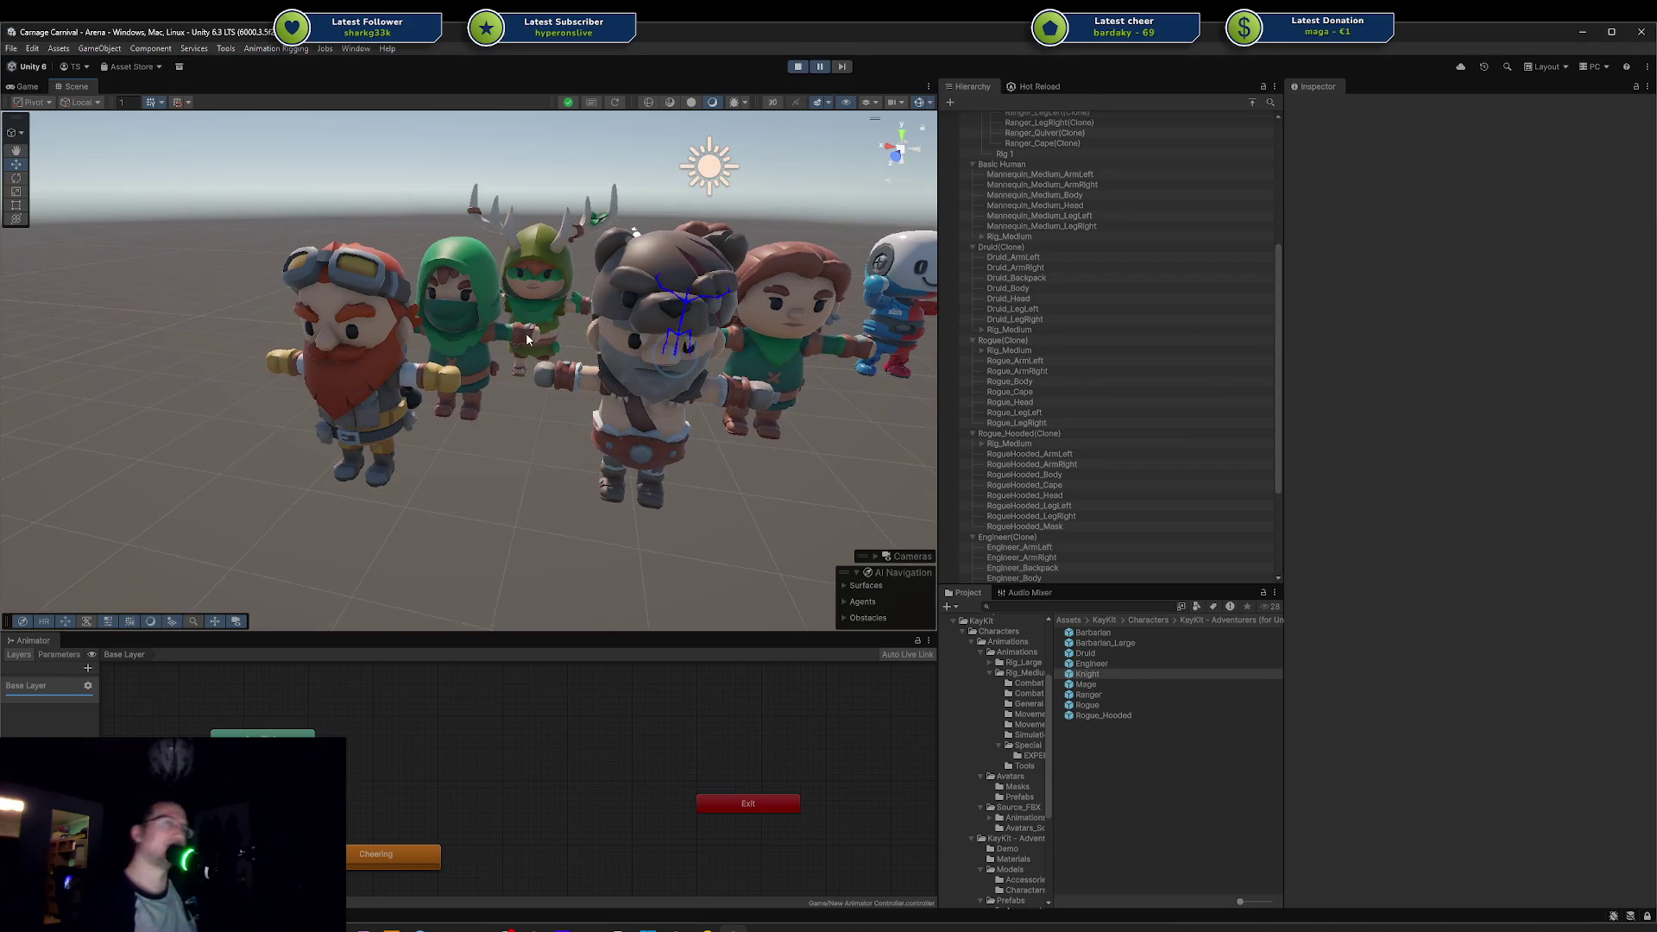
scroll(526, 339, down, 1)
drag(678, 485, 507, 540)
click(405, 420)
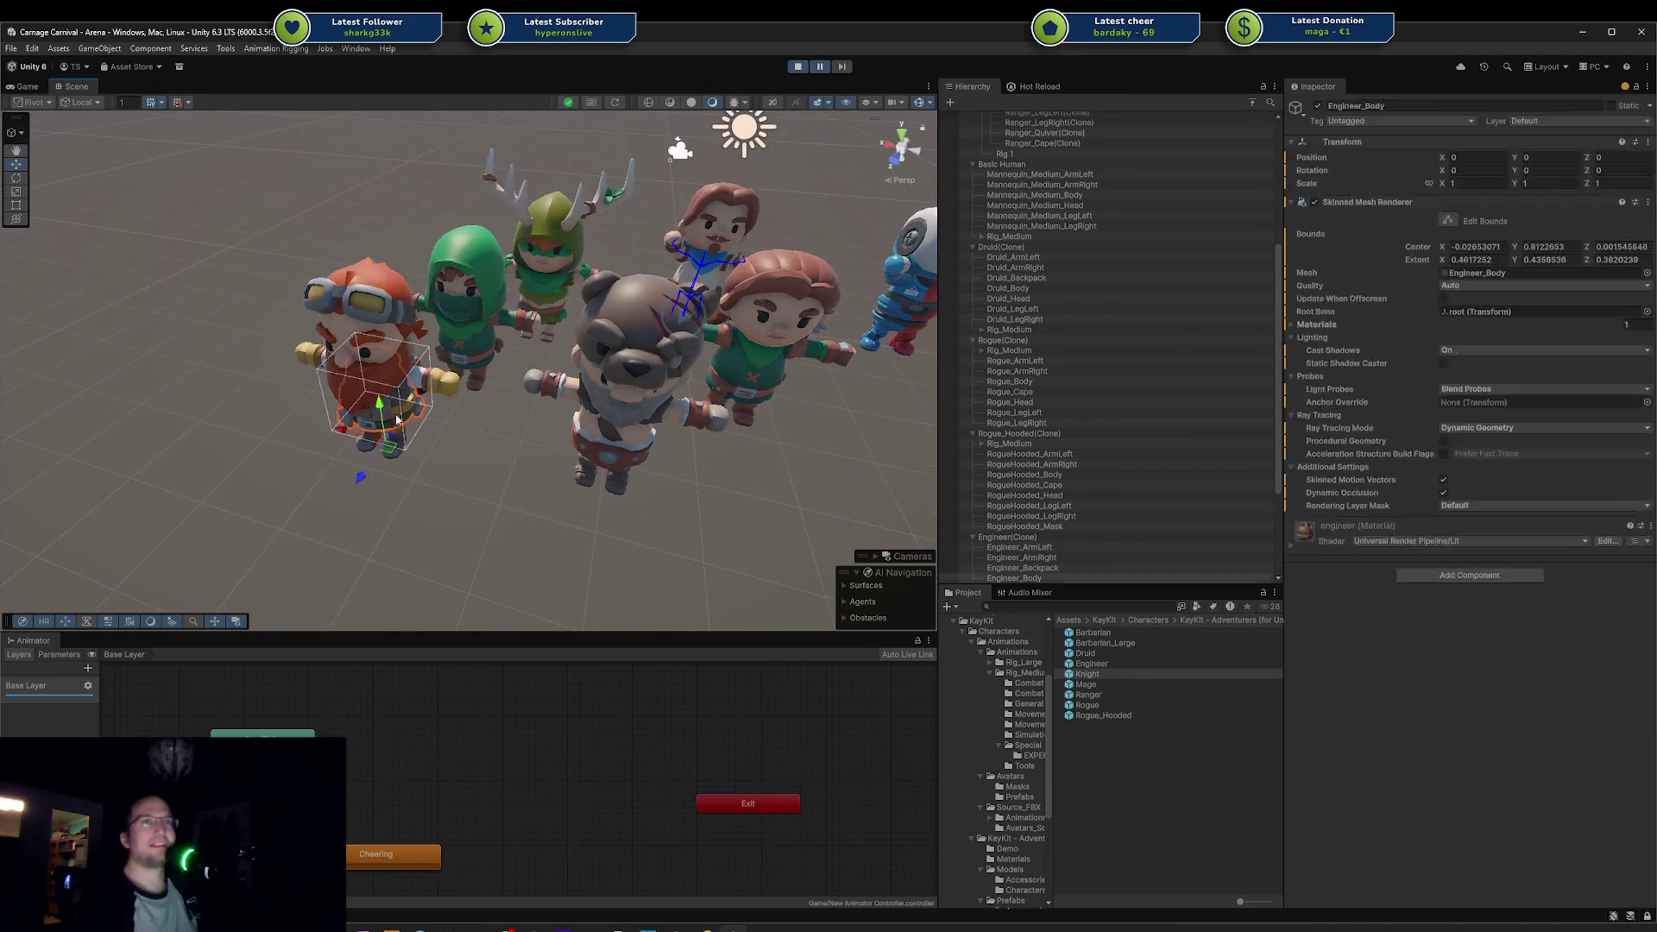
click(390, 464)
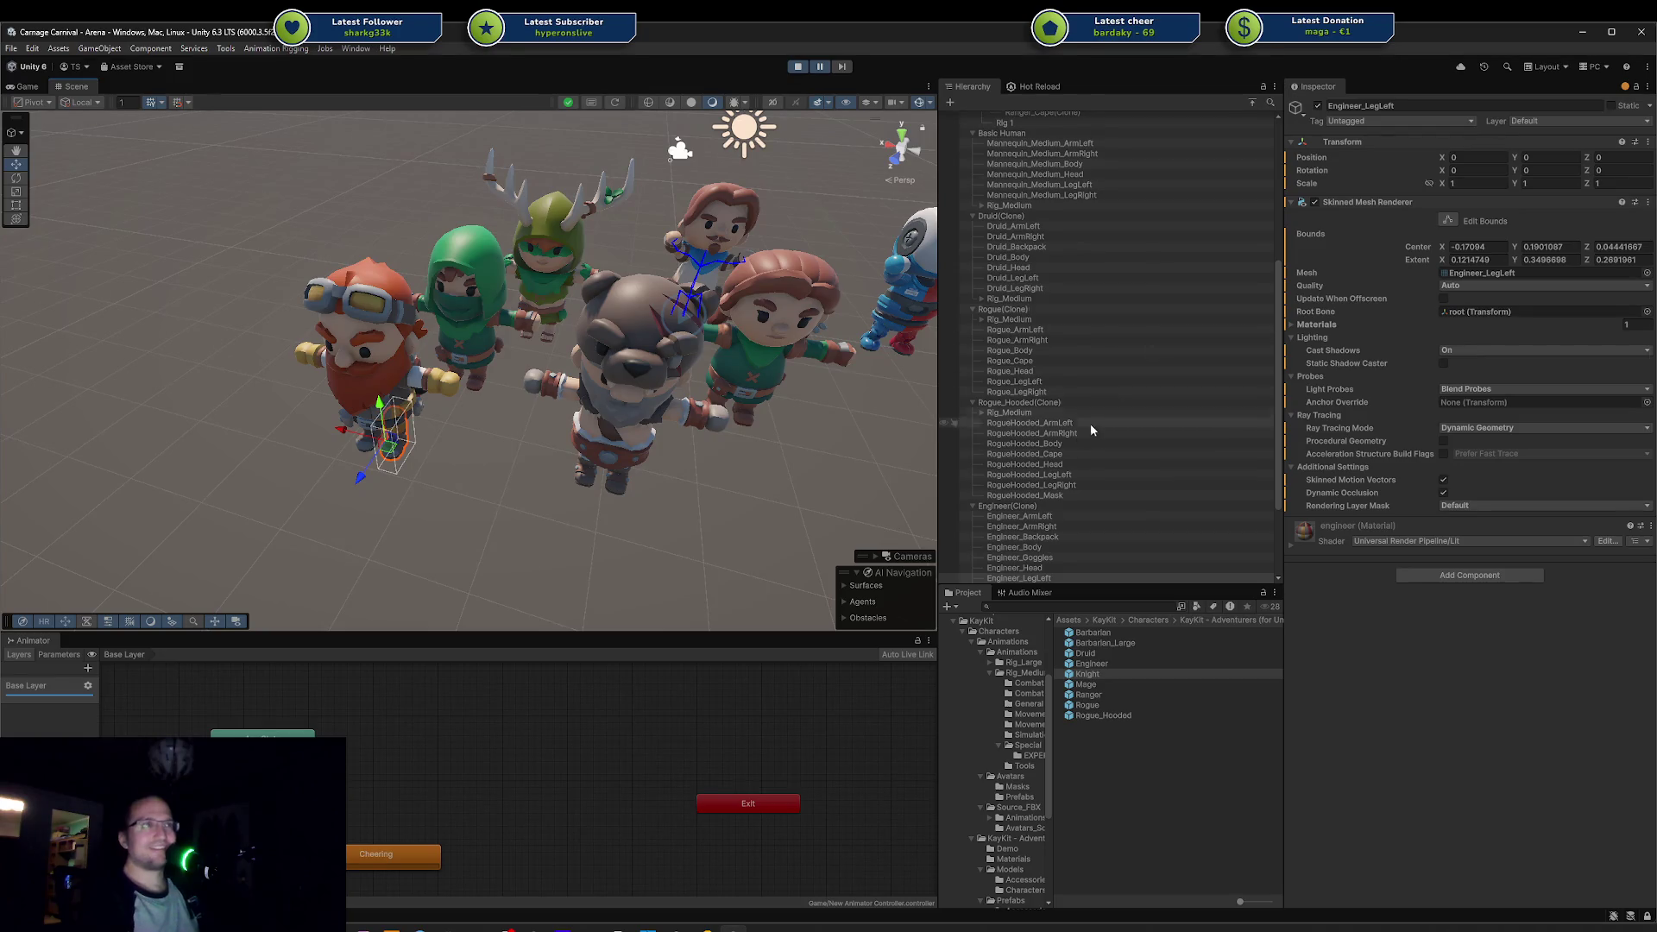
scroll(1078, 432, down, 3)
scroll(1066, 448, up, 8)
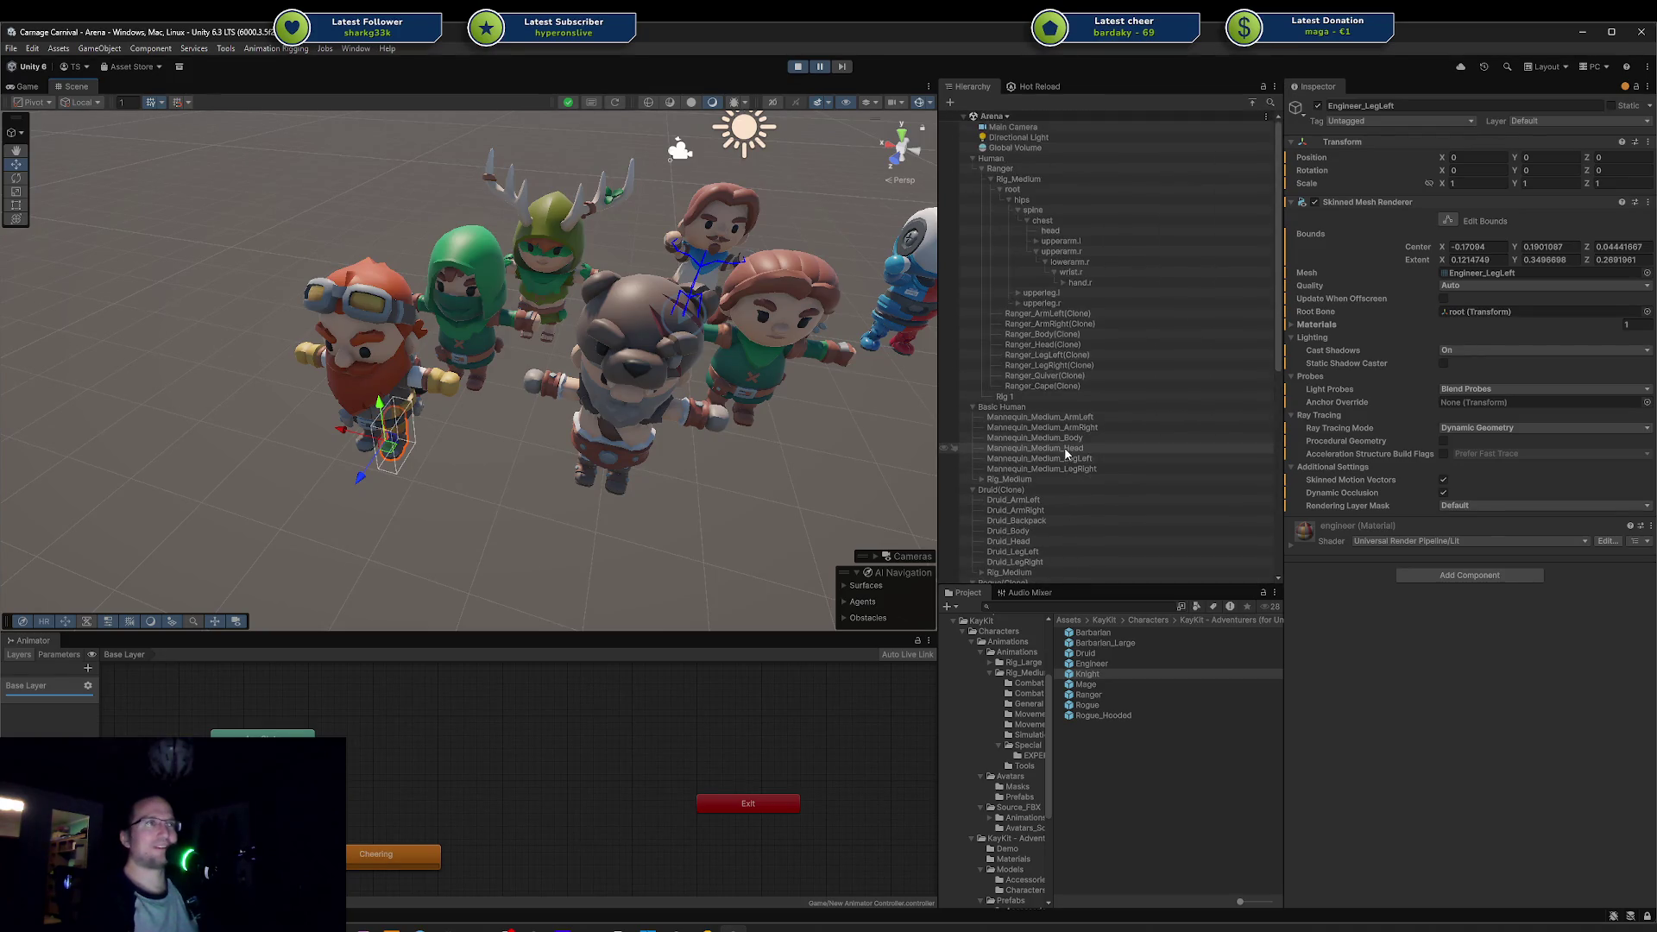
click(511, 548)
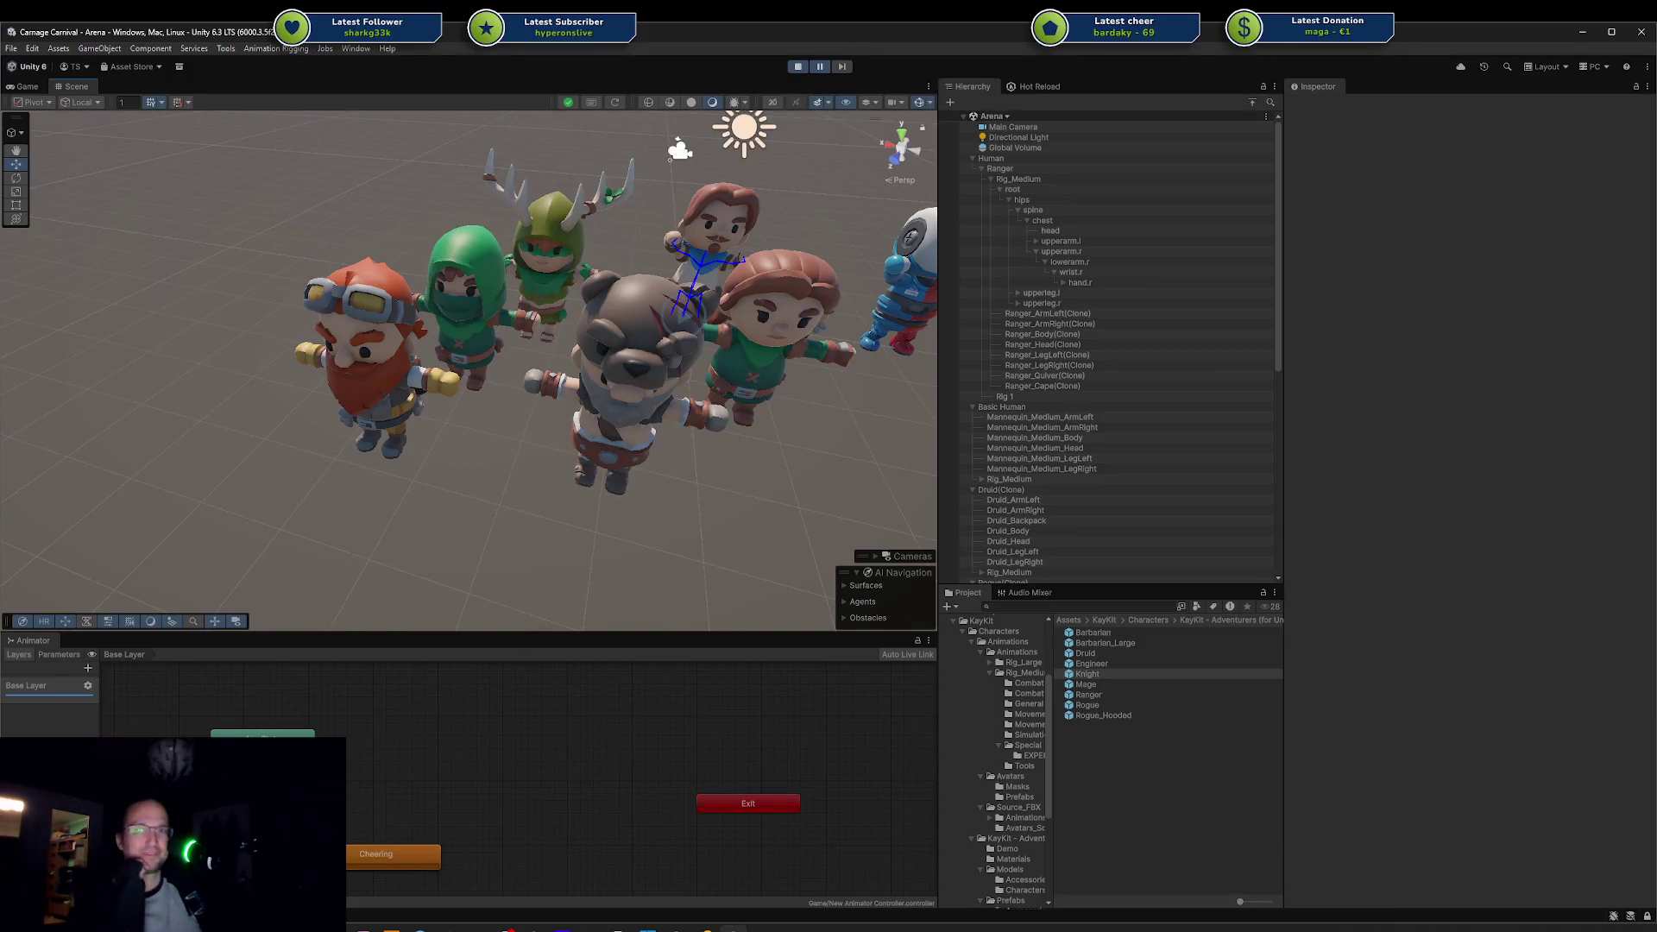
scroll(617, 541, down, 5)
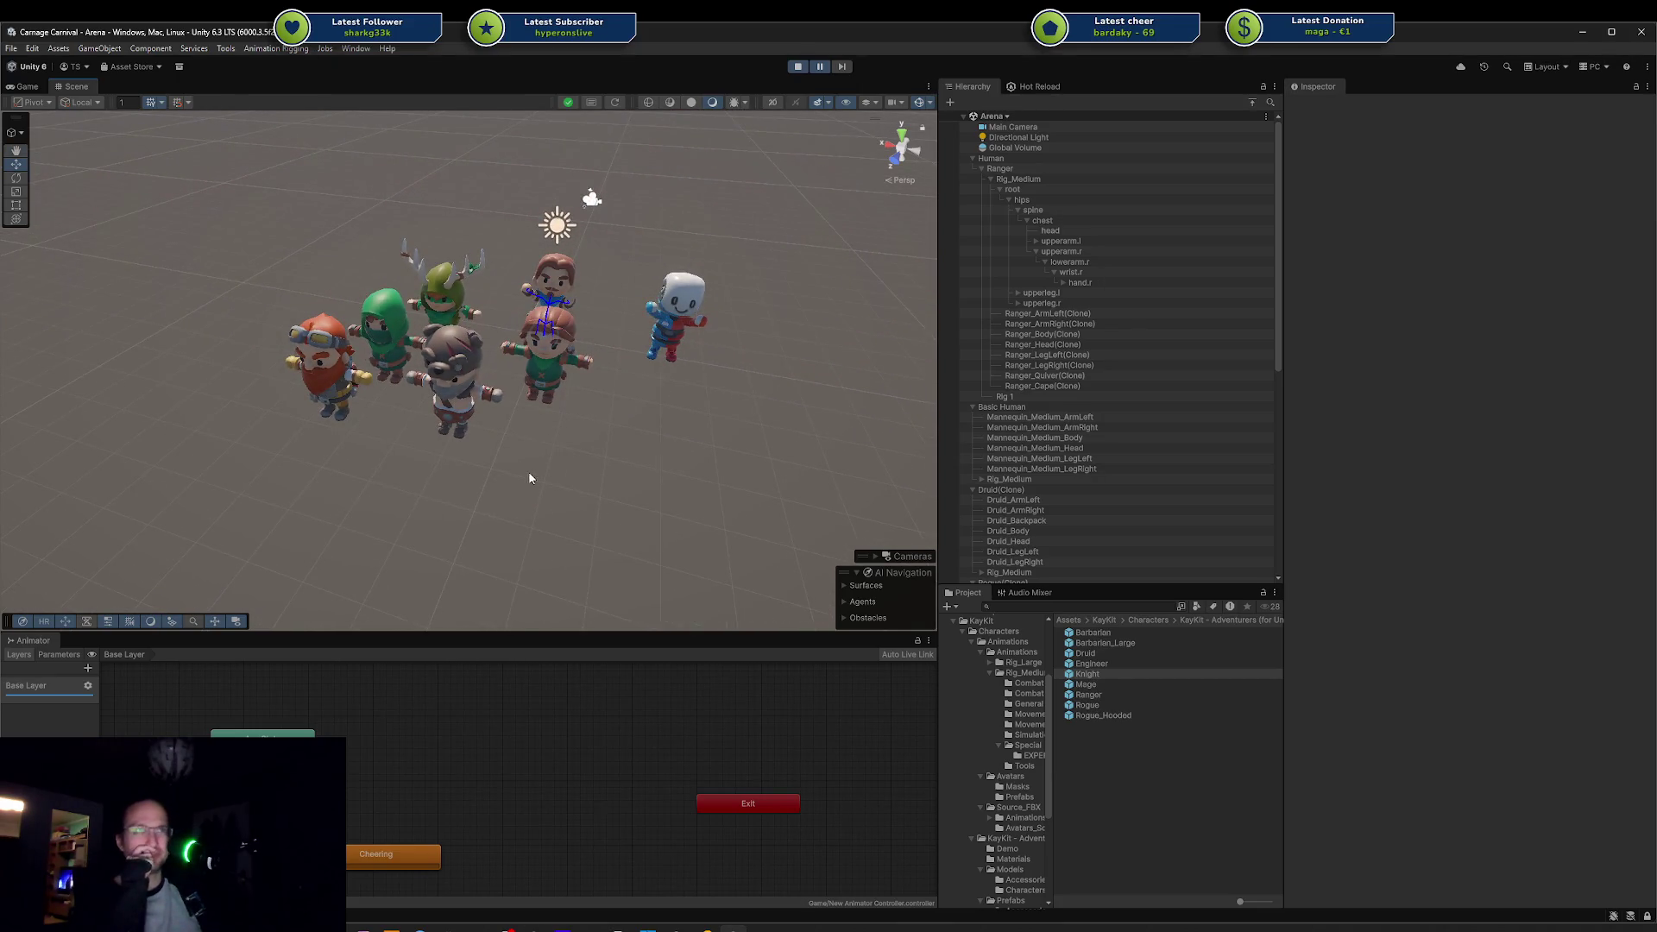
scroll(388, 449, up, 6)
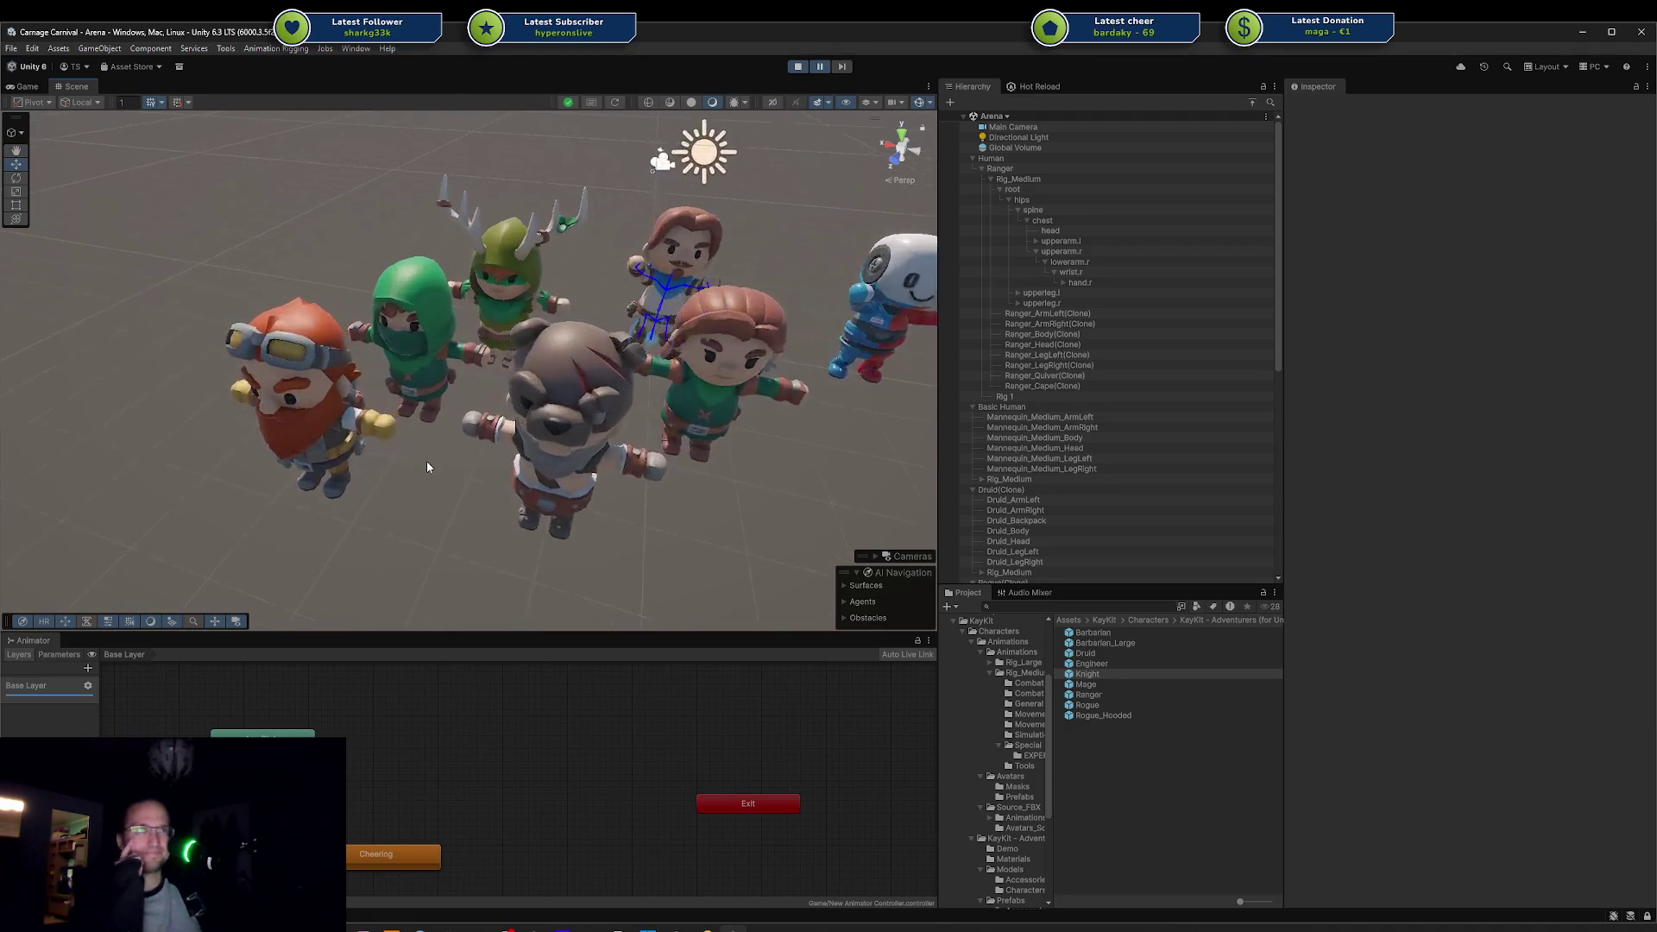
scroll(426, 467, up, 2)
scroll(529, 397, down, 5)
drag(337, 229, 671, 528)
click(669, 523)
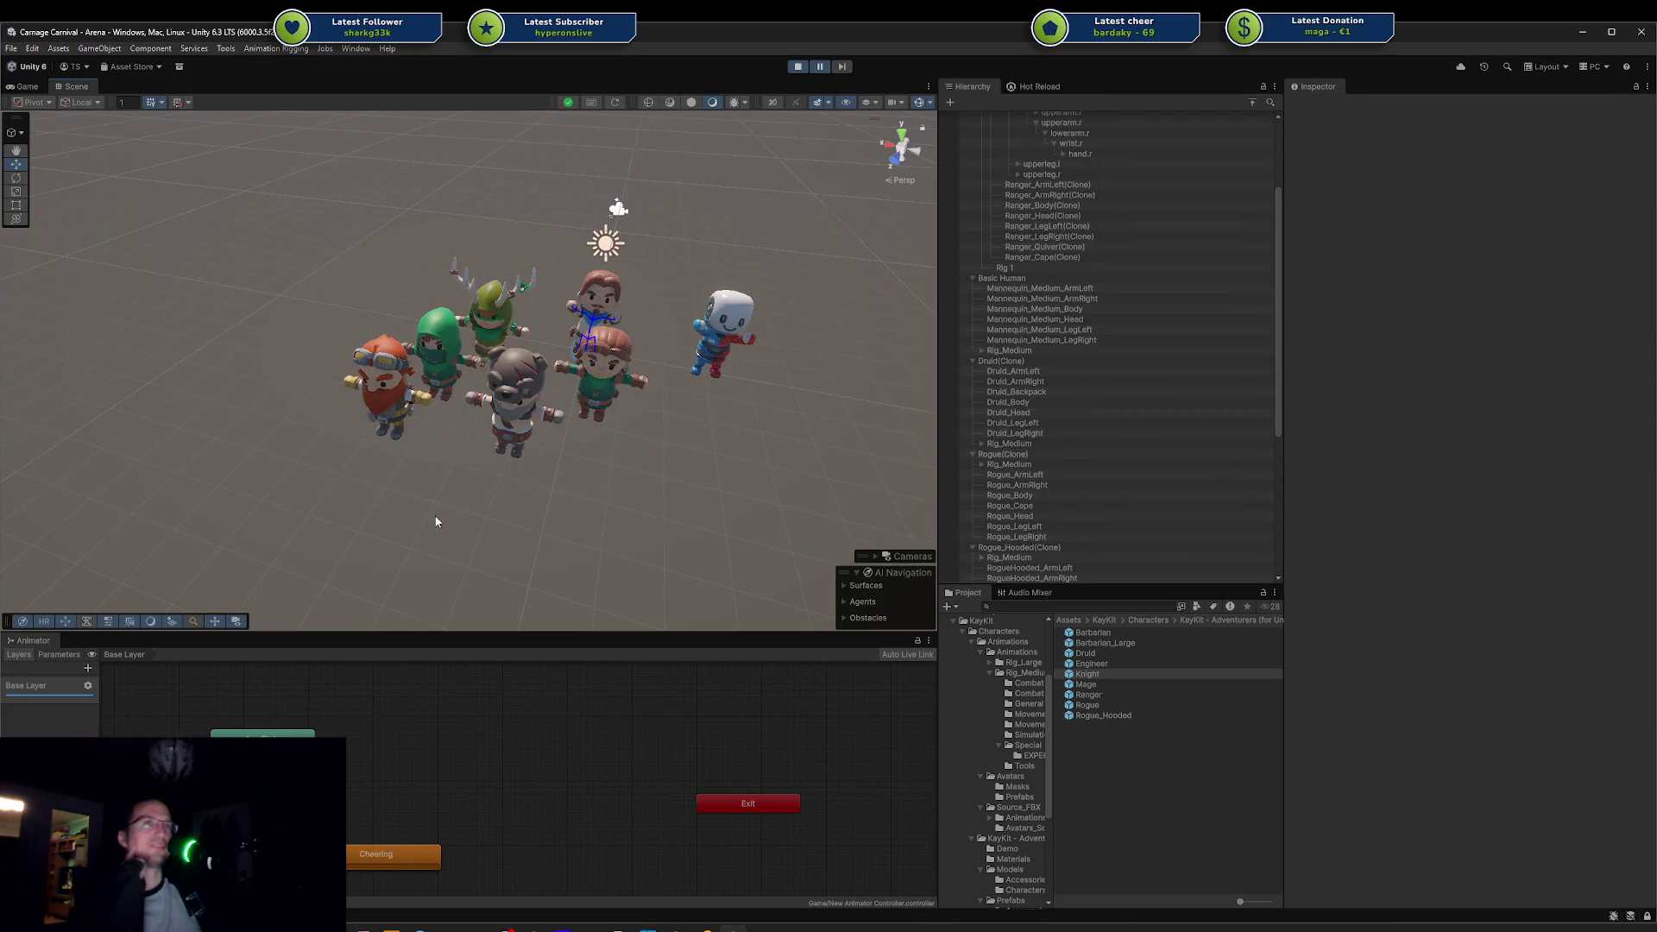
drag(318, 230, 644, 540)
click(643, 540)
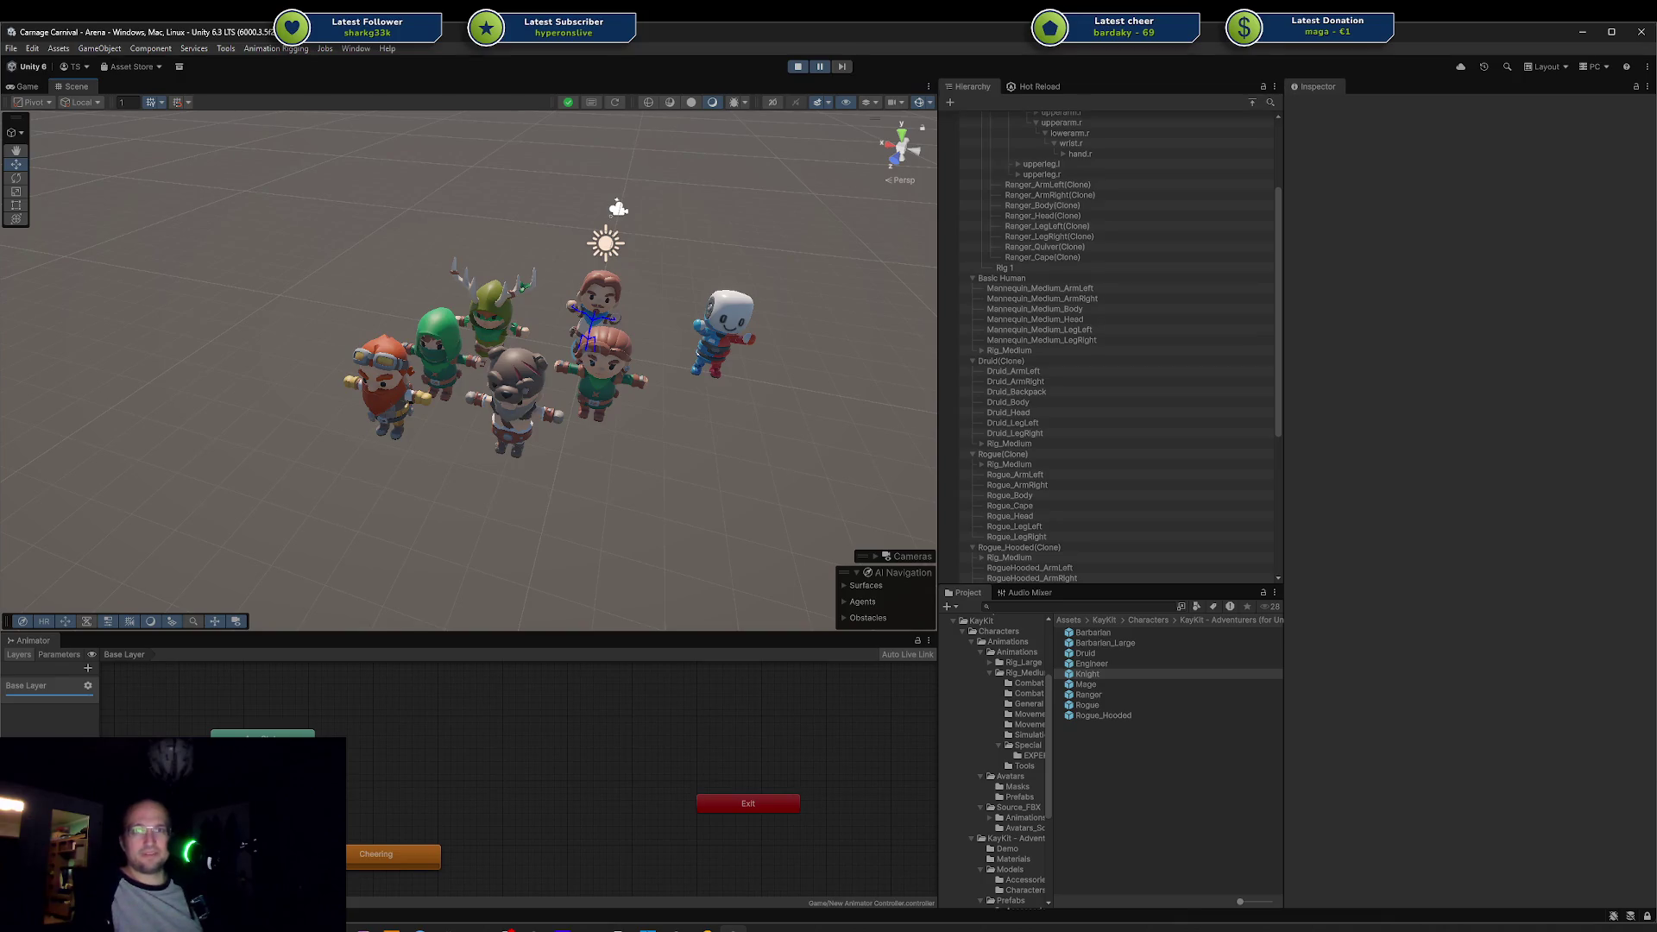
mouse_move(649, 396)
mouse_down()
mouse_move(585, 462)
mouse_move(537, 474)
mouse_up()
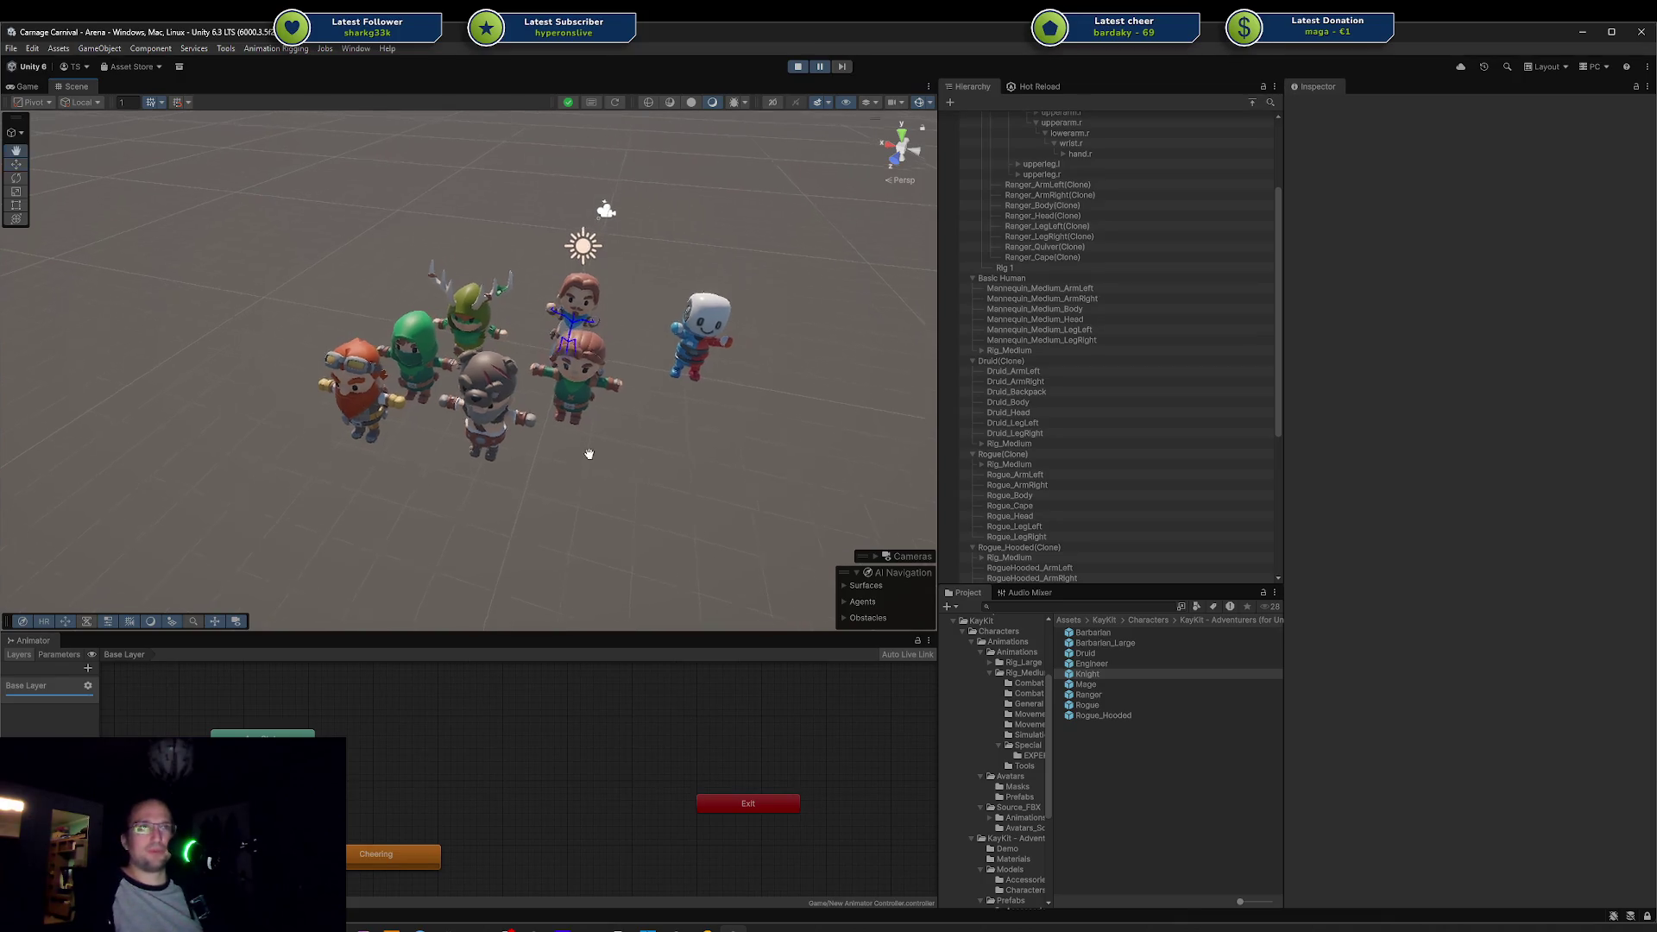
Step: Drag the Knight prefab into the arena scene and frame the Ranger beside it
drag(1089, 674, 558, 509)
mouse_move(428, 532)
mouse_down()
mouse_move(445, 417)
mouse_move(492, 441)
mouse_up()
click(506, 280)
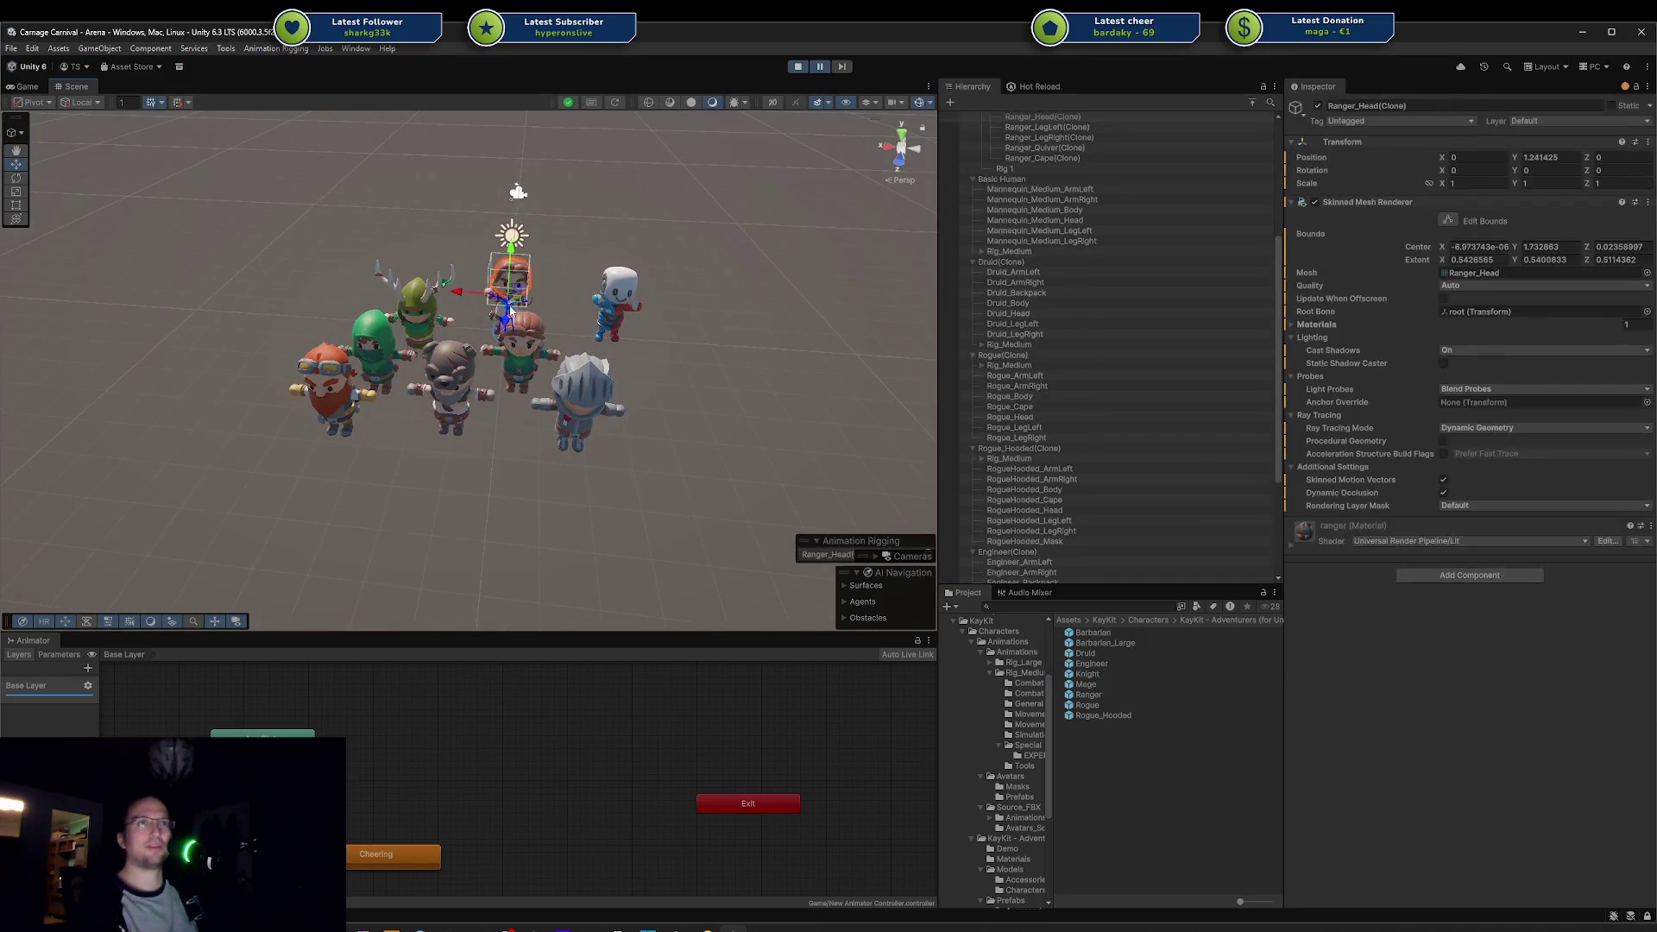
click(504, 312)
scroll(504, 313, up, 5)
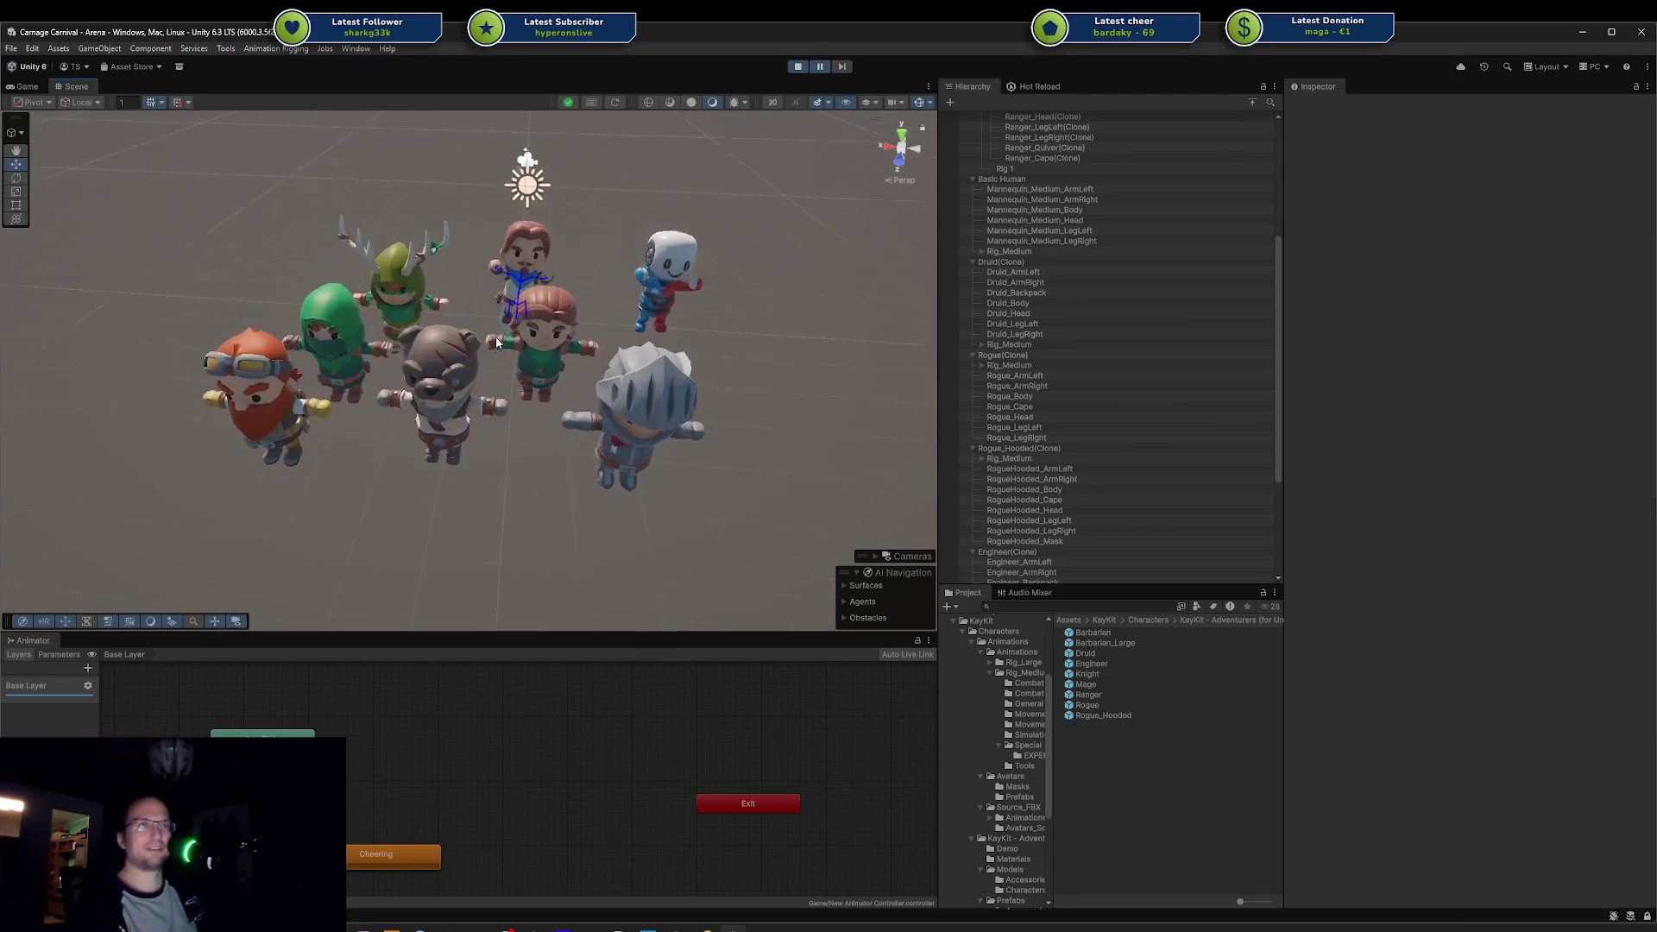
click(634, 341)
key(f)
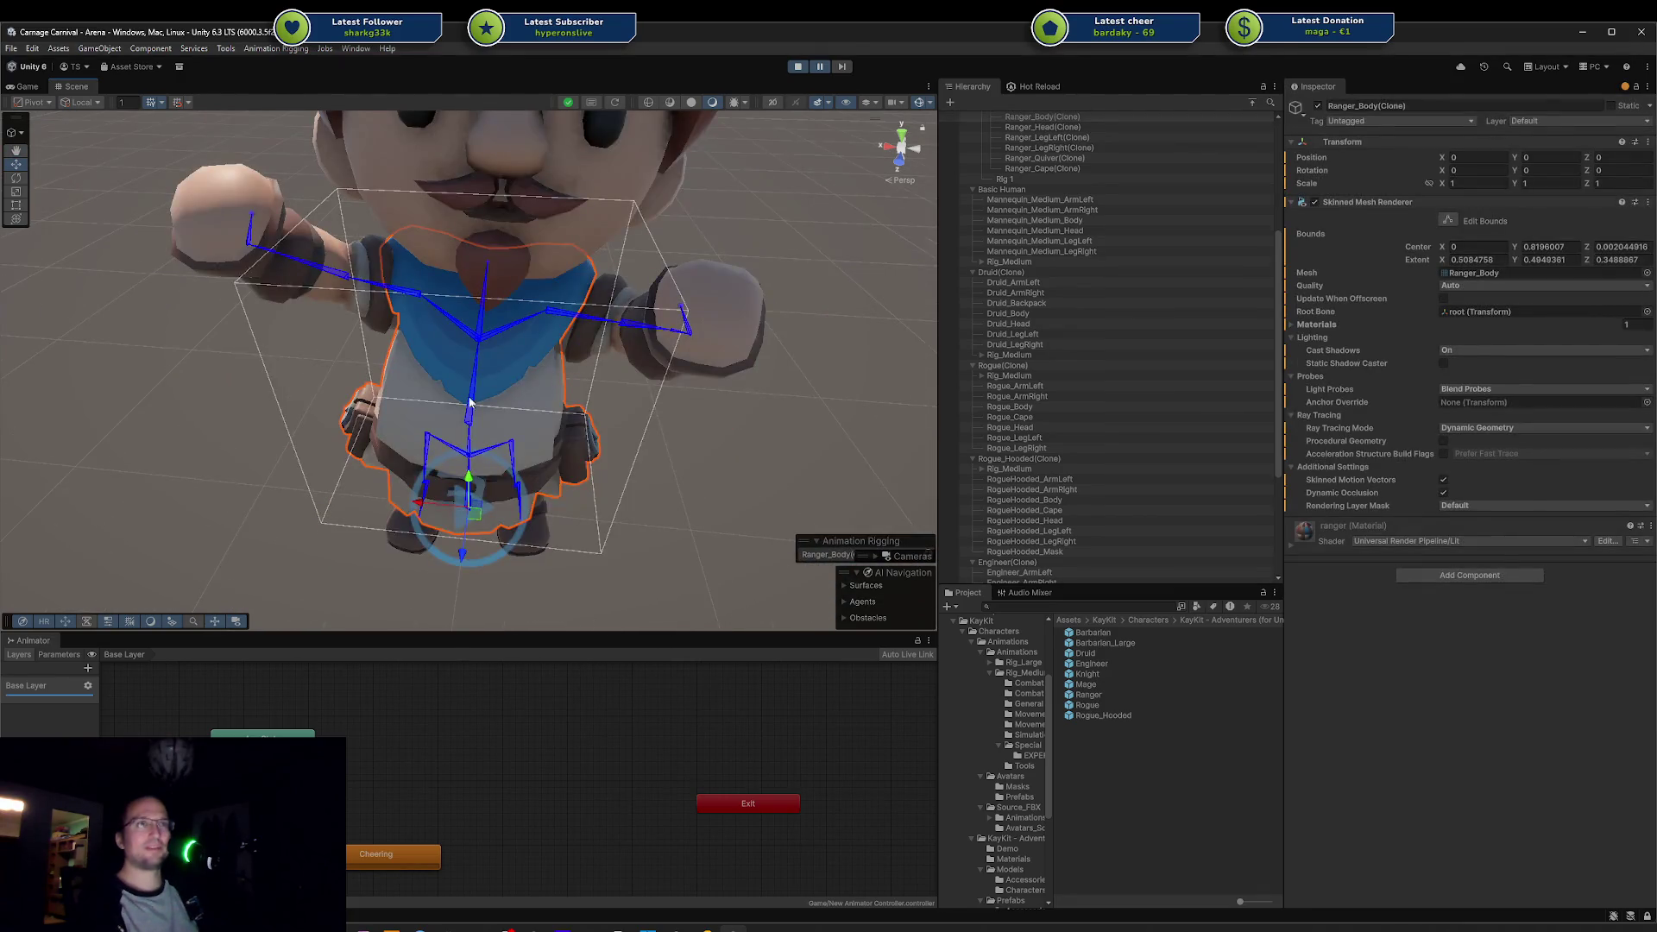
drag(604, 345, 316, 373)
click(315, 372)
Step: Delete the Ranger's quiver, then undo the deletion
click(316, 375)
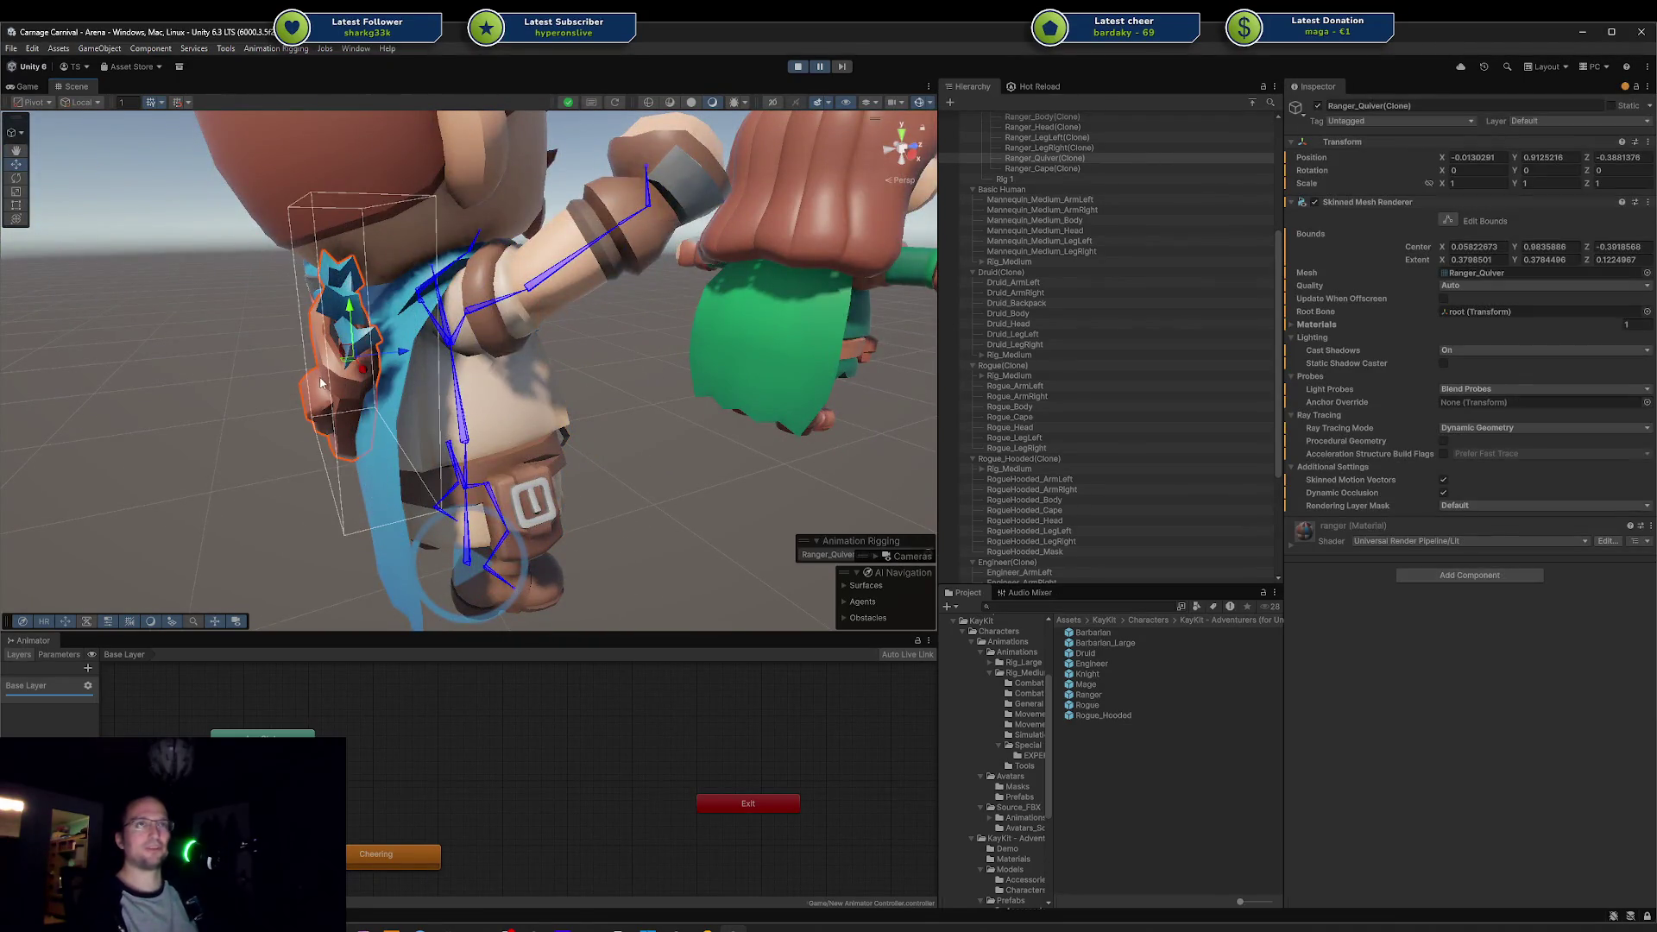
key(Delete)
scroll(321, 380, down, 5)
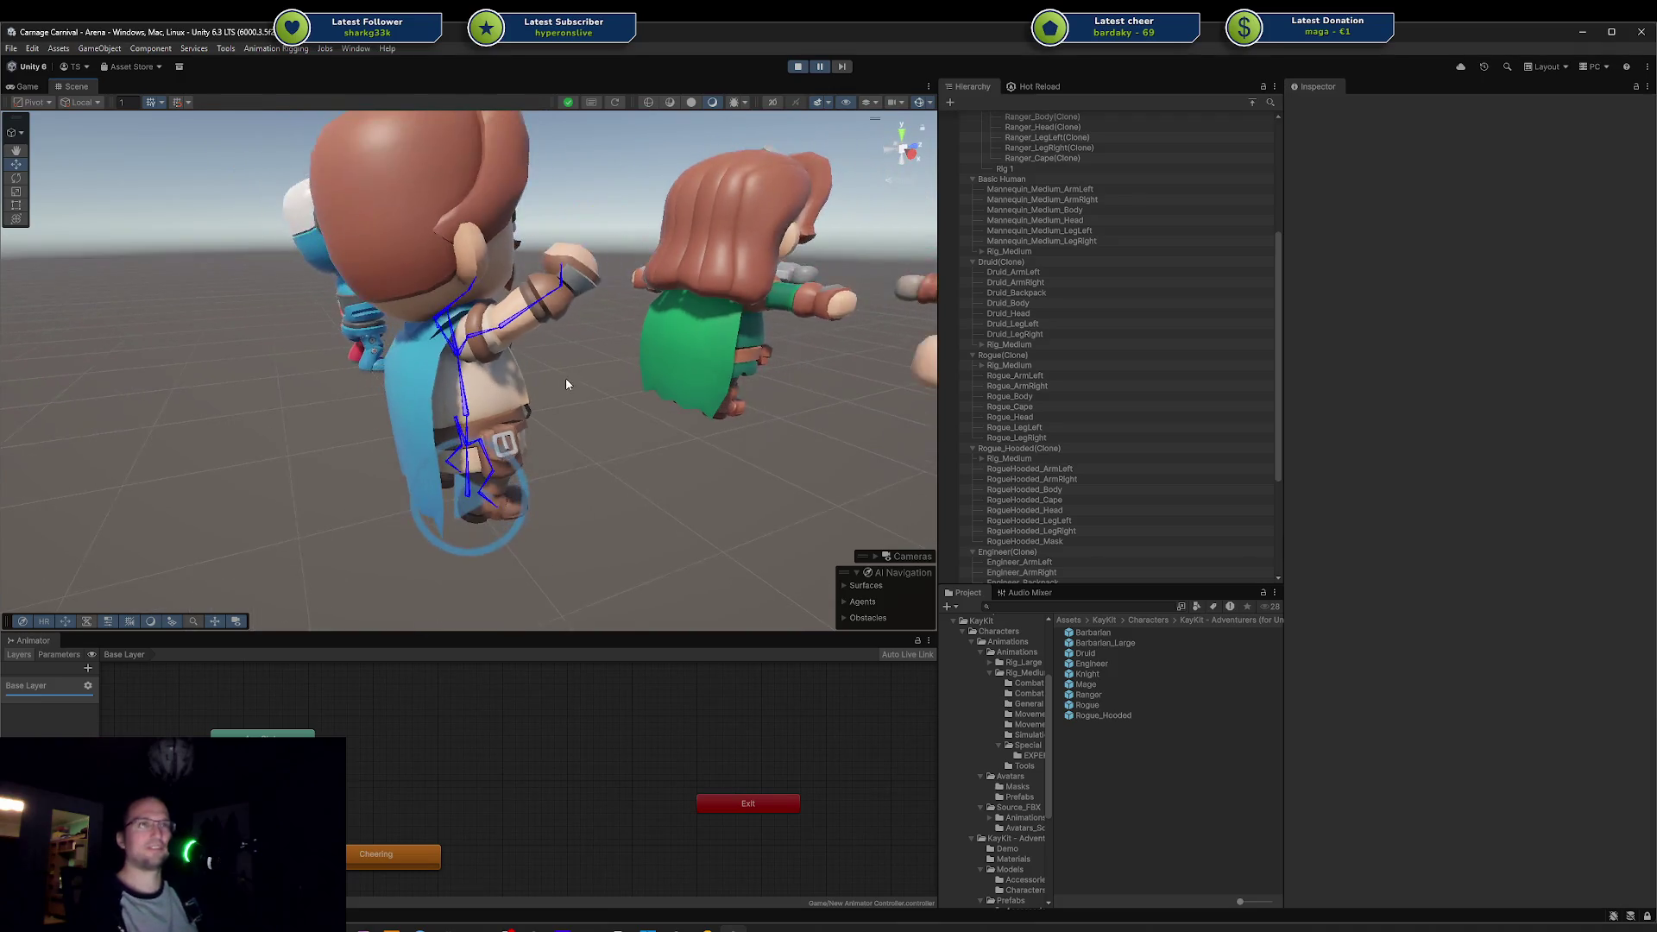
key(ctrl+z)
Step: Orbit to face the Ranger's front and reselect its quiver
click(580, 399)
mouse_move(659, 395)
mouse_down()
mouse_move(369, 374)
mouse_move(307, 448)
mouse_up()
scroll(371, 372, down, 5)
scroll(375, 371, up, 2)
click(306, 448)
click(567, 473)
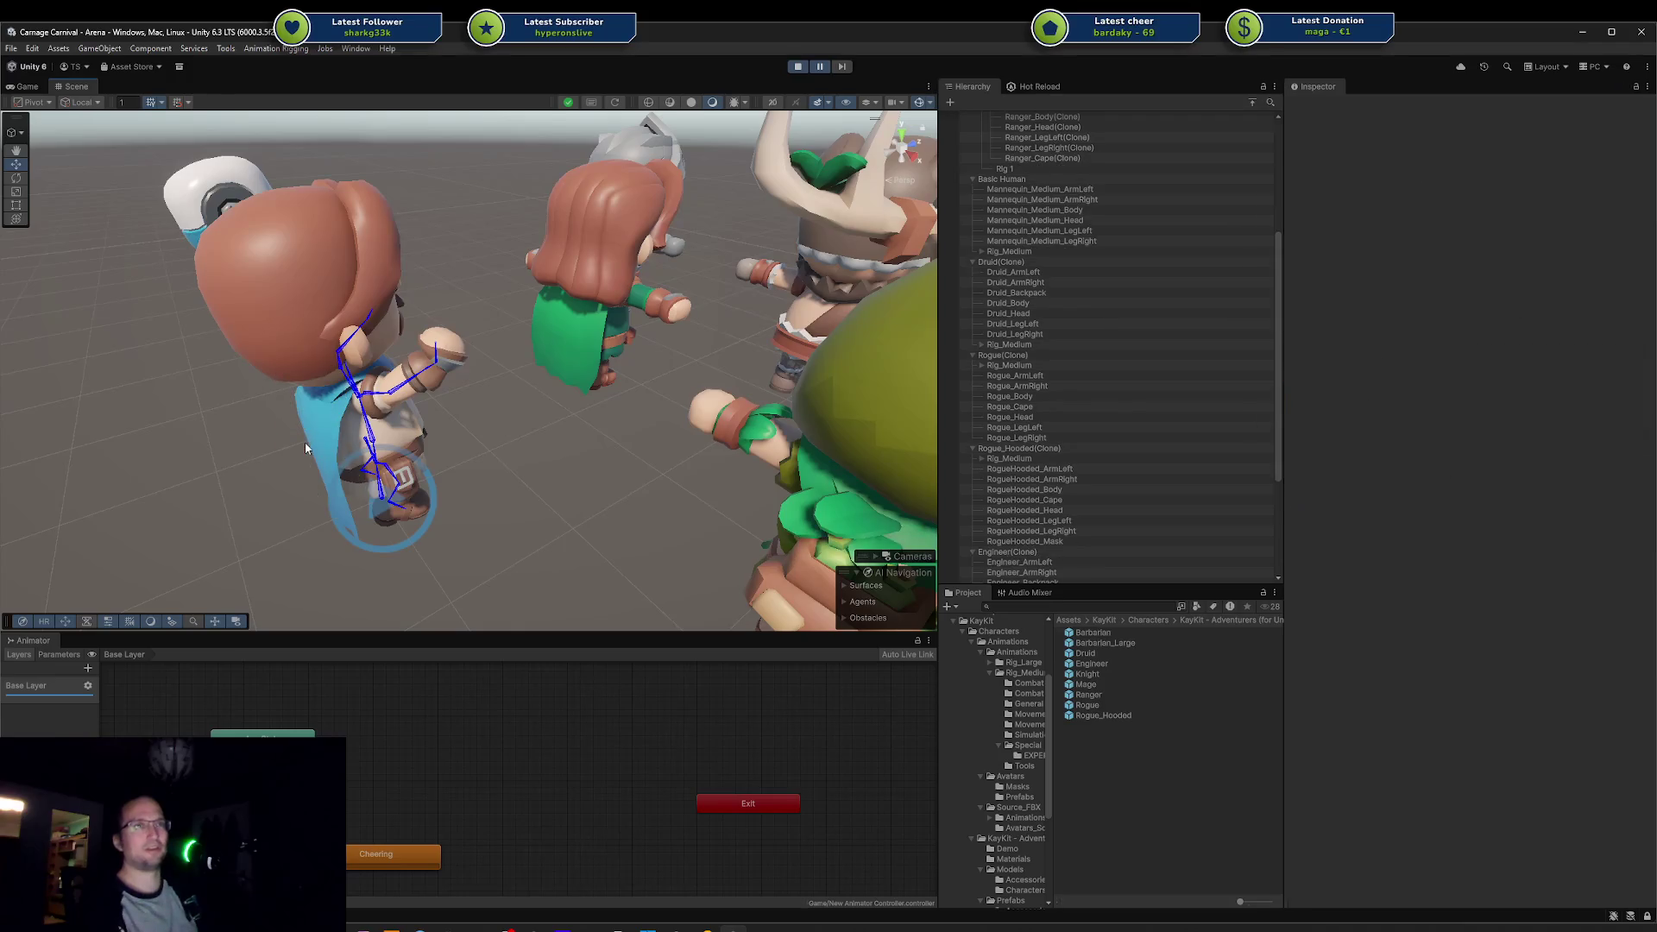
scroll(520, 453, down, 6)
Step: From a higher angle over all characters, frame the Knight and select its body
mouse_move(519, 453)
mouse_down()
mouse_move(268, 392)
mouse_move(272, 338)
mouse_up()
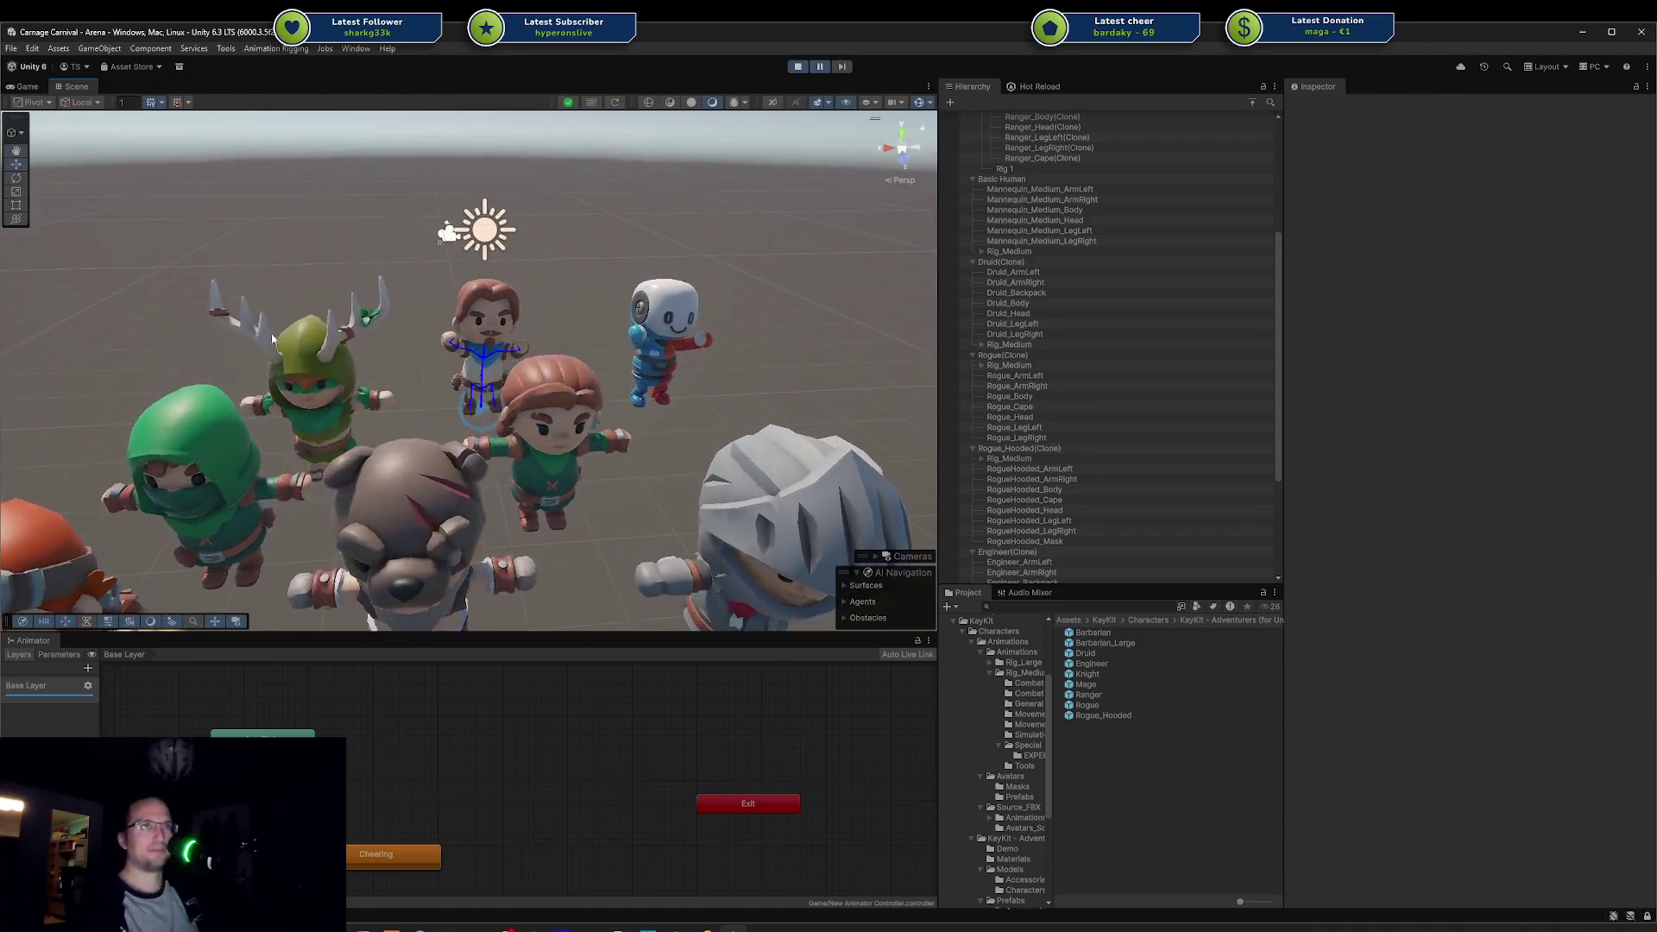
click(476, 315)
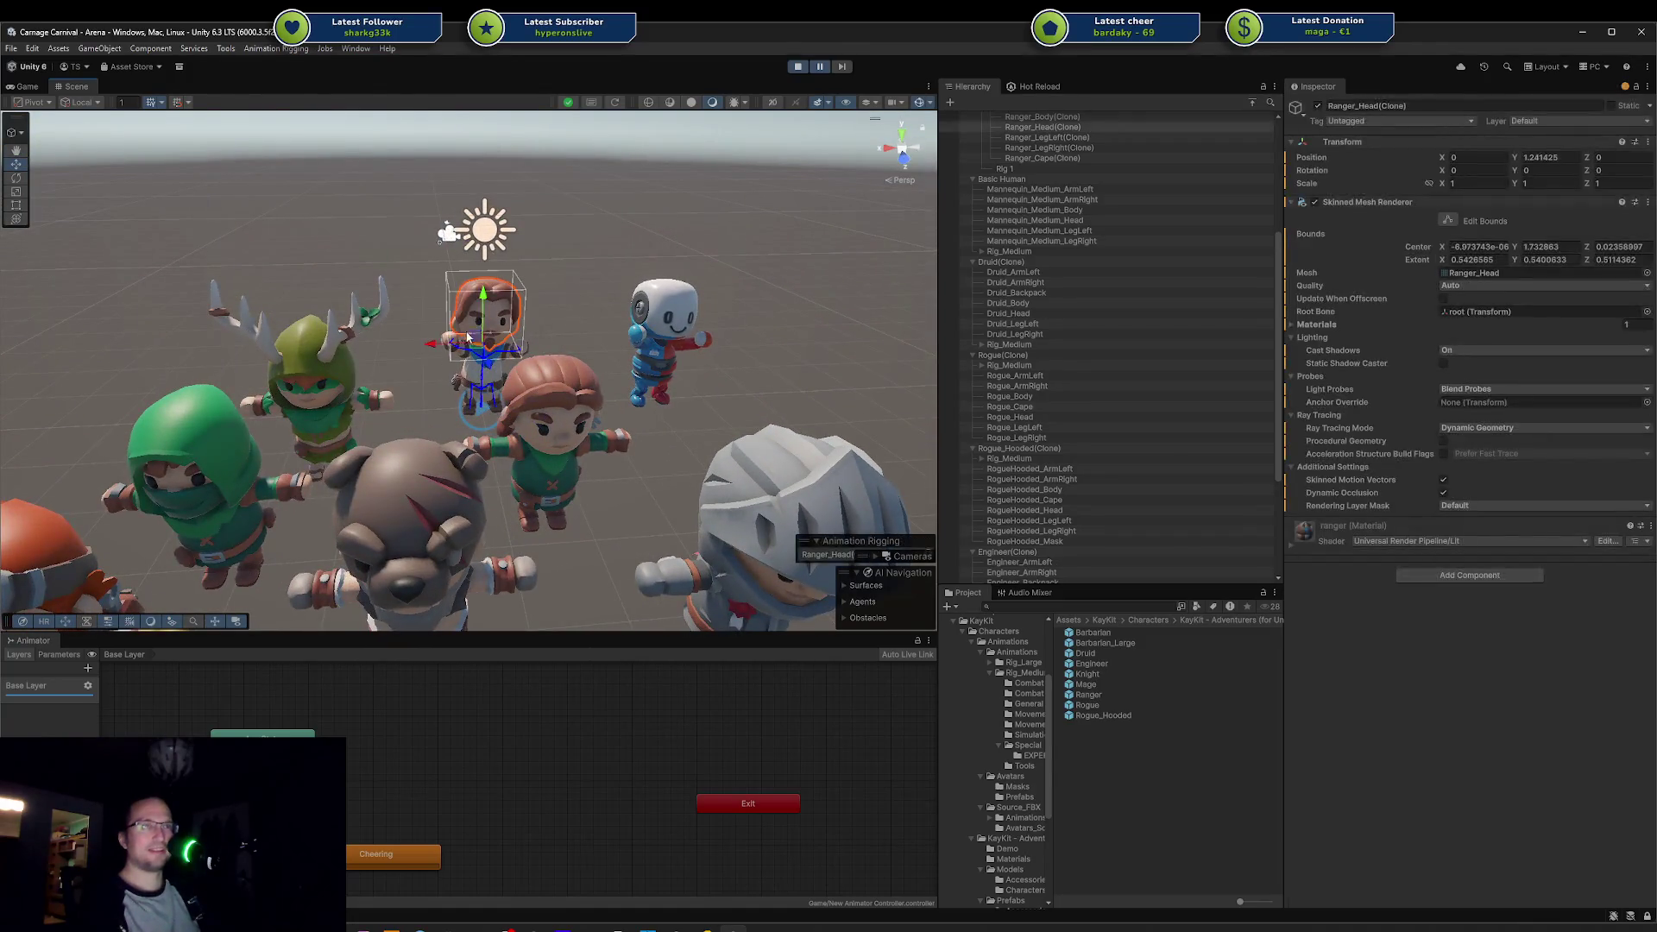
click(753, 490)
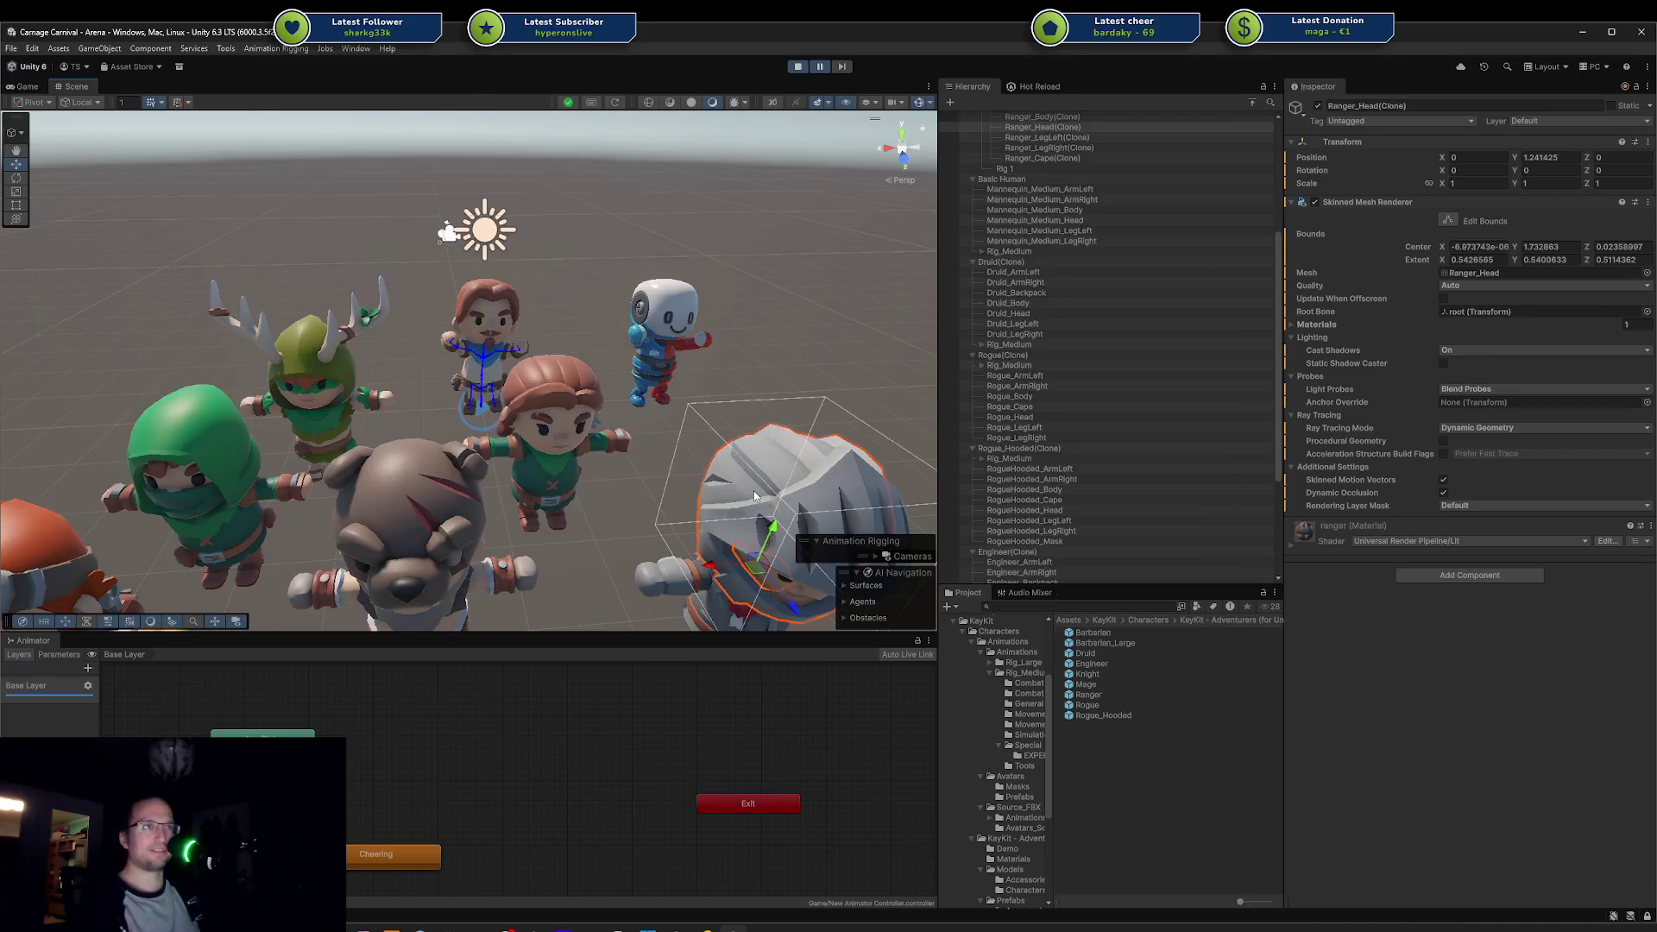
key(f)
click(532, 486)
click(554, 383)
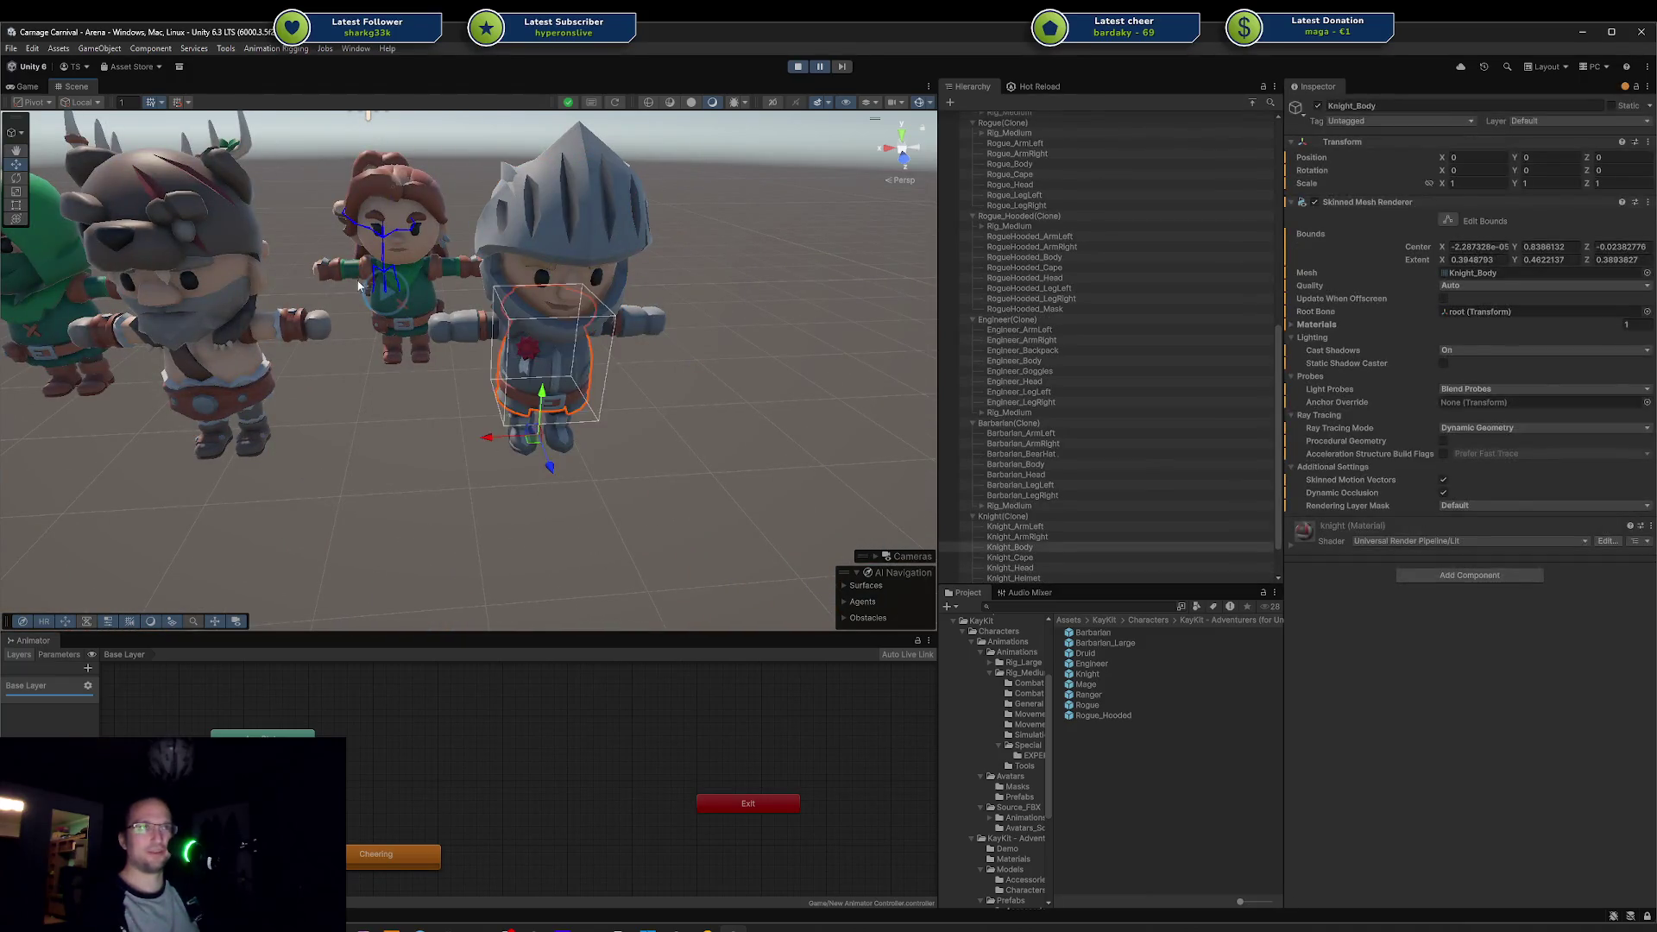
scroll(604, 389, down, 5)
Step: Tilt Knight_HelmetVisor open about 59 degrees, then undo it back to zero rotation
click(768, 398)
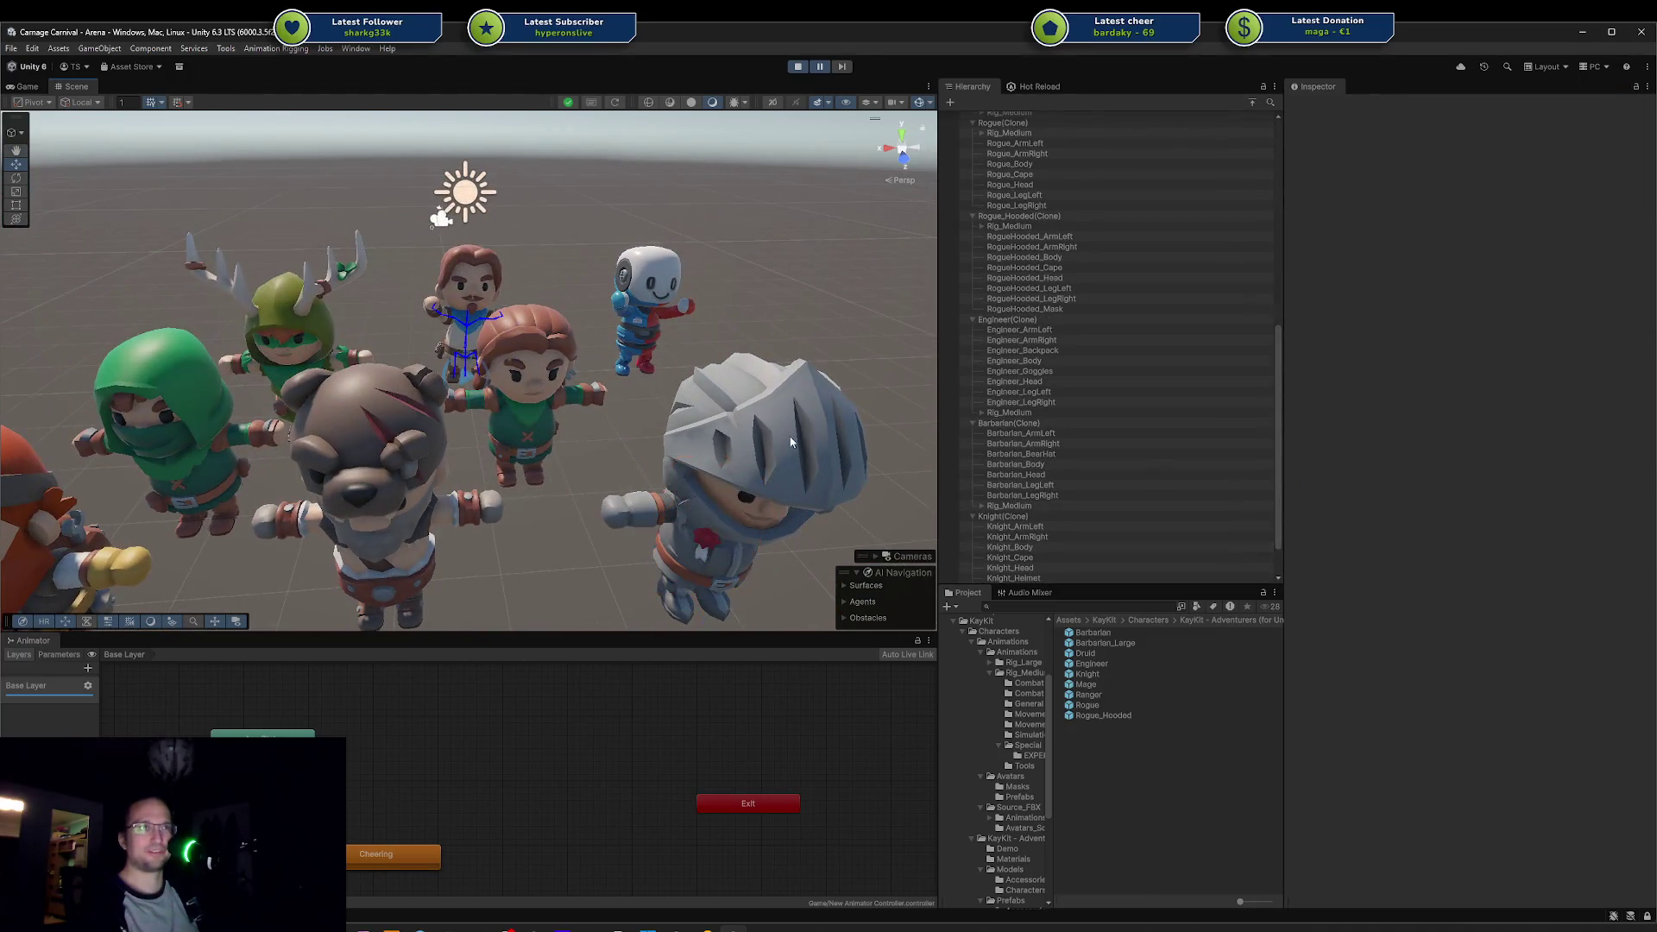
key(e)
mouse_move(747, 425)
mouse_down()
mouse_move(774, 429)
mouse_move(711, 349)
mouse_move(556, 427)
mouse_up()
key(ctrl+z)
click(444, 507)
mouse_move(444, 507)
mouse_down()
mouse_move(725, 333)
mouse_move(598, 290)
mouse_move(170, 229)
mouse_move(198, 181)
mouse_up()
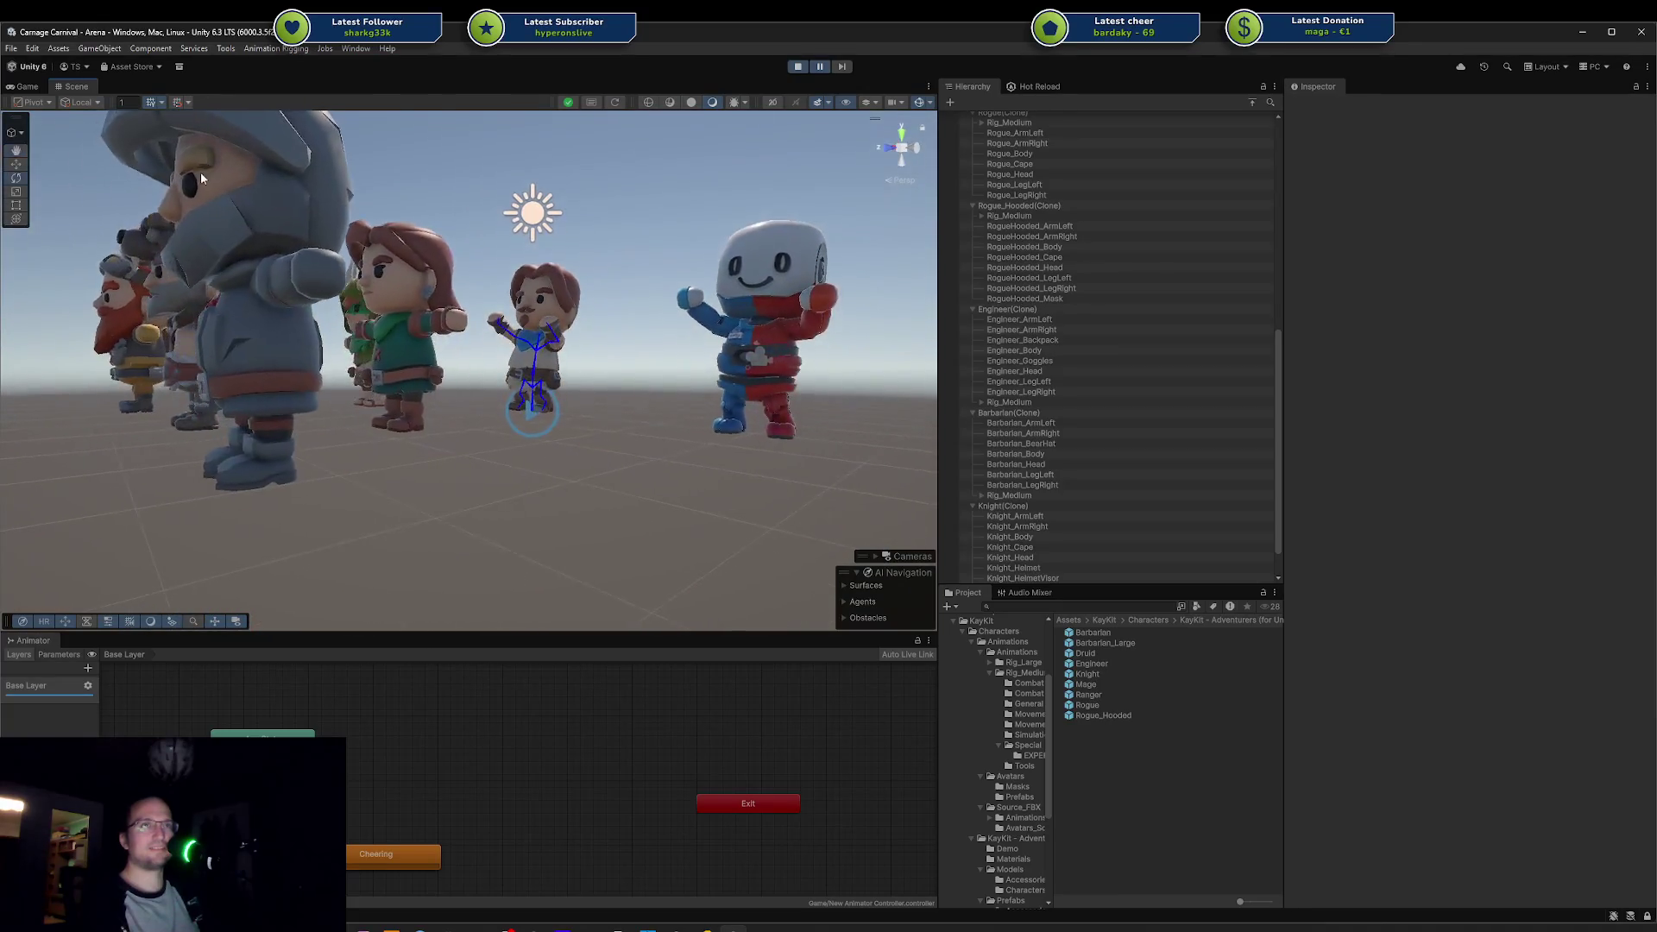
click(259, 389)
click(484, 500)
drag(481, 492, 616, 518)
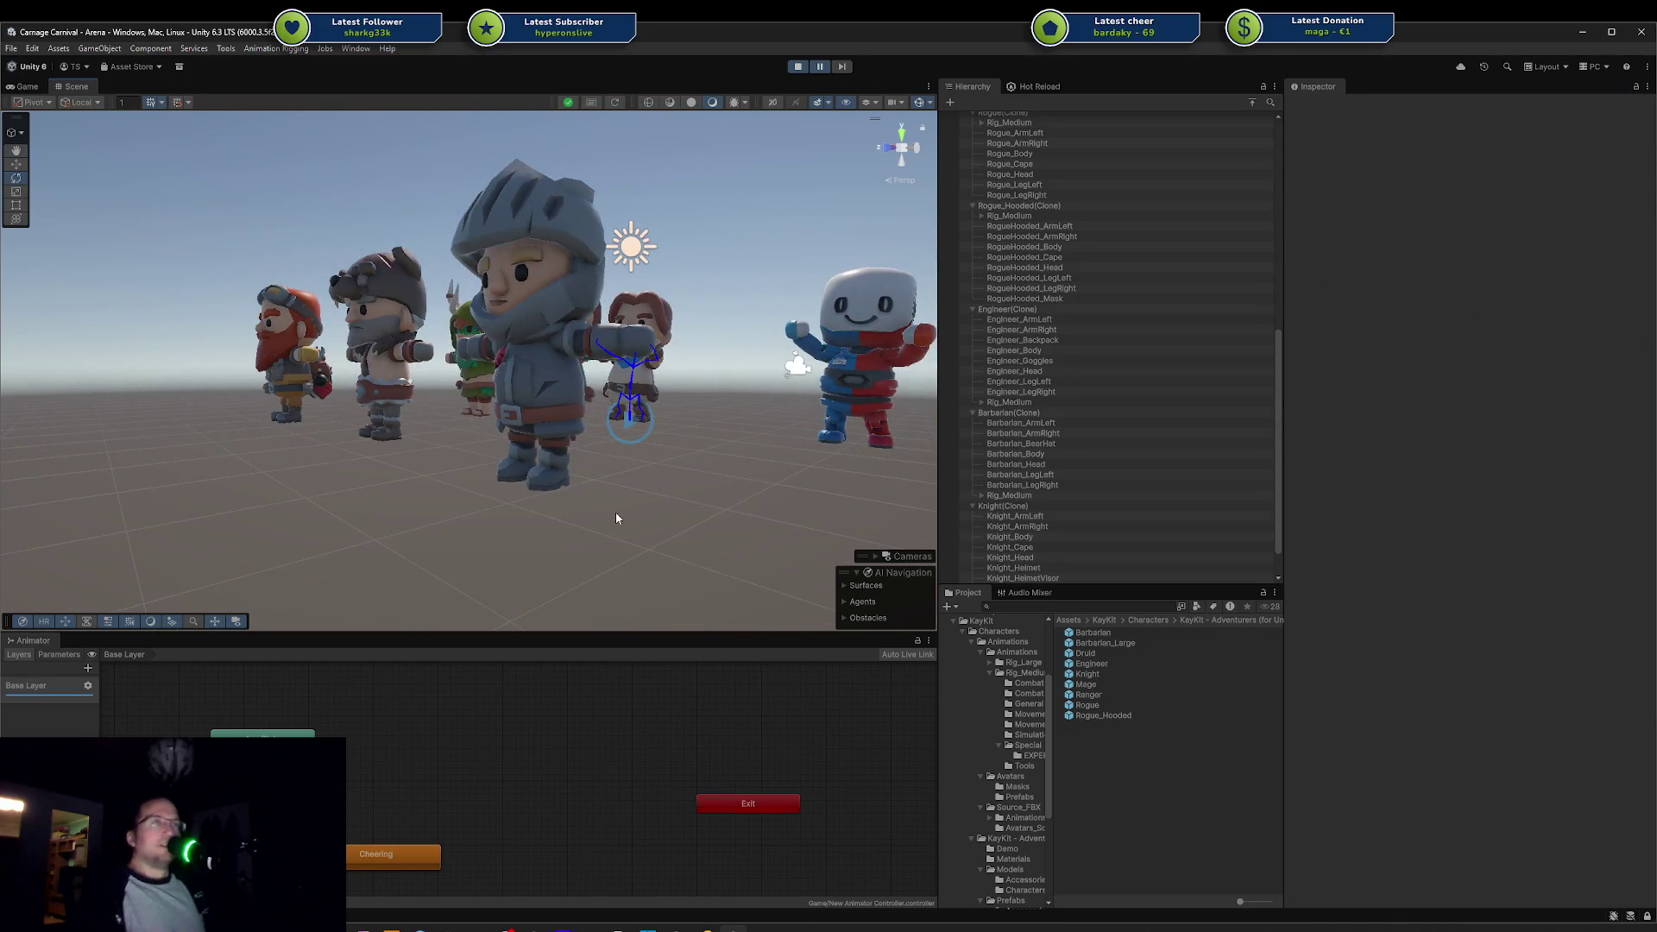
scroll(578, 501, down, 2)
mouse_move(557, 493)
mouse_down()
mouse_move(659, 521)
mouse_move(592, 513)
mouse_up()
click(723, 476)
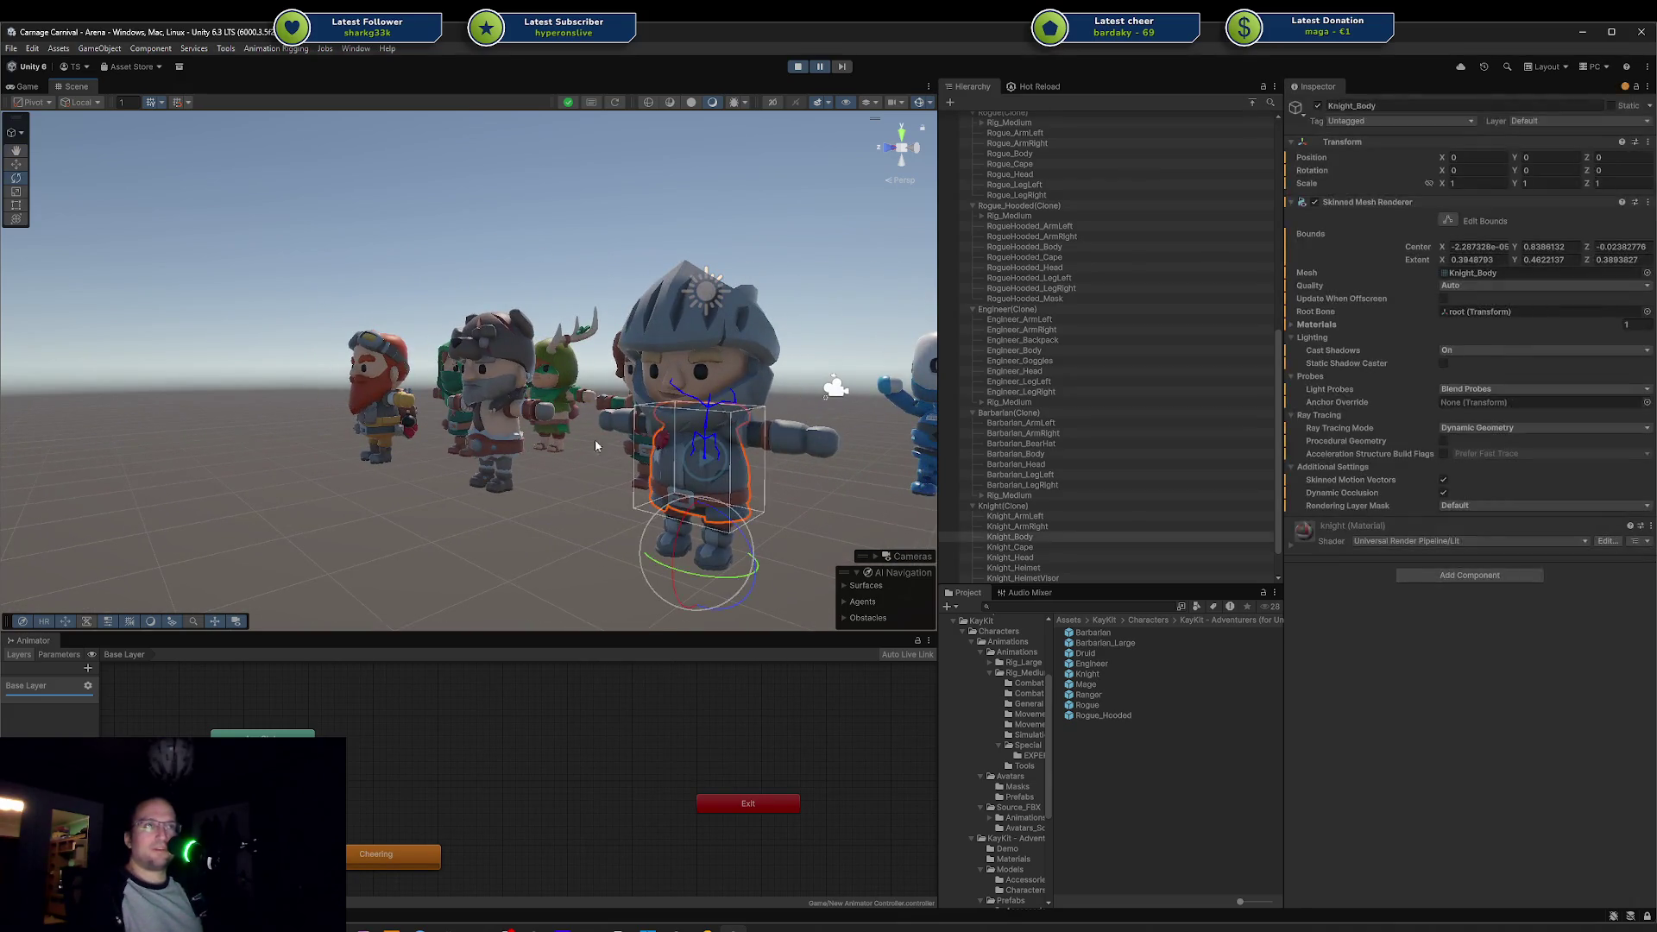
click(507, 493)
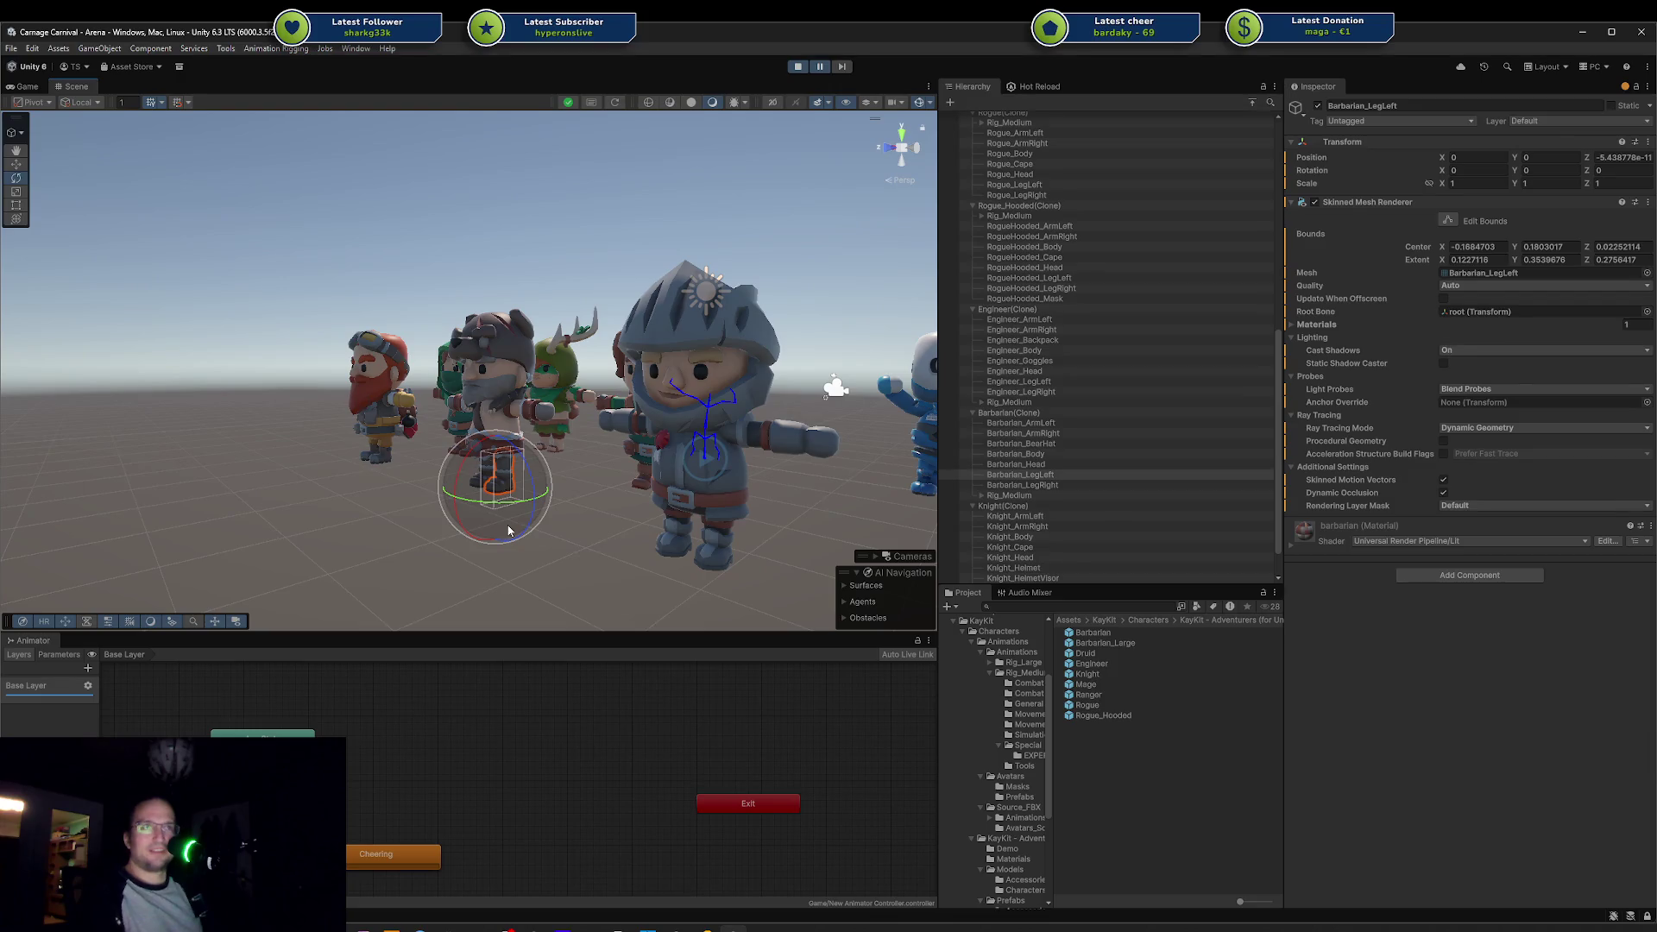
click(328, 537)
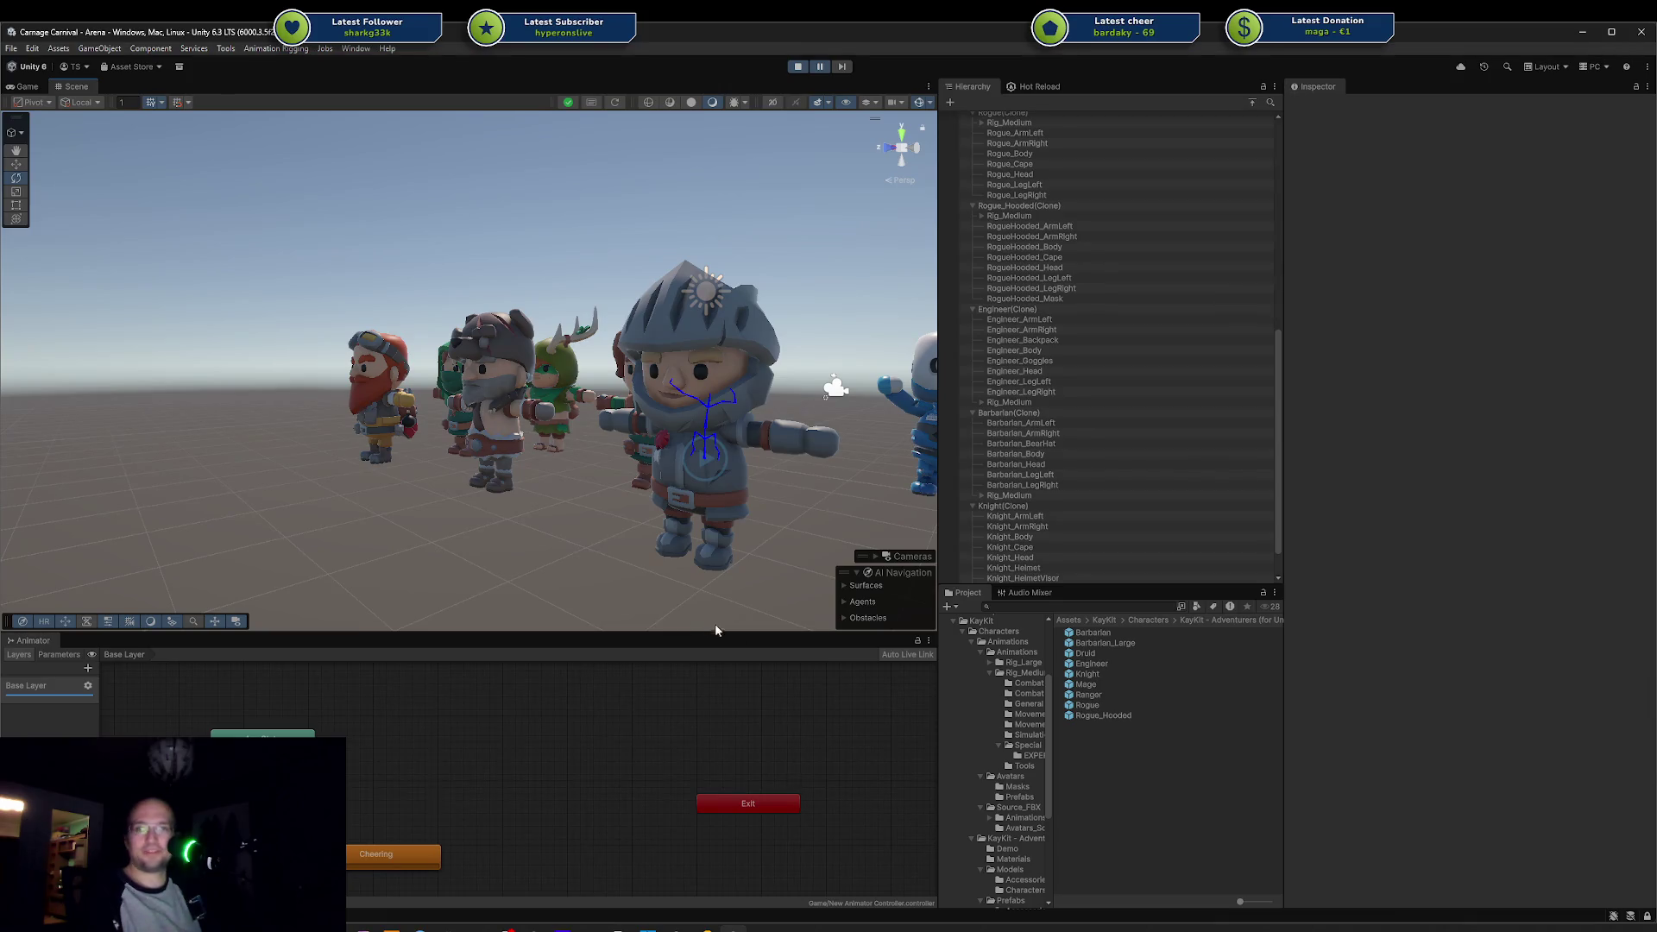
drag(577, 556, 481, 505)
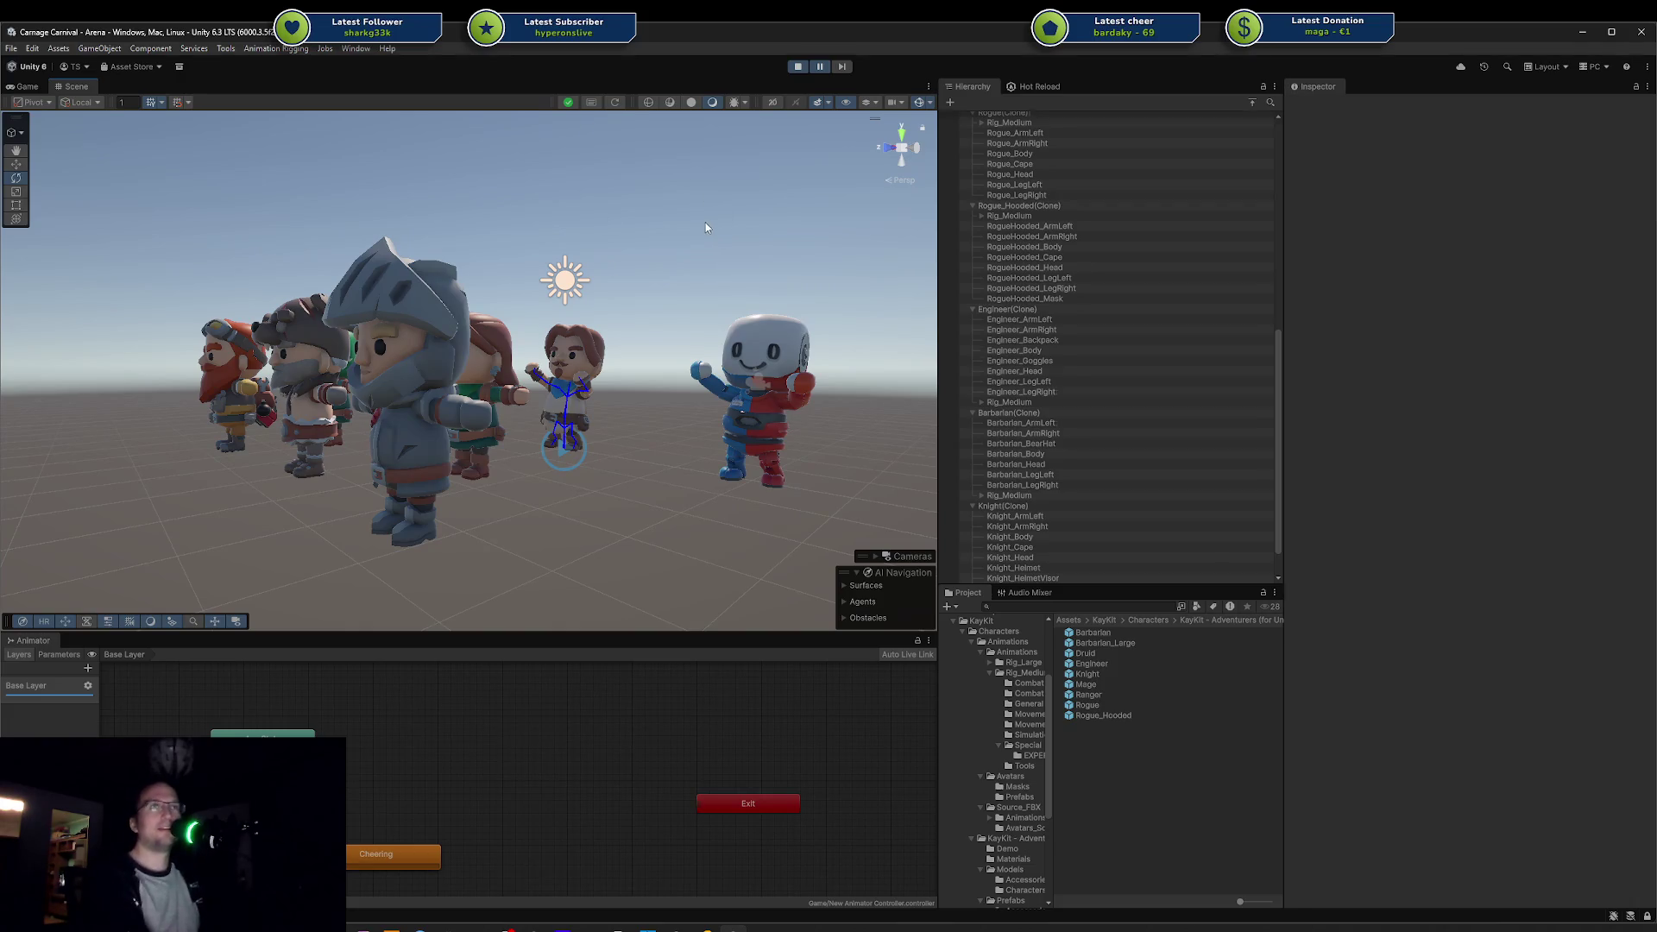
scroll(706, 227, down, 5)
drag(706, 227, 856, 358)
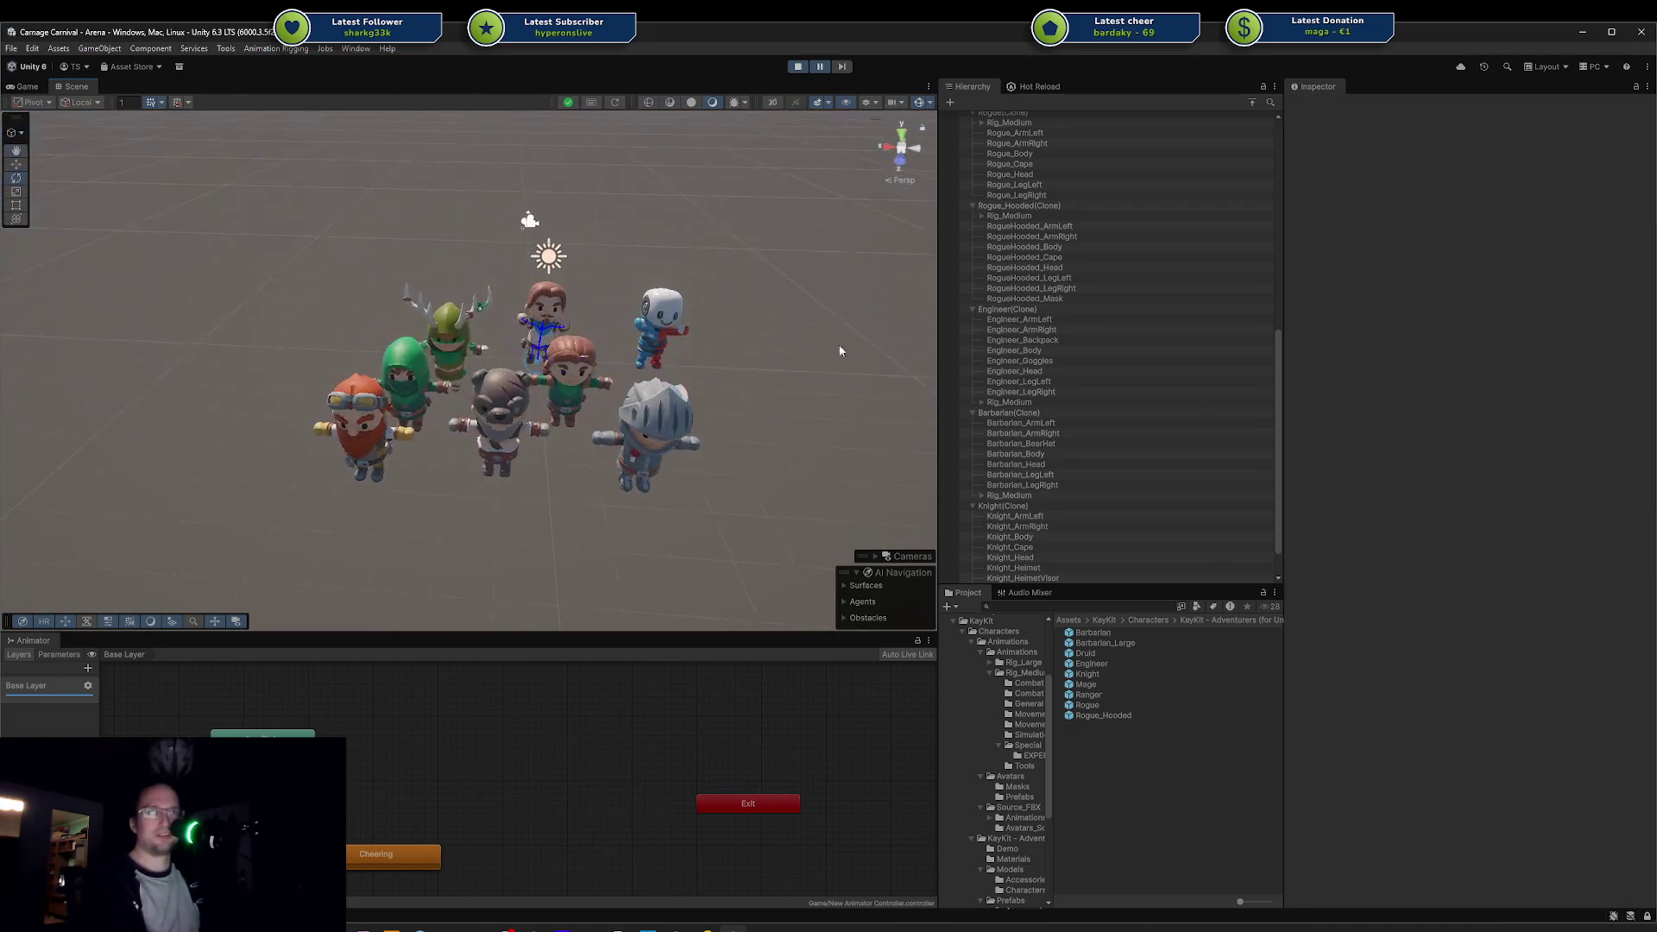
scroll(732, 297, up, 5)
click(604, 268)
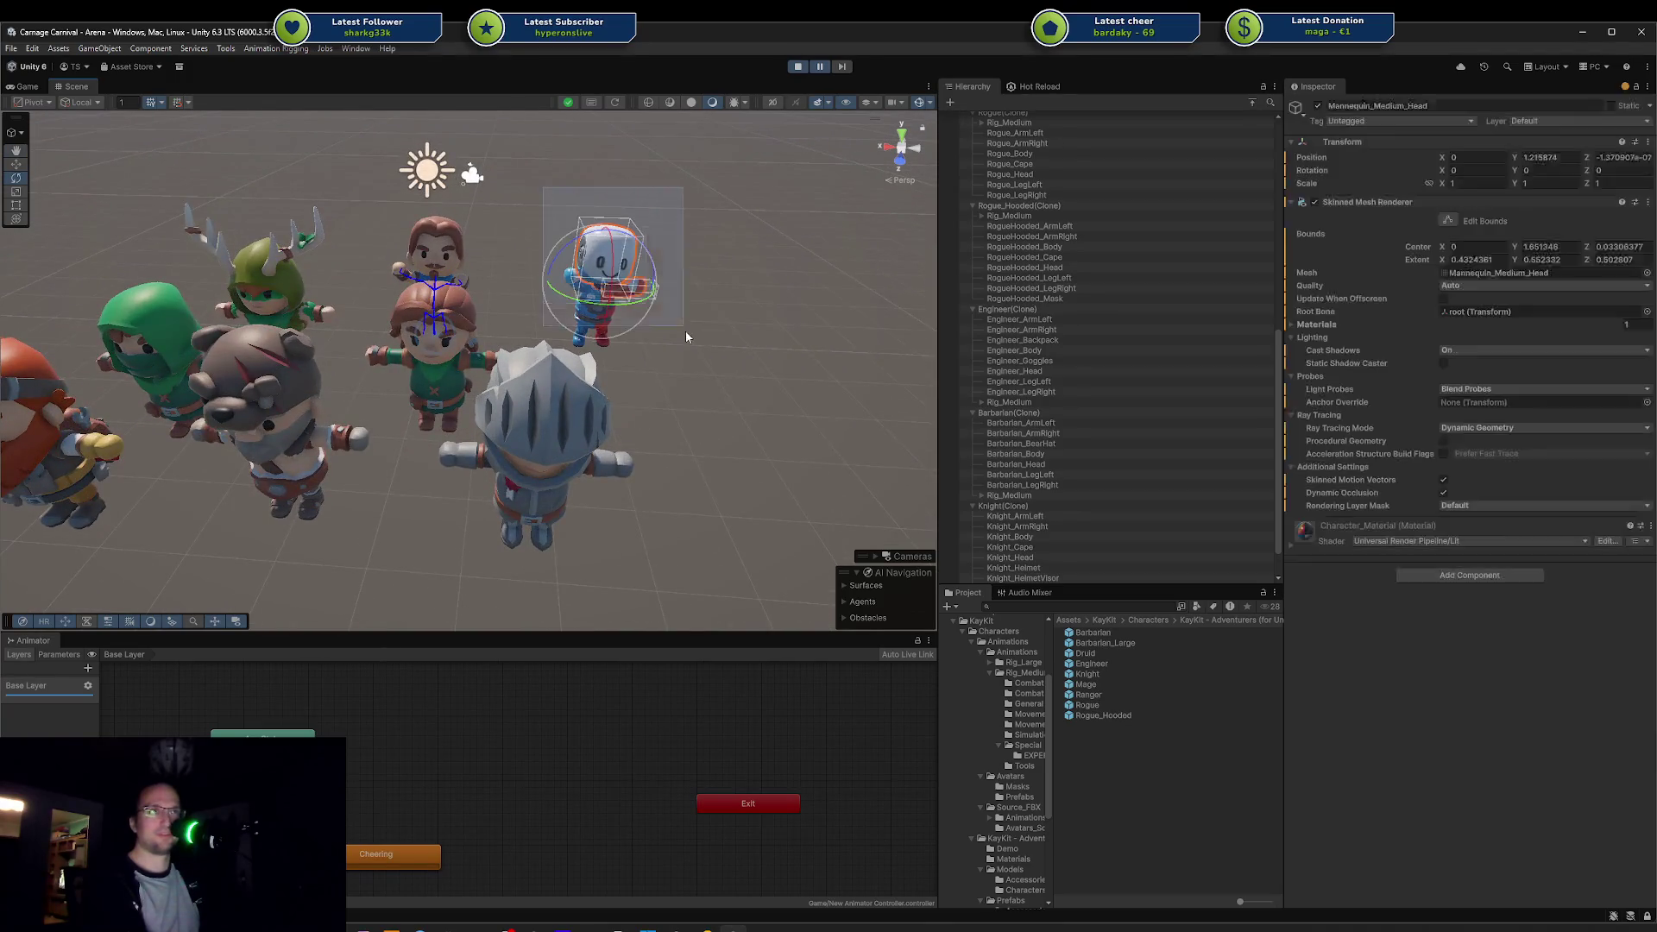
drag(717, 354, 633, 292)
click(763, 244)
mouse_move(763, 244)
mouse_down()
mouse_move(636, 229)
mouse_move(518, 178)
mouse_move(664, 388)
mouse_move(573, 384)
mouse_move(721, 244)
mouse_move(583, 328)
mouse_up()
key(f)
click(639, 380)
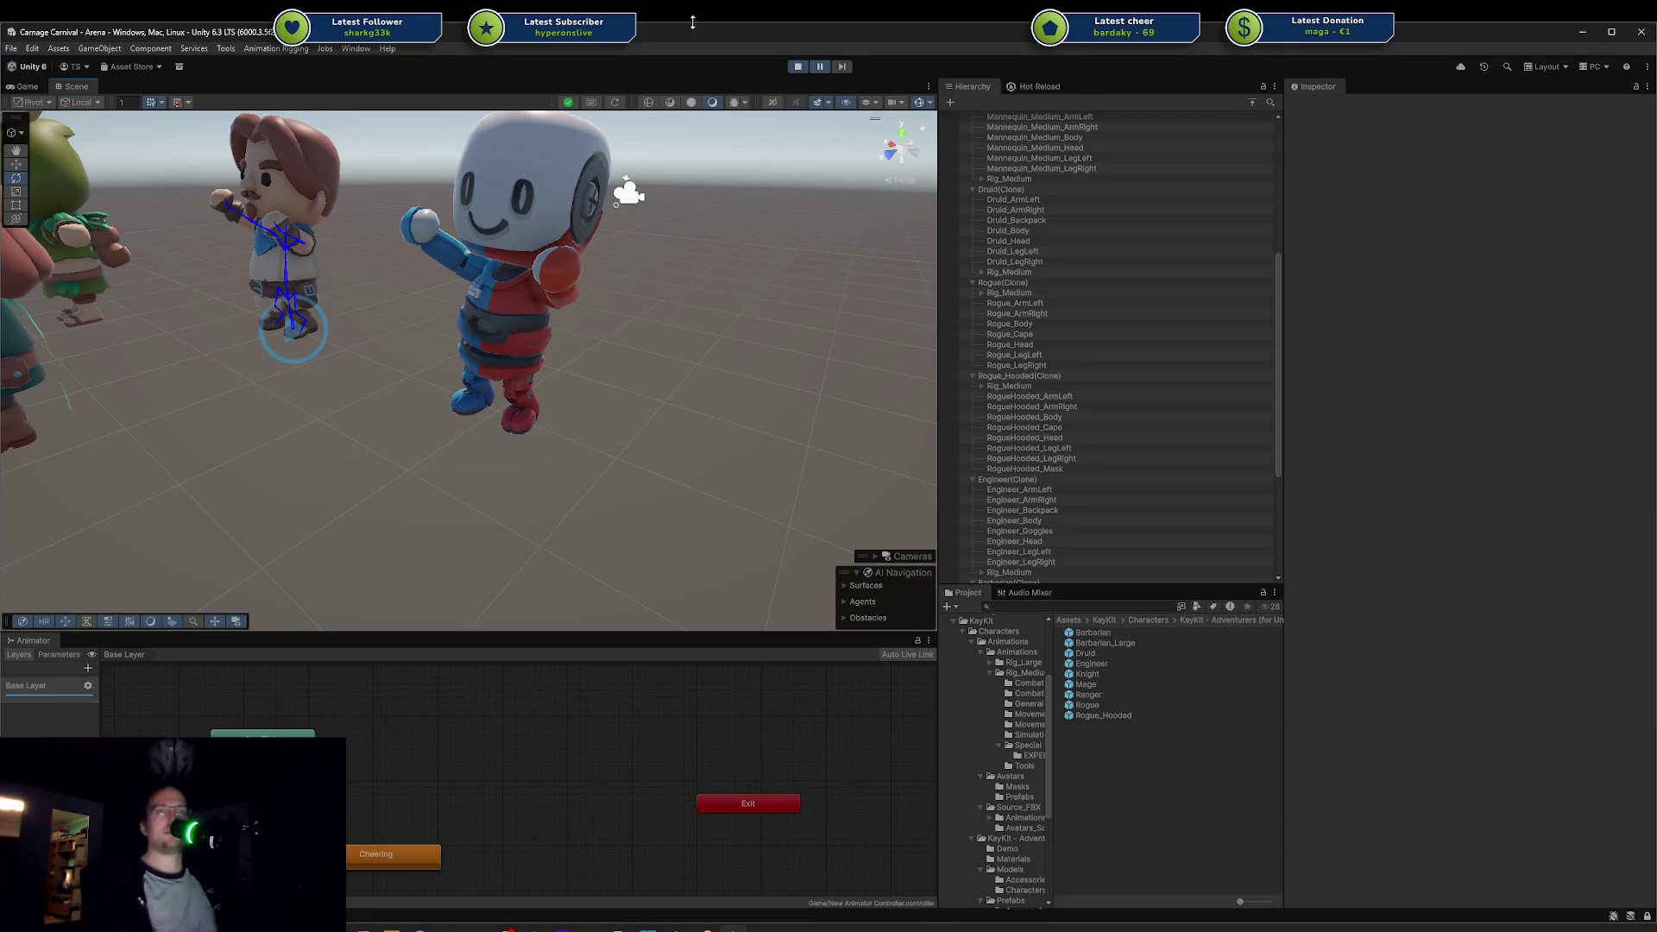
scroll(666, 287, down, 8)
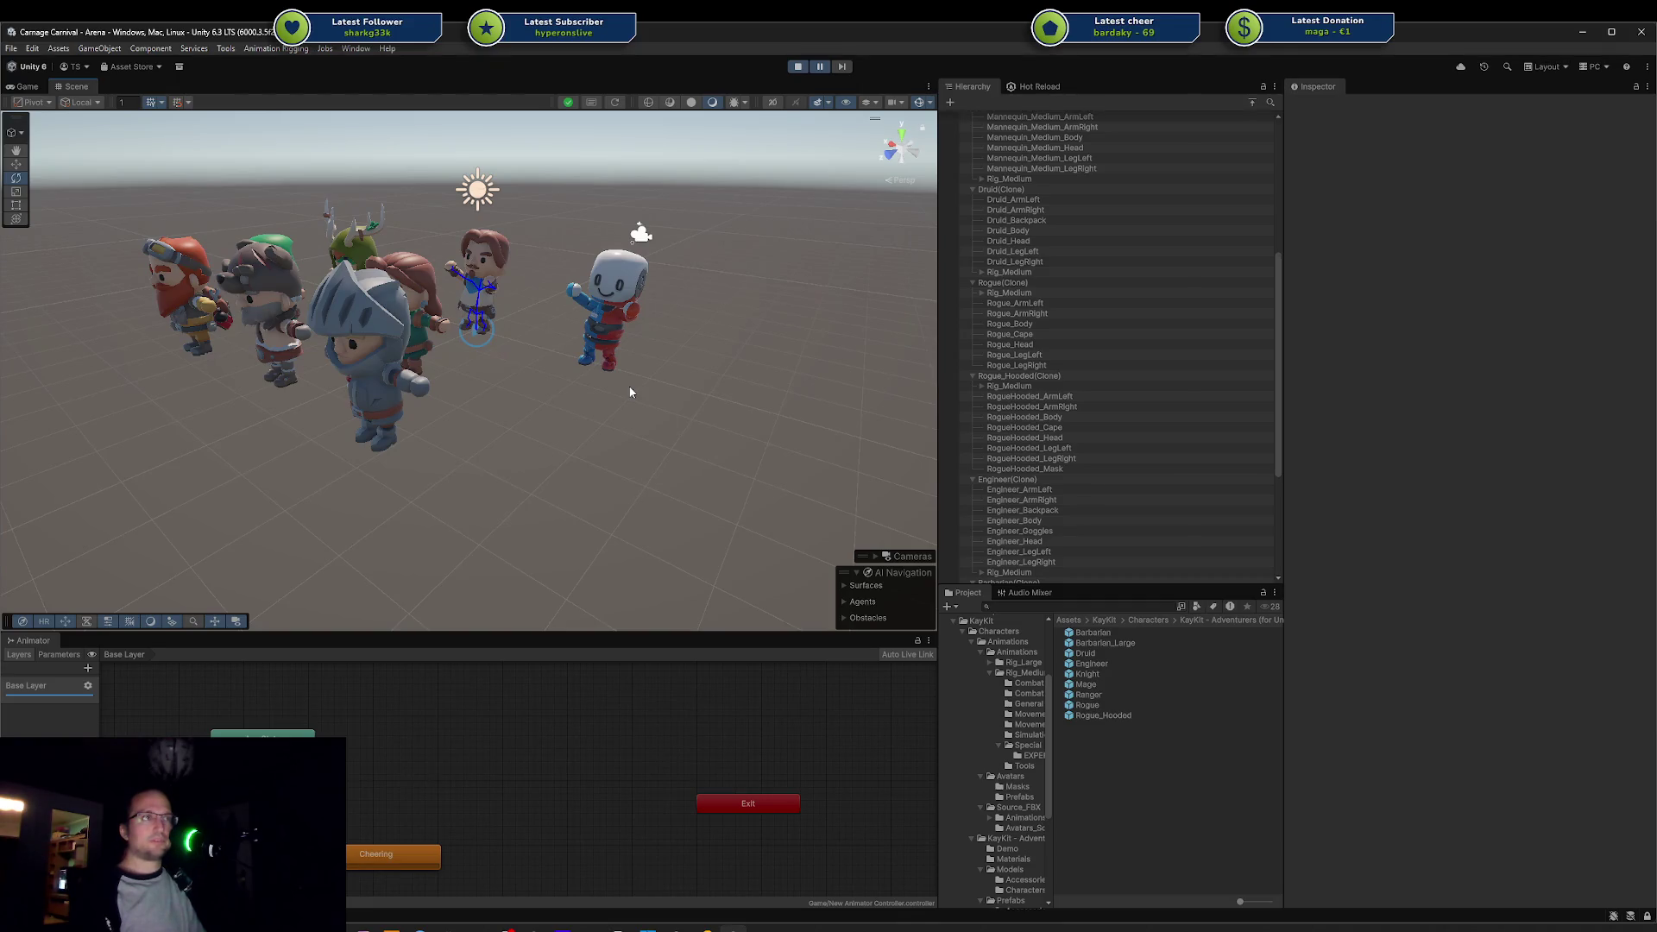
Step: Open the Rig_Medium animations folder showing Combat Melee, Movement Basic, Special and T-Pose subfolders
click(1006, 652)
click(1093, 644)
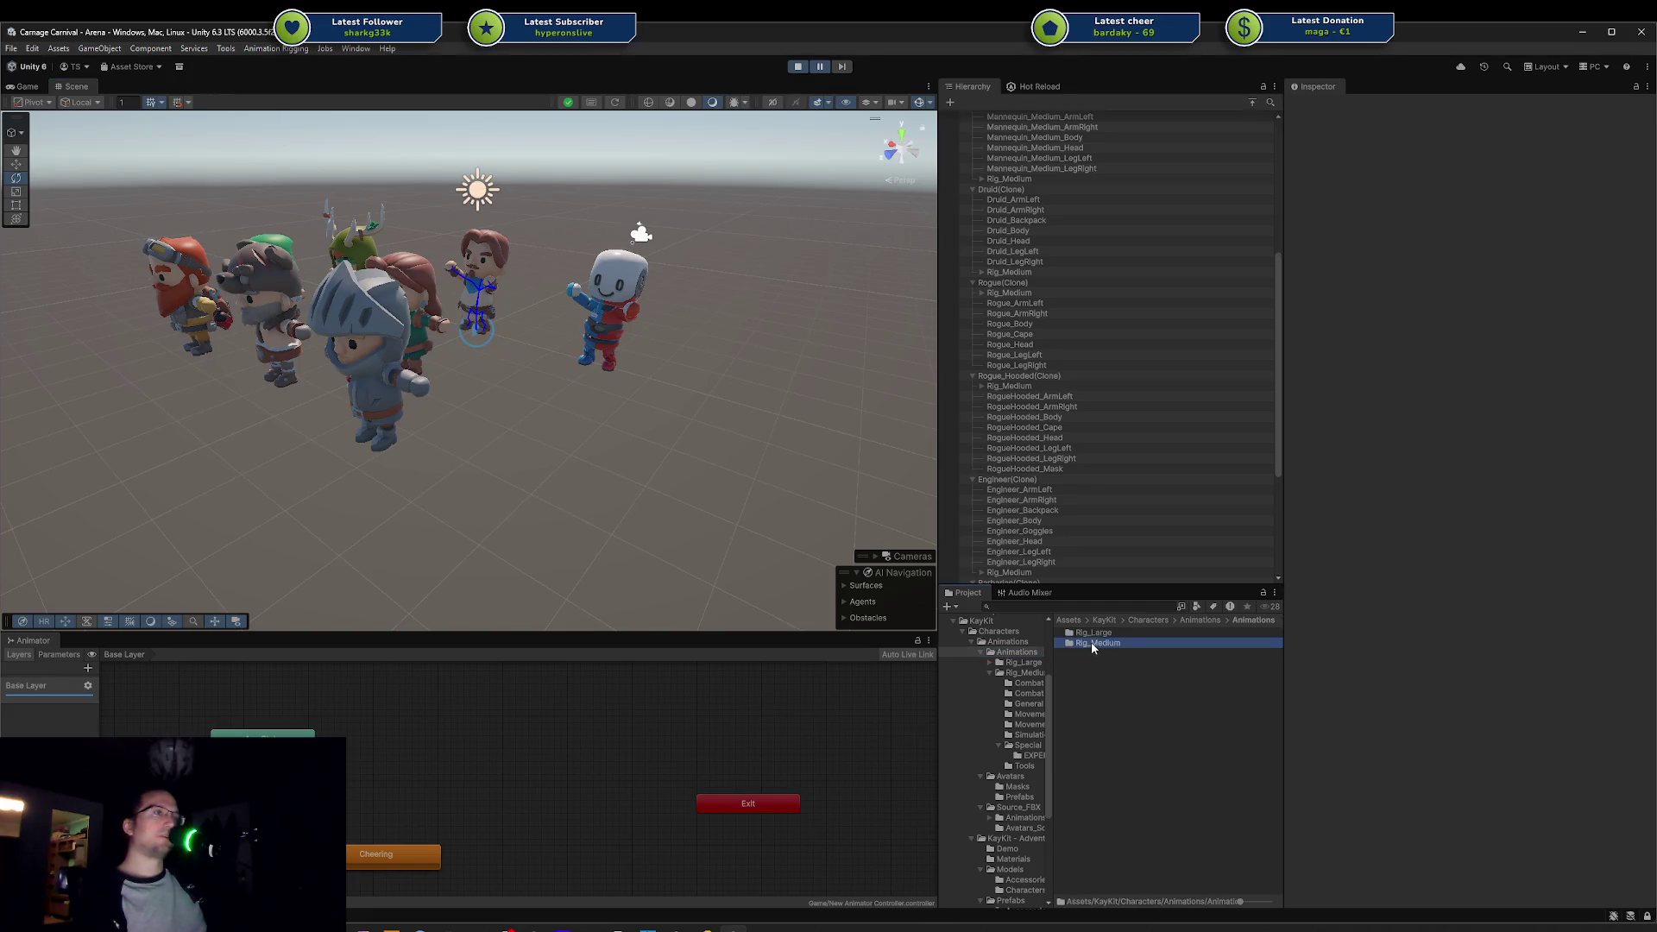
click(640, 350)
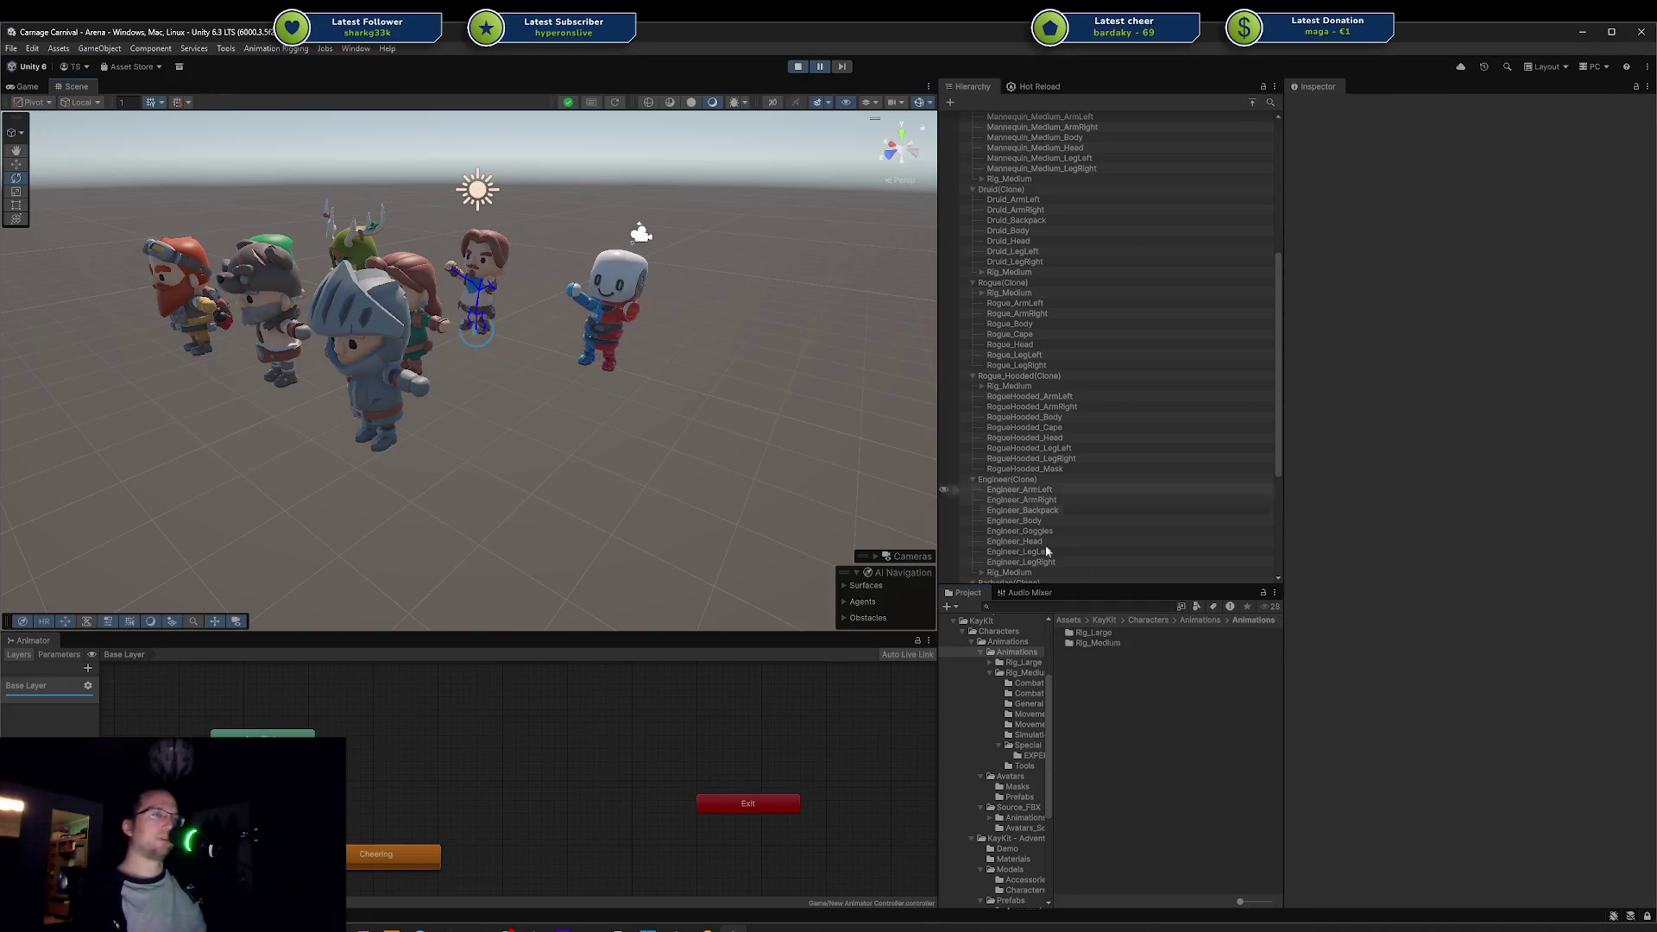
double_click(1101, 643)
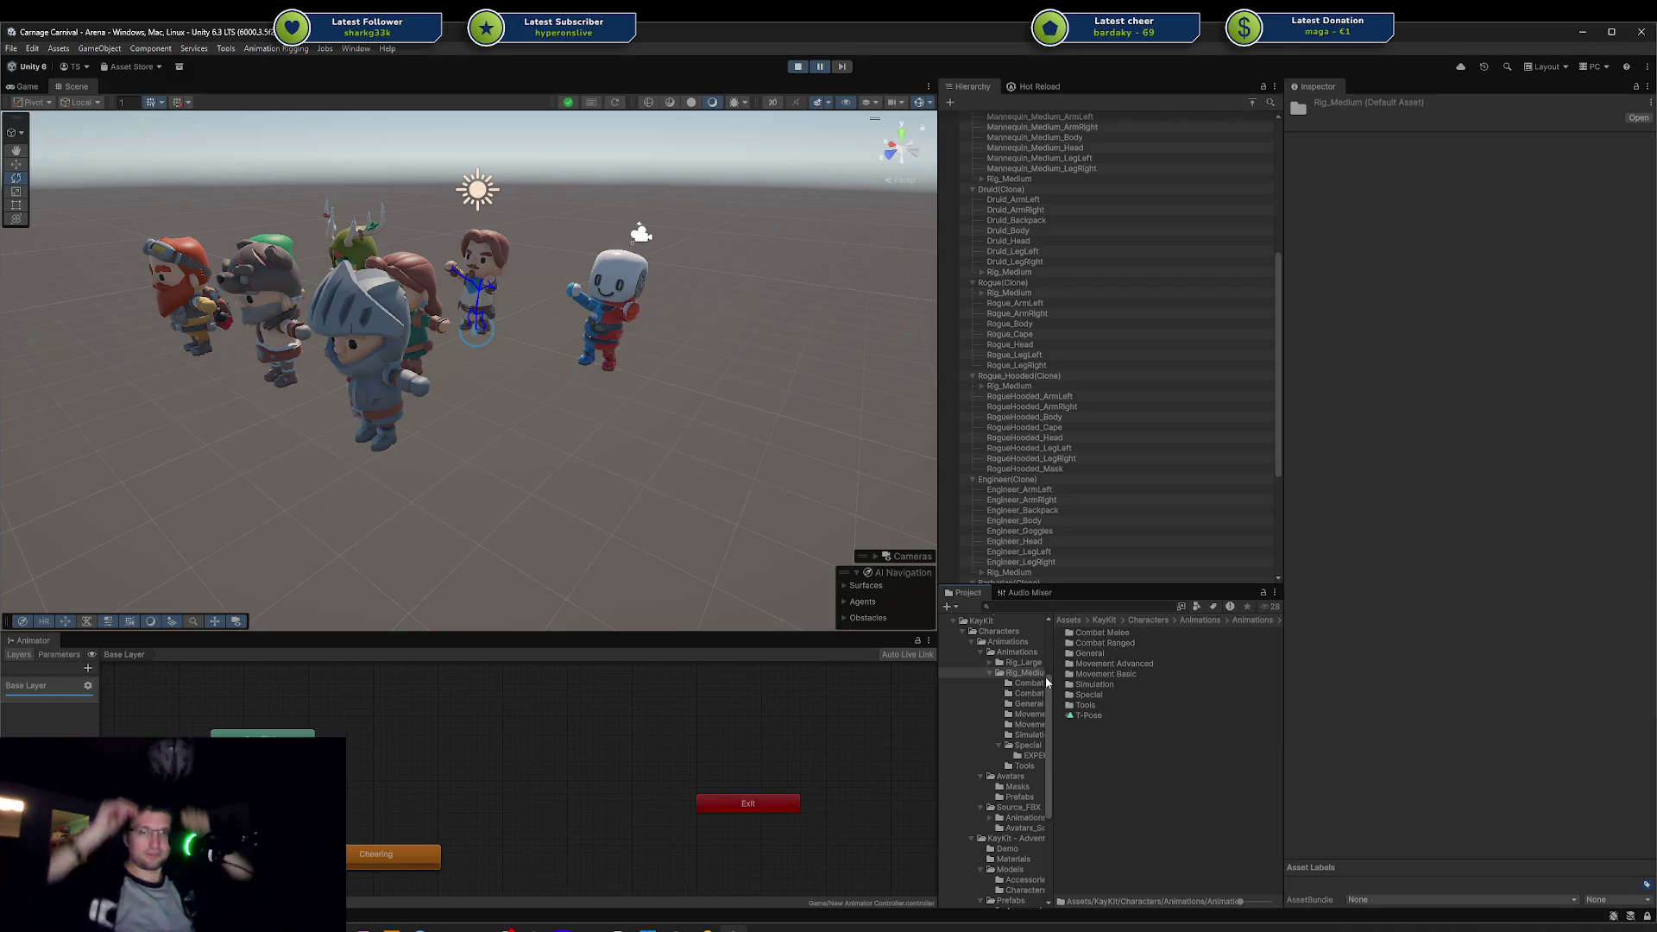
drag(386, 317, 490, 328)
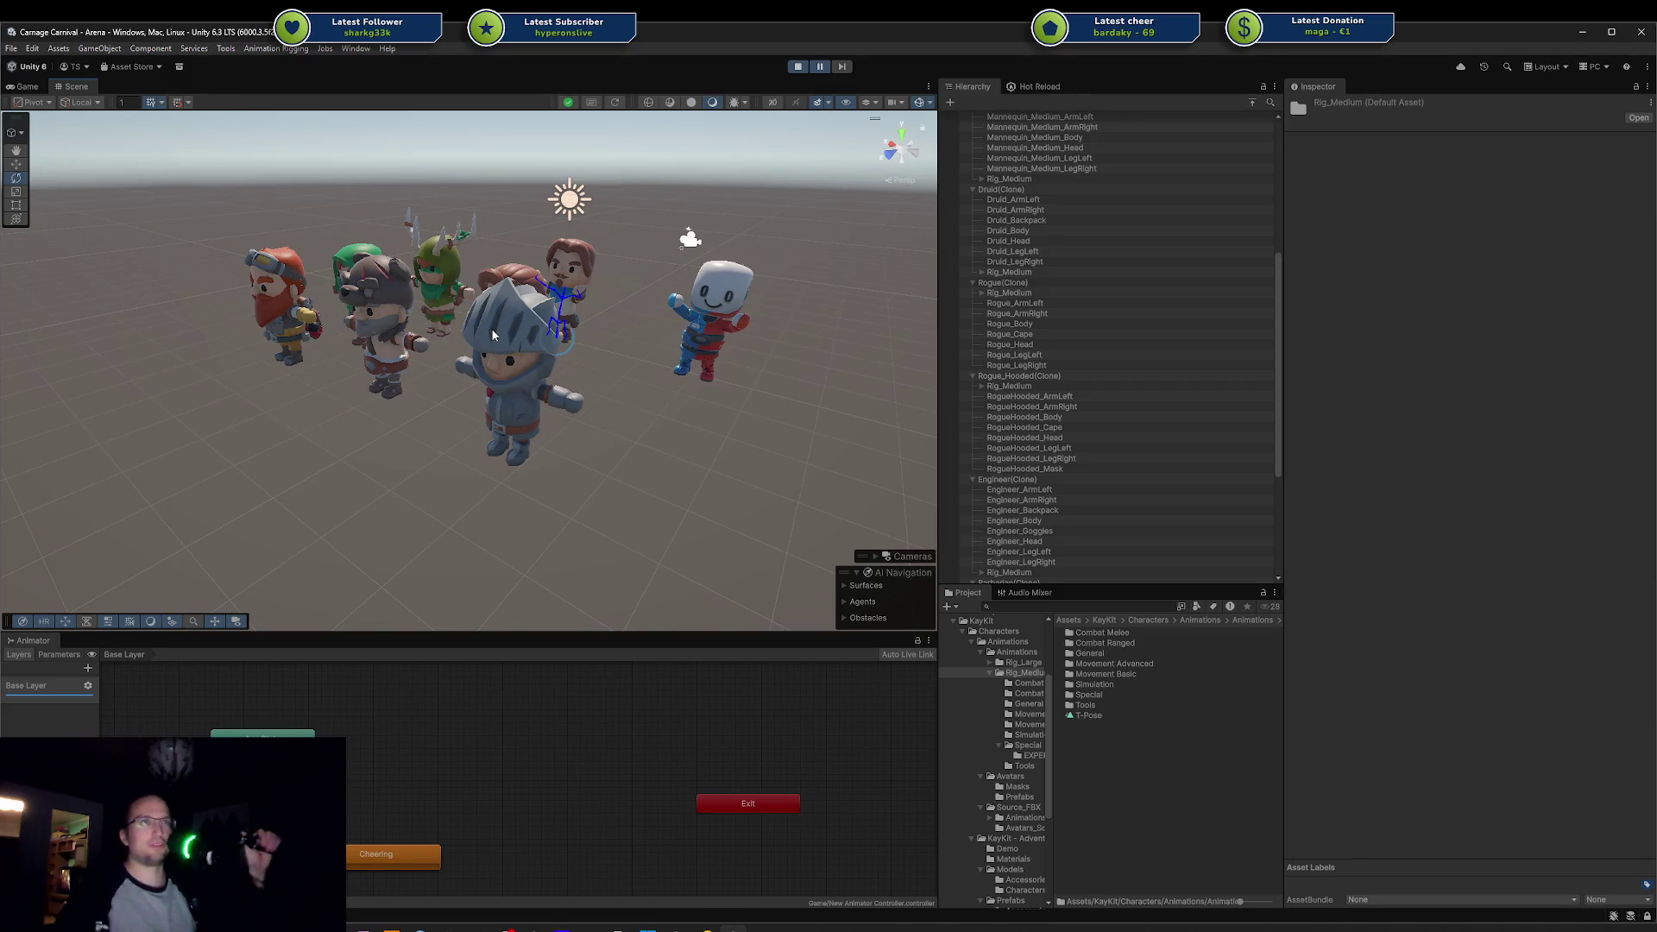
drag(507, 358, 606, 385)
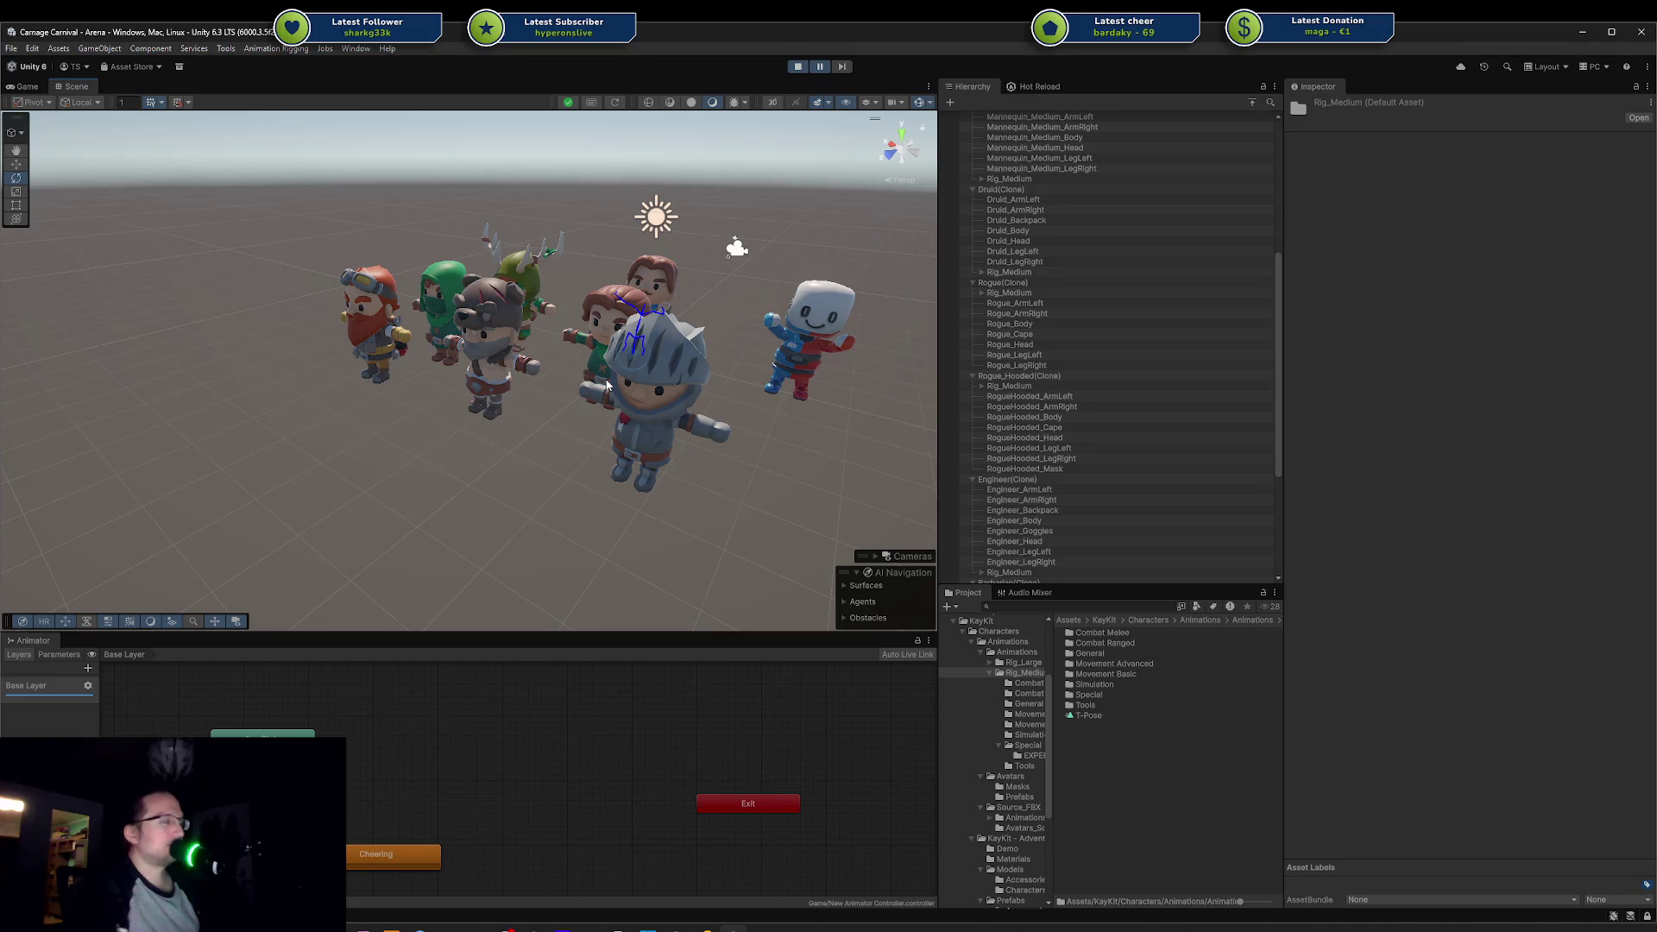
scroll(682, 416, down, 2)
mouse_move(682, 415)
mouse_down()
mouse_move(547, 322)
mouse_move(618, 312)
mouse_up()
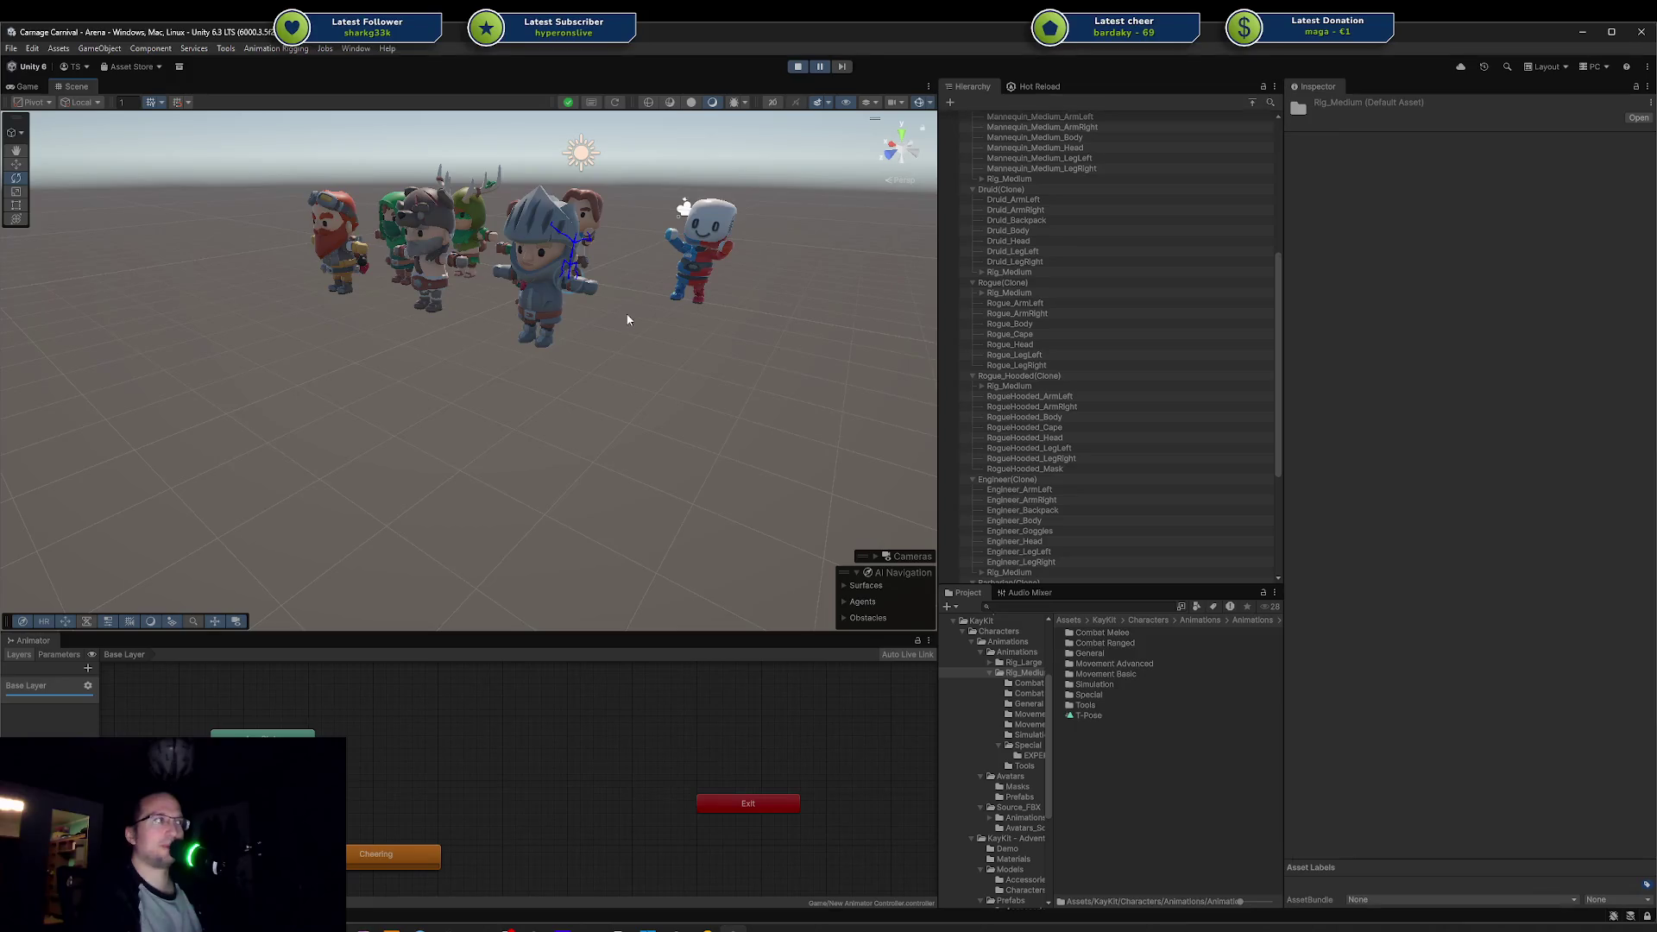
mouse_move(636, 328)
mouse_down()
mouse_move(723, 345)
mouse_move(602, 371)
mouse_move(856, 409)
mouse_move(851, 359)
mouse_move(765, 340)
mouse_move(613, 352)
mouse_up()
scroll(723, 344, up, 2)
scroll(602, 371, up, 3)
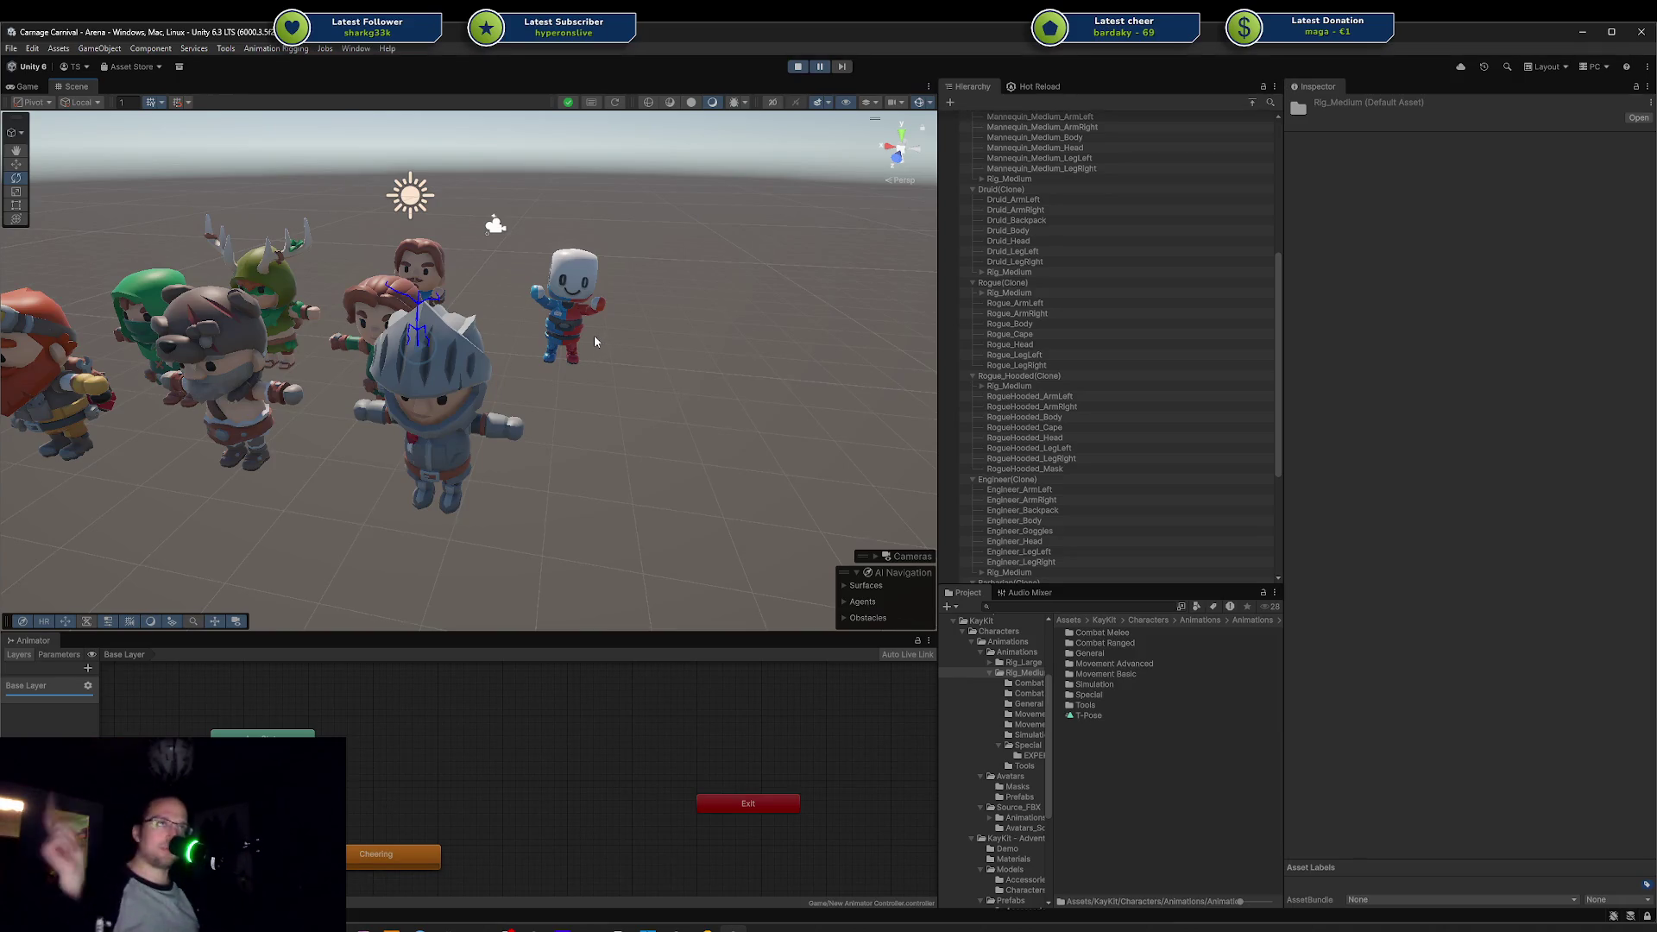
click(615, 359)
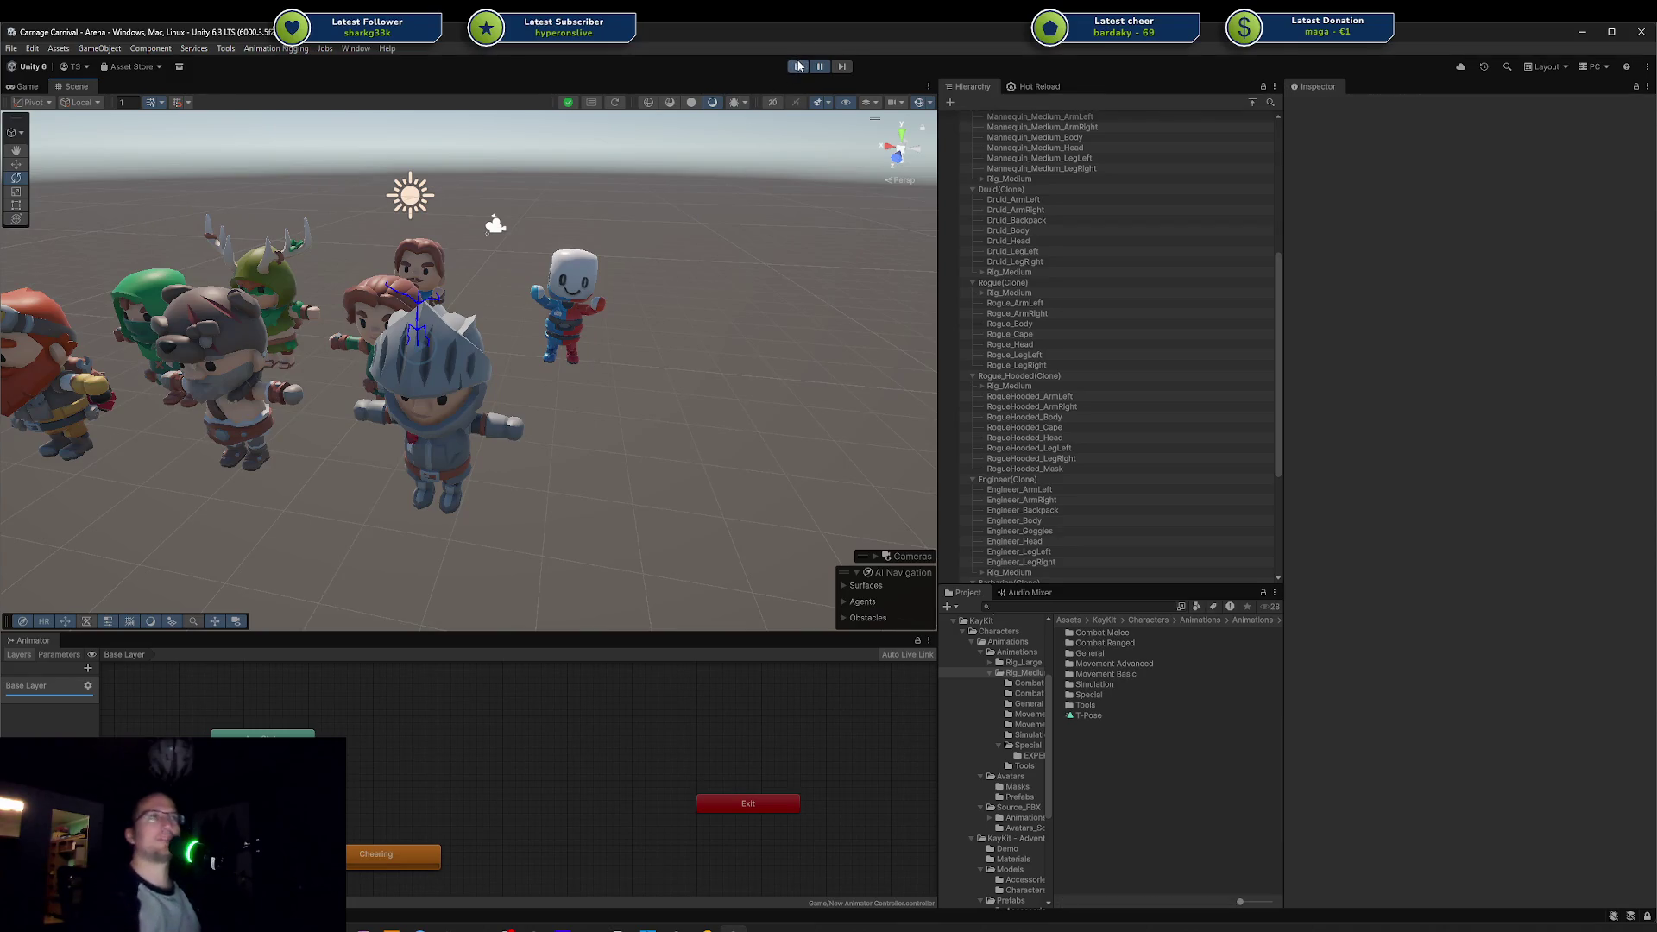
scroll(745, 336, up, 3)
mouse_move(745, 336)
mouse_down()
mouse_move(645, 313)
mouse_move(506, 382)
mouse_up()
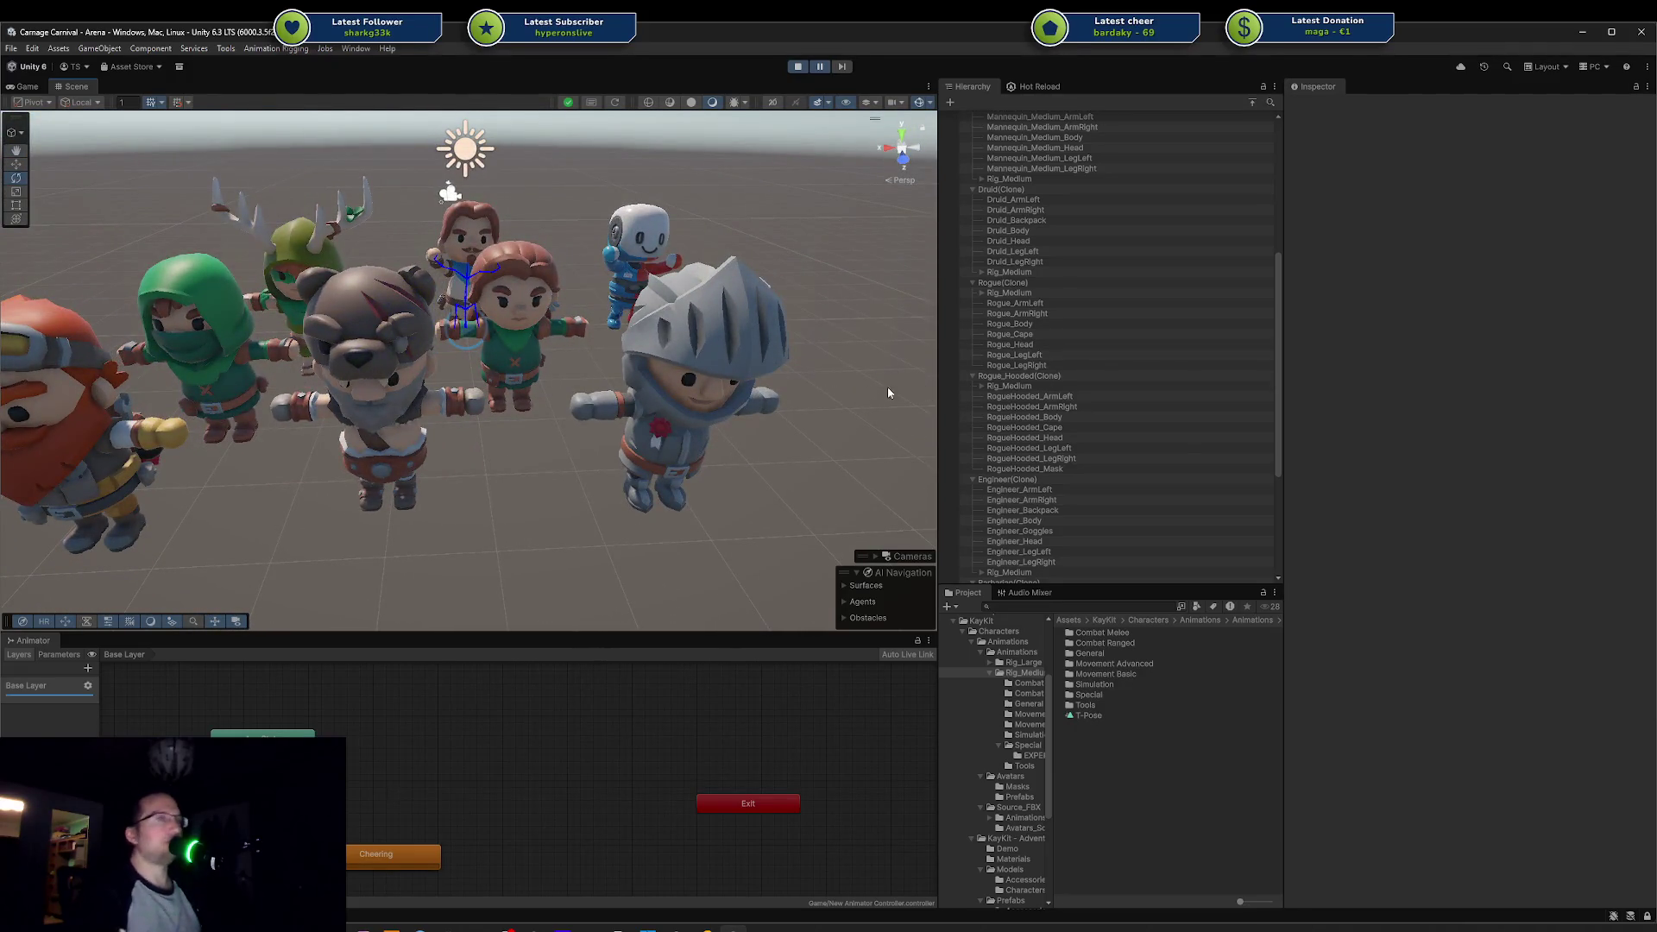
drag(888, 392, 684, 333)
scroll(655, 343, up, 2)
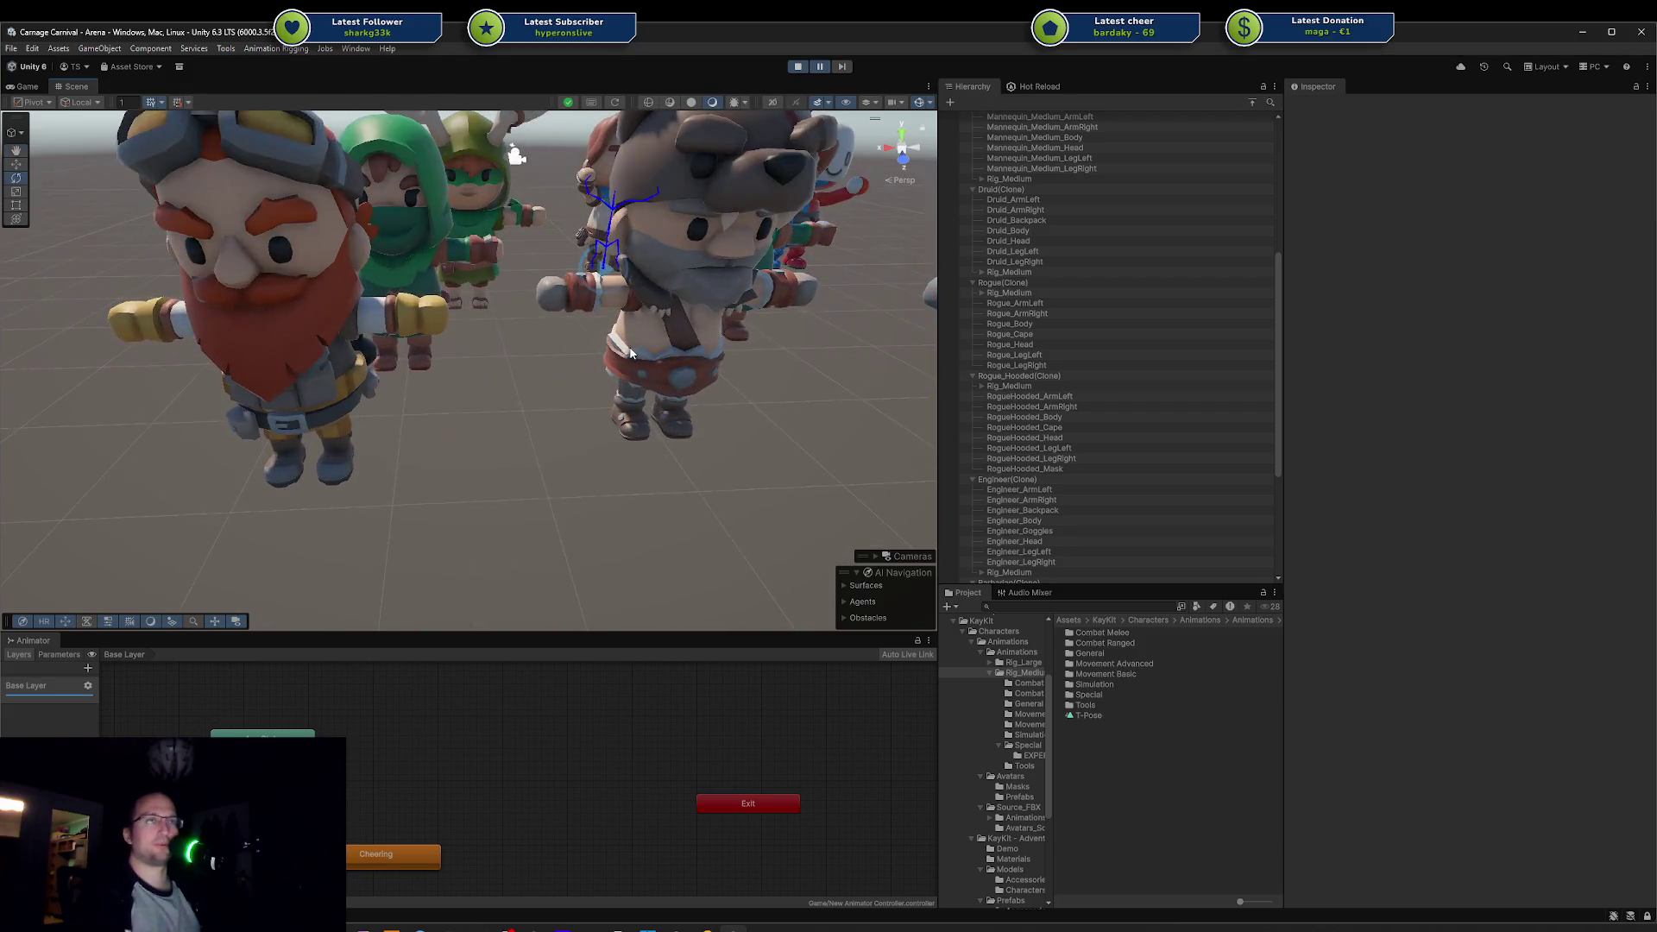
click(592, 302)
click(507, 481)
mouse_move(506, 482)
mouse_down()
mouse_move(618, 418)
mouse_move(512, 429)
mouse_move(487, 352)
mouse_move(405, 366)
mouse_move(496, 354)
mouse_up()
Step: Switch to Codecks and open the Player Character sub-board
key(alt+Tab)
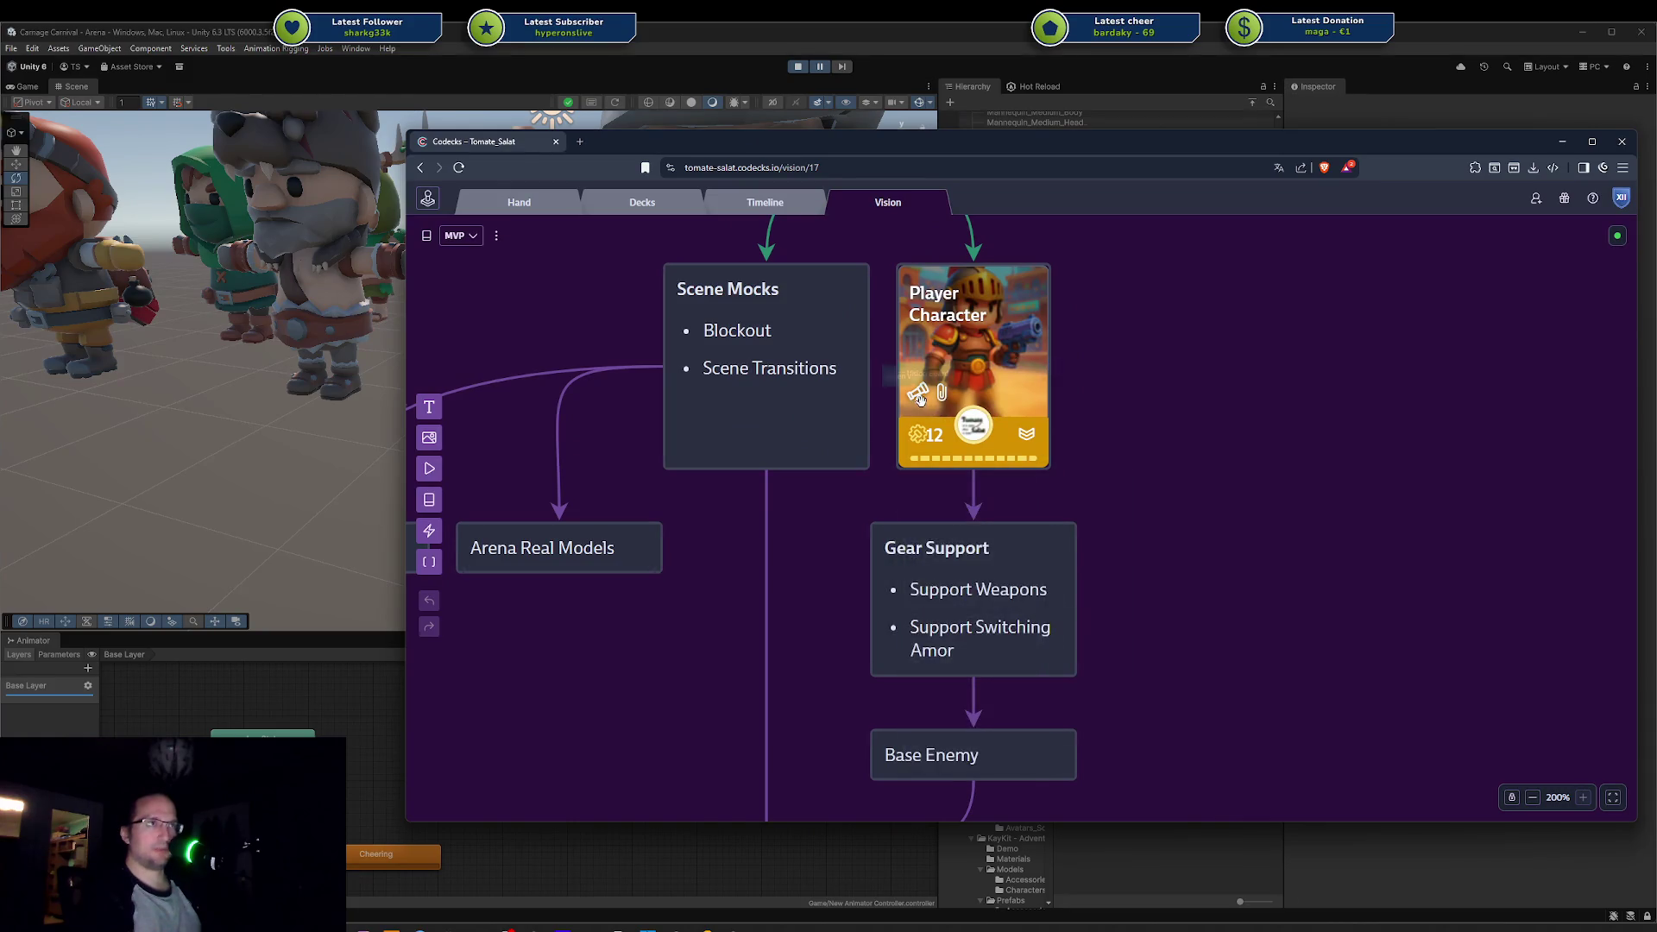
click(959, 419)
scroll(1069, 370, up, 5)
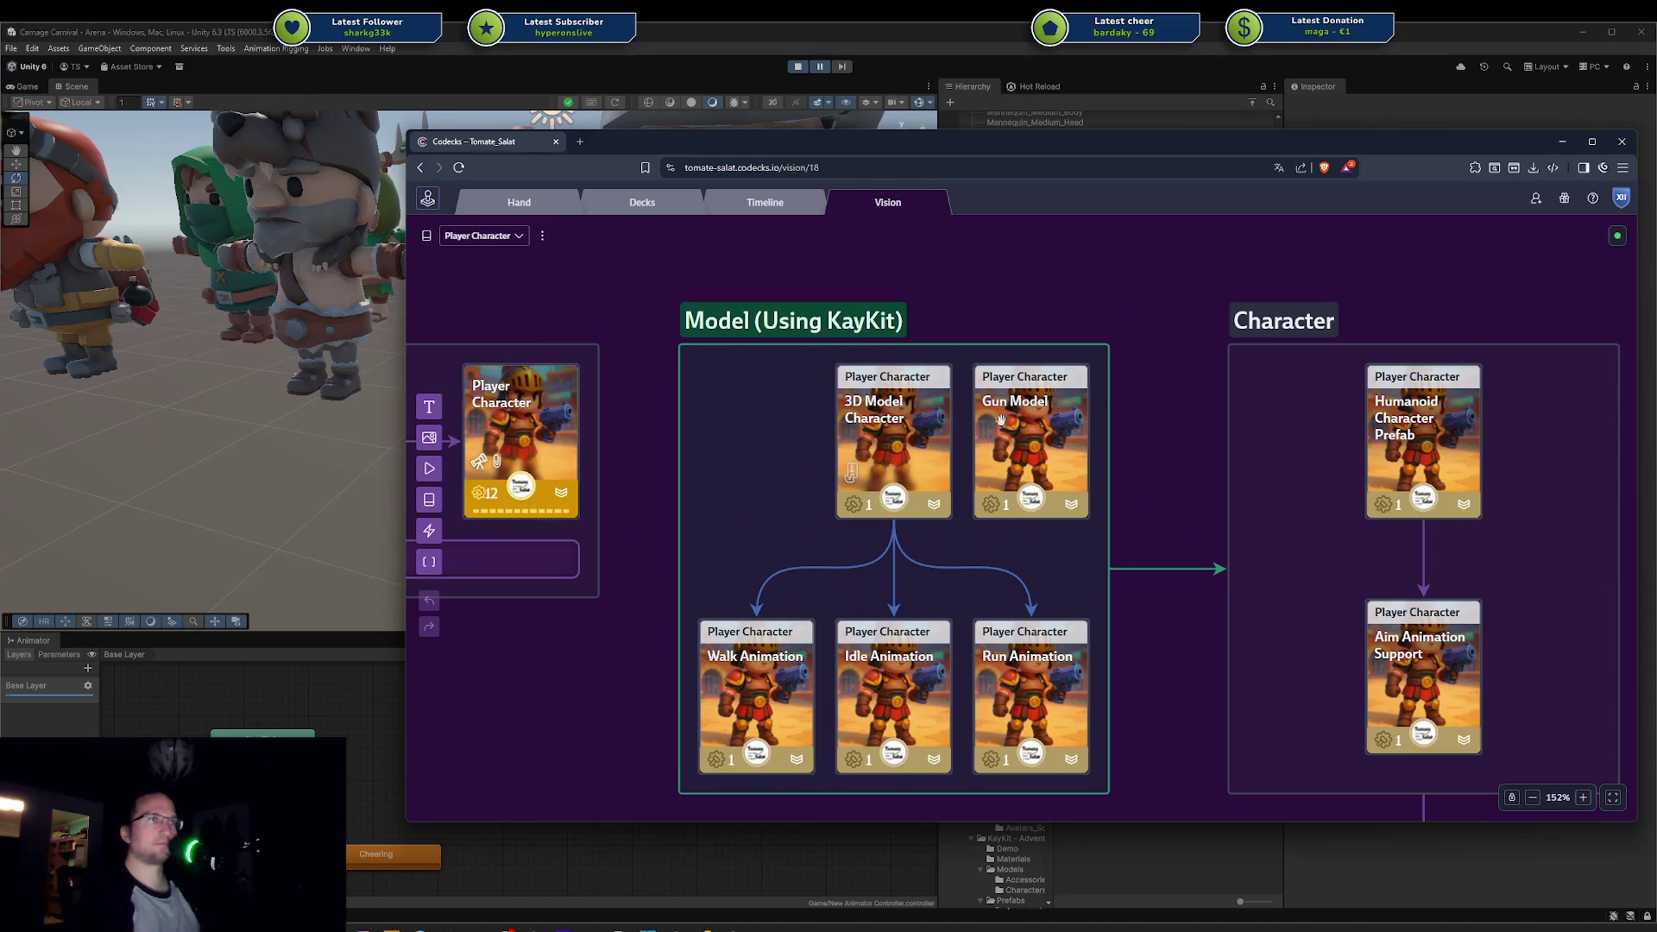
Step: Shorten the group title to 'Model' and colour the group blue
double_click(835, 321)
key(BackSpace)
key(BackSpace)
key(BackSpace)
key(Return)
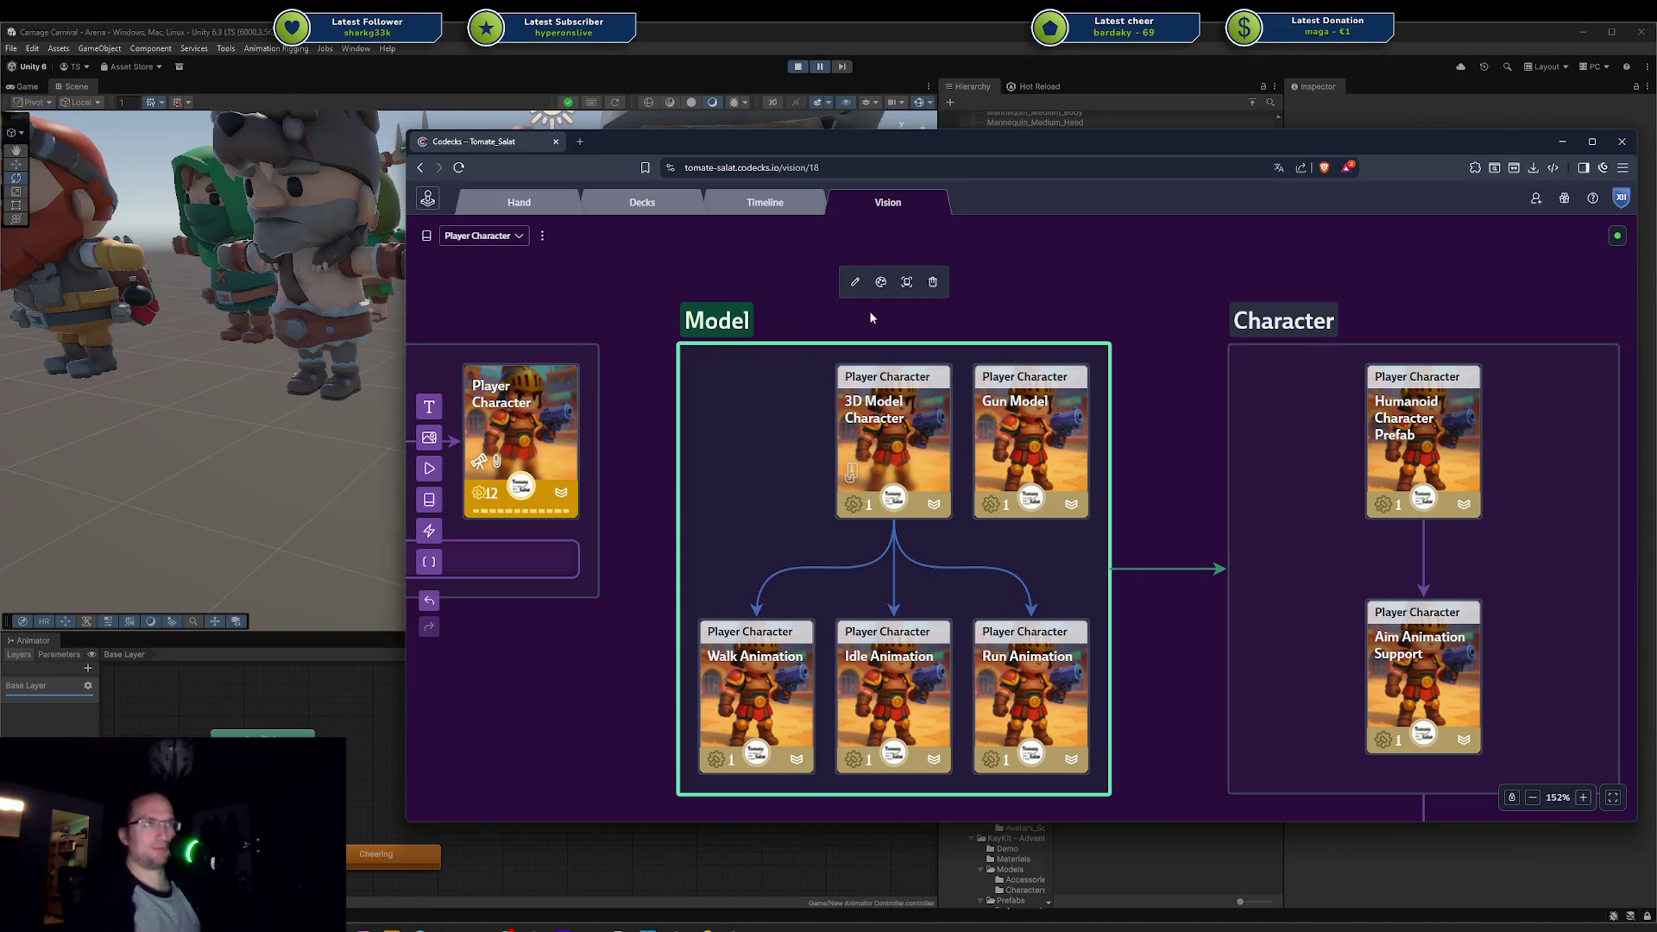
click(880, 282)
click(847, 248)
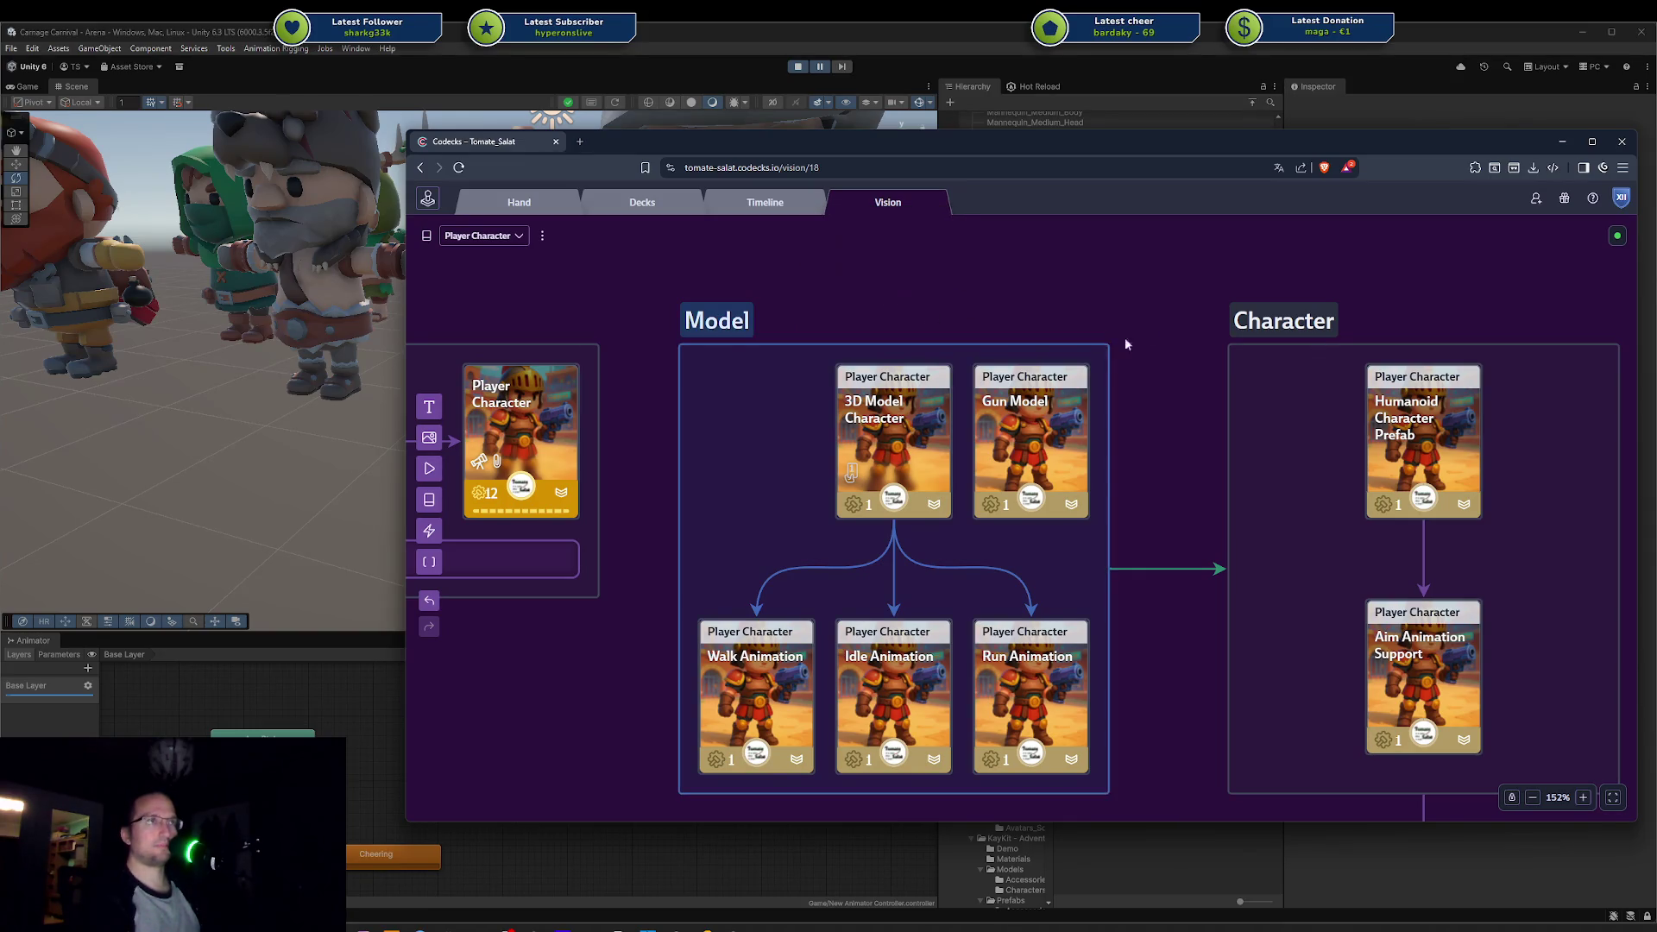
Step: Enlarge the Character group and move the Gun Model card into it, linked to Aim Animation Support
scroll(1254, 529, down, 5)
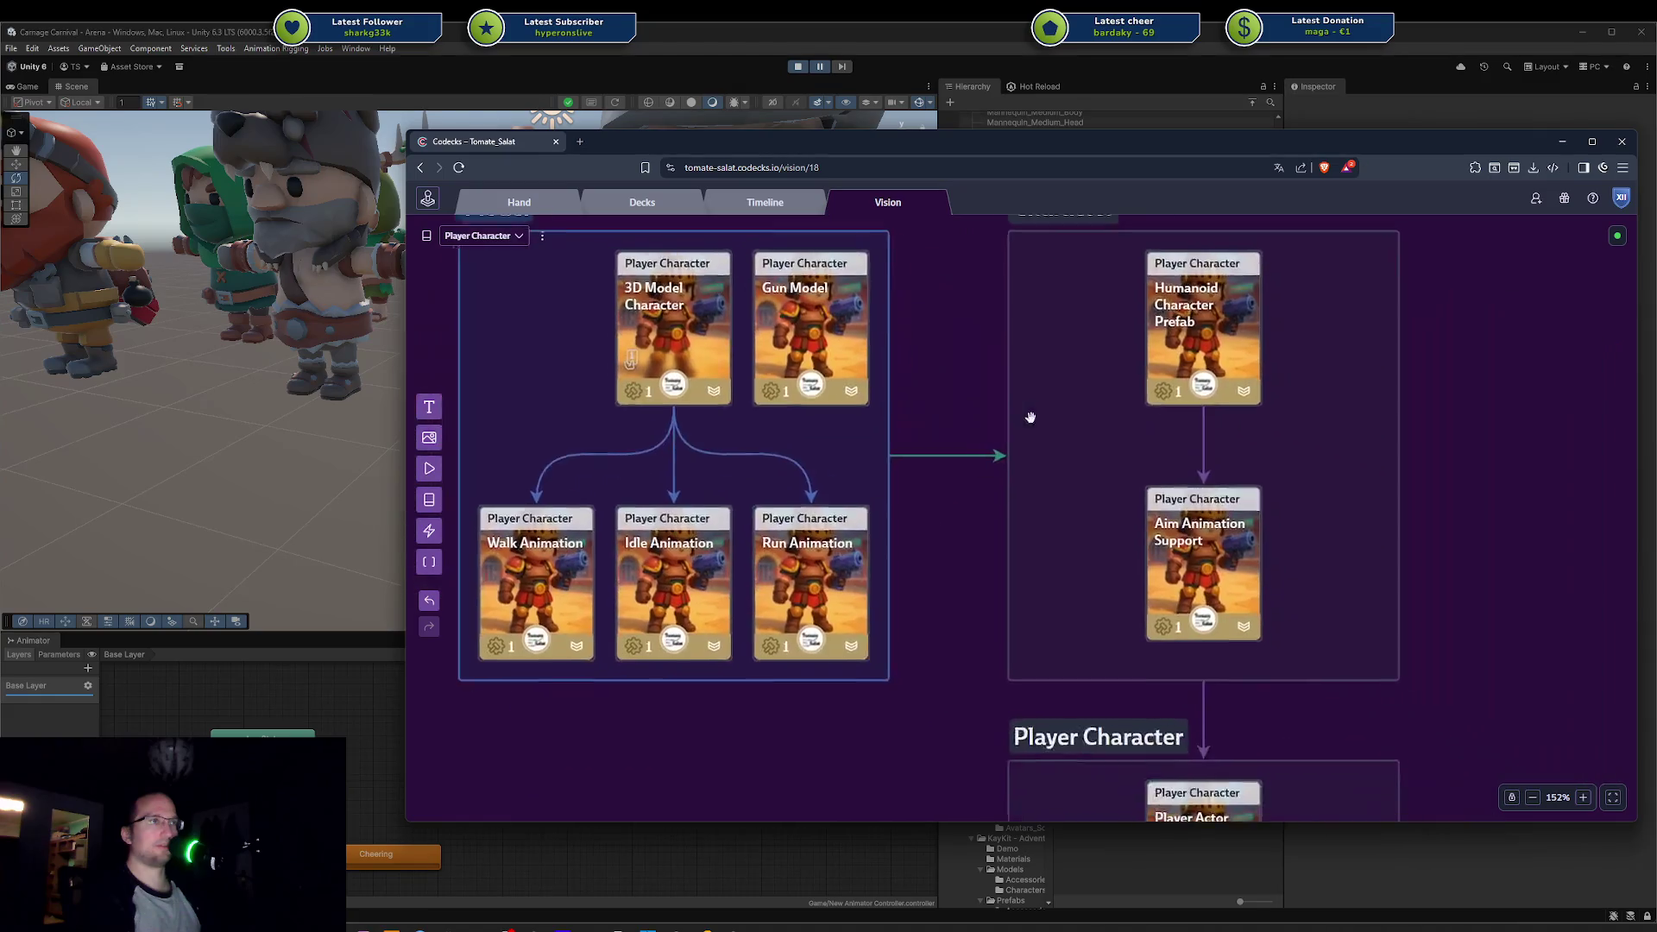
drag(1205, 658, 1207, 778)
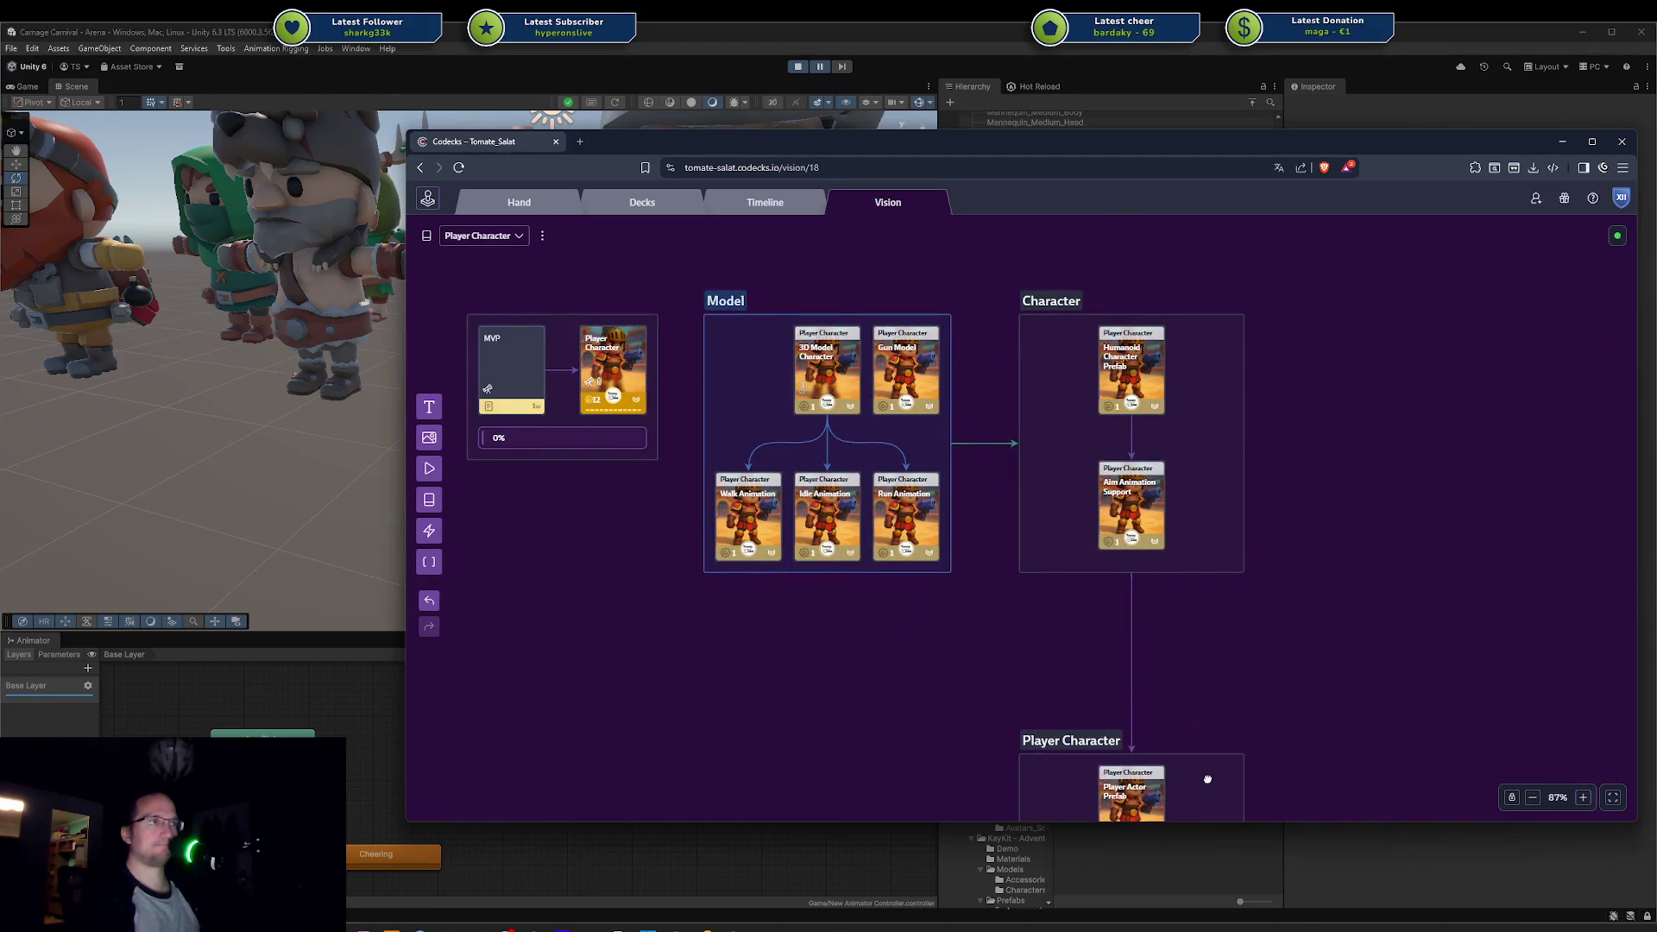
drag(1194, 572, 1191, 660)
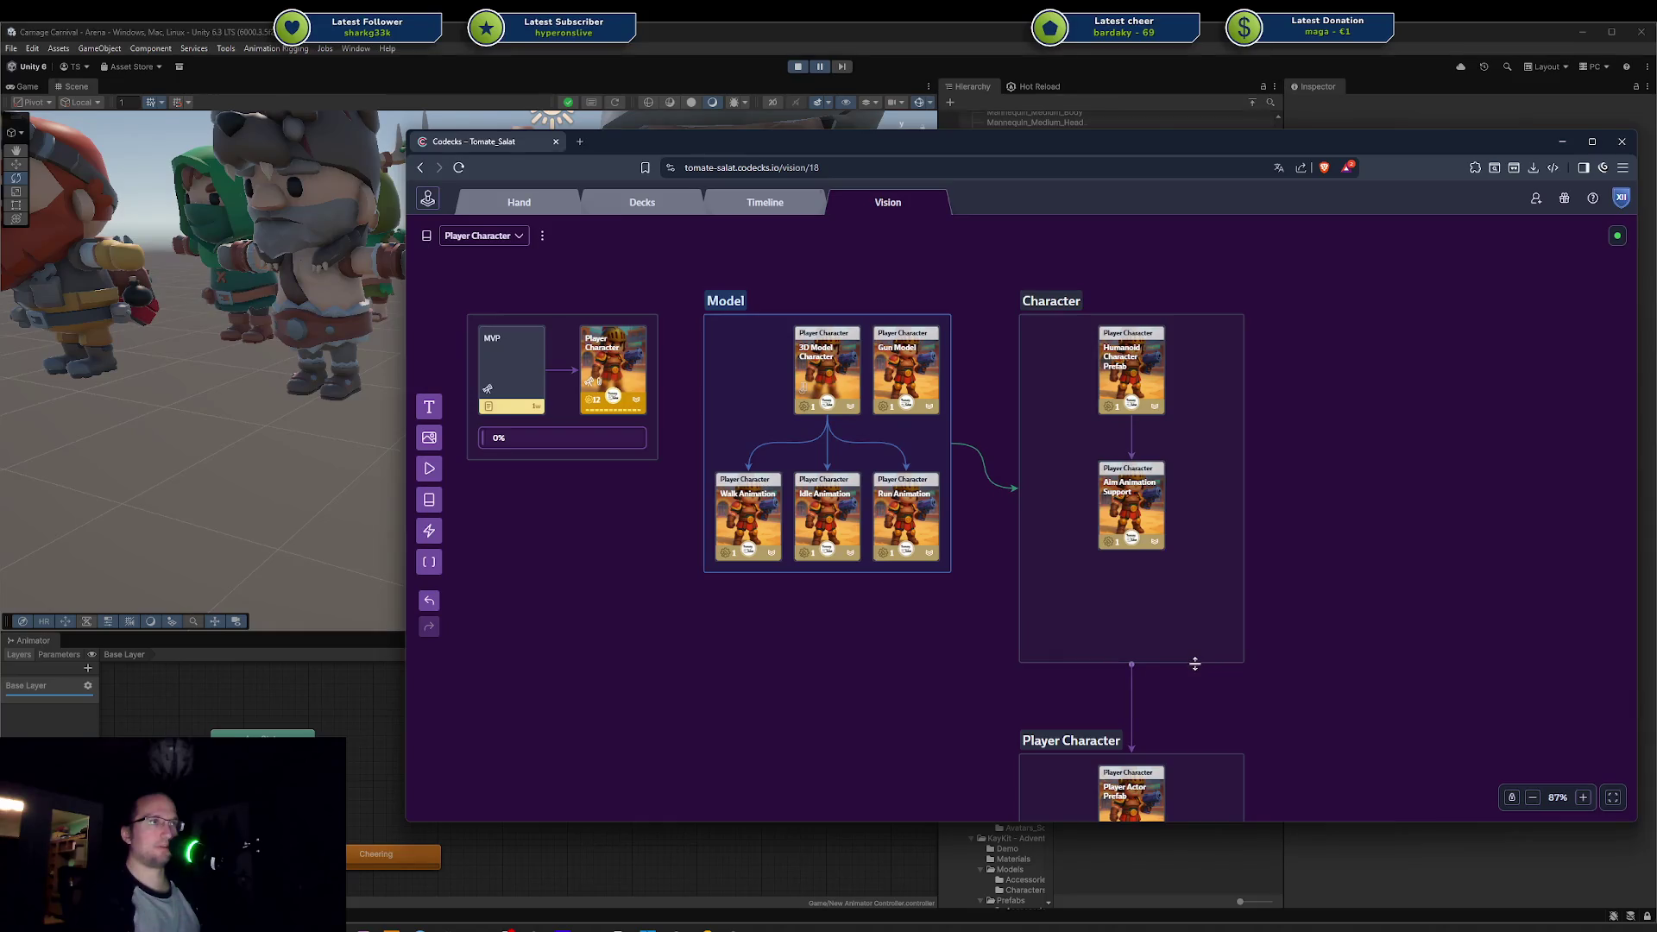
drag(1111, 488, 1111, 591)
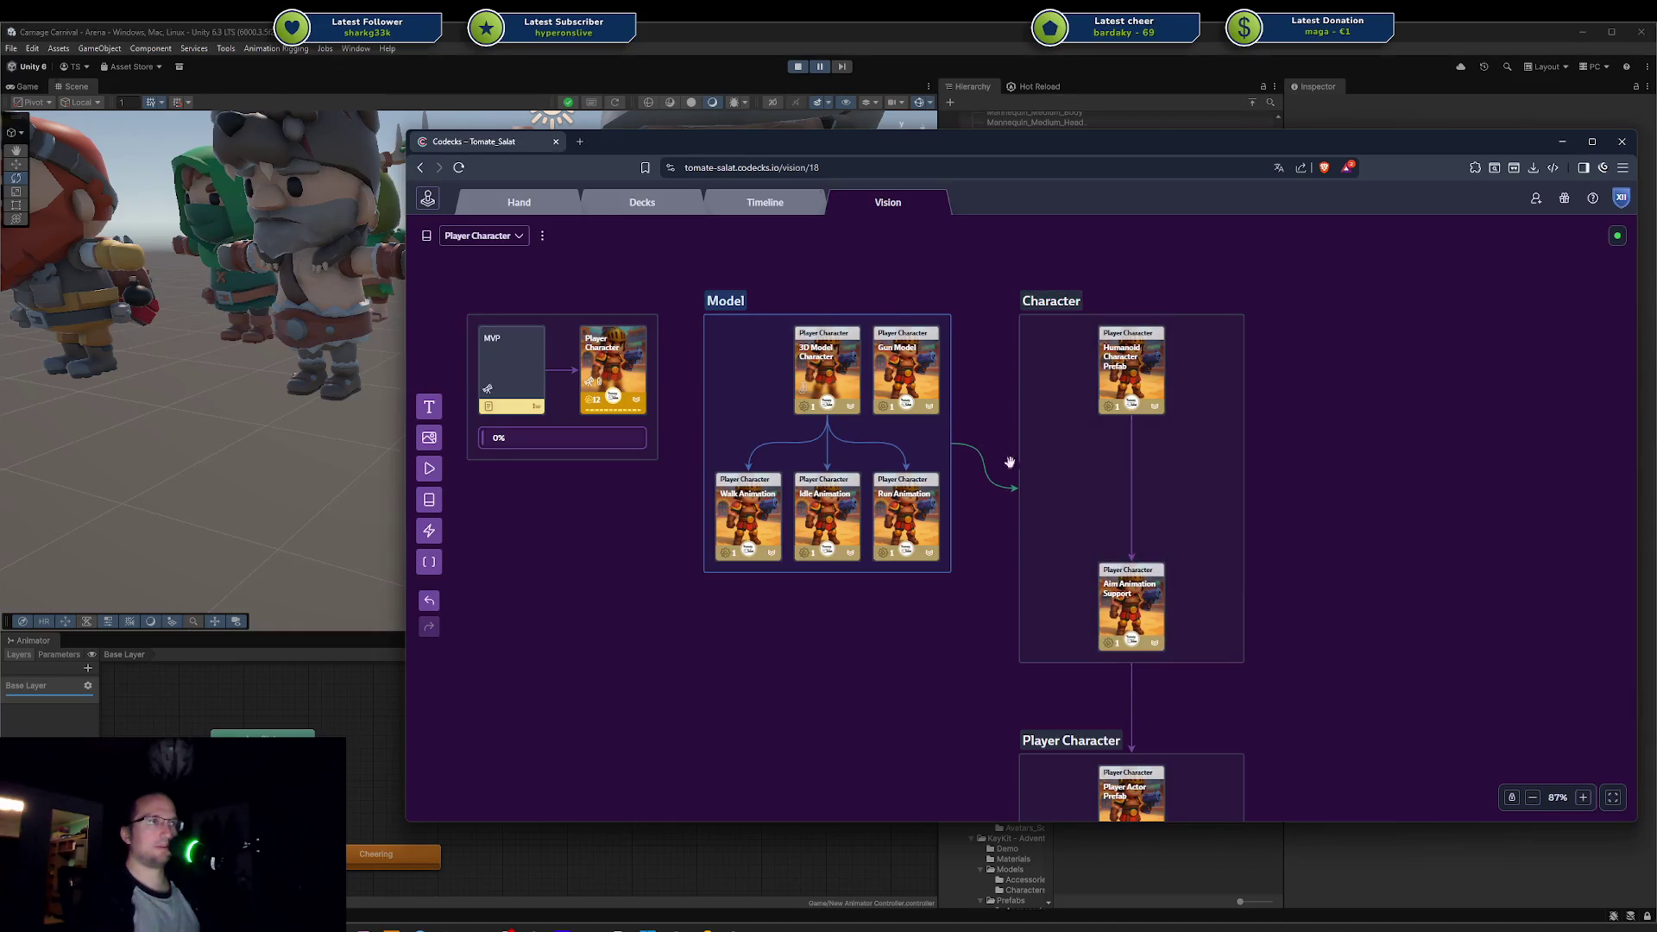
mouse_move(913, 388)
mouse_down()
mouse_move(1126, 484)
mouse_move(1130, 528)
mouse_up()
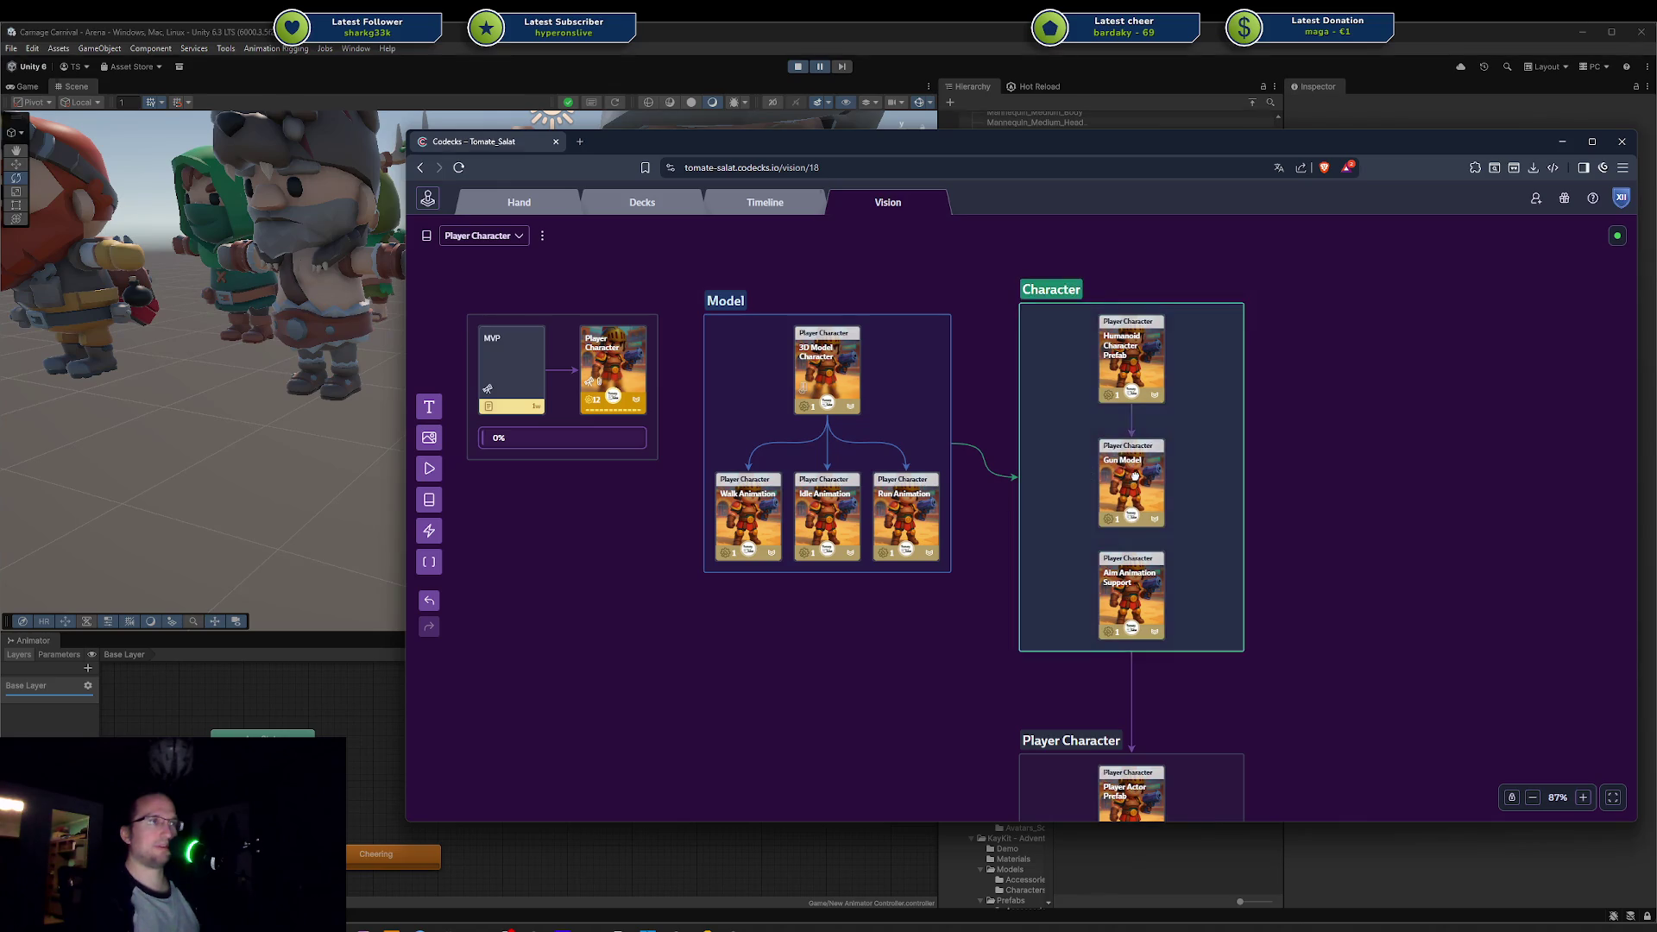
mouse_move(1134, 537)
mouse_down()
mouse_move(1126, 565)
mouse_move(1170, 637)
mouse_up()
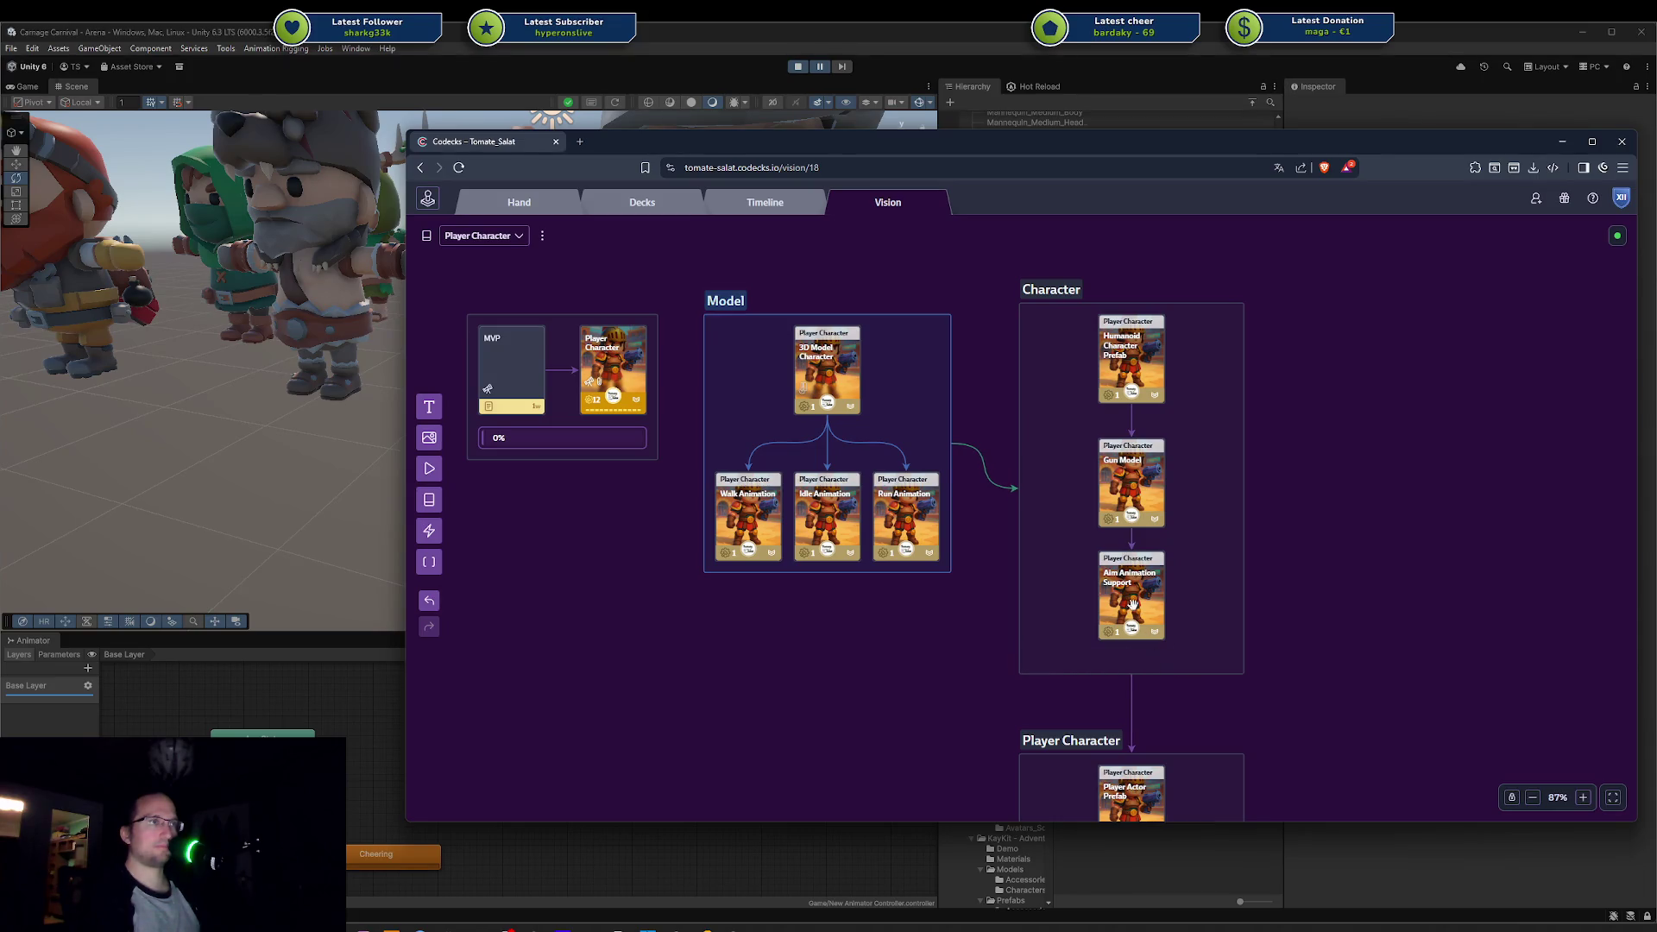
drag(1123, 508, 1140, 496)
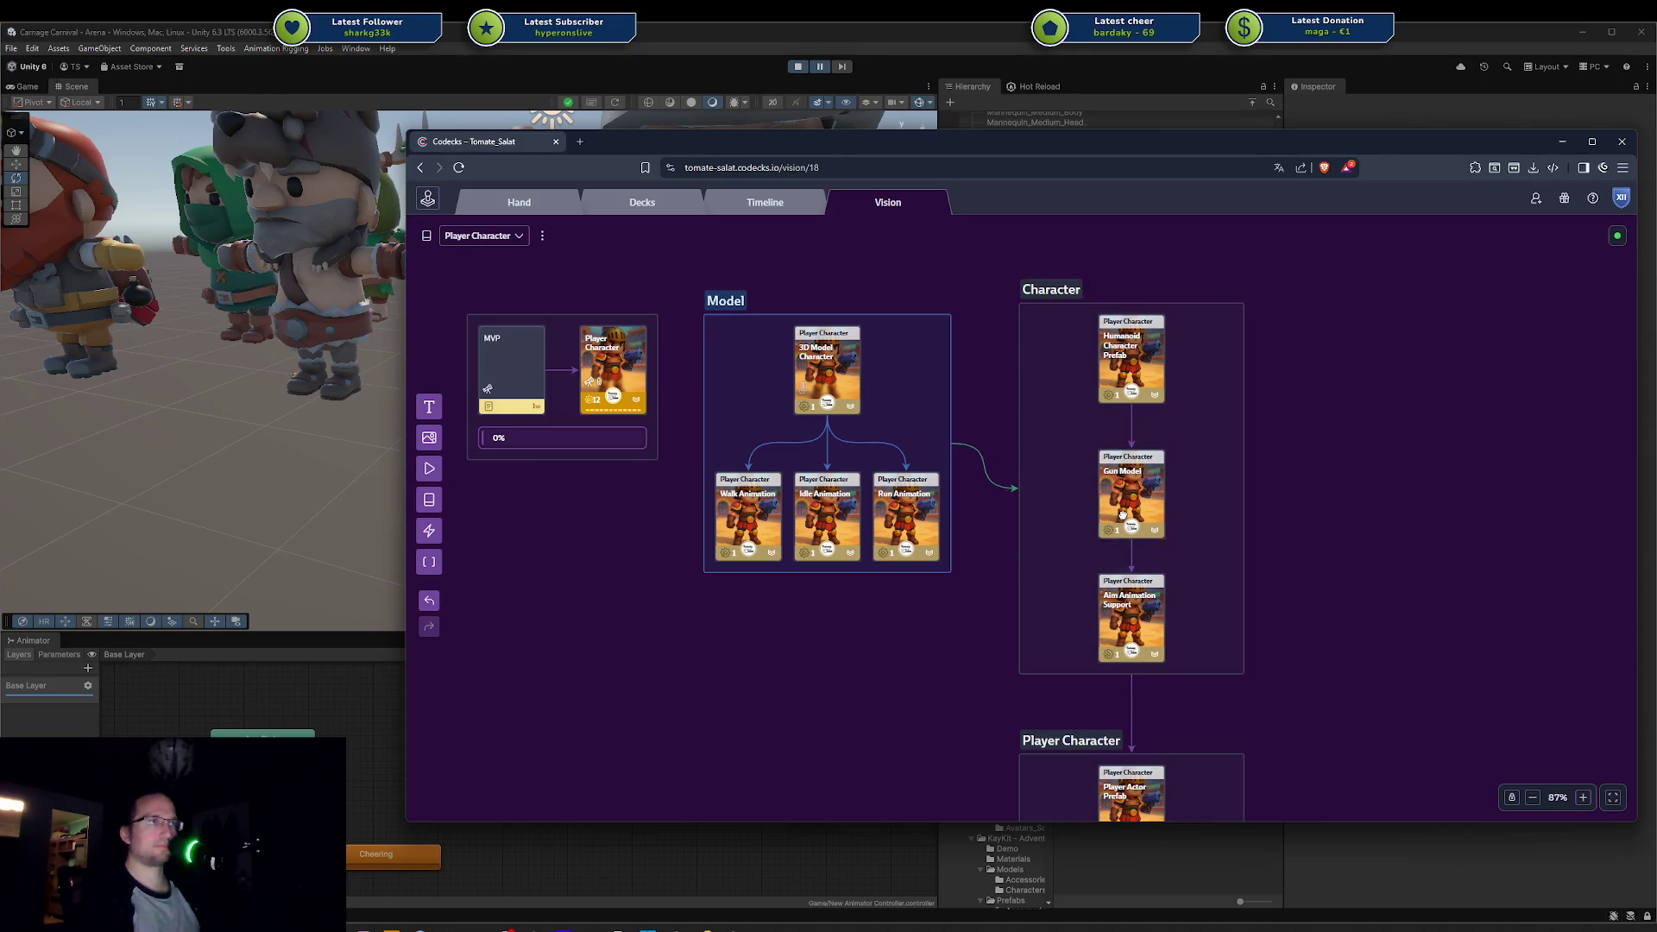
Step: Select the Character and Model groups in turn, then the Walk Animation card
click(1140, 496)
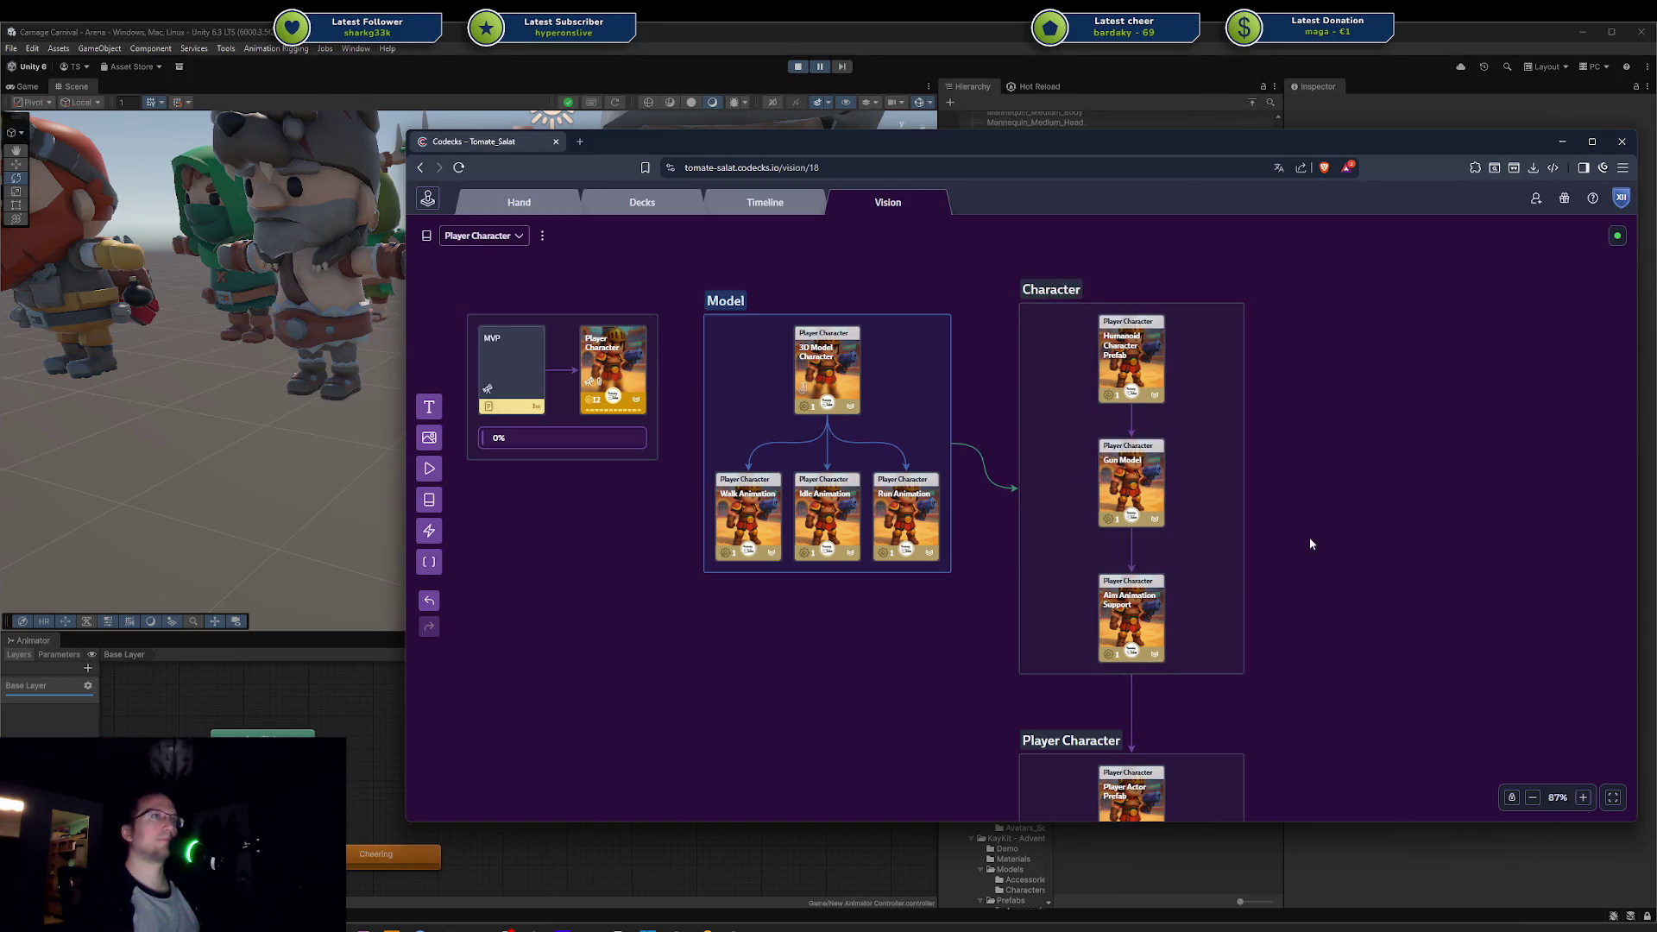
click(1149, 606)
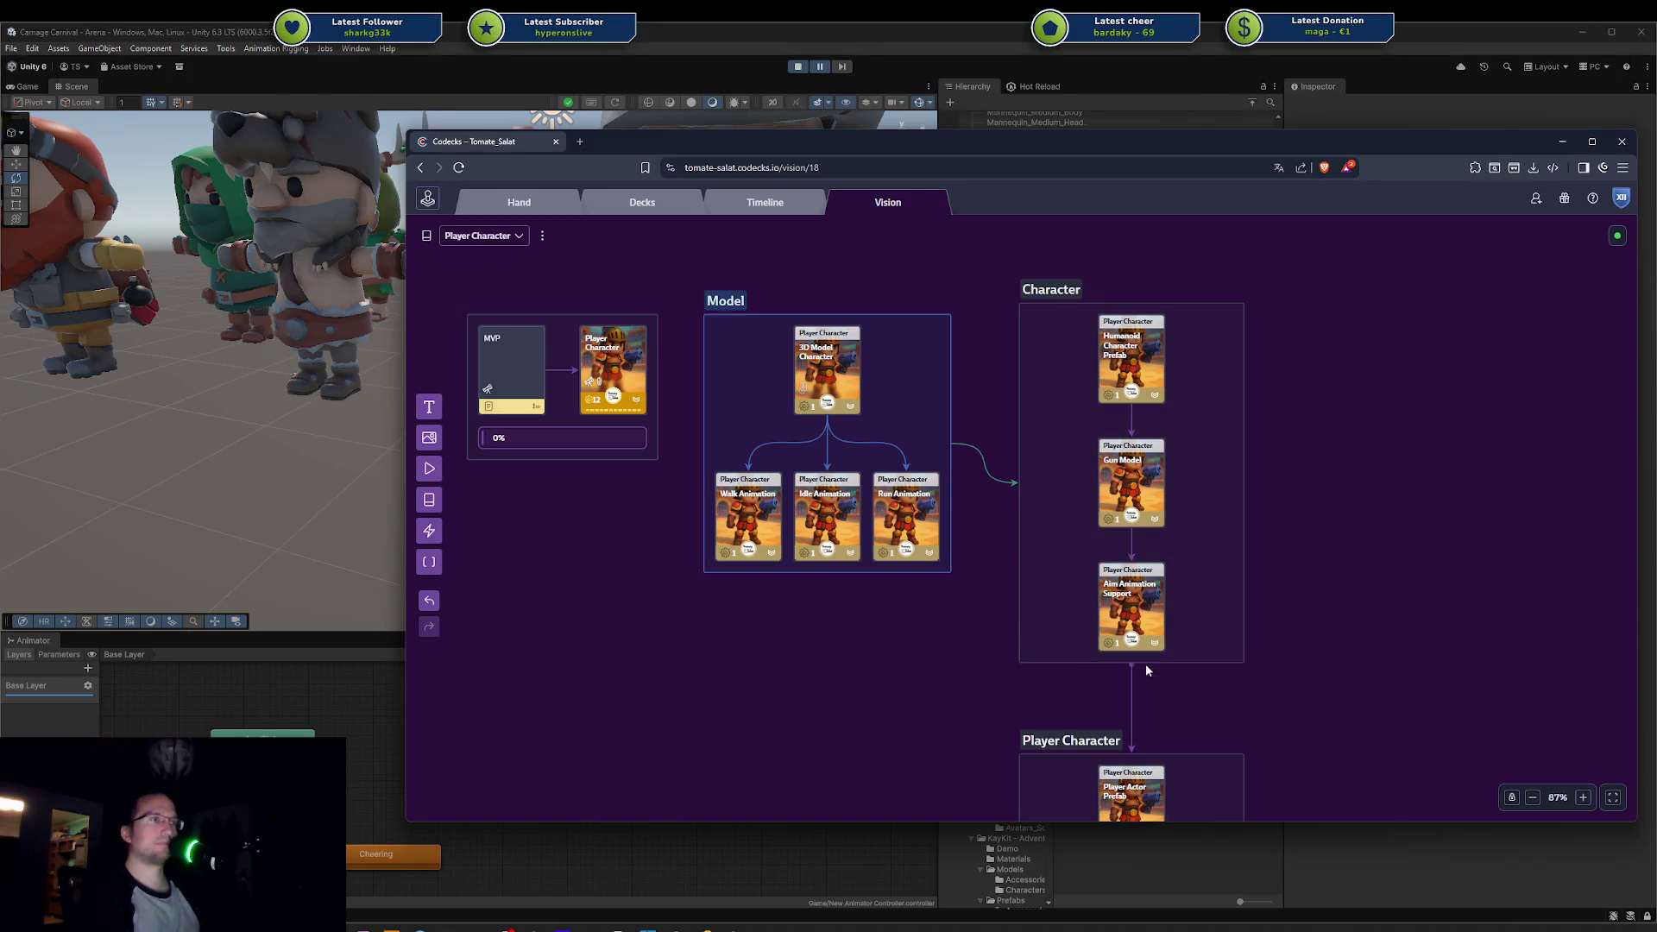
click(1223, 608)
click(1307, 563)
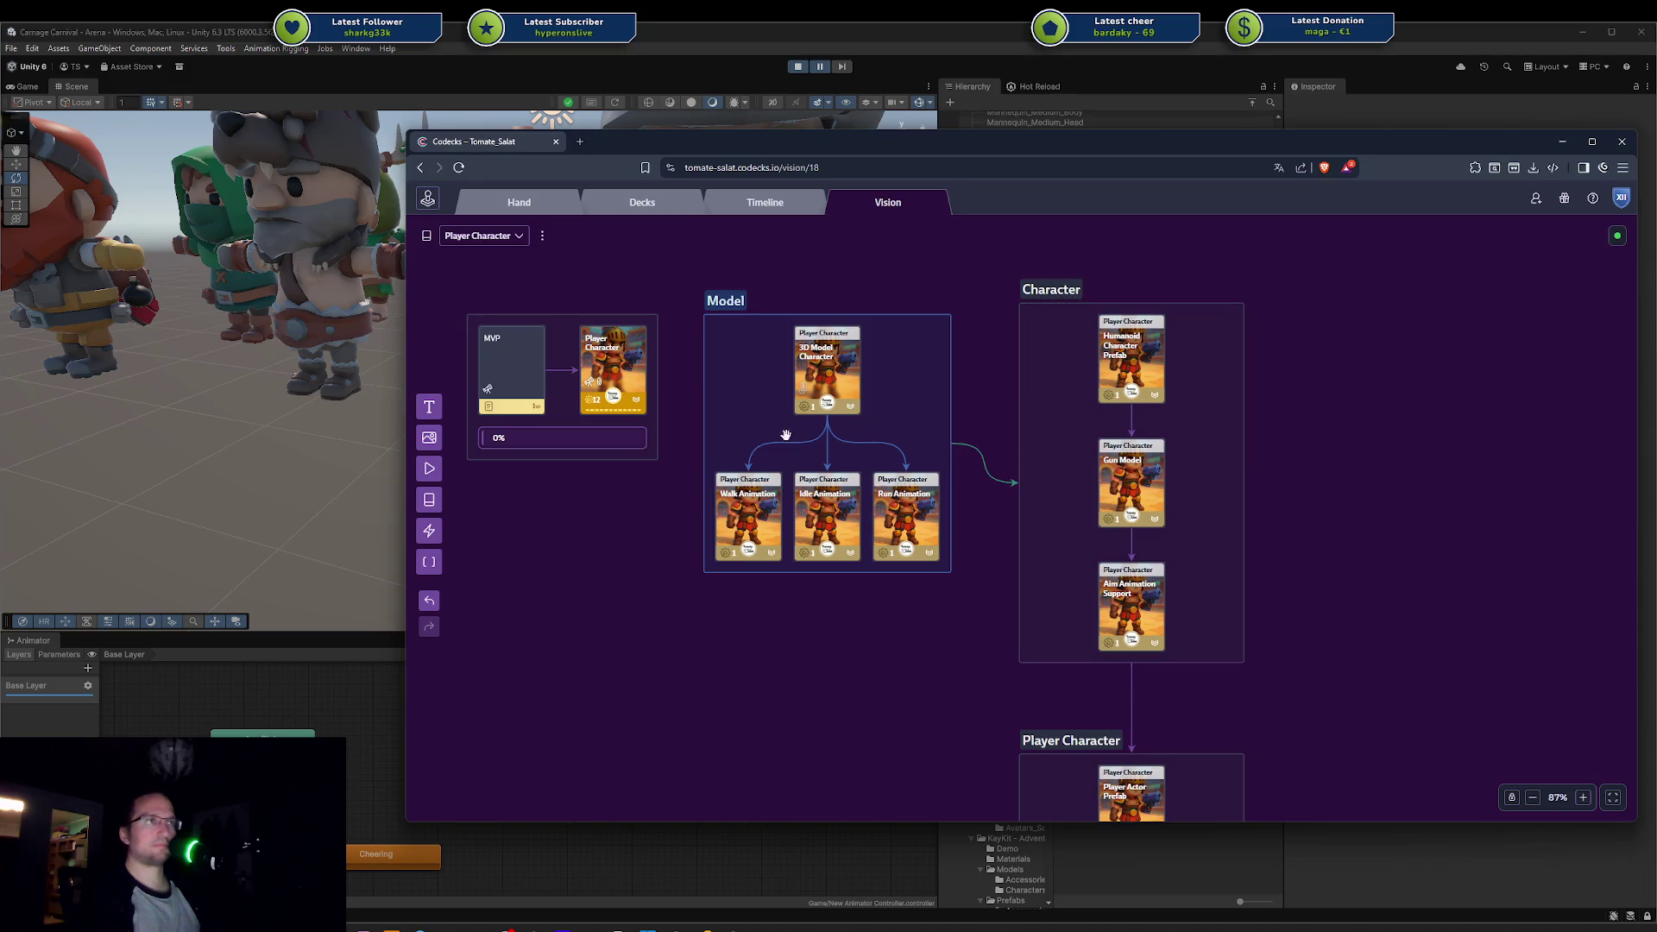
click(916, 356)
click(935, 259)
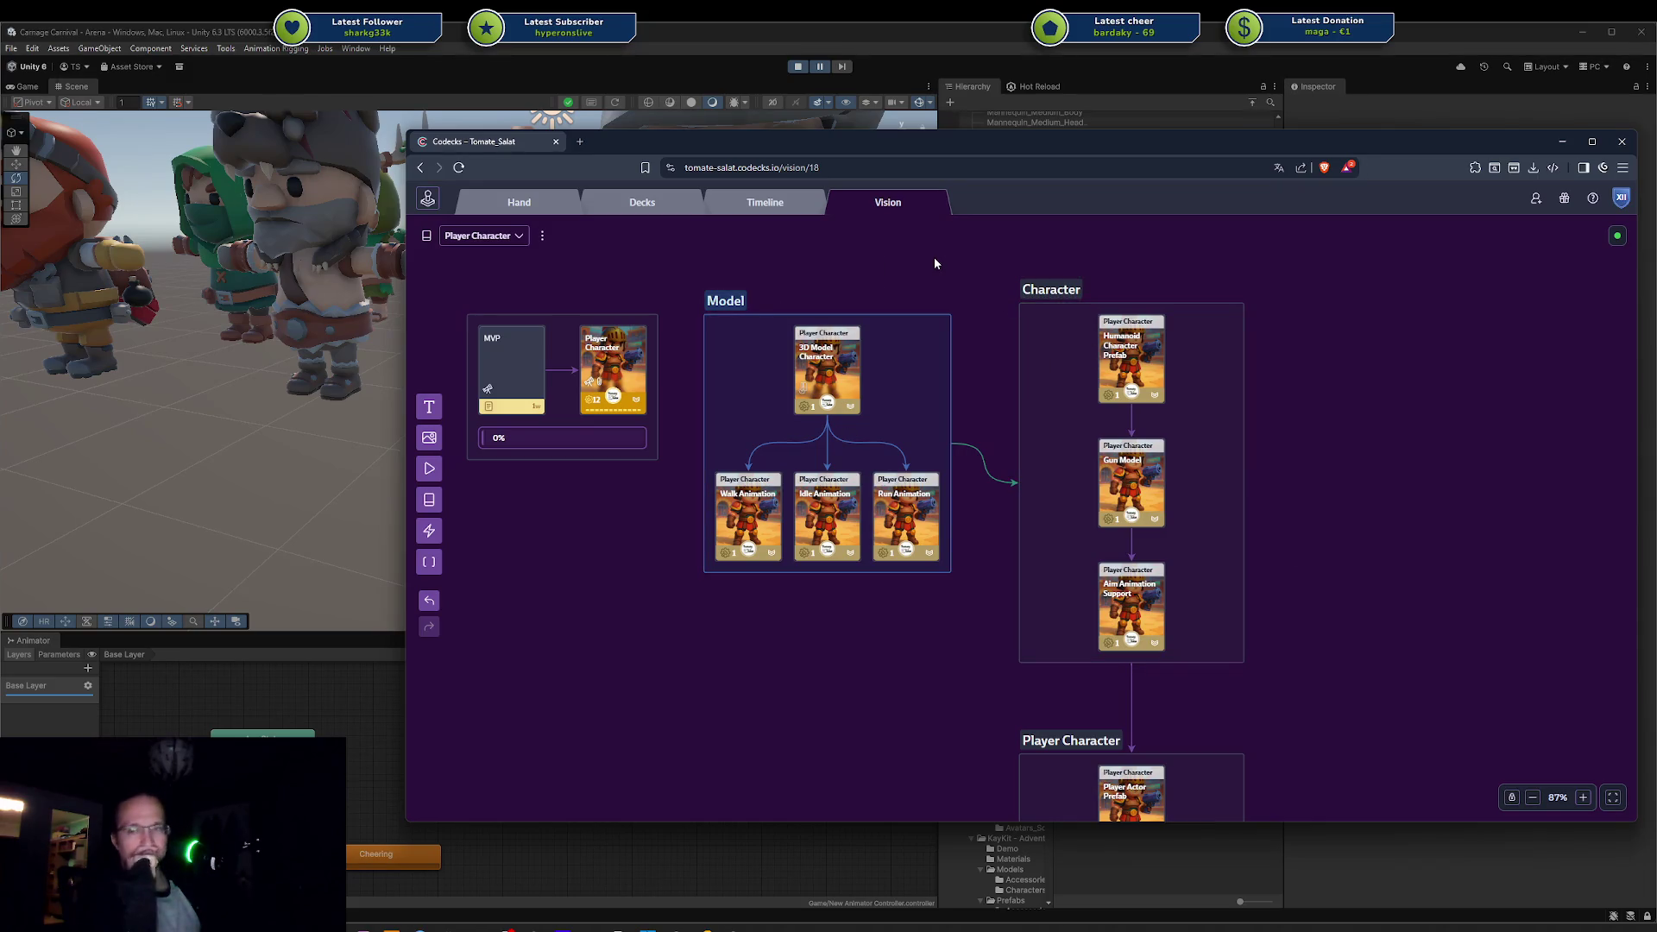
click(772, 496)
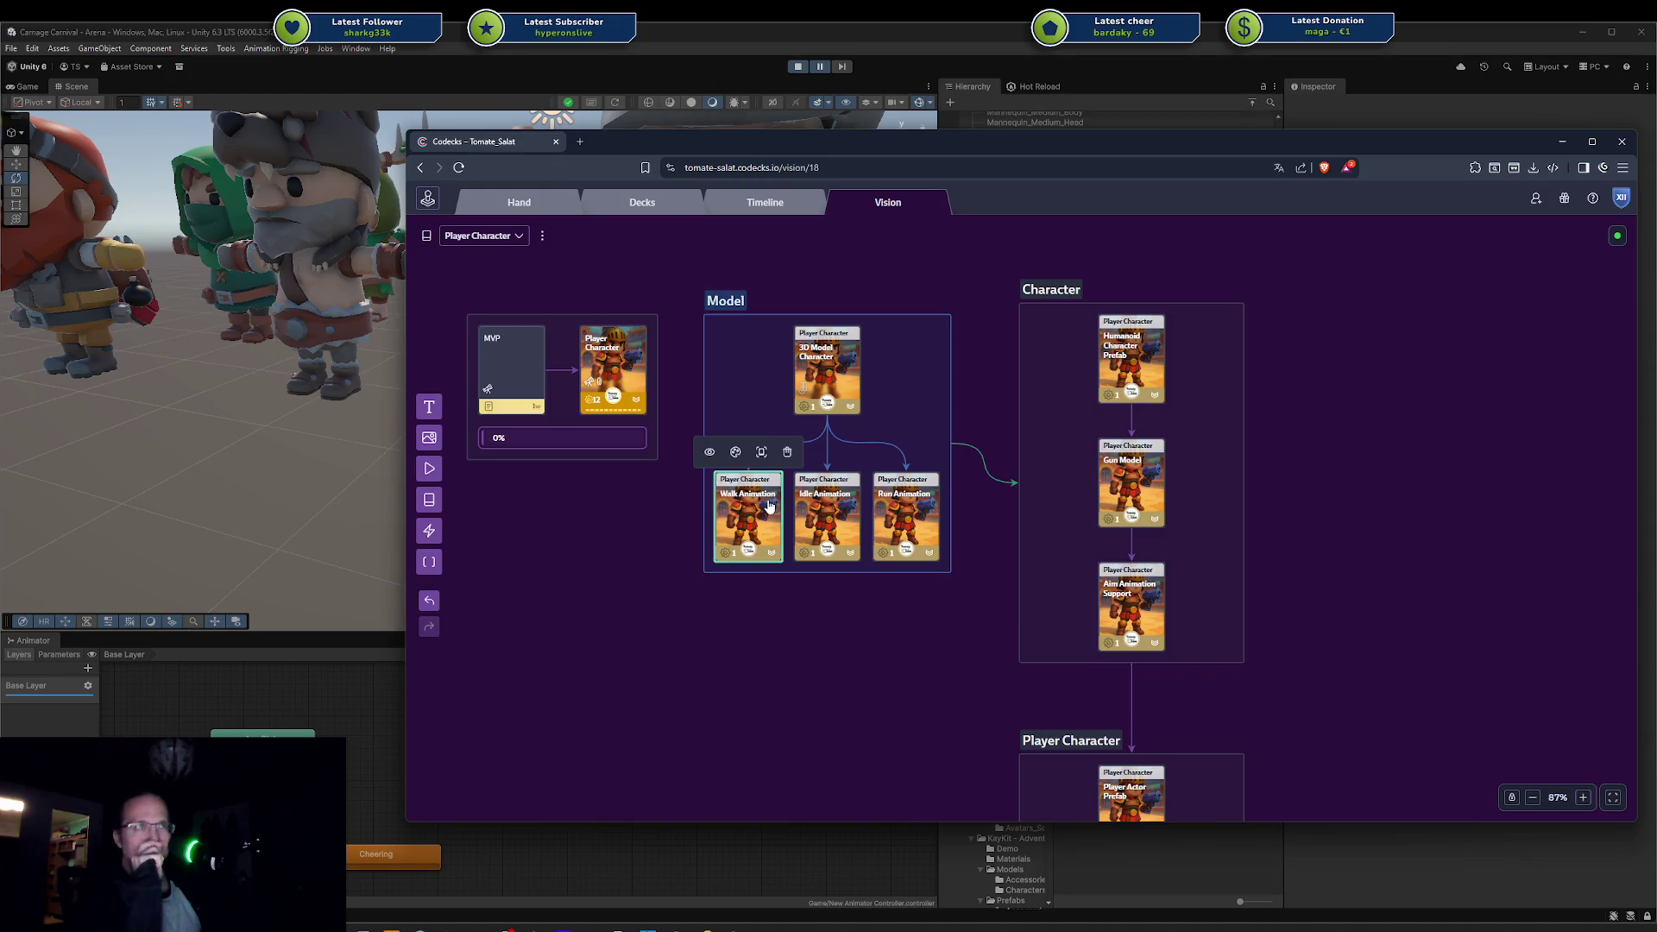
Step: Move the Walk, Idle and Run Animation cards below Model, wrap them in a container, shrink Model
click(742, 653)
right_click(747, 626)
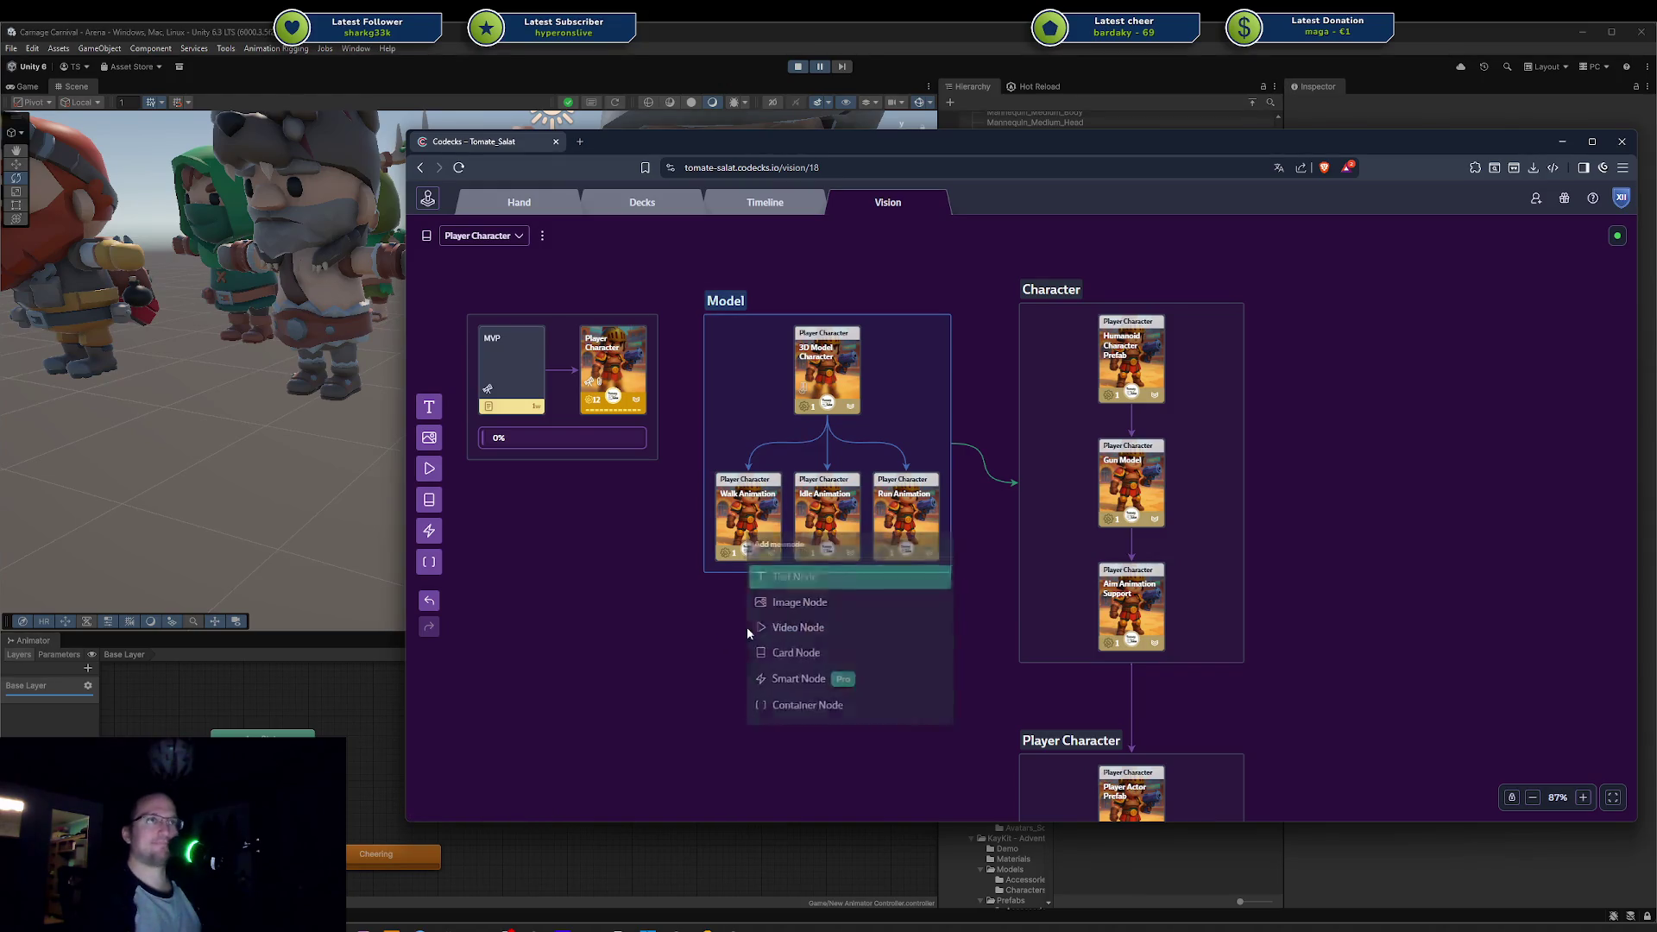
click(733, 521)
shift+click(826, 518)
shift+click(915, 518)
drag(914, 518, 906, 653)
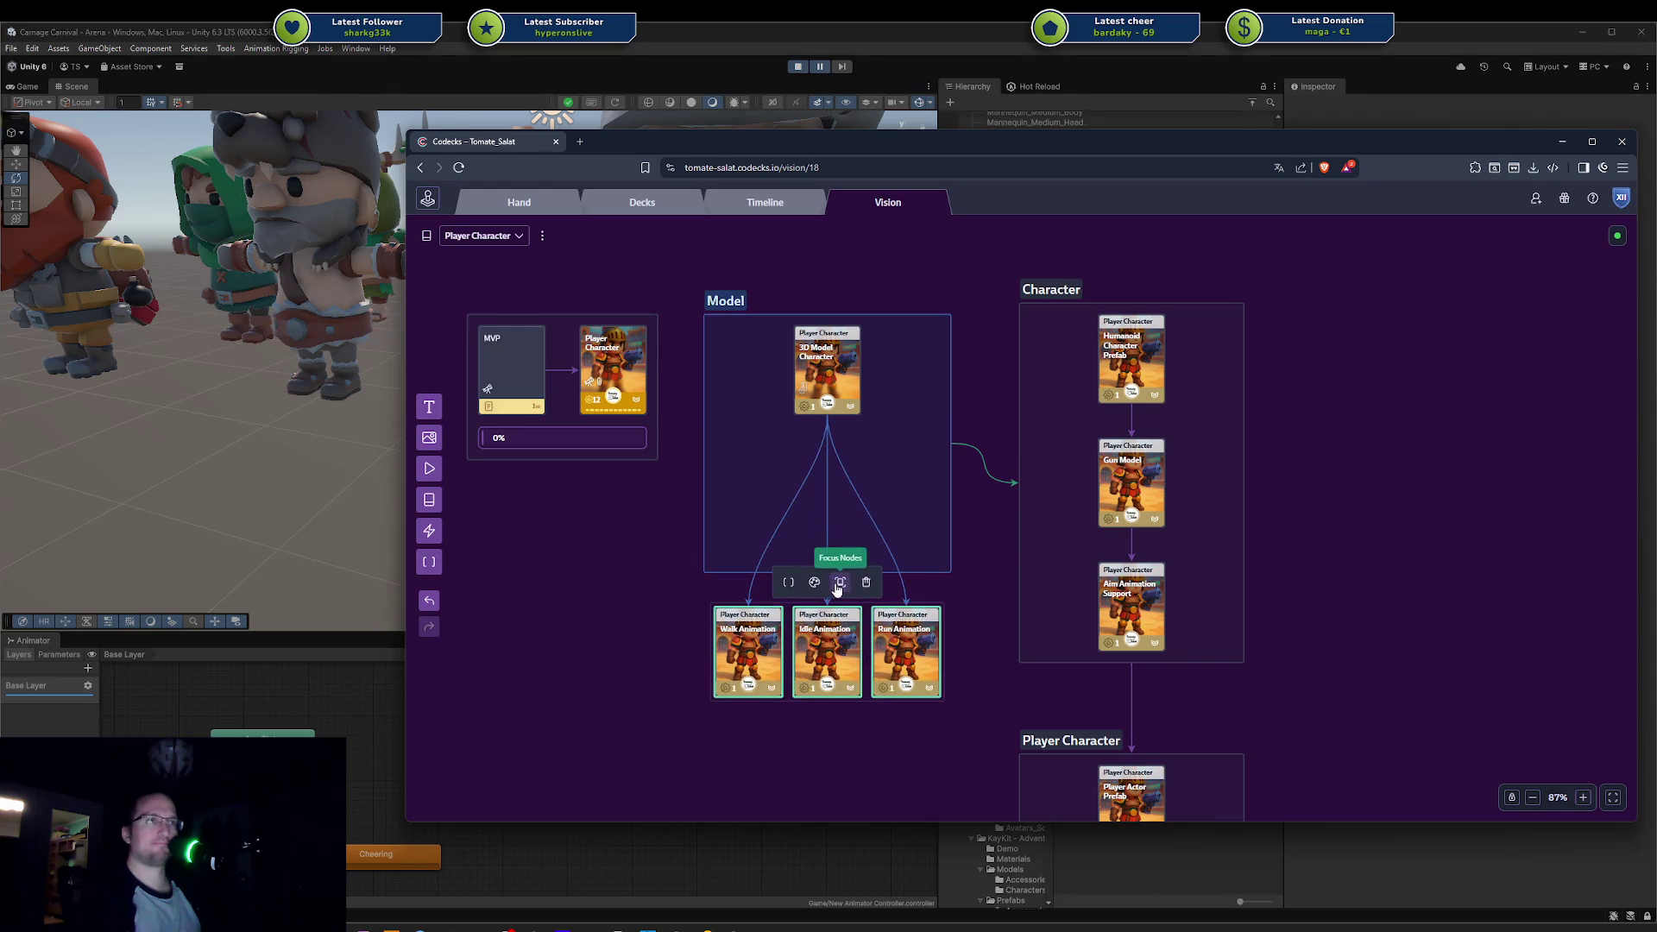
click(788, 582)
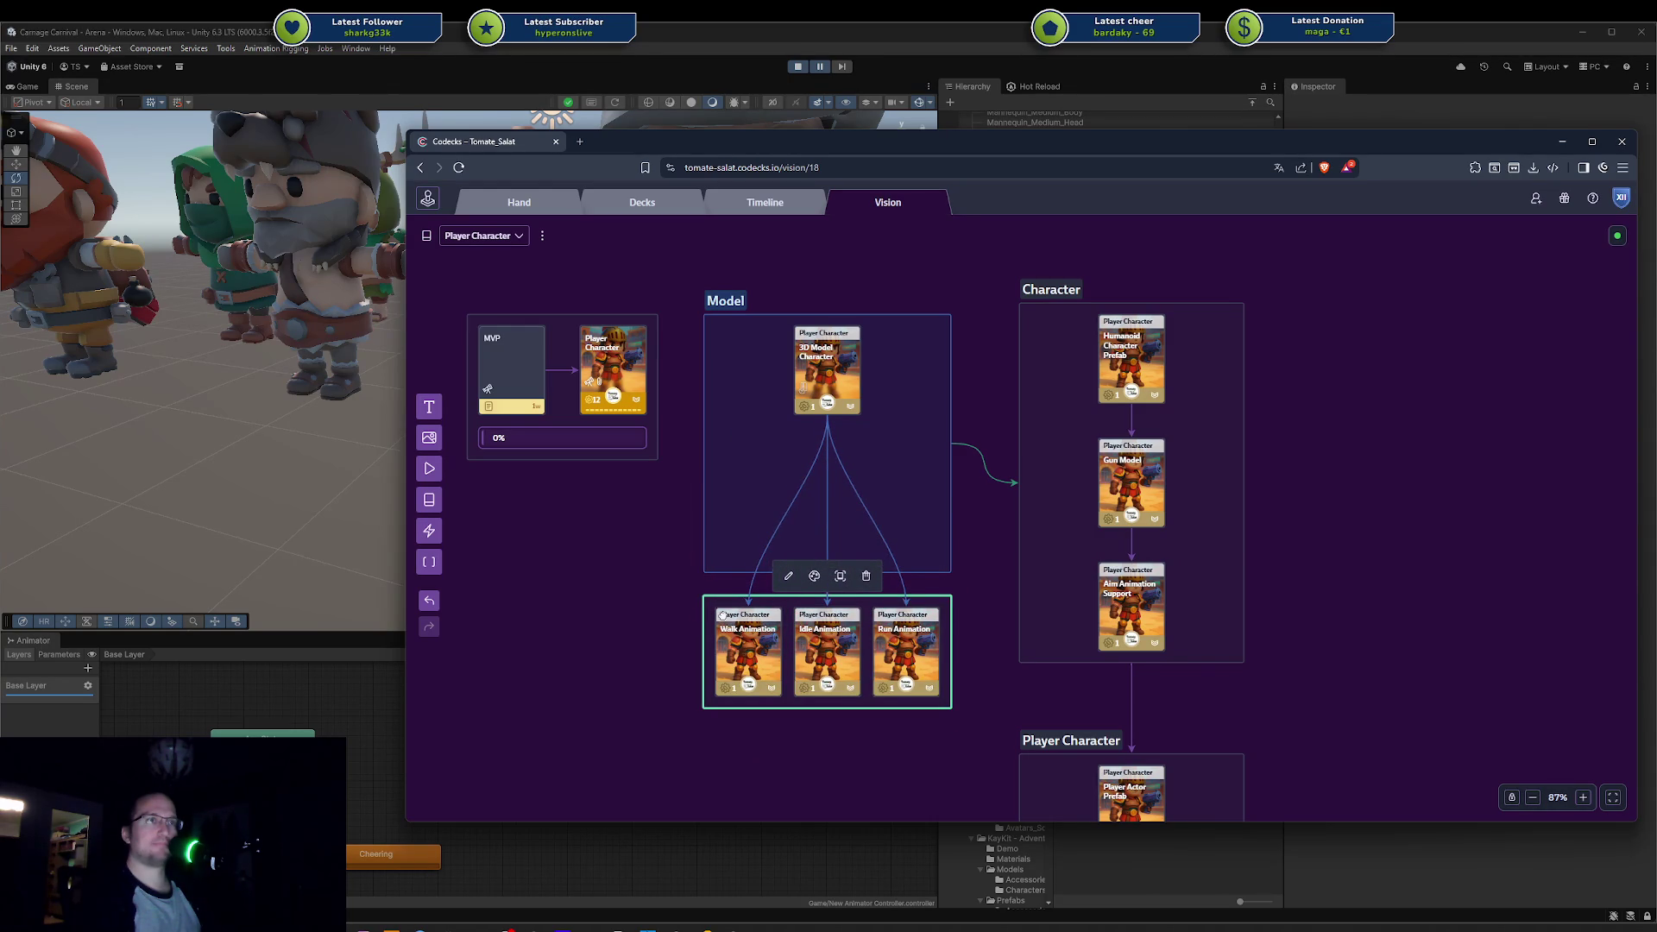
drag(731, 574, 764, 379)
Step: Label the new container 'Using KayKit' and colour it green
click(789, 609)
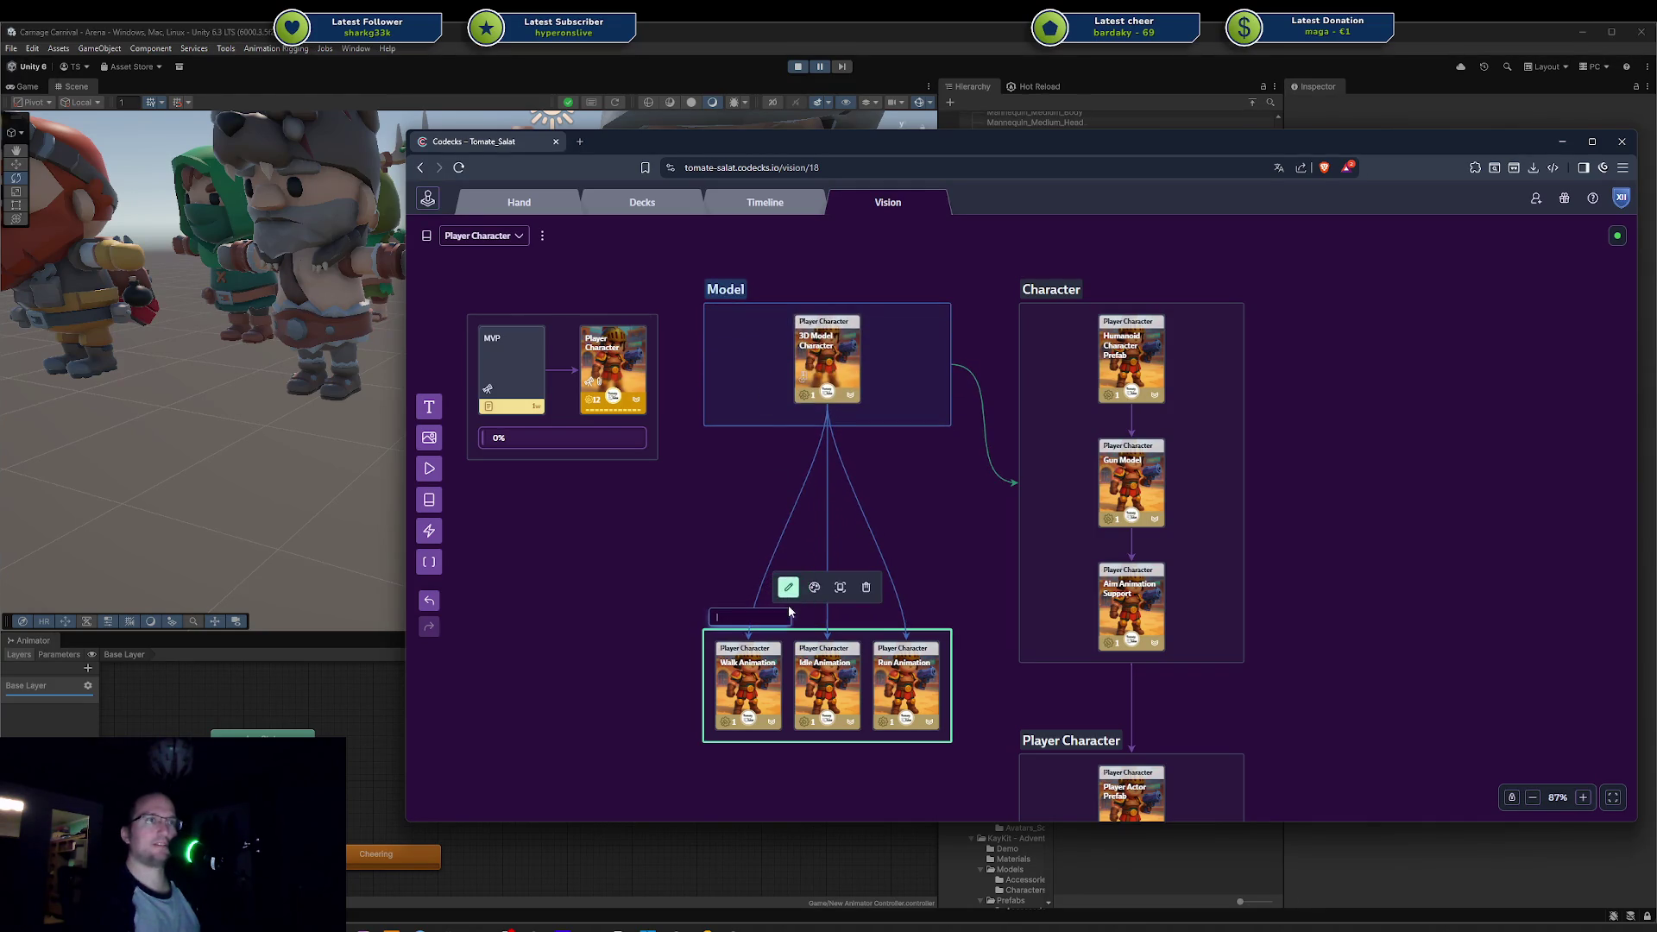
text(Using Kay)
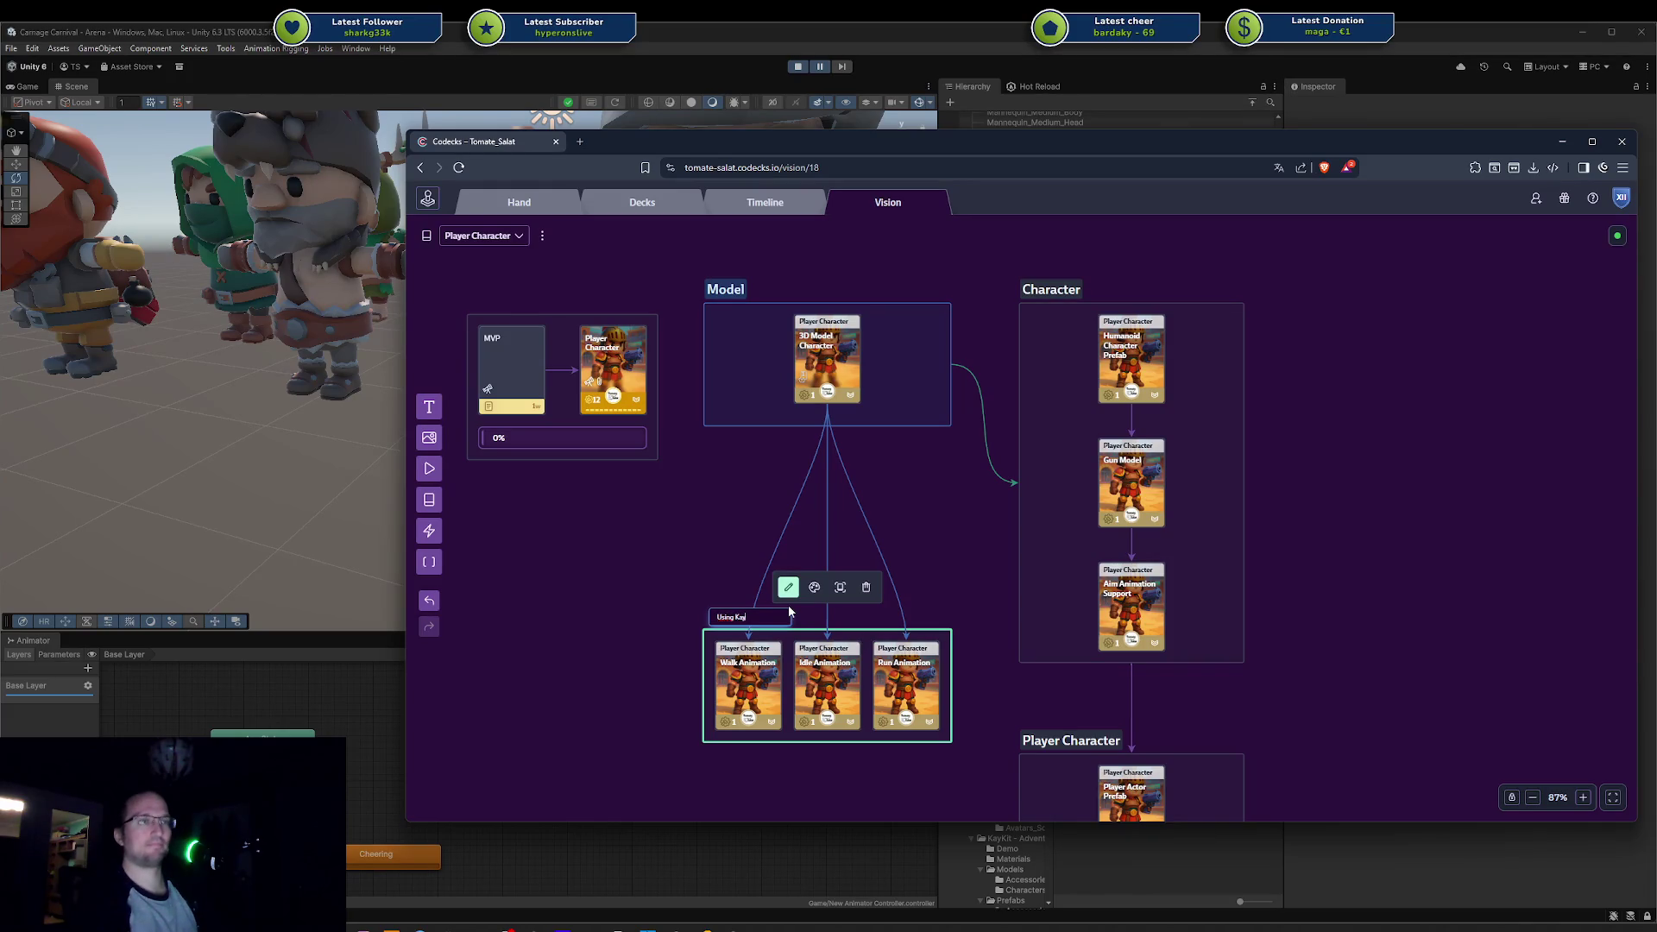
text(Kit)
key(Return)
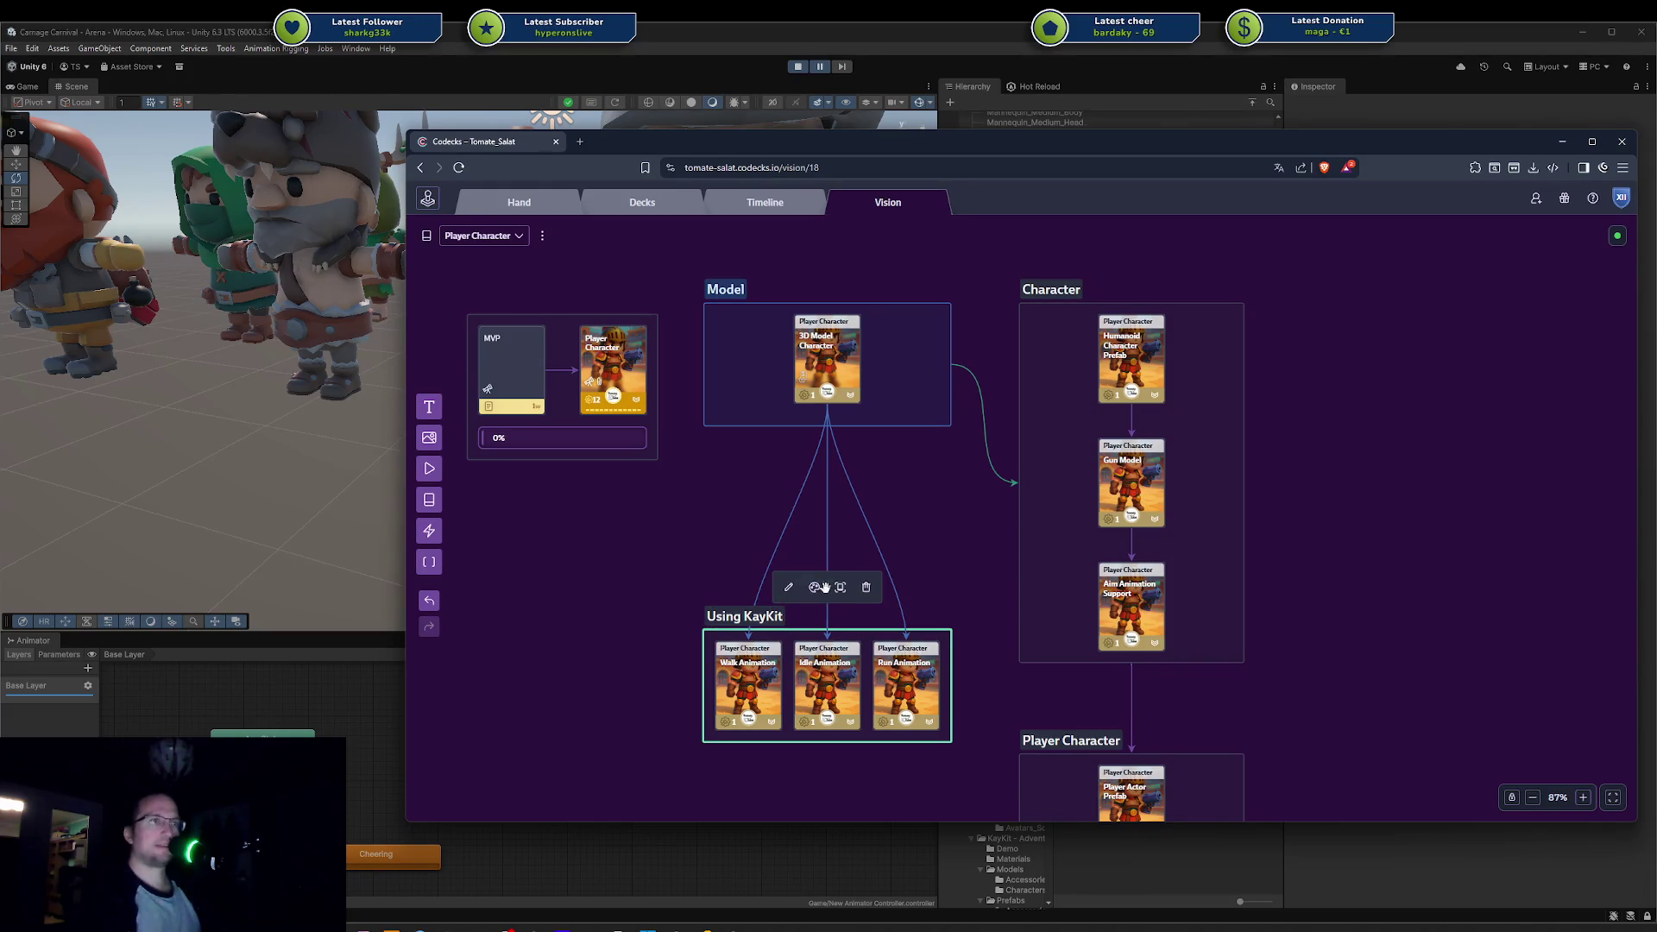
click(815, 588)
click(760, 553)
Step: Position the Using KayKit group just under Model and shrink the Model box slightly
drag(709, 632, 710, 461)
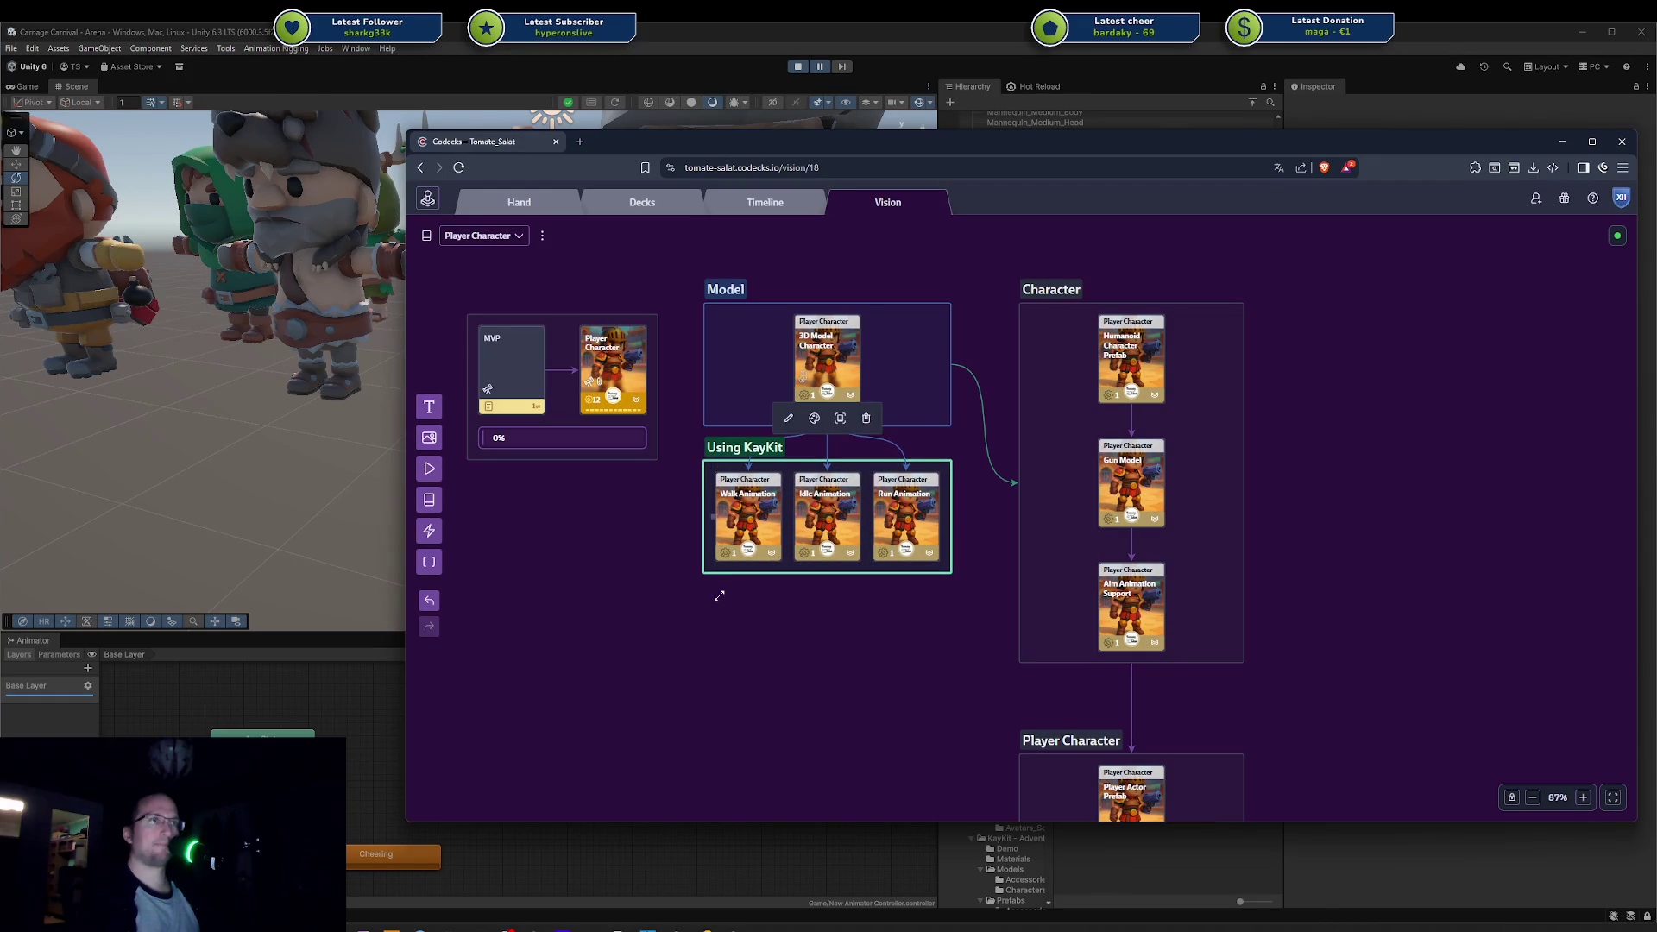
drag(816, 570, 814, 591)
drag(848, 426, 892, 394)
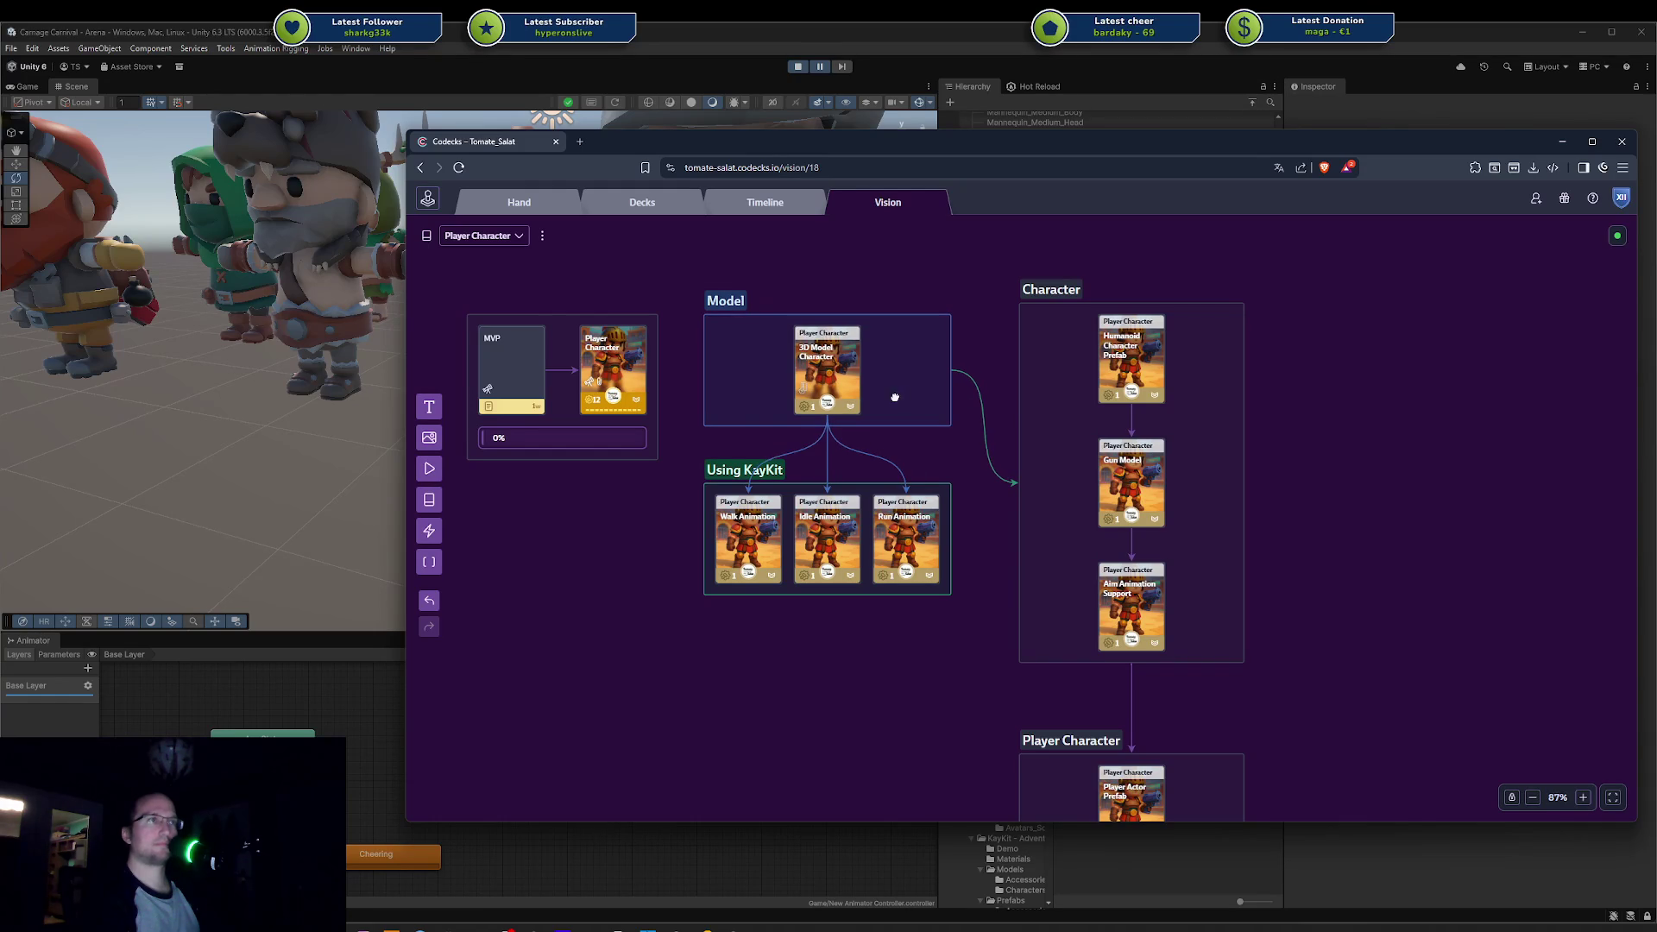
click(970, 350)
Step: Raise the Model box's top edge slightly and check the Walk, Idle and Run Animation cards
drag(890, 313, 889, 304)
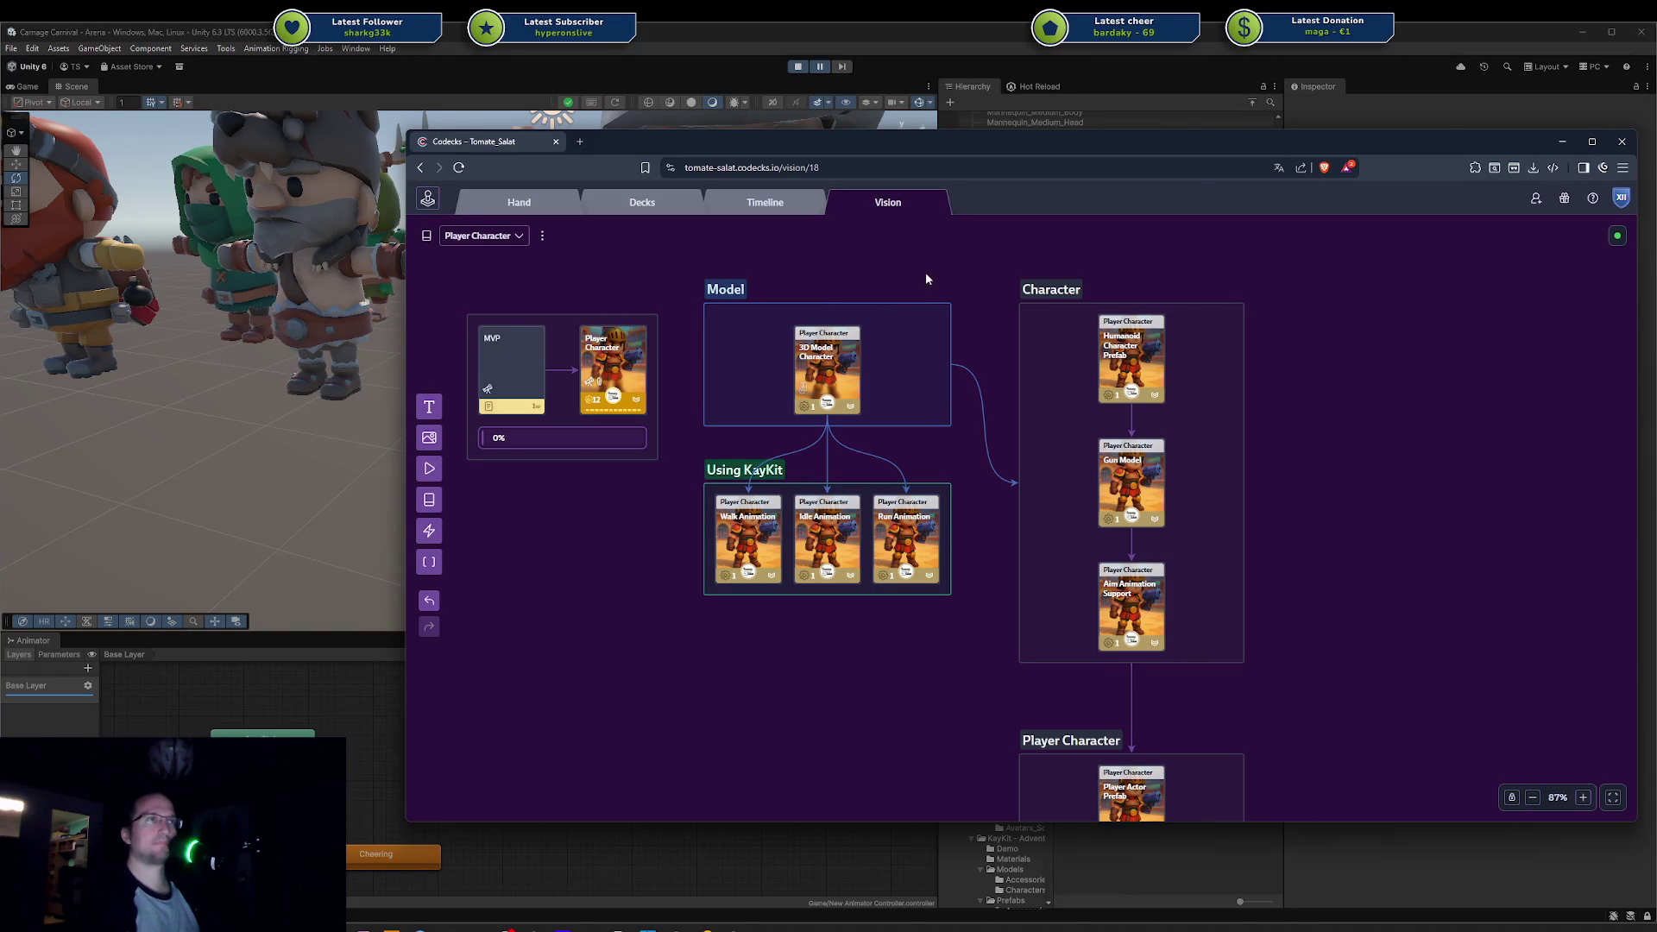
scroll(887, 469, up, 5)
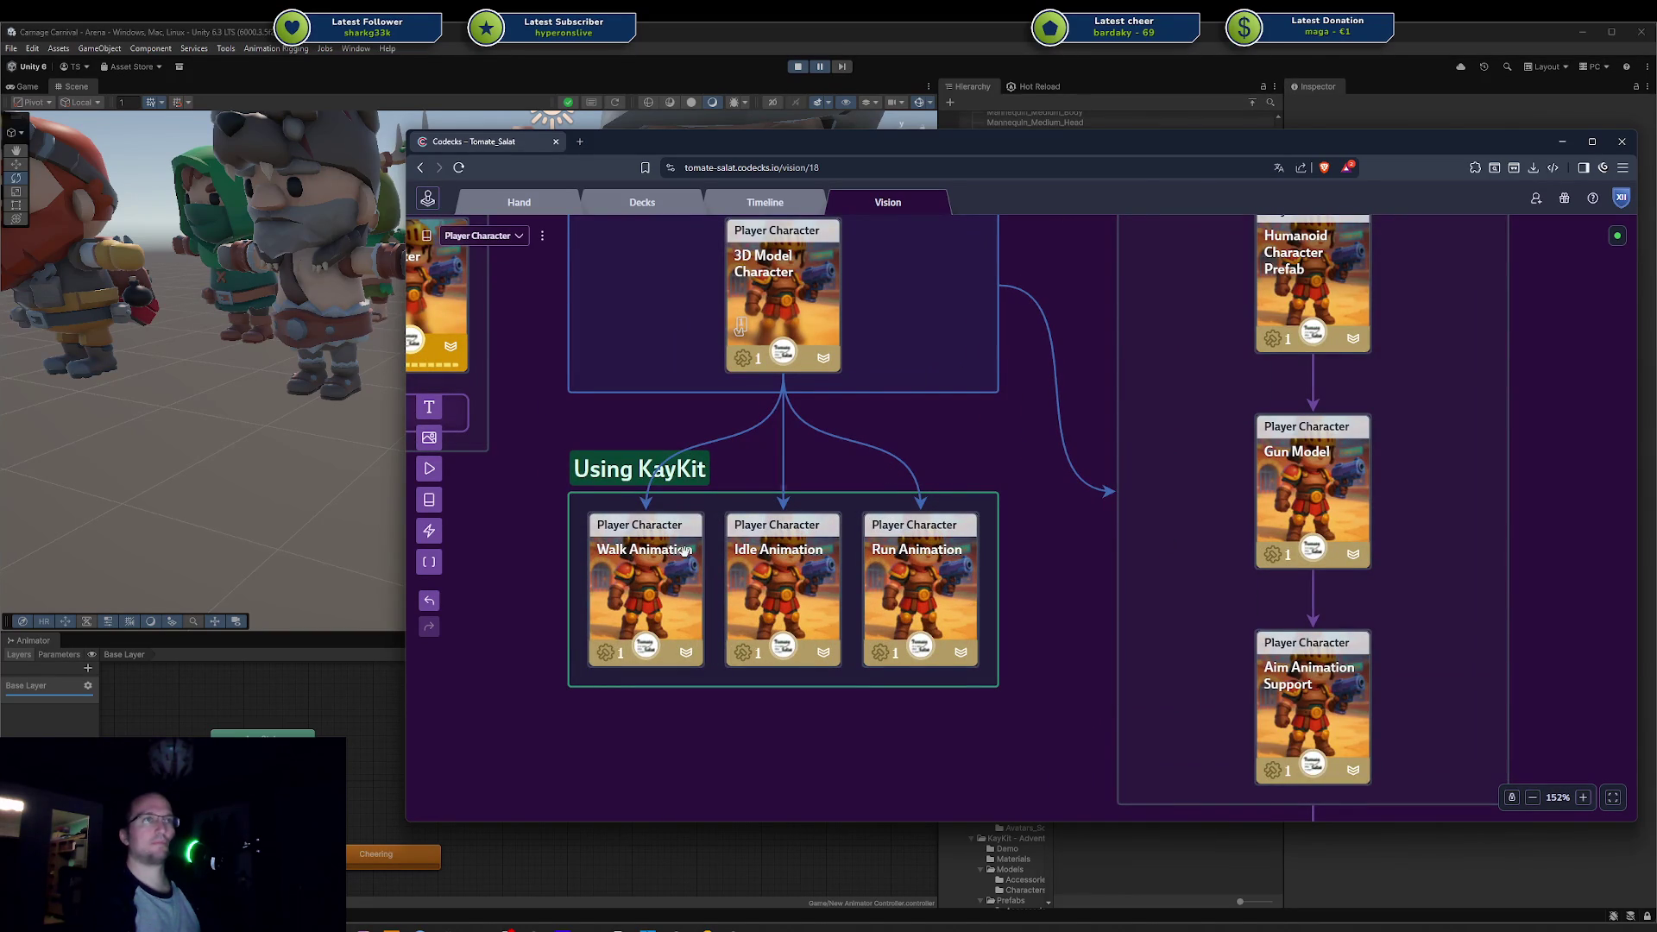
click(674, 577)
shift+click(833, 586)
shift+click(906, 581)
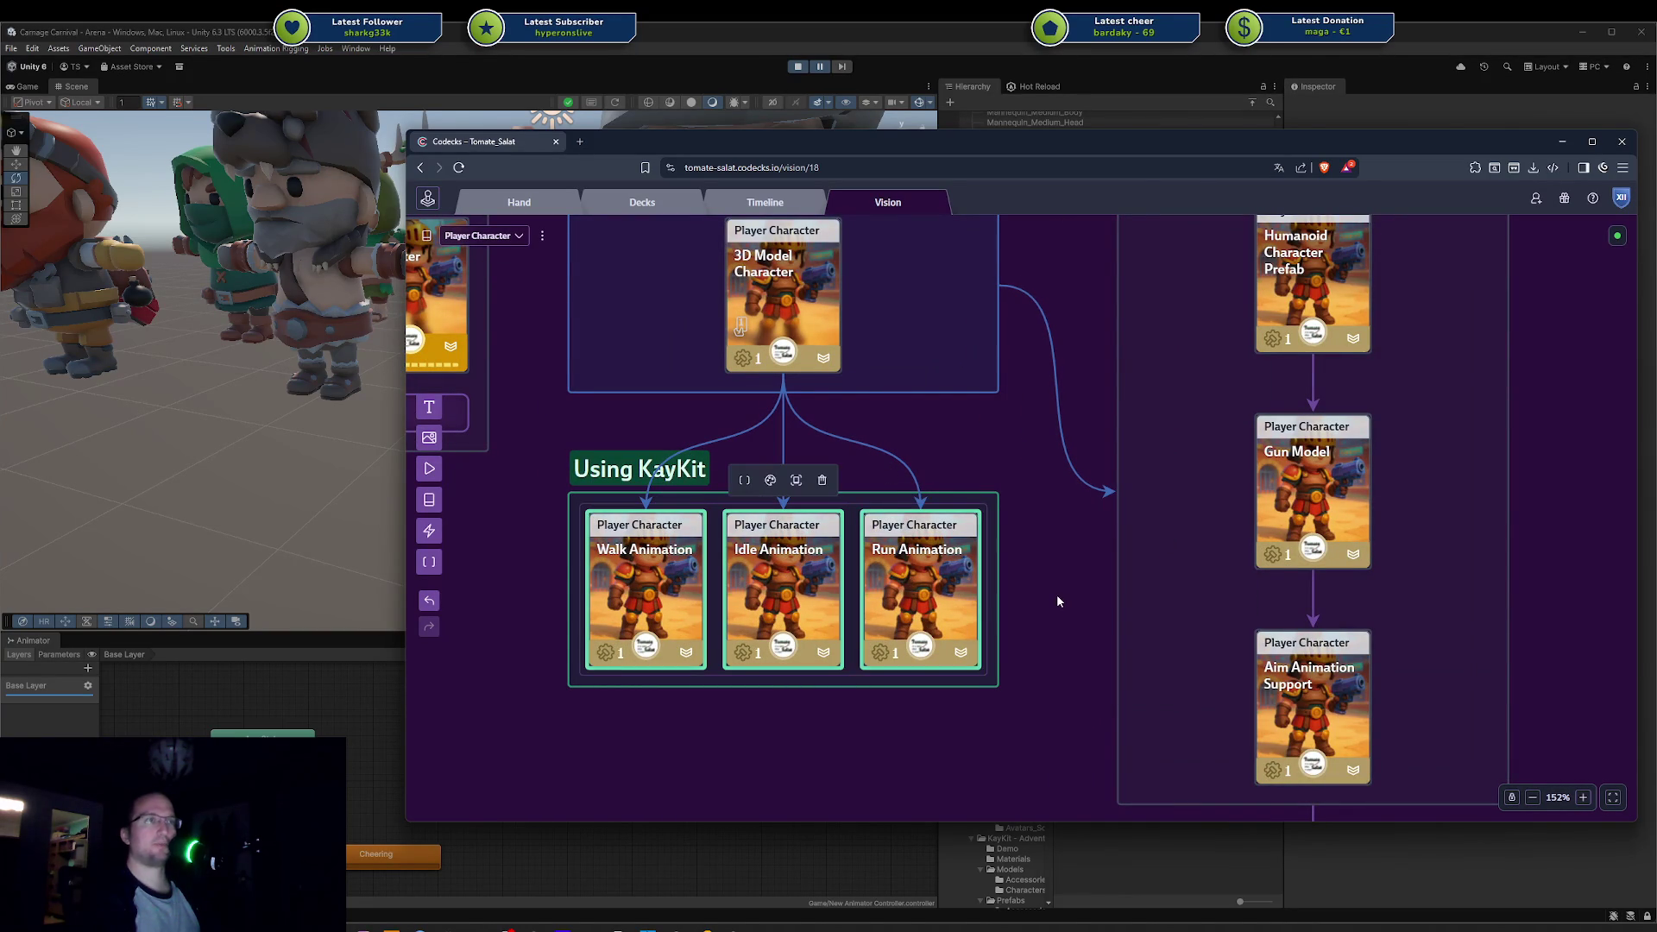
click(1057, 596)
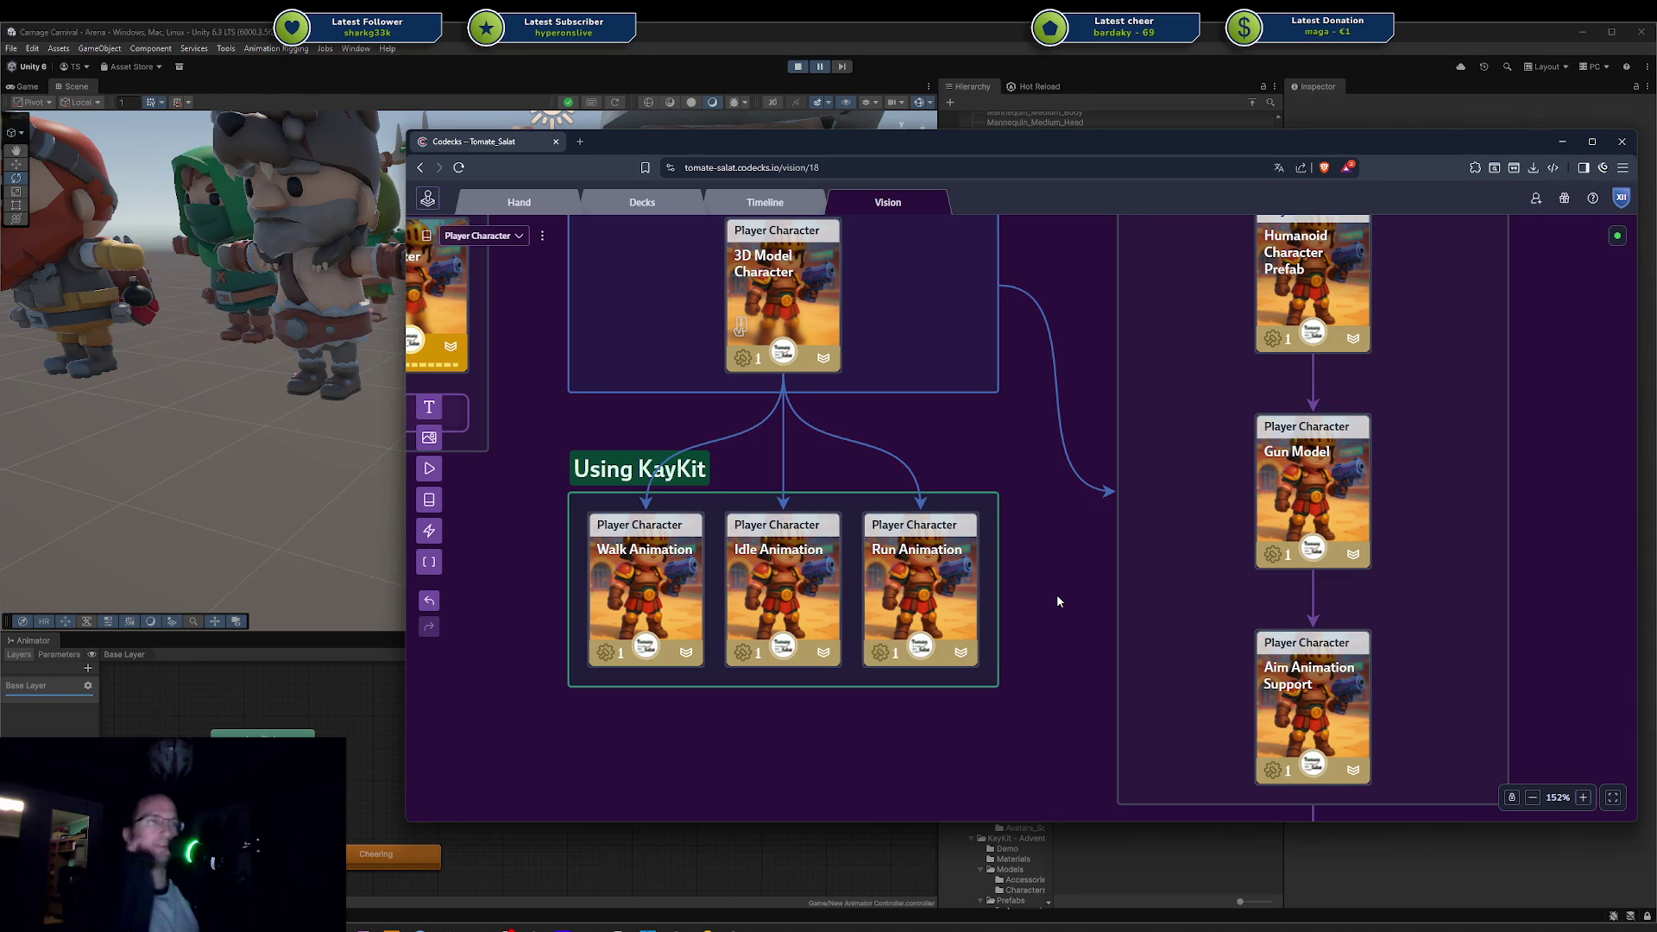
scroll(1059, 603, down, 5)
Step: Narrow the Model group from both sides around the 3D Model Character card
click(965, 494)
scroll(965, 502, up, 5)
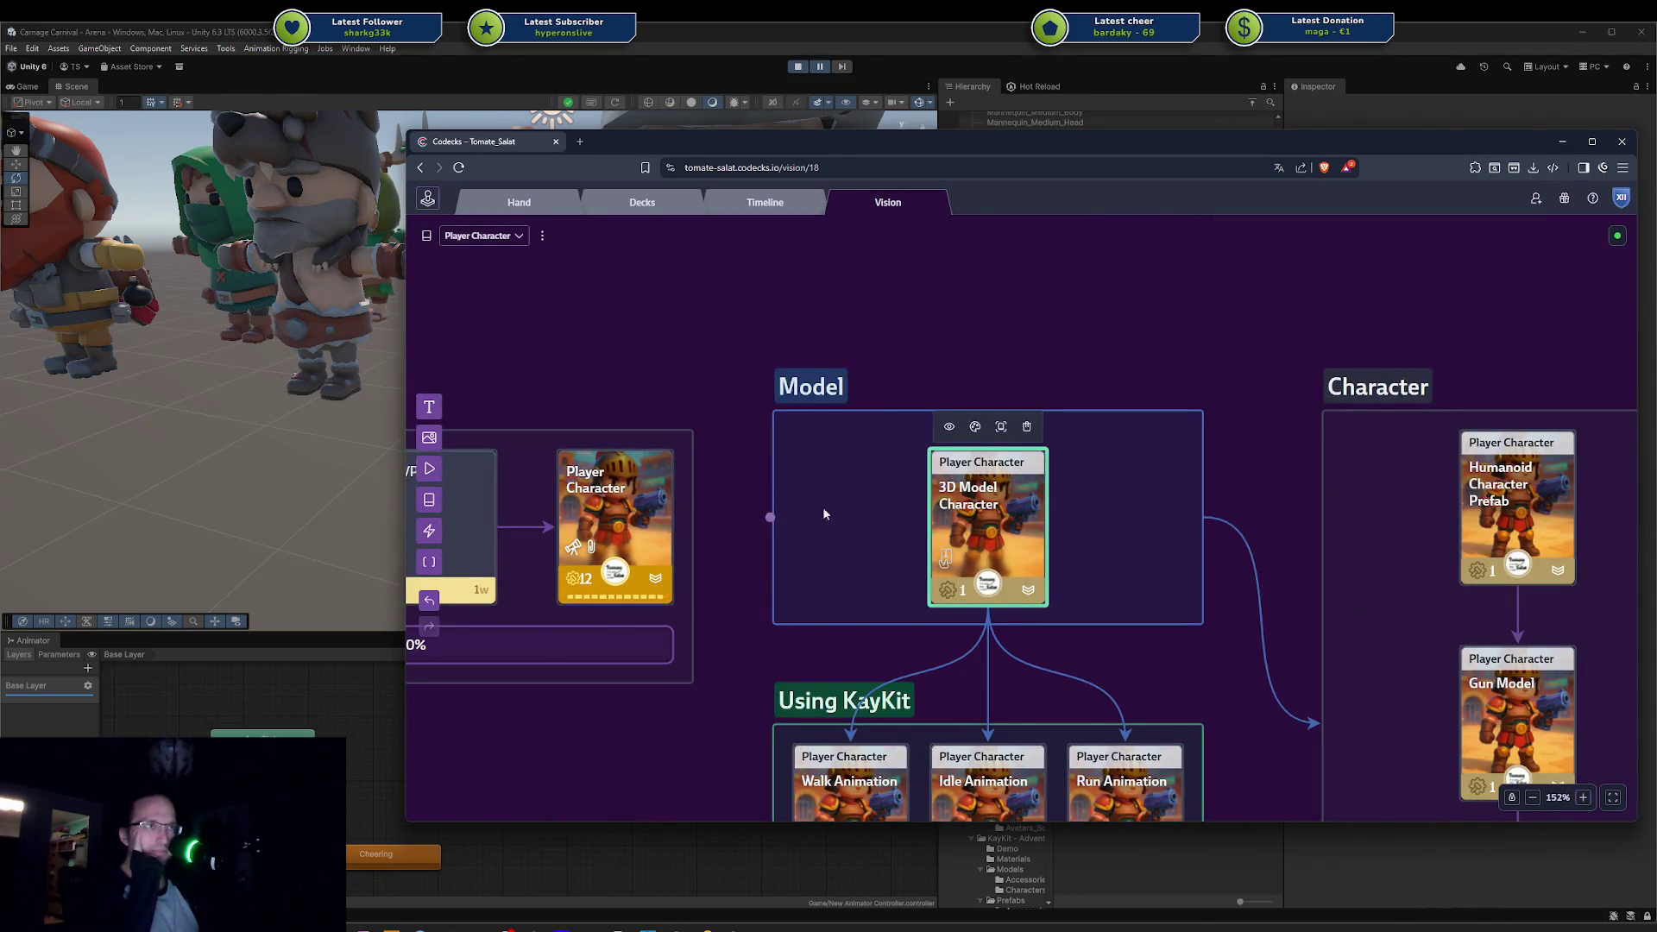
drag(800, 509, 906, 515)
drag(1203, 531, 1064, 544)
click(1064, 544)
scroll(1065, 477, down, 5)
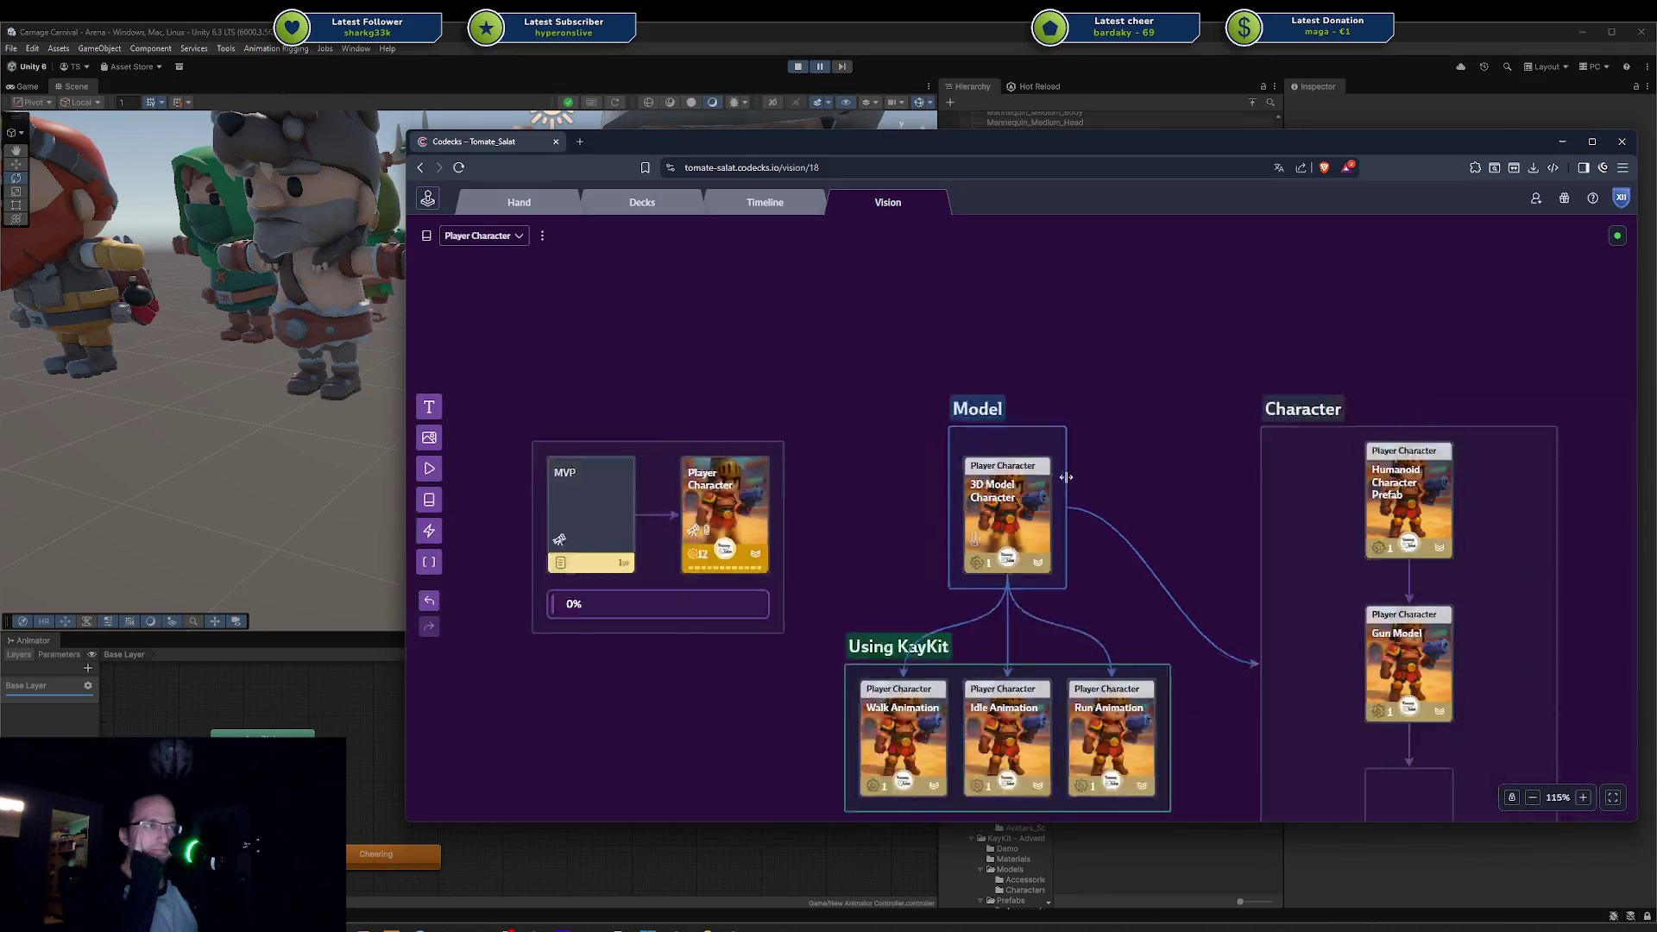
Step: Widen the Model box left and right to match Using KayKit, then recentre the board
mouse_move(1068, 485)
mouse_down()
mouse_move(1140, 480)
mouse_move(1065, 488)
mouse_up()
scroll(1064, 488, down, 2)
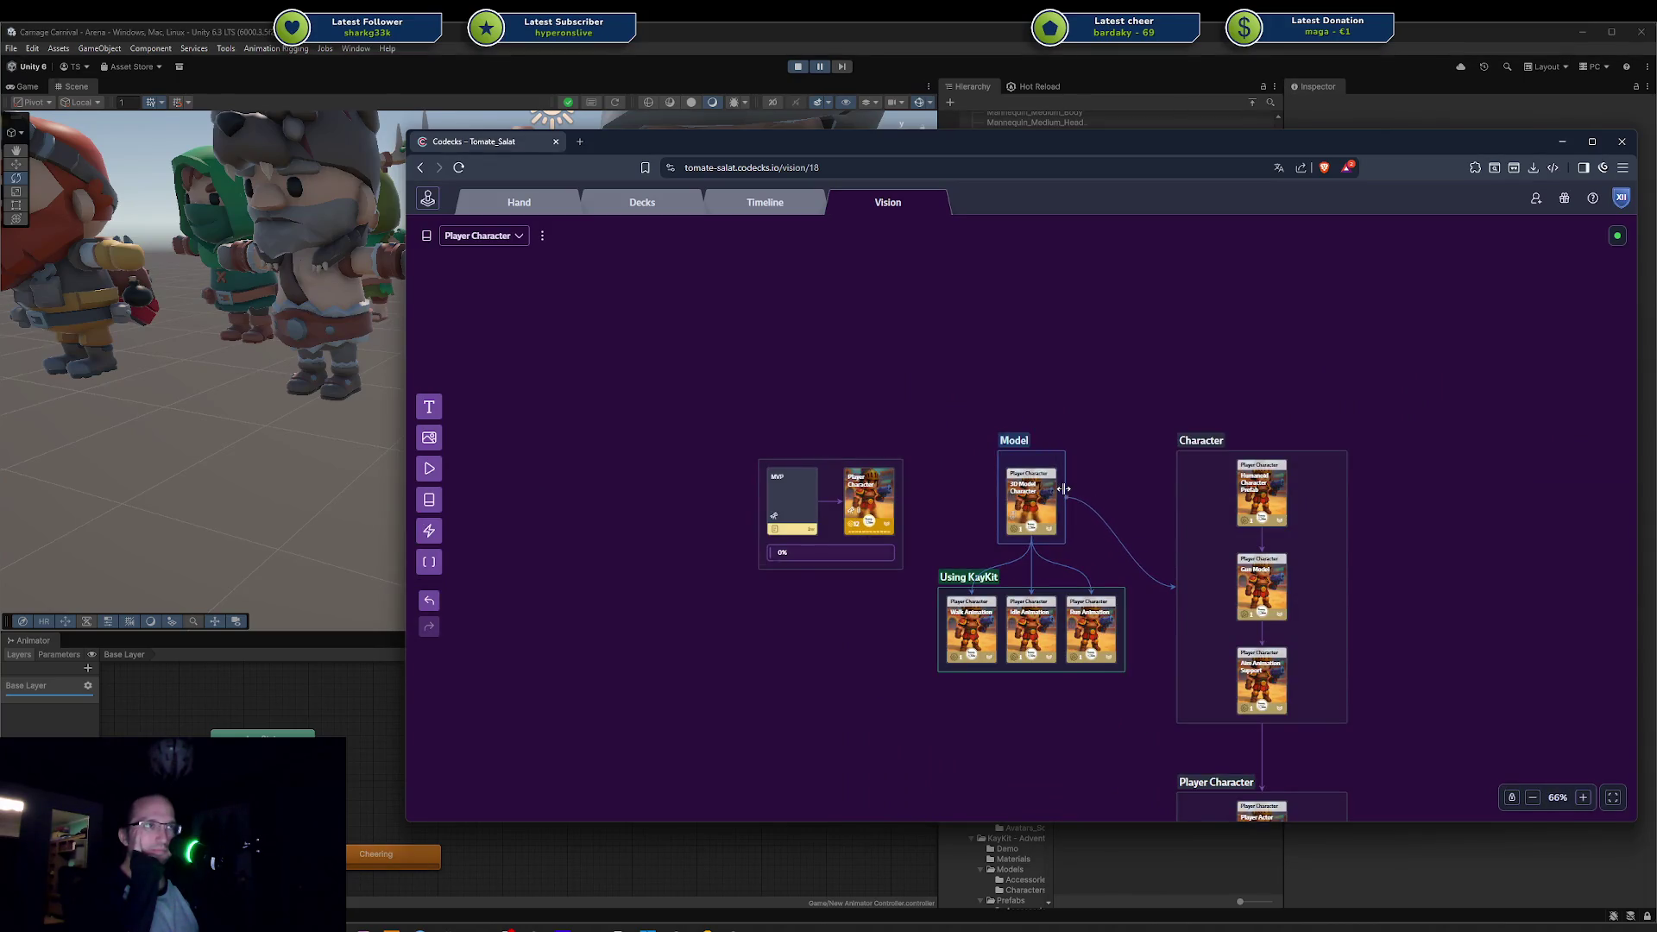
scroll(1121, 466, up, 2)
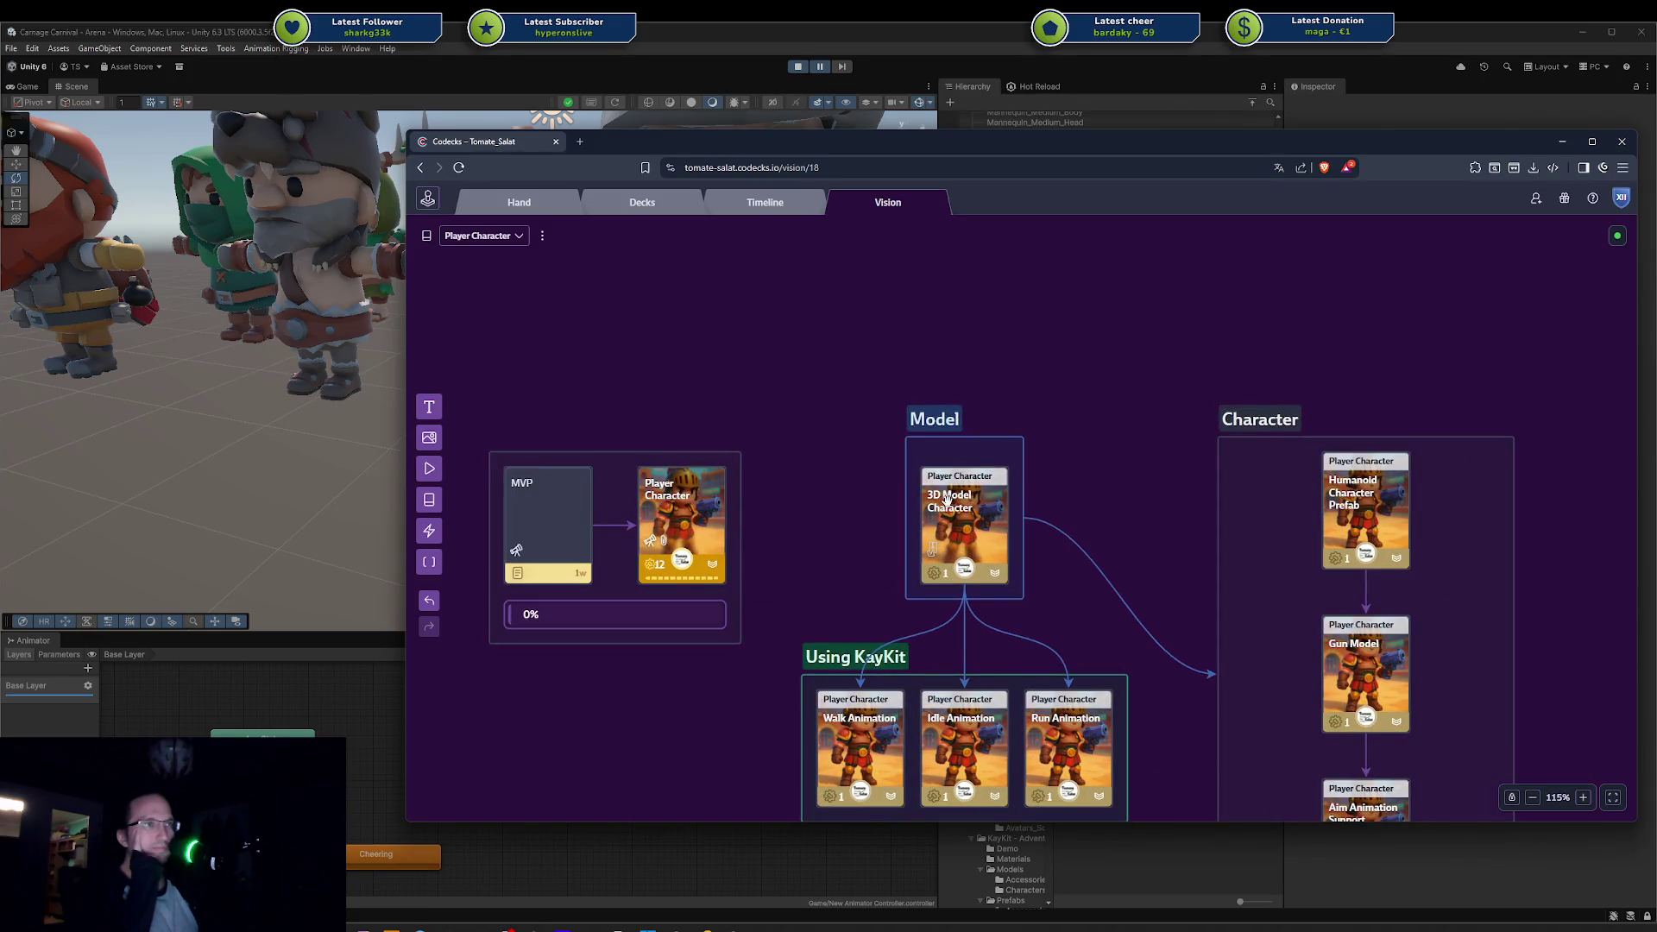
drag(989, 498, 1067, 496)
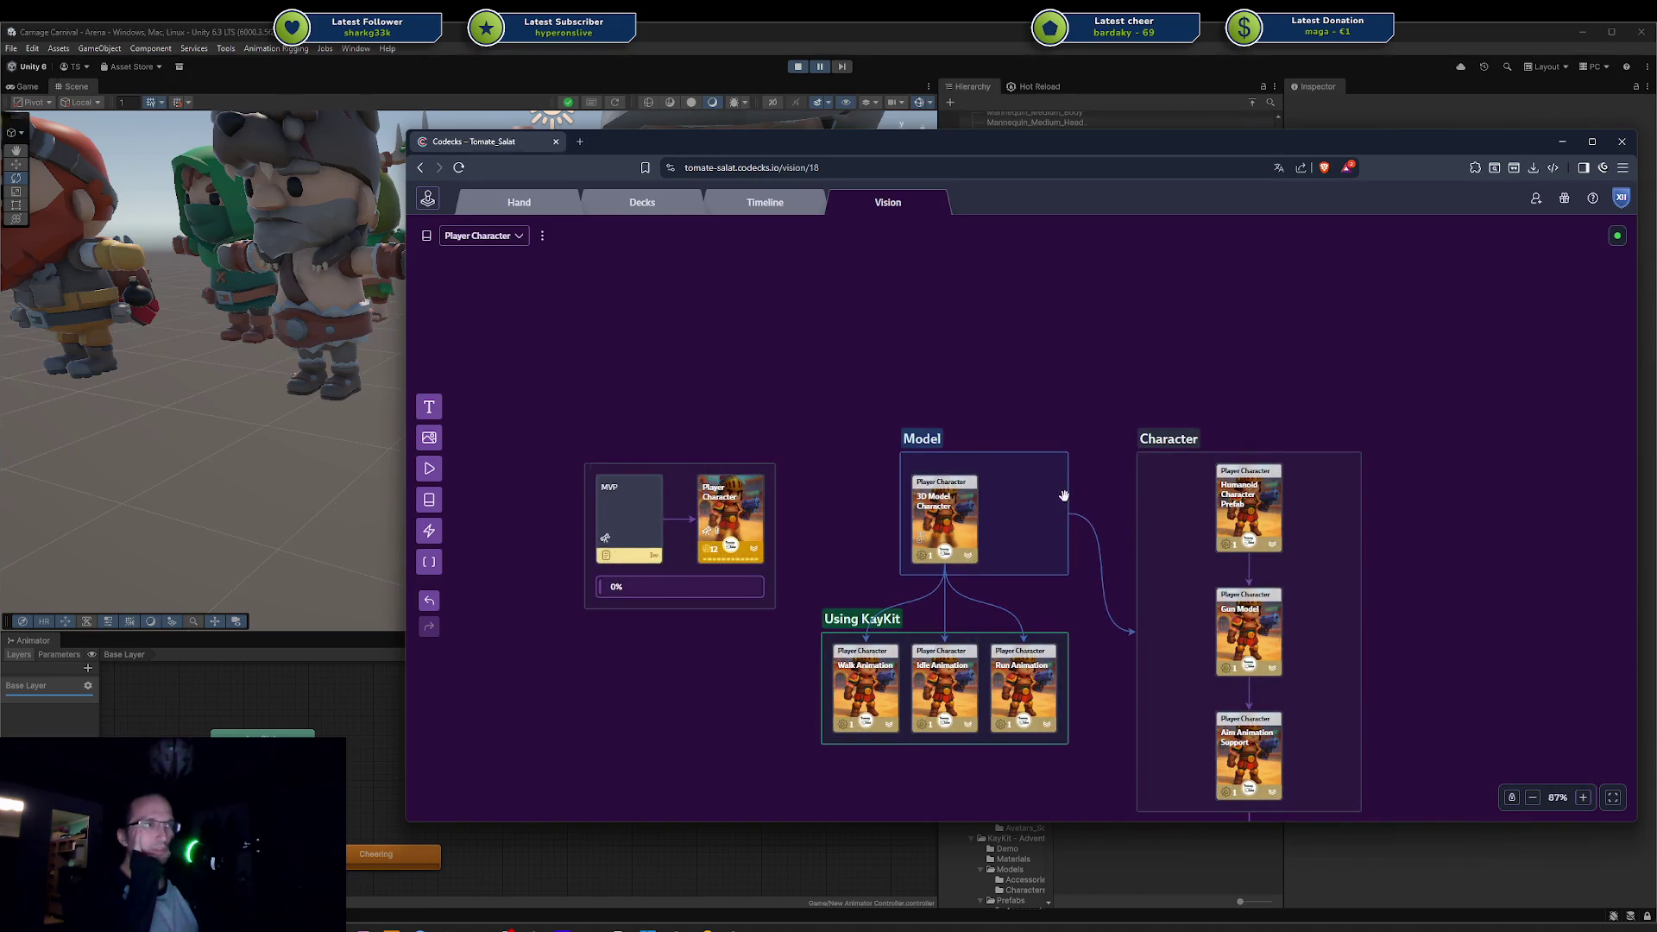
drag(900, 483, 822, 482)
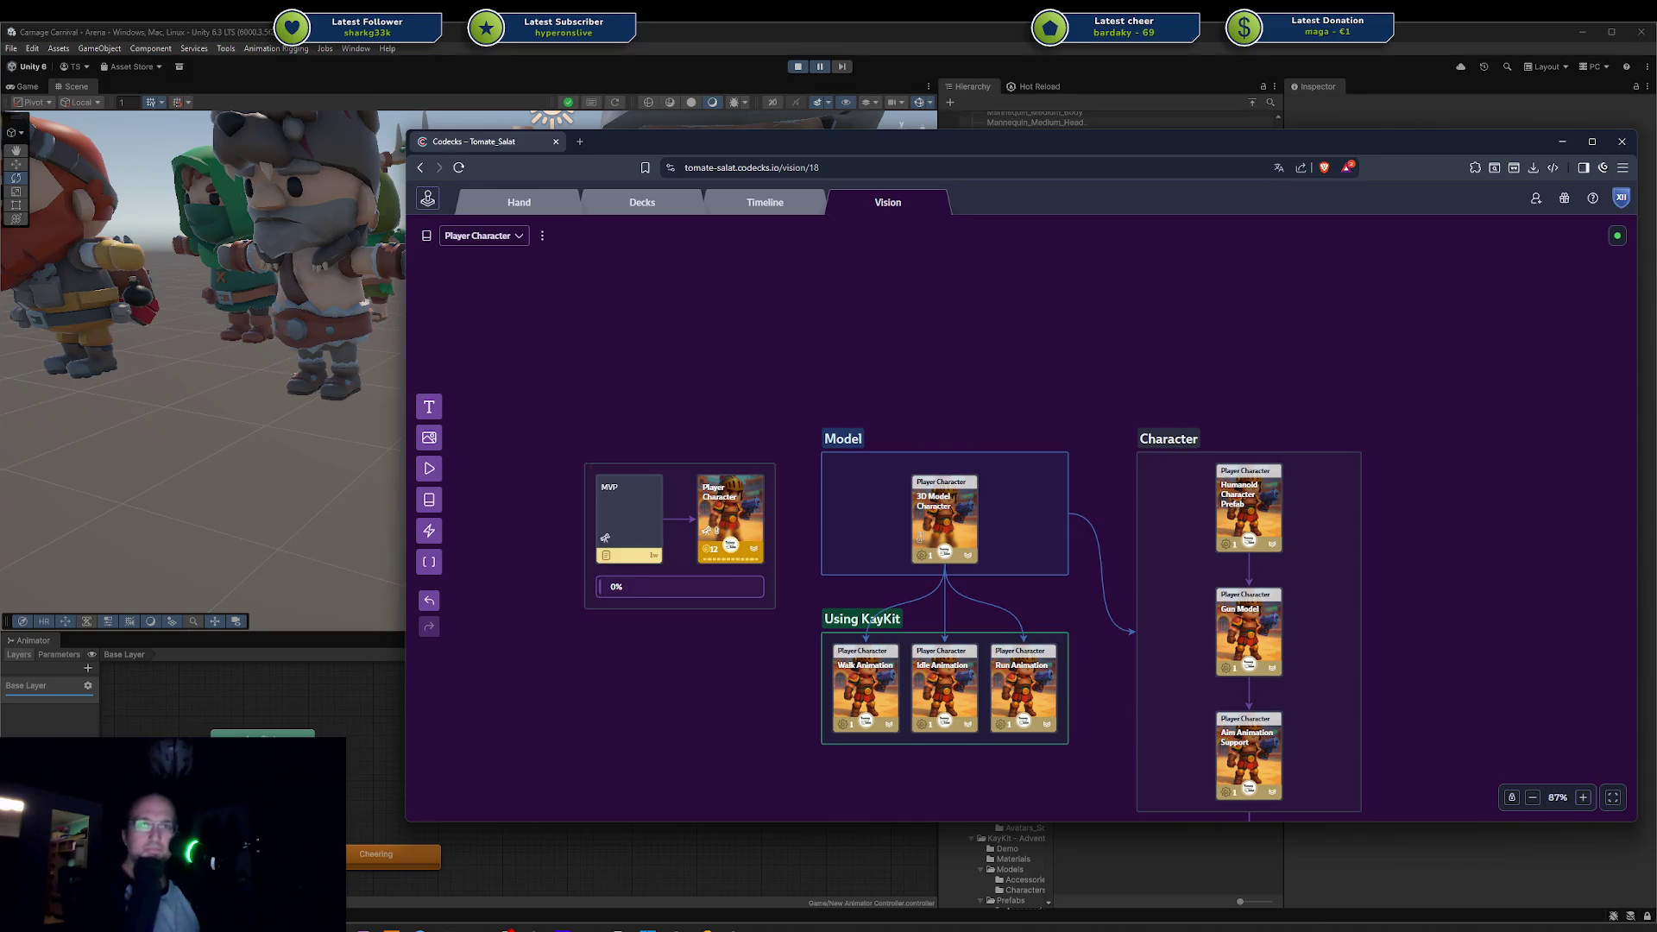
mouse_move(960, 453)
mouse_down()
mouse_move(1020, 351)
mouse_move(1035, 395)
mouse_move(1019, 447)
mouse_up()
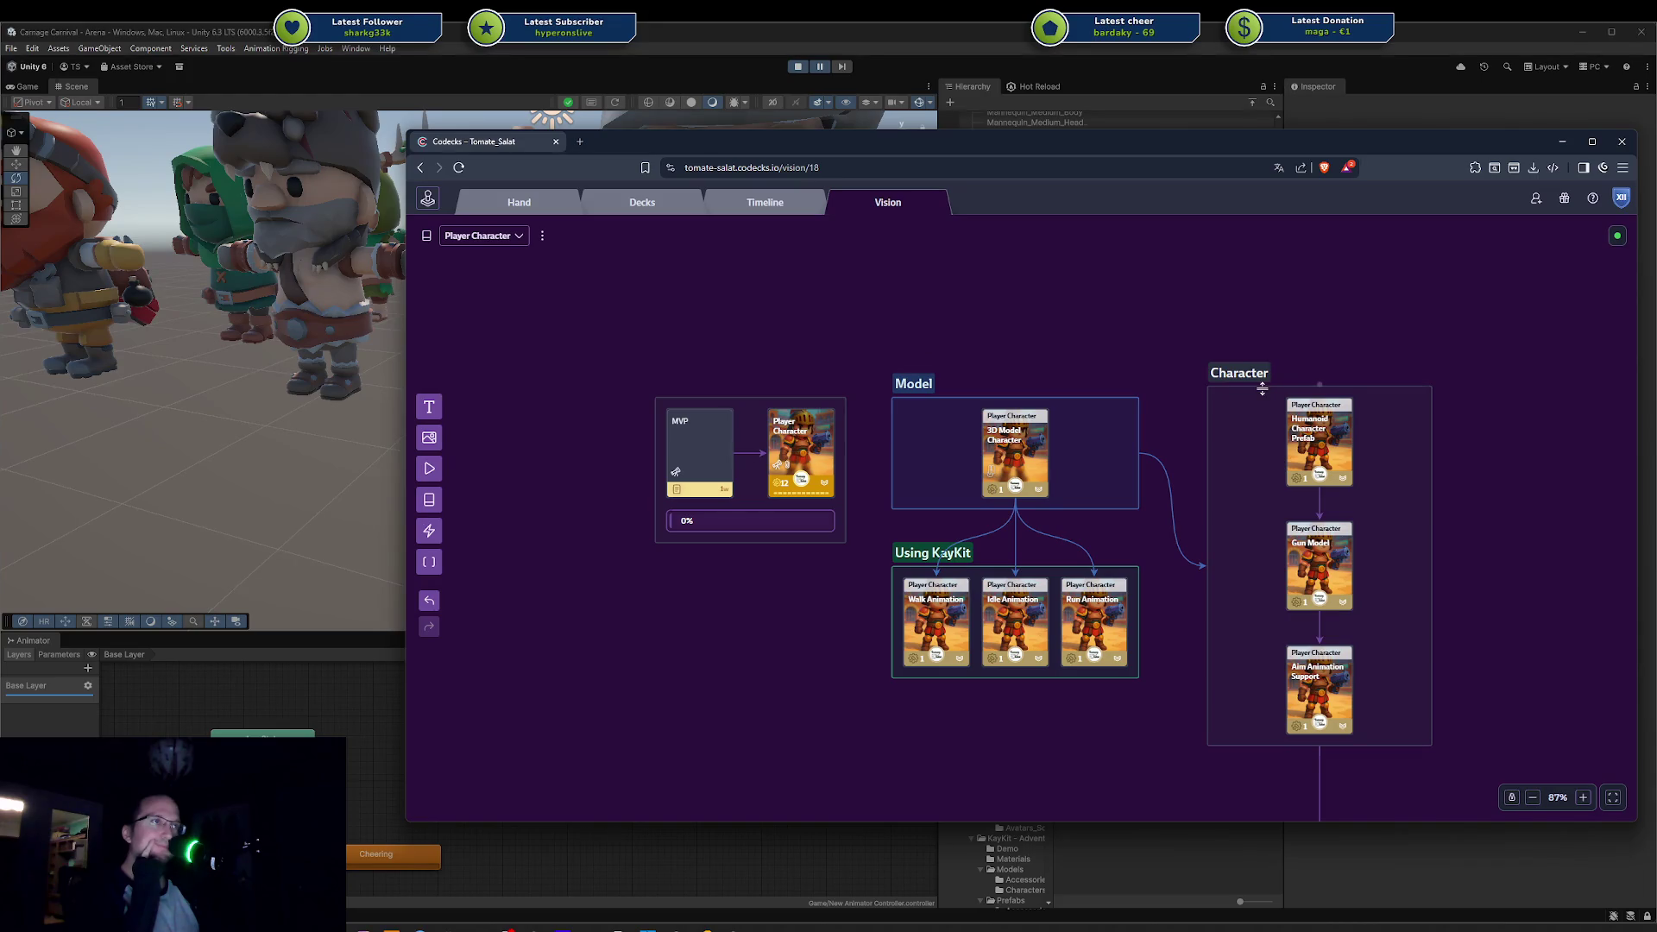
Step: Shorten the Character group, reattach its connector to Model, and connect Using KayKit to Character
drag(1261, 388, 1262, 400)
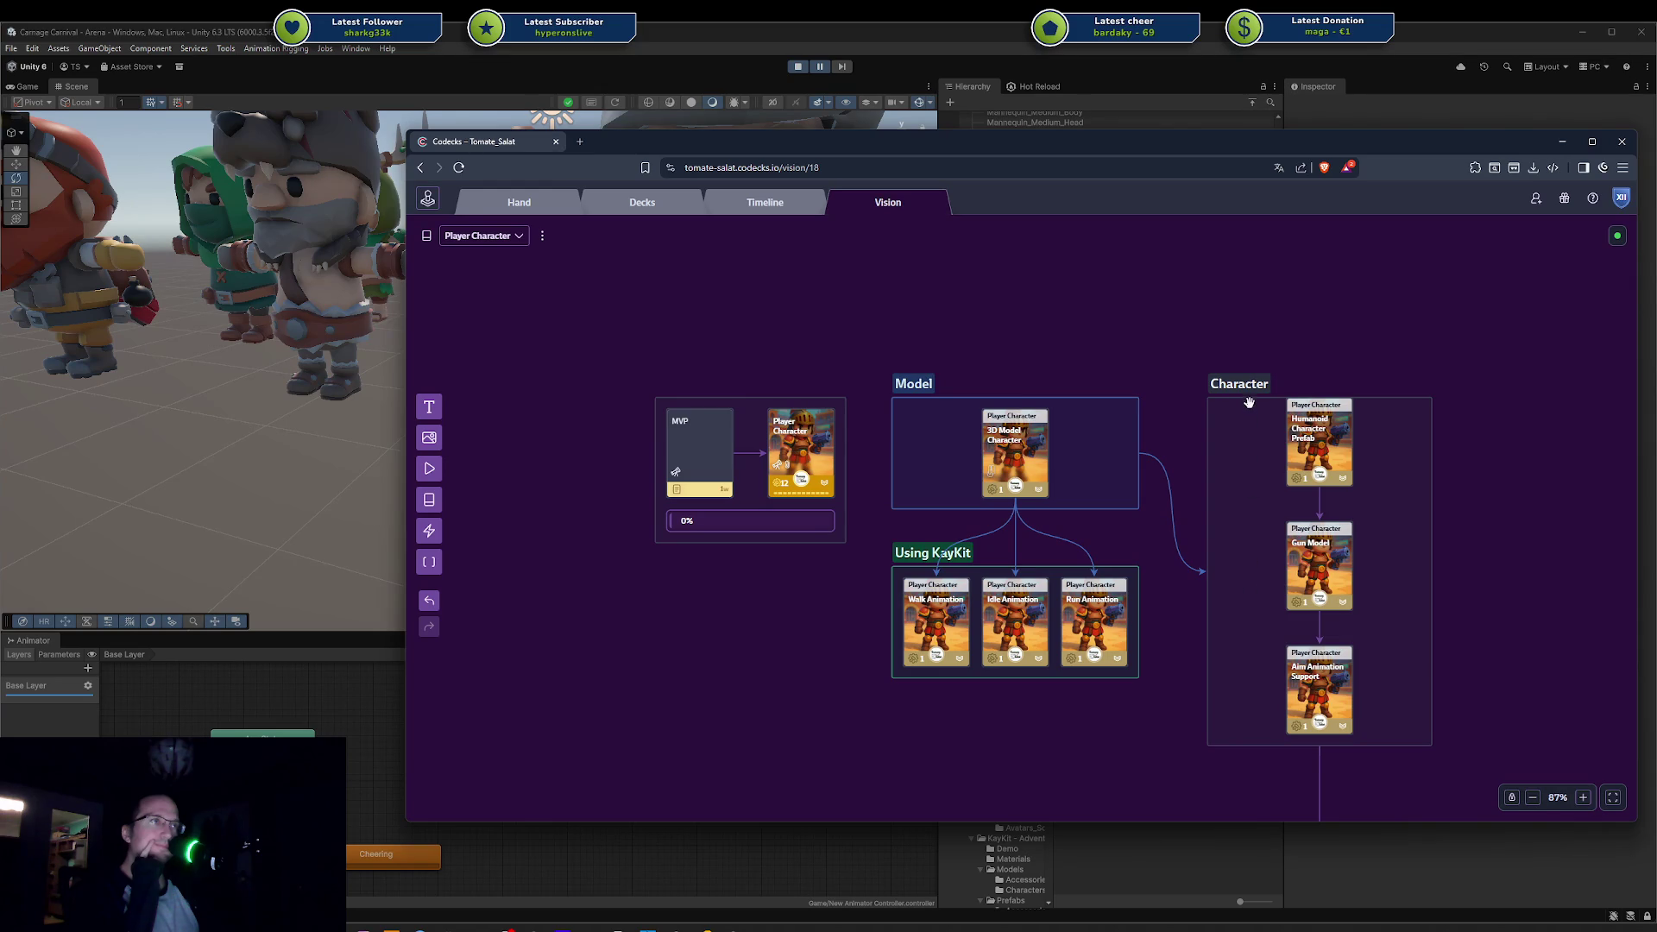
click(1249, 400)
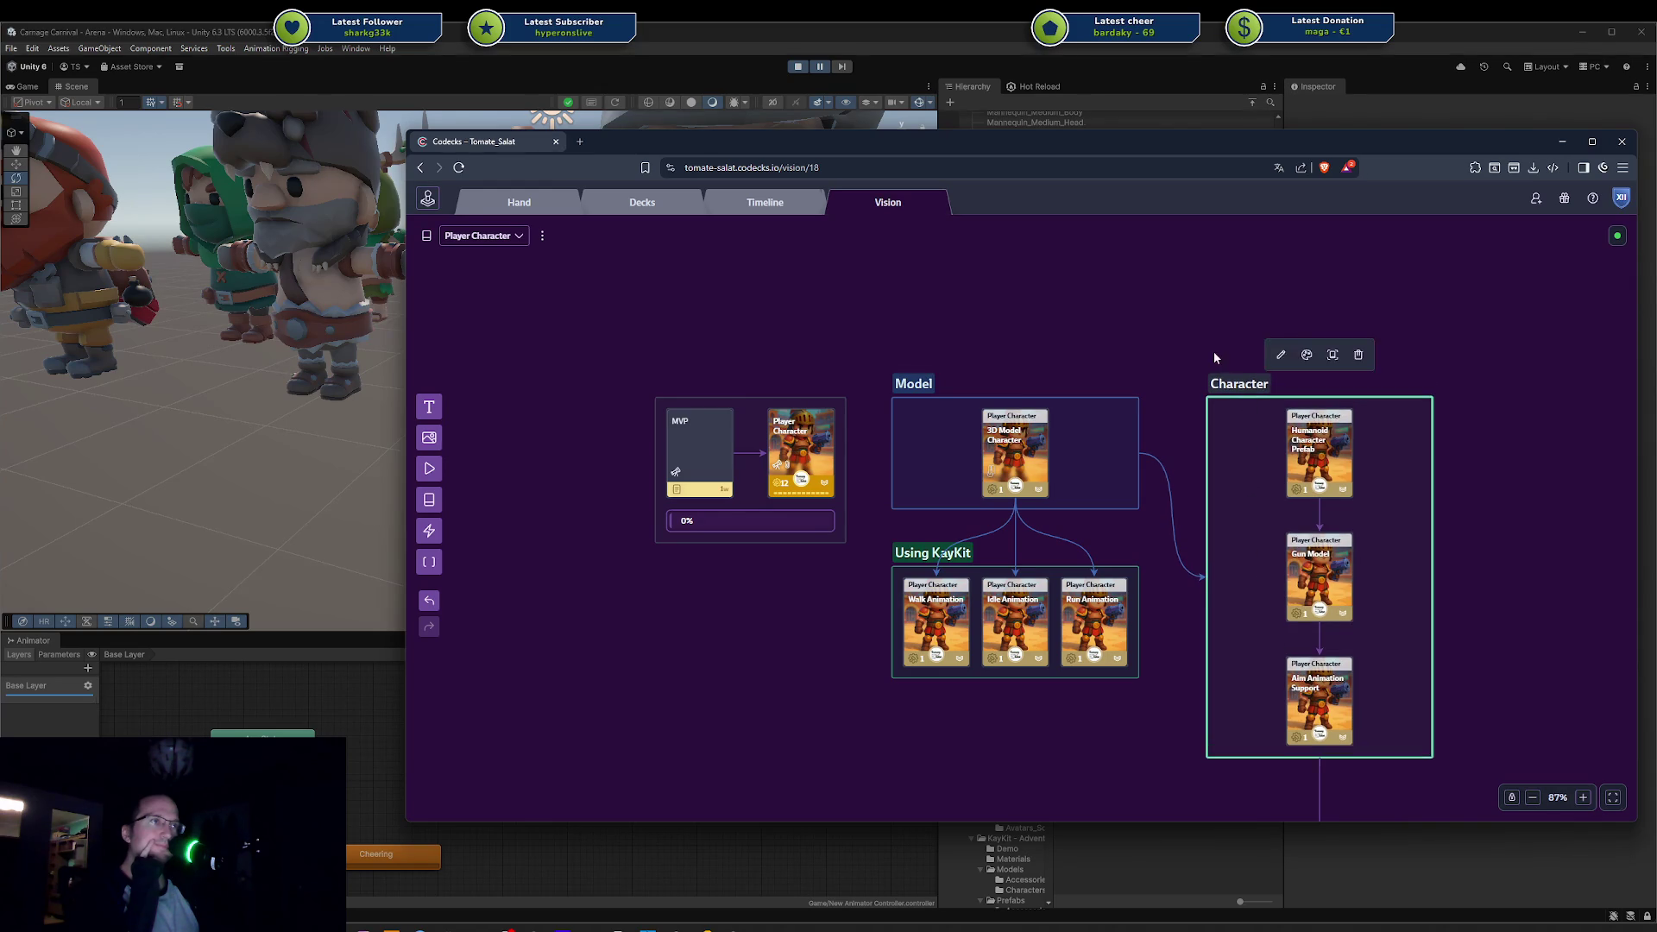
mouse_move(1227, 446)
mouse_down()
mouse_move(1258, 443)
mouse_move(1224, 448)
mouse_move(1146, 623)
mouse_up()
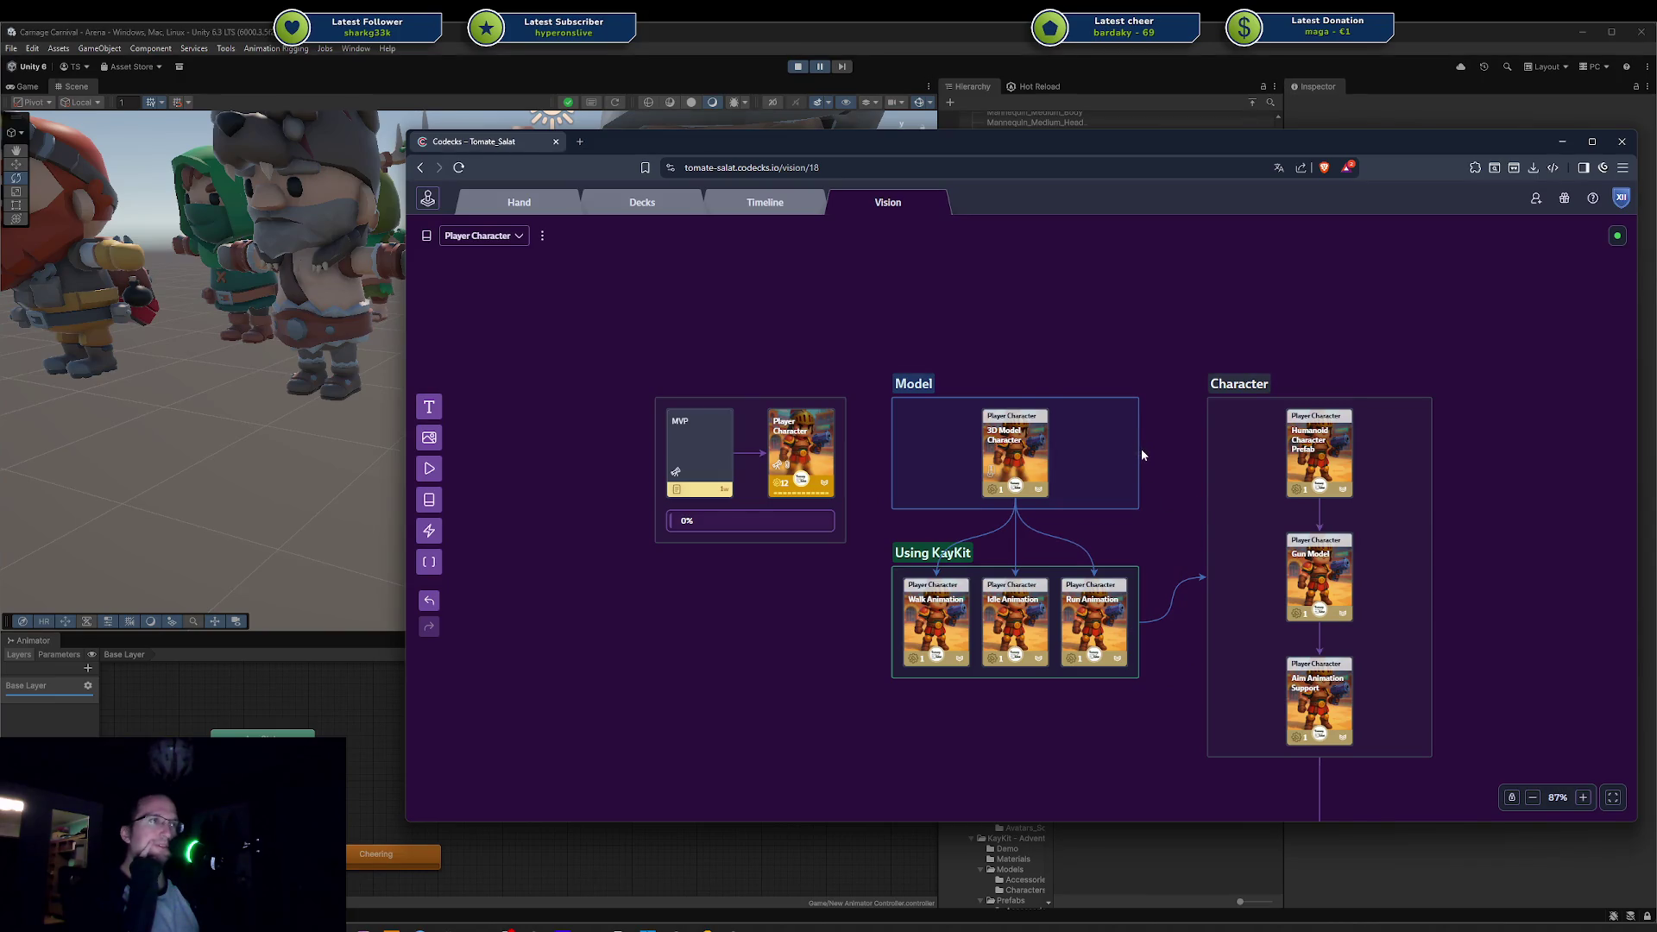
mouse_move(1151, 628)
mouse_down()
mouse_move(1164, 508)
mouse_move(1138, 495)
mouse_up()
drag(1139, 622, 1196, 582)
mouse_move(1119, 574)
mouse_down()
mouse_move(1119, 595)
mouse_move(1118, 563)
mouse_up()
Step: Shift the Model and Using KayKit groups down and right, then open the 3D Model Character card
click(1119, 485)
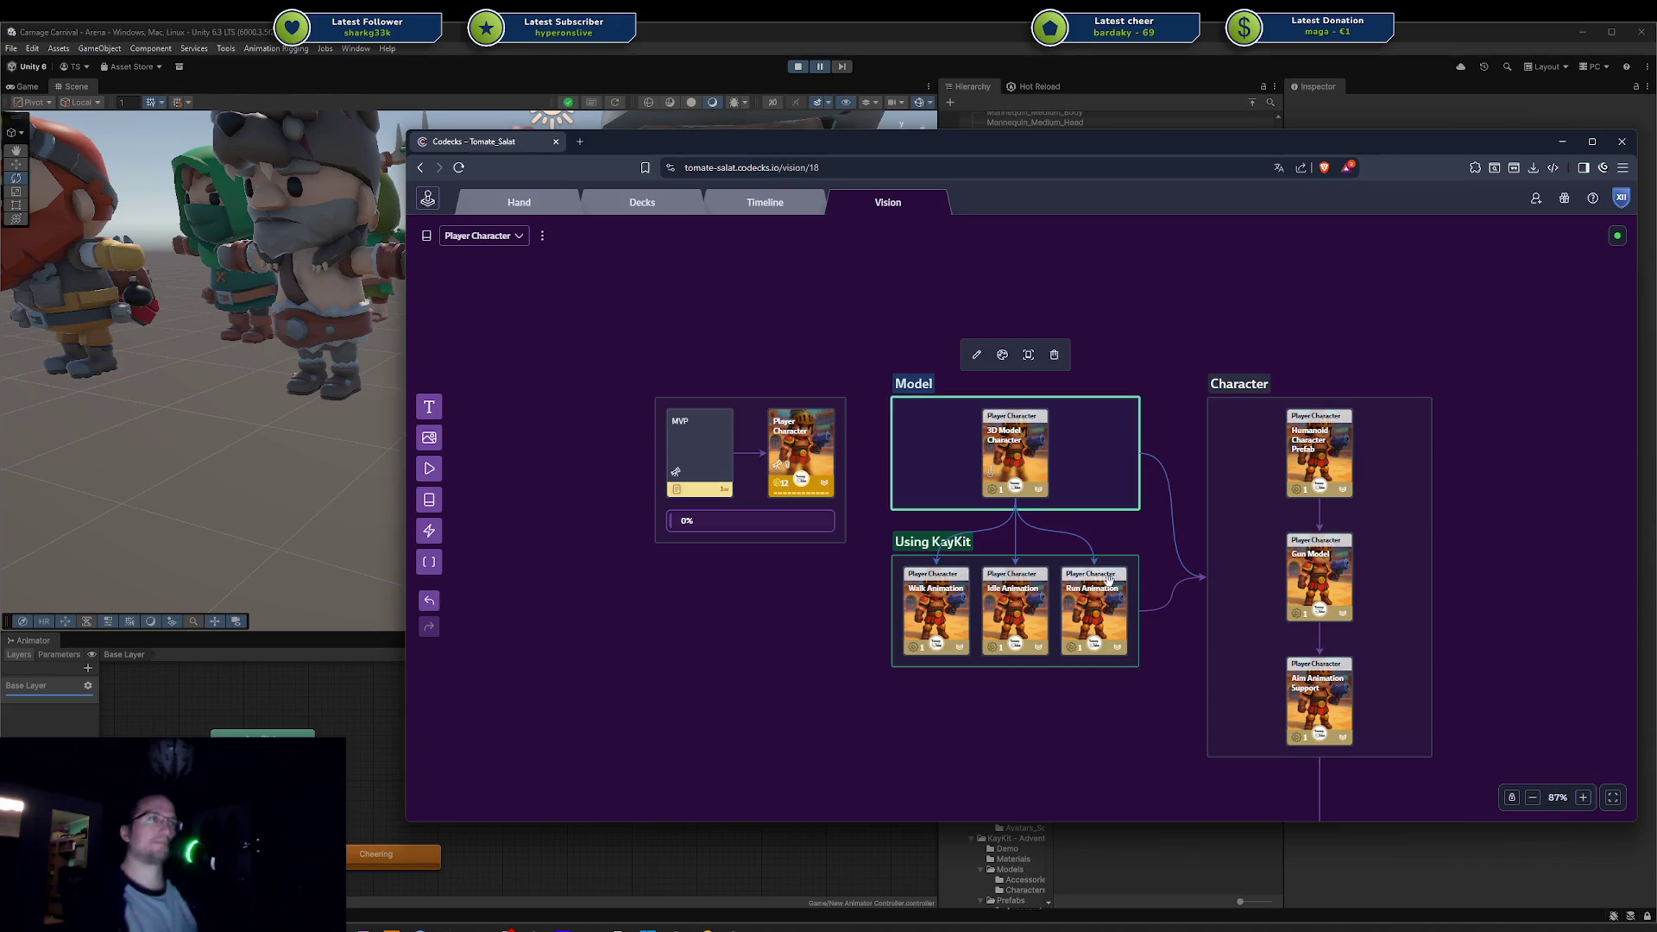
shift+click(1054, 560)
mouse_move(1054, 559)
mouse_down()
mouse_move(1051, 613)
mouse_move(1066, 605)
mouse_up()
click(1054, 328)
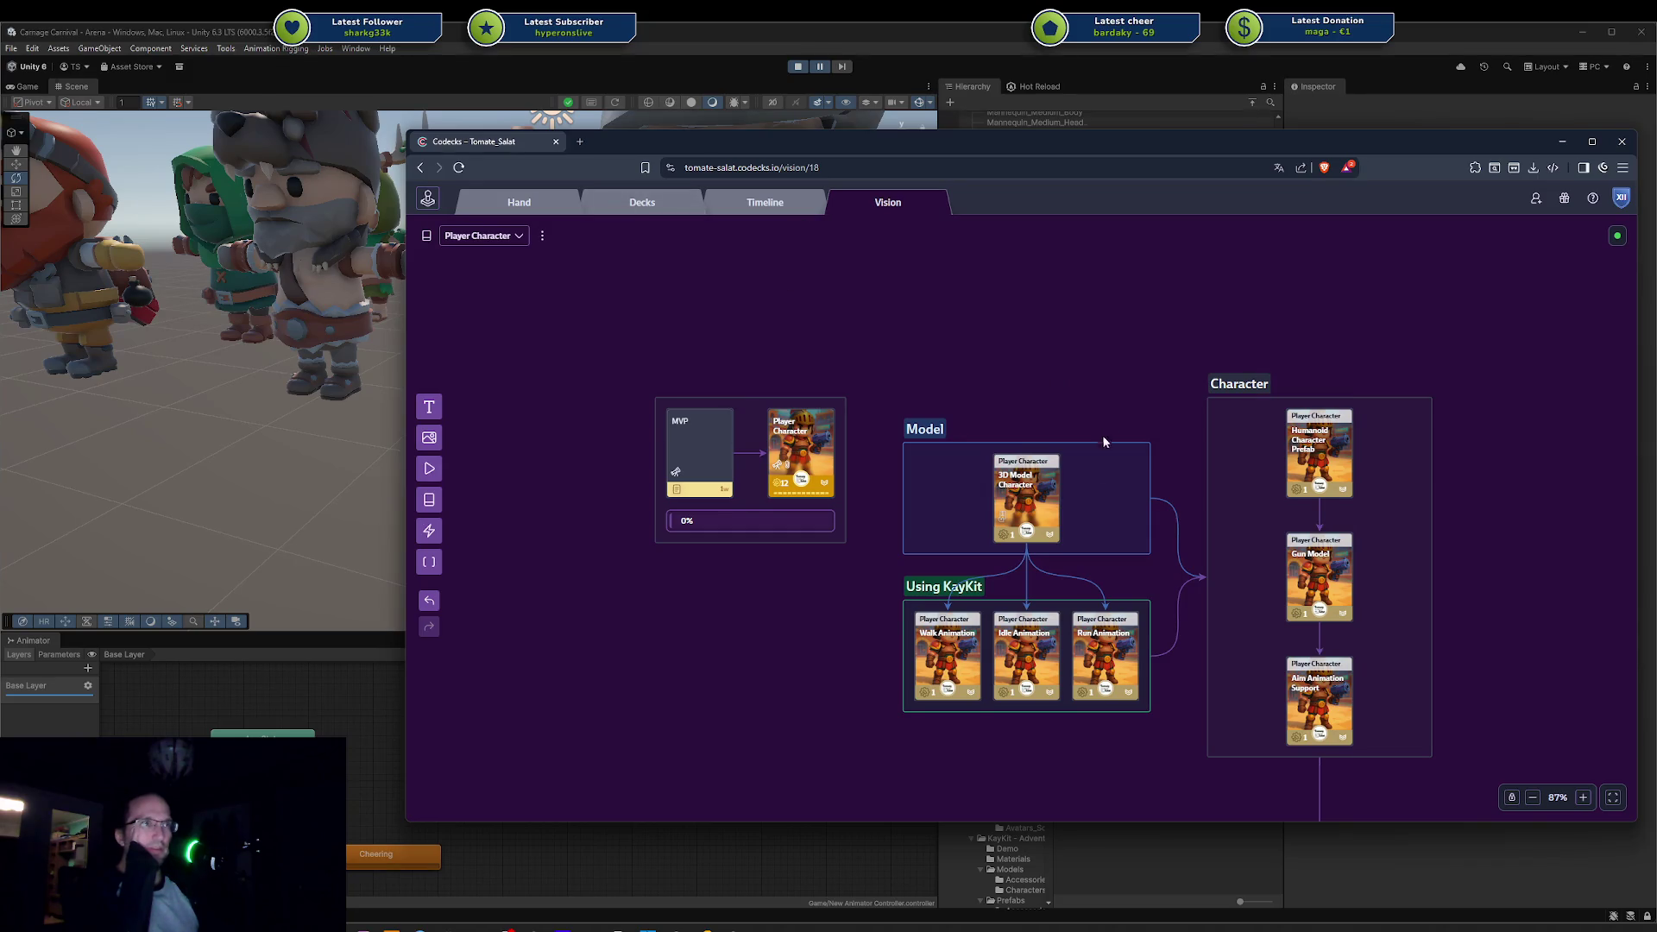
click(1038, 490)
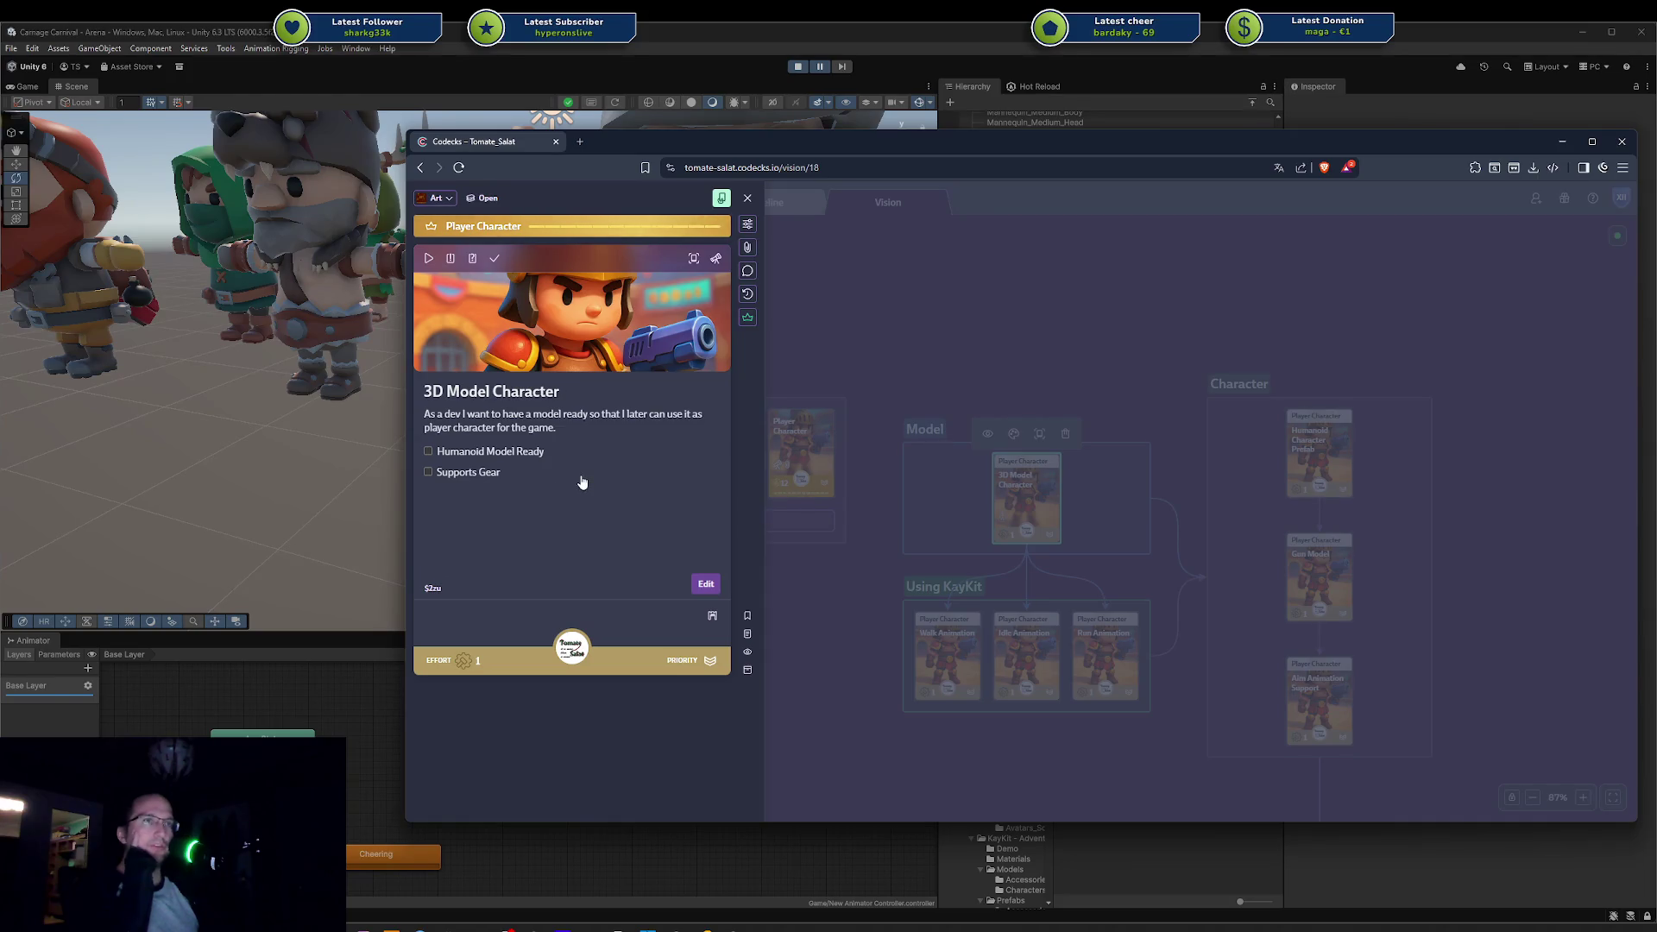
Step: Place the 3D Model Character card into the first hand slot
key(h)
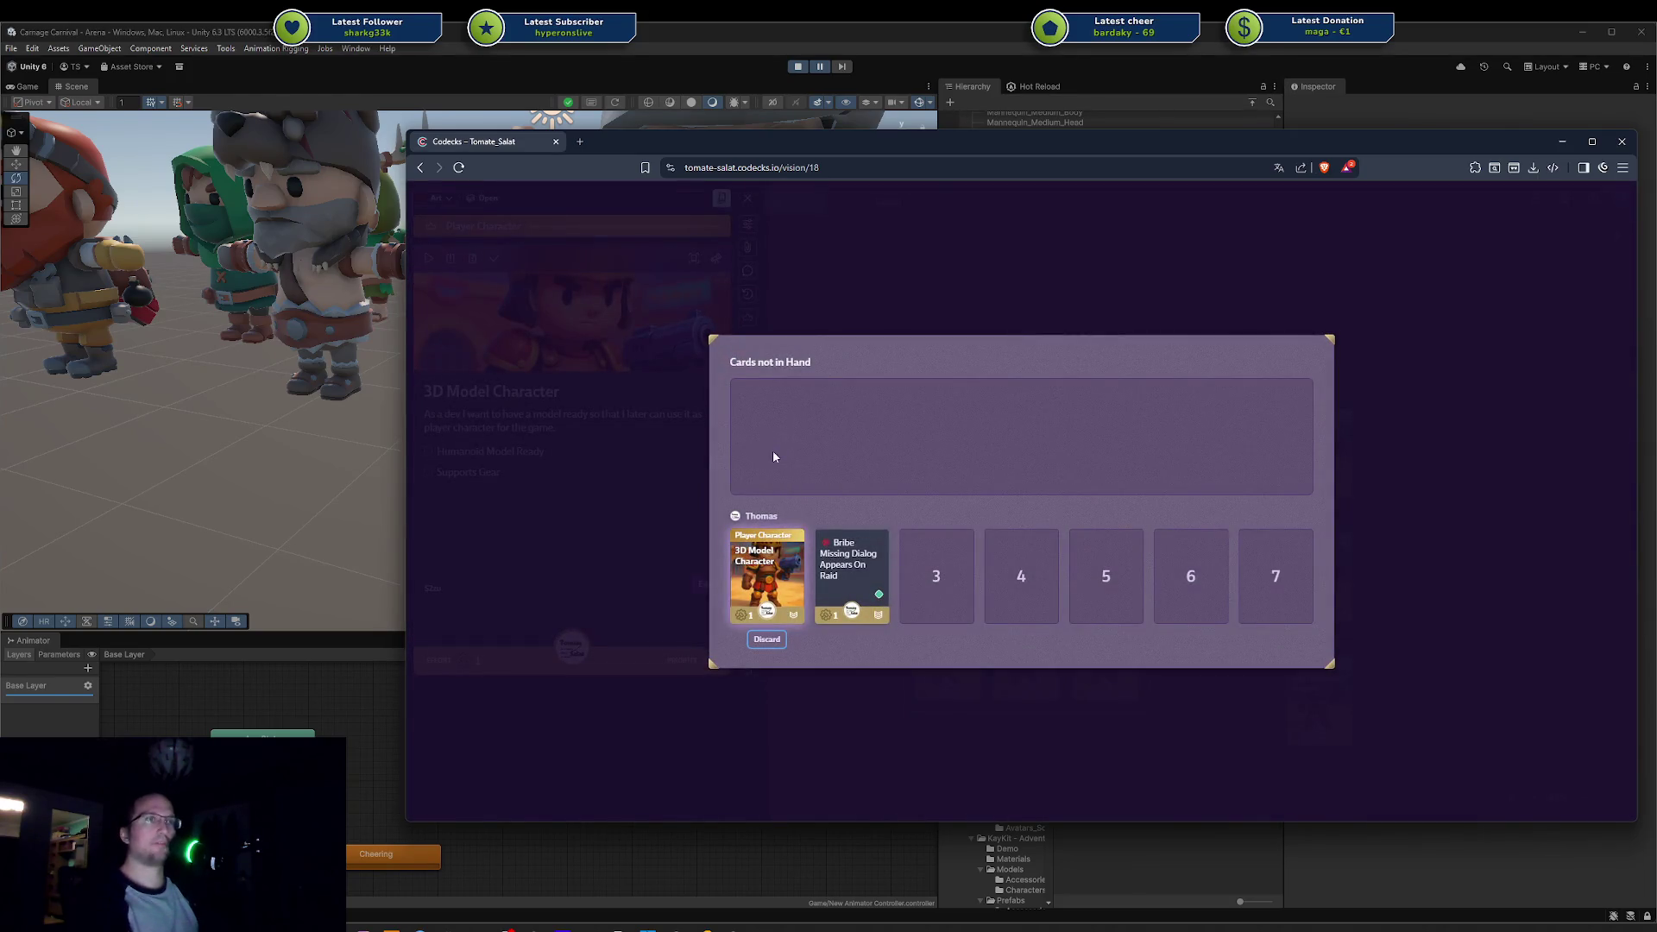
drag(767, 566, 786, 409)
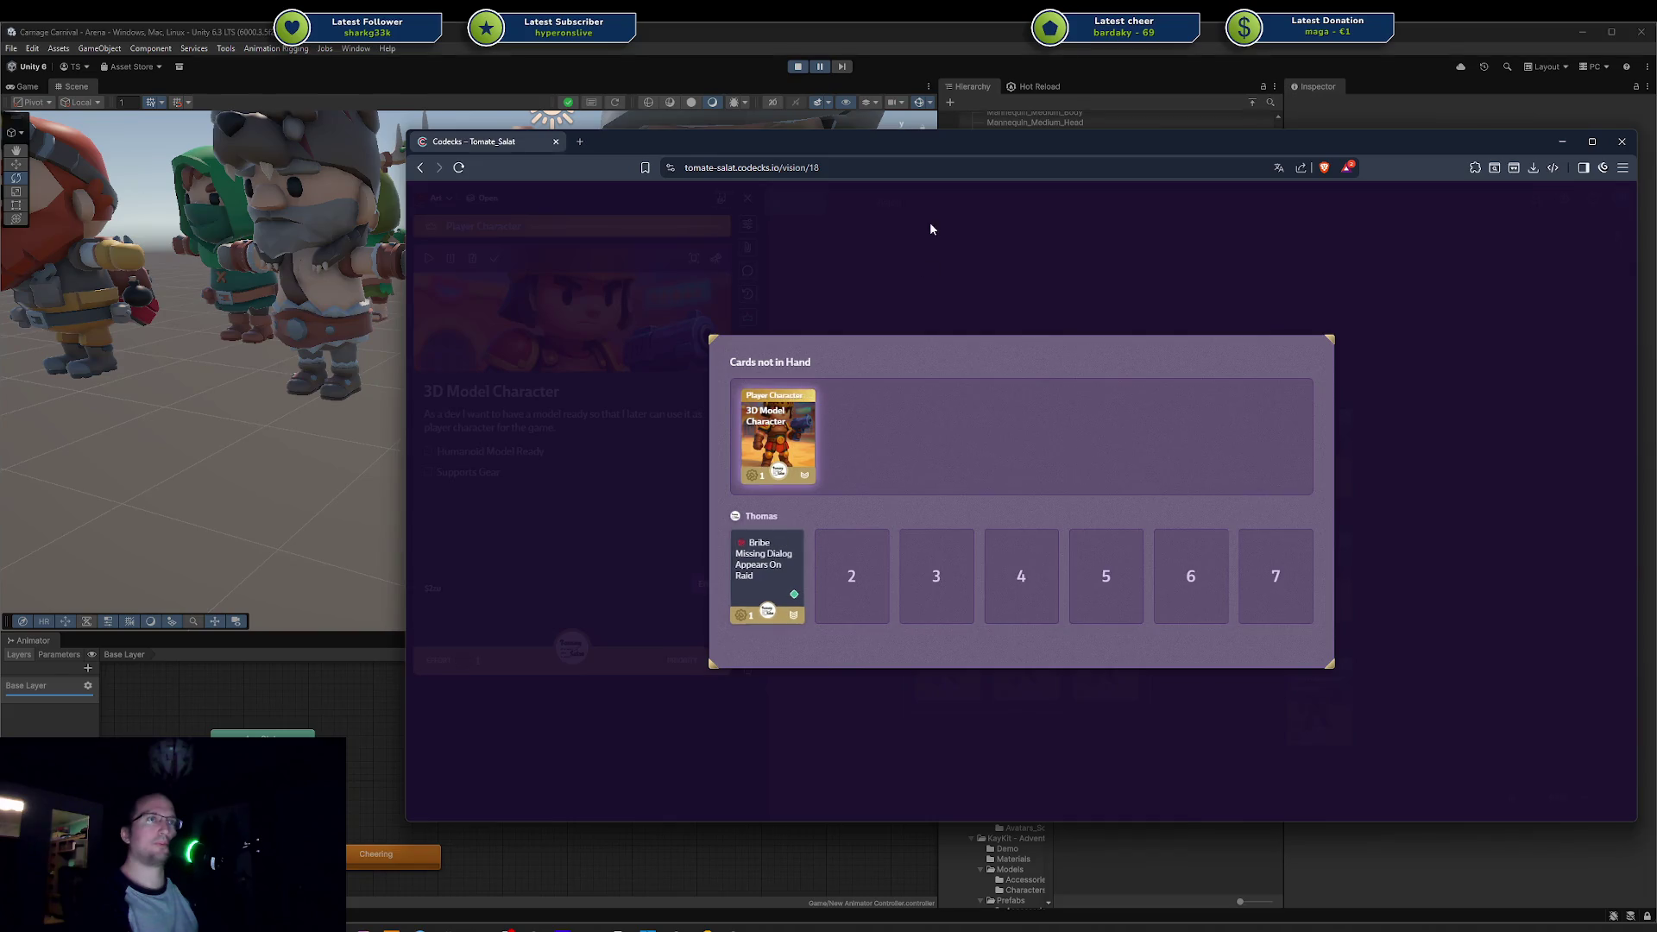
click(929, 221)
click(901, 281)
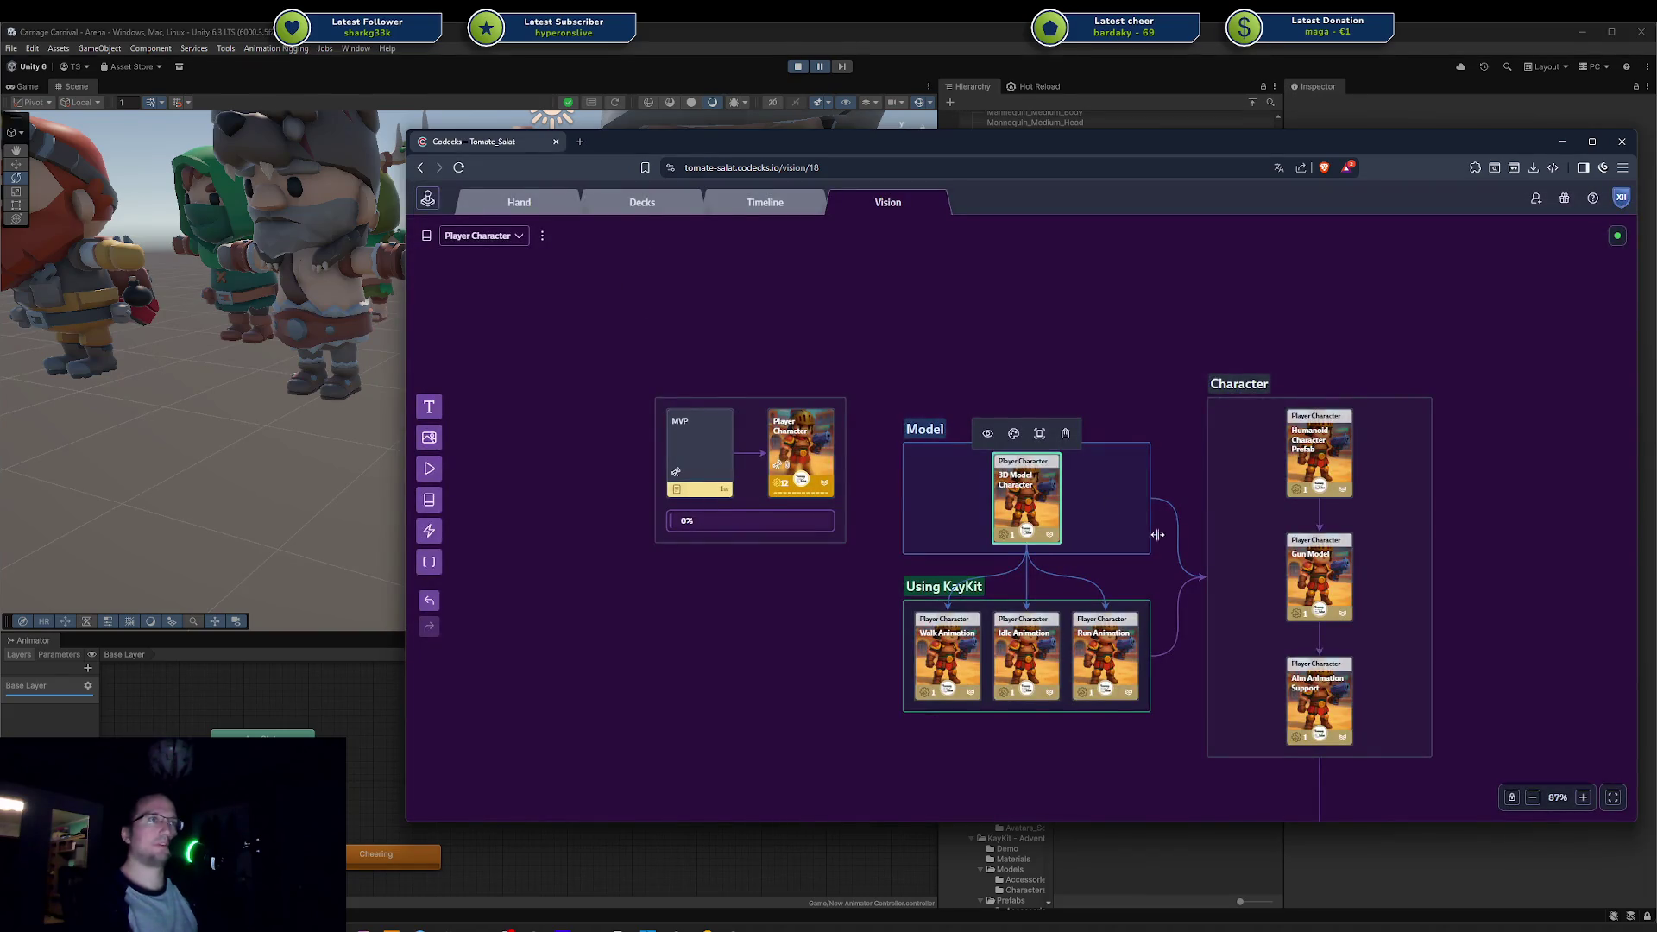
click(1050, 509)
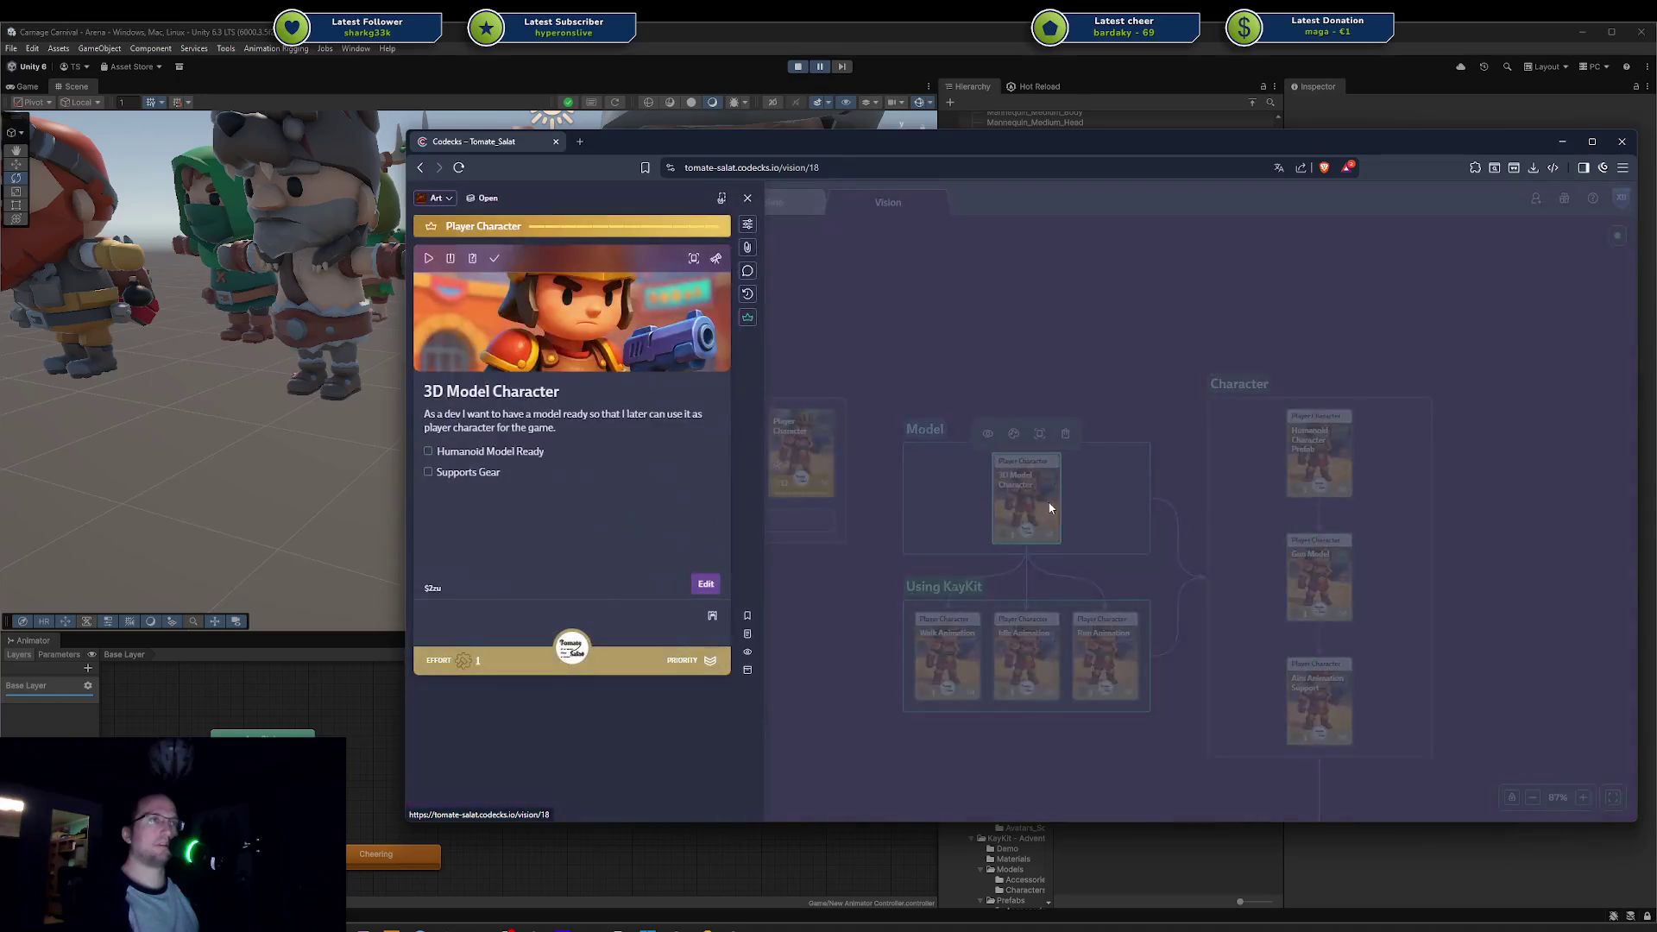
click(701, 581)
mouse_move(778, 441)
mouse_down()
mouse_move(865, 477)
mouse_move(787, 425)
mouse_move(828, 499)
mouse_move(743, 577)
mouse_up()
drag(778, 435, 766, 575)
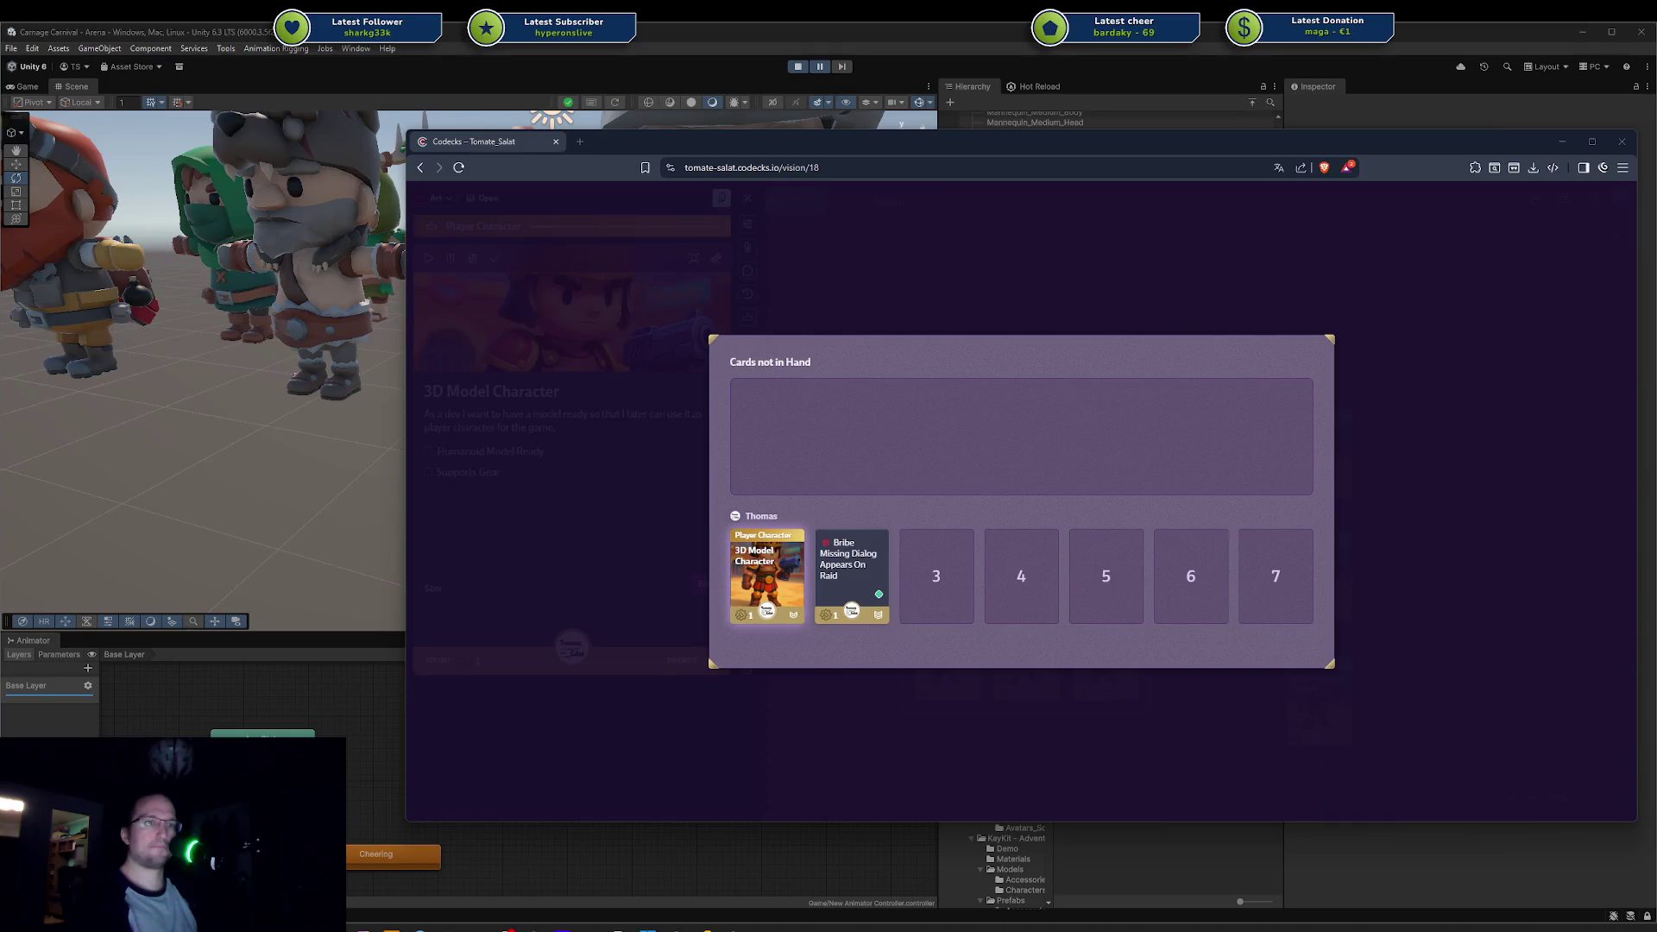
click(880, 292)
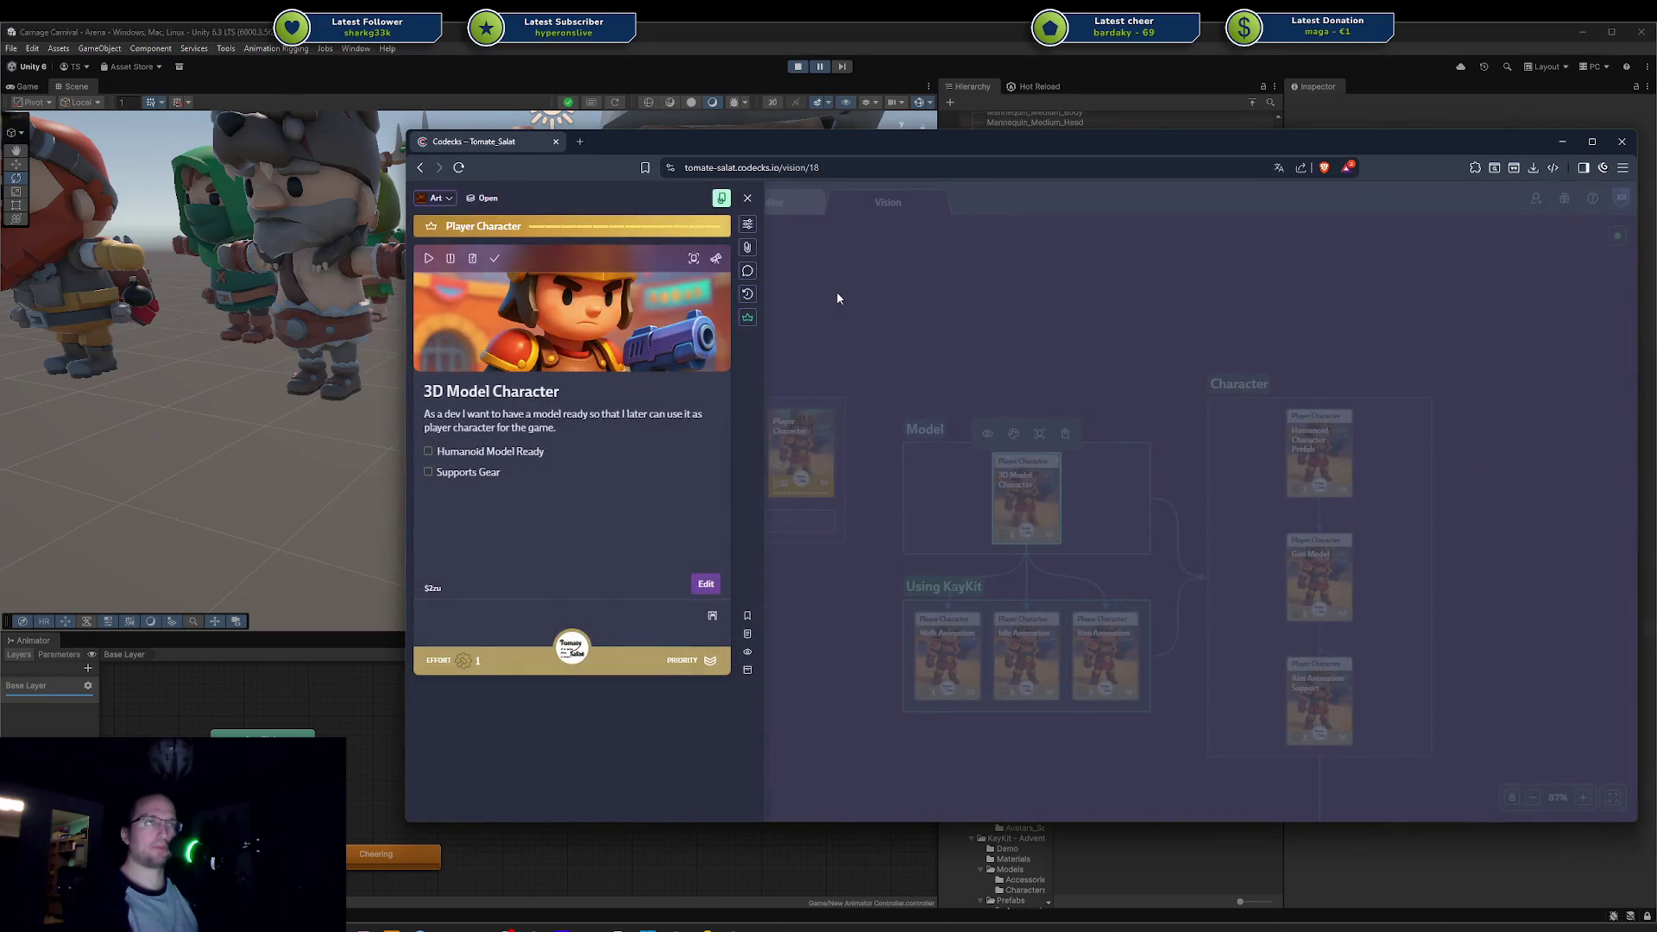
click(837, 297)
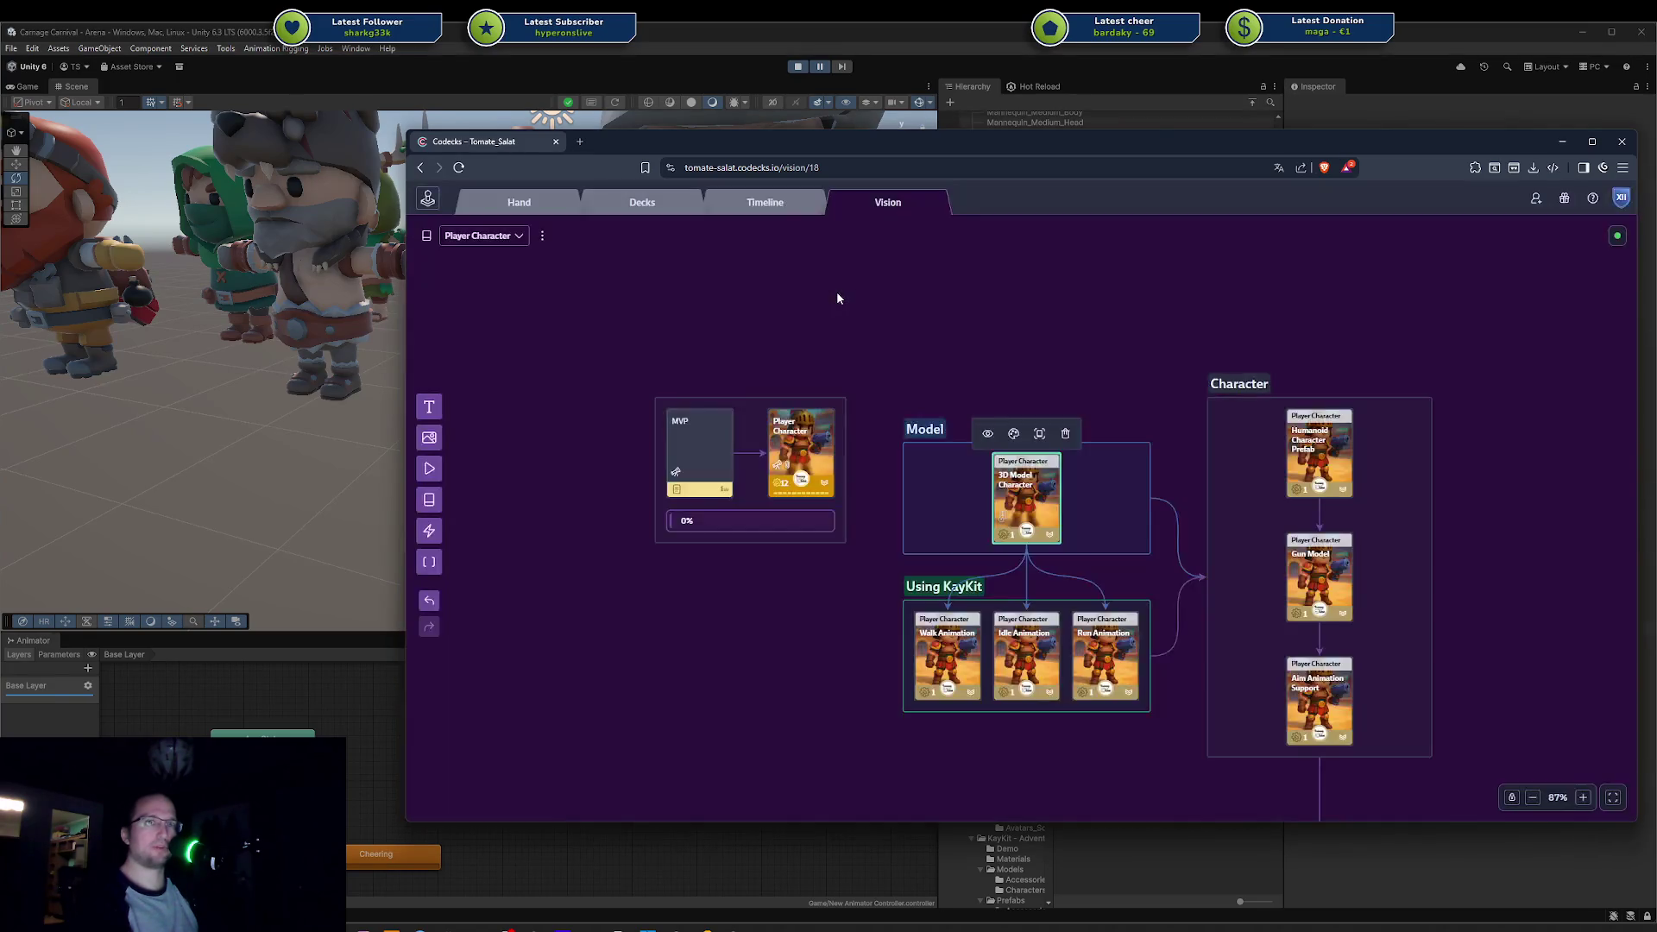
Step: Duplicate the board into a new tab showing the Interactive Tutorial vision board, moved right
click(480, 240)
middle_click(458, 167)
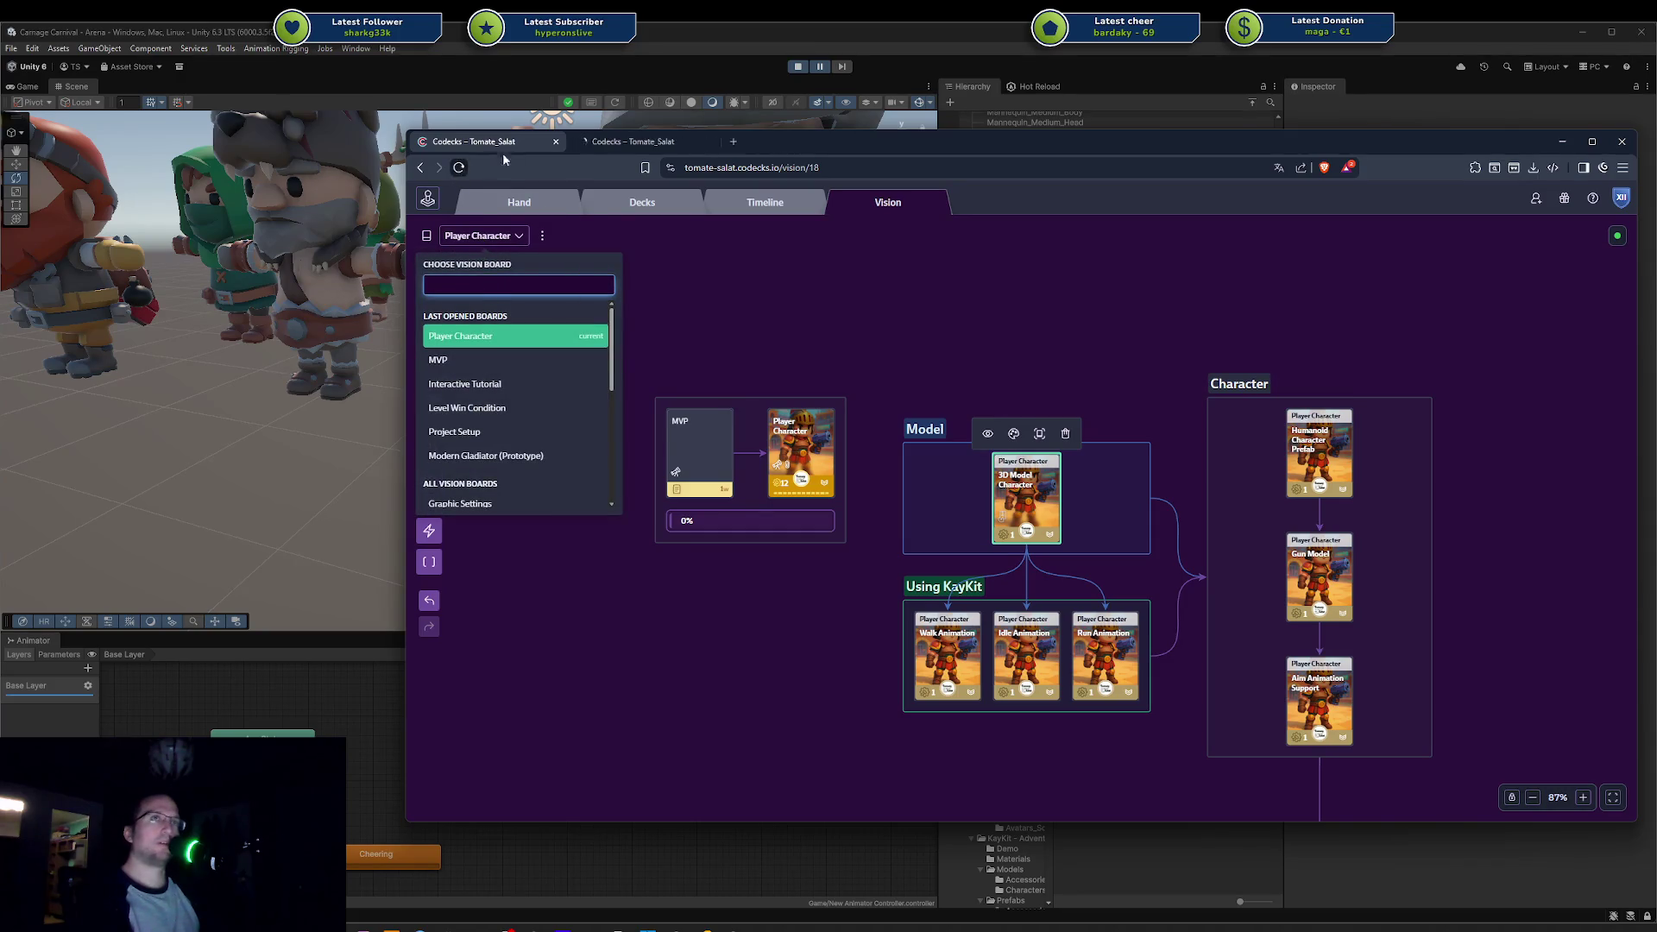
click(604, 144)
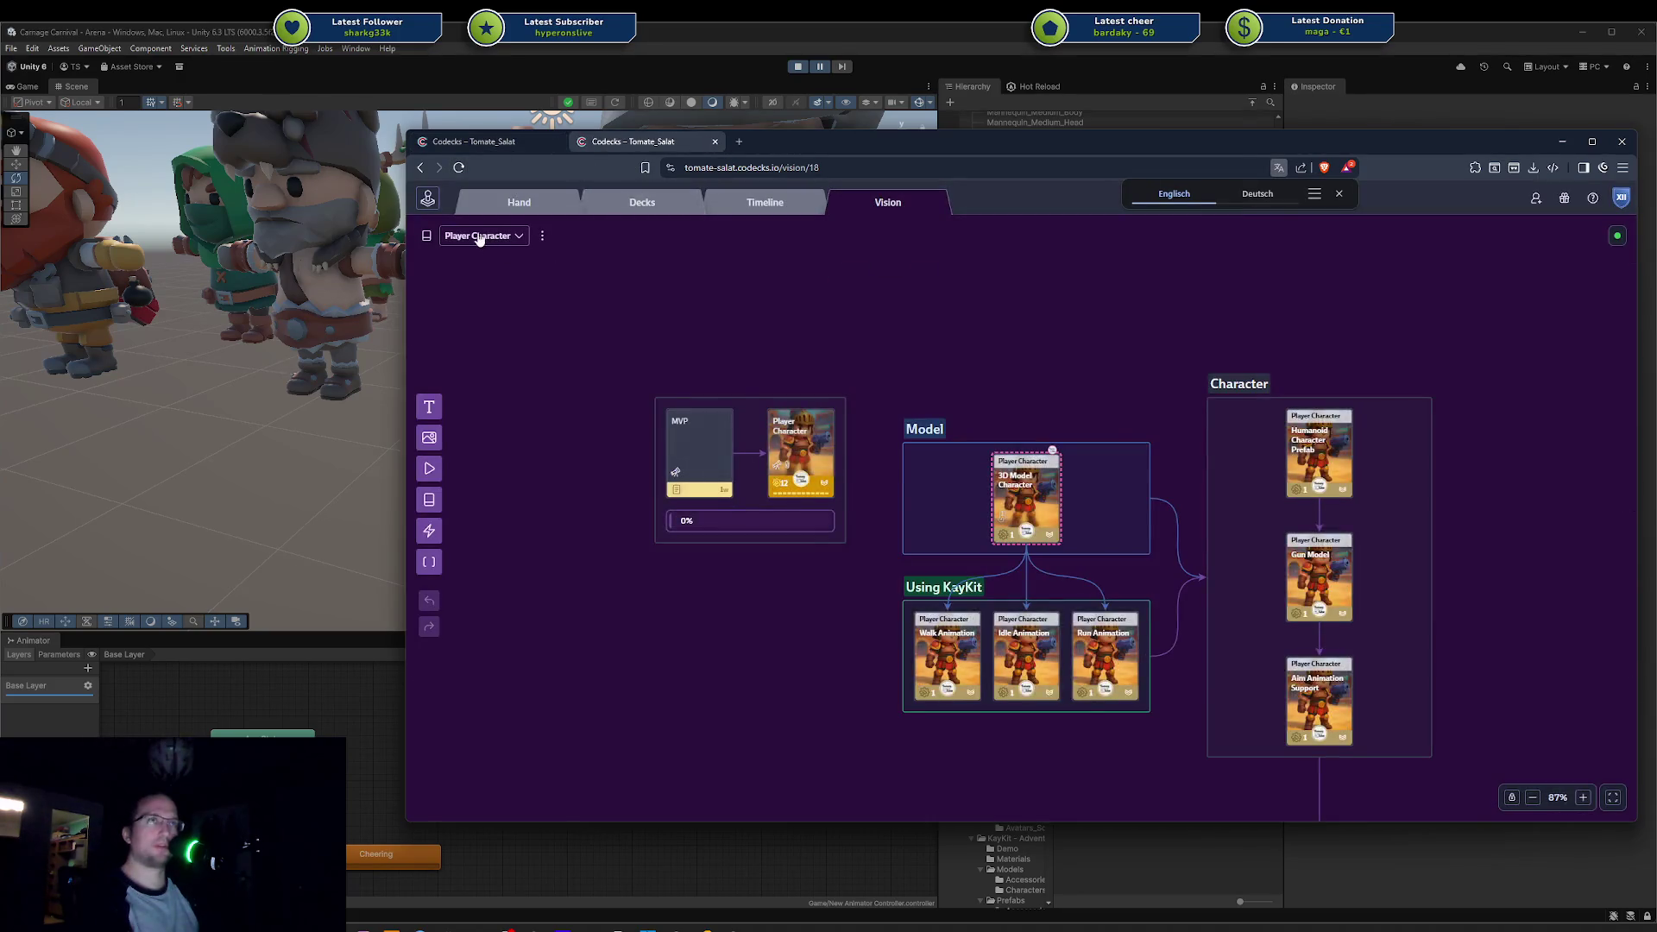
click(483, 236)
click(501, 394)
mouse_move(843, 152)
mouse_down()
mouse_move(1096, 159)
mouse_move(929, 141)
mouse_move(1270, 126)
mouse_move(1656, 143)
mouse_up()
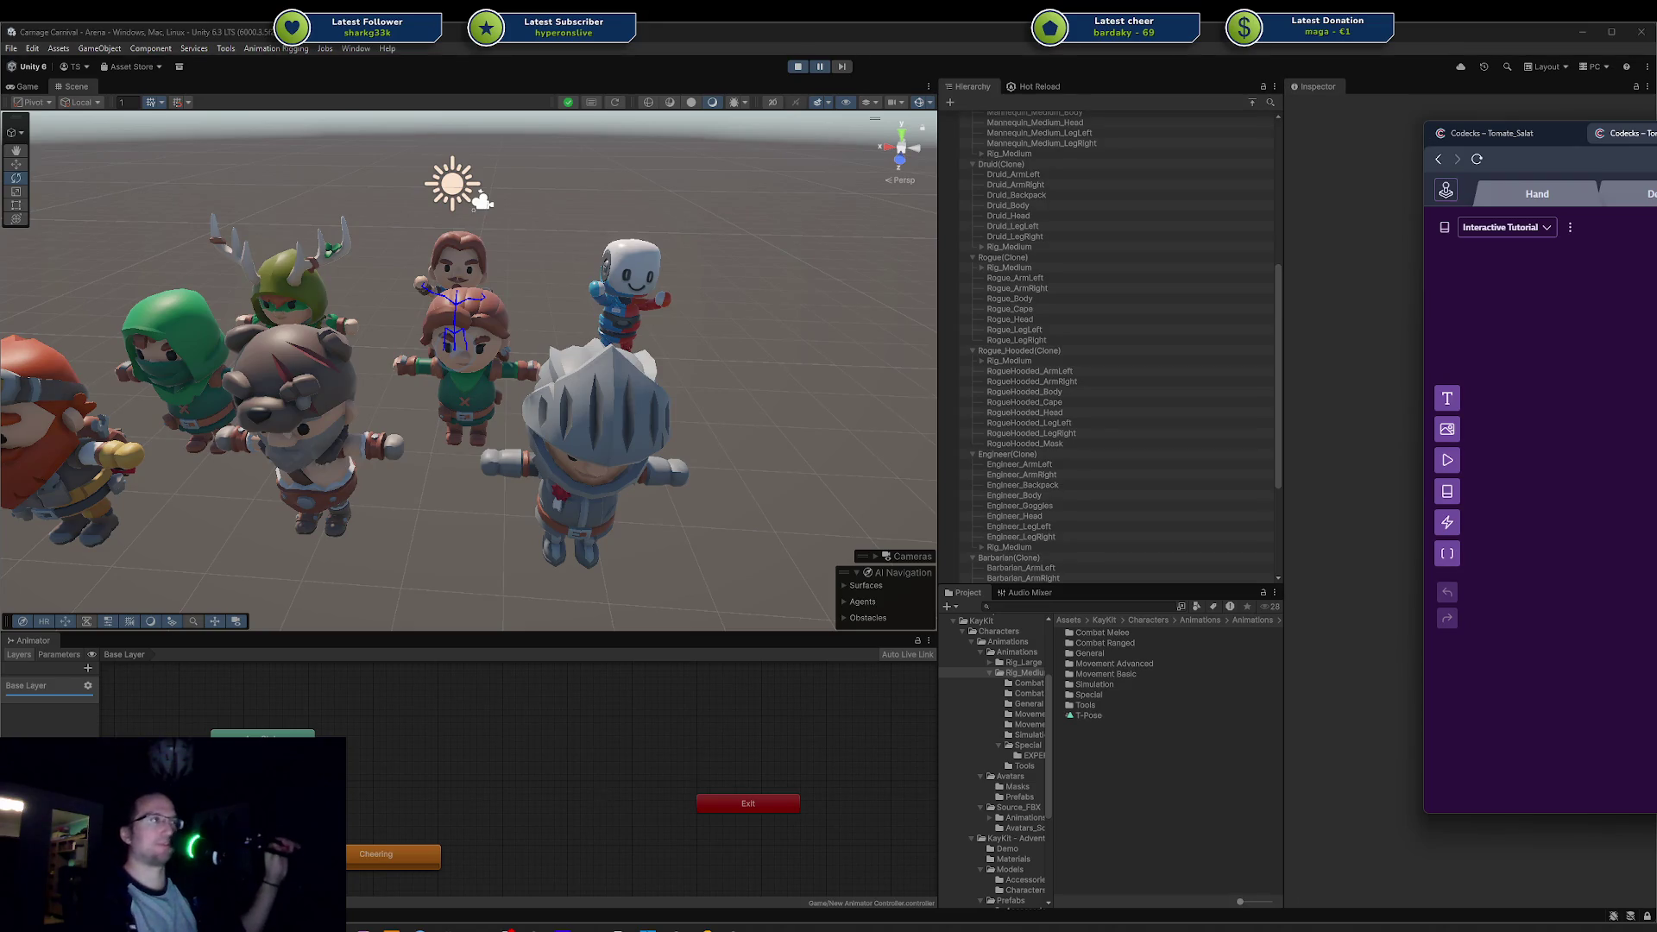
Step: View the Unity characters from above, then bring the Codecks browser back over the scene
mouse_move(740, 291)
mouse_down()
mouse_move(726, 384)
mouse_move(619, 498)
mouse_up()
drag(660, 390, 520, 386)
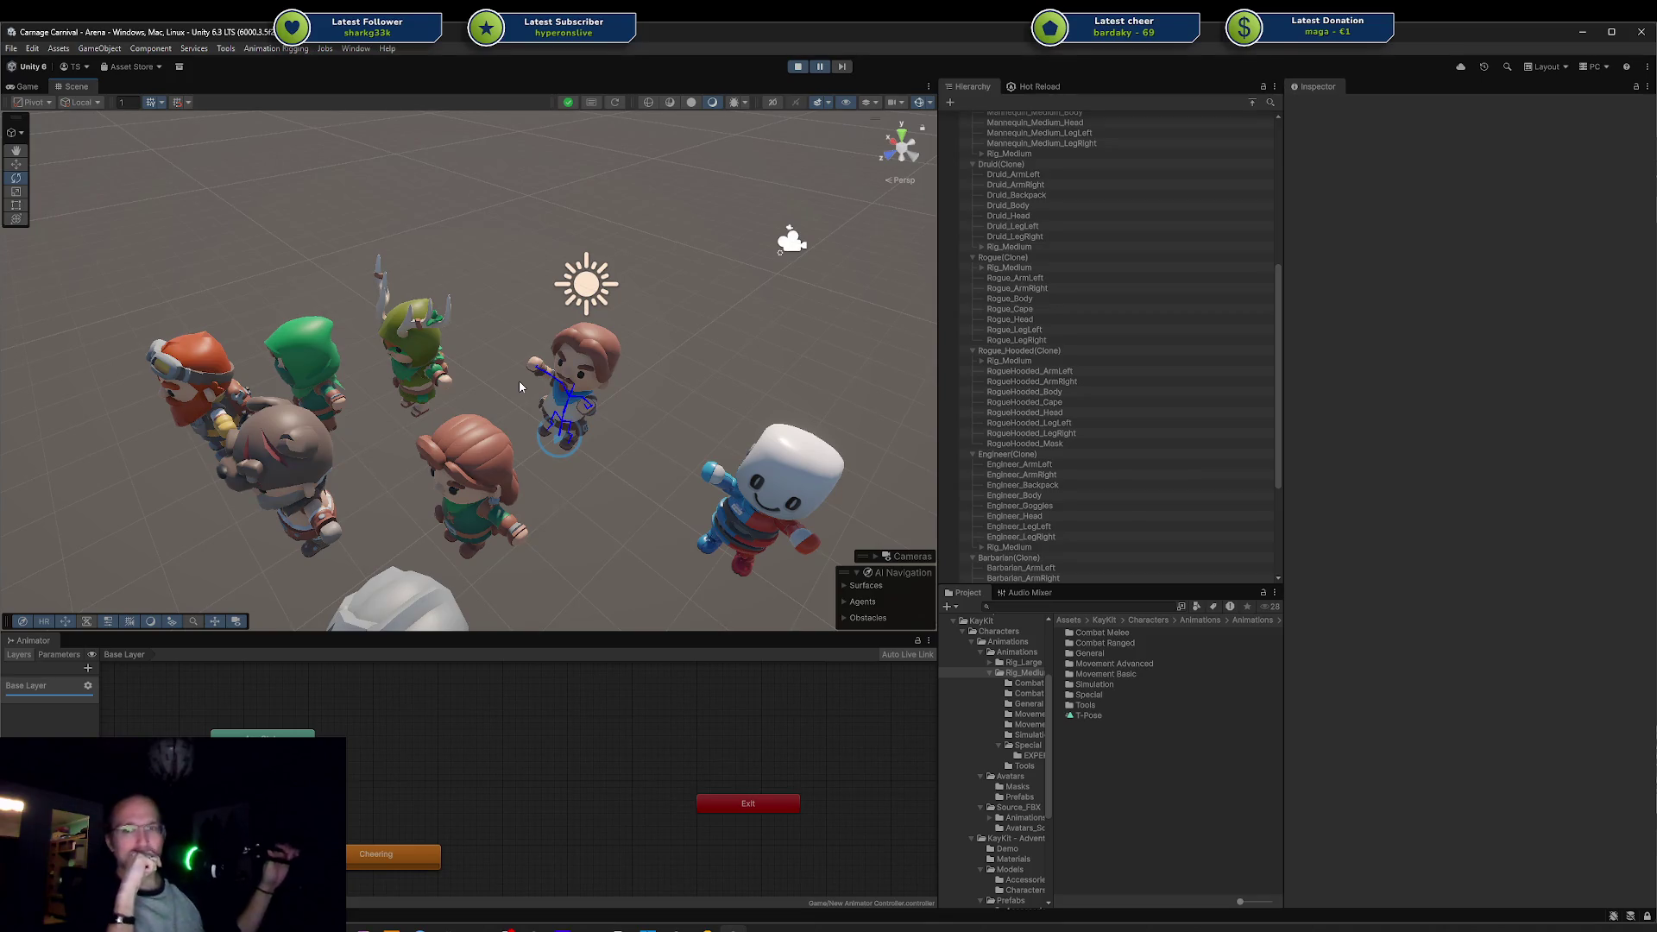
key(alt+Tab)
drag(1623, 151, 1117, 147)
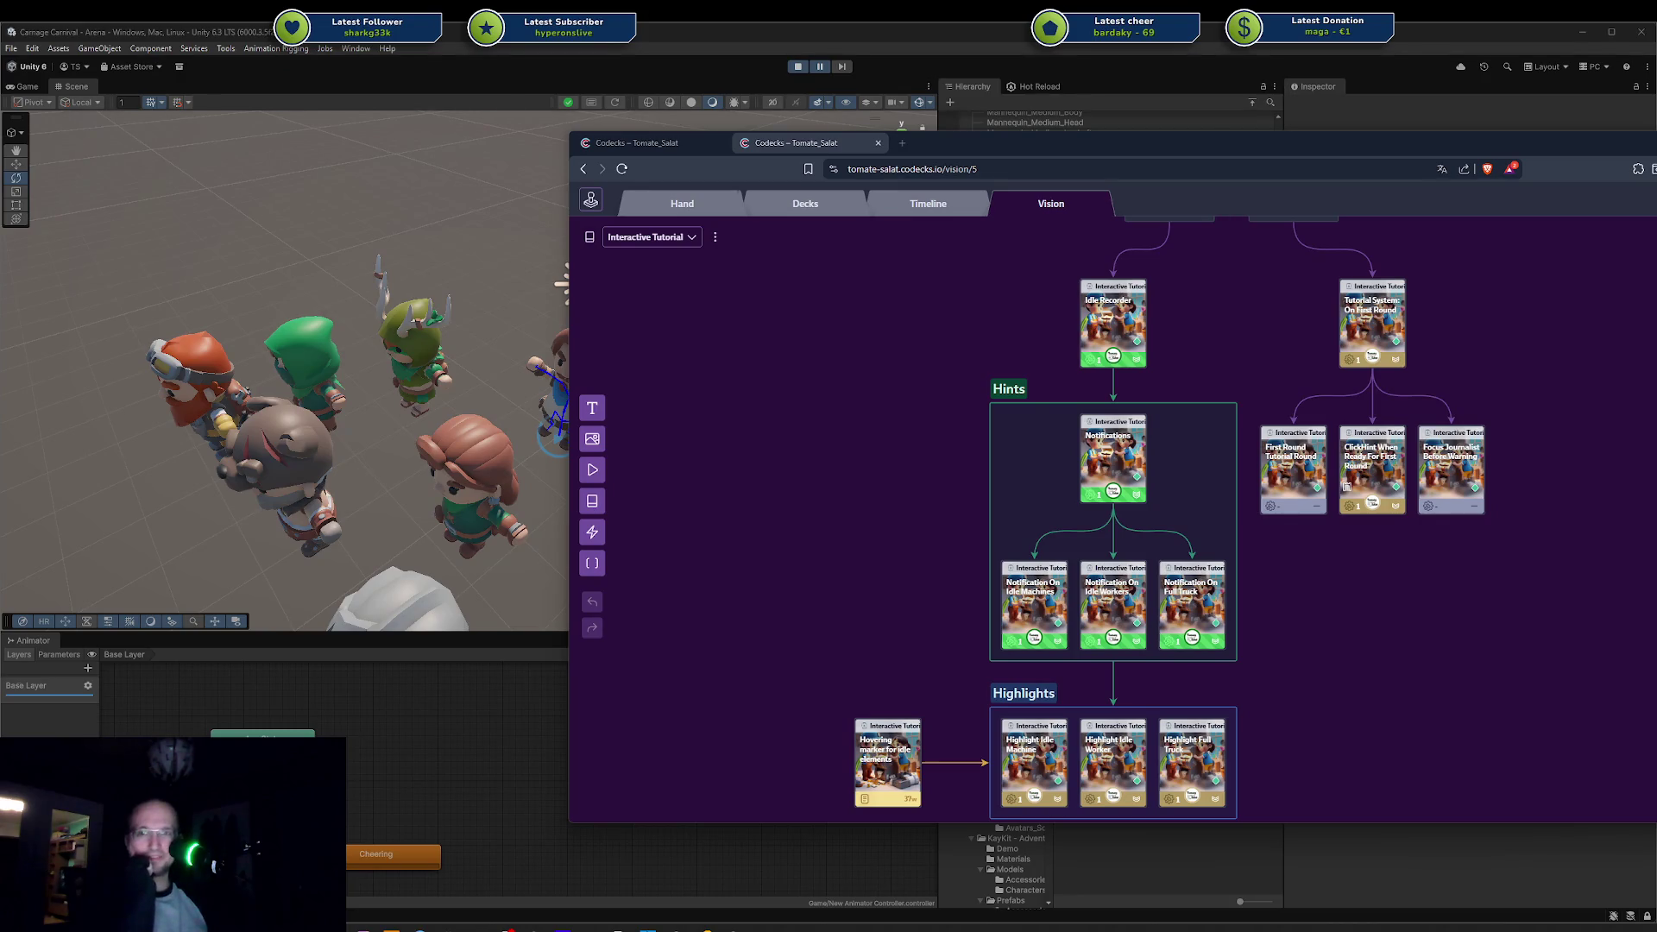
Step: Pan the Interactive Tutorial board, then return to the Player Character board tab
drag(872, 569, 751, 422)
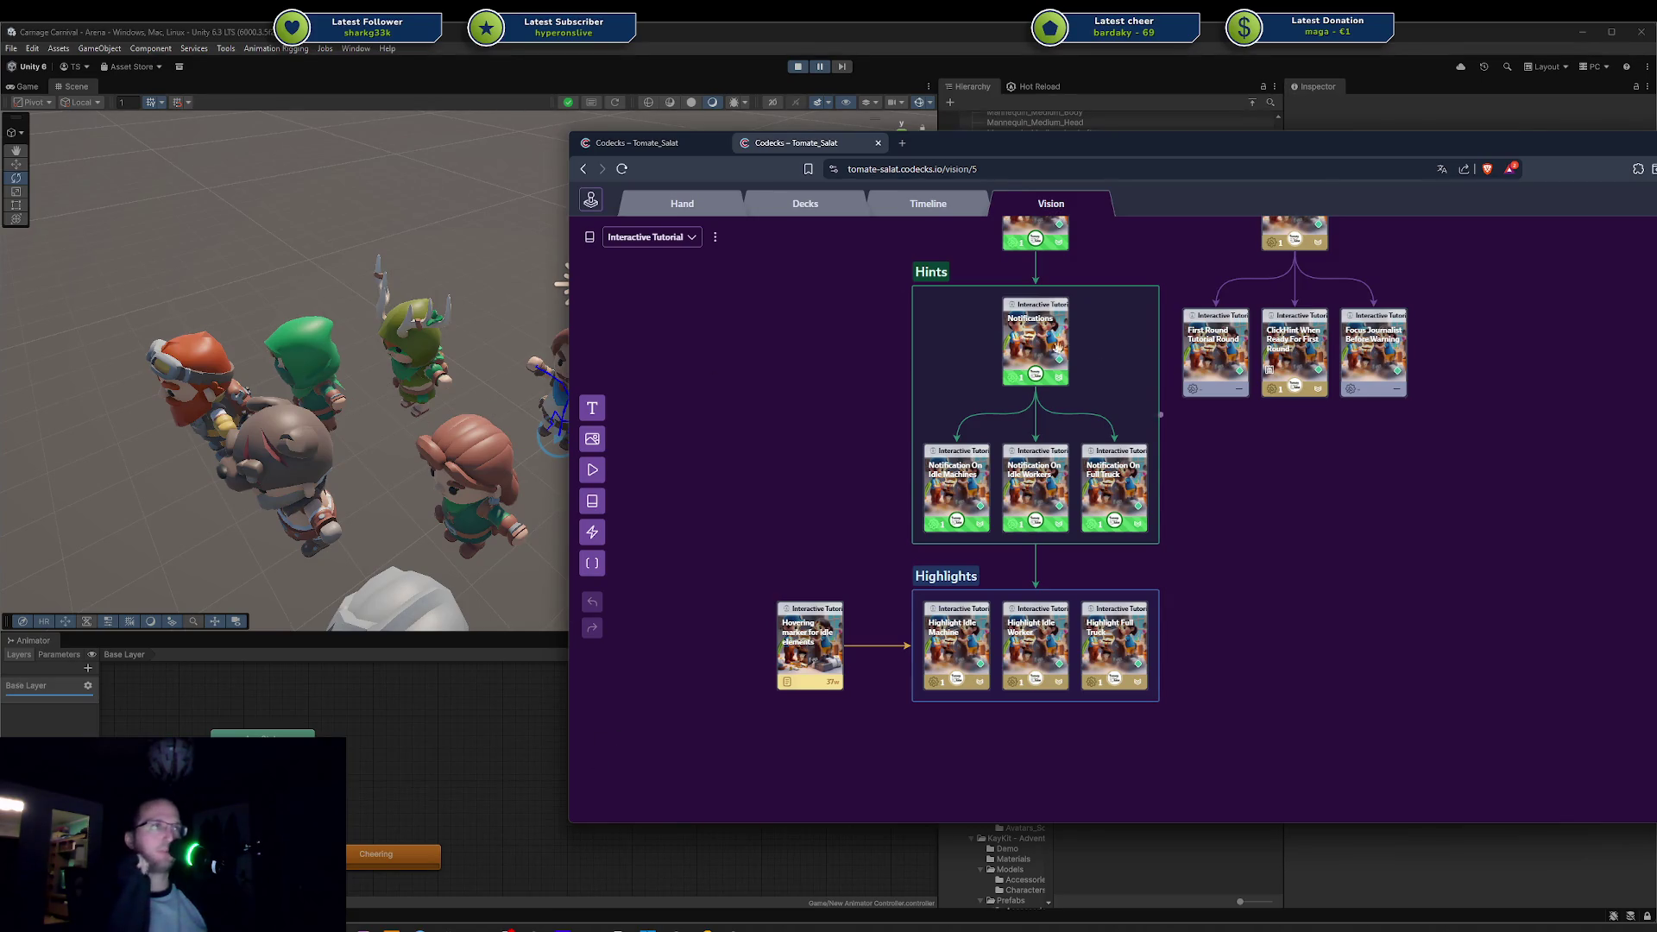
click(633, 143)
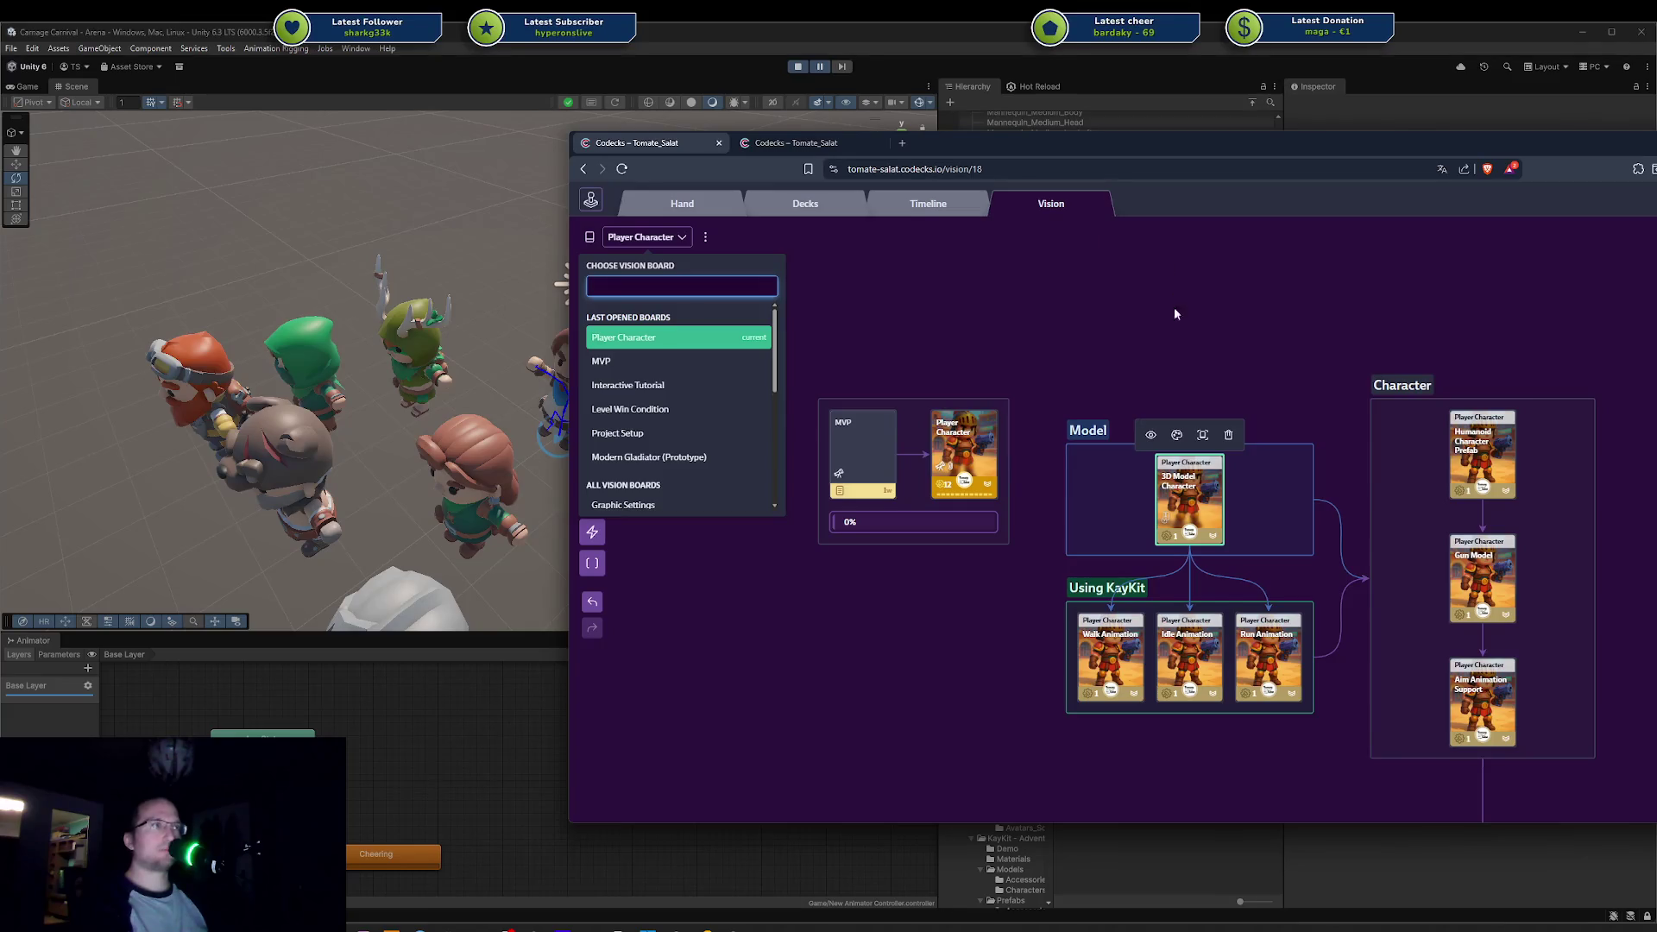
Step: Edit the 3D Model Character card and fix the Supports Gear checkbox line
click(1184, 484)
click(735, 532)
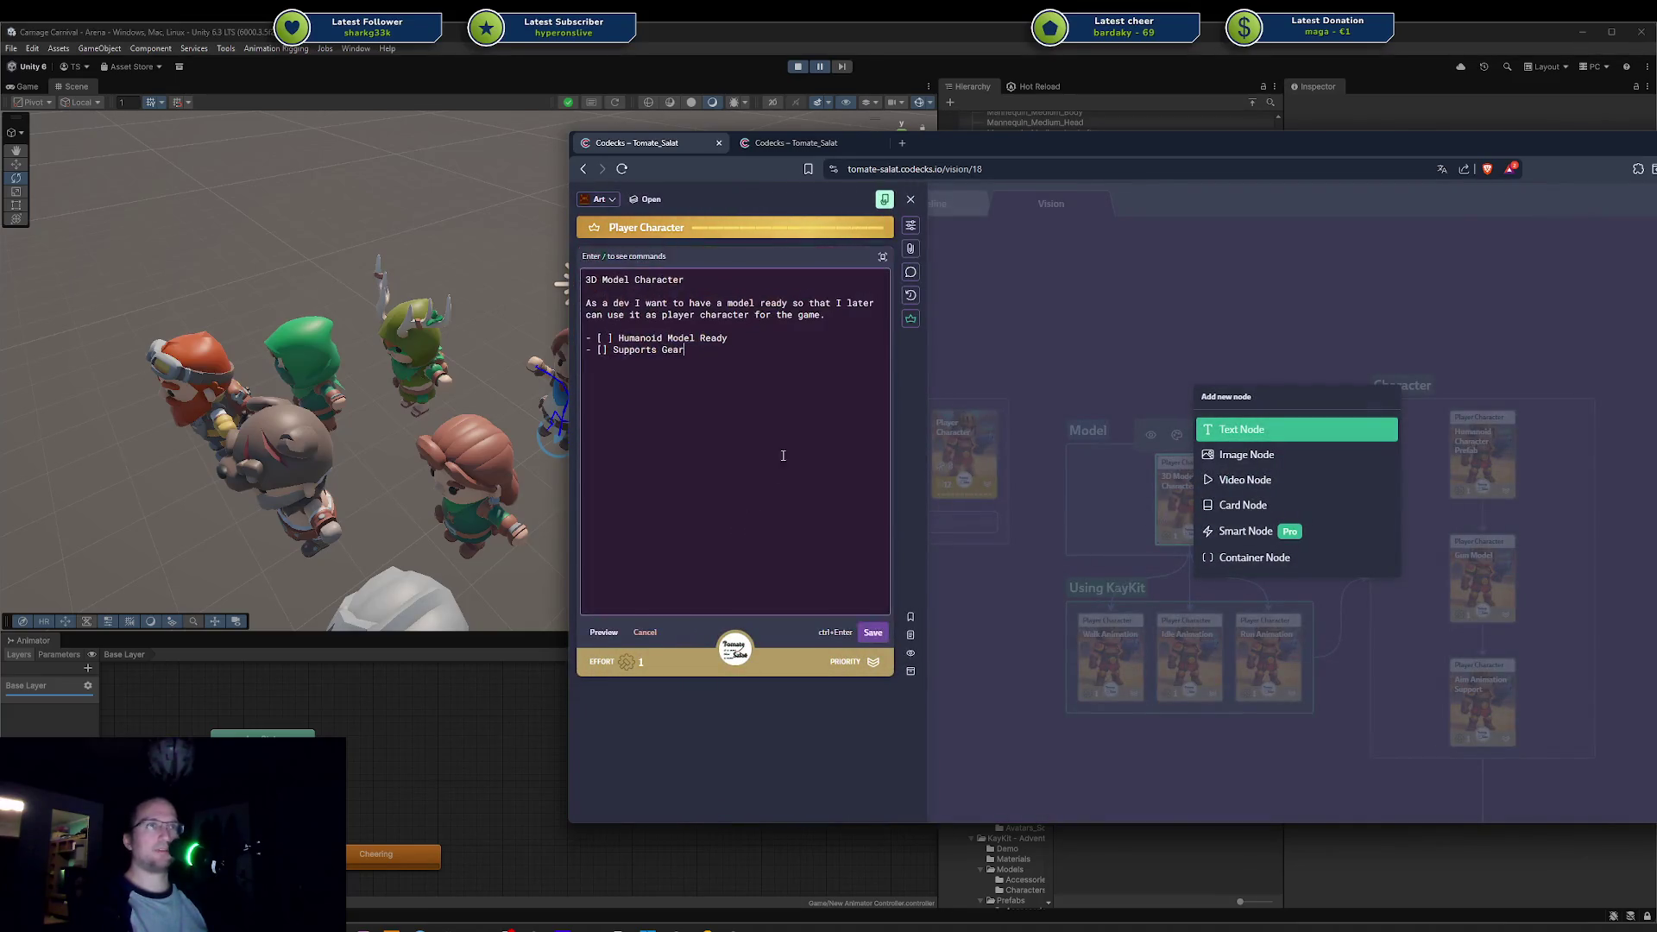
key(ctrl+Left)
key(ctrl+Left)
key(ctrl+Left)
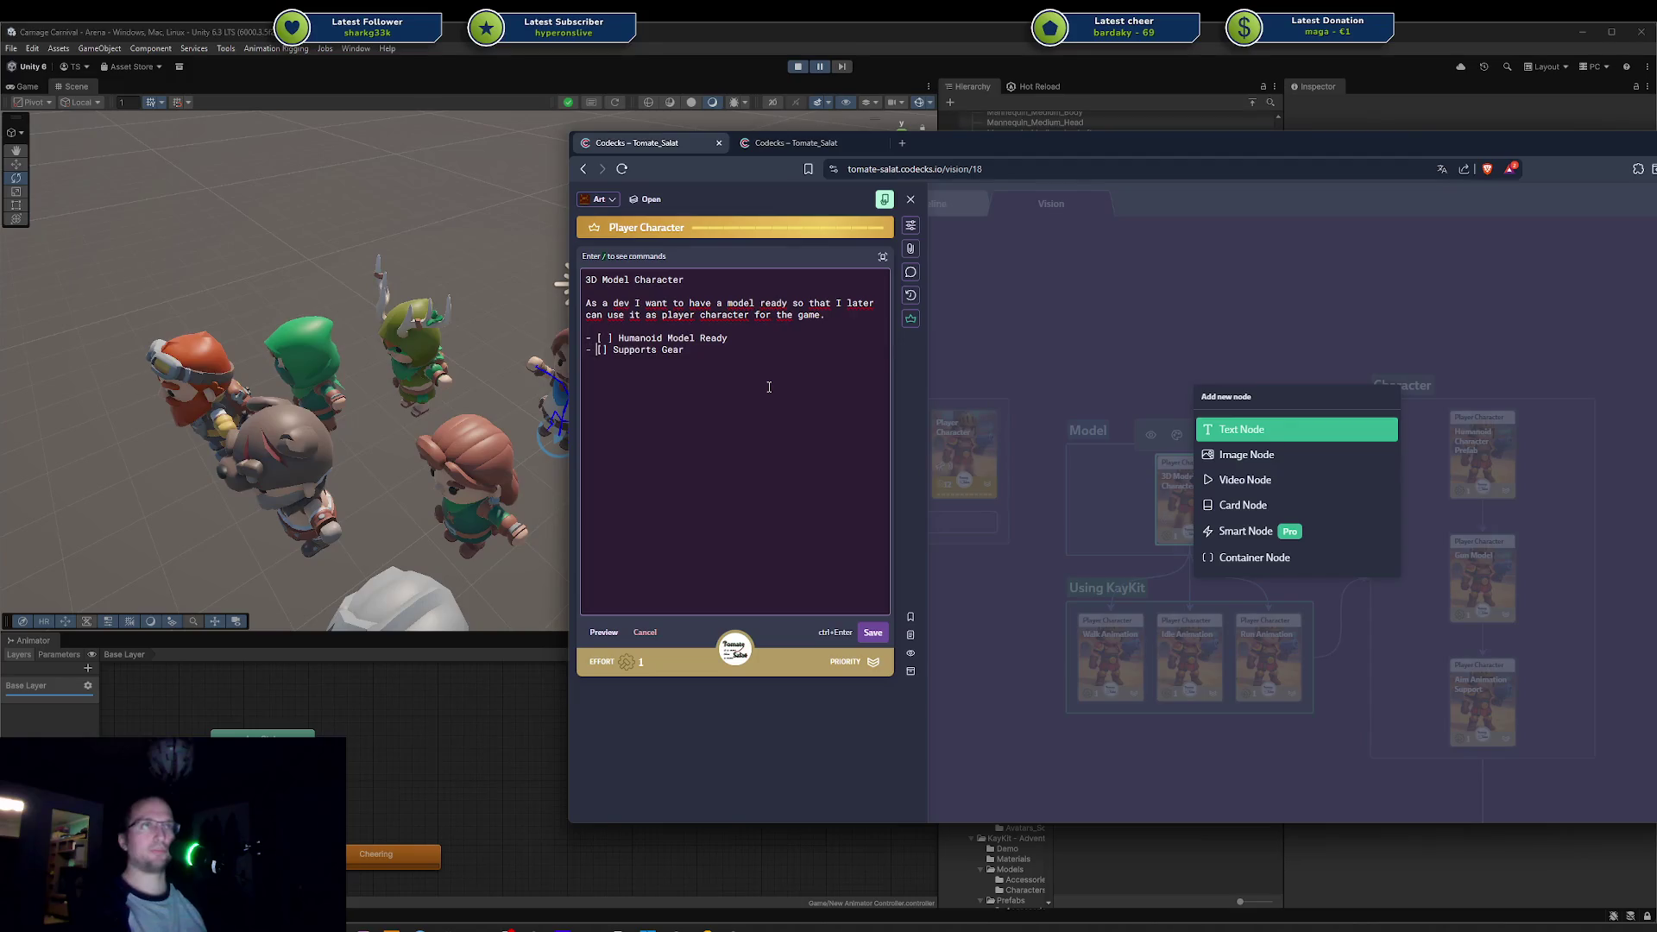
key(End)
key(Return)
key(Tab)
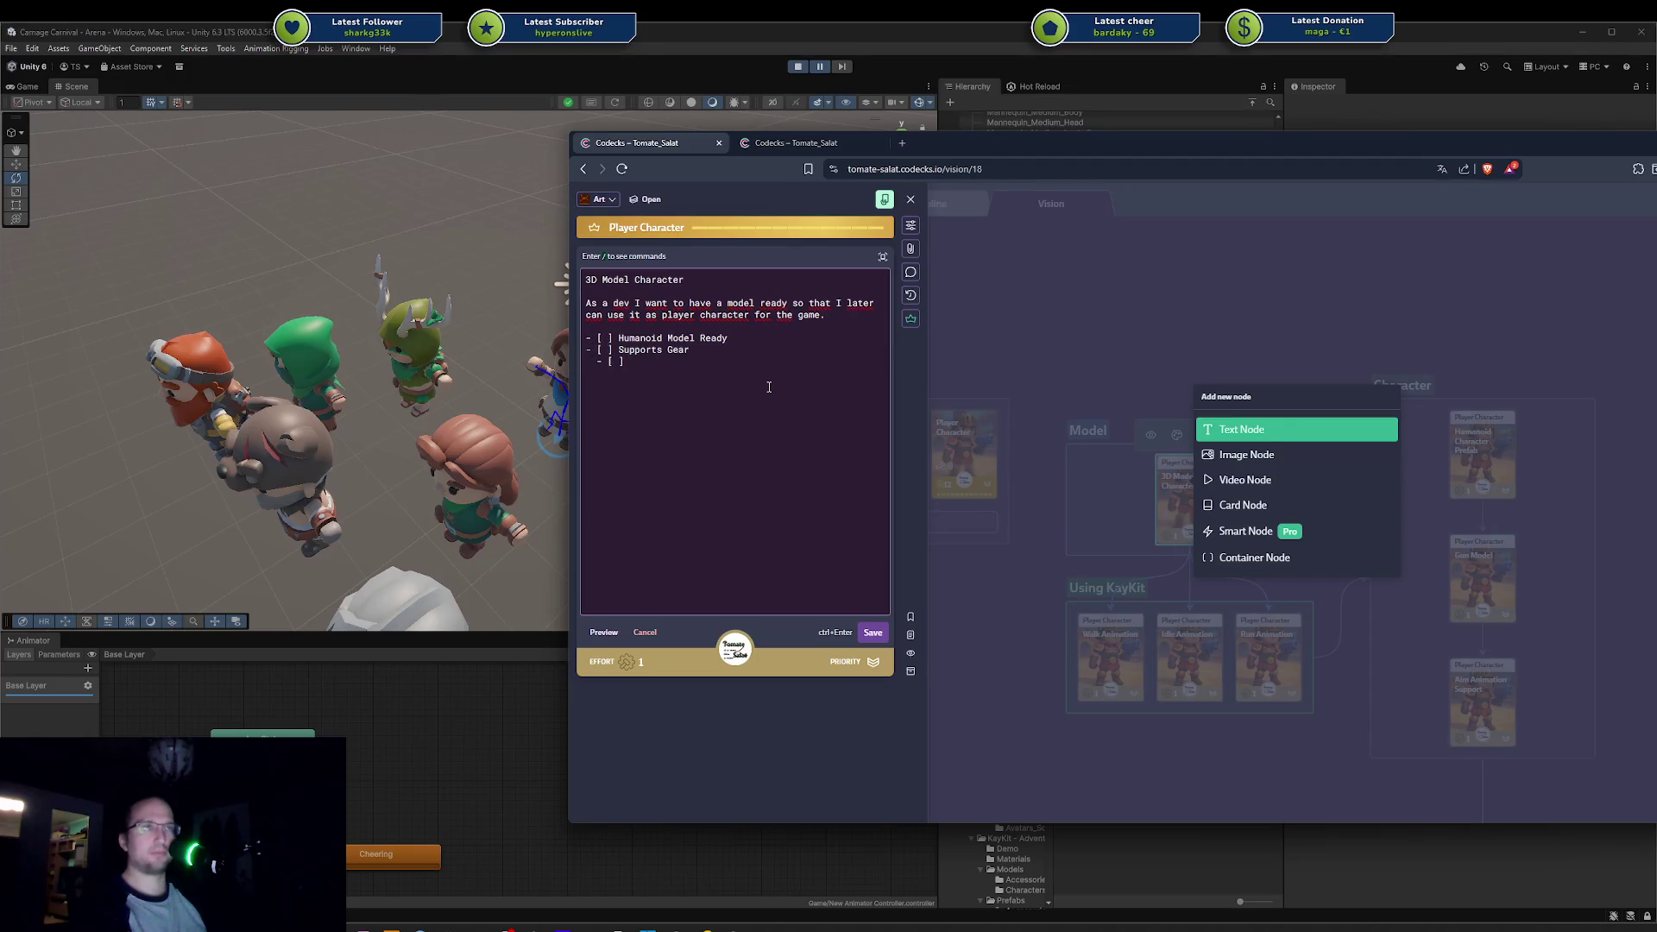
key(Return)
key(Return)
Step: Write a Gear Support heading saying the mesh is separated into parts, starting with Head
text(#)
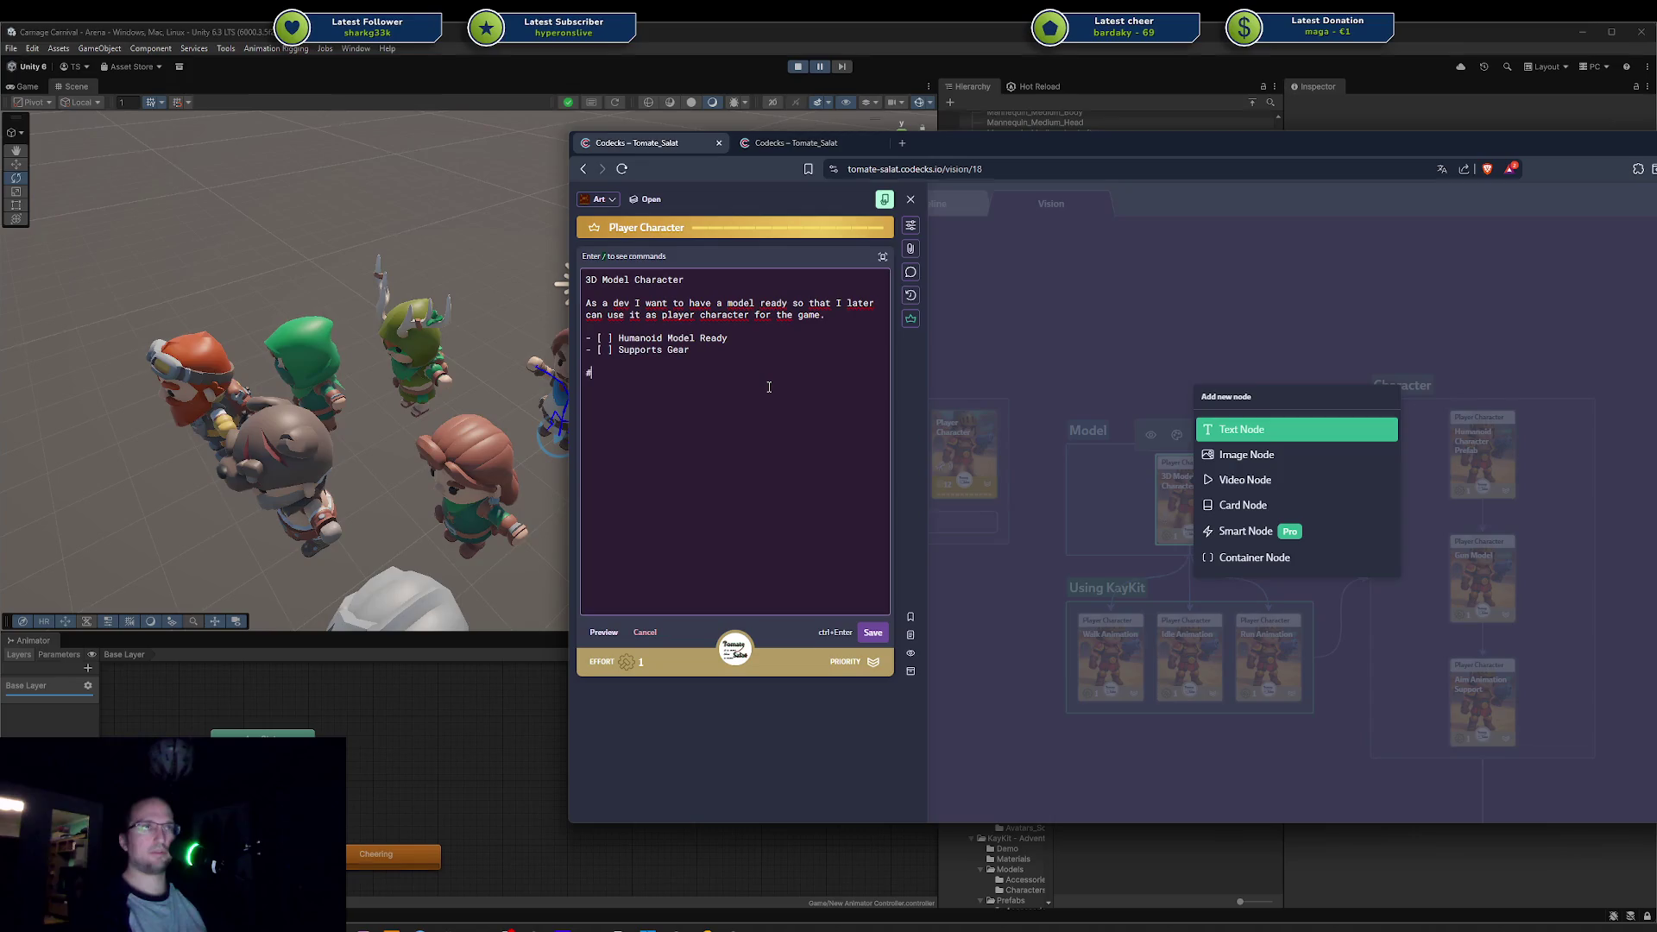
key(BackSpace)
key(BackSpace)
key(BackSpace)
key(BackSpace)
key(BackSpace)
text(Buildup)
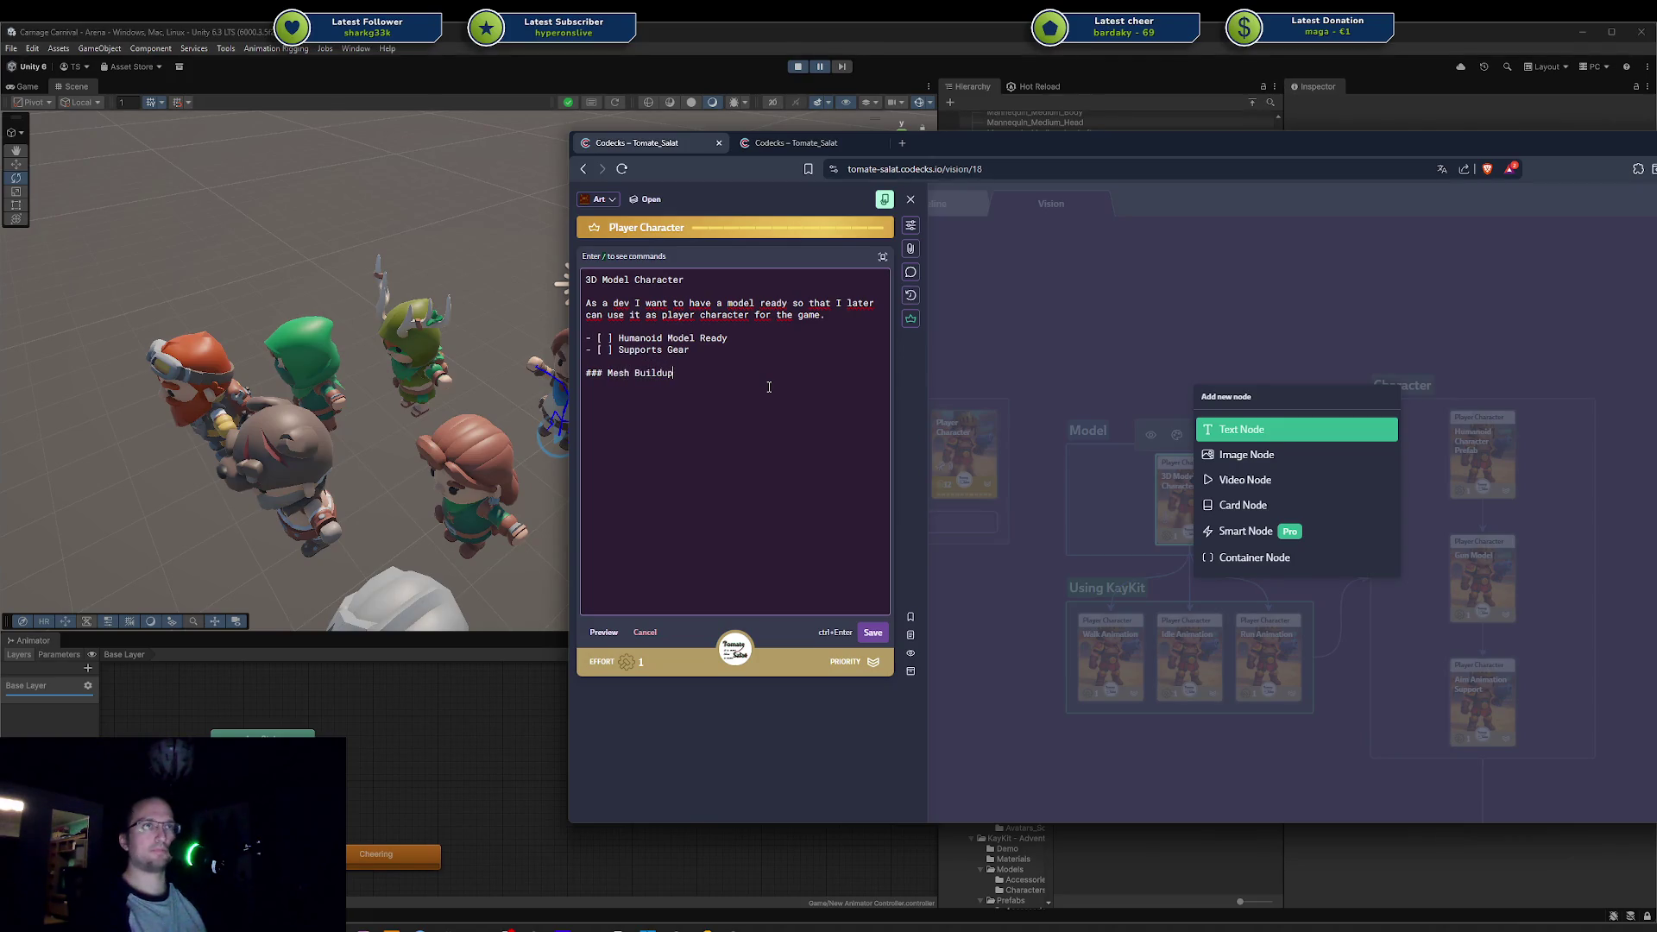
key(BackSpace)
key(BackSpace)
key(BackSpace)
key(BackSpace)
key(BackSpace)
key(BackSpace)
key(shift+Home)
key(End)
text(Gear S)
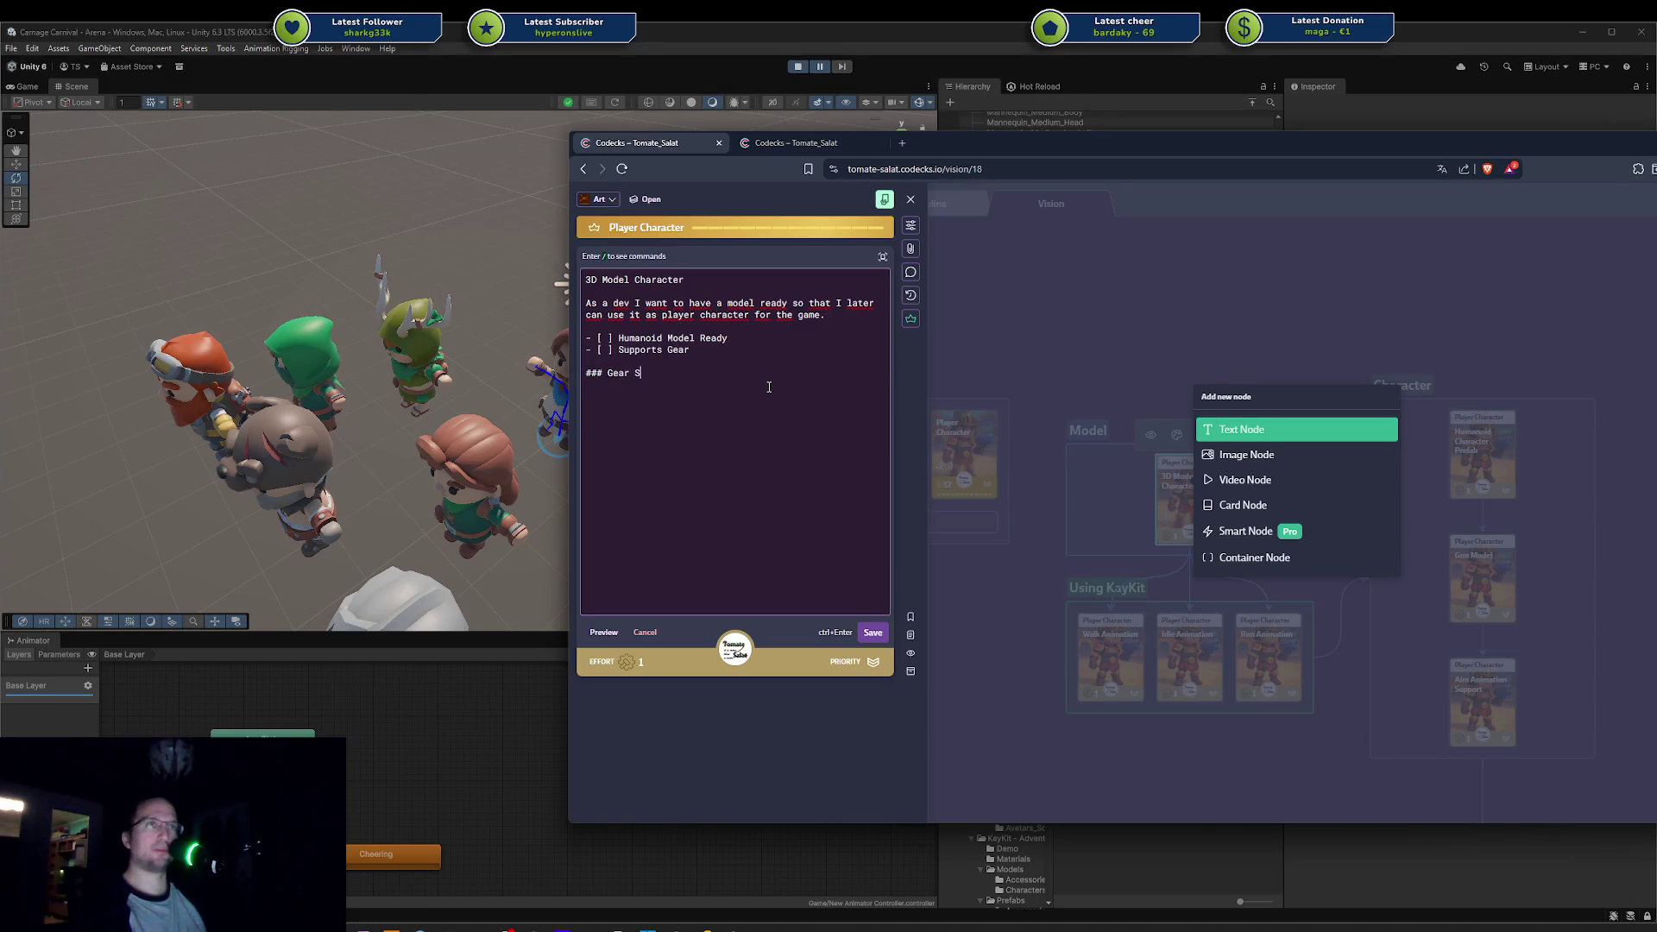
text(upport Mesh )
text(in)
key(BackSpace)
key(BackSpace)
key(BackSpace)
text(a)
key(BackSpace)
key(BackSpace)
text(rated in the following: - Head)
Step: Add Upper Body and Lower Body items plus a hips-spine note, and save the card
key(Return)
text(UpperBody)
key(Return)
text(ower Body)
key(Up)
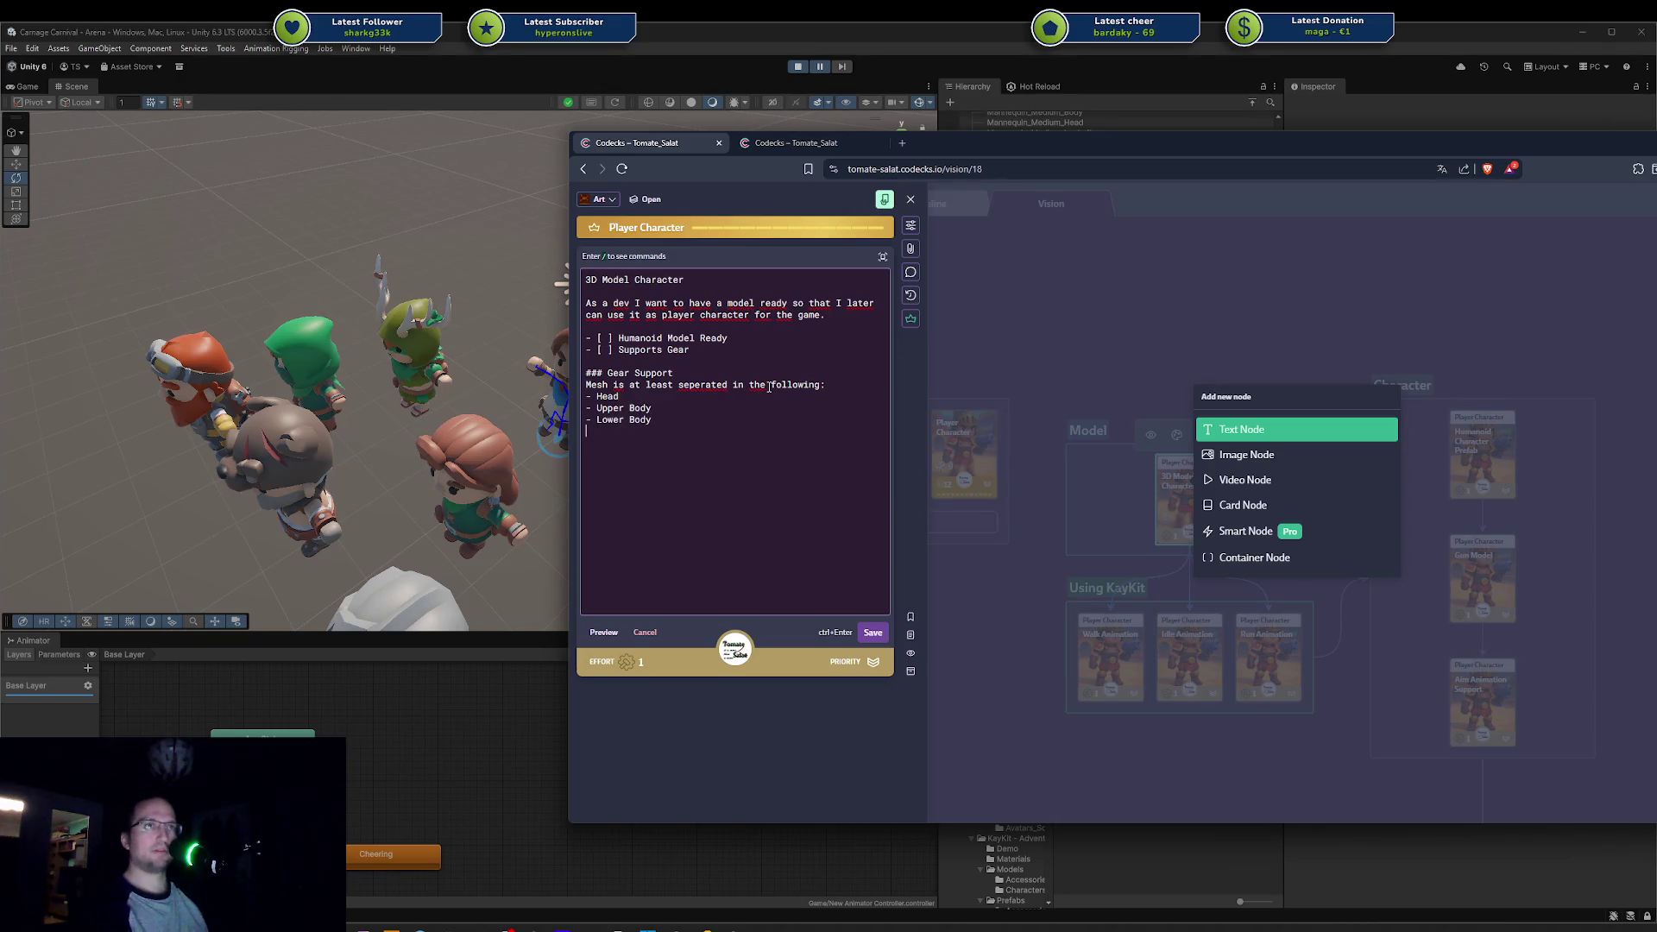
key(ctrl+End)
key(Return)
key(Return)
text(THe lowe)
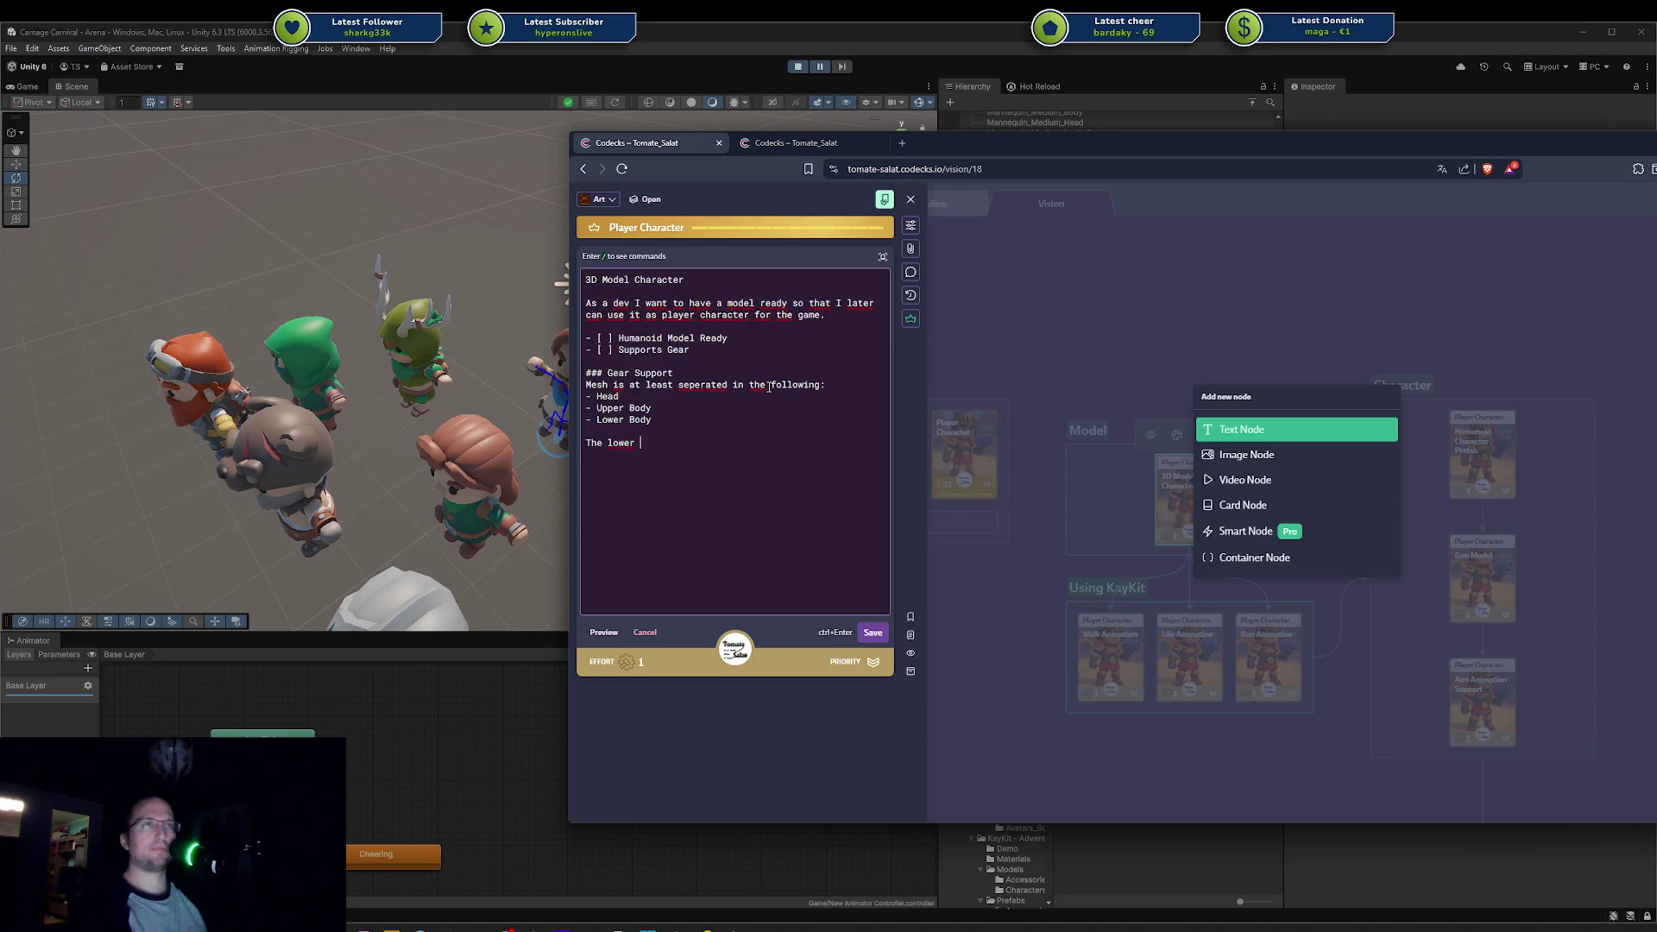
text(body might onl)
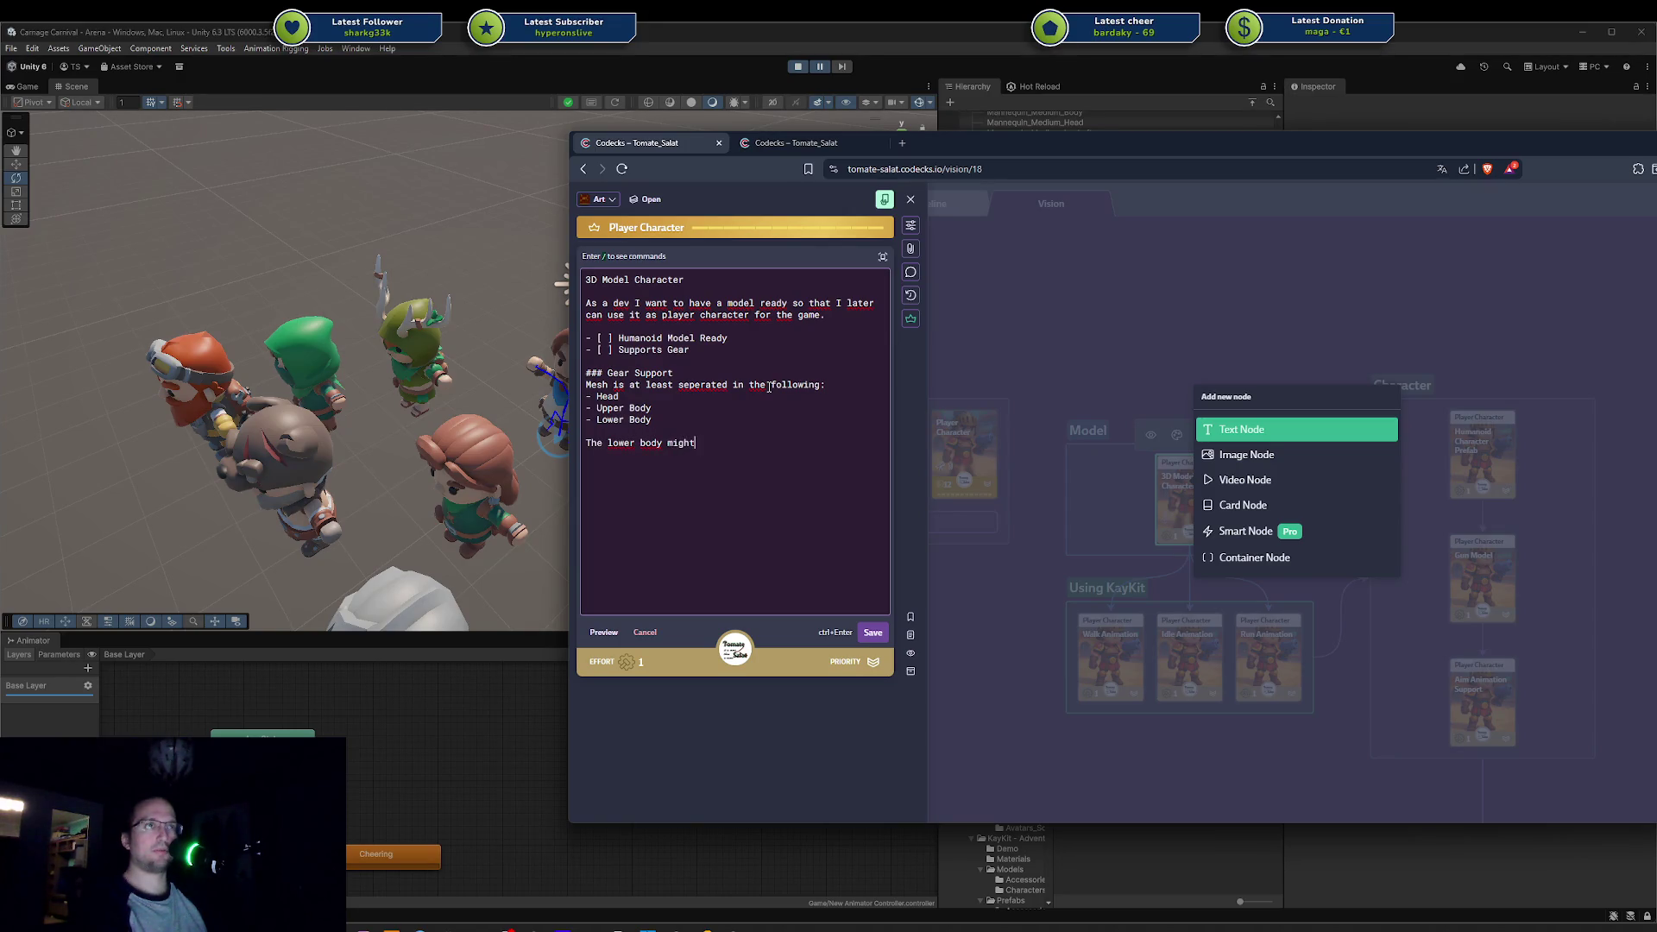
text(y be affected)
text(the r"hips-spine".)
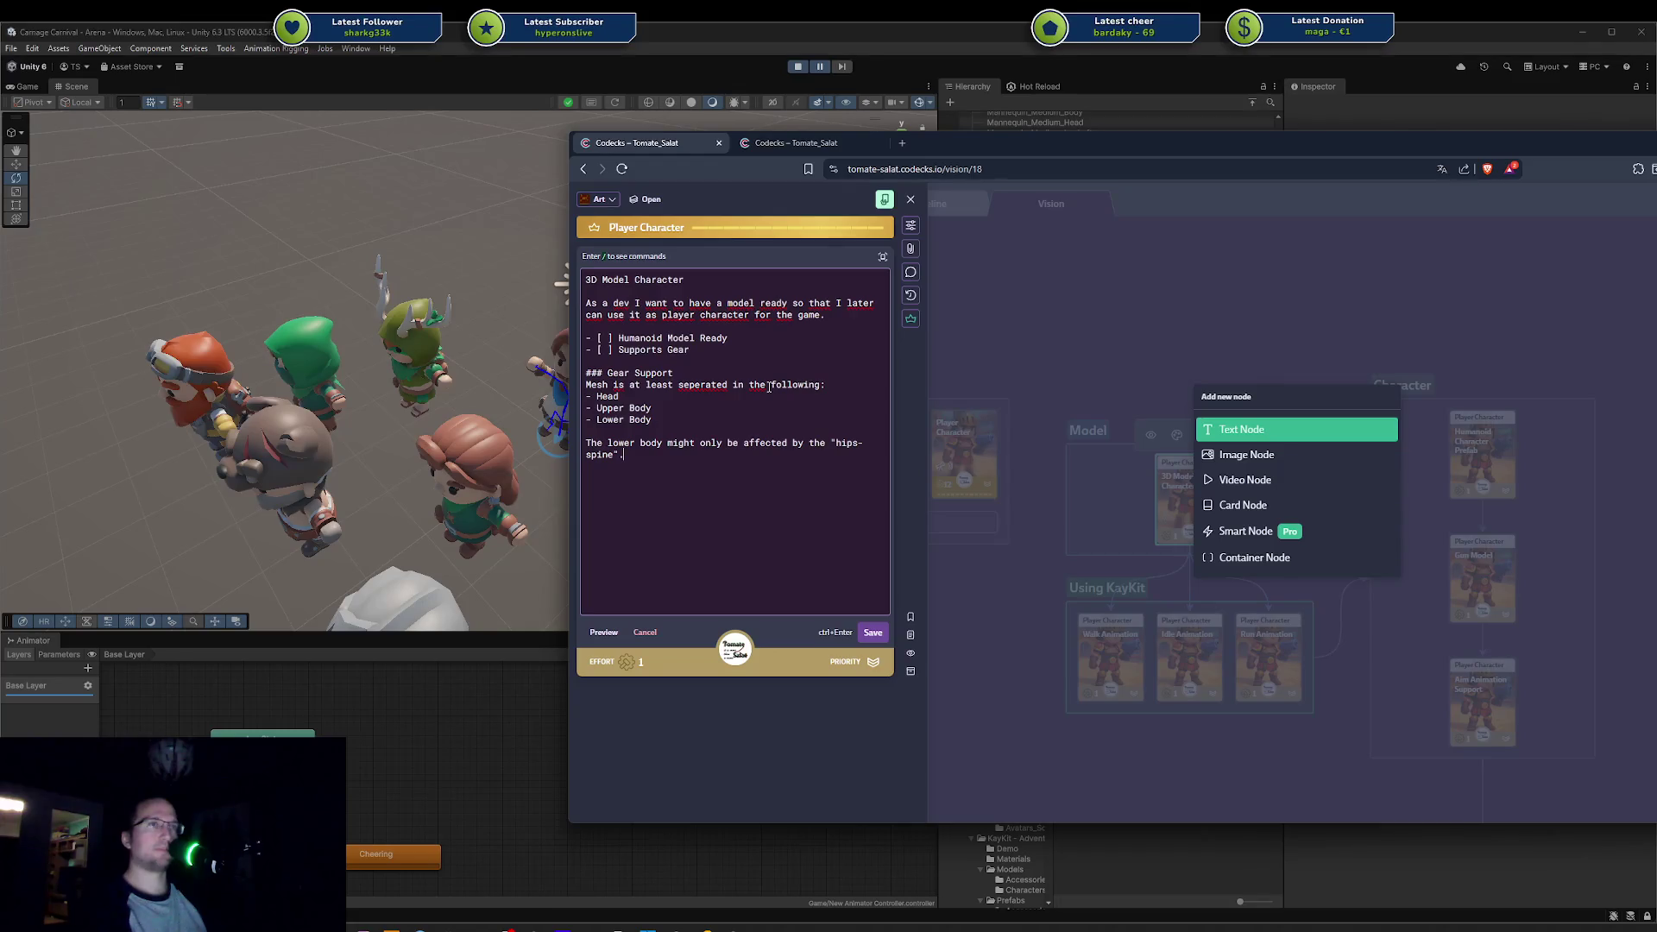
key(ctrl+Return)
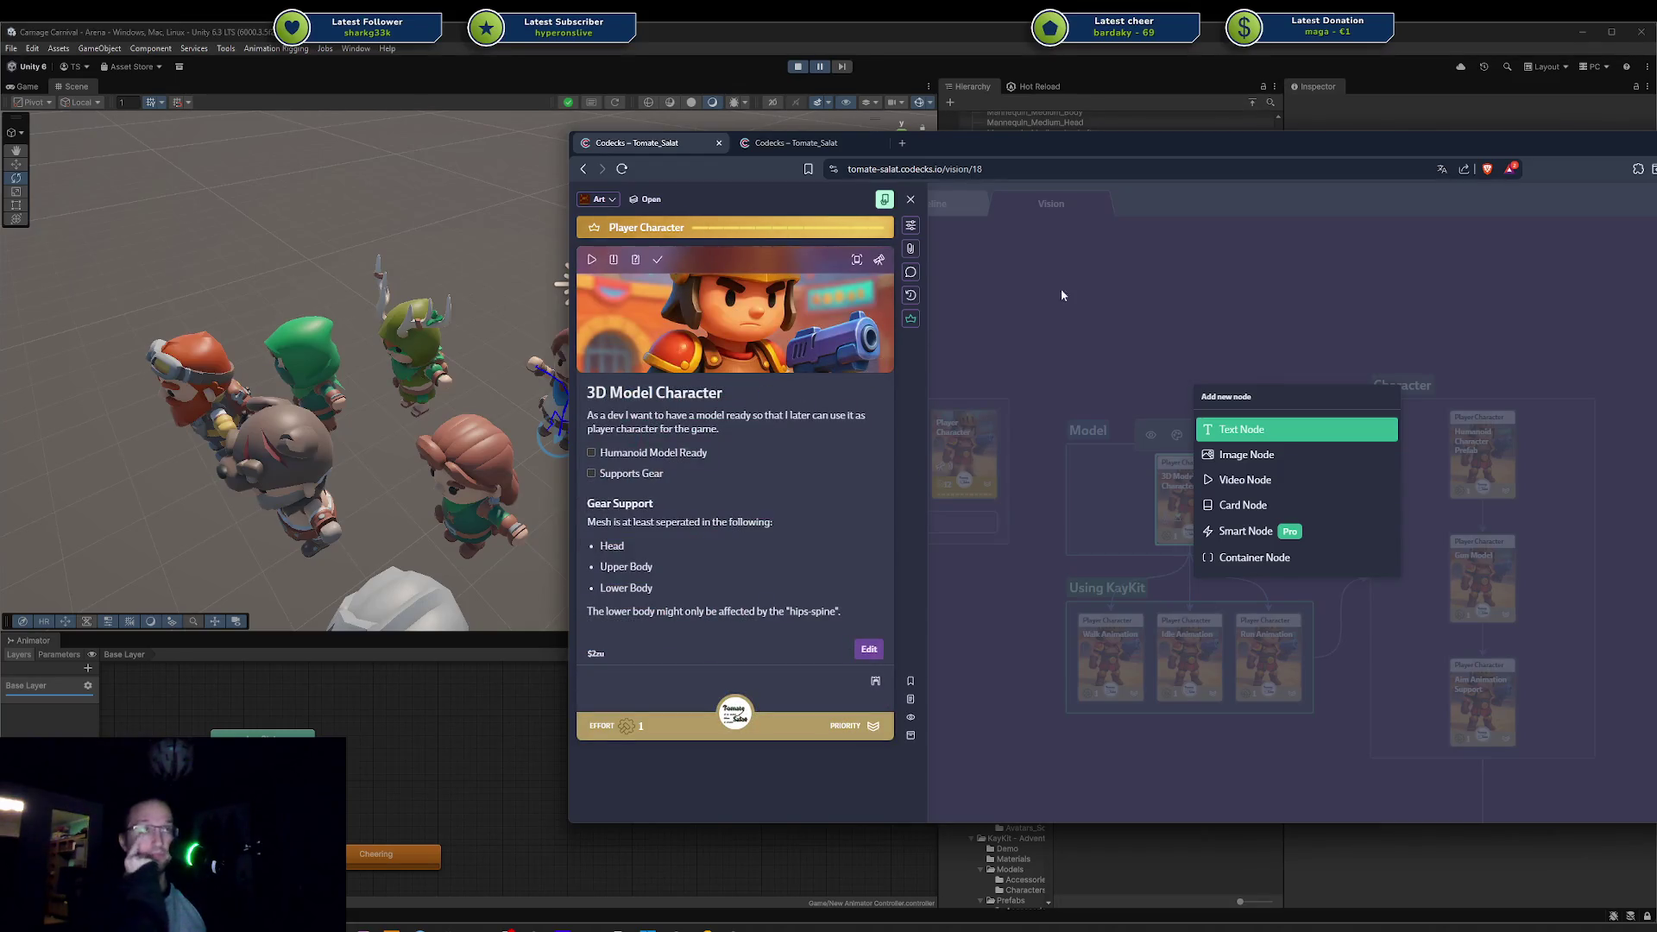
click(1076, 301)
Step: Review the Highlight Idle Machine and Notifications cards, then bring the Steam store window over the board
click(798, 147)
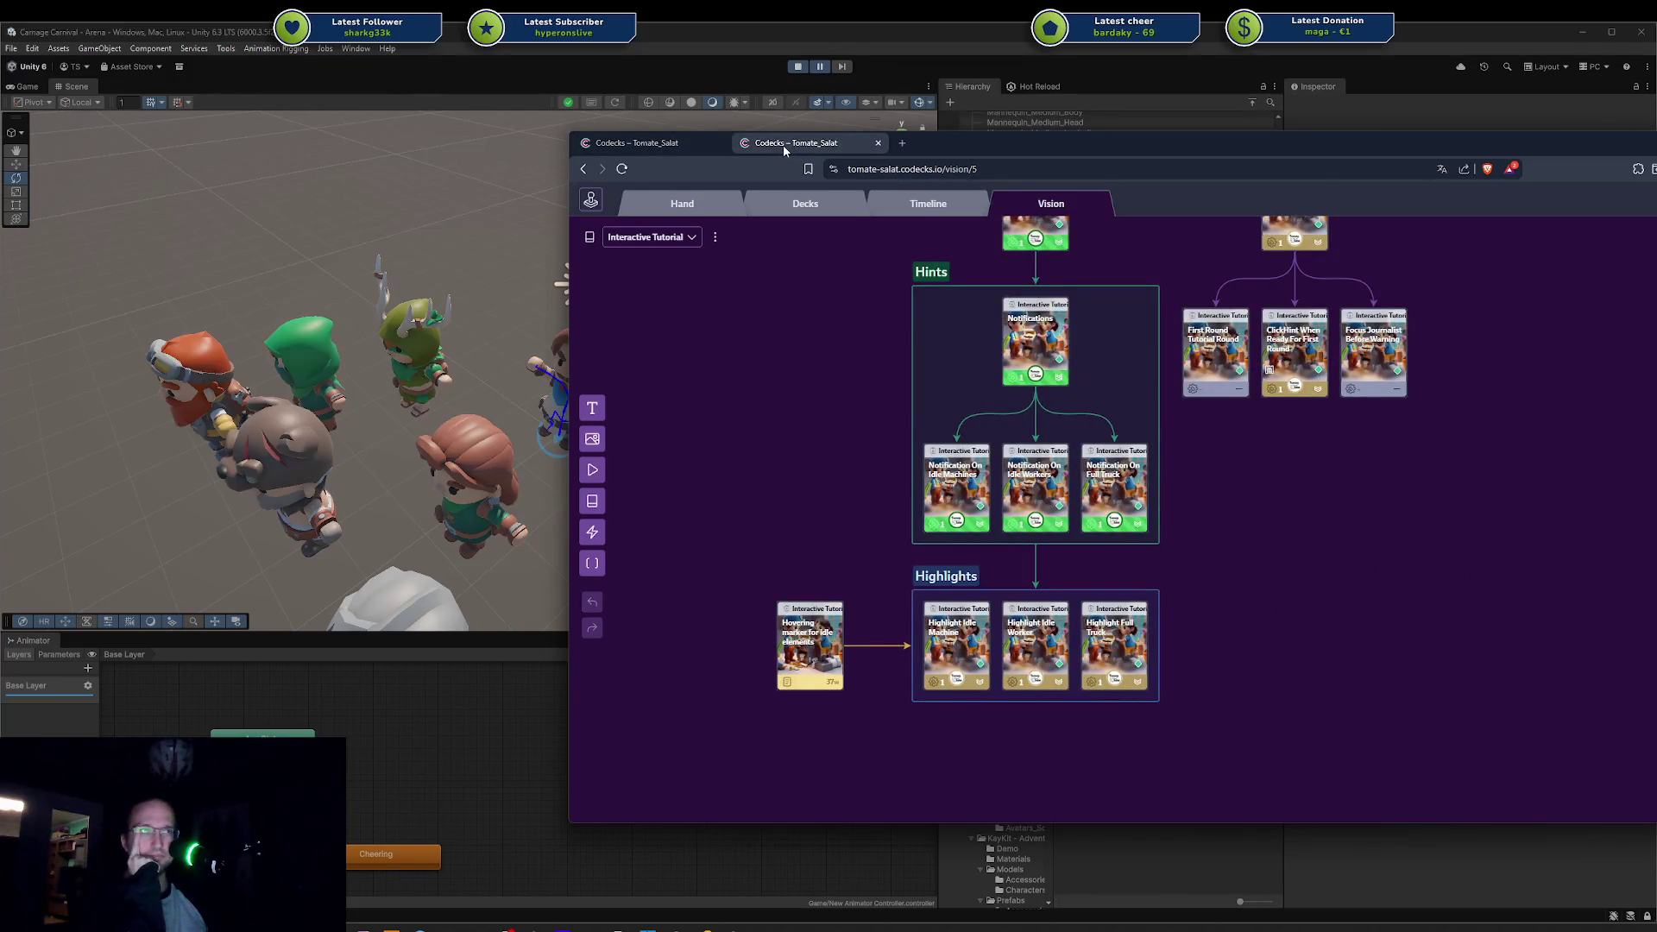
click(953, 637)
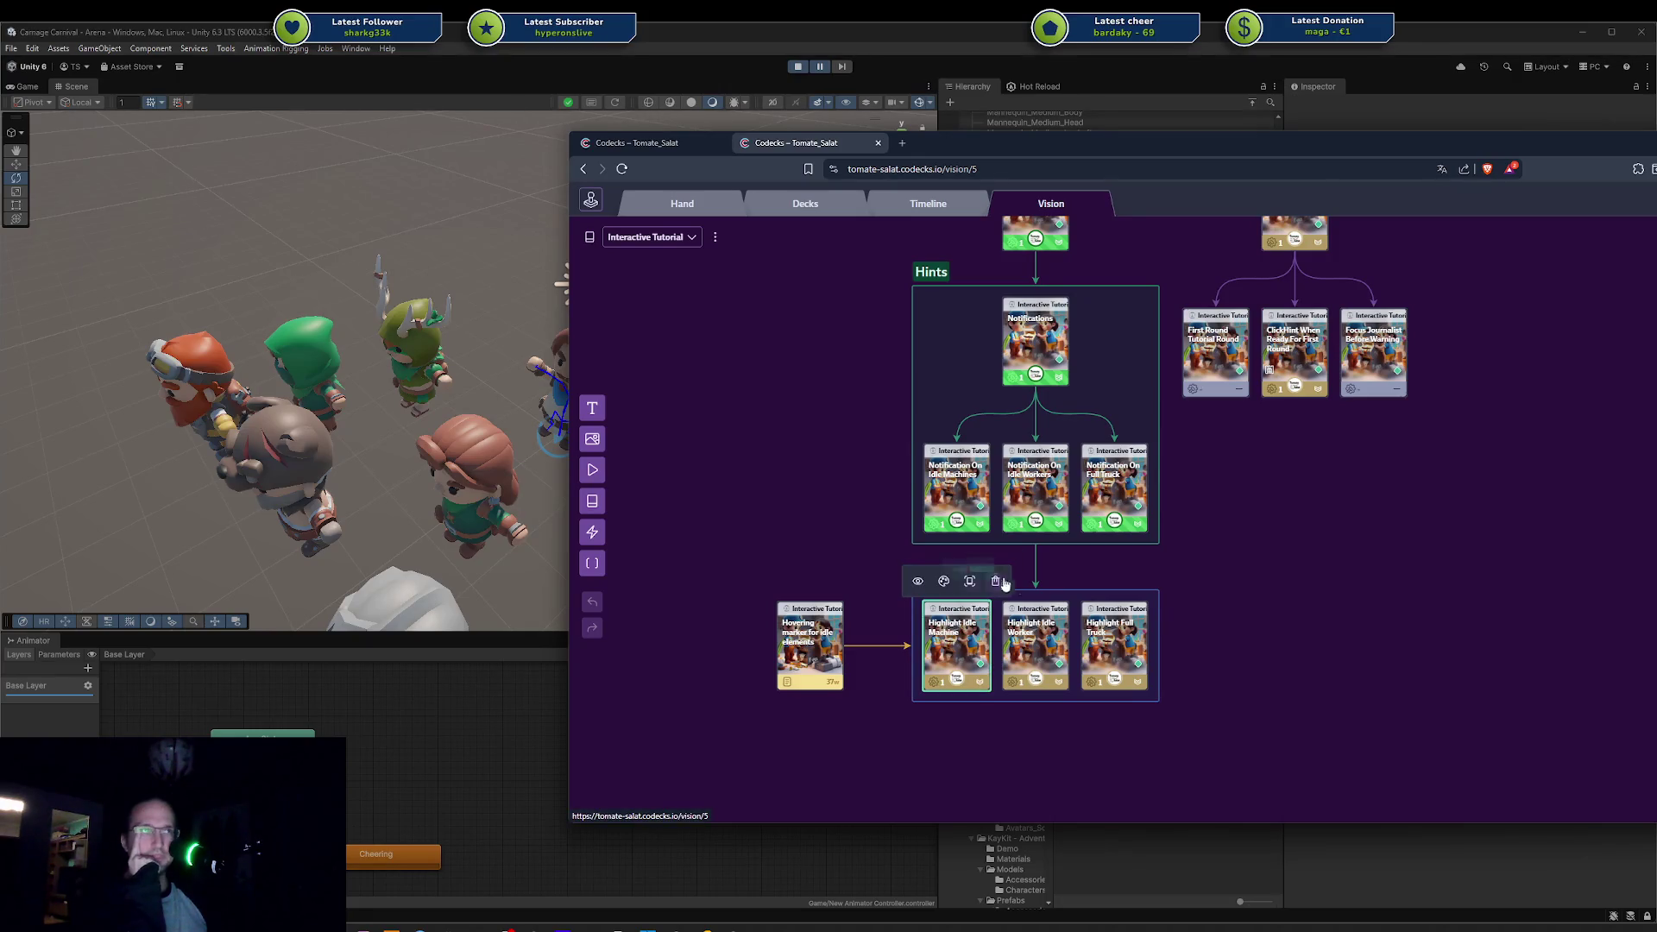
scroll(1226, 587, up, 3)
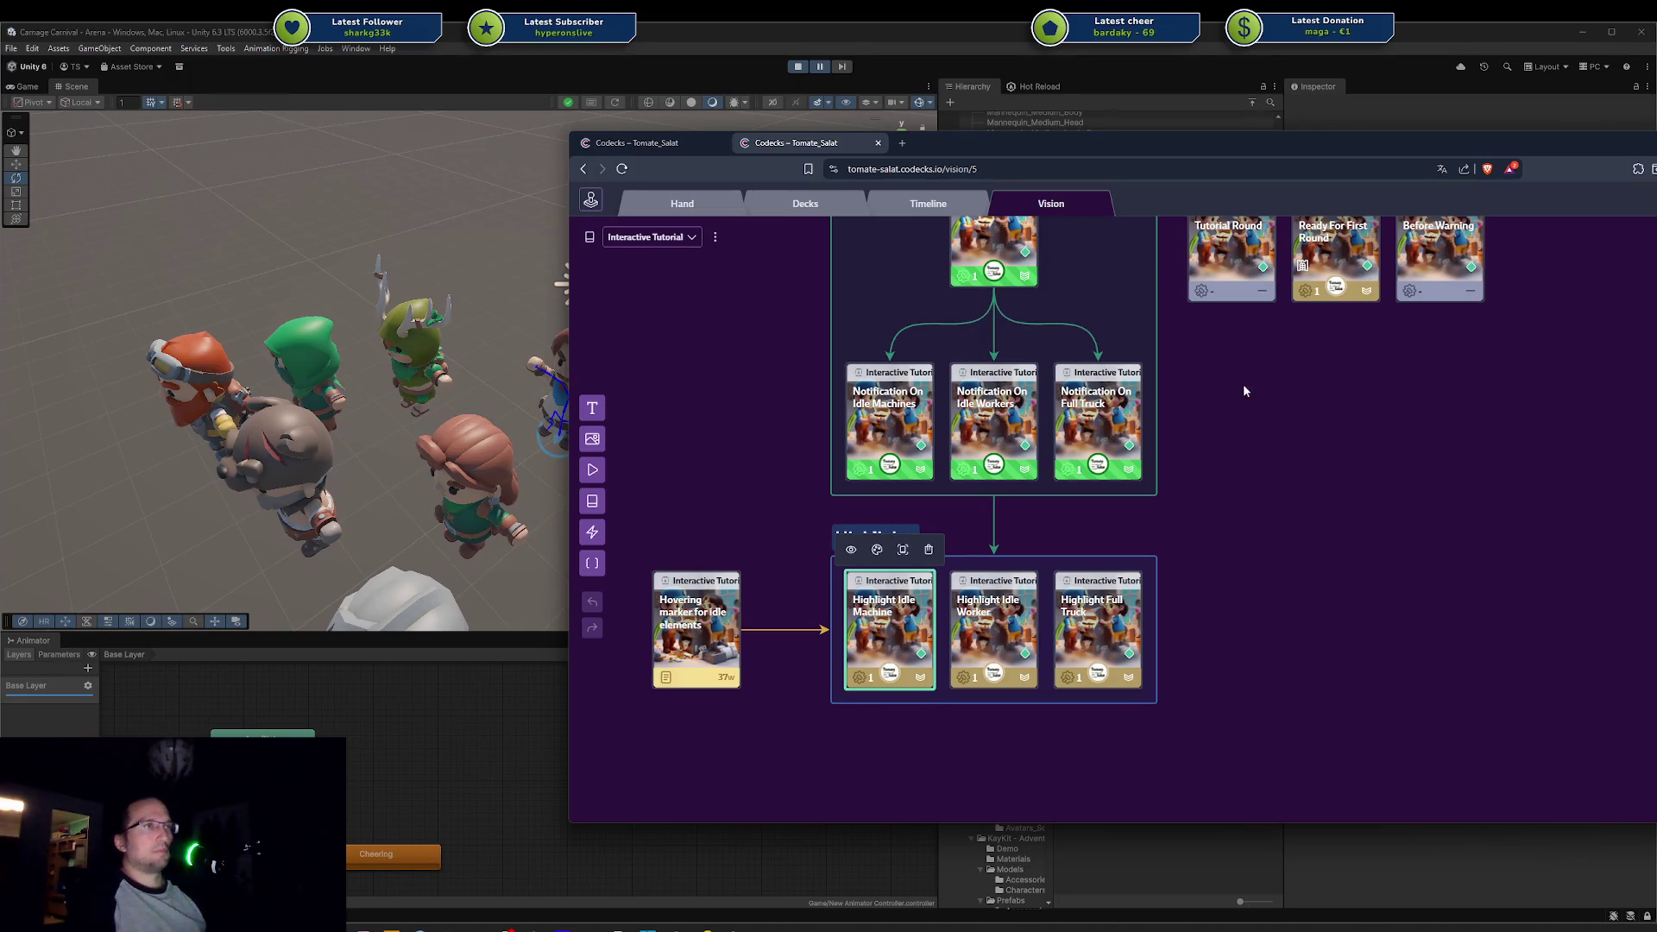
scroll(1243, 449, up, 2)
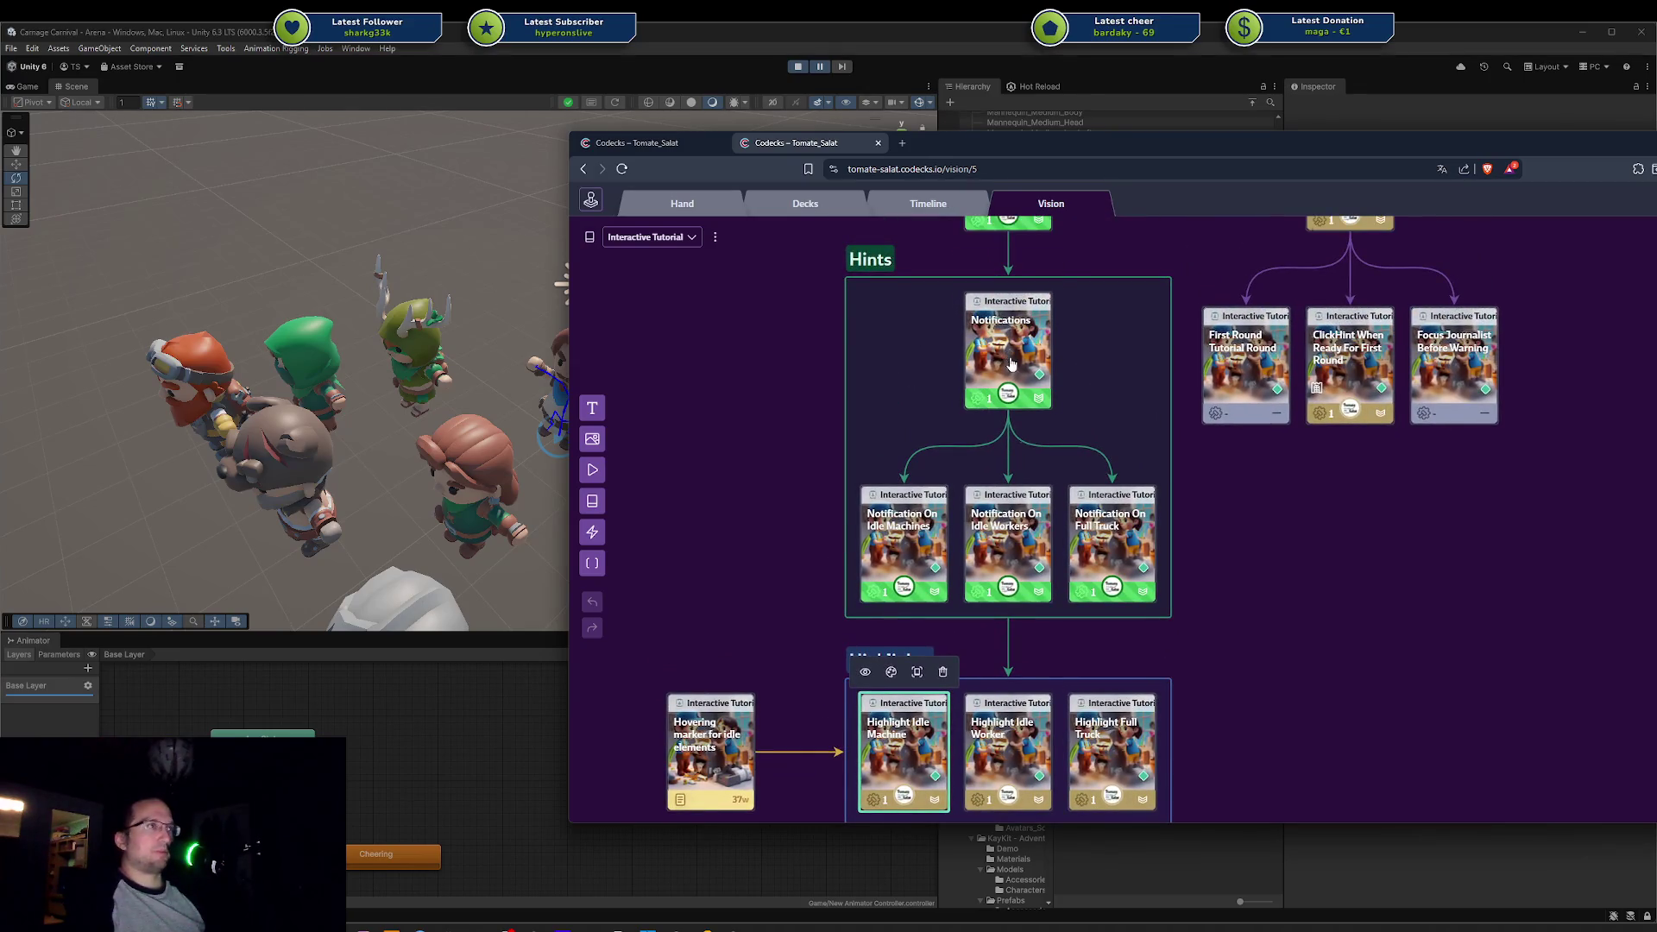
click(978, 373)
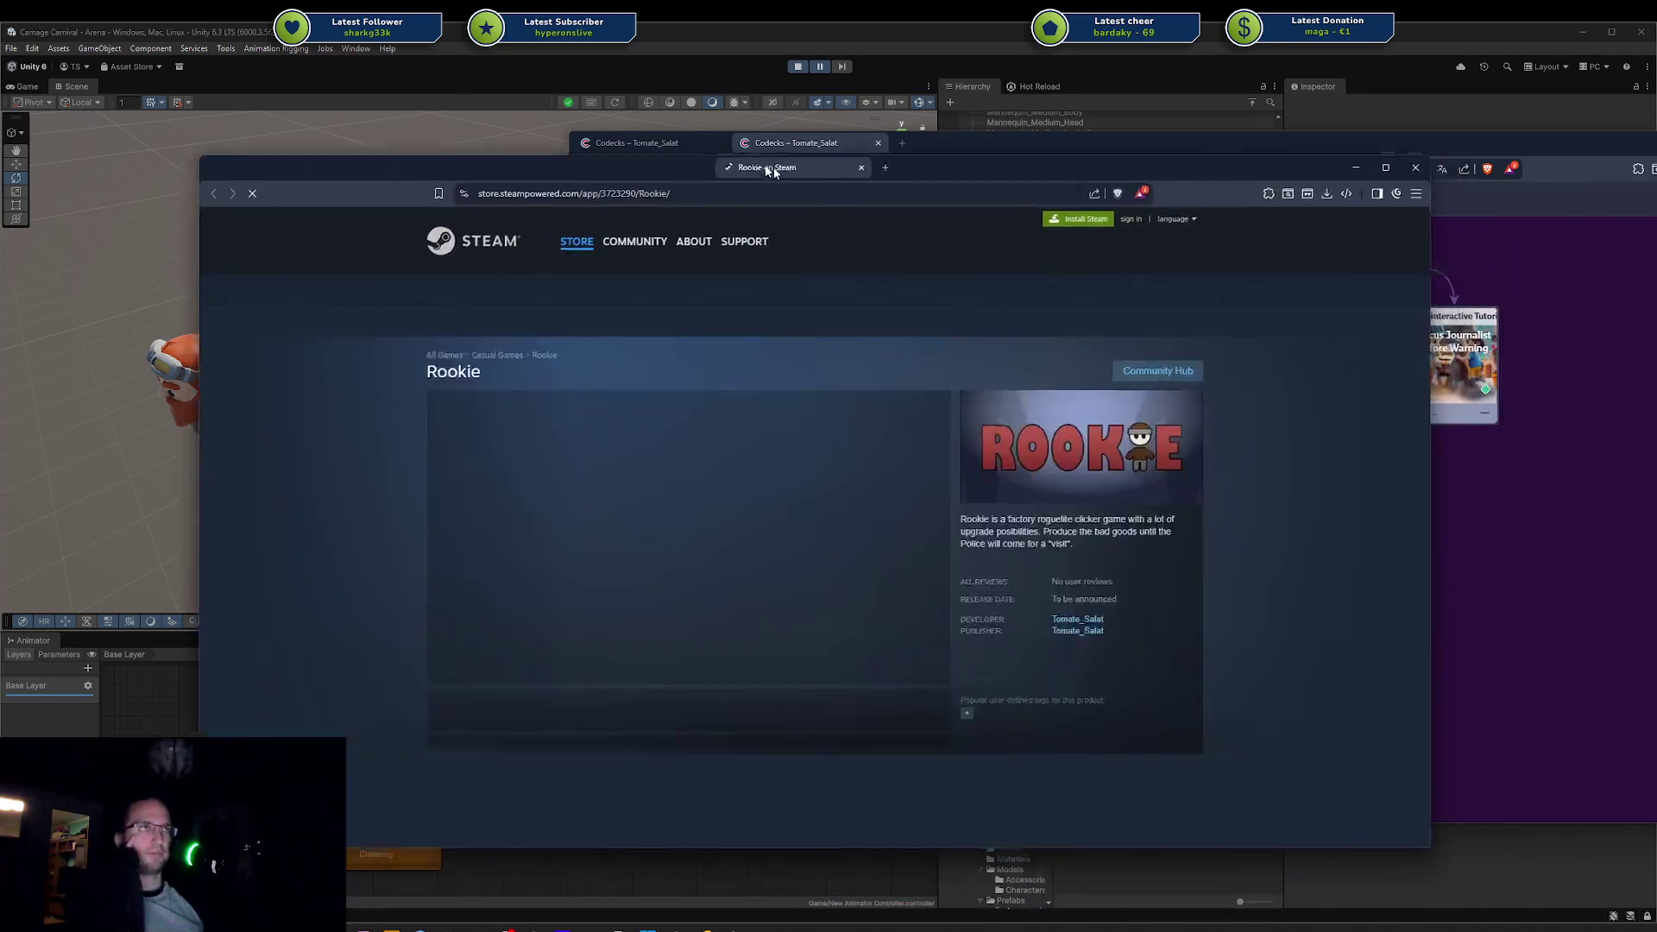
mouse_move(371, 209)
mouse_down()
mouse_move(706, 174)
mouse_move(682, 199)
mouse_up()
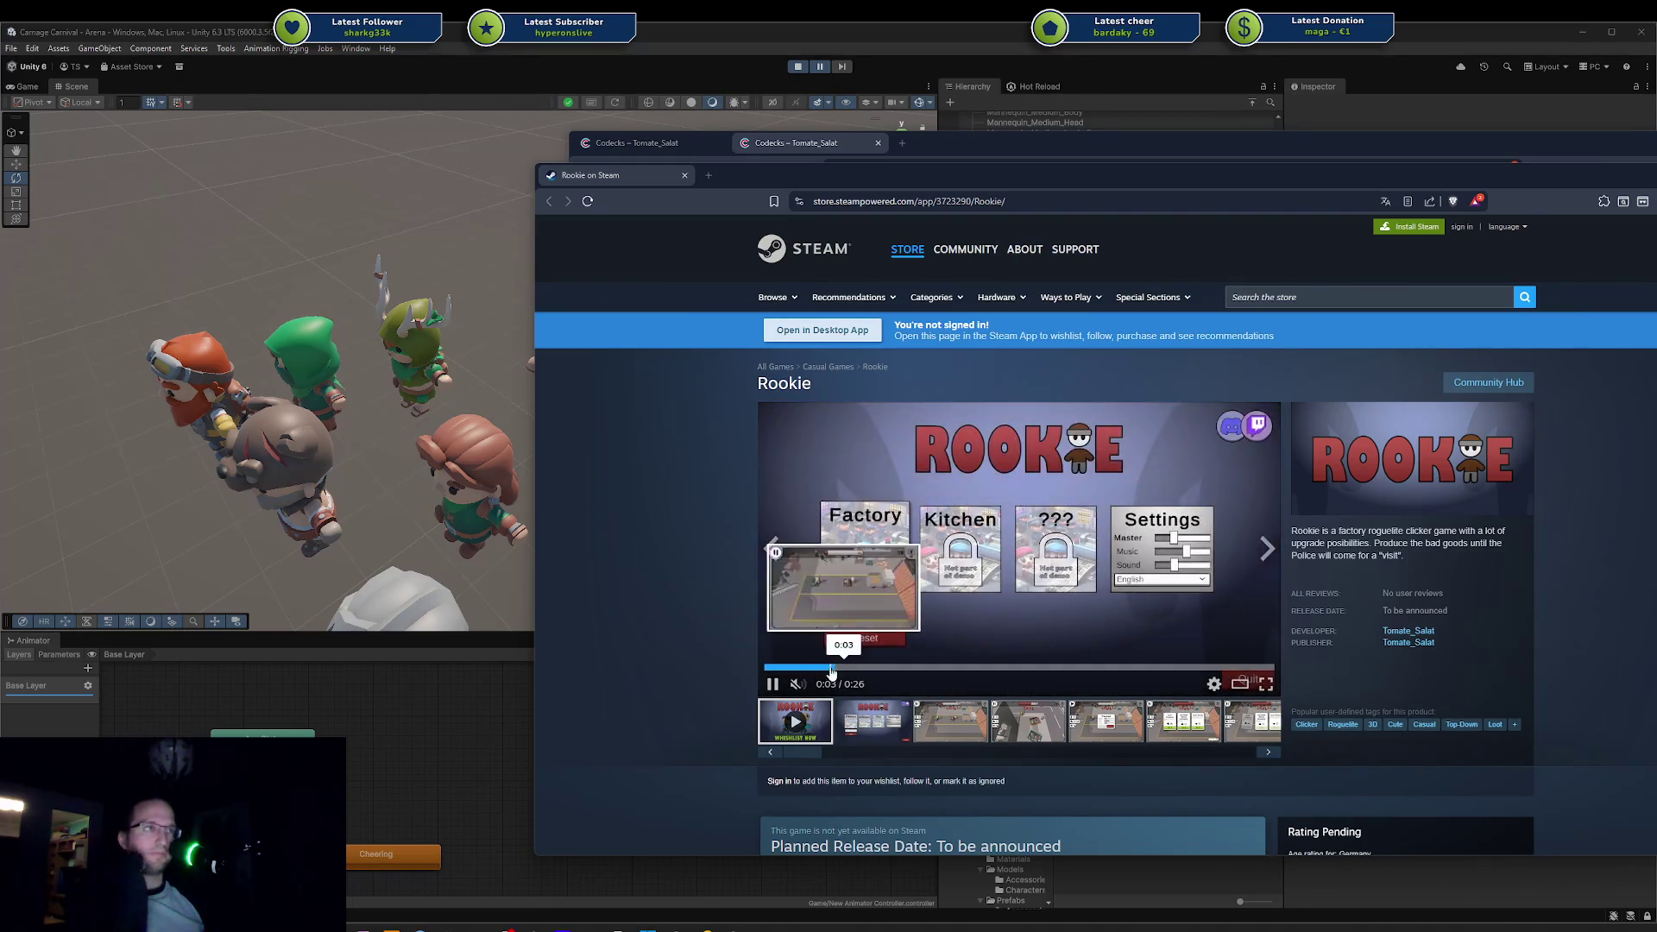
Step: Play the Rookie trailer briefly and pause it at 0:07 on factory gameplay
click(891, 589)
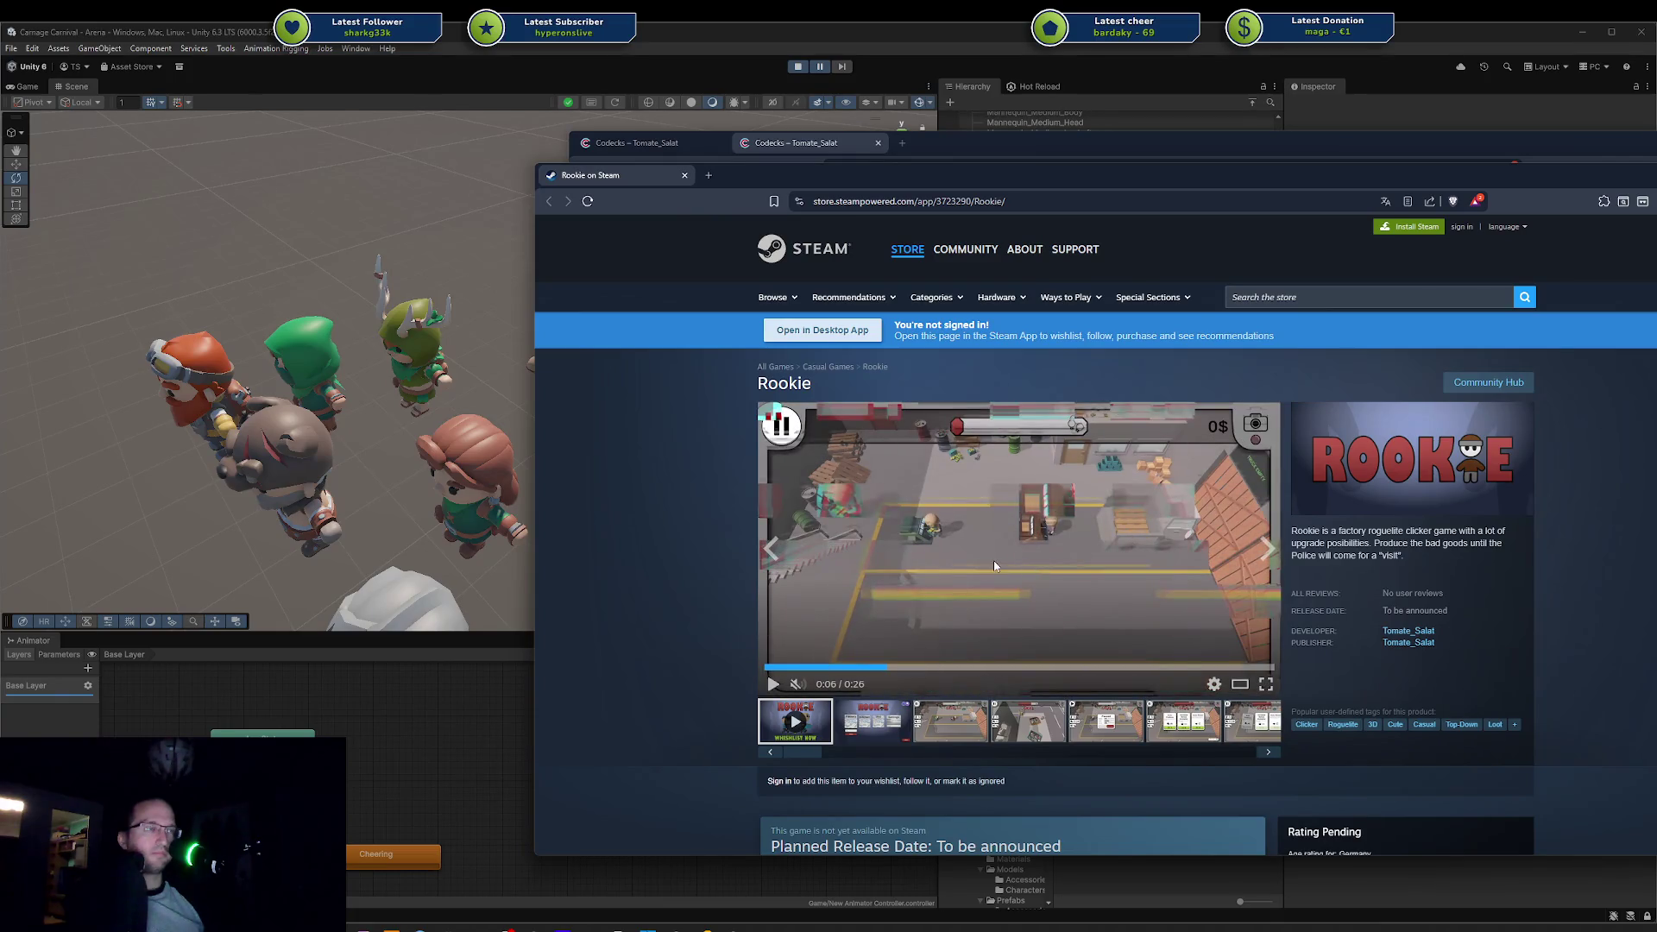
click(994, 565)
click(897, 546)
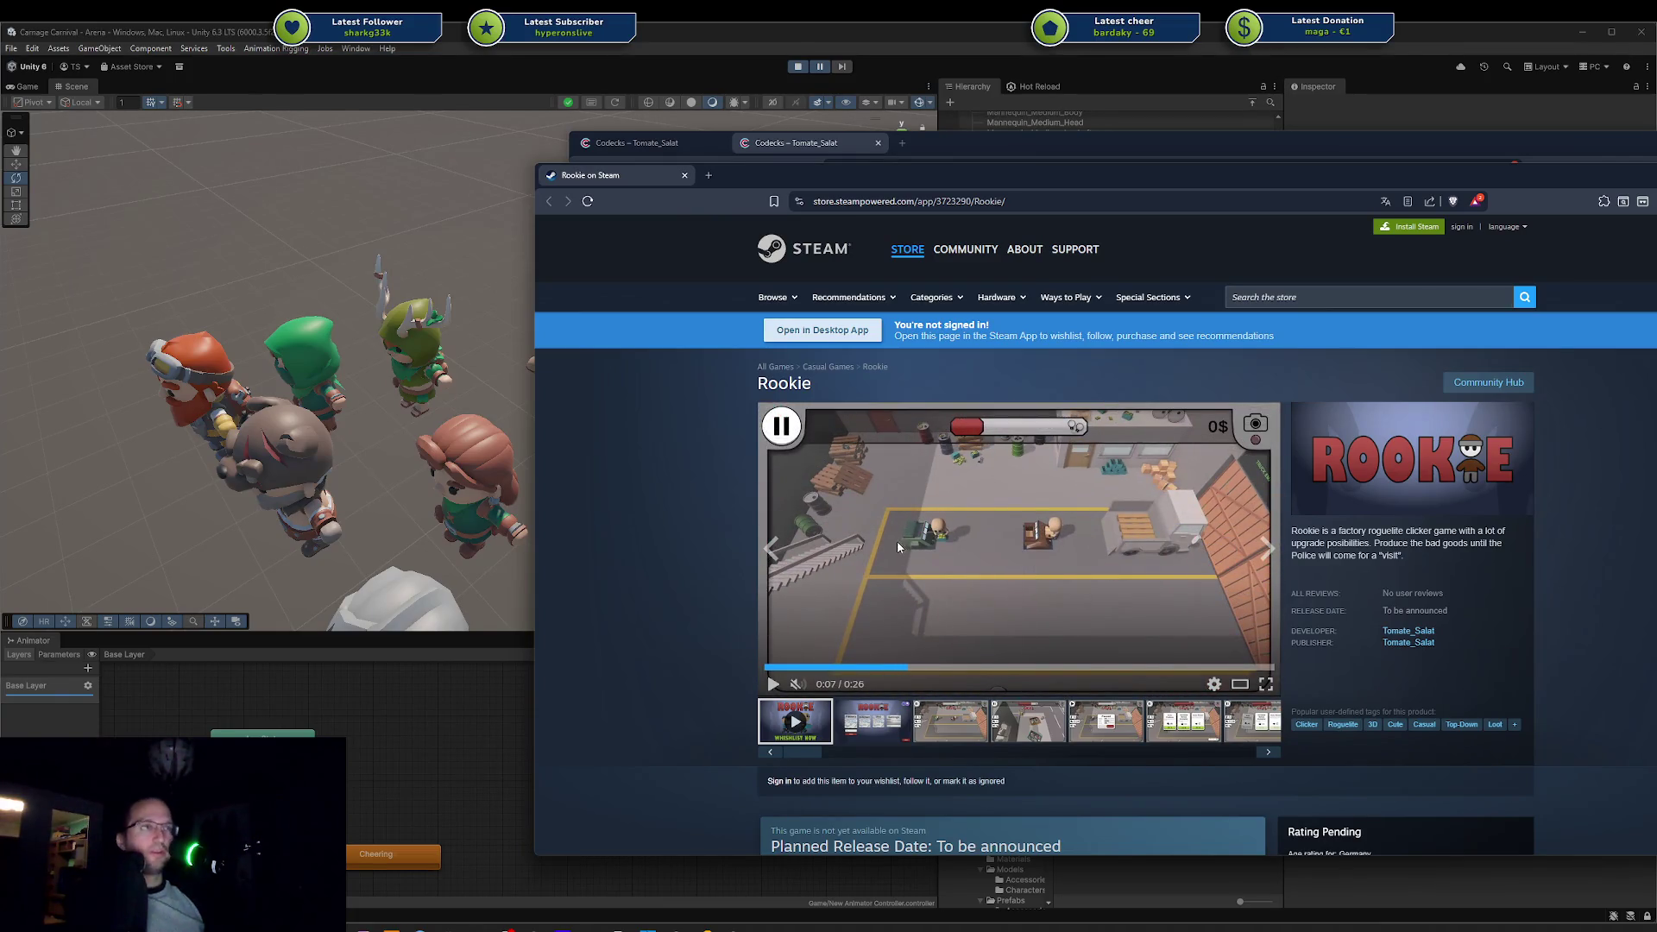